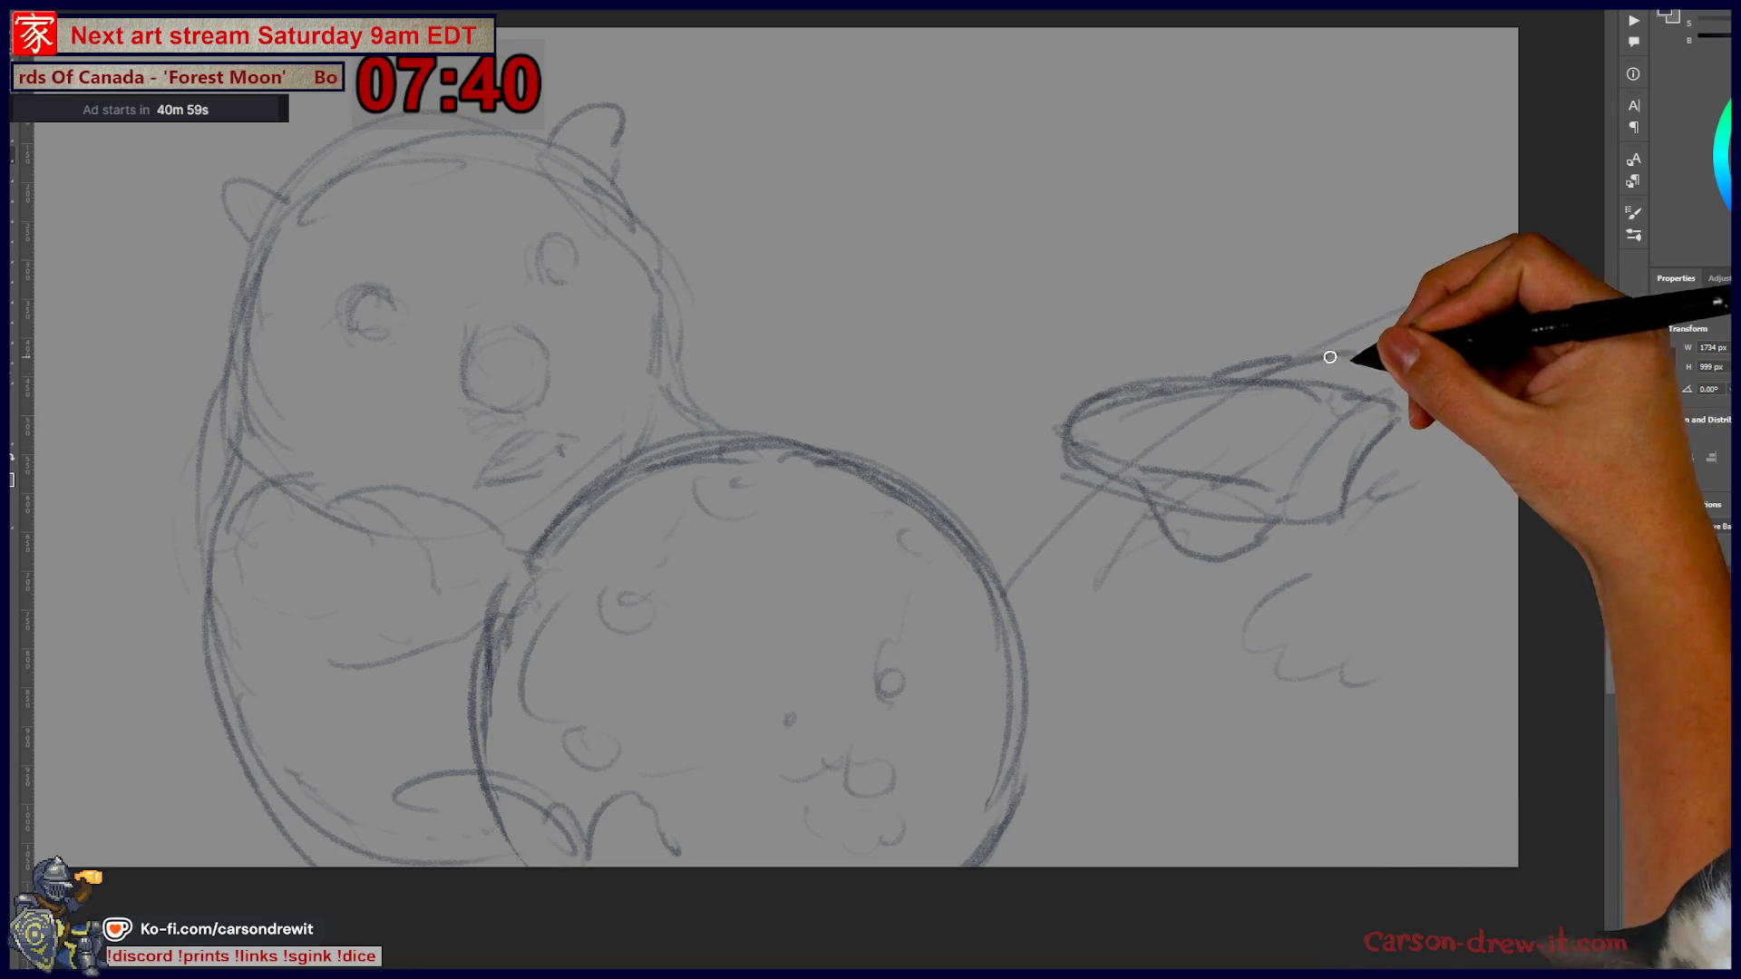
Add wavy pencil strokes along the right oval and extra rough strokes to the sketch
{"action": "mouse_move", "coordinate": [1271, 377]}
{"action": "left_mouse_down"}
{"action": "mouse_move", "coordinate": [1354, 369]}
{"action": "mouse_move", "coordinate": [1401, 388]}
{"action": "left_mouse_up"}
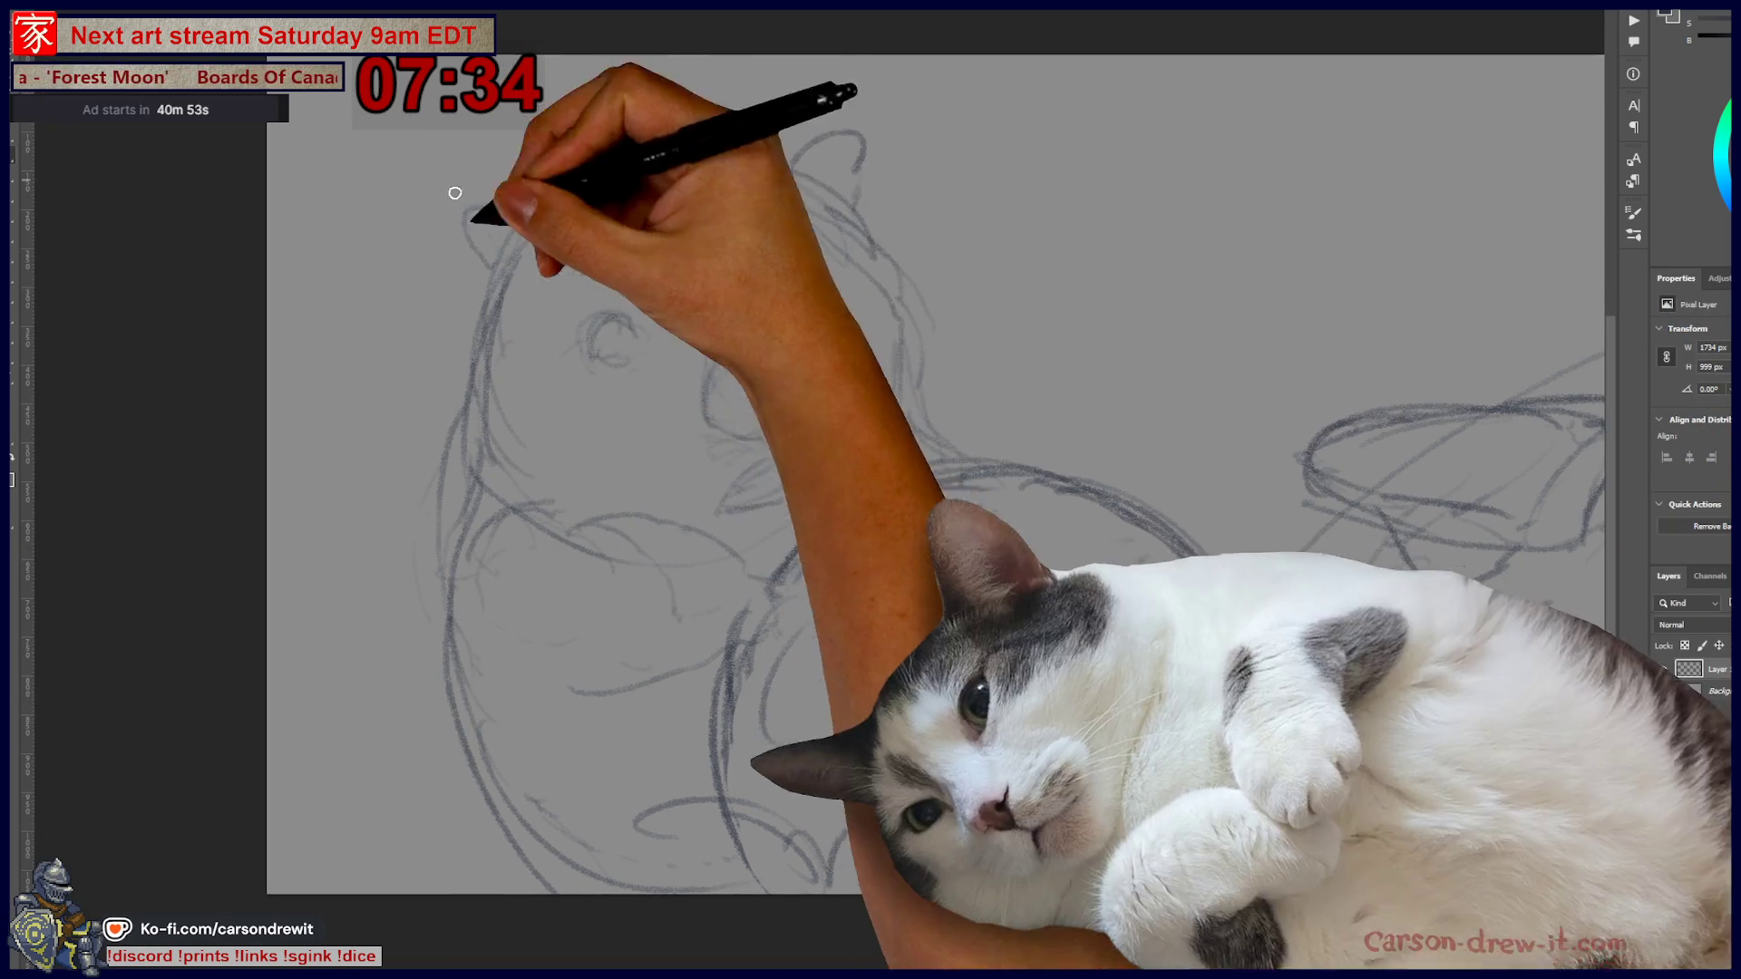
{"action": "mouse_move", "coordinate": [474, 214]}
{"action": "left_mouse_down"}
{"action": "mouse_move", "coordinate": [645, 553]}
{"action": "mouse_move", "coordinate": [1348, 569]}
{"action": "left_mouse_up"}
{"action": "left_click_drag", "start_coordinate": [1377, 476], "coordinate": [1482, 513]}
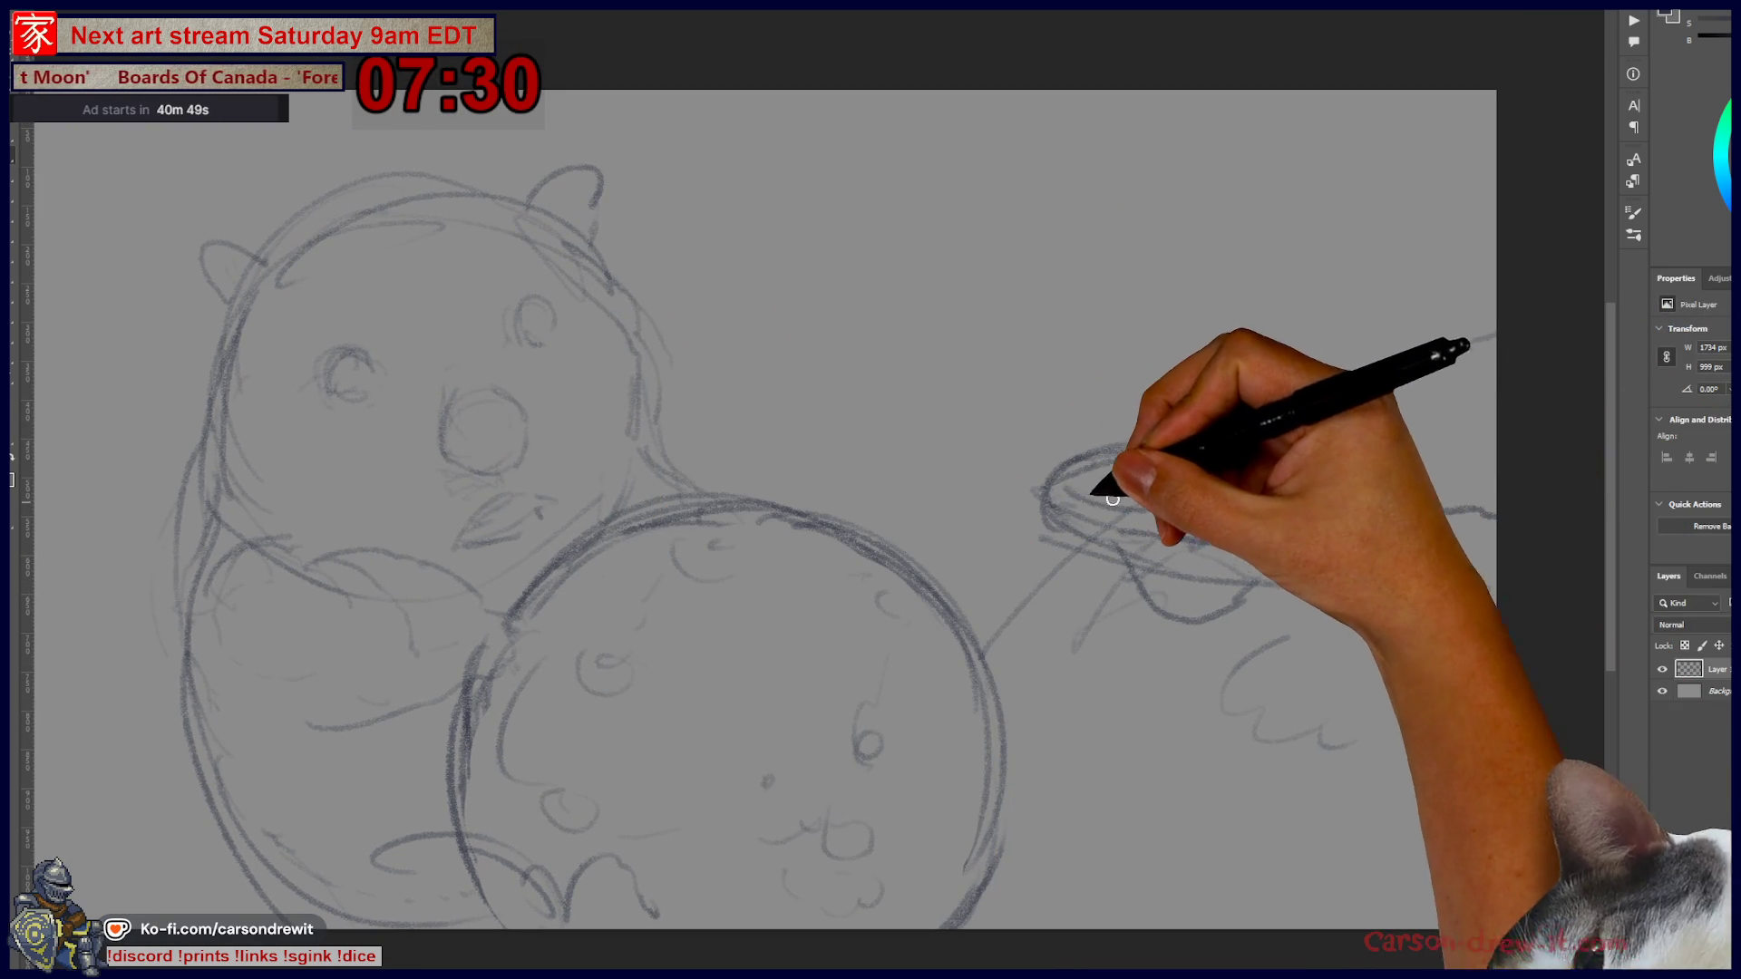
{"action": "left_click_drag", "start_coordinate": [1236, 731], "coordinate": [1290, 668]}
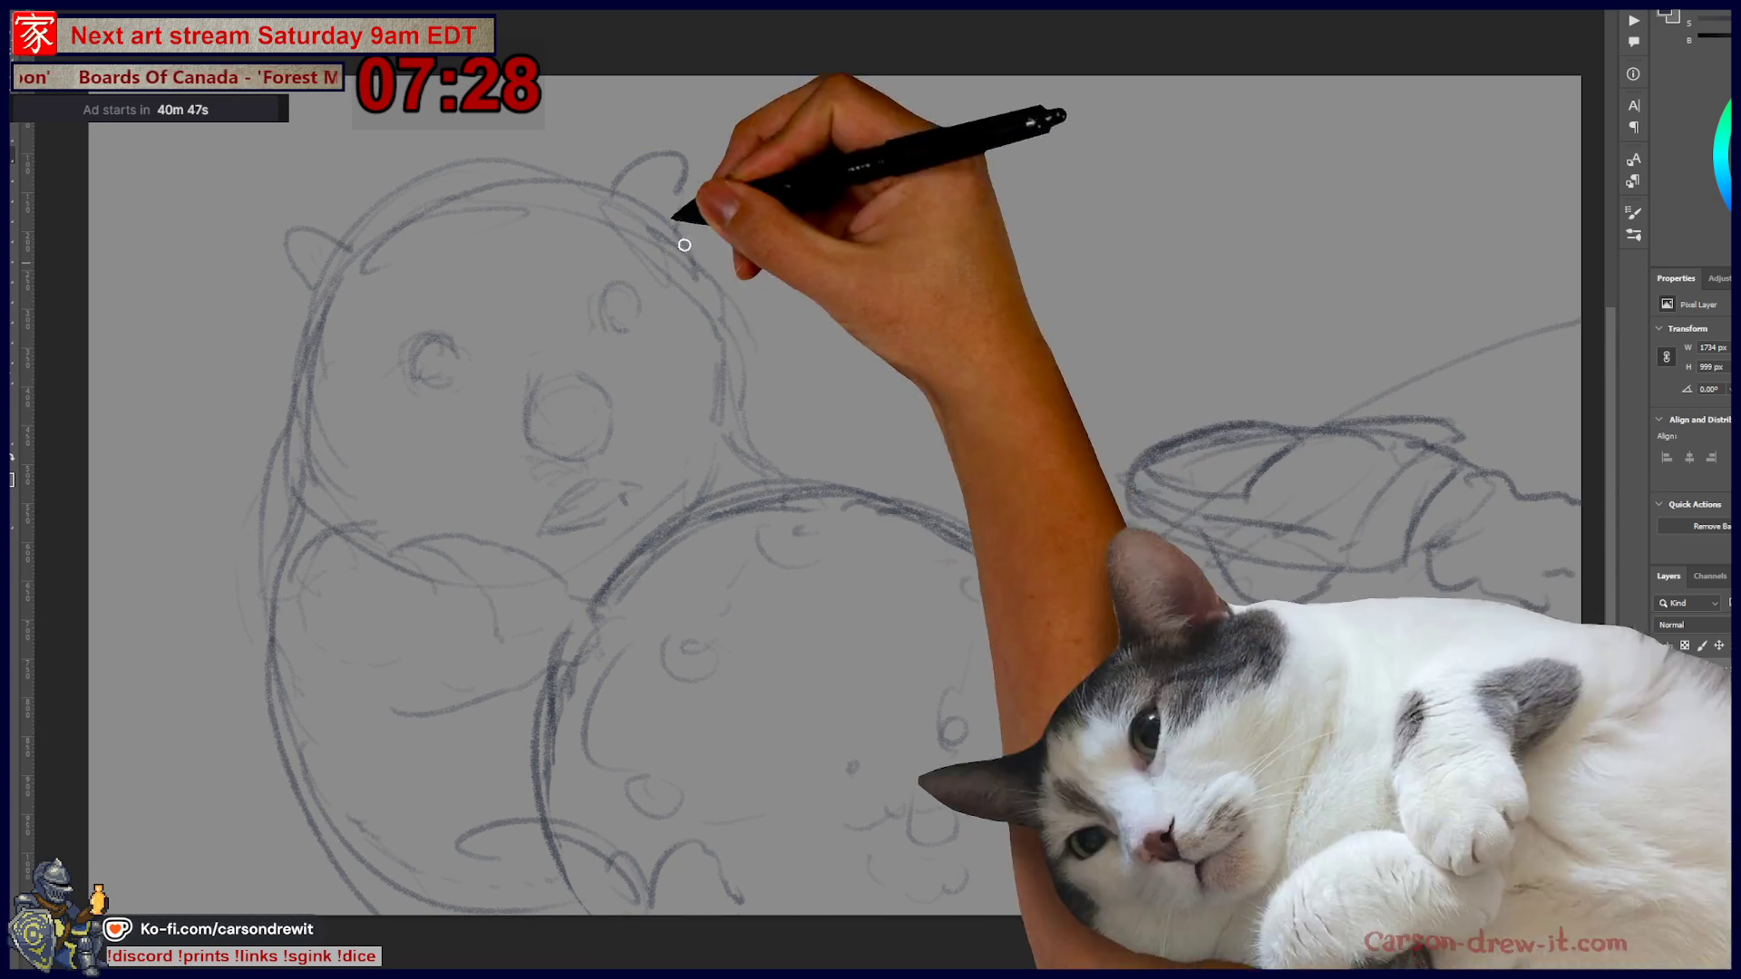
{"action": "left_click_drag", "start_coordinate": [914, 486], "coordinate": [834, 454]}
{"action": "mouse_move", "coordinate": [1007, 426]}
{"action": "left_mouse_down"}
{"action": "mouse_move", "coordinate": [1127, 486]}
{"action": "mouse_move", "coordinate": [1108, 503]}
{"action": "left_mouse_up"}
{"action": "left_click_drag", "start_coordinate": [991, 670], "coordinate": [1232, 712]}
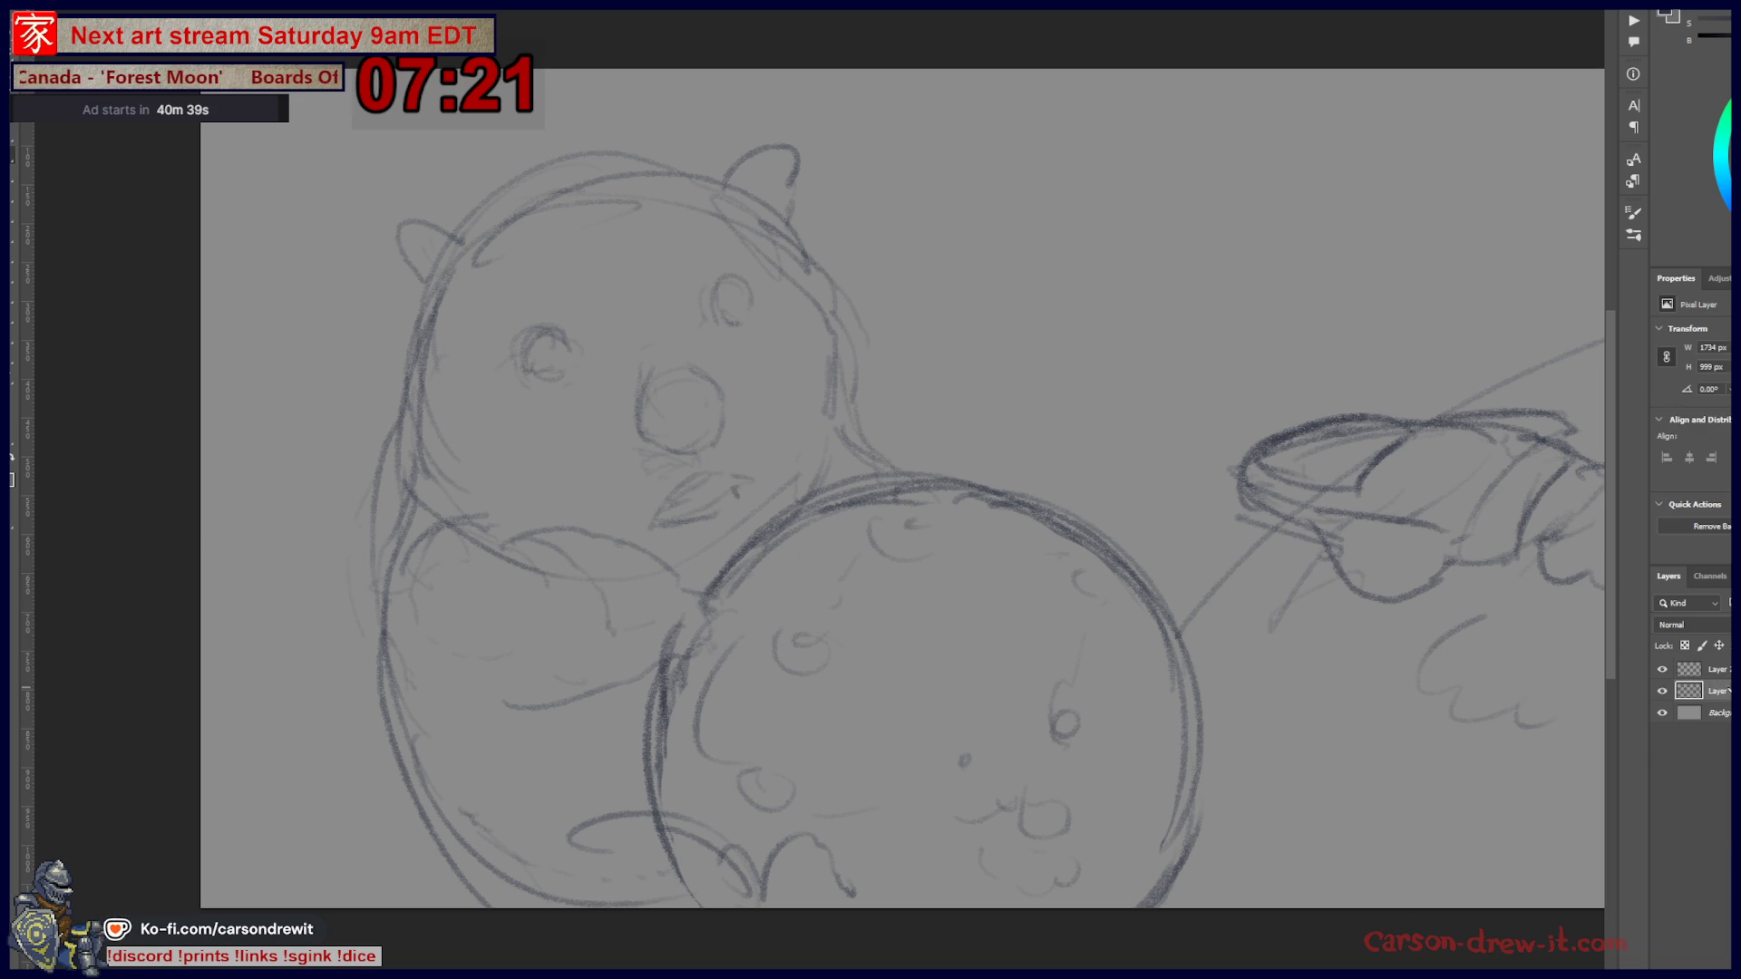
Fade the sketch to 30% opacity and ink the hamster's three eye circles
{"action": "key", "text": "3"}
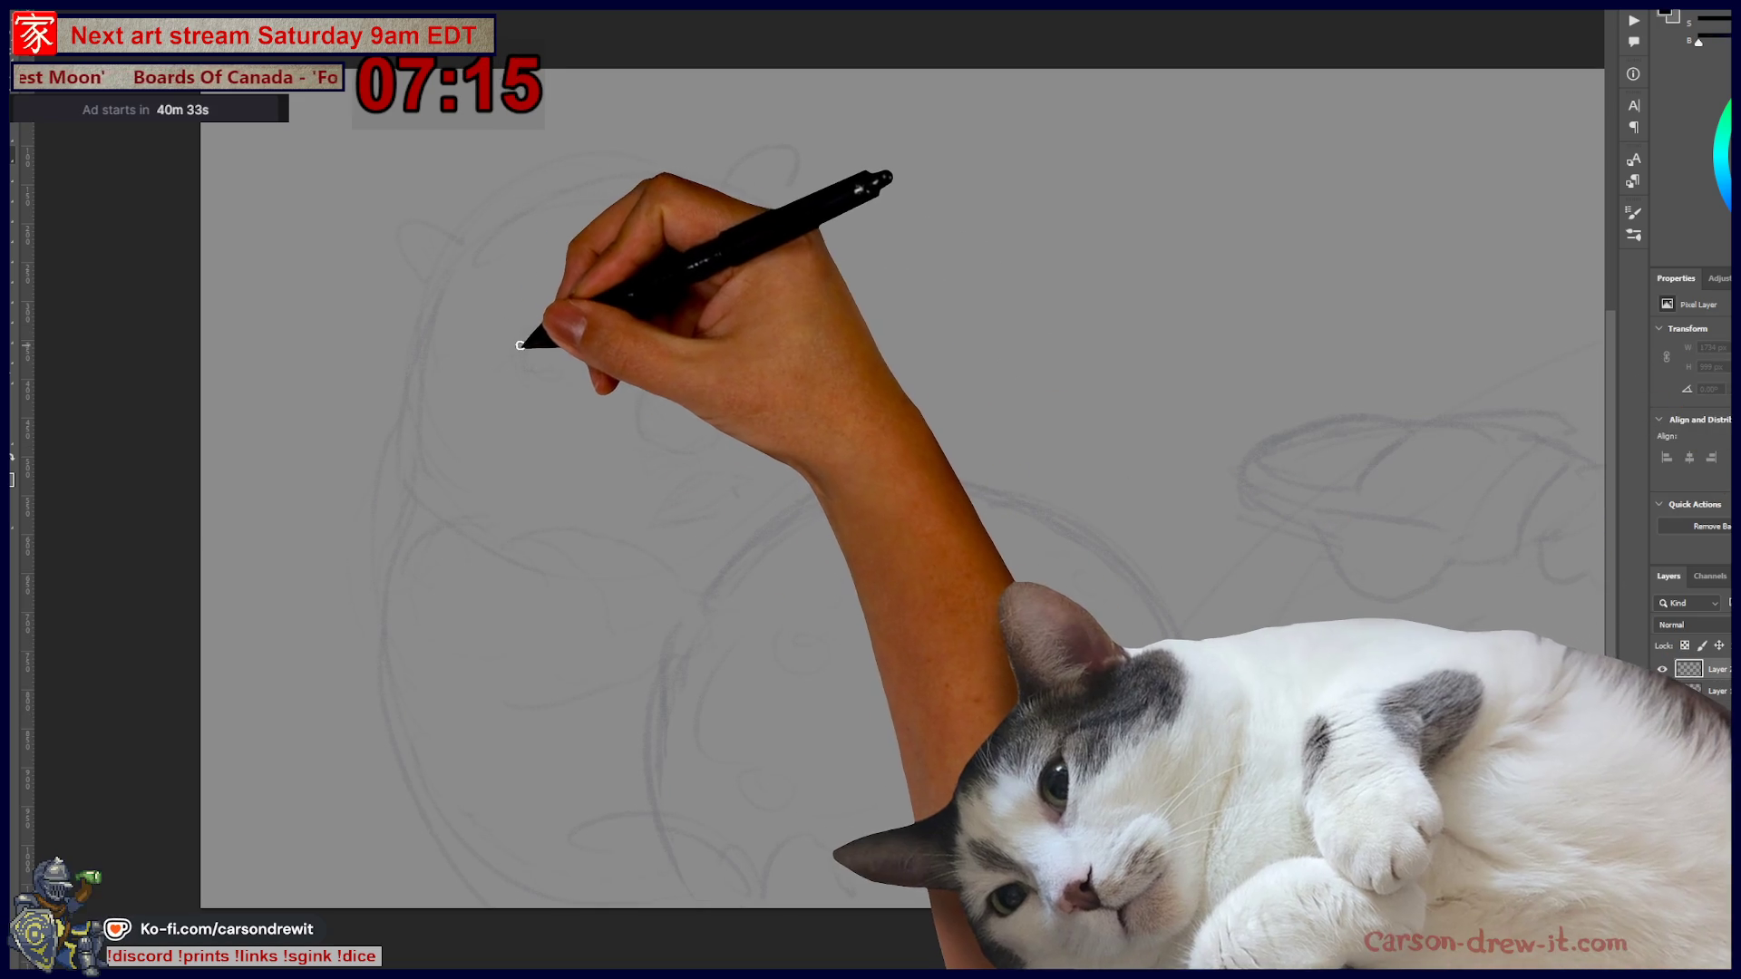
{"action": "mouse_move", "coordinate": [526, 352]}
{"action": "left_mouse_down"}
{"action": "mouse_move", "coordinate": [549, 331]}
{"action": "mouse_move", "coordinate": [544, 385]}
{"action": "mouse_move", "coordinate": [578, 366]}
{"action": "left_mouse_up"}
{"action": "left_click_drag", "start_coordinate": [614, 280], "coordinate": [649, 283]}
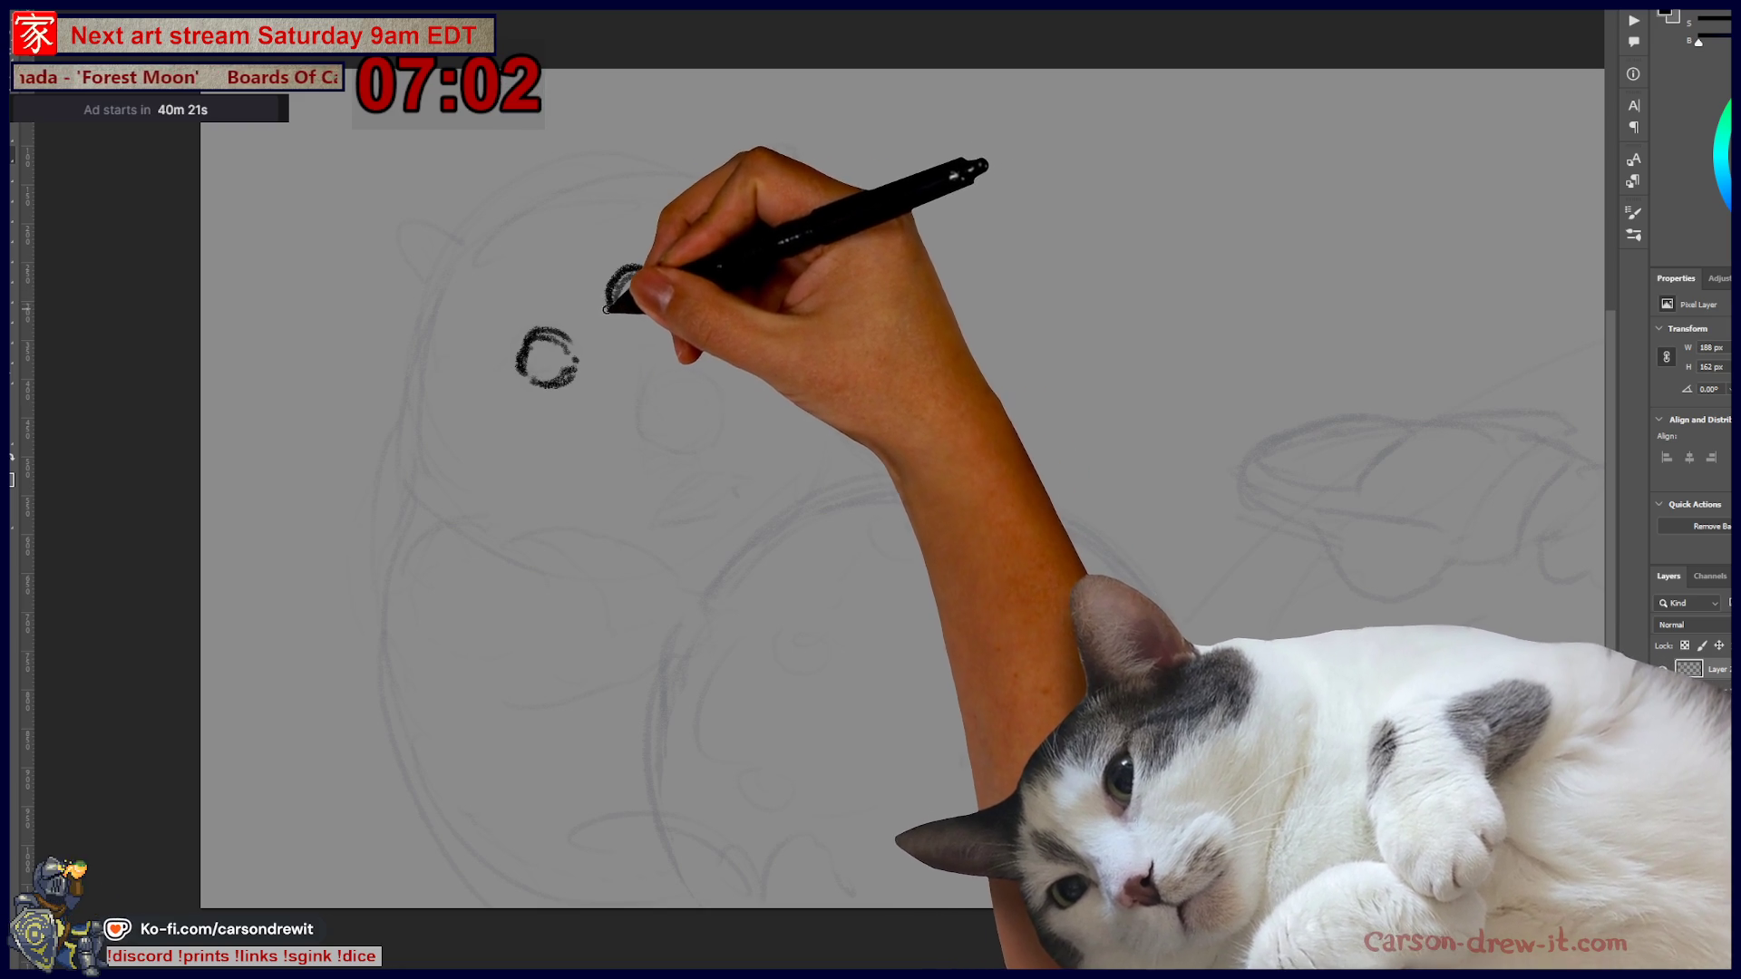
{"action": "left_click_drag", "start_coordinate": [621, 322], "coordinate": [740, 275]}
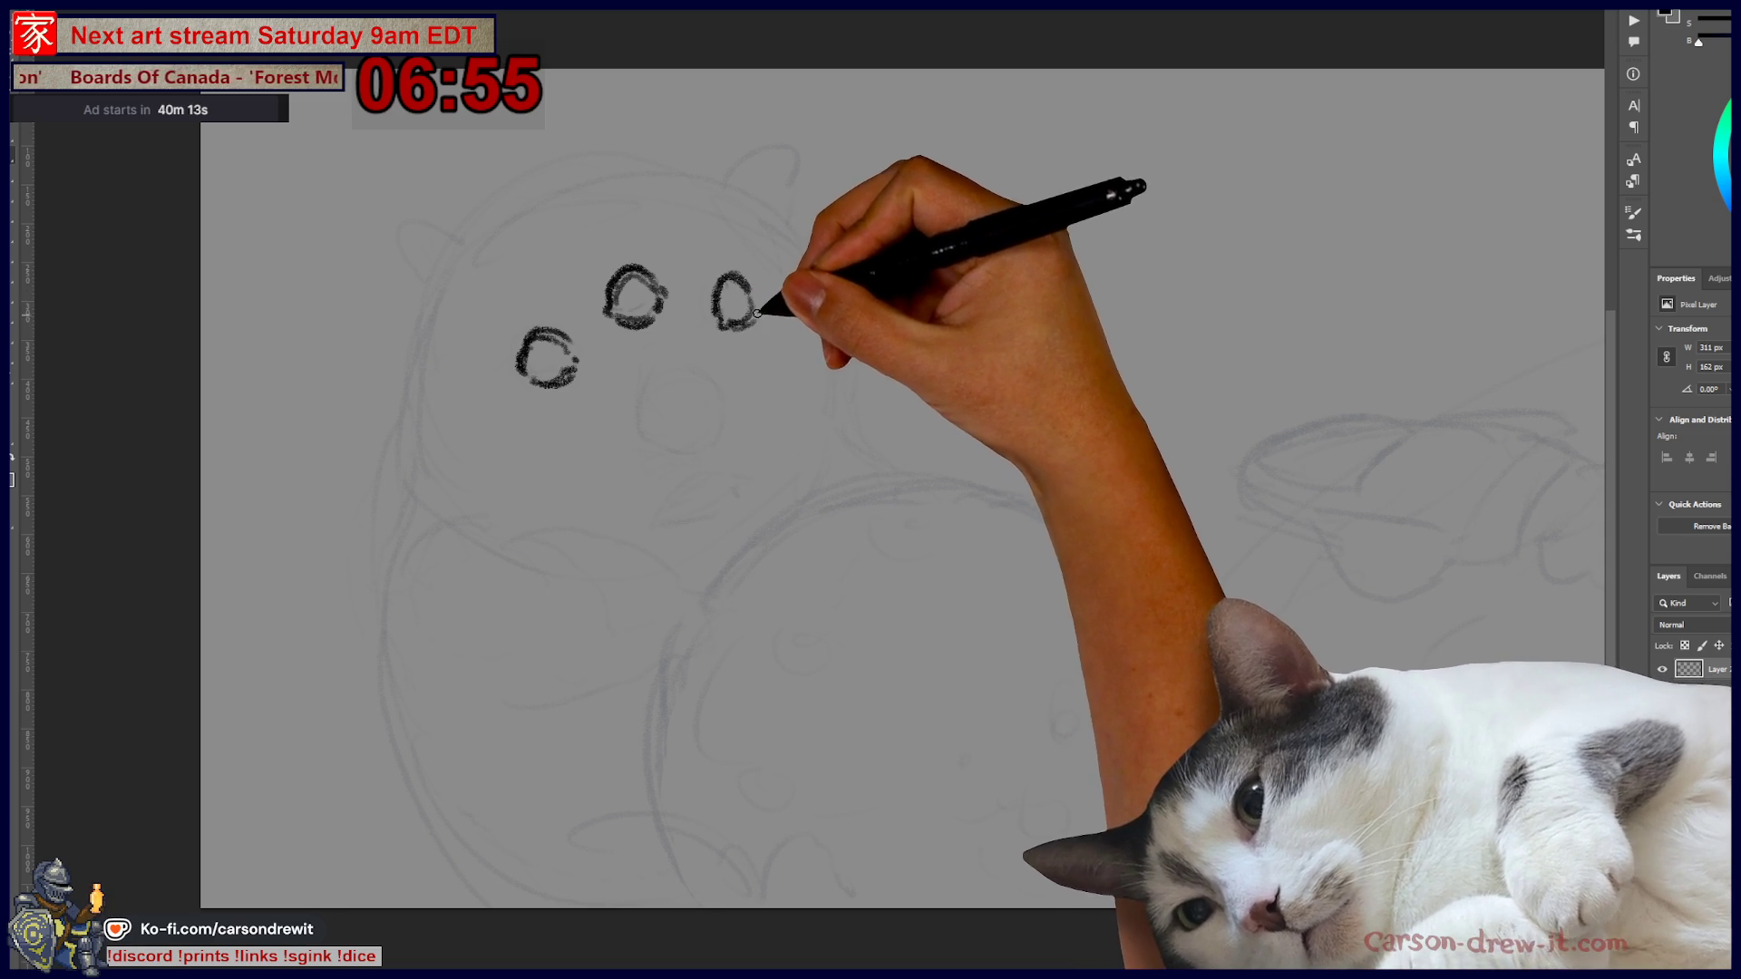
{"action": "left_click_drag", "start_coordinate": [755, 317], "coordinate": [712, 310]}
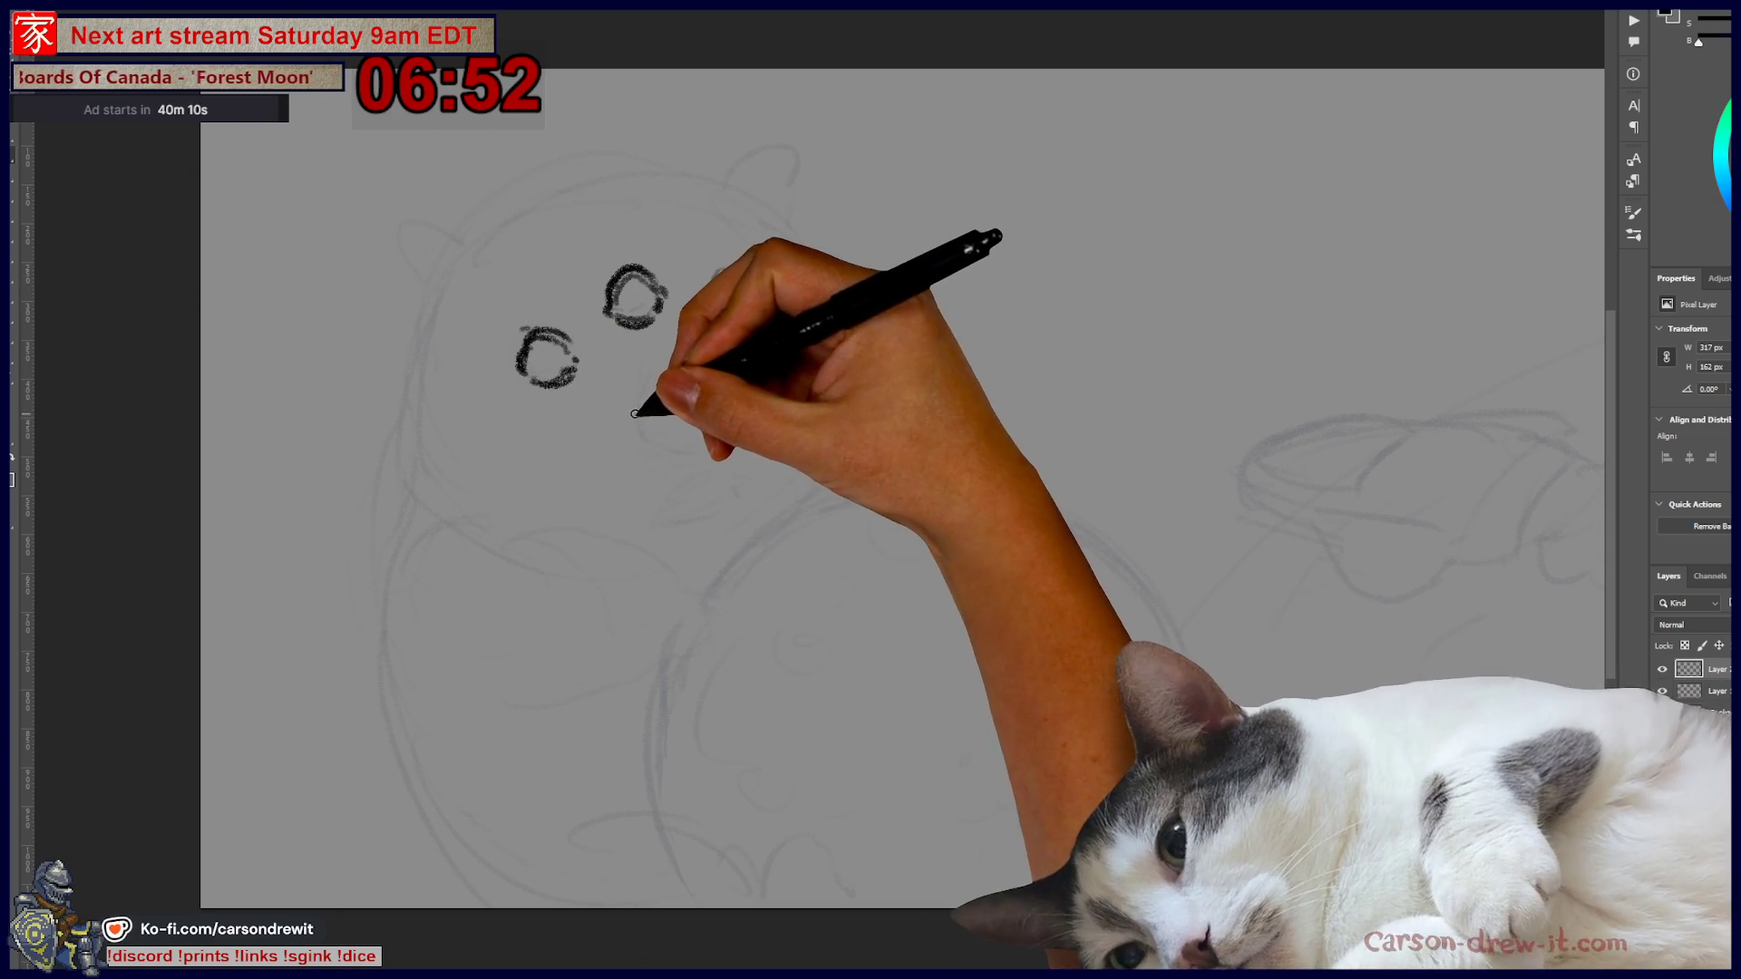
Ink the nose, mouth curve, crumbs and the top line of the left arm
{"action": "mouse_move", "coordinate": [658, 450]}
{"action": "left_mouse_down"}
{"action": "mouse_move", "coordinate": [710, 445]}
{"action": "mouse_move", "coordinate": [727, 405]}
{"action": "mouse_move", "coordinate": [648, 374]}
{"action": "mouse_move", "coordinate": [736, 396]}
{"action": "left_mouse_up"}
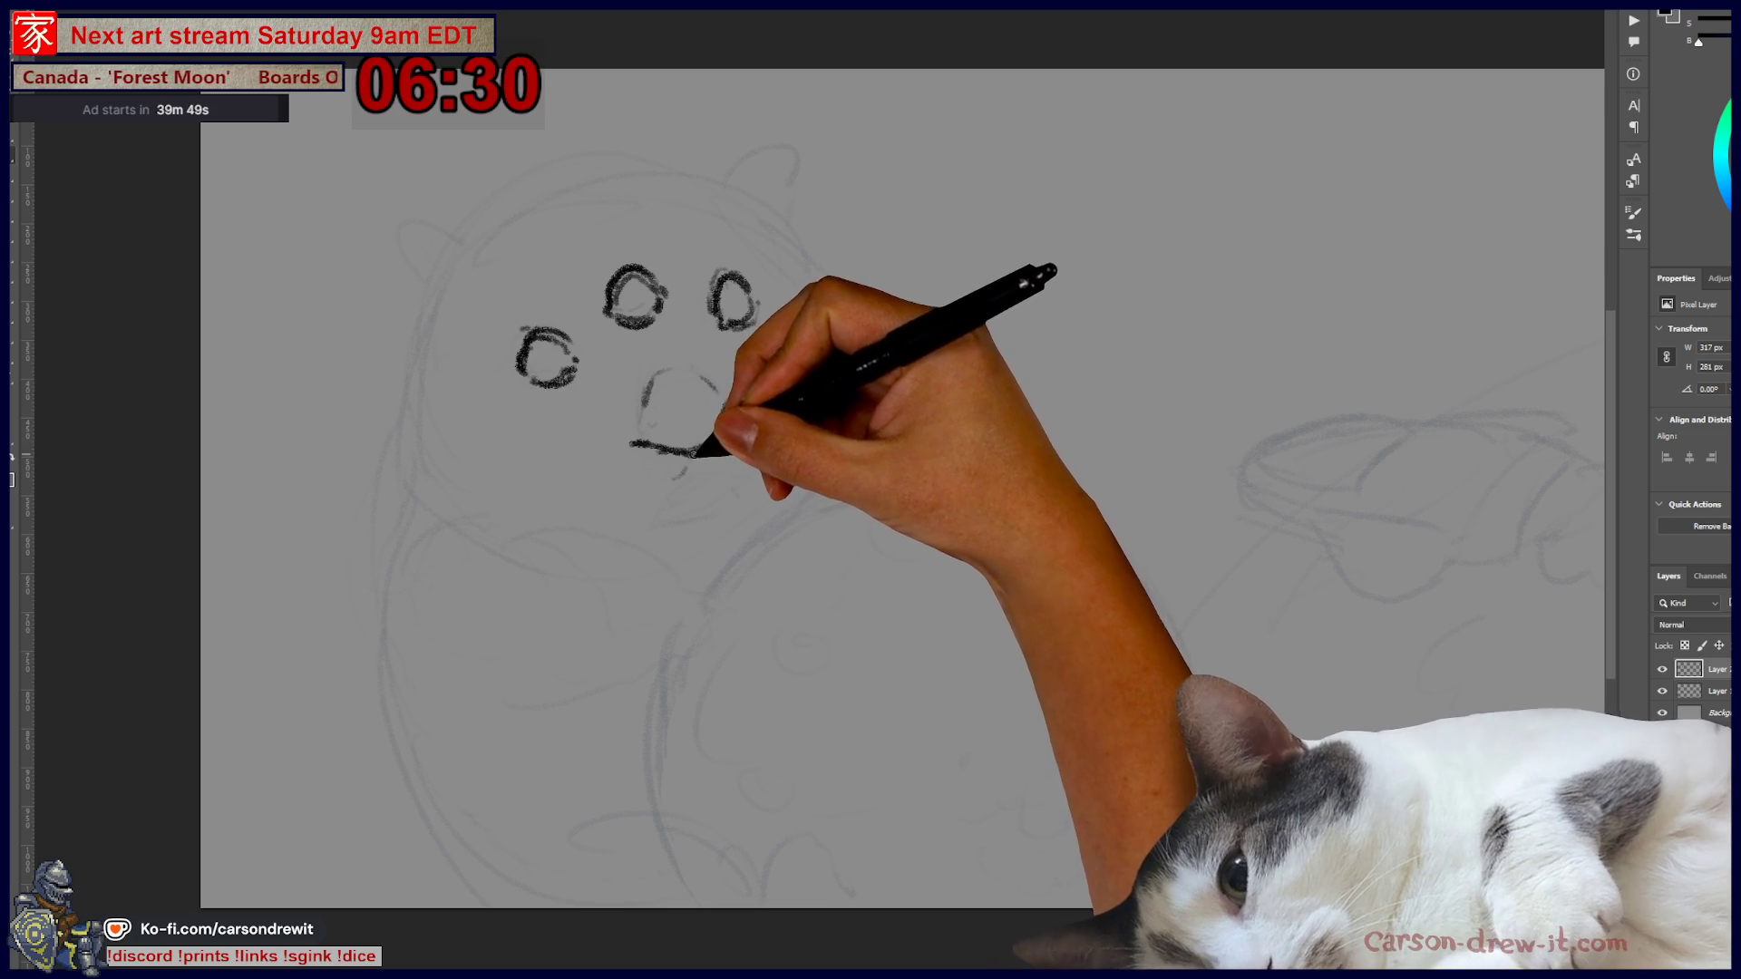
{"action": "mouse_move", "coordinate": [666, 485]}
{"action": "left_mouse_down"}
{"action": "mouse_move", "coordinate": [737, 463]}
{"action": "mouse_move", "coordinate": [663, 516]}
{"action": "left_mouse_up"}
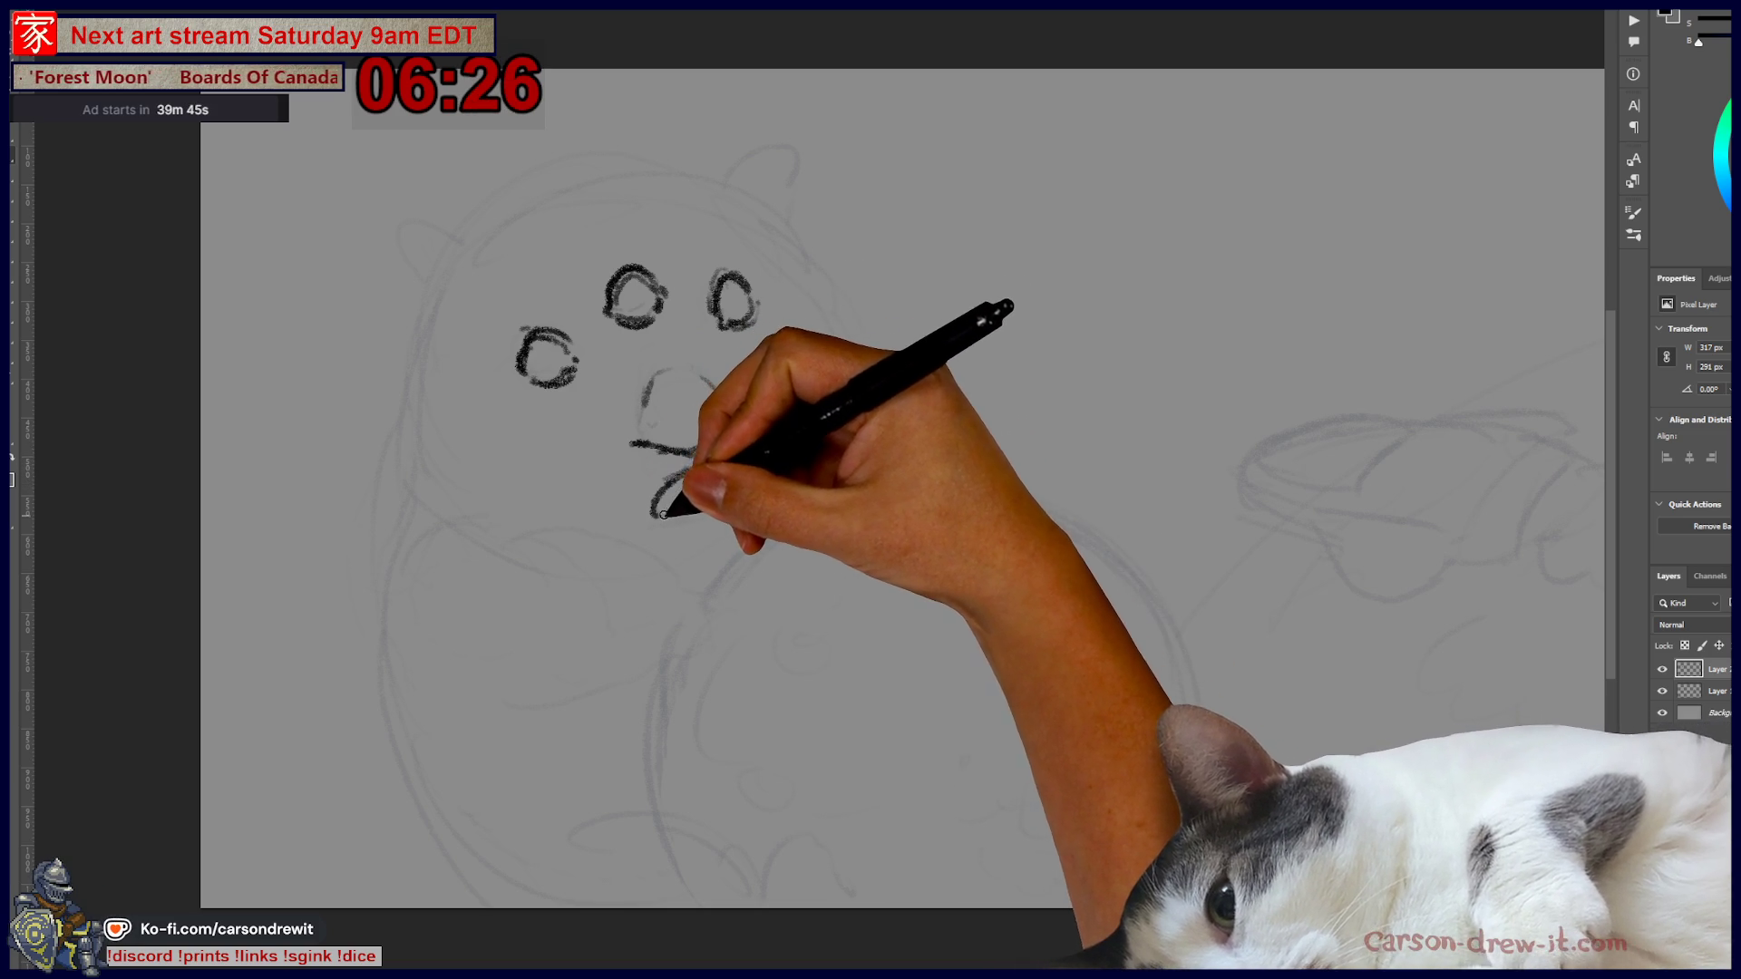
{"action": "left_click_drag", "start_coordinate": [736, 395], "coordinate": [713, 451]}
{"action": "left_click_drag", "start_coordinate": [690, 470], "coordinate": [751, 467]}
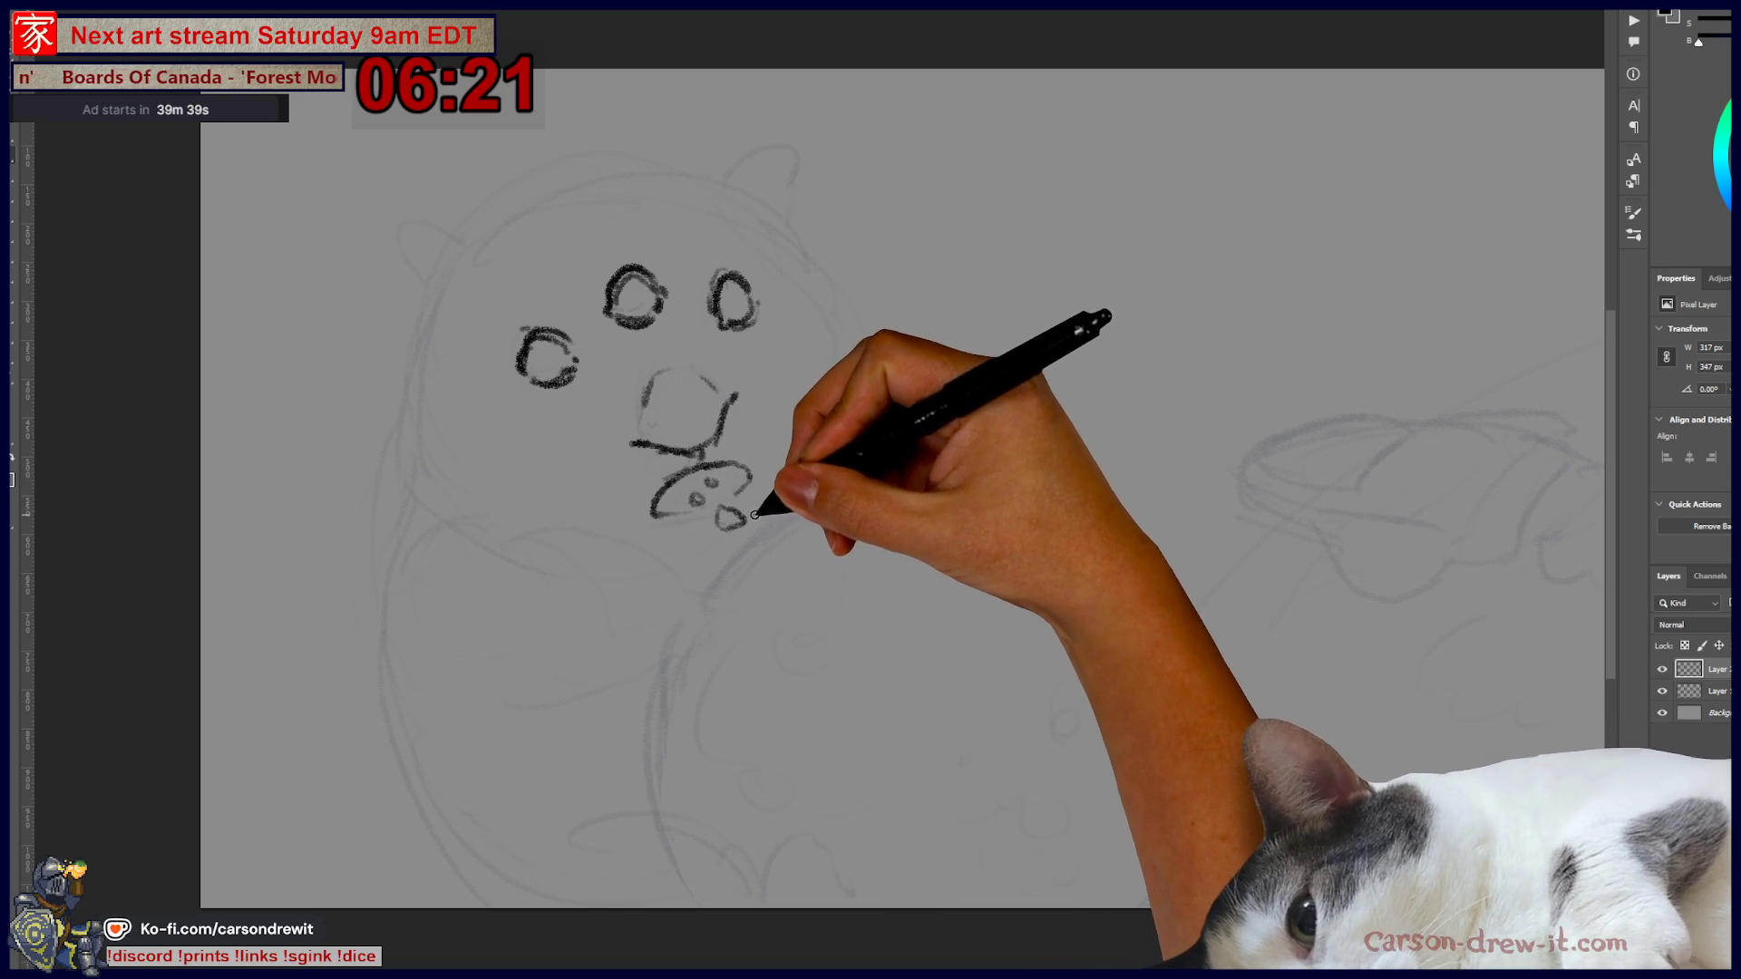
{"action": "mouse_move", "coordinate": [760, 519]}
{"action": "left_mouse_down"}
{"action": "mouse_move", "coordinate": [699, 554]}
{"action": "mouse_move", "coordinate": [753, 579]}
{"action": "left_mouse_up"}
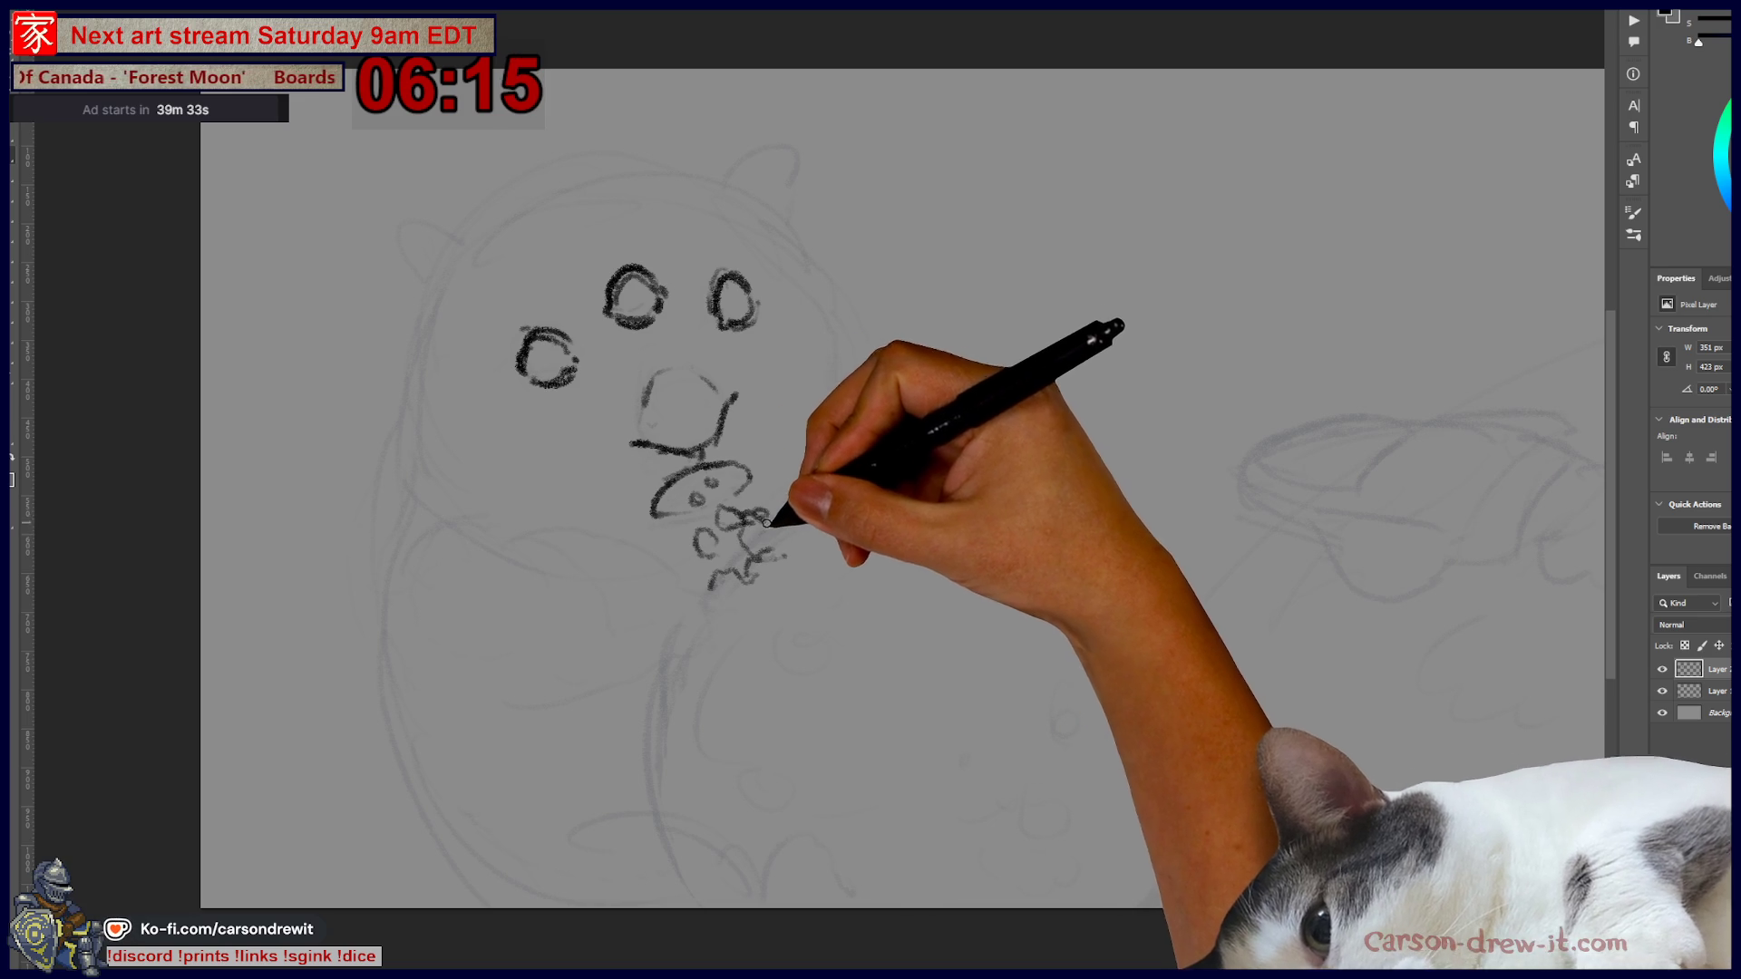
{"action": "left_click_drag", "start_coordinate": [778, 510], "coordinate": [788, 536]}
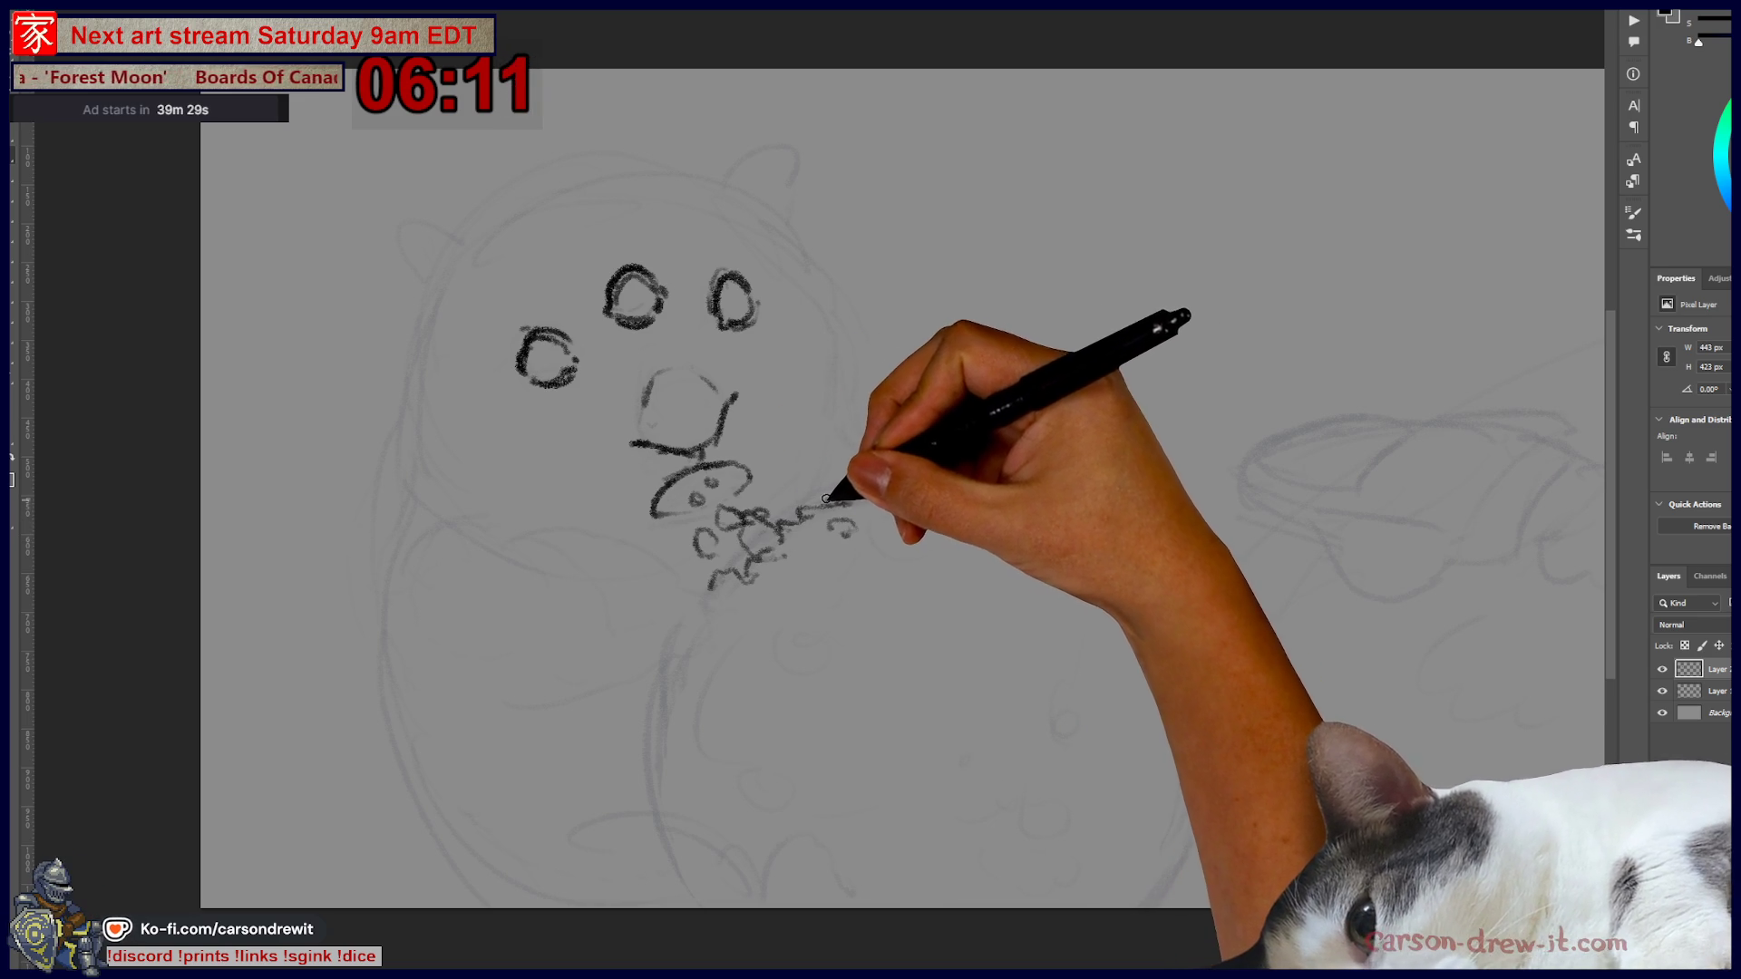
{"action": "left_click_drag", "start_coordinate": [487, 561], "coordinate": [634, 591]}
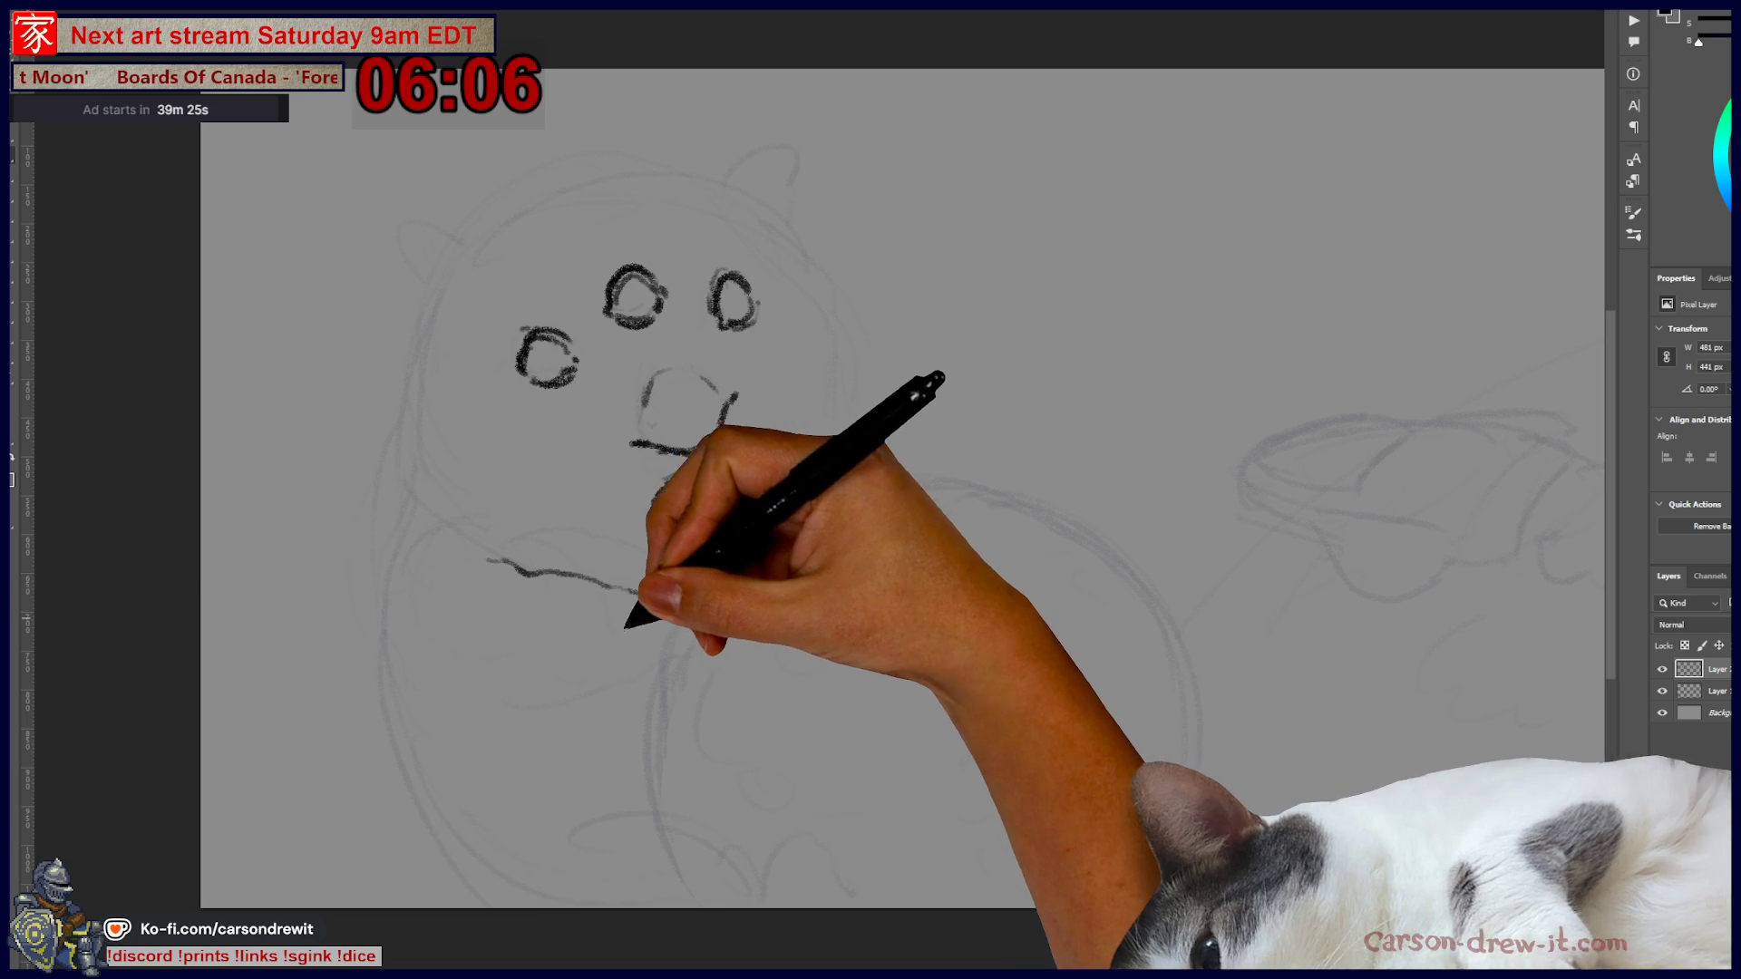
Ink the lower left arm with claws, crumb loops and the right paw's claws
{"action": "mouse_move", "coordinate": [419, 585]}
{"action": "left_mouse_down"}
{"action": "mouse_move", "coordinate": [437, 646]}
{"action": "mouse_move", "coordinate": [493, 684]}
{"action": "mouse_move", "coordinate": [603, 692]}
{"action": "mouse_move", "coordinate": [692, 641]}
{"action": "left_mouse_up"}
{"action": "mouse_move", "coordinate": [706, 535]}
{"action": "left_mouse_down"}
{"action": "mouse_move", "coordinate": [700, 633]}
{"action": "mouse_move", "coordinate": [714, 625]}
{"action": "mouse_move", "coordinate": [682, 598]}
{"action": "mouse_move", "coordinate": [816, 508]}
{"action": "mouse_move", "coordinate": [939, 478]}
{"action": "mouse_move", "coordinate": [851, 451]}
{"action": "mouse_move", "coordinate": [839, 414]}
{"action": "left_mouse_up"}
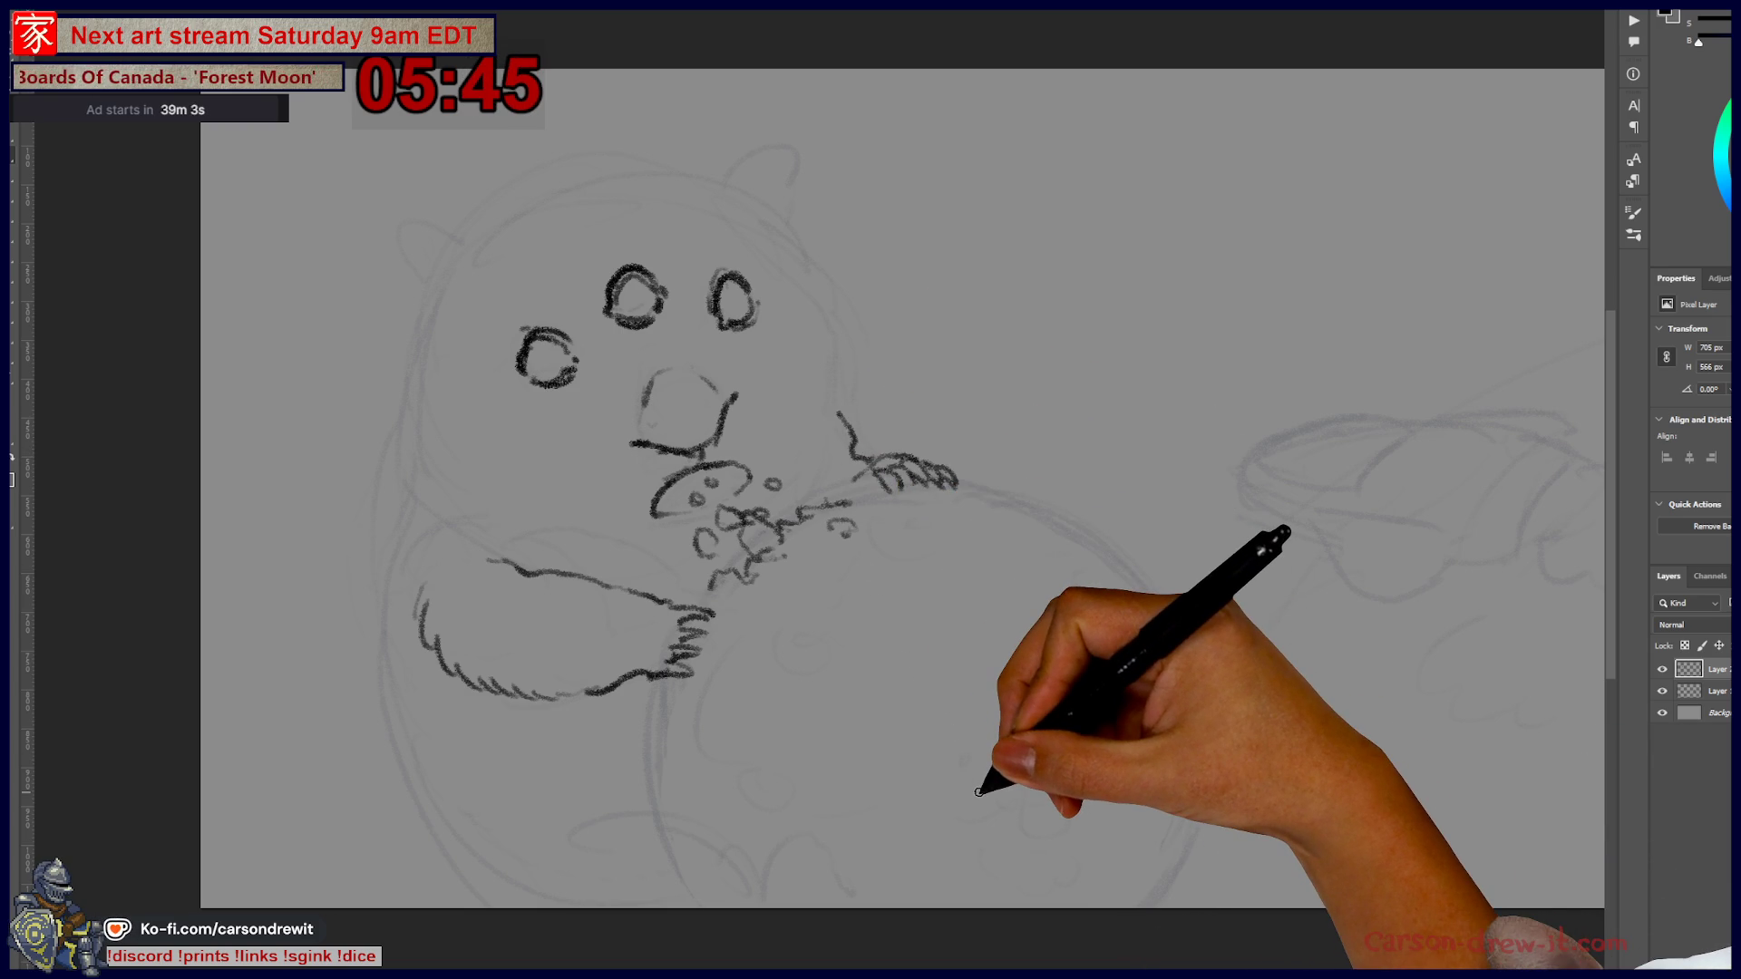
{"action": "mouse_move", "coordinate": [828, 439]}
{"action": "left_mouse_down"}
{"action": "mouse_move", "coordinate": [828, 296]}
{"action": "mouse_move", "coordinate": [773, 240]}
{"action": "left_mouse_up"}
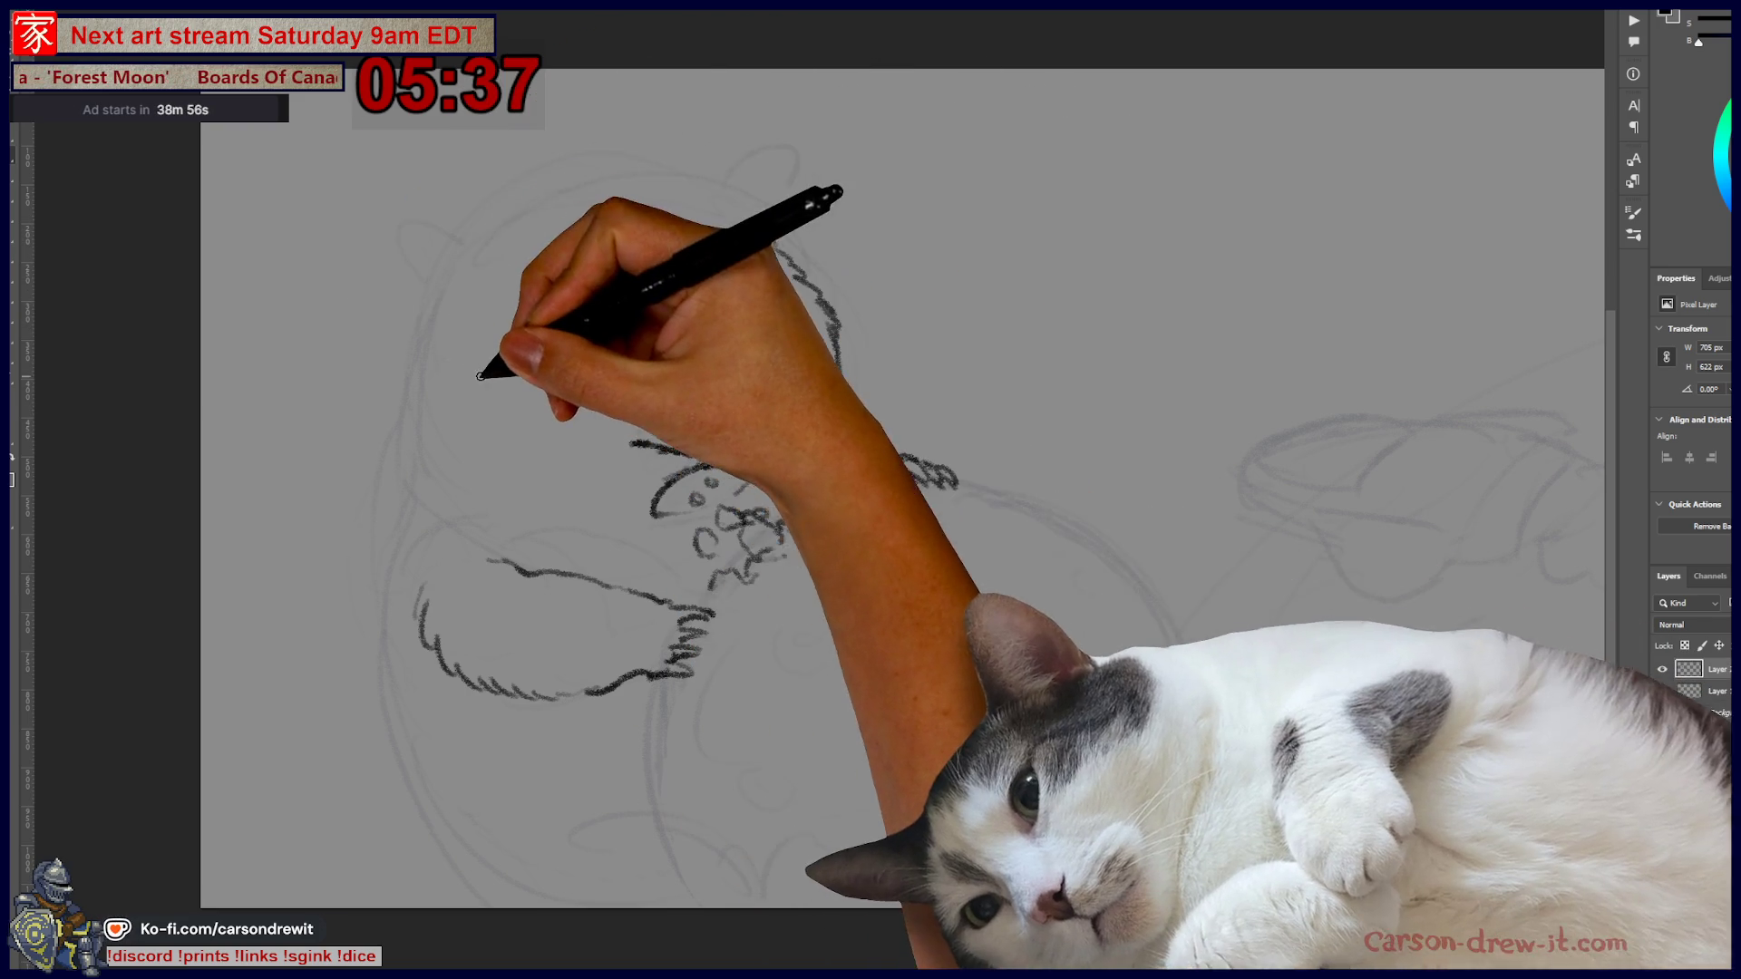
Ink fur along the head's left side, redoing a bad stroke, and darken the left eye
{"action": "left_click_drag", "start_coordinate": [438, 311], "coordinate": [412, 428]}
{"action": "left_click_drag", "start_coordinate": [635, 268], "coordinate": [631, 272]}
{"action": "left_click_drag", "start_coordinate": [522, 372], "coordinate": [564, 338]}
{"action": "mouse_move", "coordinate": [412, 430]}
{"action": "left_mouse_down"}
{"action": "mouse_move", "coordinate": [481, 519]}
{"action": "mouse_move", "coordinate": [522, 524]}
{"action": "left_mouse_up"}
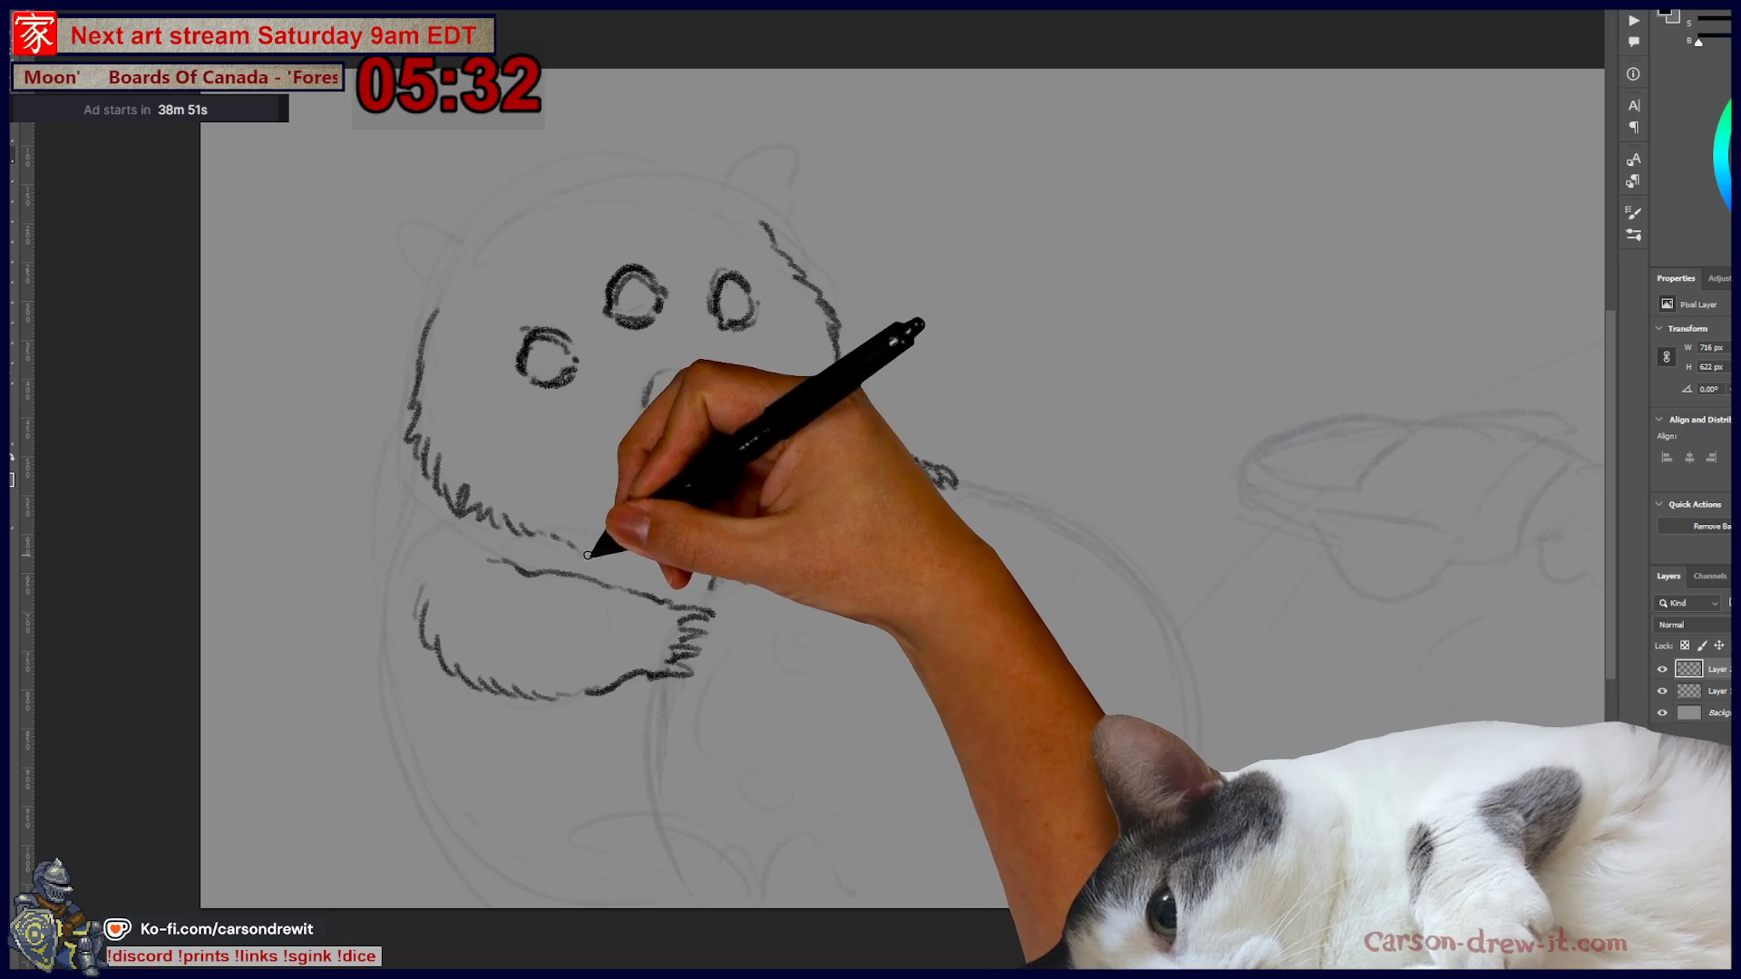
{"action": "key", "text": "ctrl+z"}
{"action": "key", "text": "ctrl+z"}
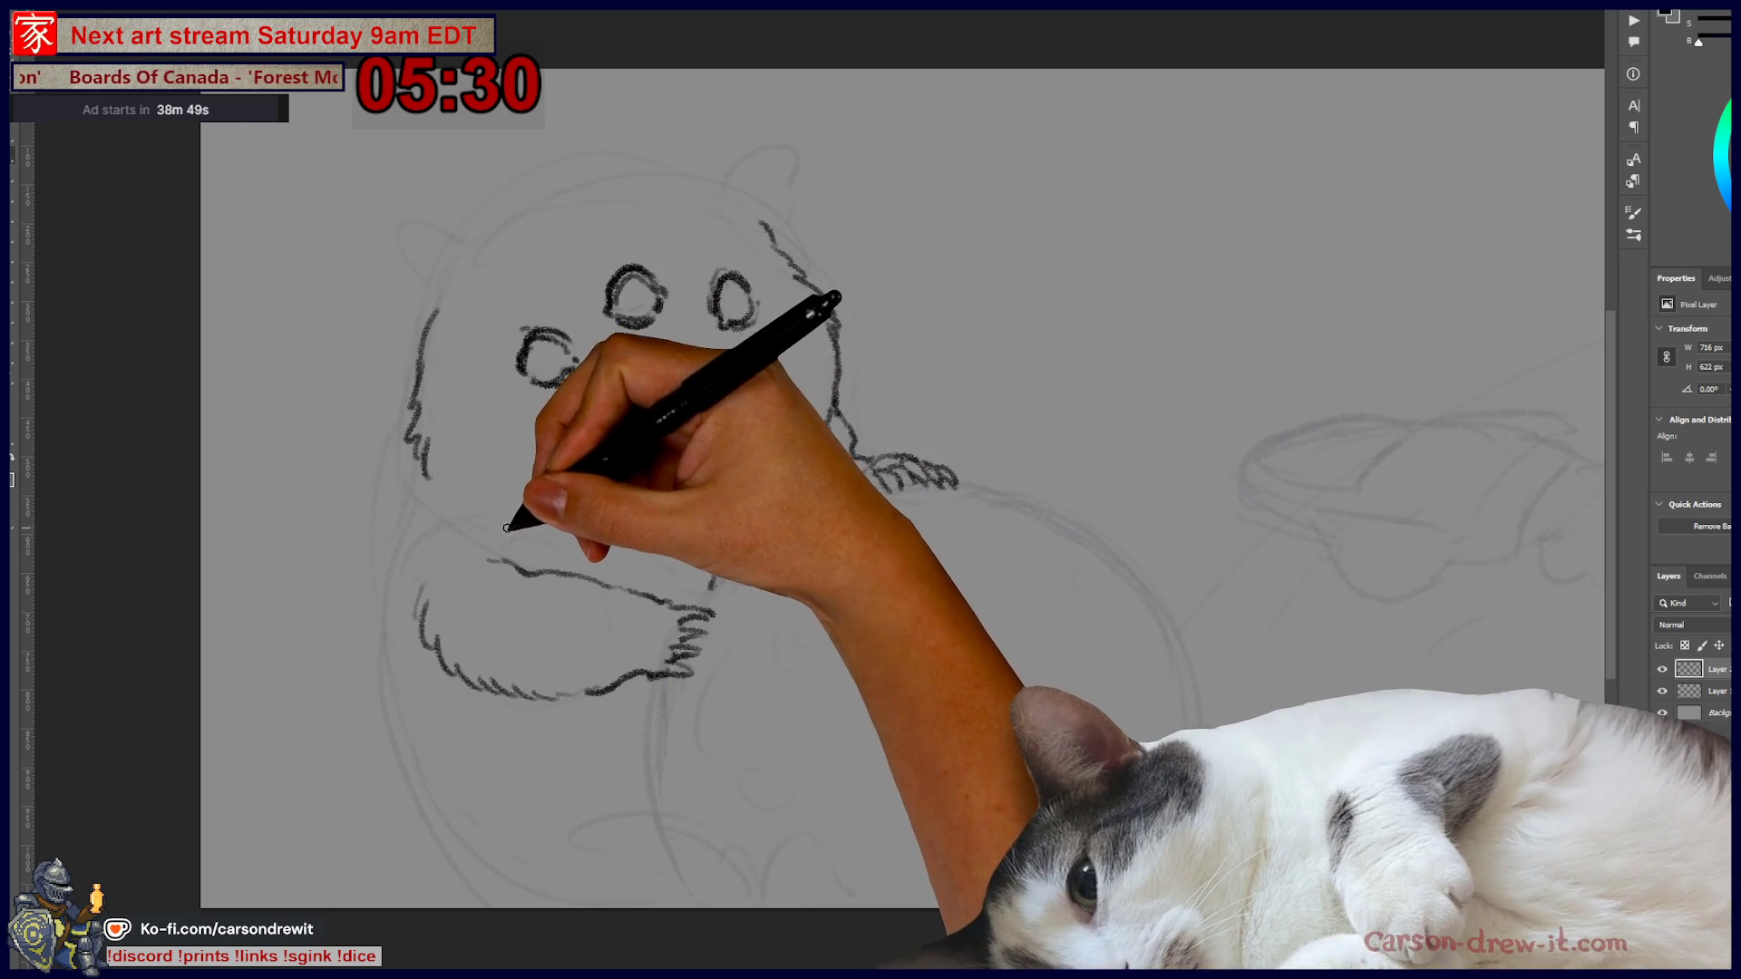
{"action": "mouse_move", "coordinate": [447, 466]}
{"action": "left_mouse_down"}
{"action": "mouse_move", "coordinate": [515, 537]}
{"action": "mouse_move", "coordinate": [563, 546]}
{"action": "left_mouse_up"}
{"action": "mouse_move", "coordinate": [671, 472]}
{"action": "left_mouse_down"}
{"action": "mouse_move", "coordinate": [699, 498]}
{"action": "mouse_move", "coordinate": [816, 480]}
{"action": "mouse_move", "coordinate": [691, 420]}
{"action": "left_mouse_up"}
{"action": "left_click_drag", "start_coordinate": [553, 331], "coordinate": [533, 359]}
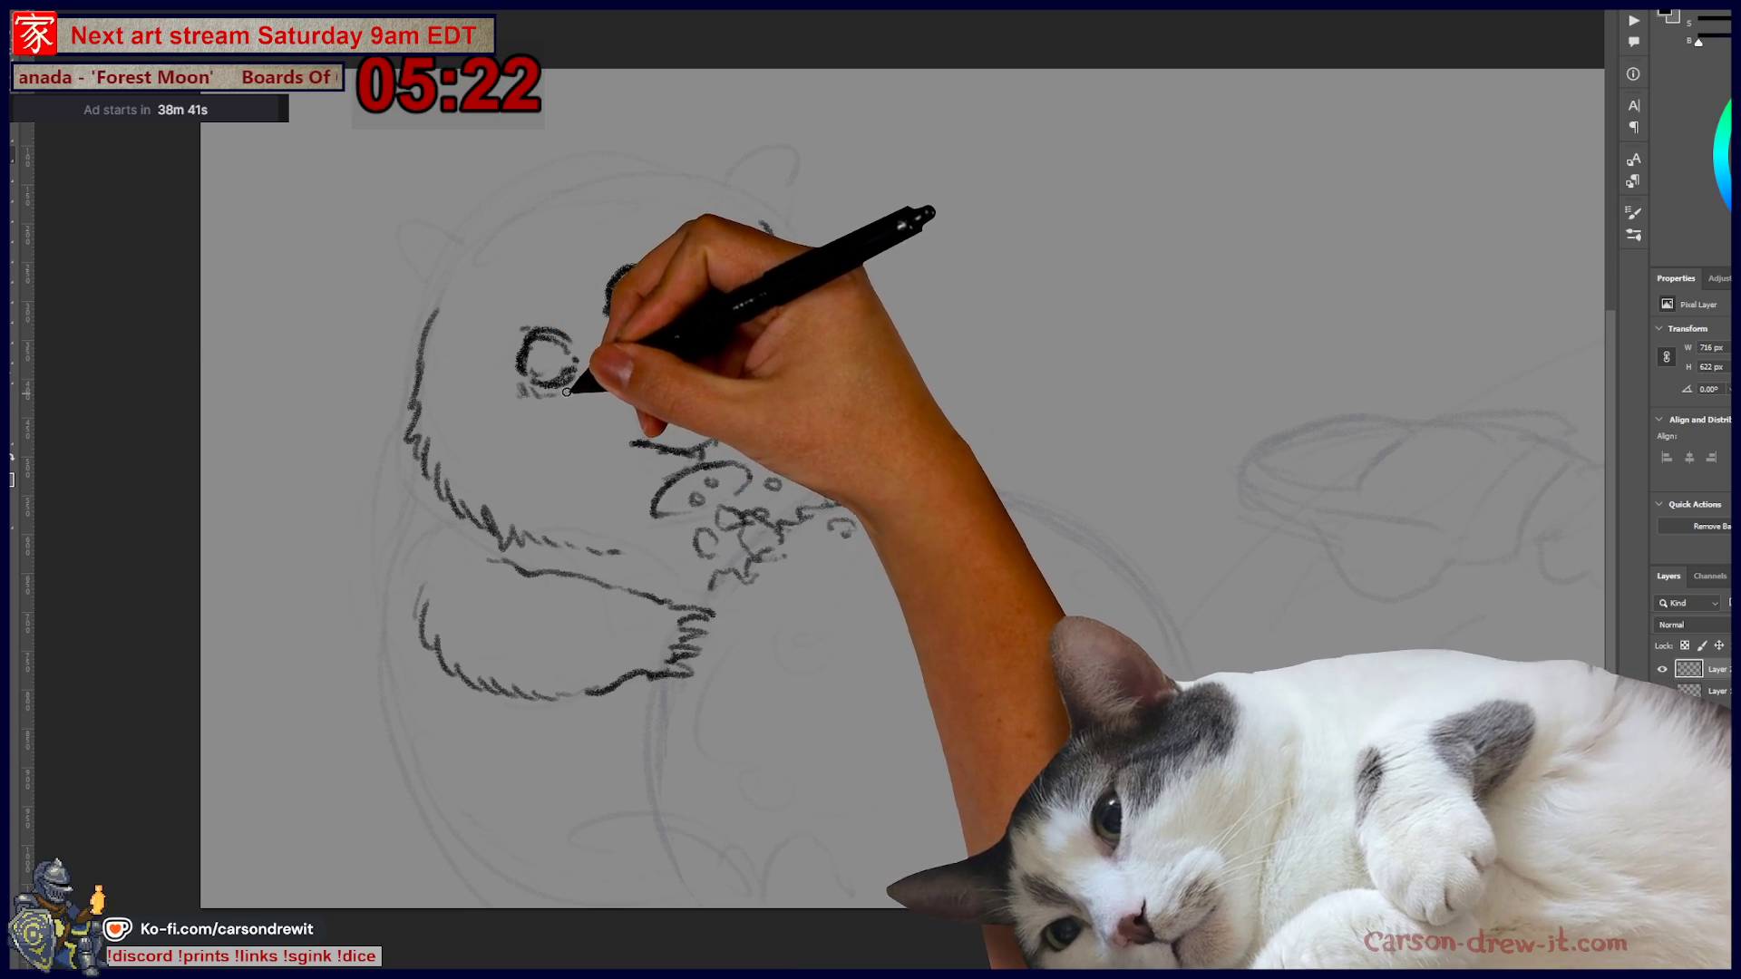
Ink the right-side fur, left ear, right eye, and start a cube beside the head
{"action": "left_click_drag", "start_coordinate": [766, 231], "coordinate": [834, 389]}
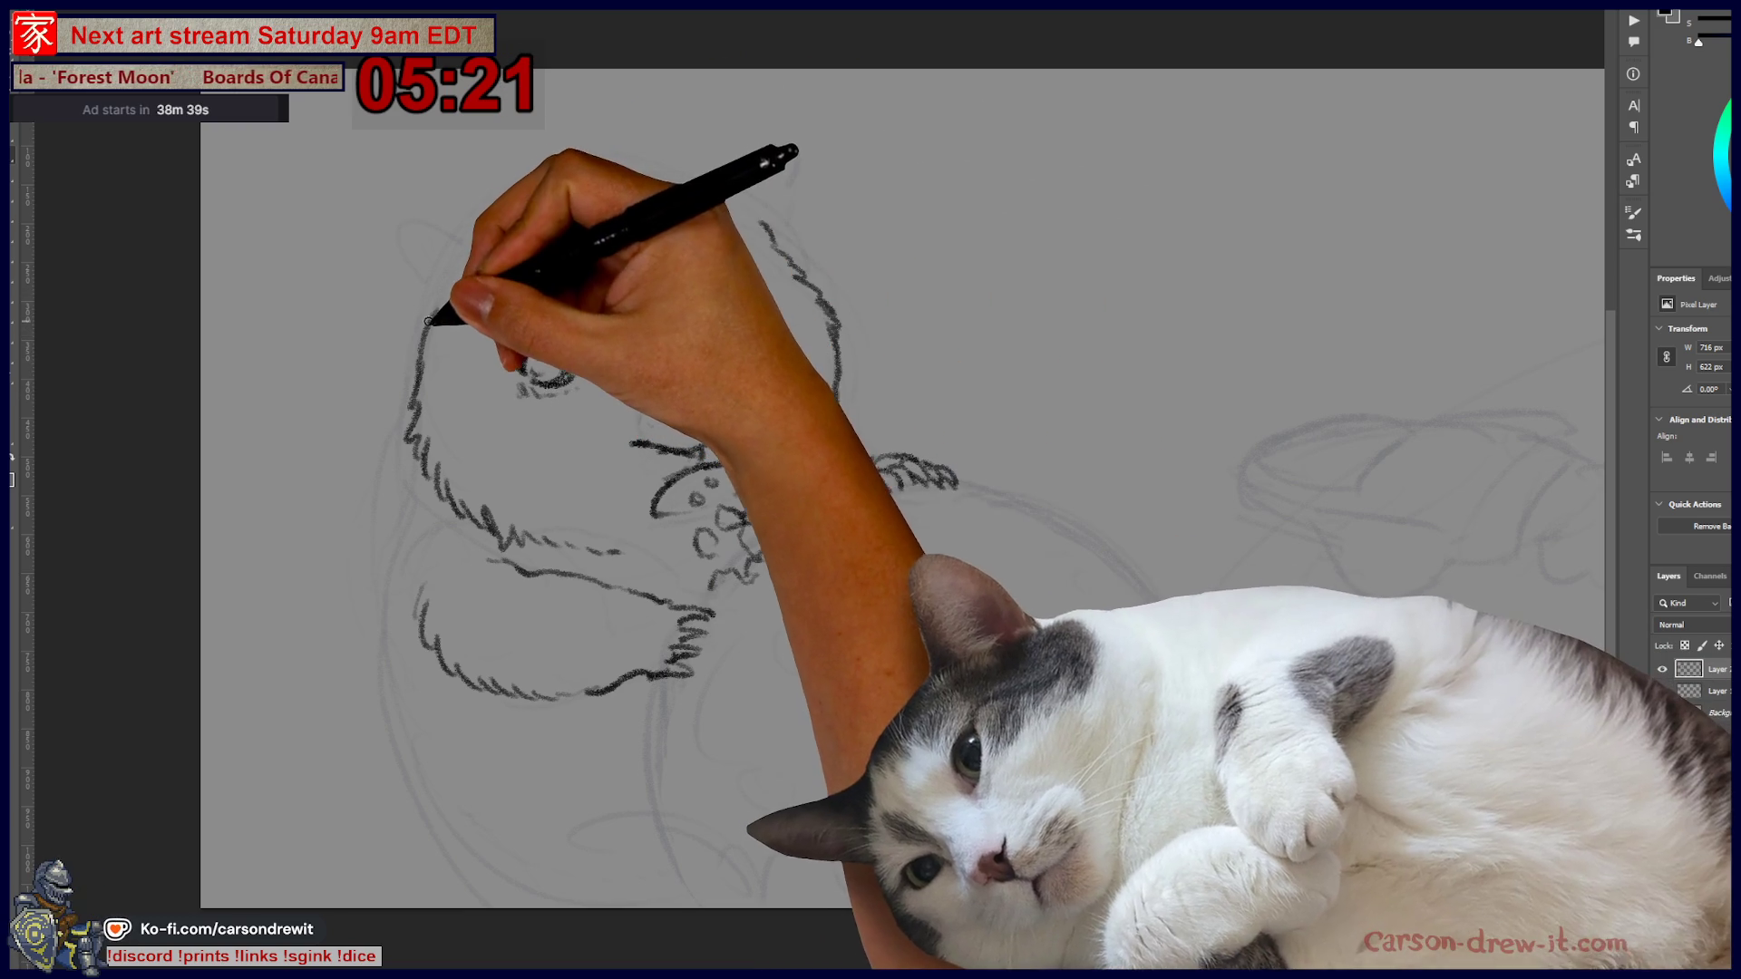
{"action": "mouse_move", "coordinate": [420, 272]}
{"action": "left_mouse_down"}
{"action": "mouse_move", "coordinate": [602, 187]}
{"action": "mouse_move", "coordinate": [766, 168]}
{"action": "mouse_move", "coordinate": [736, 197]}
{"action": "mouse_move", "coordinate": [777, 206]}
{"action": "left_mouse_up"}
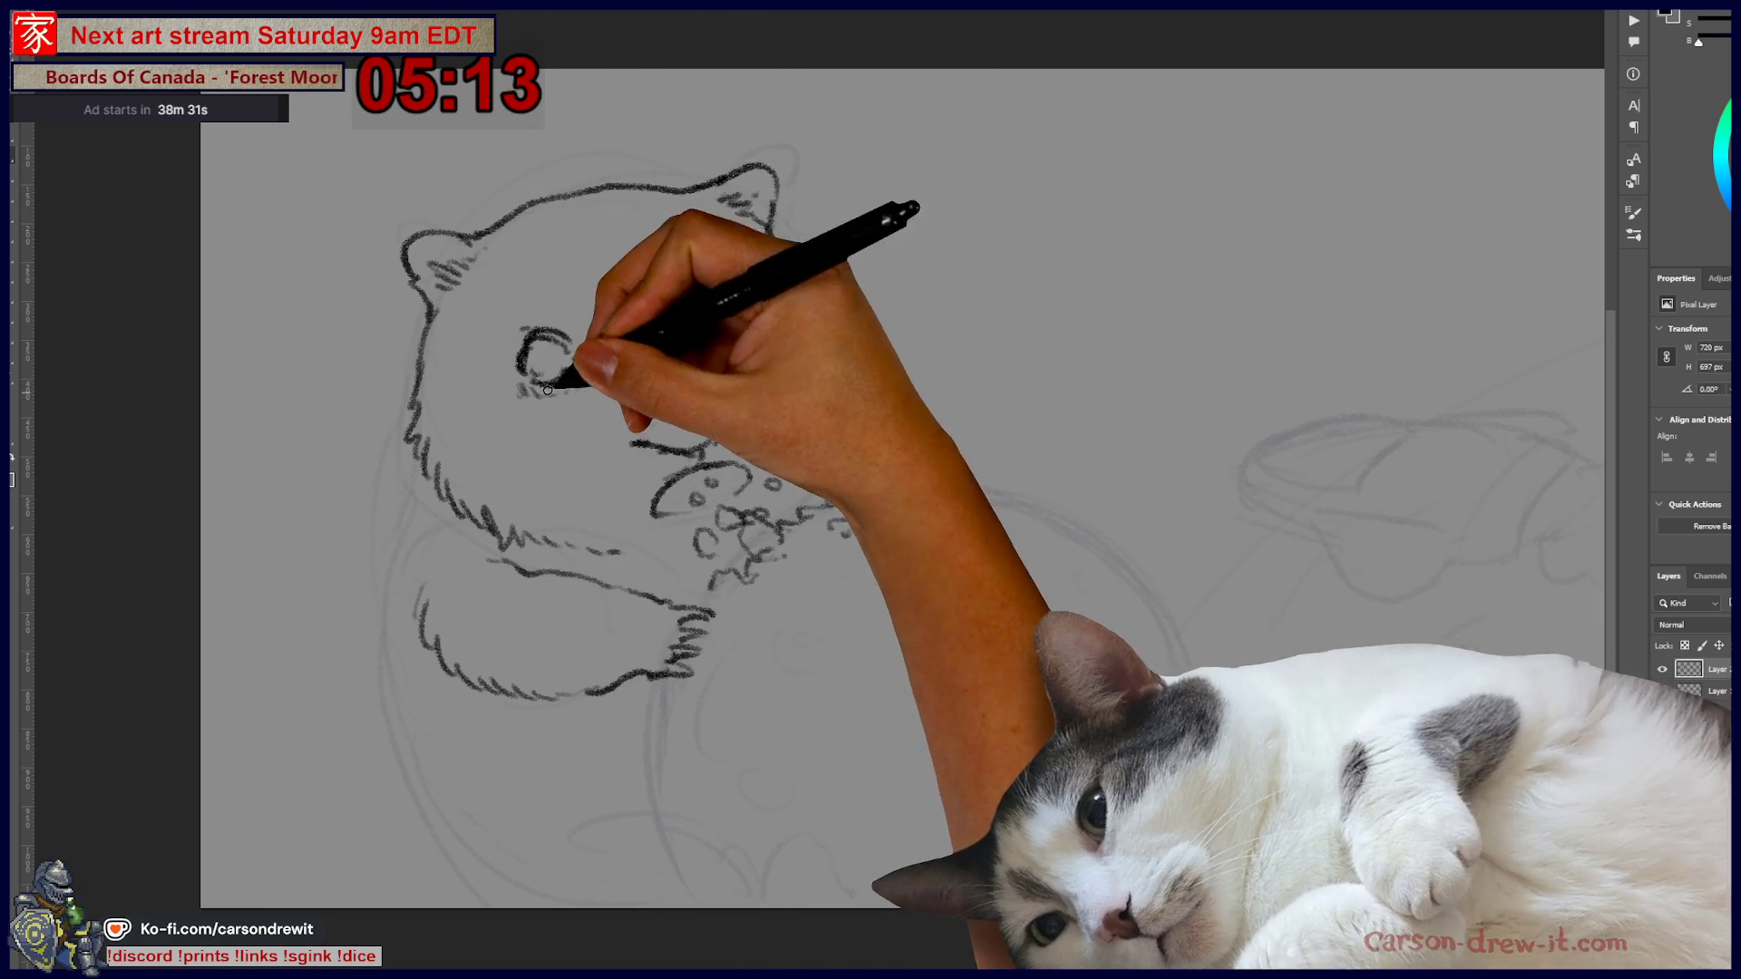
{"action": "left_click_drag", "start_coordinate": [594, 367], "coordinate": [600, 364]}
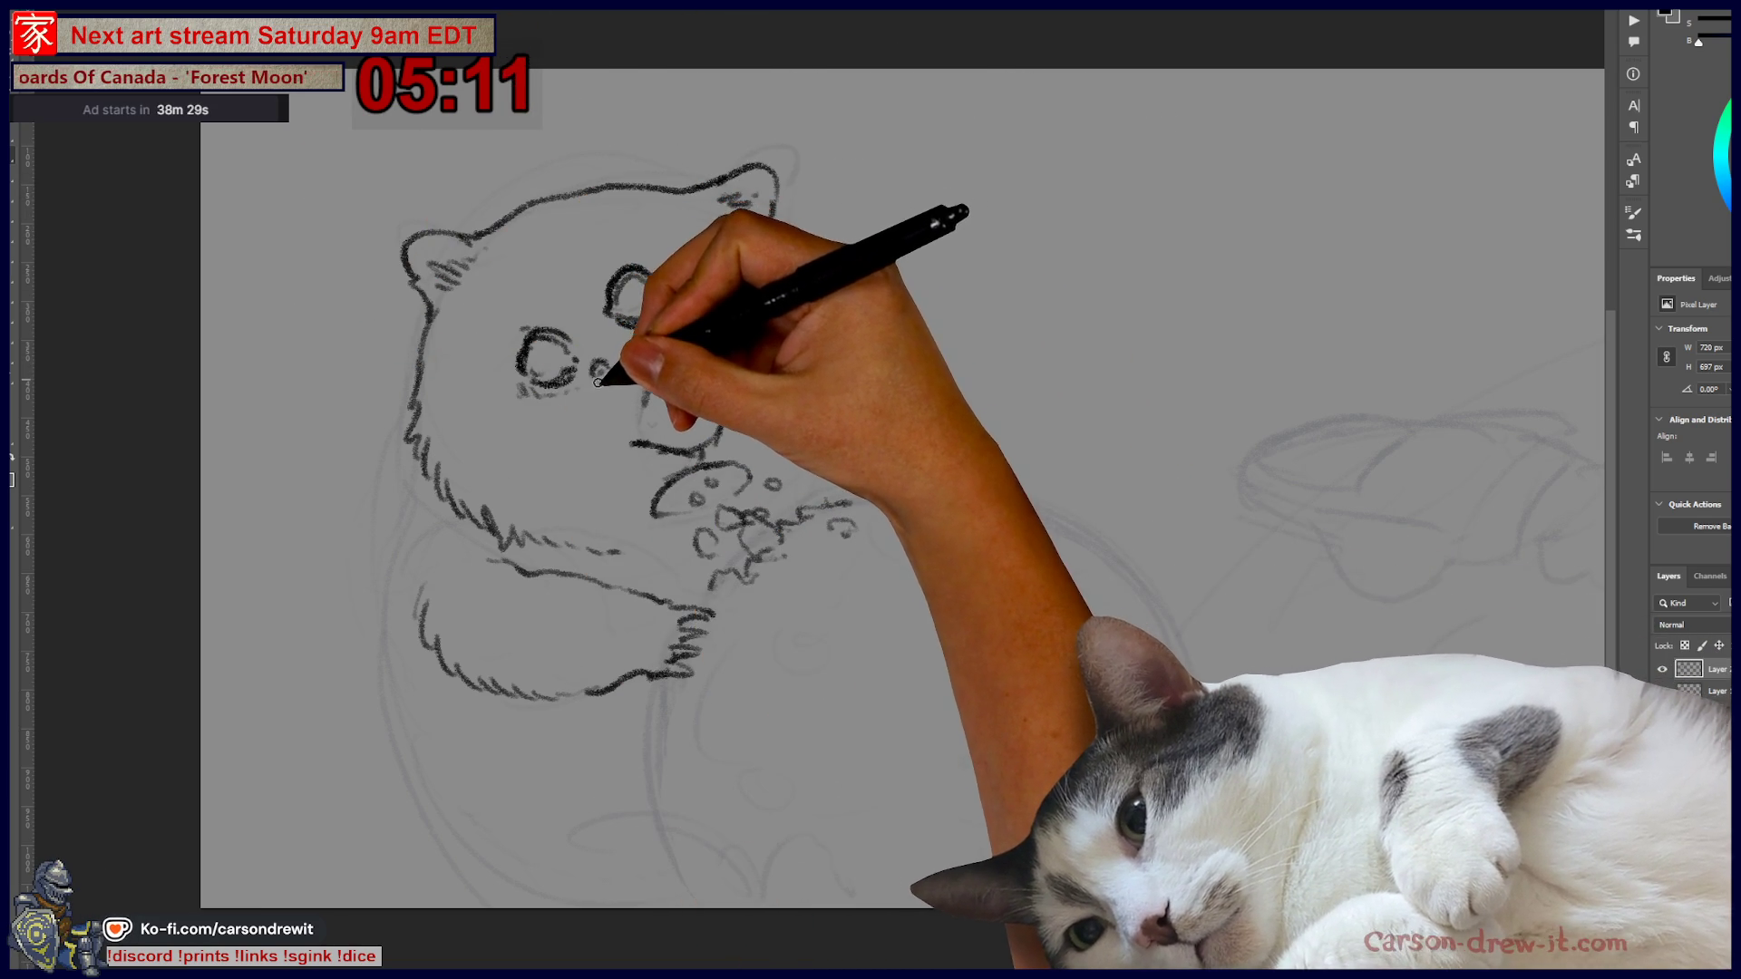
{"action": "left_click_drag", "start_coordinate": [737, 277], "coordinate": [713, 316]}
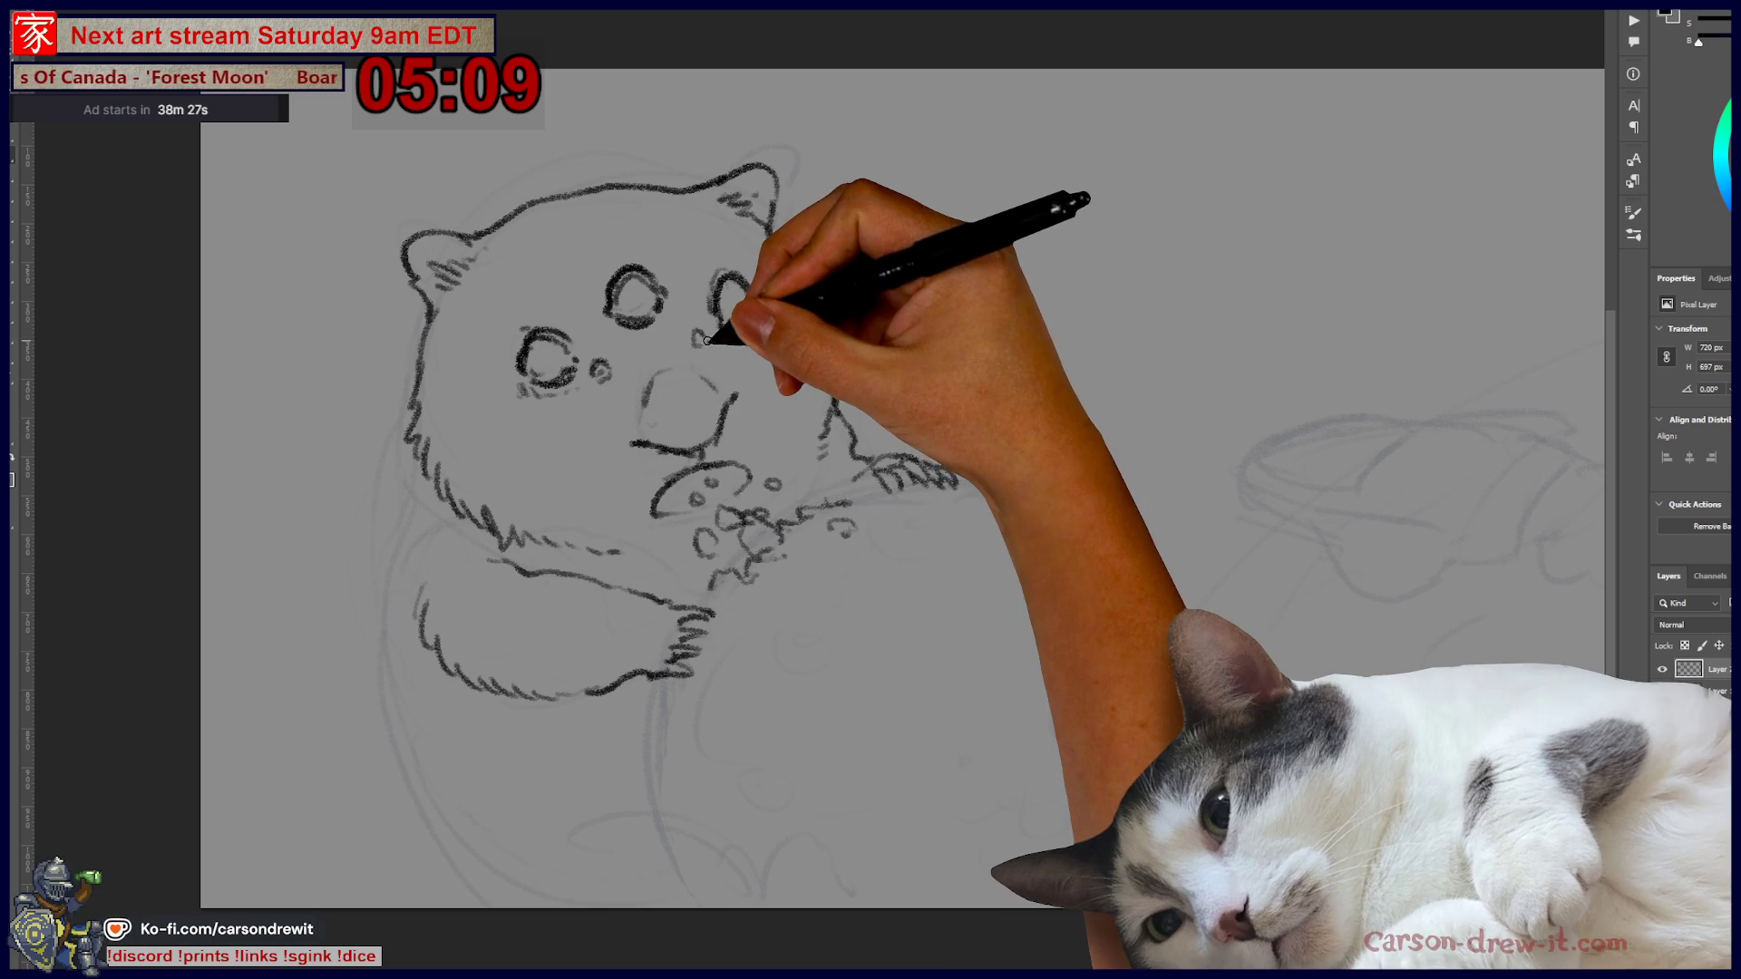
{"action": "mouse_move", "coordinate": [895, 323]}
{"action": "left_mouse_down"}
{"action": "mouse_move", "coordinate": [920, 366]}
{"action": "mouse_move", "coordinate": [951, 298]}
{"action": "left_mouse_up"}
{"action": "mouse_move", "coordinate": [907, 356]}
{"action": "left_mouse_down"}
{"action": "mouse_move", "coordinate": [961, 327]}
{"action": "mouse_move", "coordinate": [995, 336]}
{"action": "left_mouse_up"}
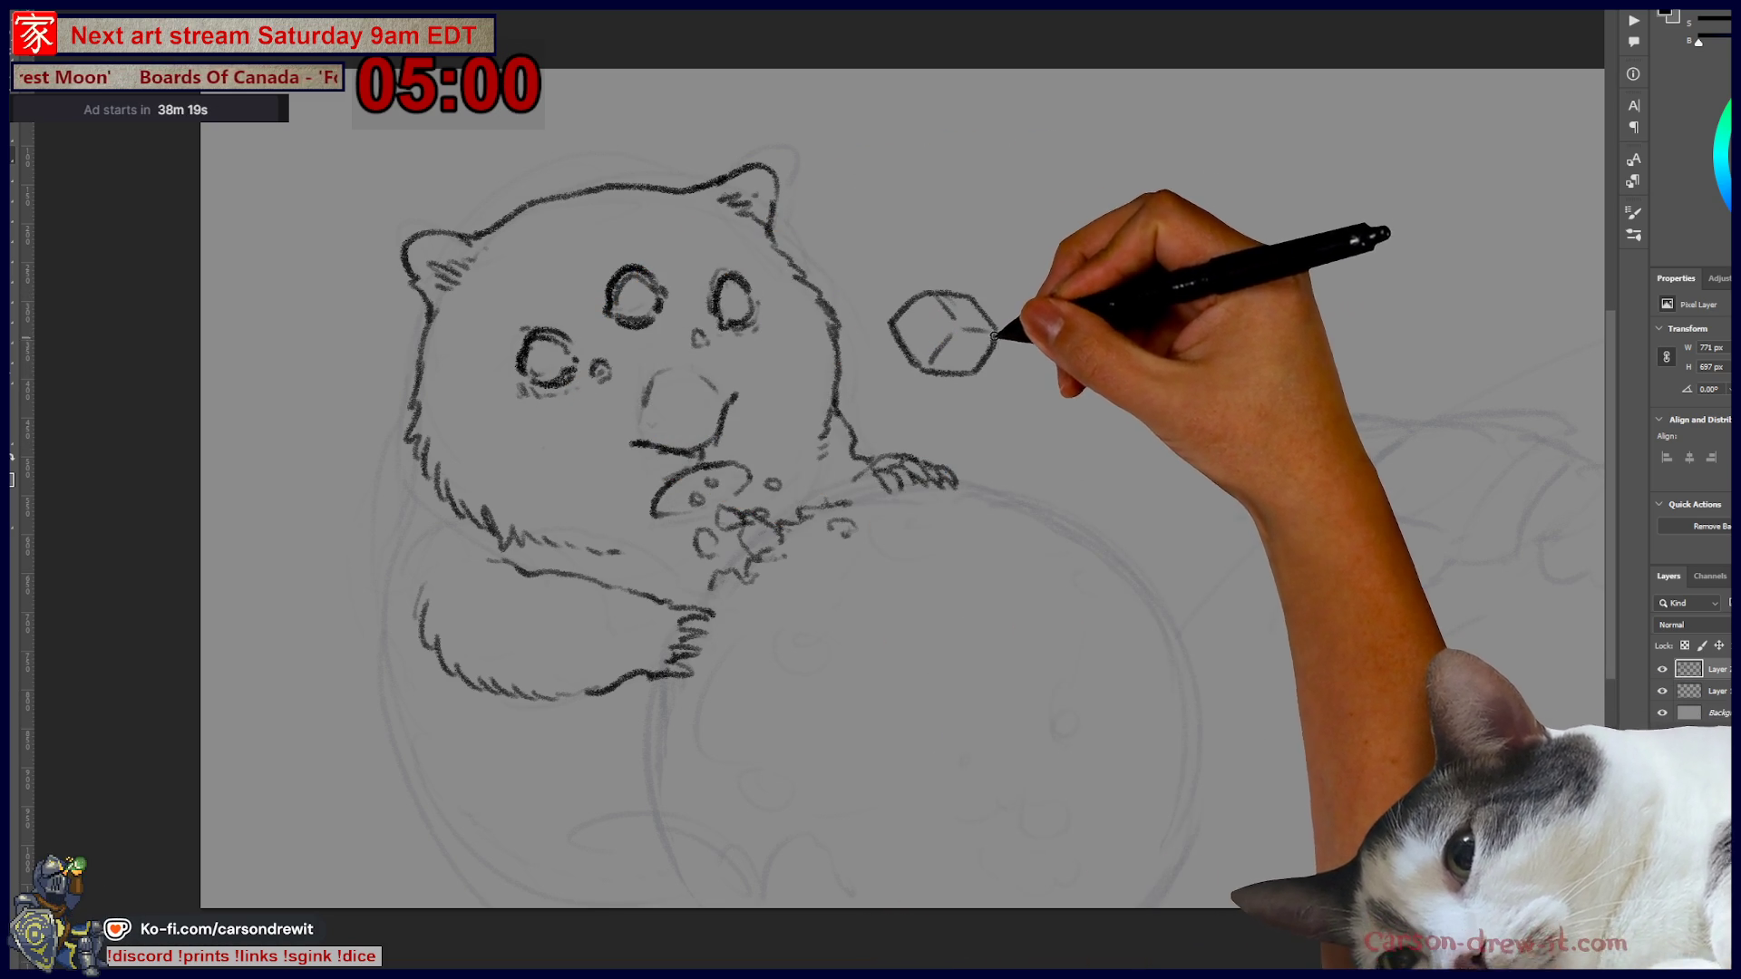
Draw cubes above and left of the hamster, then ink its long left body curve
{"action": "mouse_move", "coordinate": [889, 181]}
{"action": "left_mouse_down"}
{"action": "mouse_move", "coordinate": [899, 223]}
{"action": "mouse_move", "coordinate": [930, 211]}
{"action": "mouse_move", "coordinate": [934, 171]}
{"action": "mouse_move", "coordinate": [947, 206]}
{"action": "mouse_move", "coordinate": [951, 192]}
{"action": "left_mouse_up"}
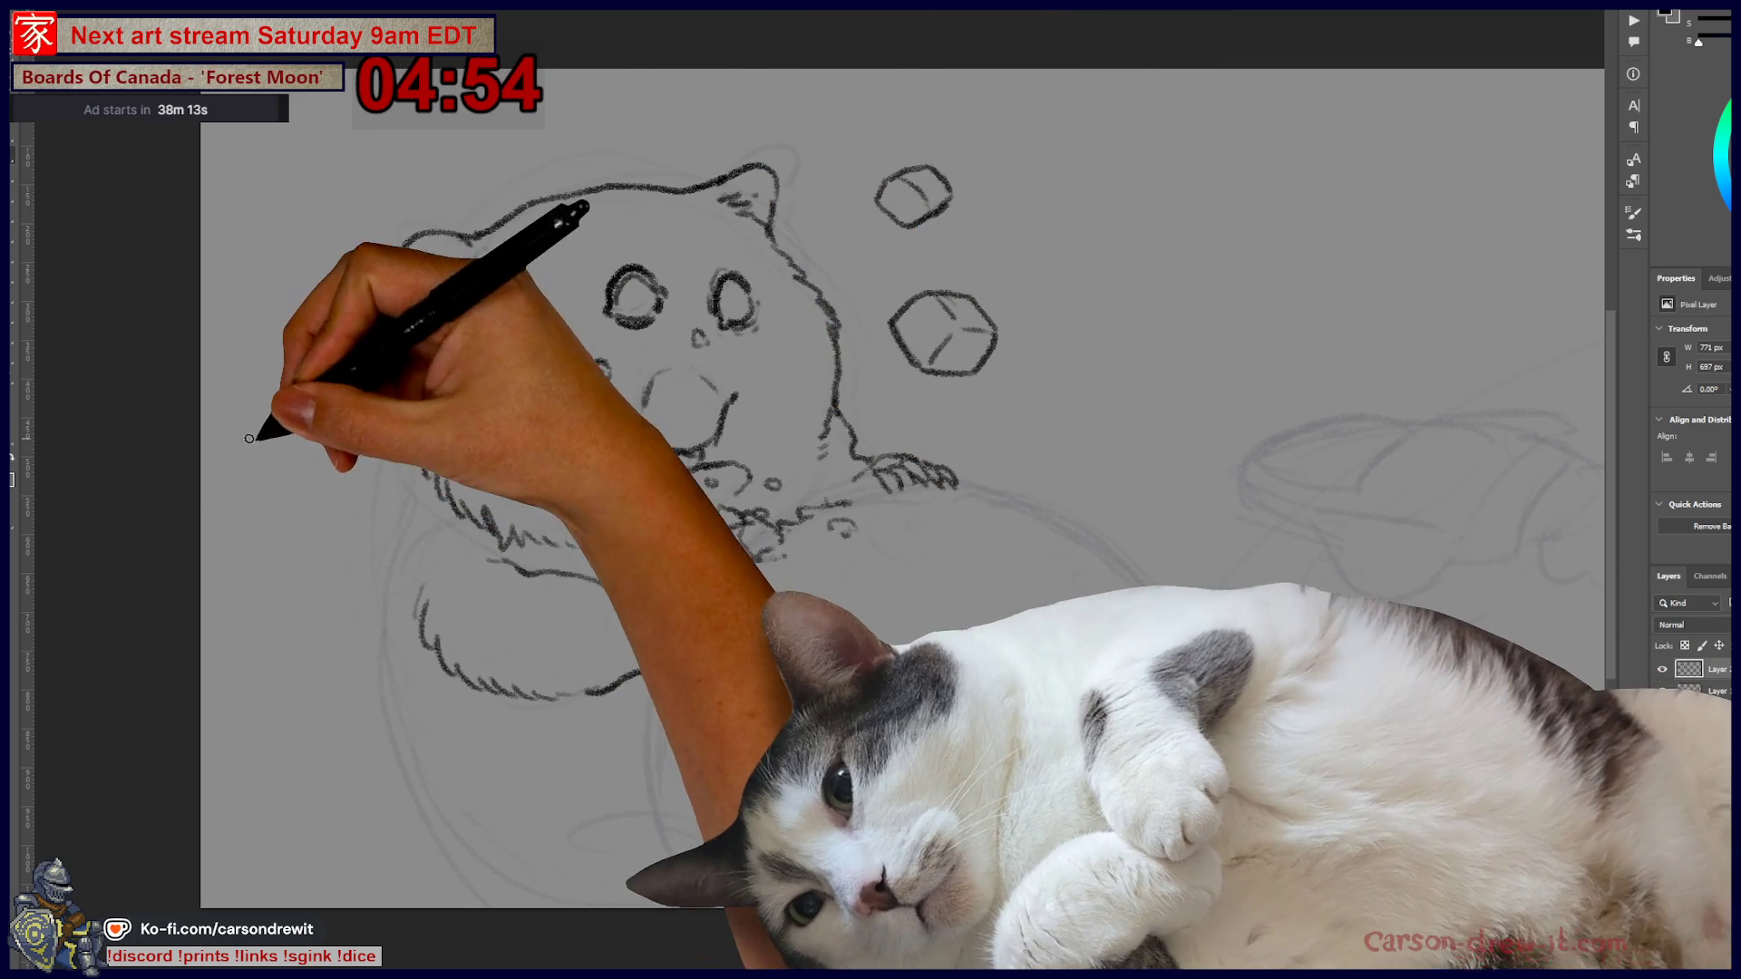
{"action": "mouse_move", "coordinate": [256, 445]}
{"action": "left_mouse_down"}
{"action": "mouse_move", "coordinate": [259, 490]}
{"action": "mouse_move", "coordinate": [301, 437]}
{"action": "mouse_move", "coordinate": [289, 497]}
{"action": "mouse_move", "coordinate": [332, 485]}
{"action": "mouse_move", "coordinate": [330, 452]}
{"action": "left_mouse_up"}
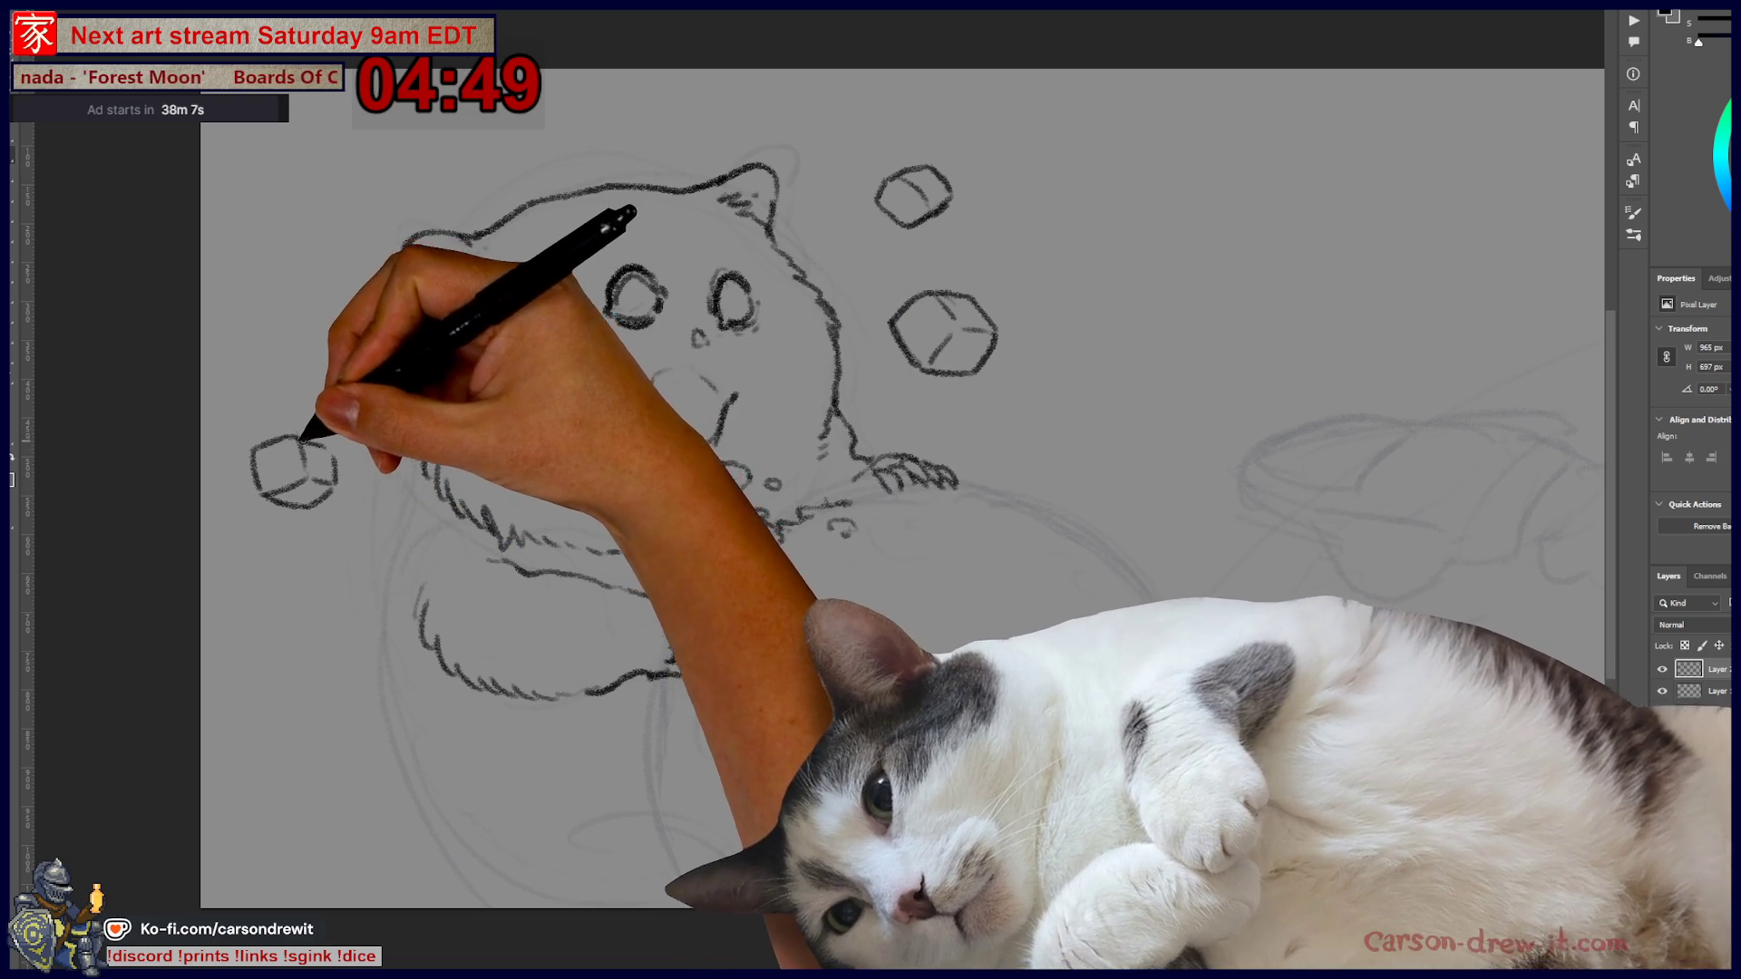
{"action": "key", "text": "ctrl+z"}
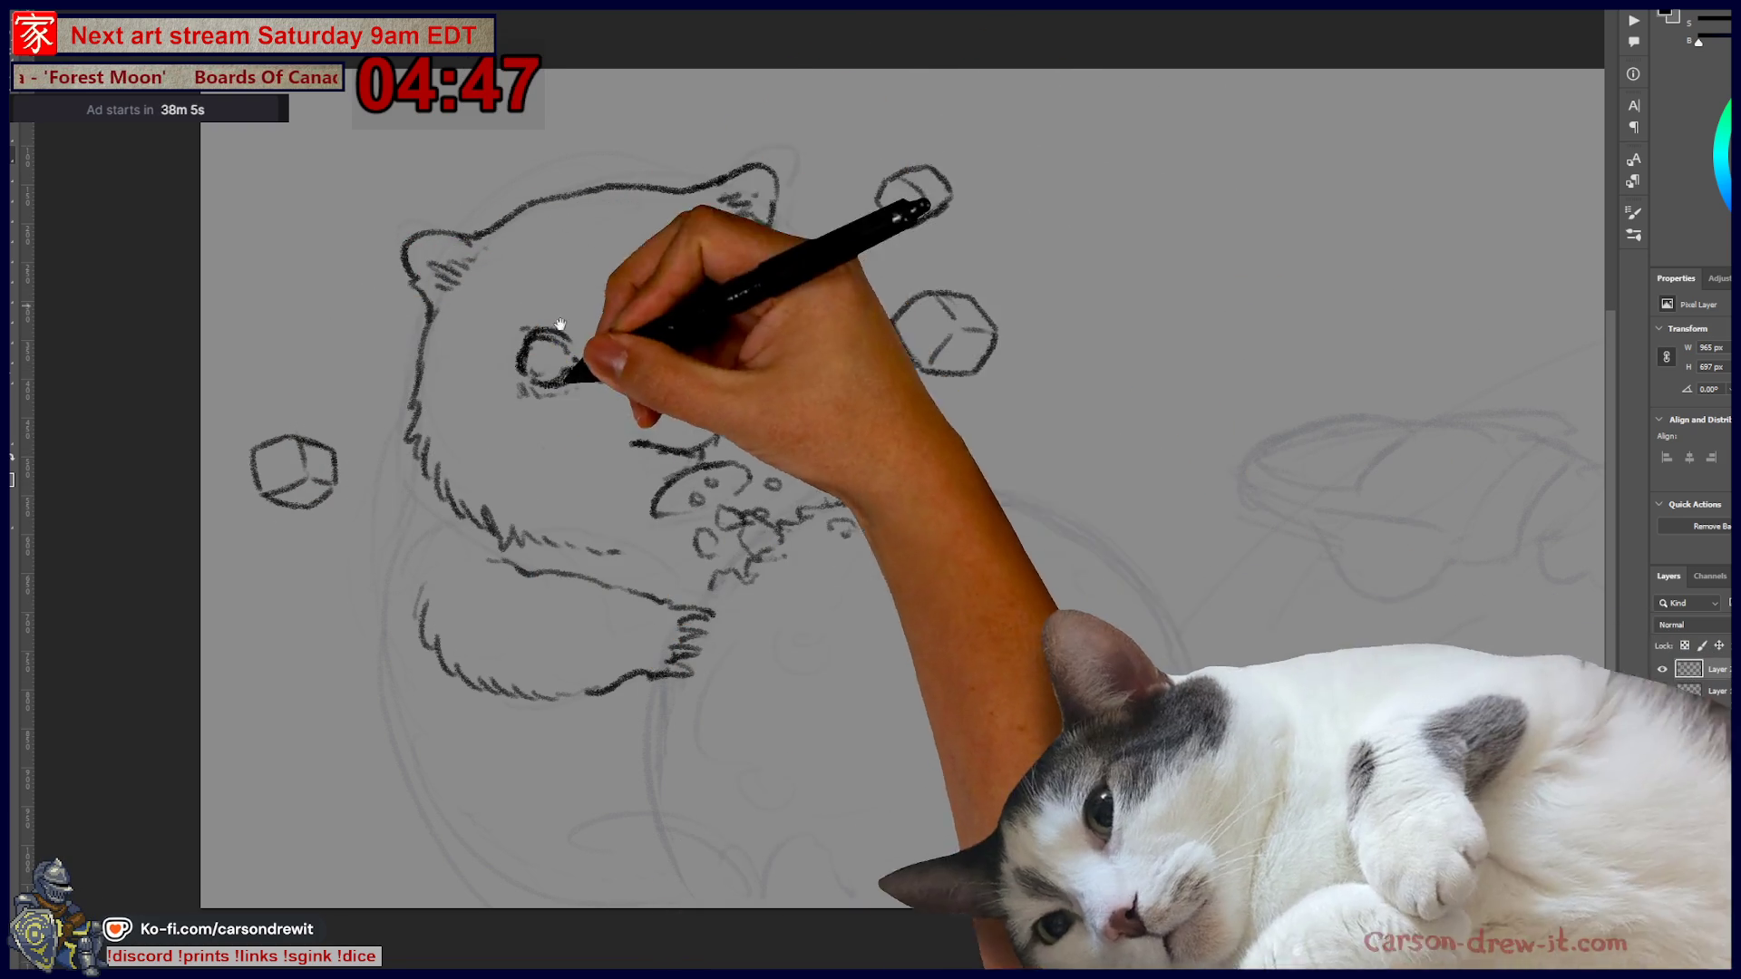
{"action": "key", "text": "ctrl+shift+z"}
{"action": "left_click_drag", "start_coordinate": [562, 244], "coordinate": [673, 158]}
{"action": "mouse_move", "coordinate": [507, 472]}
{"action": "left_mouse_down"}
{"action": "mouse_move", "coordinate": [505, 560]}
{"action": "mouse_move", "coordinate": [622, 791]}
{"action": "left_mouse_up"}
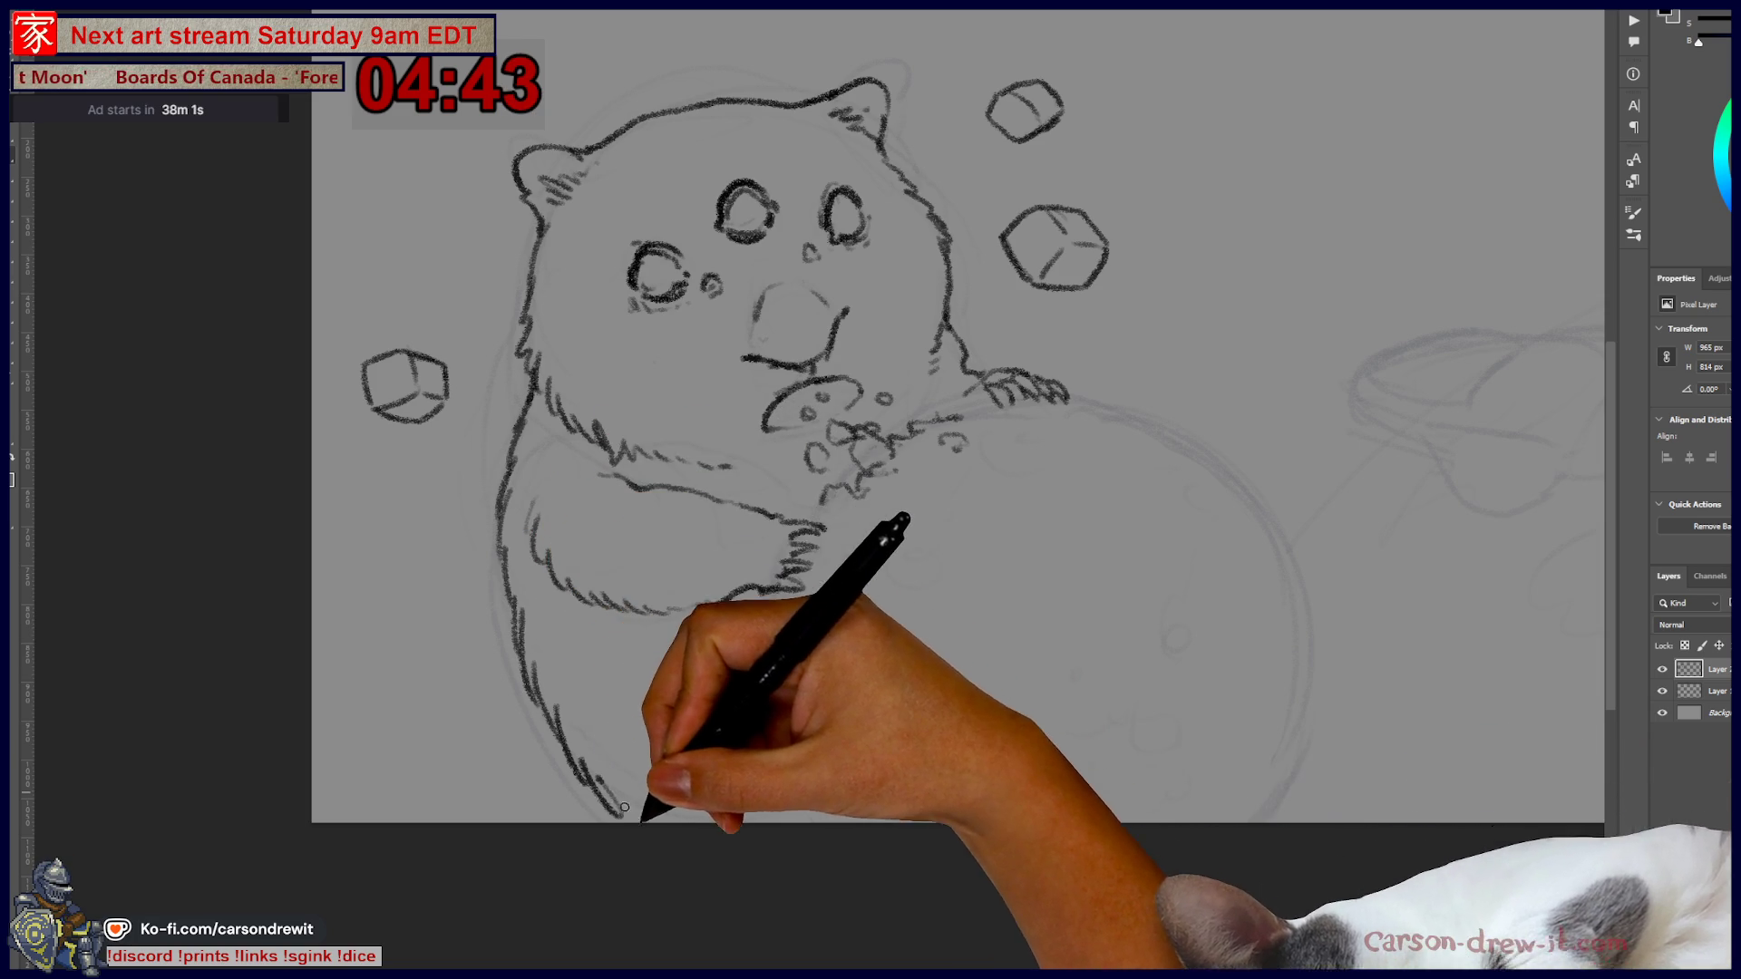
Ink the lower body, belly curve and the right arm reaching around the ball
{"action": "left_click_drag", "start_coordinate": [733, 819], "coordinate": [520, 775]}
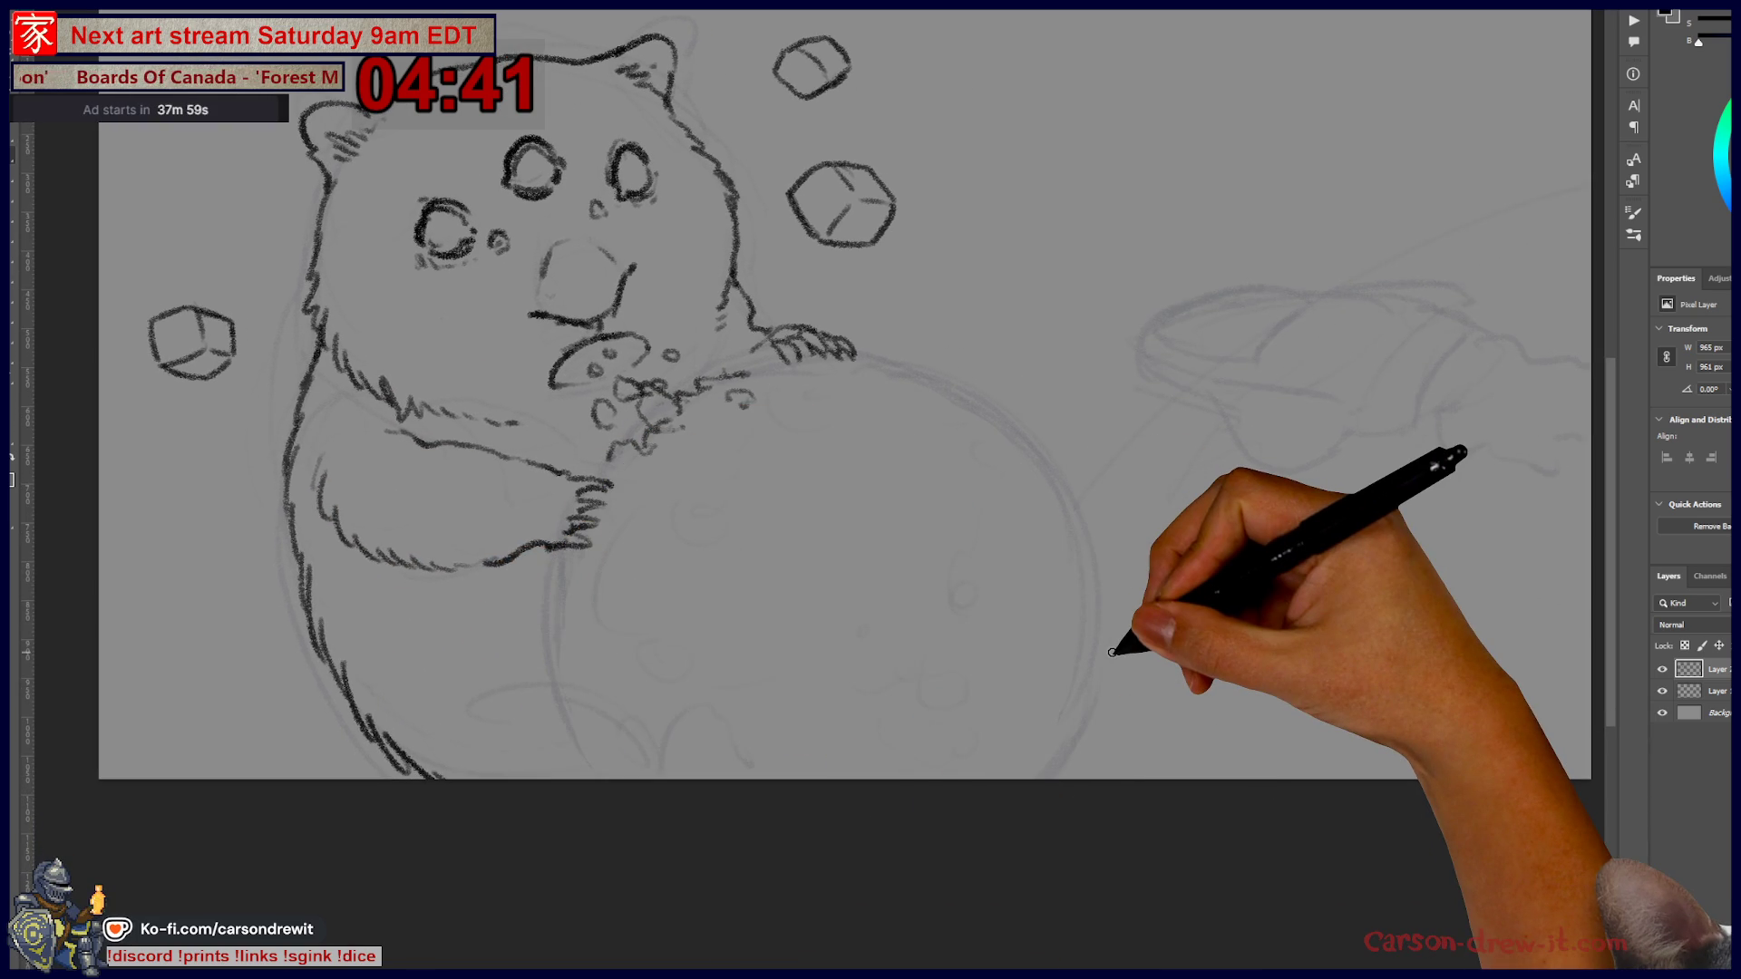
{"action": "left_click_drag", "start_coordinate": [467, 684], "coordinate": [598, 667]}
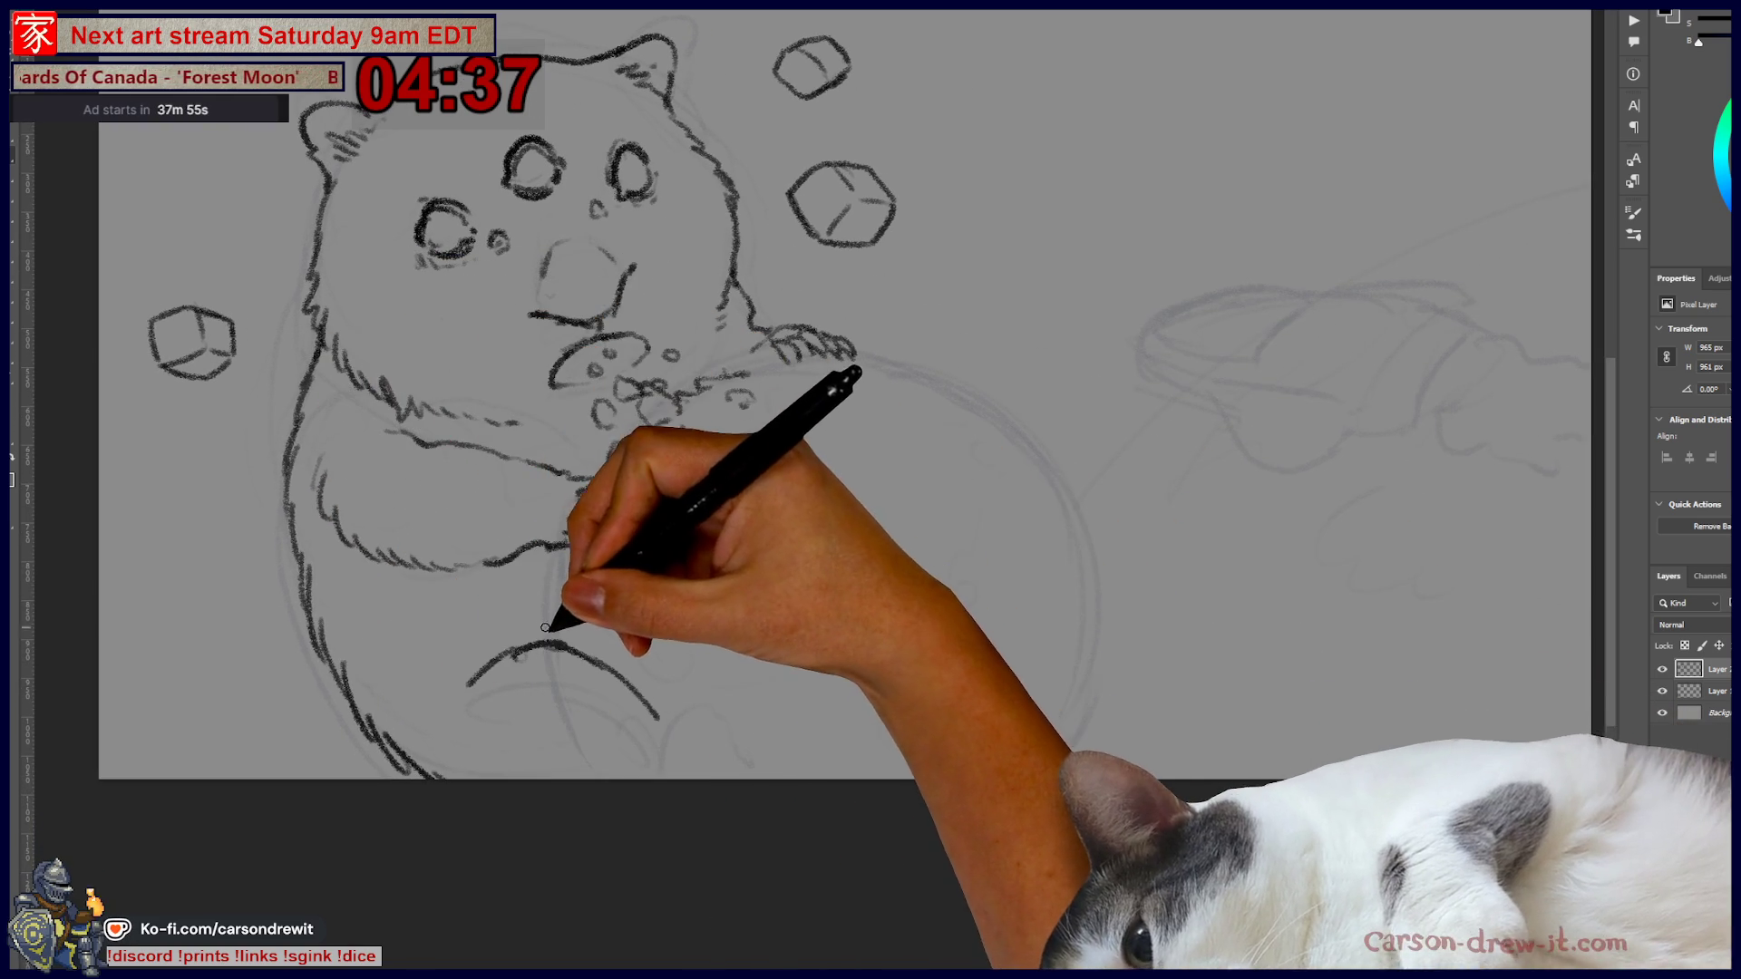
{"action": "key", "text": "ctrl"}
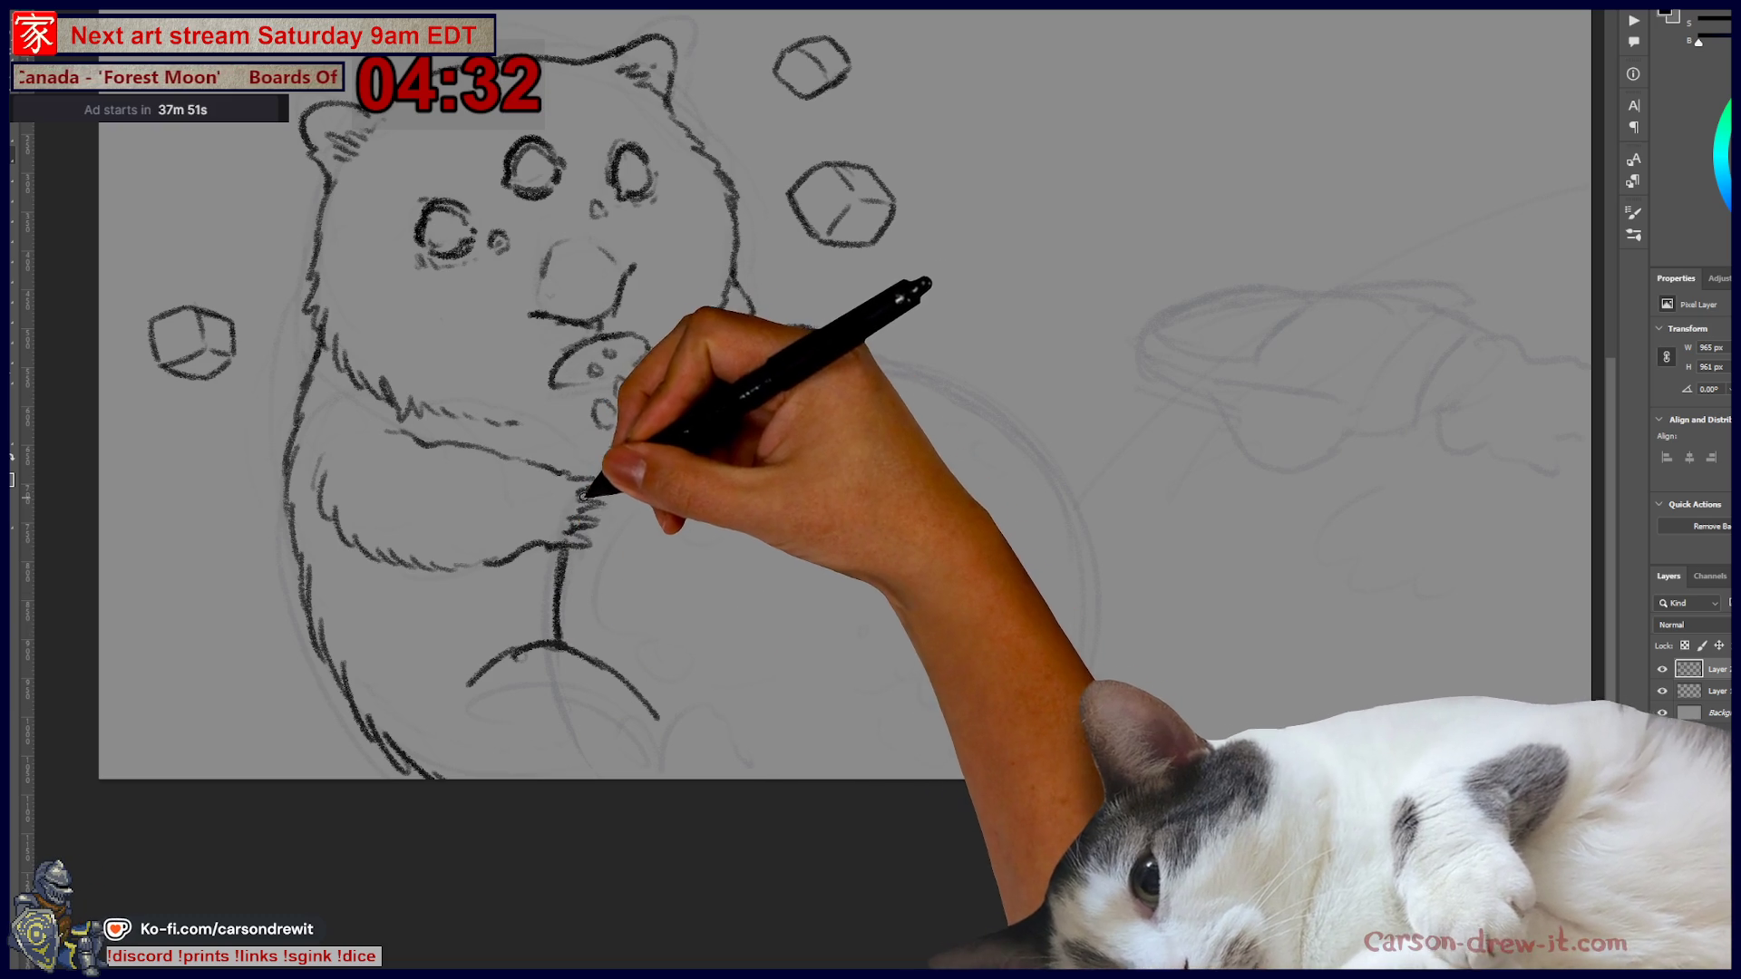
{"action": "left_click_drag", "start_coordinate": [635, 390], "coordinate": [852, 349]}
{"action": "mouse_move", "coordinate": [753, 372]}
{"action": "left_mouse_down"}
{"action": "mouse_move", "coordinate": [676, 399]}
{"action": "mouse_move", "coordinate": [758, 426]}
{"action": "mouse_move", "coordinate": [821, 499]}
{"action": "left_mouse_up"}
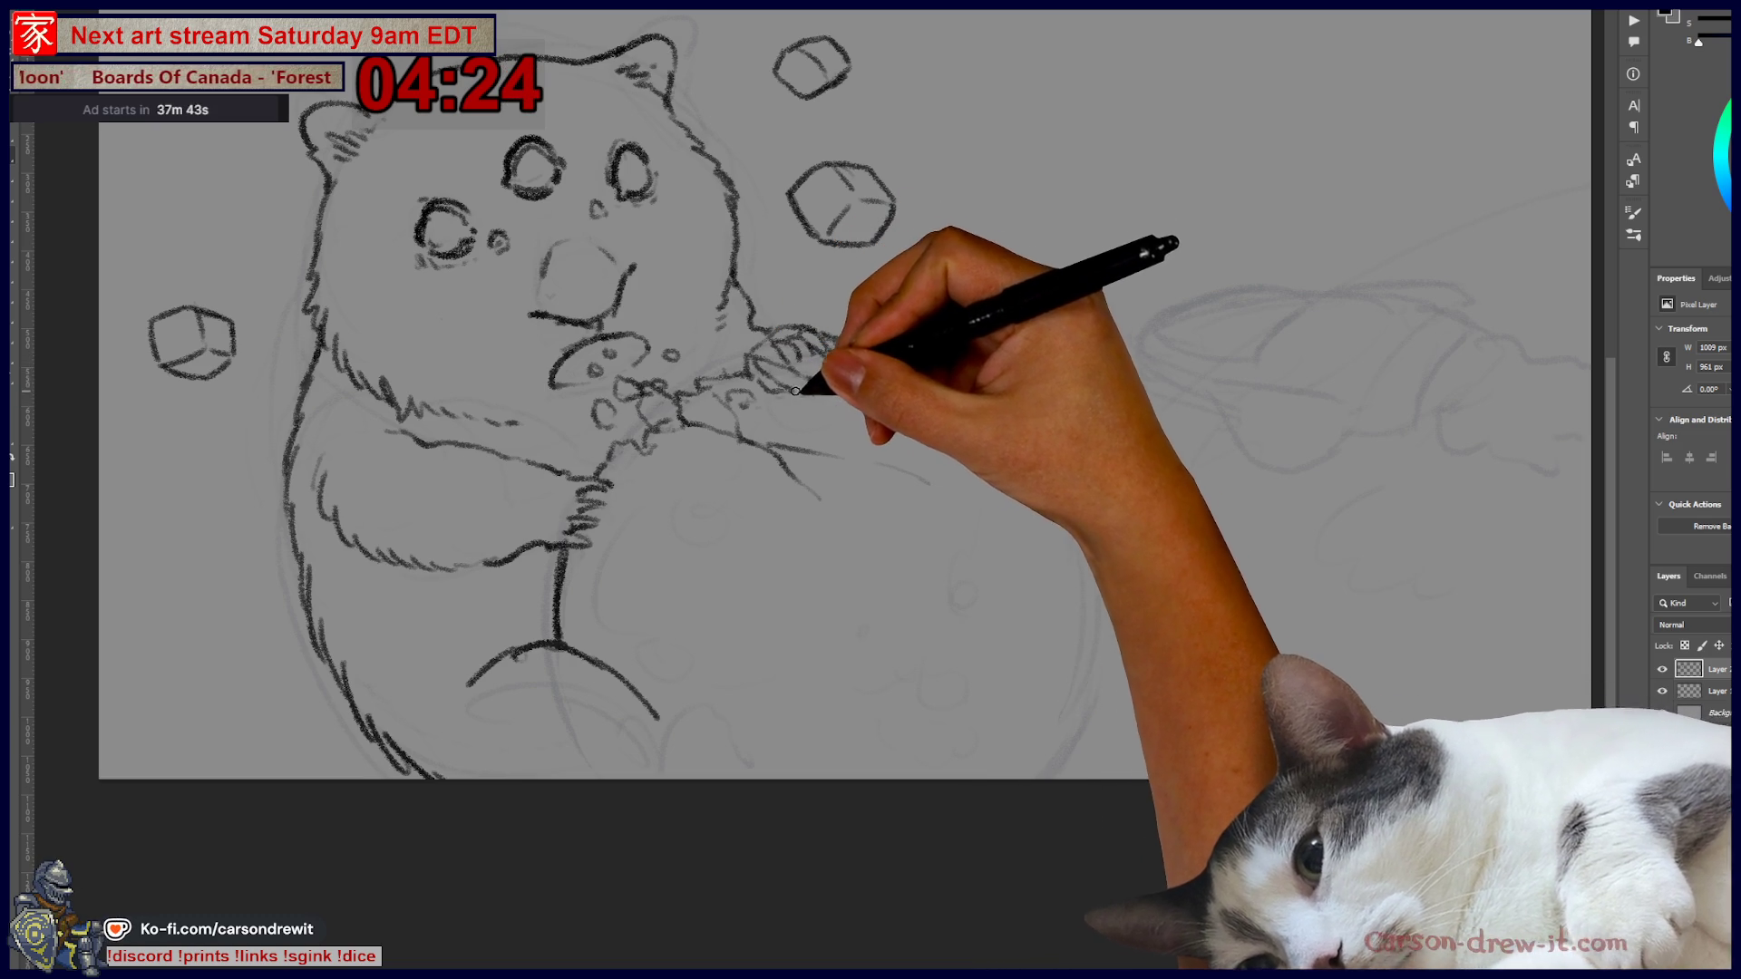
Draw claw lines and hatching on the paw and trace the ball's right edge
{"action": "left_click_drag", "start_coordinate": [773, 358], "coordinate": [946, 384]}
{"action": "left_click_drag", "start_coordinate": [551, 385], "coordinate": [635, 345]}
{"action": "mouse_move", "coordinate": [567, 433]}
{"action": "left_mouse_down"}
{"action": "mouse_move", "coordinate": [599, 454]}
{"action": "mouse_move", "coordinate": [604, 436]}
{"action": "mouse_move", "coordinate": [521, 437]}
{"action": "mouse_move", "coordinate": [562, 419]}
{"action": "mouse_move", "coordinate": [599, 467]}
{"action": "mouse_move", "coordinate": [642, 401]}
{"action": "mouse_move", "coordinate": [661, 408]}
{"action": "mouse_move", "coordinate": [649, 392]}
{"action": "mouse_move", "coordinate": [753, 363]}
{"action": "mouse_move", "coordinate": [816, 385]}
{"action": "mouse_move", "coordinate": [943, 381]}
{"action": "left_mouse_up"}
{"action": "left_click_drag", "start_coordinate": [875, 464], "coordinate": [930, 482]}
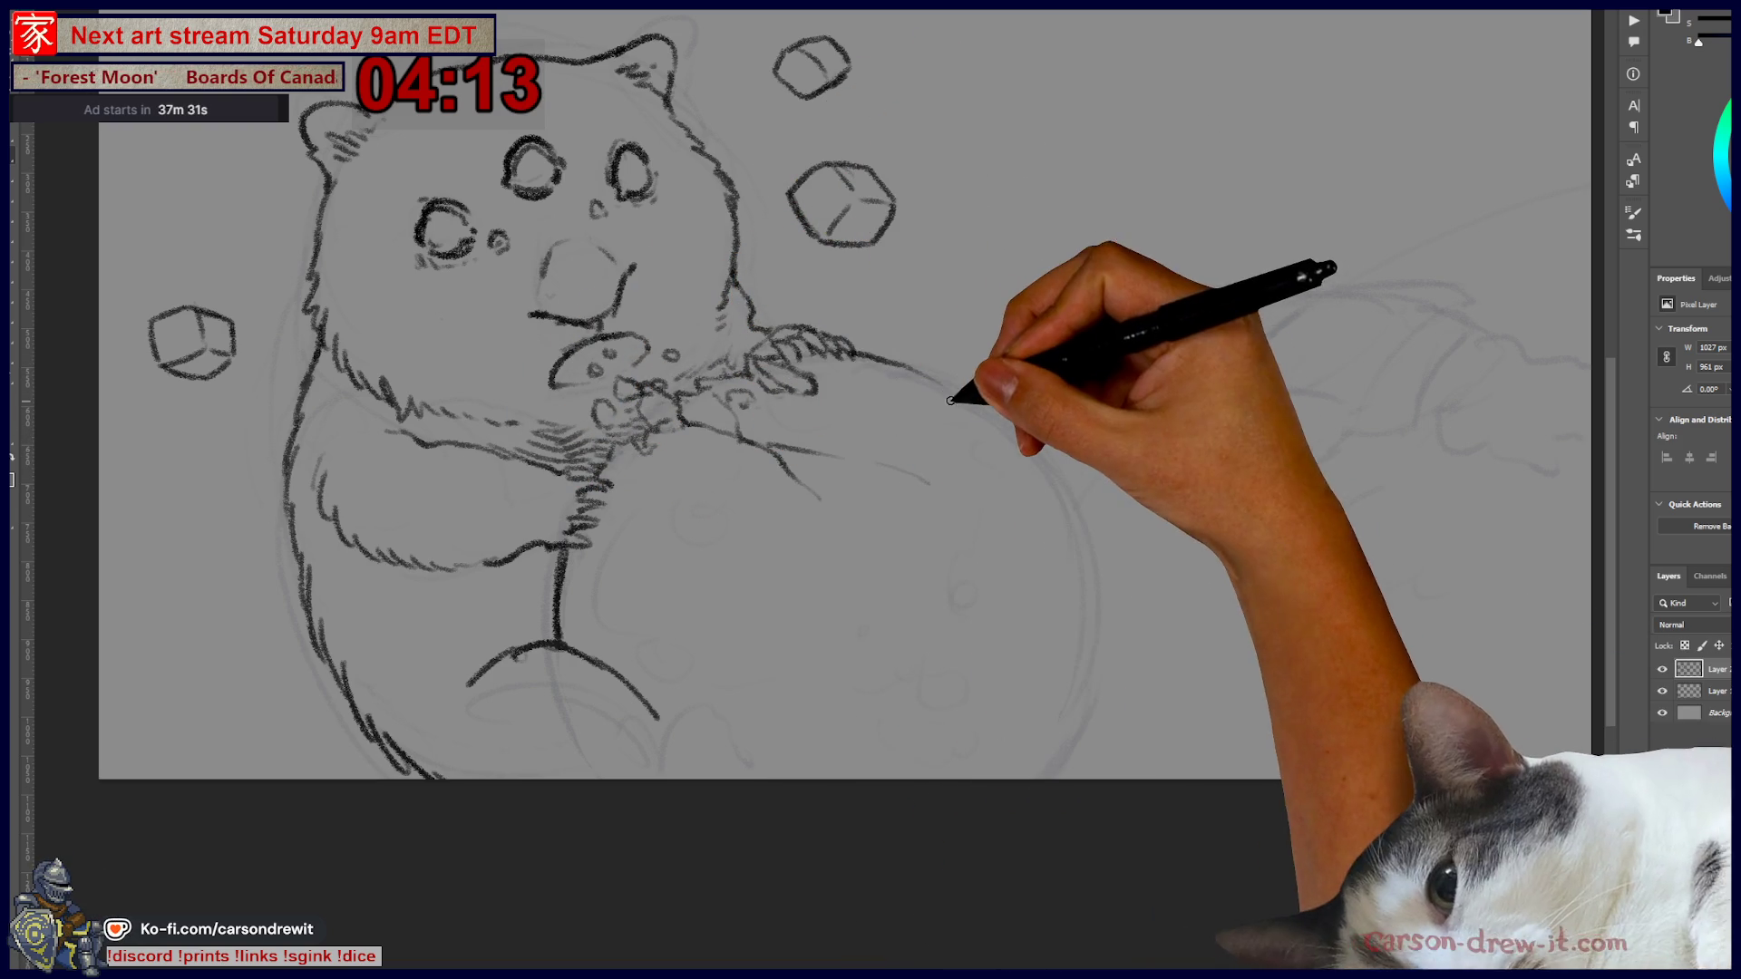
{"action": "mouse_move", "coordinate": [947, 386]}
{"action": "left_mouse_down"}
{"action": "mouse_move", "coordinate": [1018, 420]}
{"action": "mouse_move", "coordinate": [1069, 493]}
{"action": "mouse_move", "coordinate": [1100, 661]}
{"action": "mouse_move", "coordinate": [1042, 777]}
{"action": "left_mouse_up"}
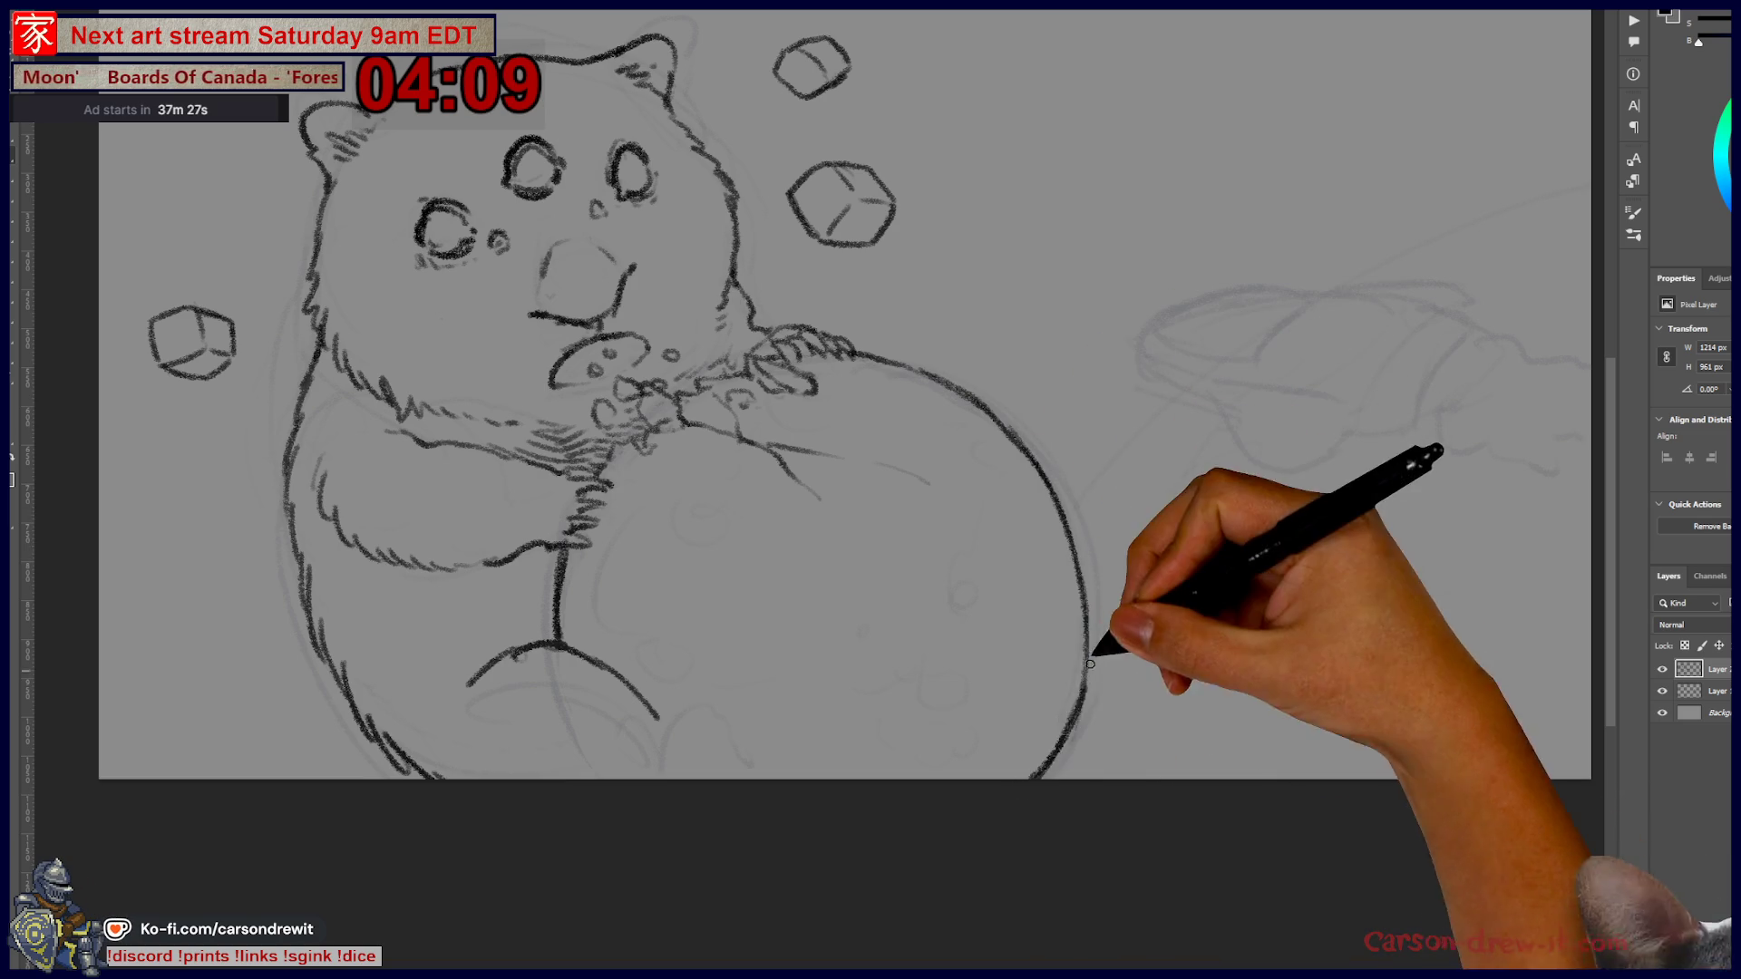
{"action": "left_click_drag", "start_coordinate": [1085, 578], "coordinate": [1091, 635]}
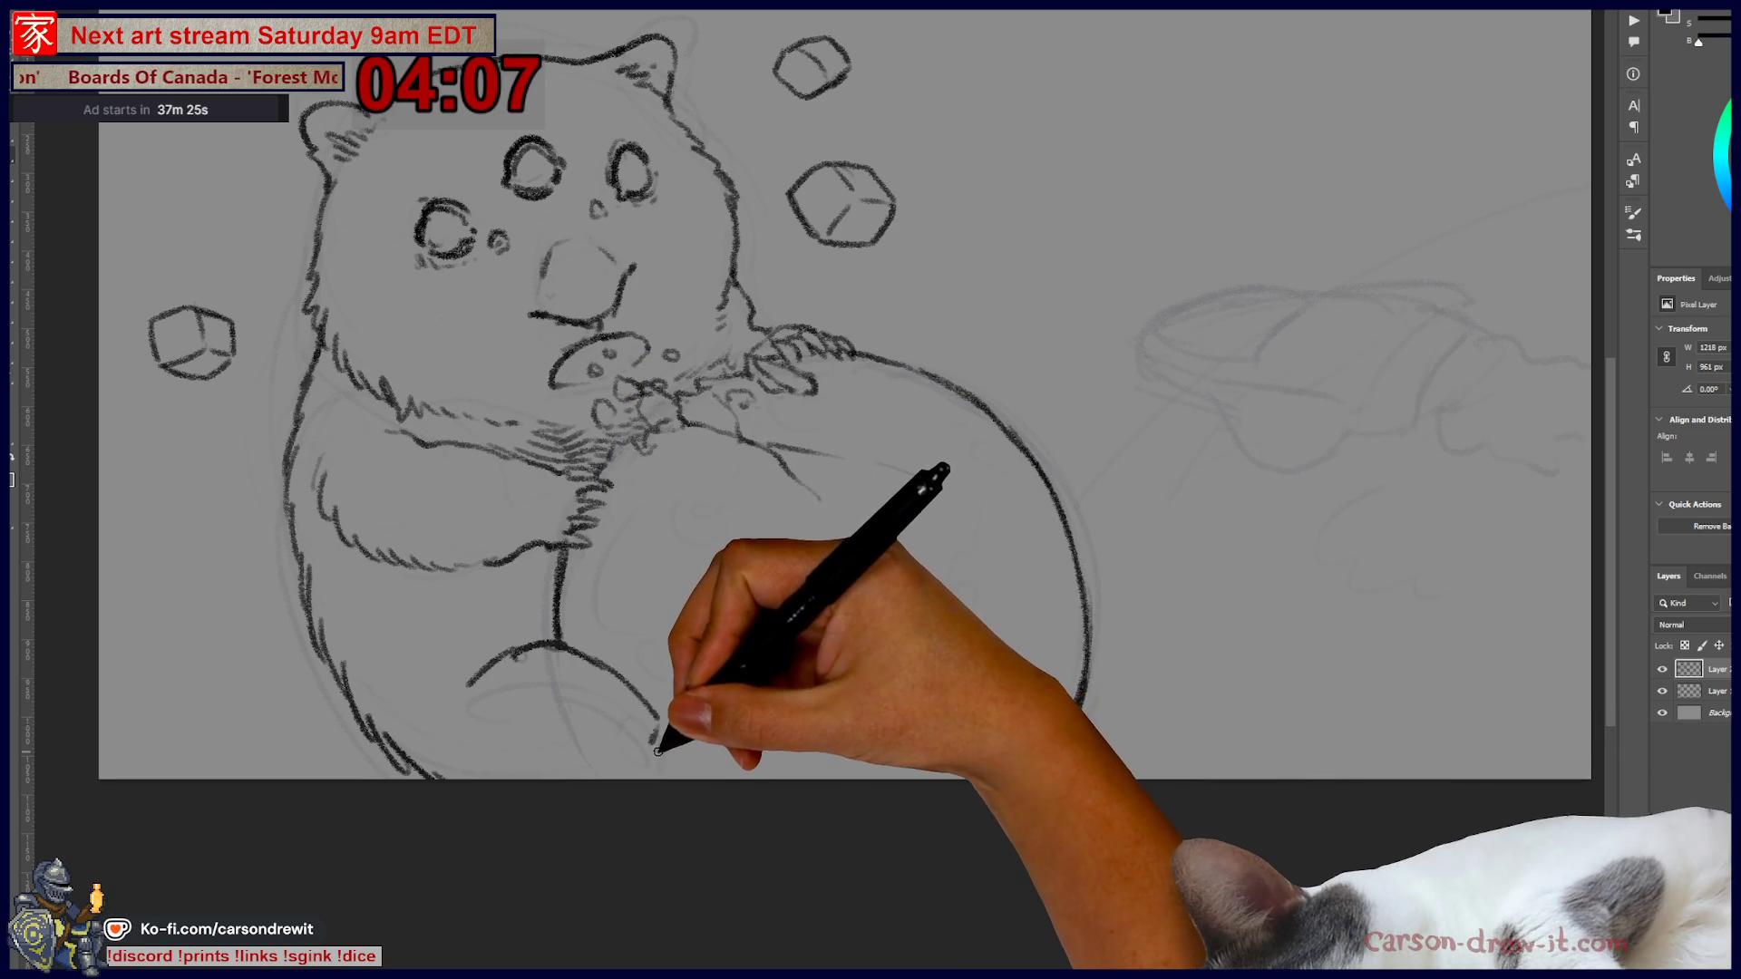
Extend the foot's toe strokes and shade the paw with dark scribbles
{"action": "left_click_drag", "start_coordinate": [726, 679], "coordinate": [722, 705]}
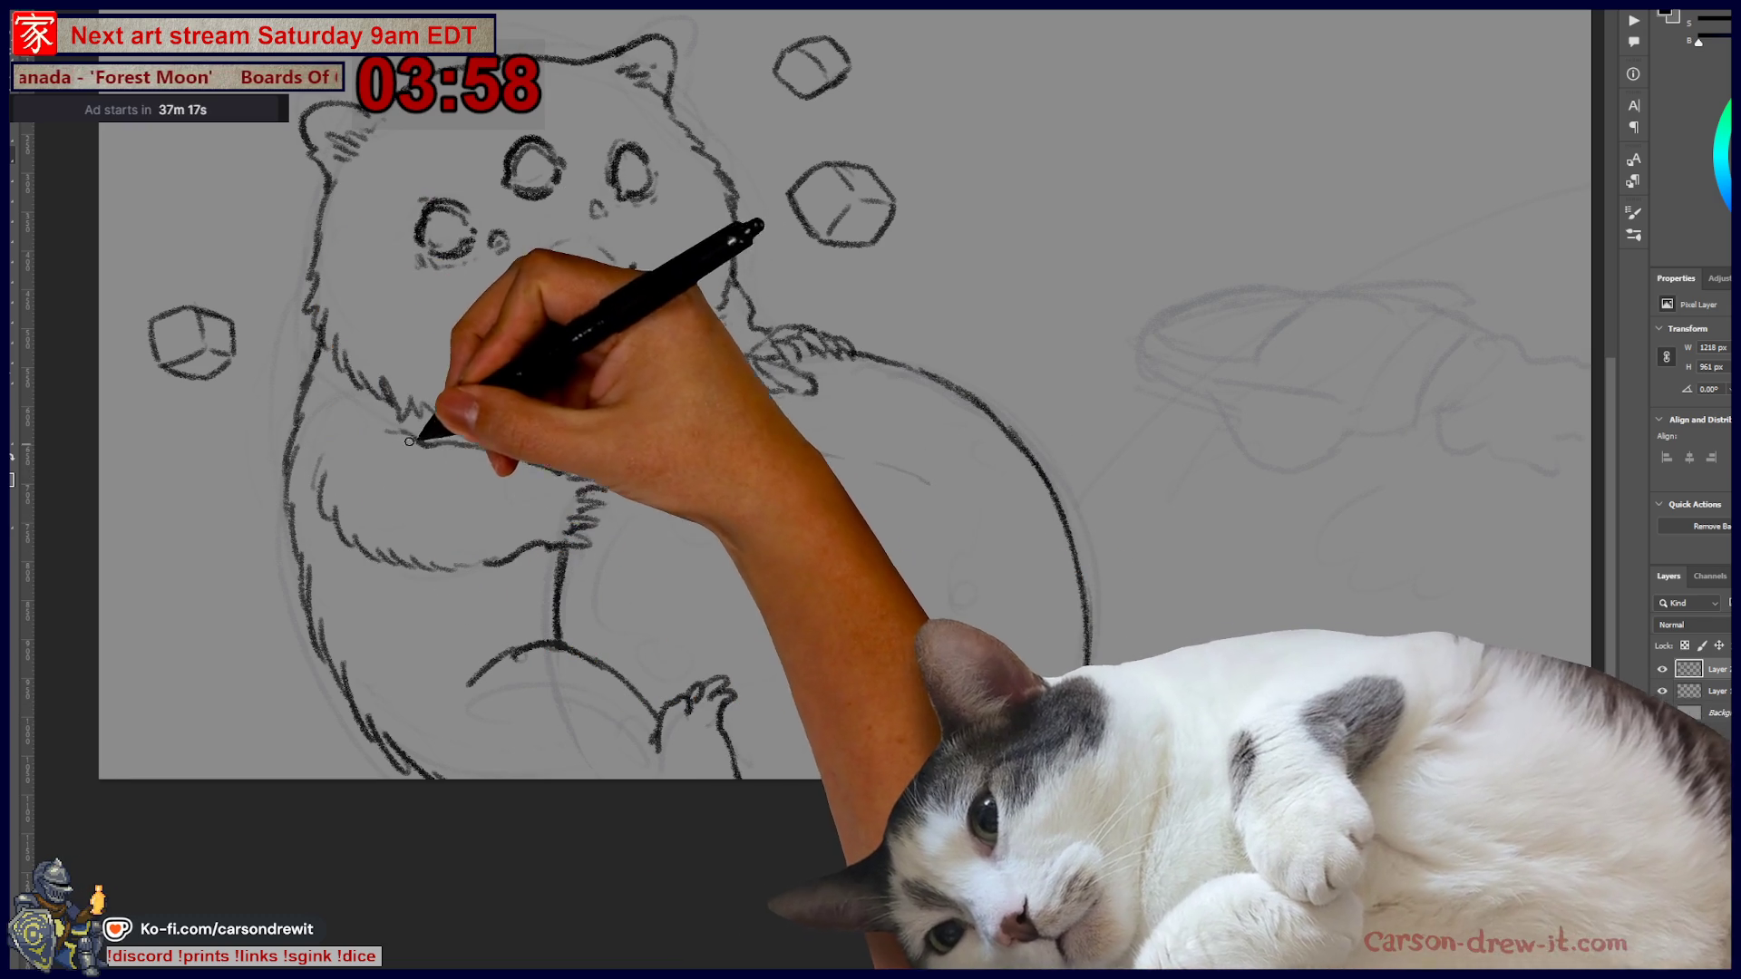
{"action": "left_click_drag", "start_coordinate": [517, 552], "coordinate": [789, 607]}
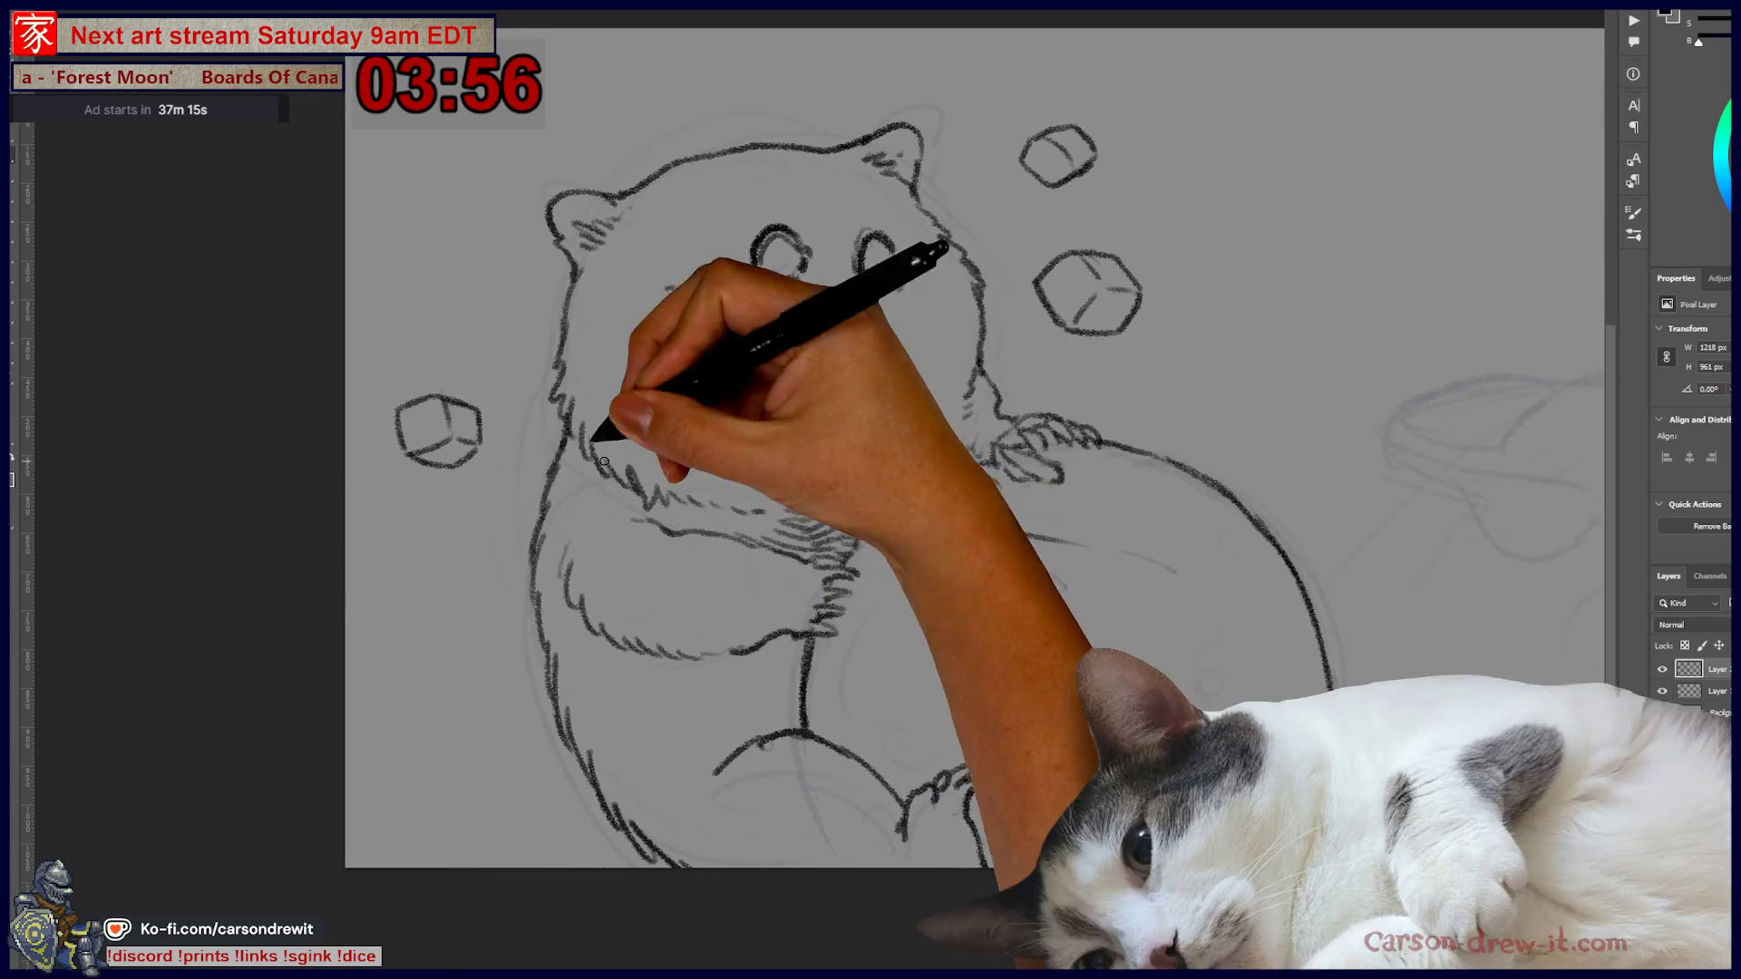
{"action": "mouse_move", "coordinate": [806, 481]}
{"action": "left_mouse_down"}
{"action": "mouse_move", "coordinate": [753, 494]}
{"action": "mouse_move", "coordinate": [599, 476]}
{"action": "left_mouse_up"}
{"action": "left_click_drag", "start_coordinate": [681, 607], "coordinate": [679, 586]}
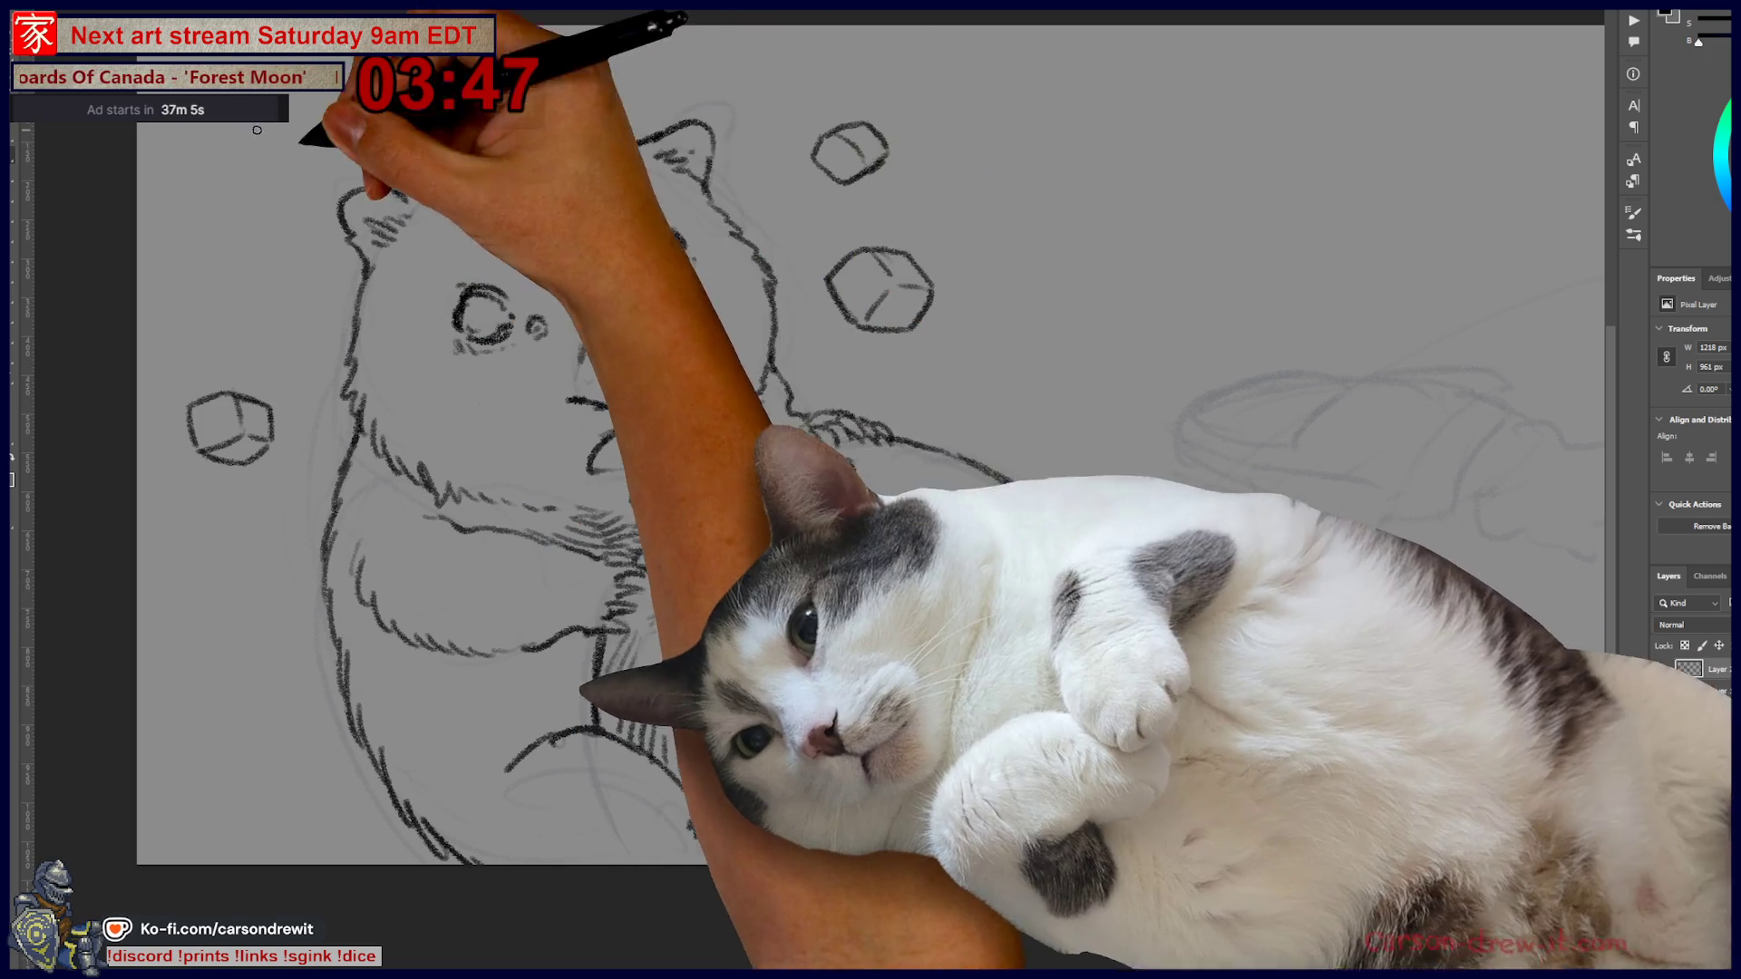
Shrink the brush for fine lines and ink the top curve of the head and ear
{"action": "key", "text": "e"}
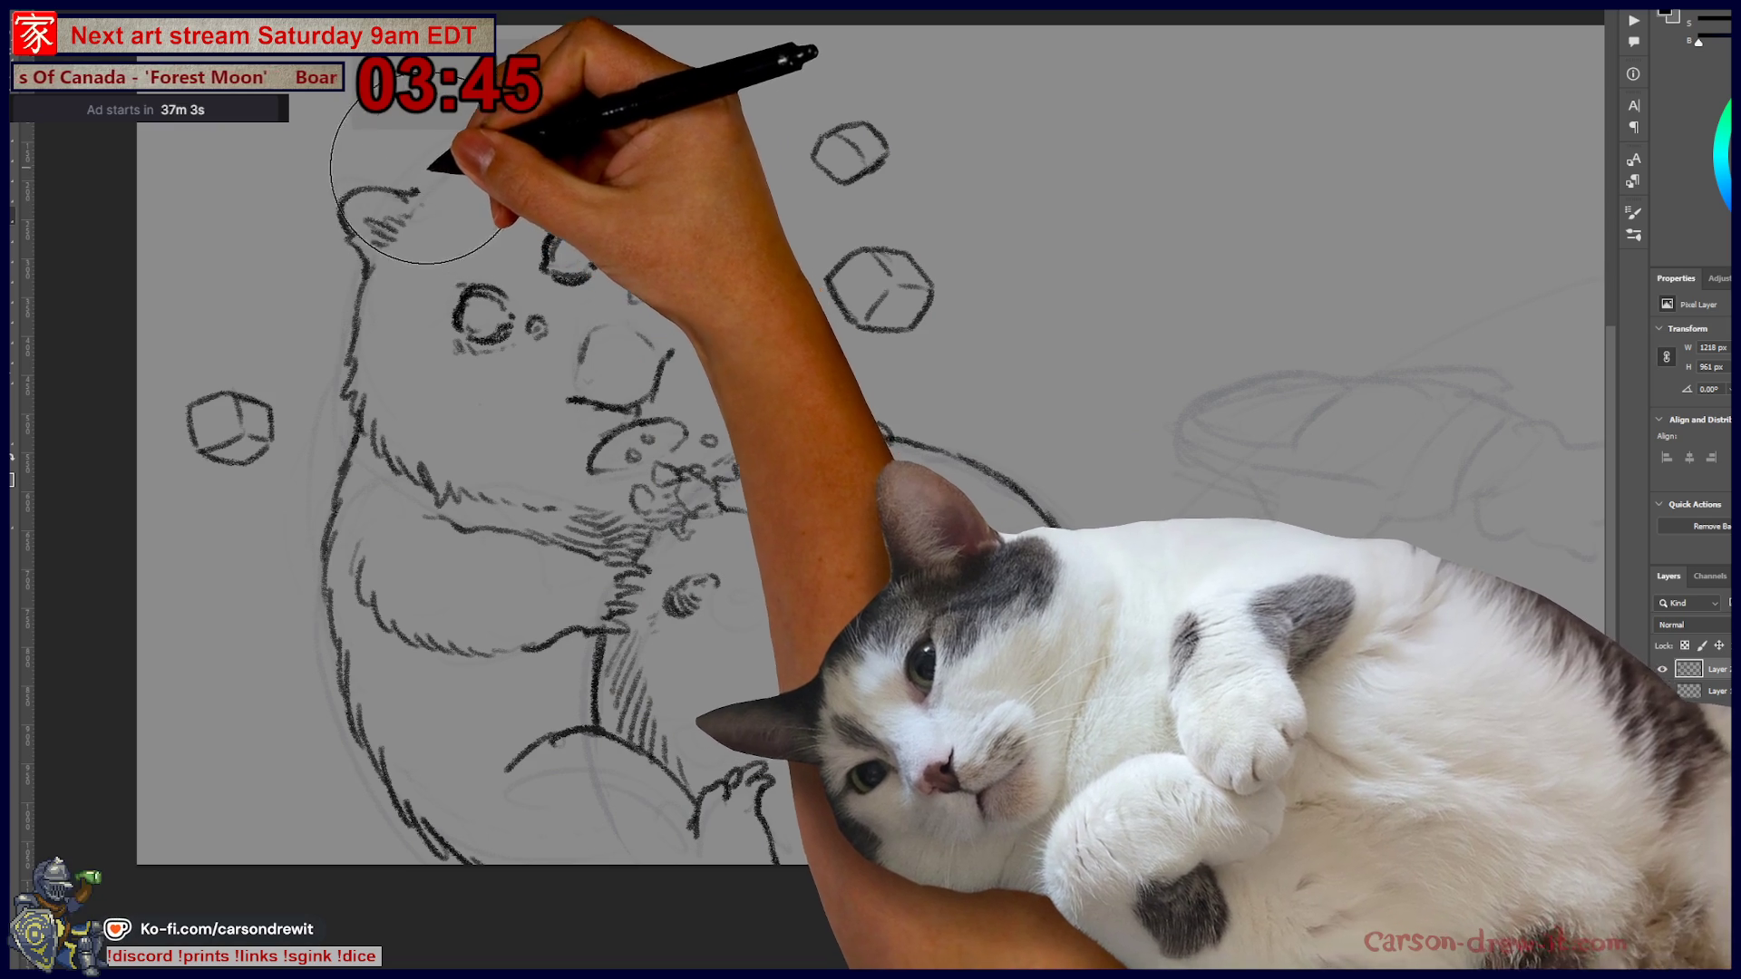
{"action": "key", "text": "b"}
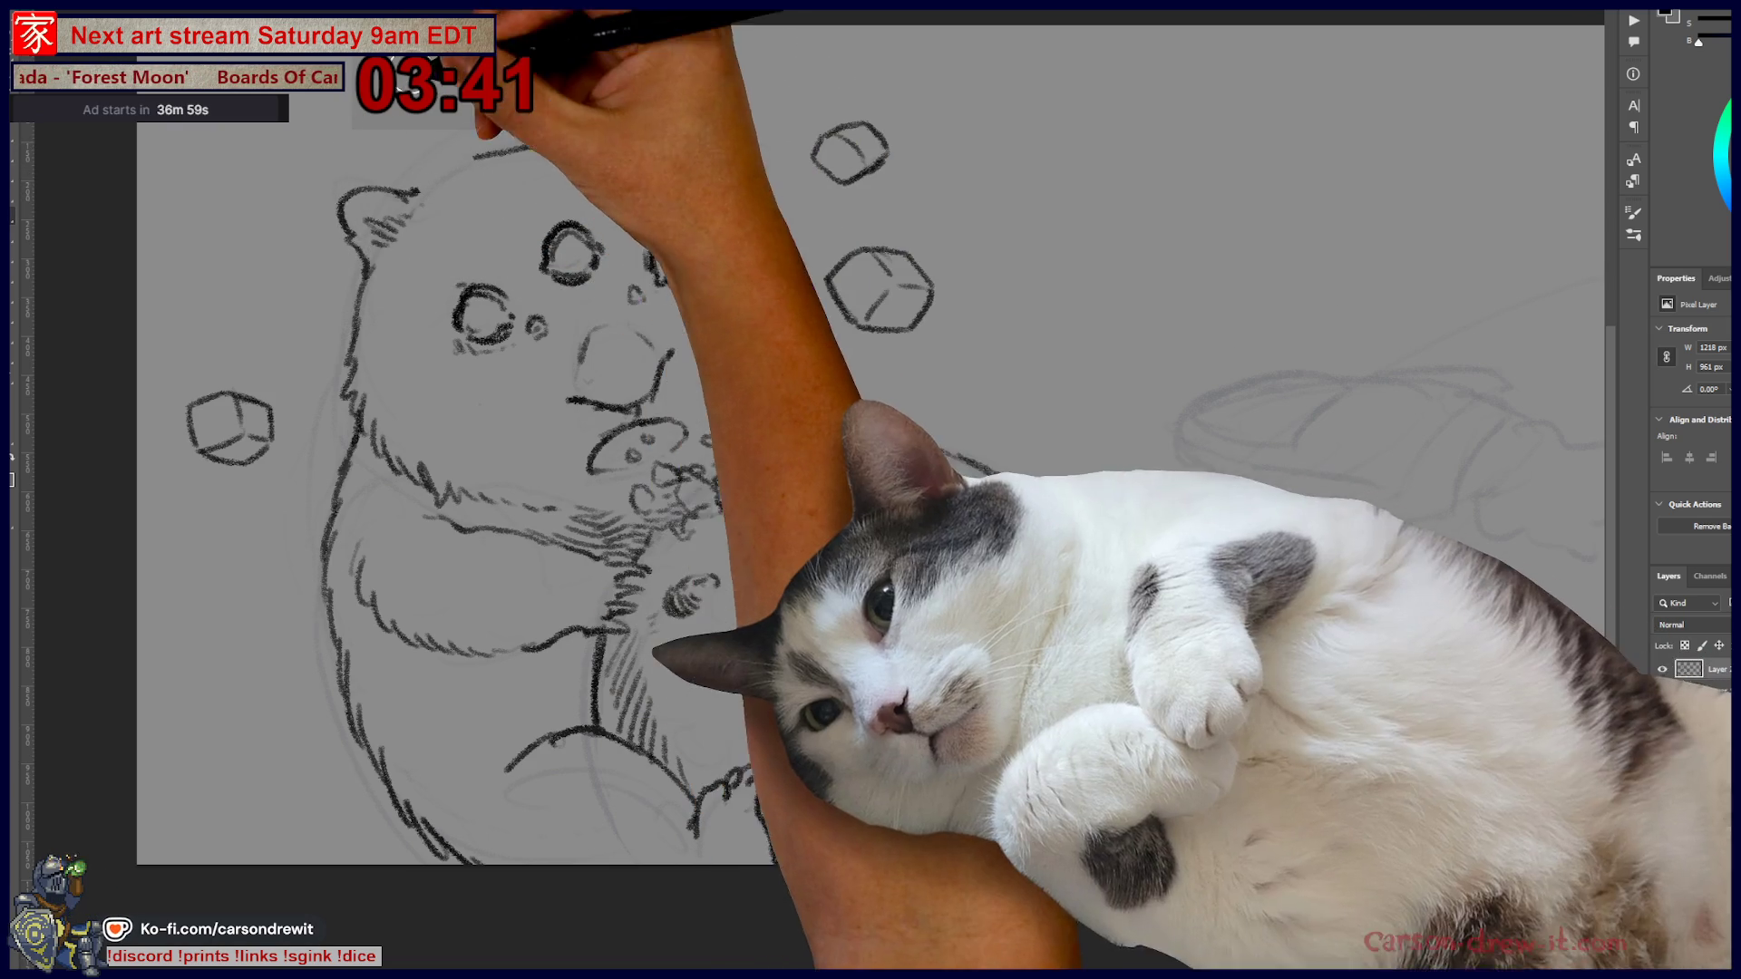
{"action": "key", "text": "bracketleft"}
{"action": "key", "text": "bracketleft"}
{"action": "key", "text": "bracketleft"}
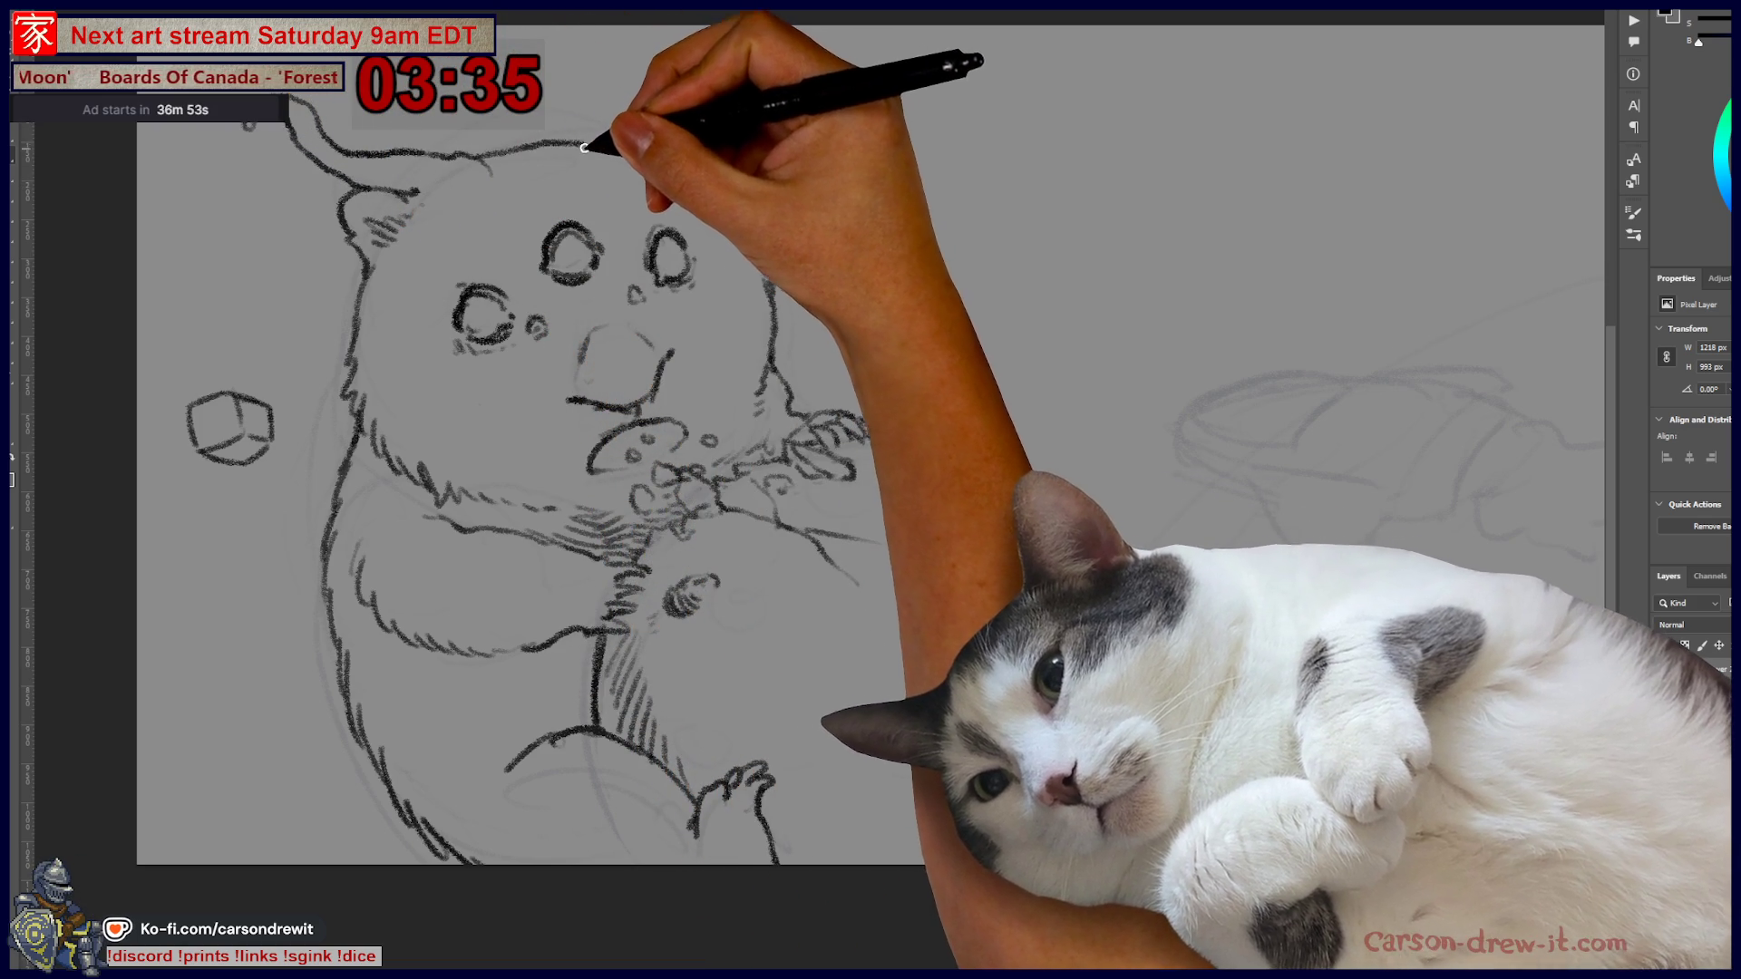
{"action": "mouse_move", "coordinate": [585, 118]}
{"action": "left_mouse_down"}
{"action": "mouse_move", "coordinate": [649, 81]}
{"action": "mouse_move", "coordinate": [725, 72]}
{"action": "left_mouse_up"}
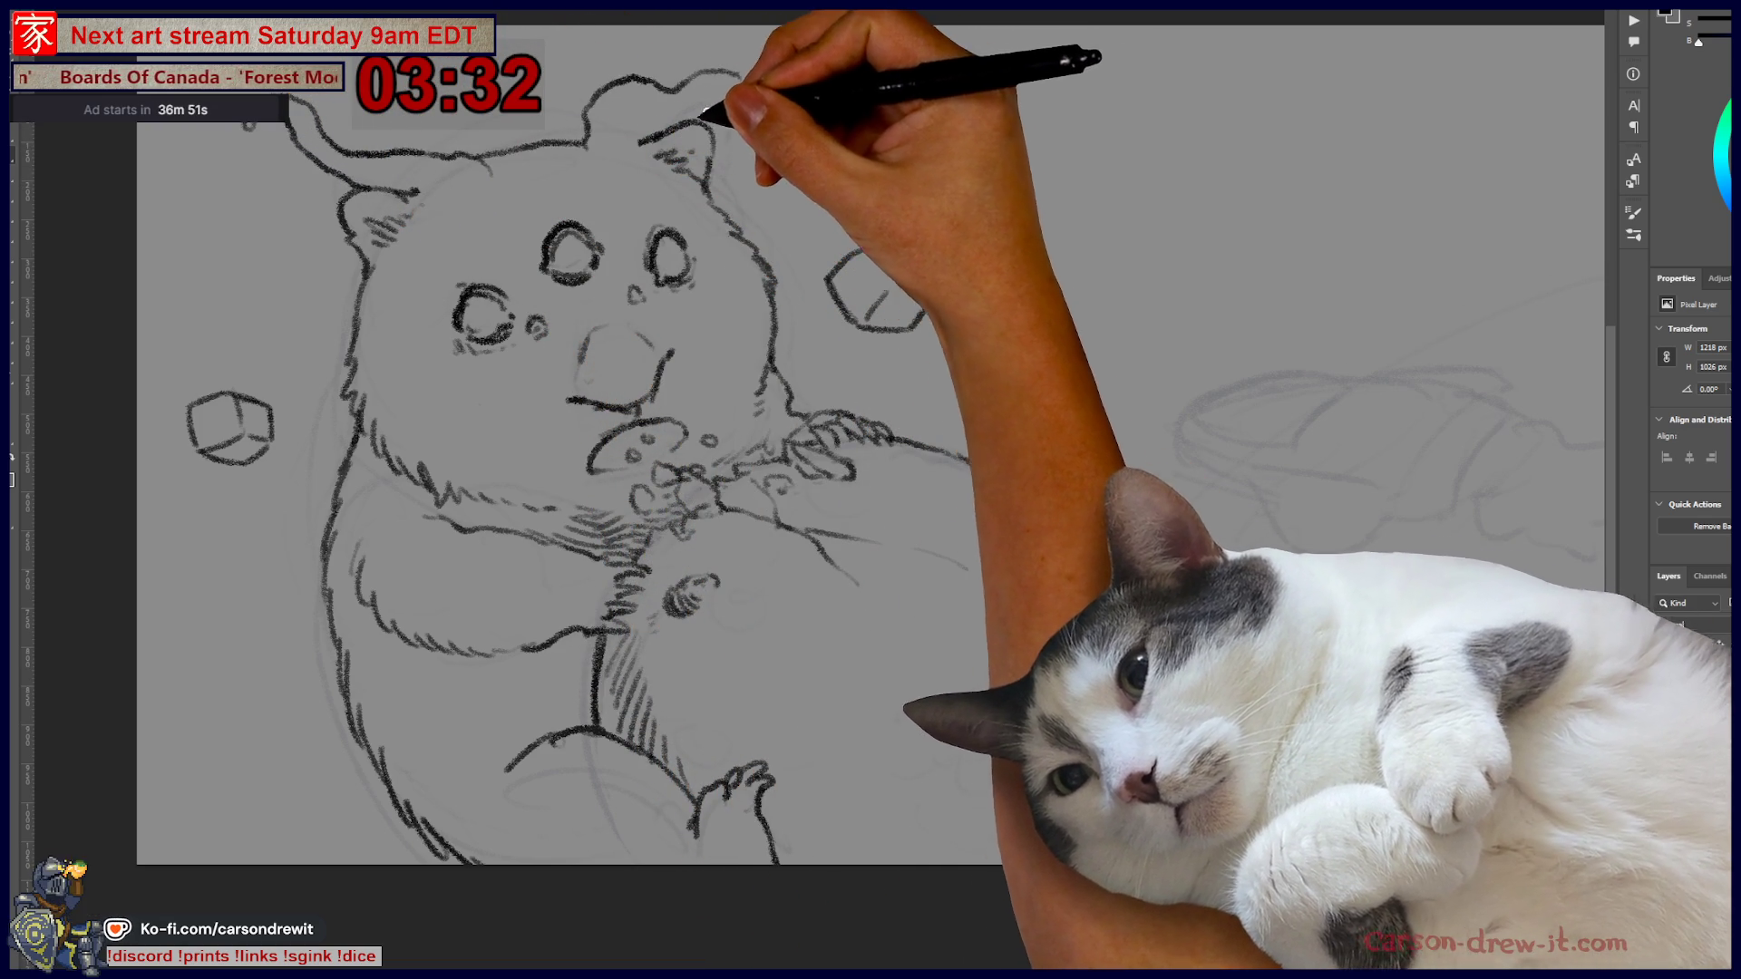
{"action": "mouse_move", "coordinate": [661, 127]}
{"action": "left_mouse_down"}
{"action": "mouse_move", "coordinate": [684, 108]}
{"action": "mouse_move", "coordinate": [885, 163]}
{"action": "left_mouse_up"}
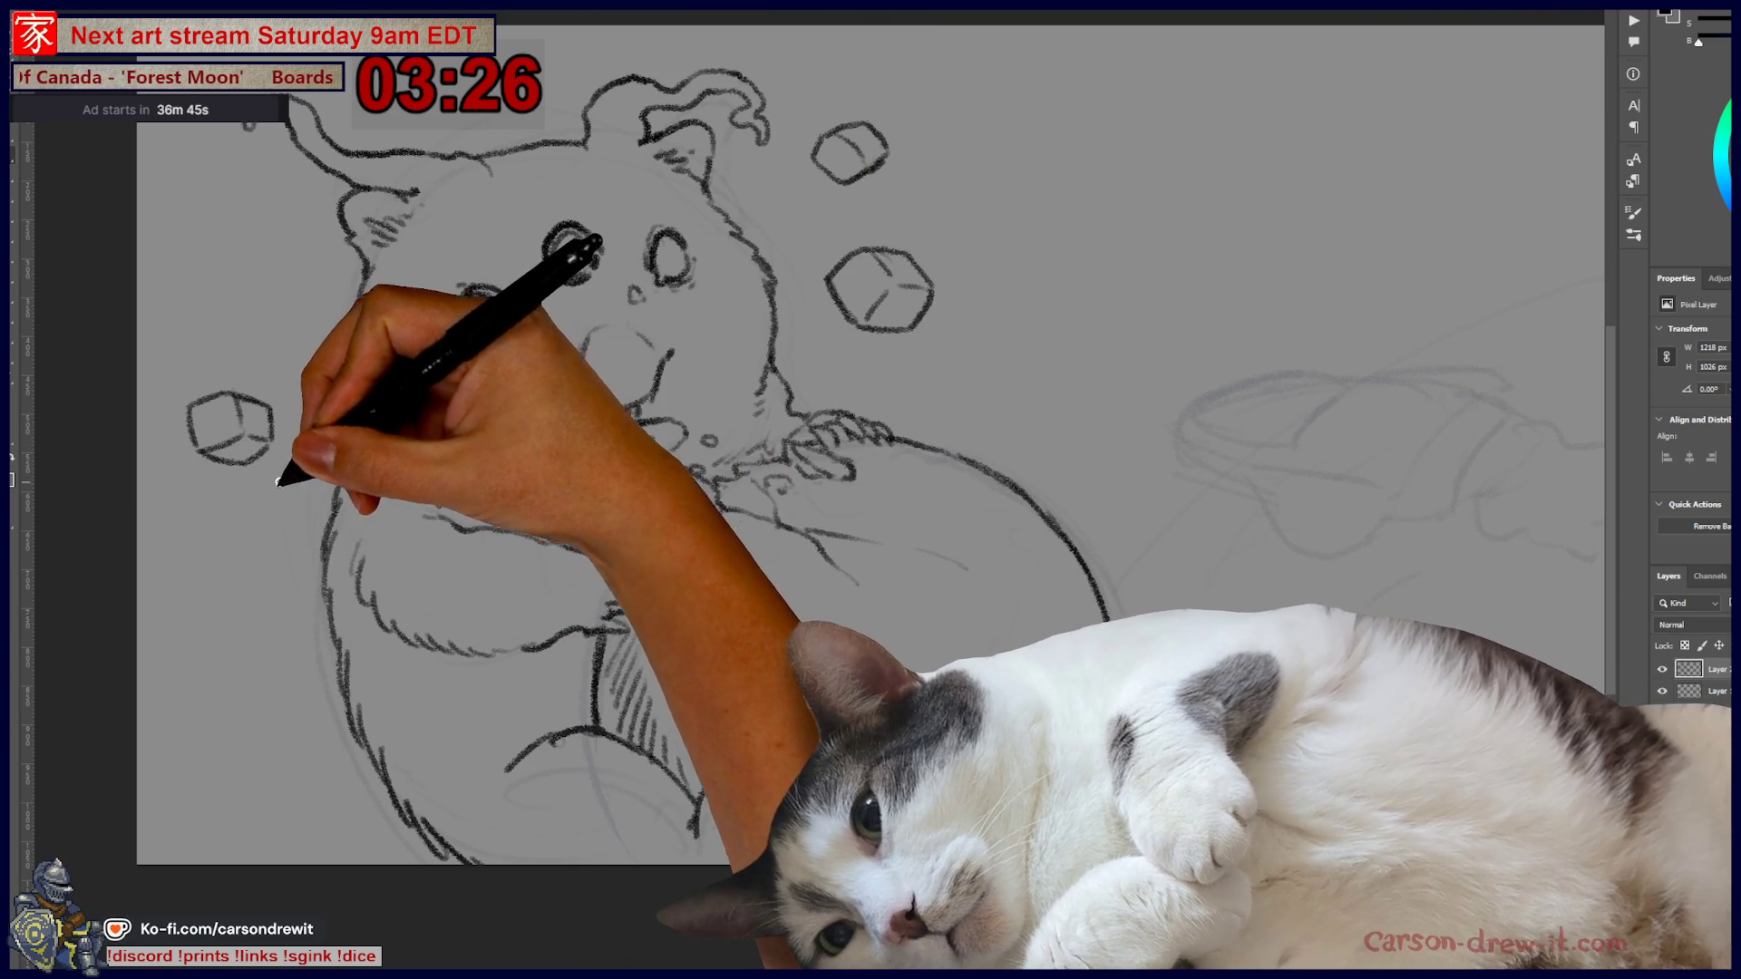
Ink the left arm, chest fur, belly hatching, lower leg and bottom paw
{"action": "mouse_move", "coordinate": [270, 489]}
{"action": "left_mouse_down"}
{"action": "mouse_move", "coordinate": [251, 629]}
{"action": "mouse_move", "coordinate": [311, 447]}
{"action": "mouse_move", "coordinate": [321, 613]}
{"action": "left_mouse_up"}
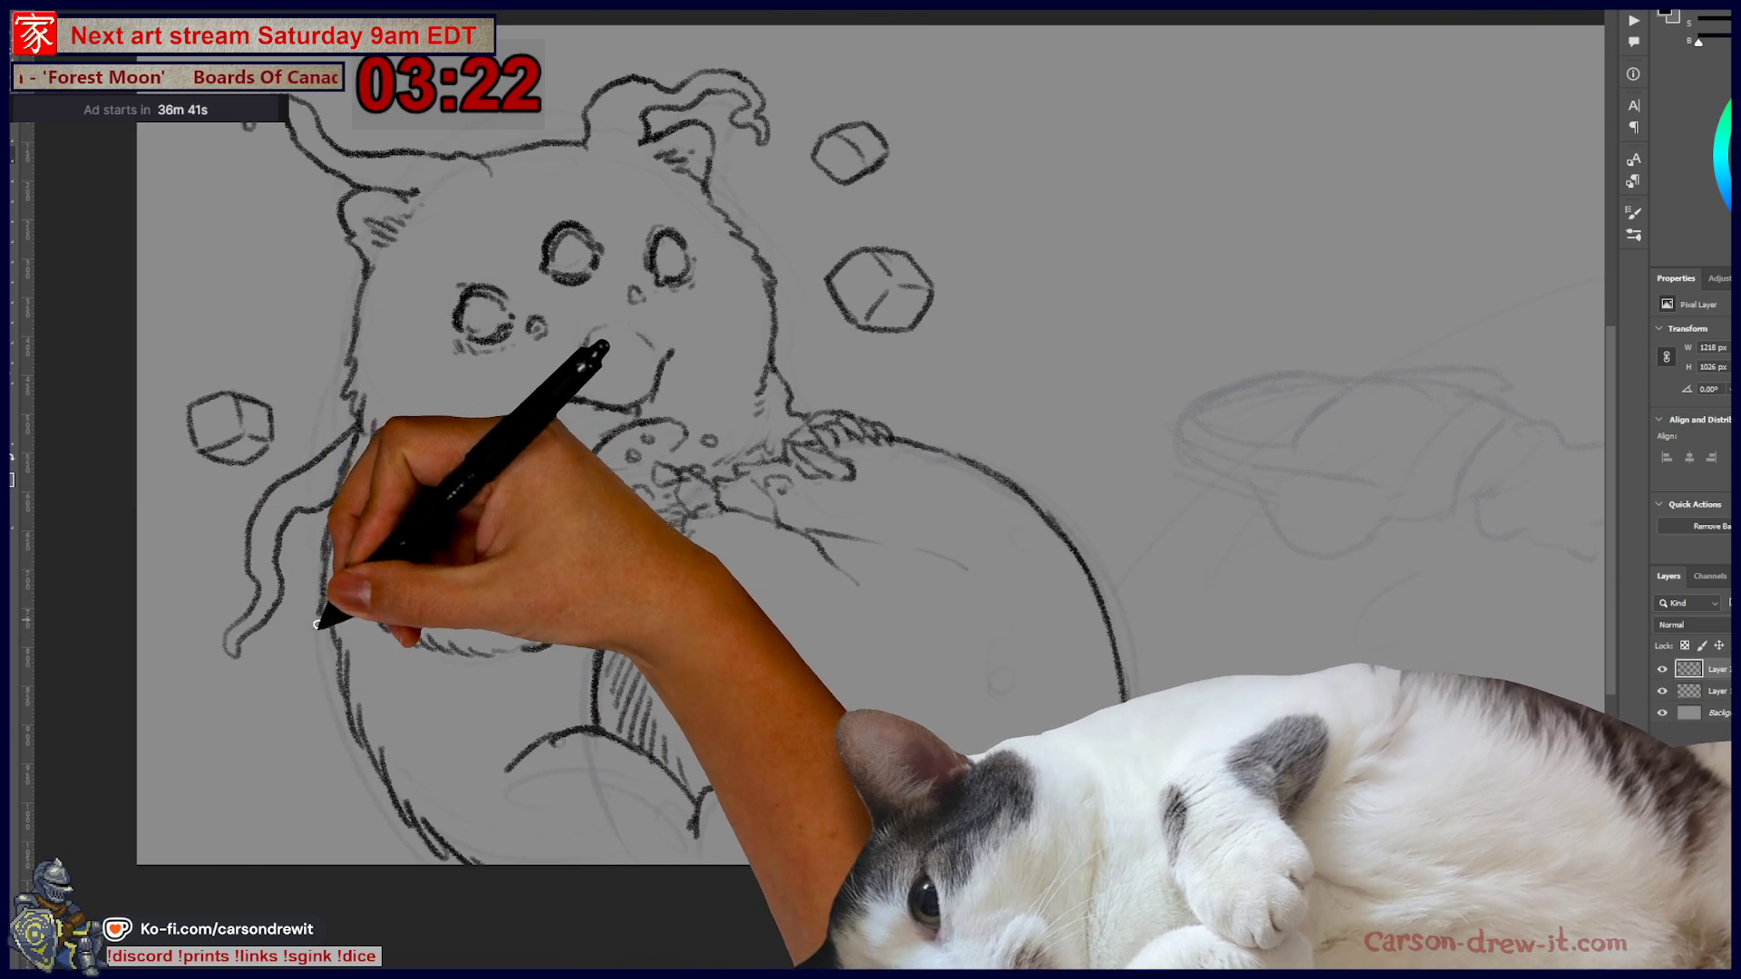
{"action": "mouse_move", "coordinate": [292, 698]}
{"action": "left_mouse_down"}
{"action": "mouse_move", "coordinate": [193, 766]}
{"action": "mouse_move", "coordinate": [283, 713]}
{"action": "left_mouse_up"}
{"action": "mouse_move", "coordinate": [427, 517]}
{"action": "left_mouse_down"}
{"action": "mouse_move", "coordinate": [590, 521]}
{"action": "mouse_move", "coordinate": [616, 635]}
{"action": "left_mouse_up"}
{"action": "left_click_drag", "start_coordinate": [358, 544], "coordinate": [327, 653]}
{"action": "left_click_drag", "start_coordinate": [309, 780], "coordinate": [365, 856]}
{"action": "mouse_move", "coordinate": [517, 545]}
{"action": "left_mouse_down"}
{"action": "mouse_move", "coordinate": [626, 626]}
{"action": "mouse_move", "coordinate": [594, 725]}
{"action": "left_mouse_up"}
{"action": "left_click_drag", "start_coordinate": [504, 771], "coordinate": [589, 730]}
{"action": "left_click_drag", "start_coordinate": [698, 798], "coordinate": [771, 780]}
Complete the cube's edges, the arm contour below it, and a line inside the ball
{"action": "left_click_drag", "start_coordinate": [855, 328], "coordinate": [930, 290]}
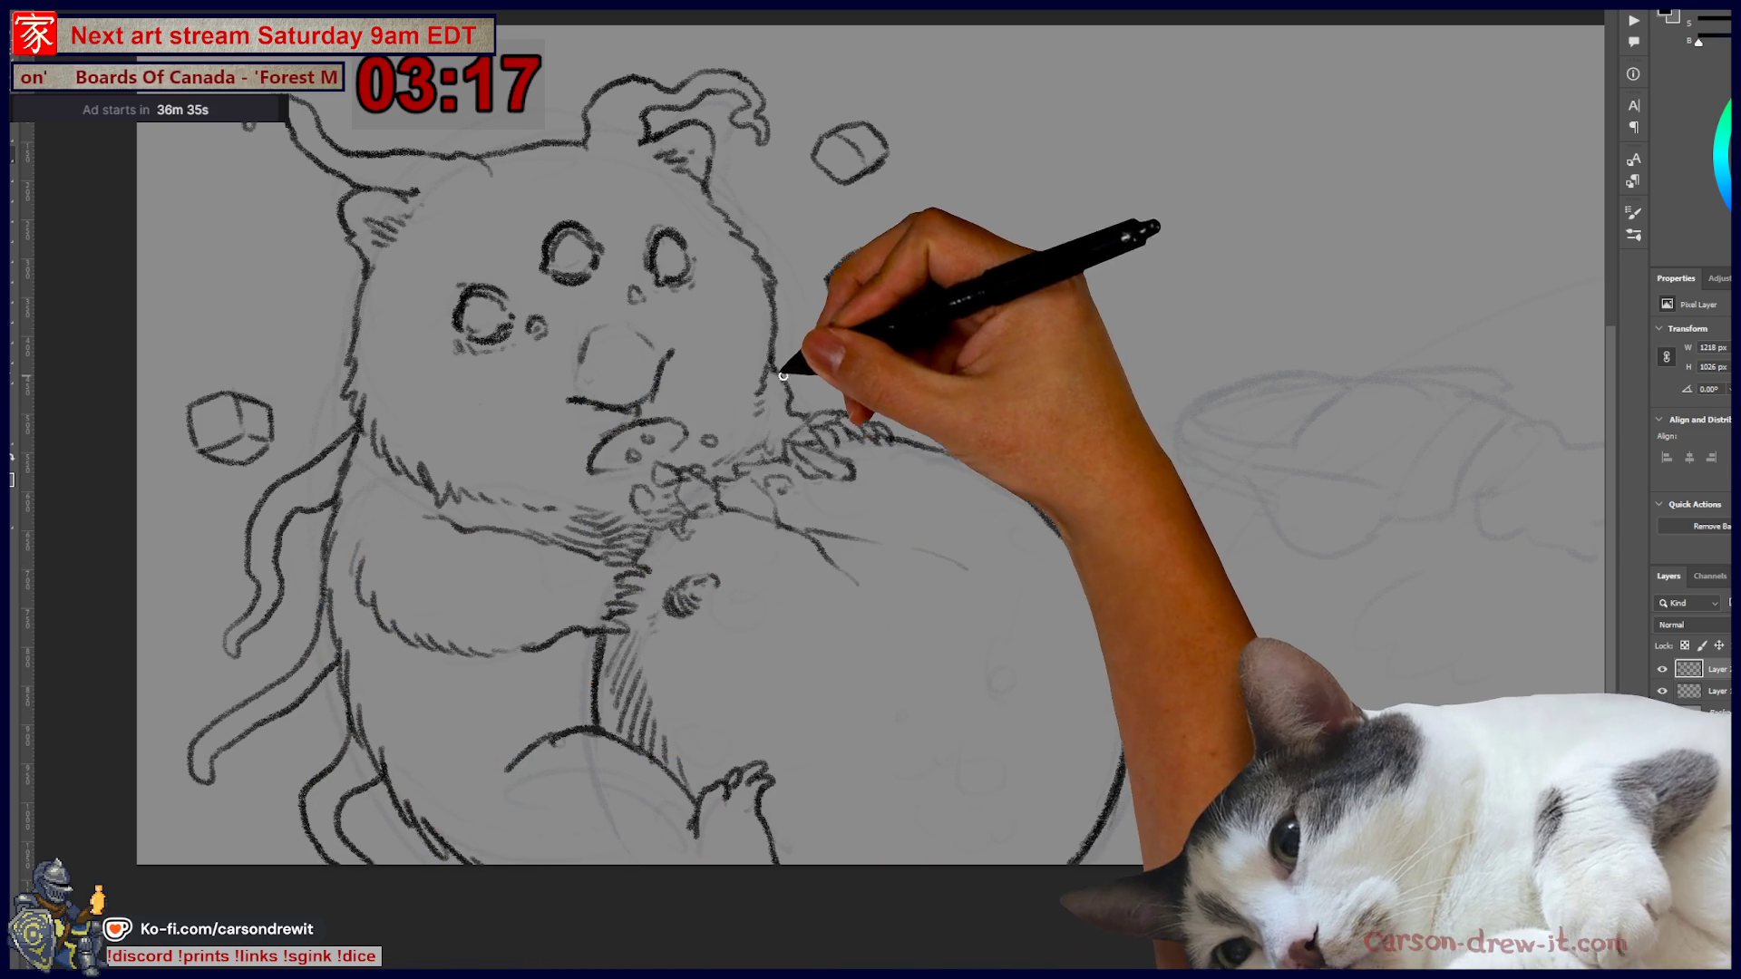
{"action": "left_click_drag", "start_coordinate": [778, 356], "coordinate": [950, 452]}
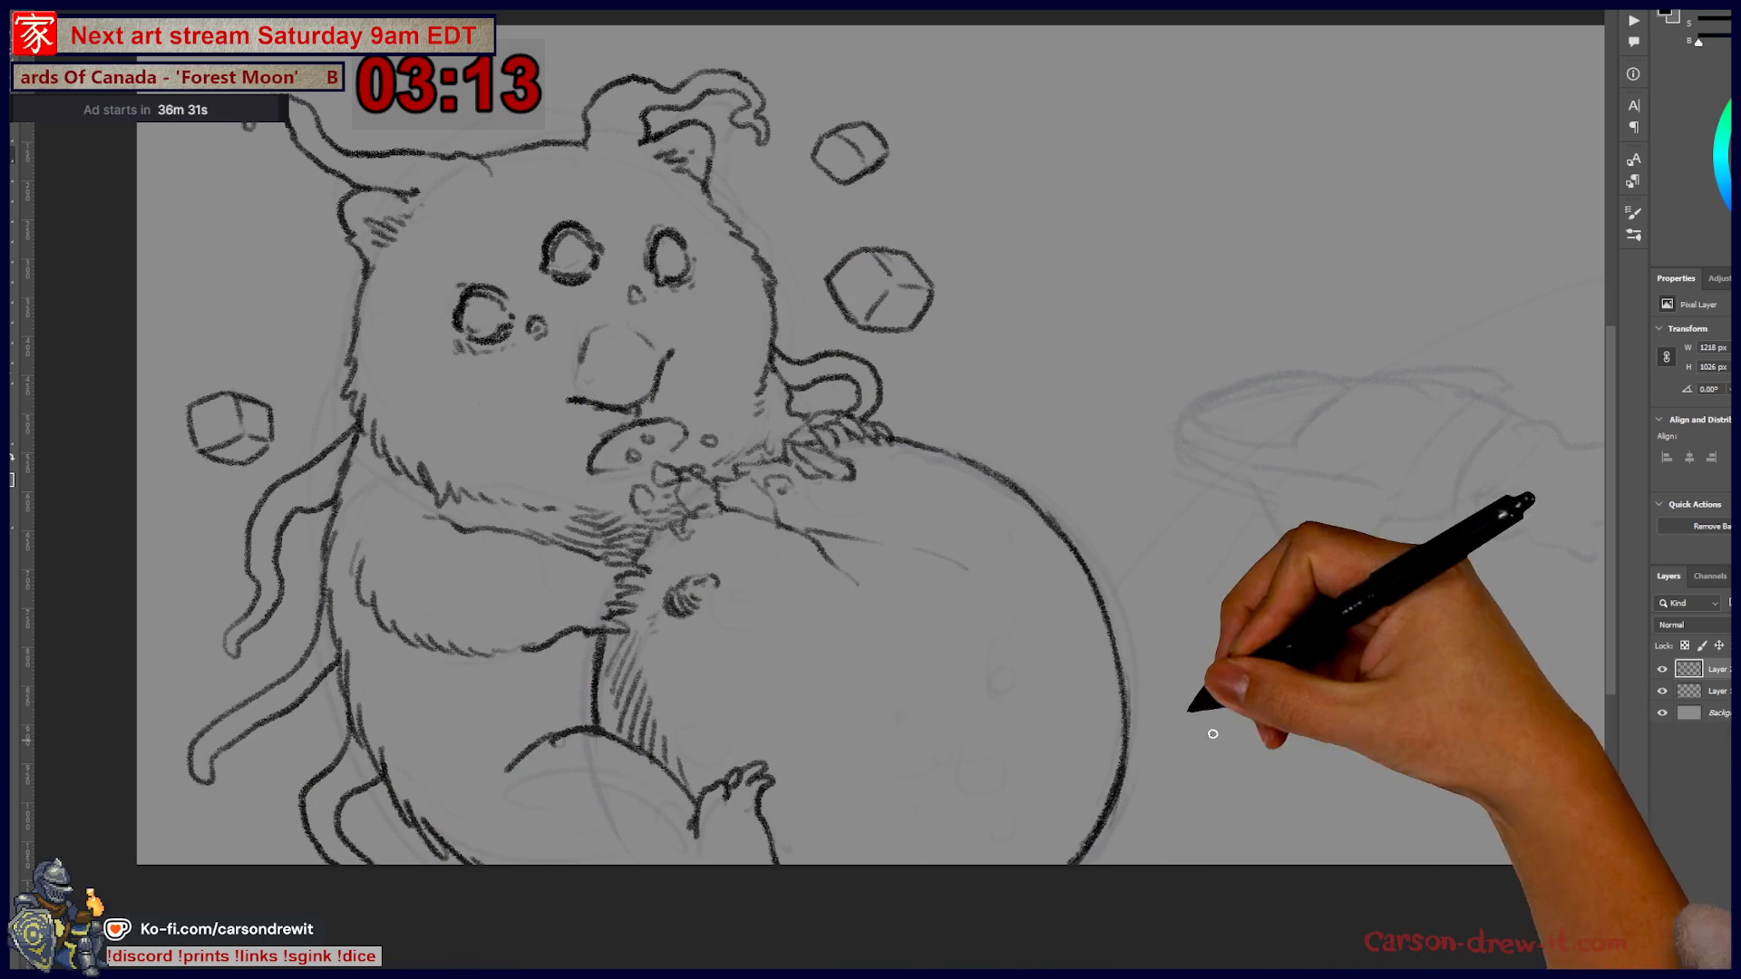
{"action": "left_click_drag", "start_coordinate": [873, 739], "coordinate": [580, 730]}
{"action": "left_click_drag", "start_coordinate": [594, 526], "coordinate": [676, 544]}
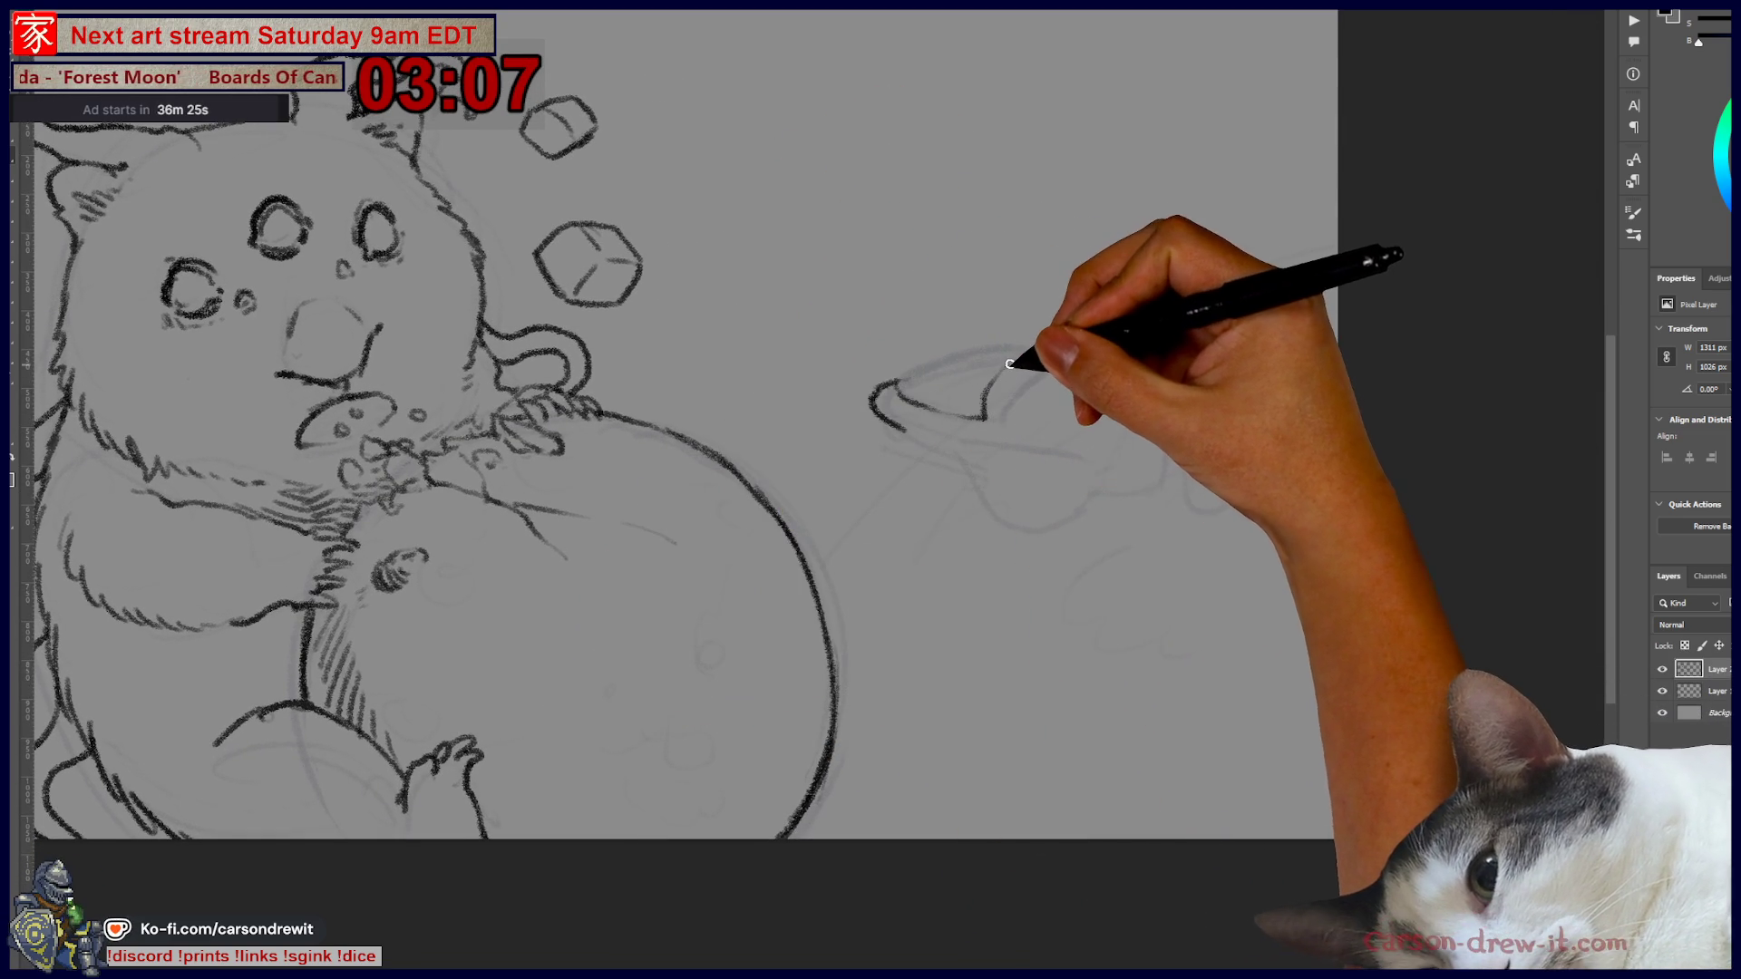
Ink the craft's brim, top edge, right side and bottom, undoing one stray stroke
{"action": "left_click_drag", "start_coordinate": [1008, 365], "coordinate": [922, 381]}
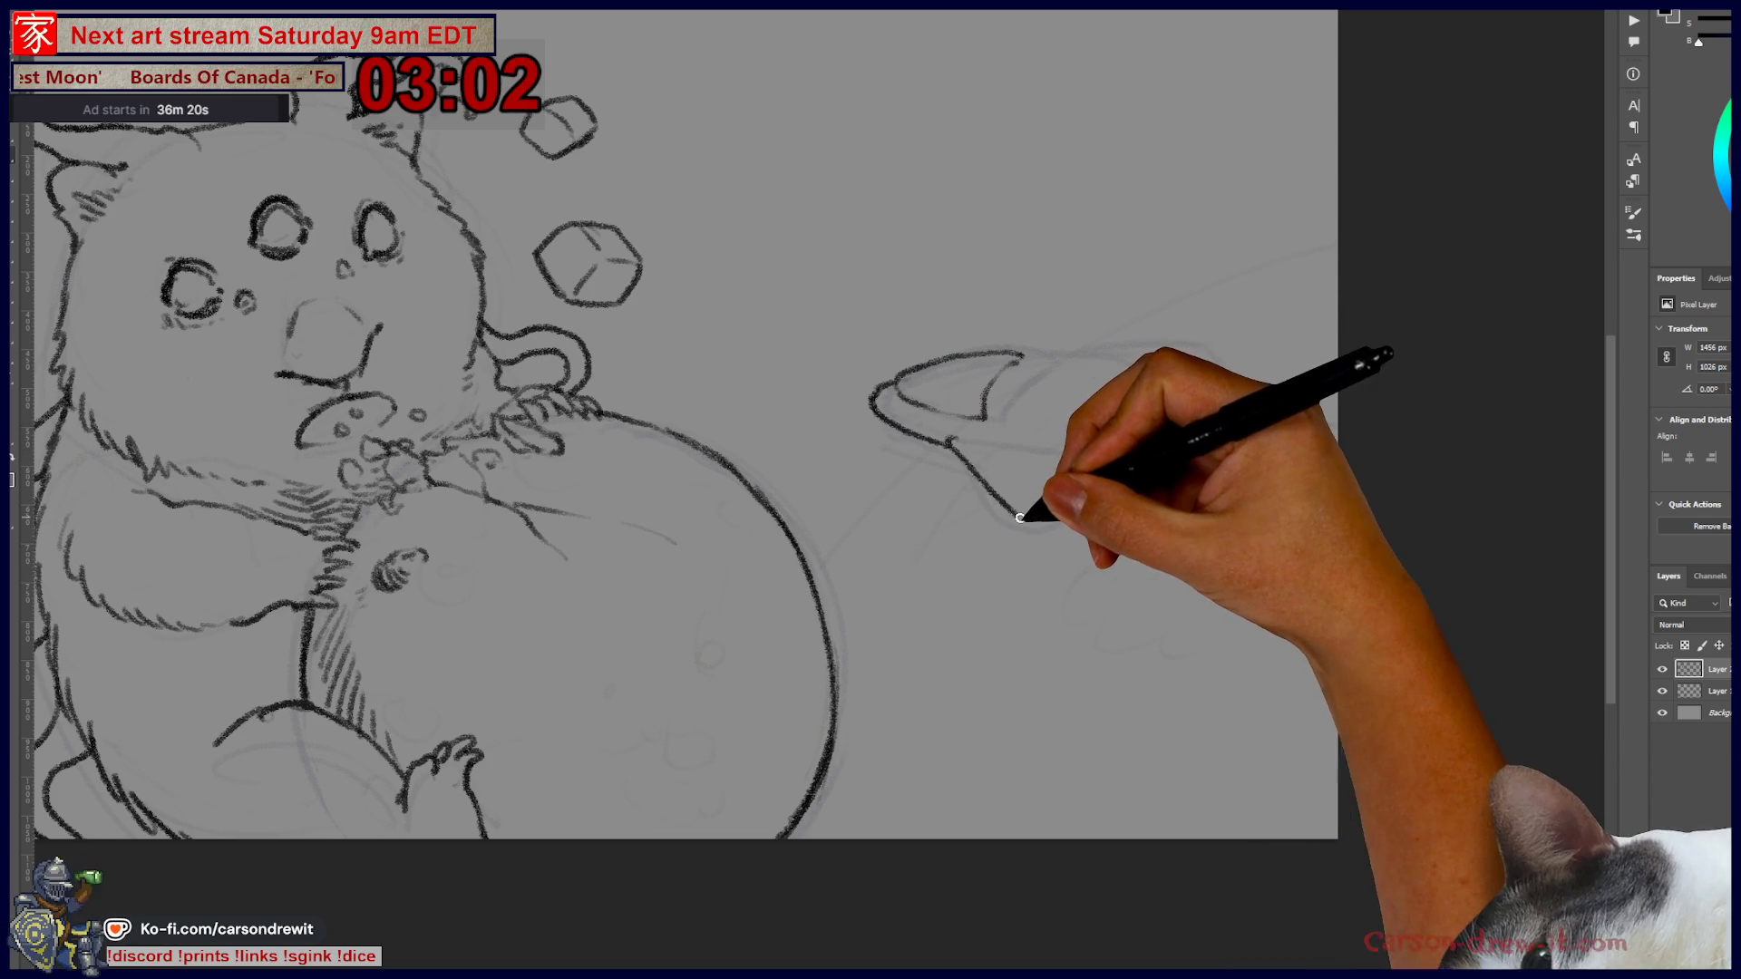
{"action": "left_click_drag", "start_coordinate": [1016, 515], "coordinate": [1075, 517]}
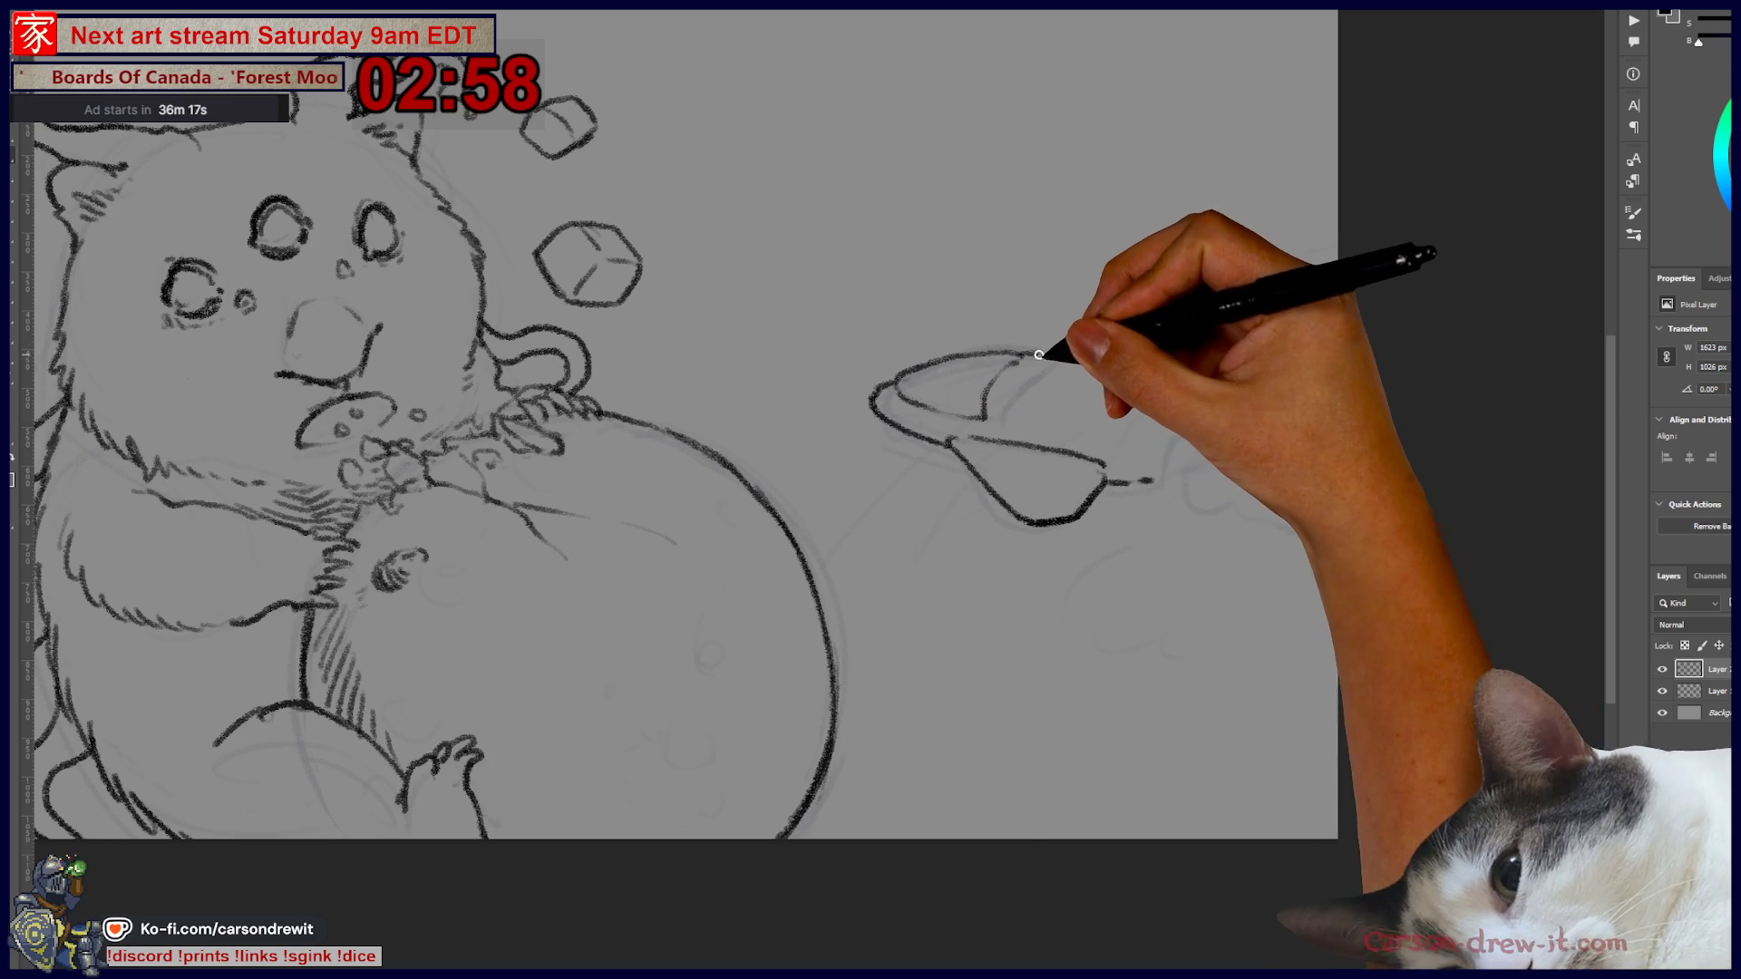
{"action": "left_click_drag", "start_coordinate": [1057, 352], "coordinate": [1096, 347]}
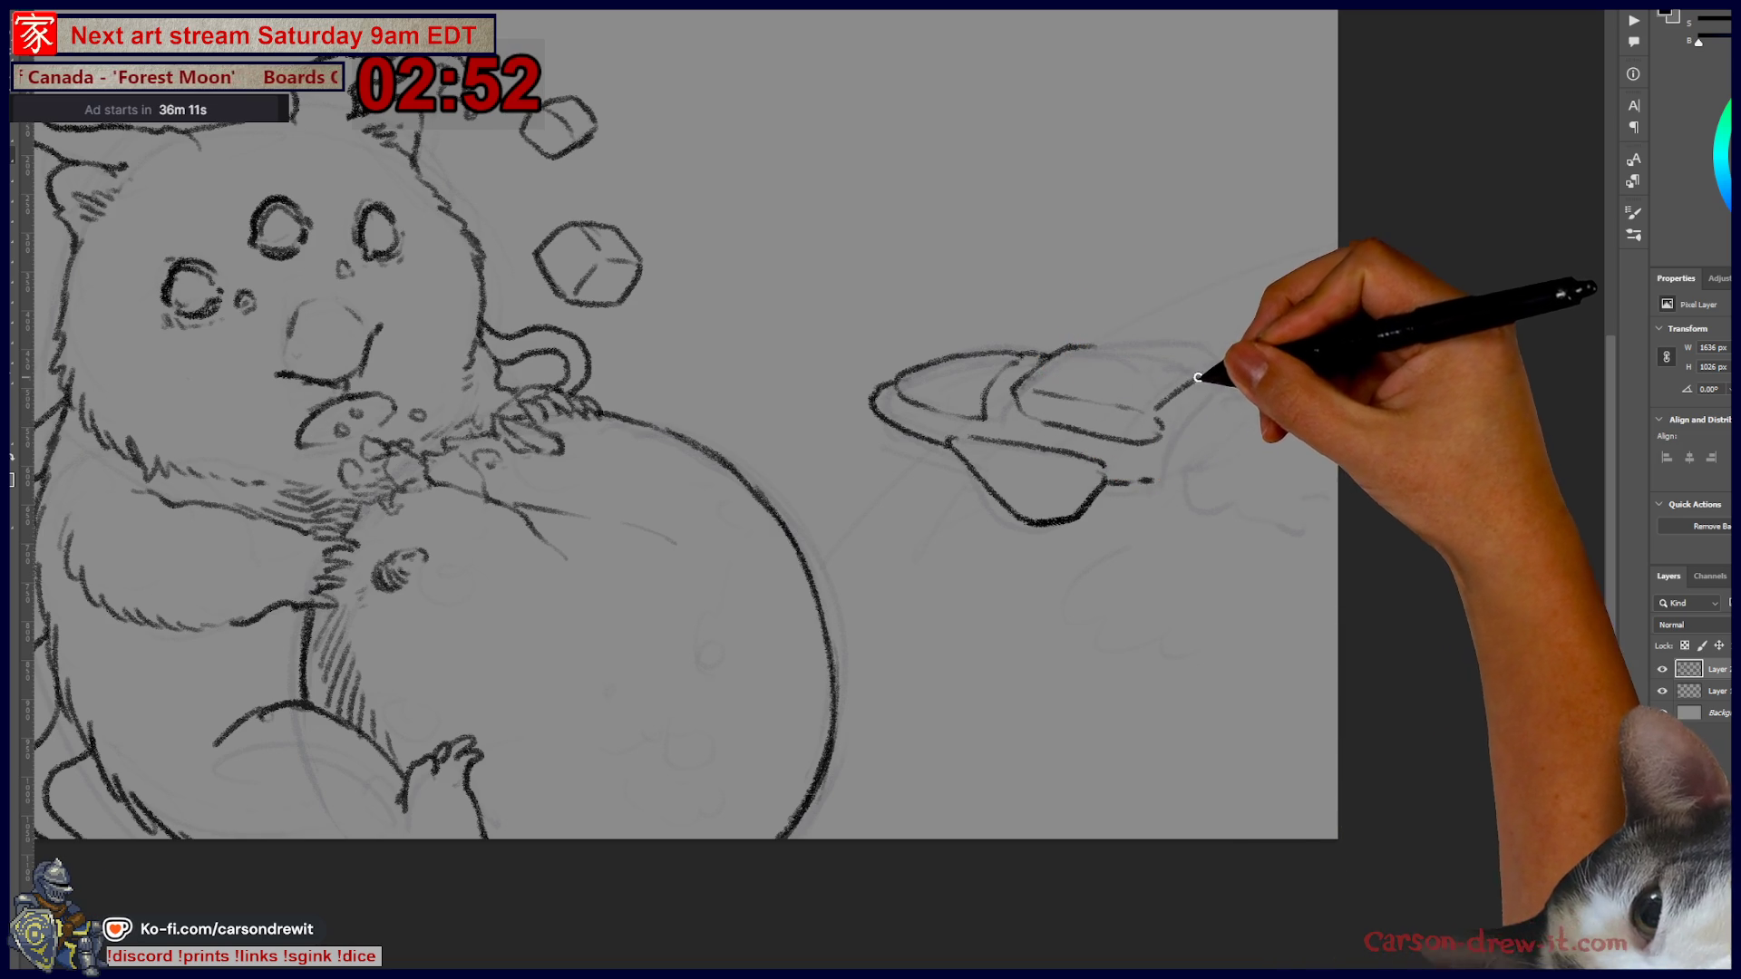
{"action": "left_click_drag", "start_coordinate": [1205, 375], "coordinate": [1165, 430]}
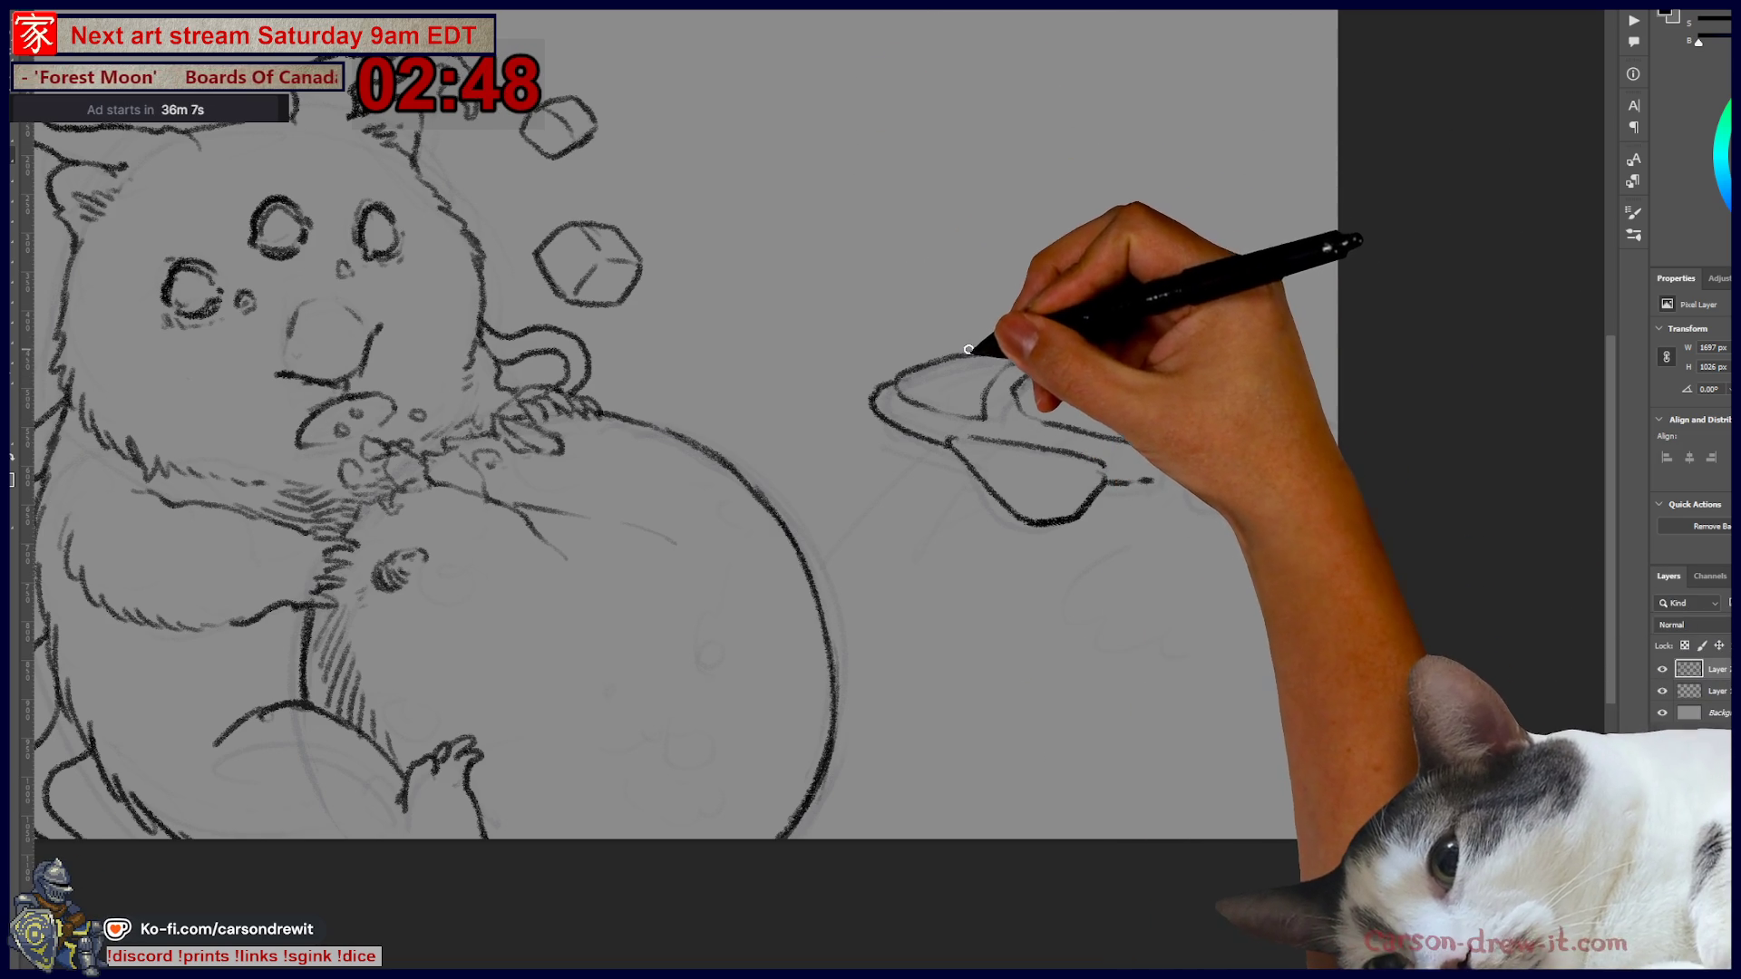
{"action": "left_click_drag", "start_coordinate": [960, 349], "coordinate": [958, 298]}
{"action": "key", "text": "ctrl+z"}
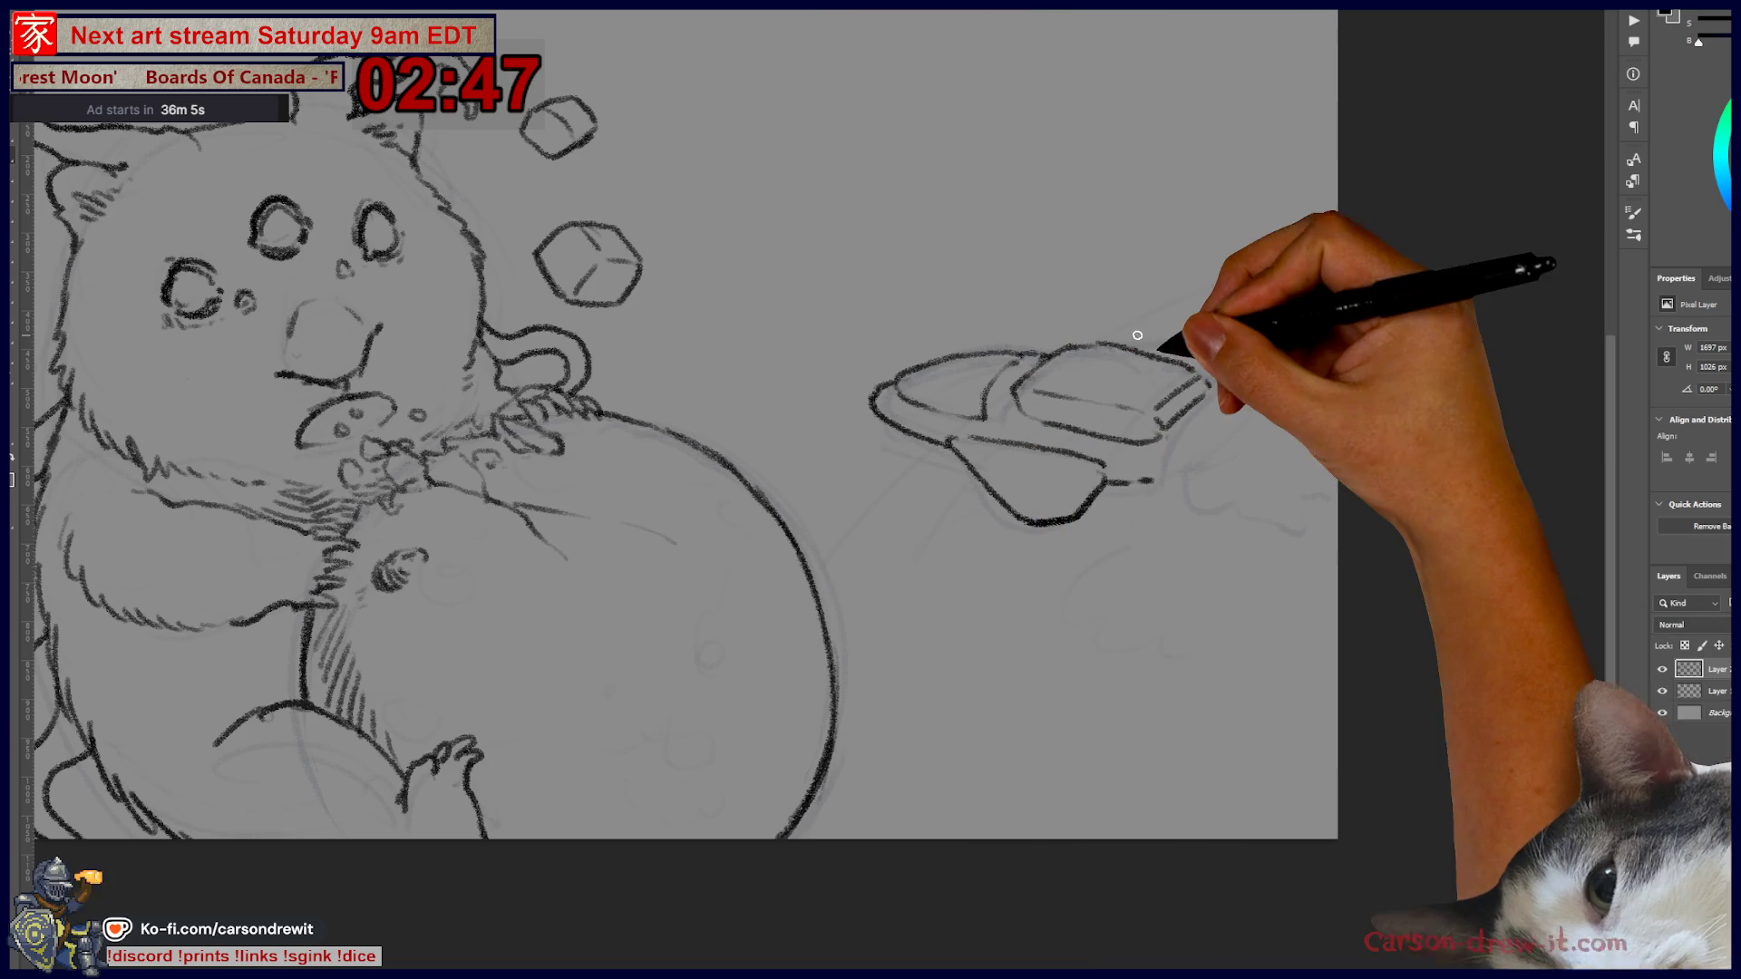
{"action": "left_click_drag", "start_coordinate": [1142, 349], "coordinate": [1222, 361]}
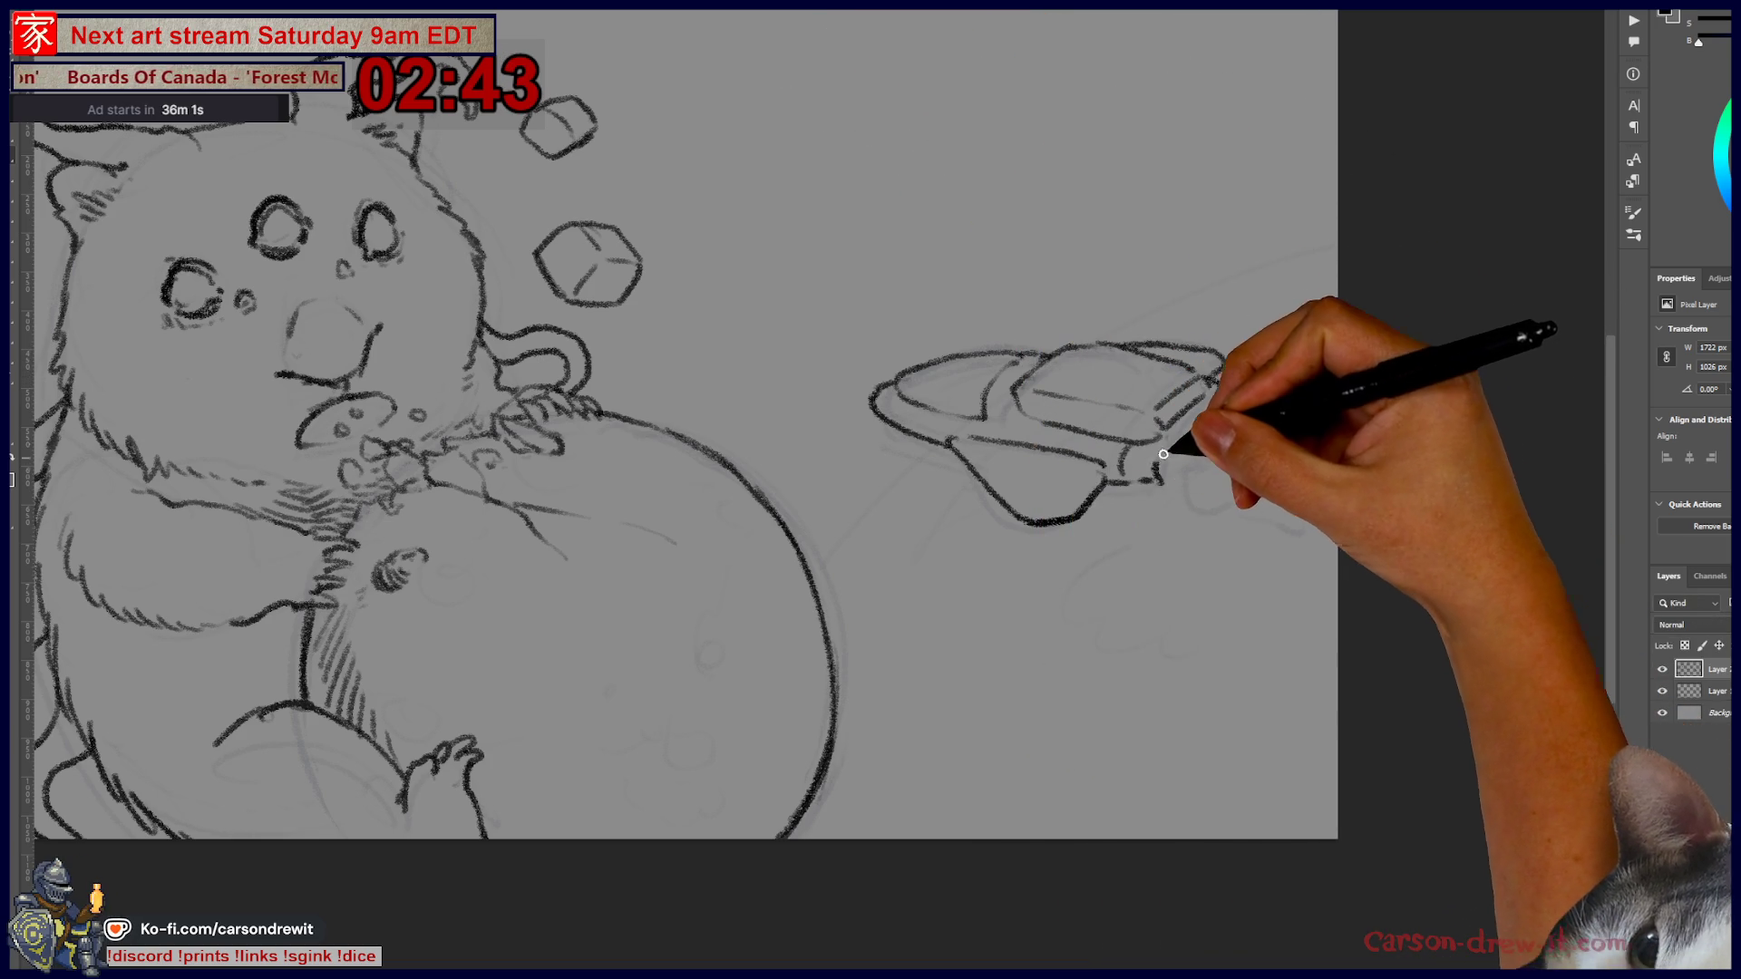
{"action": "left_click_drag", "start_coordinate": [1124, 487], "coordinate": [1173, 486]}
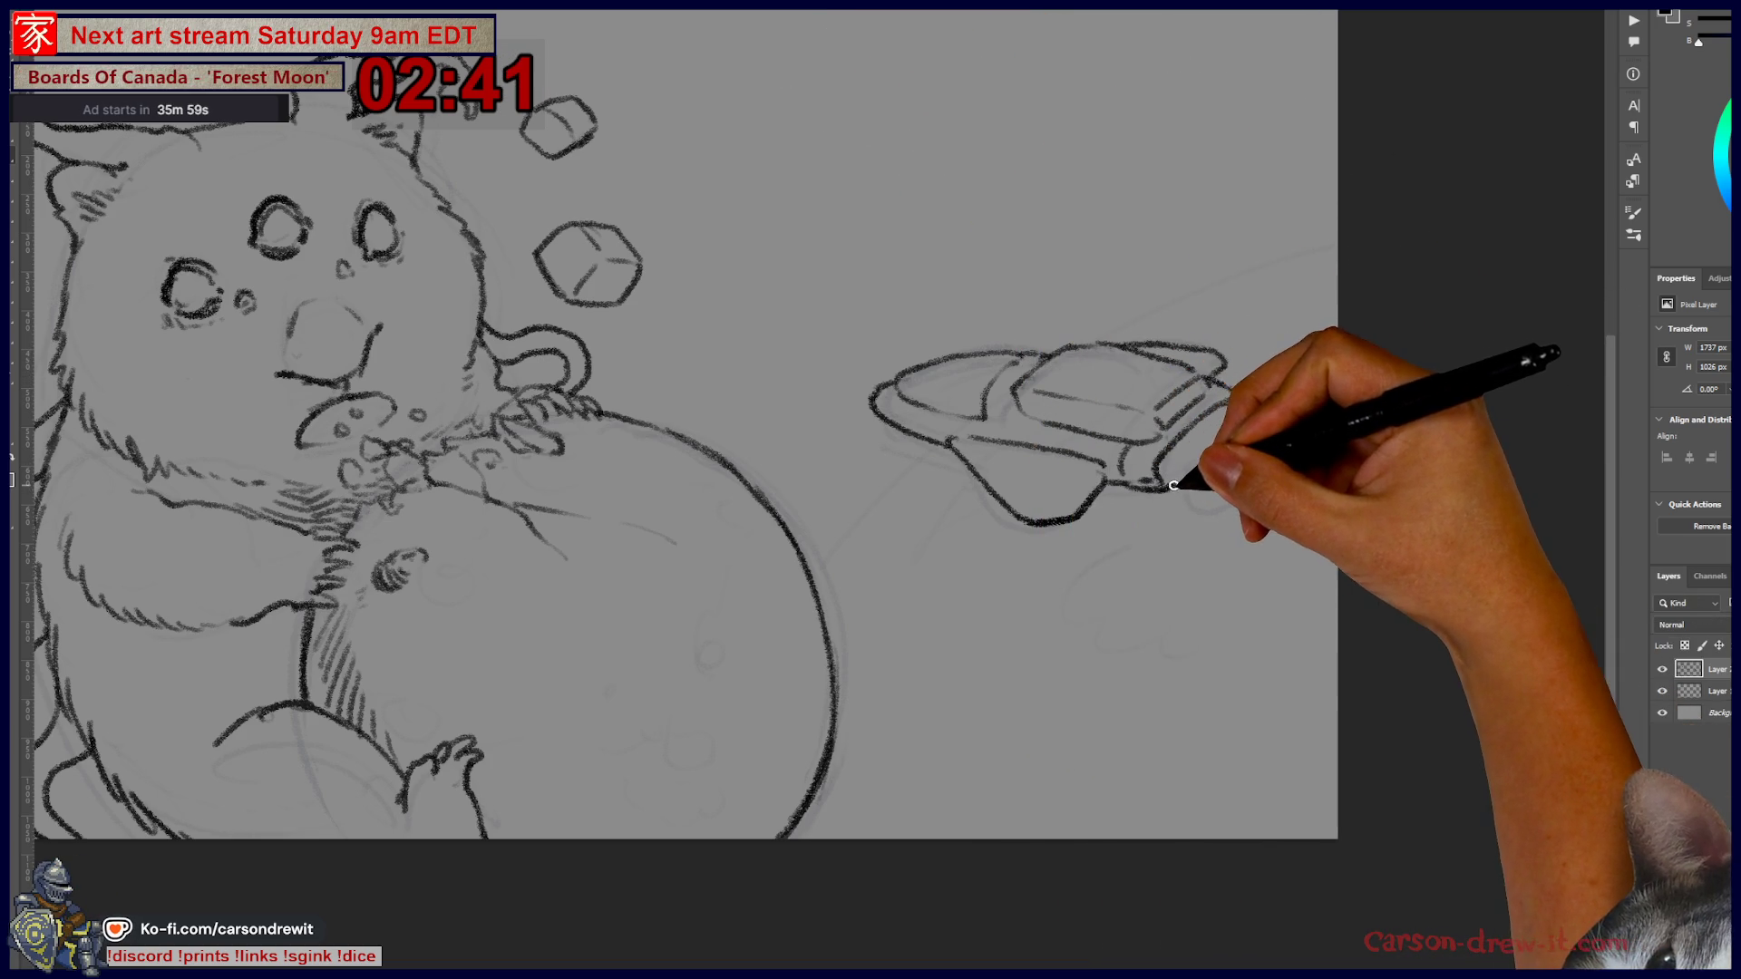
Draw two wavy trails from the craft's tip to the canvas edge, then zoom out
{"action": "left_click_drag", "start_coordinate": [1289, 512], "coordinate": [1340, 518]}
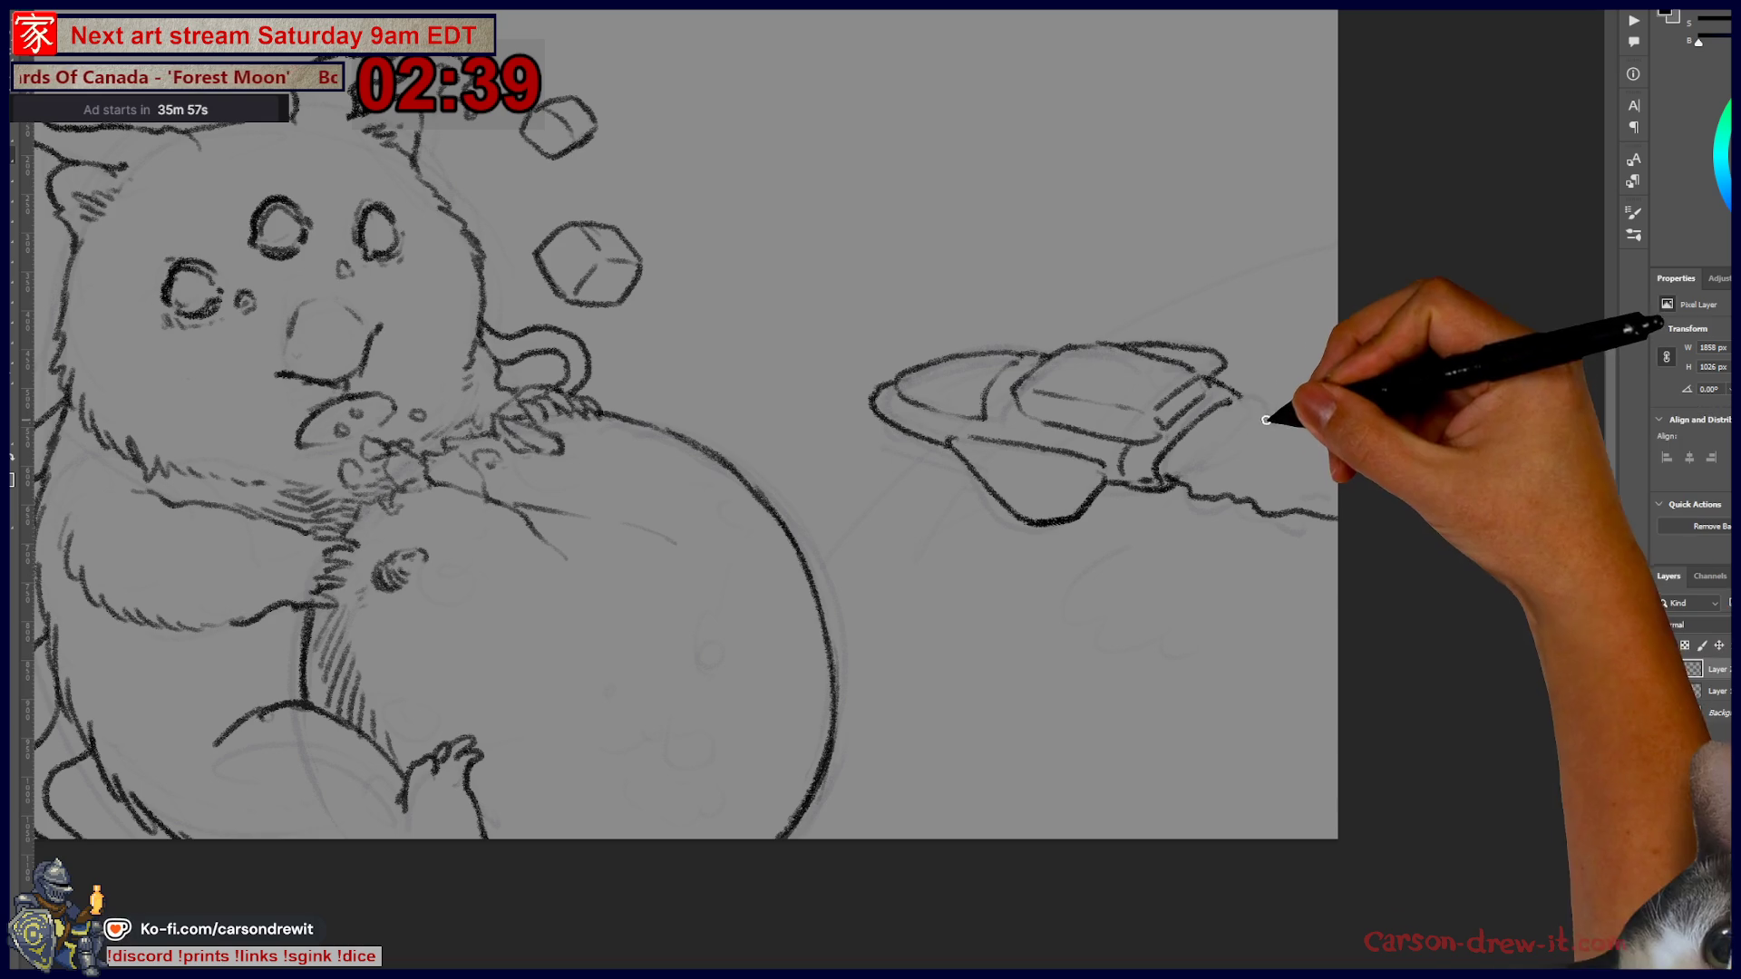
{"action": "left_click_drag", "start_coordinate": [1260, 416], "coordinate": [1338, 426]}
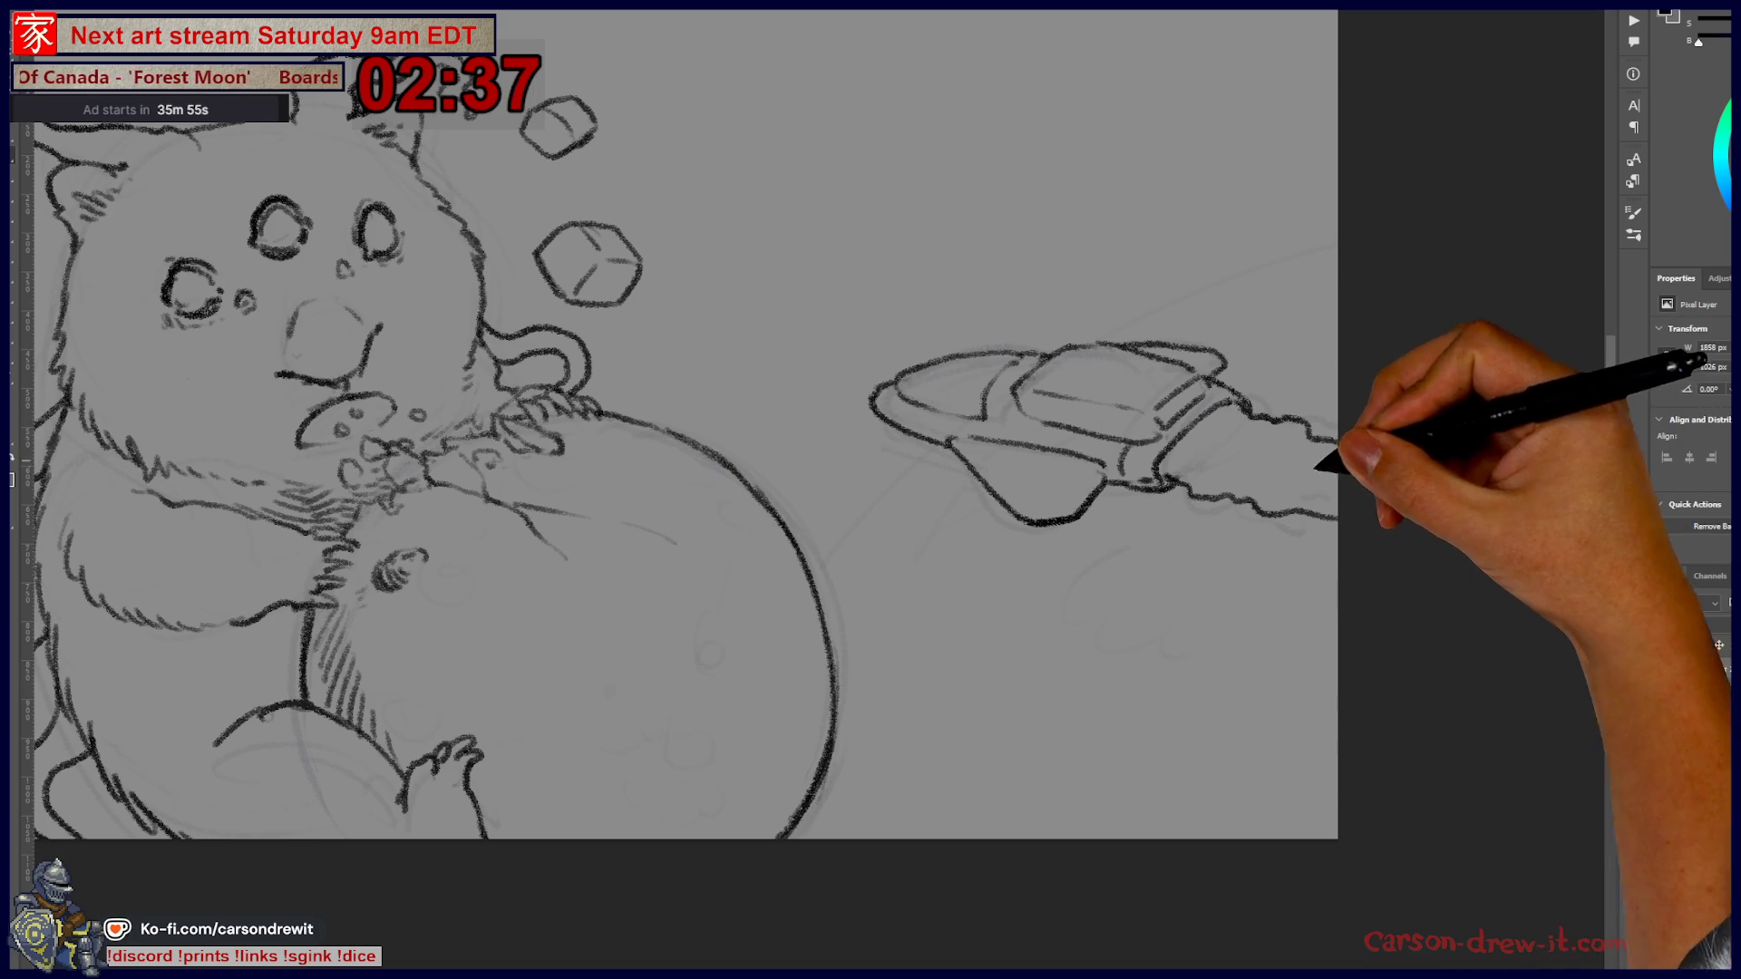
{"action": "mouse_move", "coordinate": [1229, 469]}
{"action": "left_mouse_down"}
{"action": "mouse_move", "coordinate": [1325, 473]}
{"action": "mouse_move", "coordinate": [1286, 451]}
{"action": "left_mouse_up"}
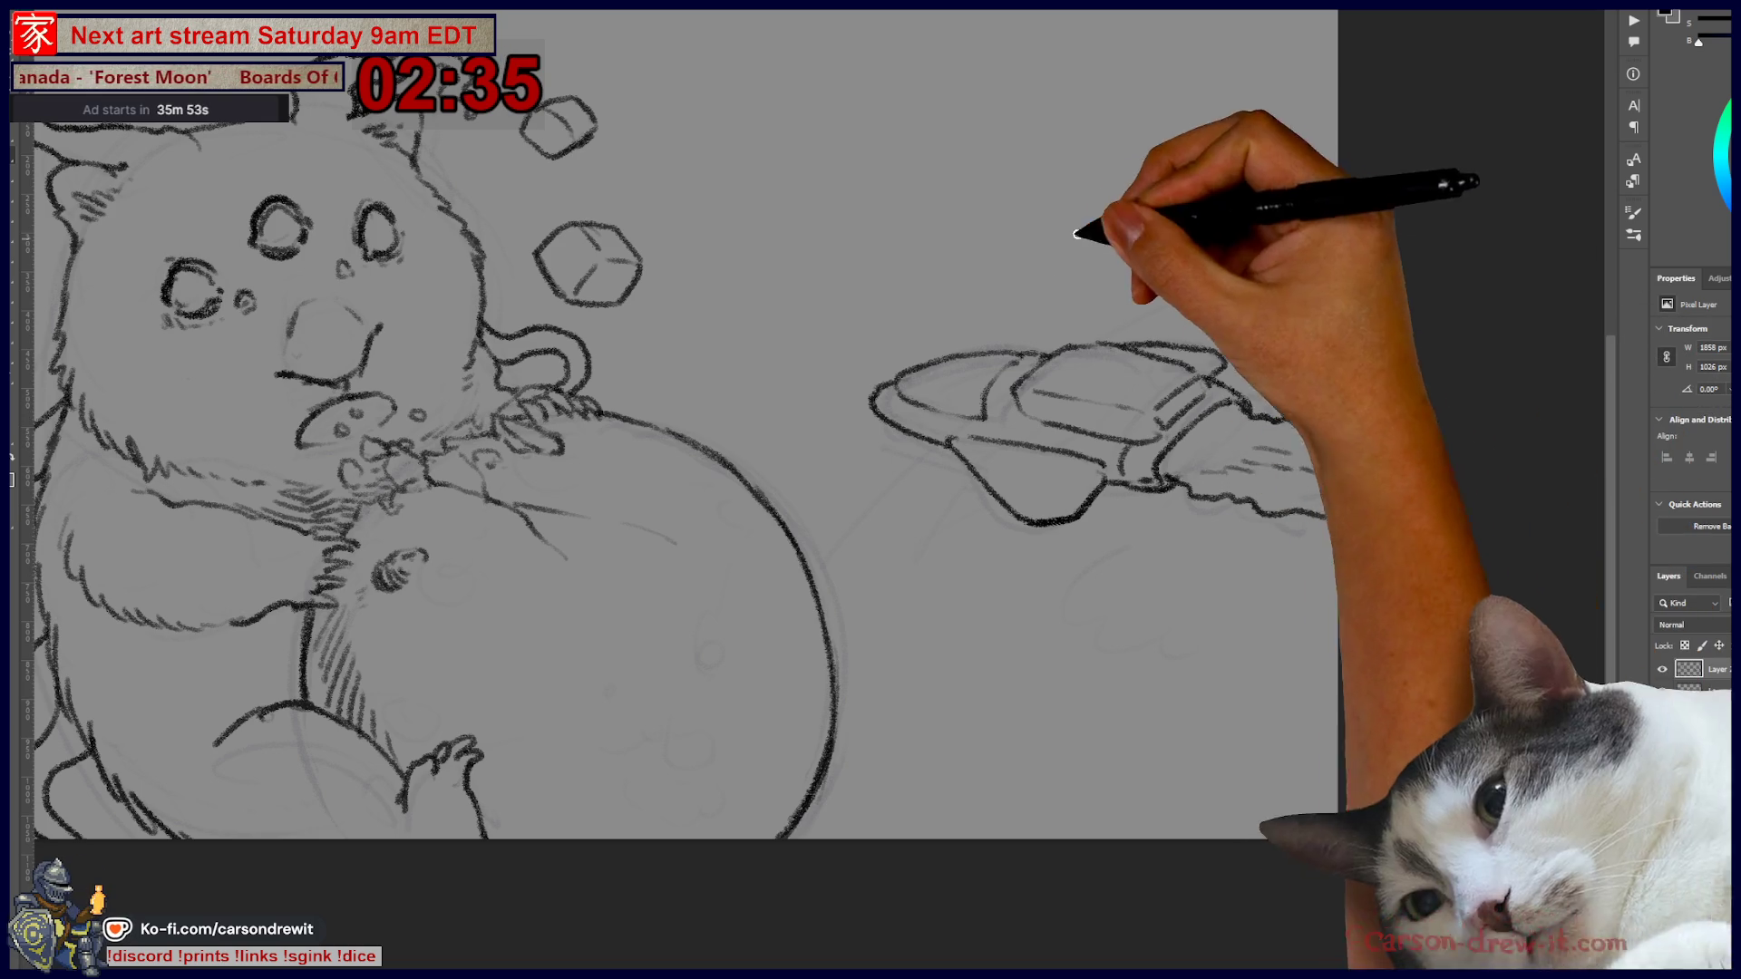
{"action": "left_click_drag", "start_coordinate": [818, 629], "coordinate": [1112, 626]}
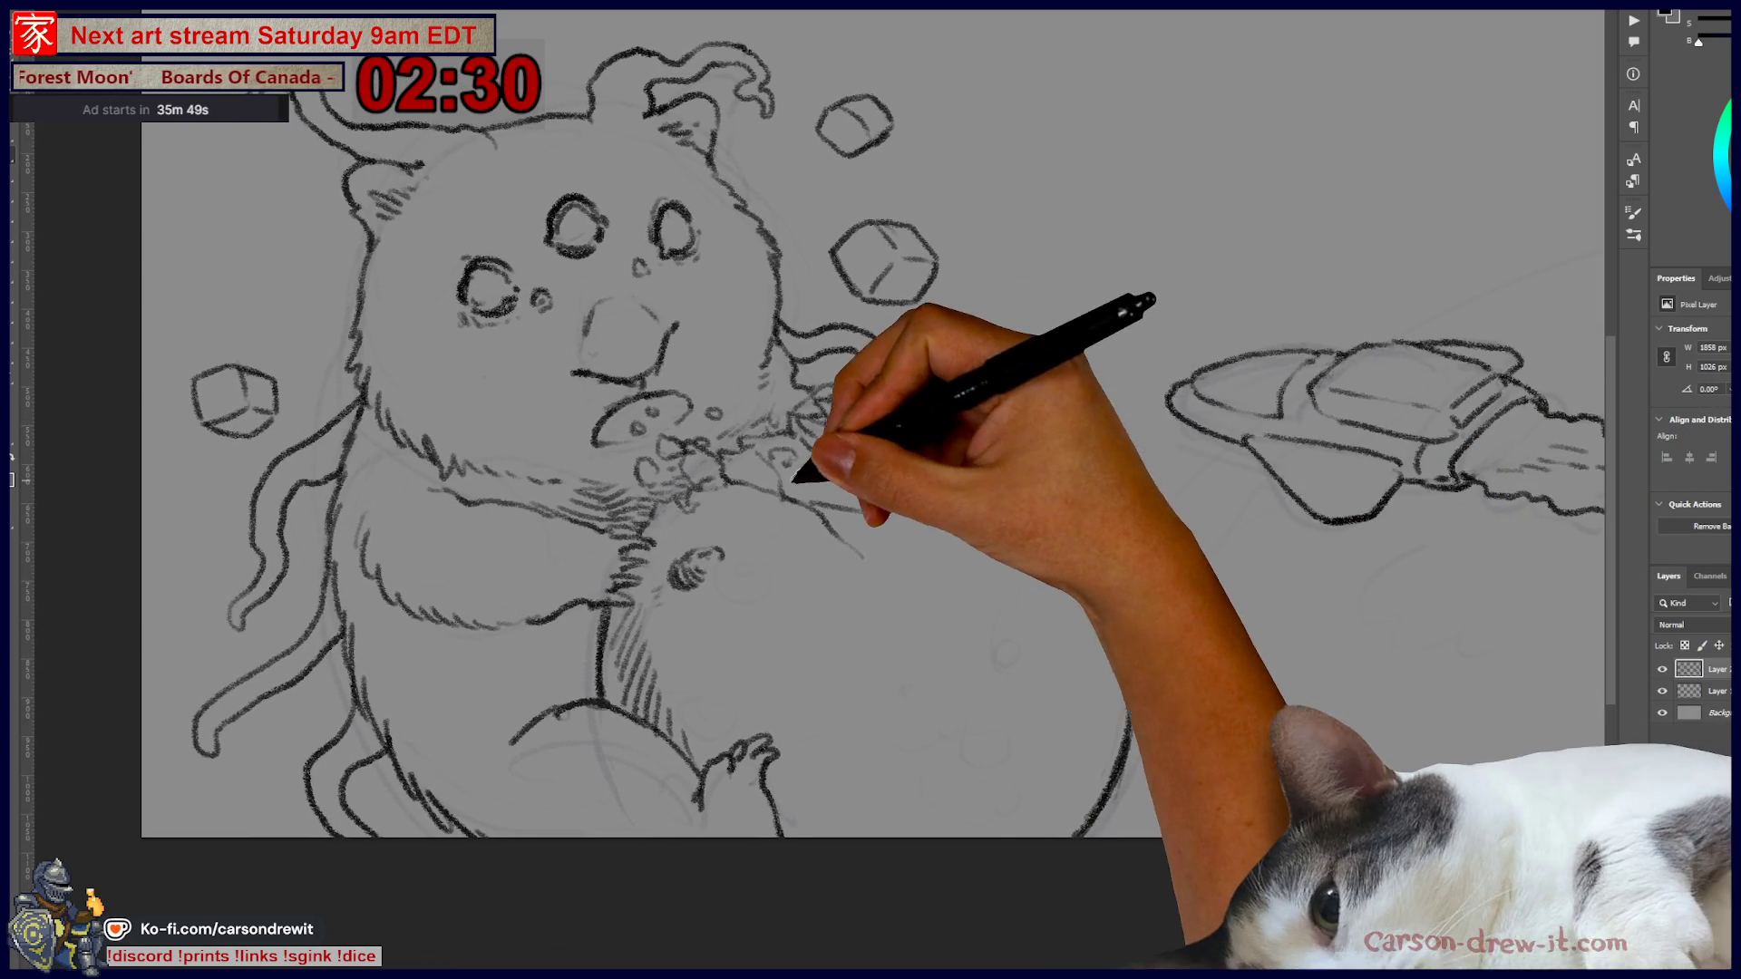
{"action": "key", "text": "ctrl+minus"}
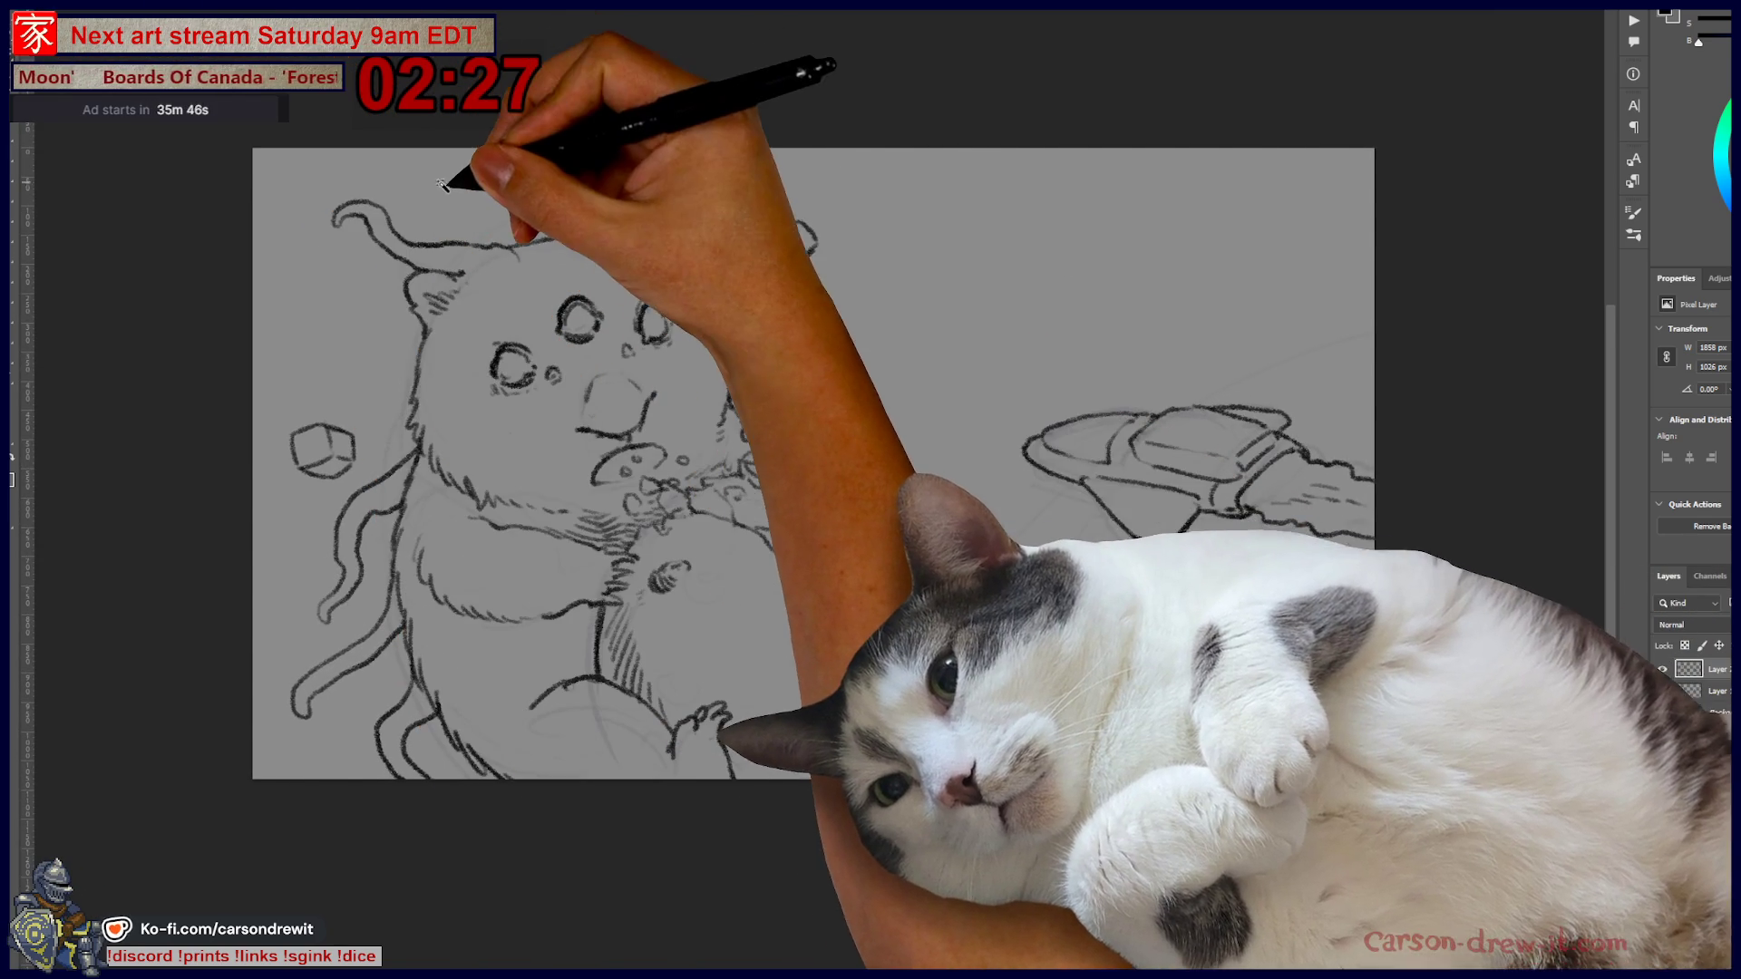
Select the line art and contract the selection by 2 pixels
{"action": "left_click", "coordinate": [766, 484]}
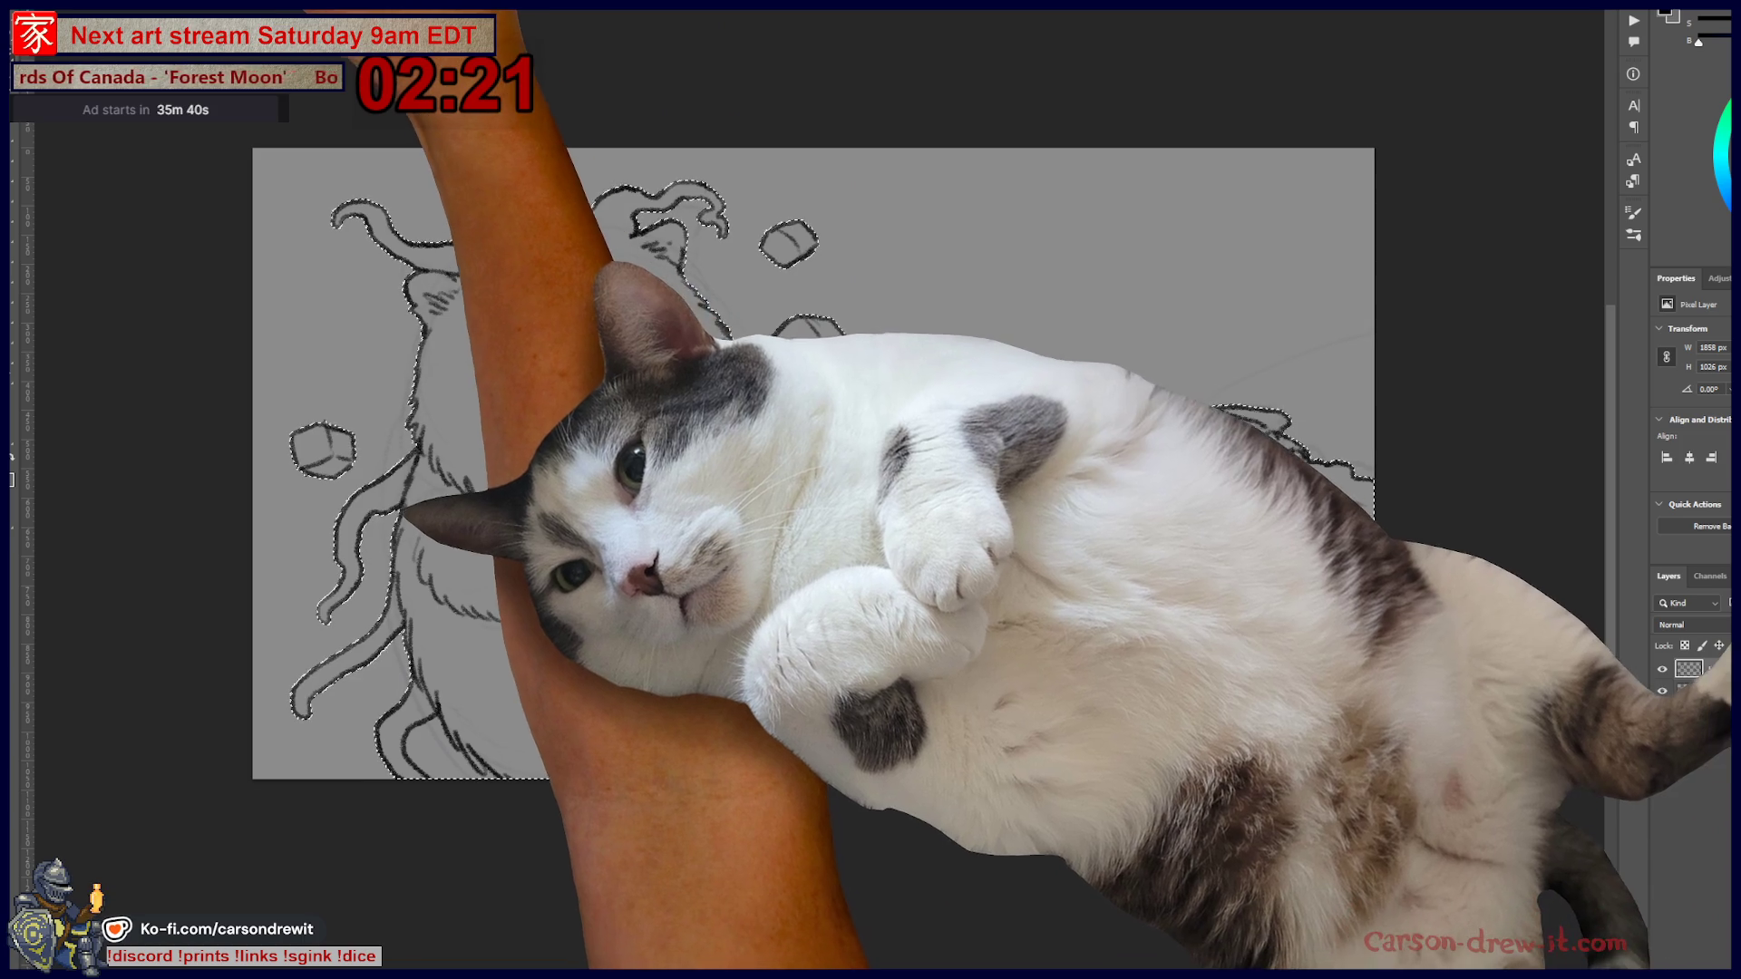
{"action": "left_click", "coordinate": [177, 5]}
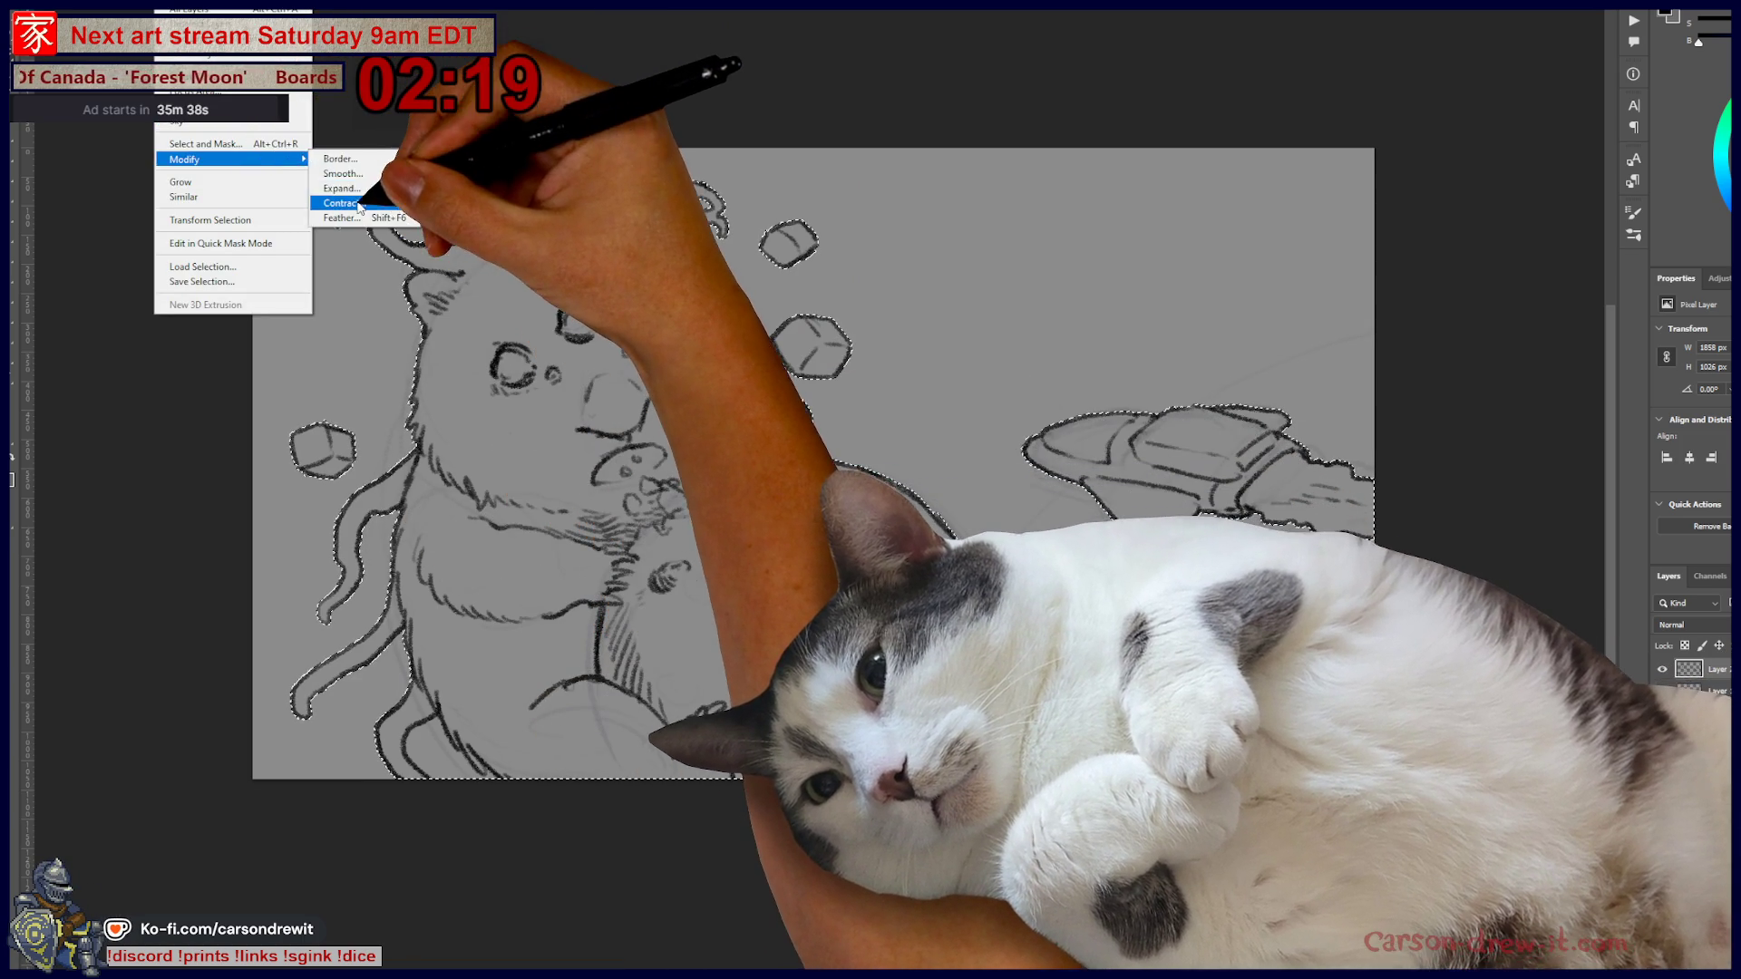
{"action": "left_click", "coordinate": [349, 205]}
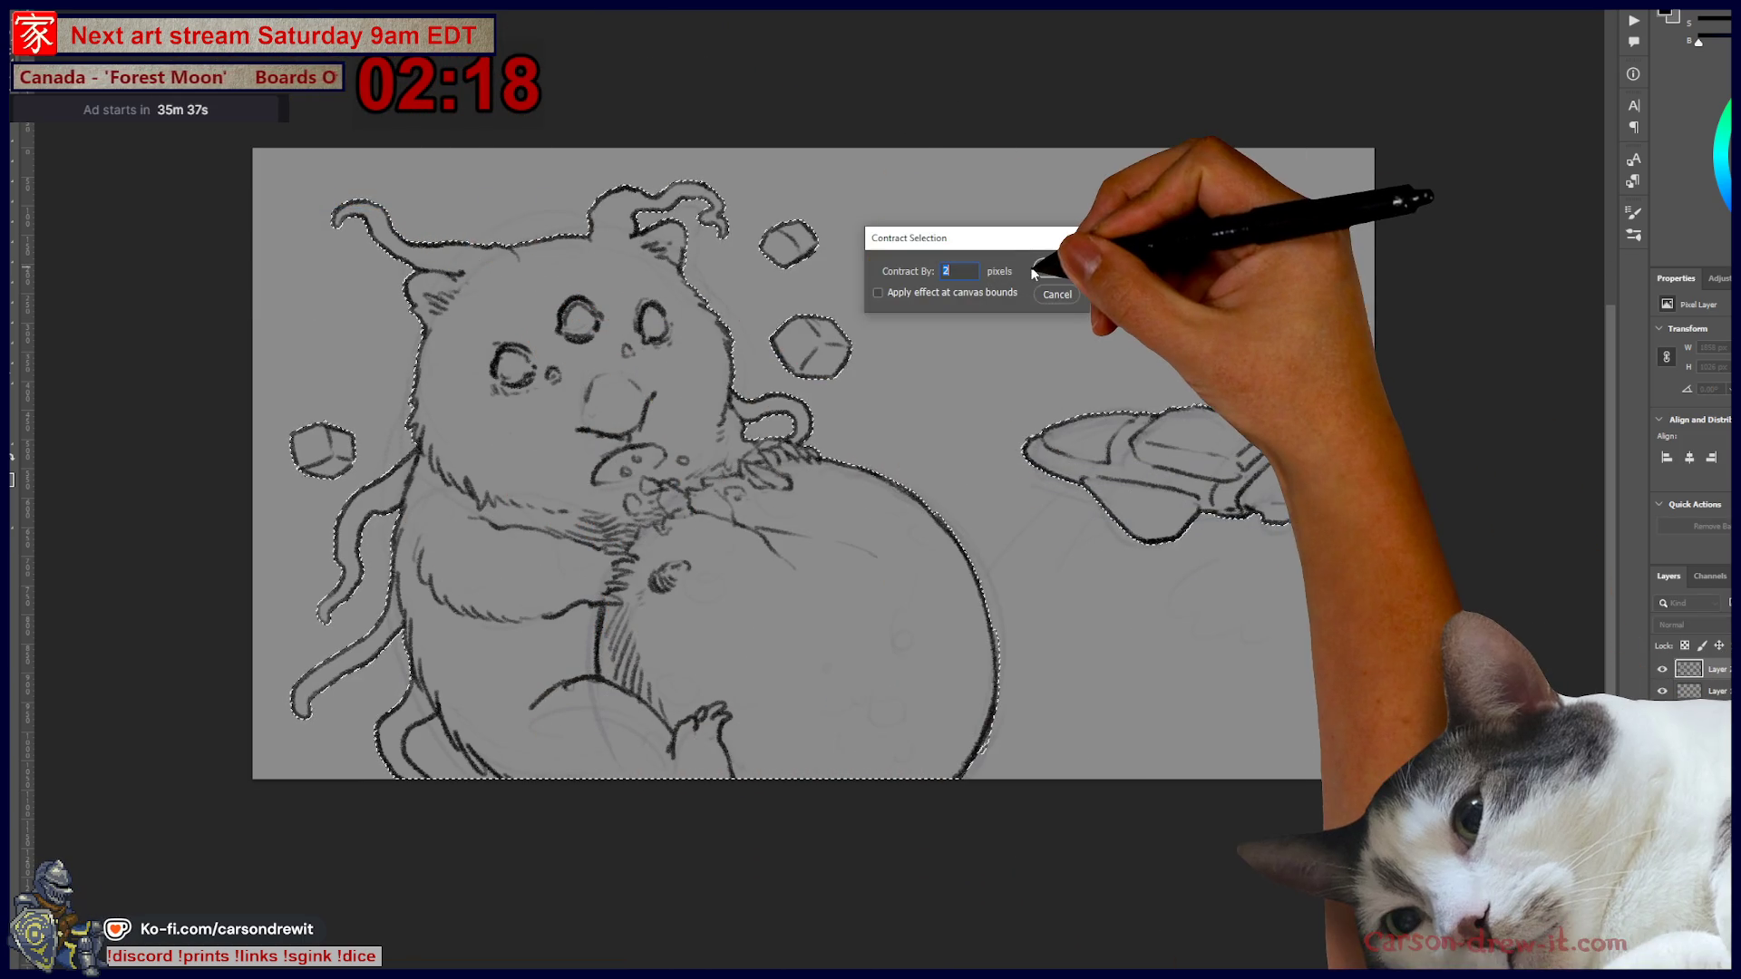
{"action": "key", "text": "Return"}
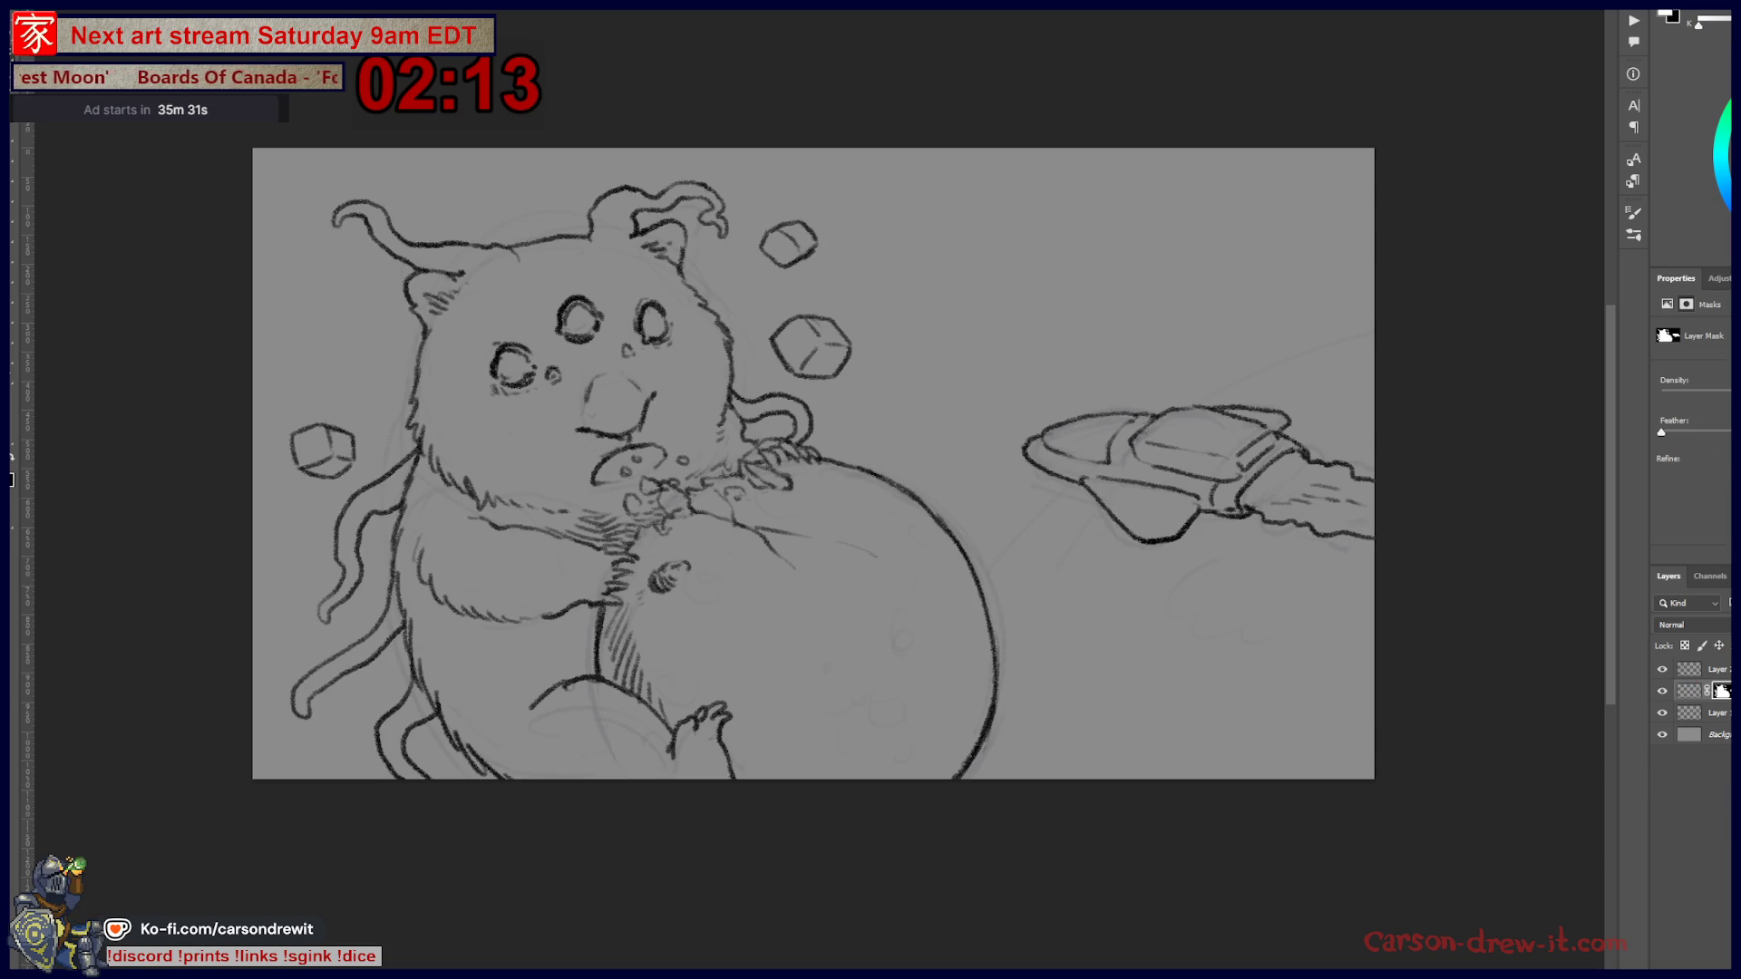
Duplicate the masked layer's pixels with Ctrl+J and fill the copy with grey
{"action": "key", "text": "ctrl+2"}
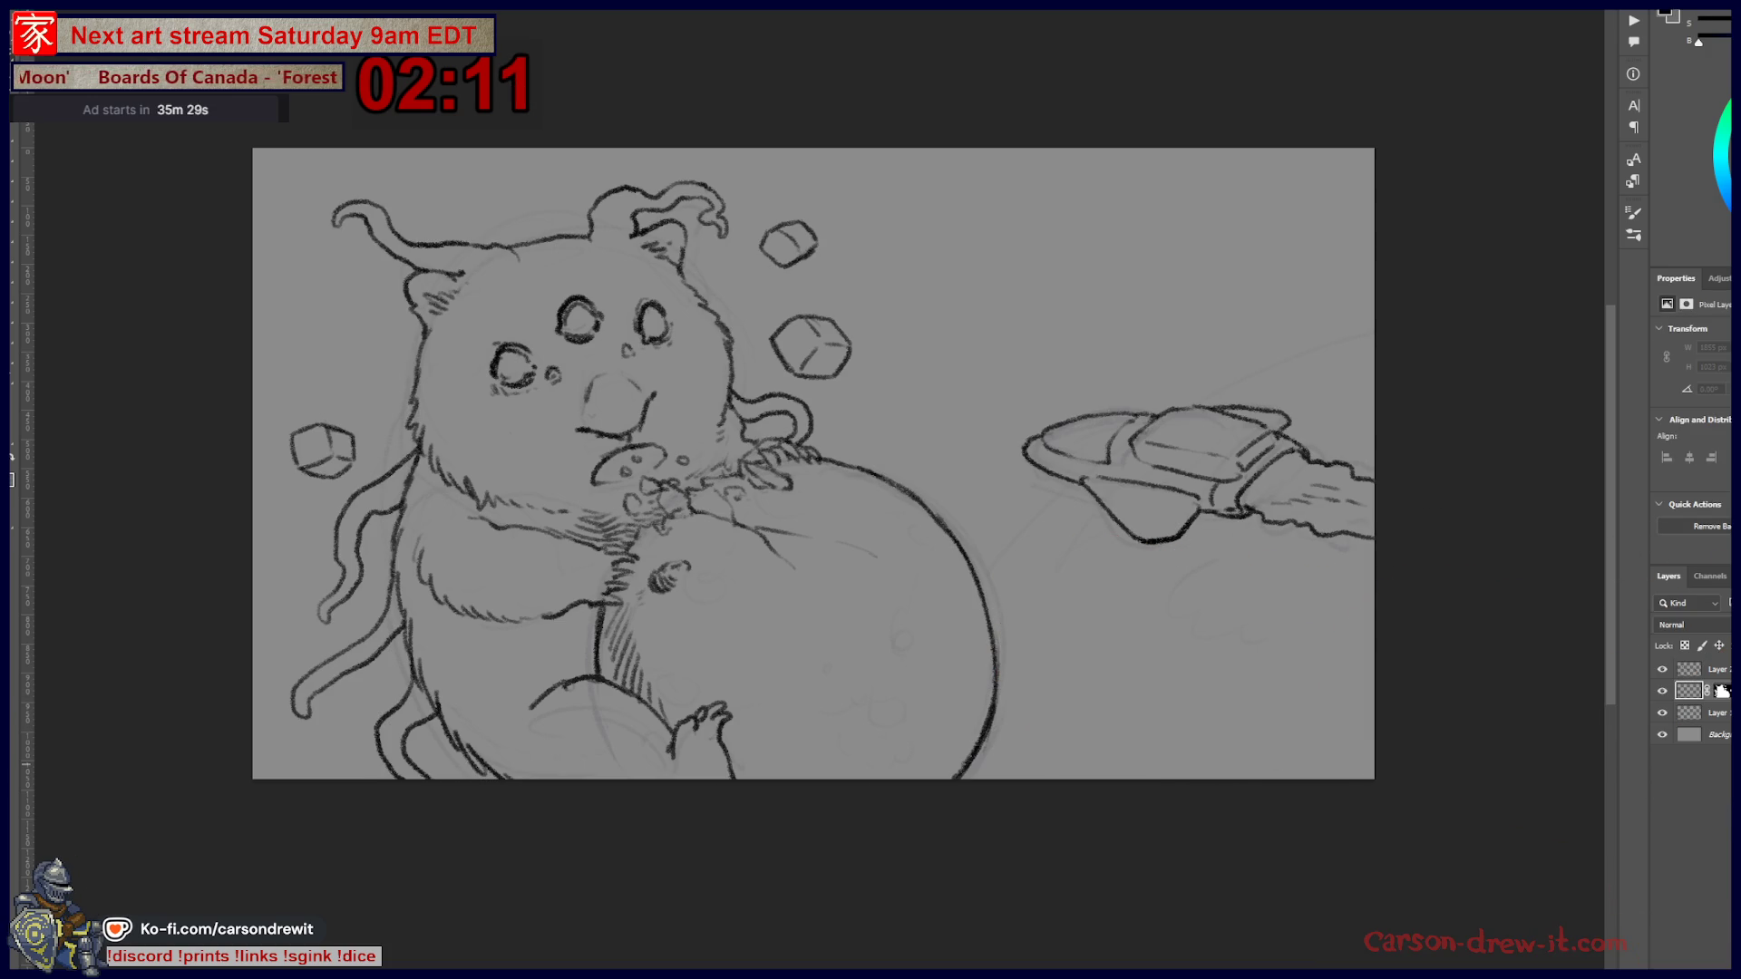
{"action": "key", "text": "ctrl+j"}
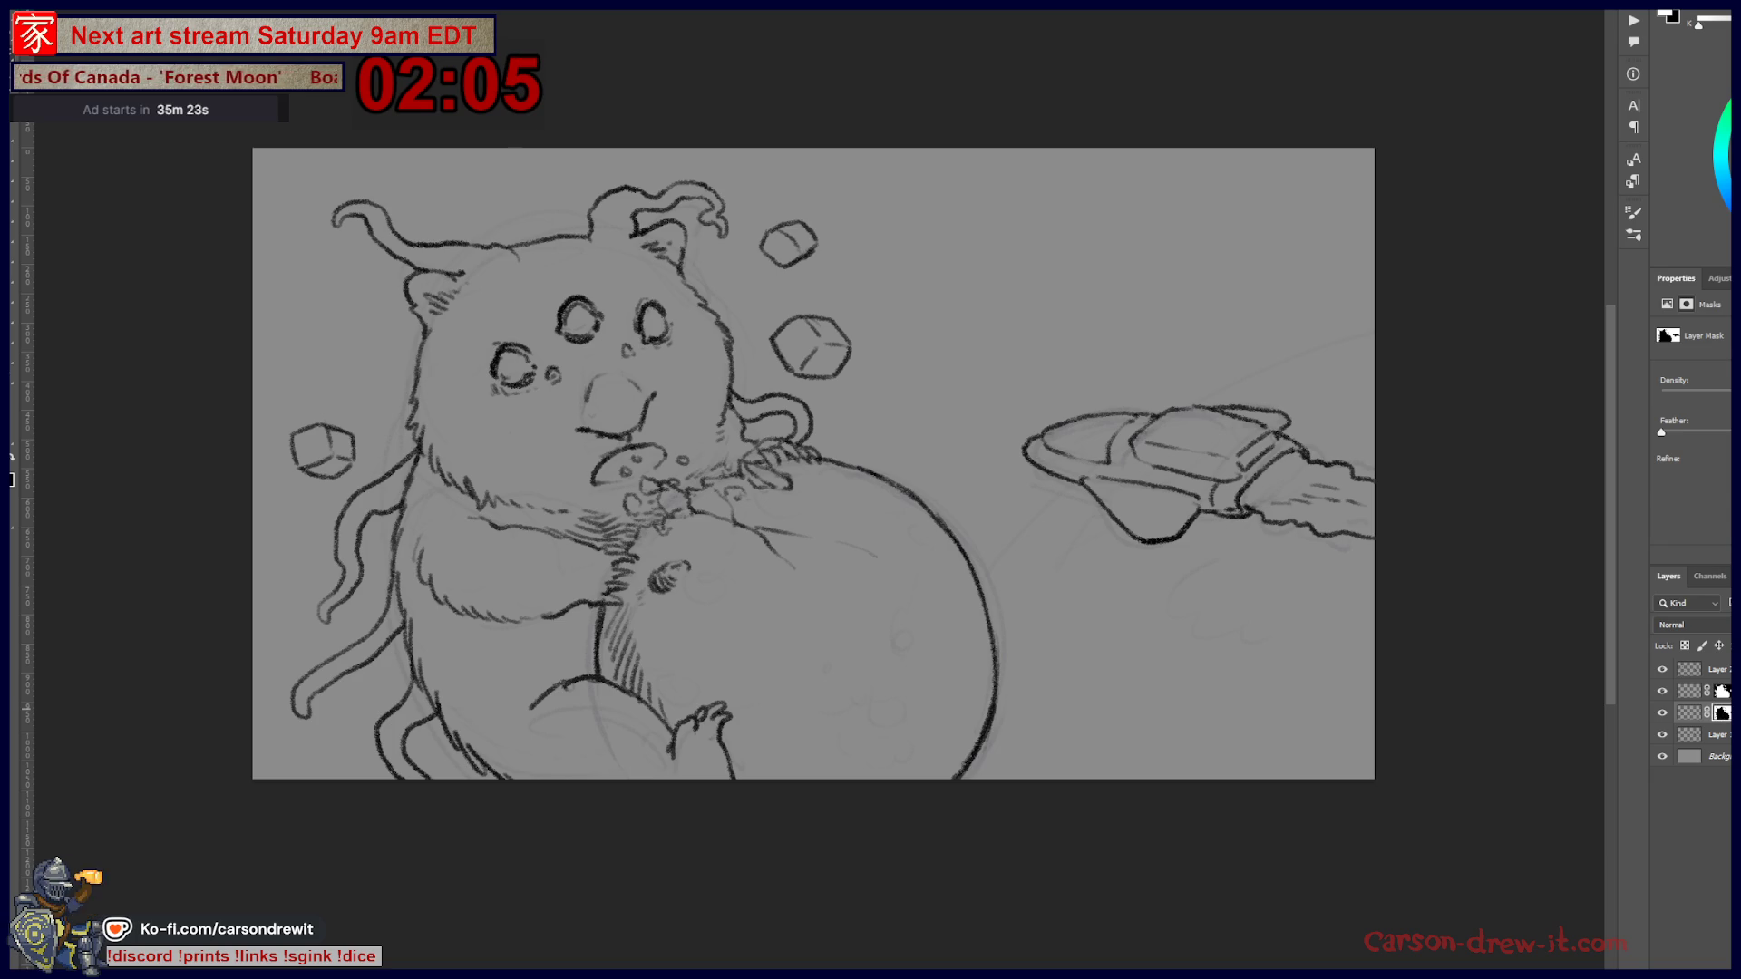
{"action": "key", "text": "alt+BackSpace"}
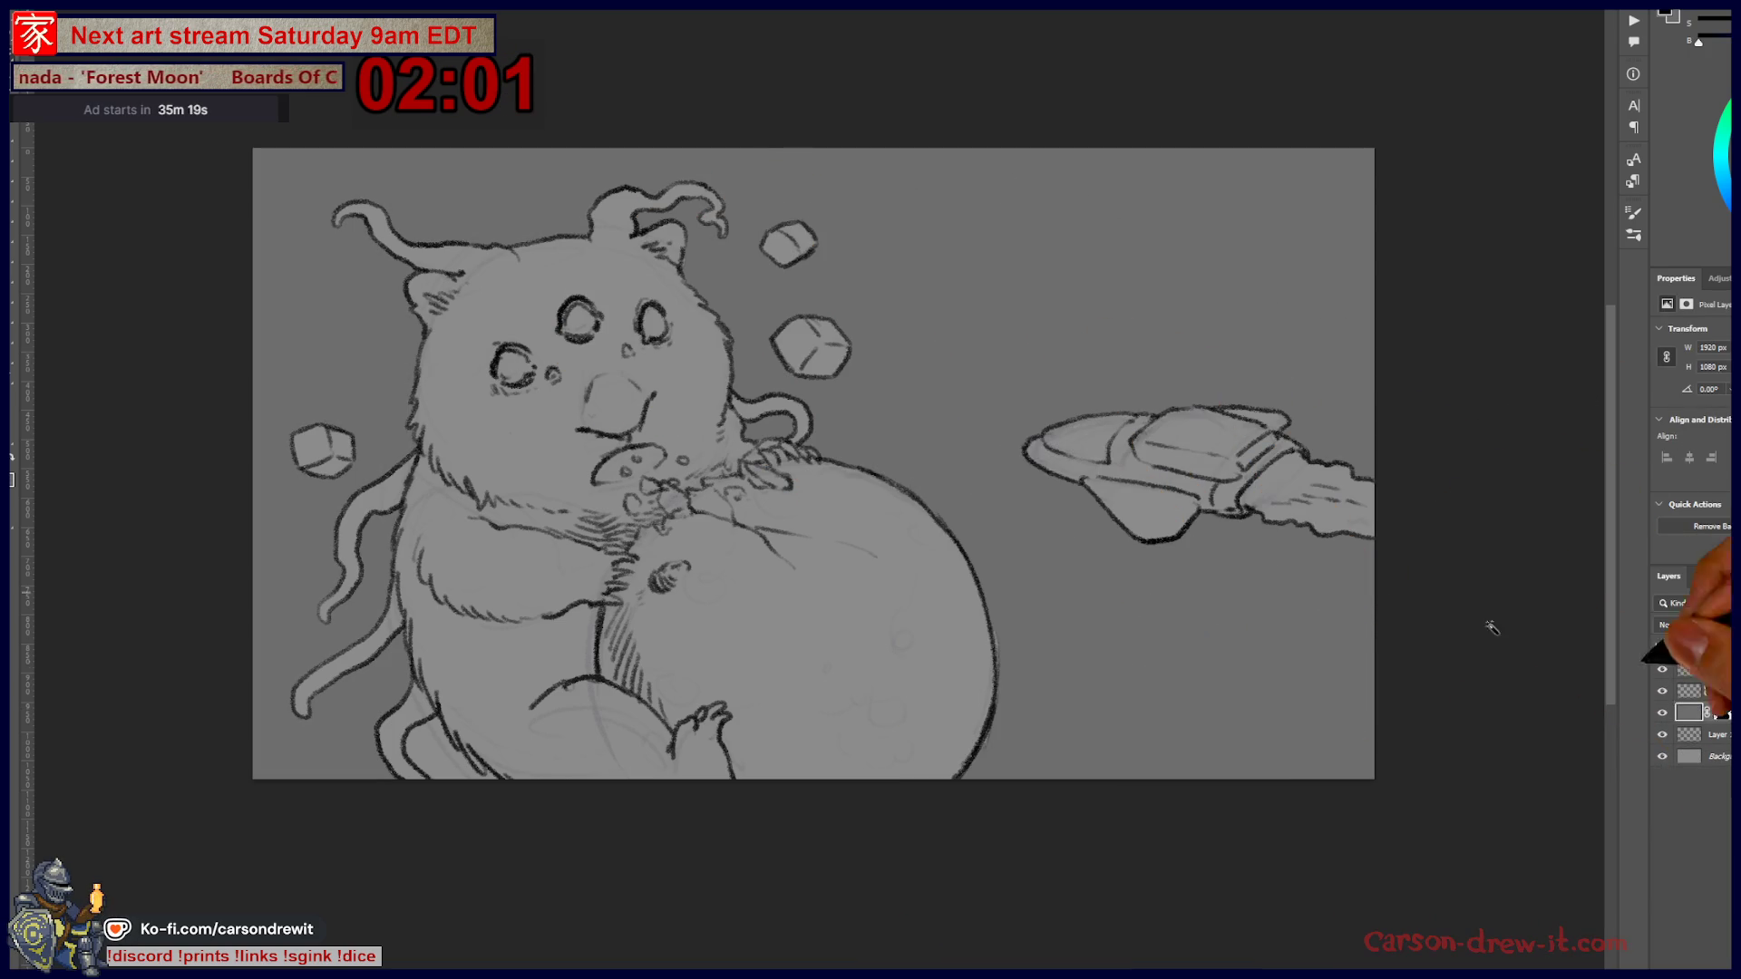
Refill grey, lower Hue/Saturation lightness to near-black, and show the mask as a red overlay
{"action": "key", "text": "alt+BackSpace"}
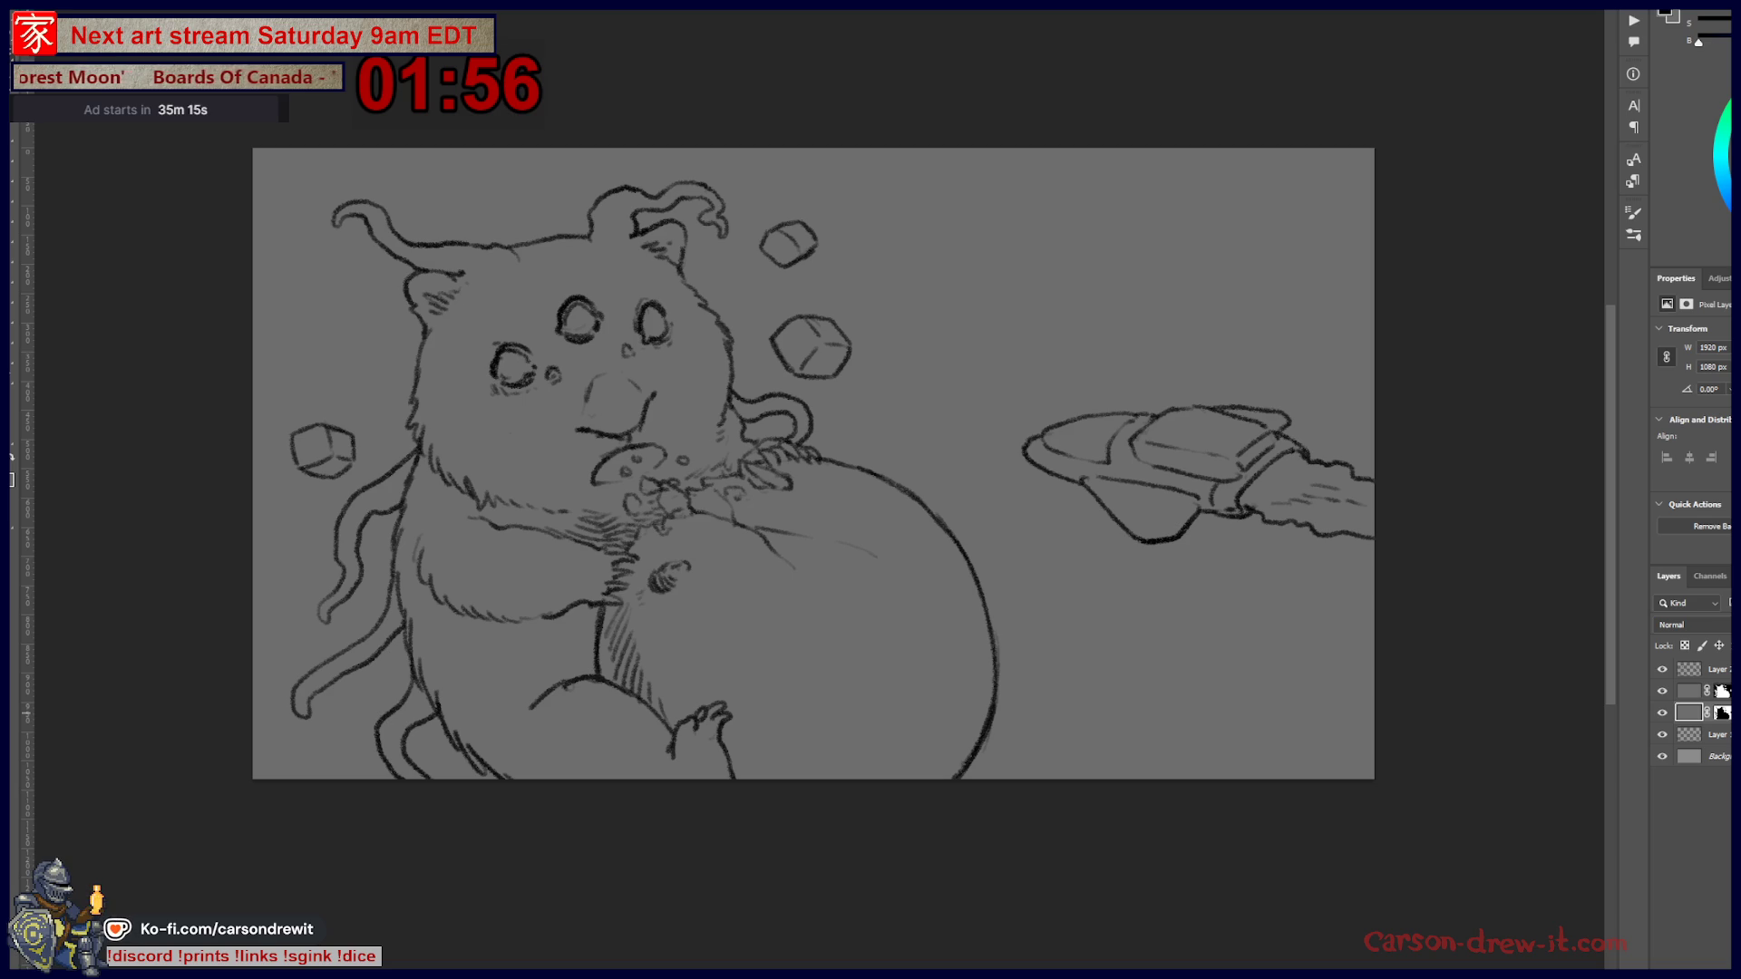
{"action": "key", "text": "ctrl+u"}
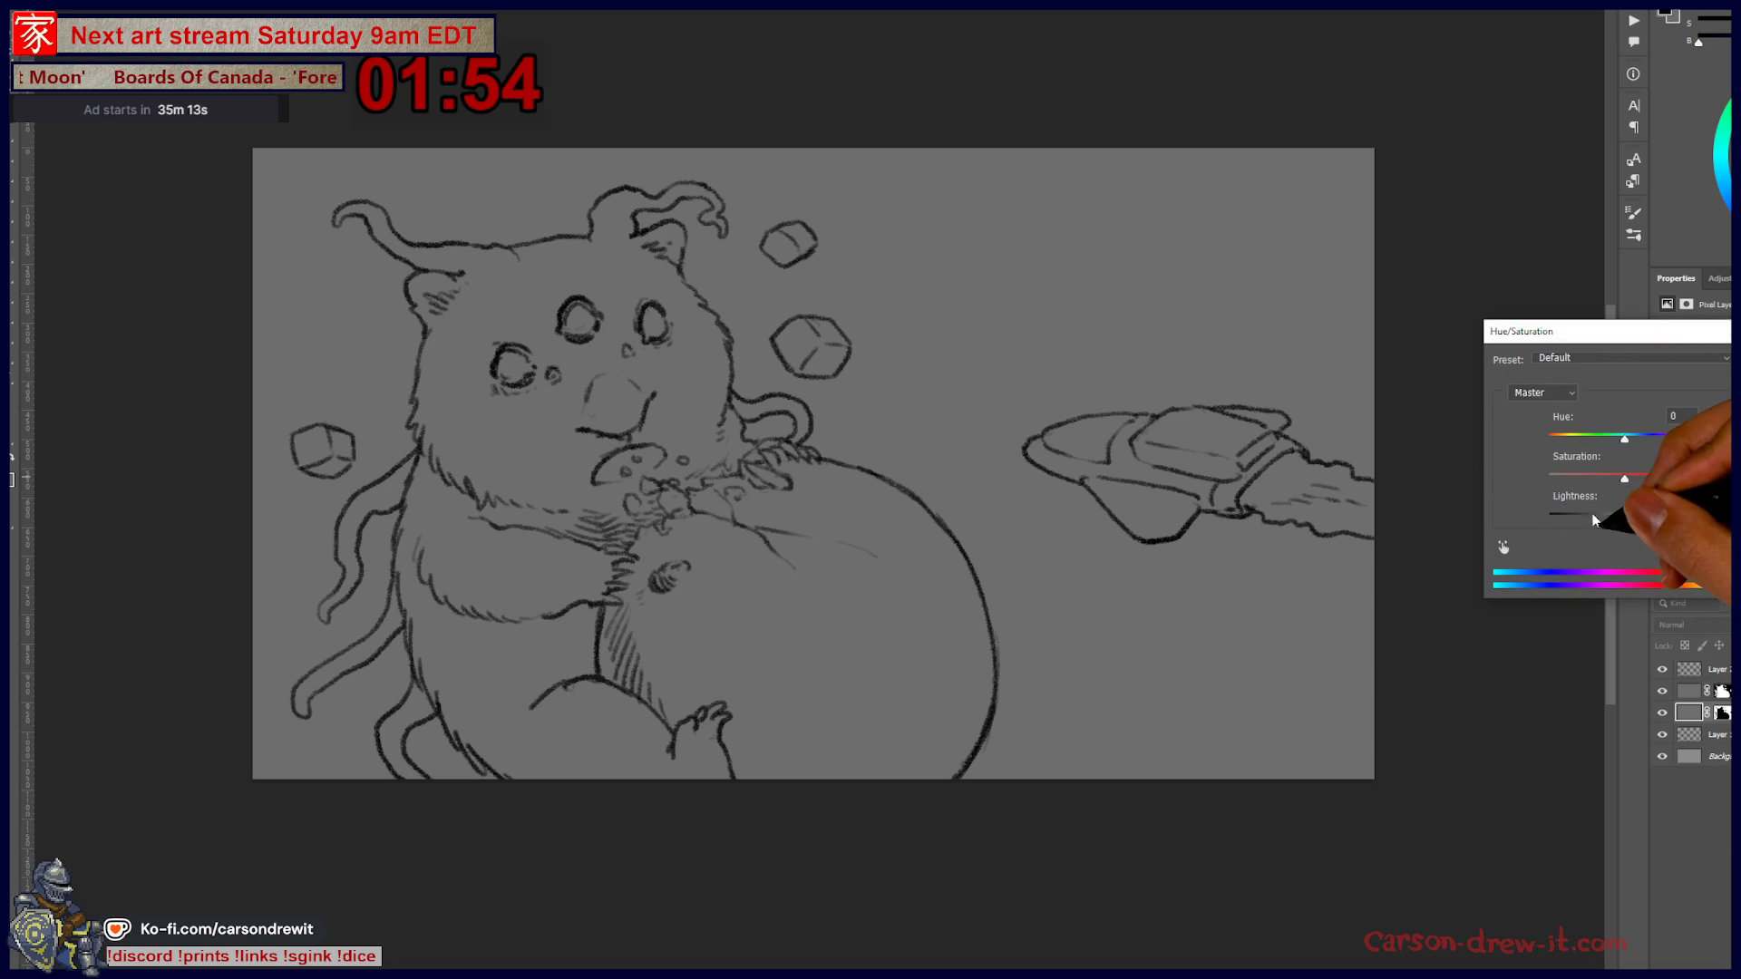
{"action": "left_click_drag", "start_coordinate": [1592, 519], "coordinate": [1567, 522]}
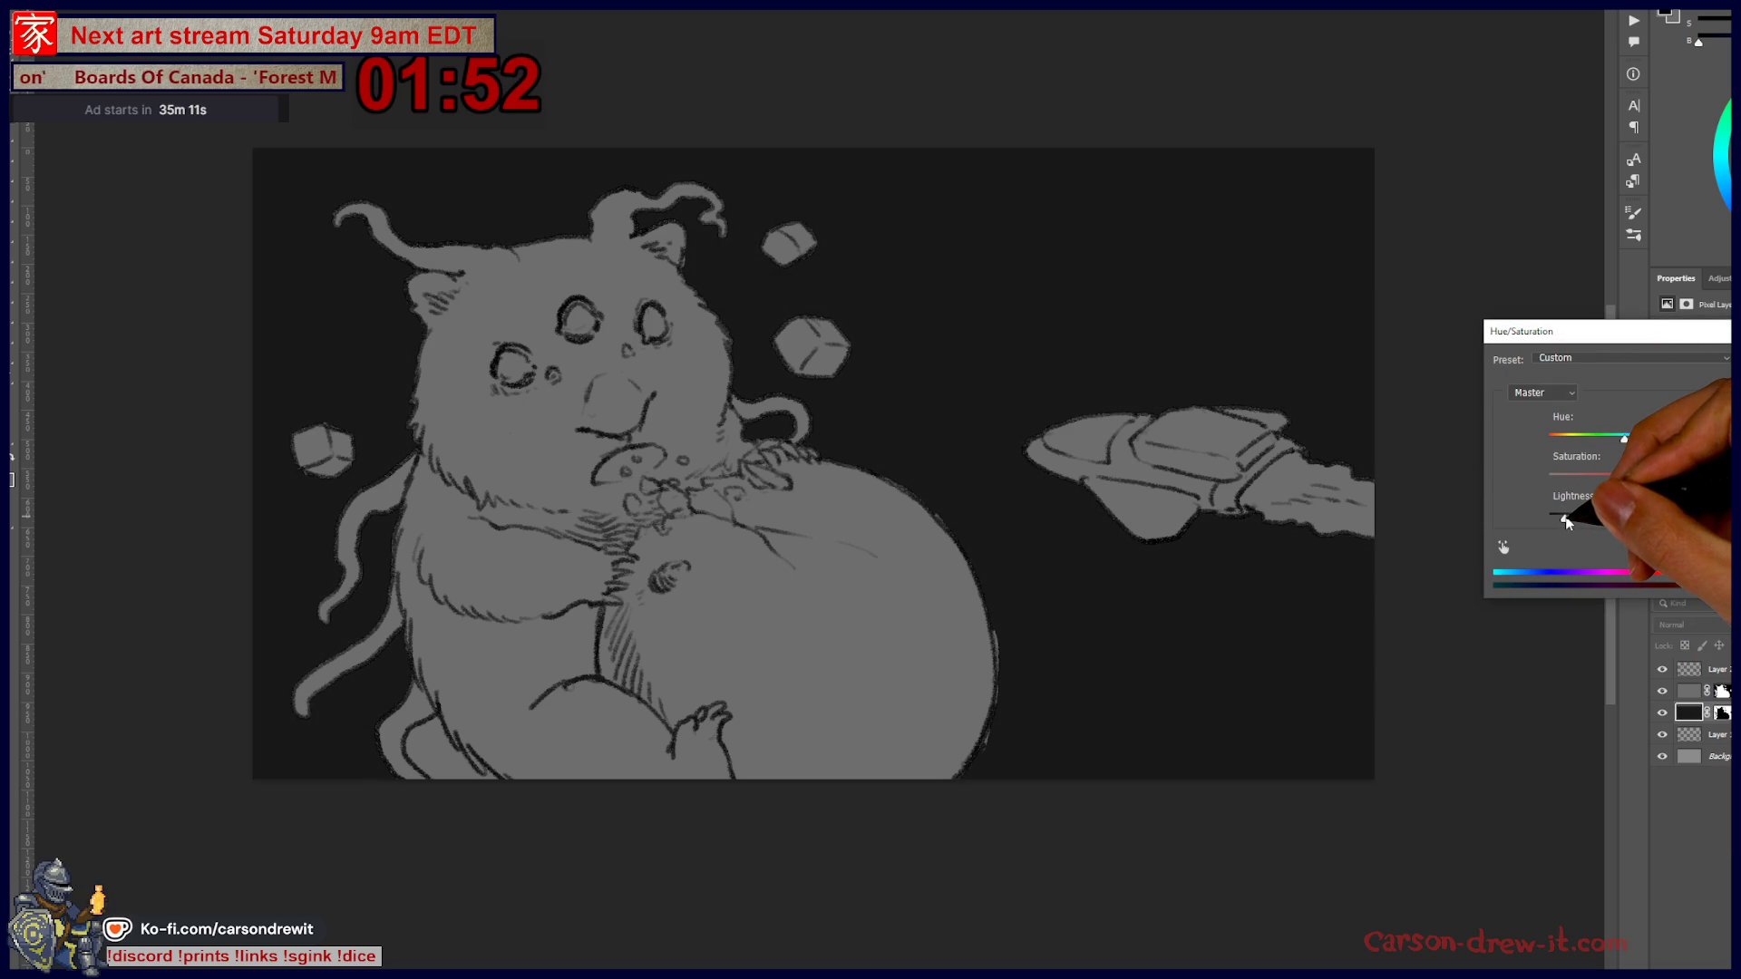
{"action": "key", "text": "Return"}
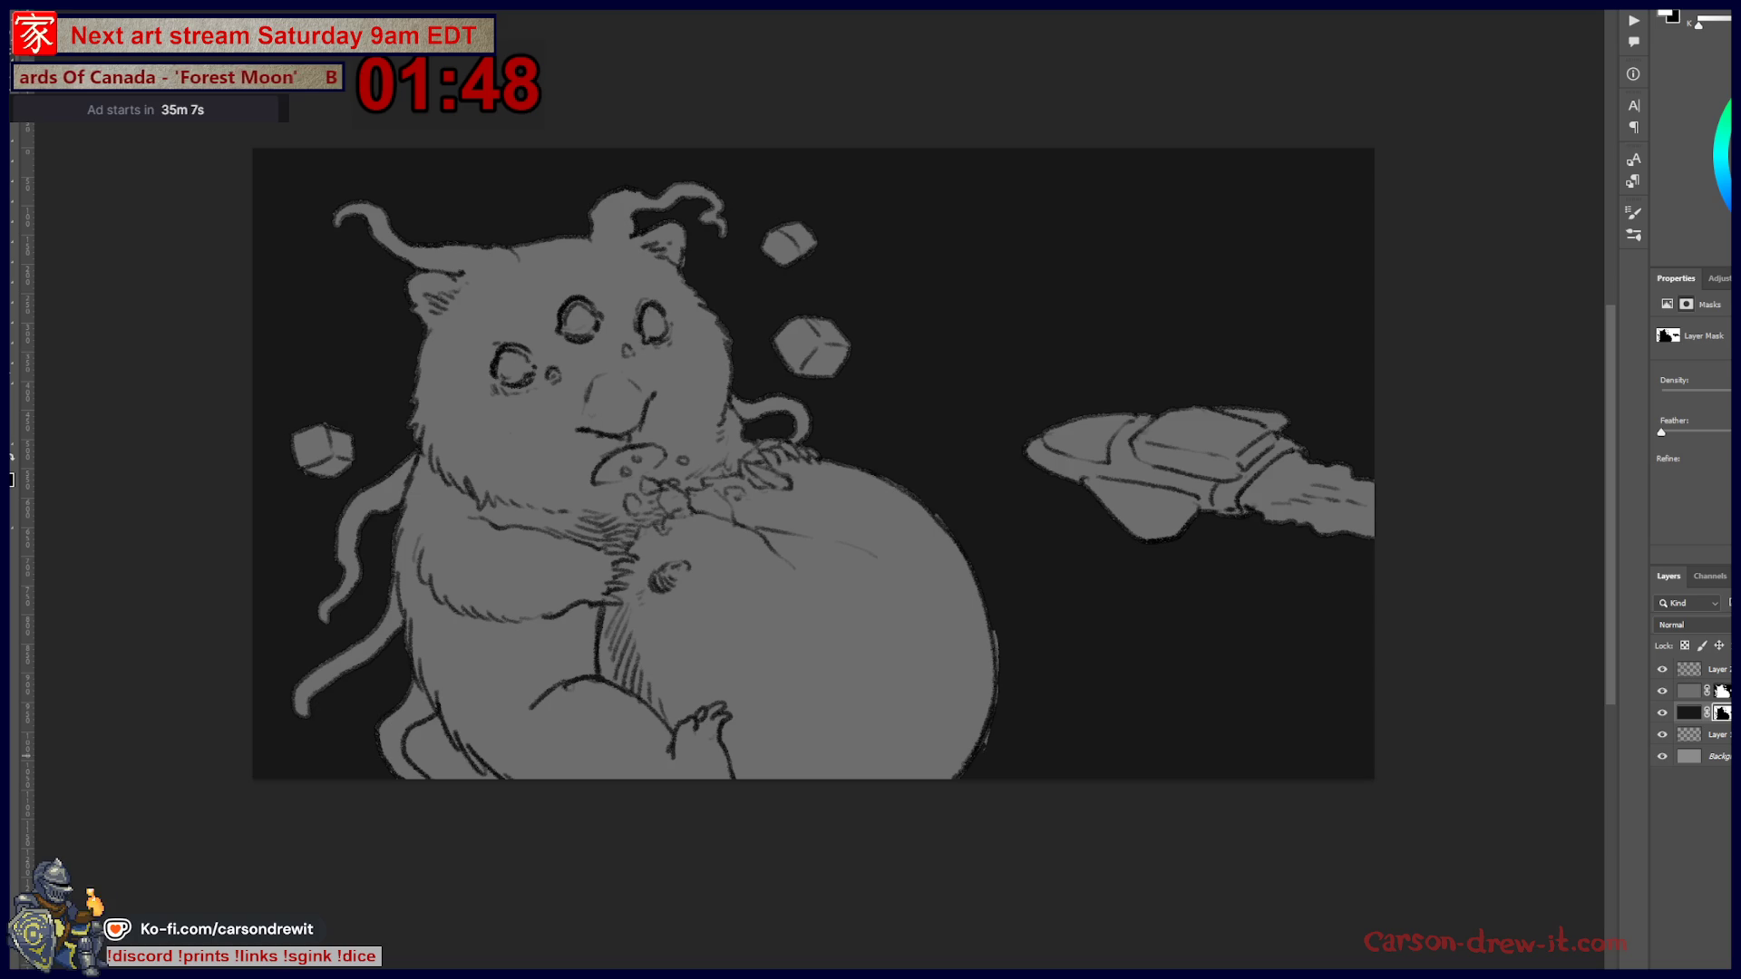
{"action": "key", "text": "backslash"}
{"action": "scroll", "coordinate": [1011, 691], "scroll_direction": "up", "scroll_amount": 3}
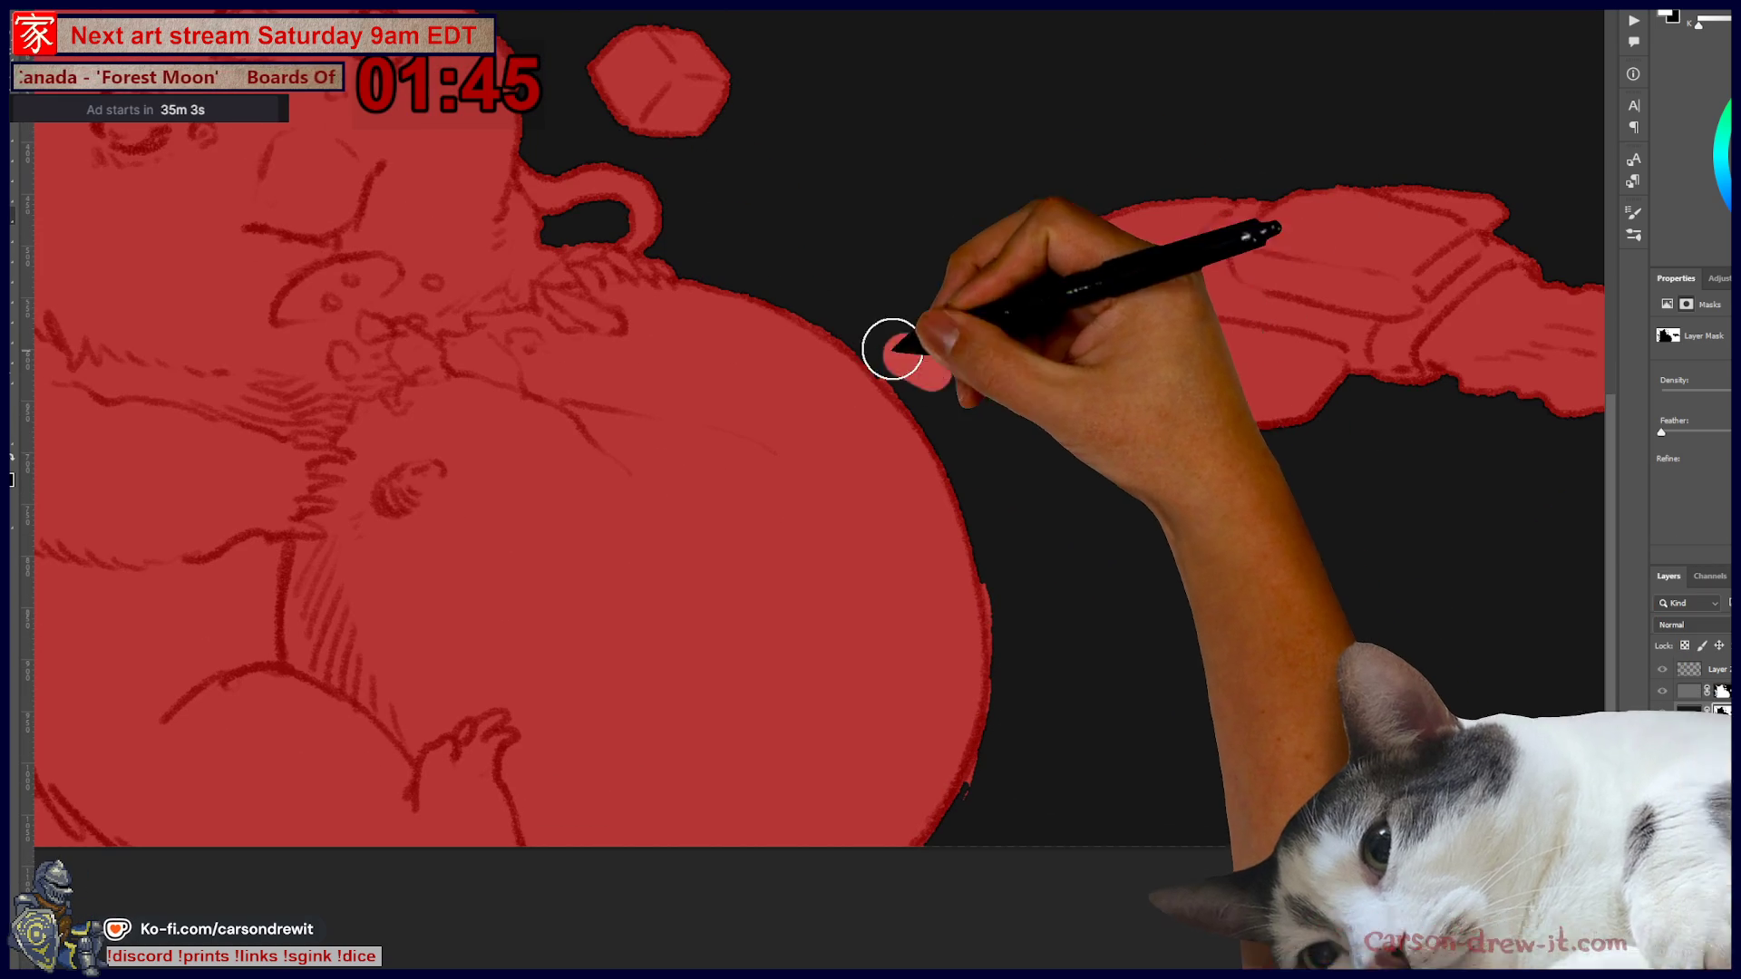
Paint the mask along the moon's right edge and the creature's lower edge
{"action": "left_click_drag", "start_coordinate": [898, 349], "coordinate": [935, 376]}
{"action": "key", "text": "ctrl+z"}
{"action": "left_click_drag", "start_coordinate": [906, 357], "coordinate": [1019, 723]}
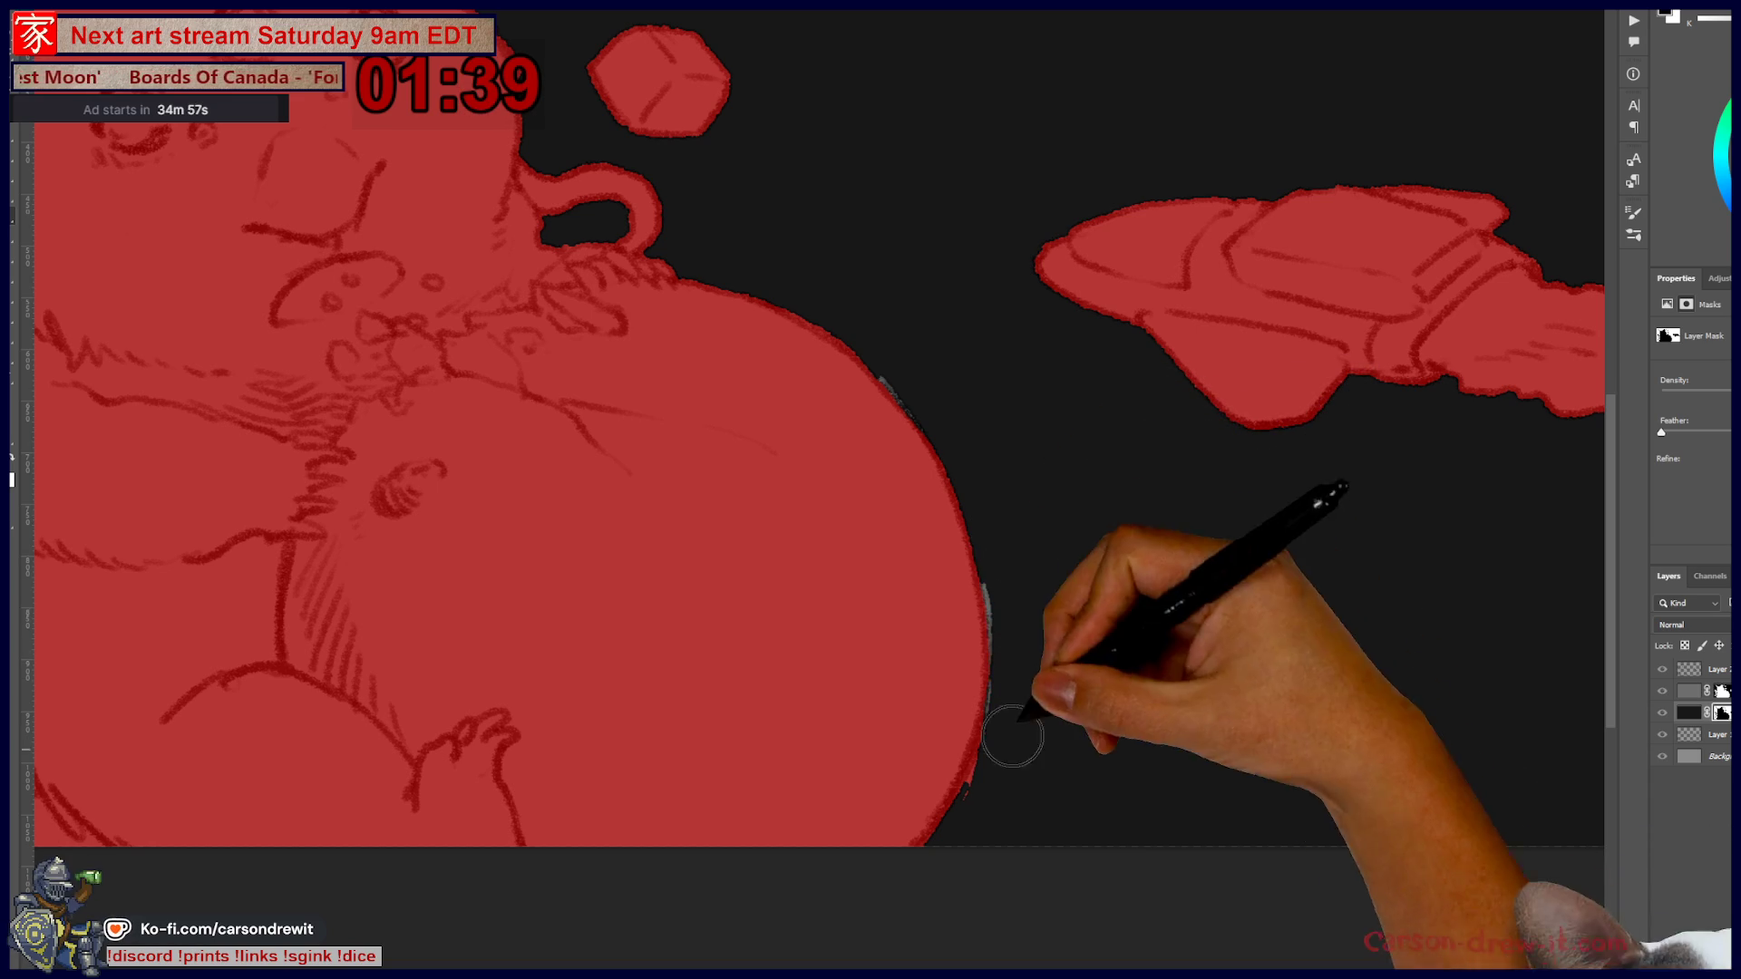
{"action": "mouse_move", "coordinate": [793, 363]}
{"action": "left_mouse_down"}
{"action": "mouse_move", "coordinate": [1297, 405]}
{"action": "mouse_move", "coordinate": [945, 551]}
{"action": "left_mouse_up"}
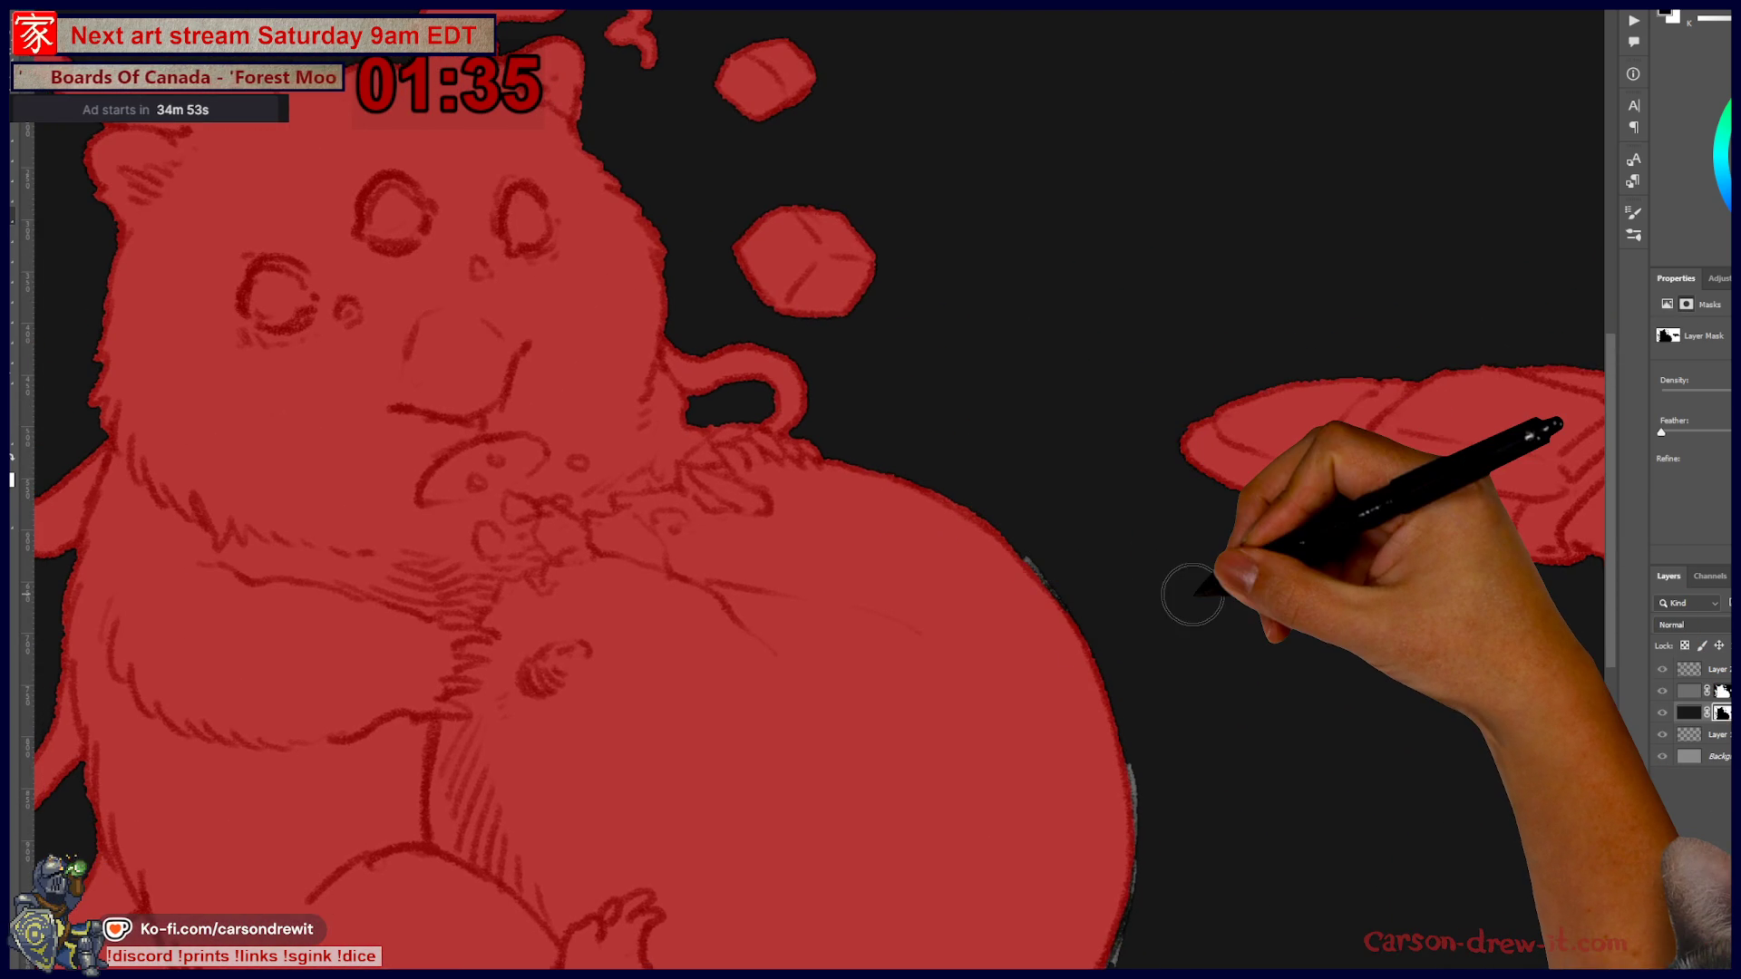
{"action": "scroll", "coordinate": [1161, 608], "scroll_direction": "down", "scroll_amount": 3}
{"action": "scroll", "coordinate": [1140, 544], "scroll_direction": "up", "scroll_amount": 2}
{"action": "scroll", "coordinate": [907, 725], "scroll_direction": "up", "scroll_amount": 3}
{"action": "scroll", "coordinate": [821, 784], "scroll_direction": "up", "scroll_amount": 2}
{"action": "left_click_drag", "start_coordinate": [826, 781], "coordinate": [681, 546]}
{"action": "mouse_move", "coordinate": [475, 581]}
{"action": "left_mouse_down"}
{"action": "mouse_move", "coordinate": [479, 631]}
{"action": "mouse_move", "coordinate": [447, 591]}
{"action": "mouse_move", "coordinate": [499, 551]}
{"action": "mouse_move", "coordinate": [459, 556]}
{"action": "mouse_move", "coordinate": [509, 525]}
{"action": "mouse_move", "coordinate": [532, 610]}
{"action": "mouse_move", "coordinate": [520, 591]}
{"action": "mouse_move", "coordinate": [645, 726]}
{"action": "mouse_move", "coordinate": [653, 681]}
{"action": "mouse_move", "coordinate": [766, 789]}
{"action": "left_mouse_up"}
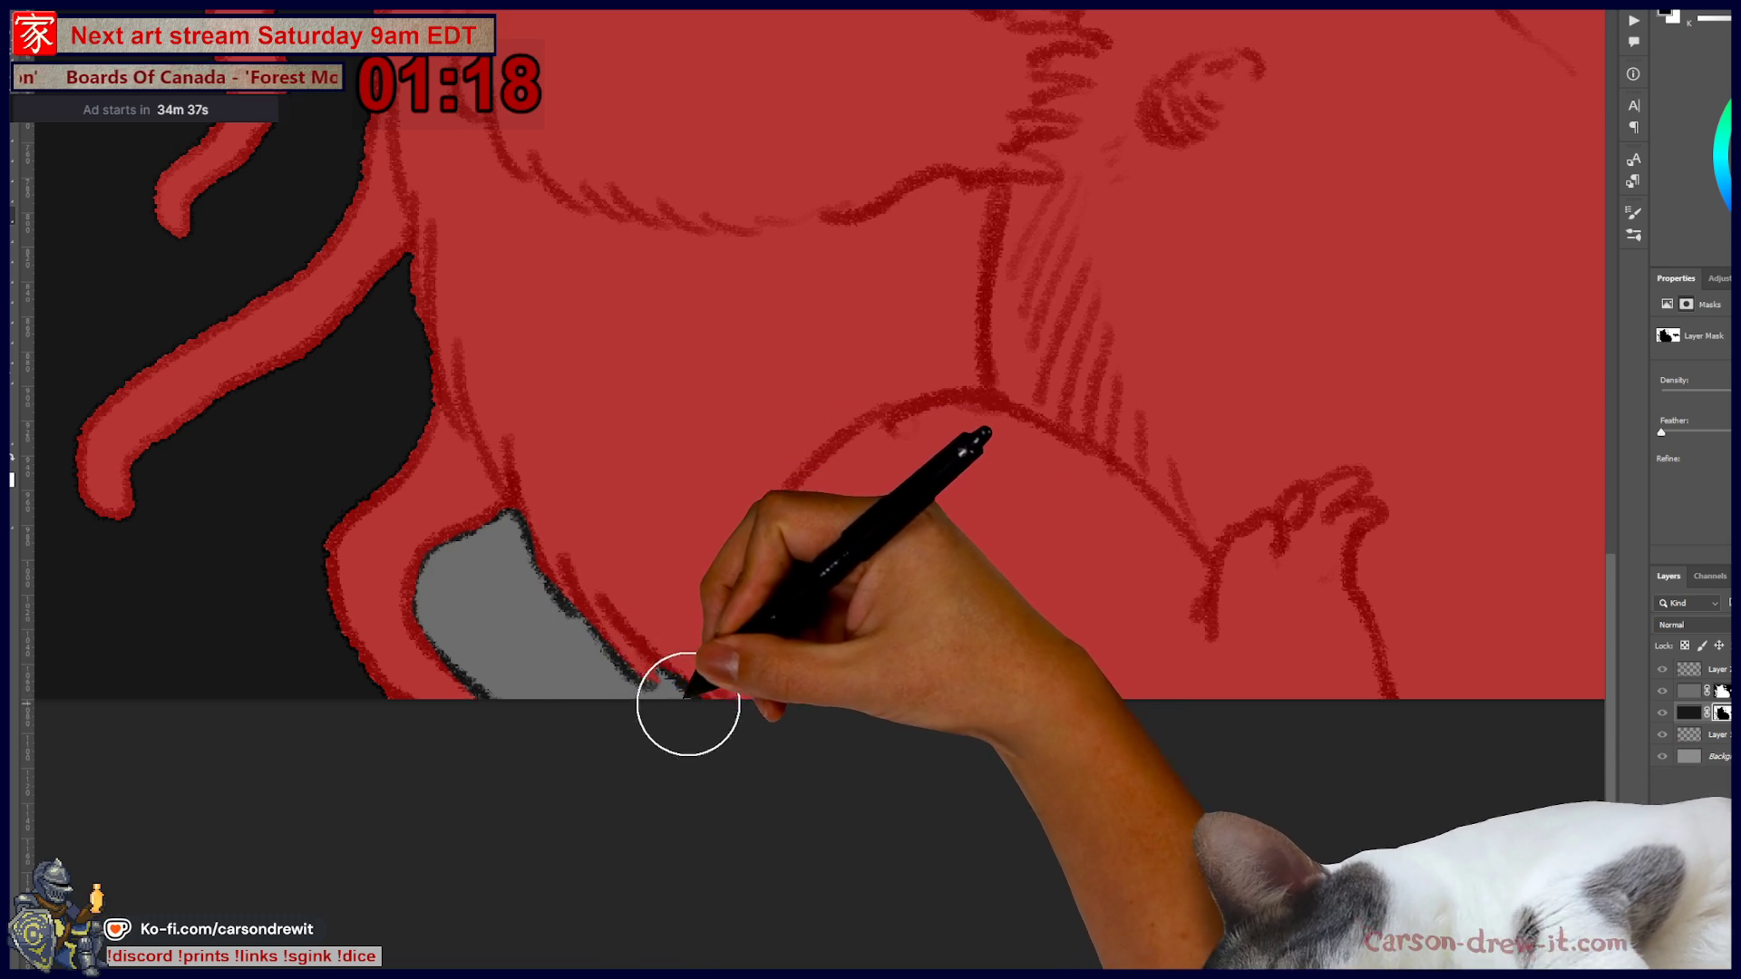
Move the grey layer above the dark one, invert its mask, and hide the red overlay
{"action": "key", "text": "ctrl+minus"}
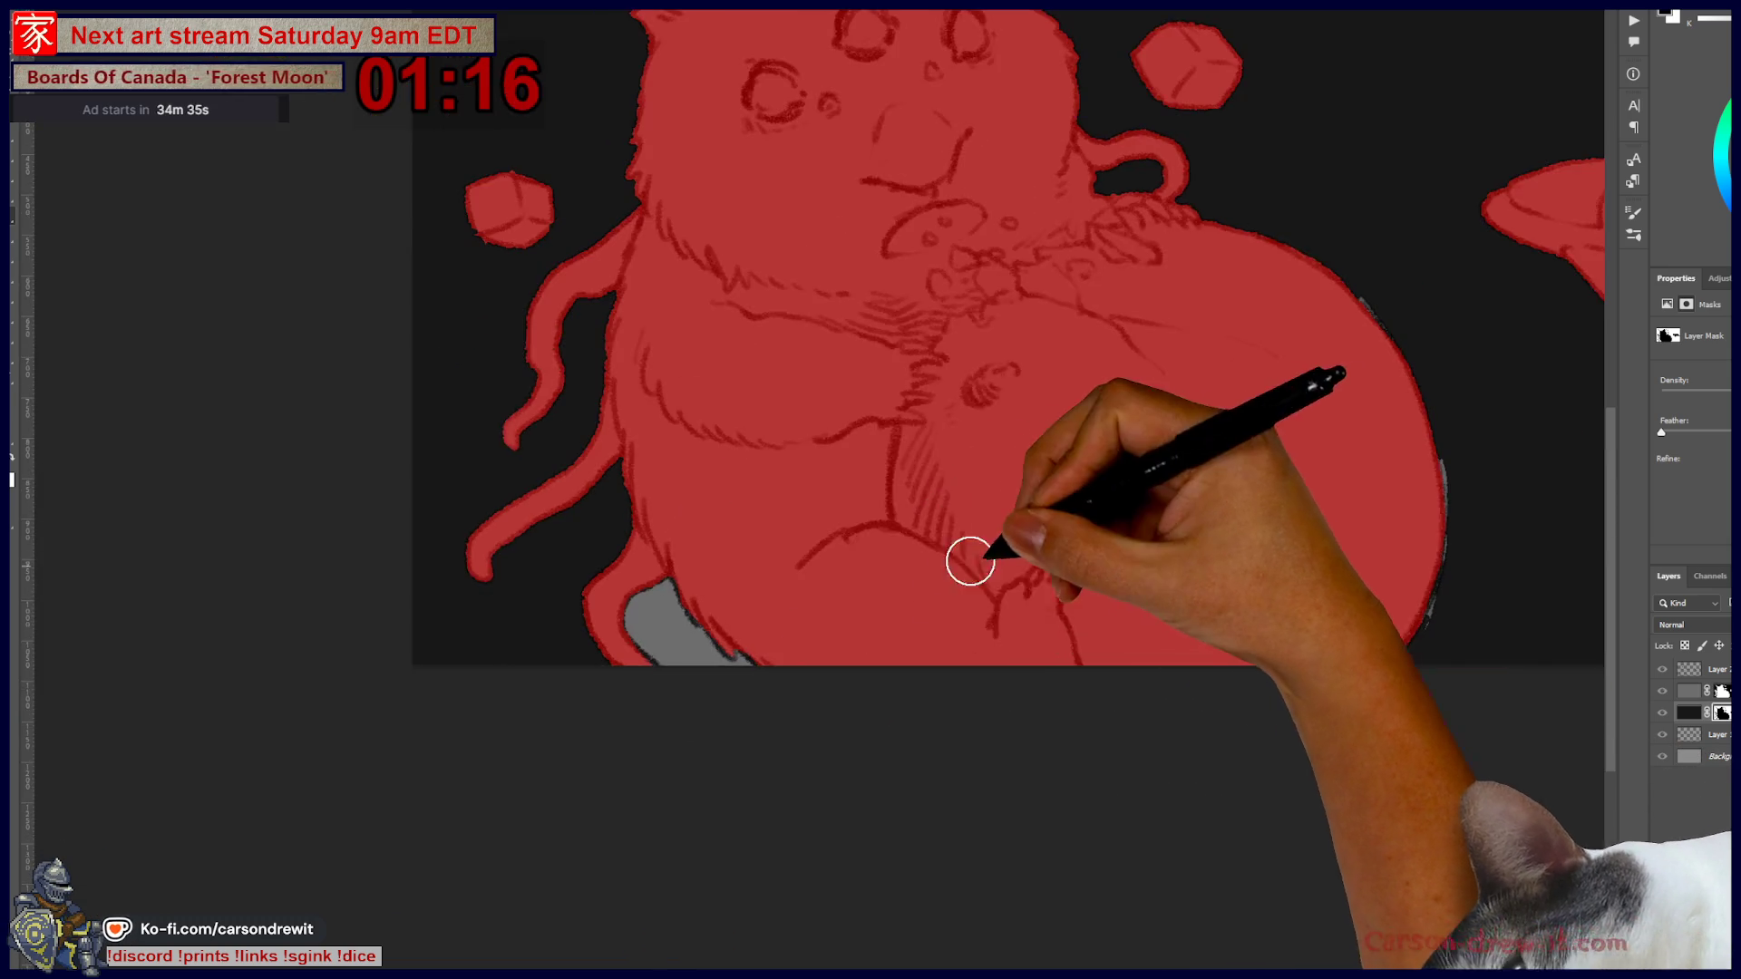
{"action": "left_click_drag", "start_coordinate": [953, 568], "coordinate": [526, 672]}
{"action": "key", "text": "ctrl+minus"}
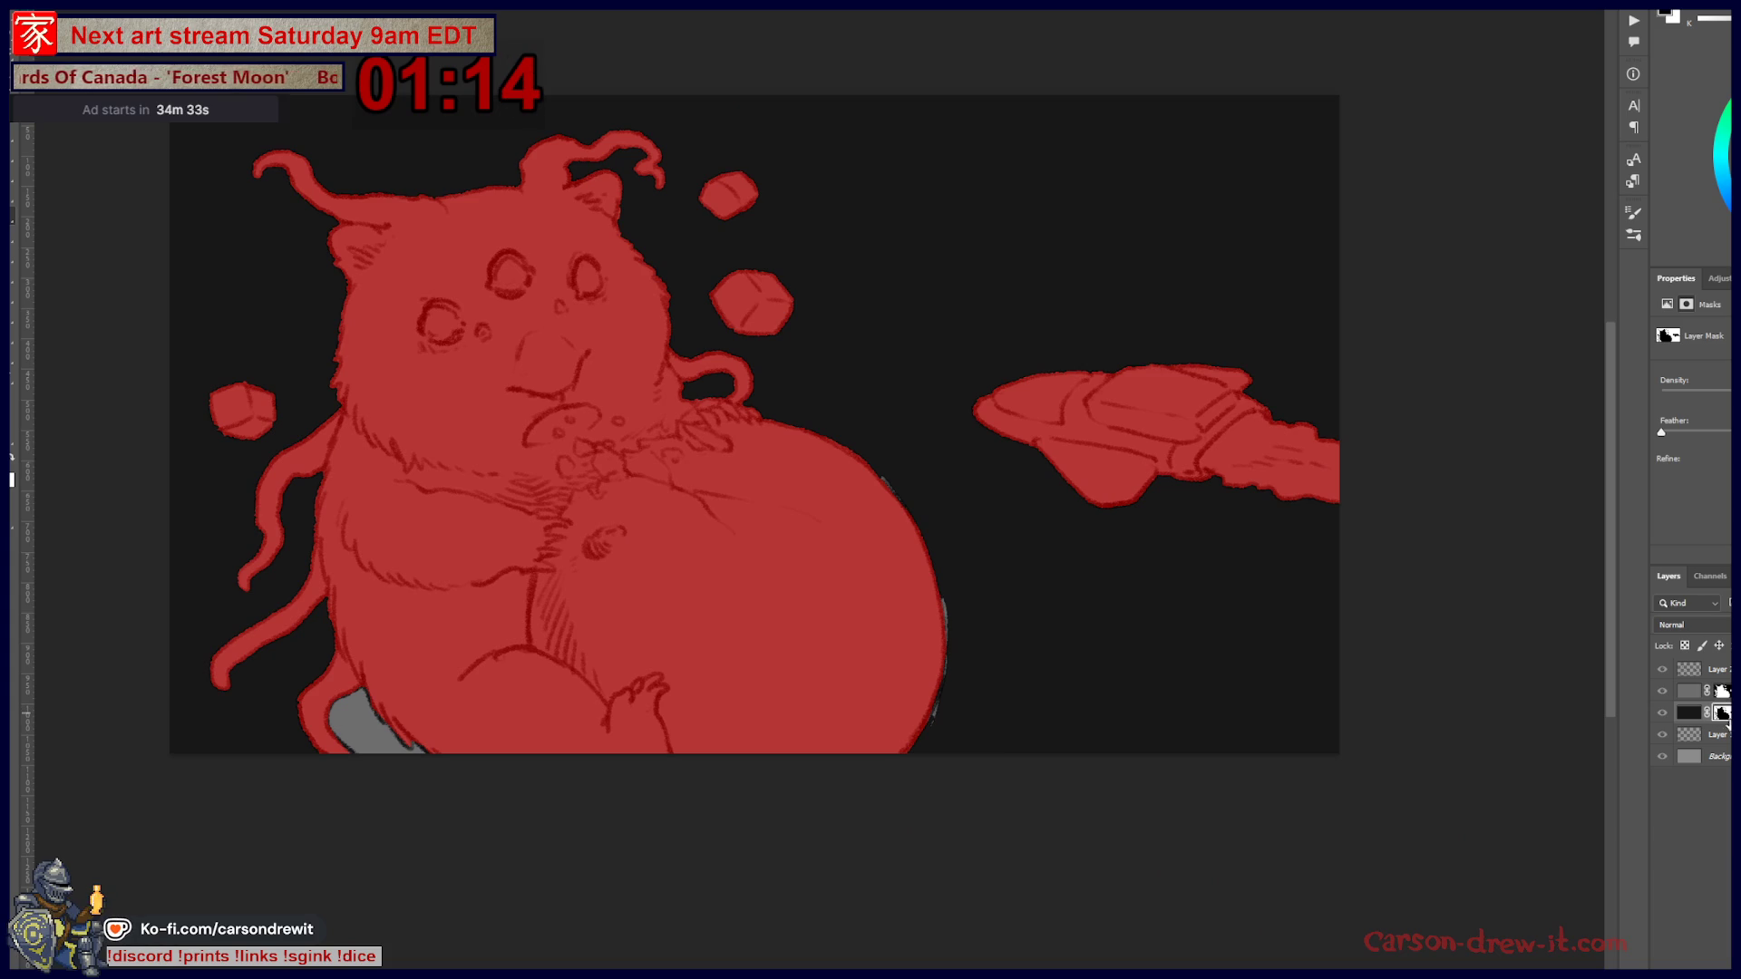
{"action": "left_click_drag", "start_coordinate": [1722, 695], "coordinate": [1724, 694]}
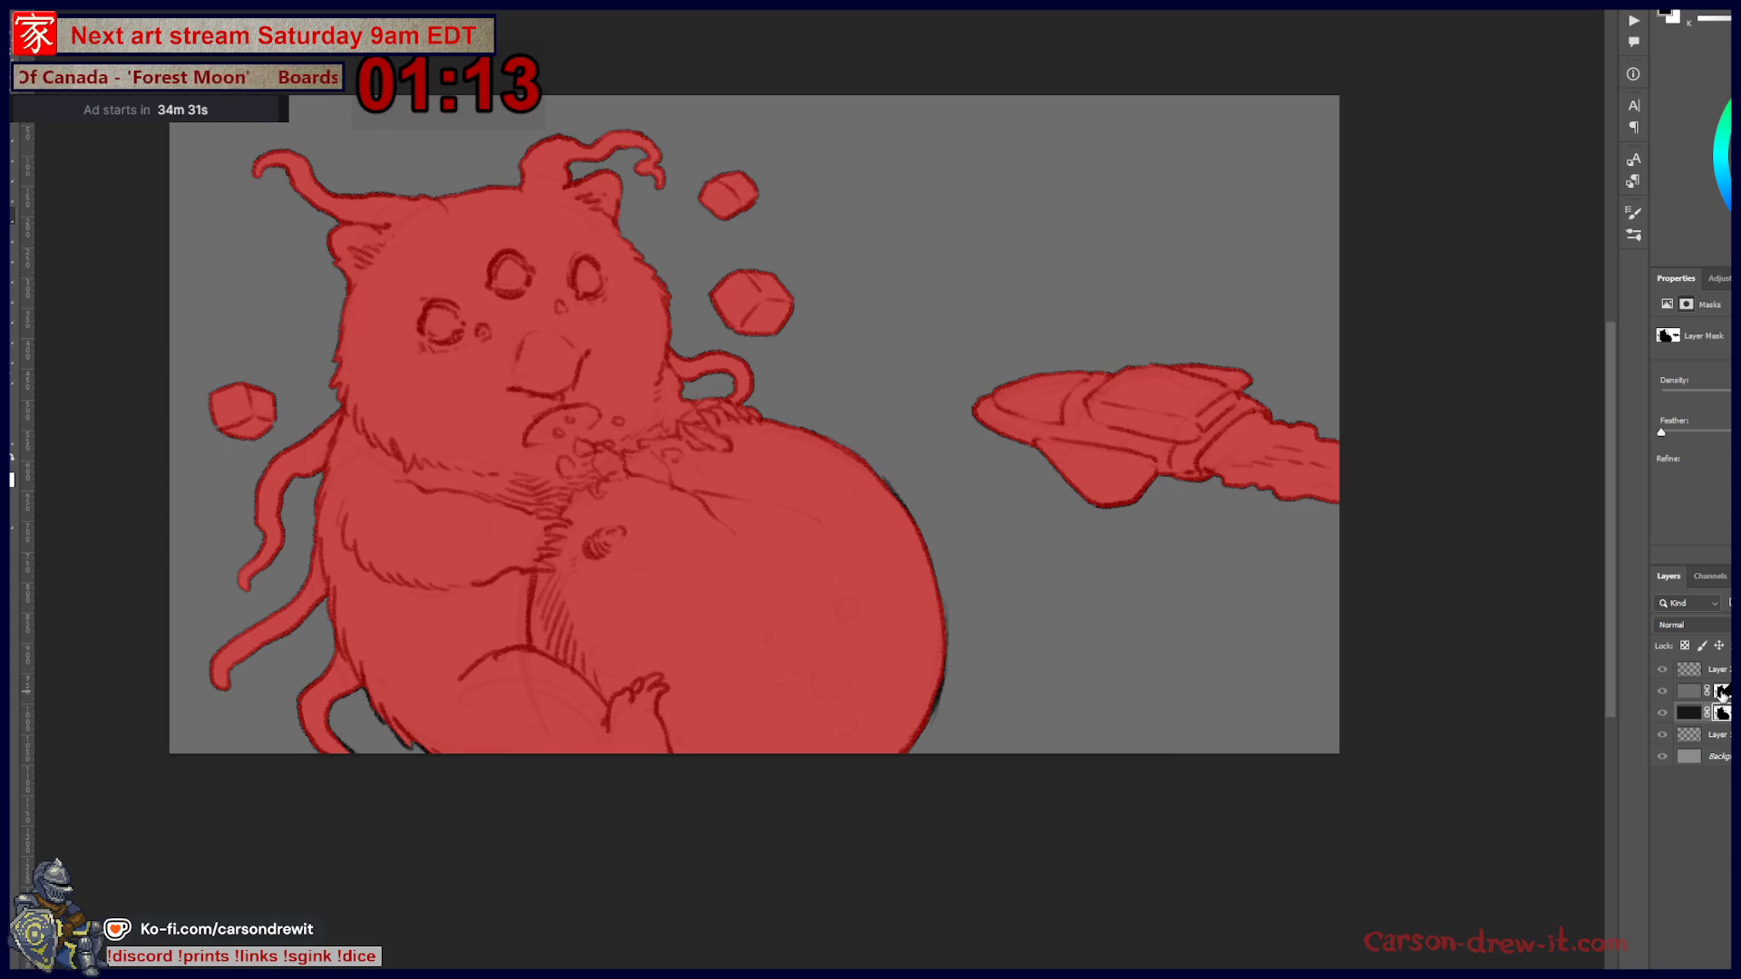
{"action": "key", "text": "ctrl+i"}
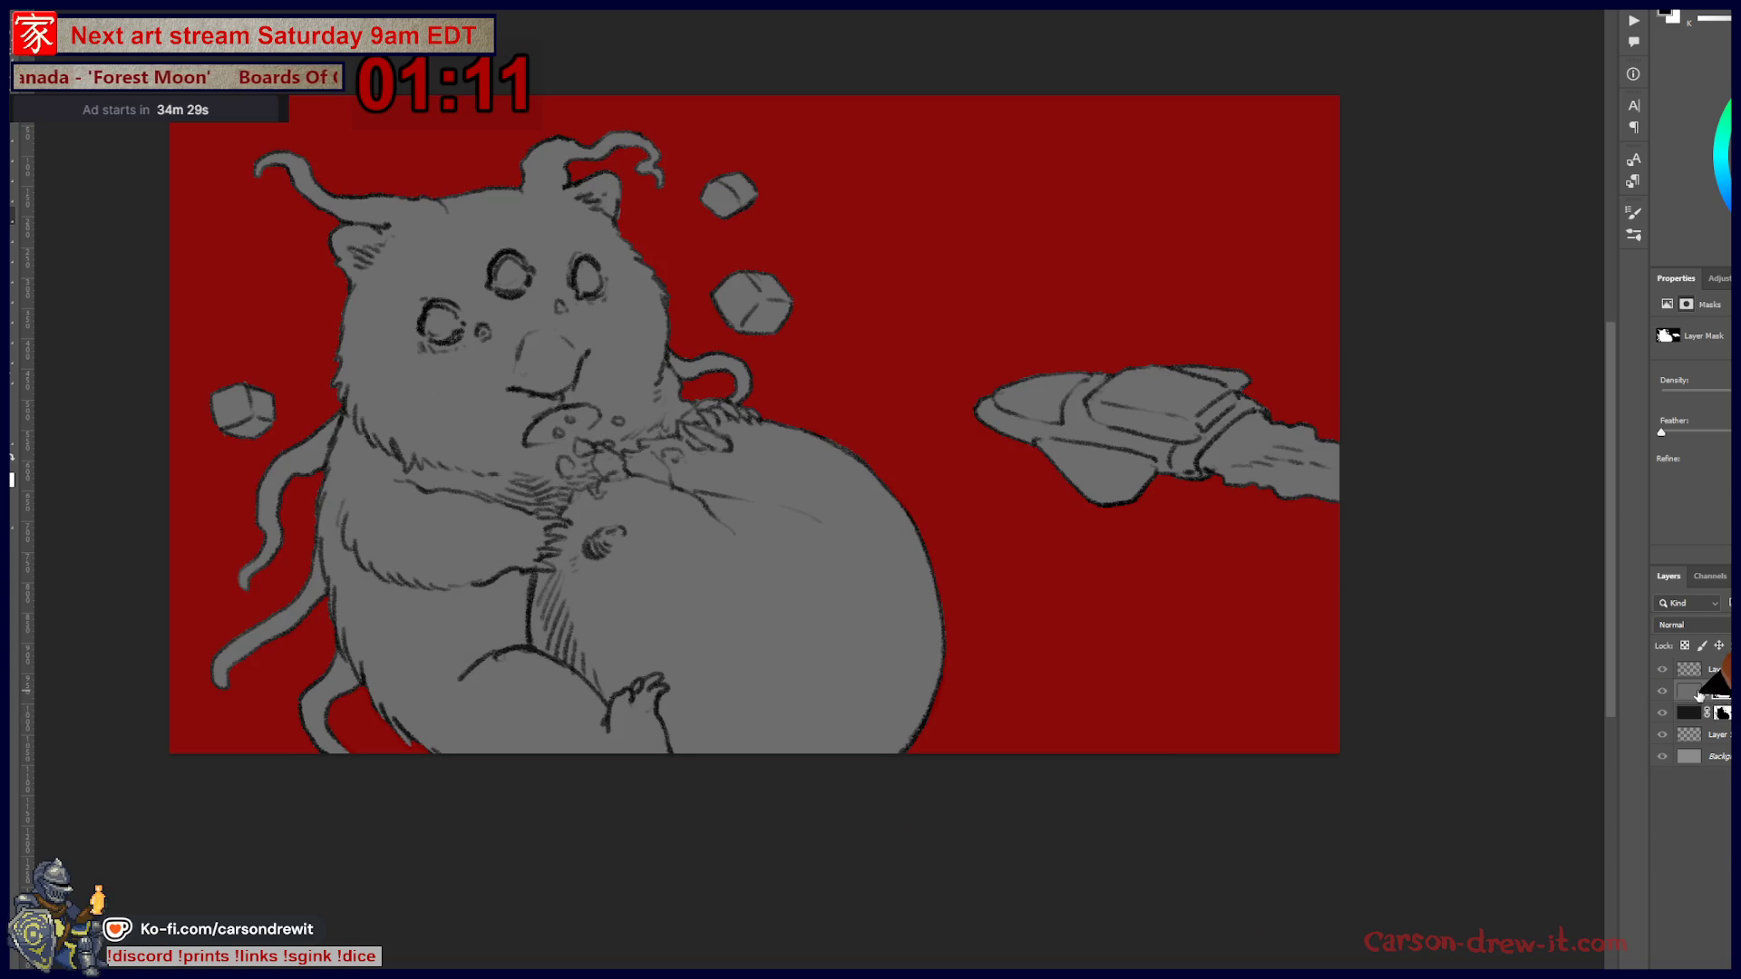
{"action": "left_click", "coordinate": [1714, 711]}
{"action": "key", "text": "ctrl+minus"}
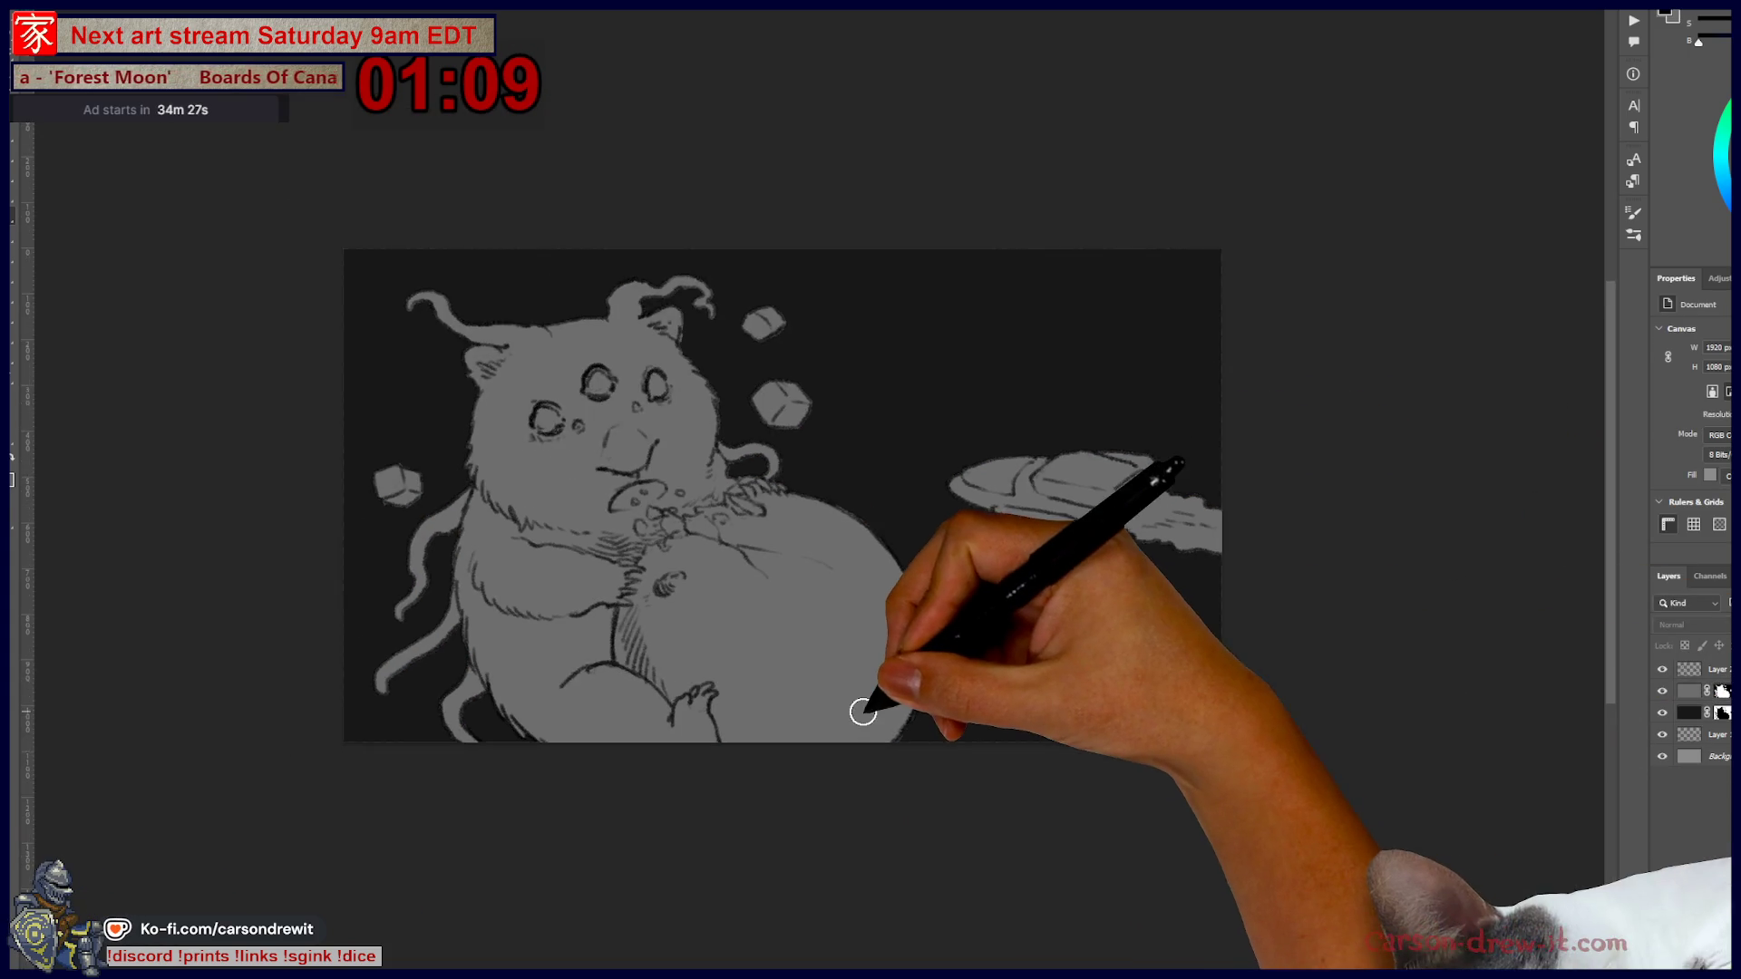
Zoom in on the drawing, add an empty layer above the dark background, and target its mask
{"action": "key", "text": "ctrl+plus"}
{"action": "key", "text": "ctrl+plus"}
{"action": "left_click_drag", "start_coordinate": [1307, 825], "coordinate": [1127, 661]}
{"action": "key", "text": "ctrl+minus"}
{"action": "key", "text": "ctrl+minus"}
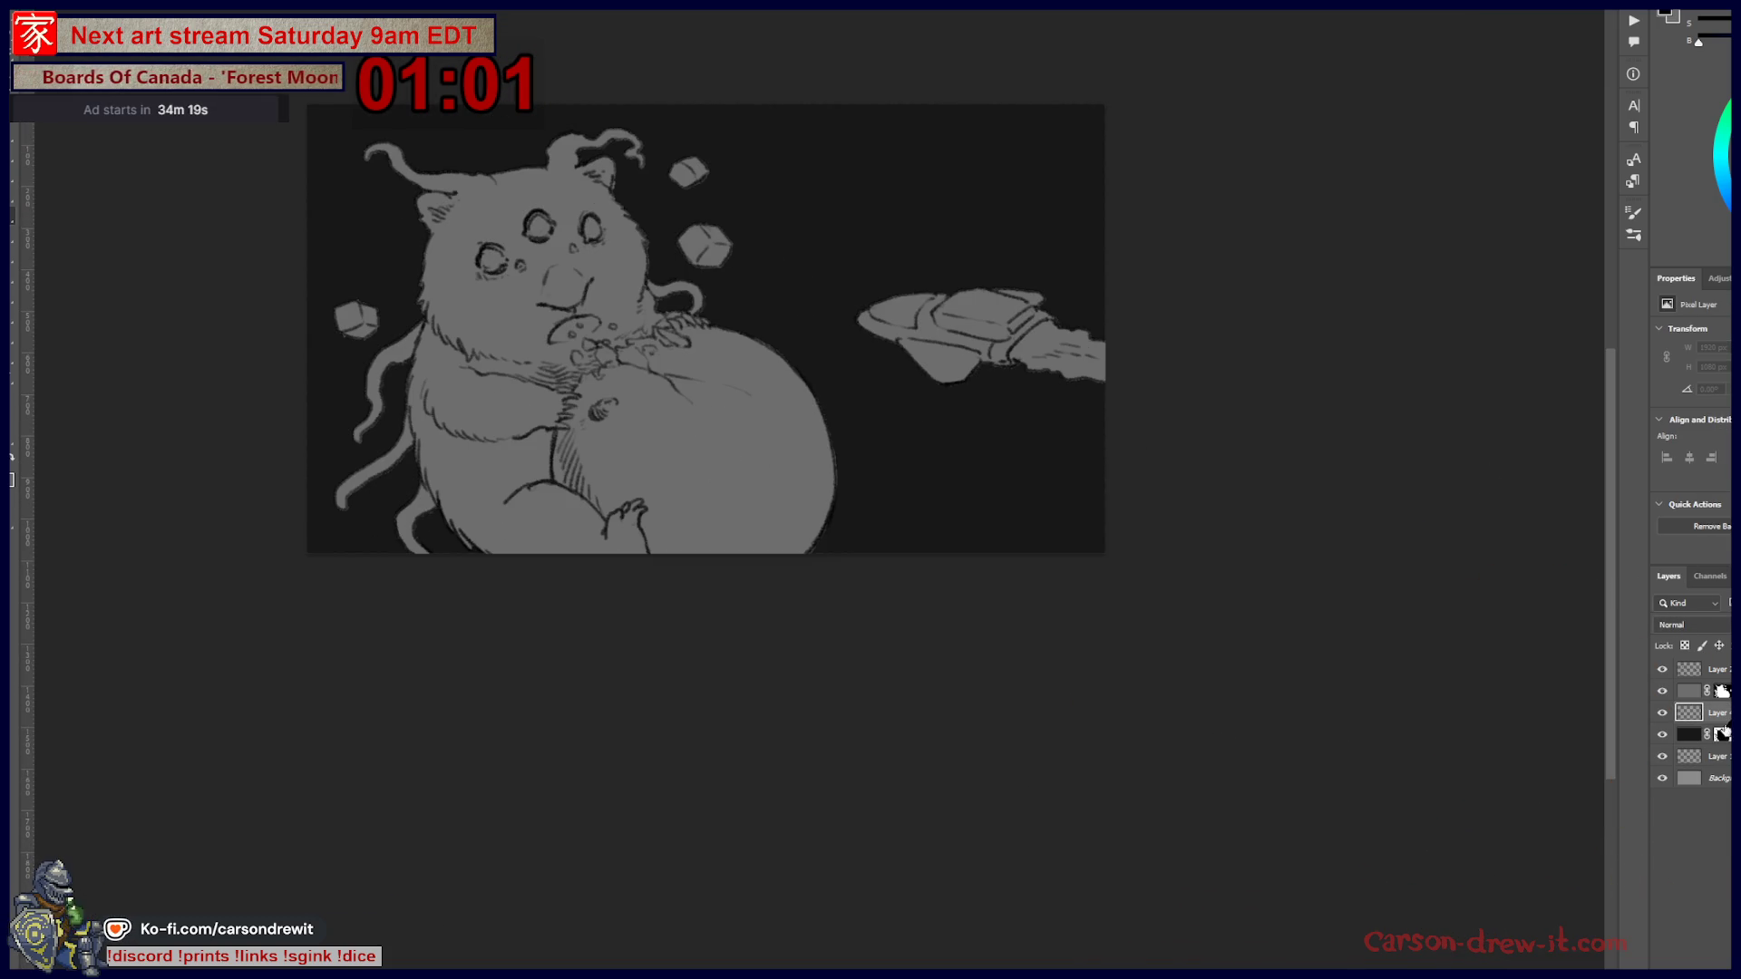
{"action": "left_click", "coordinate": [1723, 735]}
{"action": "scroll", "coordinate": [984, 568], "scroll_direction": "down", "scroll_amount": 2, "text": "alt"}
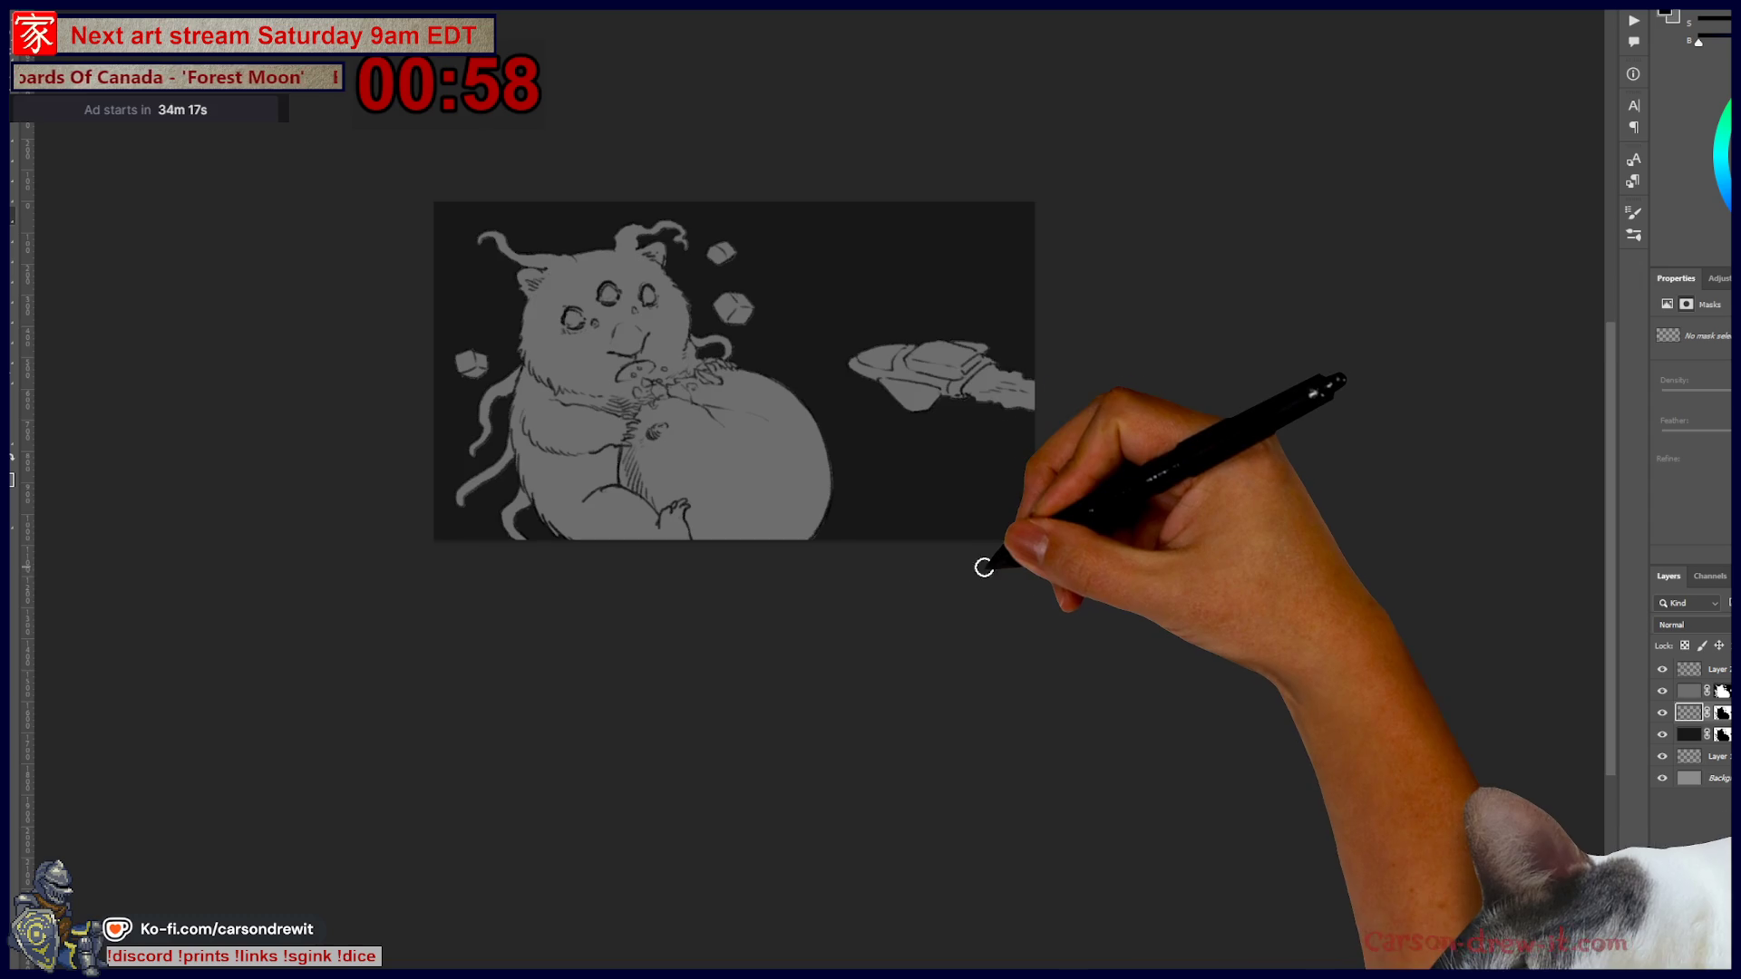
{"action": "scroll", "coordinate": [417, 392], "scroll_direction": "up", "scroll_amount": 3, "text": "alt"}
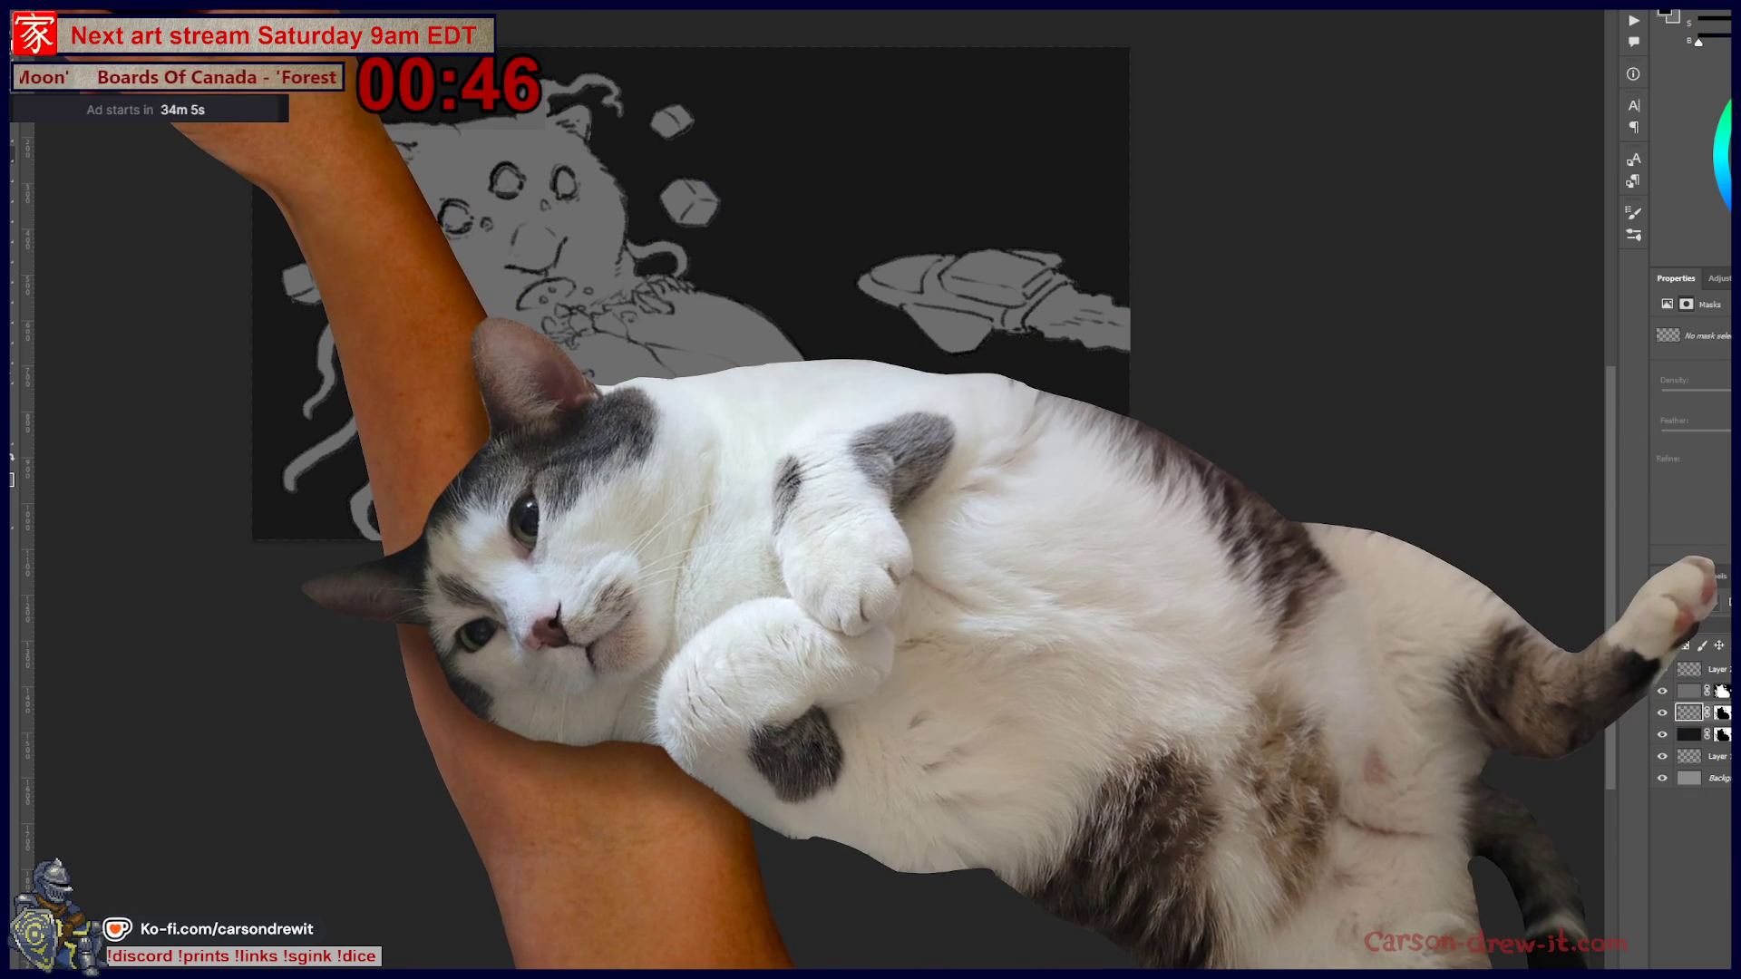
Lasso an arc-topped wedge in the lower right and fill it with grey
{"action": "key", "text": "shift"}
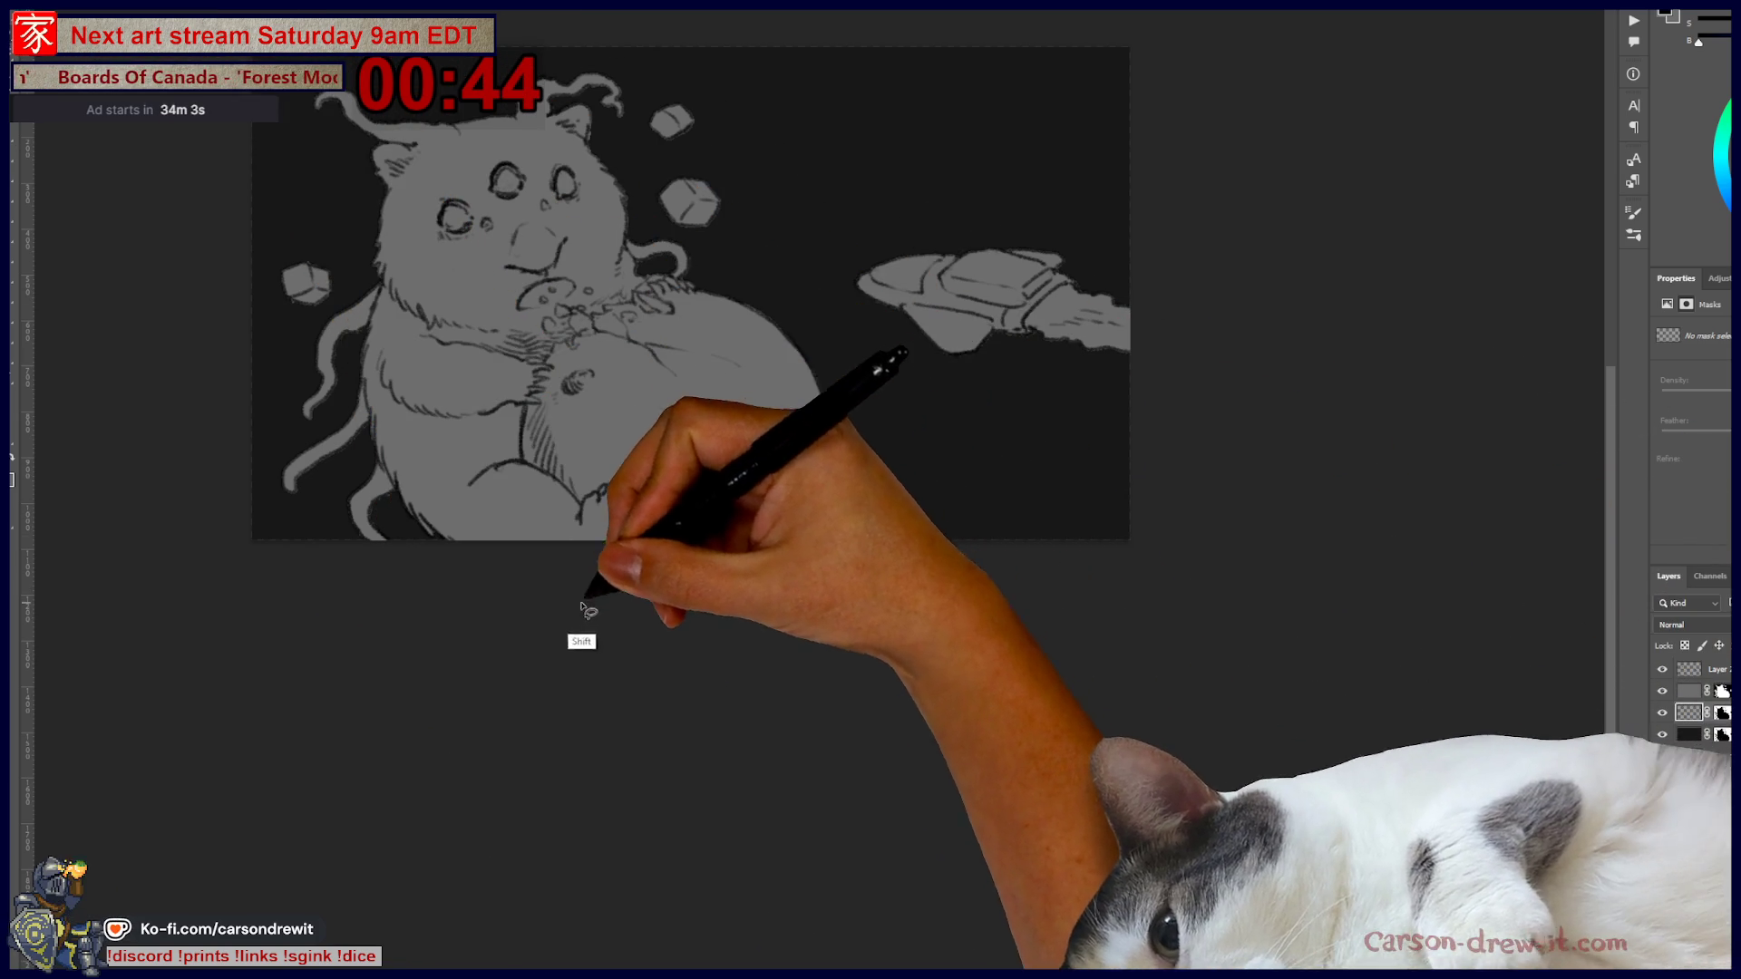
{"action": "left_click_drag", "start_coordinate": [585, 613], "coordinate": [335, 830]}
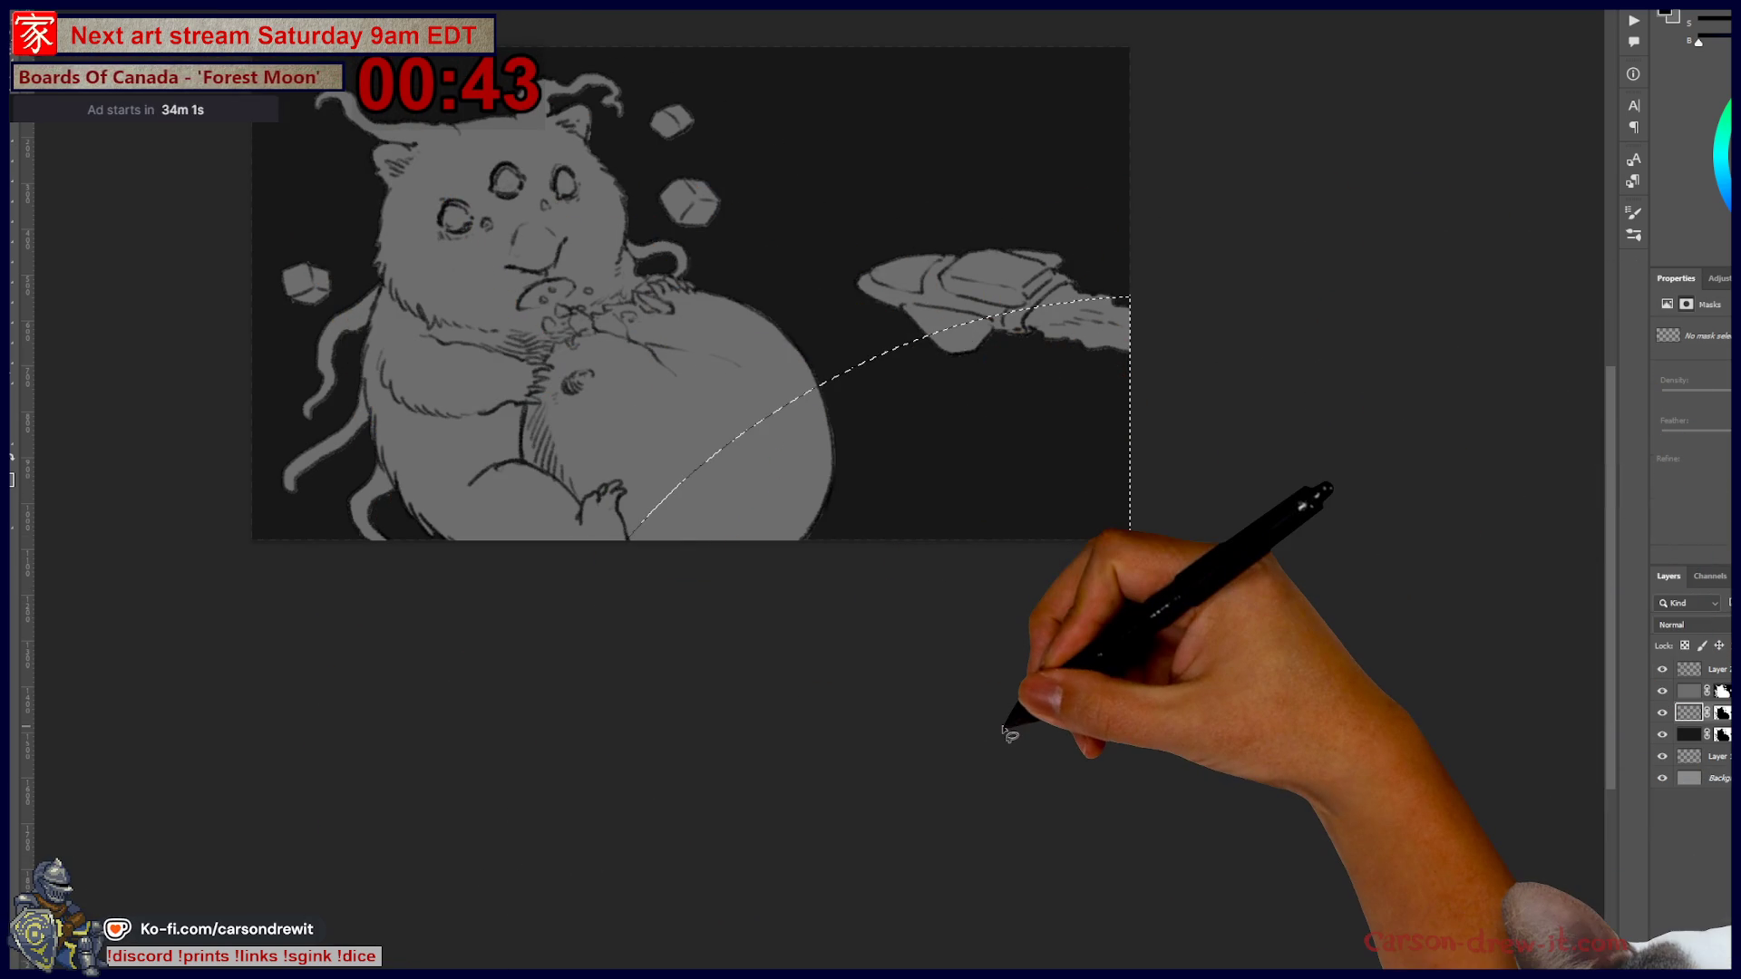
{"action": "mouse_move", "coordinate": [521, 622]}
{"action": "left_mouse_down"}
{"action": "mouse_move", "coordinate": [589, 943]}
{"action": "mouse_move", "coordinate": [755, 793]}
{"action": "left_mouse_up"}
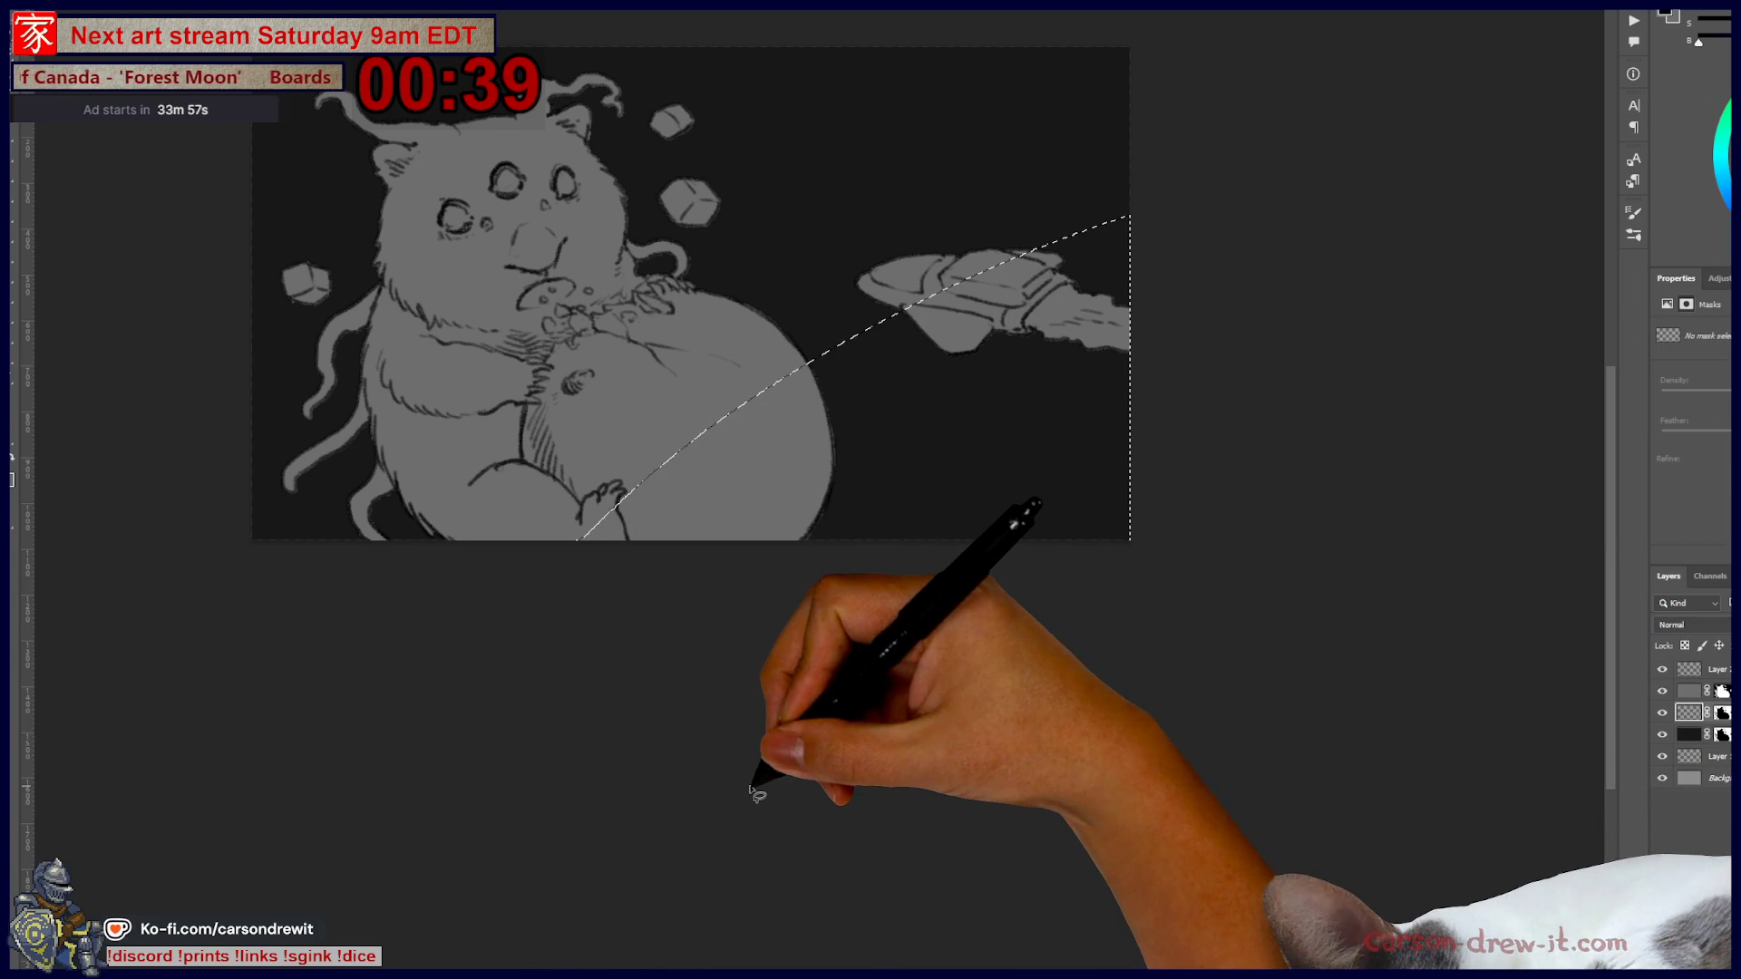
{"action": "left_click", "coordinate": [1689, 713]}
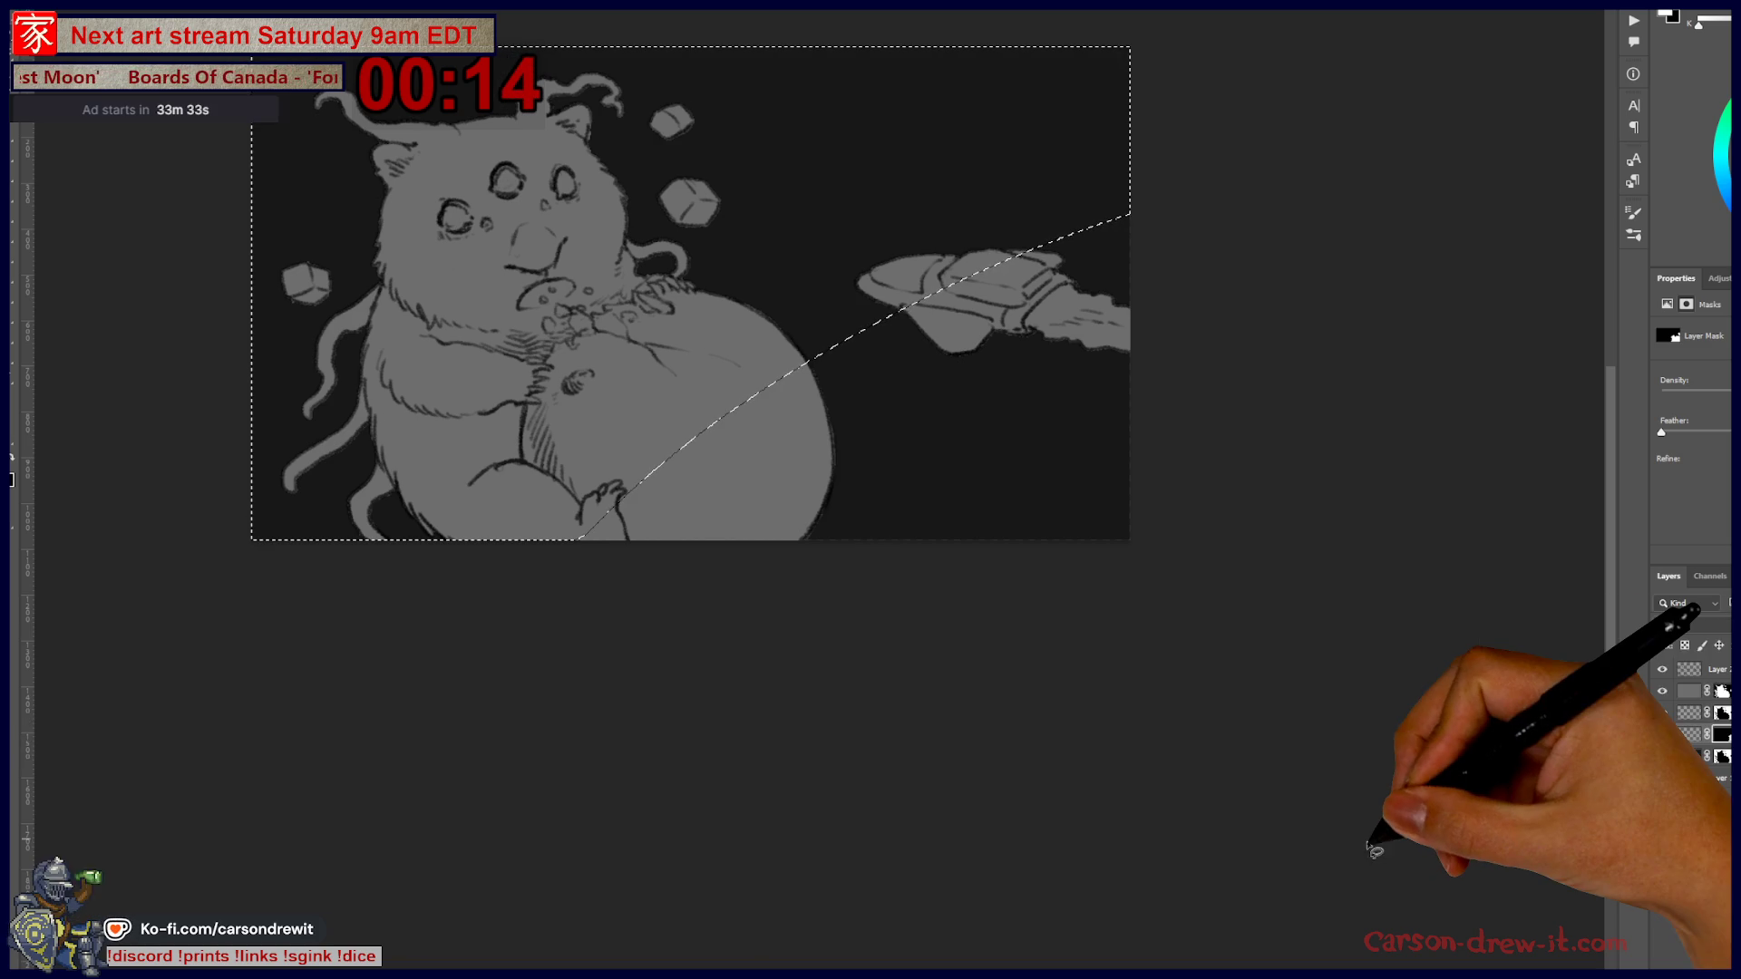
{"action": "key", "text": "ctrl+d"}
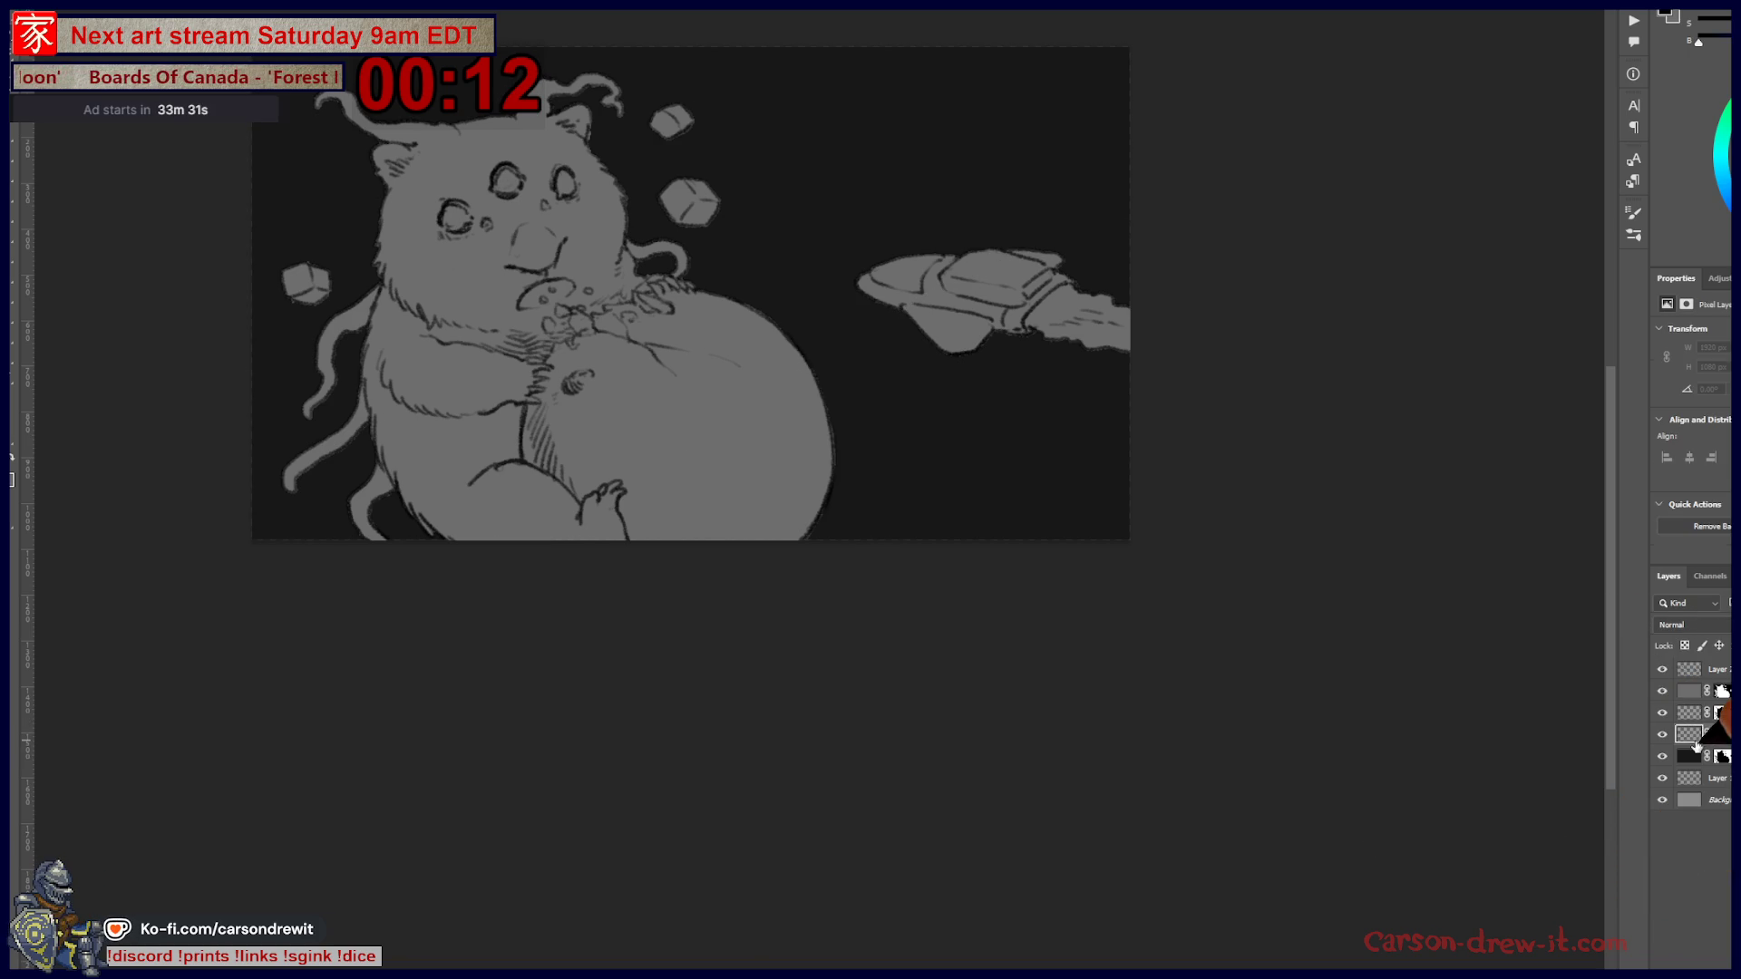
{"action": "key", "text": "alt+BackSpace"}
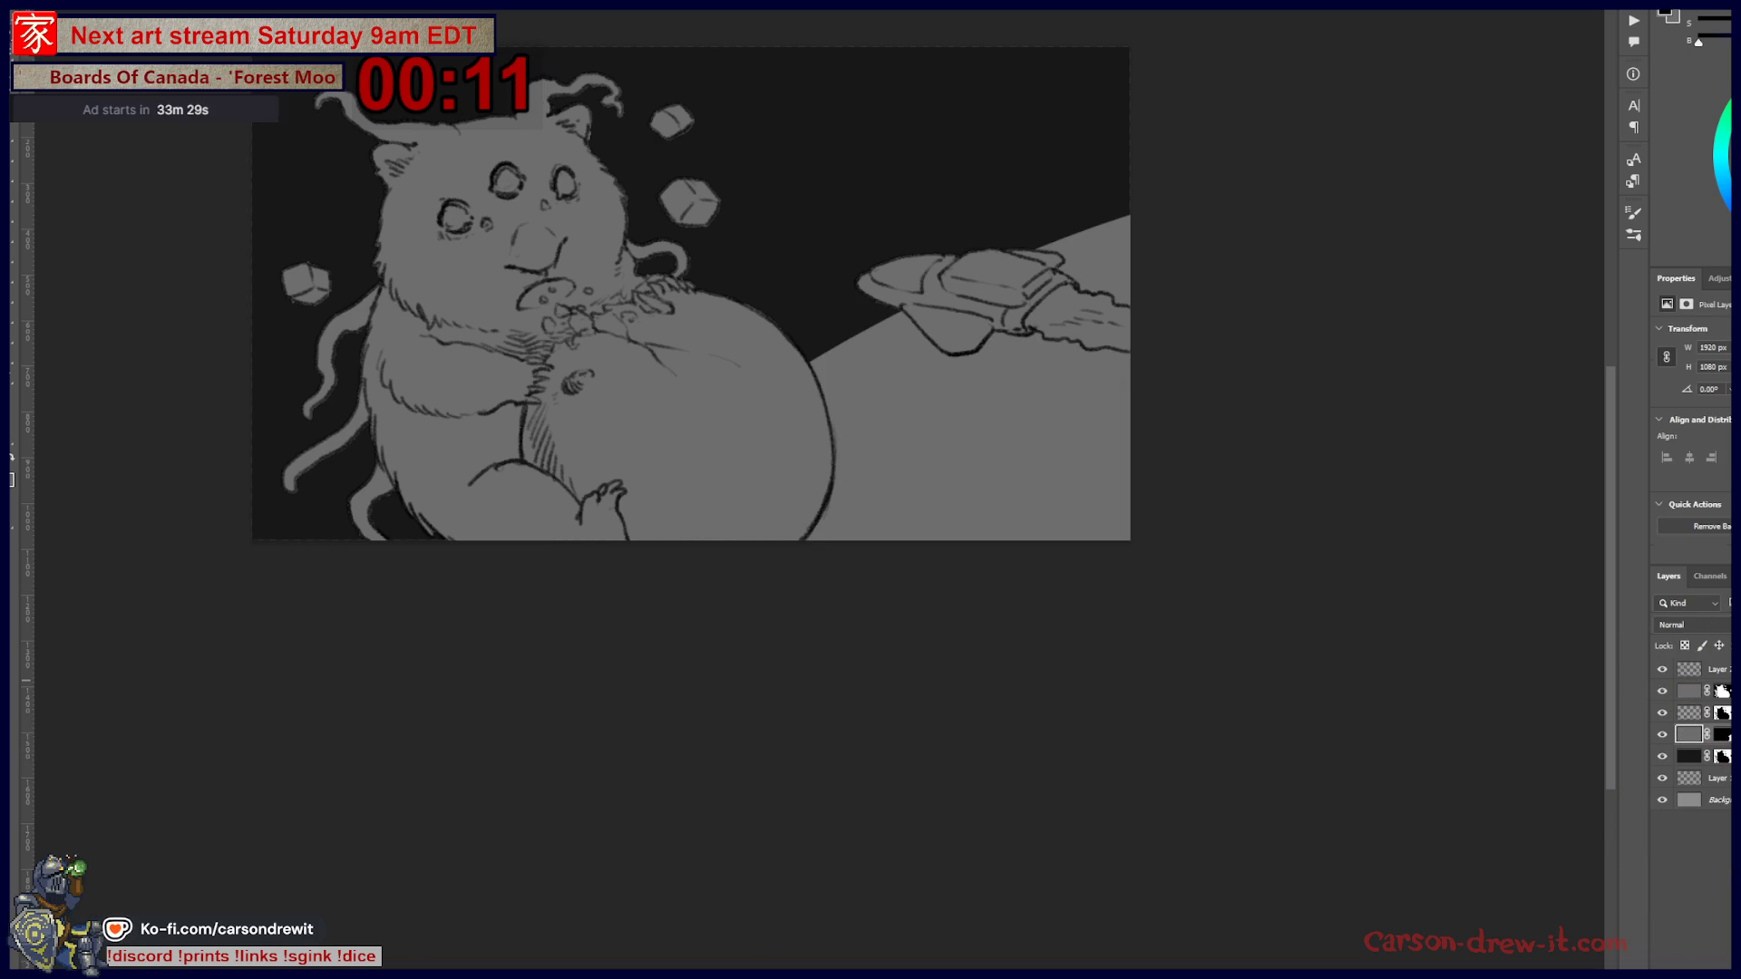
{"action": "key", "text": "ctrl+z"}
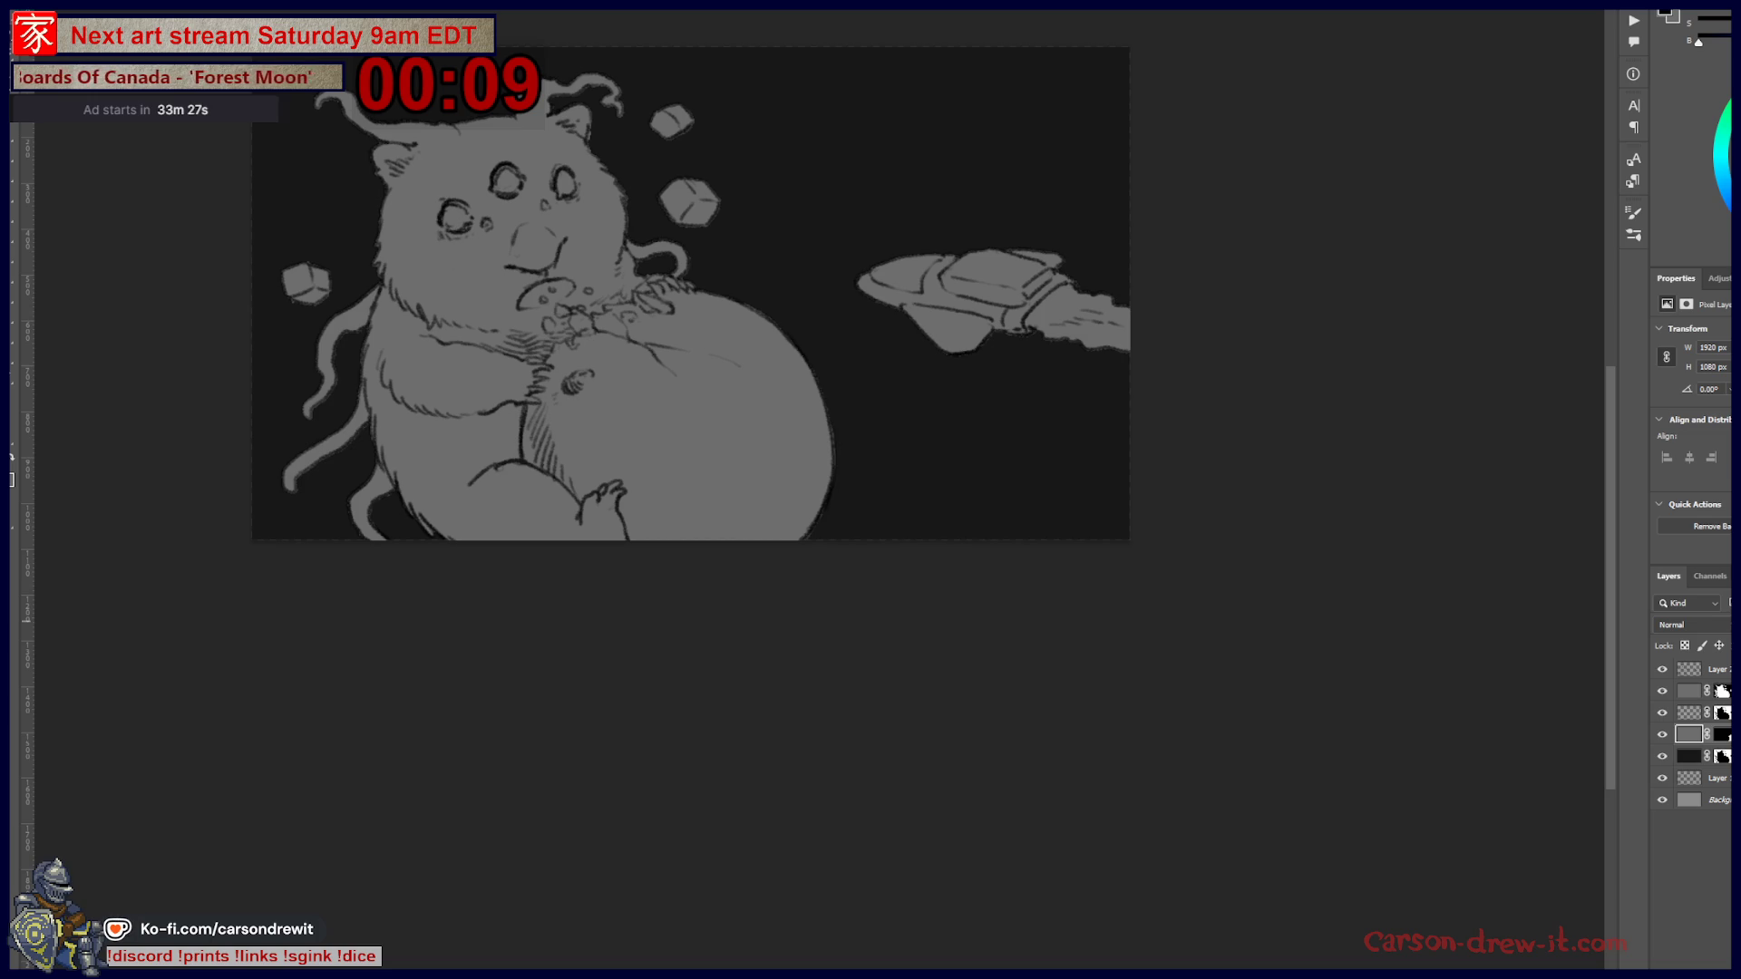
{"action": "key", "text": "ctrl+shift+z"}
Adjust the grey wedge's Lightness in Hue/Saturation and apply it
{"action": "key", "text": "0"}
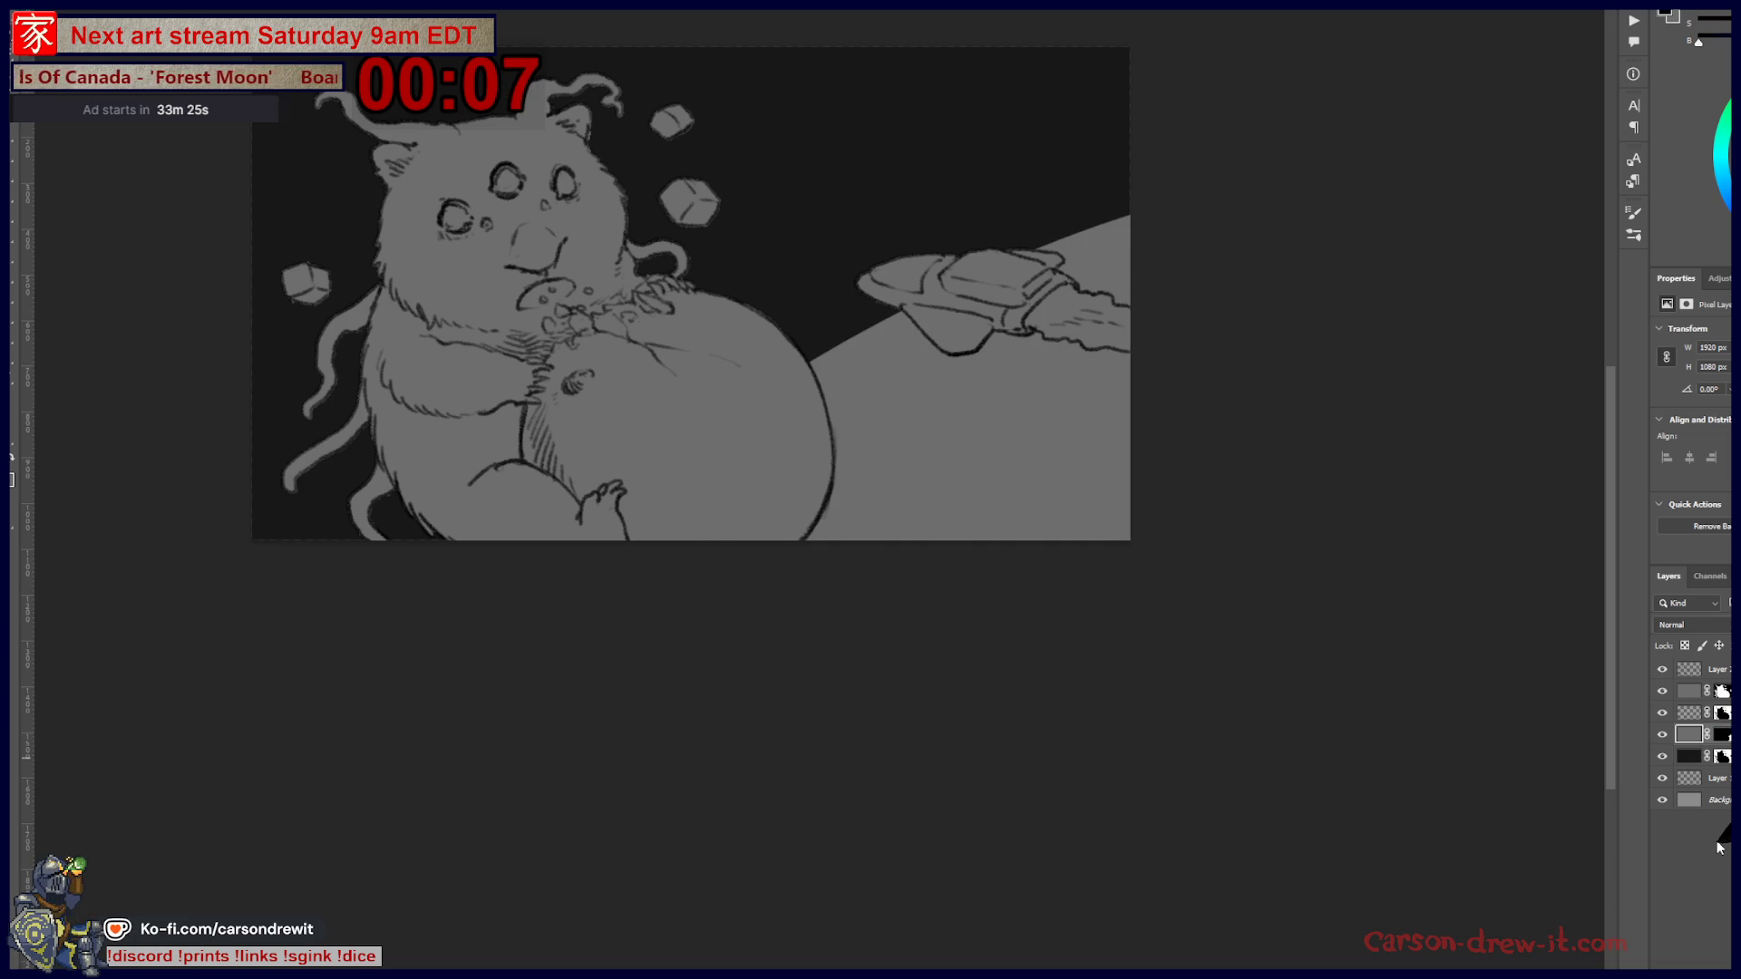
{"action": "key", "text": "ctrl+u"}
{"action": "left_click_drag", "start_coordinate": [1625, 518], "coordinate": [1582, 521]}
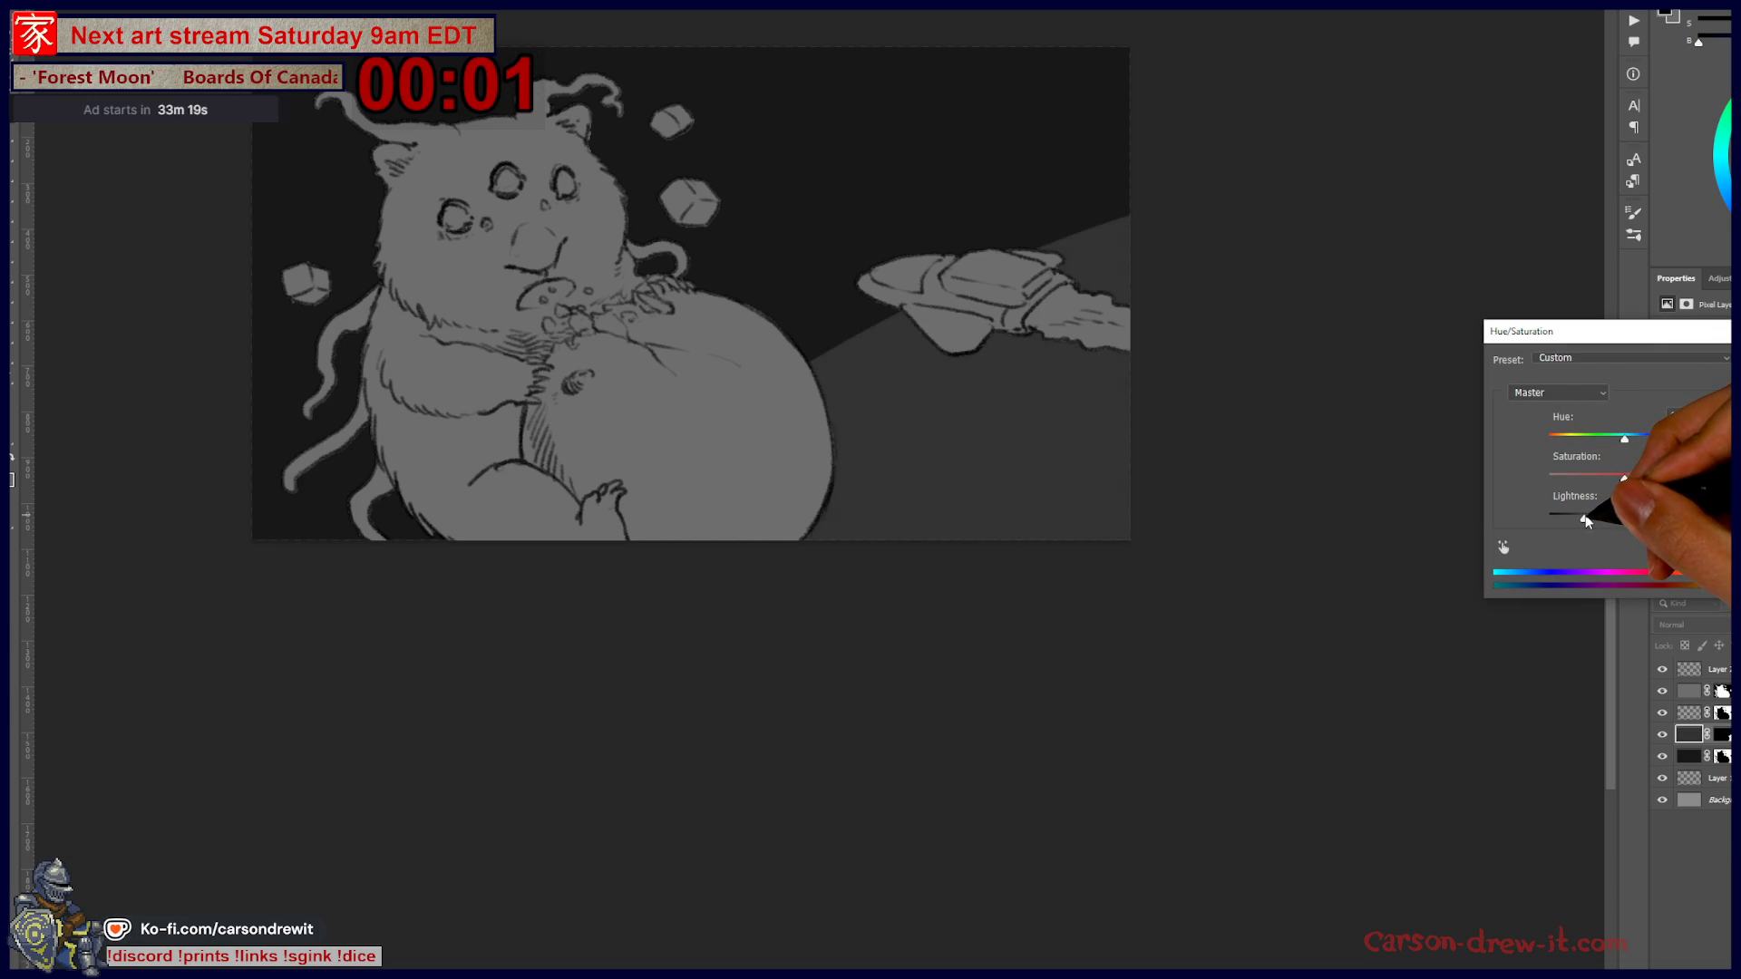
{"action": "key", "text": "Return"}
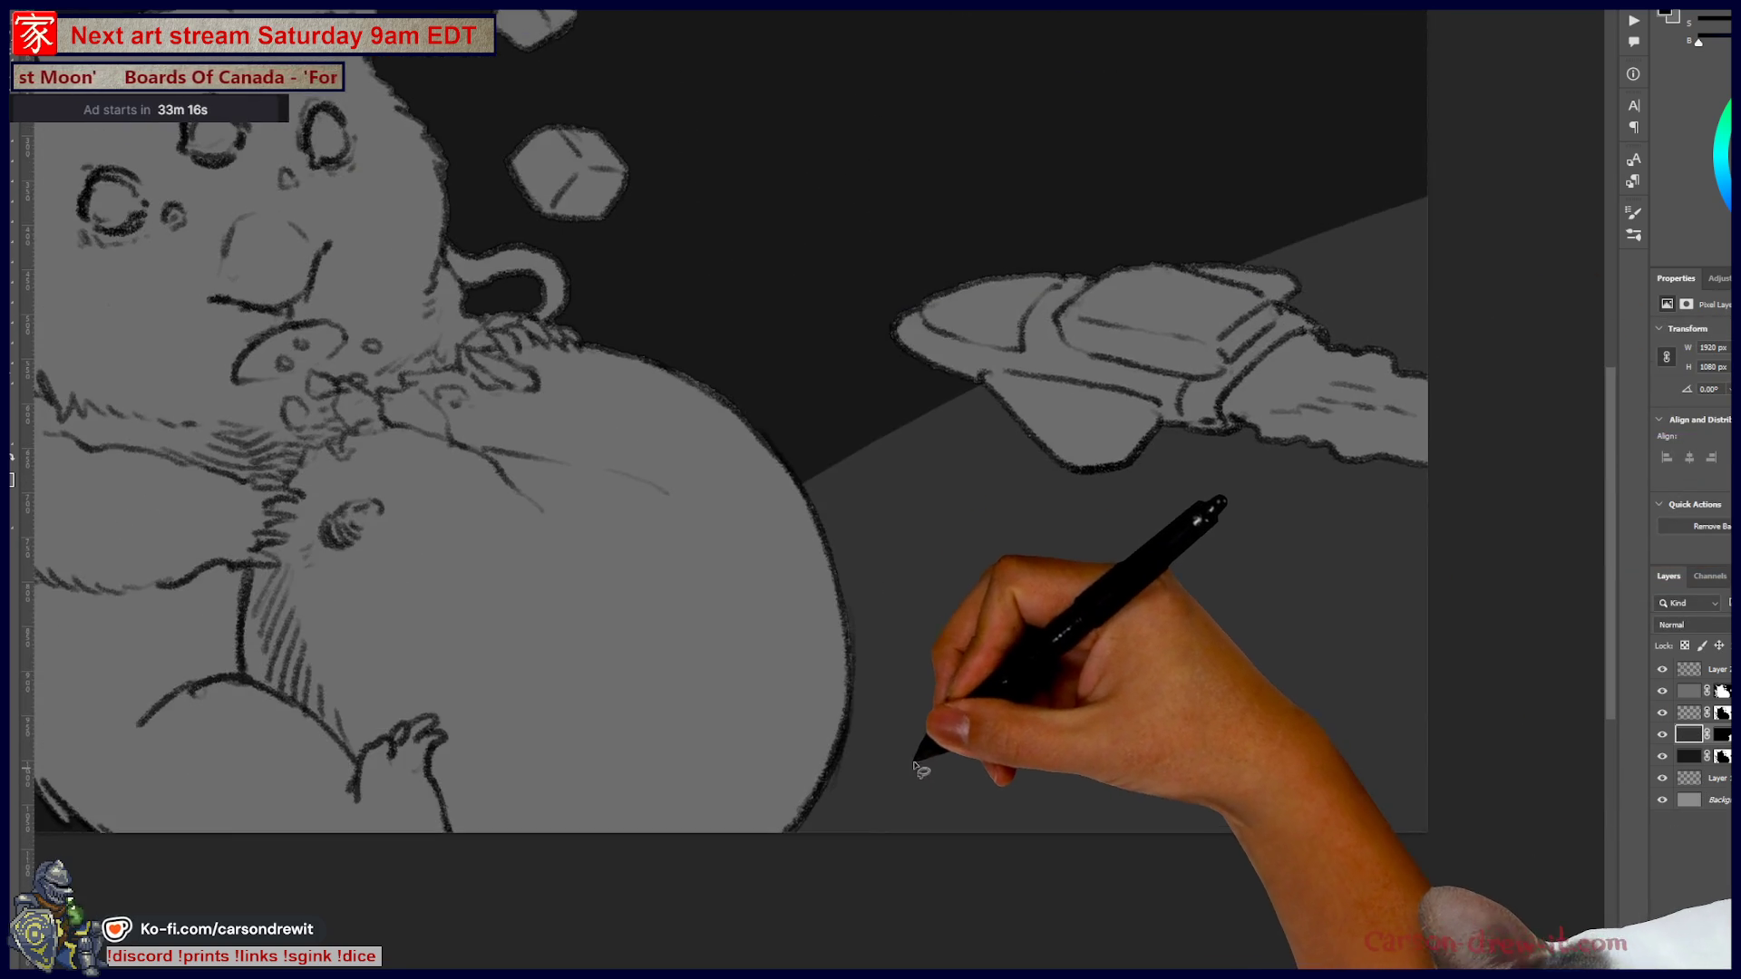
{"action": "mouse_move", "coordinate": [830, 705]}
{"action": "left_mouse_down"}
{"action": "mouse_move", "coordinate": [913, 739]}
{"action": "mouse_move", "coordinate": [910, 690]}
{"action": "left_mouse_up"}
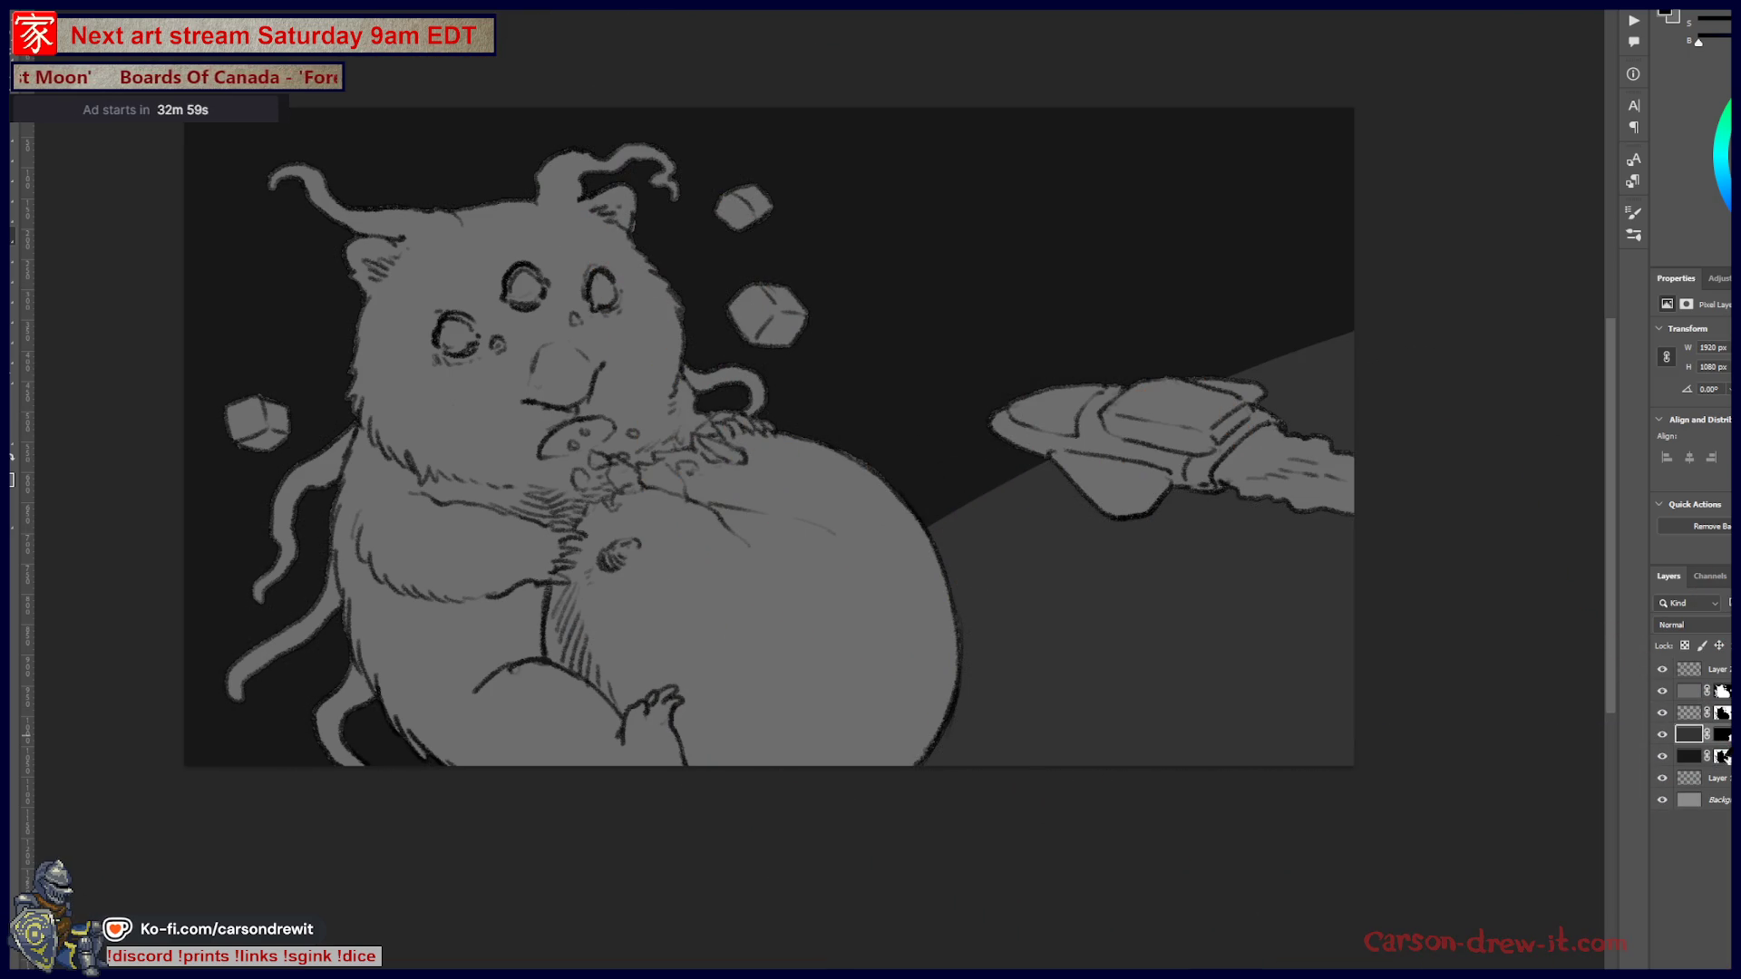
Paint the background dark with grainy texture and add speckled light beside the saucer
{"action": "left_click", "coordinate": [1664, 759]}
{"action": "left_click", "coordinate": [1666, 758]}
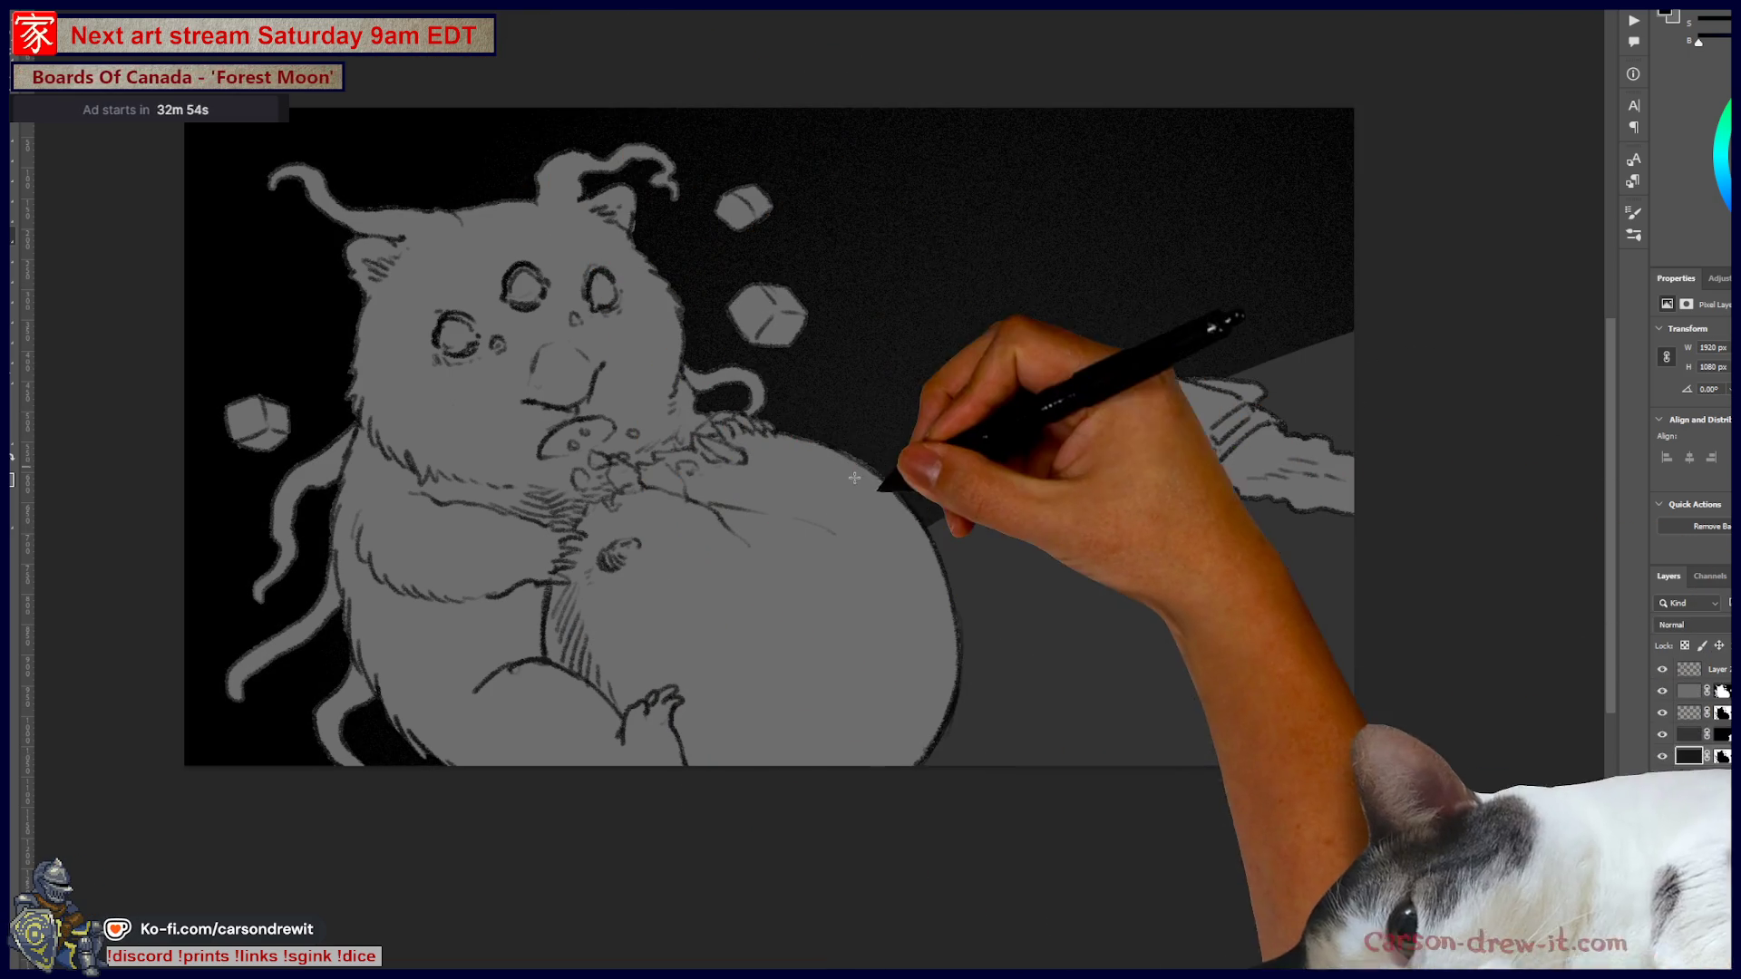
{"action": "mouse_move", "coordinate": [902, 475]}
{"action": "left_mouse_down"}
{"action": "mouse_move", "coordinate": [500, 210]}
{"action": "mouse_move", "coordinate": [754, 604]}
{"action": "left_mouse_up"}
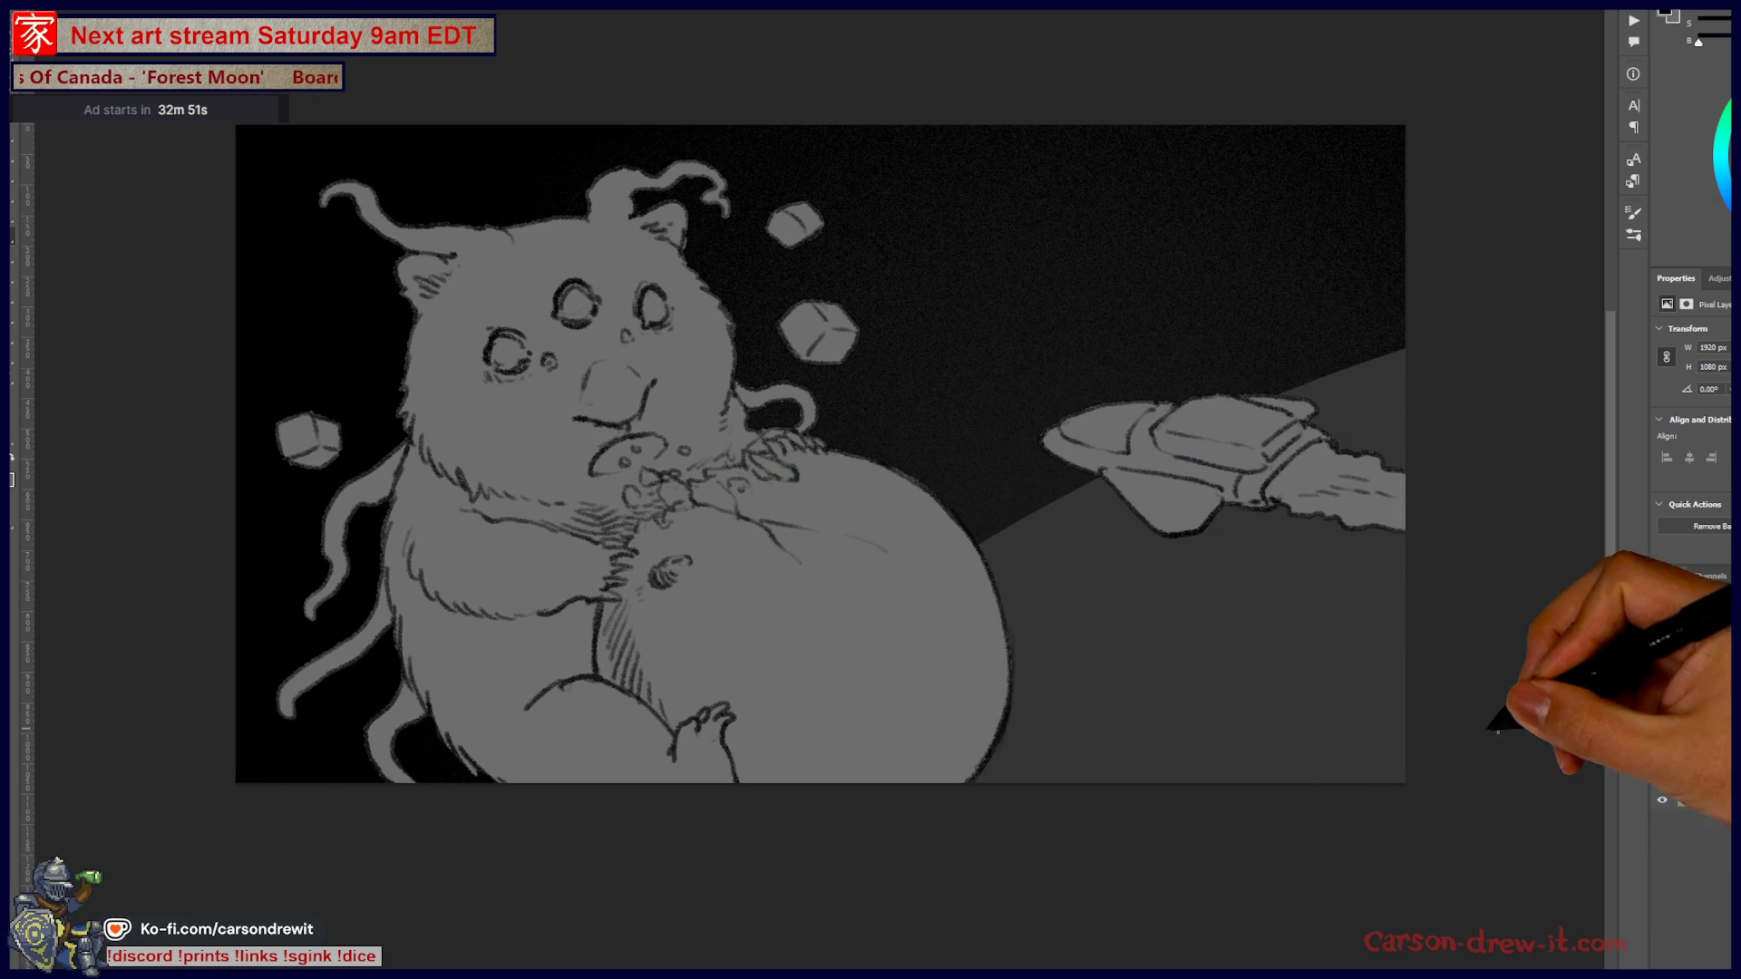
{"action": "left_click_drag", "start_coordinate": [754, 605], "coordinate": [665, 595]}
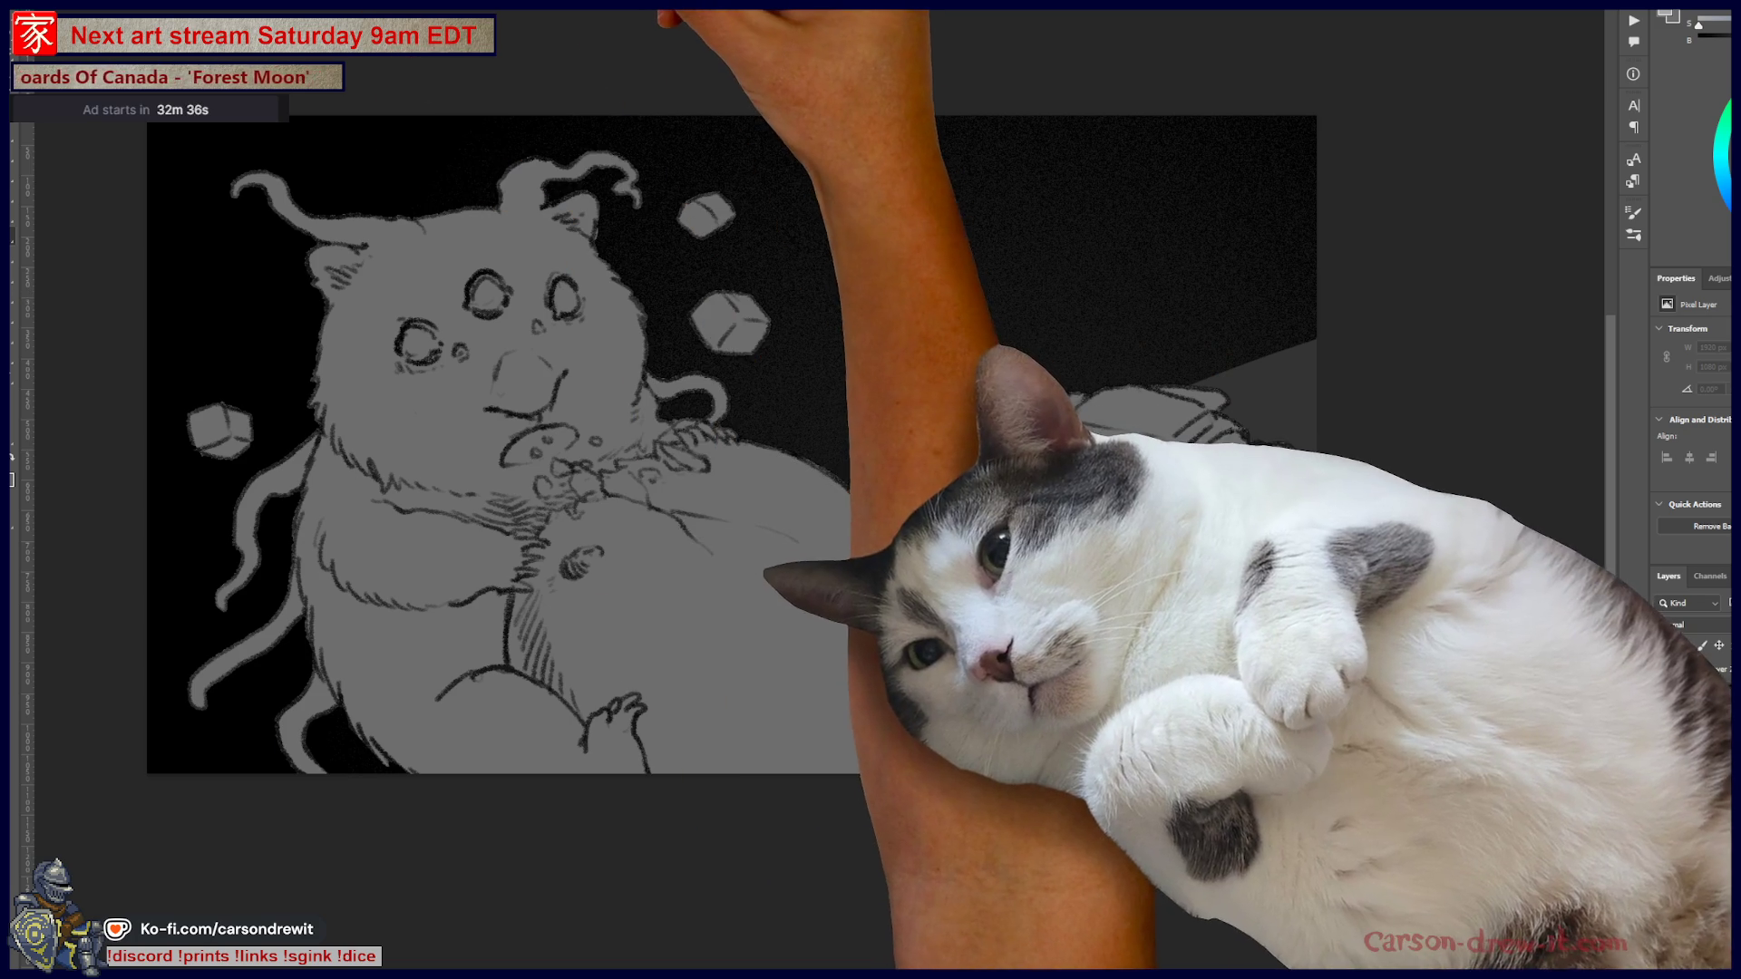
{"action": "left_click_drag", "start_coordinate": [889, 524], "coordinate": [961, 487]}
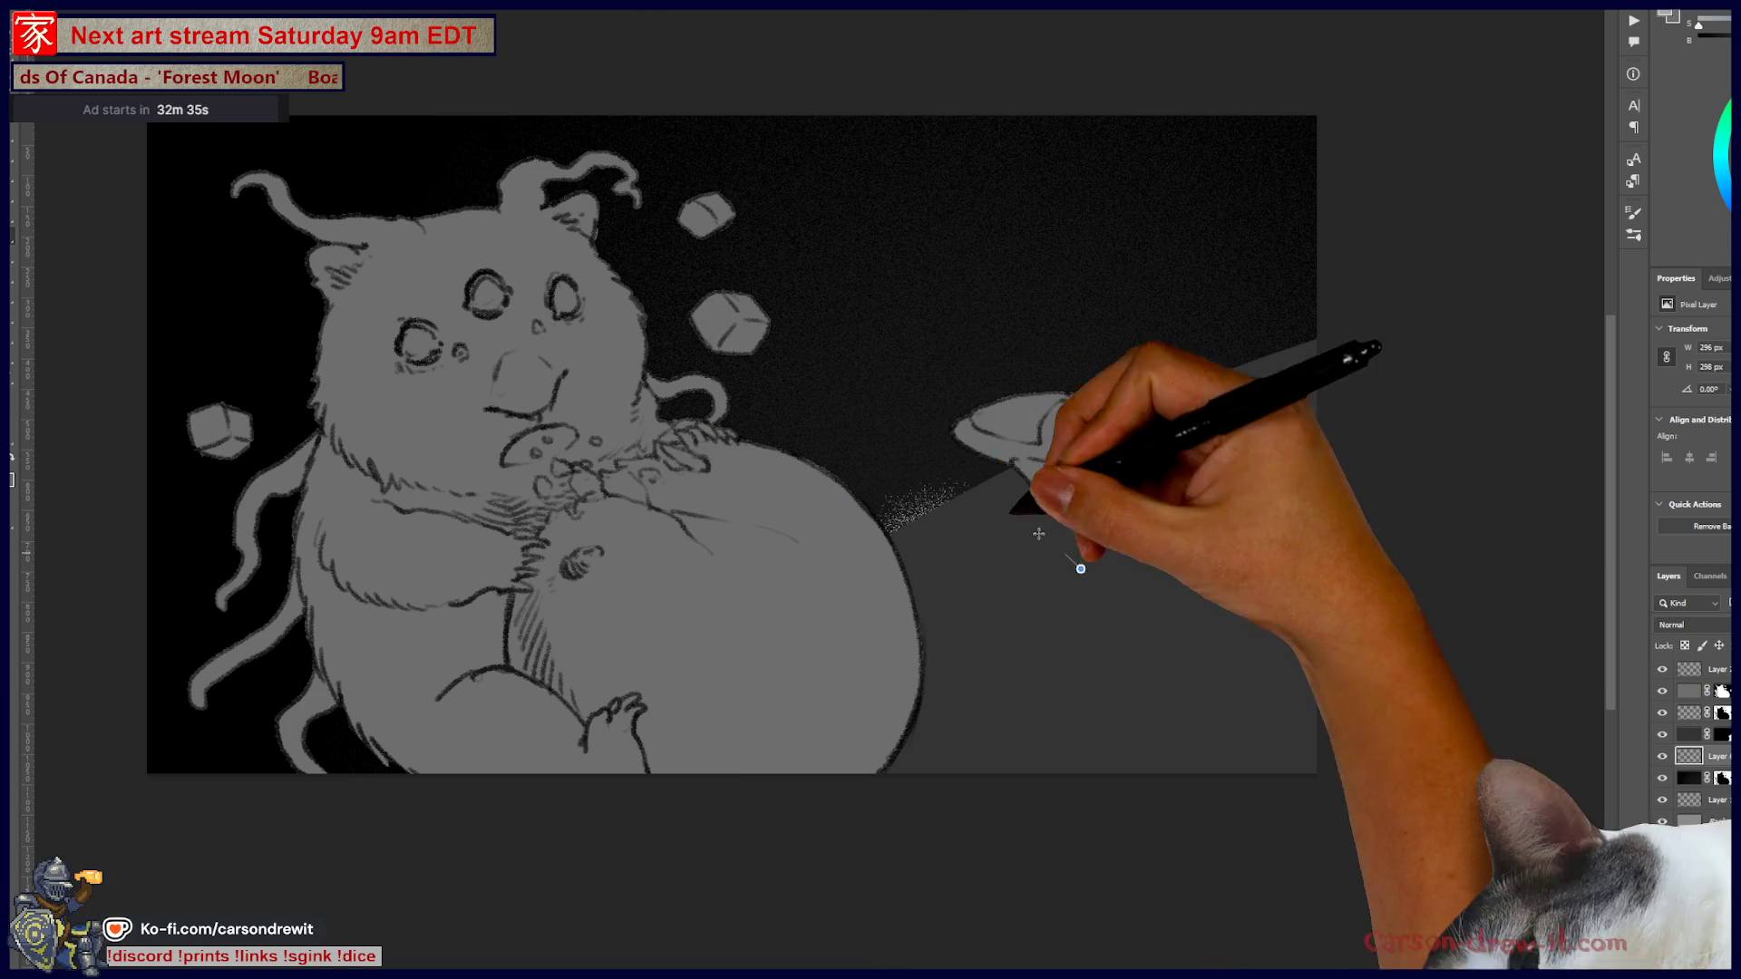
Spray a dense, widening speckled beam of light from the saucer toward the creature
{"action": "left_click_drag", "start_coordinate": [1061, 376], "coordinate": [1307, 349]}
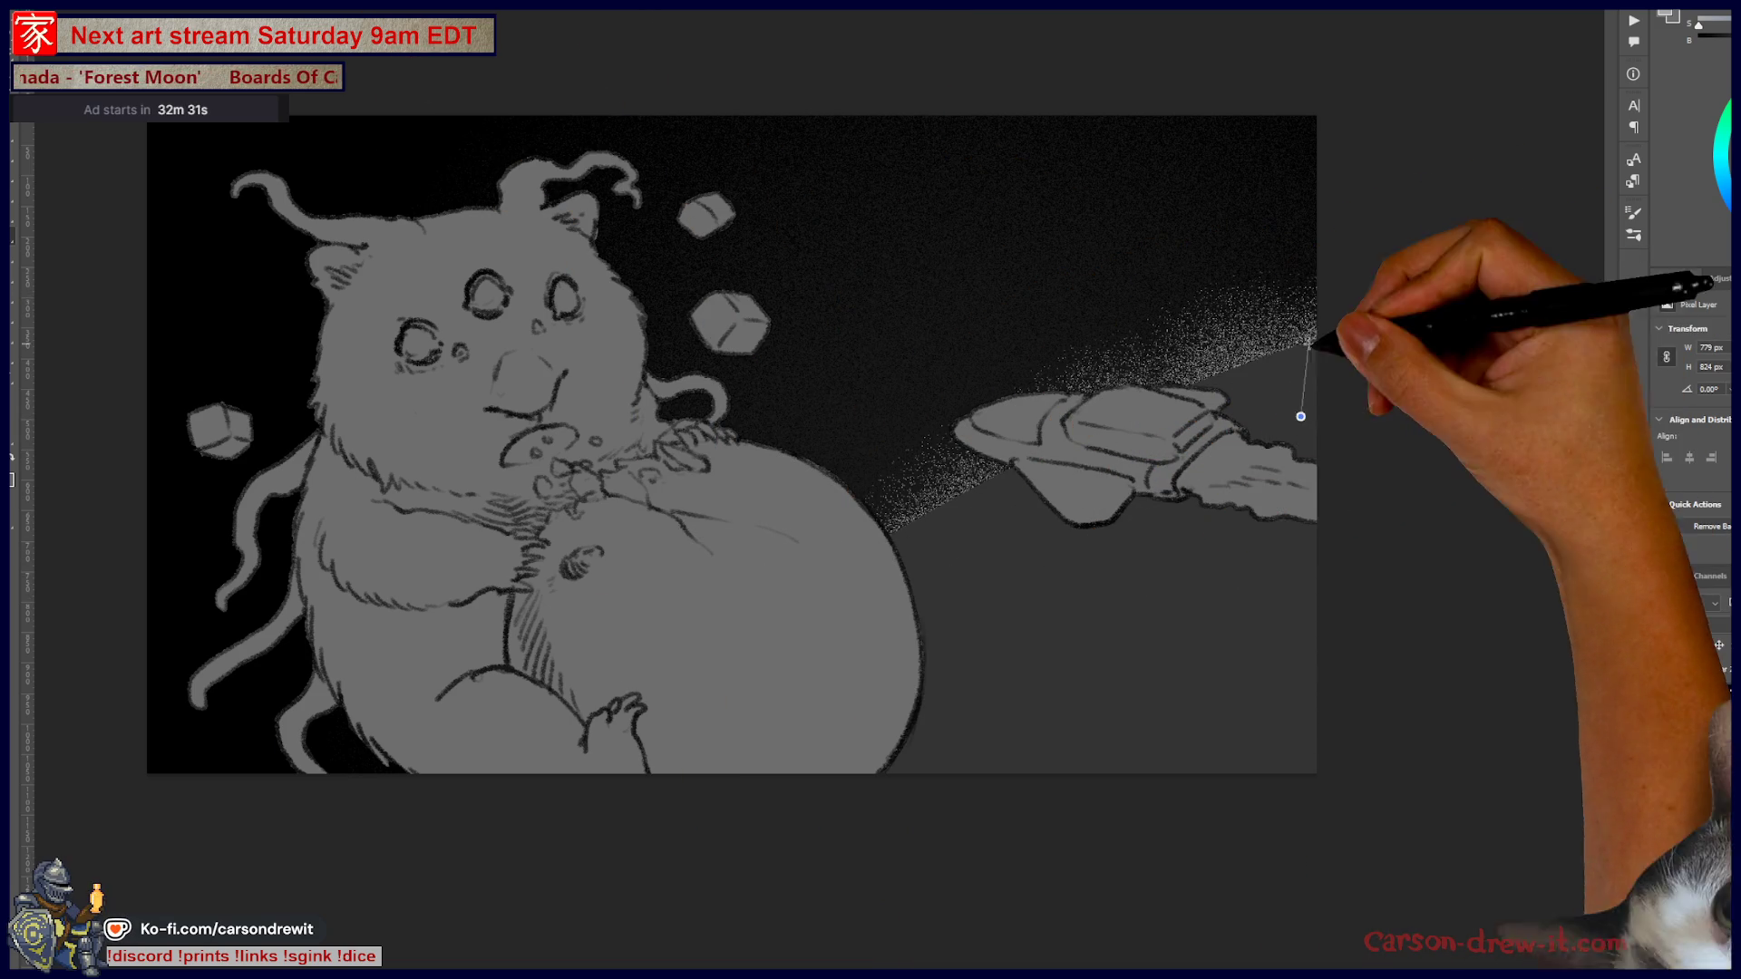
{"action": "left_click_drag", "start_coordinate": [934, 498], "coordinate": [895, 513]}
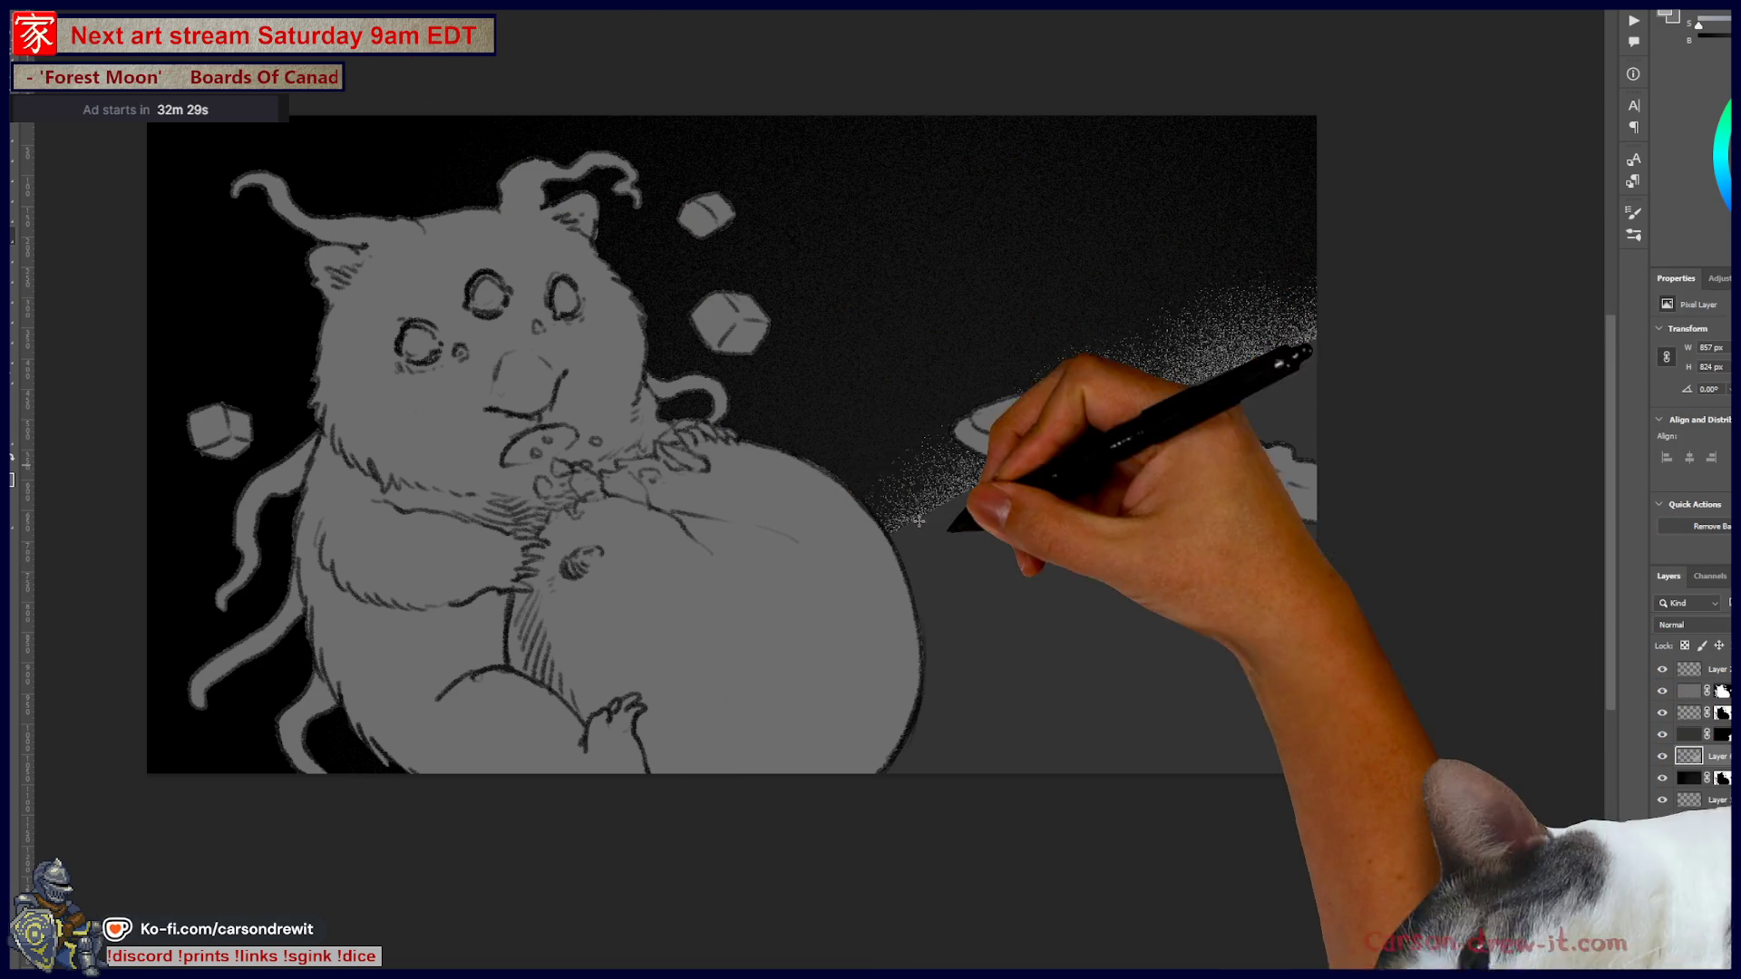
{"action": "left_click_drag", "start_coordinate": [991, 426], "coordinate": [894, 290]}
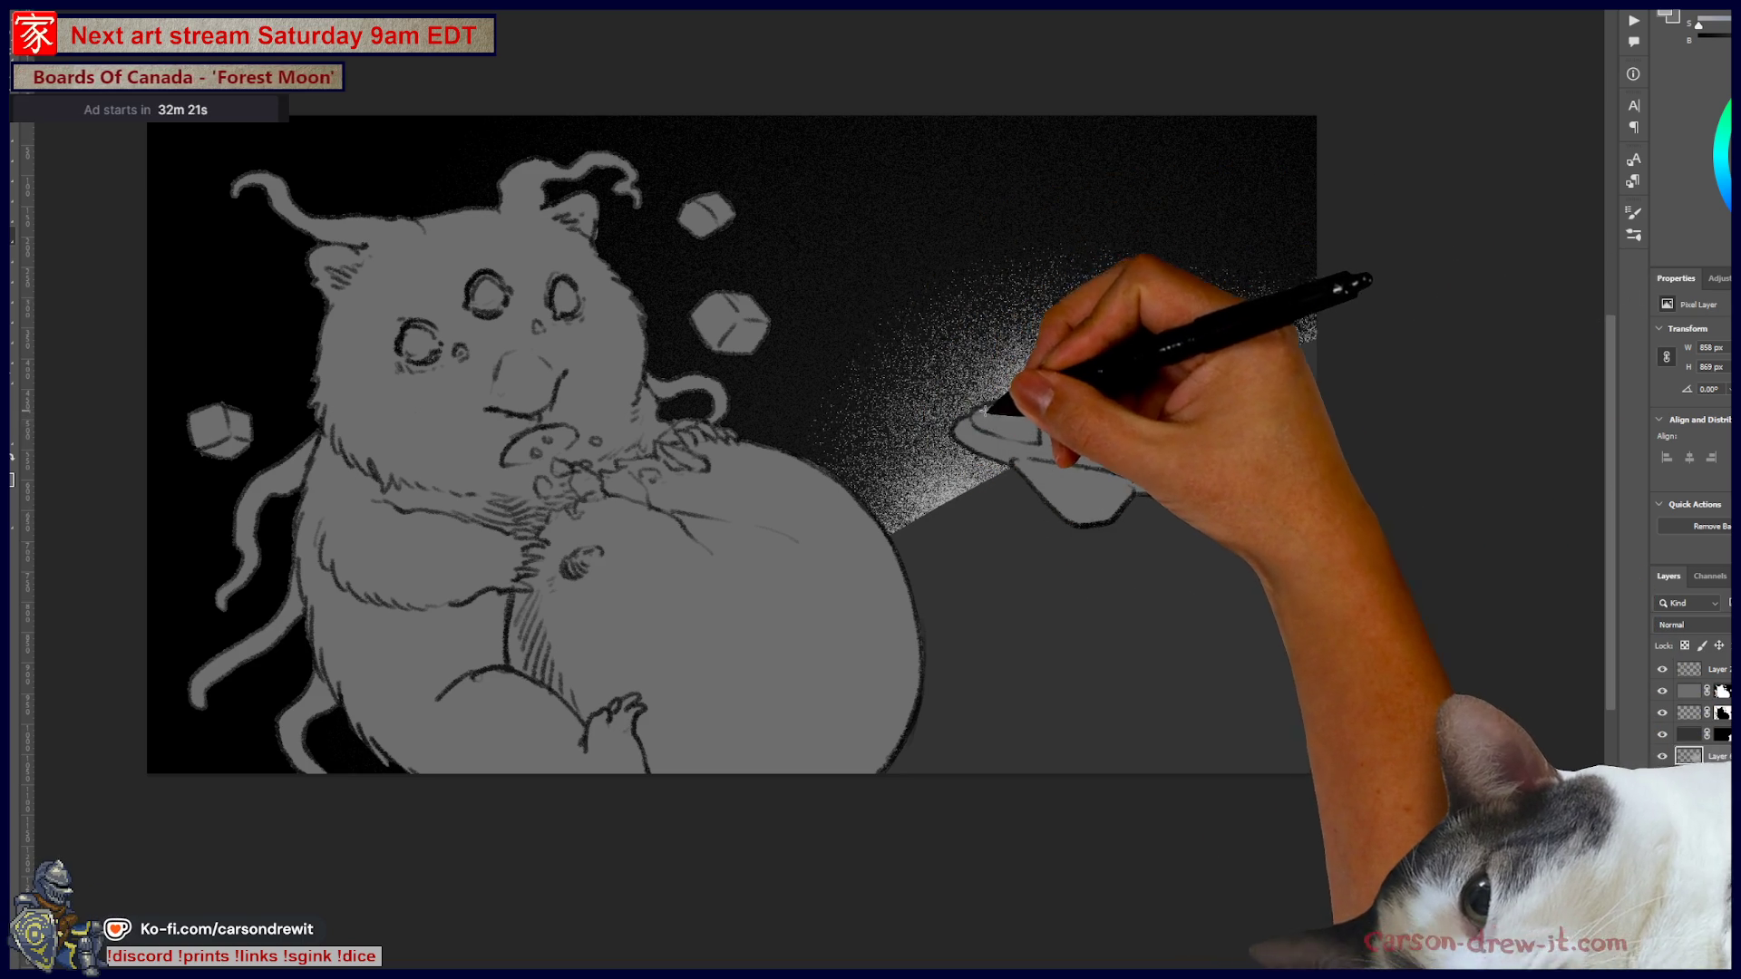
{"action": "mouse_move", "coordinate": [878, 390]}
{"action": "left_mouse_down"}
{"action": "mouse_move", "coordinate": [960, 501]}
{"action": "mouse_move", "coordinate": [1179, 521]}
{"action": "left_mouse_up"}
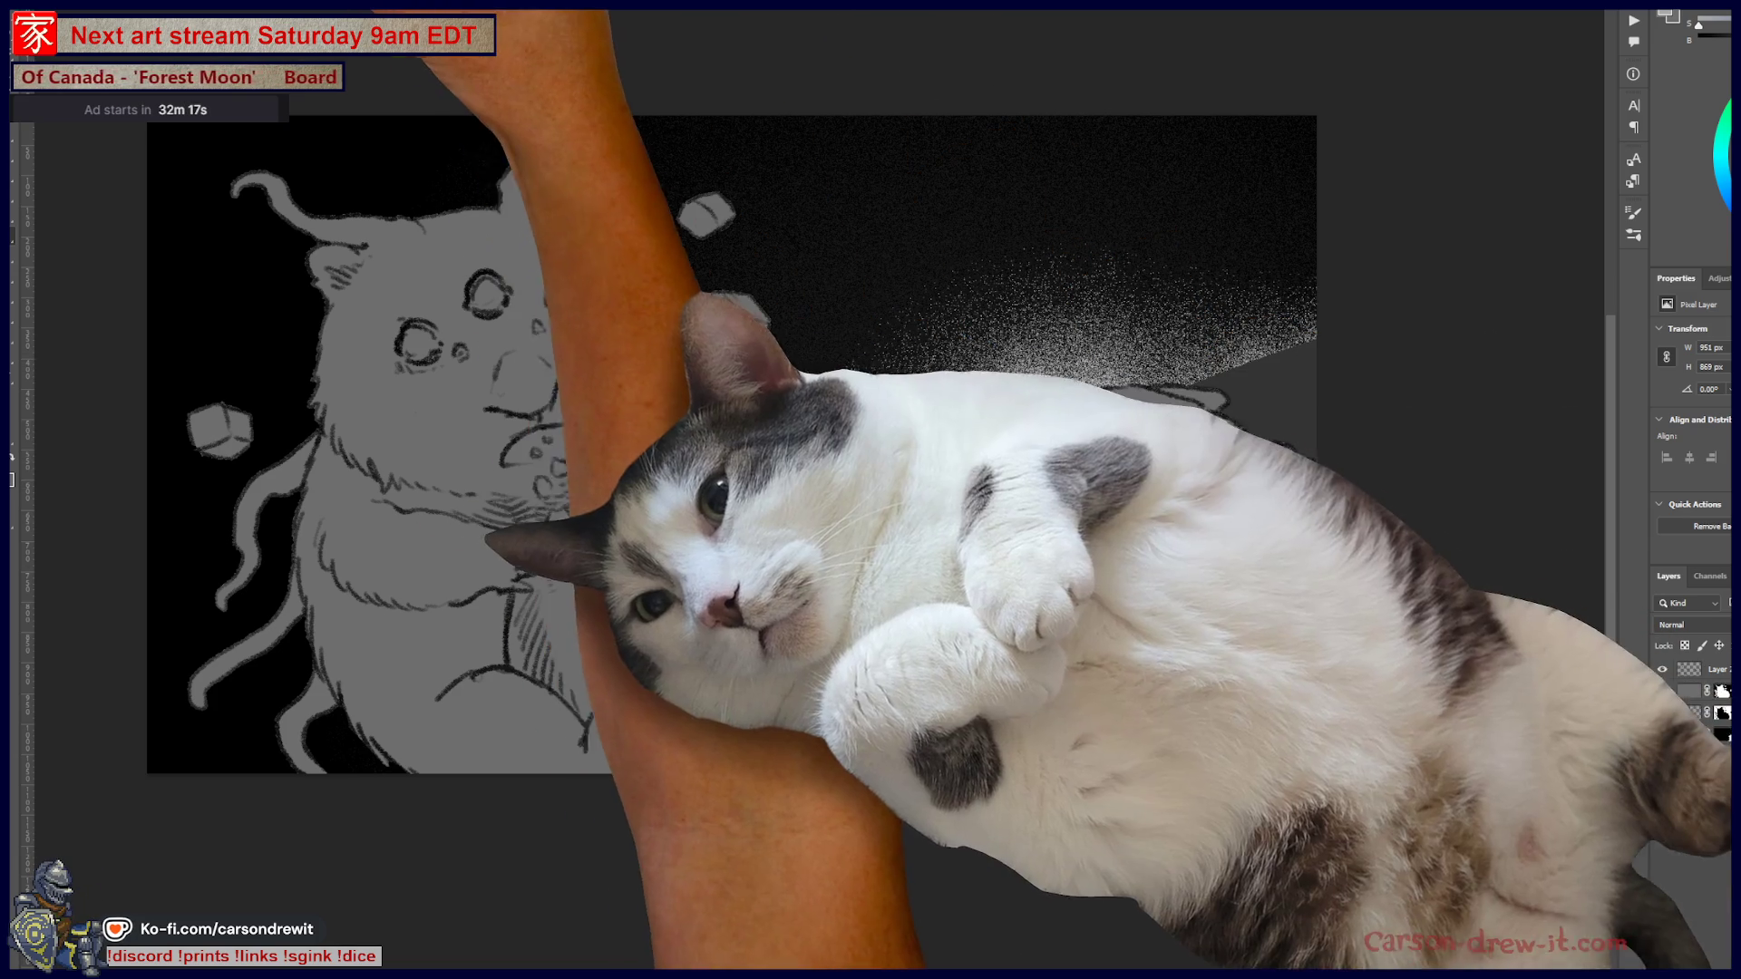
{"action": "left_click", "coordinate": [206, 12]}
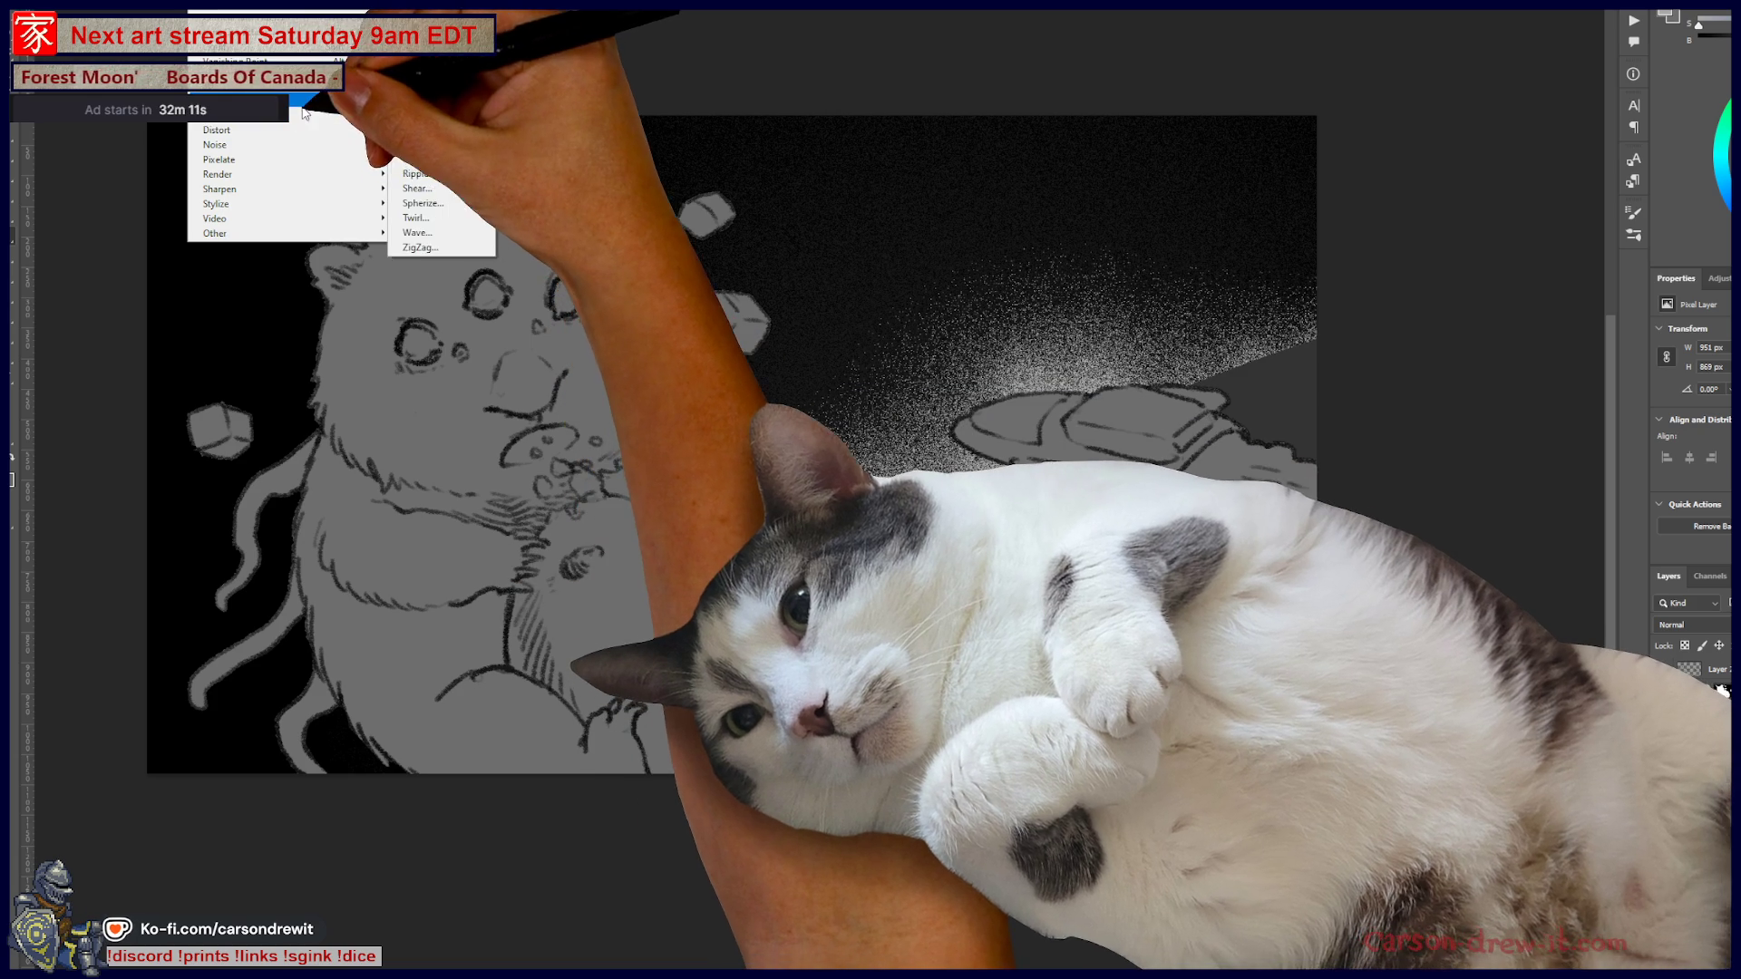
Soften the beam with a 0.7-pixel Gaussian Blur and stipple along its glowing edge
{"action": "left_click", "coordinate": [453, 162]}
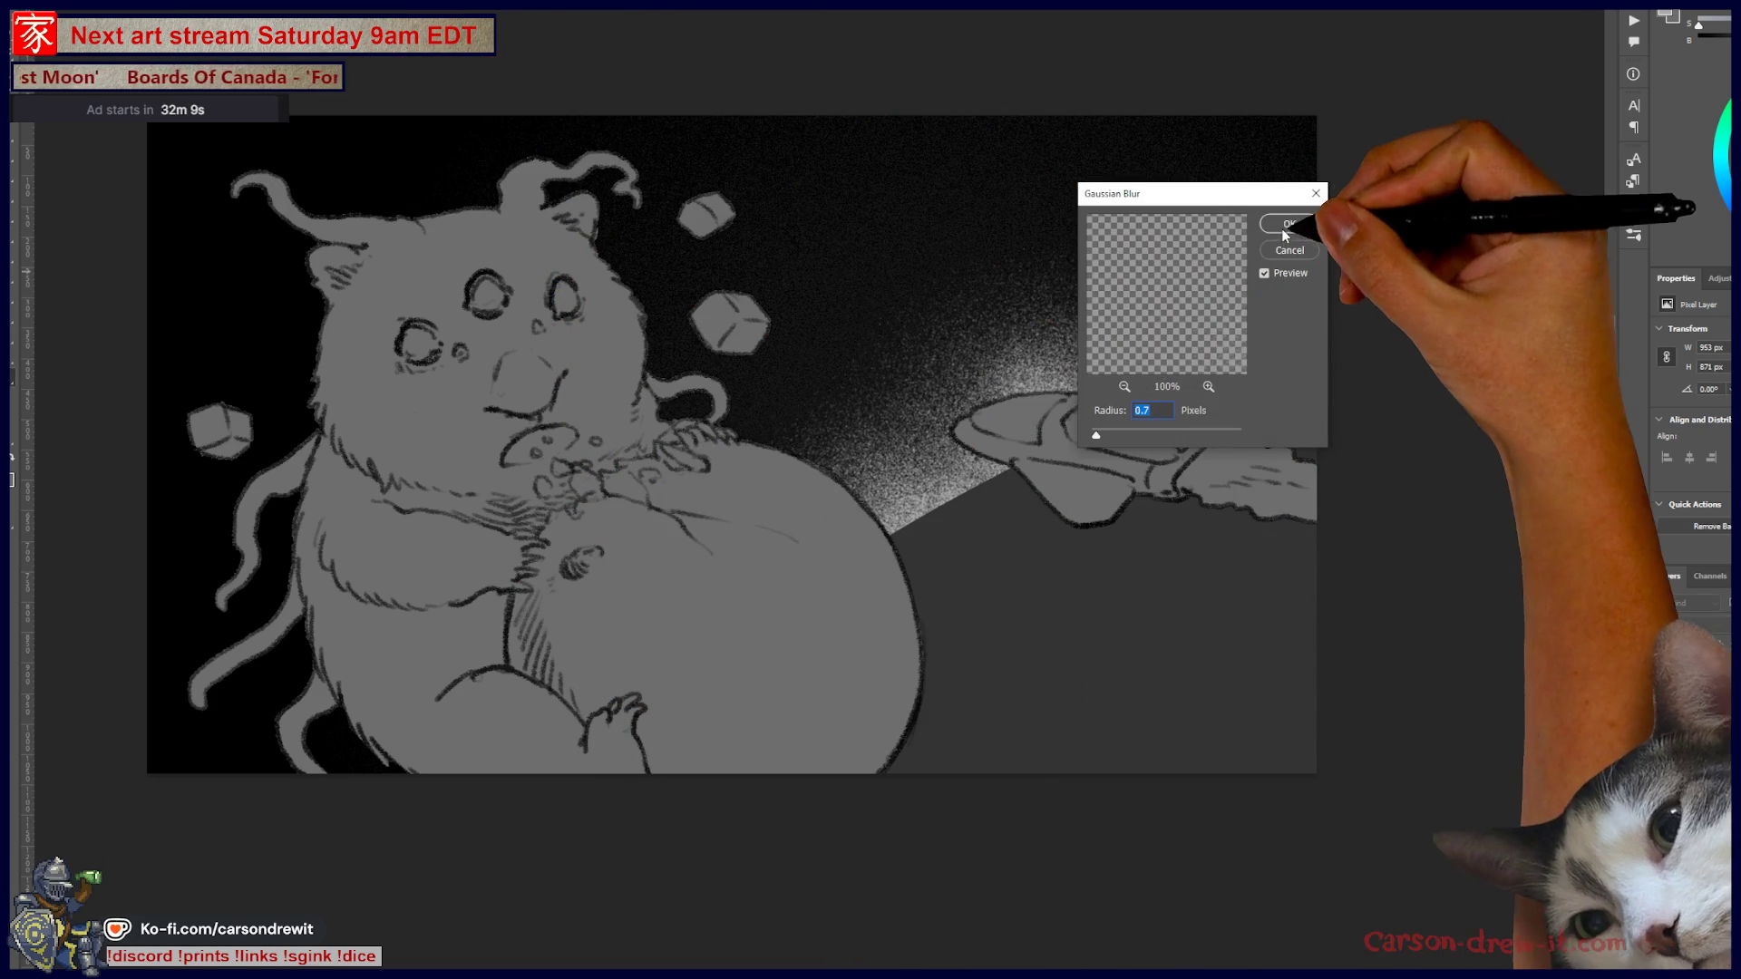
{"action": "left_click", "coordinate": [1286, 224]}
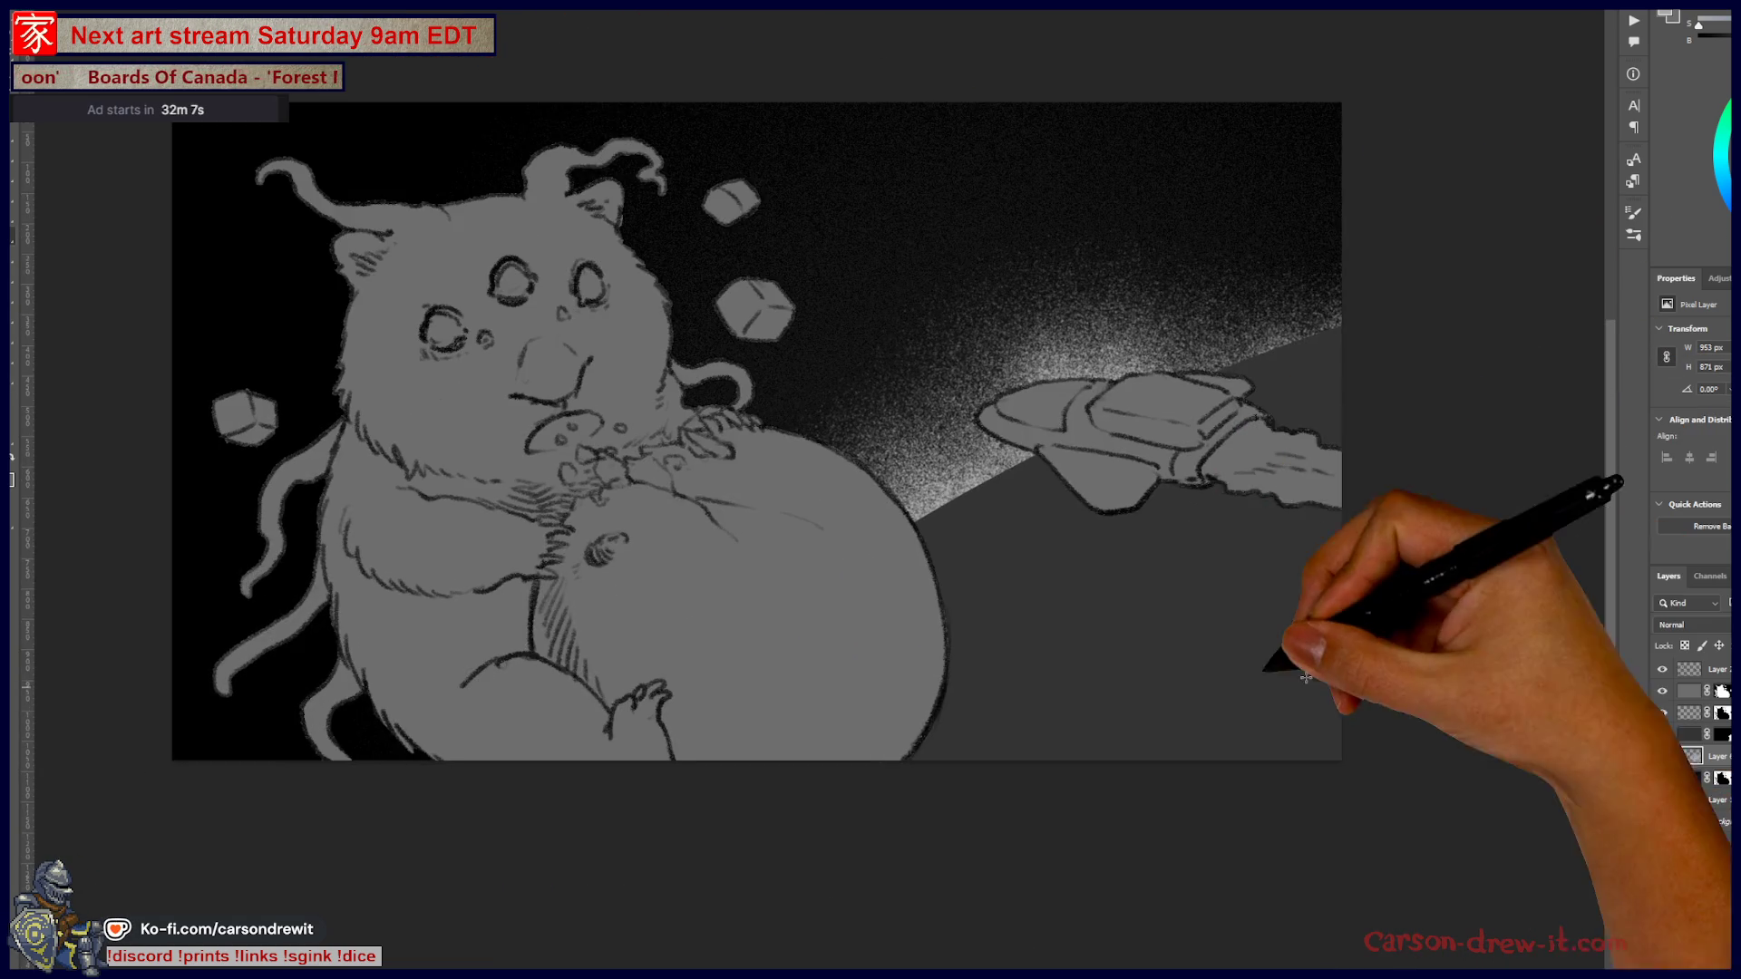
{"action": "left_click_drag", "start_coordinate": [906, 453], "coordinate": [680, 399]}
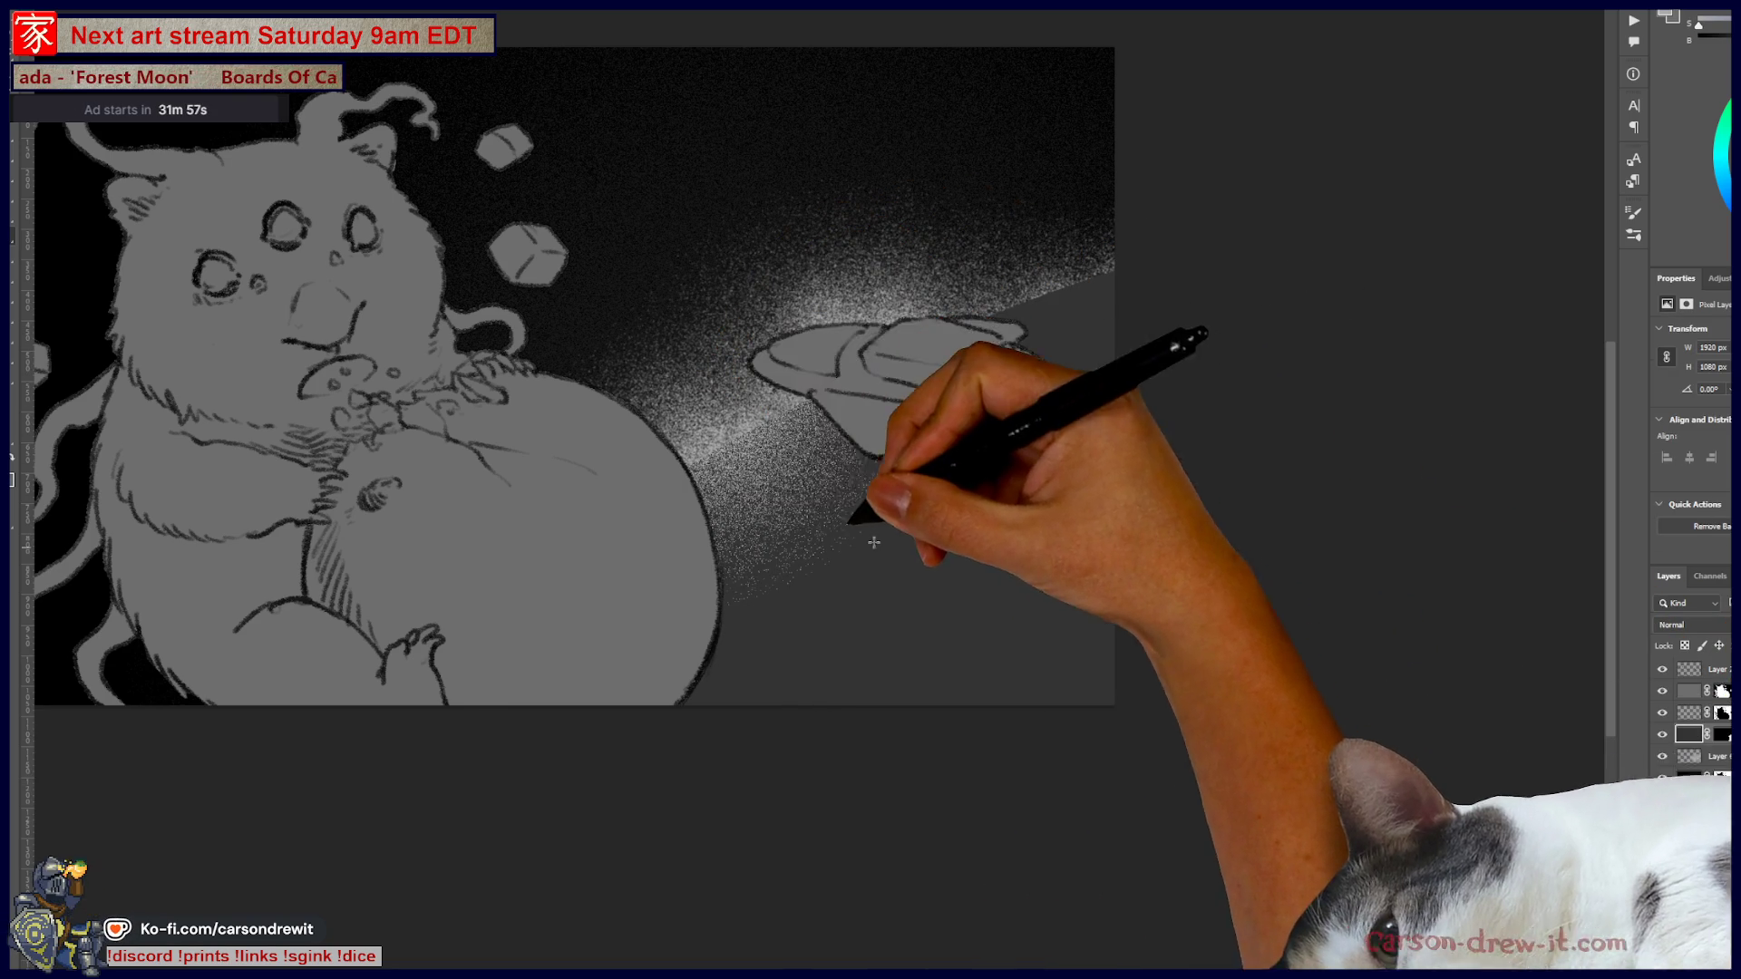
{"action": "left_click_drag", "start_coordinate": [716, 454], "coordinate": [753, 472]}
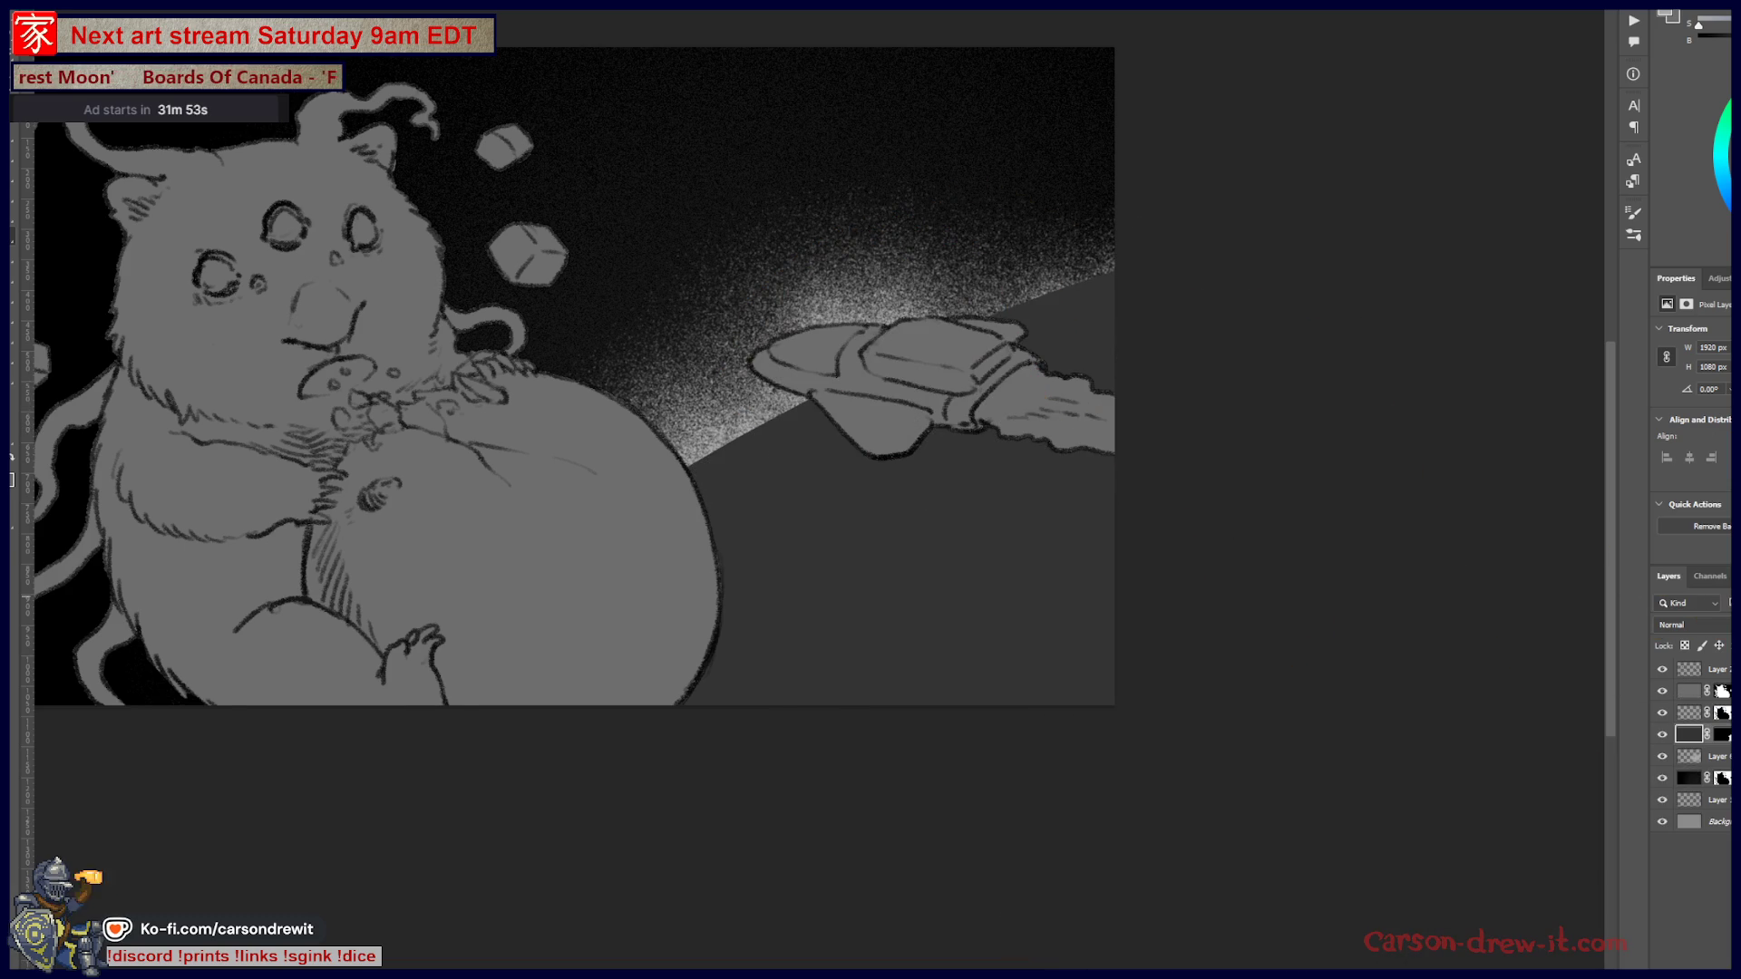
{"action": "key", "text": "ctrl+u"}
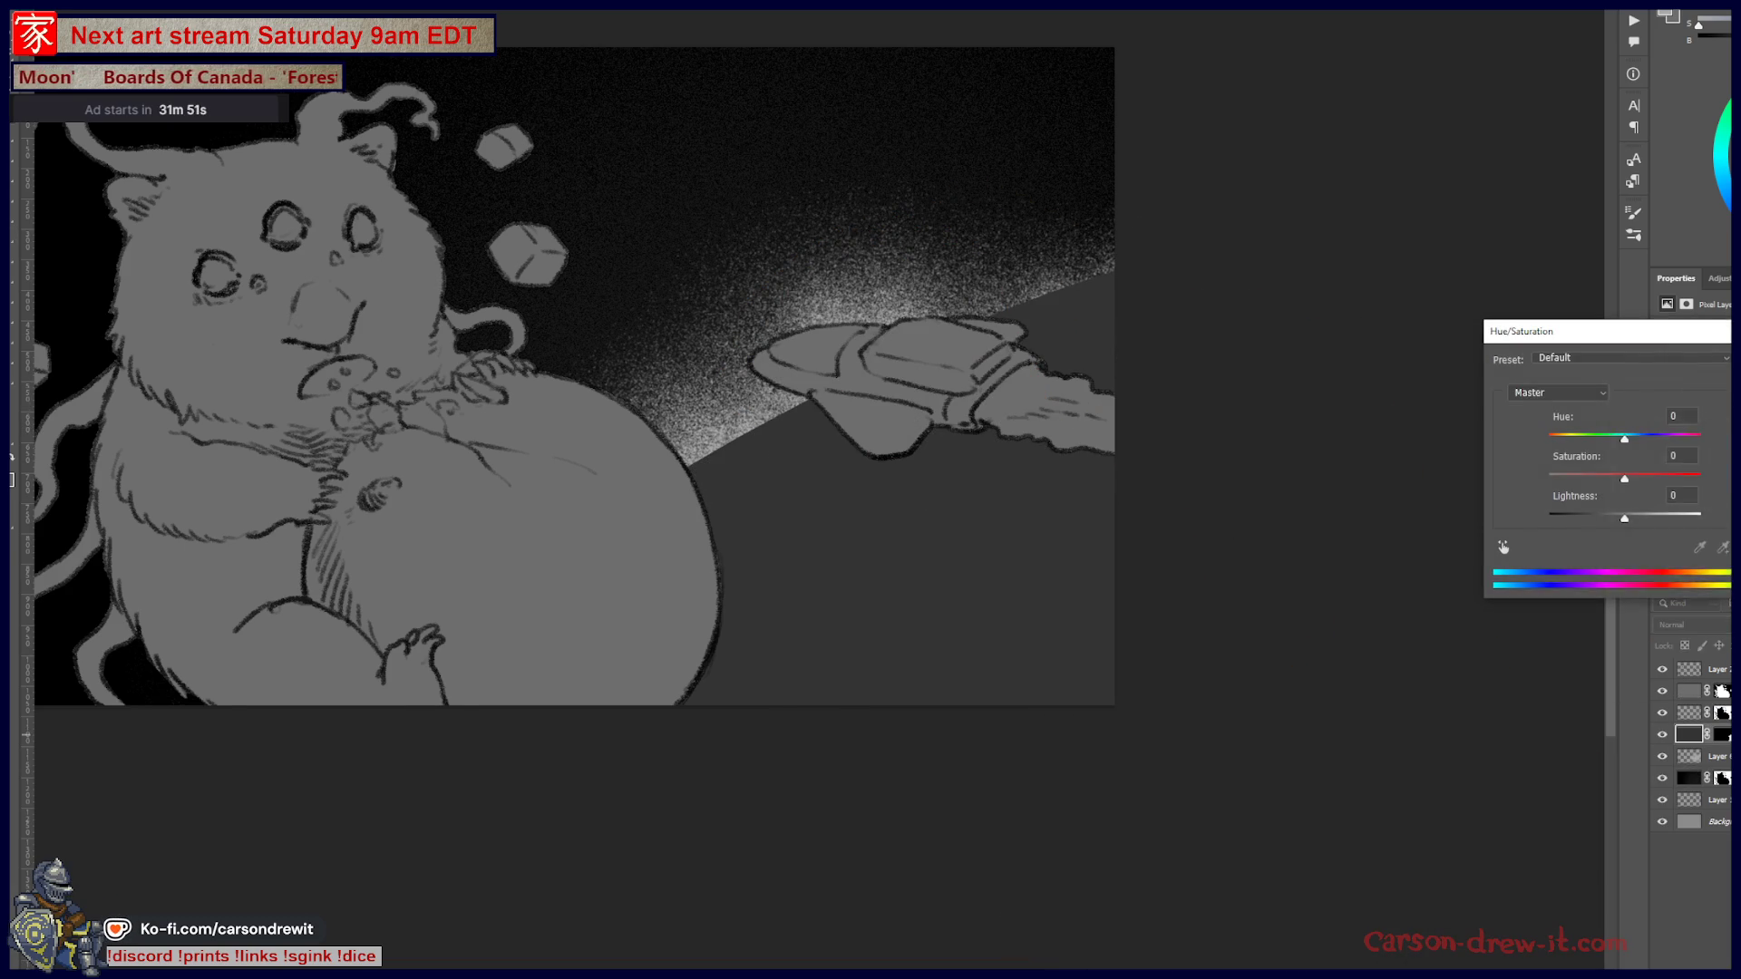
Raise Lightness by +23 to brighten the dark sky, then add grainy texture to the grey ground
{"action": "left_click", "coordinate": [1642, 517]}
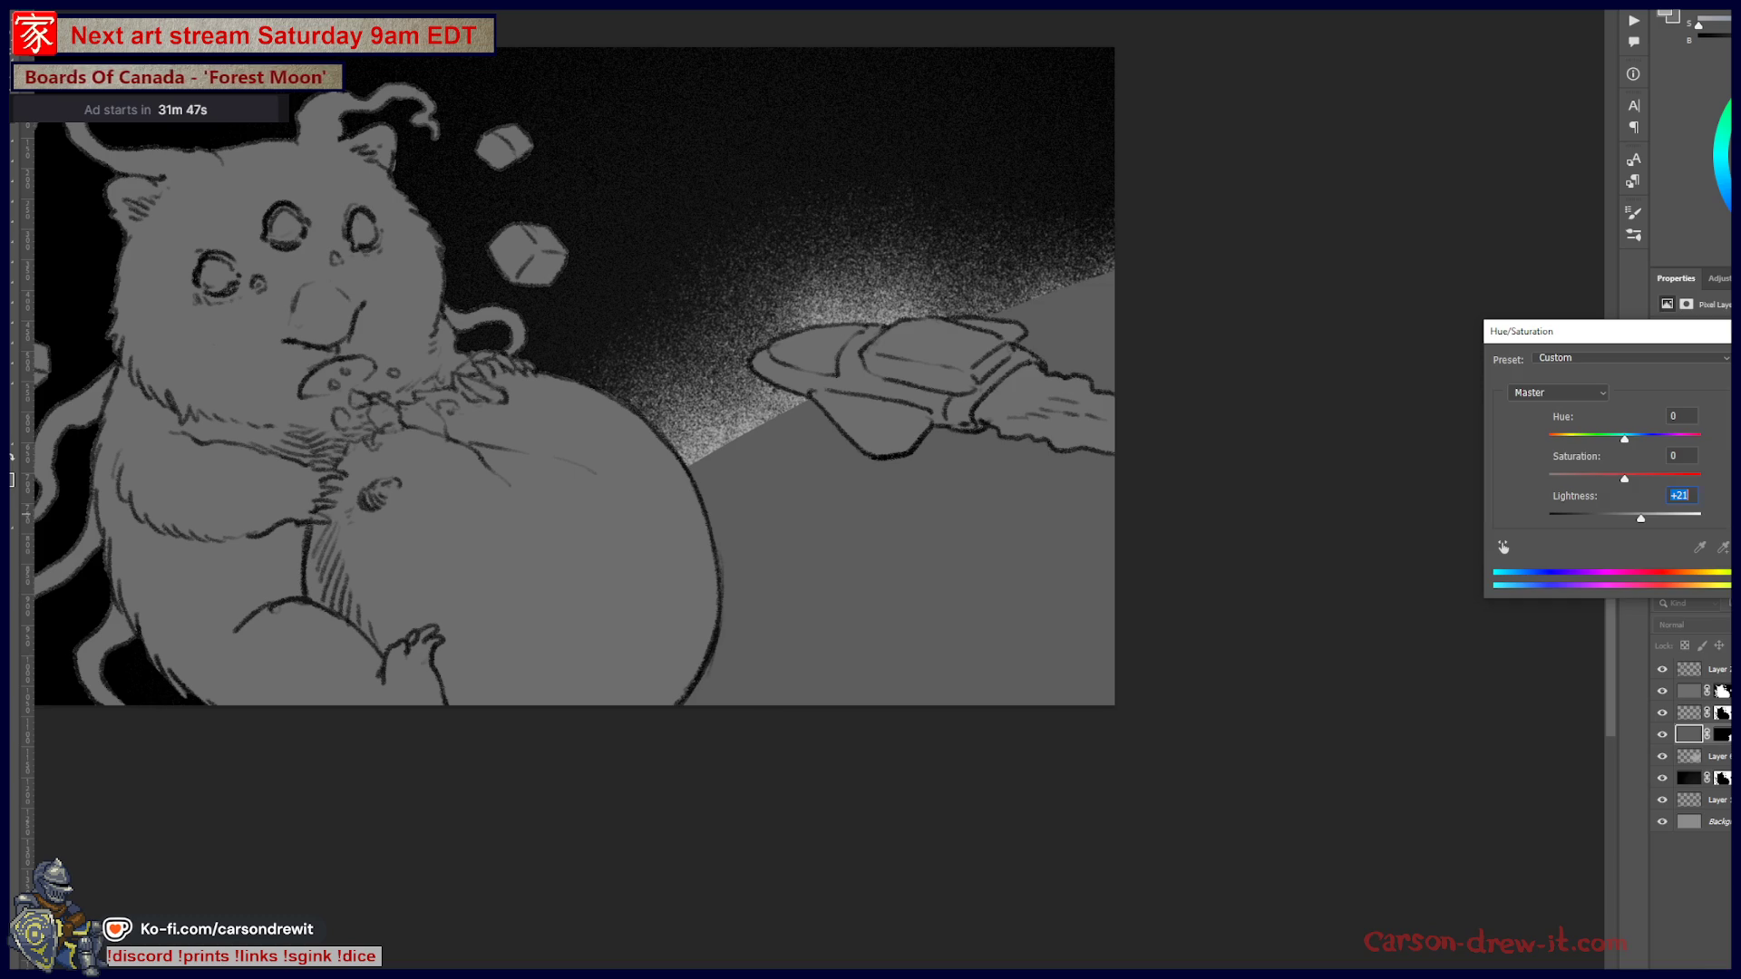
{"action": "key", "text": "Return"}
{"action": "left_click", "coordinate": [1003, 132], "text": "alt"}
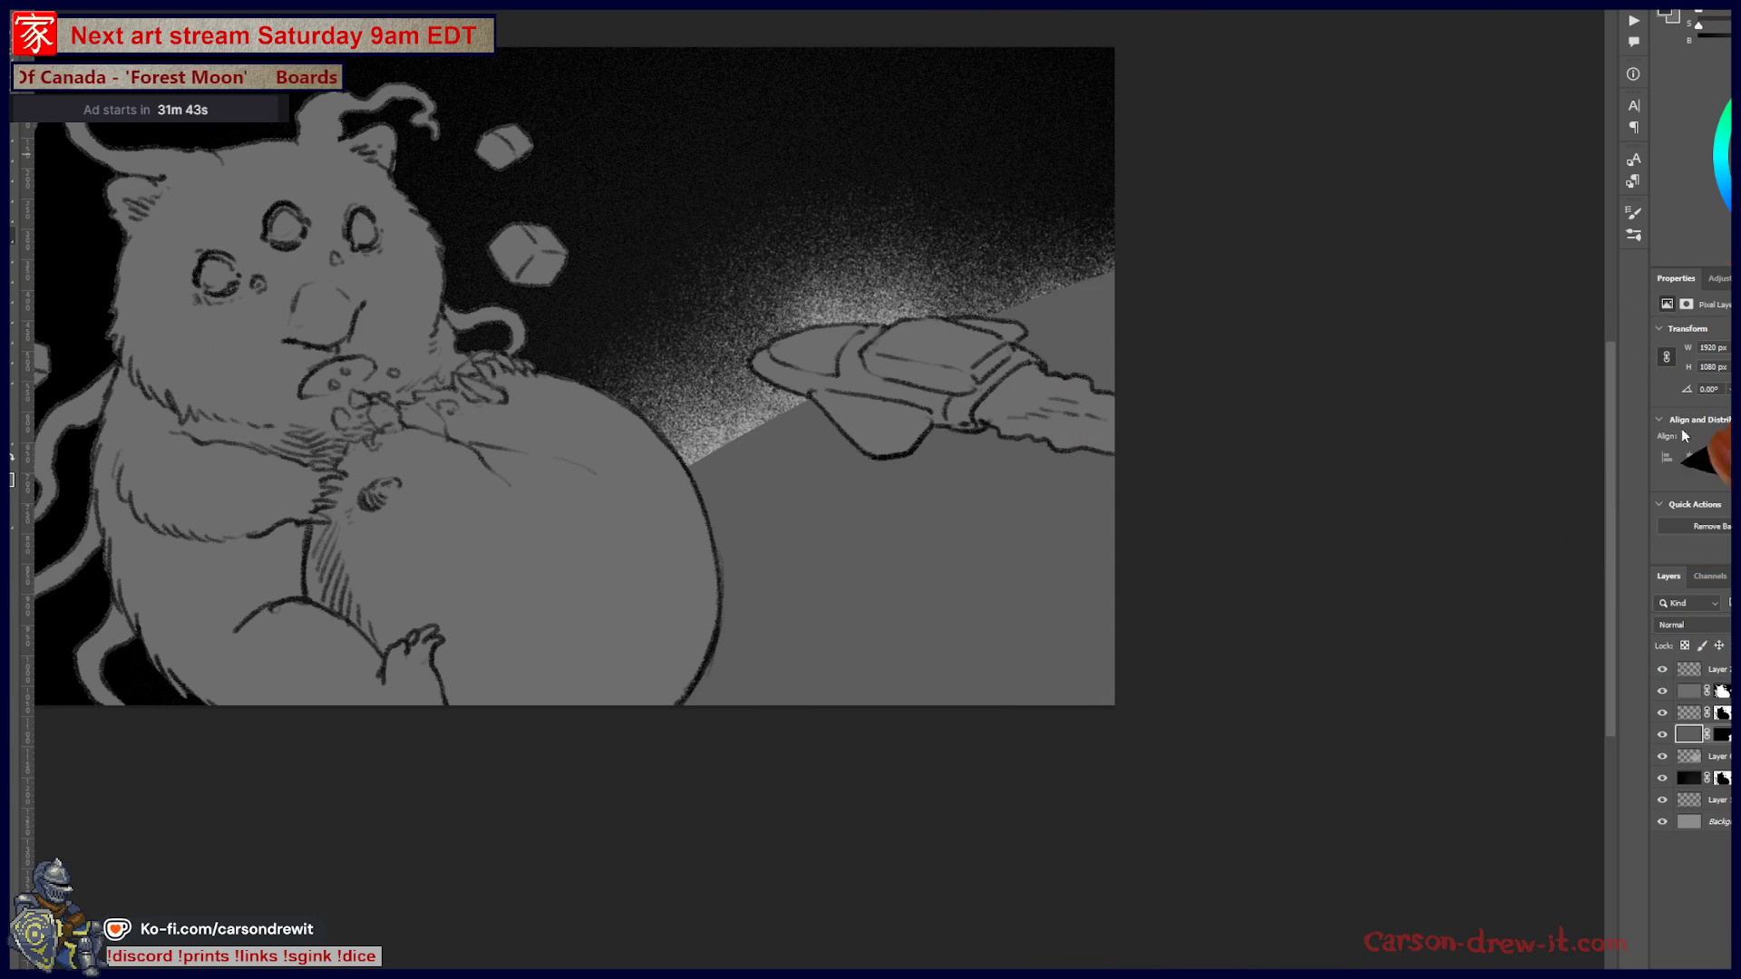
{"action": "left_click_drag", "start_coordinate": [862, 399], "coordinate": [1079, 698]}
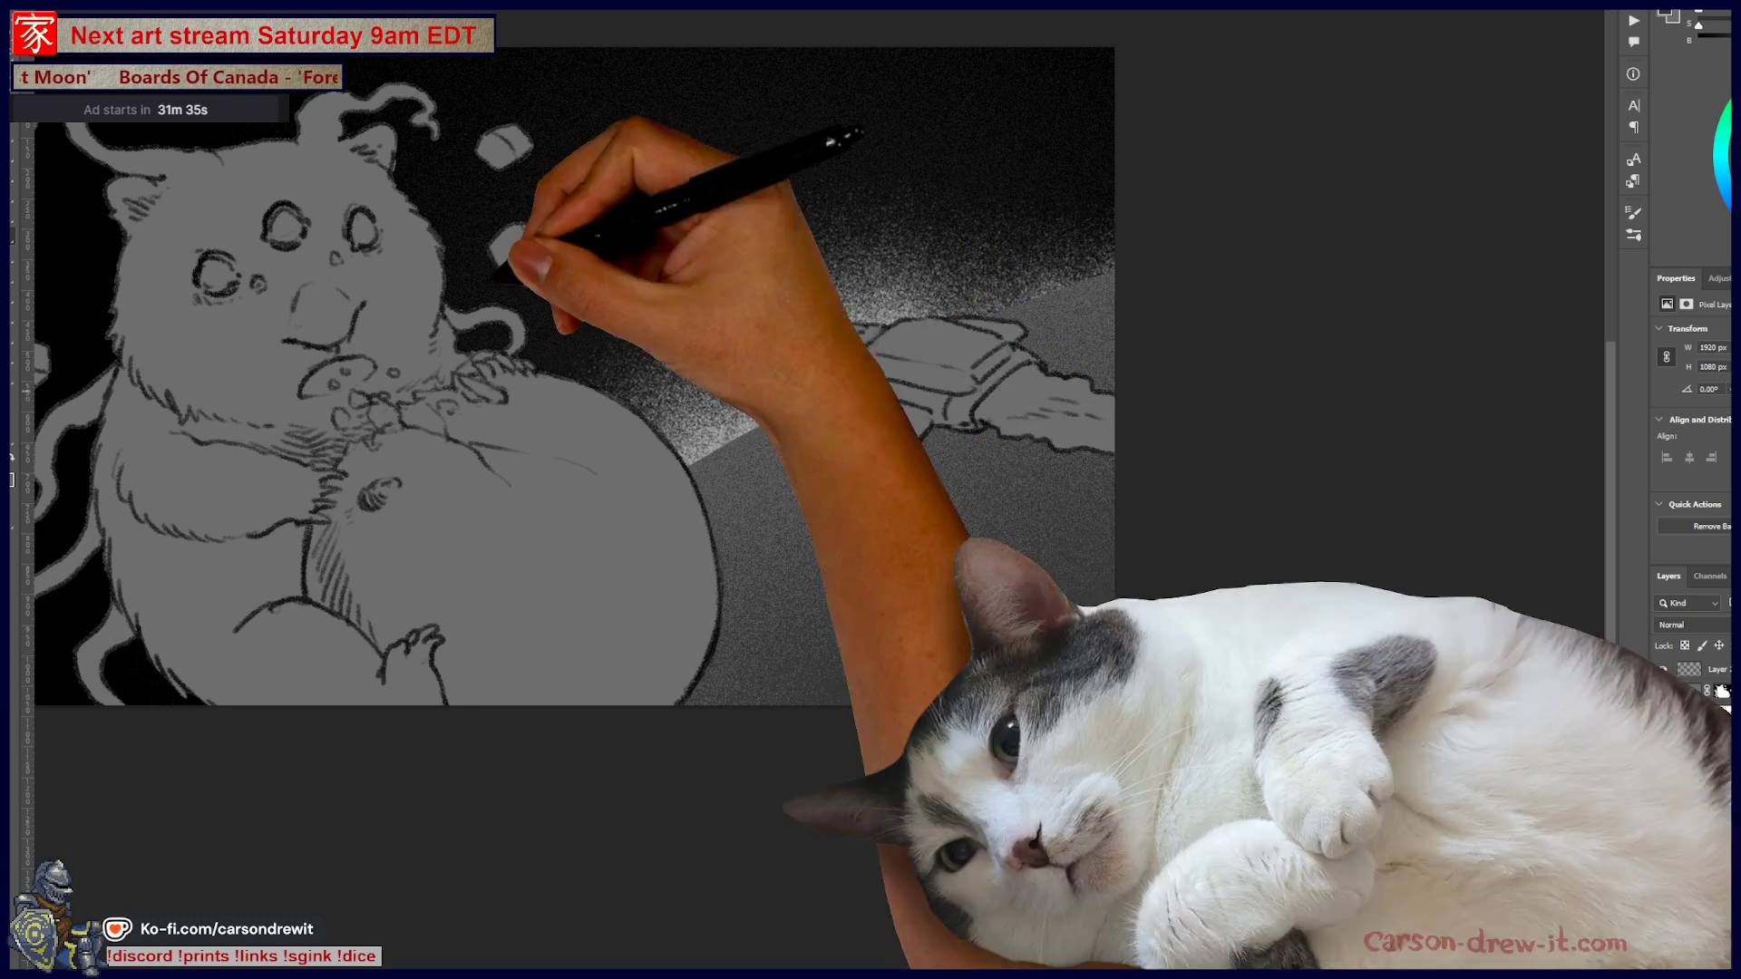
{"action": "scroll", "coordinate": [866, 474], "scroll_direction": "down", "scroll_amount": 3}
Move the saucer to the tip of the beam and enlarge it slightly
{"action": "scroll", "coordinate": [789, 556], "scroll_direction": "up", "scroll_amount": 1}
{"action": "left_click_drag", "start_coordinate": [789, 556], "coordinate": [992, 526]}
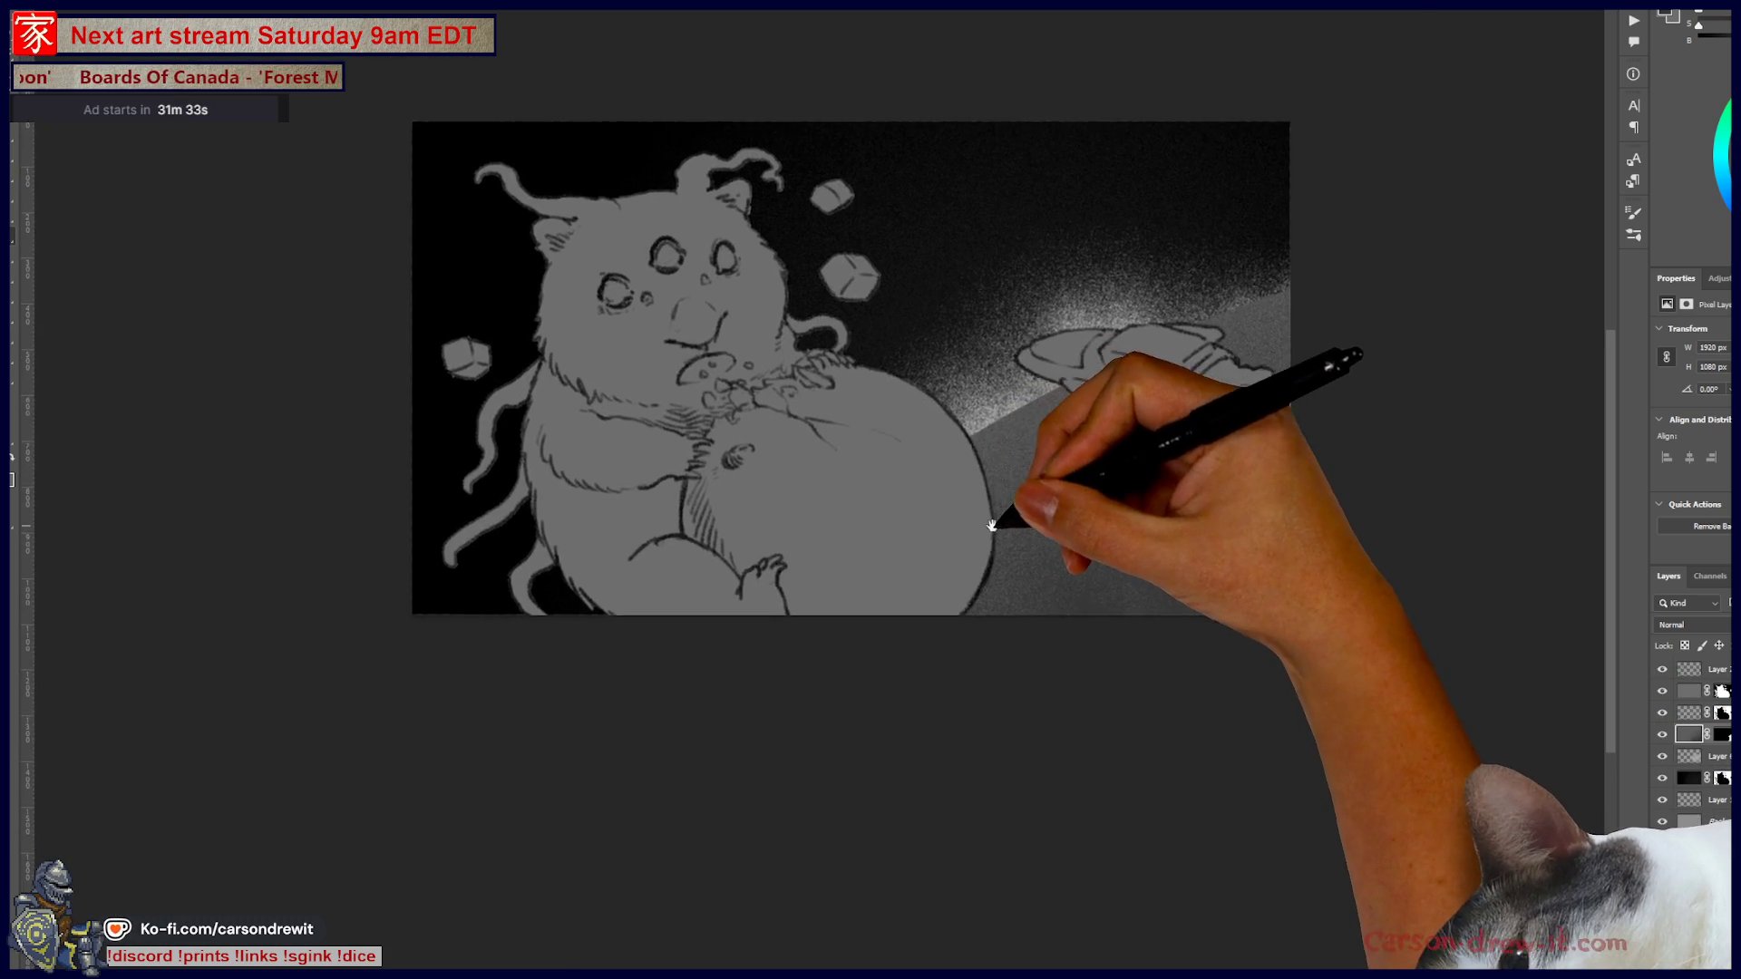
{"action": "scroll", "coordinate": [993, 526], "scroll_direction": "up", "scroll_amount": 2}
{"action": "left_click_drag", "start_coordinate": [1139, 563], "coordinate": [894, 575]}
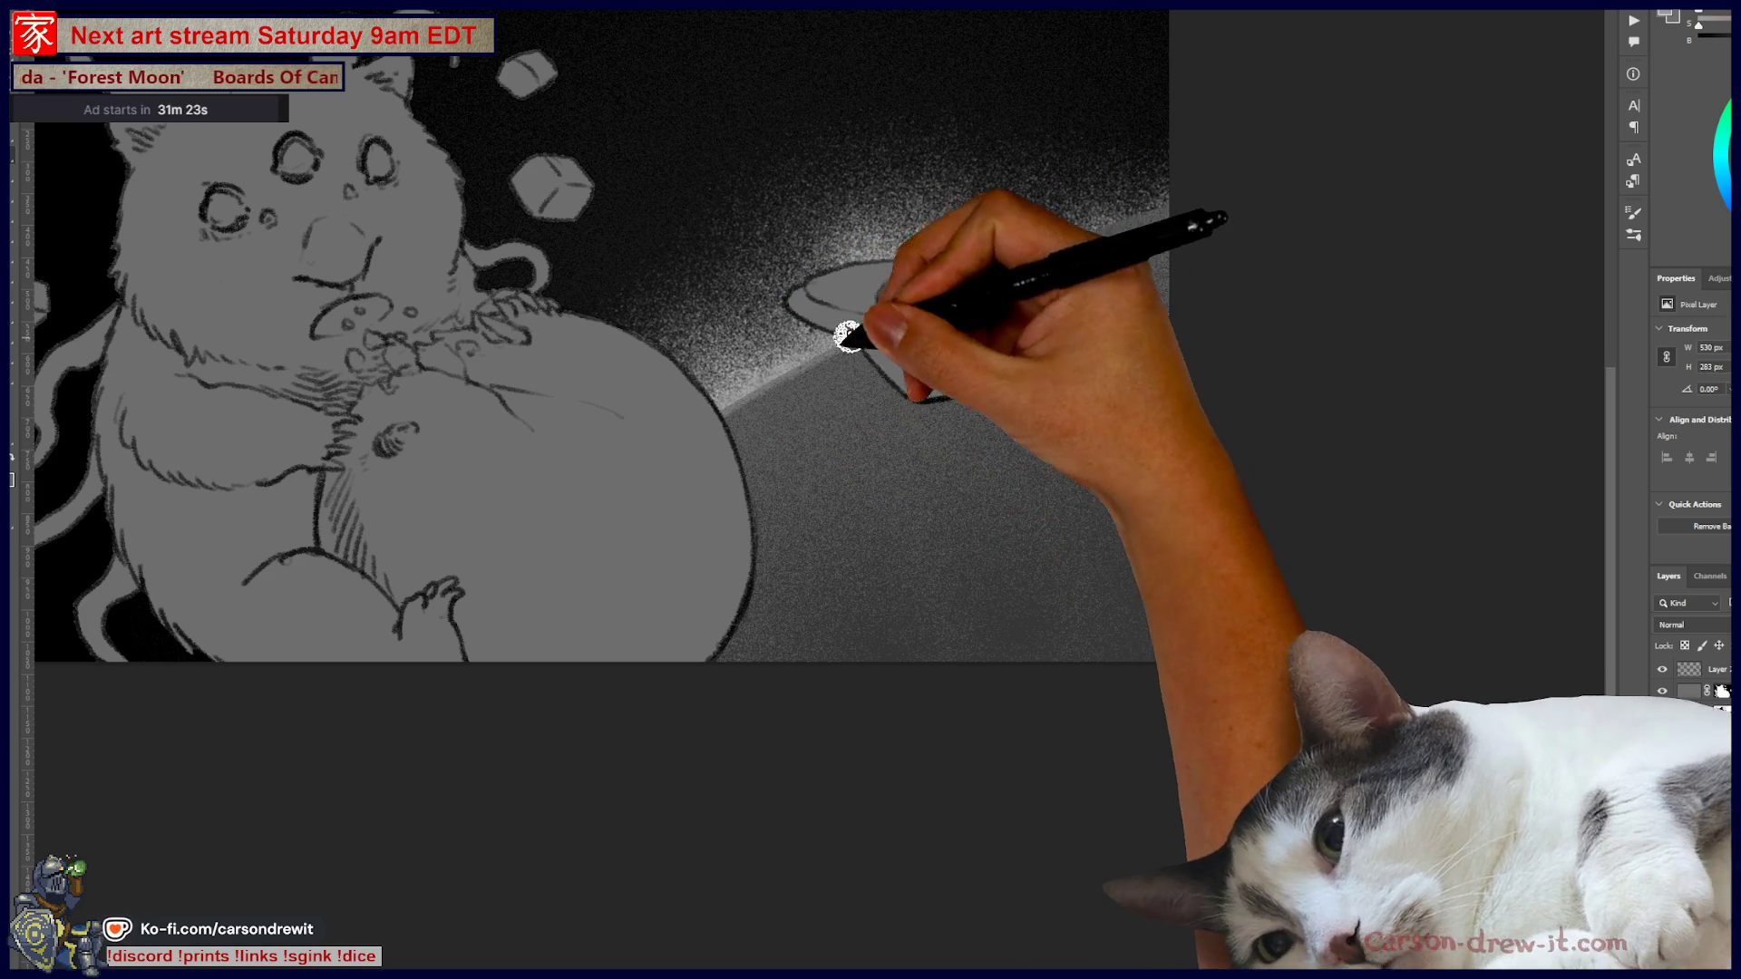
{"action": "left_click_drag", "start_coordinate": [708, 416], "coordinate": [830, 339]}
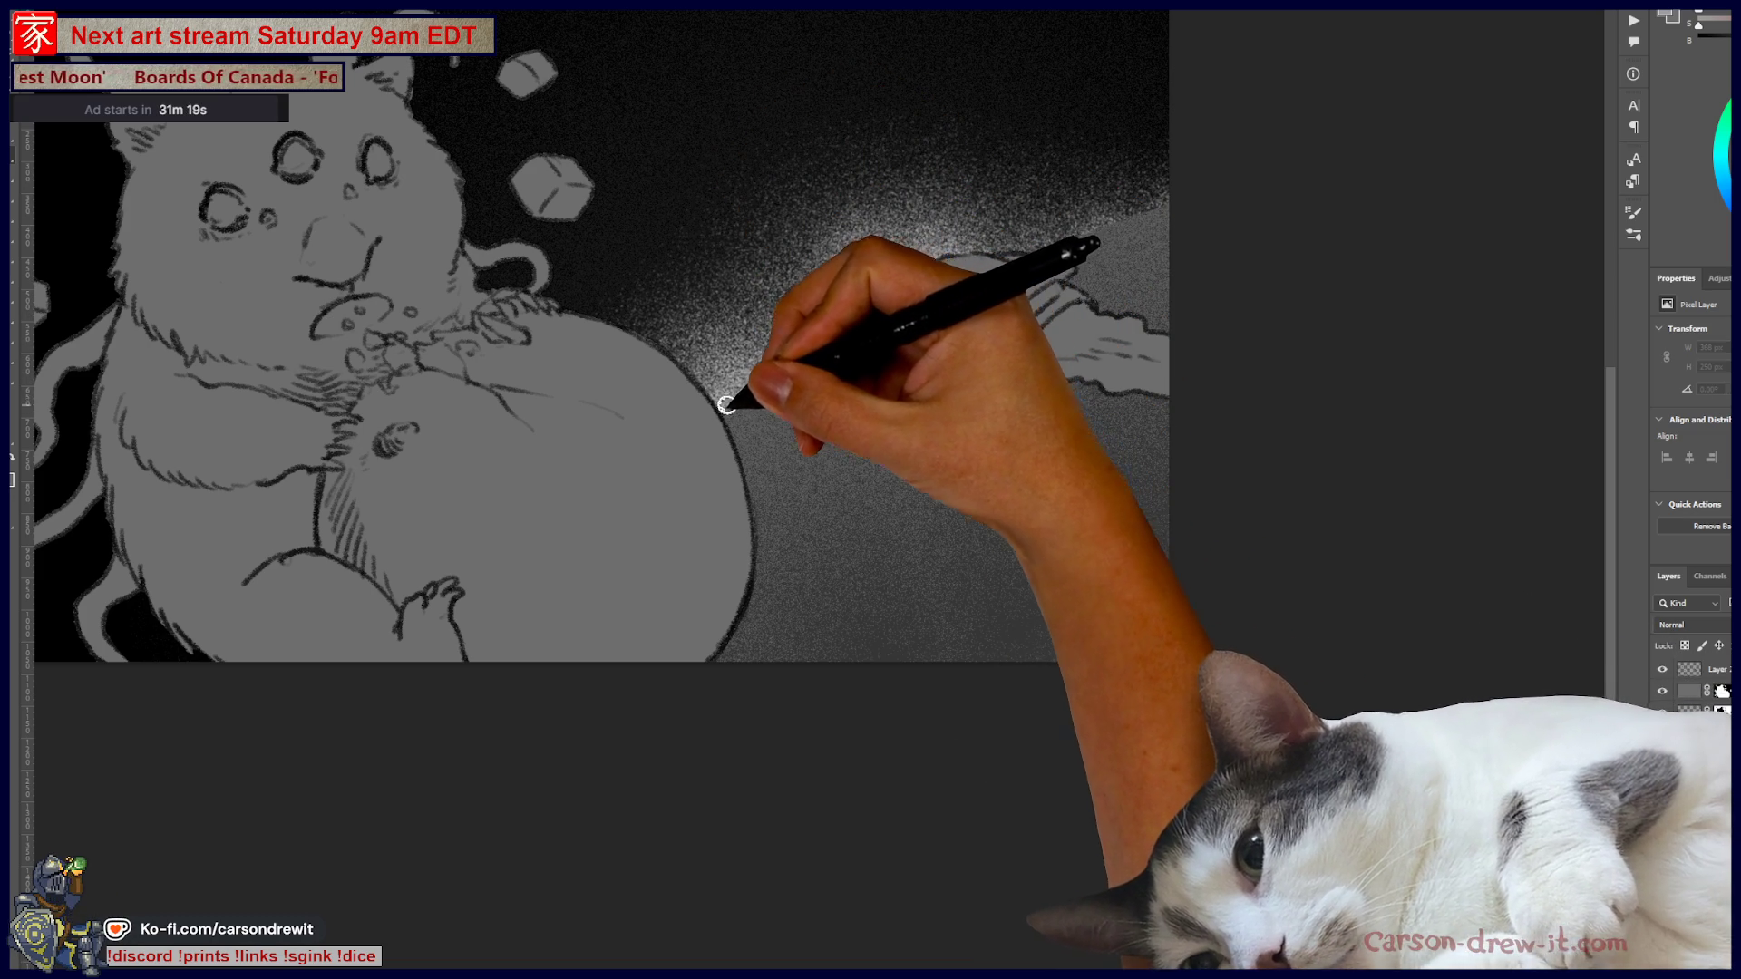
{"action": "left_click_drag", "start_coordinate": [1014, 266], "coordinate": [1205, 182]}
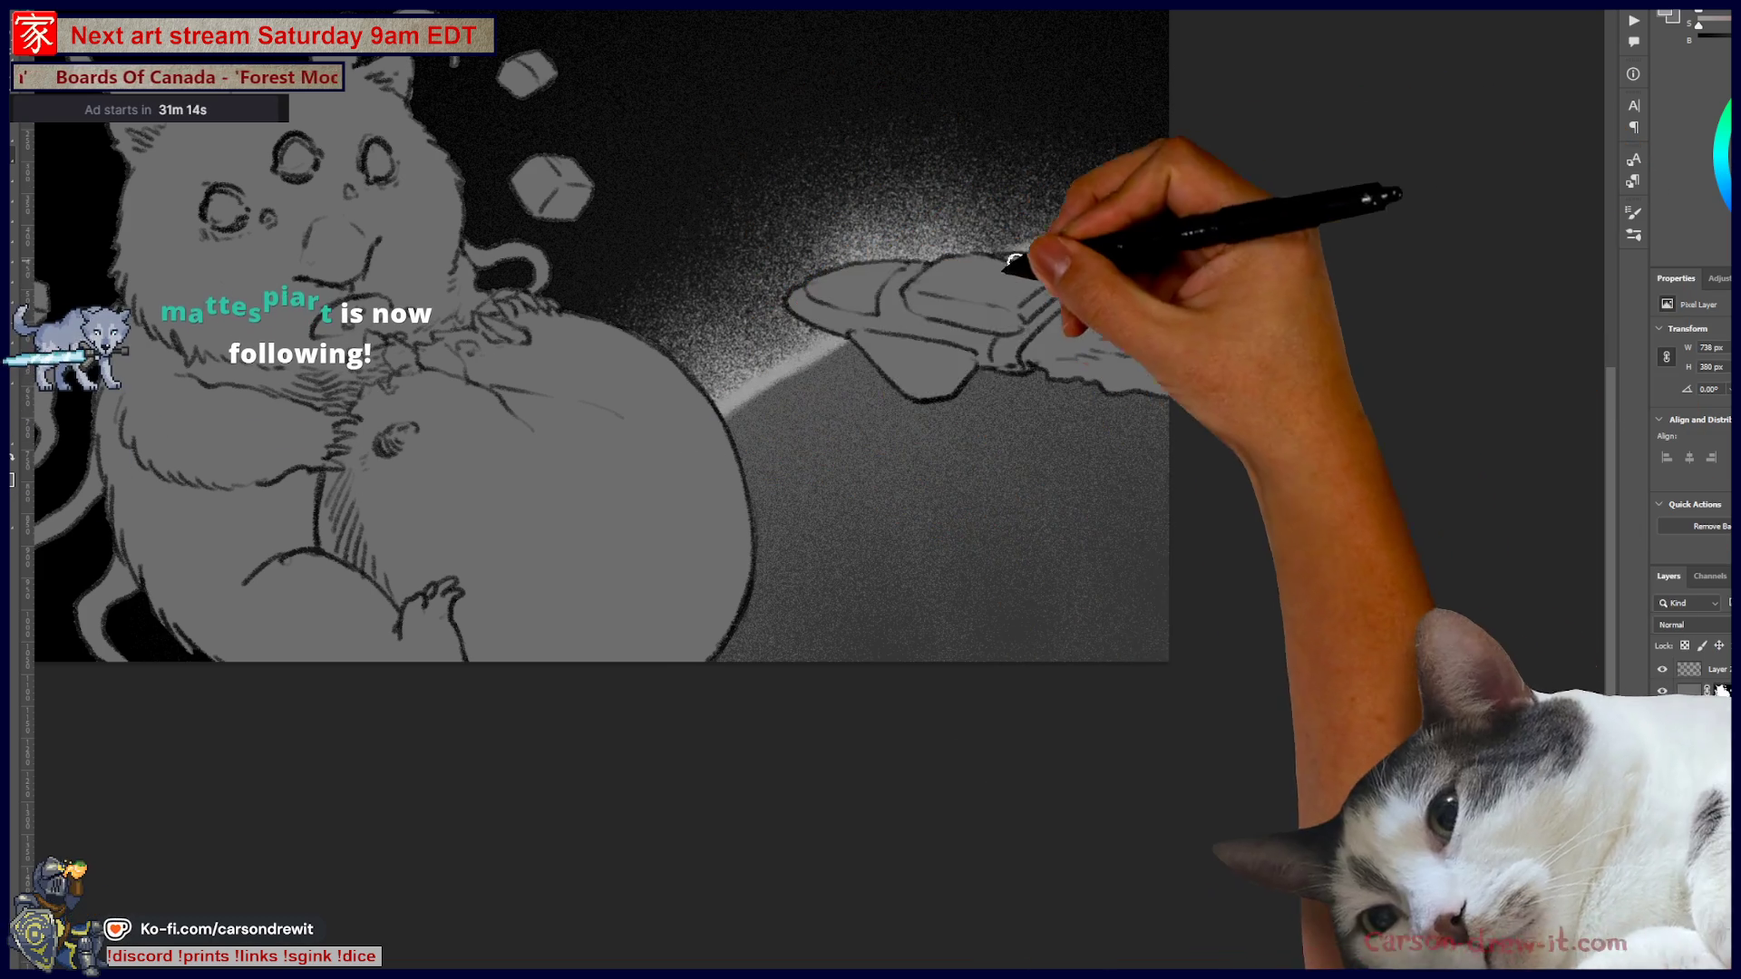
{"action": "mouse_move", "coordinate": [789, 368]}
{"action": "left_mouse_down"}
{"action": "mouse_move", "coordinate": [889, 121]}
{"action": "mouse_move", "coordinate": [949, 85]}
{"action": "left_mouse_up"}
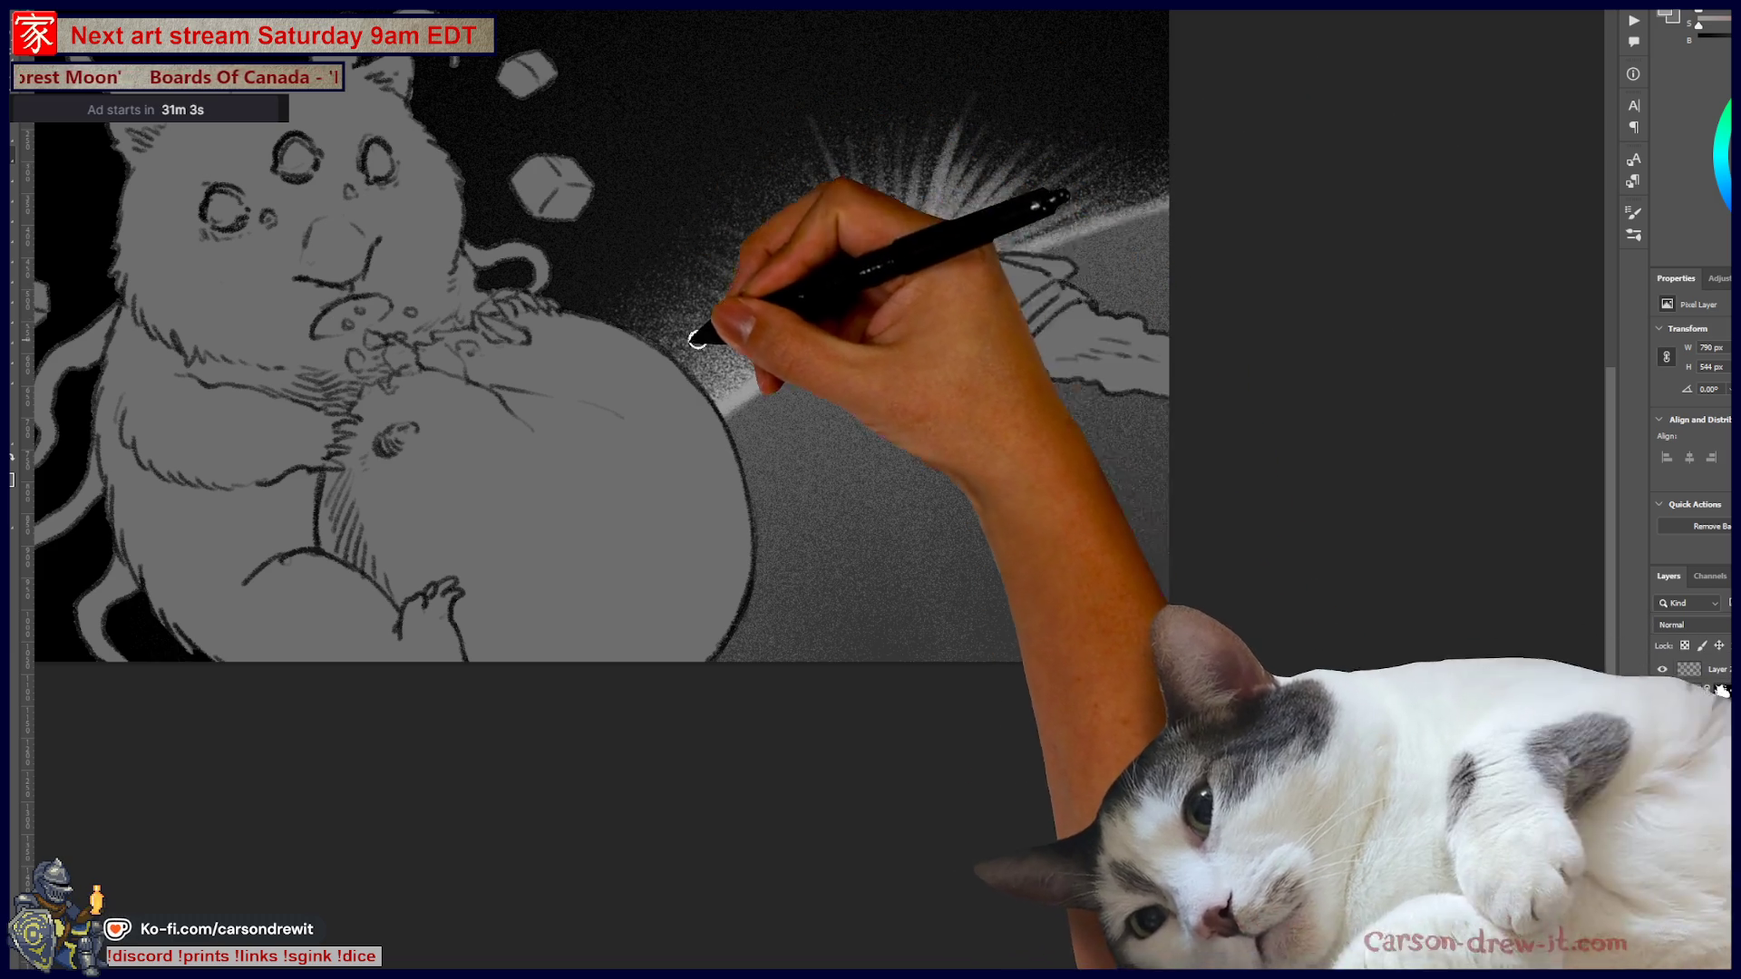
Draw spiky light rays radiating around the saucer on all sides
{"action": "left_click_drag", "start_coordinate": [753, 349], "coordinate": [827, 319]}
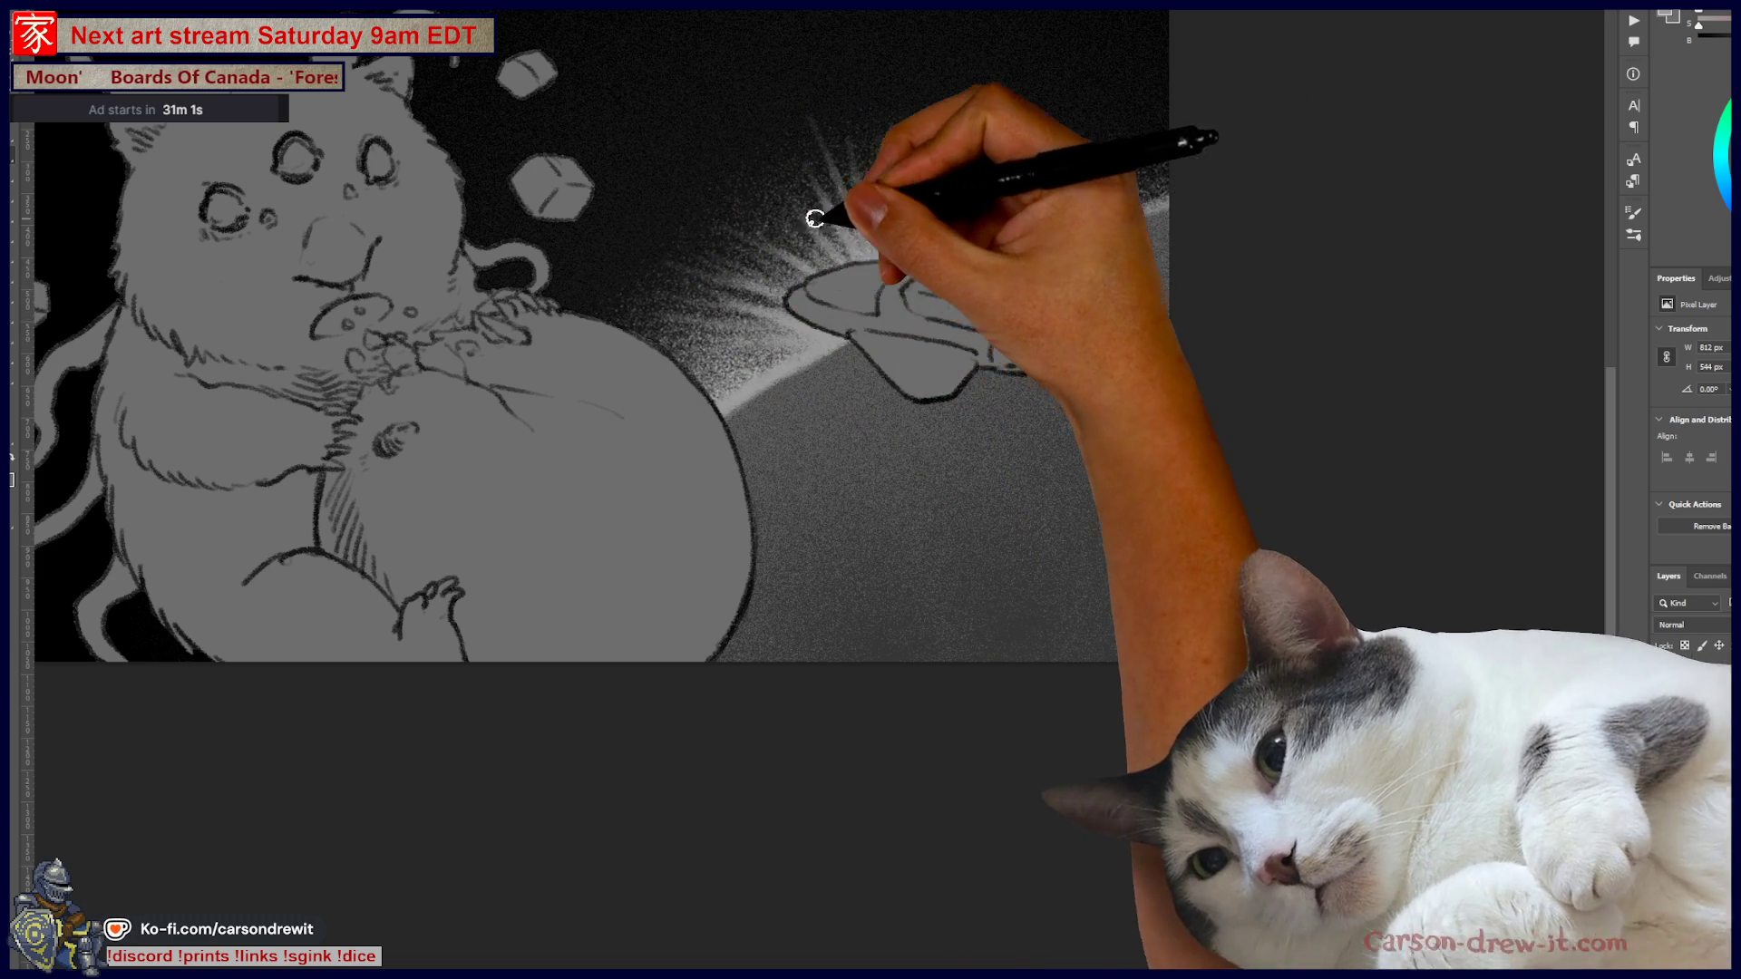
{"action": "left_click_drag", "start_coordinate": [778, 290], "coordinate": [894, 303]}
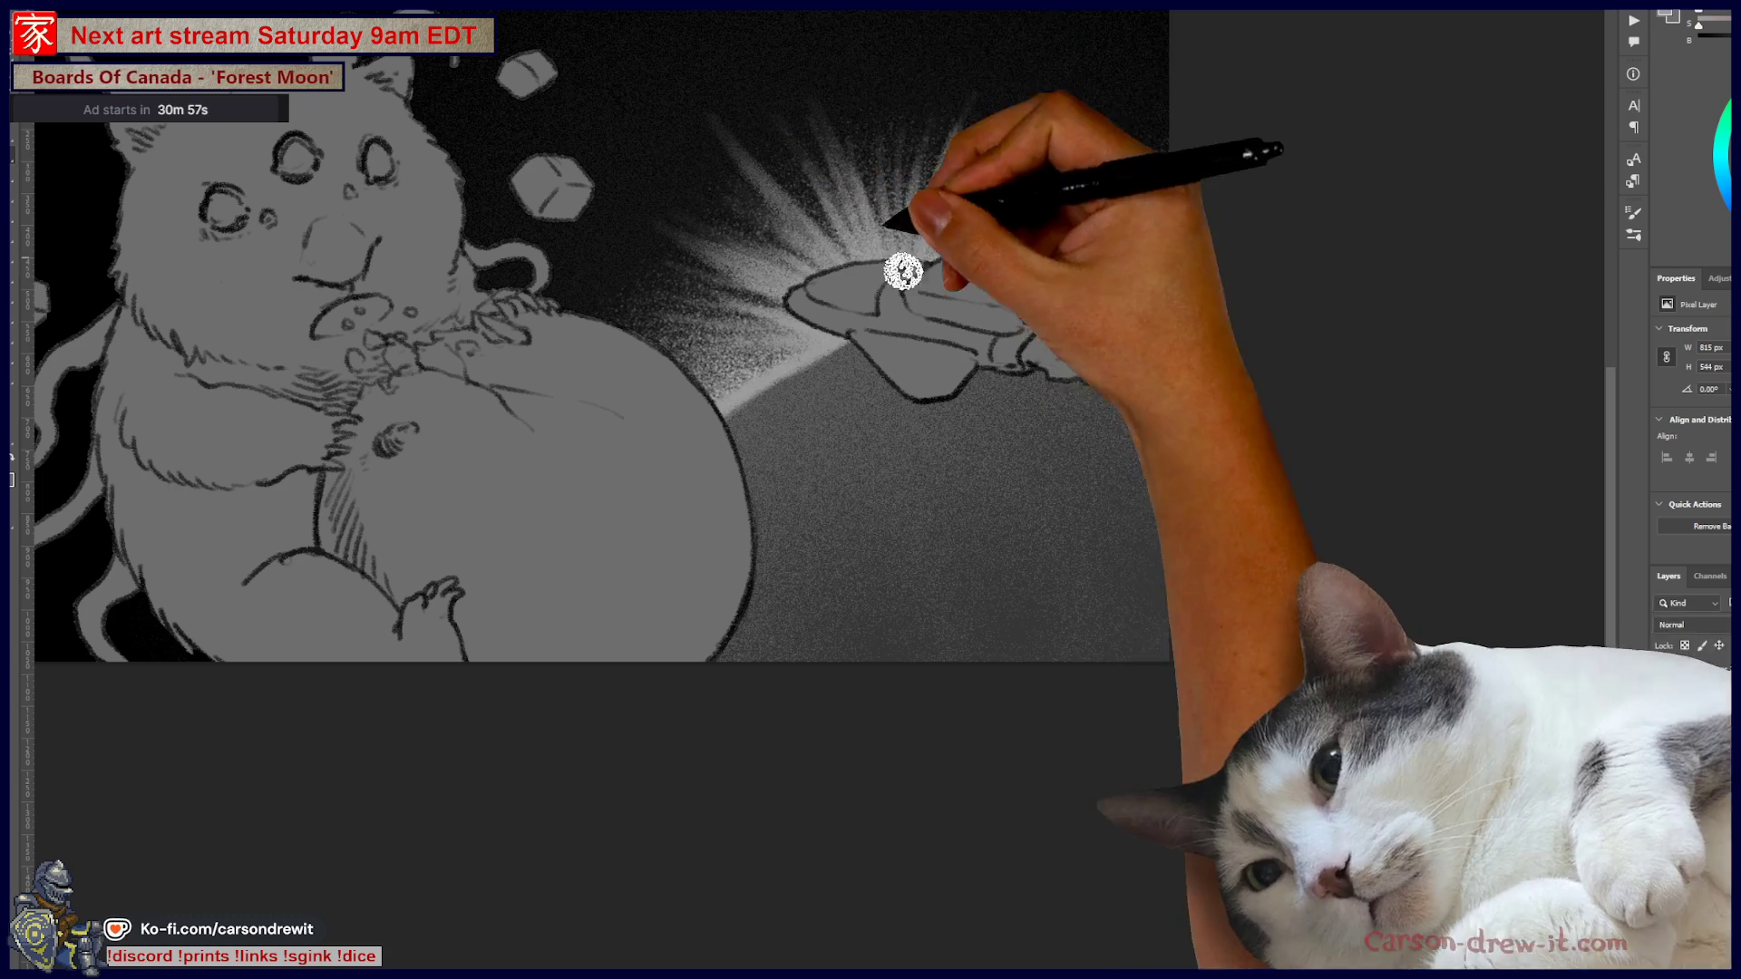
{"action": "left_click_drag", "start_coordinate": [948, 284], "coordinate": [964, 272]}
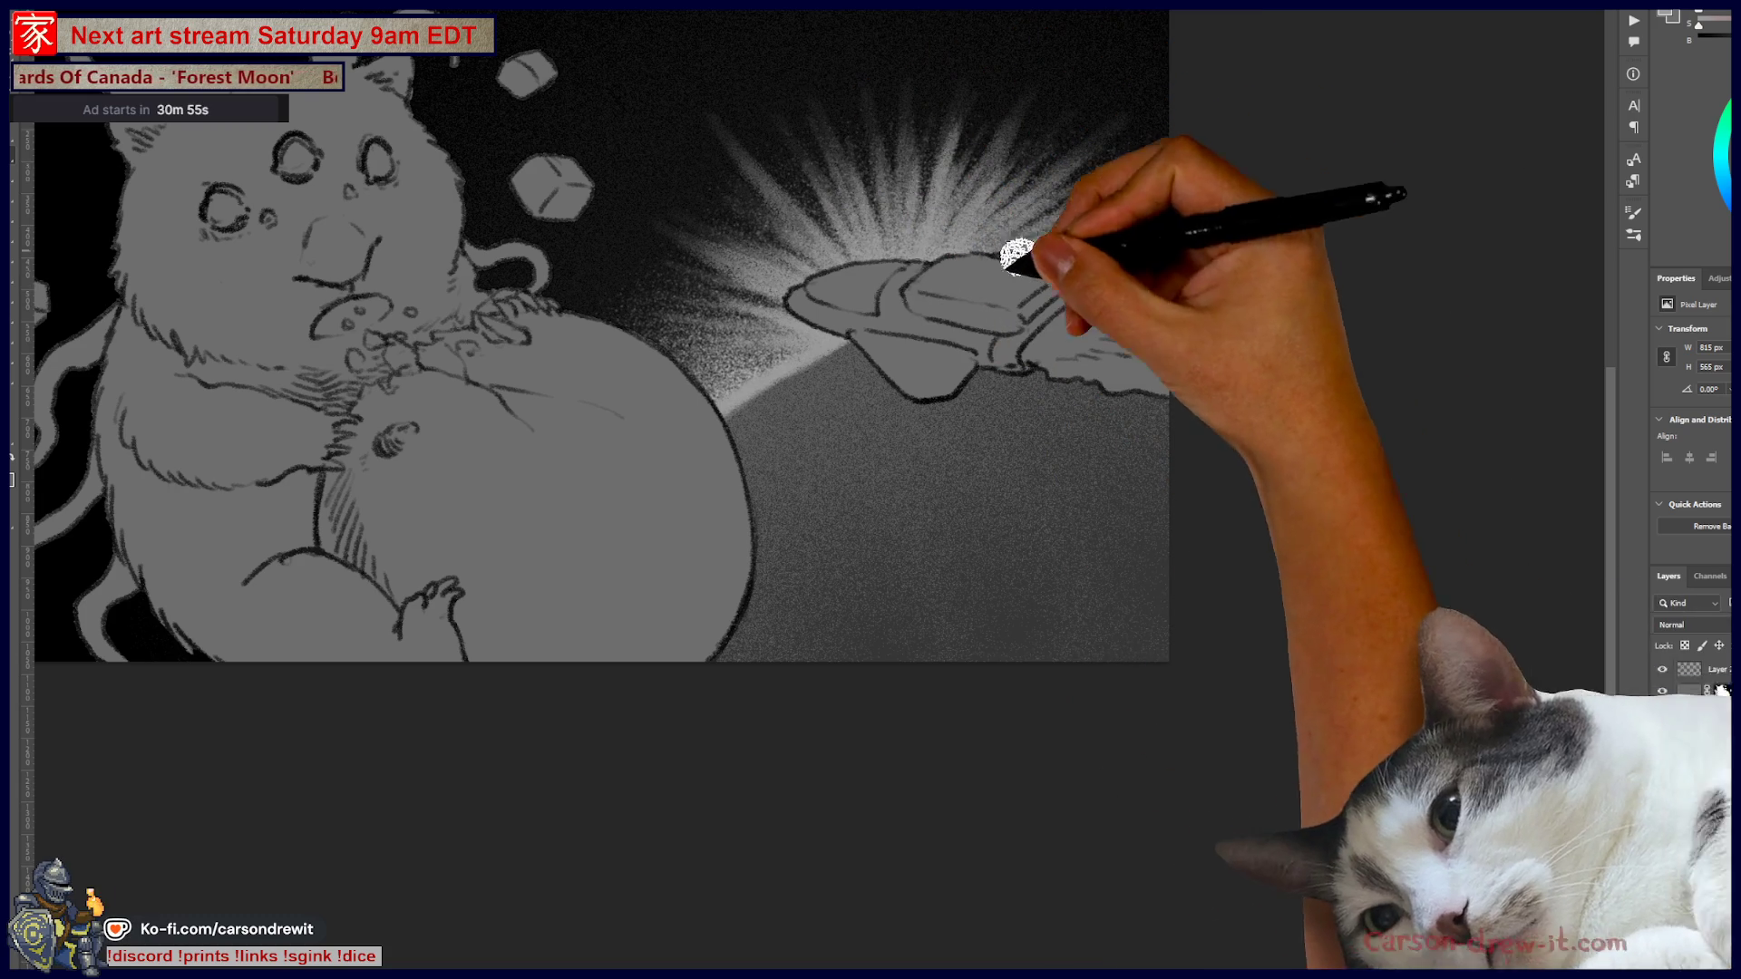
{"action": "left_click_drag", "start_coordinate": [781, 338], "coordinate": [847, 332]}
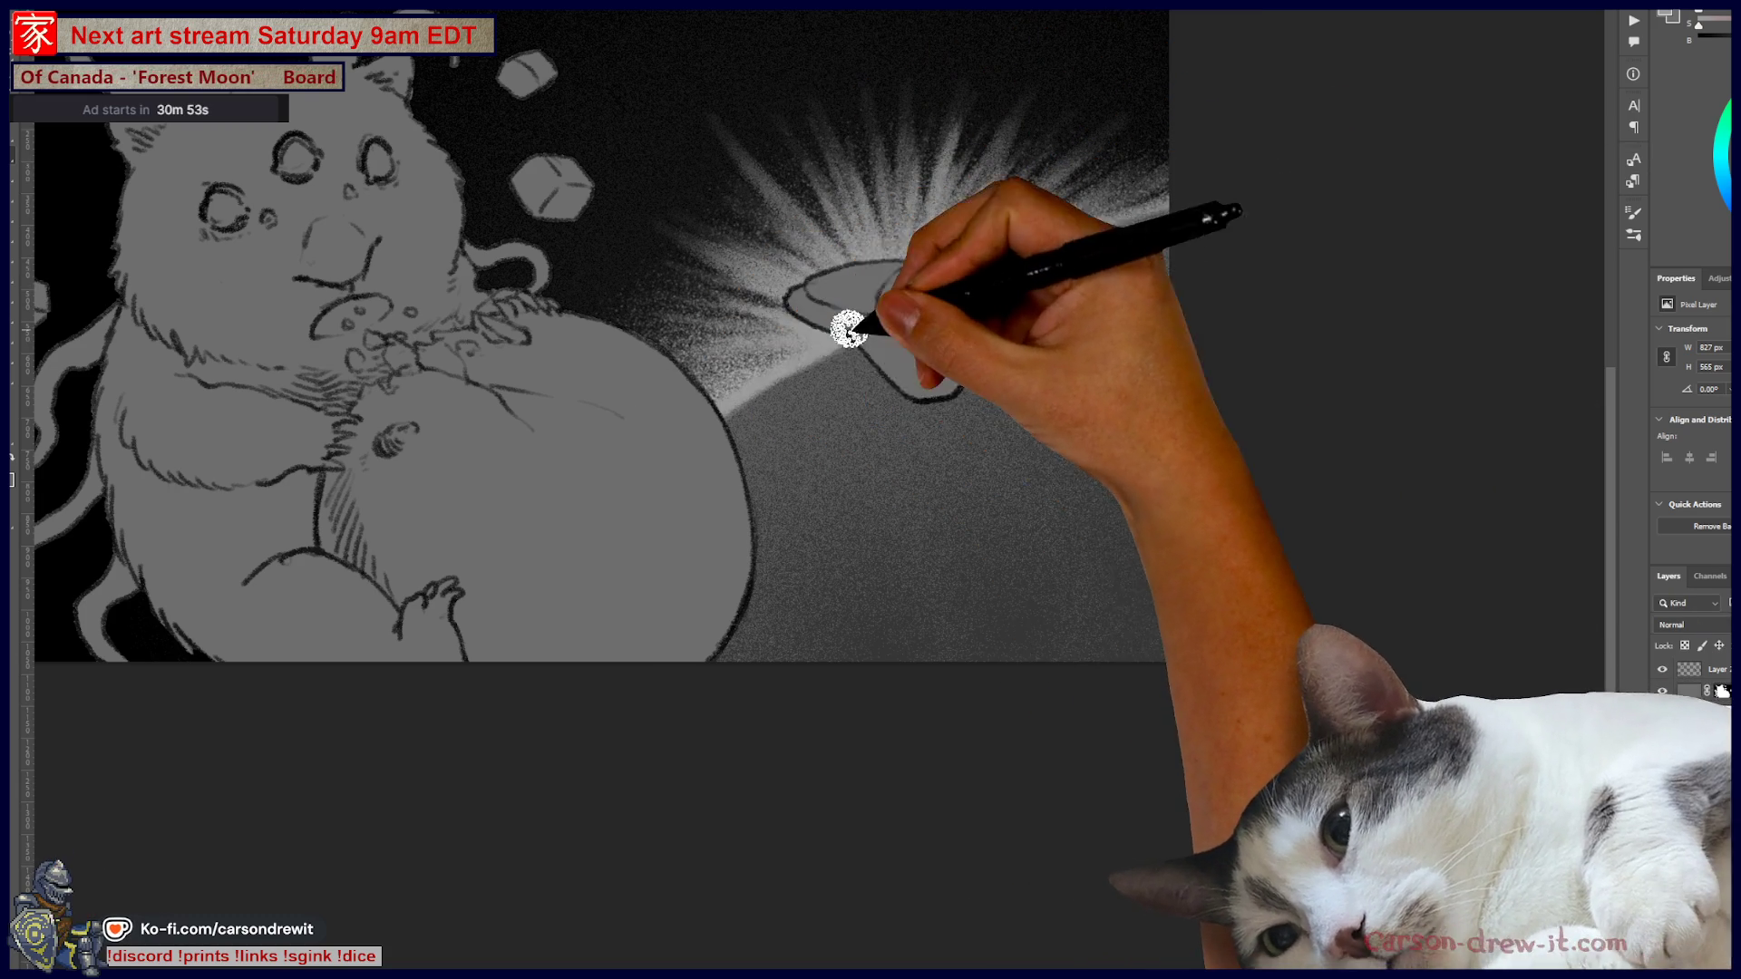
{"action": "key", "text": "ctrl+0"}
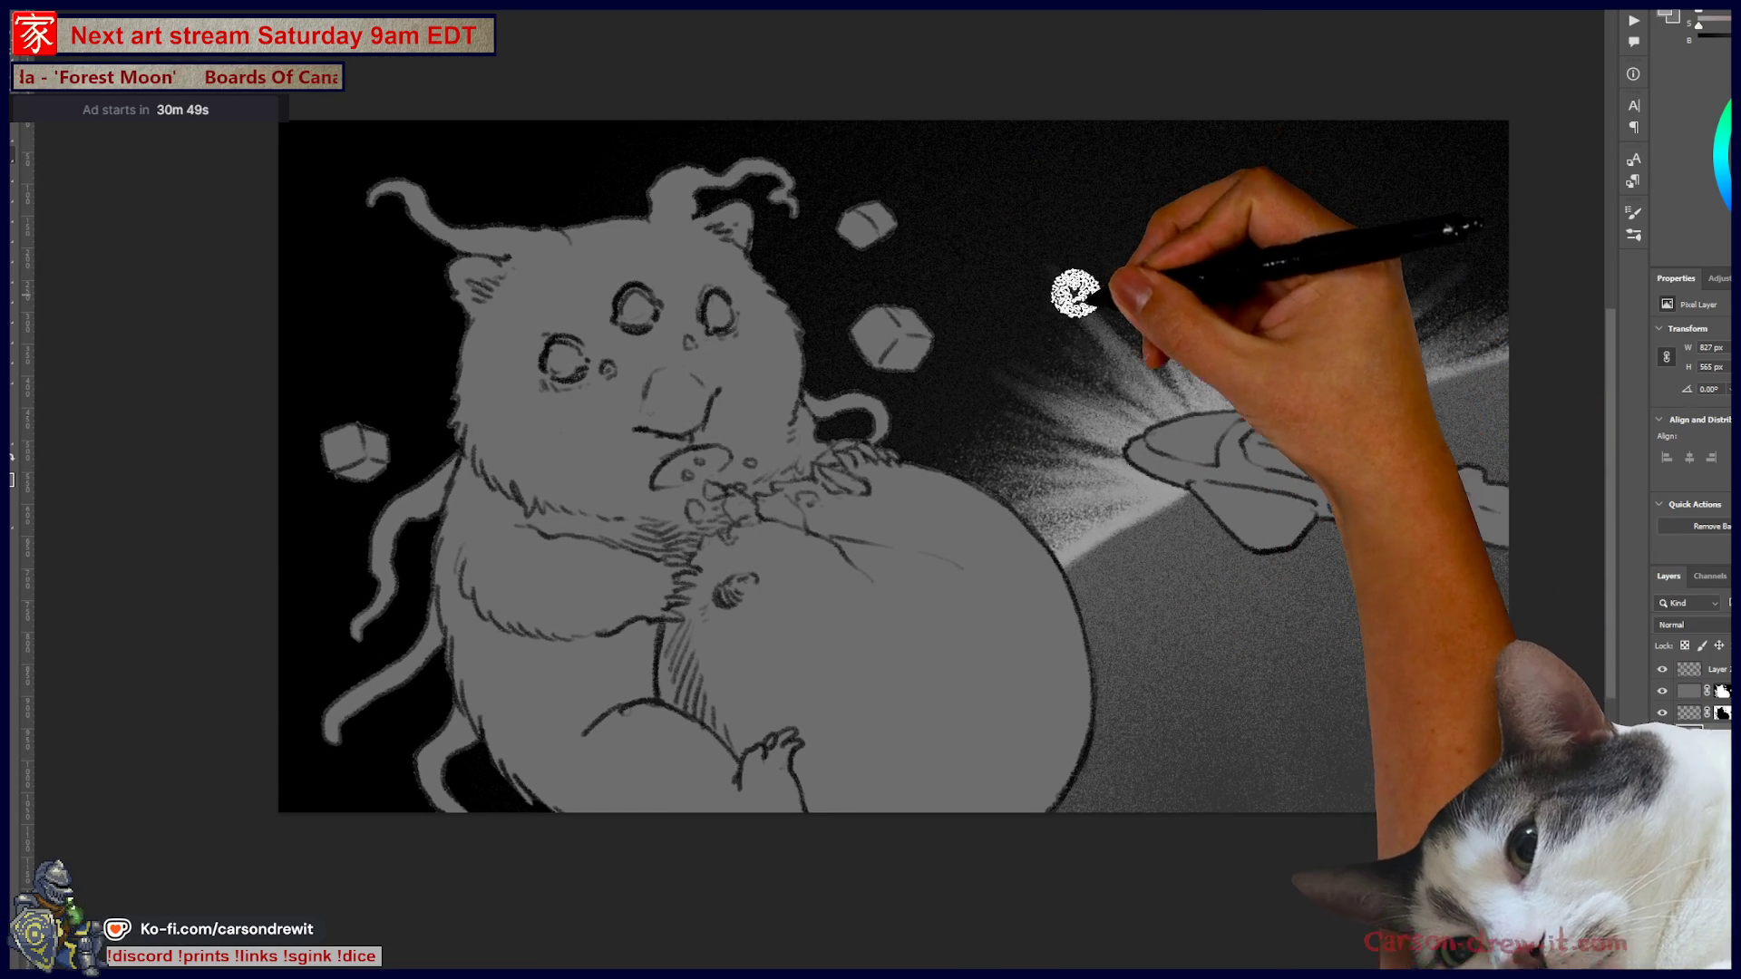
Spray bright speckle into the rays, over the saucer's glow and near the creature's back
{"action": "left_click_drag", "start_coordinate": [1088, 254], "coordinate": [1365, 436]}
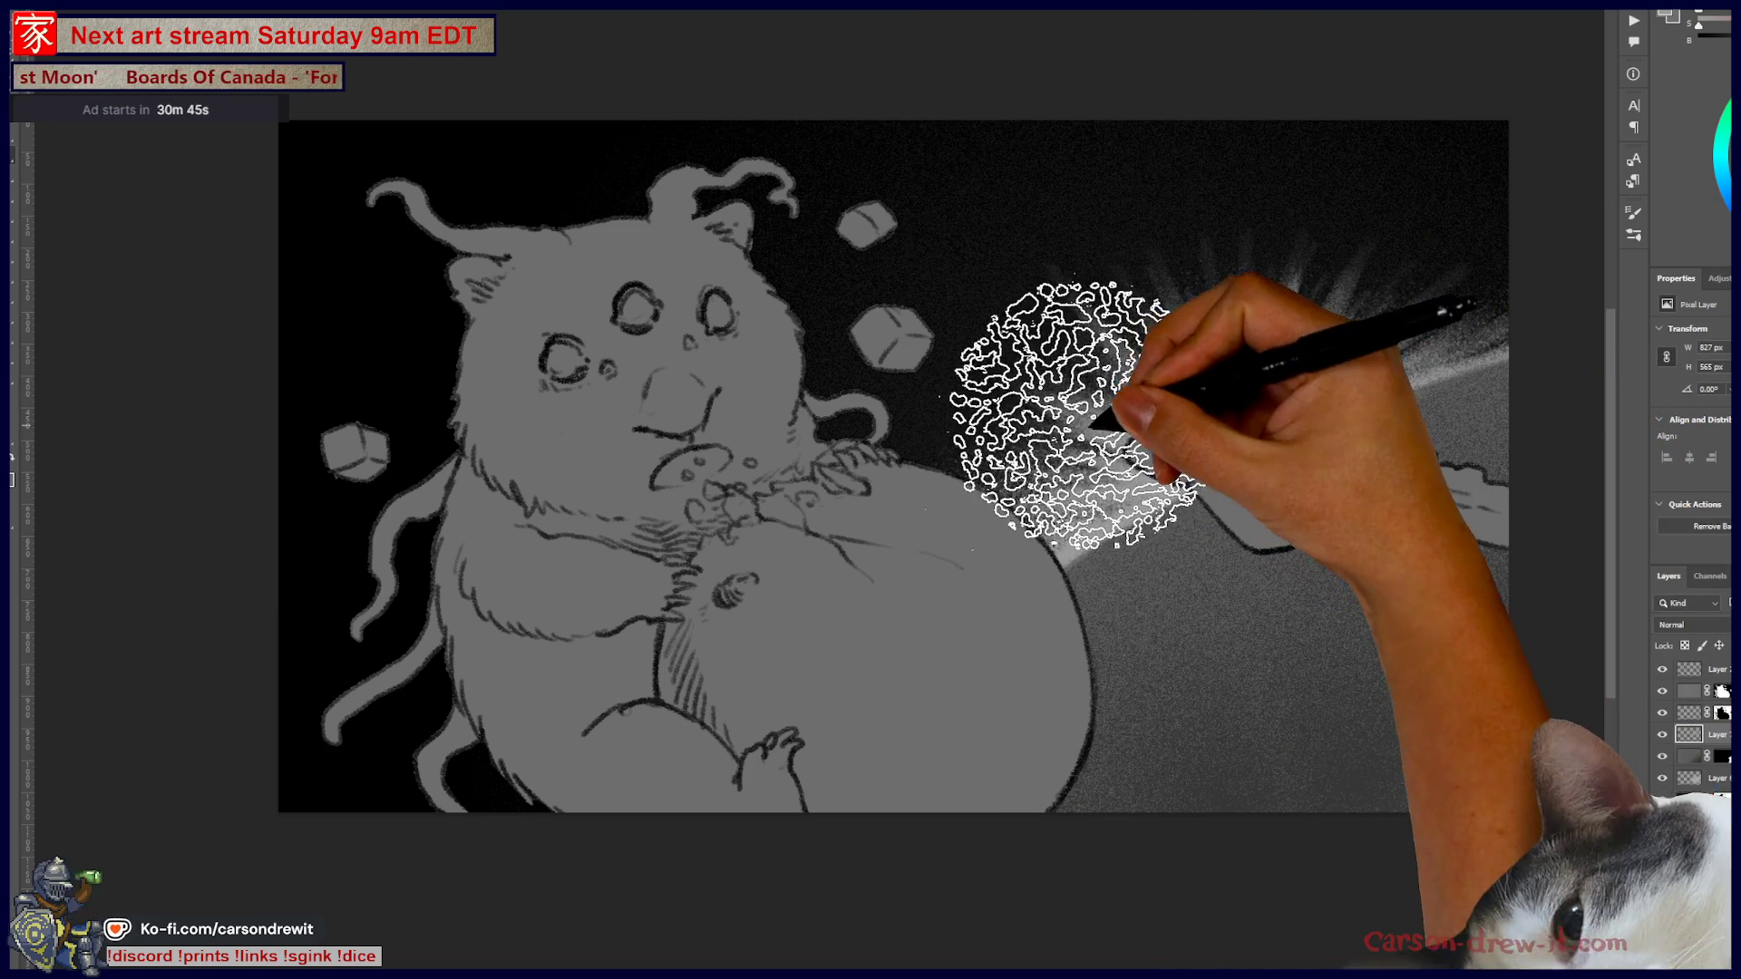
{"action": "key", "text": "bracketleft"}
{"action": "key", "text": "bracketleft"}
{"action": "key", "text": "bracketleft"}
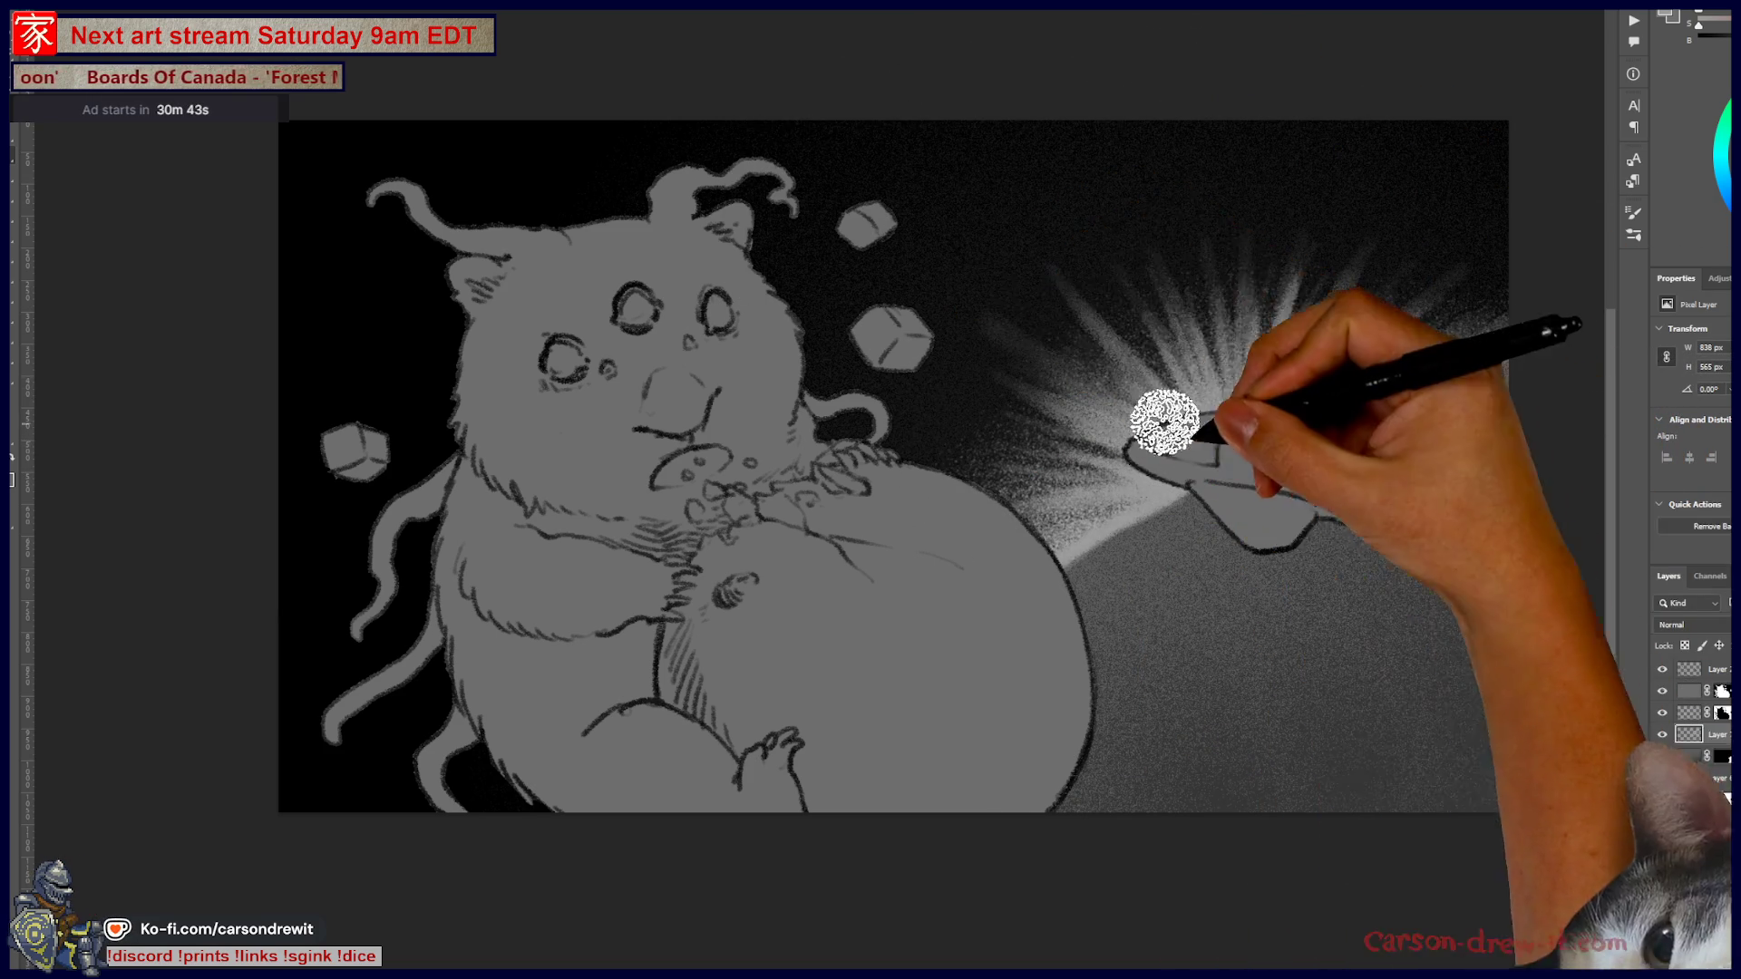
{"action": "left_click_drag", "start_coordinate": [1033, 292], "coordinate": [1049, 245]}
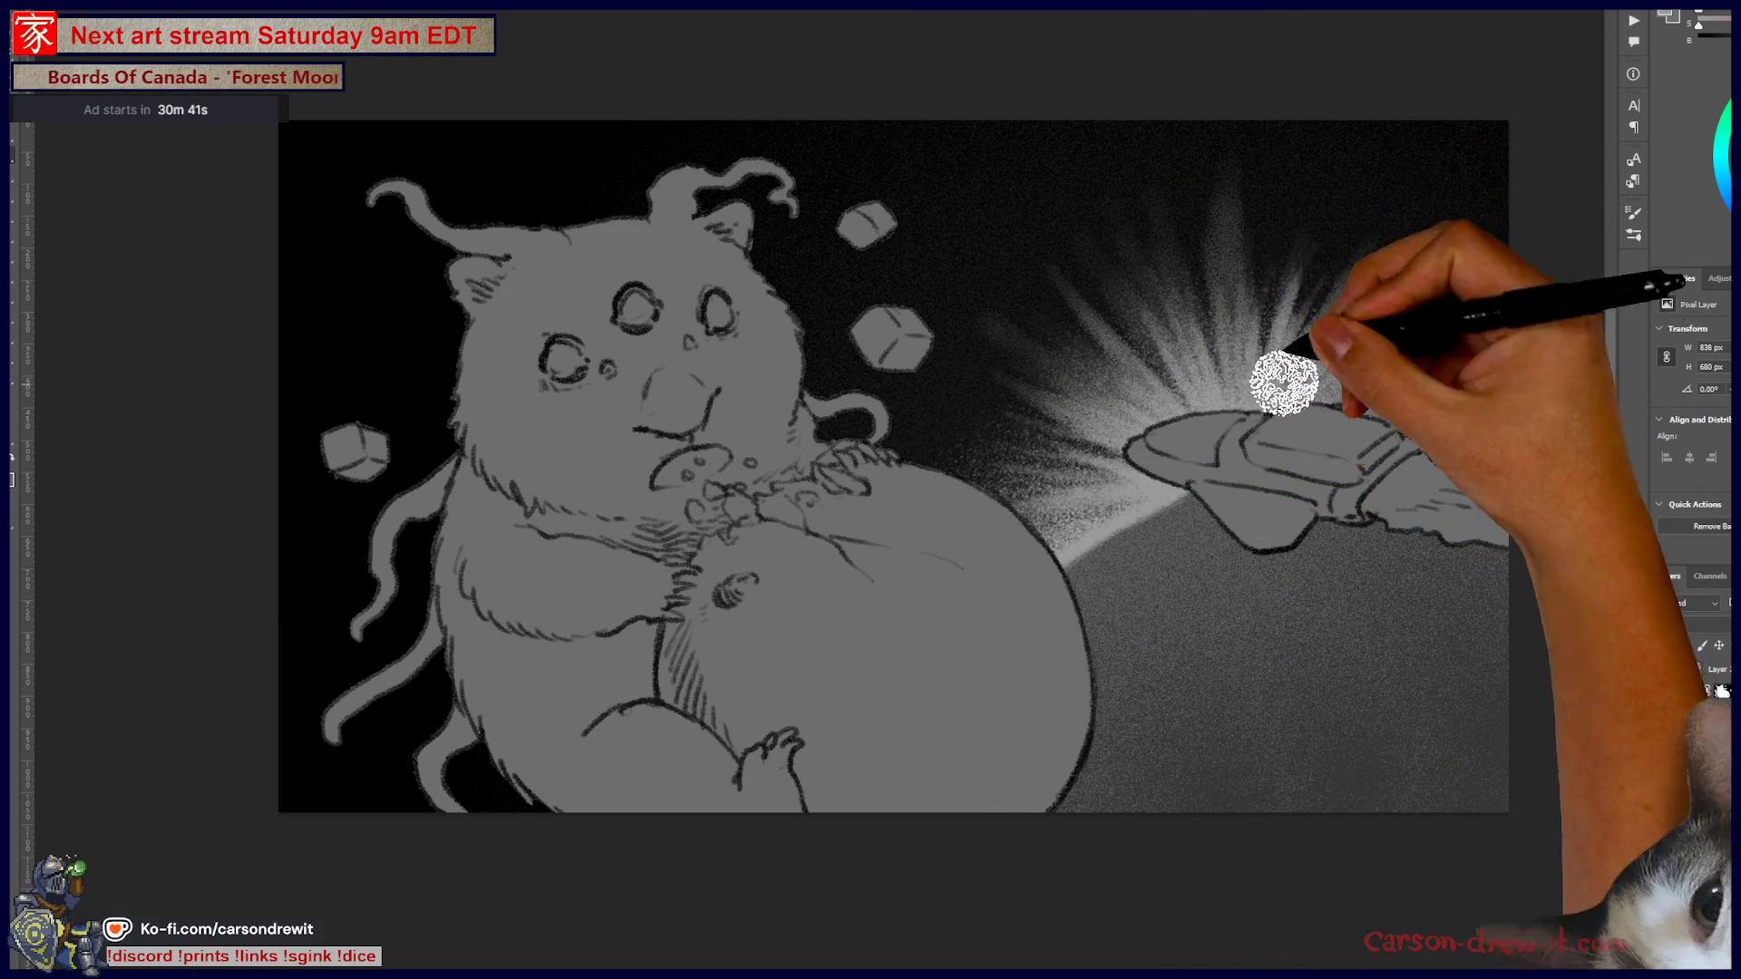
{"action": "left_click_drag", "start_coordinate": [1128, 459], "coordinate": [886, 420]}
{"action": "mouse_move", "coordinate": [1349, 854]}
{"action": "left_mouse_down"}
{"action": "mouse_move", "coordinate": [1064, 751]}
{"action": "mouse_move", "coordinate": [762, 880]}
{"action": "mouse_move", "coordinate": [670, 824]}
{"action": "left_mouse_up"}
{"action": "scroll", "coordinate": [894, 824], "scroll_direction": "up", "scroll_amount": 2}
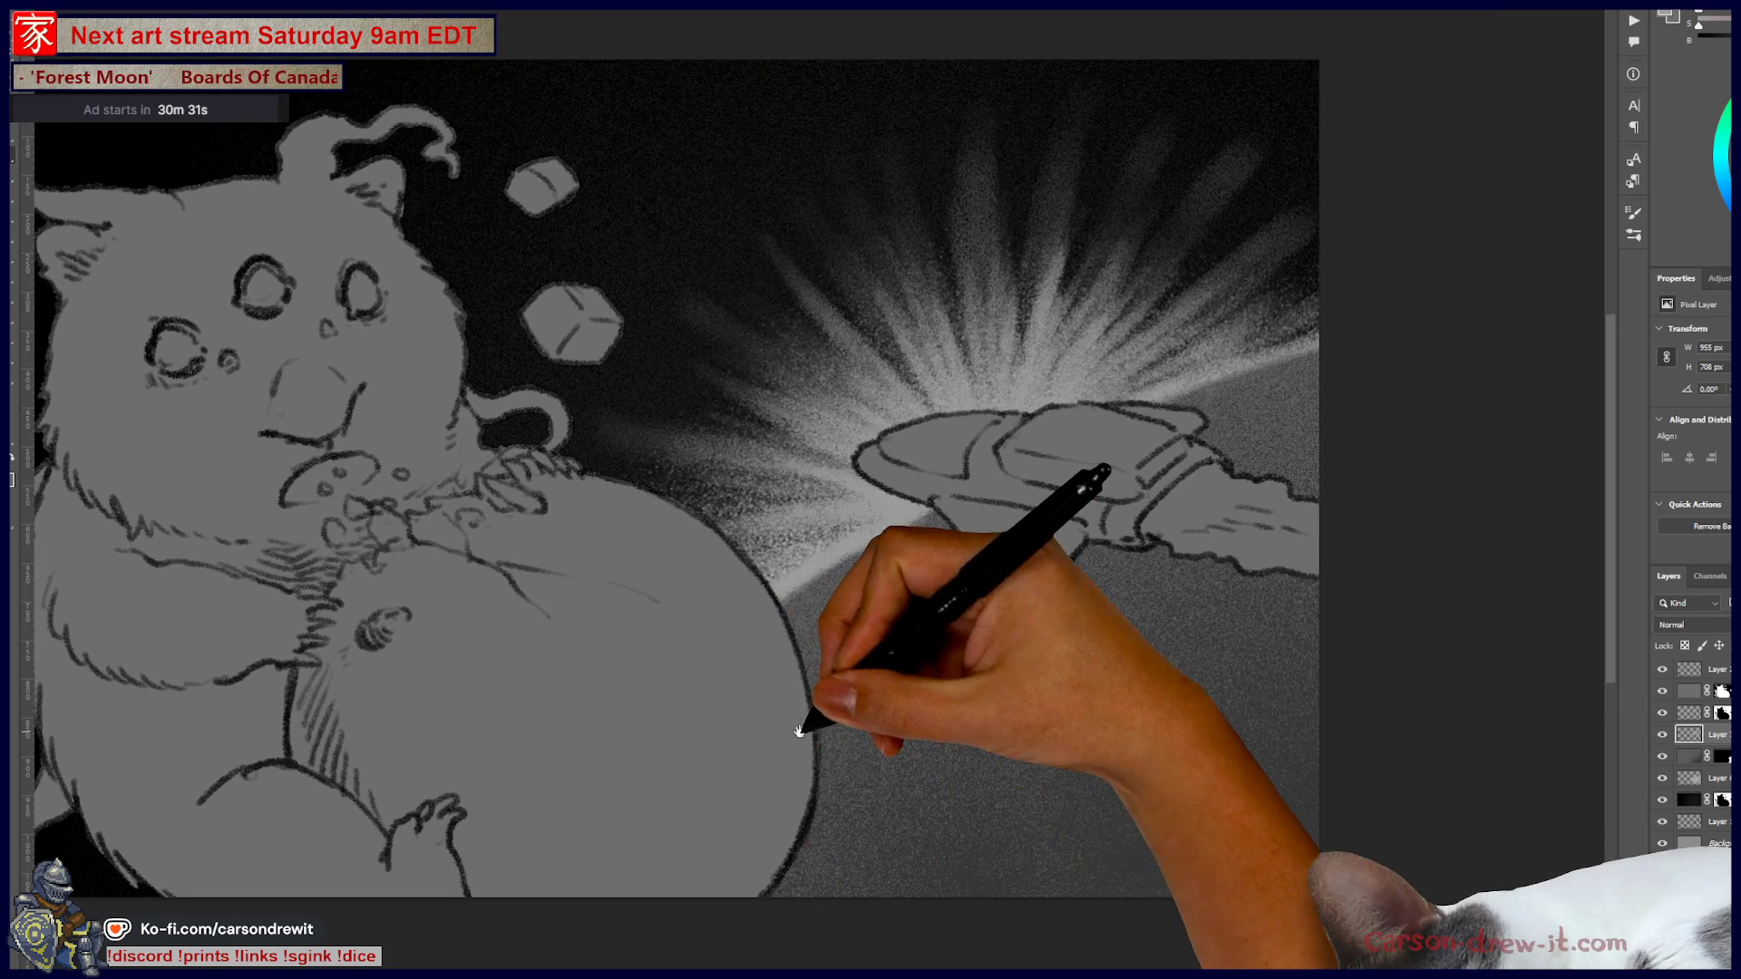
{"action": "left_click_drag", "start_coordinate": [799, 732], "coordinate": [971, 743]}
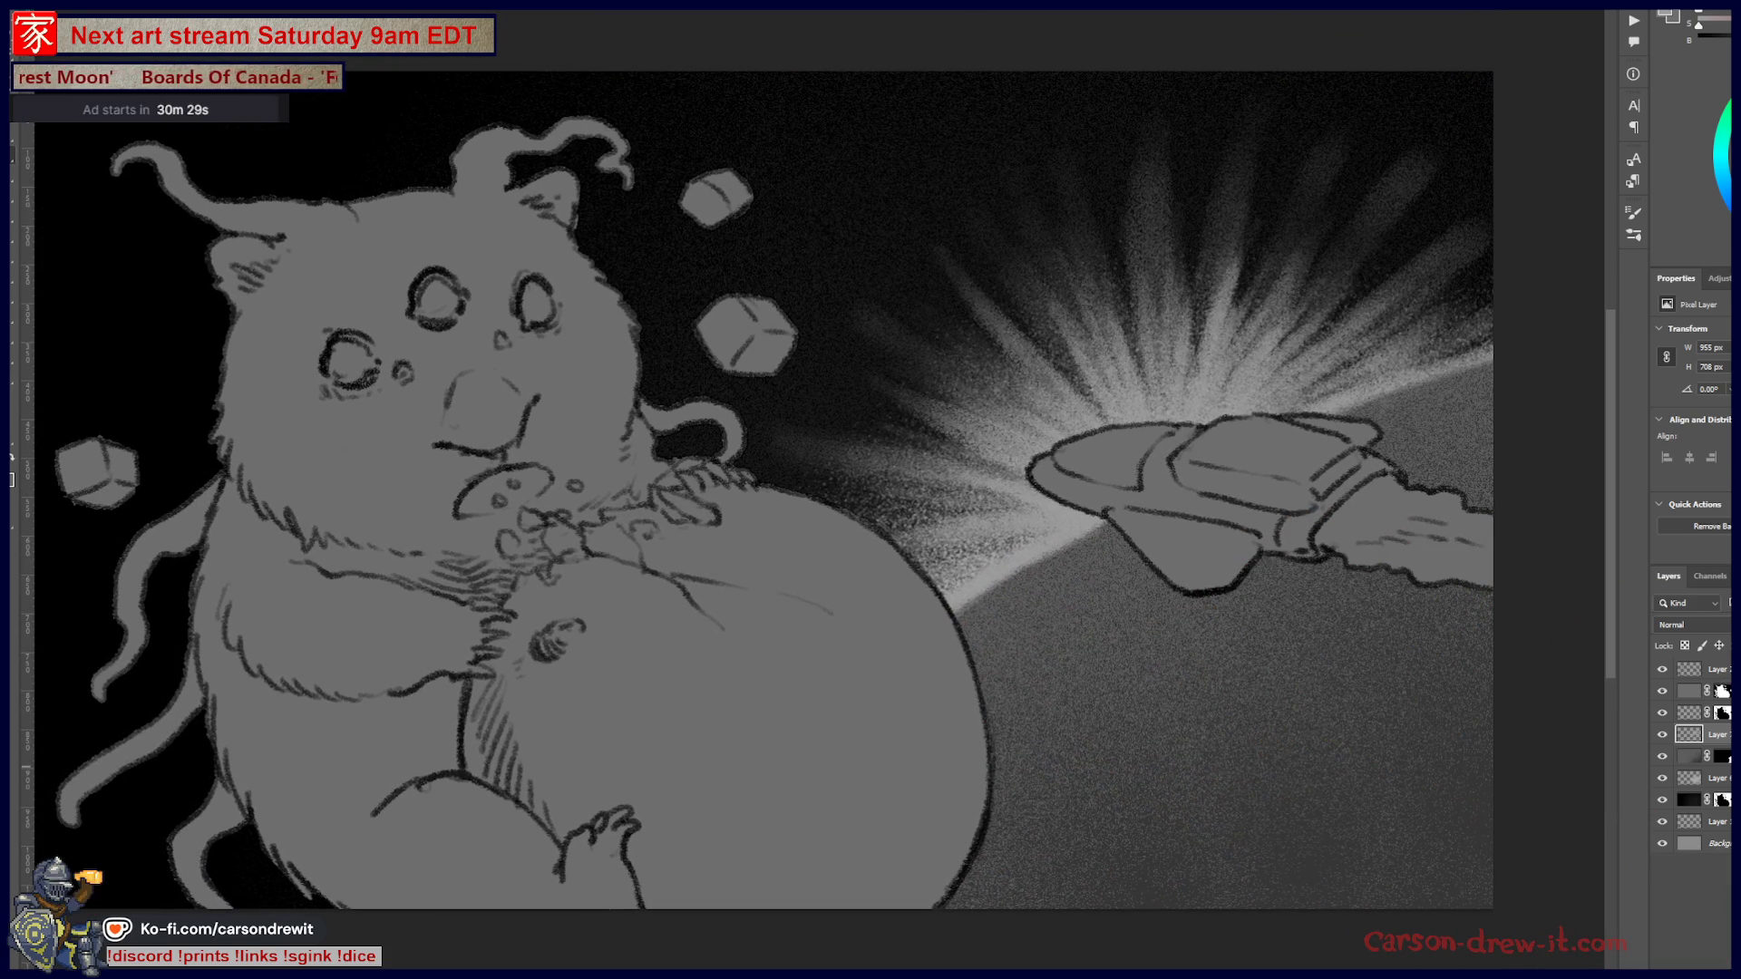
Darken the creature-and-saucer line-art layer by lowering its Hue/Saturation Lightness
{"action": "left_click", "coordinate": [1663, 691]}
{"action": "left_click", "coordinate": [1663, 692]}
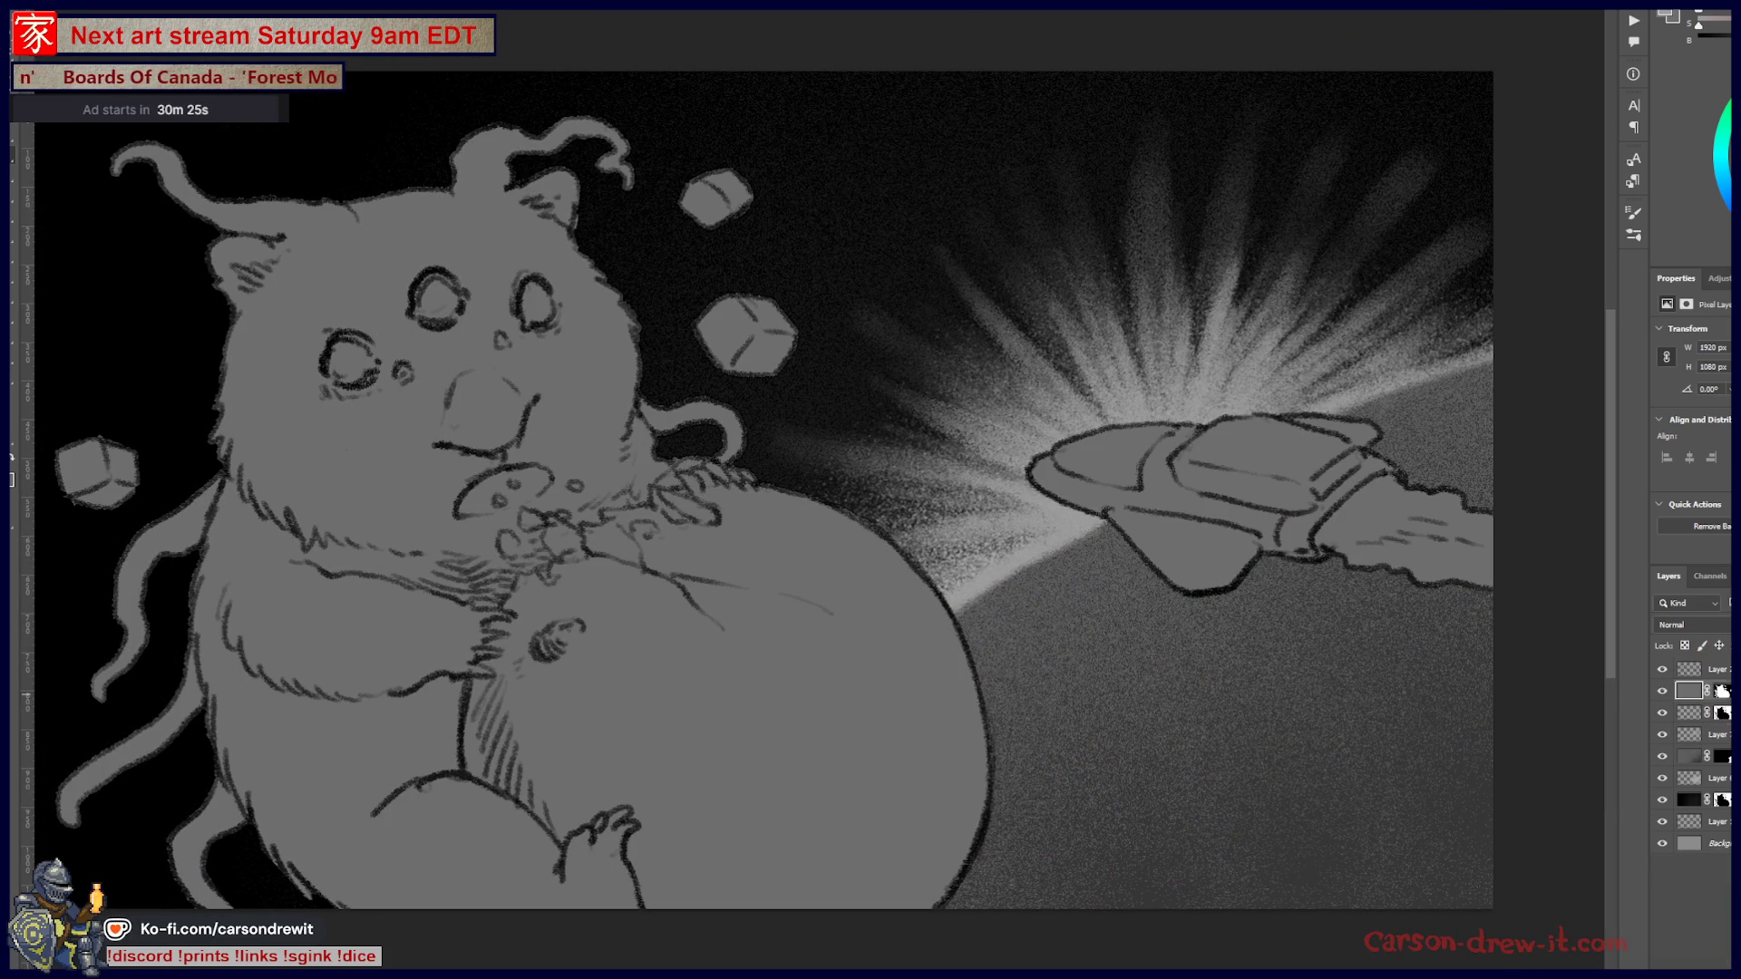
{"action": "key", "text": "ctrl+u"}
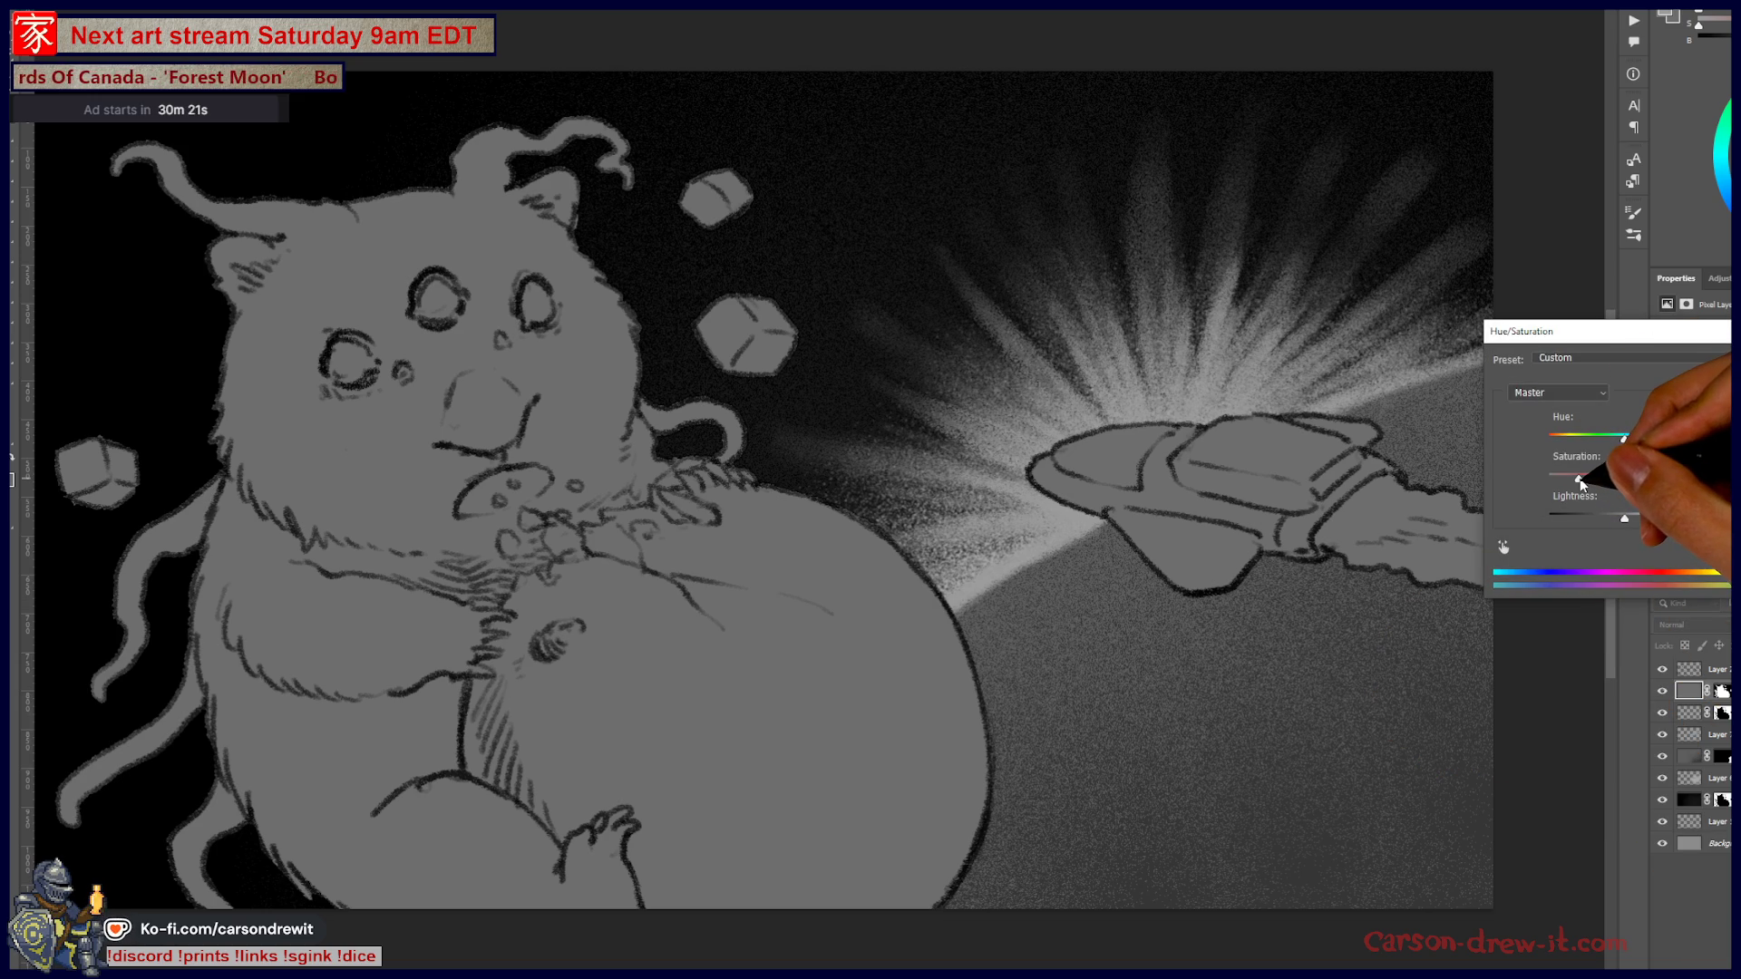
{"action": "left_click_drag", "start_coordinate": [1622, 516], "coordinate": [1588, 522]}
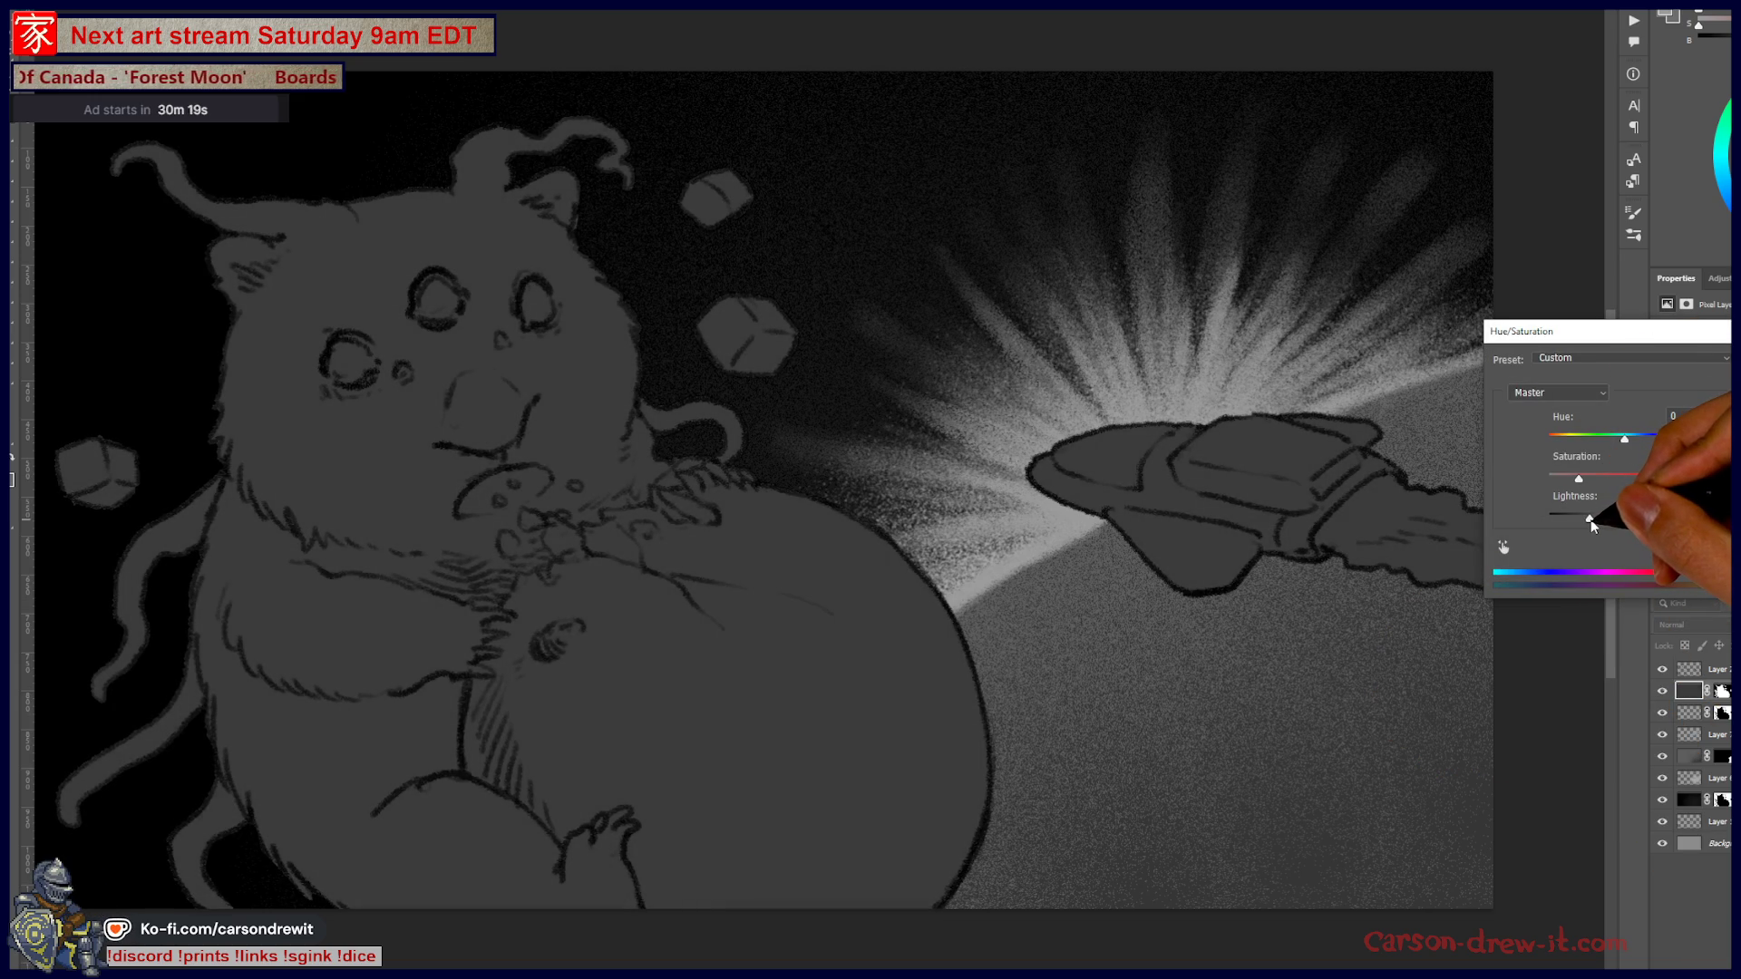
{"action": "key", "text": "Return"}
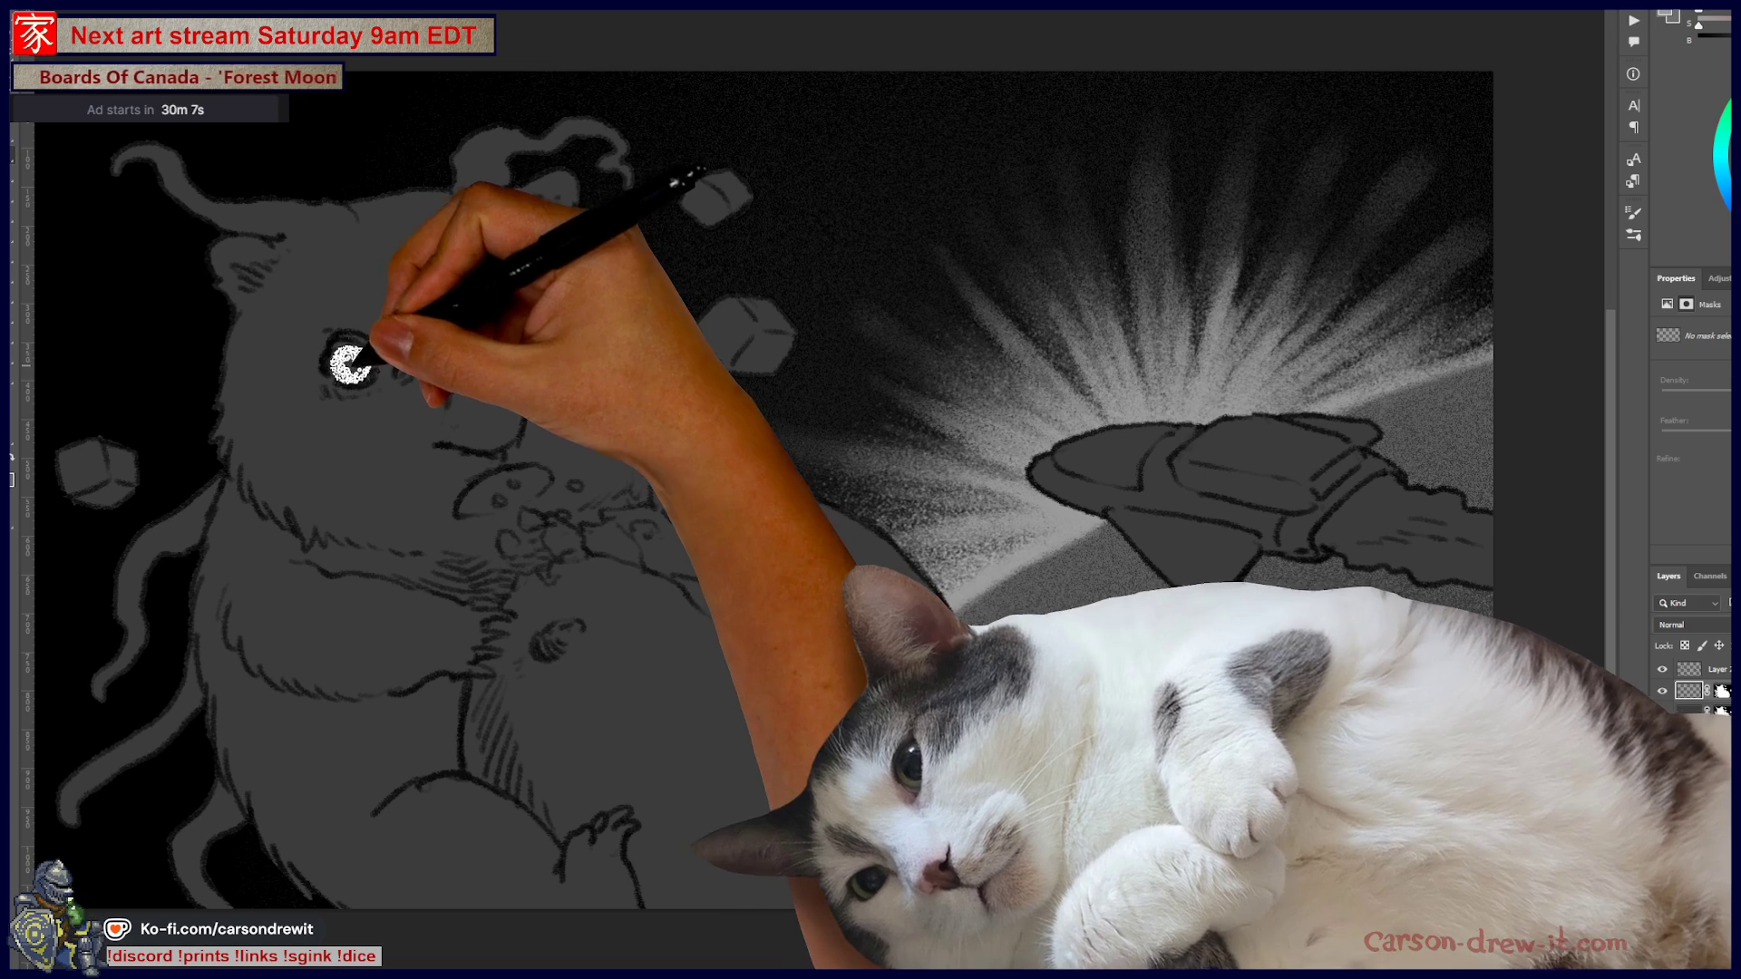
Stipple white highlights into all three eyes, beside the nose, on the mouth and rightward from the paw
{"action": "left_click_drag", "start_coordinate": [337, 353], "coordinate": [358, 361]}
{"action": "mouse_move", "coordinate": [434, 291]}
{"action": "left_mouse_down"}
{"action": "mouse_move", "coordinate": [444, 301]}
{"action": "mouse_move", "coordinate": [432, 292]}
{"action": "left_mouse_up"}
{"action": "left_click_drag", "start_coordinate": [400, 368], "coordinate": [405, 374]}
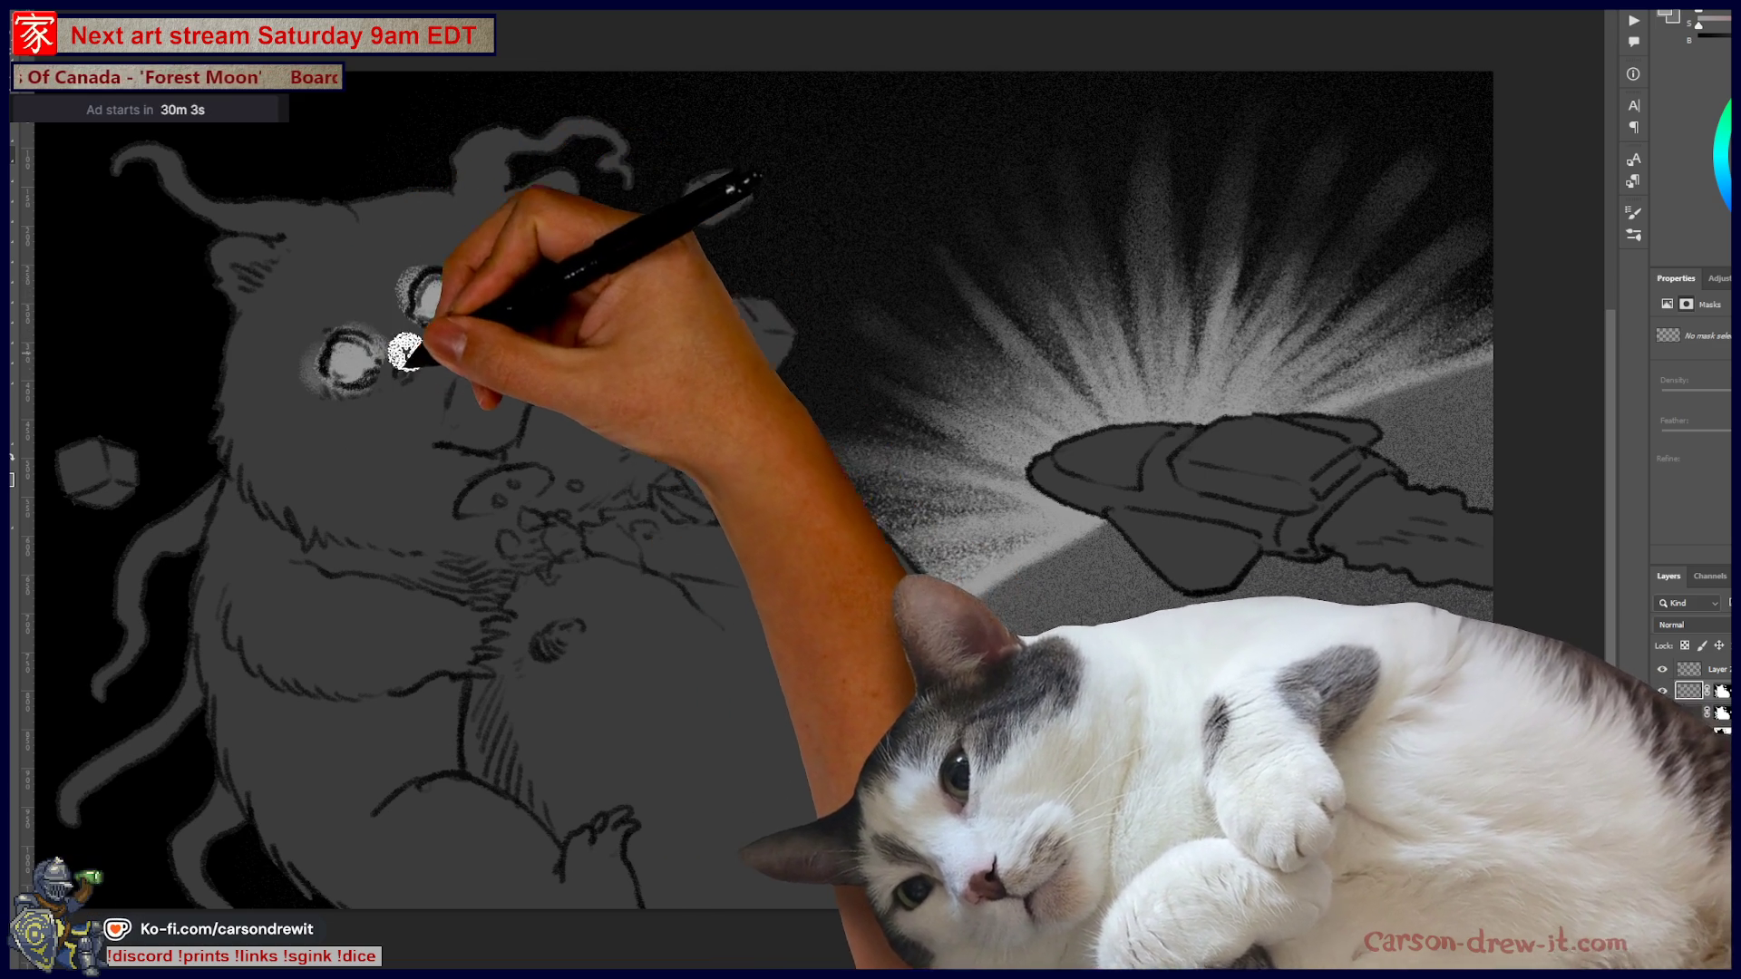
{"action": "left_click_drag", "start_coordinate": [518, 342], "coordinate": [500, 339]}
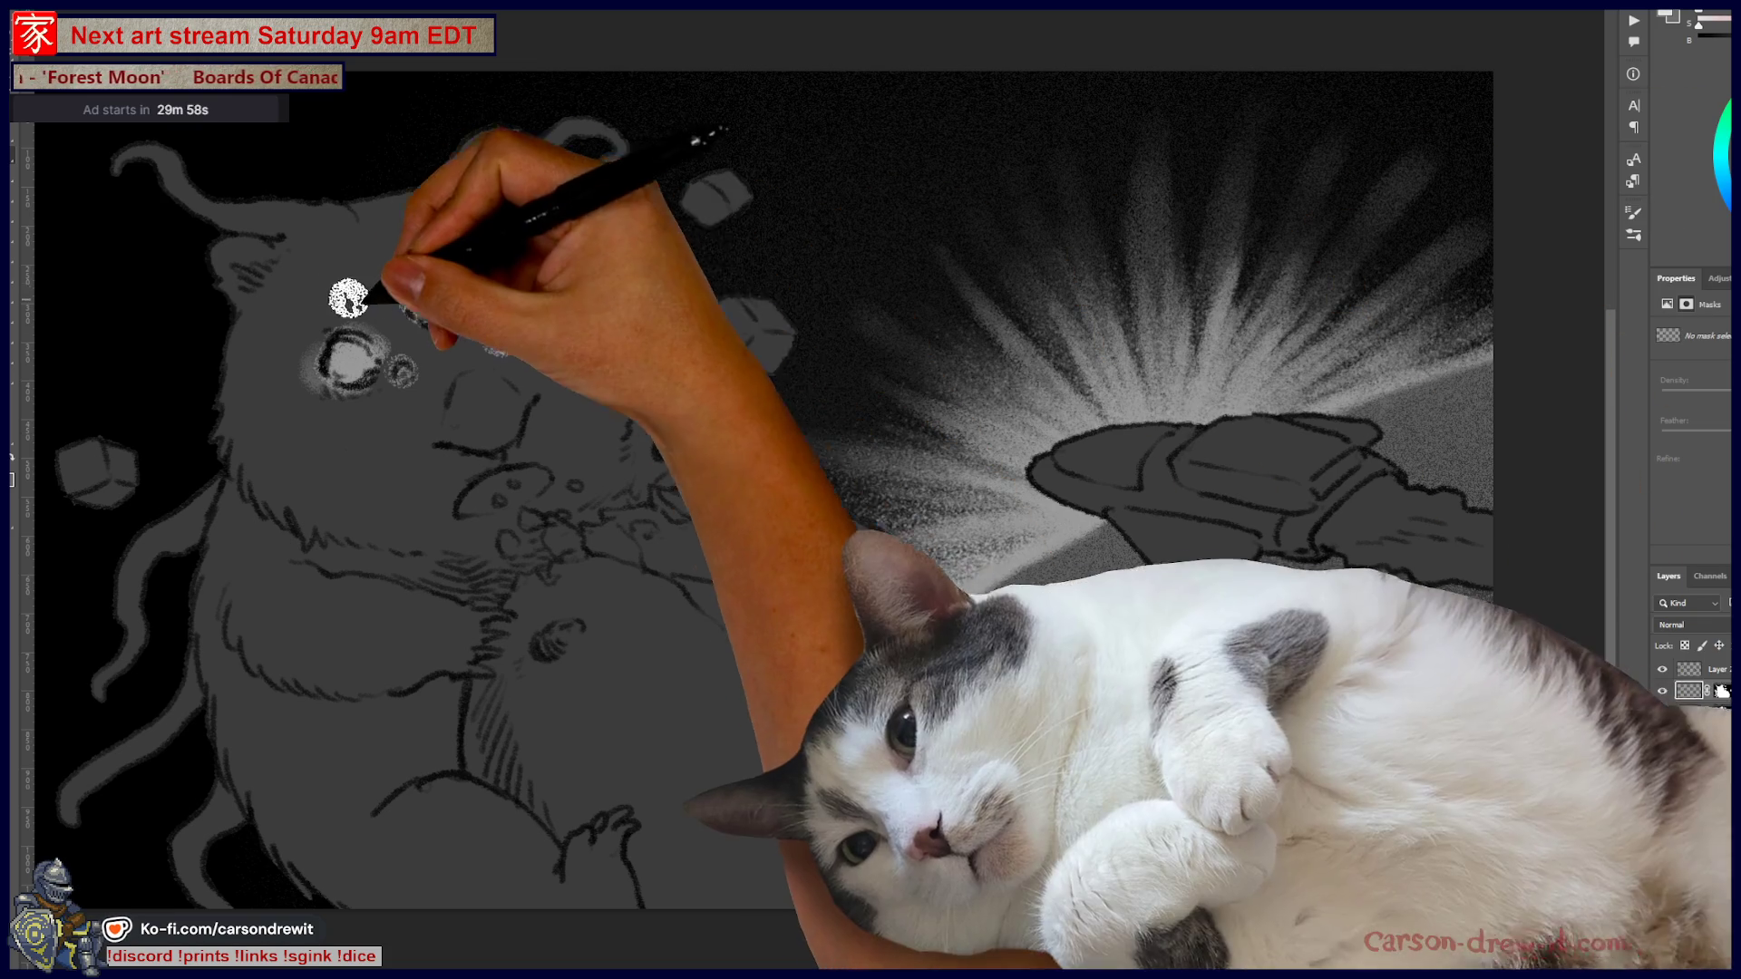
{"action": "left_click_drag", "start_coordinate": [426, 288], "coordinate": [437, 292]}
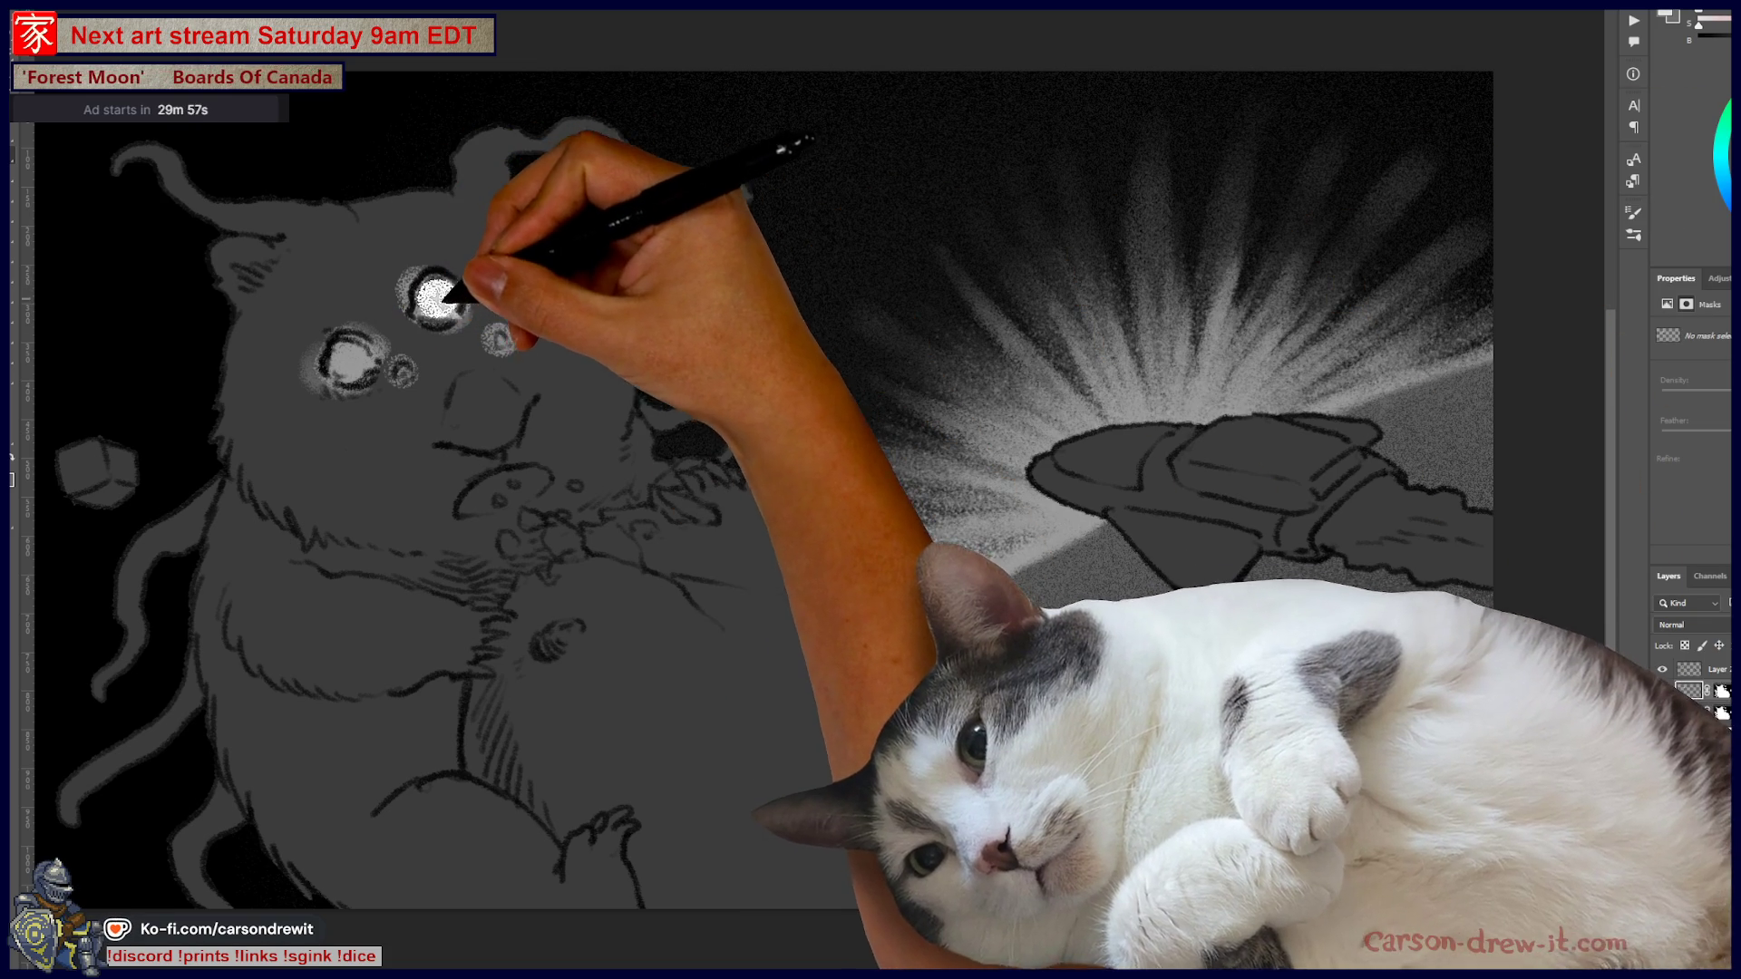
{"action": "left_click_drag", "start_coordinate": [413, 366], "coordinate": [418, 369]}
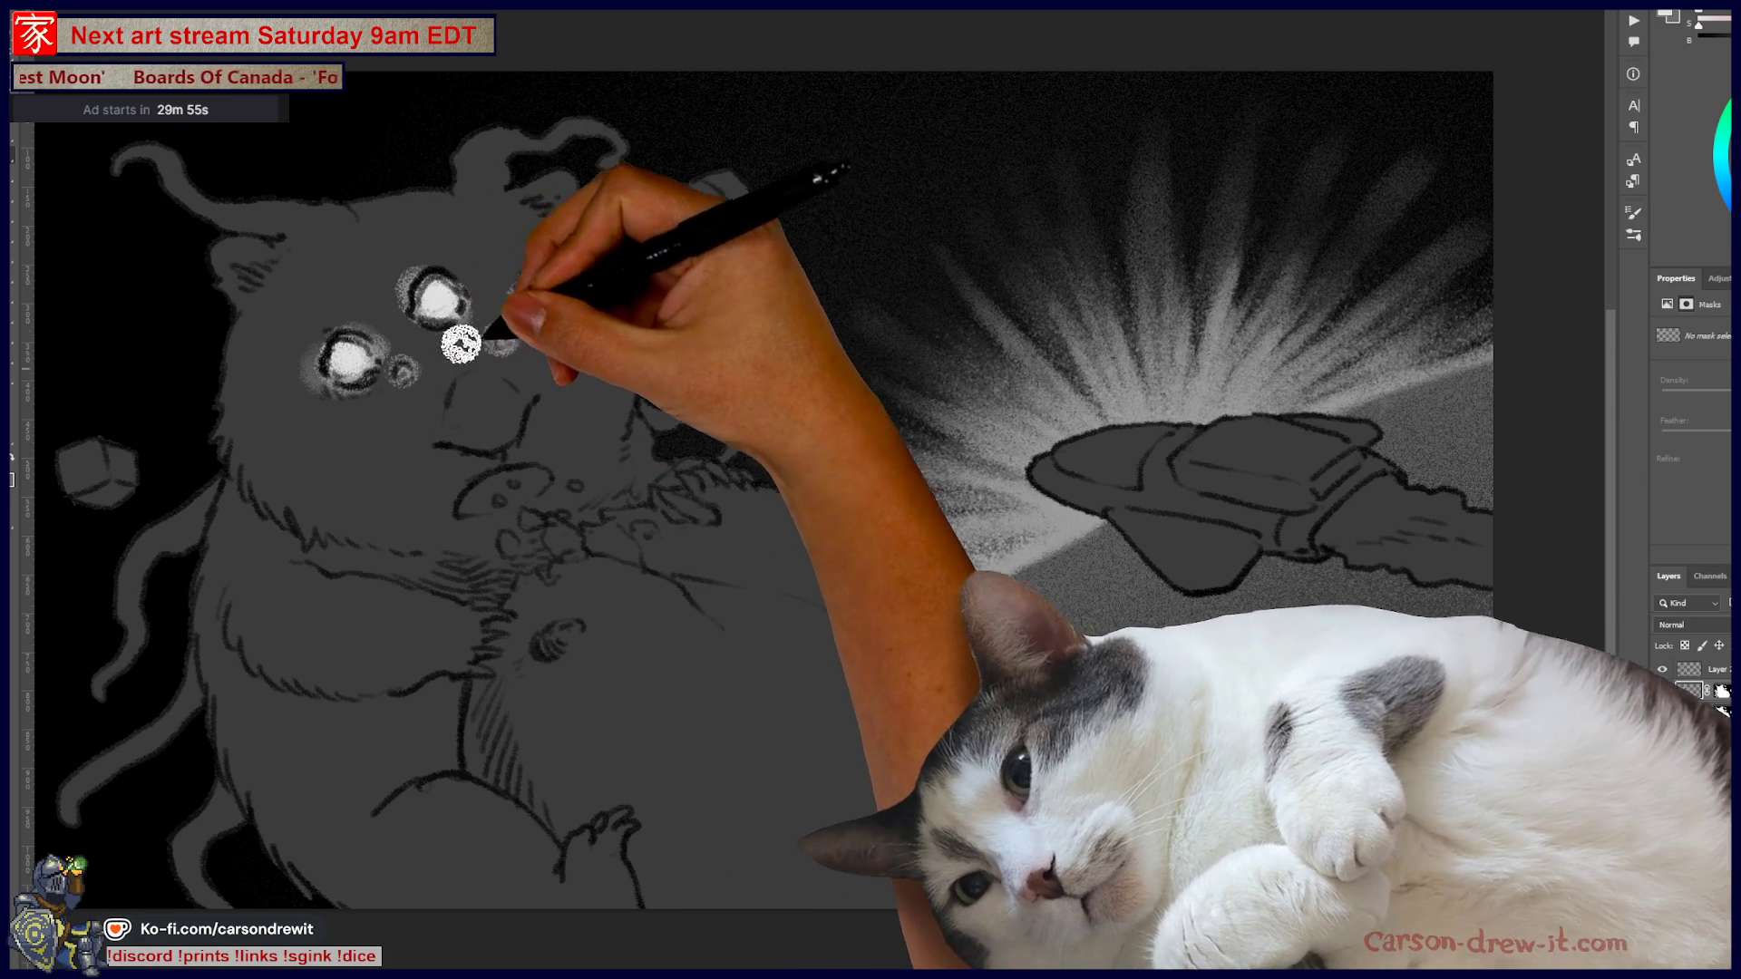
{"action": "left_click_drag", "start_coordinate": [531, 299], "coordinate": [540, 302]}
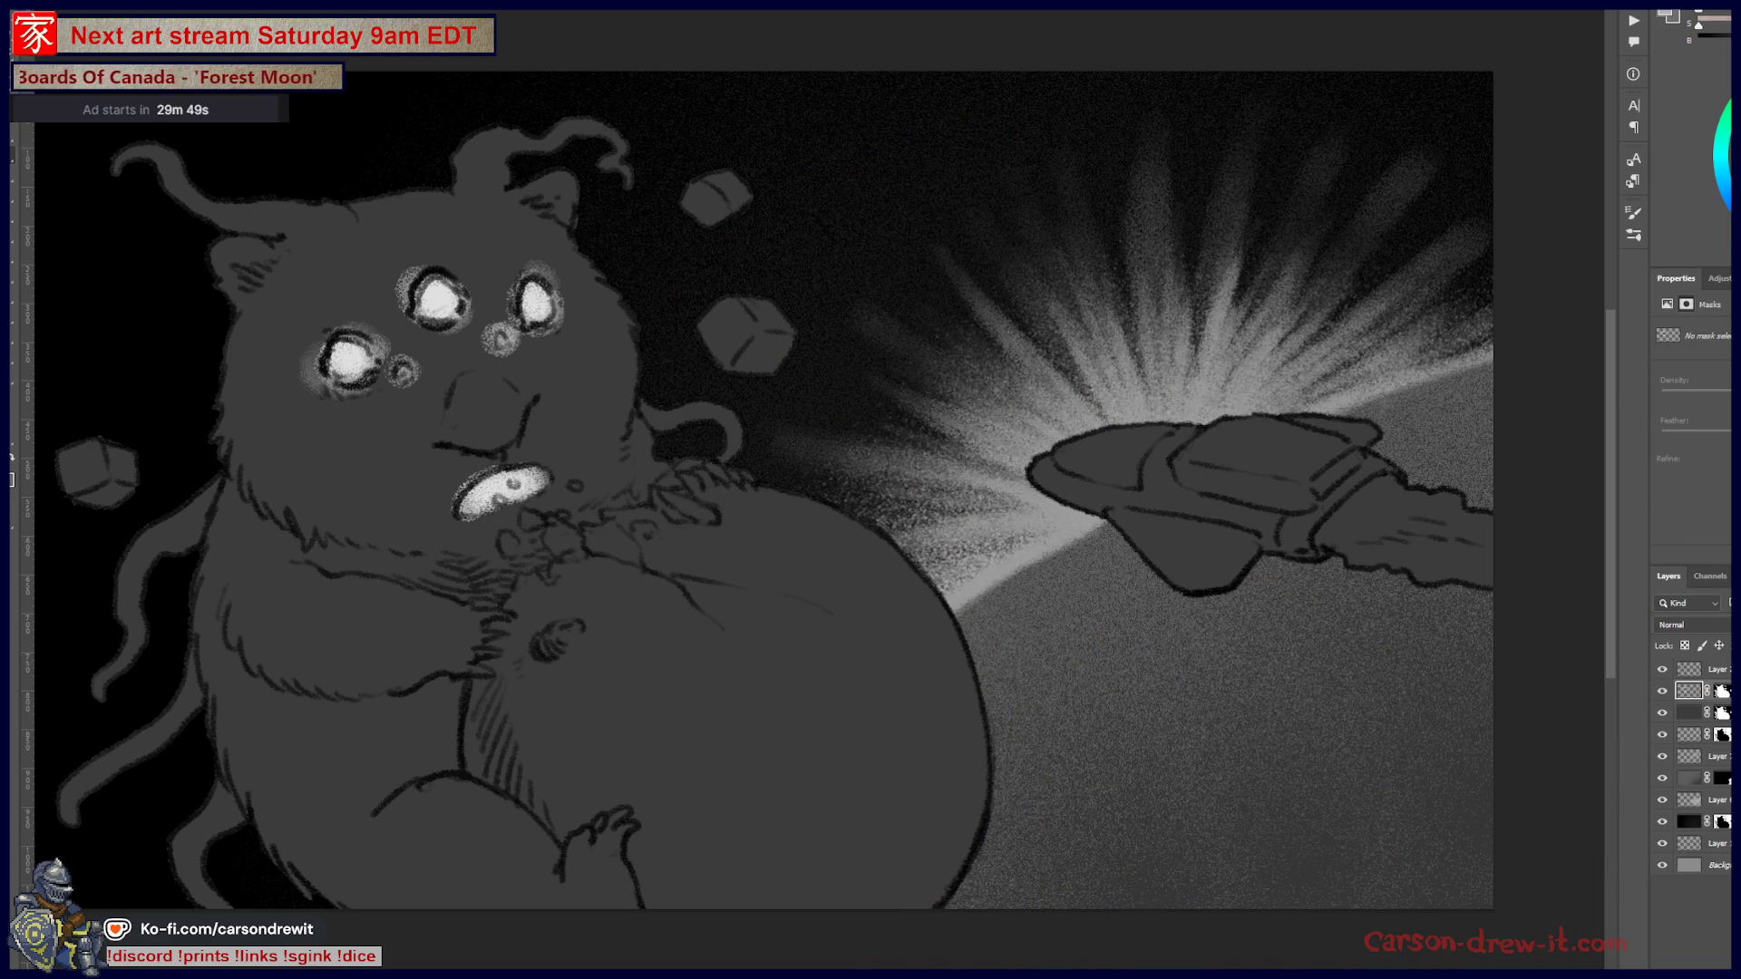
{"action": "left_click_drag", "start_coordinate": [531, 507], "coordinate": [535, 512]}
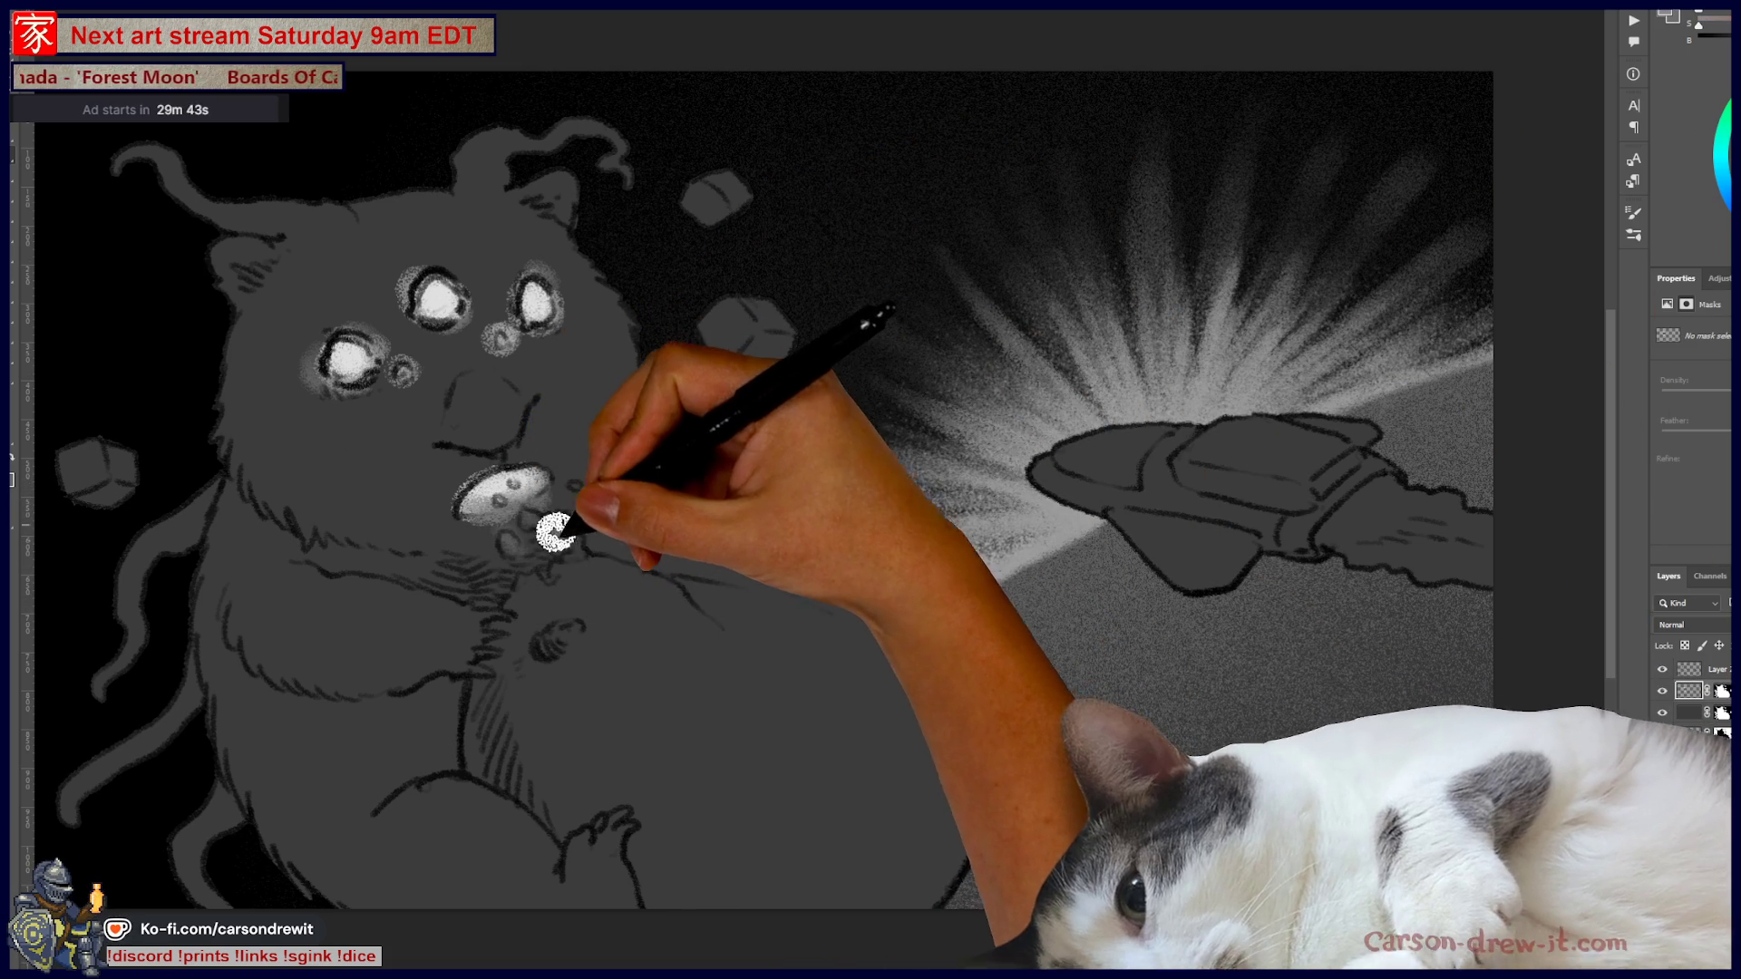
{"action": "mouse_move", "coordinate": [652, 526]}
{"action": "left_mouse_down"}
{"action": "mouse_move", "coordinate": [789, 529]}
{"action": "mouse_move", "coordinate": [852, 807]}
{"action": "mouse_move", "coordinate": [836, 816]}
{"action": "mouse_move", "coordinate": [603, 622]}
{"action": "mouse_move", "coordinate": [447, 700]}
{"action": "mouse_move", "coordinate": [604, 621]}
{"action": "mouse_move", "coordinate": [668, 835]}
{"action": "mouse_move", "coordinate": [766, 847]}
{"action": "mouse_move", "coordinate": [762, 583]}
{"action": "mouse_move", "coordinate": [767, 771]}
{"action": "mouse_move", "coordinate": [912, 685]}
{"action": "left_mouse_up"}
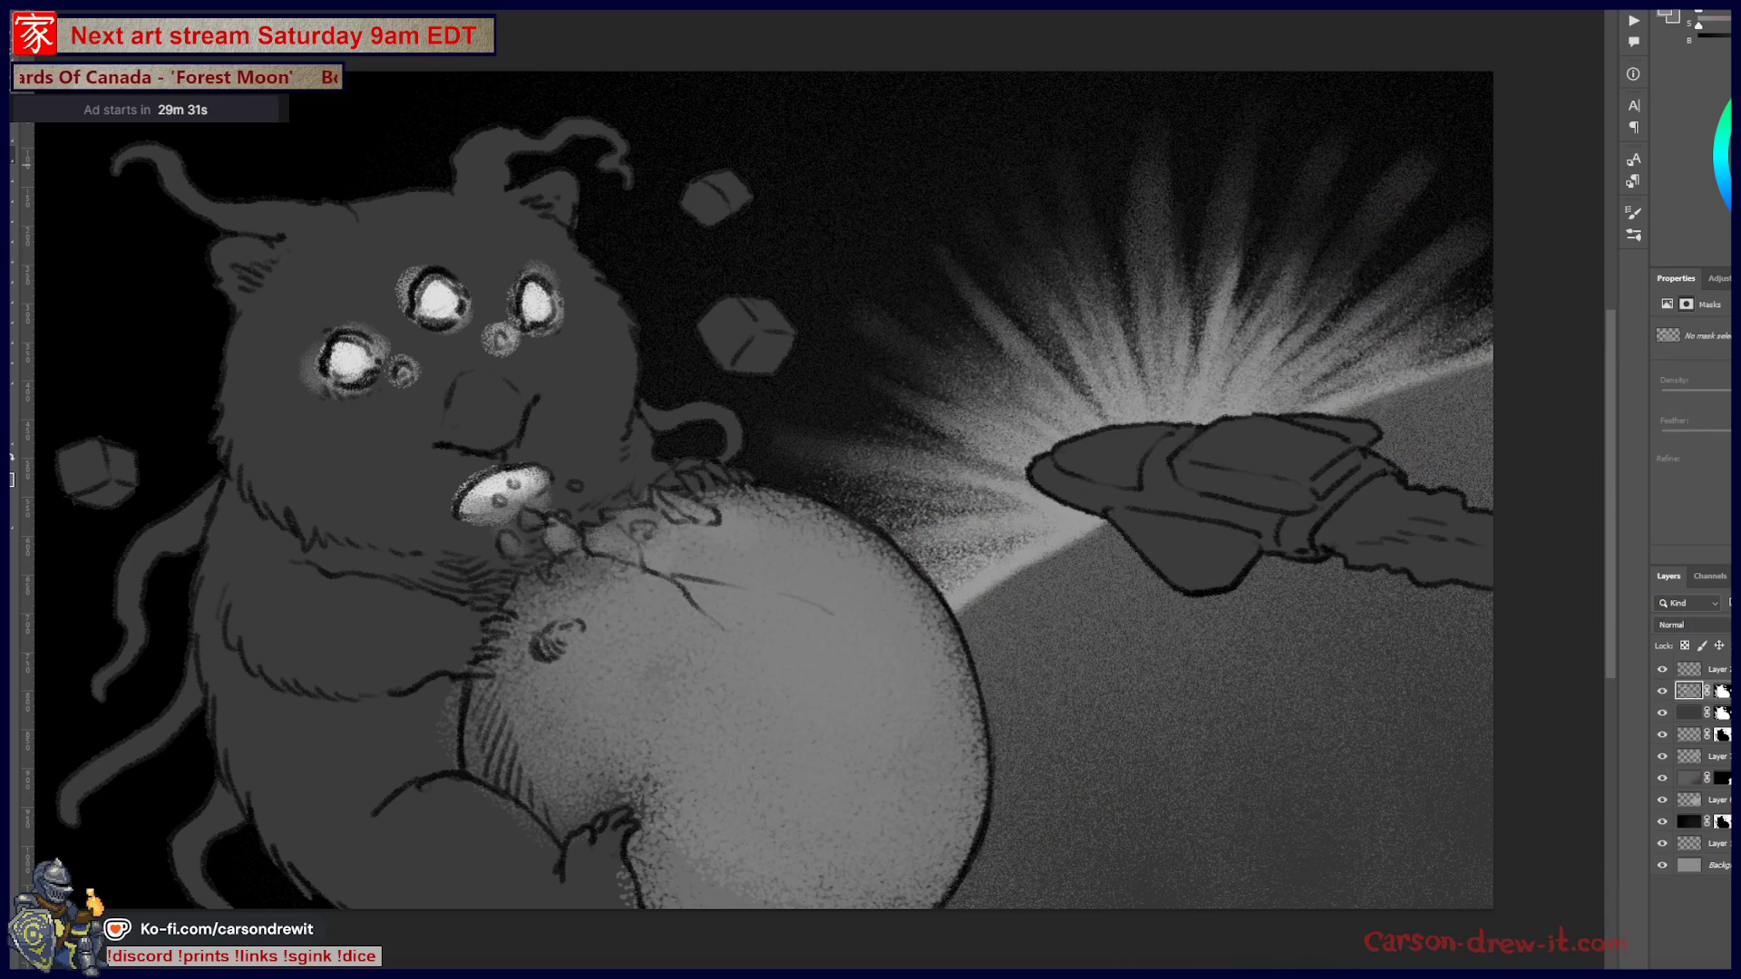
Stipple light and dark crater shading across the moon-like belly, and brighten the eyes and mouth
{"action": "mouse_move", "coordinate": [690, 676]}
{"action": "left_mouse_down"}
{"action": "mouse_move", "coordinate": [505, 758]}
{"action": "mouse_move", "coordinate": [622, 692]}
{"action": "mouse_move", "coordinate": [801, 840]}
{"action": "mouse_move", "coordinate": [955, 833]}
{"action": "mouse_move", "coordinate": [738, 727]}
{"action": "mouse_move", "coordinate": [894, 766]}
{"action": "mouse_move", "coordinate": [638, 622]}
{"action": "mouse_move", "coordinate": [854, 694]}
{"action": "mouse_move", "coordinate": [836, 622]}
{"action": "mouse_move", "coordinate": [777, 622]}
{"action": "left_mouse_up"}
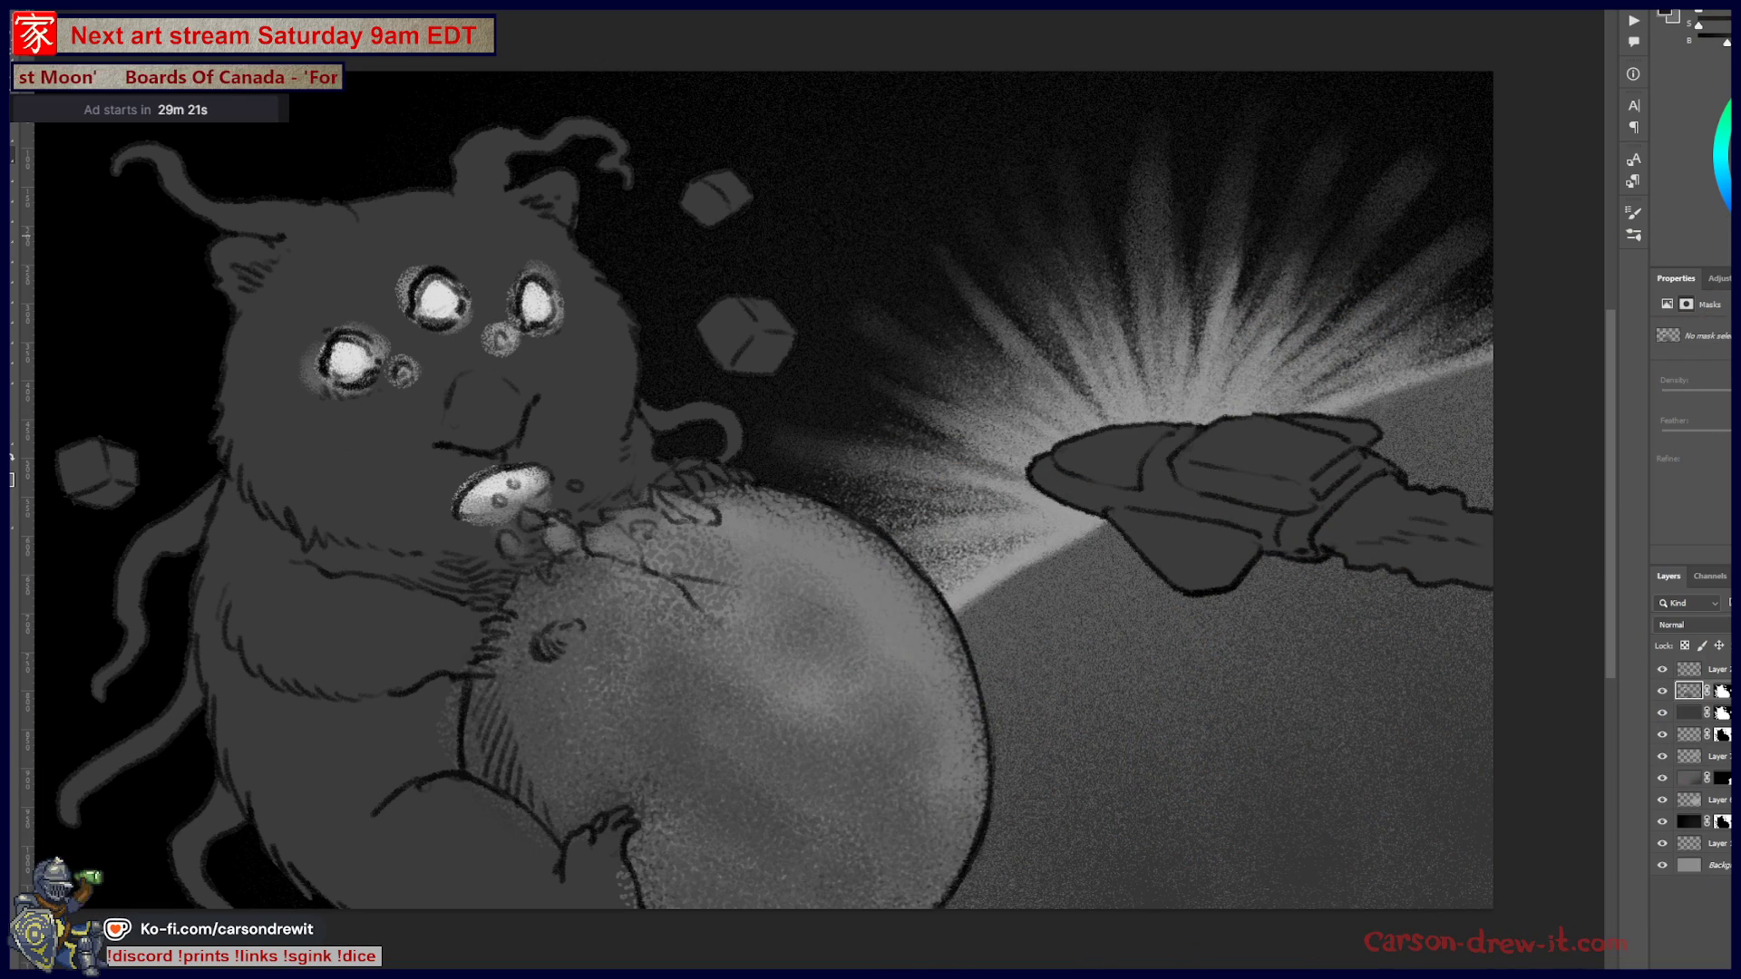
{"action": "mouse_move", "coordinate": [542, 718]}
{"action": "left_mouse_down"}
{"action": "mouse_move", "coordinate": [505, 699]}
{"action": "mouse_move", "coordinate": [609, 780]}
{"action": "mouse_move", "coordinate": [605, 675]}
{"action": "left_mouse_up"}
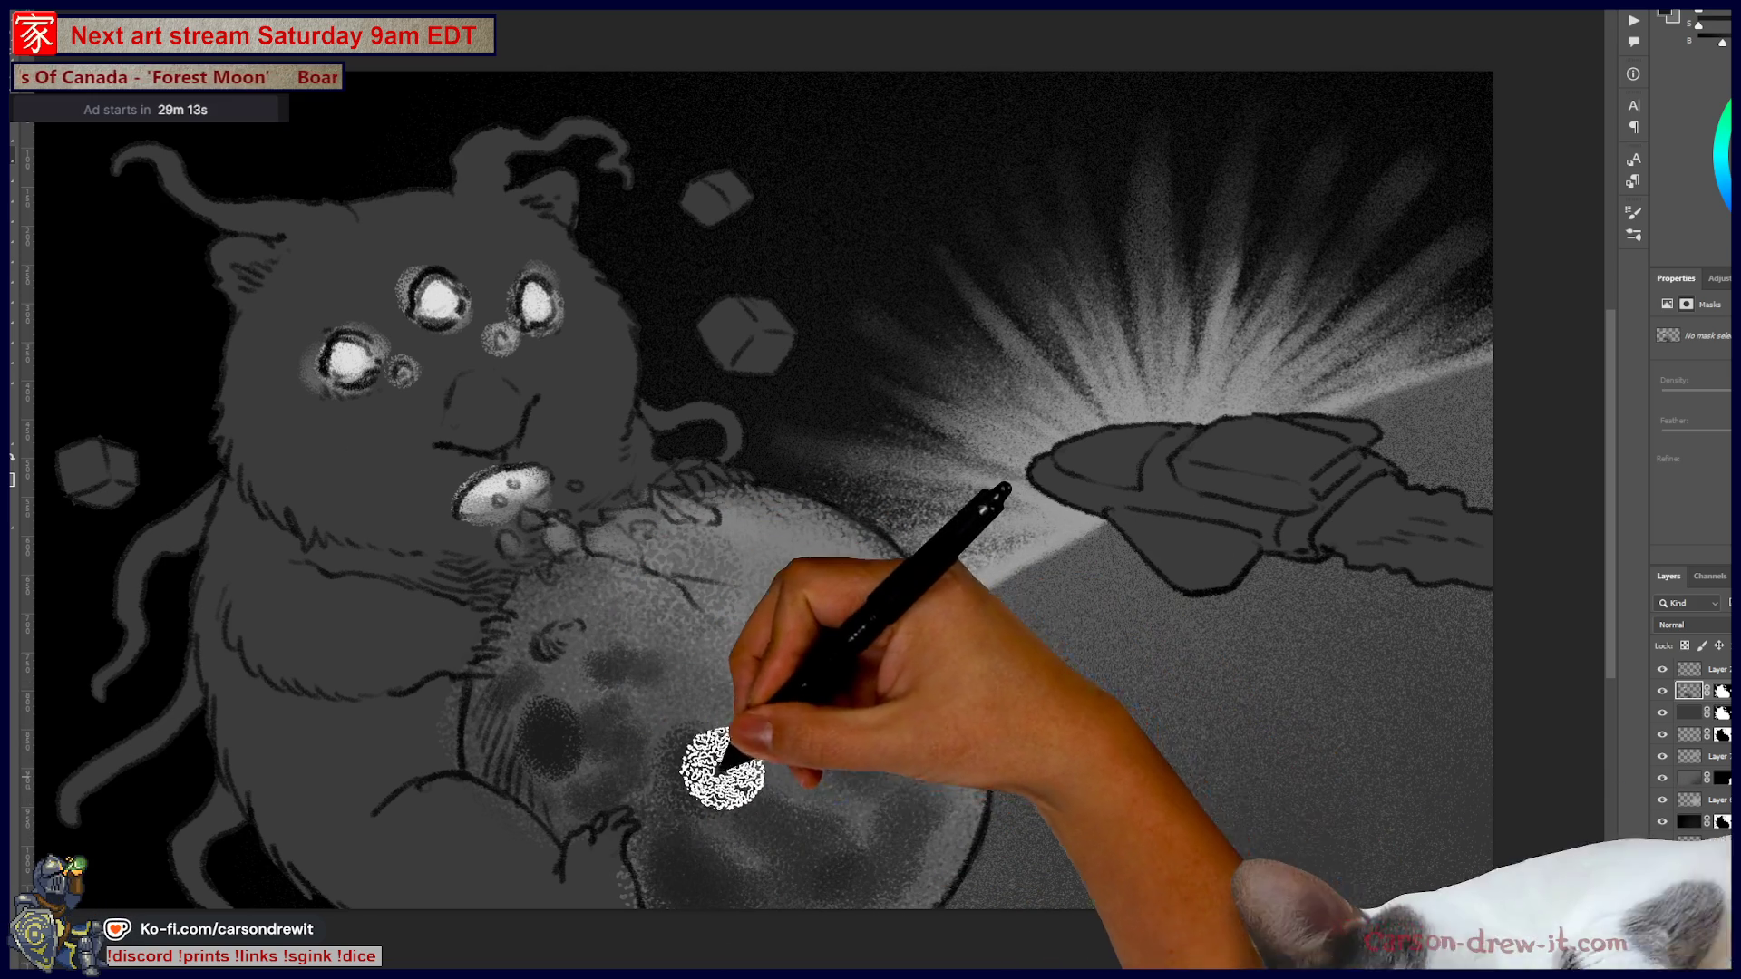
{"action": "mouse_move", "coordinate": [562, 671]}
{"action": "left_mouse_down"}
{"action": "mouse_move", "coordinate": [506, 635]}
{"action": "mouse_move", "coordinate": [563, 798]}
{"action": "mouse_move", "coordinate": [730, 709]}
{"action": "left_mouse_up"}
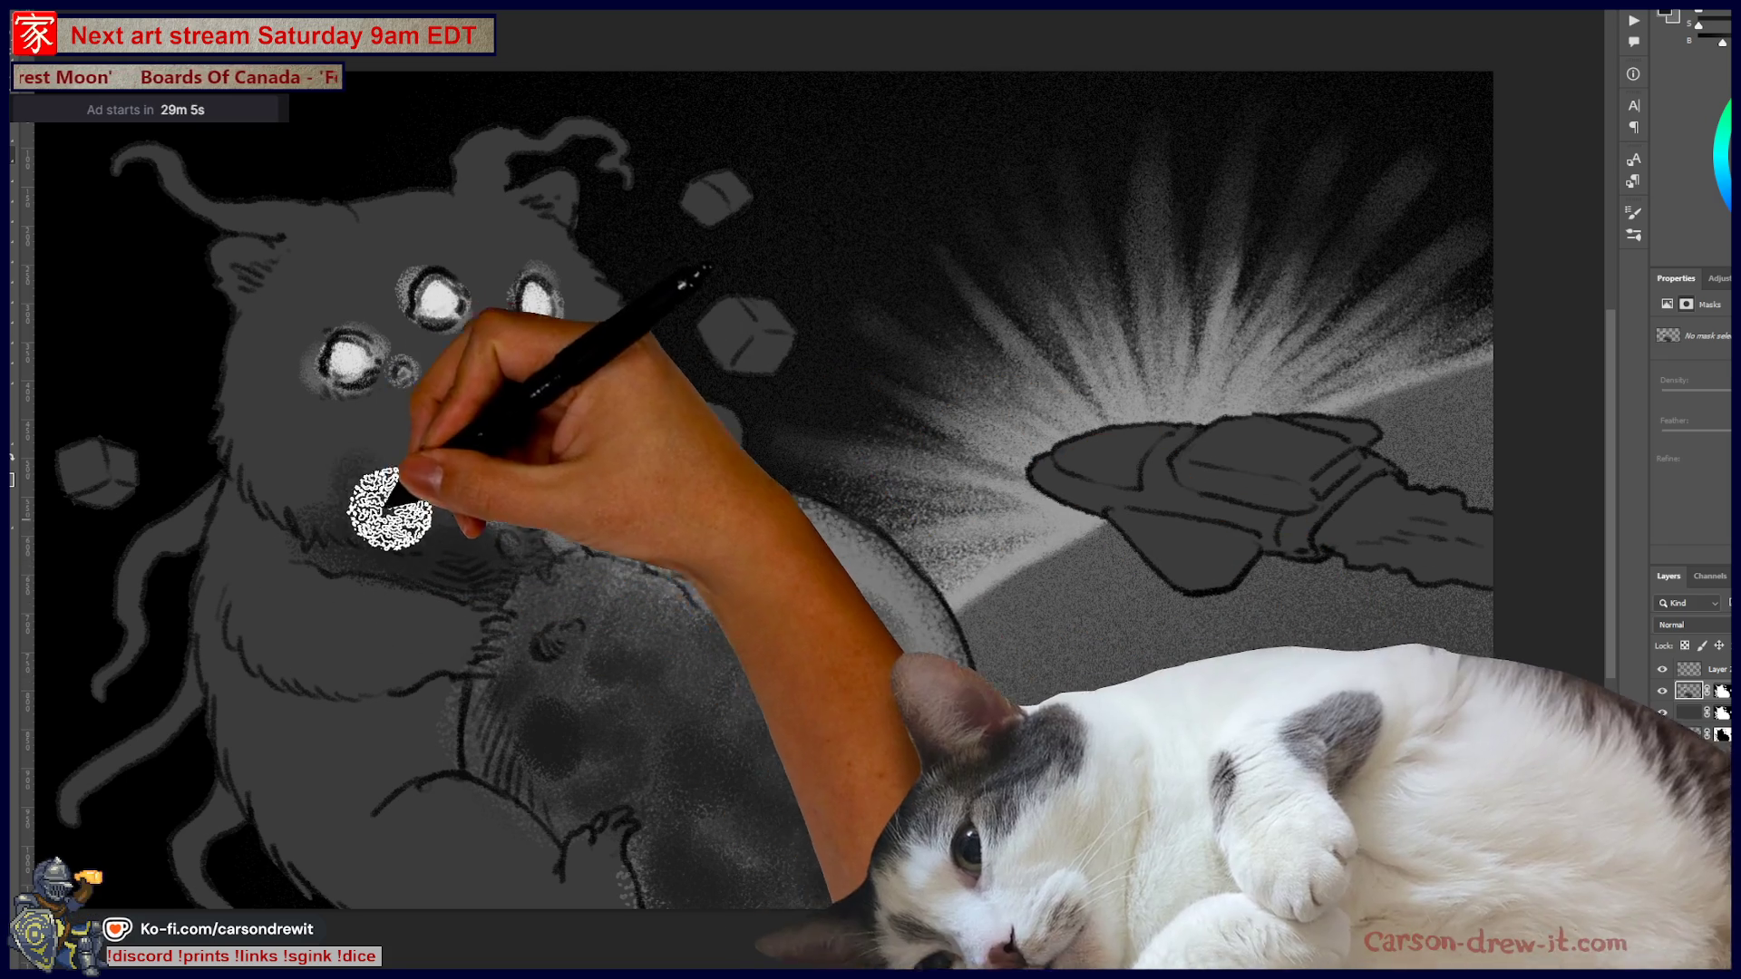
{"action": "left_click_drag", "start_coordinate": [435, 299], "coordinate": [349, 358]}
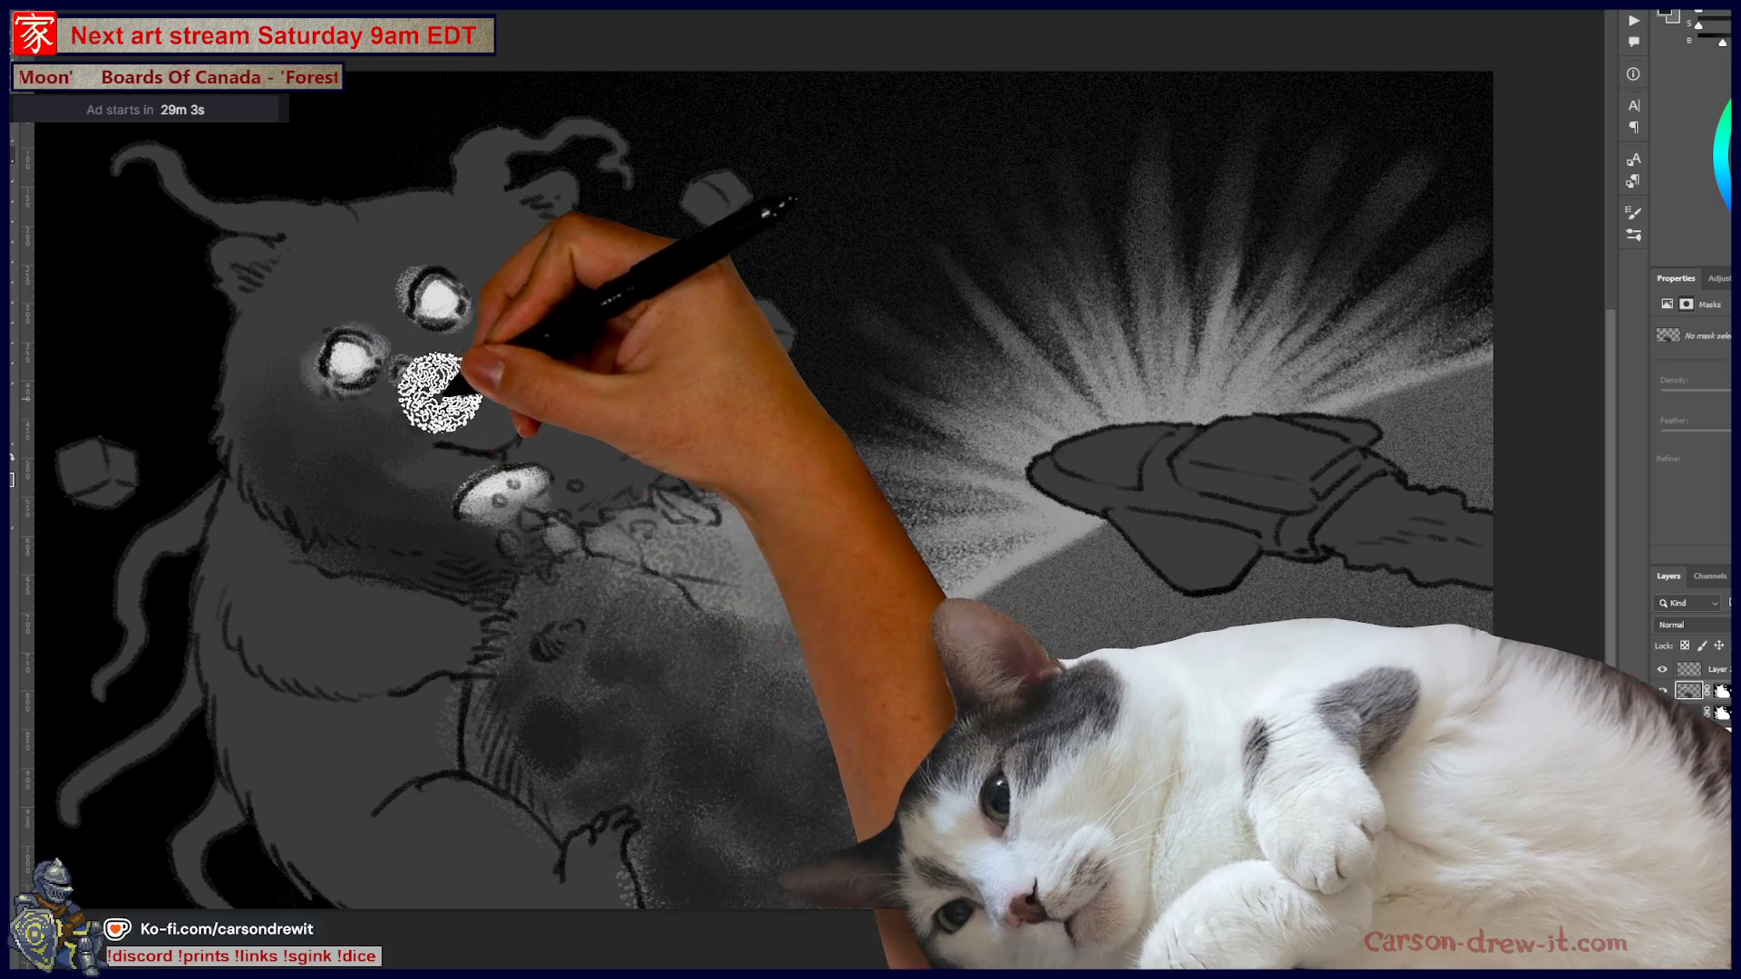
{"action": "left_click_drag", "start_coordinate": [503, 490], "coordinate": [480, 390]}
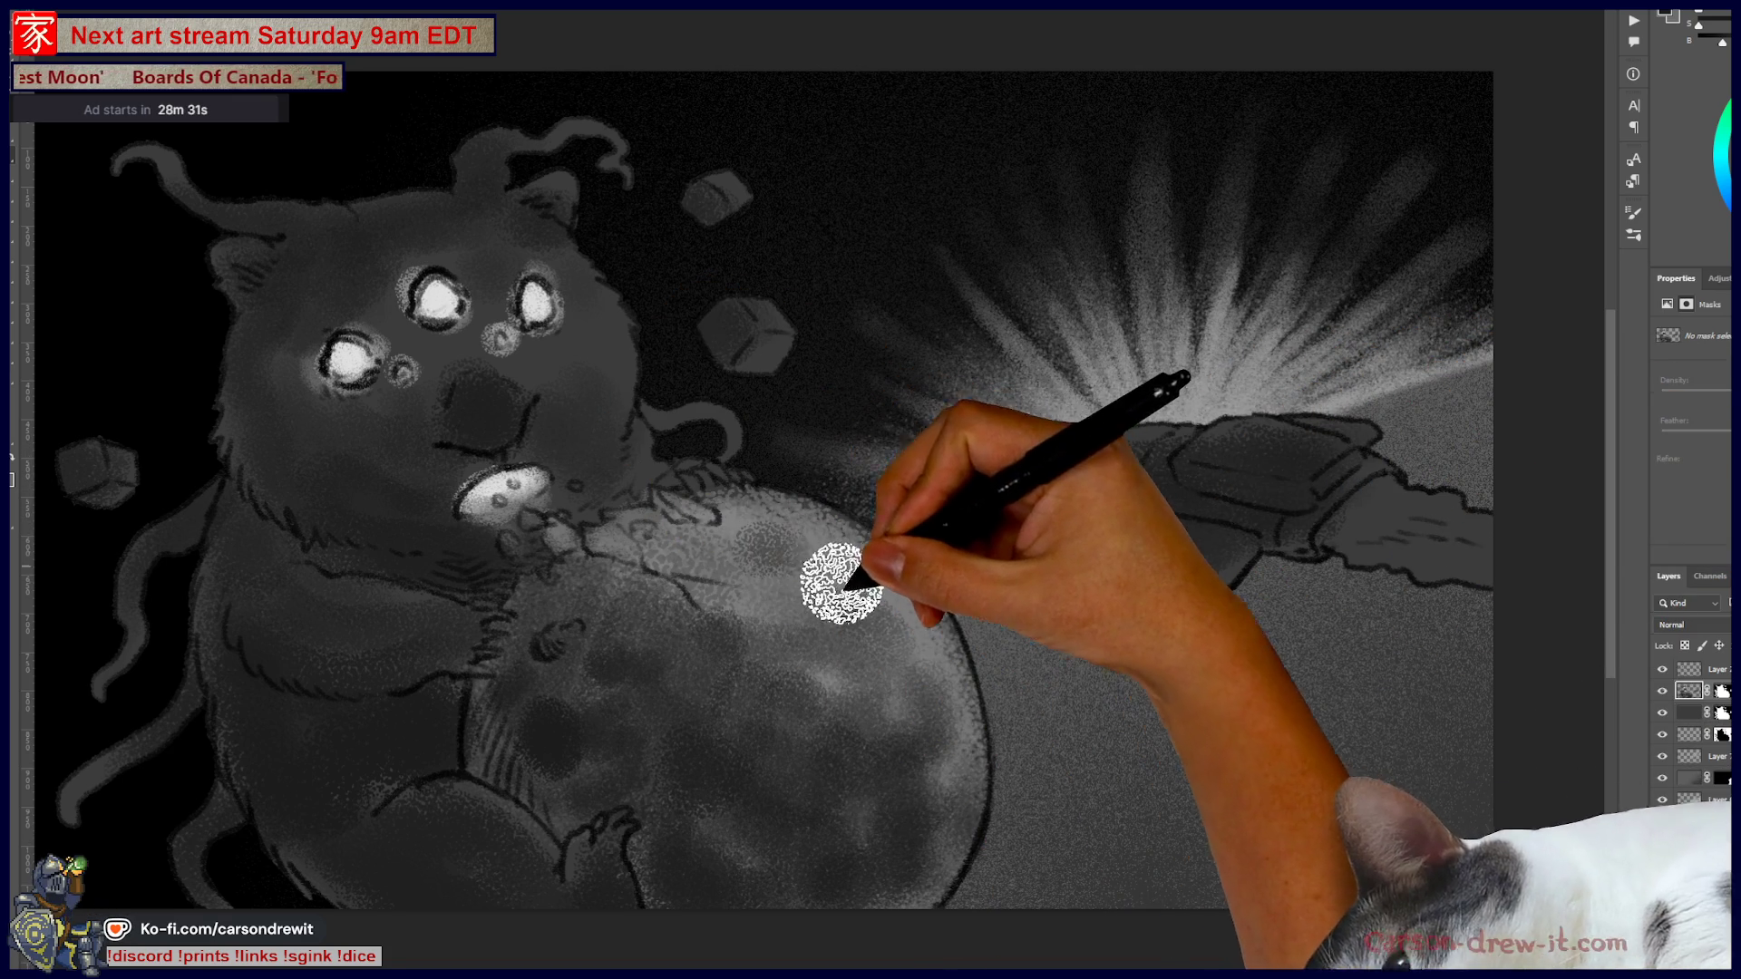
{"action": "key", "text": "bracketleft"}
{"action": "key", "text": "bracketleft"}
{"action": "key", "text": "bracketleft"}
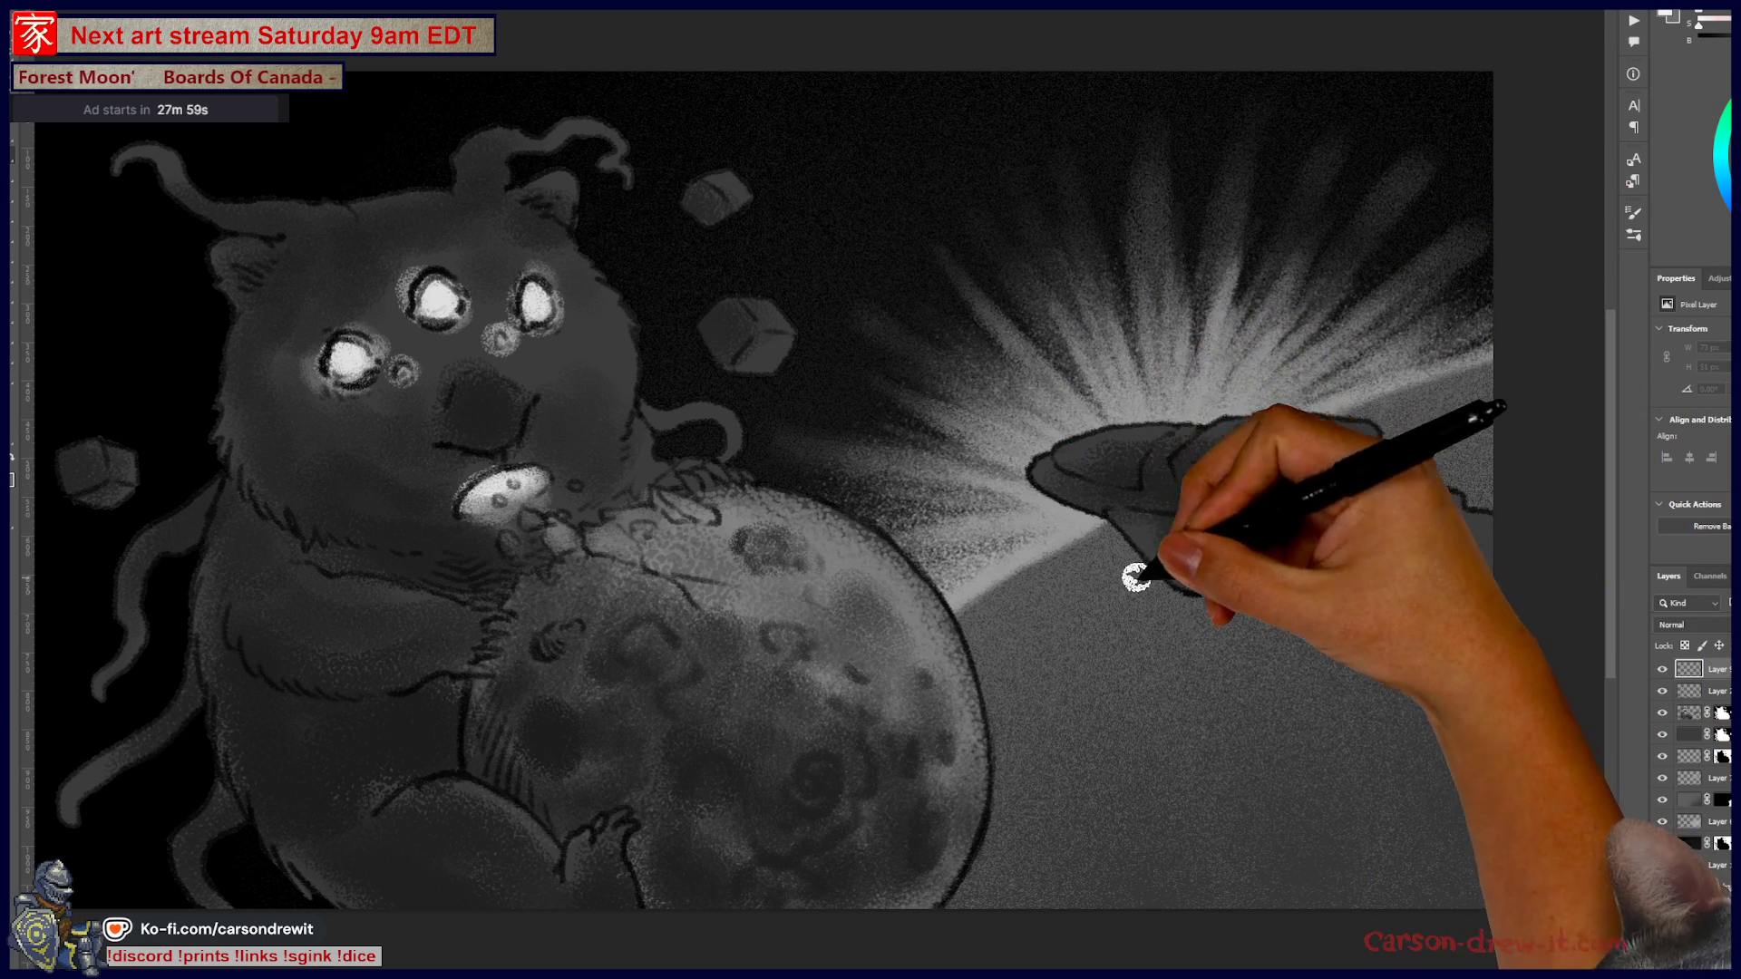
Paint white highlights on the ship's nose, top edge and exhaust, then rim-light the moon's upper-right edge
{"action": "left_click_drag", "start_coordinate": [982, 587], "coordinate": [1020, 561]}
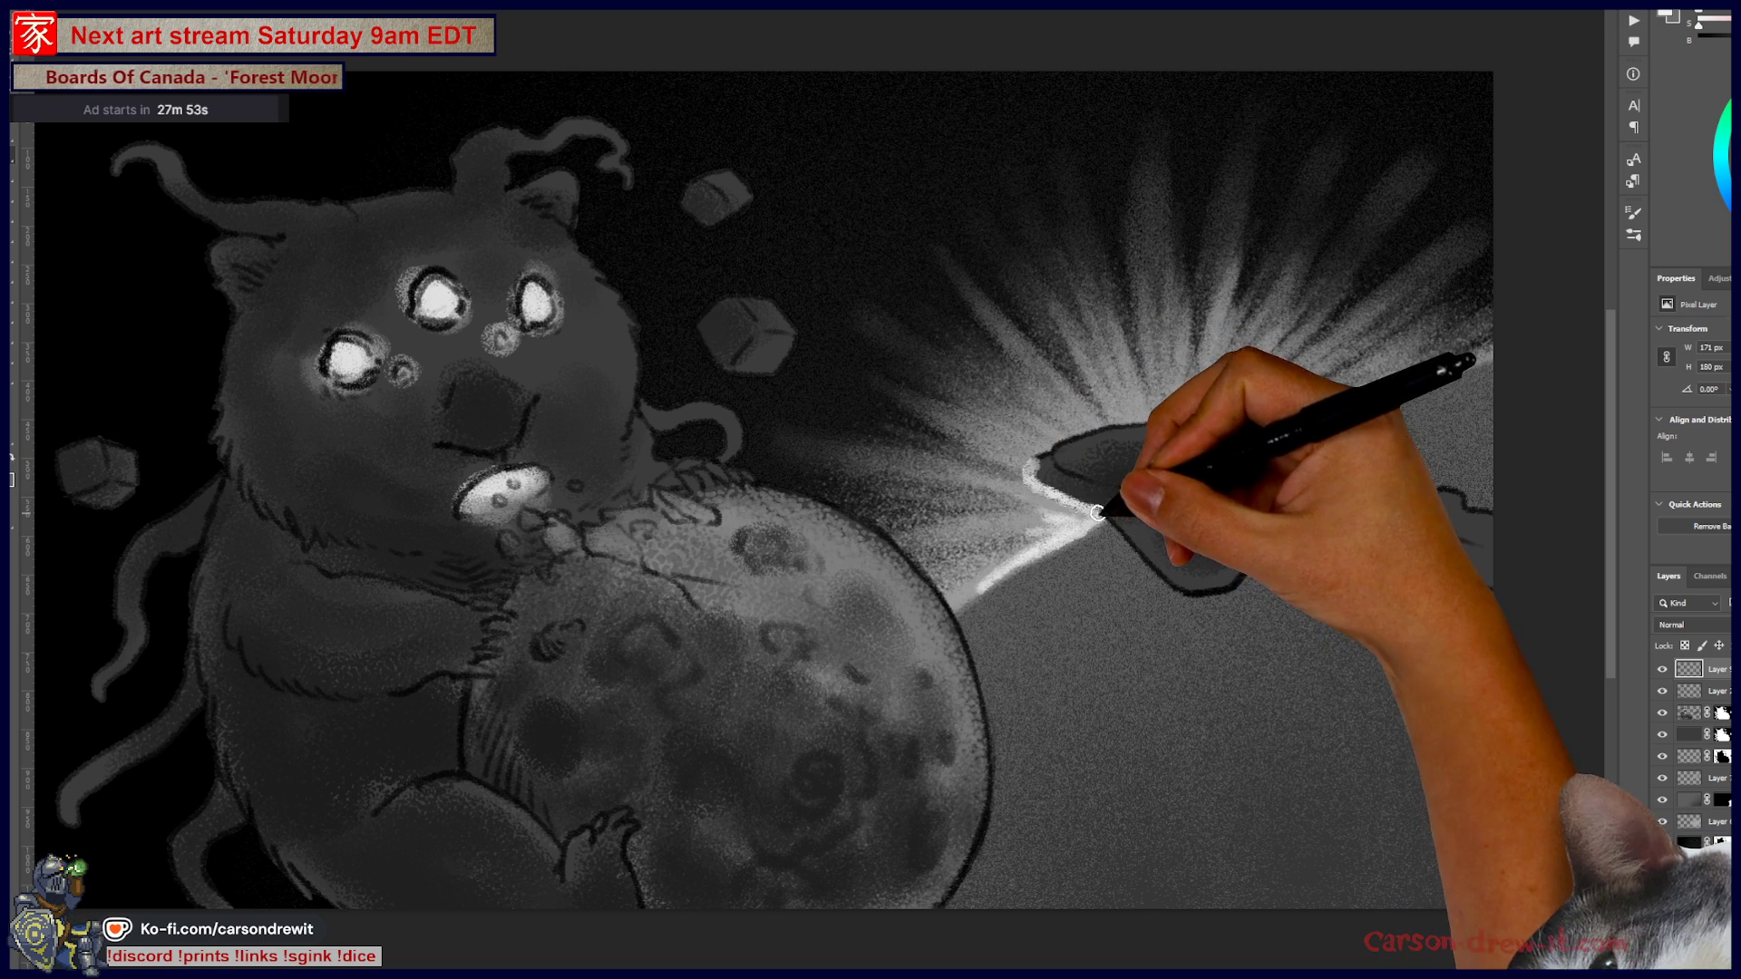
{"action": "key", "text": "ctrl+z"}
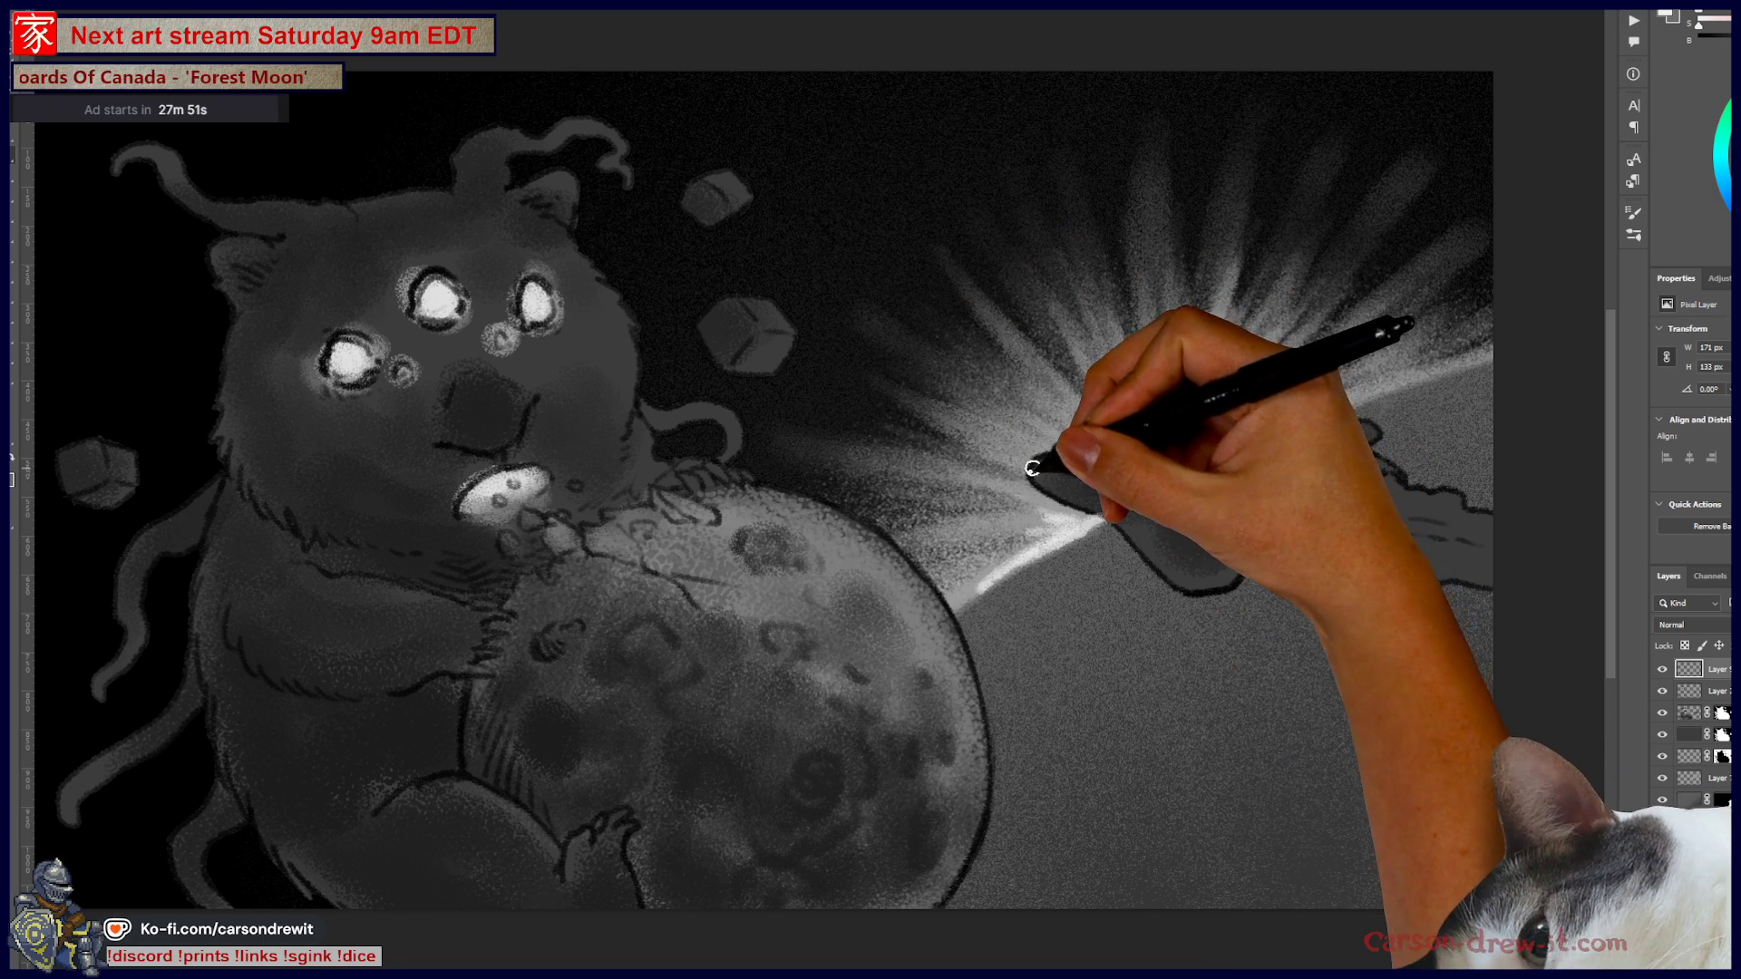
{"action": "left_click_drag", "start_coordinate": [1146, 422], "coordinate": [1352, 439]}
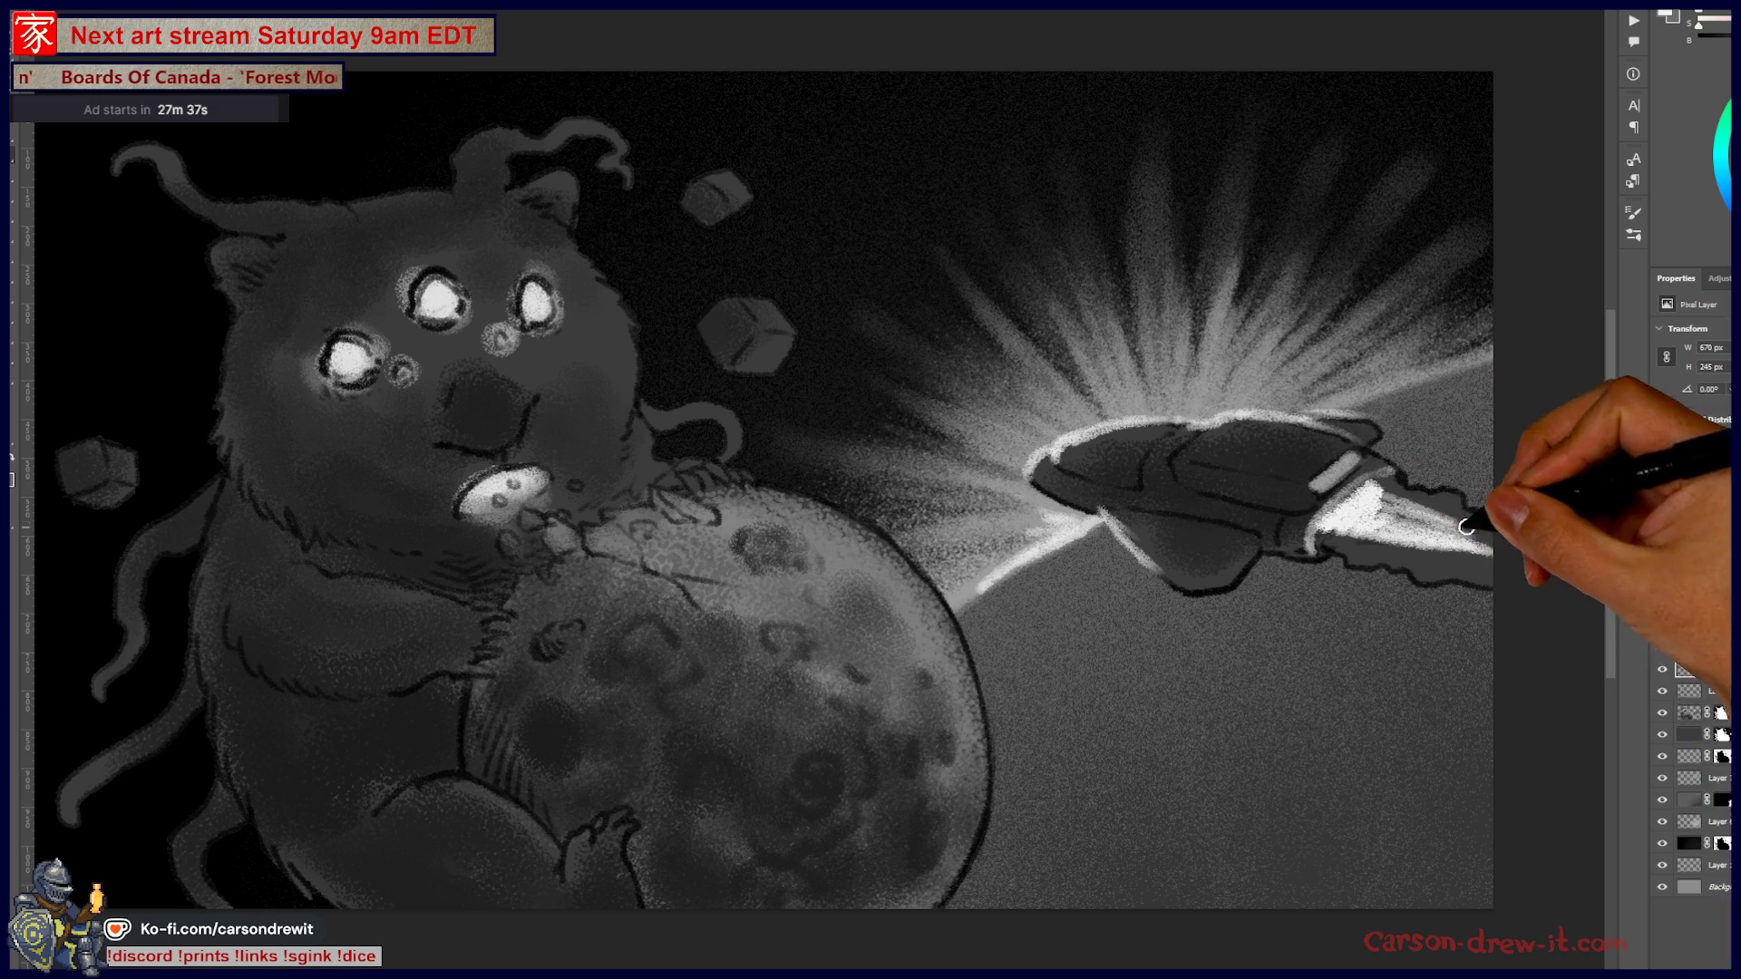
{"action": "left_click_drag", "start_coordinate": [1376, 500], "coordinate": [1487, 544]}
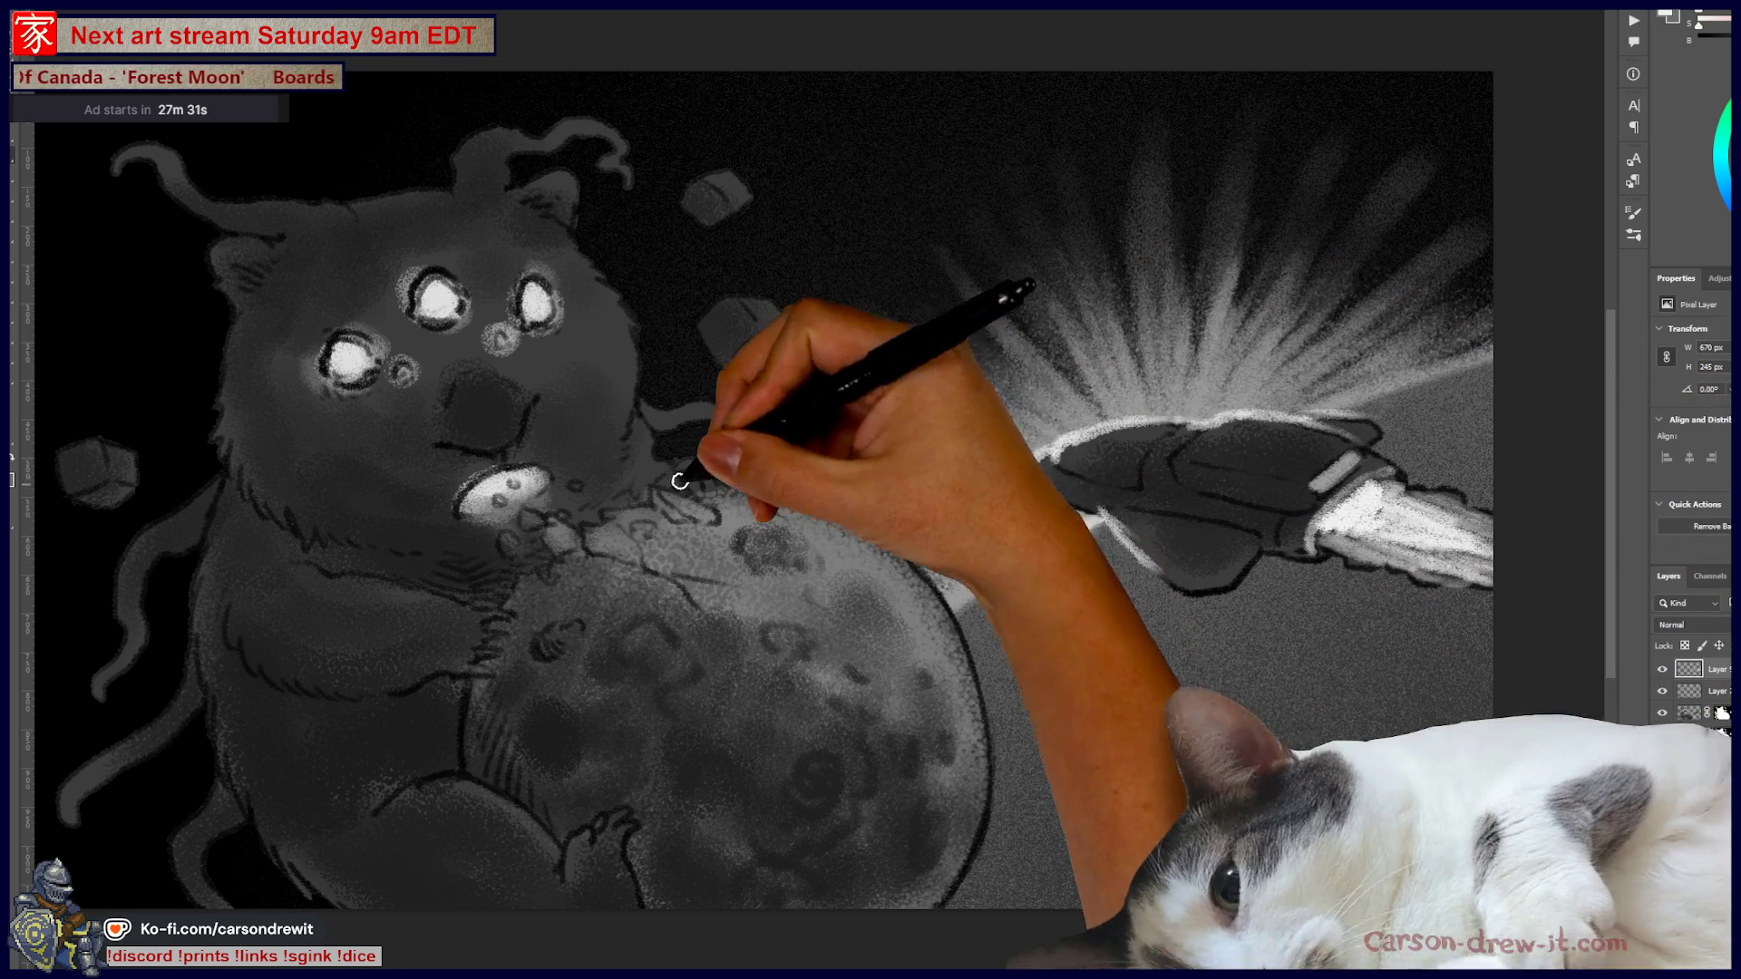
{"action": "mouse_move", "coordinate": [753, 490]}
{"action": "left_mouse_down"}
{"action": "mouse_move", "coordinate": [924, 586]}
{"action": "mouse_move", "coordinate": [777, 493]}
{"action": "left_mouse_up"}
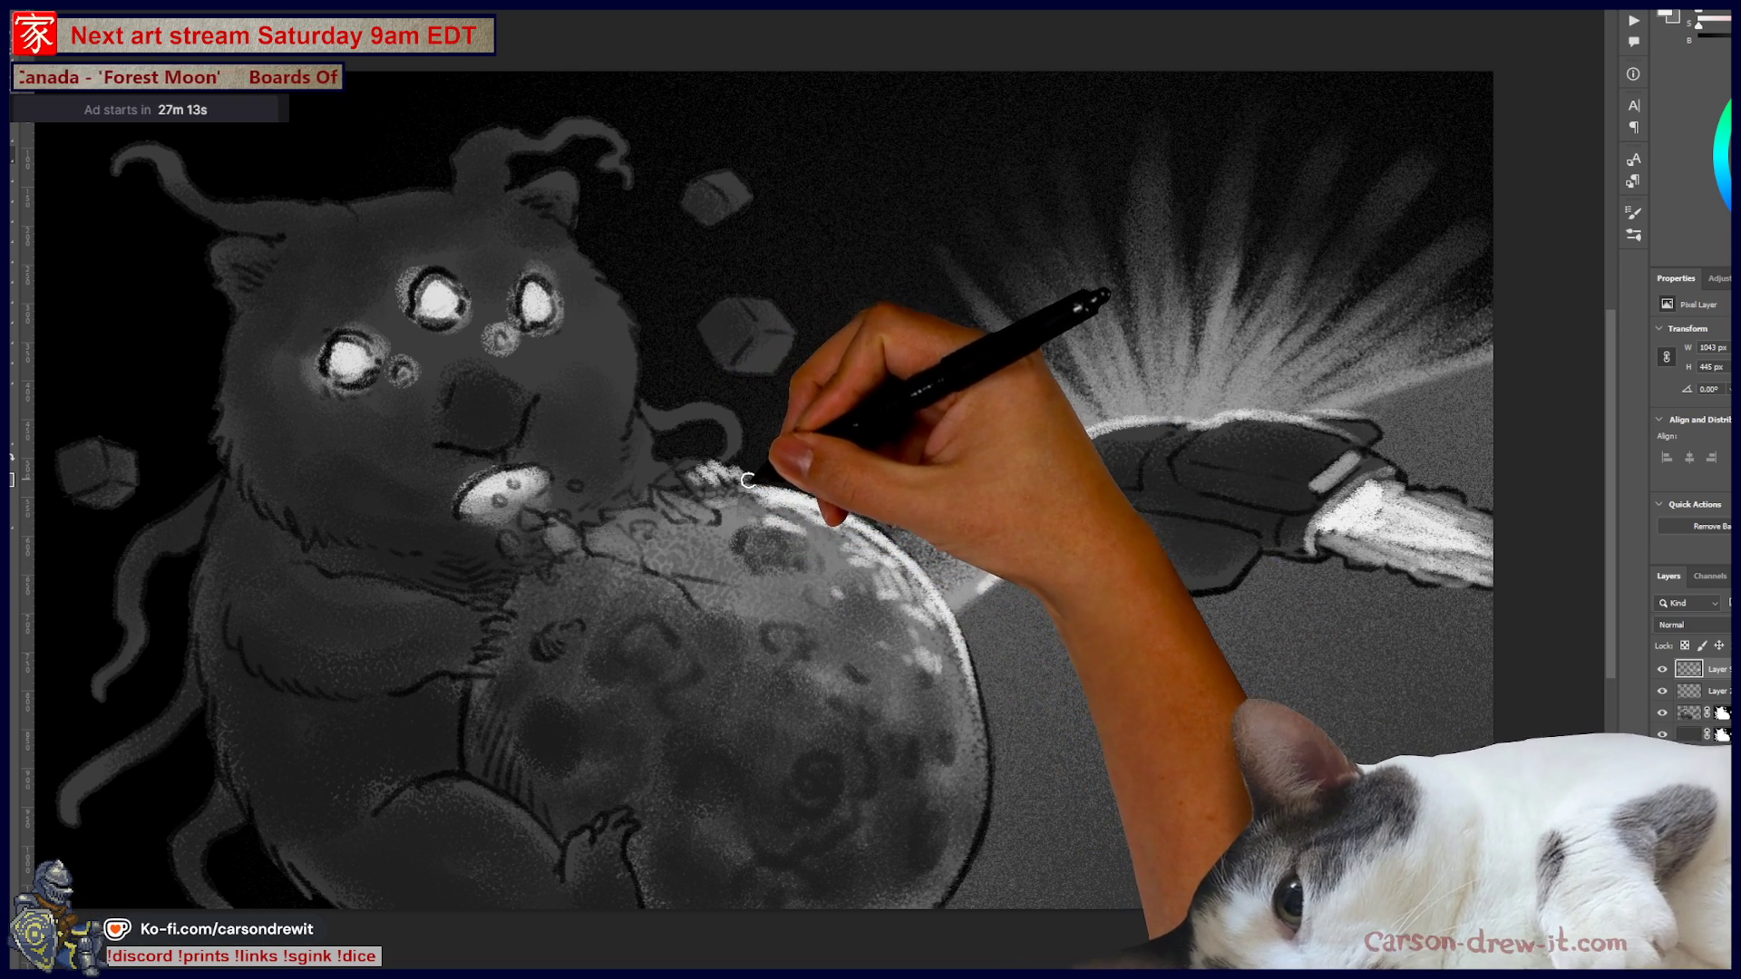
{"action": "mouse_move", "coordinate": [647, 428]}
{"action": "left_mouse_down"}
{"action": "mouse_move", "coordinate": [659, 457]}
{"action": "mouse_move", "coordinate": [736, 437]}
{"action": "left_mouse_up"}
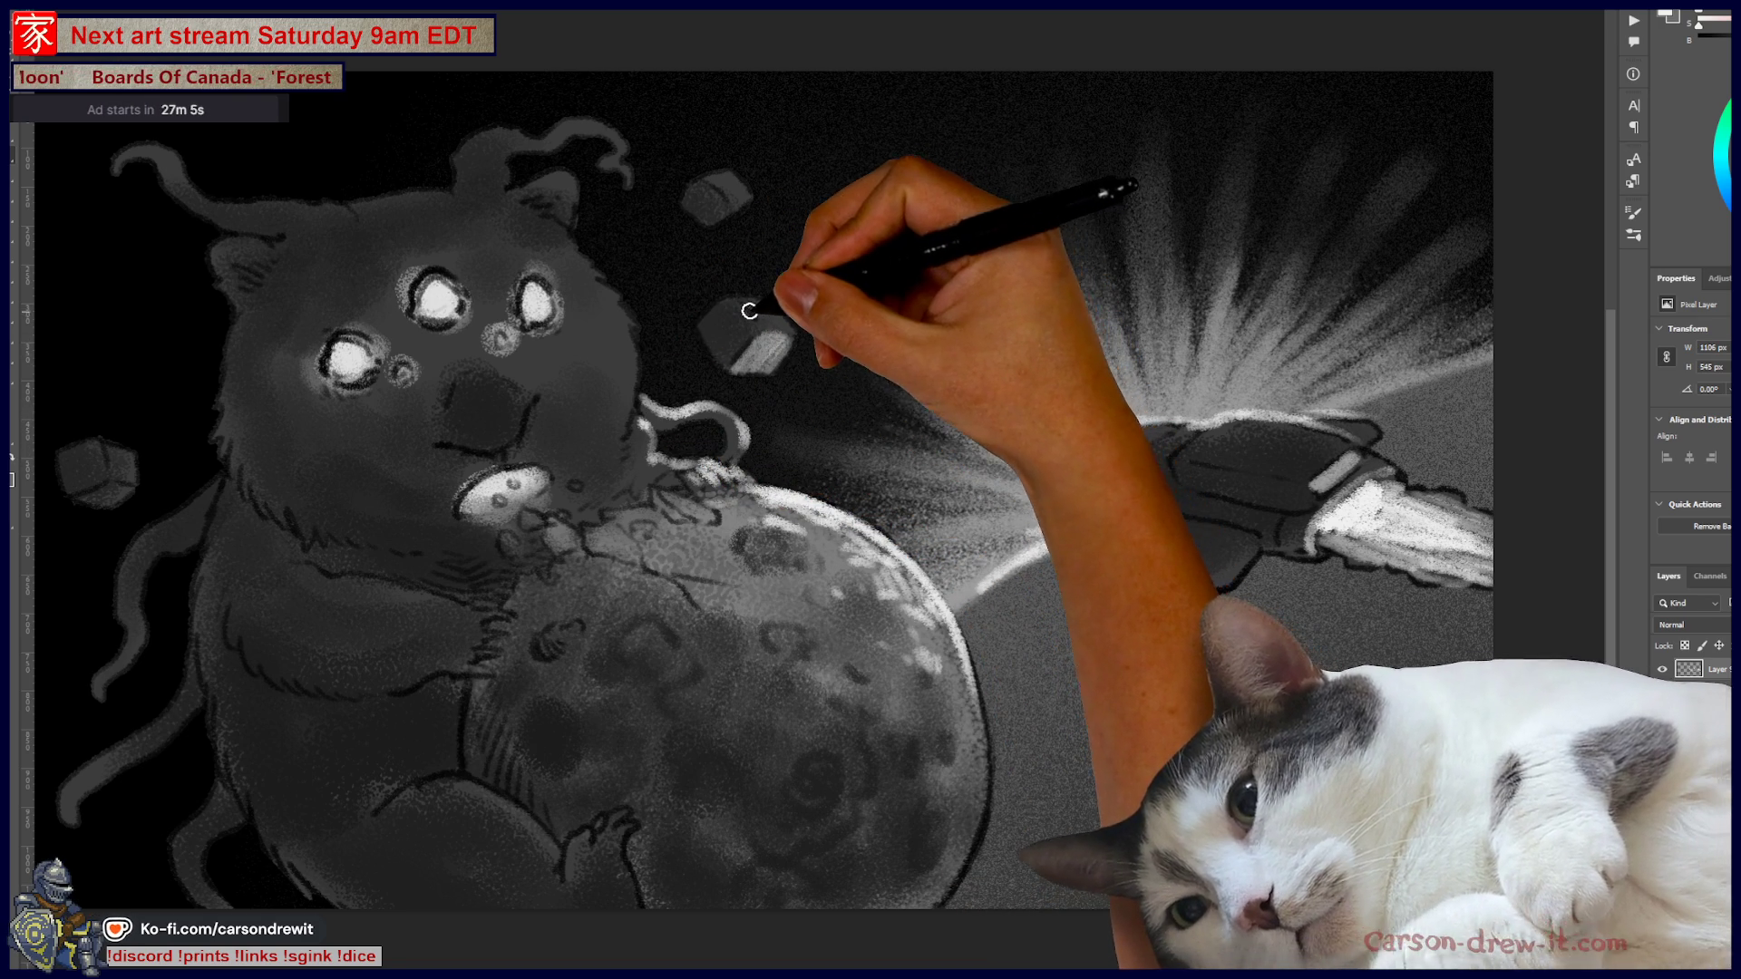
Paint white highlights on the floating cubes and around the creature's ears and head outline
{"action": "left_click_drag", "start_coordinate": [772, 327], "coordinate": [762, 312]}
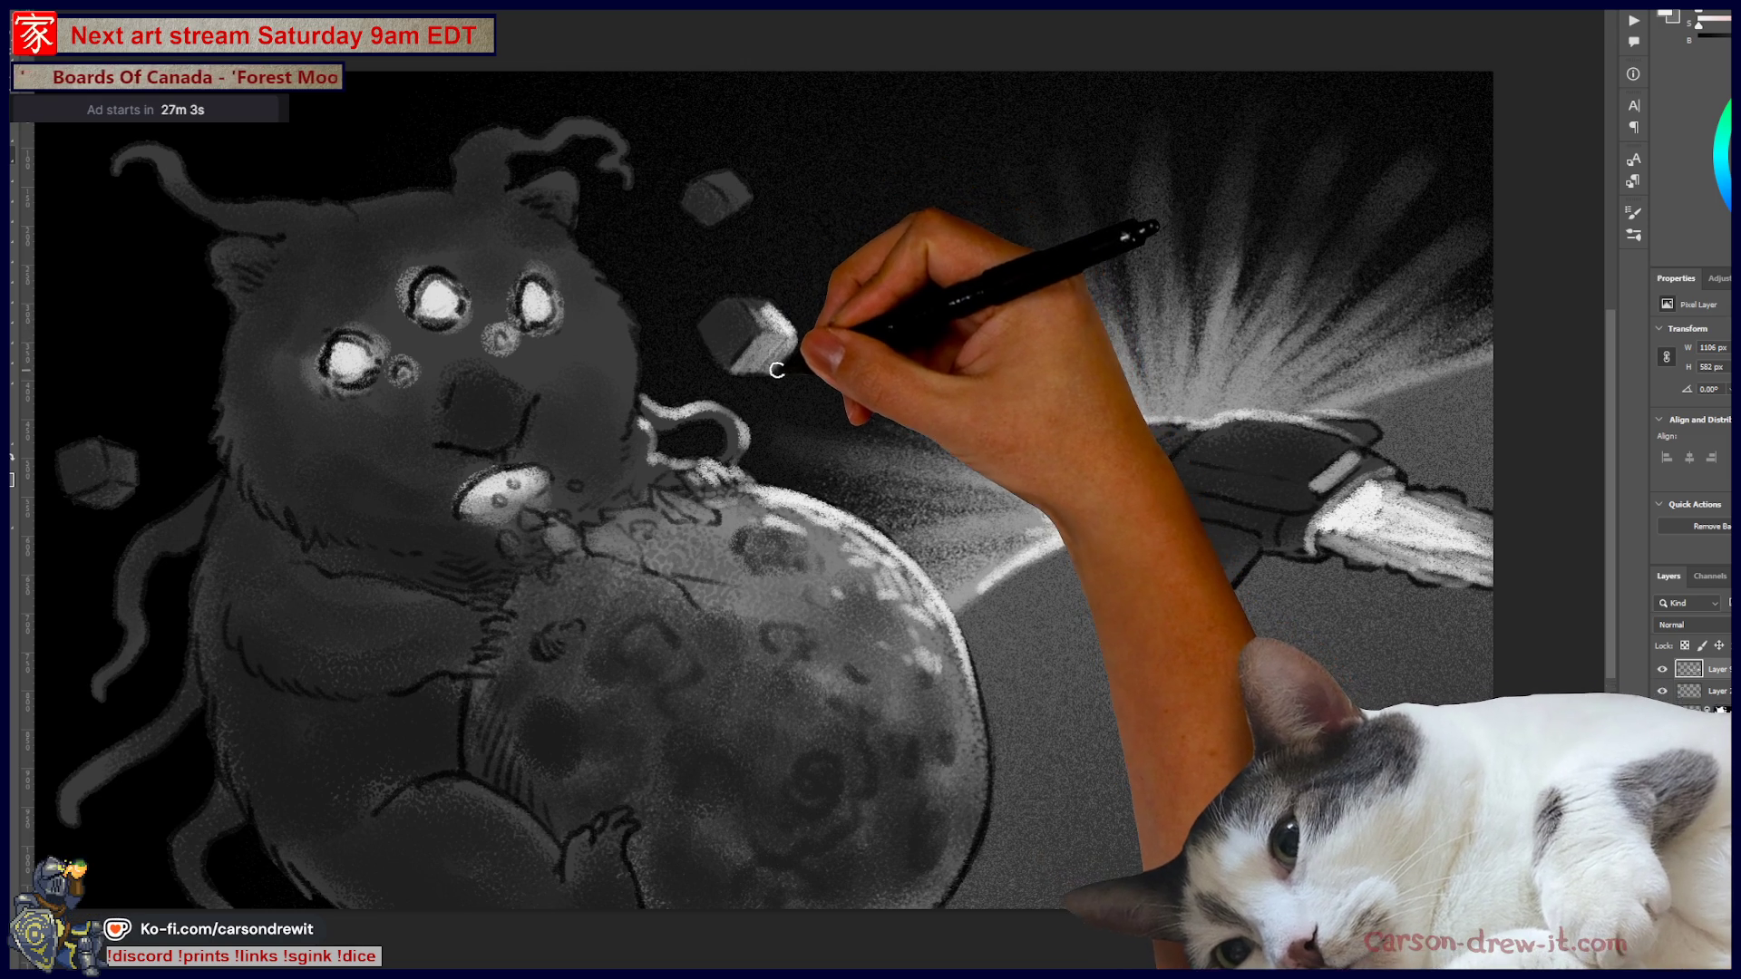
{"action": "left_click_drag", "start_coordinate": [730, 214], "coordinate": [718, 189]}
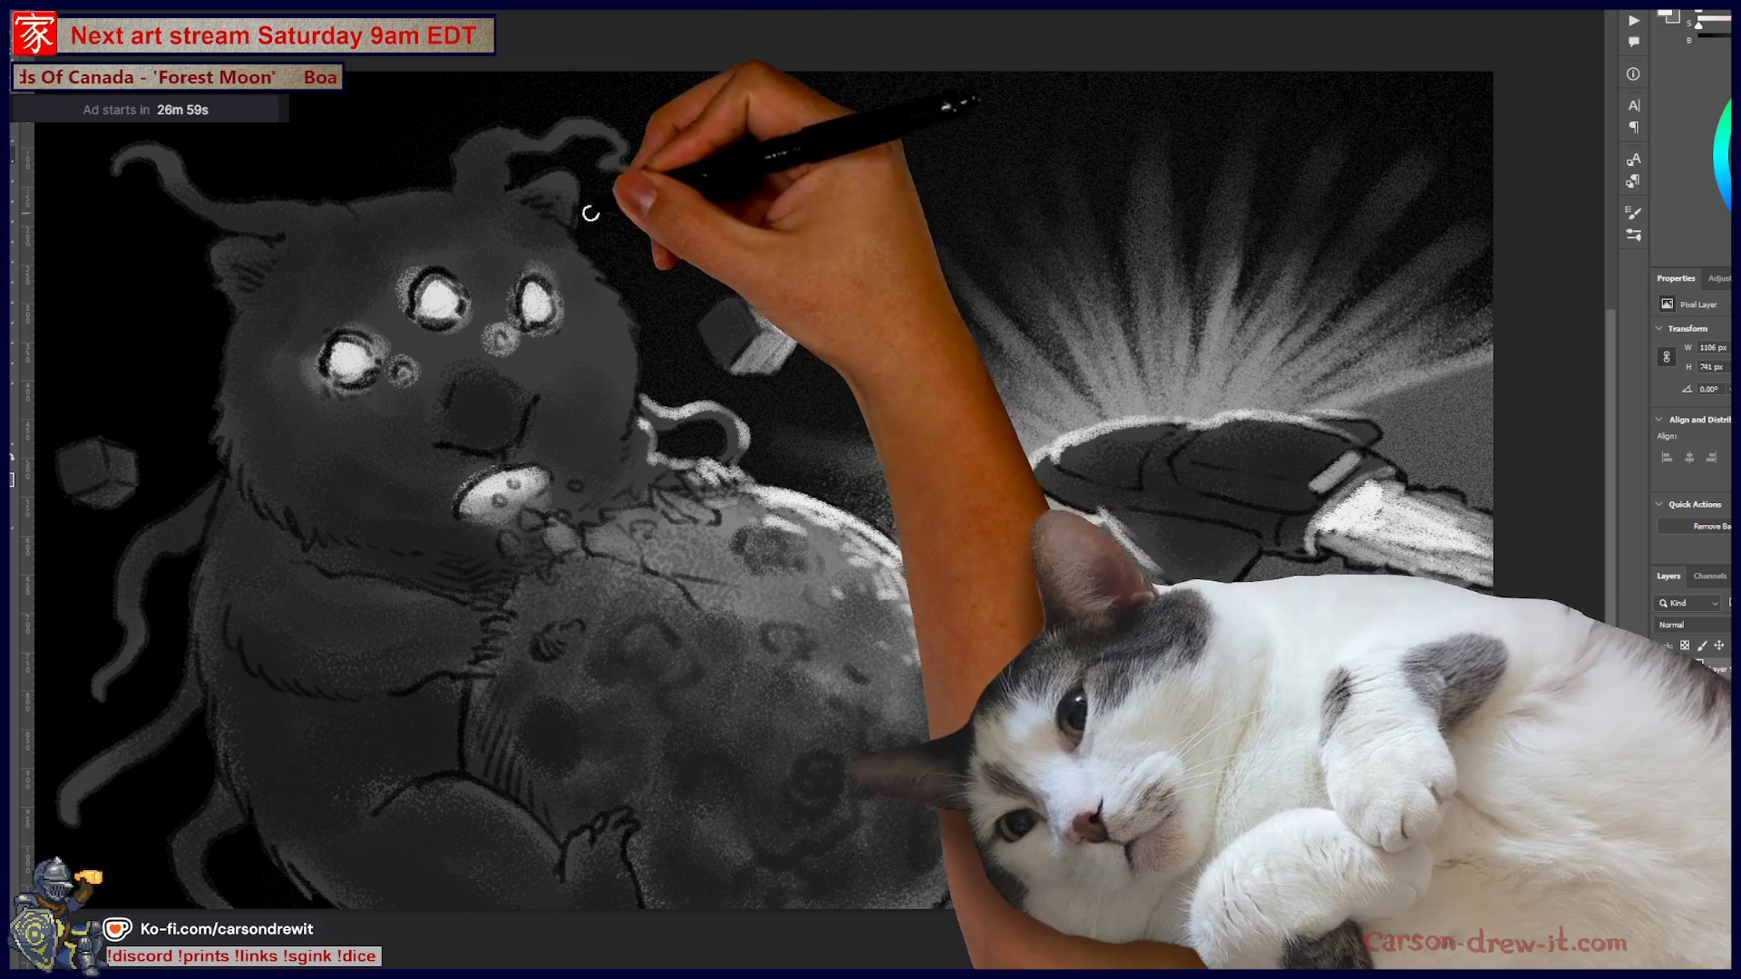
{"action": "left_click_drag", "start_coordinate": [524, 172], "coordinate": [493, 192]}
{"action": "left_click_drag", "start_coordinate": [582, 148], "coordinate": [576, 225]}
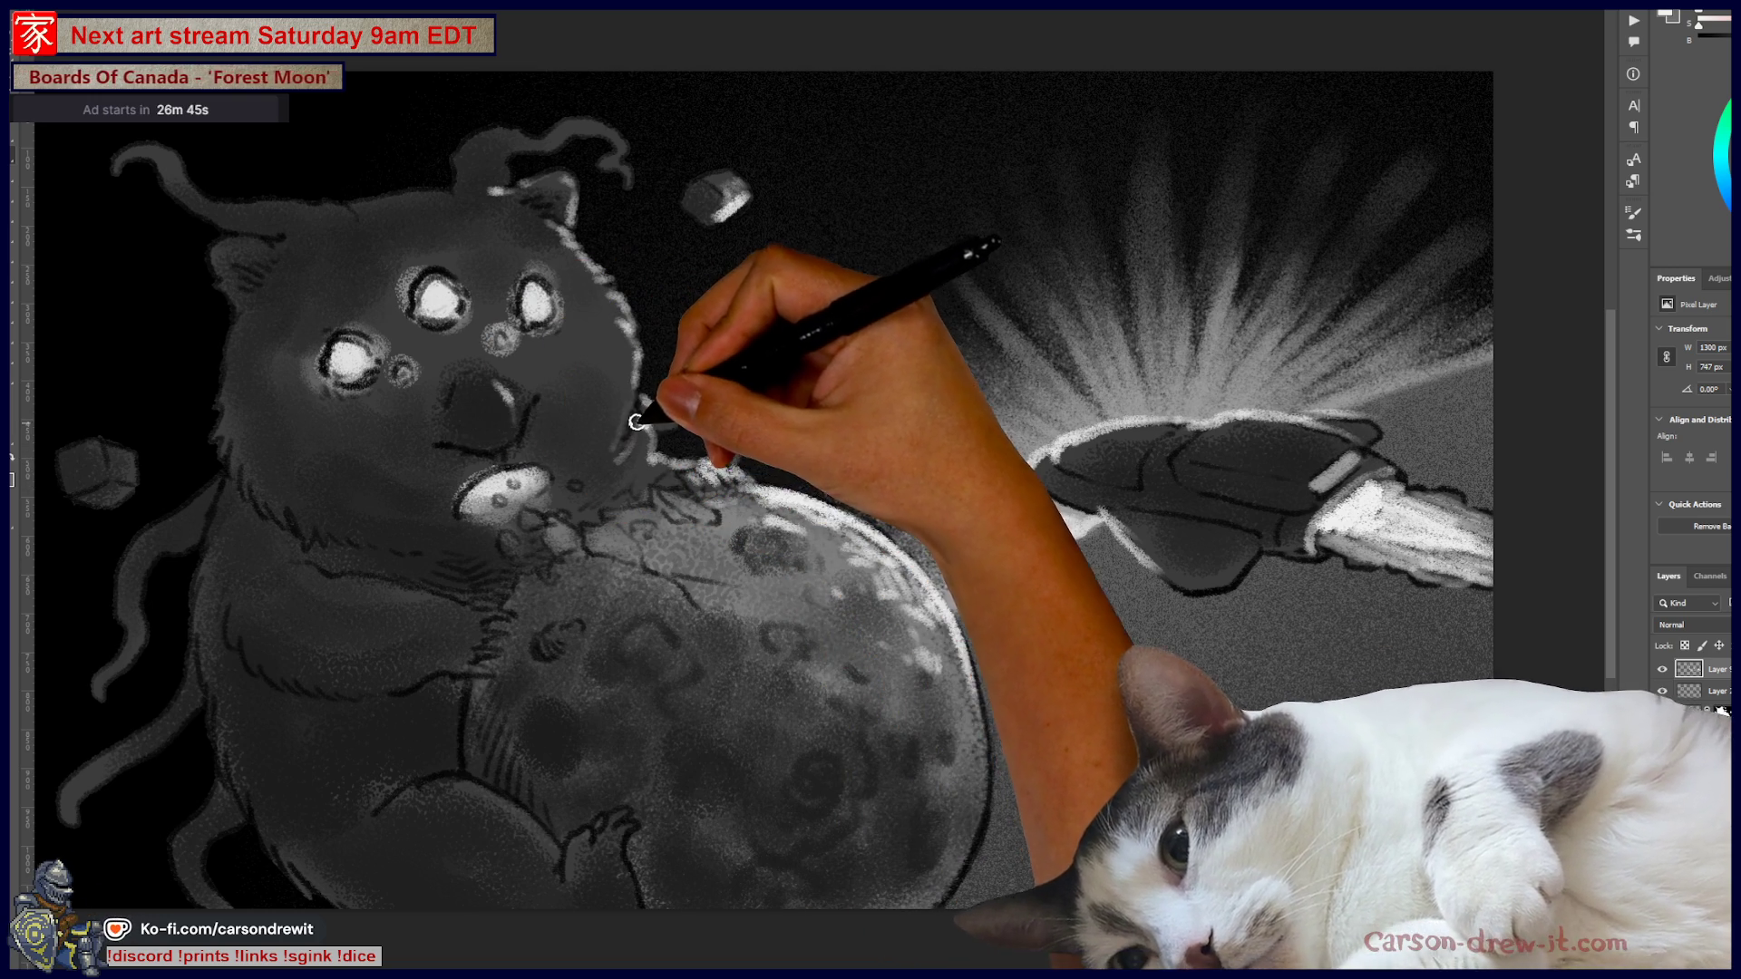
{"action": "mouse_move", "coordinate": [512, 165]}
{"action": "left_mouse_down"}
{"action": "mouse_move", "coordinate": [560, 143]}
{"action": "mouse_move", "coordinate": [616, 156]}
{"action": "left_mouse_up"}
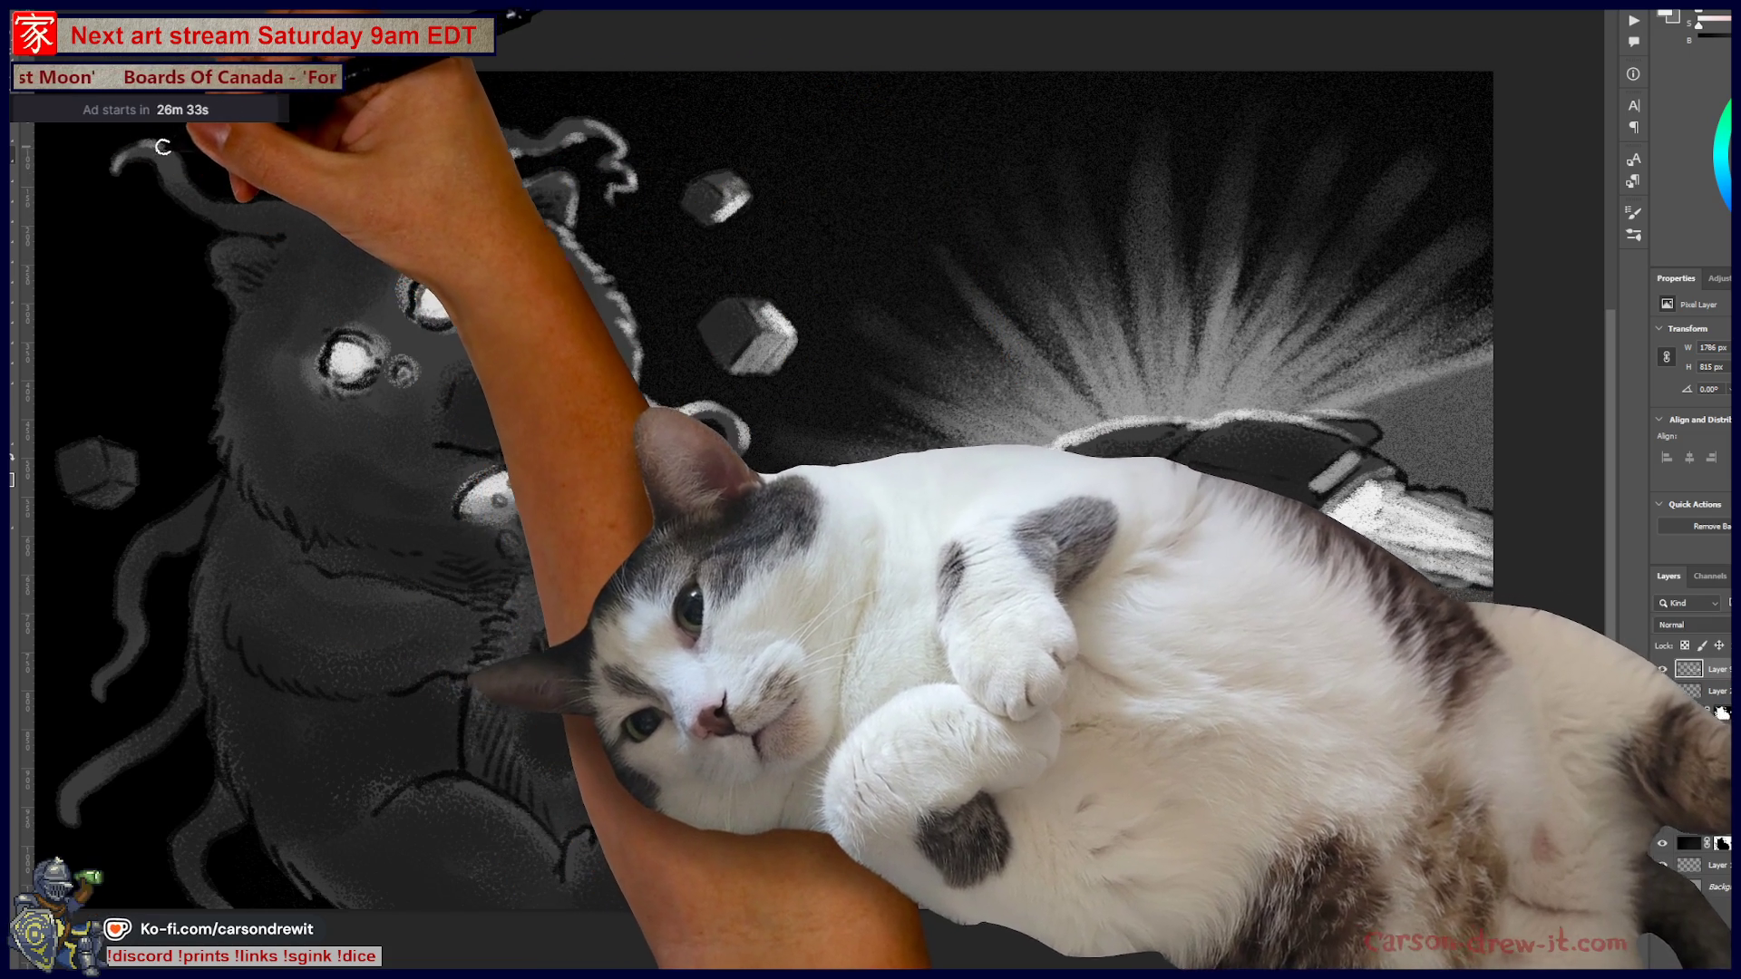
{"action": "mouse_move", "coordinate": [154, 148]}
{"action": "left_mouse_down"}
{"action": "mouse_move", "coordinate": [207, 196]}
{"action": "mouse_move", "coordinate": [385, 195]}
{"action": "left_mouse_up"}
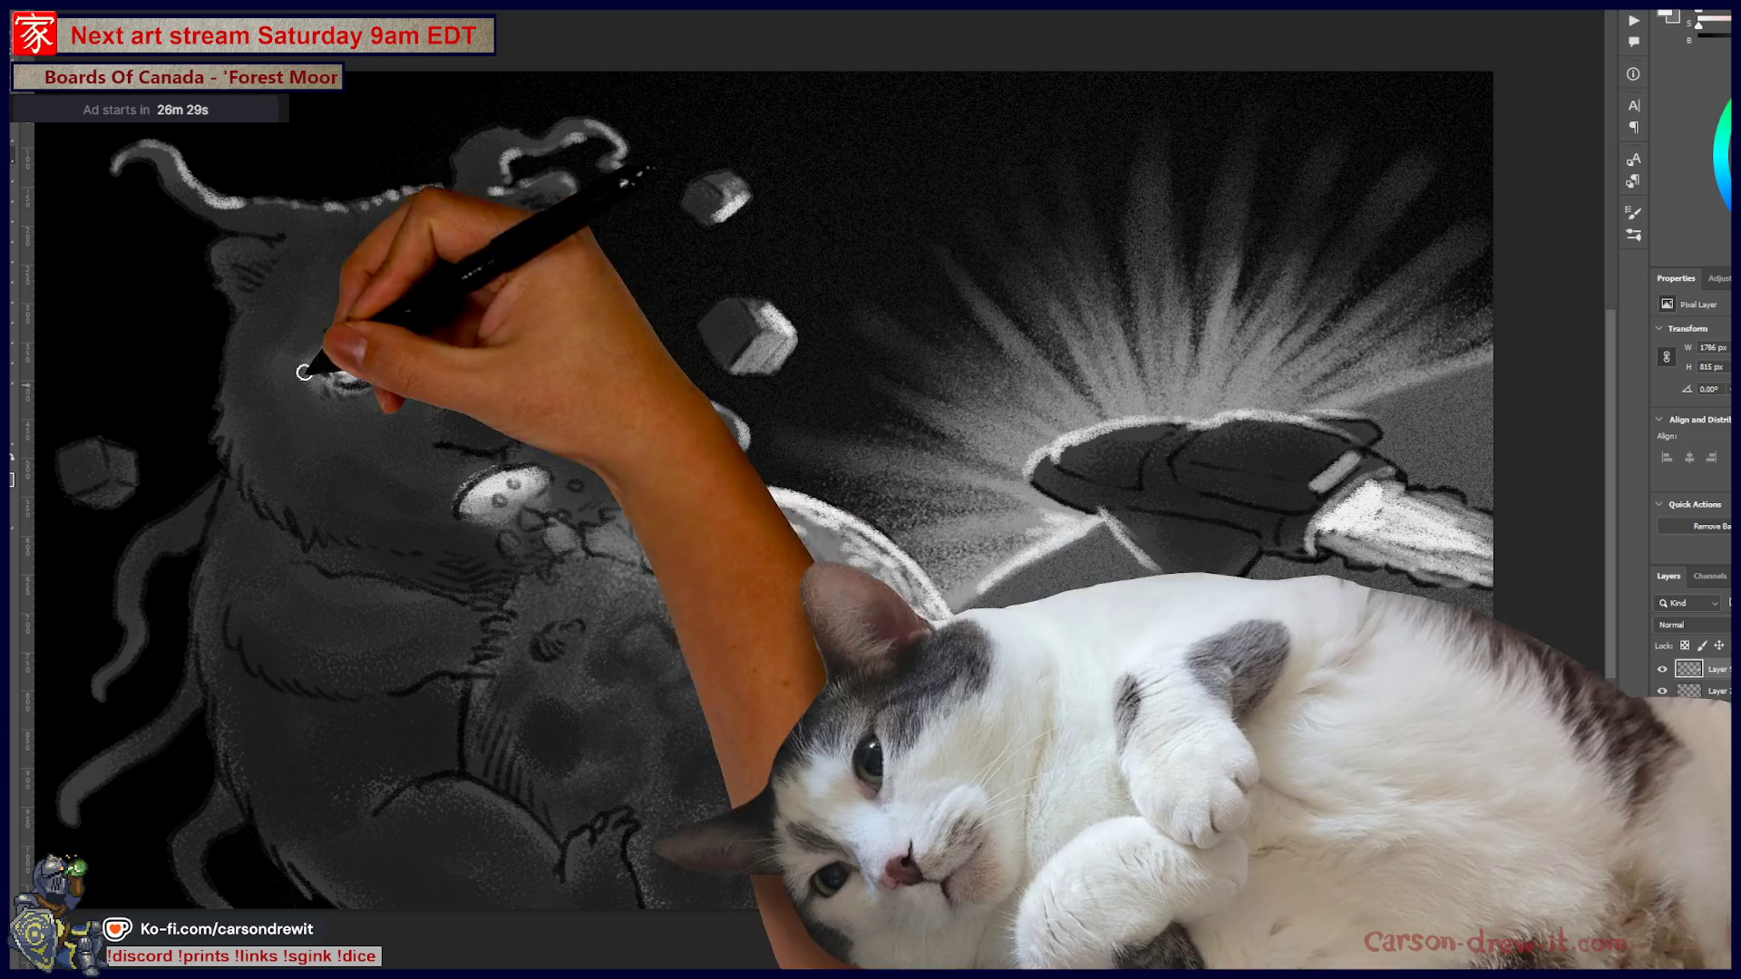
{"action": "left_click_drag", "start_coordinate": [219, 244], "coordinate": [270, 246]}
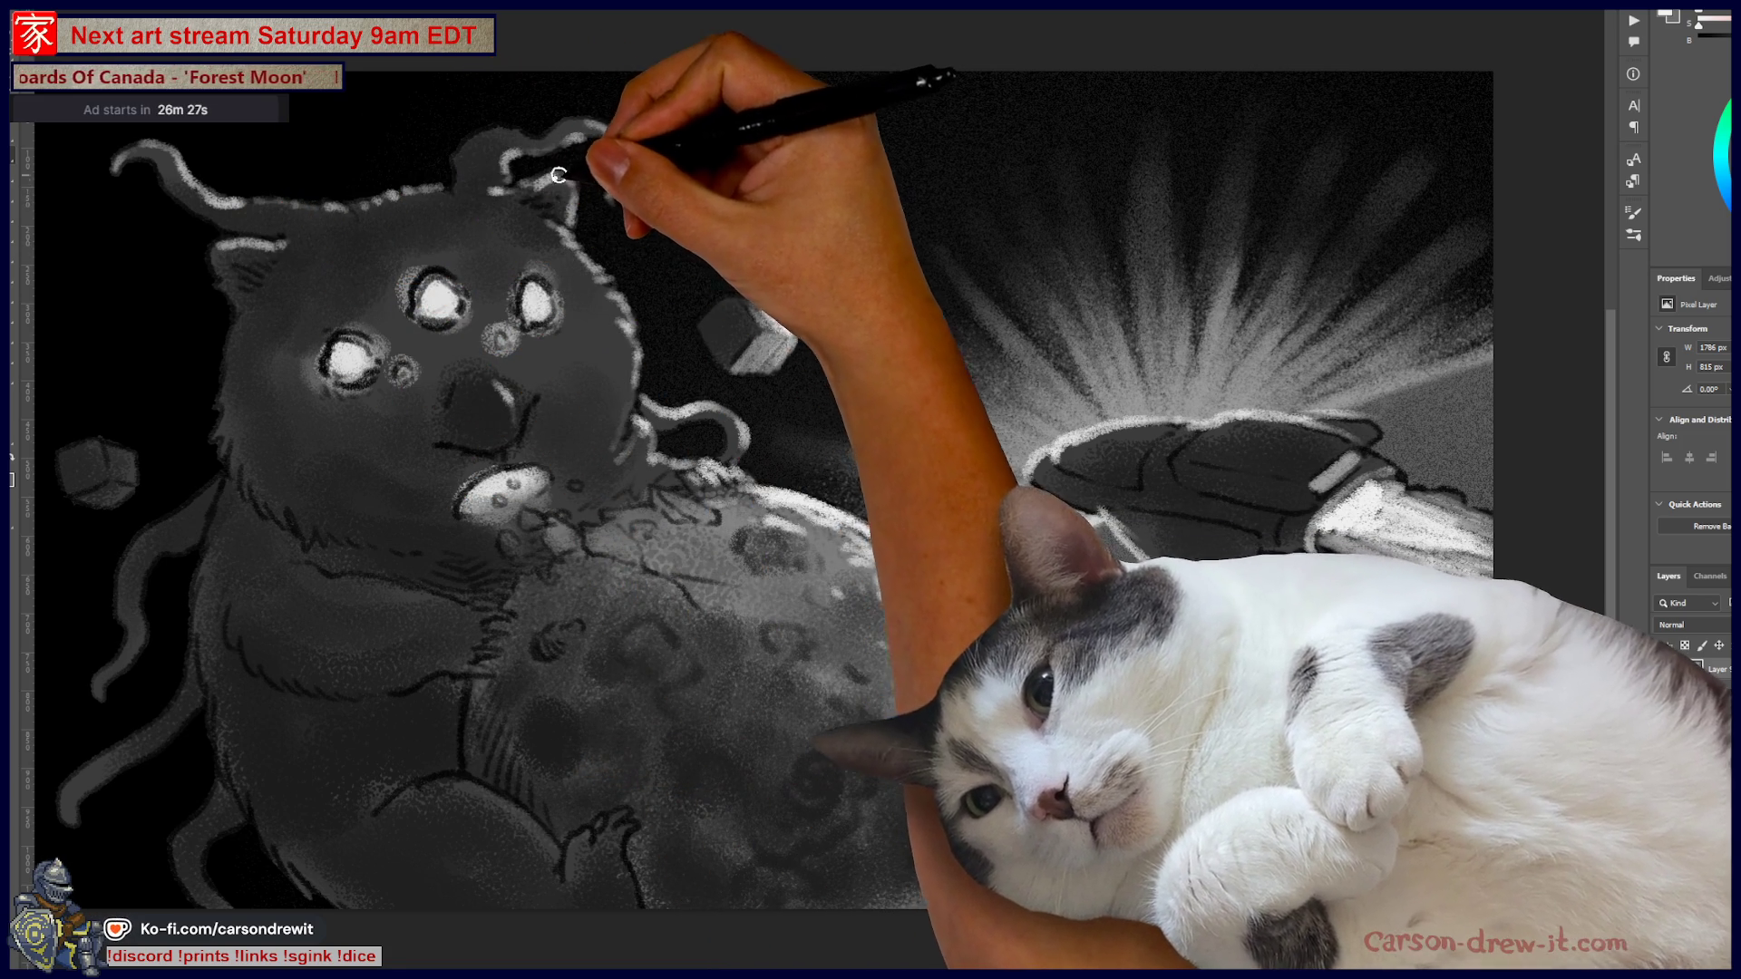
{"action": "left_click_drag", "start_coordinate": [497, 193], "coordinate": [580, 177]}
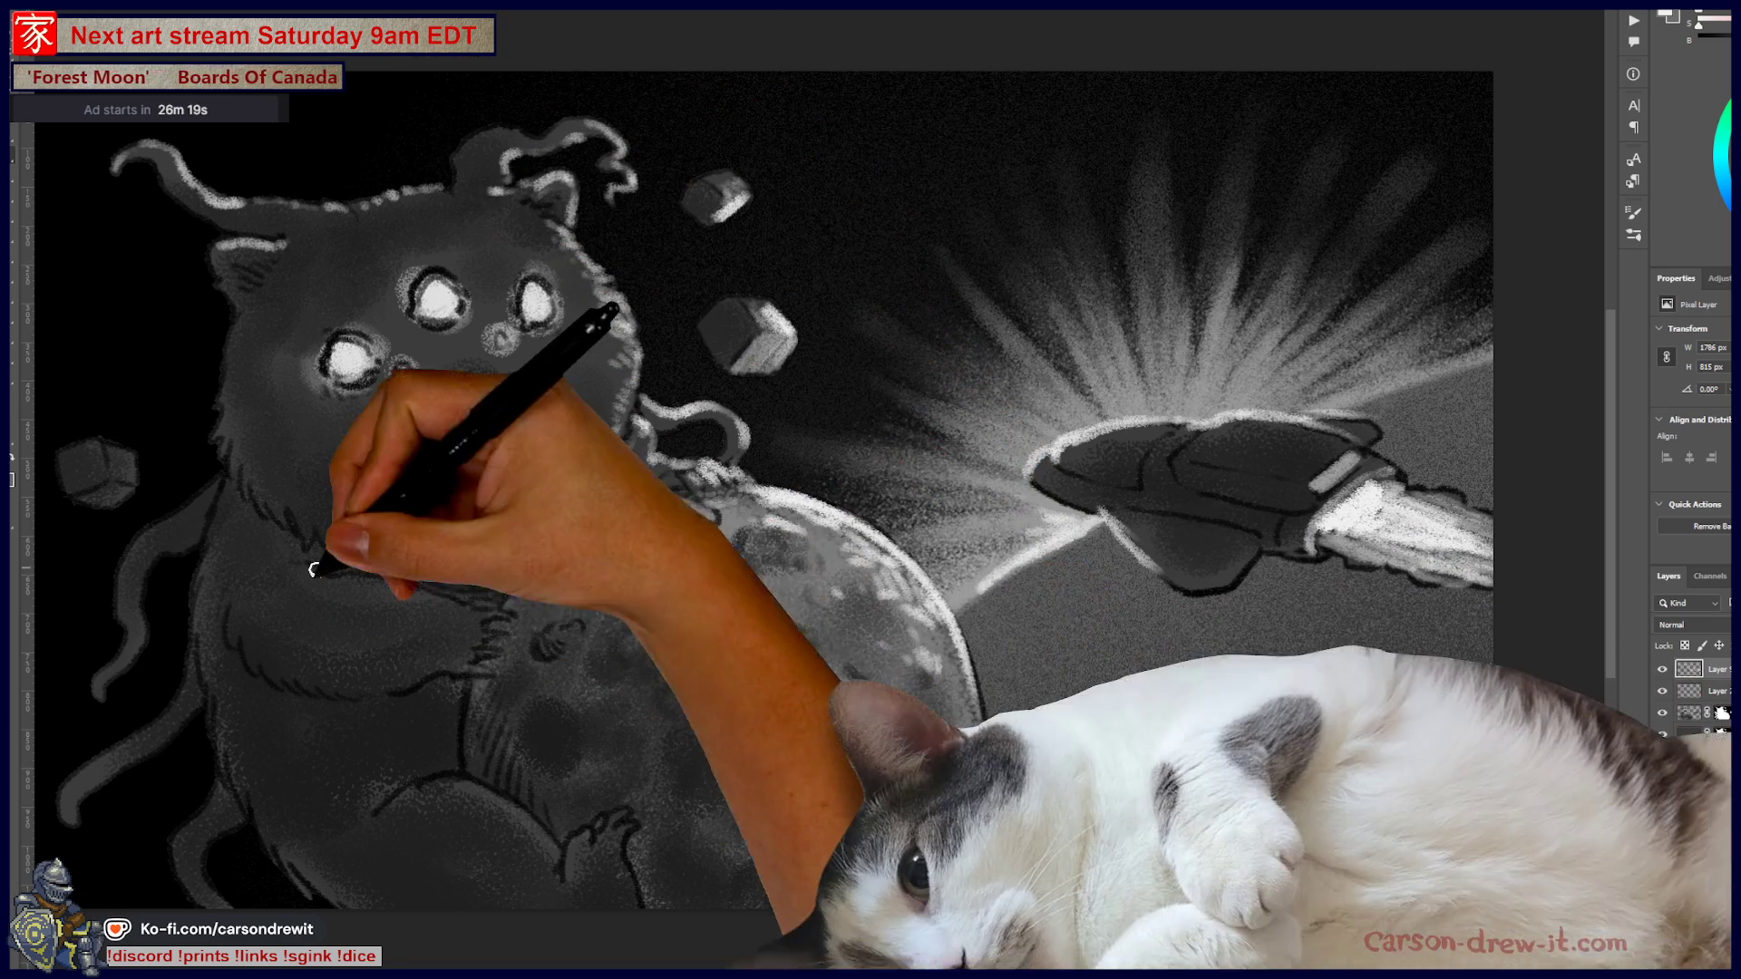
Add light strokes on the chest and paw, and darken the moon's crater texture
{"action": "left_click_drag", "start_coordinate": [340, 578], "coordinate": [446, 598]}
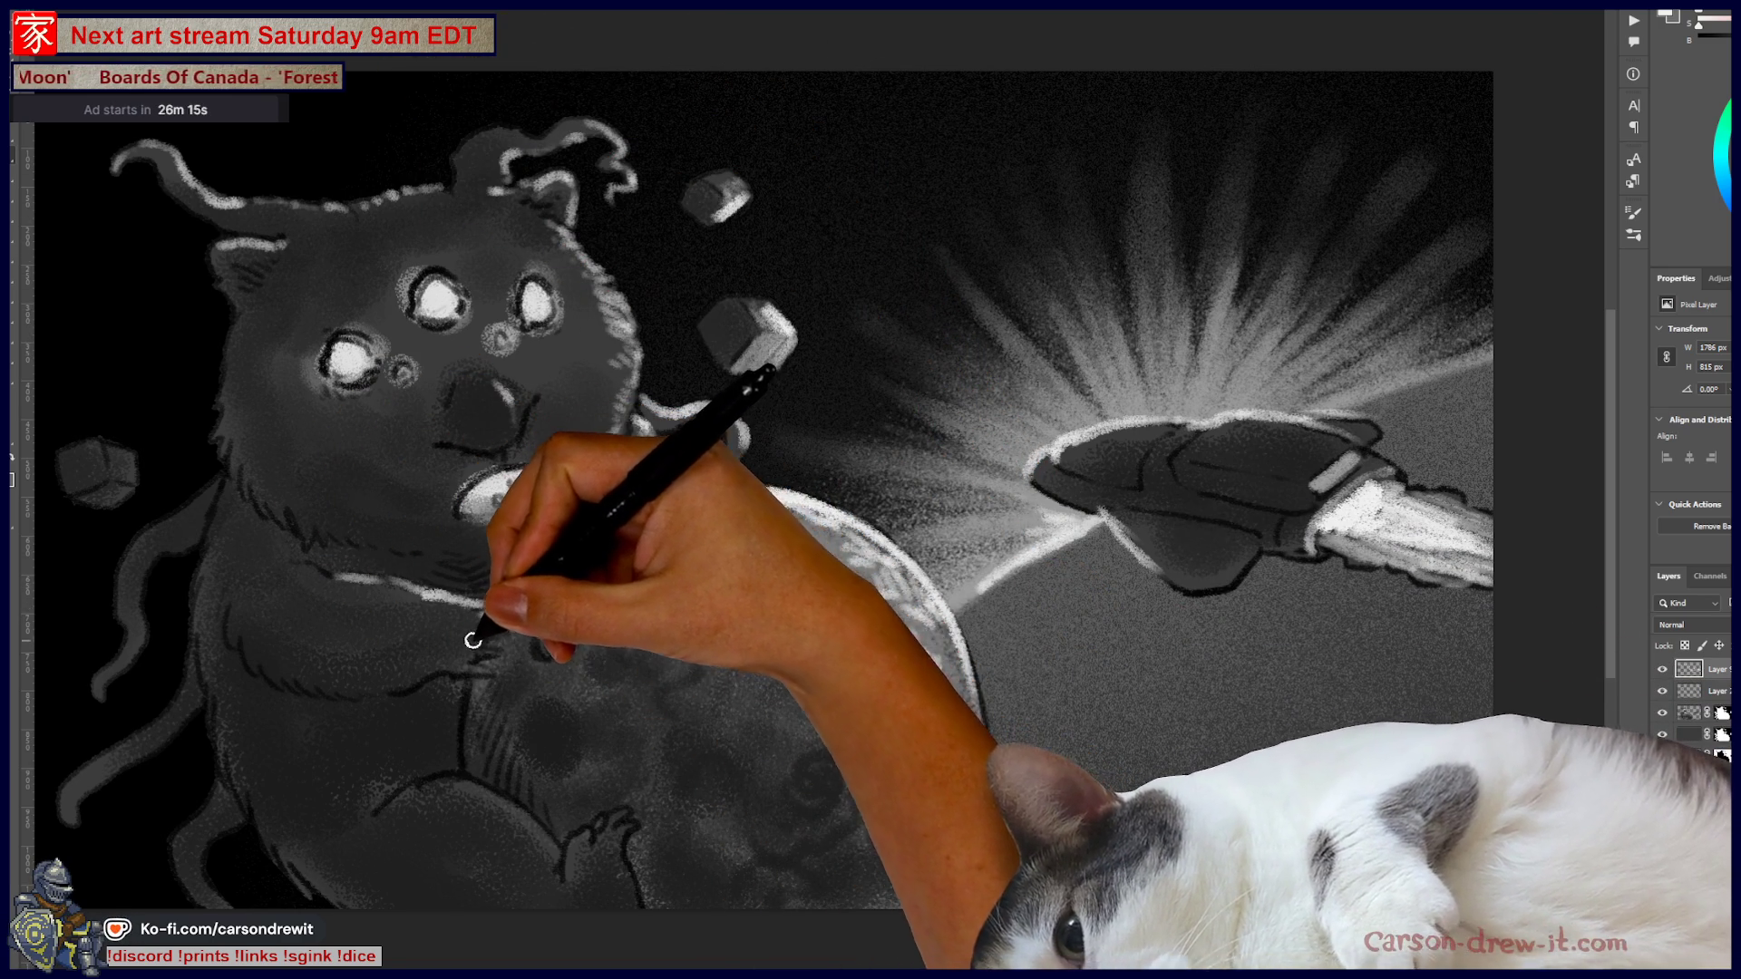
{"action": "left_click_drag", "start_coordinate": [562, 776], "coordinate": [807, 816]}
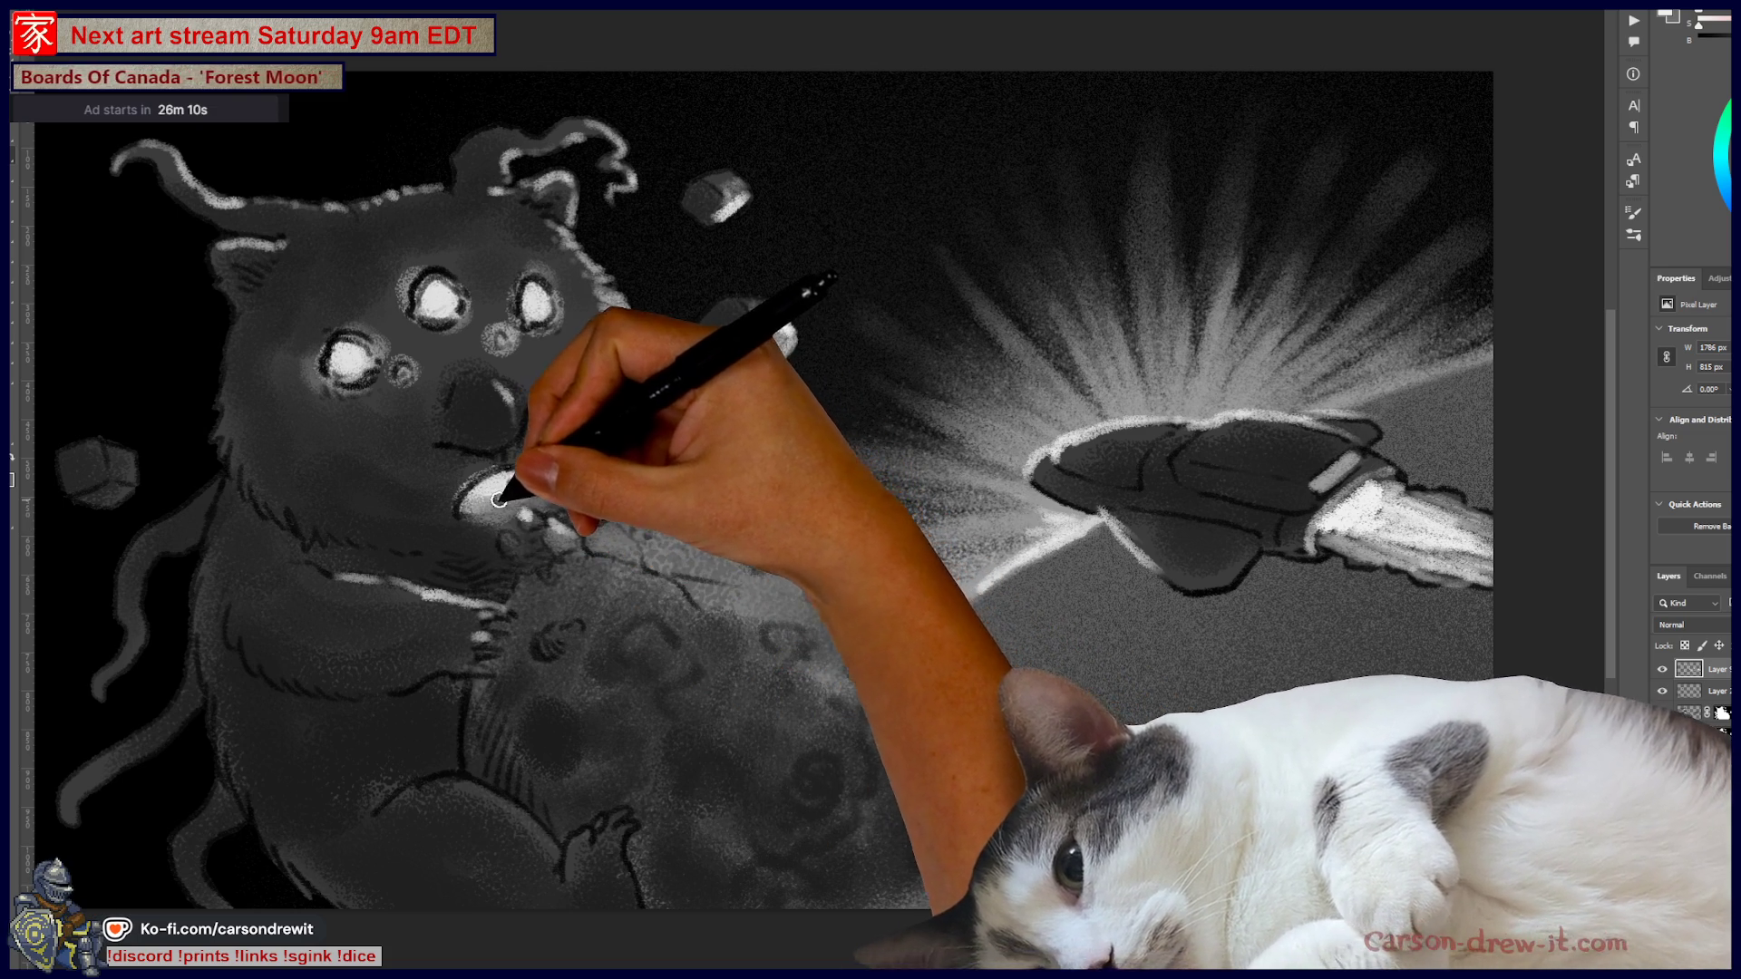
{"action": "left_click_drag", "start_coordinate": [527, 513], "coordinate": [564, 517]}
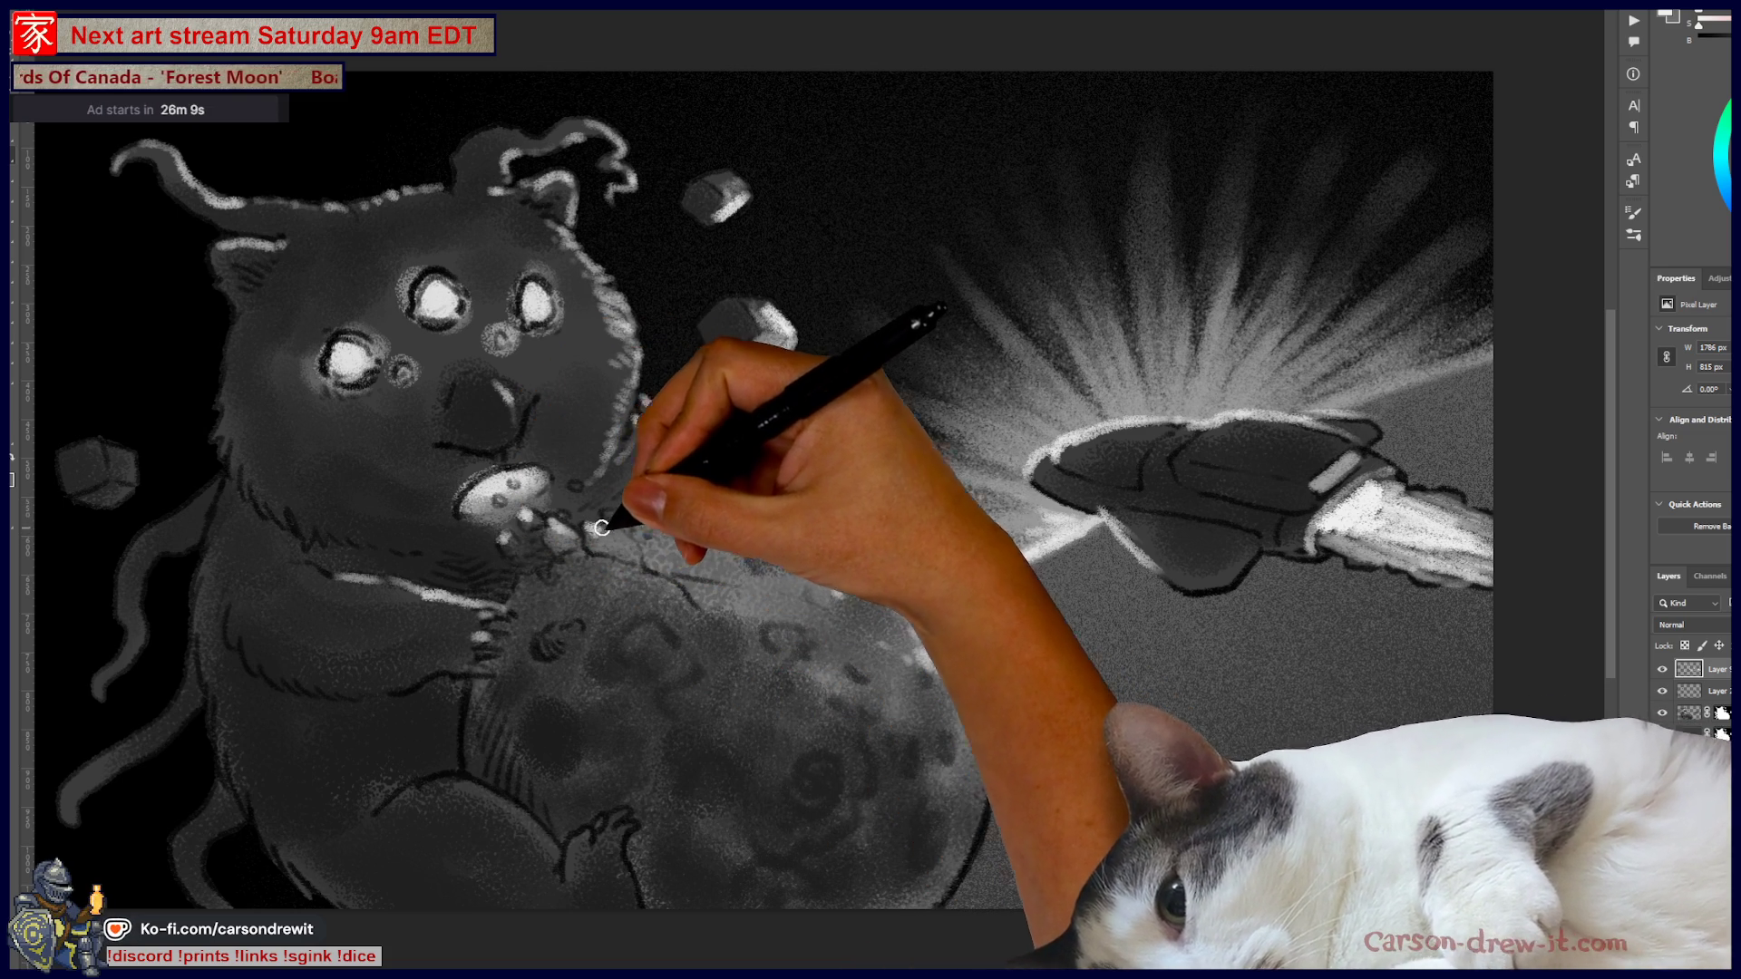
{"action": "left_click_drag", "start_coordinate": [564, 512], "coordinate": [862, 526]}
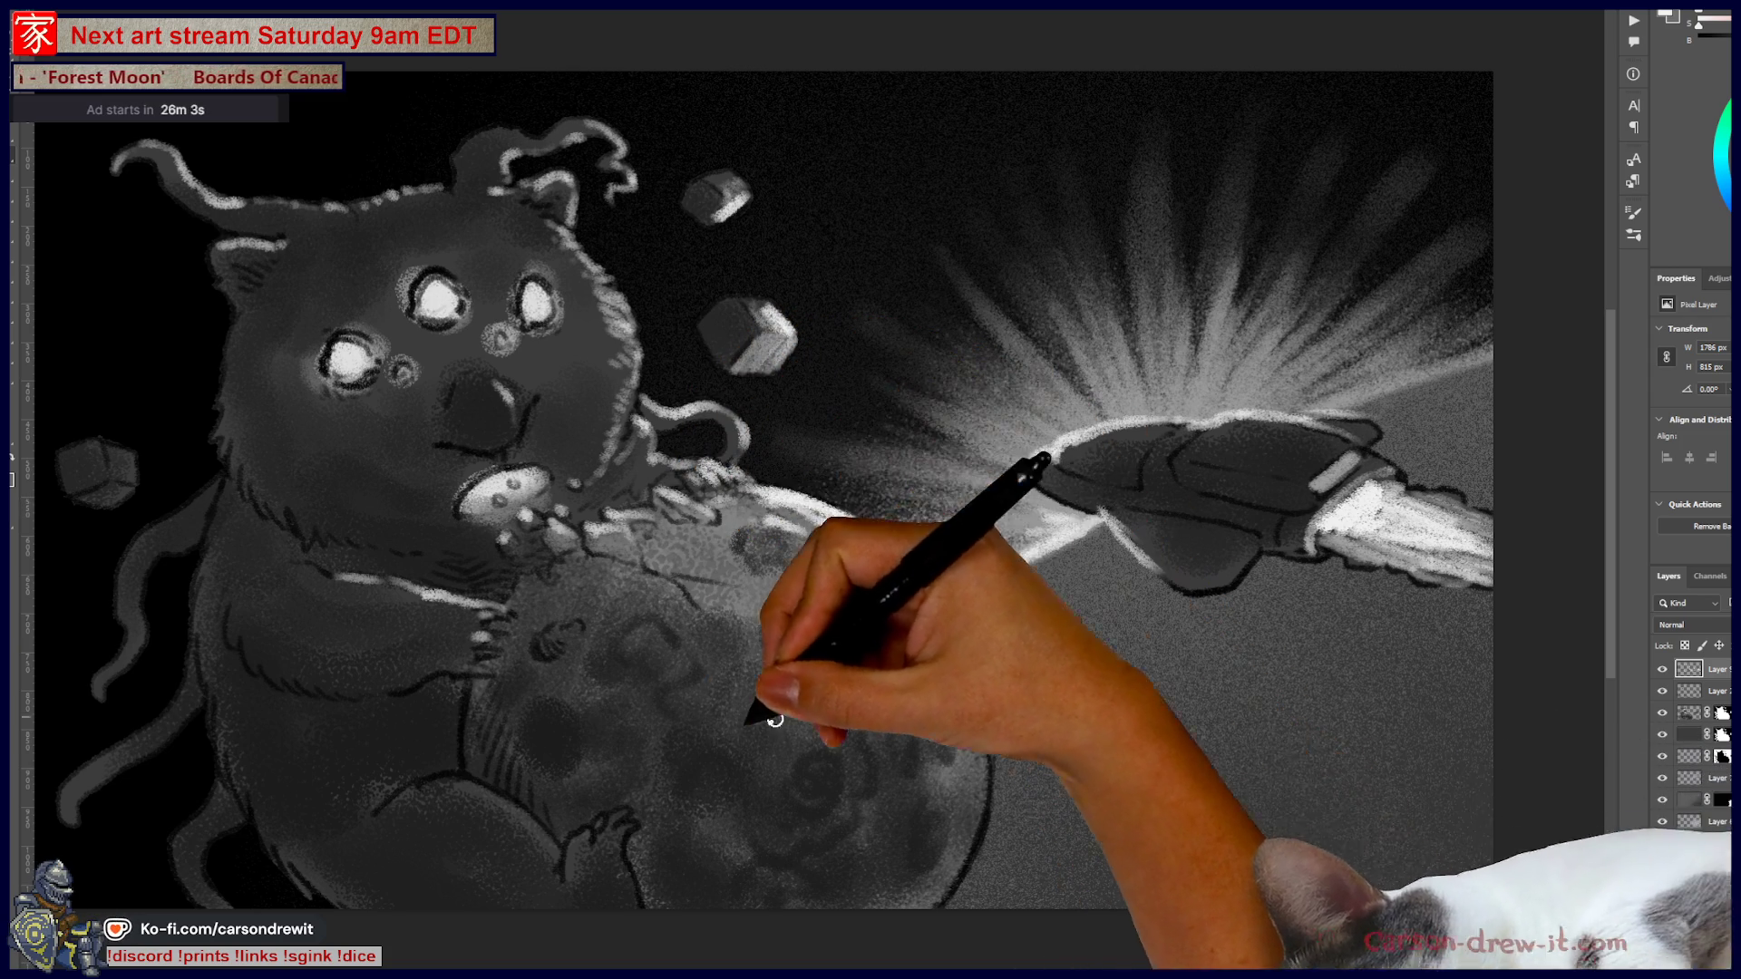
Speckle highlights along the moon's right rim and the bear's left edge, then view the whole scene
{"action": "left_click_drag", "start_coordinate": [798, 712], "coordinate": [785, 578]}
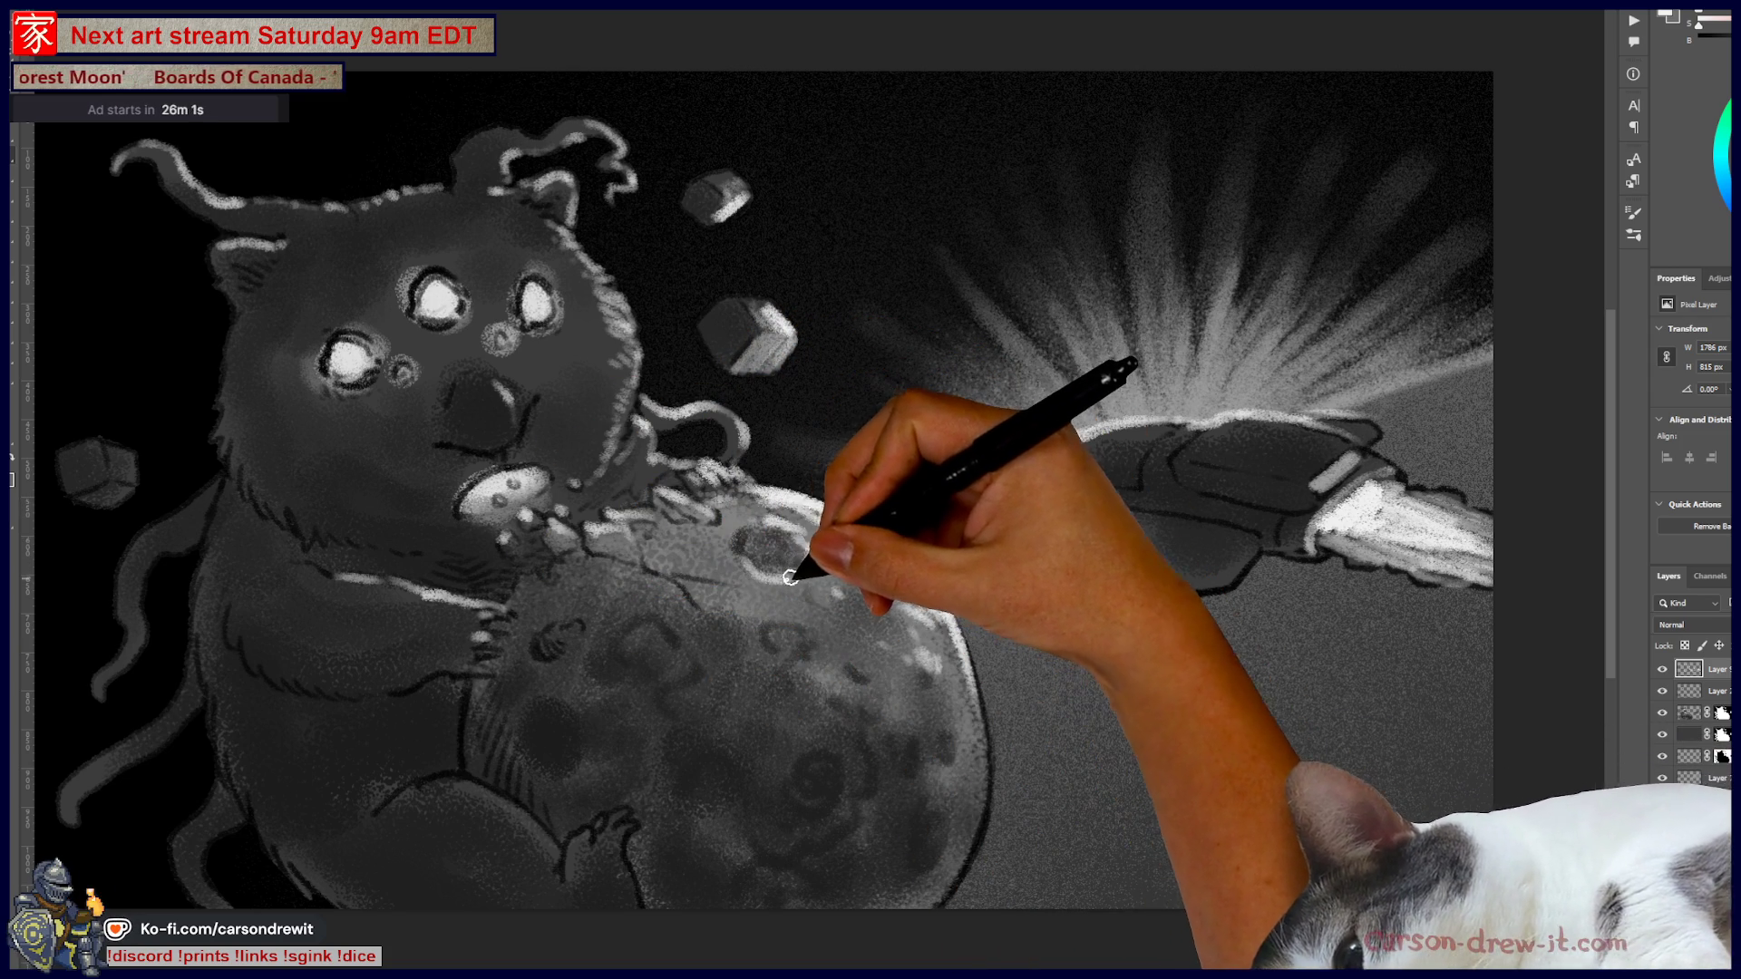
{"action": "mouse_move", "coordinate": [801, 544]}
{"action": "left_mouse_down"}
{"action": "mouse_move", "coordinate": [816, 530]}
{"action": "mouse_move", "coordinate": [920, 674]}
{"action": "left_mouse_up"}
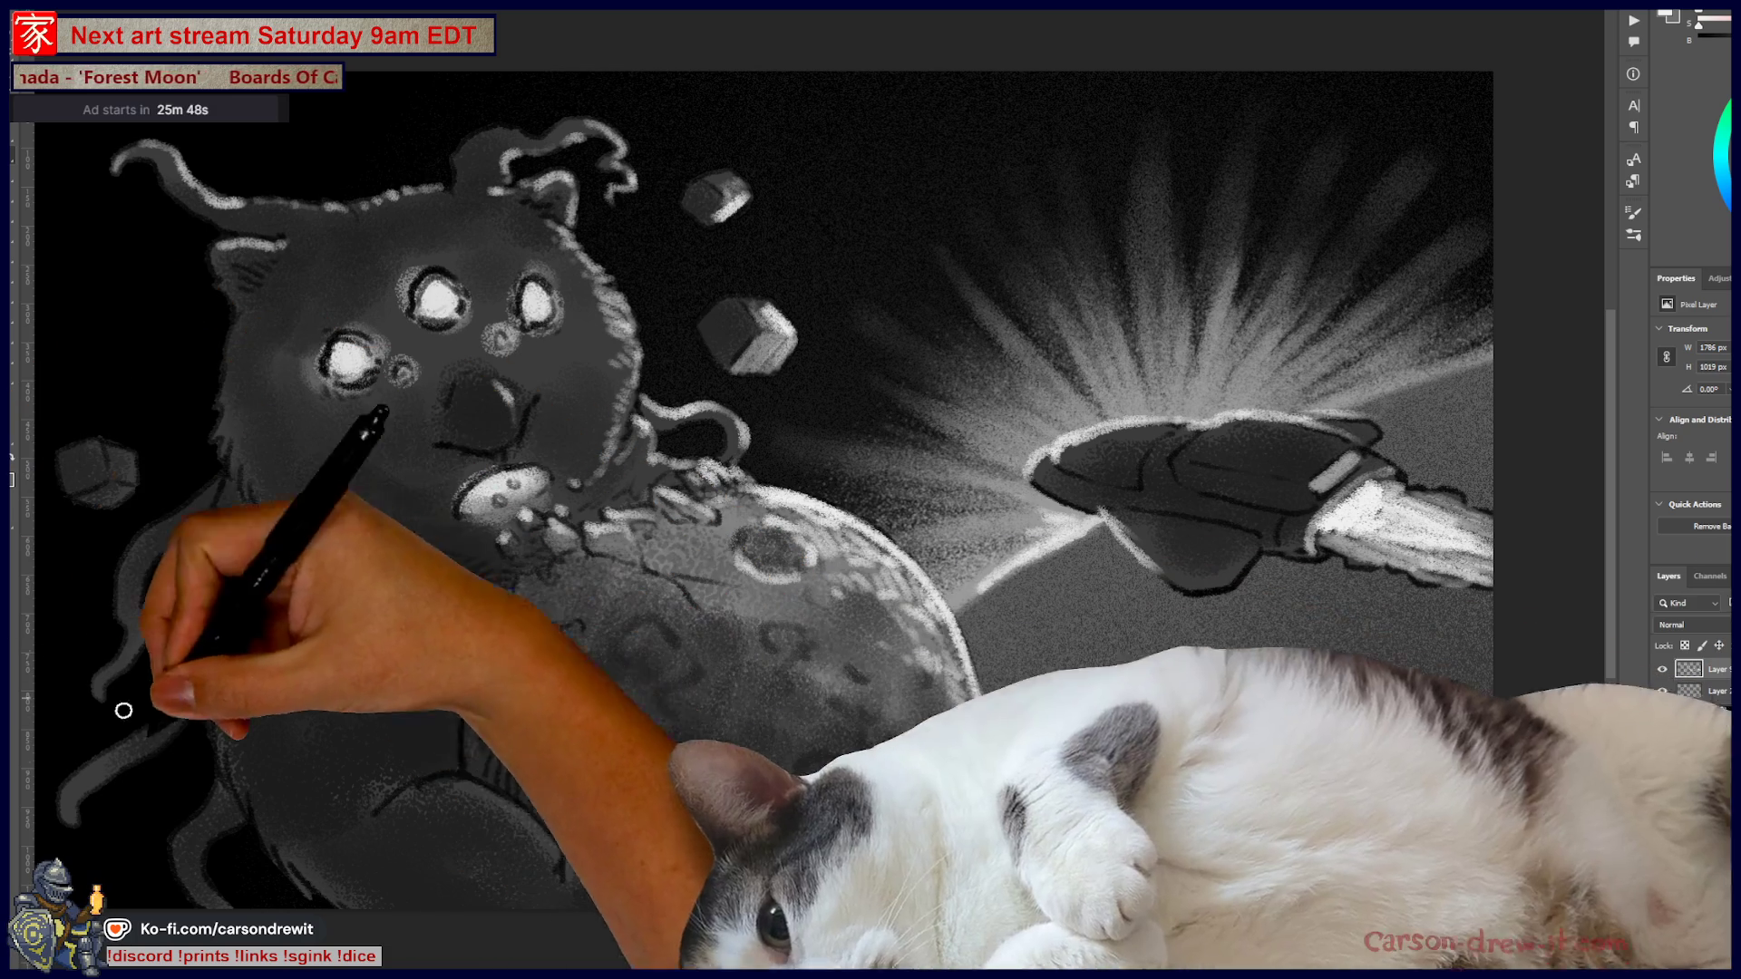
{"action": "left_click_drag", "start_coordinate": [124, 707], "coordinate": [270, 829]}
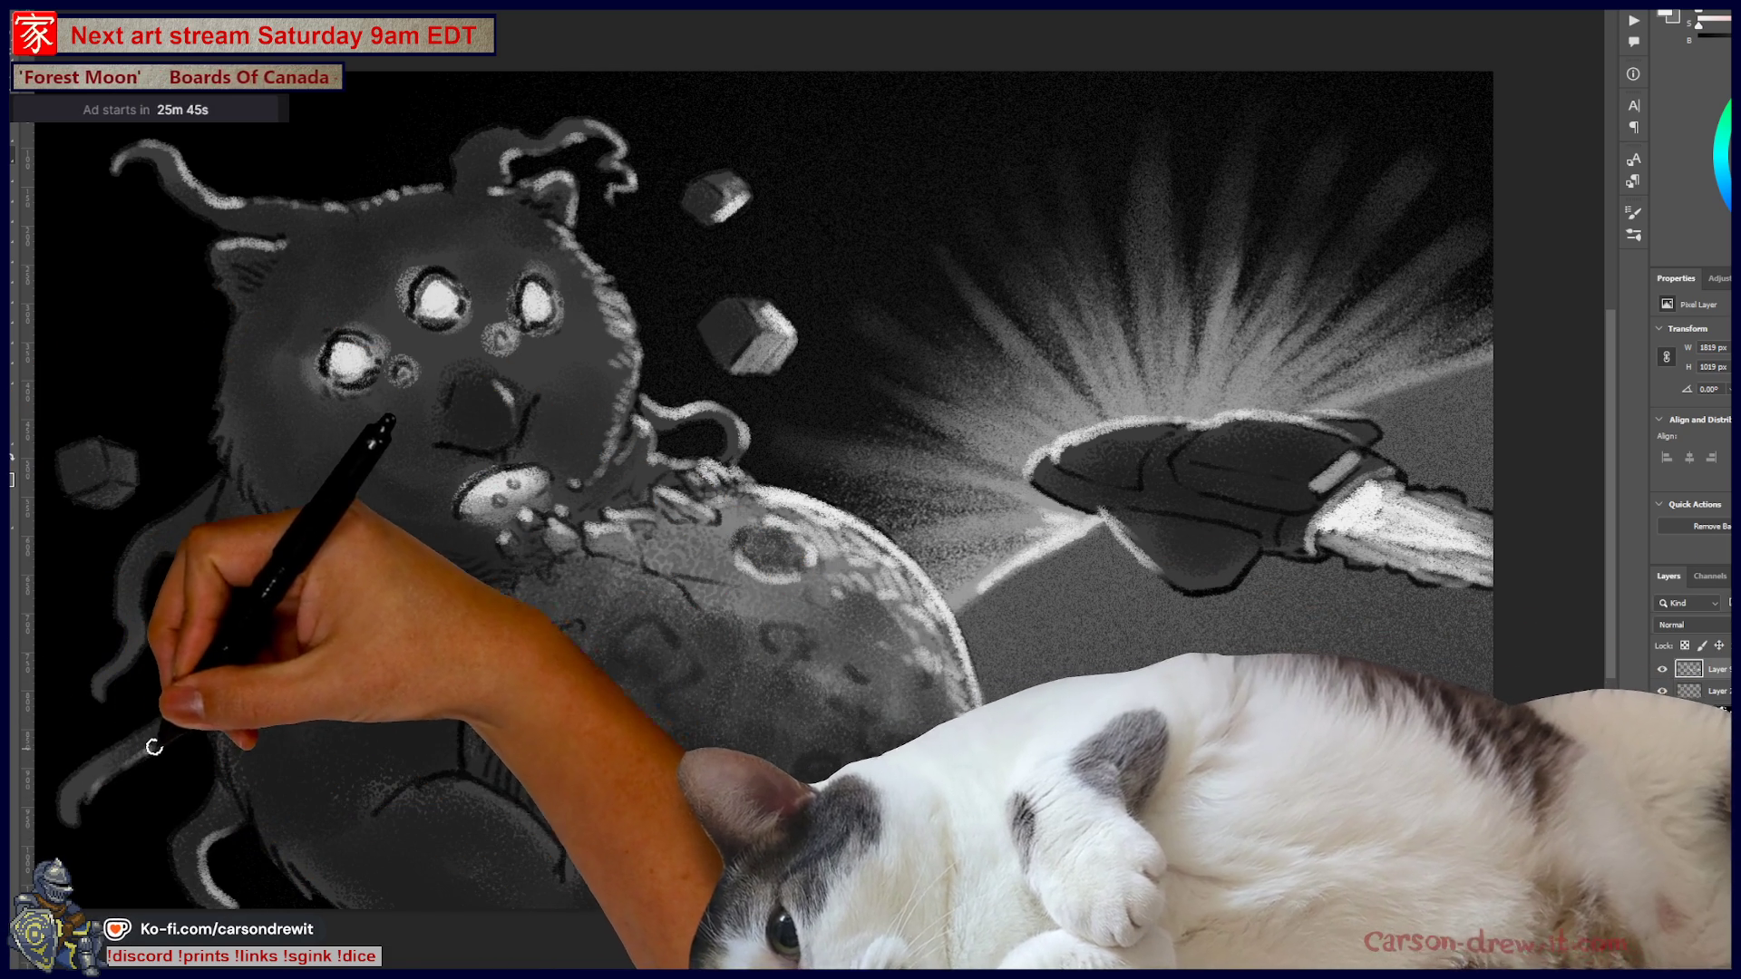
{"action": "left_click_drag", "start_coordinate": [83, 799], "coordinate": [136, 623]}
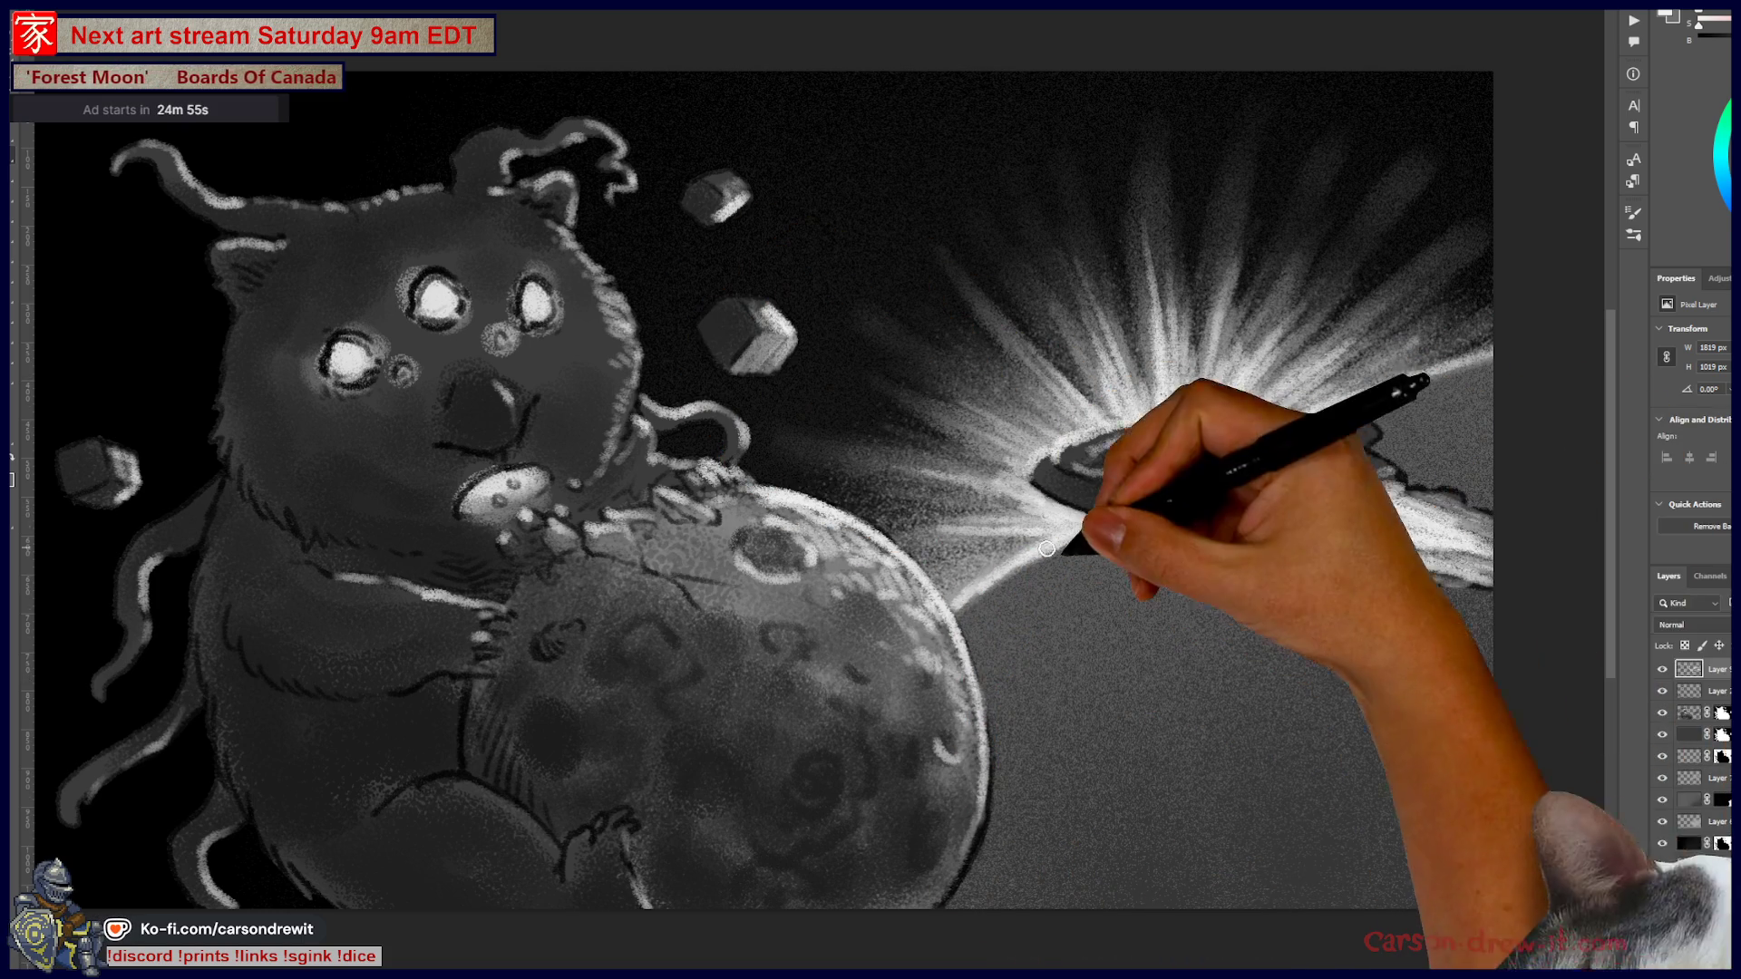
{"action": "mouse_move", "coordinate": [1567, 656]}
{"action": "left_mouse_down"}
{"action": "mouse_move", "coordinate": [932, 707]}
{"action": "mouse_move", "coordinate": [1030, 653]}
{"action": "left_mouse_up"}
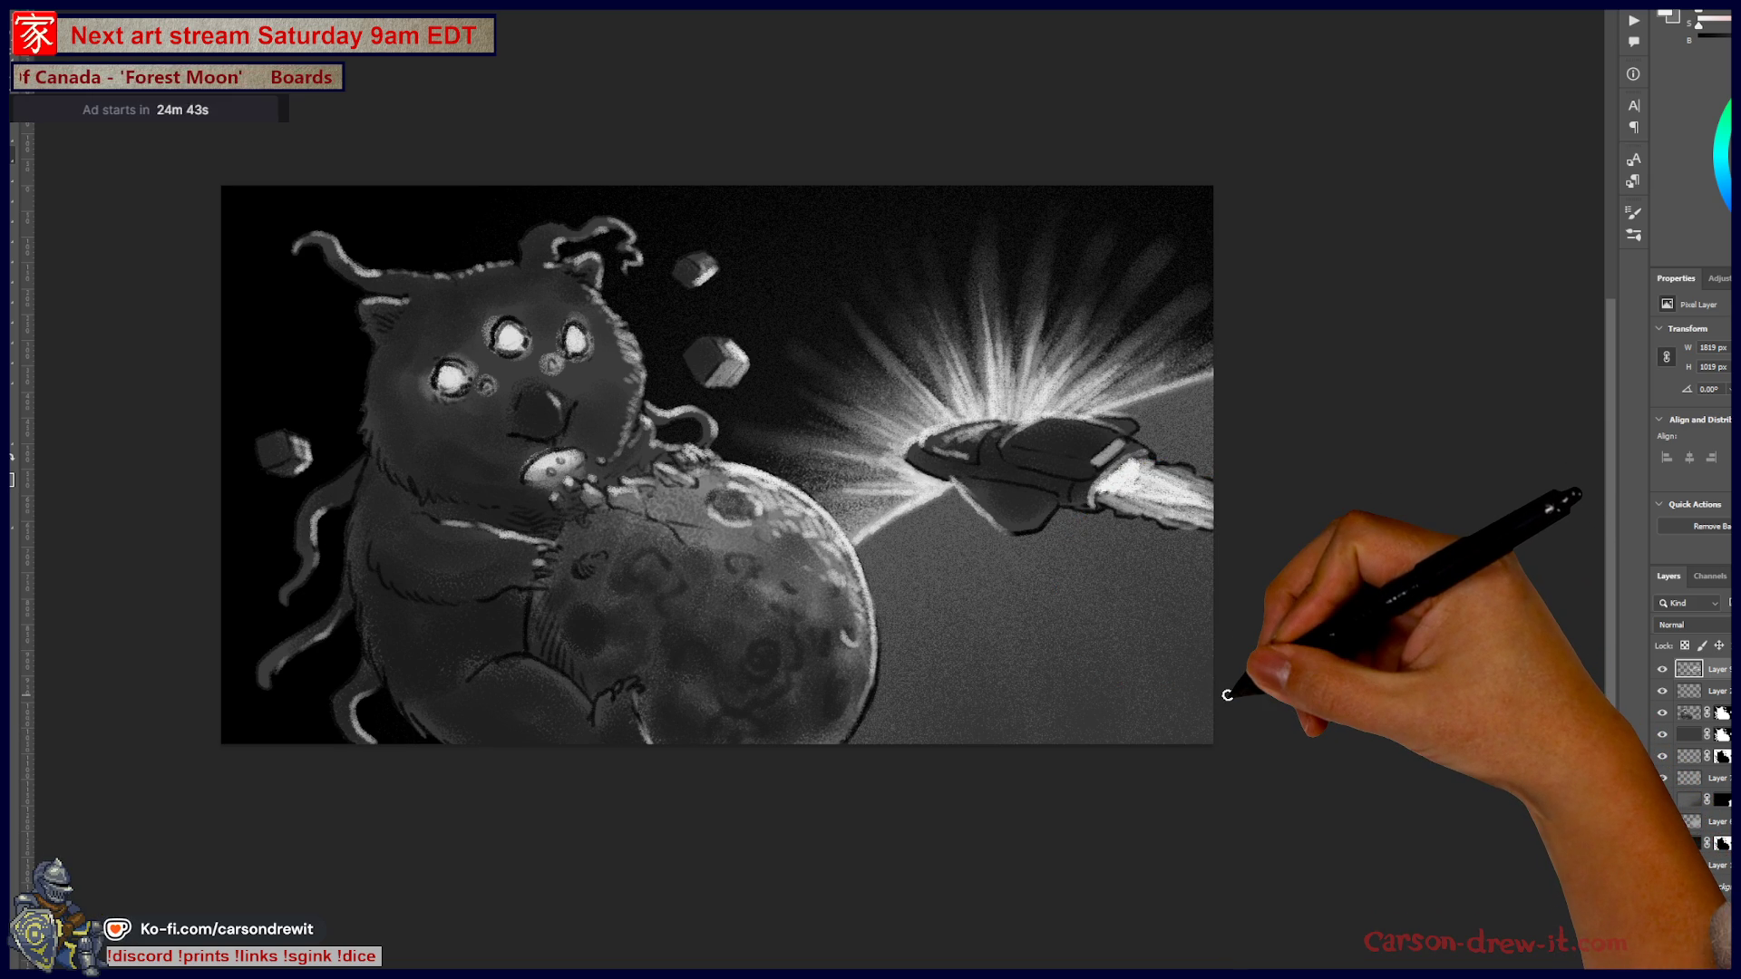
Paint thin light wavy trails beneath the spaceship with a smaller brush, discarding the failed attempts
{"action": "mouse_move", "coordinate": [934, 608]}
{"action": "left_mouse_down"}
{"action": "mouse_move", "coordinate": [991, 602]}
{"action": "mouse_move", "coordinate": [1159, 692]}
{"action": "left_mouse_up"}
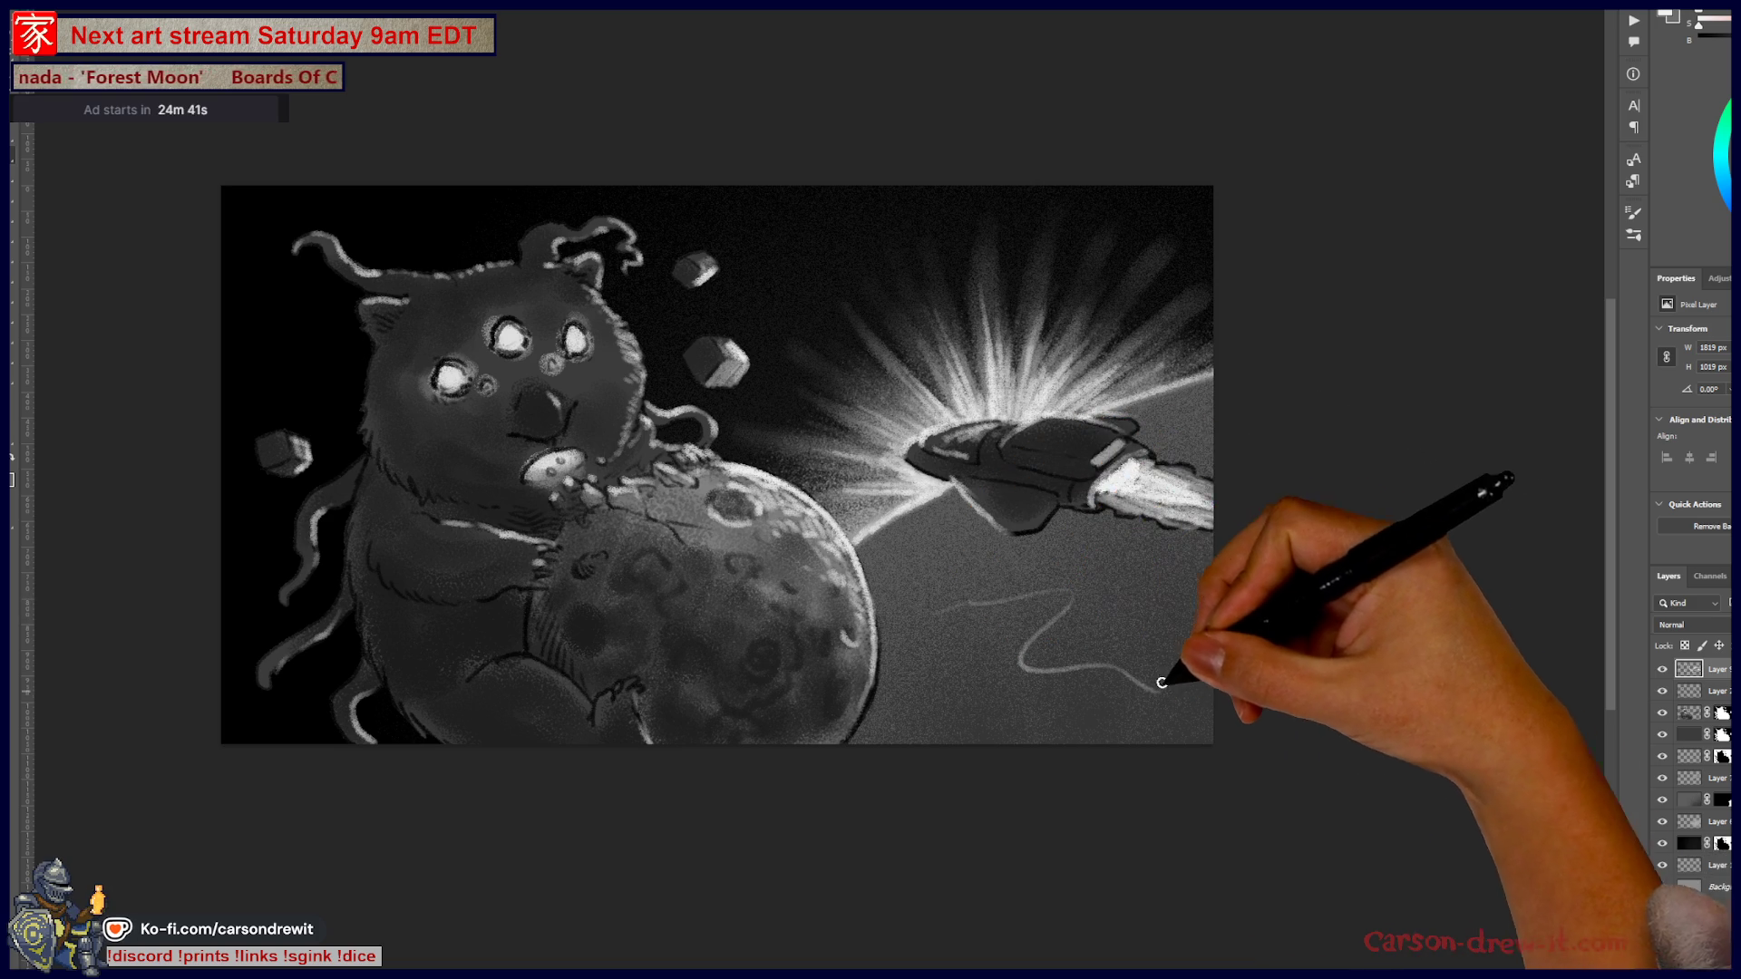
{"action": "key", "text": "ctrl+z"}
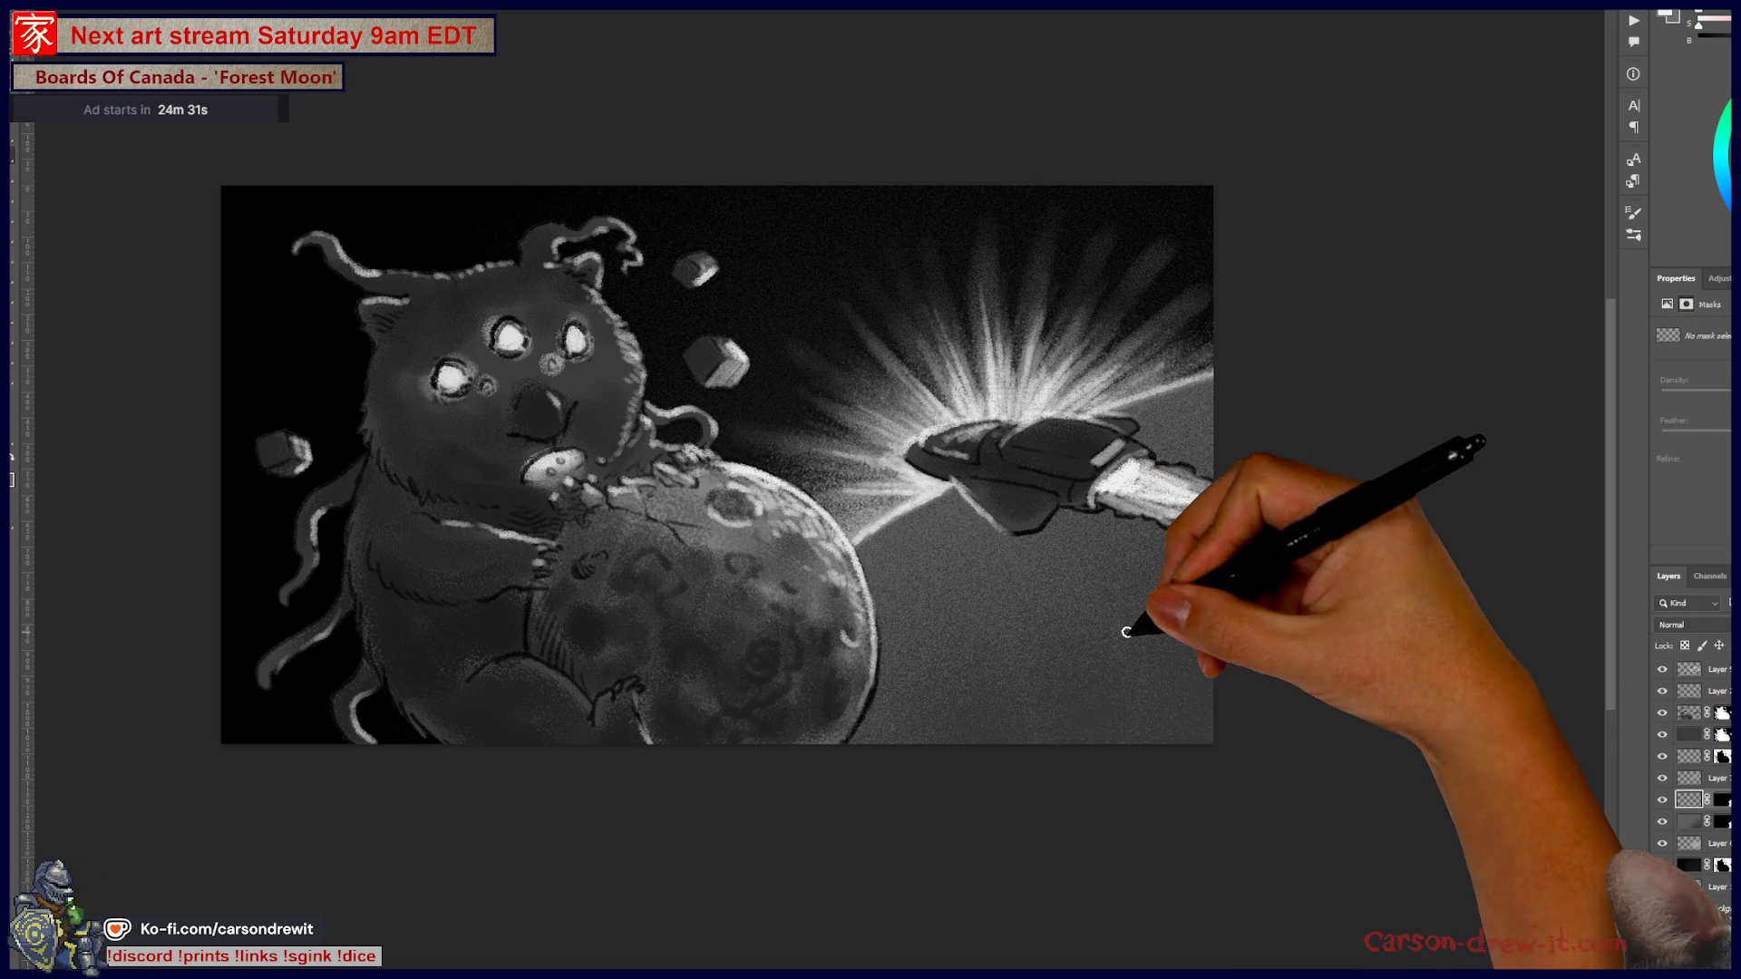
{"action": "mouse_move", "coordinate": [894, 509]}
{"action": "left_mouse_down"}
{"action": "mouse_move", "coordinate": [921, 610]}
{"action": "mouse_move", "coordinate": [1310, 805]}
{"action": "left_mouse_up"}
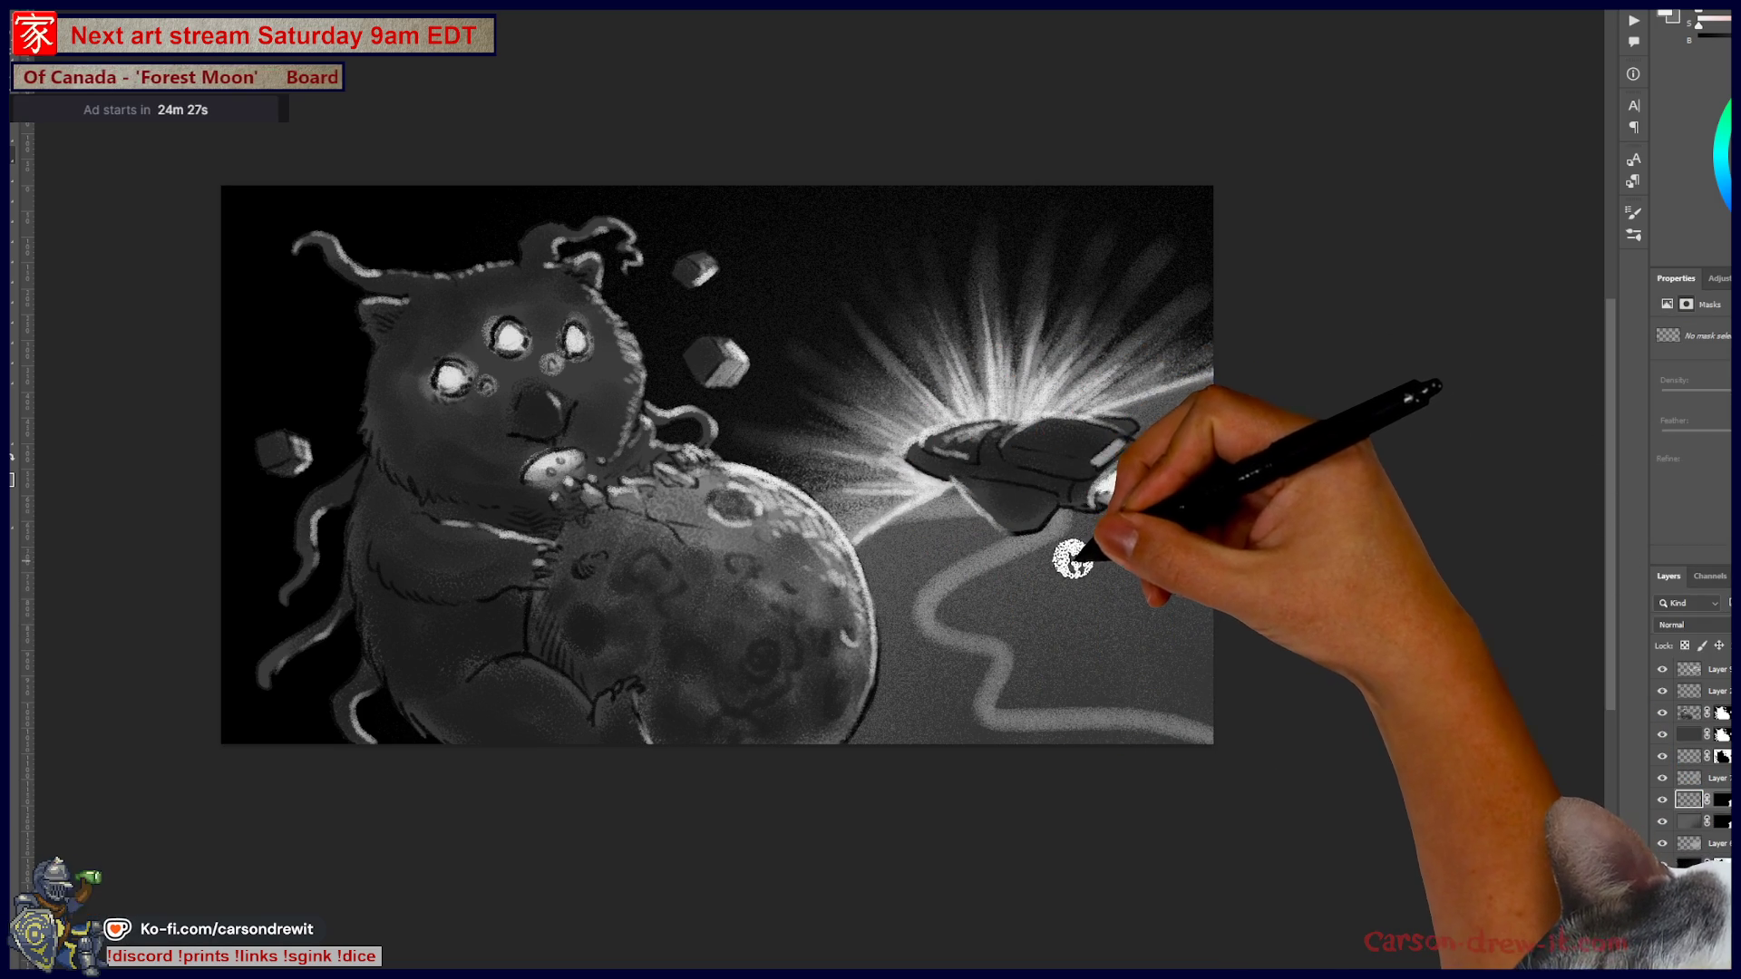
{"action": "key", "text": "ctrl+z"}
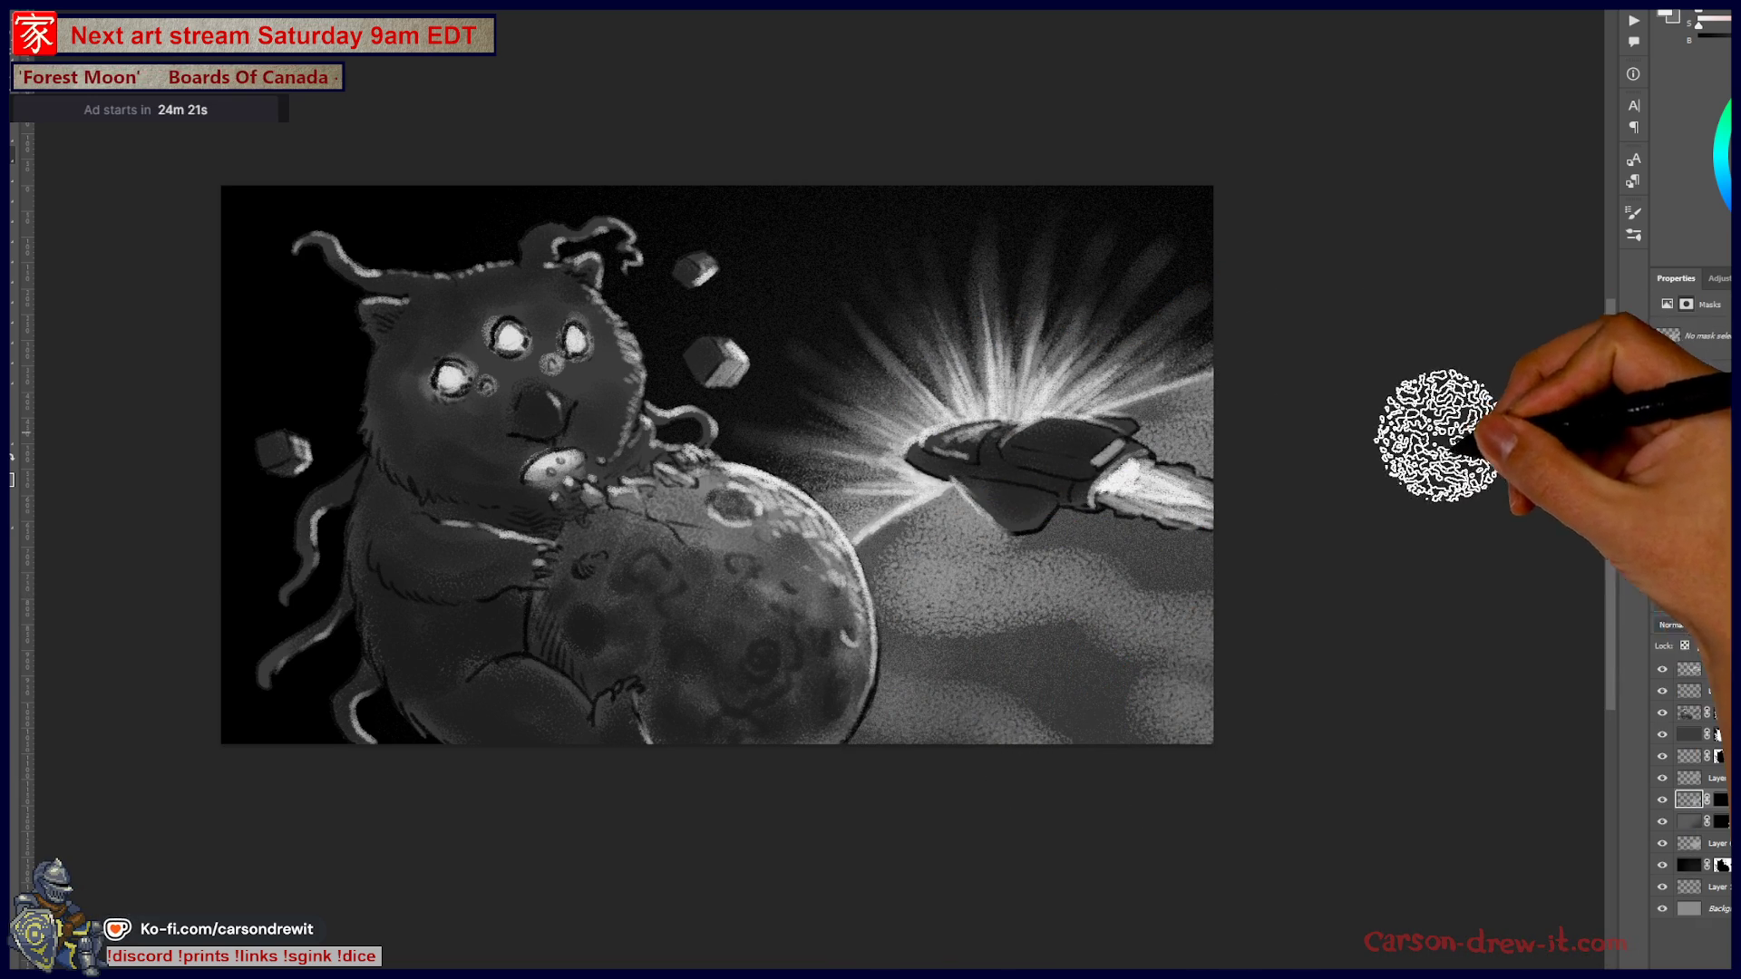
{"action": "key", "text": "ctrl+z"}
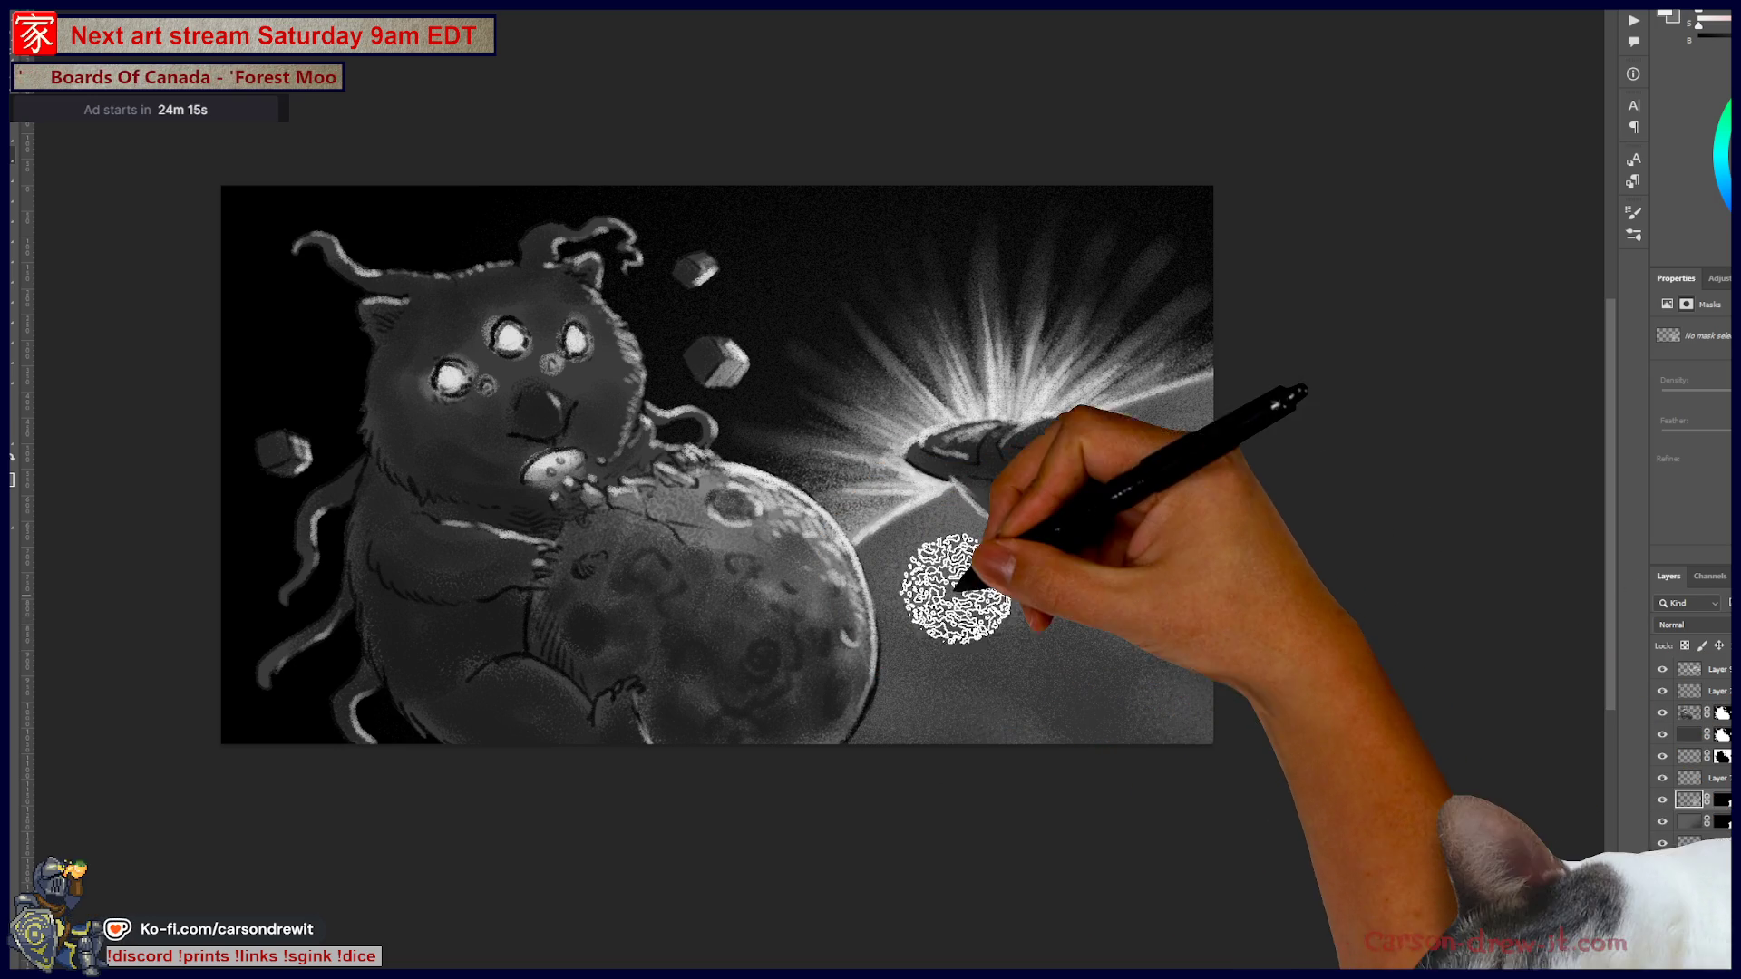
{"action": "key", "text": "bracketleft"}
{"action": "key", "text": "bracketleft"}
{"action": "key", "text": "bracketleft"}
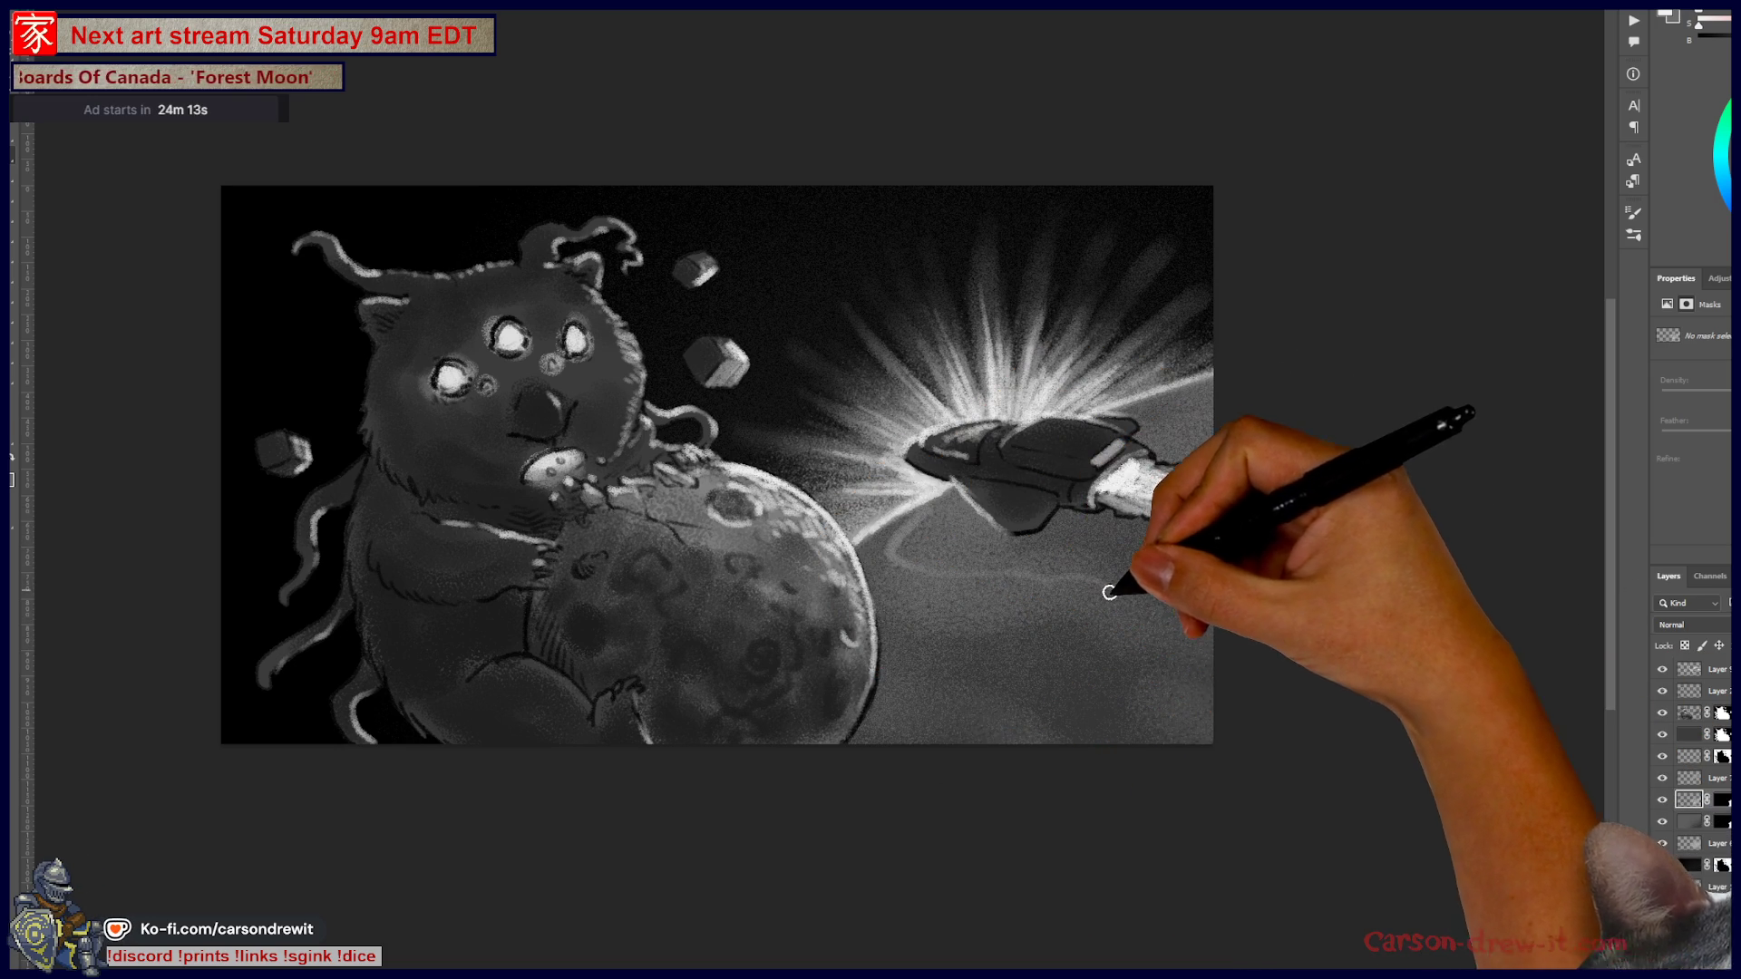
{"action": "left_click_drag", "start_coordinate": [916, 508], "coordinate": [1254, 618]}
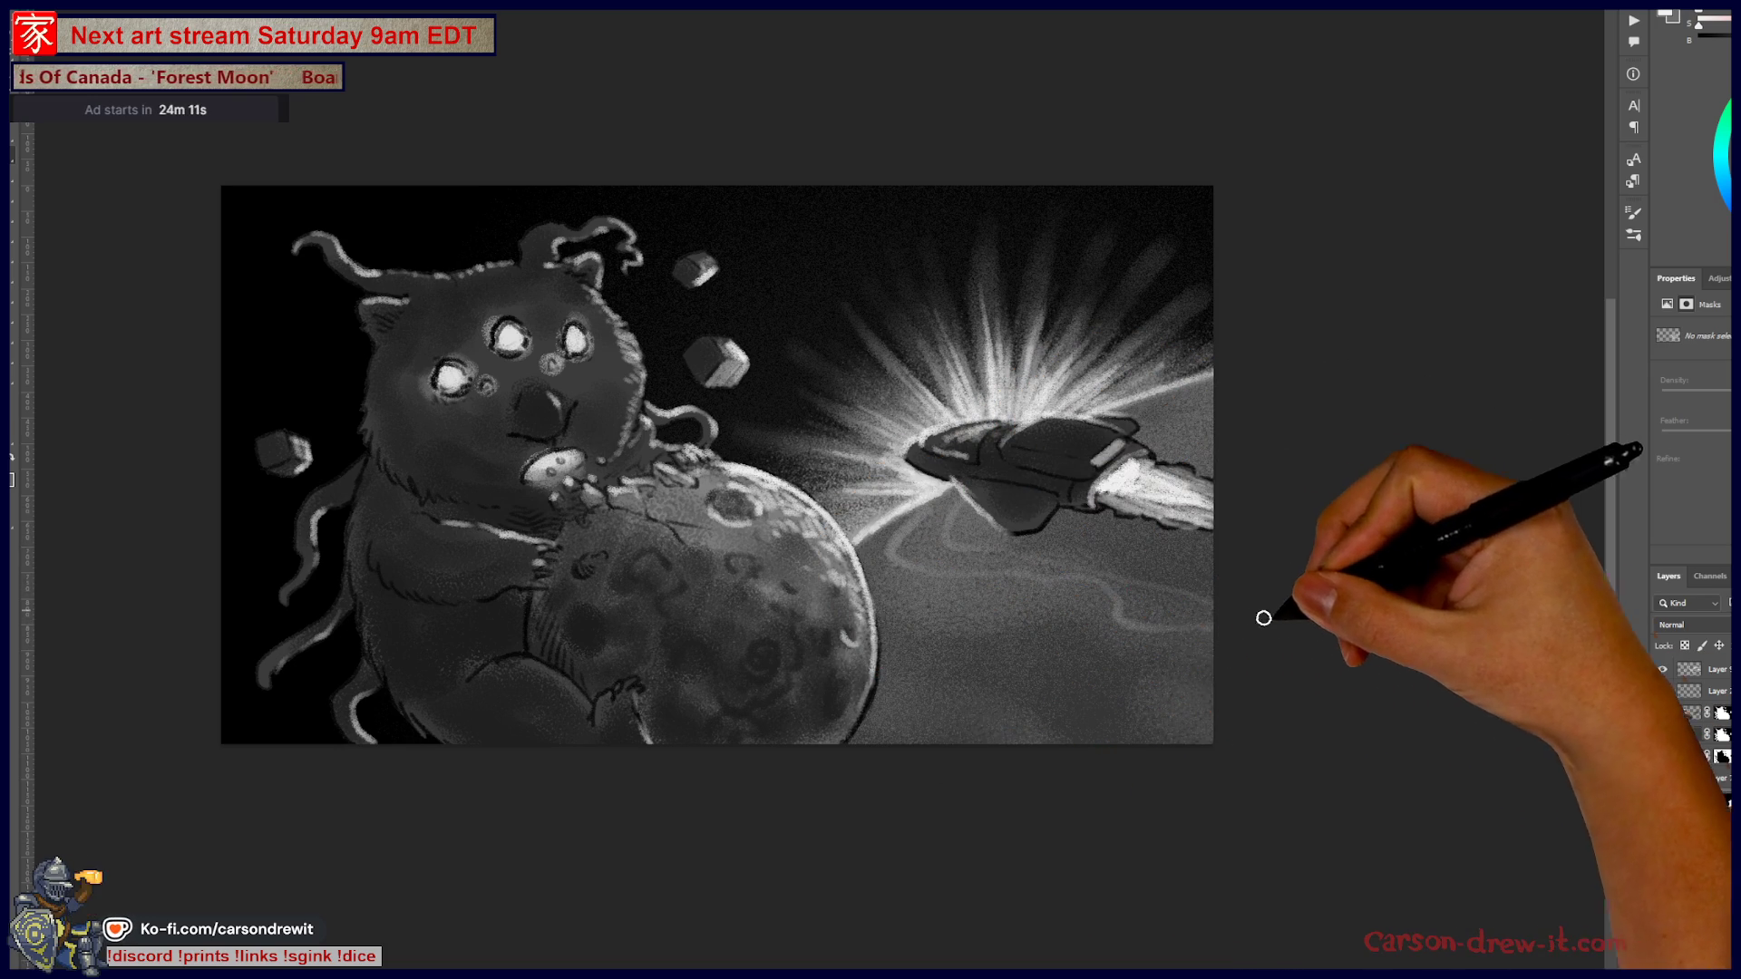
{"action": "left_click_drag", "start_coordinate": [1206, 721], "coordinate": [977, 692]}
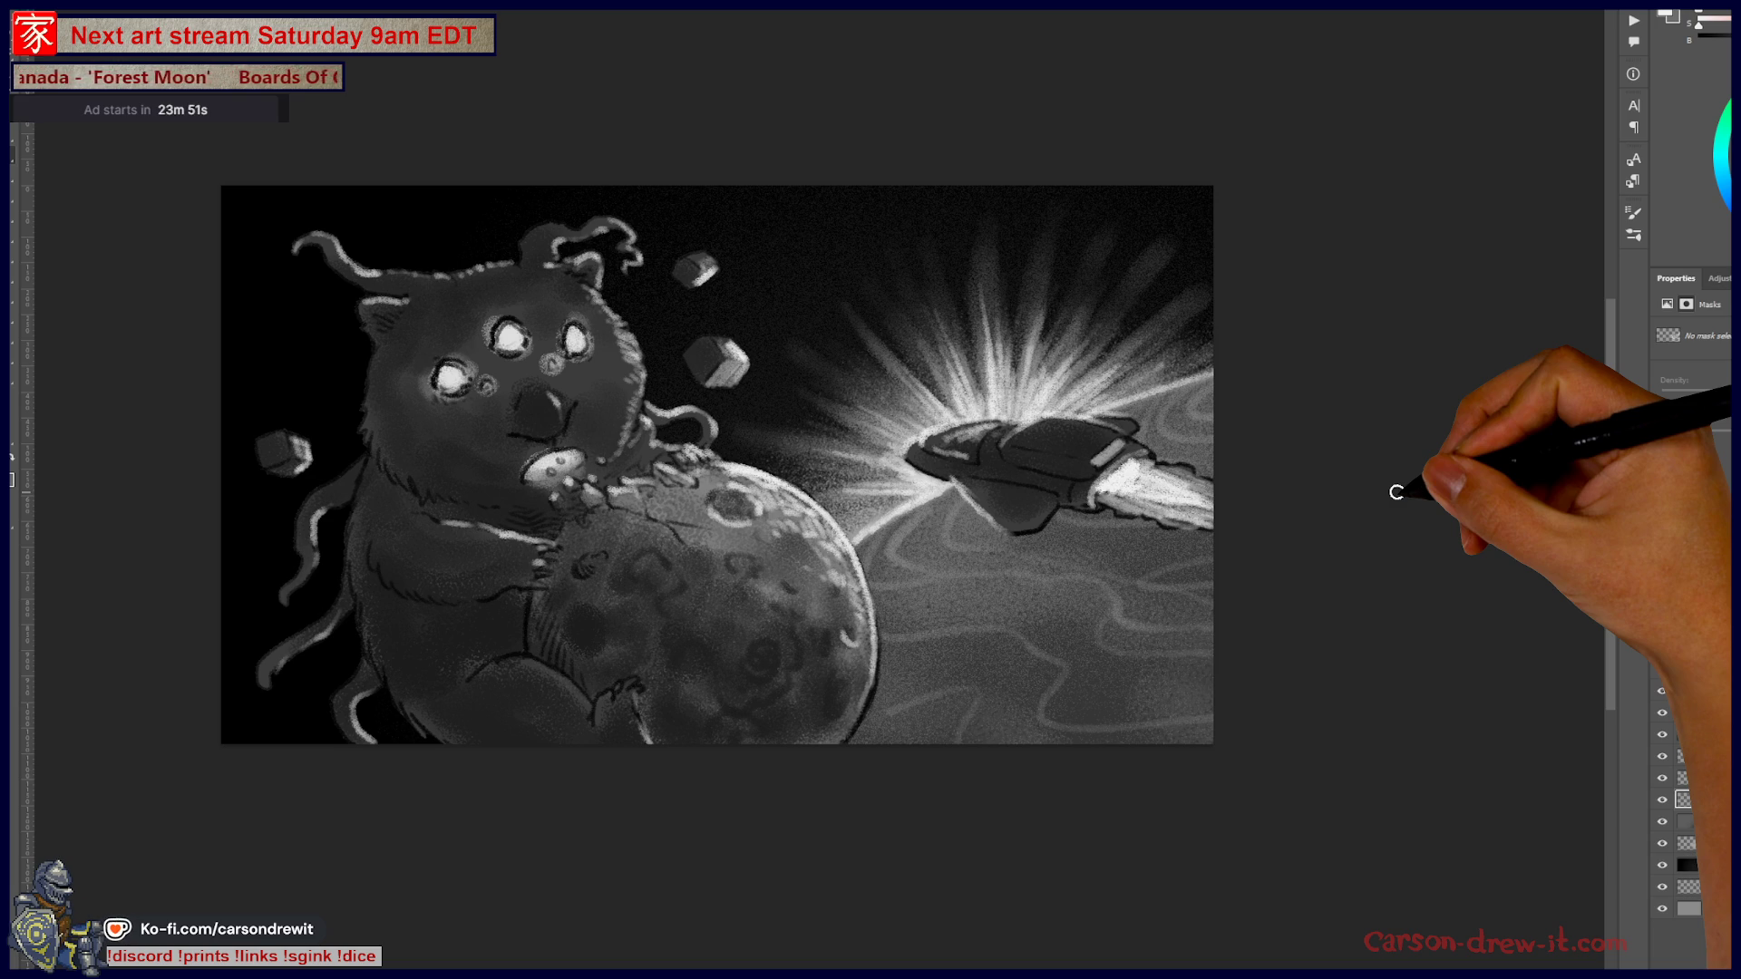
Switch to the kbv Spatter brush and stamp white star specks in the sky near the bear
{"action": "left_click", "coordinate": [1662, 865]}
{"action": "left_click", "coordinate": [1662, 865]}
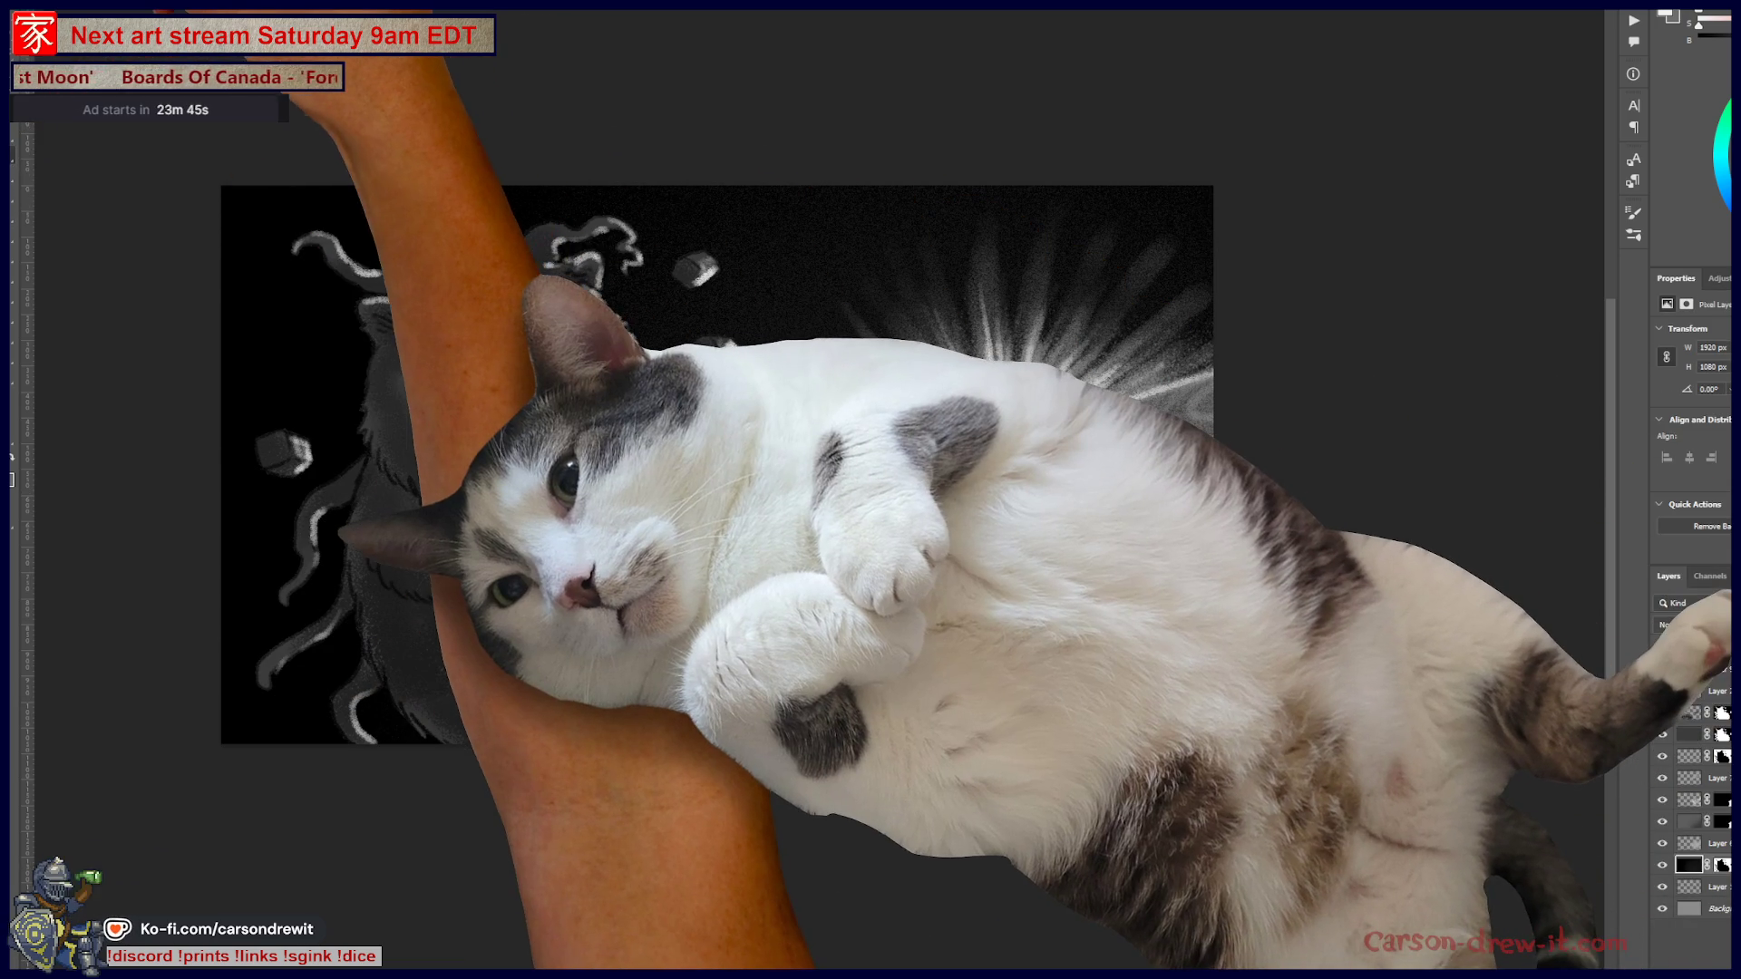
{"action": "right_click", "coordinate": [274, 324]}
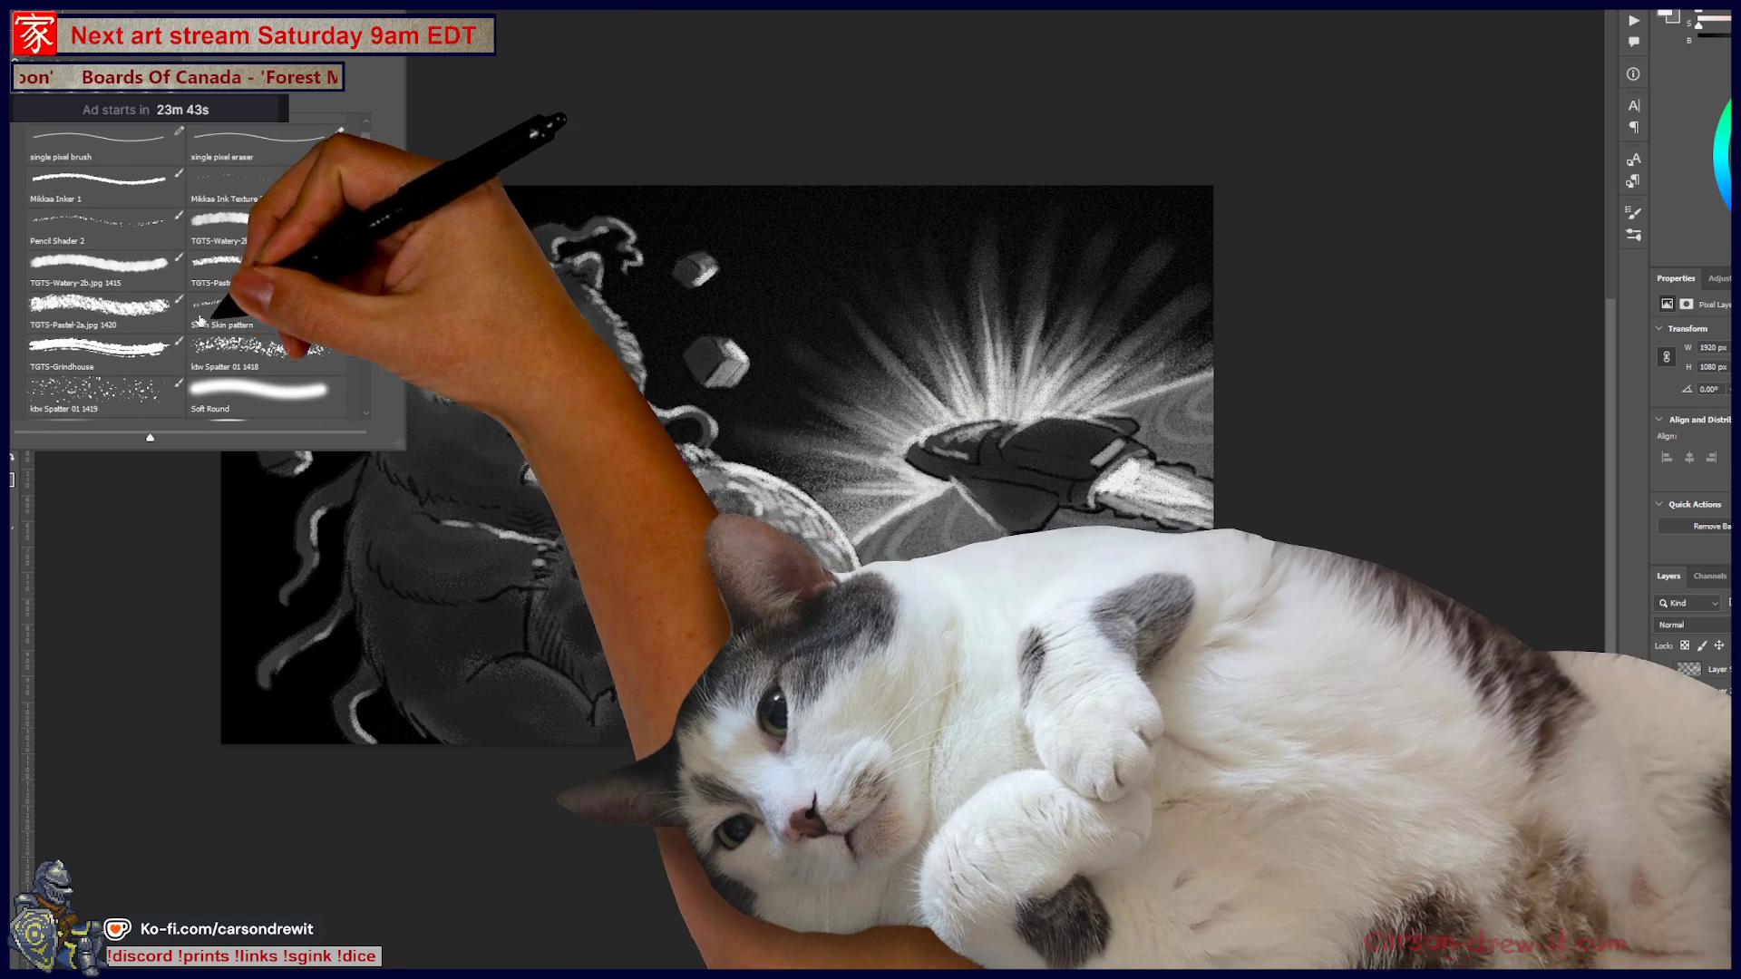
{"action": "scroll", "coordinate": [263, 308], "scroll_direction": "down", "scroll_amount": 1}
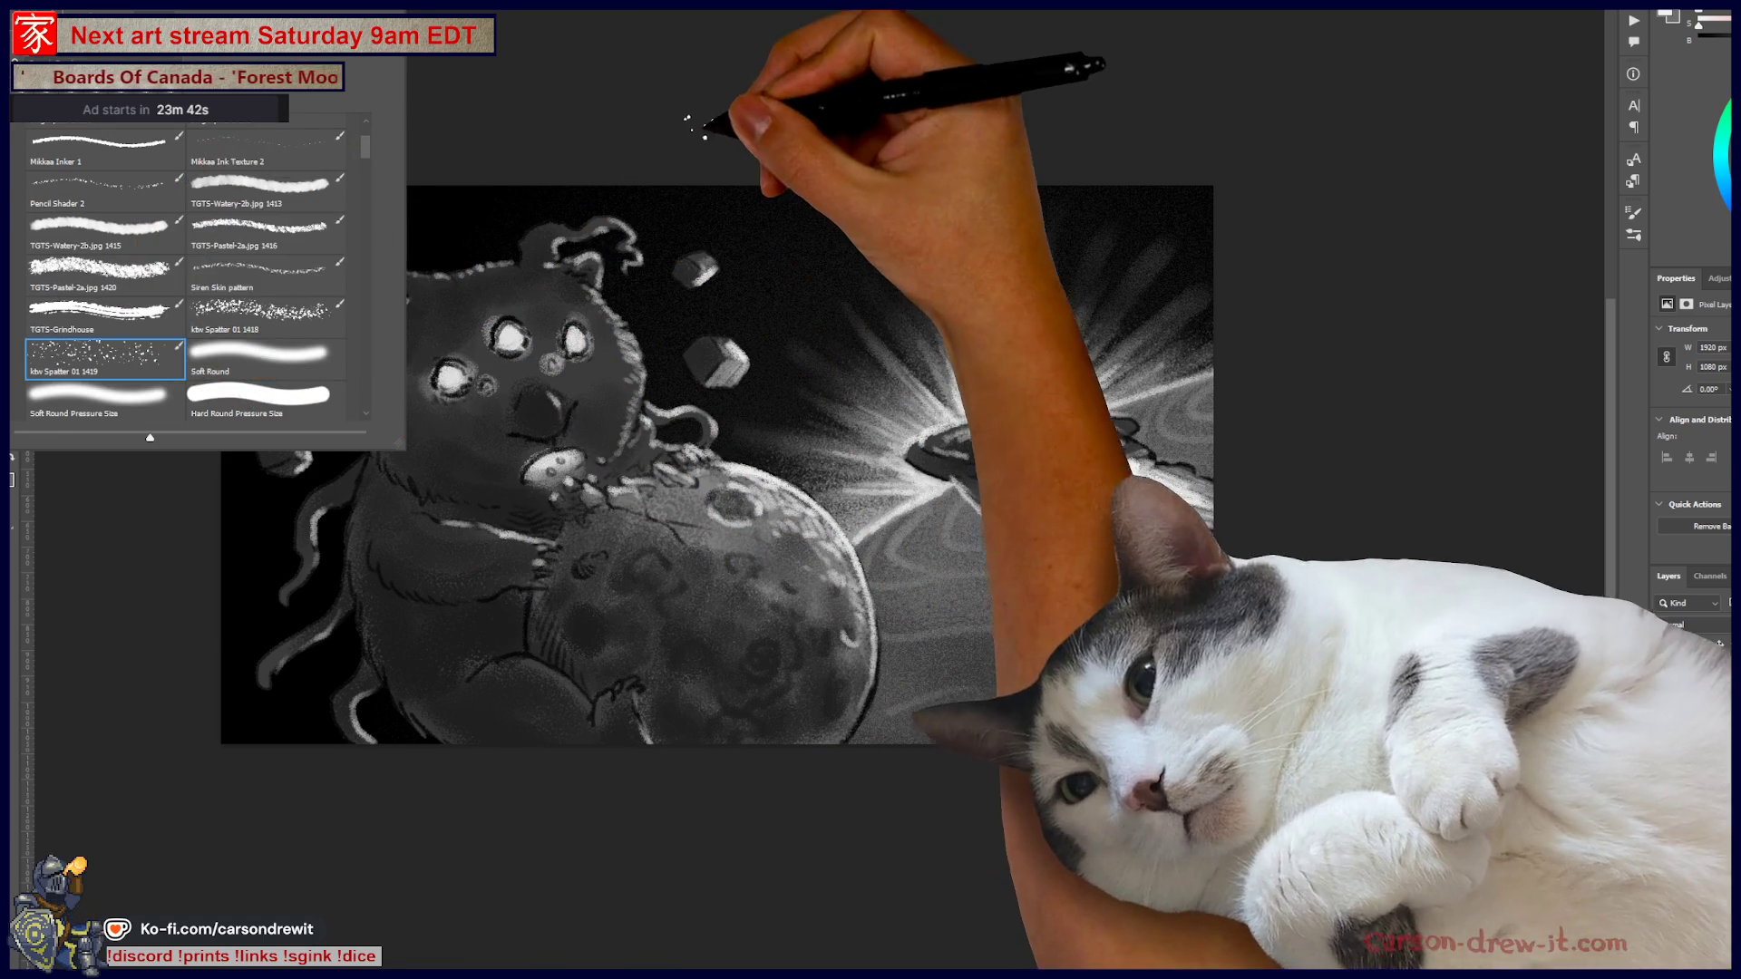
{"action": "left_click", "coordinate": [689, 121]}
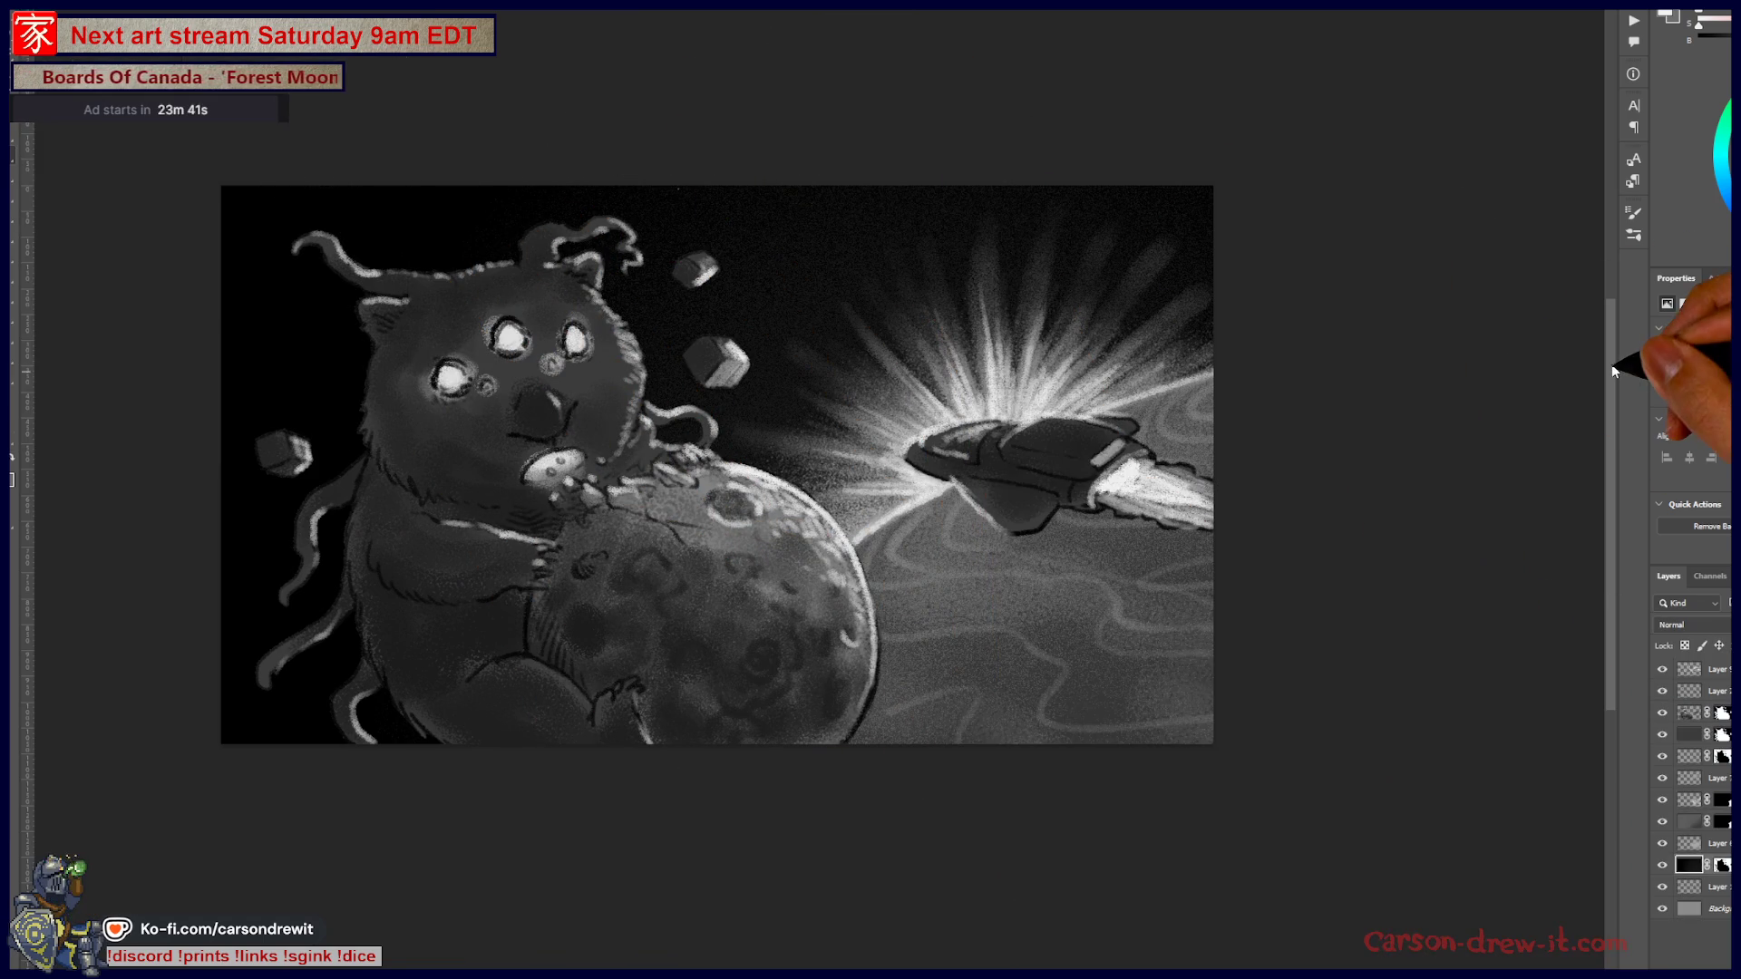
{"action": "left_click", "coordinate": [282, 399]}
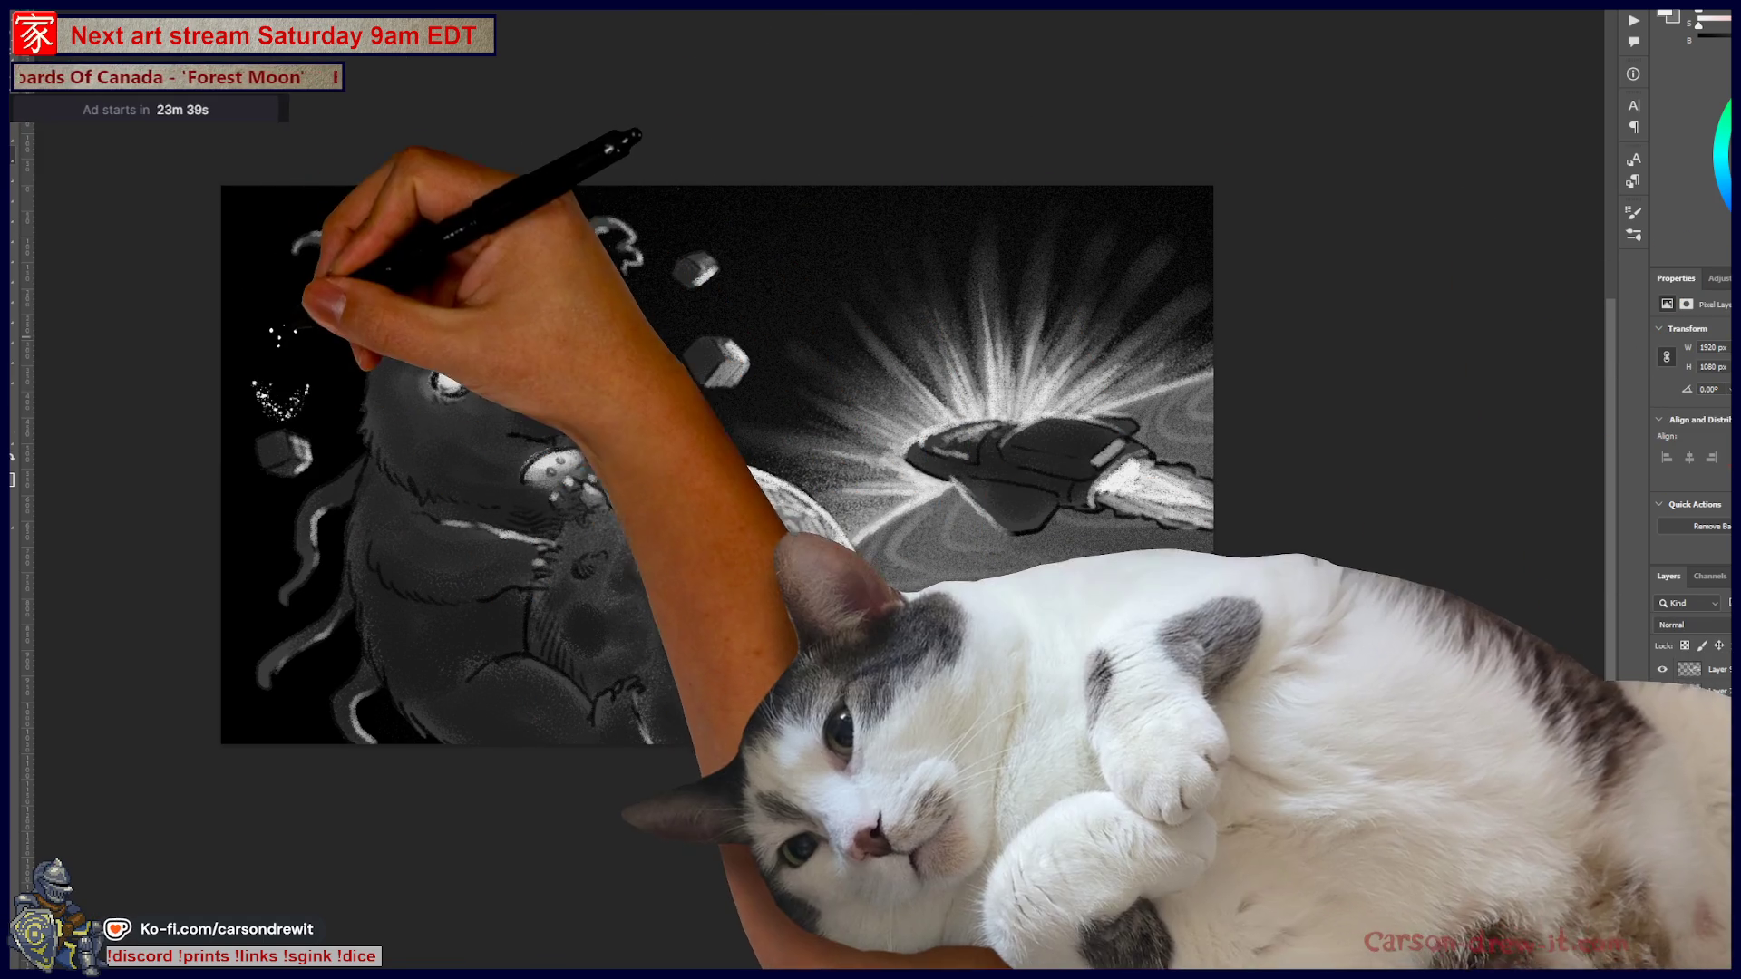
{"action": "left_click", "coordinate": [695, 269]}
{"action": "left_click", "coordinate": [717, 363]}
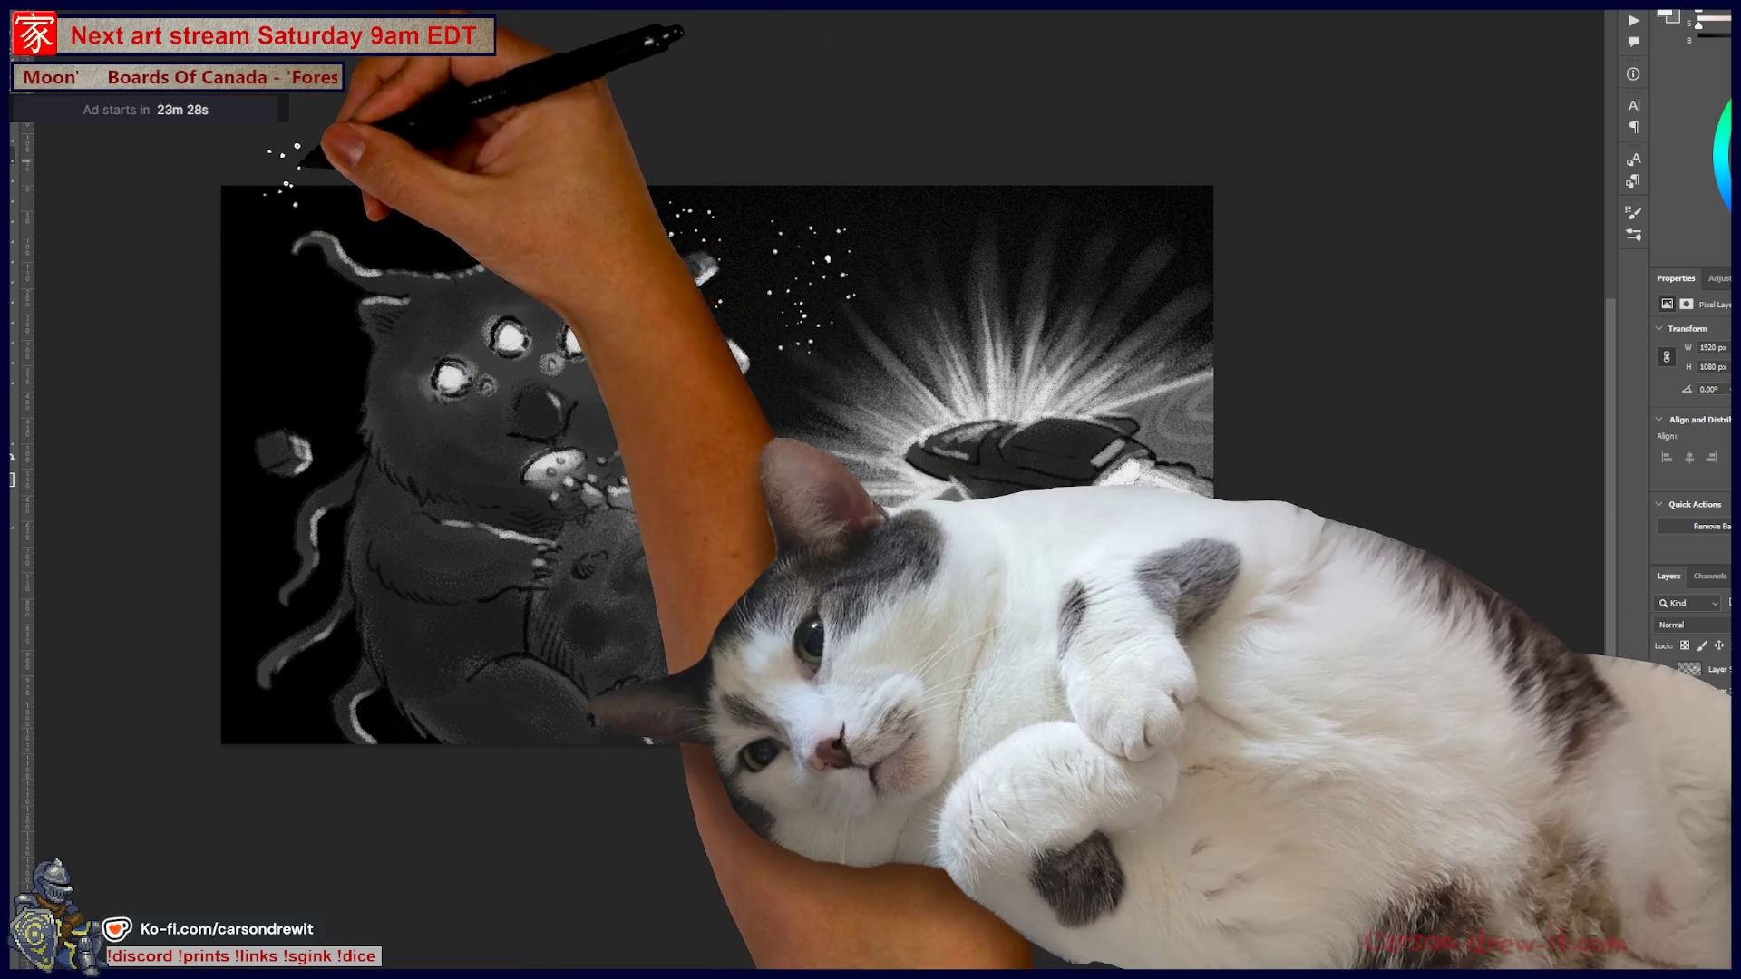
Scatter more stars across the upper sky, check them by toggling the dark layer, then open Levels
{"action": "mouse_move", "coordinate": [295, 203]}
{"action": "left_mouse_down"}
{"action": "mouse_move", "coordinate": [538, 223]}
{"action": "mouse_move", "coordinate": [336, 418]}
{"action": "mouse_move", "coordinate": [315, 636]}
{"action": "mouse_move", "coordinate": [214, 720]}
{"action": "mouse_move", "coordinate": [373, 575]}
{"action": "mouse_move", "coordinate": [464, 569]}
{"action": "left_mouse_up"}
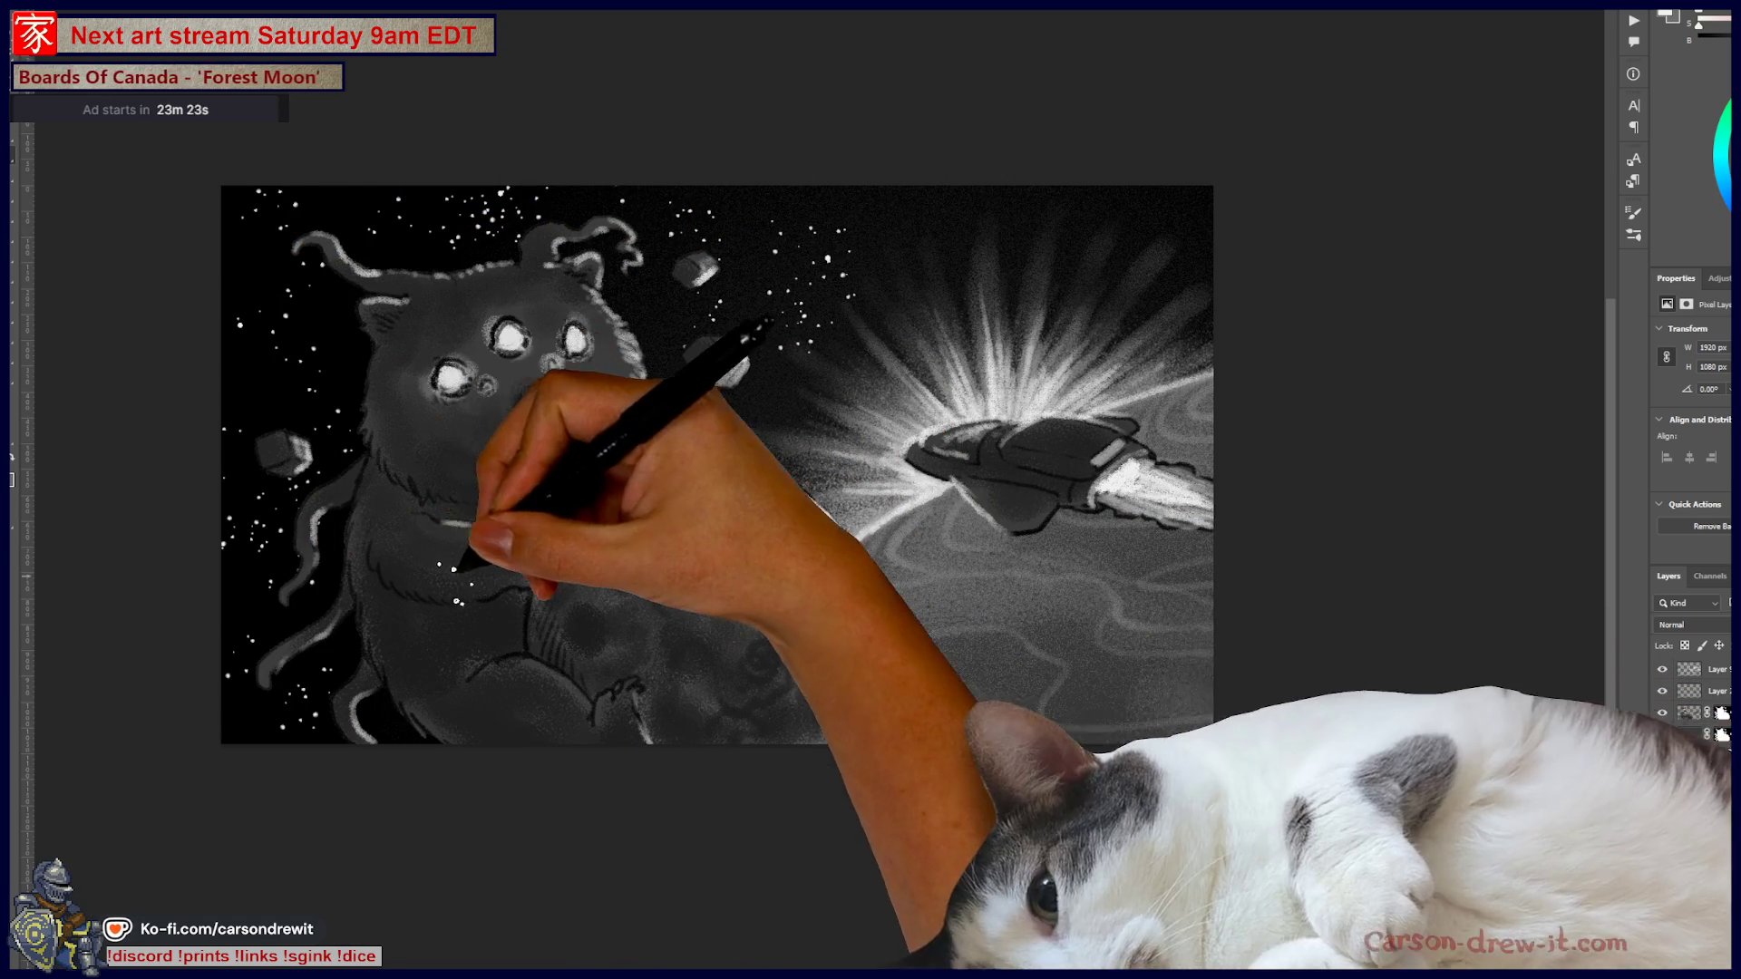
{"action": "left_click_drag", "start_coordinate": [869, 192], "coordinate": [884, 236]}
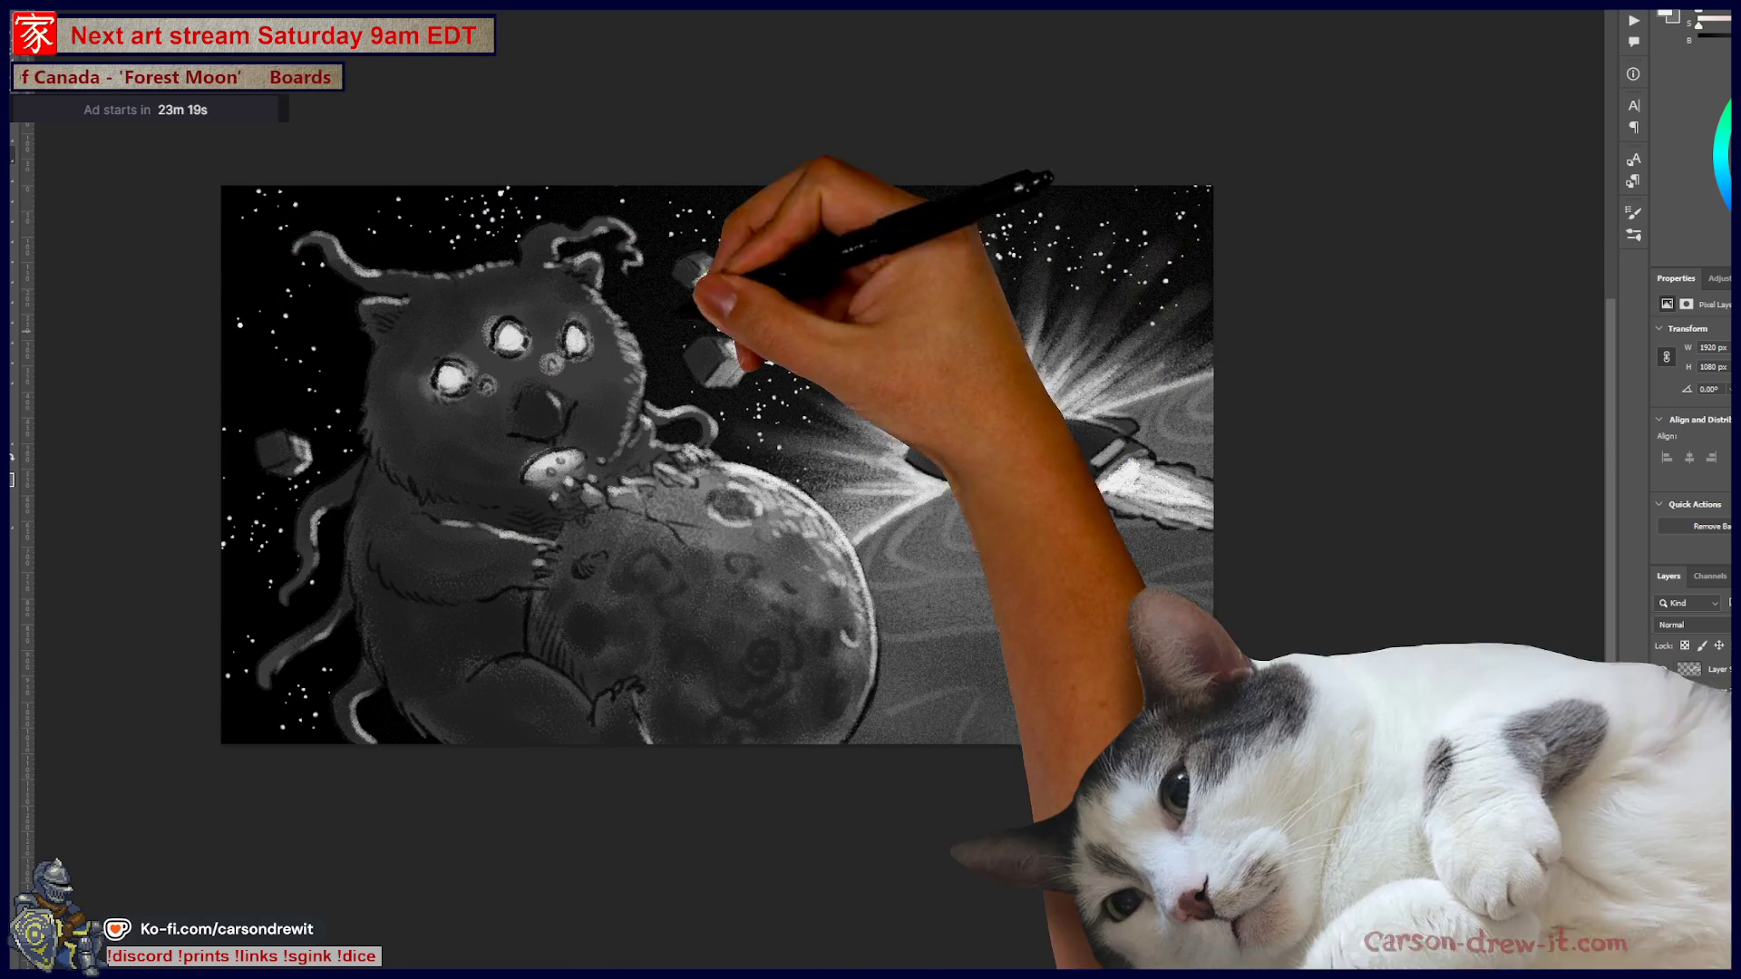
{"action": "mouse_move", "coordinate": [698, 159]}
{"action": "left_mouse_down"}
{"action": "mouse_move", "coordinate": [357, 252]}
{"action": "mouse_move", "coordinate": [400, 303]}
{"action": "left_mouse_up"}
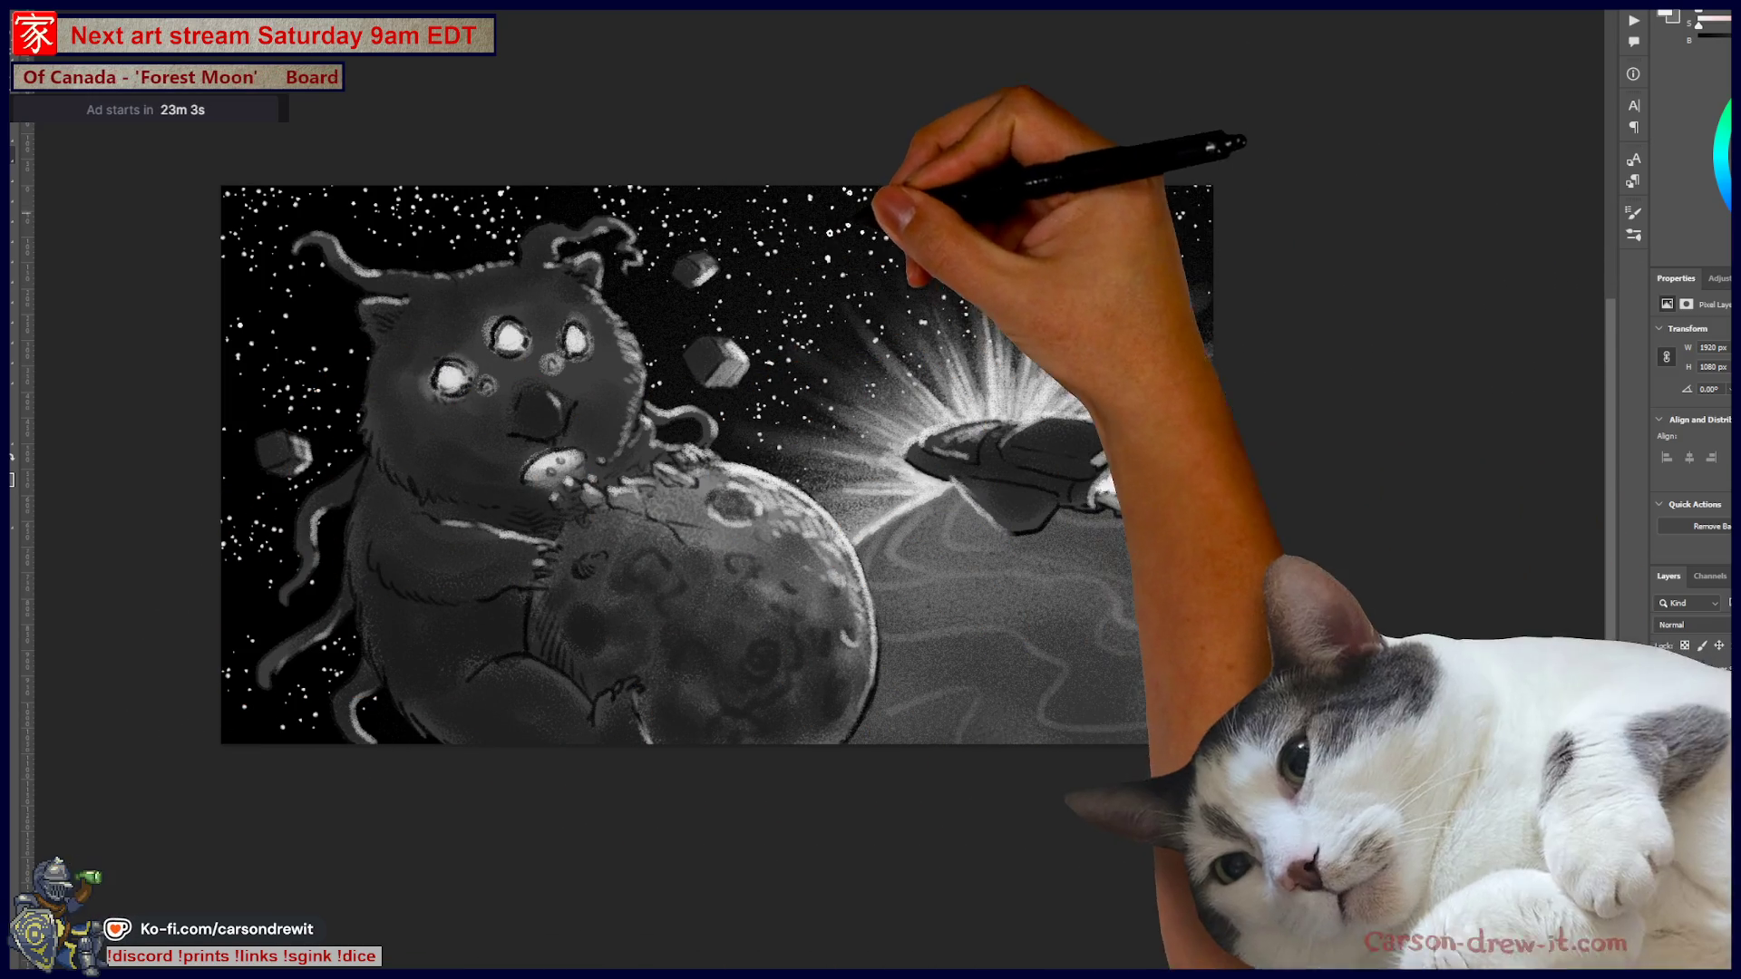
{"action": "scroll", "coordinate": [1179, 454], "scroll_direction": "down", "scroll_amount": 2}
{"action": "scroll", "coordinate": [1360, 544], "scroll_direction": "up", "scroll_amount": 2}
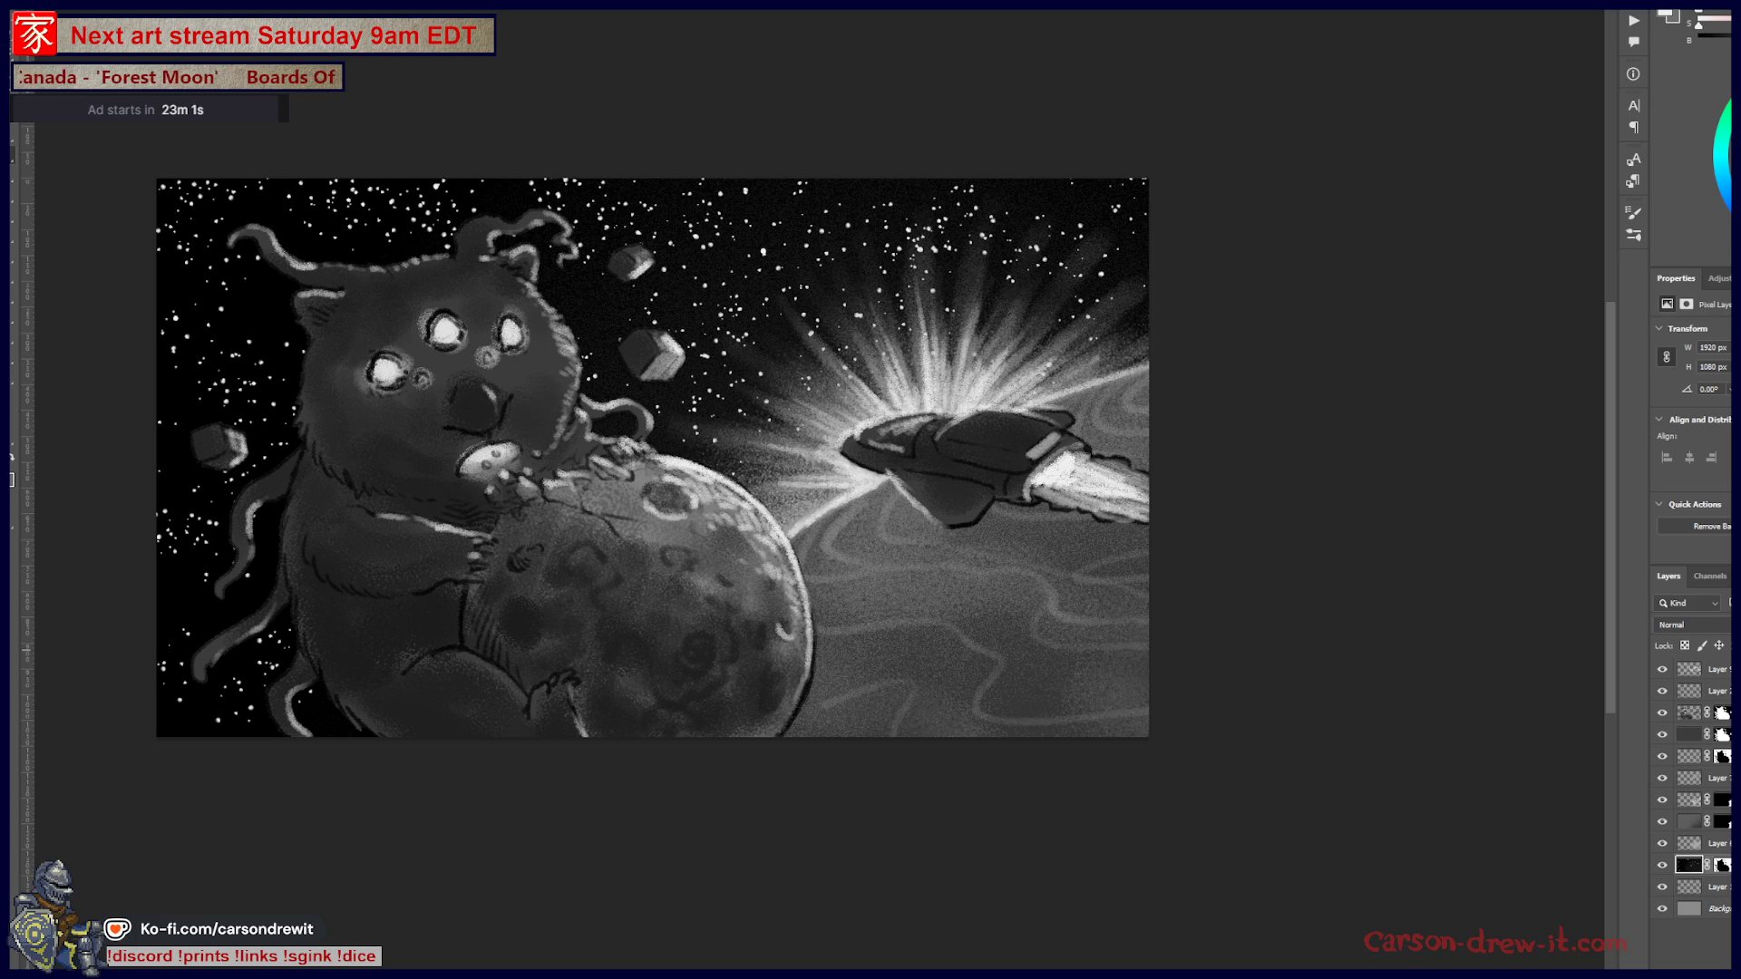
{"action": "left_click", "coordinate": [1663, 866]}
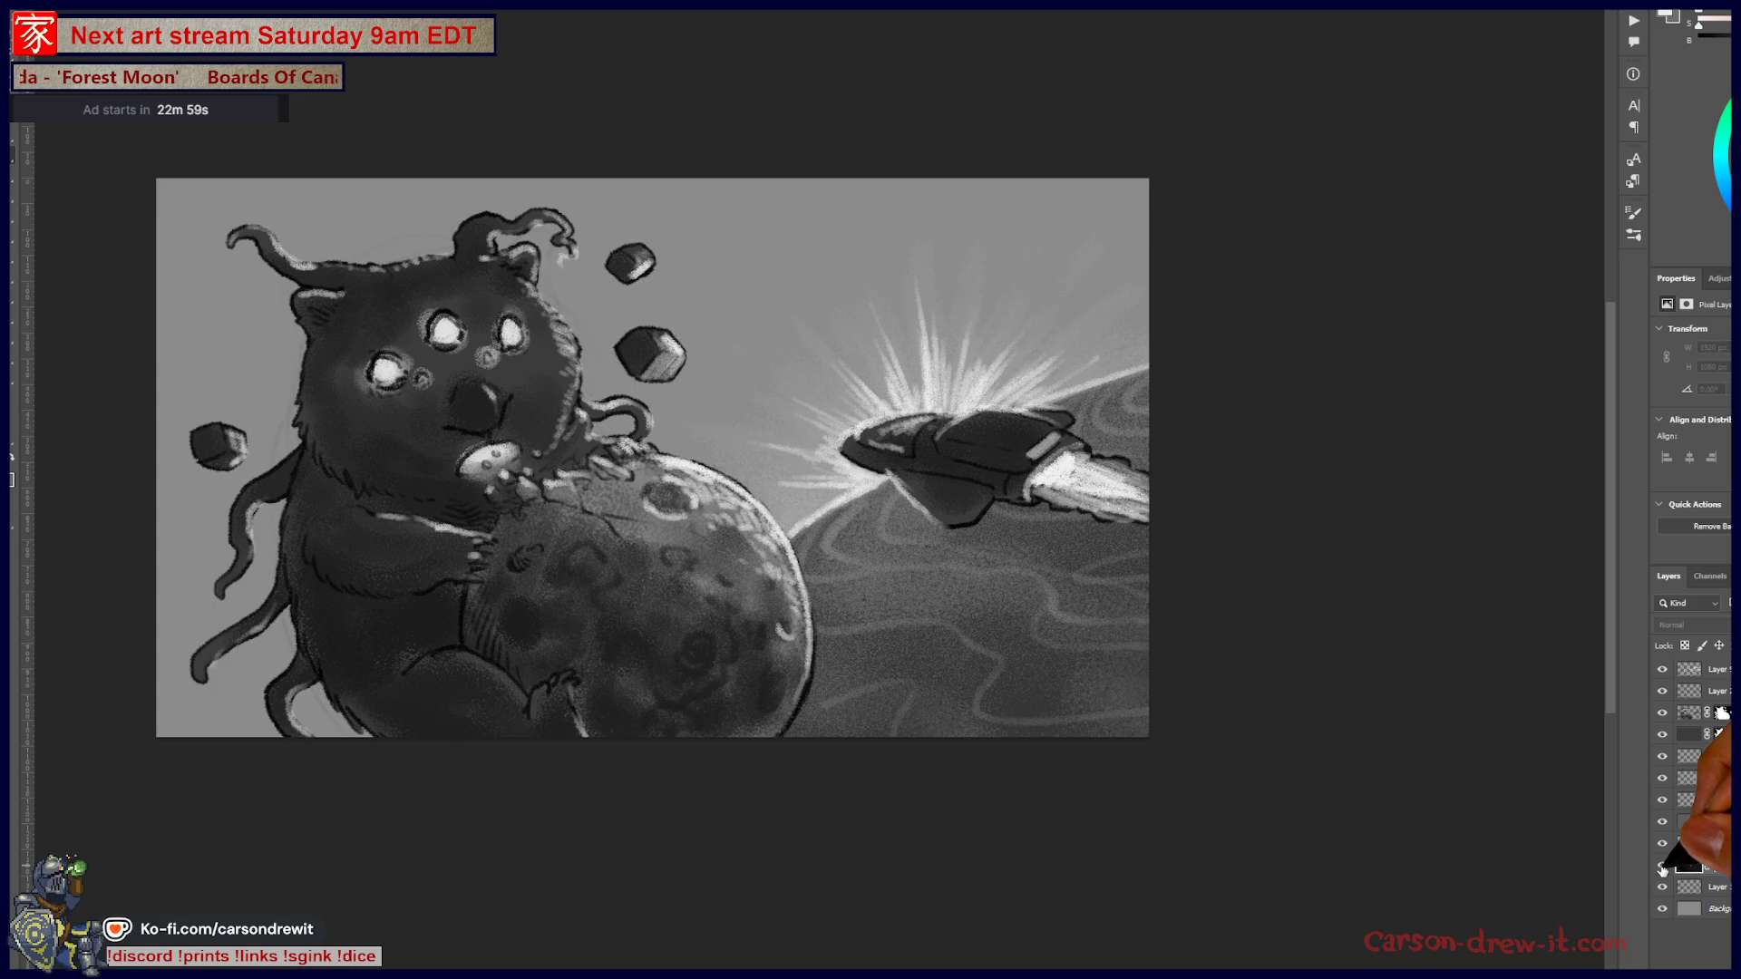
{"action": "left_click", "coordinate": [1662, 866]}
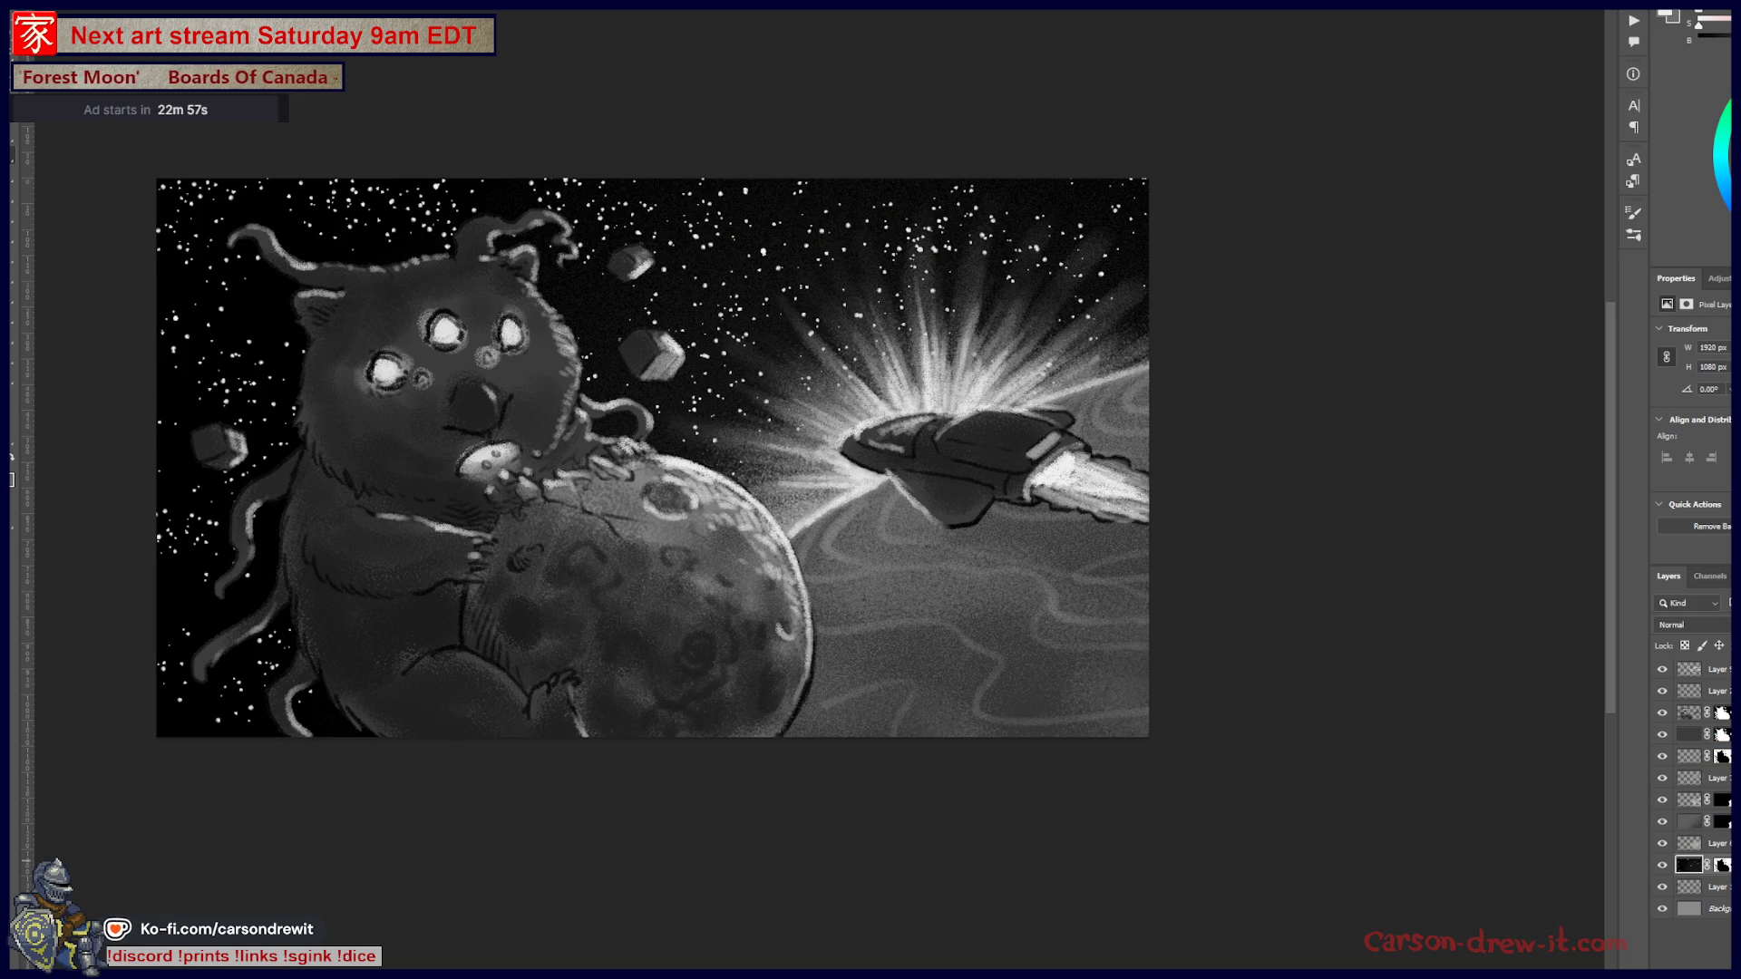
{"action": "key", "text": "ctrl+l"}
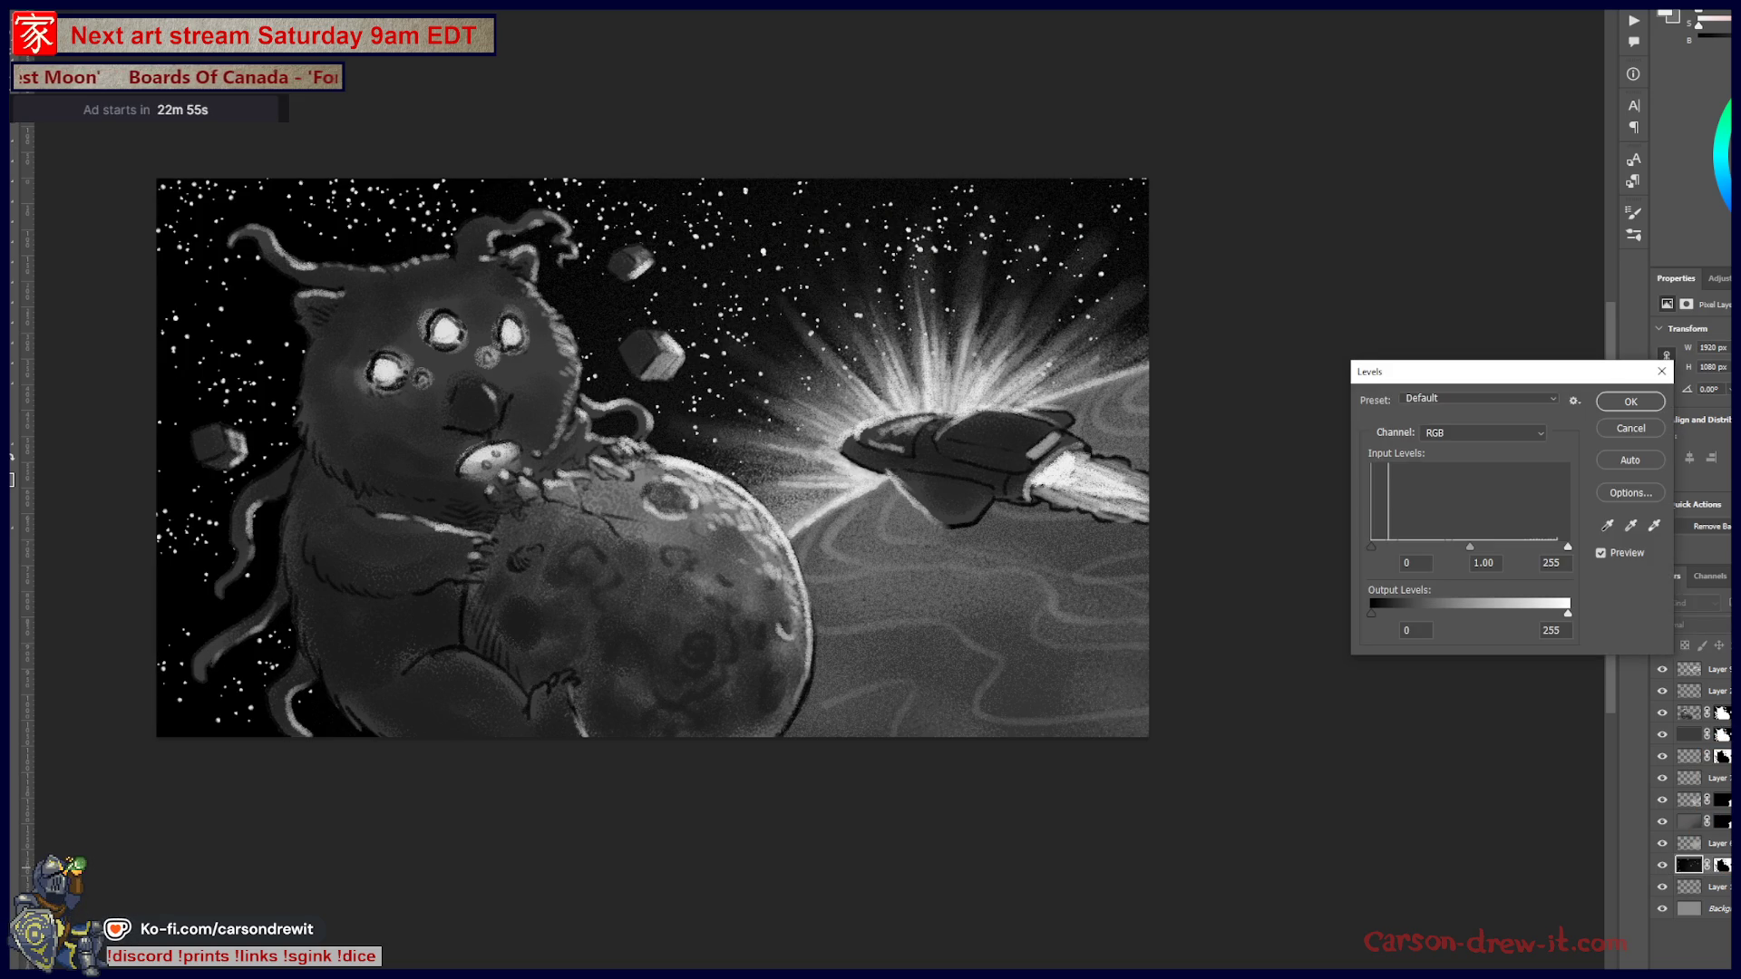
Try lowering the Levels output white, cancel the change, and open the Select menu
{"action": "left_click_drag", "start_coordinate": [1539, 614], "coordinate": [1469, 617]}
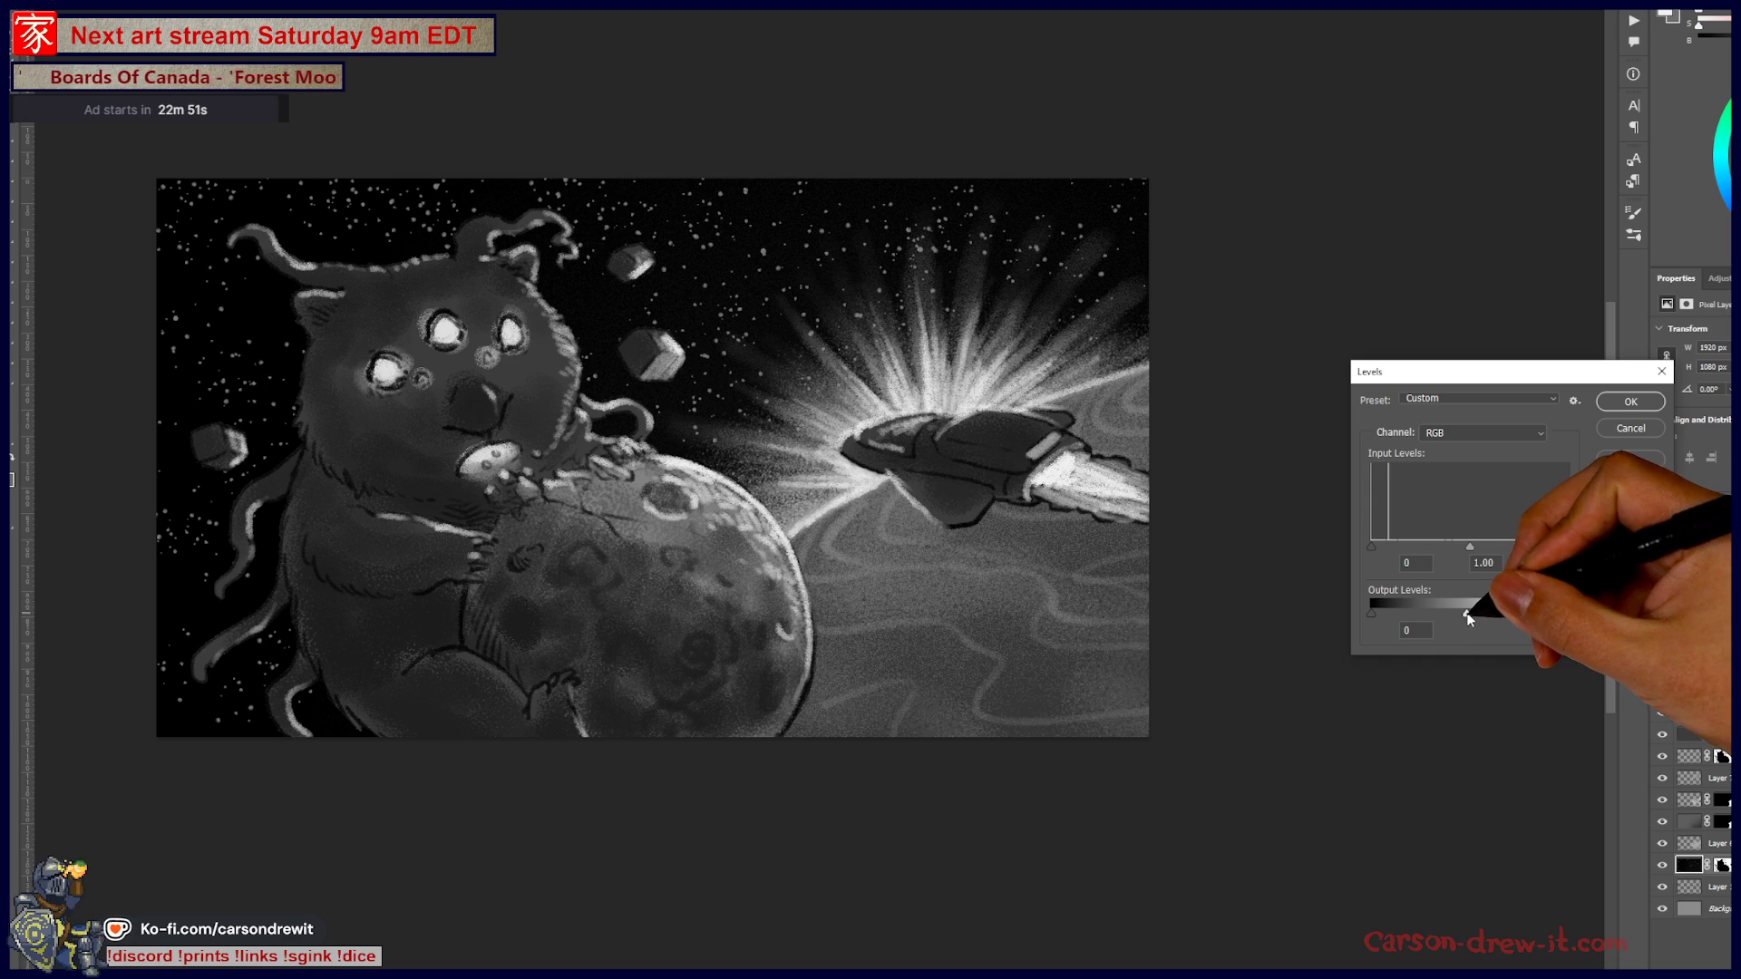
{"action": "left_click", "coordinate": [1632, 429]}
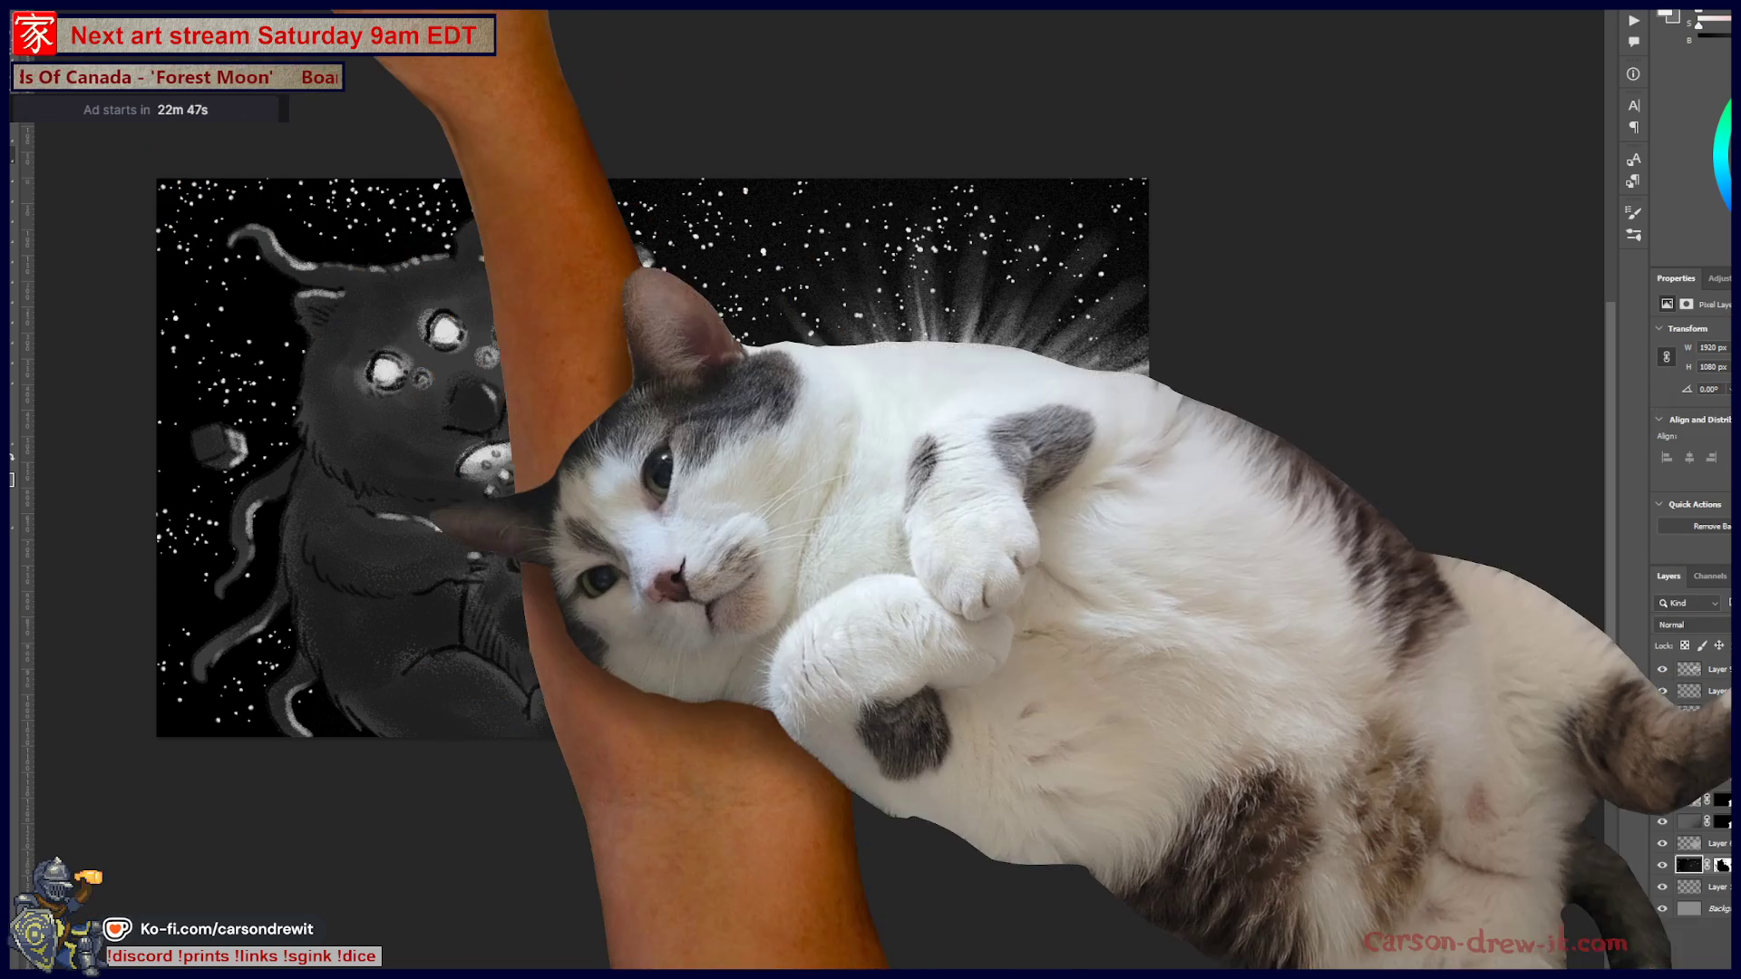
{"action": "key", "text": "alt+s"}
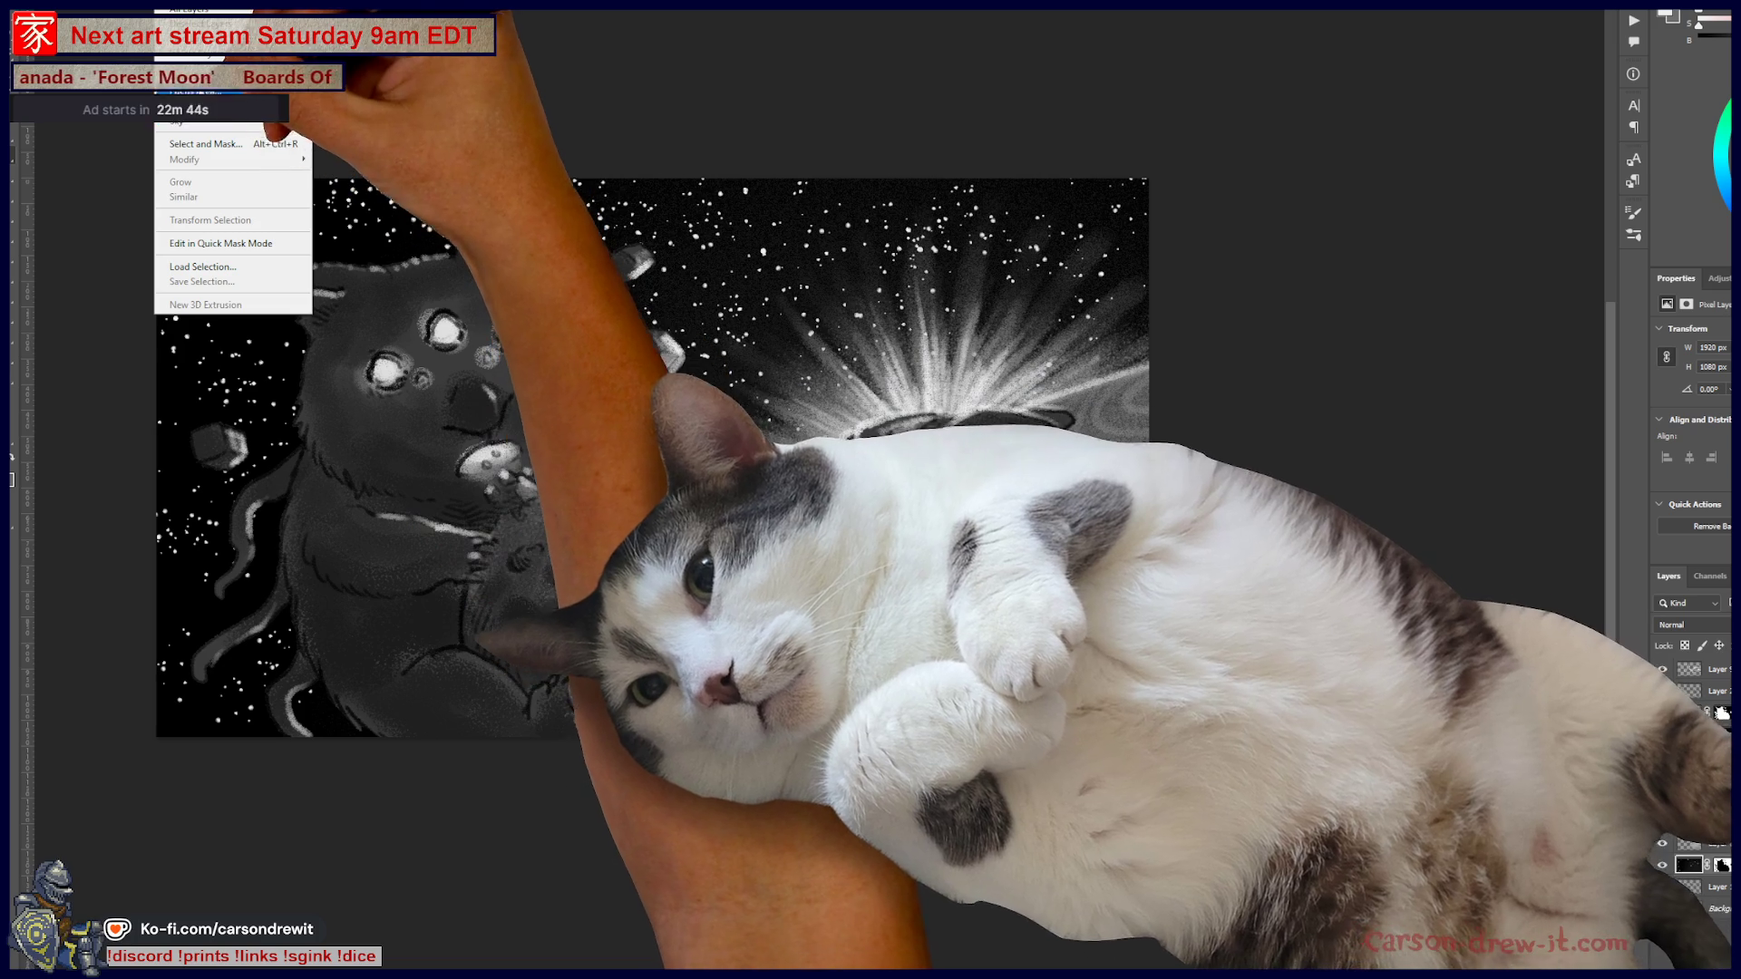
Select the bright stars and burst via Color Range, sampling them with Fuzziness set to 162
{"action": "left_click", "coordinate": [208, 77]}
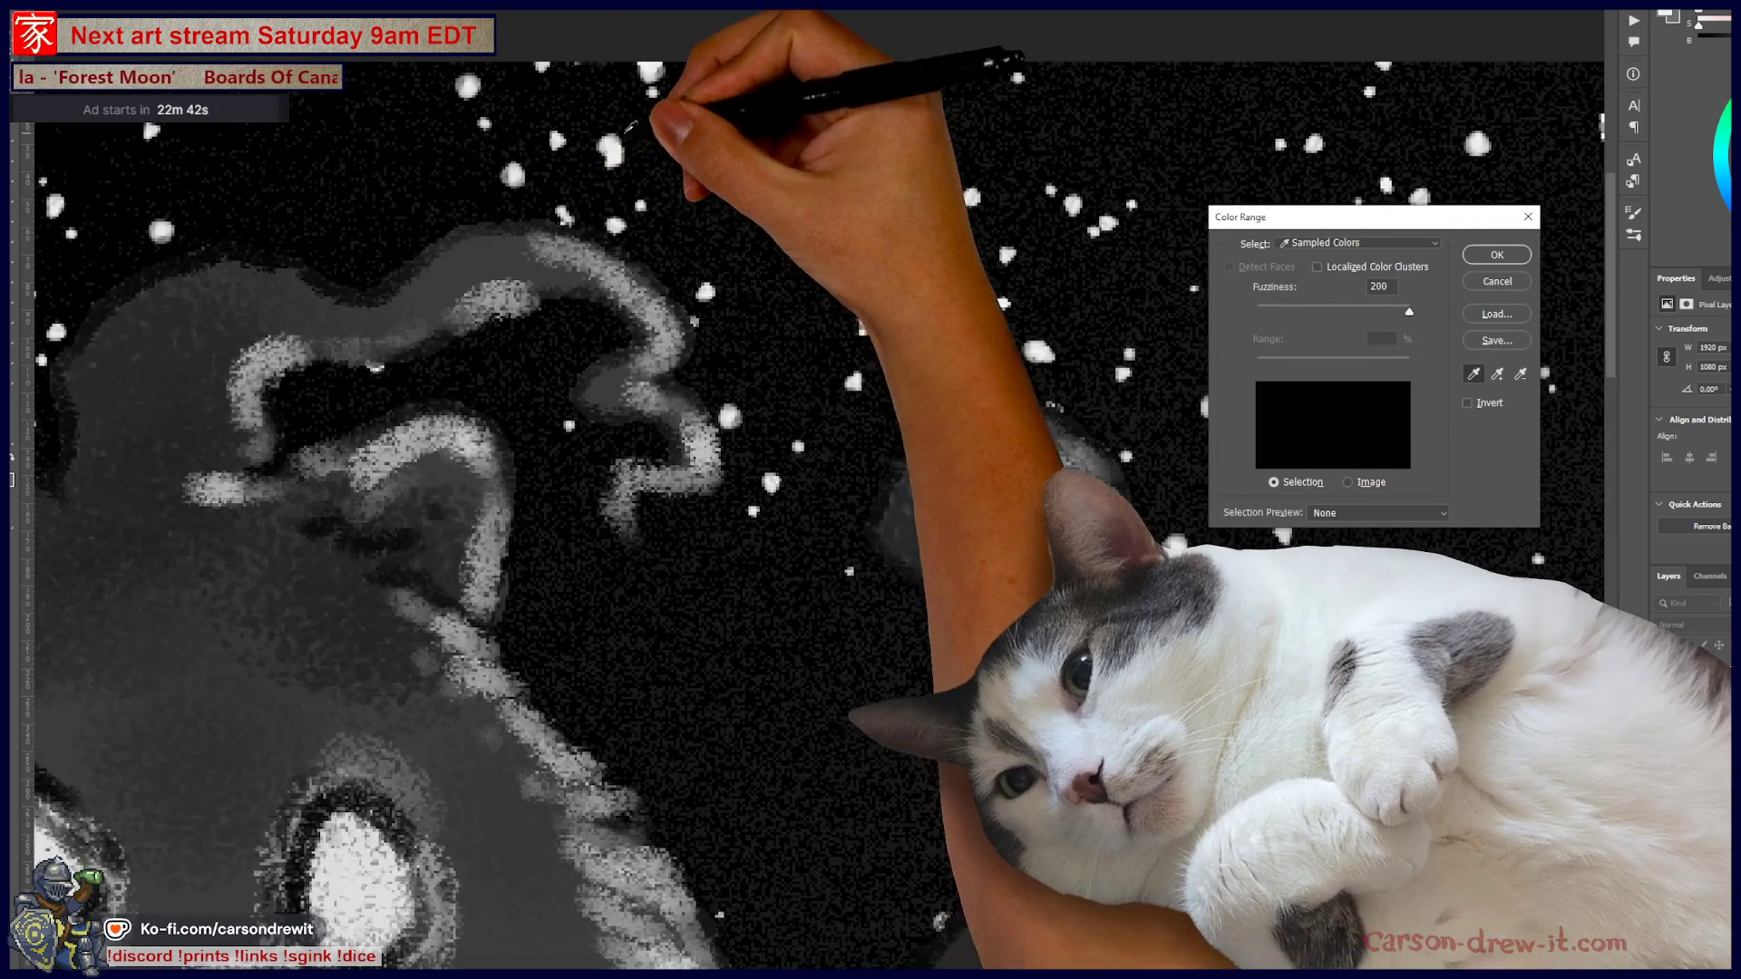
{"action": "left_click", "coordinate": [655, 136]}
{"action": "key", "text": "ctrl+minus"}
{"action": "key", "text": "ctrl+minus"}
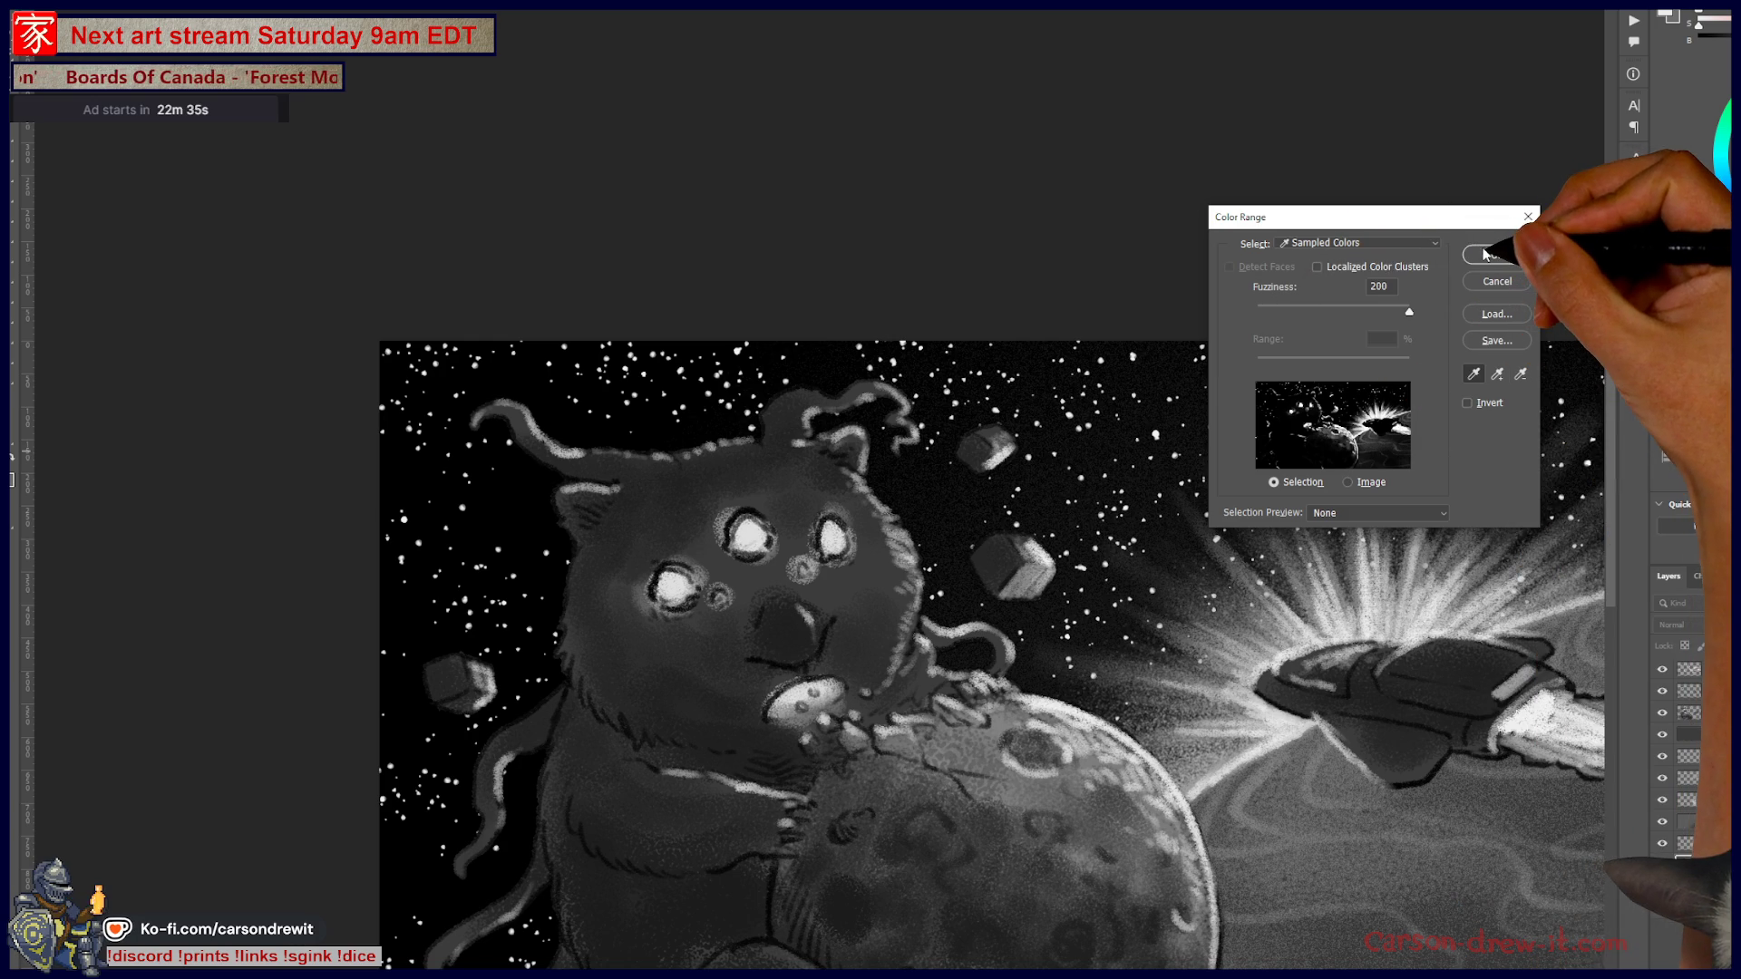
{"action": "left_click", "coordinate": [1356, 514]}
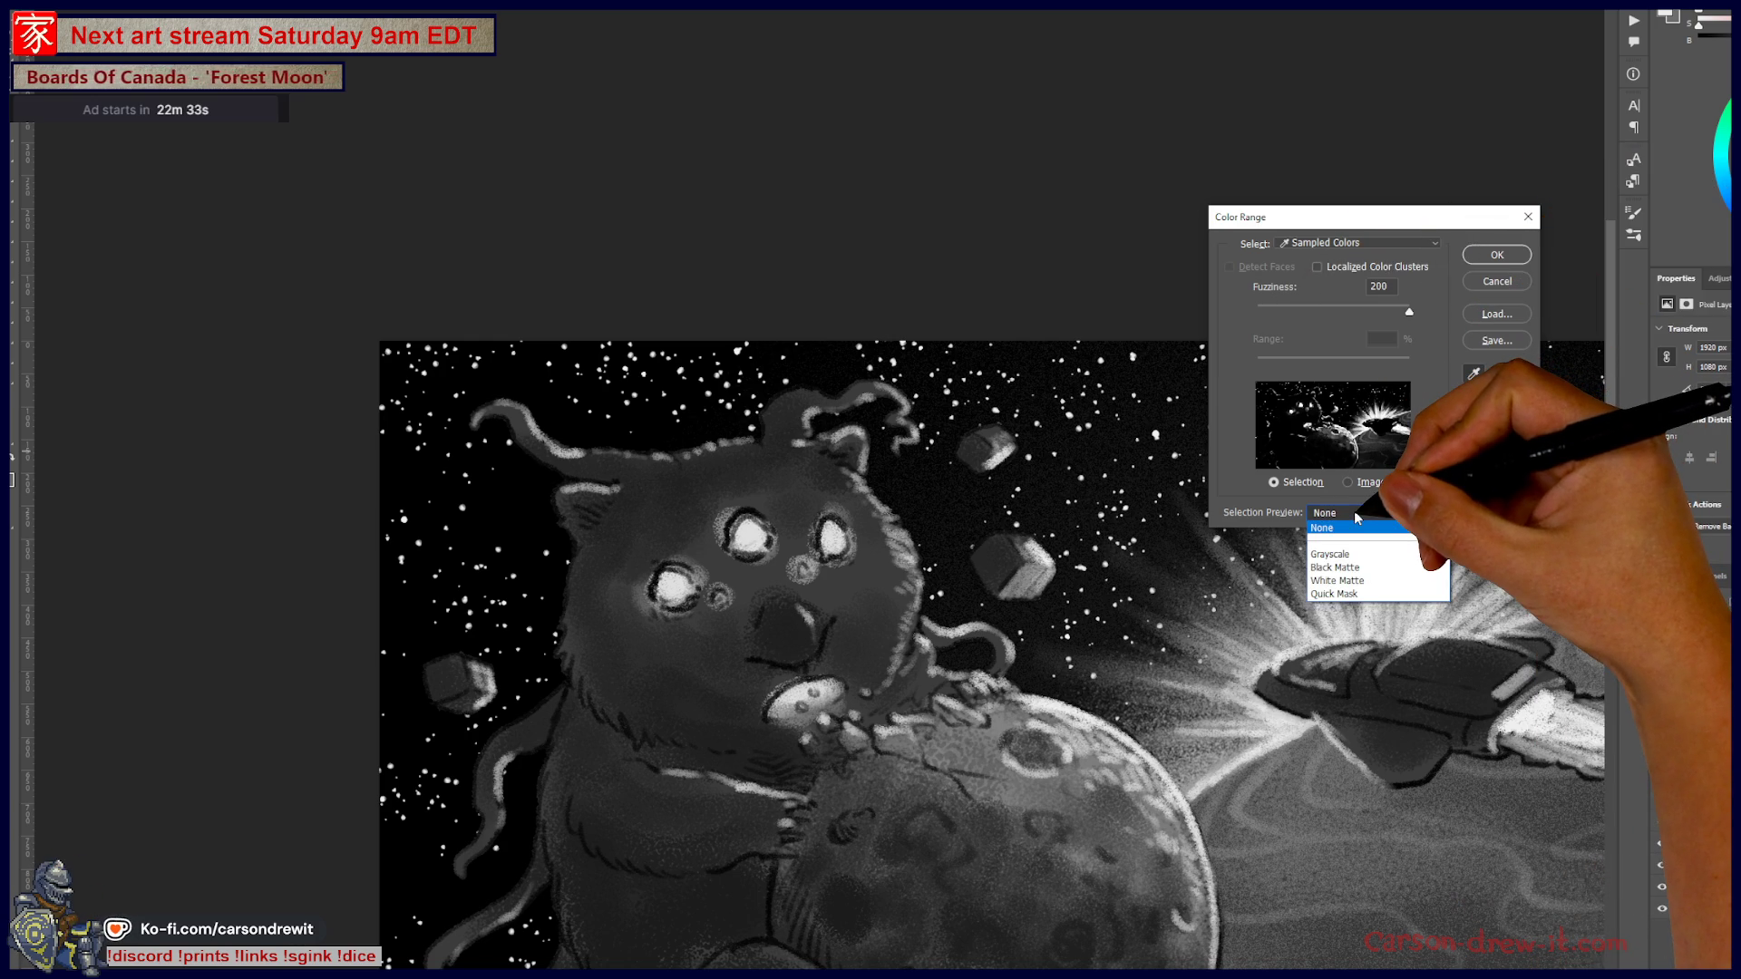
{"action": "left_click", "coordinate": [1357, 517]}
{"action": "mouse_move", "coordinate": [1408, 311]}
{"action": "left_mouse_down"}
{"action": "mouse_move", "coordinate": [1261, 313]}
{"action": "mouse_move", "coordinate": [1384, 314]}
{"action": "left_mouse_up"}
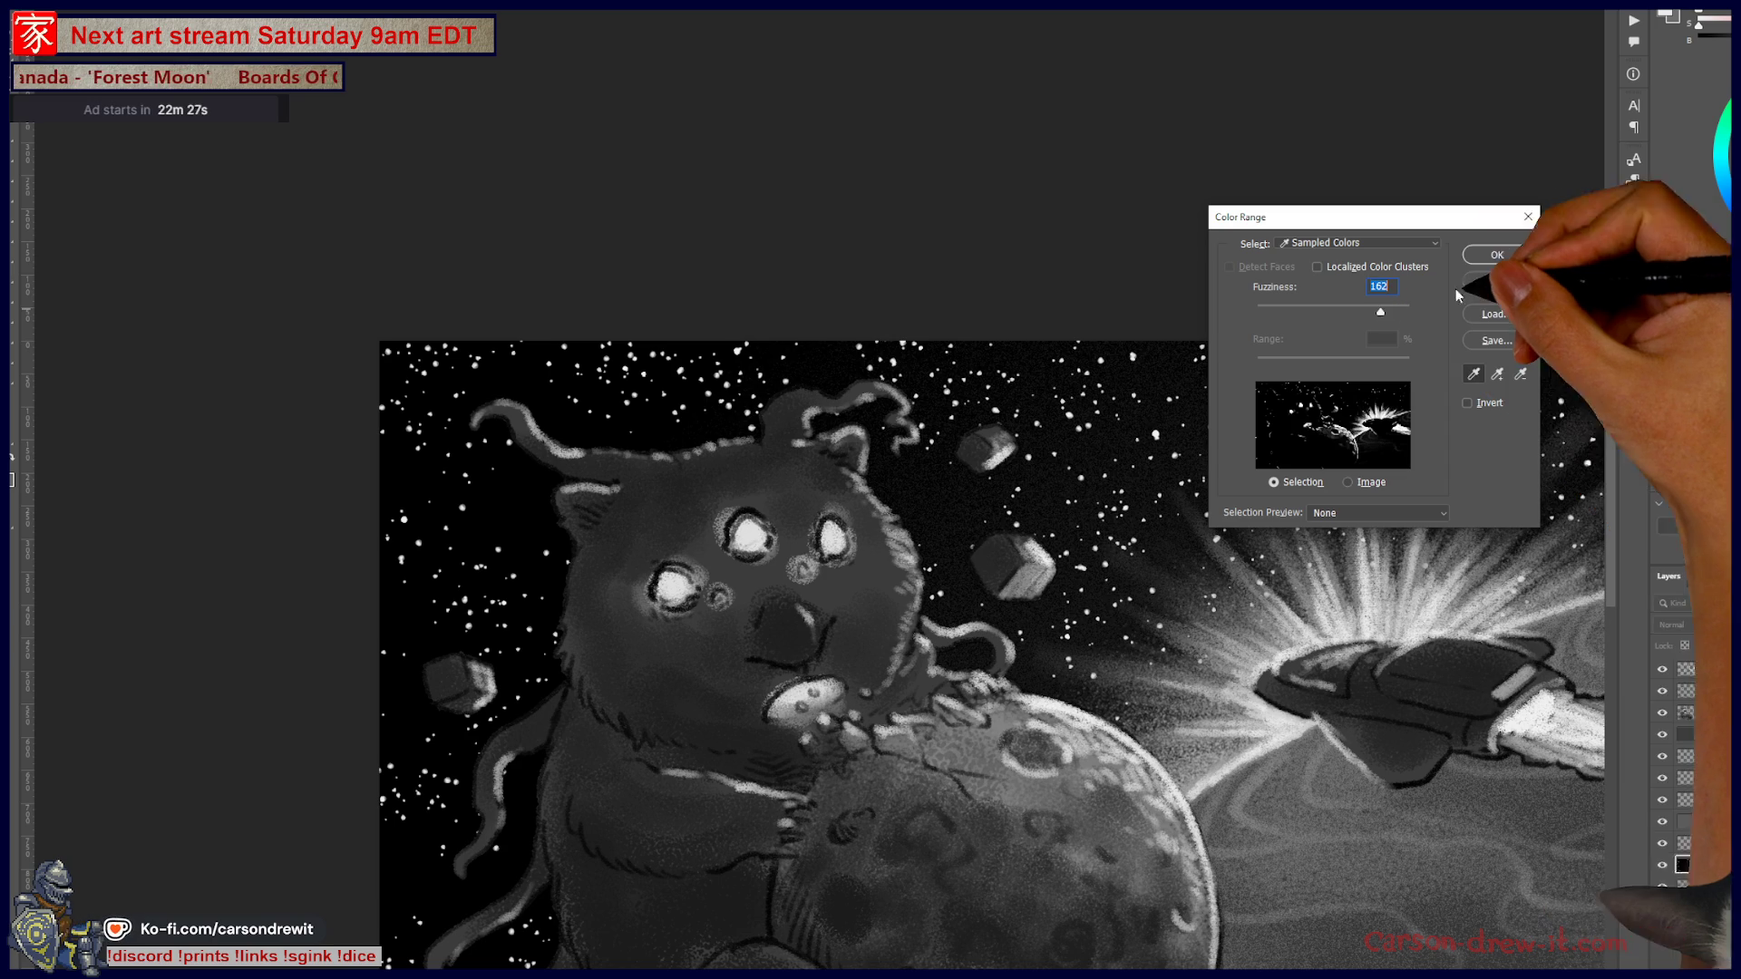
{"action": "left_click", "coordinate": [1492, 243]}
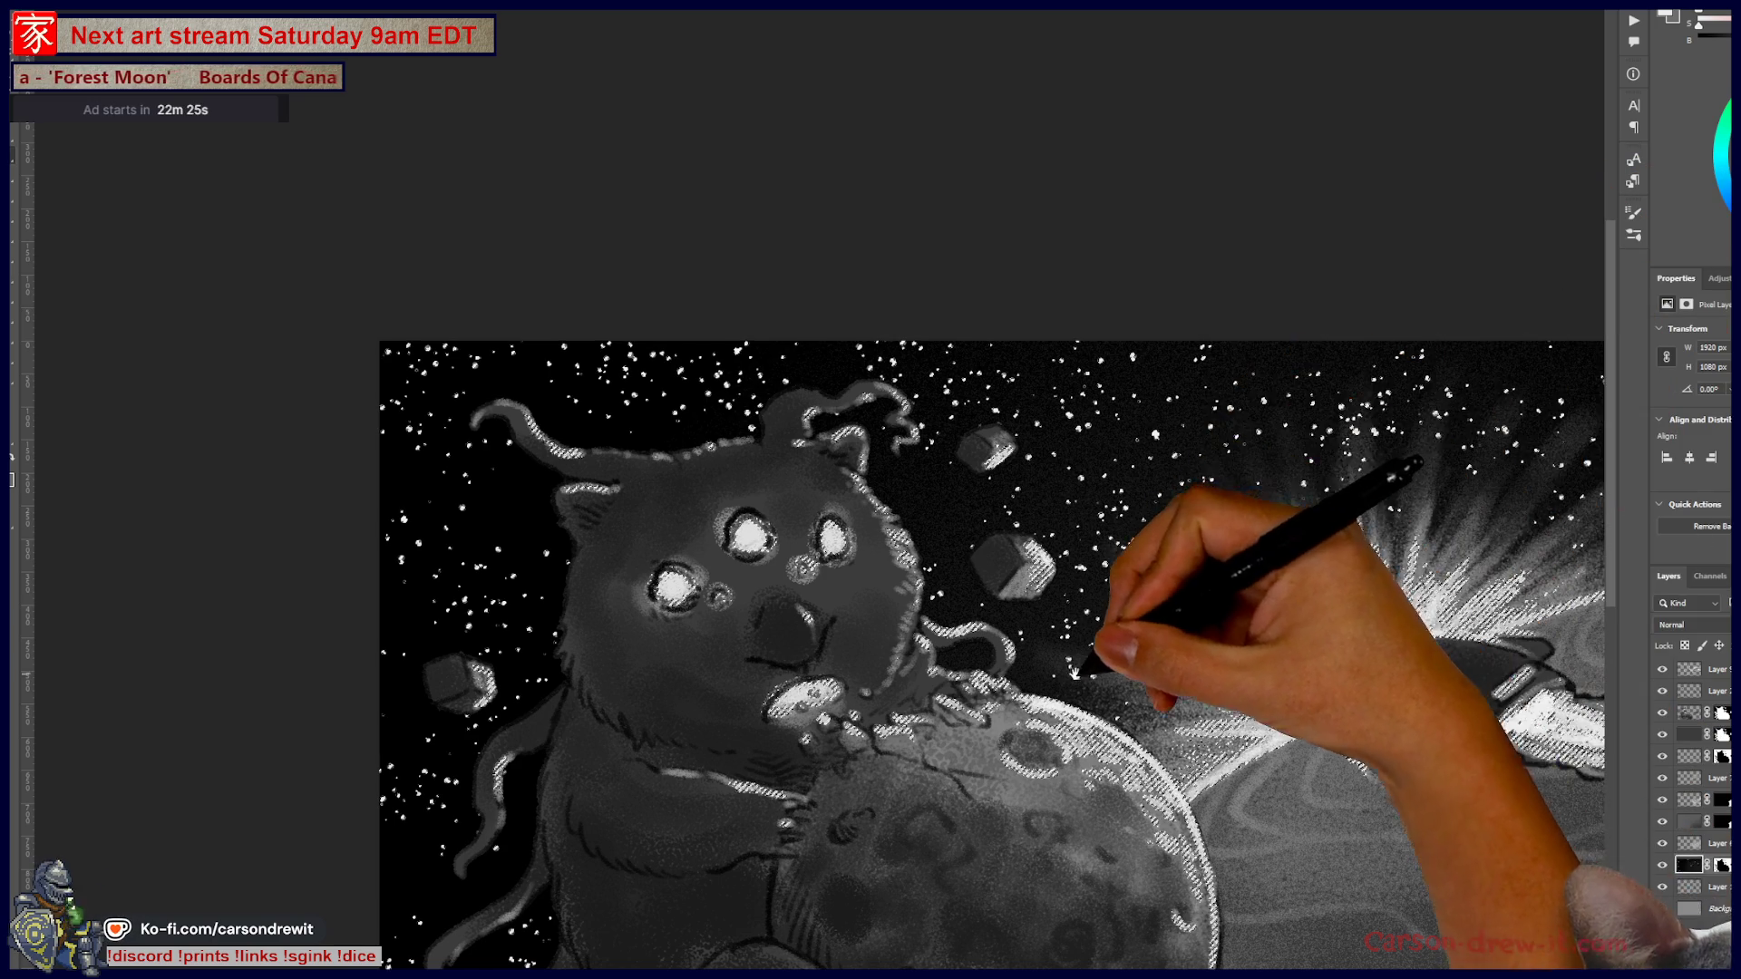
{"action": "scroll", "coordinate": [1176, 477], "scroll_direction": "down", "scroll_amount": 3}
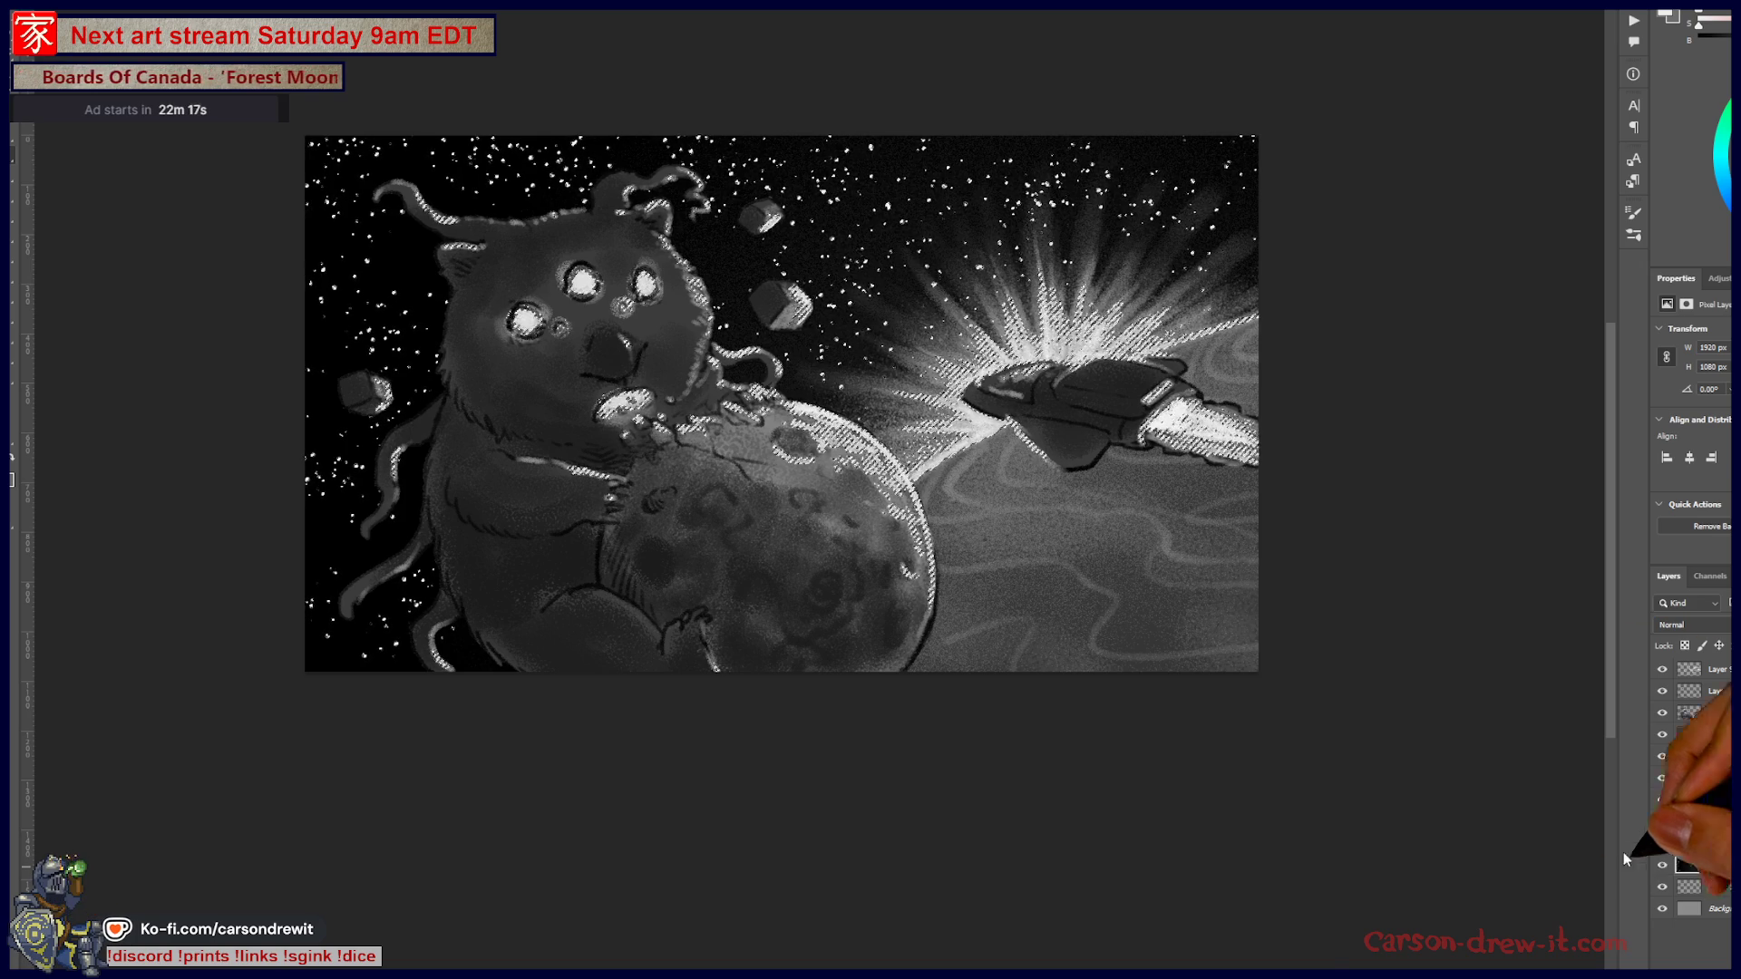
Scroll back over the space artwork and open the Filter menu with Alt+T
{"action": "scroll", "coordinate": [1066, 712], "scroll_direction": "up", "scroll_amount": 3}
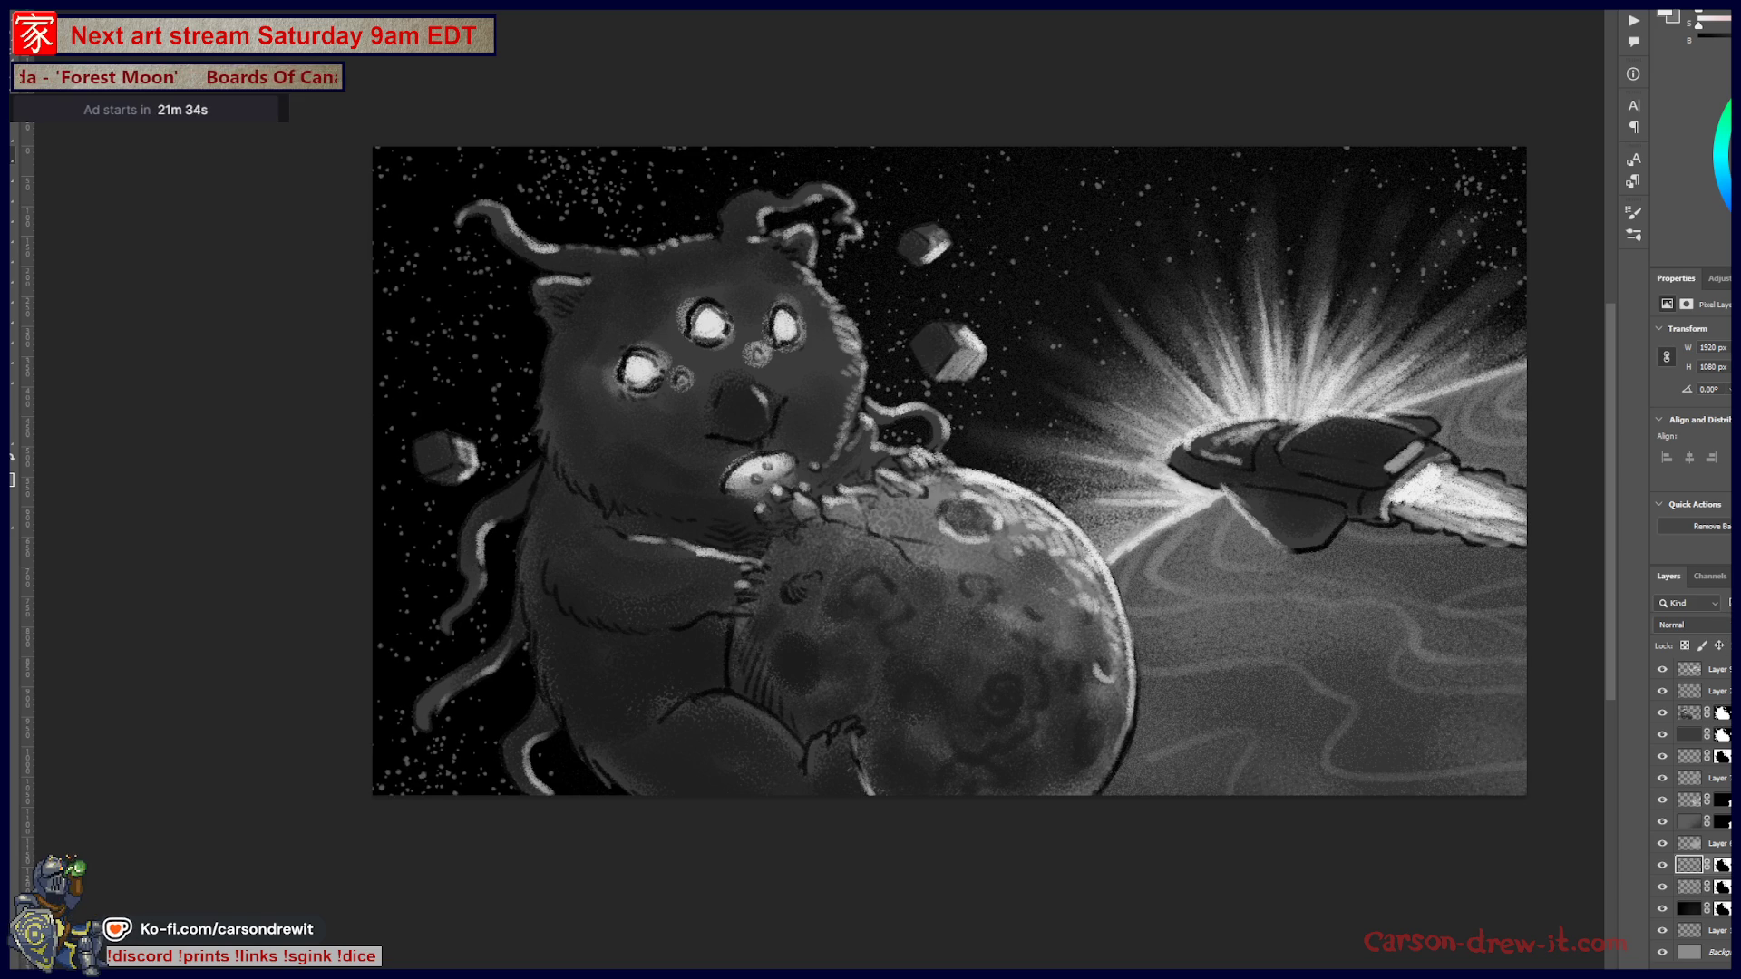
{"action": "key", "text": "alt+t"}
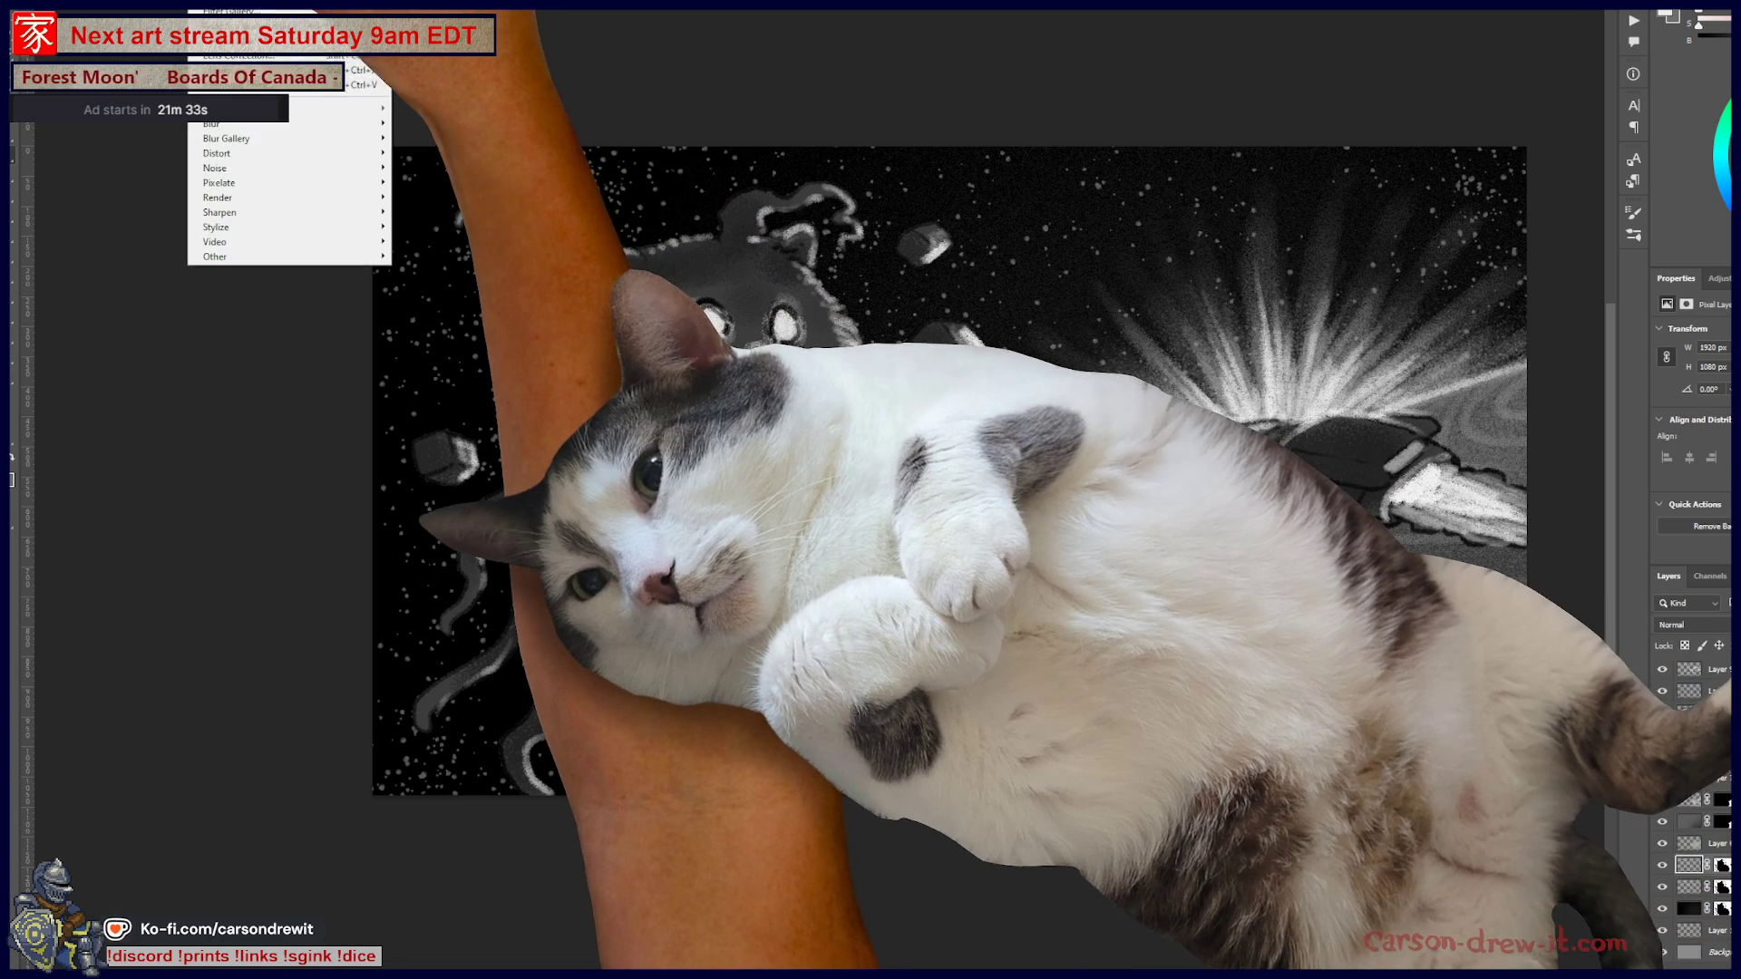
{"action": "mouse_move", "coordinate": [286, 122]}
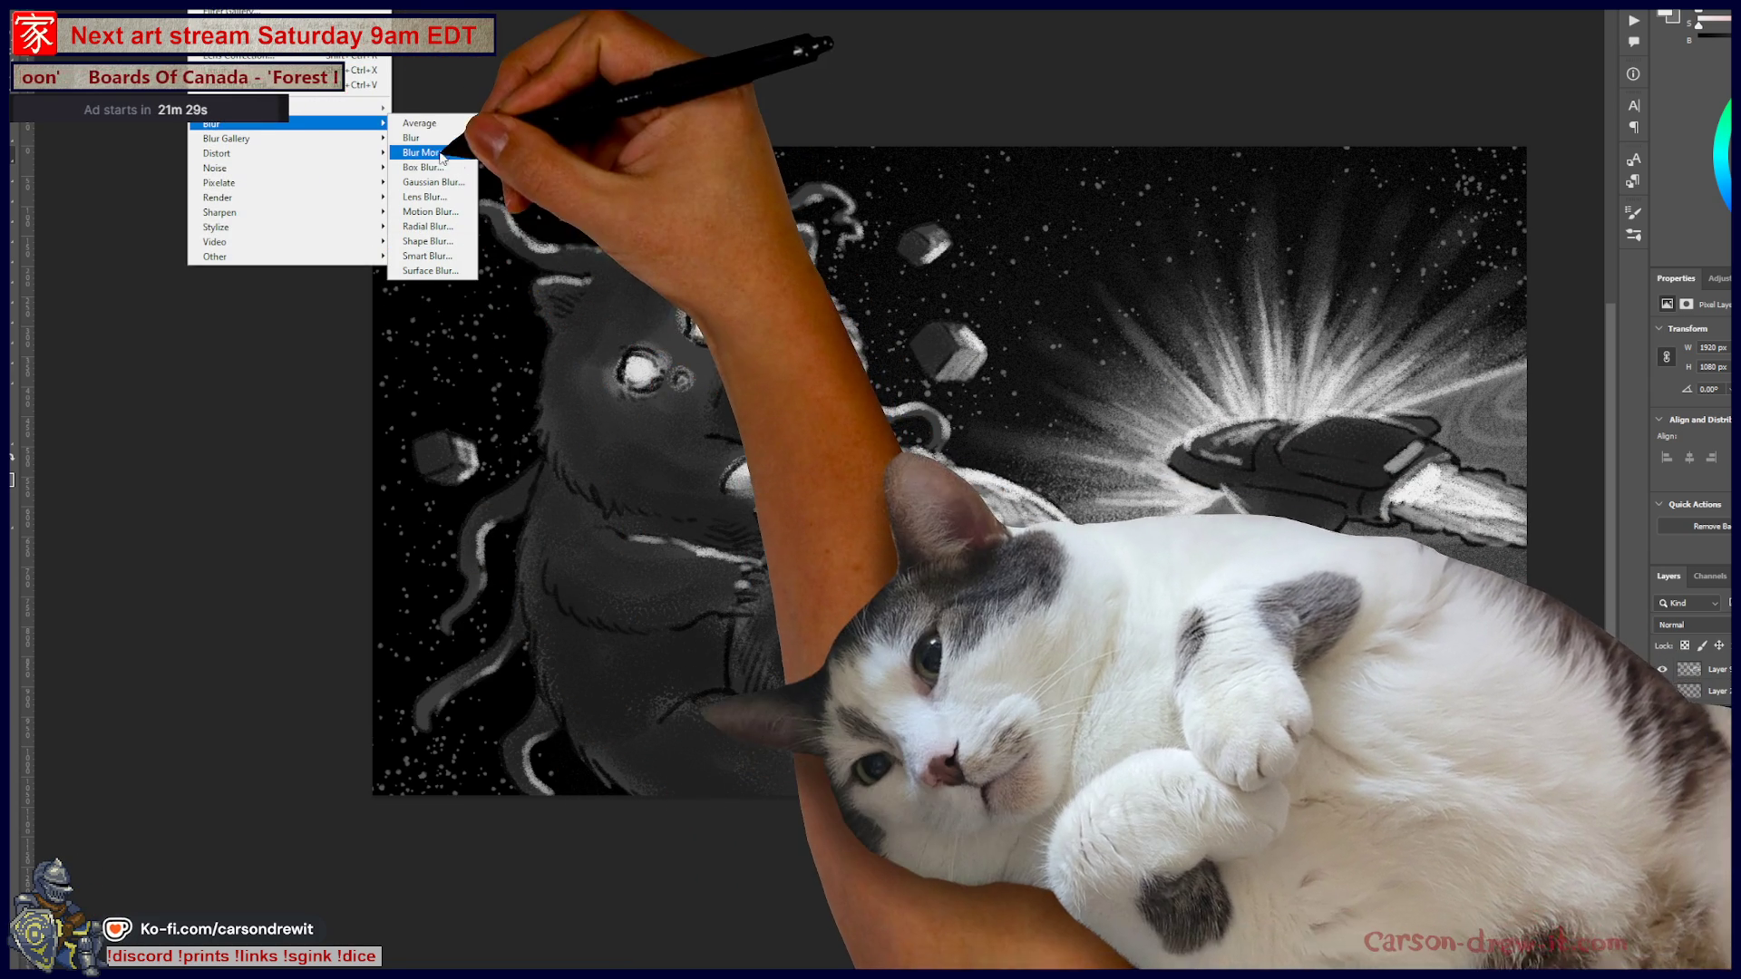
Soften the selected bright areas with a radius-10 Box Blur, then open Hue/Saturation
{"action": "left_click", "coordinate": [429, 167]}
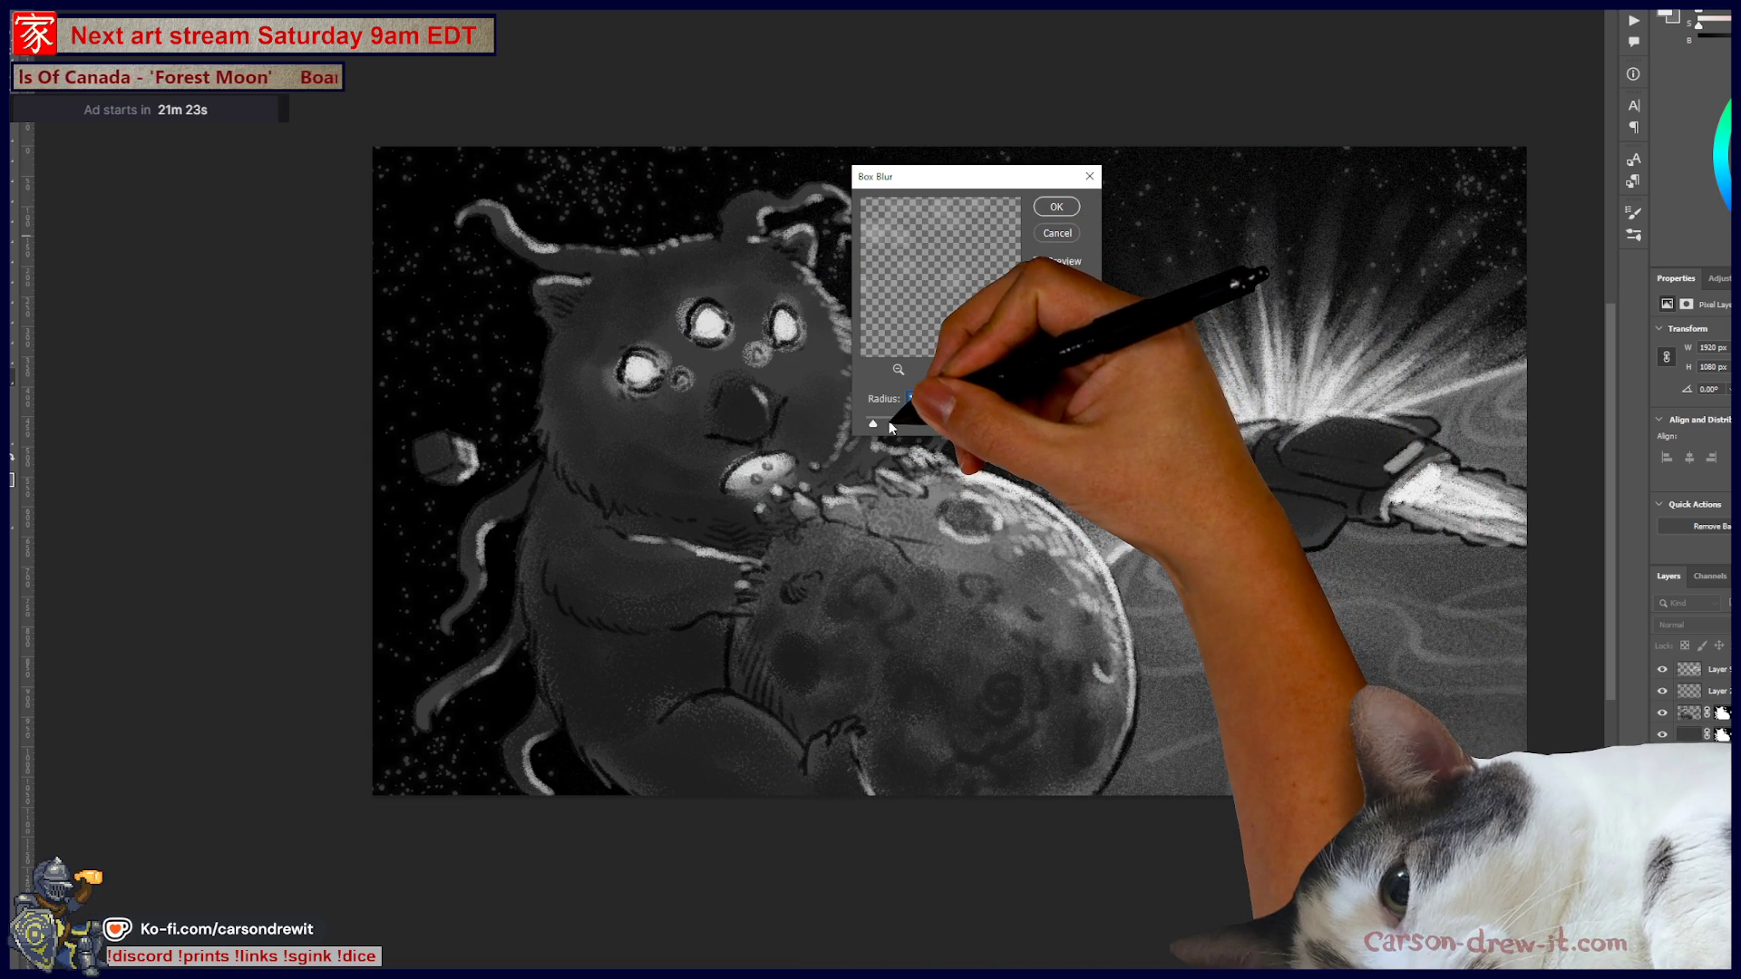
{"action": "left_click", "coordinate": [1057, 207]}
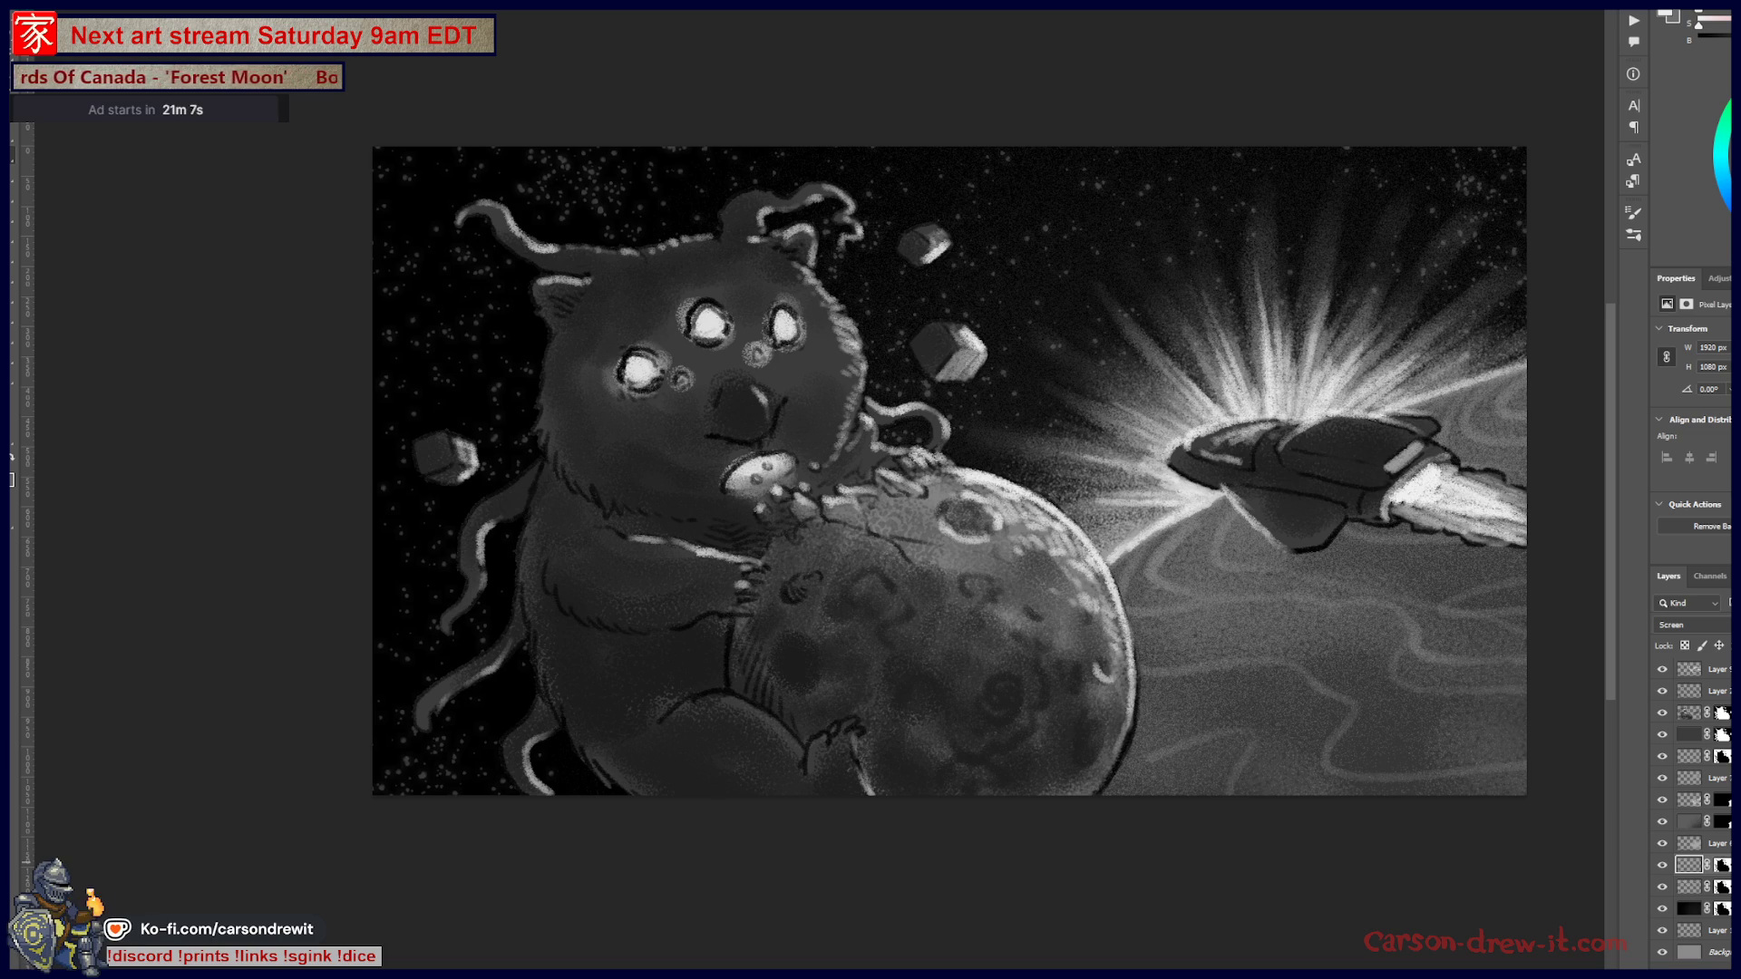
{"action": "key", "text": "ctrl+u"}
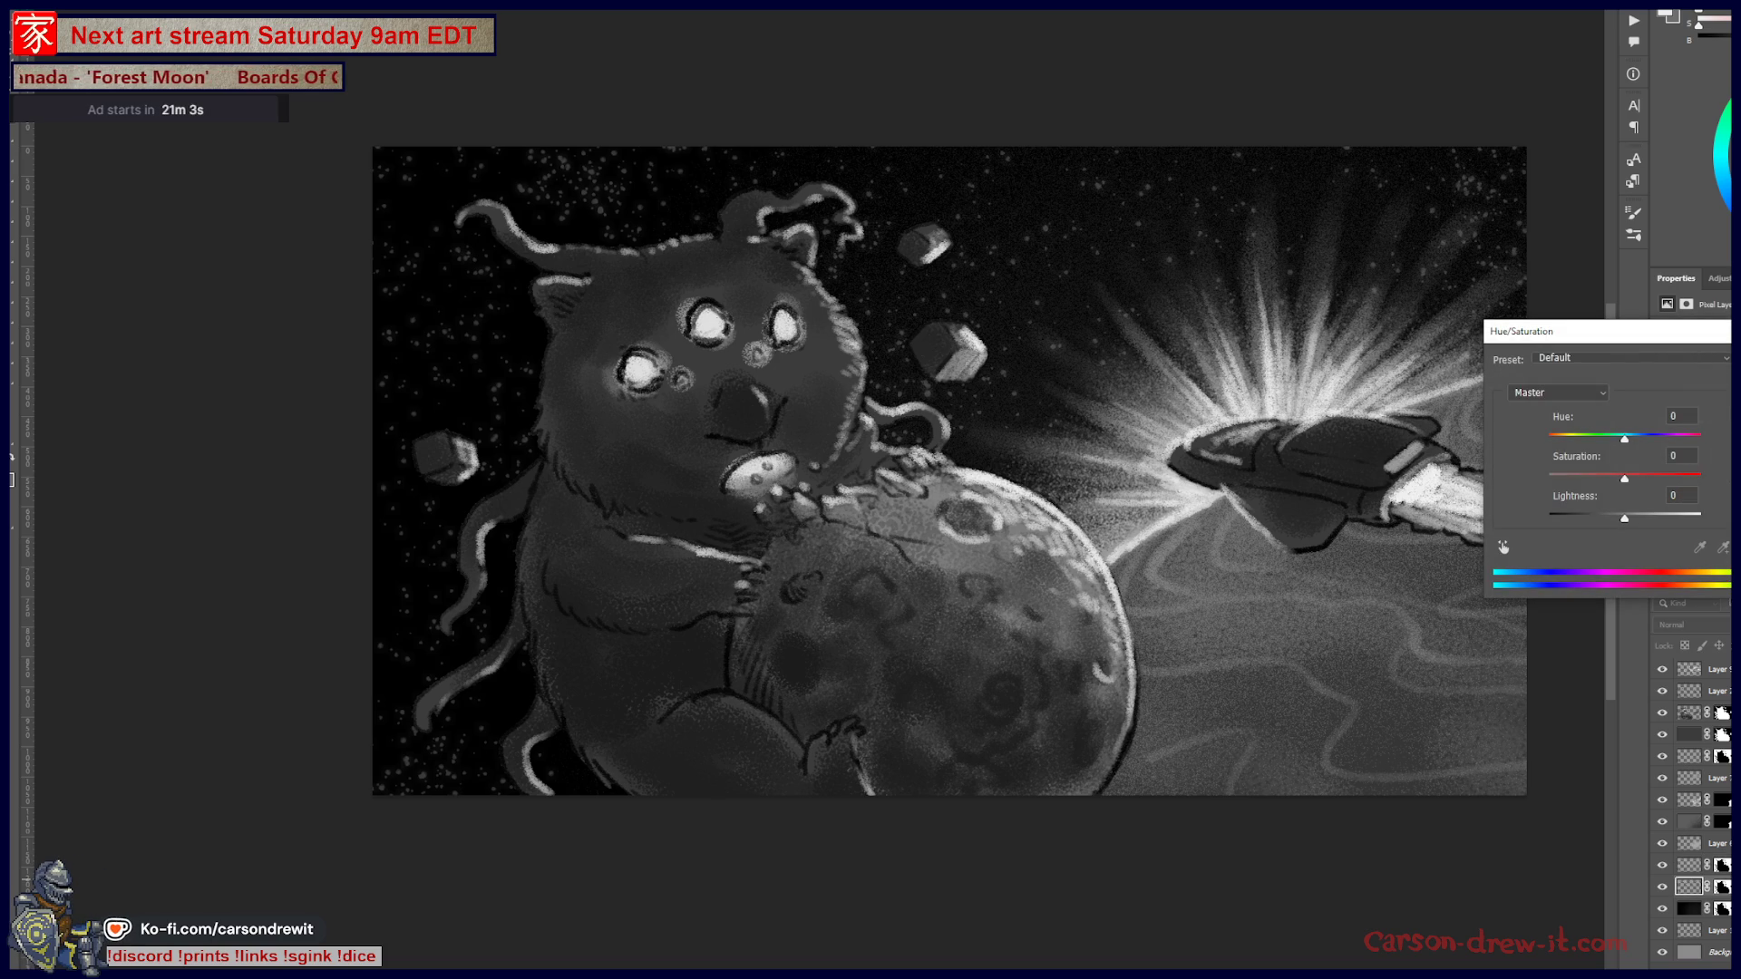
Dismiss Hue/Saturation without changes and pan around the artwork to inspect it
{"action": "key", "text": "Escape"}
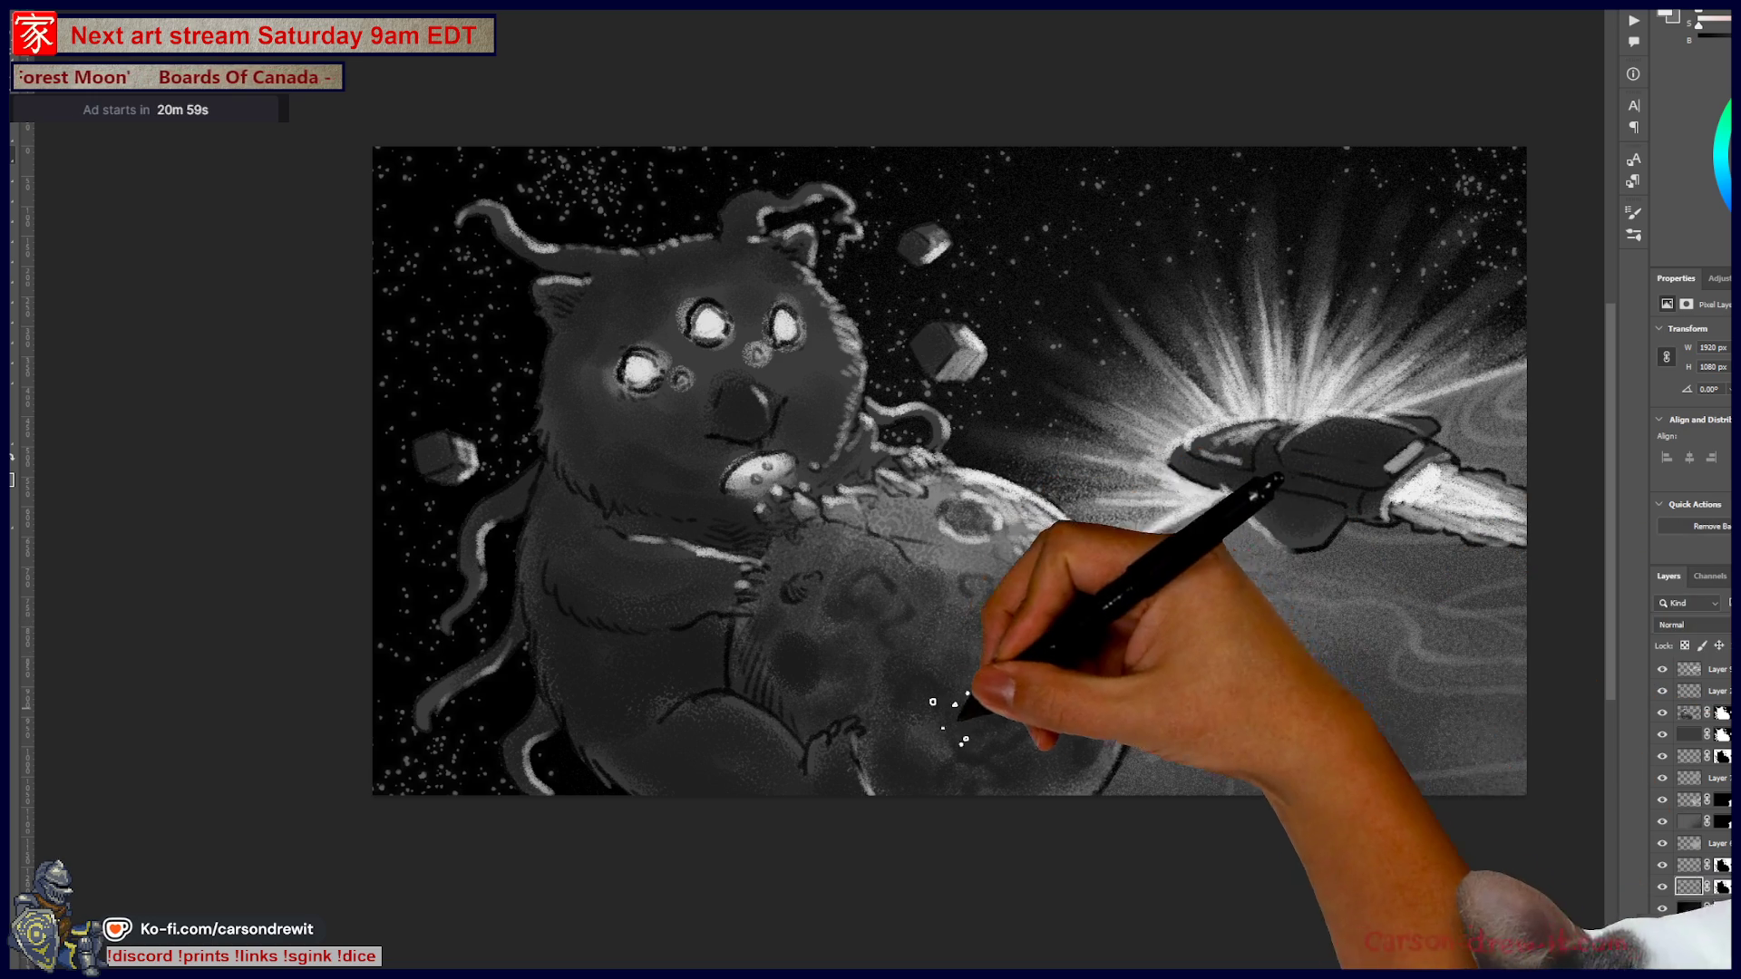
{"action": "left_click_drag", "start_coordinate": [952, 700], "coordinate": [819, 712]}
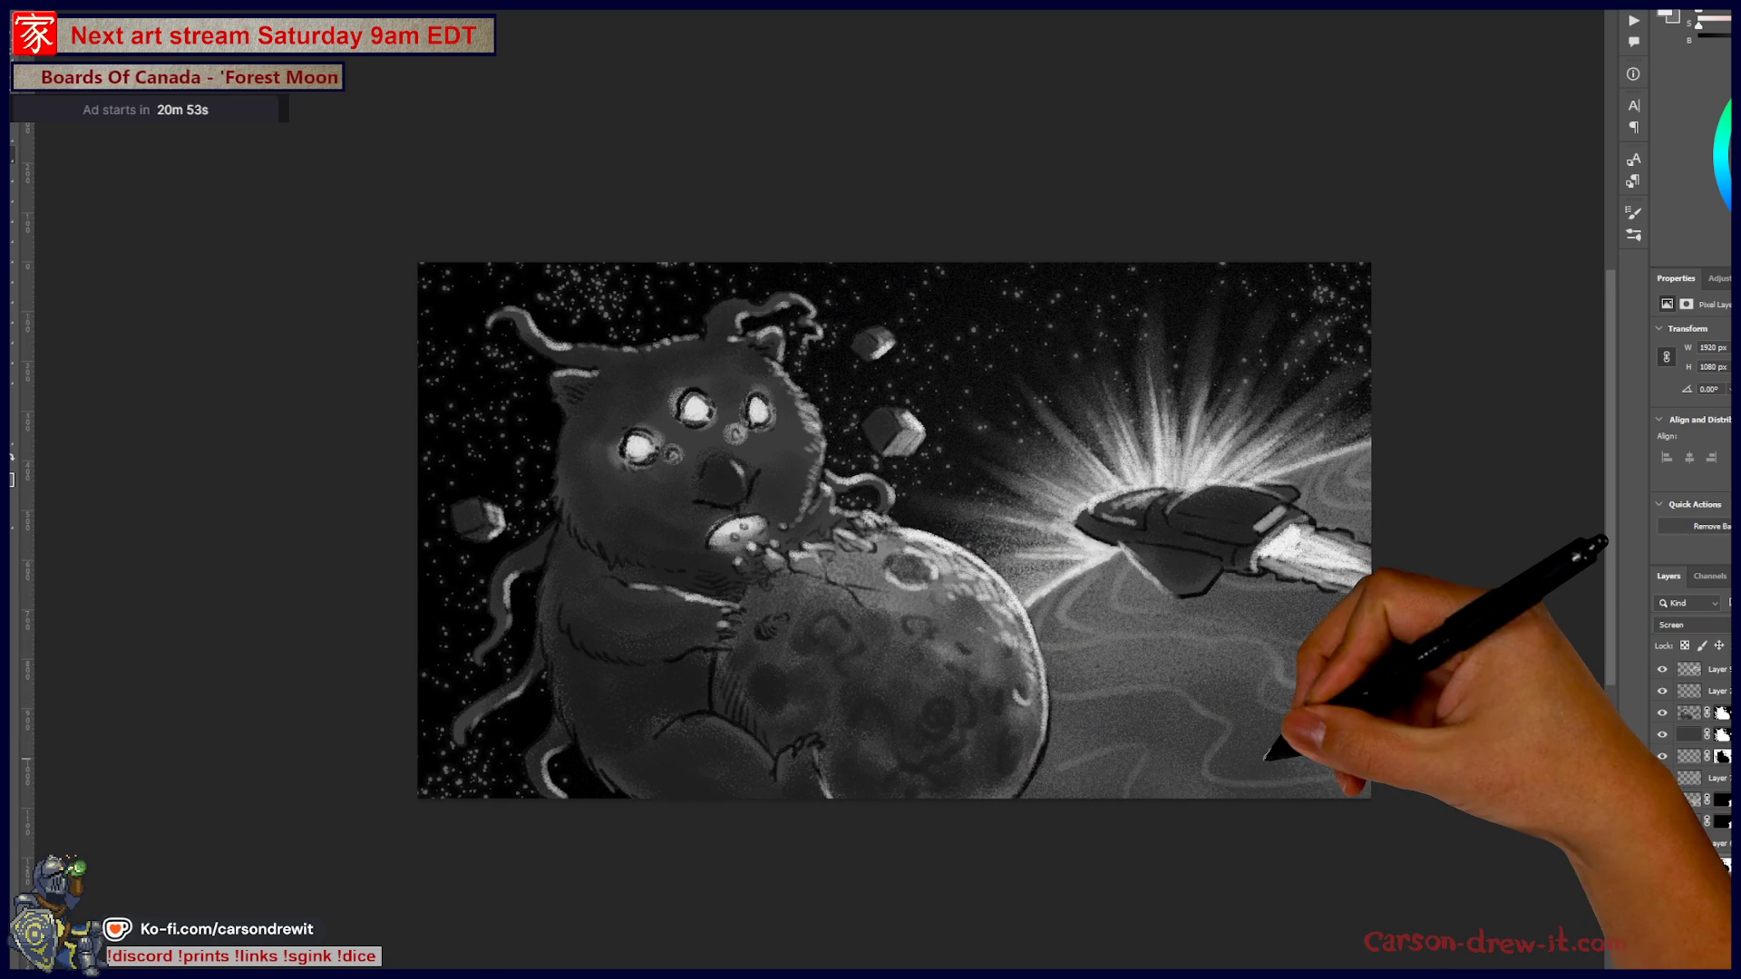
{"action": "scroll", "coordinate": [1121, 754], "scroll_direction": "up", "scroll_amount": 3}
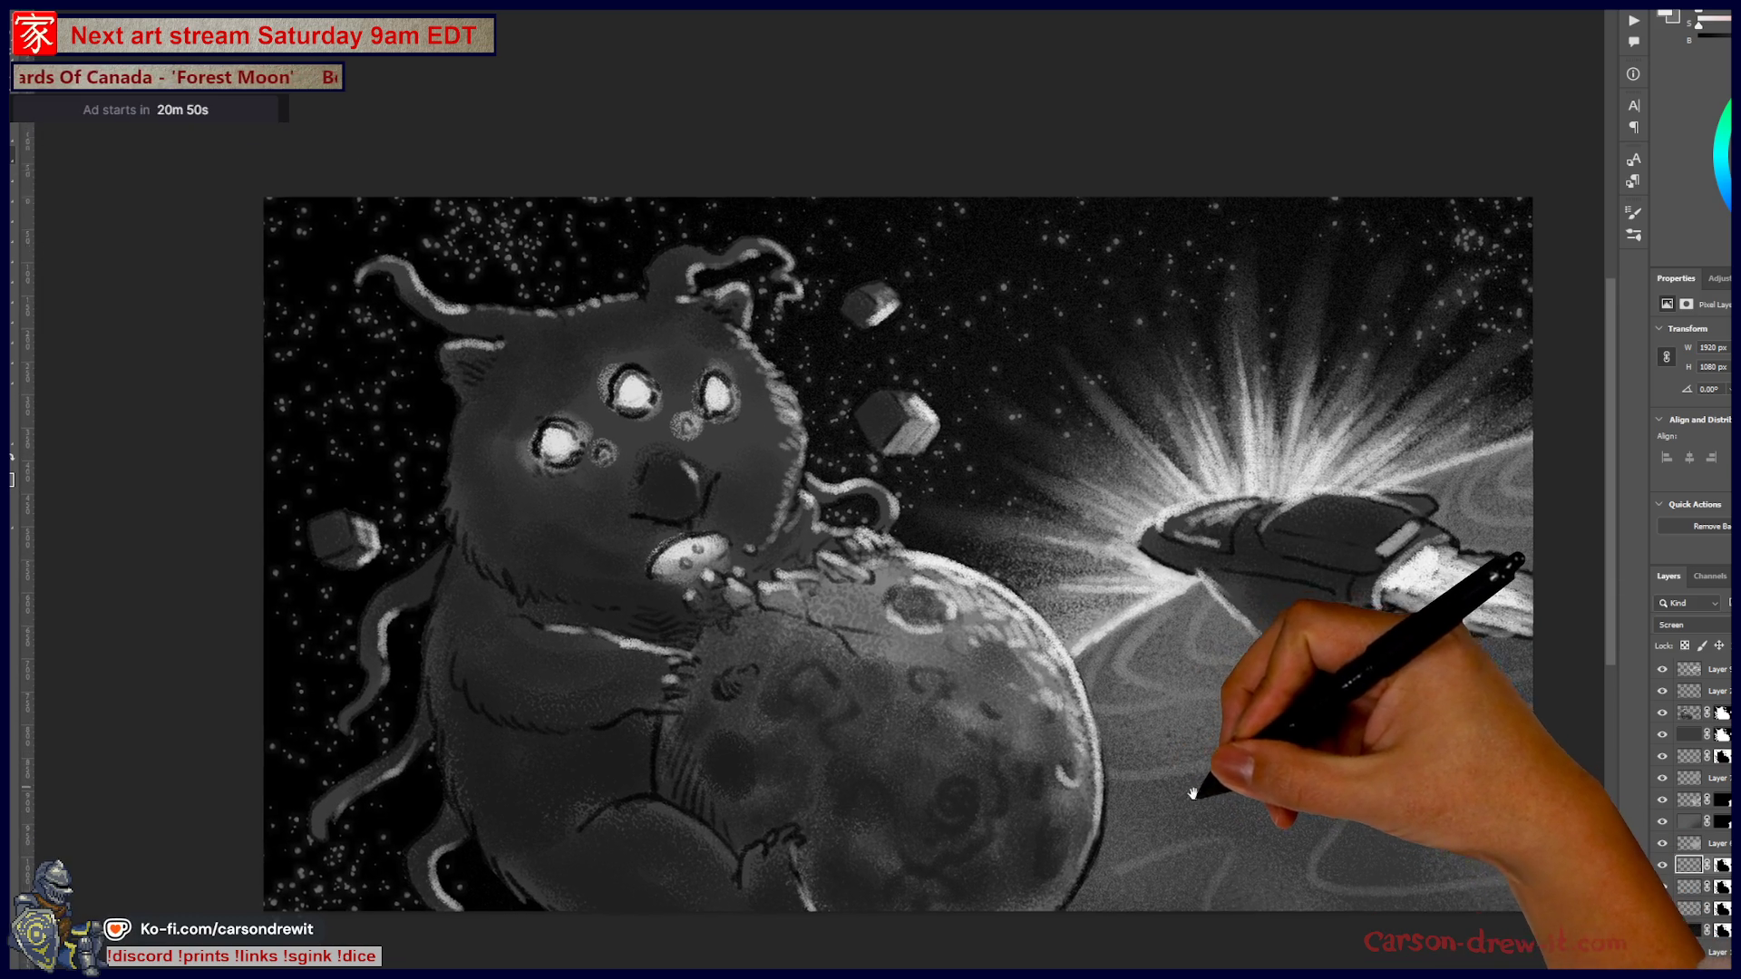
{"action": "left_click_drag", "start_coordinate": [1102, 741], "coordinate": [1137, 794]}
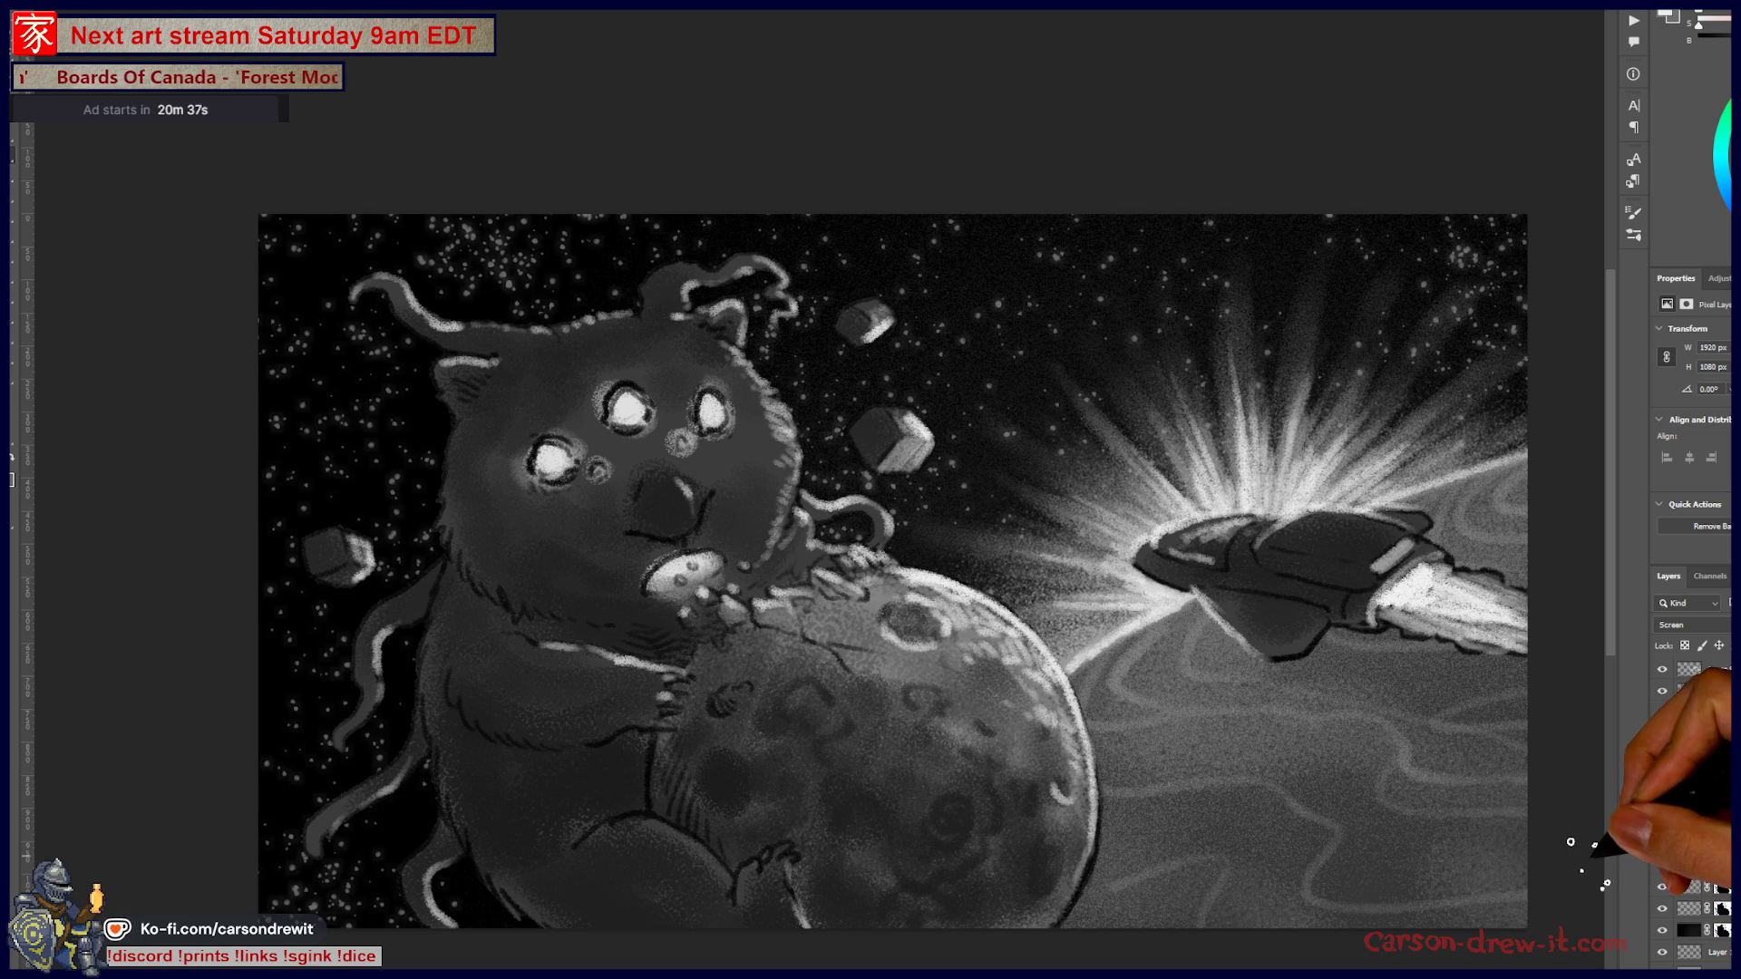
{"action": "left_click_drag", "start_coordinate": [1015, 697], "coordinate": [980, 656]}
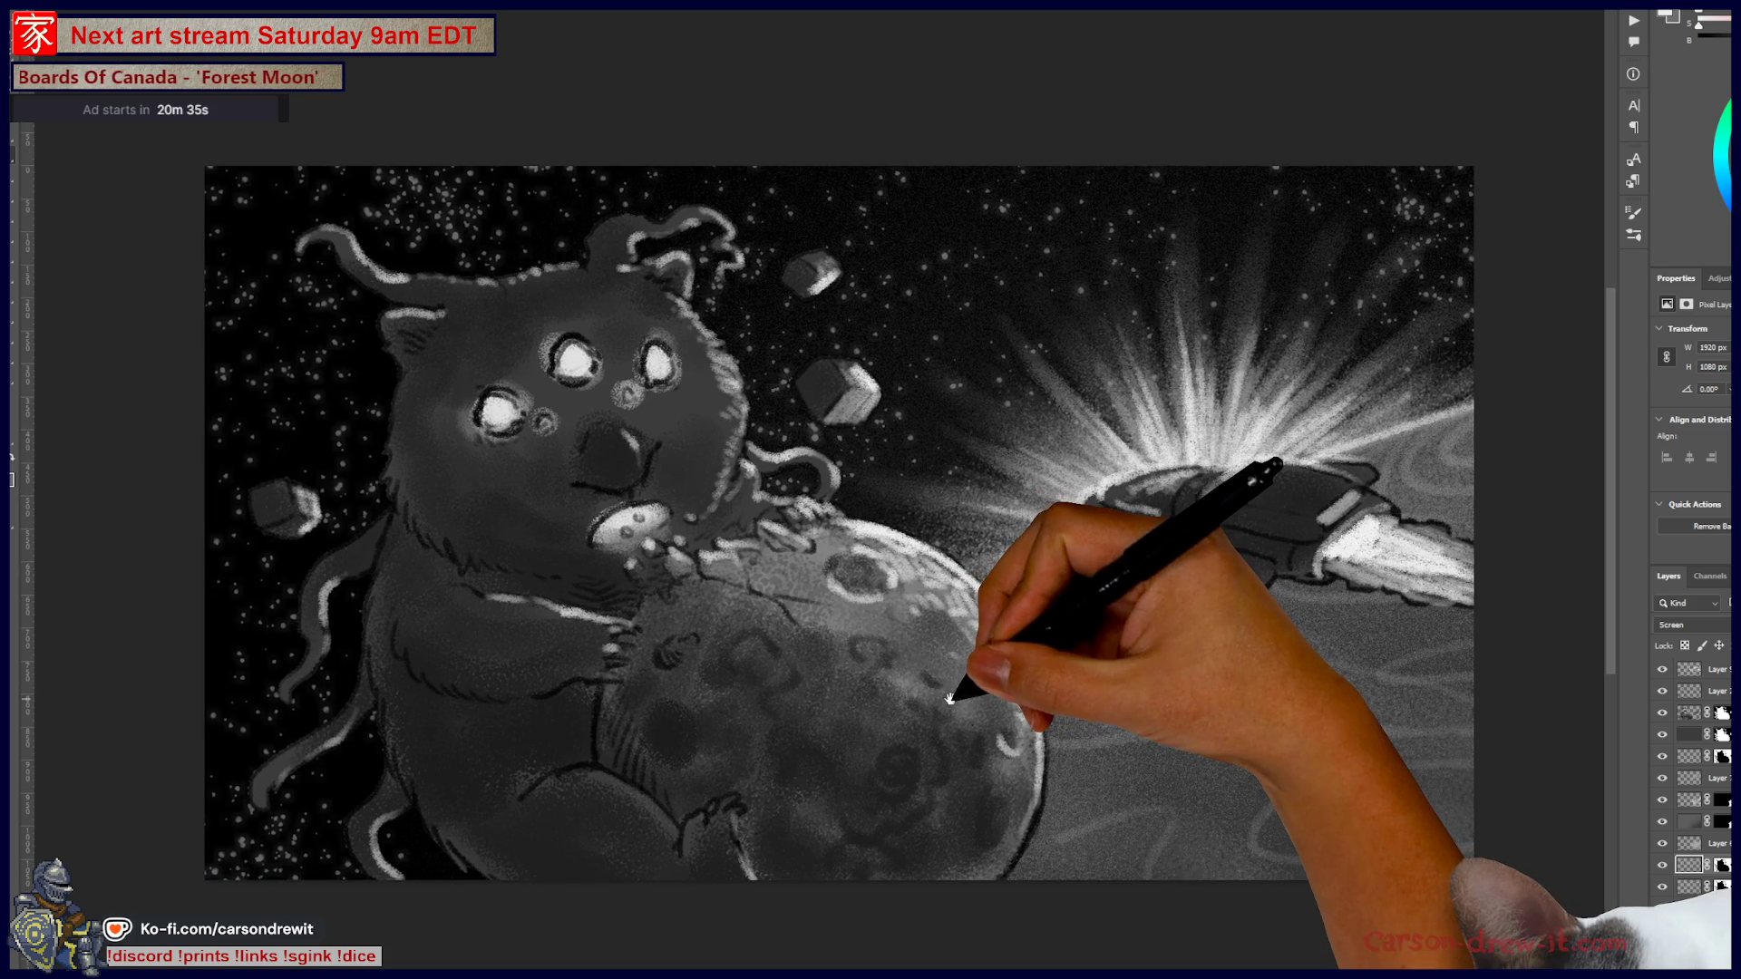
{"action": "scroll", "coordinate": [1001, 728], "scroll_direction": "up", "scroll_amount": 1}
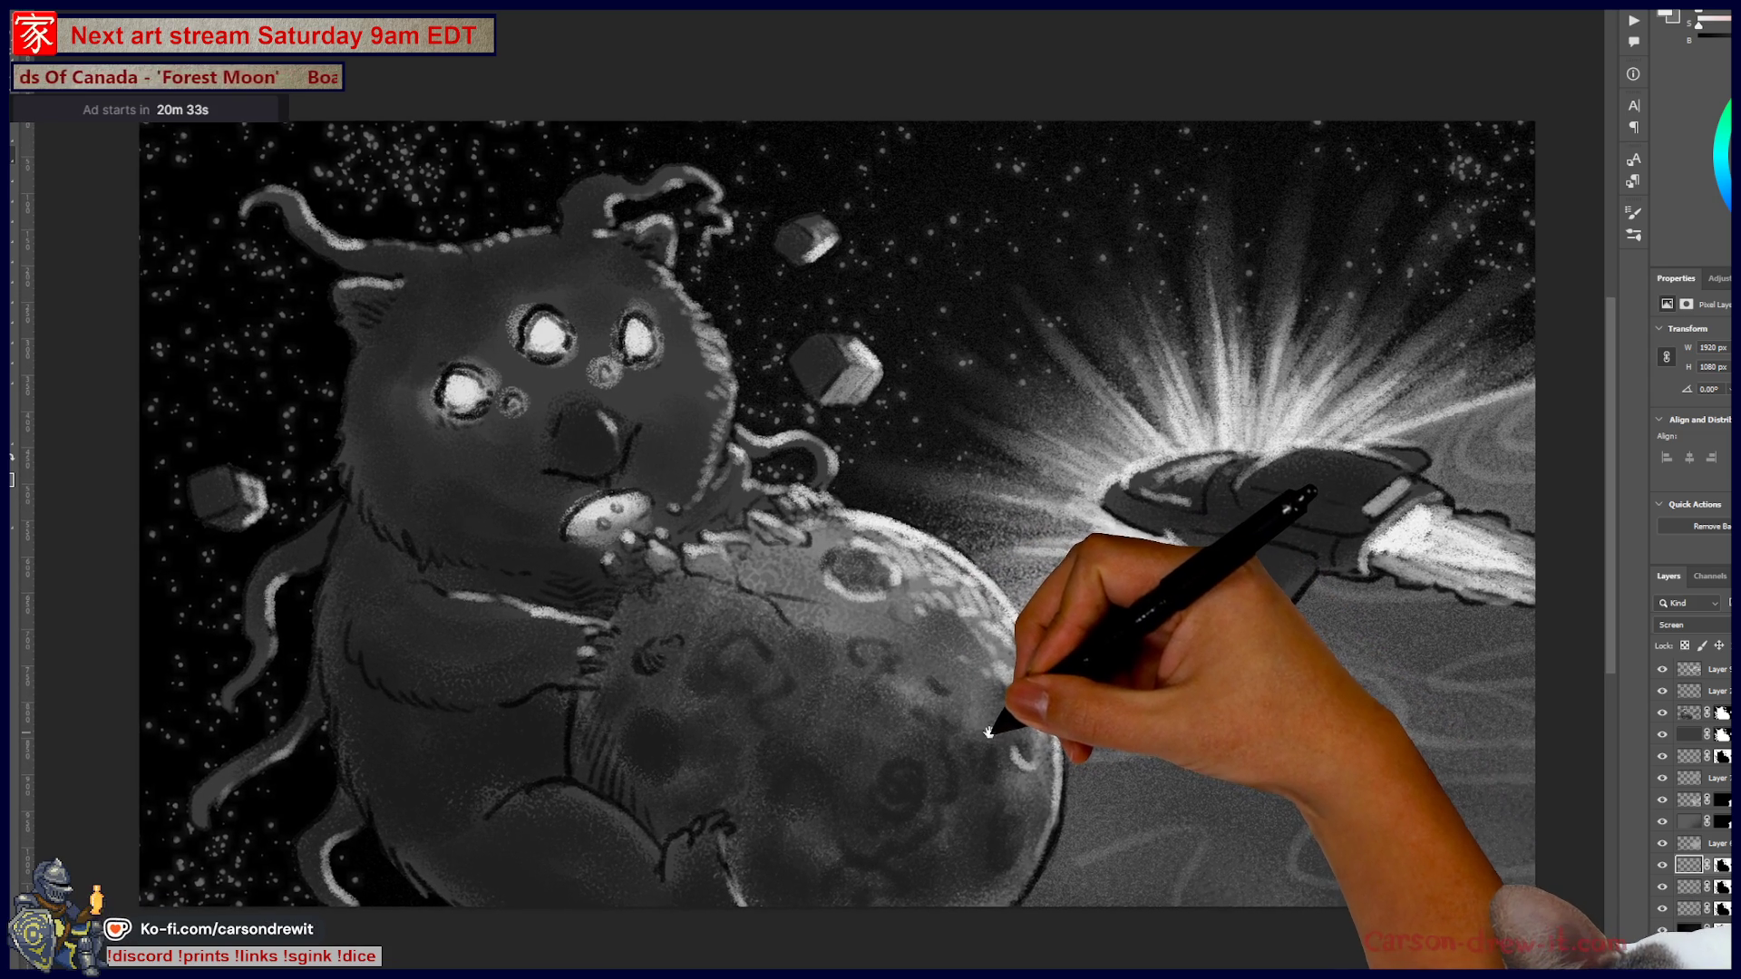
{"action": "scroll", "coordinate": [988, 736], "scroll_direction": "down", "scroll_amount": 2}
{"action": "scroll", "coordinate": [996, 733], "scroll_direction": "up", "scroll_amount": 1}
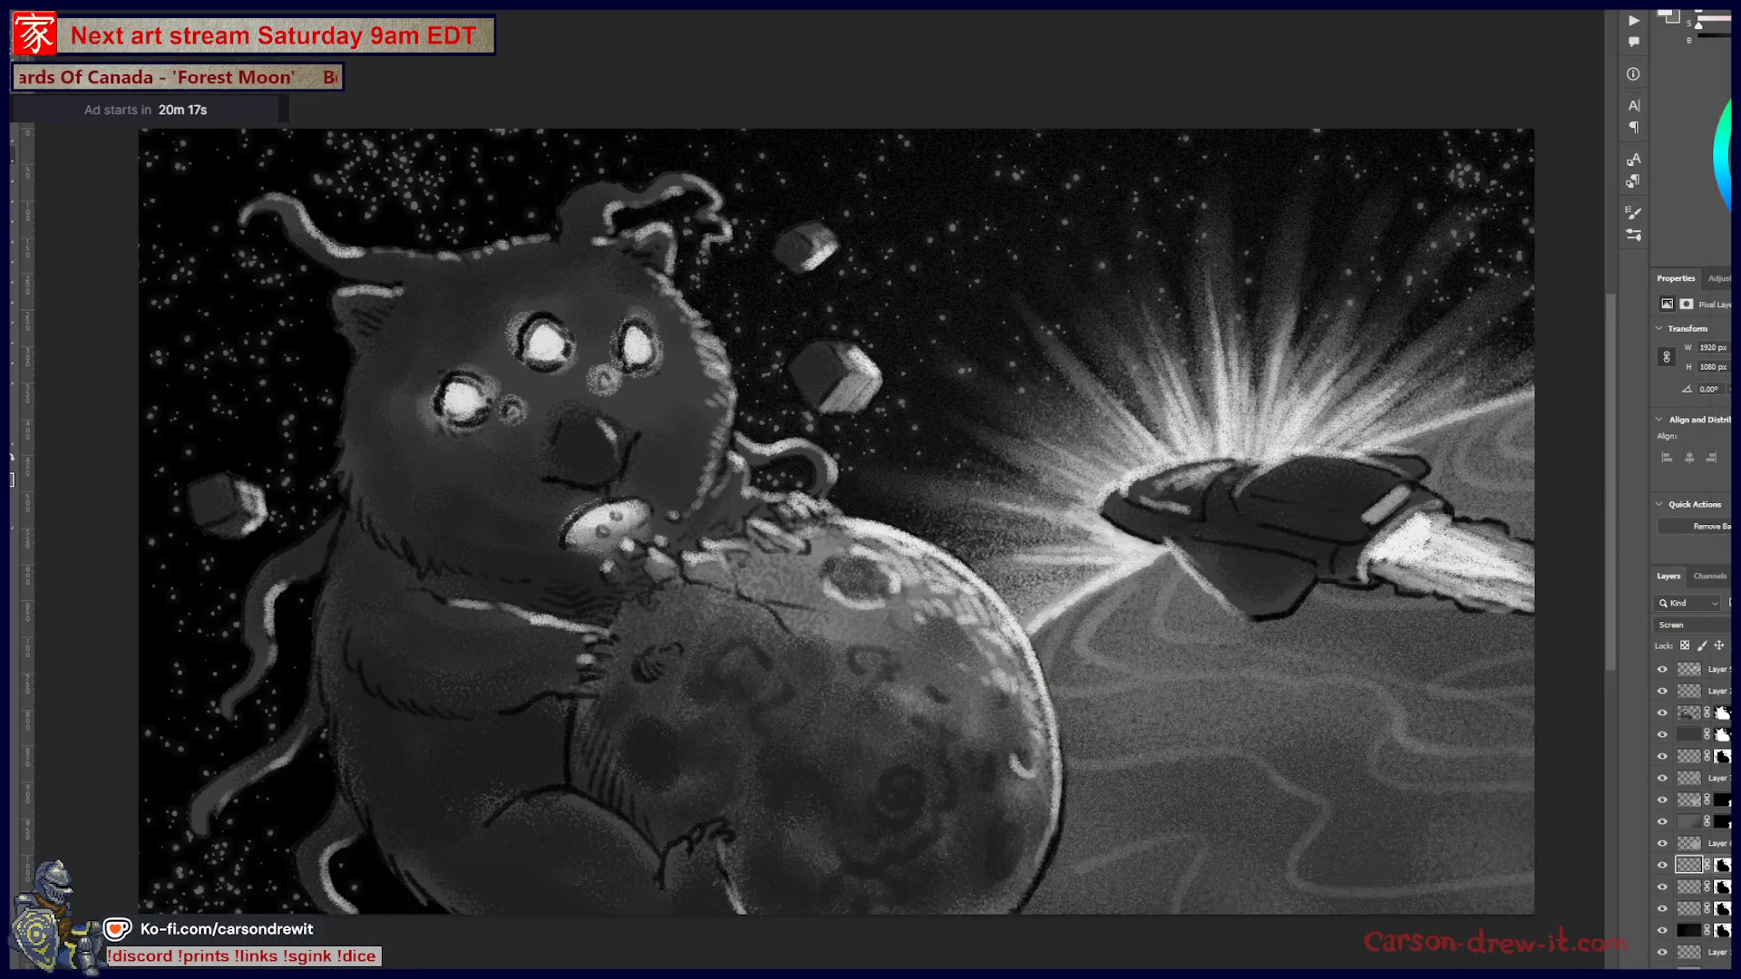
Bring up the save dialog, which proposes Untitled-1.psd in Photoshop format
{"action": "key", "text": "alt+Tab"}
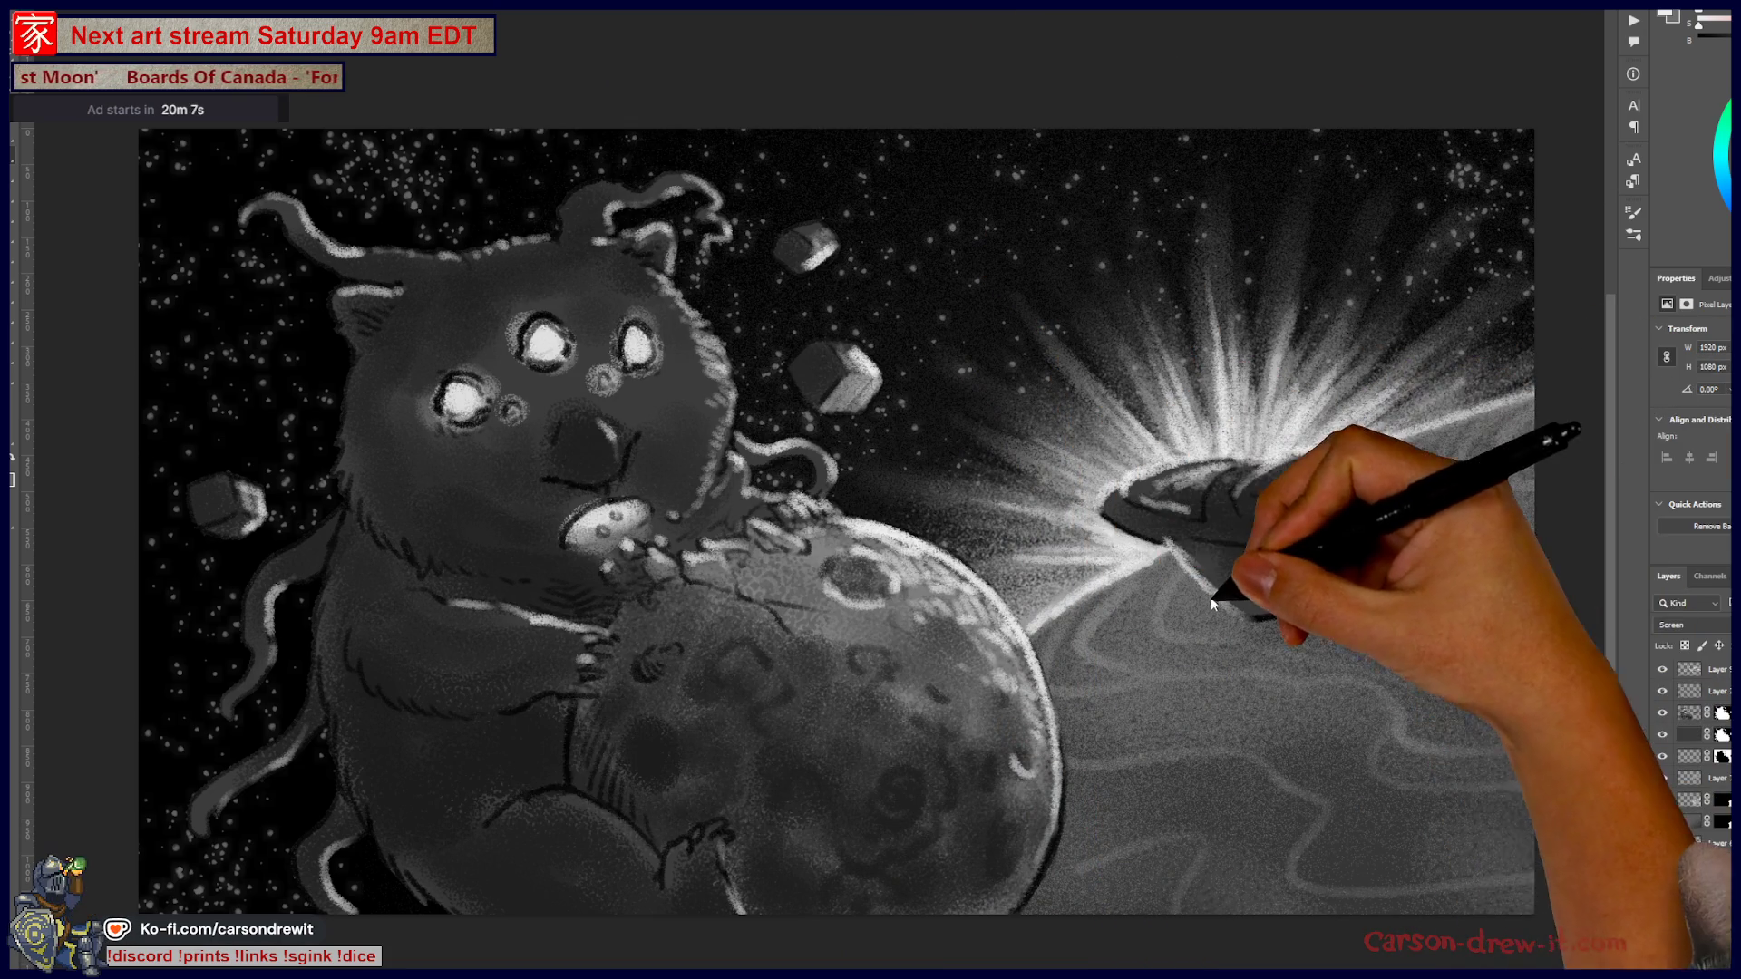
{"action": "scroll", "coordinate": [911, 673], "scroll_direction": "up", "scroll_amount": 1}
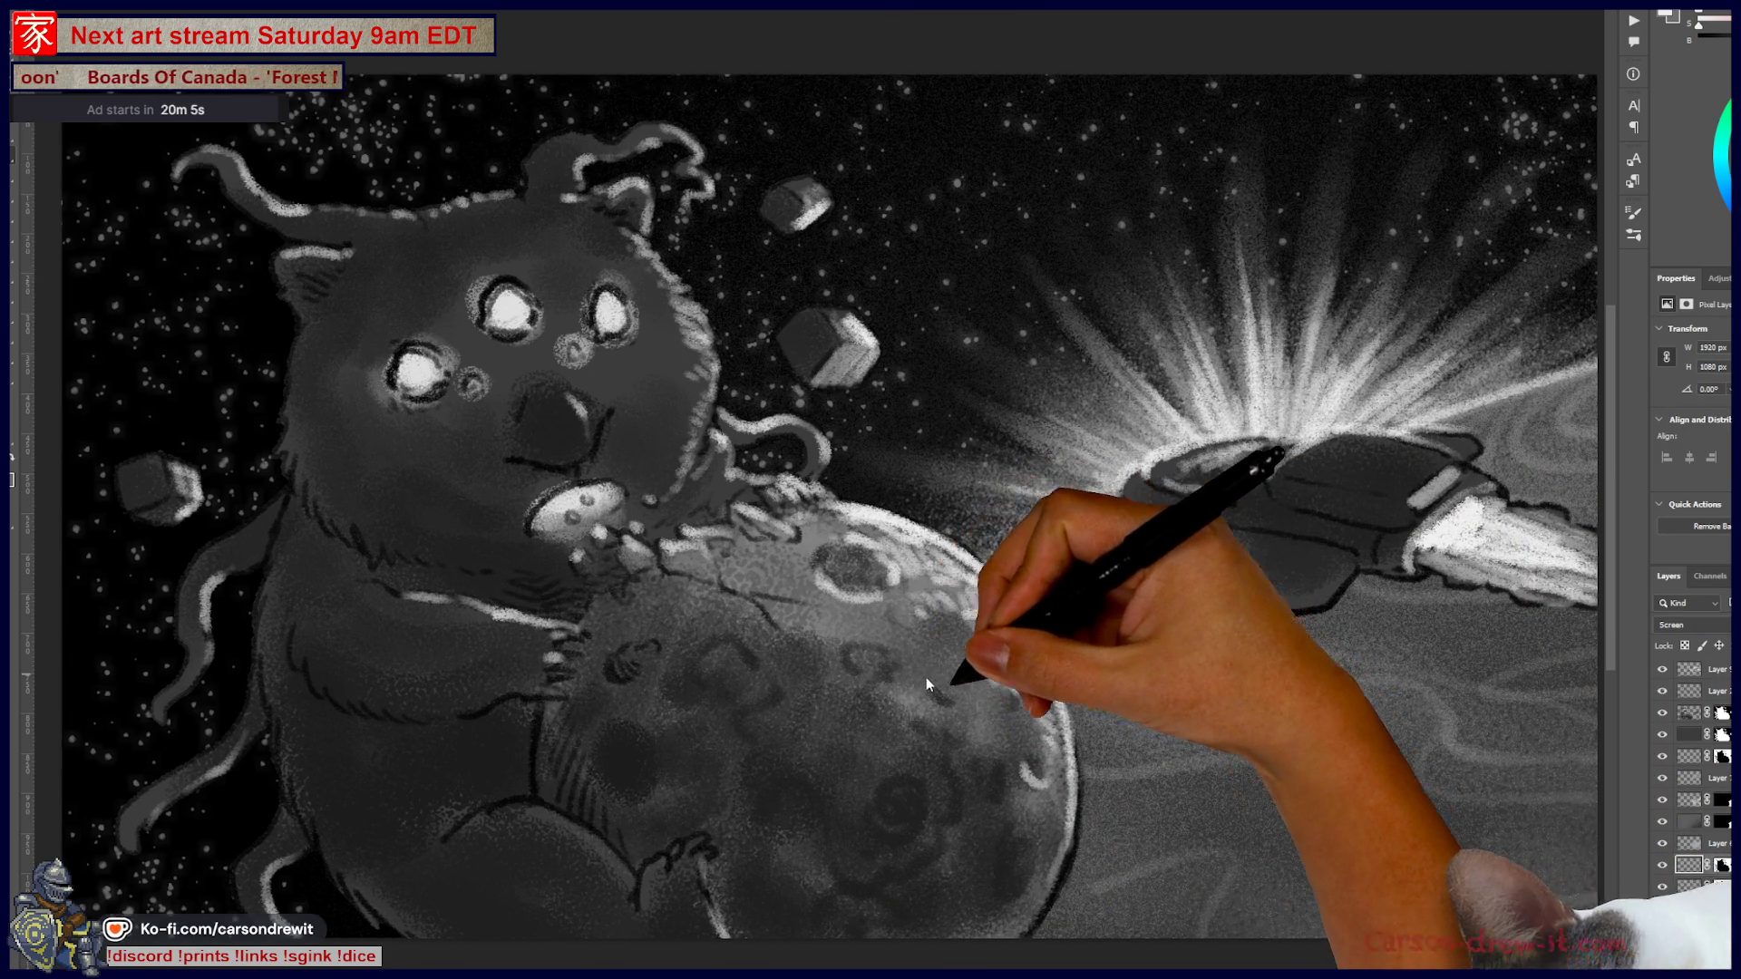
{"action": "scroll", "coordinate": [1000, 710], "scroll_direction": "right", "scroll_amount": 1}
{"action": "scroll", "coordinate": [1001, 710], "scroll_direction": "down", "scroll_amount": 1}
{"action": "scroll", "coordinate": [1000, 711], "scroll_direction": "down", "scroll_amount": 1}
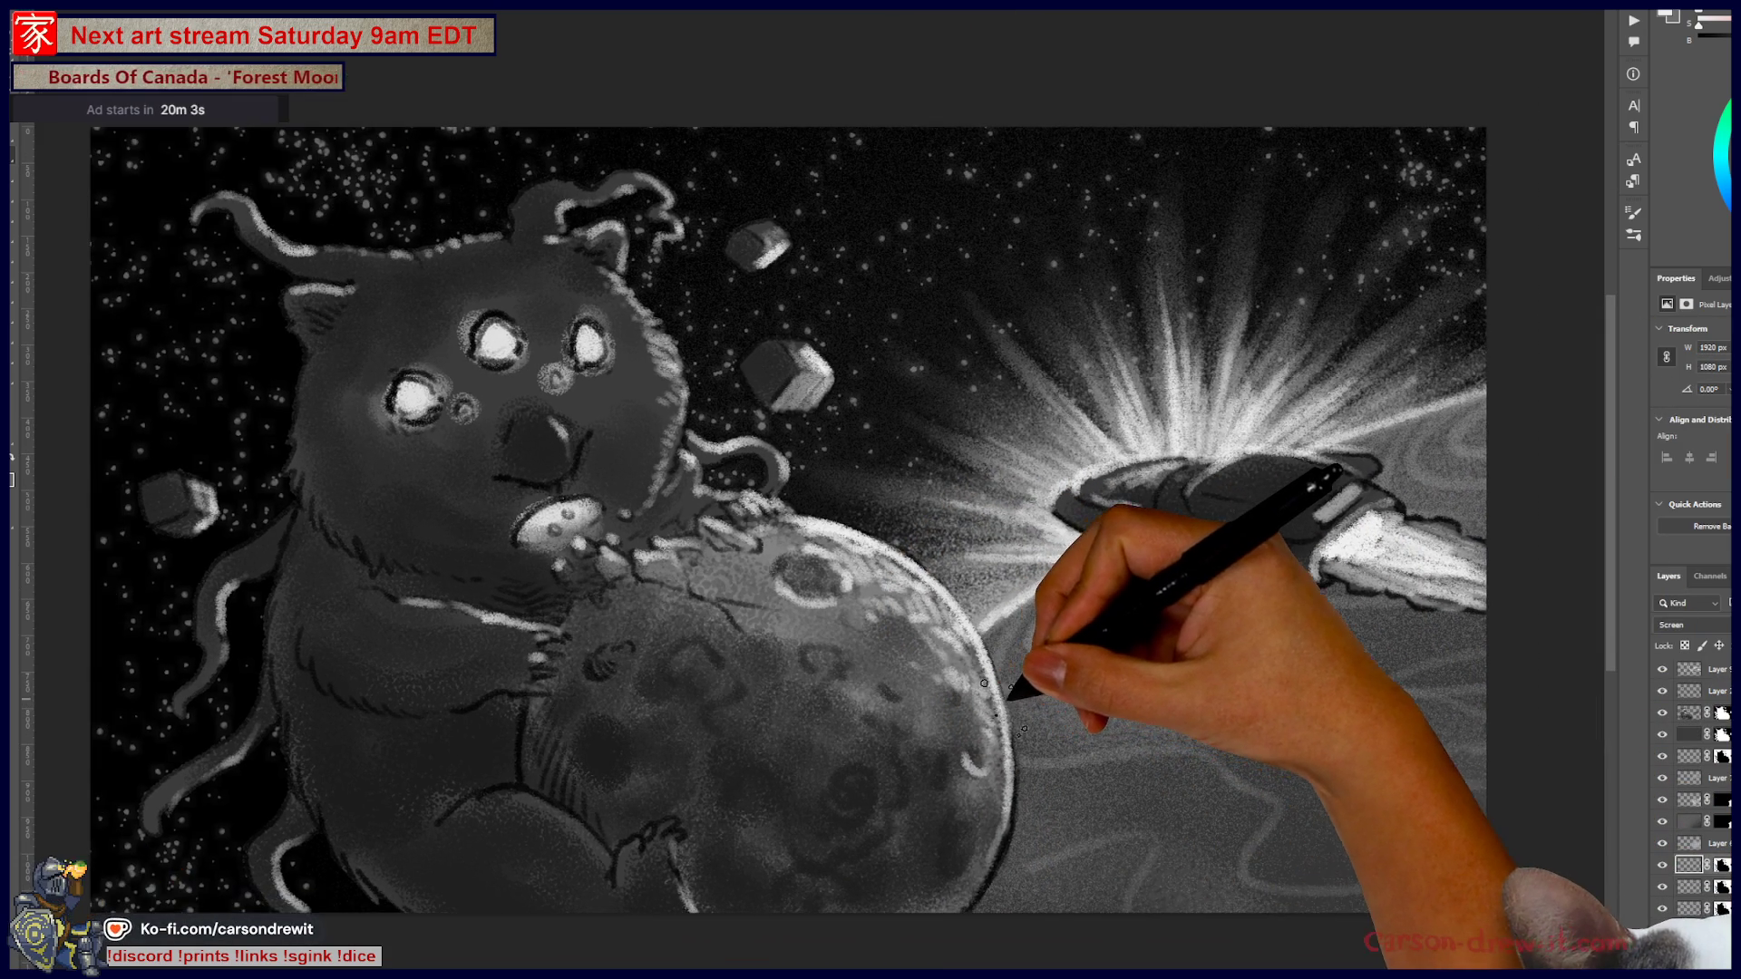
{"action": "scroll", "coordinate": [1000, 710], "scroll_direction": "down", "scroll_amount": 2}
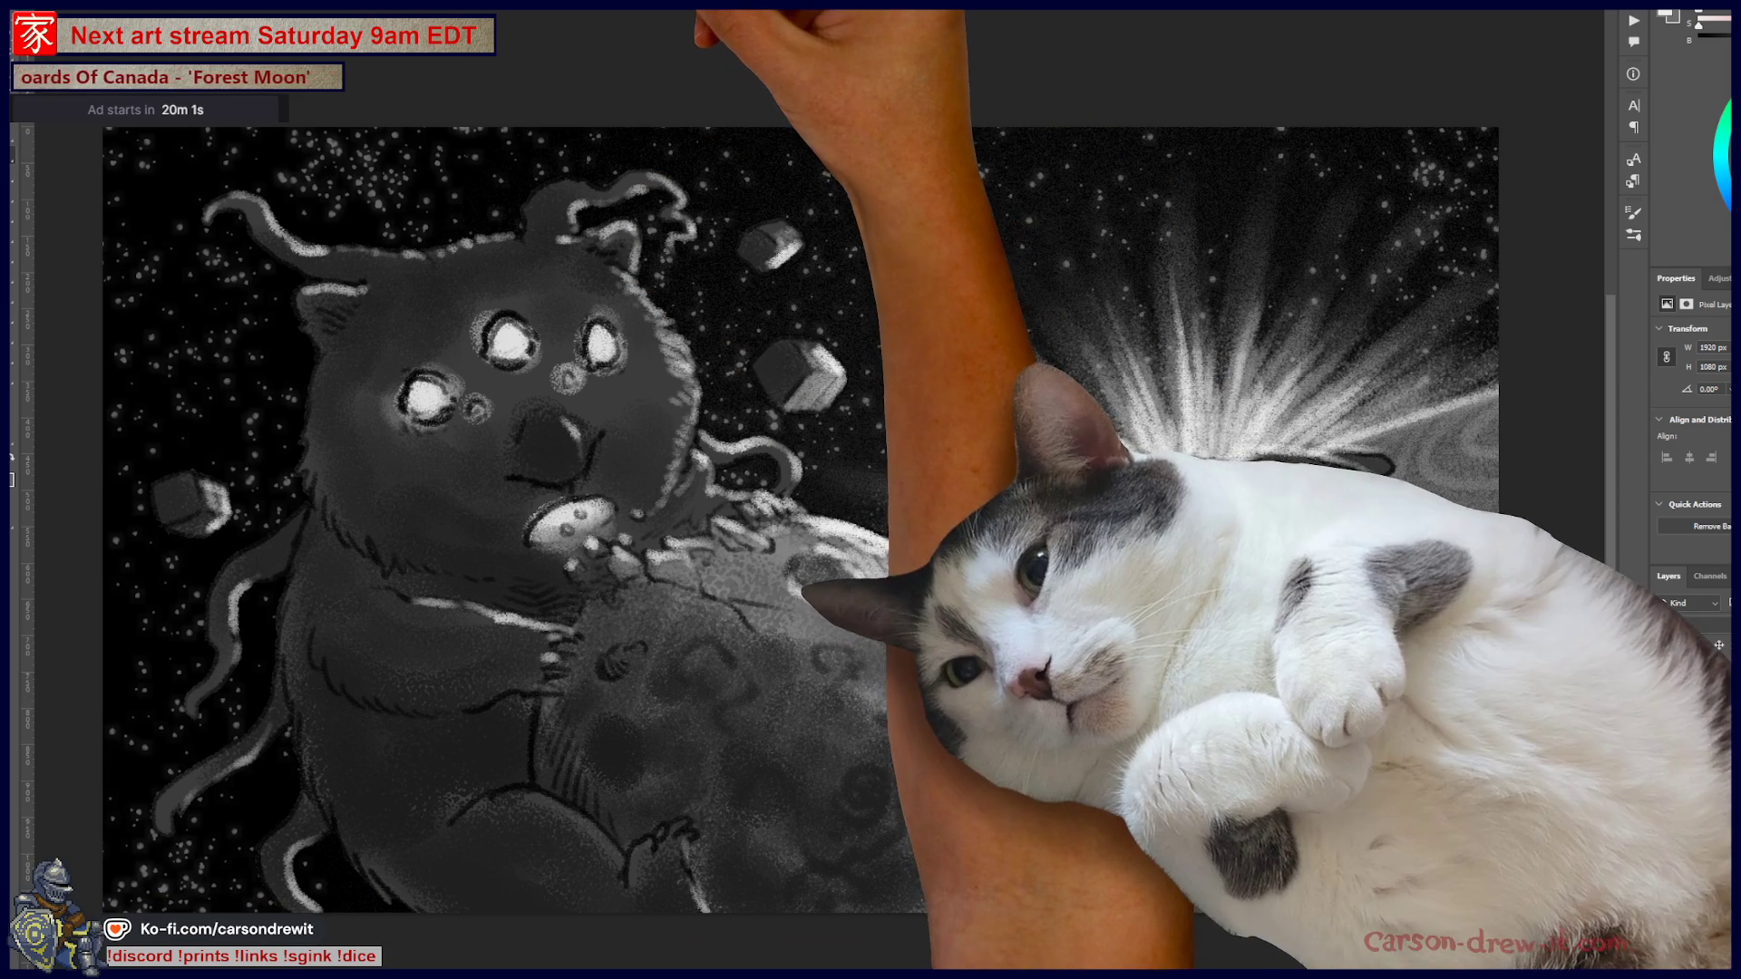
{"action": "key", "text": "ctrl+s"}
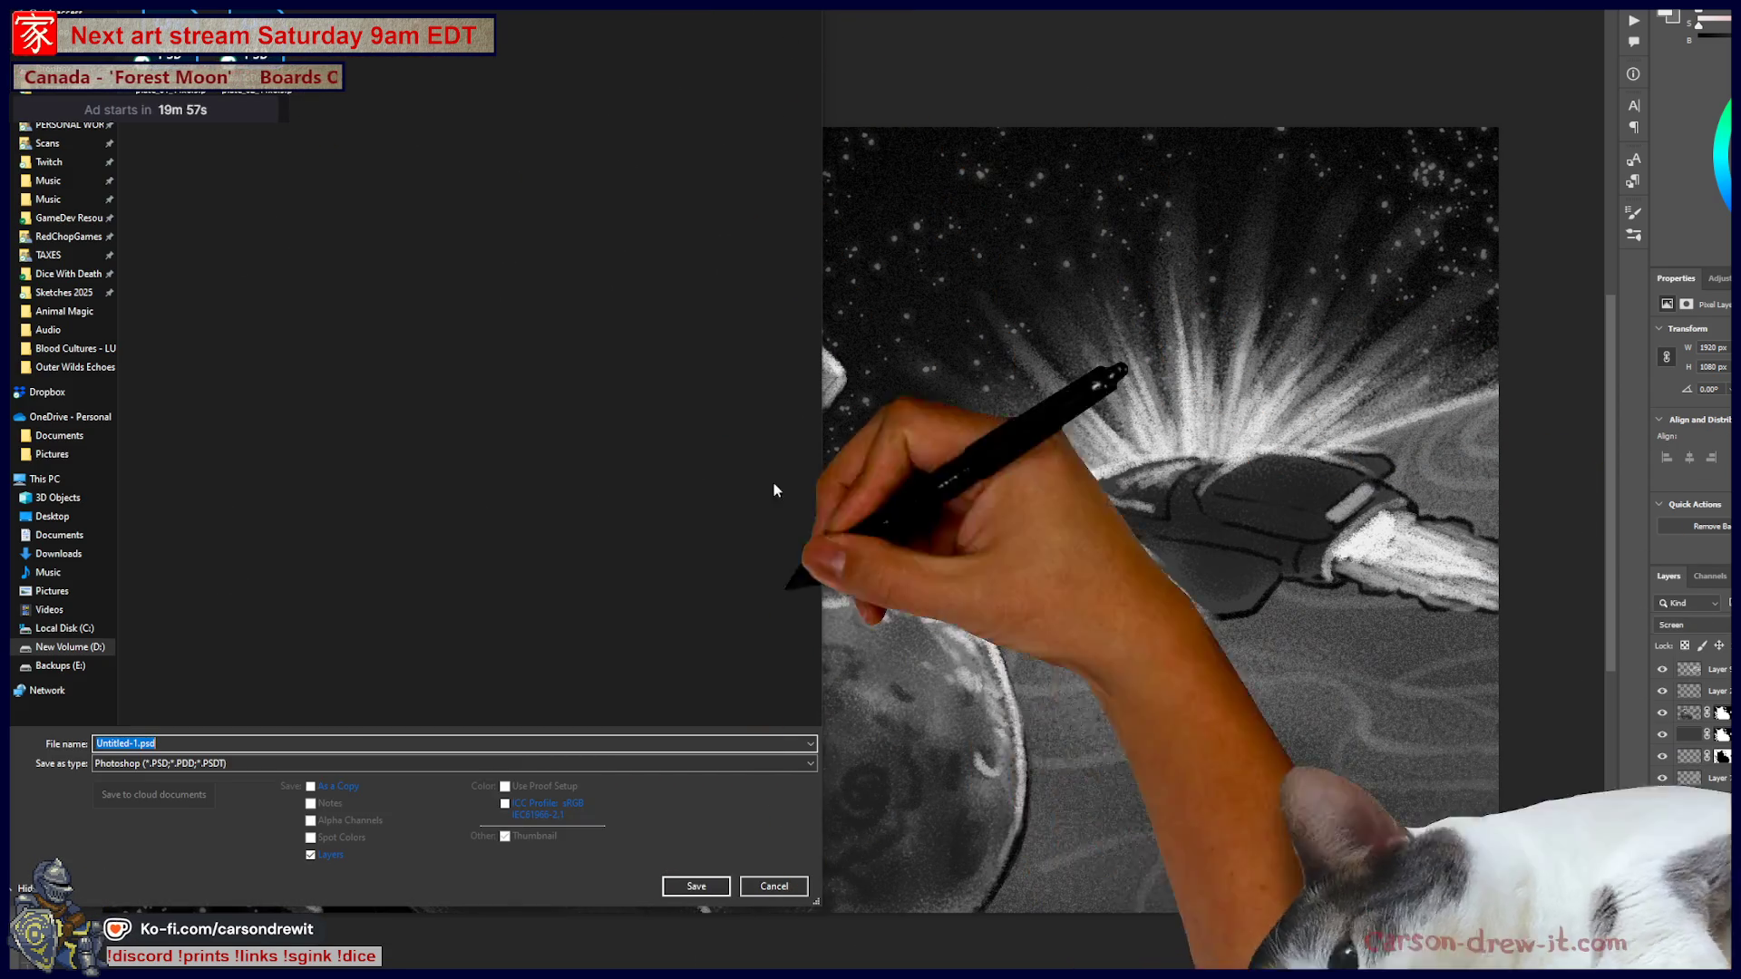
Close the Save As dialog without saving, then hide a layer to compare the glow
{"action": "left_click", "coordinate": [791, 885]}
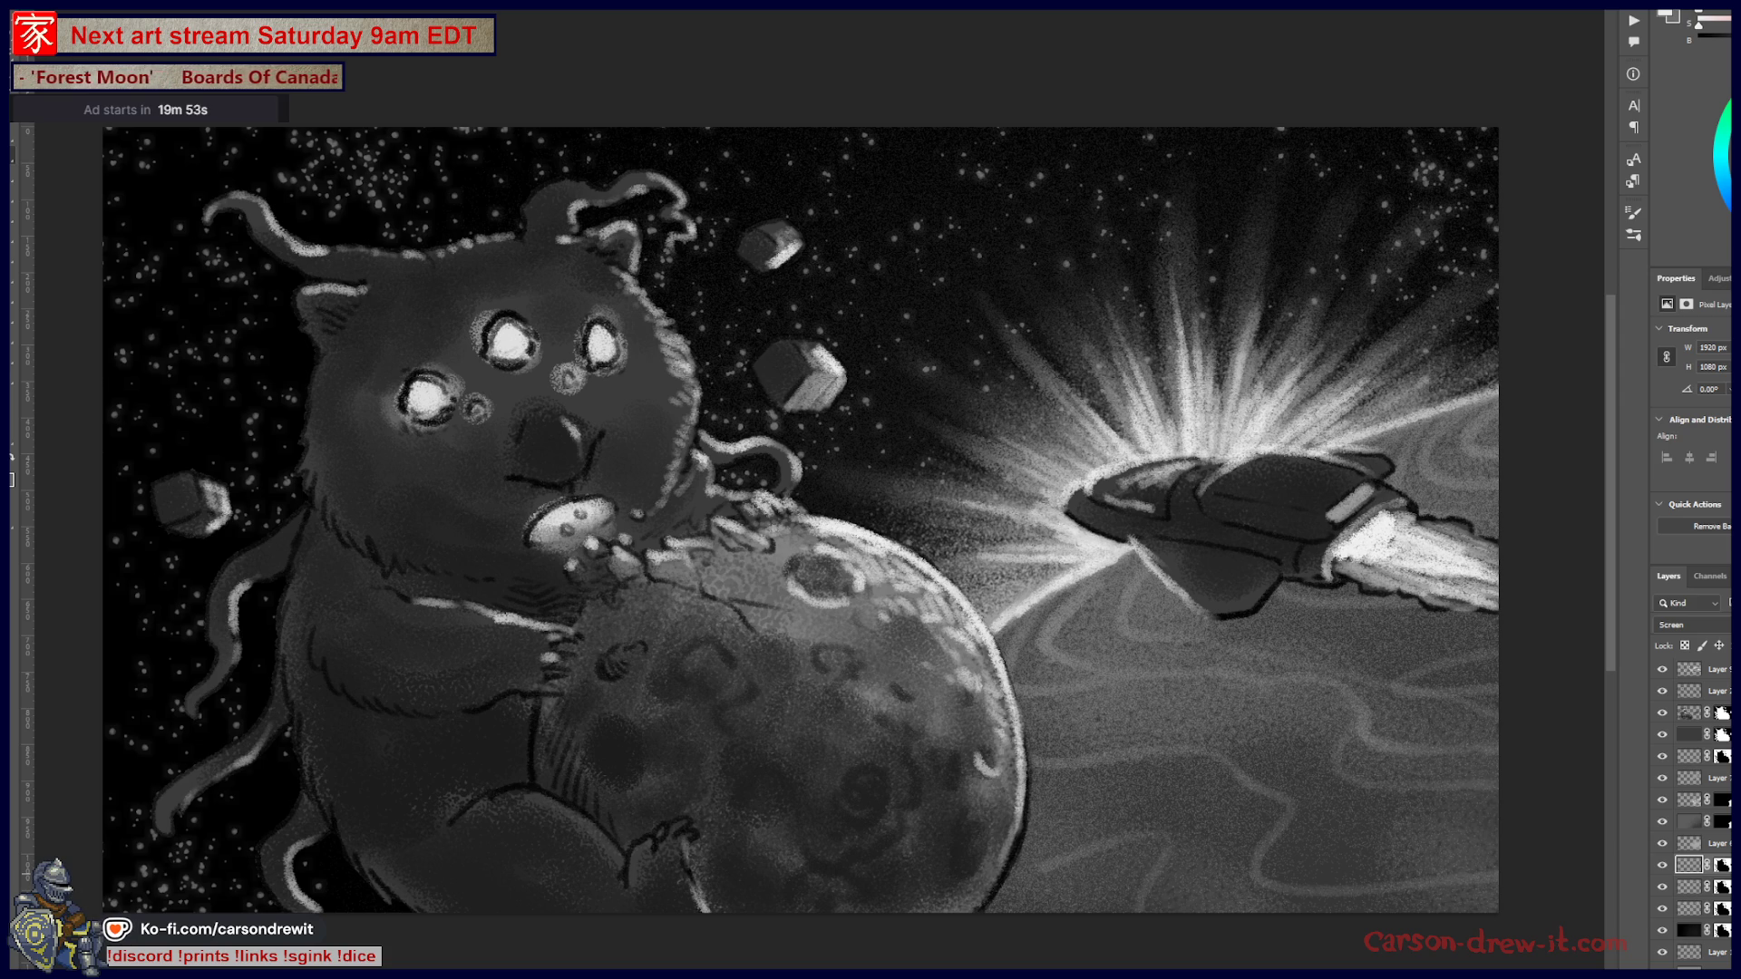
{"action": "left_click", "coordinate": [1662, 821]}
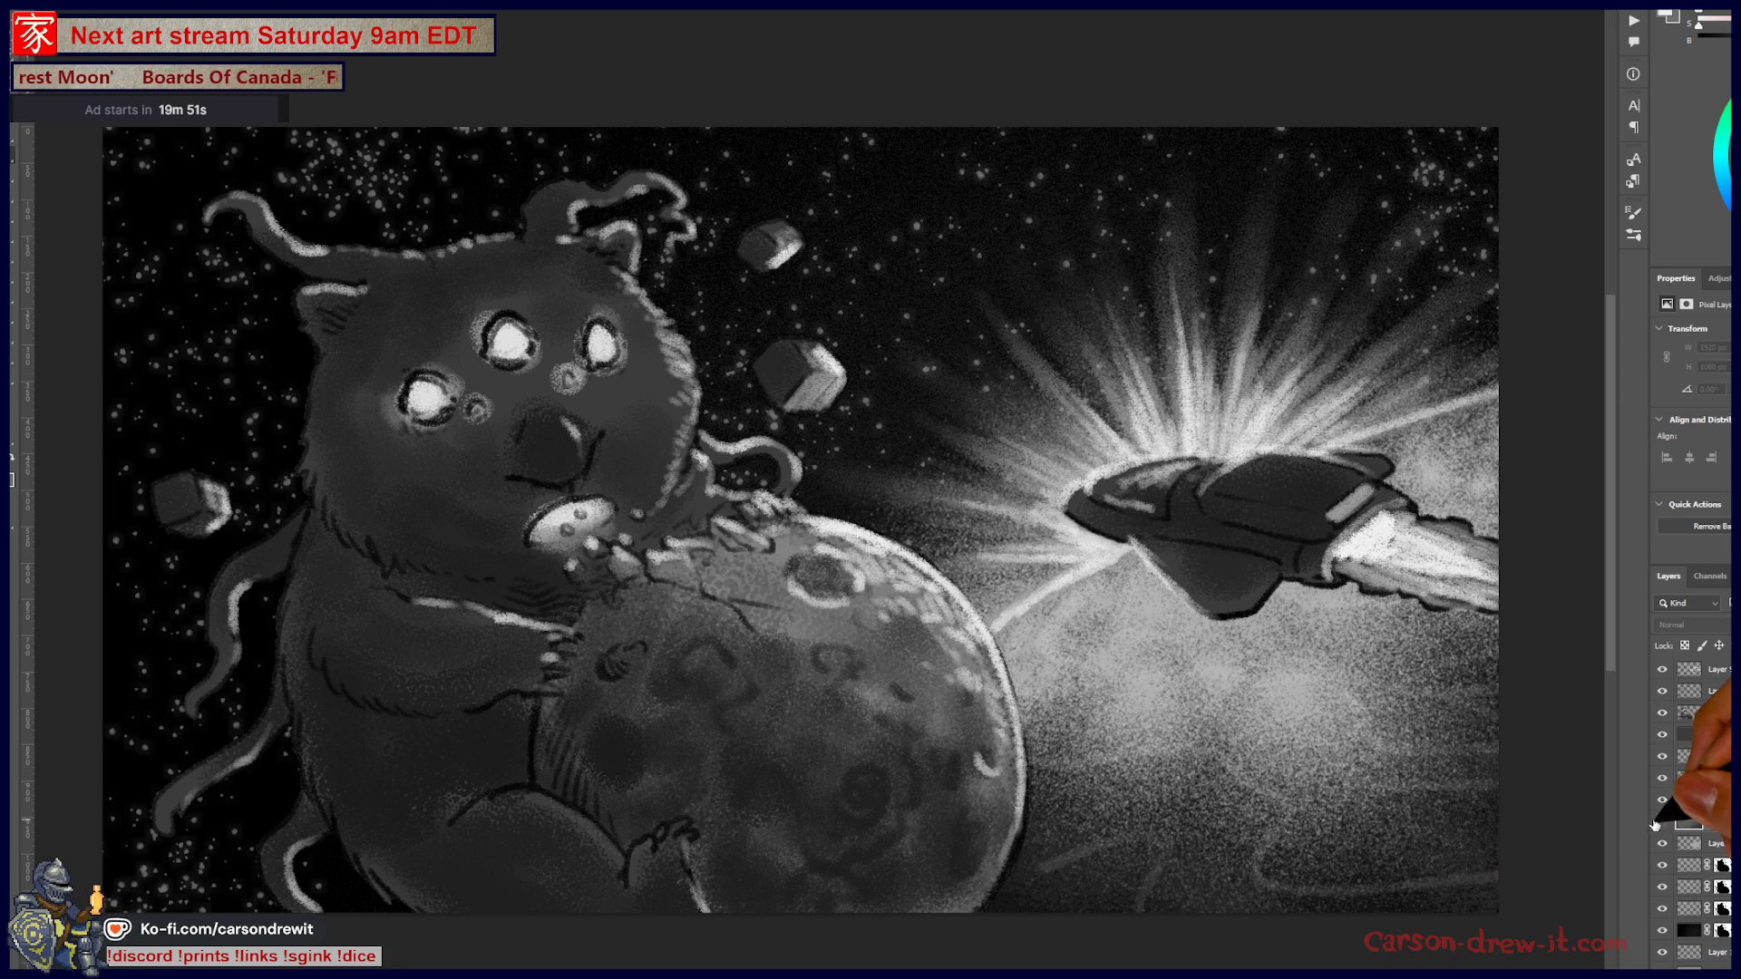
{"action": "left_click", "coordinate": [1663, 821]}
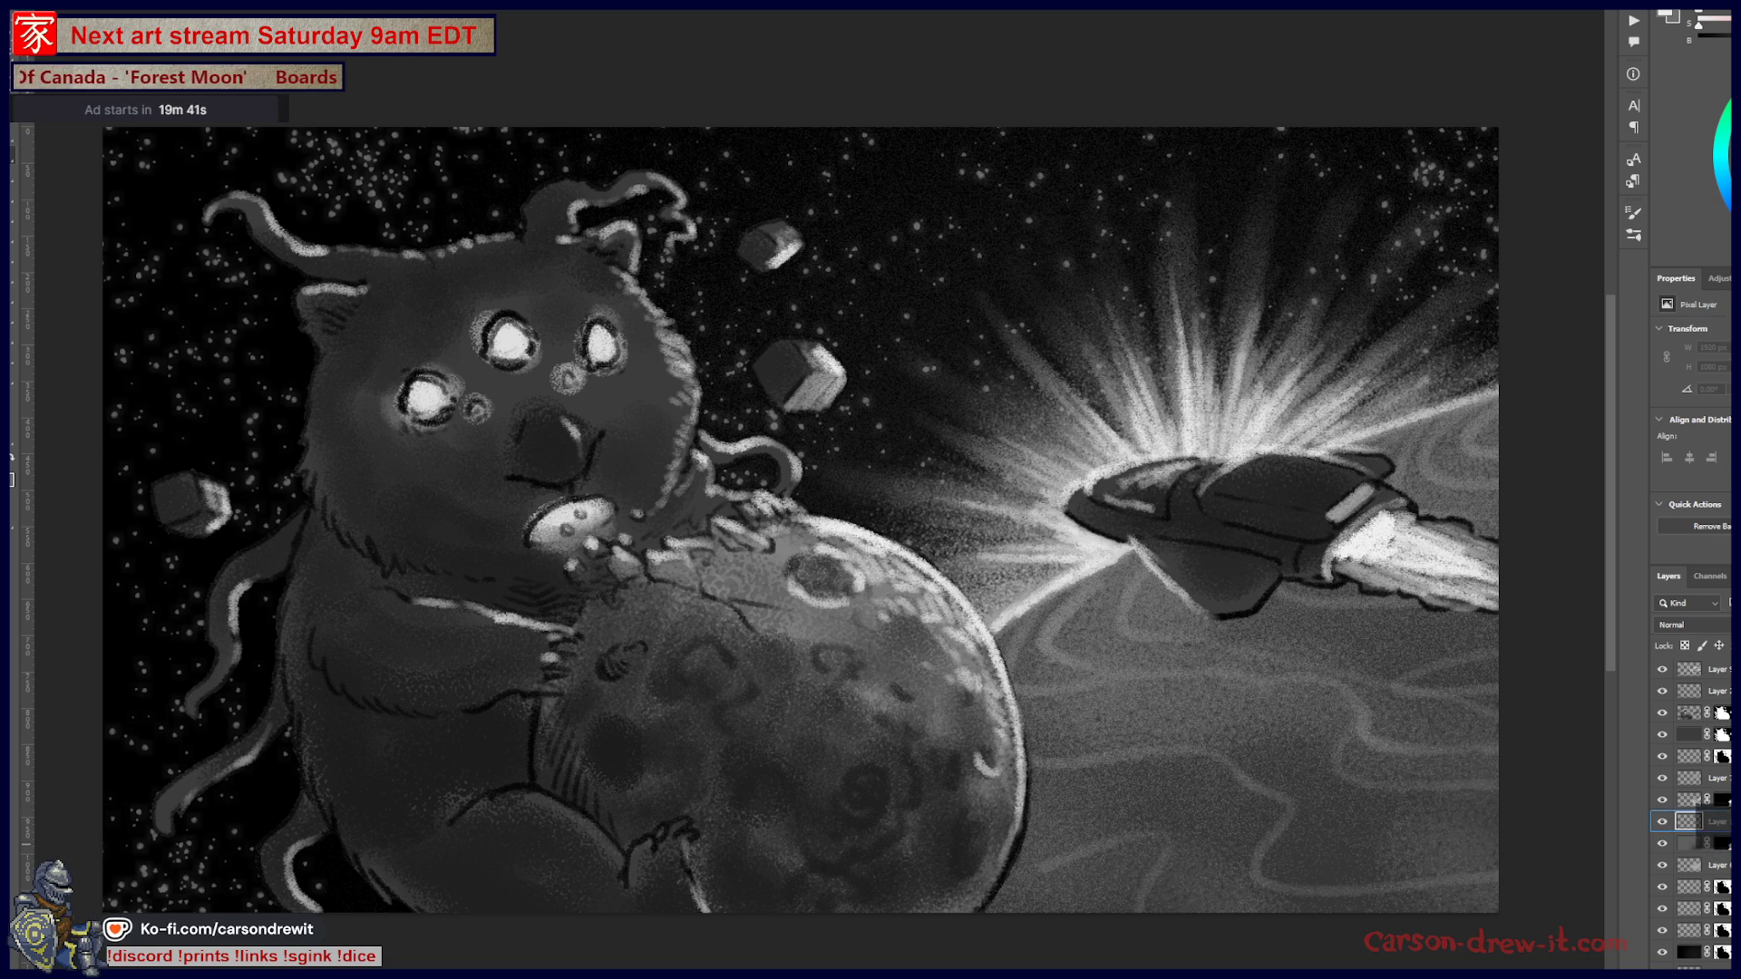
{"action": "left_click_drag", "start_coordinate": [1721, 844], "coordinate": [1721, 821]}
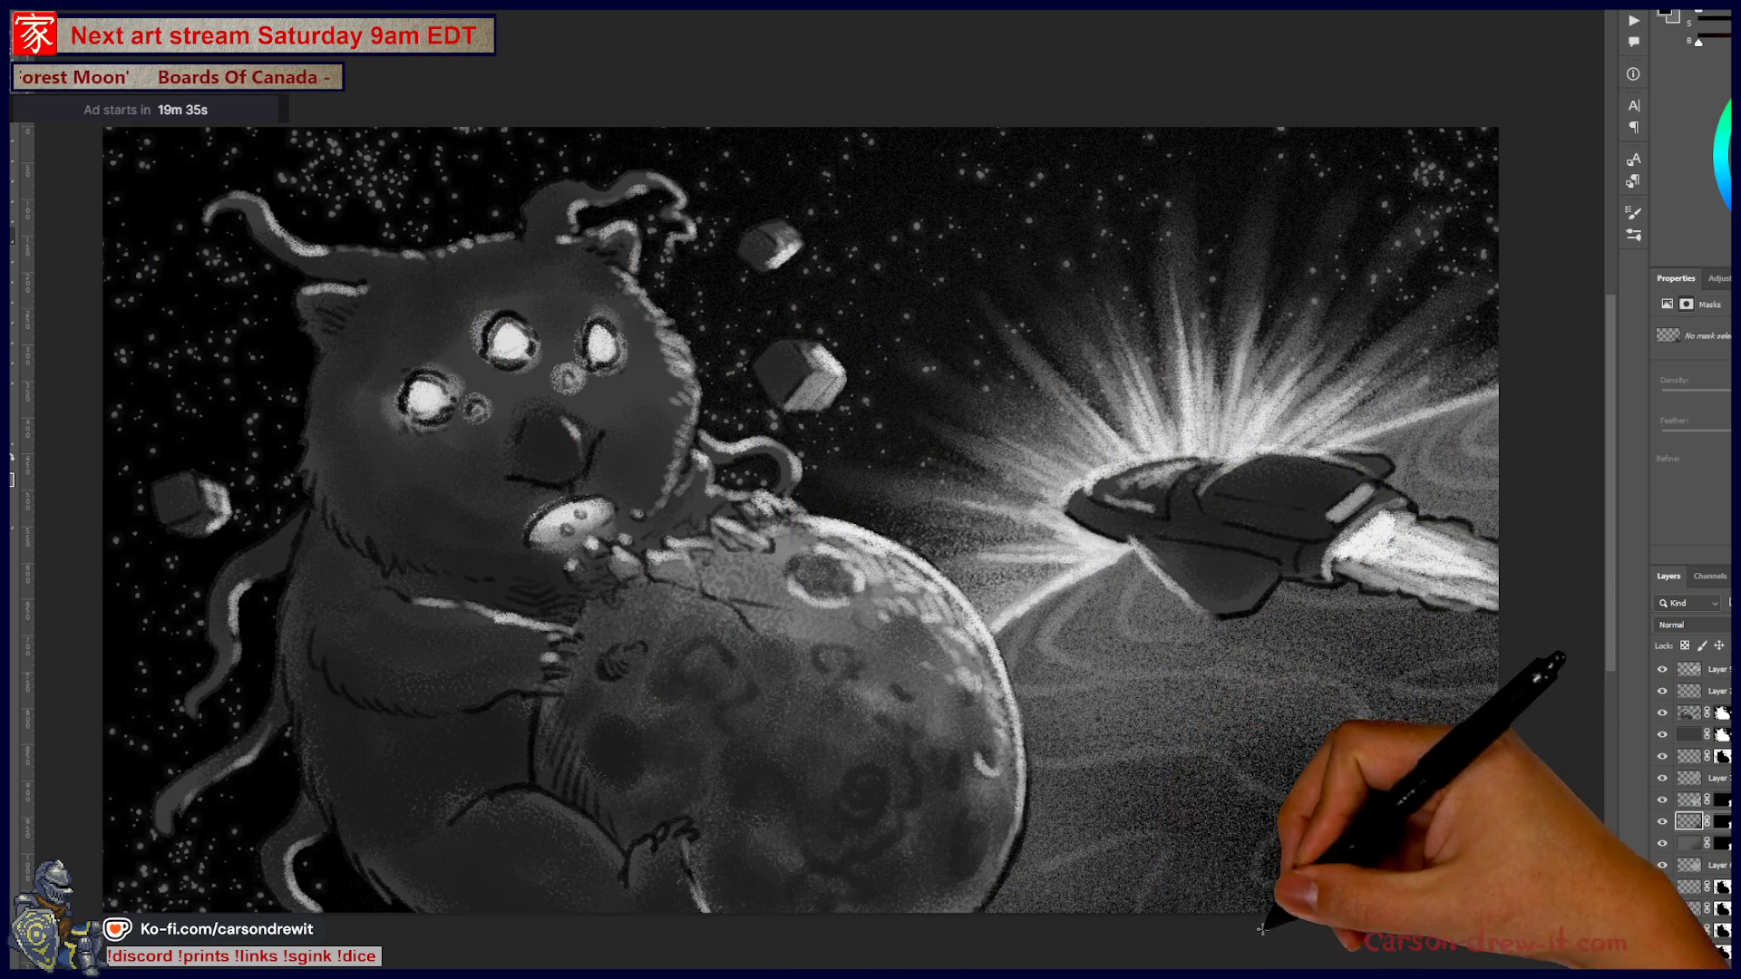
{"action": "scroll", "coordinate": [1247, 886], "scroll_direction": "down", "scroll_amount": 5}
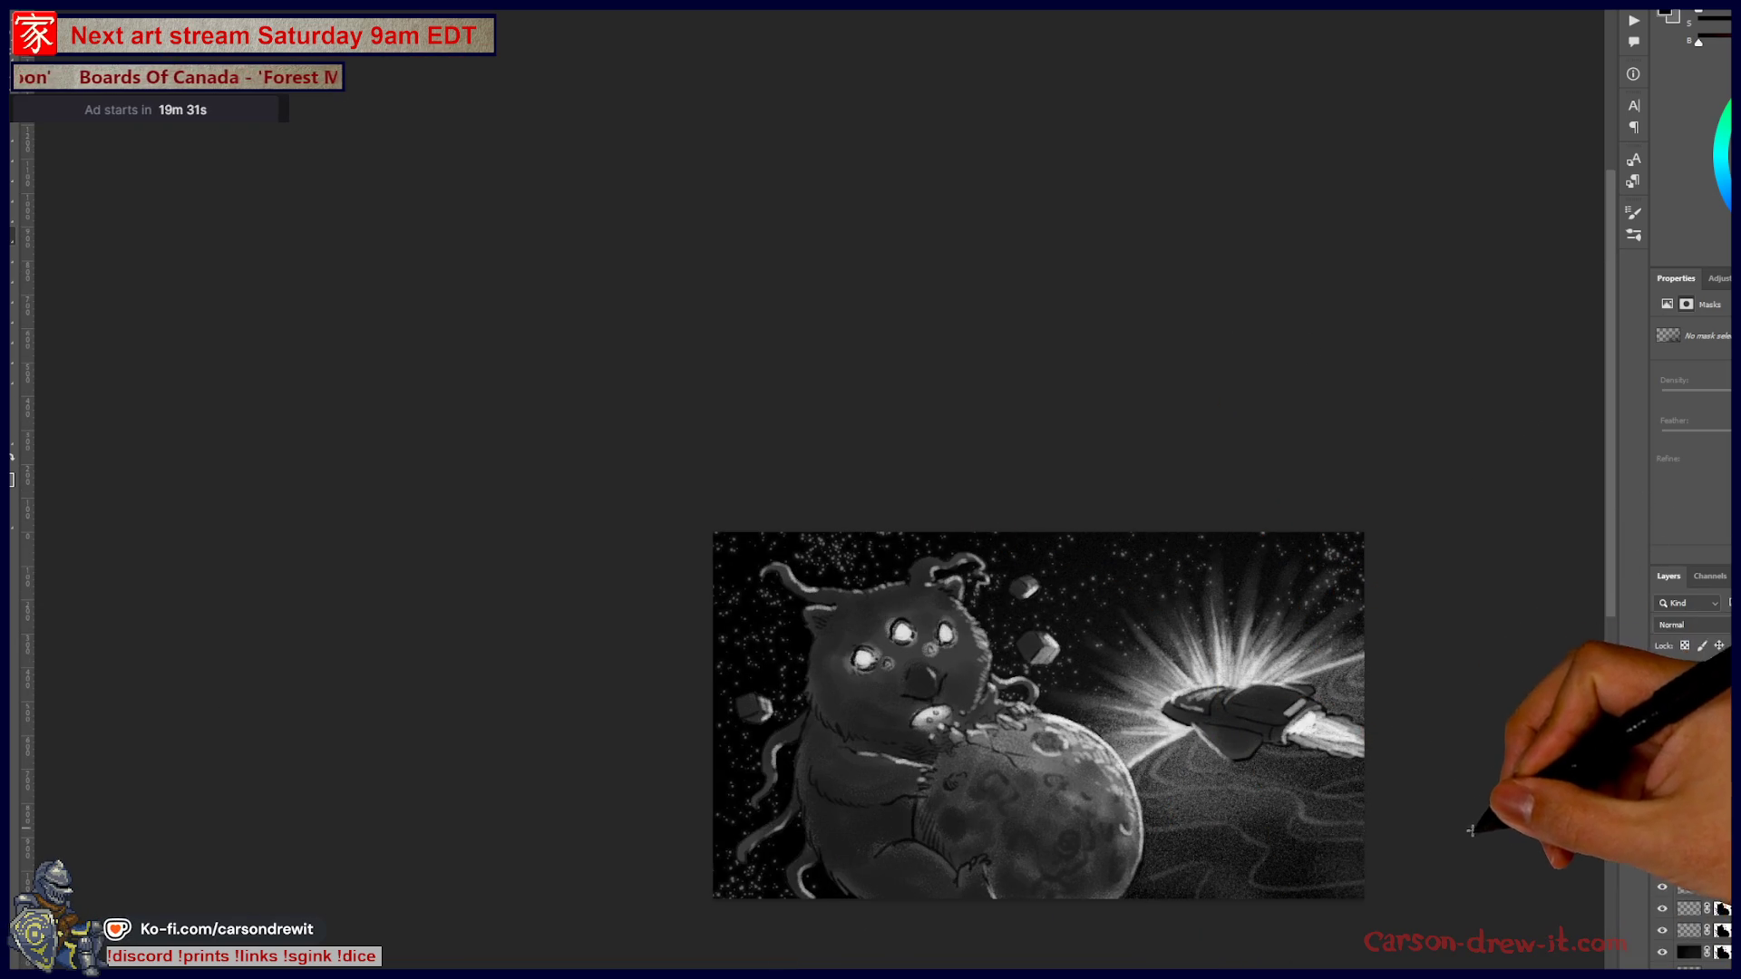
{"action": "scroll", "coordinate": [1315, 772], "scroll_direction": "up", "scroll_amount": 5}
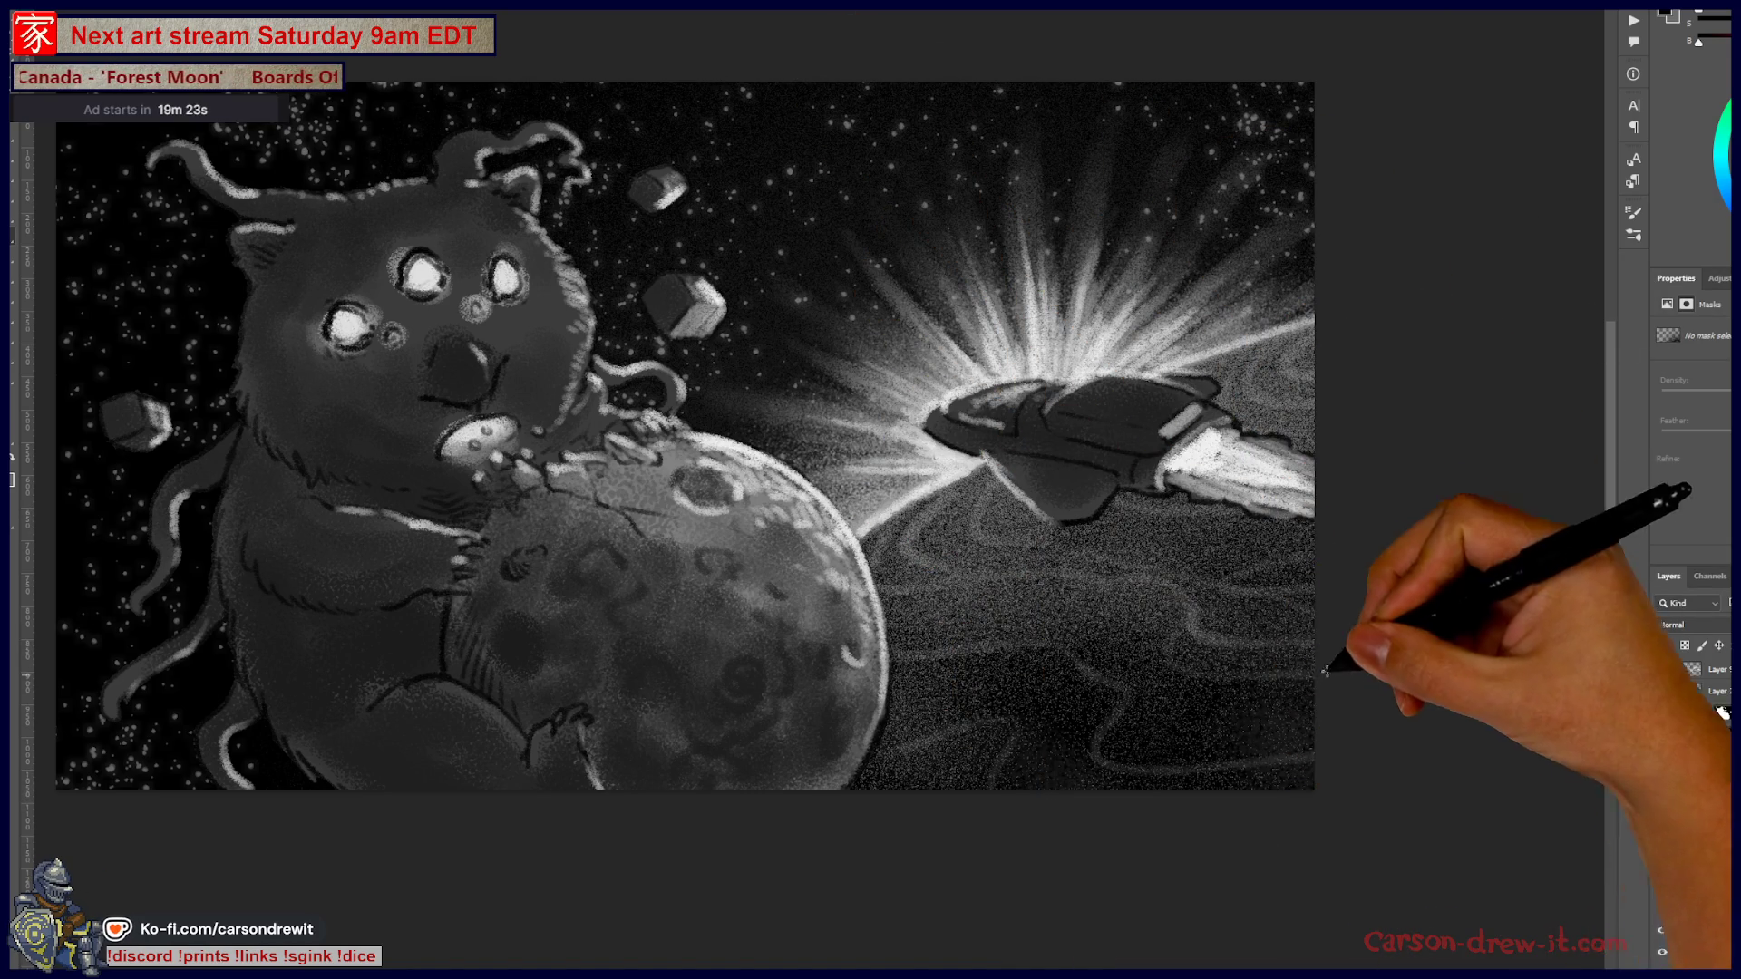
{"action": "left_click", "coordinate": [946, 818]}
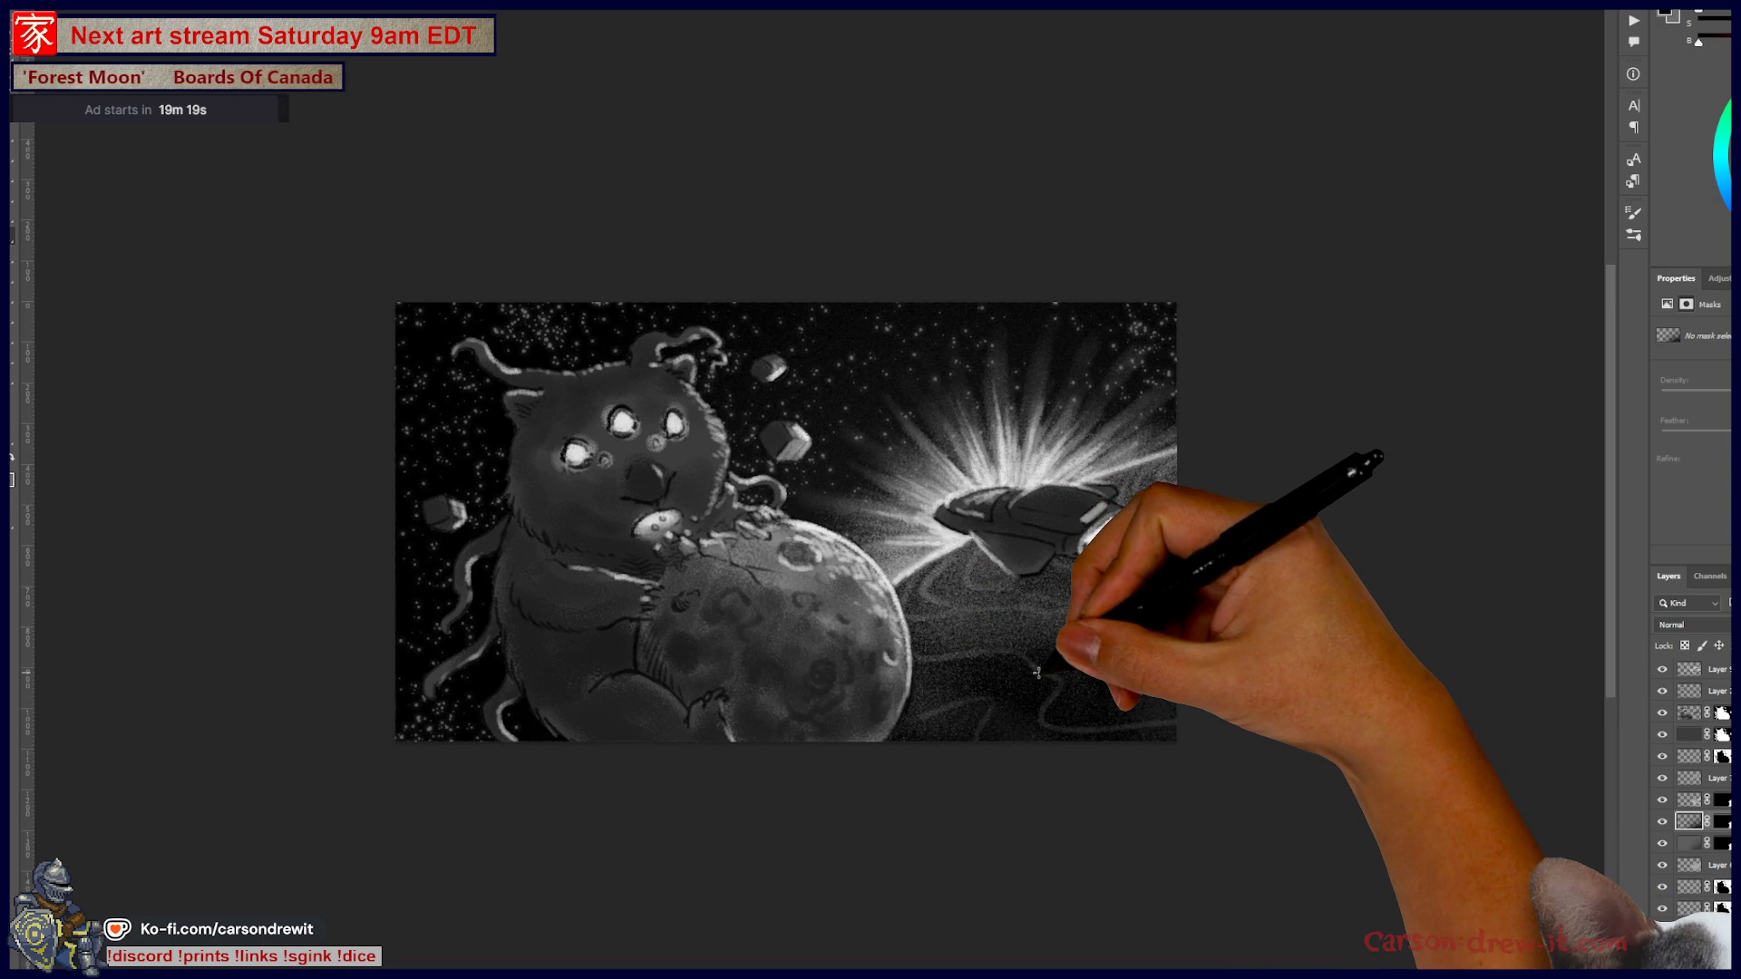
{"action": "scroll", "coordinate": [1037, 673], "scroll_direction": "up", "scroll_amount": 2}
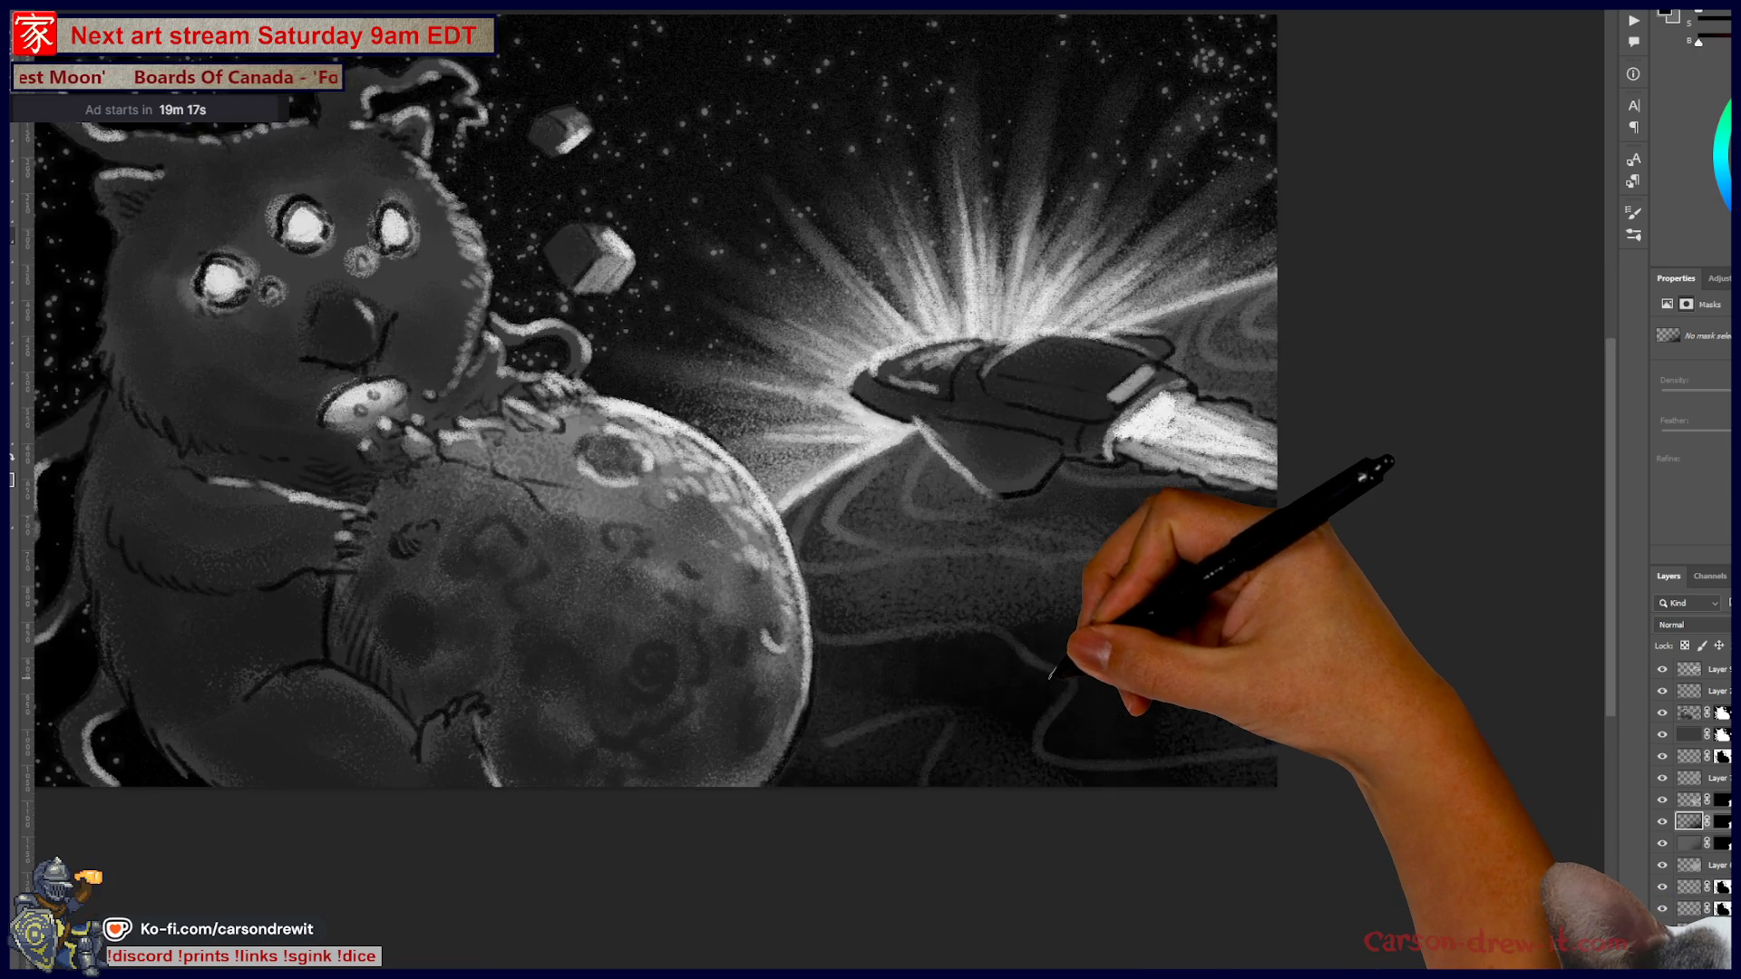
{"action": "scroll", "coordinate": [1043, 678], "scroll_direction": "up", "scroll_amount": 3}
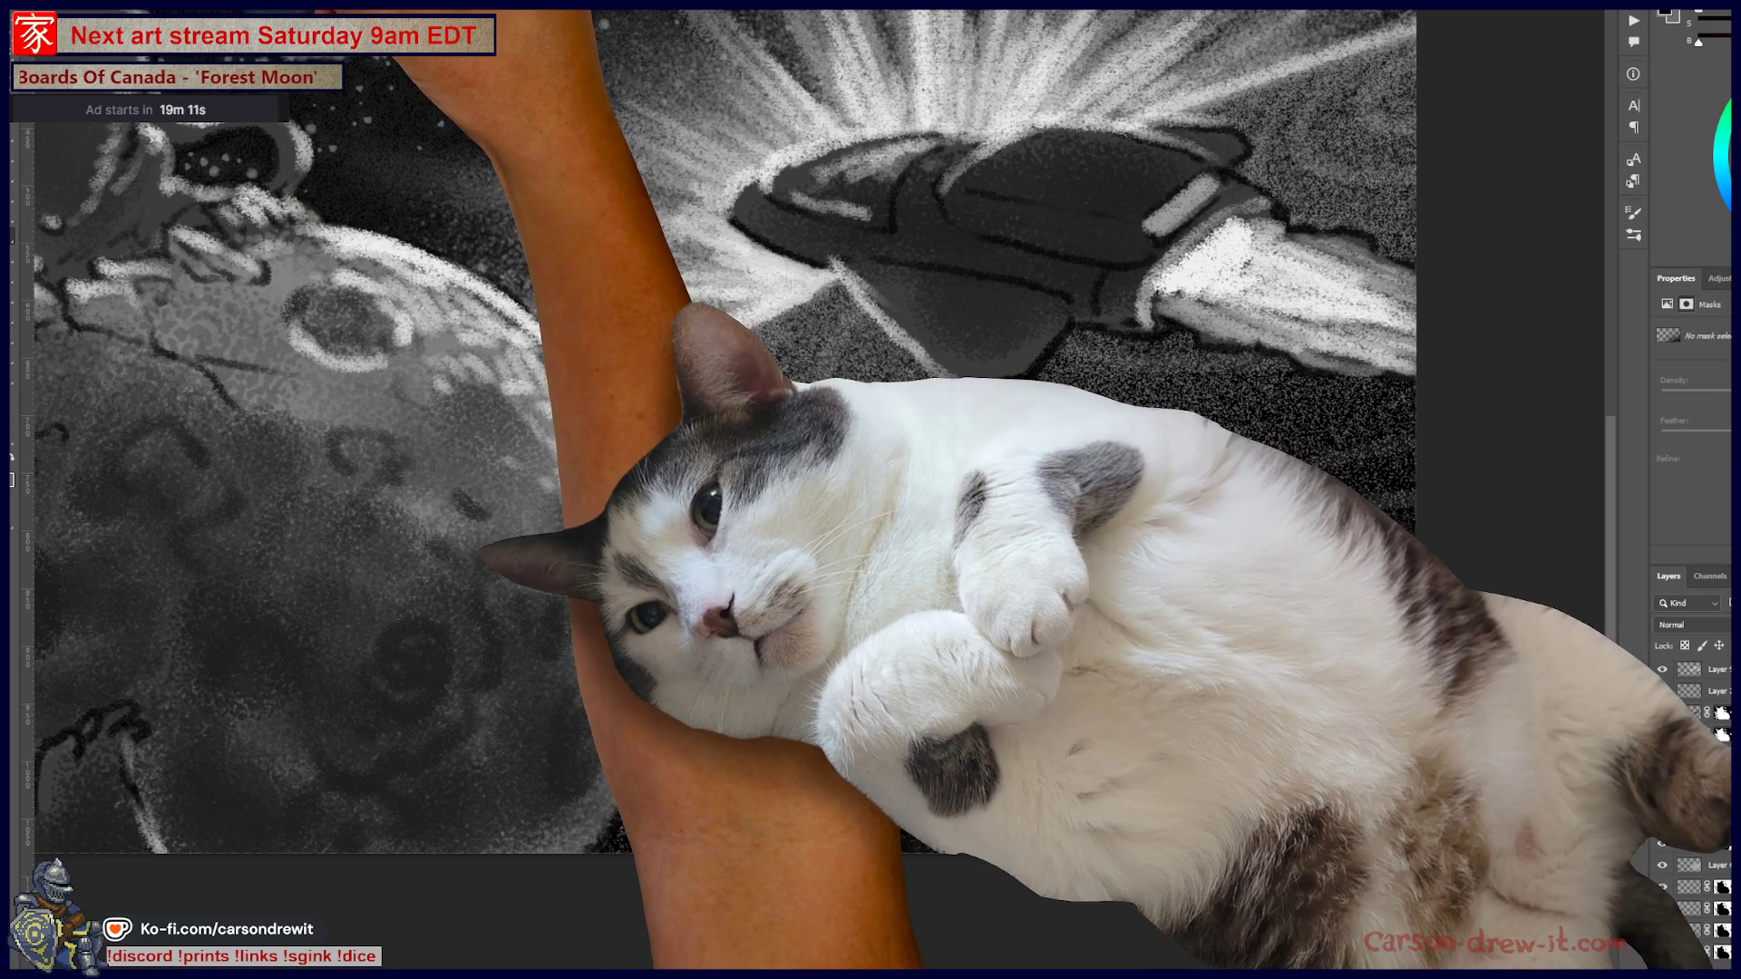
{"action": "scroll", "coordinate": [1088, 512], "scroll_direction": "down", "scroll_amount": 3}
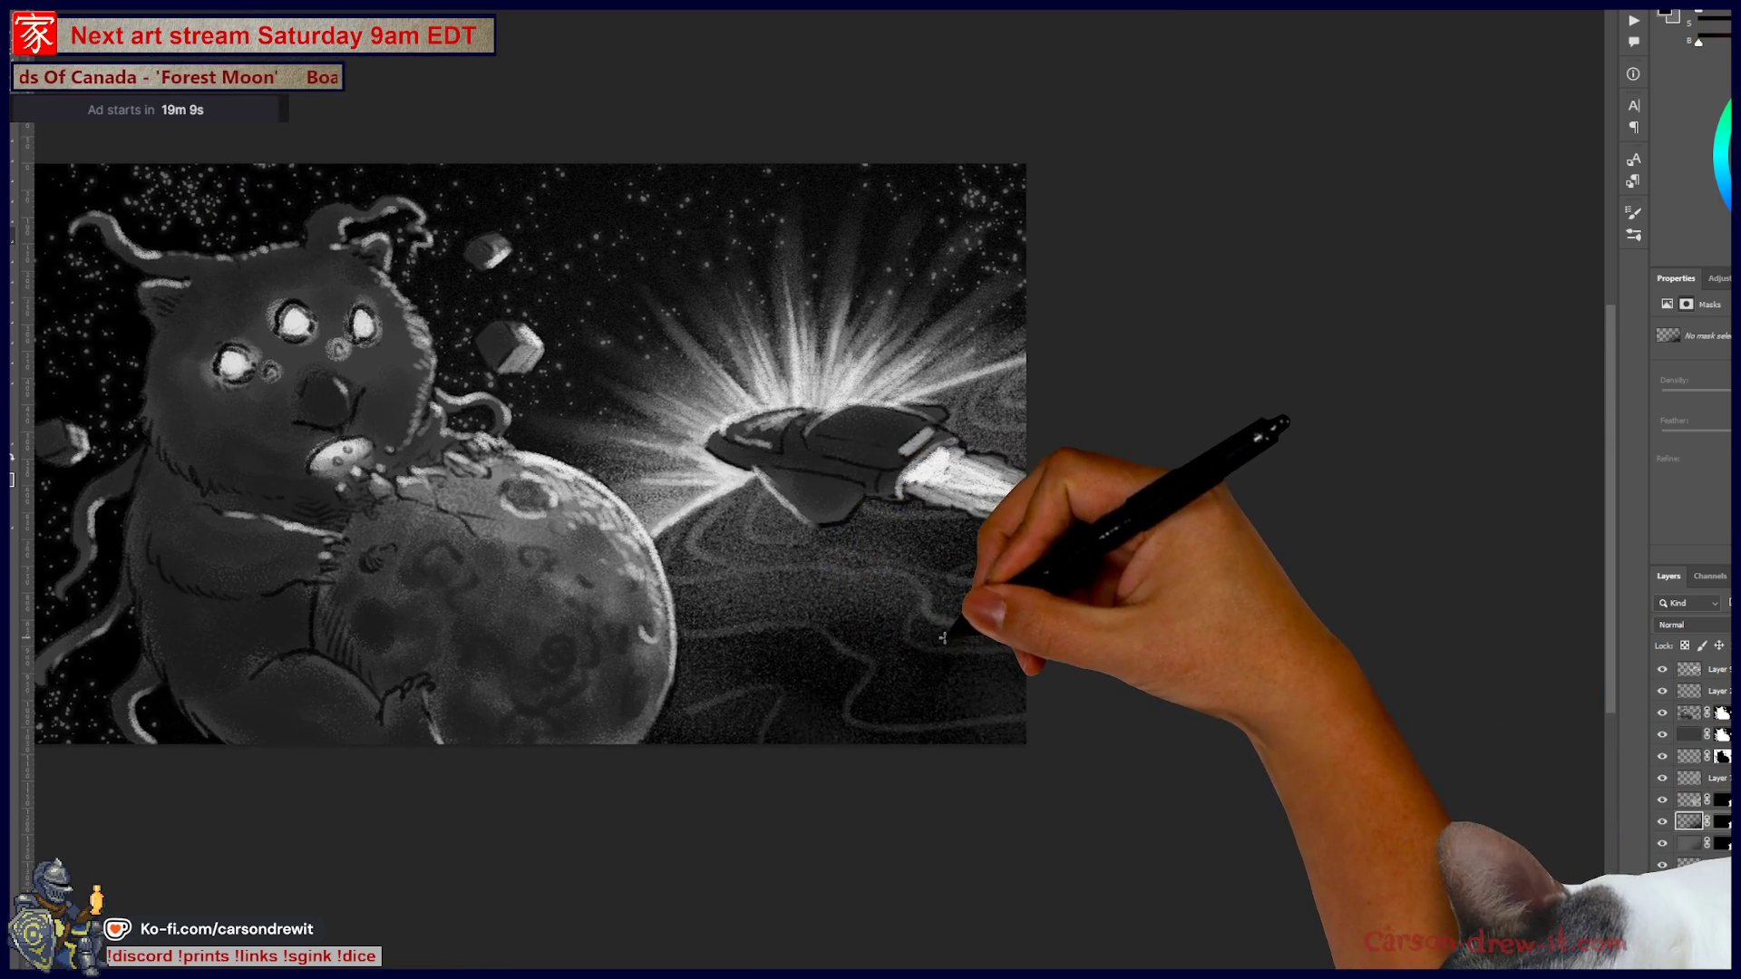
{"action": "scroll", "coordinate": [946, 637], "scroll_direction": "down", "scroll_amount": 2}
{"action": "mouse_move", "coordinate": [1002, 634]}
{"action": "left_mouse_down"}
{"action": "mouse_move", "coordinate": [1057, 641]}
{"action": "mouse_move", "coordinate": [1067, 677]}
{"action": "left_mouse_up"}
{"action": "scroll", "coordinate": [1029, 634], "scroll_direction": "up", "scroll_amount": 1}
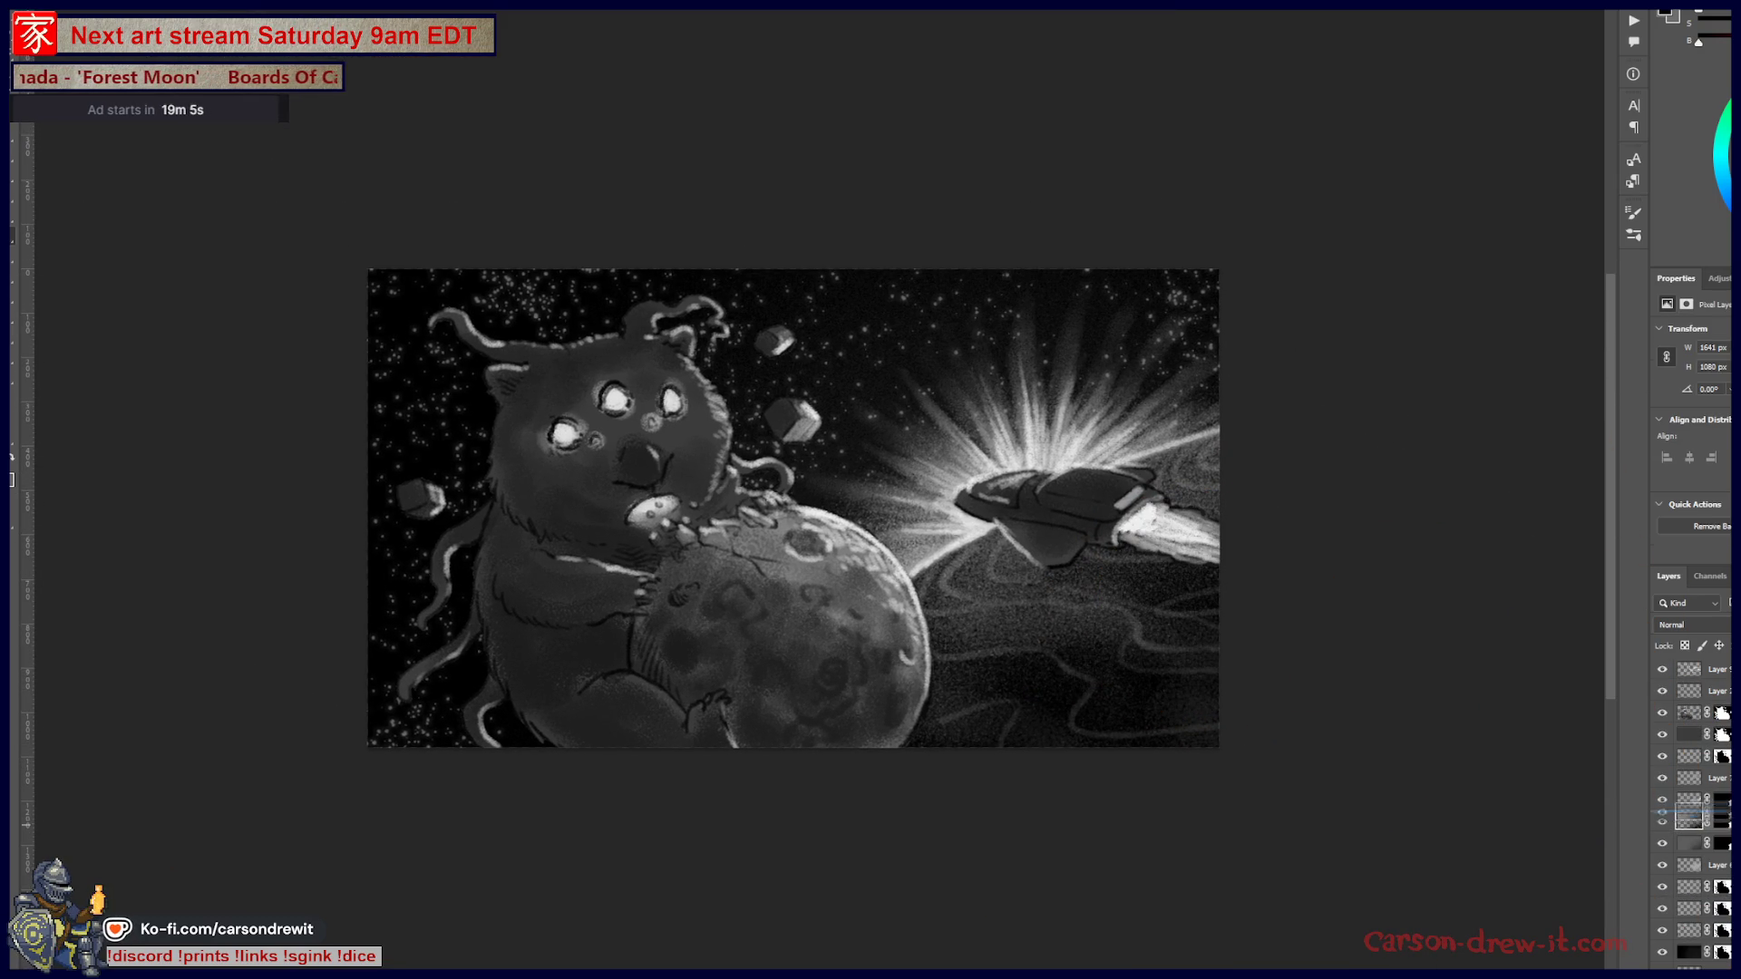
Set the wavy-lines layer's blend mode to Color Dodge
{"action": "key", "text": "ctrl+z"}
{"action": "key", "text": "ctrl+shift+z"}
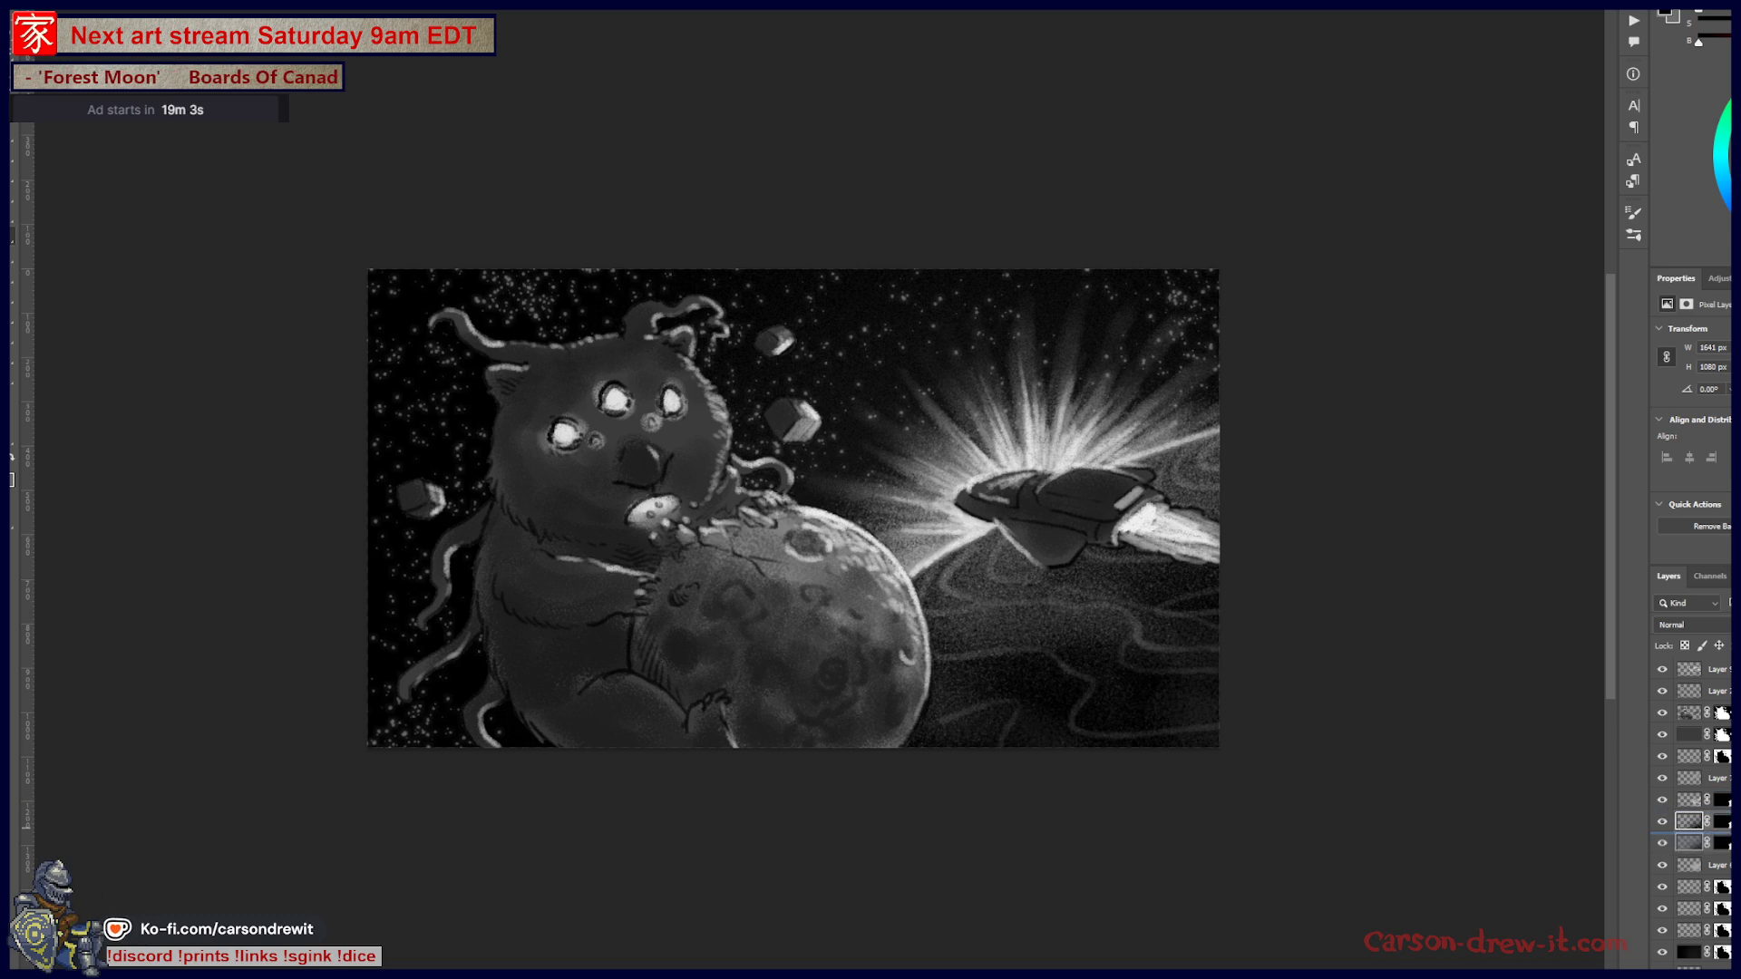
{"action": "left_click", "coordinate": [1663, 821]}
{"action": "left_click", "coordinate": [1663, 822]}
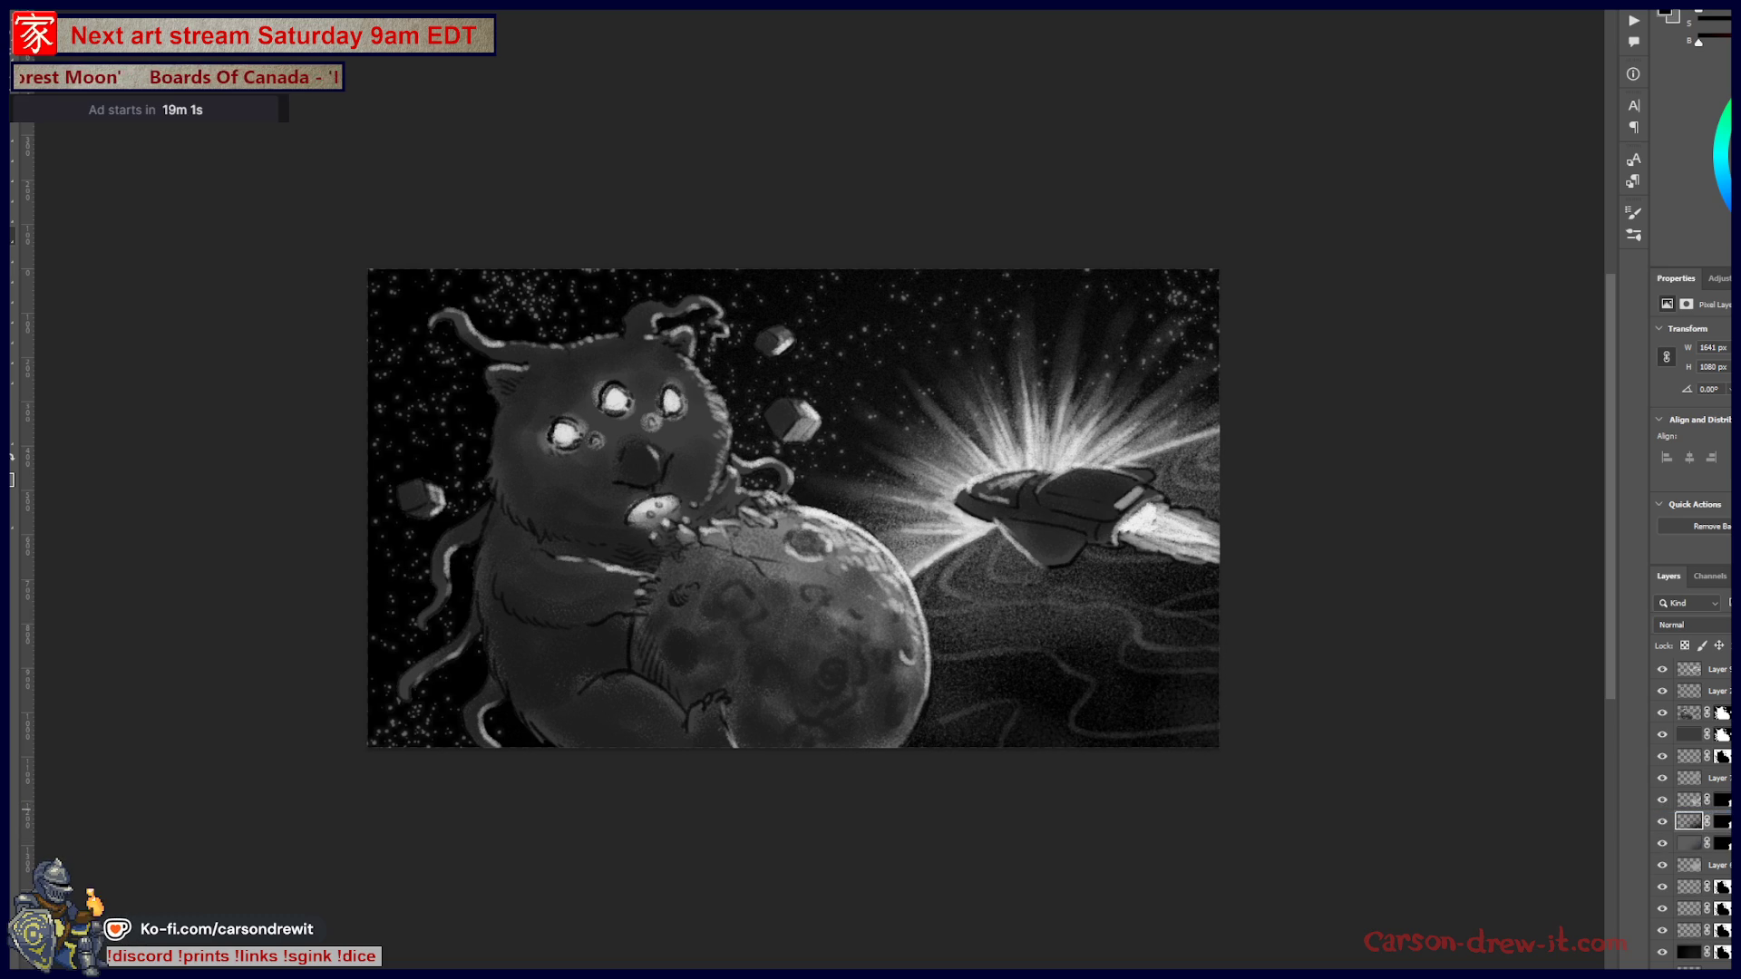
{"action": "left_click", "coordinate": [1708, 632]}
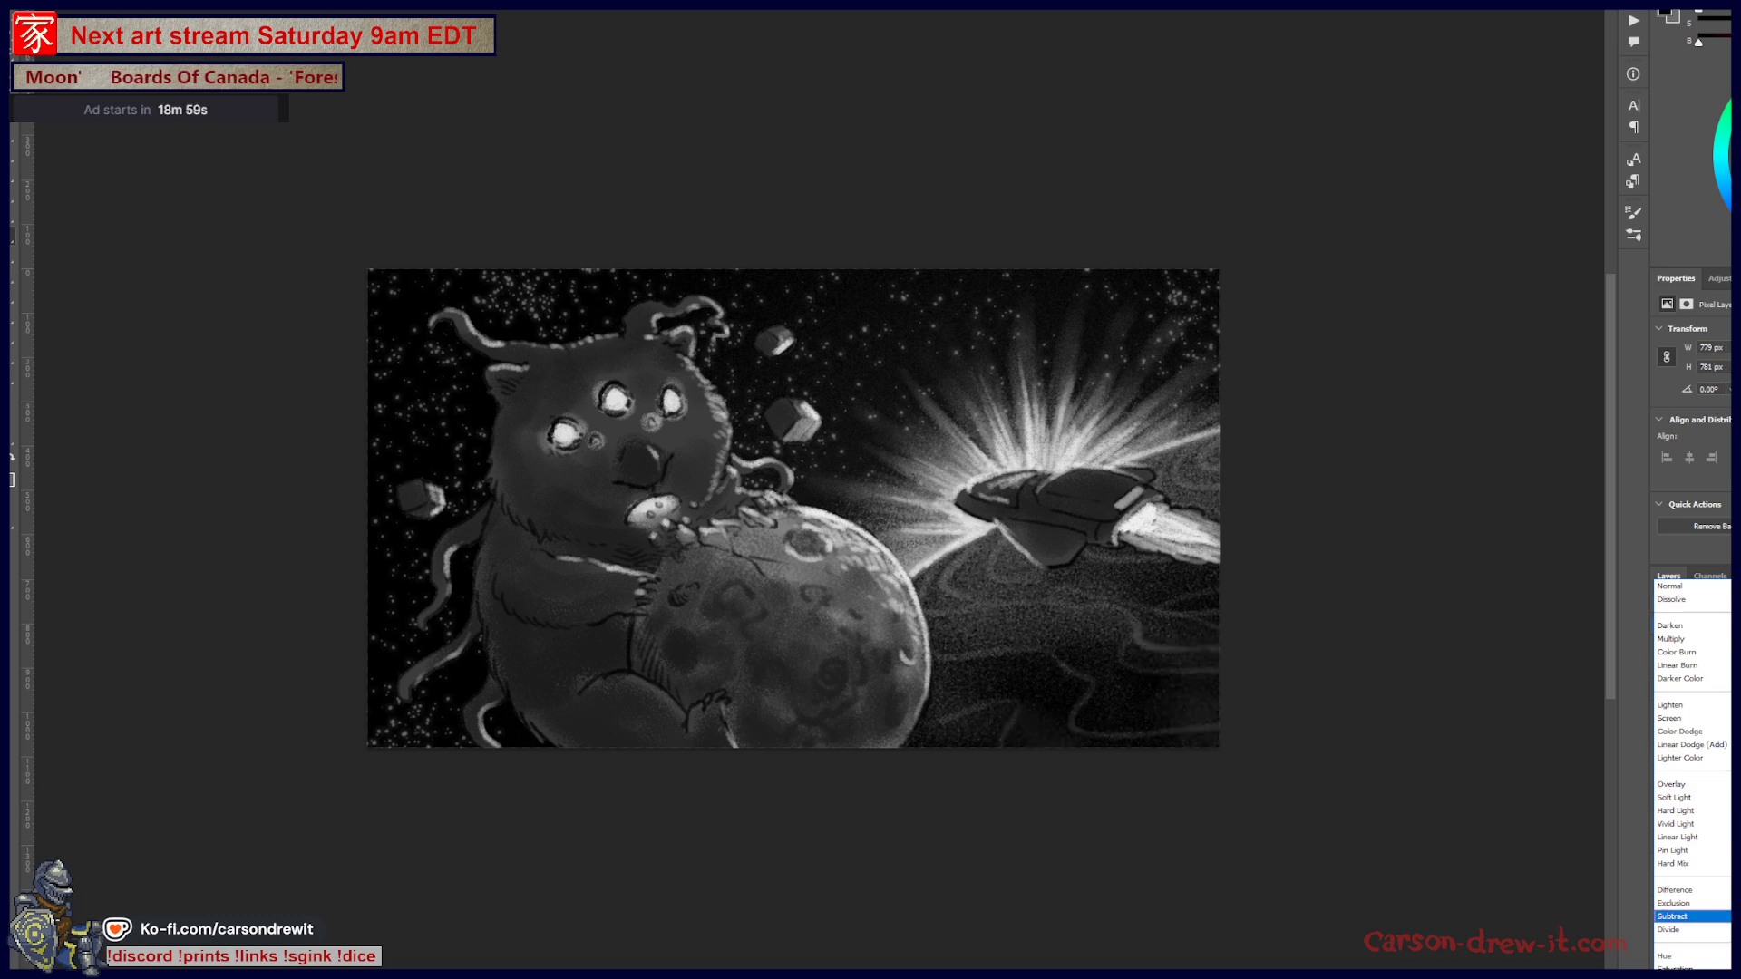
{"action": "key", "text": "Up"}
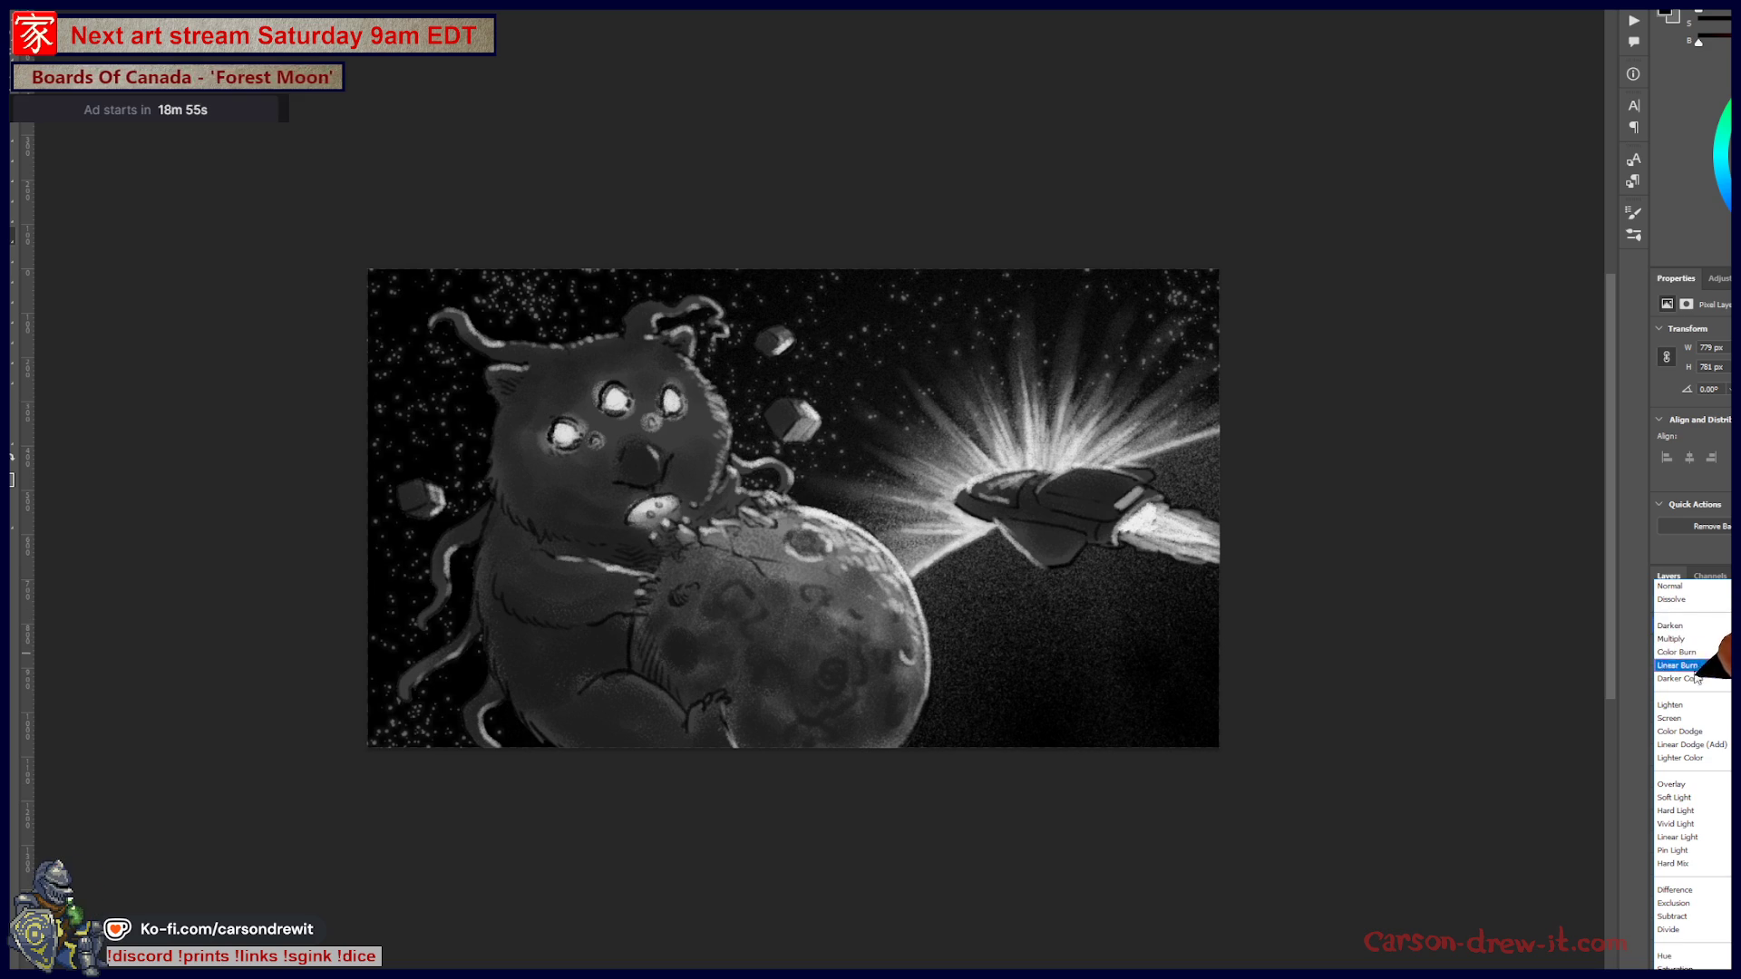
{"action": "left_click", "coordinate": [1704, 731]}
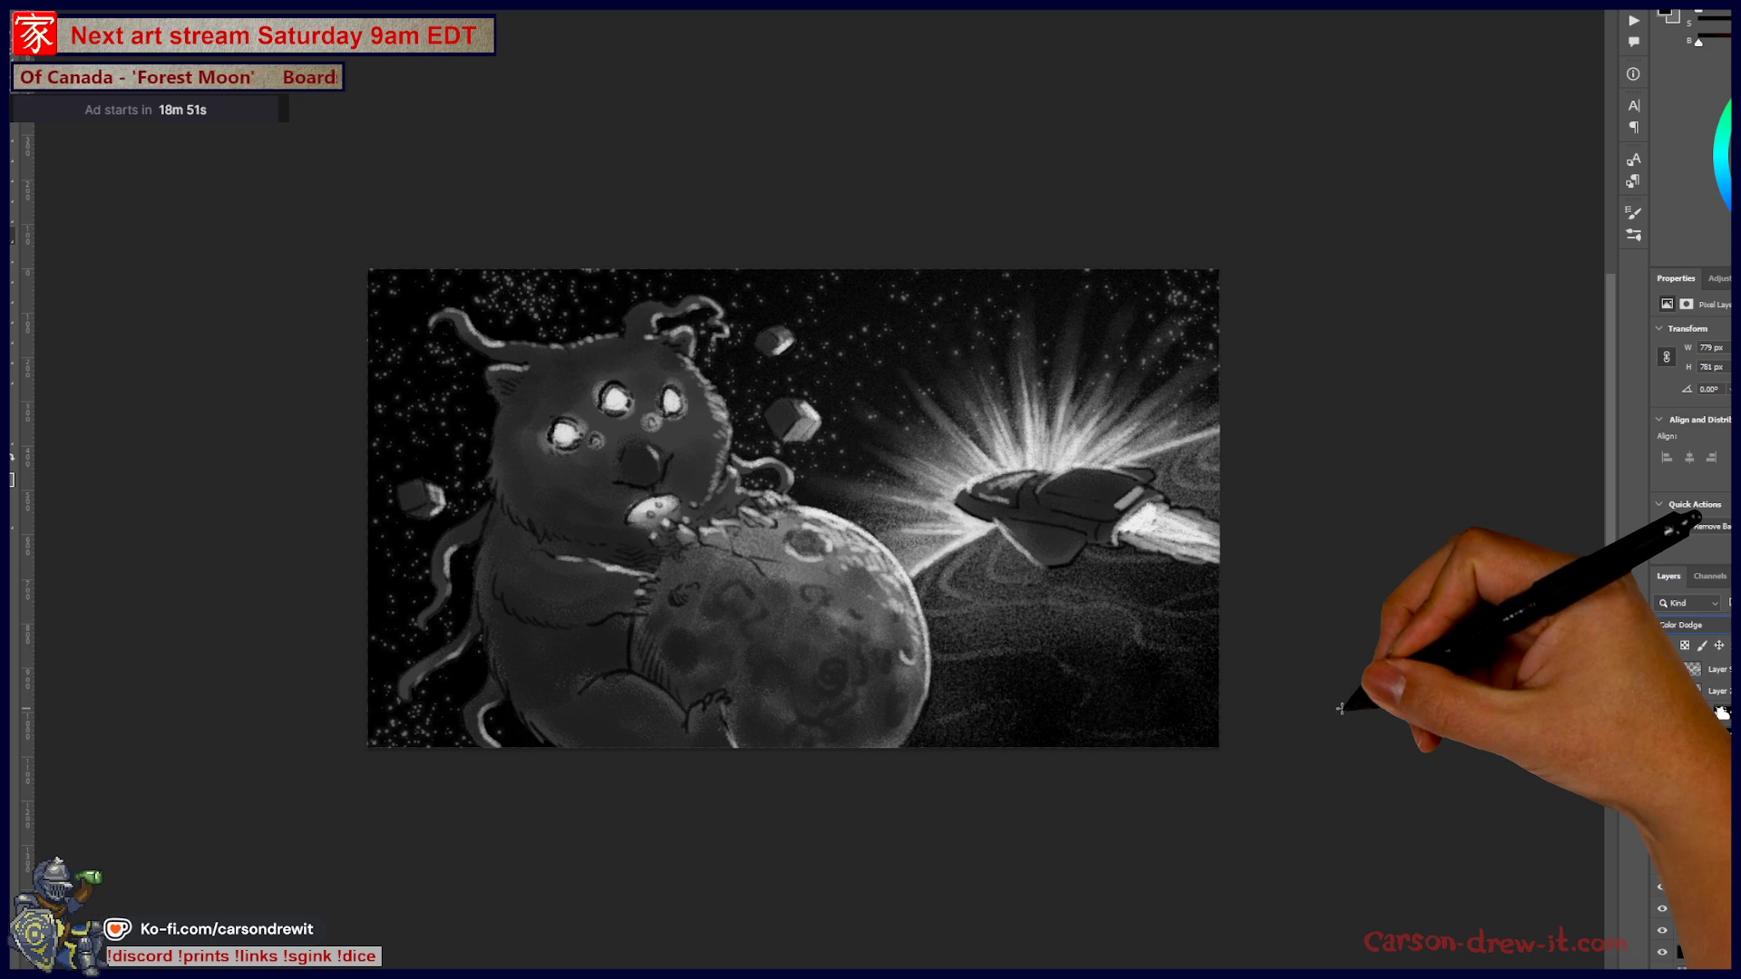
Inspect the Color Dodge result around the moon and bring up the save dialog
{"action": "mouse_move", "coordinate": [1340, 708]}
{"action": "left_mouse_down"}
{"action": "mouse_move", "coordinate": [836, 710]}
{"action": "mouse_move", "coordinate": [1082, 764]}
{"action": "left_mouse_up"}
{"action": "scroll", "coordinate": [943, 744], "scroll_direction": "down", "scroll_amount": 1}
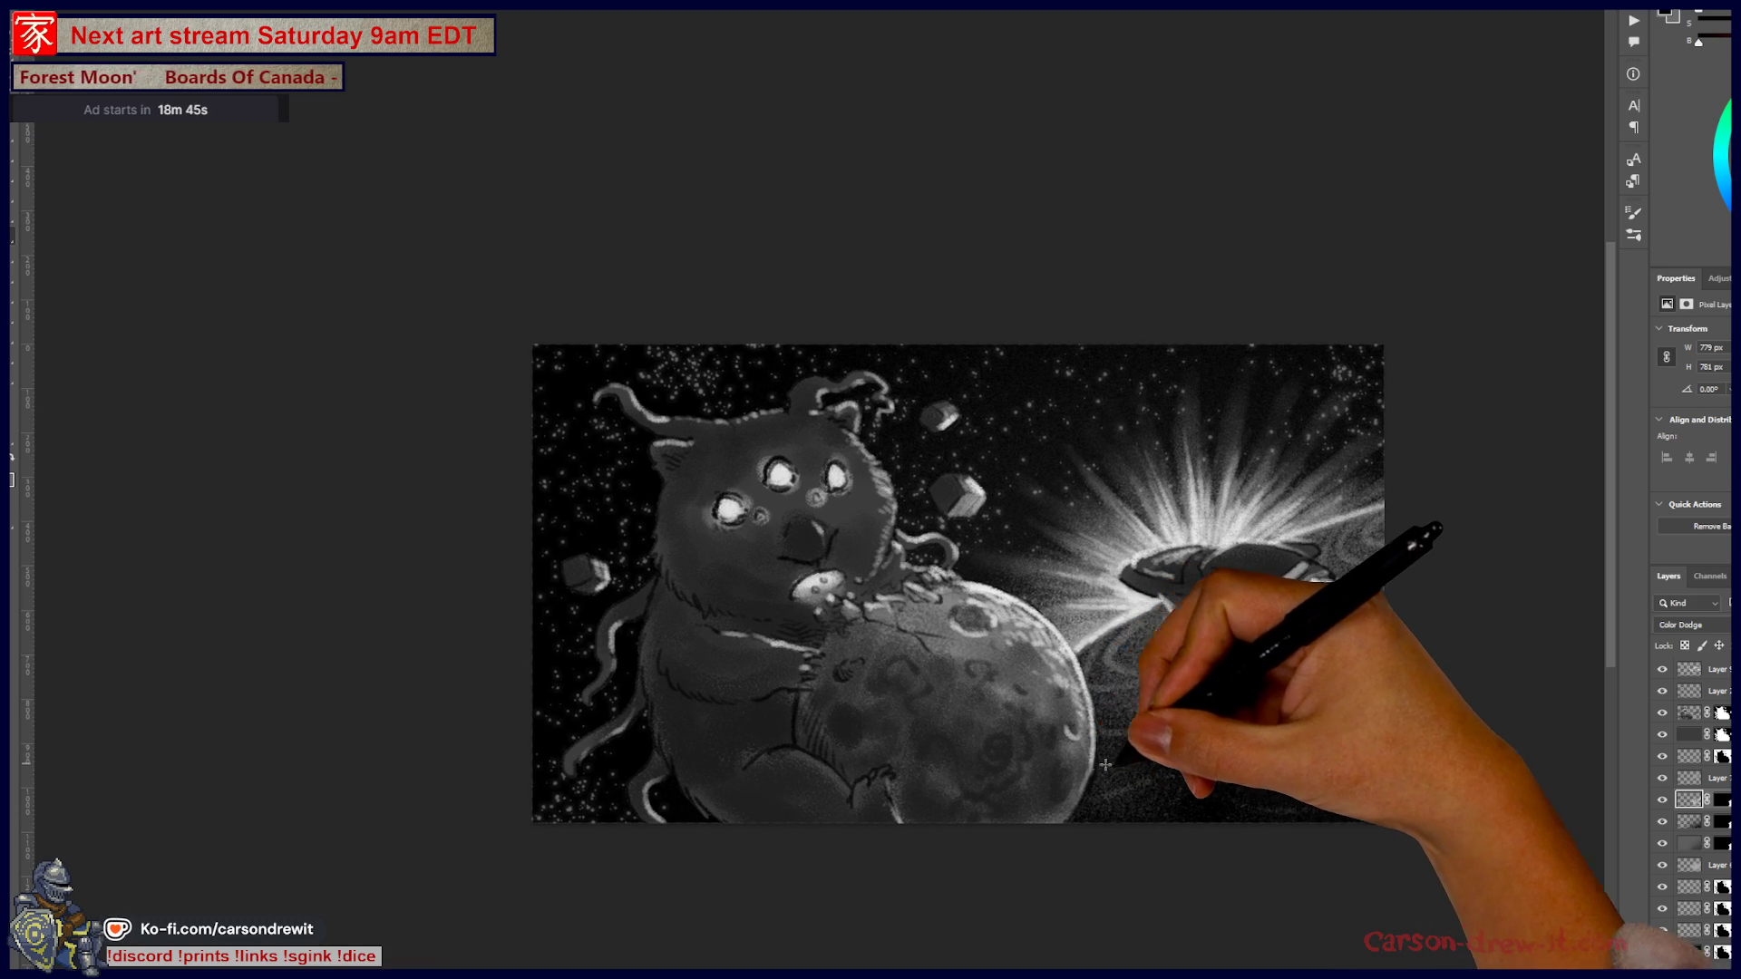
{"action": "scroll", "coordinate": [1092, 764], "scroll_direction": "up", "scroll_amount": 1}
{"action": "scroll", "coordinate": [1049, 739], "scroll_direction": "up", "scroll_amount": 1}
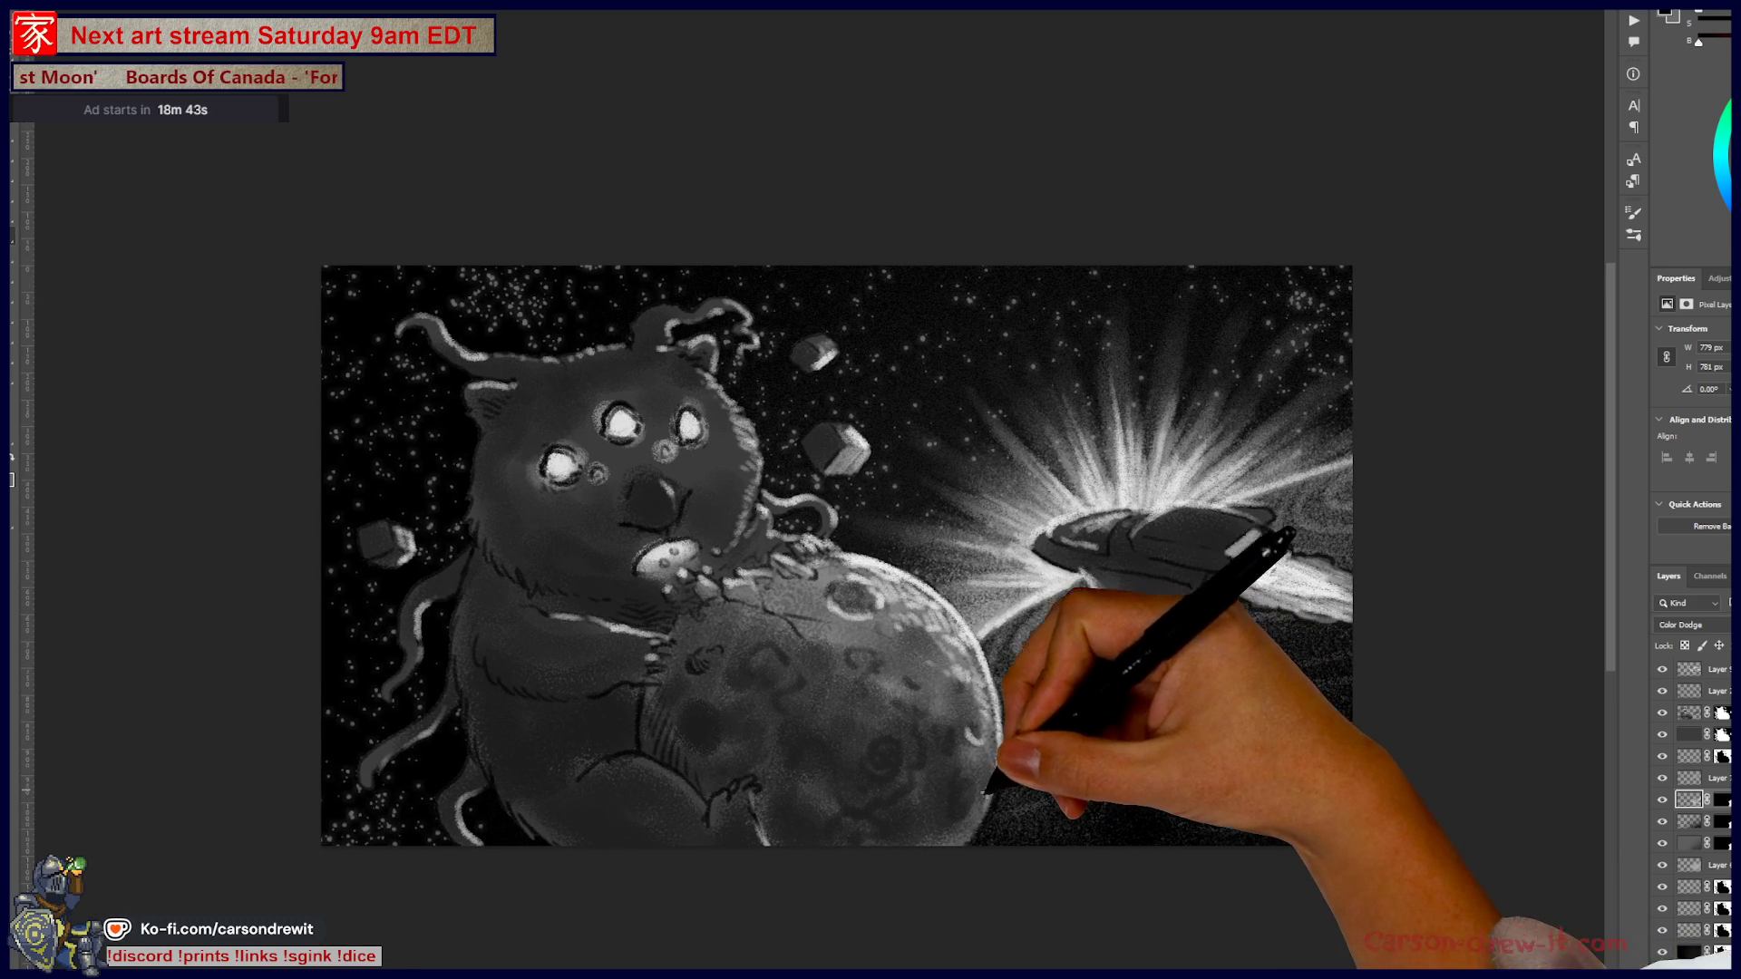
{"action": "left_click_drag", "start_coordinate": [862, 804], "coordinate": [931, 805]}
{"action": "scroll", "coordinate": [916, 810], "scroll_direction": "up", "scroll_amount": 1}
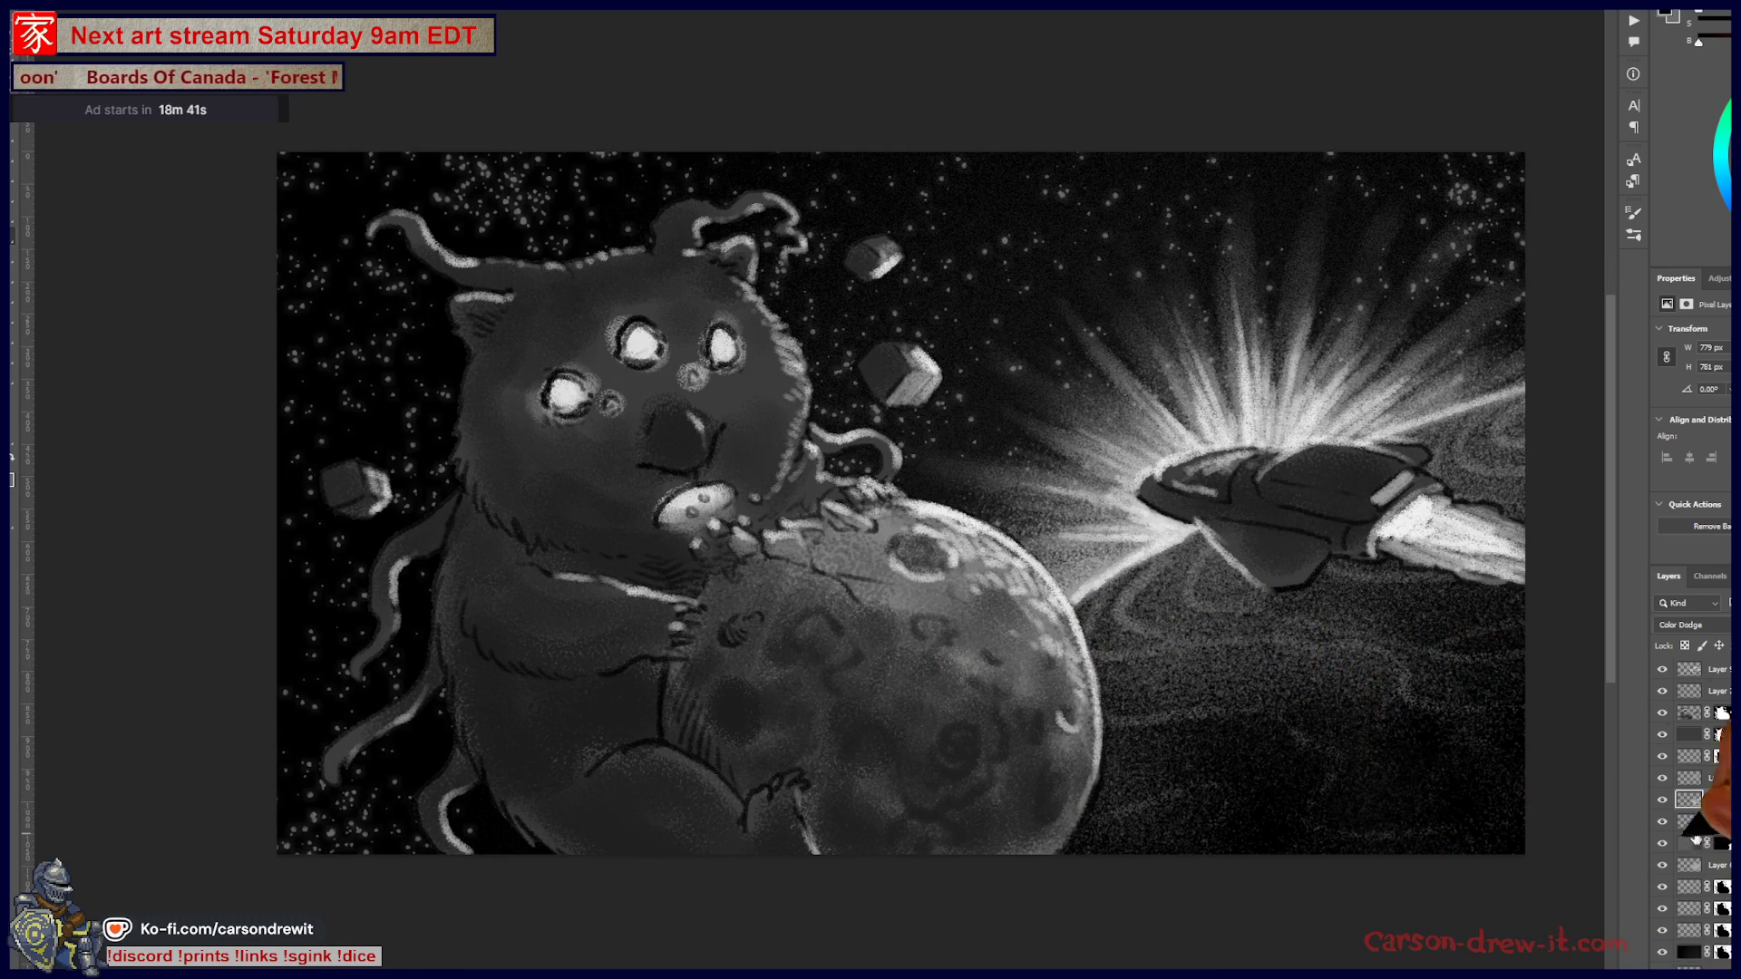
{"action": "mouse_move", "coordinate": [894, 717]}
{"action": "left_mouse_down"}
{"action": "mouse_move", "coordinate": [1019, 724]}
{"action": "mouse_move", "coordinate": [962, 772]}
{"action": "left_mouse_up"}
{"action": "scroll", "coordinate": [1081, 732], "scroll_direction": "up", "scroll_amount": 1}
{"action": "scroll", "coordinate": [1050, 739], "scroll_direction": "up", "scroll_amount": 1}
{"action": "scroll", "coordinate": [1032, 758], "scroll_direction": "down", "scroll_amount": 2}
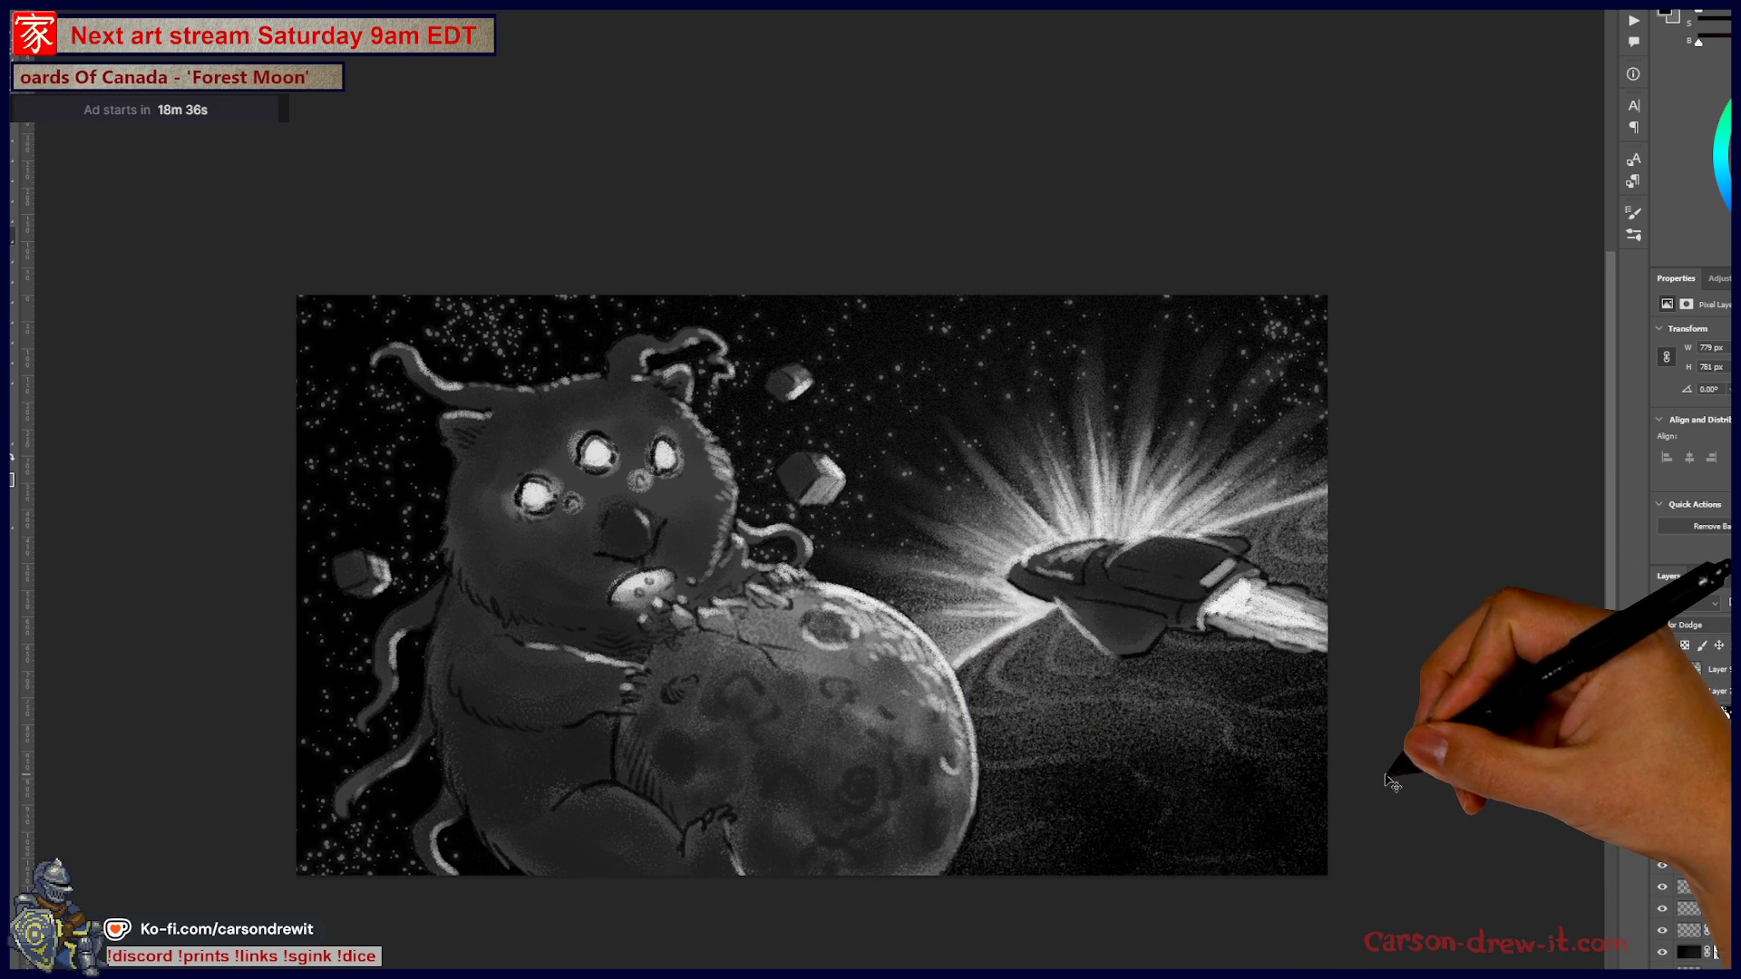
{"action": "key", "text": "ctrl+s"}
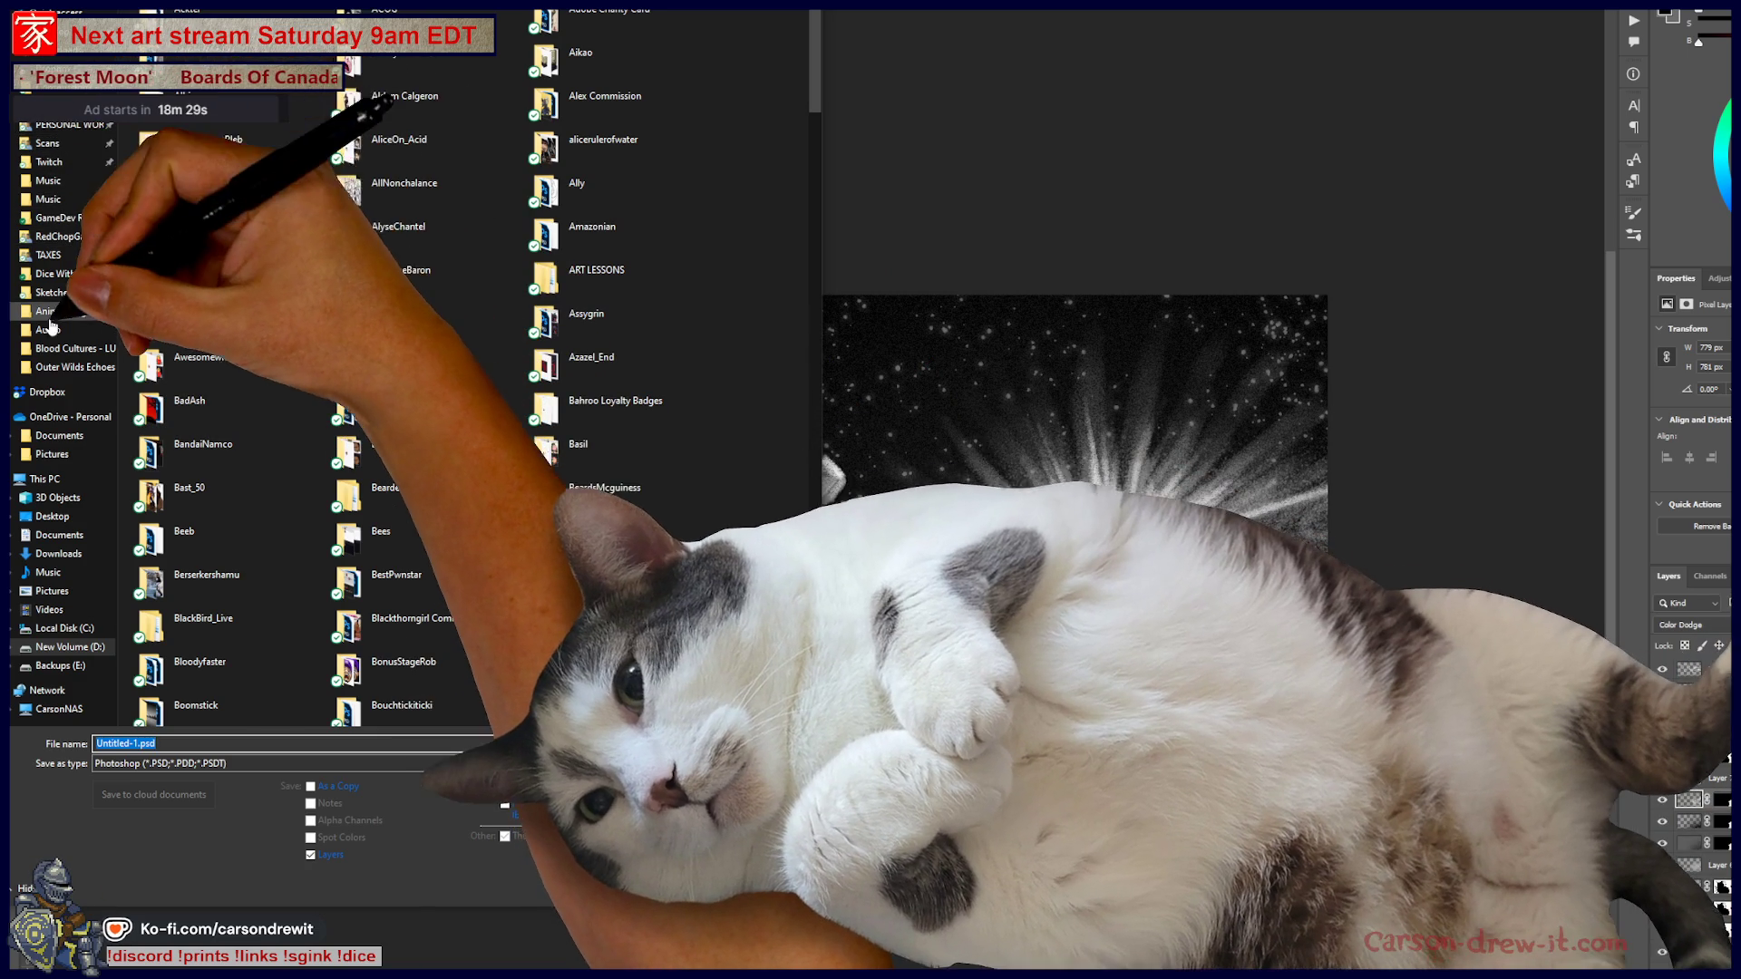
Save the artwork to New Volume (D:) as trashwitch.psd
{"action": "left_click", "coordinate": [68, 294]}
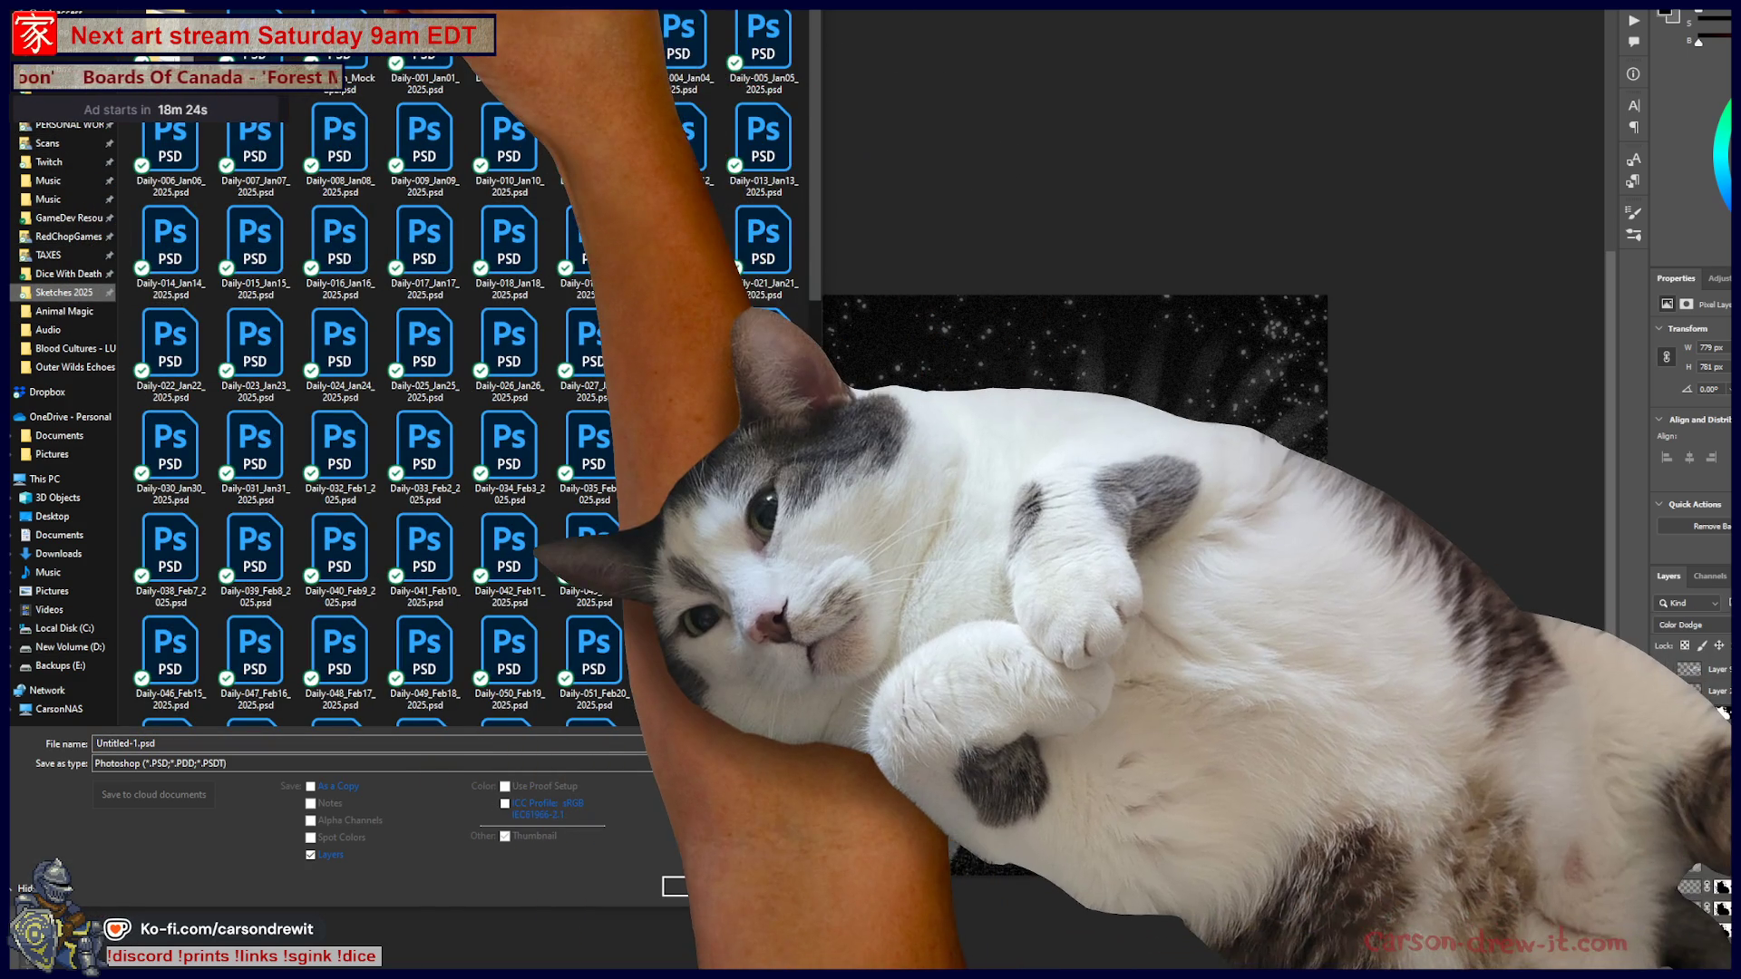
{"action": "left_click", "coordinate": [70, 647]}
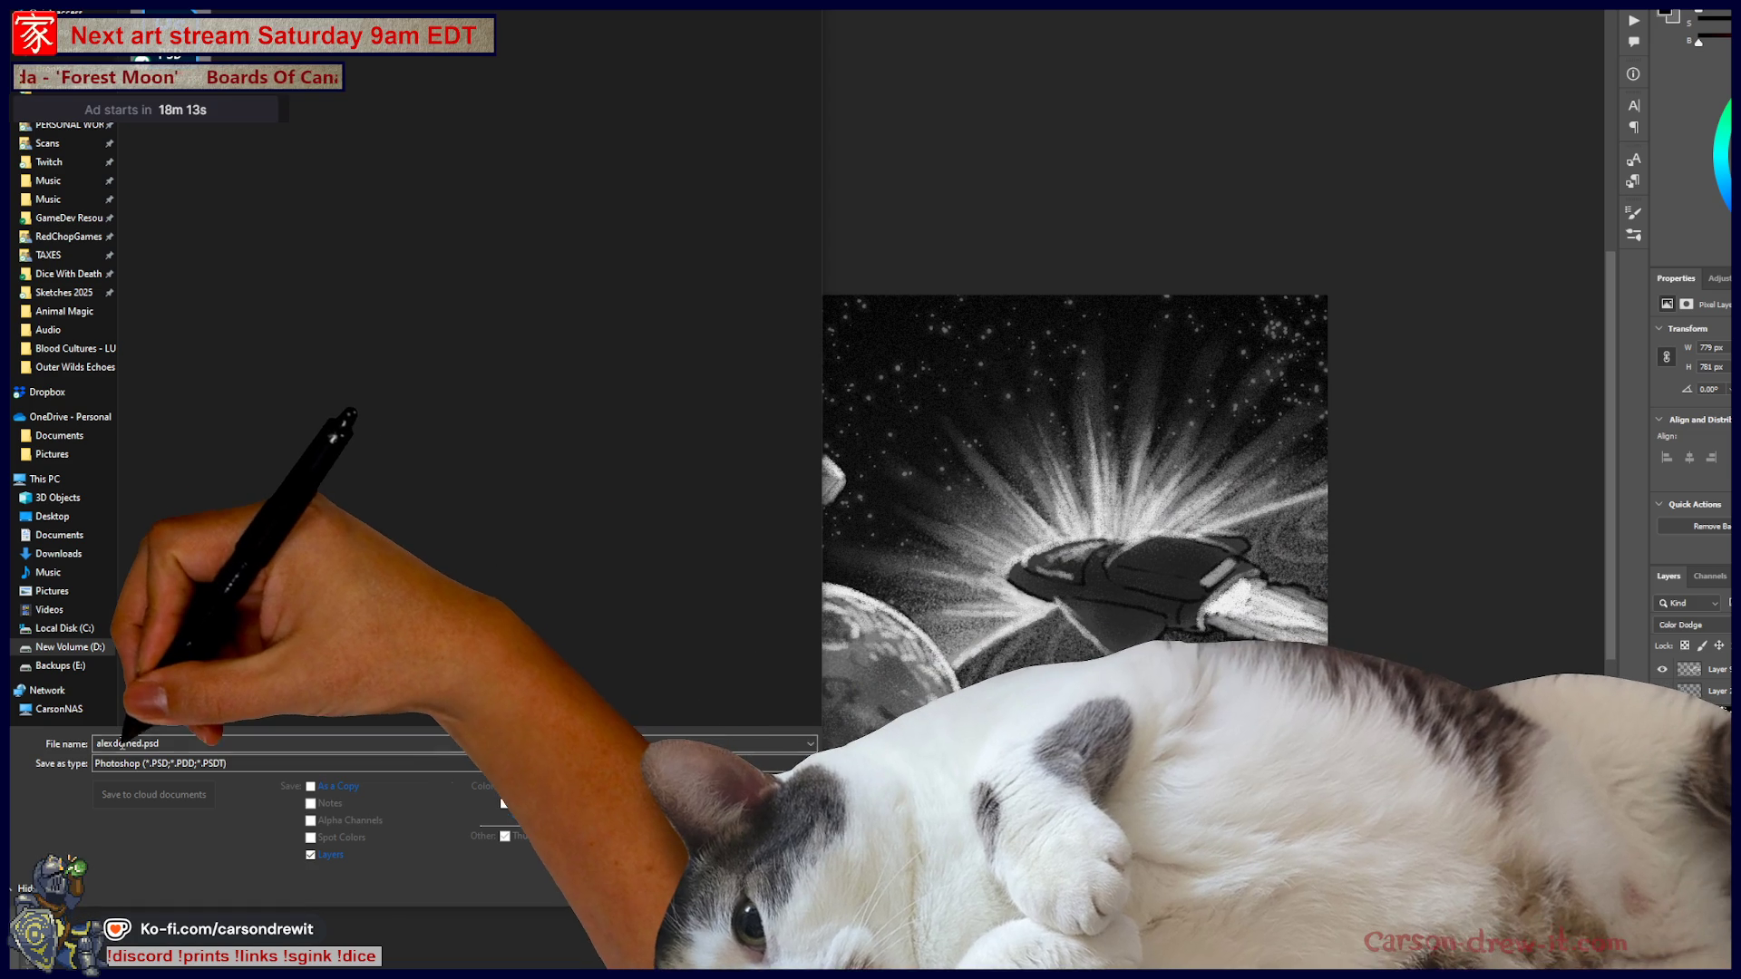
{"action": "left_click", "coordinate": [127, 744]}
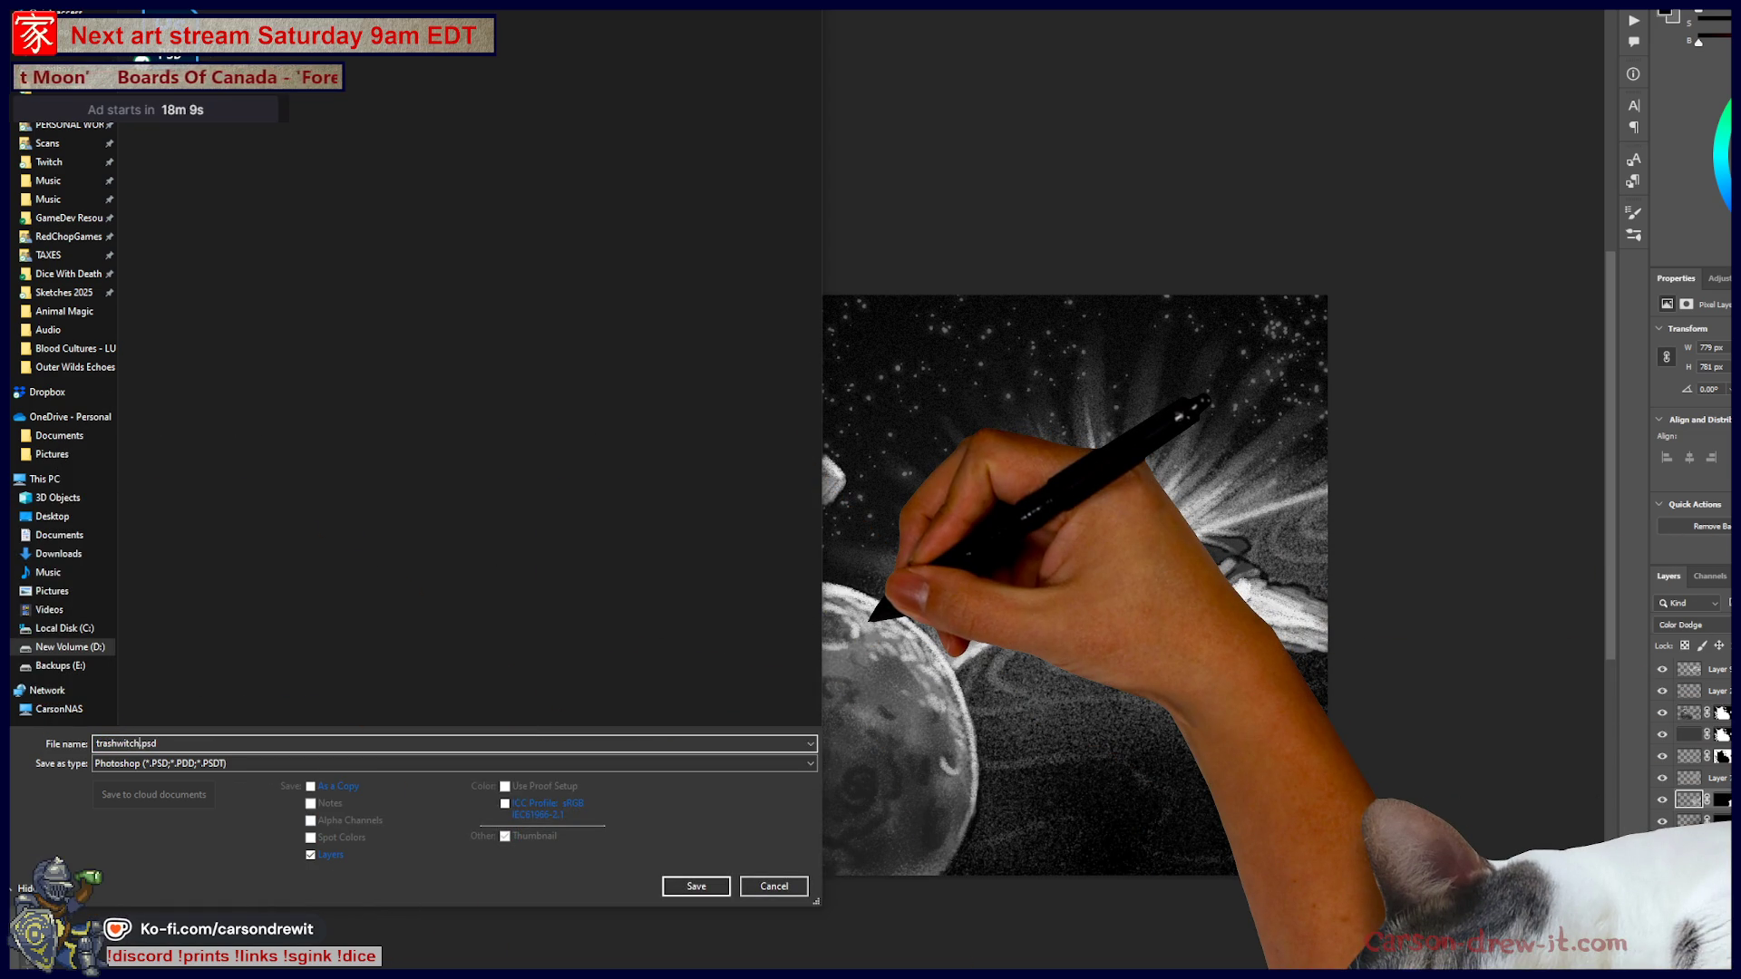
{"action": "key", "text": "Return"}
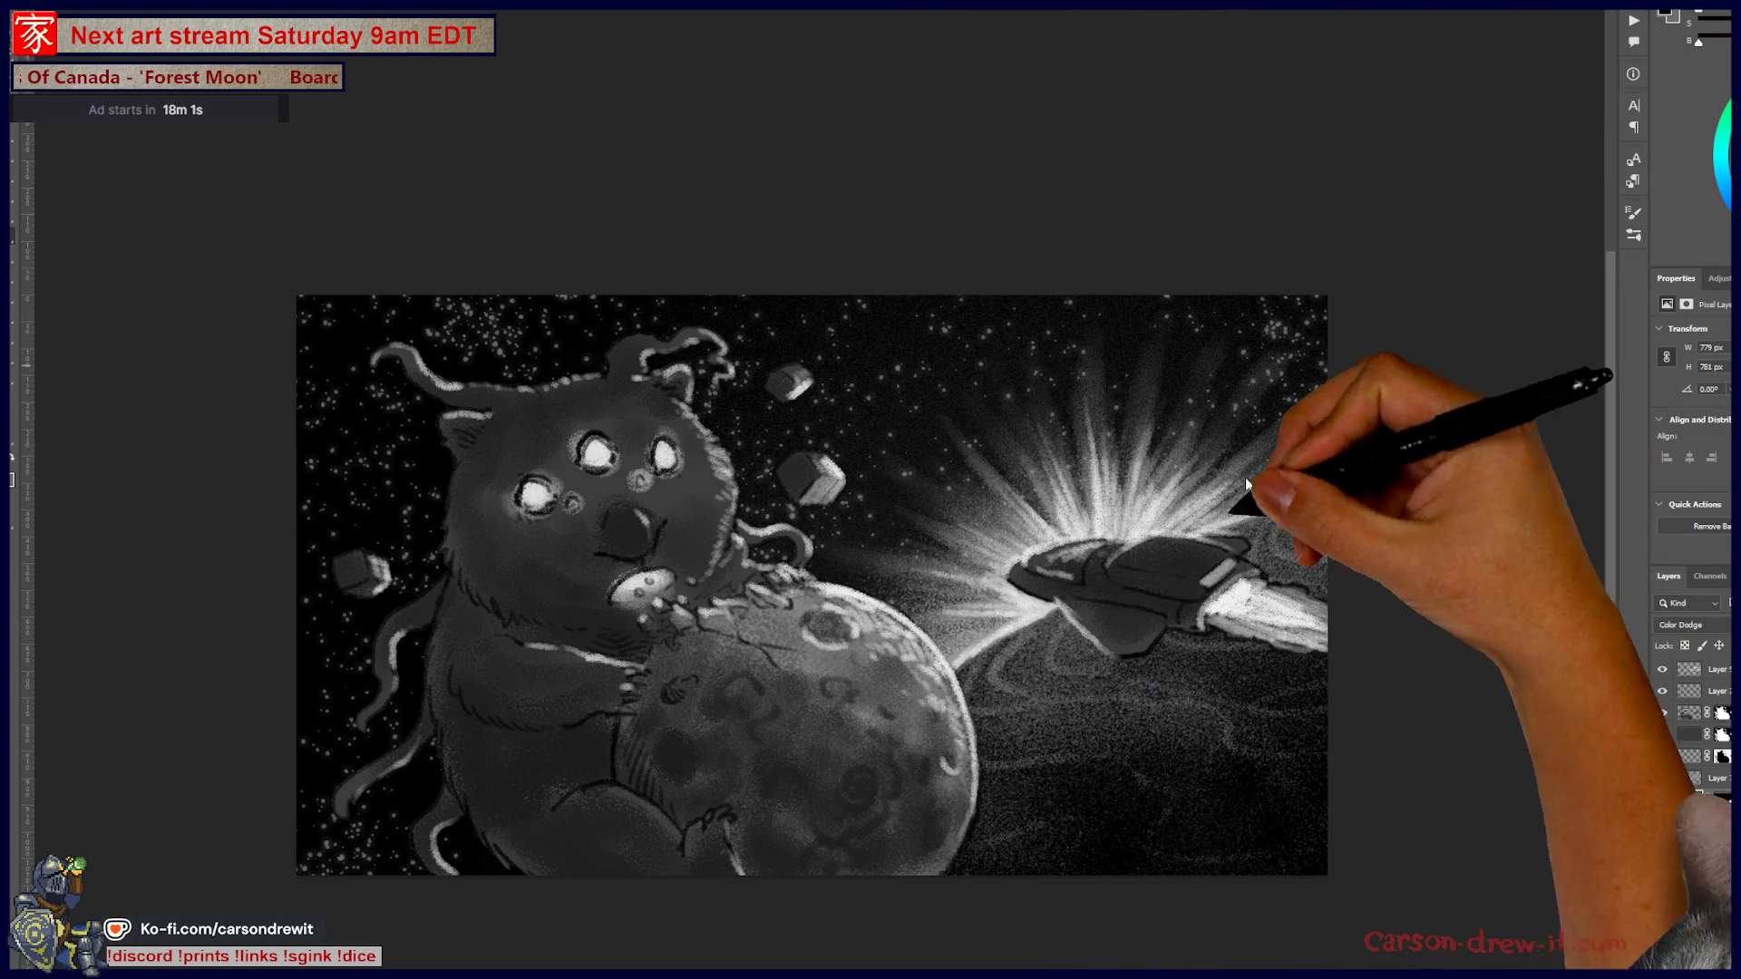
Place STAMP-01.png and move the red seal stamp to the artwork's bottom-right corner
{"action": "key", "text": "ctrl+shift+s"}
{"action": "left_click", "coordinate": [812, 924]}
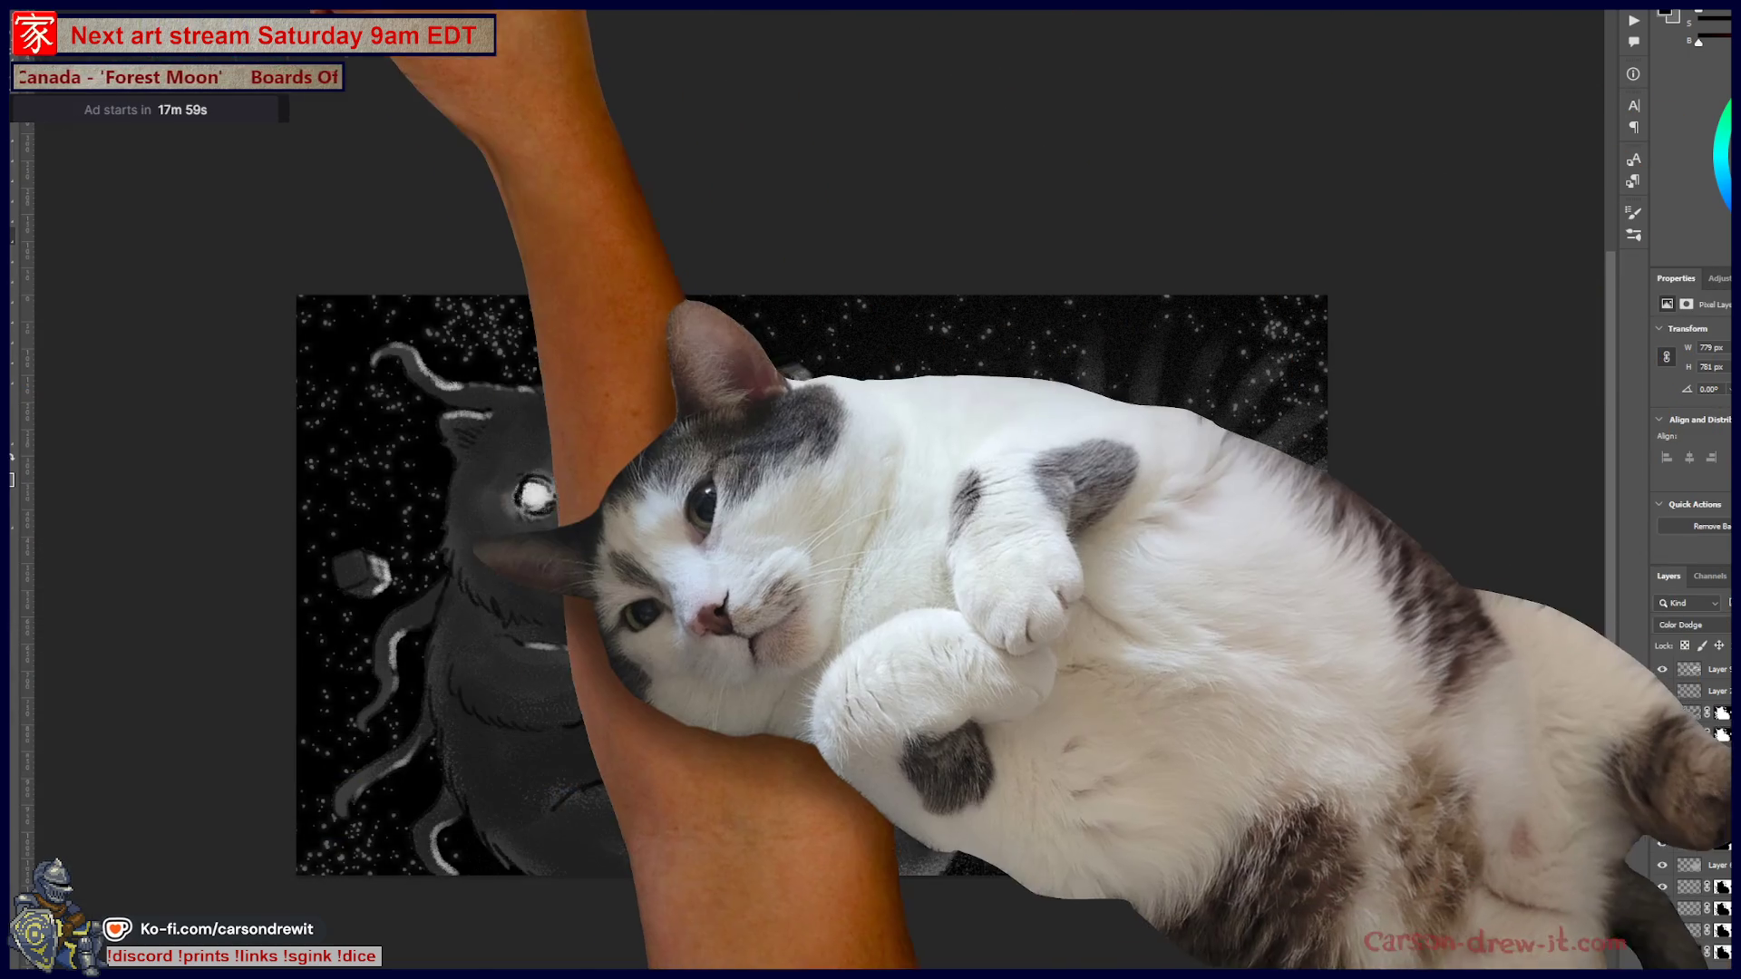
{"action": "key", "text": "alt+f"}
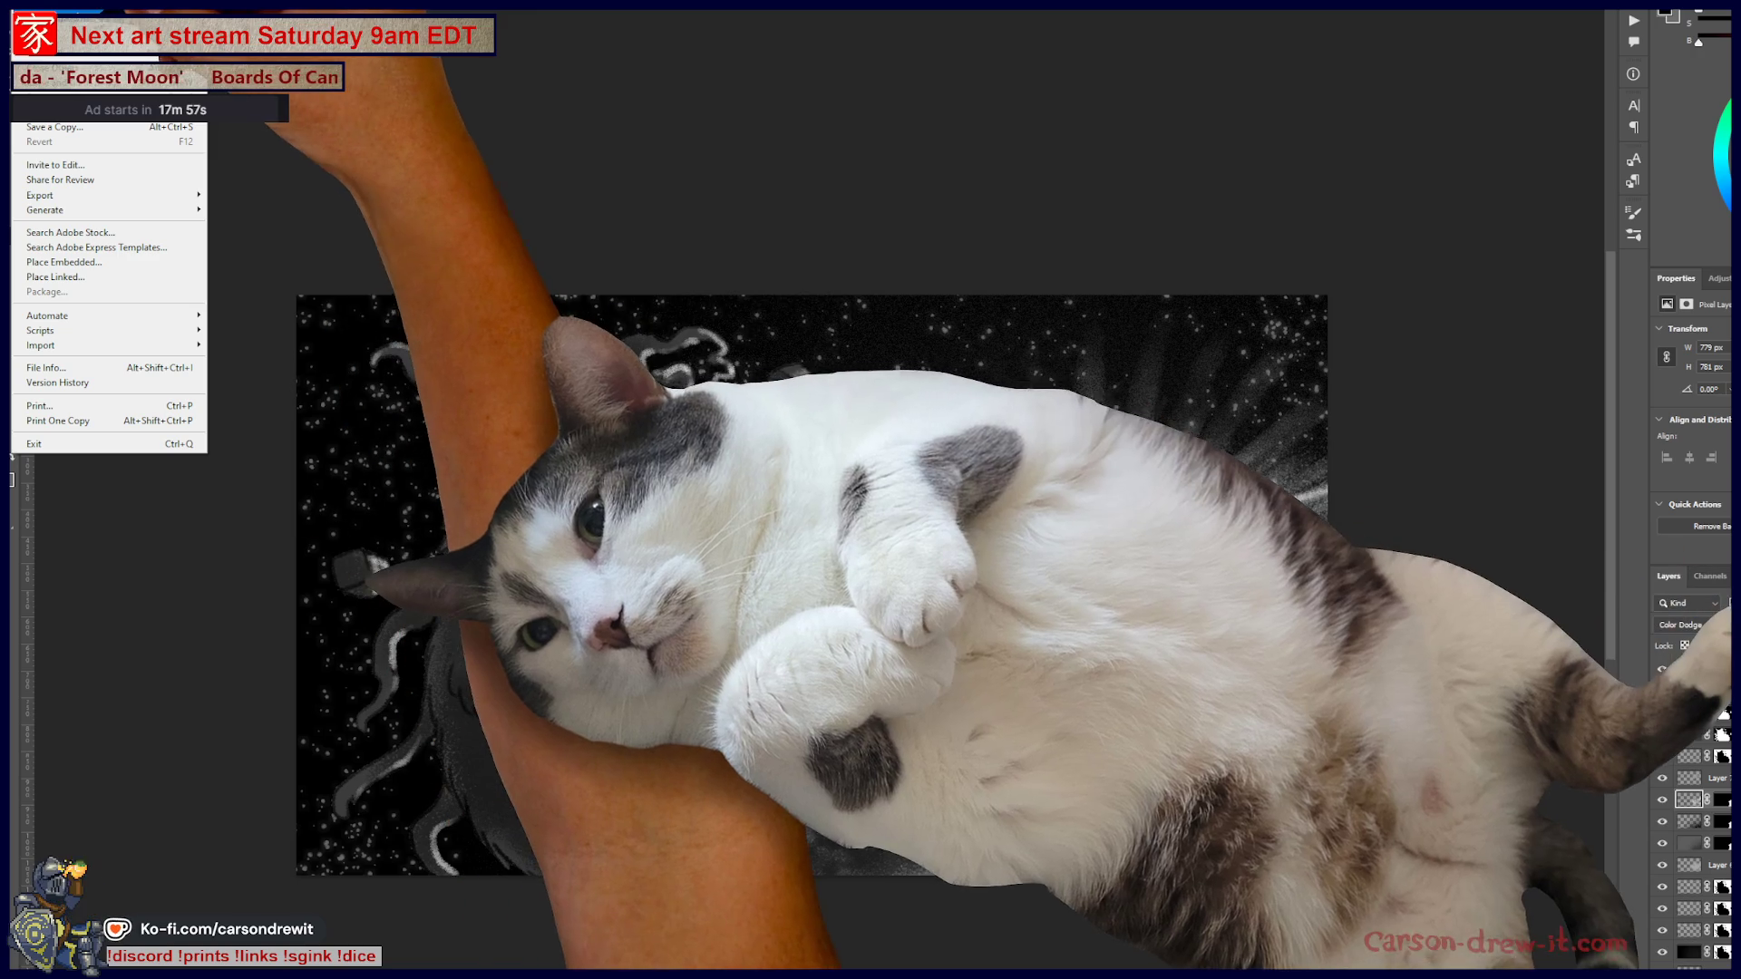
{"action": "key", "text": "t"}
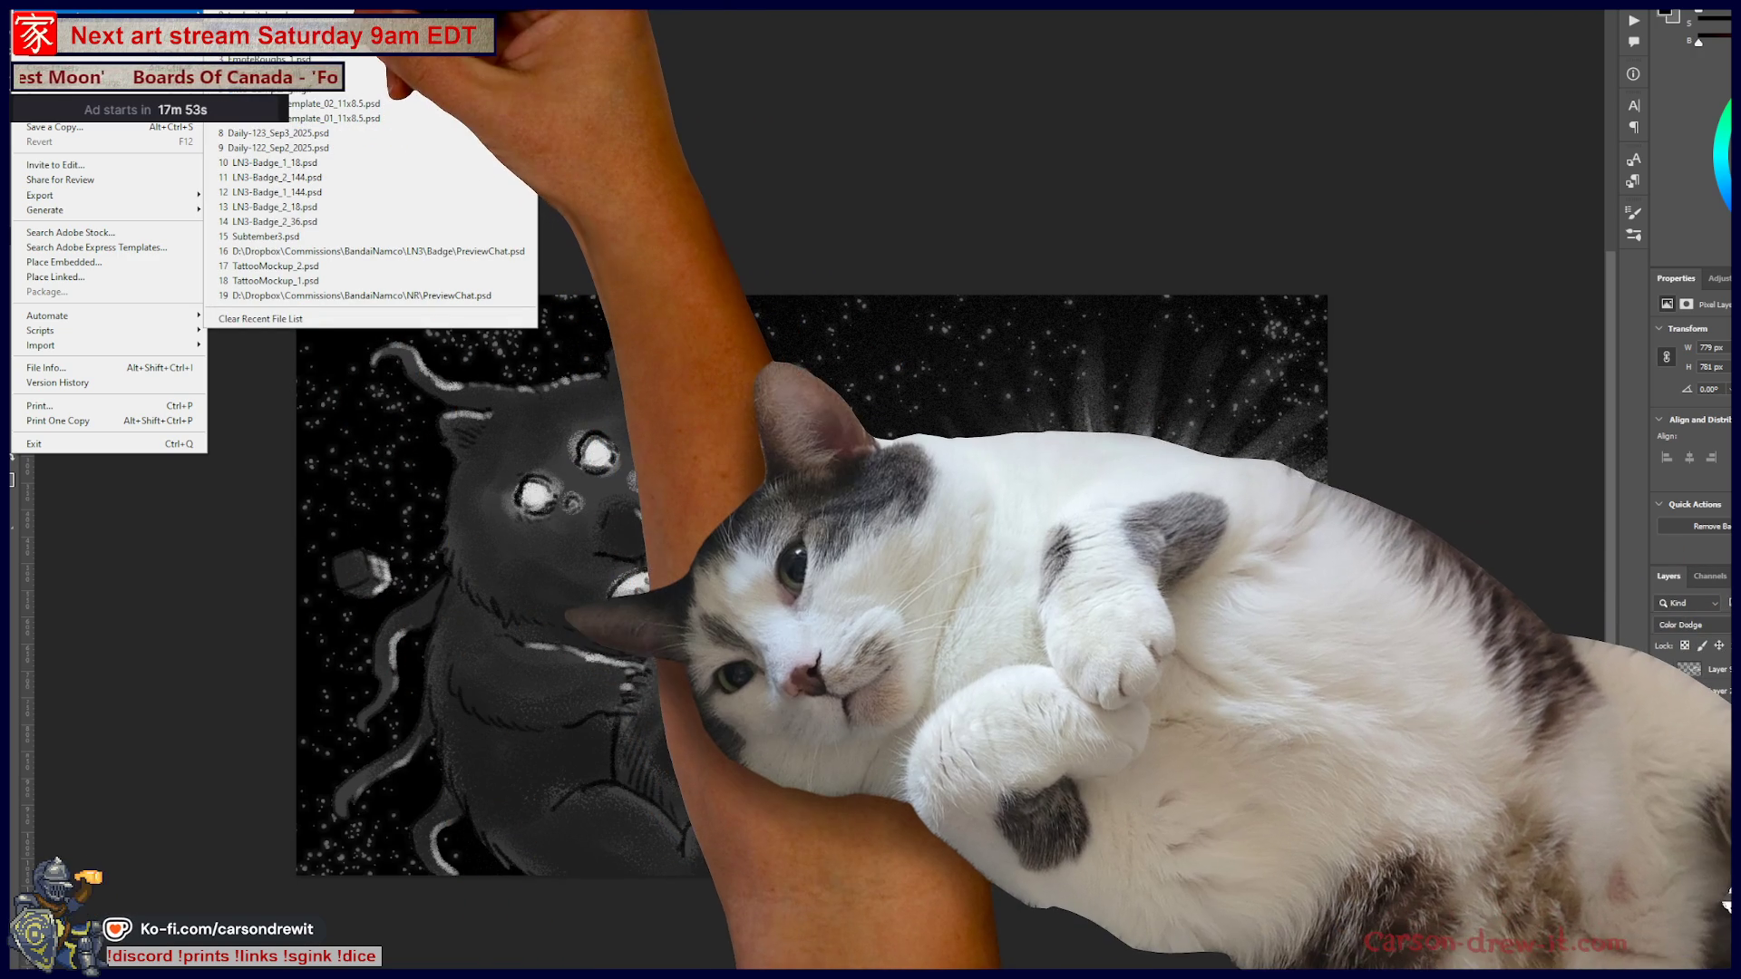
{"action": "left_click", "coordinate": [369, 118]}
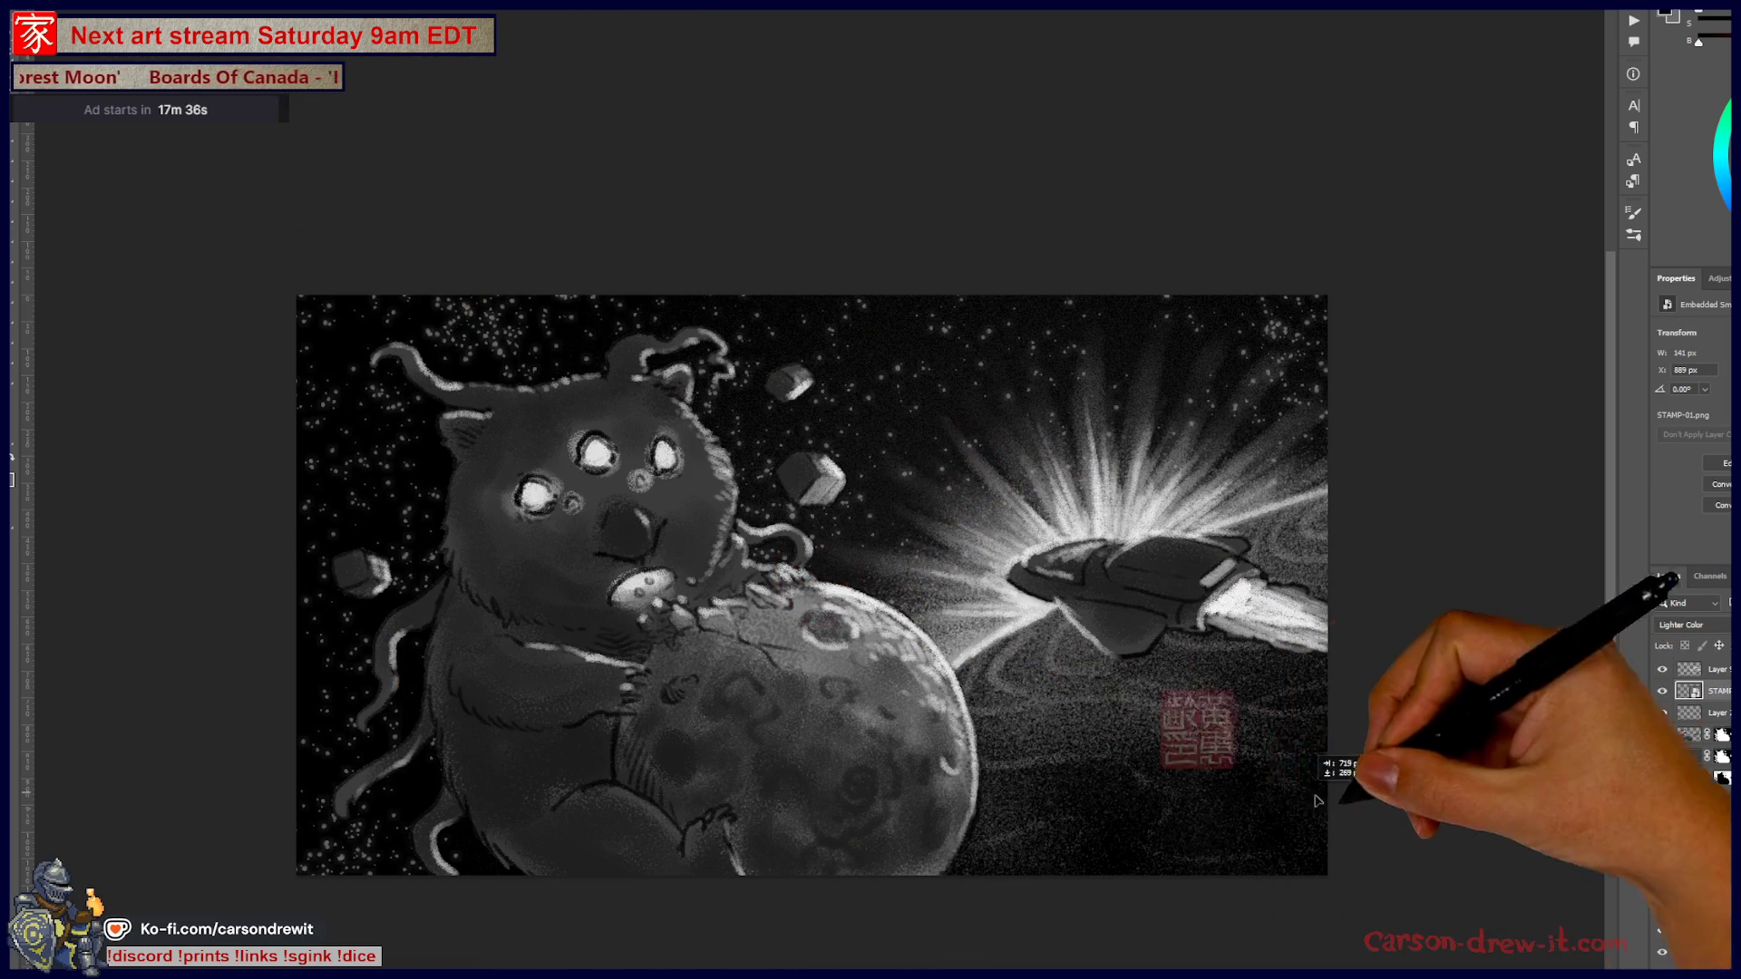
{"action": "left_click_drag", "start_coordinate": [771, 571], "coordinate": [1229, 802]}
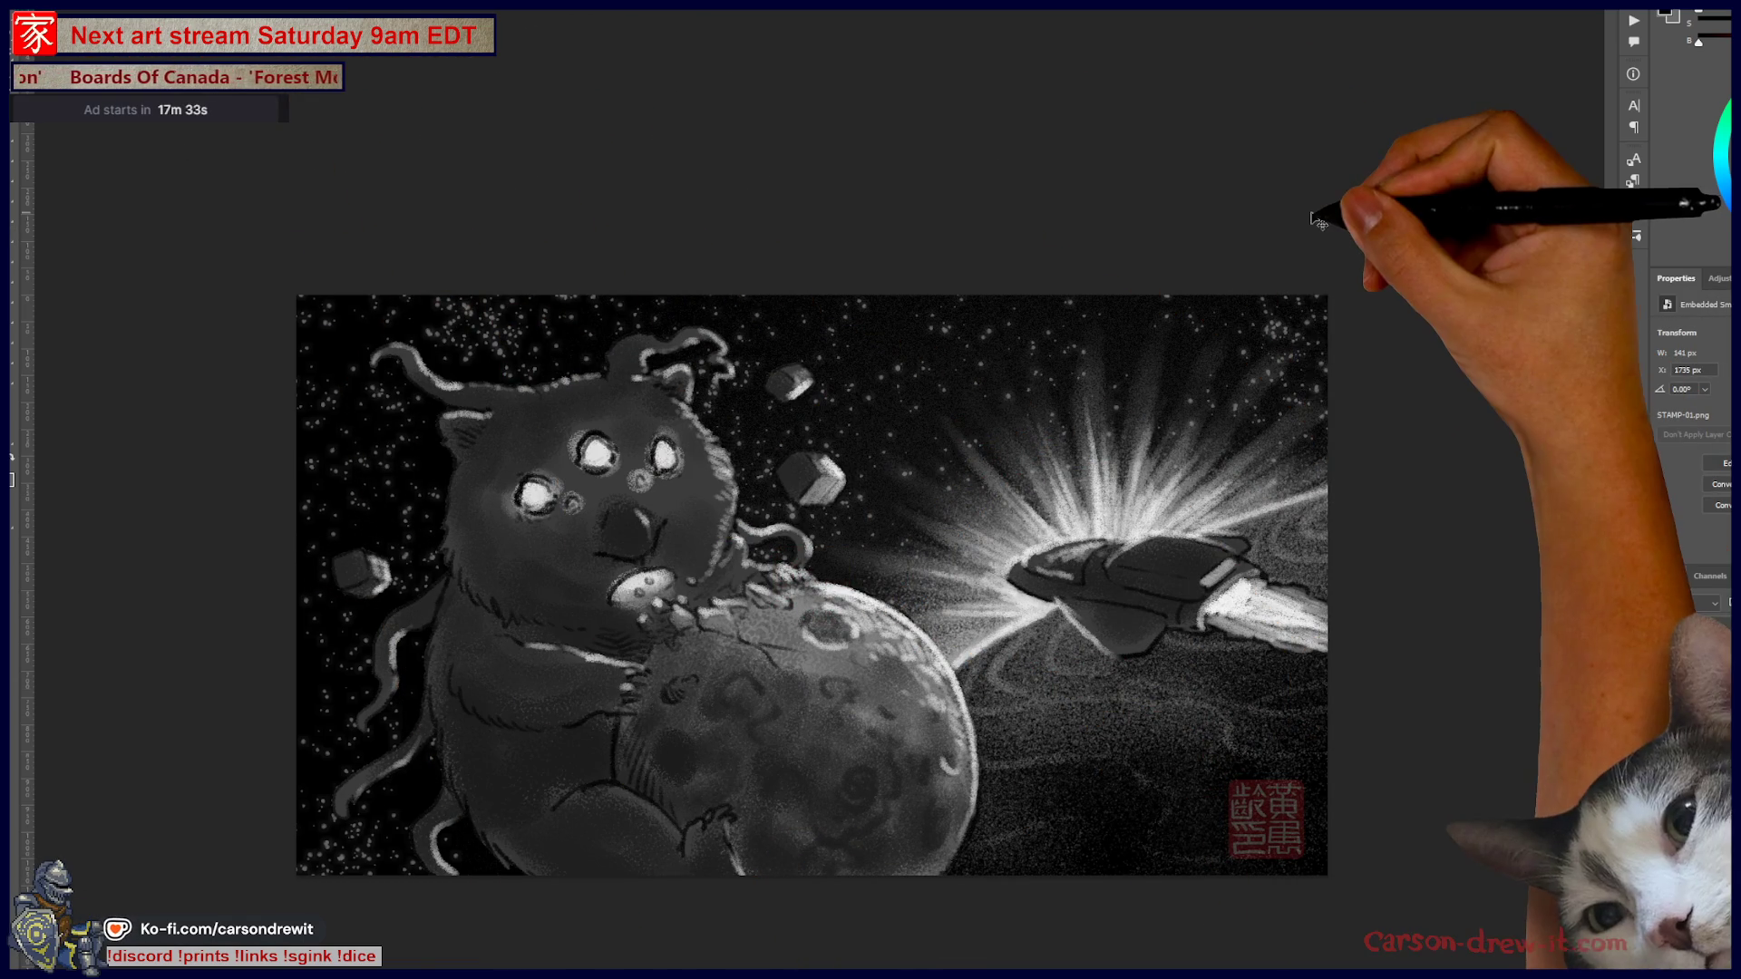
{"action": "key", "text": "ctrl+shift+s"}
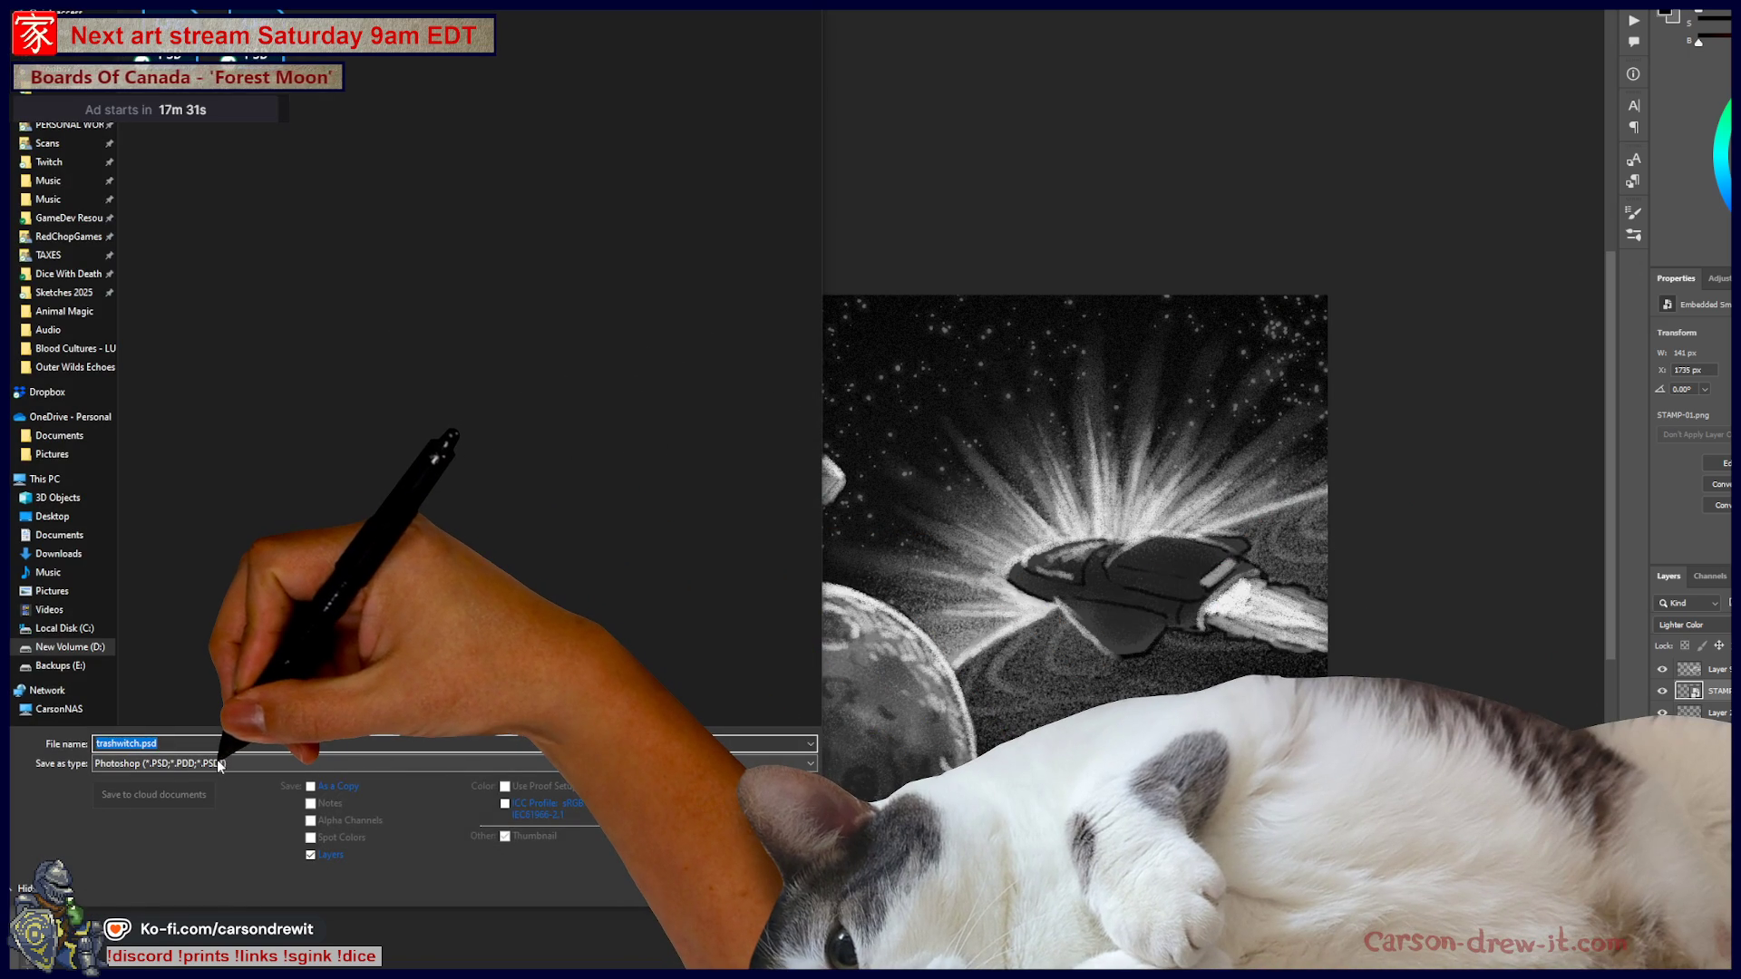
Save a PNG copy as trashwitch.png and switch to the character line-art document
{"action": "left_click", "coordinate": [218, 763]}
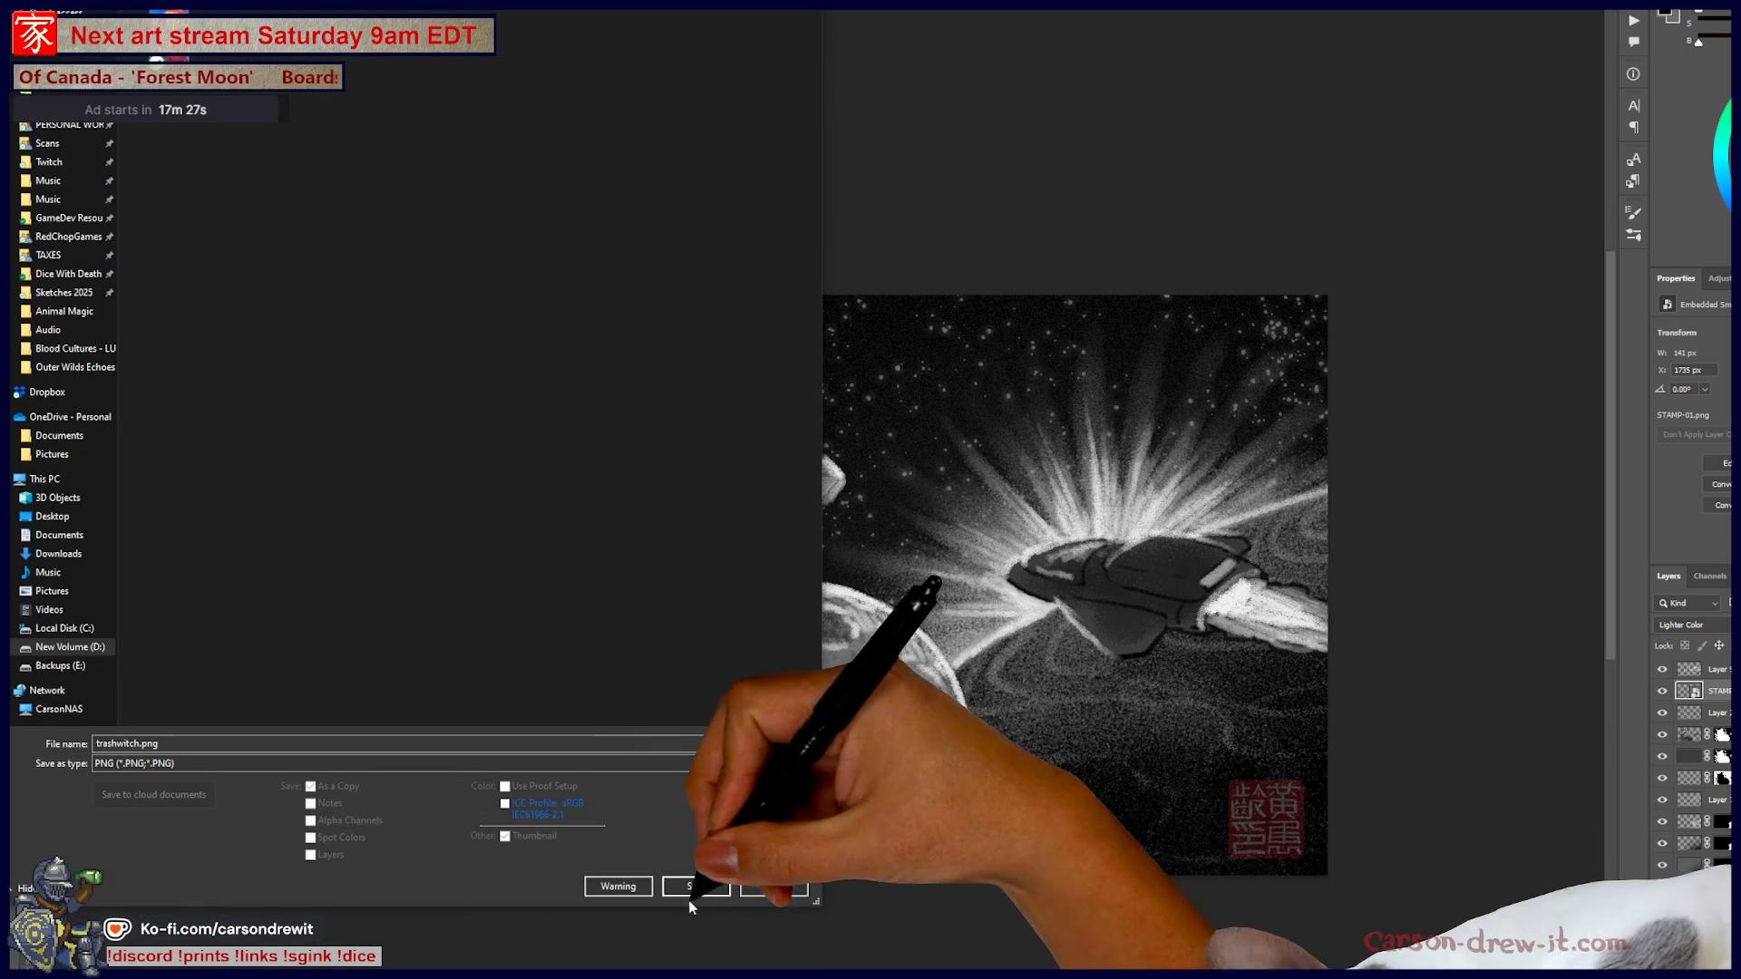
{"action": "left_click", "coordinate": [626, 886]}
{"action": "left_click", "coordinate": [1045, 274]}
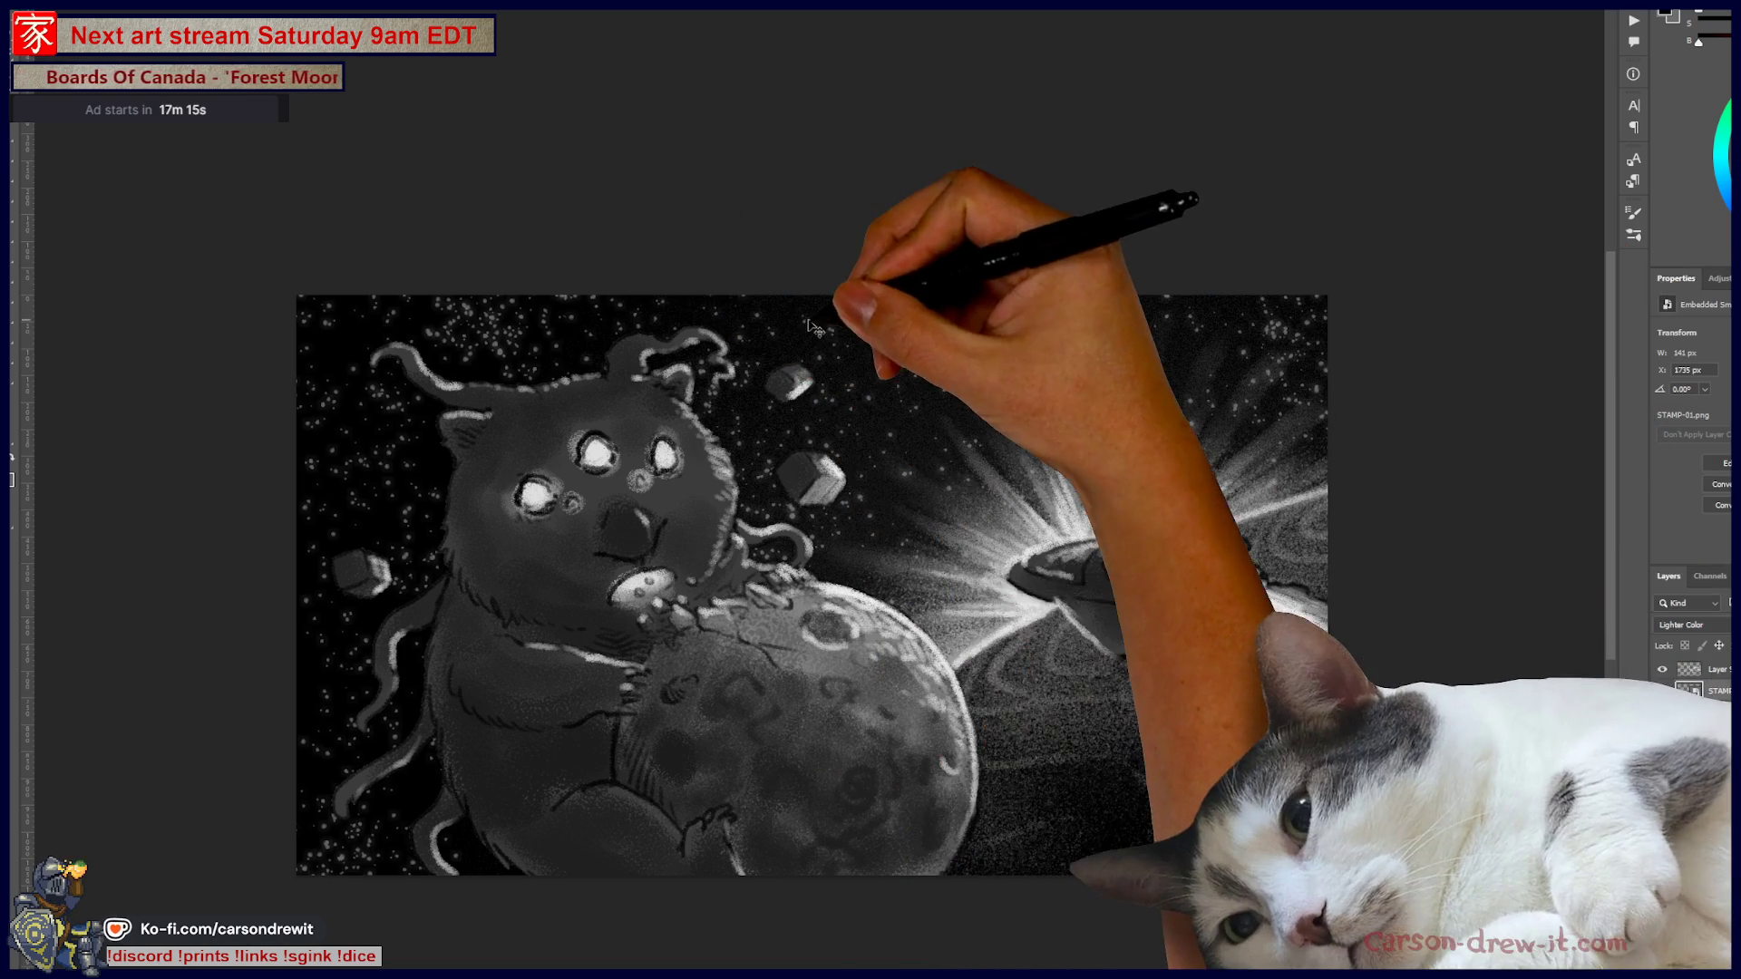
{"action": "key", "text": "ctrl+Tab"}
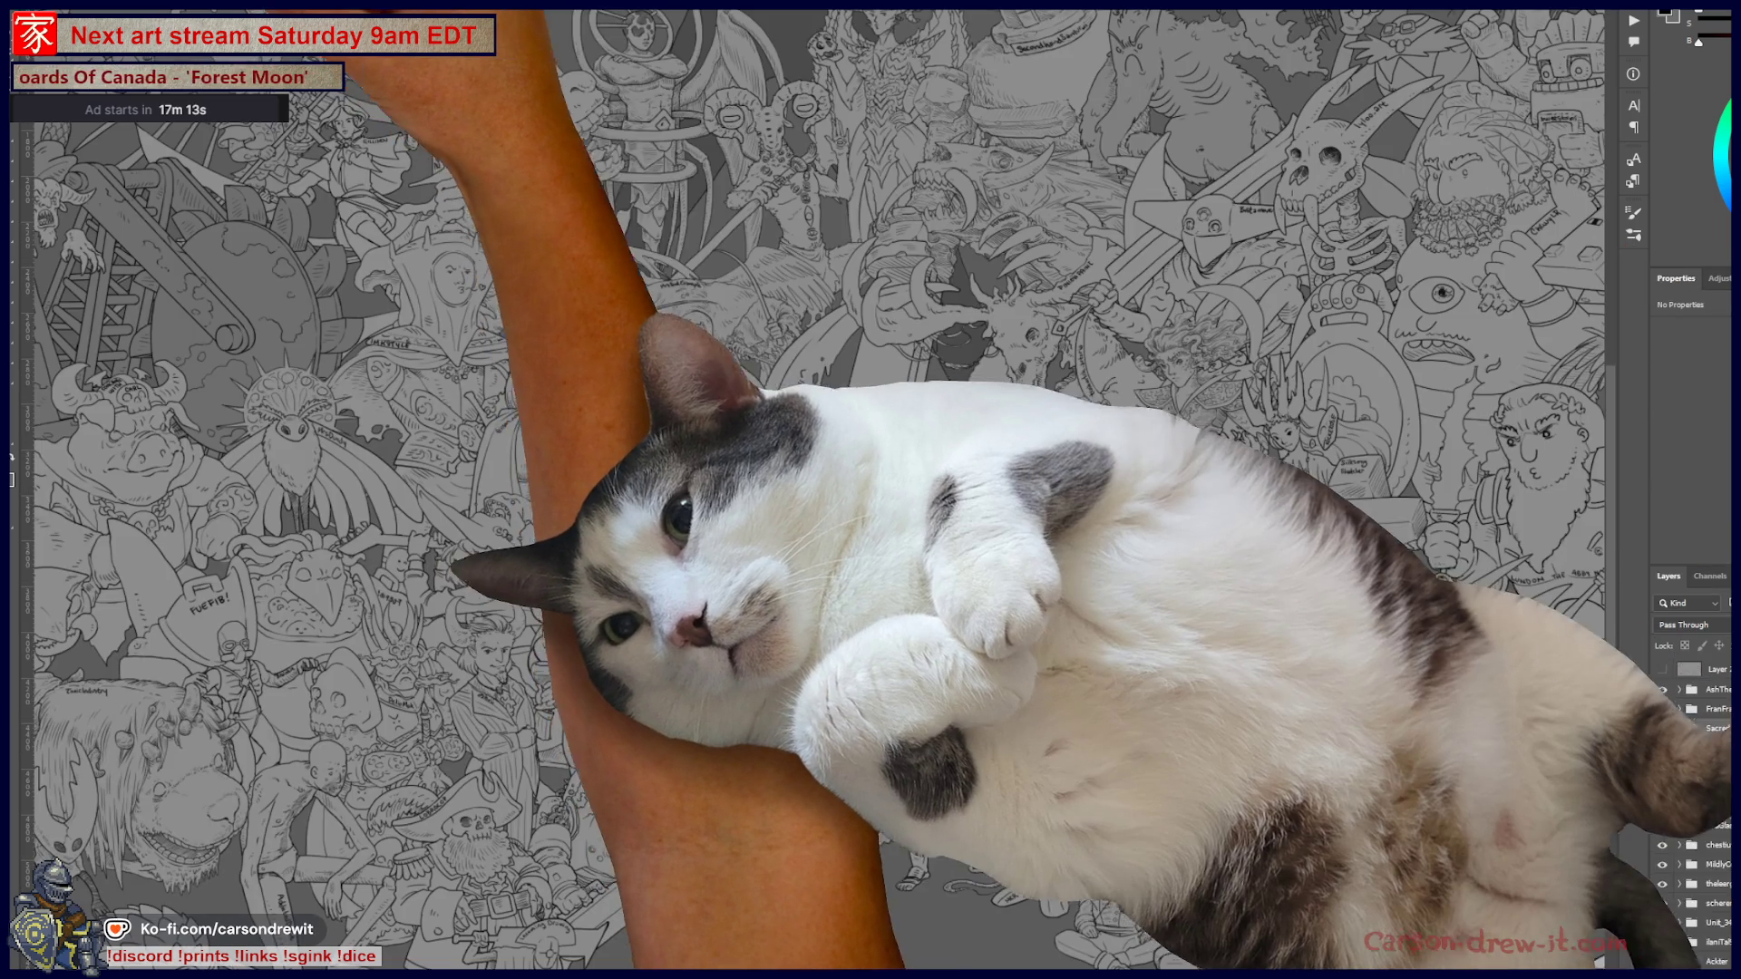
{"action": "scroll", "coordinate": [567, 684], "scroll_direction": "down", "scroll_amount": 5}
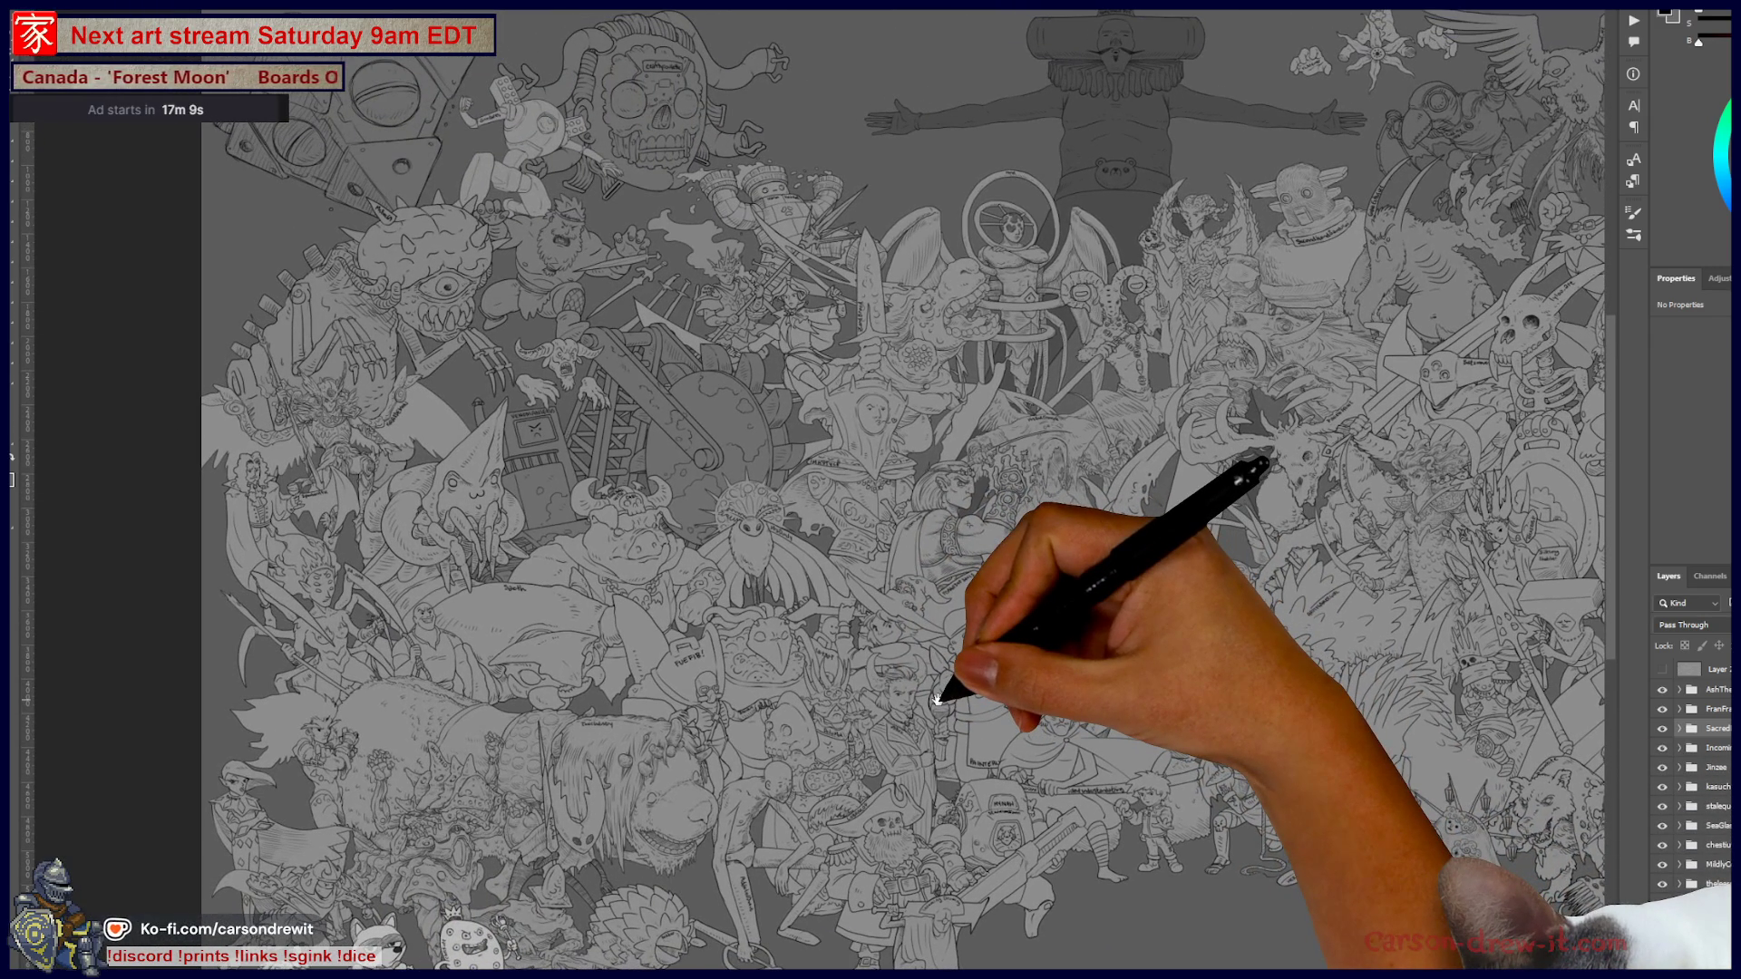
{"action": "scroll", "coordinate": [939, 698], "scroll_direction": "up", "scroll_amount": 3}
{"action": "scroll", "coordinate": [816, 544], "scroll_direction": "up", "scroll_amount": 3}
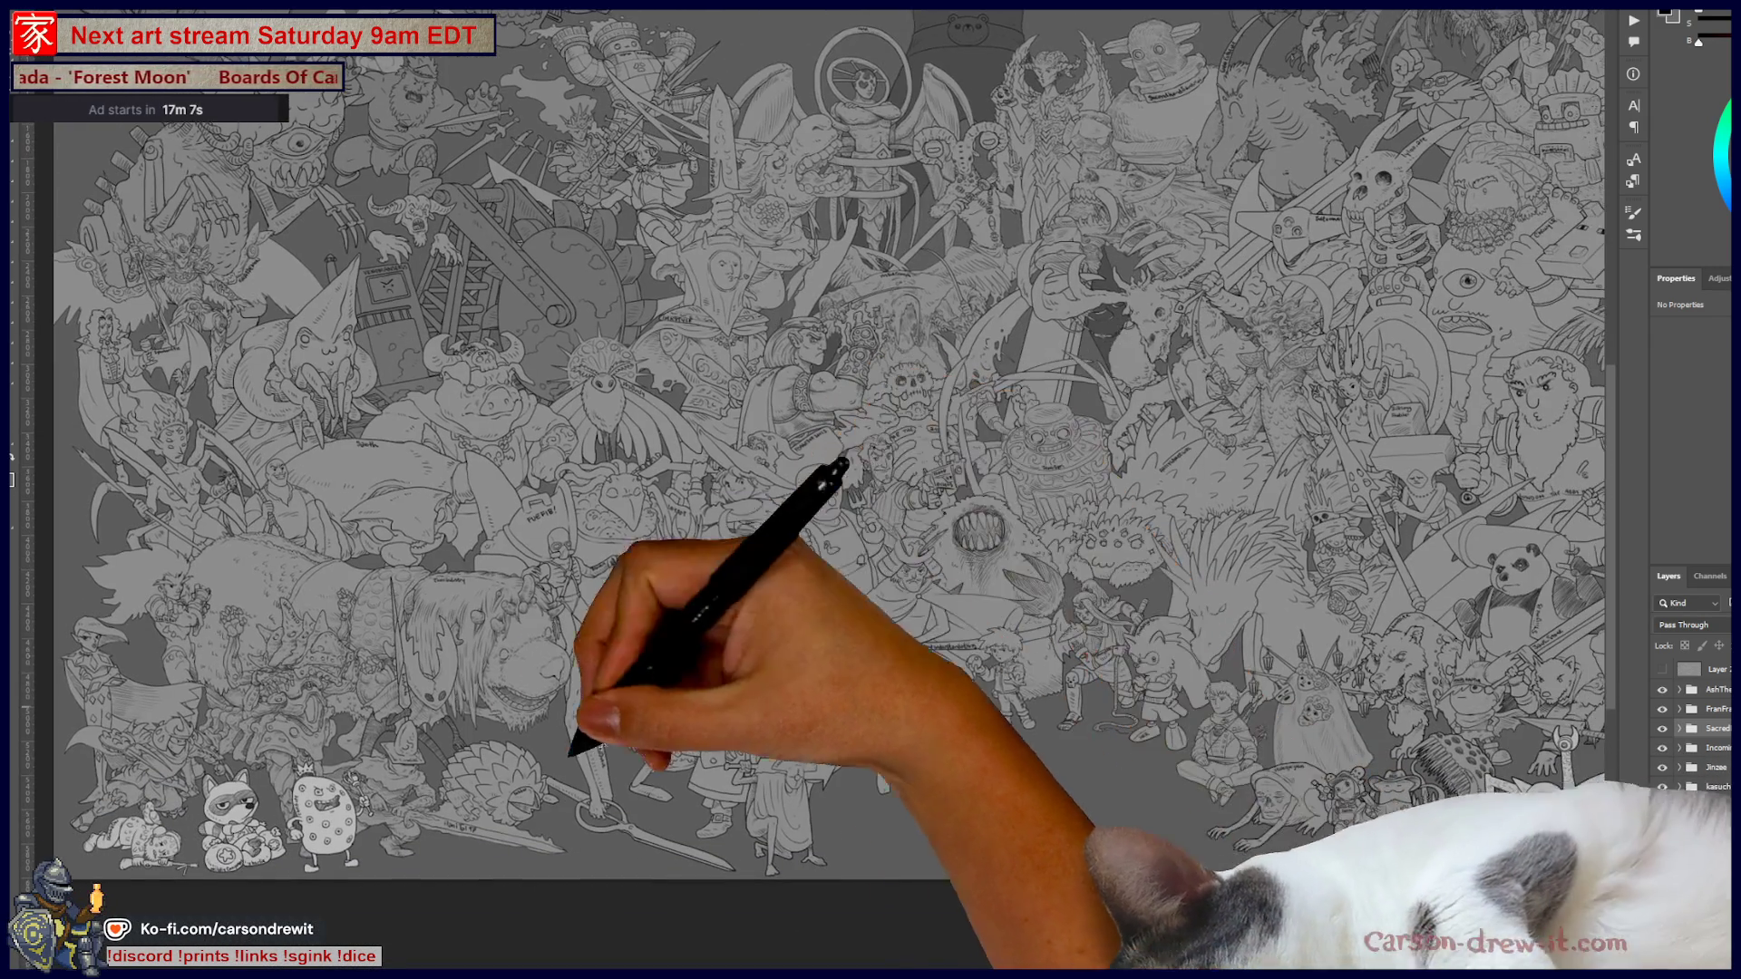
{"action": "scroll", "coordinate": [489, 821], "scroll_direction": "down", "scroll_amount": 3}
{"action": "scroll", "coordinate": [952, 699], "scroll_direction": "up", "scroll_amount": 2}
{"action": "scroll", "coordinate": [862, 719], "scroll_direction": "up", "scroll_amount": 2}
{"action": "scroll", "coordinate": [1019, 692], "scroll_direction": "up", "scroll_amount": 2}
{"action": "scroll", "coordinate": [609, 660], "scroll_direction": "down", "scroll_amount": 2}
{"action": "scroll", "coordinate": [583, 739], "scroll_direction": "down", "scroll_amount": 2}
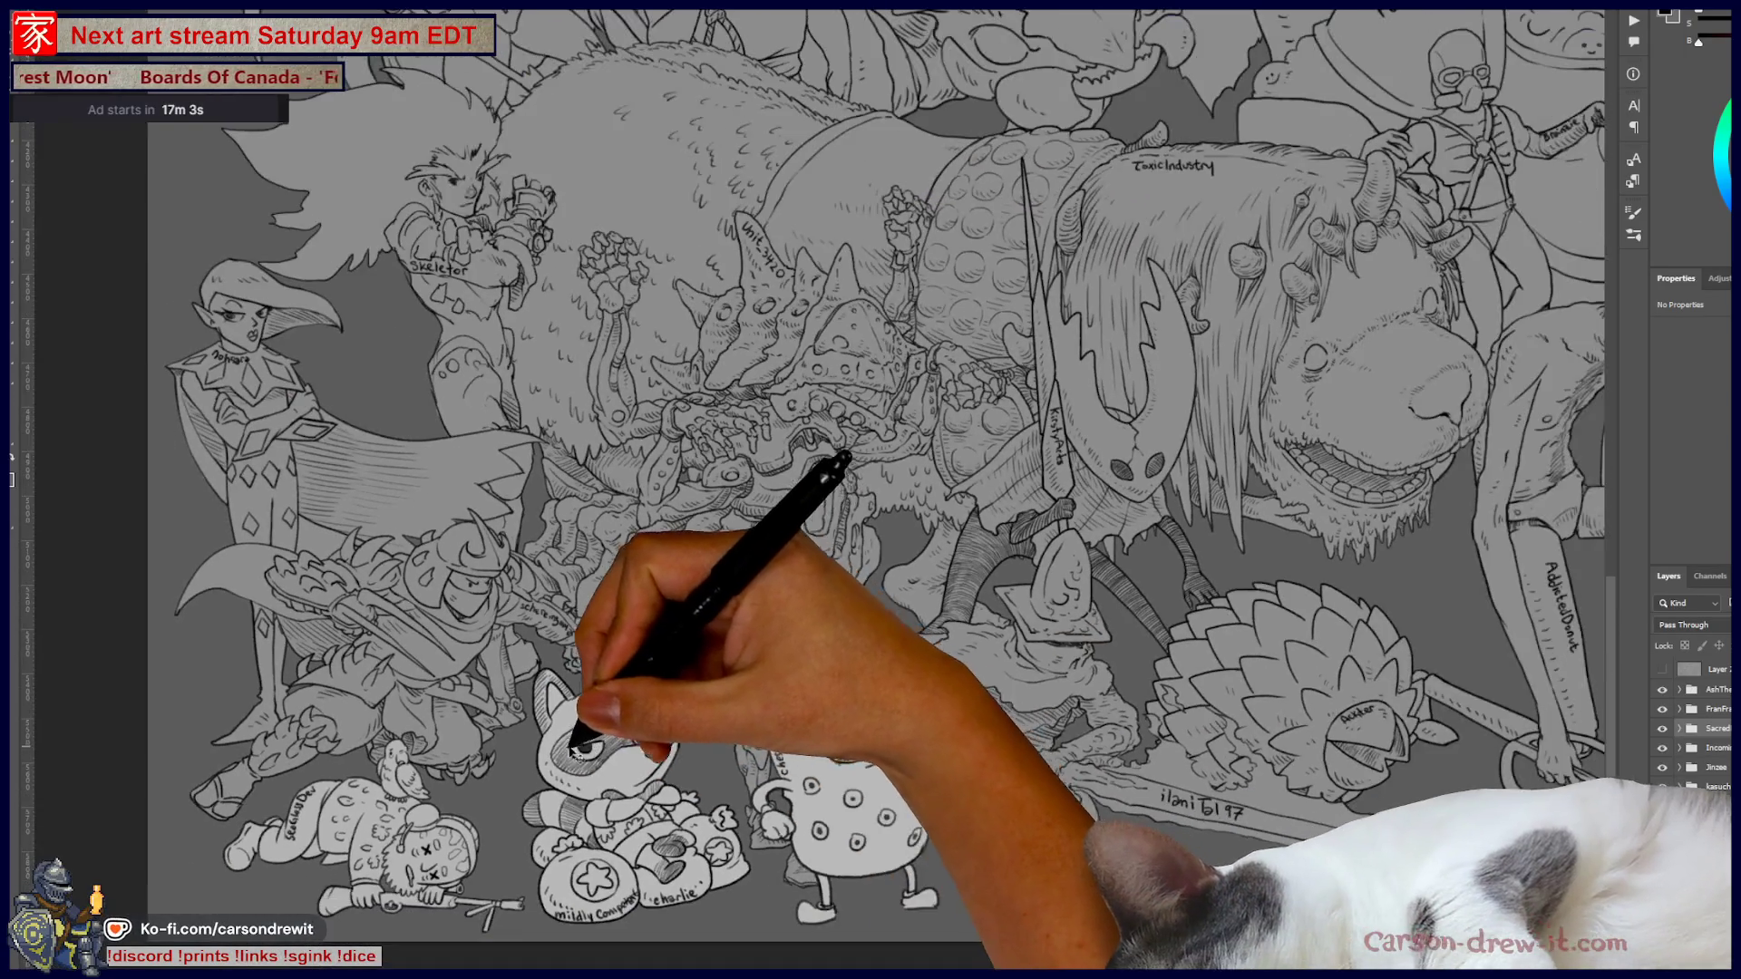
{"action": "scroll", "coordinate": [725, 712], "scroll_direction": "up", "scroll_amount": 3}
{"action": "left_click_drag", "start_coordinate": [622, 739], "coordinate": [758, 707]}
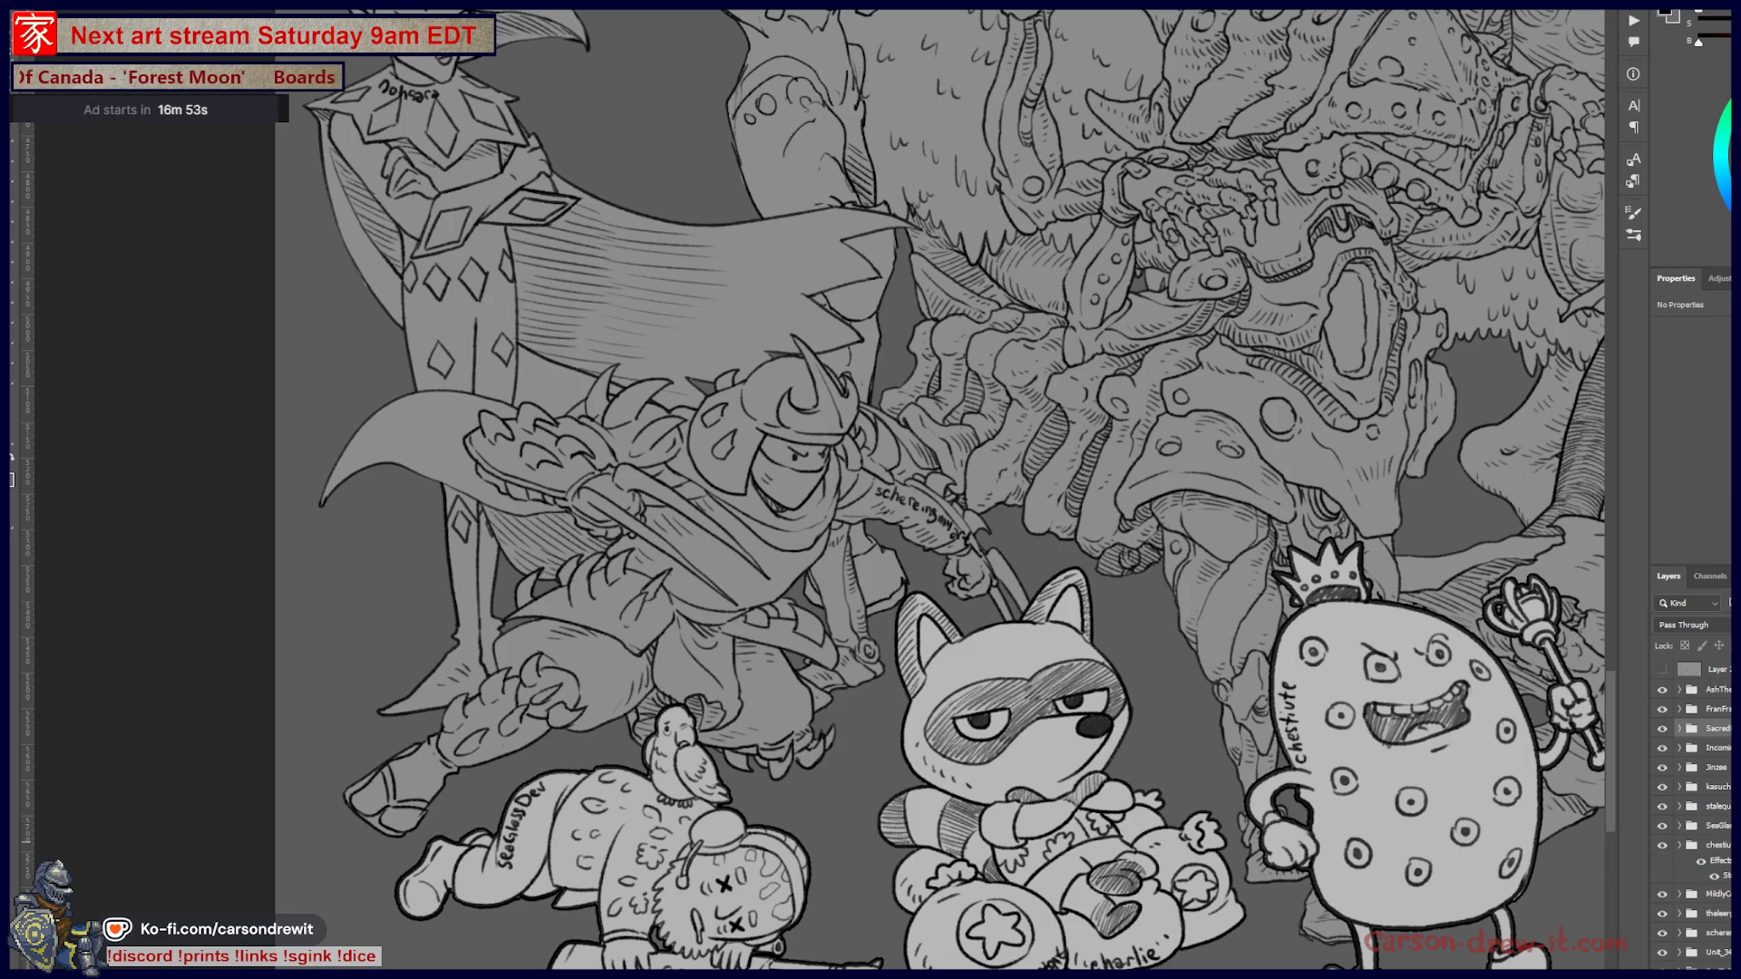
{"action": "mouse_move", "coordinate": [1415, 726]}
{"action": "left_mouse_down"}
{"action": "mouse_move", "coordinate": [682, 642]}
{"action": "mouse_move", "coordinate": [799, 625]}
{"action": "left_mouse_up"}
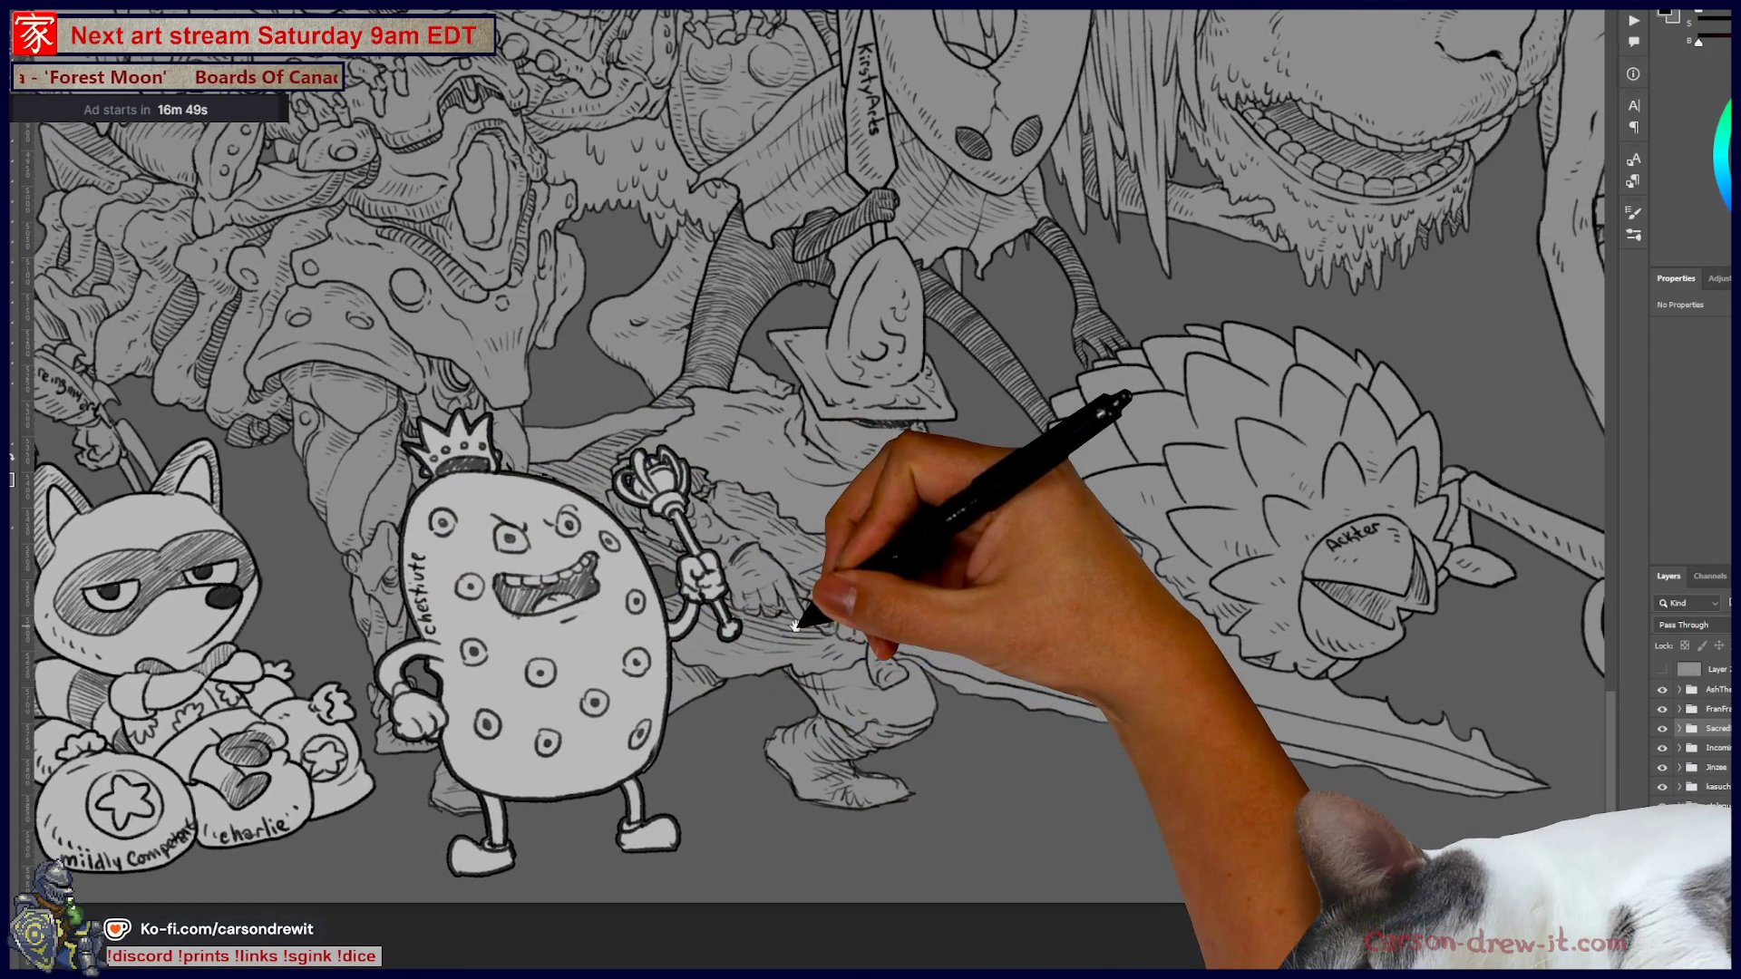
{"action": "scroll", "coordinate": [558, 616], "scroll_direction": "up", "scroll_amount": 3}
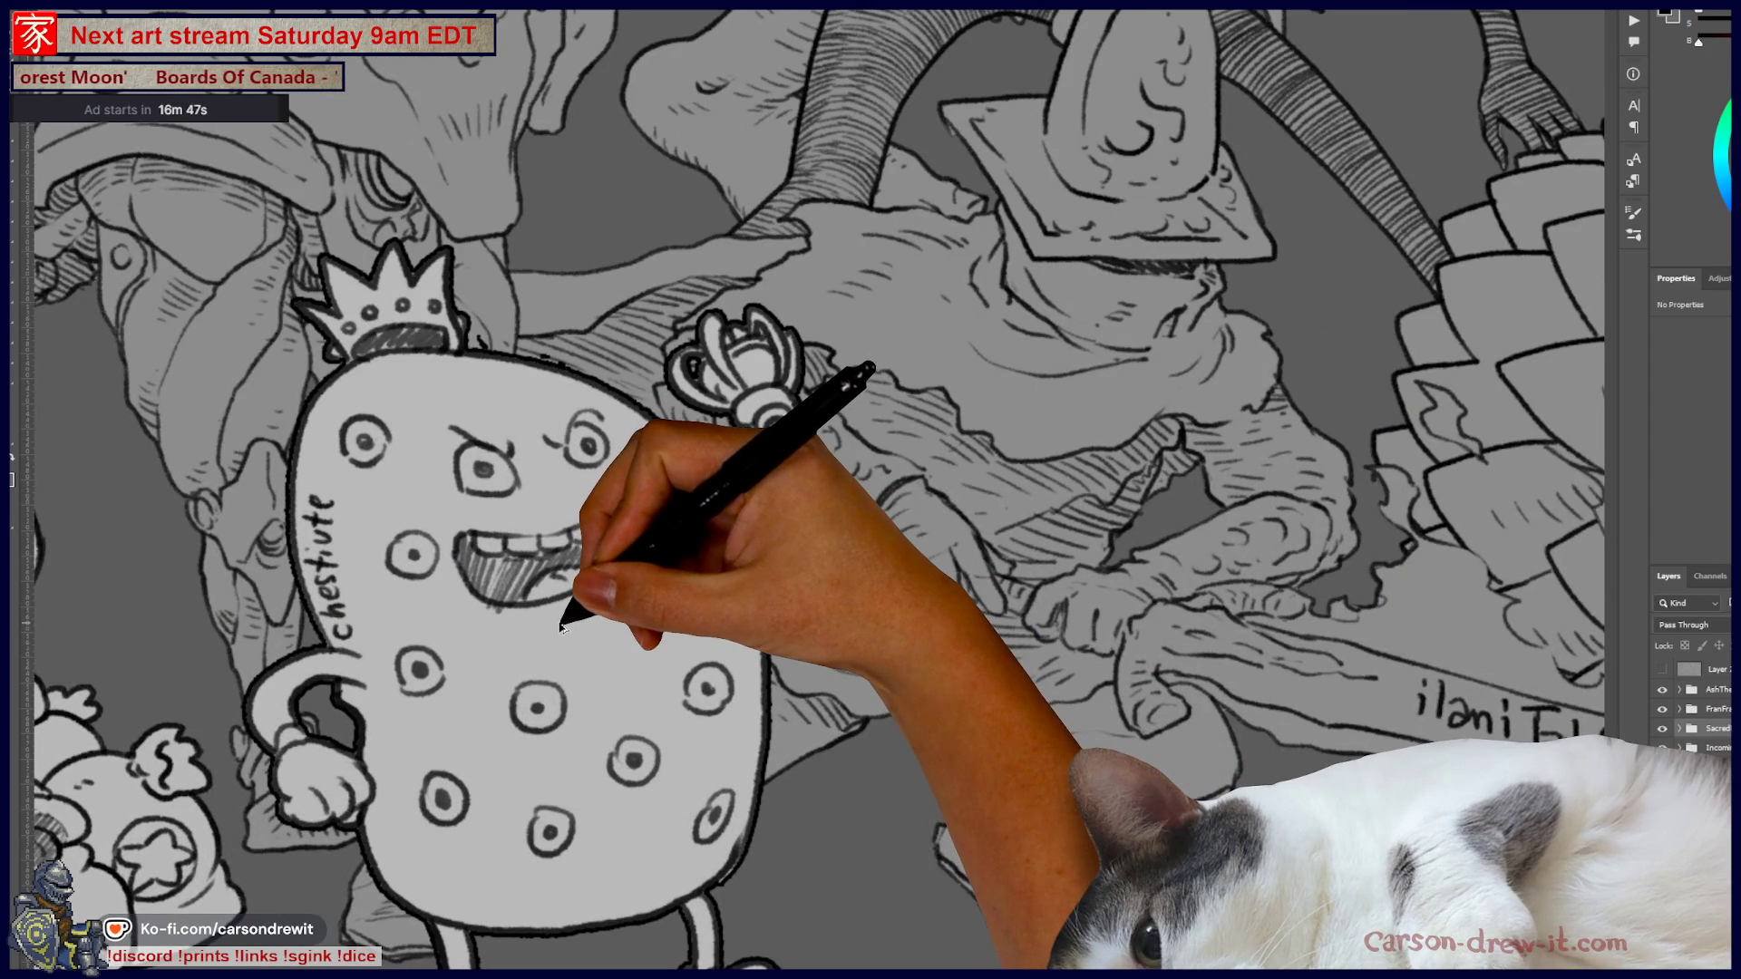
{"action": "scroll", "coordinate": [561, 626], "scroll_direction": "down", "scroll_amount": 3}
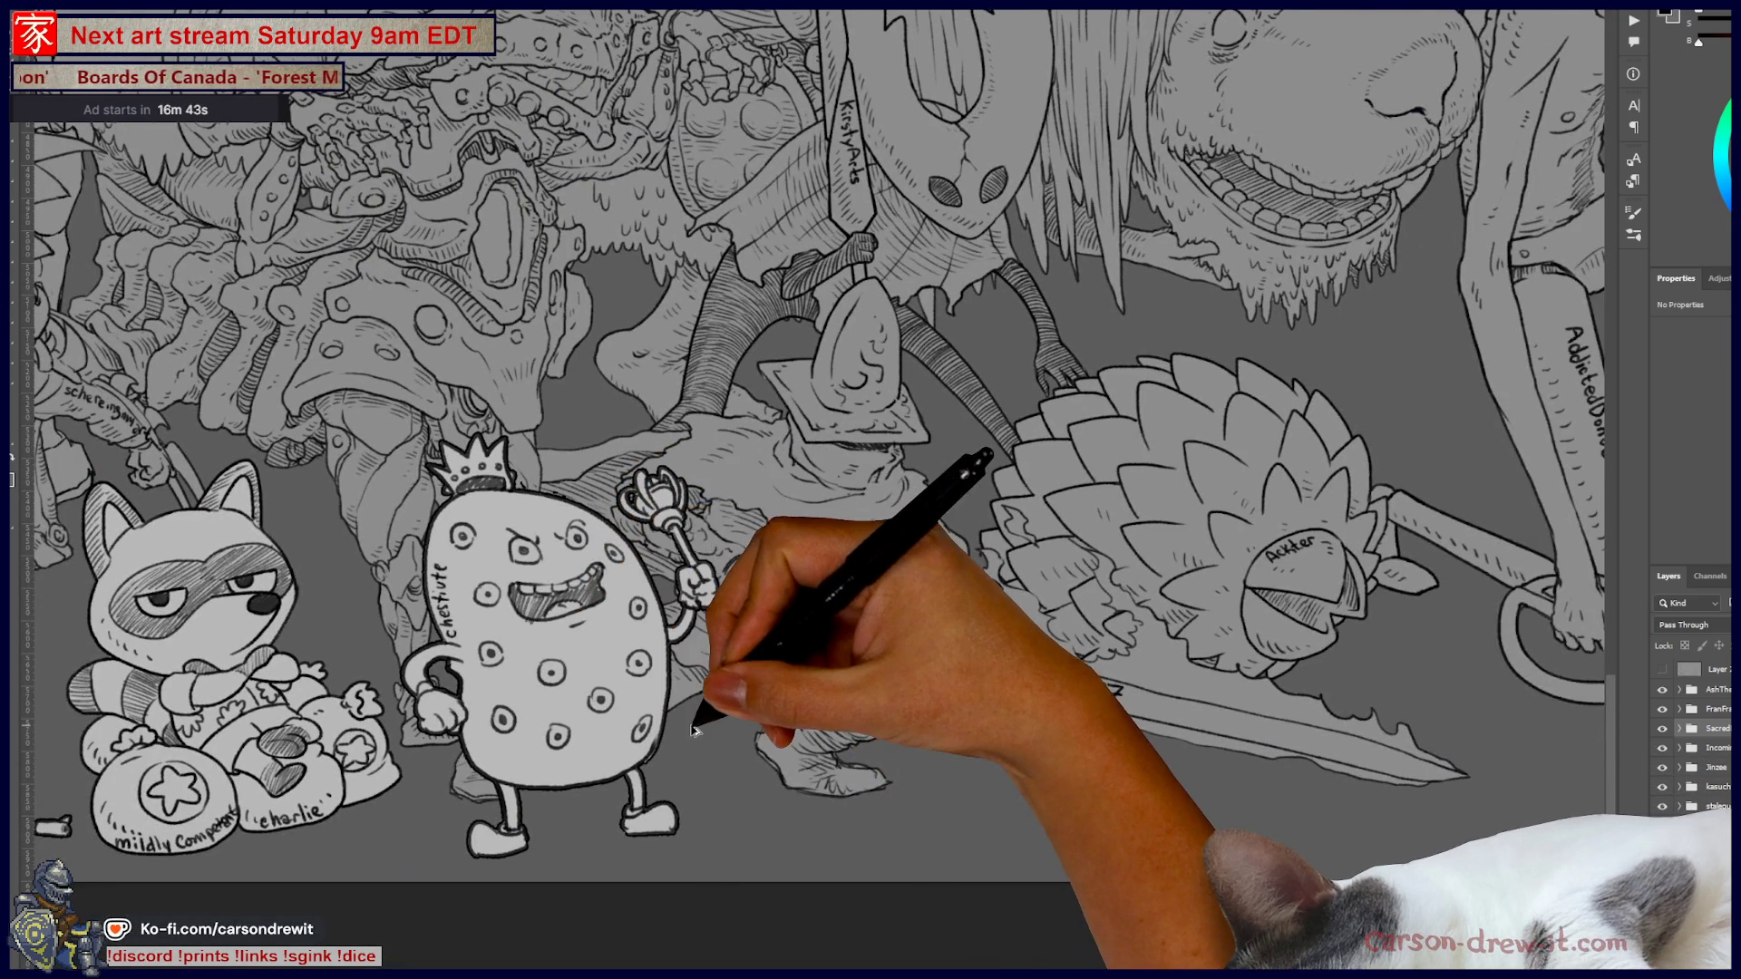
{"action": "scroll", "coordinate": [635, 707], "scroll_direction": "up", "scroll_amount": 1}
{"action": "scroll", "coordinate": [683, 858], "scroll_direction": "up", "scroll_amount": 4}
{"action": "scroll", "coordinate": [716, 834], "scroll_direction": "down", "scroll_amount": 2}
{"action": "scroll", "coordinate": [760, 798], "scroll_direction": "up", "scroll_amount": 3}
{"action": "scroll", "coordinate": [771, 802], "scroll_direction": "down", "scroll_amount": 3}
{"action": "scroll", "coordinate": [782, 815], "scroll_direction": "down", "scroll_amount": 1}
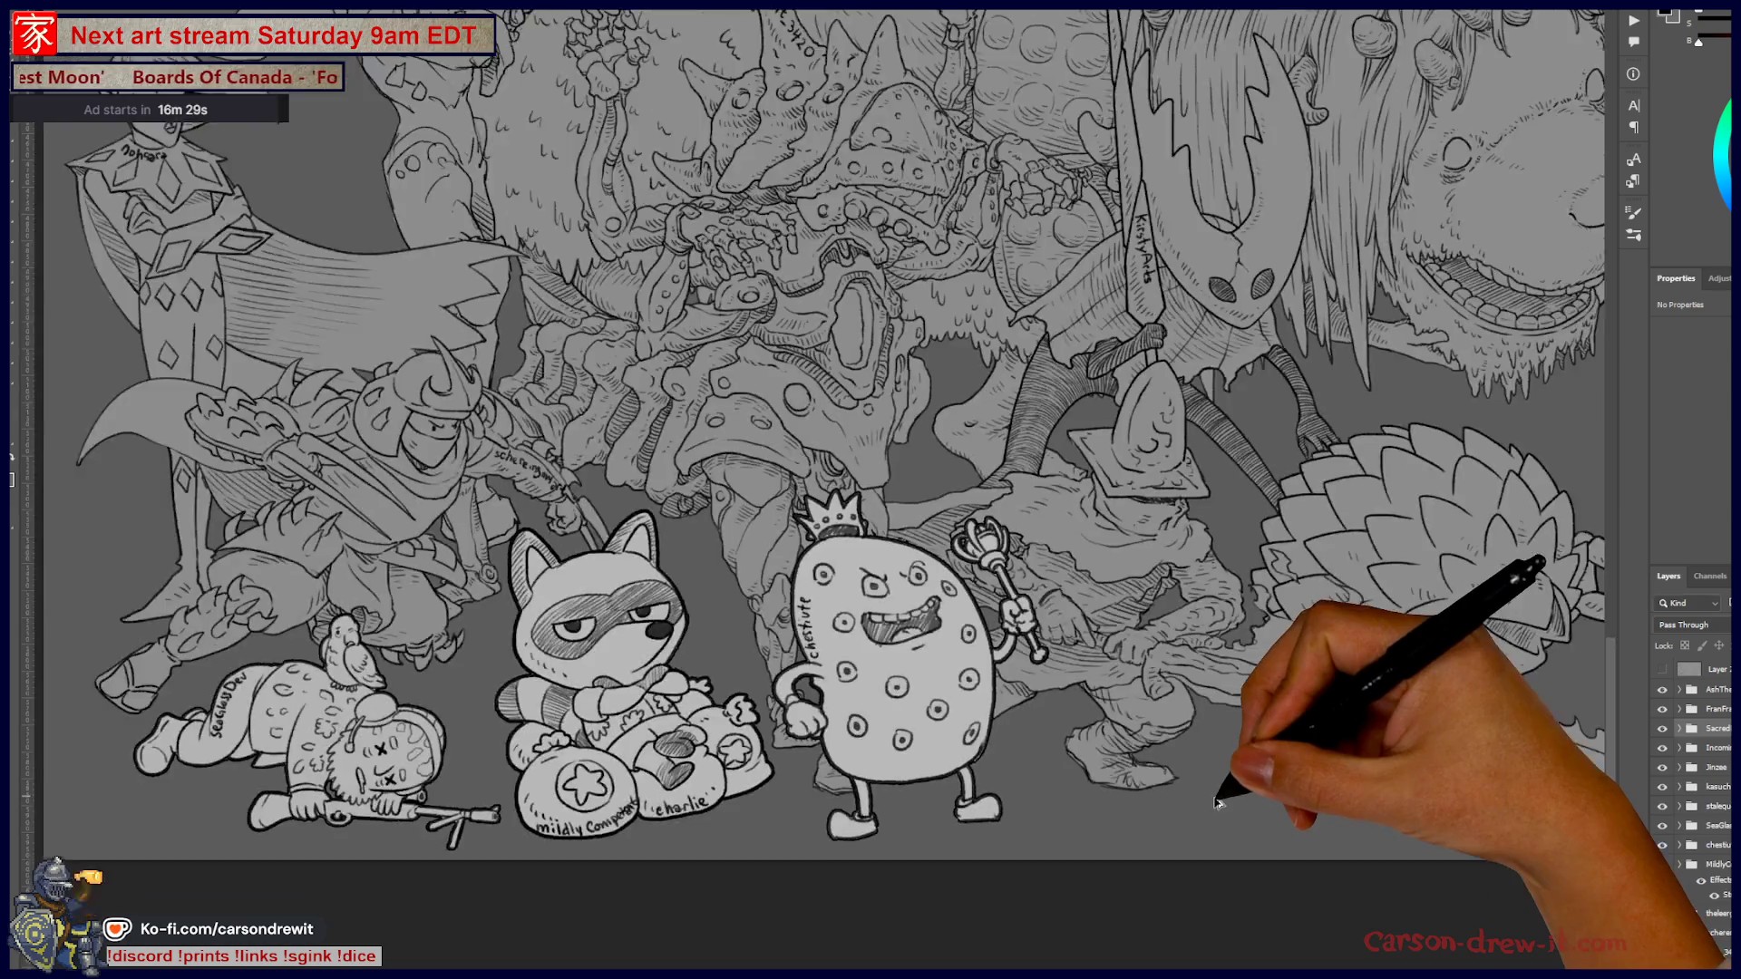
{"action": "left_click_drag", "start_coordinate": [1206, 758], "coordinate": [1167, 505]}
{"action": "left_click_drag", "start_coordinate": [1034, 694], "coordinate": [834, 739]}
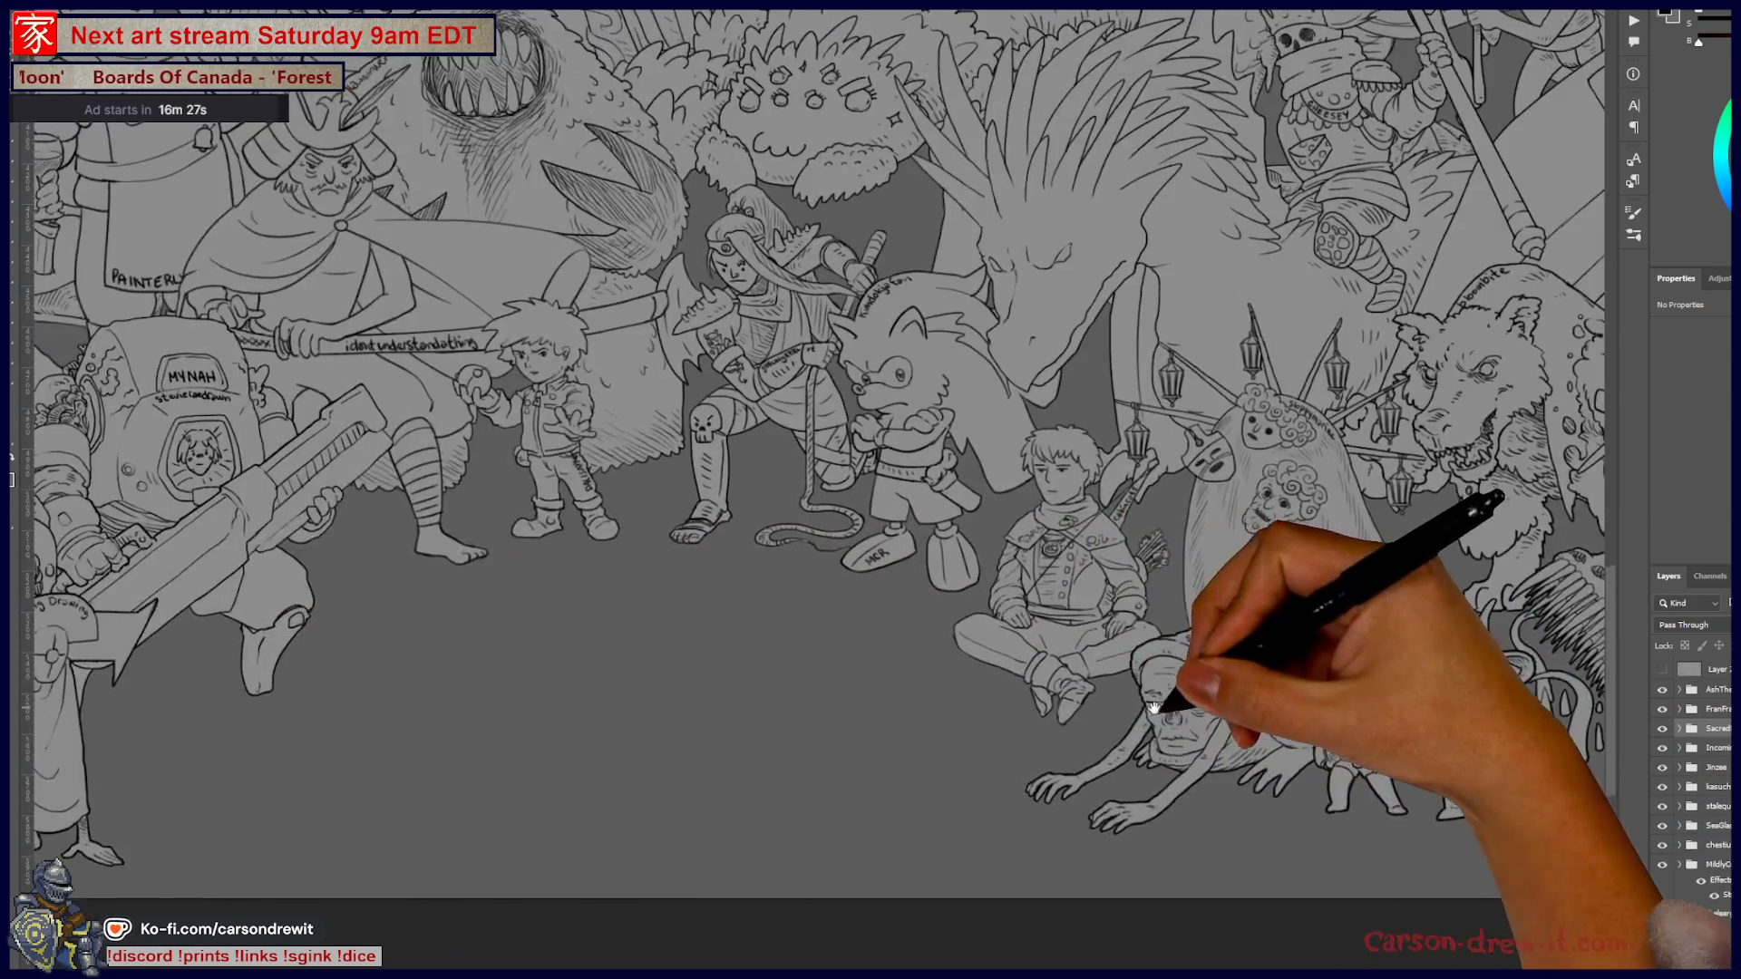
{"action": "left_click_drag", "start_coordinate": [1166, 698], "coordinate": [798, 622]}
{"action": "mouse_move", "coordinate": [959, 627]}
{"action": "left_mouse_down"}
{"action": "mouse_move", "coordinate": [650, 674]}
{"action": "mouse_move", "coordinate": [665, 682]}
{"action": "left_mouse_up"}
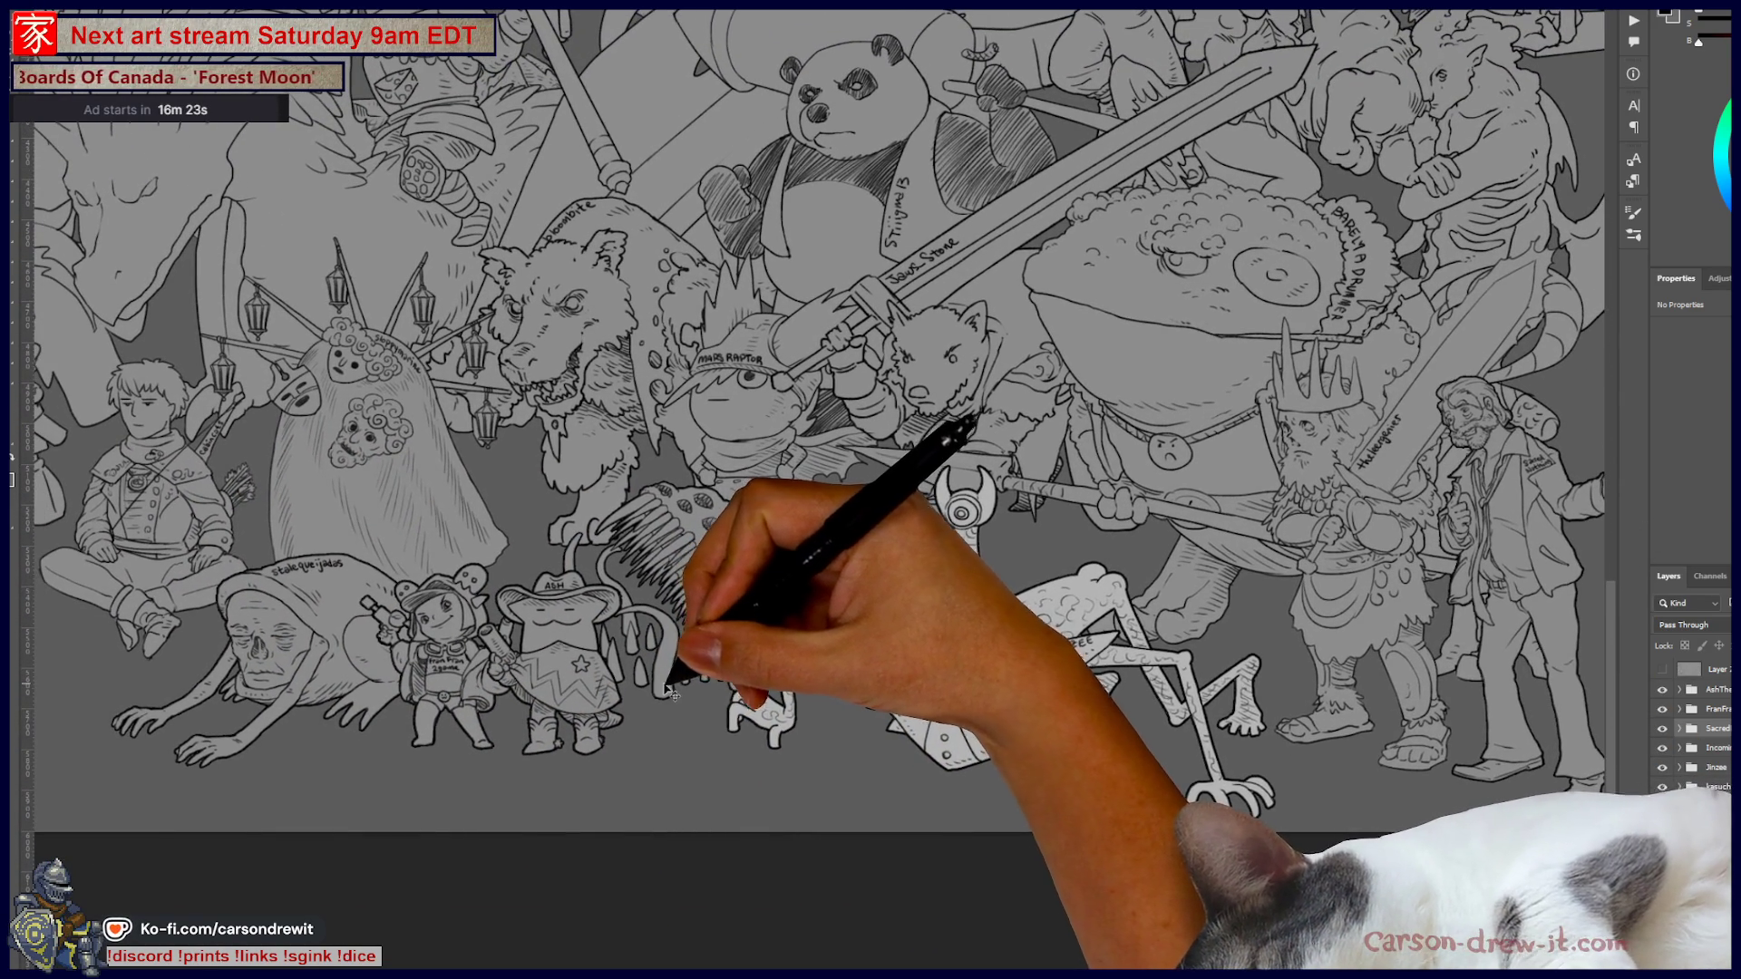
{"action": "key", "text": "ctrl+minus"}
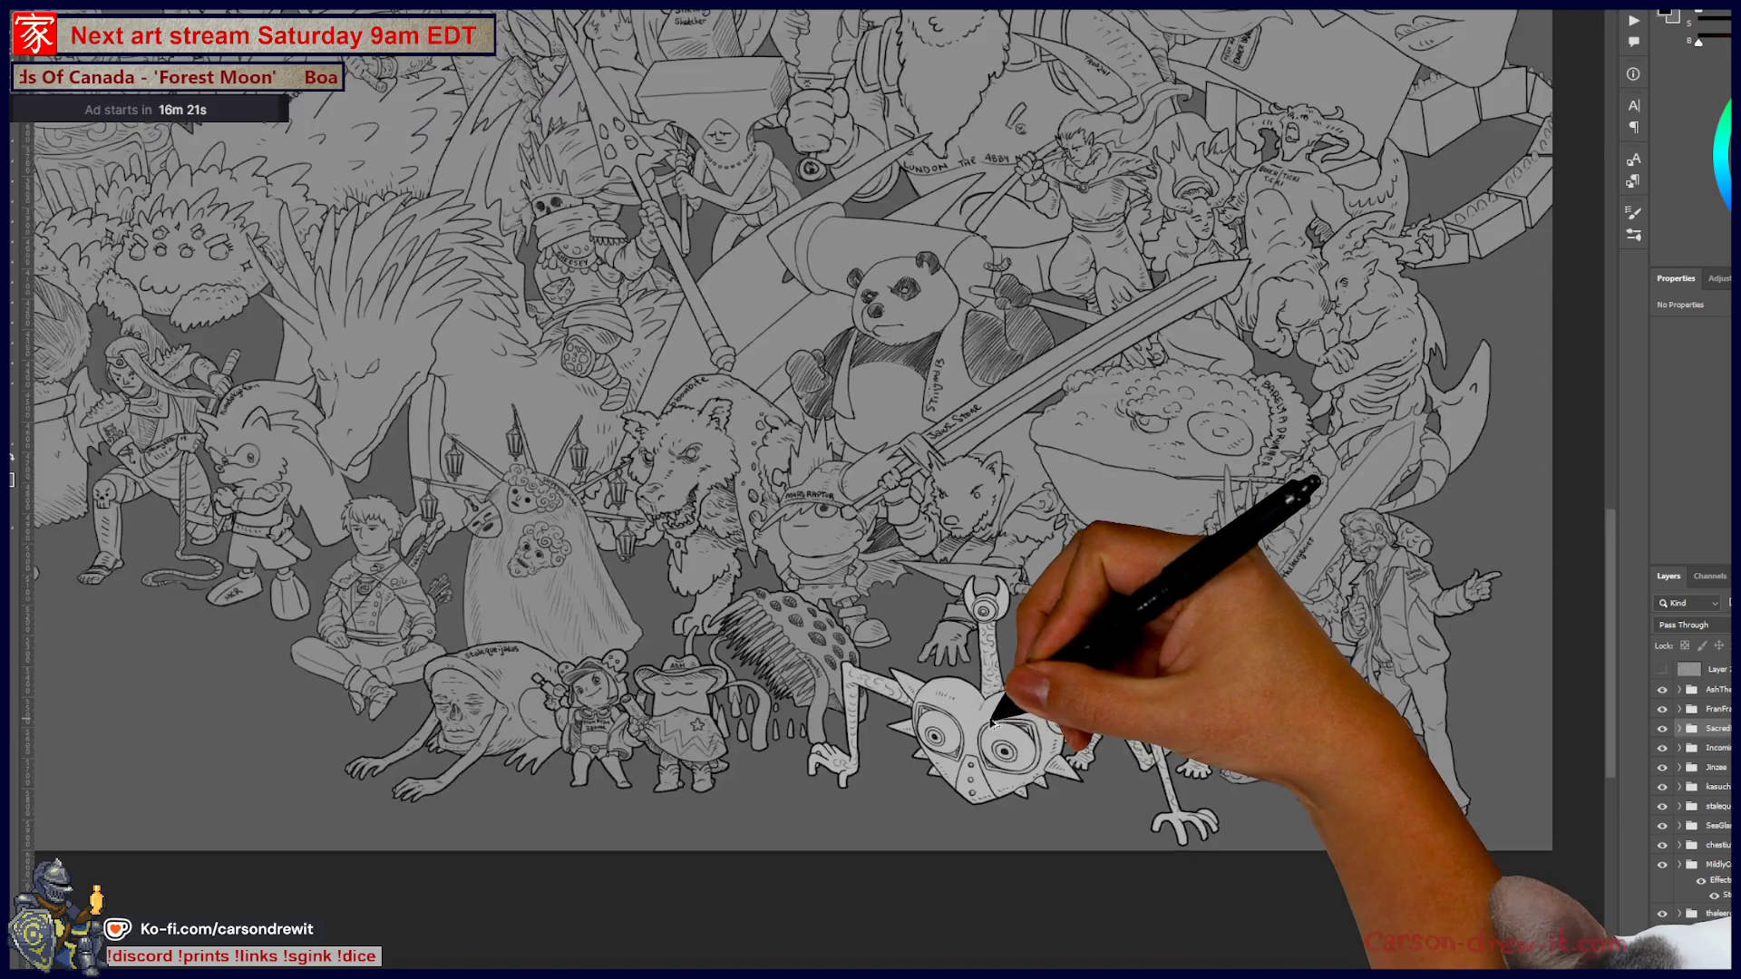
{"action": "left_click_drag", "start_coordinate": [993, 721], "coordinate": [1203, 651]}
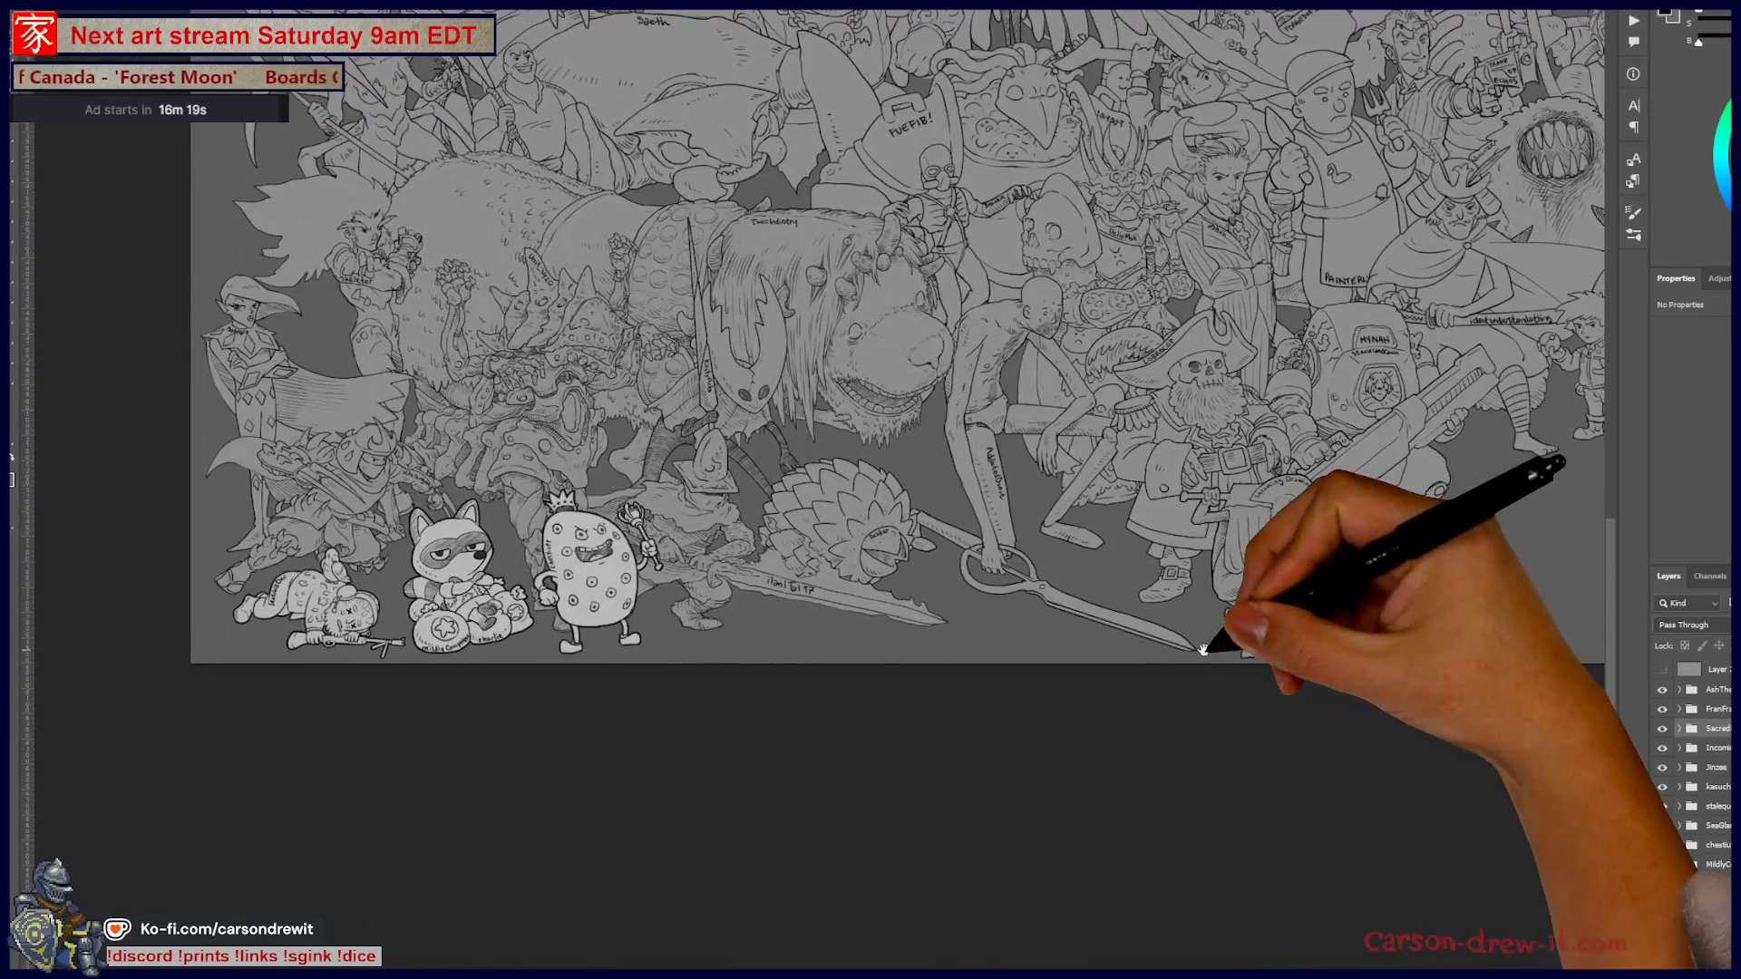
{"action": "mouse_move", "coordinate": [1204, 650]}
{"action": "left_mouse_down"}
{"action": "mouse_move", "coordinate": [1210, 680]}
{"action": "mouse_move", "coordinate": [807, 749]}
{"action": "mouse_move", "coordinate": [724, 680]}
{"action": "mouse_move", "coordinate": [846, 754]}
{"action": "mouse_move", "coordinate": [680, 835]}
{"action": "left_mouse_up"}
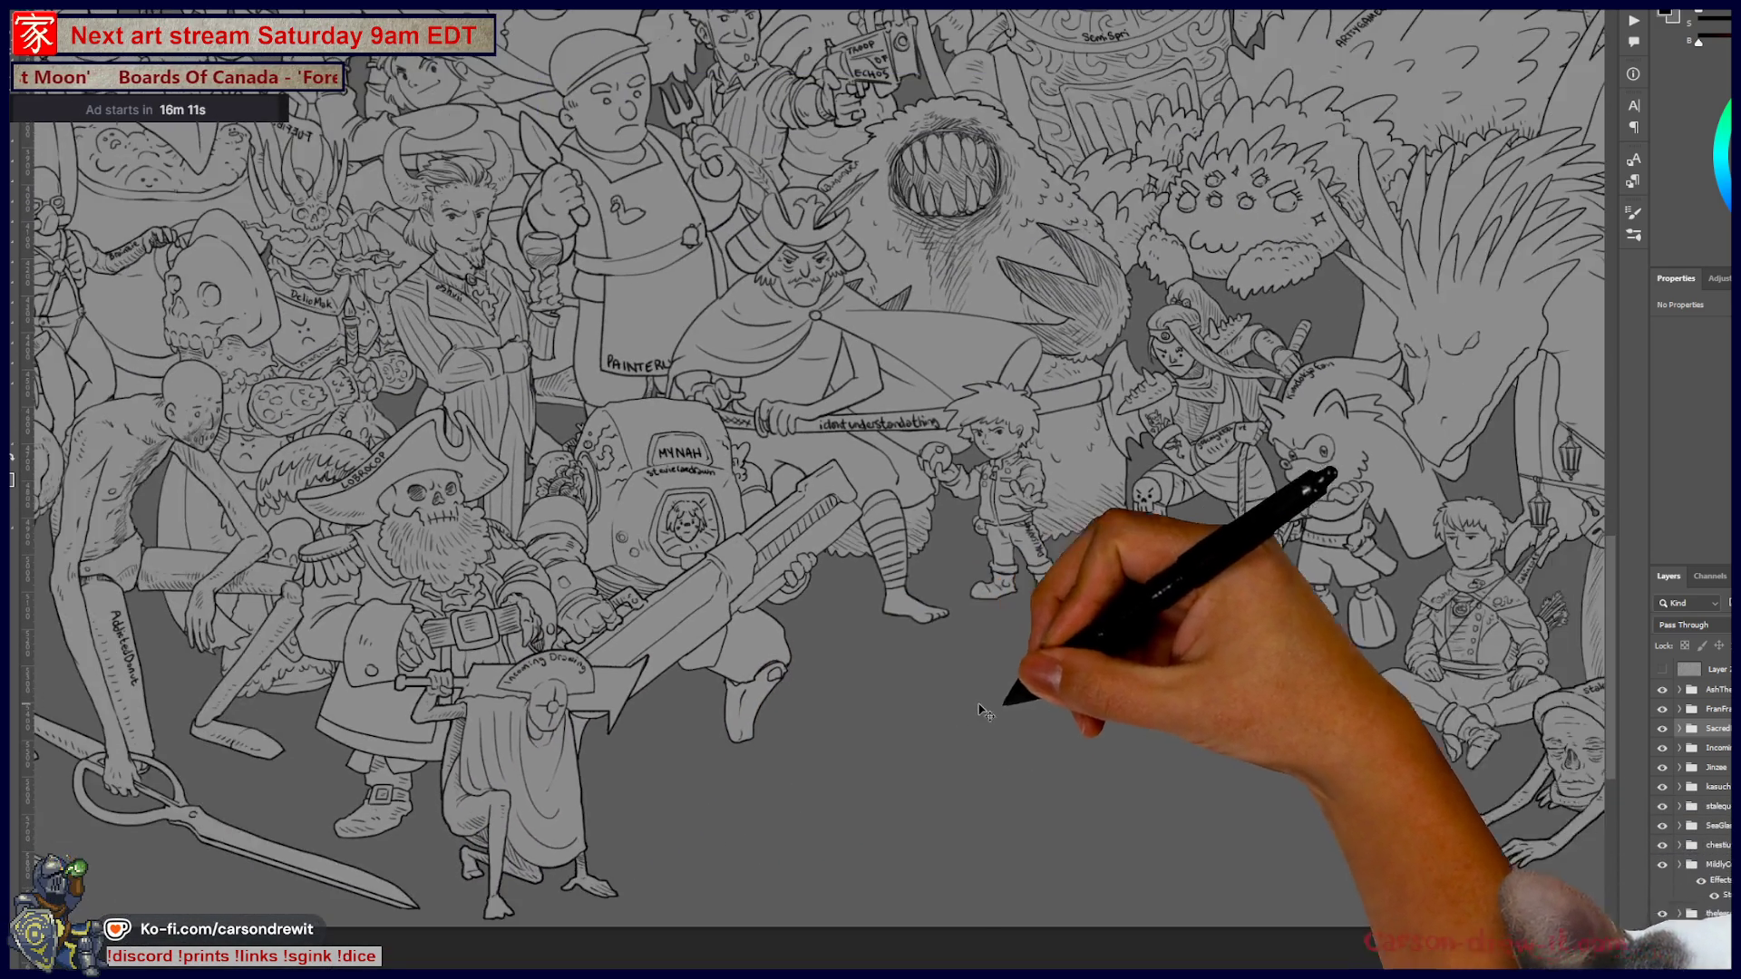
{"action": "left_click_drag", "start_coordinate": [983, 712], "coordinate": [664, 733]}
{"action": "mouse_move", "coordinate": [1066, 714]}
{"action": "left_mouse_down"}
{"action": "mouse_move", "coordinate": [777, 681]}
{"action": "mouse_move", "coordinate": [506, 680]}
{"action": "left_mouse_up"}
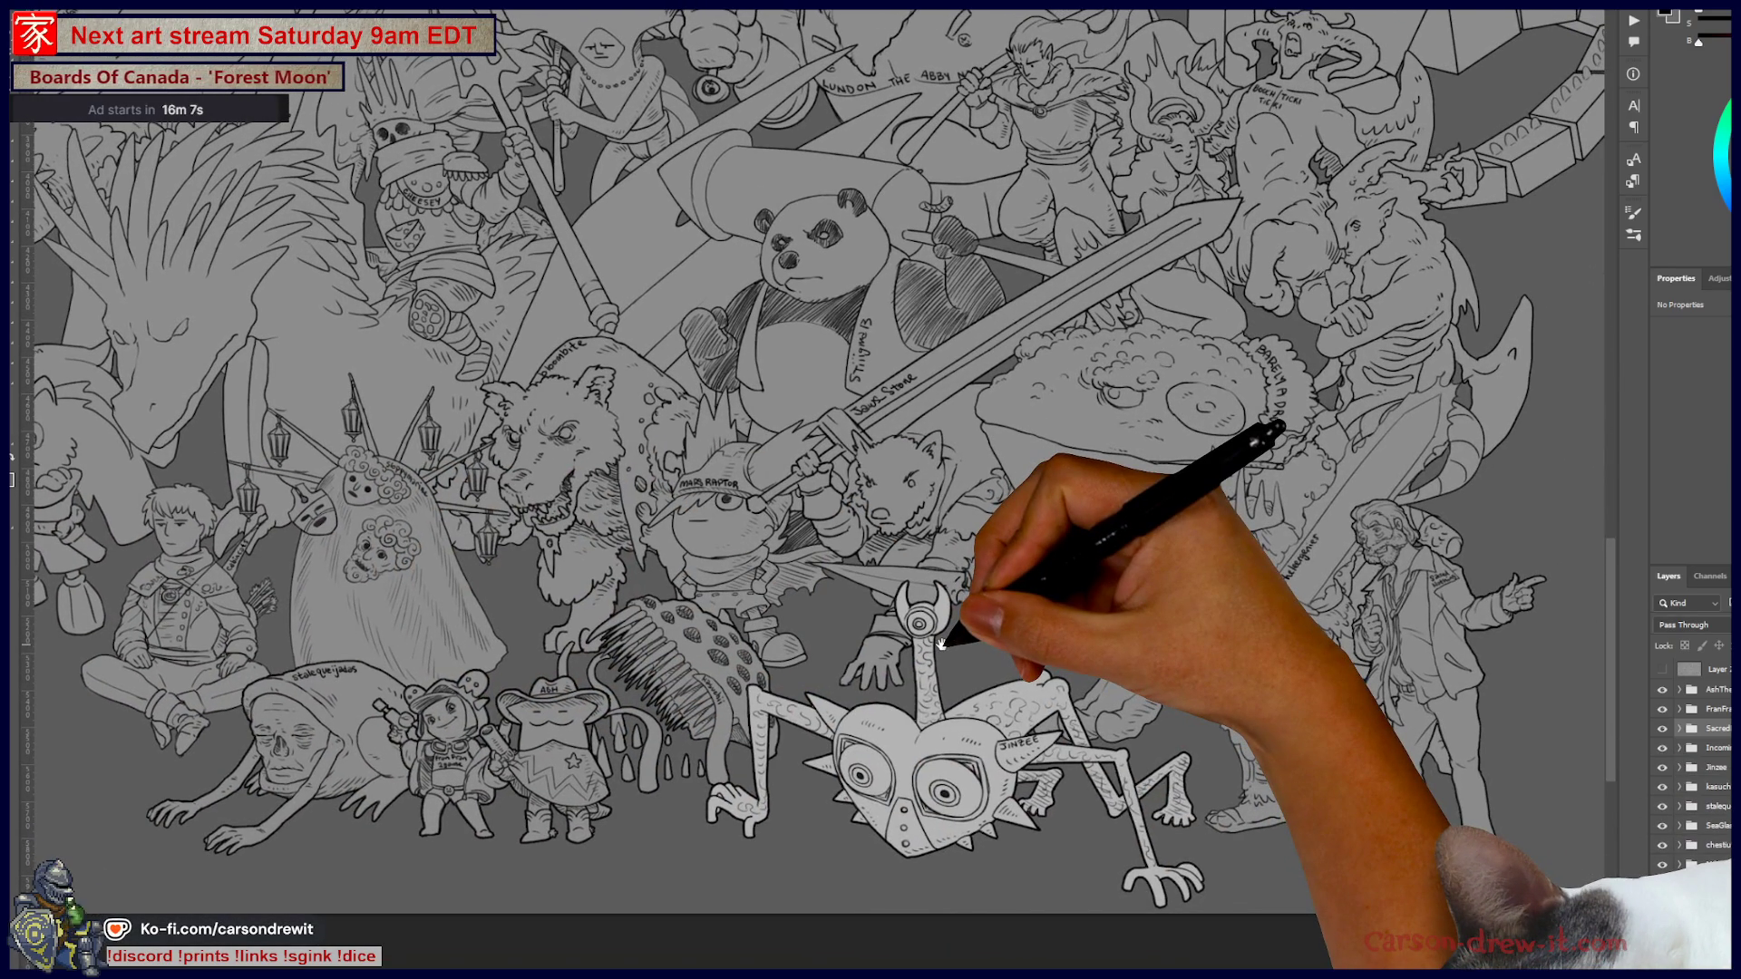
{"action": "mouse_move", "coordinate": [943, 644]}
{"action": "left_mouse_down"}
{"action": "mouse_move", "coordinate": [1175, 635]}
{"action": "mouse_move", "coordinate": [1205, 748]}
{"action": "mouse_move", "coordinate": [970, 739]}
{"action": "left_mouse_up"}
{"action": "left_click_drag", "start_coordinate": [304, 594], "coordinate": [1029, 699]}
{"action": "mouse_move", "coordinate": [488, 851]}
{"action": "left_mouse_down"}
{"action": "mouse_move", "coordinate": [951, 707]}
{"action": "mouse_move", "coordinate": [1147, 719]}
{"action": "left_mouse_up"}
{"action": "mouse_move", "coordinate": [453, 725]}
{"action": "left_mouse_down"}
{"action": "mouse_move", "coordinate": [913, 719]}
{"action": "mouse_move", "coordinate": [1003, 699]}
{"action": "left_mouse_up"}
{"action": "left_click_drag", "start_coordinate": [672, 757], "coordinate": [1020, 670]}
{"action": "mouse_move", "coordinate": [642, 692]}
{"action": "left_mouse_down"}
{"action": "mouse_move", "coordinate": [639, 804]}
{"action": "mouse_move", "coordinate": [759, 668]}
{"action": "mouse_move", "coordinate": [668, 634]}
{"action": "mouse_move", "coordinate": [867, 719]}
{"action": "mouse_move", "coordinate": [856, 739]}
{"action": "left_mouse_up"}
{"action": "mouse_move", "coordinate": [1030, 738]}
{"action": "left_mouse_down"}
{"action": "mouse_move", "coordinate": [847, 474]}
{"action": "mouse_move", "coordinate": [711, 731]}
{"action": "mouse_move", "coordinate": [499, 599]}
{"action": "mouse_move", "coordinate": [740, 435]}
{"action": "mouse_move", "coordinate": [1166, 641]}
{"action": "mouse_move", "coordinate": [952, 614]}
{"action": "left_mouse_up"}
{"action": "scroll", "coordinate": [1232, 696], "scroll_direction": "up", "scroll_amount": 3}
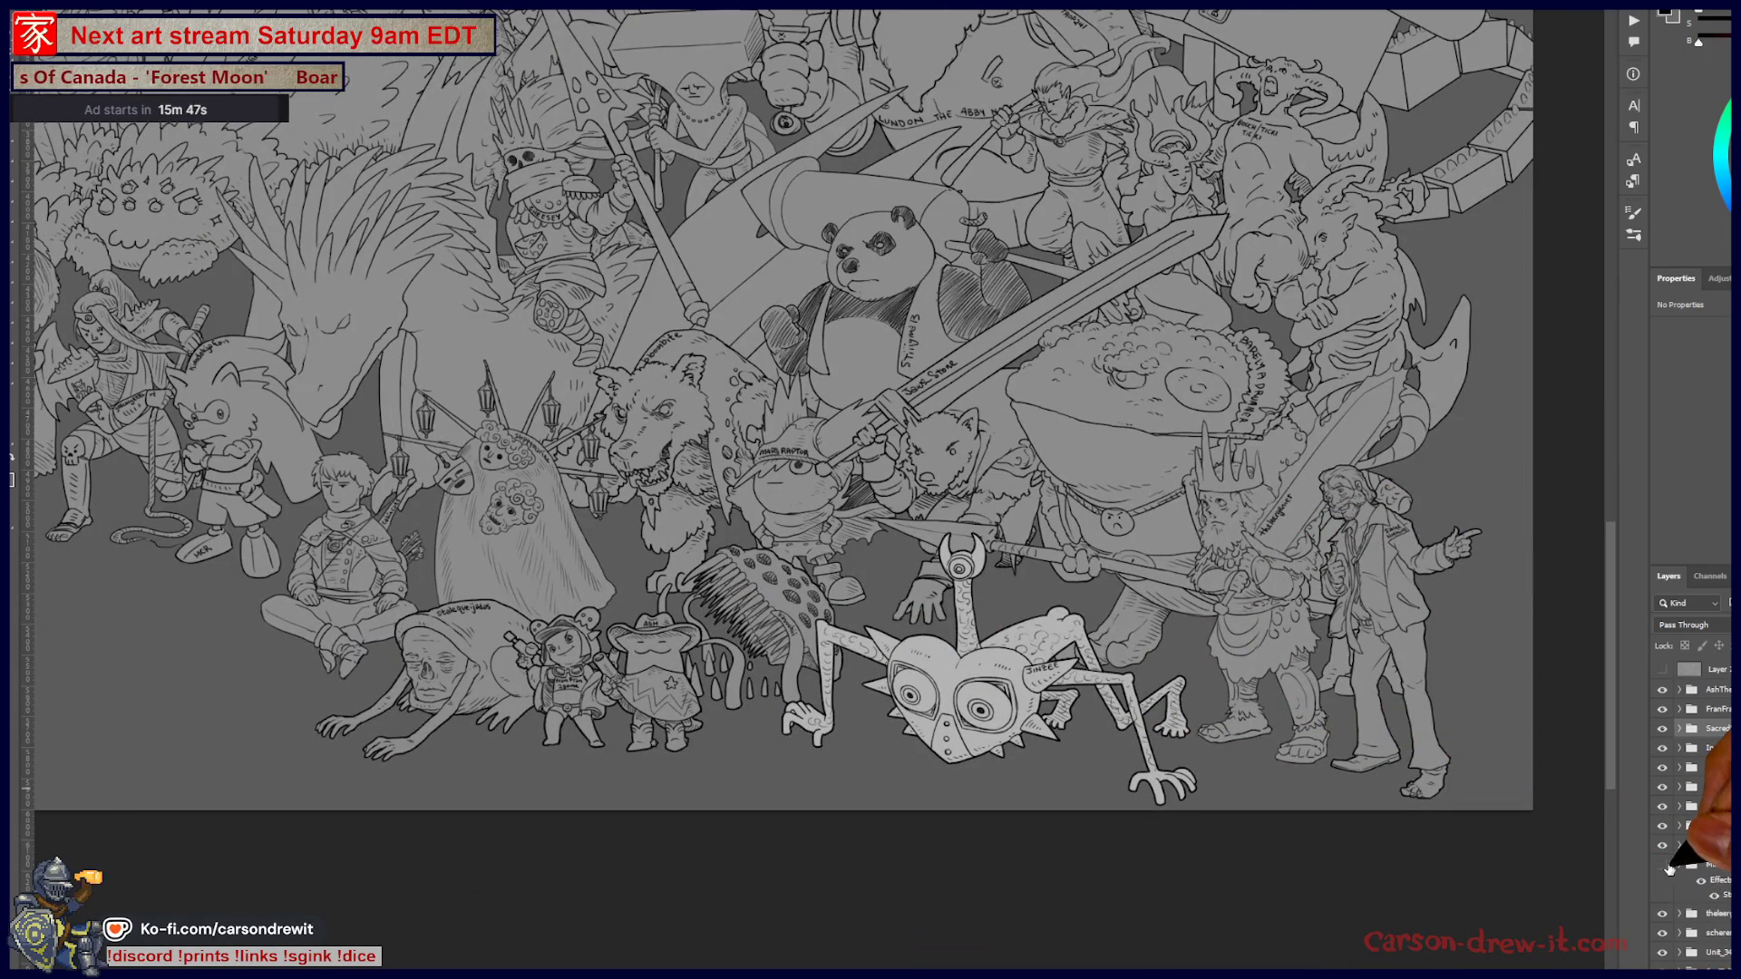
{"action": "left_click", "coordinate": [1663, 866], "text": "alt"}
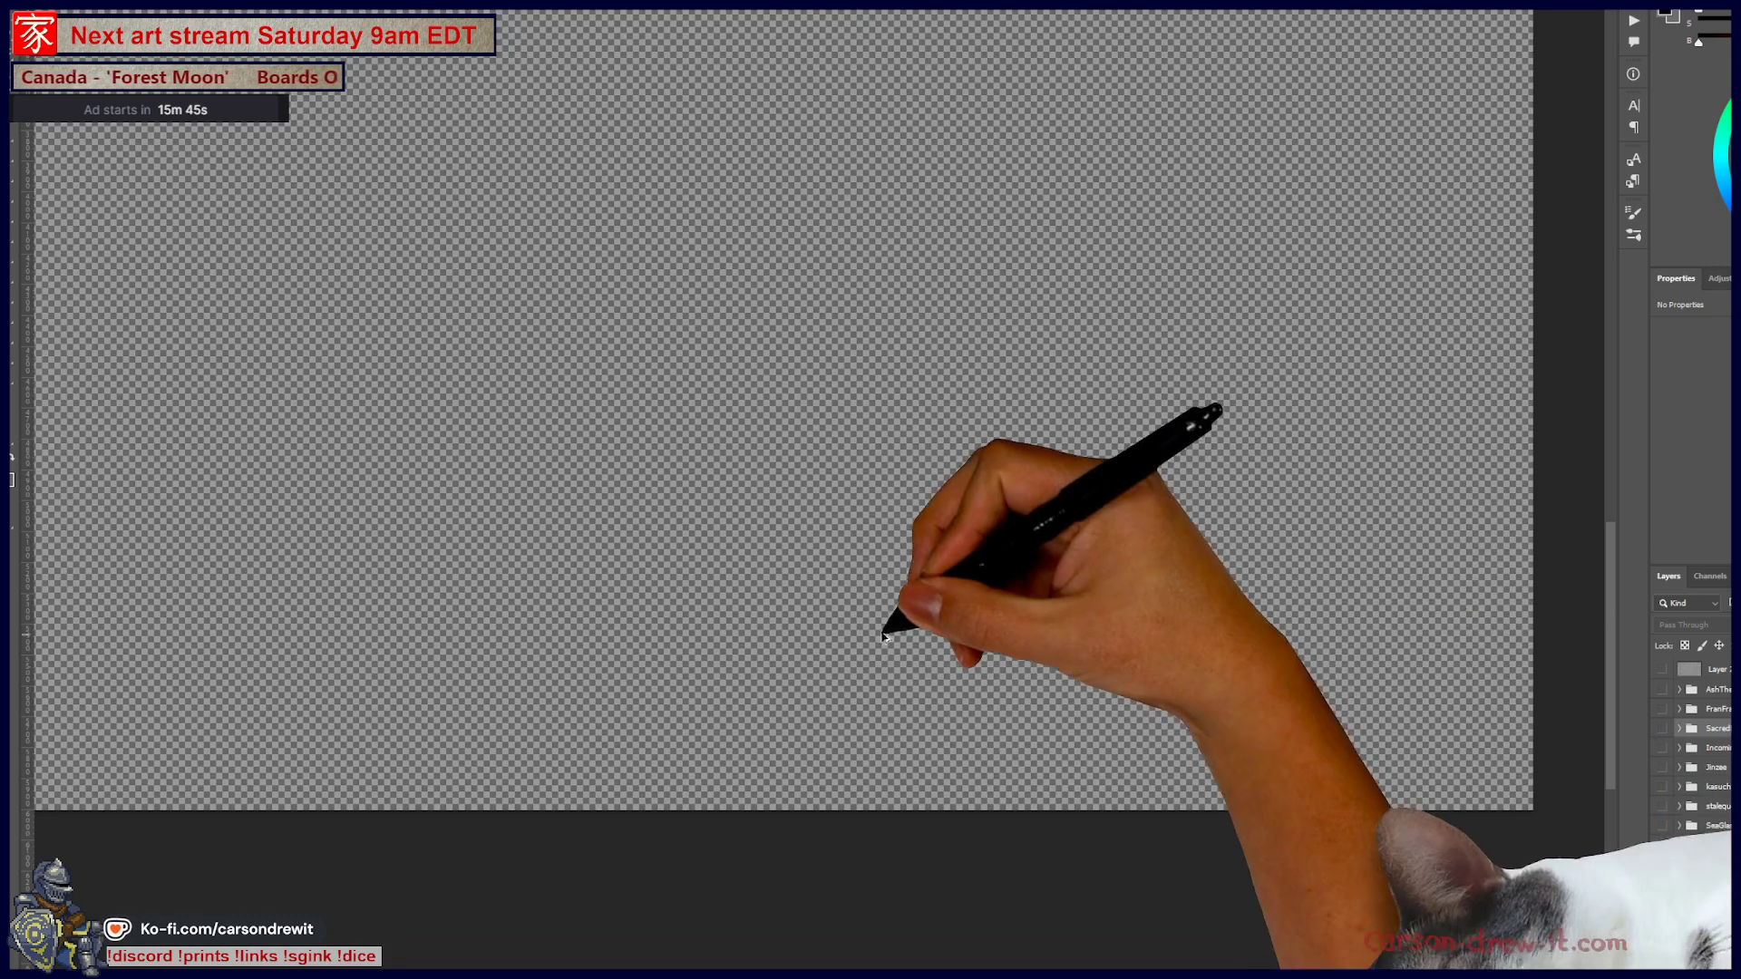
{"action": "scroll", "coordinate": [590, 497], "scroll_direction": "down", "scroll_amount": 5}
{"action": "scroll", "coordinate": [340, 638], "scroll_direction": "up", "scroll_amount": 4}
{"action": "scroll", "coordinate": [253, 673], "scroll_direction": "up", "scroll_amount": 1}
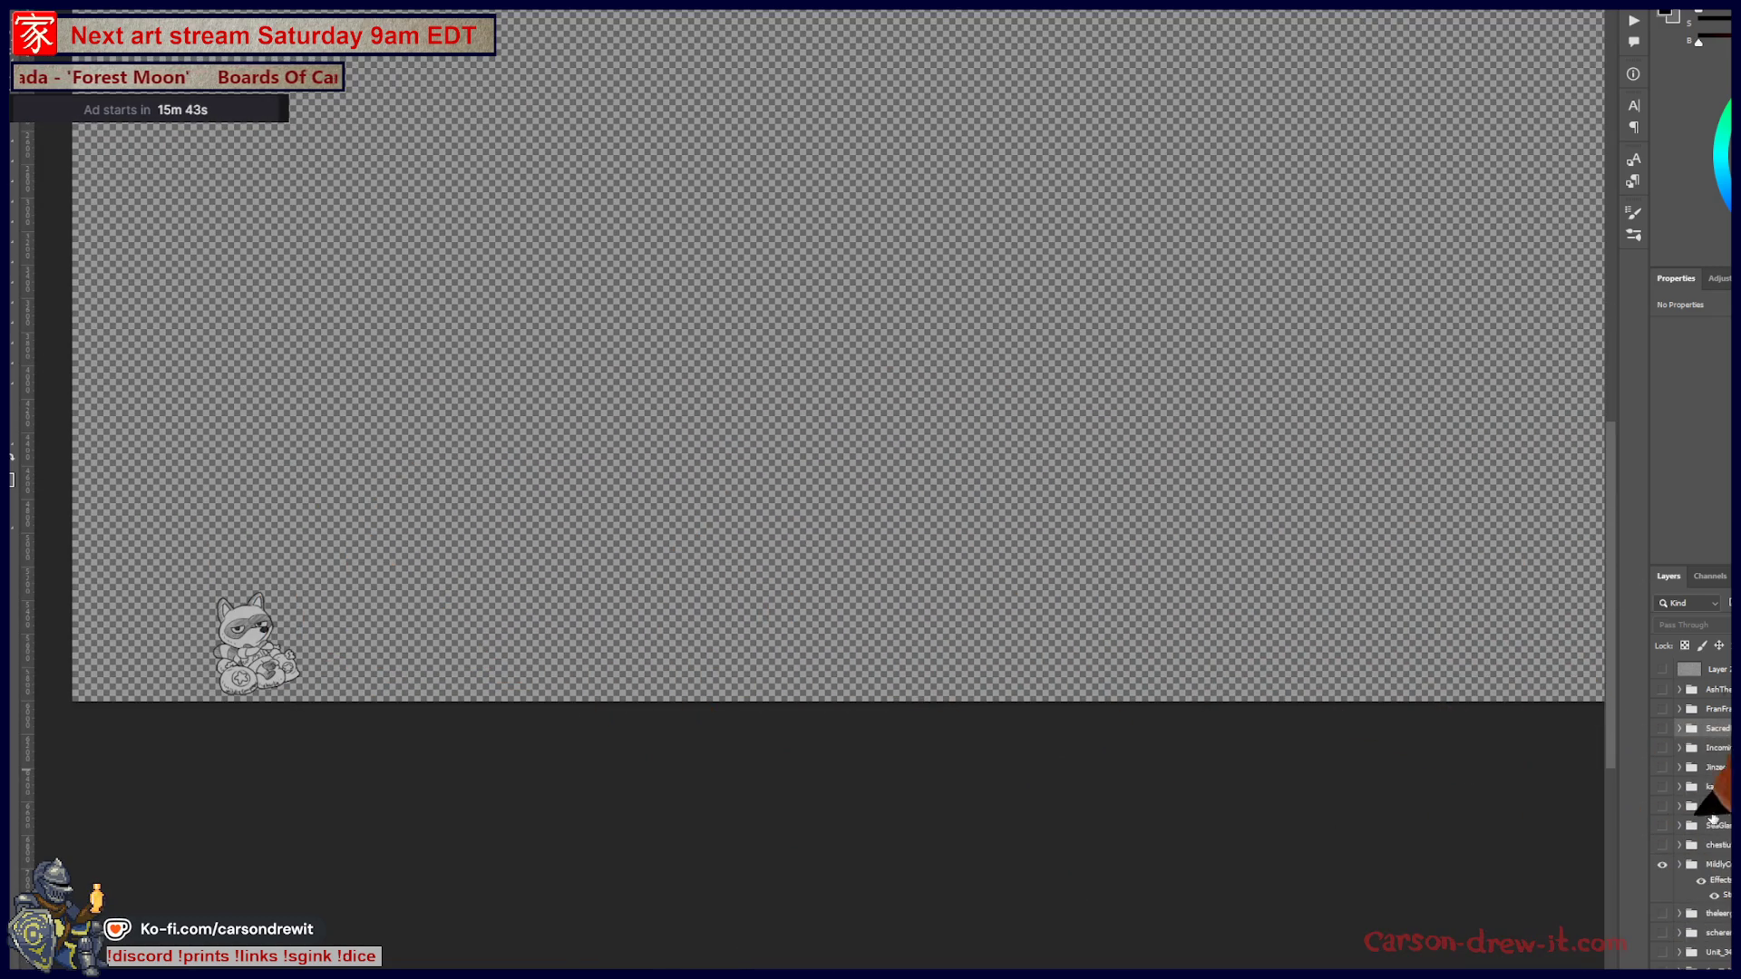
{"action": "left_click", "coordinate": [1662, 864], "text": "alt"}
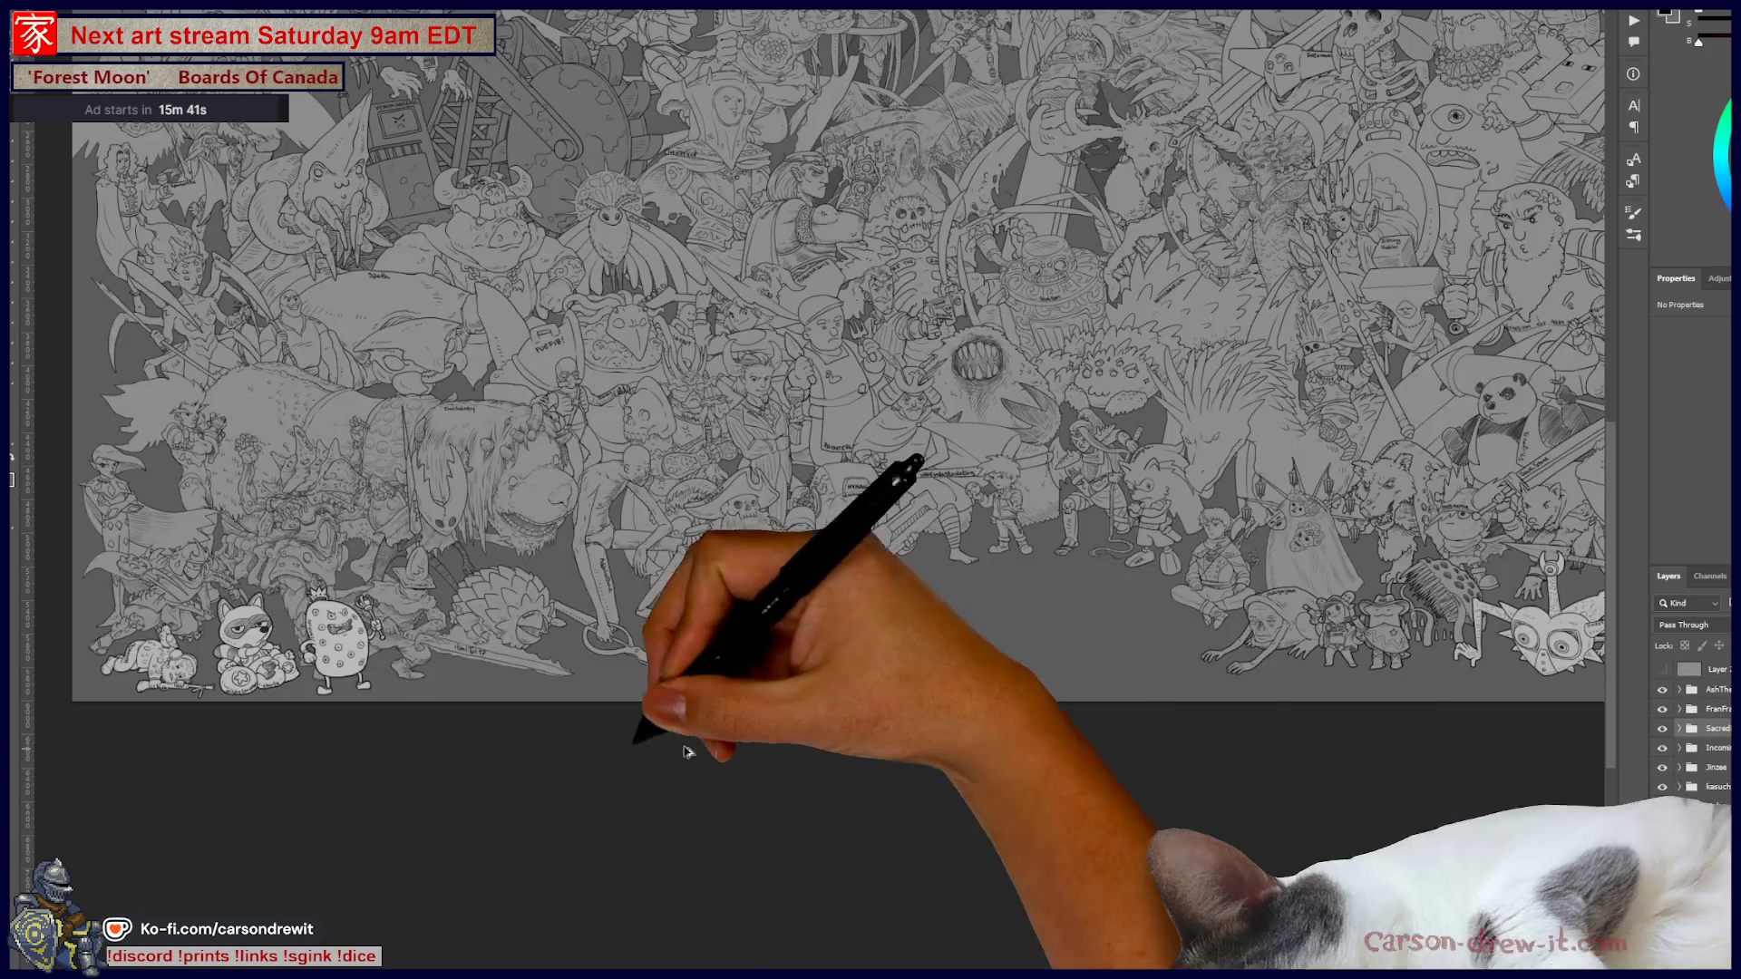
{"action": "scroll", "coordinate": [225, 703], "scroll_direction": "up", "scroll_amount": 2}
{"action": "scroll", "coordinate": [835, 671], "scroll_direction": "up", "scroll_amount": 2}
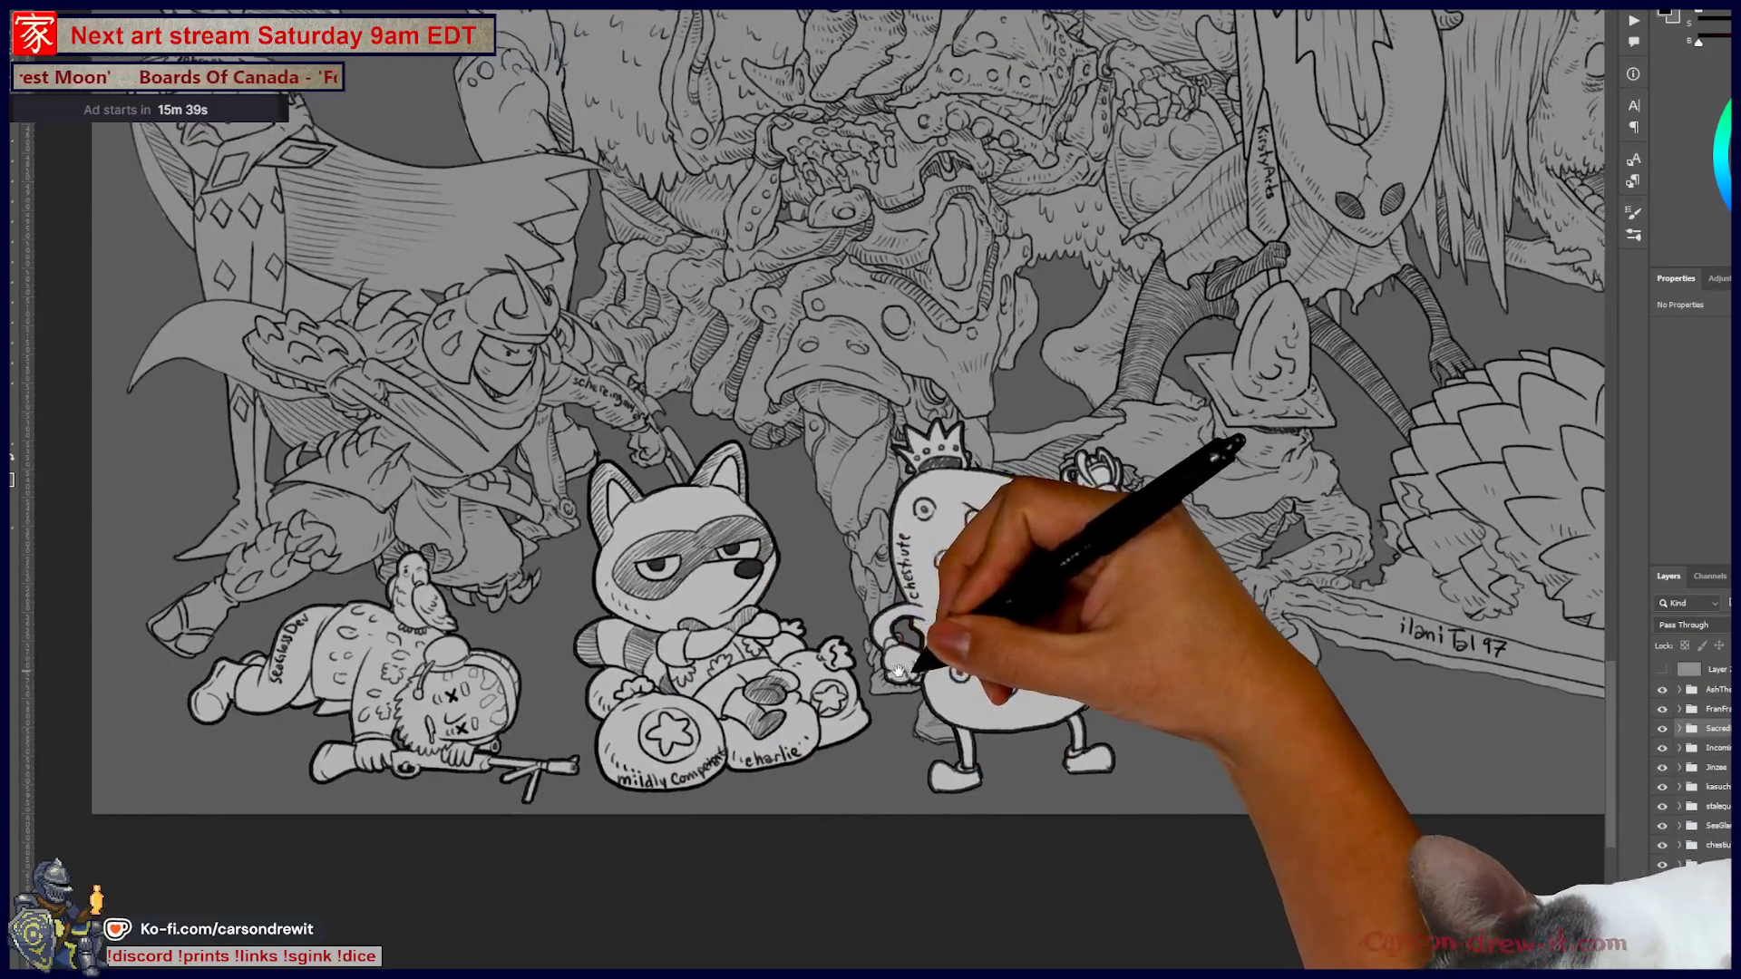
{"action": "scroll", "coordinate": [1014, 662], "scroll_direction": "up", "scroll_amount": 1}
{"action": "scroll", "coordinate": [894, 622], "scroll_direction": "up", "scroll_amount": 1}
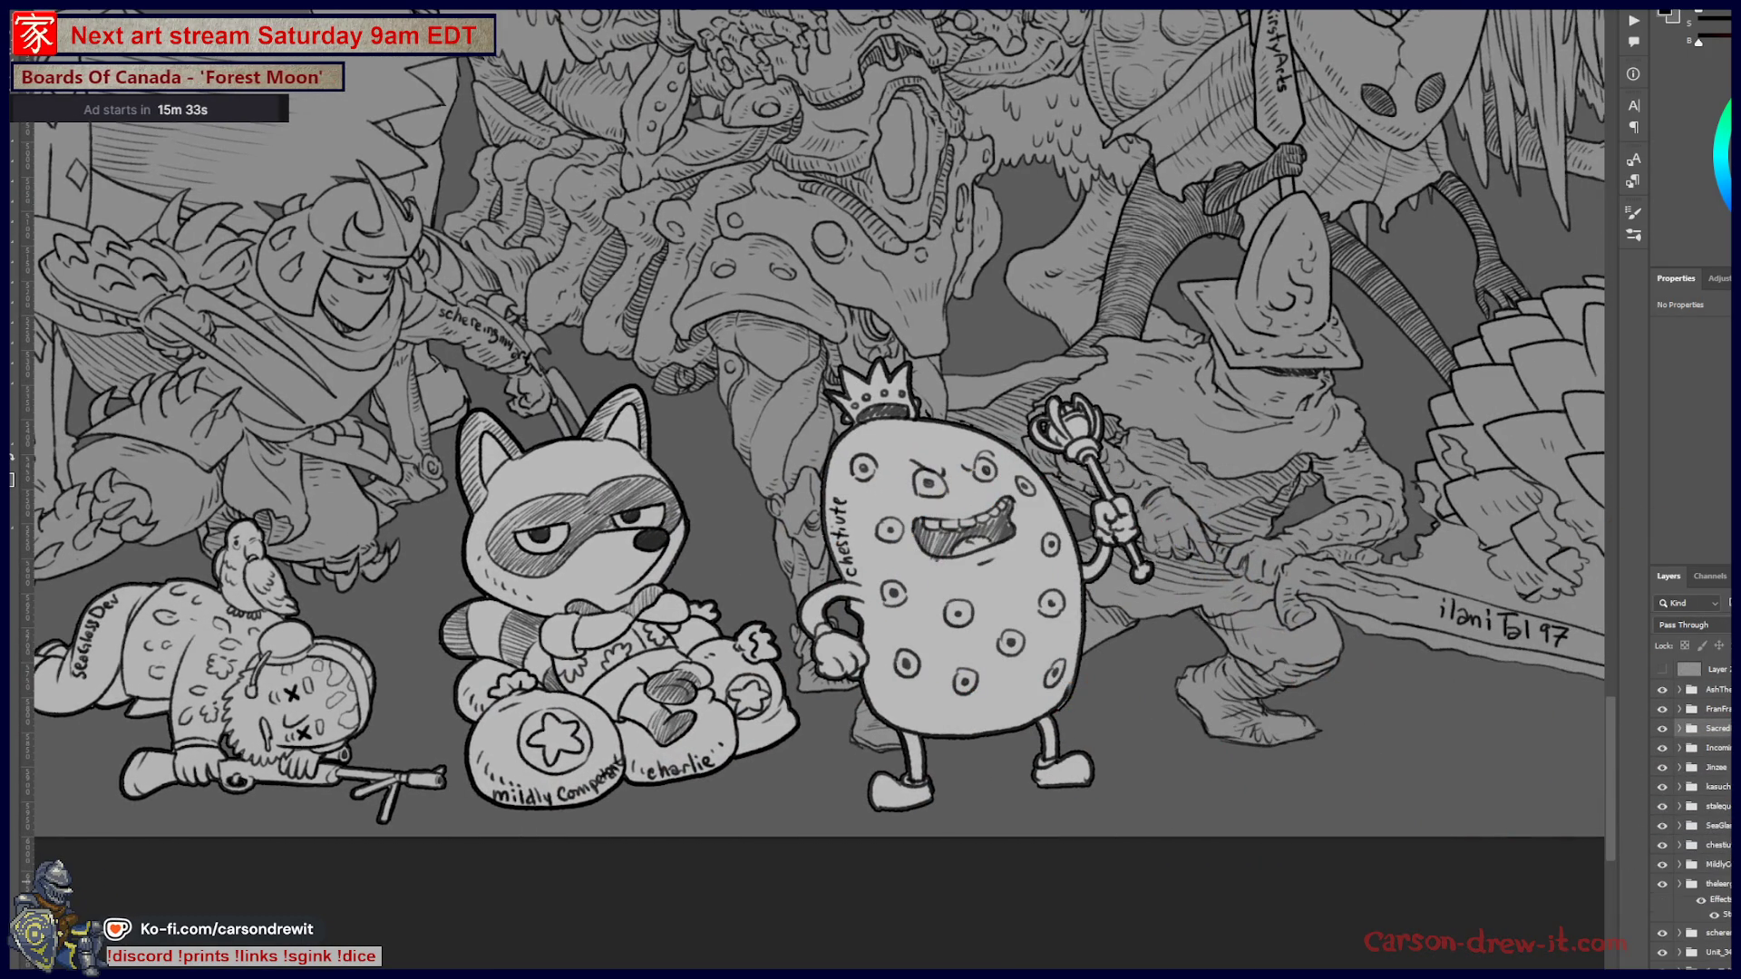
{"action": "scroll", "coordinate": [1309, 738], "scroll_direction": "down", "scroll_amount": 2}
{"action": "scroll", "coordinate": [1451, 738], "scroll_direction": "down", "scroll_amount": 1}
{"action": "scroll", "coordinate": [777, 641], "scroll_direction": "up", "scroll_amount": 2}
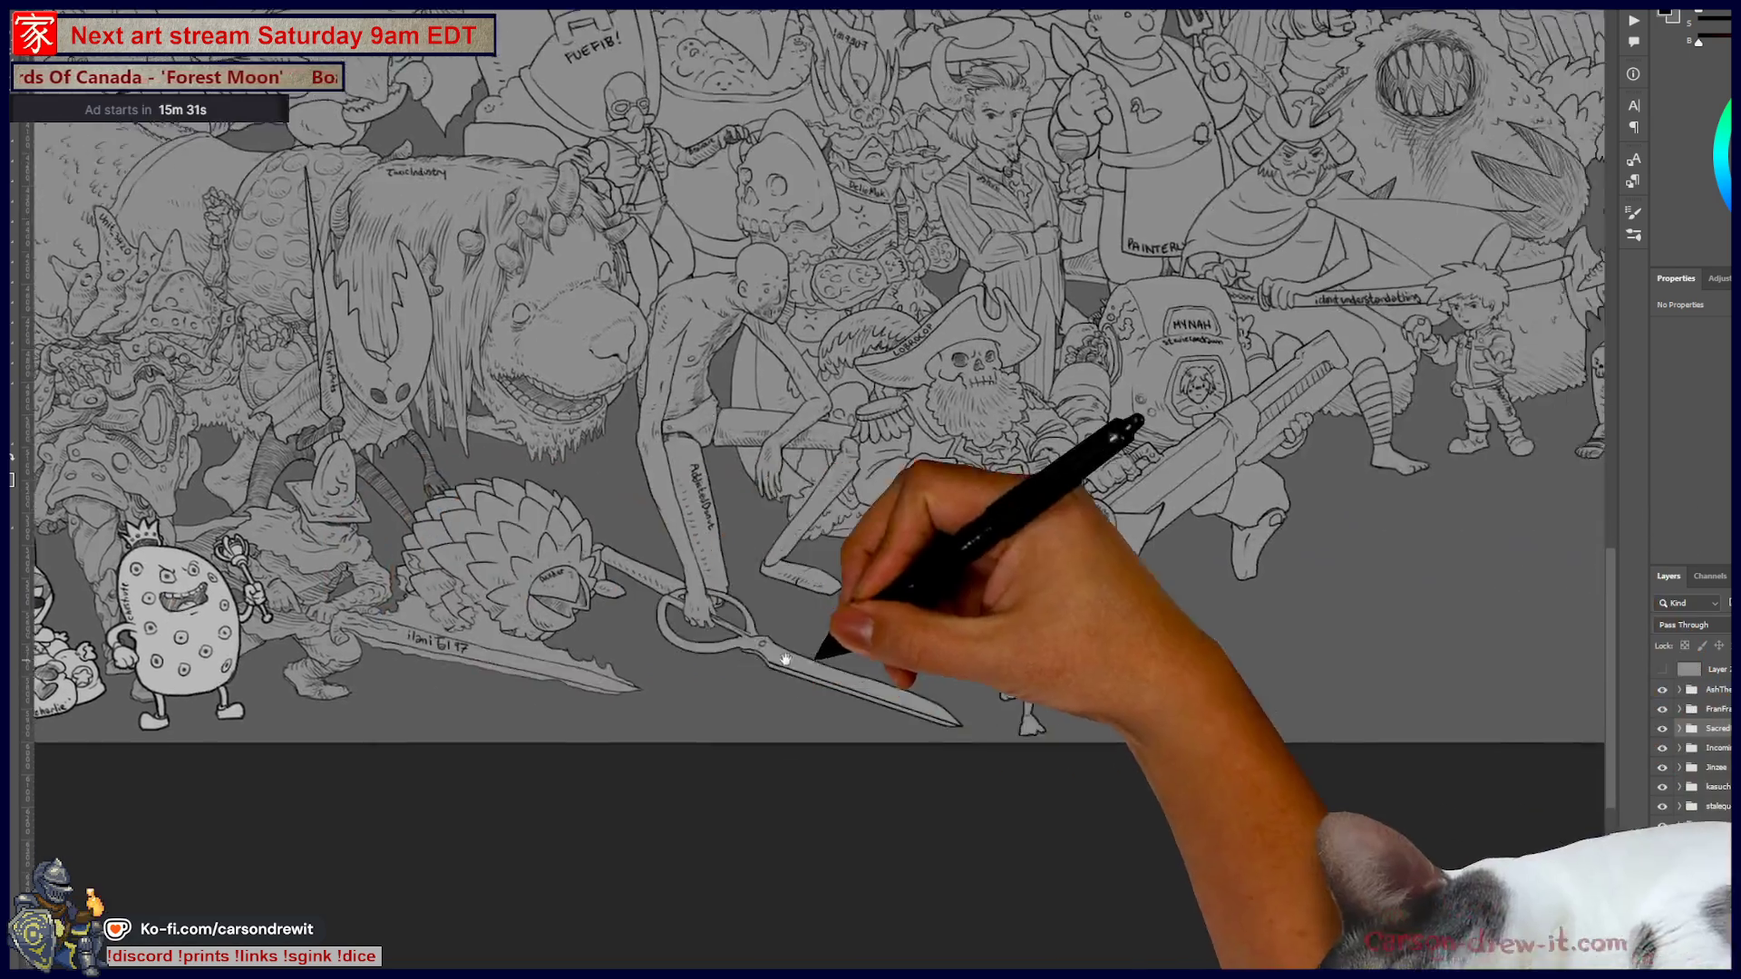
{"action": "scroll", "coordinate": [787, 682], "scroll_direction": "up", "scroll_amount": 1}
{"action": "scroll", "coordinate": [787, 682], "scroll_direction": "right", "scroll_amount": 5}
{"action": "scroll", "coordinate": [584, 699], "scroll_direction": "right", "scroll_amount": 1}
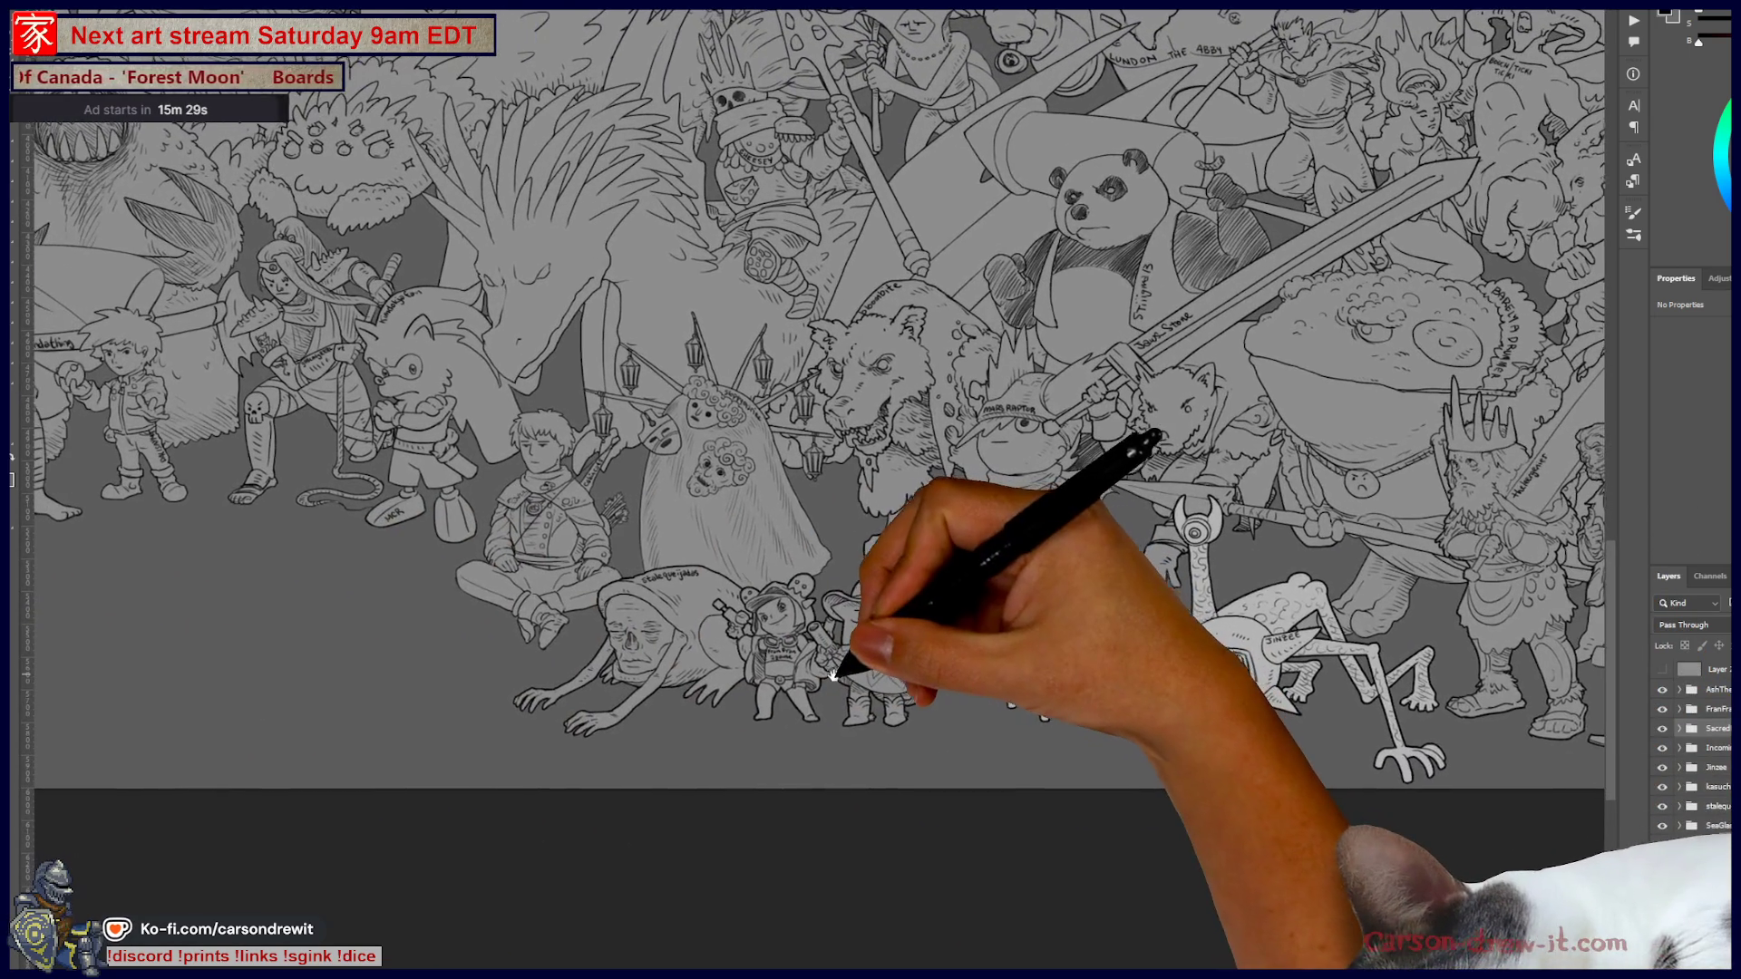
{"action": "scroll", "coordinate": [550, 686], "scroll_direction": "right", "scroll_amount": 2}
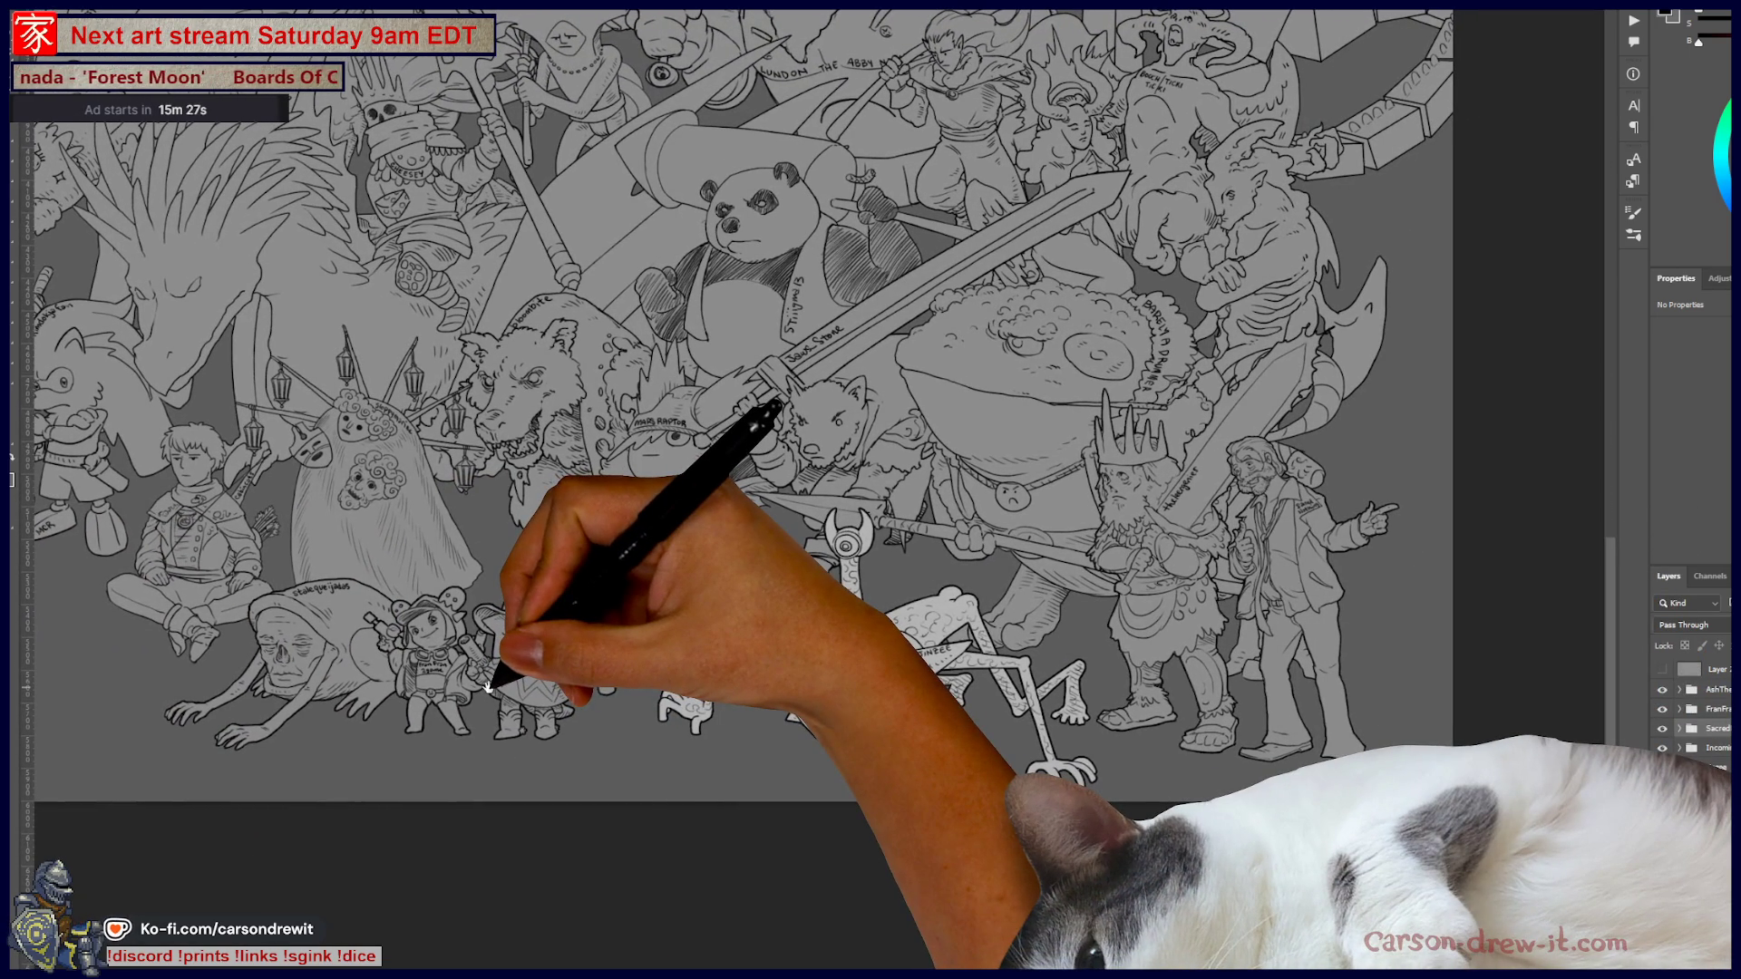
{"action": "scroll", "coordinate": [436, 698], "scroll_direction": "up", "scroll_amount": 2}
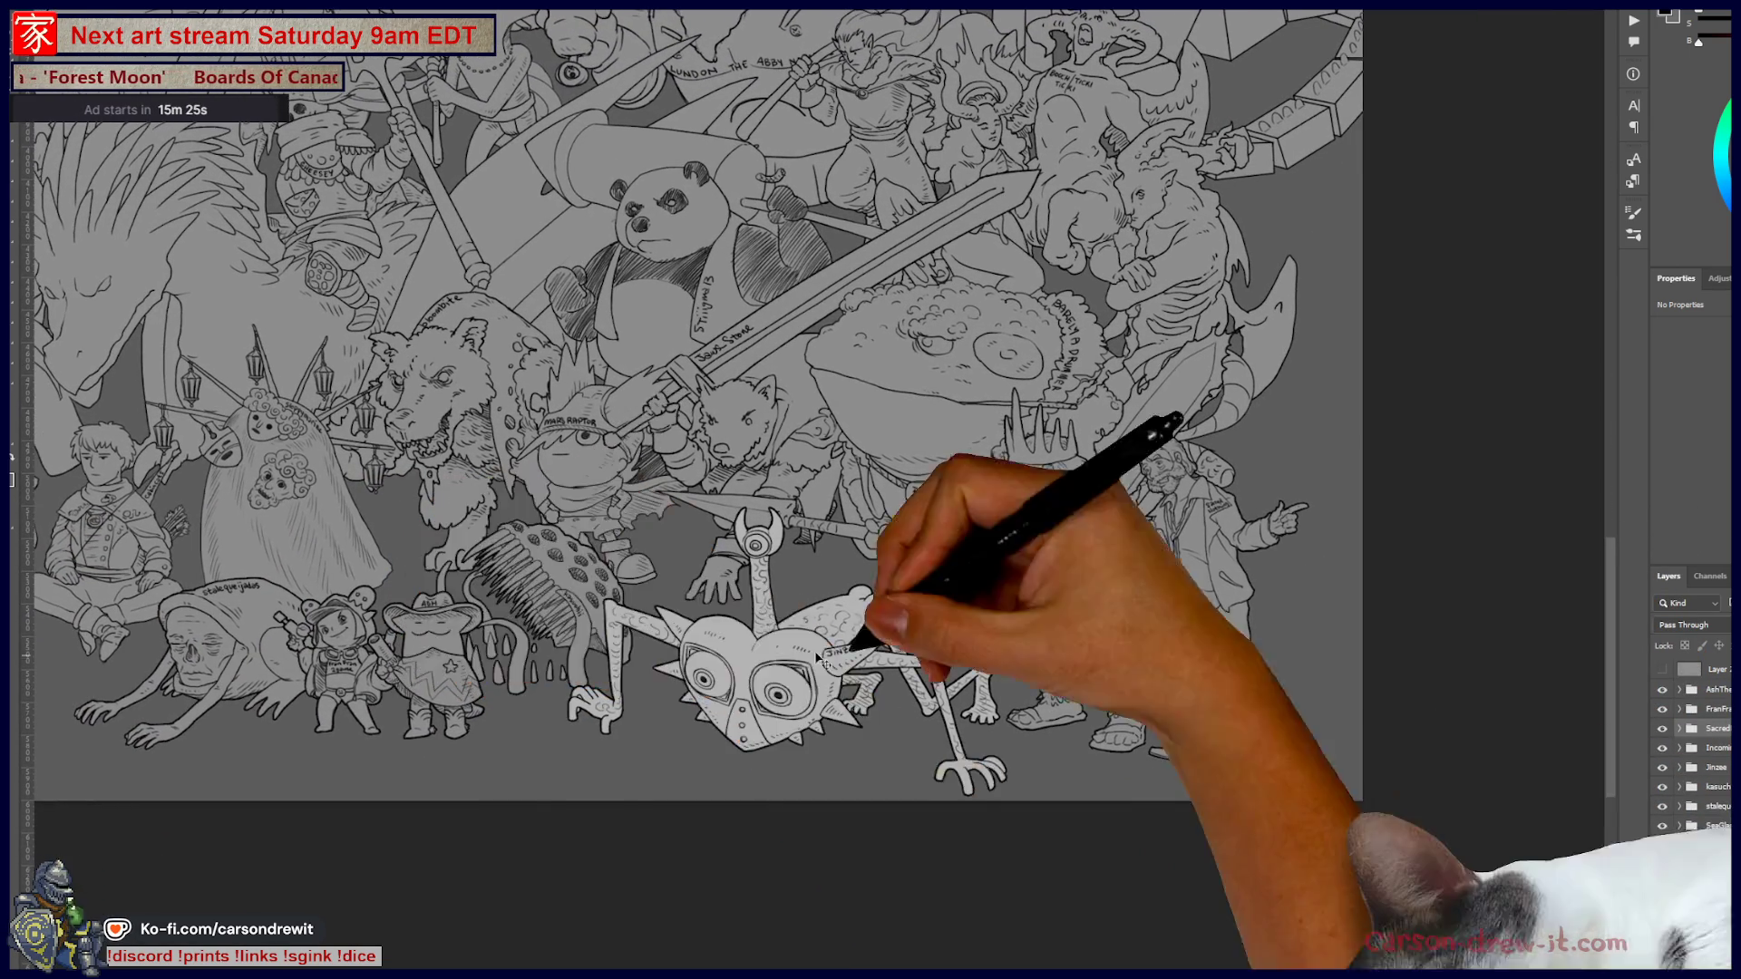
{"action": "scroll", "coordinate": [777, 648], "scroll_direction": "up", "scroll_amount": 2}
{"action": "scroll", "coordinate": [1125, 621], "scroll_direction": "up", "scroll_amount": 2}
{"action": "scroll", "coordinate": [907, 726], "scroll_direction": "up", "scroll_amount": 2}
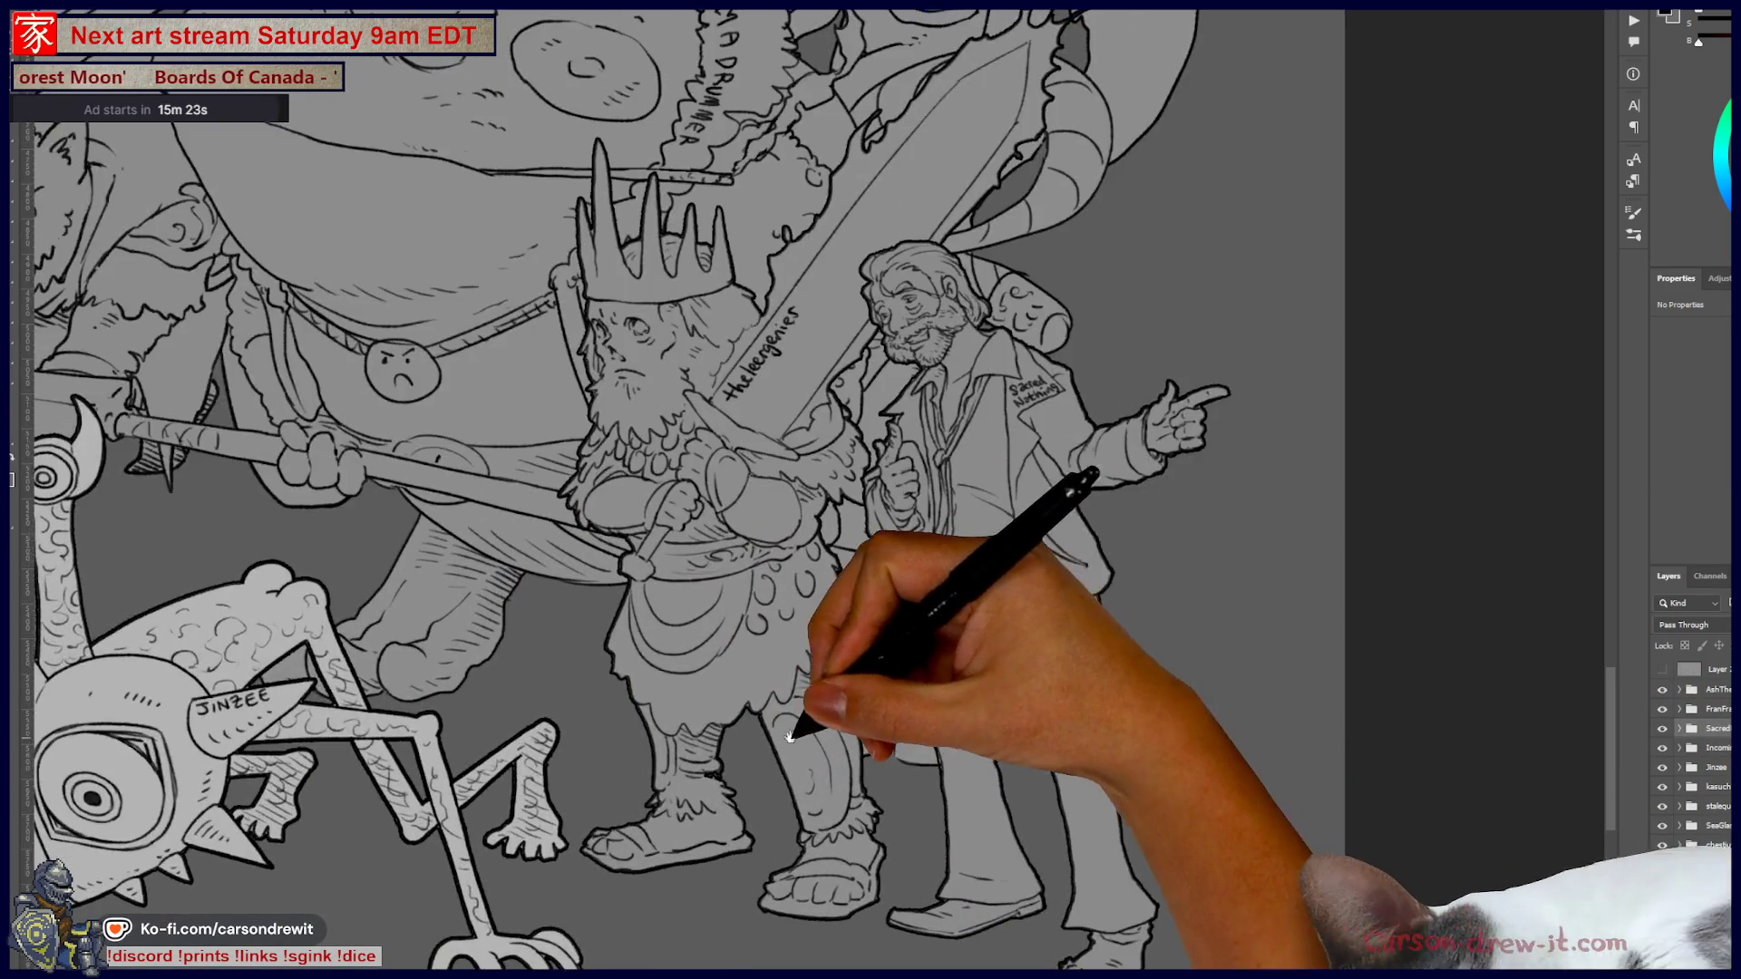
{"action": "scroll", "coordinate": [948, 726], "scroll_direction": "down", "scroll_amount": 1}
{"action": "scroll", "coordinate": [948, 726], "scroll_direction": "down", "scroll_amount": 2}
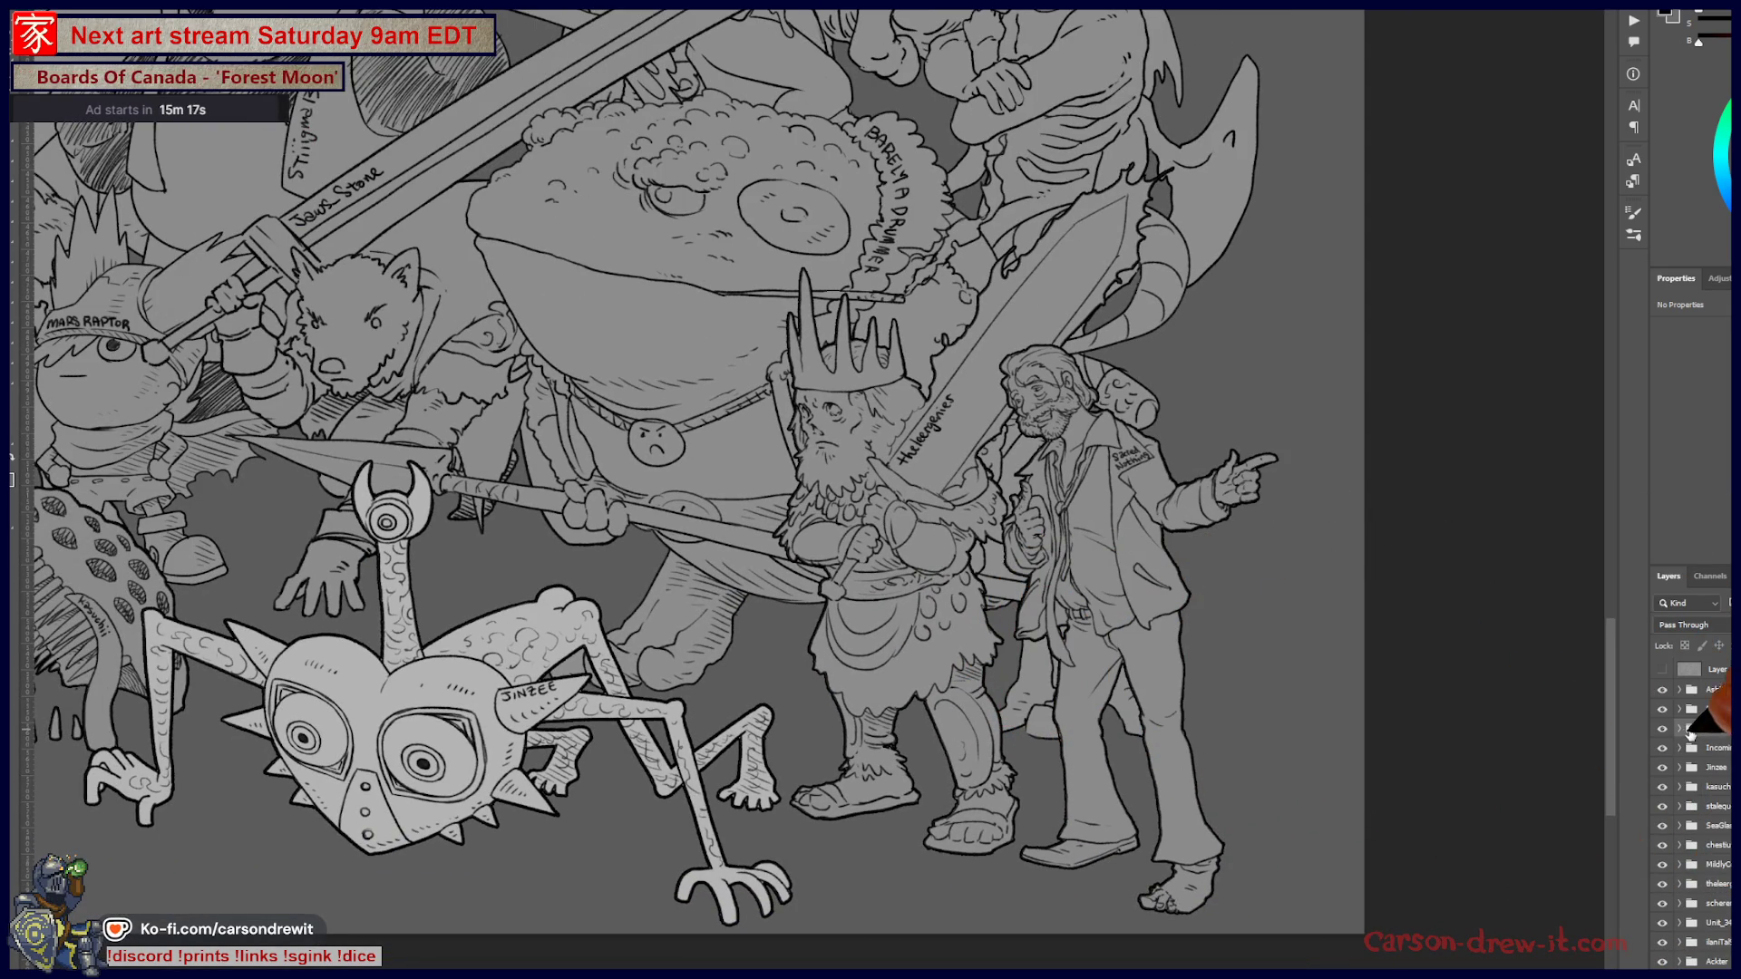
Raise the bearded man's Hue/Saturation Lightness to +39 (Ctrl+U)
{"action": "key", "text": "ctrl+u"}
{"action": "left_click_drag", "start_coordinate": [1643, 513], "coordinate": [1654, 518]}
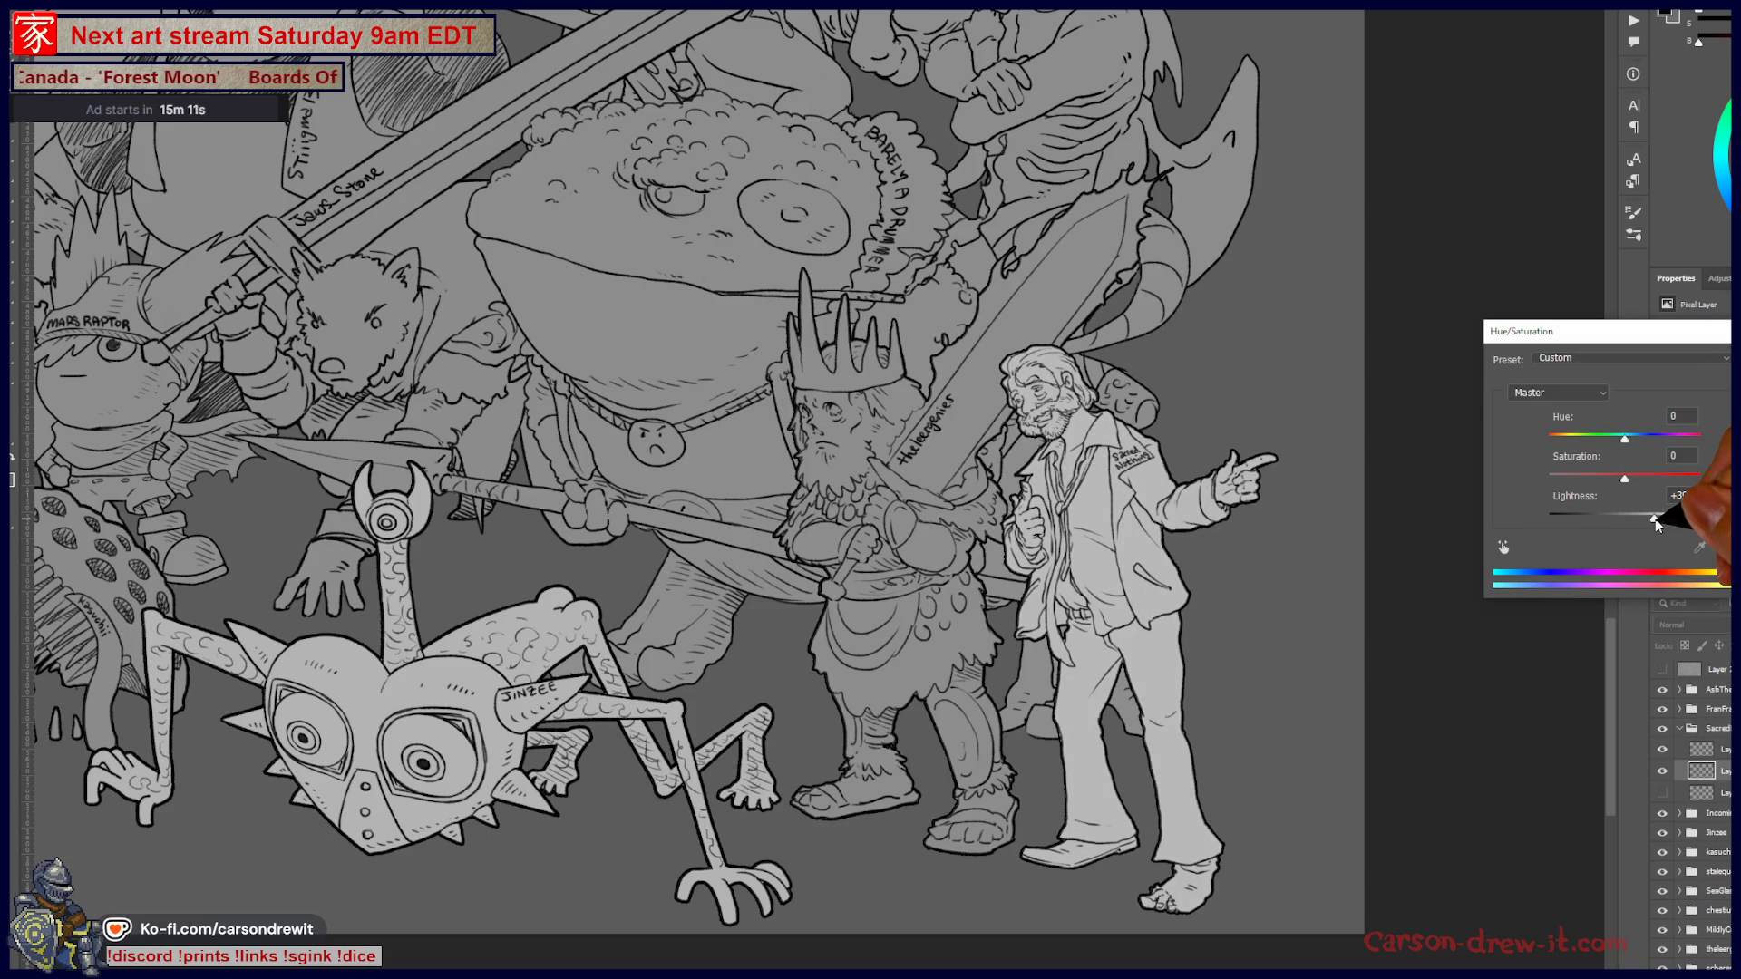
{"action": "key", "text": "Return"}
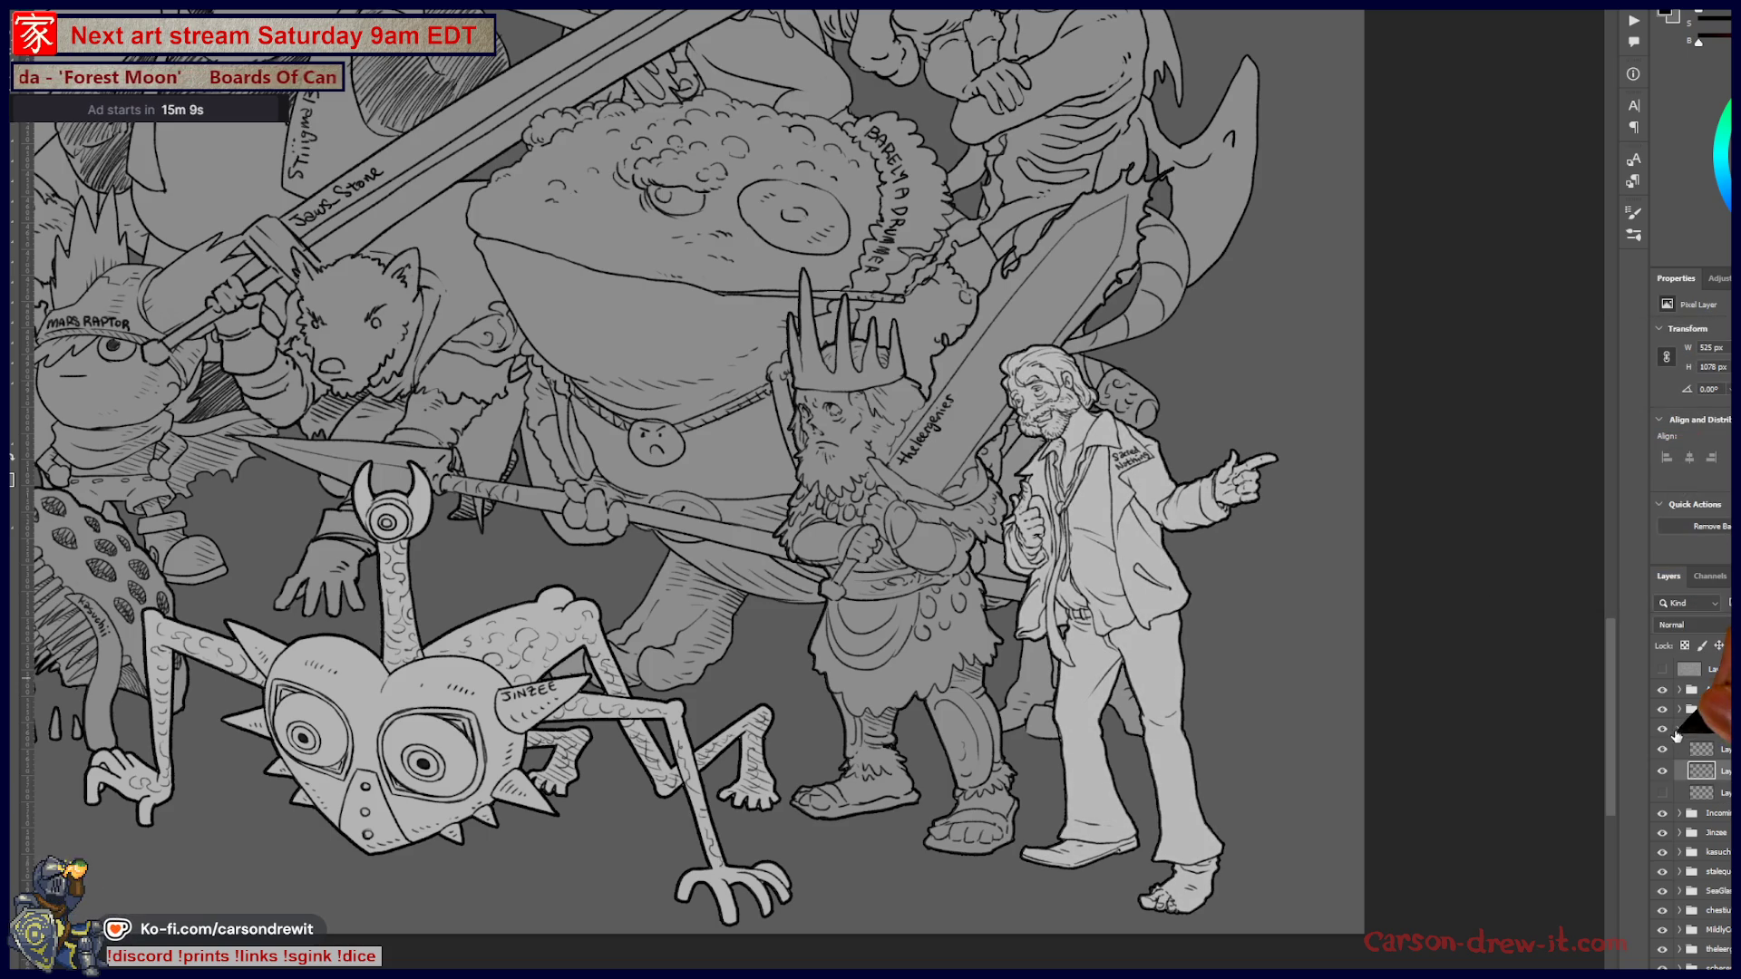
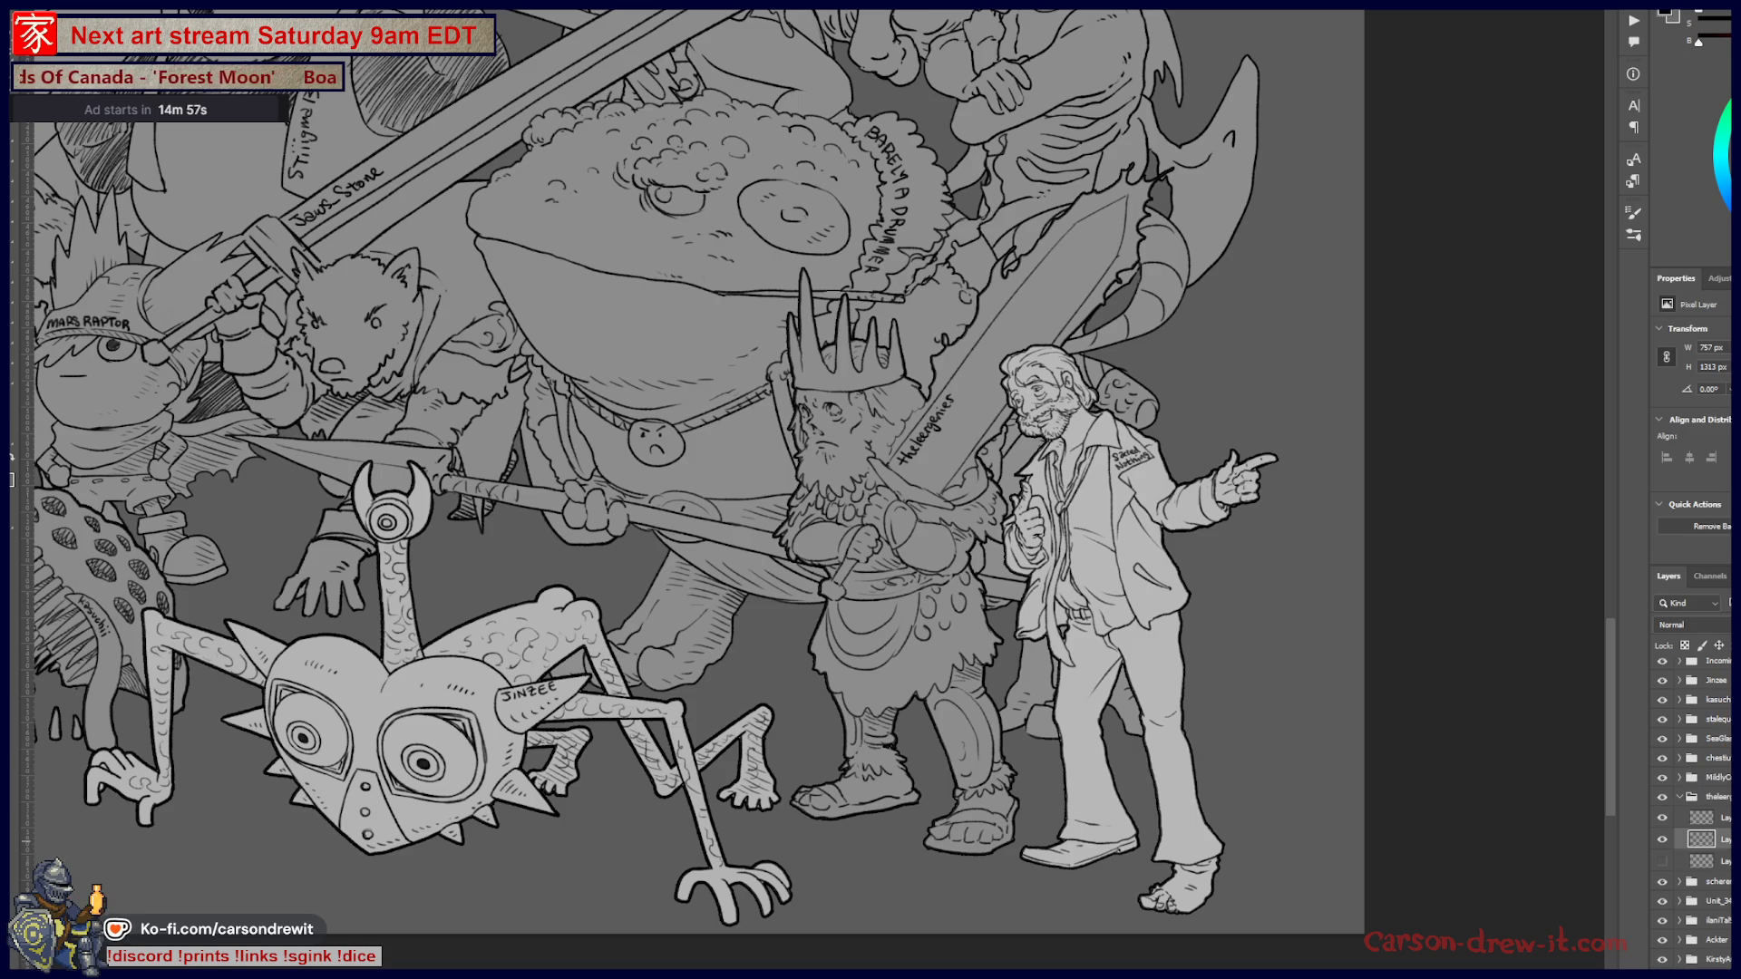
Brighten the crowned king's line art by raising Lightness in Hue/Saturation
{"action": "key", "text": "ctrl+u"}
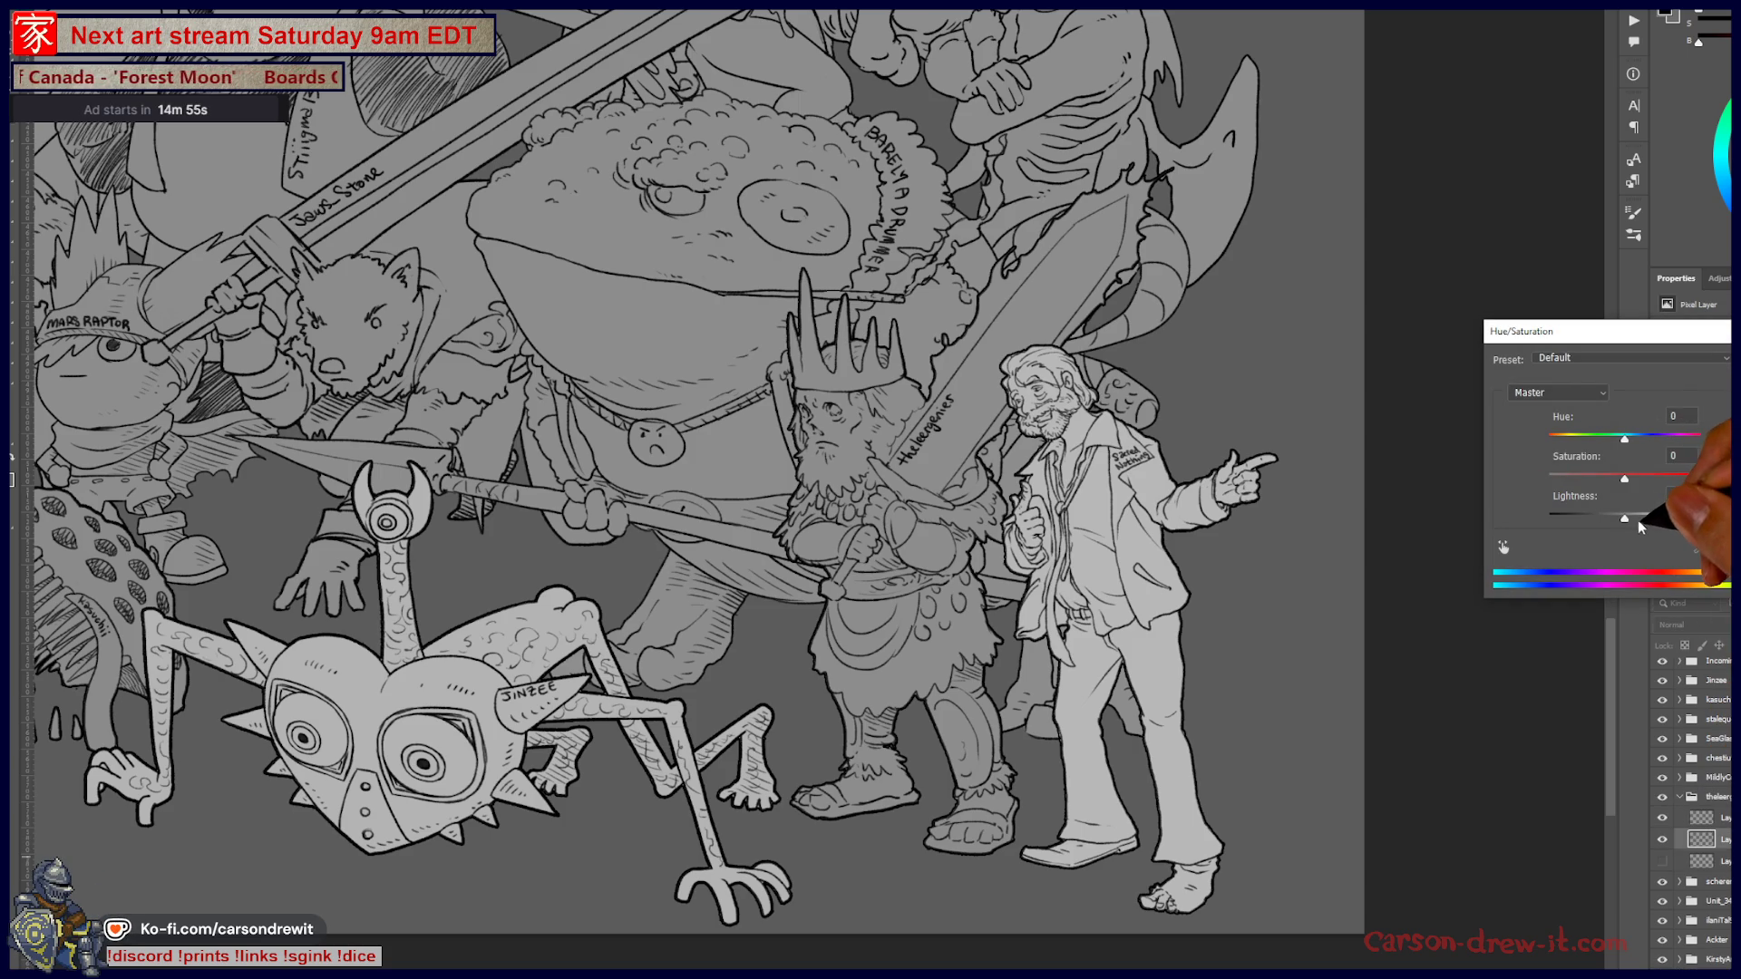
{"action": "left_click_drag", "start_coordinate": [1640, 529], "coordinate": [1648, 523]}
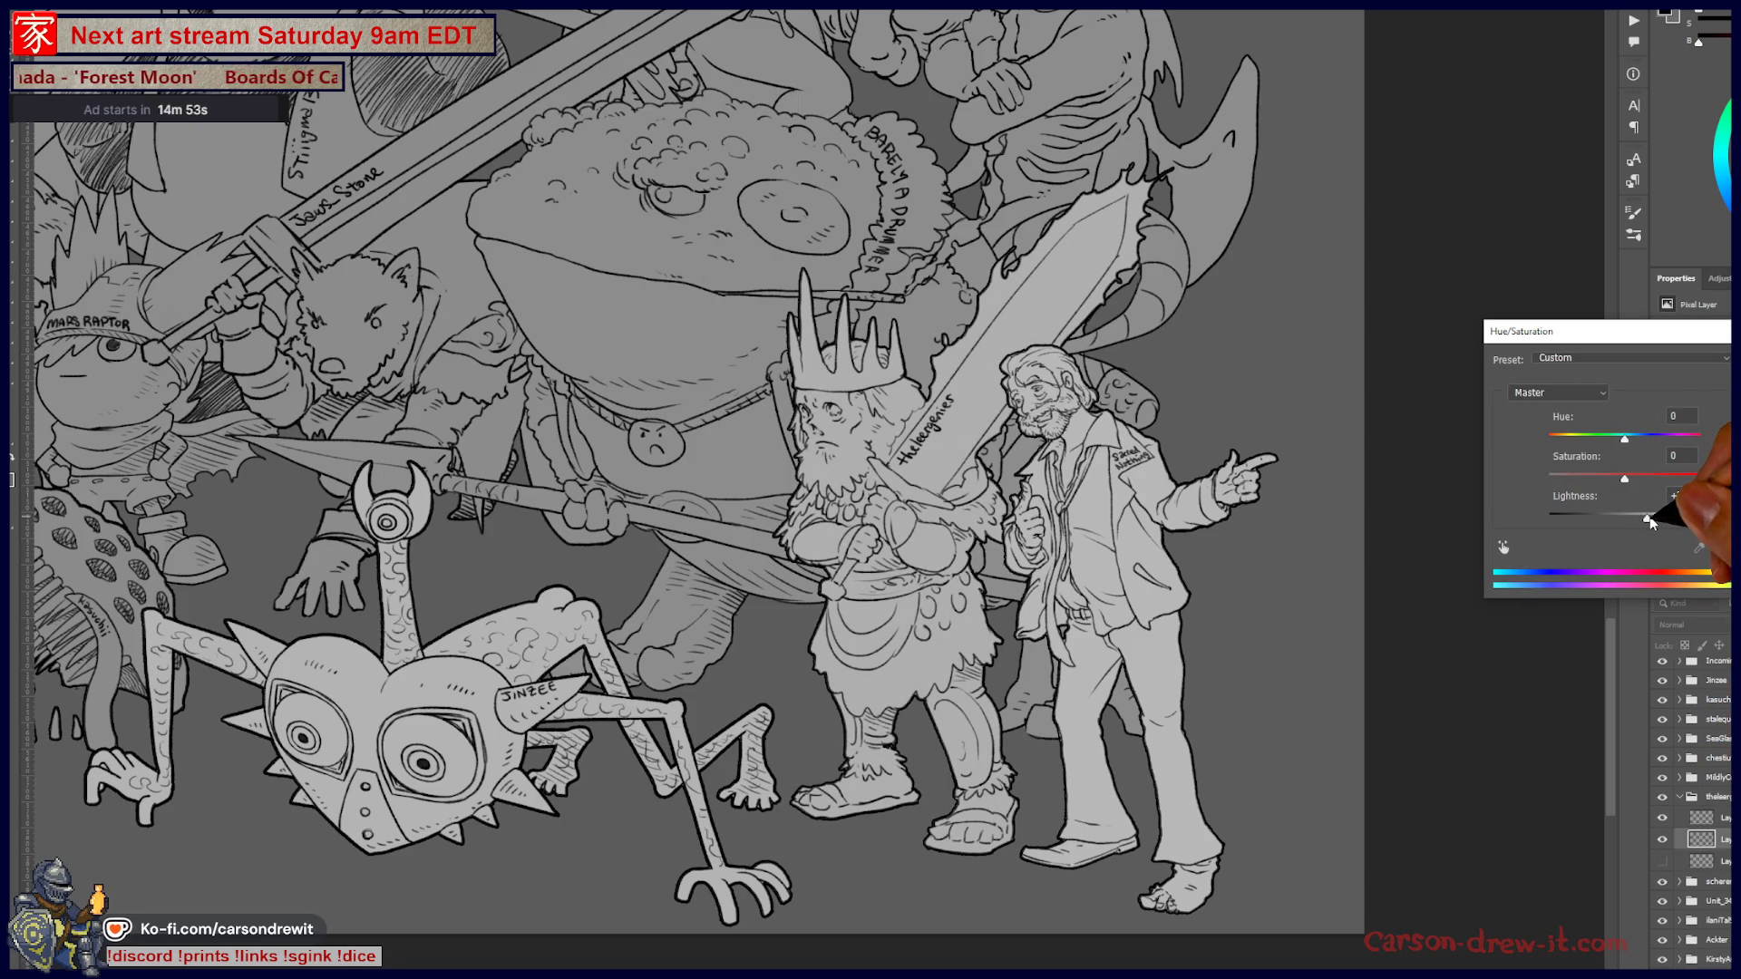
{"action": "key", "text": "Return"}
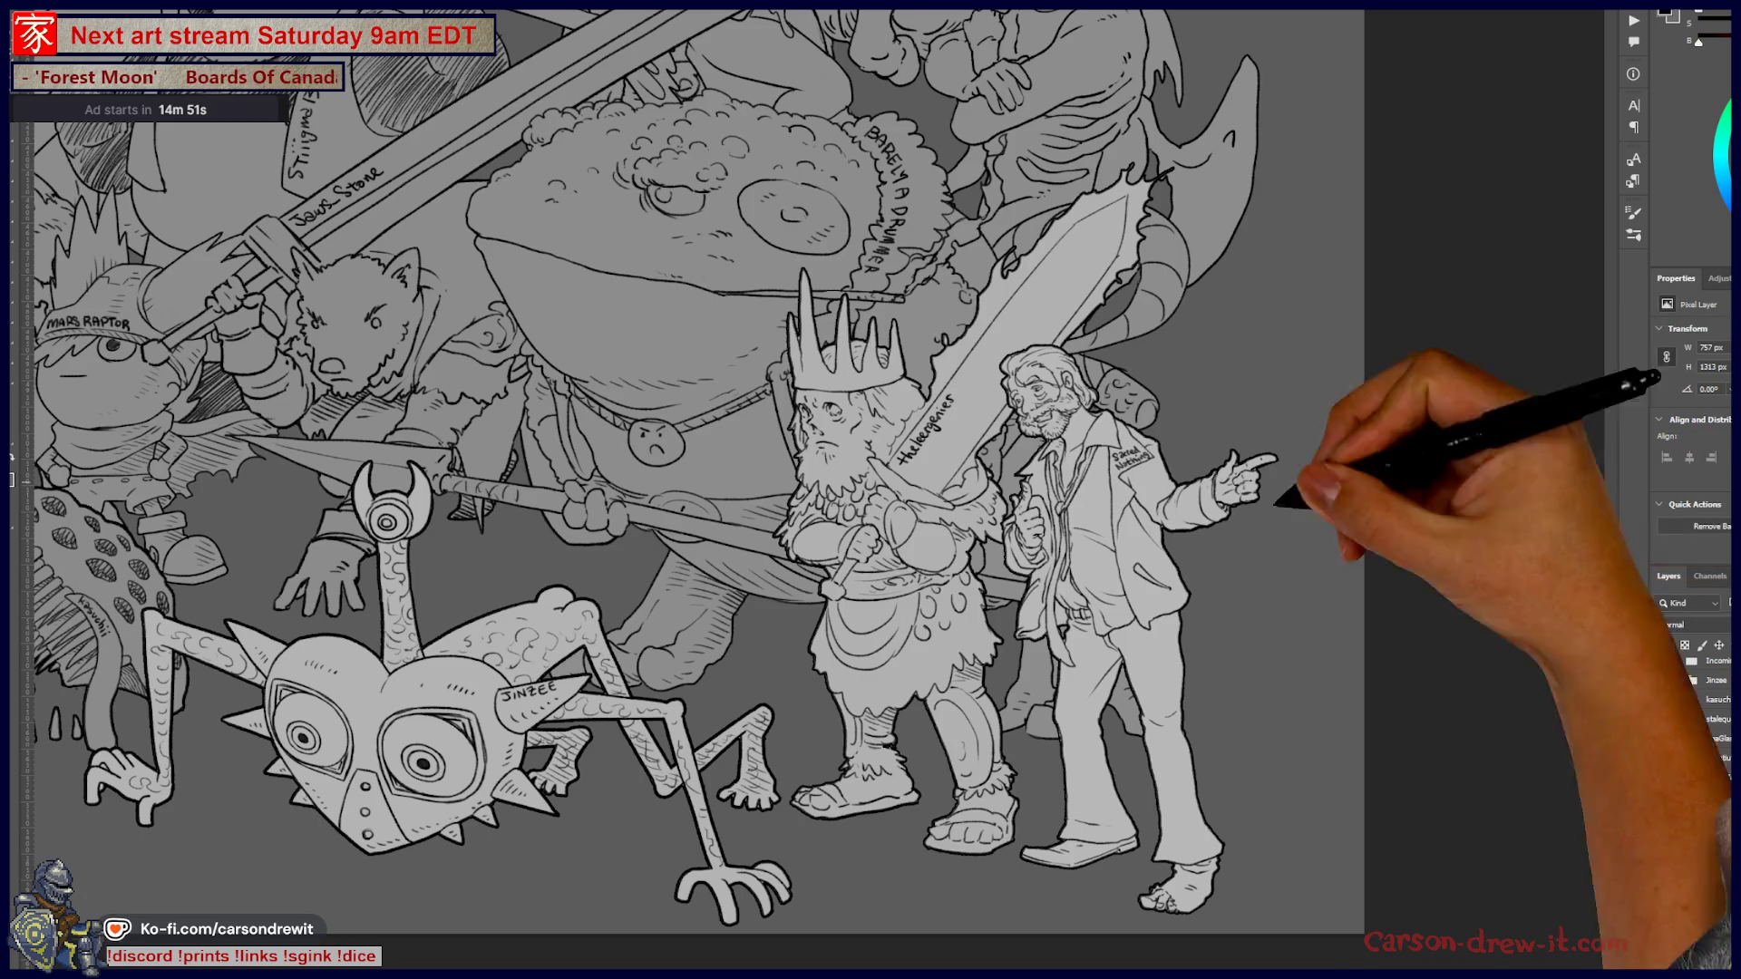
Look across the crowd's left side and collapse the king's layer group
{"action": "scroll", "coordinate": [1040, 691], "scroll_direction": "down", "scroll_amount": 5}
{"action": "scroll", "coordinate": [1041, 691], "scroll_direction": "up", "scroll_amount": 1}
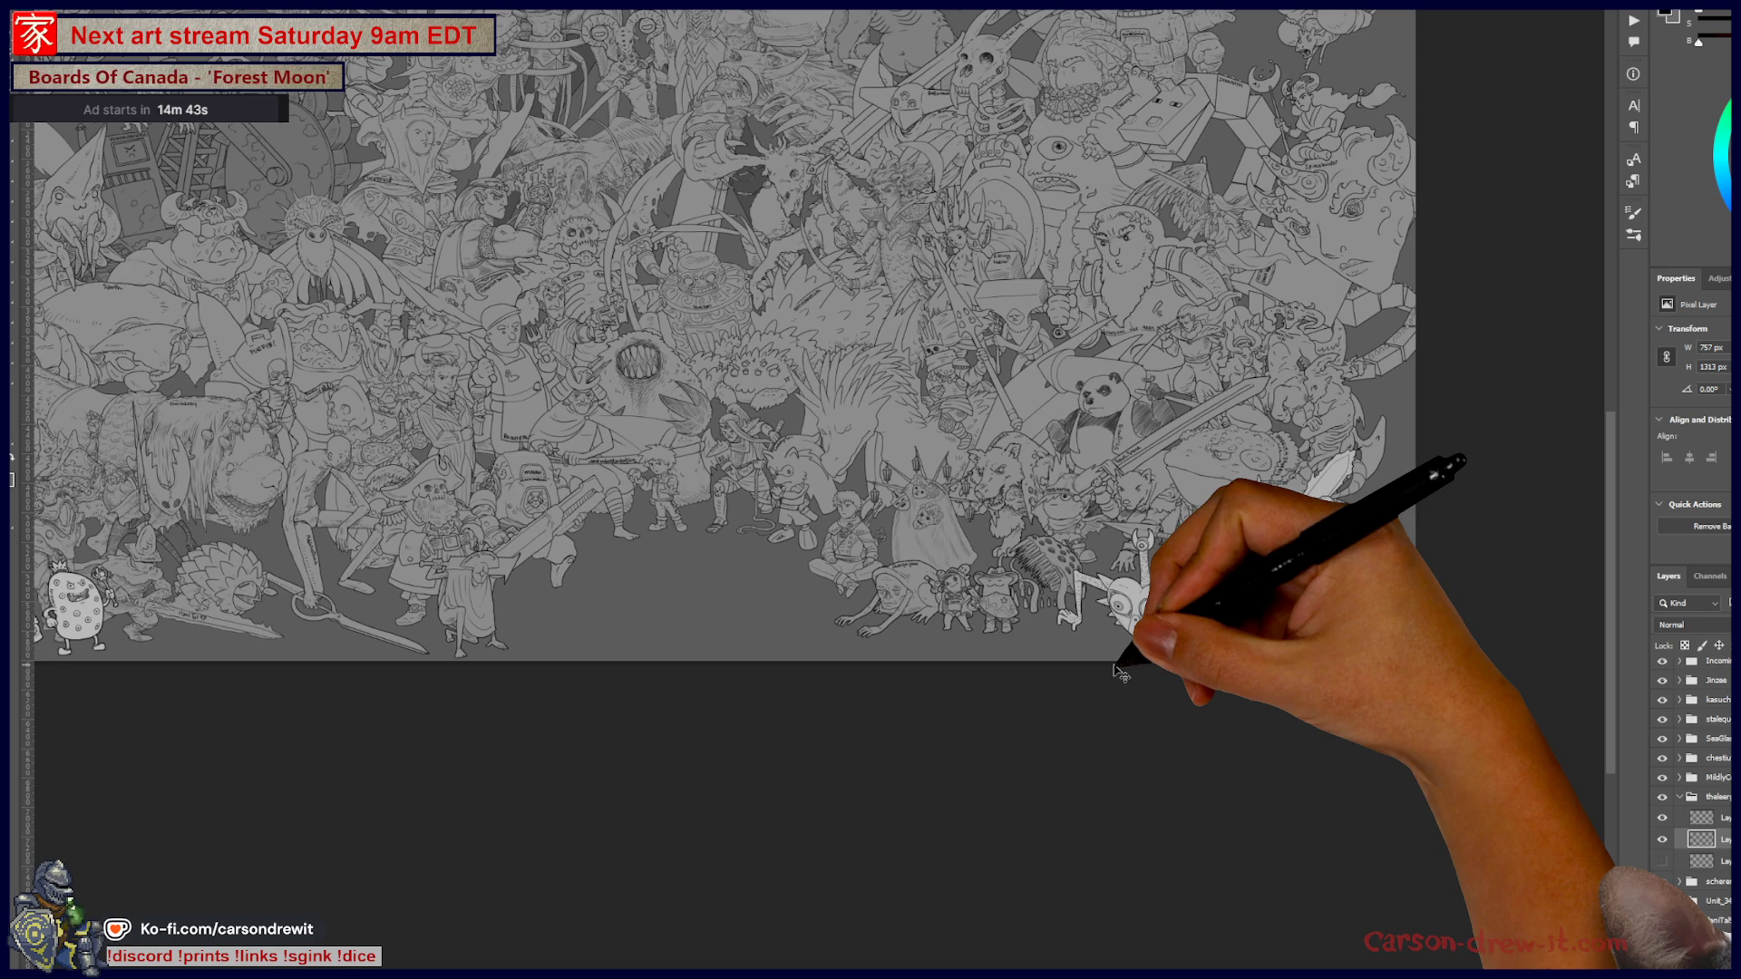
{"action": "scroll", "coordinate": [1043, 590], "scroll_direction": "up", "scroll_amount": 2}
{"action": "scroll", "coordinate": [1025, 580], "scroll_direction": "up", "scroll_amount": 2}
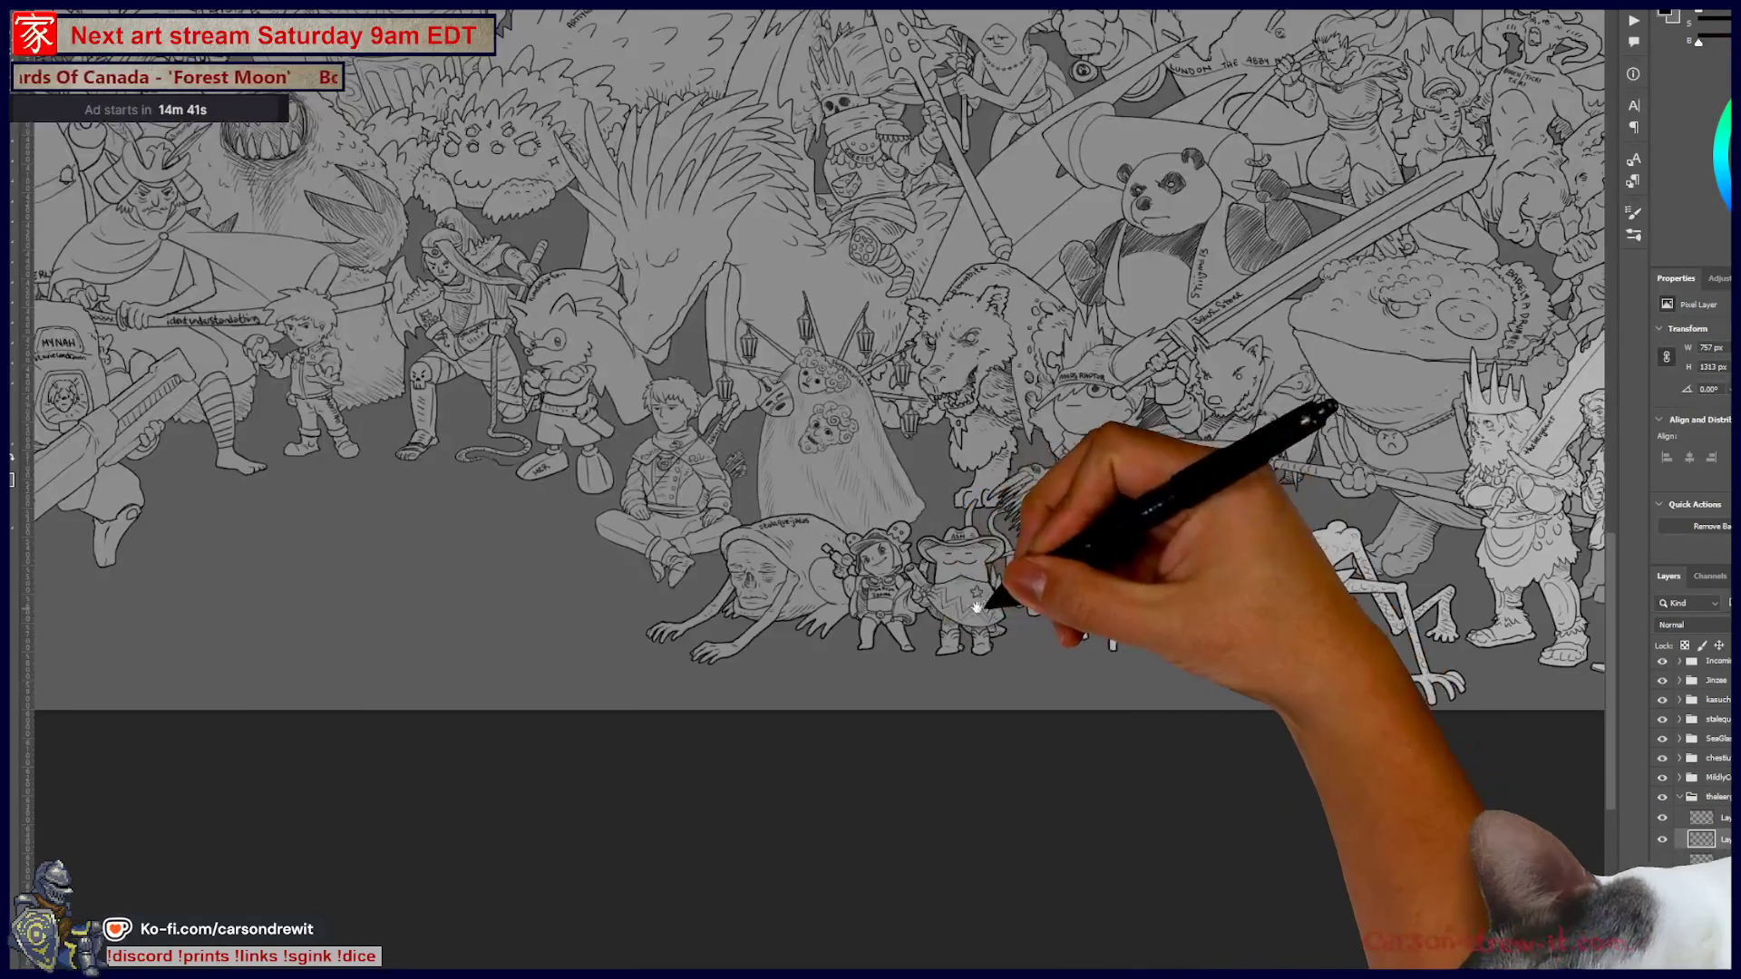
{"action": "scroll", "coordinate": [946, 615], "scroll_direction": "down", "scroll_amount": 1}
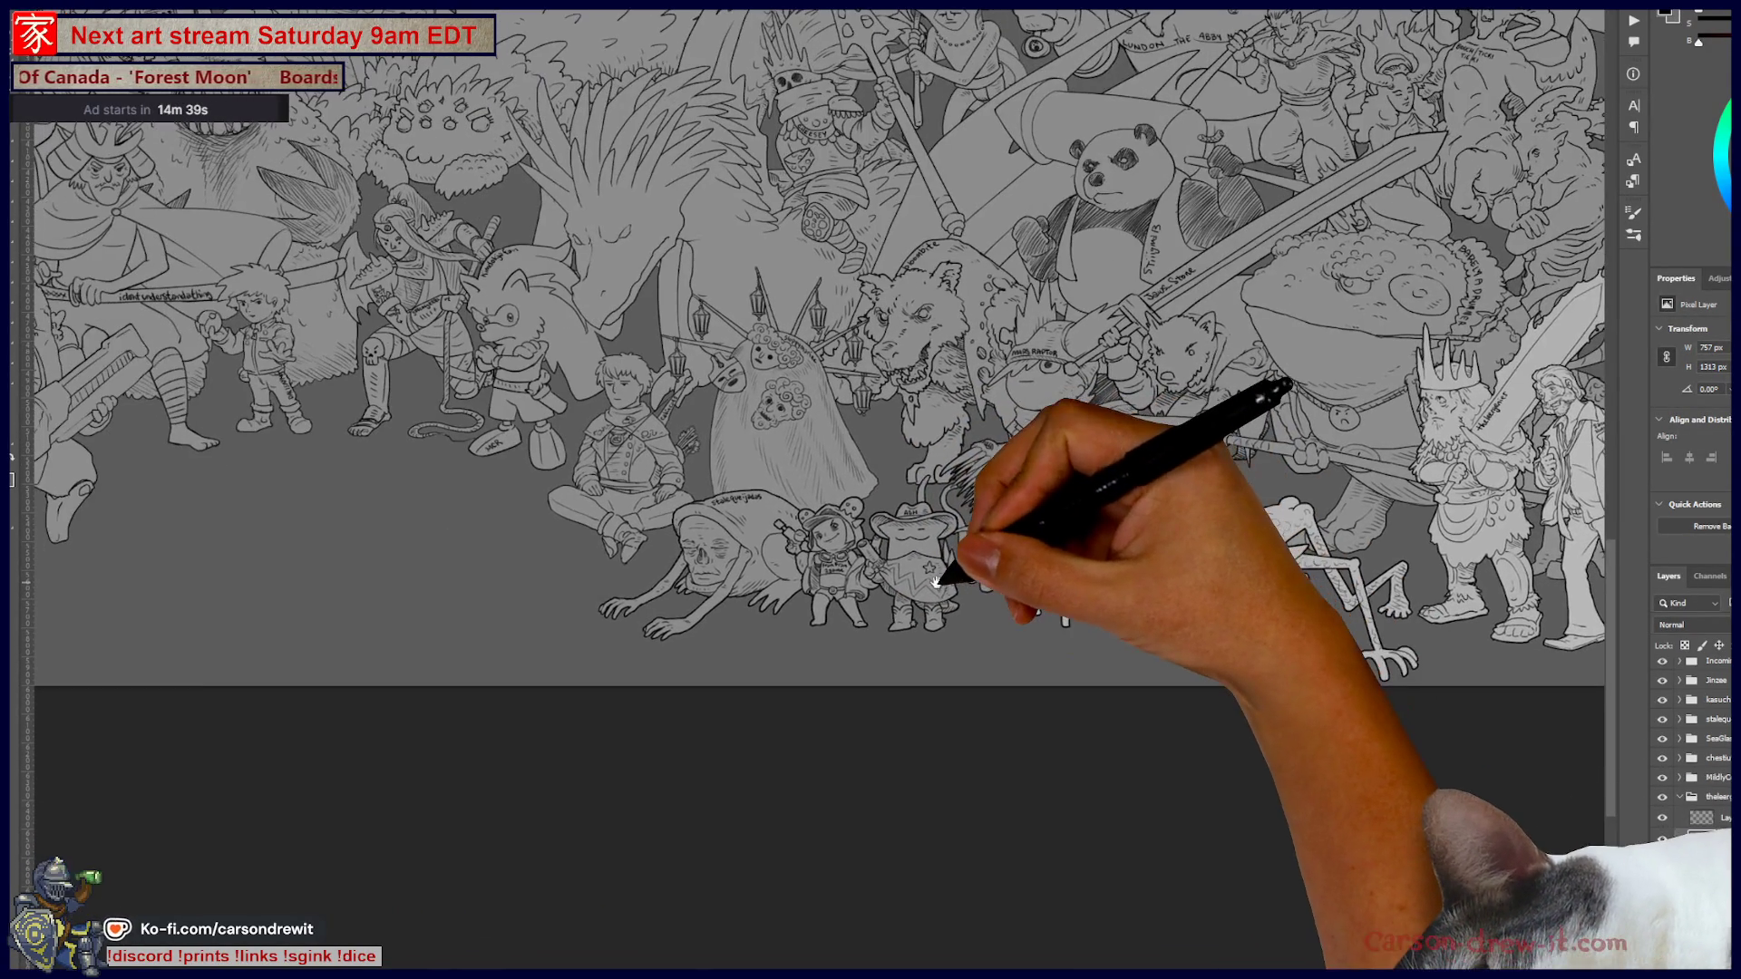
{"action": "mouse_move", "coordinate": [798, 585]}
{"action": "left_mouse_down"}
{"action": "mouse_move", "coordinate": [1023, 597]}
{"action": "mouse_move", "coordinate": [641, 590]}
{"action": "mouse_move", "coordinate": [544, 556]}
{"action": "mouse_move", "coordinate": [558, 573]}
{"action": "mouse_move", "coordinate": [952, 583]}
{"action": "mouse_move", "coordinate": [462, 608]}
{"action": "mouse_move", "coordinate": [641, 623]}
{"action": "mouse_move", "coordinate": [486, 649]}
{"action": "mouse_move", "coordinate": [583, 590]}
{"action": "mouse_move", "coordinate": [1251, 575]}
{"action": "mouse_move", "coordinate": [934, 567]}
{"action": "mouse_move", "coordinate": [1303, 544]}
{"action": "mouse_move", "coordinate": [836, 505]}
{"action": "left_mouse_up"}
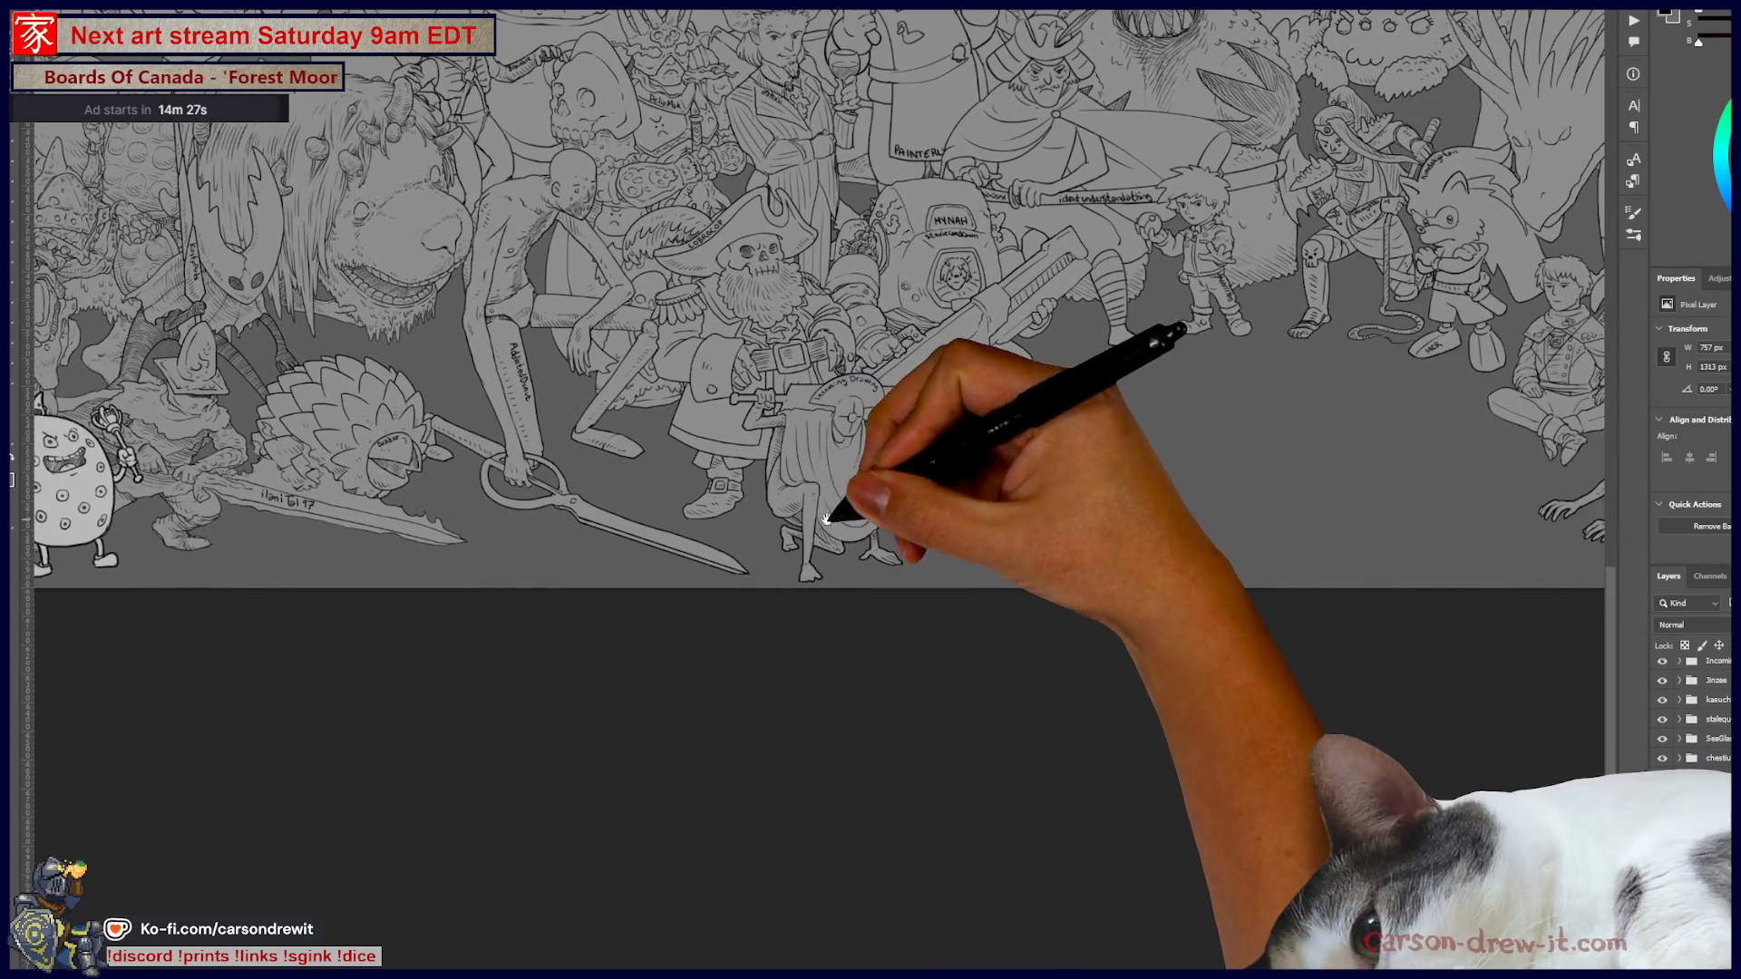
{"action": "left_click", "coordinate": [1680, 797]}
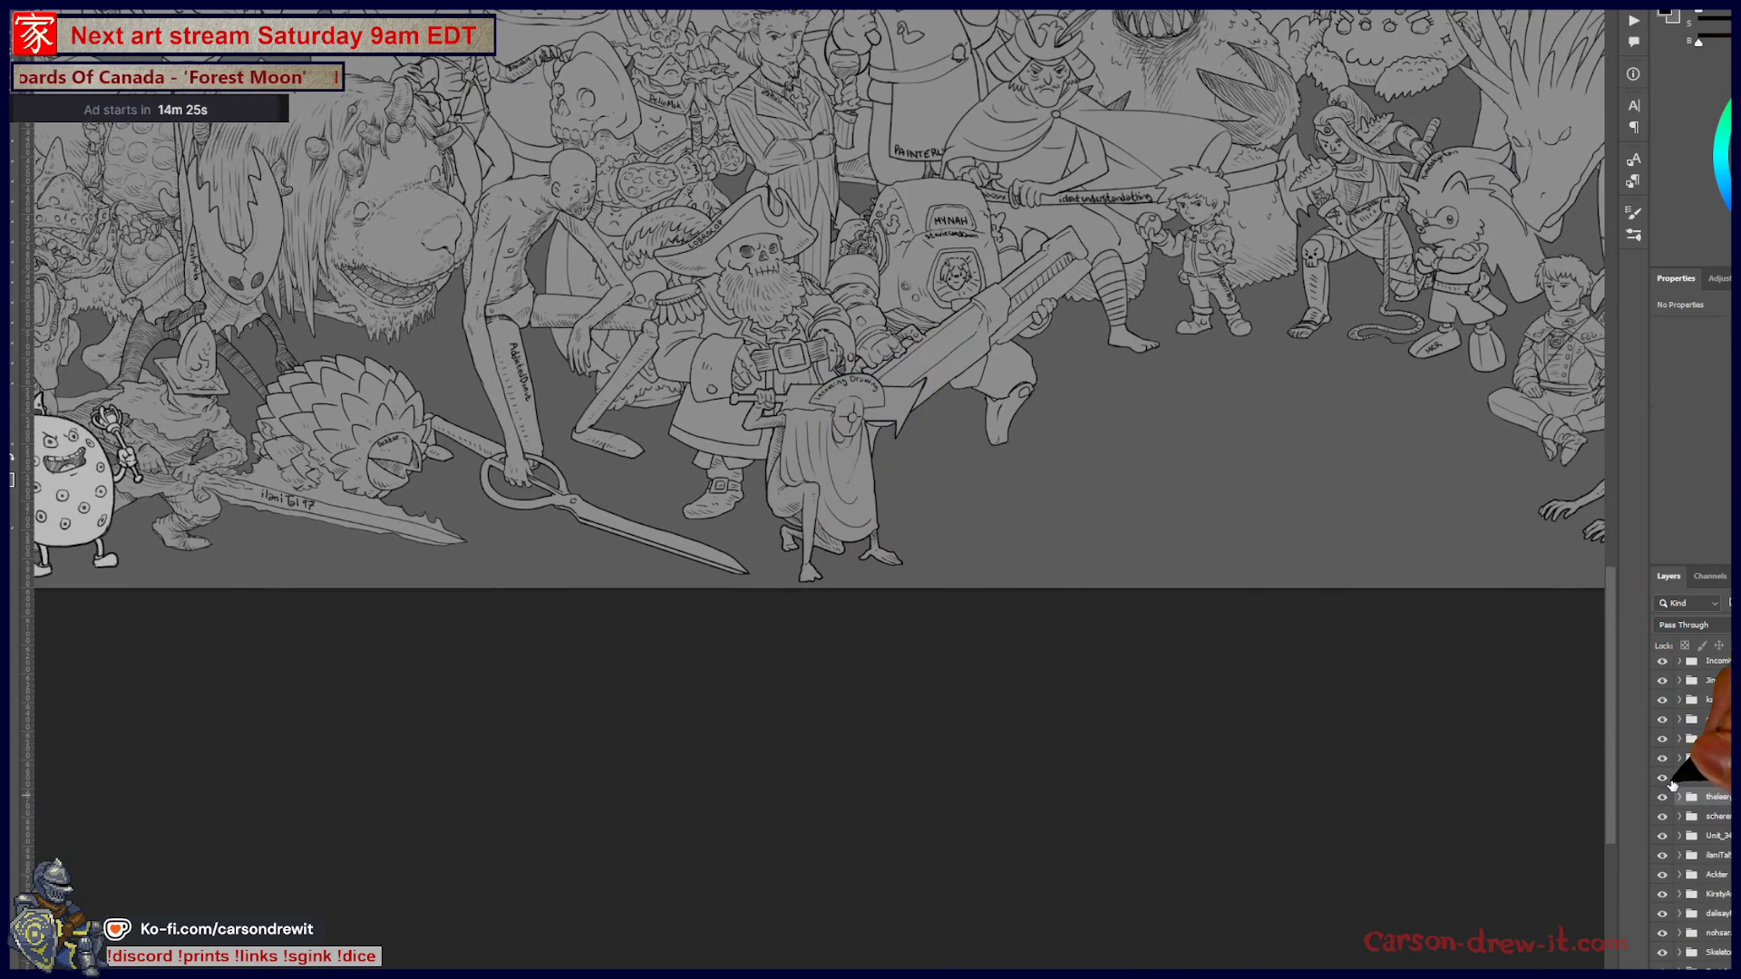
Brighten the spotted creature's art layer in the kasuch group by raising Lightness
{"action": "left_click_drag", "start_coordinate": [719, 692], "coordinate": [1256, 698]}
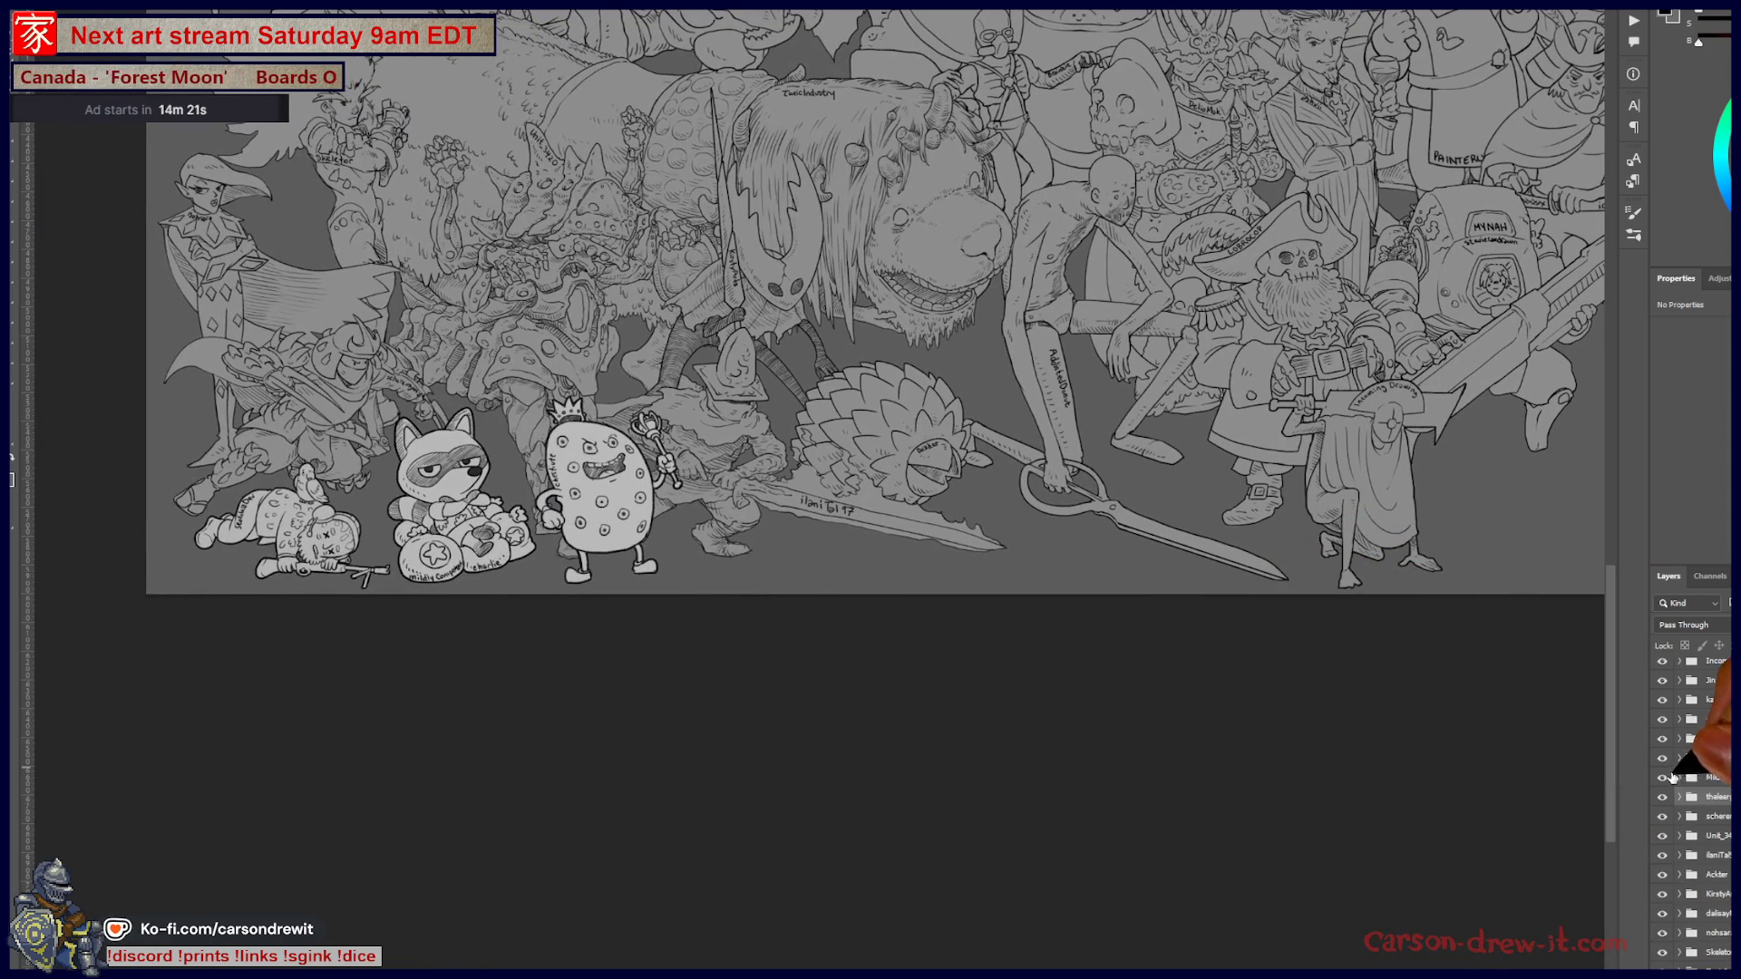
{"action": "left_click_drag", "start_coordinate": [1194, 610], "coordinate": [638, 731]}
{"action": "left_click_drag", "start_coordinate": [1400, 671], "coordinate": [746, 659]}
{"action": "mouse_move", "coordinate": [700, 657]}
{"action": "left_mouse_down"}
{"action": "mouse_move", "coordinate": [999, 751]}
{"action": "mouse_move", "coordinate": [1596, 800]}
{"action": "left_mouse_up"}
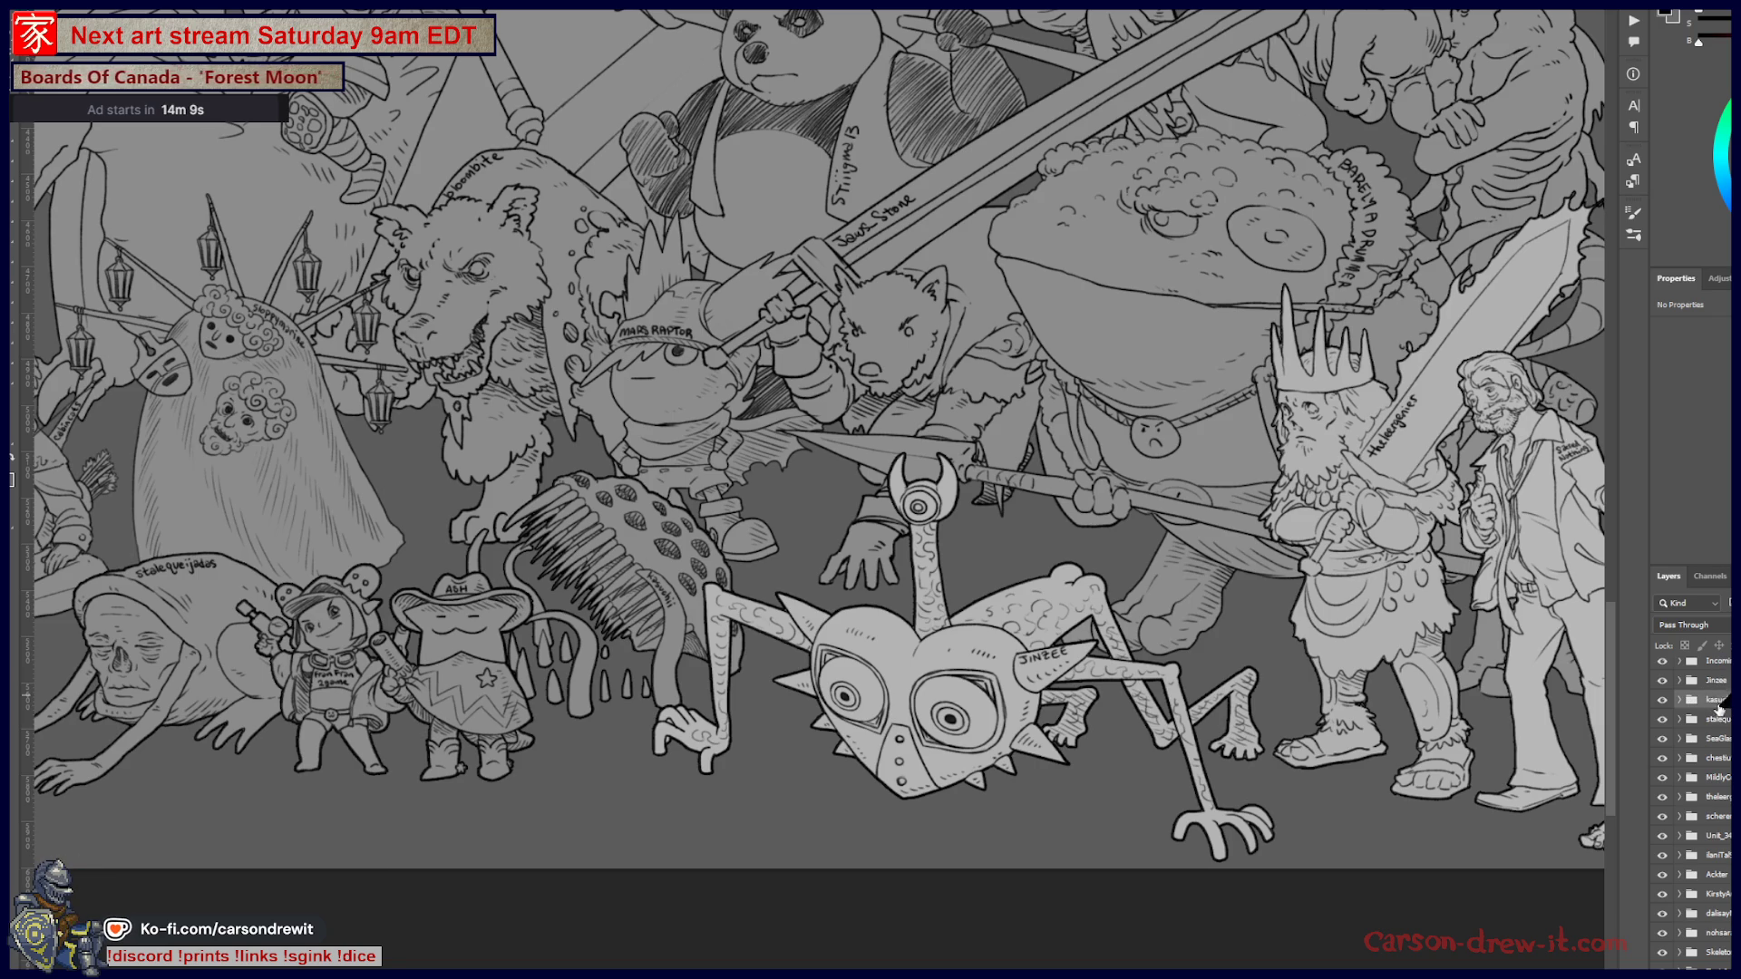
{"action": "left_click", "coordinate": [1680, 701]}
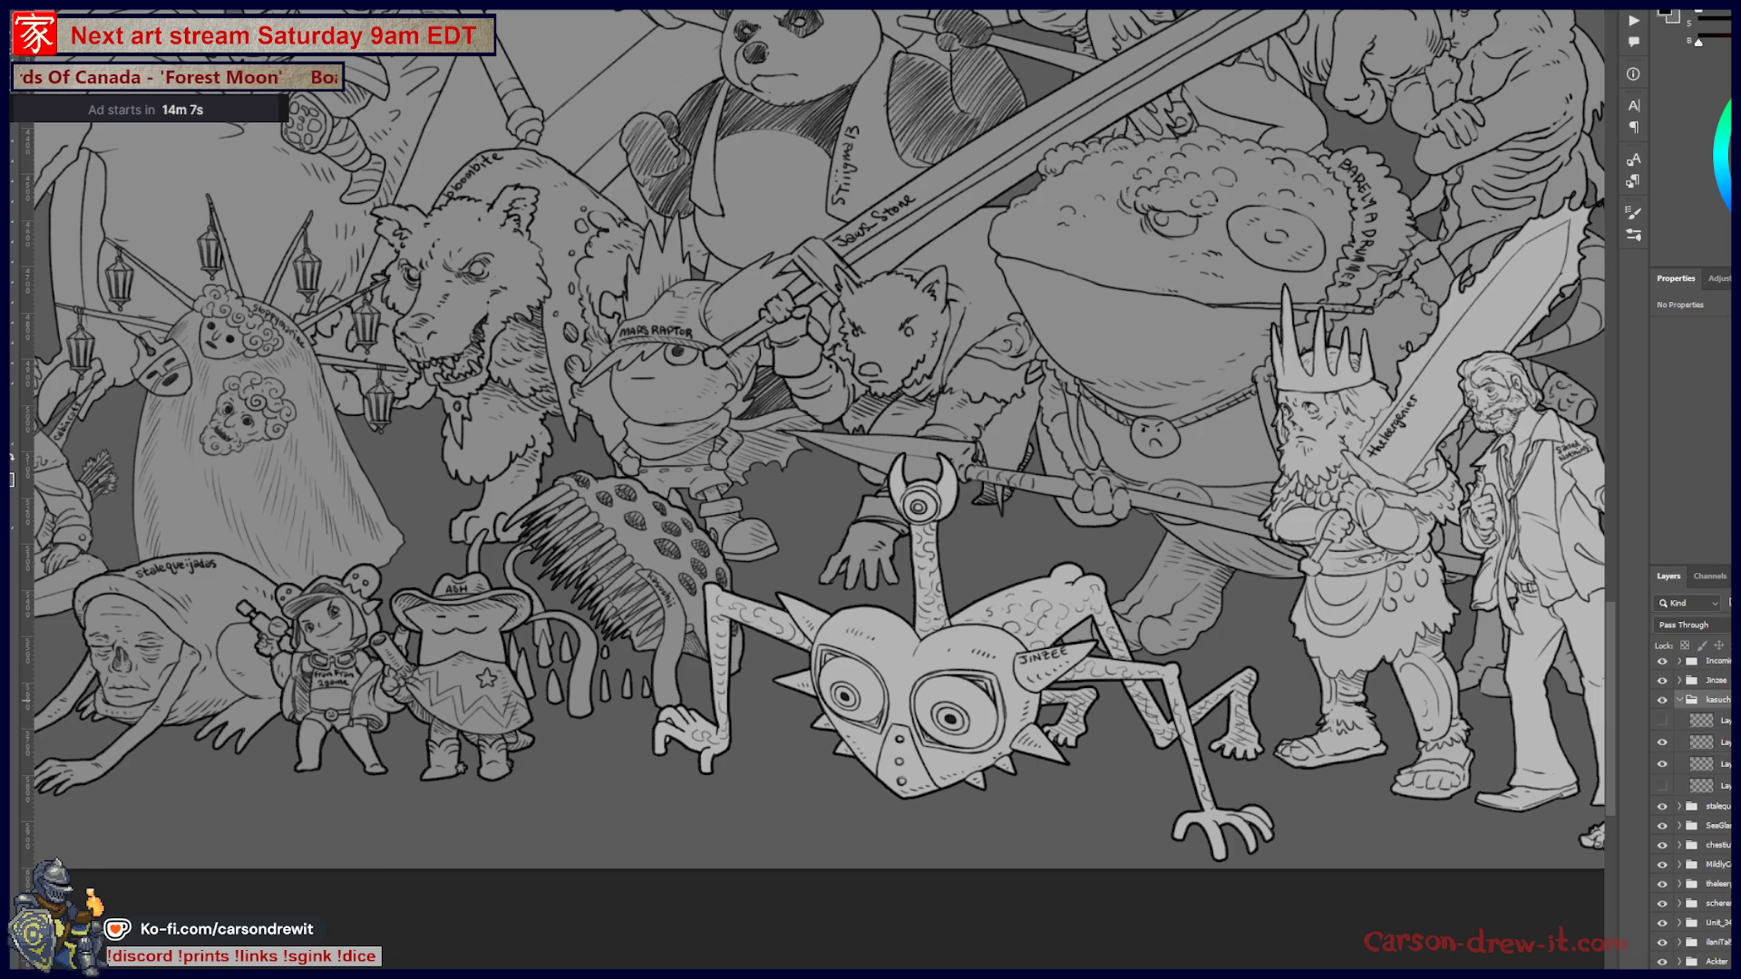
{"action": "left_click", "coordinate": [1705, 763]}
{"action": "key", "text": "ctrl+u"}
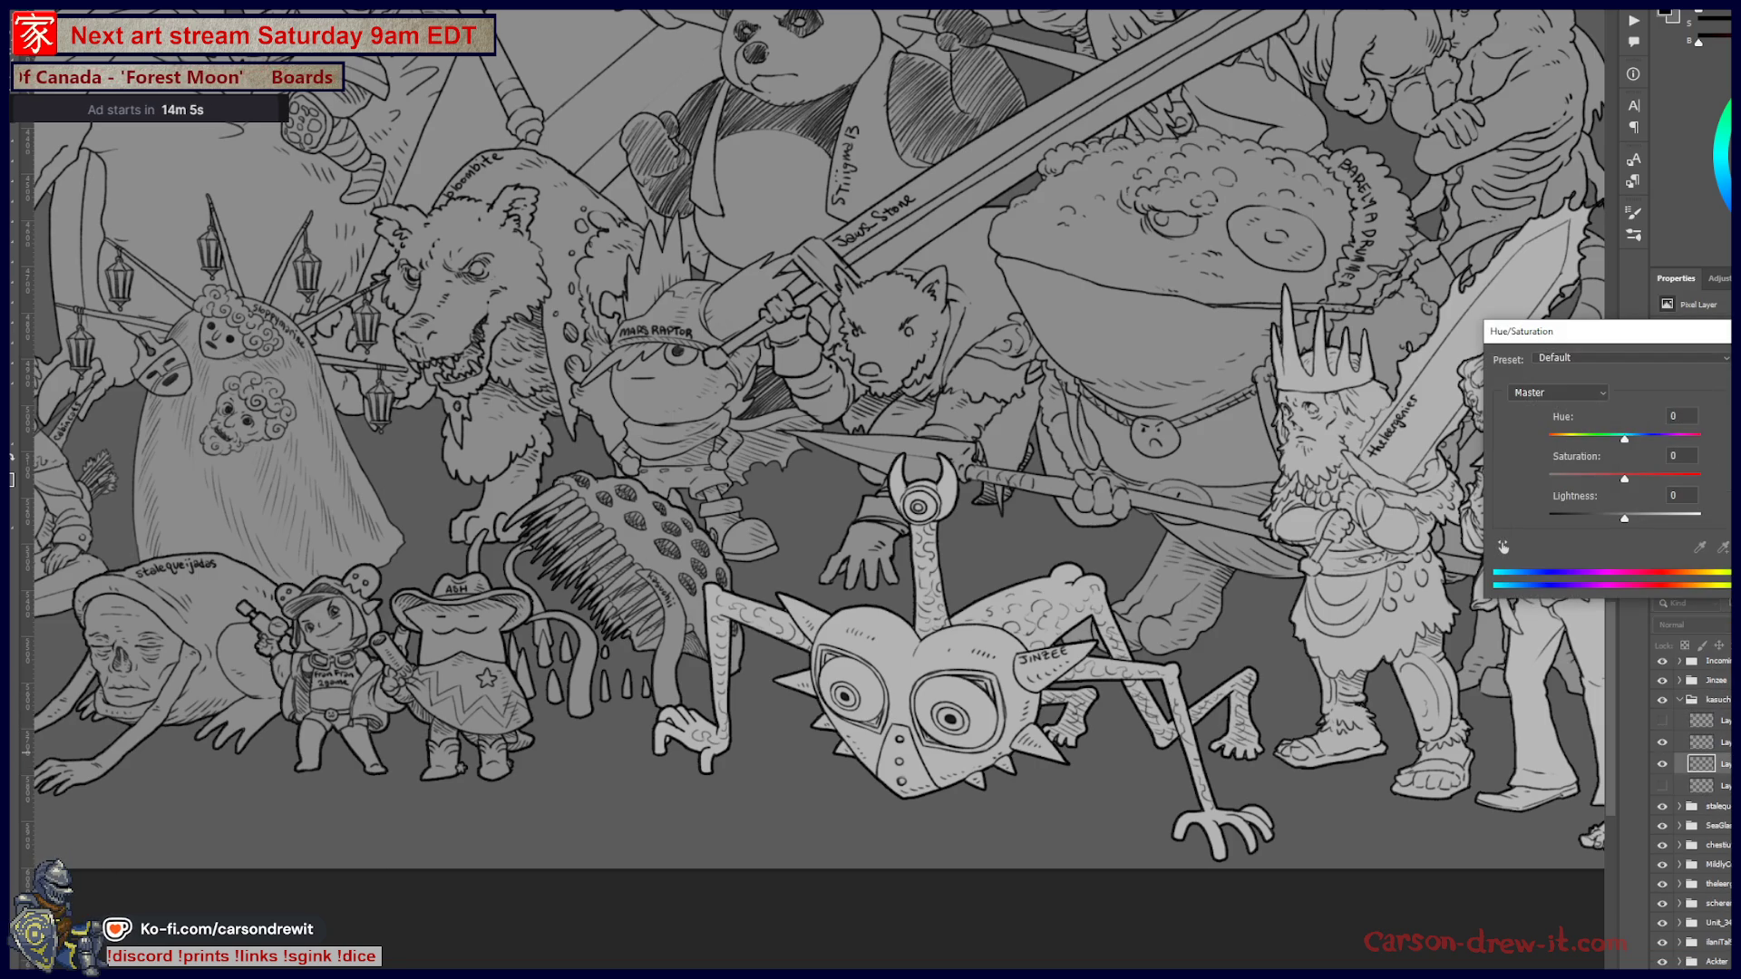
{"action": "left_click_drag", "start_coordinate": [1638, 526], "coordinate": [1651, 528]}
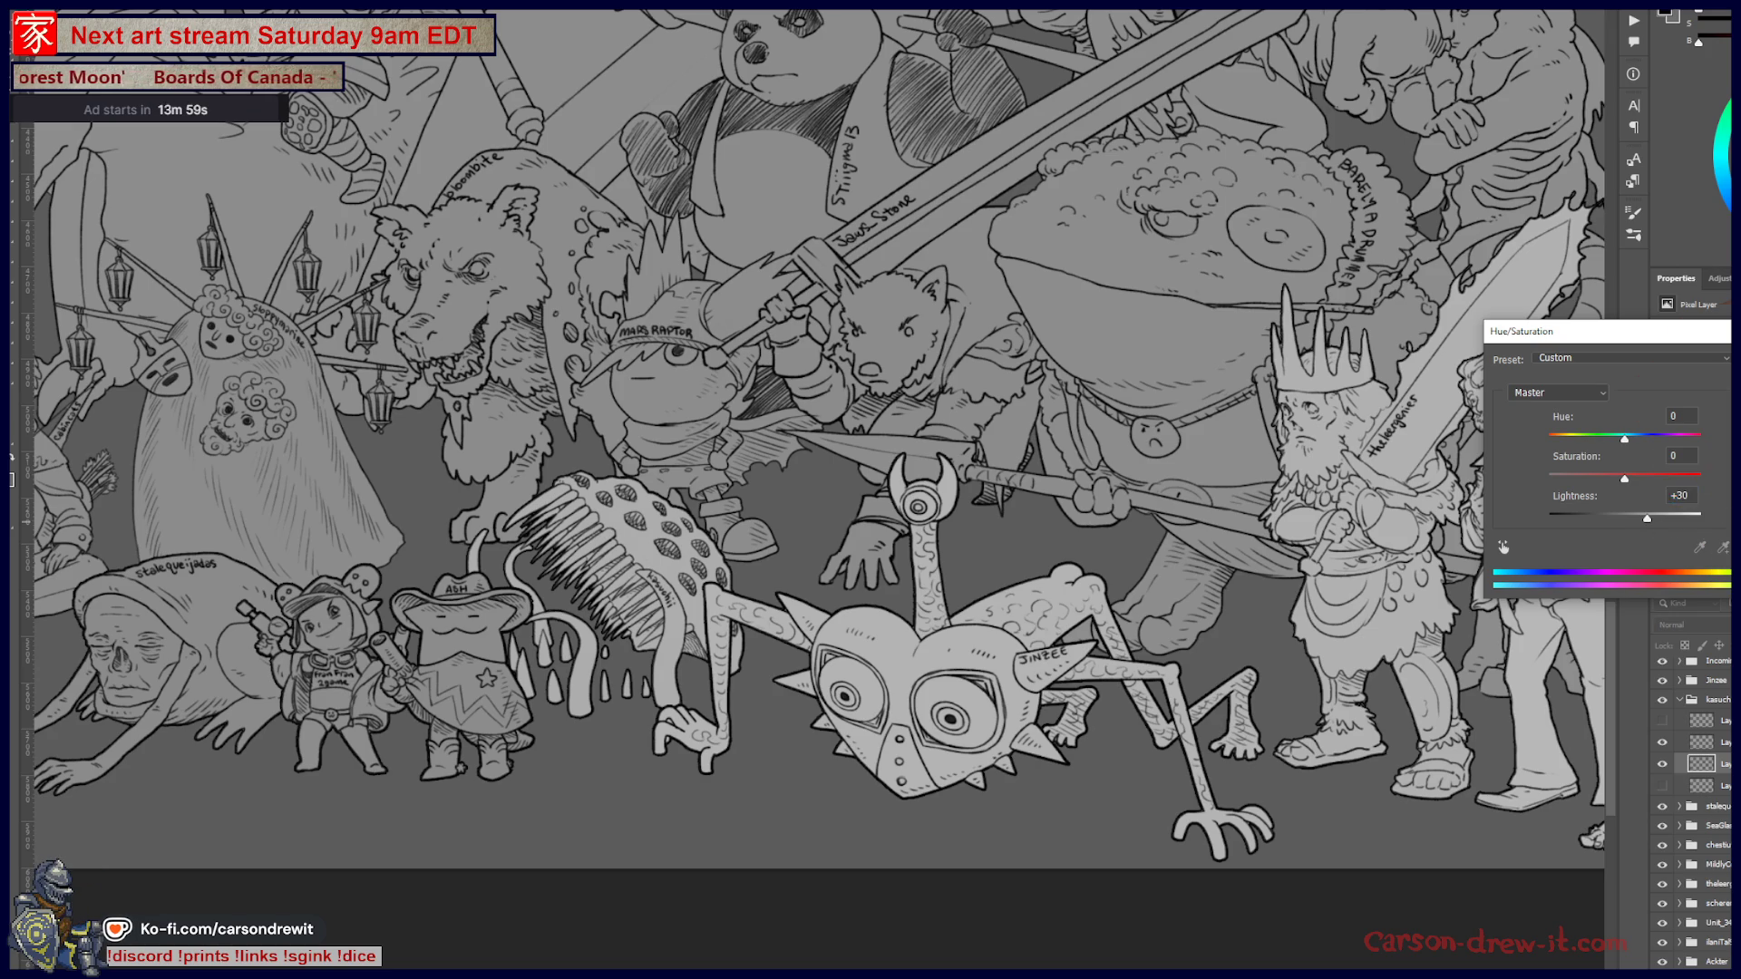
{"action": "key", "text": "Return"}
Collapse the kasuch group and add a new empty layer on top
{"action": "left_click_drag", "start_coordinate": [626, 490], "coordinate": [1034, 426]}
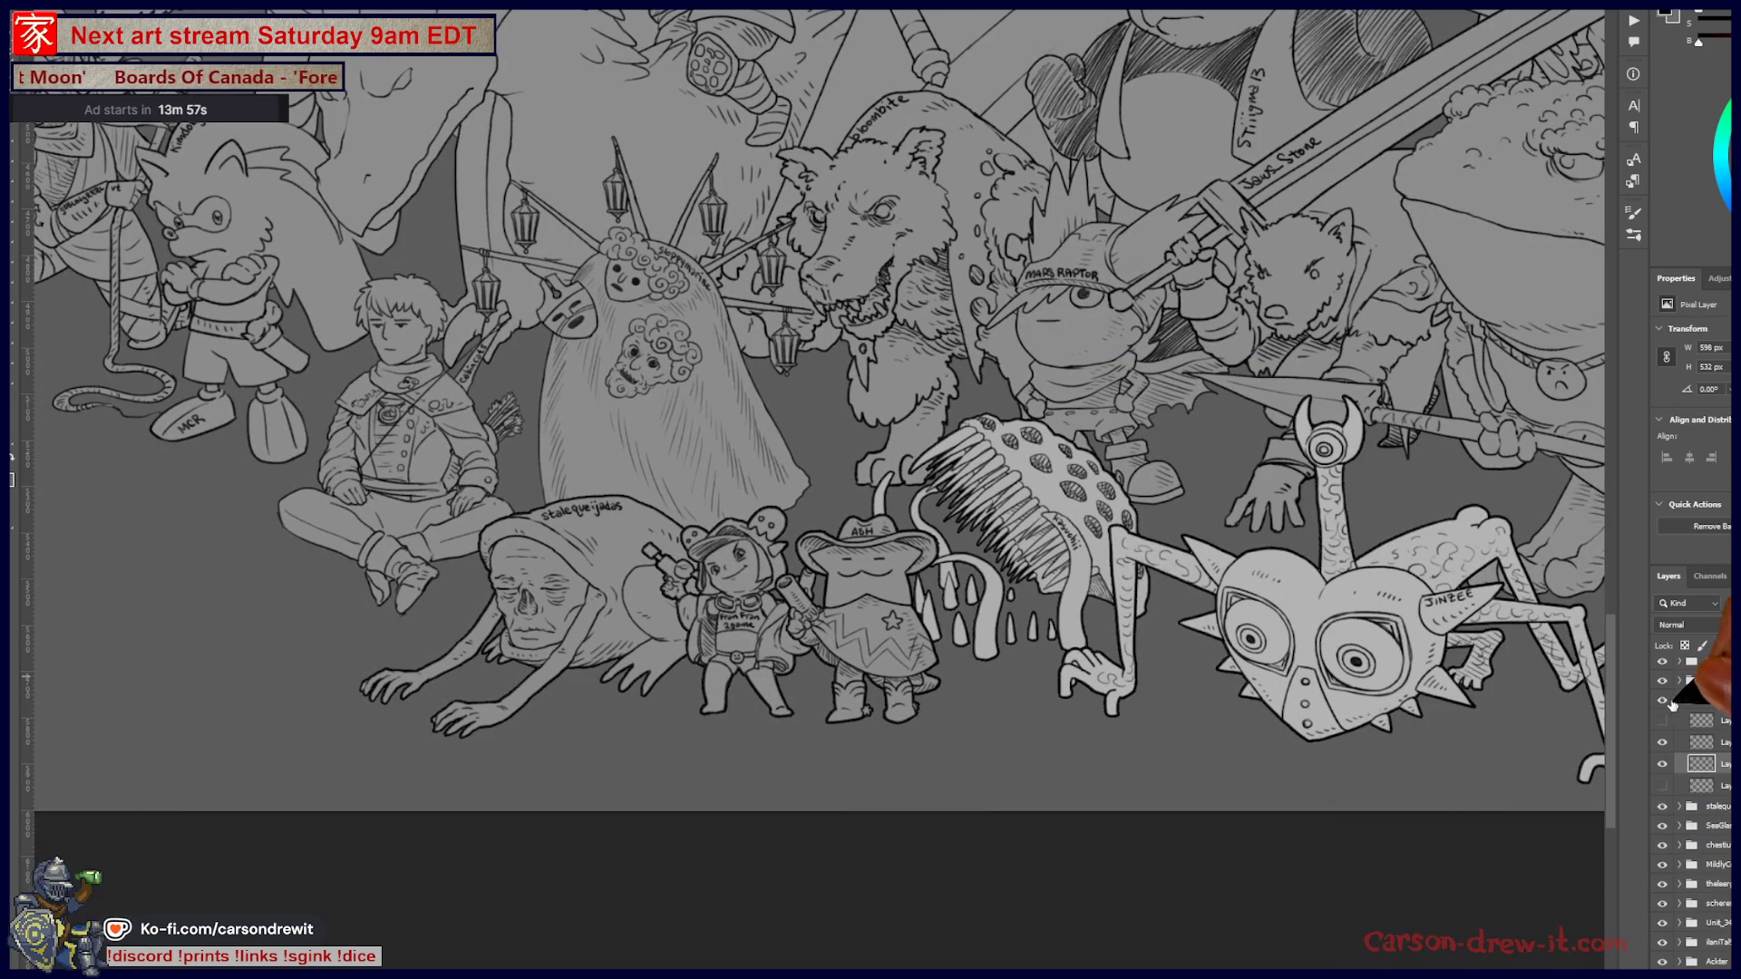
{"action": "left_click", "coordinate": [1677, 701]}
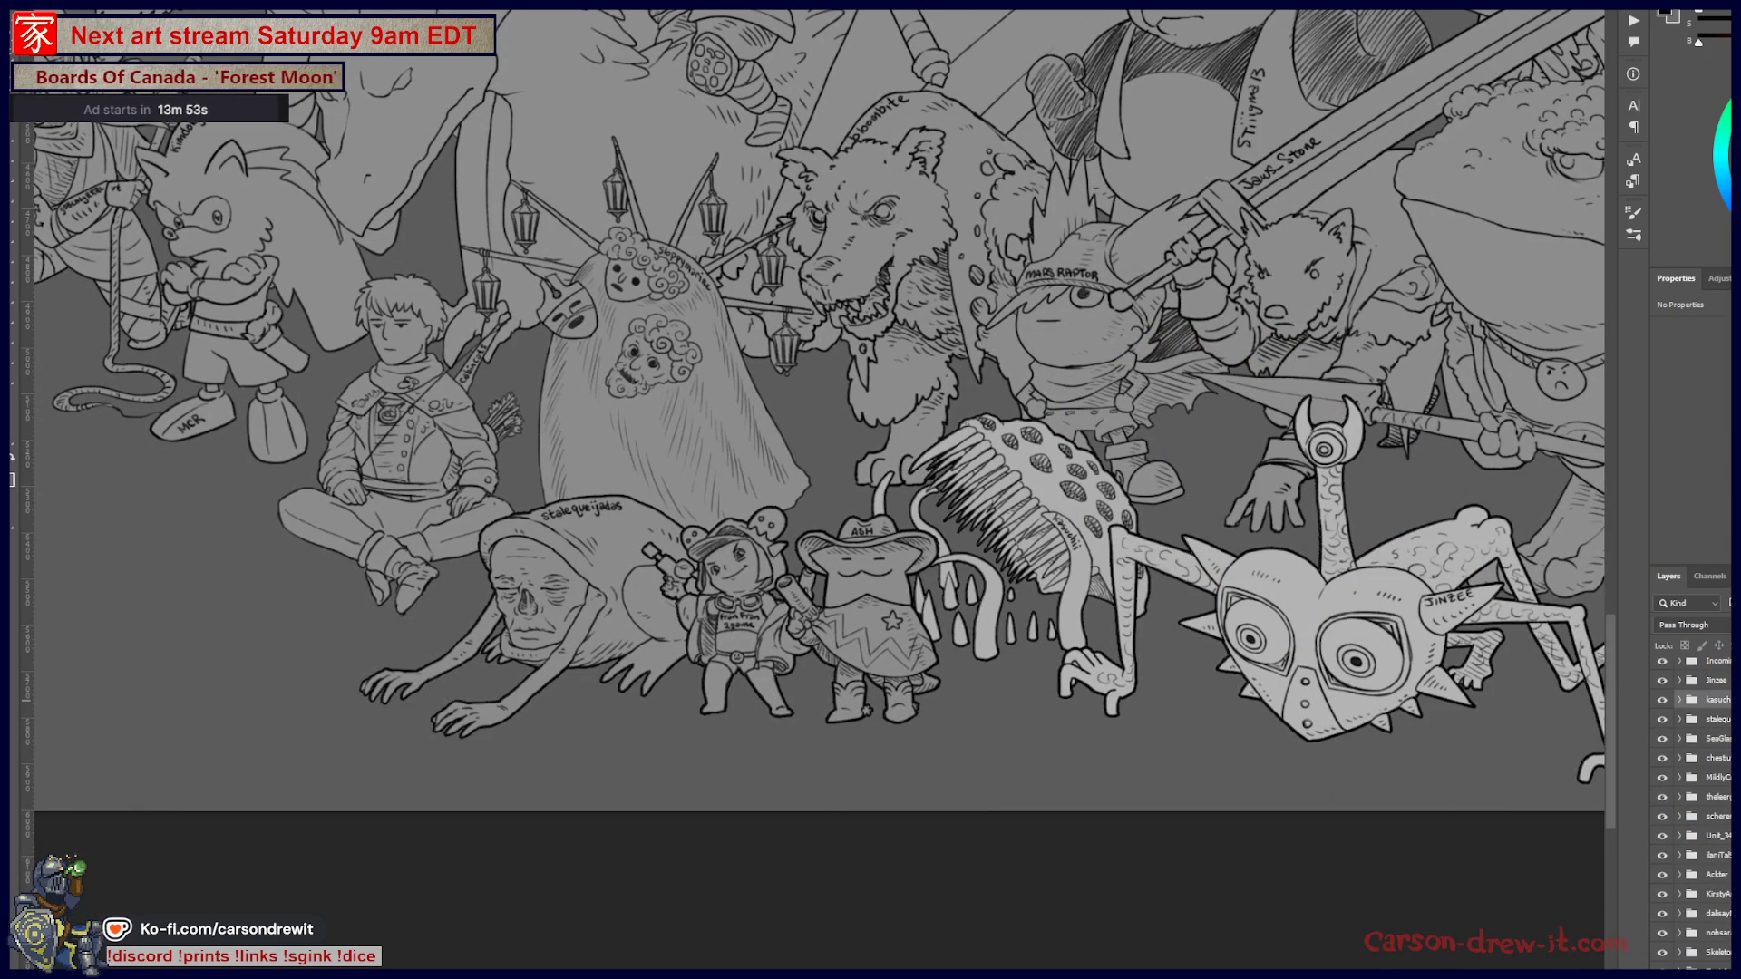
{"action": "key", "text": "ctrl+shift+alt+n"}
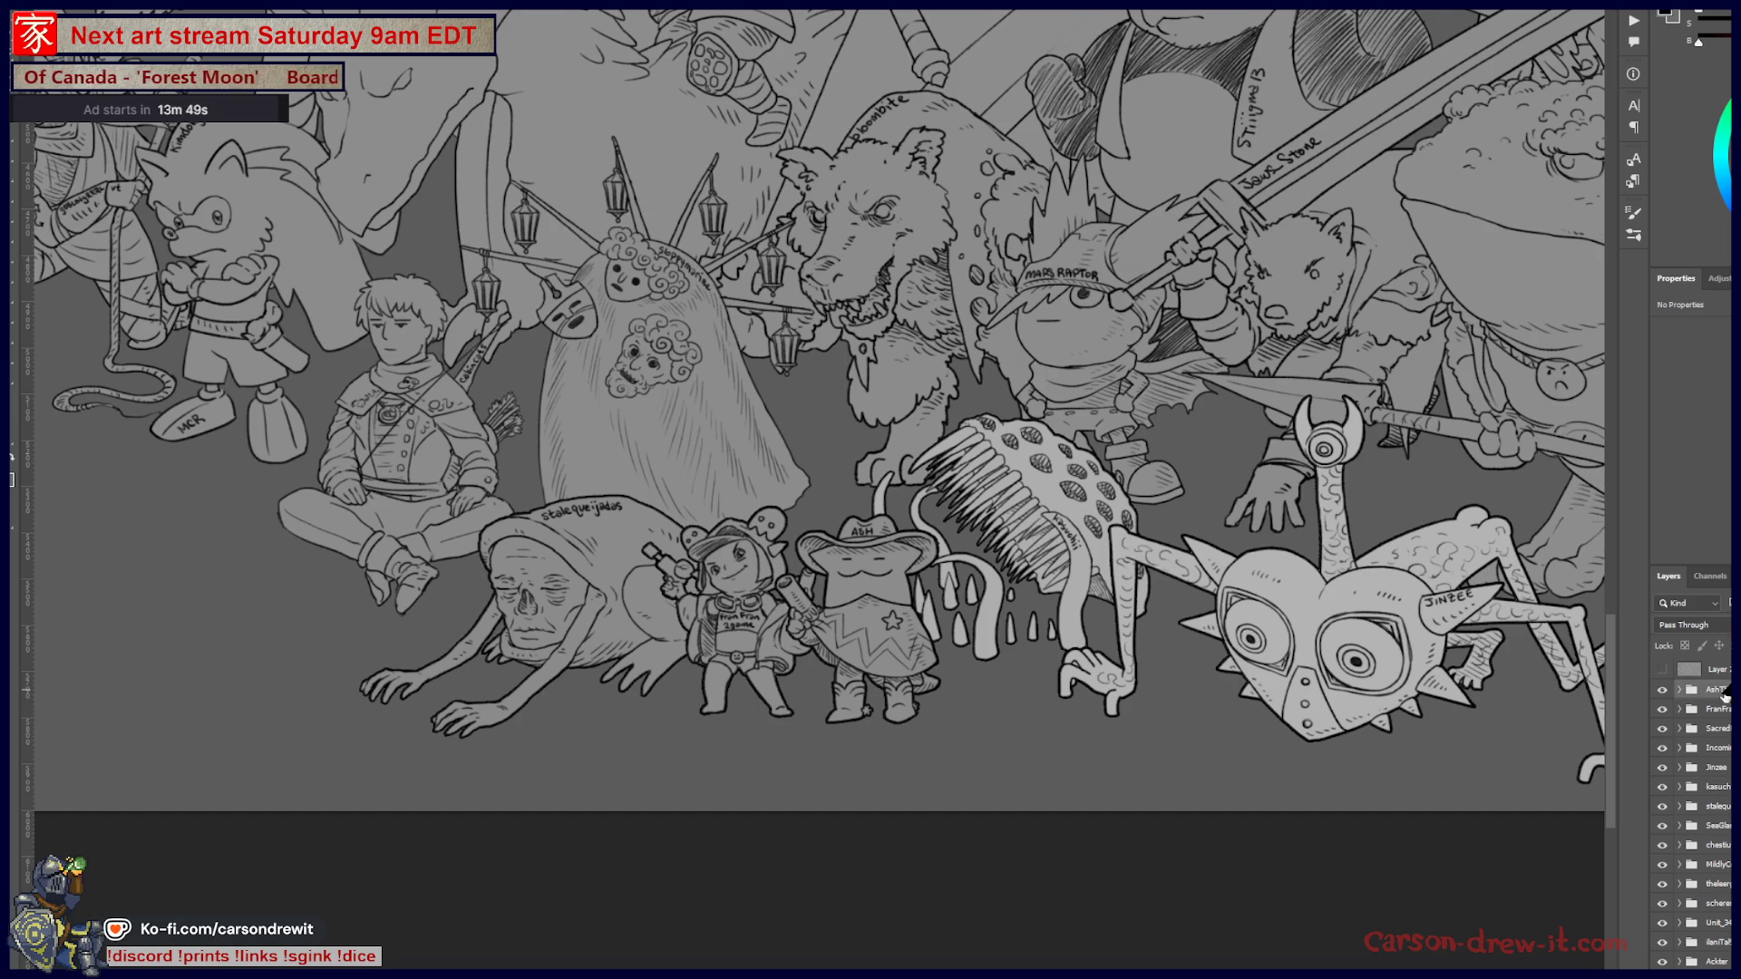
Brighten Ash's line art layer in the AshThe group with a Lightness boost
{"action": "left_click", "coordinate": [1680, 689]}
{"action": "left_click", "coordinate": [1709, 732]}
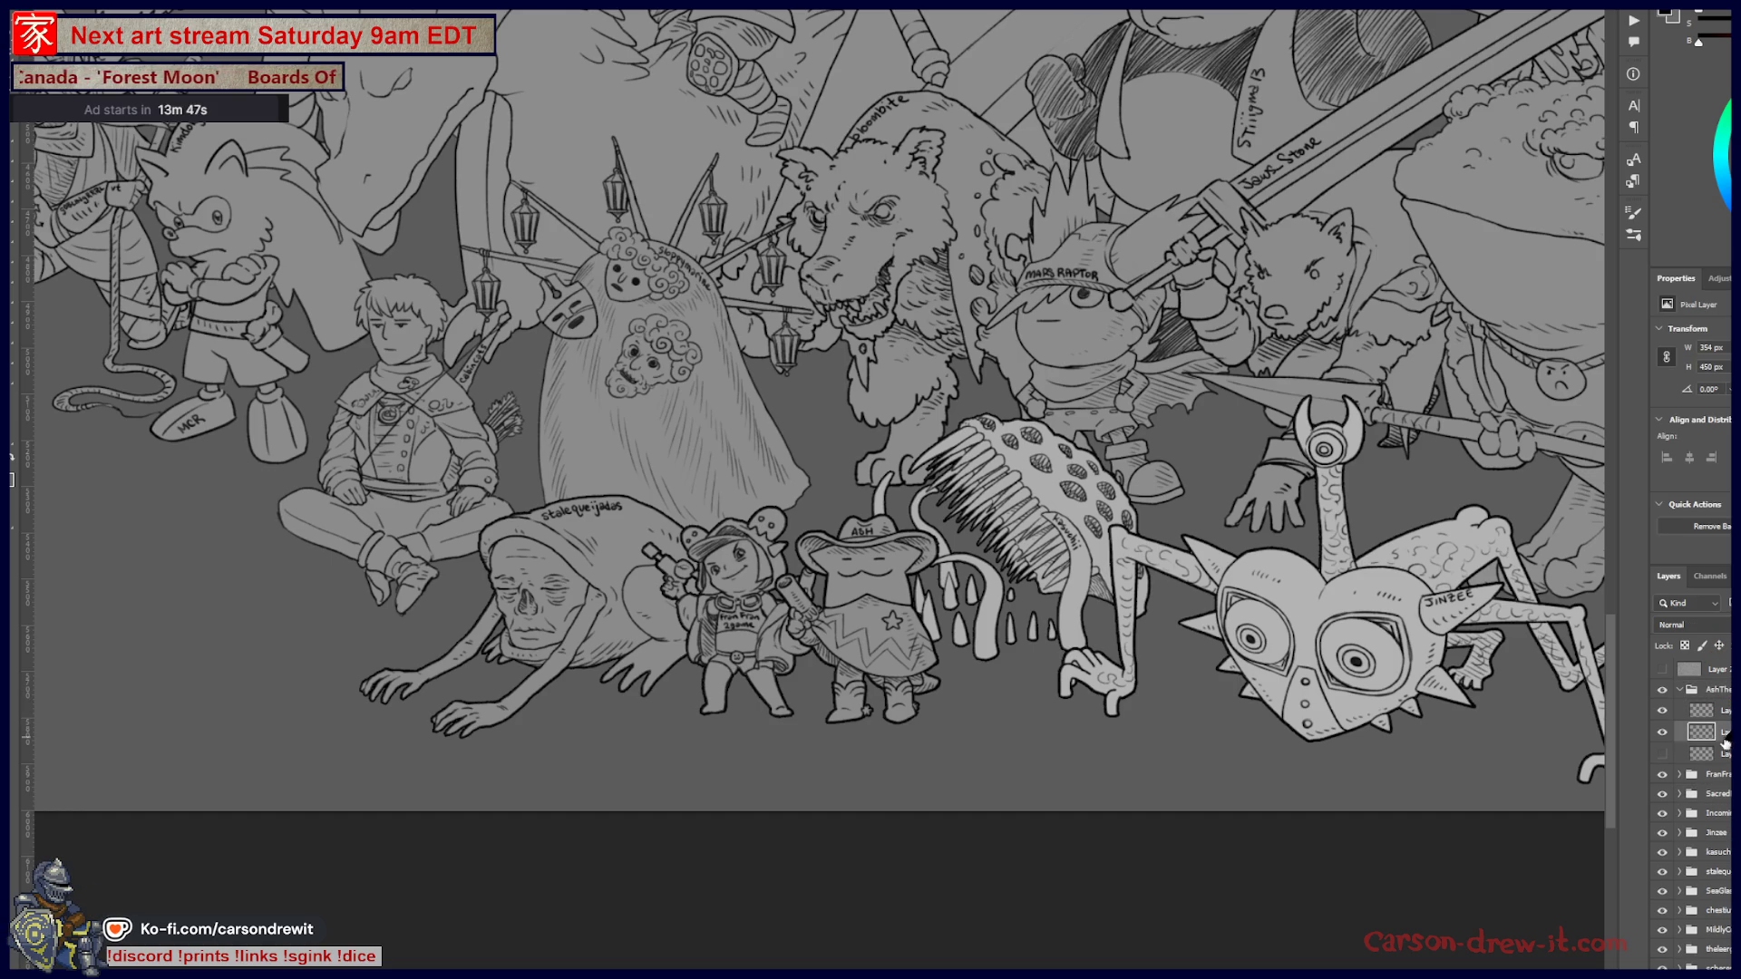
{"action": "key", "text": "ctrl+u"}
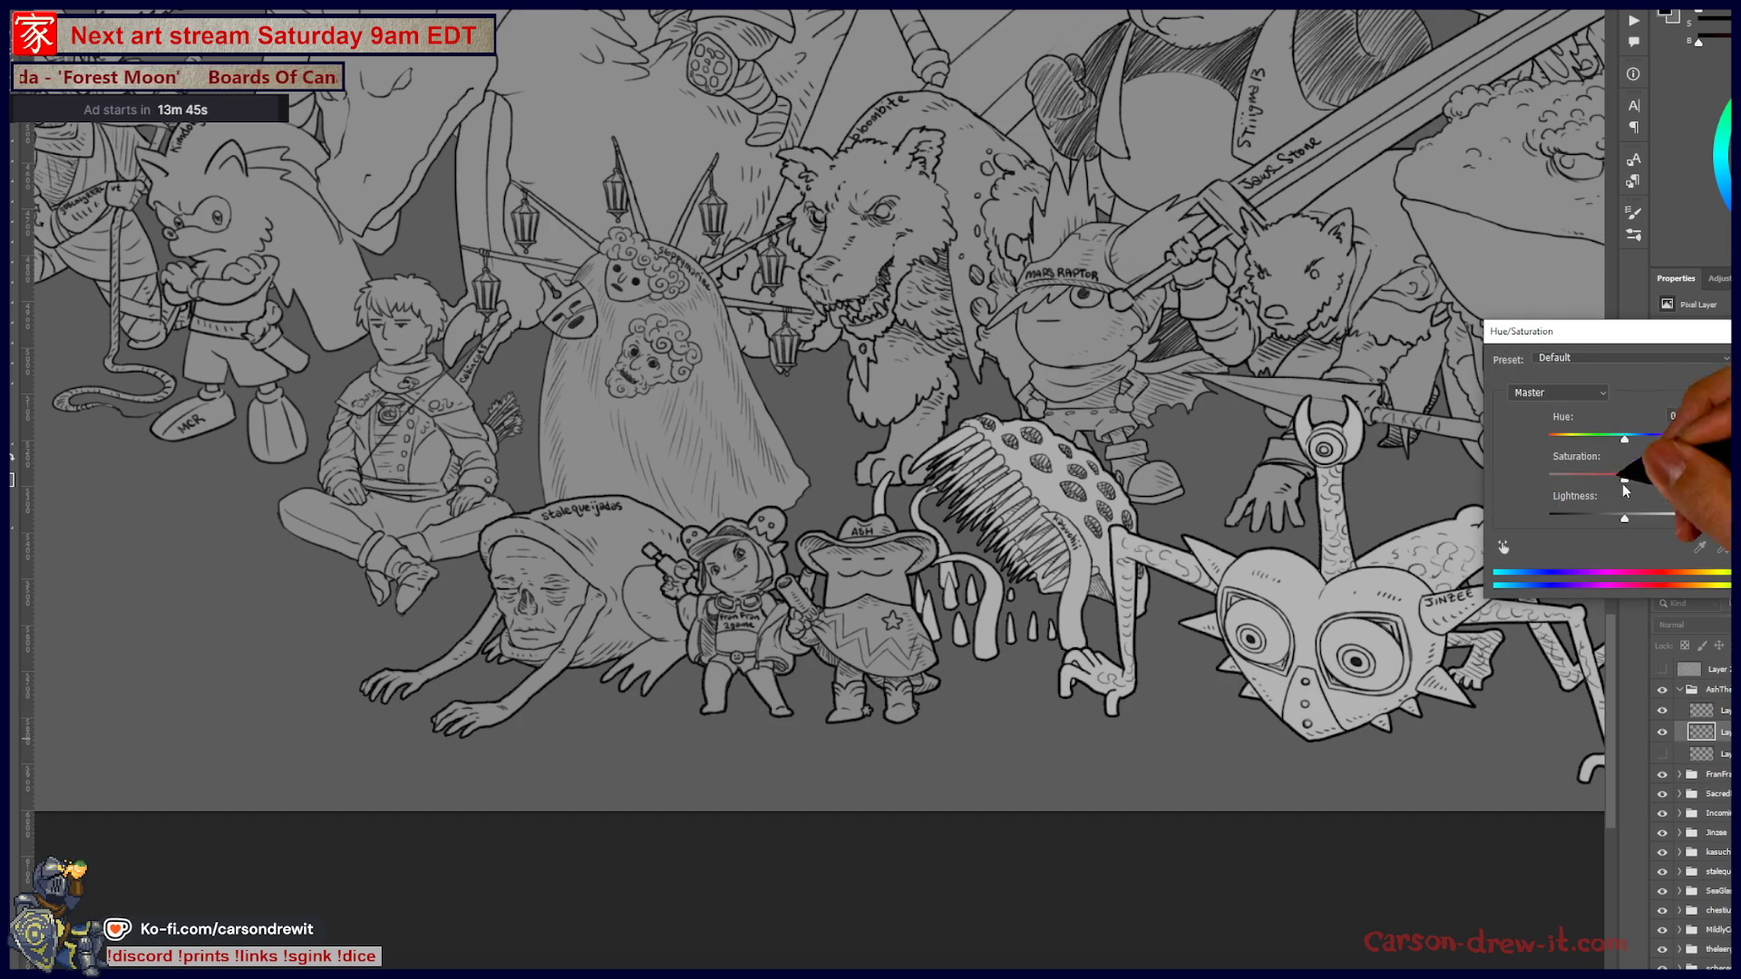
{"action": "left_click_drag", "start_coordinate": [1624, 517], "coordinate": [1664, 524]}
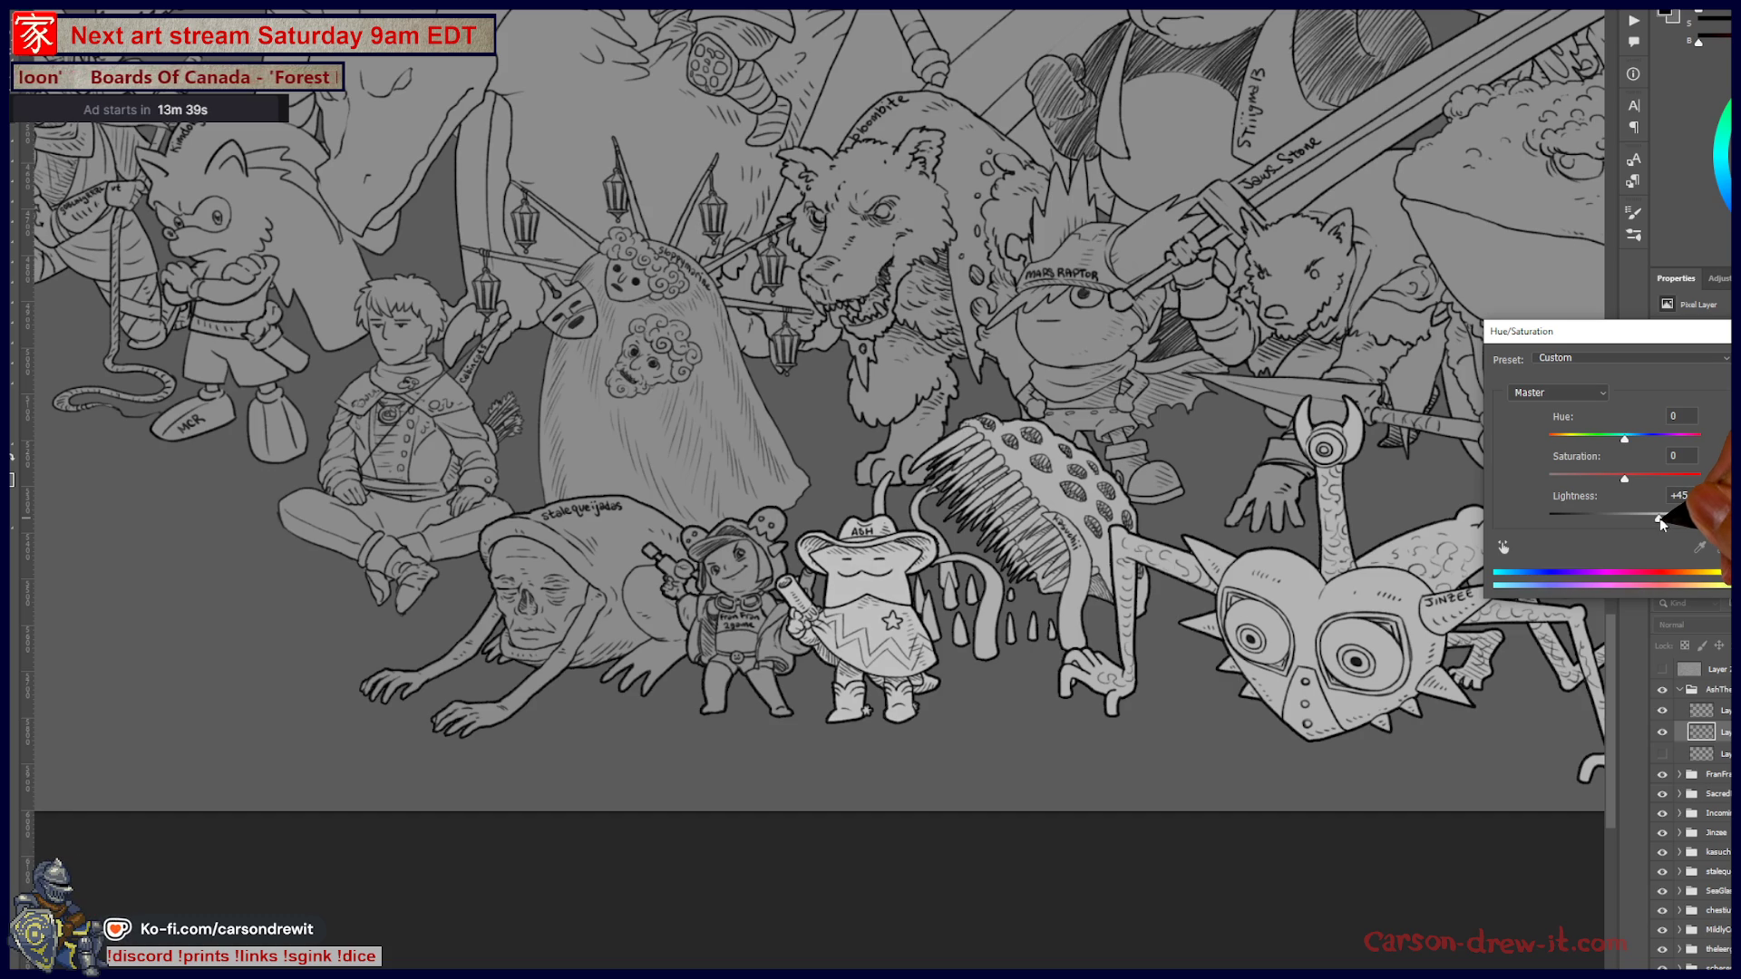
{"action": "key", "text": "Return"}
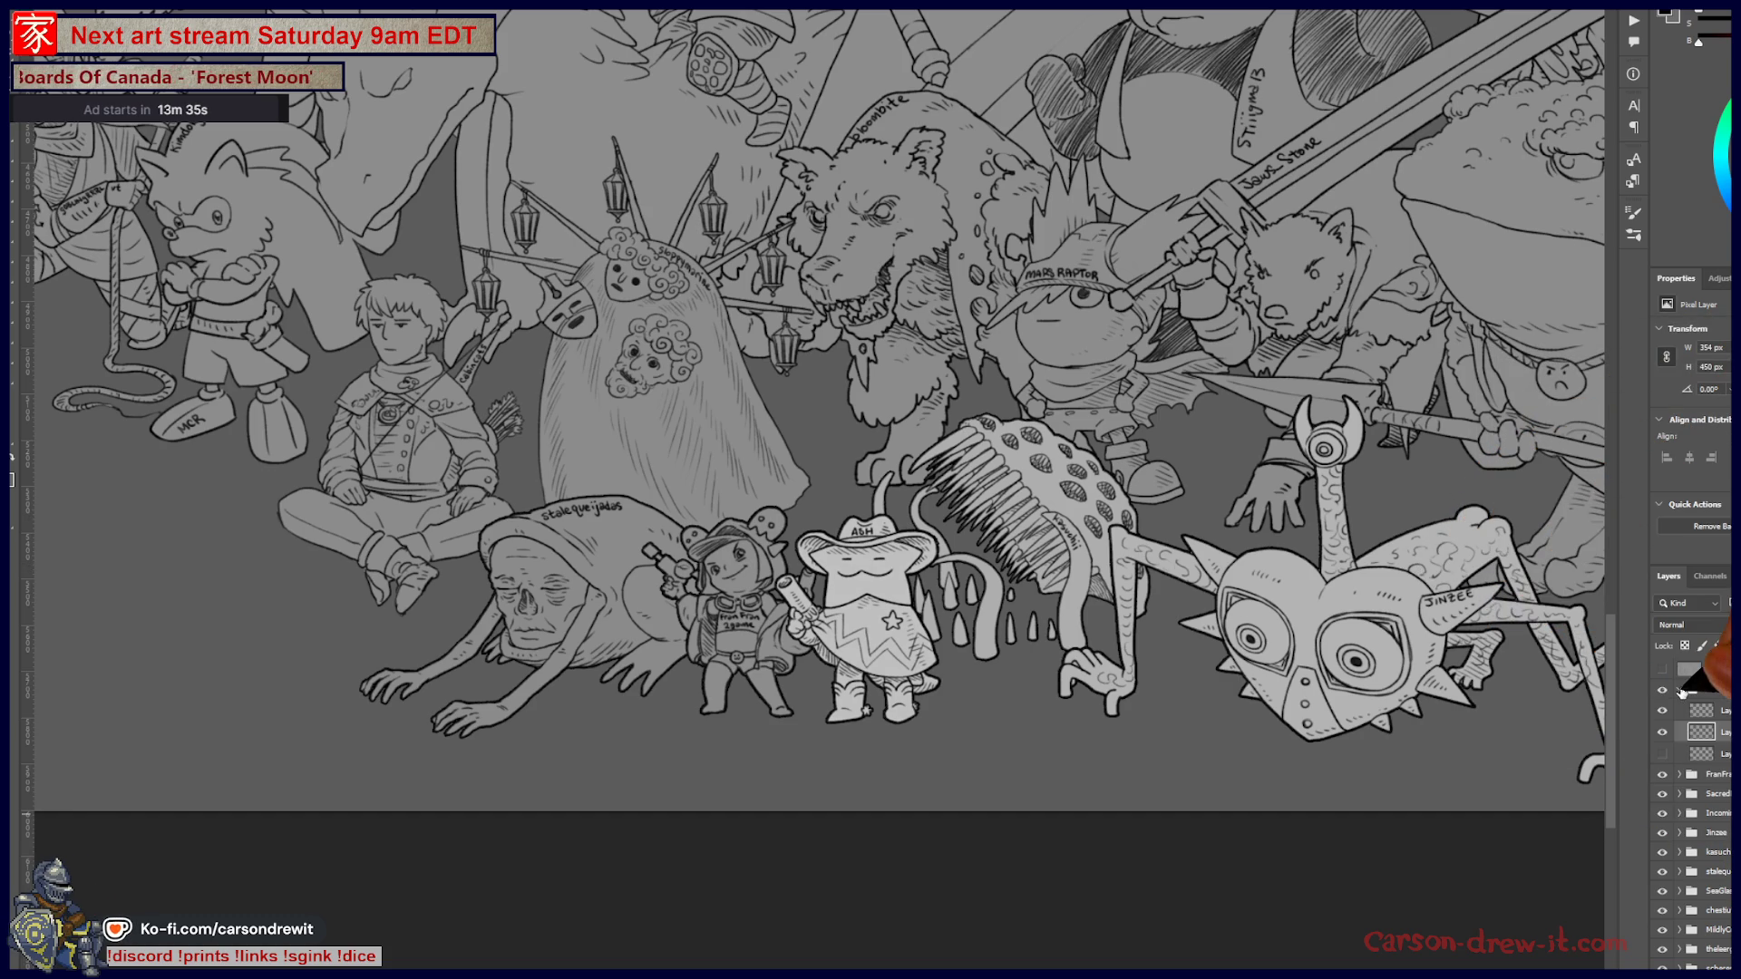
Move AshThe below FranFra and brighten the goggled girl's layer with Lightness +30
{"action": "left_click_drag", "start_coordinate": [1683, 692], "coordinate": [1683, 715]}
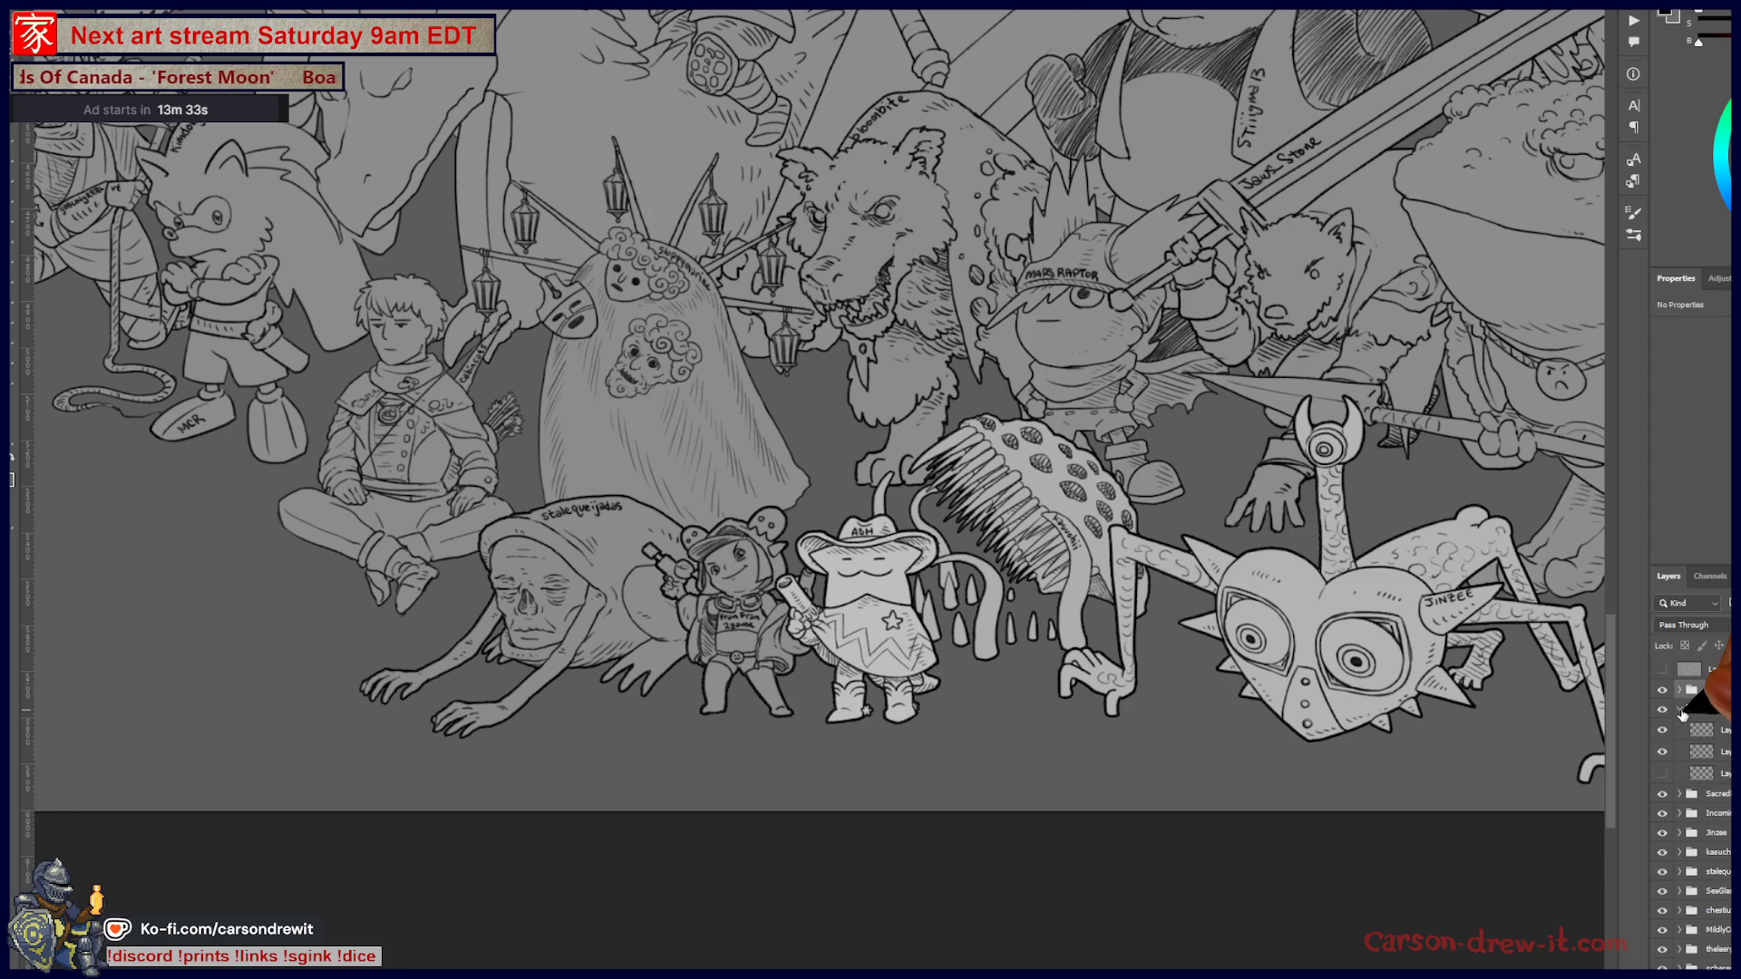
{"action": "left_click", "coordinate": [1702, 751]}
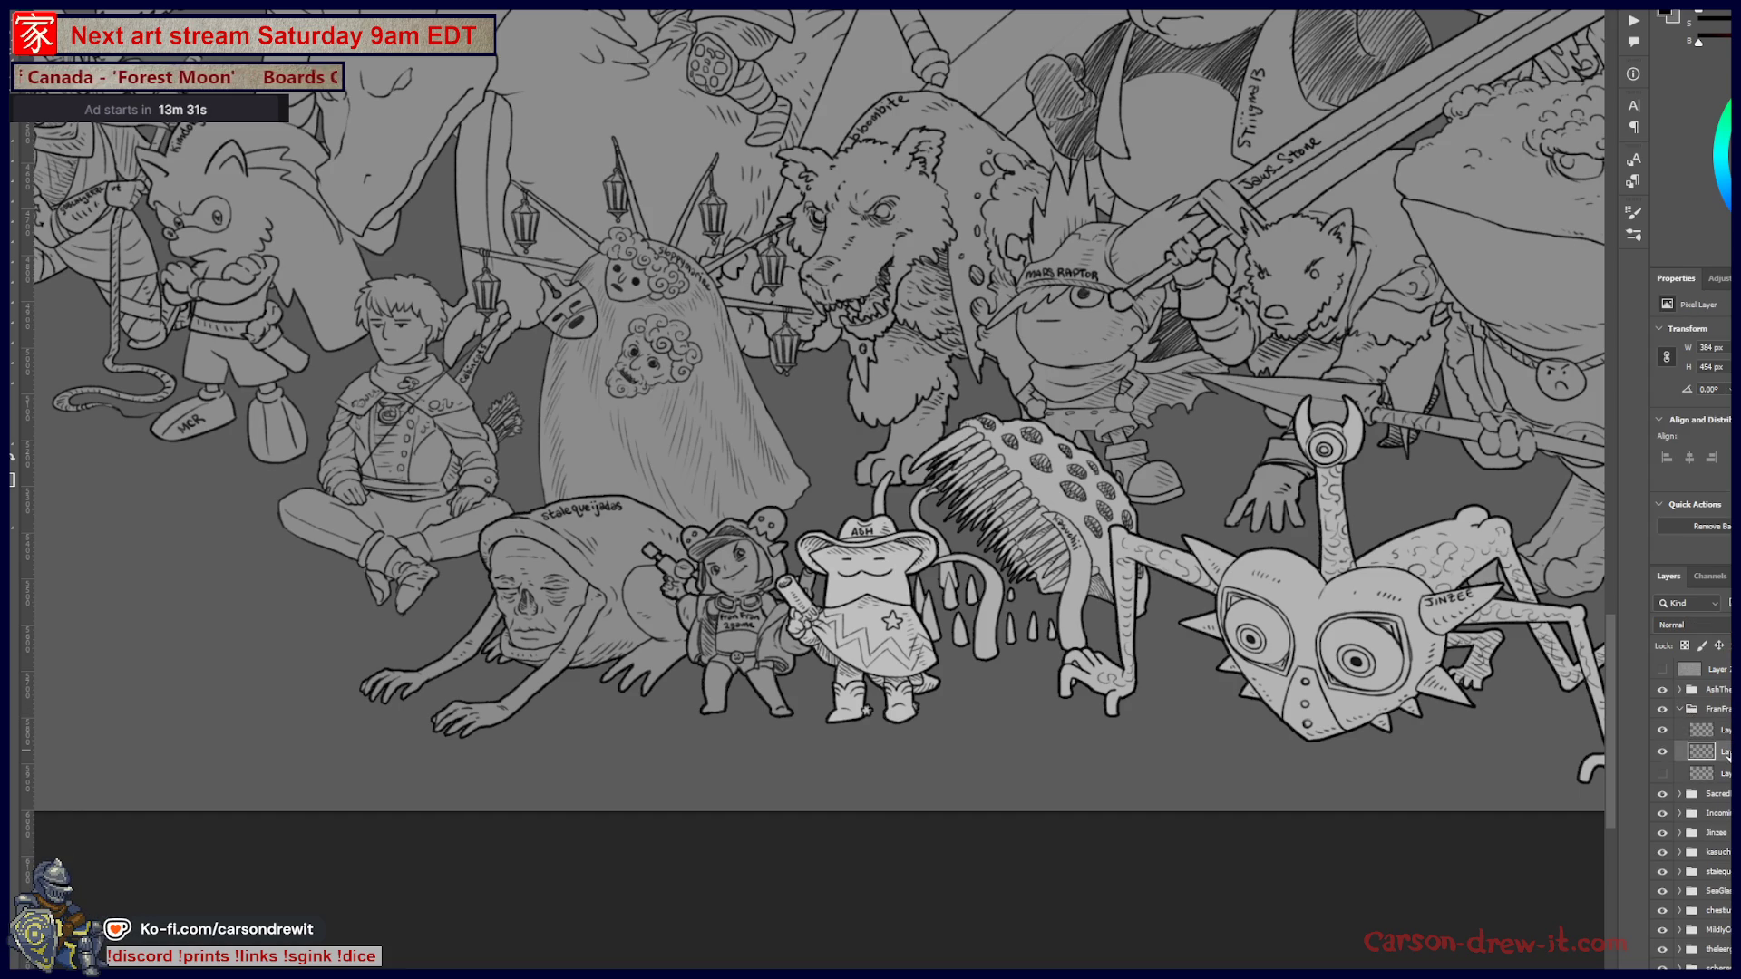
{"action": "key", "text": "ctrl+u"}
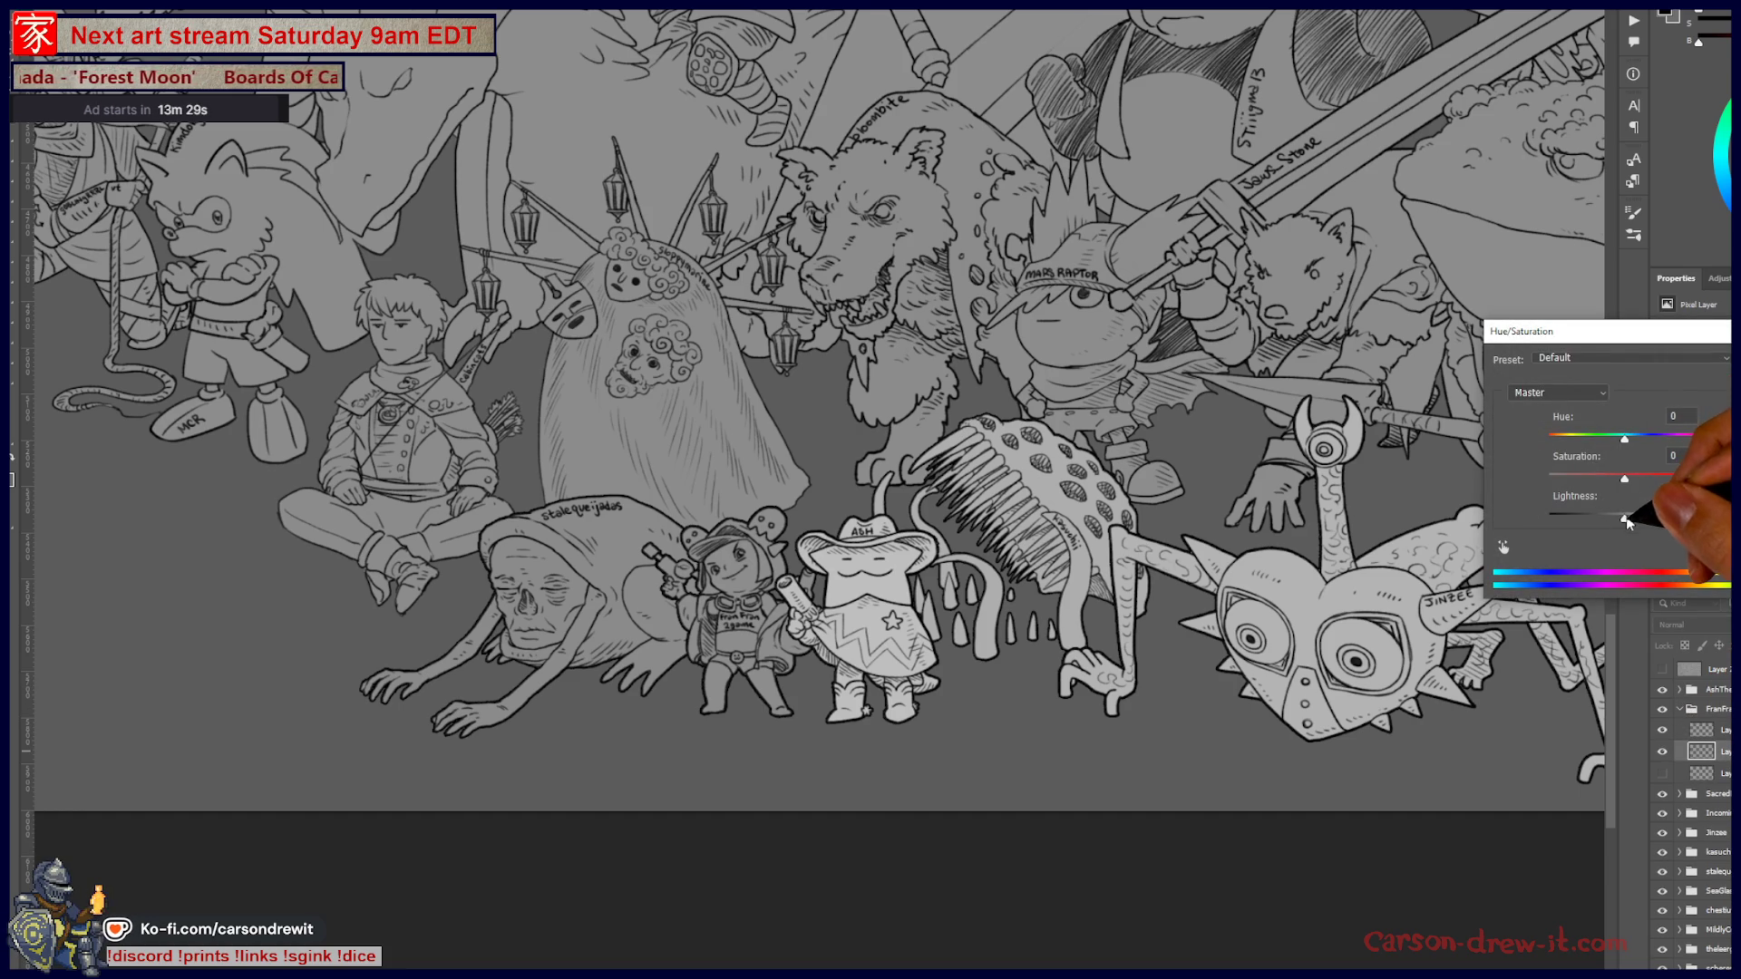
{"action": "left_click_drag", "start_coordinate": [1625, 518], "coordinate": [1653, 519]}
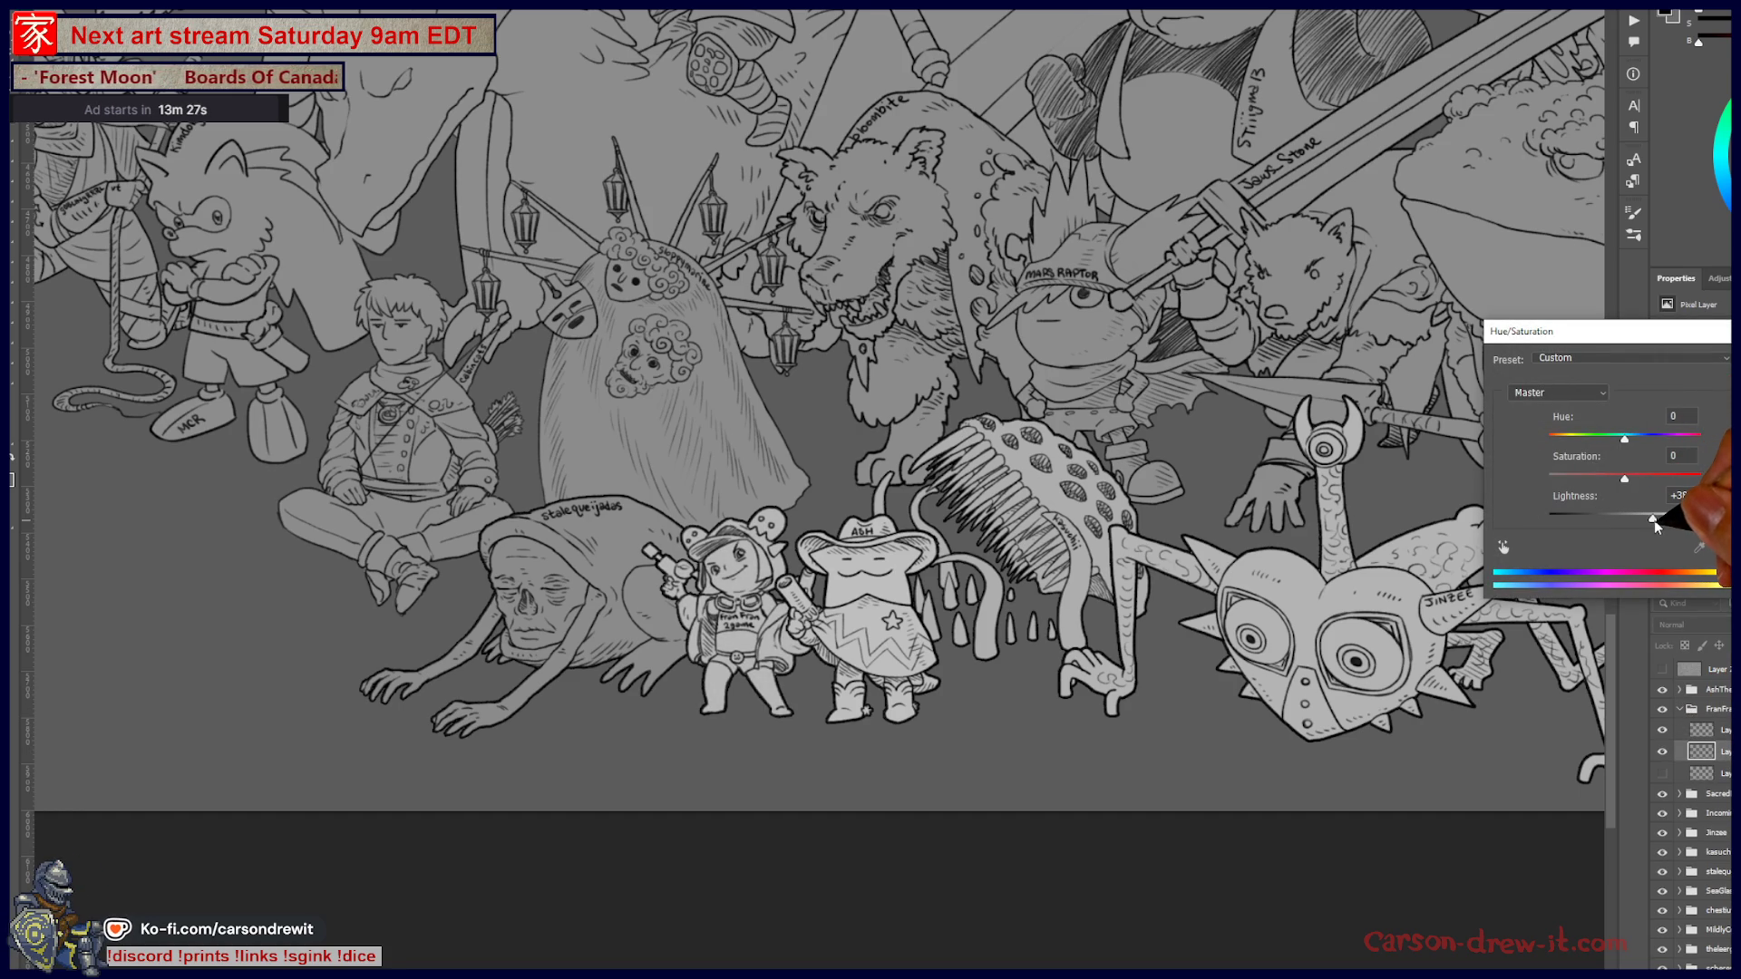
{"action": "key", "text": "Return"}
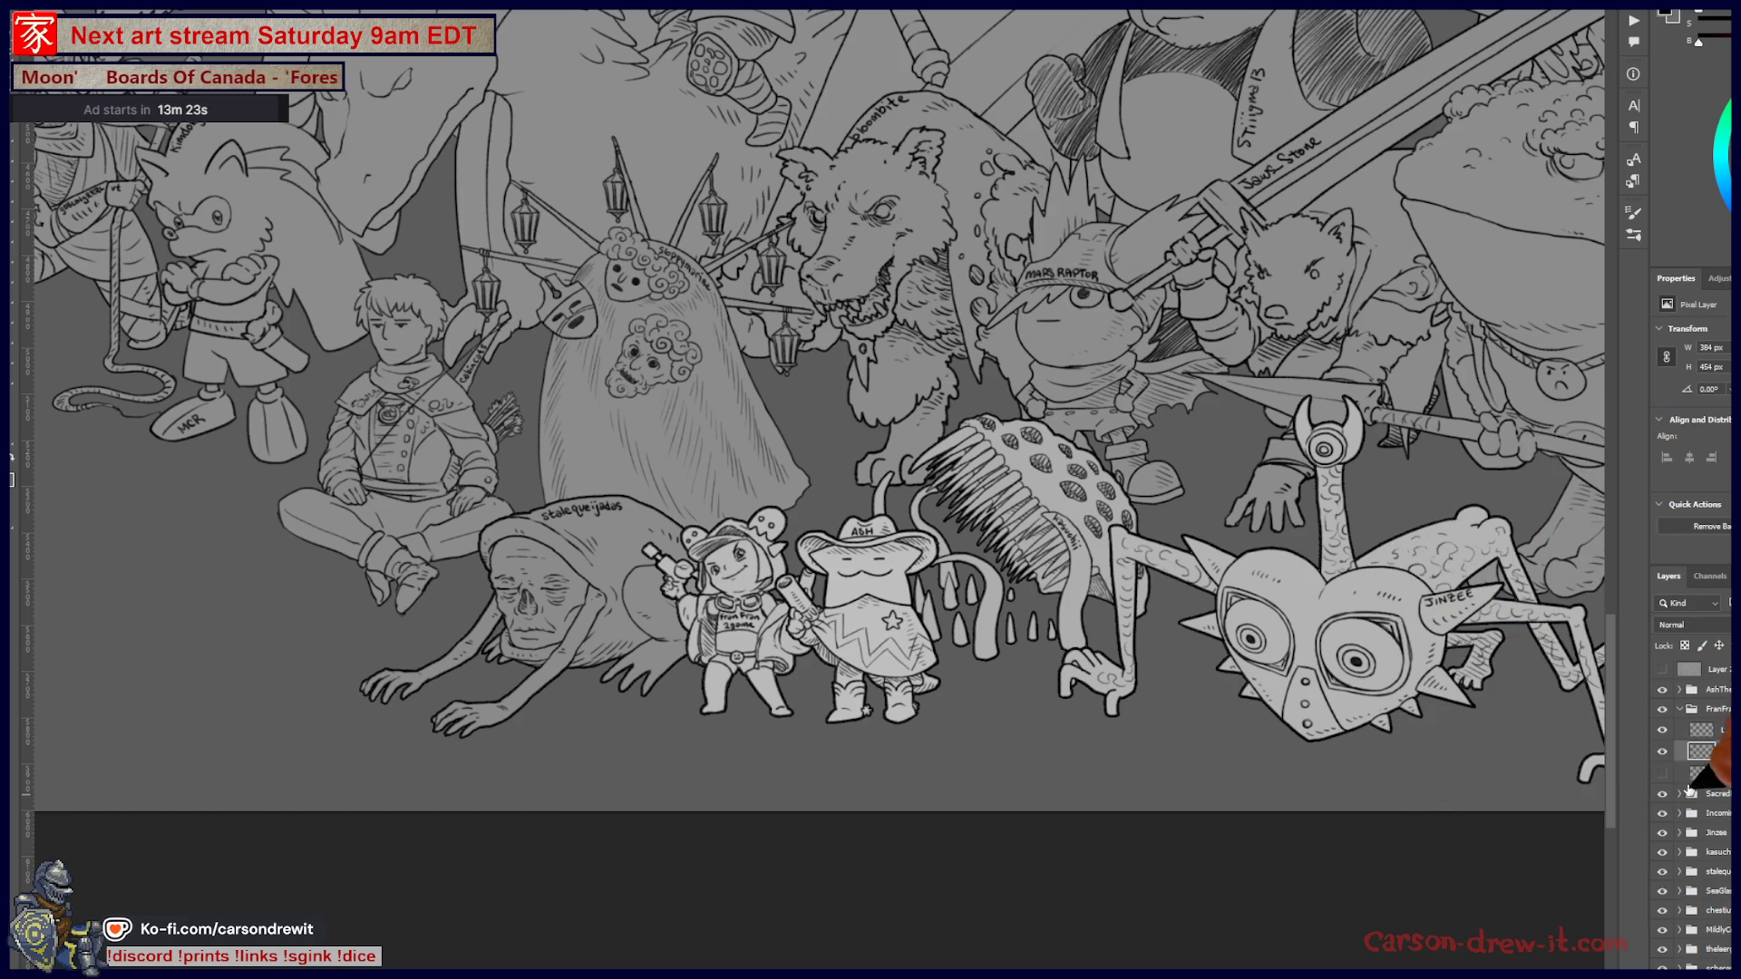
{"action": "left_click", "coordinate": [1683, 709]}
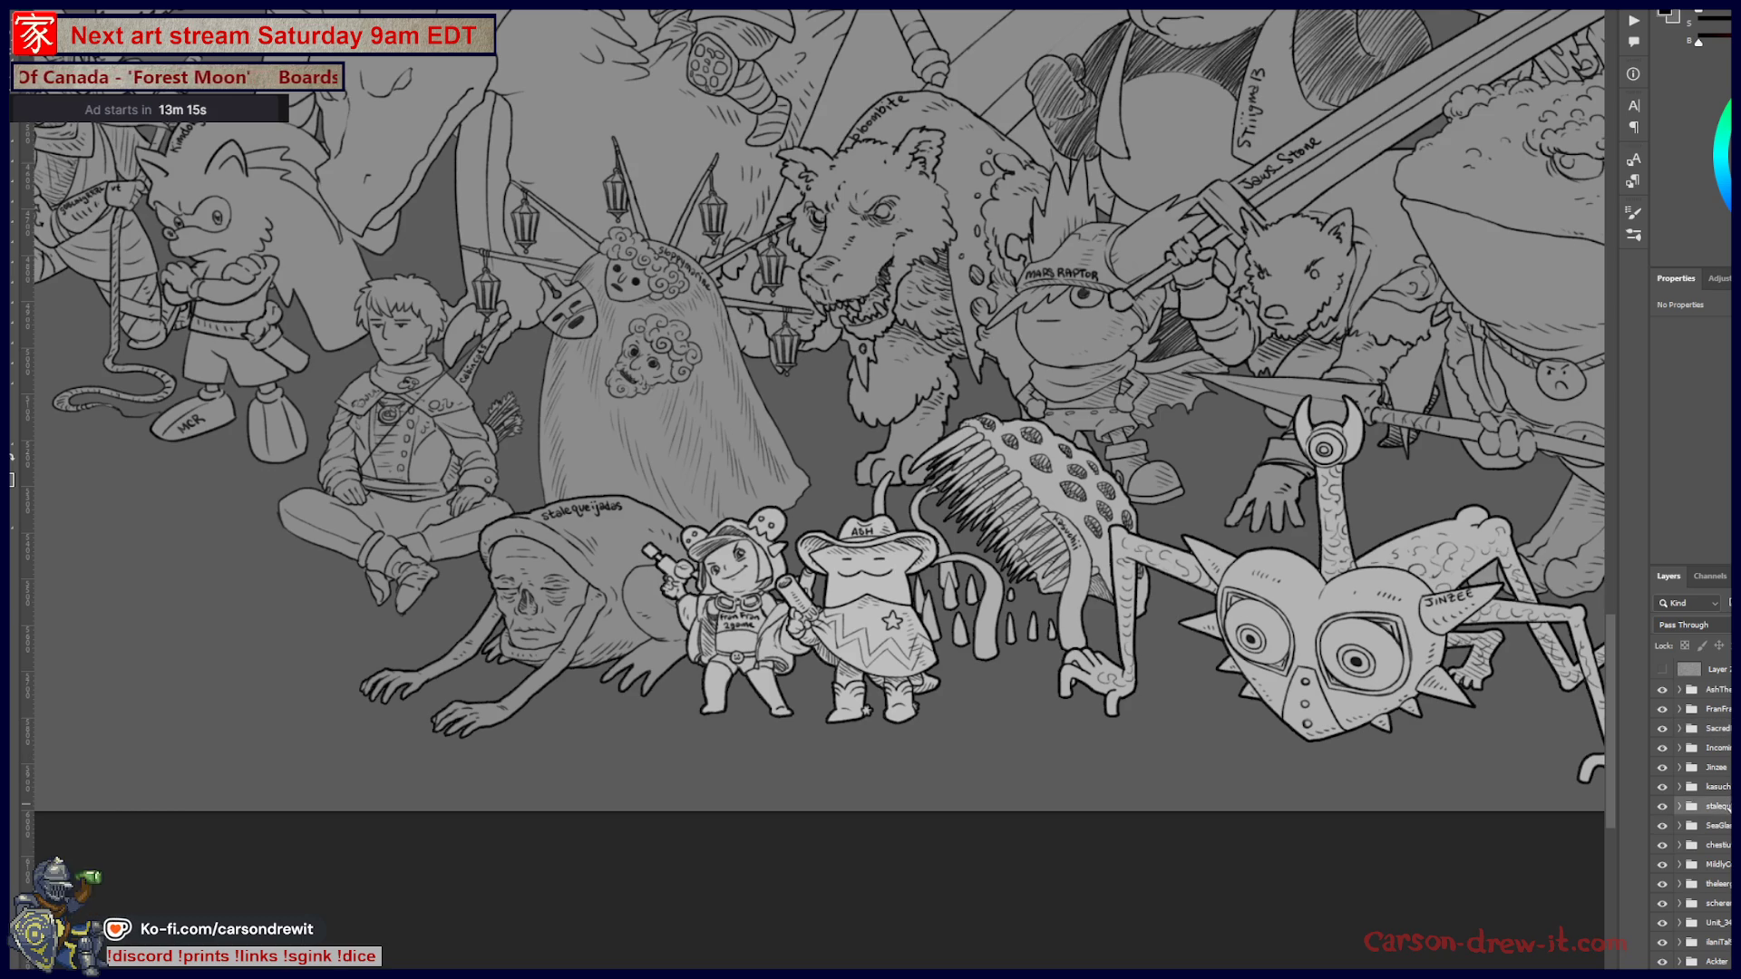
Brighten the stalequeijadas character's art layer with raised Lightness, then collapse its group
{"action": "left_click", "coordinate": [1679, 806]}
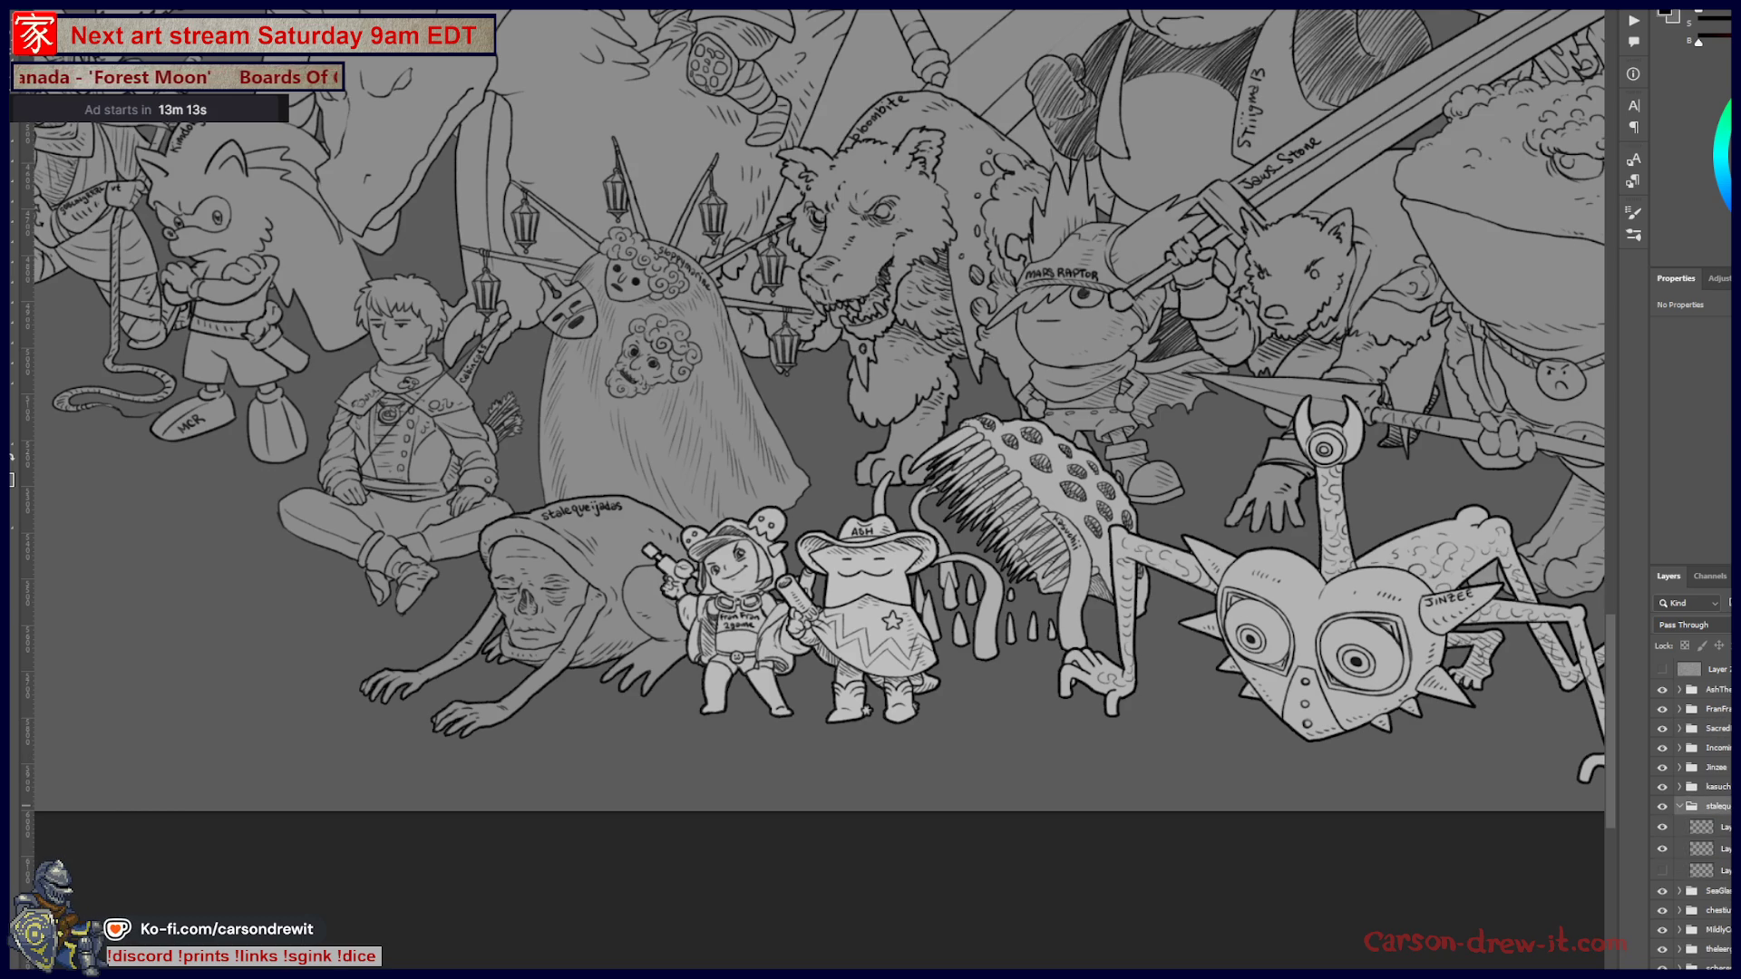
{"action": "left_click", "coordinate": [1714, 849]}
{"action": "key", "text": "ctrl+u"}
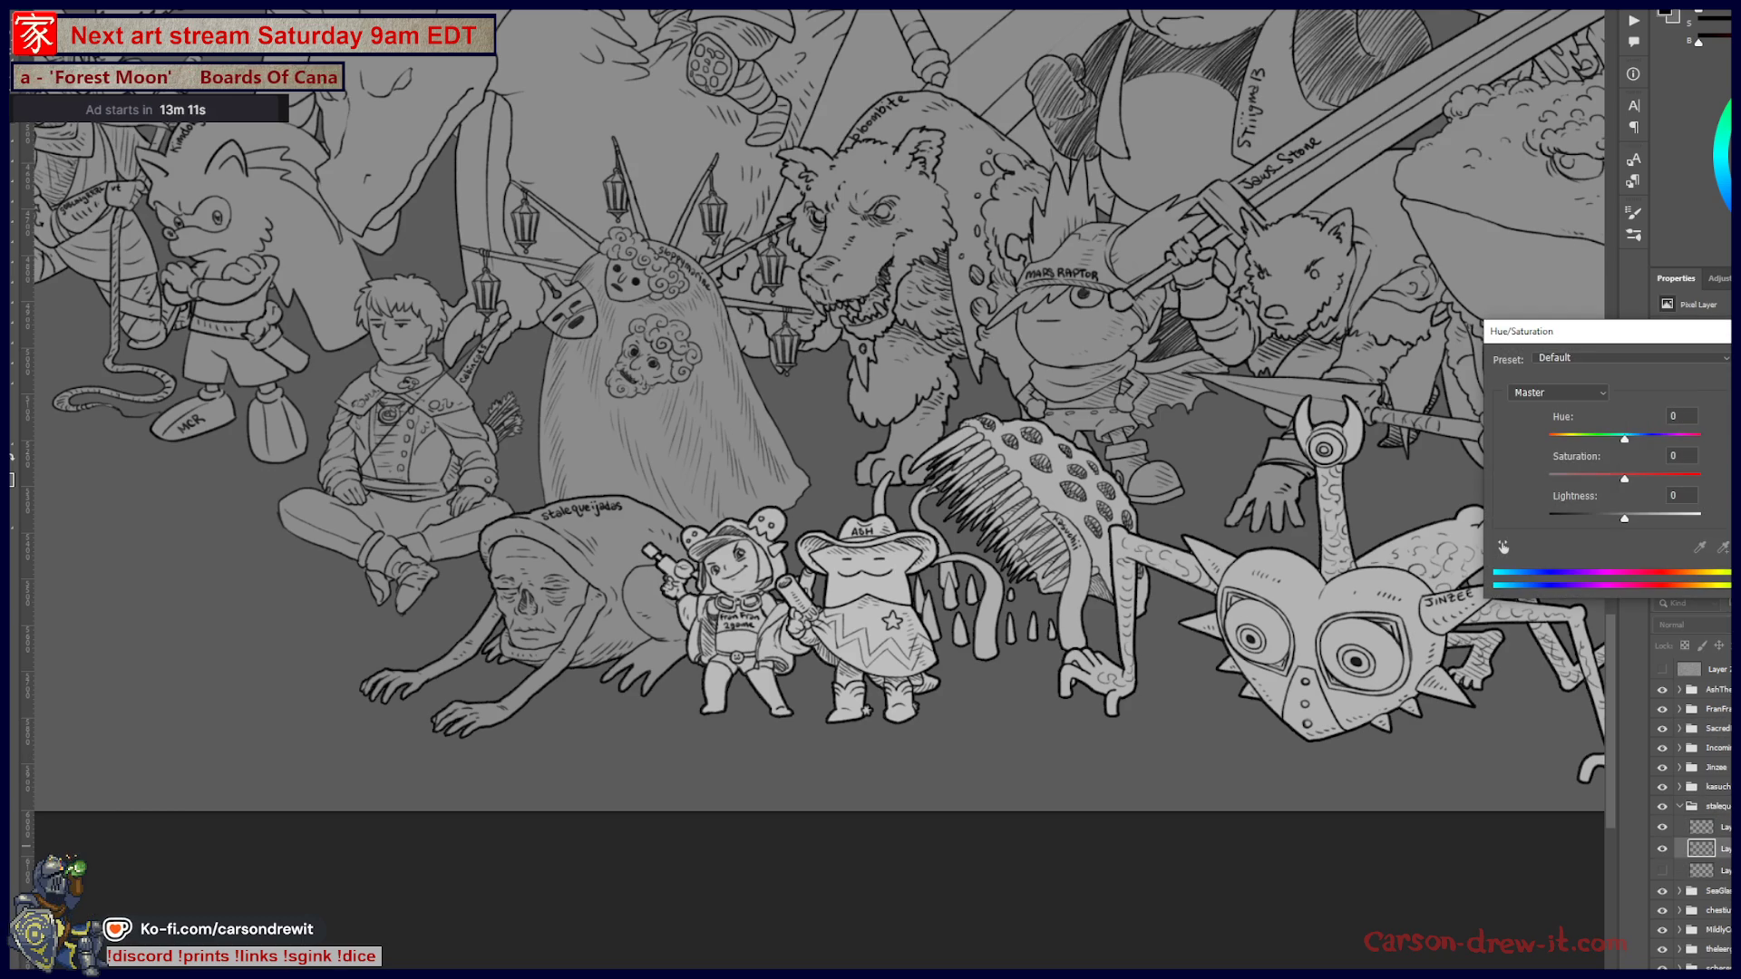
{"action": "left_click_drag", "start_coordinate": [1625, 518], "coordinate": [1649, 526]}
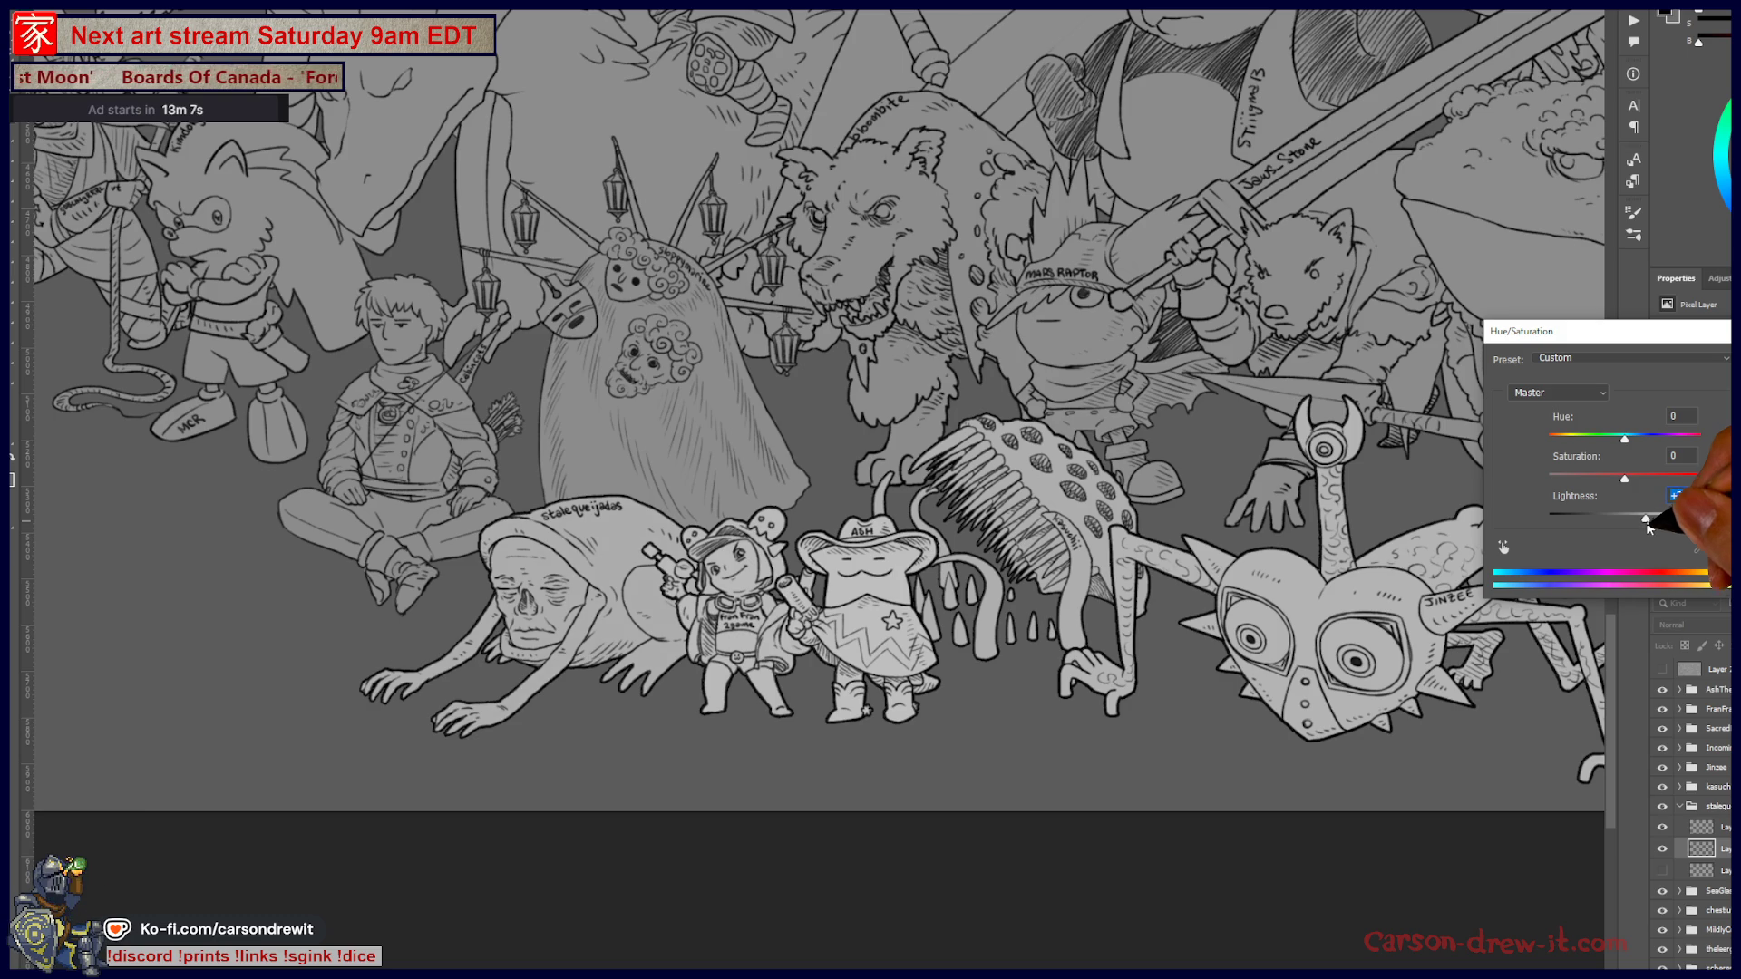
{"action": "key", "text": "Return"}
{"action": "scroll", "coordinate": [815, 737], "scroll_direction": "down", "scroll_amount": 2}
{"action": "scroll", "coordinate": [815, 736], "scroll_direction": "down", "scroll_amount": 2}
{"action": "scroll", "coordinate": [815, 736], "scroll_direction": "down", "scroll_amount": 2}
{"action": "scroll", "coordinate": [815, 736], "scroll_direction": "down", "scroll_amount": 1}
{"action": "left_click_drag", "start_coordinate": [815, 736], "coordinate": [1205, 735]}
{"action": "left_click_drag", "start_coordinate": [762, 721], "coordinate": [1167, 713]}
{"action": "left_click_drag", "start_coordinate": [555, 706], "coordinate": [1131, 692]}
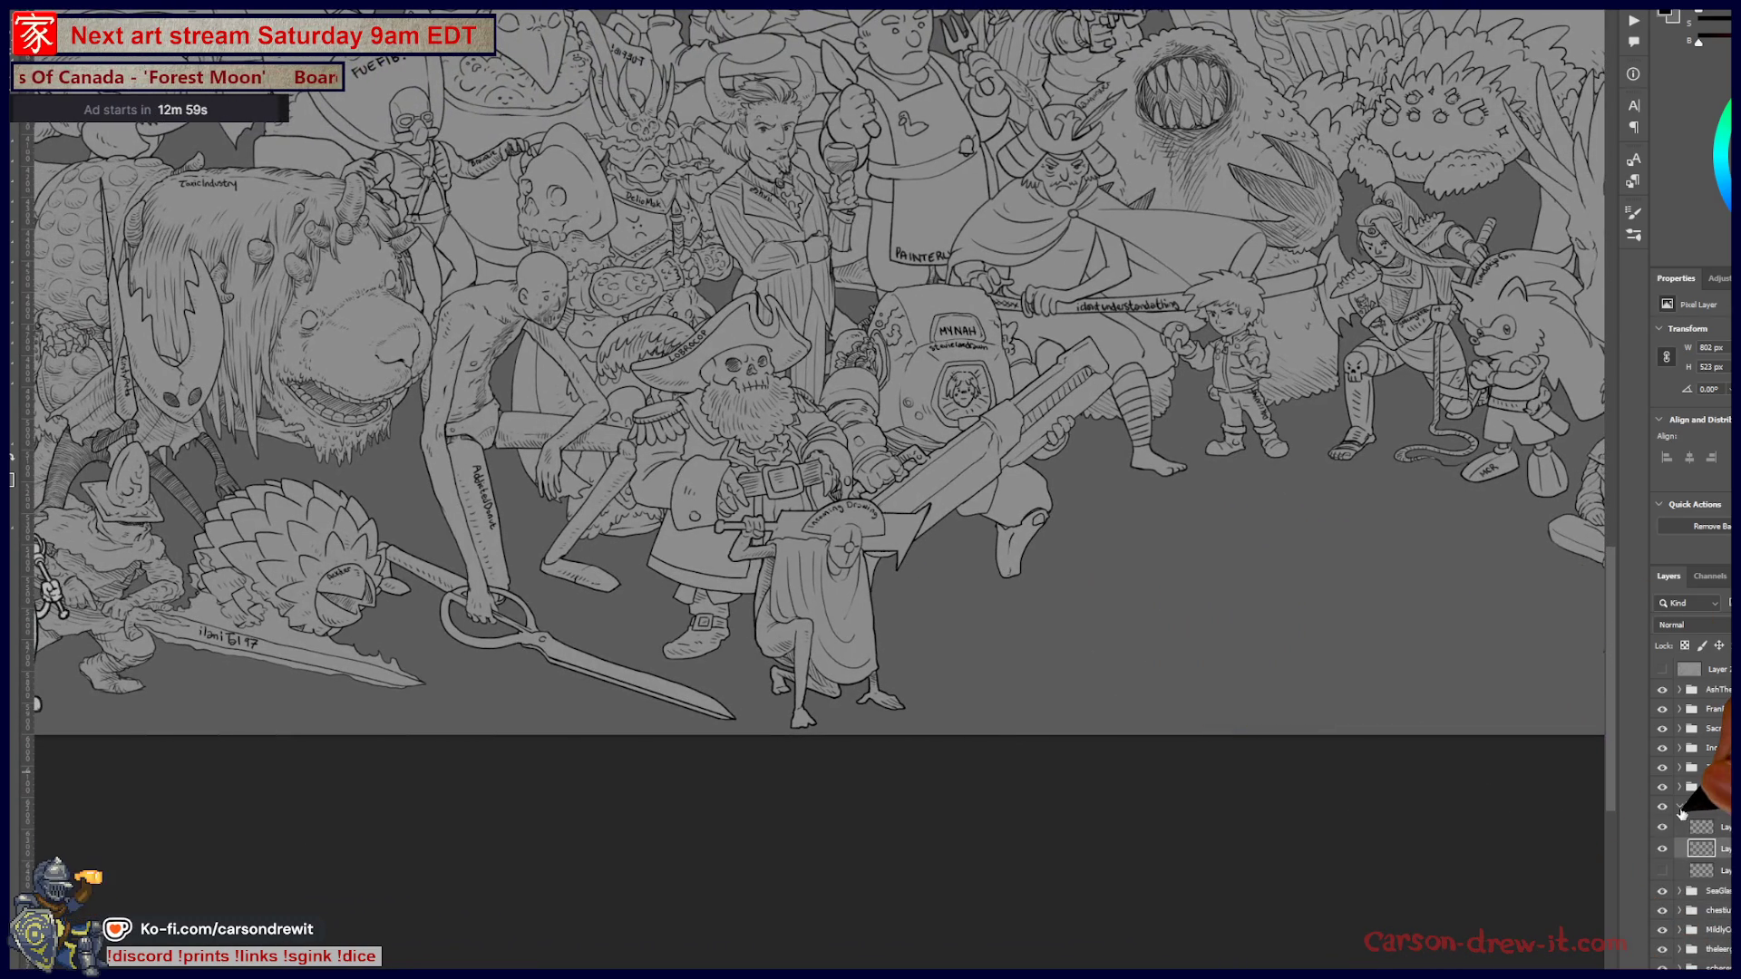
{"action": "left_click", "coordinate": [1680, 806]}
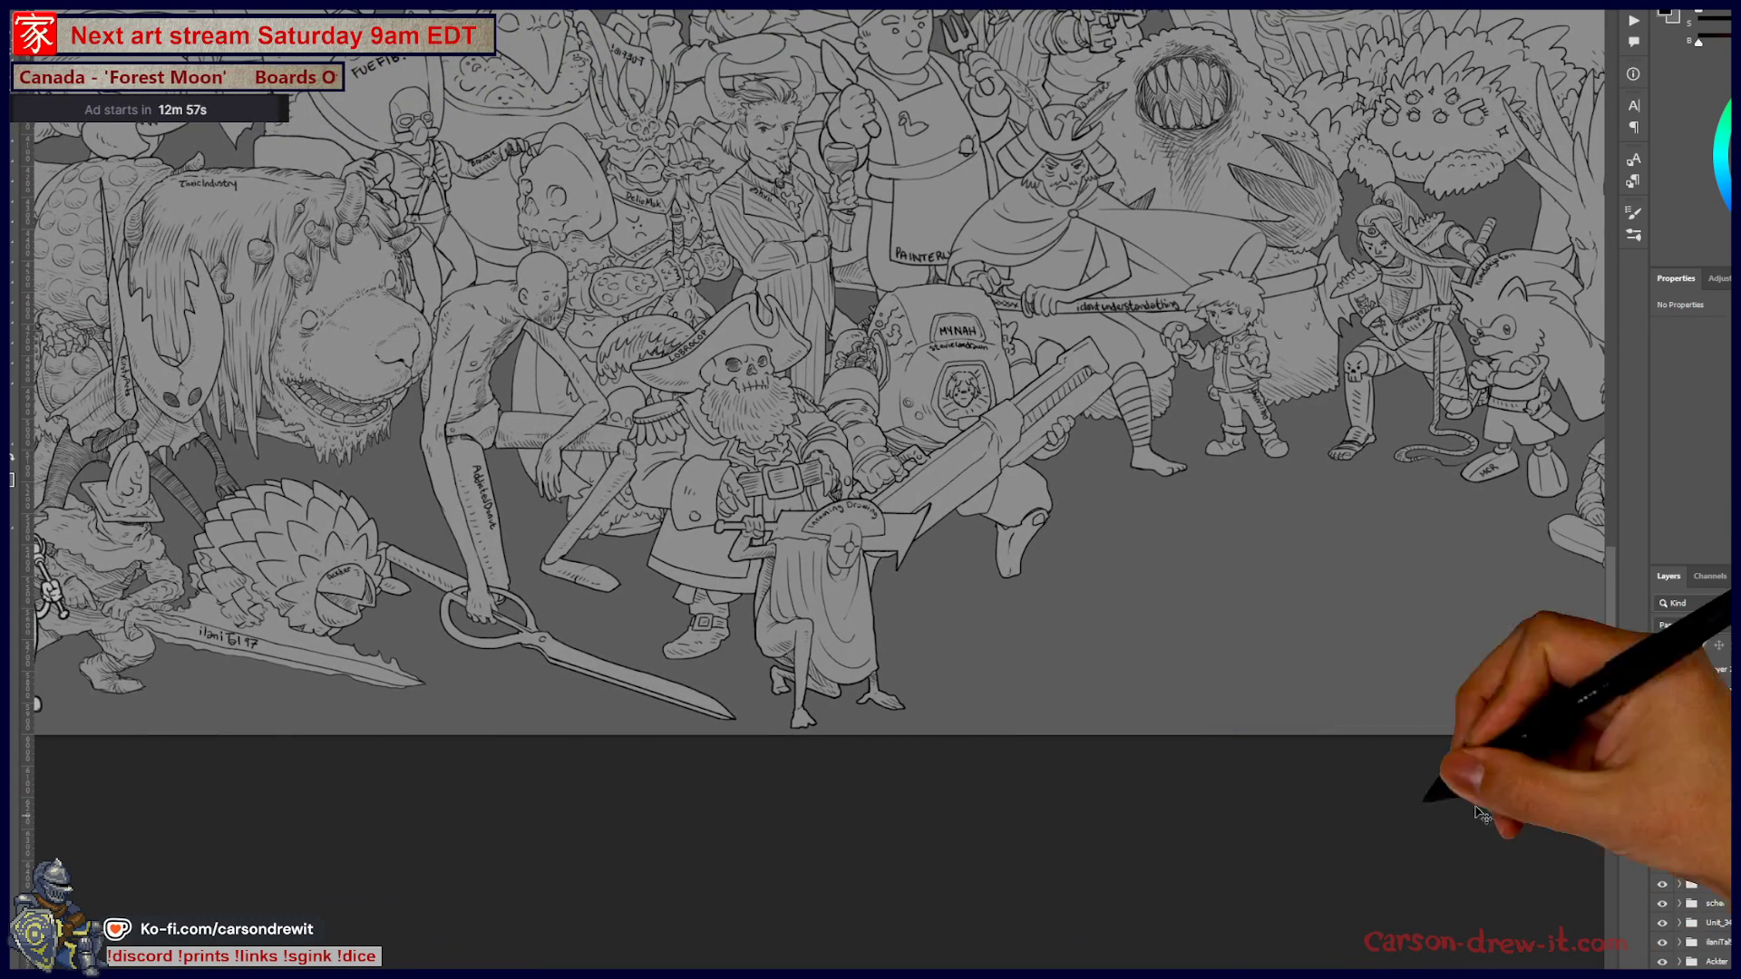
Raise Lightness on the cloaked figure's line art in the Incoming Drawing group
{"action": "mouse_move", "coordinate": [462, 739]}
{"action": "left_mouse_down"}
{"action": "mouse_move", "coordinate": [1155, 699]}
{"action": "mouse_move", "coordinate": [820, 657]}
{"action": "left_mouse_up"}
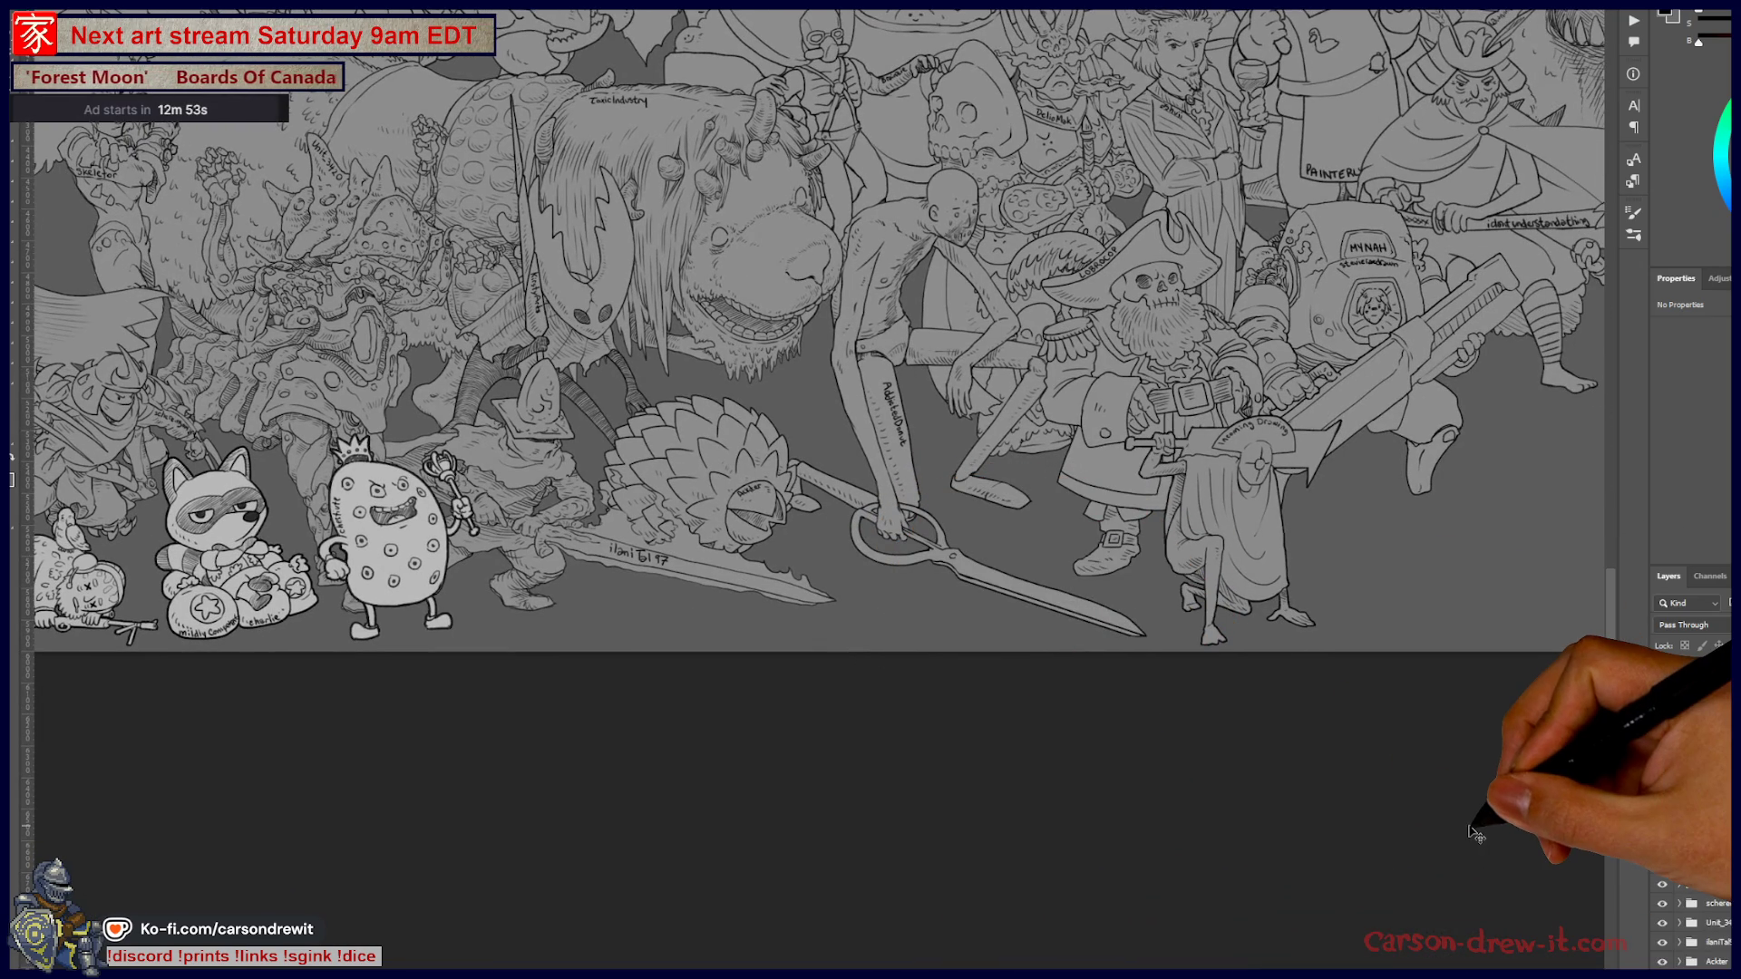
{"action": "mouse_move", "coordinate": [1084, 642]}
{"action": "left_mouse_down"}
{"action": "mouse_move", "coordinate": [662, 620]}
{"action": "mouse_move", "coordinate": [856, 590]}
{"action": "left_mouse_up"}
{"action": "left_click_drag", "start_coordinate": [1041, 583], "coordinate": [1098, 638]}
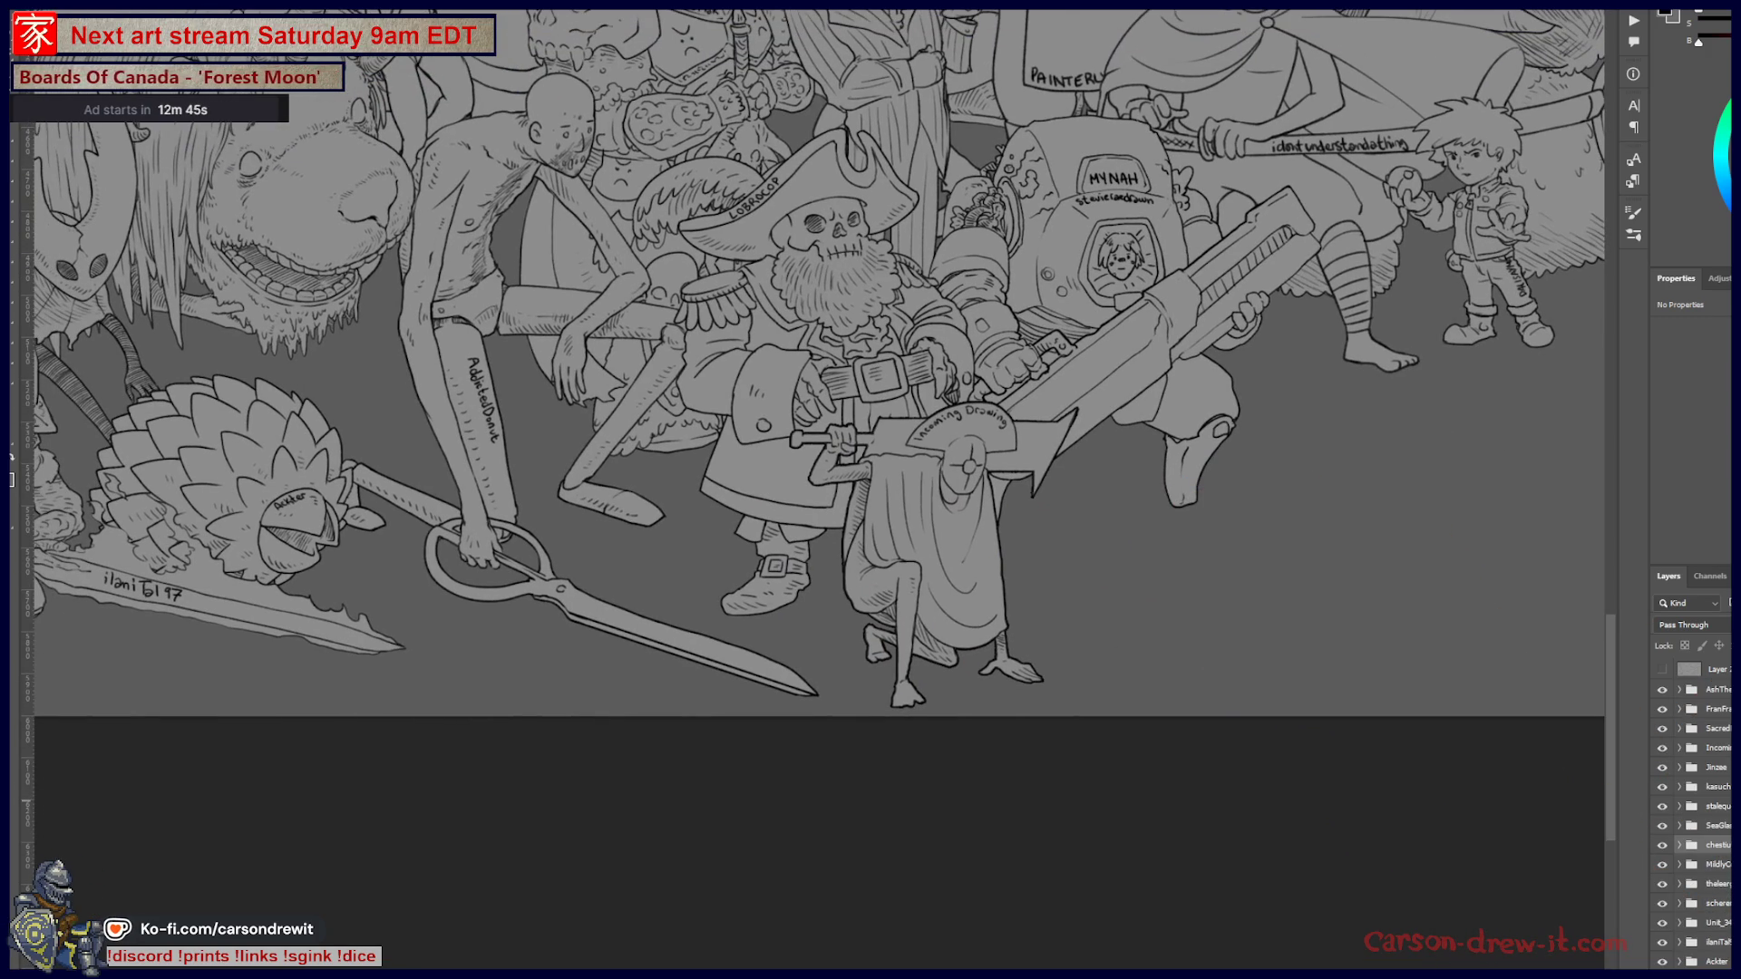
{"action": "left_click", "coordinate": [1679, 749]}
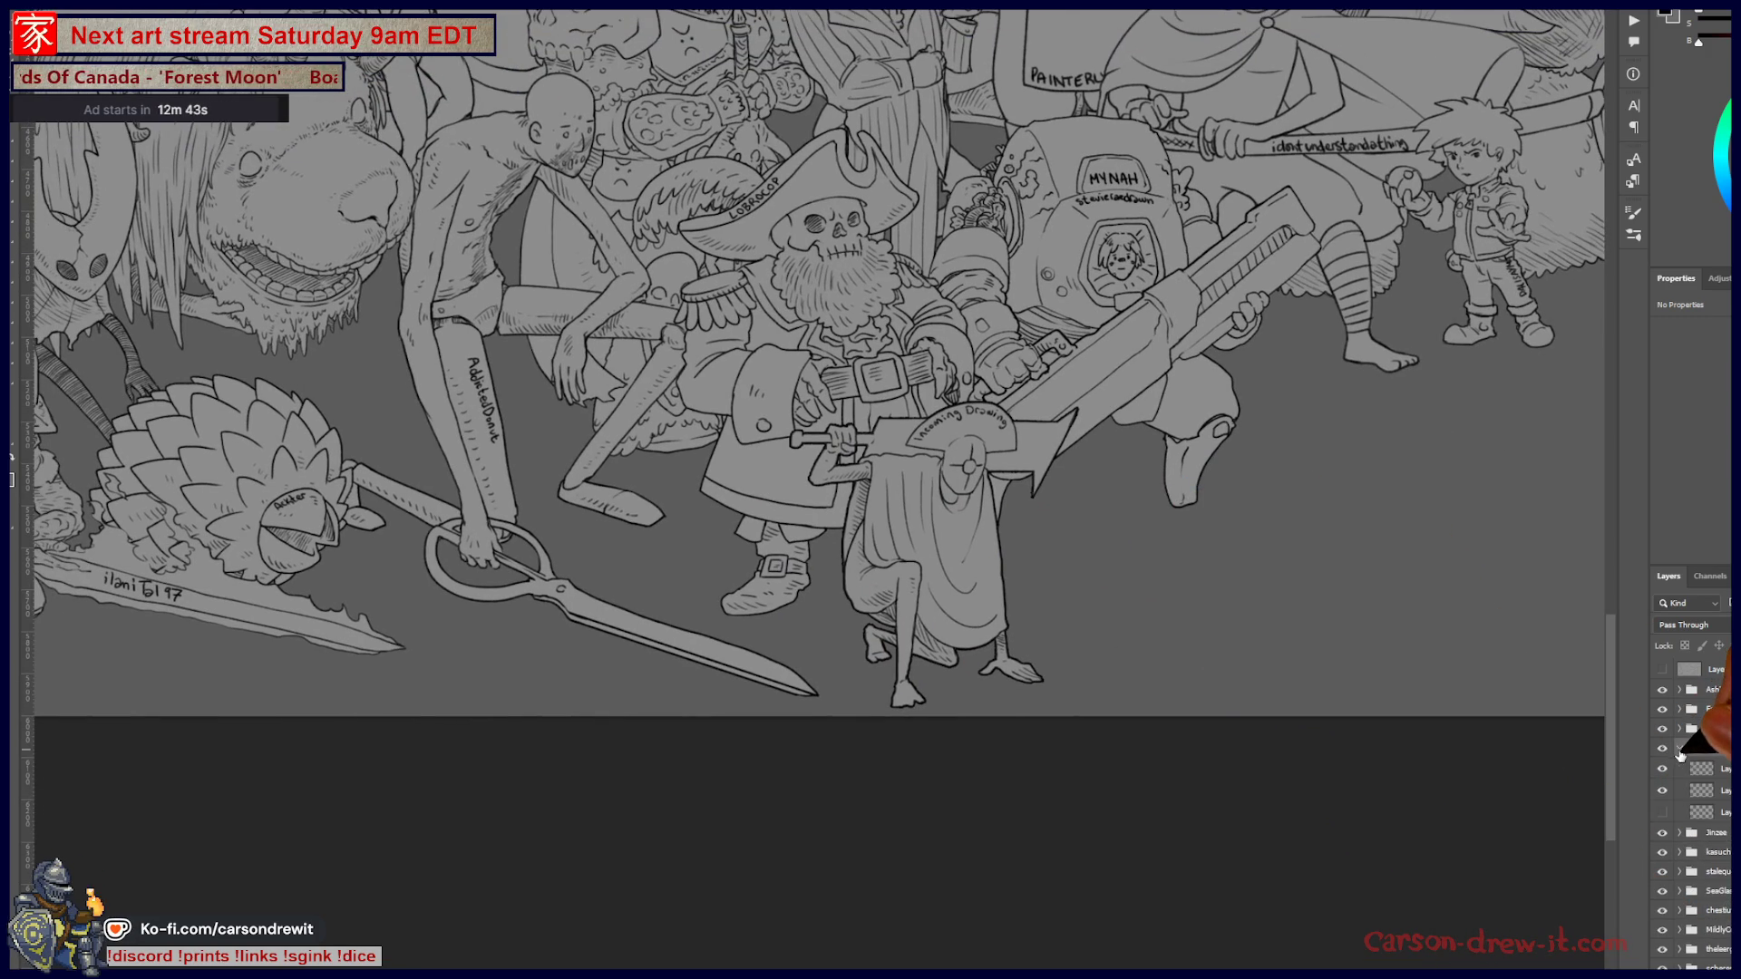
{"action": "left_click", "coordinate": [1723, 790]}
{"action": "key", "text": "ctrl+u"}
{"action": "left_click_drag", "start_coordinate": [1624, 518], "coordinate": [1656, 525]}
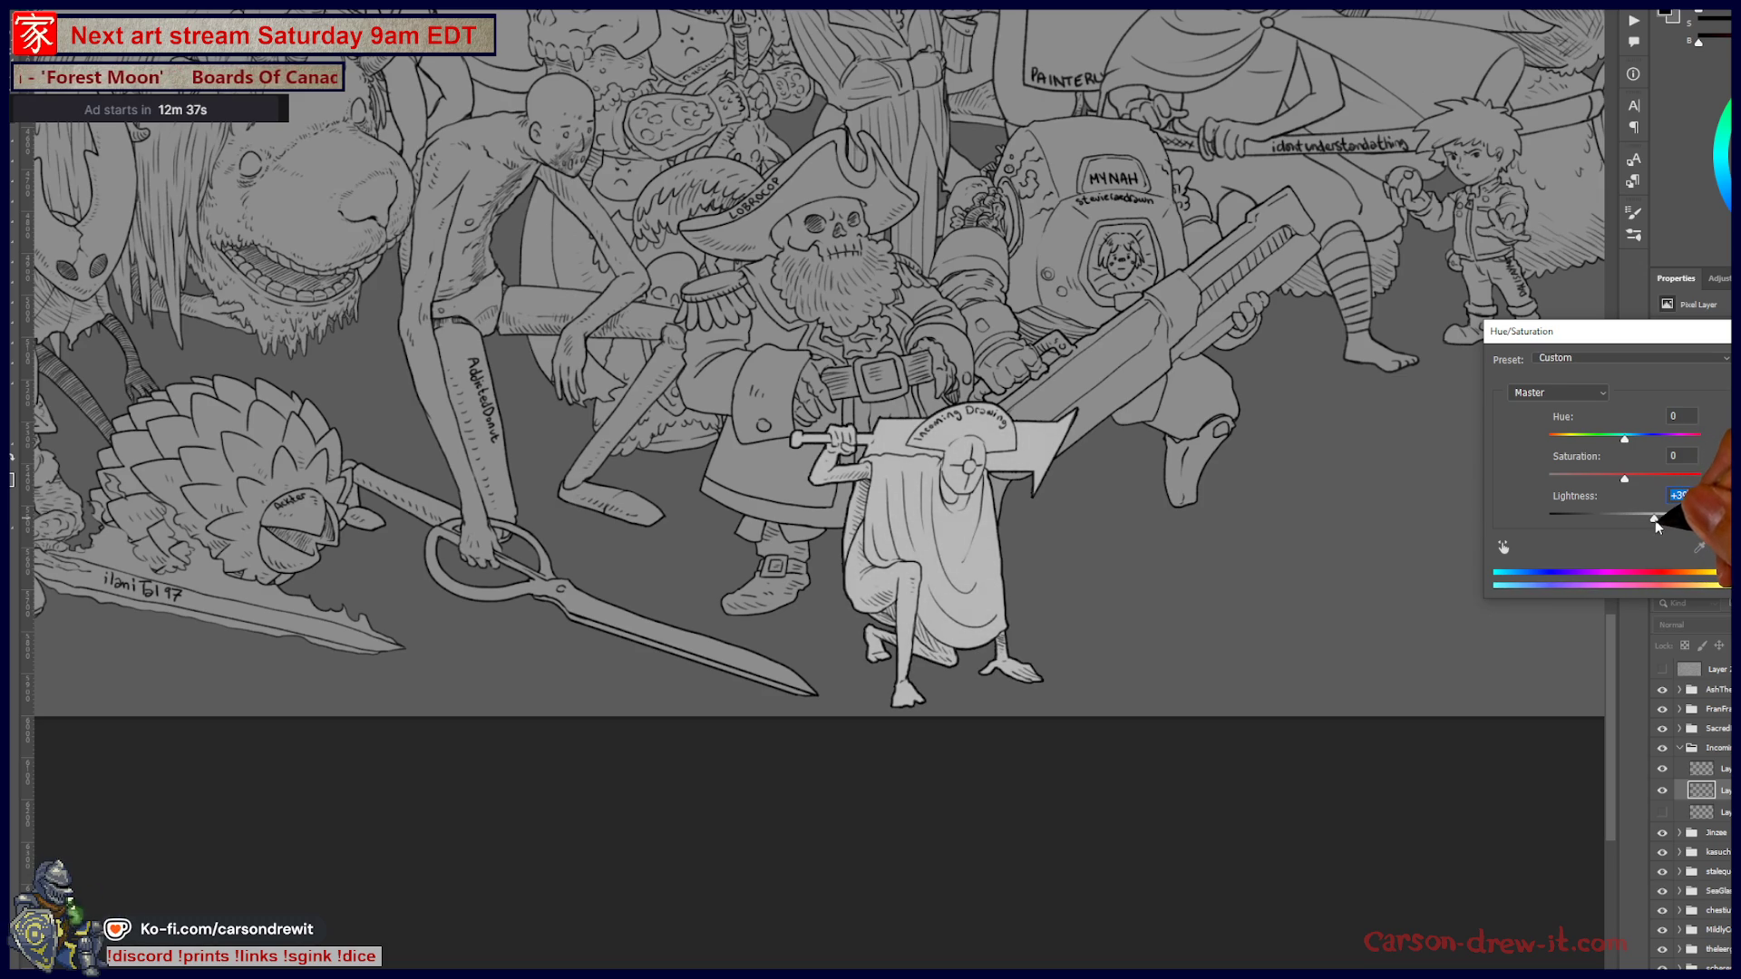
{"action": "key", "text": "Return"}
{"action": "key", "text": "ctrl+minus"}
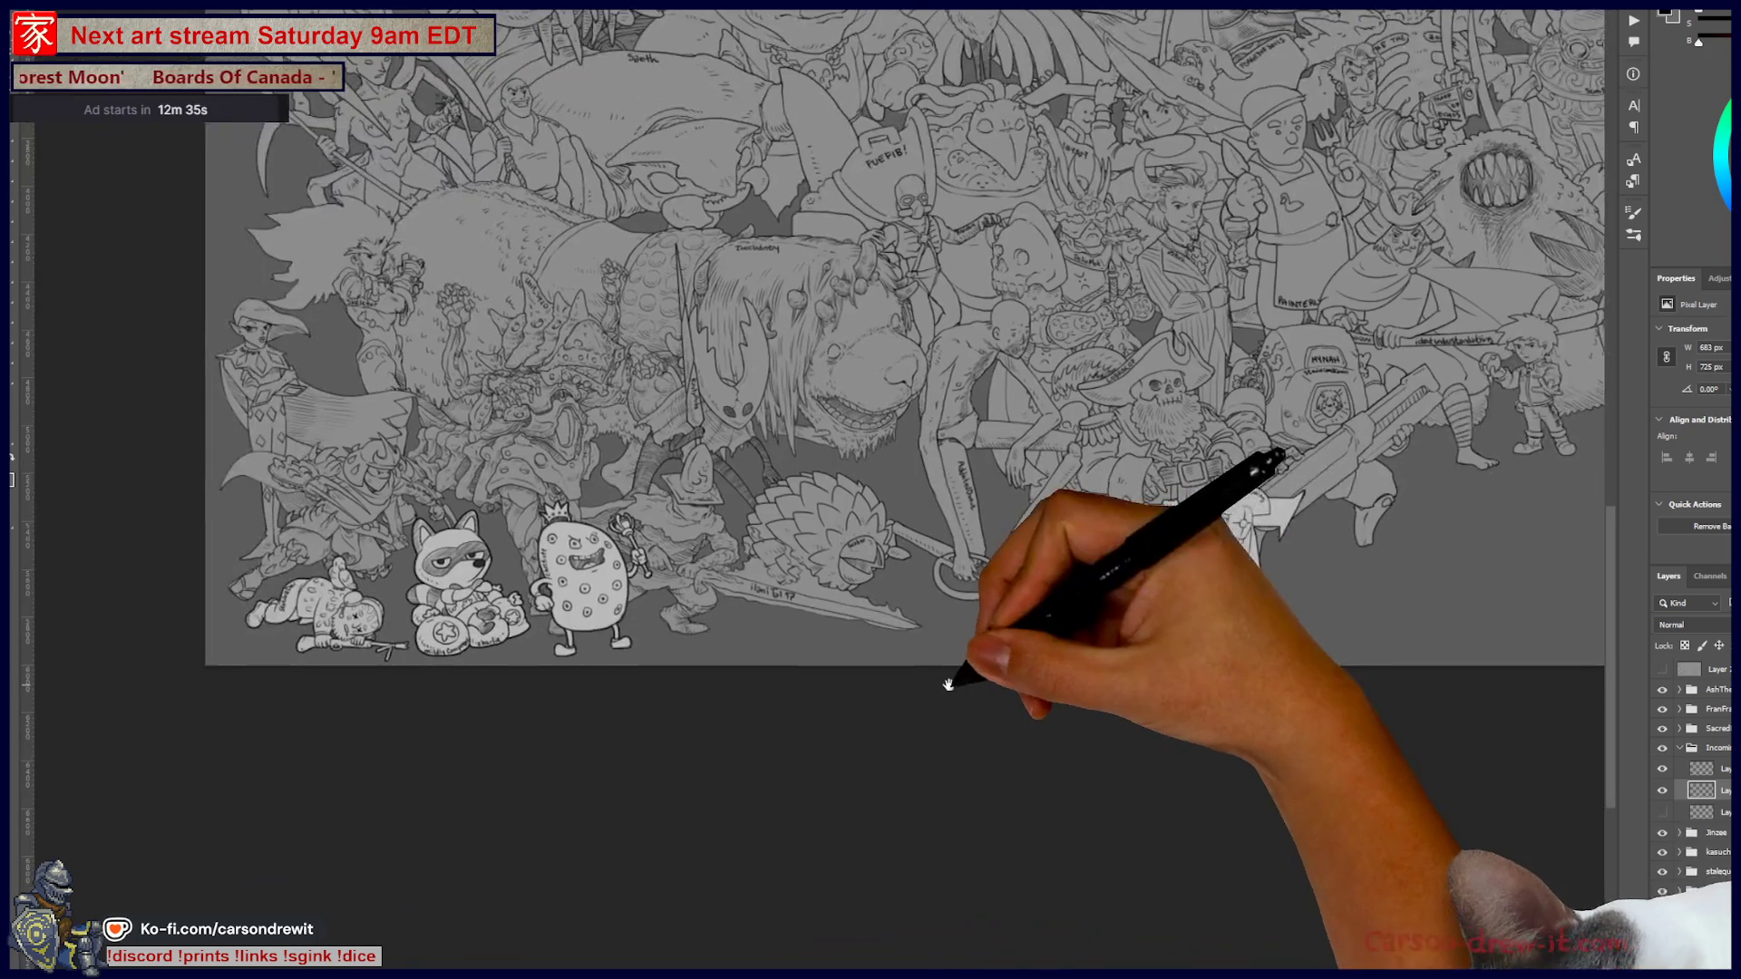
{"action": "left_click_drag", "start_coordinate": [947, 685], "coordinate": [971, 682]}
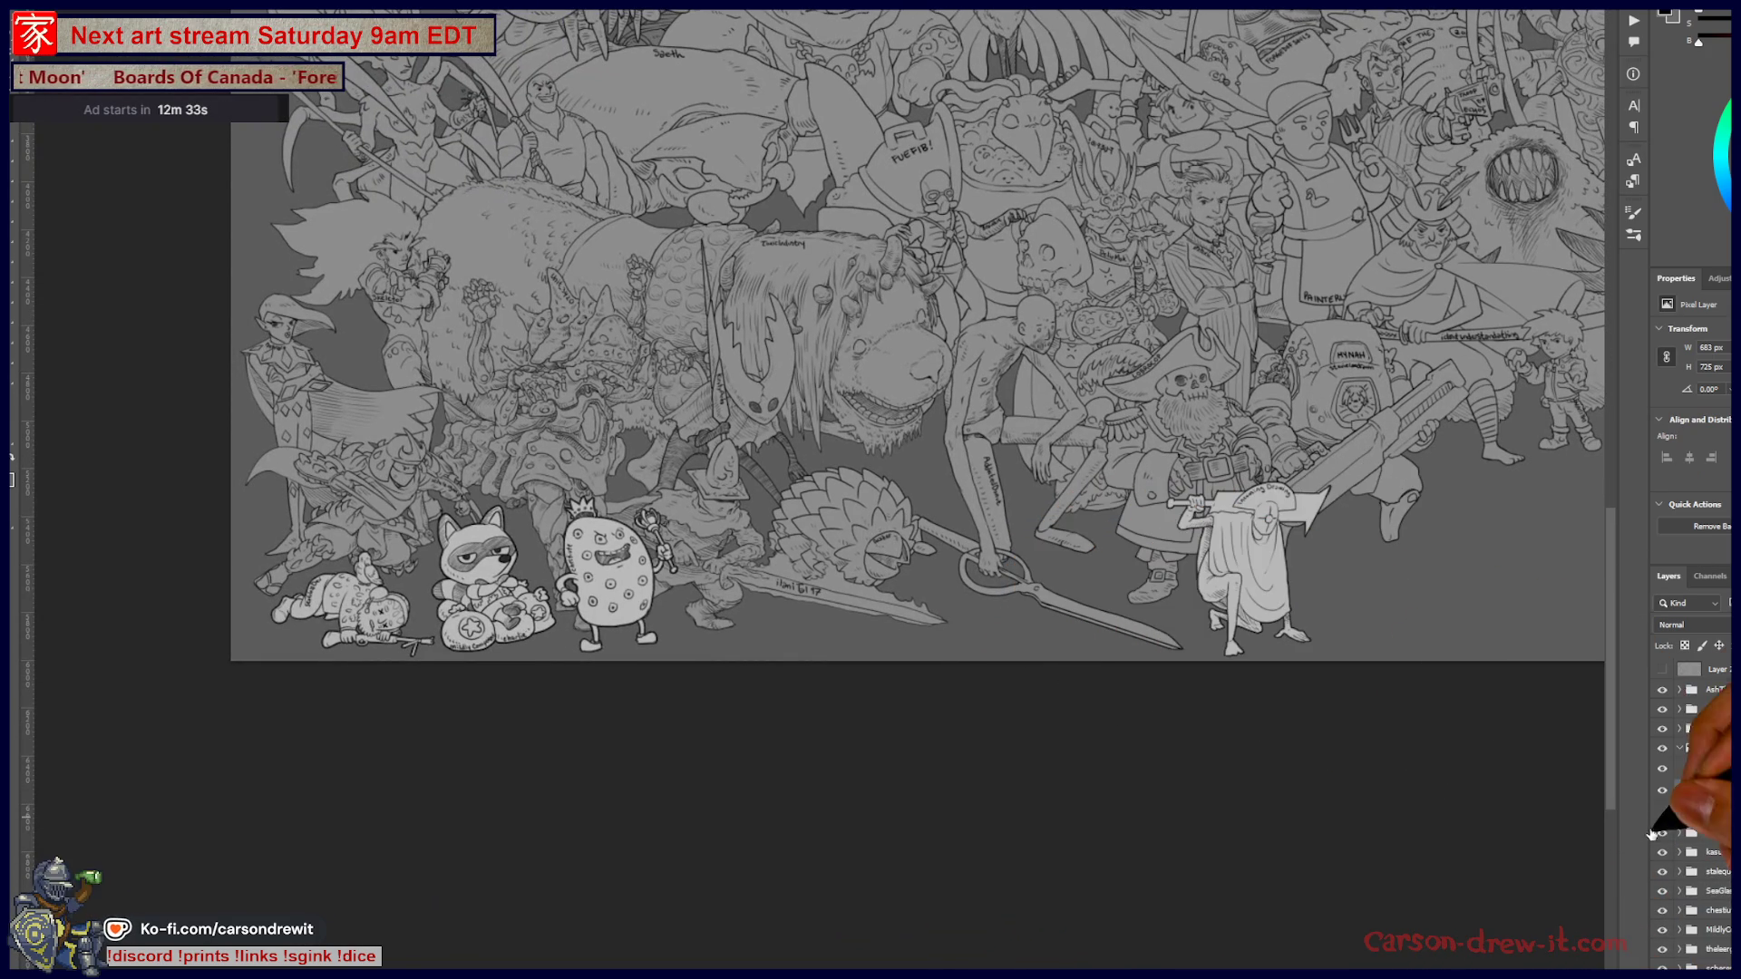
{"action": "left_click", "coordinate": [1679, 748]}
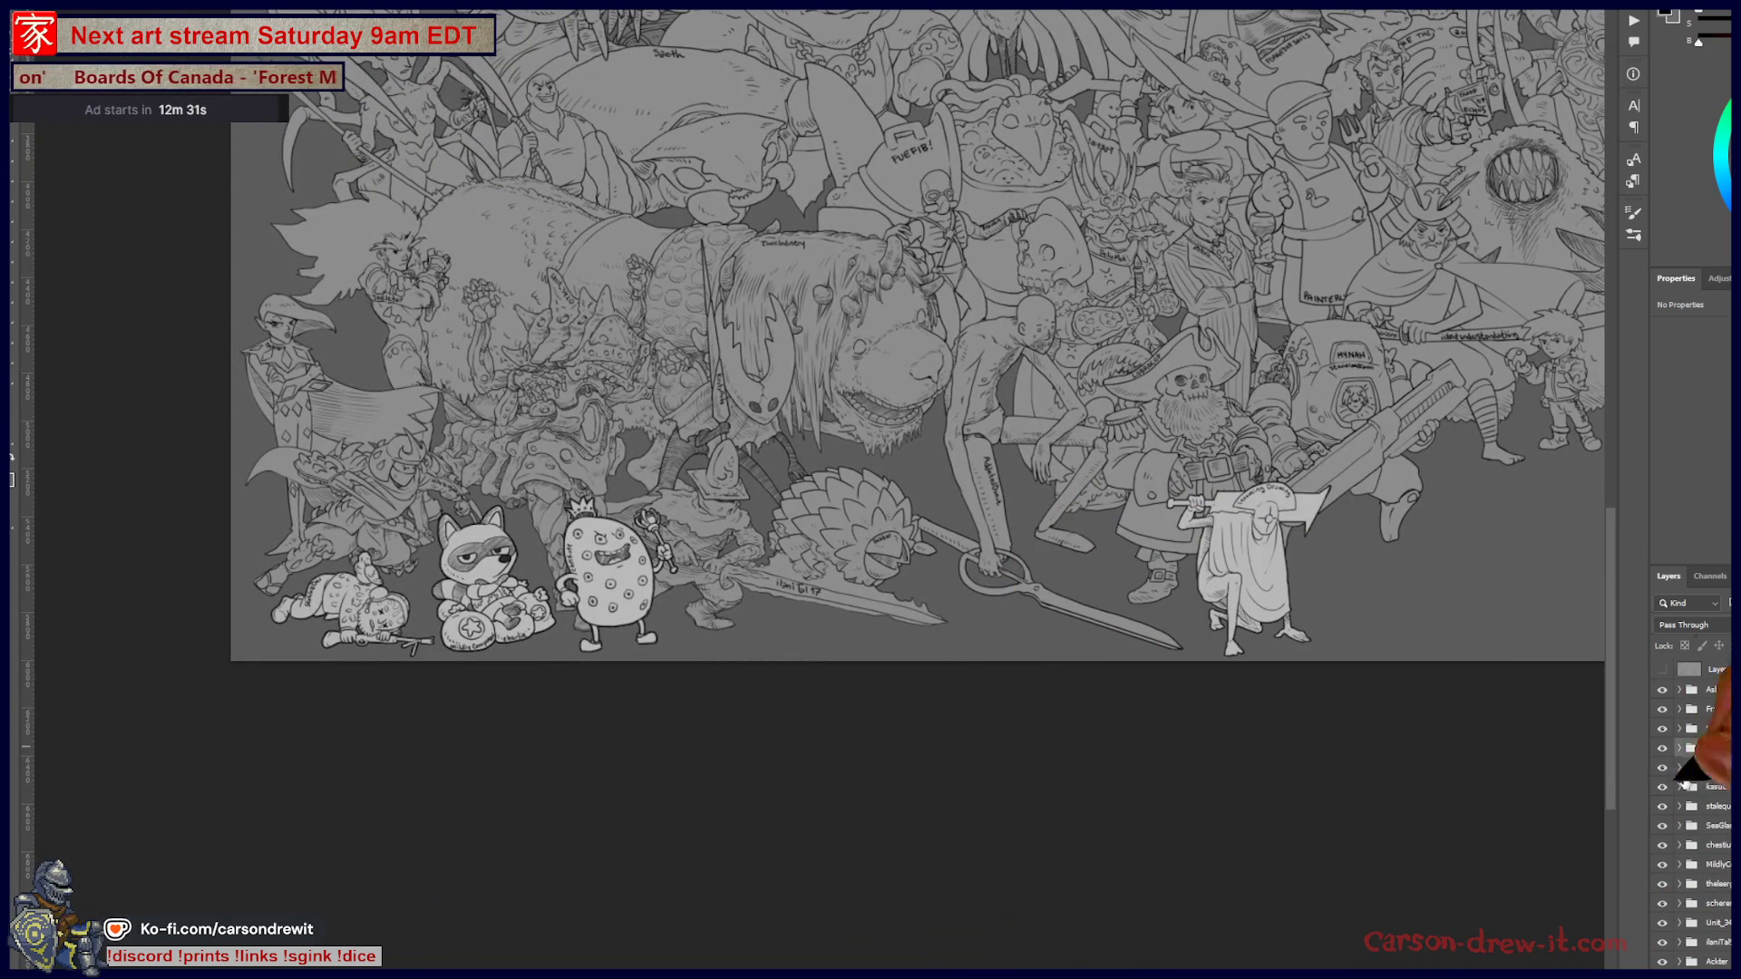
{"action": "mouse_move", "coordinate": [1301, 750]}
{"action": "left_mouse_down"}
{"action": "mouse_move", "coordinate": [1187, 756]}
{"action": "mouse_move", "coordinate": [1336, 746]}
{"action": "left_mouse_up"}
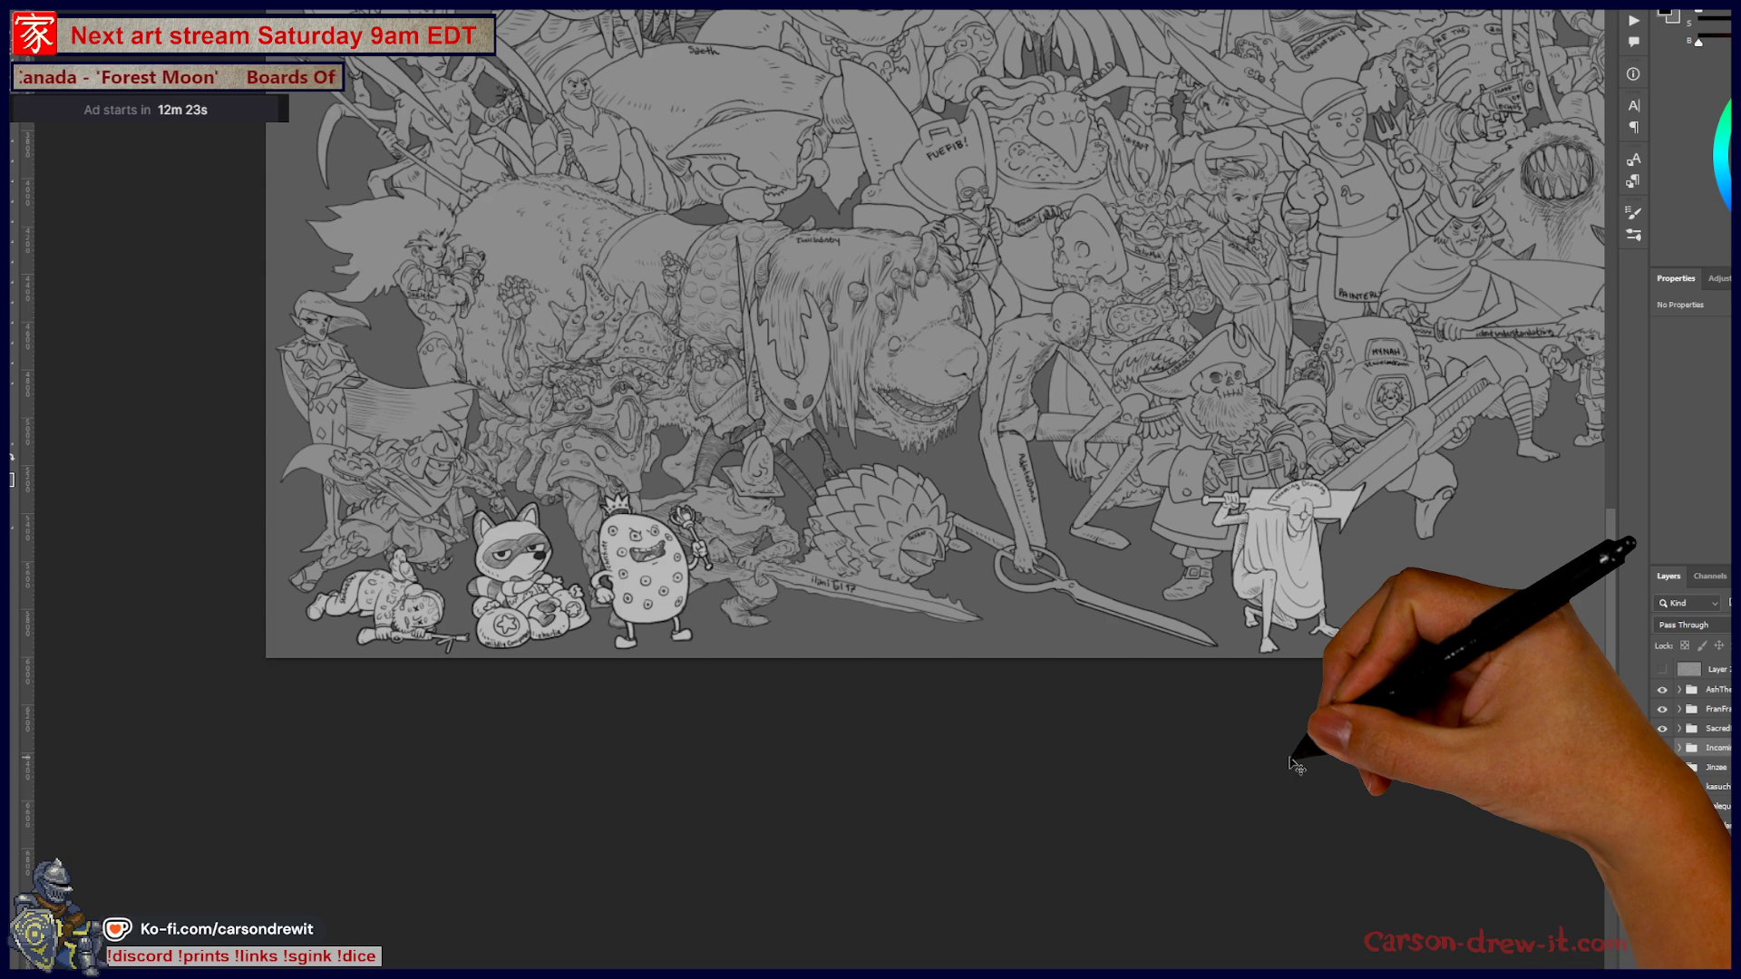
{"action": "left_click_drag", "start_coordinate": [1123, 699], "coordinate": [977, 661]}
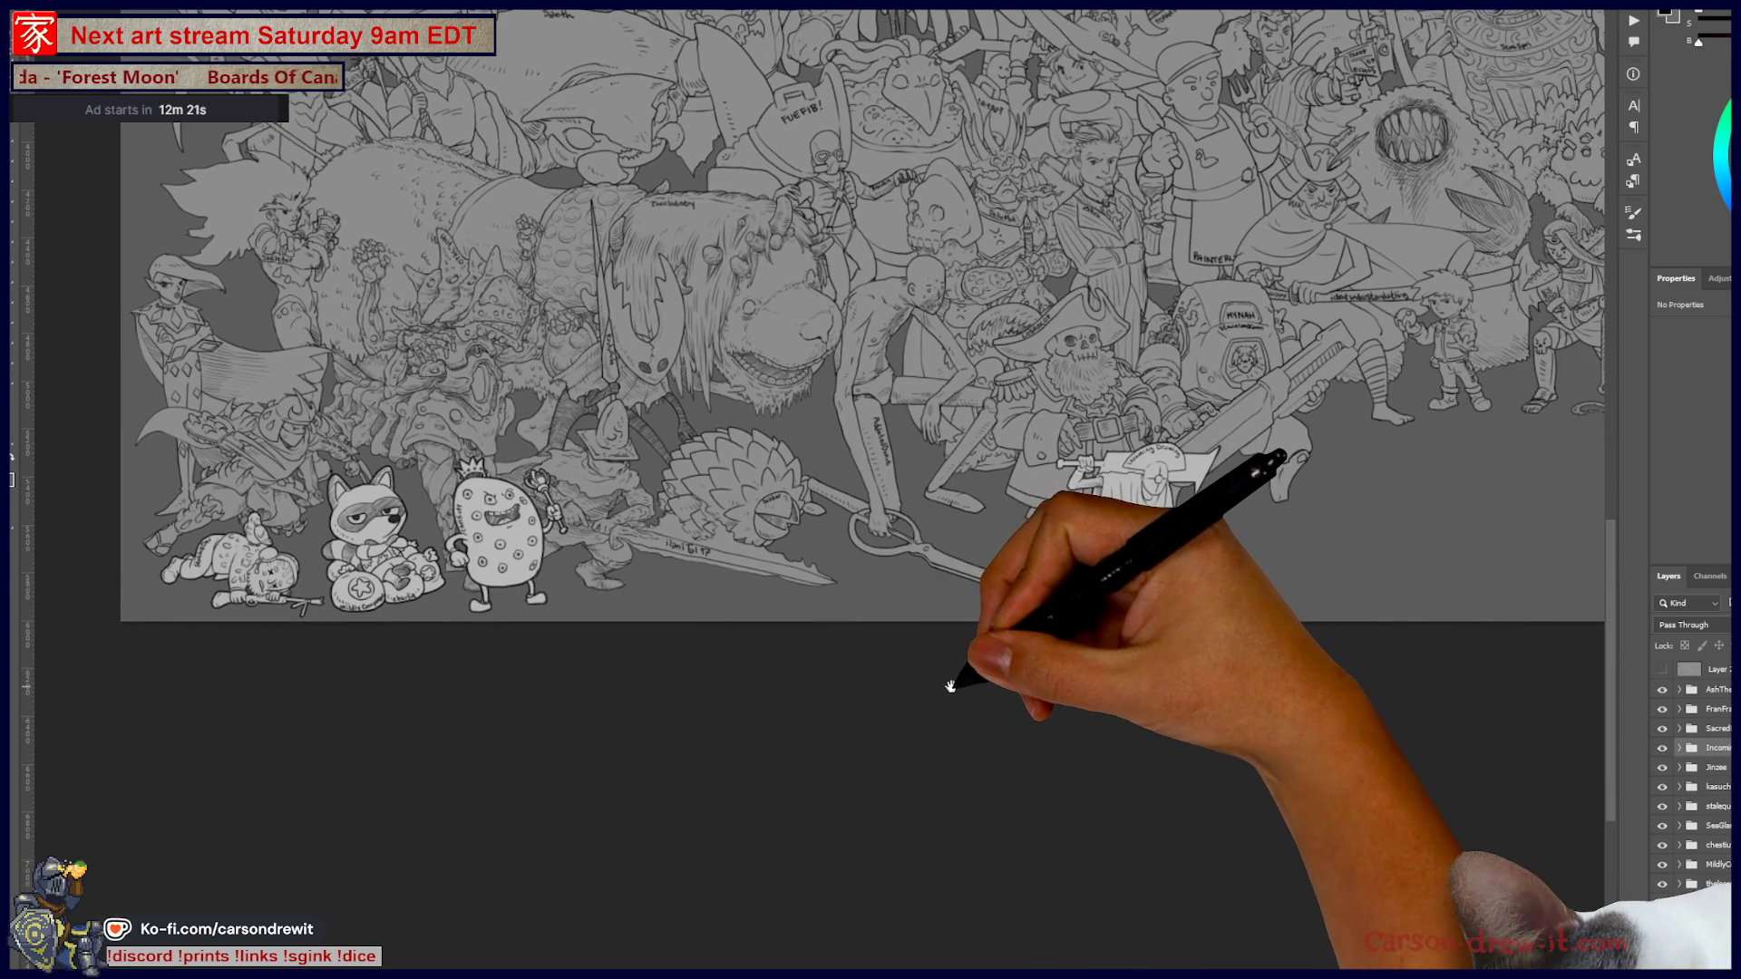
{"action": "left_click_drag", "start_coordinate": [752, 641], "coordinate": [1696, 760]}
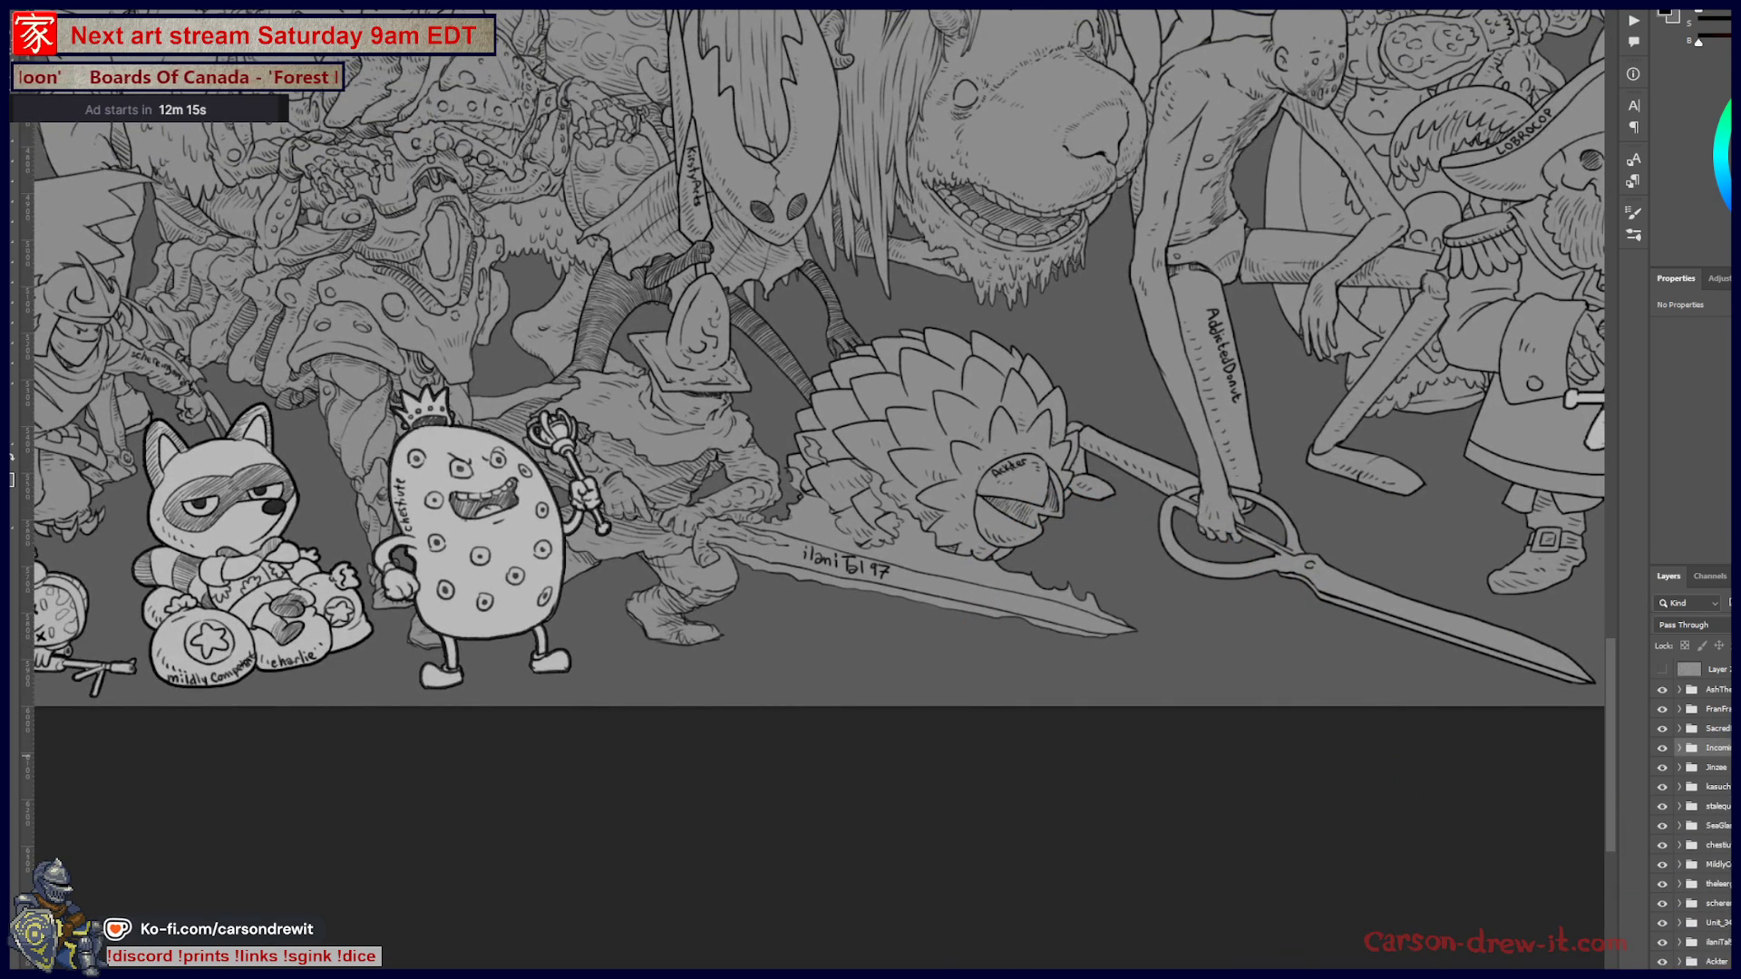
{"action": "mouse_move", "coordinate": [1246, 829]}
{"action": "left_mouse_down"}
{"action": "mouse_move", "coordinate": [848, 806]}
{"action": "mouse_move", "coordinate": [673, 773]}
{"action": "left_mouse_up"}
{"action": "mouse_move", "coordinate": [1587, 738]}
{"action": "left_mouse_down"}
{"action": "mouse_move", "coordinate": [913, 738]}
{"action": "mouse_move", "coordinate": [1076, 816]}
{"action": "mouse_move", "coordinate": [842, 884]}
{"action": "left_mouse_up"}
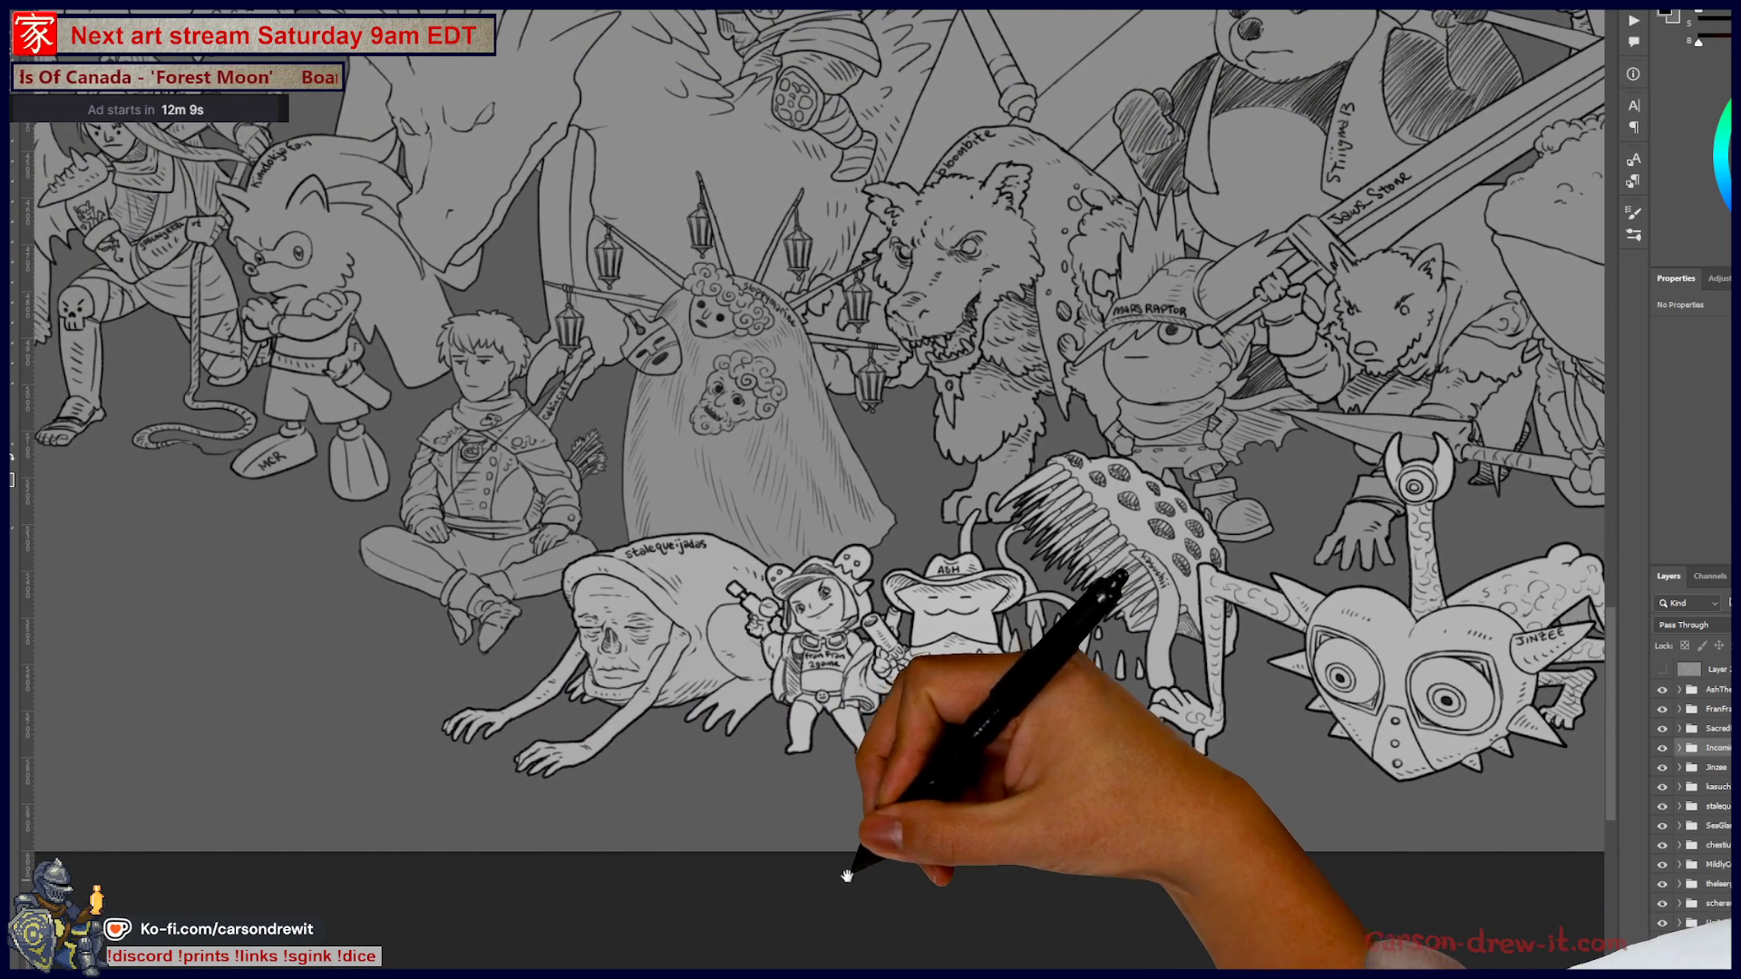
{"action": "left_click_drag", "start_coordinate": [697, 772], "coordinate": [825, 821]}
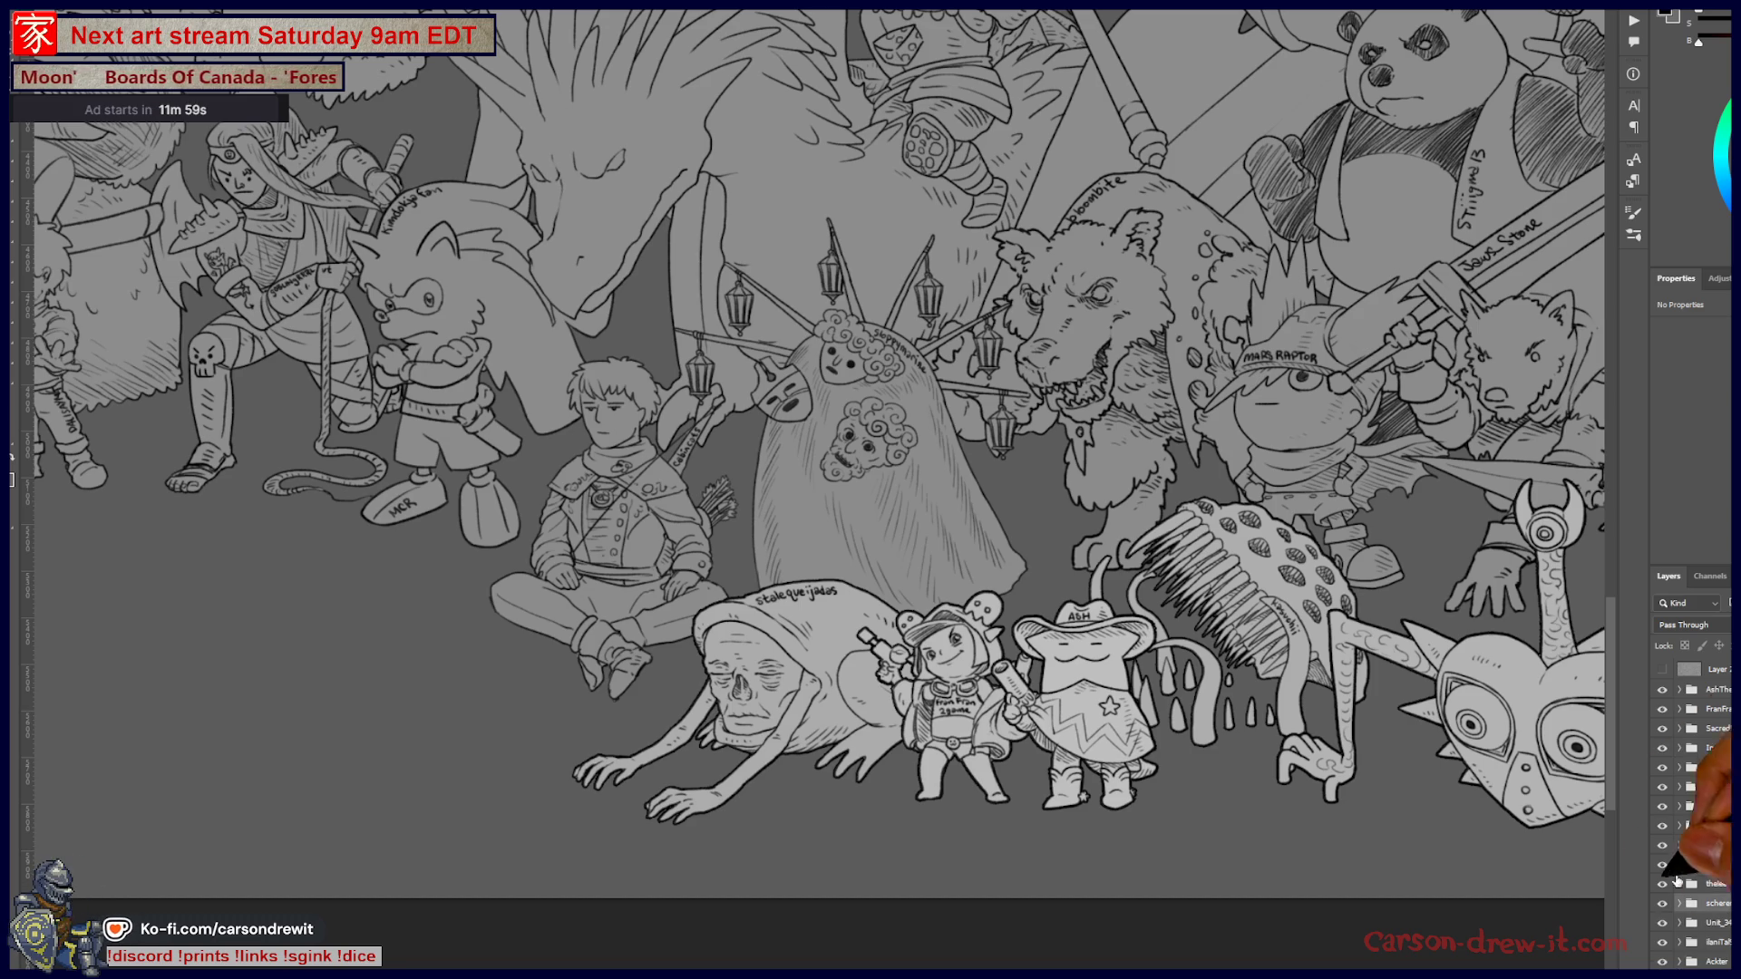
{"action": "scroll", "coordinate": [1091, 787], "scroll_direction": "down", "scroll_amount": 3}
{"action": "left_click_drag", "start_coordinate": [1091, 787], "coordinate": [1129, 780]}
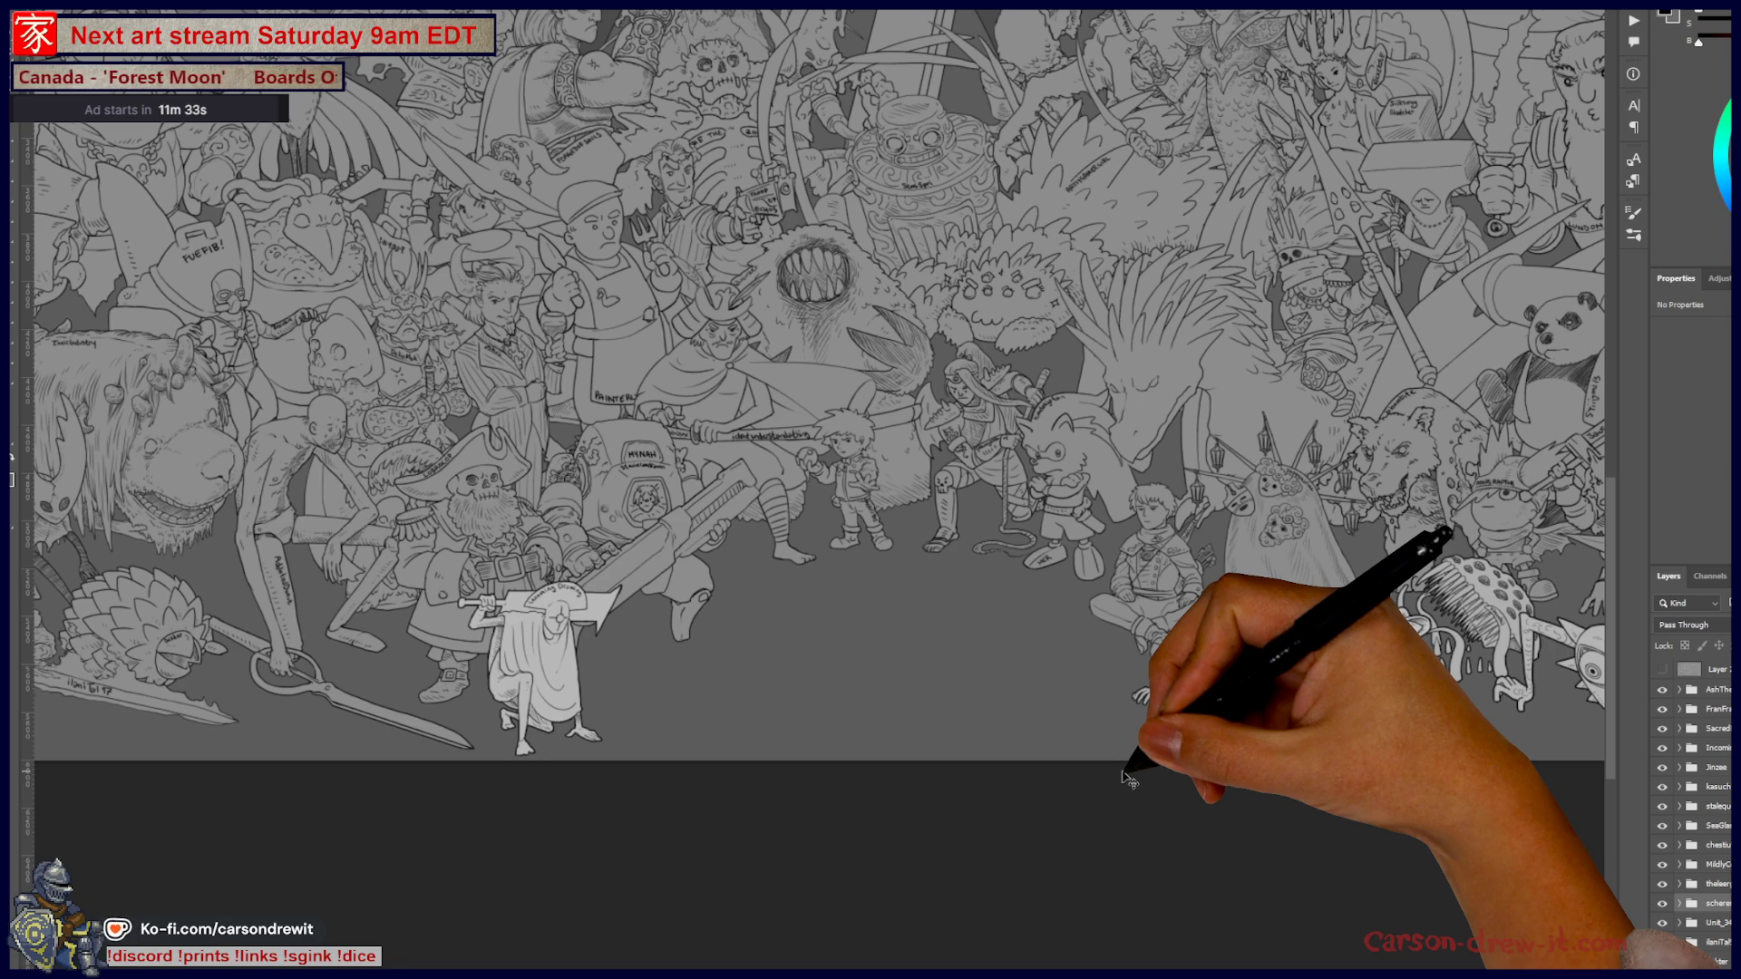
{"action": "key", "text": "ctrl+z"}
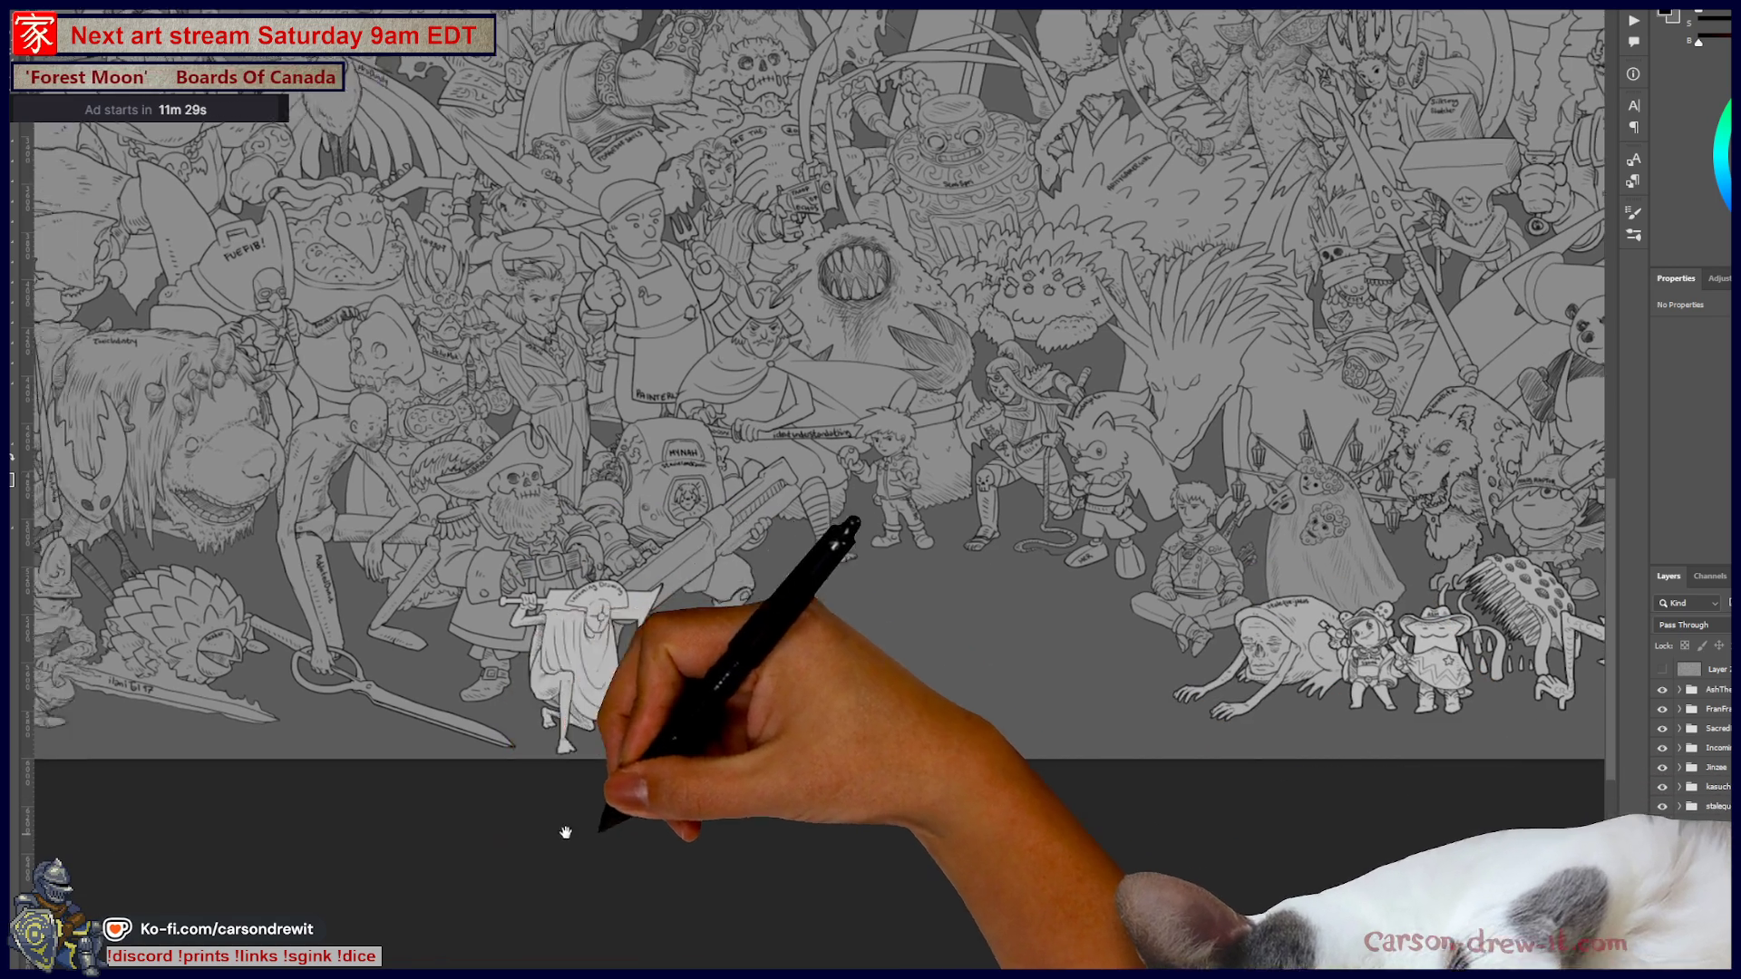
{"action": "left_click_drag", "start_coordinate": [562, 822], "coordinate": [921, 796]}
{"action": "mouse_move", "coordinate": [694, 747]}
{"action": "left_mouse_down"}
{"action": "mouse_move", "coordinate": [602, 711]}
{"action": "mouse_move", "coordinate": [1002, 687]}
{"action": "mouse_move", "coordinate": [863, 622]}
{"action": "mouse_move", "coordinate": [737, 700]}
{"action": "mouse_move", "coordinate": [886, 680]}
{"action": "mouse_move", "coordinate": [952, 641]}
{"action": "mouse_move", "coordinate": [813, 773]}
{"action": "left_mouse_up"}
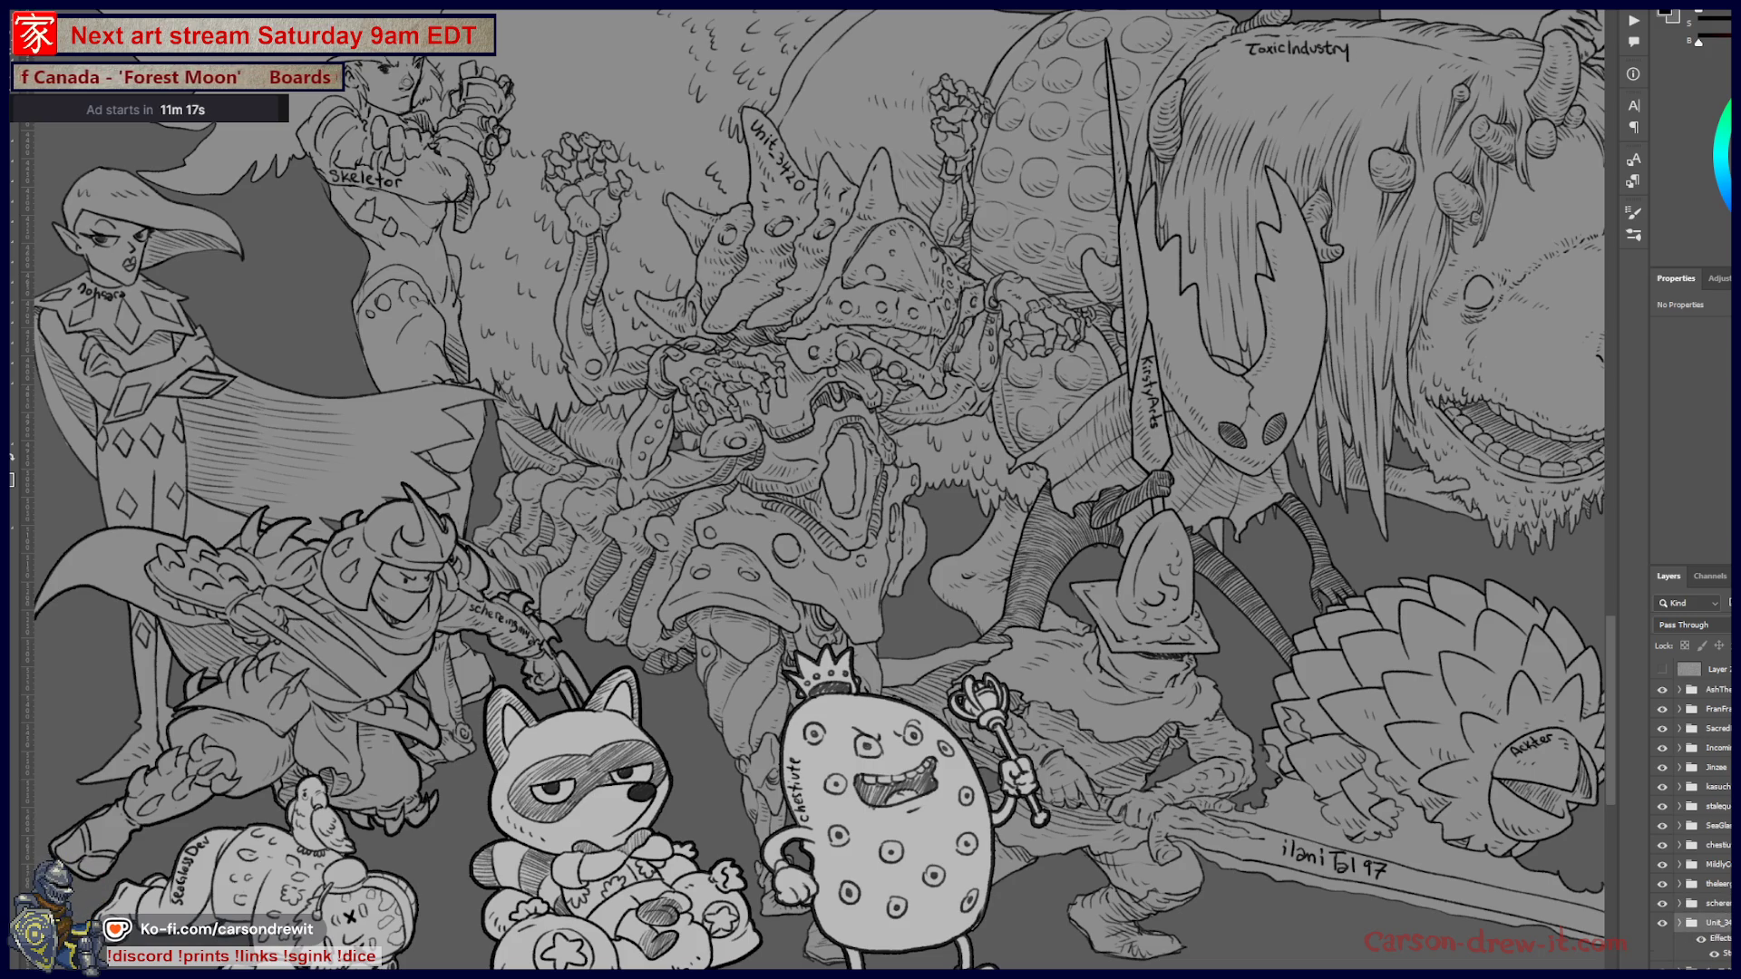
Select the mushroom creature's line-art layer and raise its Lightness in Hue/Saturation
{"action": "key", "text": "0"}
{"action": "key", "text": "alt+bracketleft"}
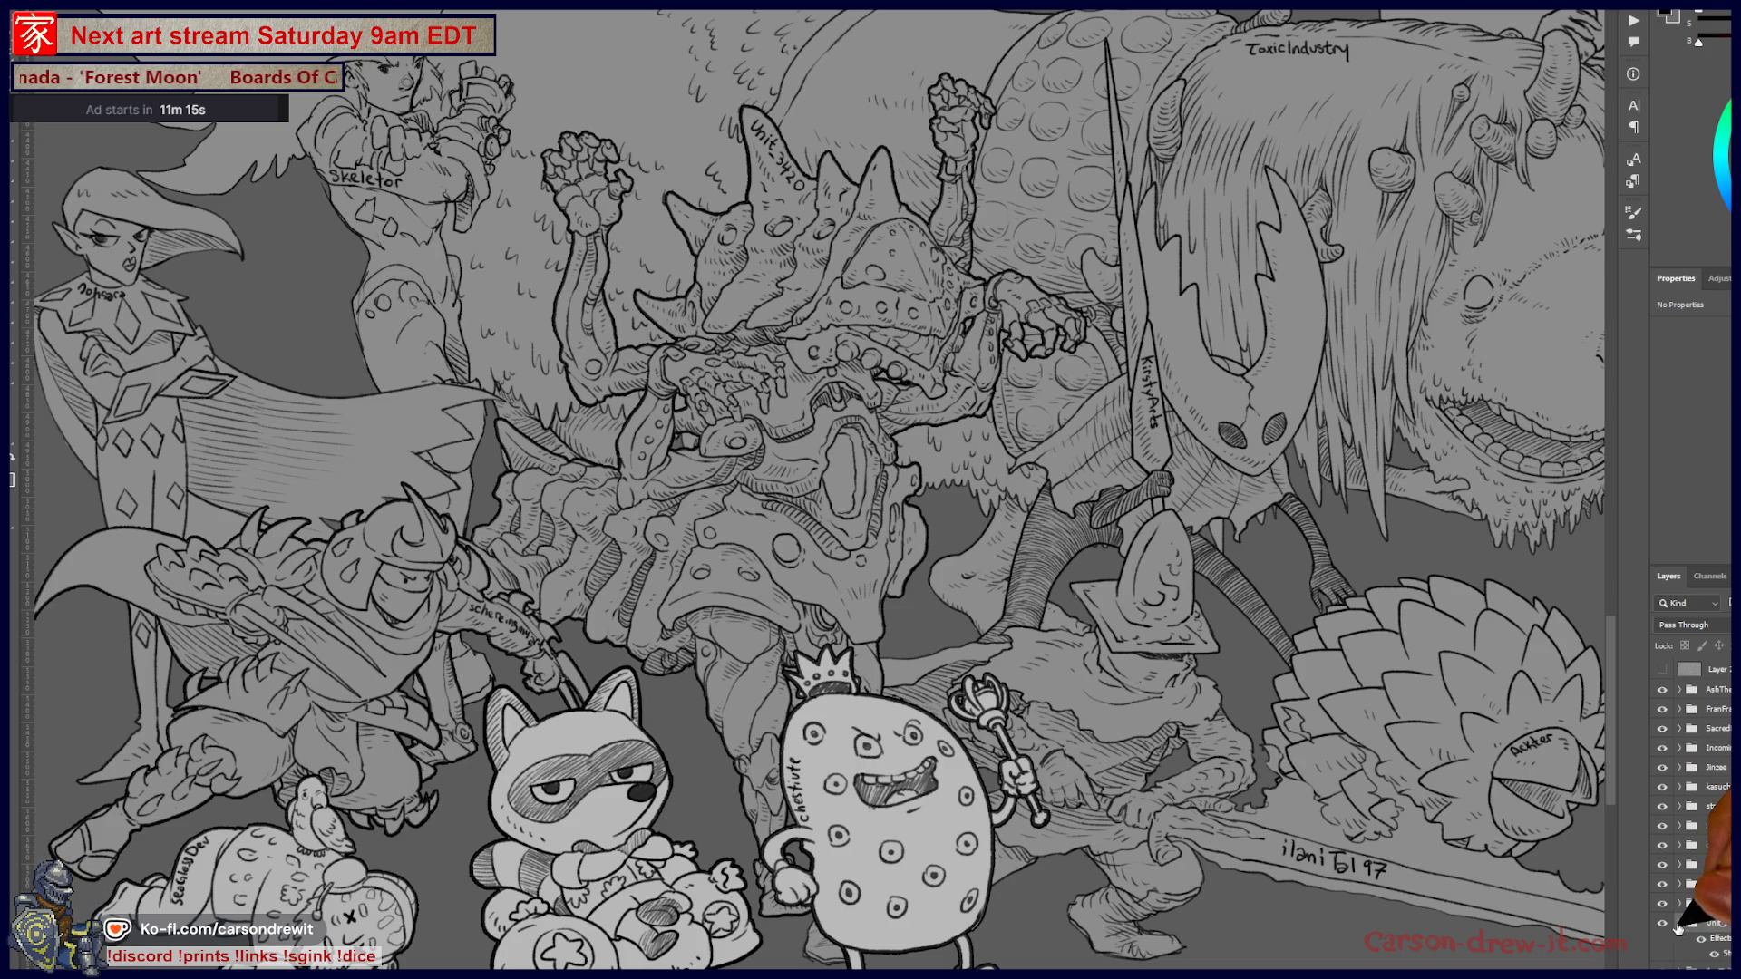
{"action": "key", "text": "alt+bracketleft"}
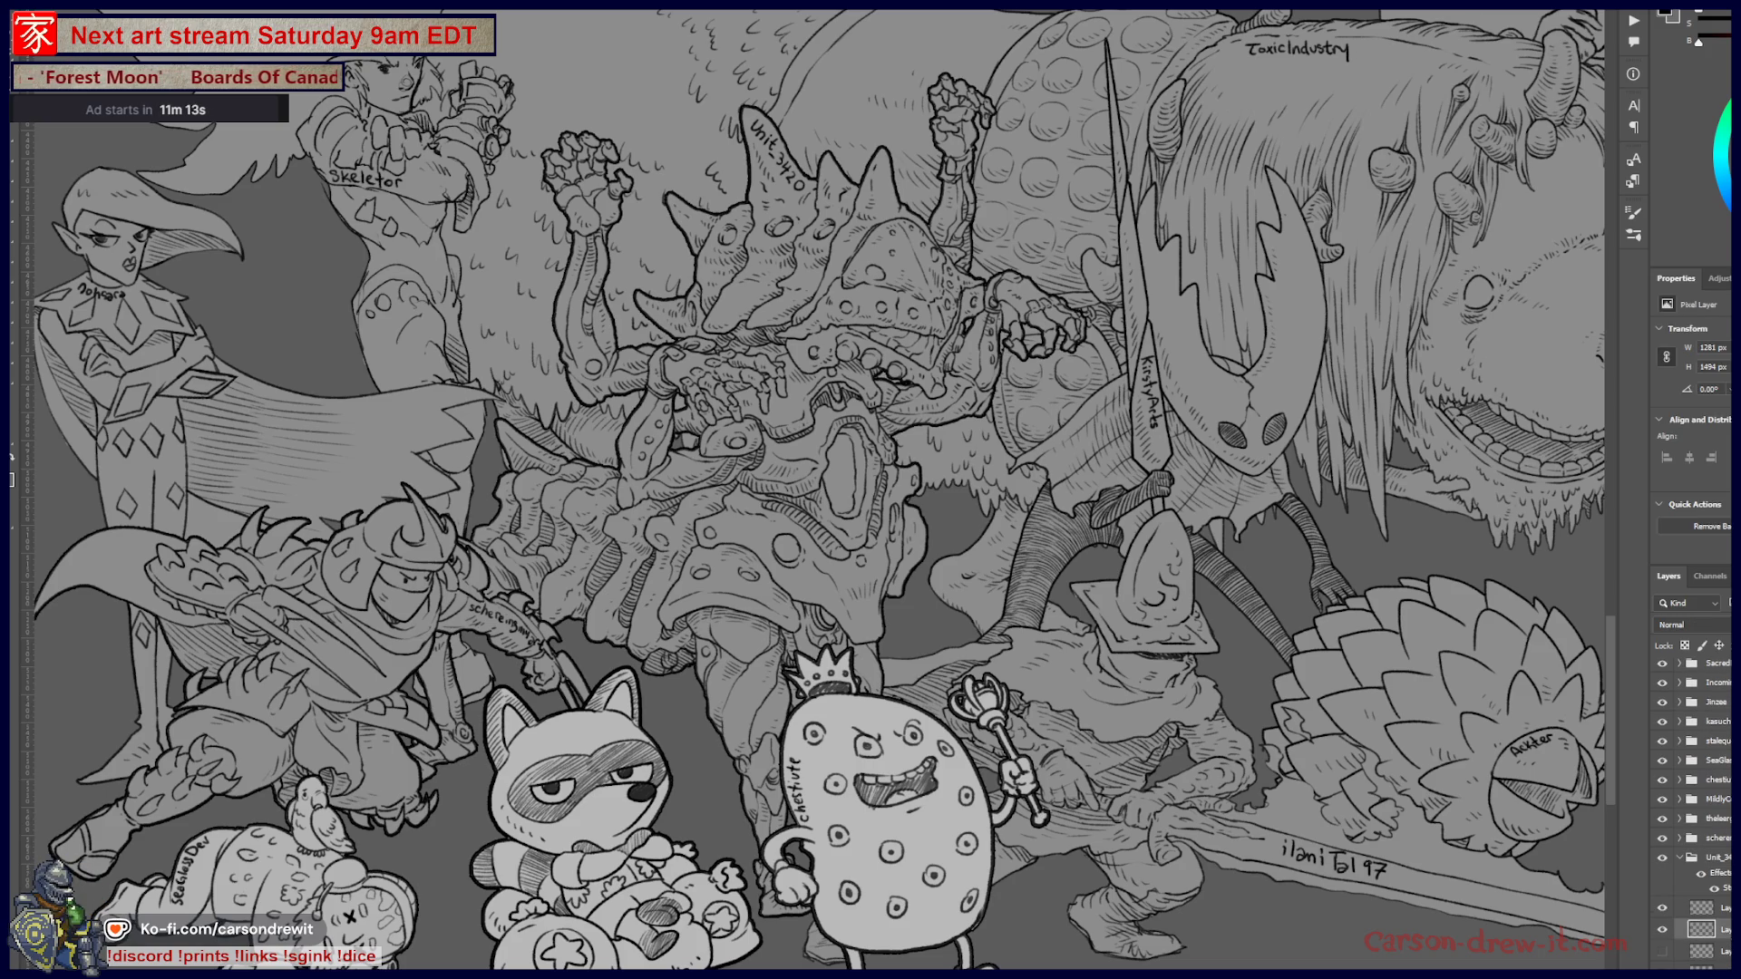
{"action": "key", "text": "ctrl+u"}
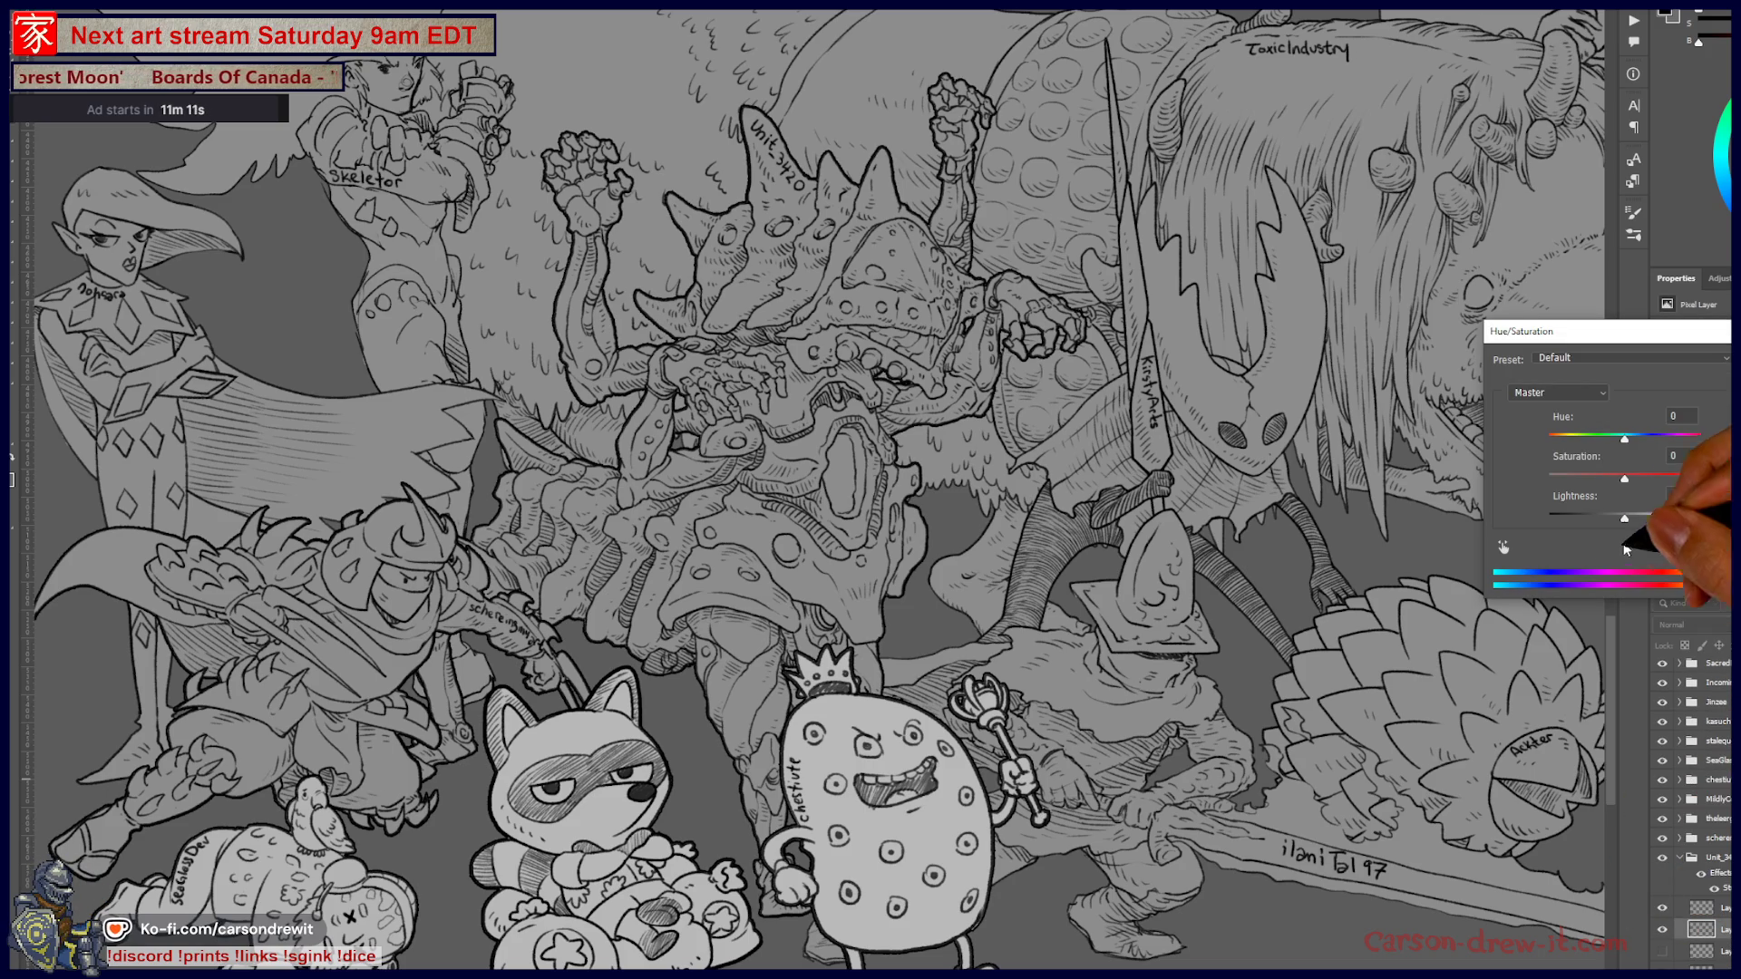
{"action": "left_click_drag", "start_coordinate": [1623, 522], "coordinate": [1647, 524]}
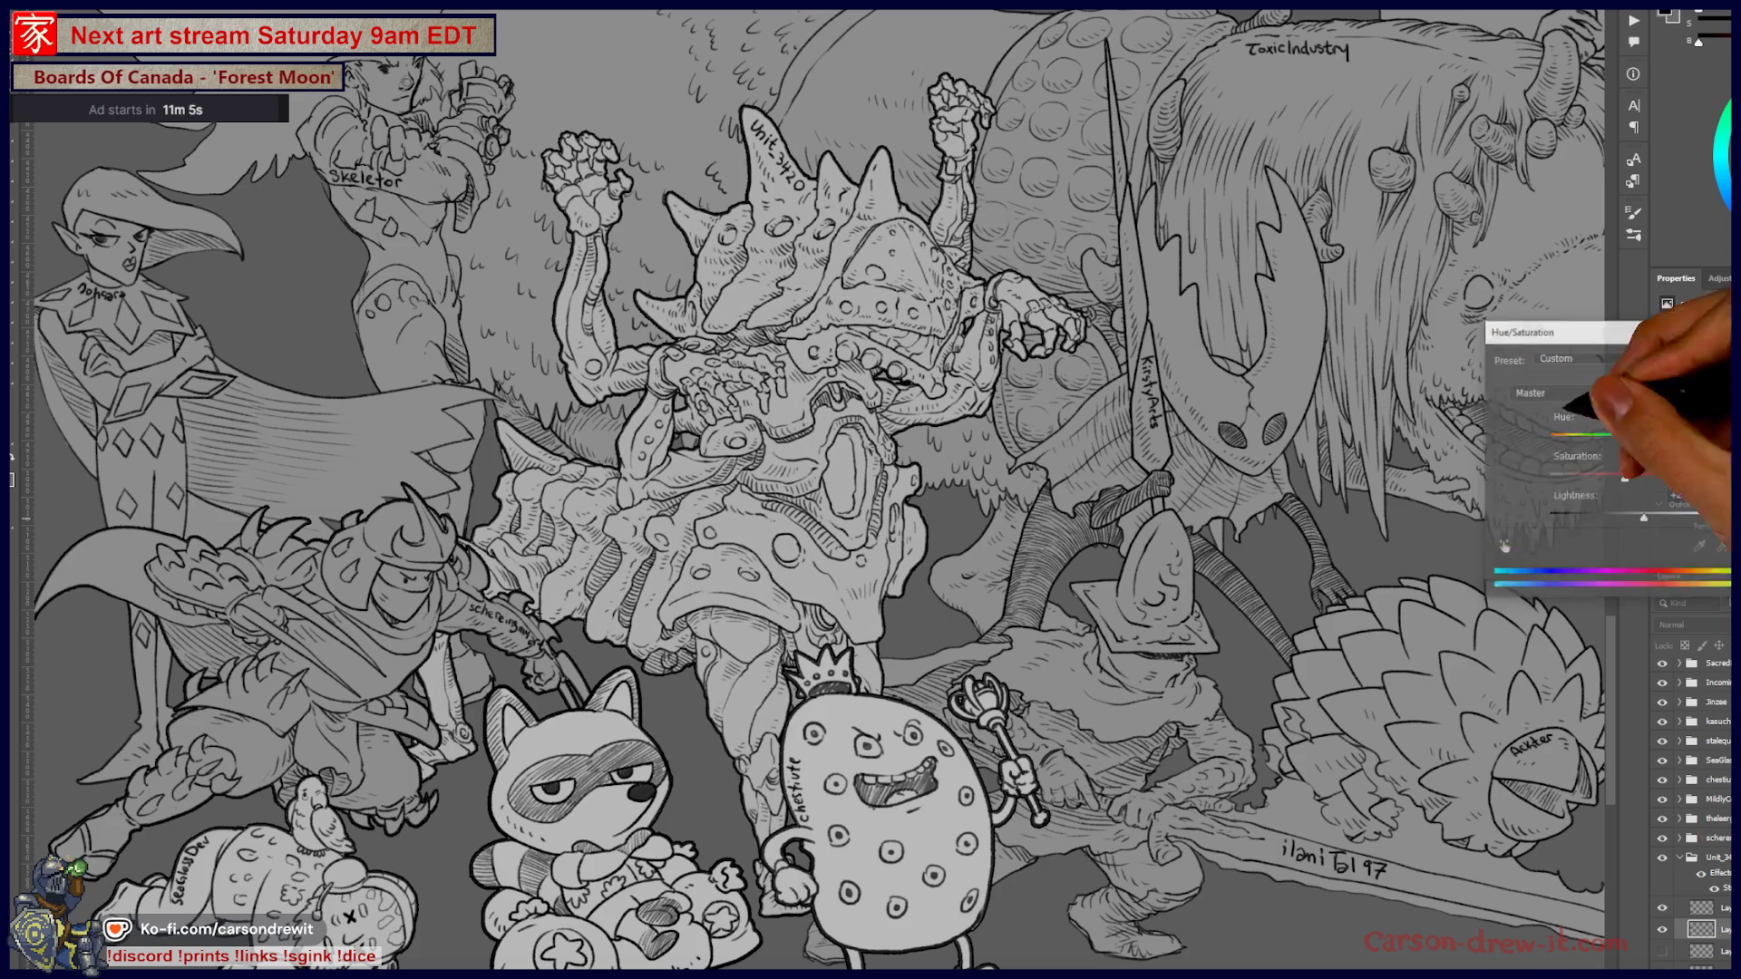
{"action": "key", "text": "ctrl+minus"}
{"action": "key", "text": "ctrl+minus"}
{"action": "left_click_drag", "start_coordinate": [1049, 583], "coordinate": [724, 626]}
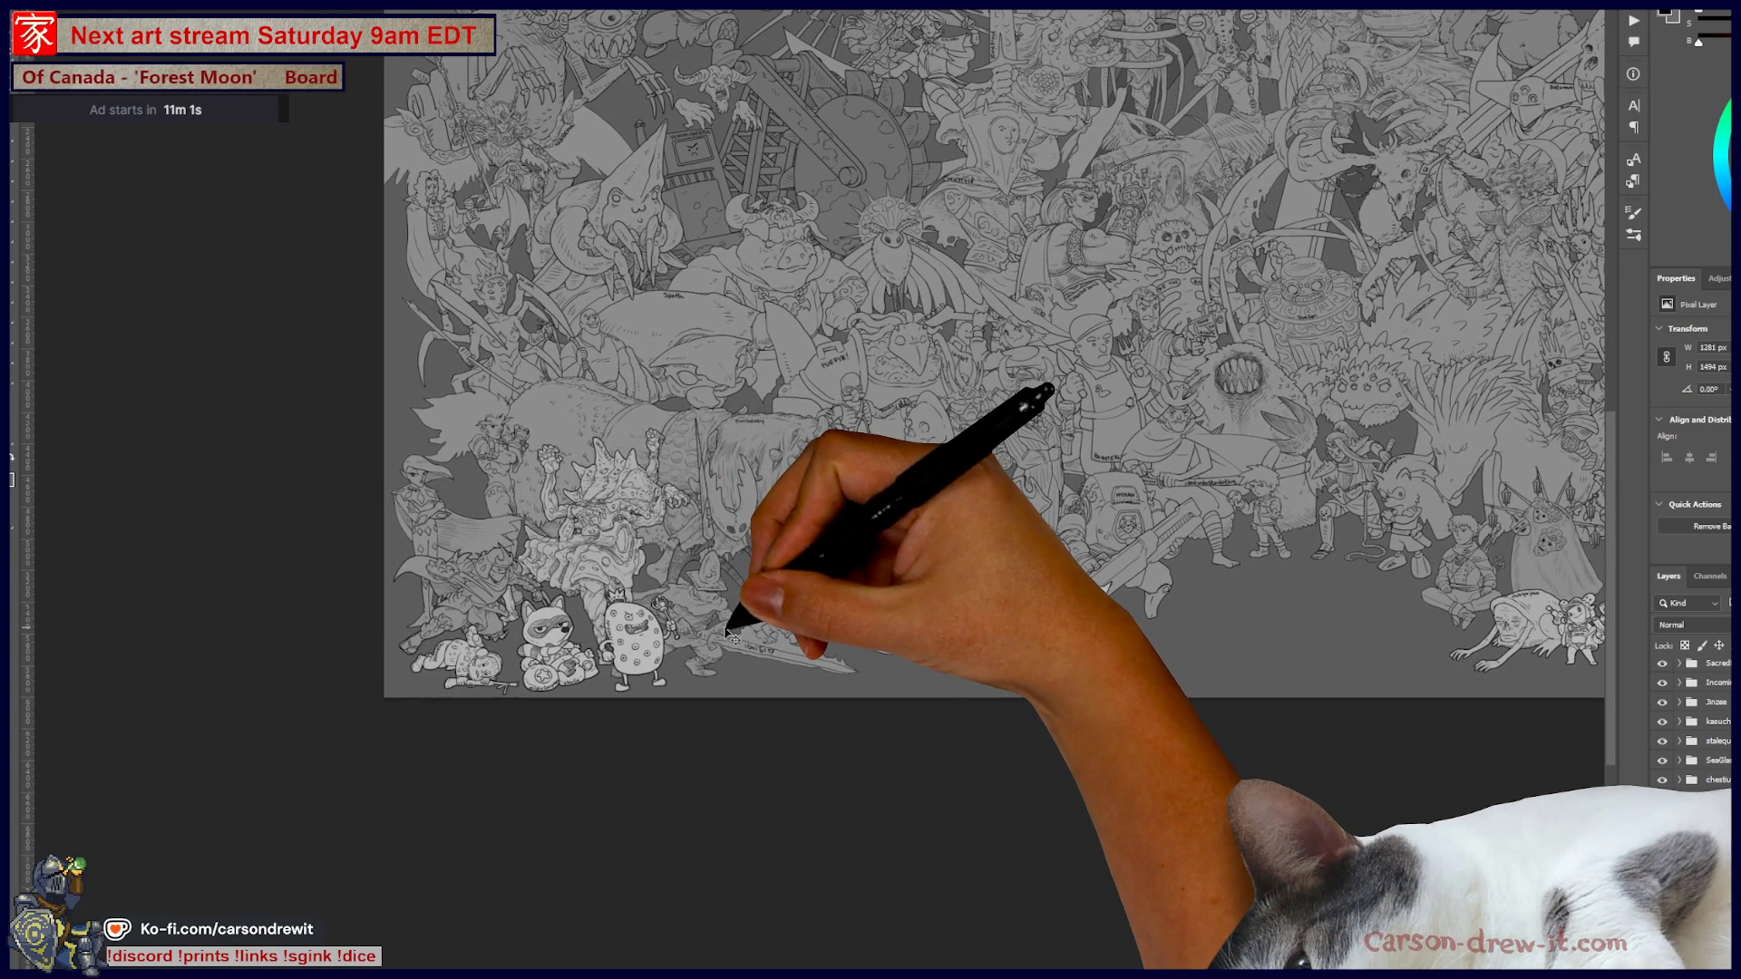
{"action": "key", "text": "ctrl+plus"}
{"action": "key", "text": "ctrl+plus"}
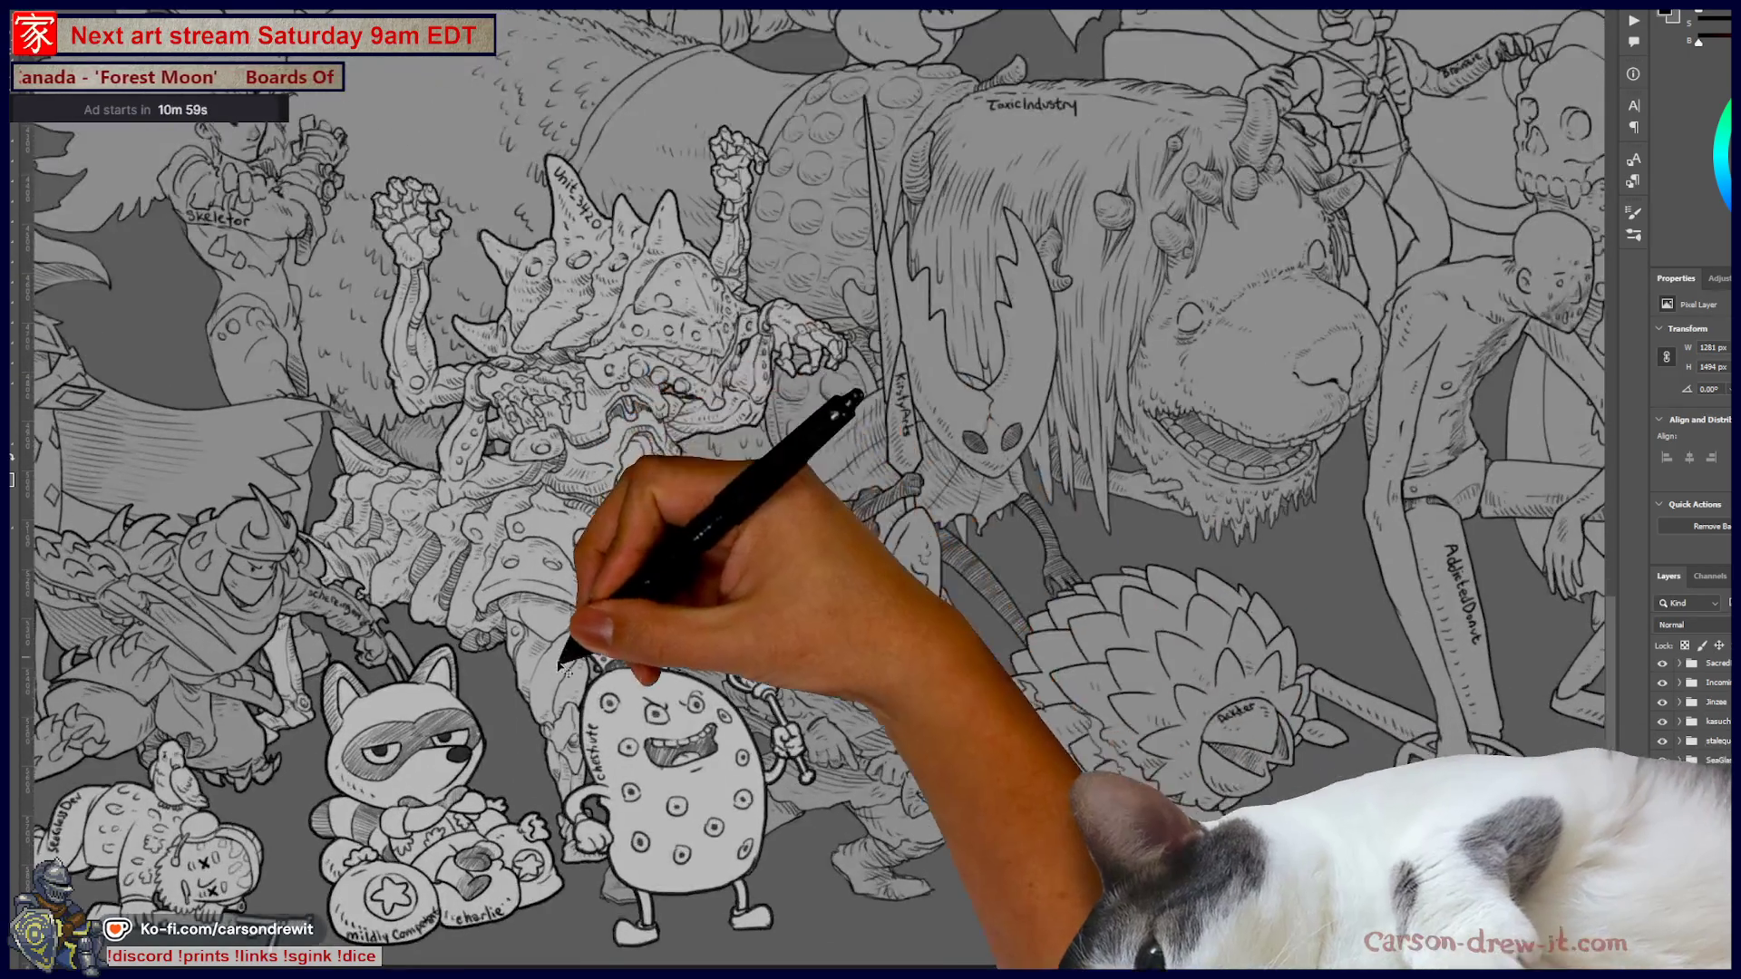
{"action": "key", "text": "ctrl+plus"}
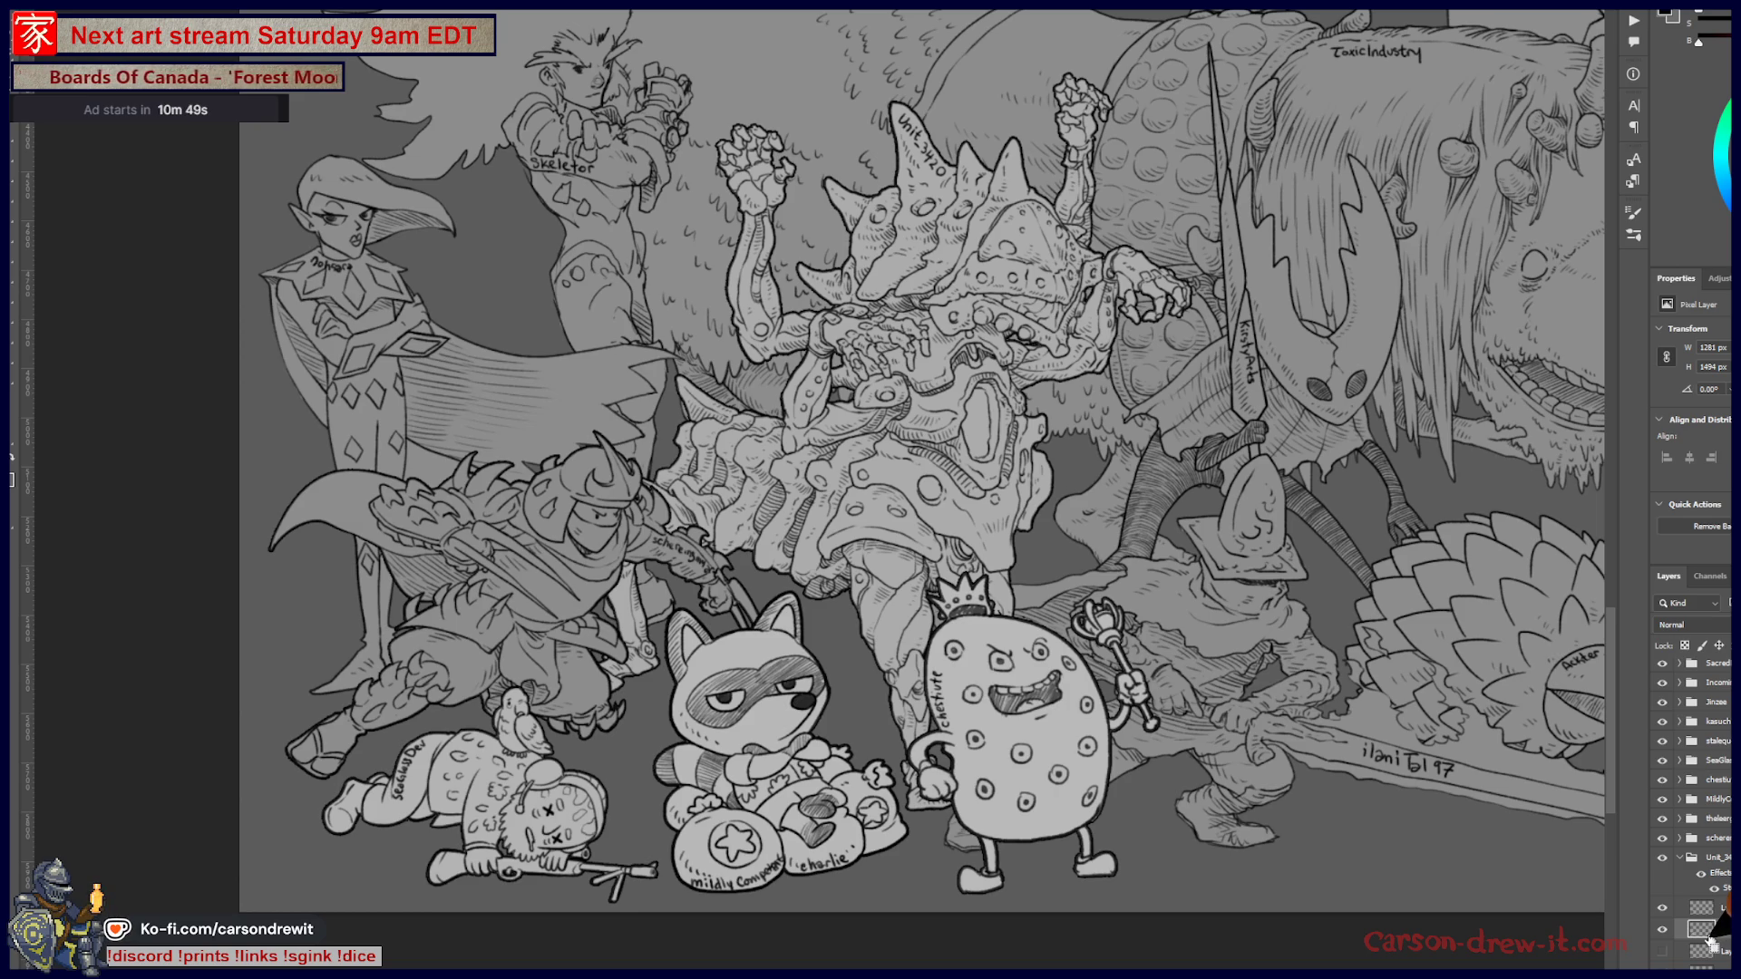
Nudge the current layer's Lightness slightly lower through Hue/Saturation
{"action": "key", "text": "ctrl+u"}
{"action": "left_click_drag", "start_coordinate": [1625, 519], "coordinate": [1621, 520]}
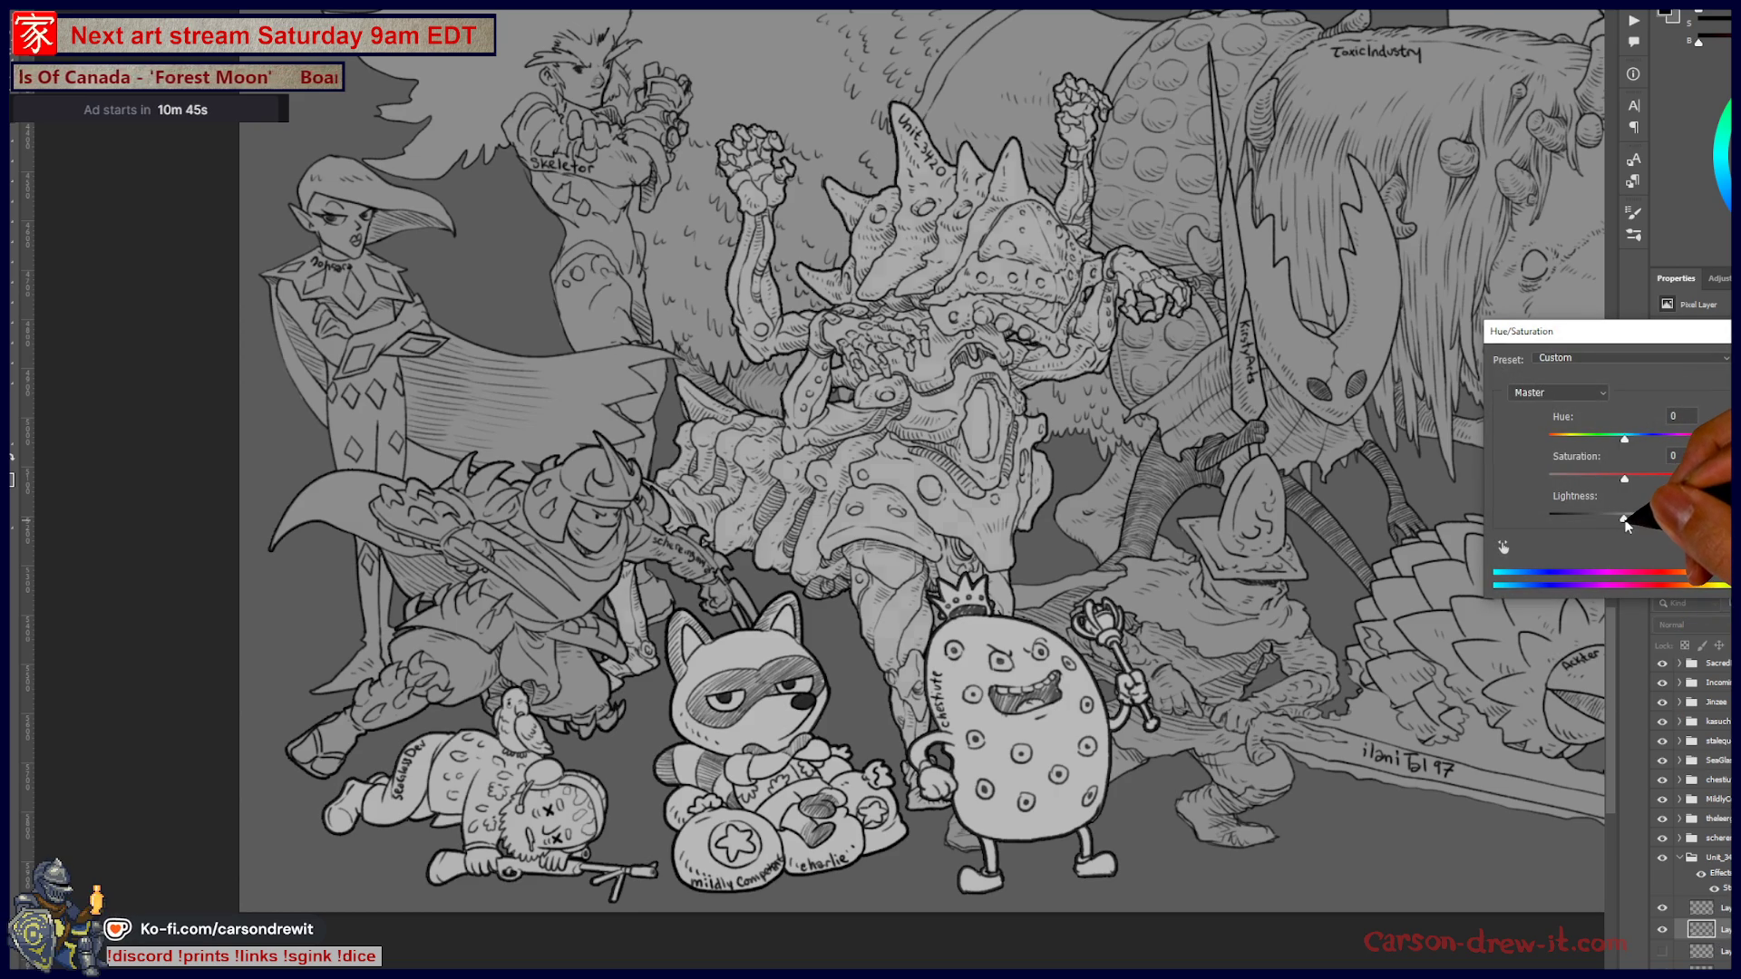
{"action": "key", "text": "Return"}
{"action": "key", "text": "ctrl+minus"}
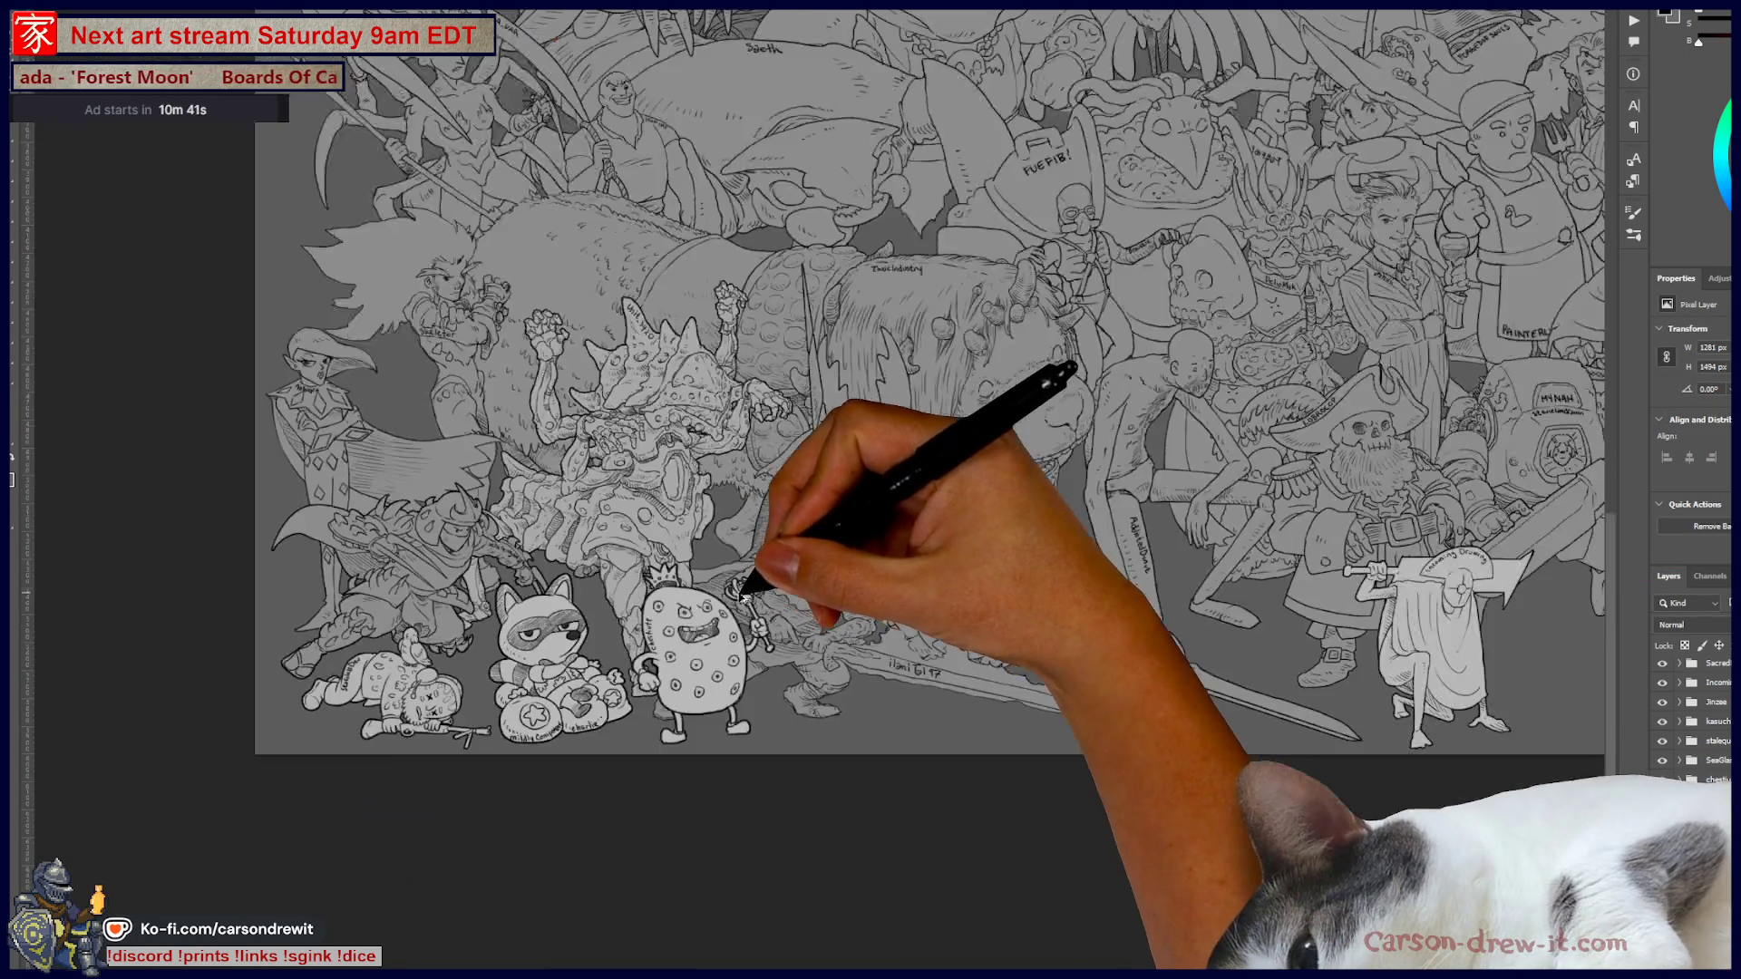
{"action": "key", "text": "ctrl+plus"}
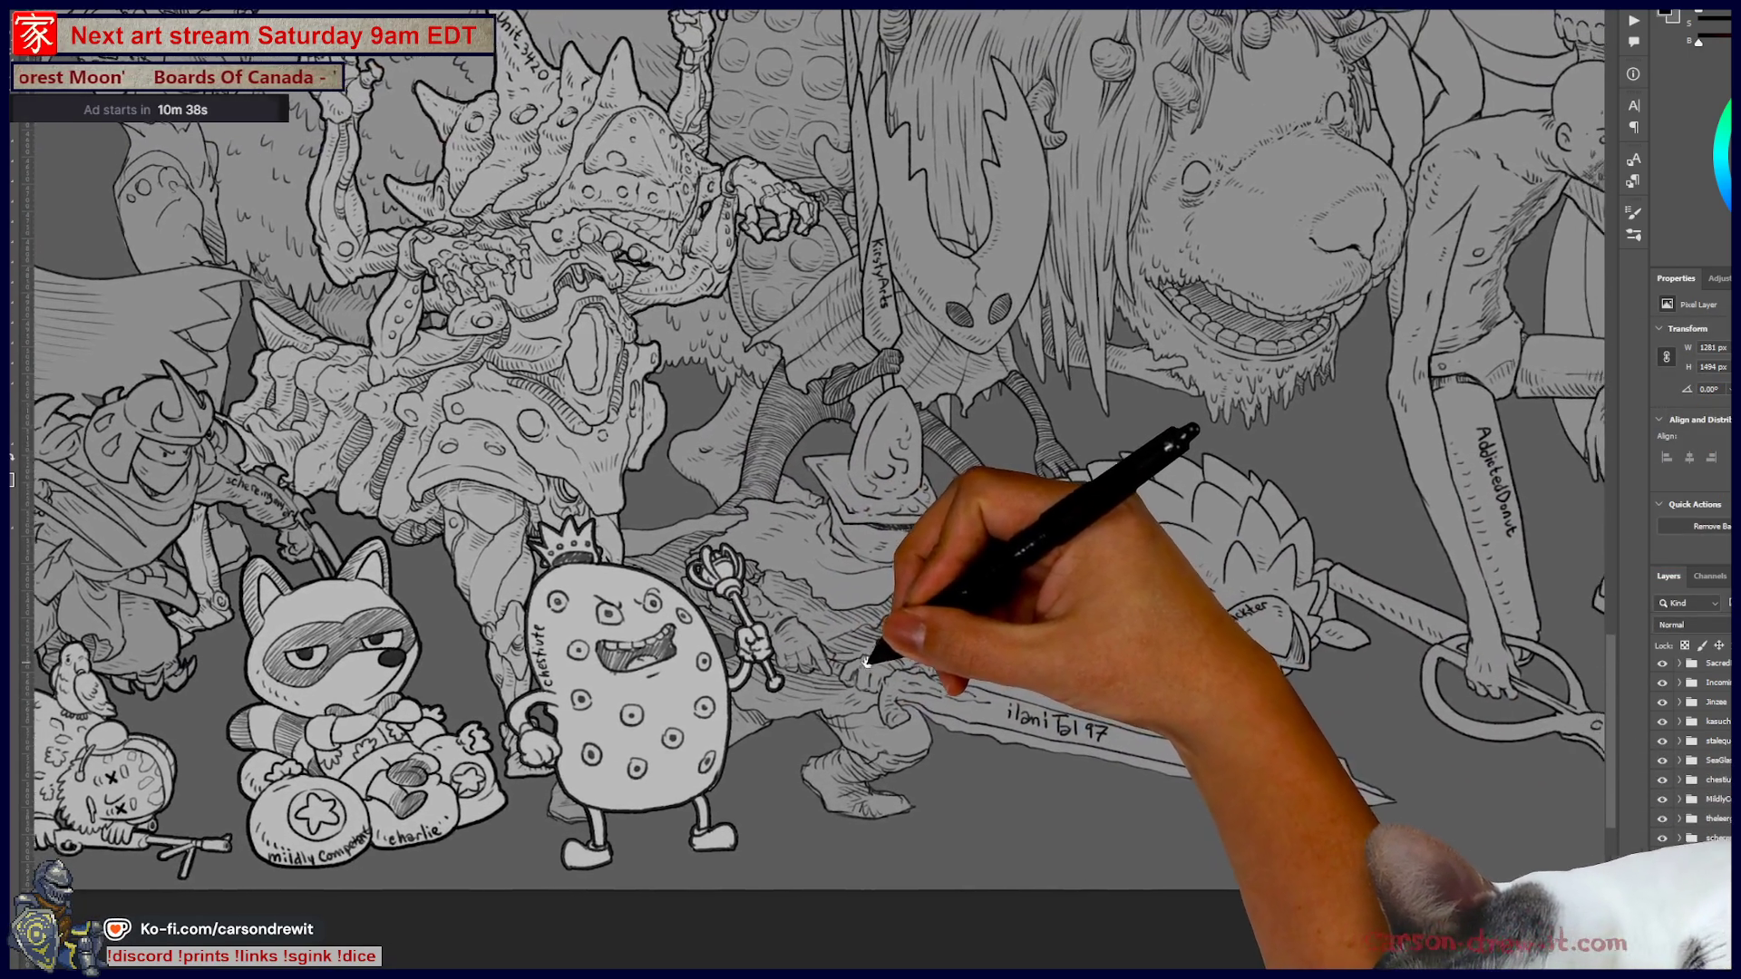
{"action": "left_click_drag", "start_coordinate": [677, 616], "coordinate": [750, 641]}
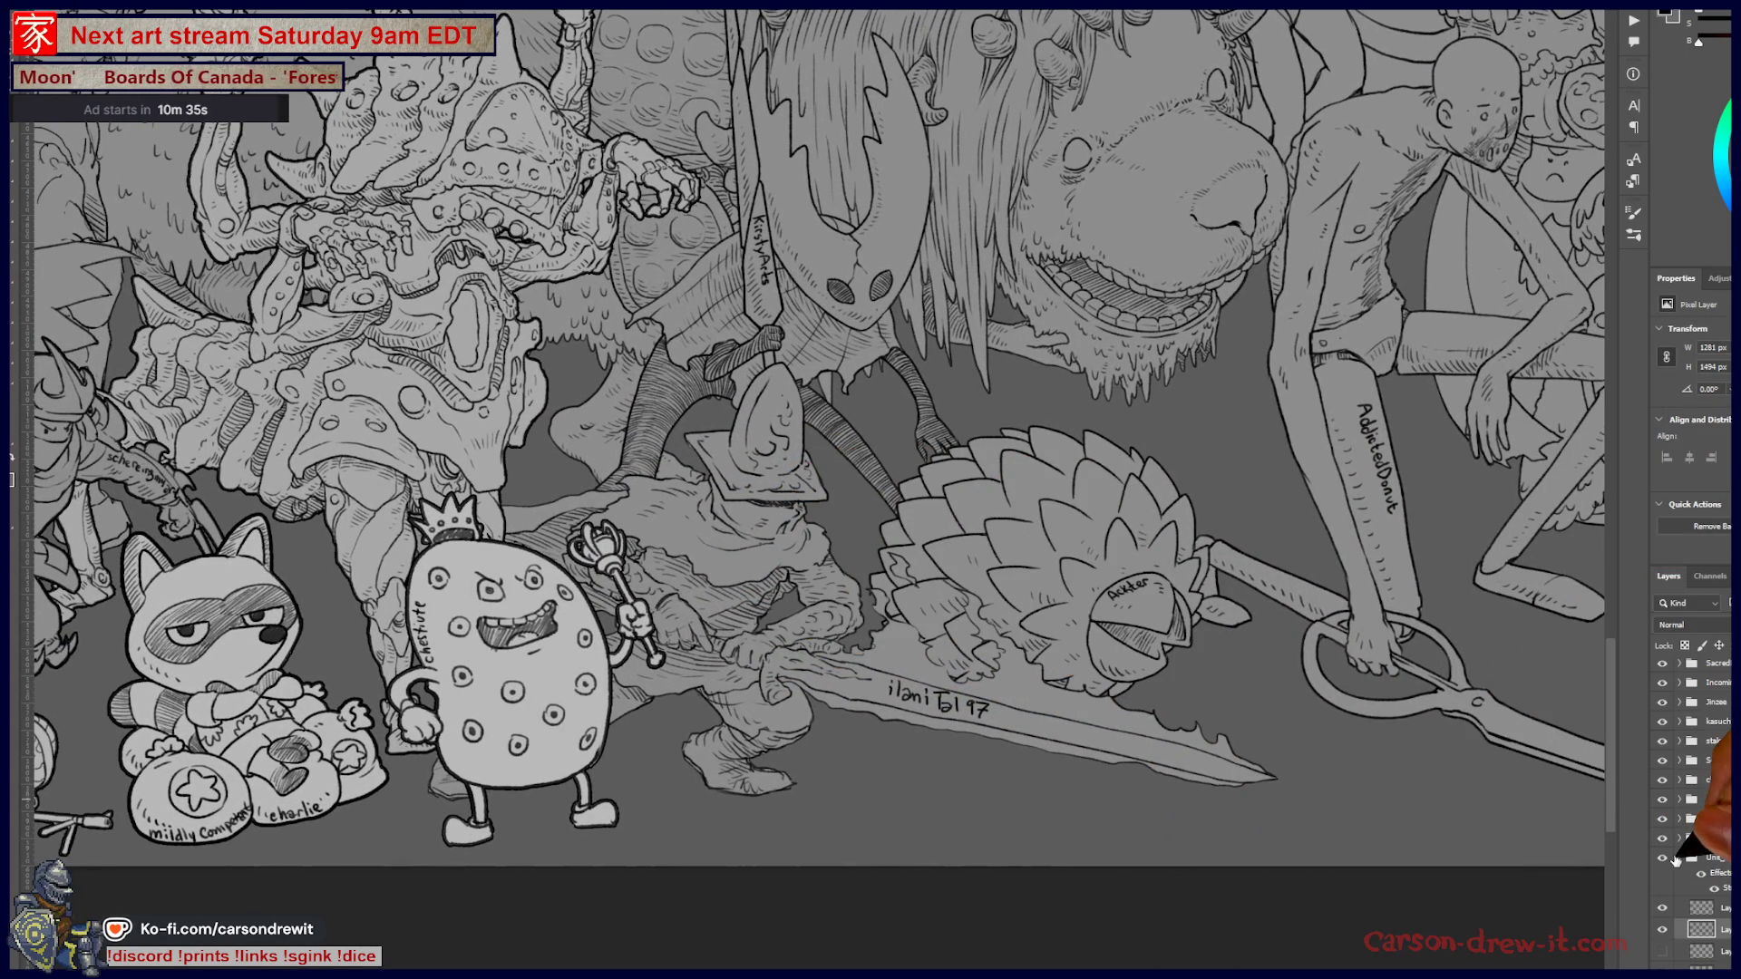
Collapse Unit_34, expand ilaniTal, and bring up Hue/Saturation on the knight's linework layer
{"action": "left_click", "coordinate": [1679, 859]}
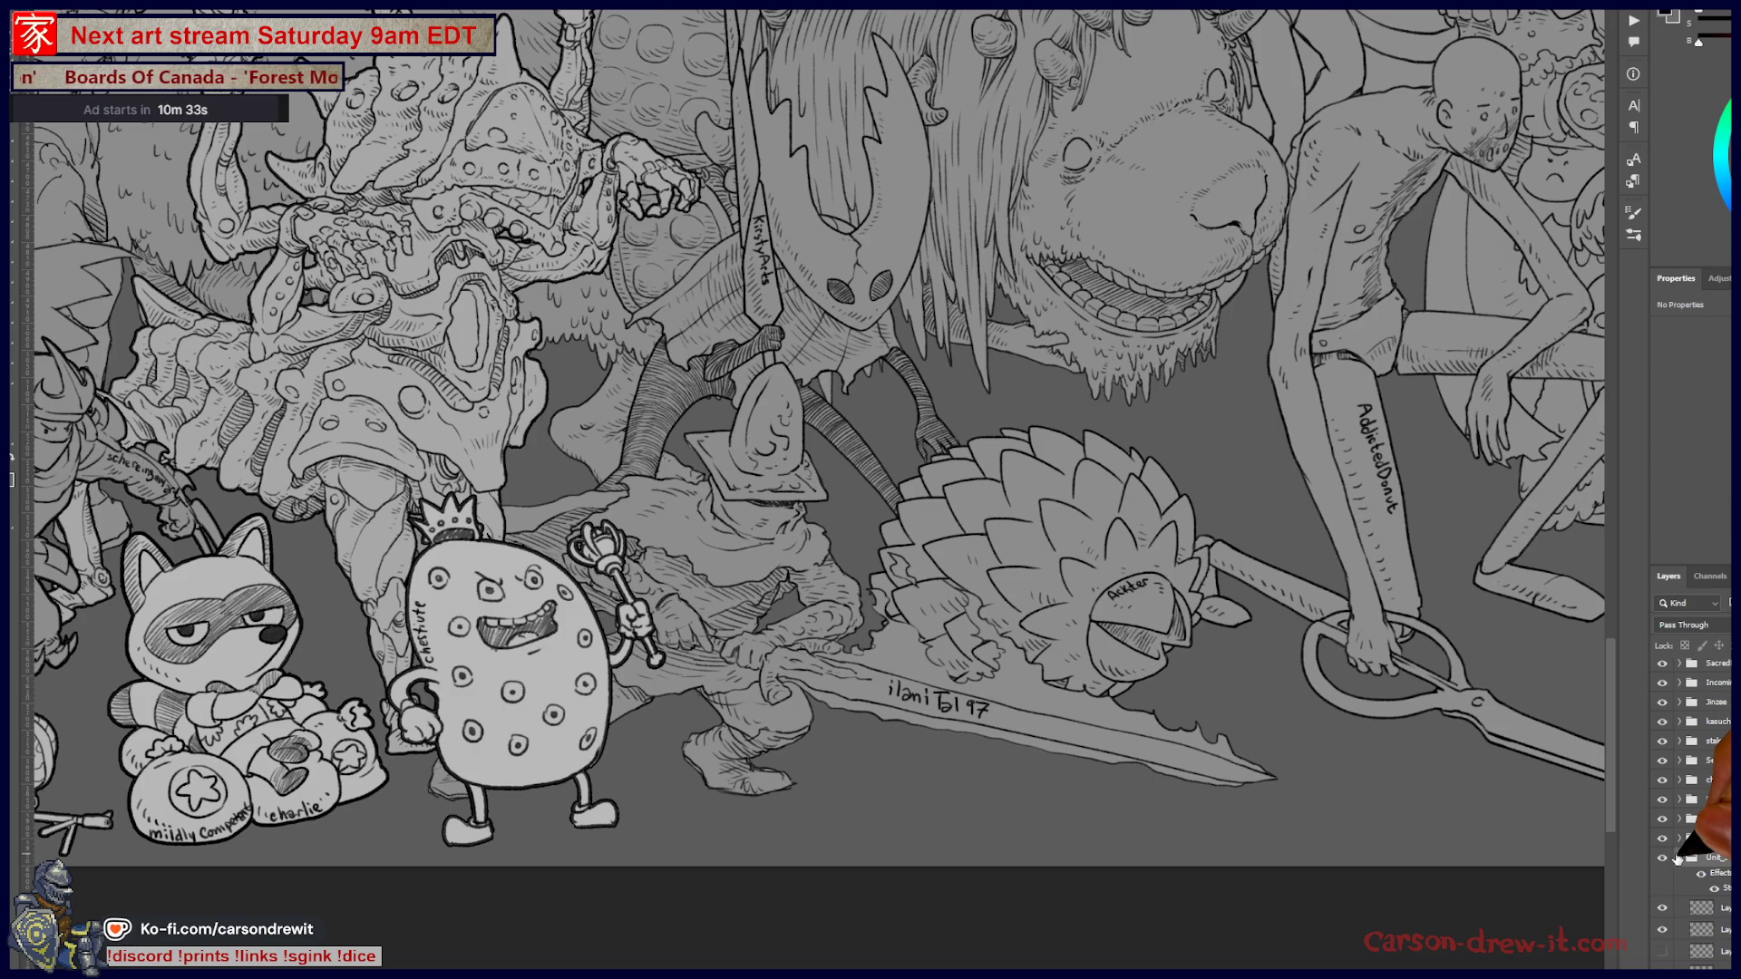
{"action": "left_click", "coordinate": [1678, 859]}
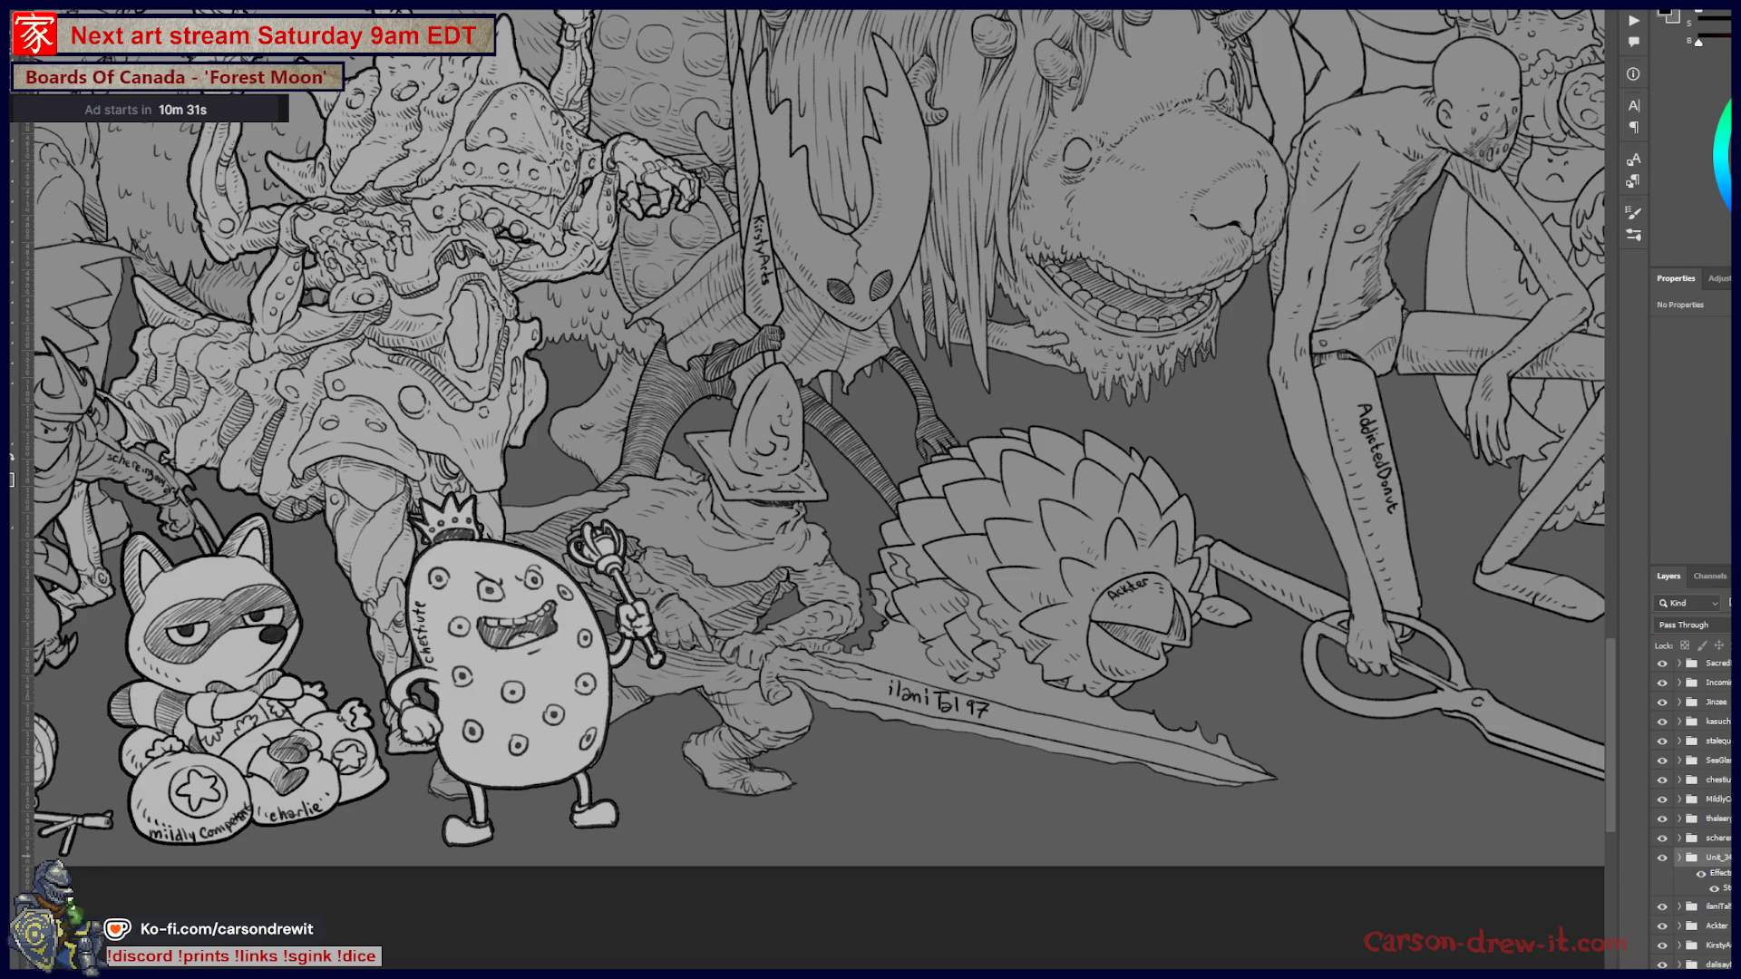
{"action": "left_click", "coordinate": [1678, 859]}
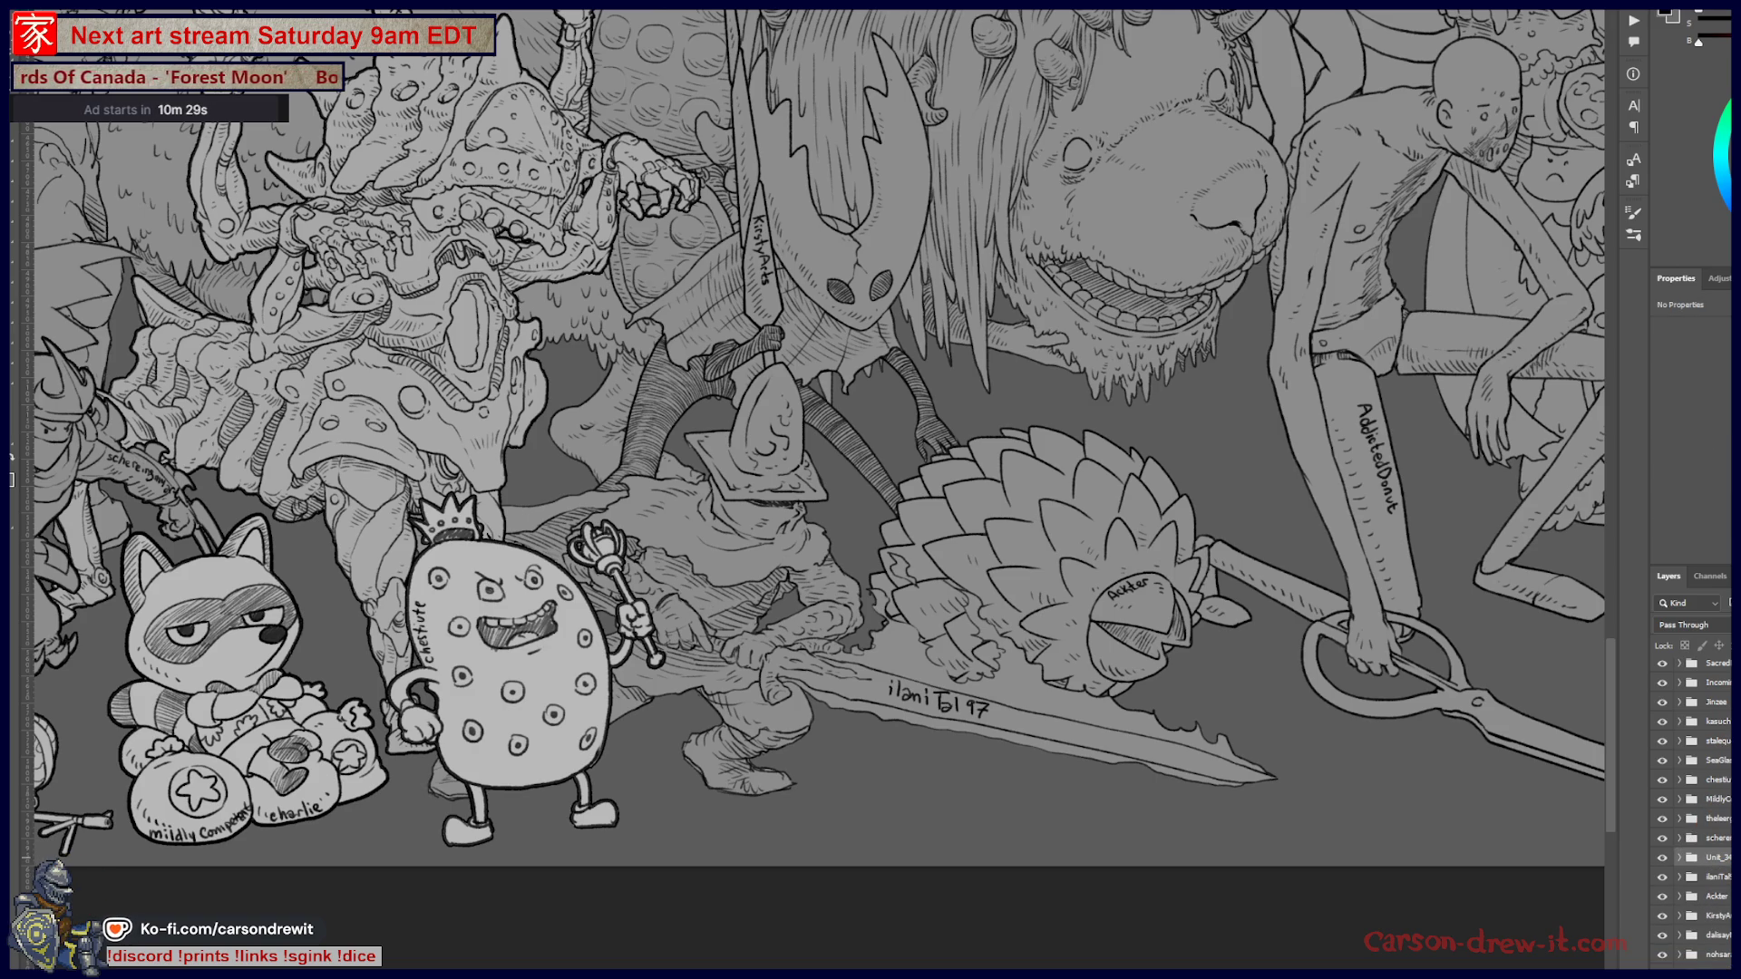
{"action": "left_click", "coordinate": [1679, 877]}
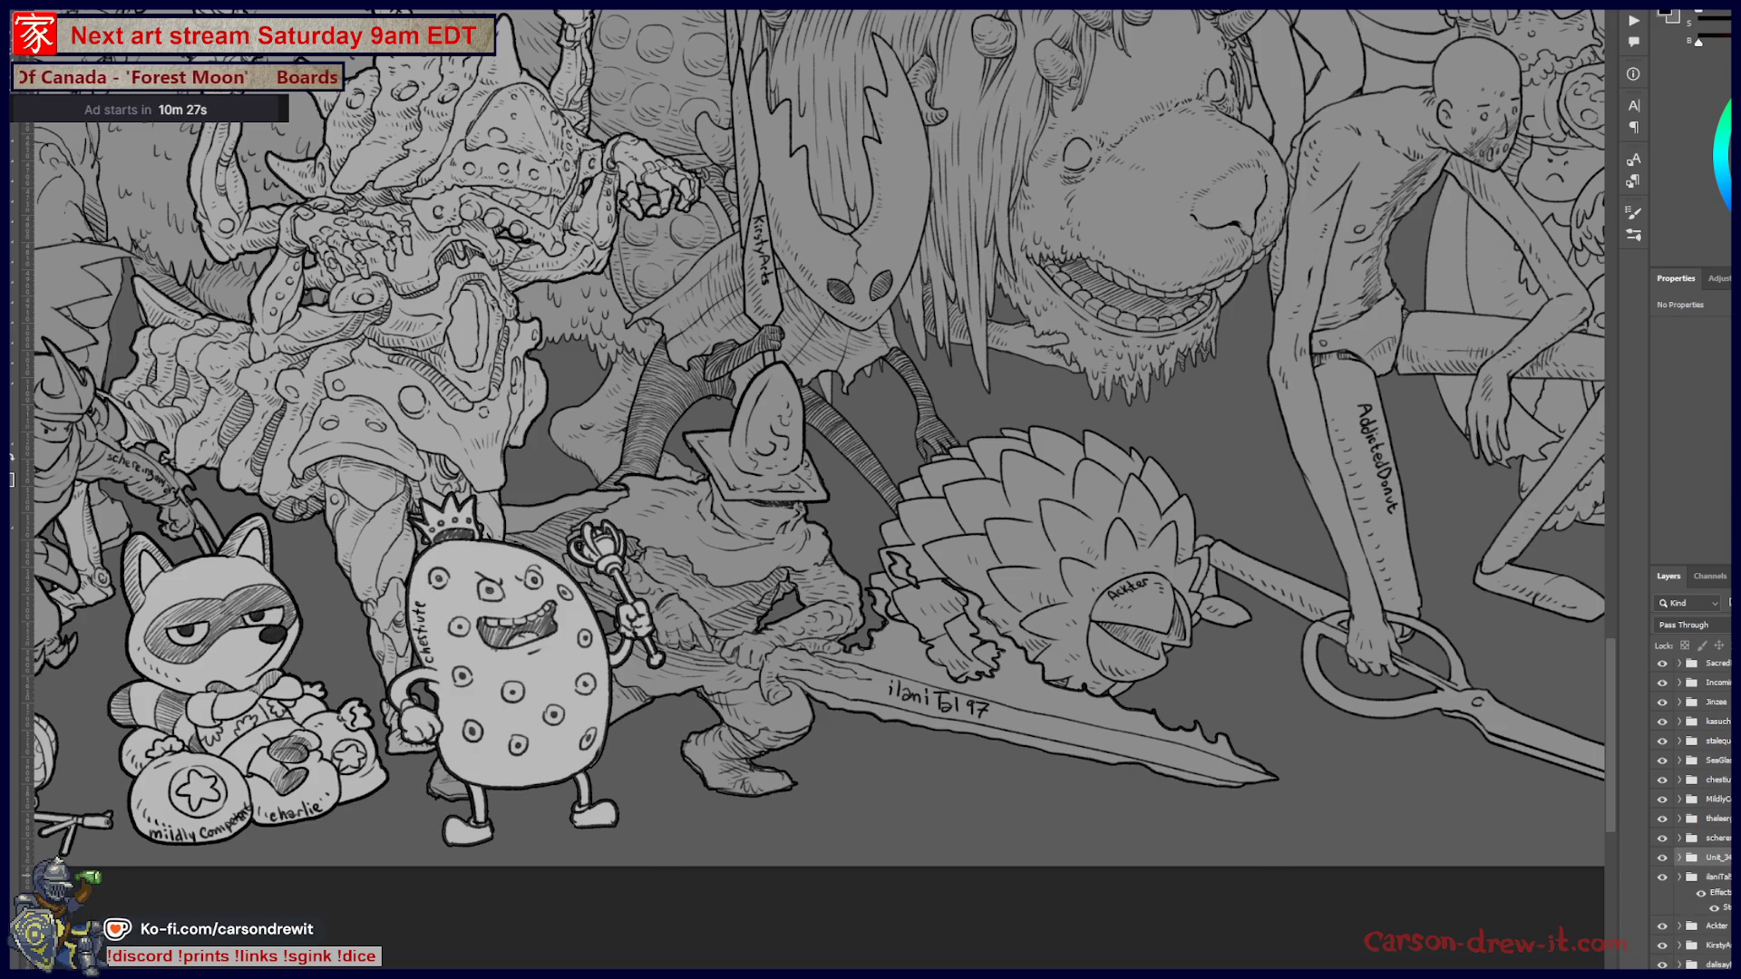
{"action": "left_click", "coordinate": [1680, 877]}
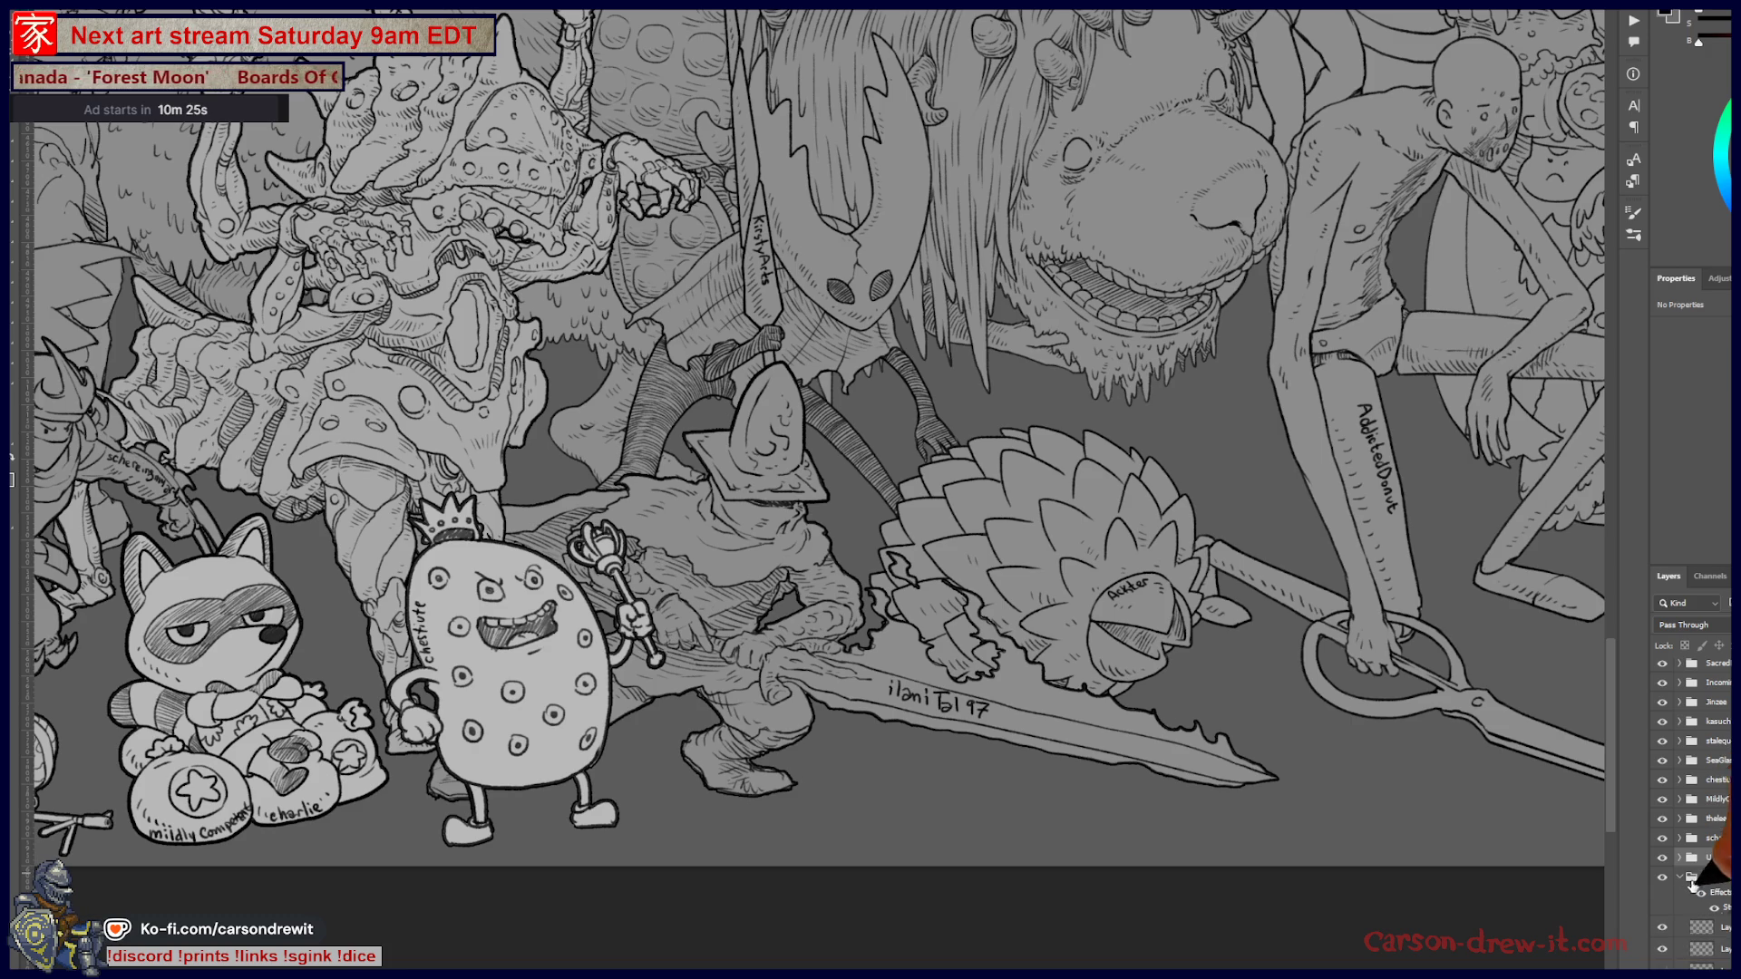
{"action": "left_click", "coordinate": [1719, 949]}
{"action": "key", "text": "ctrl+u"}
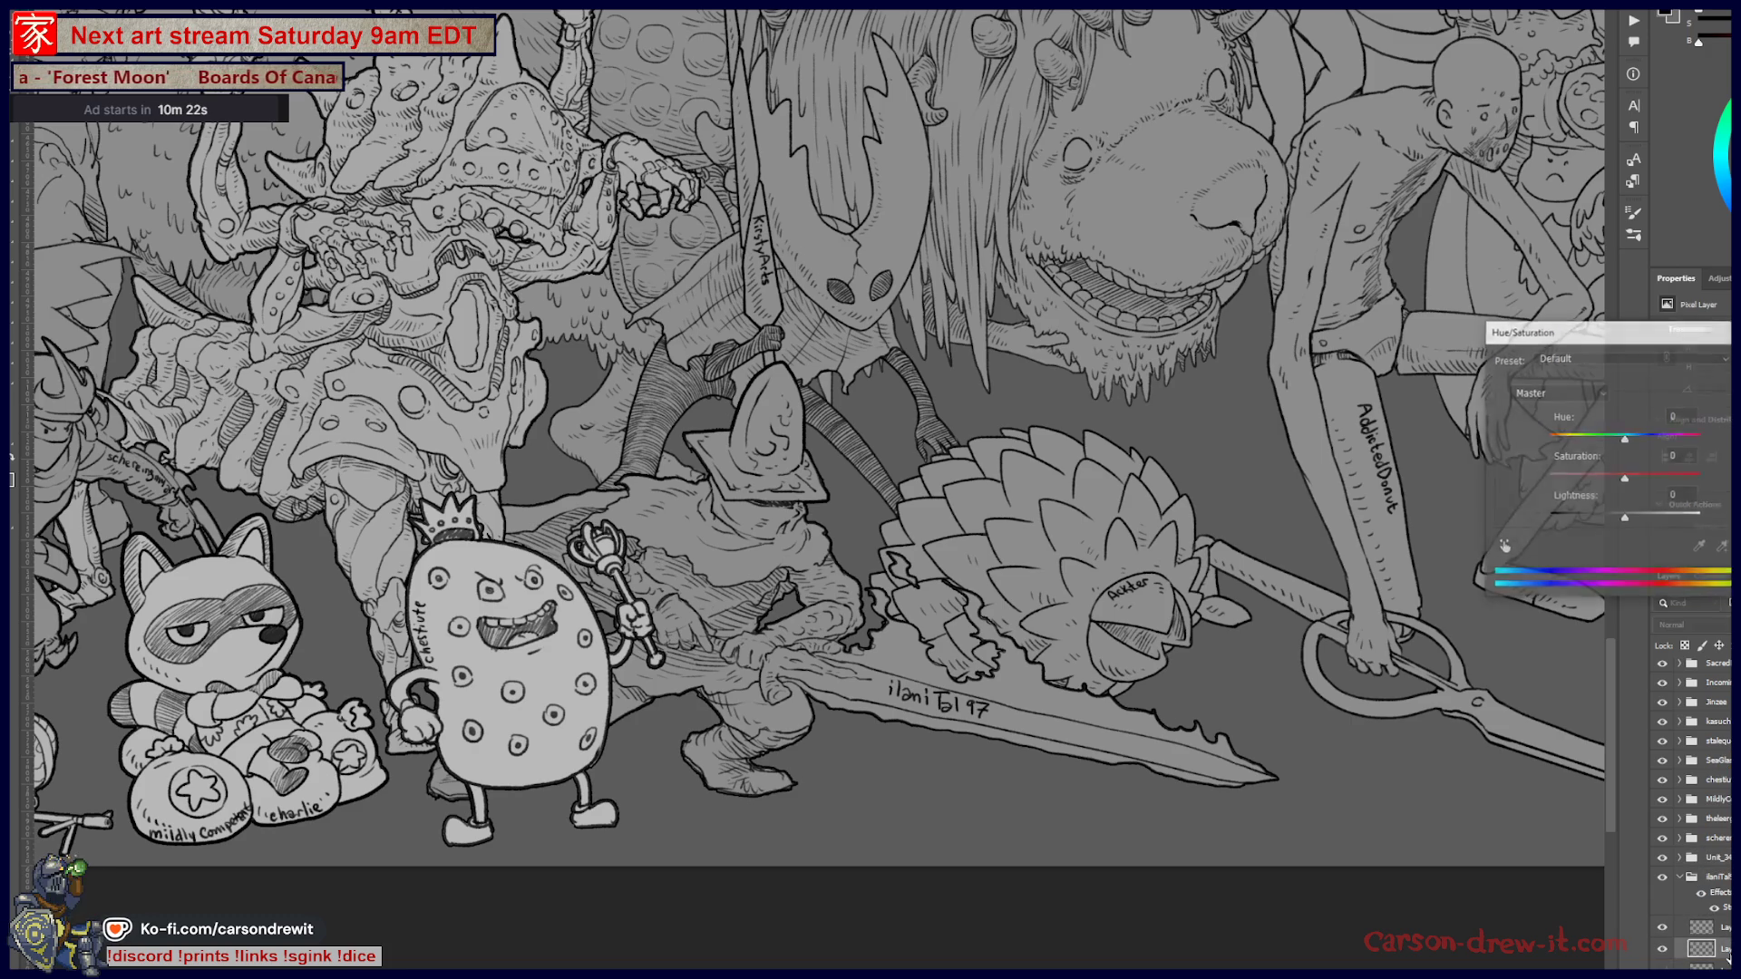
Raise Lightness on the ilaniTal knight's linework, then reframe on the raccoon and chestnut
{"action": "left_click_drag", "start_coordinate": [1639, 524], "coordinate": [1646, 524]}
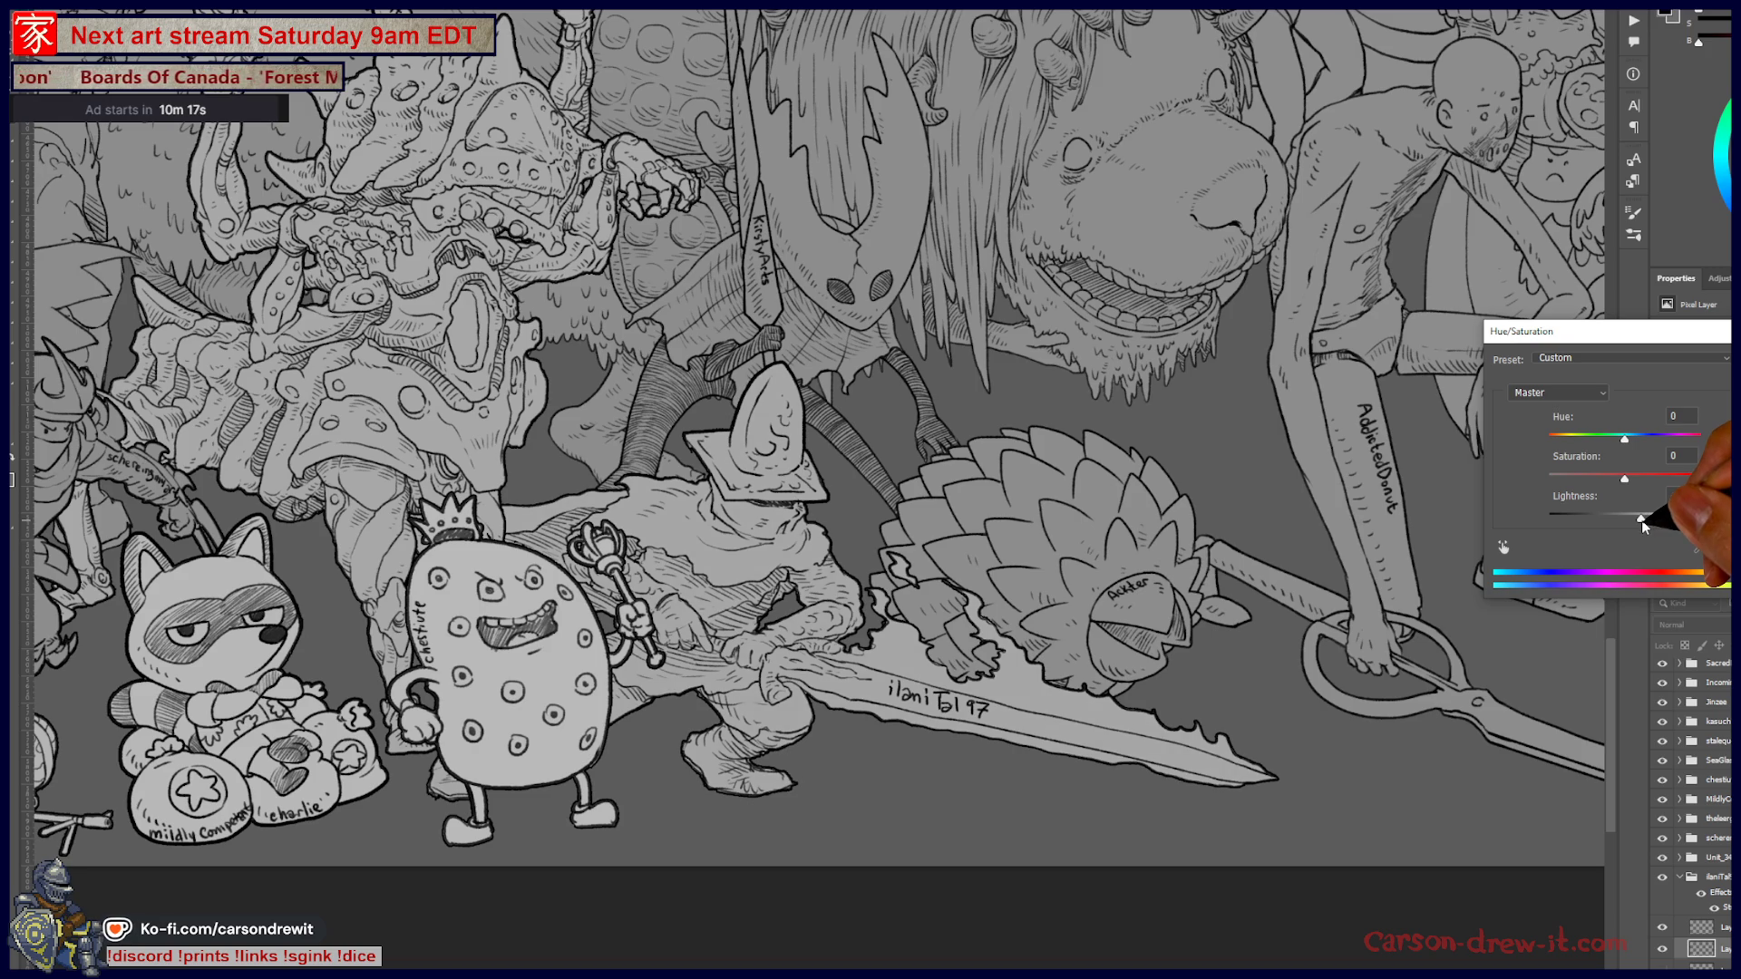
{"action": "key", "text": "Return"}
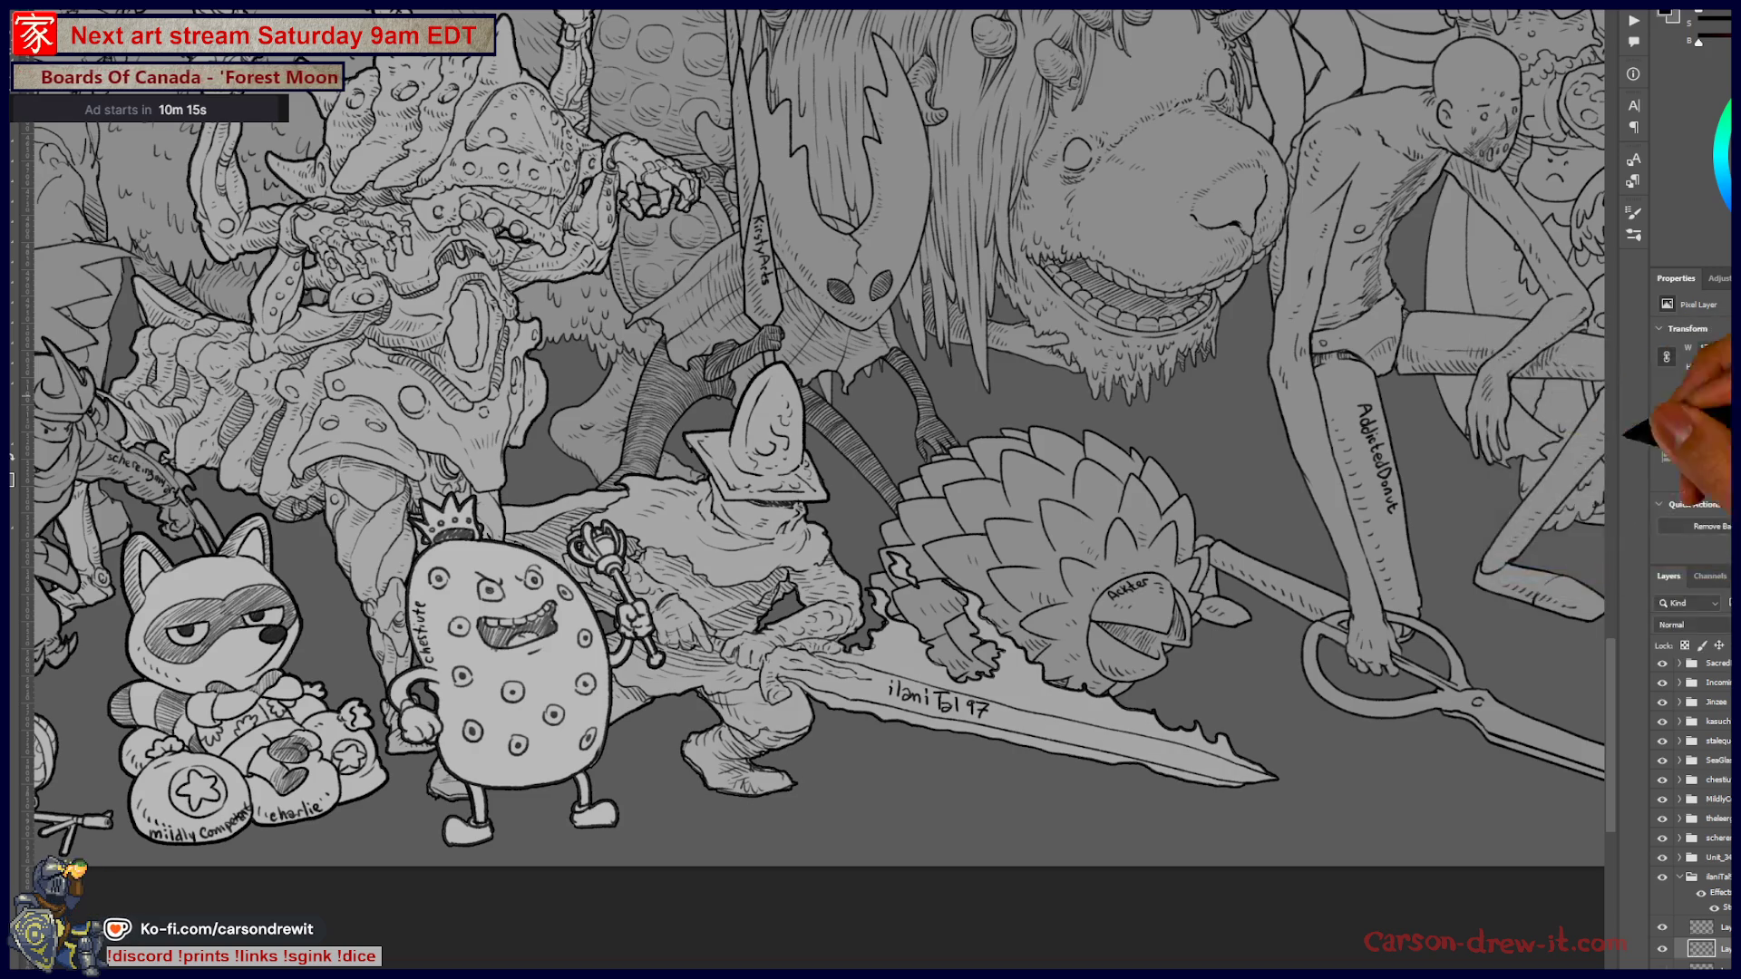
{"action": "left_click_drag", "start_coordinate": [1127, 583], "coordinate": [1022, 617]}
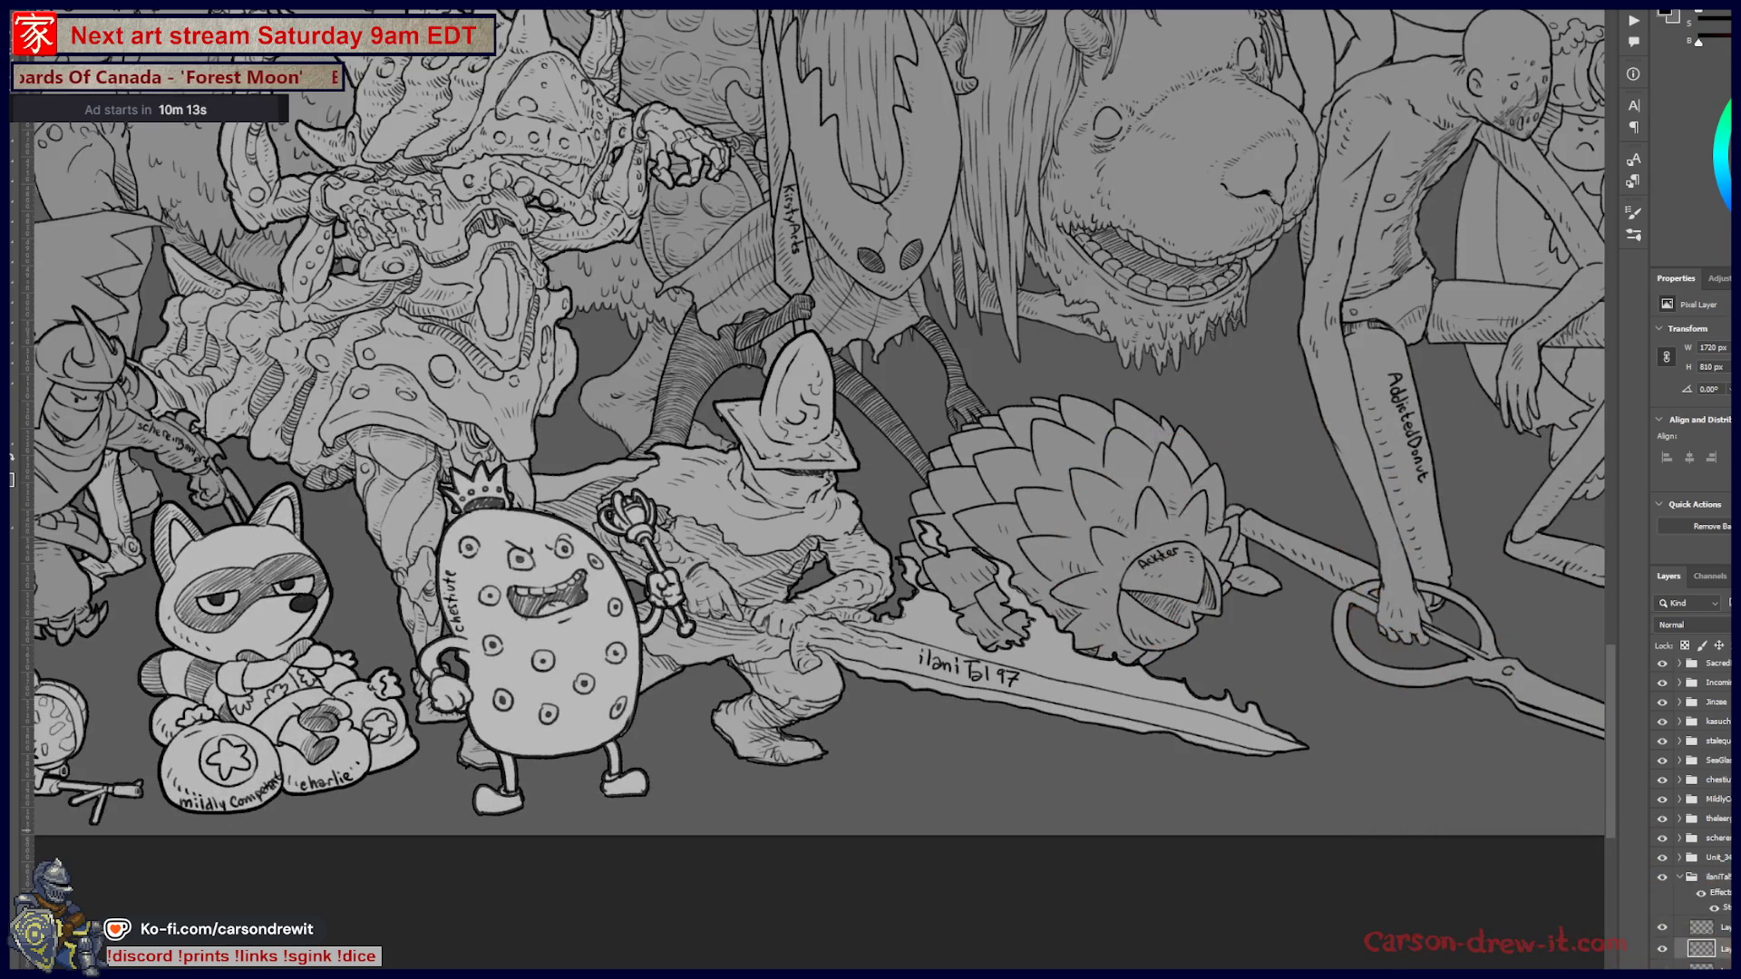
{"action": "left_click_drag", "start_coordinate": [1716, 877], "coordinate": [1717, 868]}
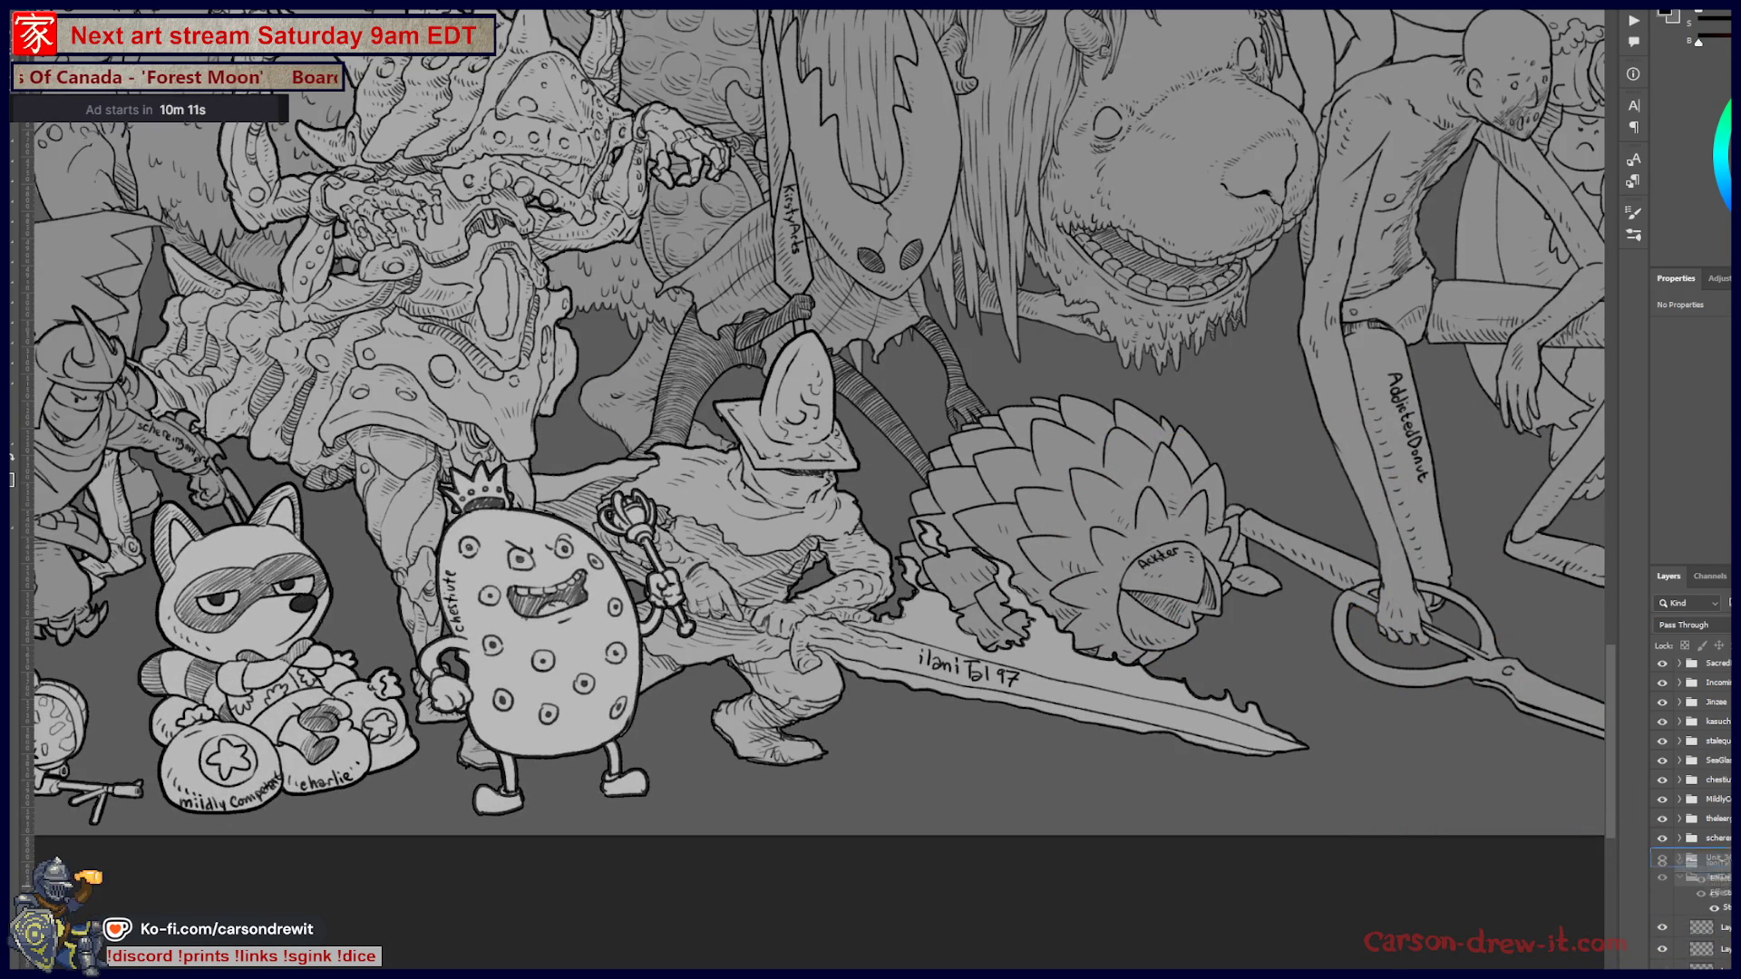
{"action": "key", "text": "ctrl+0"}
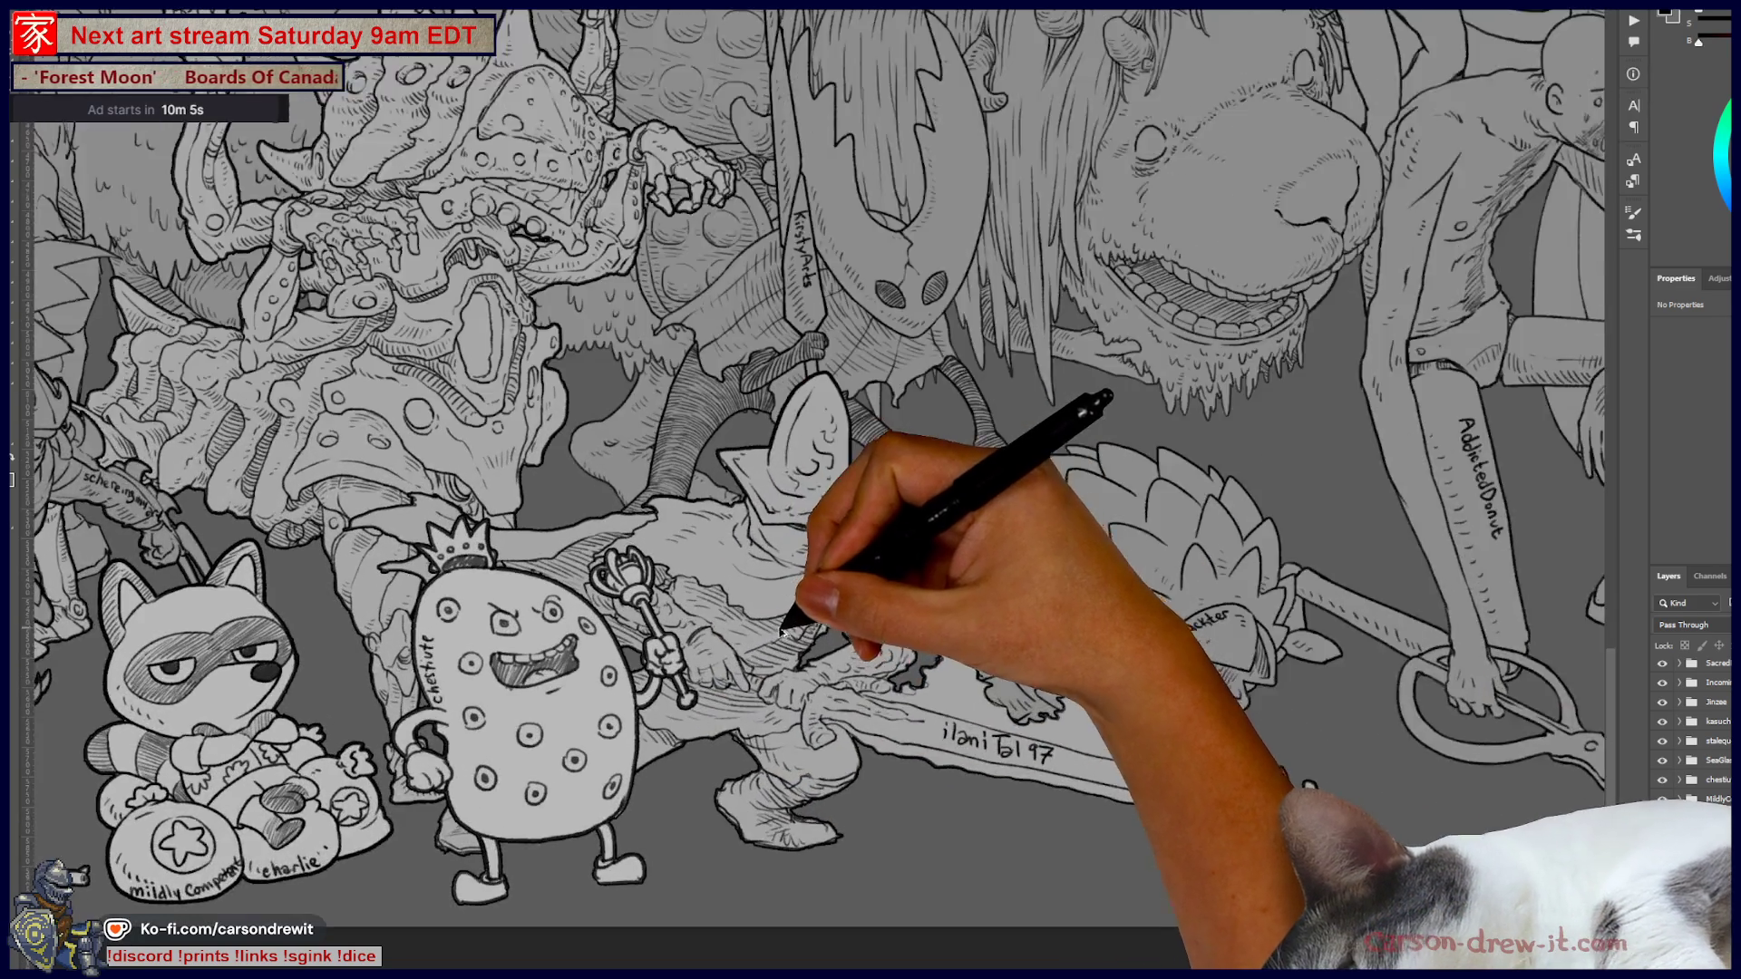
{"action": "mouse_move", "coordinate": [737, 725]}
{"action": "left_mouse_down"}
{"action": "mouse_move", "coordinate": [1055, 637]}
{"action": "mouse_move", "coordinate": [795, 680]}
{"action": "mouse_move", "coordinate": [880, 698]}
{"action": "mouse_move", "coordinate": [816, 721]}
{"action": "mouse_move", "coordinate": [988, 694]}
{"action": "left_mouse_up"}
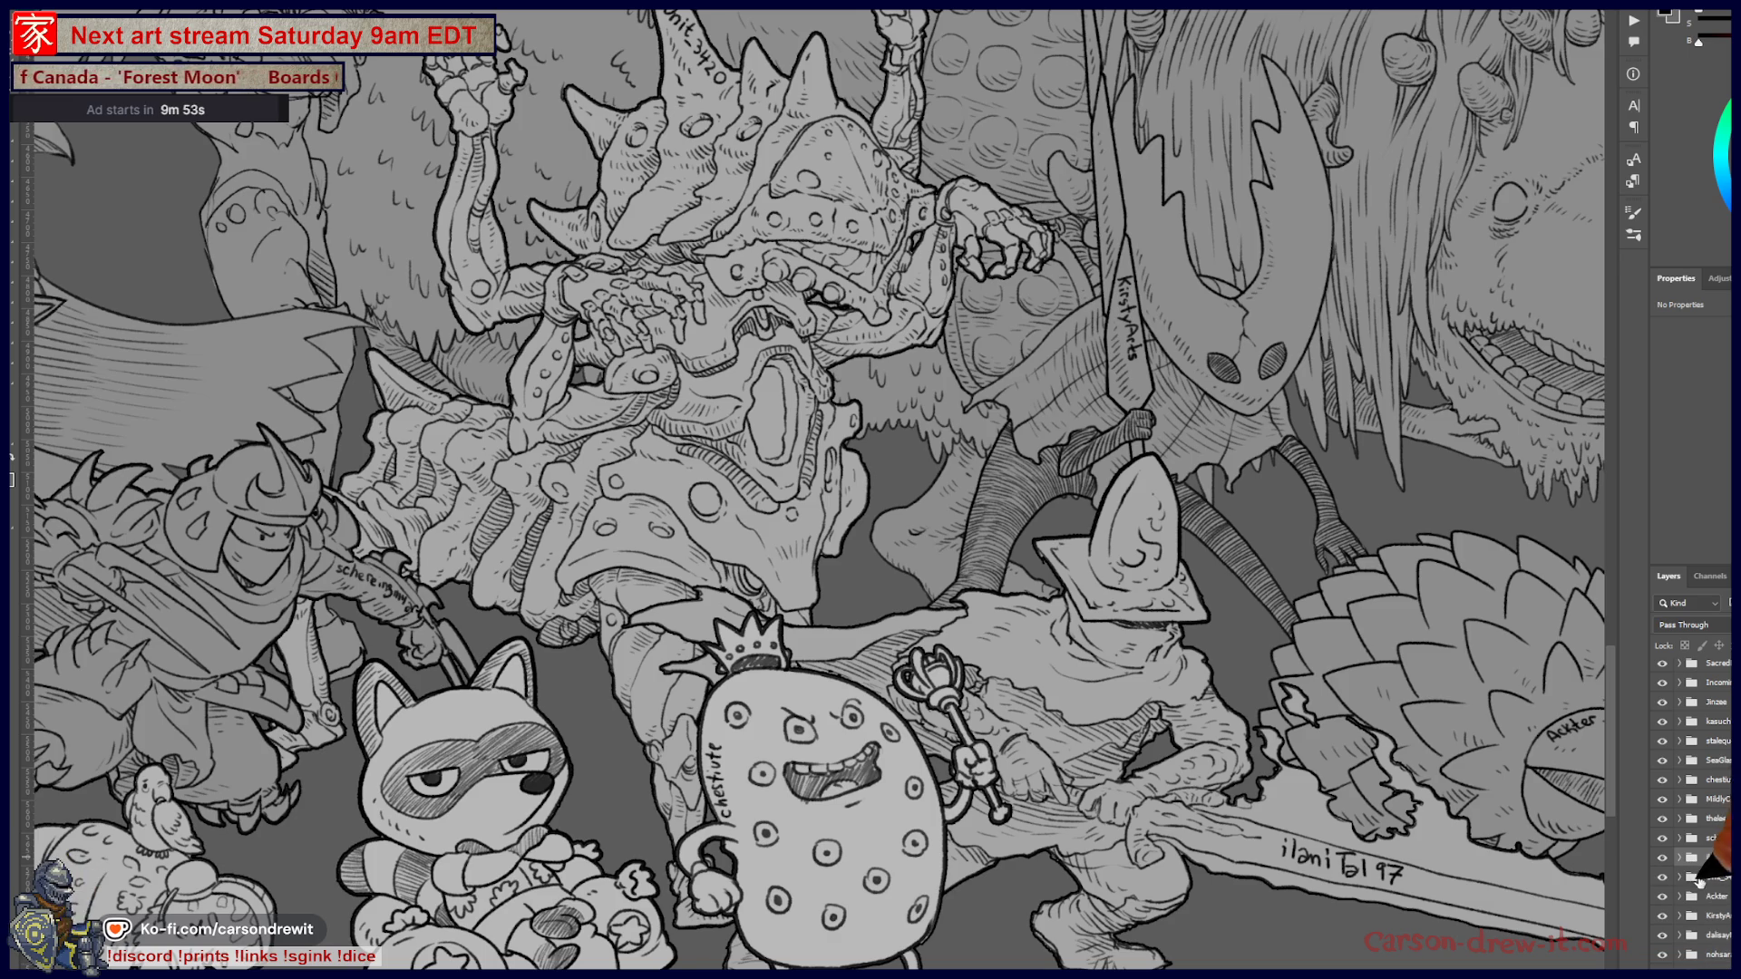
Brighten the Unit_34 creature's linework layer by raising Lightness
{"action": "left_click", "coordinate": [1710, 919]}
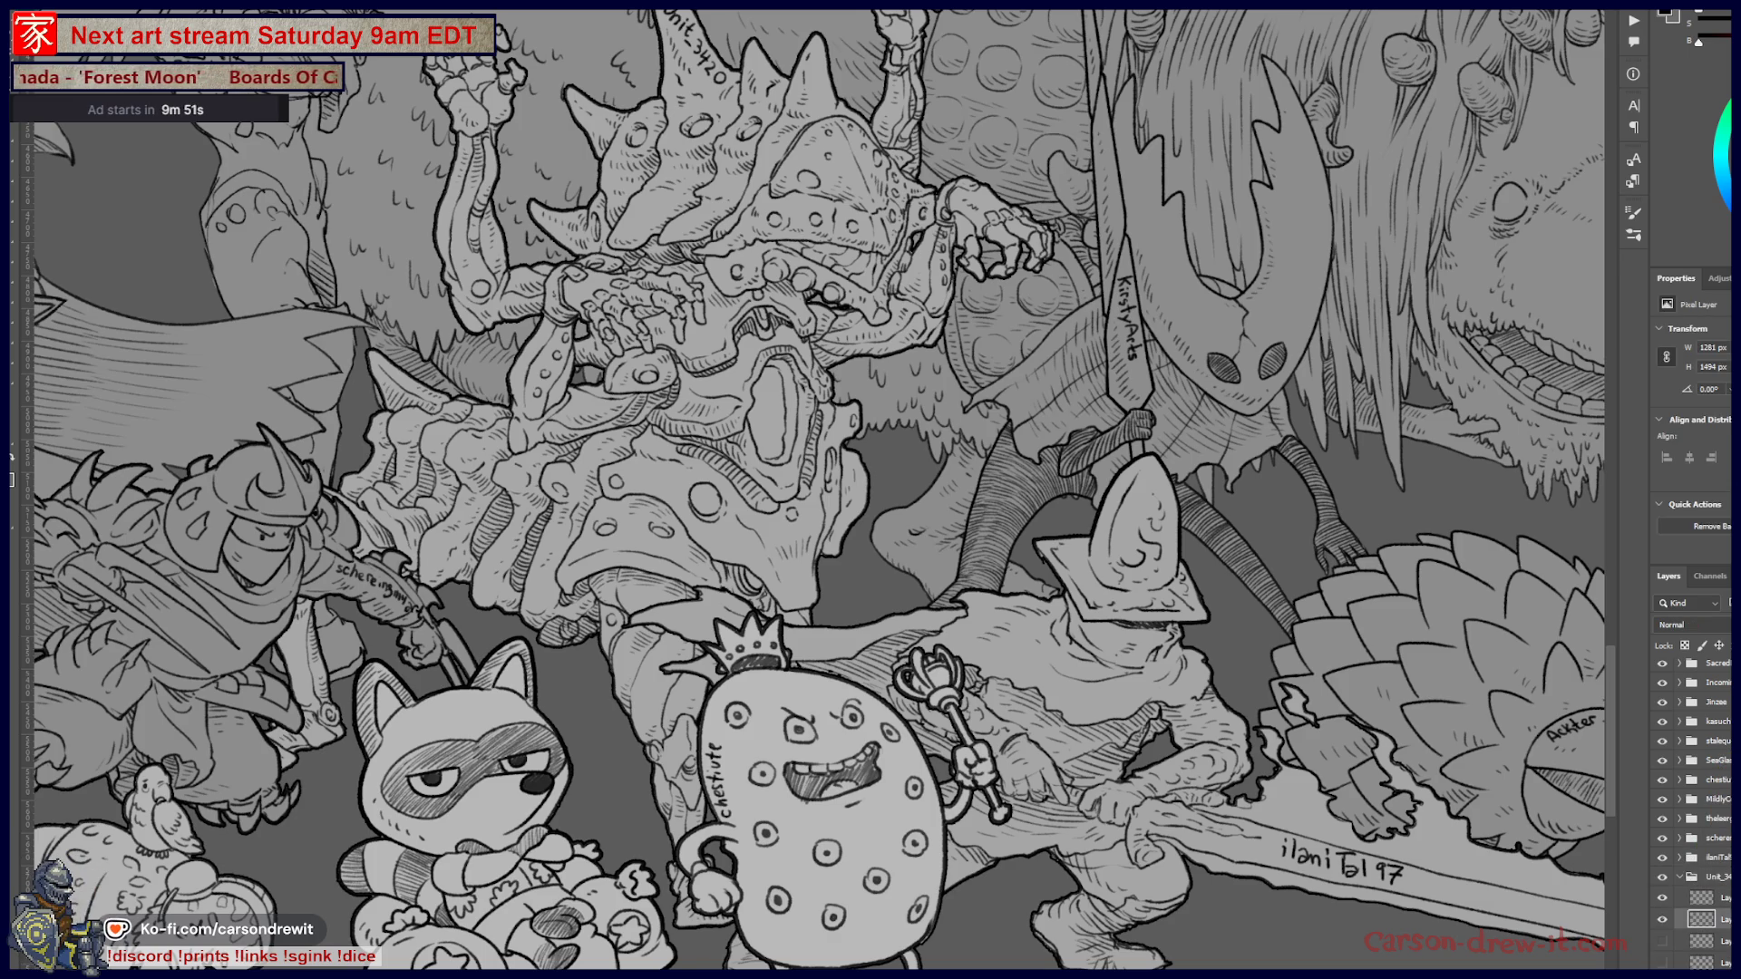
{"action": "key", "text": "ctrl+u"}
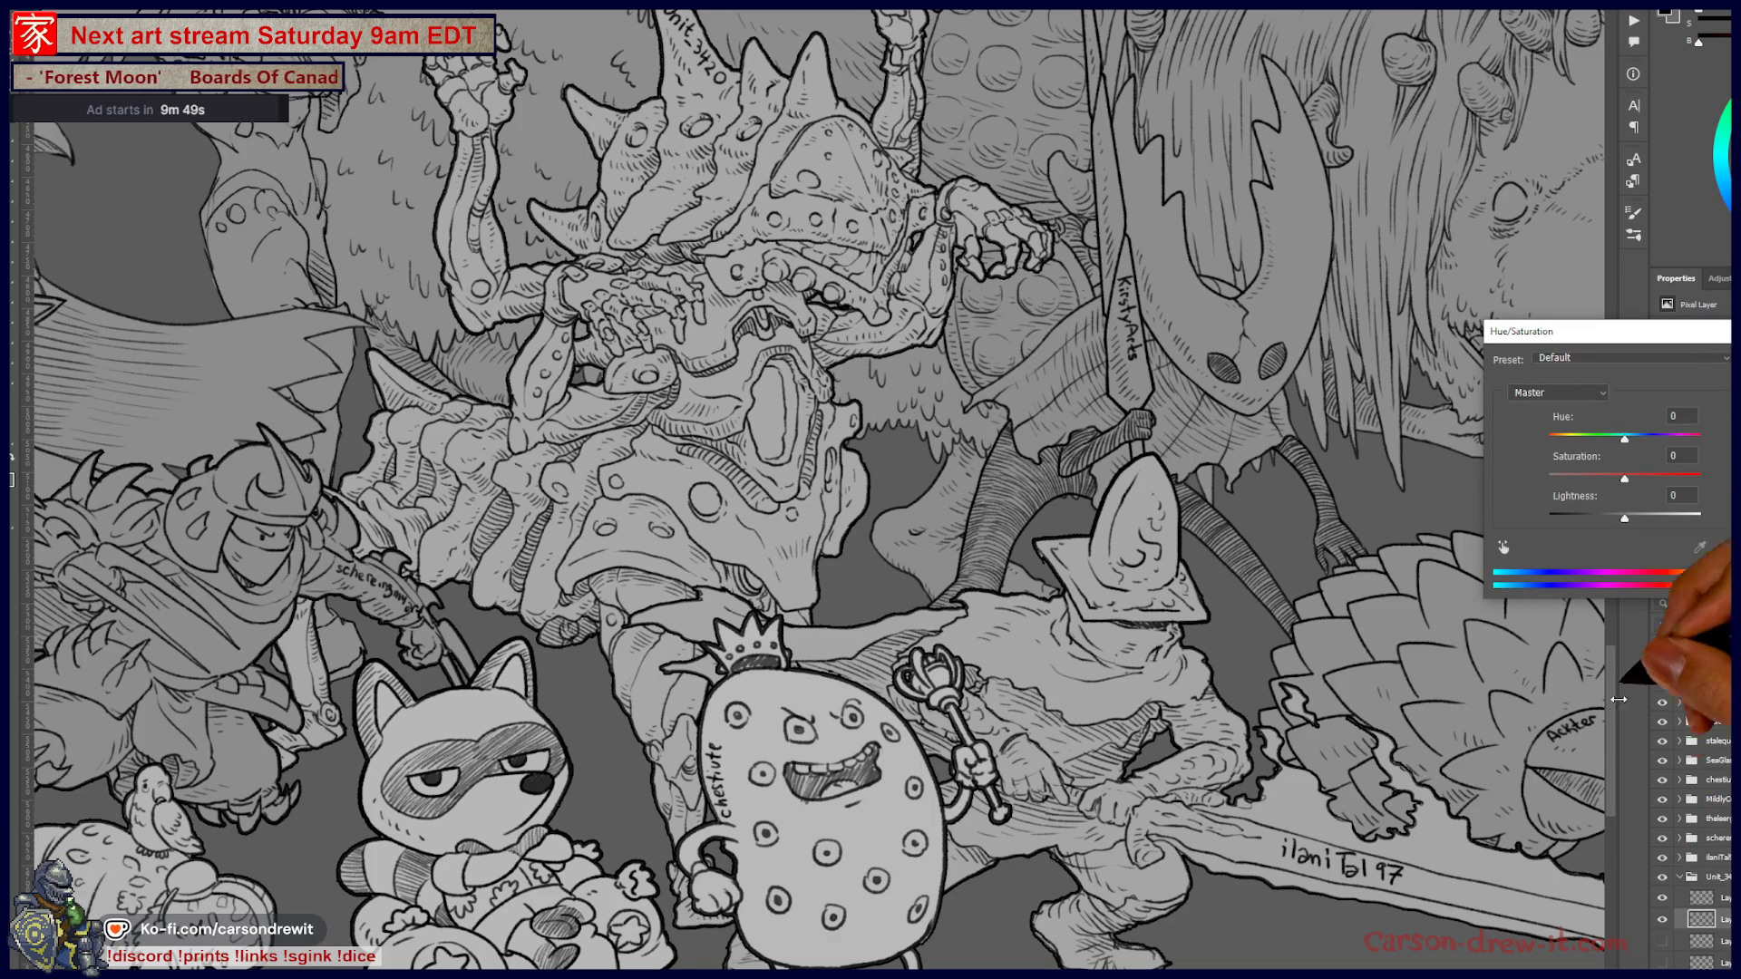
{"action": "left_click_drag", "start_coordinate": [1618, 527], "coordinate": [1623, 528]}
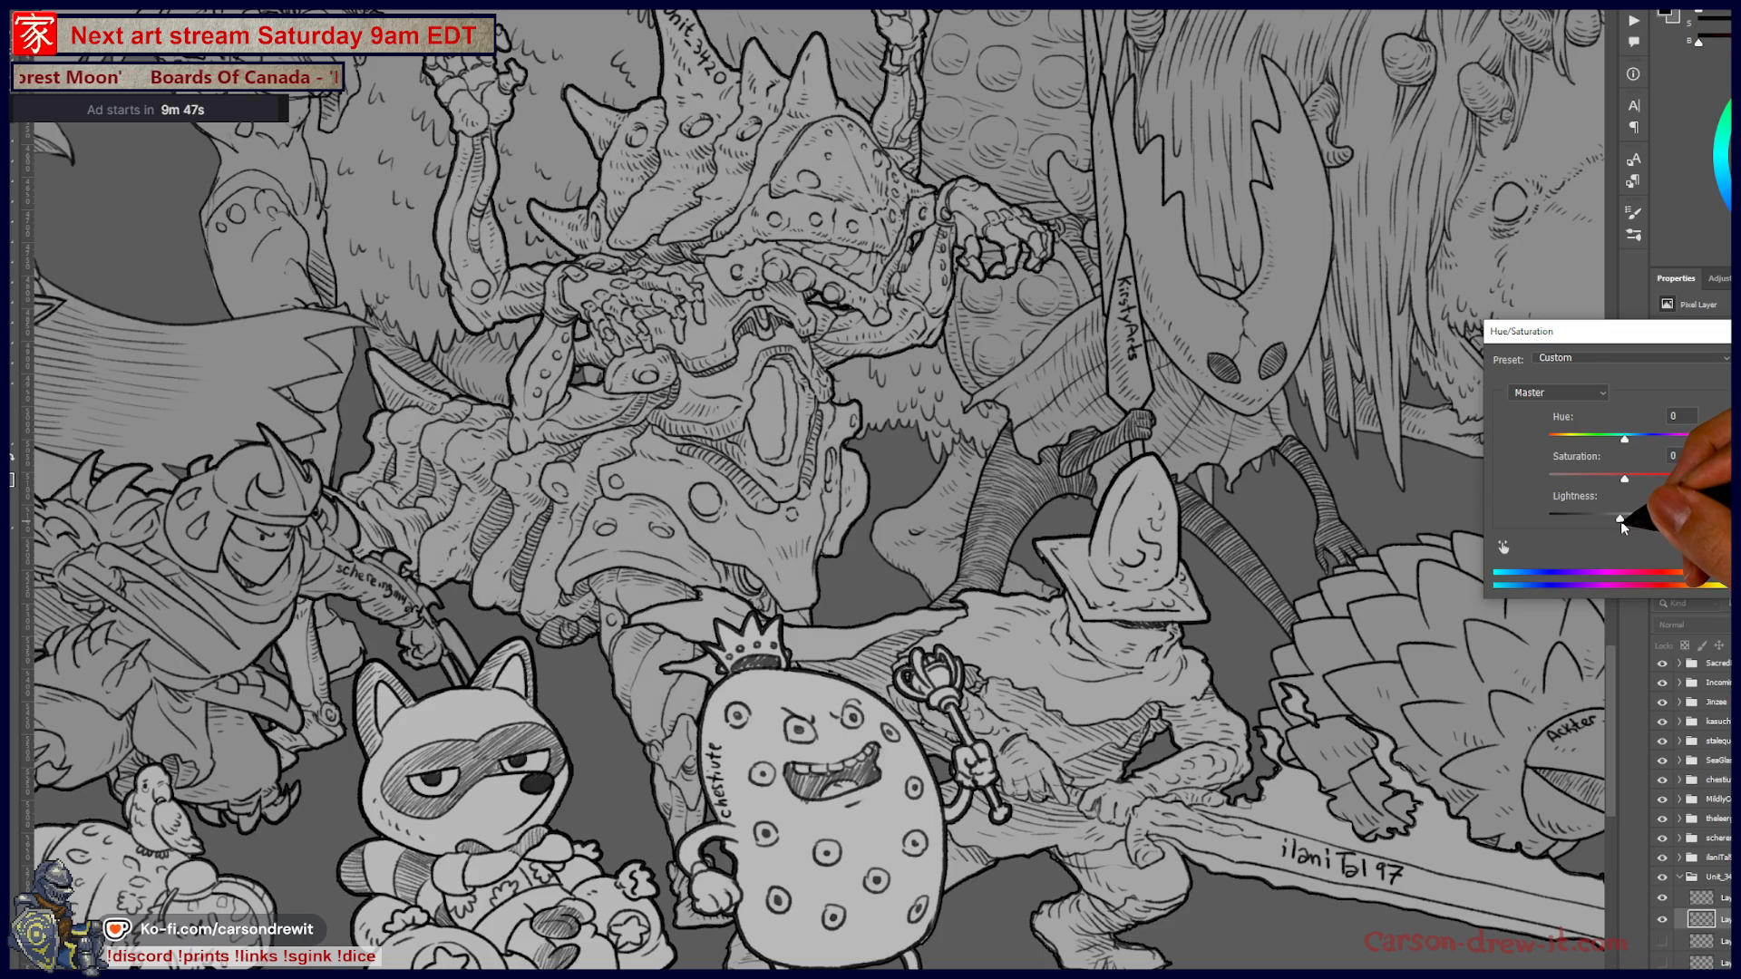
{"action": "key", "text": "Return"}
{"action": "key", "text": "ctrl+0"}
{"action": "left_click_drag", "start_coordinate": [948, 671], "coordinate": [1092, 649]}
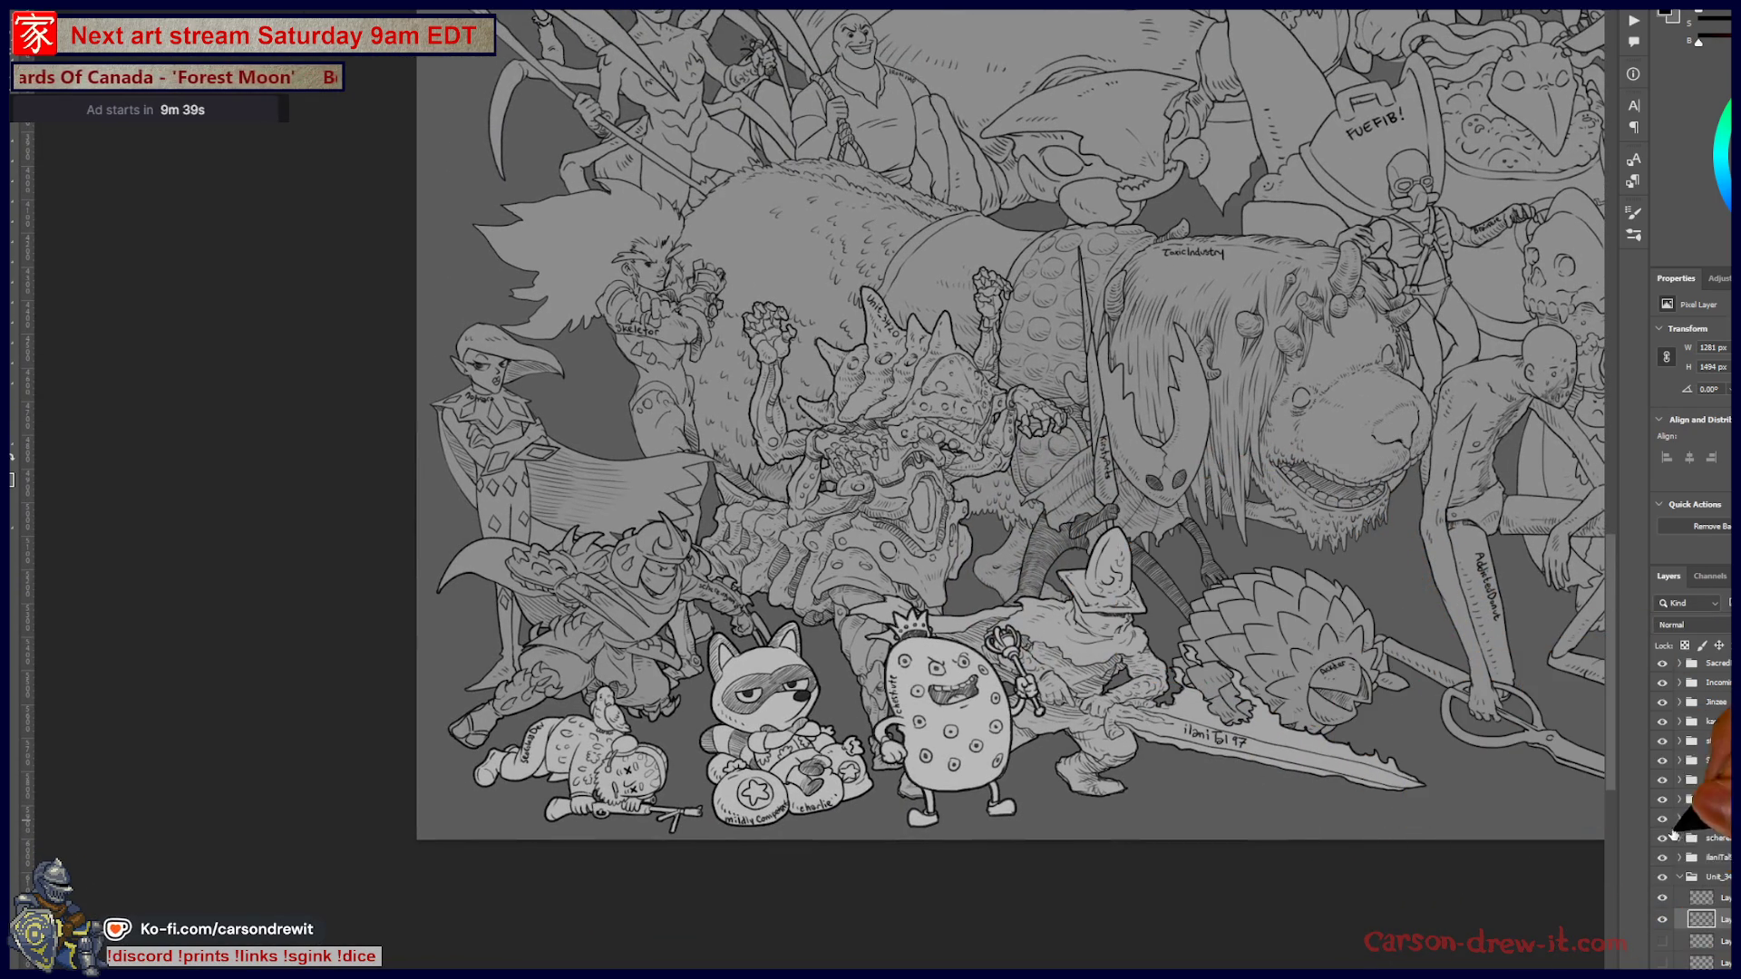
Collapse the Unit_34 group and select the spiky-helmeted ninja's linework layer
{"action": "left_click", "coordinate": [1680, 879]}
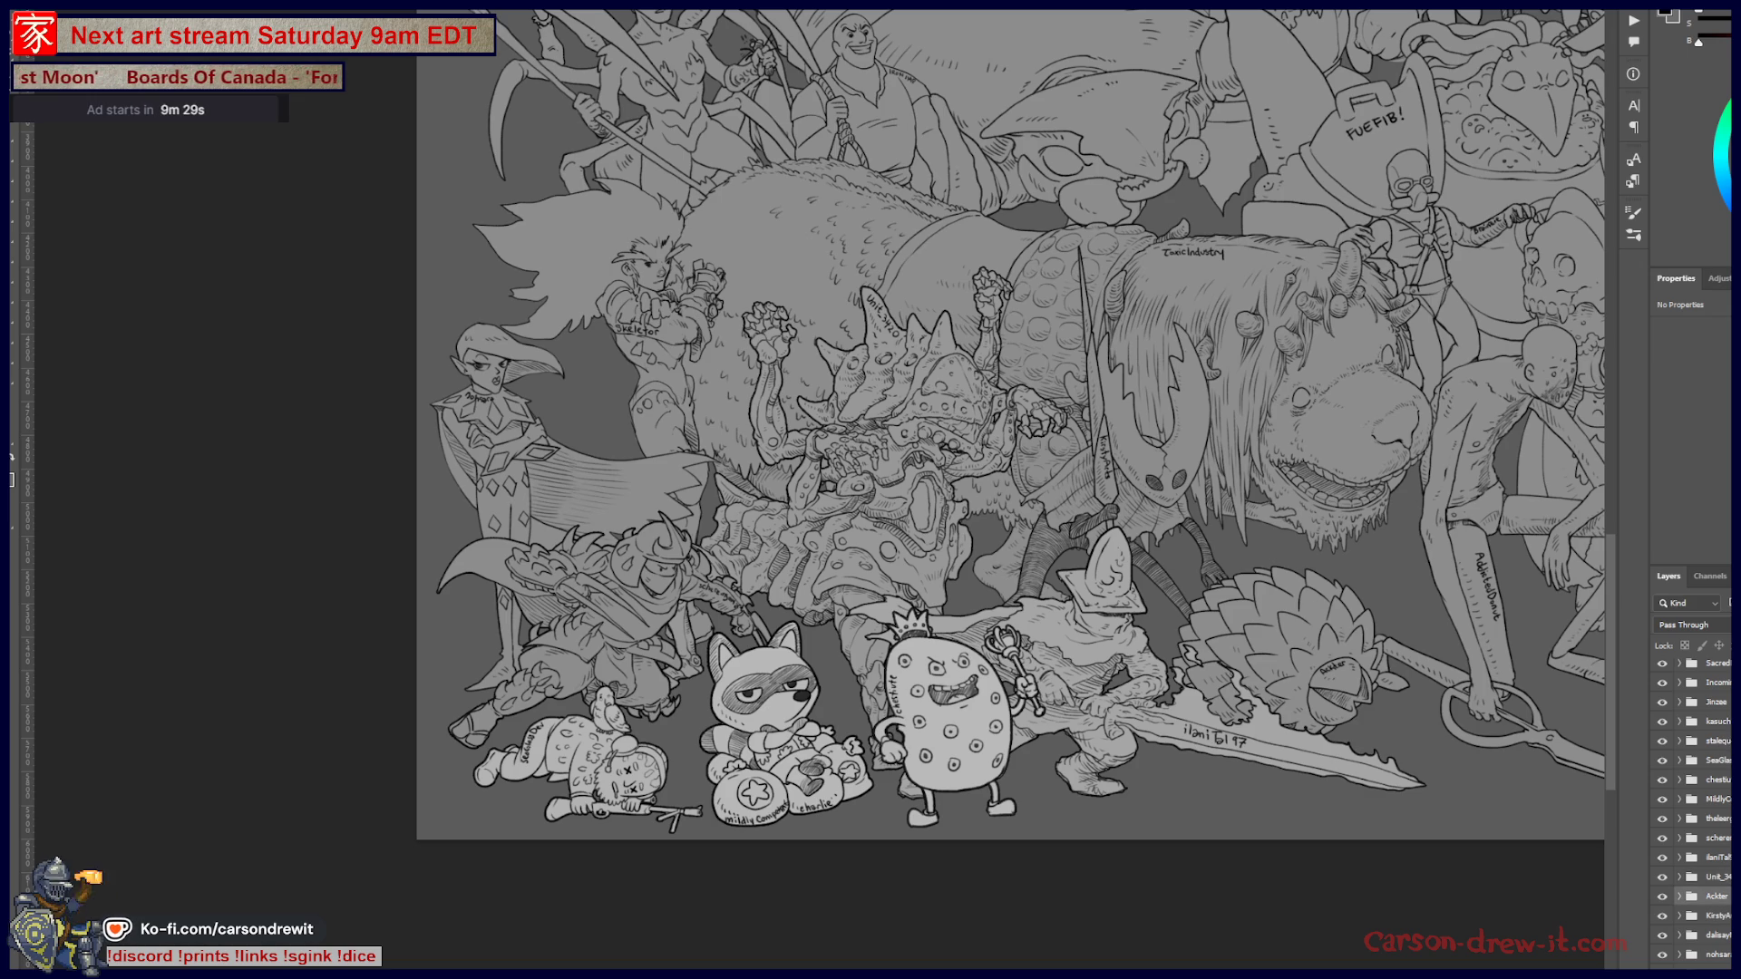
{"action": "scroll", "coordinate": [1691, 807], "scroll_direction": "up", "scroll_amount": 1}
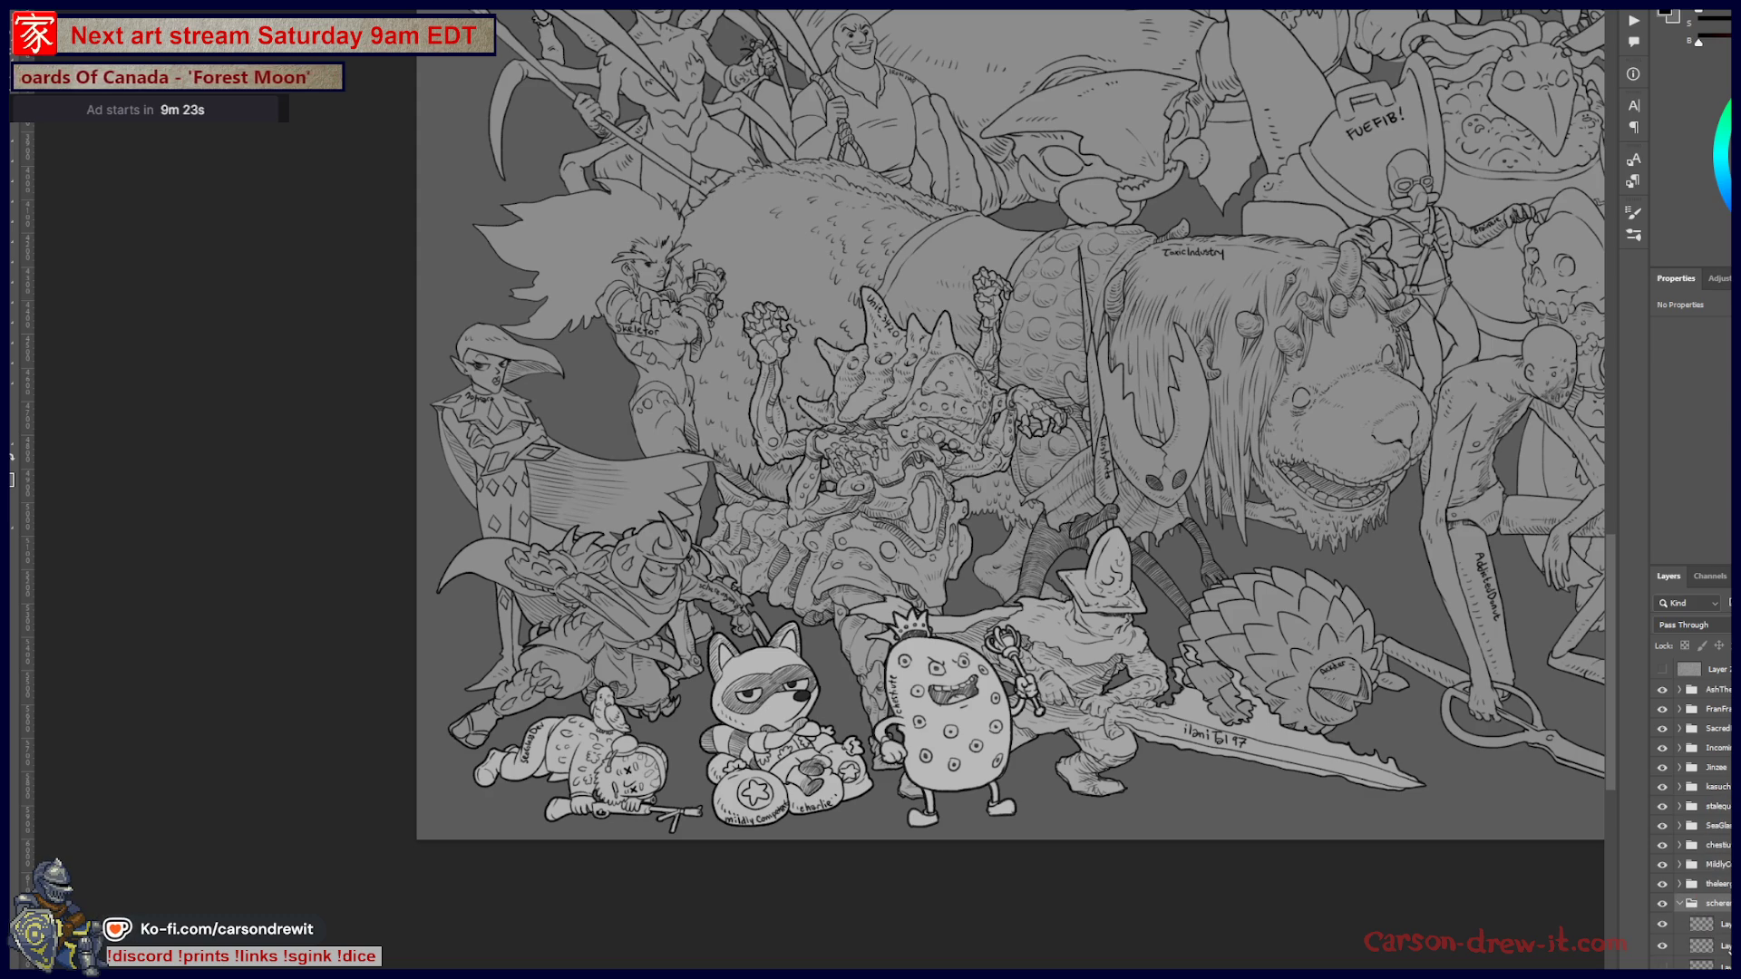
{"action": "left_click", "coordinate": [1702, 945]}
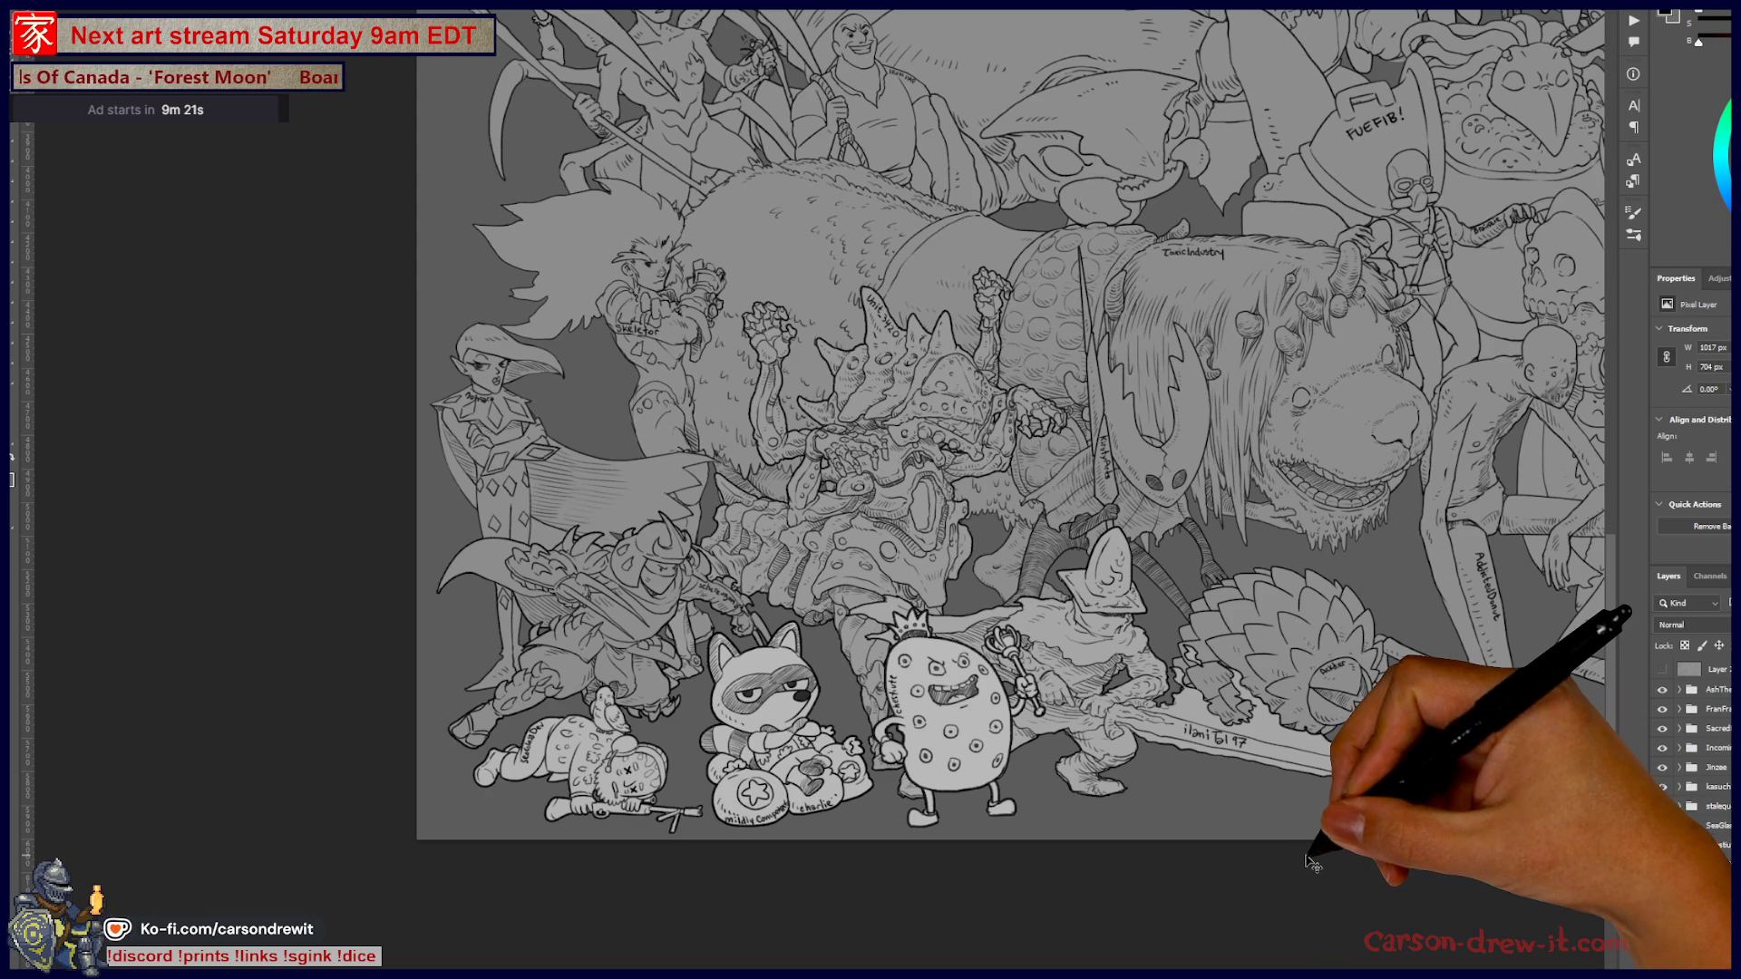
Raise the spiky-helmeted ninja's linework Lightness, then zoom out to review the image
{"action": "scroll", "coordinate": [989, 675], "scroll_direction": "up", "scroll_amount": 5}
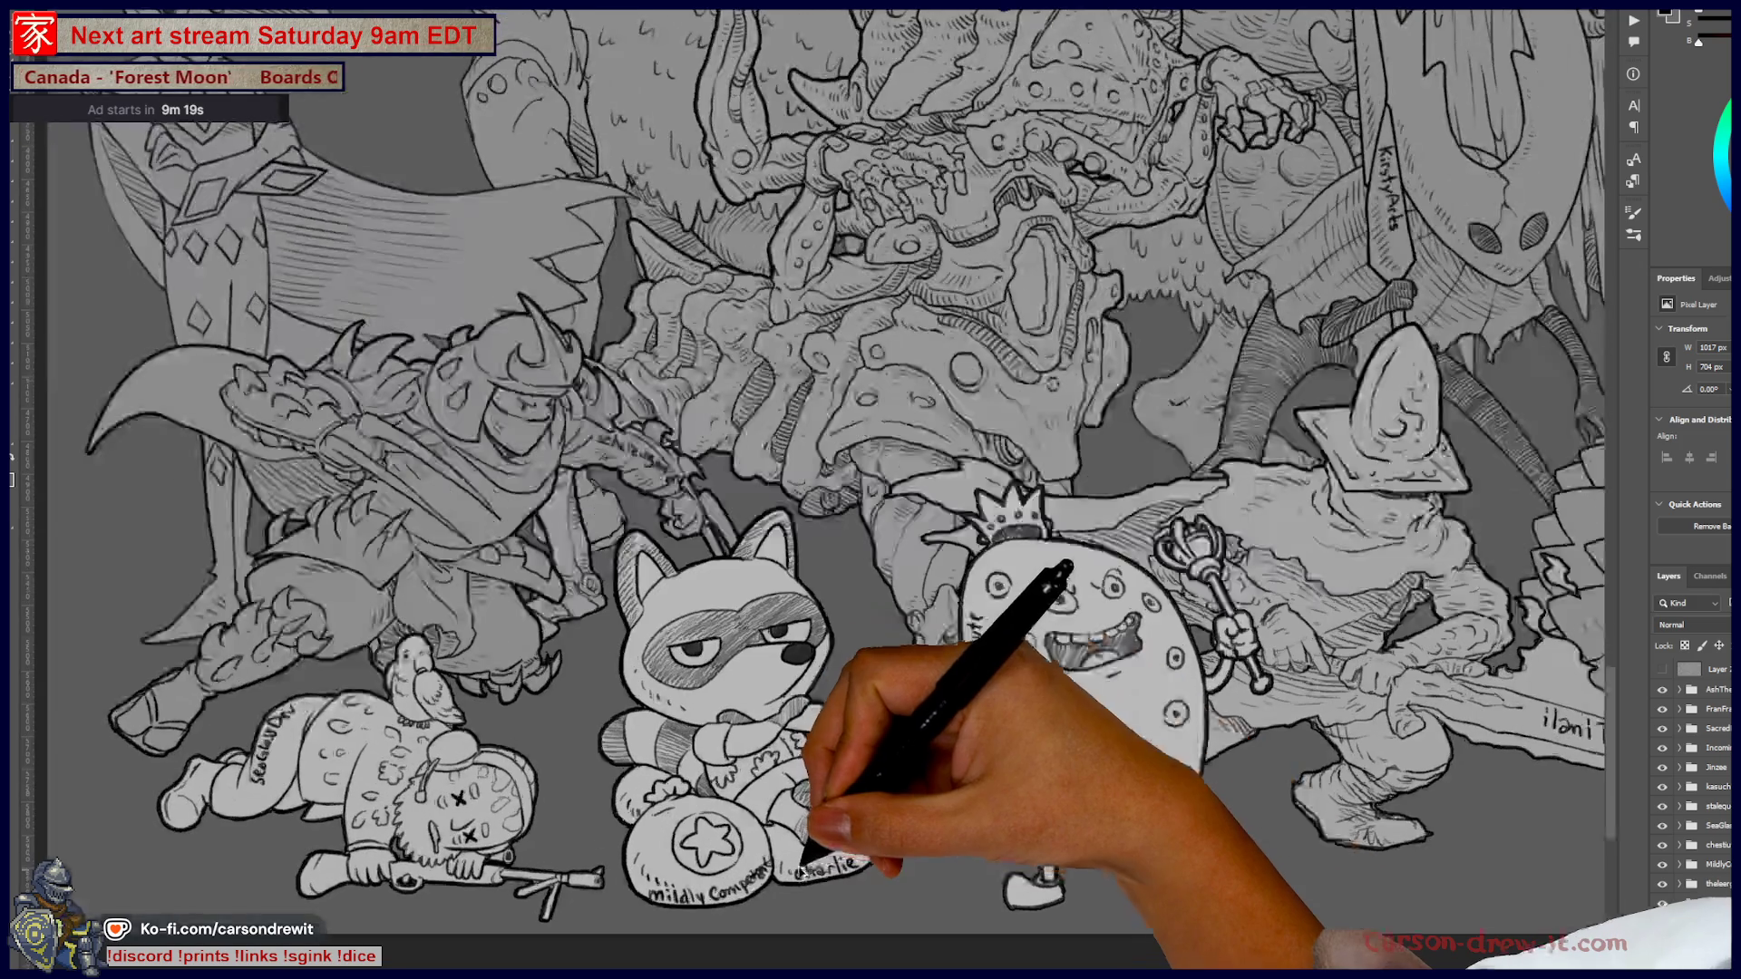
{"action": "scroll", "coordinate": [989, 676], "scroll_direction": "up", "scroll_amount": 2}
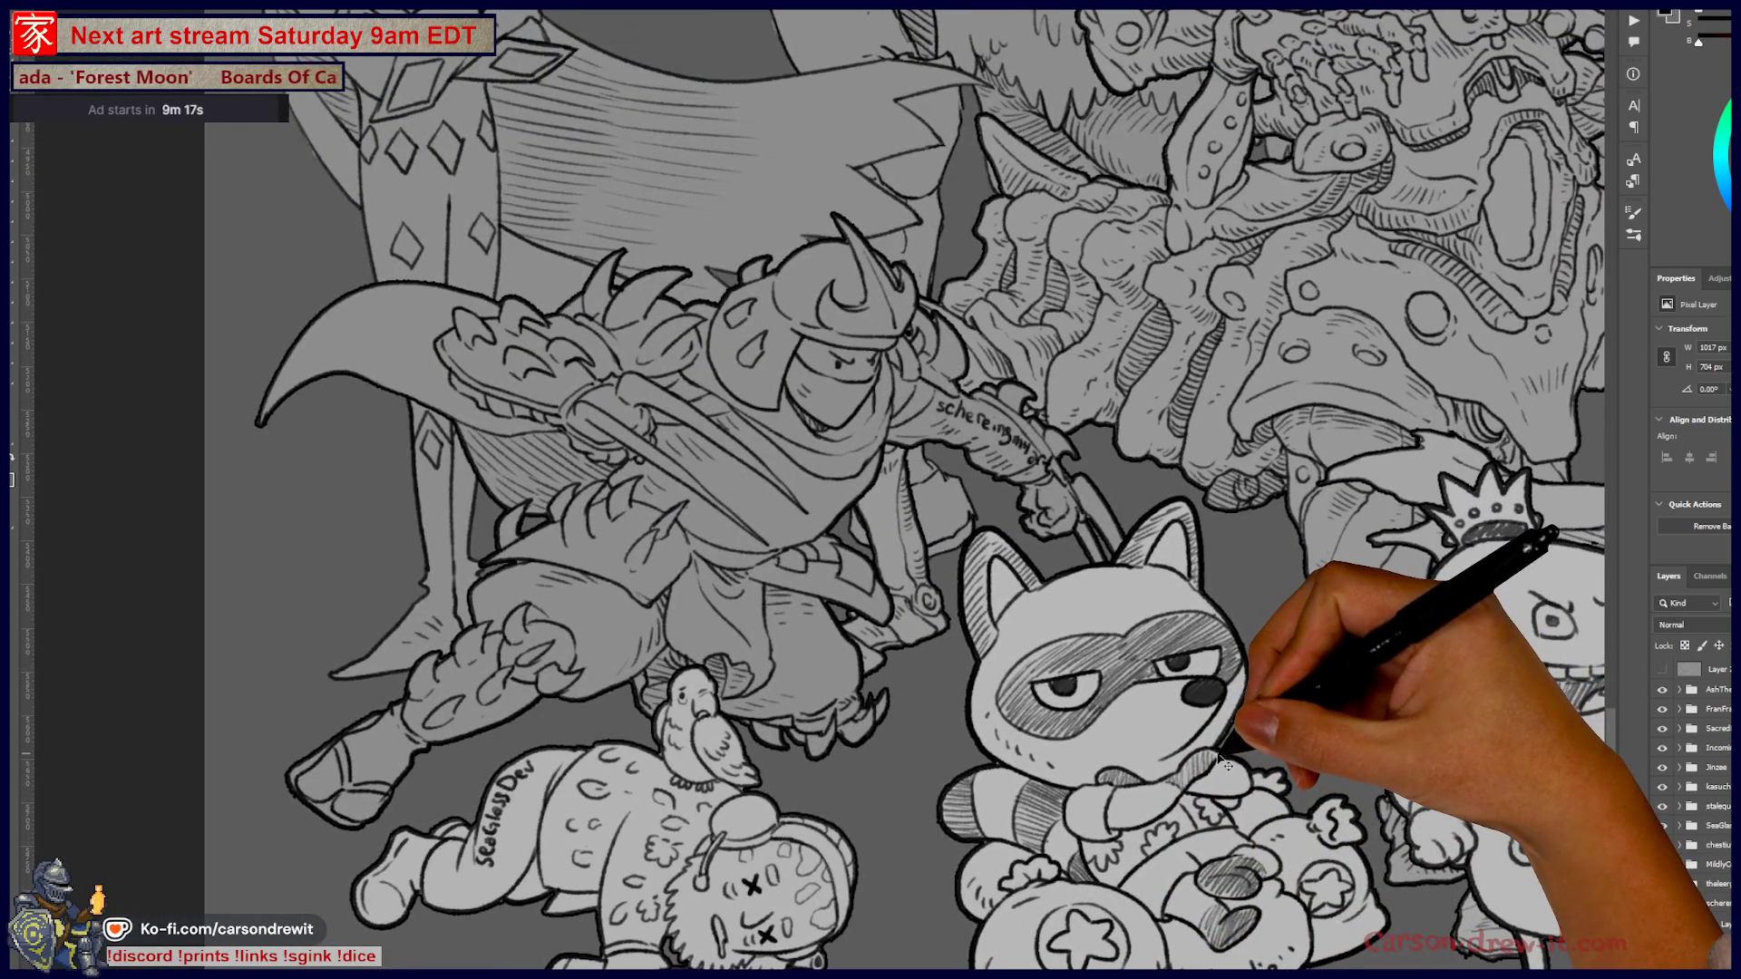
{"action": "key", "text": "ctrl+u"}
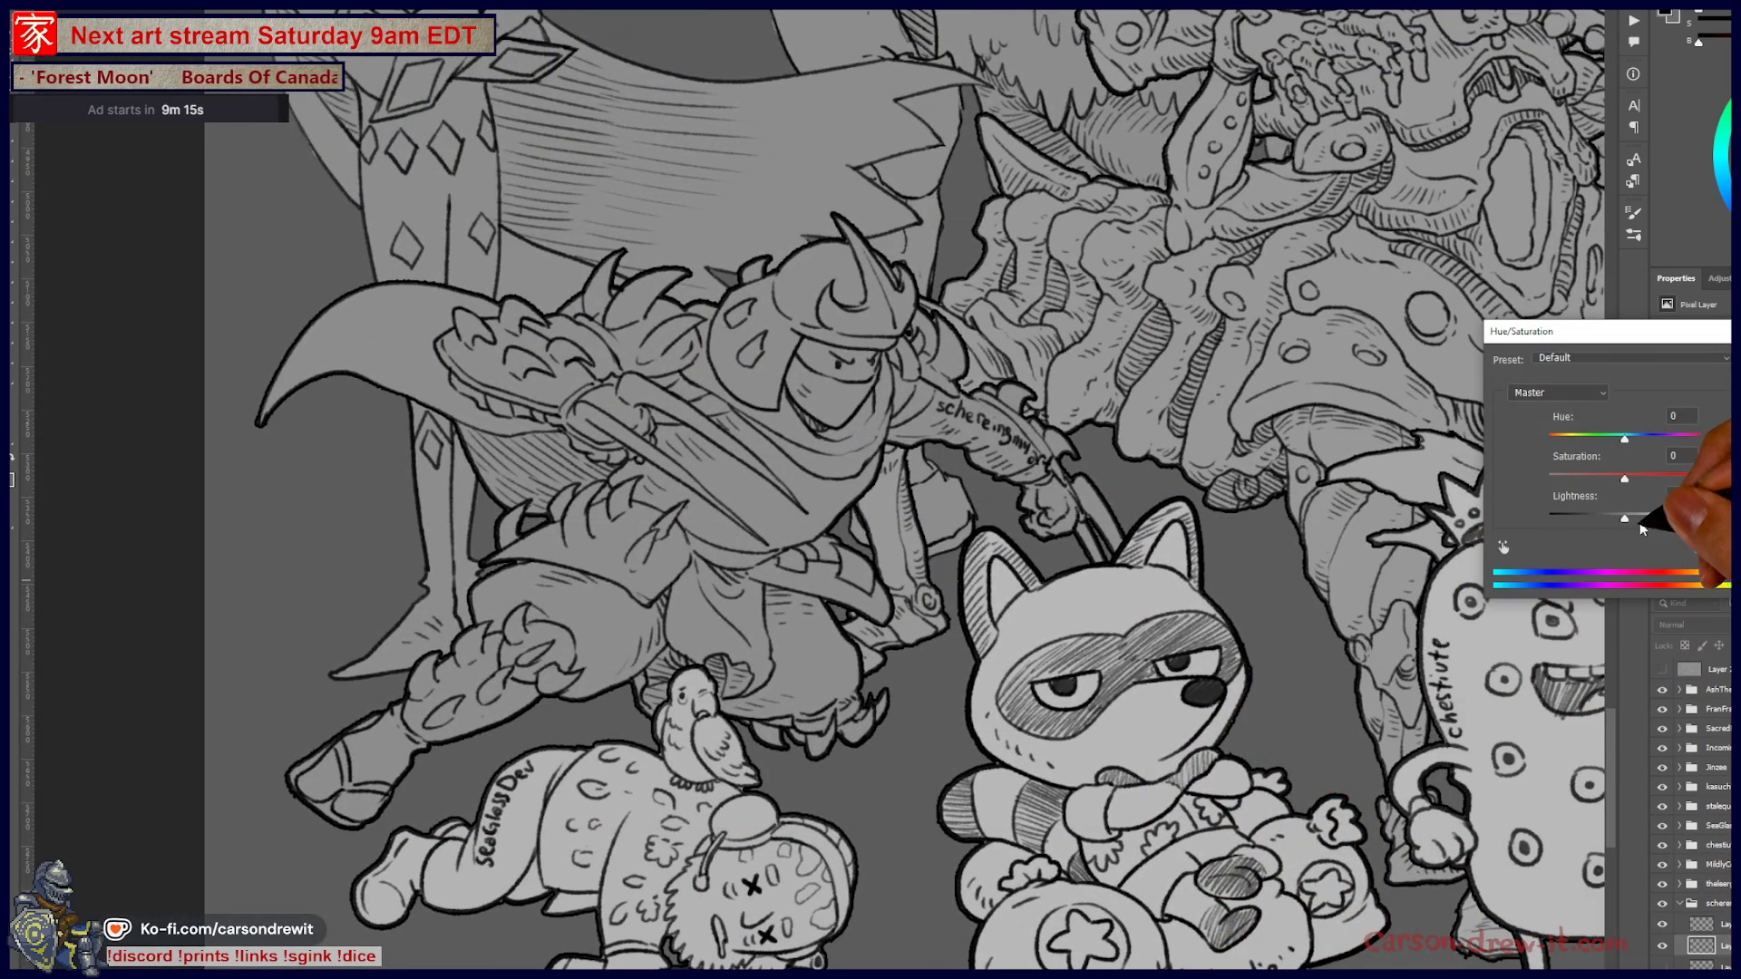
{"action": "left_click_drag", "start_coordinate": [1624, 519], "coordinate": [1635, 525]}
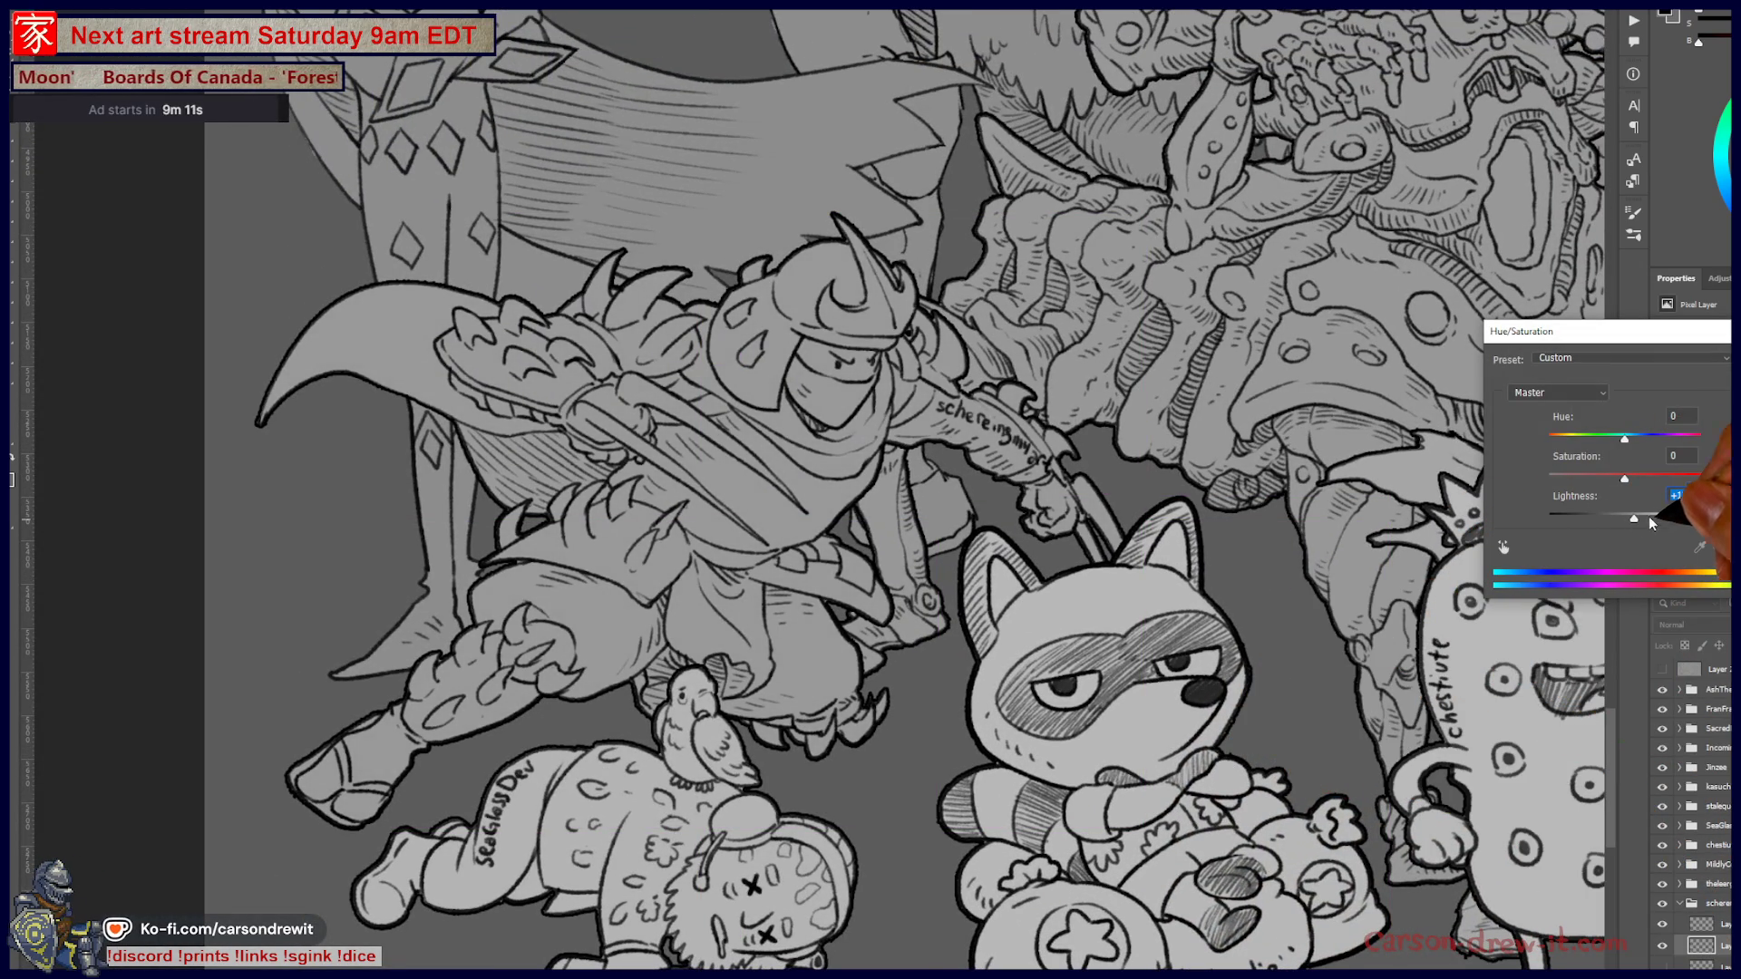
{"action": "key", "text": "Return"}
{"action": "key", "text": "ctrl+minus"}
{"action": "key", "text": "ctrl+minus"}
{"action": "key", "text": "ctrl+minus"}
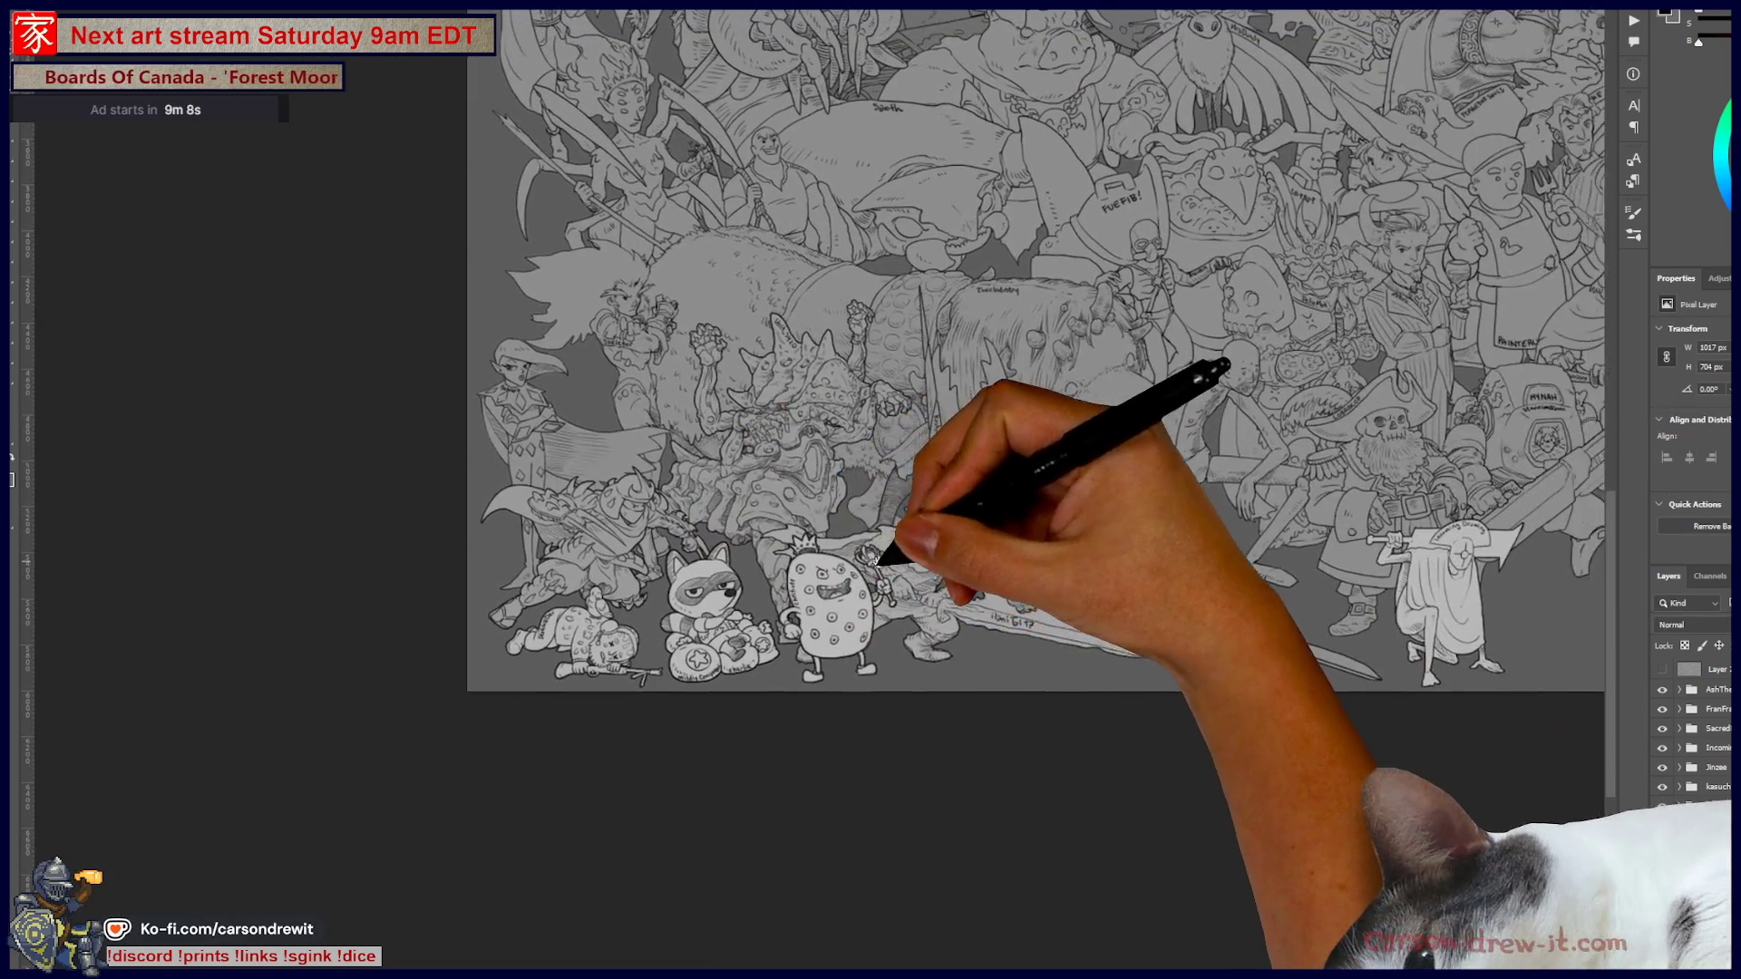
{"action": "left_click_drag", "start_coordinate": [872, 557], "coordinate": [759, 584]}
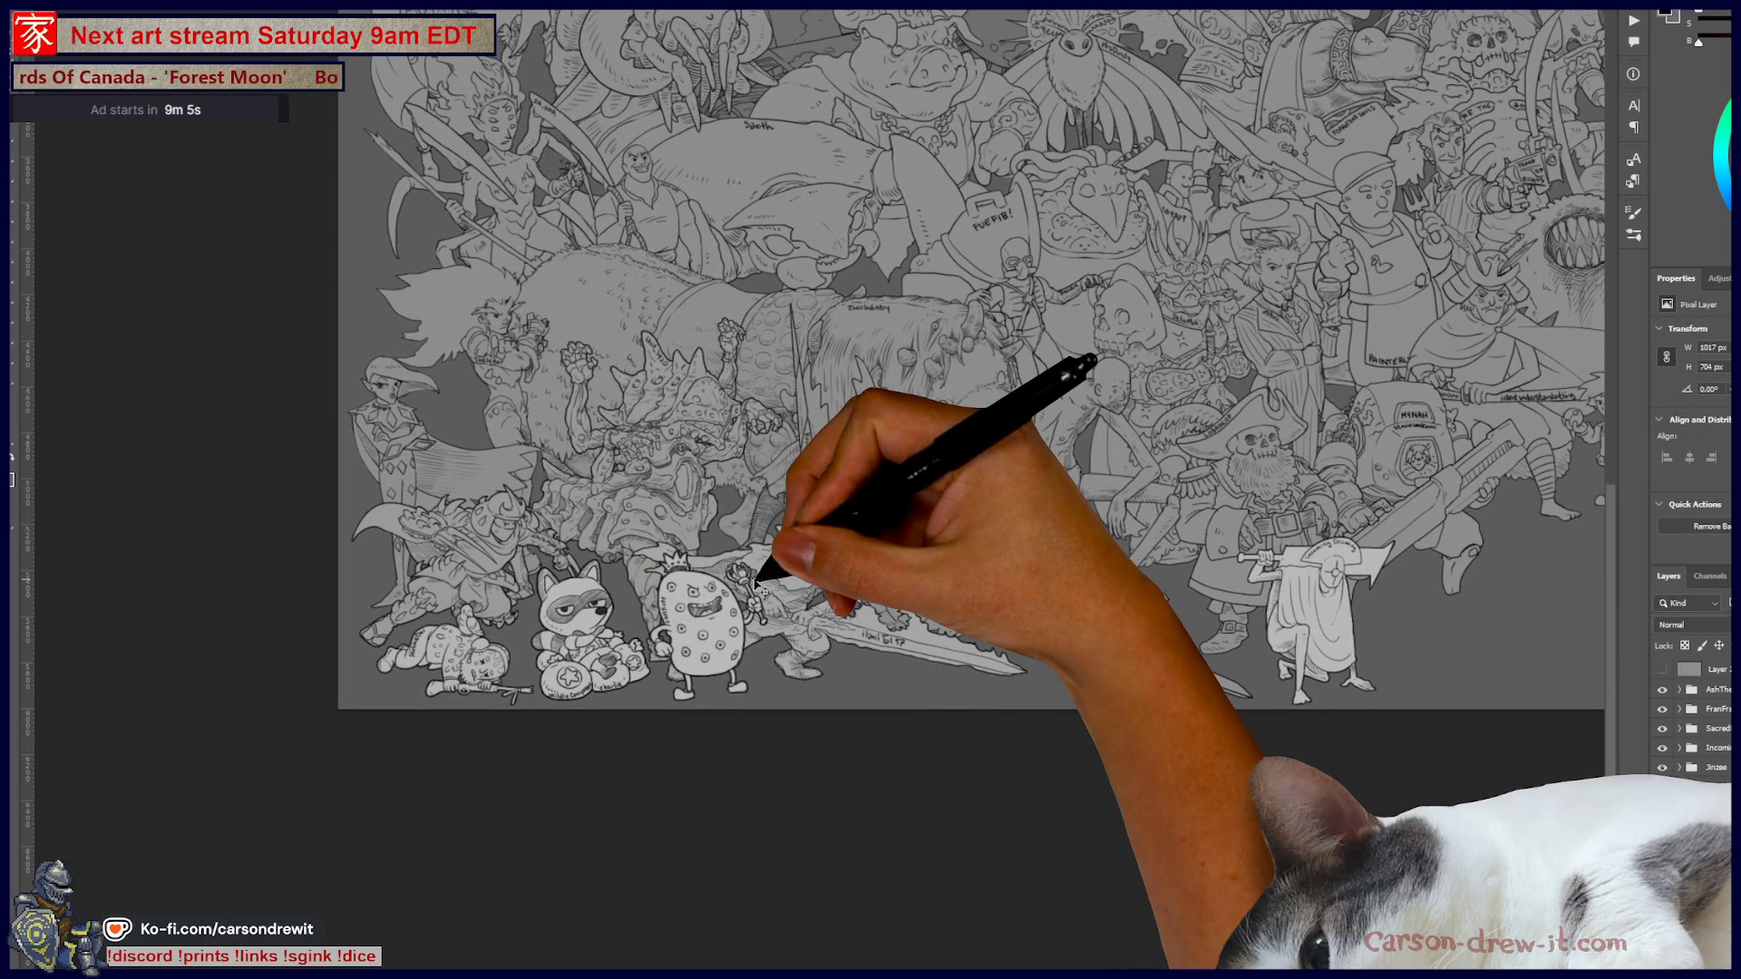
{"action": "scroll", "coordinate": [689, 525], "scroll_direction": "up", "scroll_amount": 2}
{"action": "scroll", "coordinate": [505, 513], "scroll_direction": "up", "scroll_amount": 2}
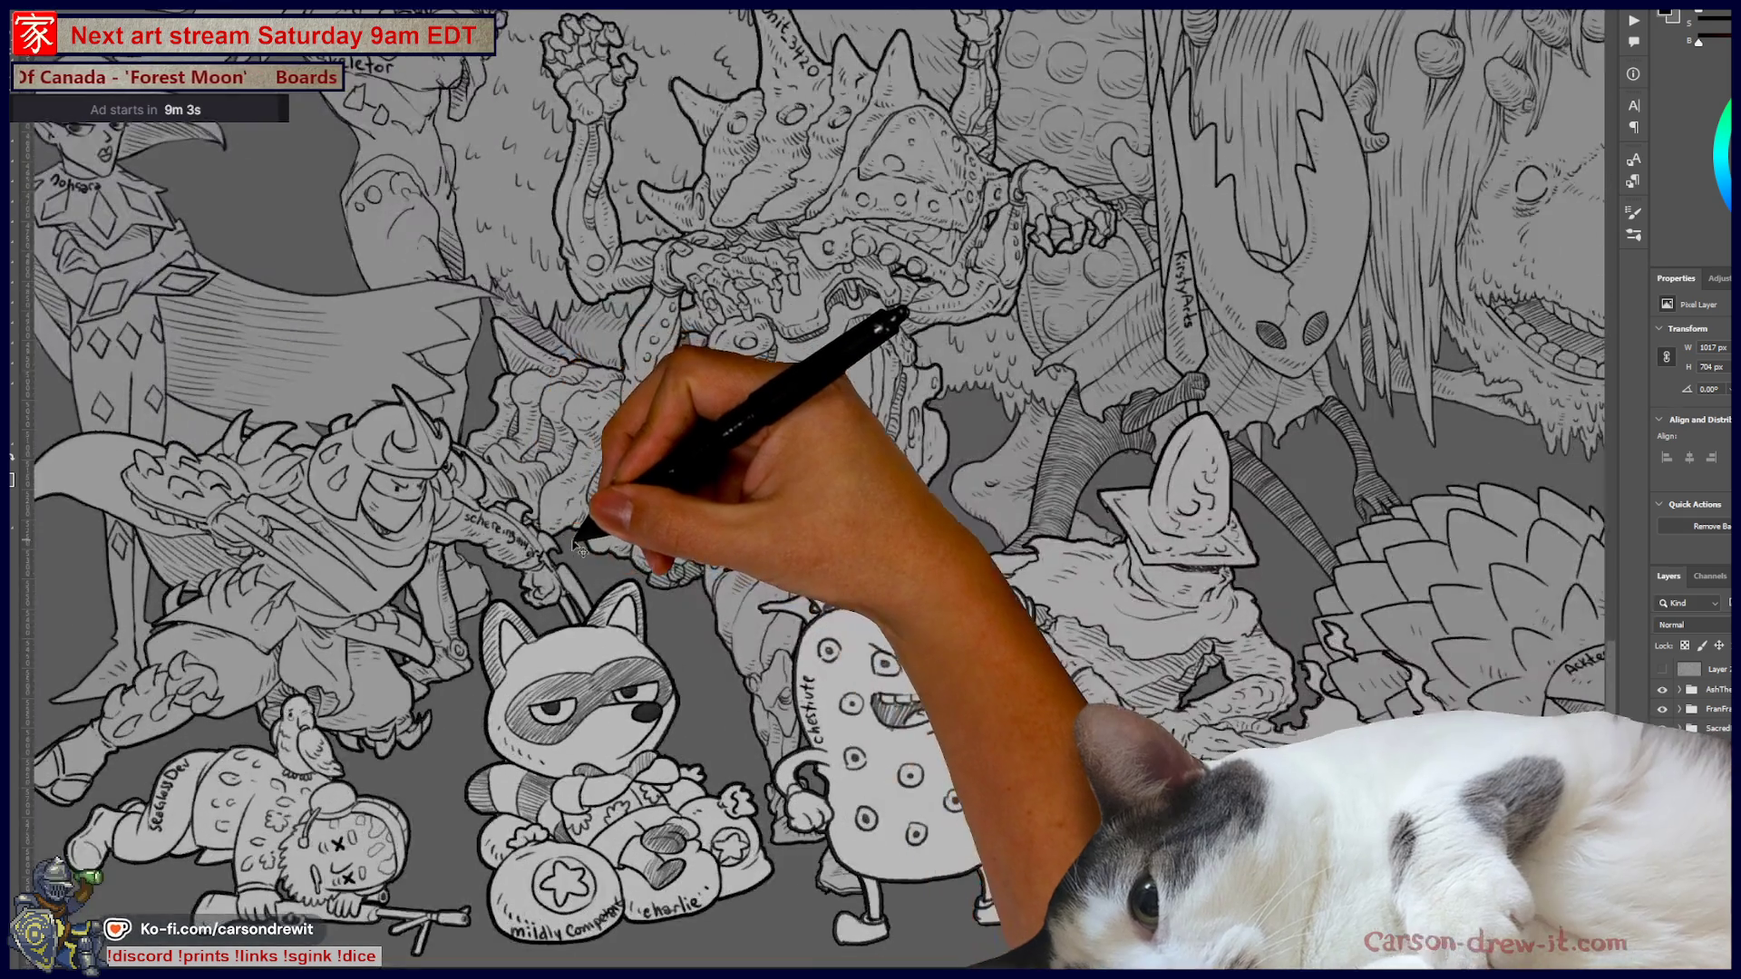
{"action": "scroll", "coordinate": [583, 536], "scroll_direction": "up", "scroll_amount": 2}
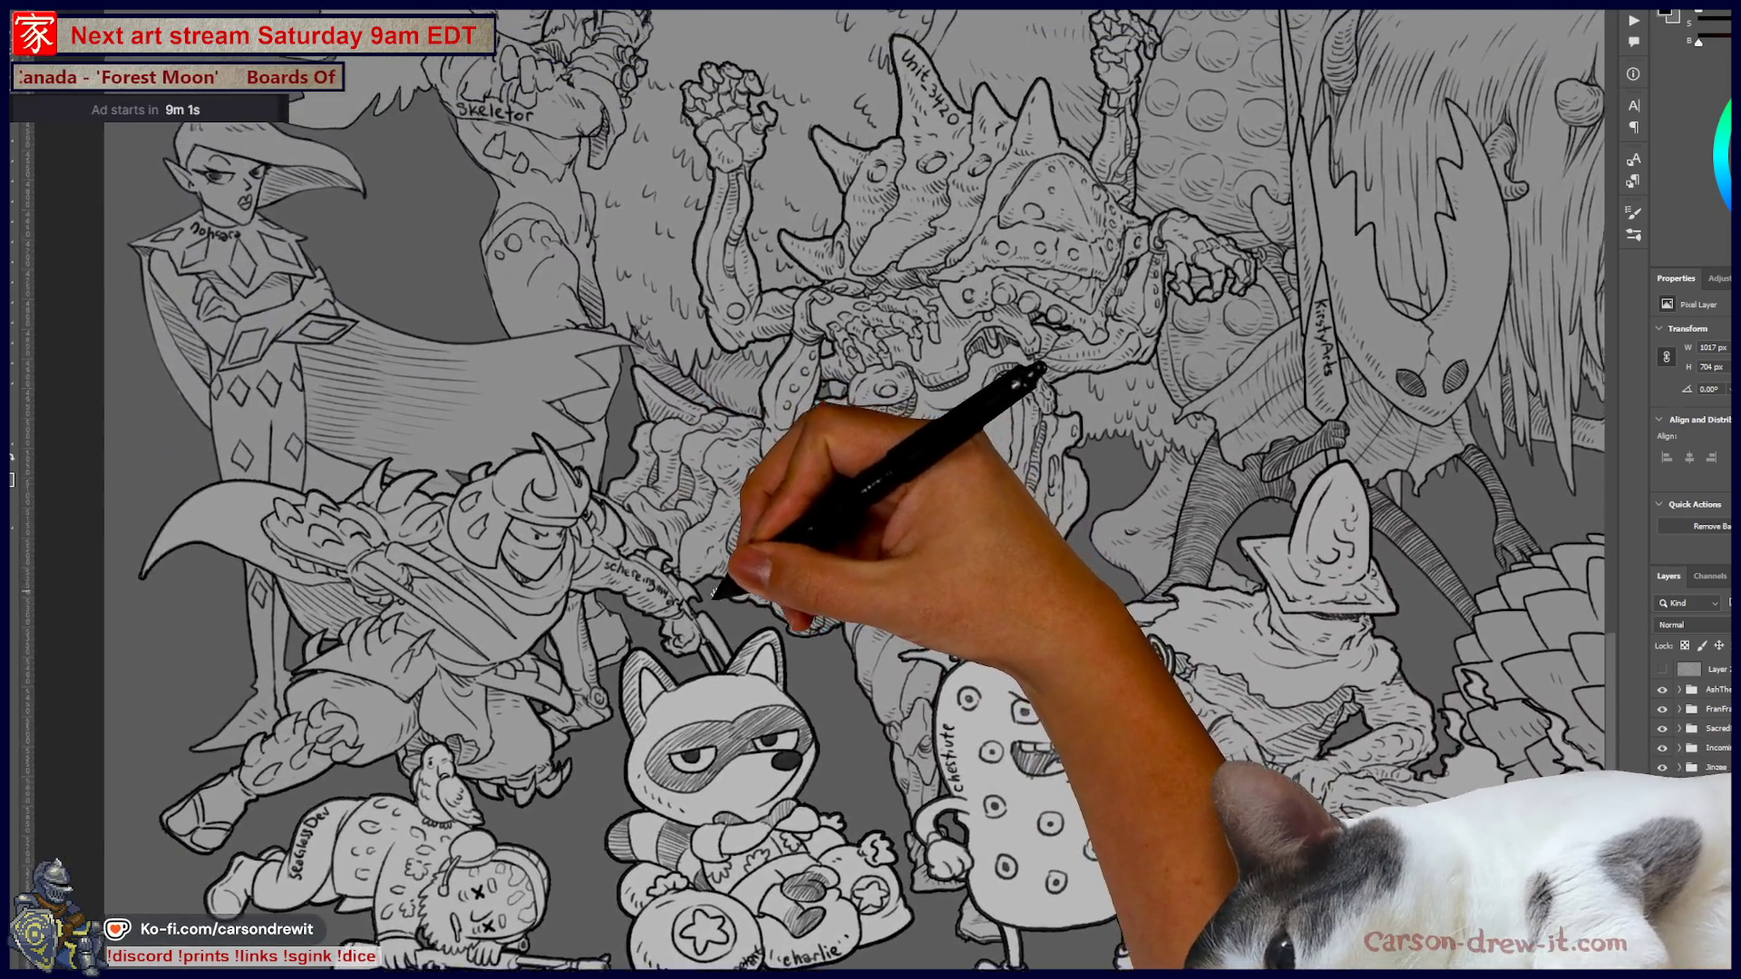
{"action": "left_click_drag", "start_coordinate": [693, 526], "coordinate": [549, 594]}
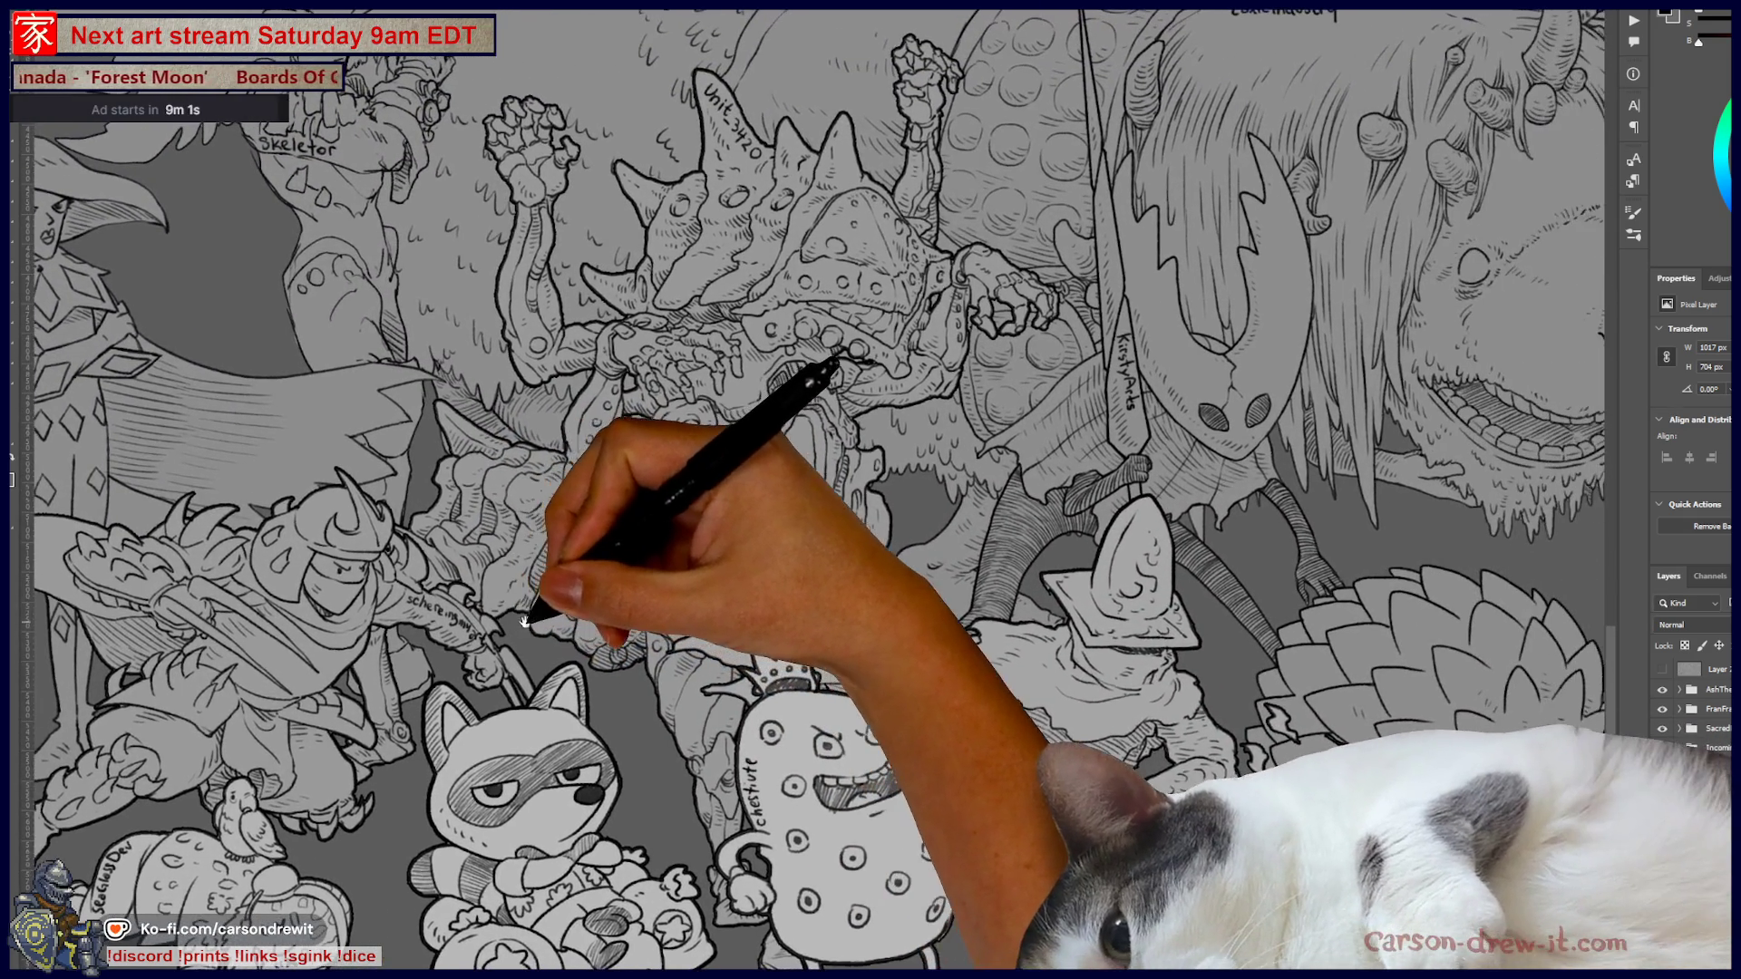
{"action": "scroll", "coordinate": [583, 584], "scroll_direction": "down", "scroll_amount": 3}
{"action": "scroll", "coordinate": [874, 622], "scroll_direction": "up", "scroll_amount": 2}
{"action": "scroll", "coordinate": [622, 622], "scroll_direction": "up", "scroll_amount": 1}
{"action": "scroll", "coordinate": [635, 625], "scroll_direction": "down", "scroll_amount": 3}
{"action": "scroll", "coordinate": [544, 711], "scroll_direction": "up", "scroll_amount": 3}
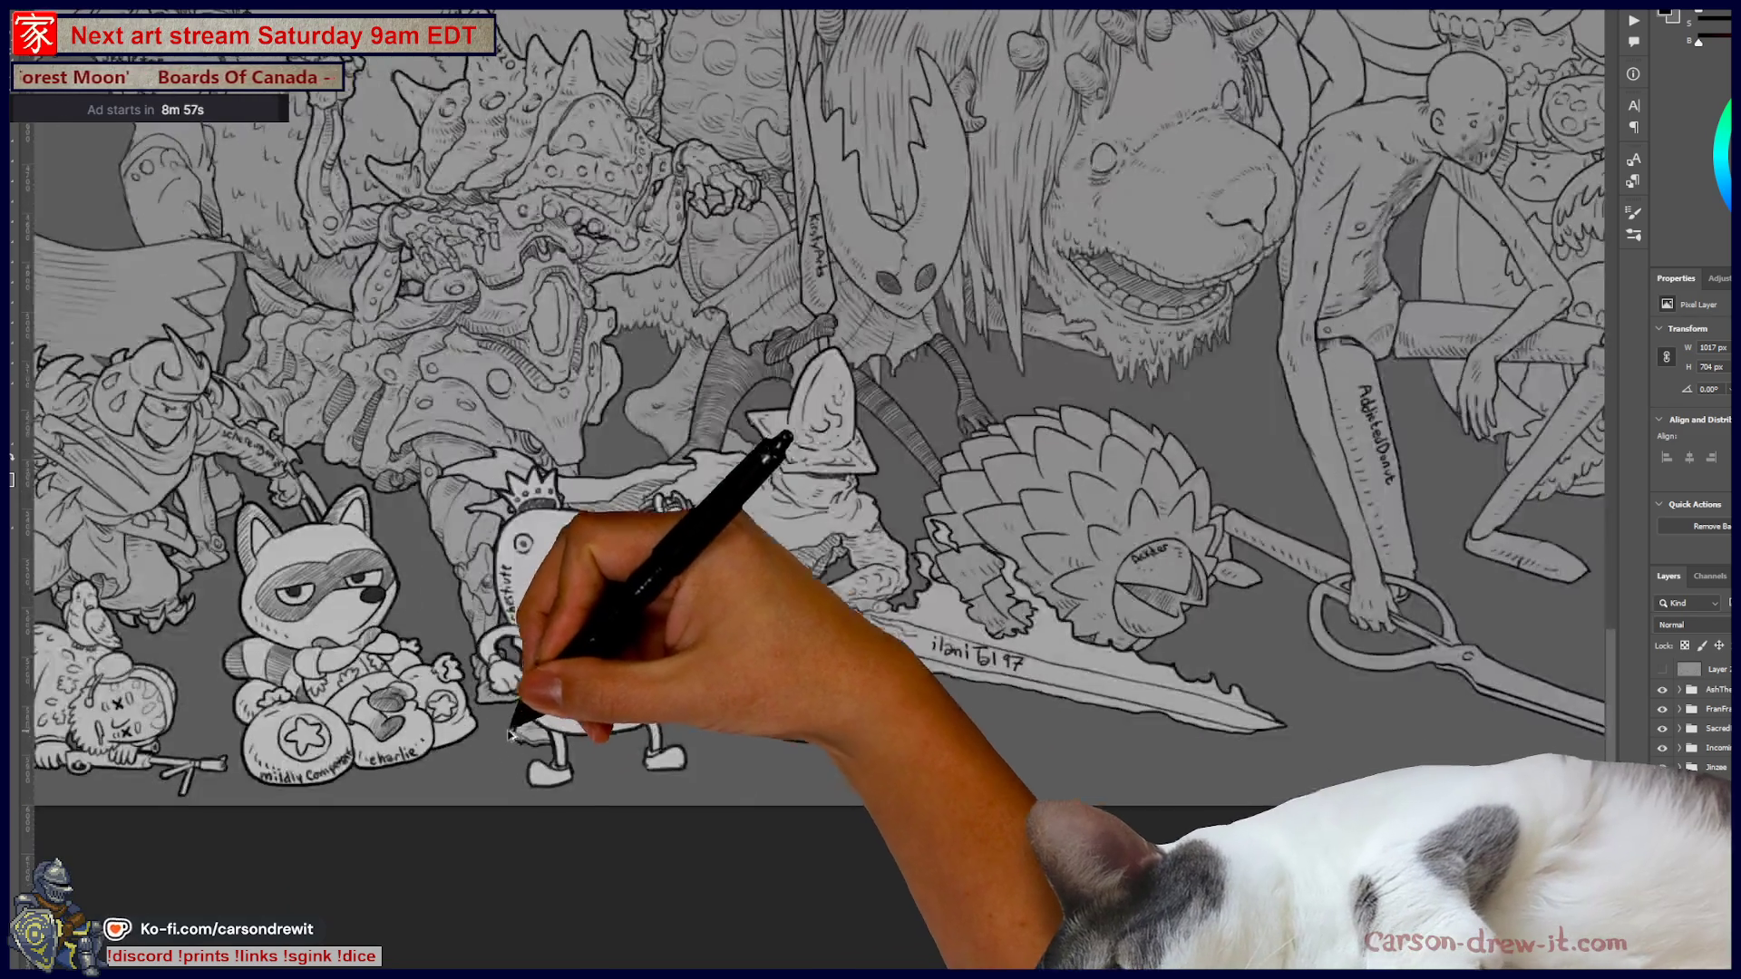
{"action": "scroll", "coordinate": [558, 703], "scroll_direction": "up", "scroll_amount": 1}
{"action": "scroll", "coordinate": [571, 697], "scroll_direction": "up", "scroll_amount": 2}
{"action": "left_click_drag", "start_coordinate": [692, 617], "coordinate": [524, 649]}
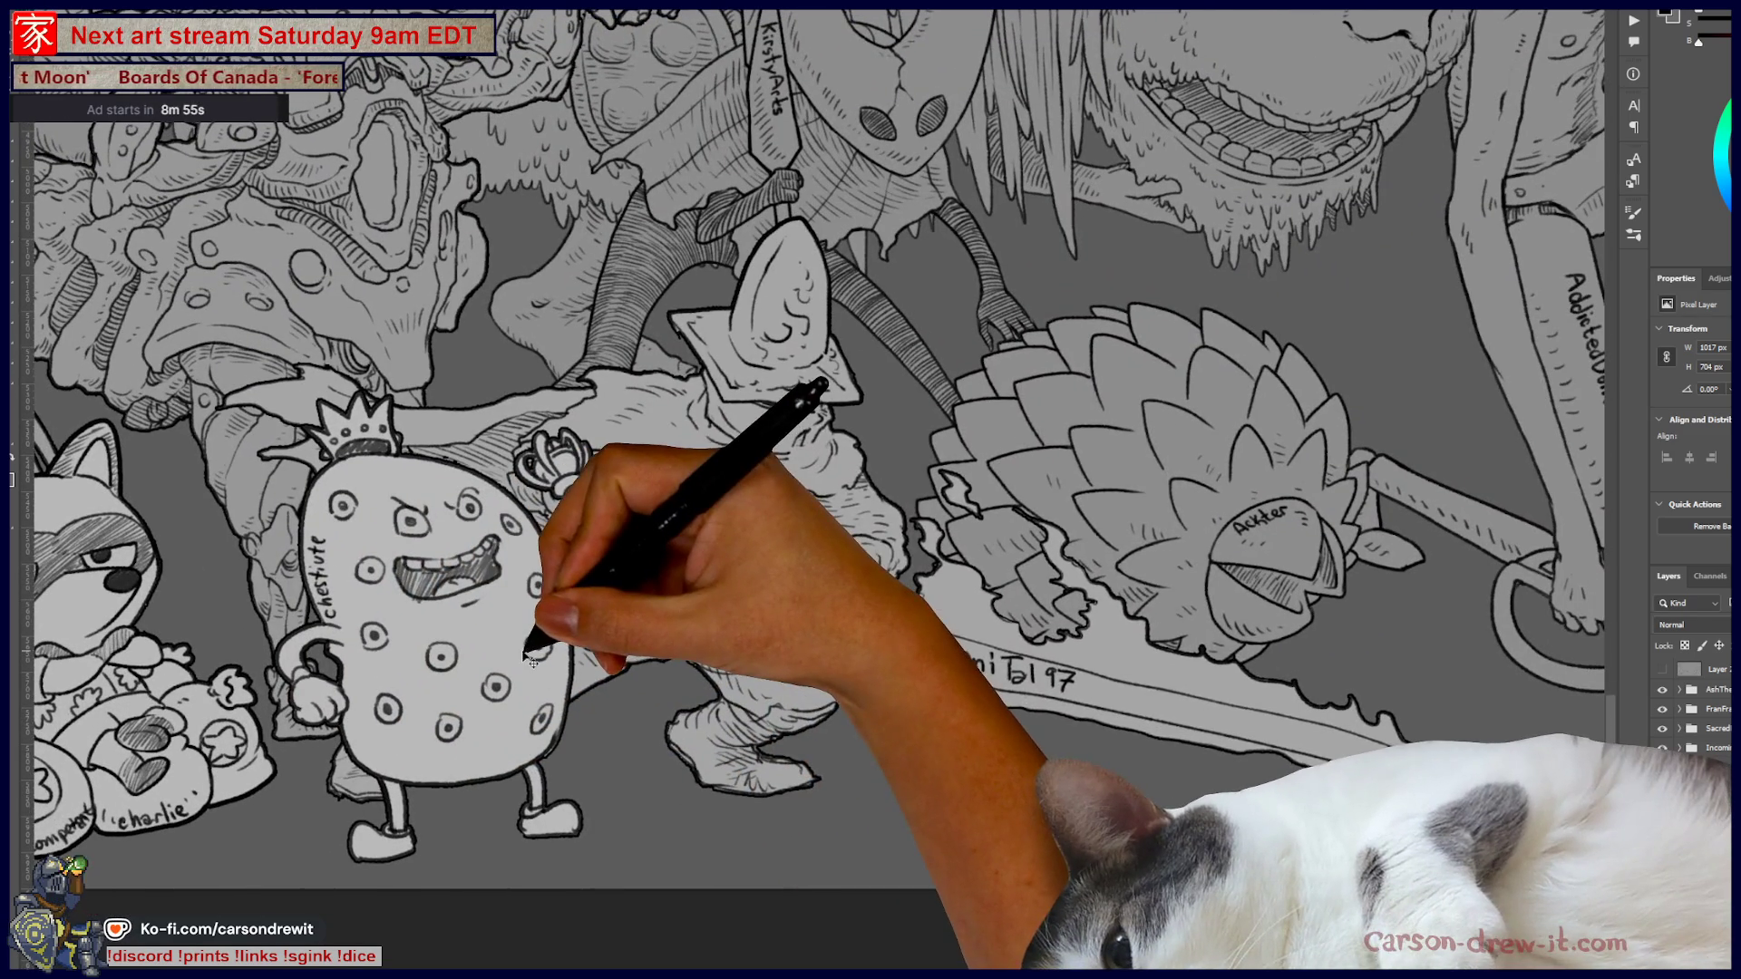
{"action": "scroll", "coordinate": [848, 519], "scroll_direction": "up", "scroll_amount": 1}
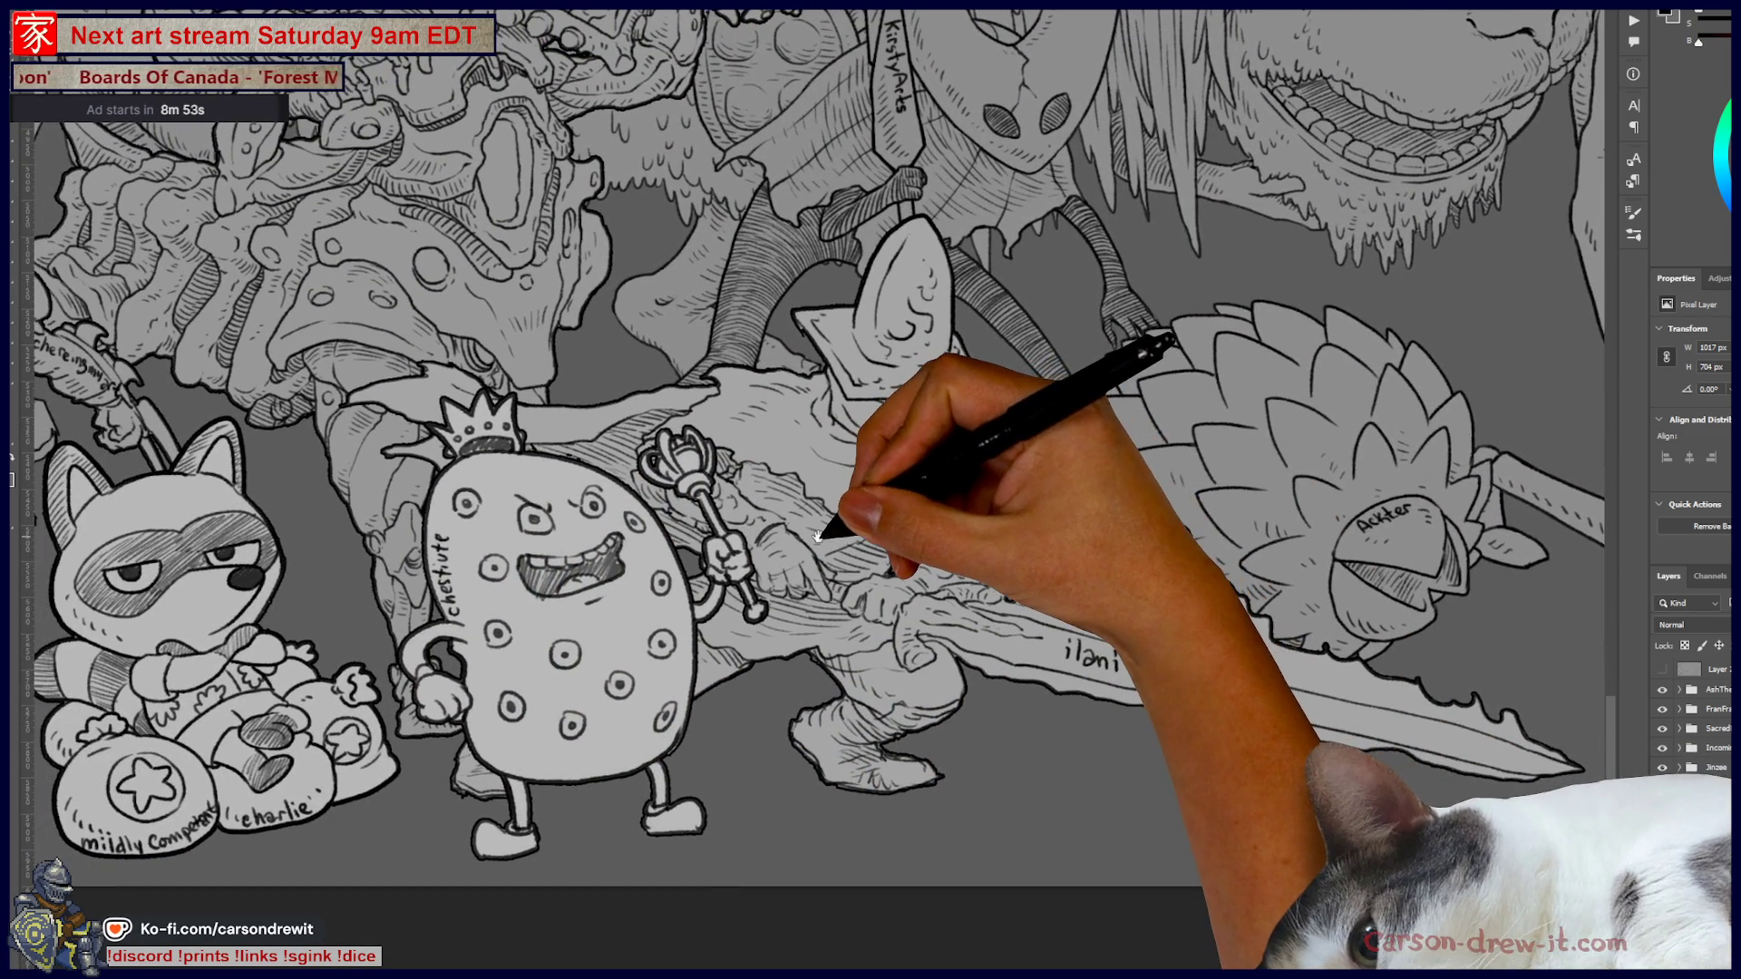
{"action": "scroll", "coordinate": [862, 544], "scroll_direction": "up", "scroll_amount": 1}
{"action": "left_click_drag", "start_coordinate": [869, 555], "coordinate": [936, 572]}
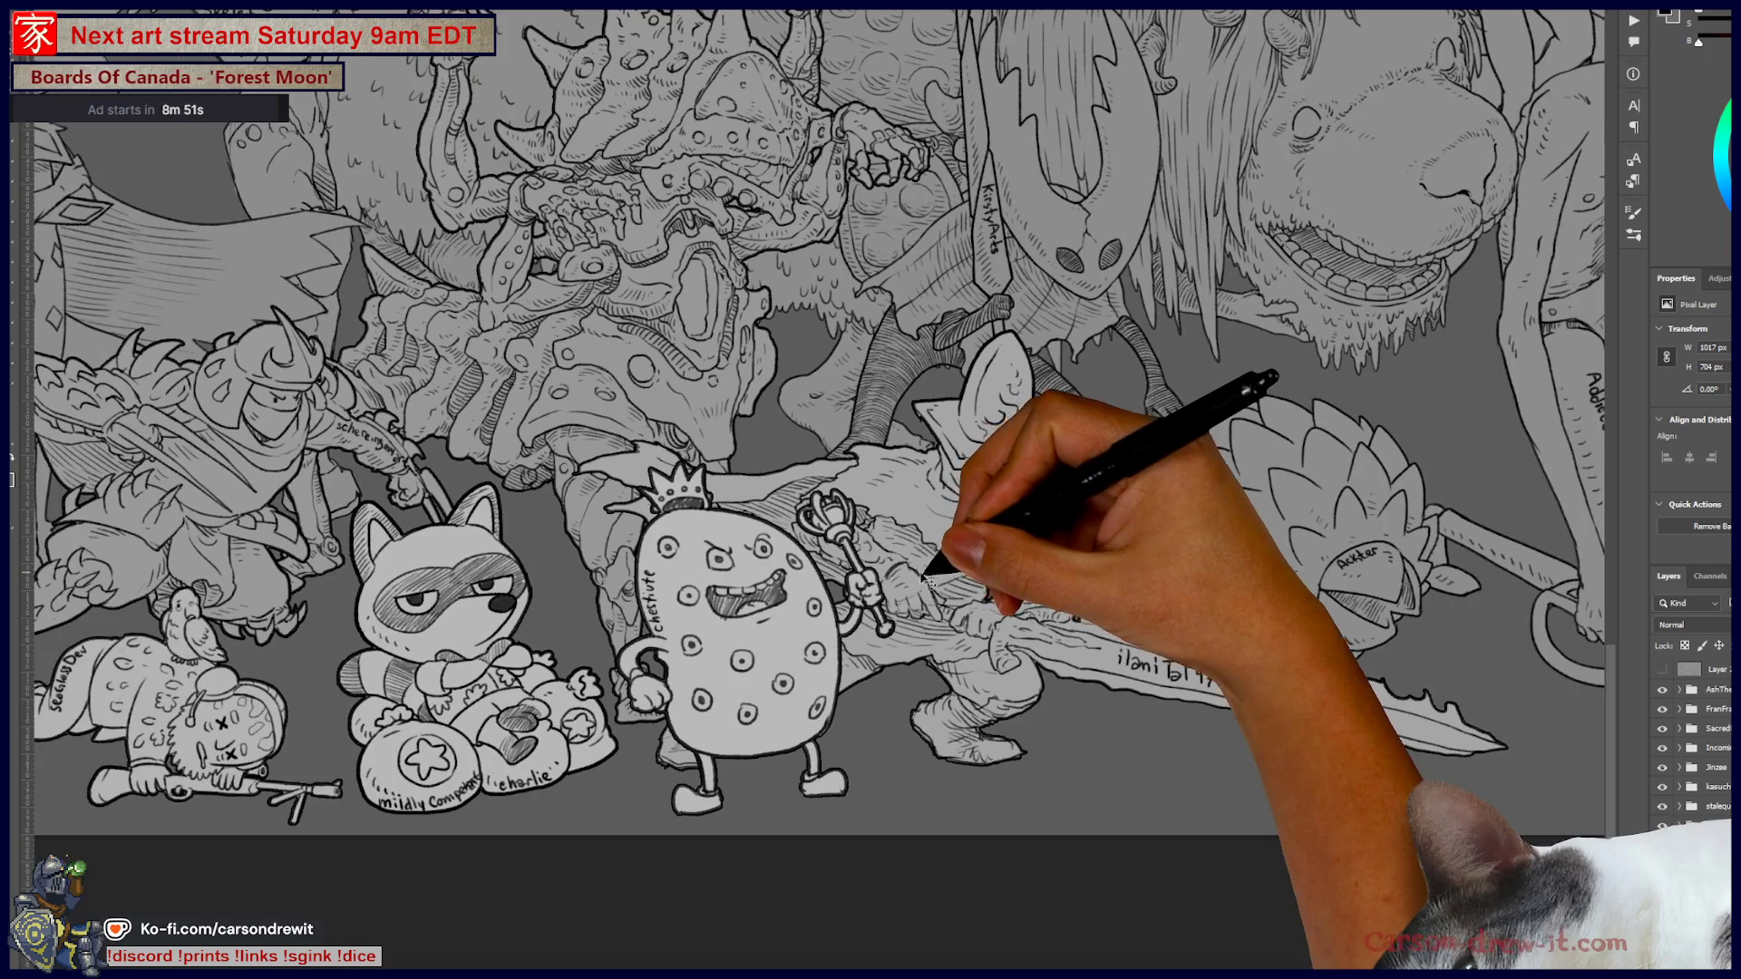
{"action": "scroll", "coordinate": [998, 635], "scroll_direction": "down", "scroll_amount": 2}
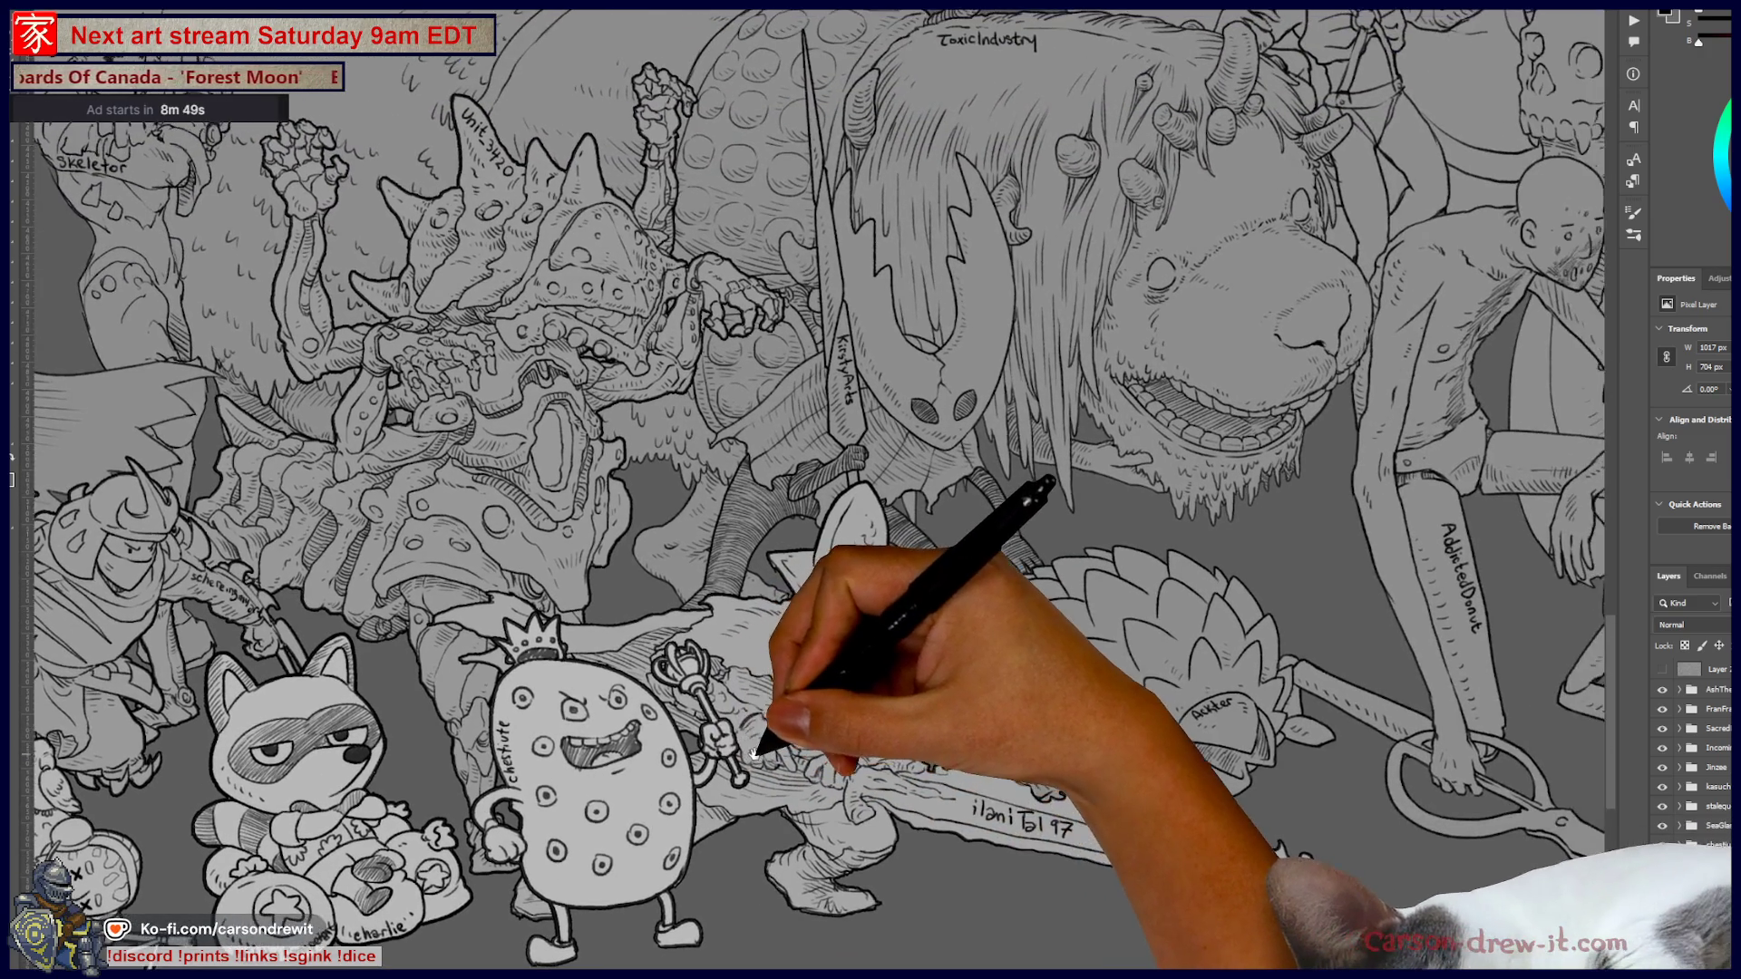
{"action": "mouse_move", "coordinate": [754, 752]}
{"action": "left_mouse_down"}
{"action": "mouse_move", "coordinate": [517, 730]}
{"action": "mouse_move", "coordinate": [400, 556]}
{"action": "mouse_move", "coordinate": [253, 576]}
{"action": "left_mouse_up"}
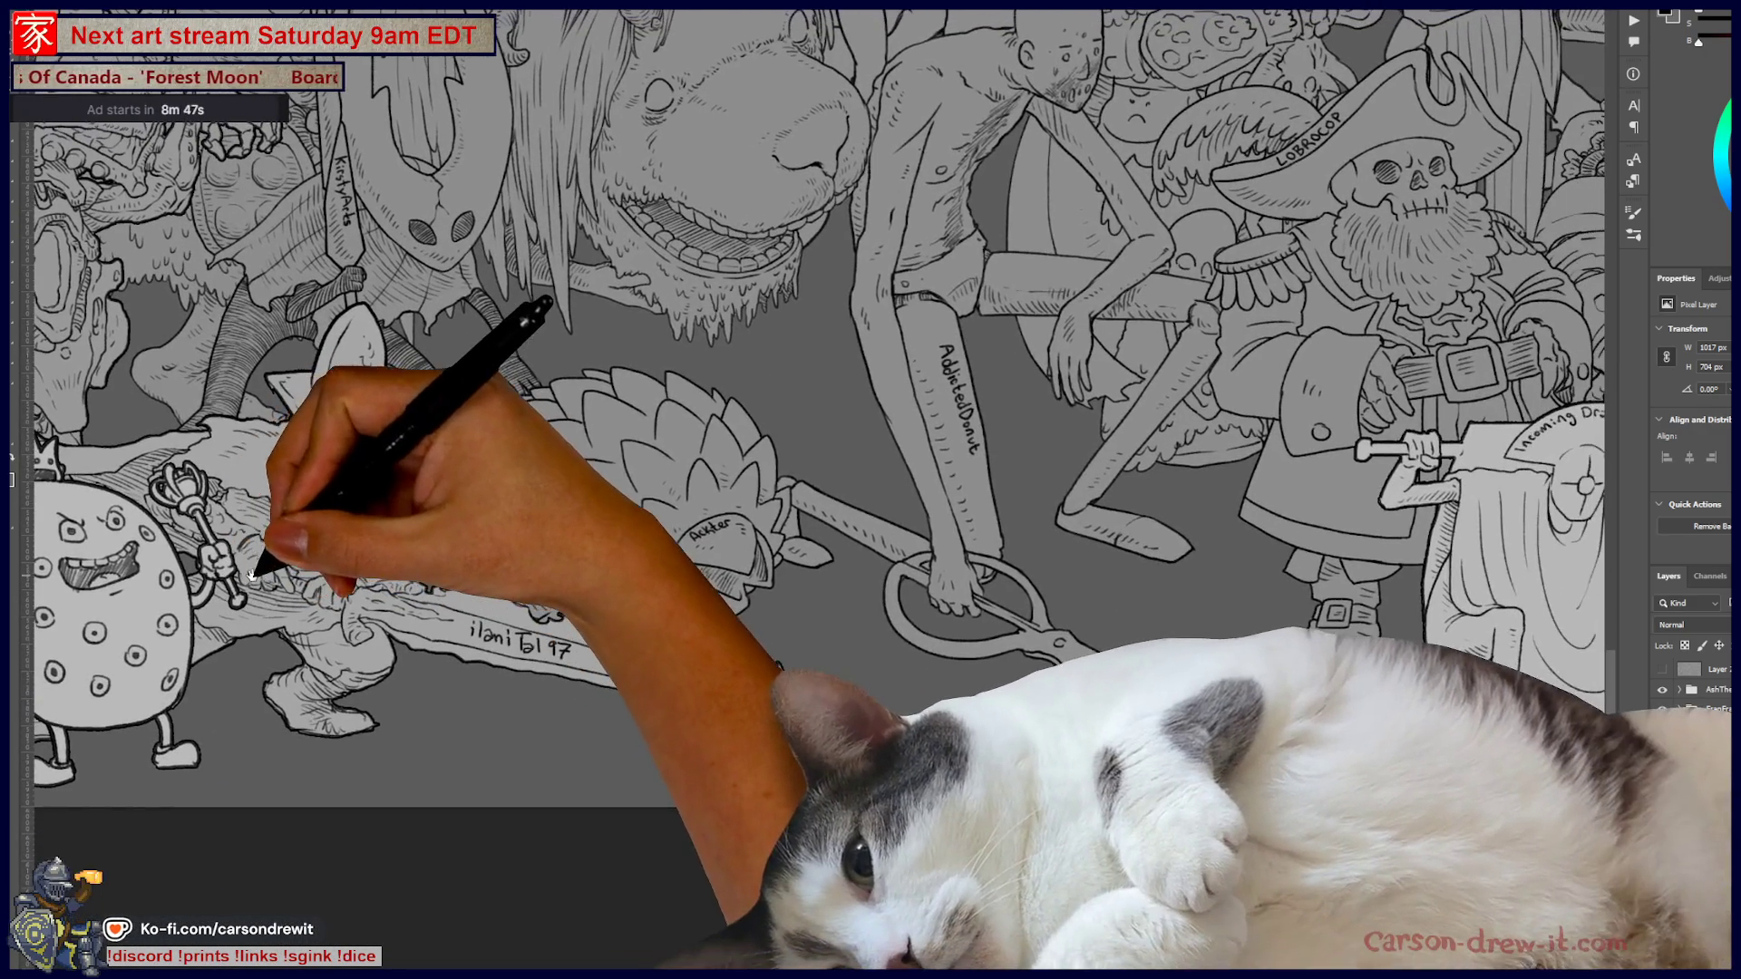
{"action": "scroll", "coordinate": [700, 478], "scroll_direction": "down", "scroll_amount": 2}
{"action": "mouse_move", "coordinate": [467, 582]}
{"action": "left_mouse_down"}
{"action": "mouse_move", "coordinate": [698, 657]}
{"action": "mouse_move", "coordinate": [651, 665]}
{"action": "left_mouse_up"}
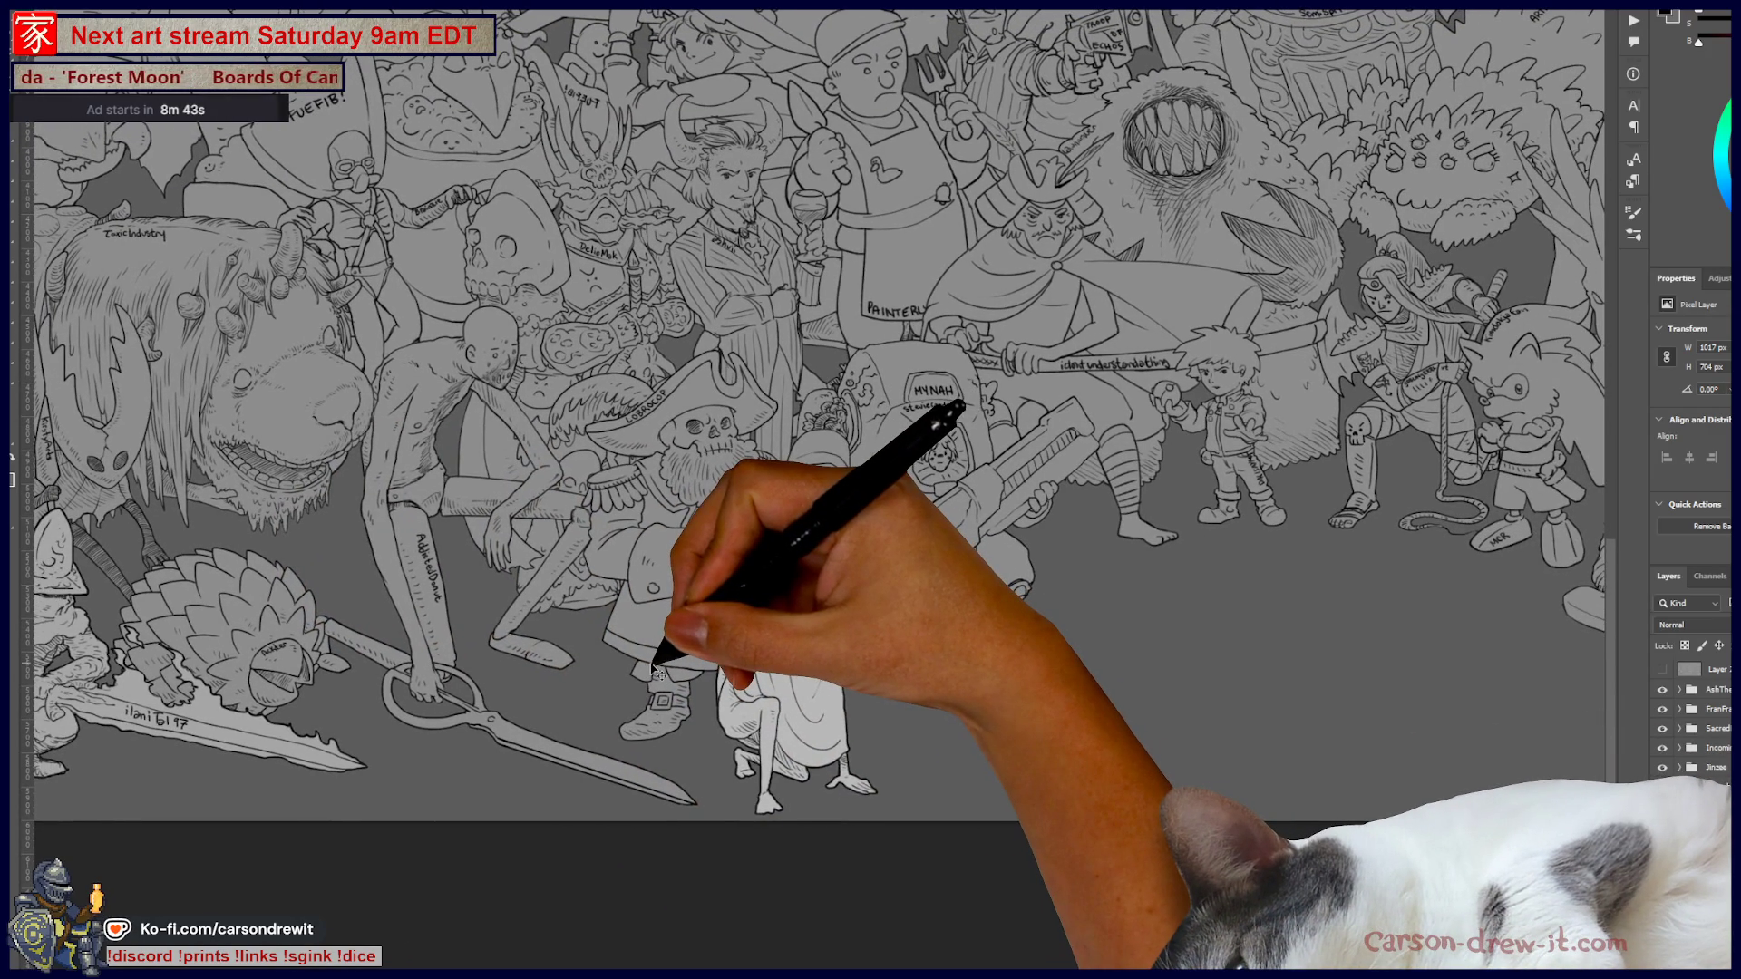
{"action": "left_click_drag", "start_coordinate": [937, 657], "coordinate": [466, 661]}
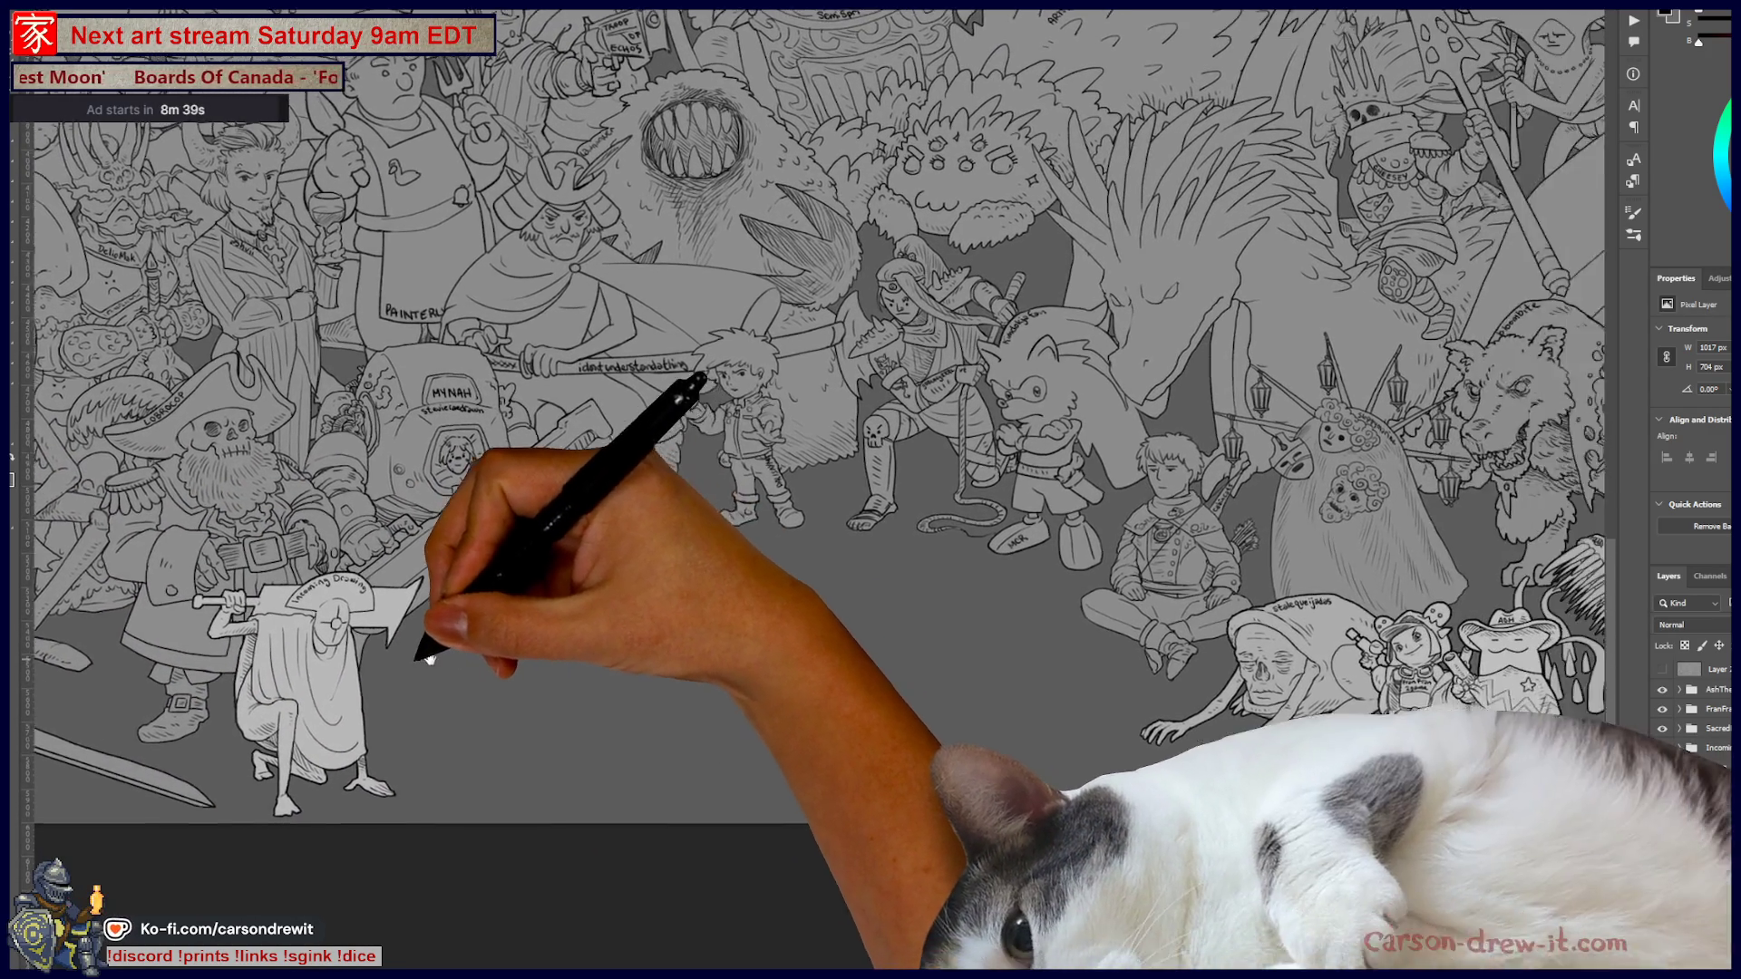
{"action": "left_click_drag", "start_coordinate": [699, 602], "coordinate": [506, 622]}
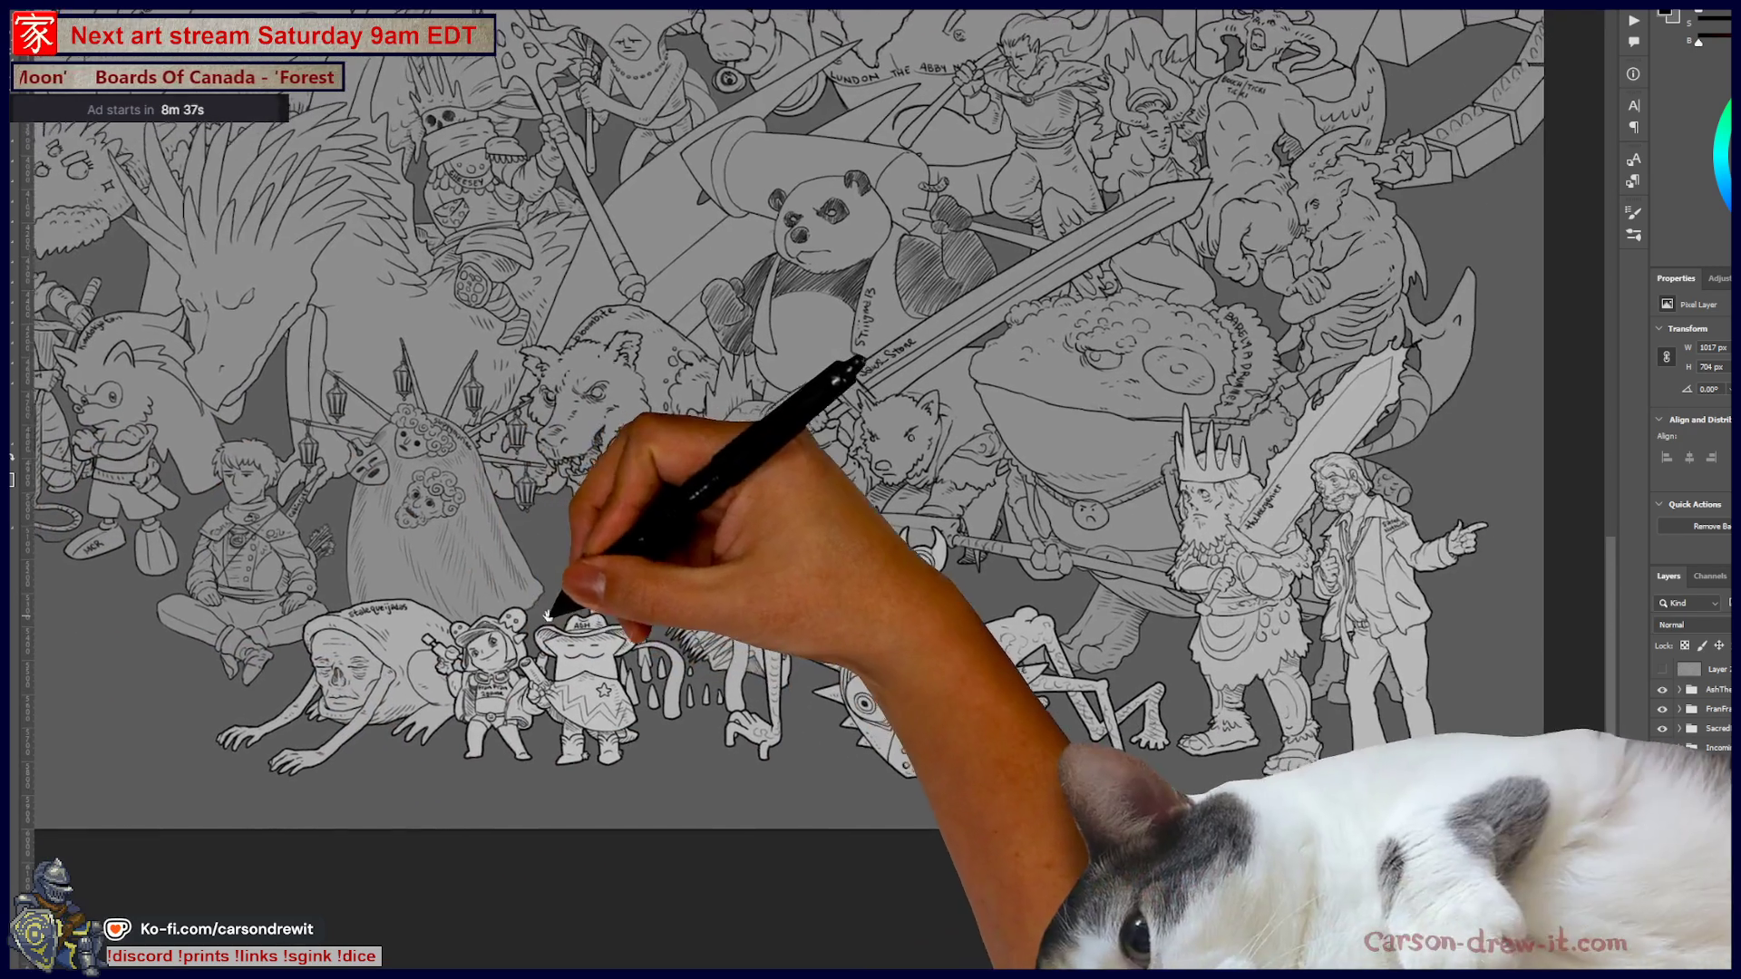
{"action": "mouse_move", "coordinate": [712, 623]}
{"action": "left_mouse_down"}
{"action": "mouse_move", "coordinate": [574, 617]}
{"action": "mouse_move", "coordinate": [931, 624]}
{"action": "left_mouse_up"}
{"action": "left_click_drag", "start_coordinate": [568, 660], "coordinate": [816, 630]}
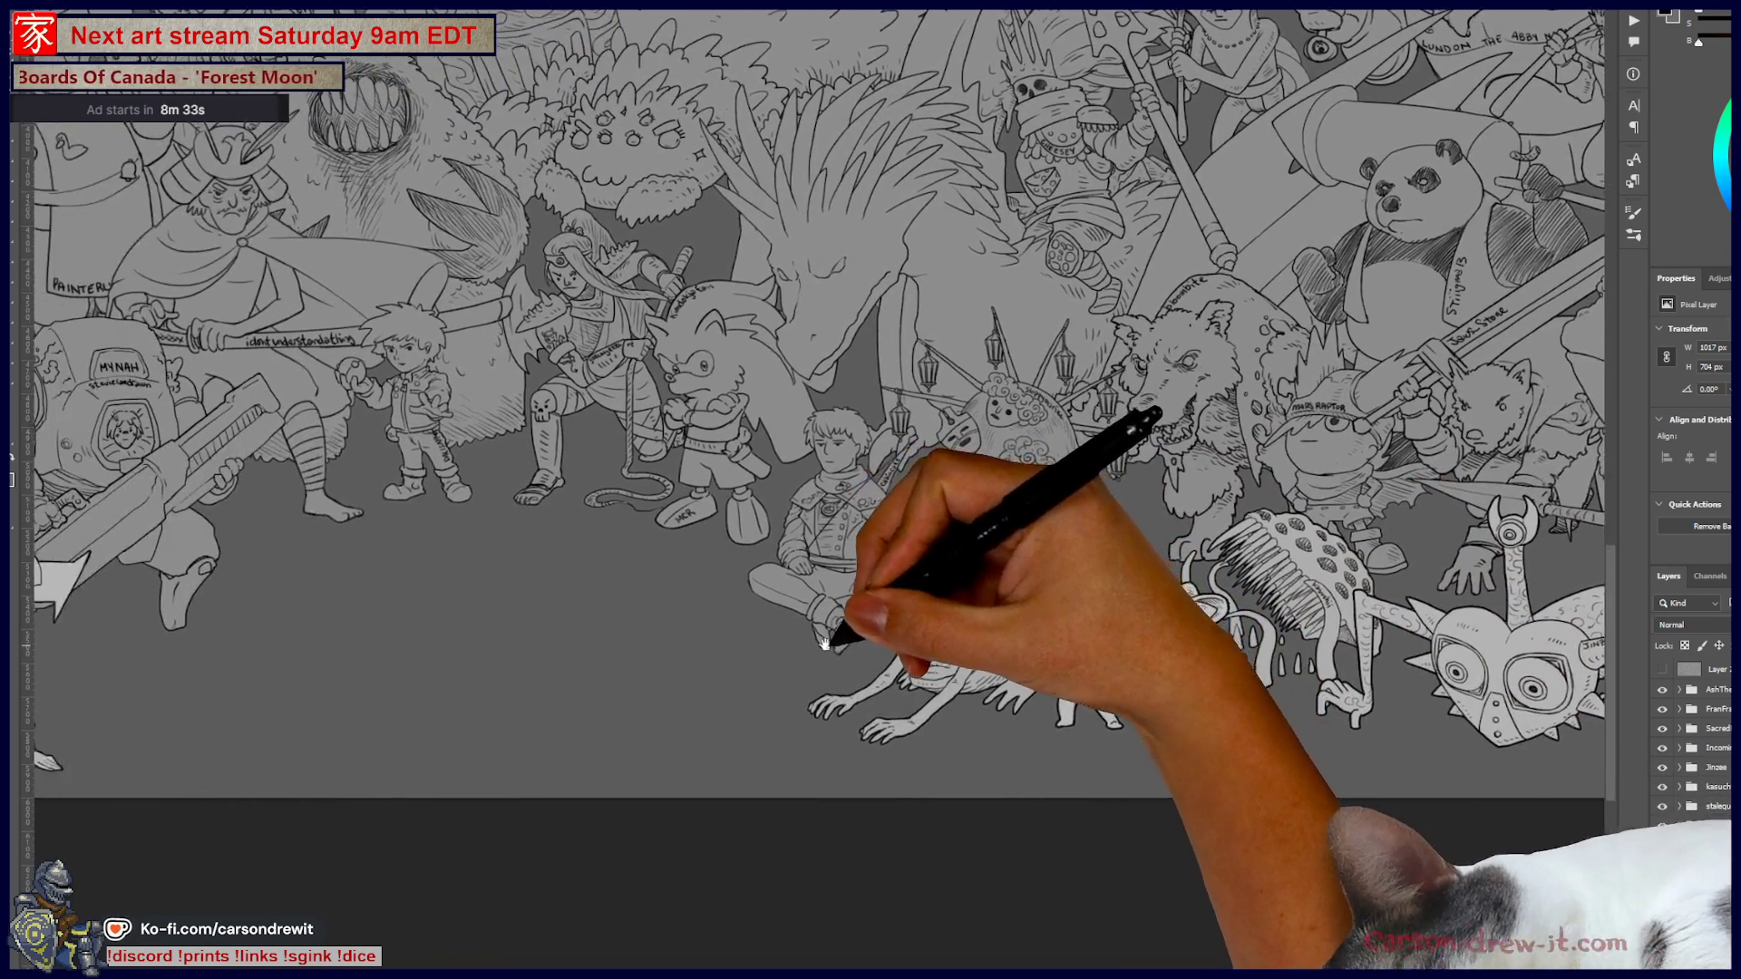
{"action": "left_click_drag", "start_coordinate": [486, 634], "coordinate": [992, 621]}
{"action": "left_click_drag", "start_coordinate": [564, 610], "coordinate": [1147, 630]}
{"action": "left_click_drag", "start_coordinate": [614, 635], "coordinate": [823, 610]}
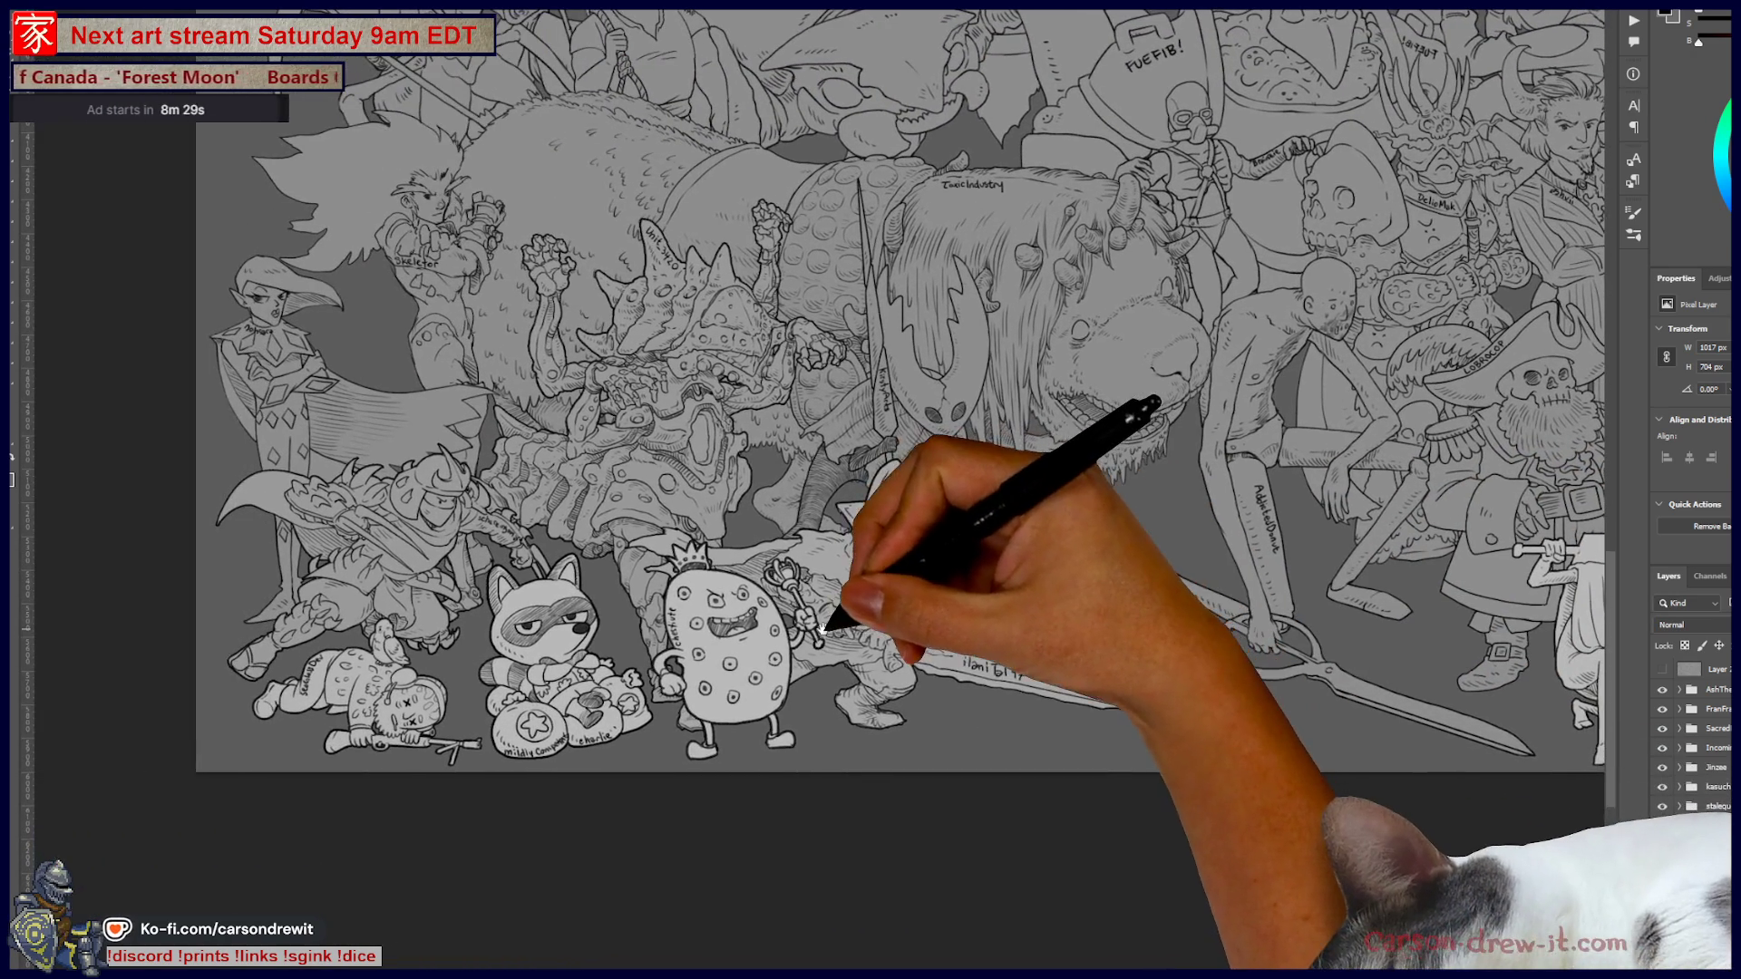
{"action": "key", "text": "ctrl+plus"}
{"action": "key", "text": "ctrl+plus"}
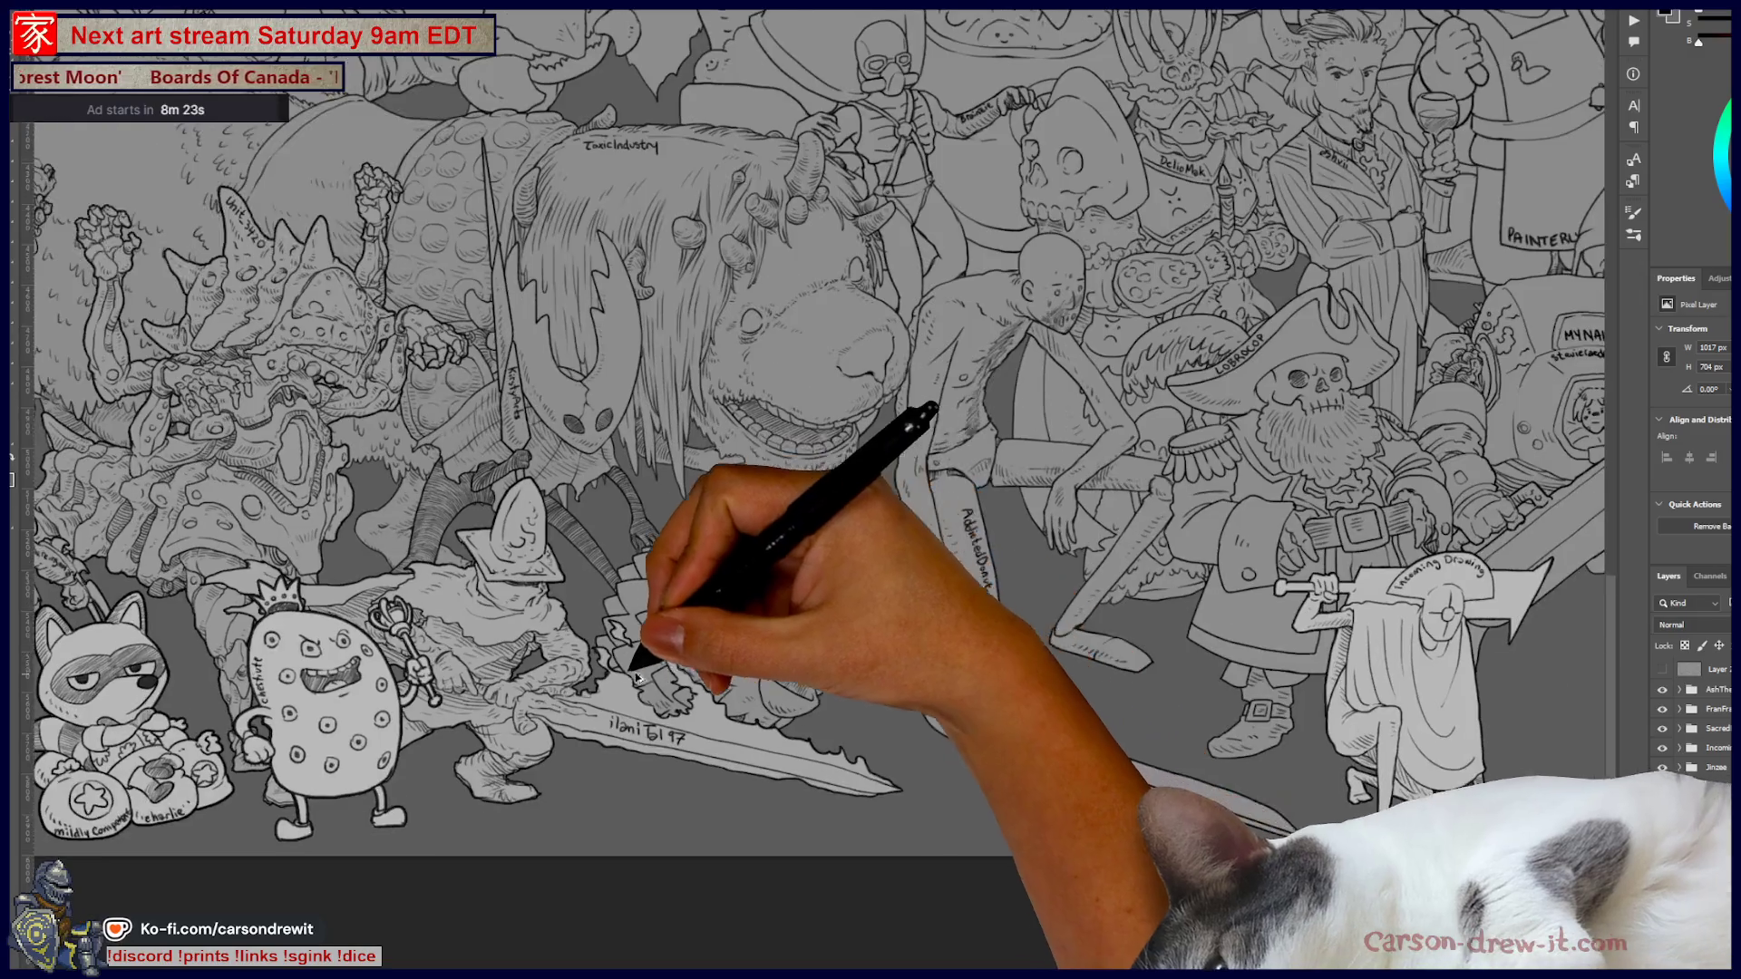
{"action": "mouse_move", "coordinate": [563, 692]}
{"action": "left_mouse_down"}
{"action": "mouse_move", "coordinate": [765, 622]}
{"action": "mouse_move", "coordinate": [914, 623]}
{"action": "left_mouse_up"}
{"action": "key", "text": "ctrl+plus"}
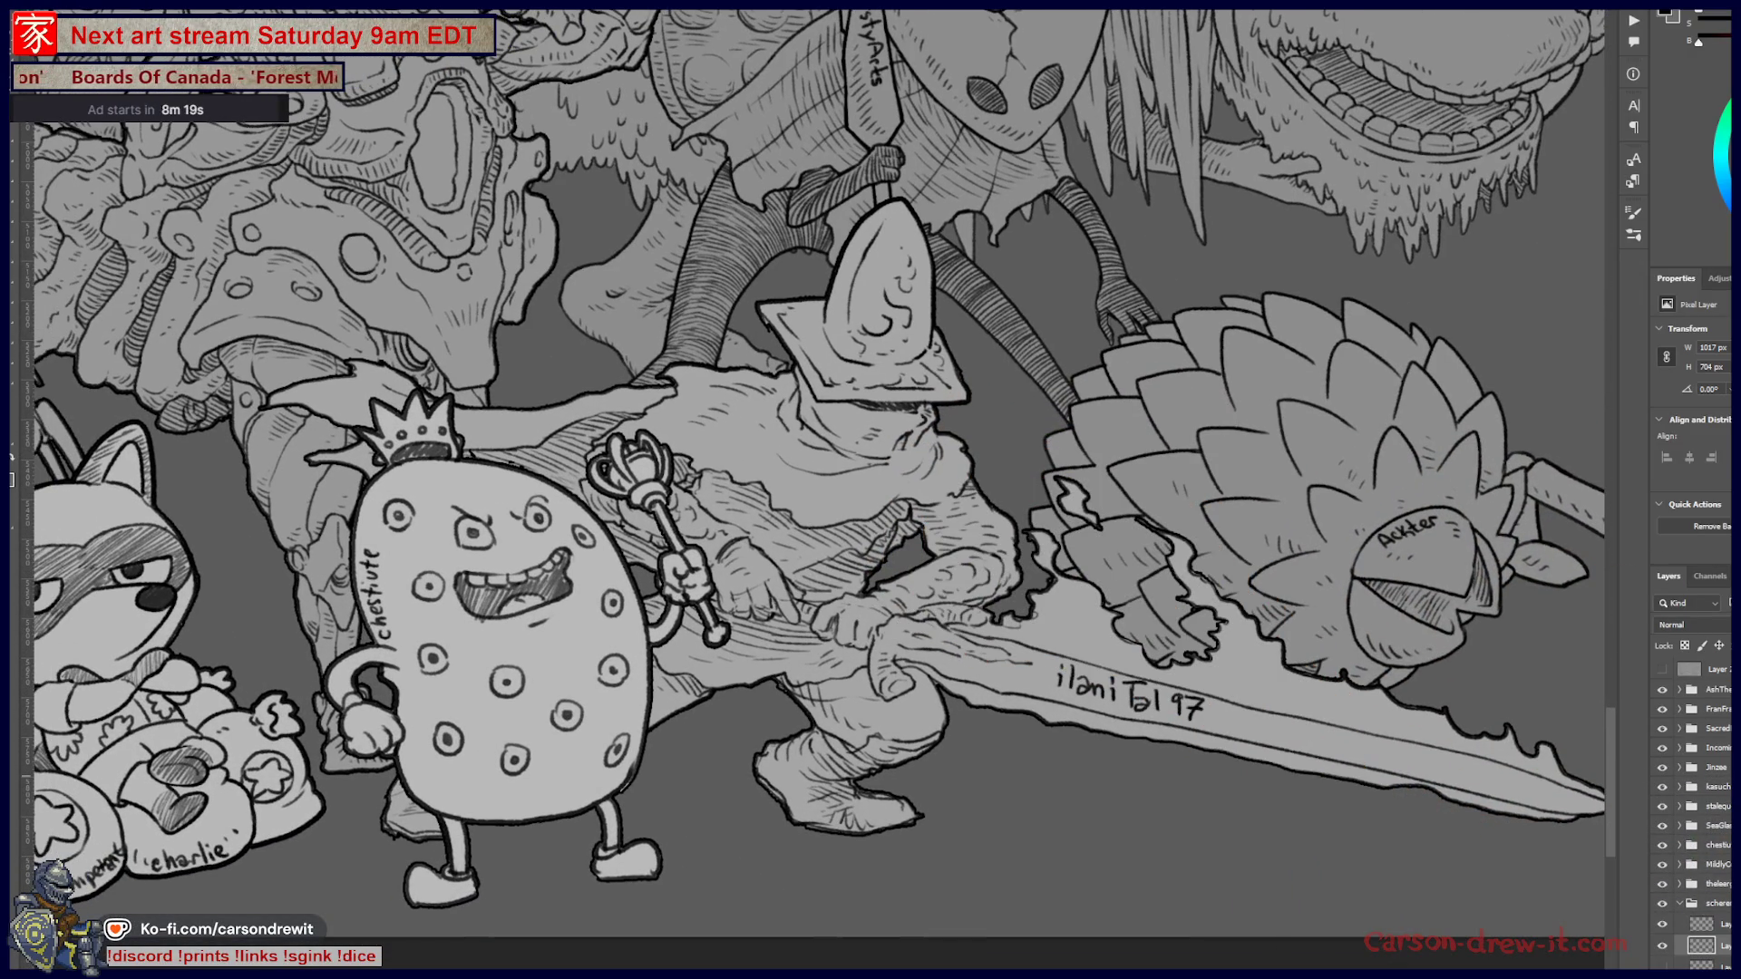
{"action": "left_click", "coordinate": [1685, 902]}
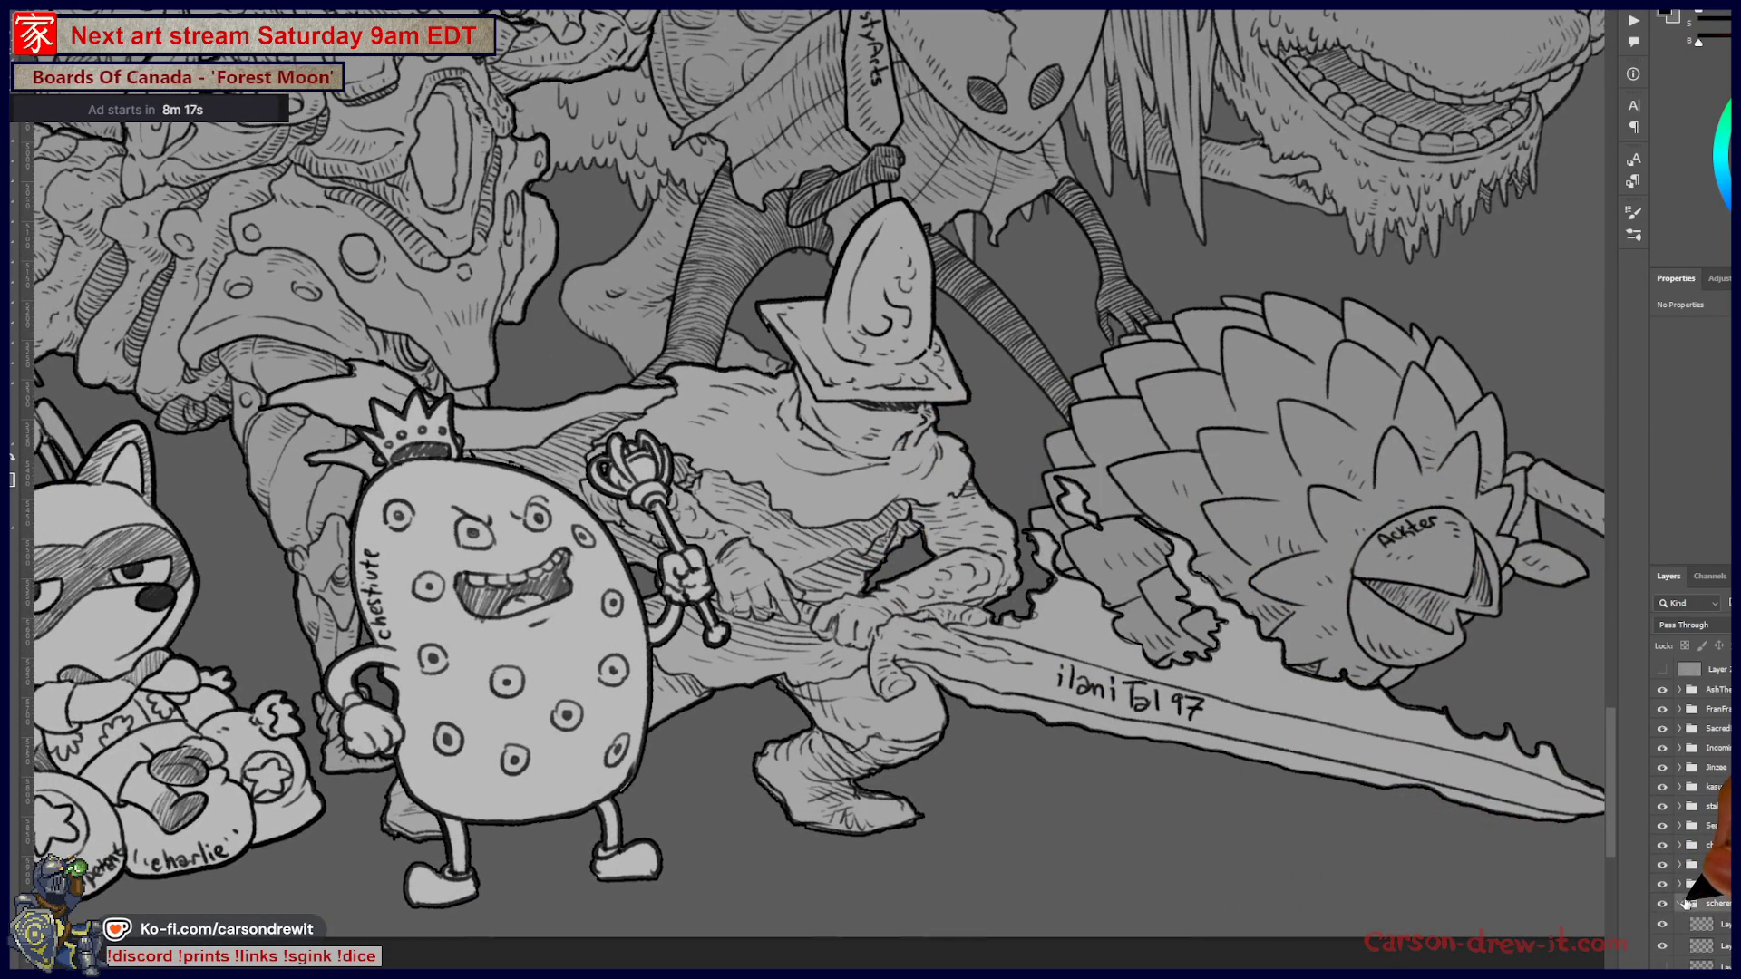
Collapse the schere group and dismiss Hue/Saturation on the ilaniTal layer unchanged
{"action": "left_click", "coordinate": [1682, 904]}
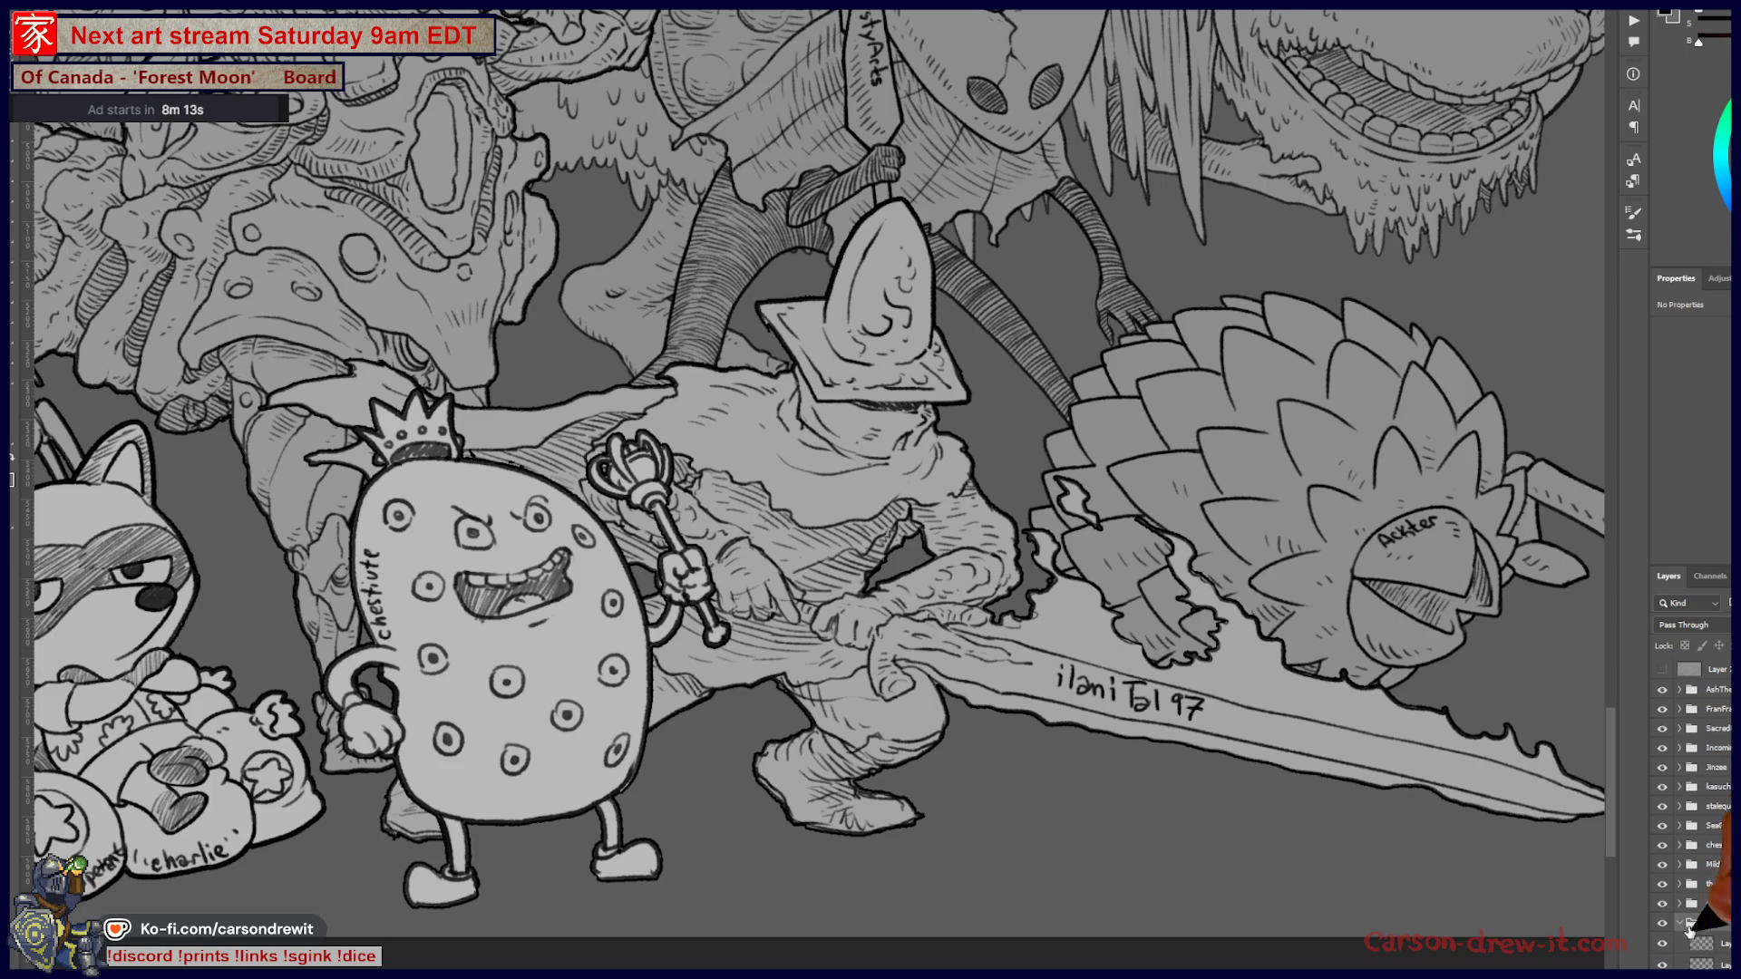
{"action": "left_click", "coordinate": [1690, 932]}
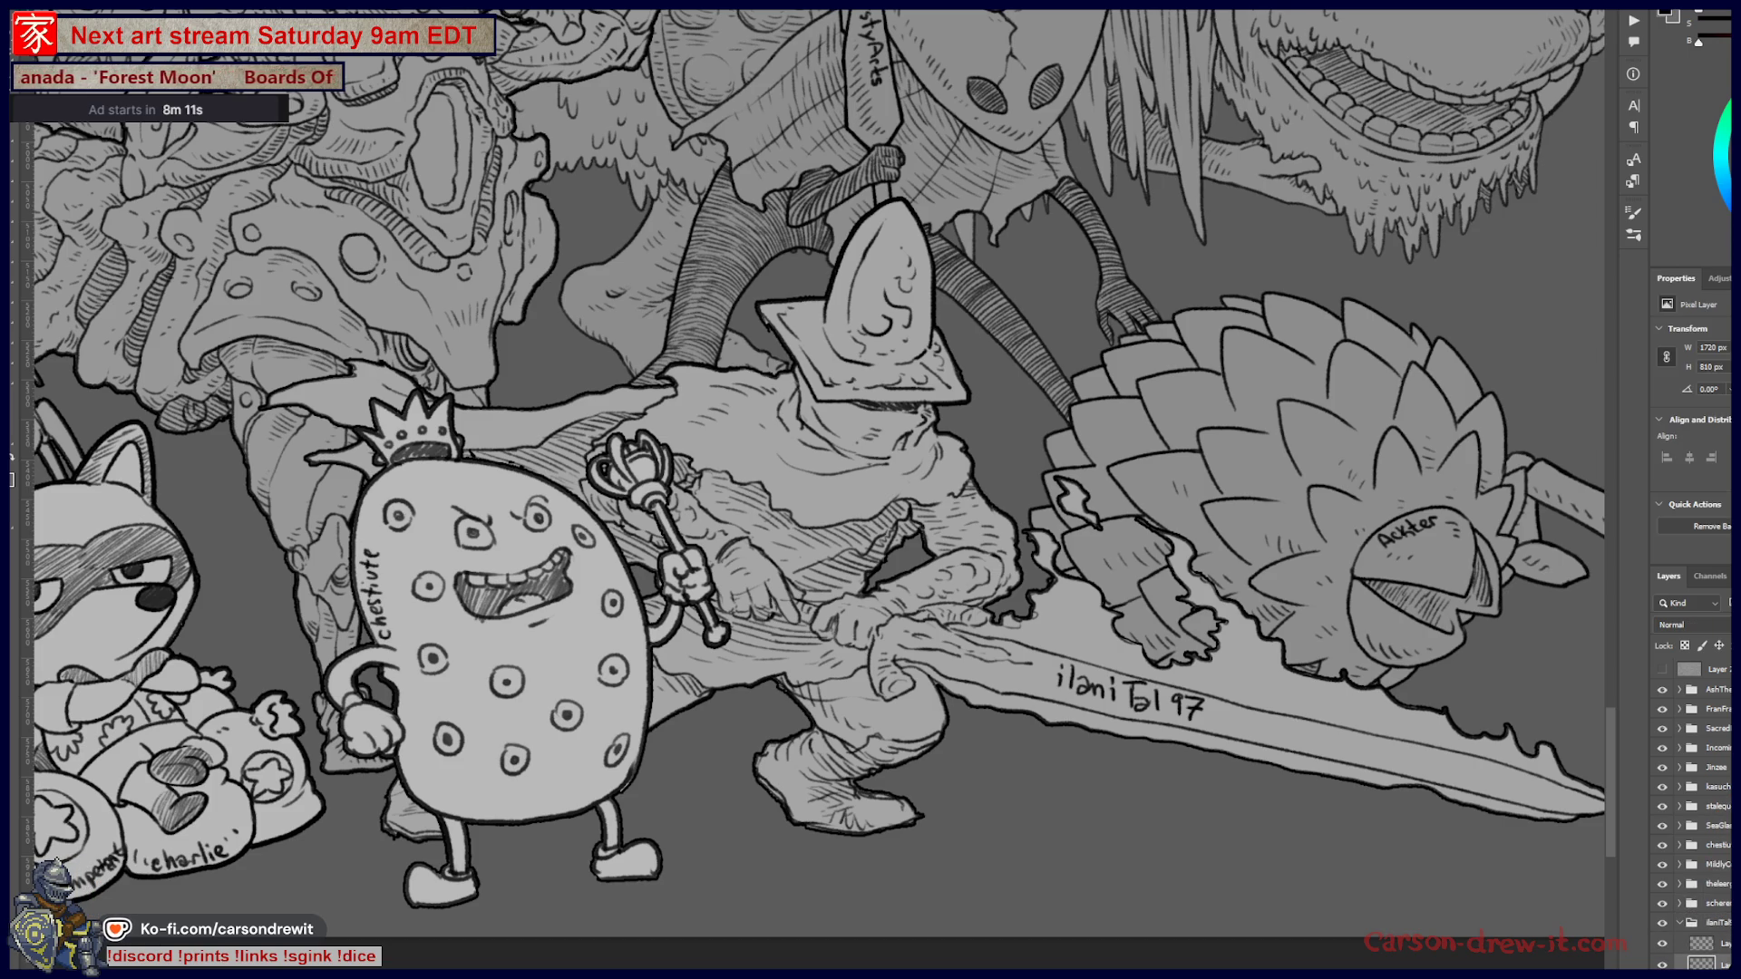
{"action": "key", "text": "ctrl+u"}
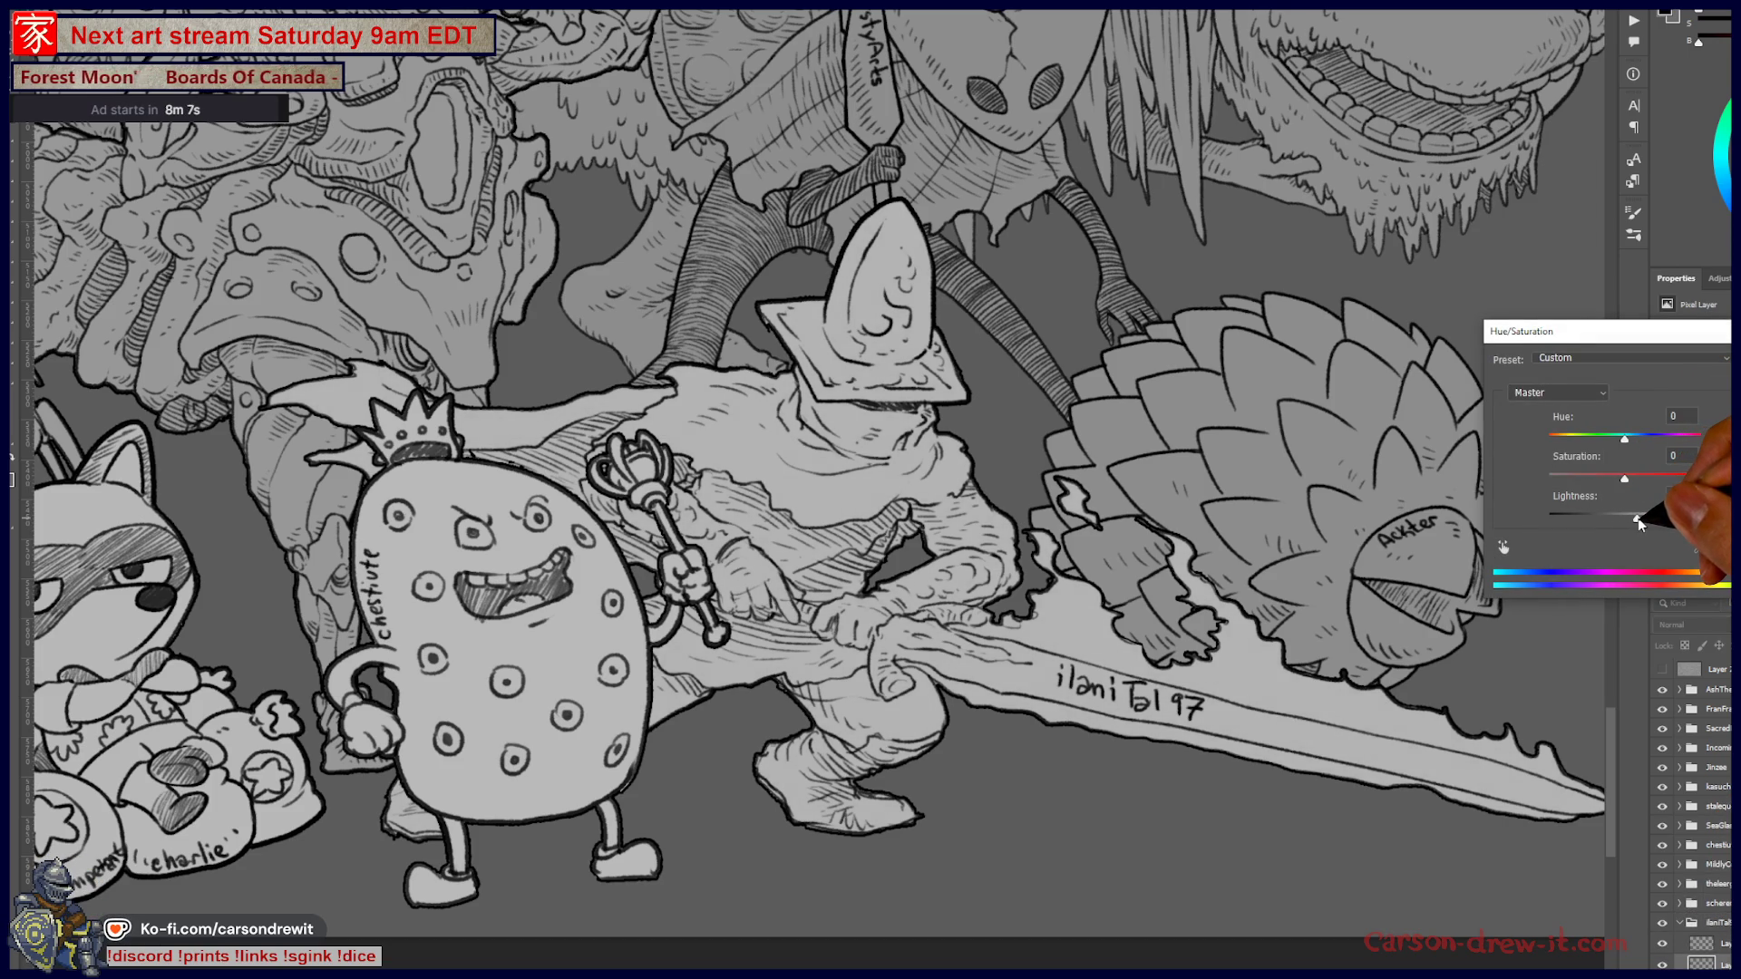
{"action": "key", "text": "Return"}
Select the spiked ninja's artwork layer and raise its Lightness to +21
{"action": "scroll", "coordinate": [956, 678], "scroll_direction": "right", "scroll_amount": 3}
{"action": "scroll", "coordinate": [966, 681], "scroll_direction": "down", "scroll_amount": 3}
{"action": "scroll", "coordinate": [970, 735], "scroll_direction": "down", "scroll_amount": 2}
{"action": "scroll", "coordinate": [848, 739], "scroll_direction": "down", "scroll_amount": 1}
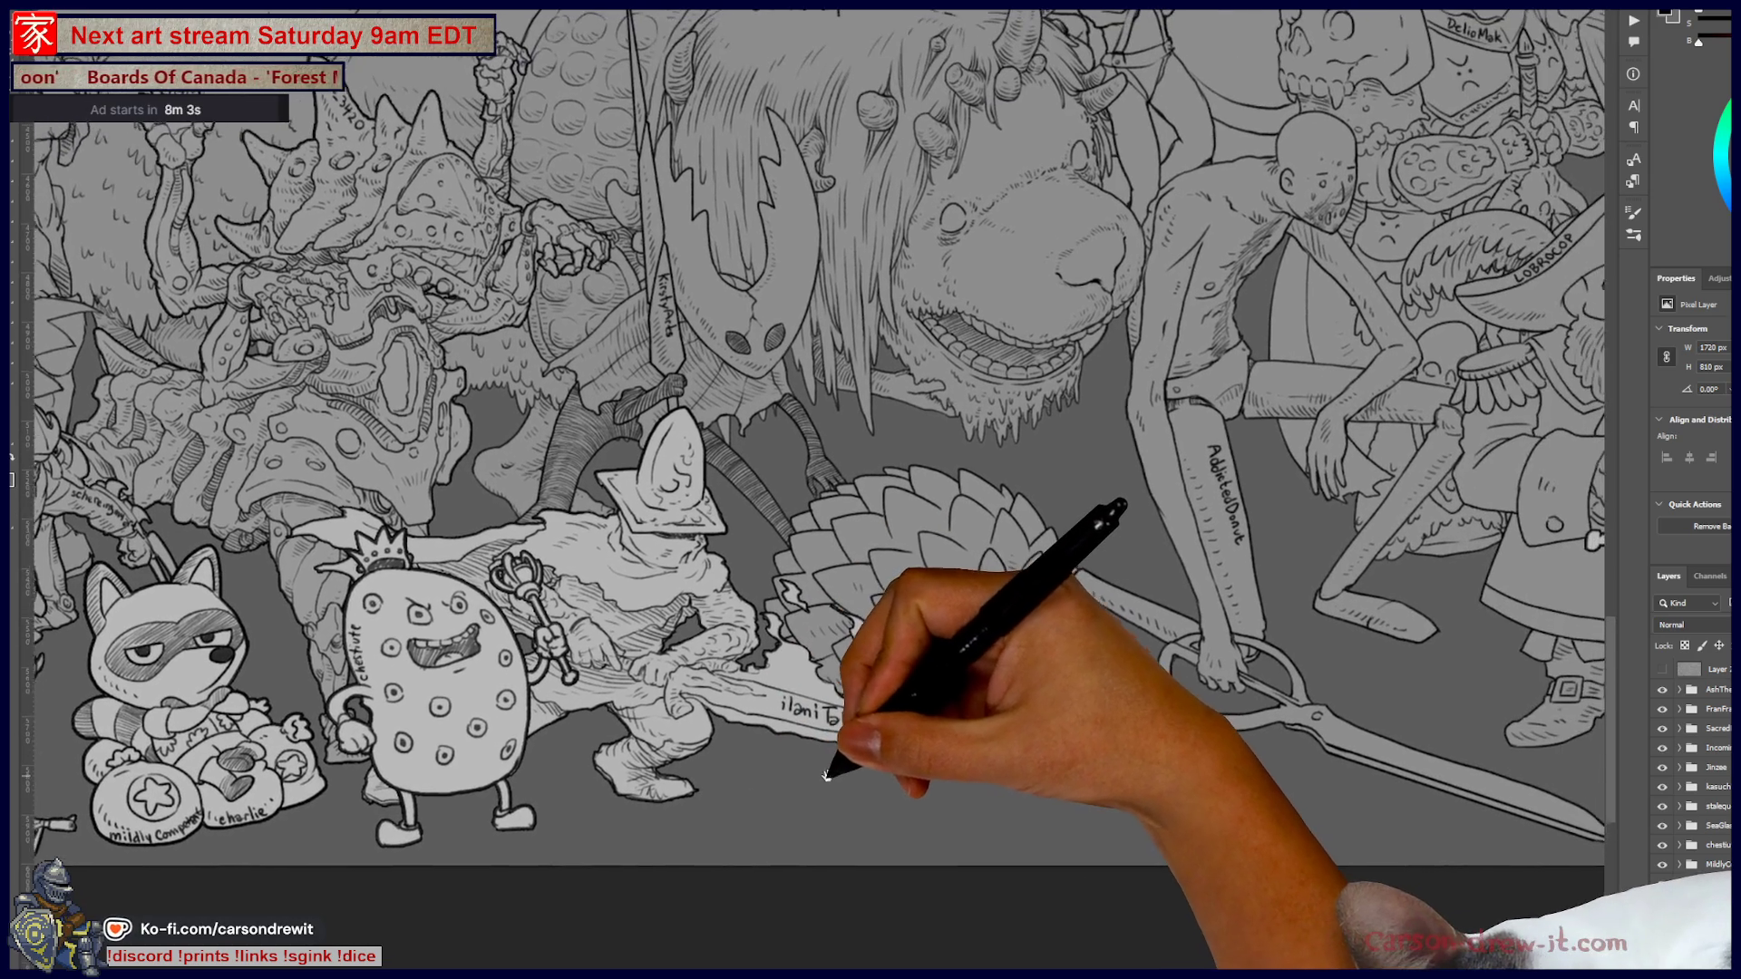
{"action": "scroll", "coordinate": [898, 766], "scroll_direction": "down", "scroll_amount": 2}
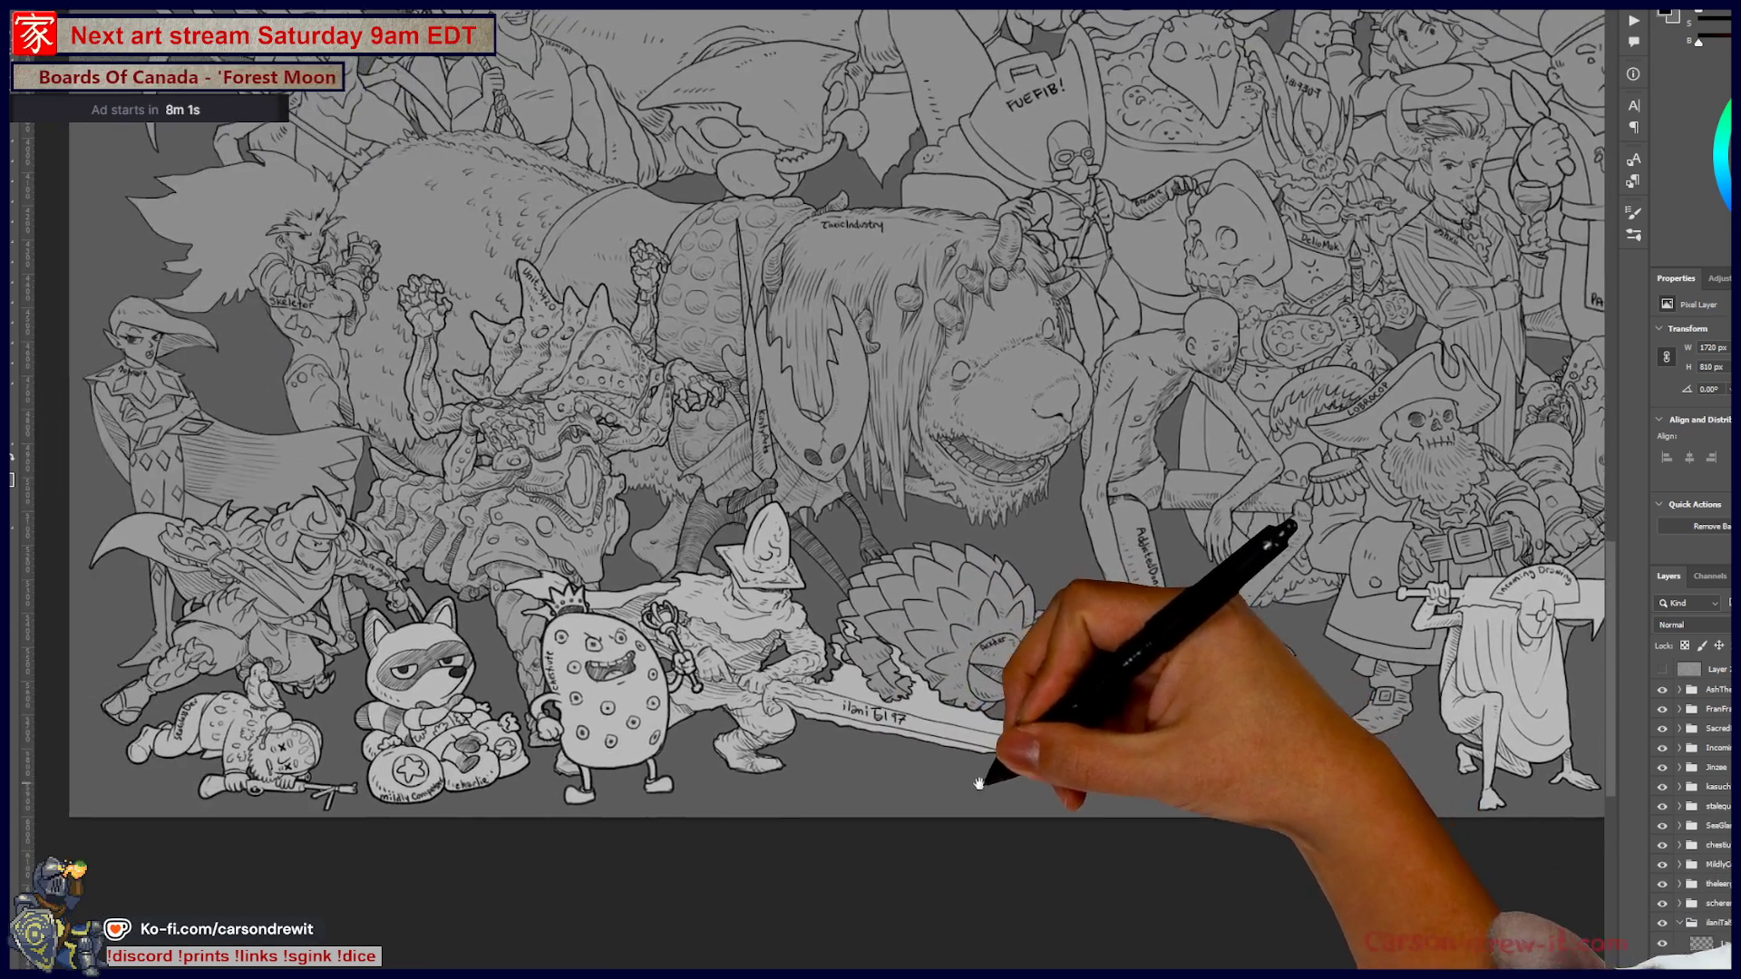
{"action": "scroll", "coordinate": [979, 771], "scroll_direction": "down", "scroll_amount": 1}
{"action": "scroll", "coordinate": [976, 735], "scroll_direction": "up", "scroll_amount": 2}
{"action": "scroll", "coordinate": [976, 723], "scroll_direction": "up", "scroll_amount": 2}
{"action": "scroll", "coordinate": [692, 700], "scroll_direction": "up", "scroll_amount": 1}
{"action": "scroll", "coordinate": [907, 653], "scroll_direction": "up", "scroll_amount": 1}
{"action": "scroll", "coordinate": [914, 727], "scroll_direction": "up", "scroll_amount": 1}
{"action": "left_click", "coordinate": [1679, 923]}
{"action": "left_click", "coordinate": [1680, 903]}
{"action": "left_click", "coordinate": [1714, 946]}
{"action": "key", "text": "ctrl+u"}
{"action": "left_click_drag", "start_coordinate": [1626, 522], "coordinate": [1643, 529]}
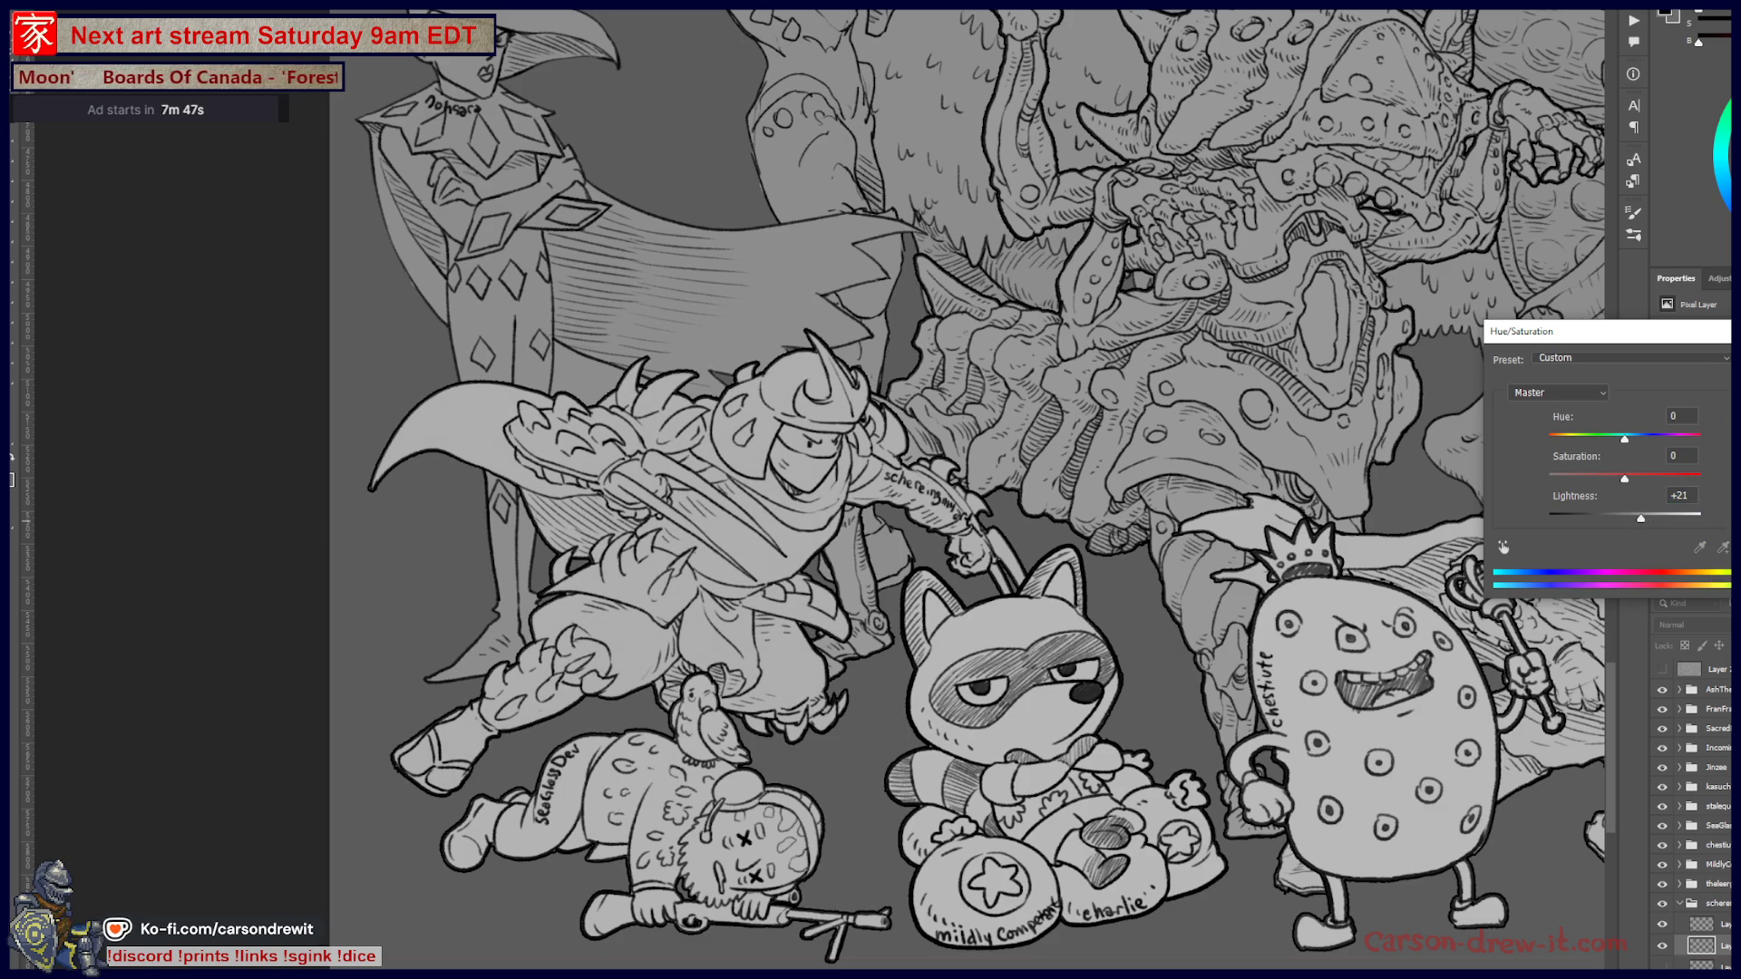
{"action": "key", "text": "Return"}
{"action": "key", "text": "ctrl+minus"}
{"action": "key", "text": "ctrl+plus"}
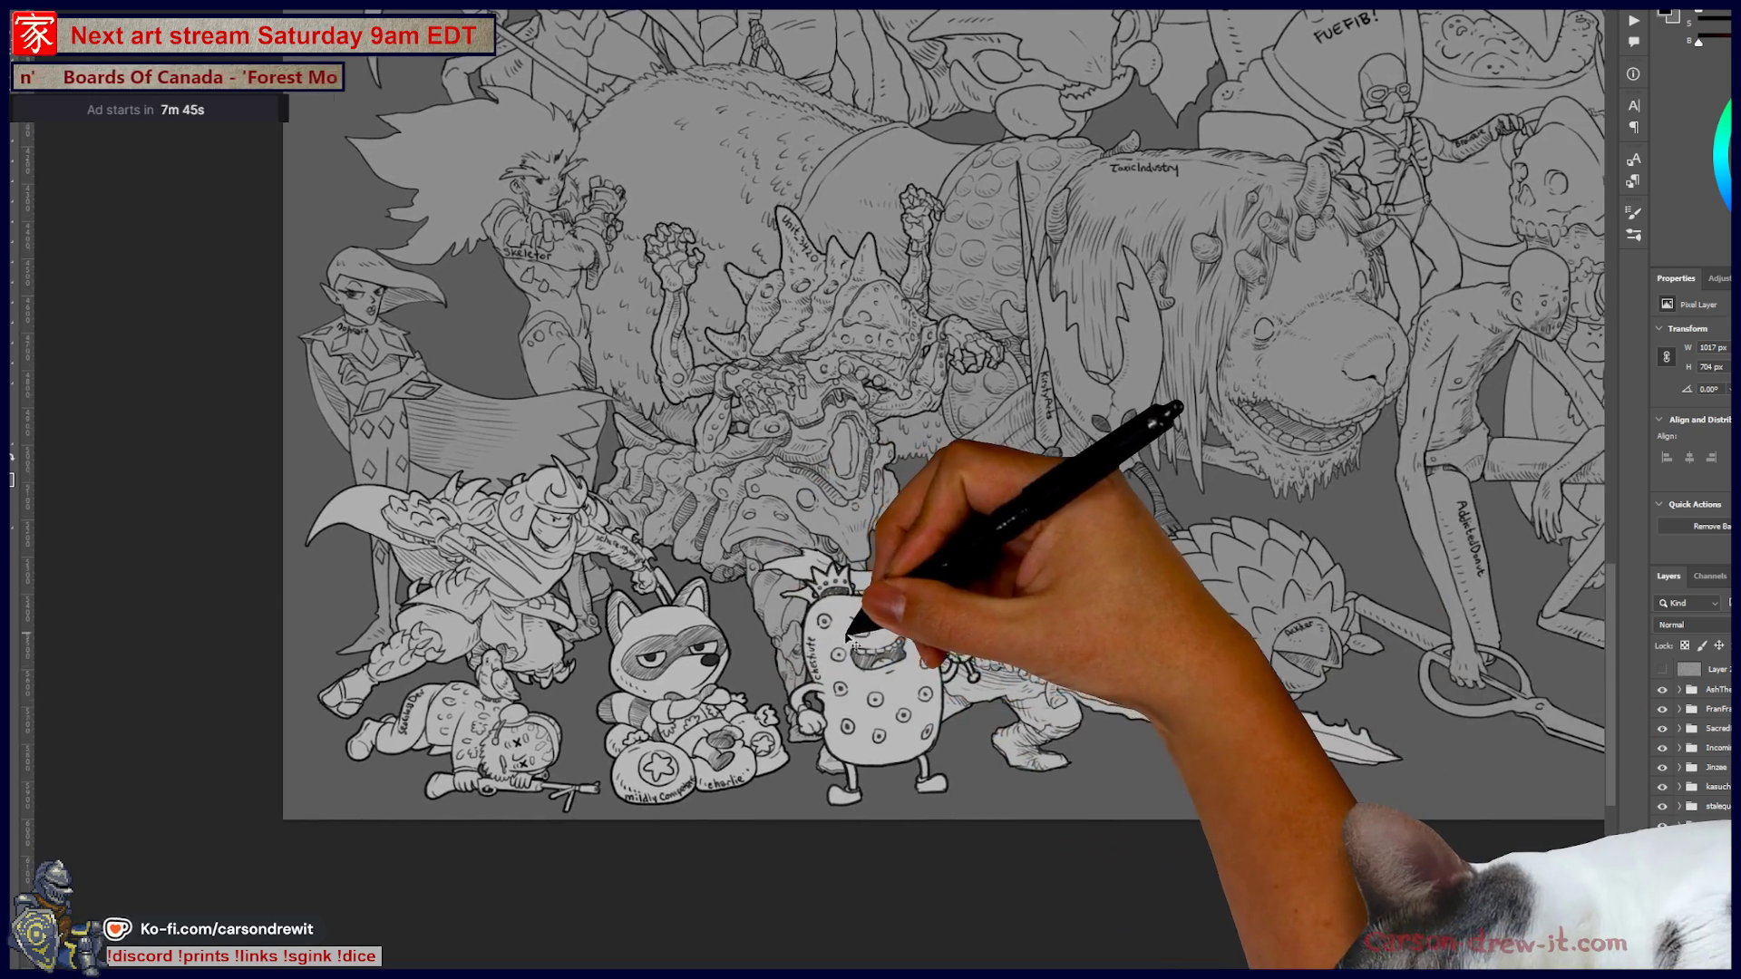
Zoom and pan around the crowd illustration, reviewing the left side and the panda
{"action": "key", "text": "ctrl+minus"}
{"action": "key", "text": "ctrl+plus"}
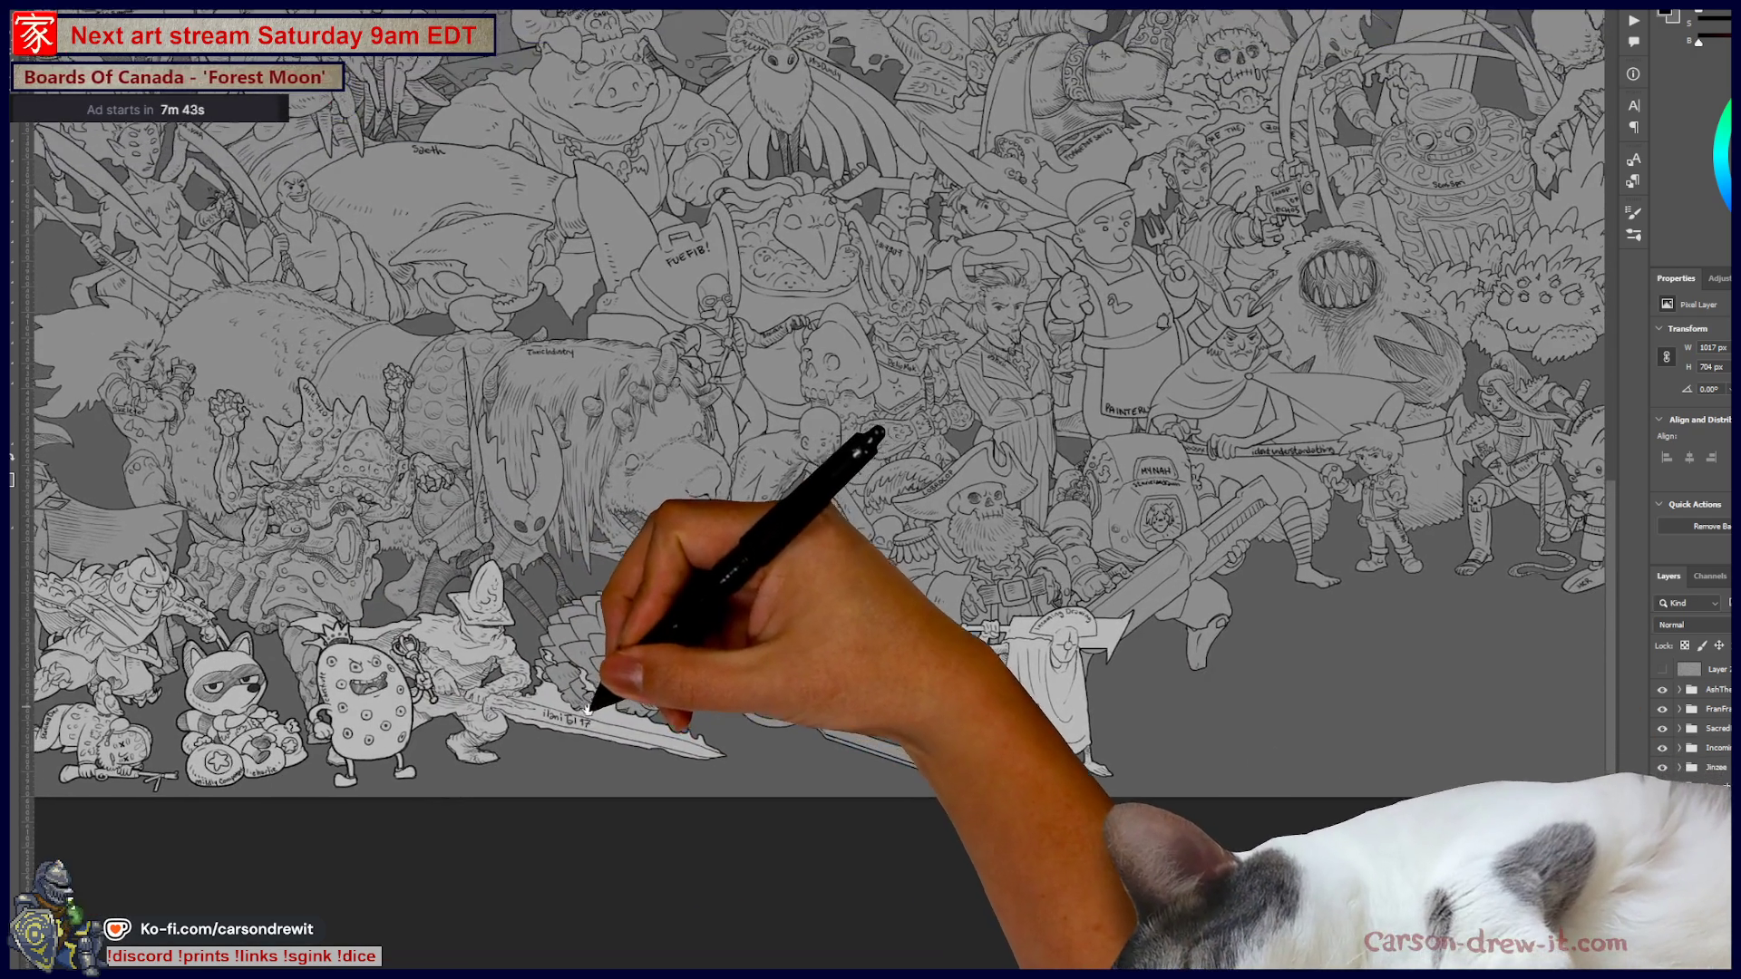
{"action": "key", "text": "ctrl+minus"}
{"action": "key", "text": "ctrl+plus"}
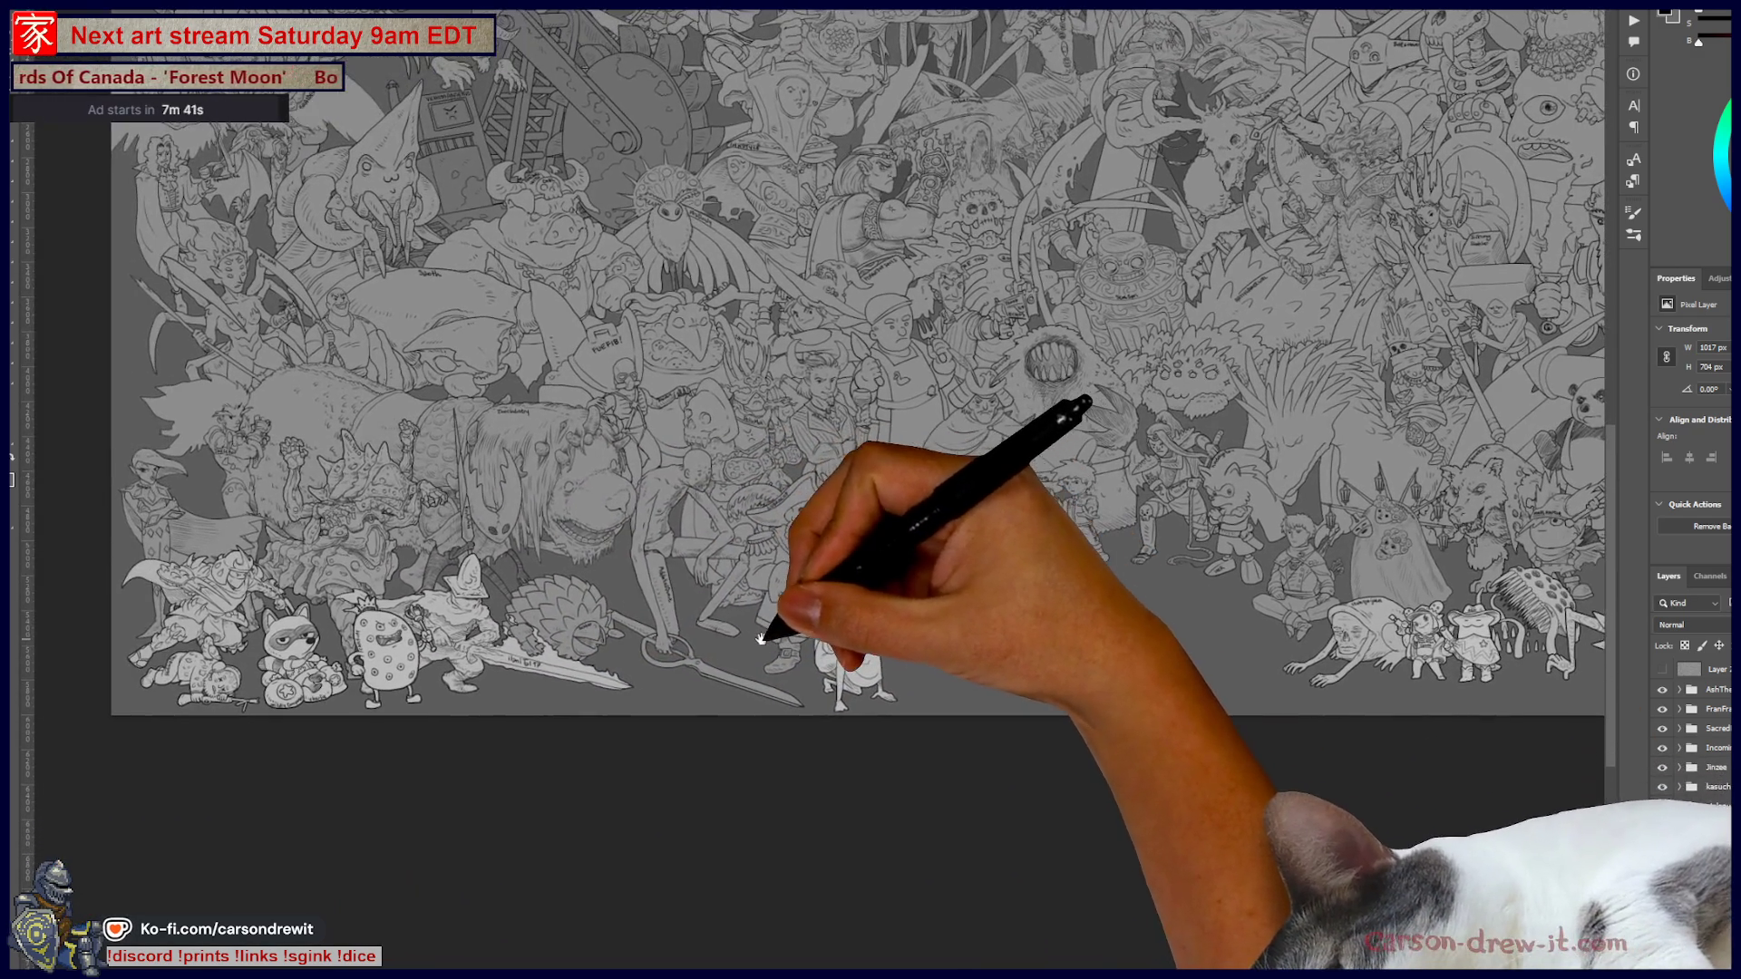
{"action": "key", "text": "ctrl+plus"}
{"action": "key", "text": "ctrl+plus"}
{"action": "key", "text": "ctrl+plus"}
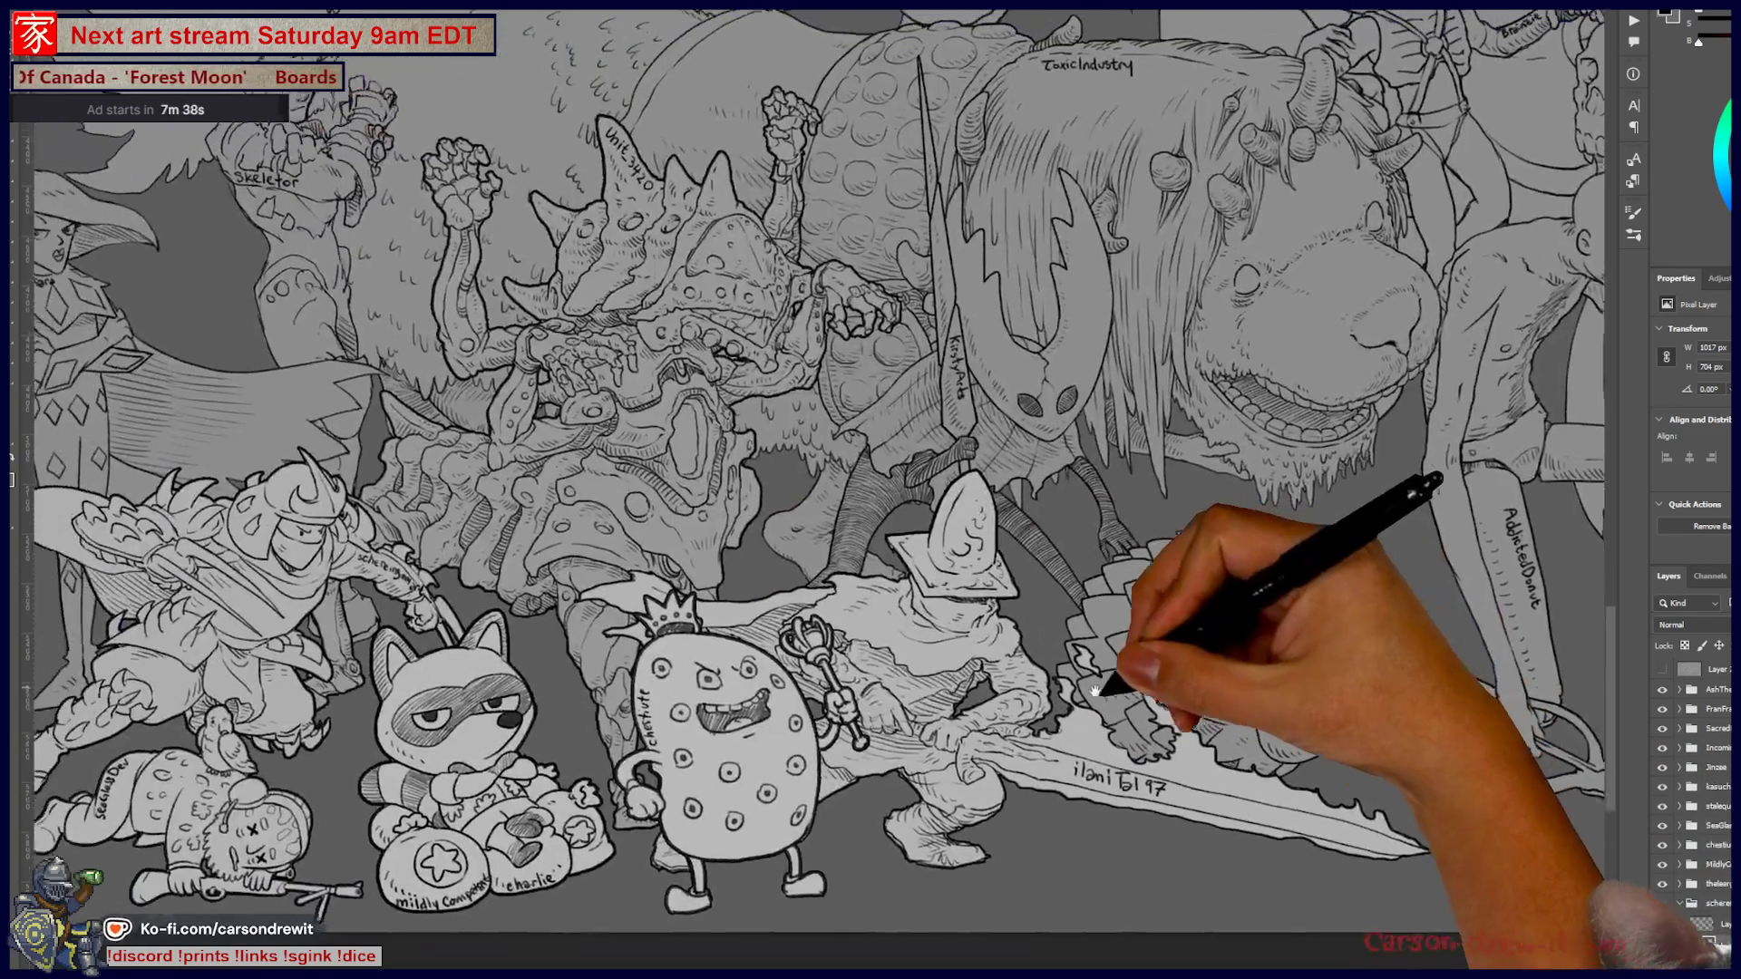
{"action": "mouse_move", "coordinate": [1083, 684]}
{"action": "left_mouse_down"}
{"action": "mouse_move", "coordinate": [1250, 716]}
{"action": "mouse_move", "coordinate": [1252, 691]}
{"action": "left_mouse_up"}
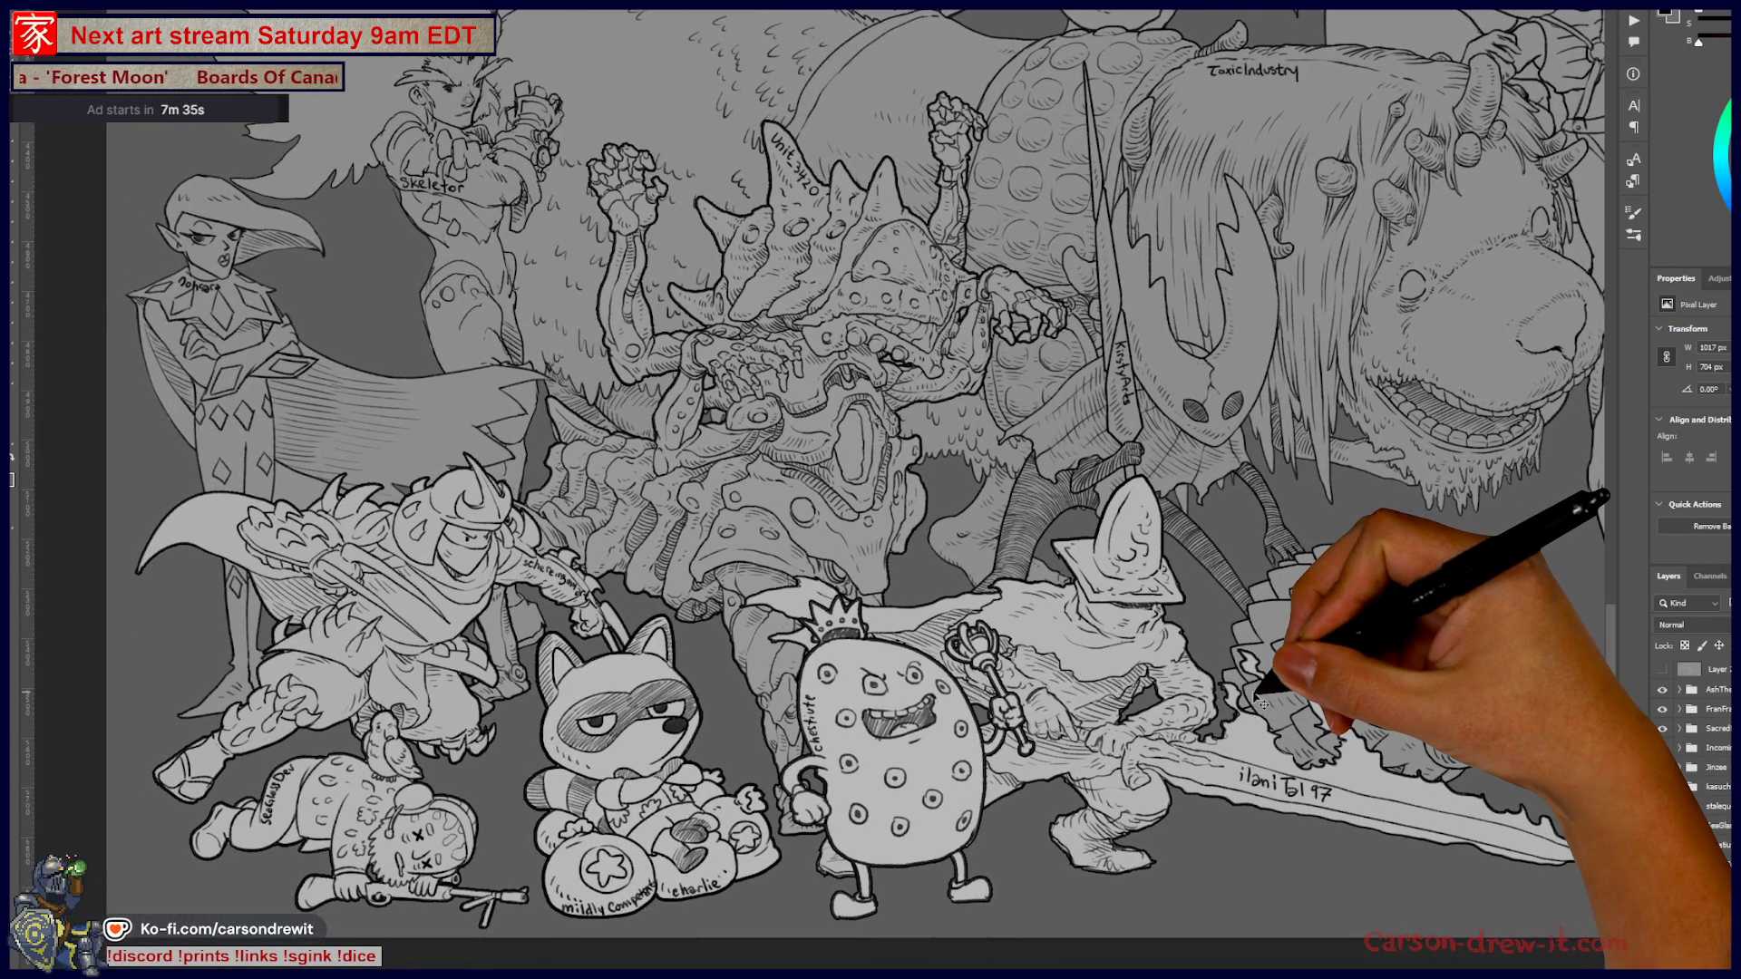
{"action": "key", "text": "ctrl+z"}
{"action": "scroll", "coordinate": [682, 694], "scroll_direction": "down", "scroll_amount": 2}
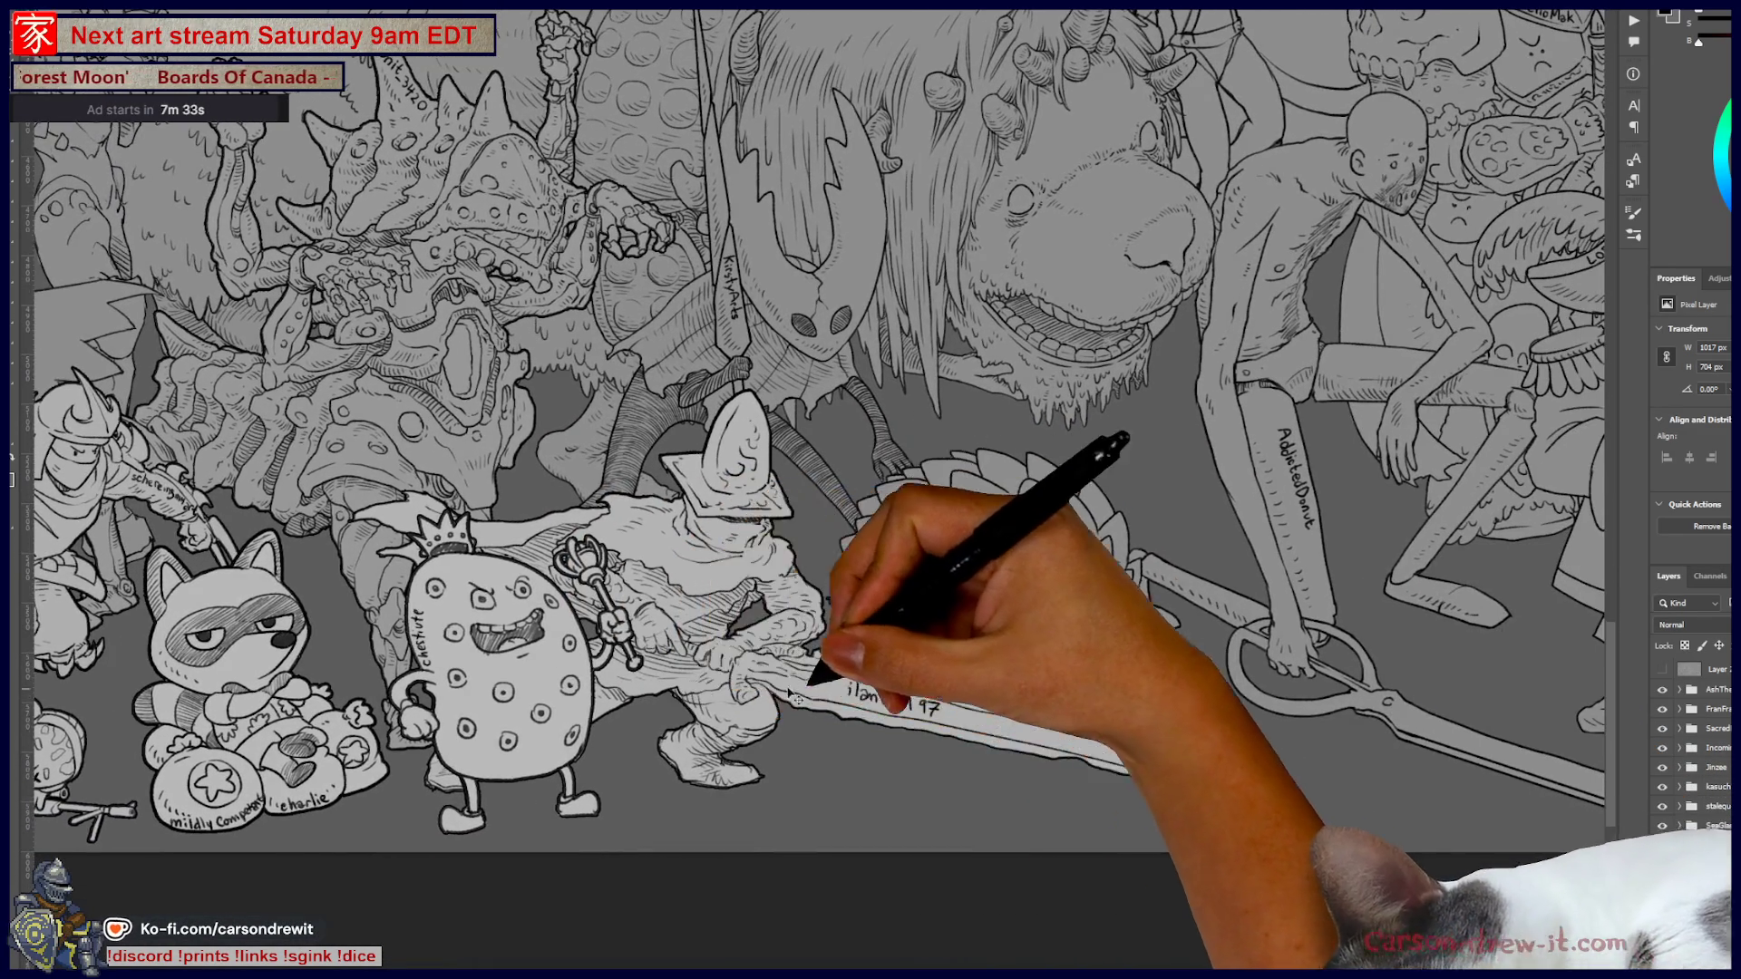
{"action": "scroll", "coordinate": [690, 694], "scroll_direction": "down", "scroll_amount": 3}
{"action": "scroll", "coordinate": [717, 691], "scroll_direction": "down", "scroll_amount": 2}
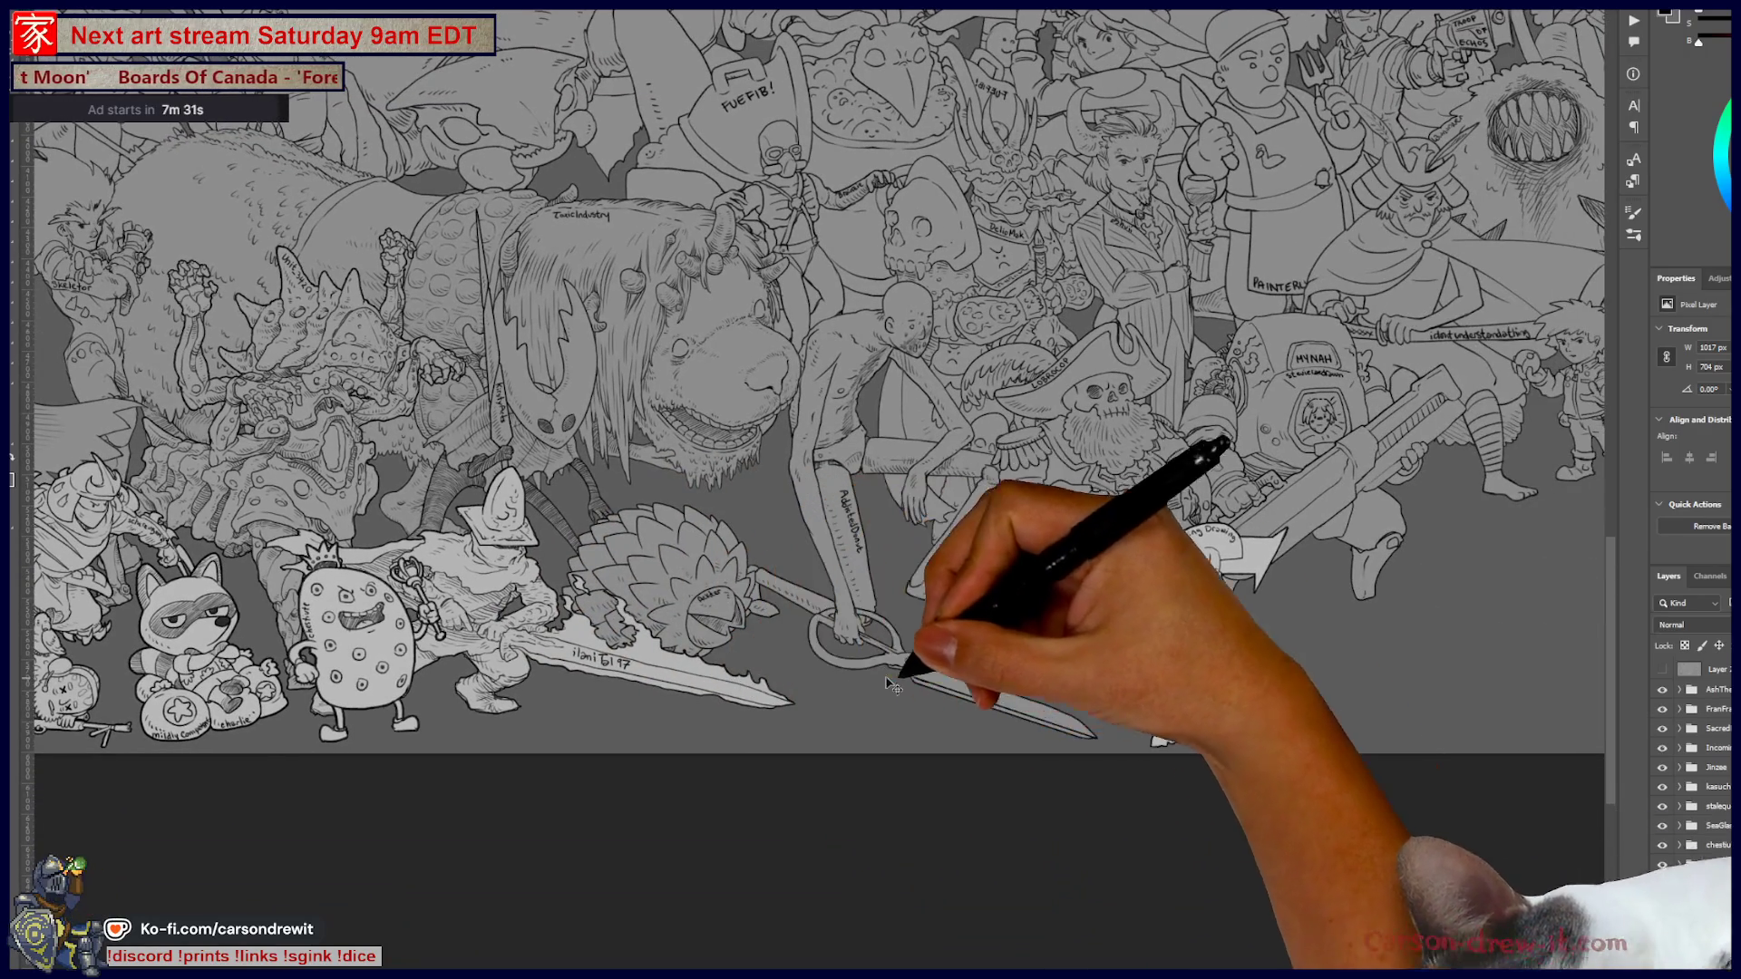
{"action": "left_click_drag", "start_coordinate": [893, 669], "coordinate": [640, 691]}
{"action": "left_click_drag", "start_coordinate": [1204, 633], "coordinate": [695, 667]}
{"action": "left_click_drag", "start_coordinate": [1030, 671], "coordinate": [731, 688]}
{"action": "left_click_drag", "start_coordinate": [1154, 692], "coordinate": [723, 701]}
{"action": "scroll", "coordinate": [723, 701], "scroll_direction": "up", "scroll_amount": 1}
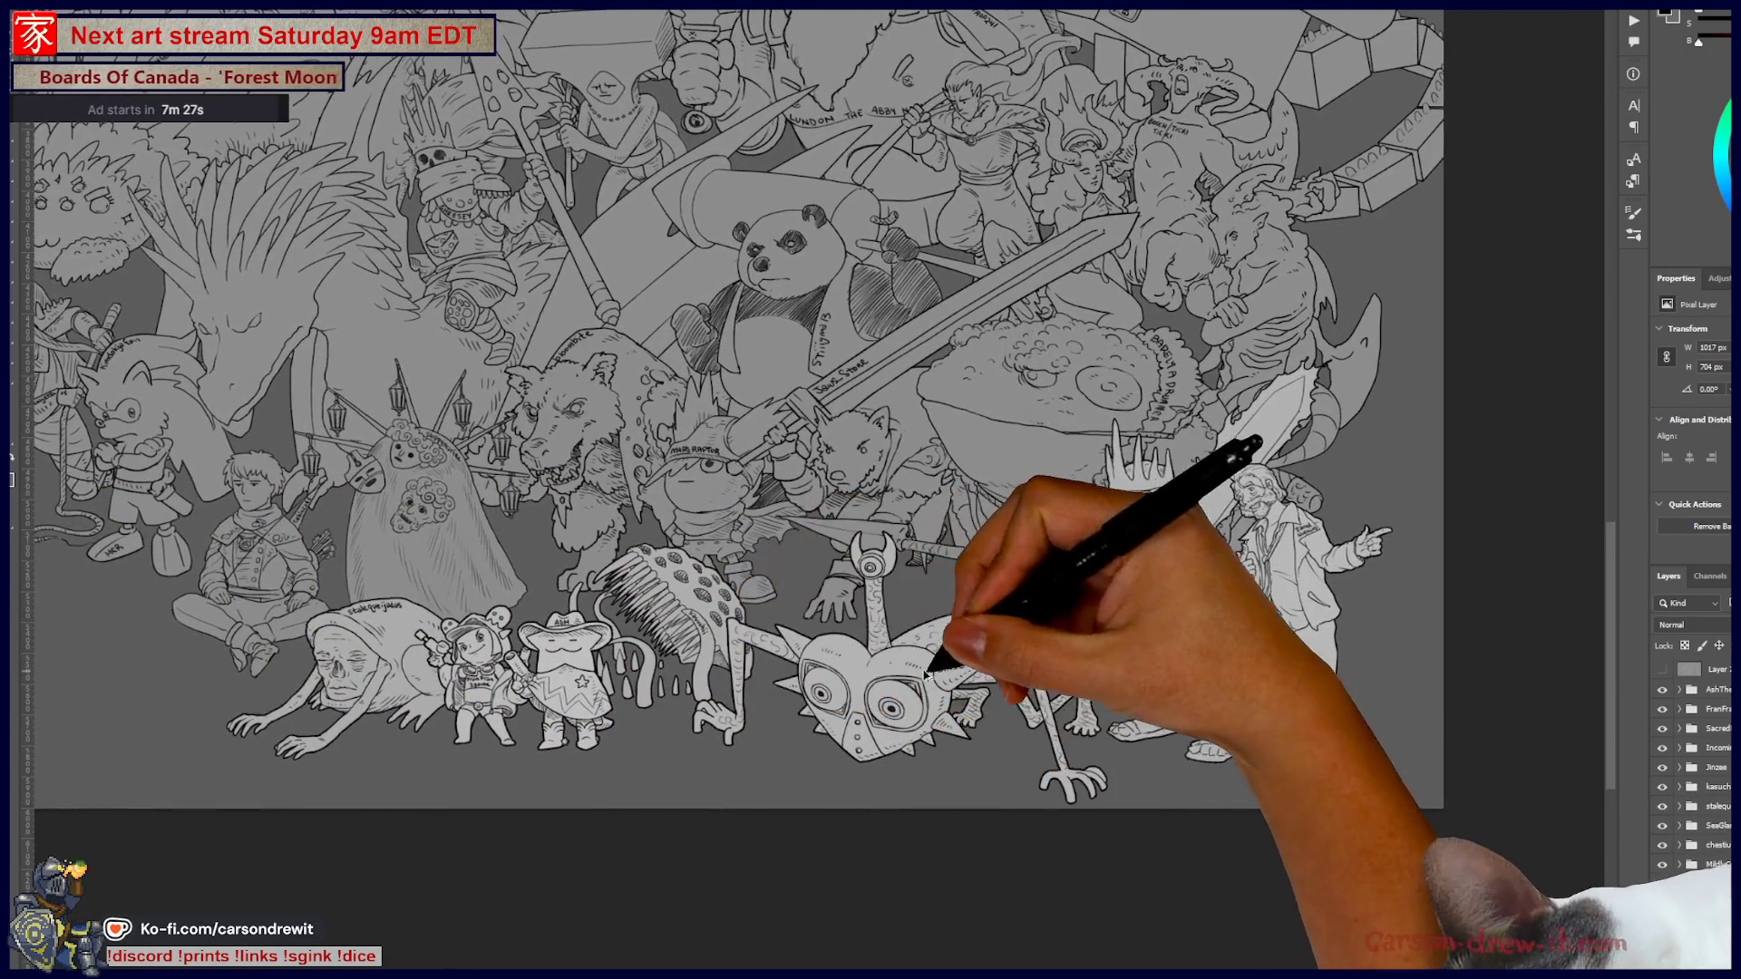
{"action": "scroll", "coordinate": [952, 662], "scroll_direction": "up", "scroll_amount": 2}
{"action": "scroll", "coordinate": [934, 700], "scroll_direction": "up", "scroll_amount": 1}
{"action": "scroll", "coordinate": [1004, 739], "scroll_direction": "up", "scroll_amount": 1}
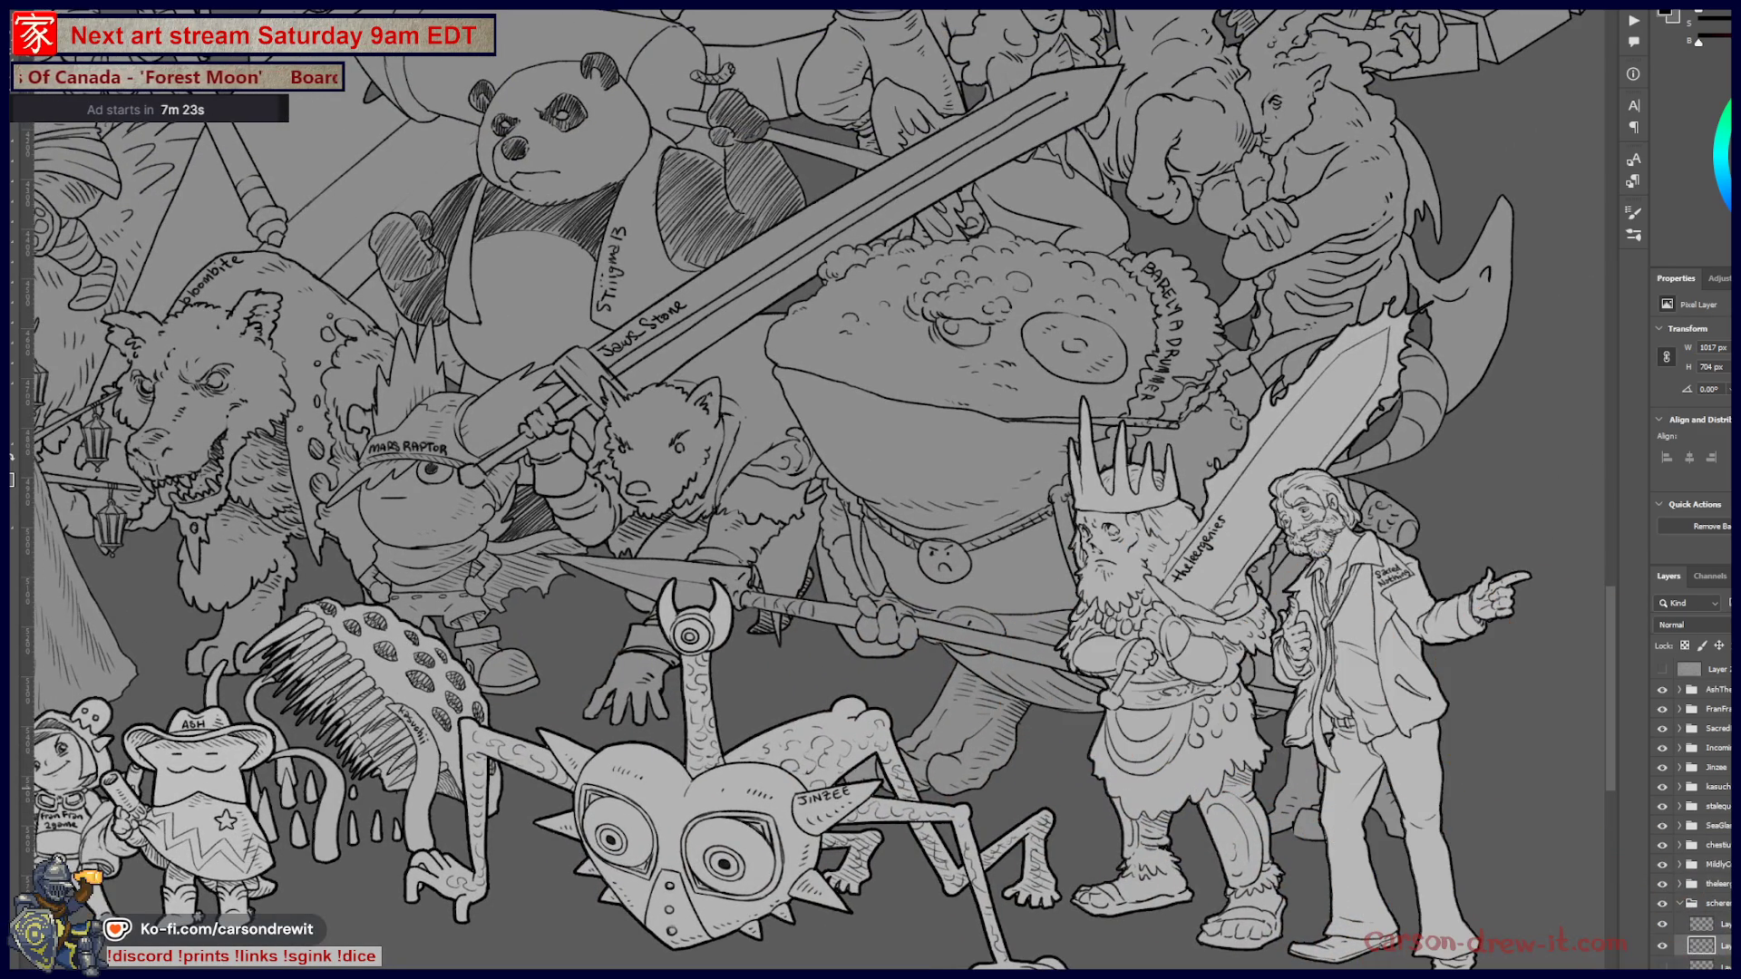
Collapse the spiked ninja's layer group, pan to the artichoke creature, and expand the Ackter group
{"action": "left_click", "coordinate": [1684, 906]}
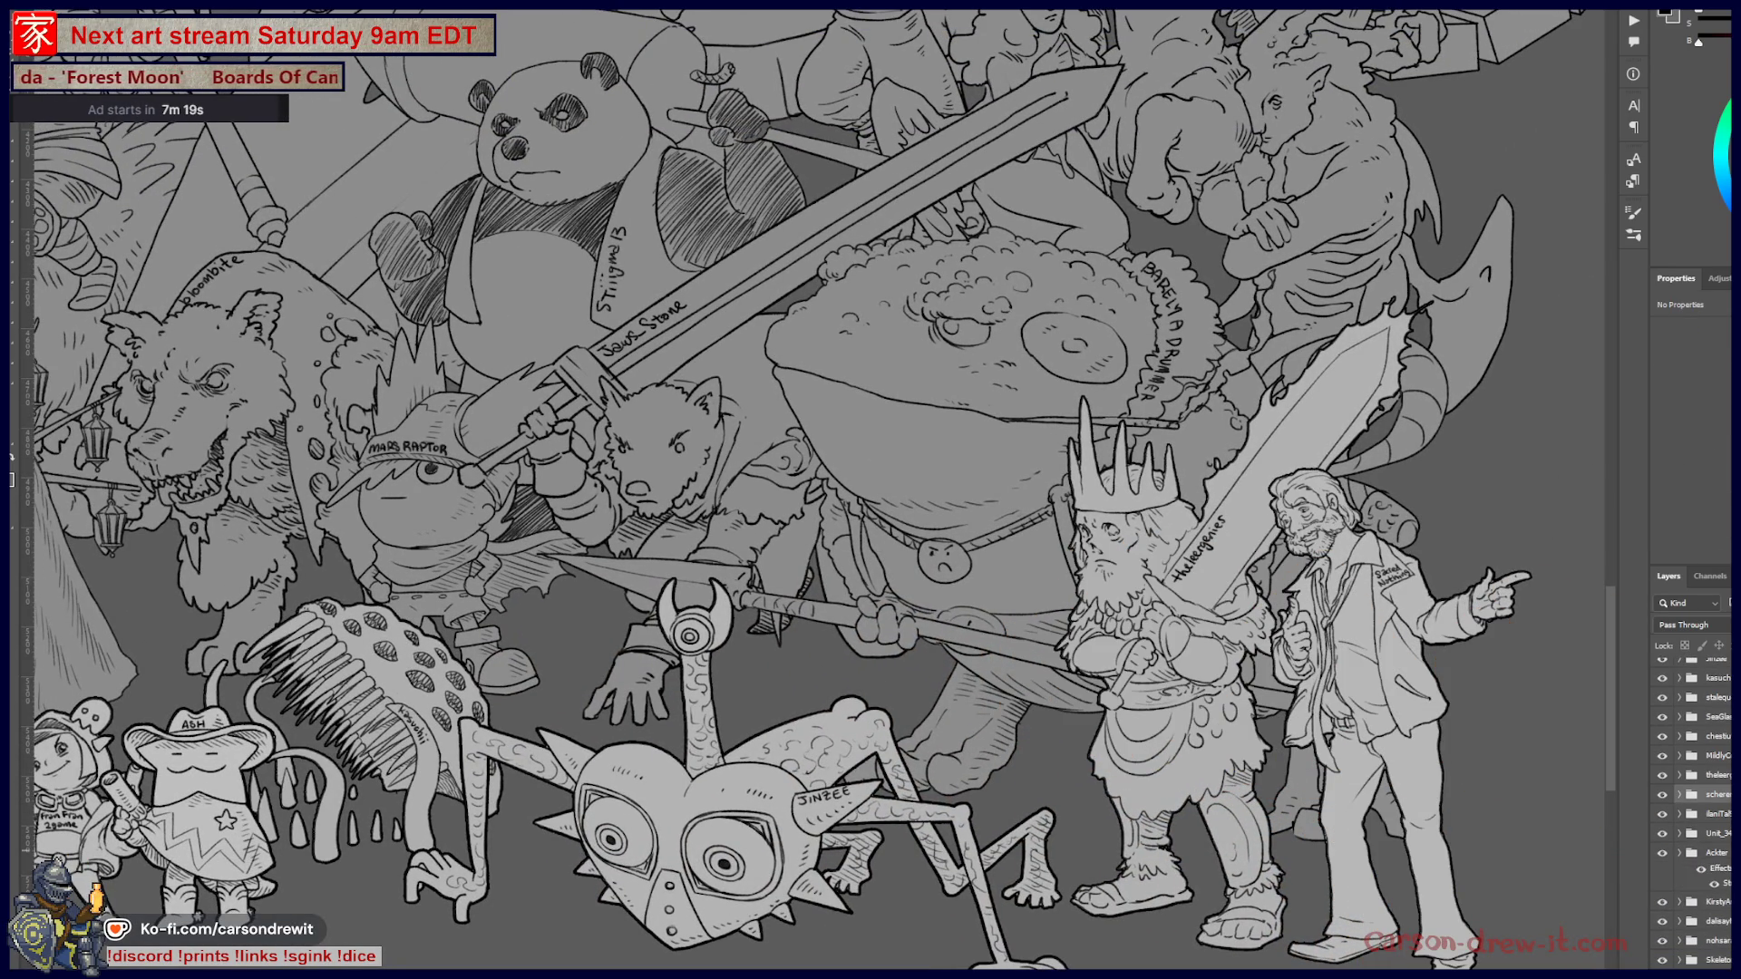
{"action": "mouse_move", "coordinate": [603, 719]}
{"action": "left_mouse_down"}
{"action": "mouse_move", "coordinate": [887, 712]}
{"action": "mouse_move", "coordinate": [731, 661]}
{"action": "mouse_move", "coordinate": [1107, 661]}
{"action": "left_mouse_up"}
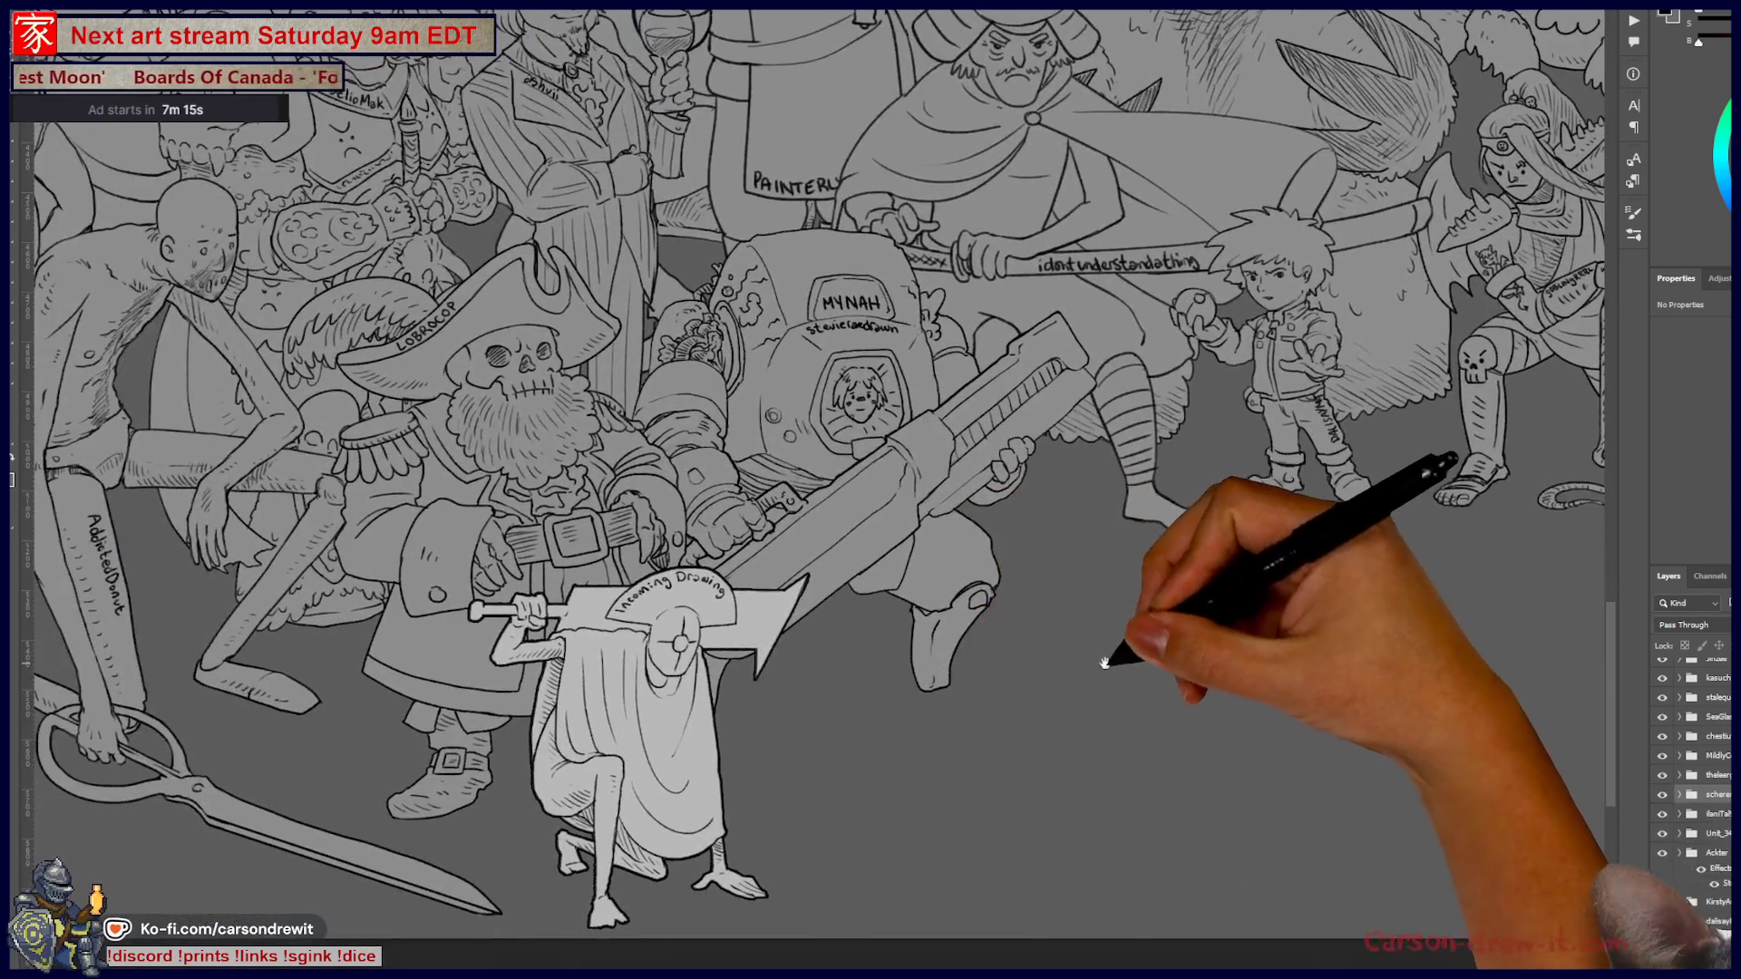
{"action": "left_click_drag", "start_coordinate": [699, 669], "coordinate": [1292, 669]}
{"action": "left_click_drag", "start_coordinate": [163, 690], "coordinate": [925, 699]}
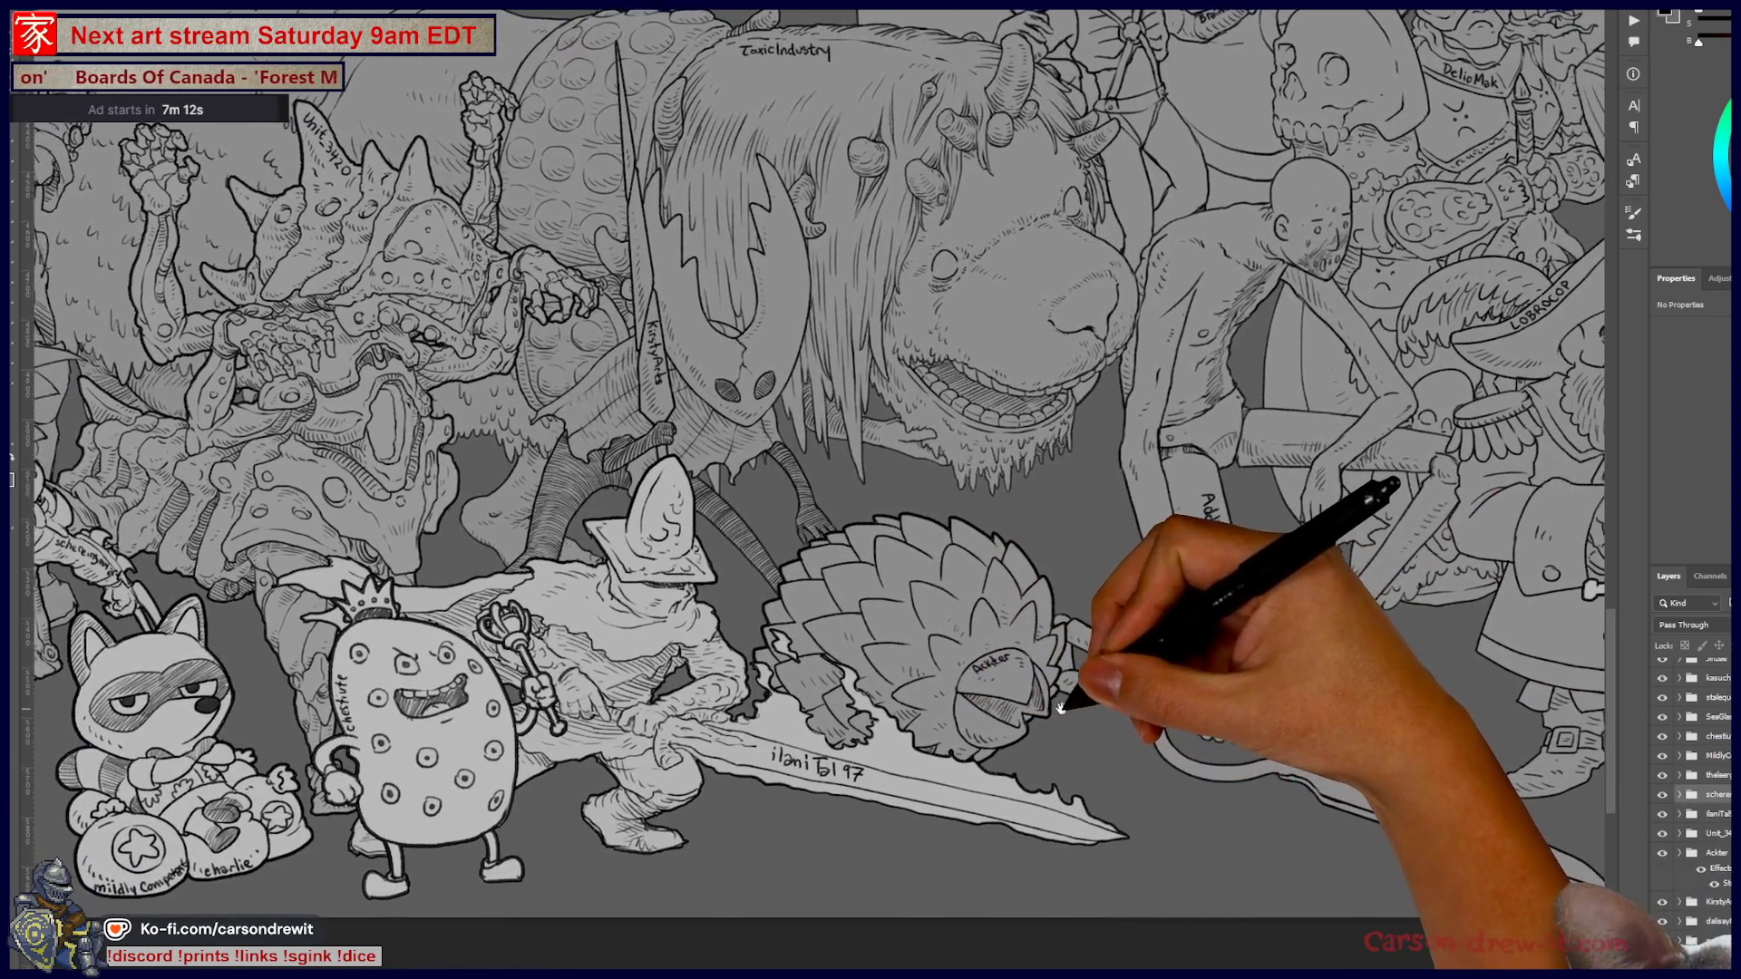
{"action": "left_click_drag", "start_coordinate": [1059, 710], "coordinate": [1028, 705]}
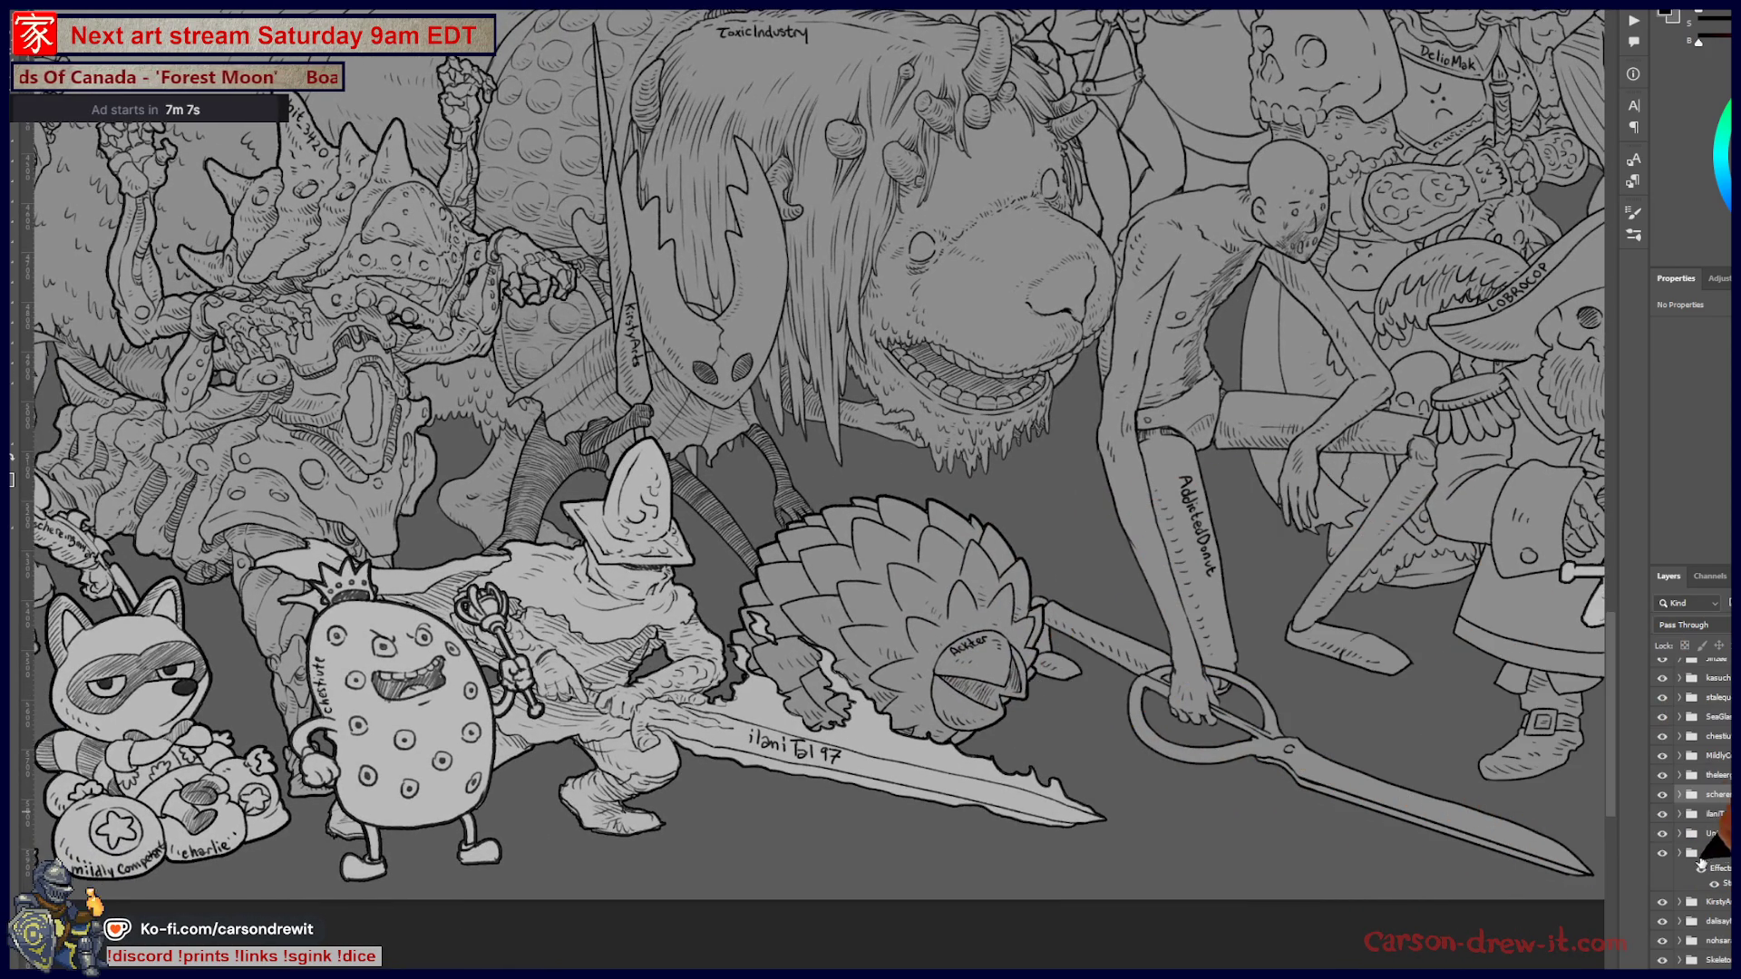
{"action": "left_click", "coordinate": [1679, 852]}
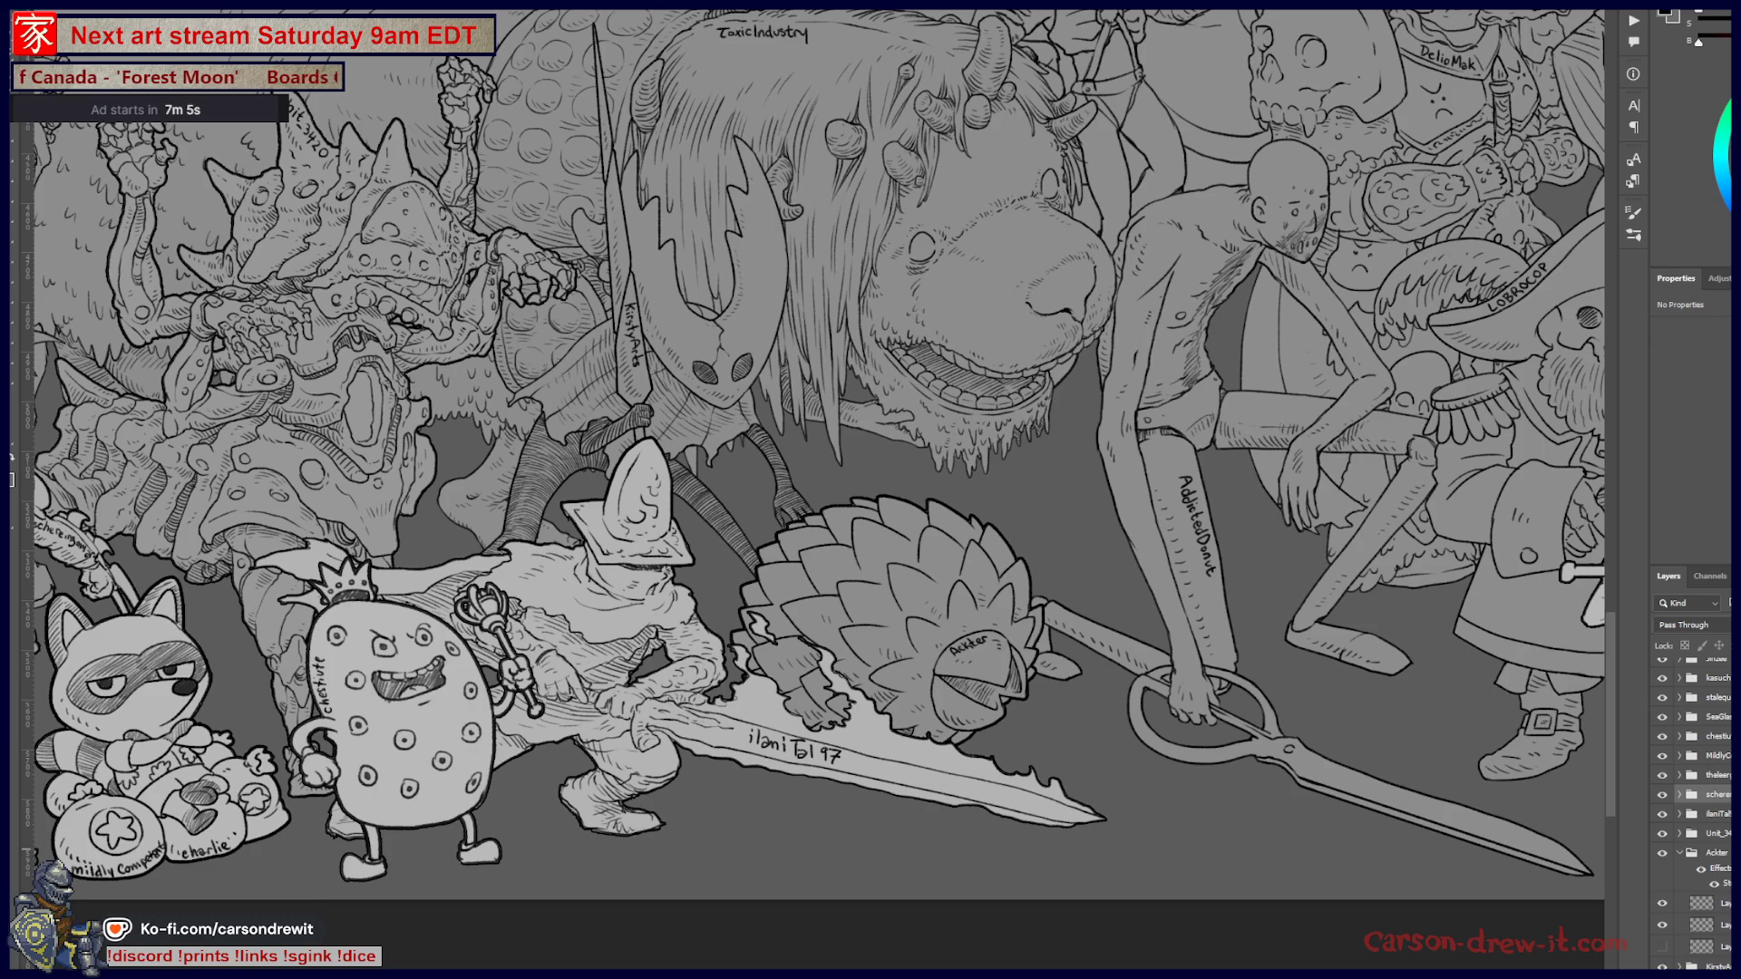
Raise the Hue/Saturation Lightness of the artichoke's layer in the Ackter group, then view the whole illustration
{"action": "left_click", "coordinate": [1728, 852]}
{"action": "left_click", "coordinate": [1714, 895]}
{"action": "key", "text": "ctrl+u"}
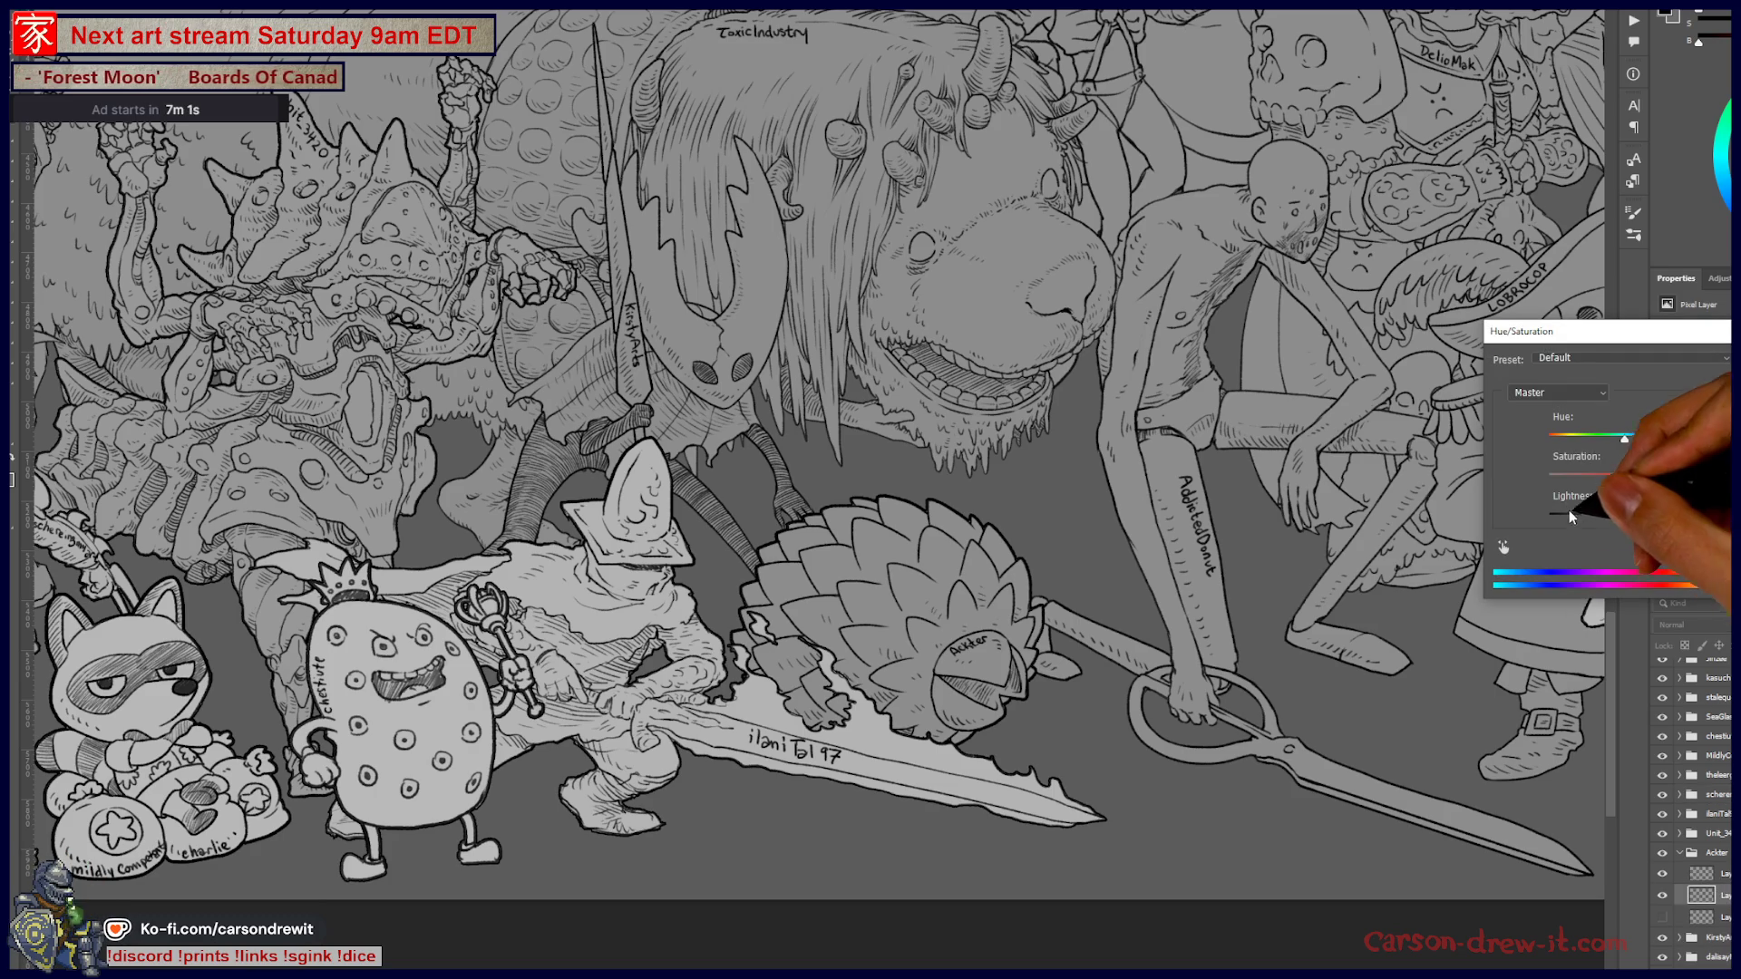
{"action": "left_click_drag", "start_coordinate": [1624, 518], "coordinate": [1648, 527]}
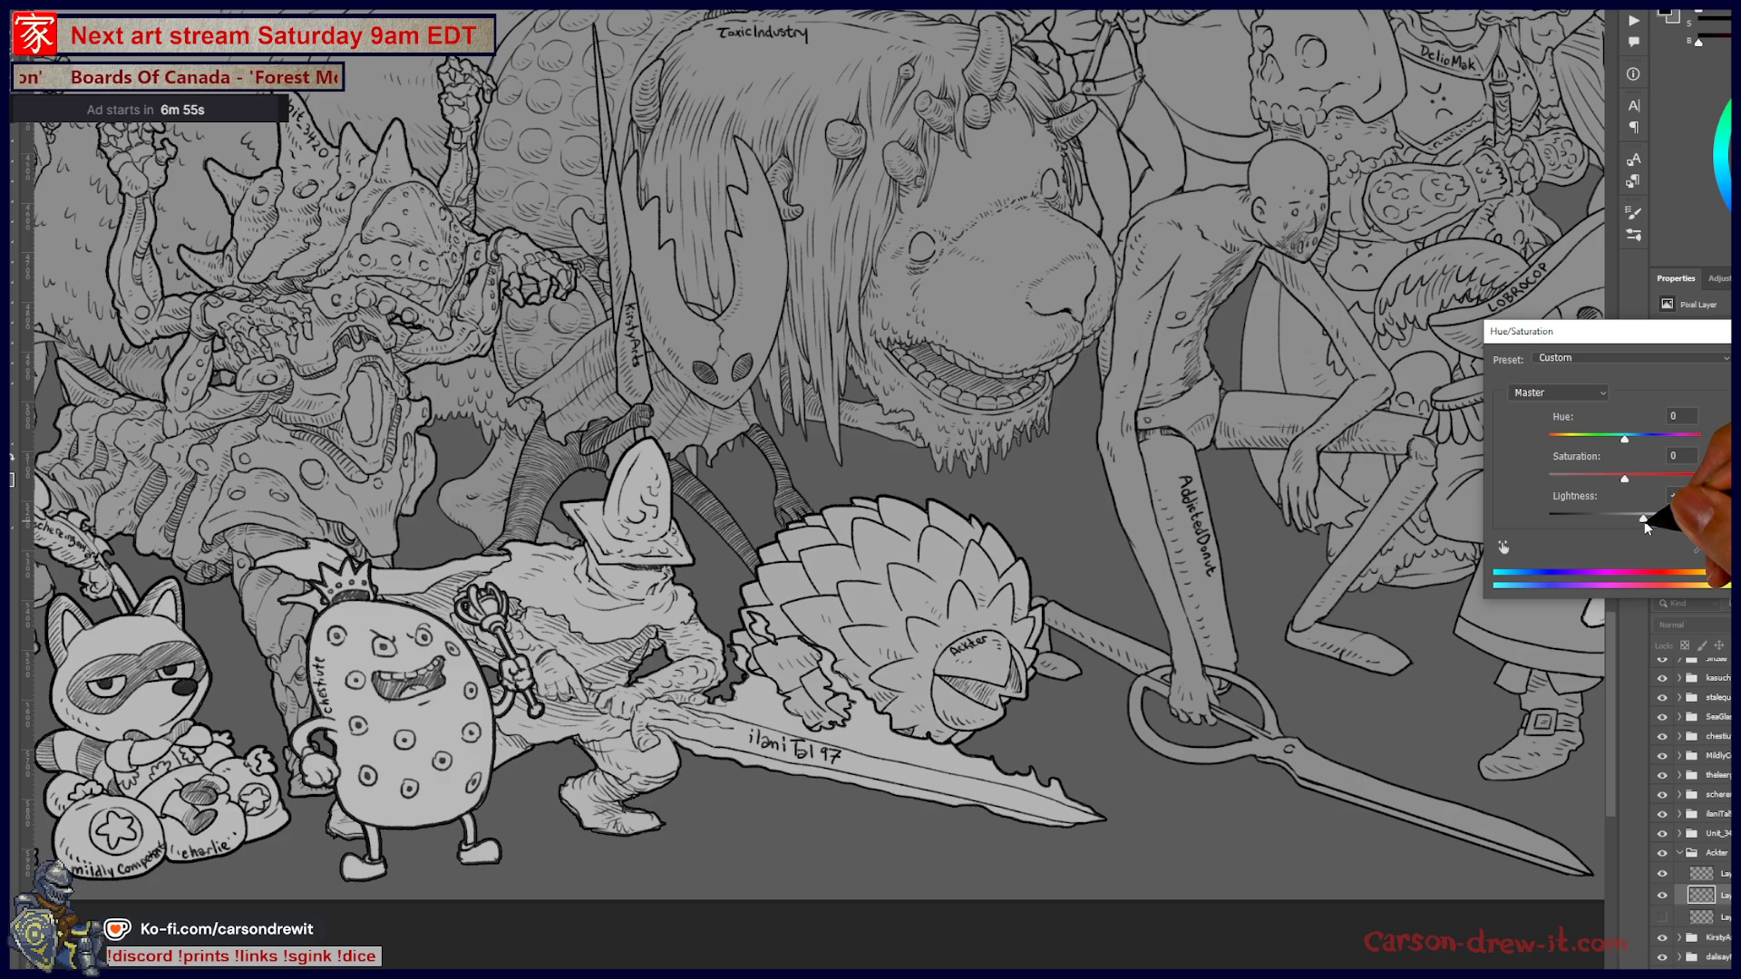
{"action": "key", "text": "Return"}
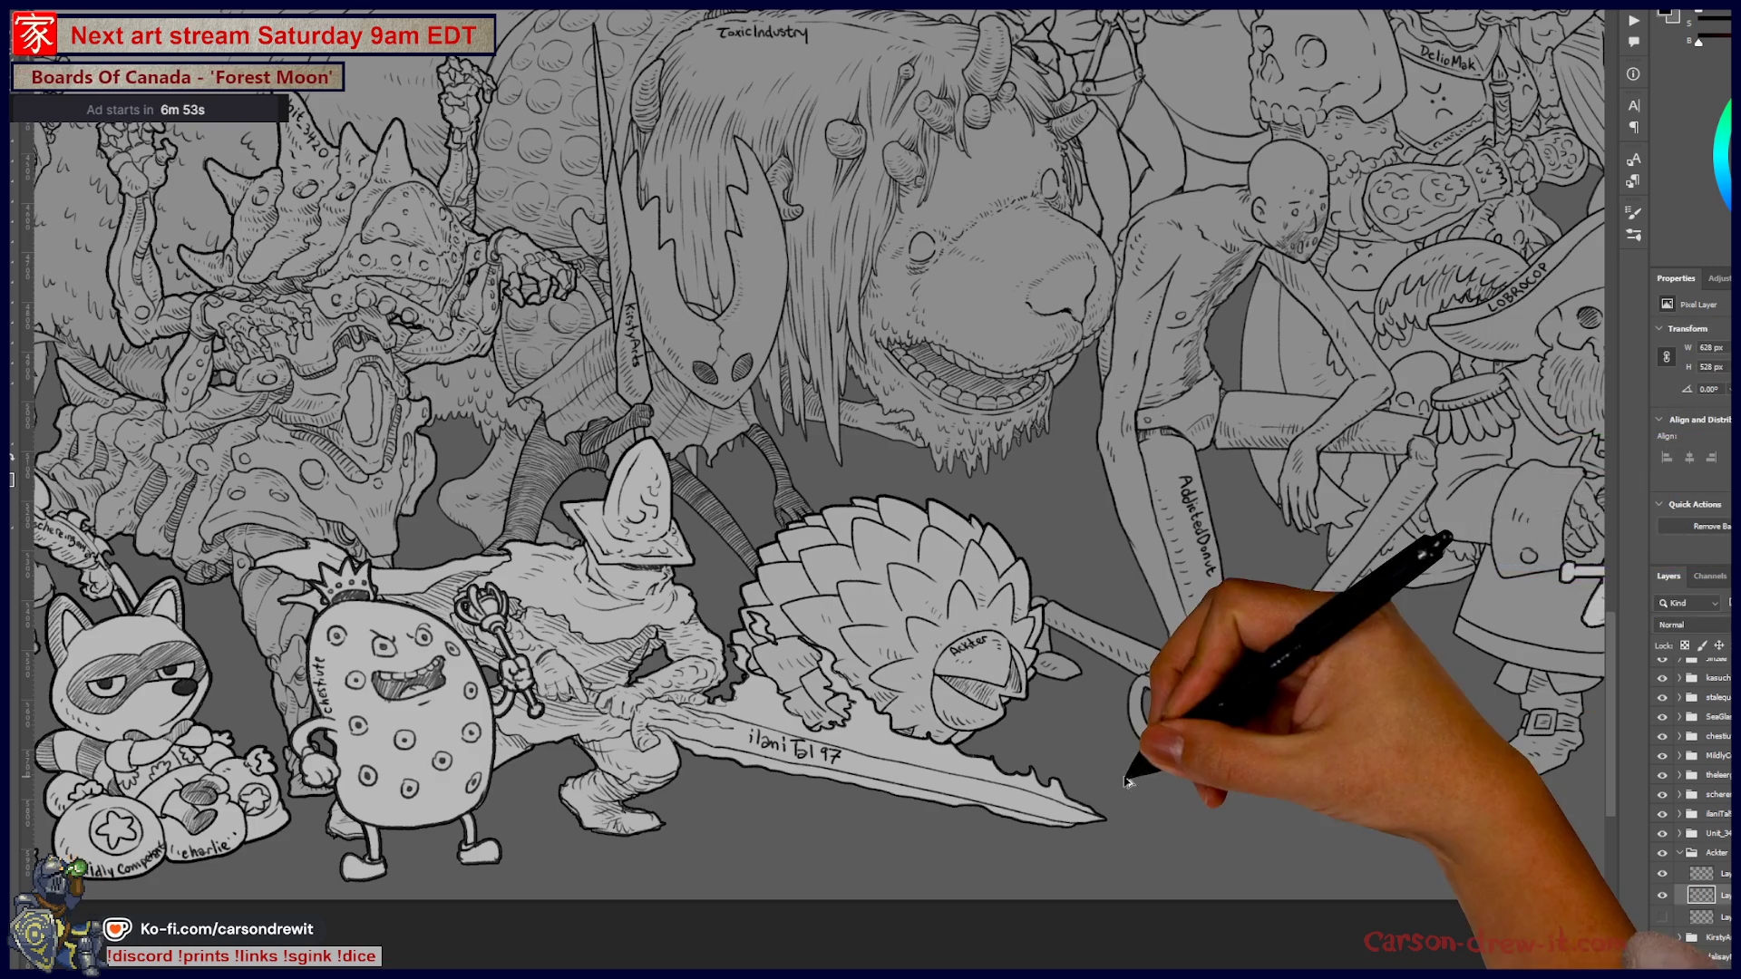
{"action": "key", "text": "ctrl+0"}
{"action": "scroll", "coordinate": [847, 752], "scroll_direction": "up", "scroll_amount": 3}
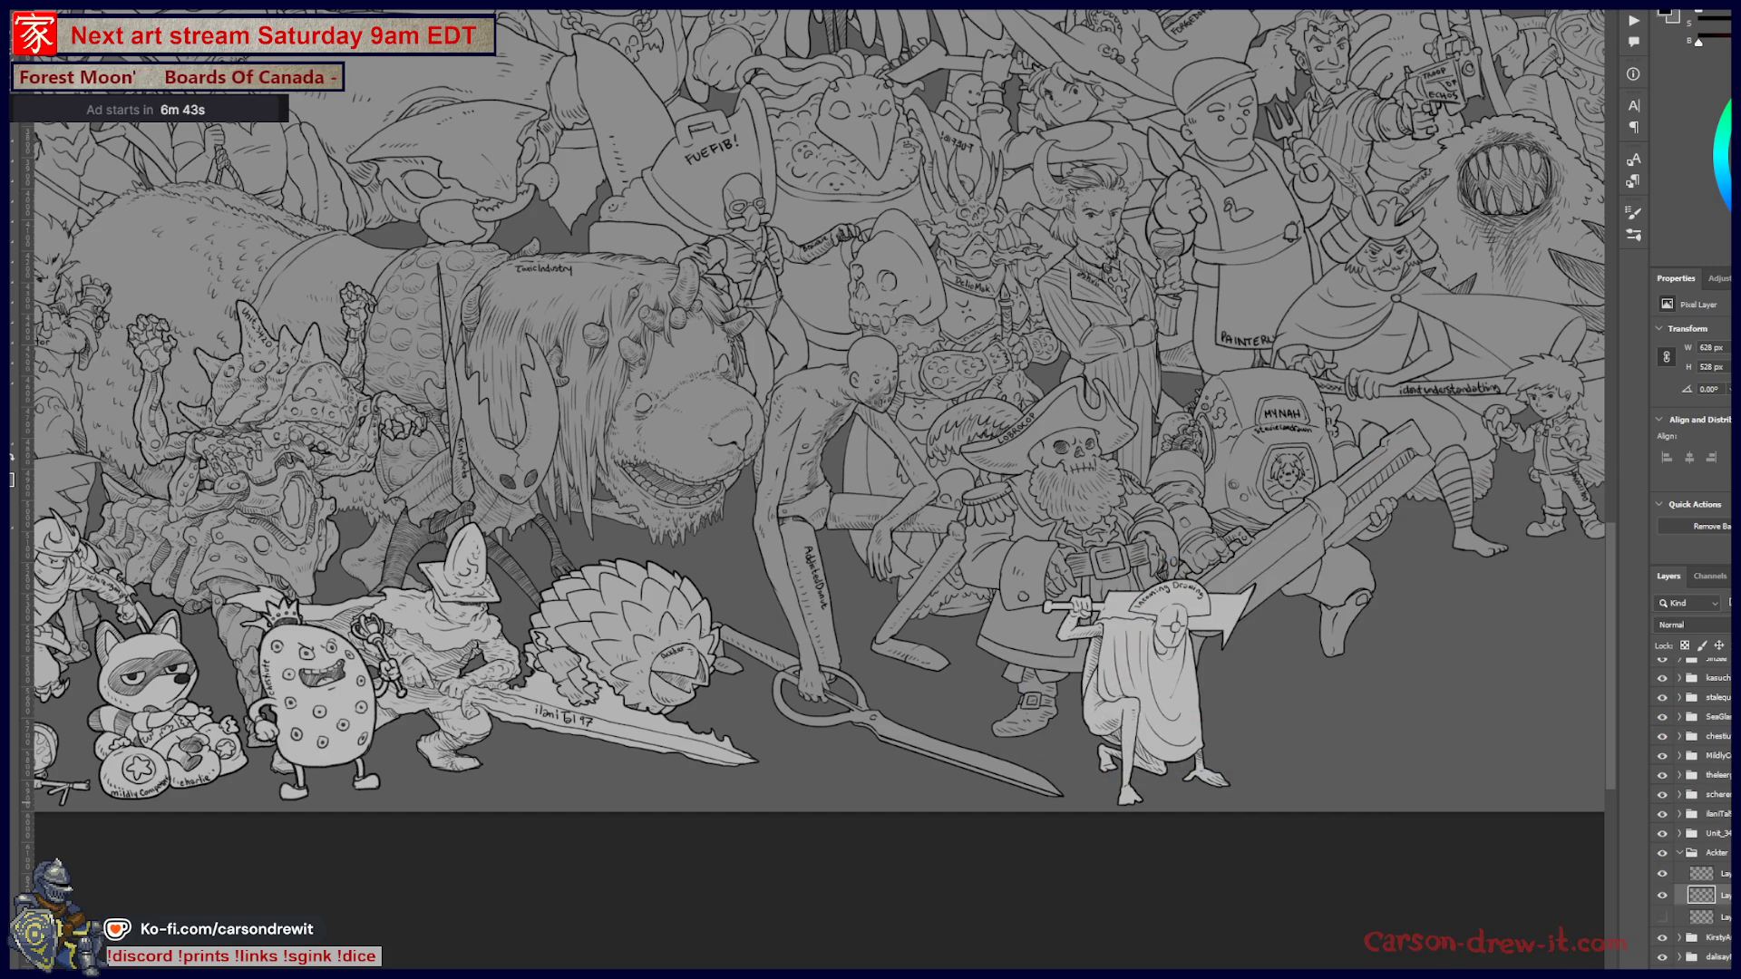
{"action": "scroll", "coordinate": [1696, 816], "scroll_direction": "down", "scroll_amount": 5}
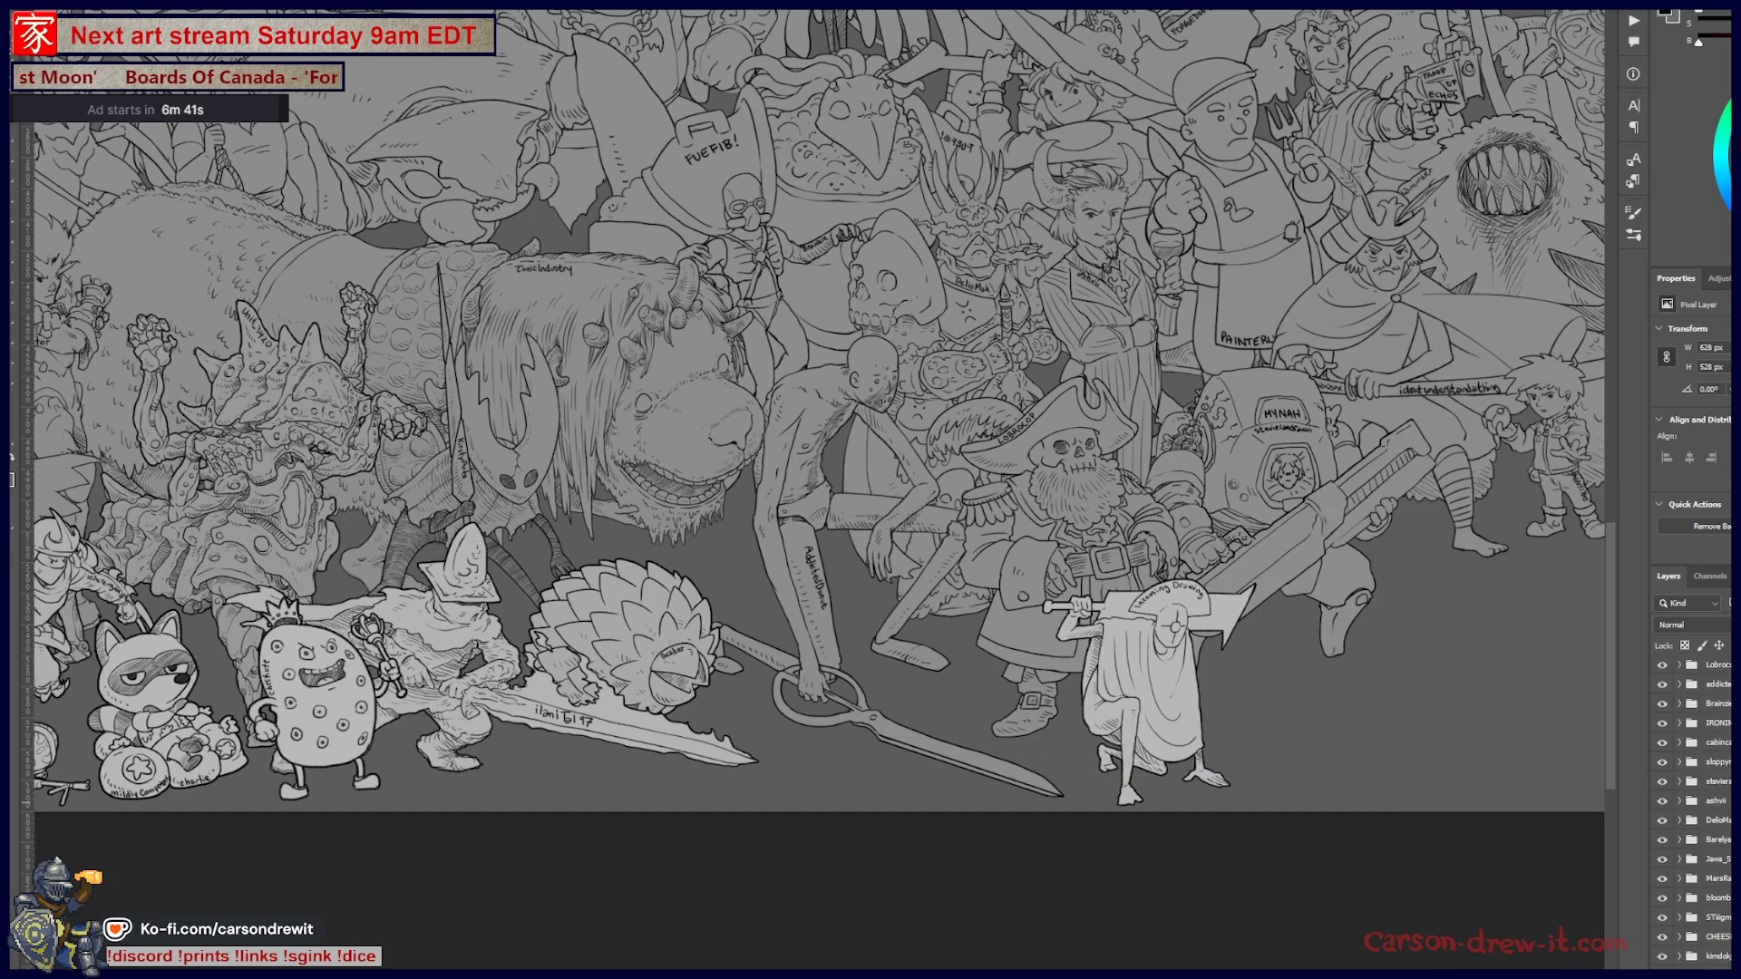
{"action": "key", "text": "ctrl+0"}
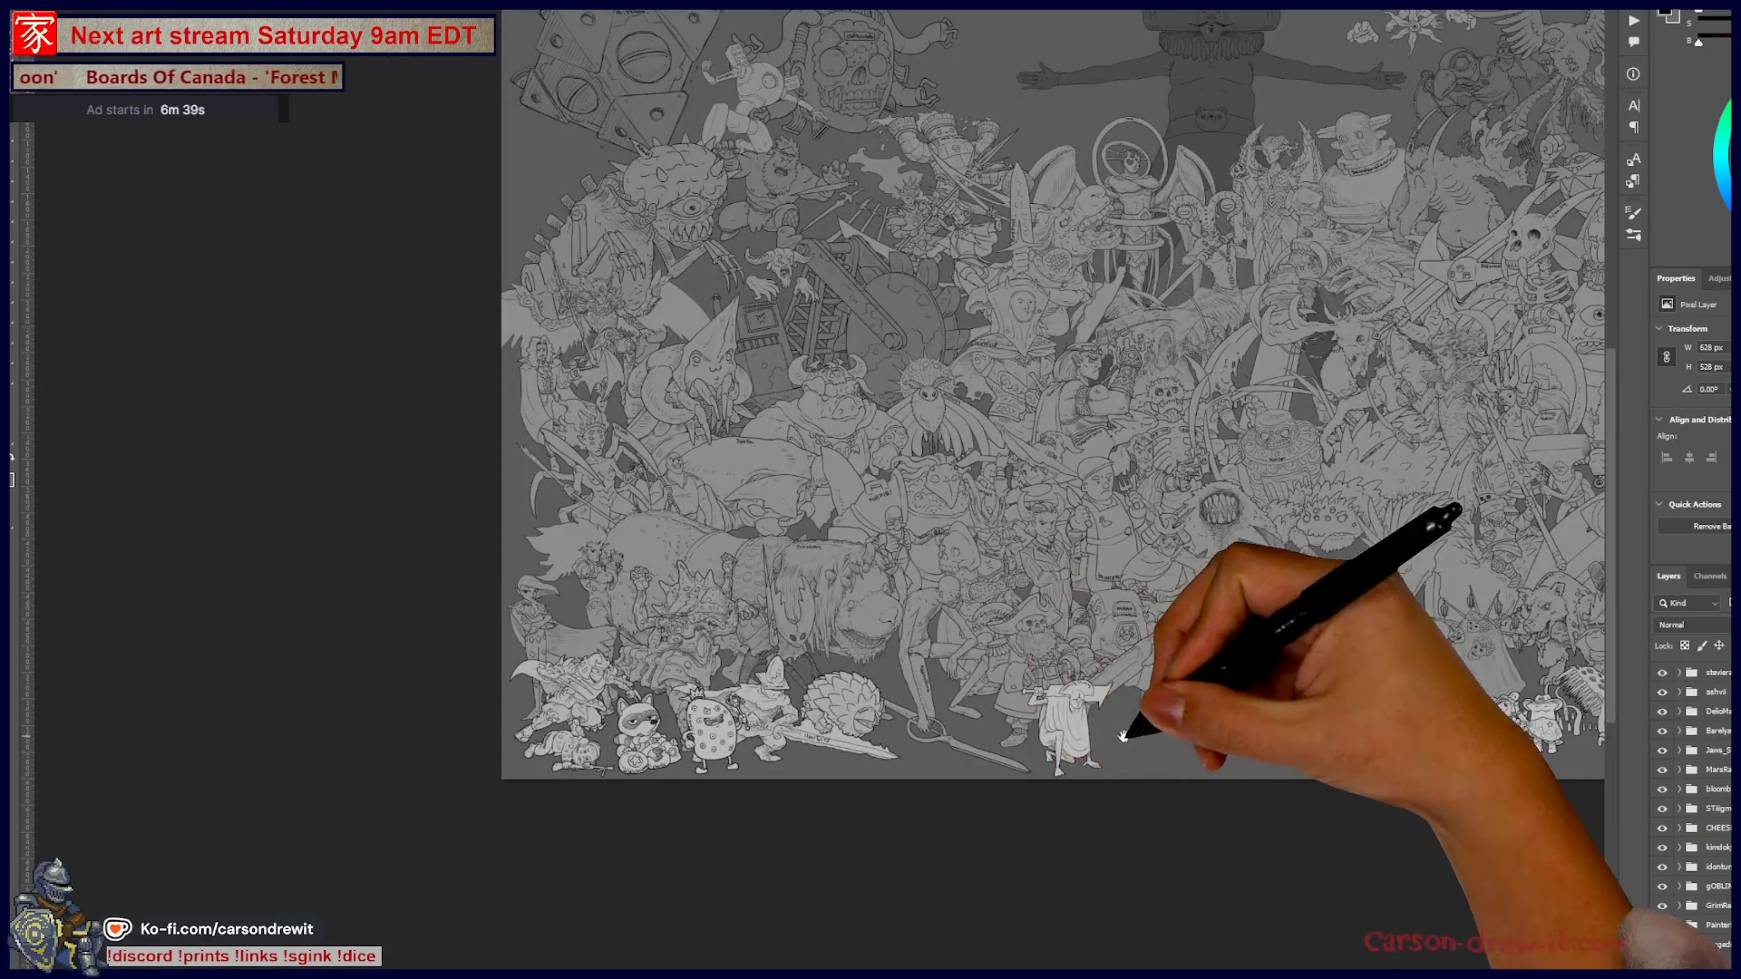
{"action": "scroll", "coordinate": [904, 765], "scroll_direction": "up", "scroll_amount": 3}
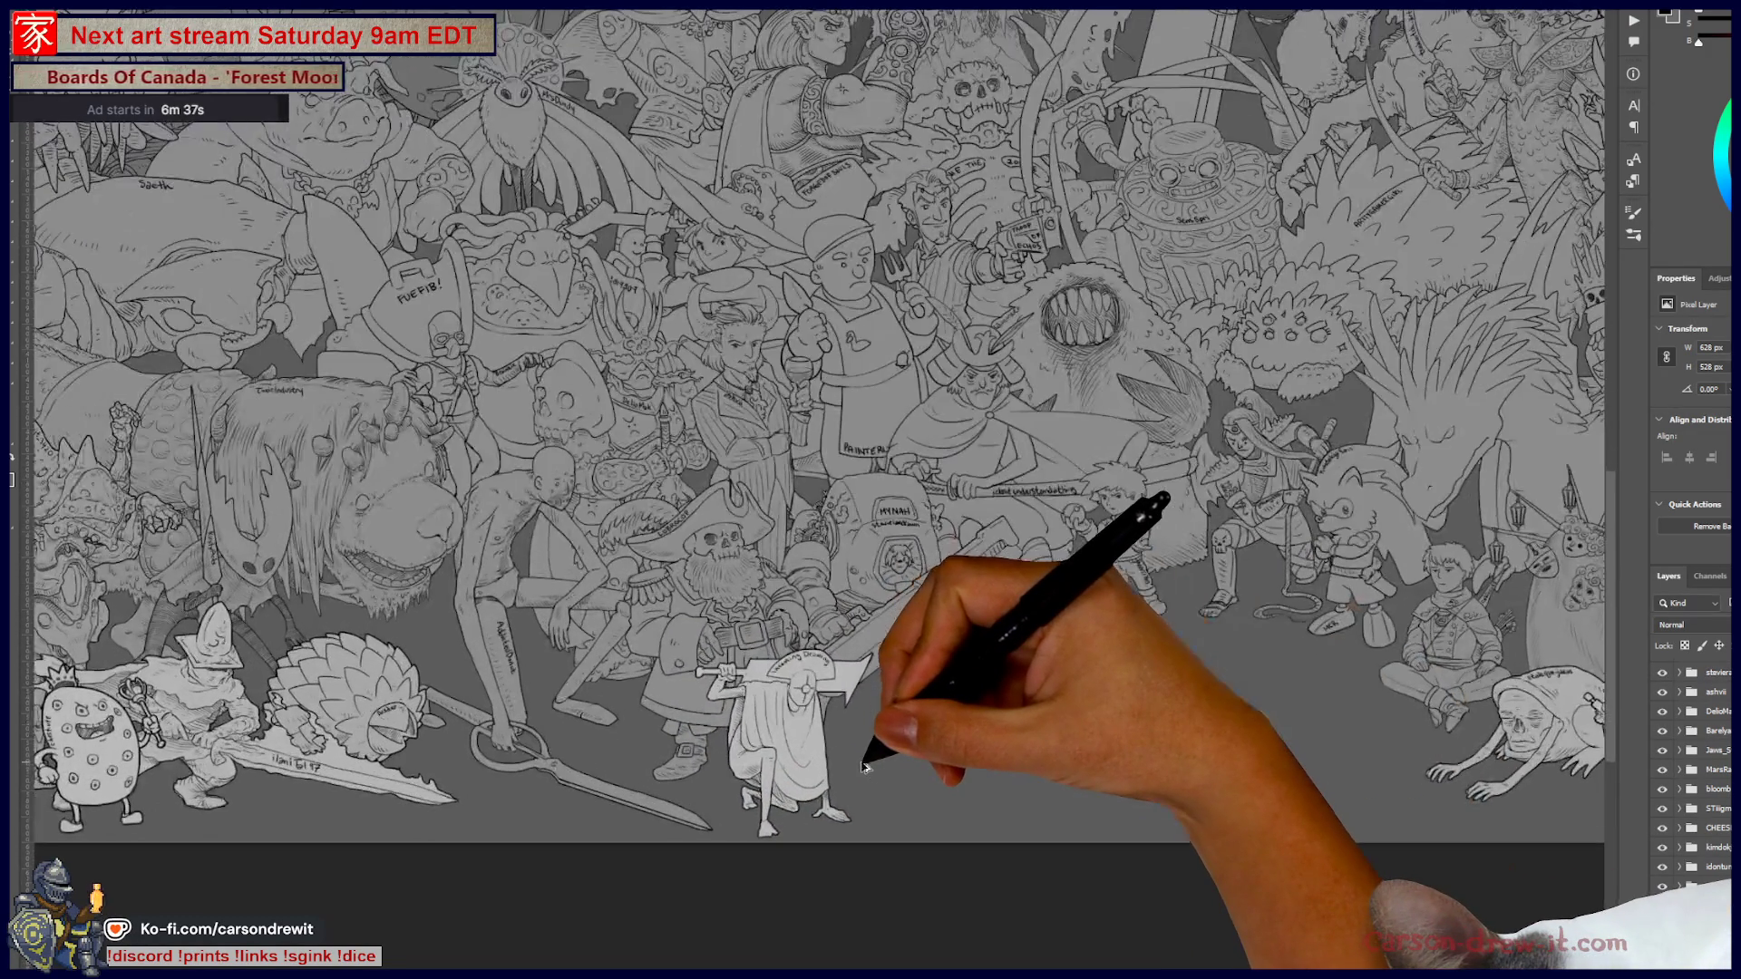
{"action": "left_click_drag", "start_coordinate": [946, 764], "coordinate": [1224, 780]}
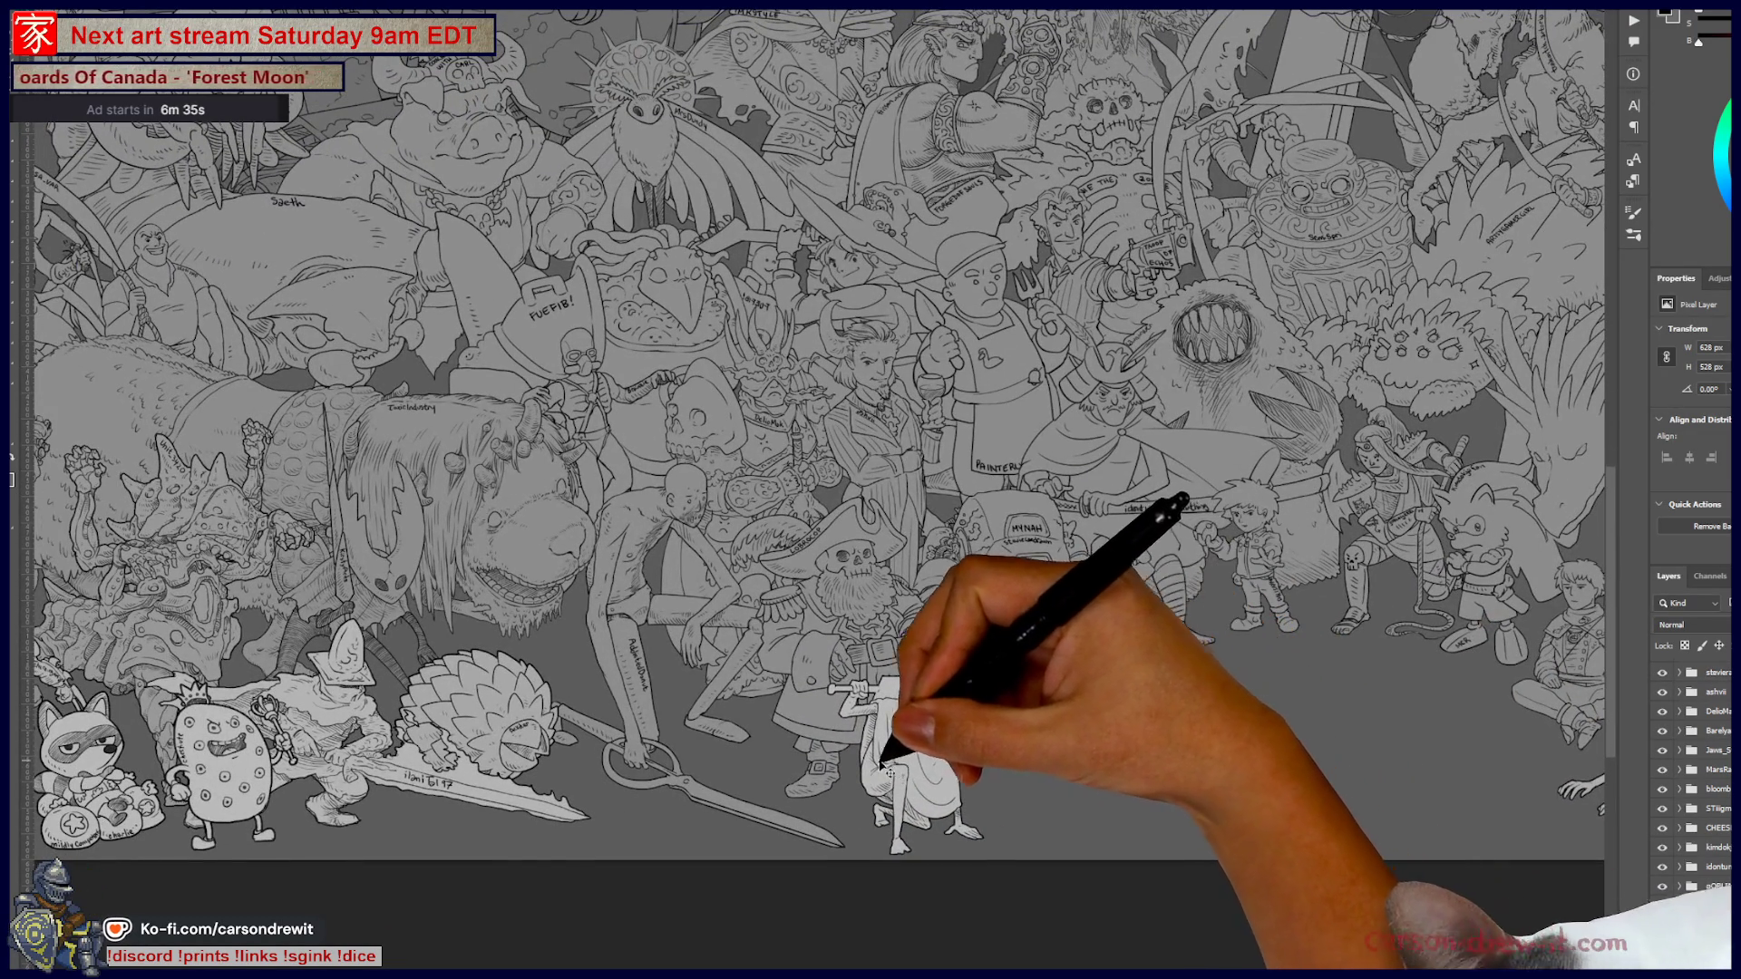
{"action": "scroll", "coordinate": [848, 749], "scroll_direction": "up", "scroll_amount": 3}
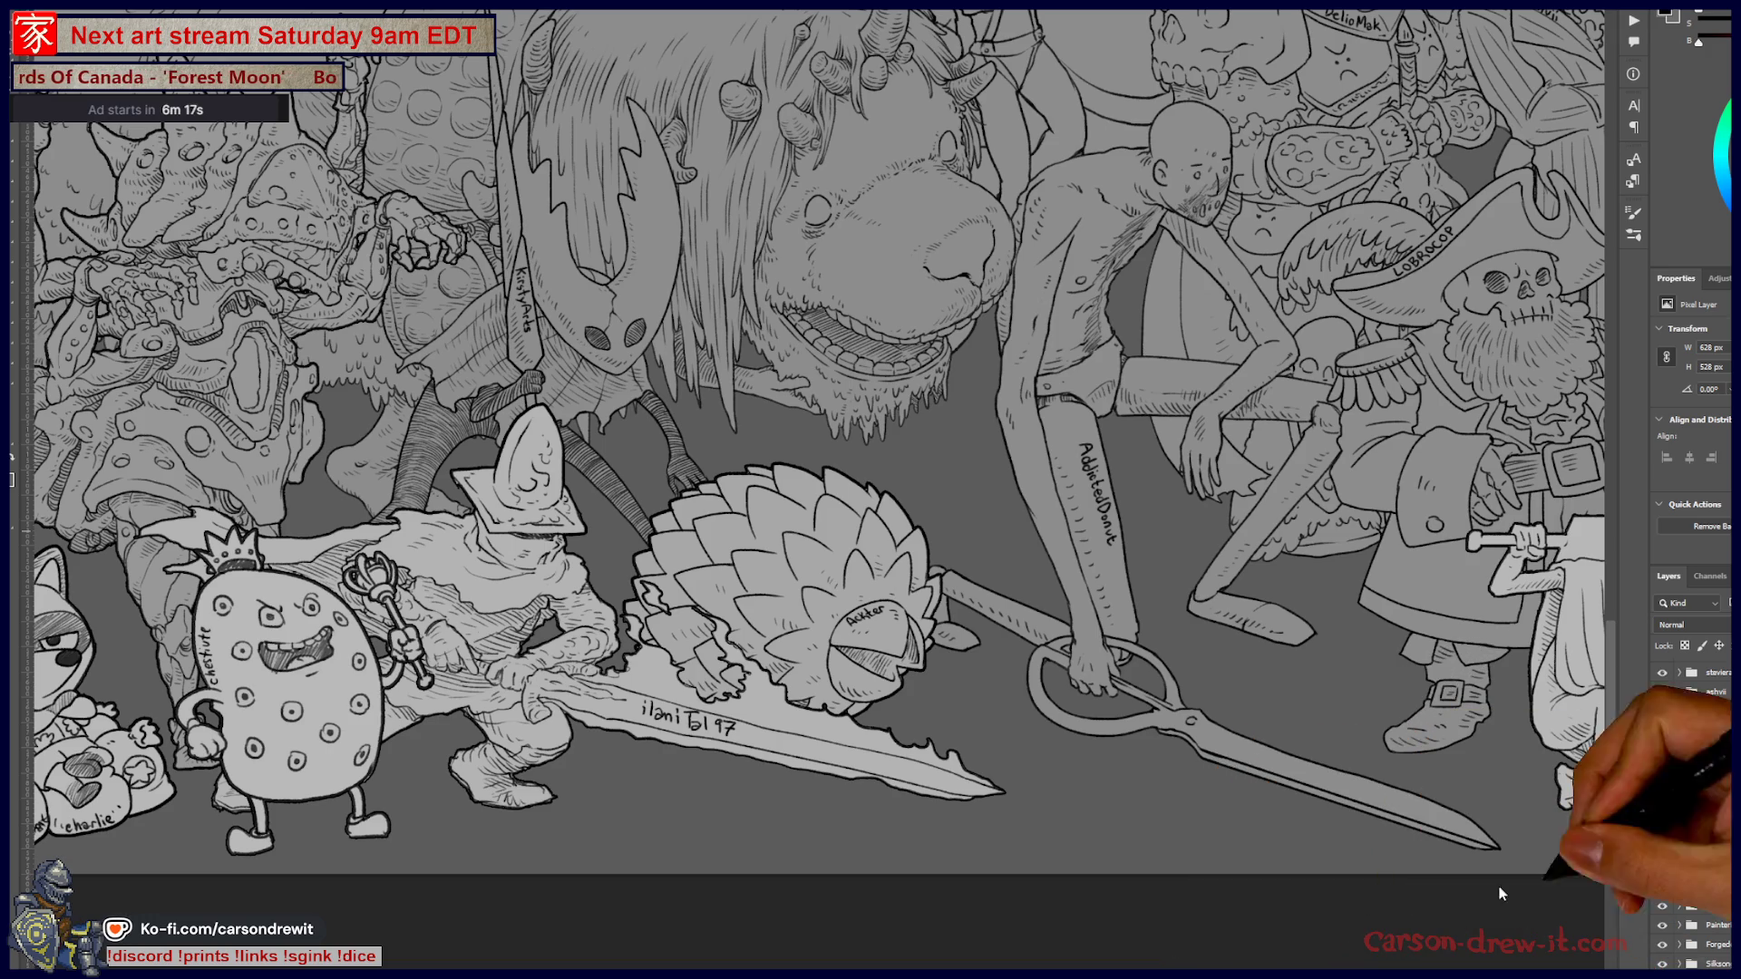
{"action": "scroll", "coordinate": [1691, 816], "scroll_direction": "down", "scroll_amount": 5}
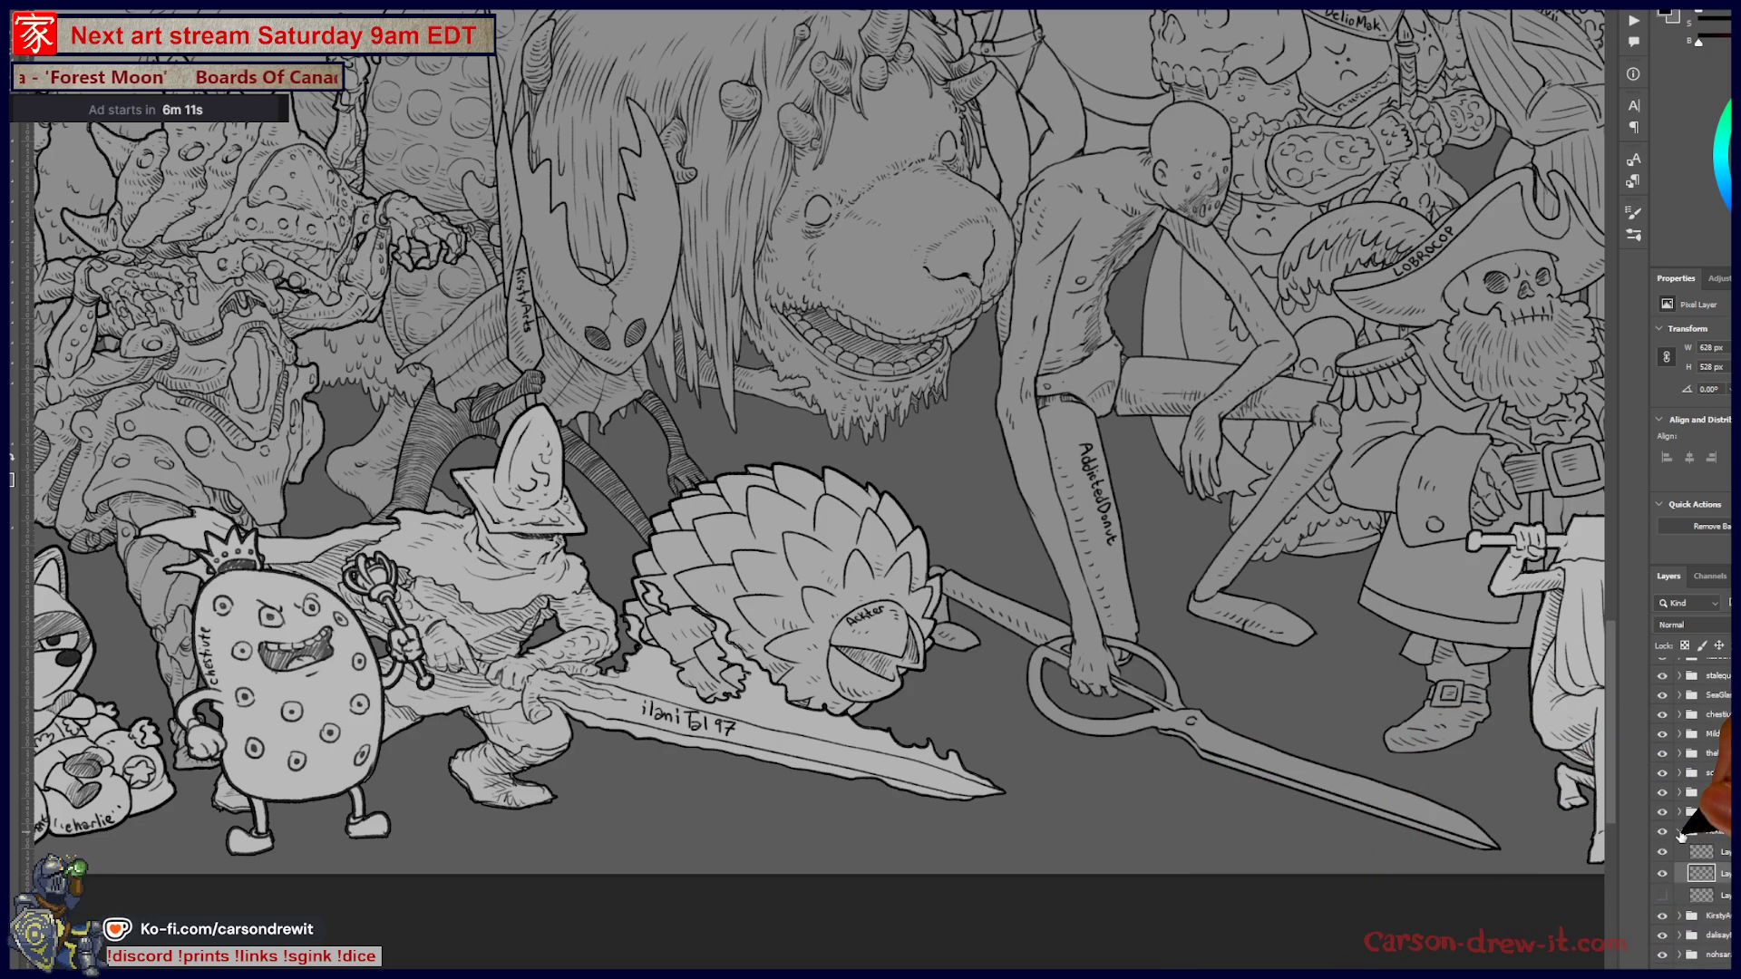
Brighten the horned character's KirstyArts line-art layer to white-grey with a Hue/Saturation Lightness boost
{"action": "left_click", "coordinate": [1682, 835]}
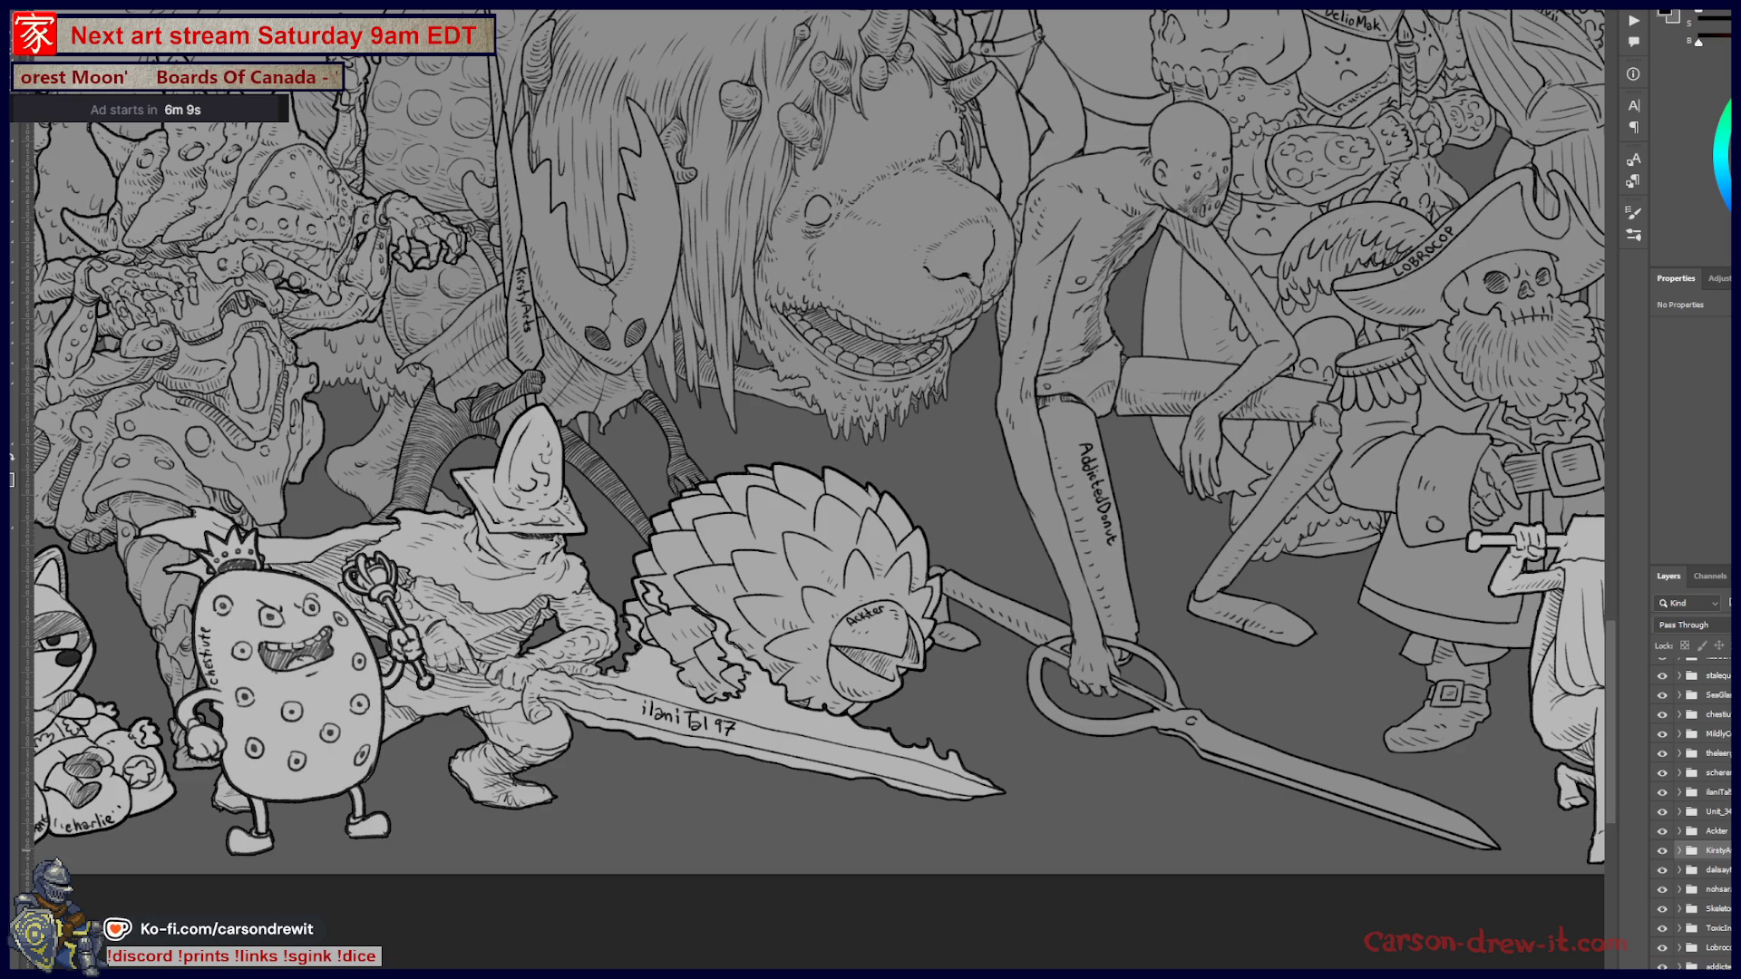
{"action": "left_click", "coordinate": [1680, 851]}
{"action": "left_click", "coordinate": [1679, 851]}
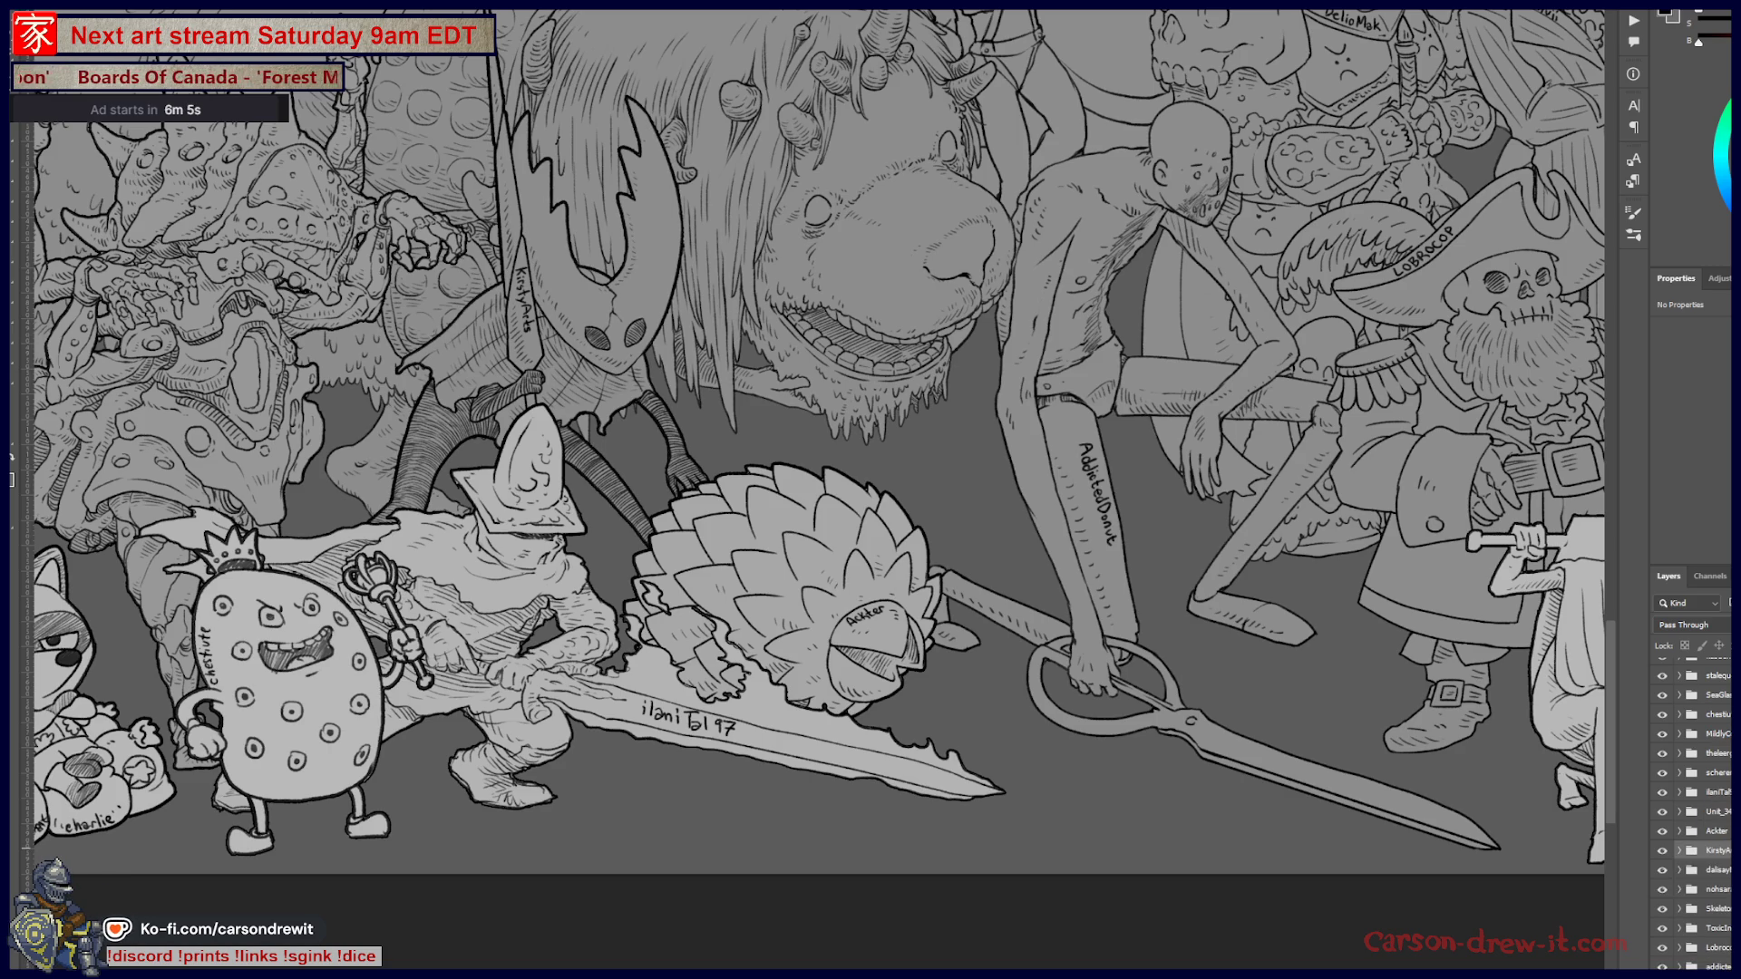
{"action": "left_click", "coordinate": [1705, 892]}
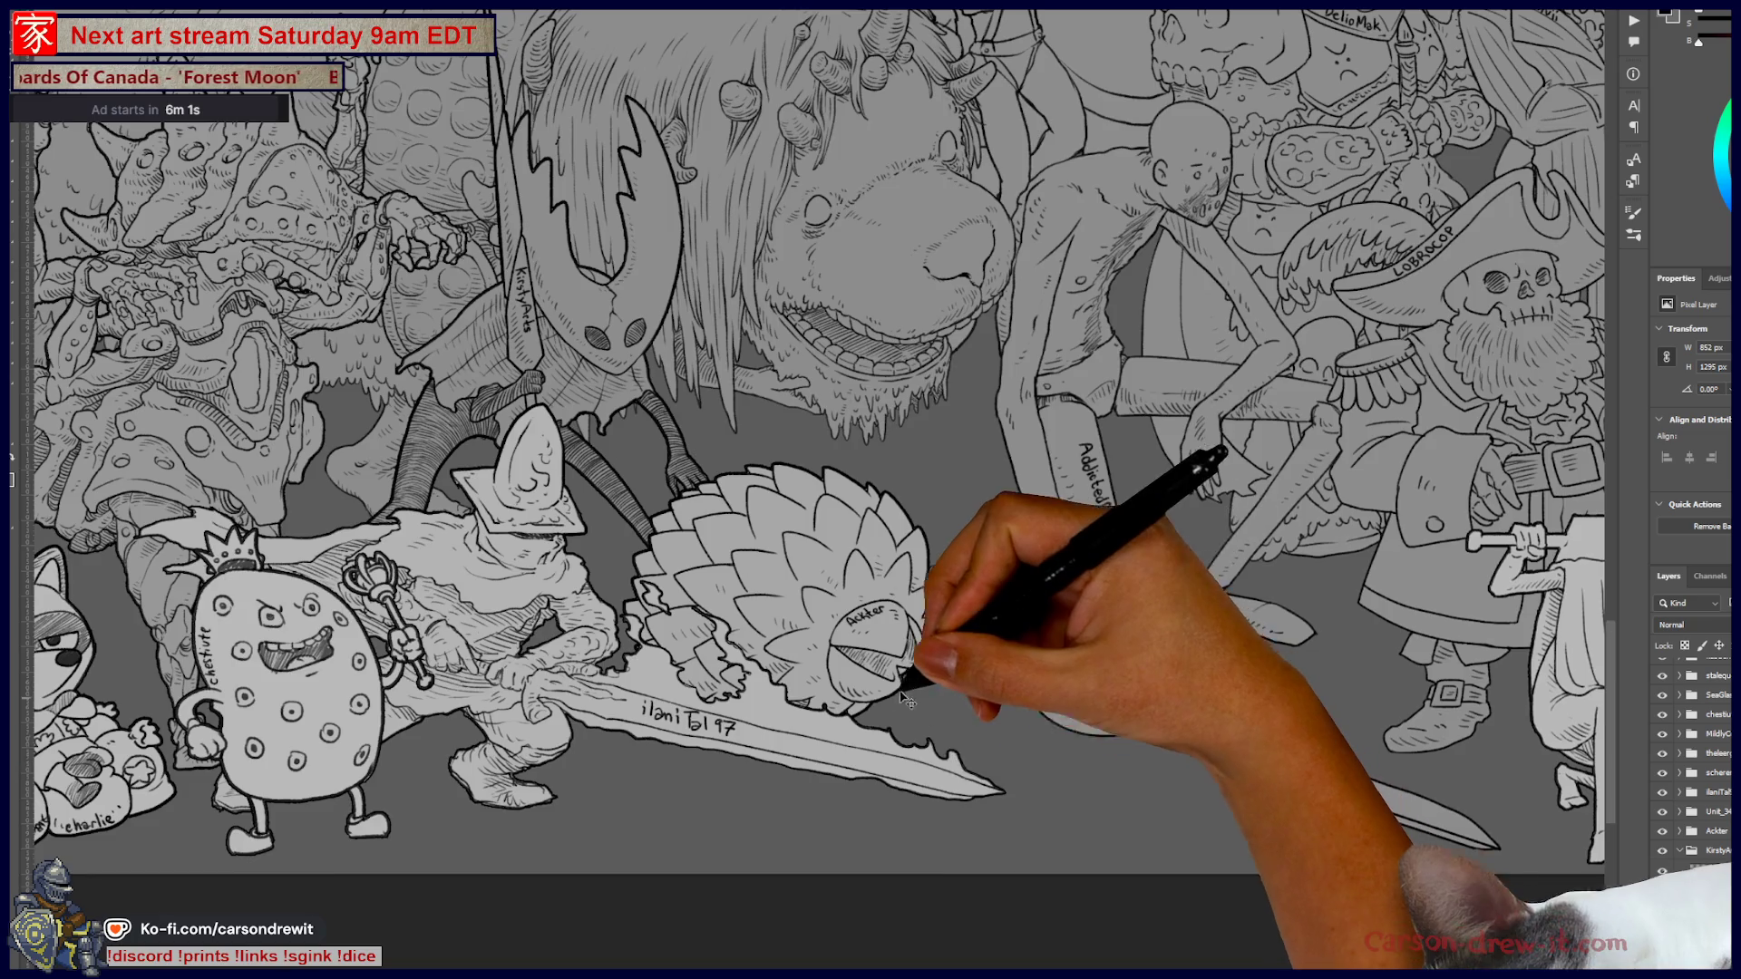
{"action": "scroll", "coordinate": [922, 717], "scroll_direction": "up", "scroll_amount": 3}
{"action": "key", "text": "ctrl+u"}
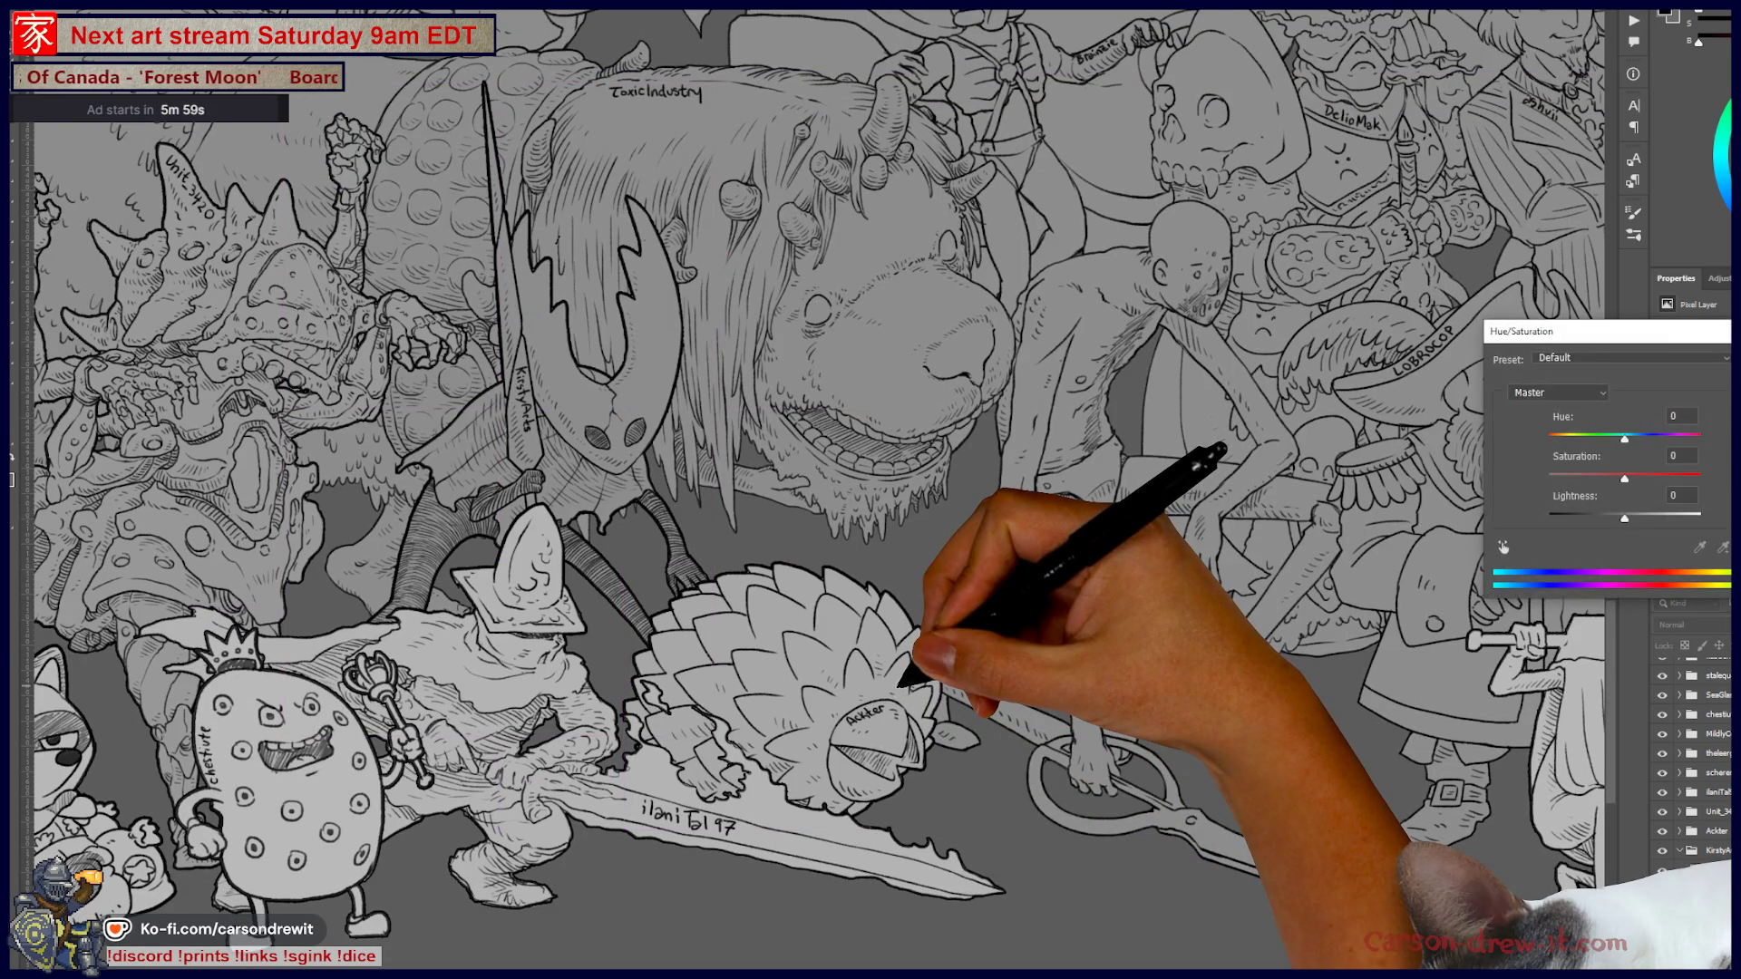
{"action": "left_click", "coordinate": [1655, 518]}
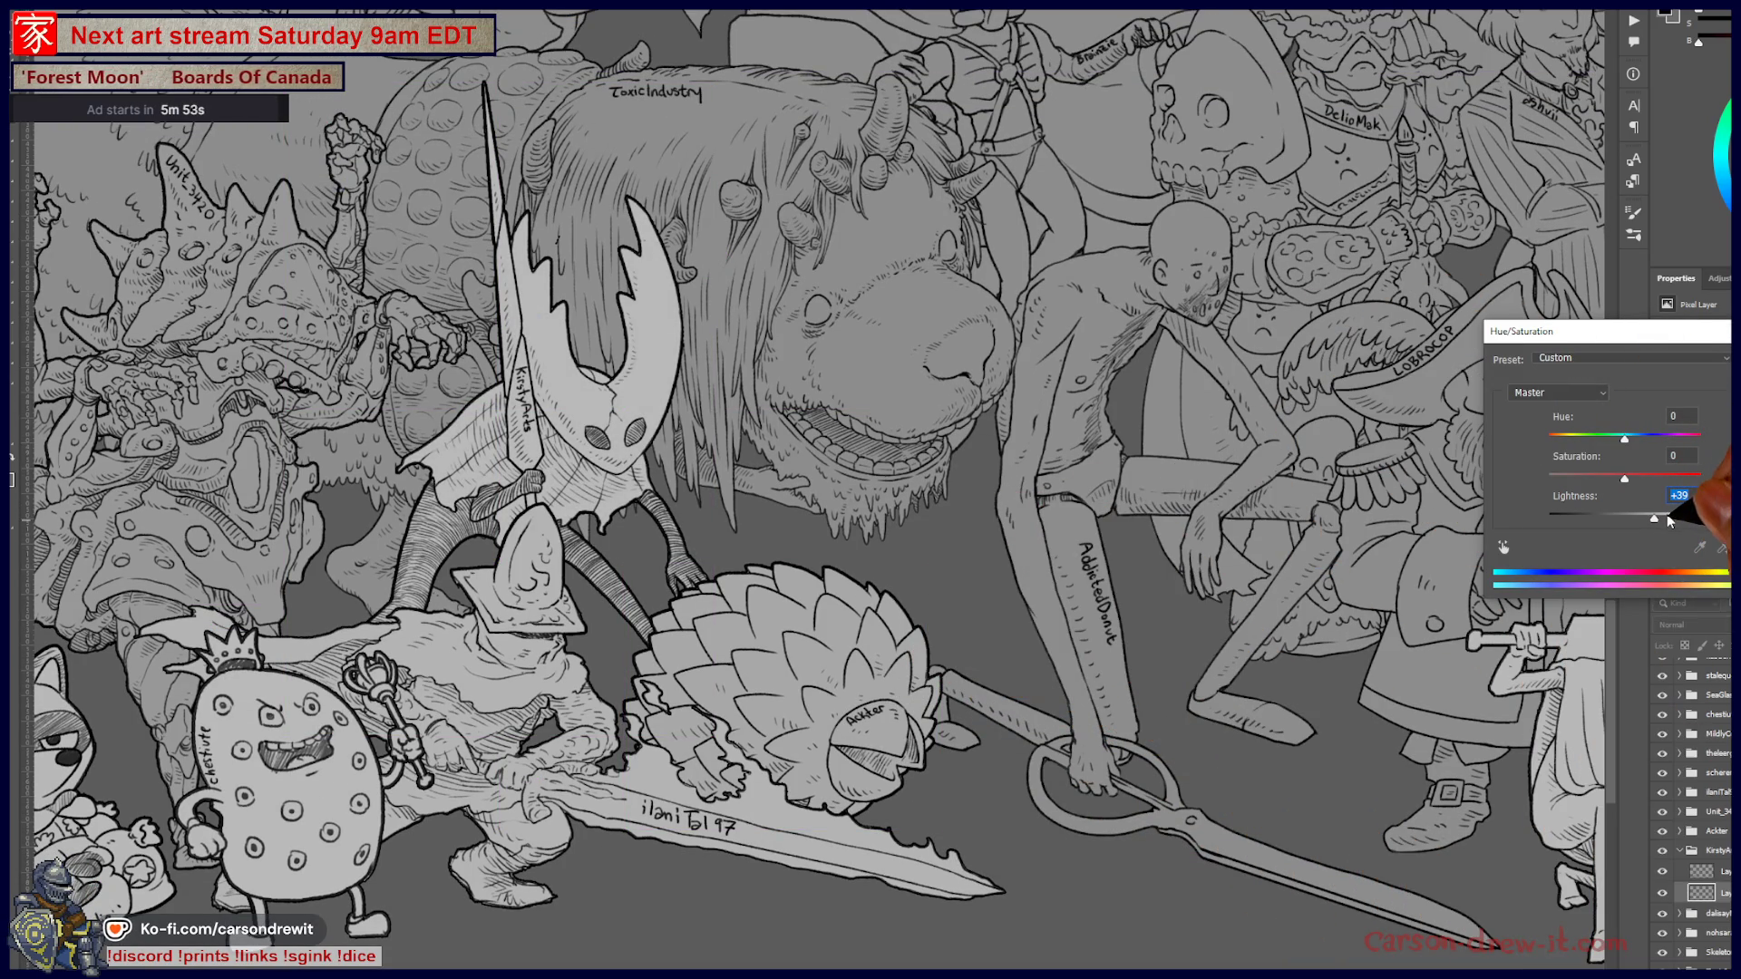
{"action": "left_click_drag", "start_coordinate": [1655, 518], "coordinate": [1647, 518]}
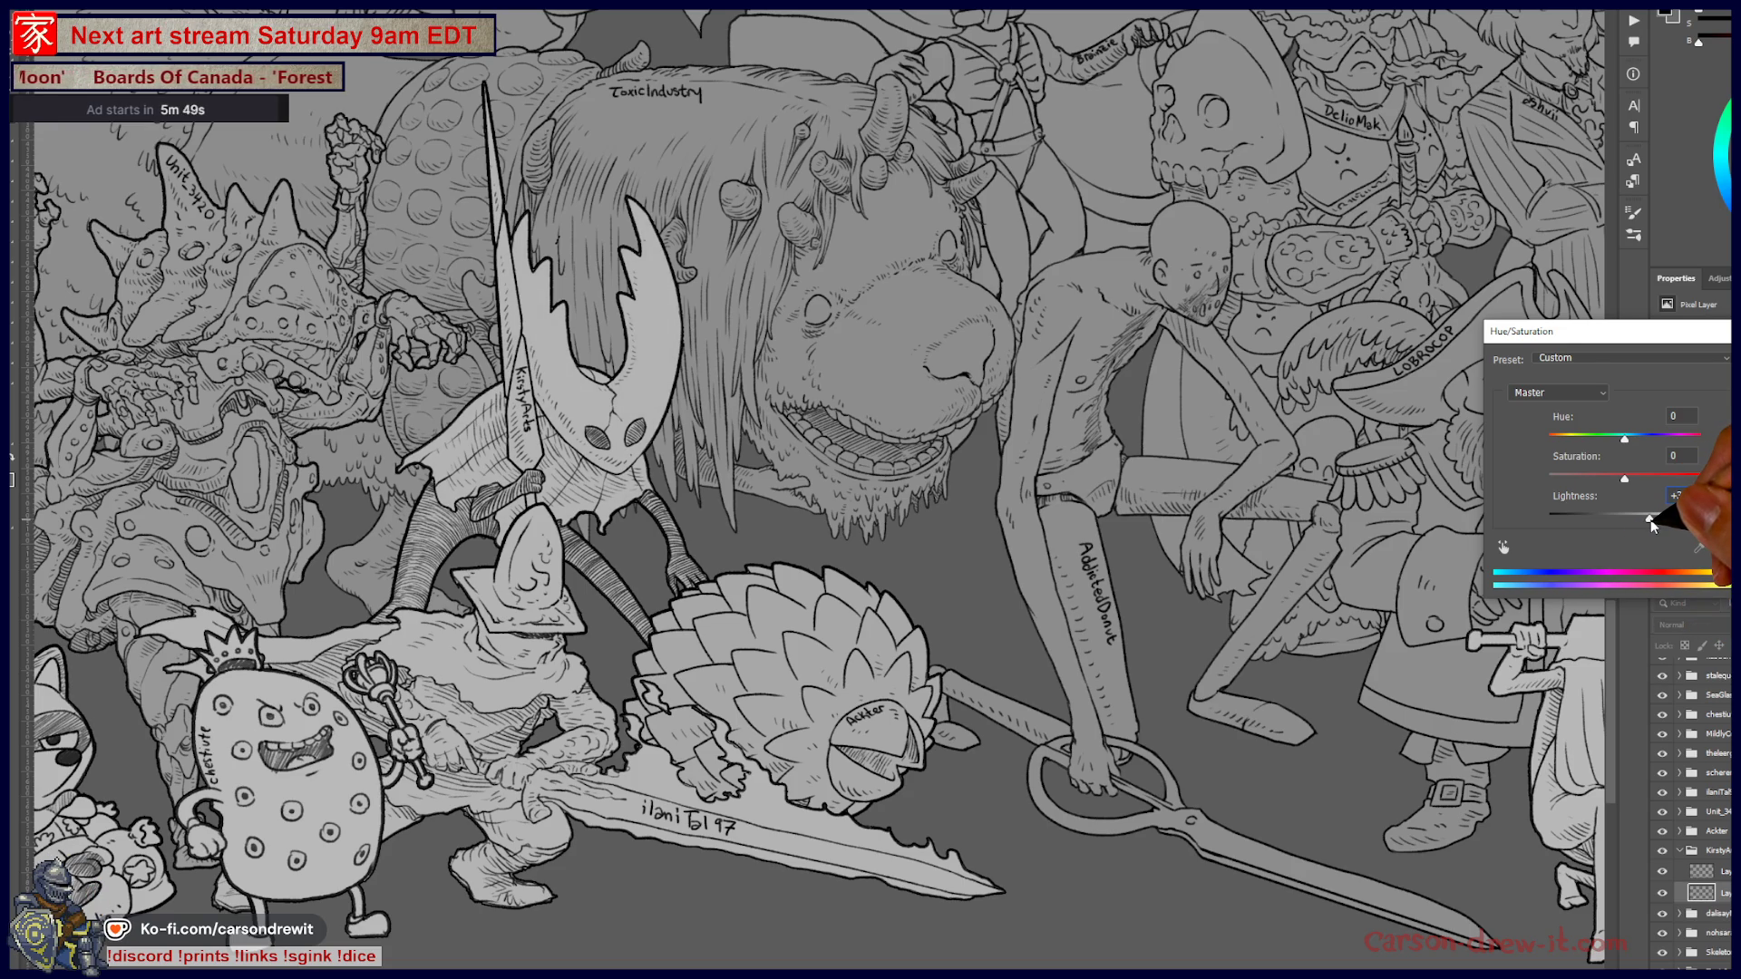
{"action": "key", "text": "Return"}
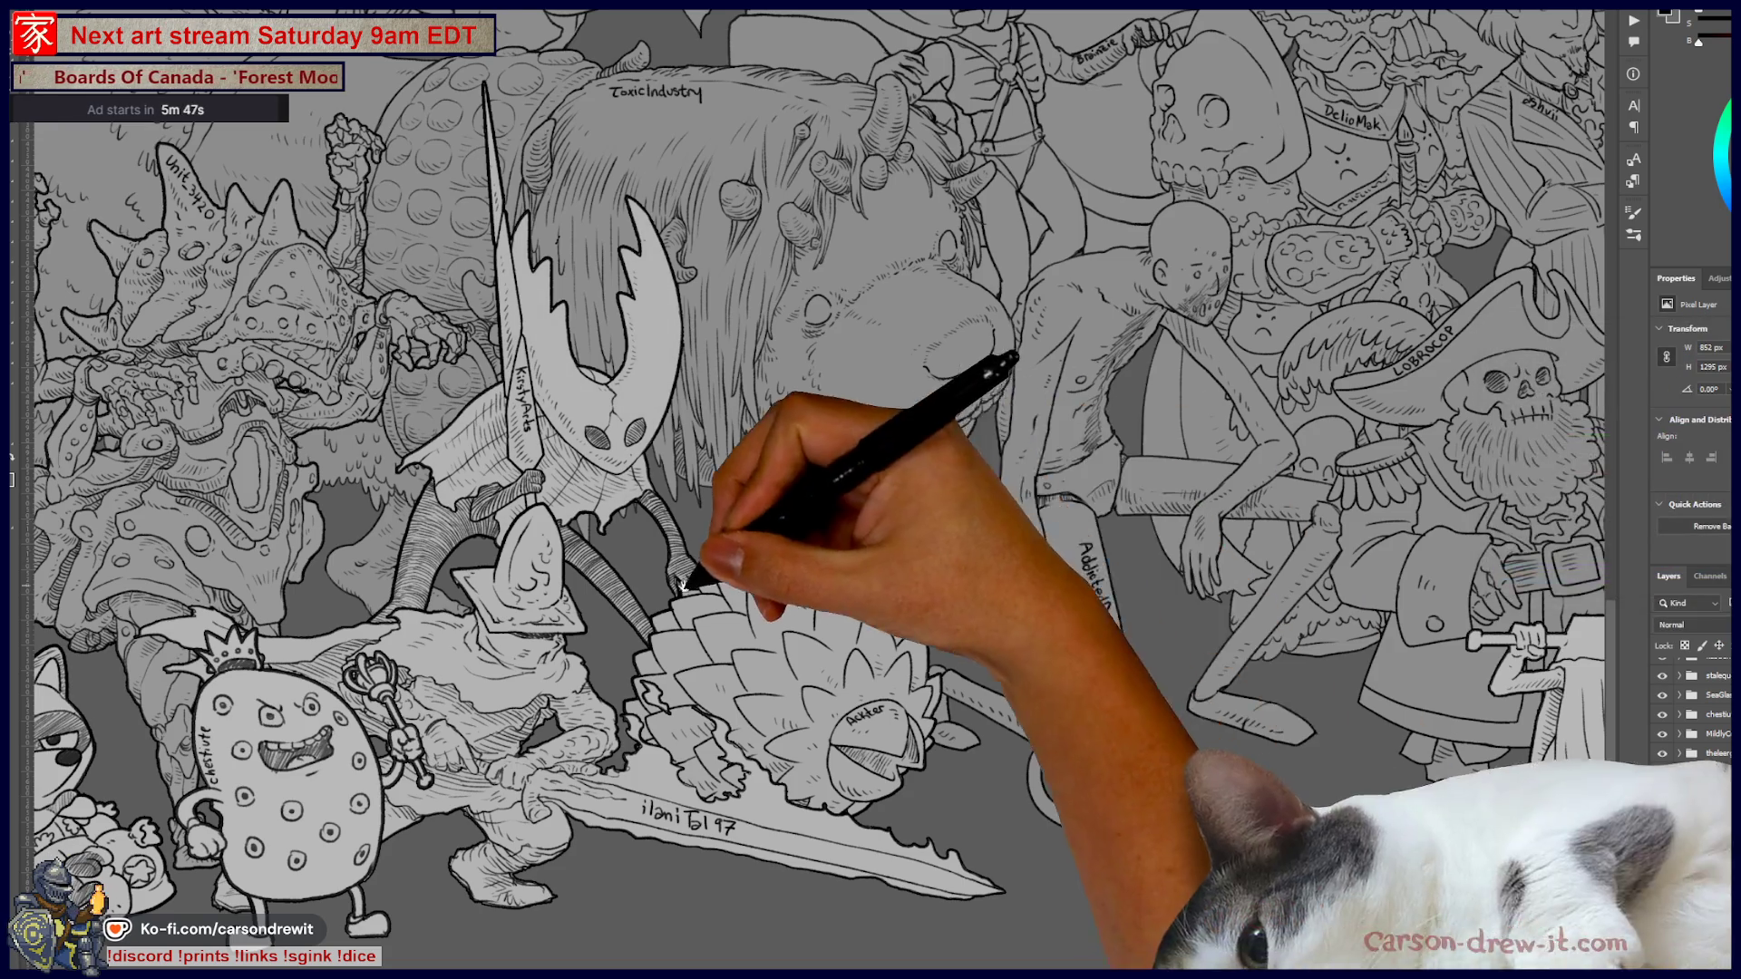
Nudge the Lightness of the artichoke's Ackter layer a little higher
{"action": "left_click_drag", "start_coordinate": [693, 589], "coordinate": [1207, 530]}
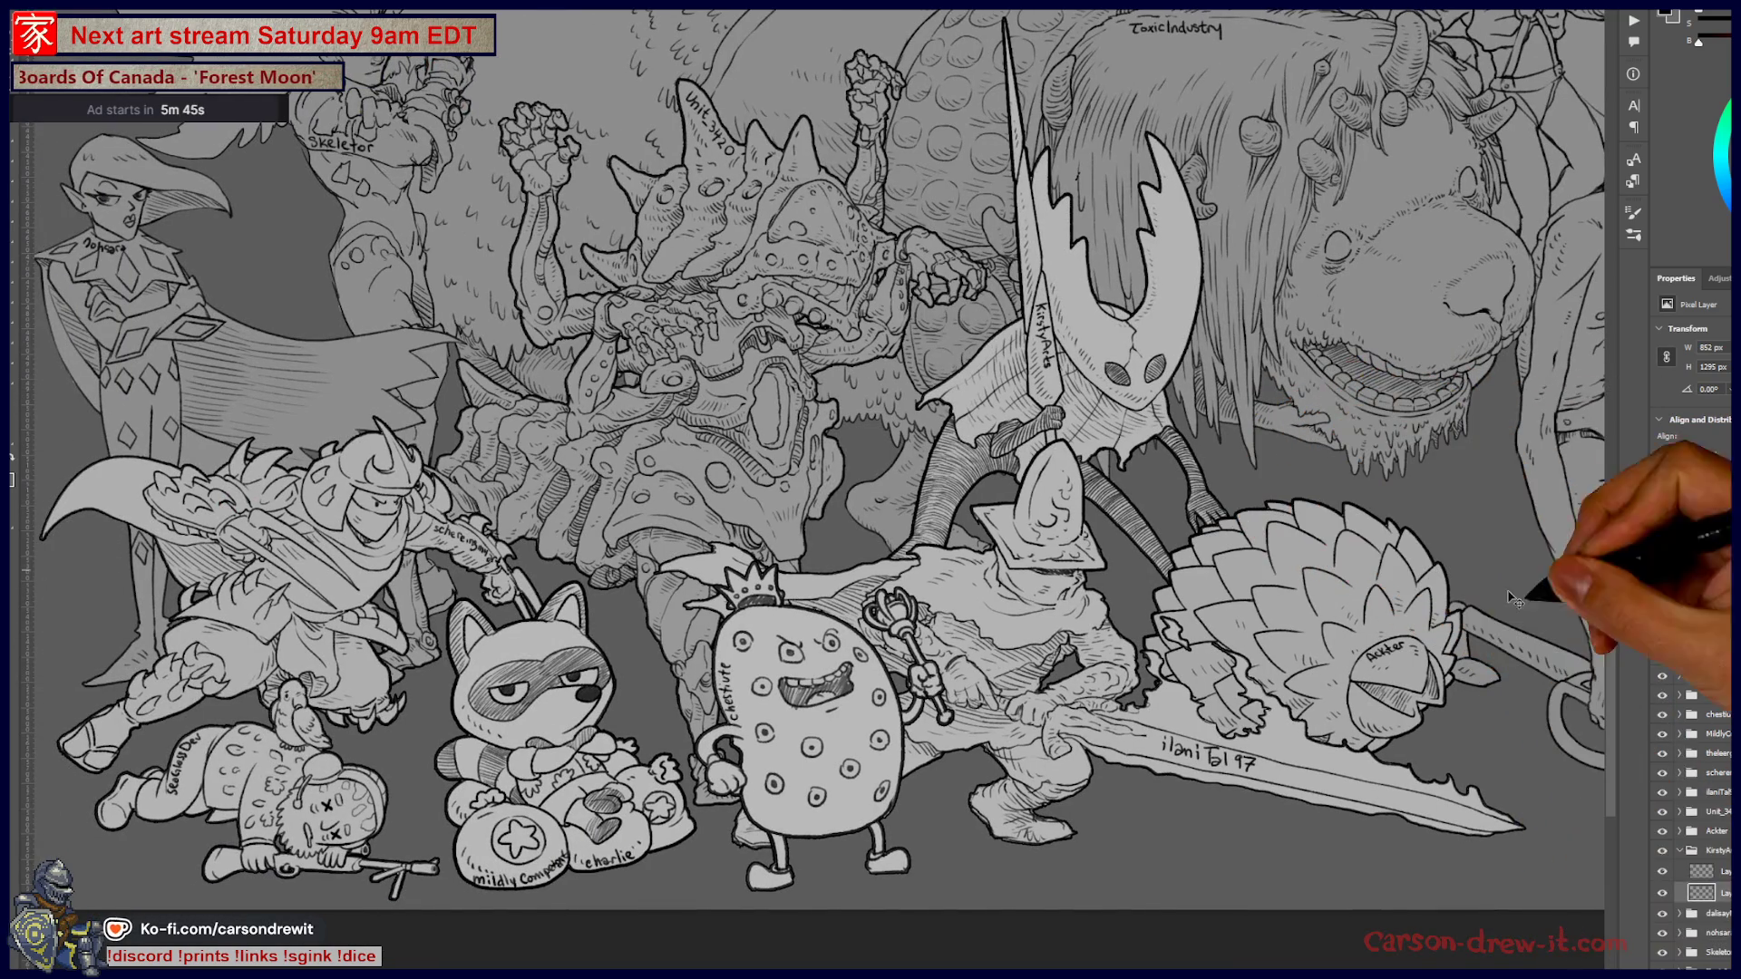
{"action": "left_click", "coordinate": [1680, 831]}
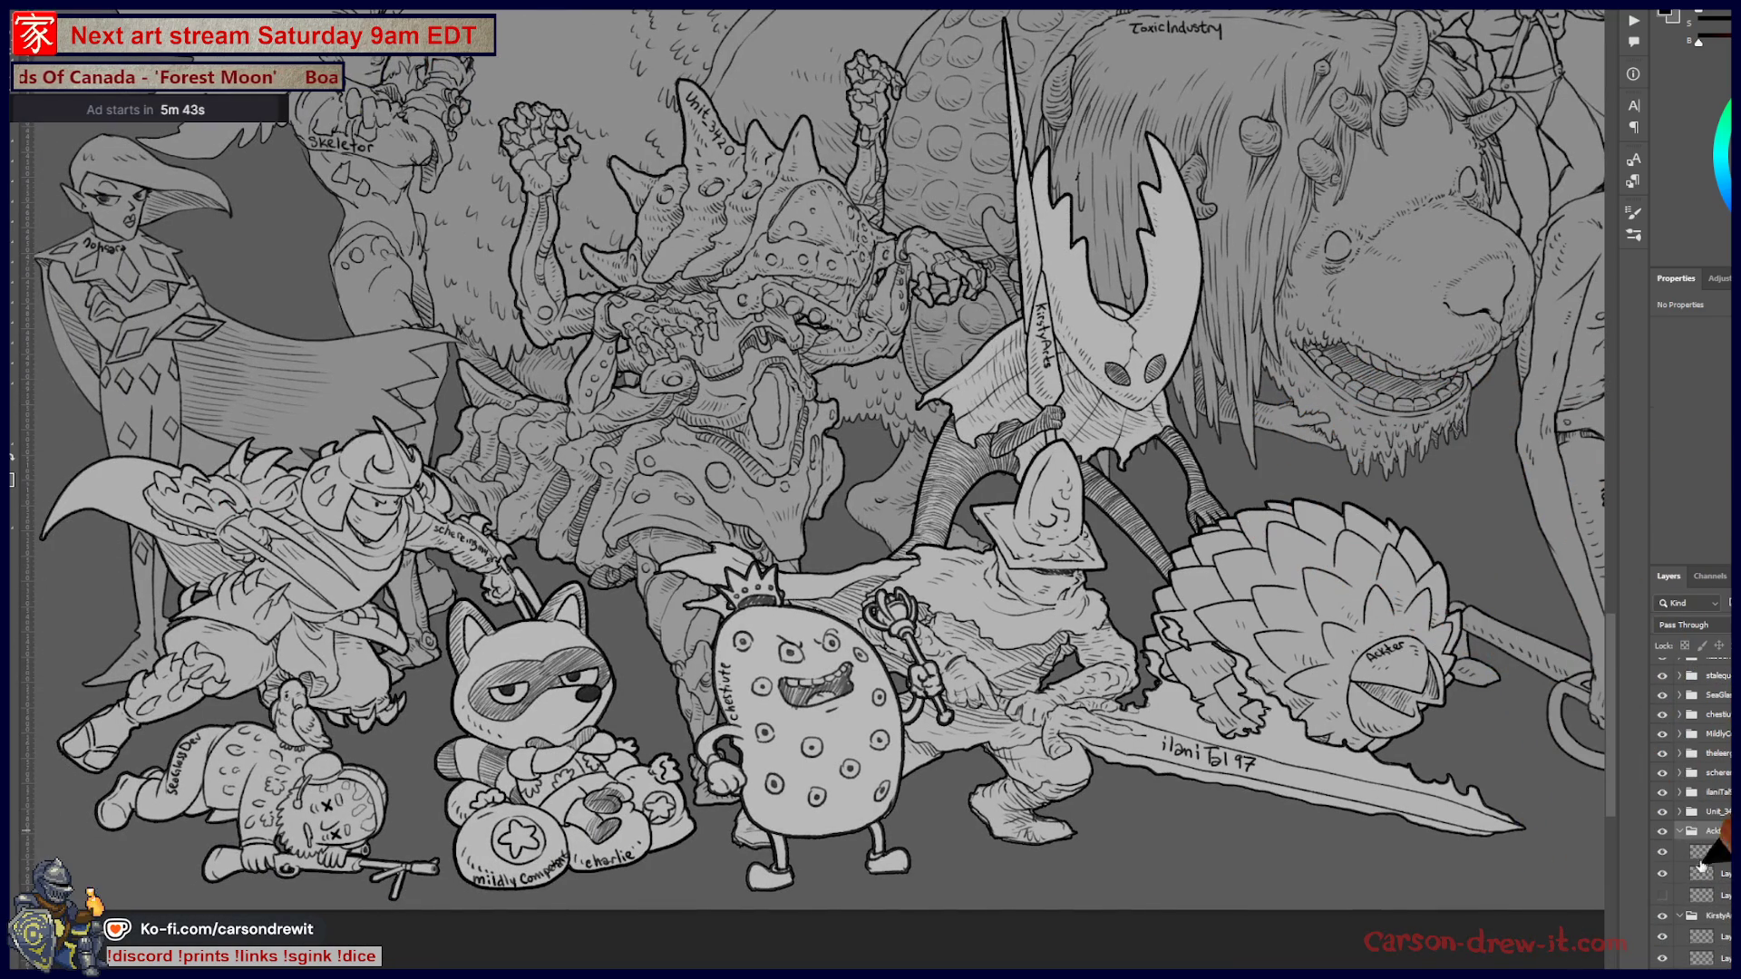
{"action": "left_click", "coordinate": [1705, 874]}
{"action": "key", "text": "ctrl+u"}
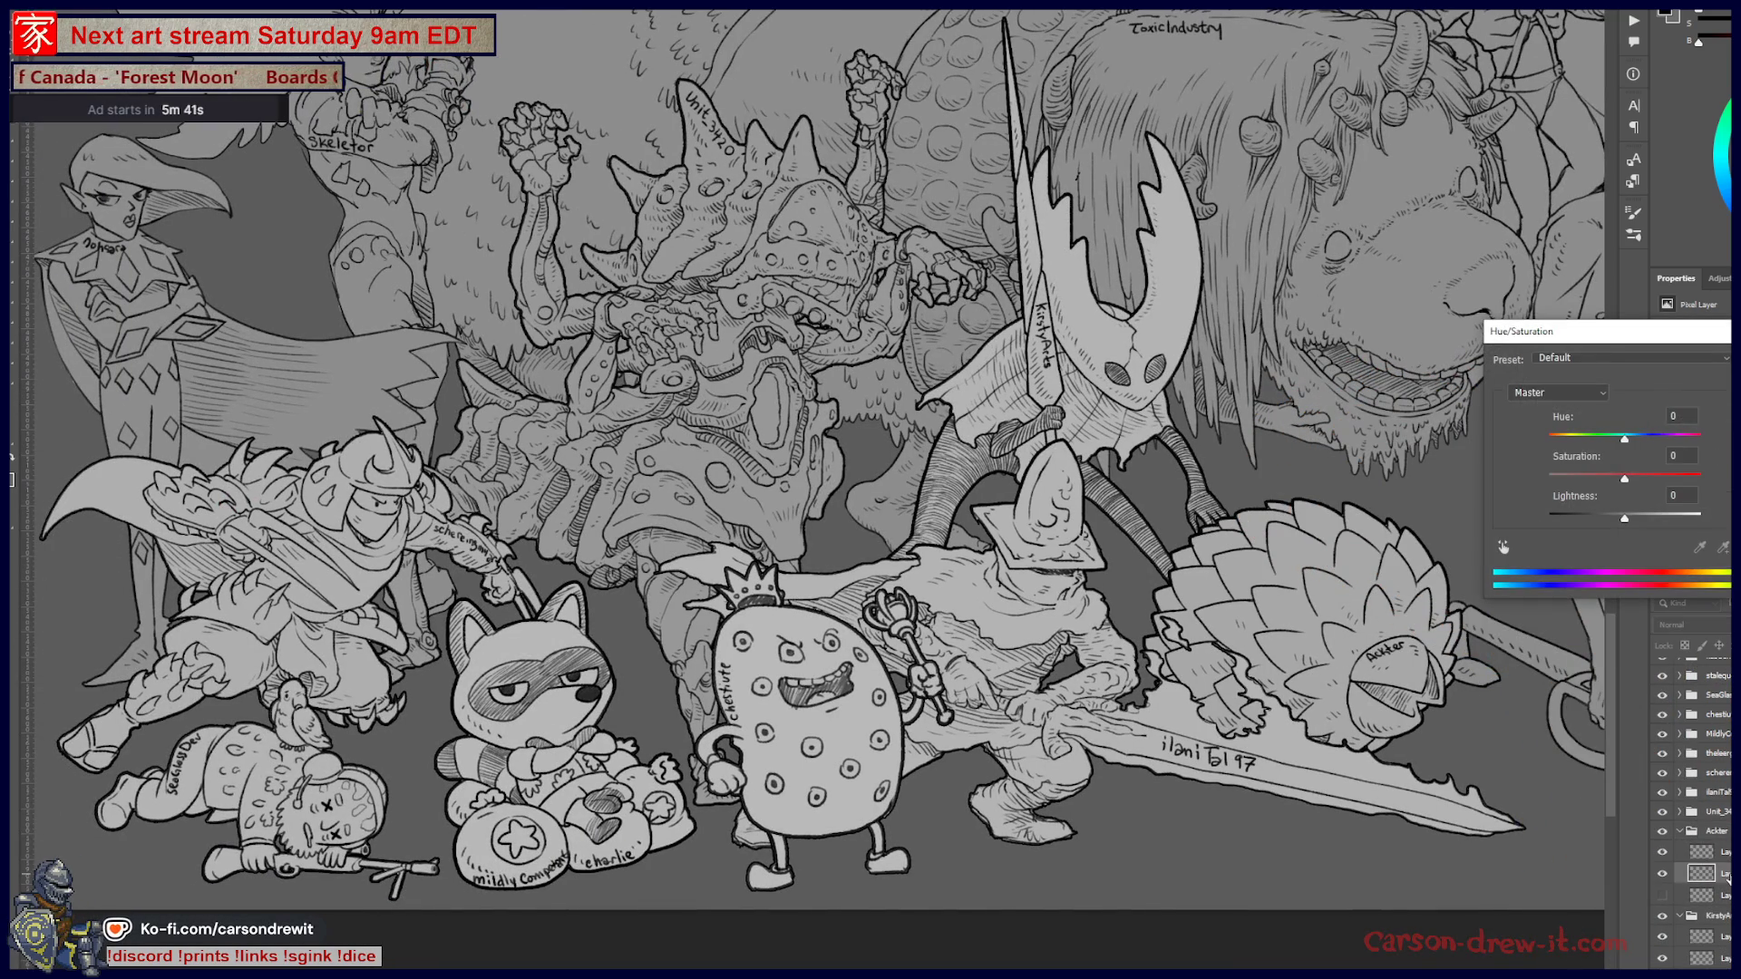
{"action": "left_click_drag", "start_coordinate": [1624, 519], "coordinate": [1640, 529]}
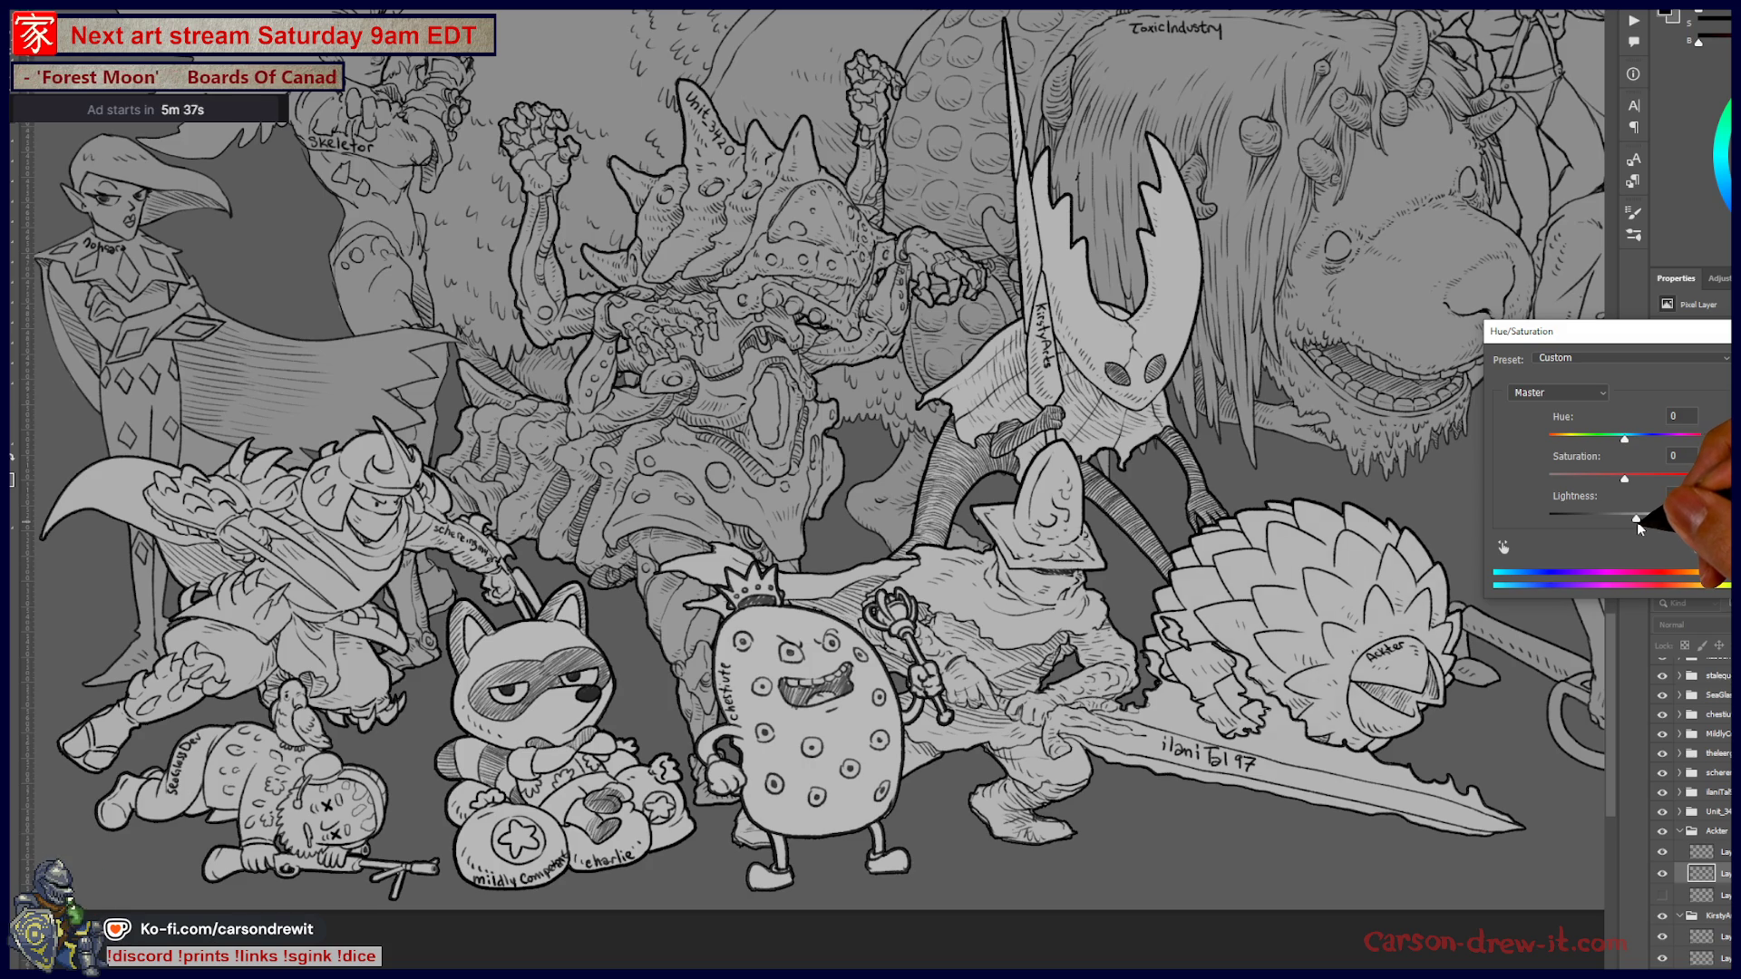
{"action": "key", "text": "Return"}
{"action": "key", "text": "ctrl+minus"}
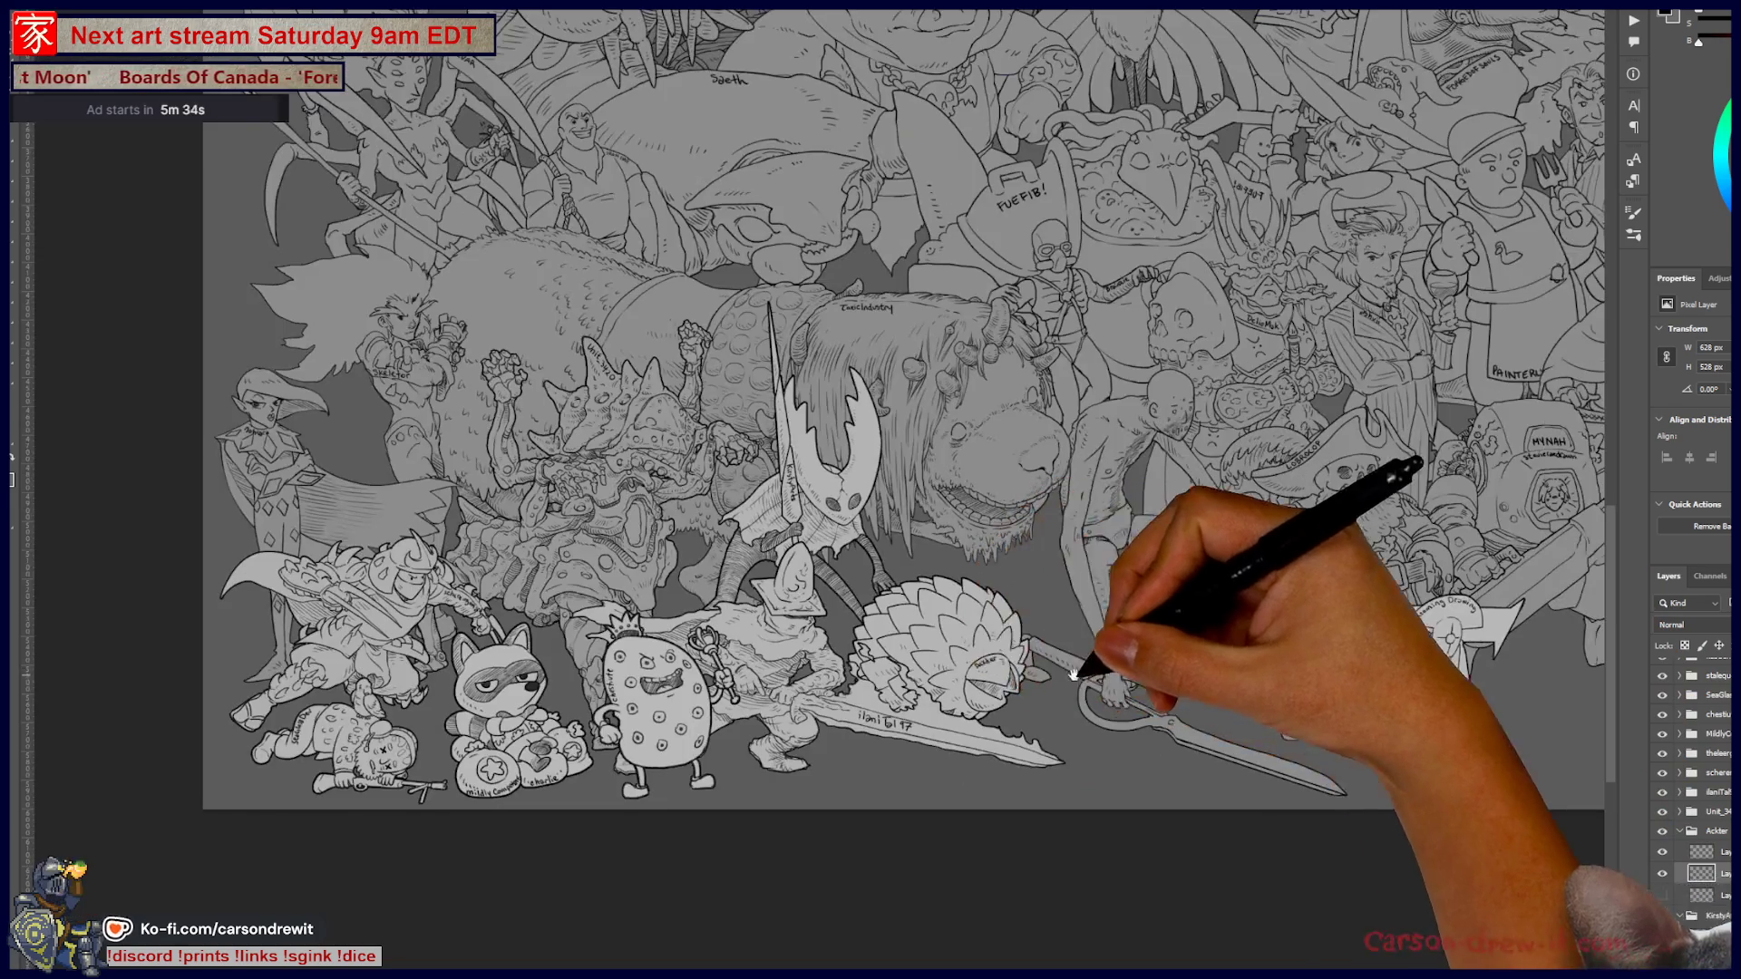
Pan to the drawing's left edge and collapse the Ackter and KirstyArts layer groups
{"action": "mouse_move", "coordinate": [947, 673]}
{"action": "left_mouse_down"}
{"action": "mouse_move", "coordinate": [765, 717]}
{"action": "mouse_move", "coordinate": [1186, 719]}
{"action": "left_mouse_up"}
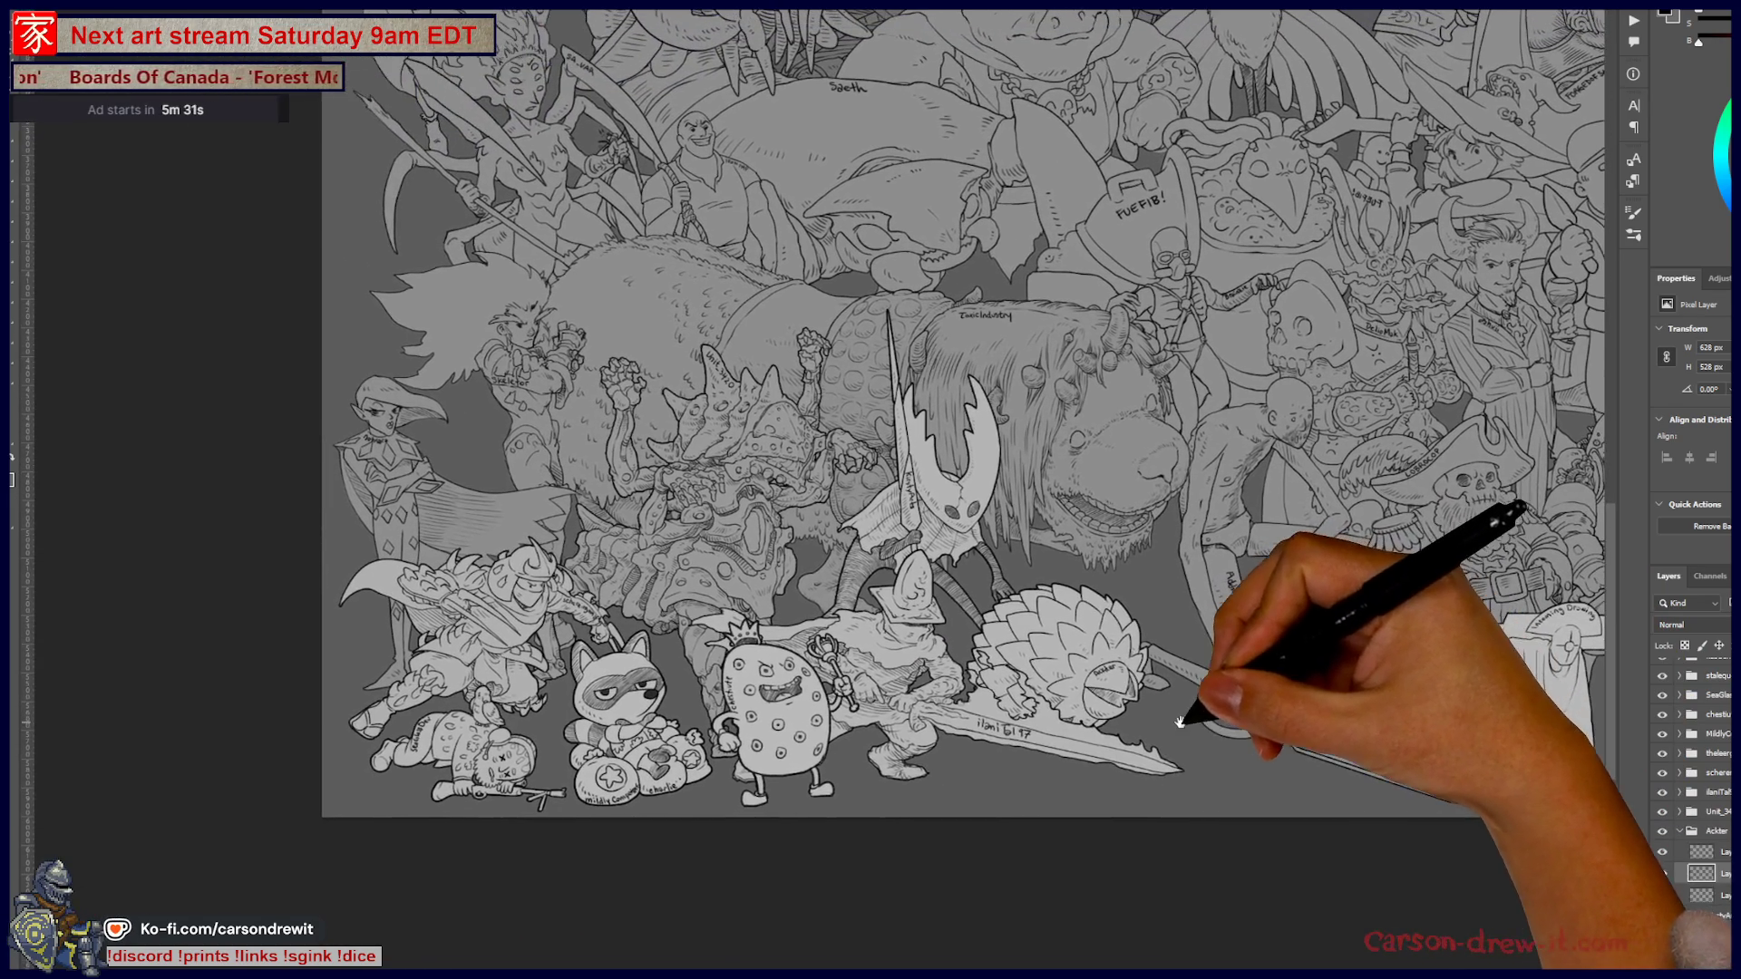
{"action": "scroll", "coordinate": [765, 641], "scroll_direction": "up", "scroll_amount": 2}
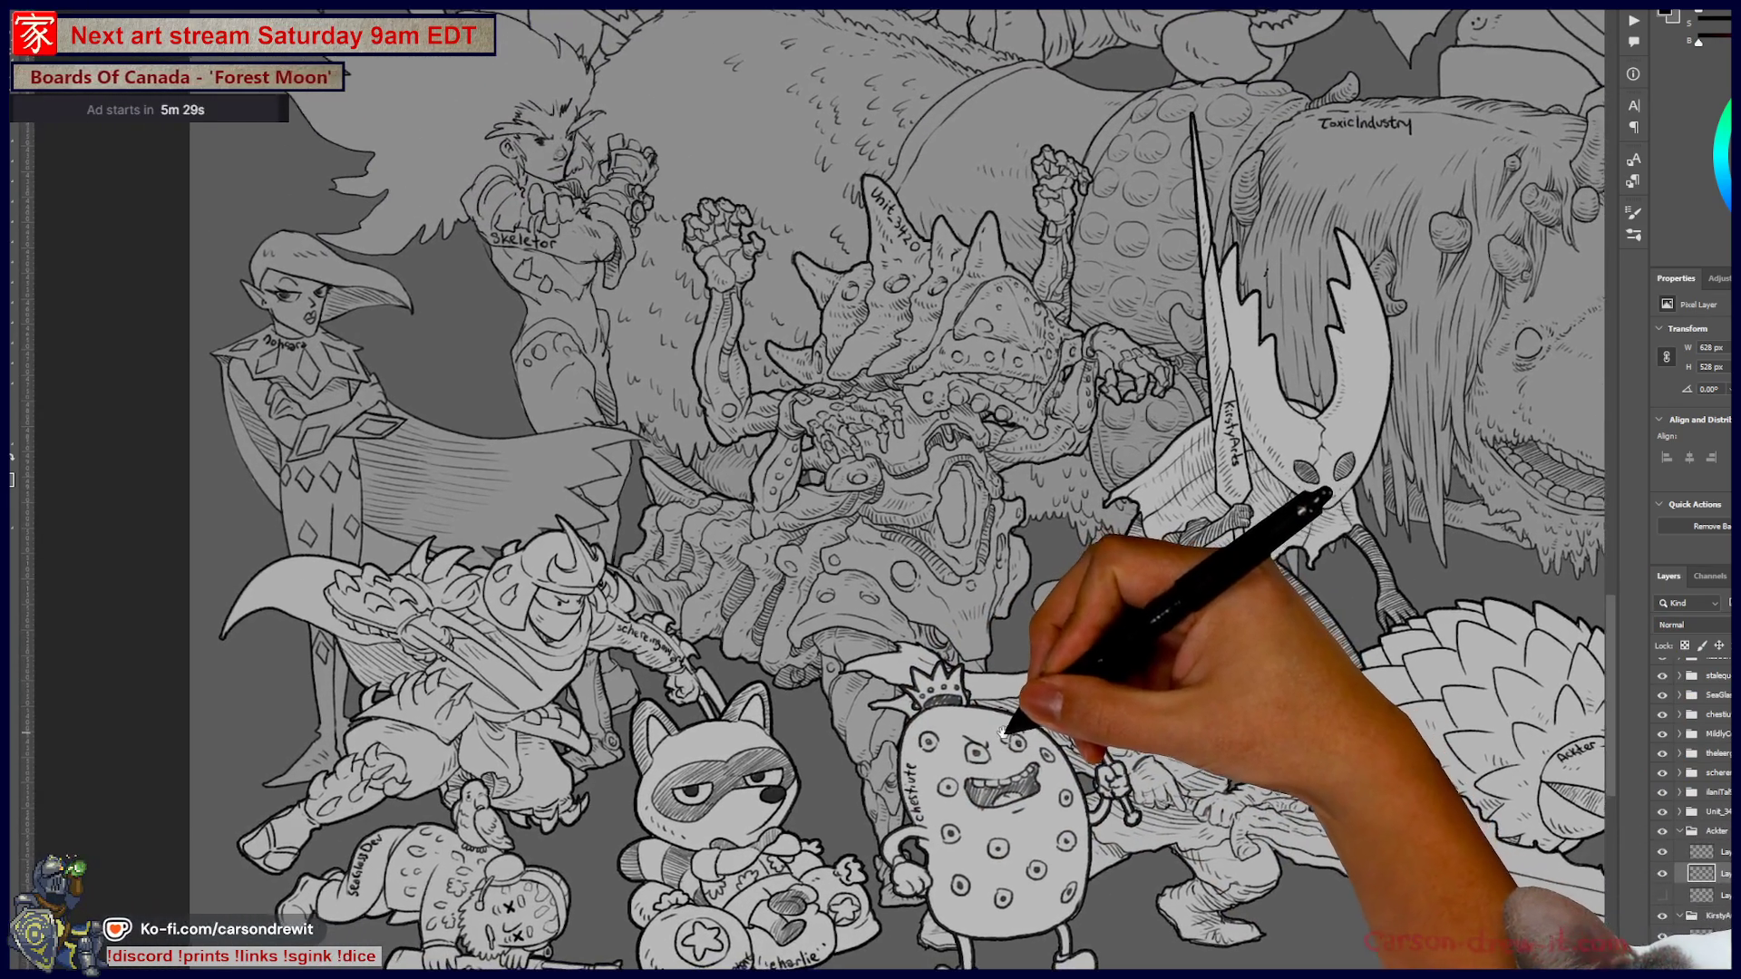
{"action": "left_click_drag", "start_coordinate": [766, 640], "coordinate": [1043, 738]}
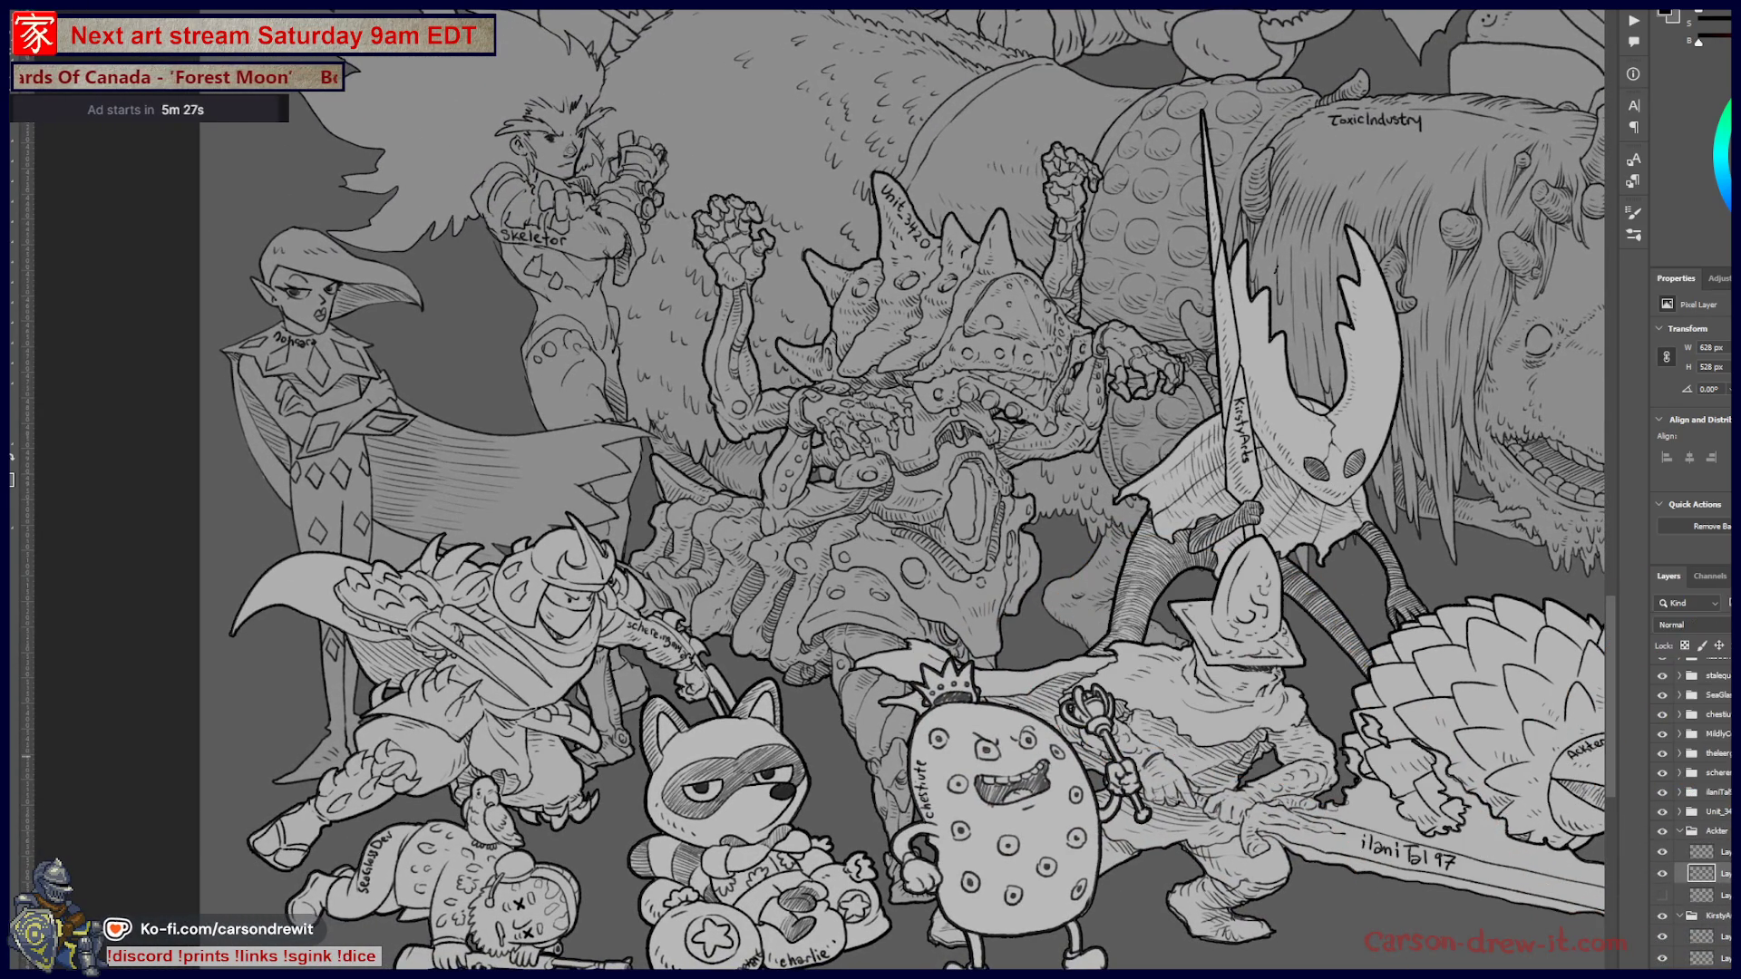
{"action": "left_click", "coordinate": [1682, 831]}
{"action": "left_click", "coordinate": [1681, 852]}
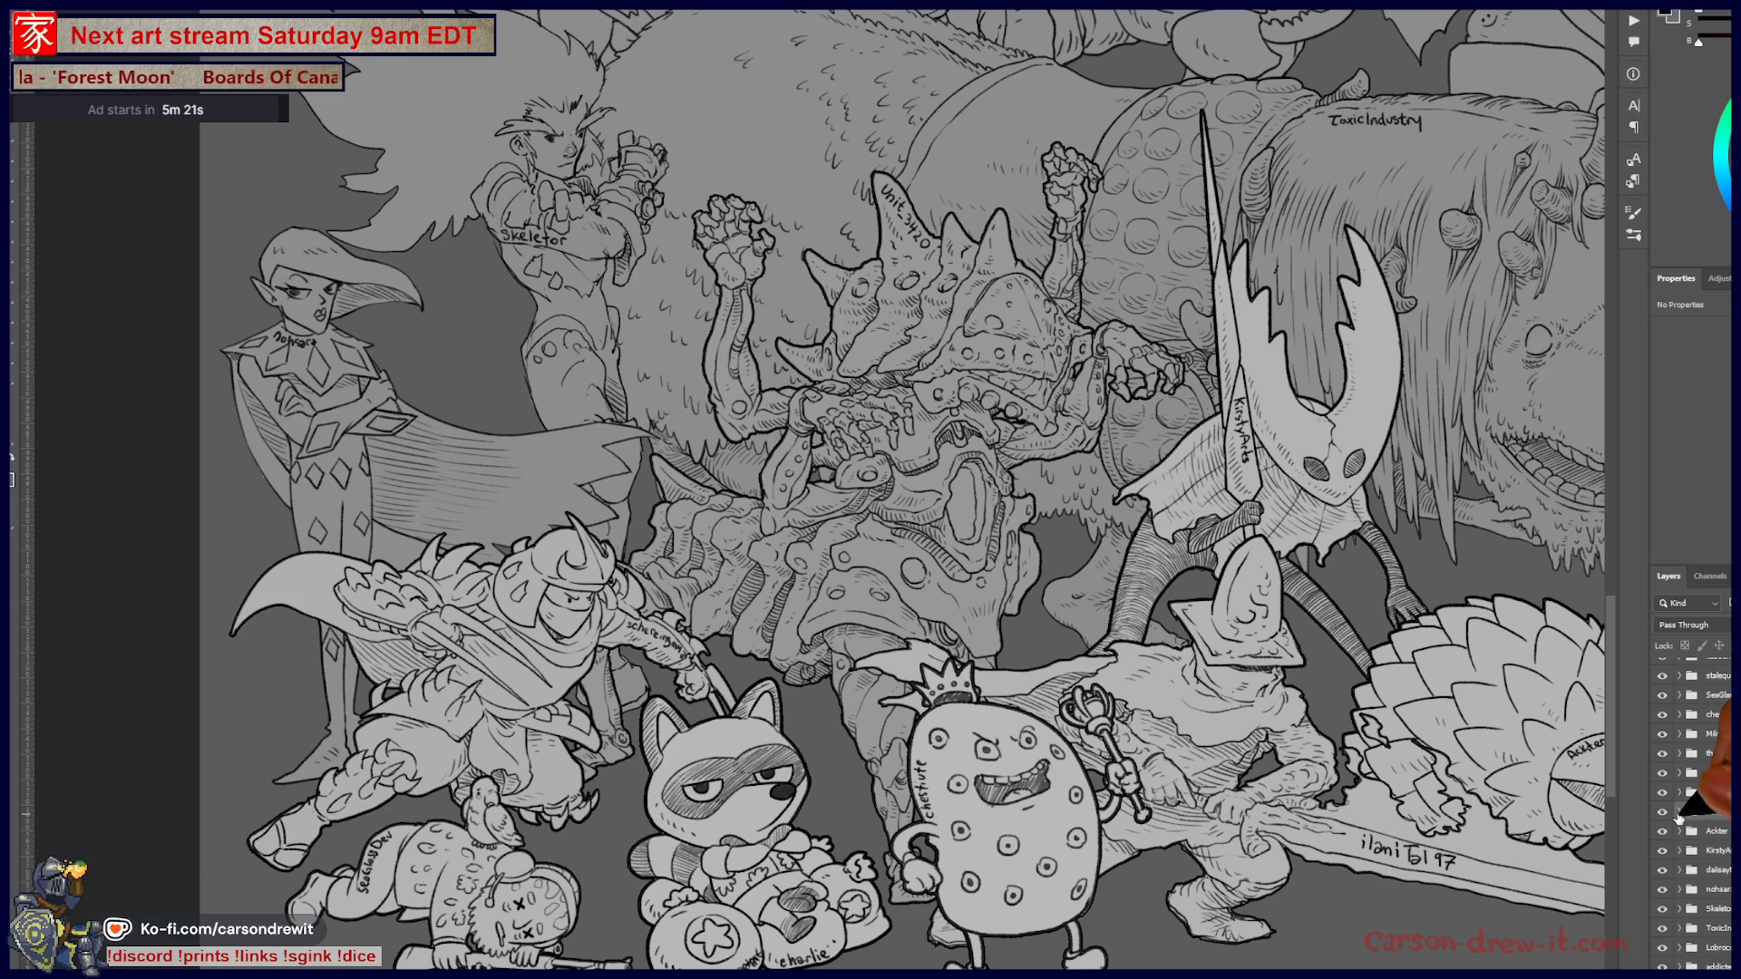
Brighten the spiky Unit_34 character's line-art layer with Lightness +17
{"action": "left_click", "coordinate": [1679, 811]}
{"action": "left_click", "coordinate": [1709, 853]}
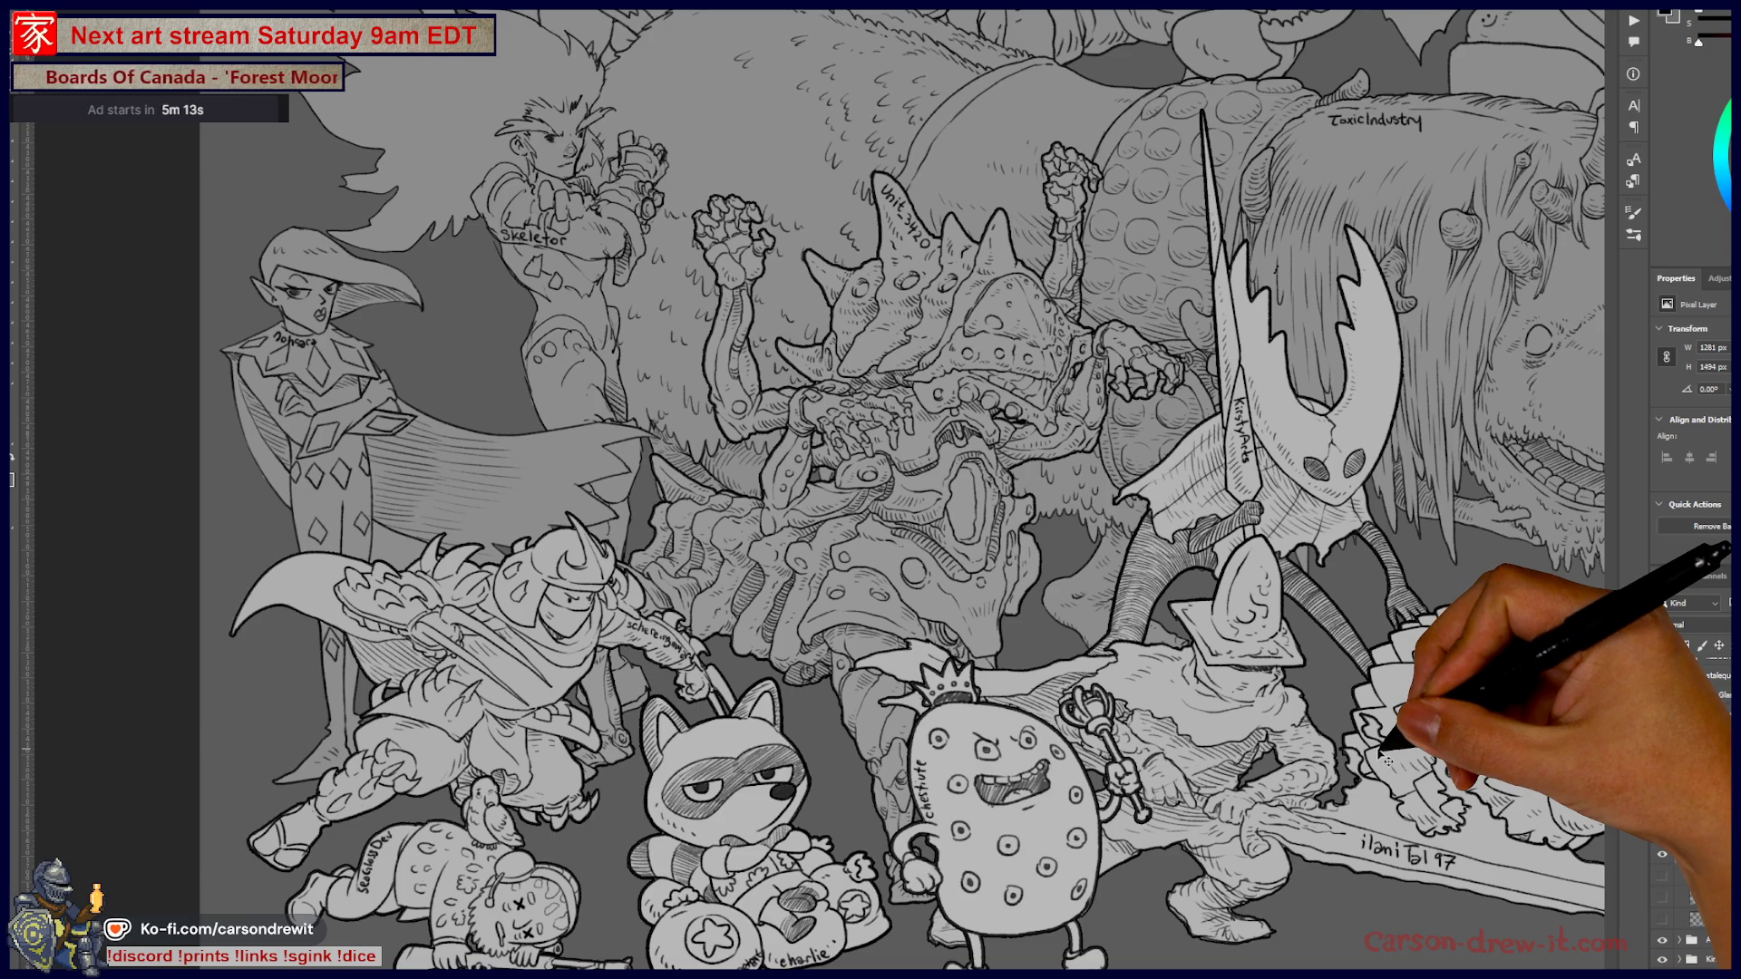
{"action": "key", "text": "ctrl+u"}
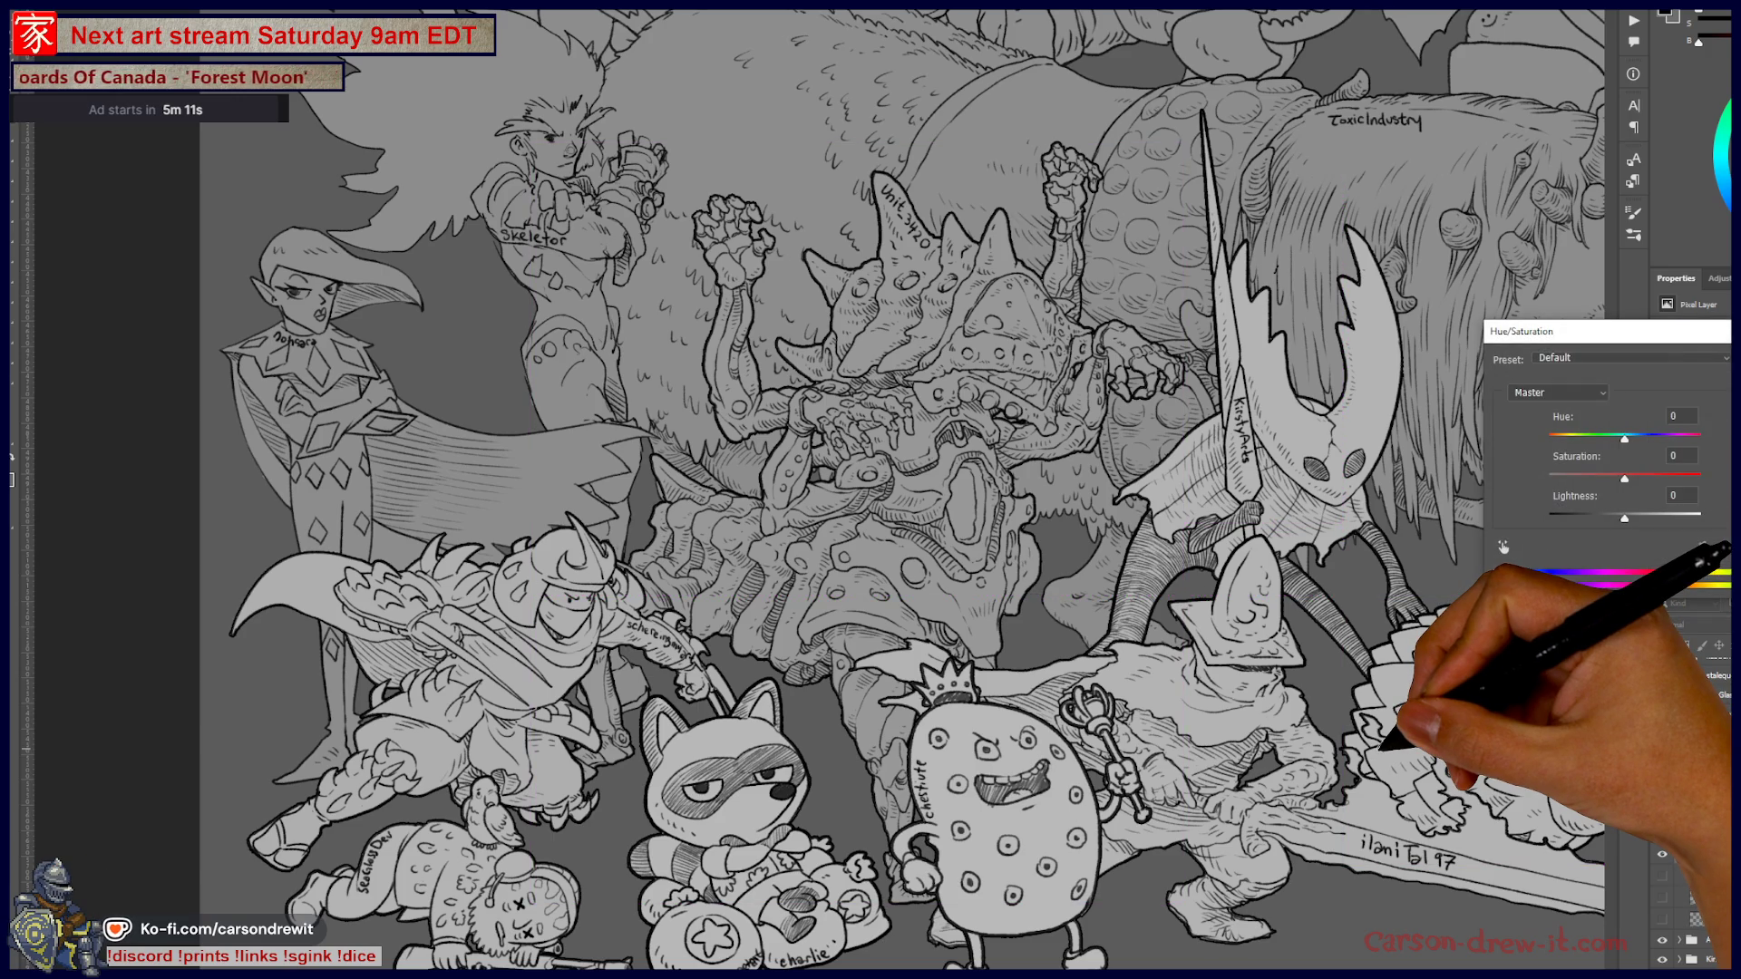
{"action": "left_click_drag", "start_coordinate": [1625, 518], "coordinate": [1640, 518]}
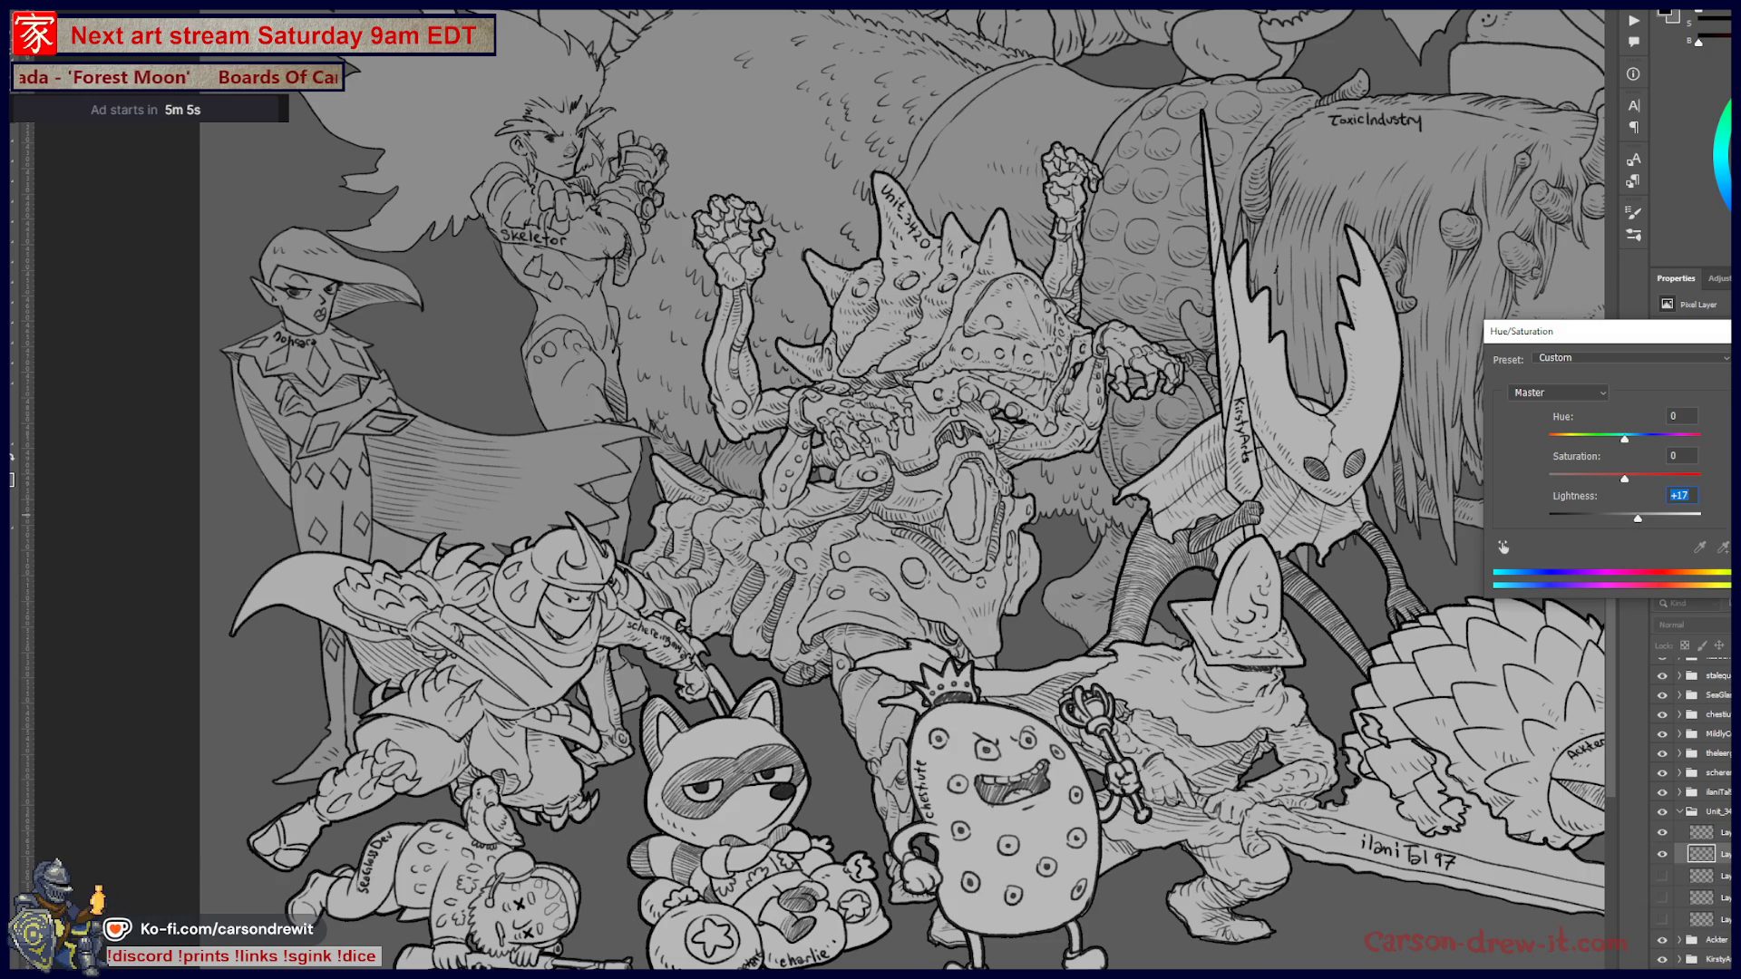
{"action": "key", "text": "Return"}
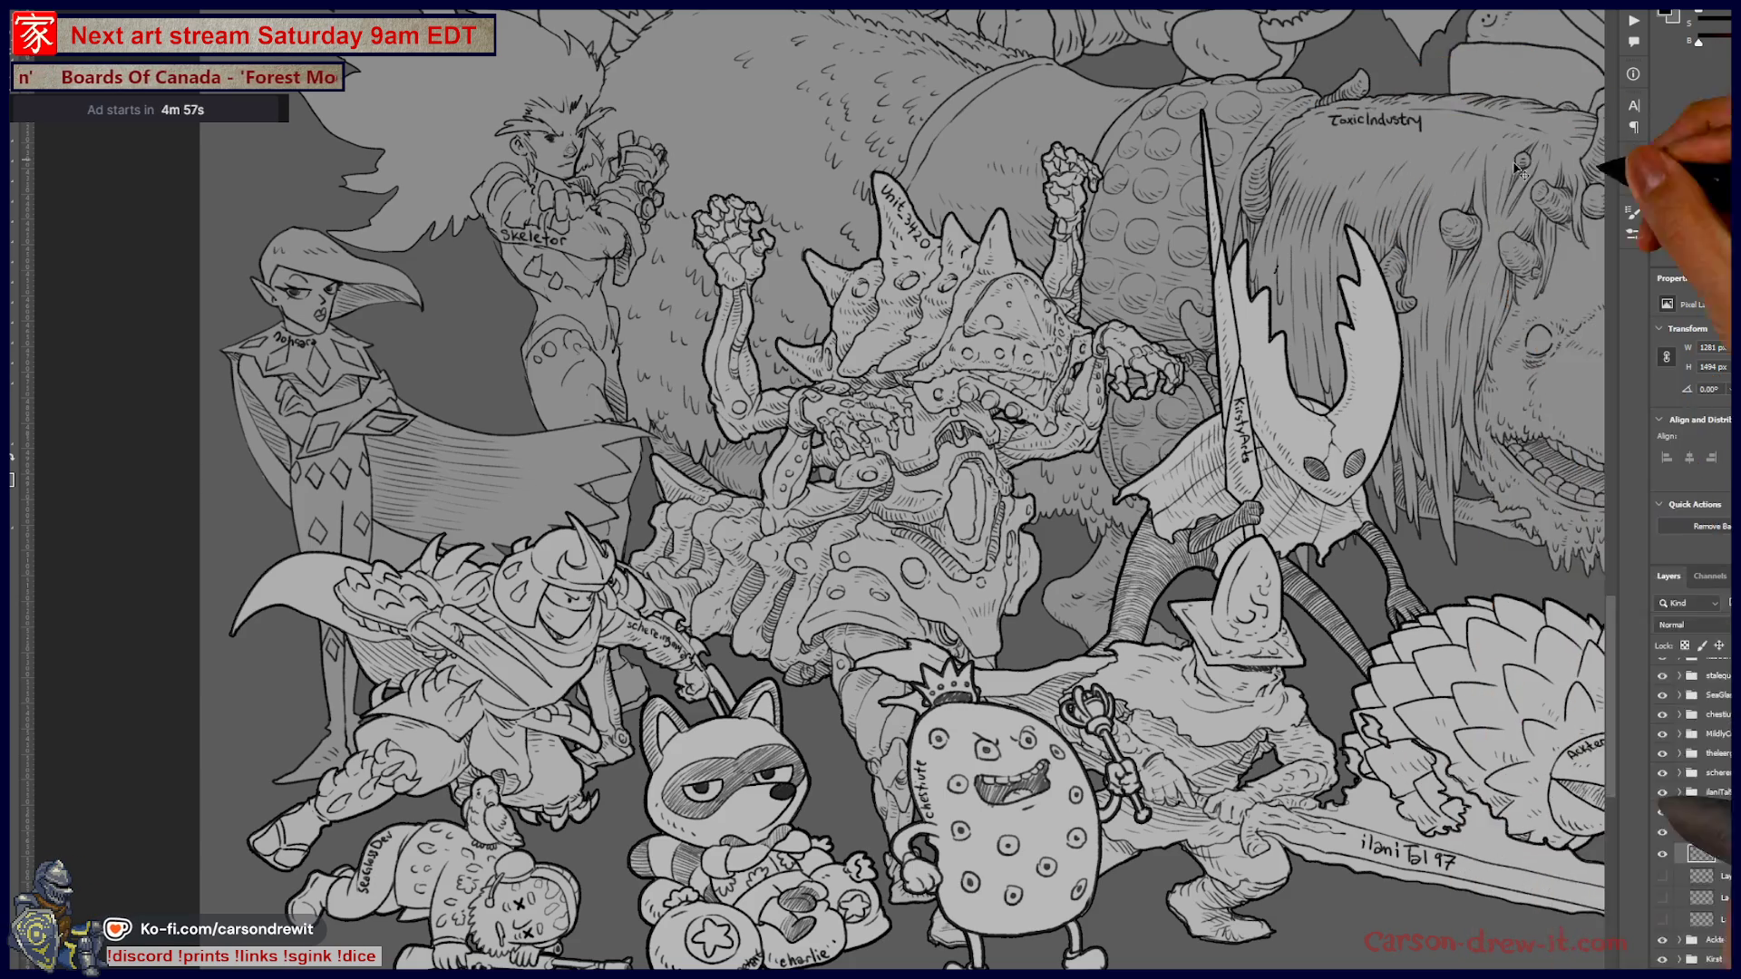
{"action": "scroll", "coordinate": [951, 266], "scroll_direction": "down", "scroll_amount": 3}
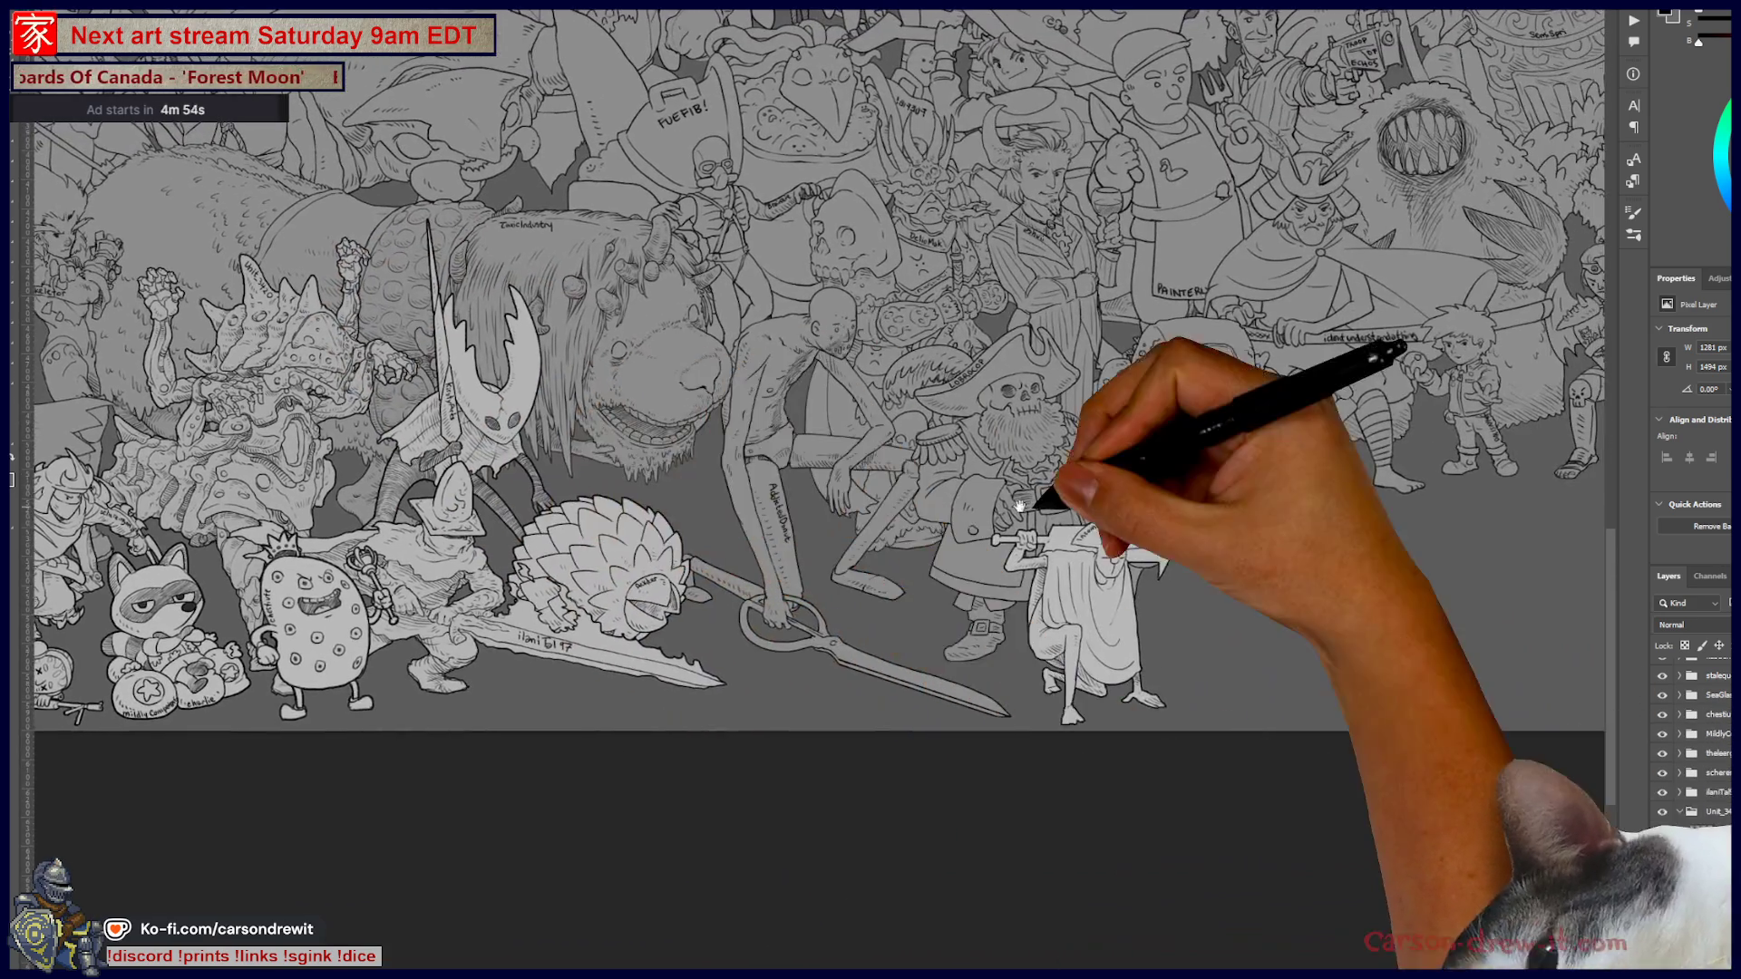
Zoom out to survey the crowd and collapse the Unit_34 layer group
{"action": "left_click_drag", "start_coordinate": [622, 517], "coordinate": [851, 569]}
{"action": "scroll", "coordinate": [851, 569], "scroll_direction": "down", "scroll_amount": 2}
{"action": "scroll", "coordinate": [858, 561], "scroll_direction": "down", "scroll_amount": 2}
{"action": "scroll", "coordinate": [820, 554], "scroll_direction": "down", "scroll_amount": 2}
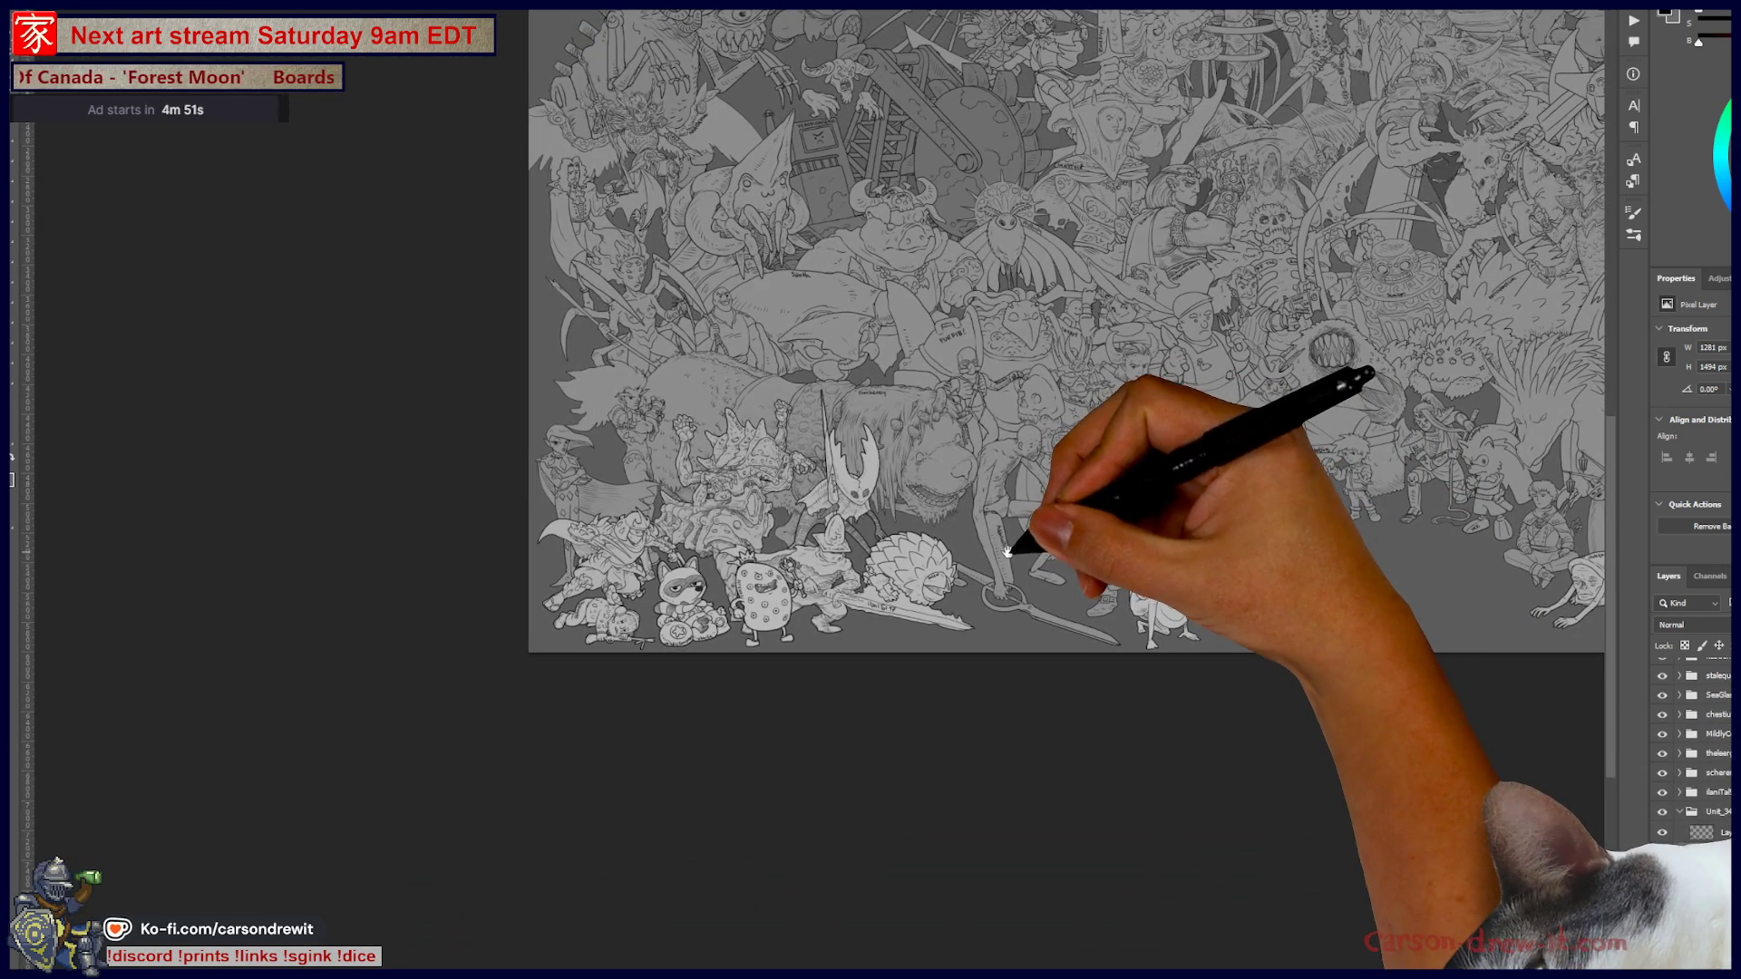
{"action": "scroll", "coordinate": [700, 532], "scroll_direction": "up", "scroll_amount": 2}
{"action": "scroll", "coordinate": [692, 528], "scroll_direction": "up", "scroll_amount": 2}
{"action": "scroll", "coordinate": [719, 466], "scroll_direction": "up", "scroll_amount": 2}
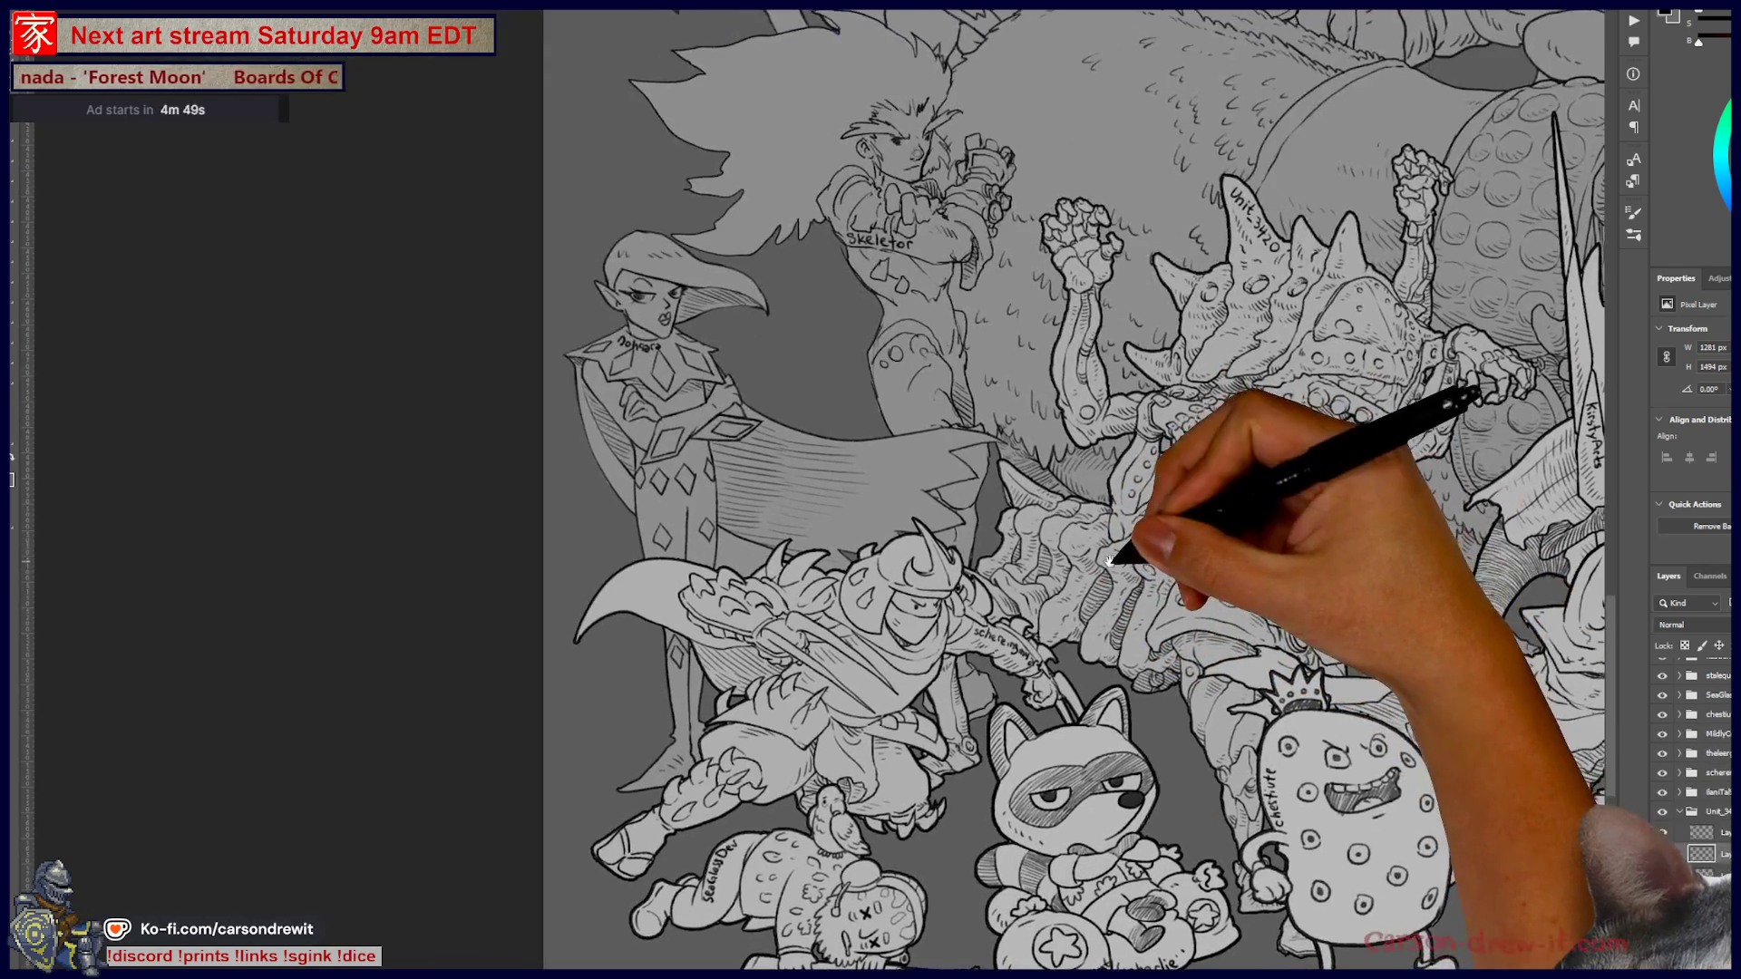
{"action": "scroll", "coordinate": [1015, 521], "scroll_direction": "up", "scroll_amount": 2}
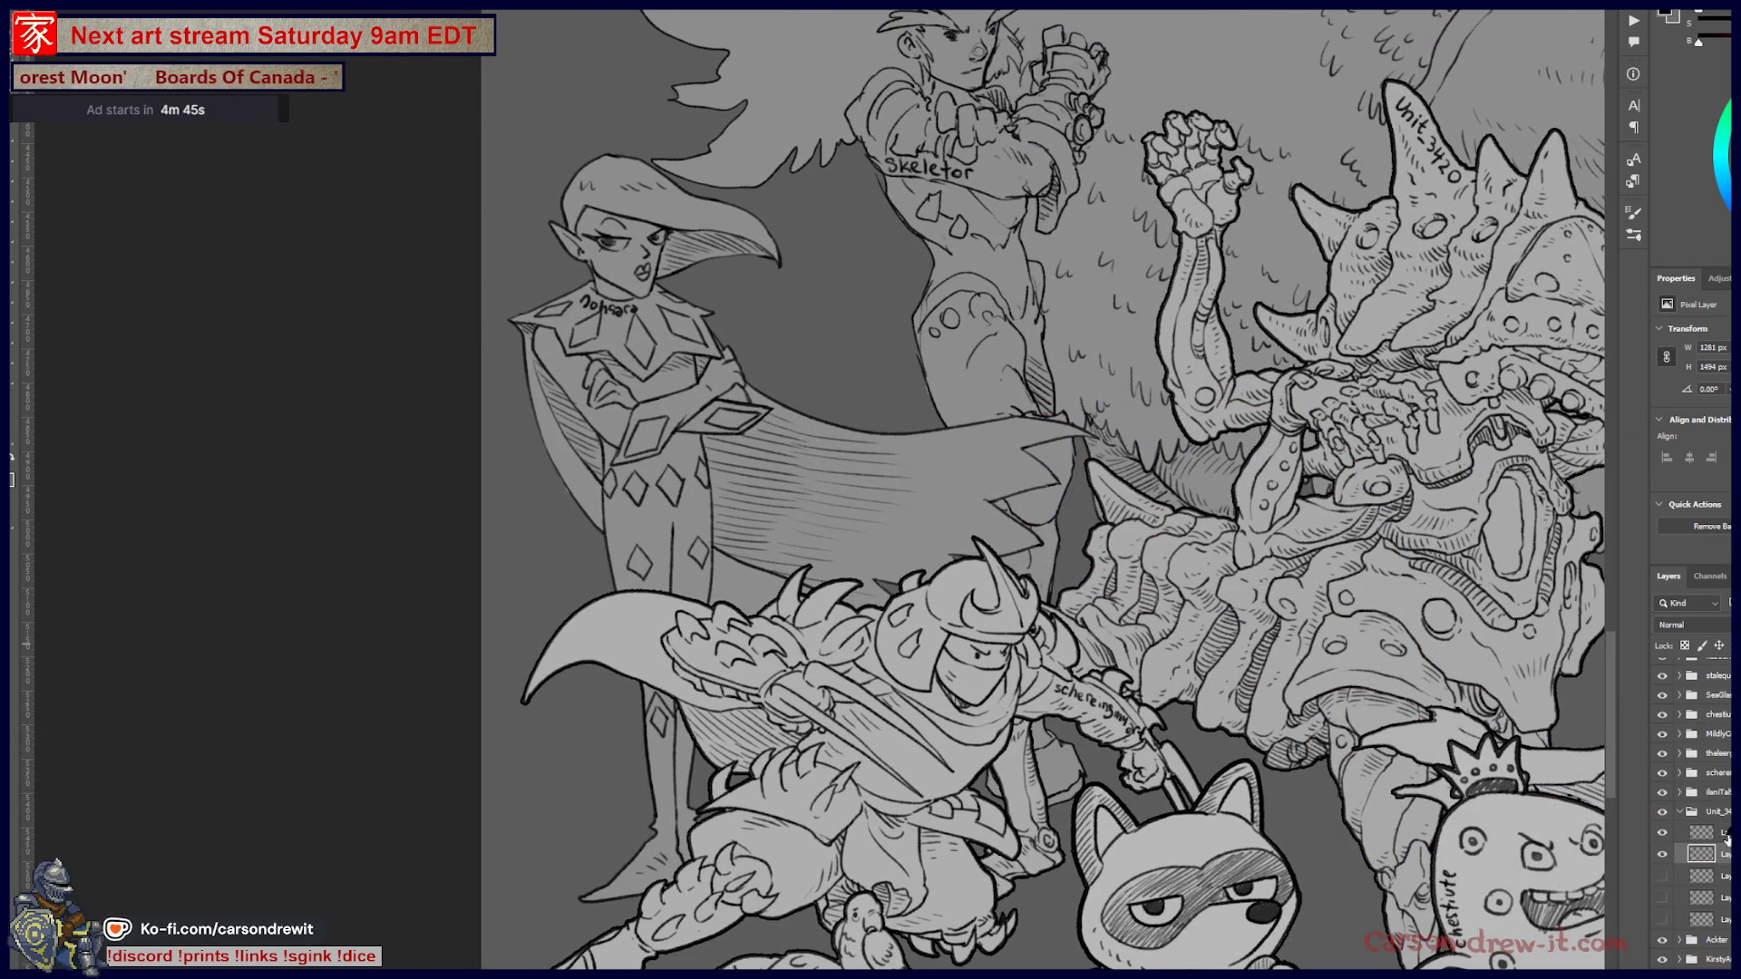
{"action": "left_click", "coordinate": [1683, 811]}
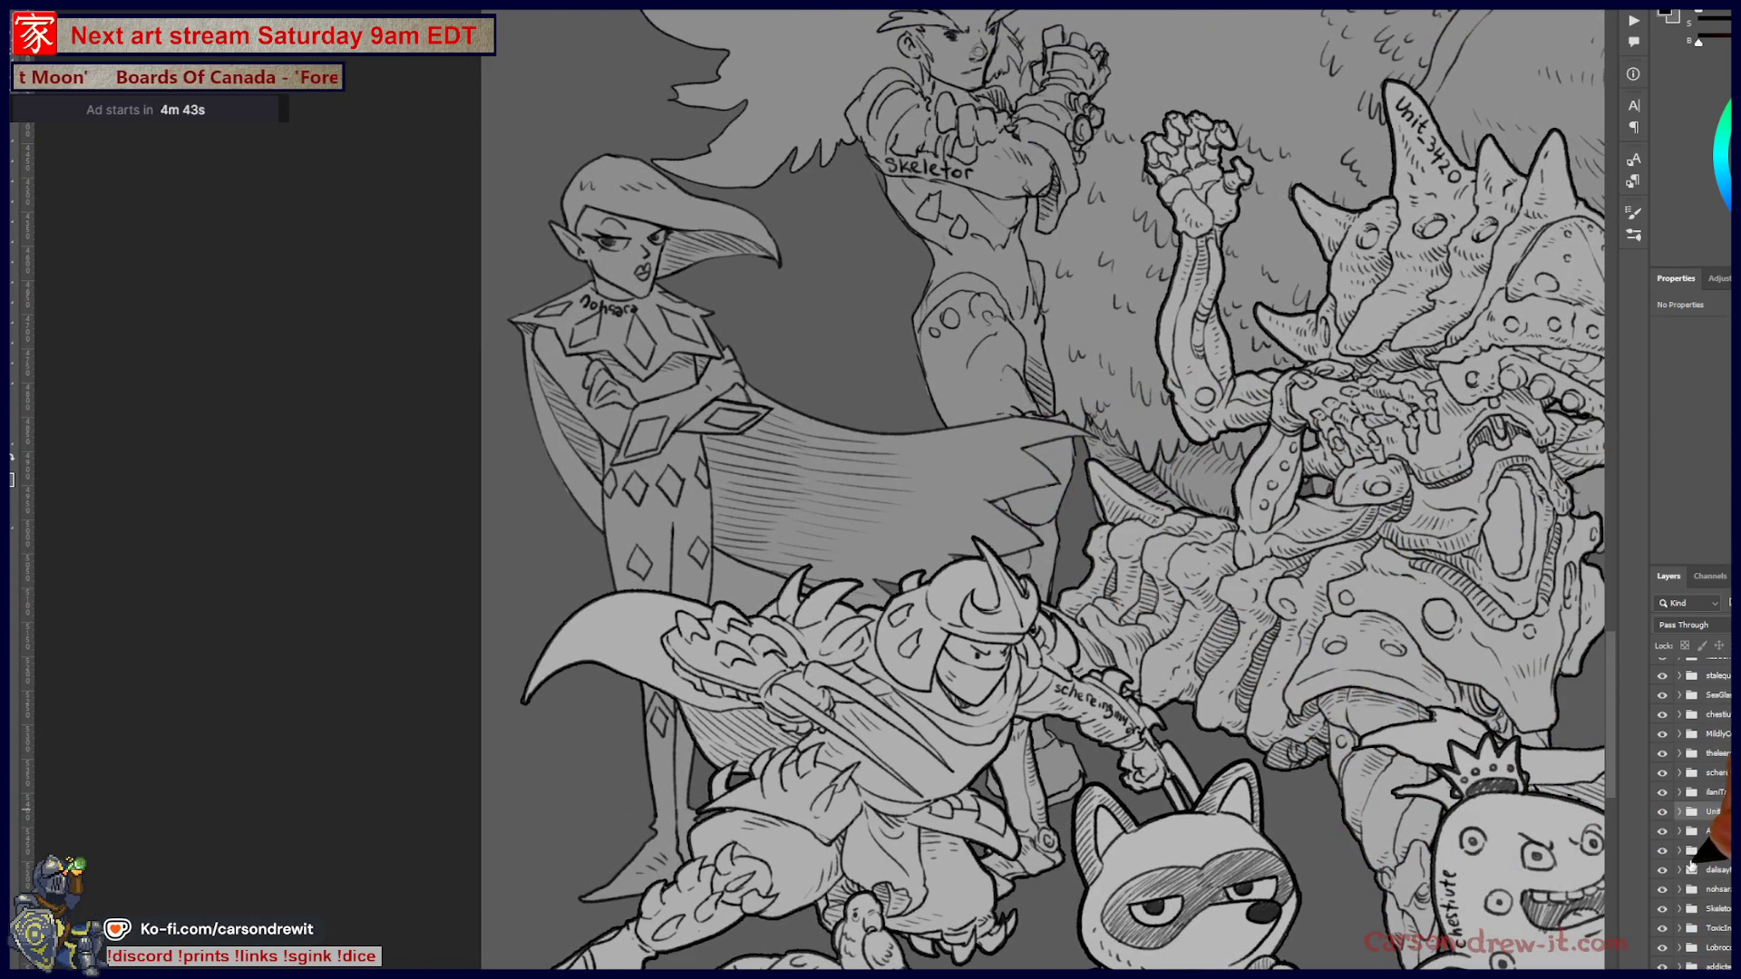
Pan past the pirate skeleton, Sonic and archer figures, then zoom in on the boy
{"action": "left_click_drag", "start_coordinate": [1632, 662], "coordinate": [1052, 663]}
{"action": "left_click_drag", "start_coordinate": [1705, 798], "coordinate": [1301, 680]}
{"action": "mouse_move", "coordinate": [1541, 816]}
{"action": "left_mouse_down"}
{"action": "mouse_move", "coordinate": [1274, 671]}
{"action": "mouse_move", "coordinate": [453, 635]}
{"action": "left_mouse_up"}
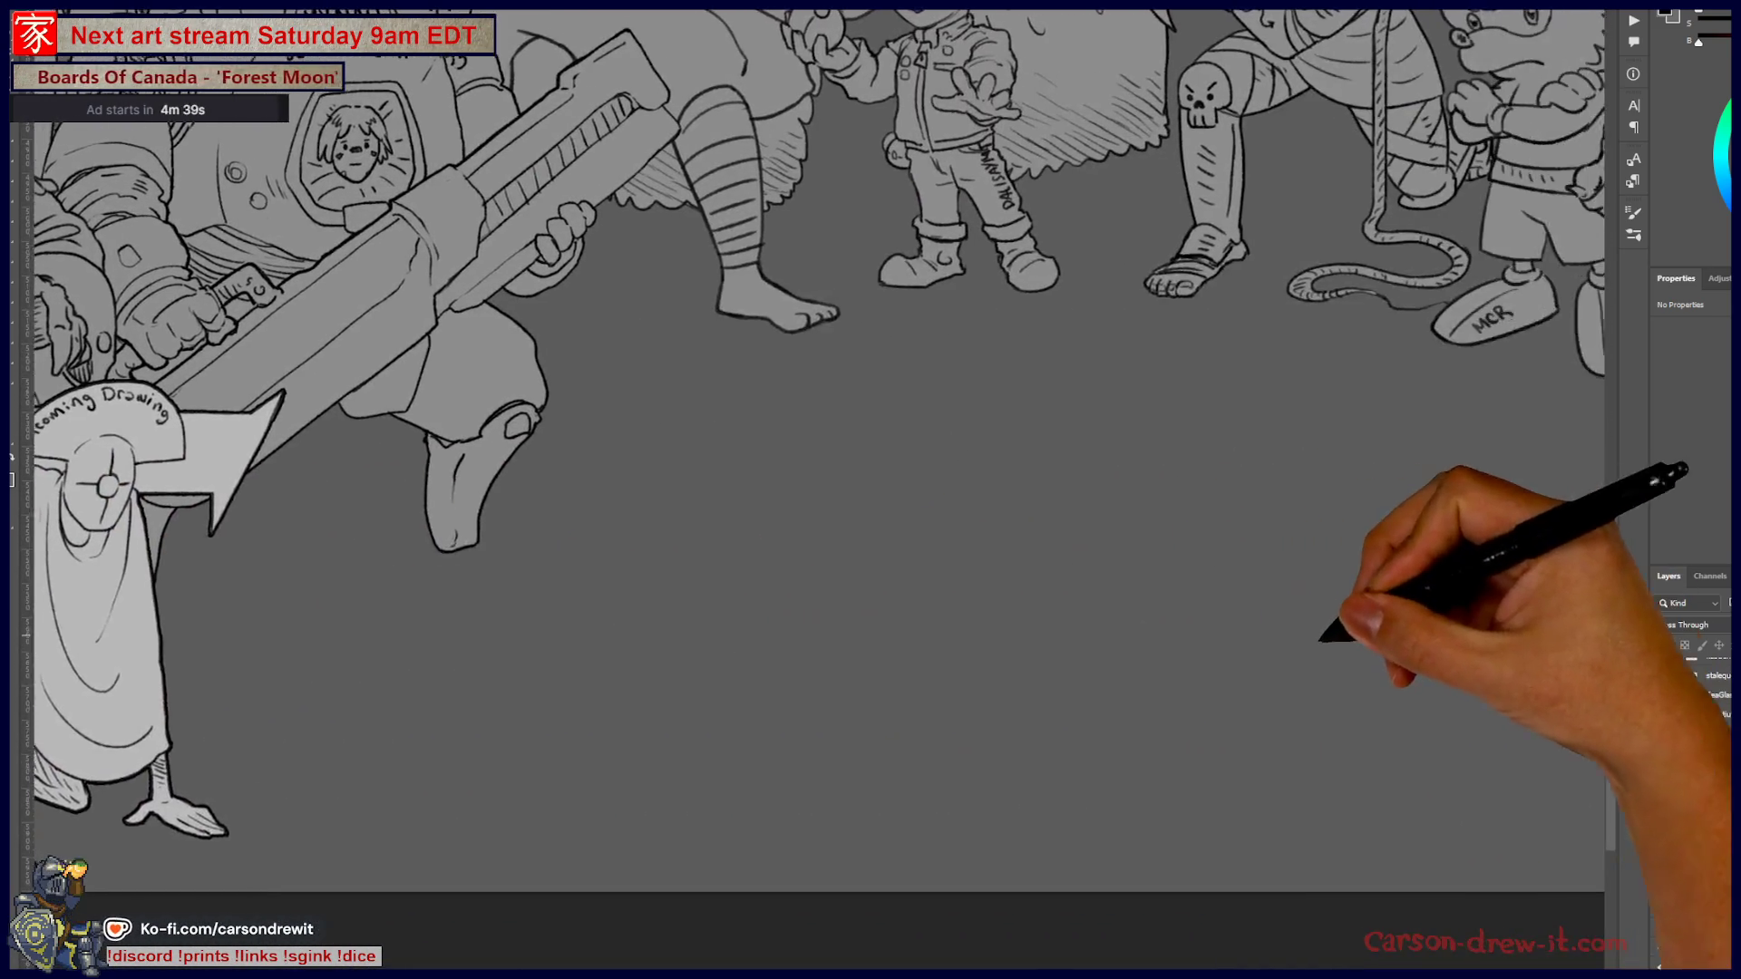
{"action": "left_click_drag", "start_coordinate": [1369, 622], "coordinate": [875, 705]}
{"action": "left_click_drag", "start_coordinate": [1188, 648], "coordinate": [661, 720]}
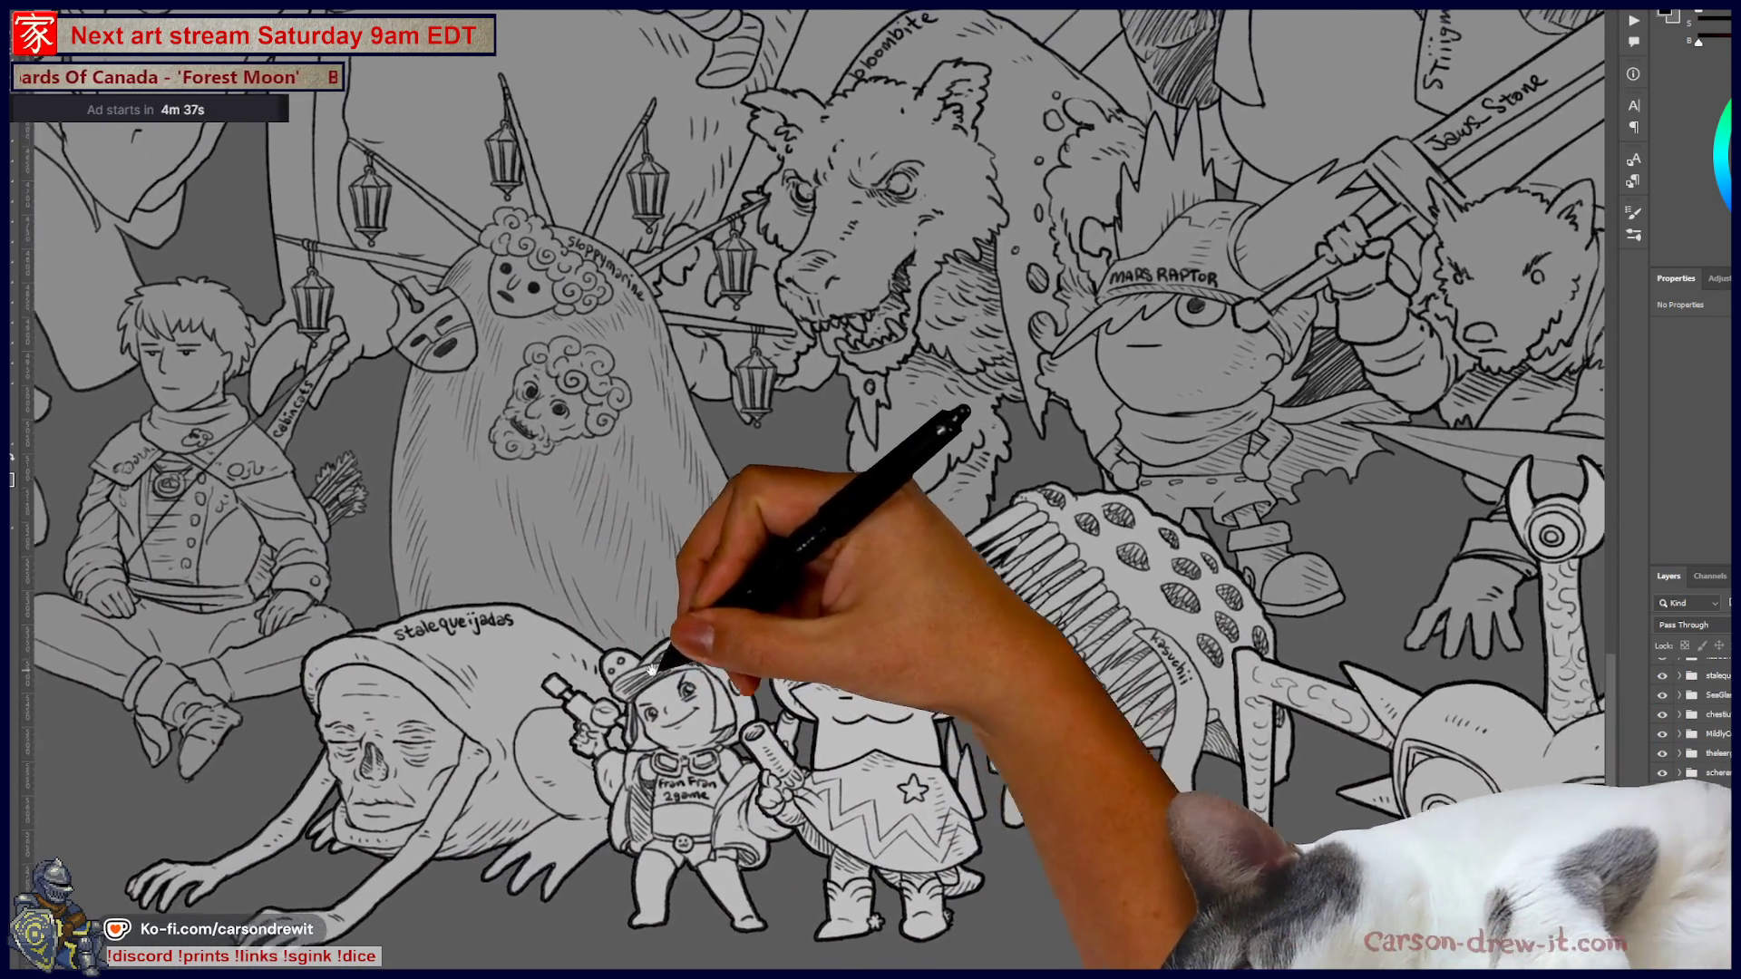
{"action": "mouse_move", "coordinate": [1030, 614]}
{"action": "left_mouse_down"}
{"action": "mouse_move", "coordinate": [765, 637]}
{"action": "mouse_move", "coordinate": [1116, 635]}
{"action": "left_mouse_up"}
{"action": "mouse_move", "coordinate": [739, 668]}
{"action": "left_mouse_down"}
{"action": "mouse_move", "coordinate": [1302, 602]}
{"action": "mouse_move", "coordinate": [1328, 669]}
{"action": "mouse_move", "coordinate": [1401, 717]}
{"action": "mouse_move", "coordinate": [816, 584]}
{"action": "mouse_move", "coordinate": [666, 588]}
{"action": "left_mouse_up"}
{"action": "left_click_drag", "start_coordinate": [1073, 568], "coordinate": [1407, 684]}
{"action": "mouse_move", "coordinate": [227, 408]}
{"action": "left_mouse_down"}
{"action": "mouse_move", "coordinate": [952, 563]}
{"action": "mouse_move", "coordinate": [1356, 626]}
{"action": "left_mouse_up"}
{"action": "left_click_drag", "start_coordinate": [910, 564], "coordinate": [1236, 622]}
{"action": "mouse_move", "coordinate": [777, 389]}
{"action": "left_mouse_down"}
{"action": "mouse_move", "coordinate": [992, 486]}
{"action": "mouse_move", "coordinate": [1006, 535]}
{"action": "left_mouse_up"}
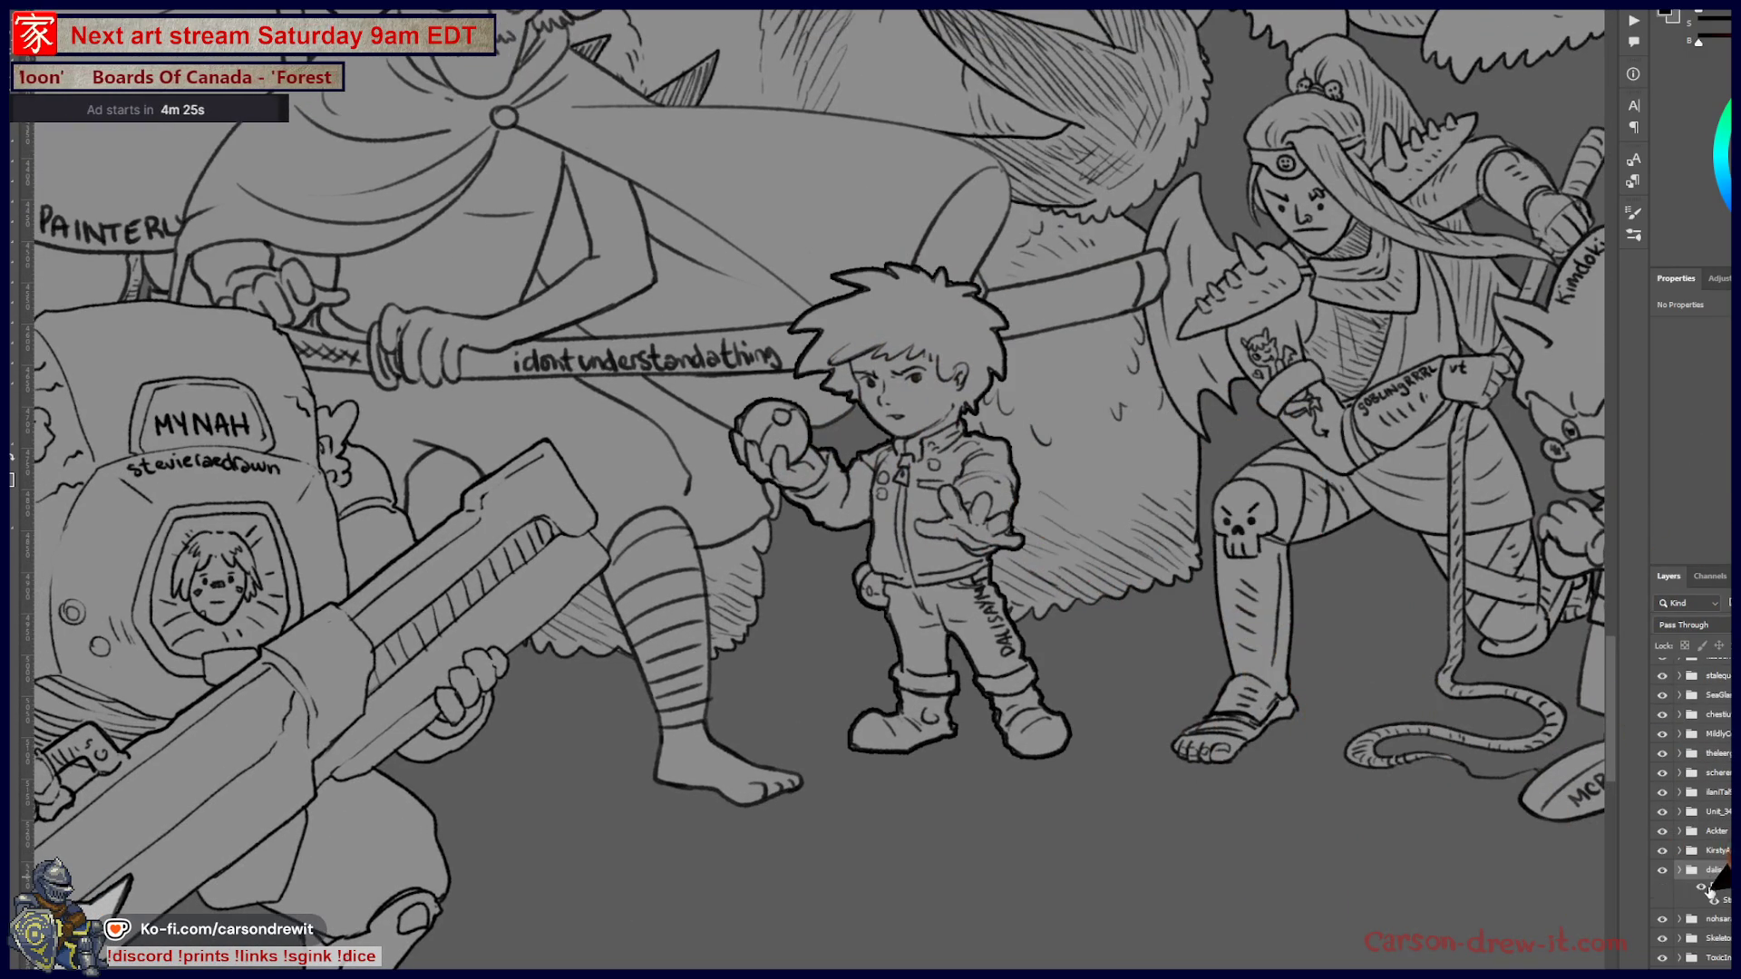
Raise the Lightness of the ball-holding boy's drawing layer to +19
{"action": "left_click", "coordinate": [1680, 871]}
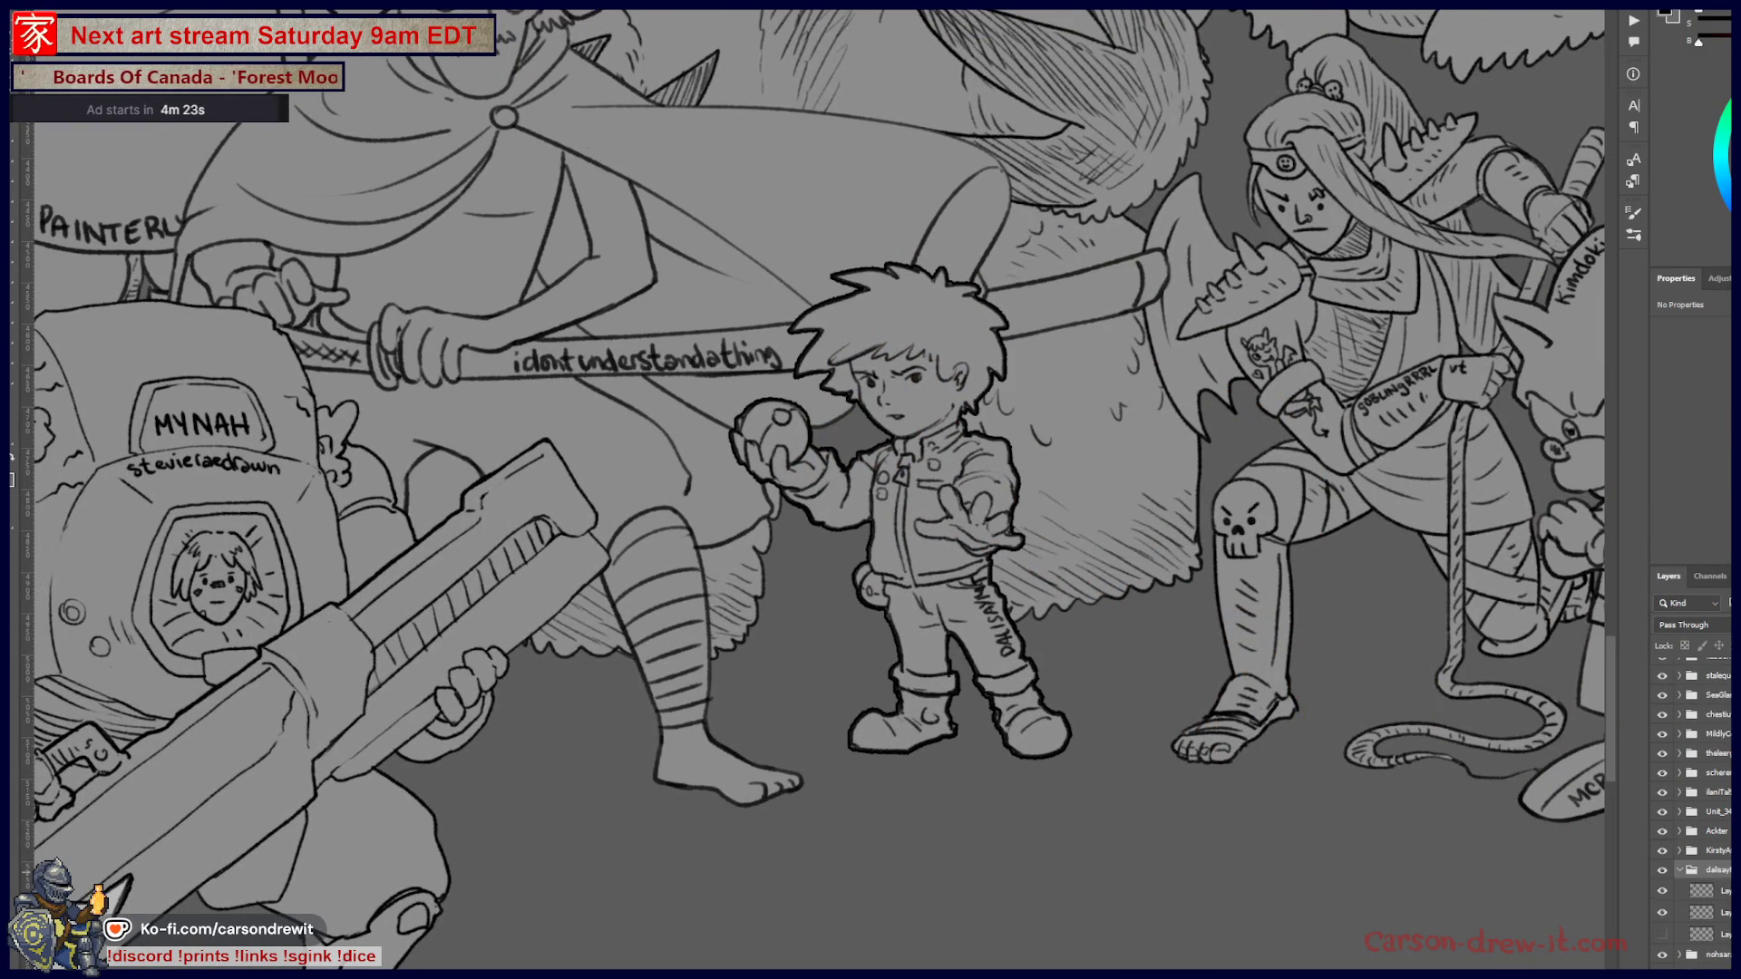
{"action": "left_click", "coordinate": [1702, 913]}
{"action": "key", "text": "ctrl+u"}
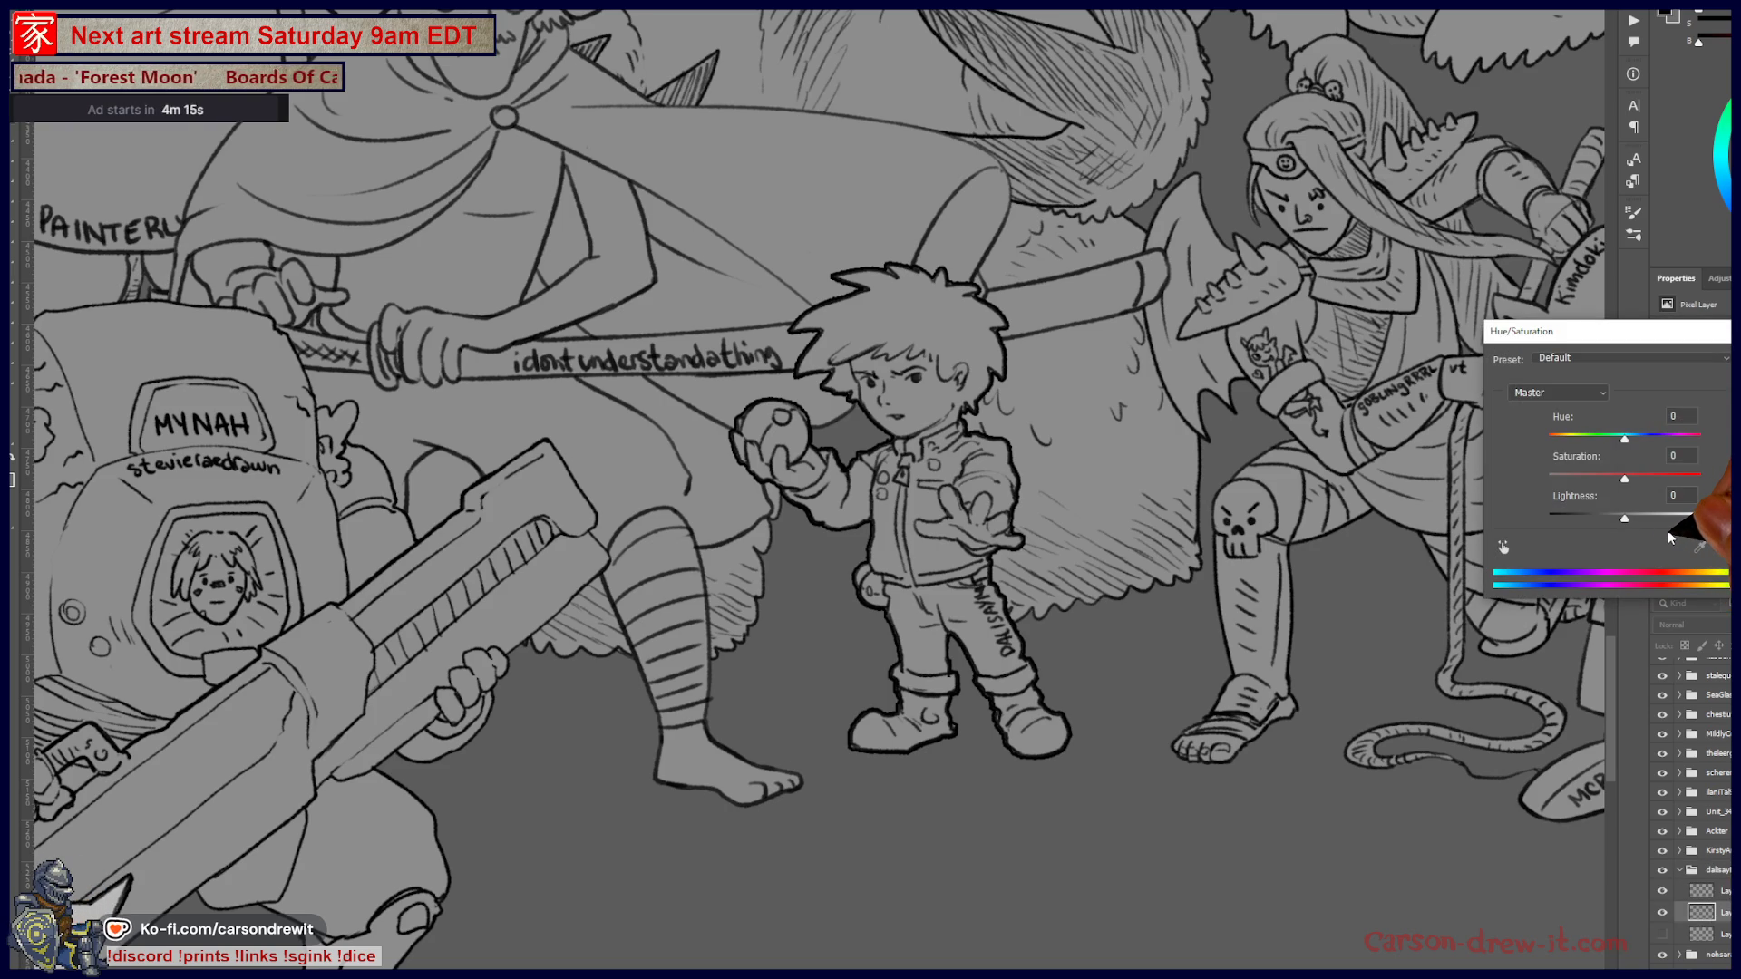
{"action": "left_click_drag", "start_coordinate": [1624, 518], "coordinate": [1642, 524]}
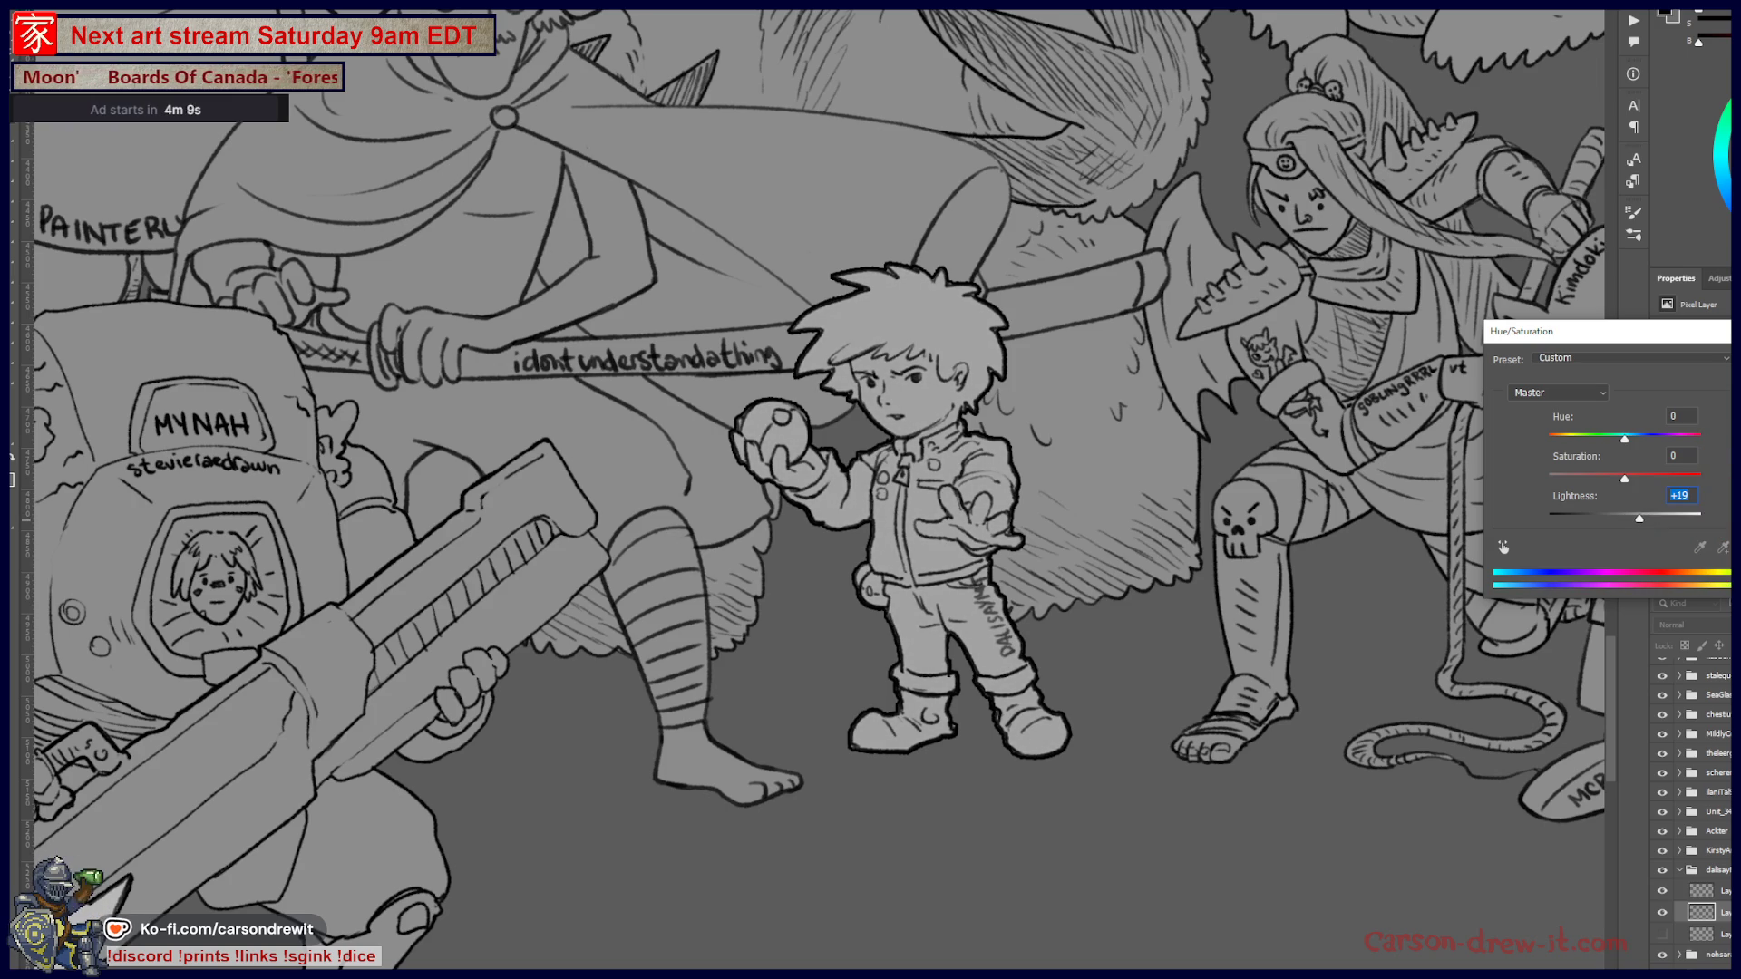
{"action": "key", "text": "Return"}
{"action": "scroll", "coordinate": [829, 612], "scroll_direction": "down", "scroll_amount": 5}
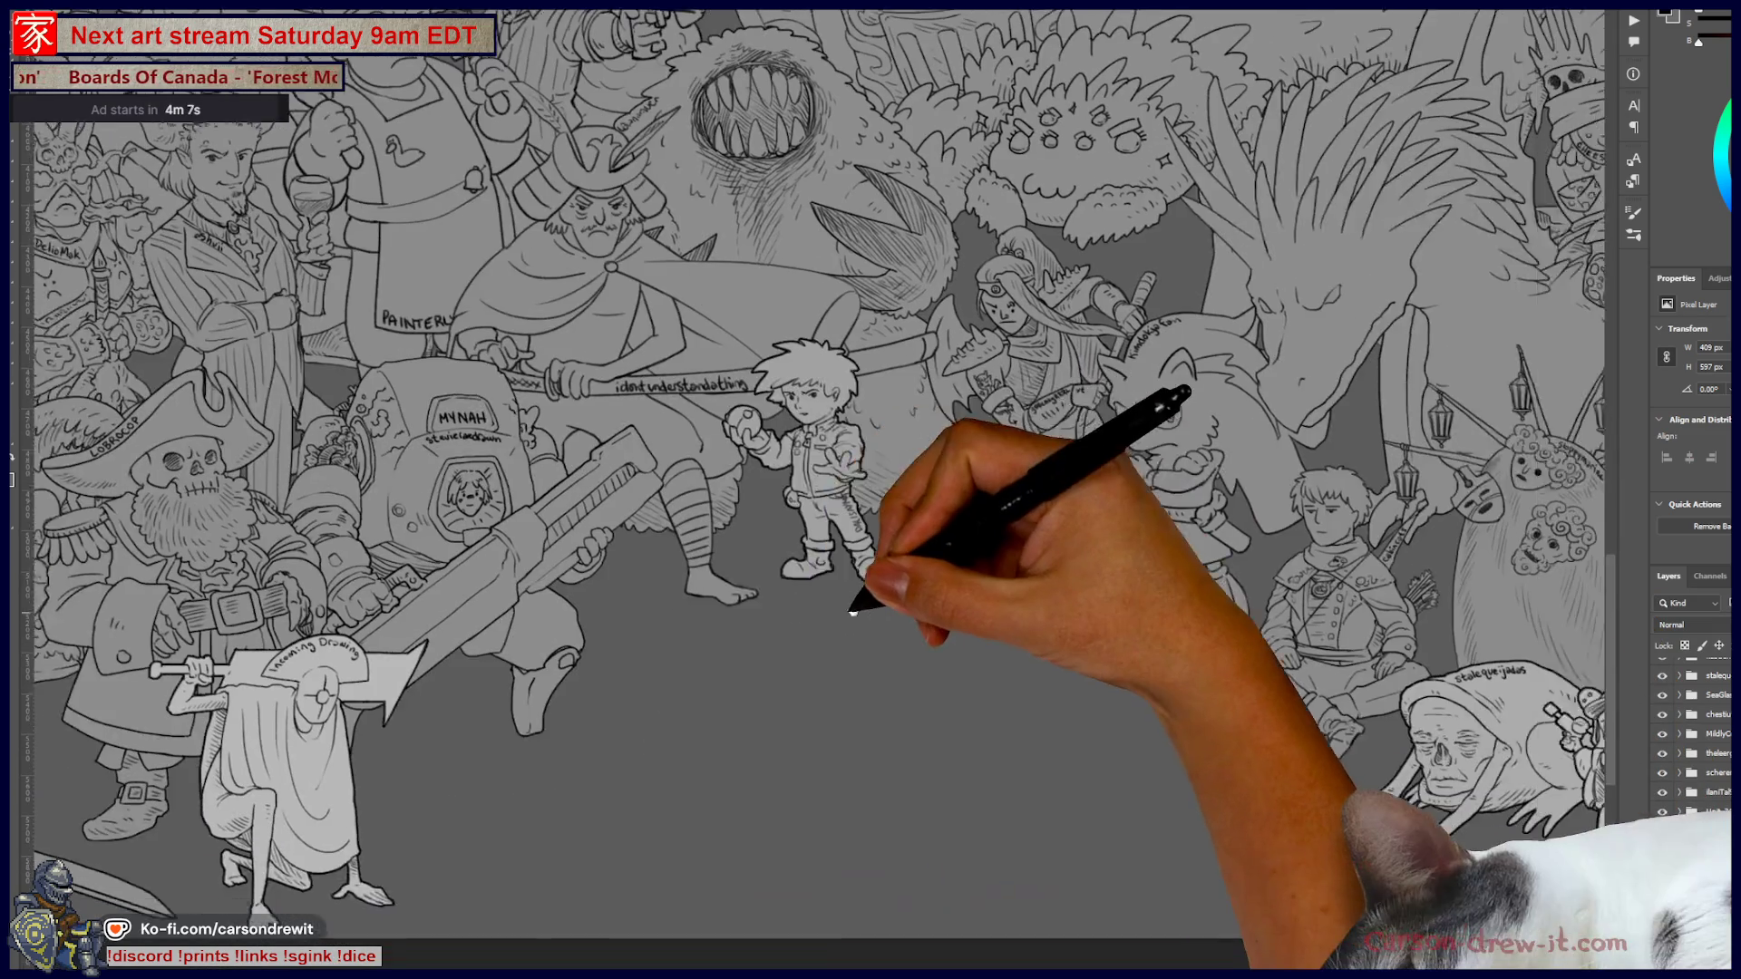
Collapse the boy's layer group and zoom in on the lower-left front-row characters
{"action": "scroll", "coordinate": [829, 612], "scroll_direction": "up", "scroll_amount": 1}
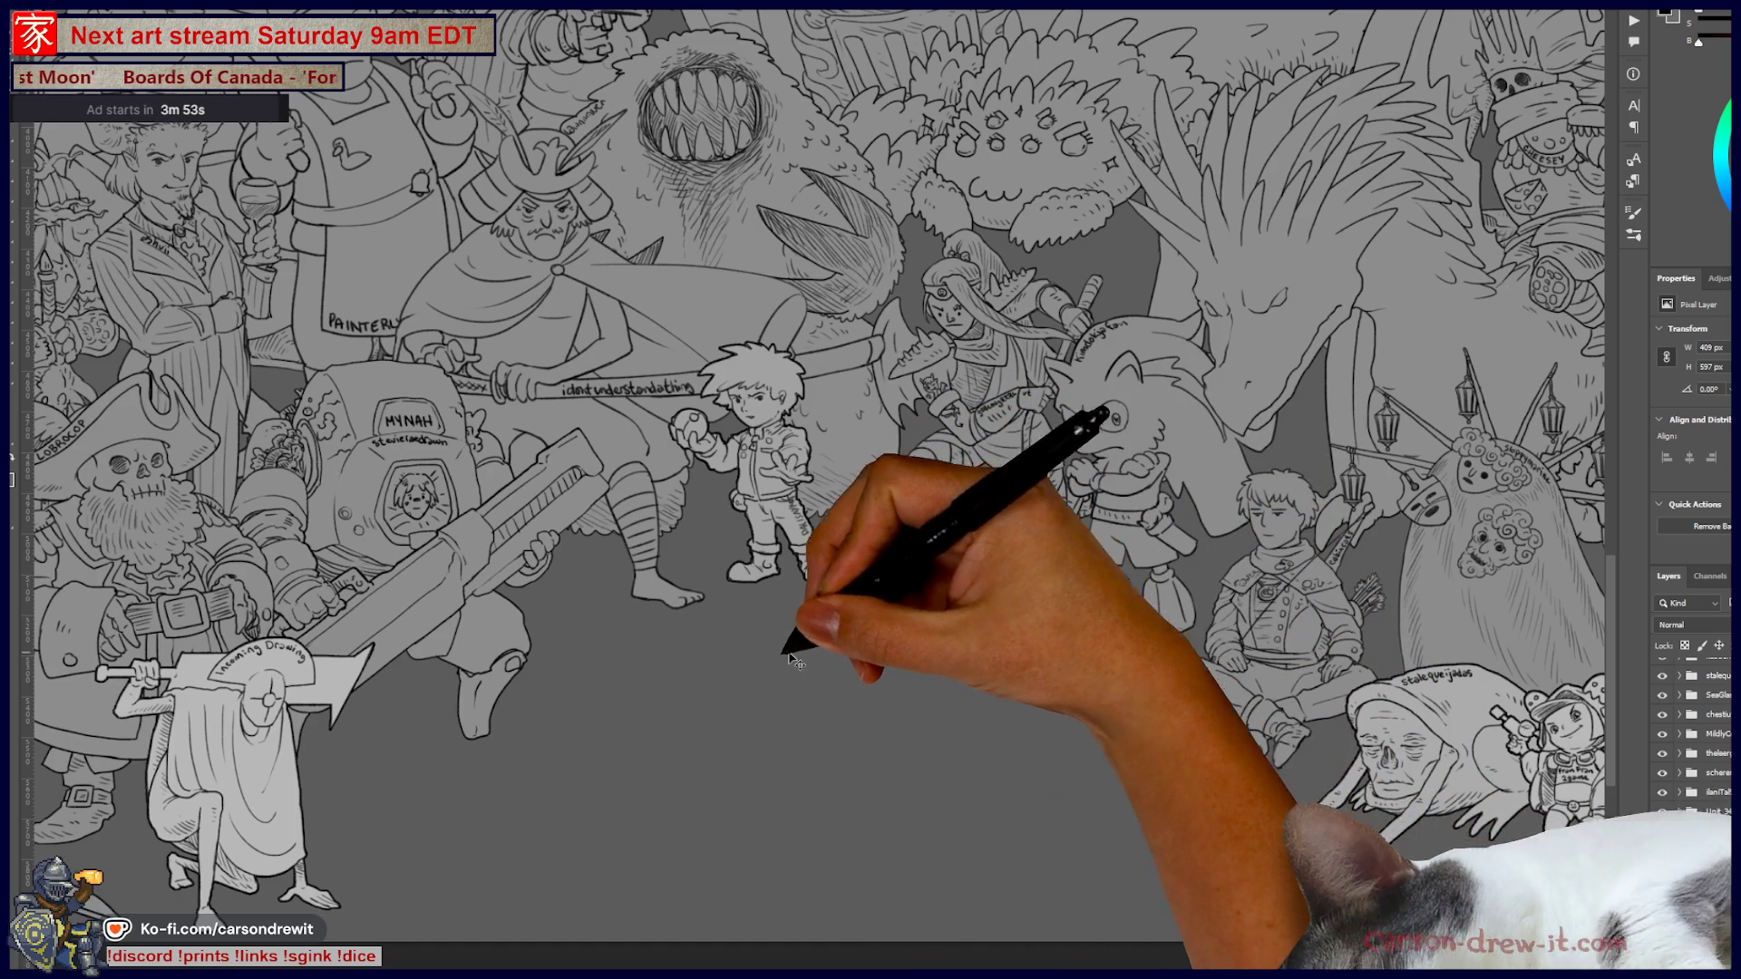
{"action": "scroll", "coordinate": [589, 626], "scroll_direction": "up", "scroll_amount": 3}
{"action": "mouse_move", "coordinate": [563, 629]}
{"action": "left_mouse_down"}
{"action": "mouse_move", "coordinate": [1054, 647]}
{"action": "mouse_move", "coordinate": [1050, 669]}
{"action": "left_mouse_up"}
{"action": "scroll", "coordinate": [1054, 648], "scroll_direction": "down", "scroll_amount": 3}
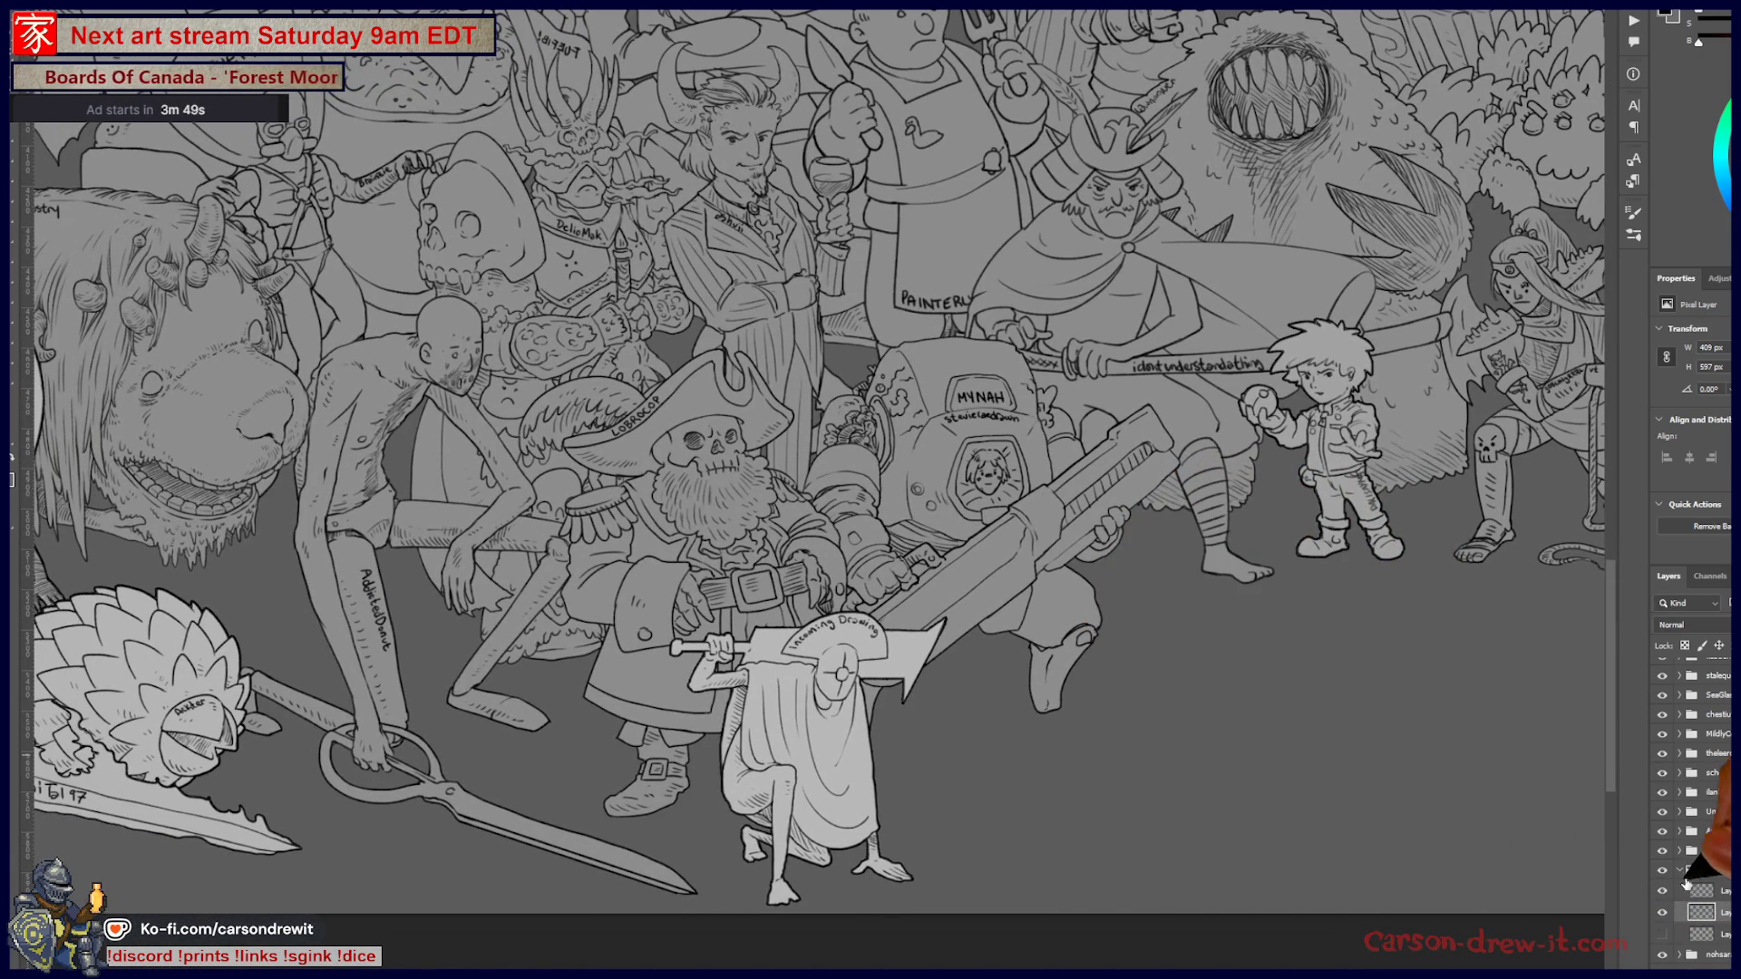
{"action": "left_click", "coordinate": [1680, 870]}
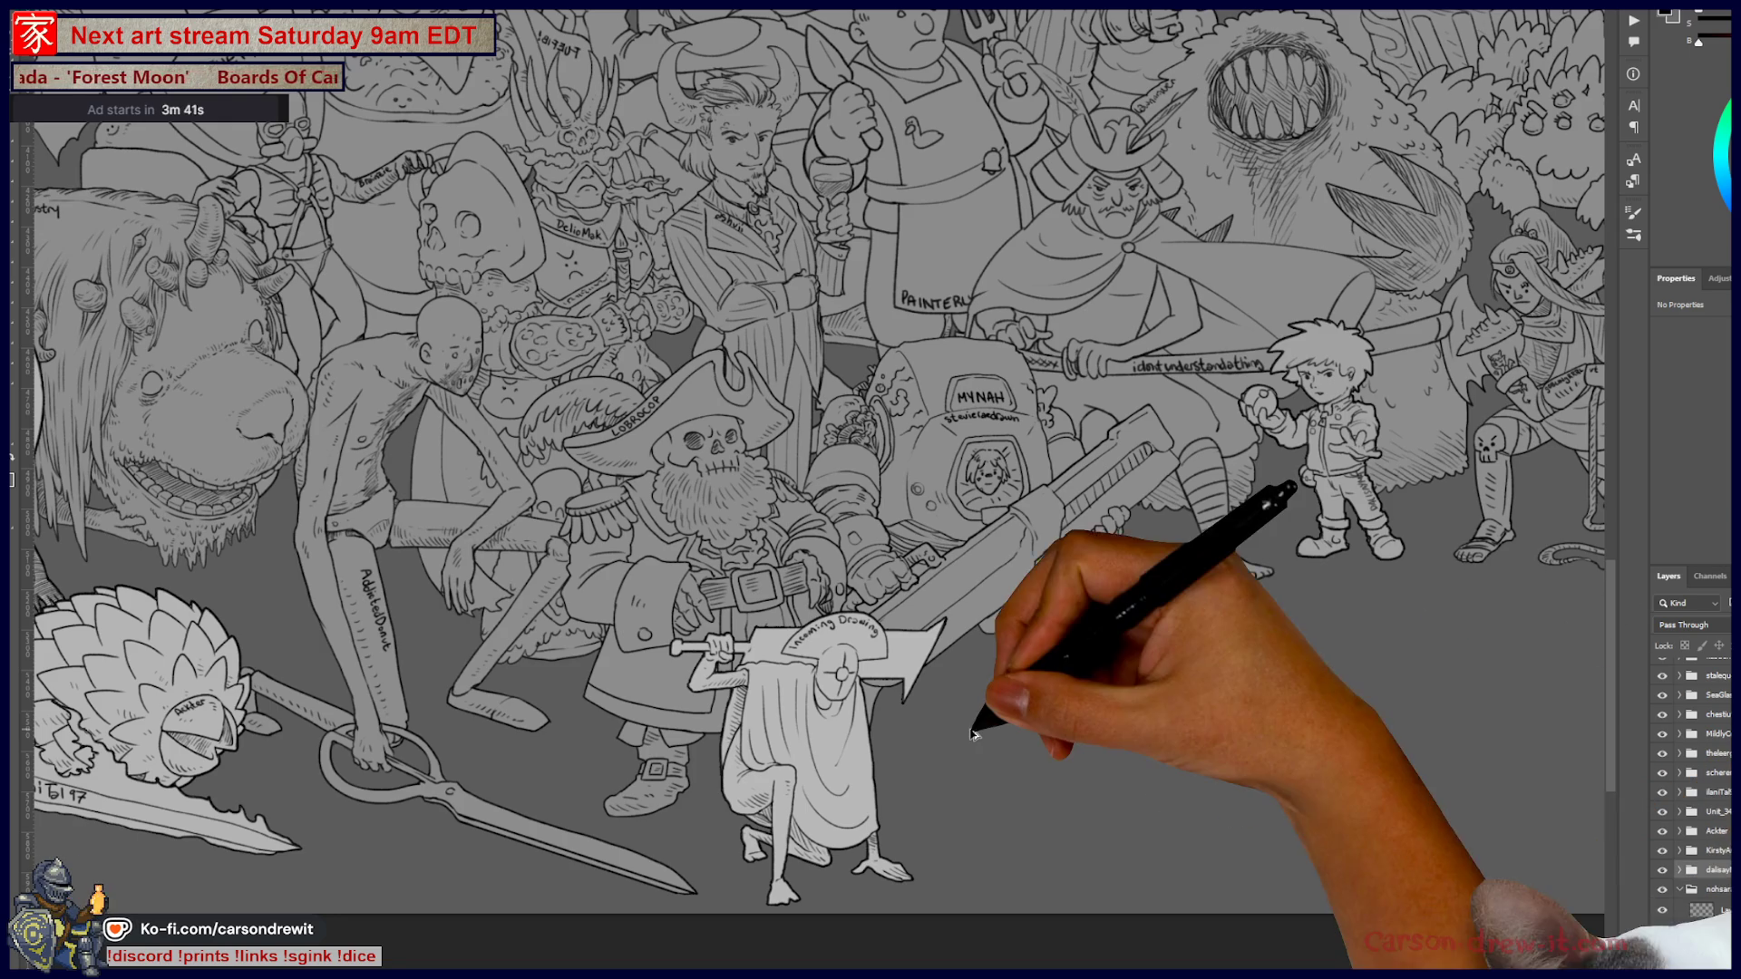
{"action": "scroll", "coordinate": [1068, 719], "scroll_direction": "down", "scroll_amount": 5}
{"action": "scroll", "coordinate": [1069, 719], "scroll_direction": "right", "scroll_amount": 3}
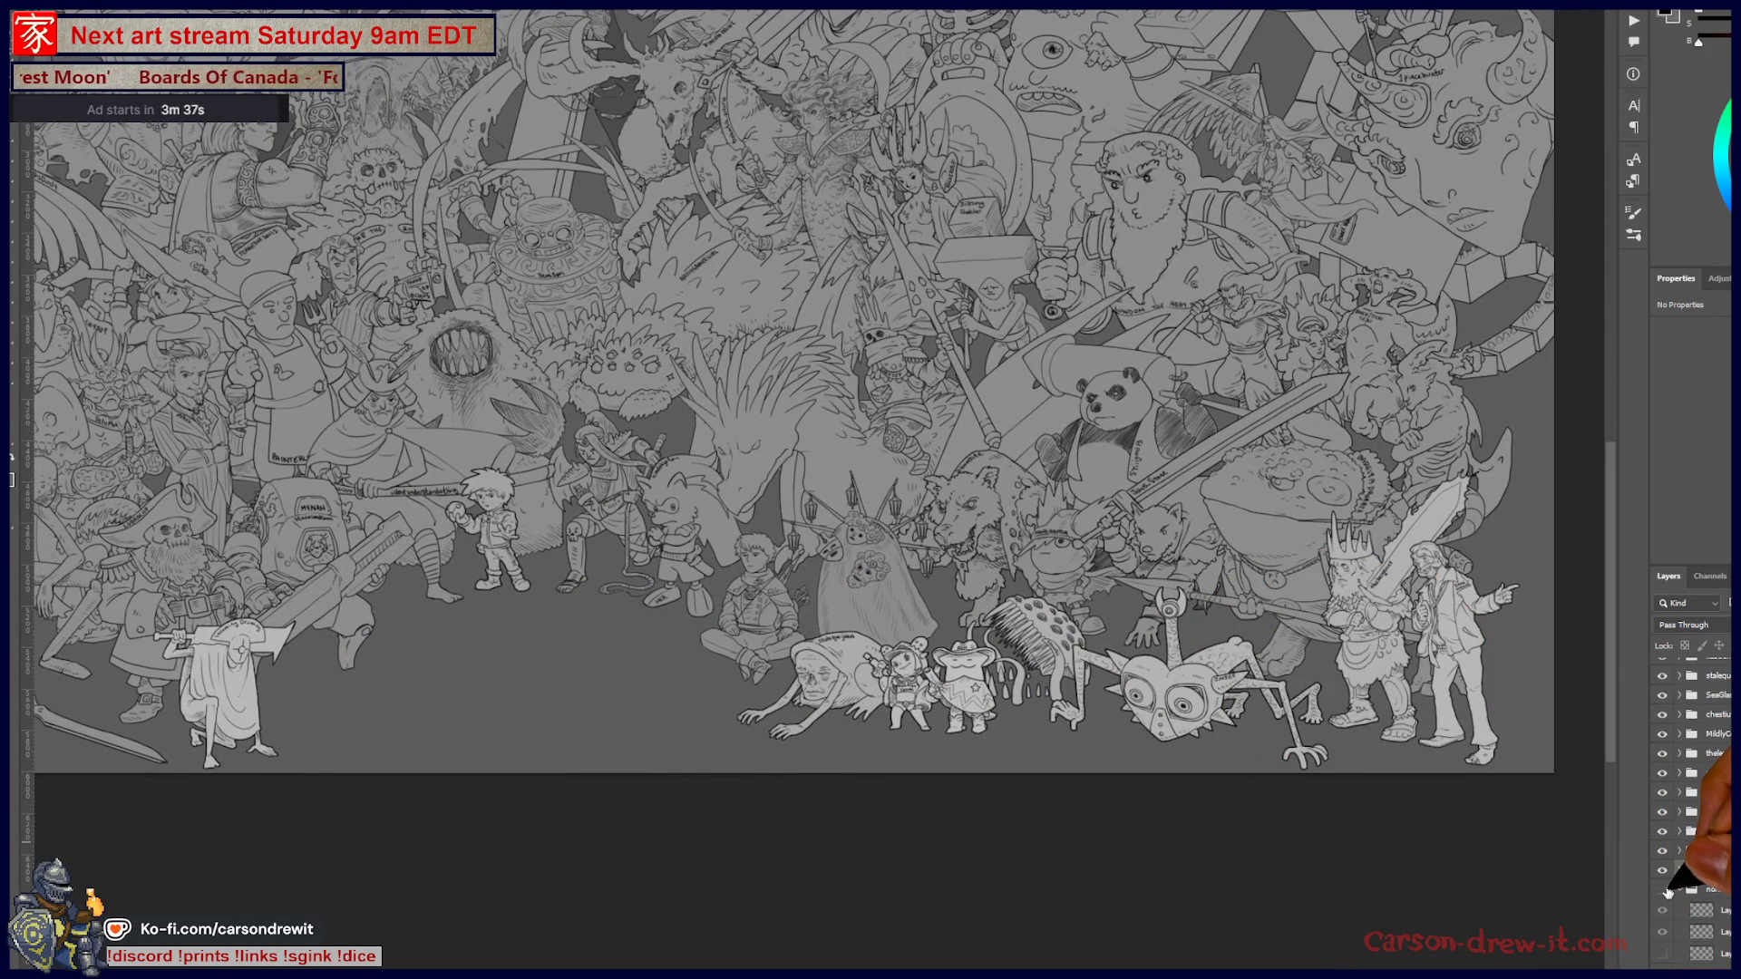
{"action": "scroll", "coordinate": [625, 688], "scroll_direction": "down", "scroll_amount": 3}
{"action": "scroll", "coordinate": [1147, 719], "scroll_direction": "up", "scroll_amount": 3}
{"action": "scroll", "coordinate": [1154, 692], "scroll_direction": "left", "scroll_amount": 3}
{"action": "scroll", "coordinate": [752, 680], "scroll_direction": "up", "scroll_amount": 3}
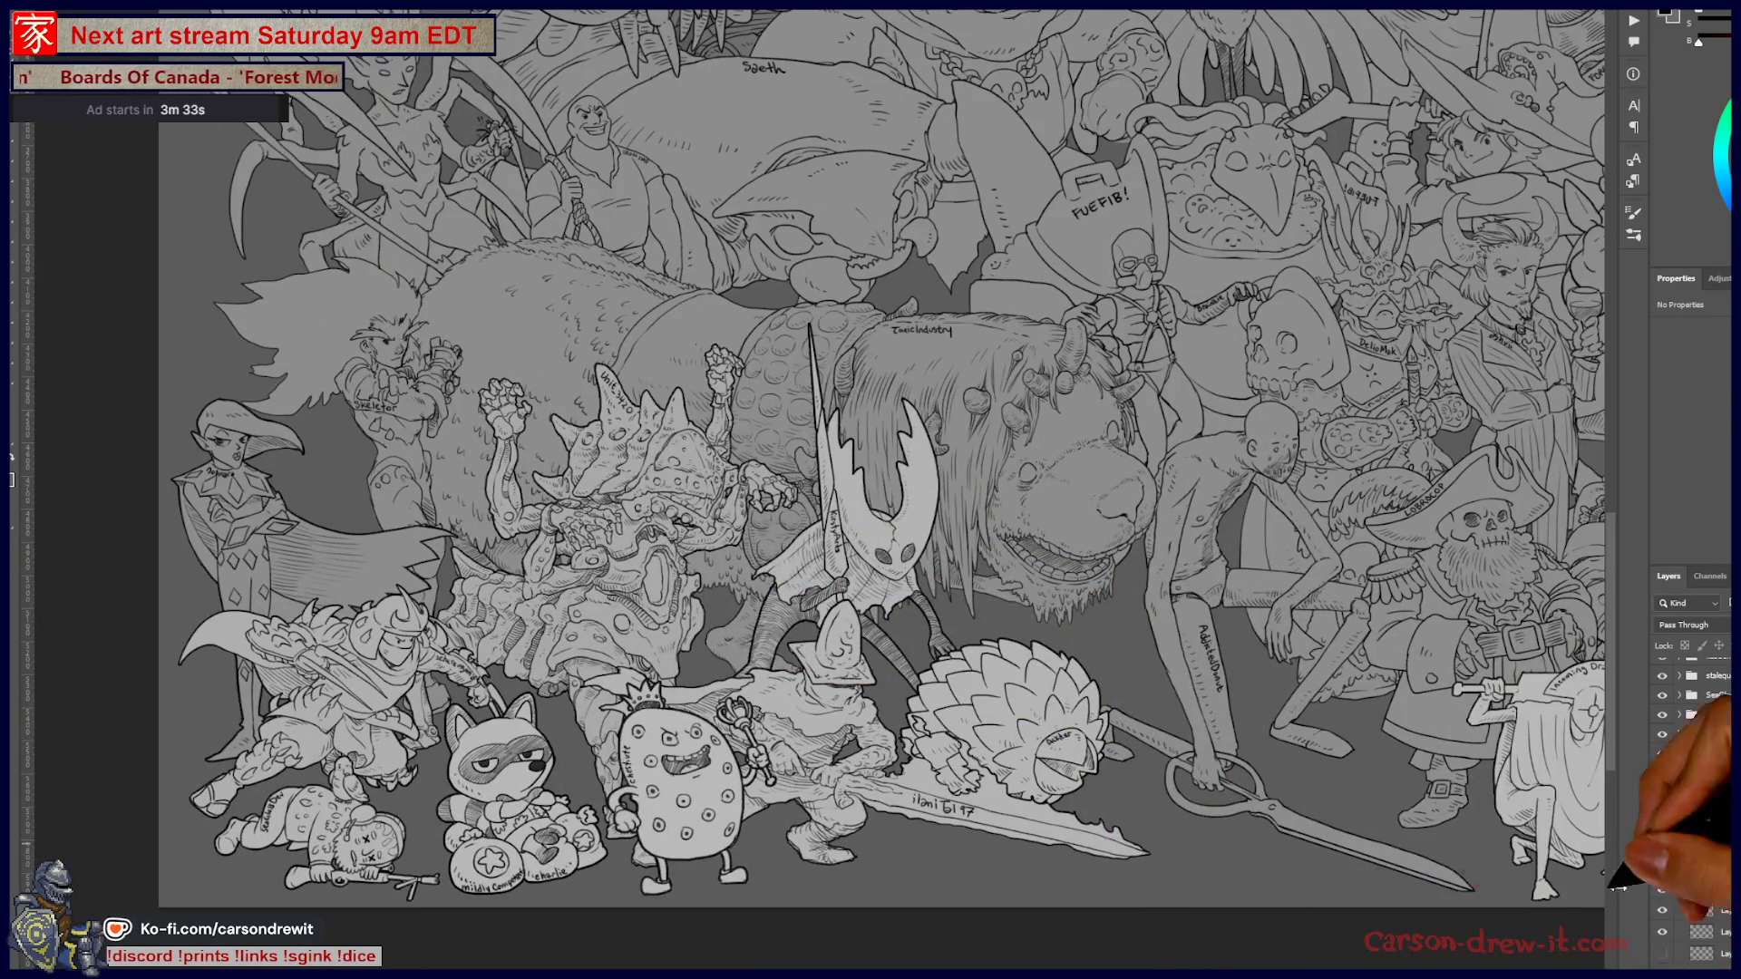
{"action": "left_click_drag", "start_coordinate": [573, 637], "coordinate": [604, 638]}
{"action": "scroll", "coordinate": [544, 626], "scroll_direction": "up", "scroll_amount": 3}
{"action": "scroll", "coordinate": [635, 626], "scroll_direction": "up", "scroll_amount": 2}
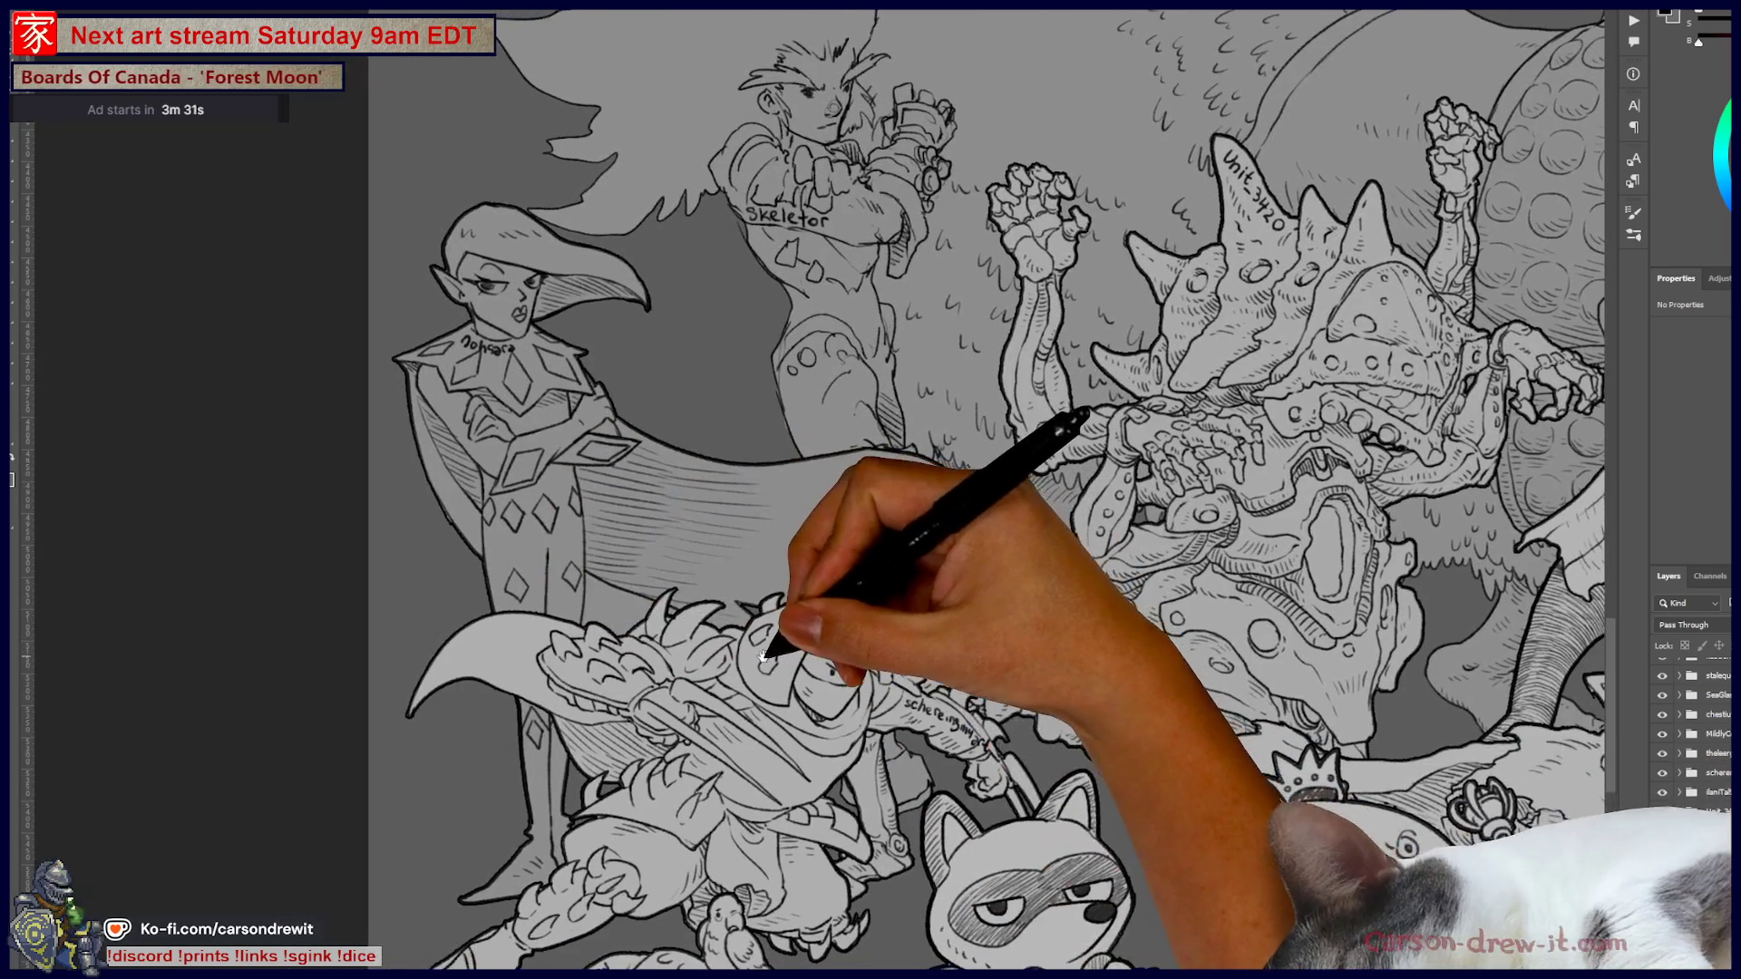
Raise the Lightness of the pointy-eared caped character's layer to +26
{"action": "left_click", "coordinate": [1714, 932]}
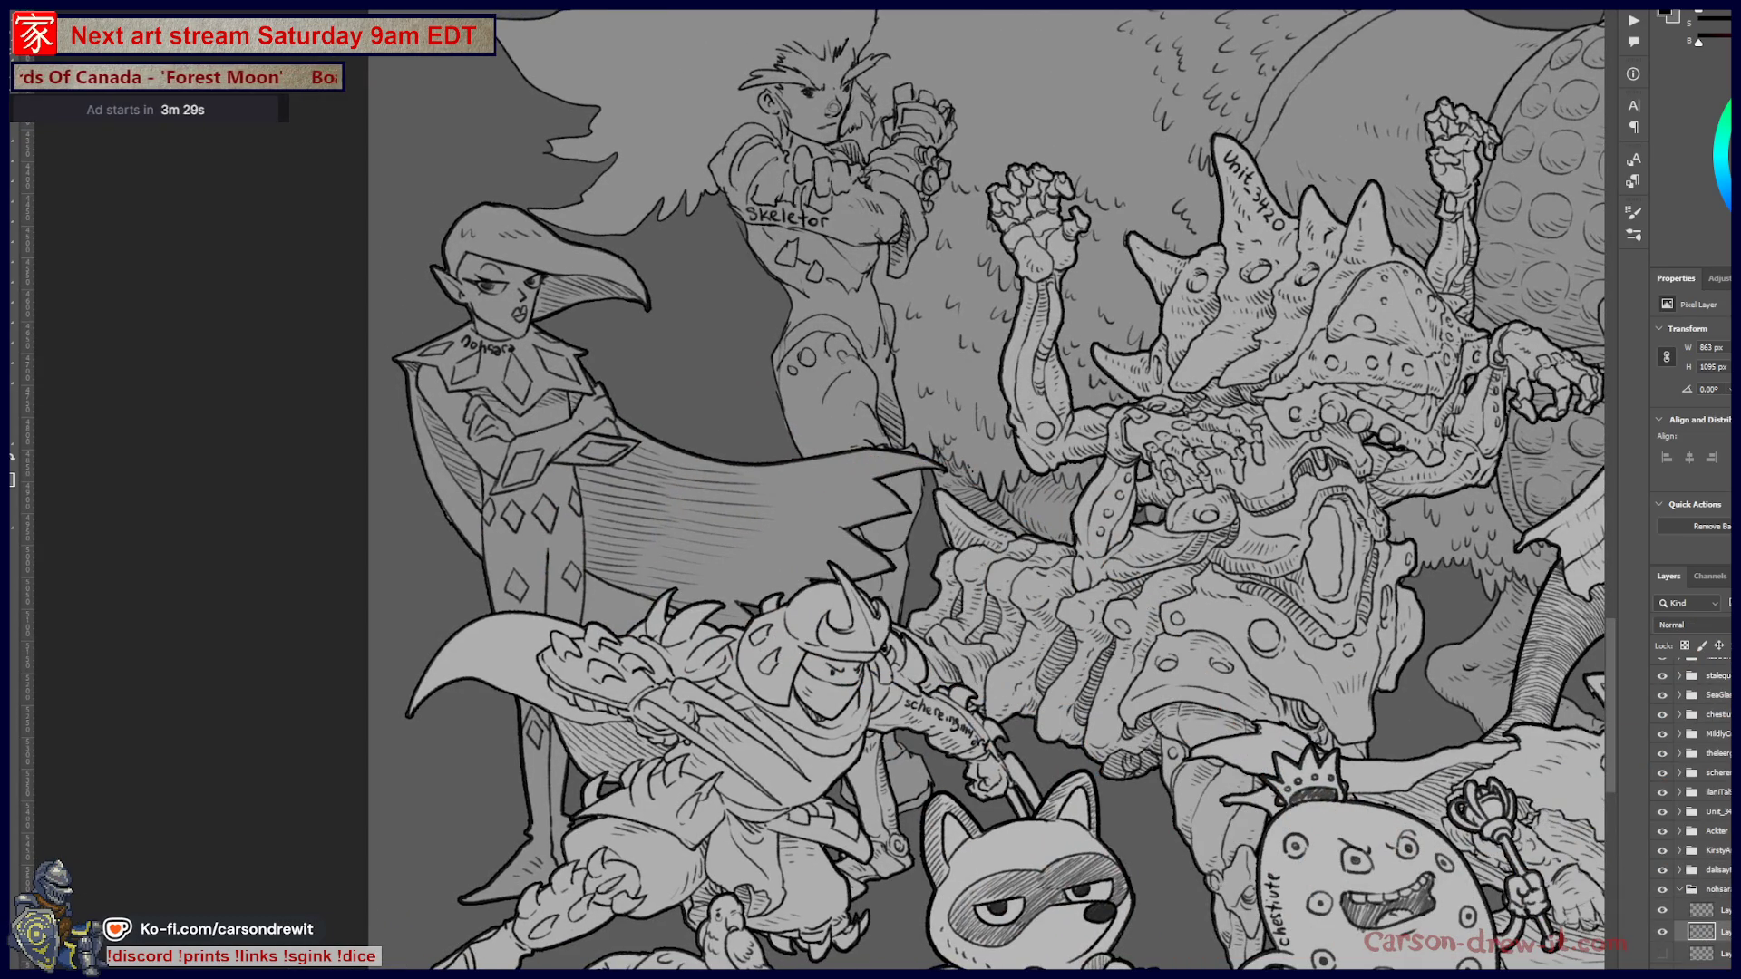
{"action": "key", "text": "ctrl+u"}
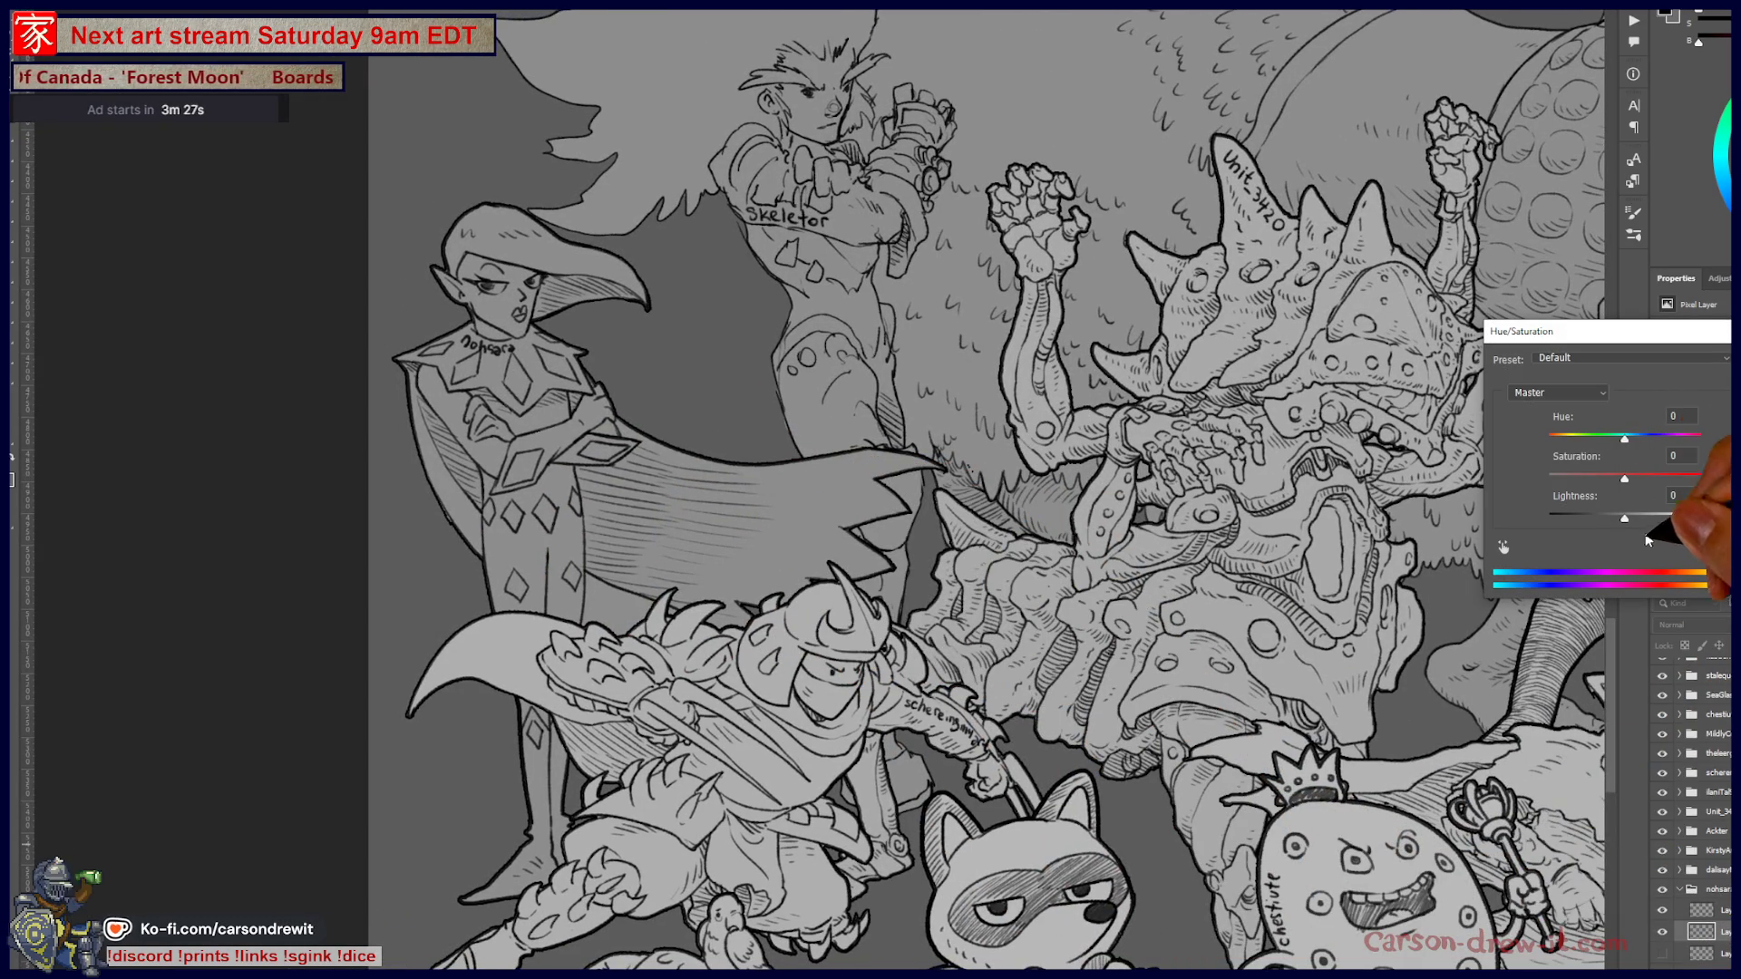
{"action": "left_click_drag", "start_coordinate": [1624, 518], "coordinate": [1648, 526]}
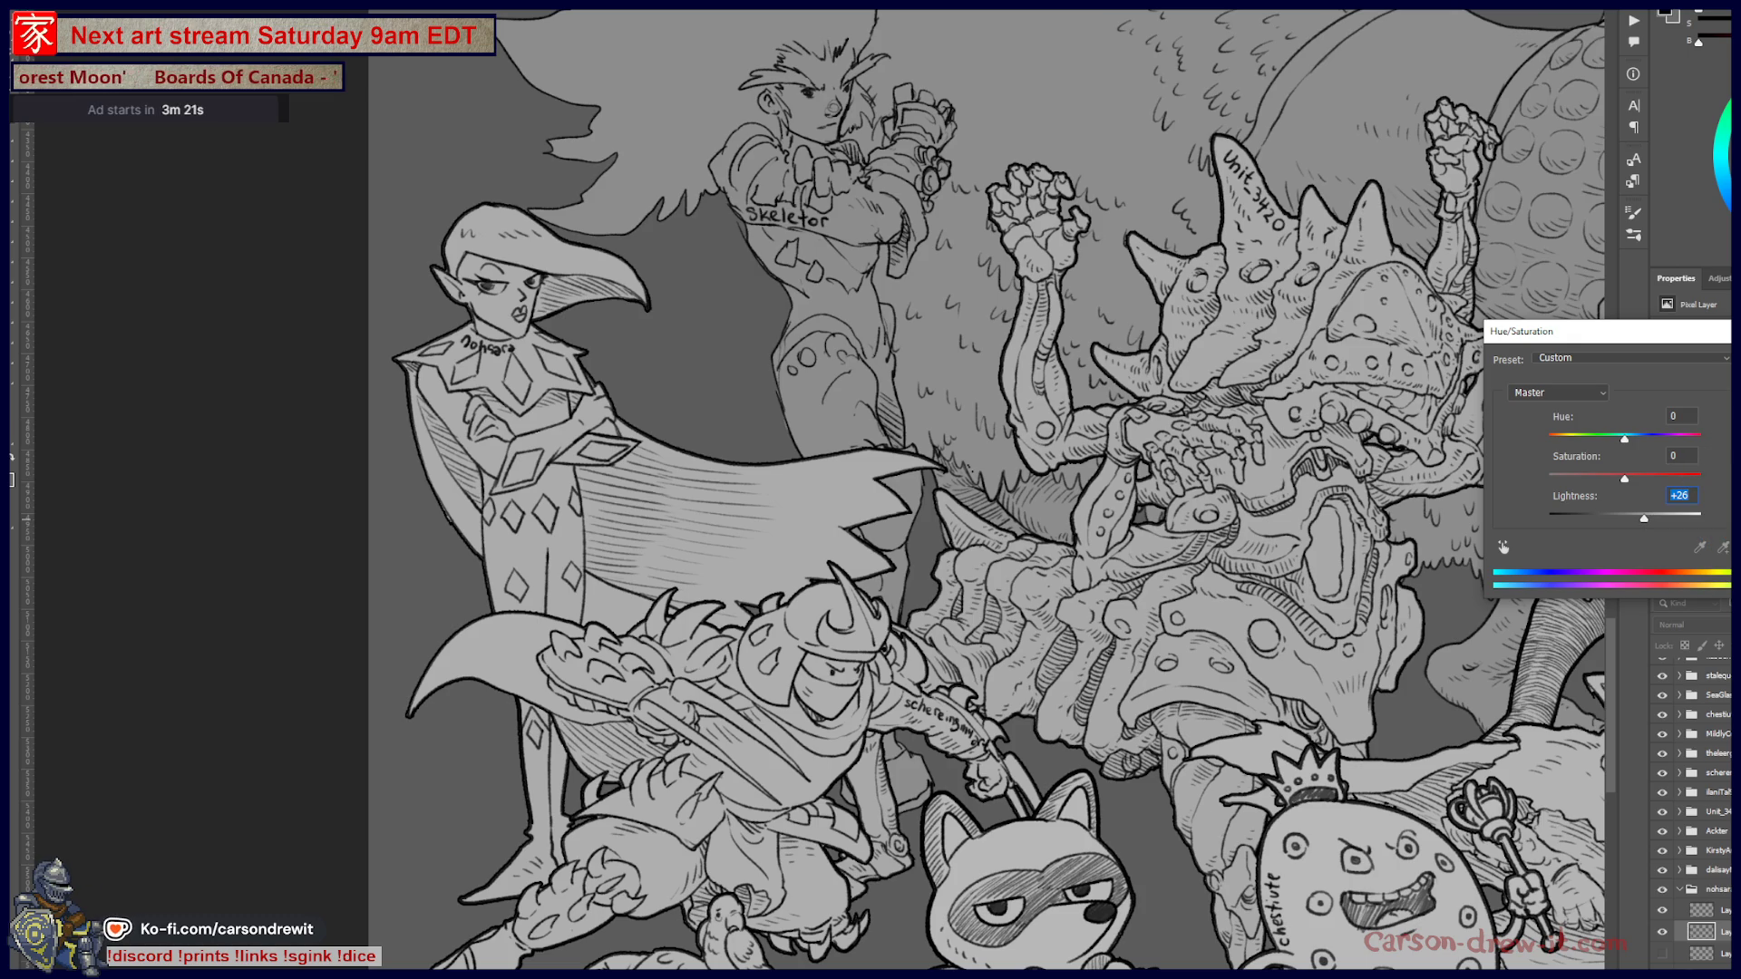
{"action": "key", "text": "Return"}
{"action": "scroll", "coordinate": [846, 587], "scroll_direction": "down", "scroll_amount": 5}
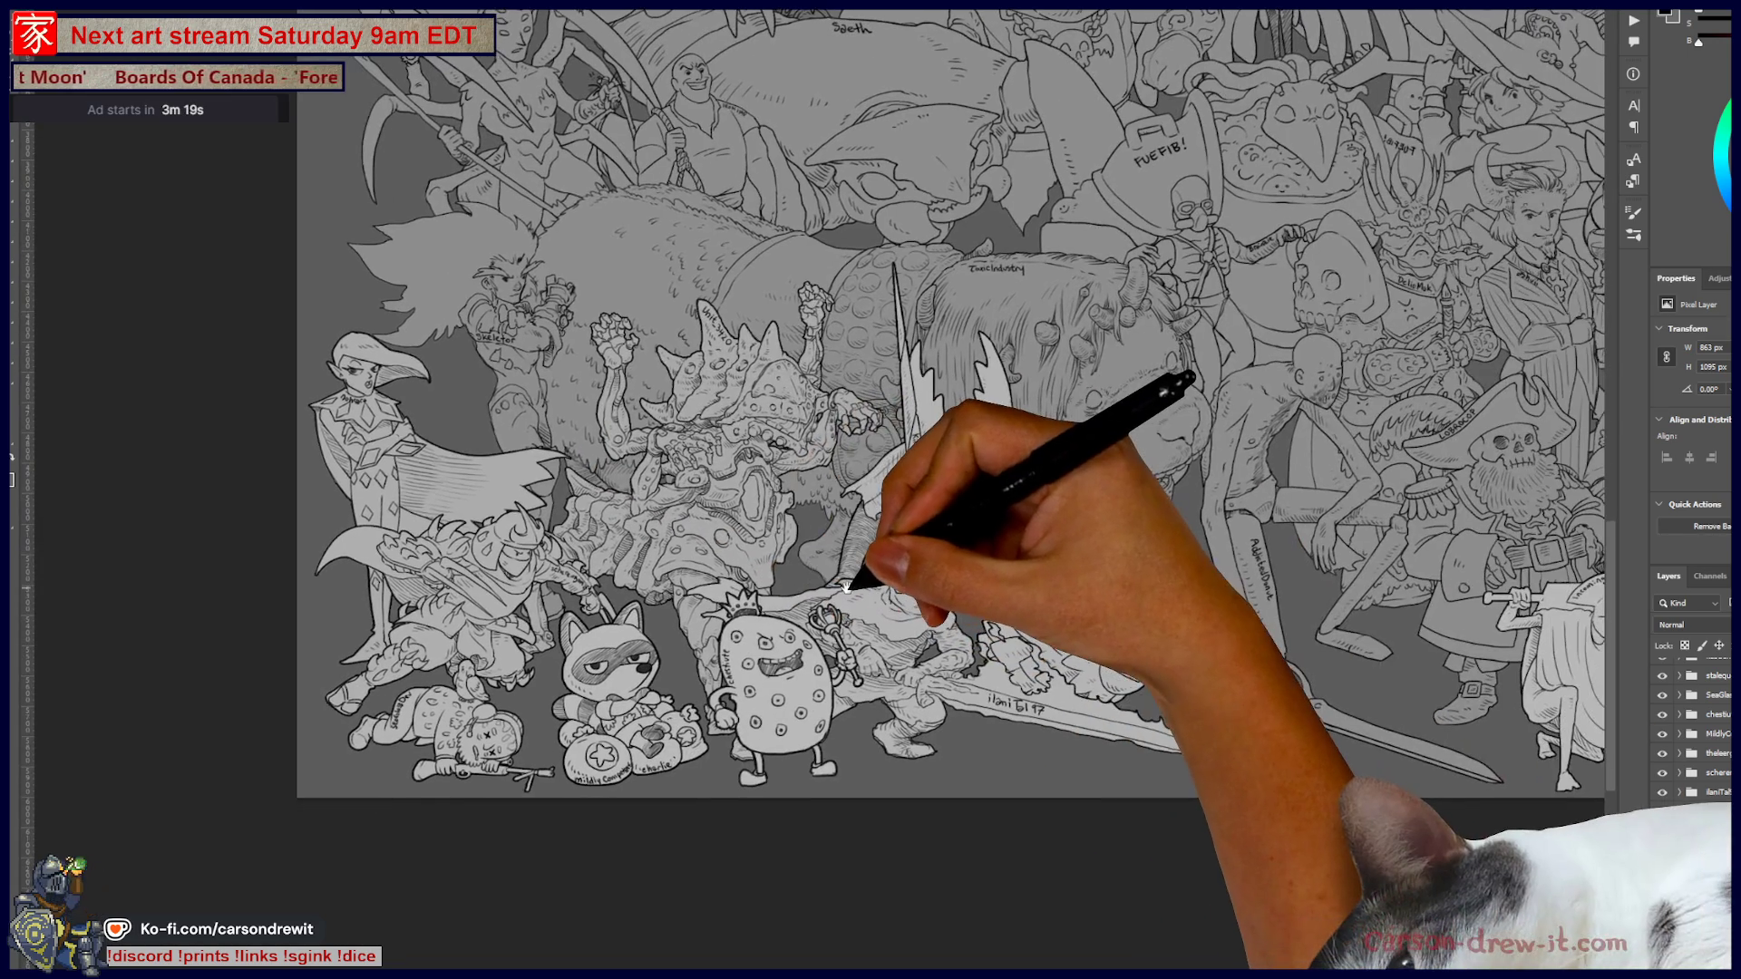
Zoom and pan across the lower-left characters beside the caped figure
{"action": "scroll", "coordinate": [350, 513], "scroll_direction": "up", "scroll_amount": 2}
{"action": "scroll", "coordinate": [517, 544], "scroll_direction": "up", "scroll_amount": 1}
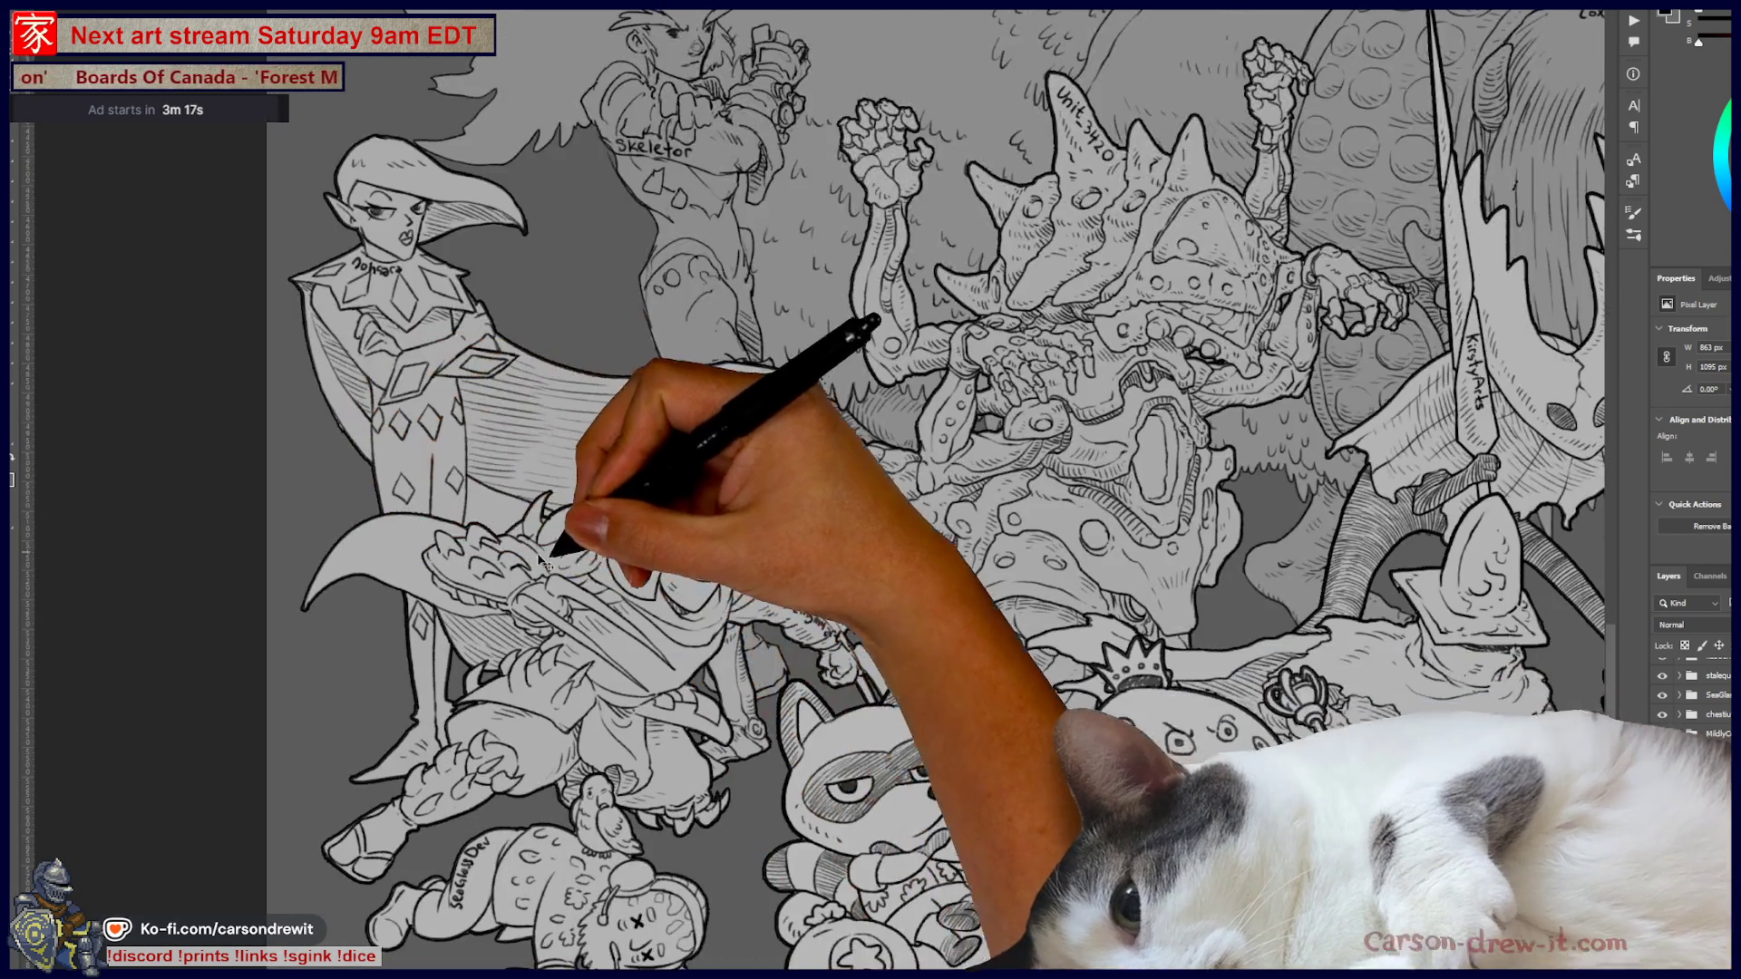
{"action": "scroll", "coordinate": [570, 587], "scroll_direction": "up", "scroll_amount": 1}
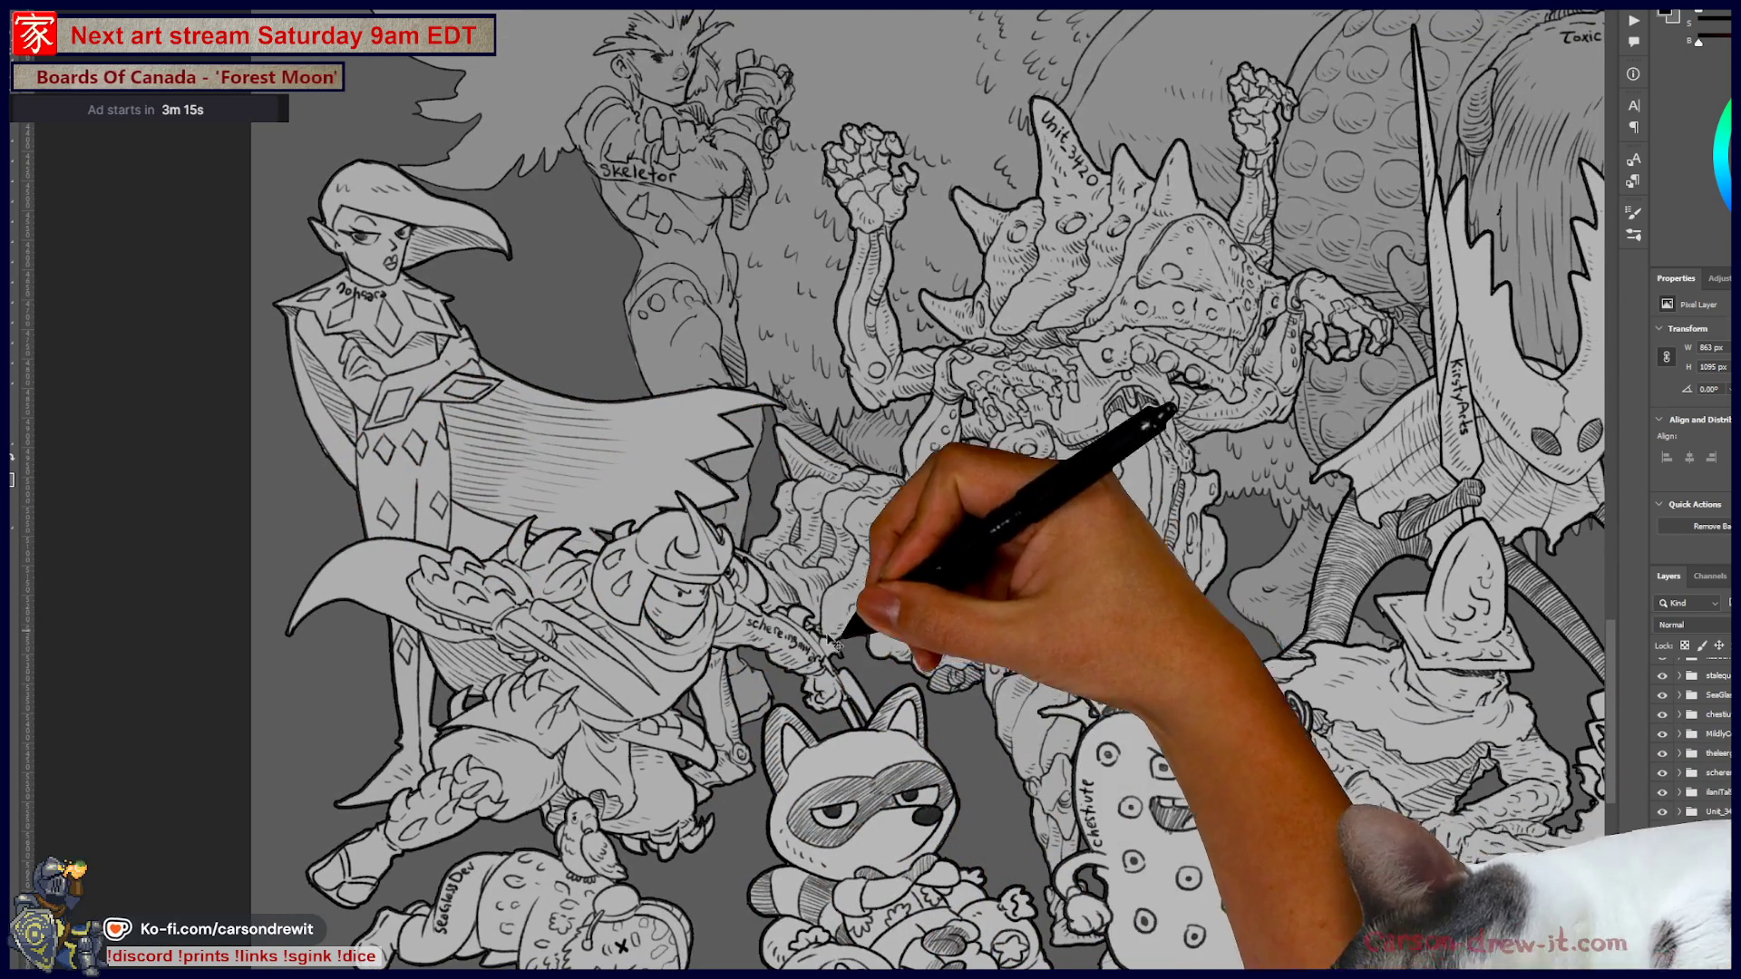
{"action": "left_click_drag", "start_coordinate": [816, 603], "coordinate": [798, 721]}
{"action": "scroll", "coordinate": [762, 723], "scroll_direction": "down", "scroll_amount": 2}
{"action": "scroll", "coordinate": [753, 721], "scroll_direction": "down", "scroll_amount": 2}
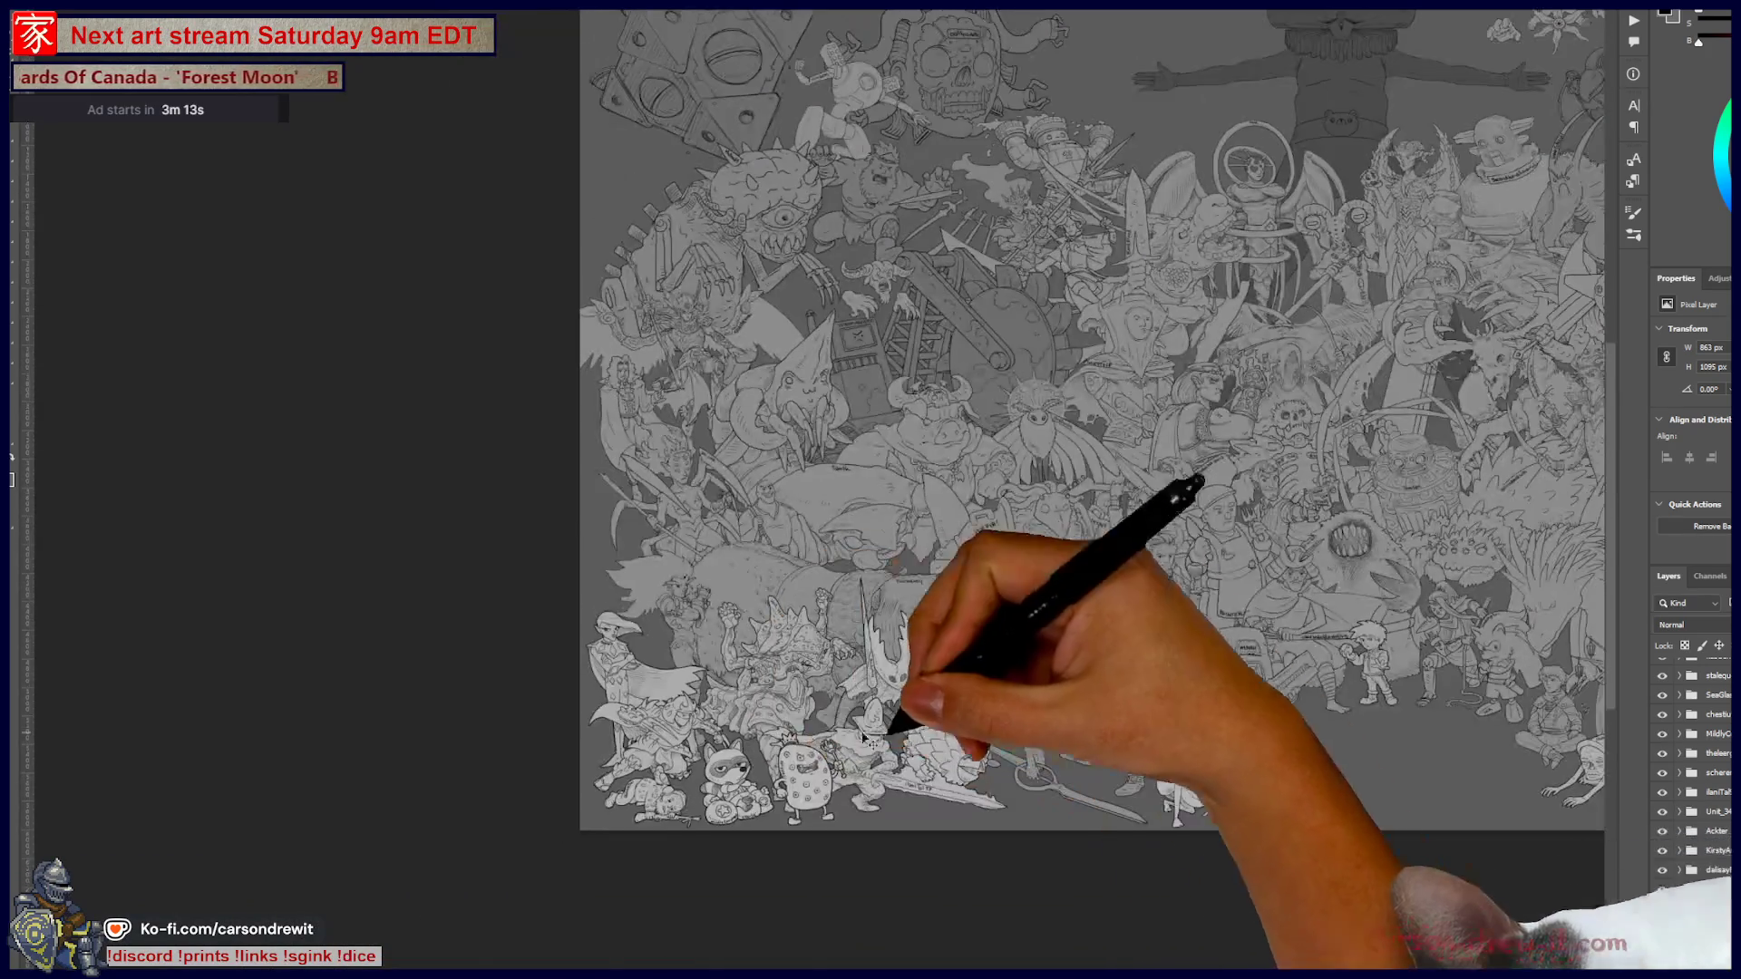
{"action": "scroll", "coordinate": [635, 717], "scroll_direction": "down", "scroll_amount": 2}
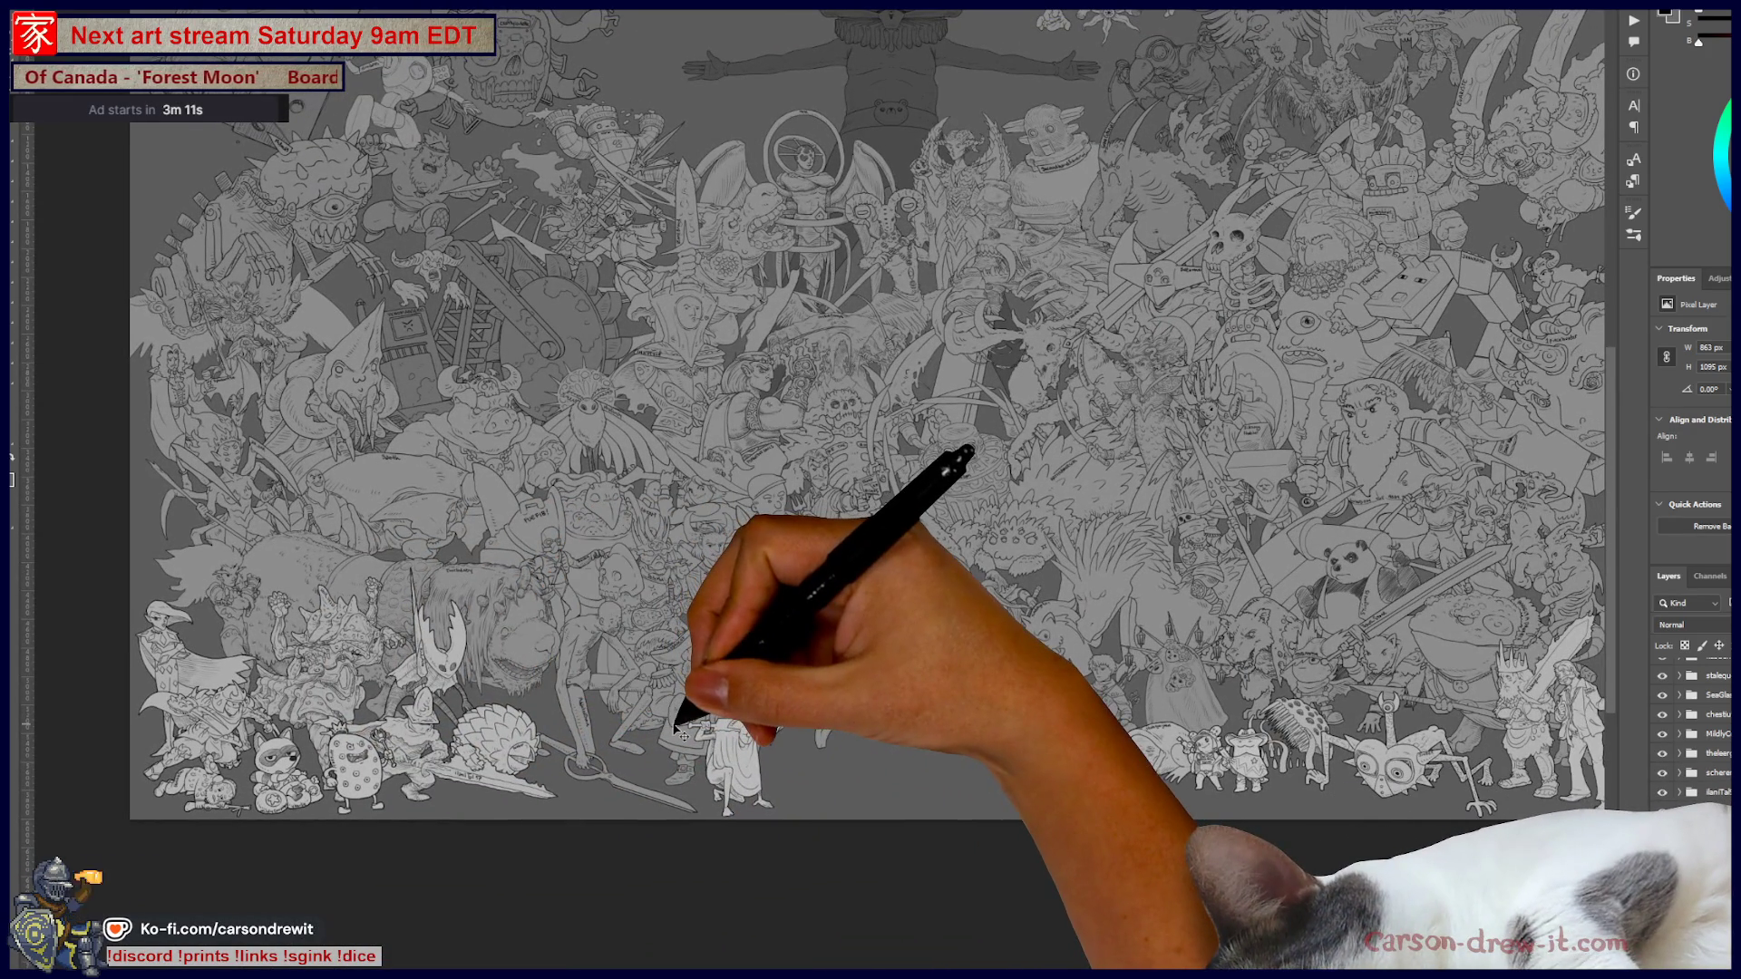
{"action": "scroll", "coordinate": [272, 675], "scroll_direction": "up", "scroll_amount": 3}
{"action": "scroll", "coordinate": [263, 668], "scroll_direction": "up", "scroll_amount": 2}
{"action": "mouse_move", "coordinate": [264, 668]}
{"action": "left_mouse_down"}
{"action": "mouse_move", "coordinate": [889, 693]}
{"action": "mouse_move", "coordinate": [994, 657]}
{"action": "left_mouse_up"}
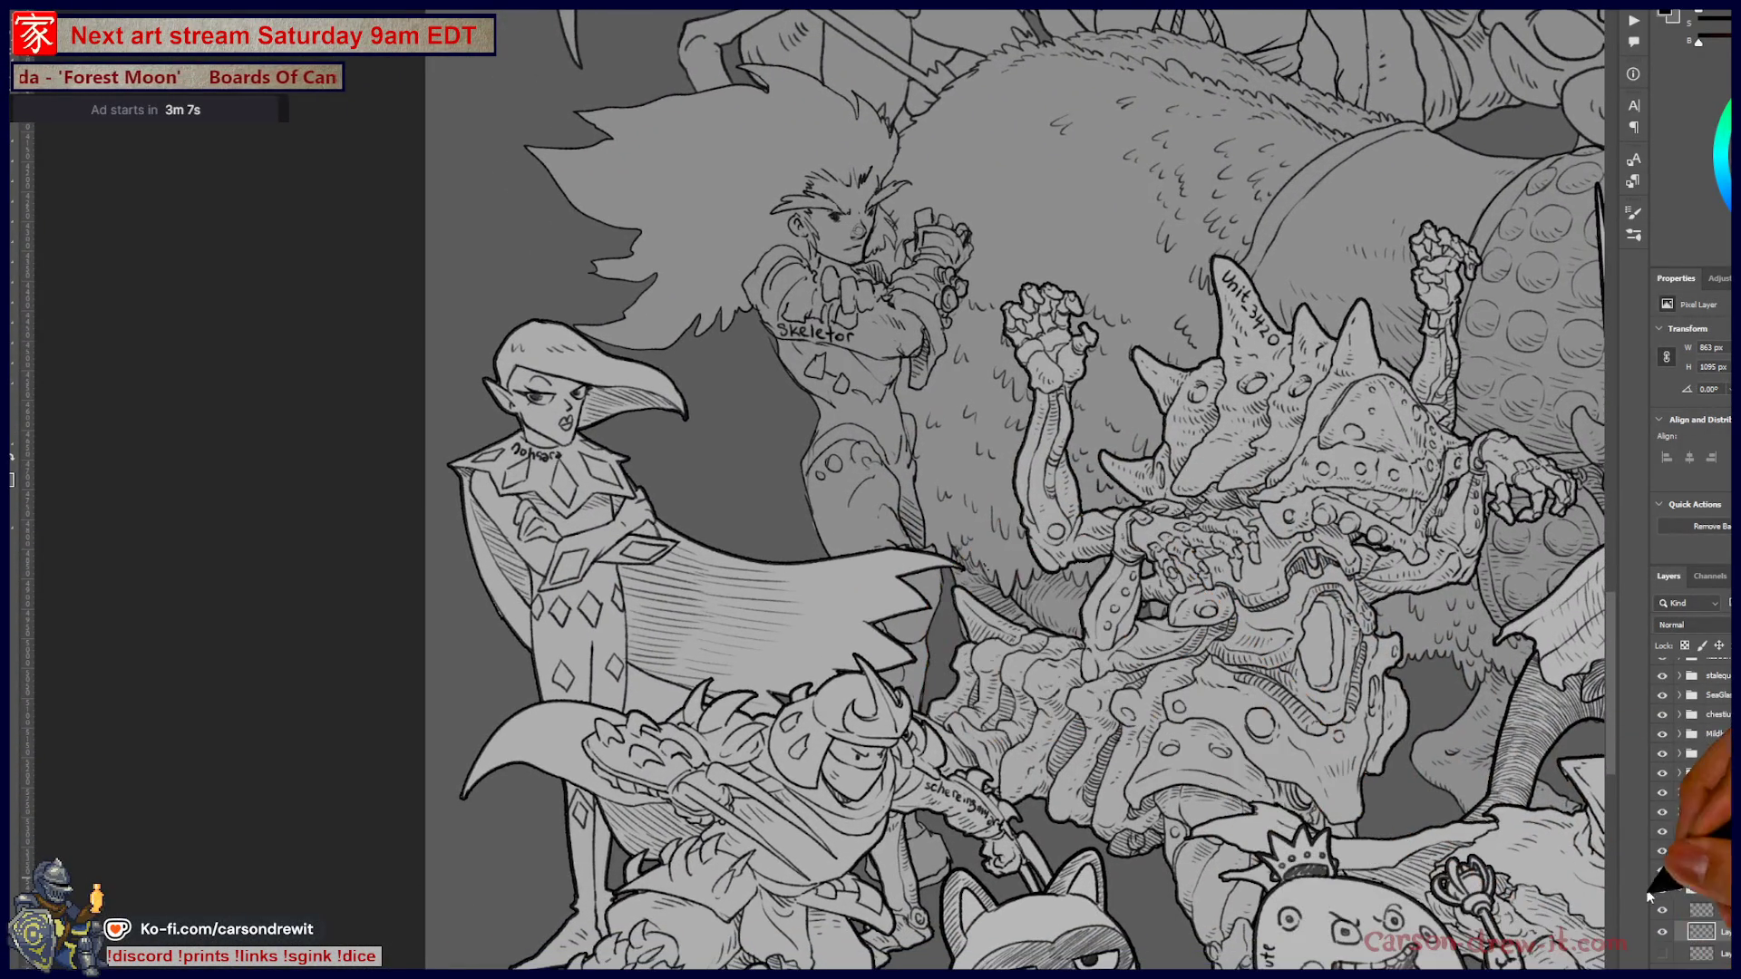
Nudge the selected character layer's Hue/Saturation Lightness slightly higher
{"action": "key", "text": "ctrl+u"}
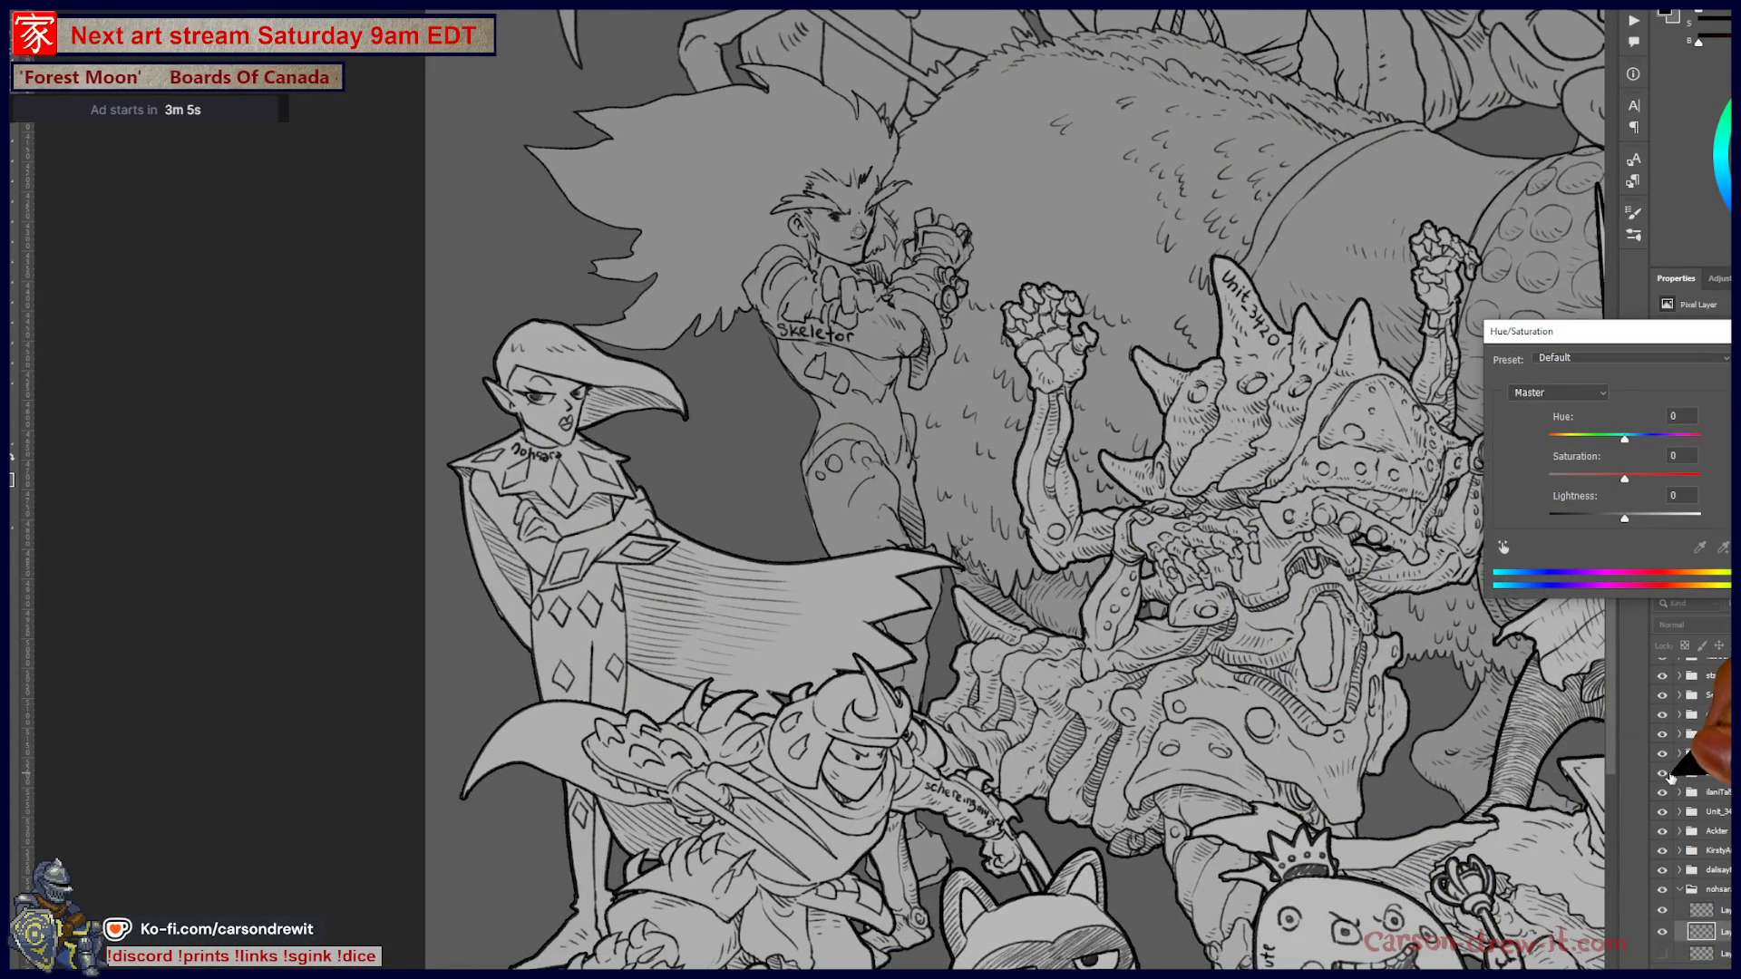
{"action": "left_click_drag", "start_coordinate": [1620, 519], "coordinate": [1625, 524]}
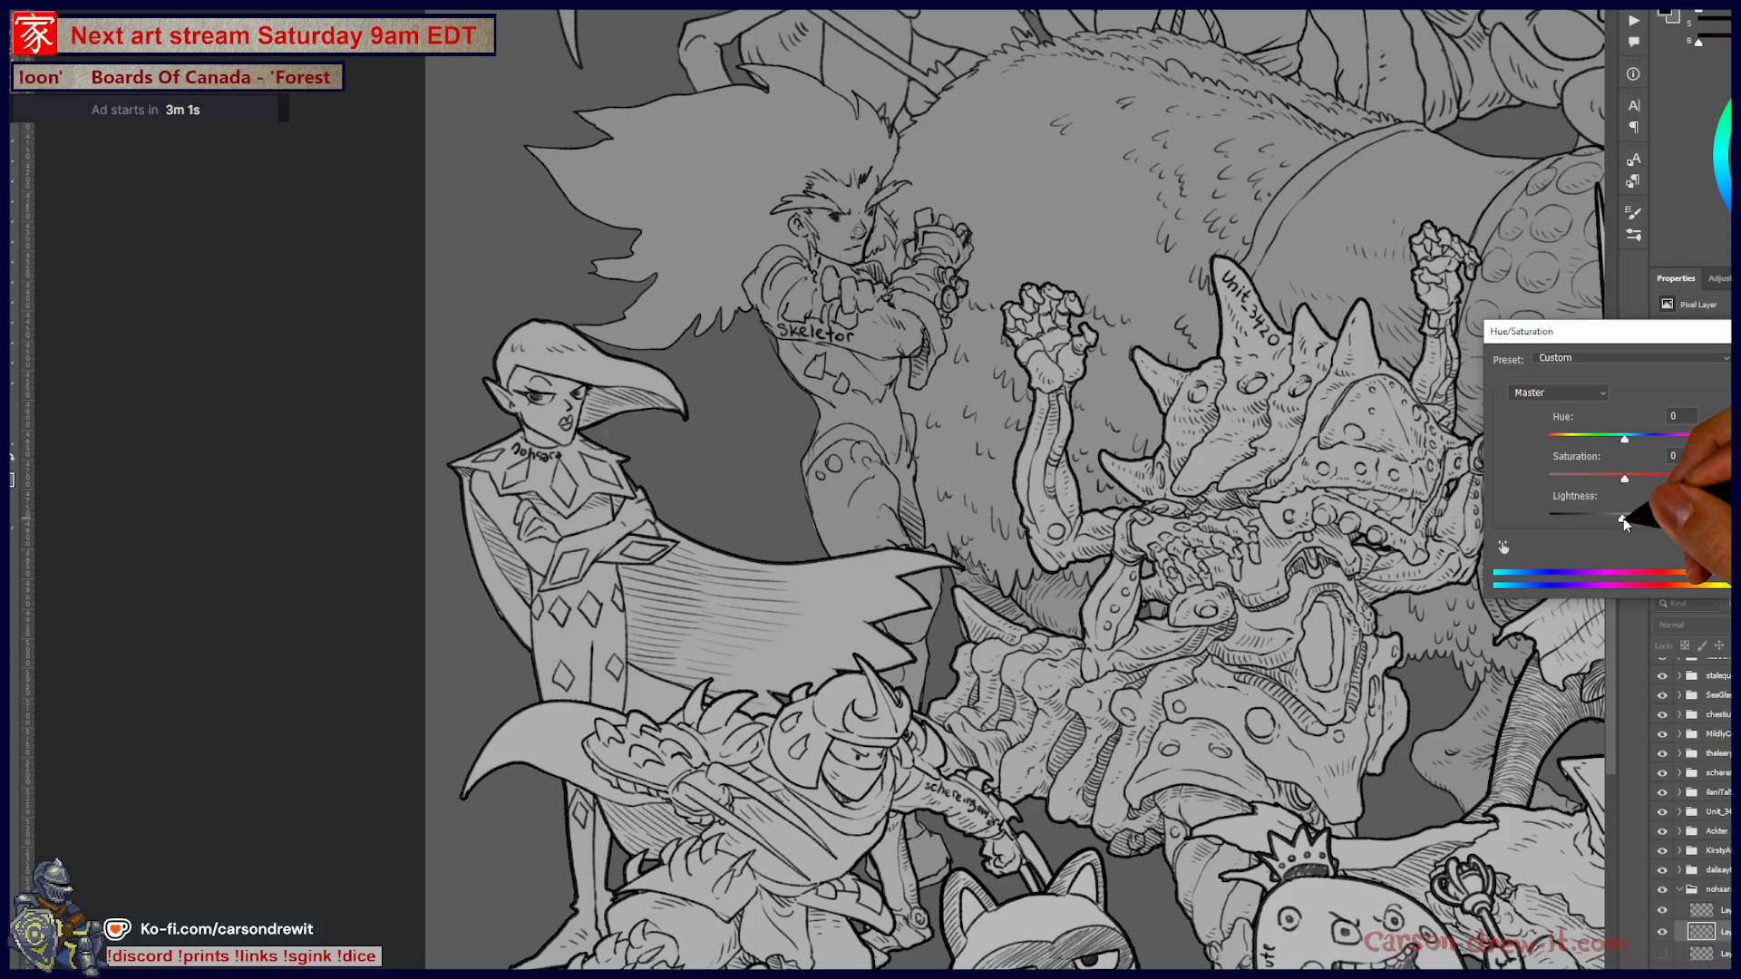
{"action": "key", "text": "Return"}
{"action": "key", "text": "ctrl+minus"}
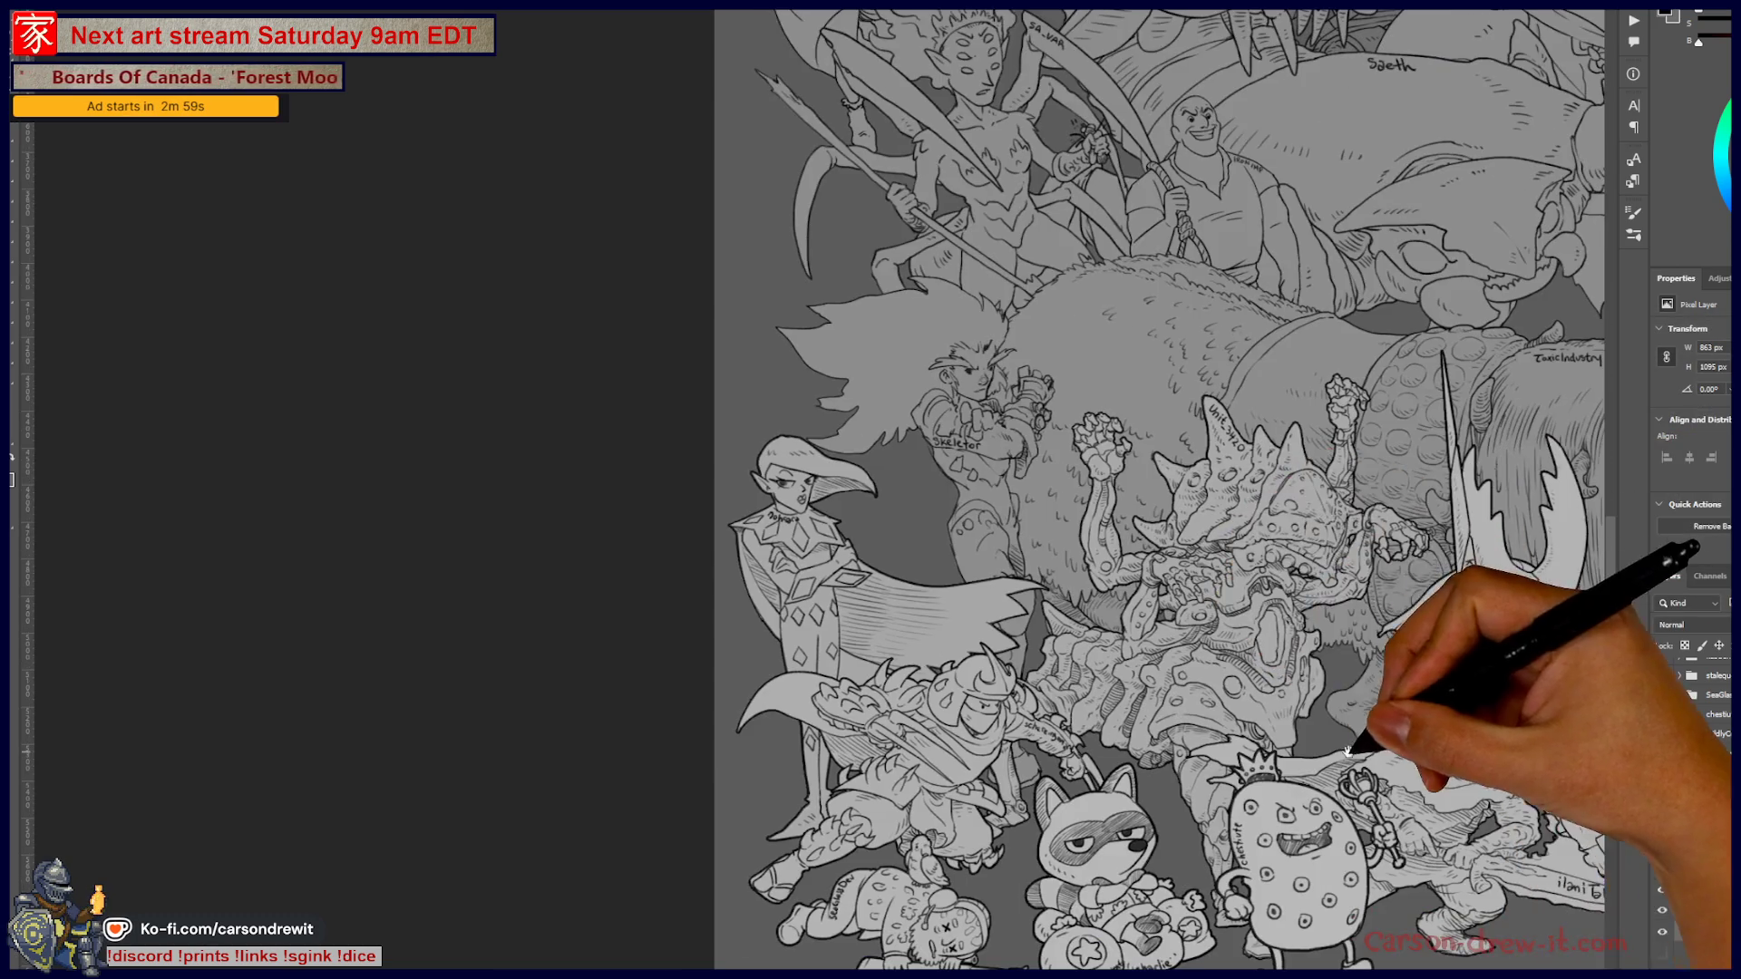
{"action": "left_click_drag", "start_coordinate": [1348, 751], "coordinate": [797, 641]}
Collapse the nohsa group and Skeleton's effects rows, then expand the Skeleton group's layers
{"action": "mouse_move", "coordinate": [1204, 641]}
{"action": "left_mouse_down"}
{"action": "mouse_move", "coordinate": [605, 594]}
{"action": "mouse_move", "coordinate": [665, 686]}
{"action": "mouse_move", "coordinate": [642, 682]}
{"action": "left_mouse_up"}
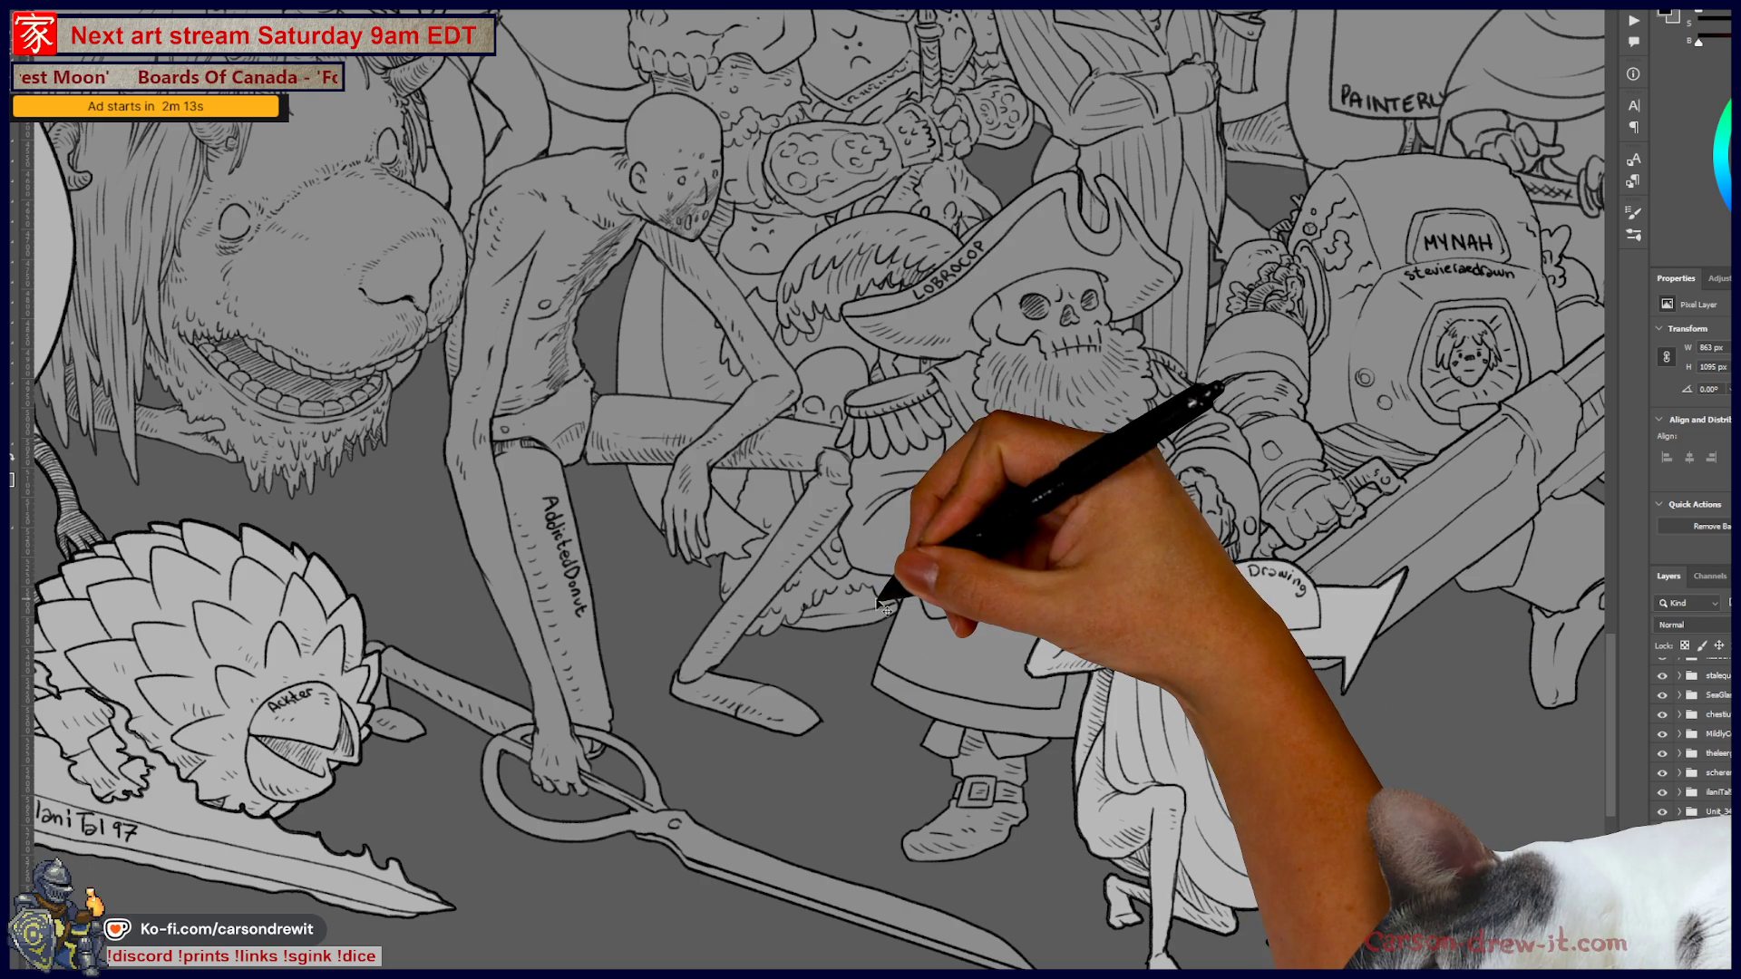
{"action": "left_click", "coordinate": [1680, 893]}
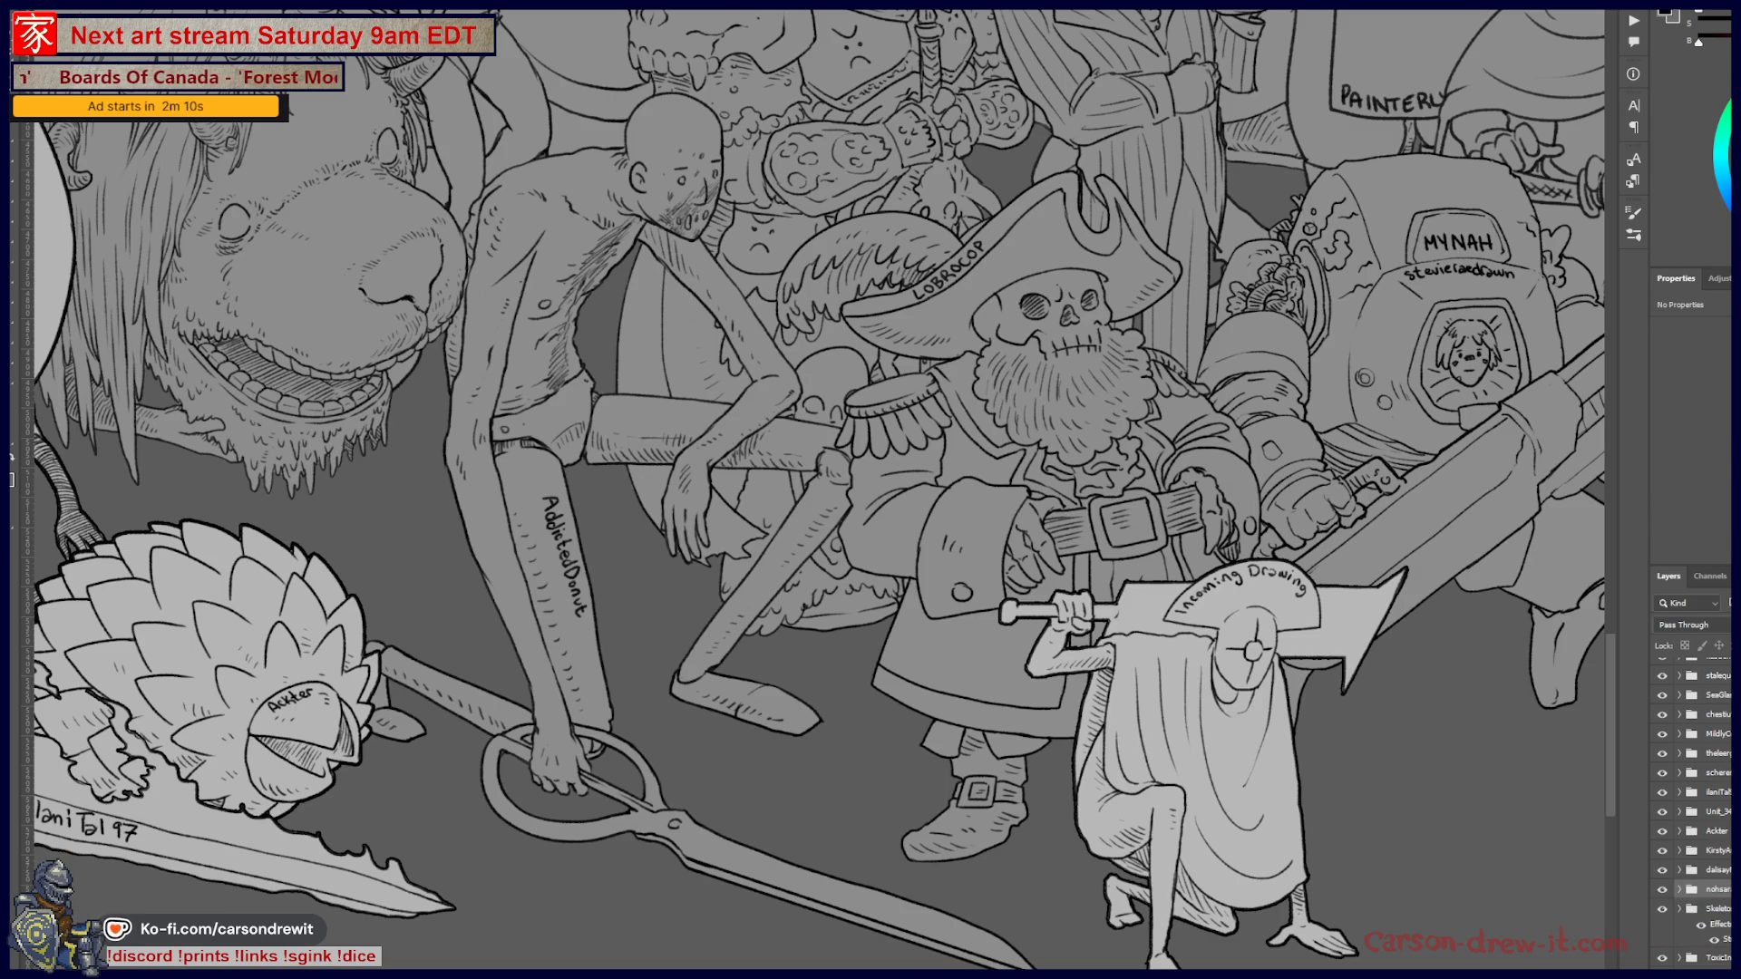
{"action": "left_click", "coordinate": [1679, 909]}
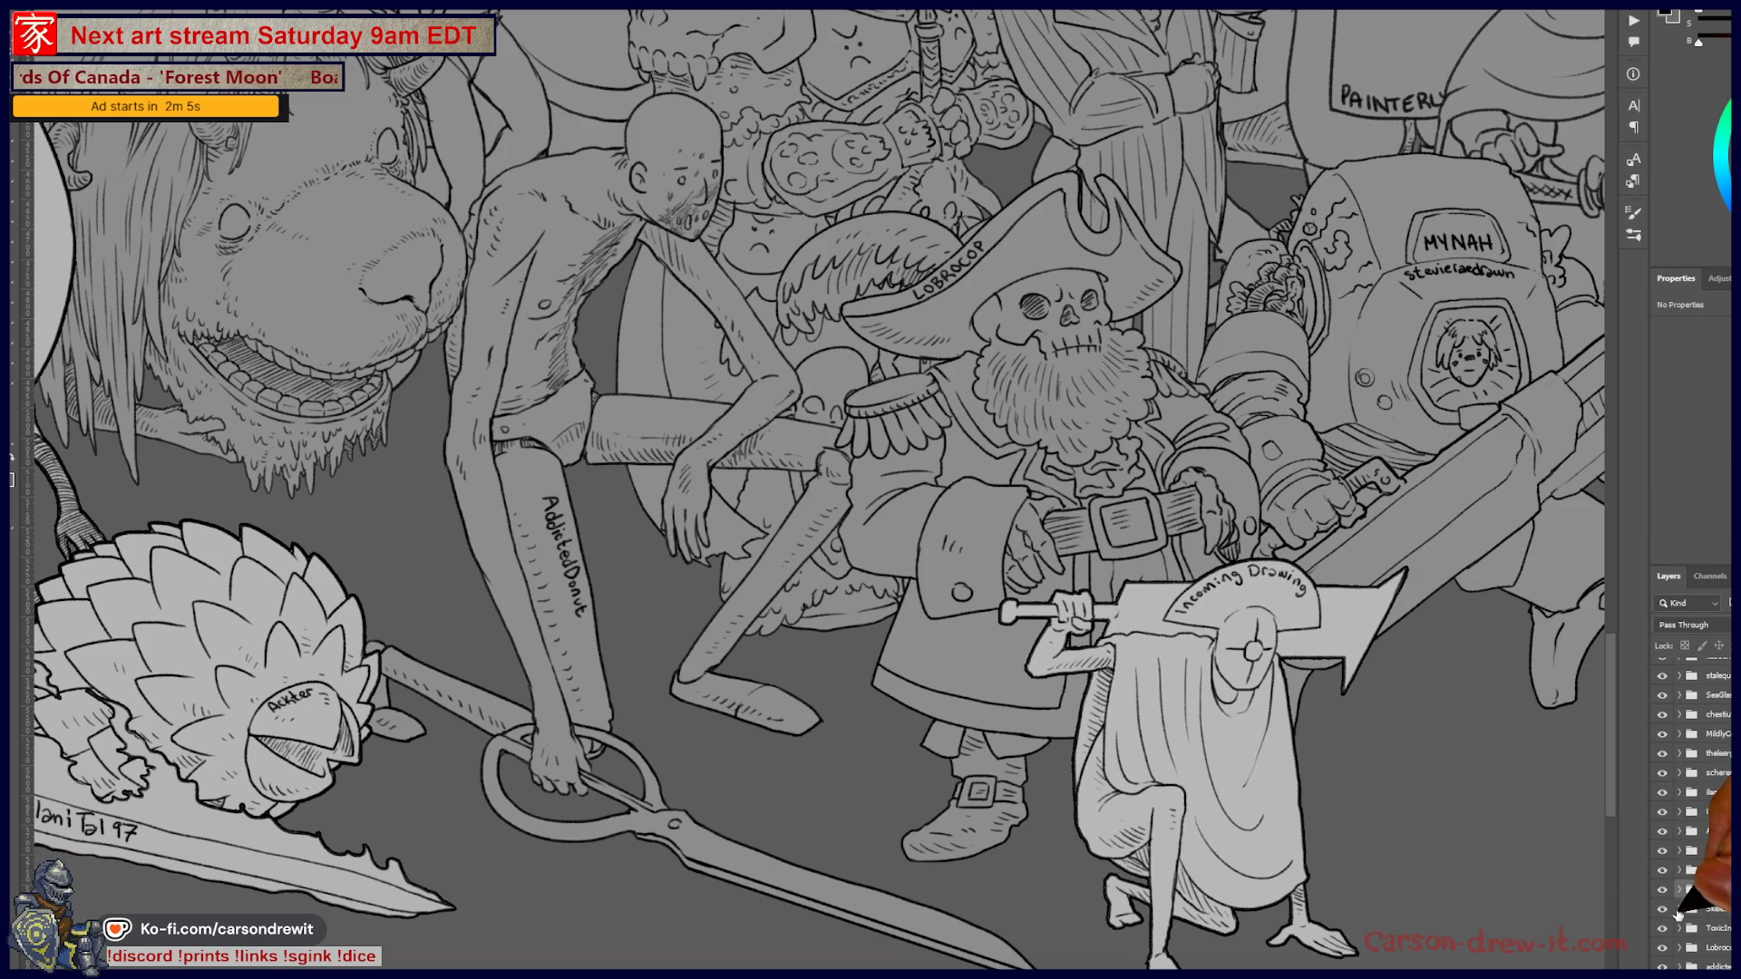
{"action": "left_click", "coordinate": [1679, 909]}
{"action": "left_click_drag", "start_coordinate": [1086, 773], "coordinate": [767, 664]}
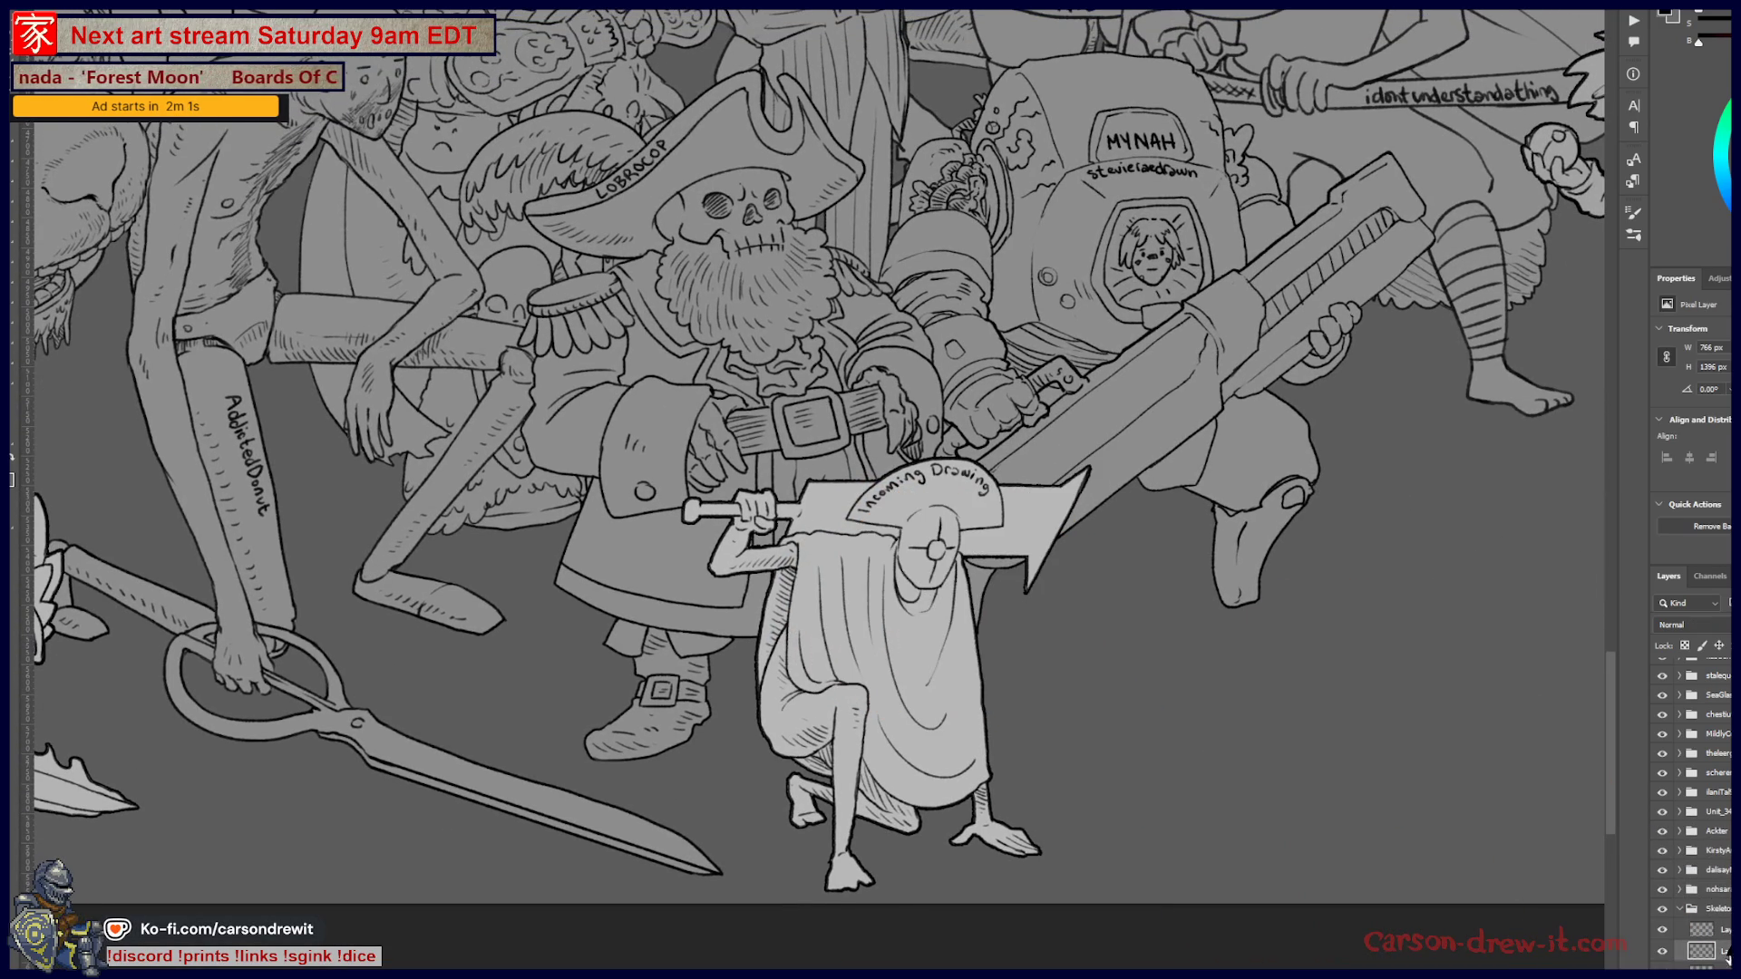
Raise the Lightness of the spiky-haired Skeletor figure's line-art layer to +21
{"action": "key", "text": "ctrl+u"}
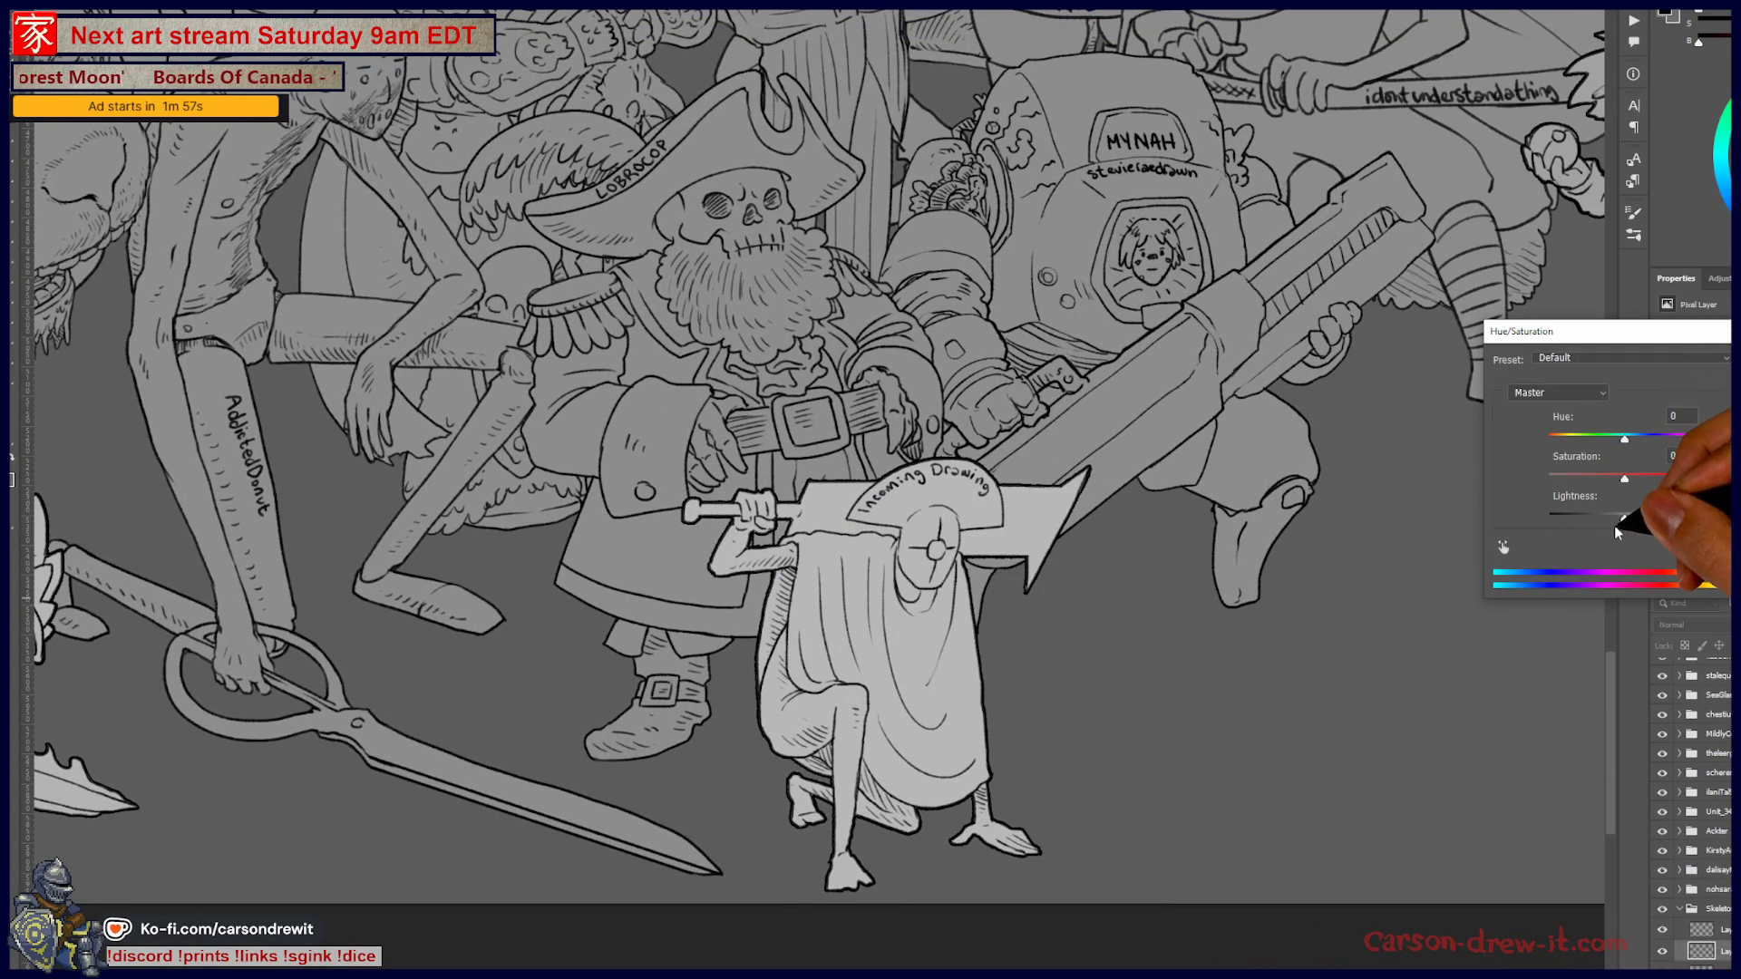
{"action": "left_click_drag", "start_coordinate": [794, 537], "coordinate": [794, 464]}
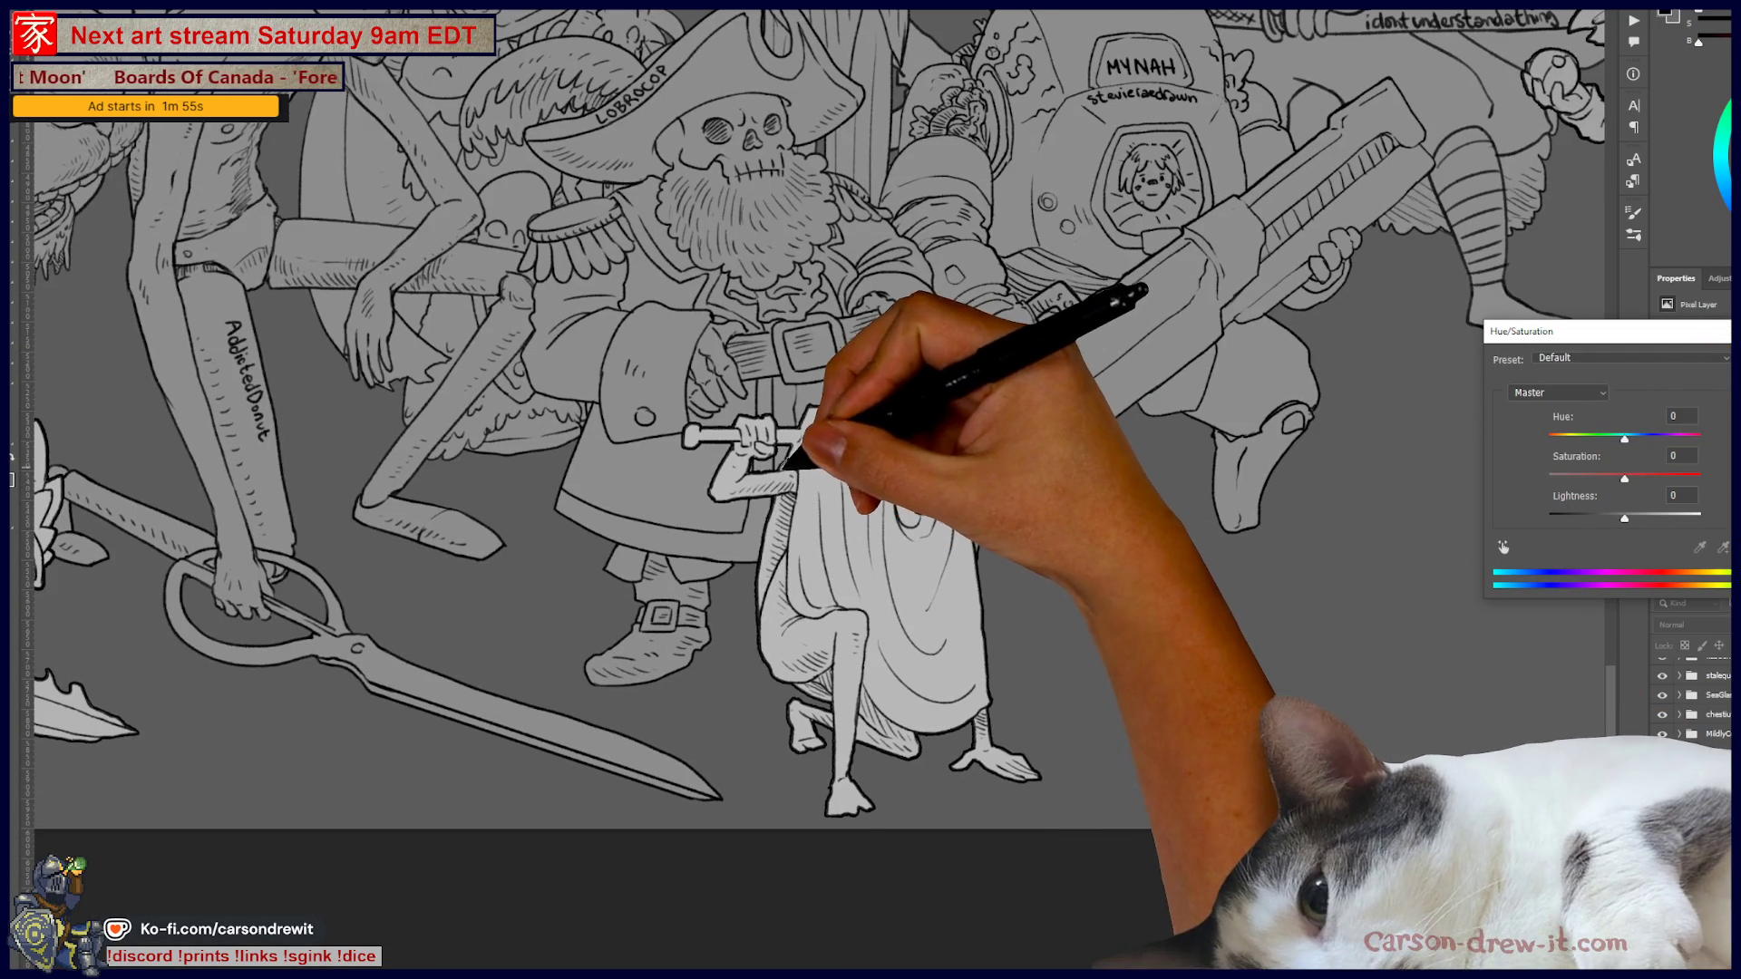
{"action": "mouse_move", "coordinate": [500, 868]}
{"action": "left_mouse_down"}
{"action": "mouse_move", "coordinate": [575, 684]}
{"action": "mouse_move", "coordinate": [1003, 778]}
{"action": "mouse_move", "coordinate": [739, 575]}
{"action": "mouse_move", "coordinate": [921, 599]}
{"action": "mouse_move", "coordinate": [831, 717]}
{"action": "left_mouse_up"}
{"action": "left_click_drag", "start_coordinate": [1625, 523], "coordinate": [1644, 526]}
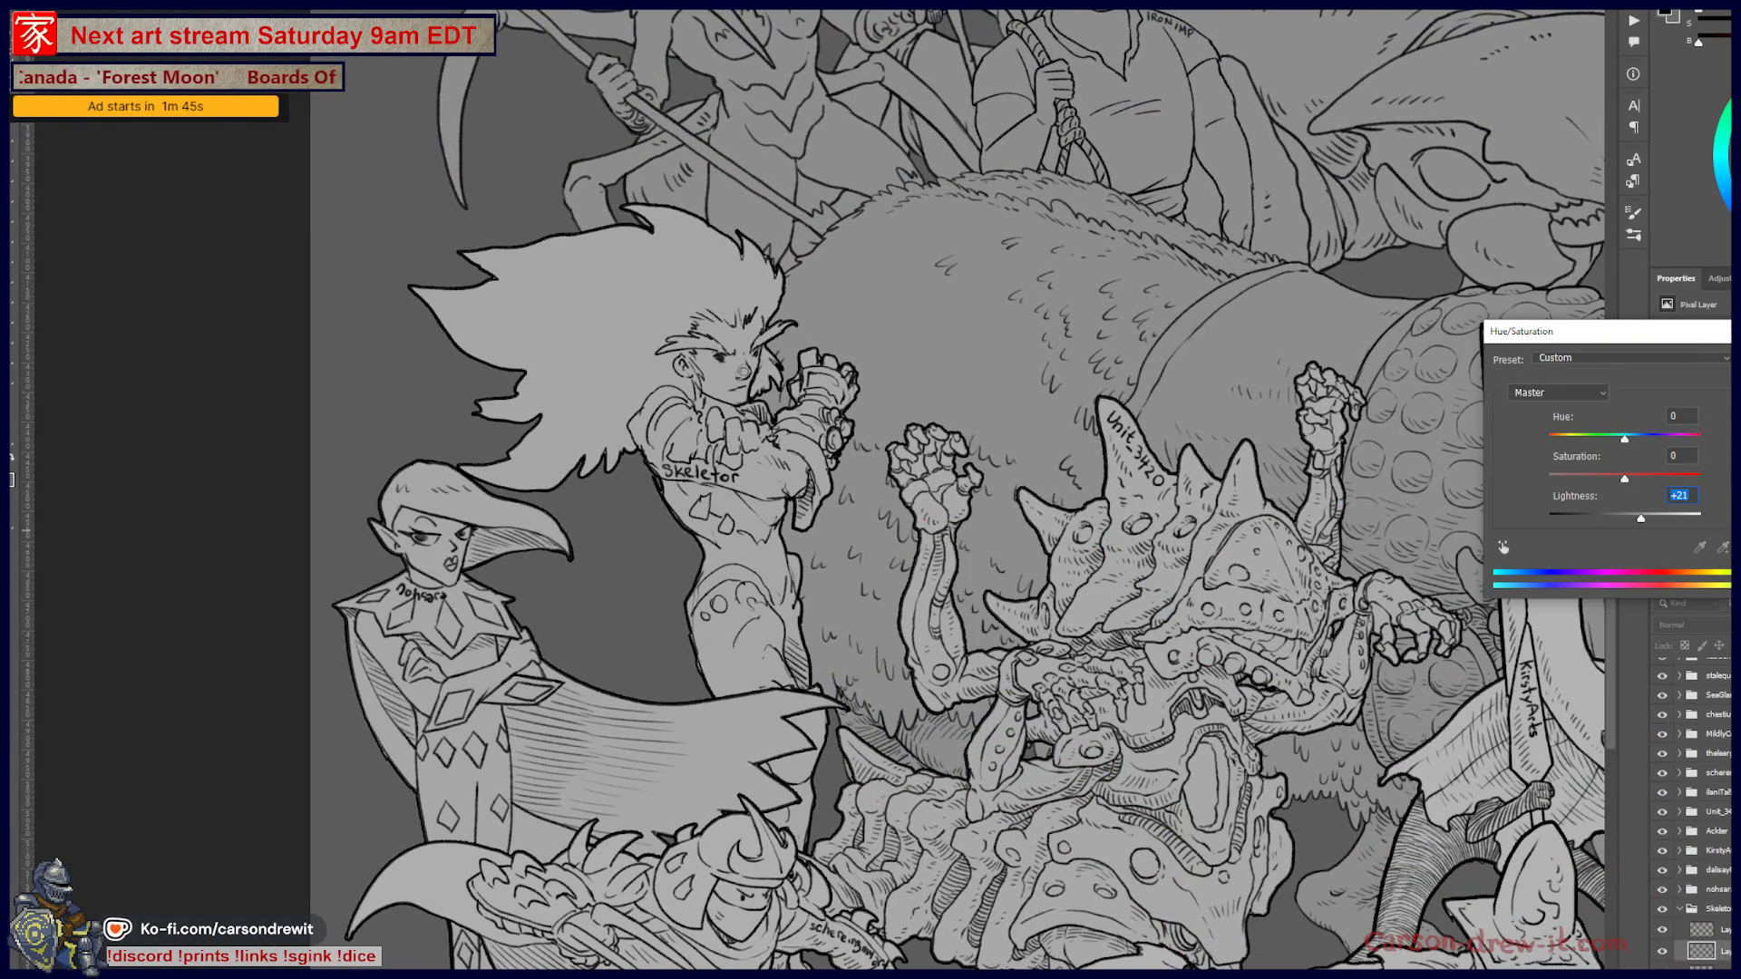
{"action": "key", "text": "Return"}
{"action": "scroll", "coordinate": [935, 598], "scroll_direction": "down", "scroll_amount": 5}
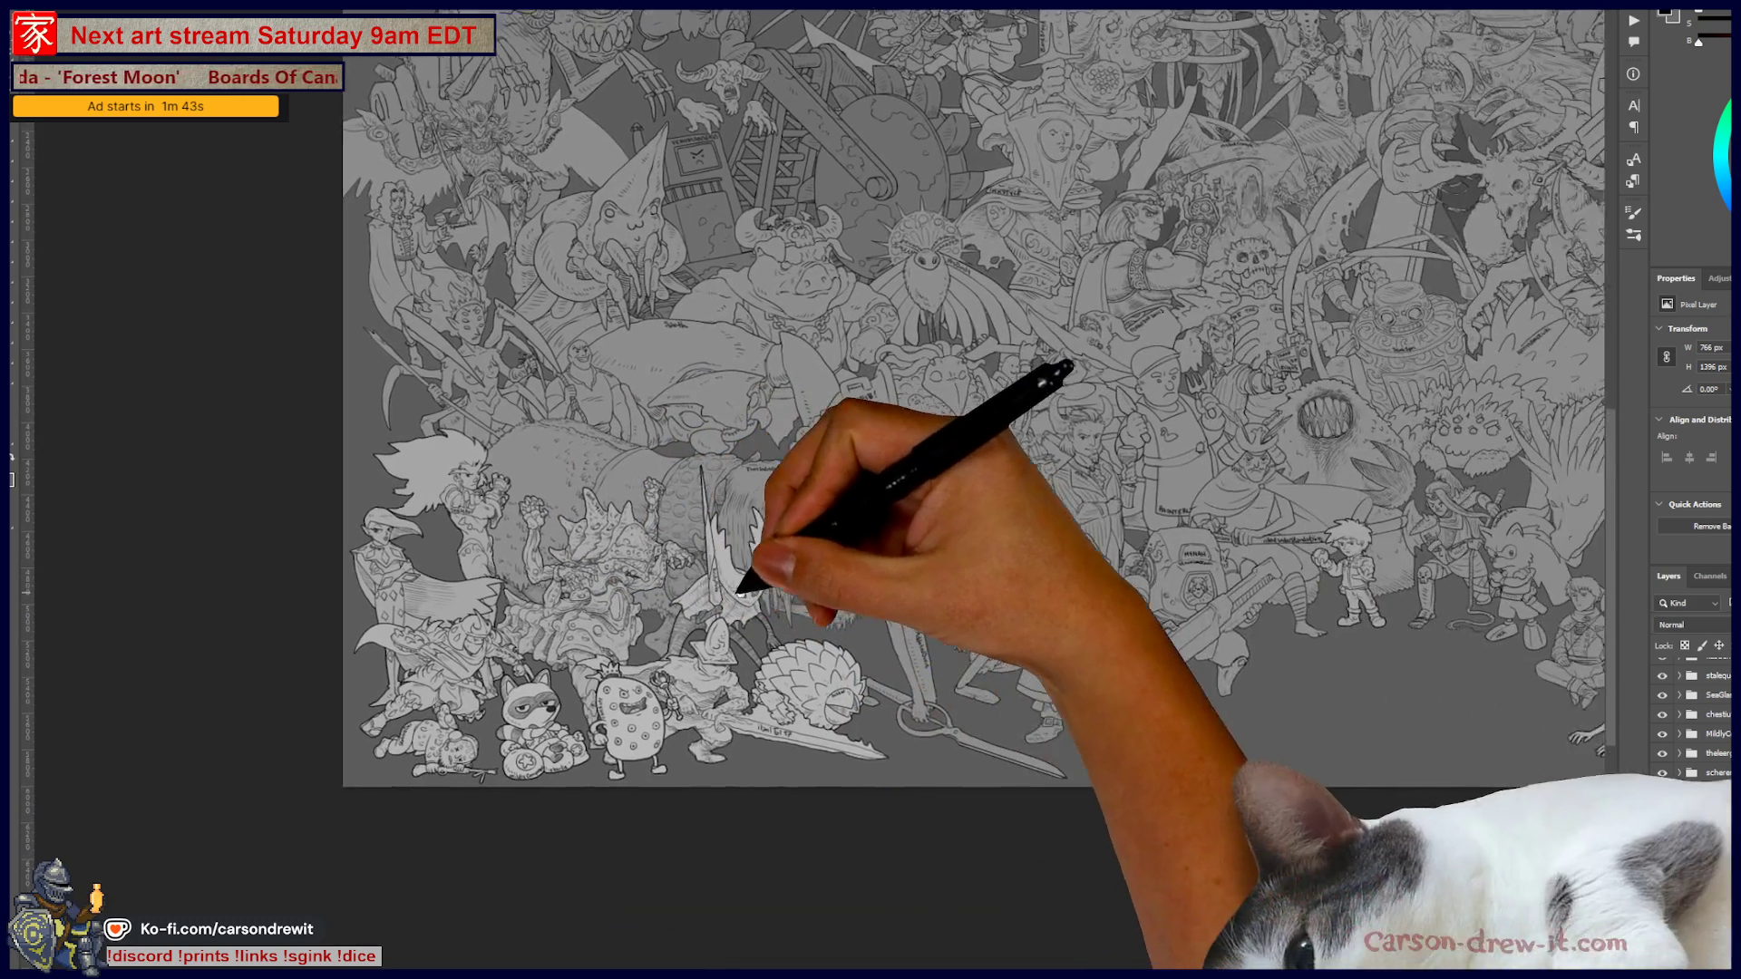
{"action": "scroll", "coordinate": [771, 604], "scroll_direction": "up", "scroll_amount": 5}
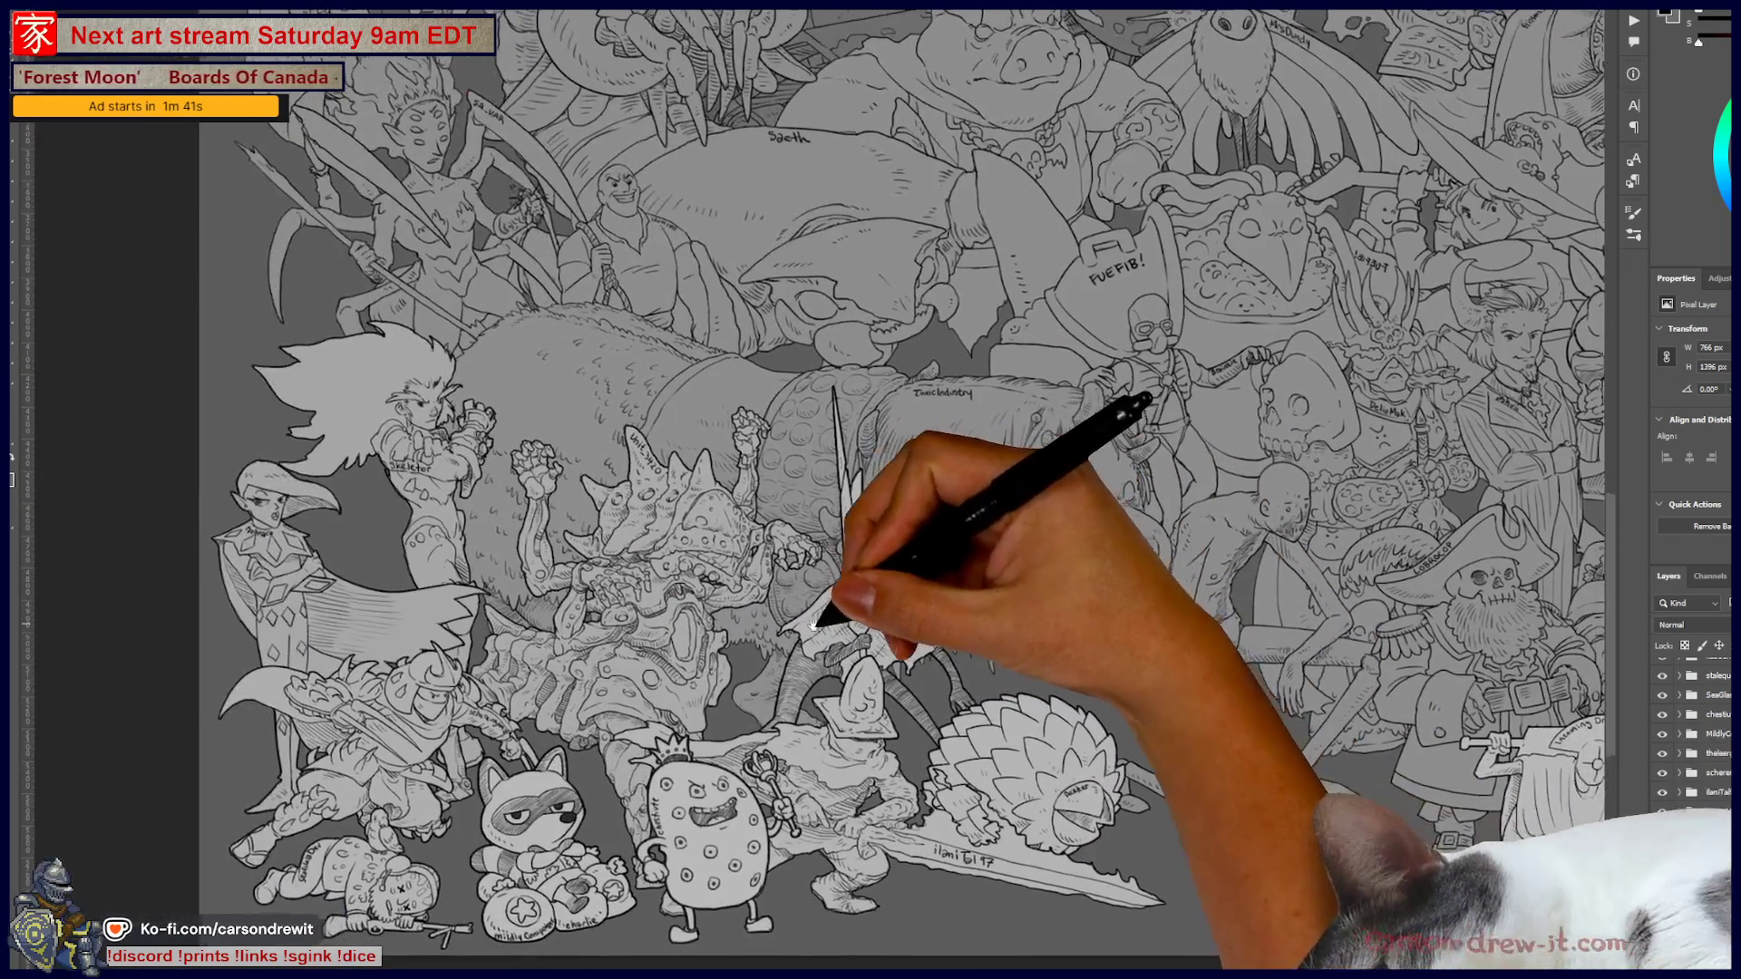
{"action": "scroll", "coordinate": [726, 598], "scroll_direction": "down", "scroll_amount": 3}
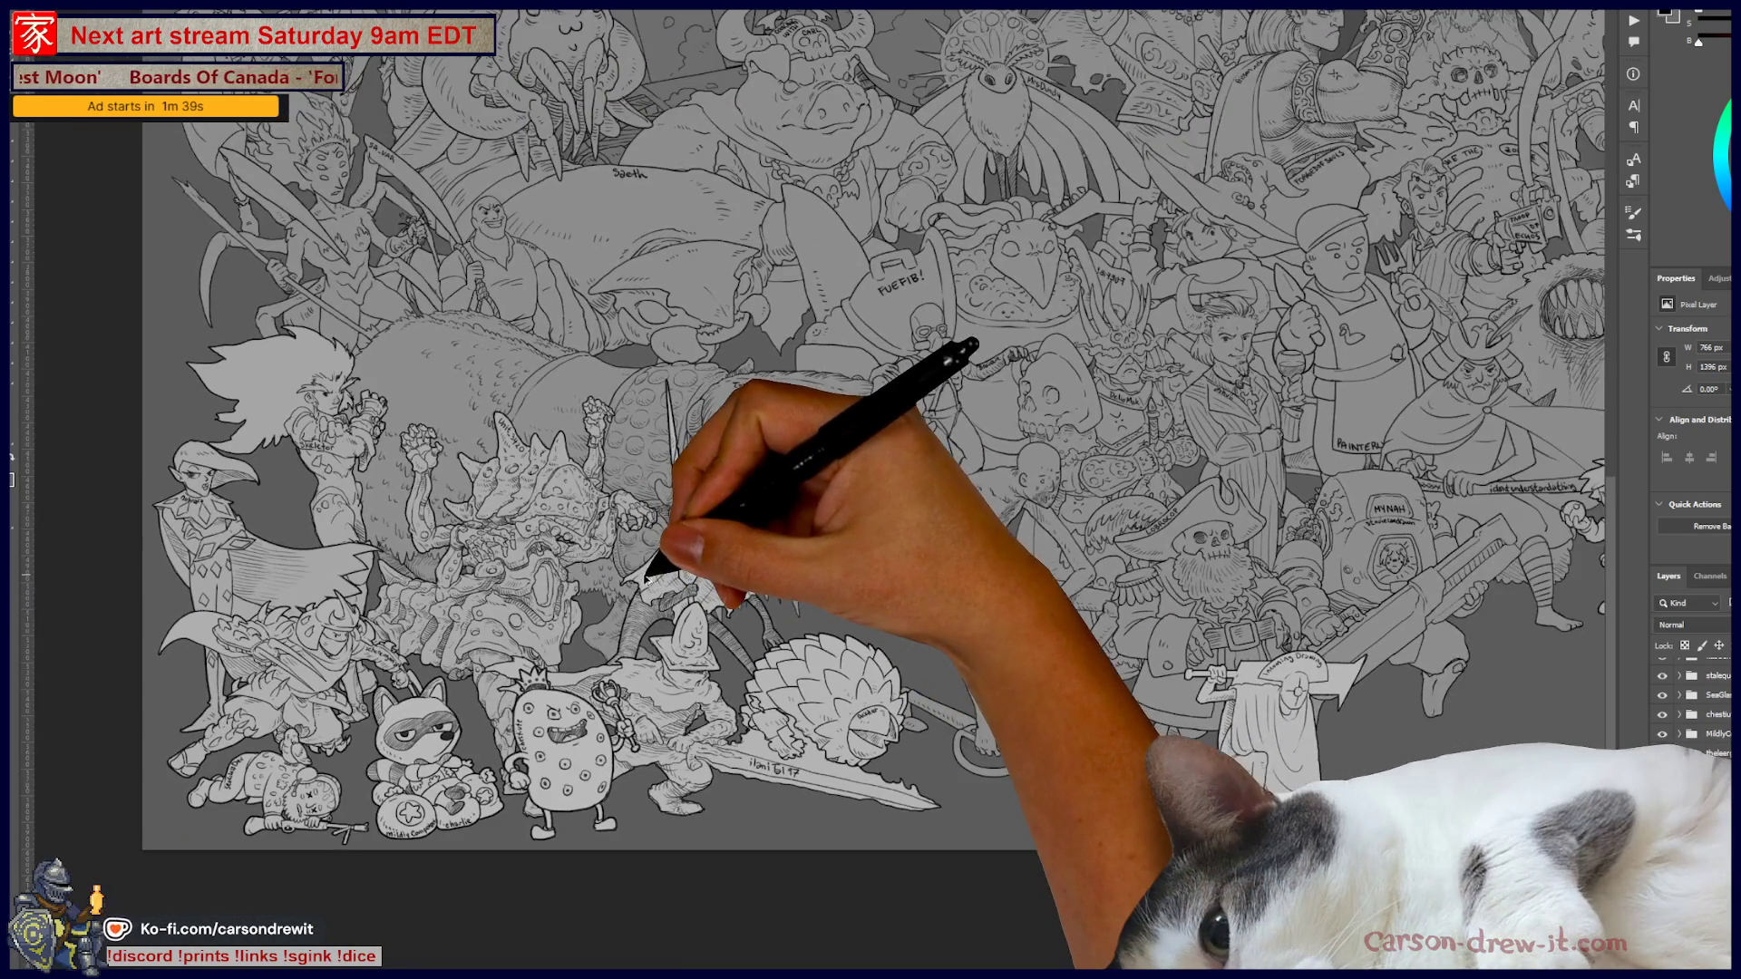
{"action": "scroll", "coordinate": [646, 576], "scroll_direction": "up", "scroll_amount": 2}
{"action": "scroll", "coordinate": [607, 594], "scroll_direction": "down", "scroll_amount": 1}
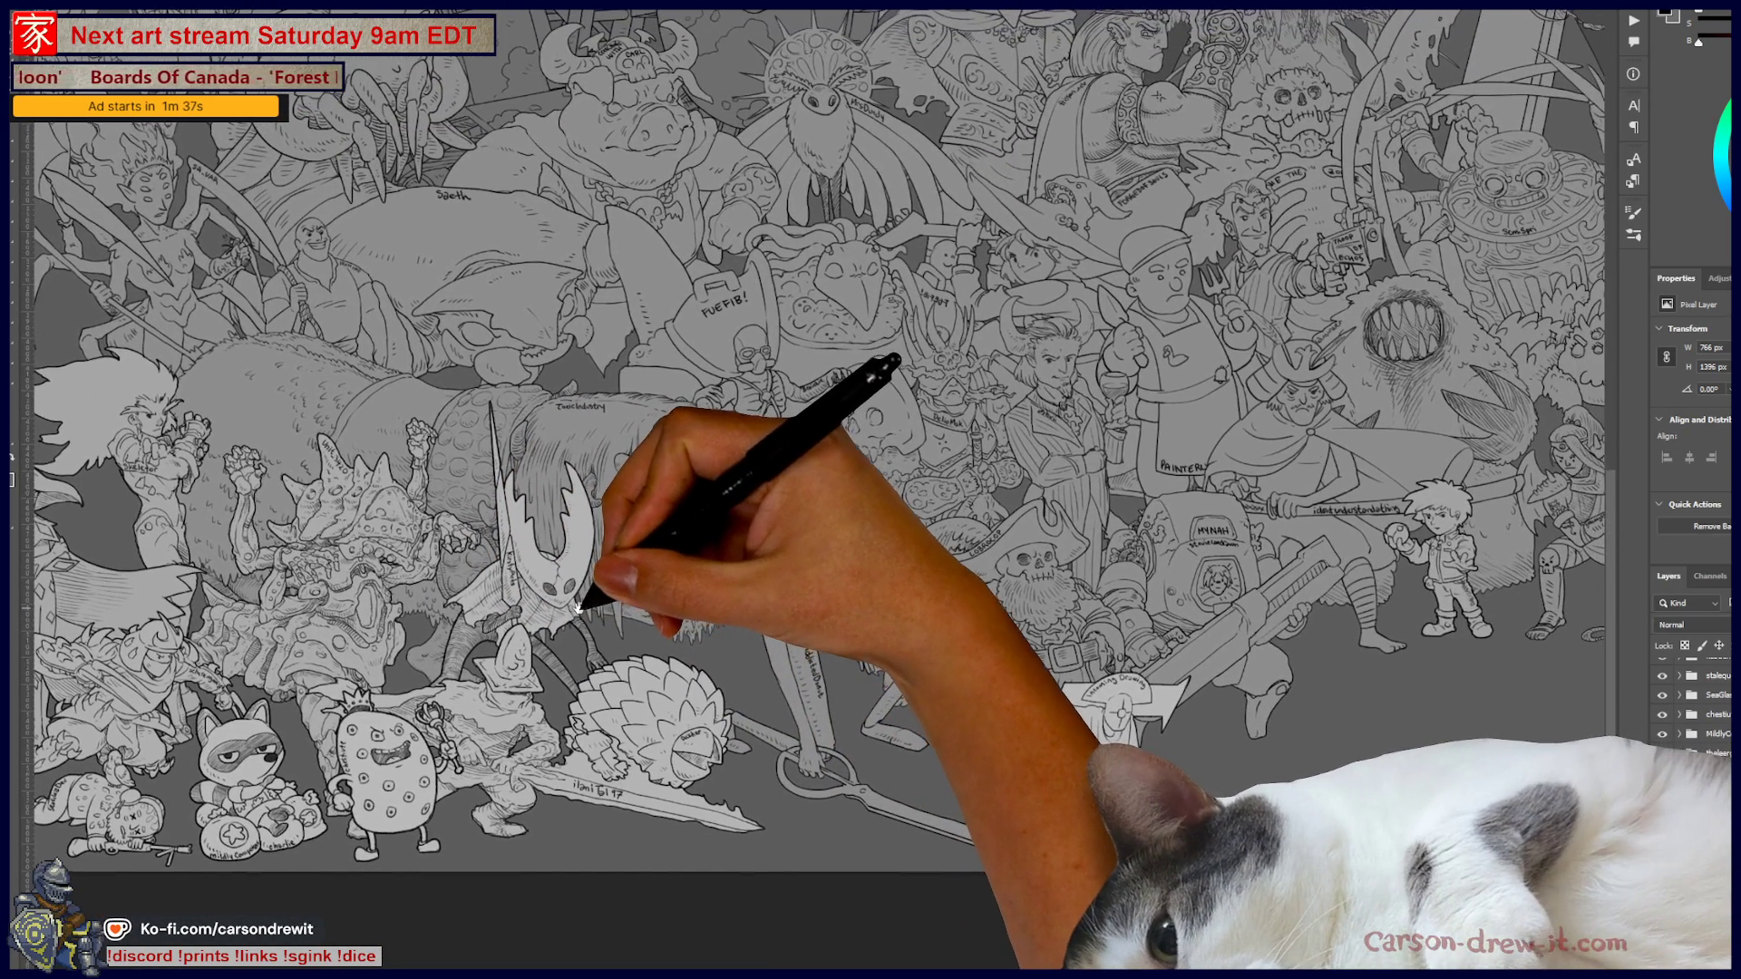
{"action": "scroll", "coordinate": [617, 598], "scroll_direction": "down", "scroll_amount": 3}
{"action": "scroll", "coordinate": [478, 622], "scroll_direction": "up", "scroll_amount": 1}
{"action": "scroll", "coordinate": [477, 621], "scroll_direction": "down", "scroll_amount": 1}
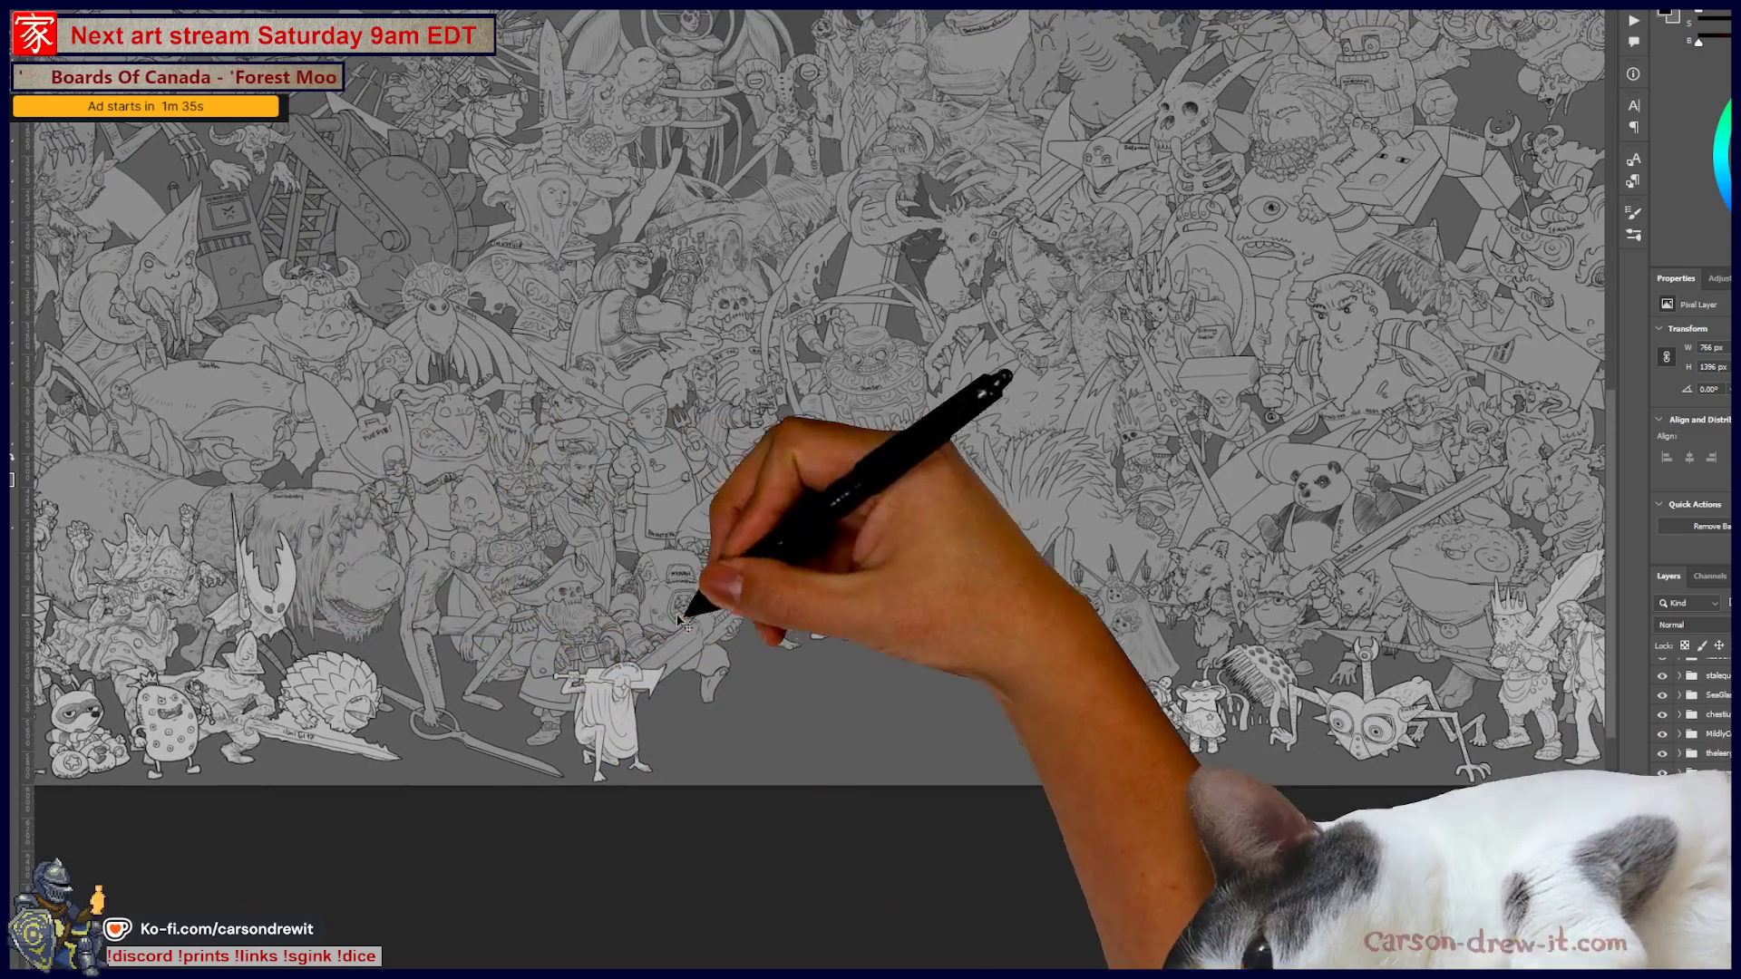
{"action": "scroll", "coordinate": [907, 614], "scroll_direction": "down", "scroll_amount": 3}
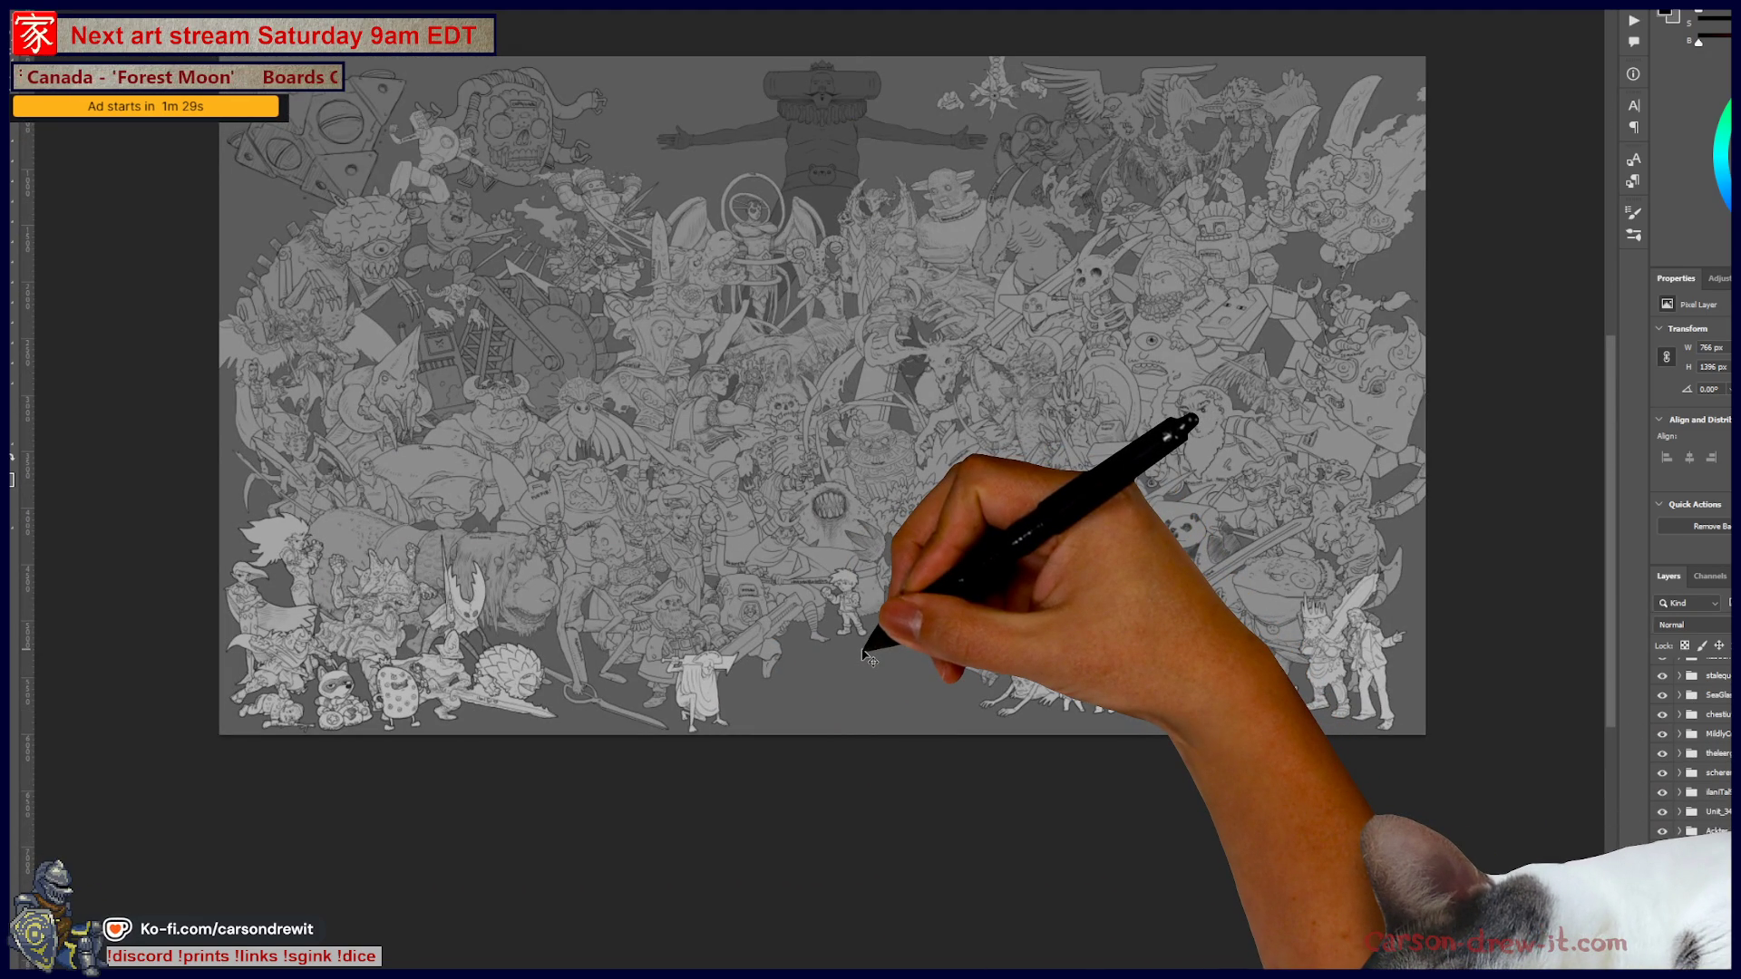
{"action": "scroll", "coordinate": [844, 635], "scroll_direction": "up", "scroll_amount": 1}
{"action": "scroll", "coordinate": [817, 625], "scroll_direction": "up", "scroll_amount": 1}
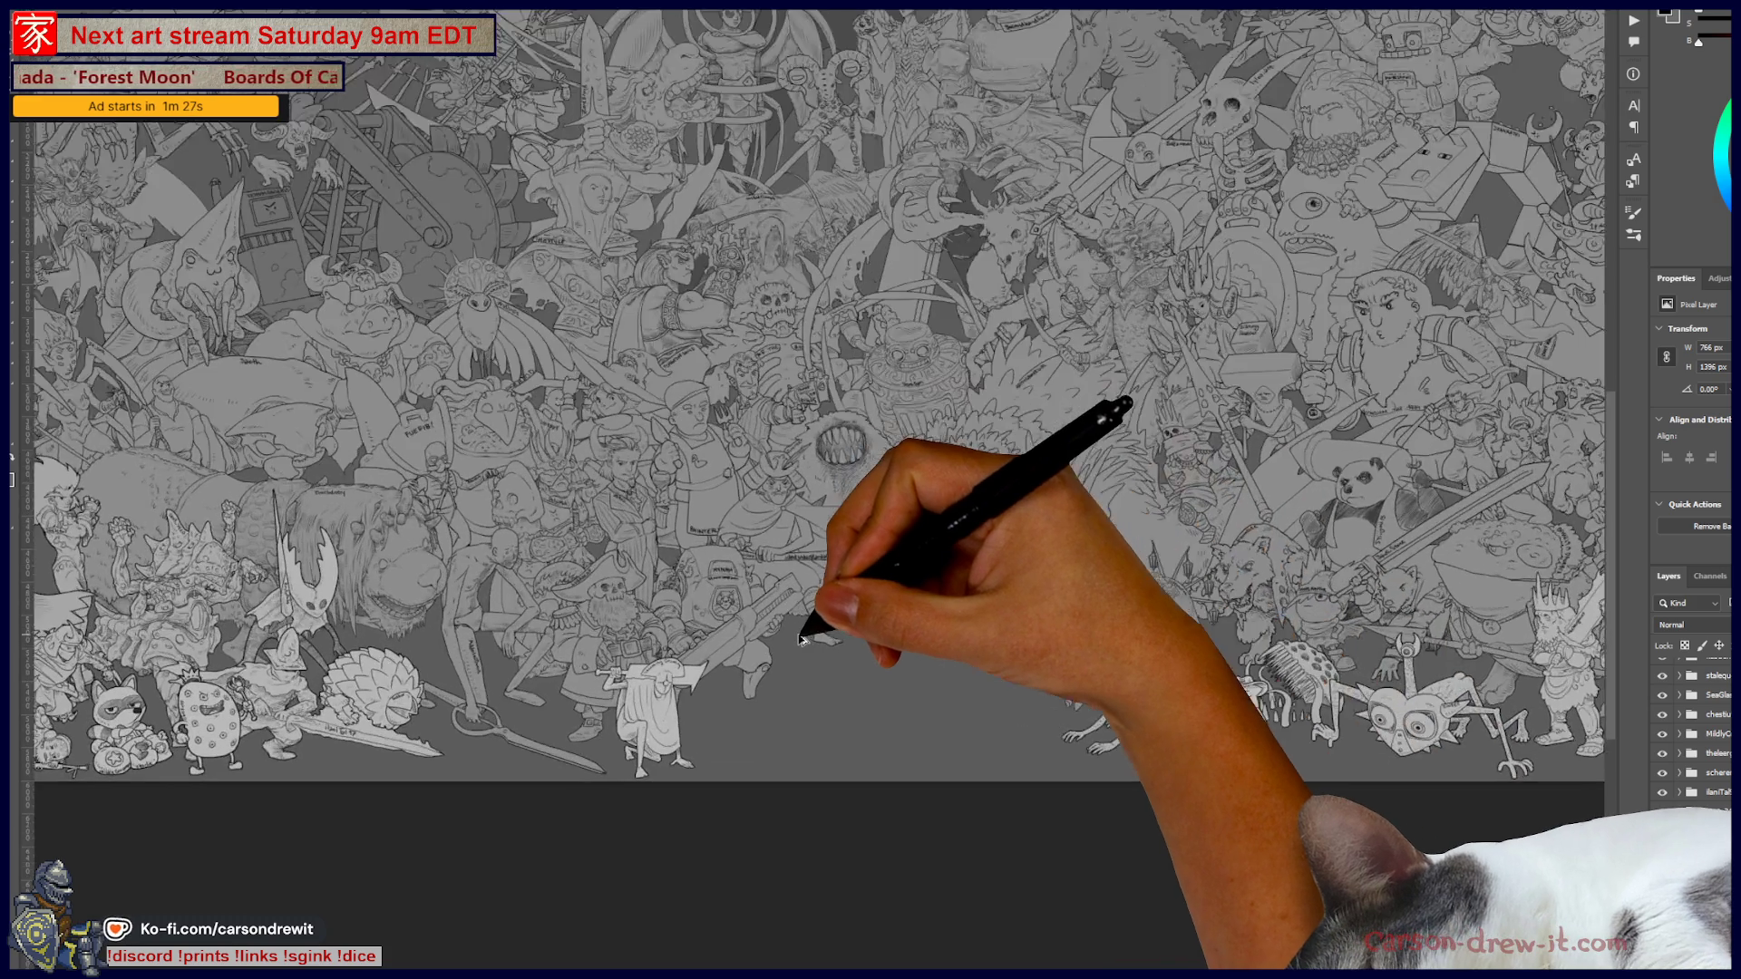
{"action": "scroll", "coordinate": [771, 644], "scroll_direction": "up", "scroll_amount": 1}
{"action": "scroll", "coordinate": [635, 680], "scroll_direction": "up", "scroll_amount": 1}
{"action": "scroll", "coordinate": [964, 700], "scroll_direction": "up", "scroll_amount": 1}
{"action": "scroll", "coordinate": [1087, 694], "scroll_direction": "up", "scroll_amount": 1}
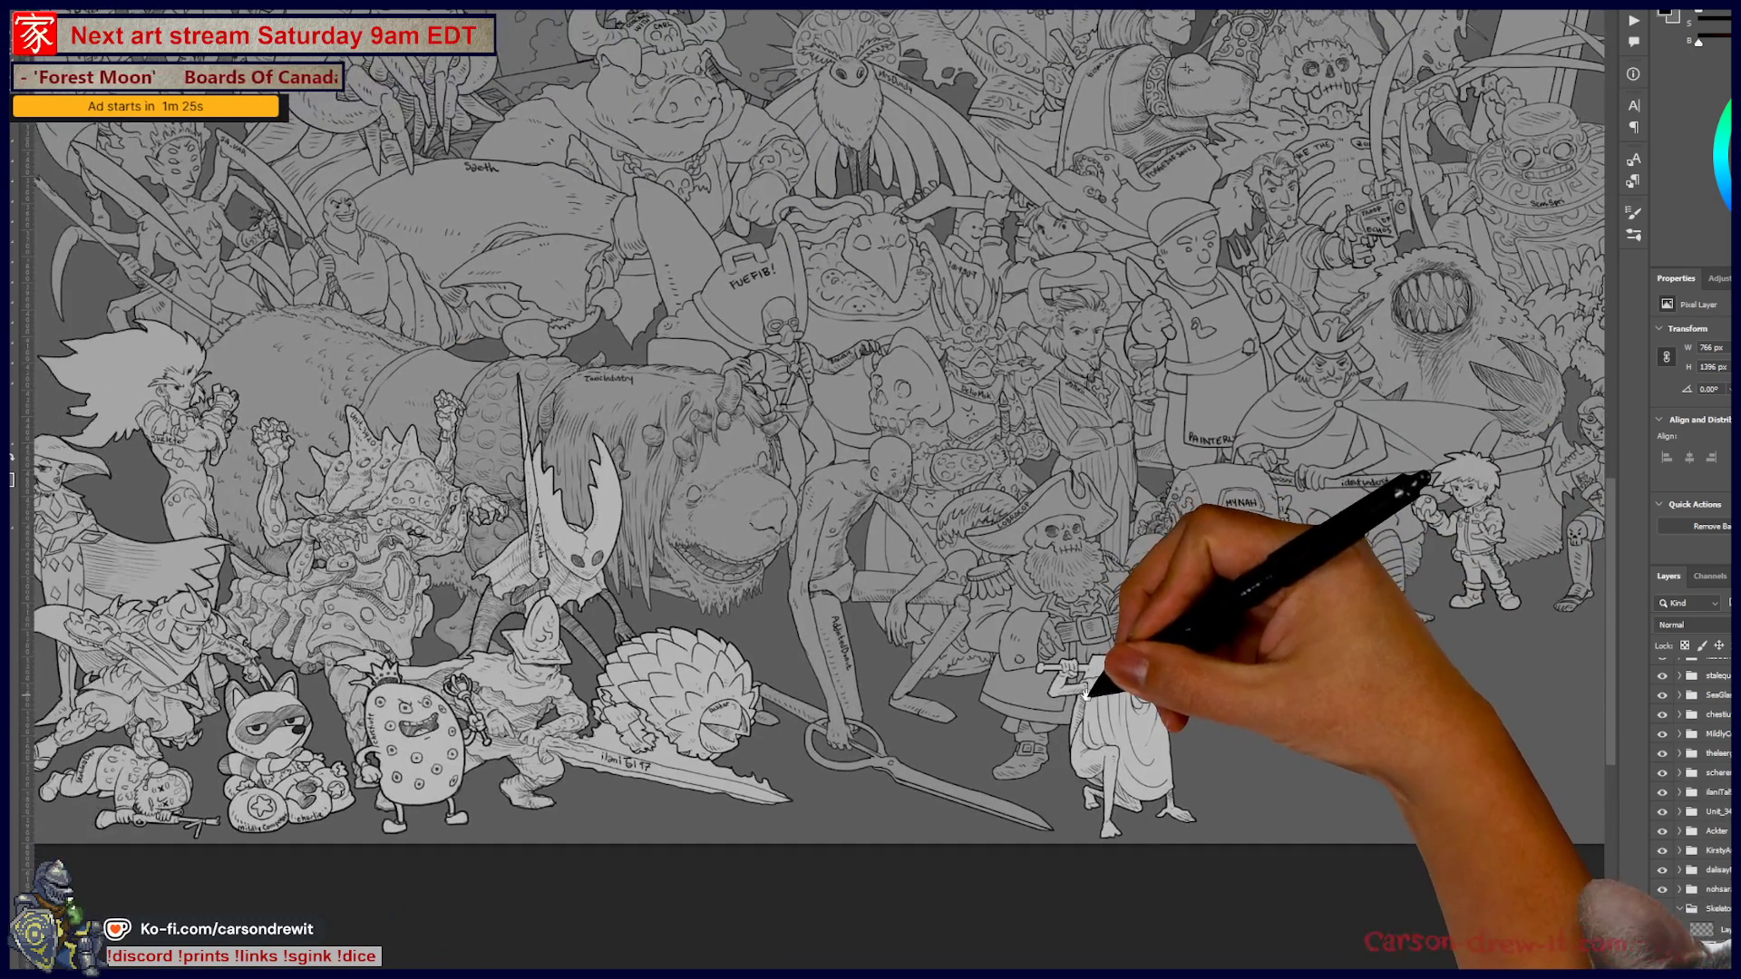
{"action": "scroll", "coordinate": [907, 703], "scroll_direction": "down", "scroll_amount": 1}
{"action": "scroll", "coordinate": [762, 711], "scroll_direction": "down", "scroll_amount": 1}
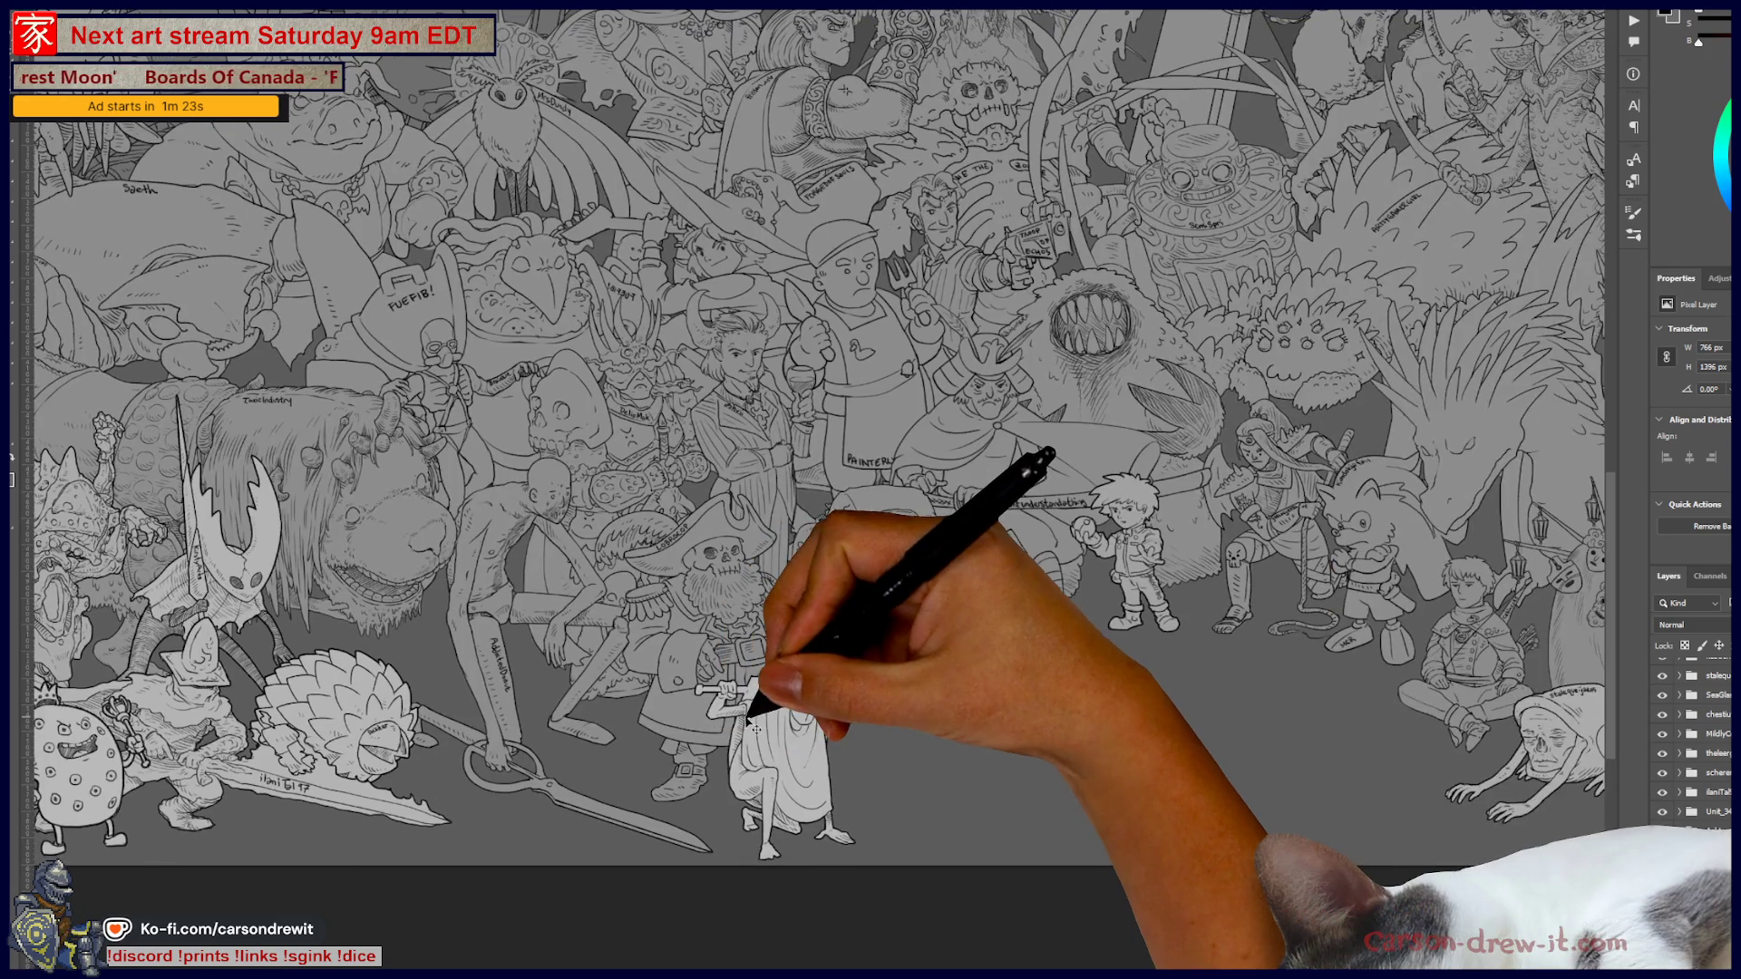
{"action": "scroll", "coordinate": [770, 711], "scroll_direction": "down", "scroll_amount": 1}
{"action": "mouse_move", "coordinate": [920, 719]}
{"action": "left_mouse_down"}
{"action": "mouse_move", "coordinate": [645, 722]}
{"action": "mouse_move", "coordinate": [772, 746]}
{"action": "left_mouse_up"}
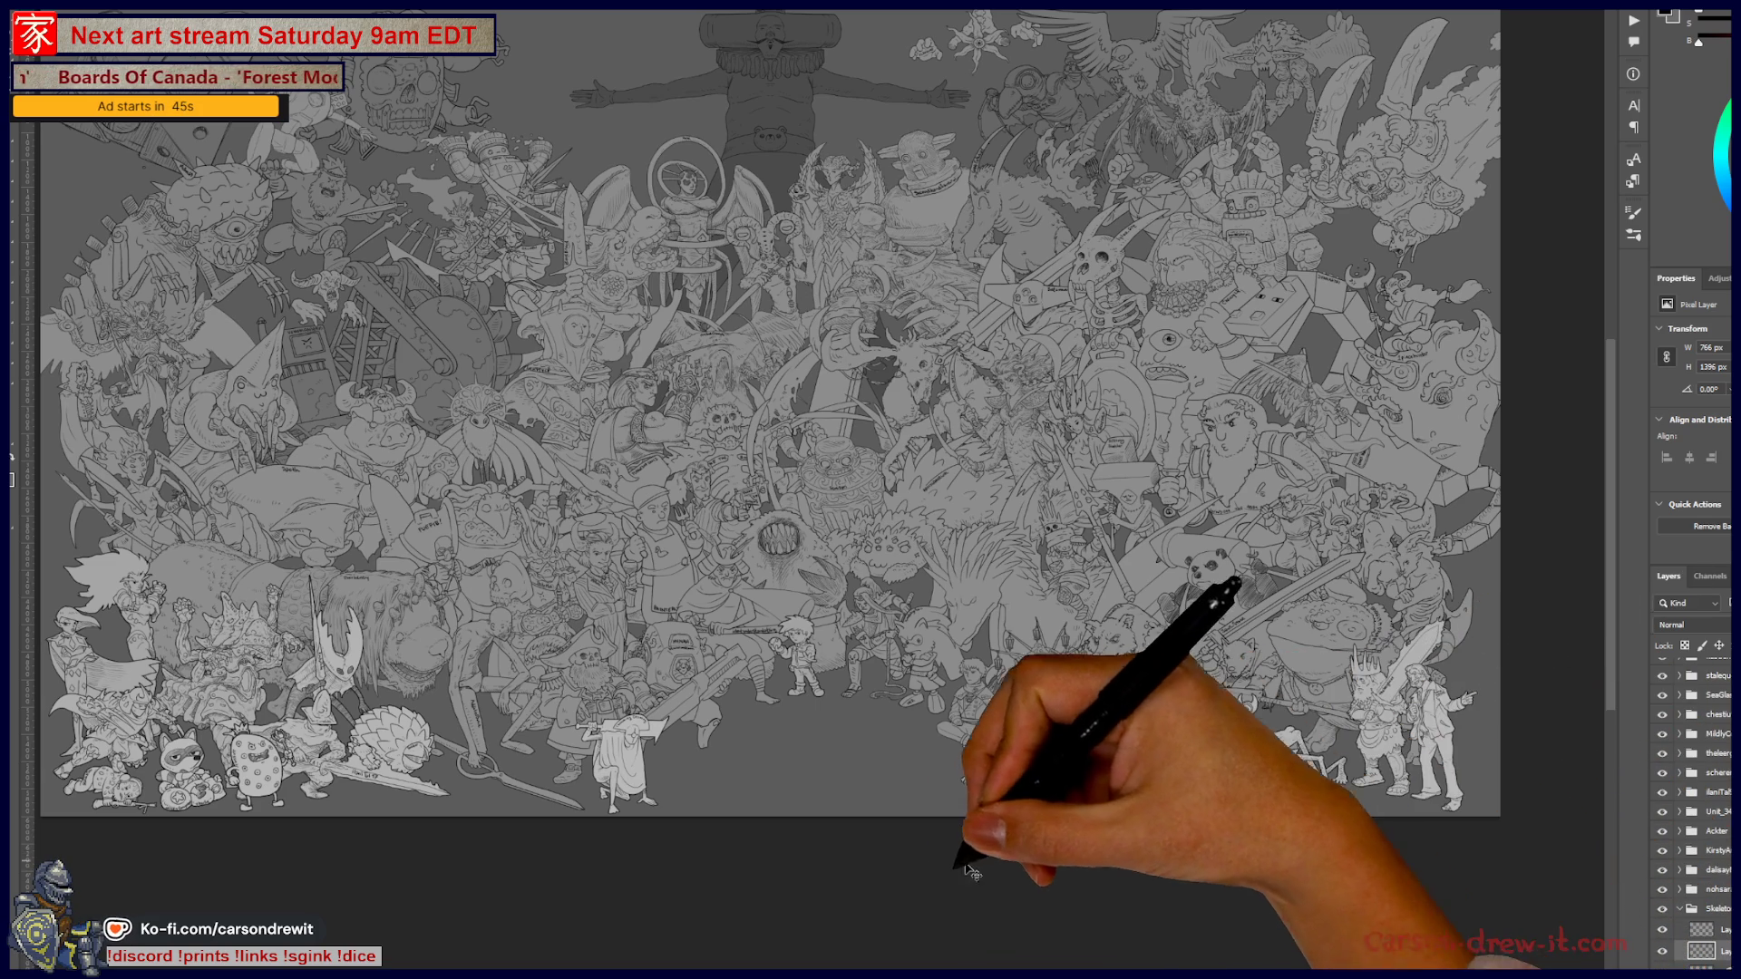
Pan and zoom across the crowd drawing to frame the robed figure
{"action": "scroll", "coordinate": [590, 781], "scroll_direction": "up", "scroll_amount": 5}
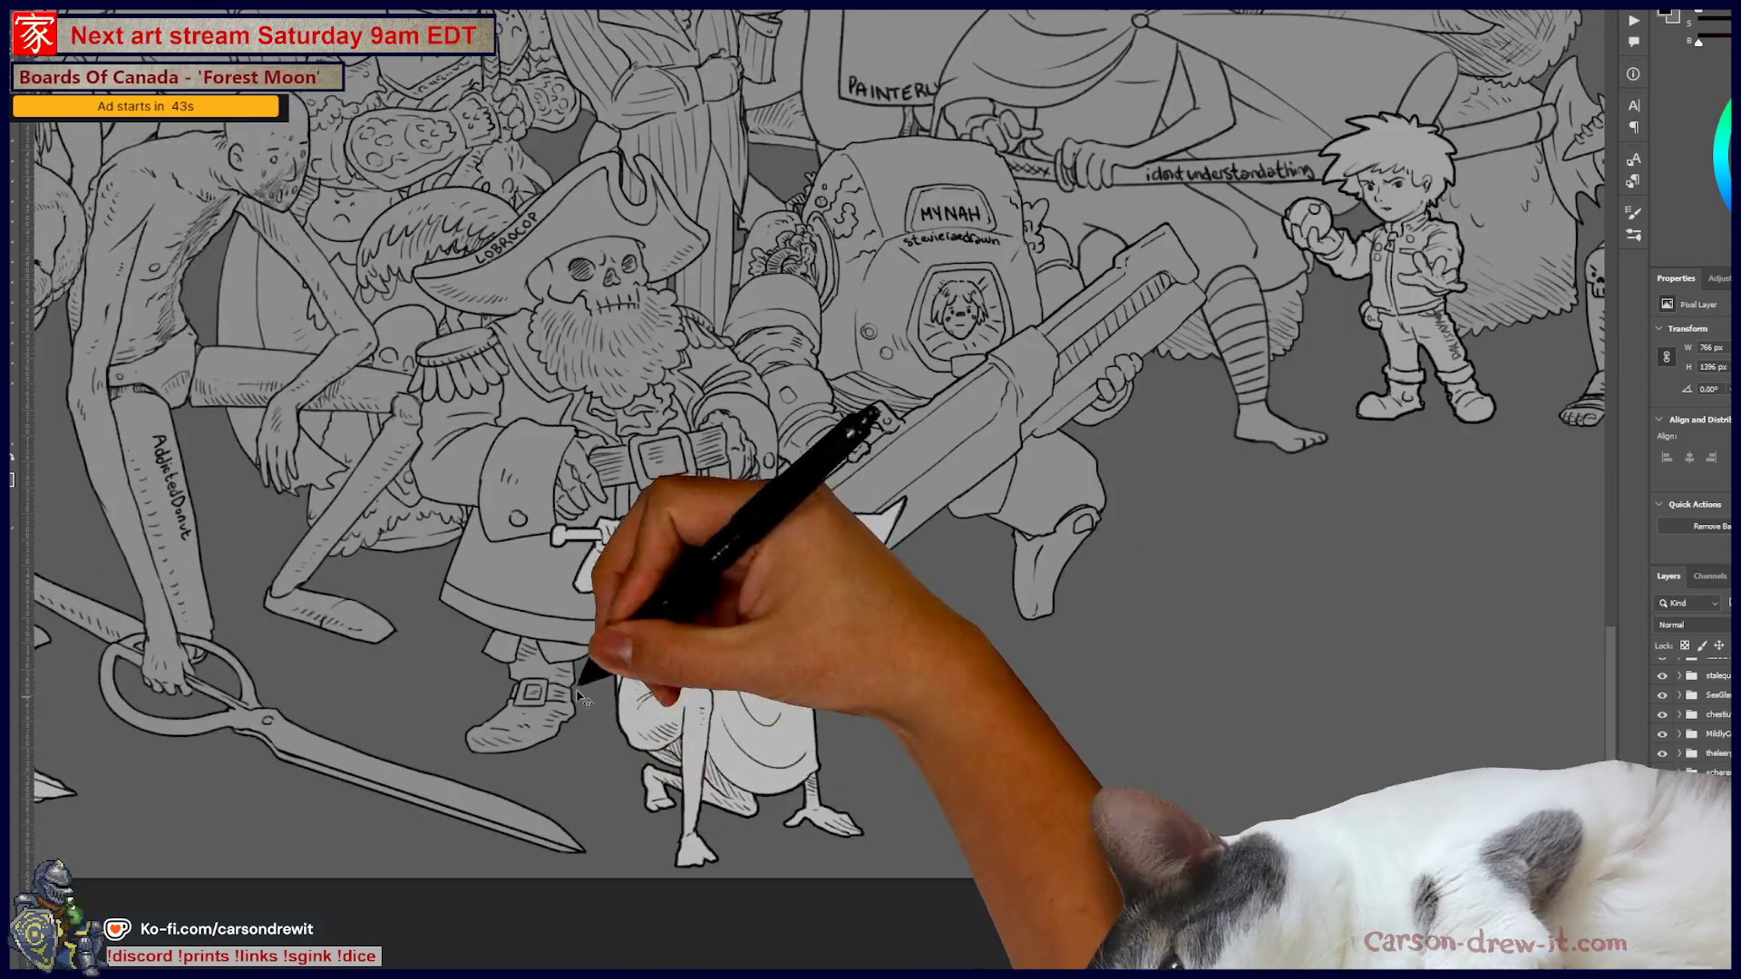
{"action": "left_click_drag", "start_coordinate": [594, 784], "coordinate": [1039, 795]}
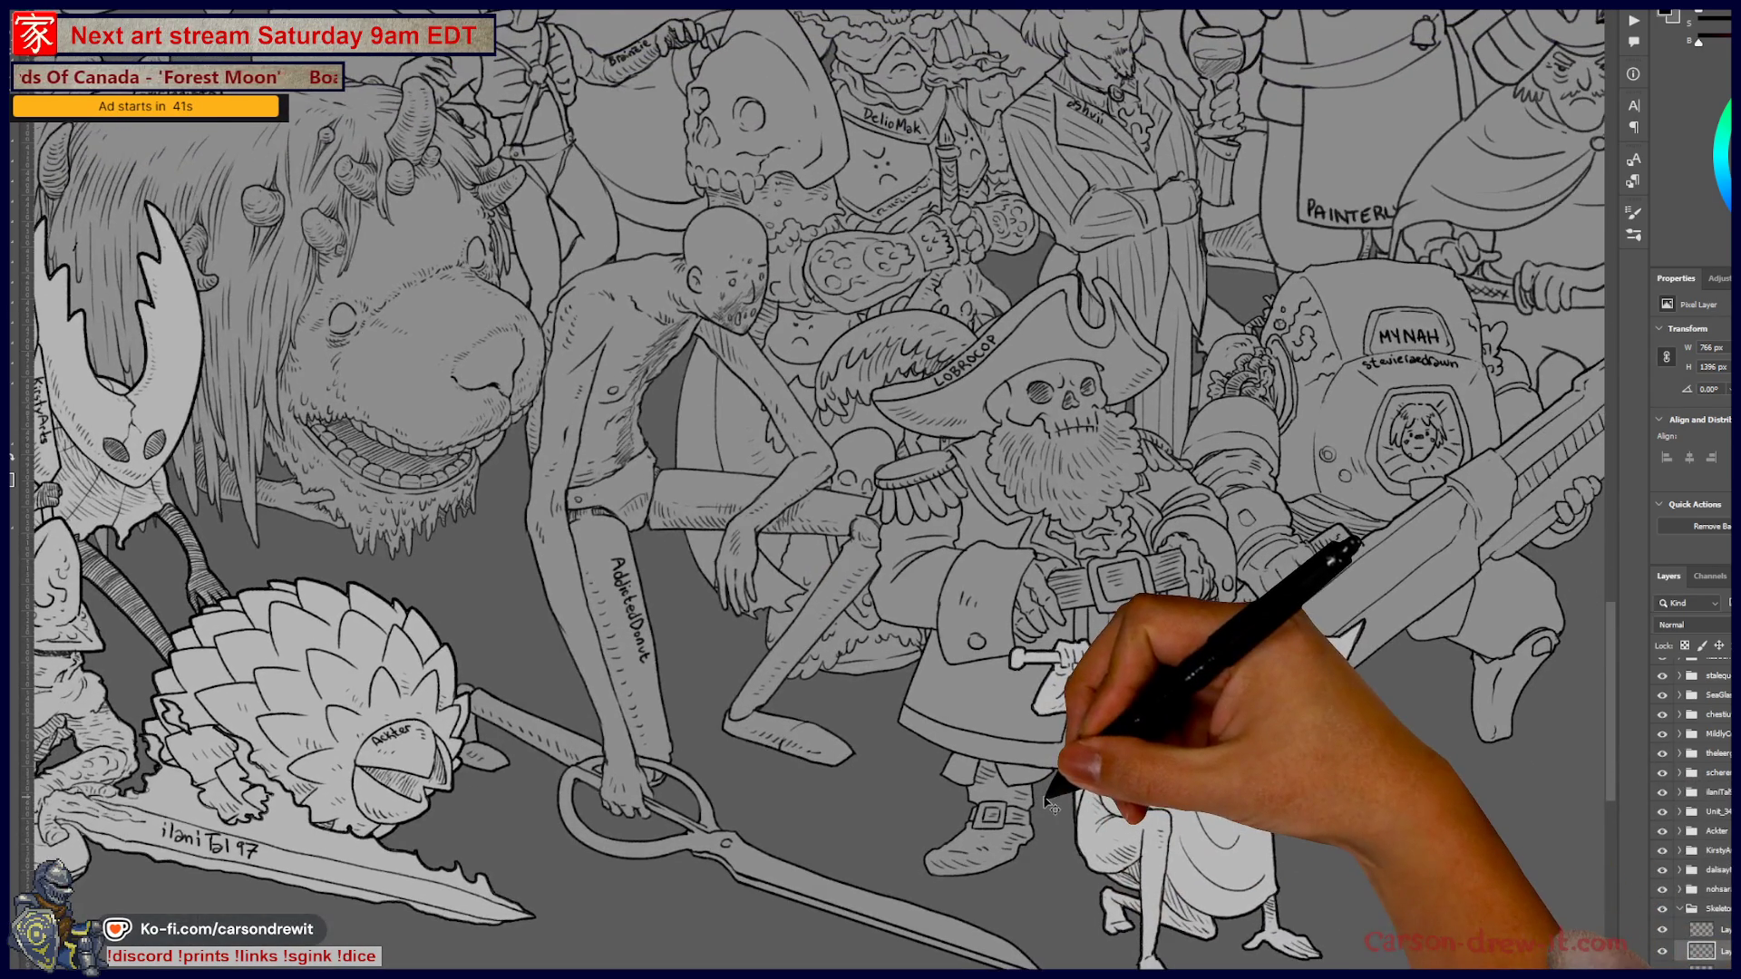
{"action": "scroll", "coordinate": [1043, 785], "scroll_direction": "down", "scroll_amount": 2}
{"action": "scroll", "coordinate": [1052, 753], "scroll_direction": "down", "scroll_amount": 2}
{"action": "scroll", "coordinate": [1107, 716], "scroll_direction": "down", "scroll_amount": 1}
{"action": "mouse_move", "coordinate": [1143, 701]}
{"action": "left_mouse_down"}
{"action": "mouse_move", "coordinate": [855, 719]}
{"action": "mouse_move", "coordinate": [680, 692]}
{"action": "left_mouse_up"}
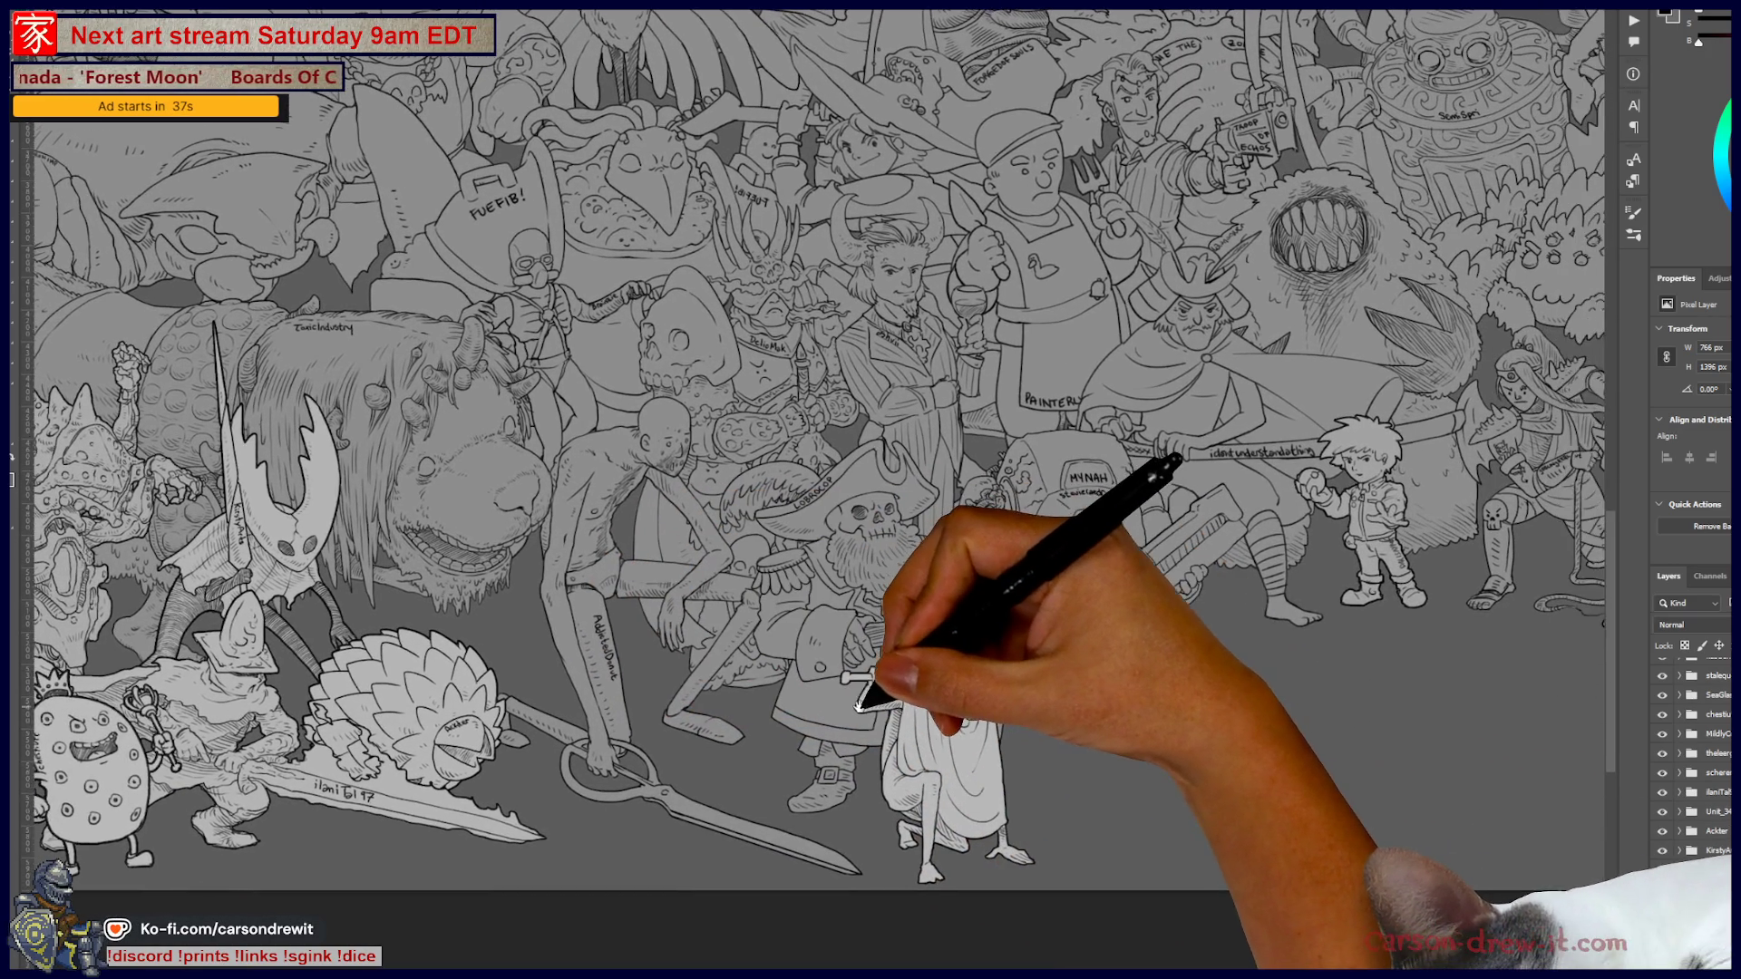
{"action": "scroll", "coordinate": [972, 679], "scroll_direction": "up", "scroll_amount": 2}
{"action": "scroll", "coordinate": [998, 667], "scroll_direction": "up", "scroll_amount": 1}
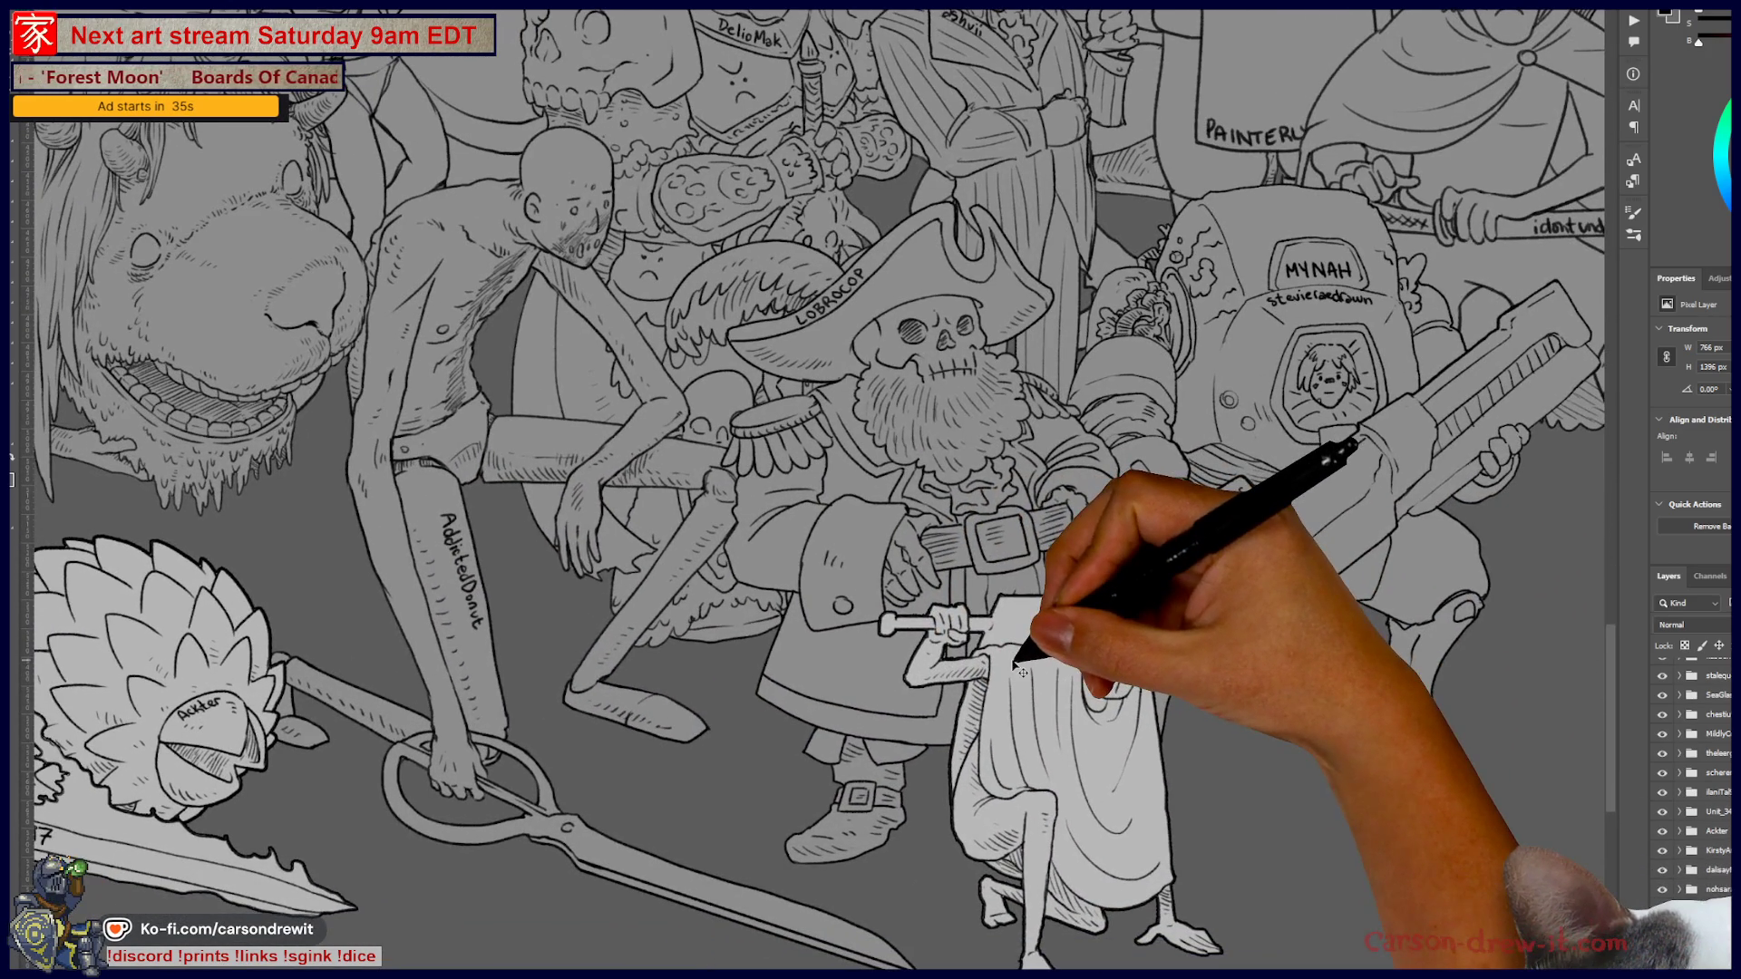
{"action": "left_click_drag", "start_coordinate": [994, 717], "coordinate": [905, 725]}
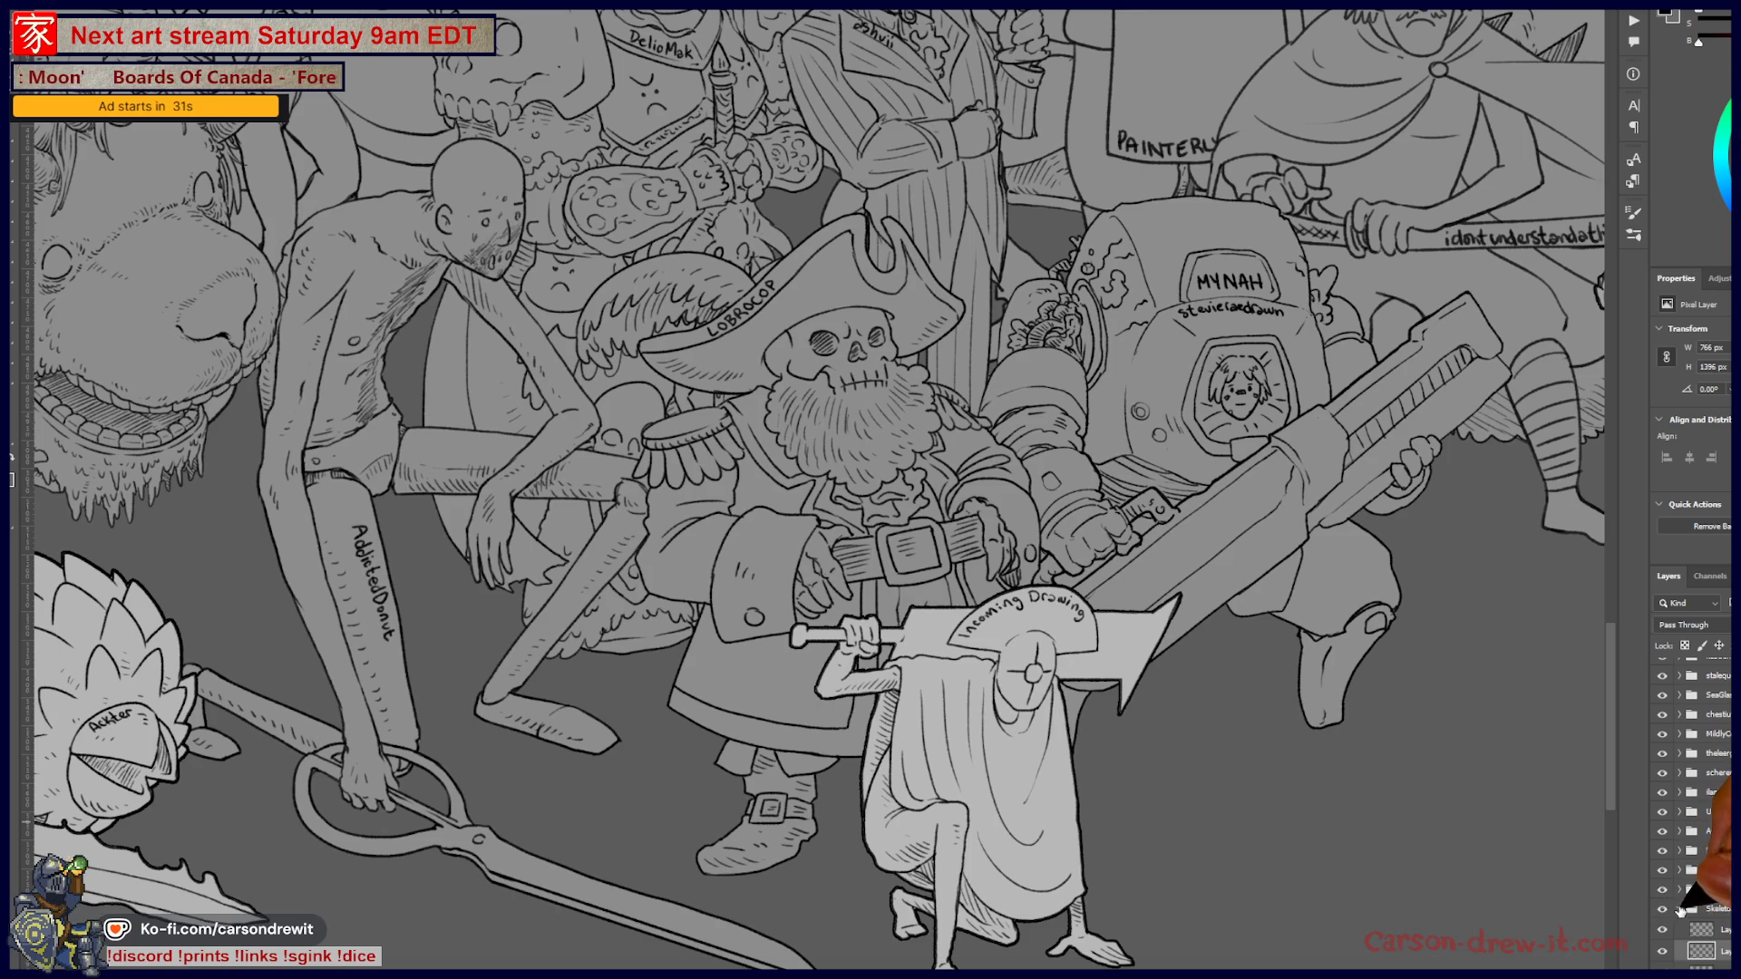
Collapse the Skeleton layer group and move the illustration higher in view
{"action": "left_click", "coordinate": [1679, 910]}
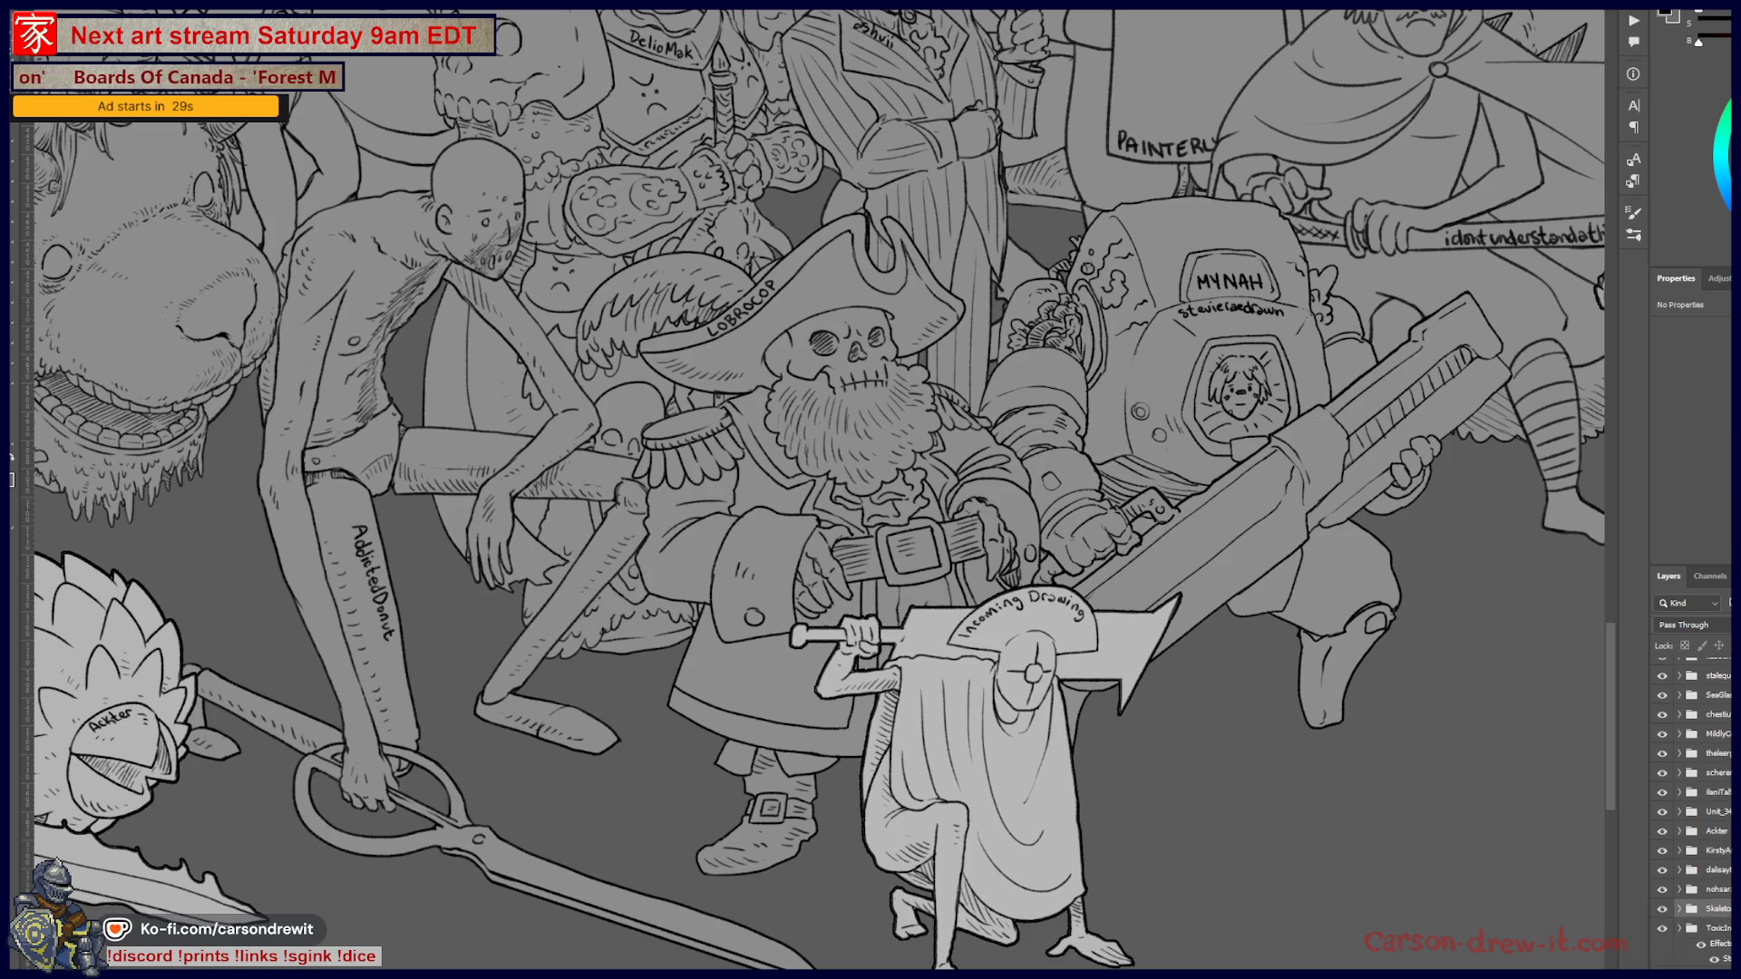
{"action": "scroll", "coordinate": [1083, 791], "scroll_direction": "down", "scroll_amount": 5}
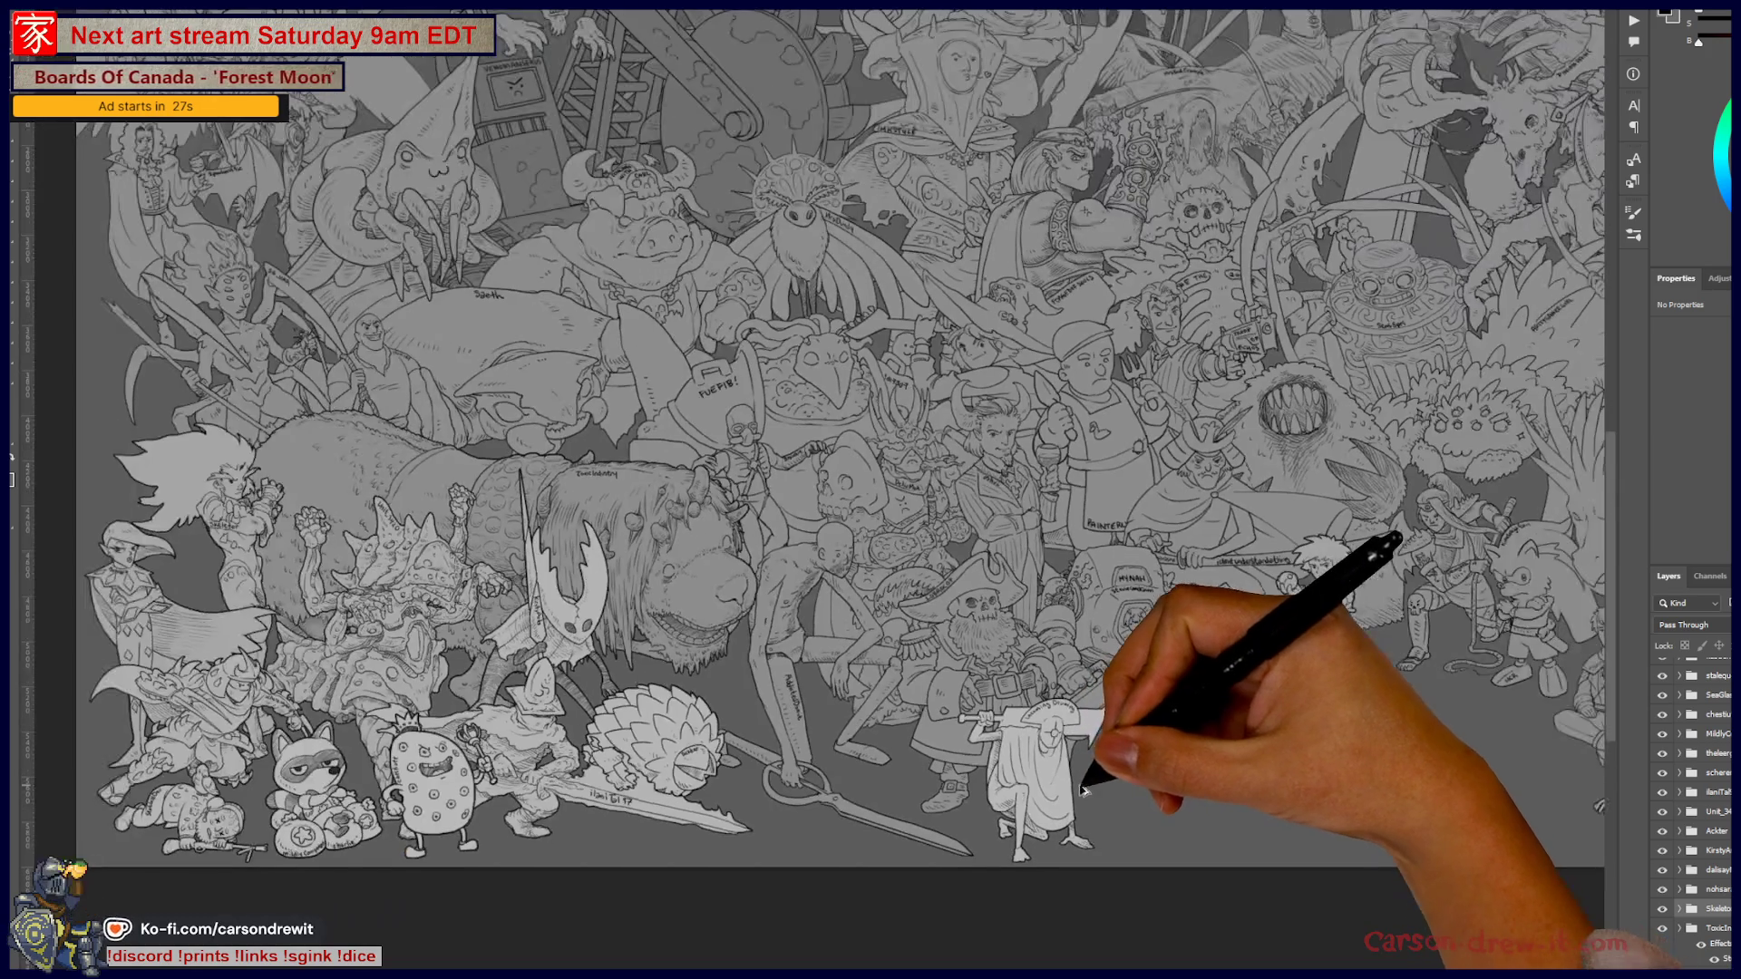
{"action": "left_click_drag", "start_coordinate": [1245, 798], "coordinate": [1268, 791]}
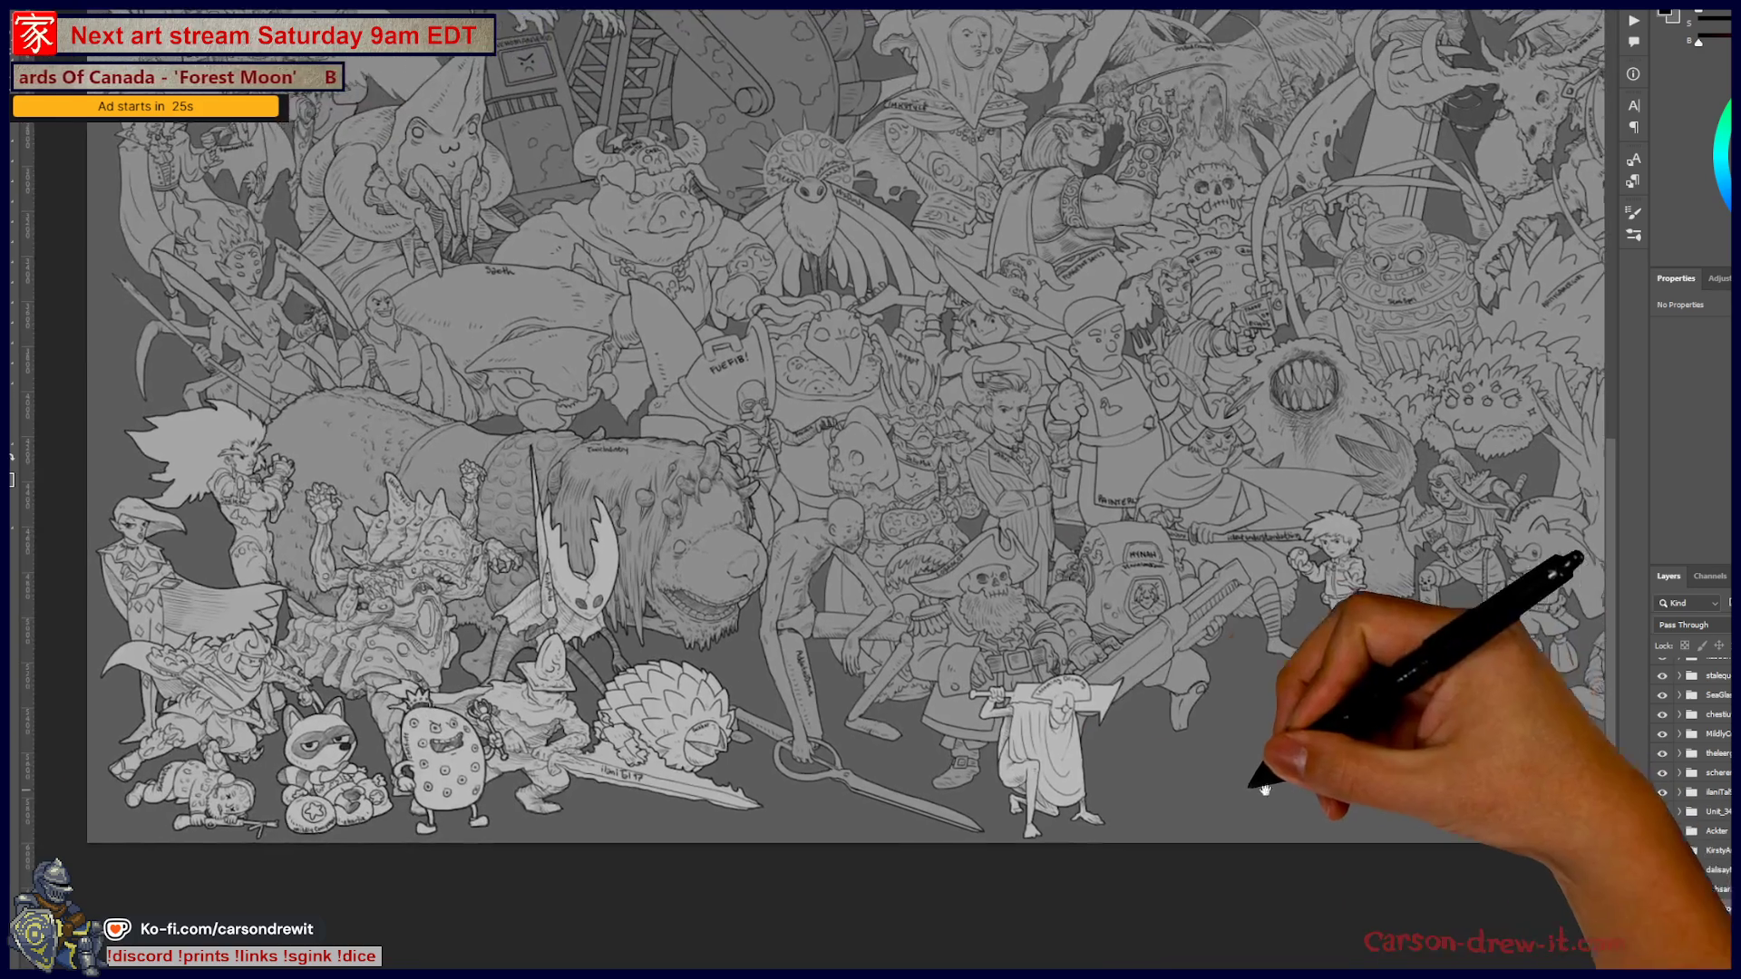
{"action": "scroll", "coordinate": [738, 622], "scroll_direction": "up", "scroll_amount": 3}
{"action": "scroll", "coordinate": [777, 583], "scroll_direction": "up", "scroll_amount": 2}
{"action": "scroll", "coordinate": [1127, 662], "scroll_direction": "up", "scroll_amount": 2}
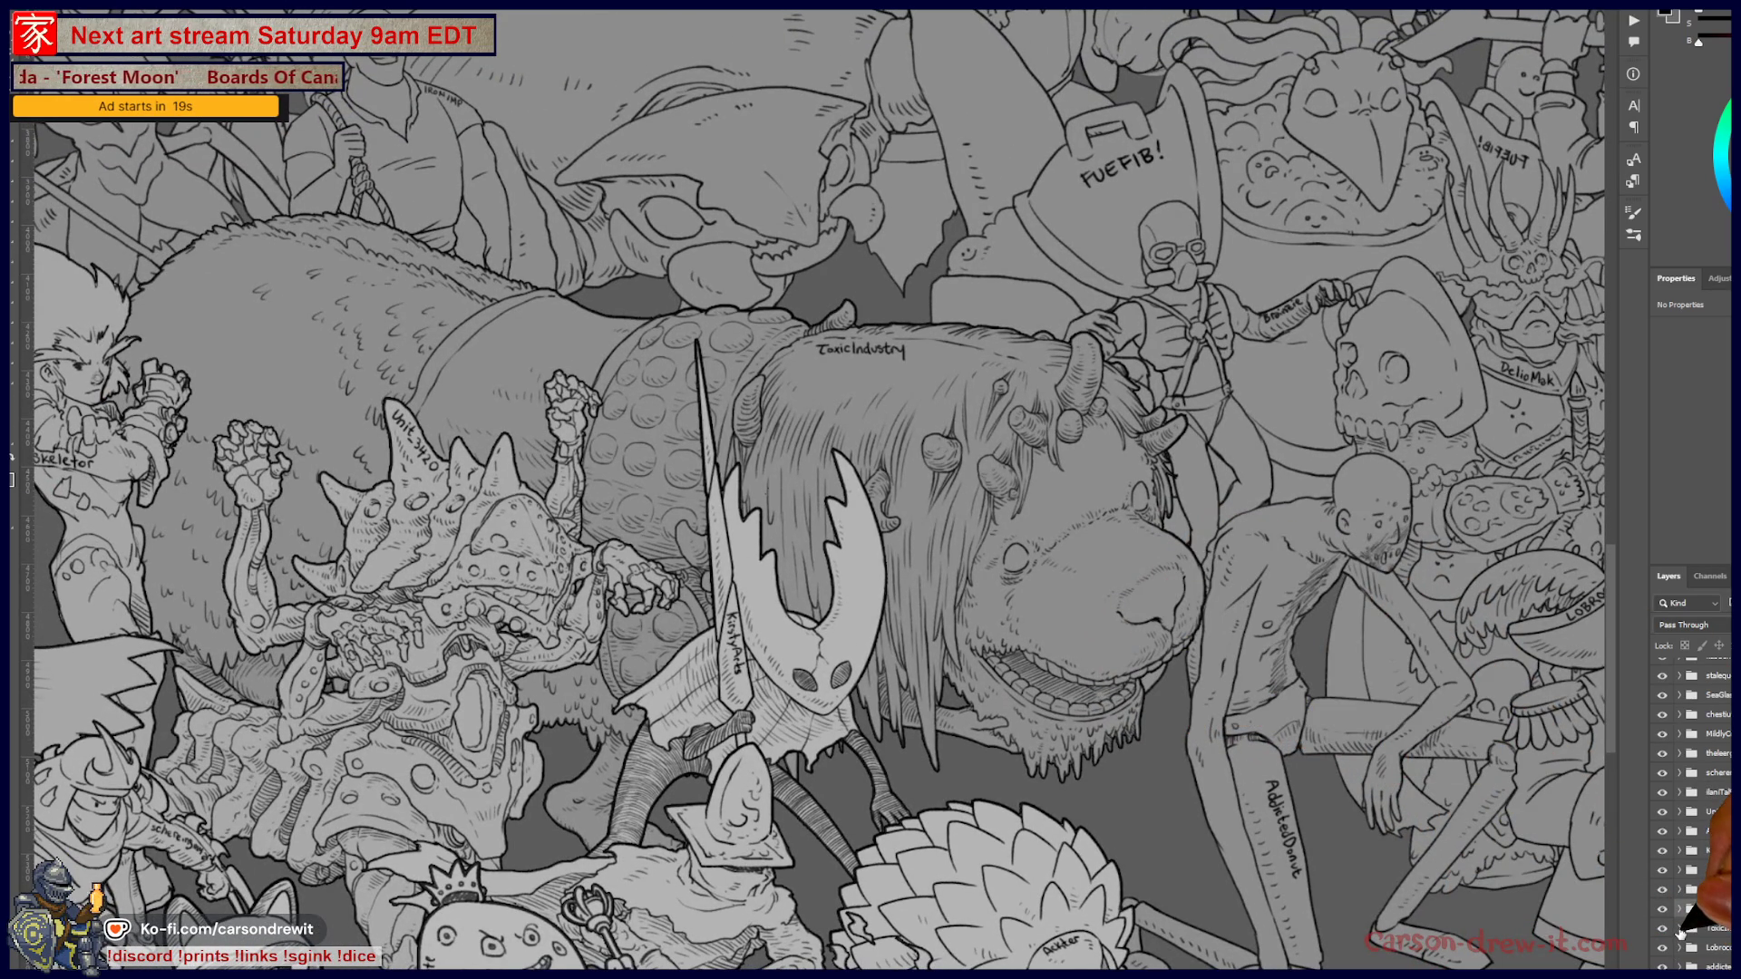
Select the hairy beast's pixel layer and raise its Lightness with Hue/Saturation
{"action": "left_click", "coordinate": [1680, 928]}
{"action": "left_click", "coordinate": [1719, 948]}
{"action": "key", "text": "ctrl+u"}
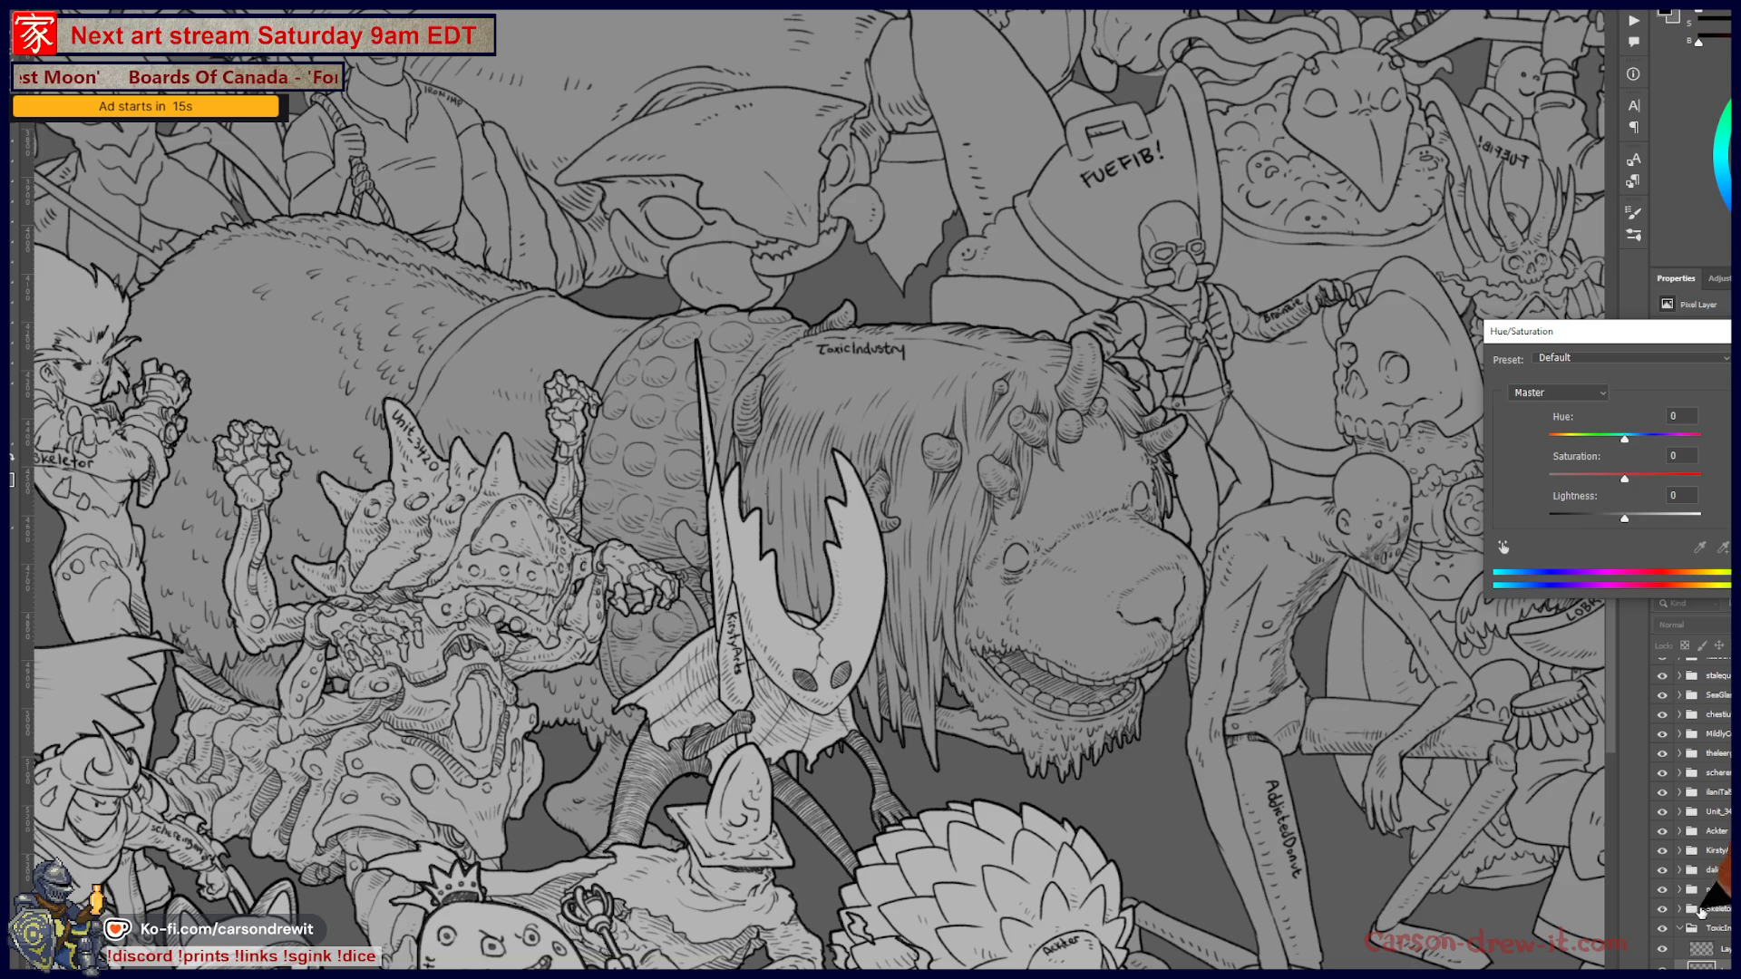
{"action": "left_click_drag", "start_coordinate": [1624, 517], "coordinate": [1639, 519]}
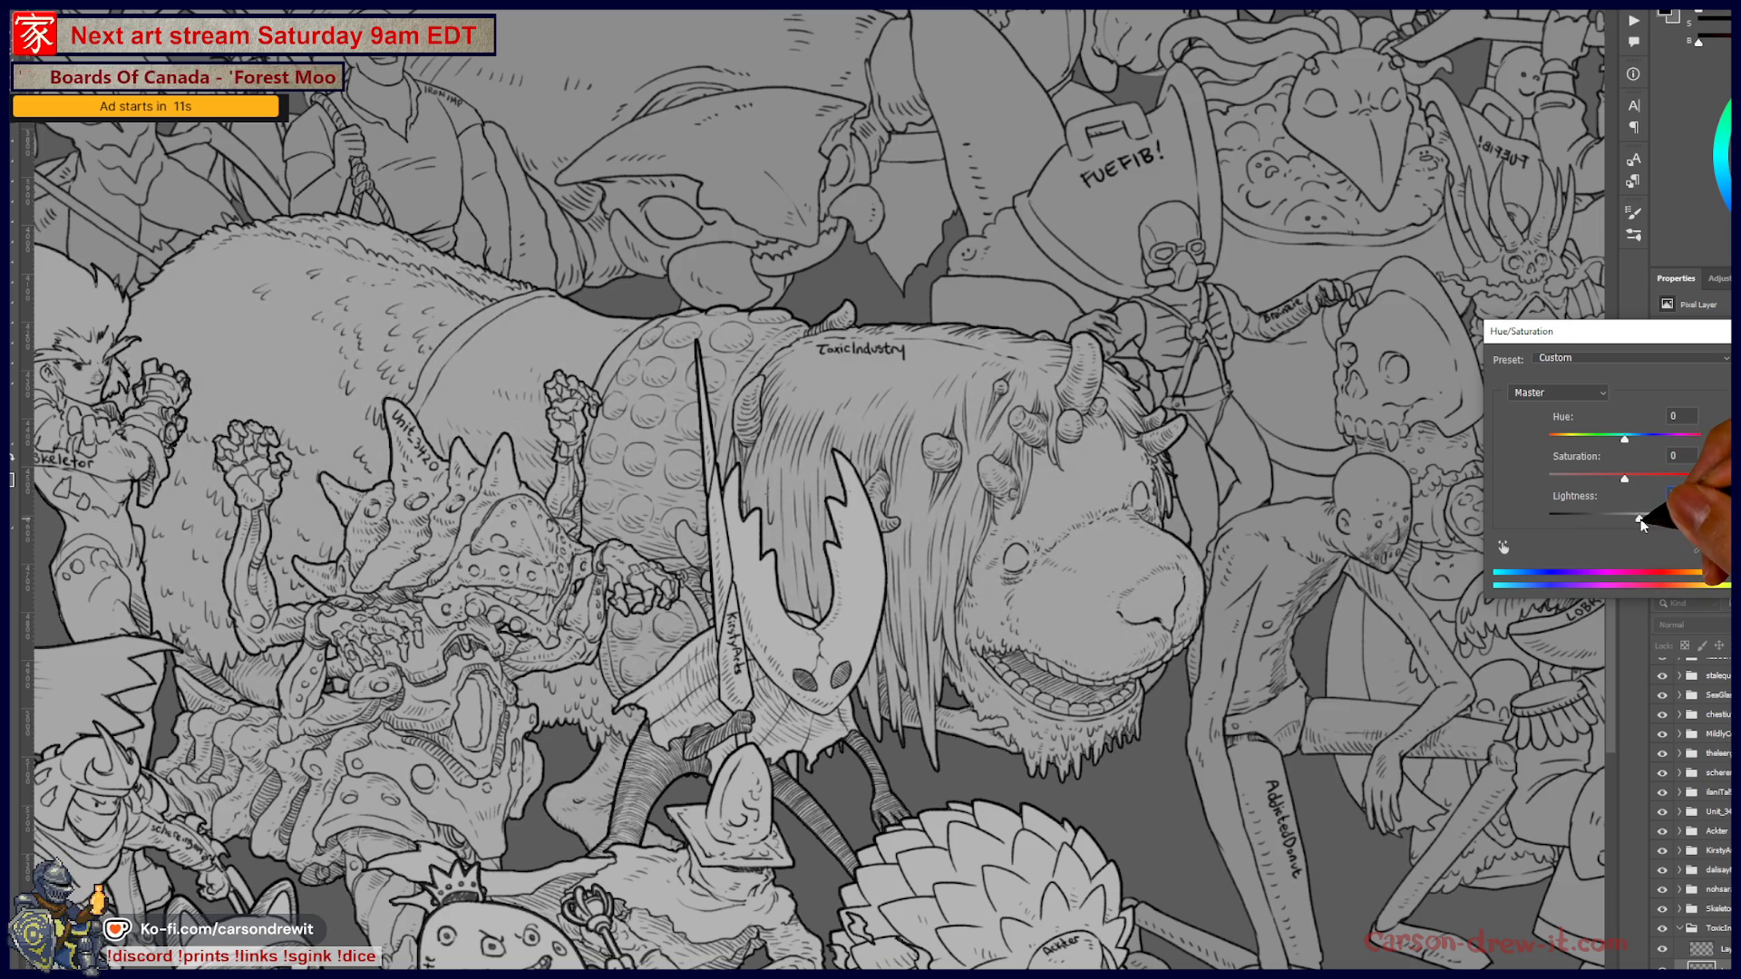
{"action": "key", "text": "Return"}
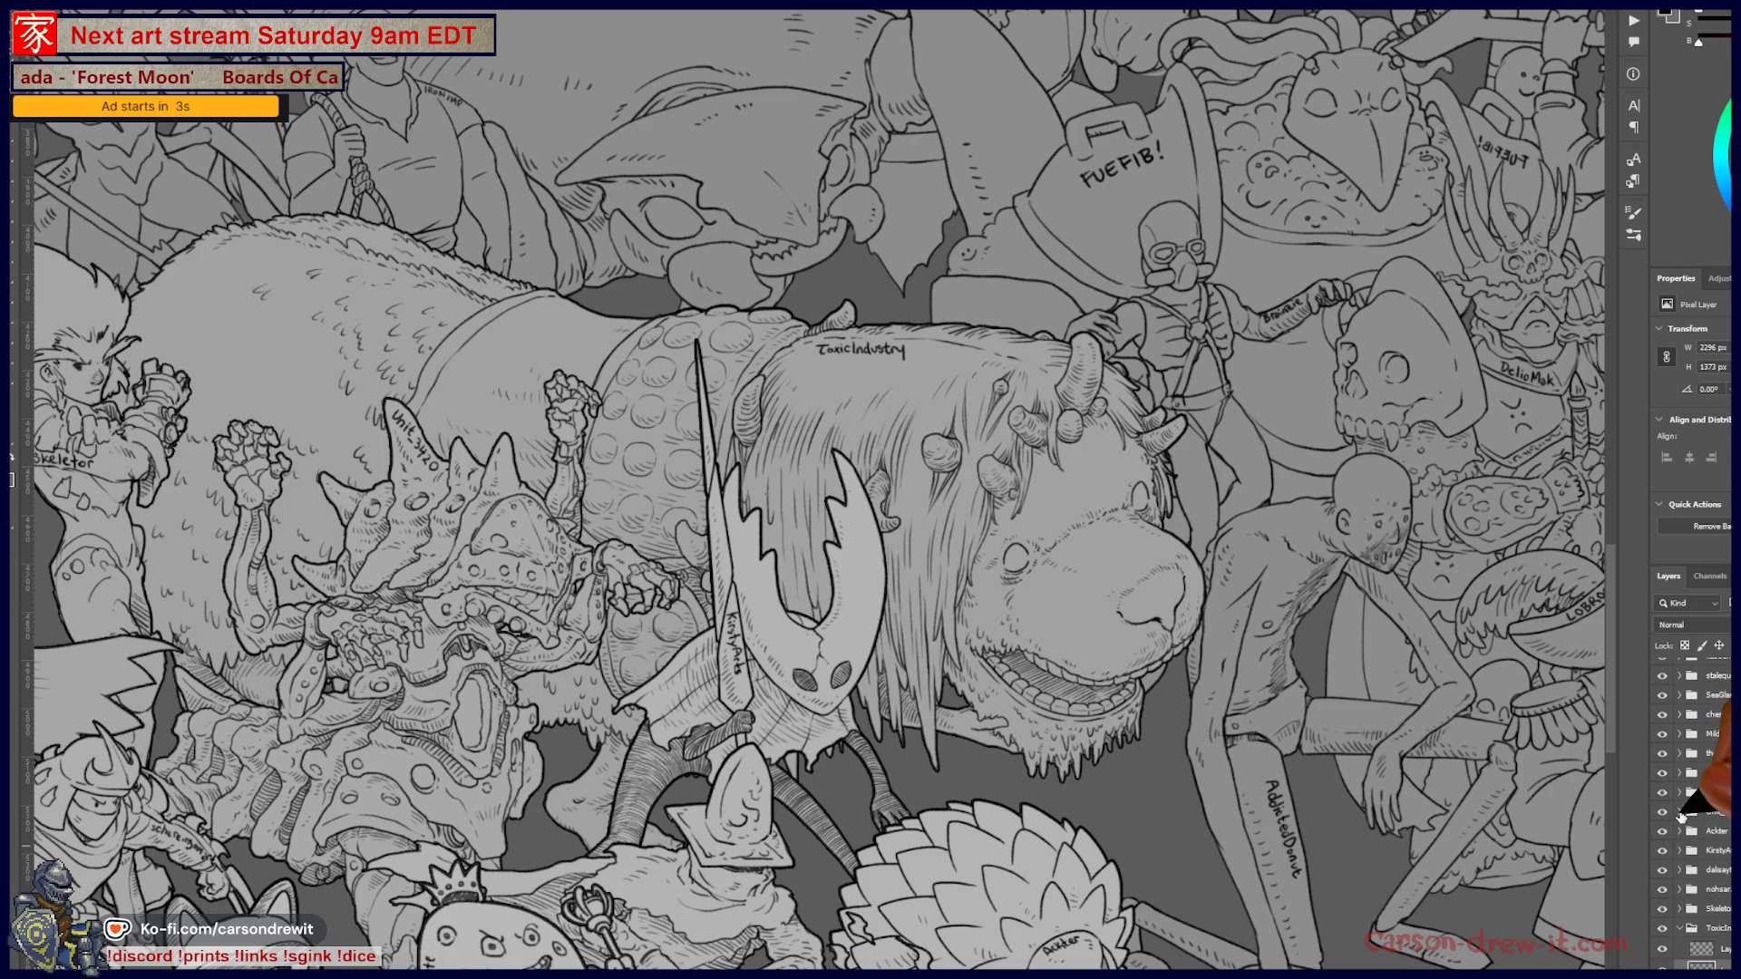
Expand another character's layer group and apply a Hue/Saturation lightness adjustment to it
{"action": "left_click", "coordinate": [1681, 812]}
{"action": "key", "text": "ctrl+u"}
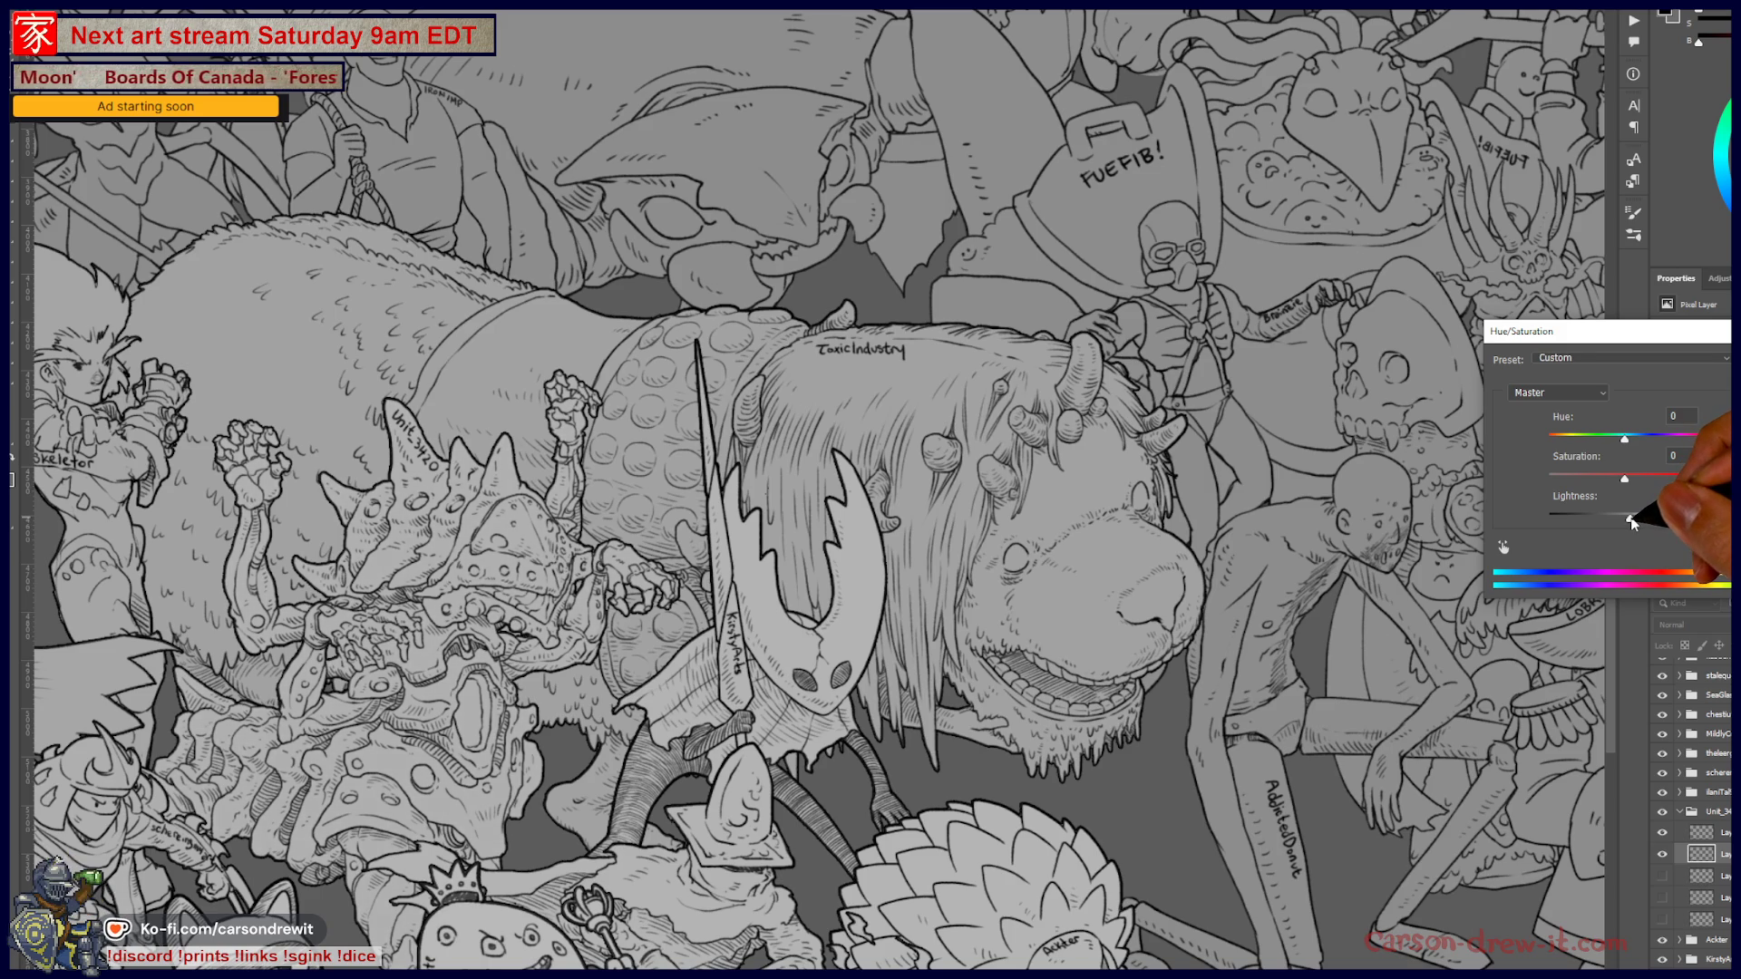
{"action": "key", "text": "Return"}
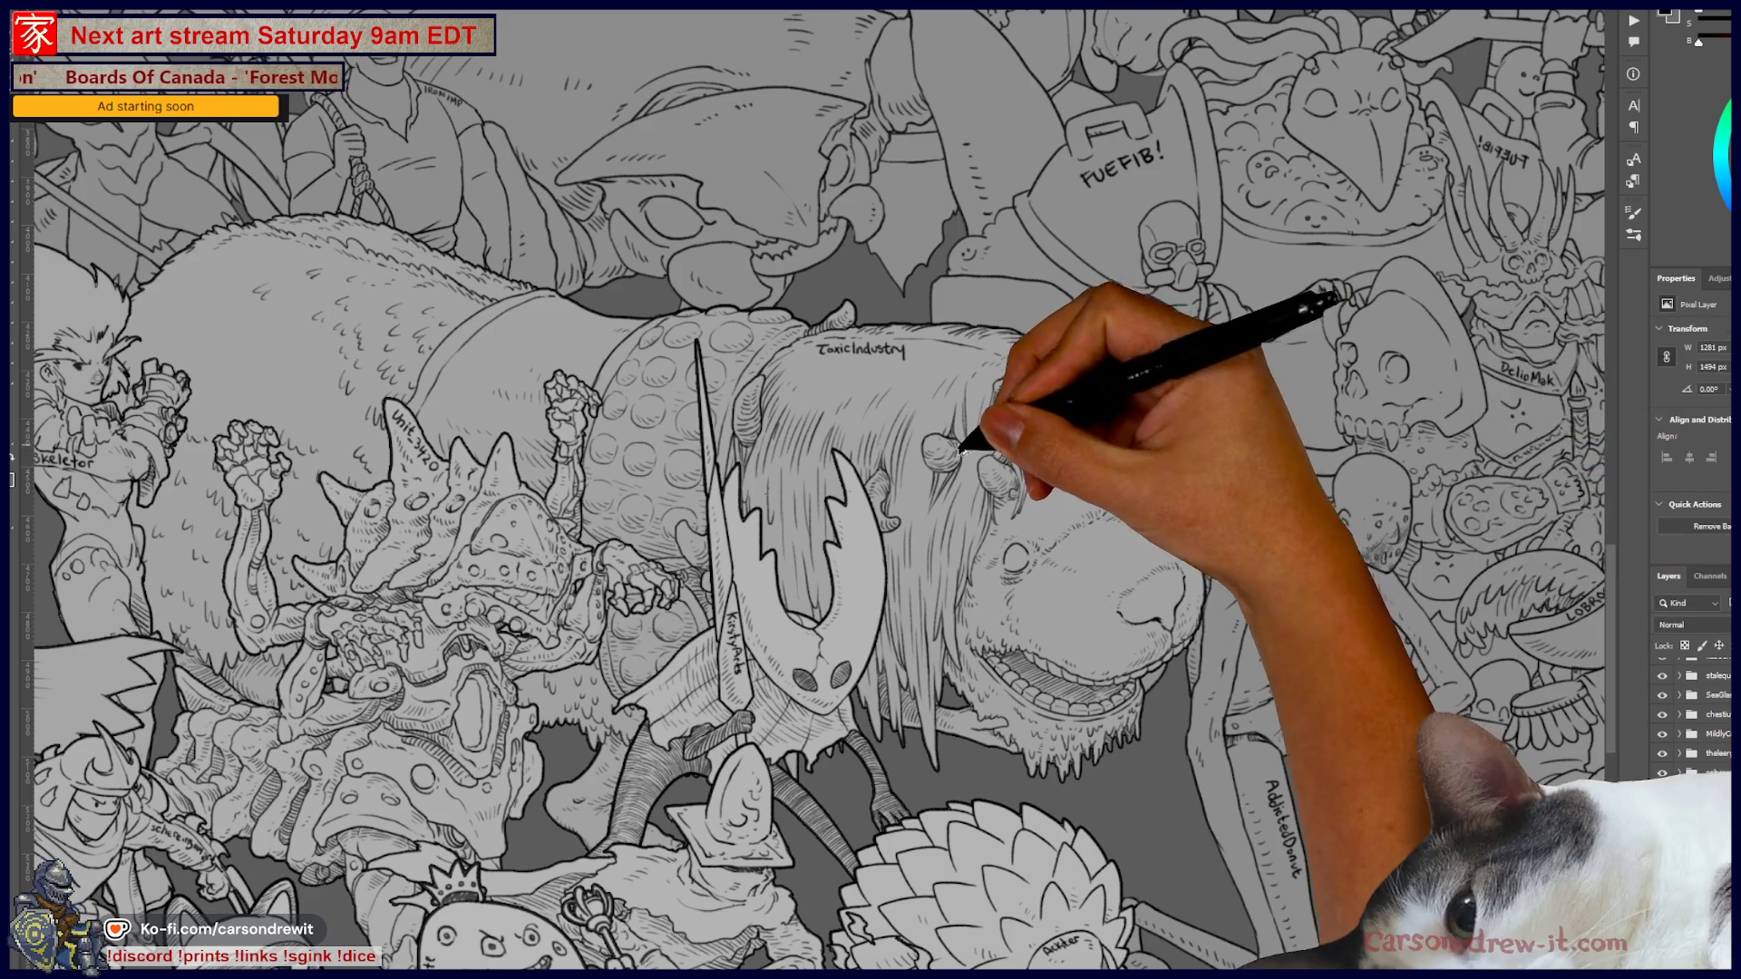
{"action": "key", "text": "ctrl+minus"}
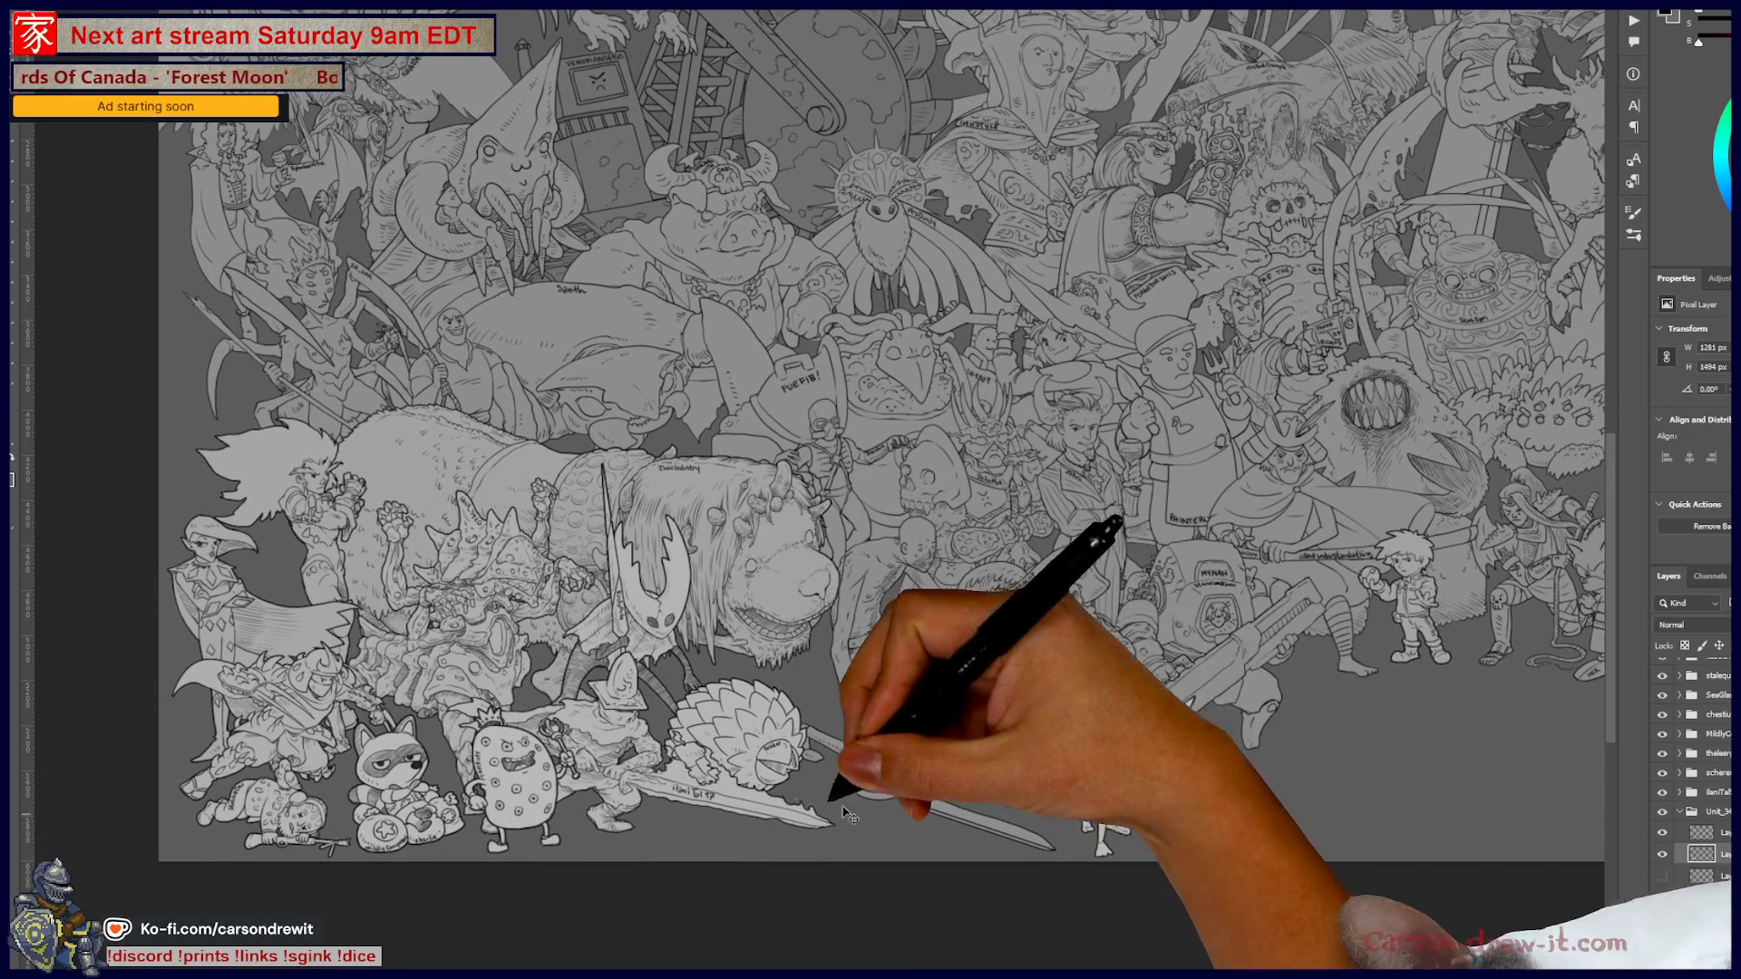
Zoom out to view the whole crowd, then zoom in on the pirate and cloaked figure
{"action": "key", "text": "ctrl+plus"}
{"action": "key", "text": "ctrl+minus"}
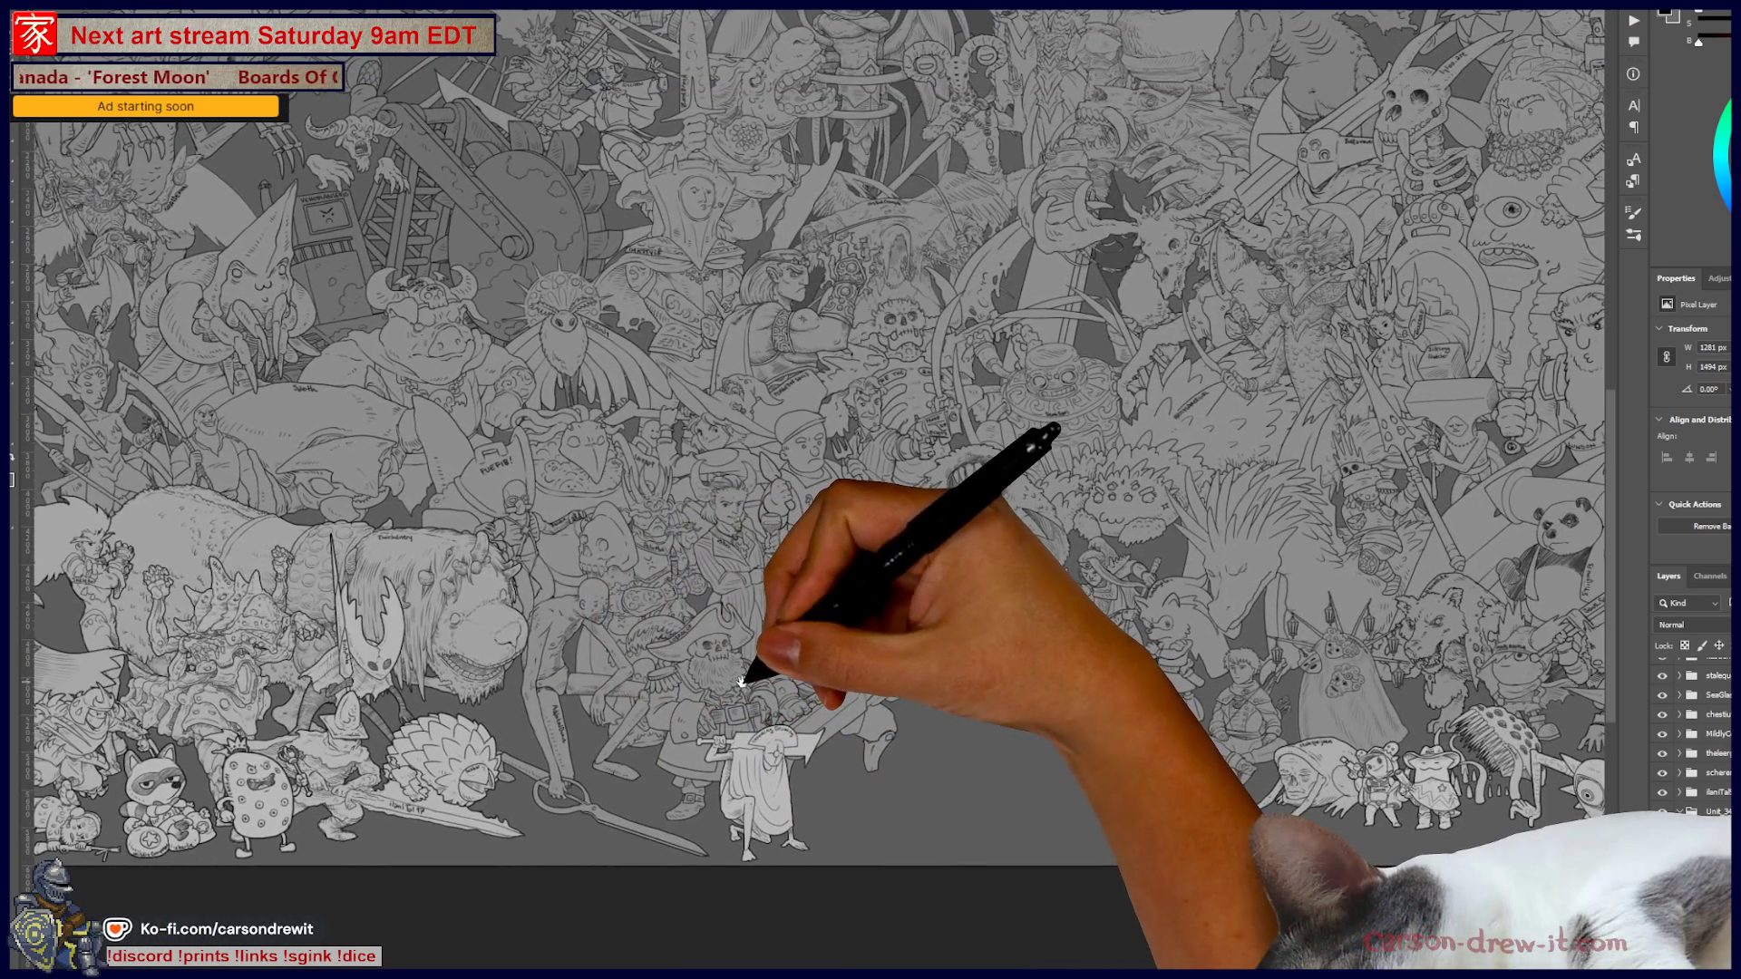
{"action": "key", "text": "ctrl+minus"}
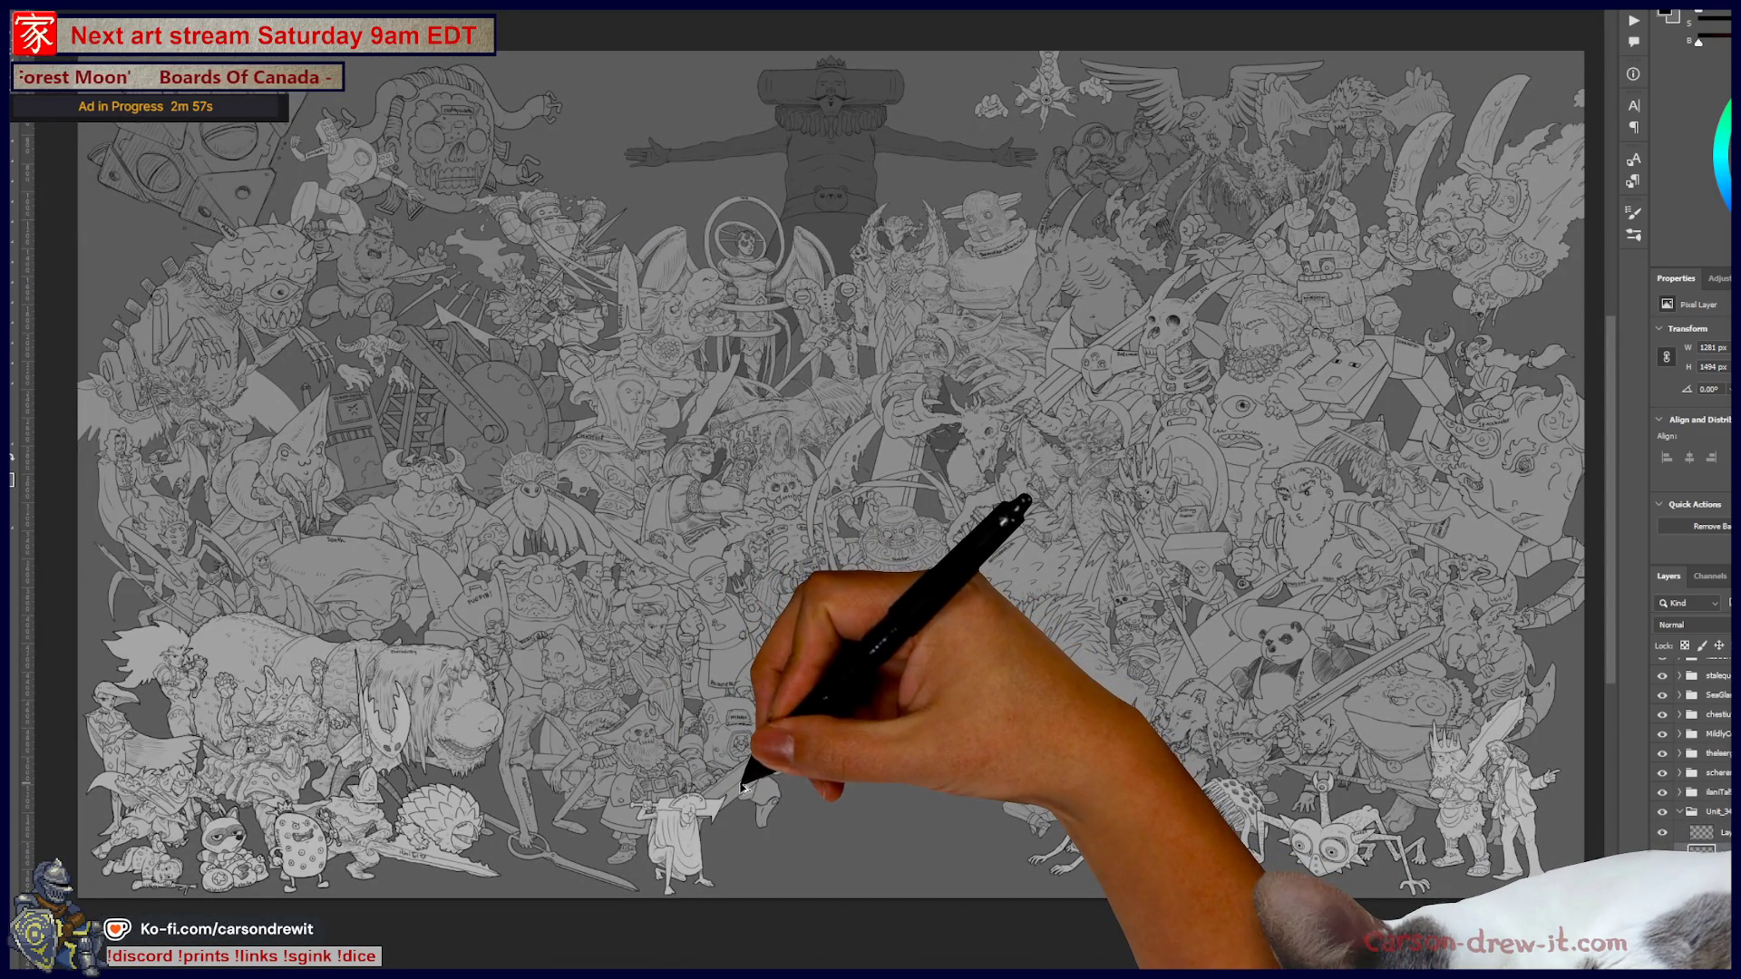
{"action": "key", "text": "ctrl+plus"}
{"action": "key", "text": "ctrl+plus"}
{"action": "left_click_drag", "start_coordinate": [680, 740], "coordinate": [1170, 662]}
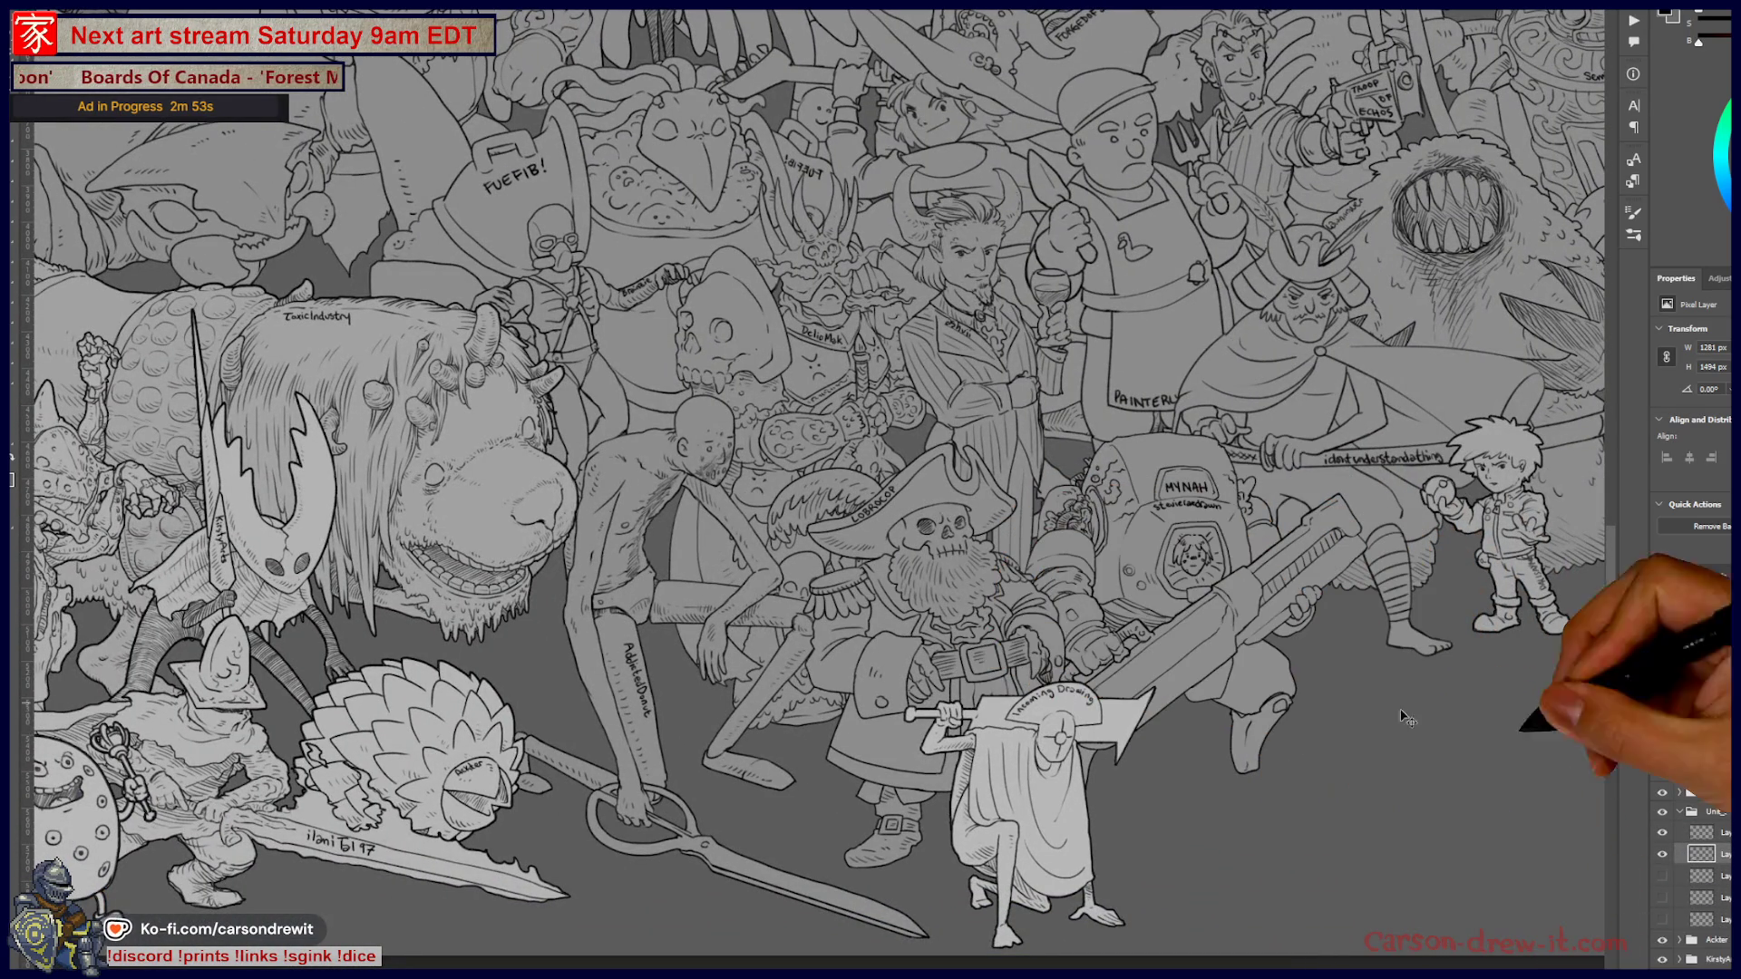
{"action": "scroll", "coordinate": [1716, 948], "scroll_direction": "up", "scroll_amount": 5}
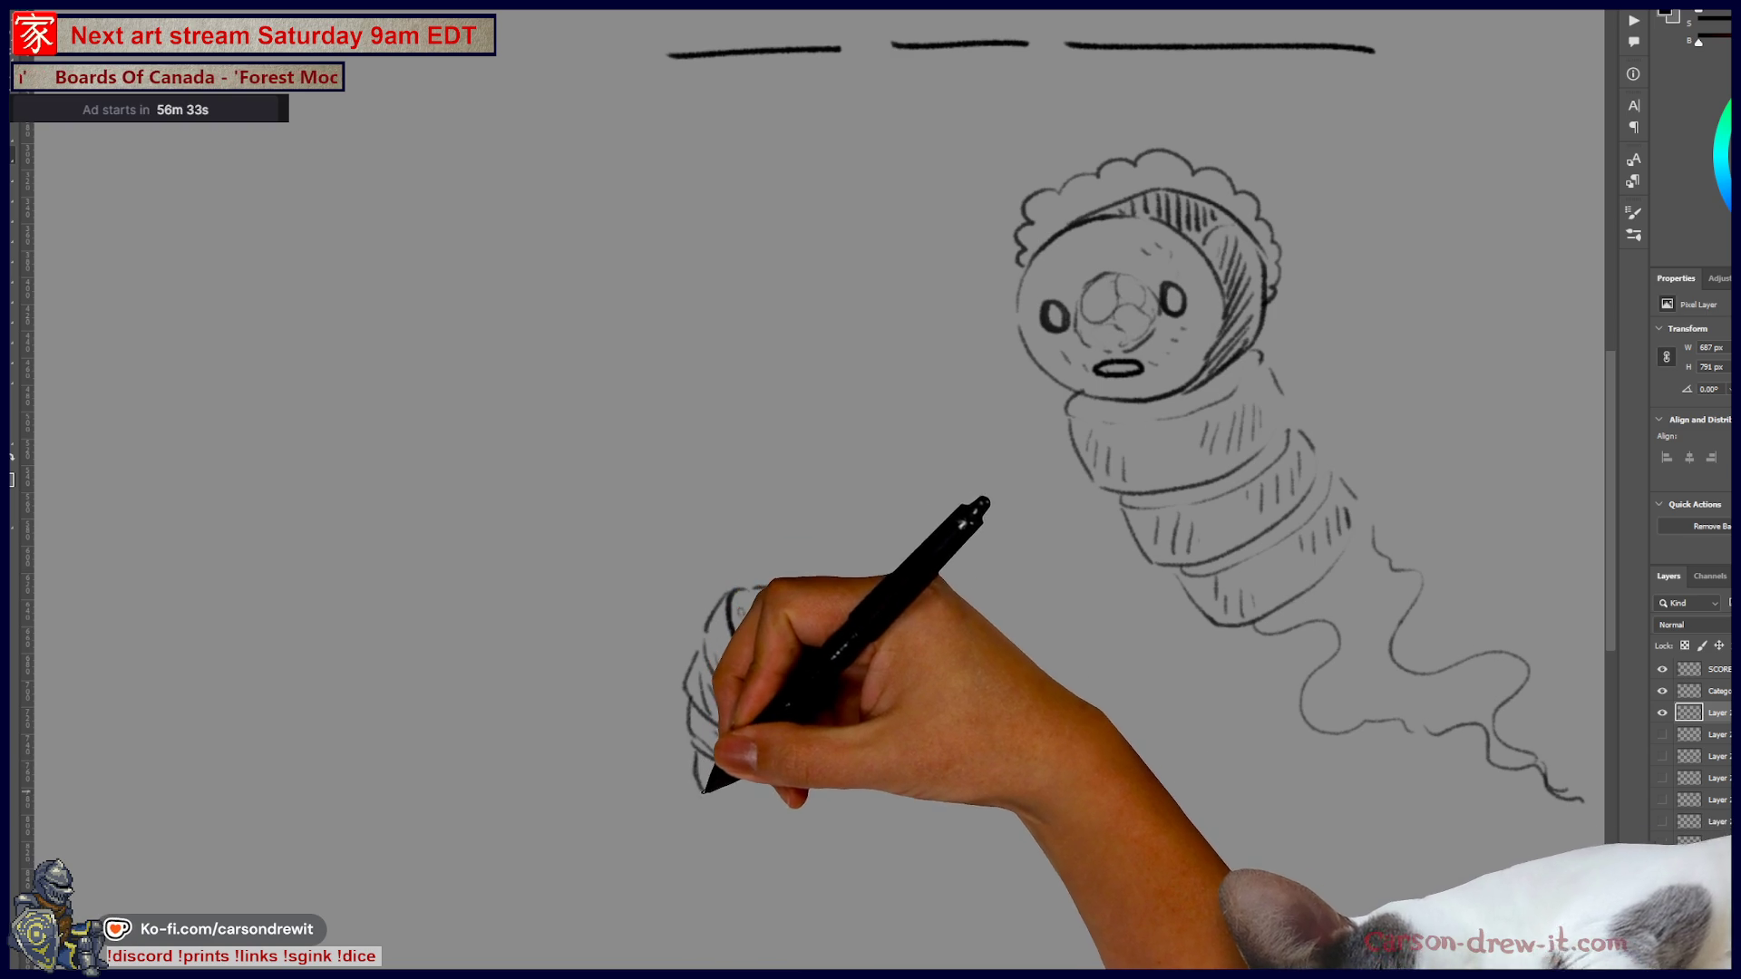
Draw a frowning mouth on the small worm and extend its body downward
{"action": "left_click_drag", "start_coordinate": [786, 660], "coordinate": [810, 660]}
{"action": "left_click_drag", "start_coordinate": [694, 762], "coordinate": [794, 798]}
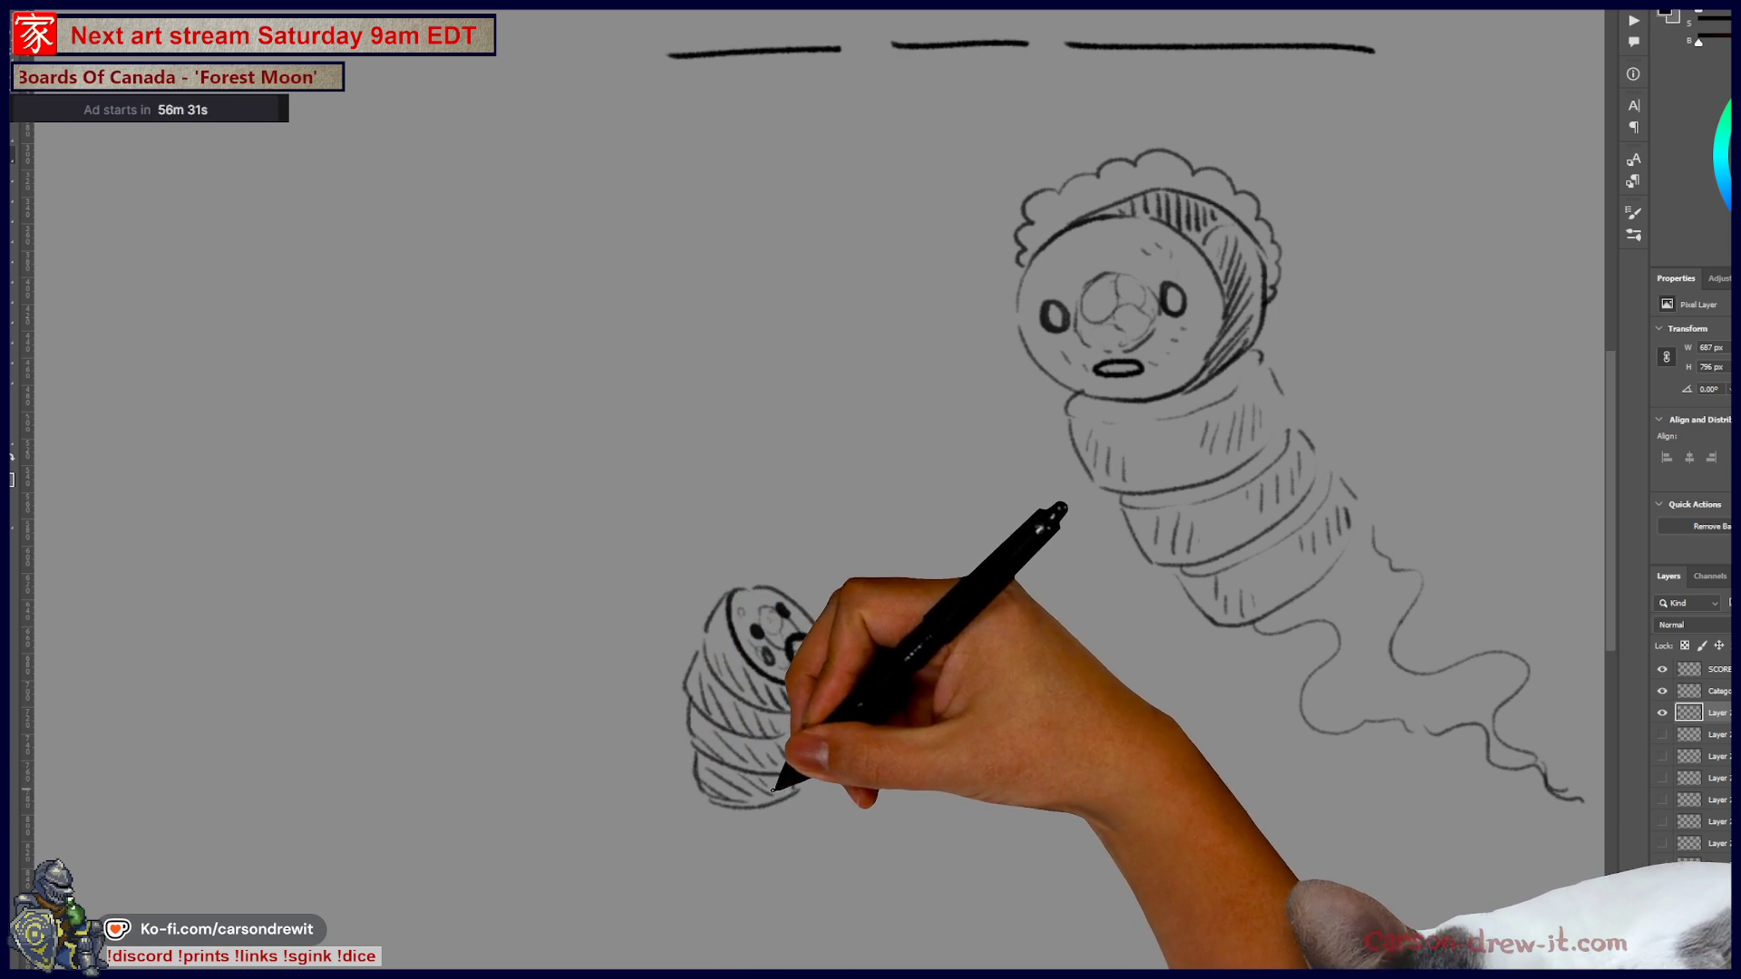
{"action": "left_click_drag", "start_coordinate": [863, 699], "coordinate": [743, 710]}
{"action": "left_click_drag", "start_coordinate": [788, 653], "coordinate": [671, 795]}
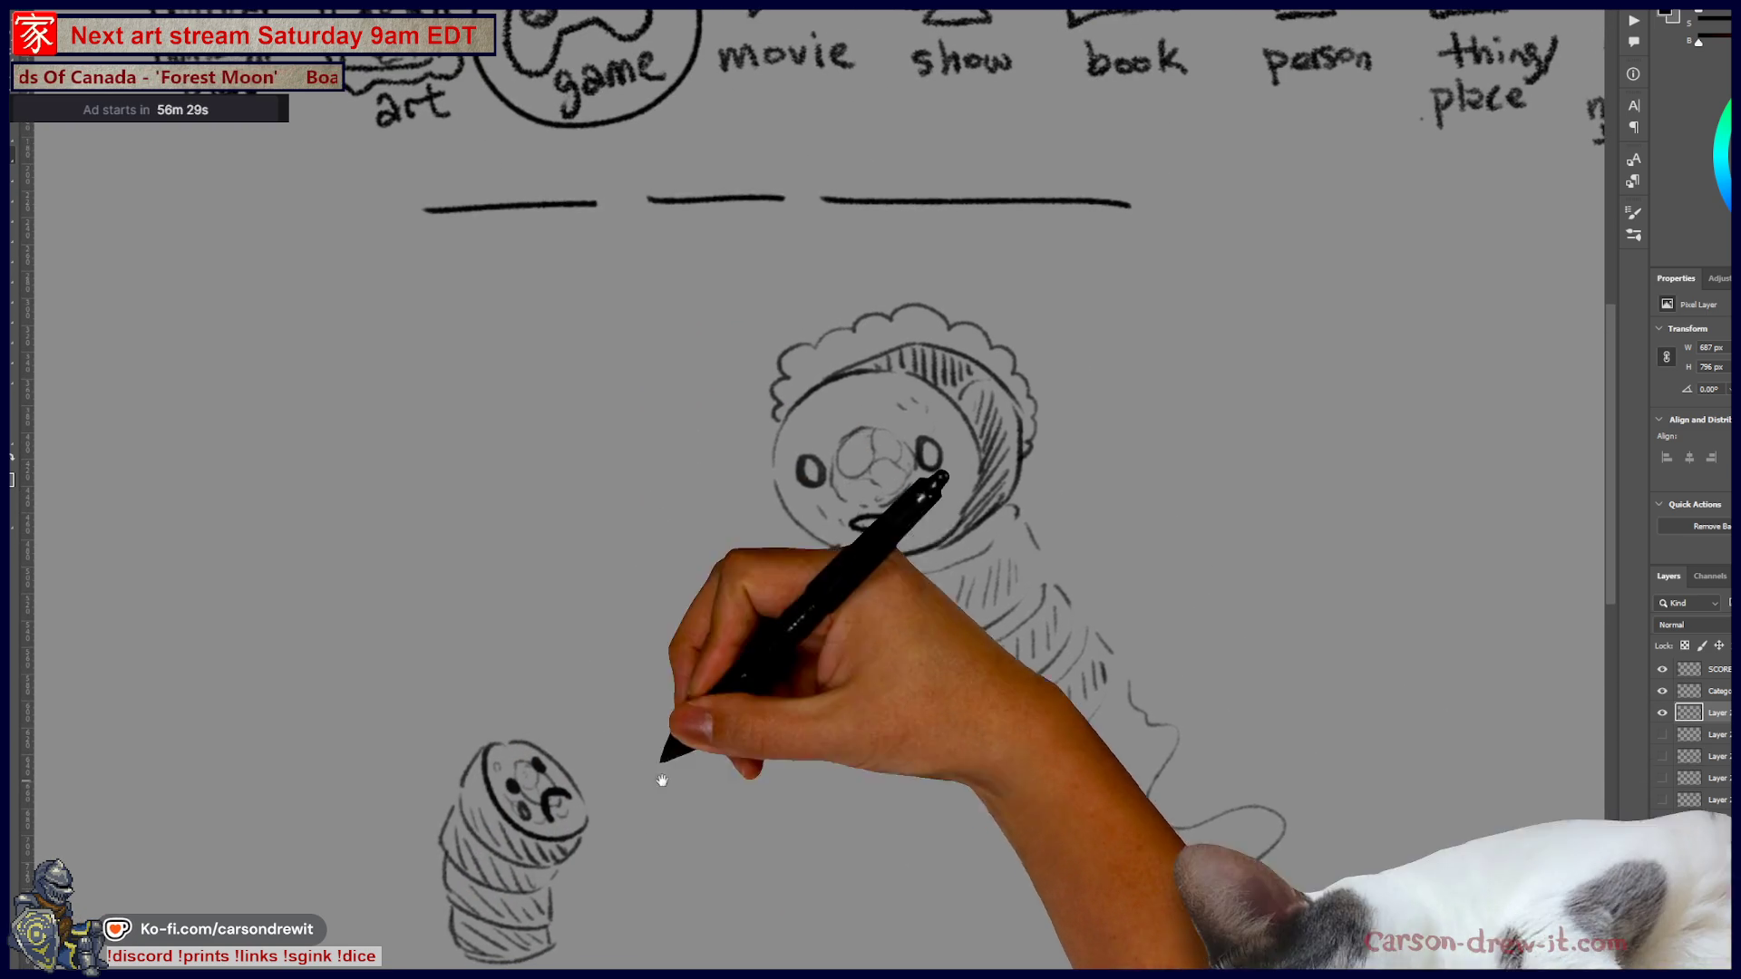
{"action": "scroll", "coordinate": [573, 687], "scroll_direction": "down", "scroll_amount": 3}
{"action": "scroll", "coordinate": [562, 699], "scroll_direction": "up", "scroll_amount": 1}
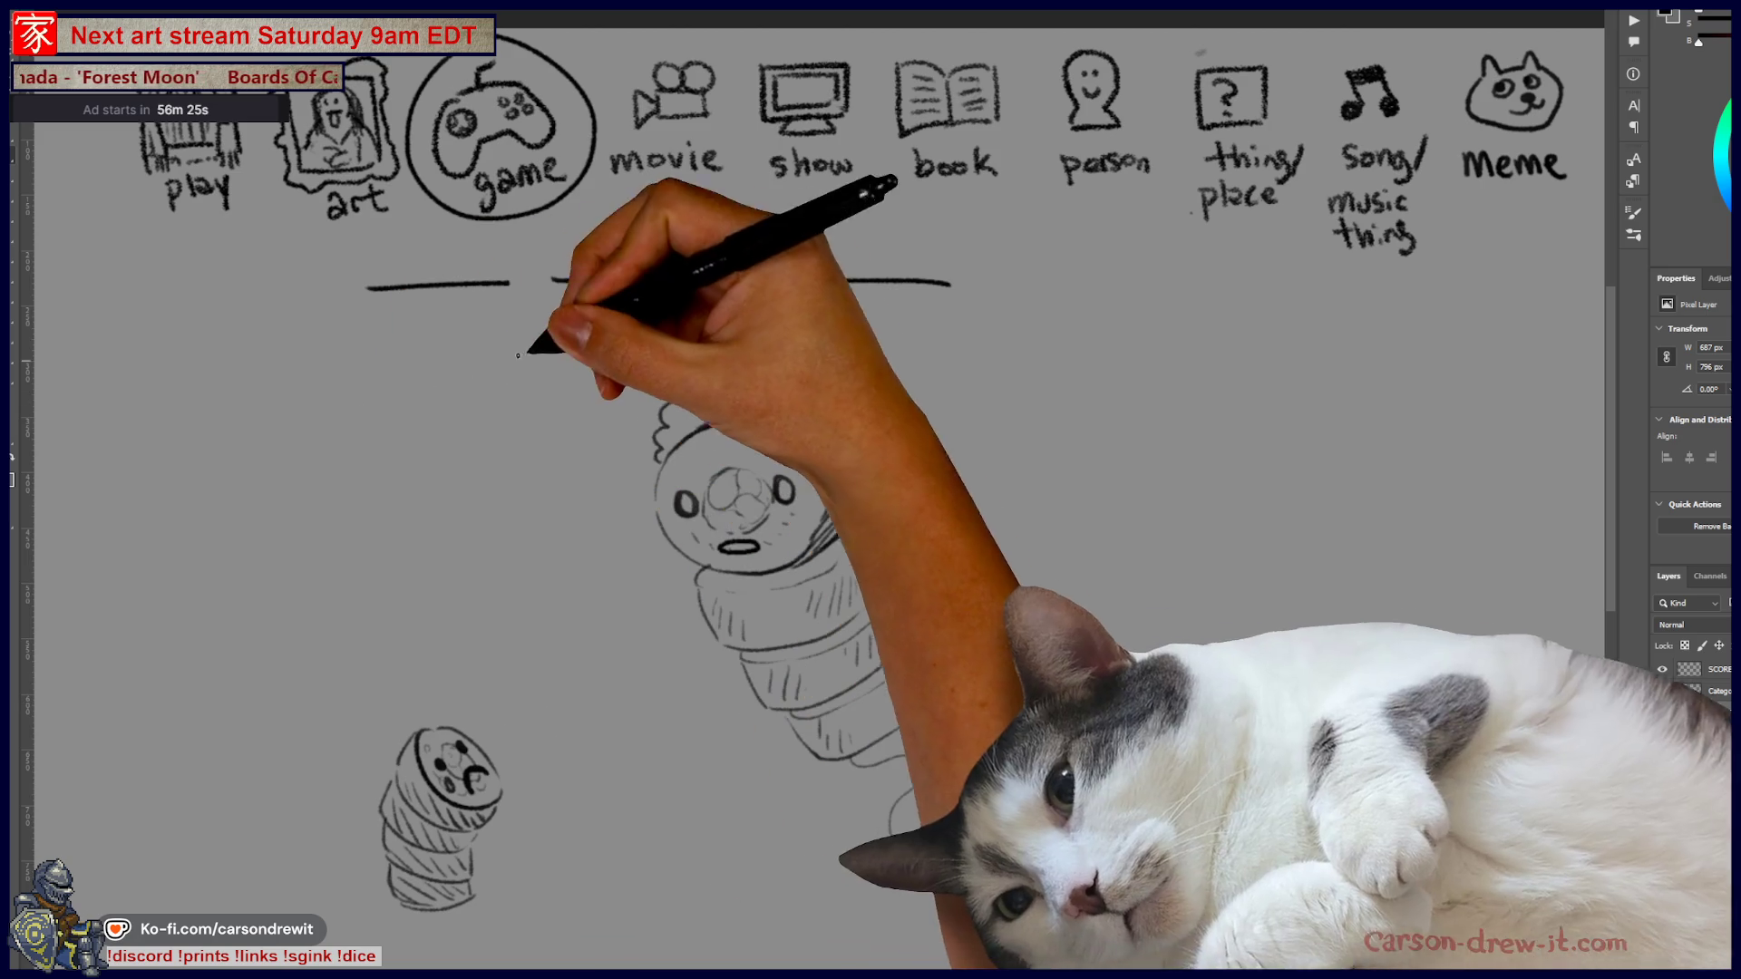
Sketch an oval around the third blank with an arrow and speech-bubble tail toward the worm
{"action": "left_click_drag", "start_coordinate": [730, 222], "coordinate": [843, 295]}
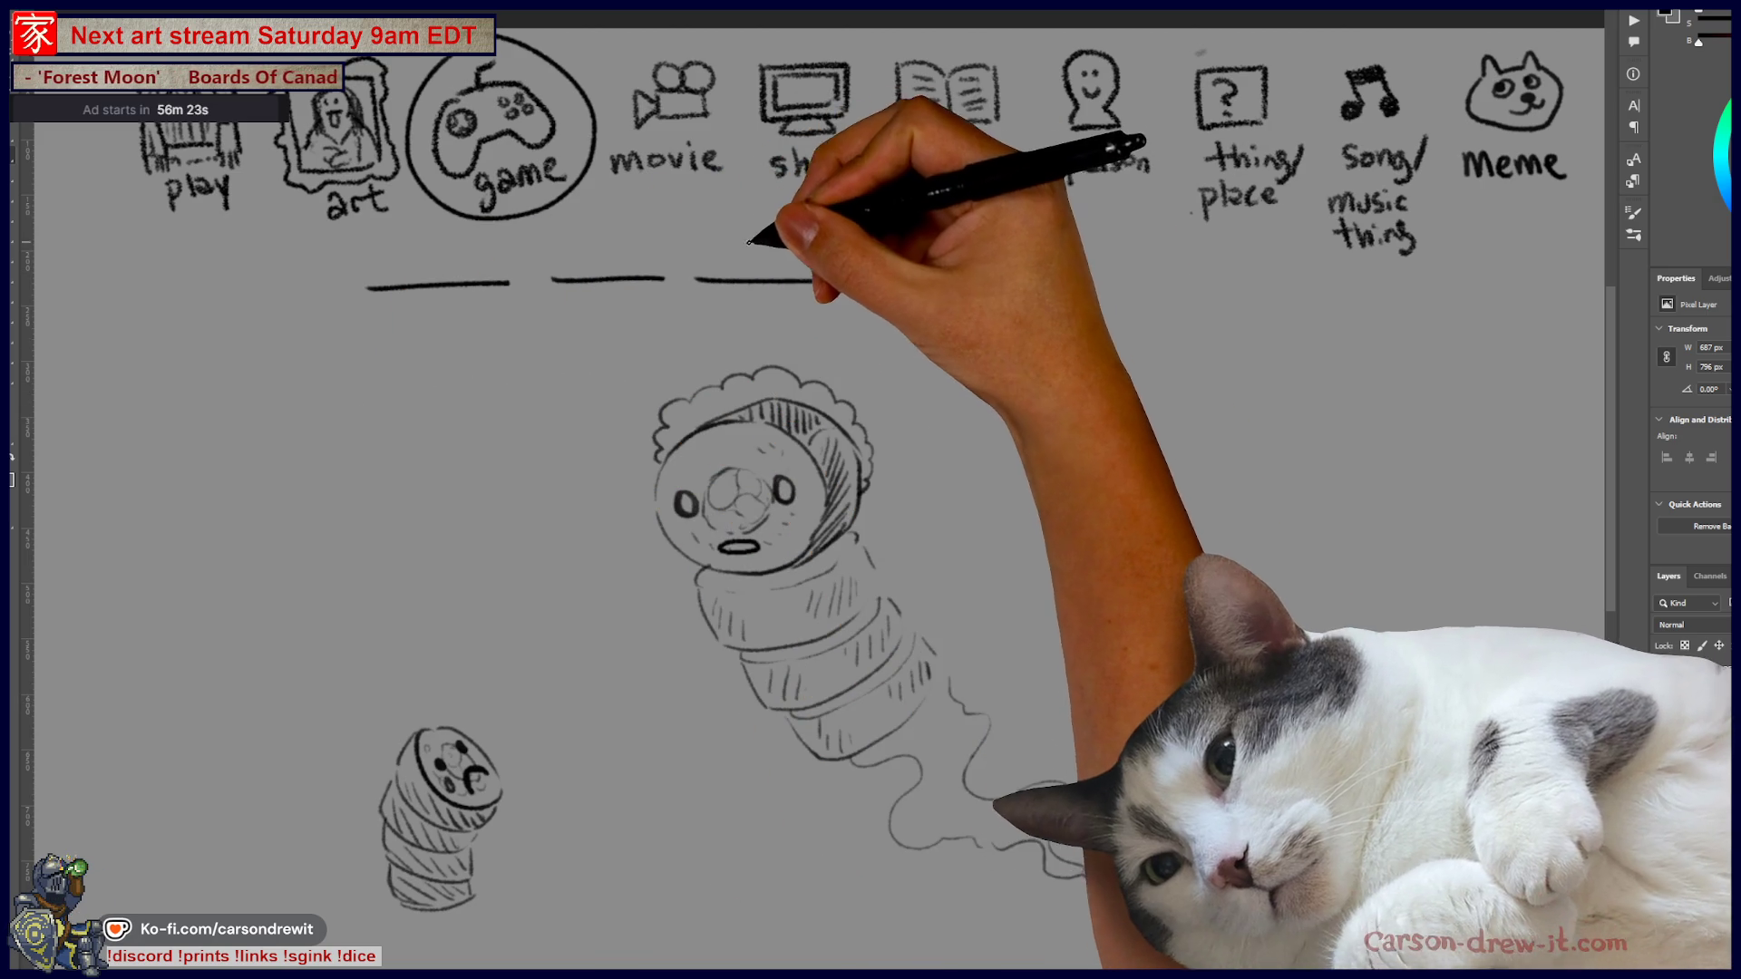
{"action": "mouse_move", "coordinate": [698, 322]}
{"action": "left_mouse_down"}
{"action": "mouse_move", "coordinate": [937, 314]}
{"action": "mouse_move", "coordinate": [943, 431]}
{"action": "left_mouse_up"}
{"action": "left_click_drag", "start_coordinate": [925, 405], "coordinate": [951, 474]}
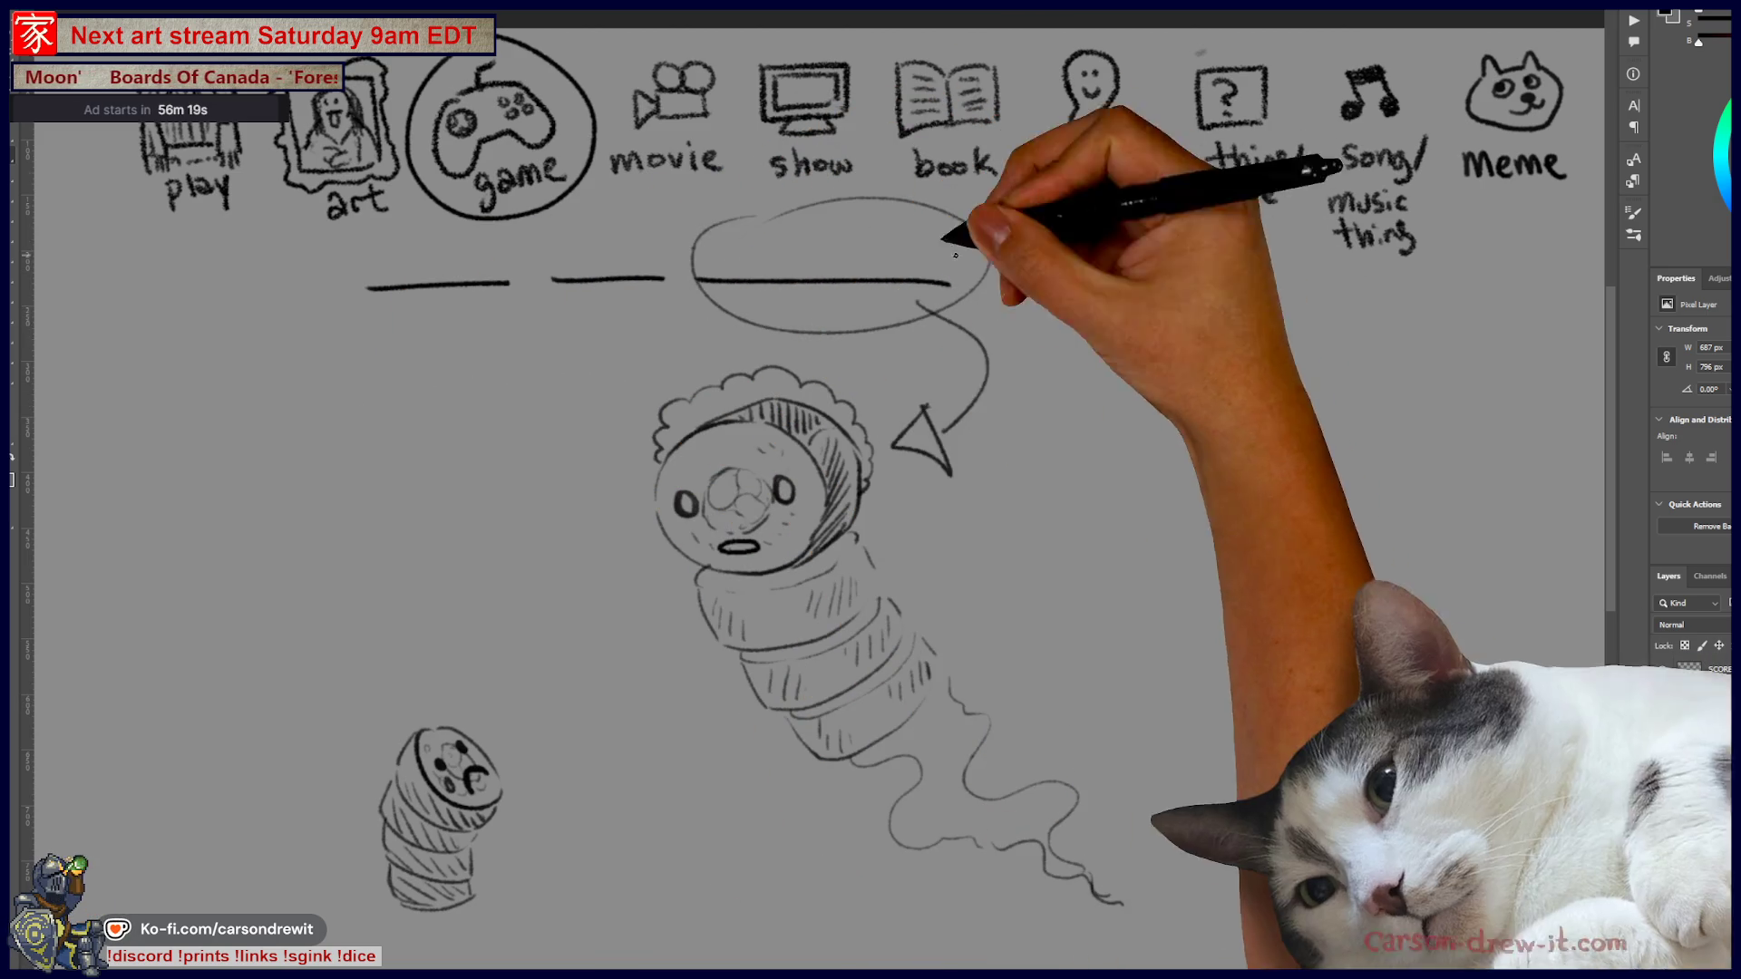
{"action": "mouse_move", "coordinate": [716, 318]}
{"action": "left_mouse_down"}
{"action": "mouse_move", "coordinate": [833, 225]}
{"action": "mouse_move", "coordinate": [699, 253]}
{"action": "mouse_move", "coordinate": [622, 350]}
{"action": "mouse_move", "coordinate": [644, 505]}
{"action": "left_mouse_up"}
{"action": "key", "text": "ctrl+z"}
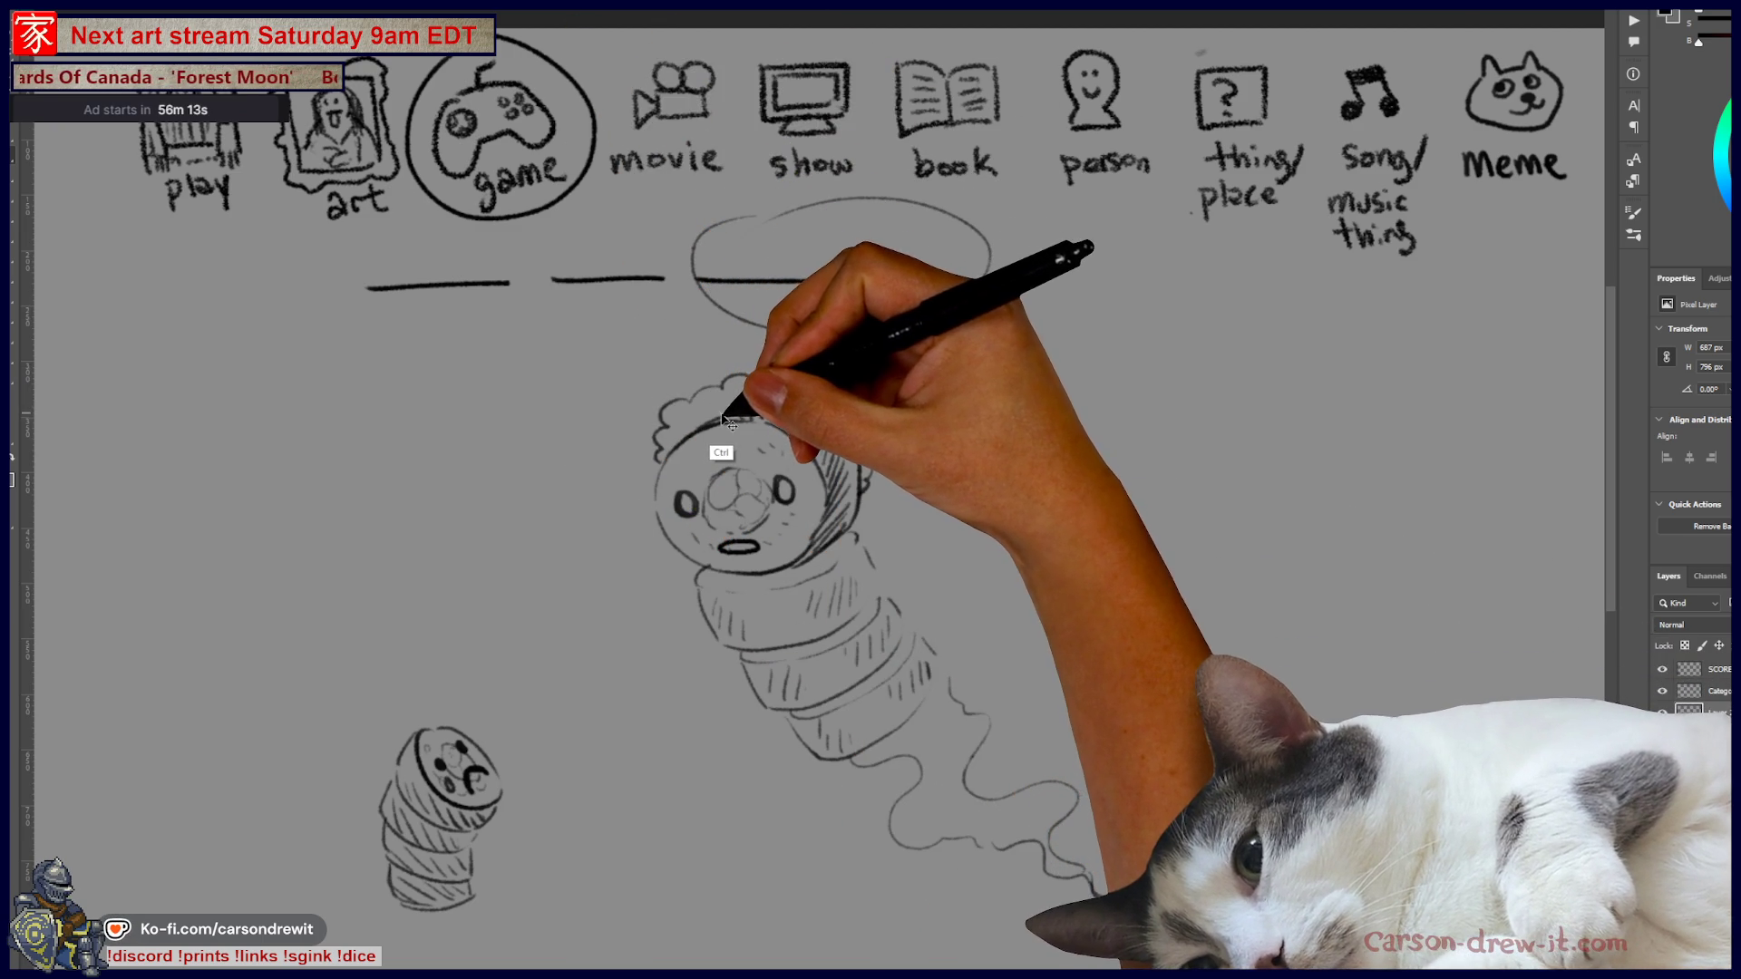
{"action": "left_click_drag", "start_coordinate": [911, 322], "coordinate": [925, 392]}
Try ovals around the first blank and the worm, then undo them and the earlier oval strokes
{"action": "scroll", "coordinate": [925, 392], "scroll_direction": "left", "scroll_amount": 3}
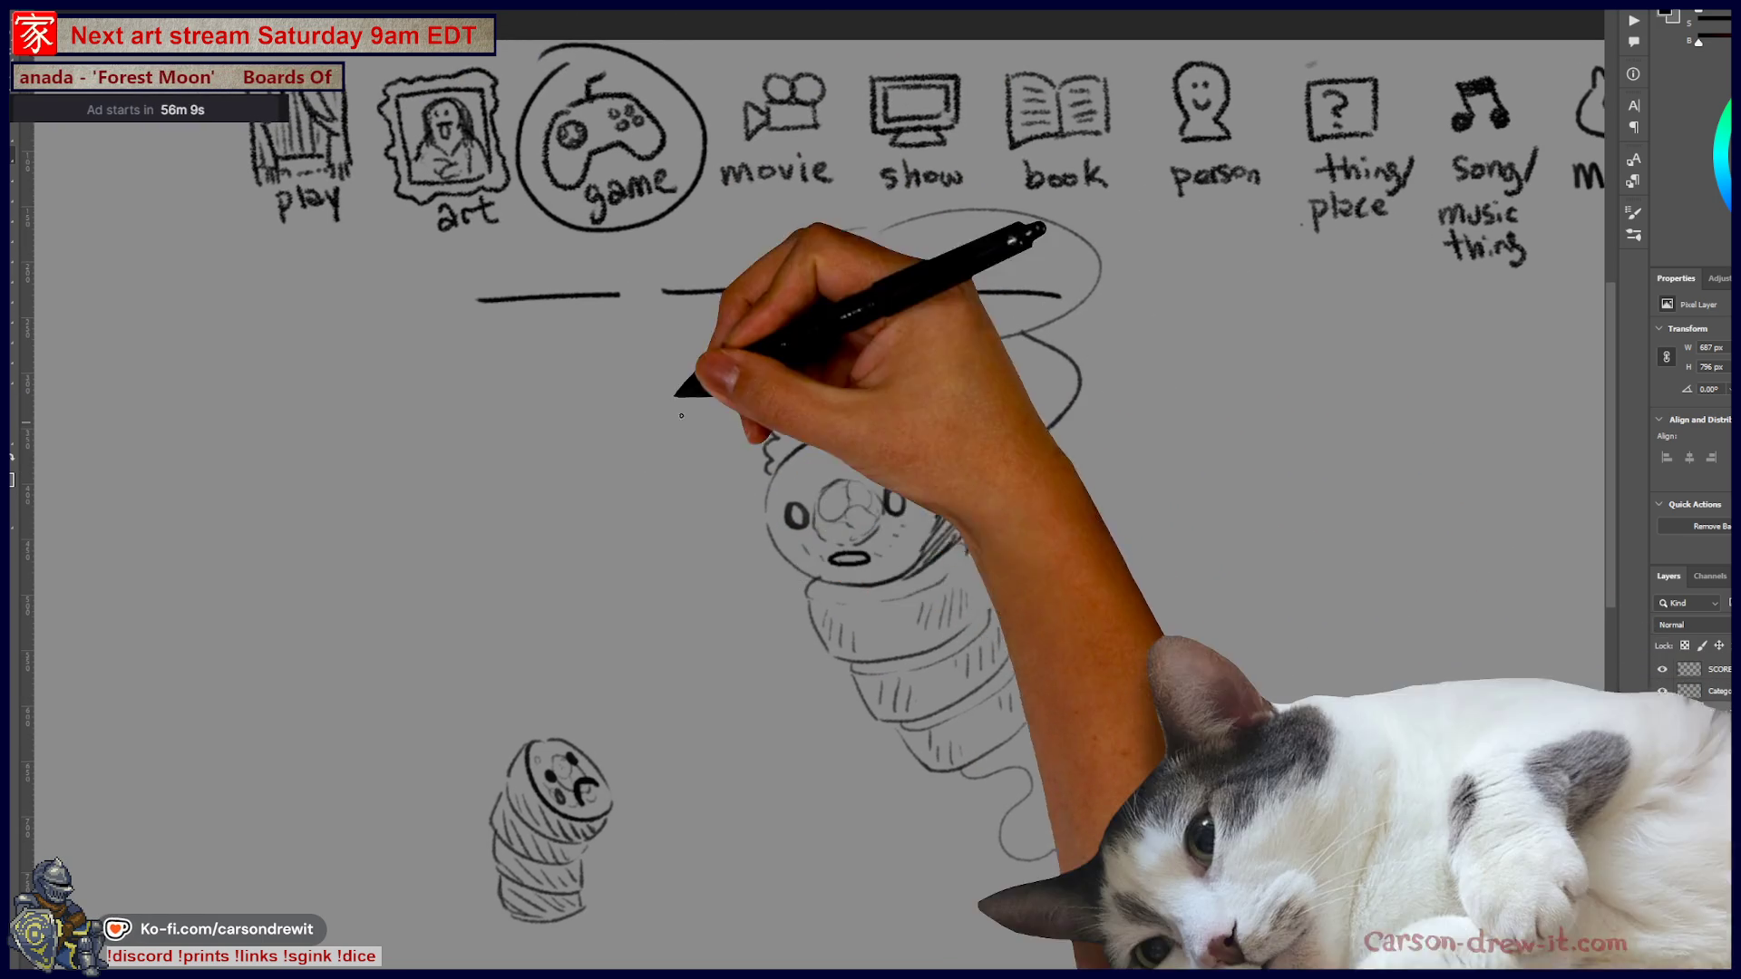
{"action": "mouse_move", "coordinate": [590, 243]}
{"action": "left_mouse_down"}
{"action": "mouse_move", "coordinate": [467, 284]}
{"action": "mouse_move", "coordinate": [466, 323]}
{"action": "mouse_move", "coordinate": [537, 357]}
{"action": "left_mouse_up"}
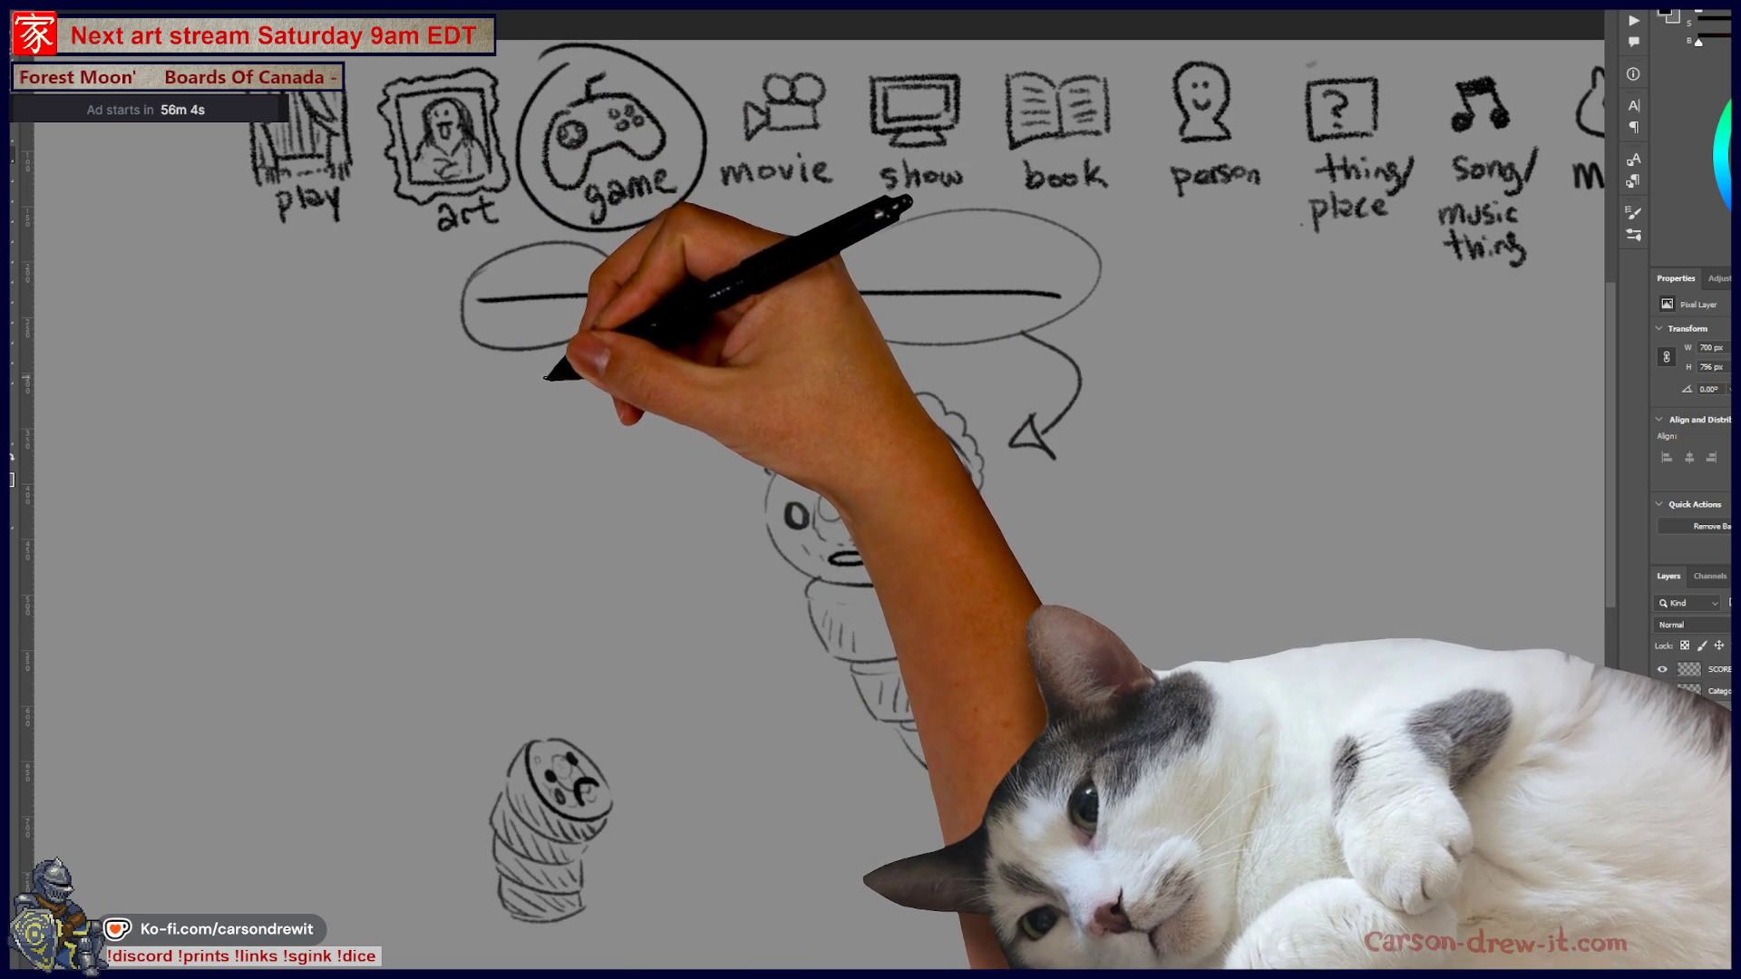
{"action": "key", "text": "ctrl+z"}
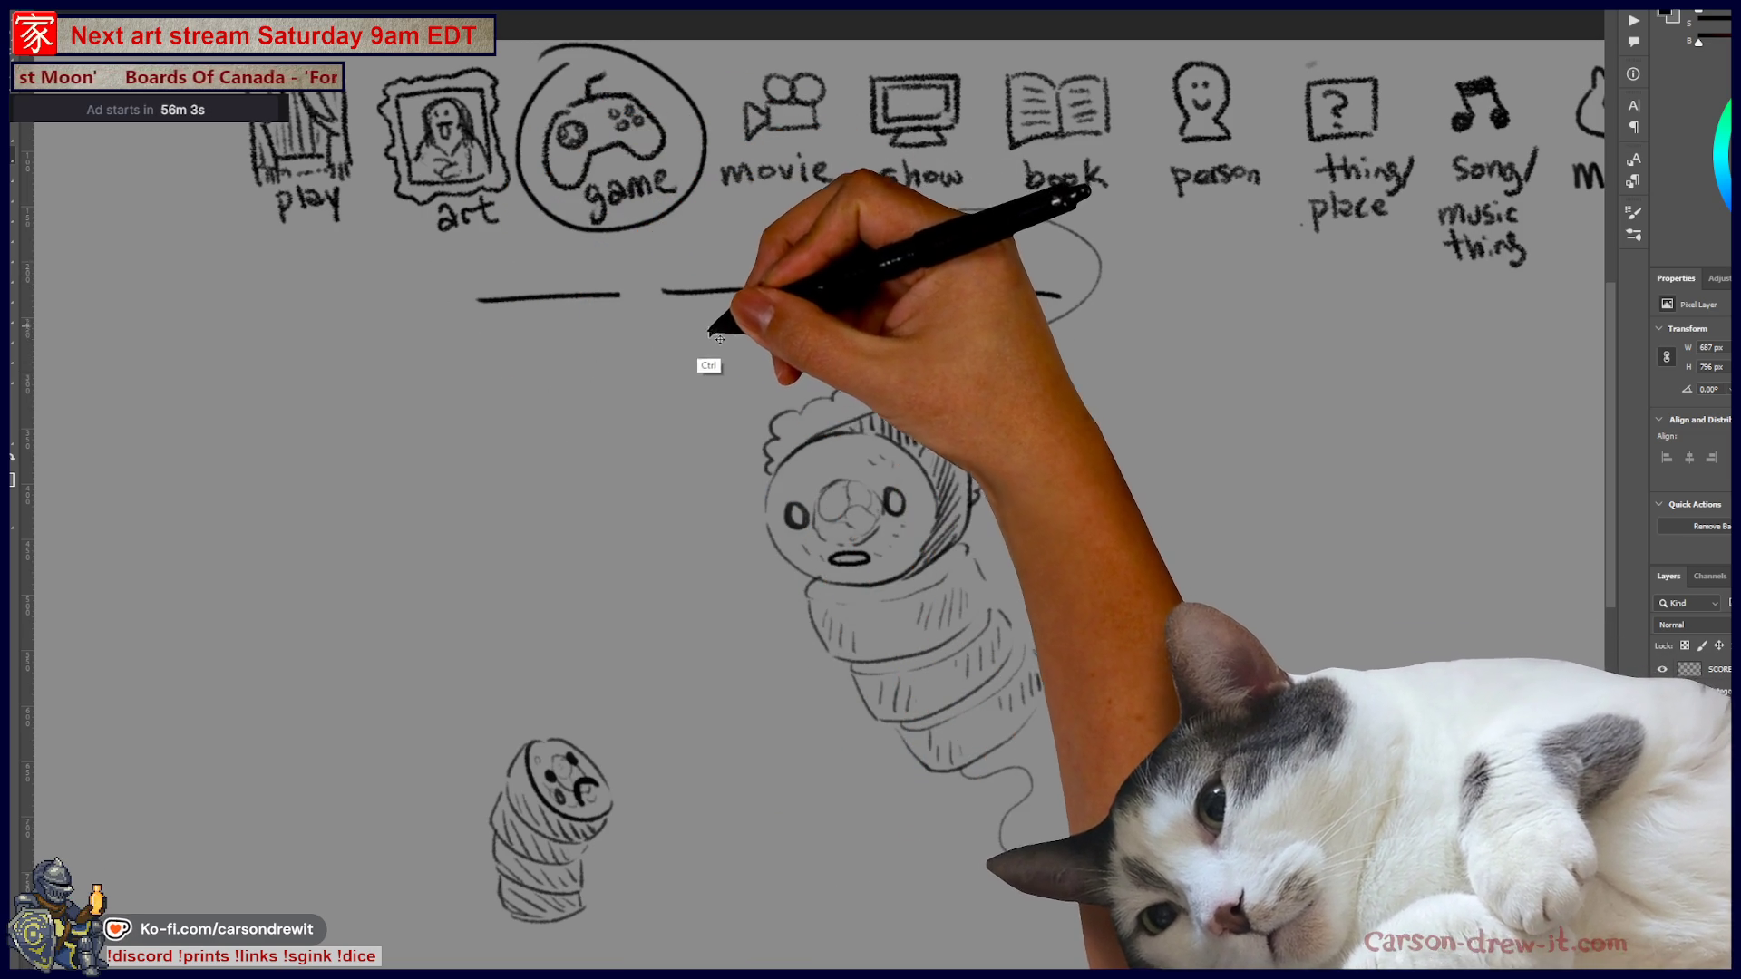
{"action": "key", "text": "ctrl+z"}
{"action": "mouse_move", "coordinate": [797, 330]}
{"action": "left_mouse_down"}
{"action": "mouse_move", "coordinate": [798, 816]}
{"action": "mouse_move", "coordinate": [808, 544]}
{"action": "left_mouse_up"}
{"action": "key", "text": "ctrl+z"}
{"action": "left_click_drag", "start_coordinate": [865, 436], "coordinate": [838, 385]}
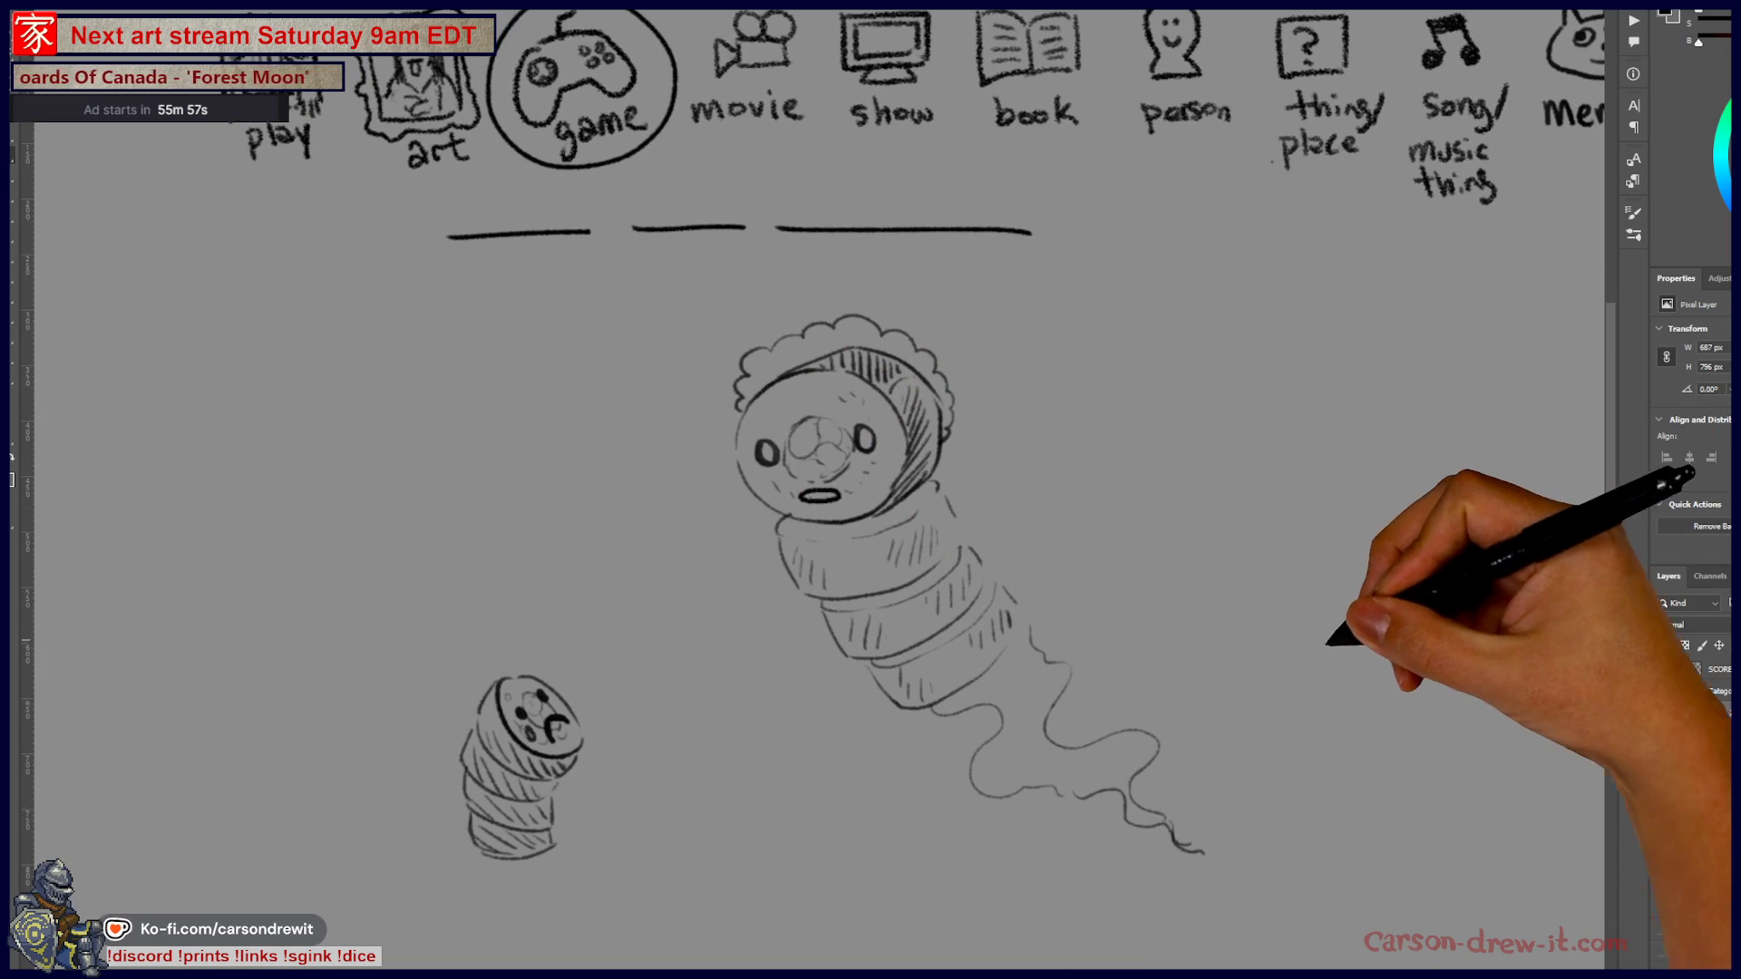
Hide the worm-sketch layer and pan to the category icon row through the book icon
{"action": "scroll", "coordinate": [1161, 640], "scroll_direction": "up", "scroll_amount": 2}
{"action": "left_click_drag", "start_coordinate": [1082, 680], "coordinate": [1137, 730]}
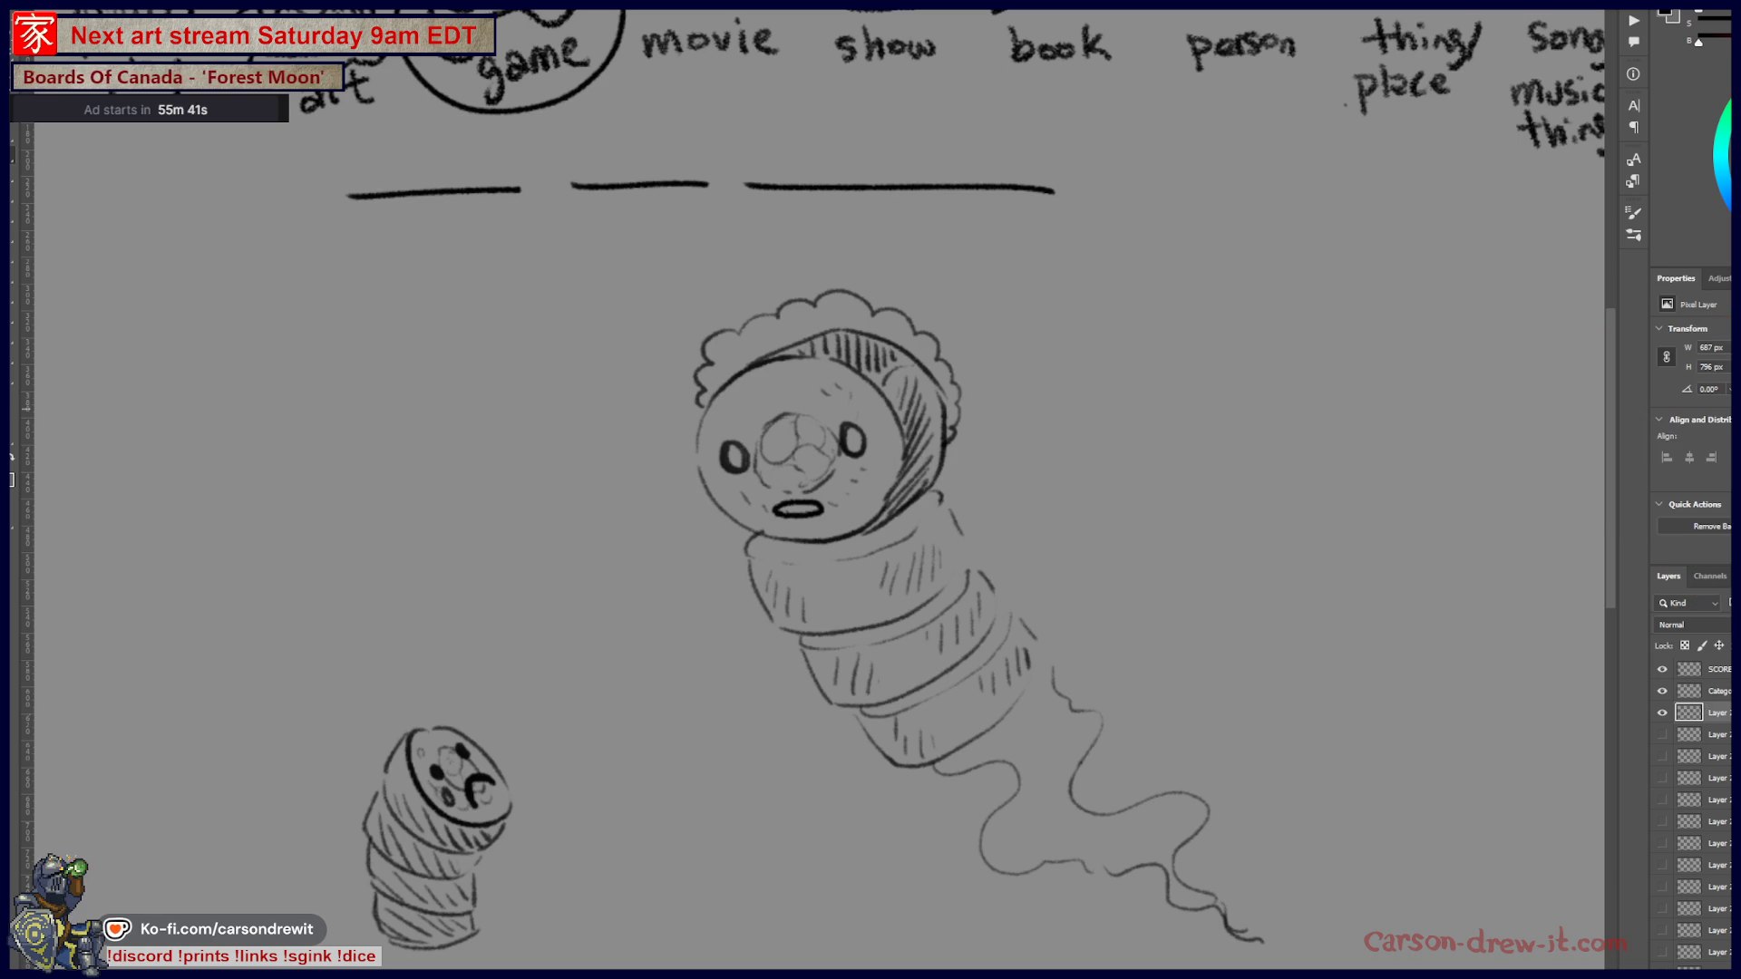
{"action": "left_click", "coordinate": [1663, 712]}
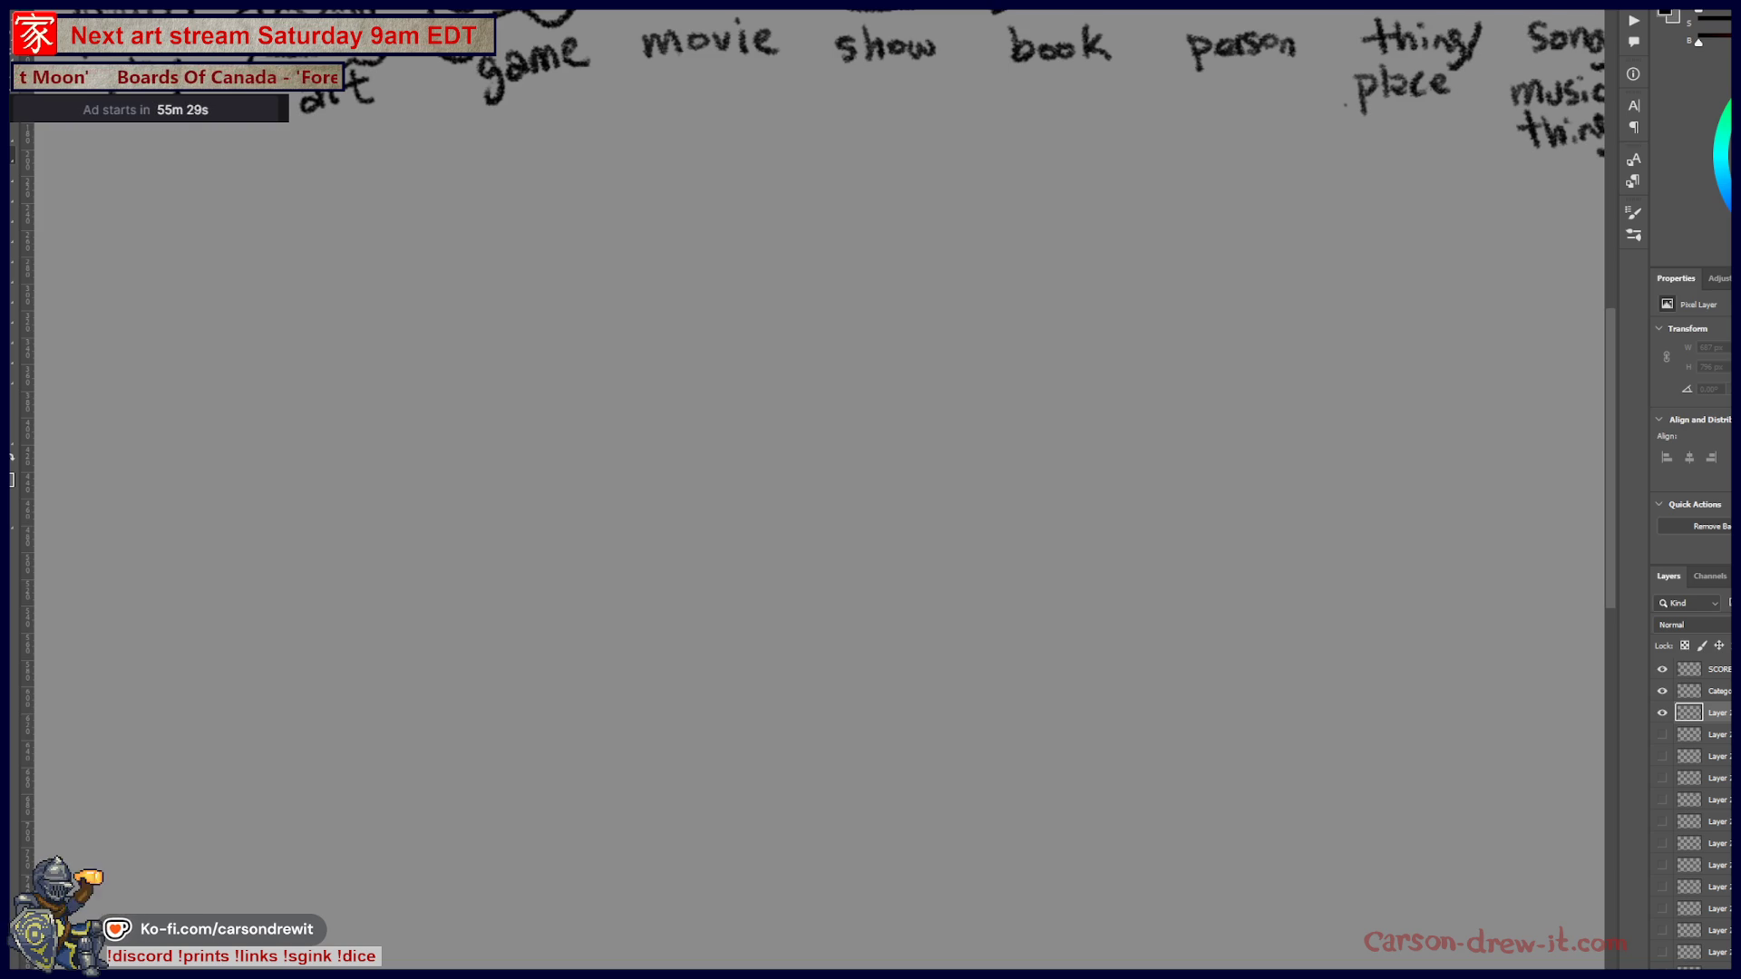
{"action": "left_click_drag", "start_coordinate": [920, 241], "coordinate": [841, 576]}
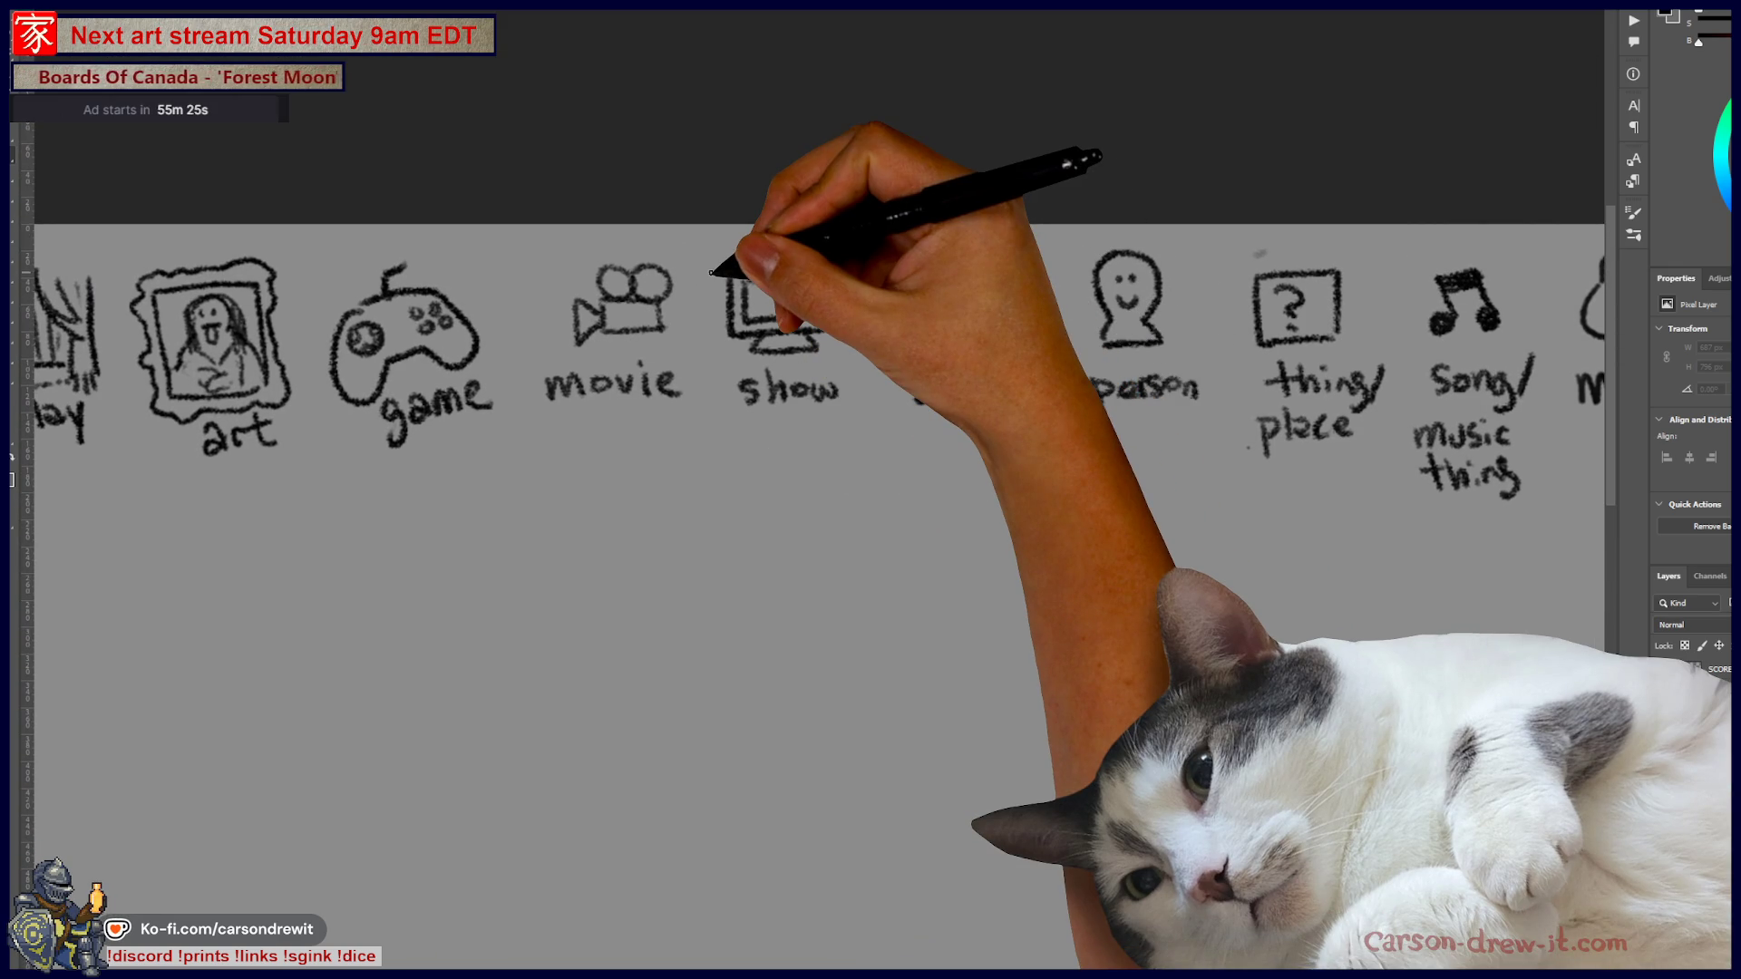
{"action": "left_click_drag", "start_coordinate": [798, 272], "coordinate": [753, 227]}
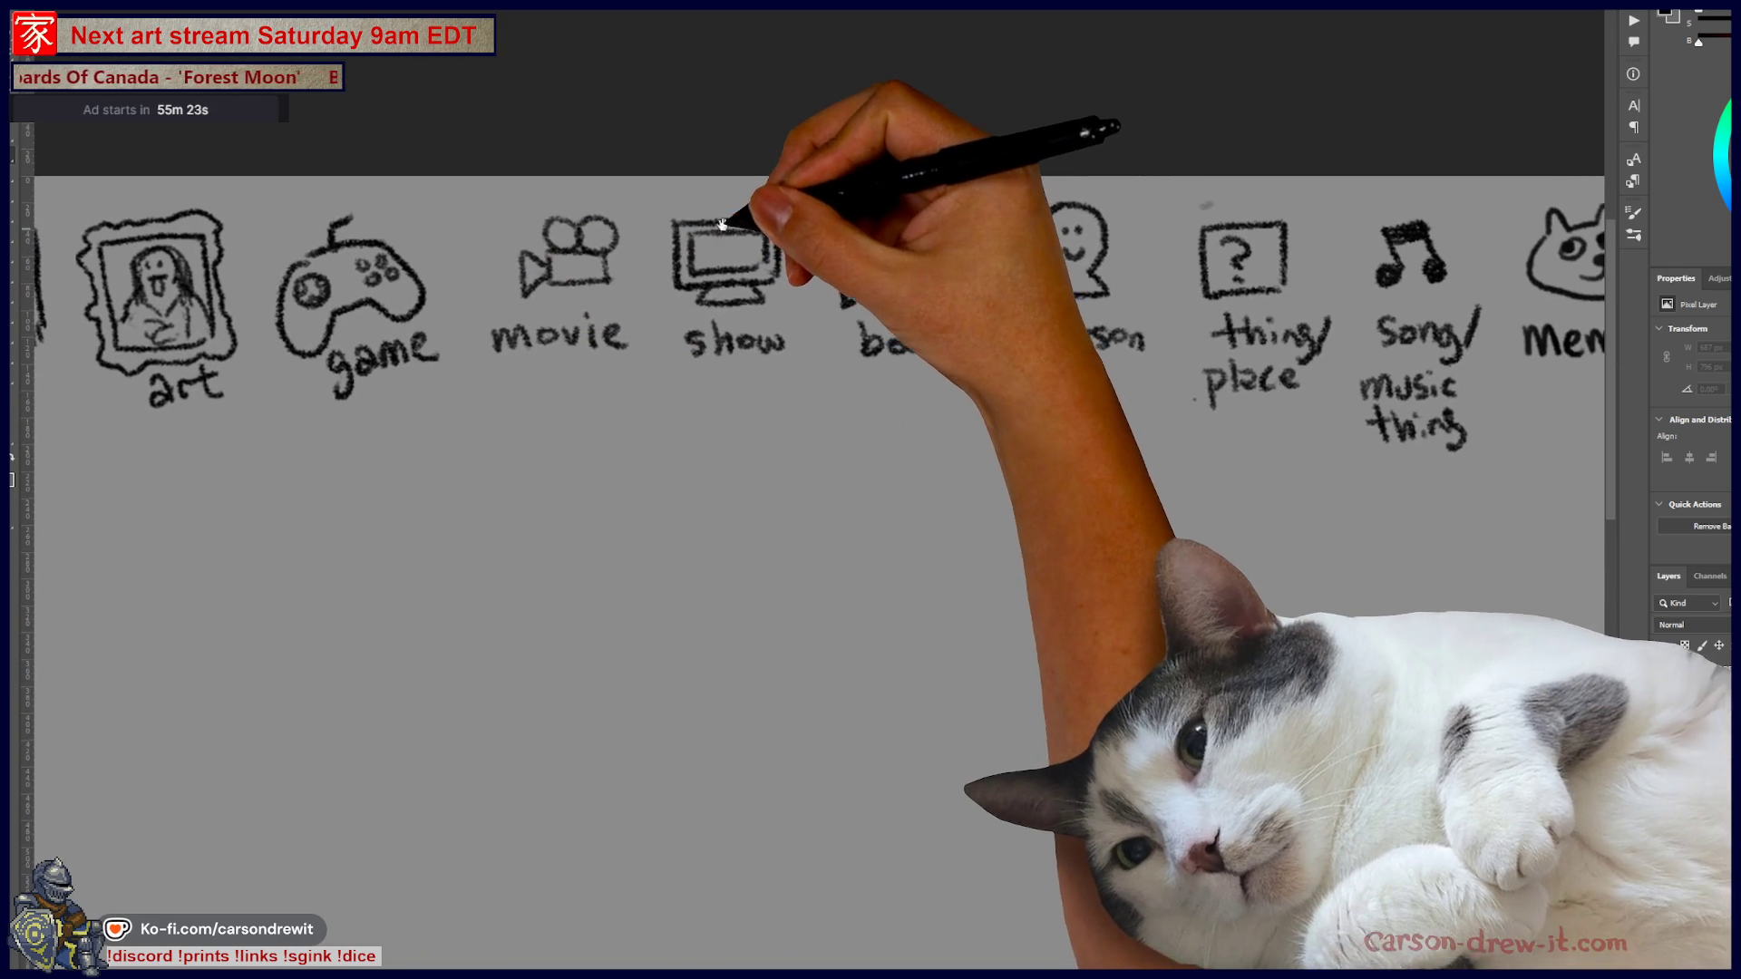
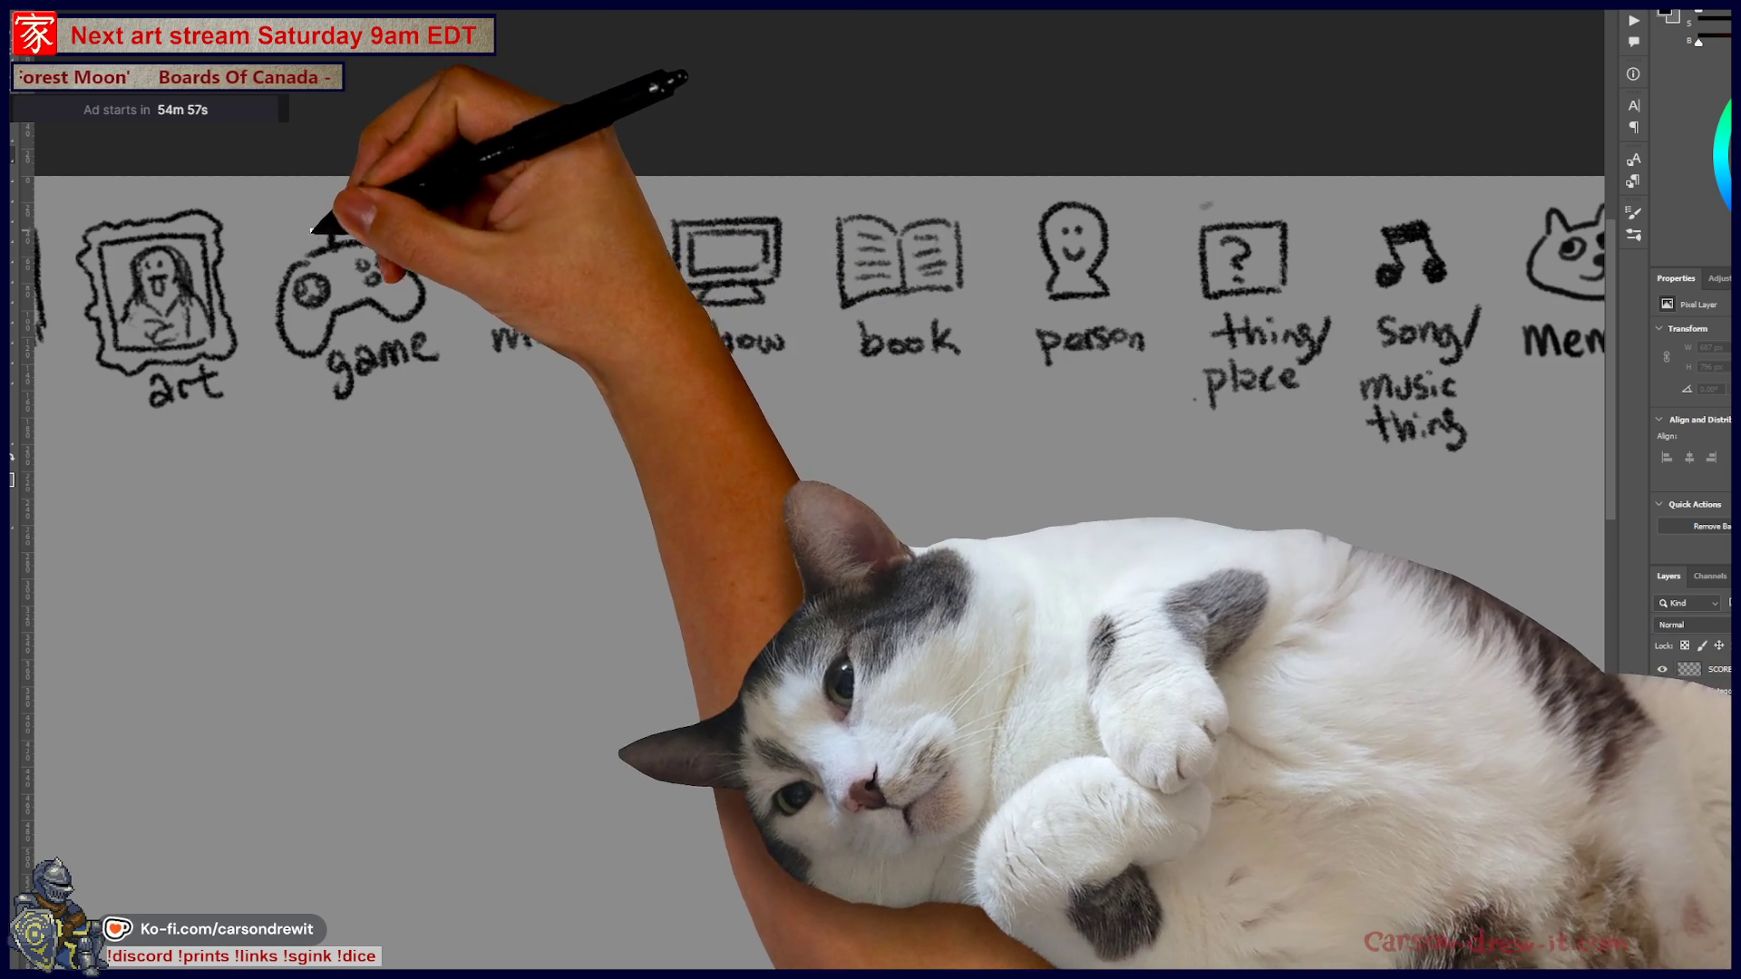
Circle the game icon and draw a blank answer line beneath the category icon row
{"action": "mouse_move", "coordinate": [319, 193]}
{"action": "left_mouse_down"}
{"action": "mouse_move", "coordinate": [291, 403]}
{"action": "mouse_move", "coordinate": [353, 192]}
{"action": "left_mouse_up"}
{"action": "left_click_drag", "start_coordinate": [426, 544], "coordinate": [554, 454]}
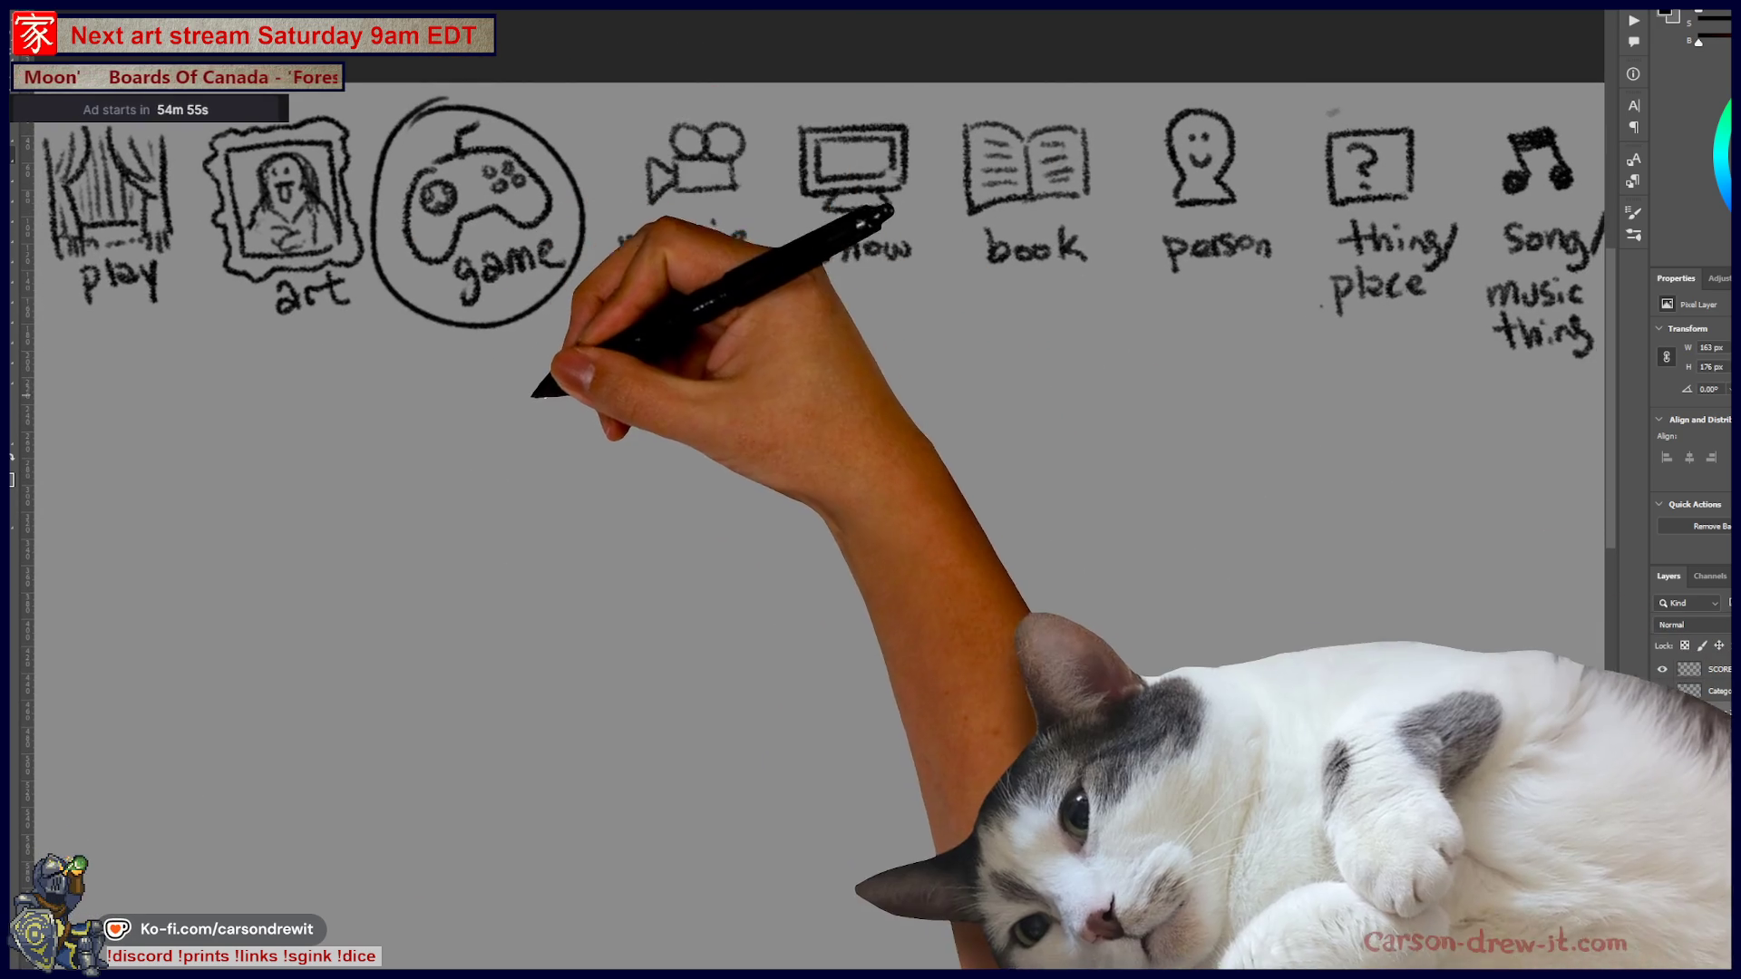
{"action": "left_click_drag", "start_coordinate": [459, 401], "coordinate": [754, 399]}
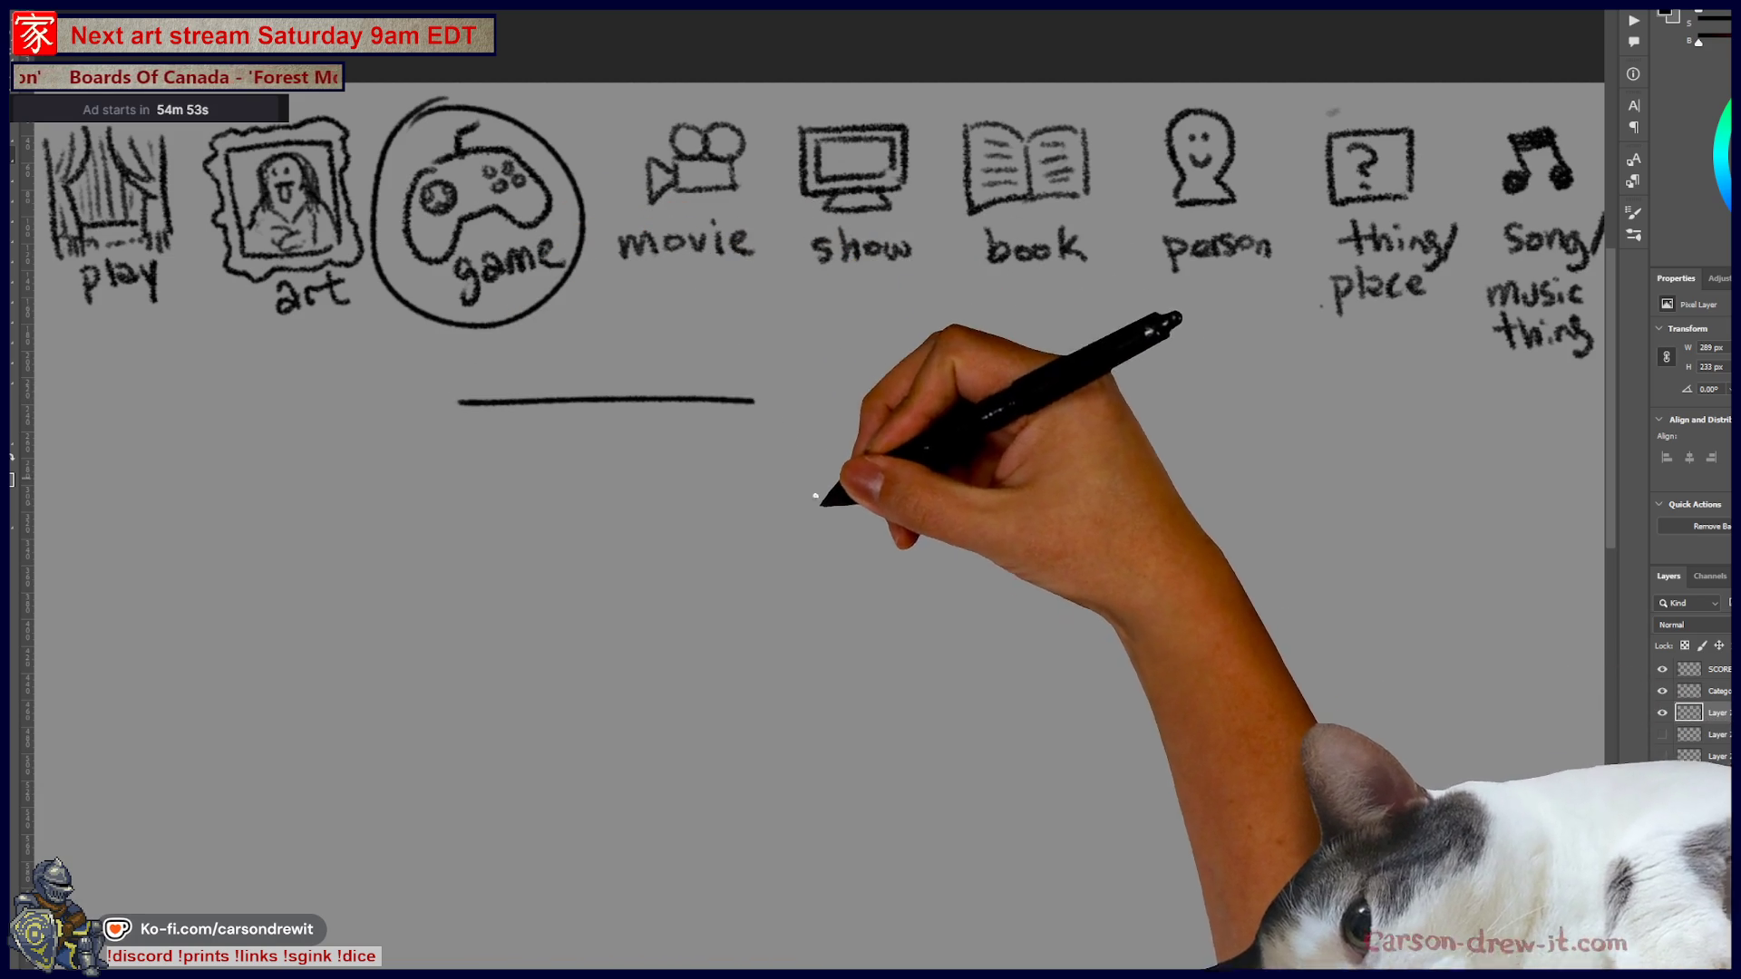
{"action": "left_click_drag", "start_coordinate": [802, 455], "coordinate": [1080, 505]}
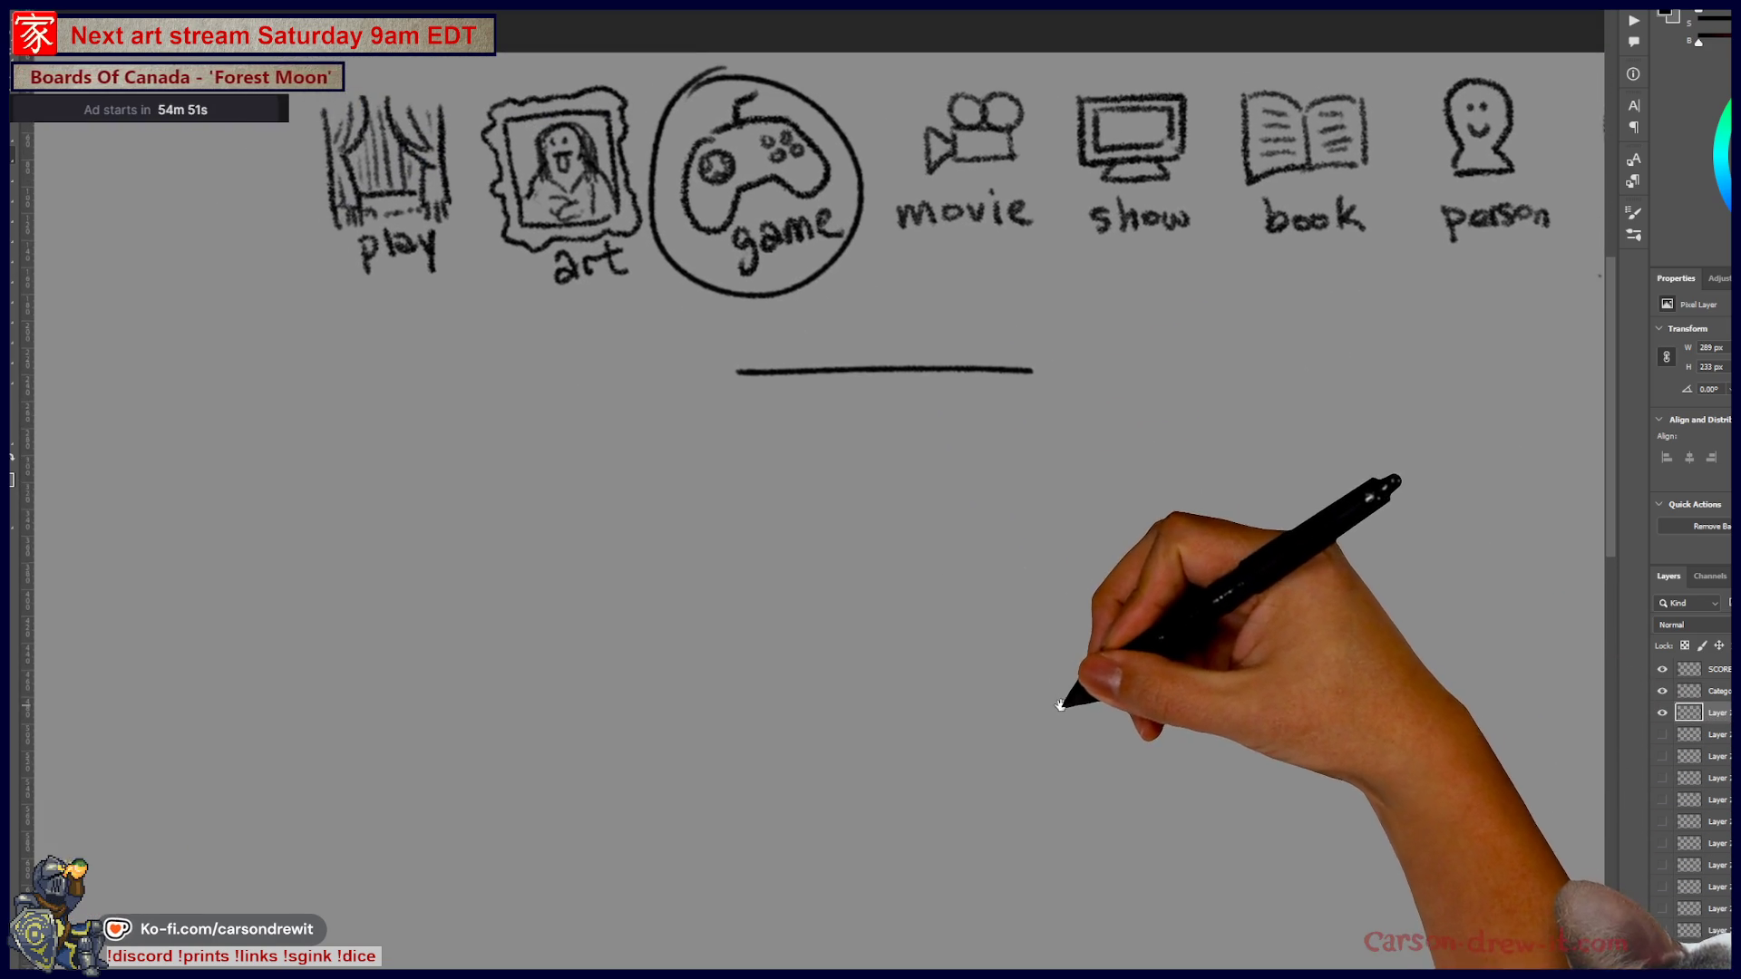
{"action": "left_click_drag", "start_coordinate": [933, 631], "coordinate": [986, 630]}
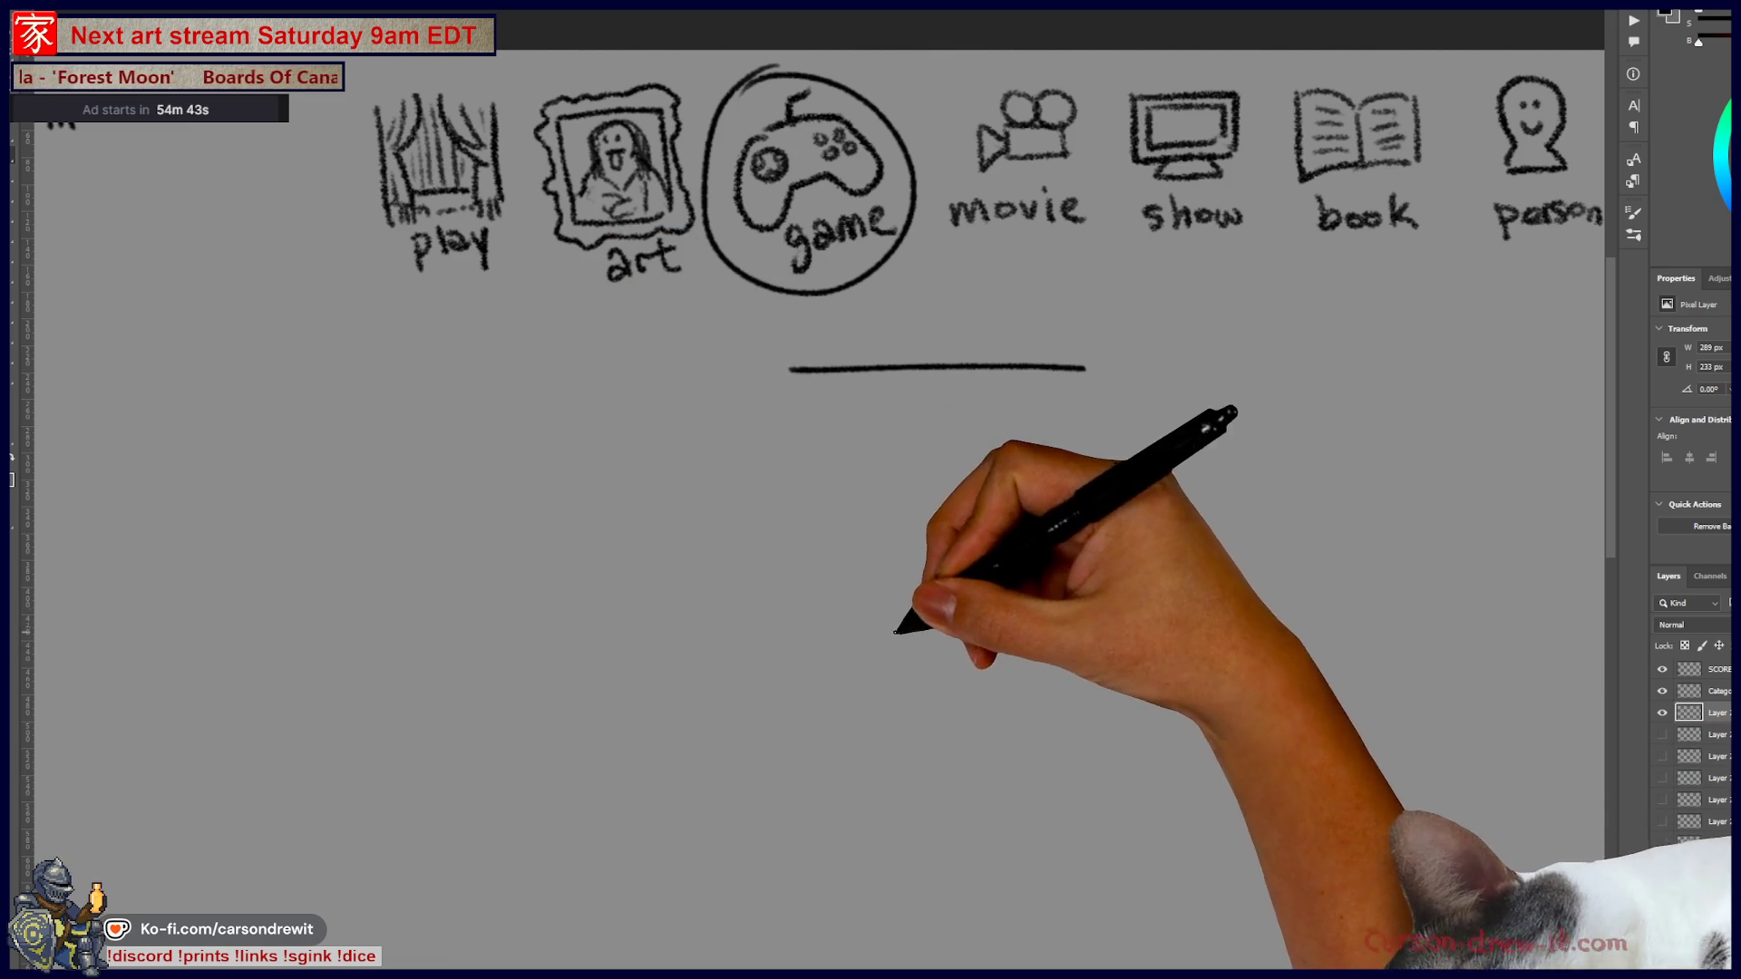
Sketch a round head with two dot eyes below the answer line, undoing the body stroke
{"action": "left_click_drag", "start_coordinate": [945, 564], "coordinate": [975, 634]}
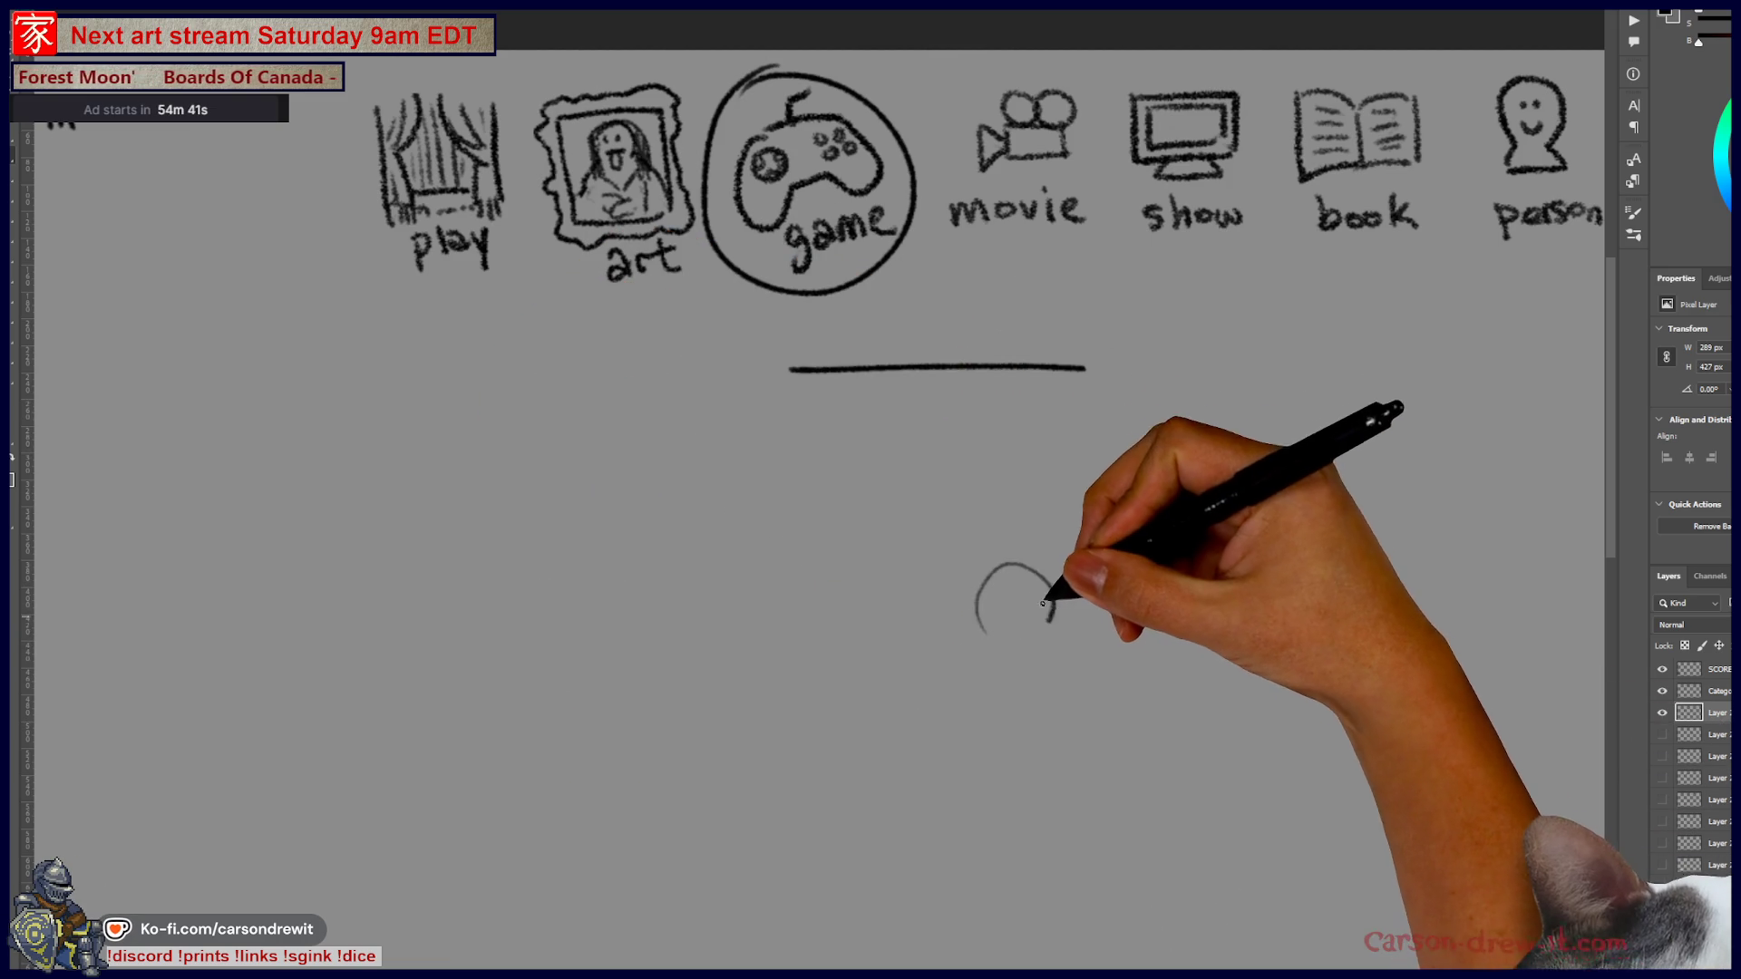
{"action": "left_click_drag", "start_coordinate": [952, 548], "coordinate": [997, 639]}
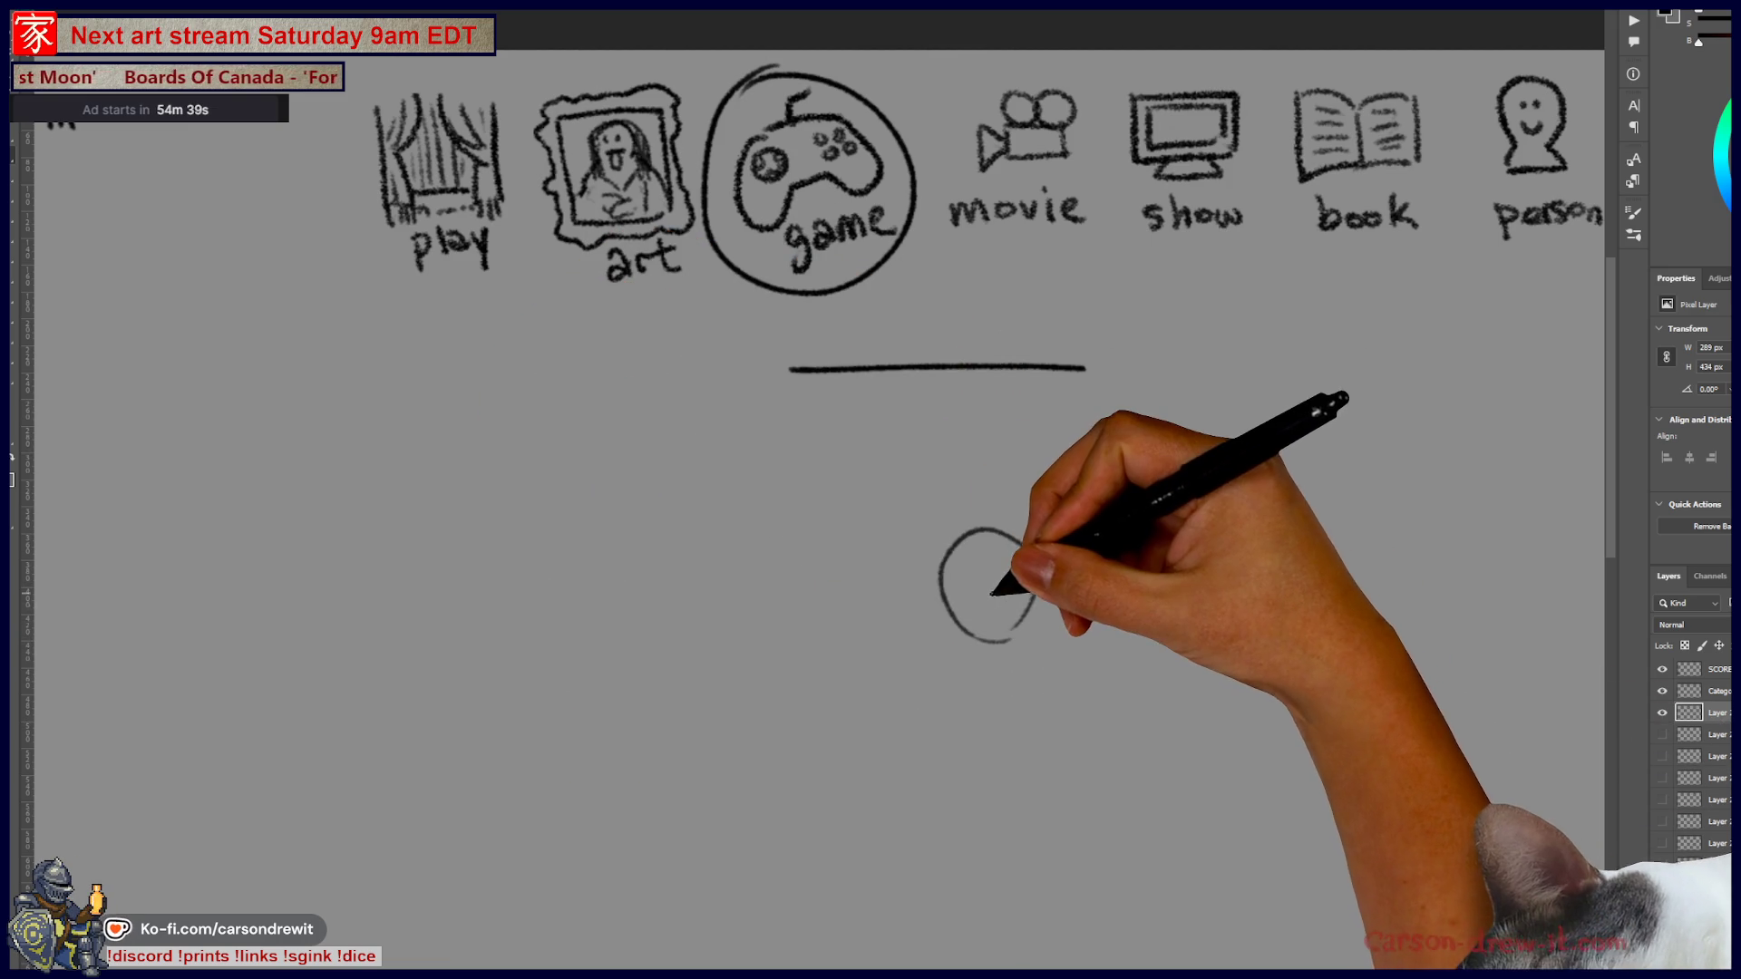
{"action": "left_click", "coordinate": [986, 582]}
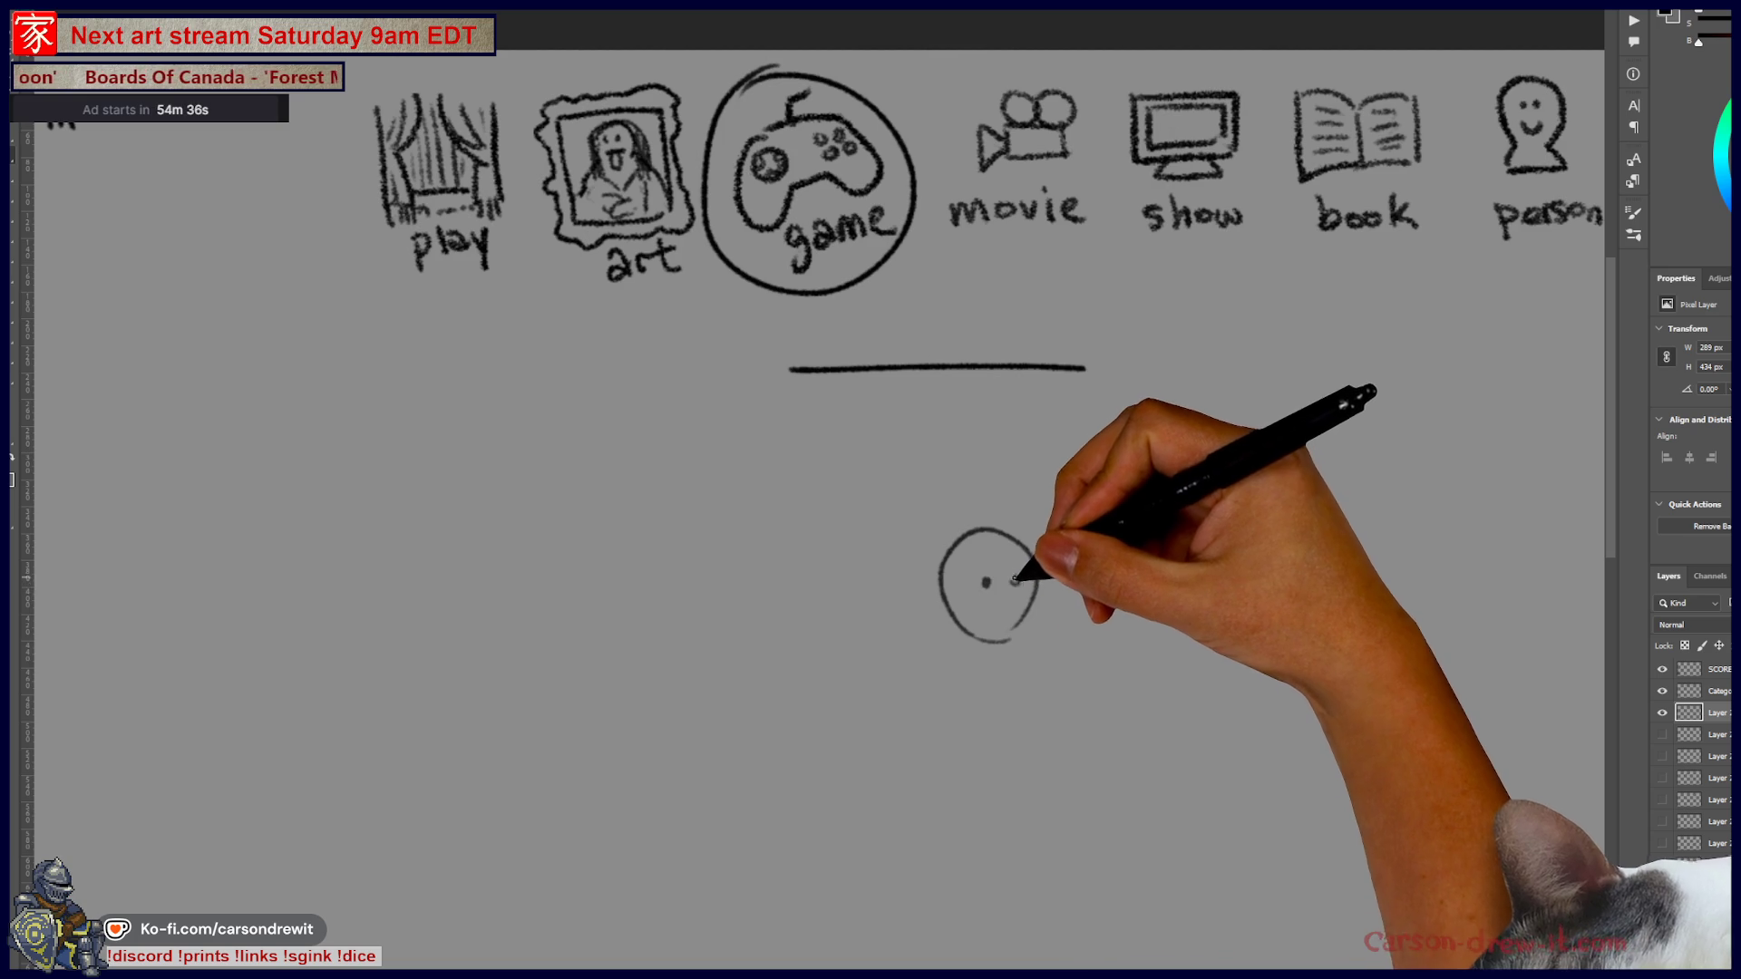
{"action": "left_click", "coordinate": [1014, 581]}
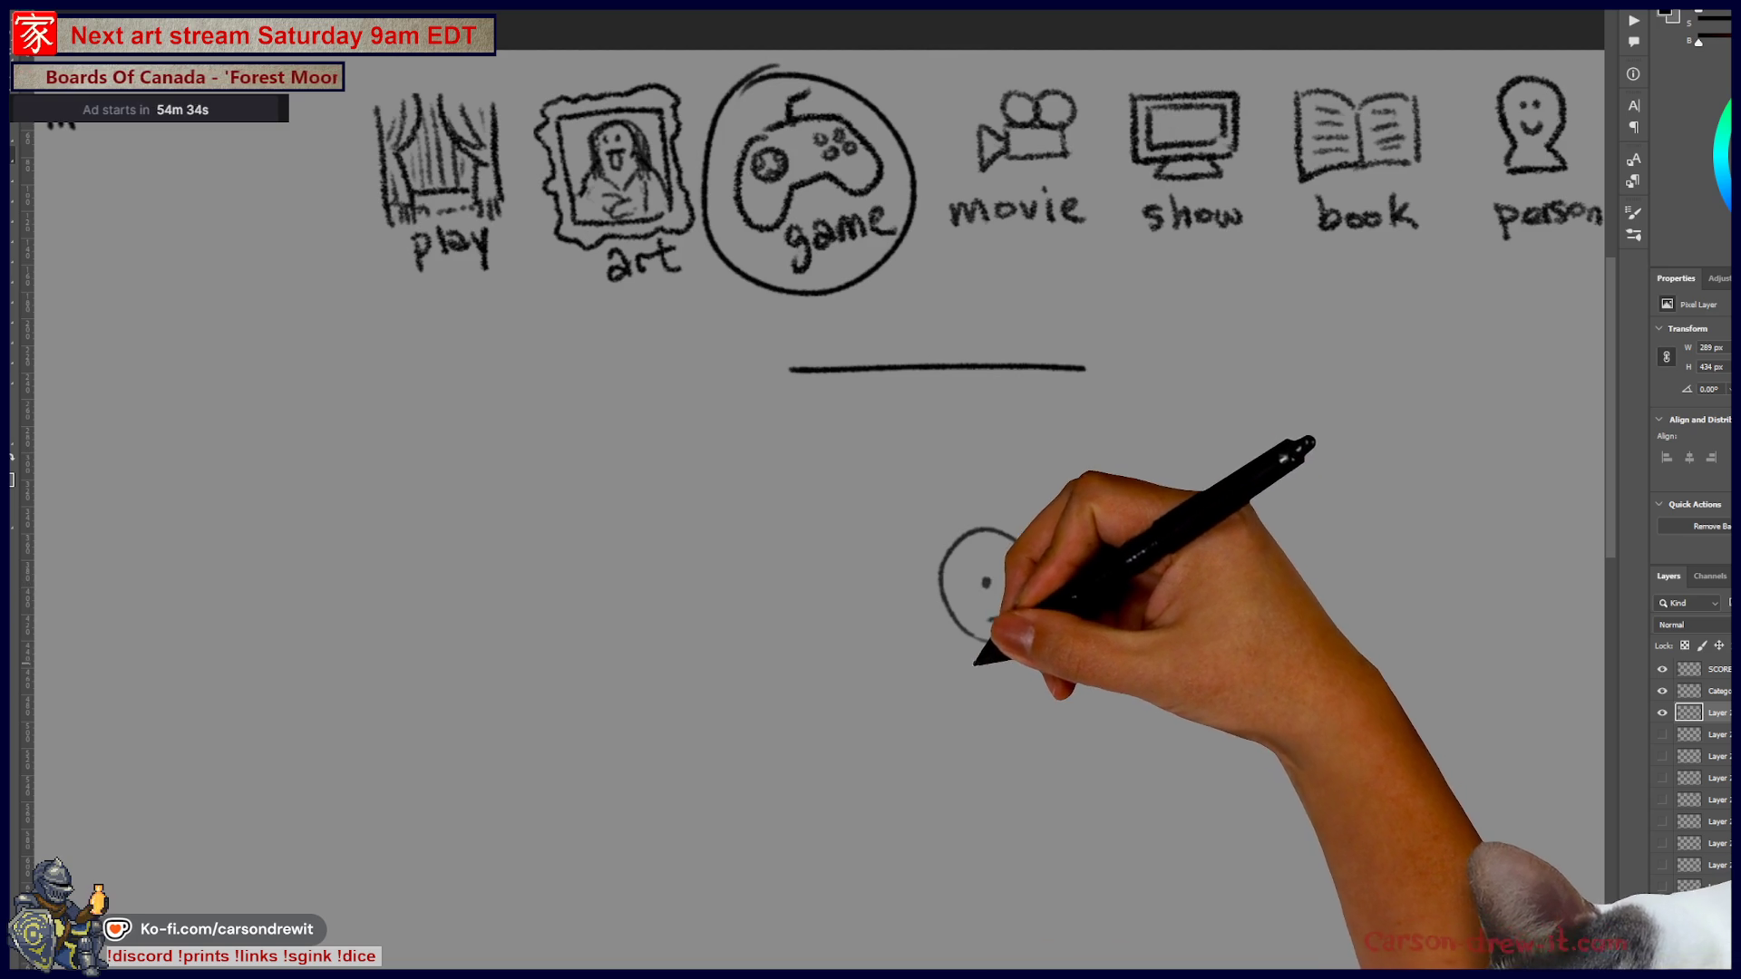
{"action": "left_click_drag", "start_coordinate": [958, 646], "coordinate": [955, 730]}
{"action": "key", "text": "ctrl+z"}
Draw the girl's hair, neck and shoulder curve extending into an outstretched arm
{"action": "mouse_move", "coordinate": [922, 615]}
{"action": "left_mouse_down"}
{"action": "mouse_move", "coordinate": [731, 622]}
{"action": "mouse_move", "coordinate": [744, 509]}
{"action": "left_mouse_up"}
{"action": "left_click", "coordinate": [728, 544]}
{"action": "left_click", "coordinate": [758, 540]}
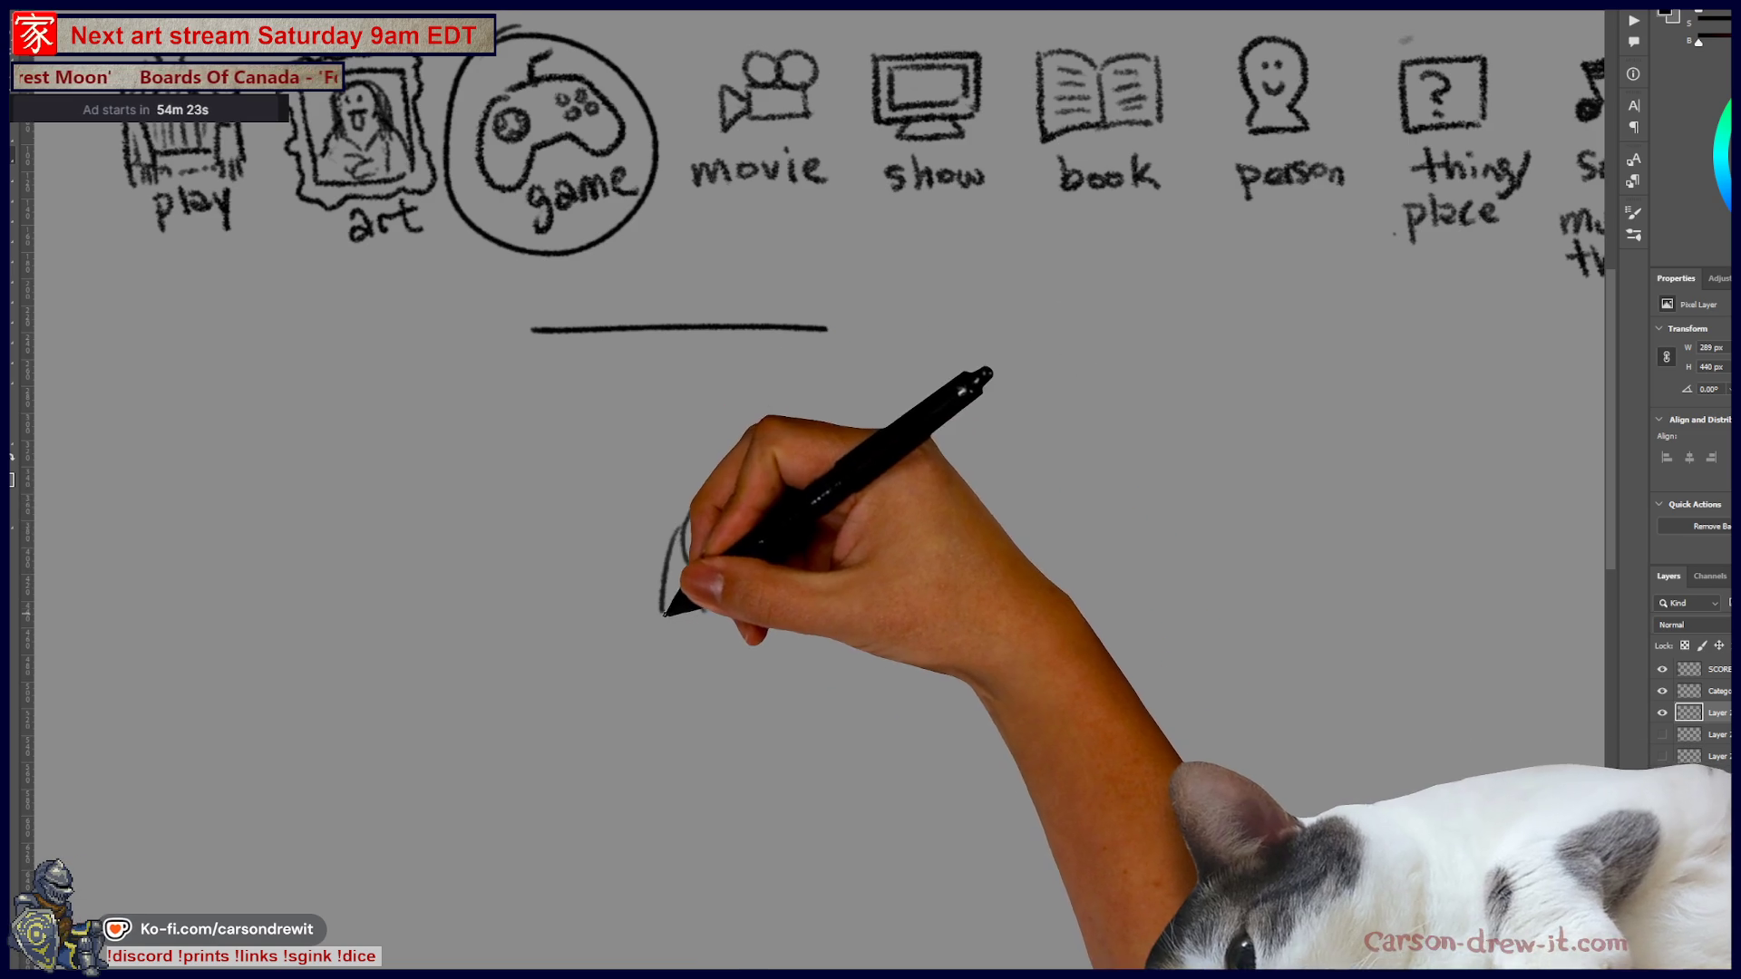
{"action": "mouse_move", "coordinate": [711, 497]}
{"action": "left_mouse_down"}
{"action": "mouse_move", "coordinate": [680, 615]}
{"action": "mouse_move", "coordinate": [701, 559]}
{"action": "mouse_move", "coordinate": [762, 544]}
{"action": "mouse_move", "coordinate": [785, 564]}
{"action": "left_mouse_up"}
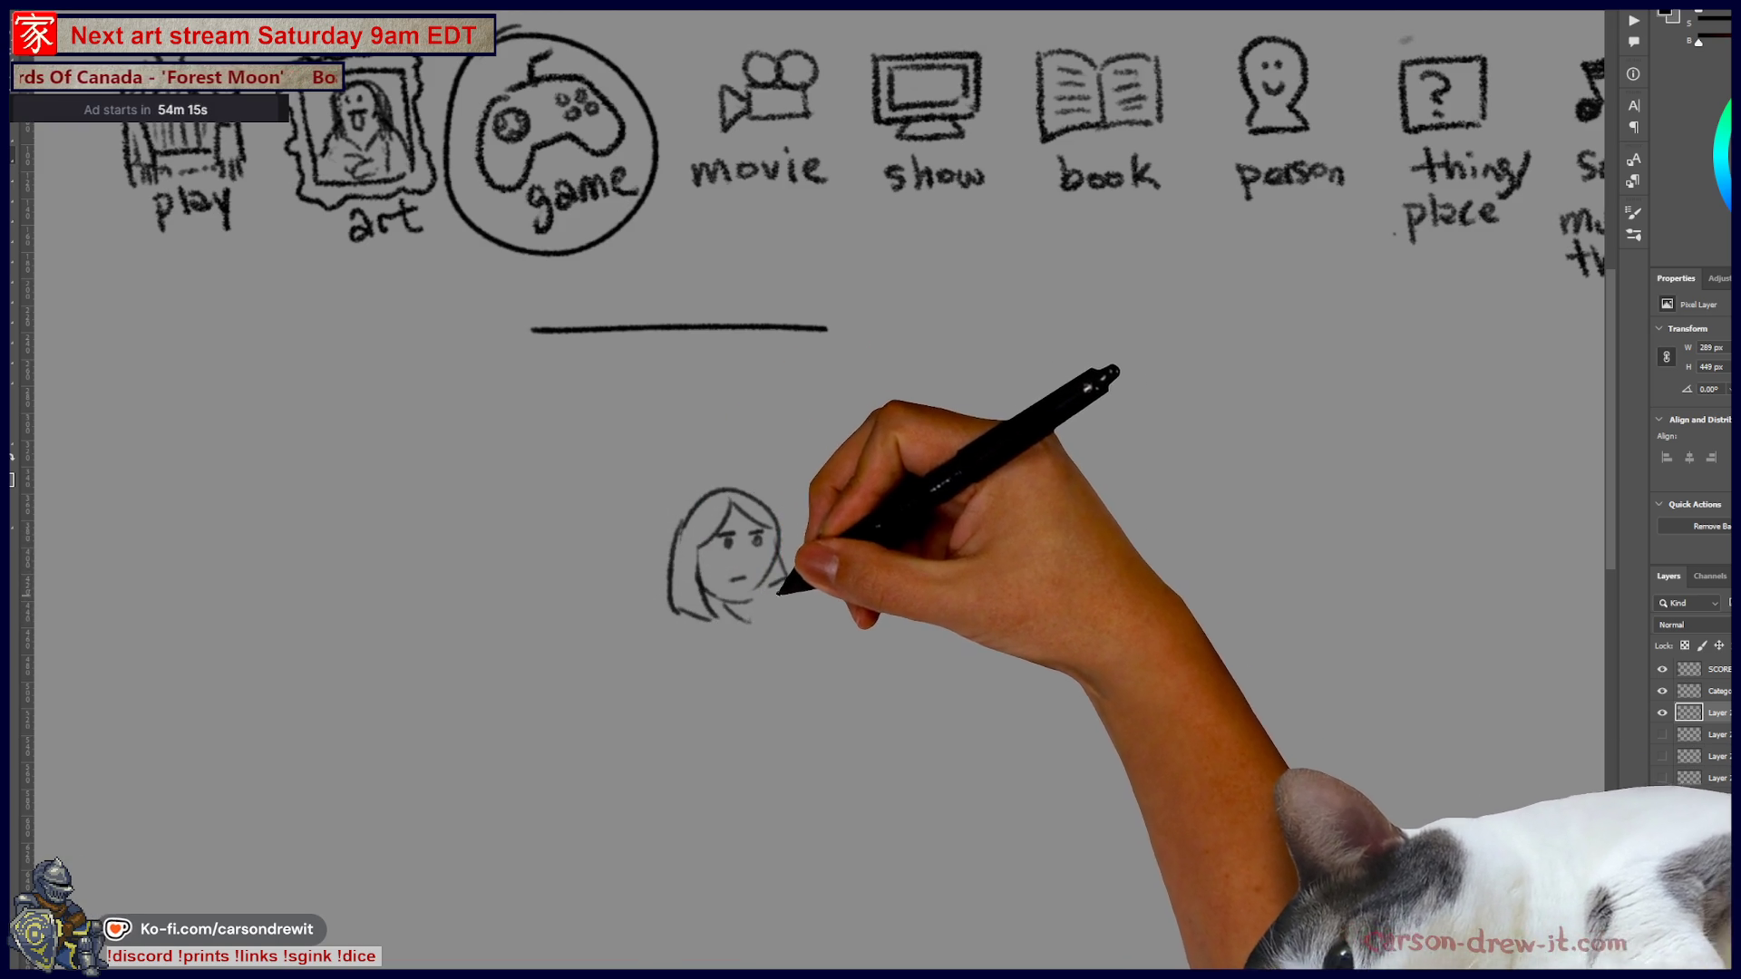
{"action": "left_click_drag", "start_coordinate": [783, 583], "coordinate": [806, 594]}
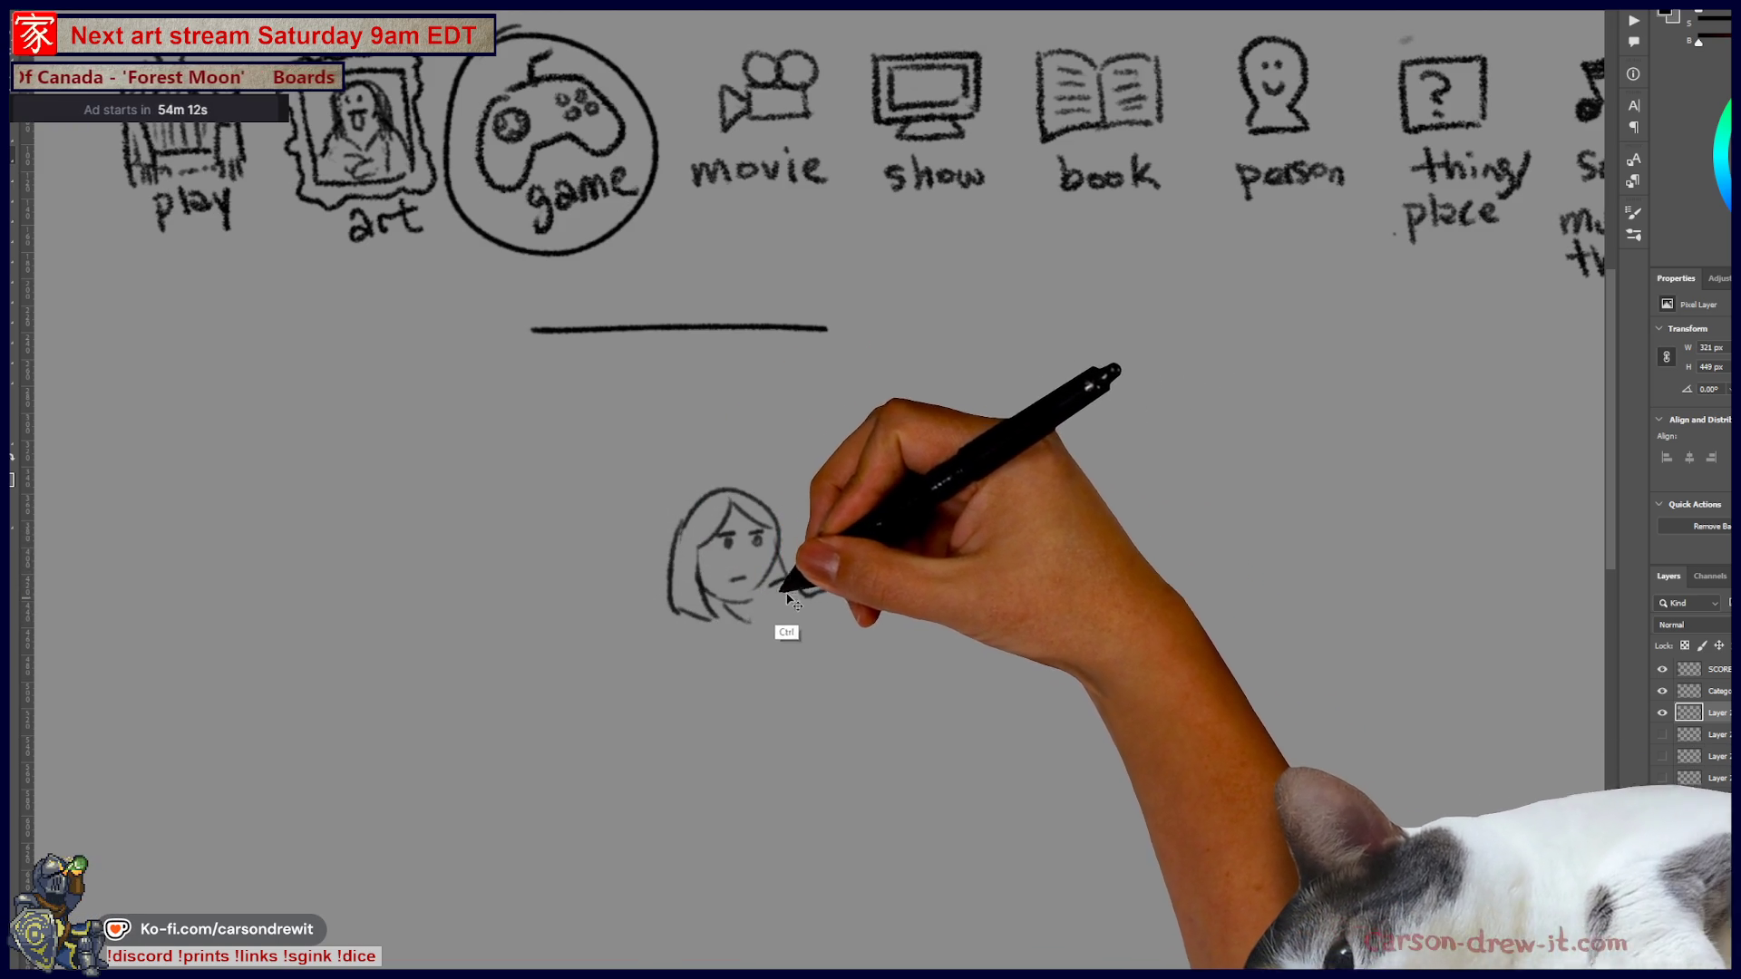
{"action": "key", "text": "ctrl+z"}
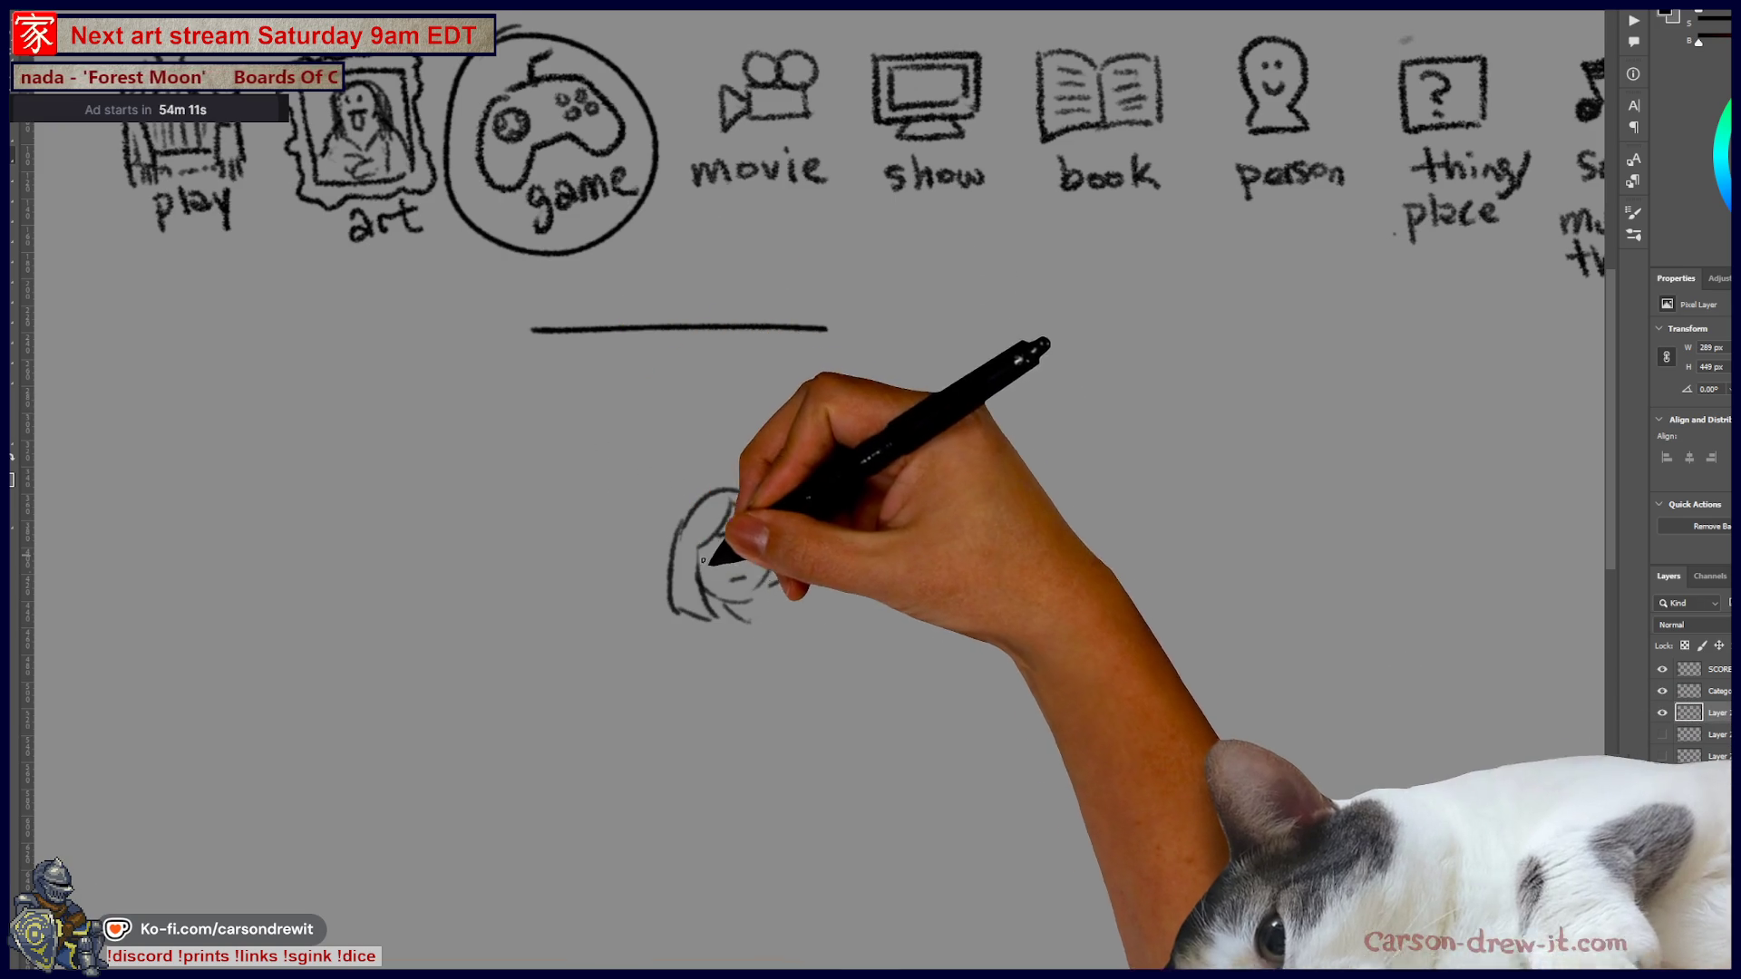
{"action": "mouse_move", "coordinate": [699, 622]}
{"action": "left_mouse_down"}
{"action": "mouse_move", "coordinate": [735, 648]}
{"action": "mouse_move", "coordinate": [821, 607]}
{"action": "left_mouse_up"}
{"action": "left_click_drag", "start_coordinate": [737, 647], "coordinate": [867, 637]}
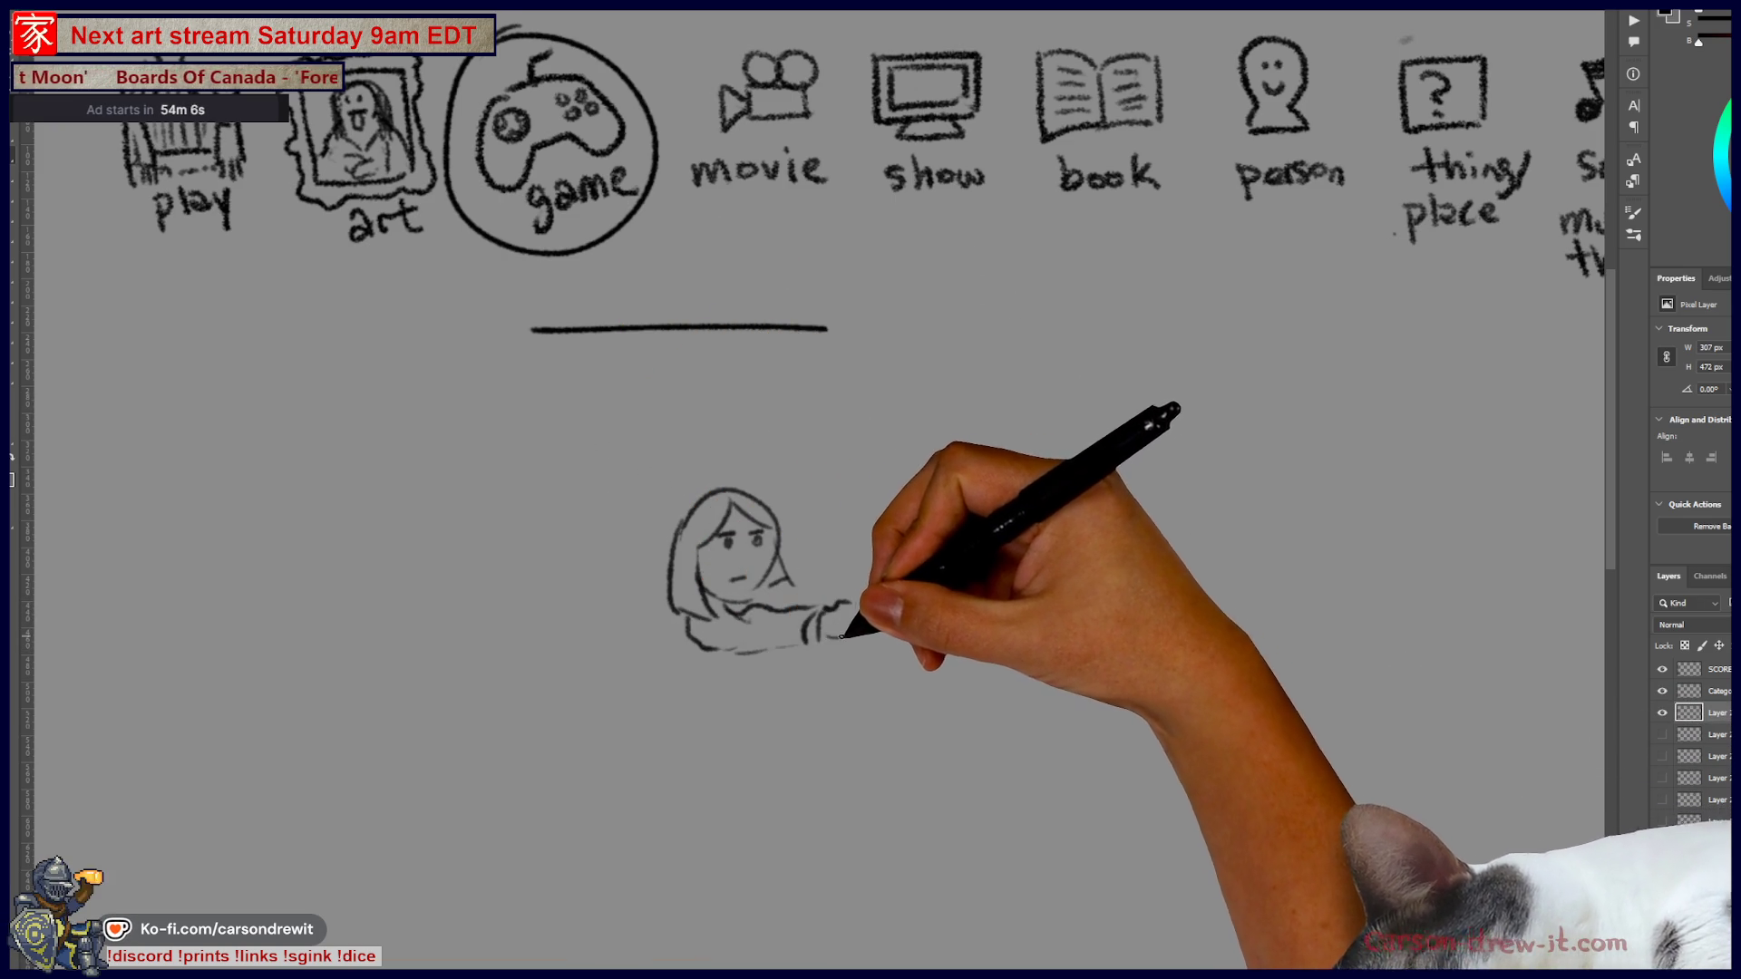
Outline the girl's head, face, torso, legs and feet, and put a gun in her hand
{"action": "left_click_drag", "start_coordinate": [726, 495], "coordinate": [675, 626]}
{"action": "left_click_drag", "start_coordinate": [708, 508], "coordinate": [703, 617]}
{"action": "left_click_drag", "start_coordinate": [690, 544], "coordinate": [699, 649]}
{"action": "mouse_move", "coordinate": [717, 517]}
{"action": "left_mouse_down"}
{"action": "mouse_move", "coordinate": [698, 625]}
{"action": "mouse_move", "coordinate": [760, 542]}
{"action": "mouse_move", "coordinate": [749, 574]}
{"action": "left_mouse_up"}
{"action": "mouse_move", "coordinate": [689, 671]}
{"action": "left_mouse_down"}
{"action": "mouse_move", "coordinate": [760, 656]}
{"action": "mouse_move", "coordinate": [758, 711]}
{"action": "mouse_move", "coordinate": [663, 764]}
{"action": "mouse_move", "coordinate": [730, 739]}
{"action": "mouse_move", "coordinate": [808, 608]}
{"action": "left_mouse_up"}
{"action": "mouse_move", "coordinate": [753, 689]}
{"action": "left_mouse_down"}
{"action": "mouse_move", "coordinate": [786, 746]}
{"action": "mouse_move", "coordinate": [676, 791]}
{"action": "mouse_move", "coordinate": [805, 767]}
{"action": "left_mouse_up"}
{"action": "mouse_move", "coordinate": [703, 646]}
{"action": "left_mouse_down"}
{"action": "mouse_move", "coordinate": [797, 602]}
{"action": "mouse_move", "coordinate": [866, 617]}
{"action": "left_mouse_up"}
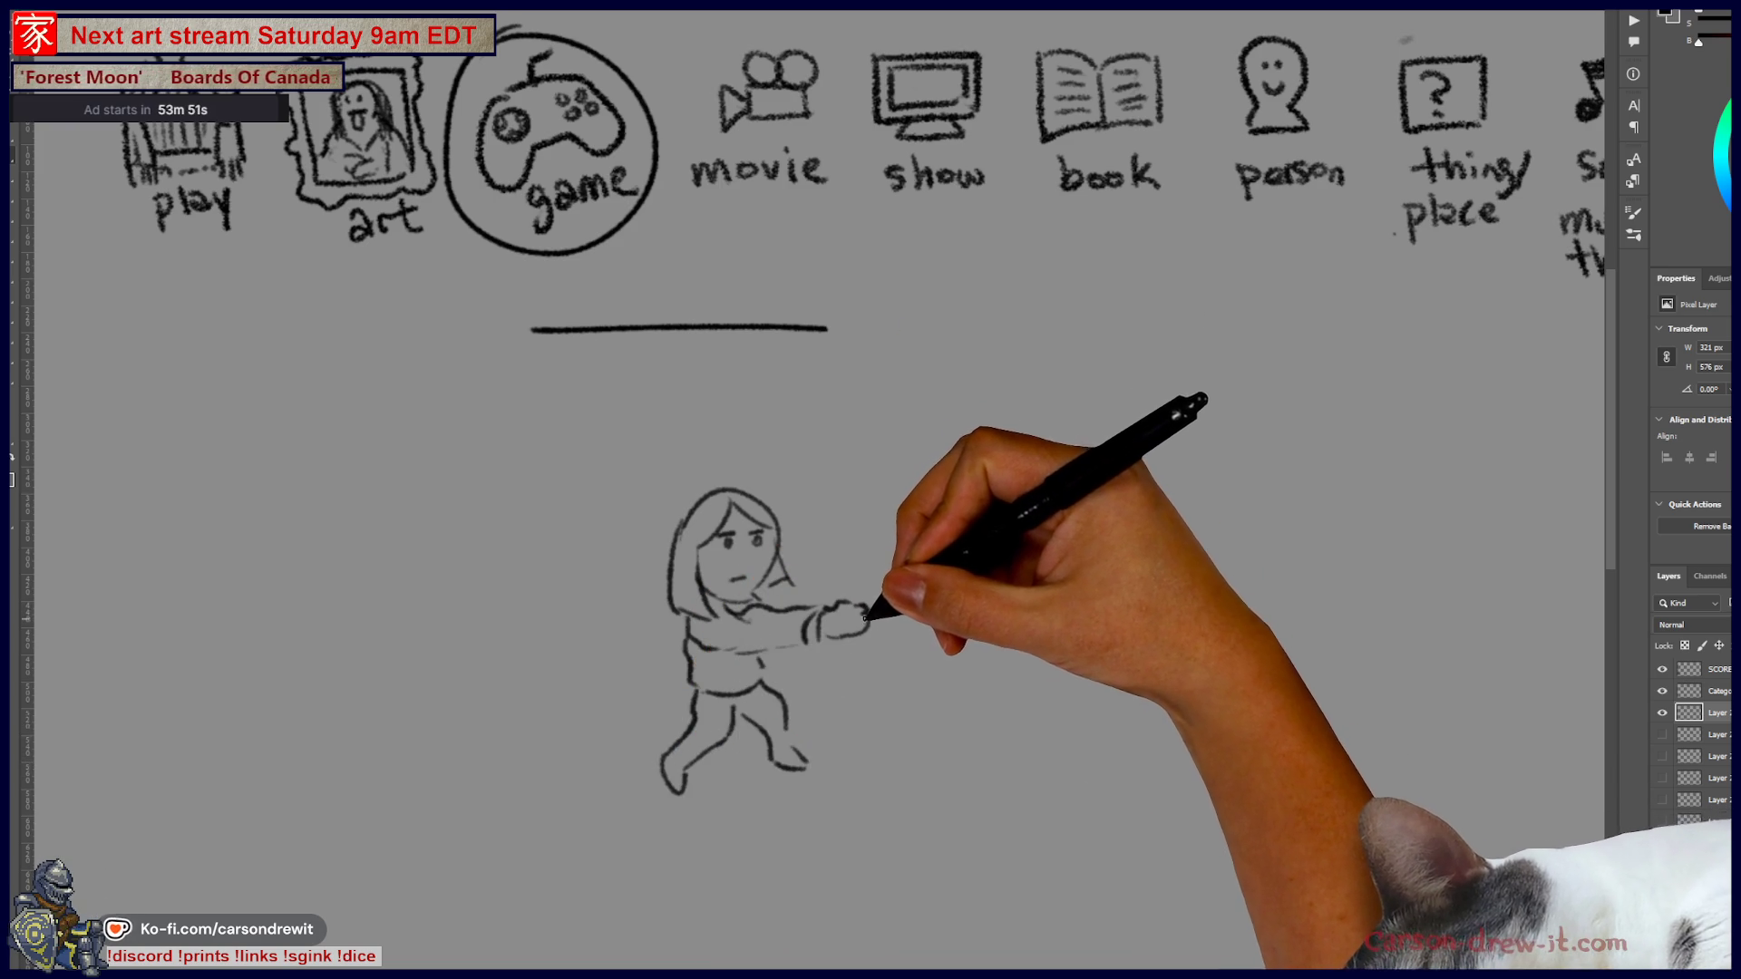
{"action": "left_click_drag", "start_coordinate": [805, 520], "coordinate": [695, 520]}
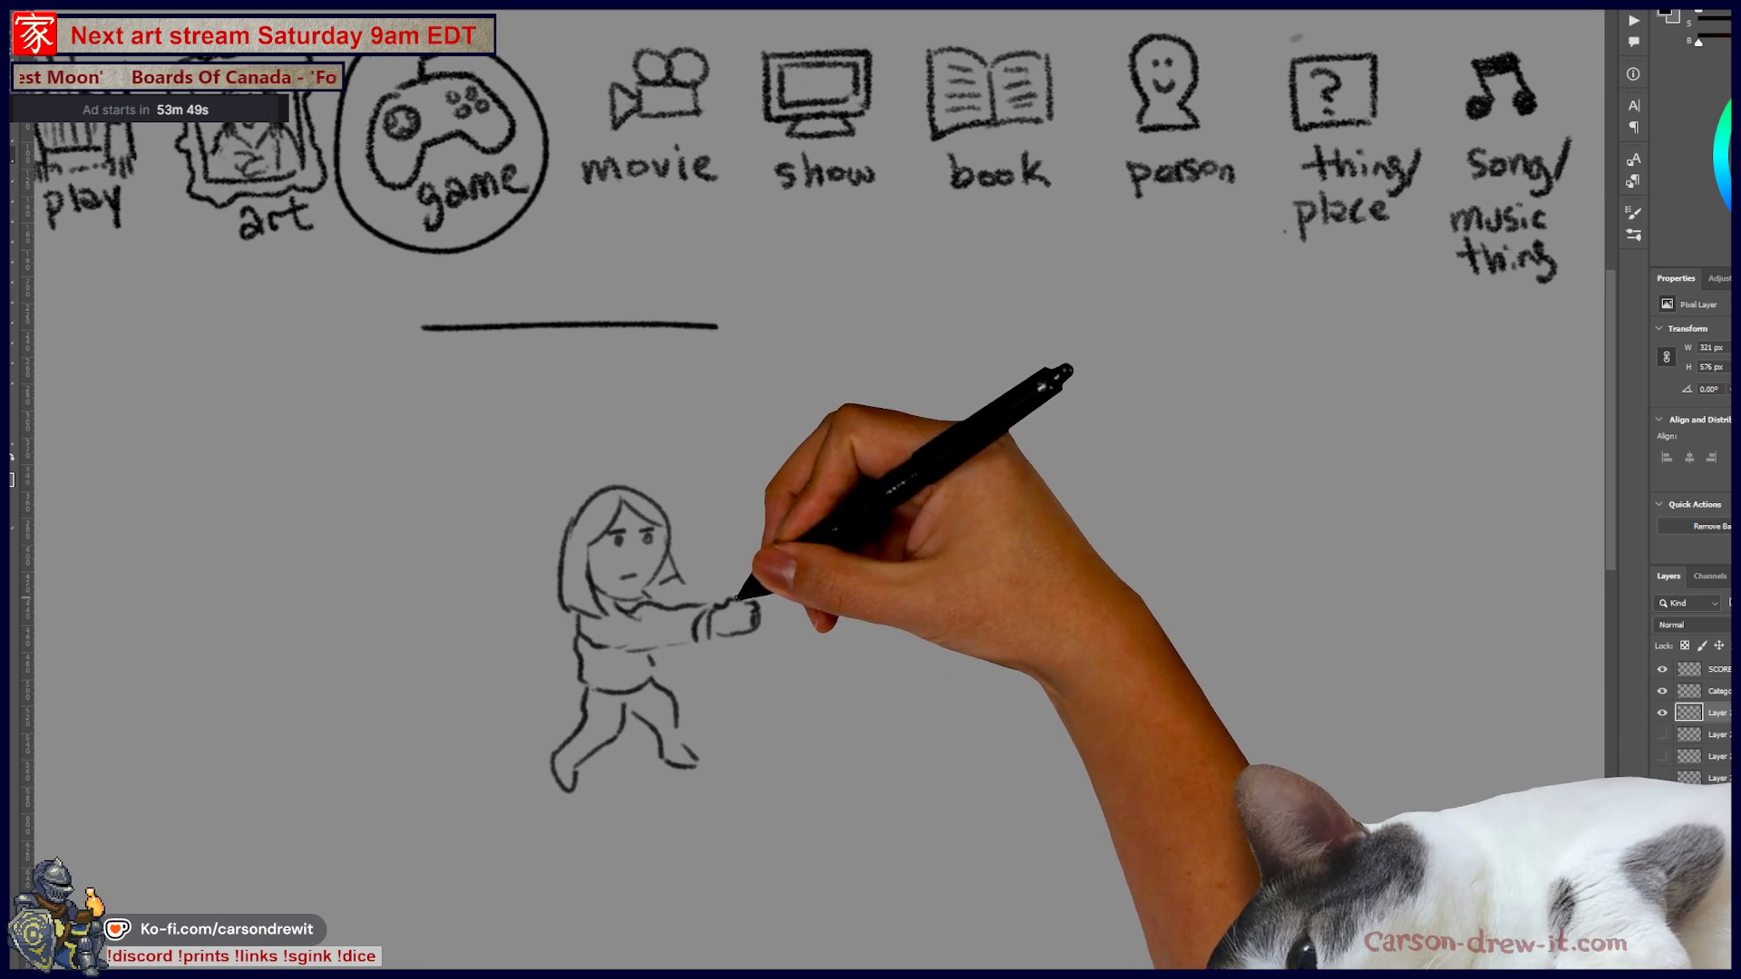
{"action": "mouse_move", "coordinate": [732, 580]}
{"action": "left_mouse_down"}
{"action": "mouse_move", "coordinate": [785, 575]}
{"action": "mouse_move", "coordinate": [815, 601]}
{"action": "mouse_move", "coordinate": [680, 539]}
{"action": "left_mouse_up"}
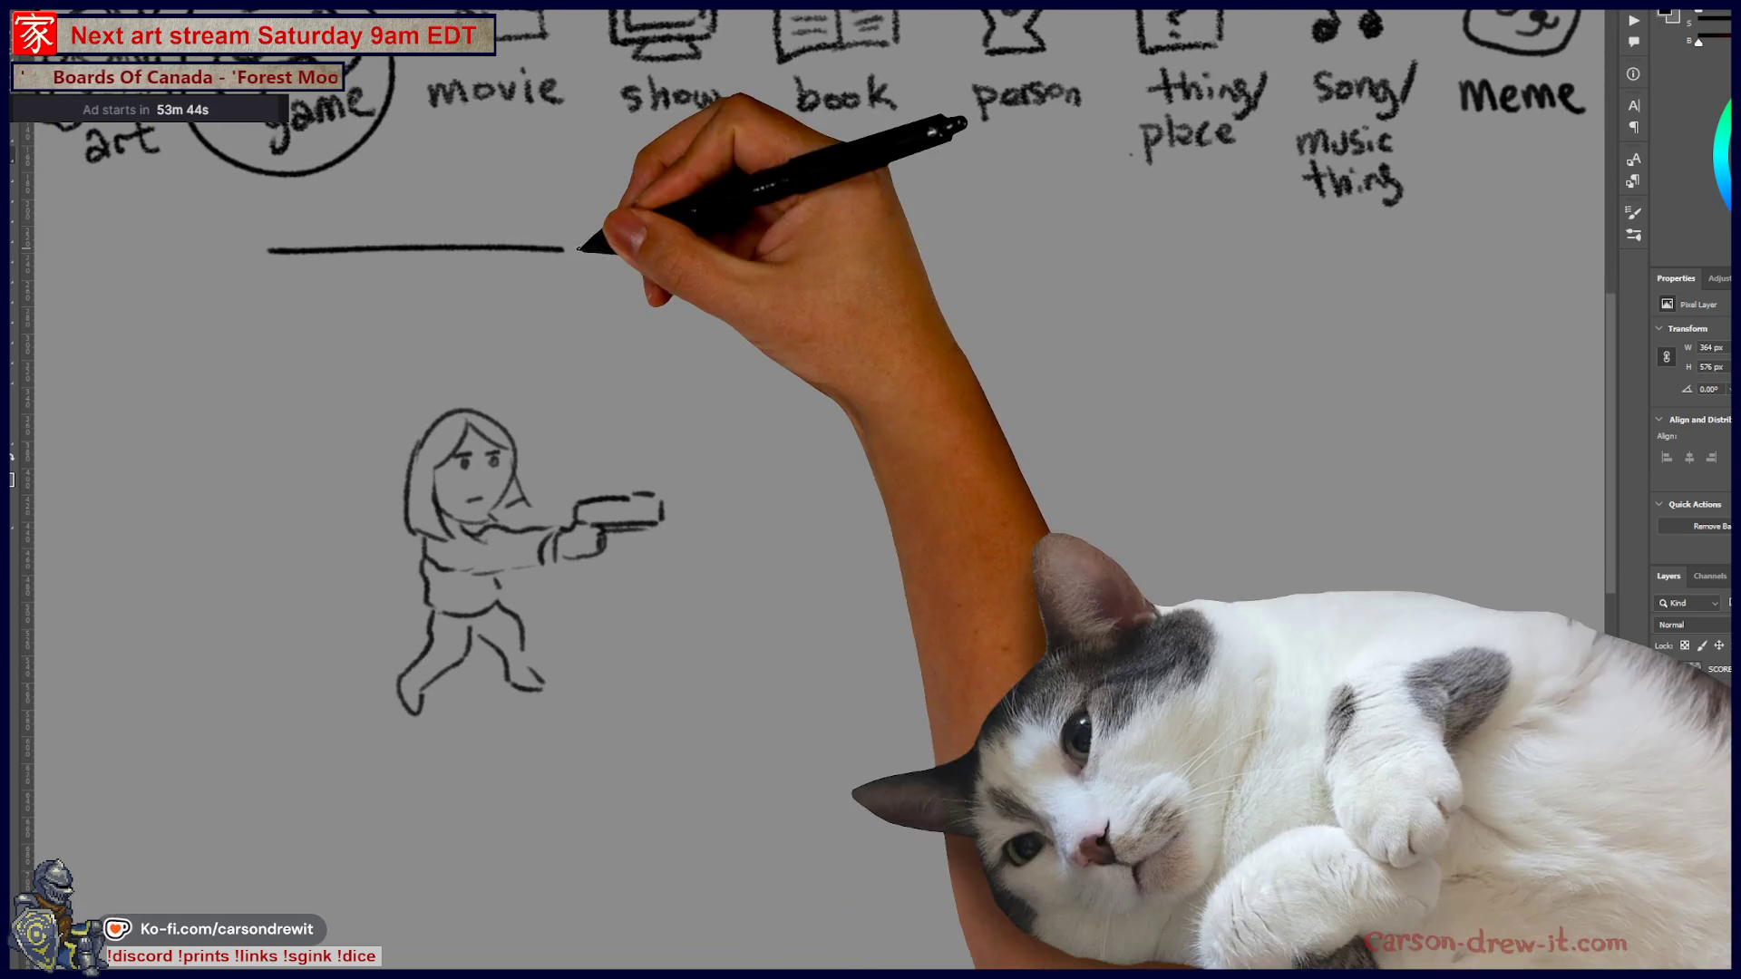
Draw a box-bodied second figure with legs and limbs to the right of the girl
{"action": "left_click_drag", "start_coordinate": [905, 437], "coordinate": [942, 421]}
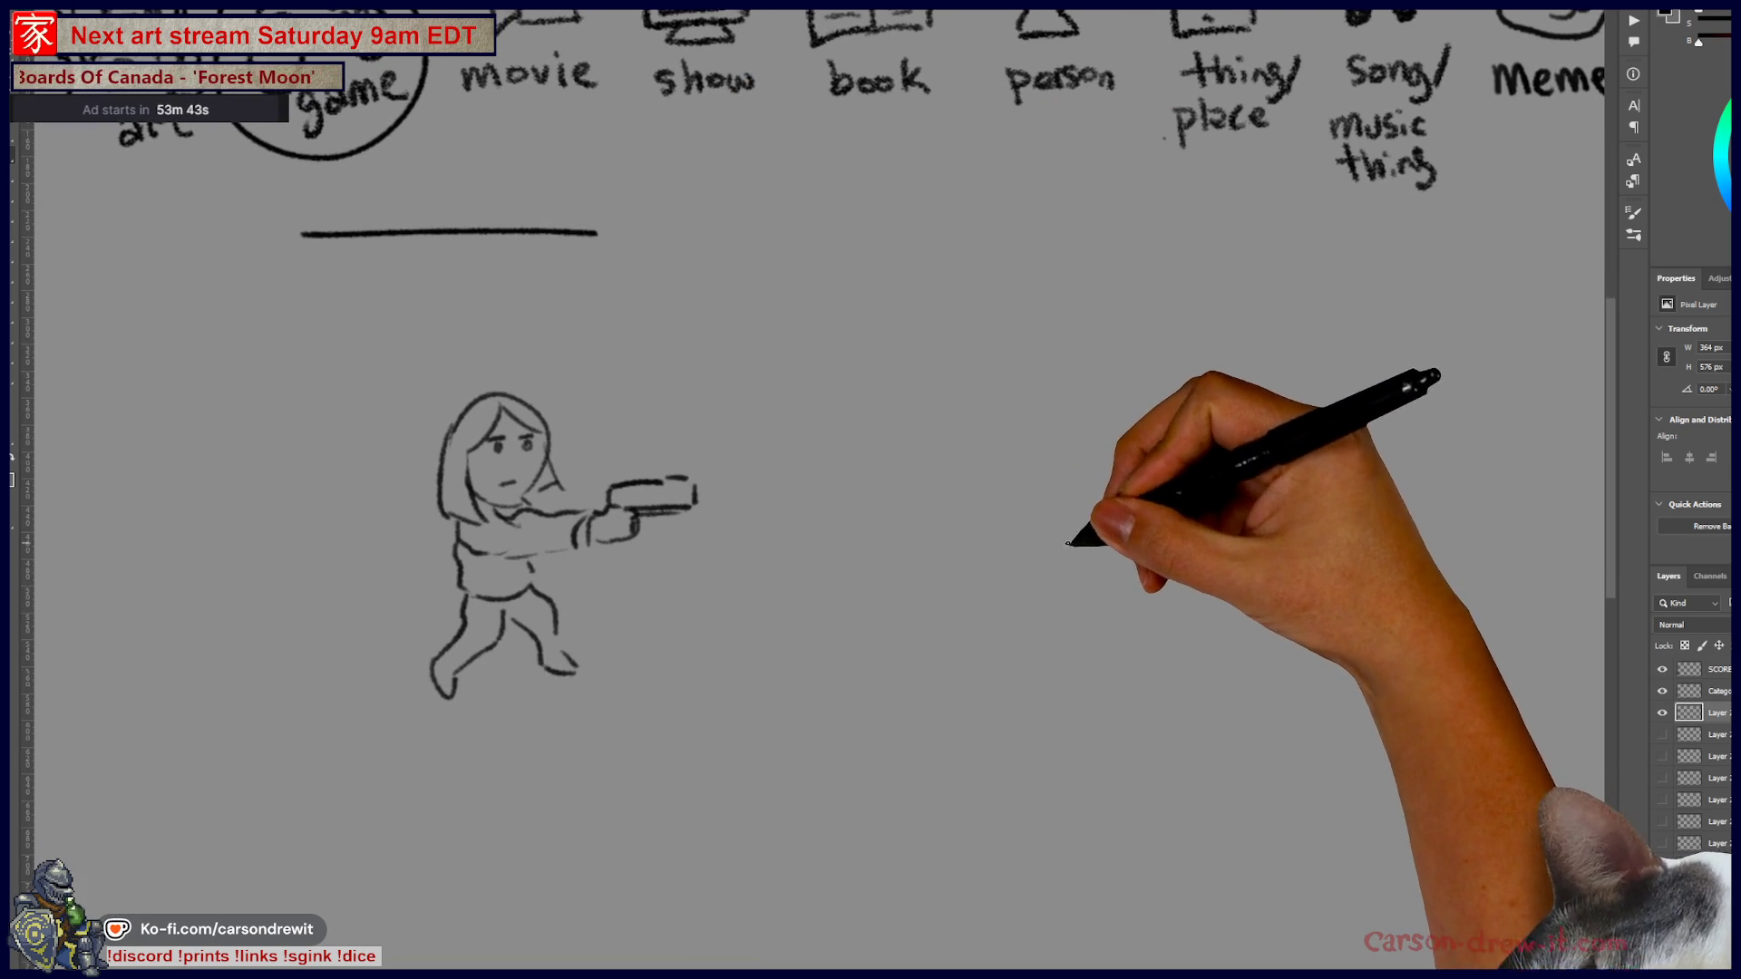
{"action": "mouse_move", "coordinate": [1104, 611]}
{"action": "left_mouse_down"}
{"action": "mouse_move", "coordinate": [1052, 549]}
{"action": "mouse_move", "coordinate": [1104, 451]}
{"action": "left_mouse_up"}
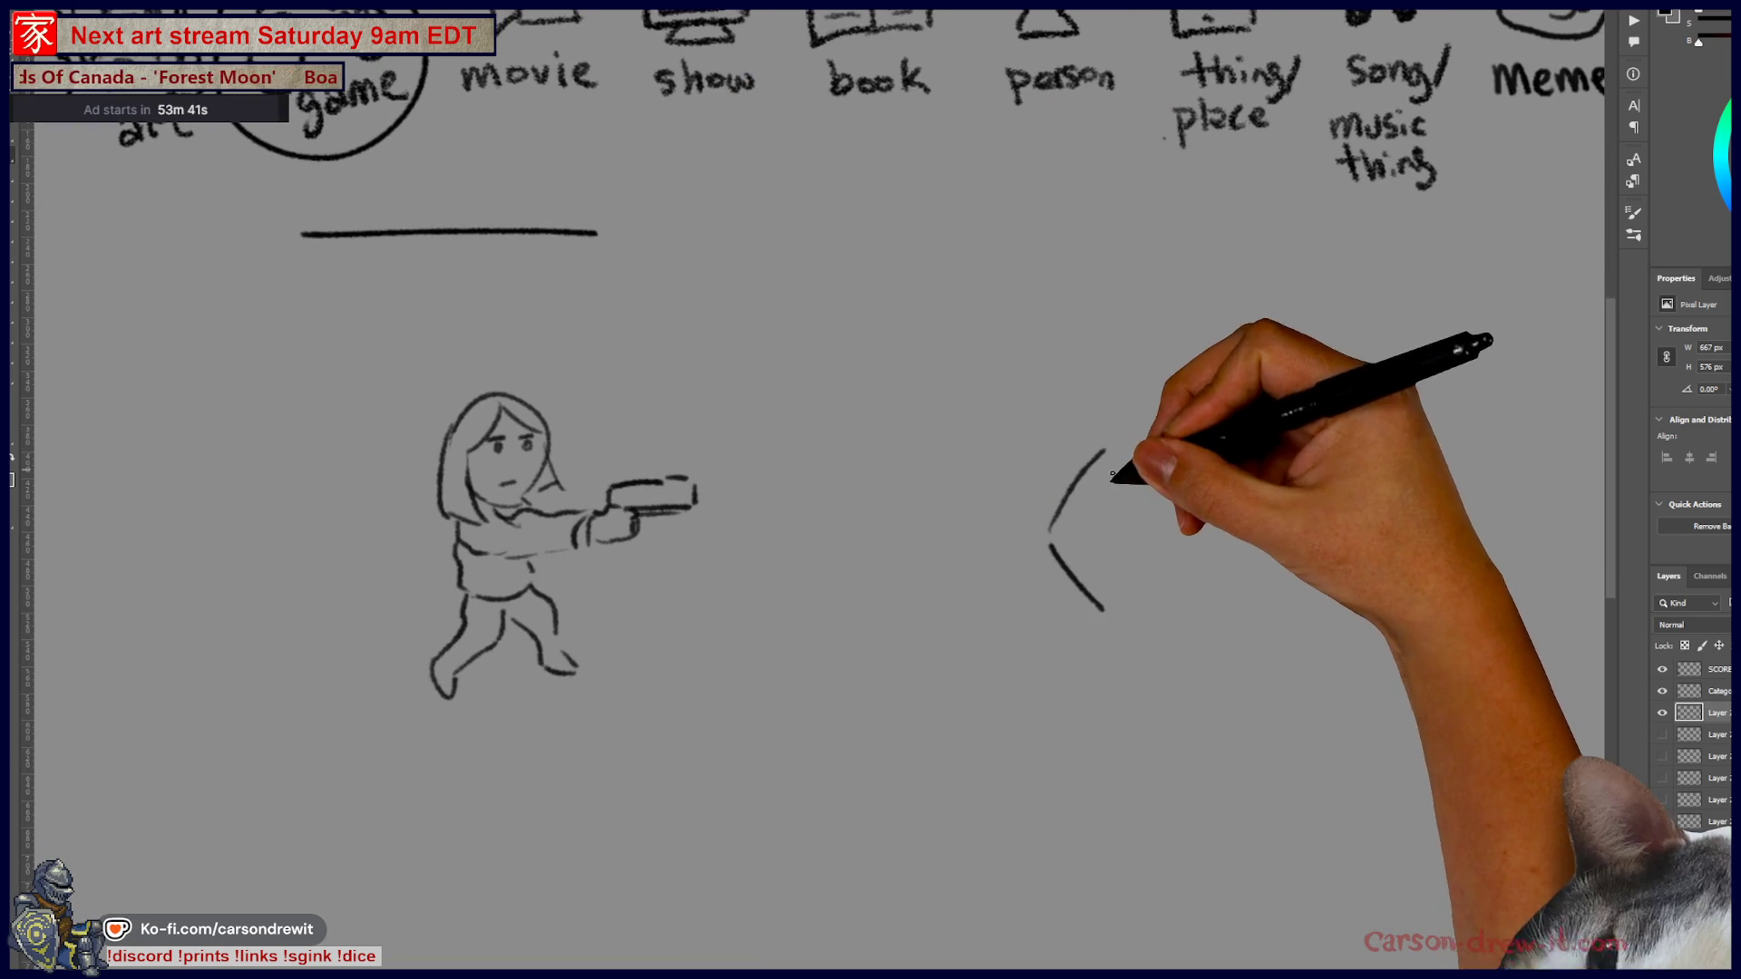
{"action": "mouse_move", "coordinate": [1057, 535]}
{"action": "left_mouse_down"}
{"action": "mouse_move", "coordinate": [1174, 454]}
{"action": "mouse_move", "coordinate": [1034, 390]}
{"action": "mouse_move", "coordinate": [1130, 367]}
{"action": "mouse_move", "coordinate": [1189, 428]}
{"action": "left_mouse_up"}
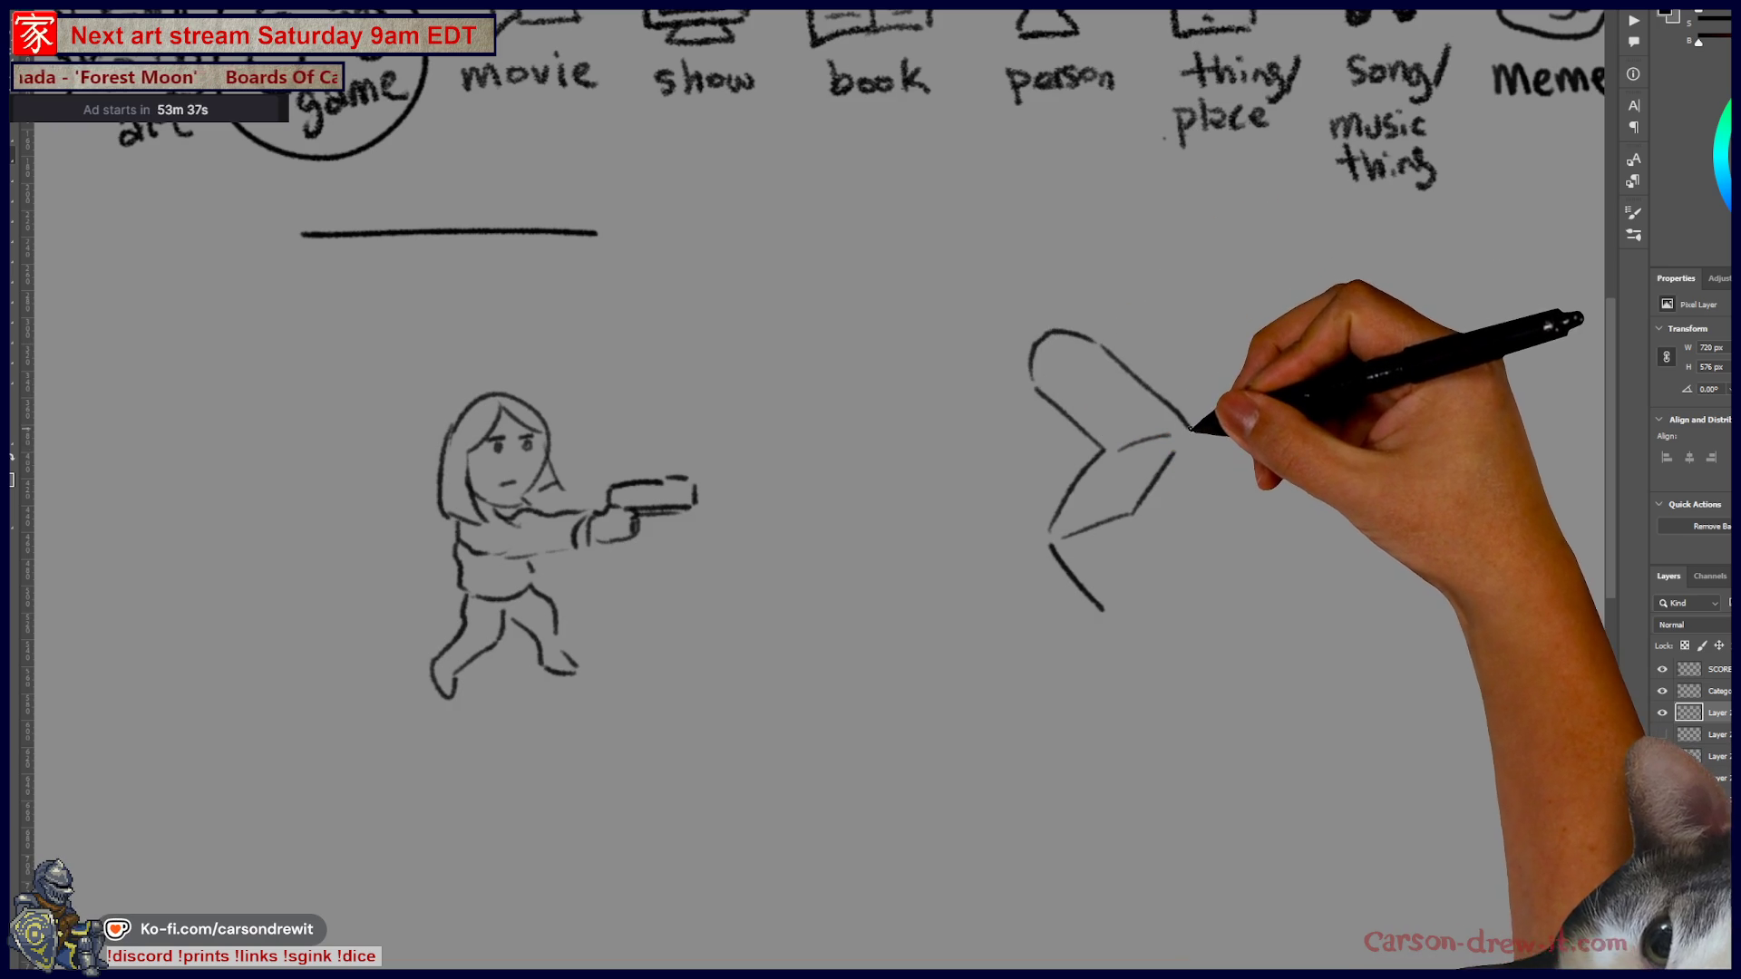
{"action": "left_click_drag", "start_coordinate": [1138, 521], "coordinate": [1193, 562]}
{"action": "left_click_drag", "start_coordinate": [1197, 439], "coordinate": [1213, 448]}
{"action": "mouse_move", "coordinate": [1077, 544]}
{"action": "left_mouse_down"}
{"action": "mouse_move", "coordinate": [1127, 543]}
{"action": "mouse_move", "coordinate": [1092, 563]}
{"action": "mouse_move", "coordinate": [1190, 573]}
{"action": "mouse_move", "coordinate": [1179, 454]}
{"action": "left_mouse_up"}
{"action": "mouse_move", "coordinate": [1141, 531]}
{"action": "left_mouse_down"}
{"action": "mouse_move", "coordinate": [1197, 458]}
{"action": "mouse_move", "coordinate": [1250, 490]}
{"action": "left_mouse_up"}
Wrap the second figure in a wavy cloud outline and hide the sketch layer
{"action": "mouse_move", "coordinate": [950, 372]}
{"action": "left_mouse_down"}
{"action": "mouse_move", "coordinate": [988, 445]}
{"action": "mouse_move", "coordinate": [960, 533]}
{"action": "mouse_move", "coordinate": [1005, 623]}
{"action": "mouse_move", "coordinate": [1205, 626]}
{"action": "mouse_move", "coordinate": [1292, 545]}
{"action": "left_mouse_up"}
{"action": "left_click_drag", "start_coordinate": [1092, 263], "coordinate": [929, 376]}
{"action": "left_click_drag", "start_coordinate": [1099, 263], "coordinate": [1298, 440]}
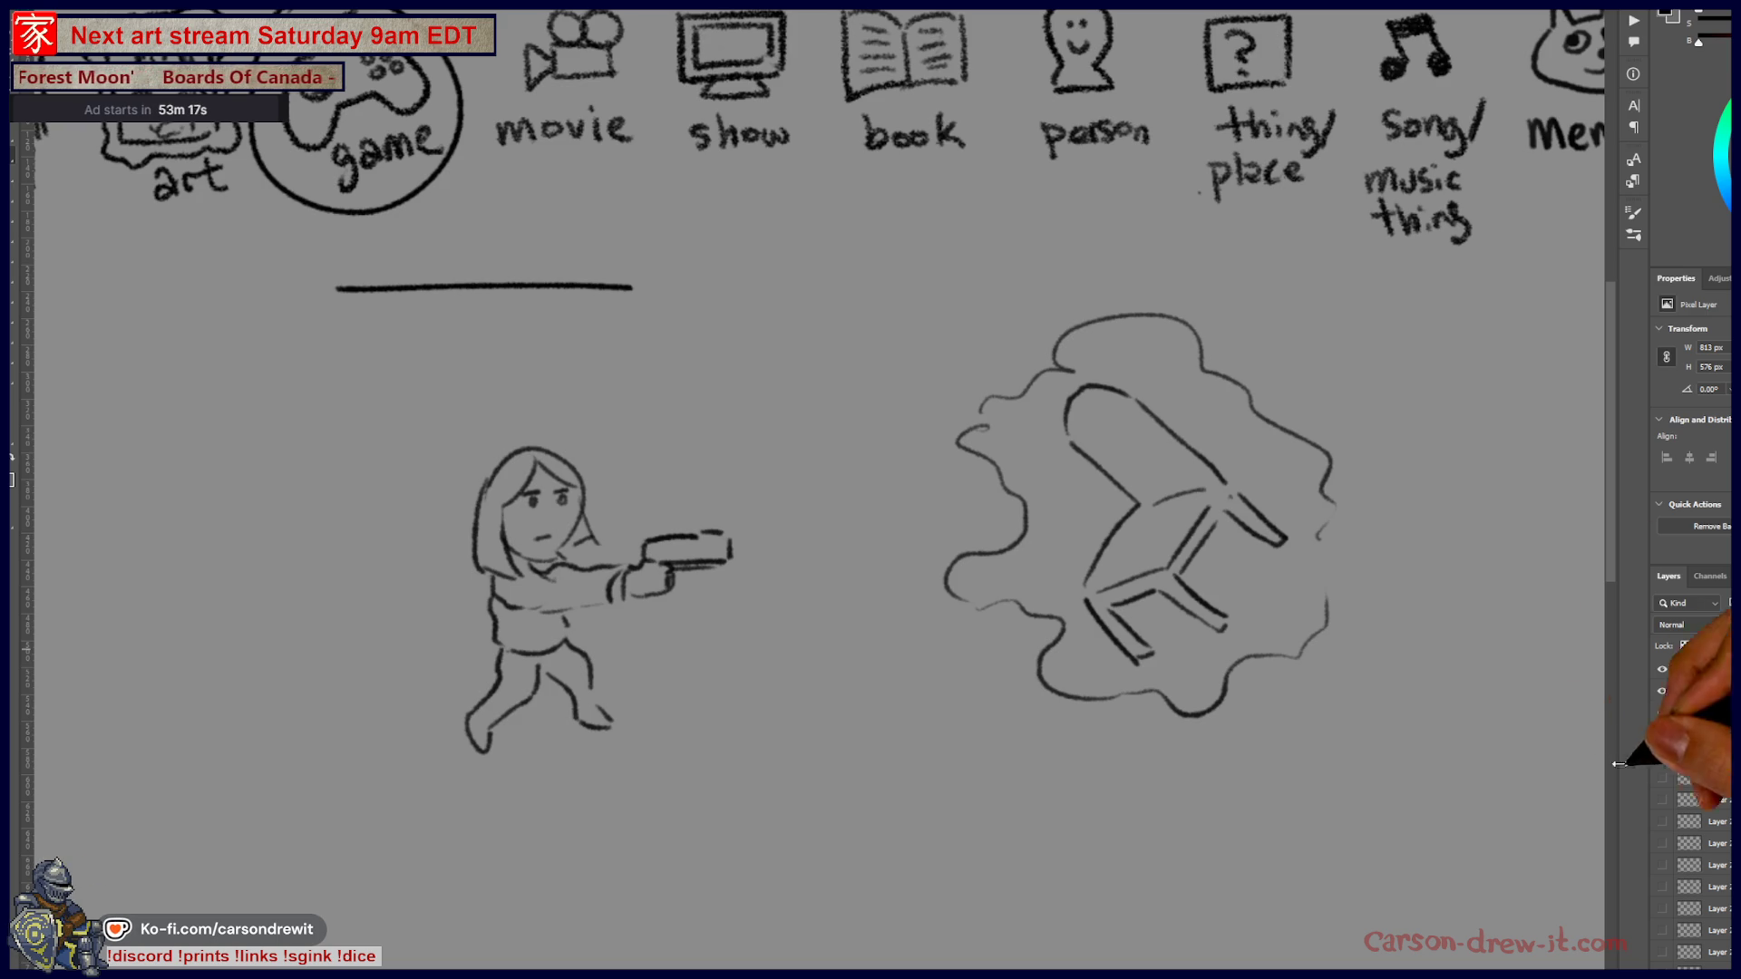
{"action": "left_click", "coordinate": [1667, 713]}
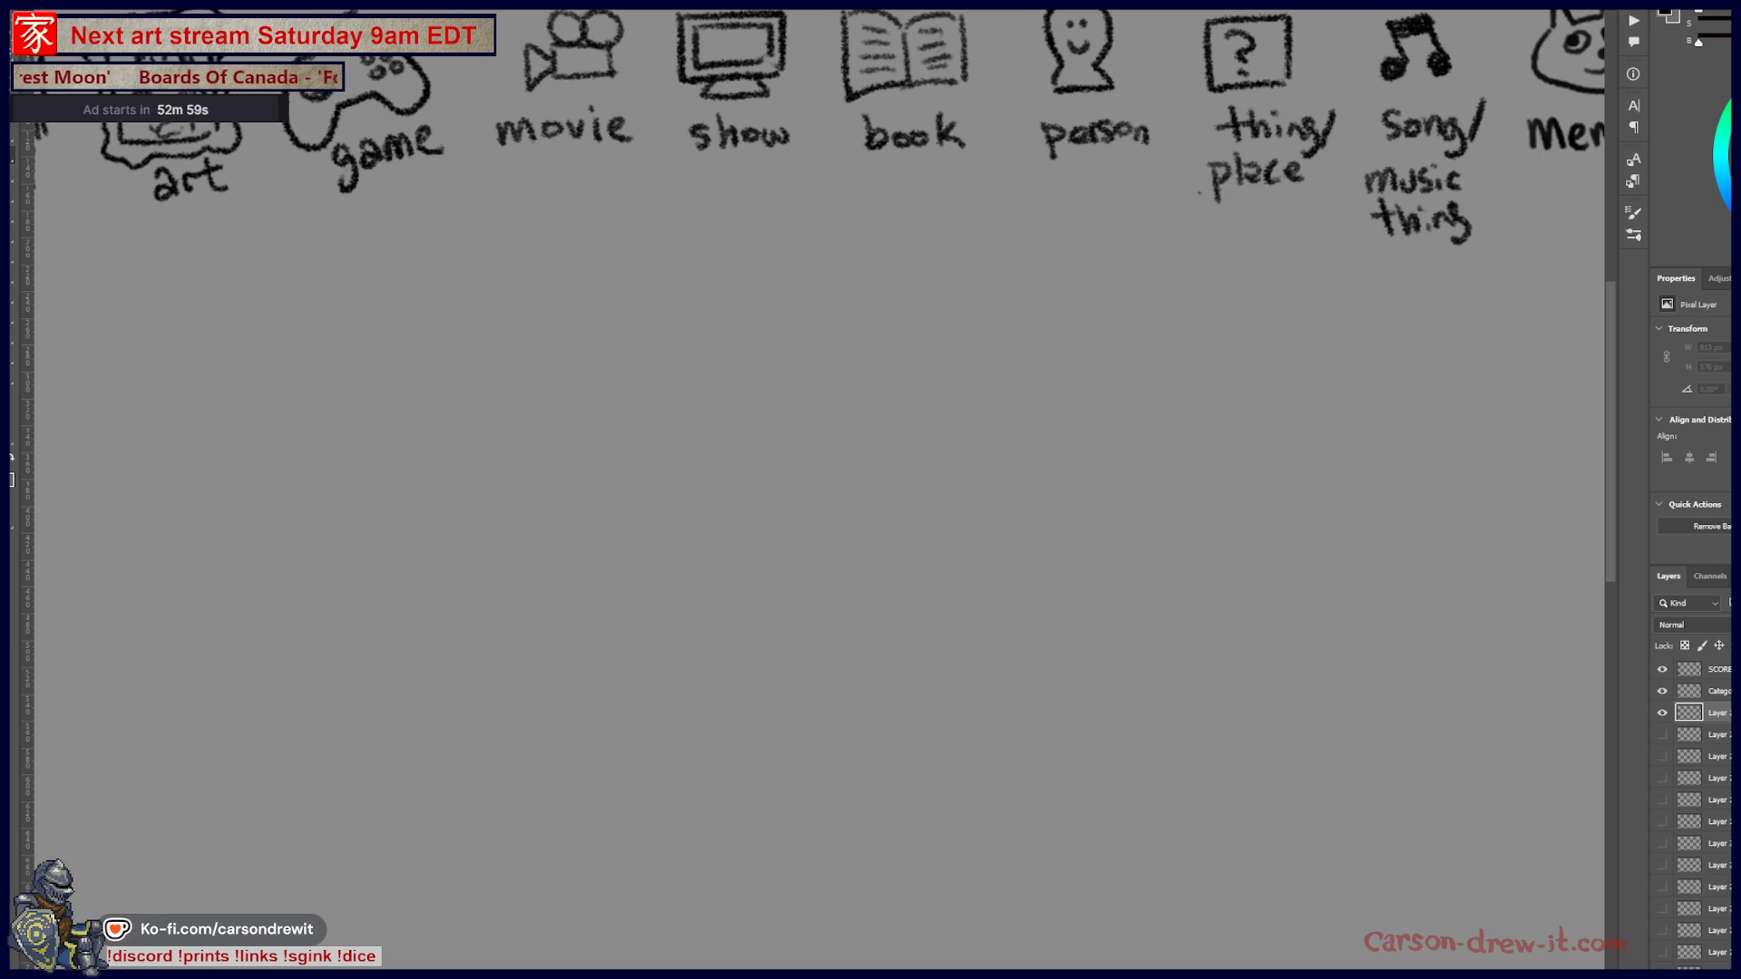
{"action": "left_click_drag", "start_coordinate": [930, 494], "coordinate": [974, 672]}
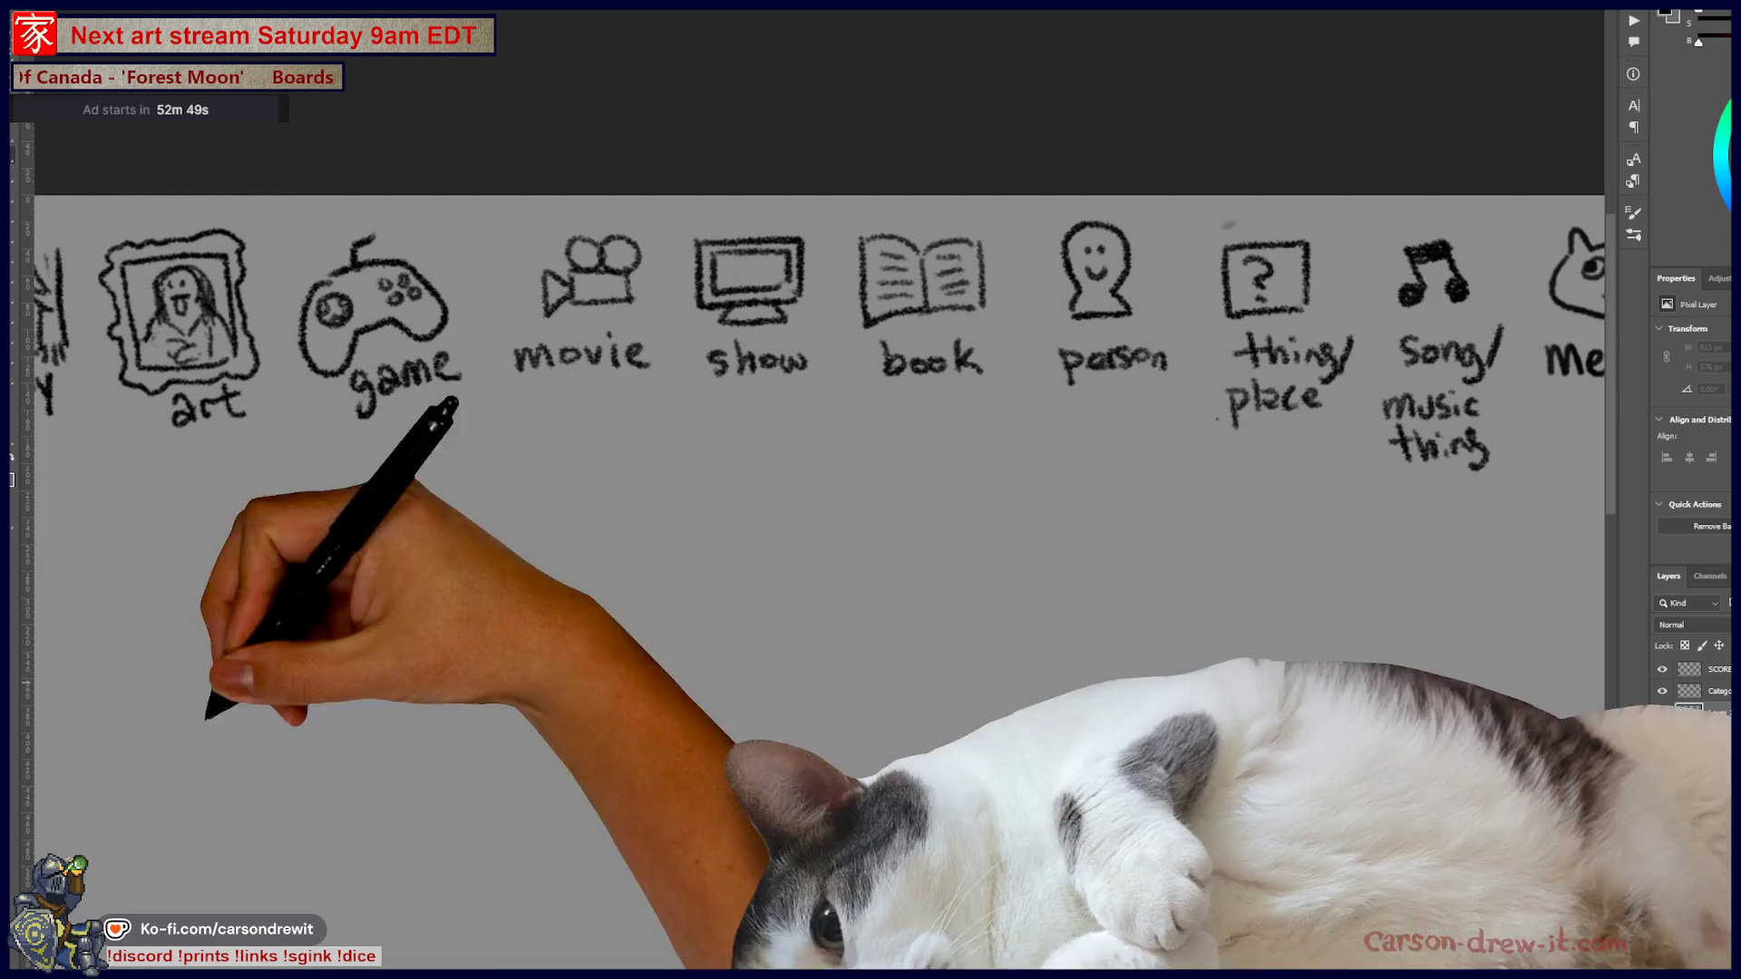
{"action": "left_click_drag", "start_coordinate": [535, 692], "coordinate": [573, 606]}
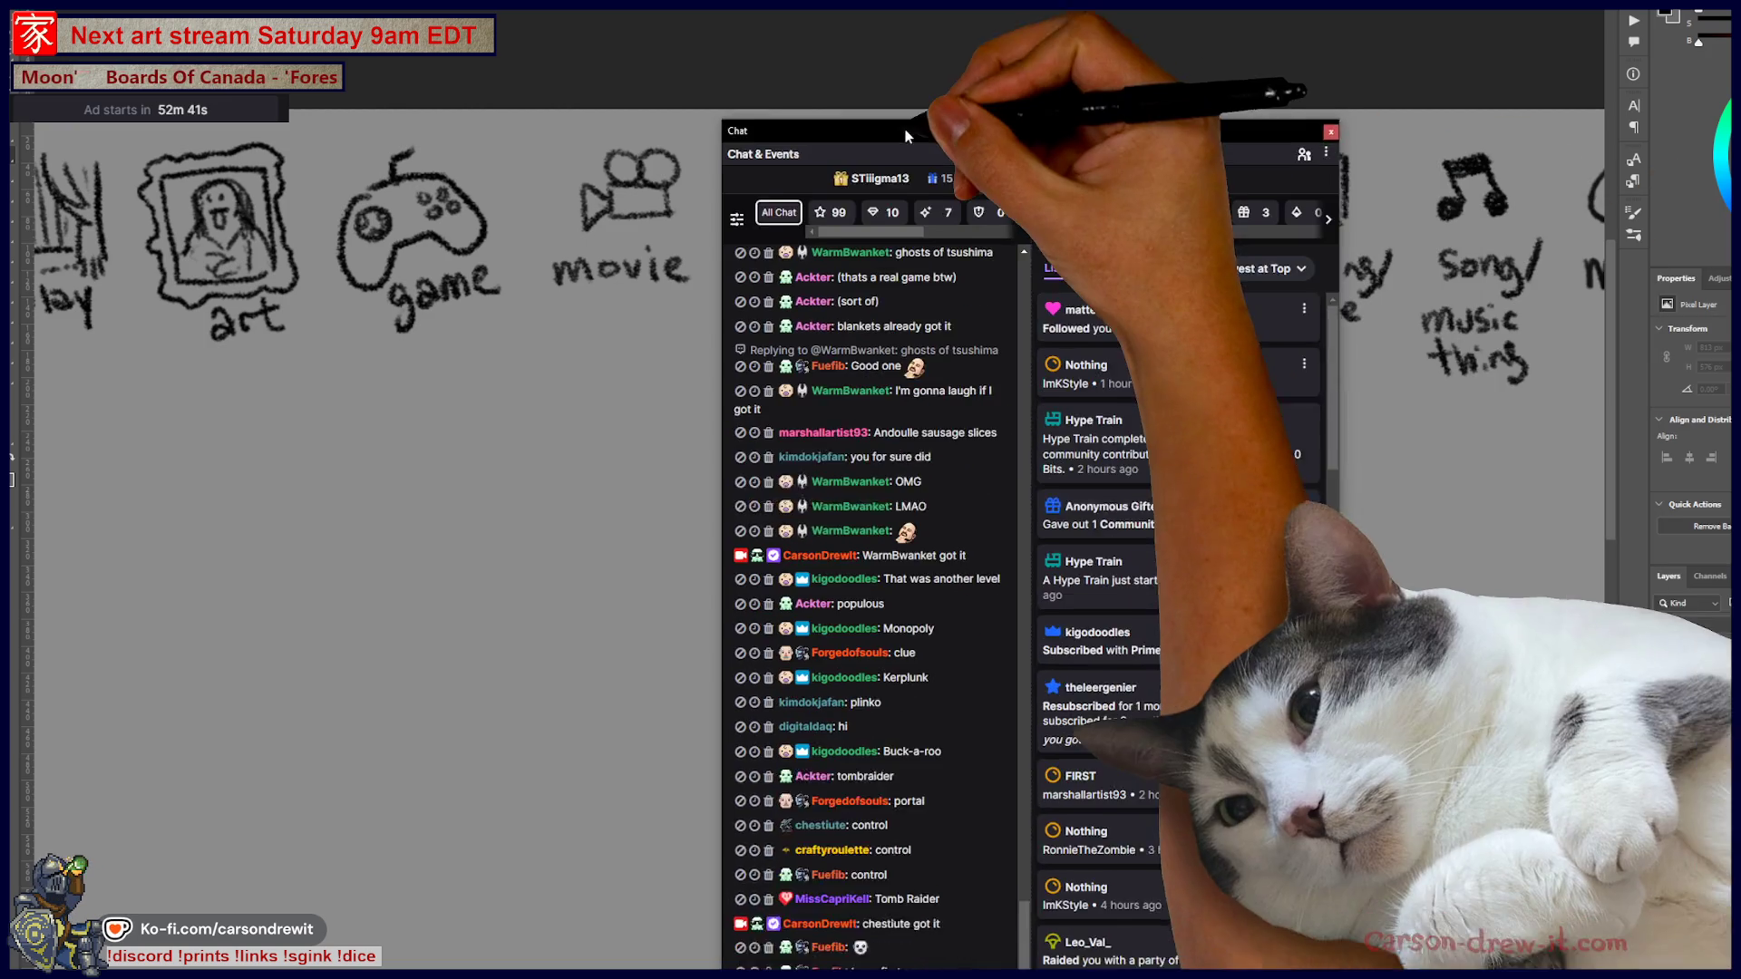
{"action": "left_click_drag", "start_coordinate": [906, 129], "coordinate": [847, 60]}
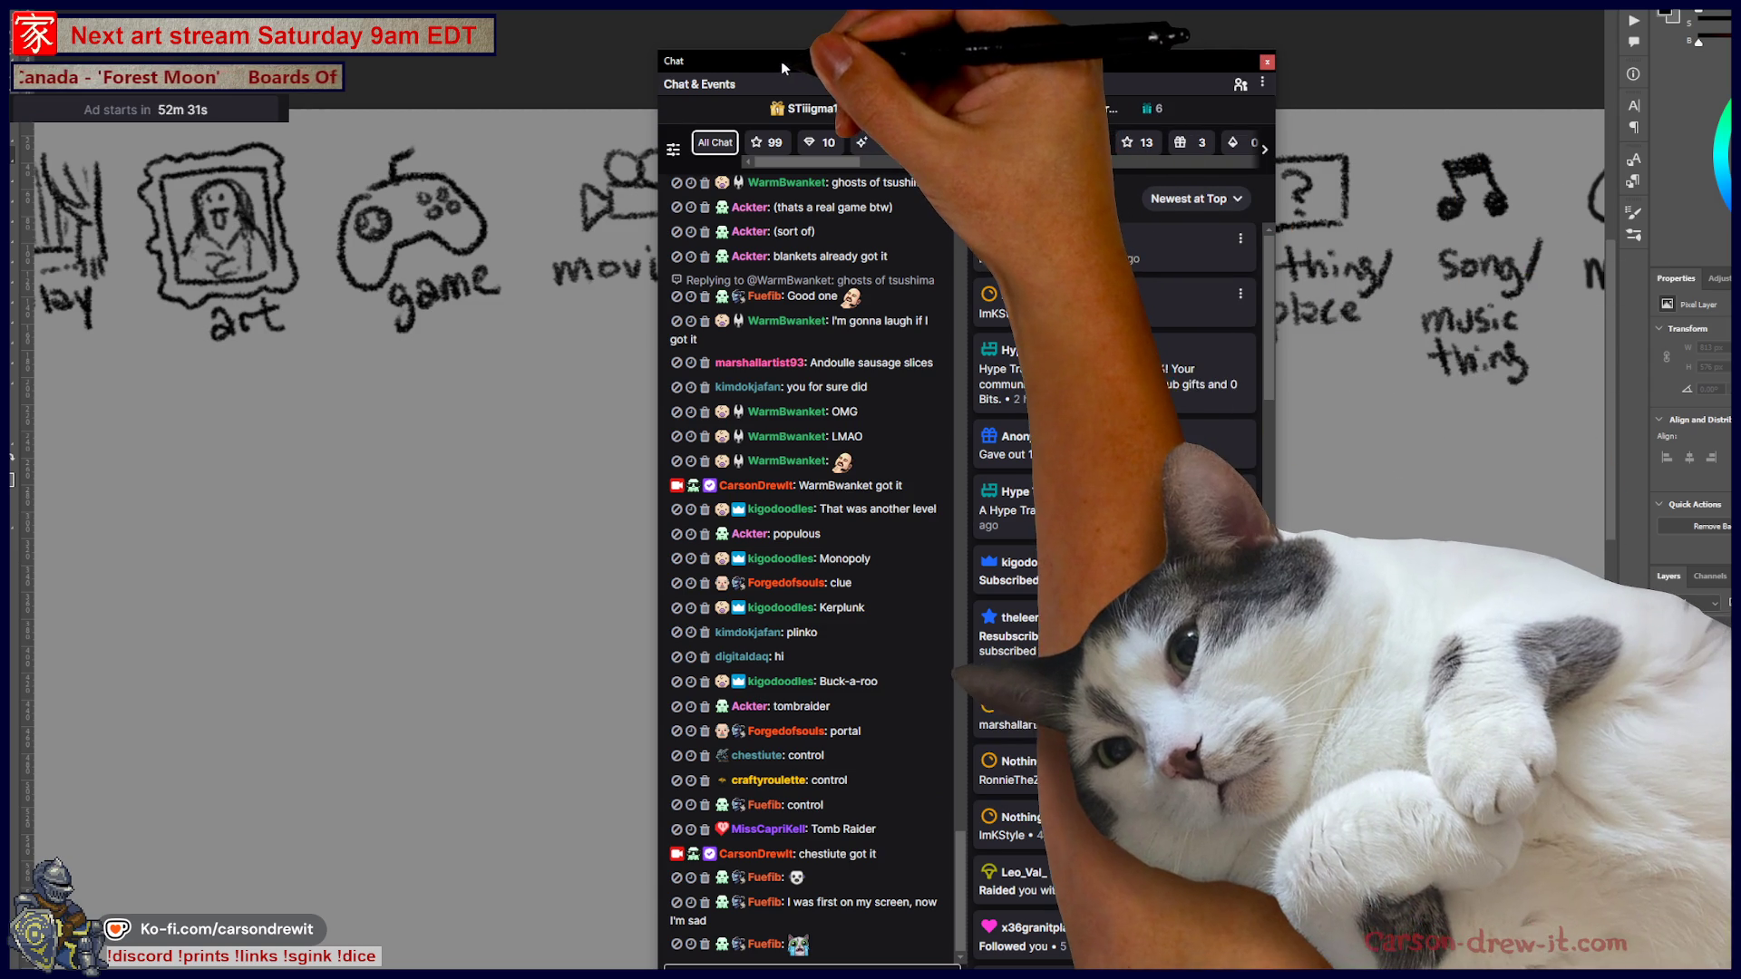
{"action": "left_click_drag", "start_coordinate": [781, 62], "coordinate": [802, 64]}
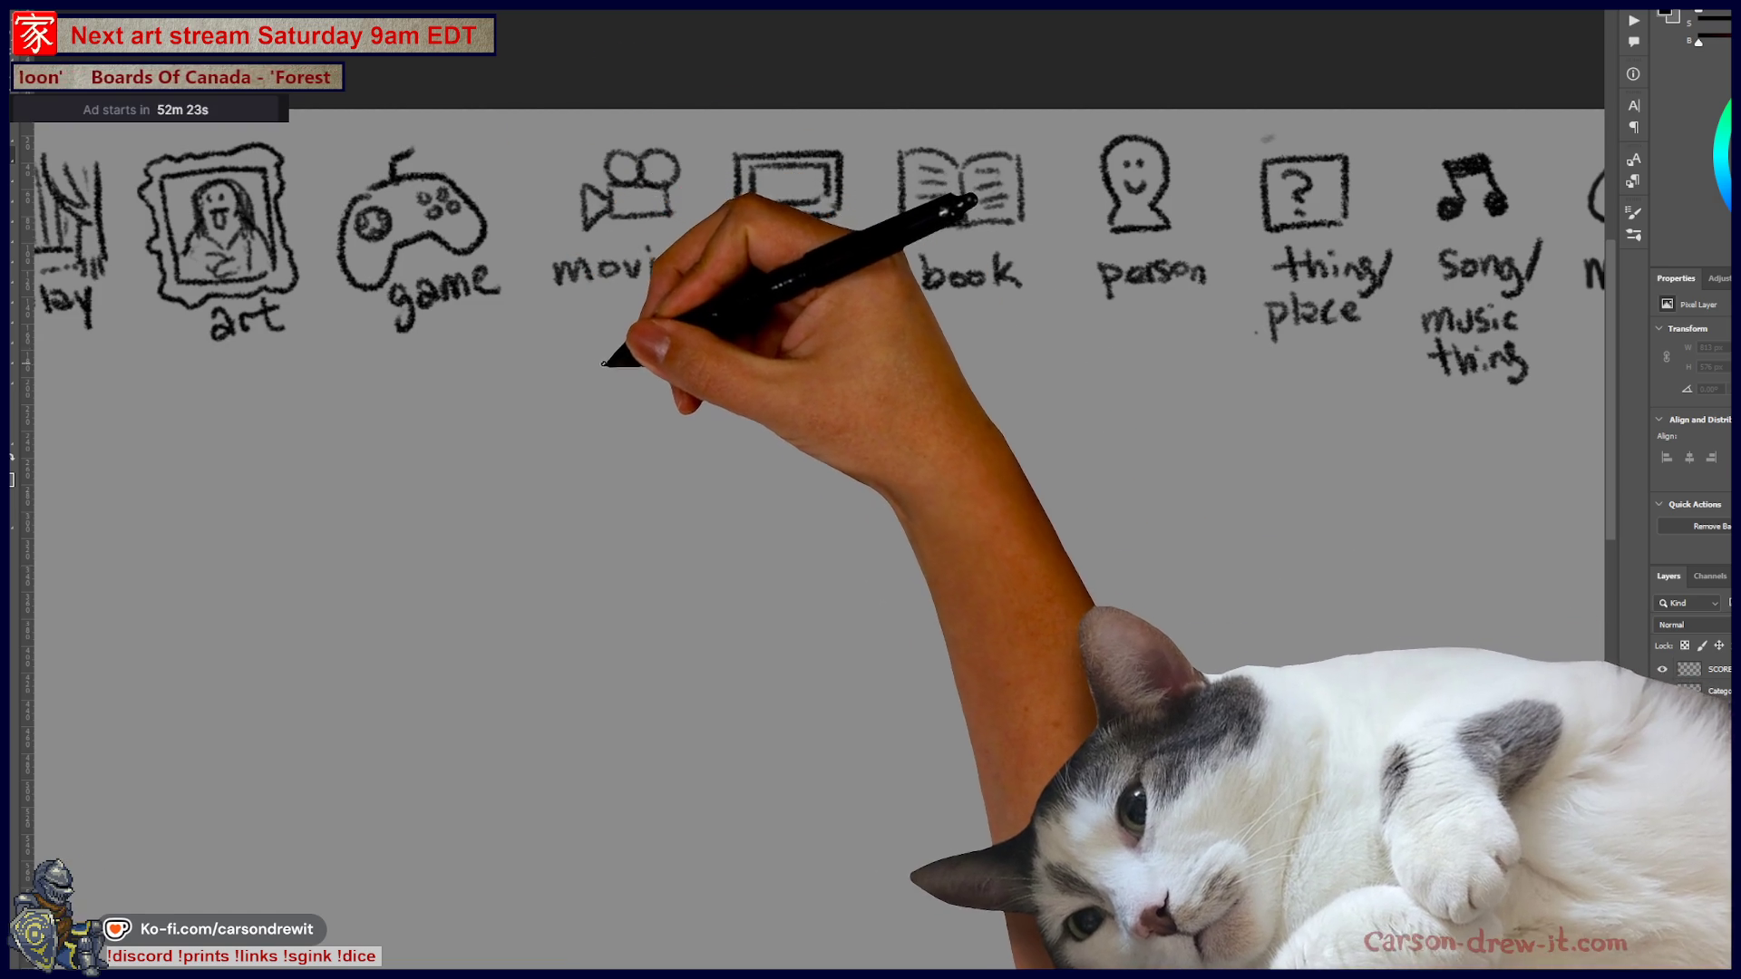
{"action": "left_click_drag", "start_coordinate": [505, 318], "coordinate": [587, 309]}
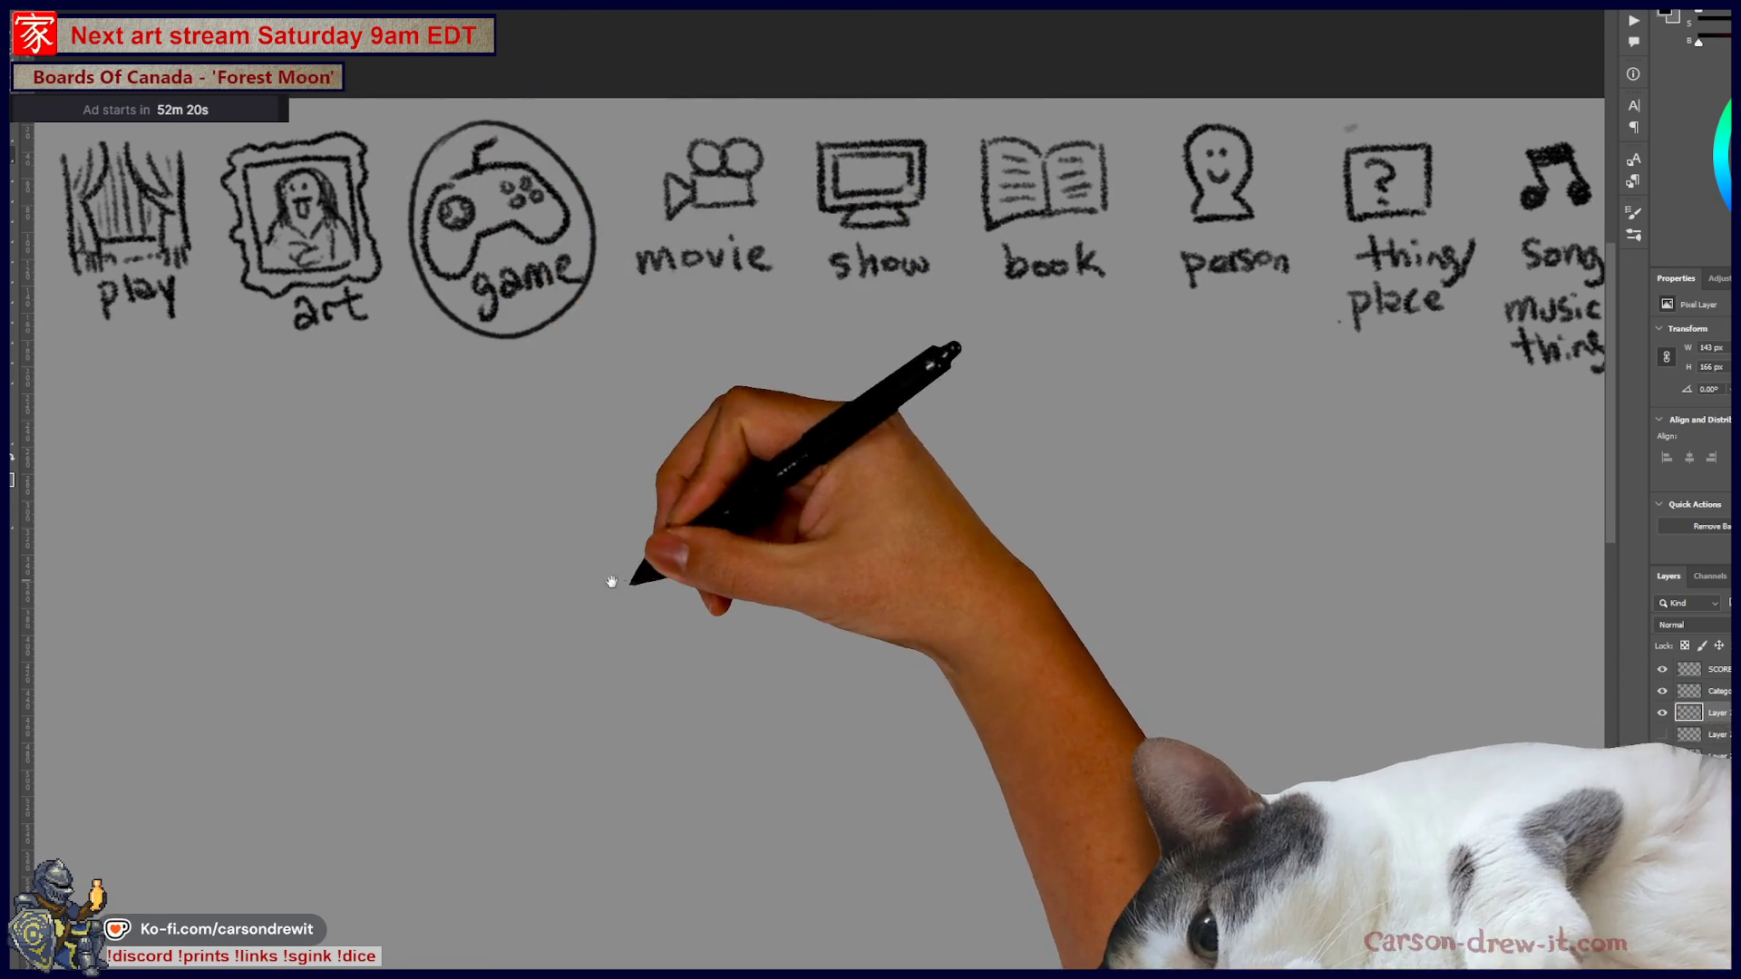
Sketch a small hatched round head with a body extending to the right
{"action": "left_click_drag", "start_coordinate": [610, 579], "coordinate": [712, 370]}
{"action": "left_click_drag", "start_coordinate": [919, 638], "coordinate": [1118, 628]}
{"action": "mouse_move", "coordinate": [861, 562]}
{"action": "left_mouse_down"}
{"action": "mouse_move", "coordinate": [837, 629]}
{"action": "mouse_move", "coordinate": [859, 569]}
{"action": "left_mouse_up"}
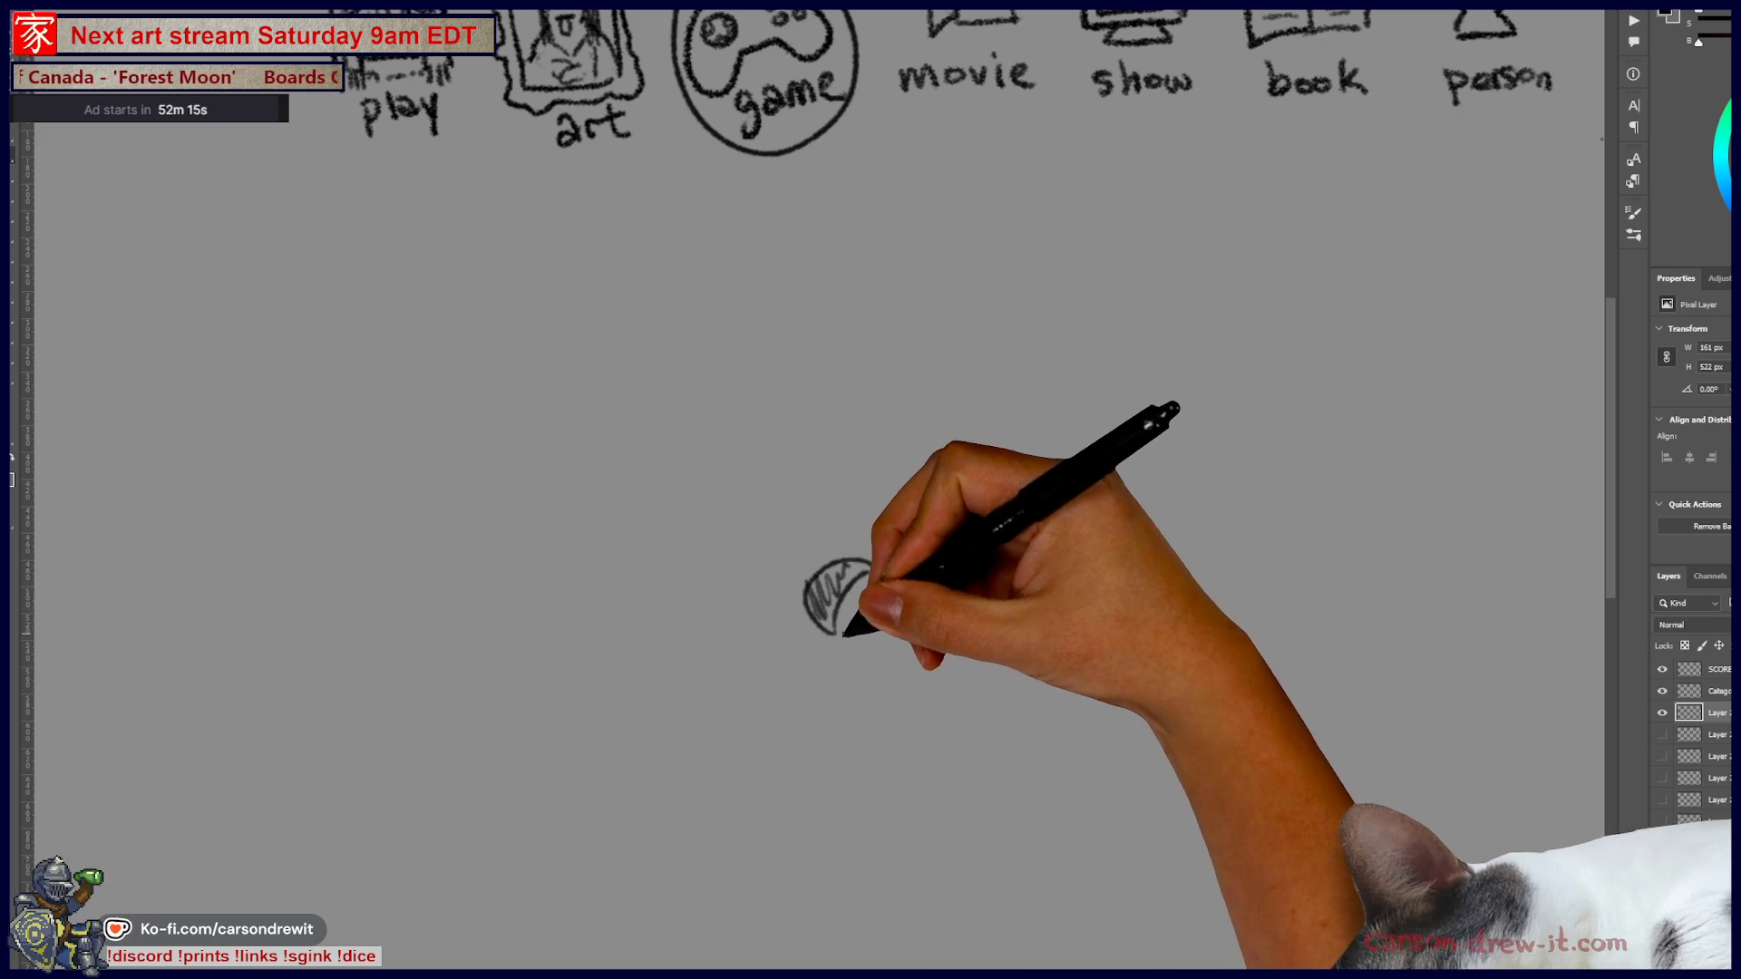
{"action": "mouse_move", "coordinate": [863, 637]}
{"action": "left_mouse_down"}
{"action": "mouse_move", "coordinate": [836, 592]}
{"action": "mouse_move", "coordinate": [850, 606]}
{"action": "left_mouse_up"}
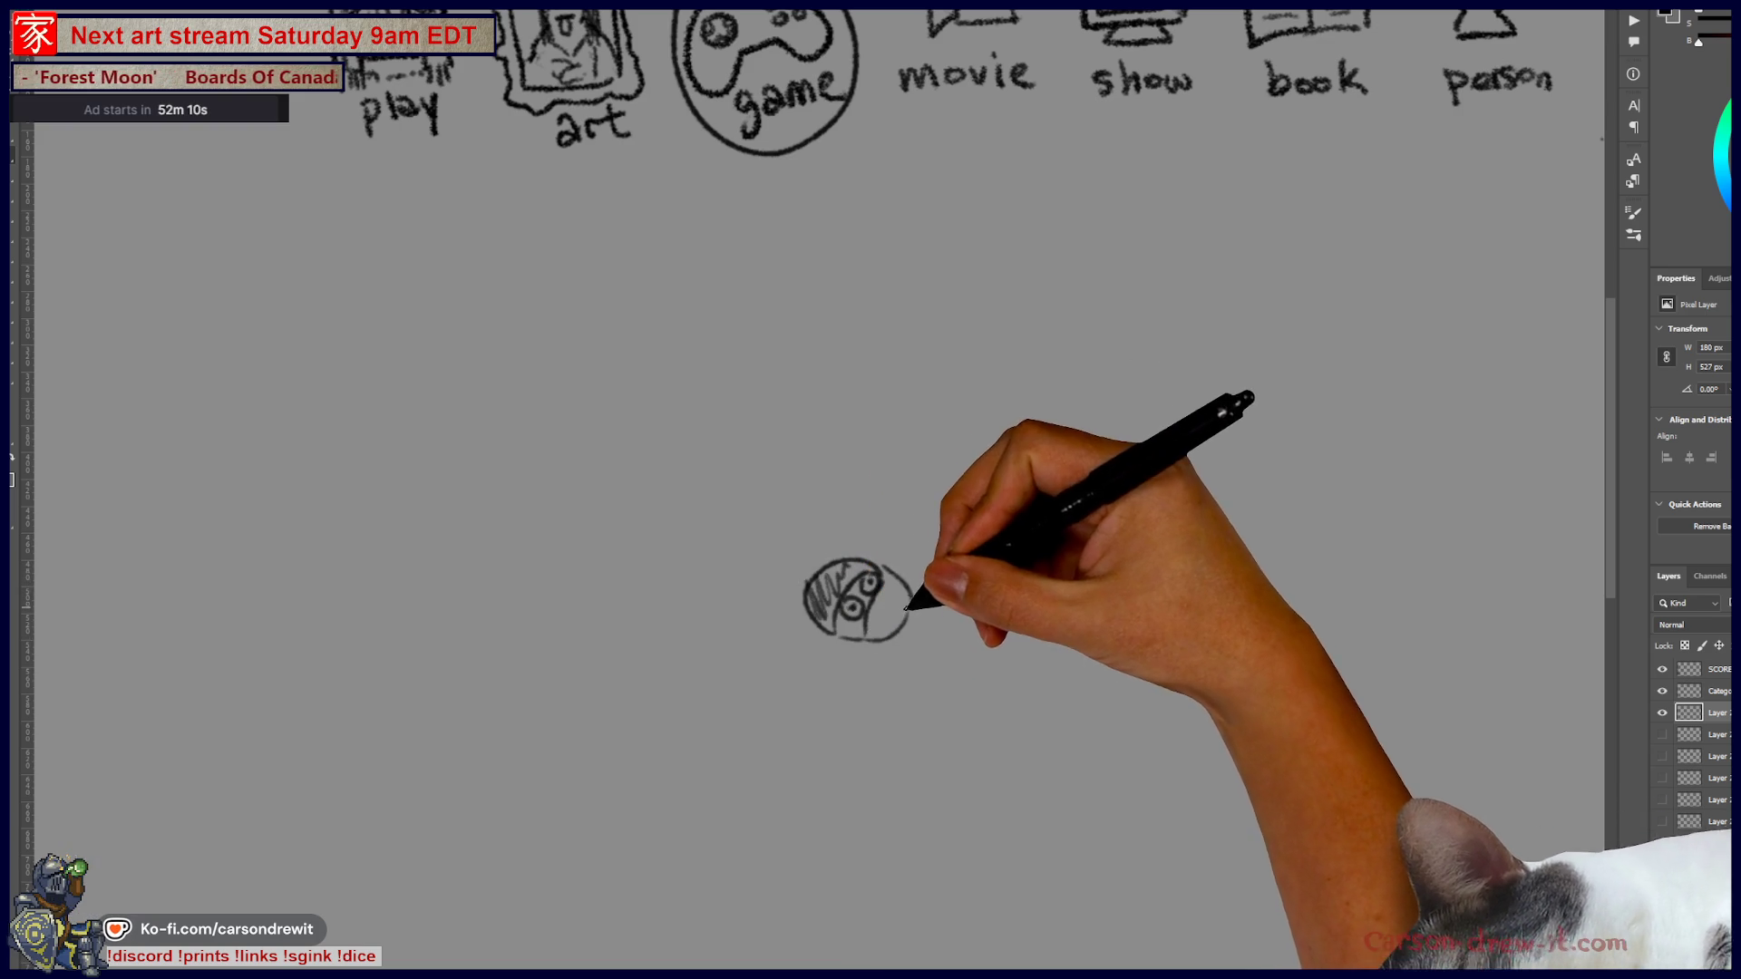
{"action": "mouse_move", "coordinate": [901, 598]}
{"action": "left_mouse_down"}
{"action": "mouse_move", "coordinate": [877, 649]}
{"action": "mouse_move", "coordinate": [997, 664]}
{"action": "left_mouse_up"}
{"action": "mouse_move", "coordinate": [915, 588]}
{"action": "left_mouse_down"}
{"action": "mouse_move", "coordinate": [898, 660]}
{"action": "mouse_move", "coordinate": [953, 596]}
{"action": "mouse_move", "coordinate": [998, 594]}
{"action": "mouse_move", "coordinate": [999, 625]}
{"action": "mouse_move", "coordinate": [1052, 591]}
{"action": "left_mouse_up"}
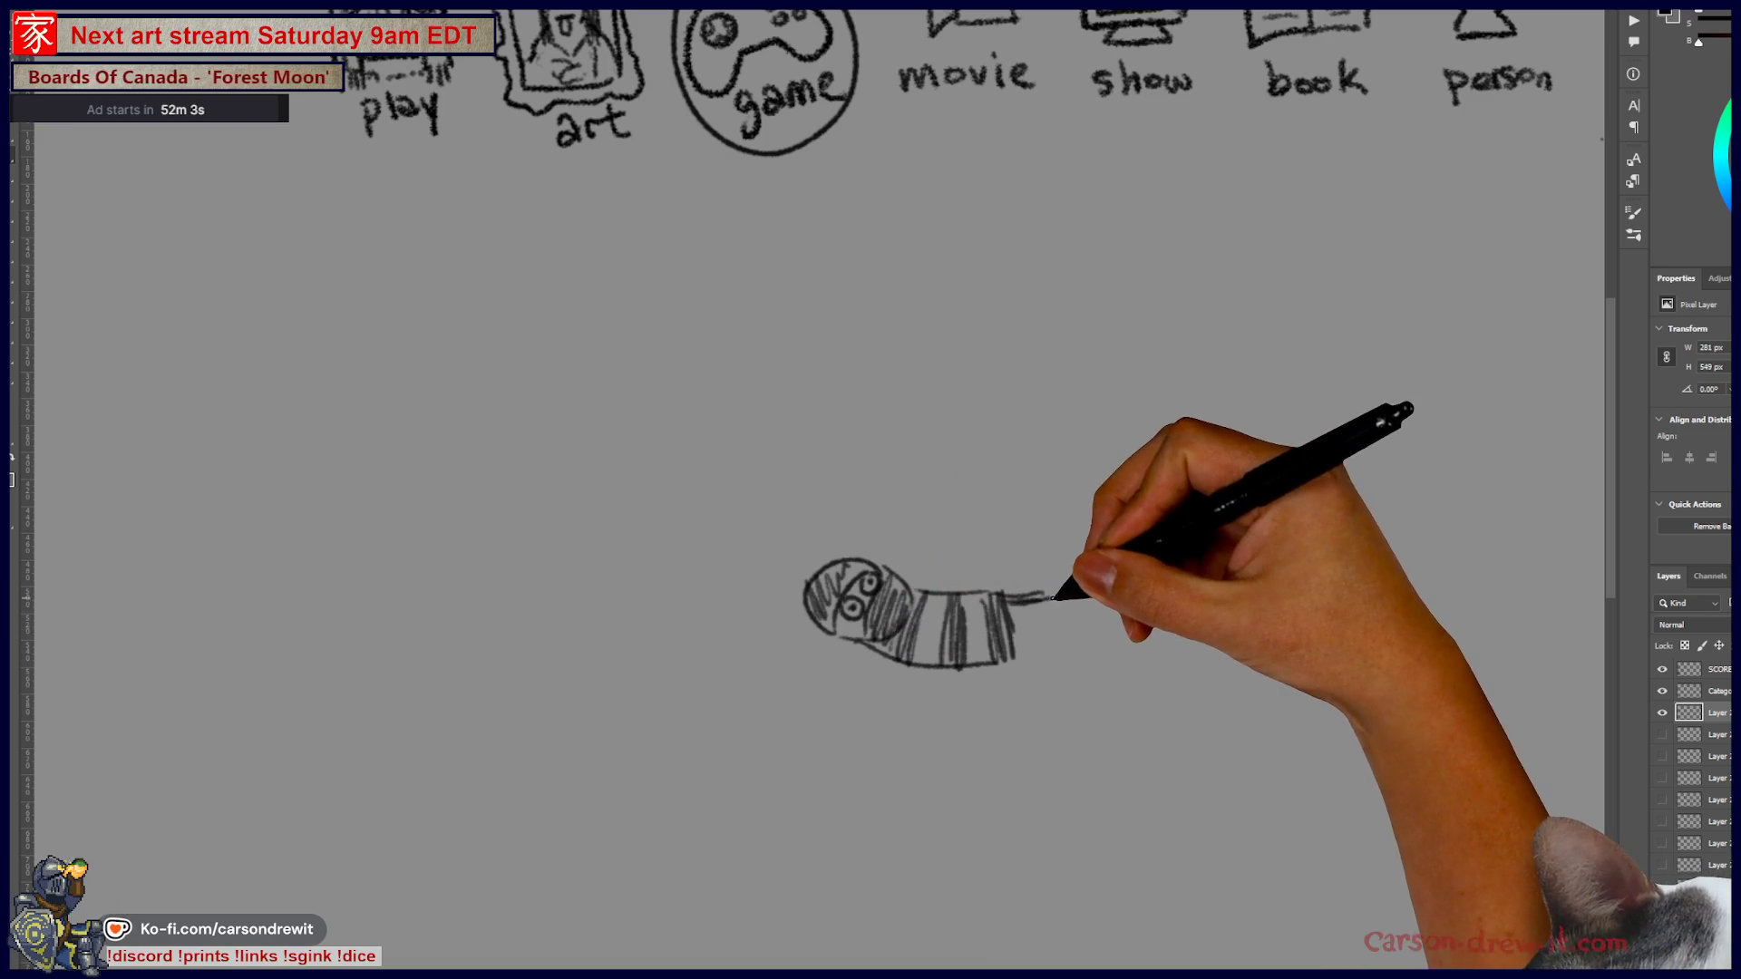
{"action": "left_click_drag", "start_coordinate": [1016, 651], "coordinate": [1063, 622]}
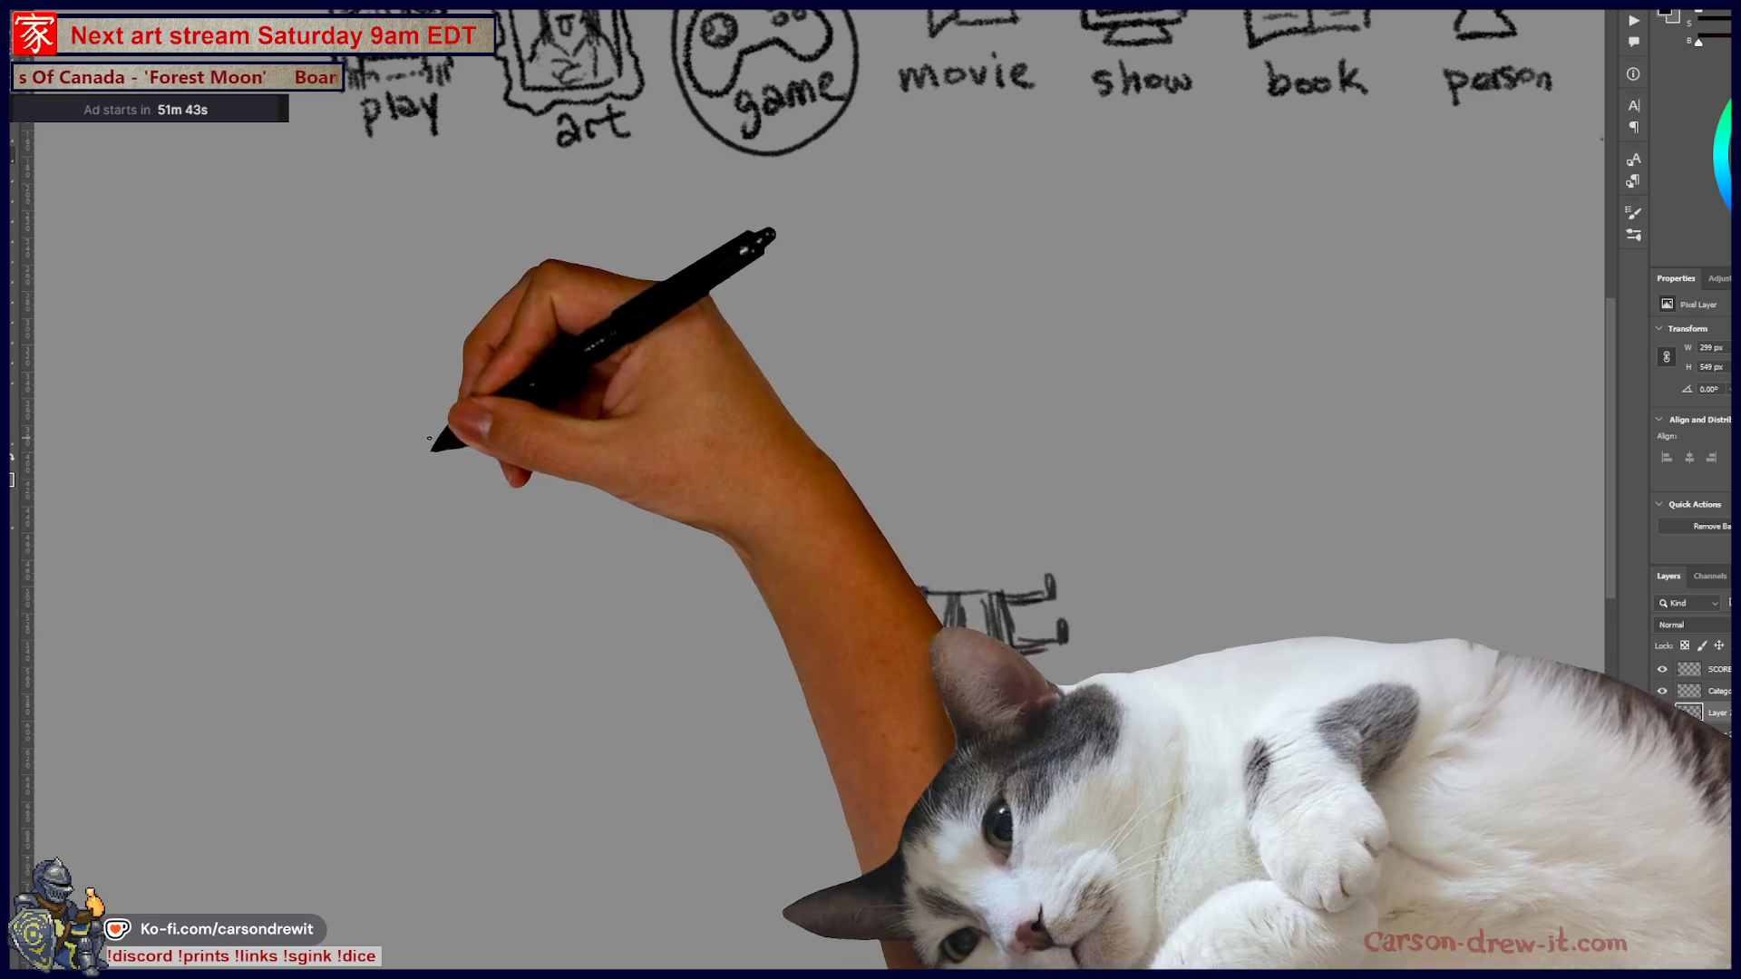
Add three more blank underlines, ink the mummy's wrappings, and load the figure as a selection
{"action": "mouse_move", "coordinate": [641, 248]}
{"action": "left_mouse_down"}
{"action": "mouse_move", "coordinate": [816, 248]}
{"action": "mouse_move", "coordinate": [868, 280]}
{"action": "left_mouse_up"}
{"action": "left_click_drag", "start_coordinate": [937, 264], "coordinate": [1111, 256]}
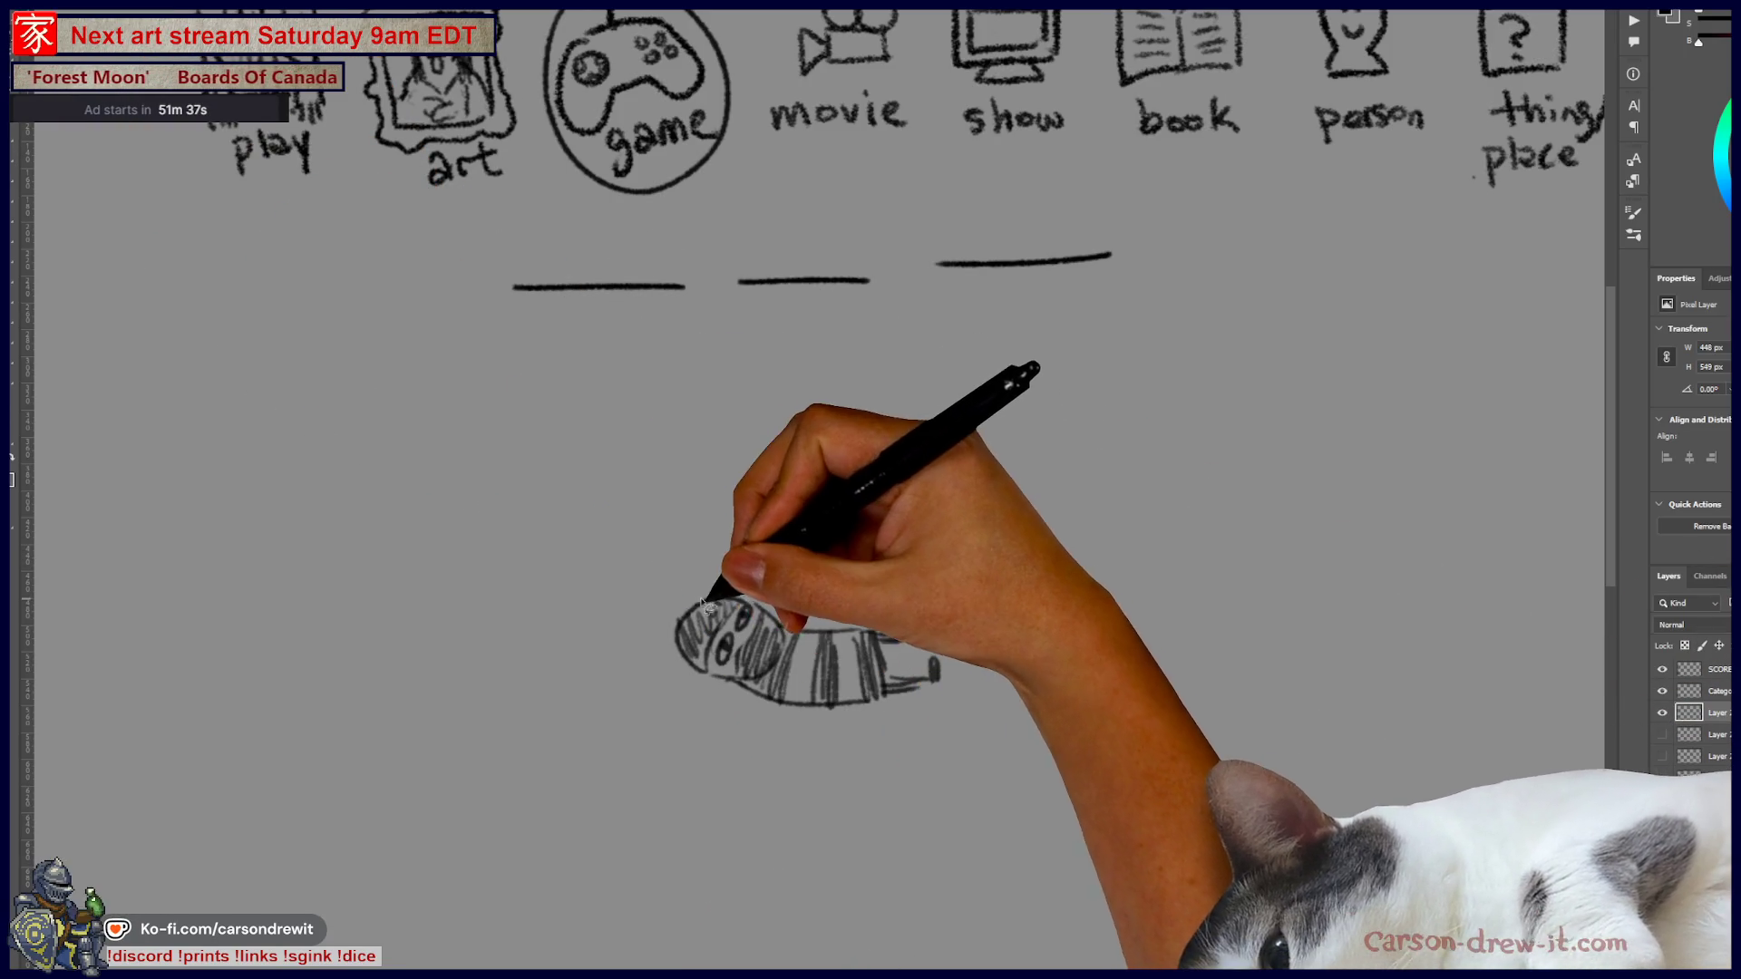
{"action": "left_click_drag", "start_coordinate": [514, 287], "coordinate": [685, 286]}
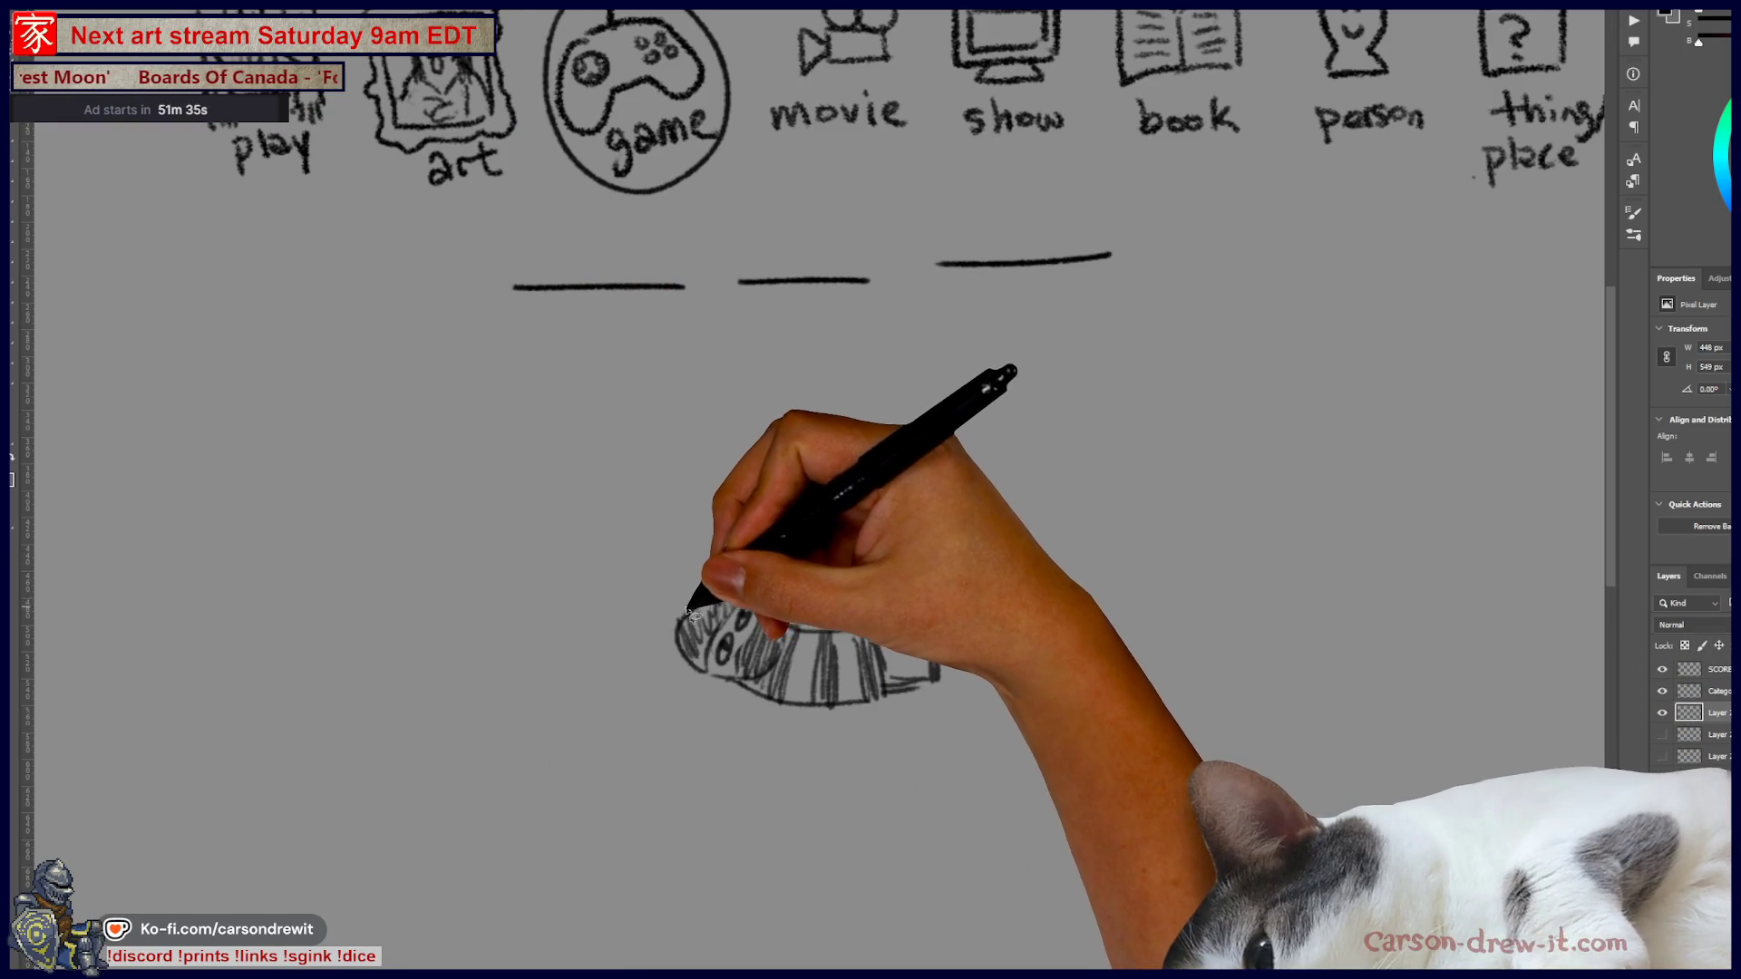
{"action": "mouse_move", "coordinate": [710, 624]}
{"action": "left_mouse_down"}
{"action": "mouse_move", "coordinate": [739, 682]}
{"action": "mouse_move", "coordinate": [875, 700]}
{"action": "mouse_move", "coordinate": [931, 692]}
{"action": "mouse_move", "coordinate": [900, 694]}
{"action": "mouse_move", "coordinate": [934, 675]}
{"action": "left_mouse_up"}
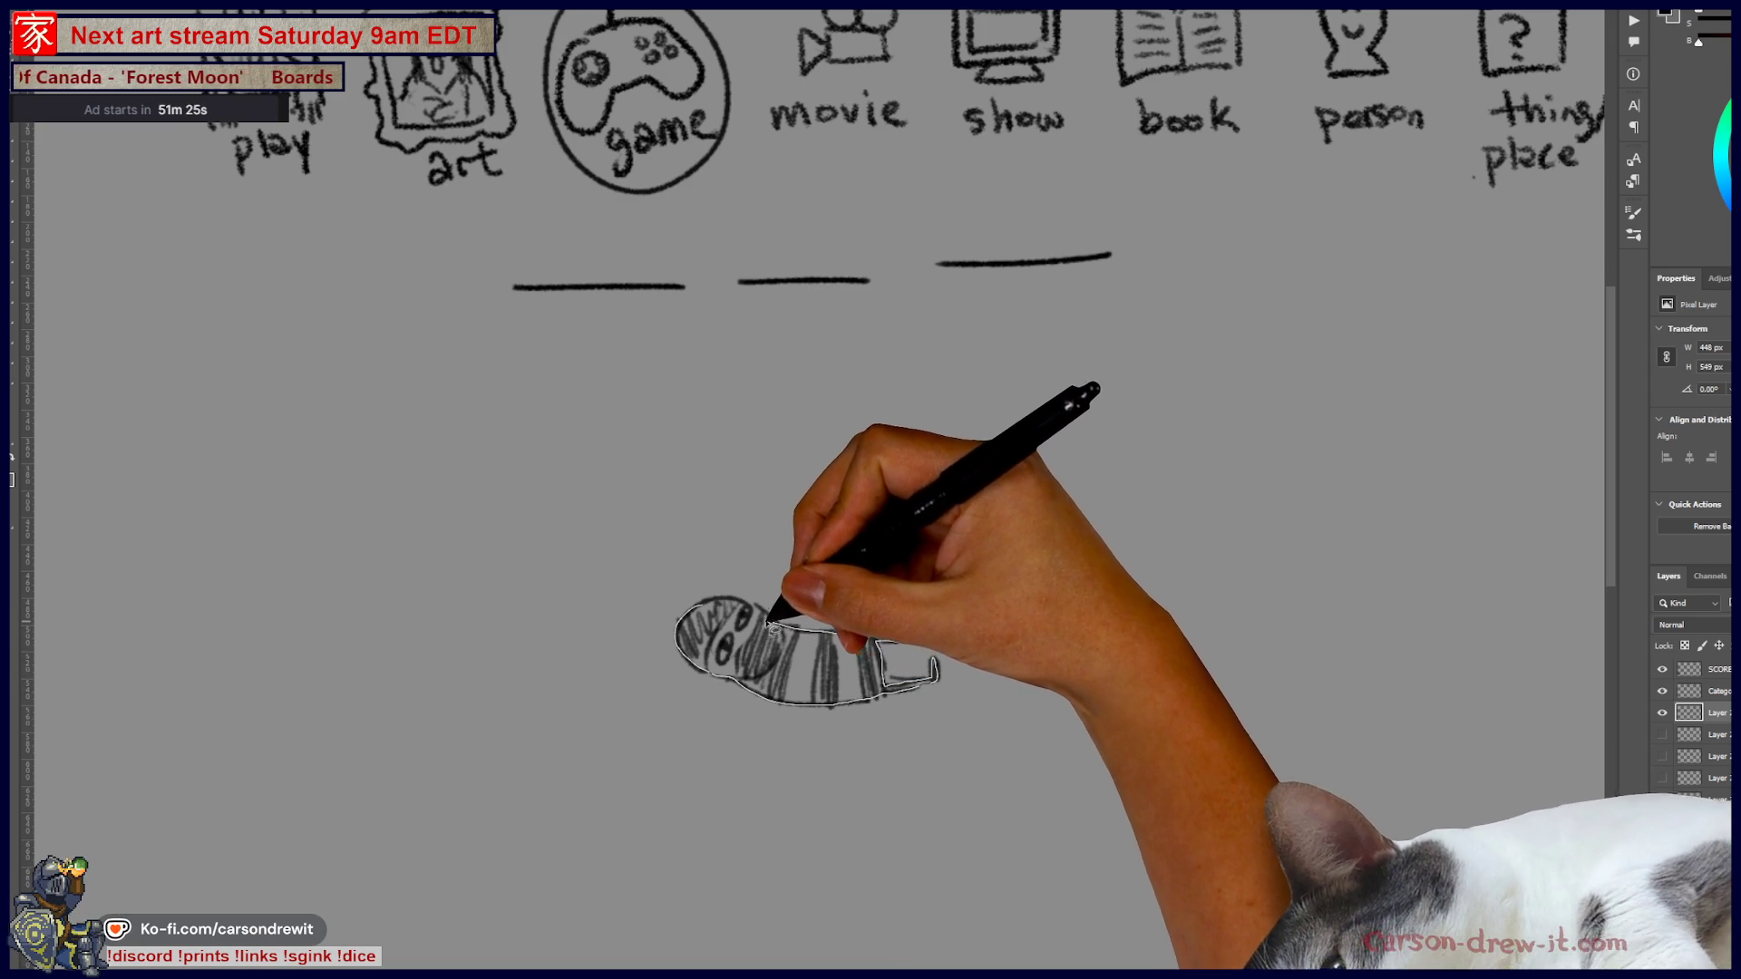
{"action": "left_click", "coordinate": [740, 624], "text": "shift"}
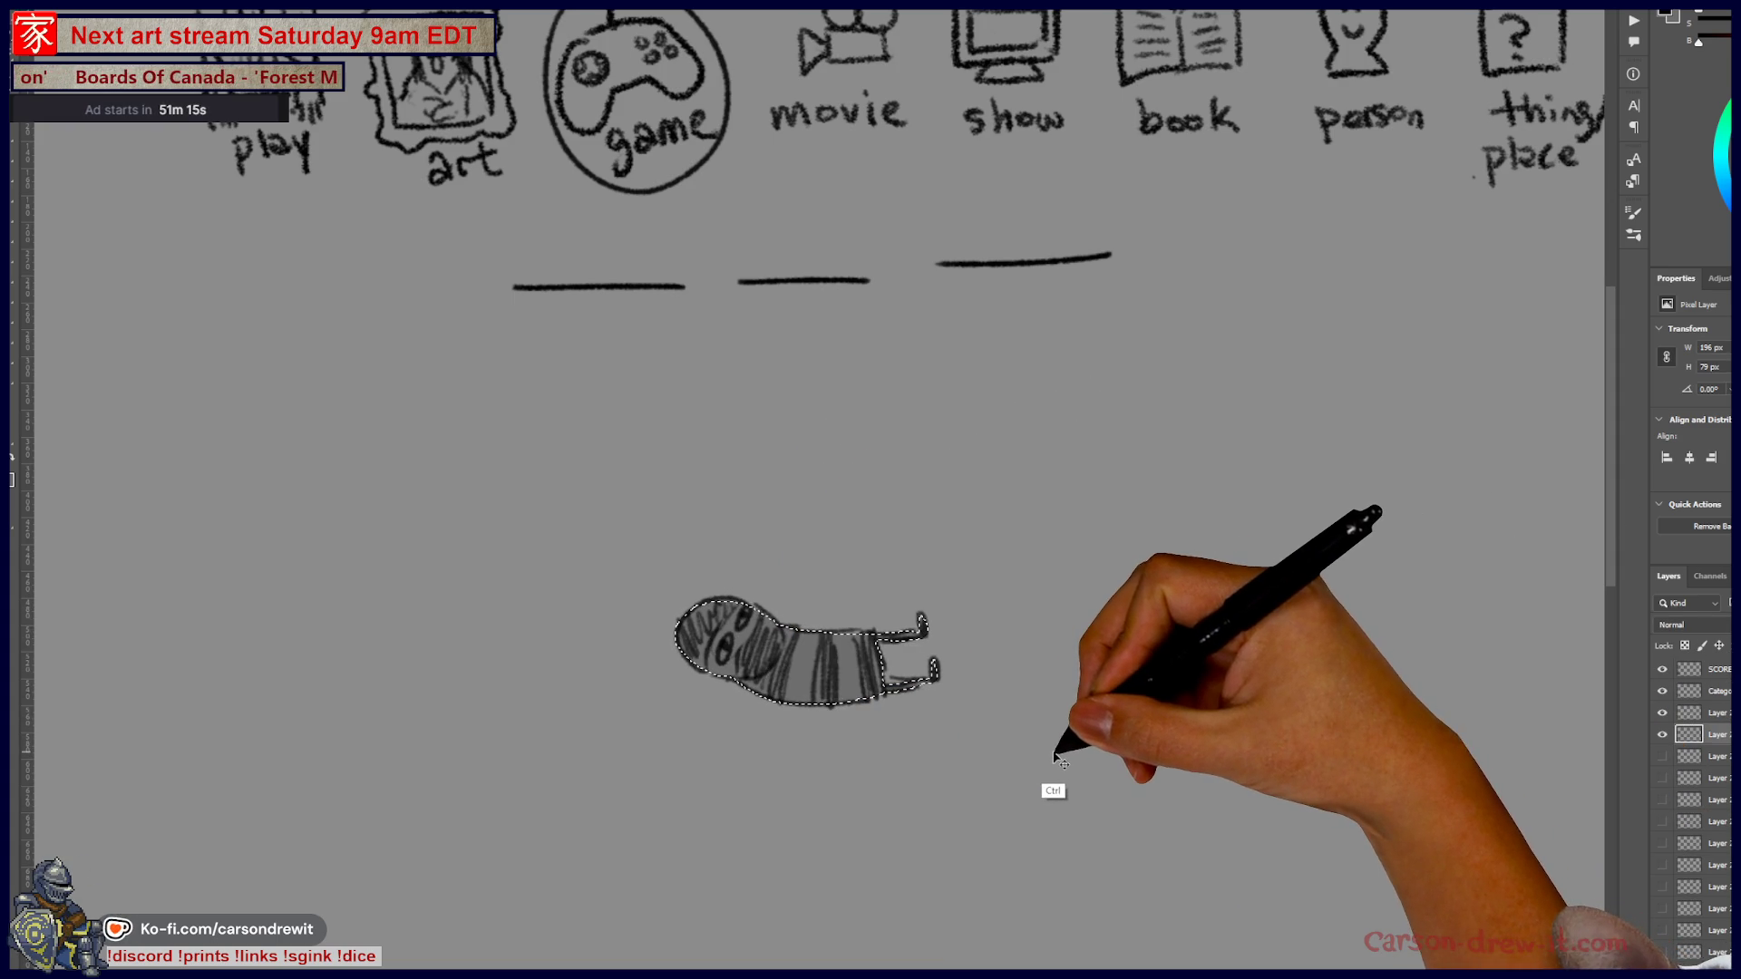
Lighten the selected mummy figure with Hue/Saturation, then clear the selection
{"action": "key", "text": "ctrl+u"}
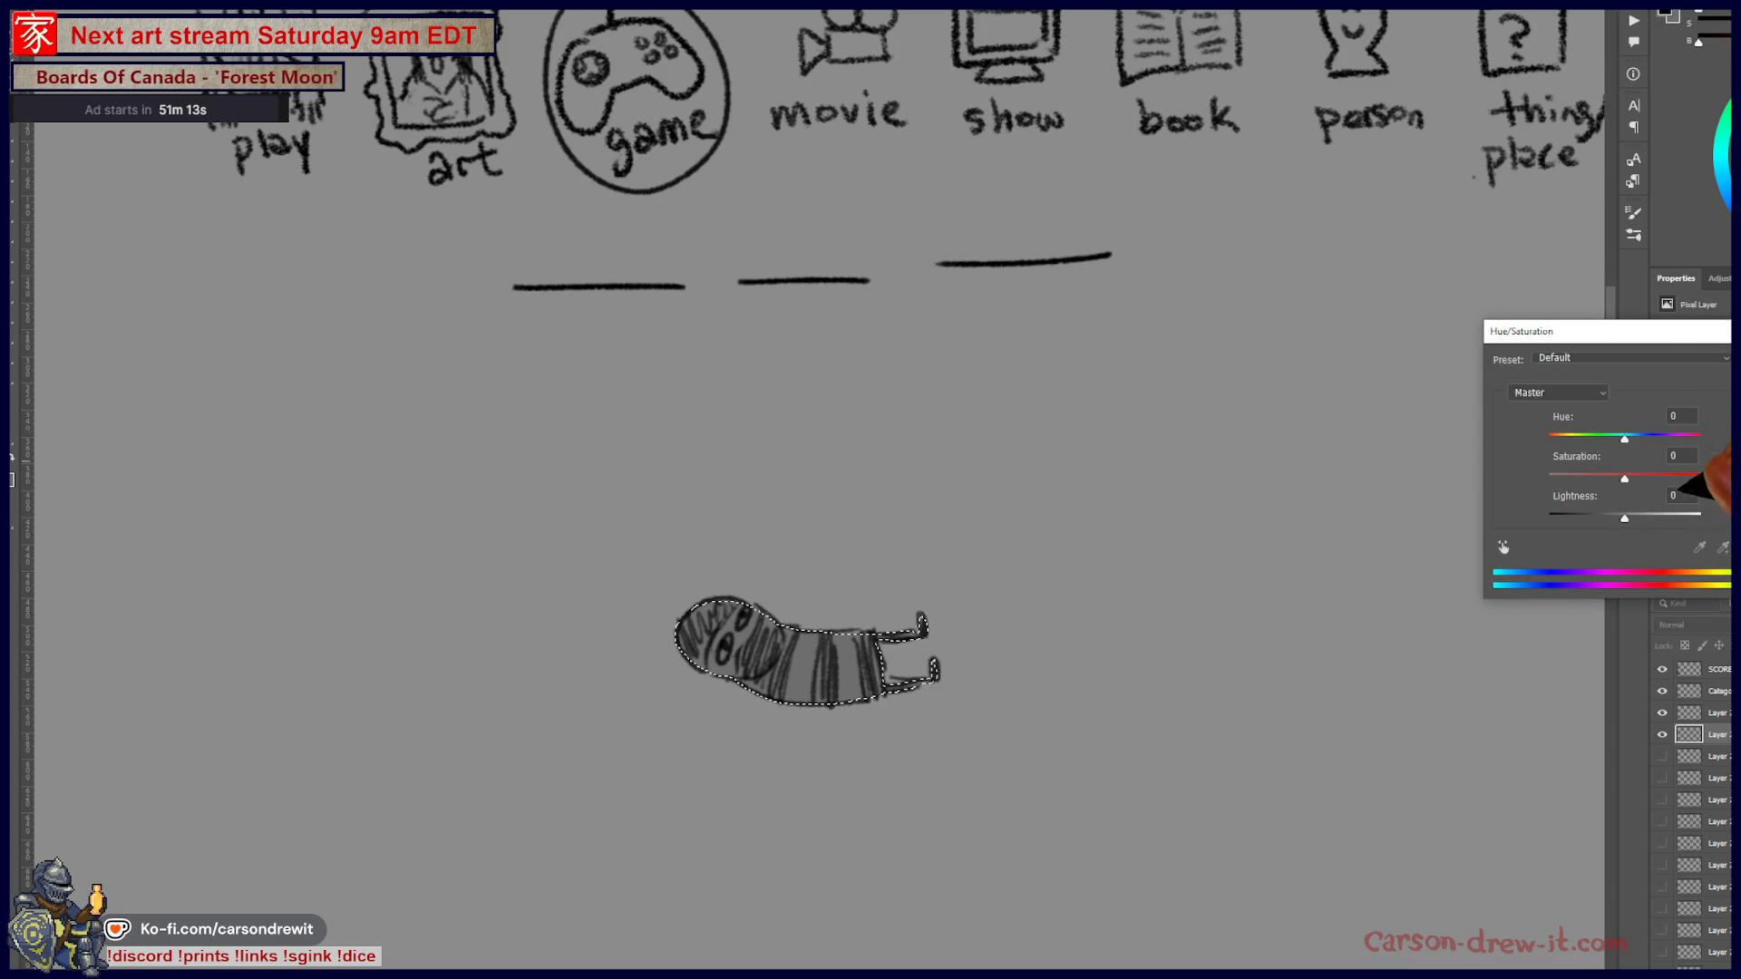
{"action": "left_click_drag", "start_coordinate": [1641, 526], "coordinate": [1655, 525]}
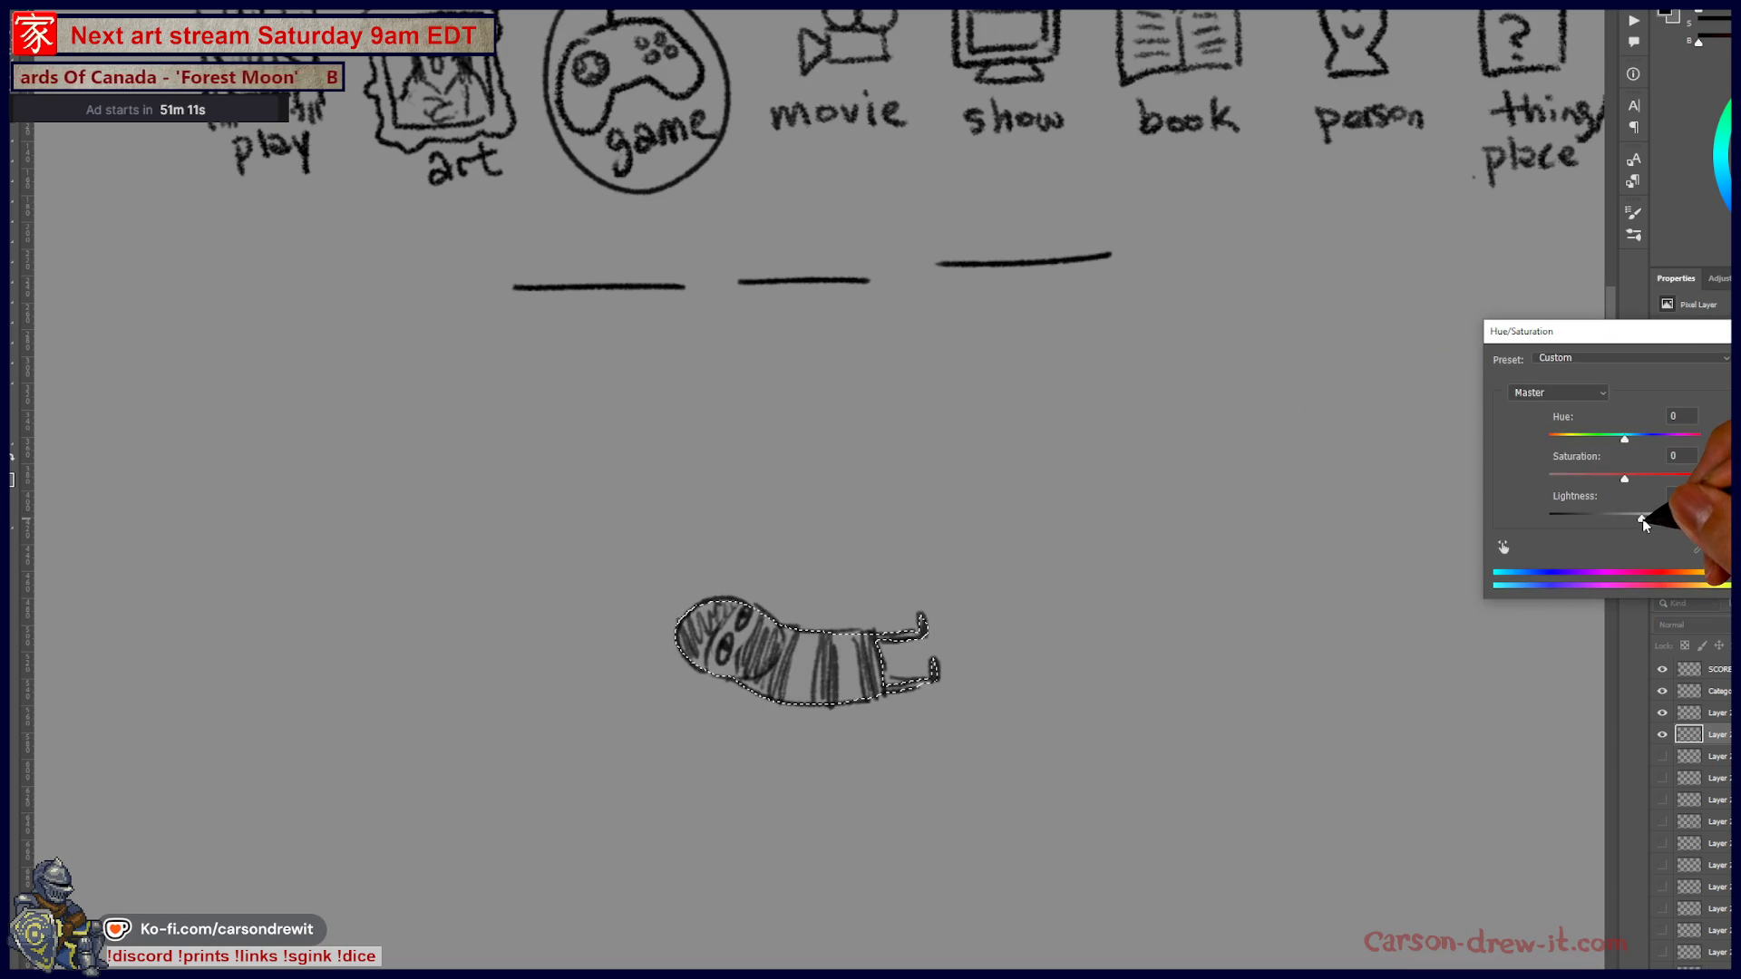
{"action": "key", "text": "Return"}
{"action": "key", "text": "ctrl+d"}
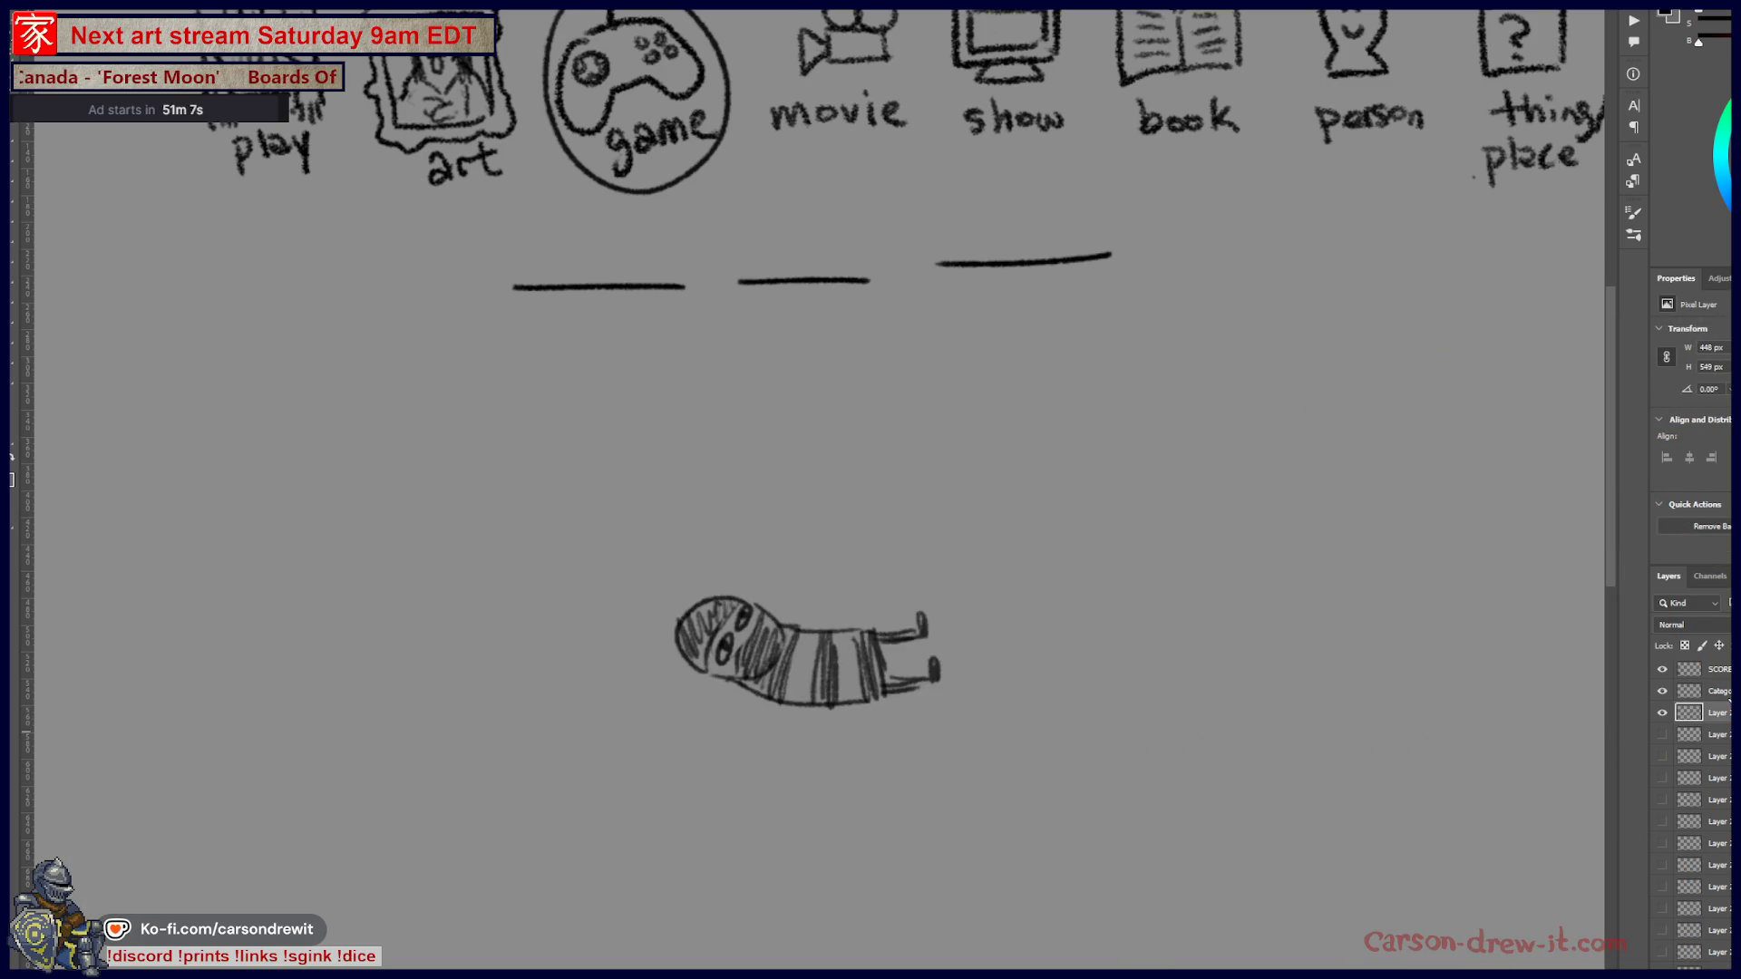
Box-select the mummy drawing and cut it from its layer
{"action": "scroll", "coordinate": [698, 371], "scroll_direction": "down", "scroll_amount": 1}
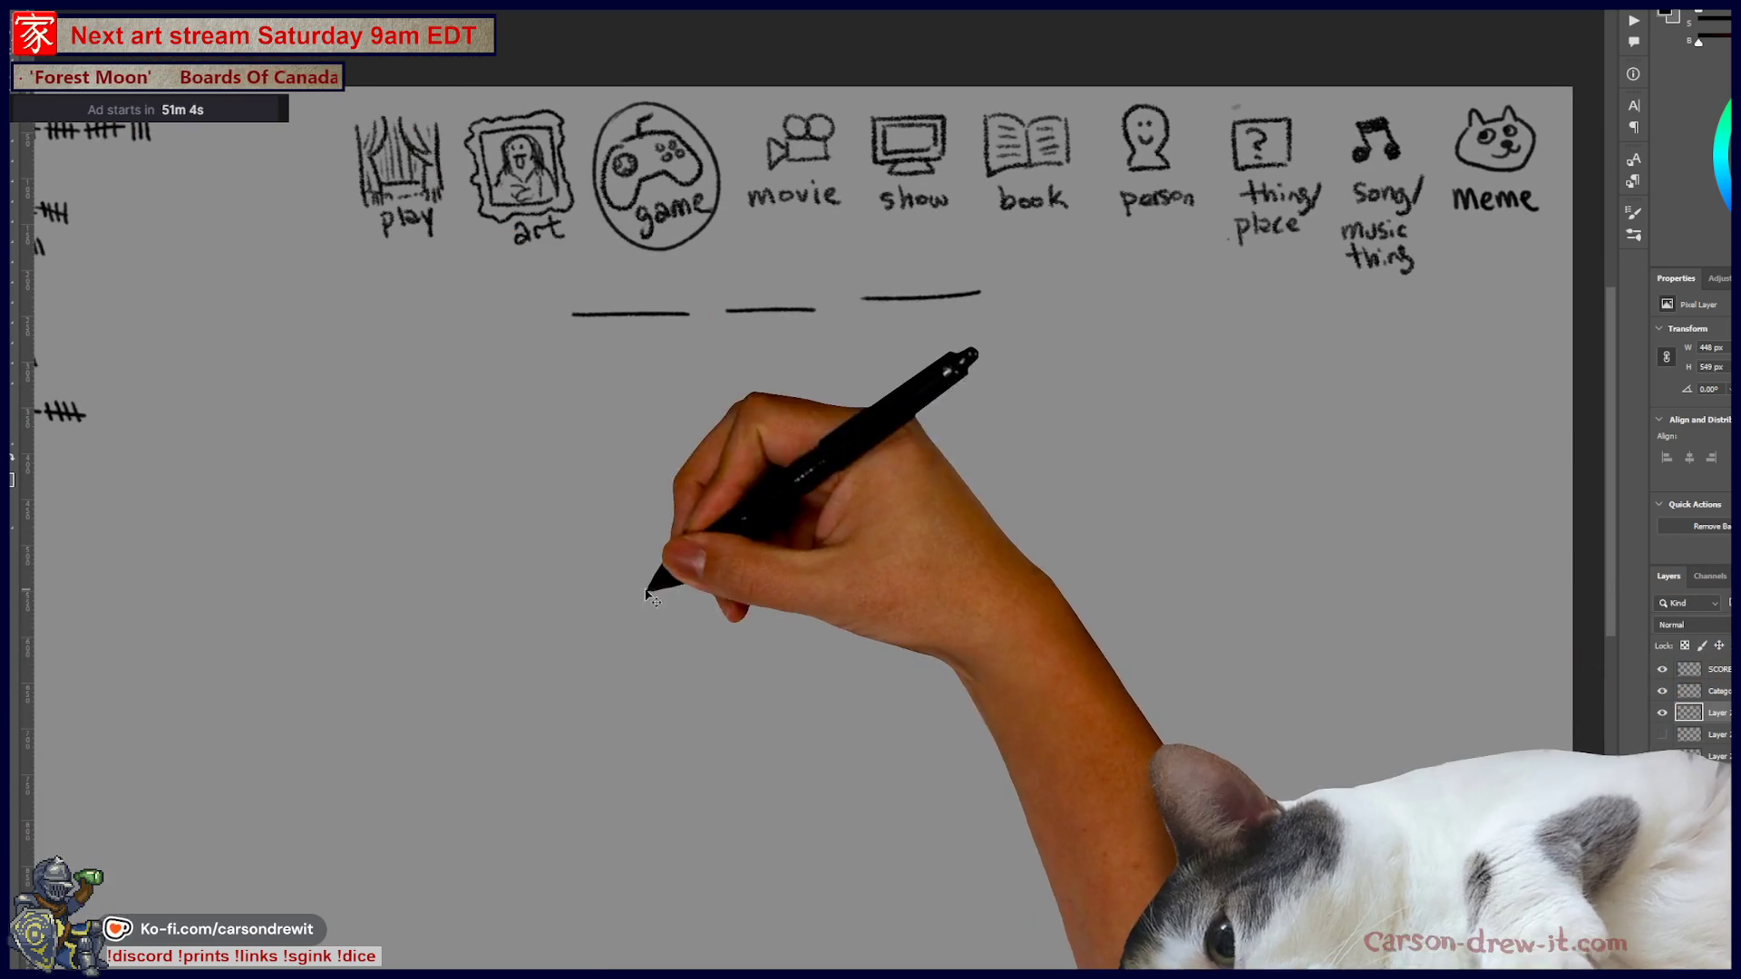
{"action": "left_click_drag", "start_coordinate": [640, 632], "coordinate": [608, 615]}
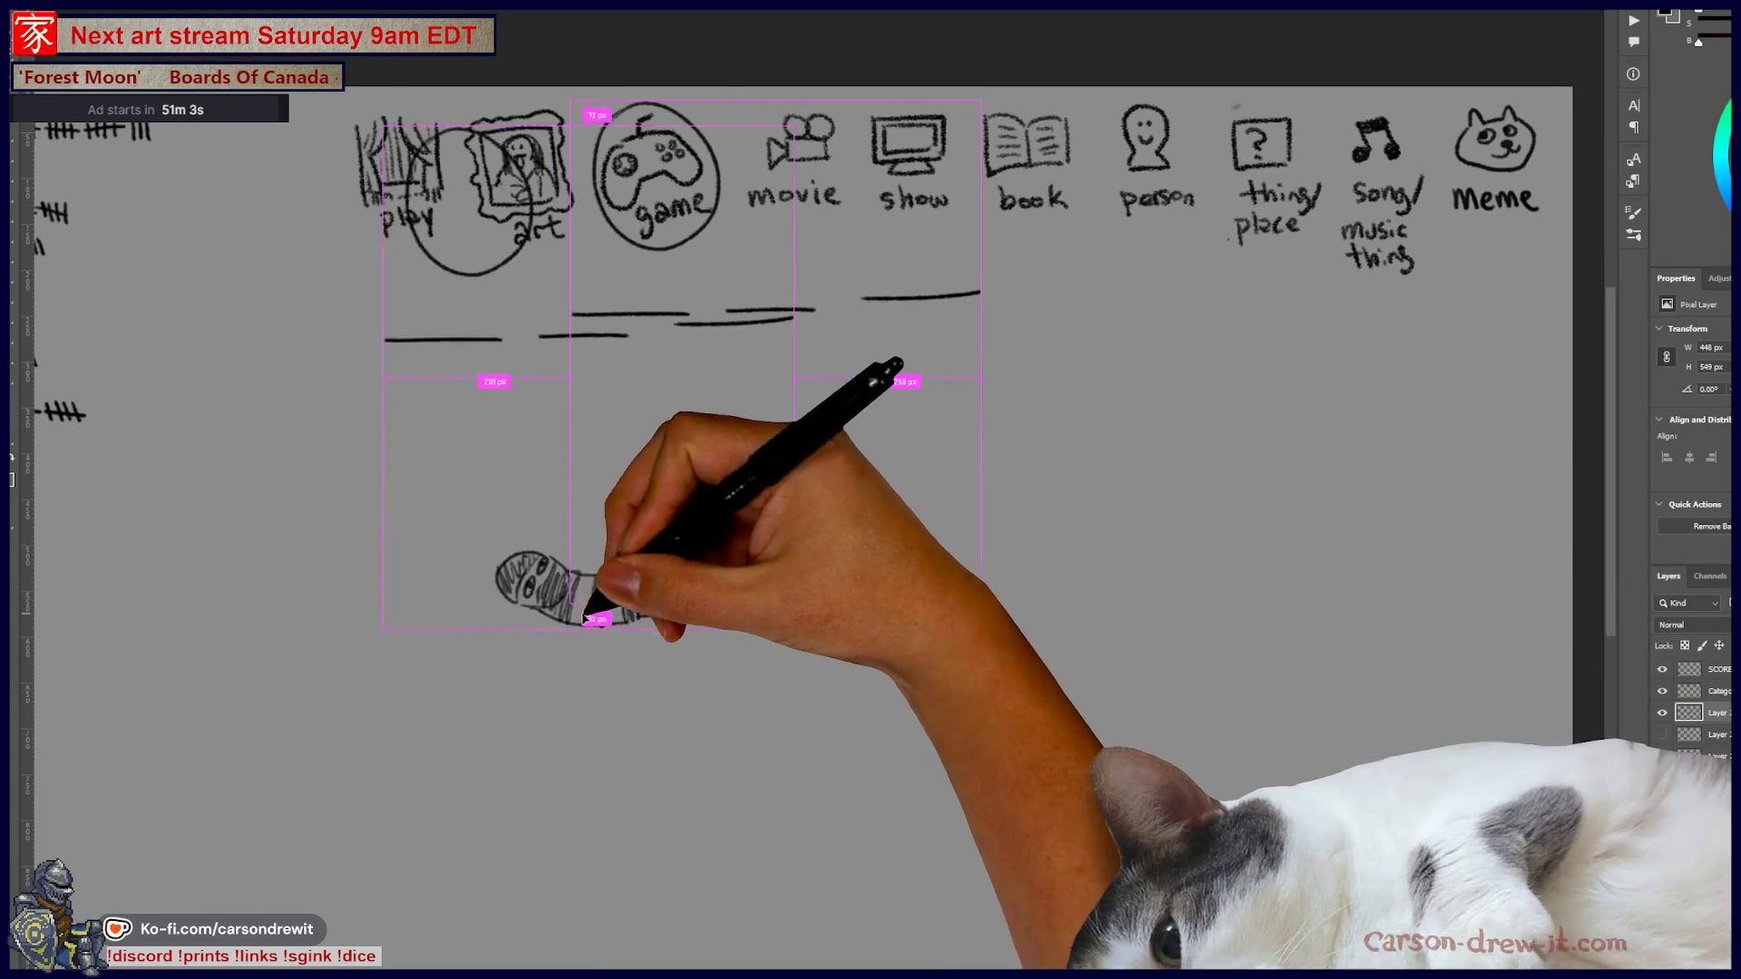
{"action": "key", "text": "ctrl+z"}
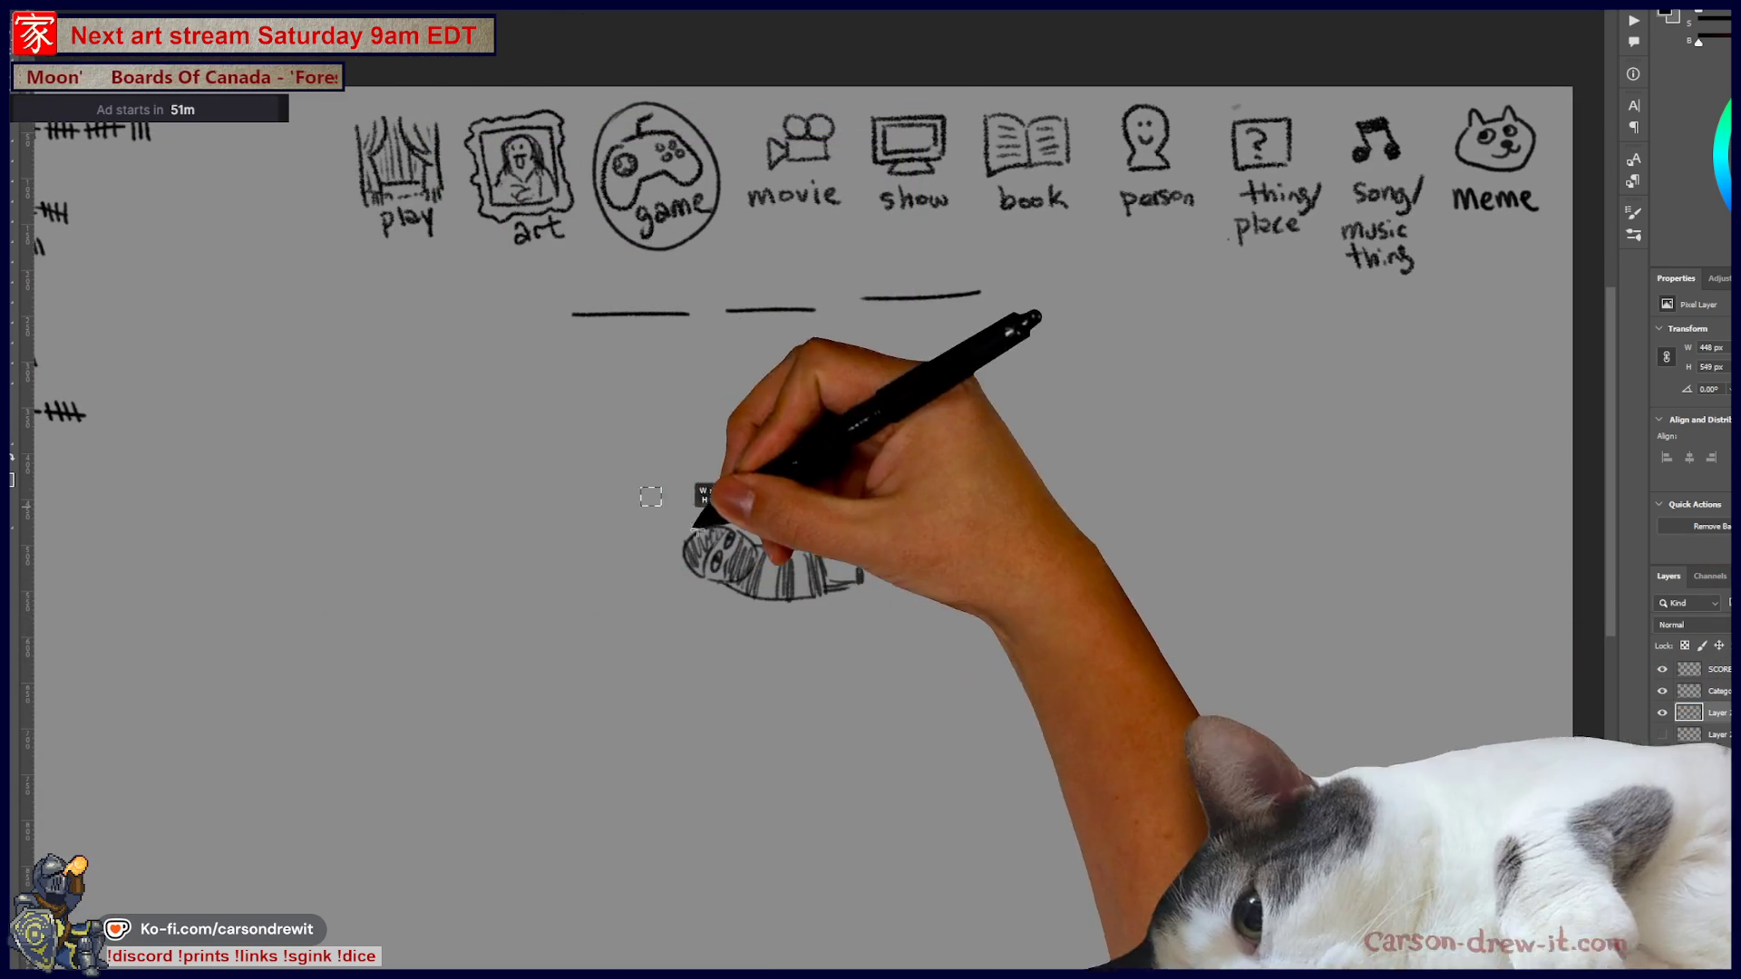
{"action": "left_click_drag", "start_coordinate": [641, 488], "coordinate": [919, 656]}
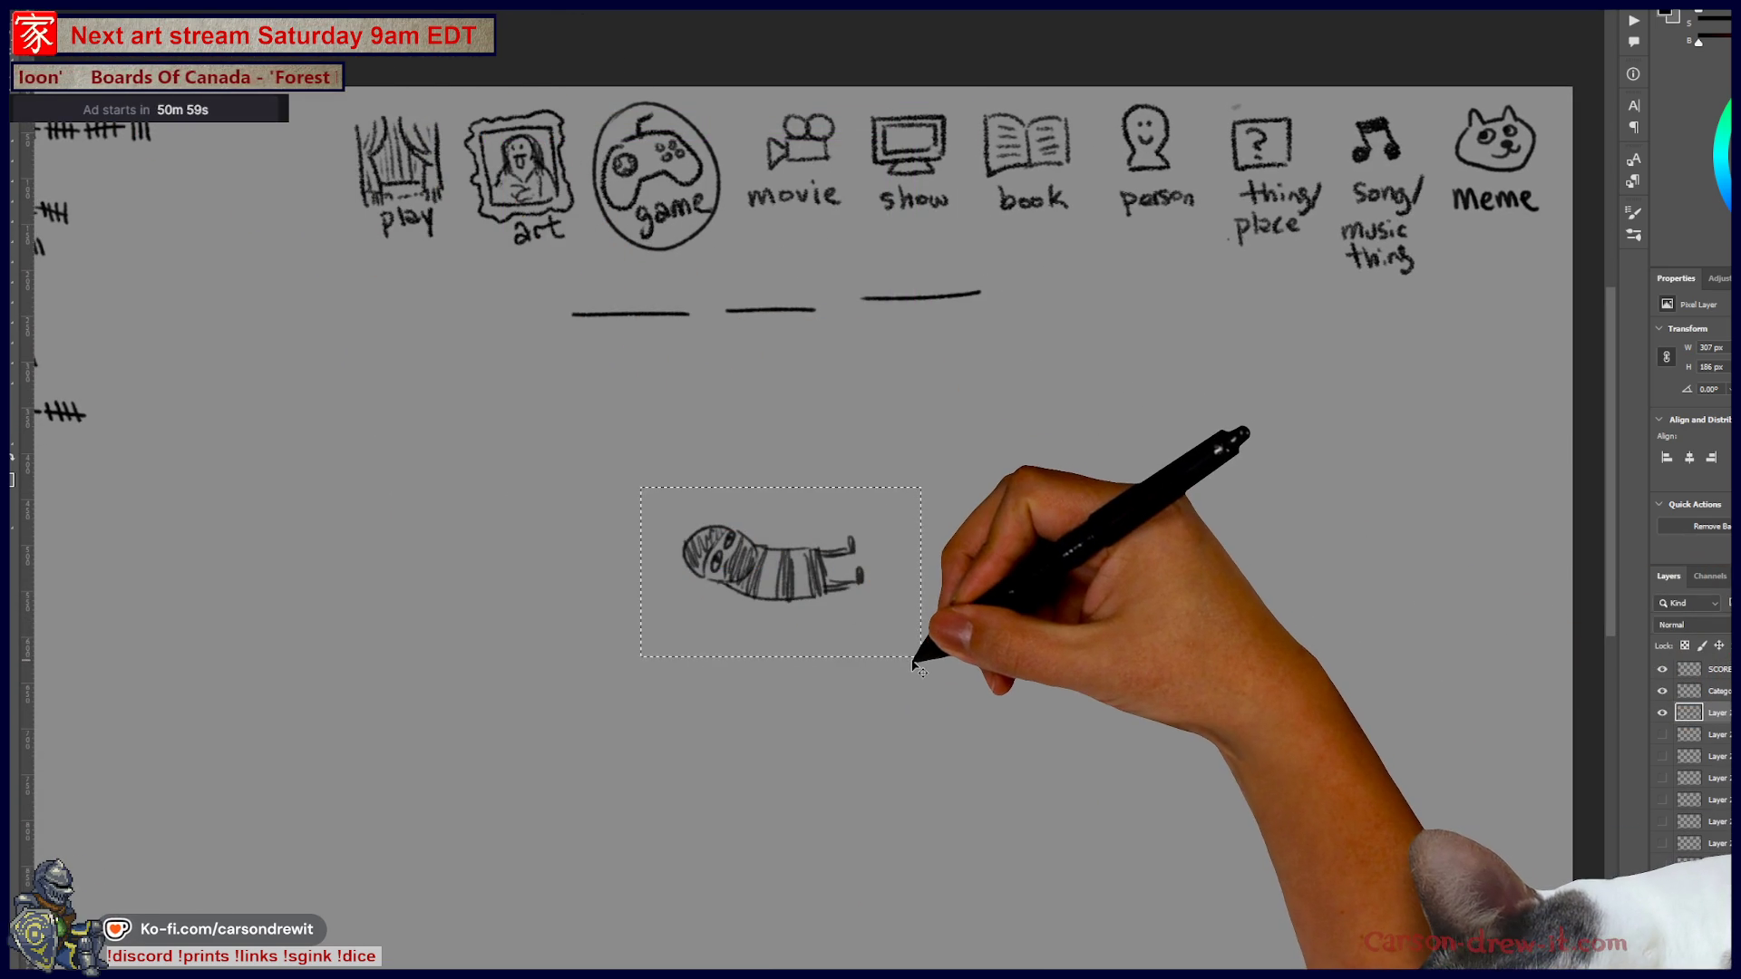
{"action": "key", "text": "ctrl+x"}
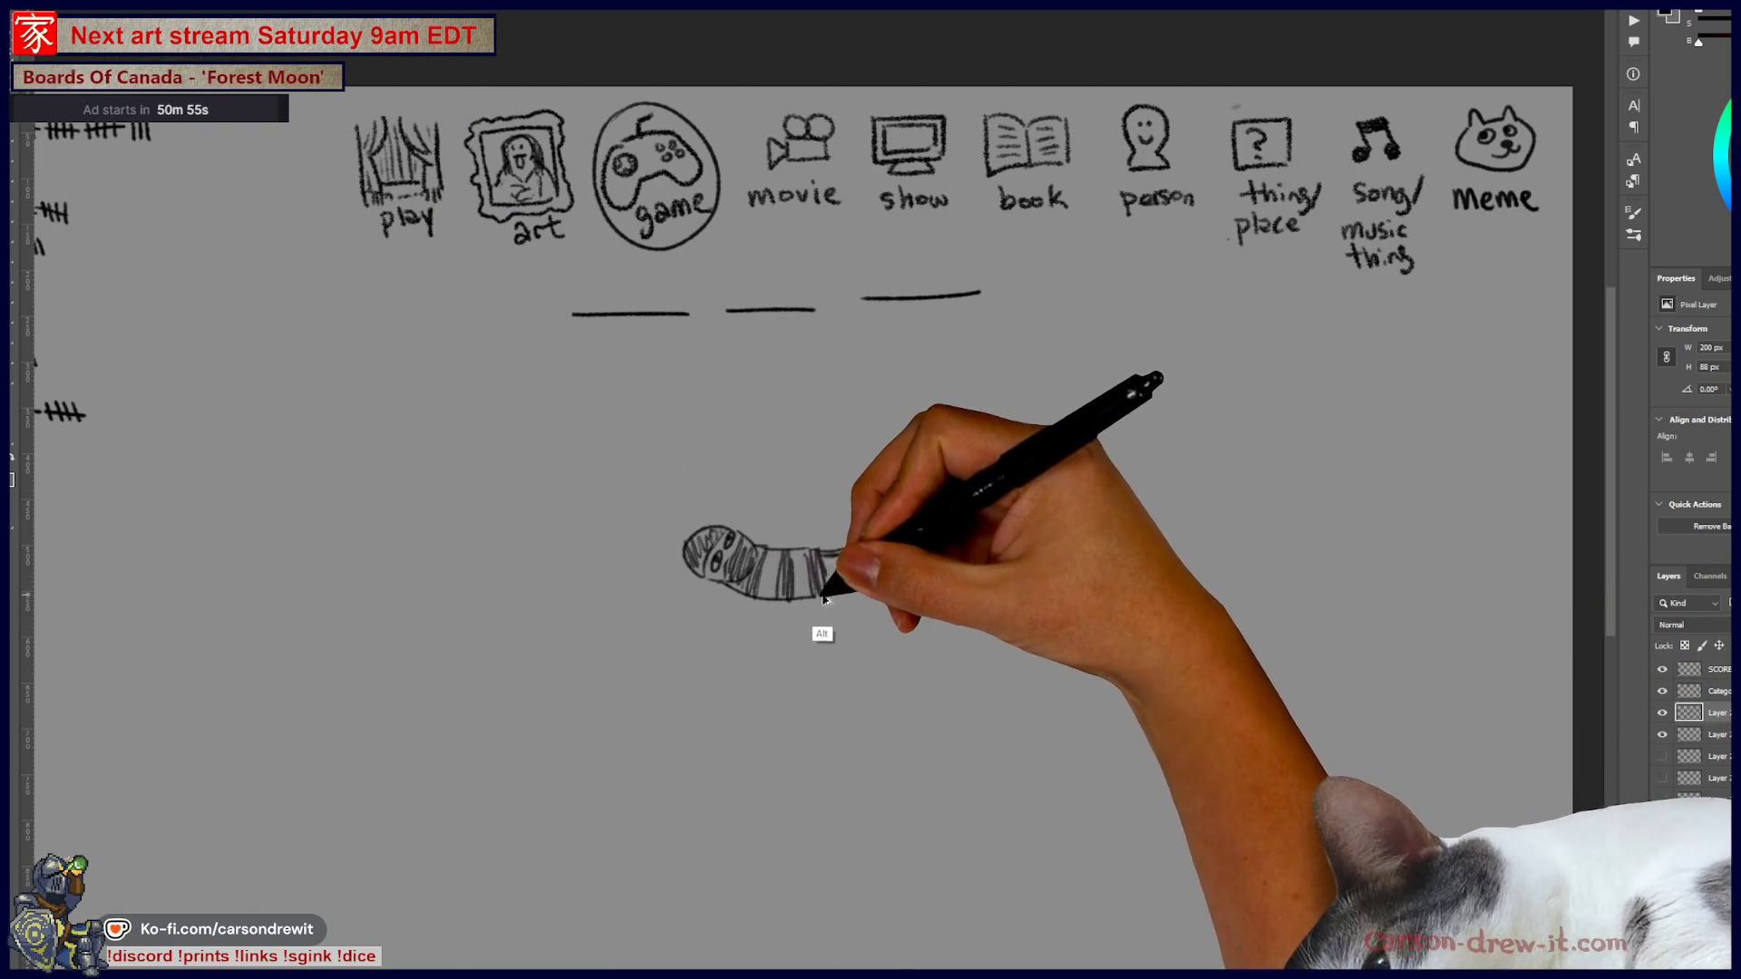
Place several mummy copies into a tight cluster
{"action": "mouse_move", "coordinate": [791, 585]}
{"action": "left_mouse_down"}
{"action": "mouse_move", "coordinate": [882, 619]}
{"action": "mouse_move", "coordinate": [875, 635]}
{"action": "mouse_move", "coordinate": [843, 549]}
{"action": "mouse_move", "coordinate": [973, 634]}
{"action": "mouse_move", "coordinate": [907, 646]}
{"action": "mouse_move", "coordinate": [1025, 648]}
{"action": "left_mouse_up"}
{"action": "left_click_drag", "start_coordinate": [893, 653], "coordinate": [943, 717]}
{"action": "mouse_move", "coordinate": [1025, 648]}
{"action": "left_mouse_down"}
{"action": "mouse_move", "coordinate": [1074, 655]}
{"action": "mouse_move", "coordinate": [1067, 551]}
{"action": "mouse_move", "coordinate": [1125, 524]}
{"action": "left_mouse_up"}
{"action": "left_click_drag", "start_coordinate": [1179, 585], "coordinate": [1120, 689]}
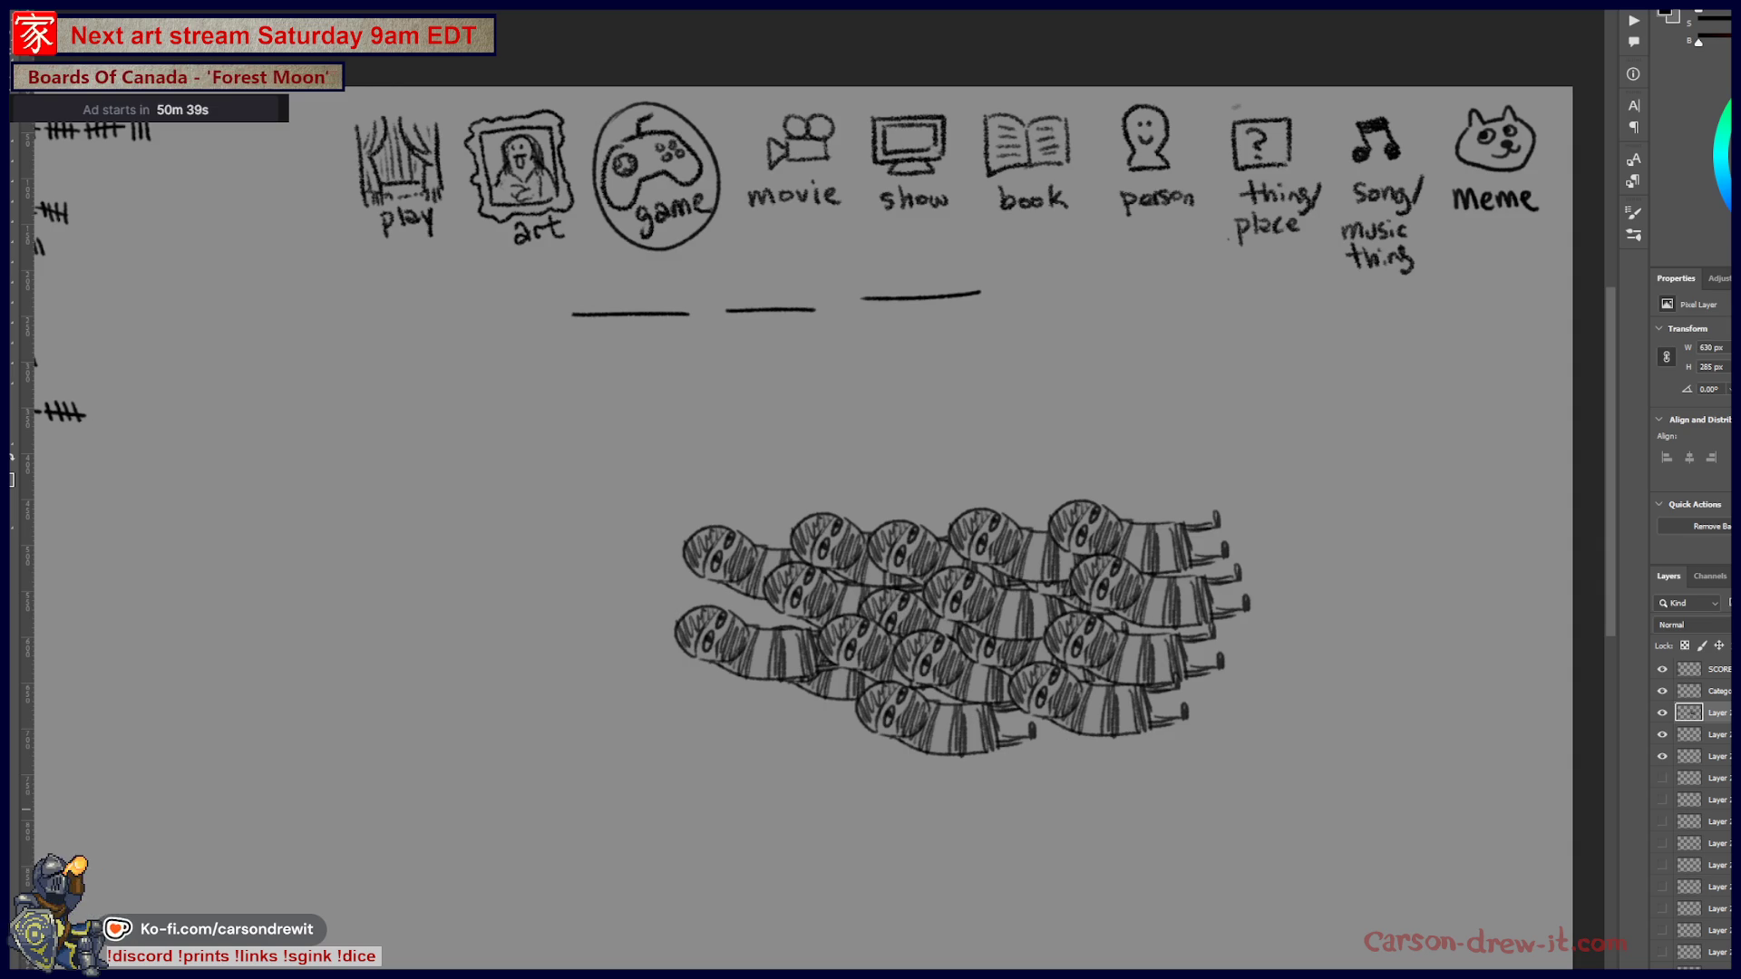
Duplicate the mummy cluster down-right and up-right to build a larger crowd
{"action": "mouse_move", "coordinate": [1066, 592]}
{"action": "left_mouse_down"}
{"action": "mouse_move", "coordinate": [1262, 646]}
{"action": "mouse_move", "coordinate": [646, 591]}
{"action": "mouse_move", "coordinate": [671, 587]}
{"action": "mouse_move", "coordinate": [959, 868]}
{"action": "mouse_move", "coordinate": [921, 847]}
{"action": "mouse_move", "coordinate": [925, 738]}
{"action": "mouse_move", "coordinate": [783, 798]}
{"action": "mouse_move", "coordinate": [1310, 691]}
{"action": "left_mouse_up"}
{"action": "scroll", "coordinate": [1100, 750], "scroll_direction": "up", "scroll_amount": 2}
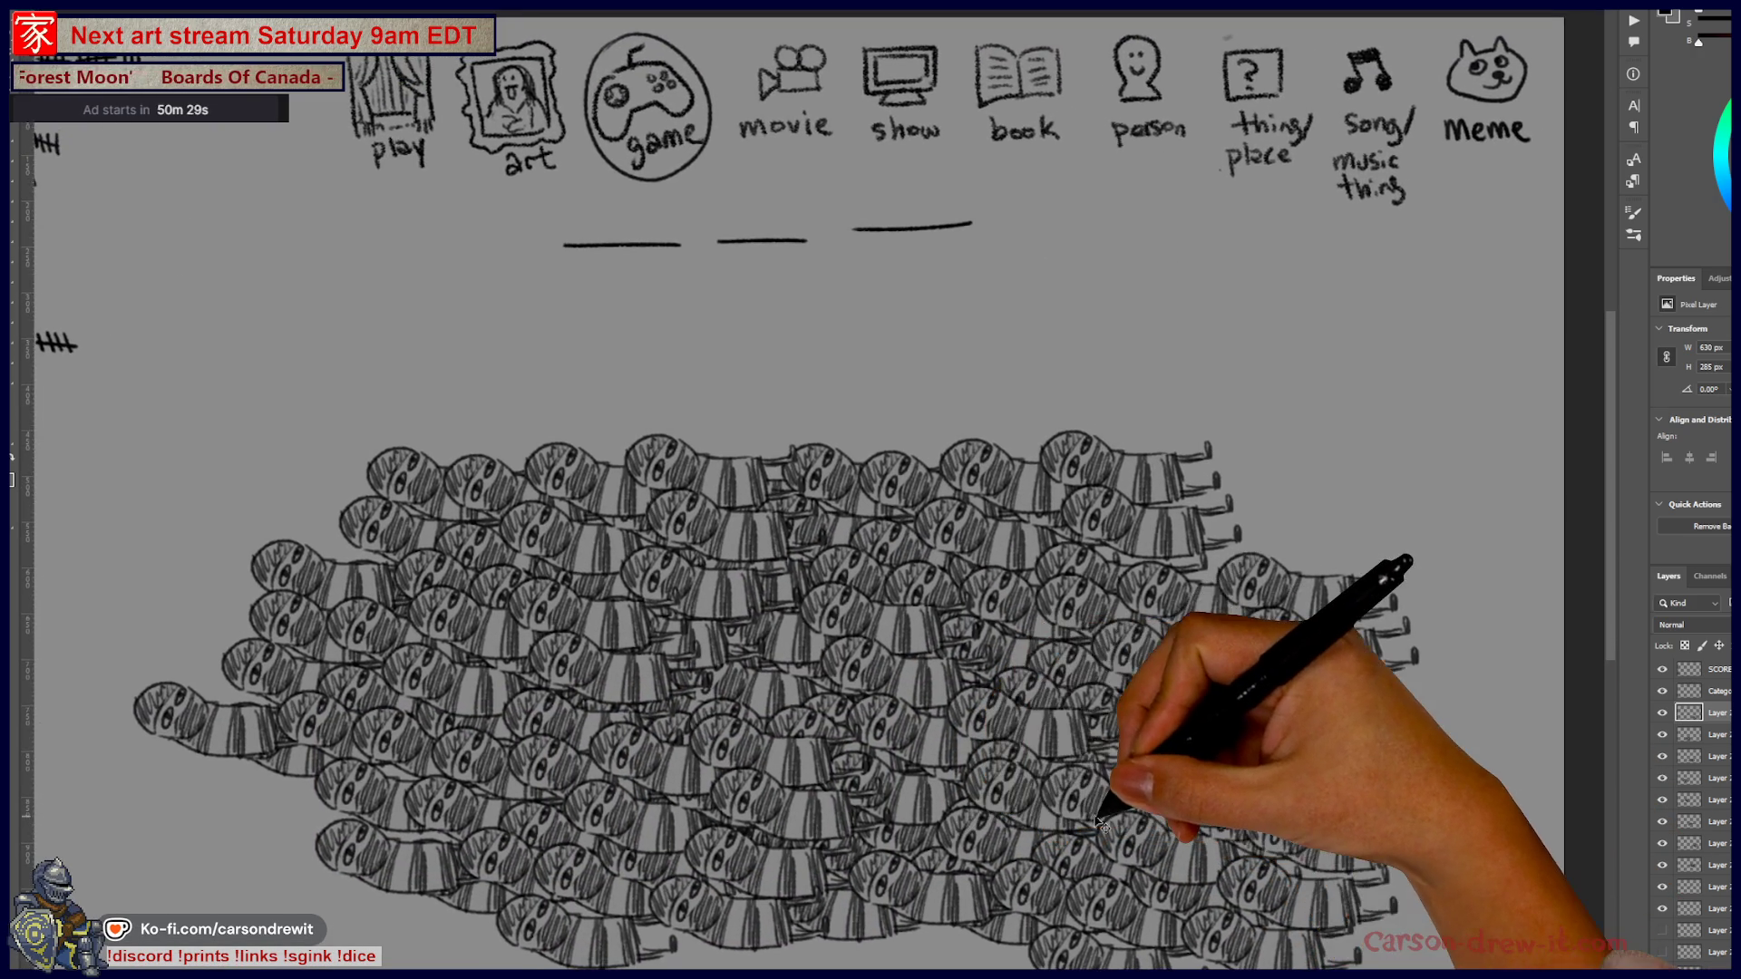
{"action": "scroll", "coordinate": [1093, 825], "scroll_direction": "down", "scroll_amount": 3}
{"action": "scroll", "coordinate": [1149, 837], "scroll_direction": "up", "scroll_amount": 3}
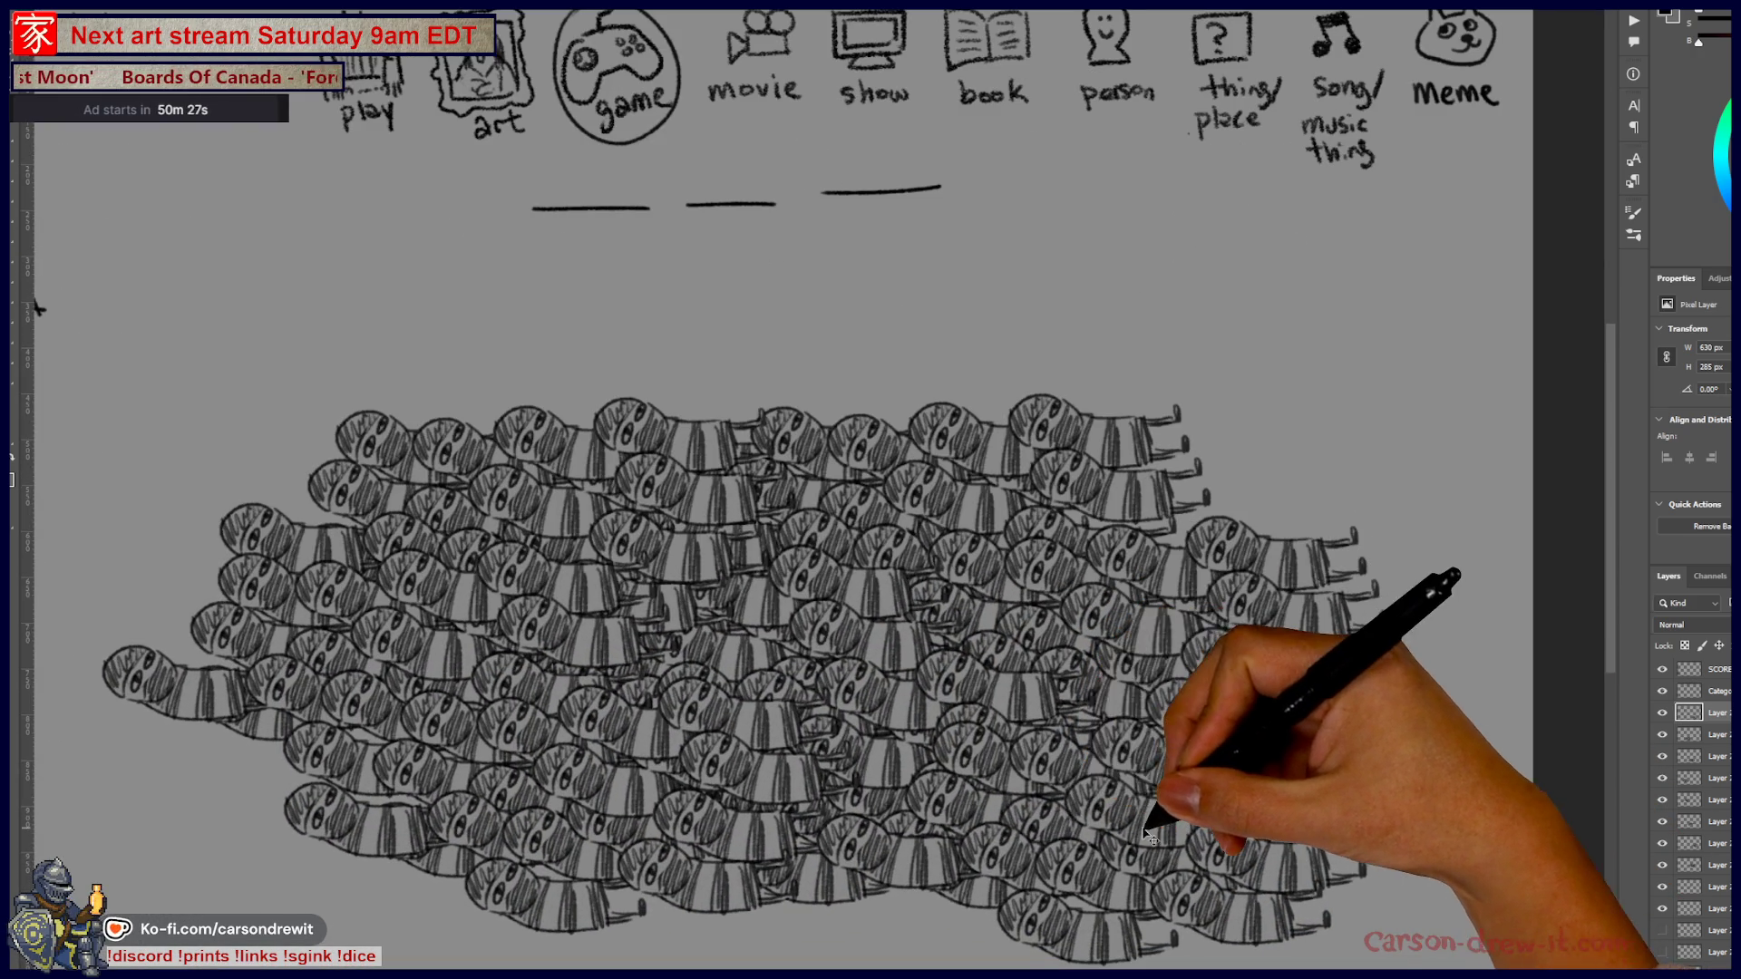
{"action": "scroll", "coordinate": [1106, 830], "scroll_direction": "left", "scroll_amount": 2}
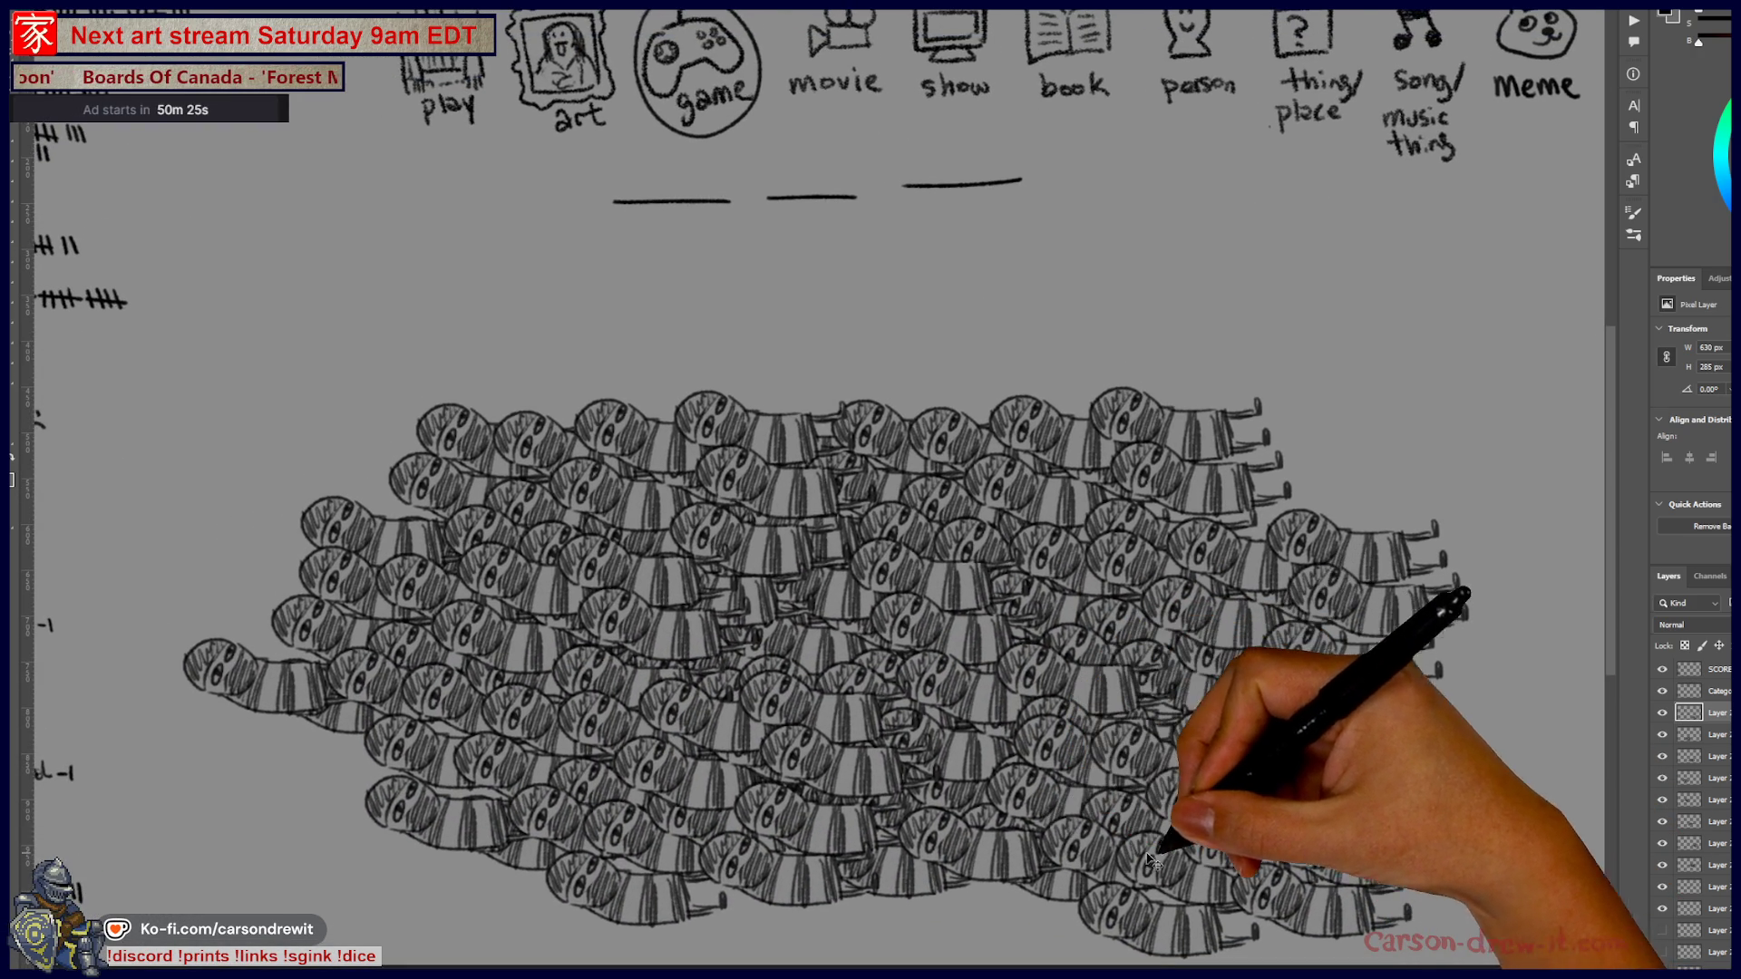
{"action": "mouse_move", "coordinate": [1211, 883]}
{"action": "left_mouse_down"}
{"action": "mouse_move", "coordinate": [1380, 545]}
{"action": "mouse_move", "coordinate": [1462, 848]}
{"action": "left_mouse_up"}
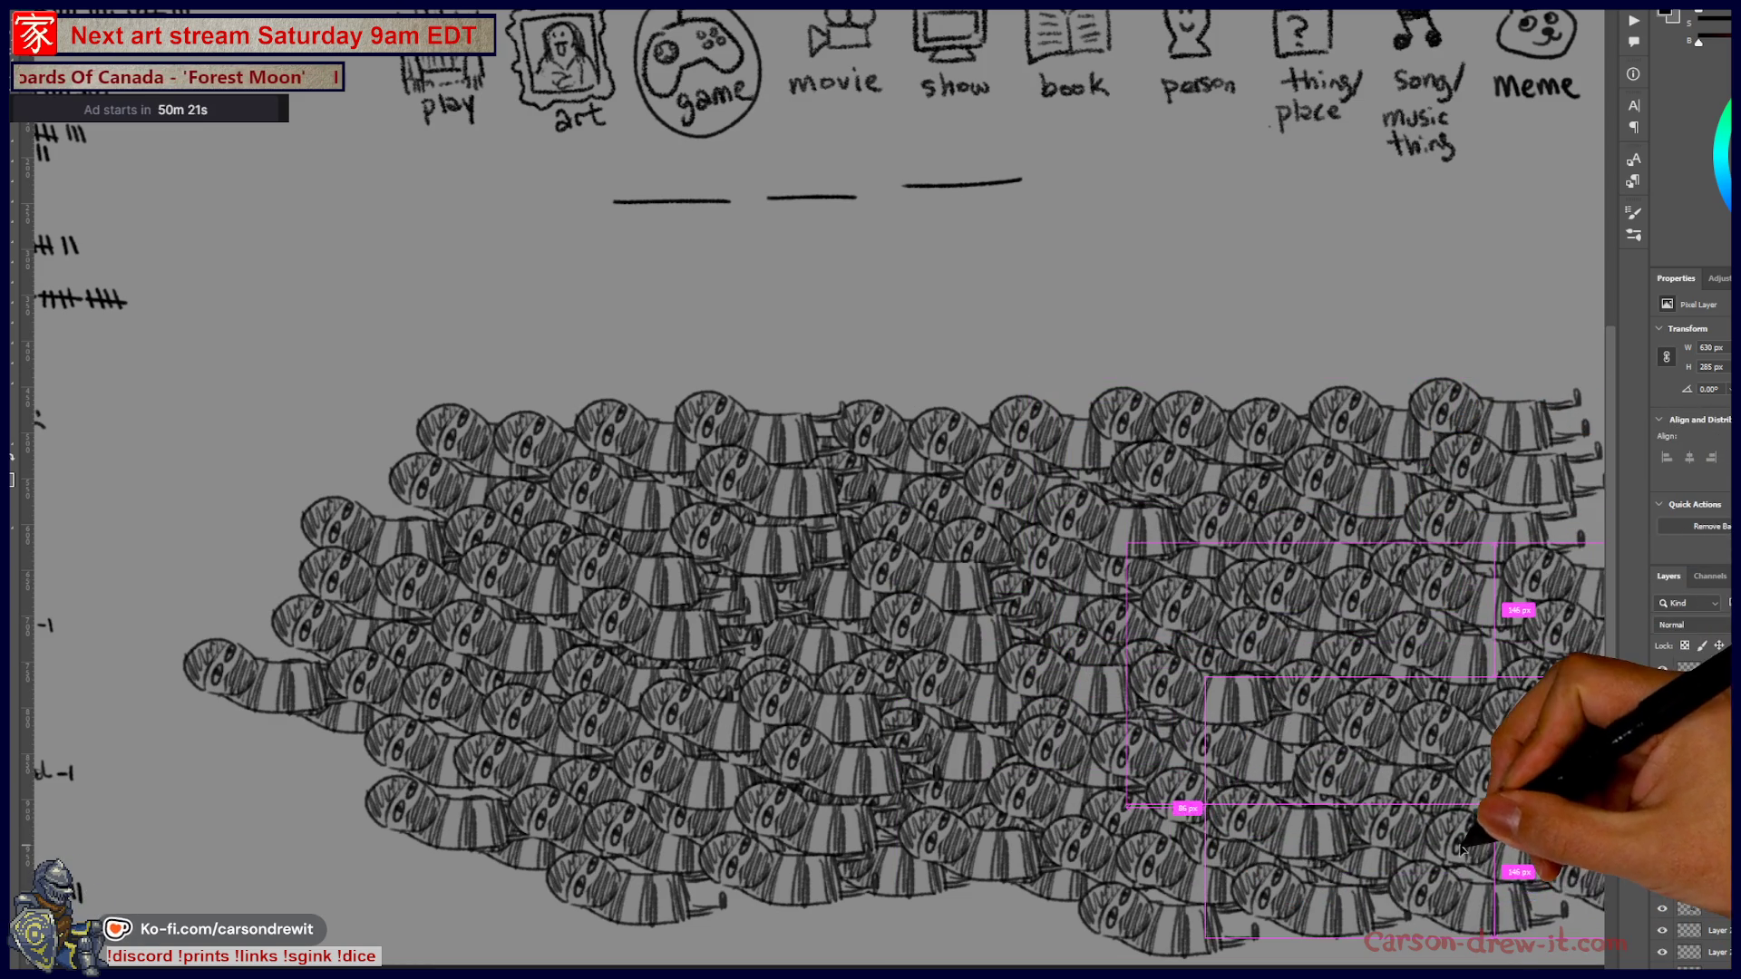
{"action": "mouse_move", "coordinate": [943, 732]}
{"action": "left_mouse_down"}
{"action": "mouse_move", "coordinate": [913, 772]}
{"action": "mouse_move", "coordinate": [902, 617]}
{"action": "left_mouse_up"}
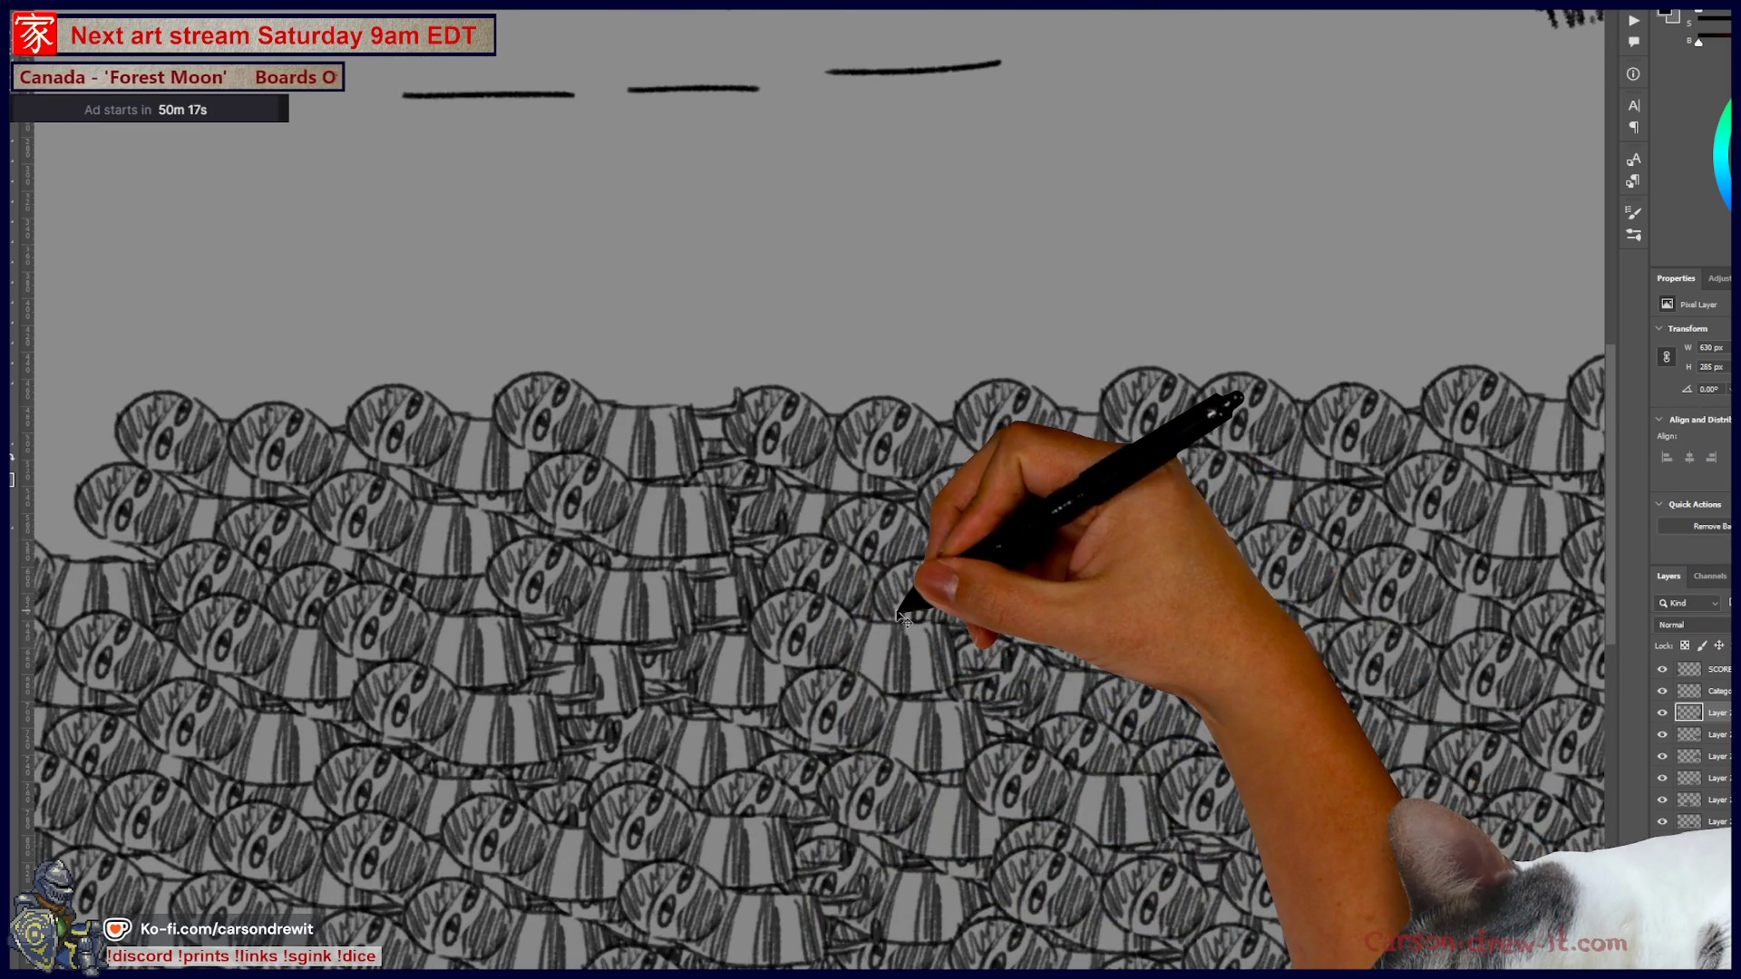
{"action": "left_click_drag", "start_coordinate": [1298, 681], "coordinate": [1238, 667]}
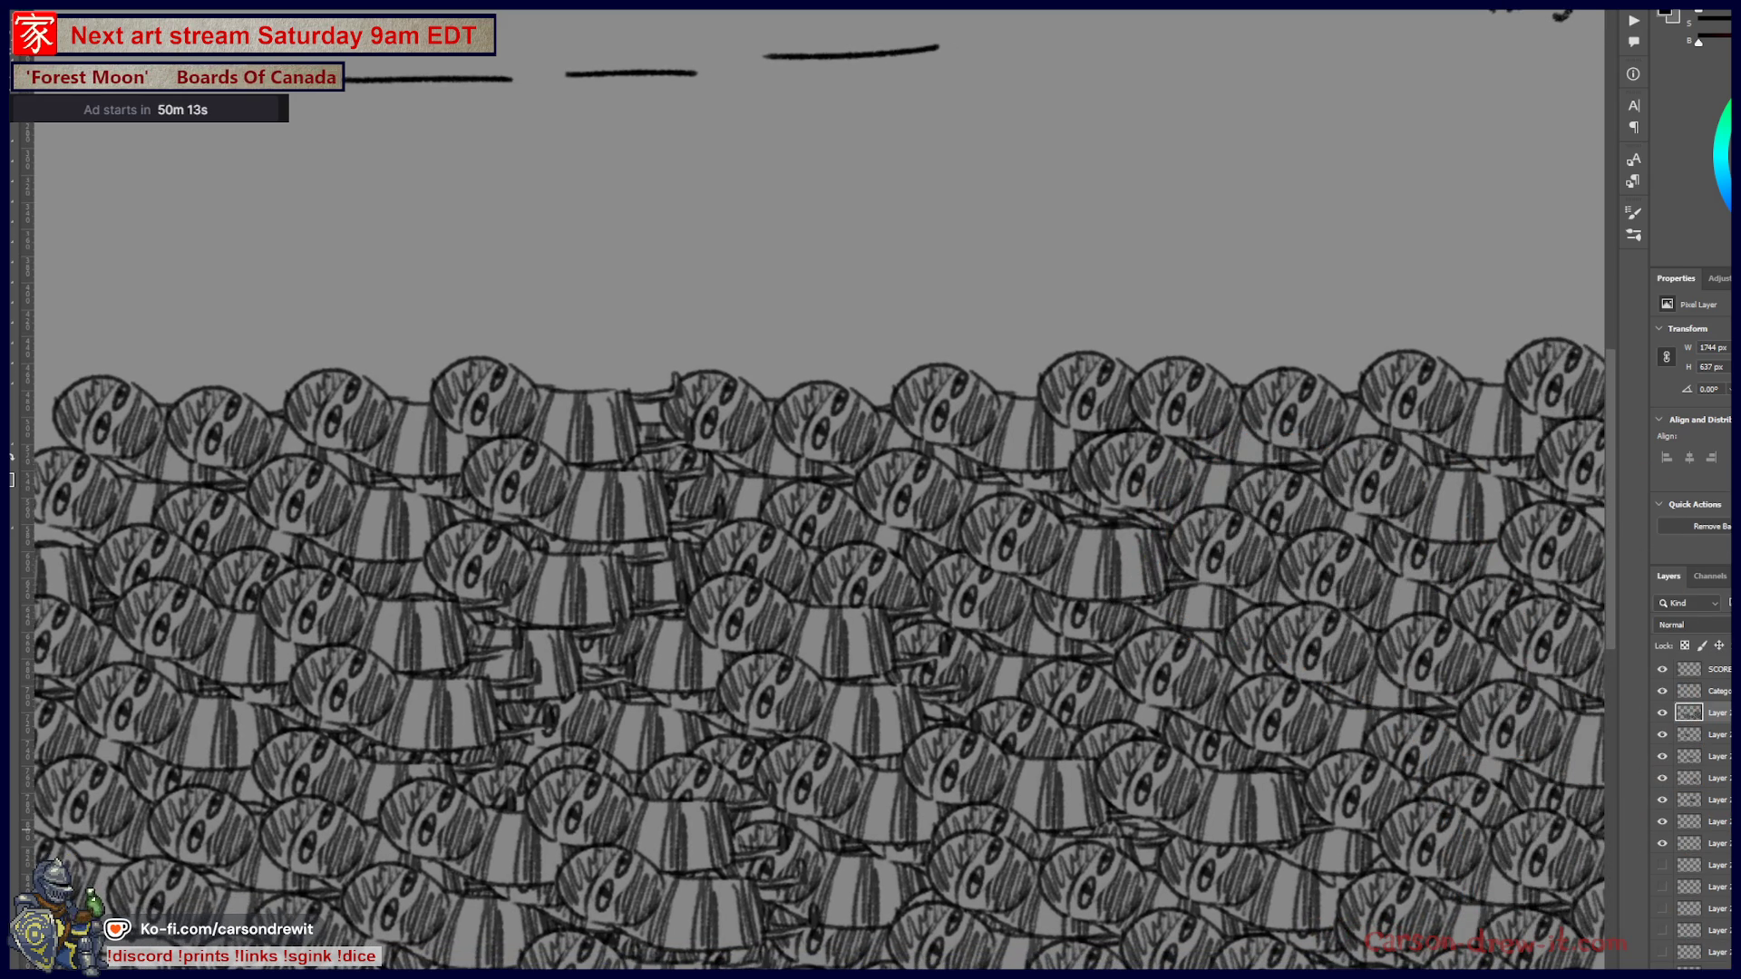
Show the hidden crowd layer, raise it about 200 px, move it down the stack and fade it to 70% opacity
{"action": "left_click", "coordinate": [1663, 778]}
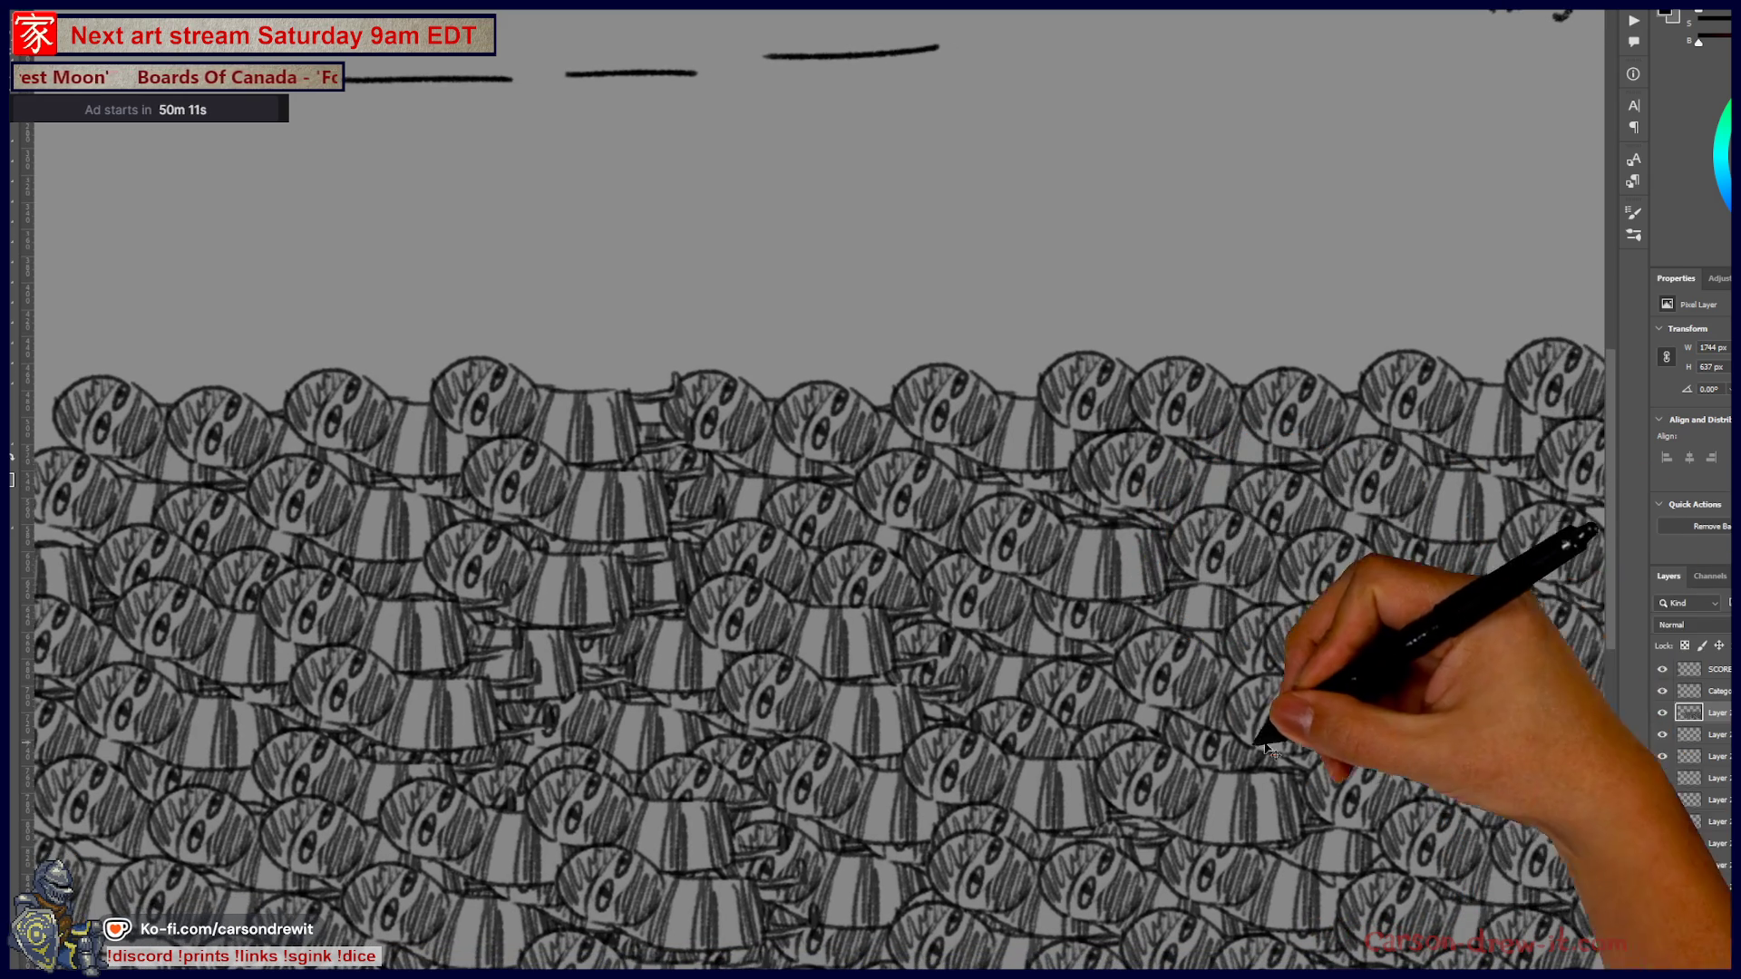
{"action": "left_click_drag", "start_coordinate": [922, 426], "coordinate": [933, 240]}
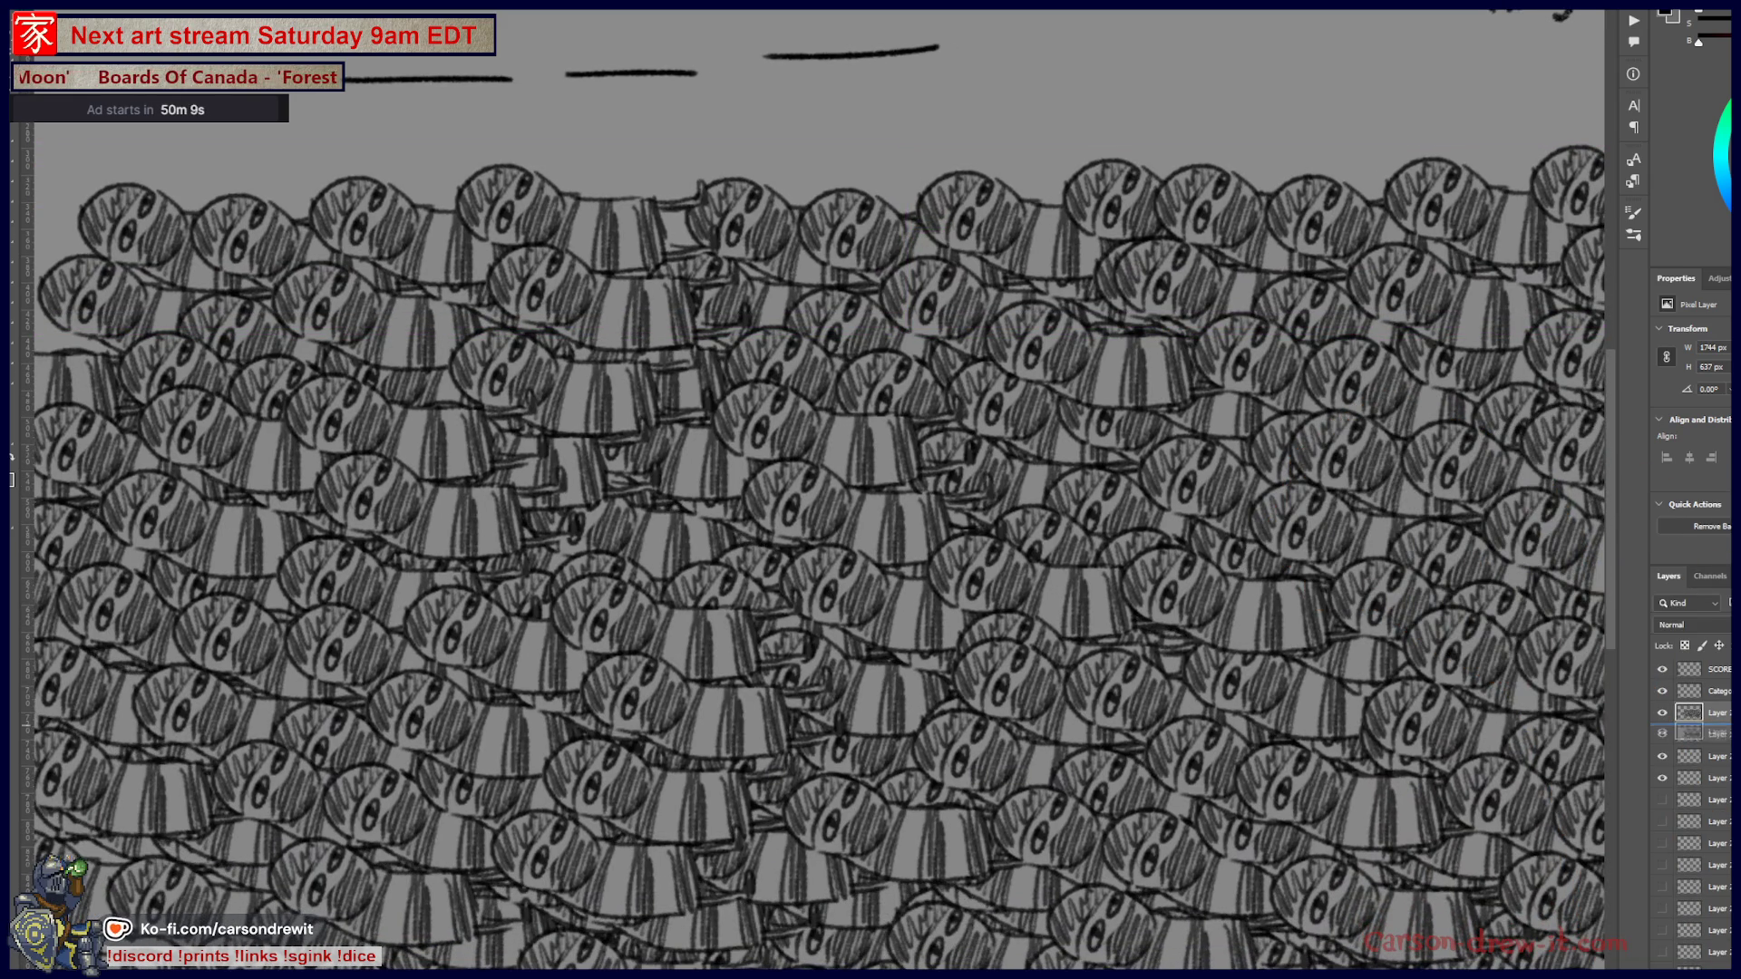
{"action": "left_click_drag", "start_coordinate": [1688, 749], "coordinate": [1689, 746]}
{"action": "left_click_drag", "start_coordinate": [1719, 626], "coordinate": [1704, 626]}
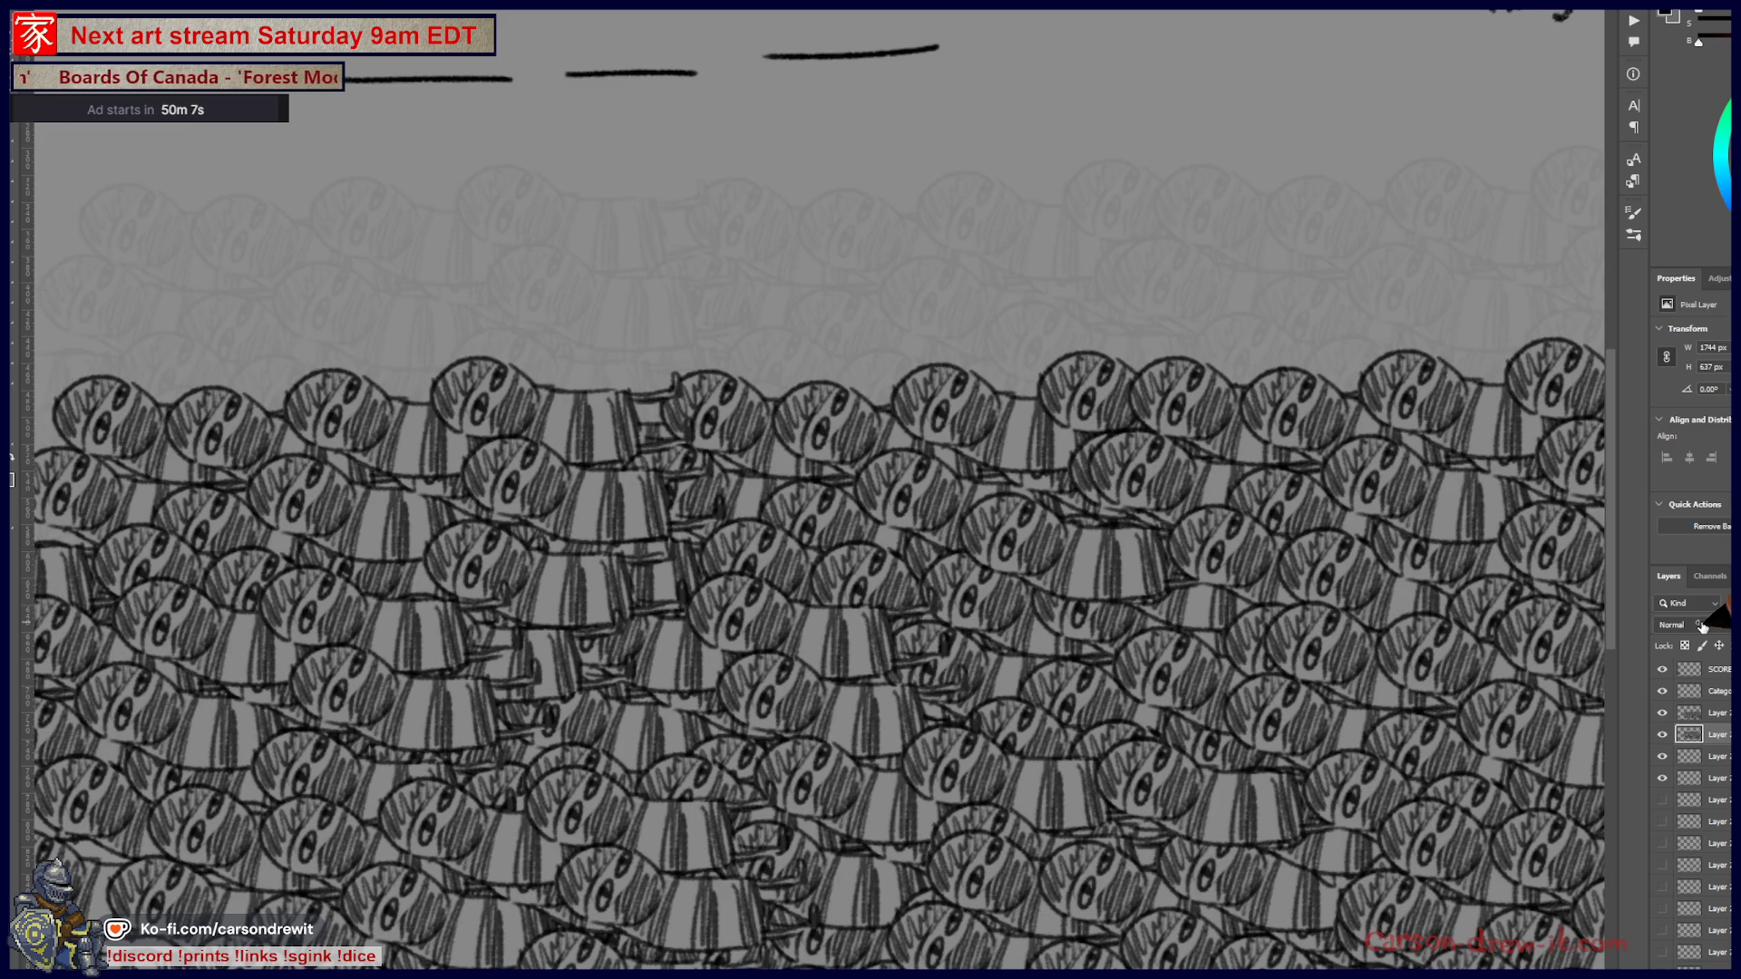
{"action": "key", "text": "7"}
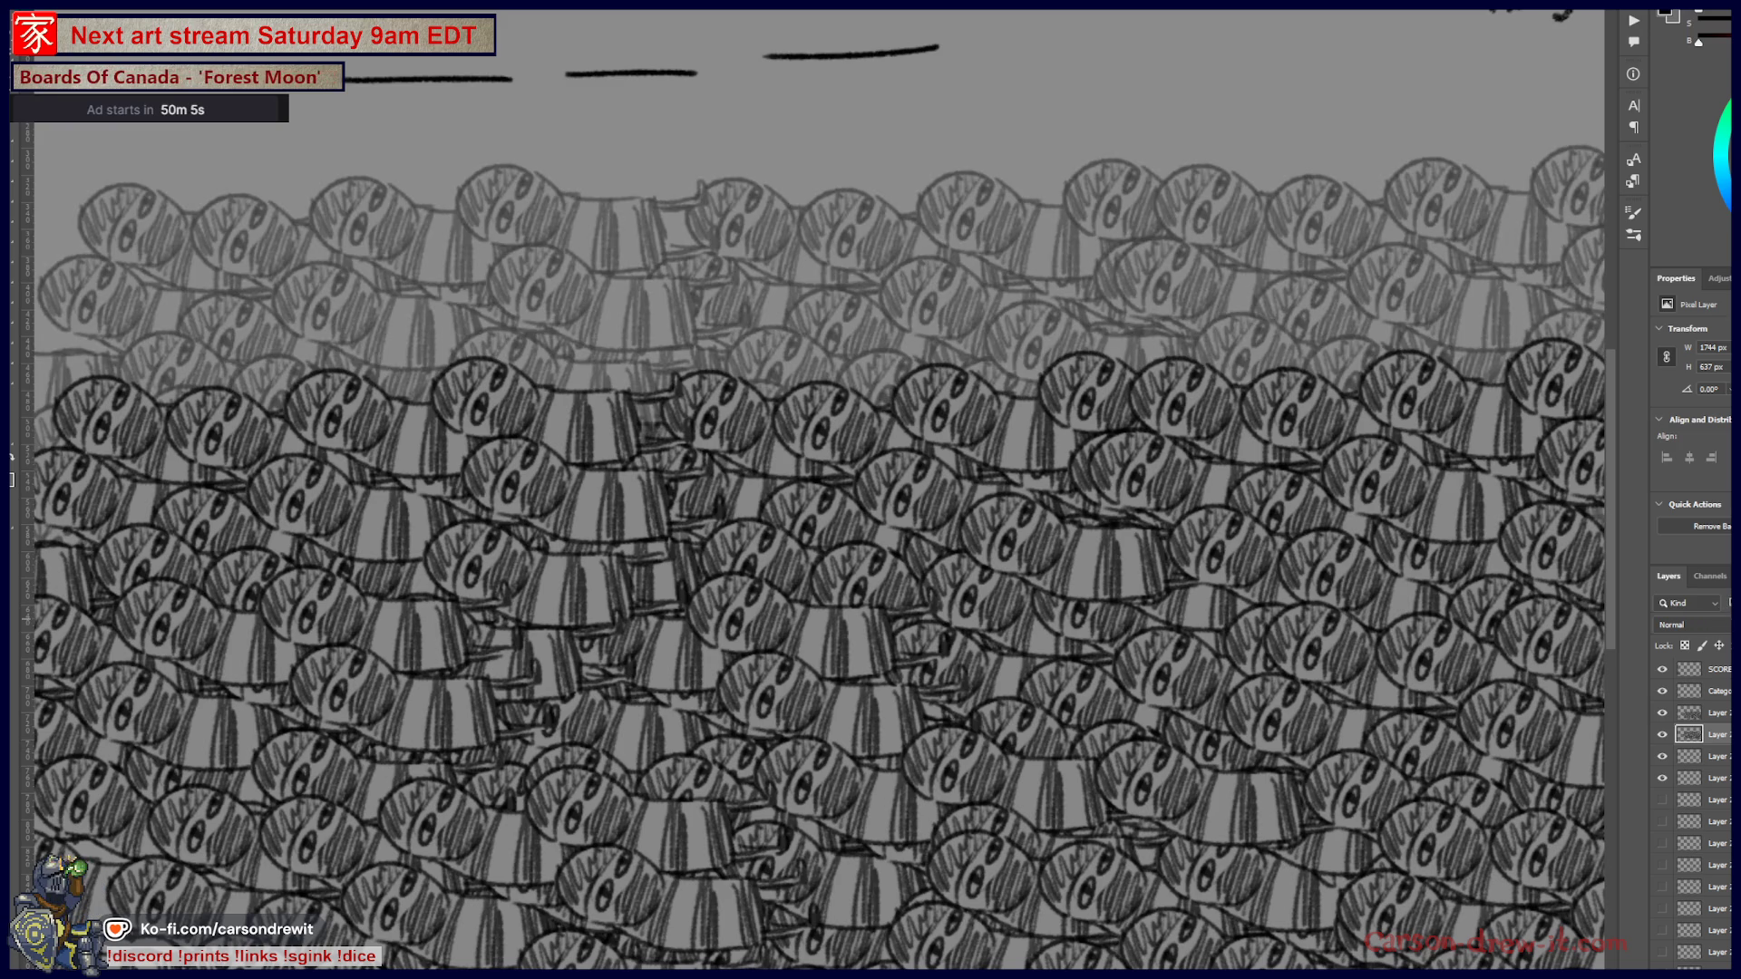
Reposition the faint back crowd and swap which faint crowd layer is visible
{"action": "left_click_drag", "start_coordinate": [1243, 330], "coordinate": [725, 503]}
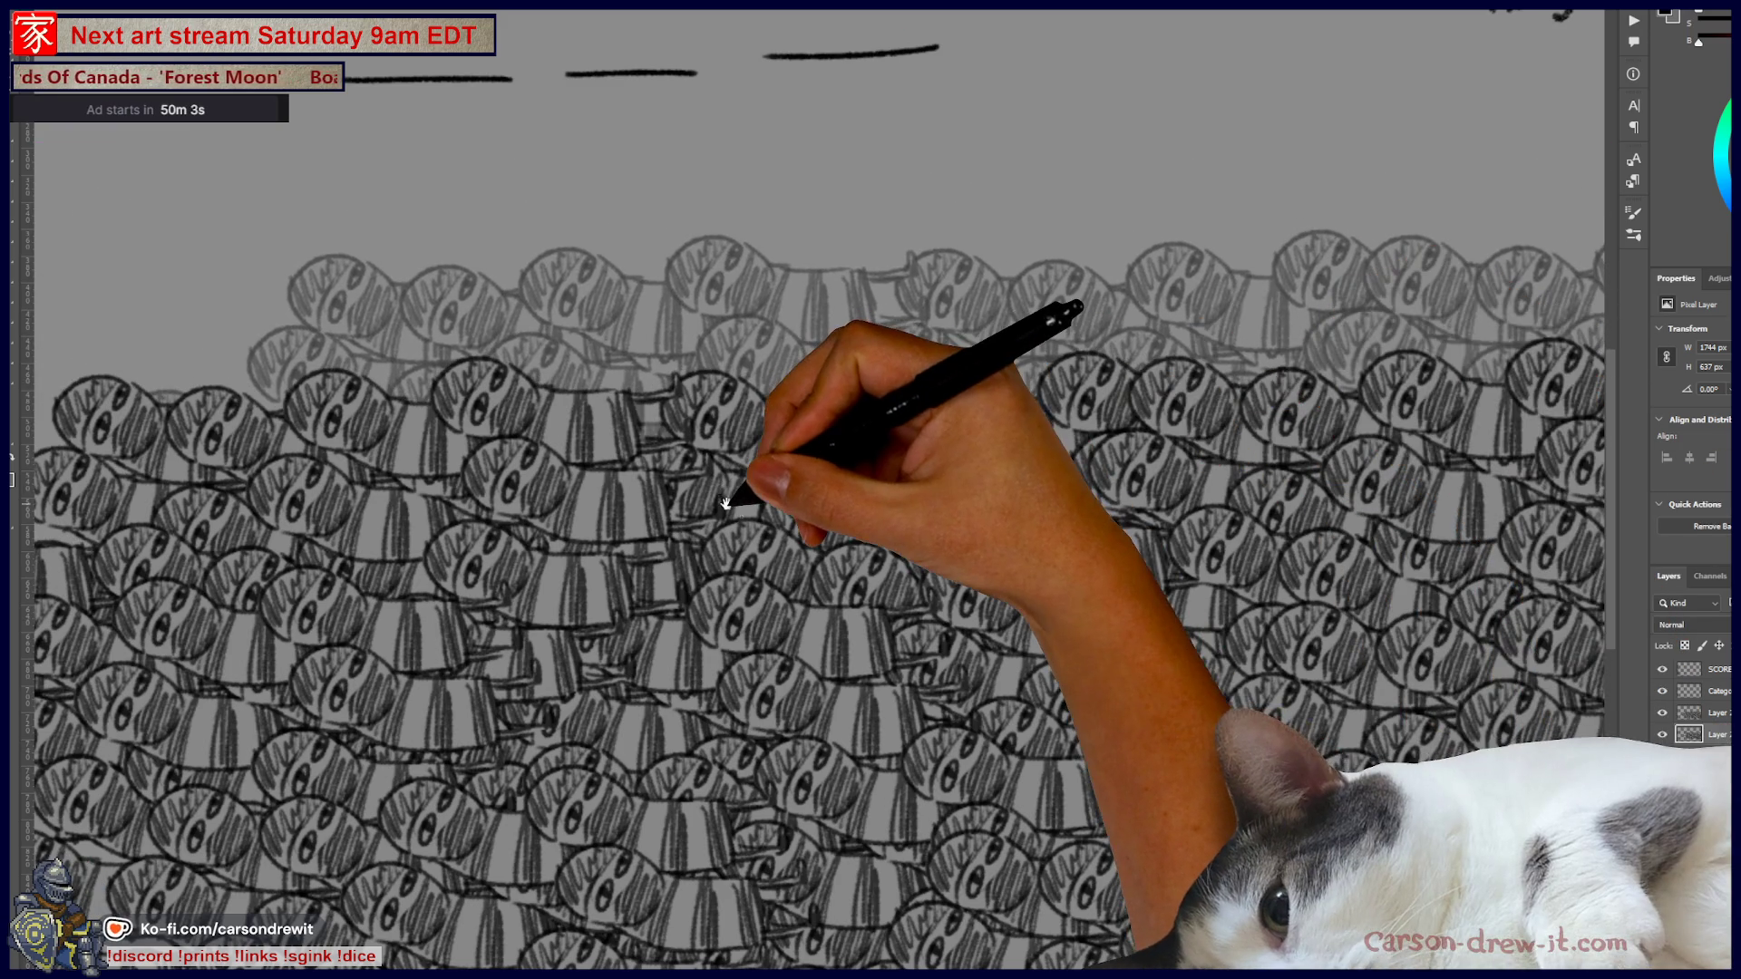
{"action": "key", "text": "ctrl+0"}
{"action": "mouse_move", "coordinate": [965, 440]}
{"action": "left_mouse_down"}
{"action": "mouse_move", "coordinate": [599, 414]}
{"action": "mouse_move", "coordinate": [623, 466]}
{"action": "left_mouse_up"}
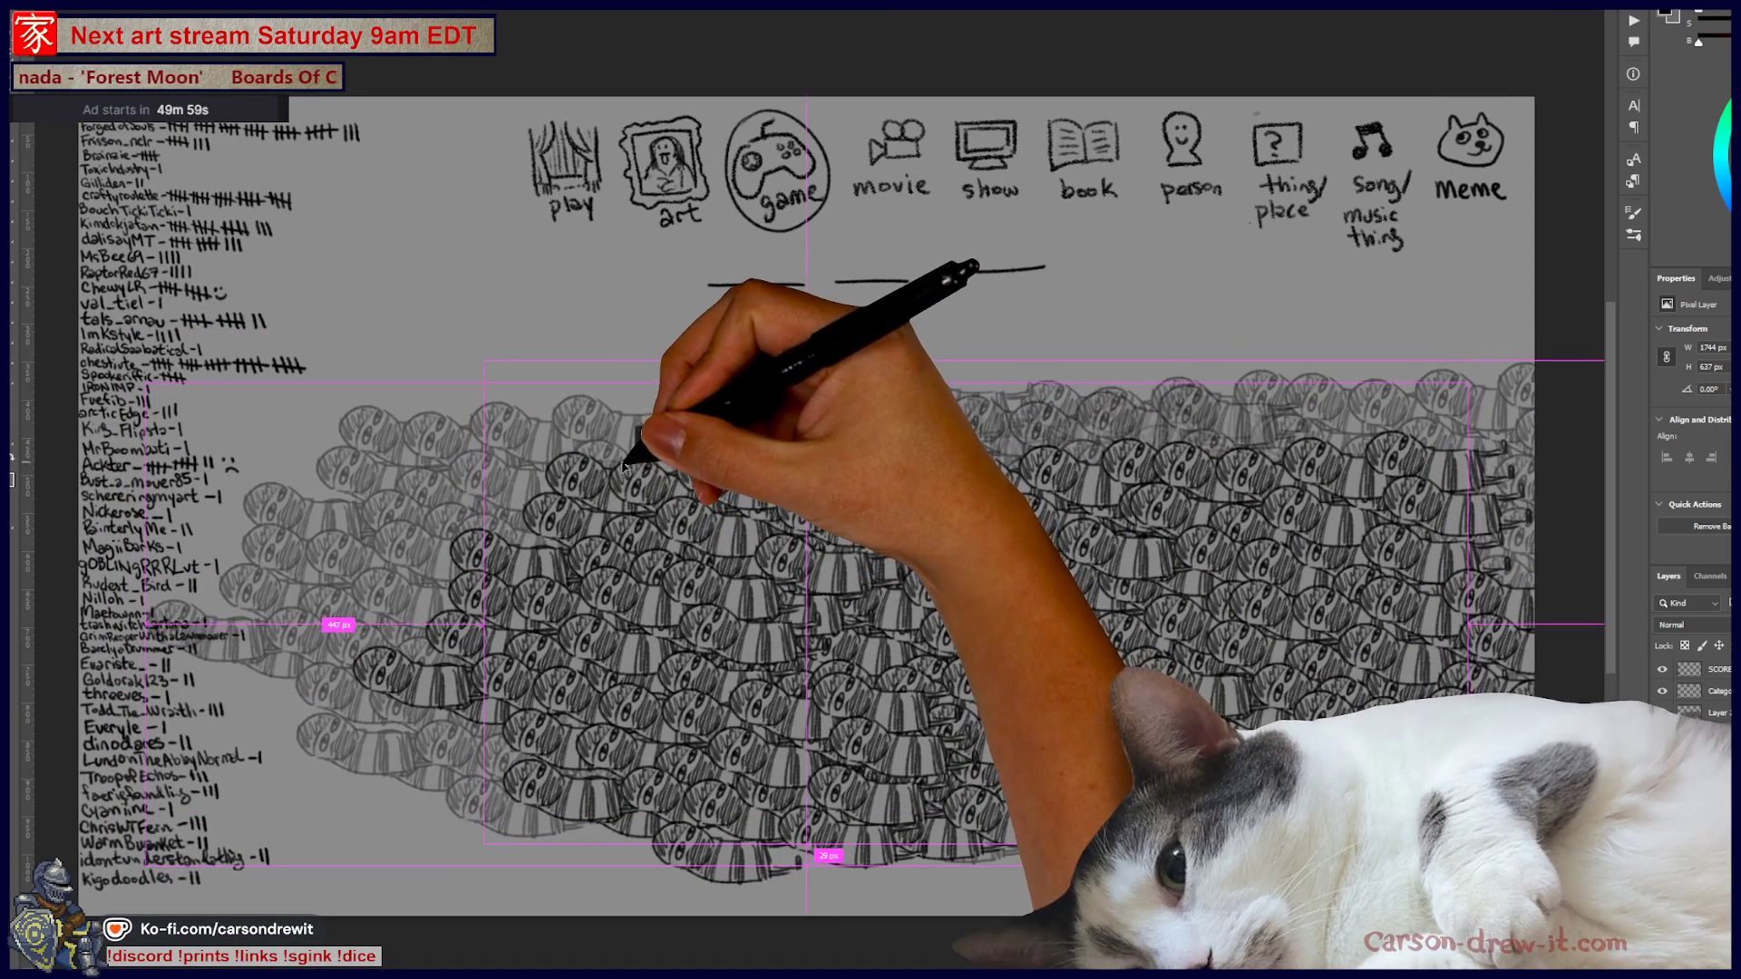
{"action": "left_click_drag", "start_coordinate": [623, 466], "coordinate": [630, 458]}
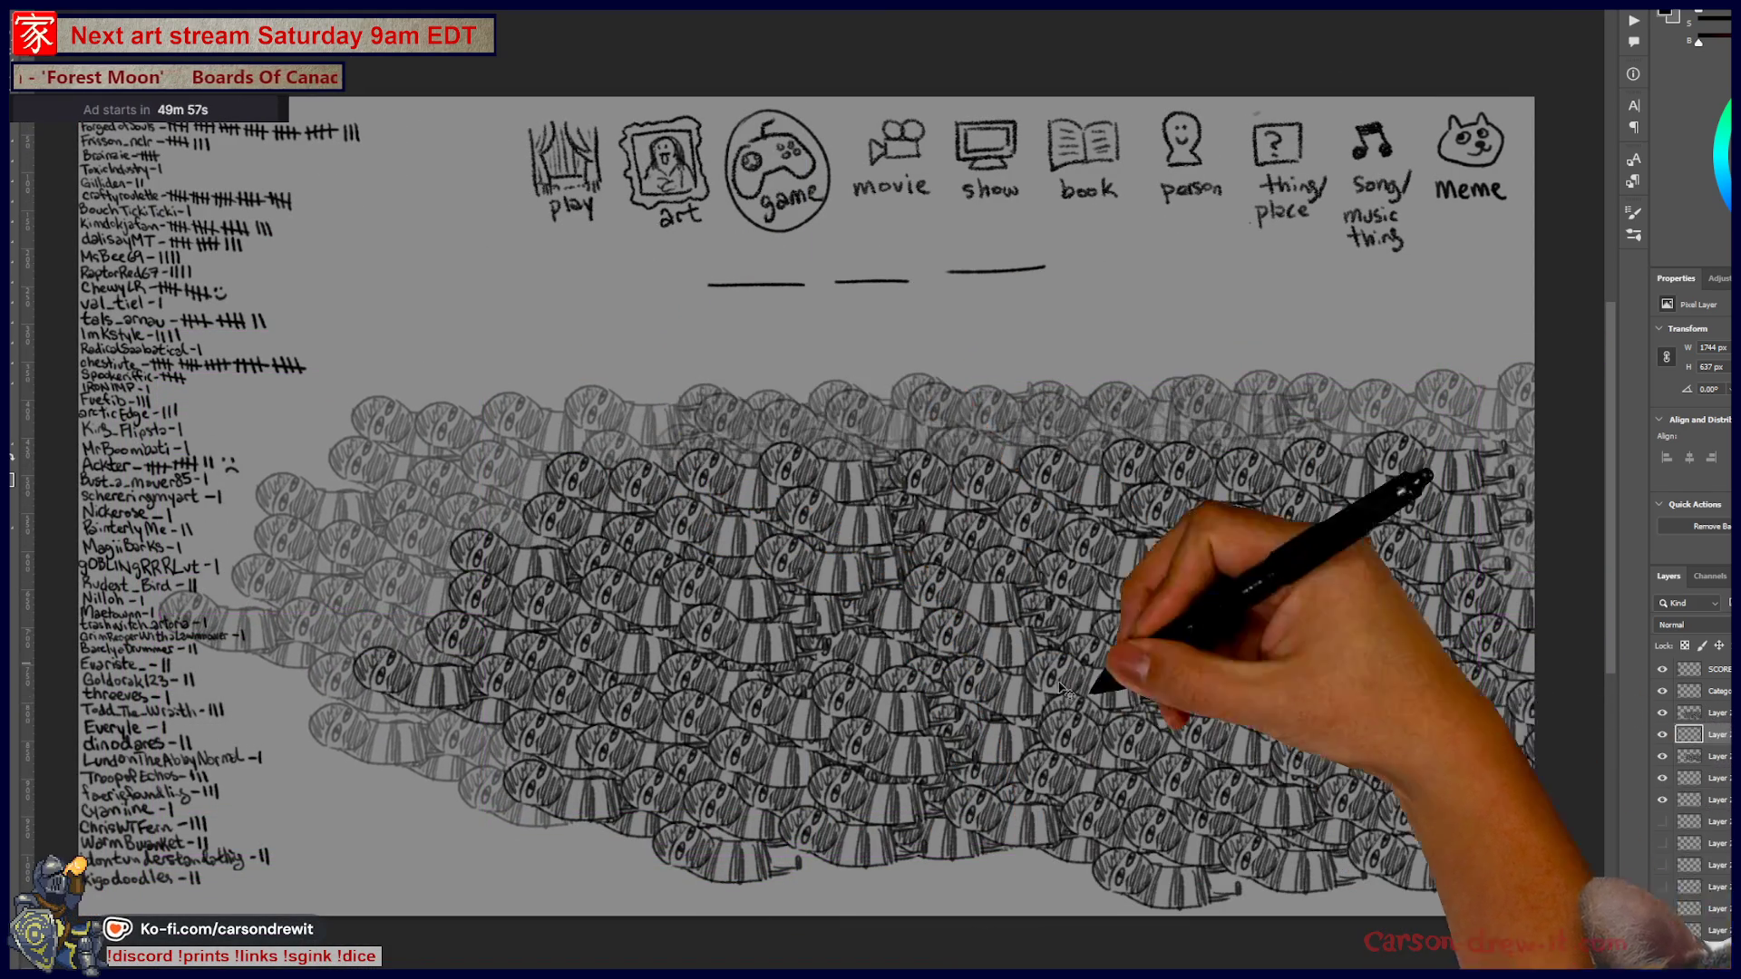
{"action": "left_click", "coordinate": [1662, 800]}
{"action": "left_click", "coordinate": [1713, 733]}
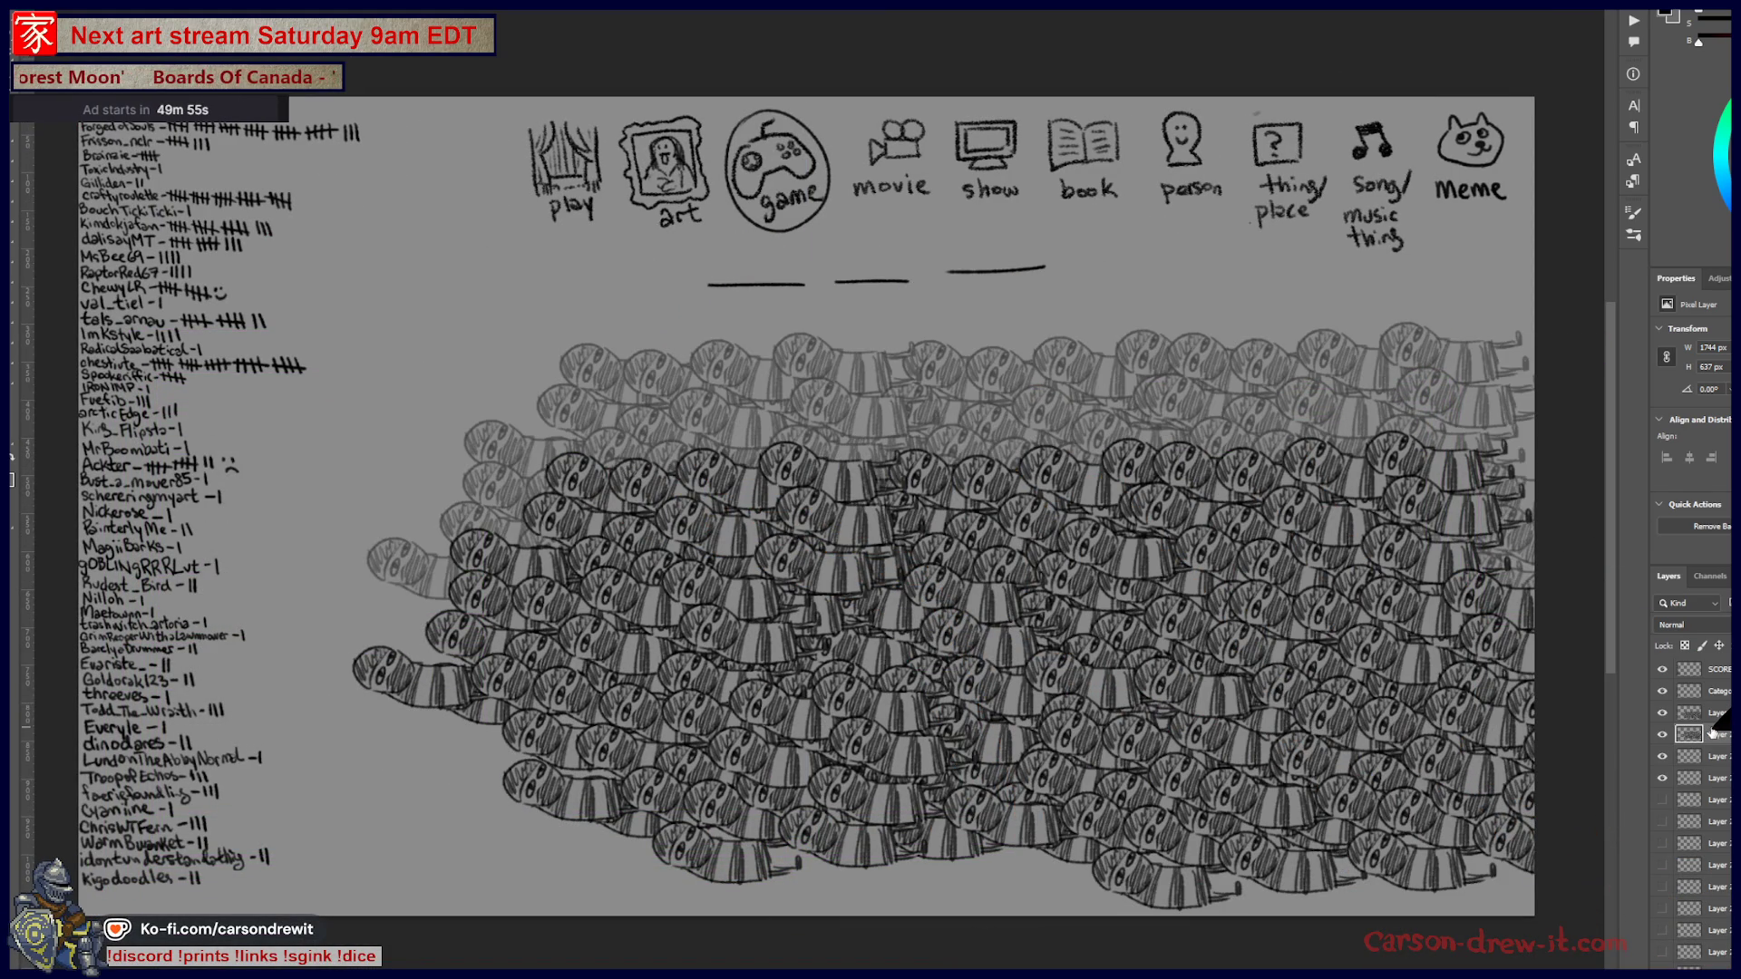
{"action": "key", "text": "ctrl+u"}
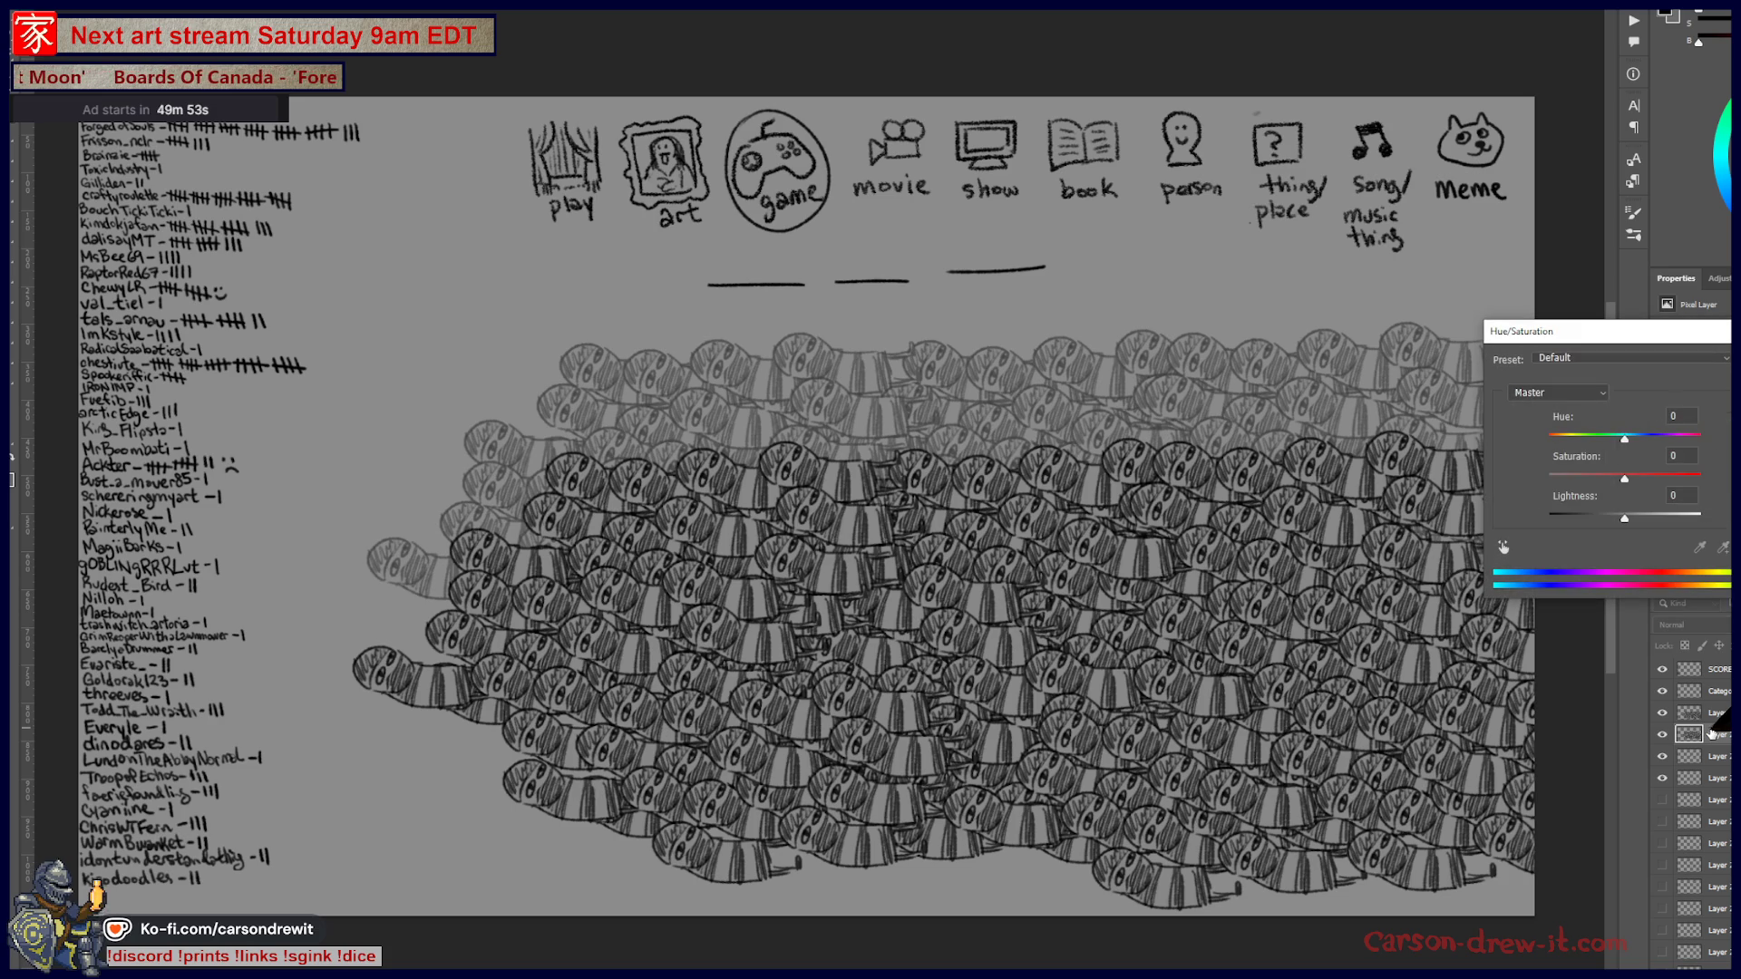
{"action": "key", "text": "Escape"}
{"action": "key", "text": "0"}
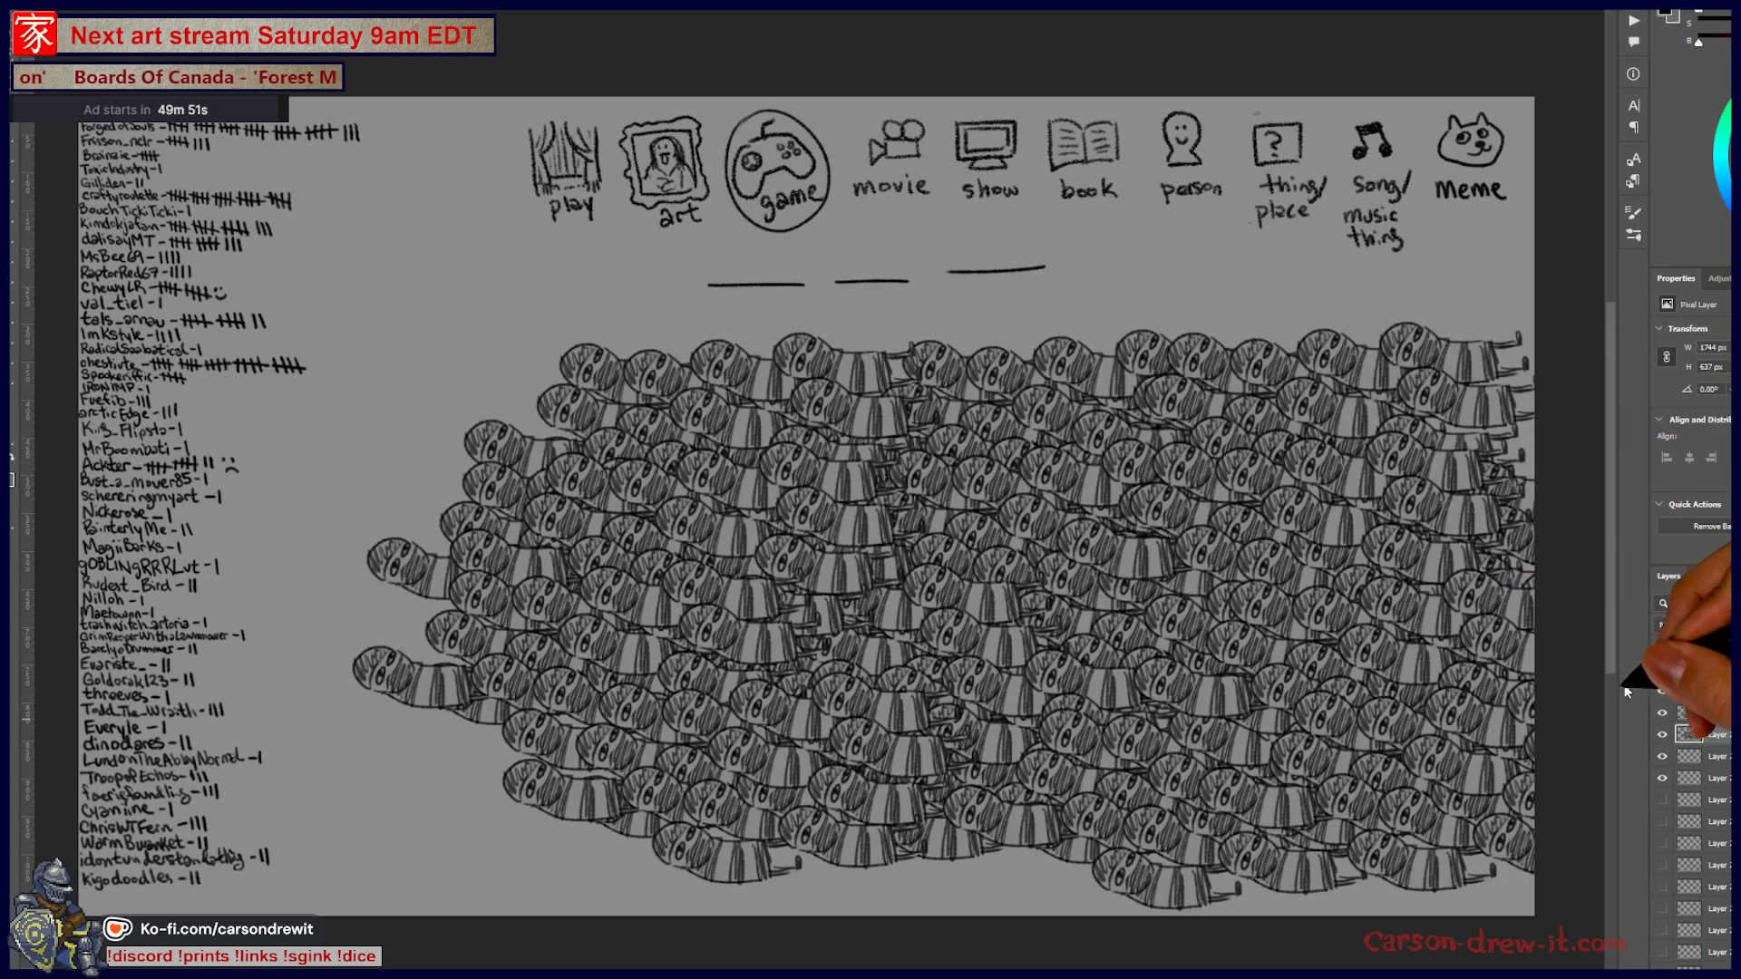
{"action": "key", "text": "ctrl+u"}
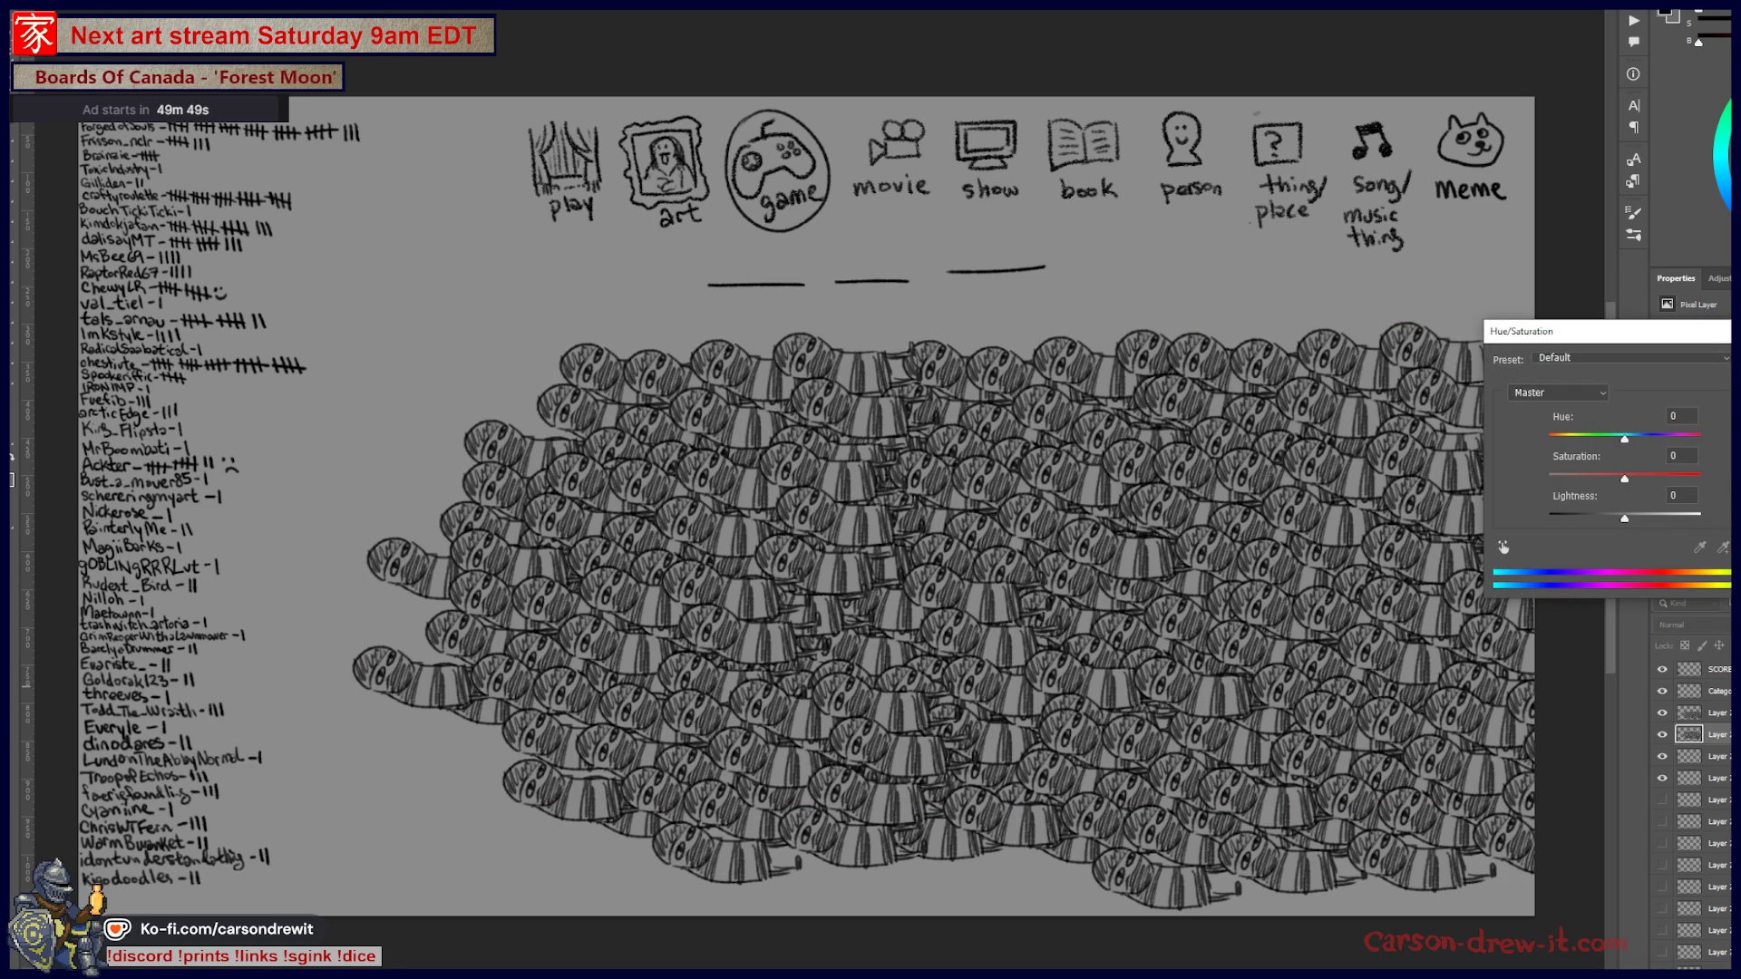
{"action": "left_click_drag", "start_coordinate": [1625, 517], "coordinate": [1642, 519]}
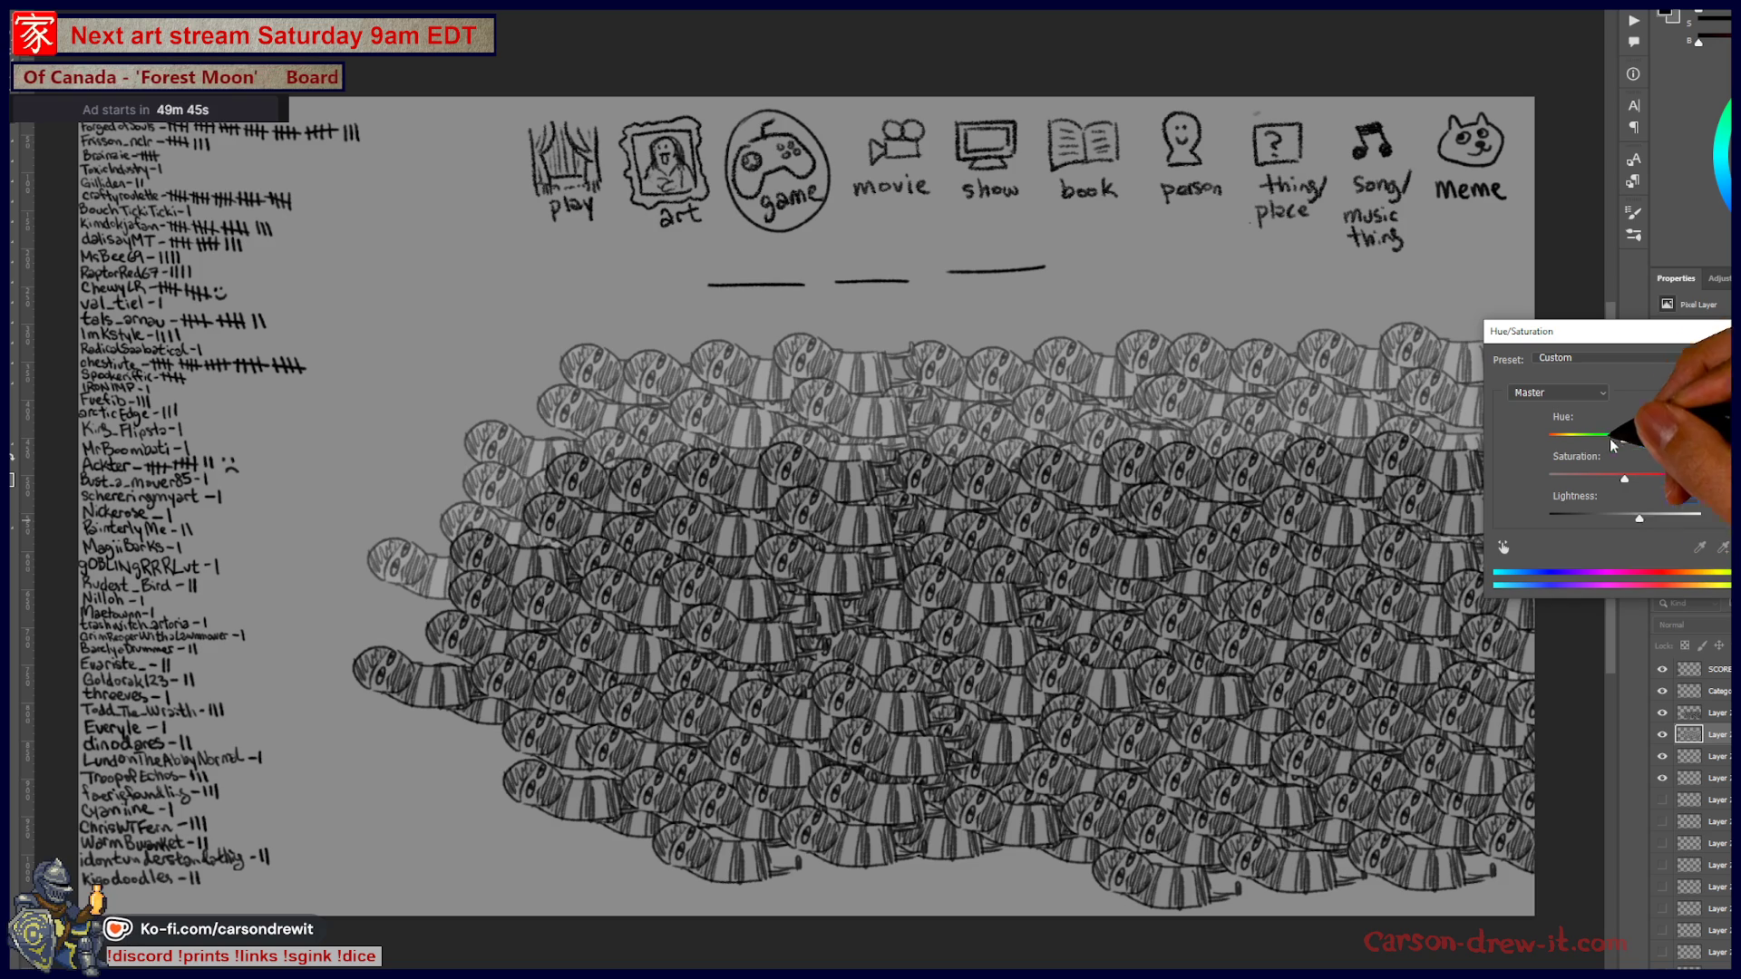
{"action": "type", "text": "0"}
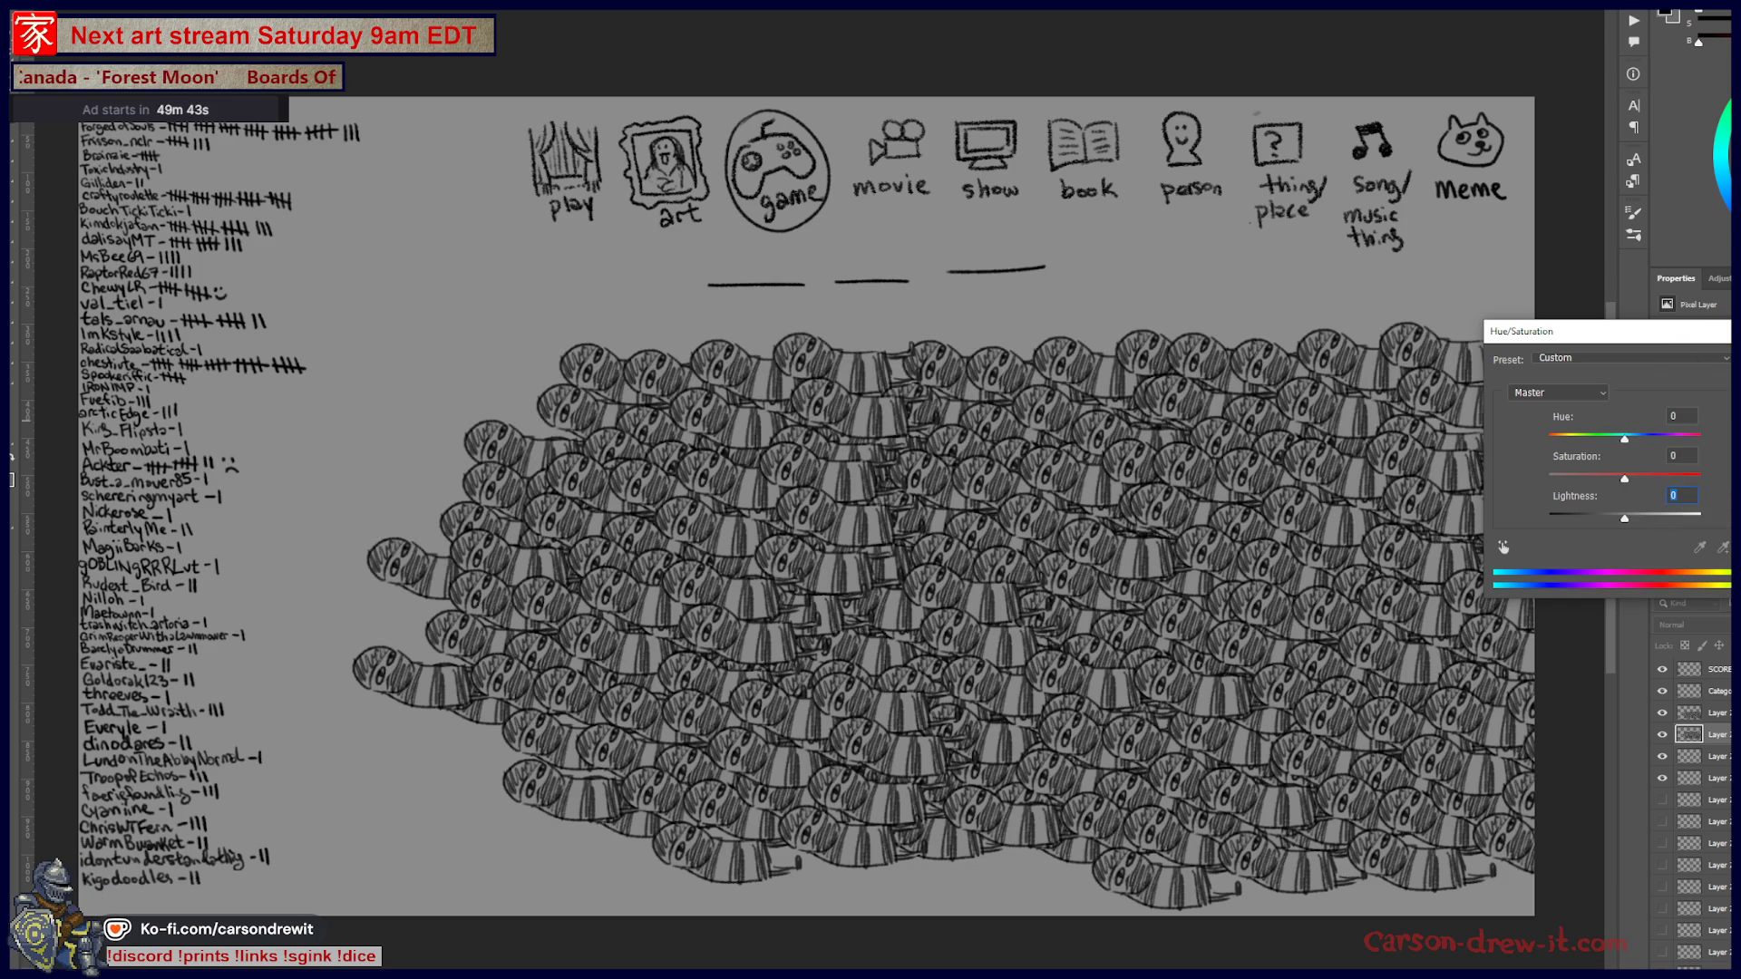
{"action": "key", "text": "Return"}
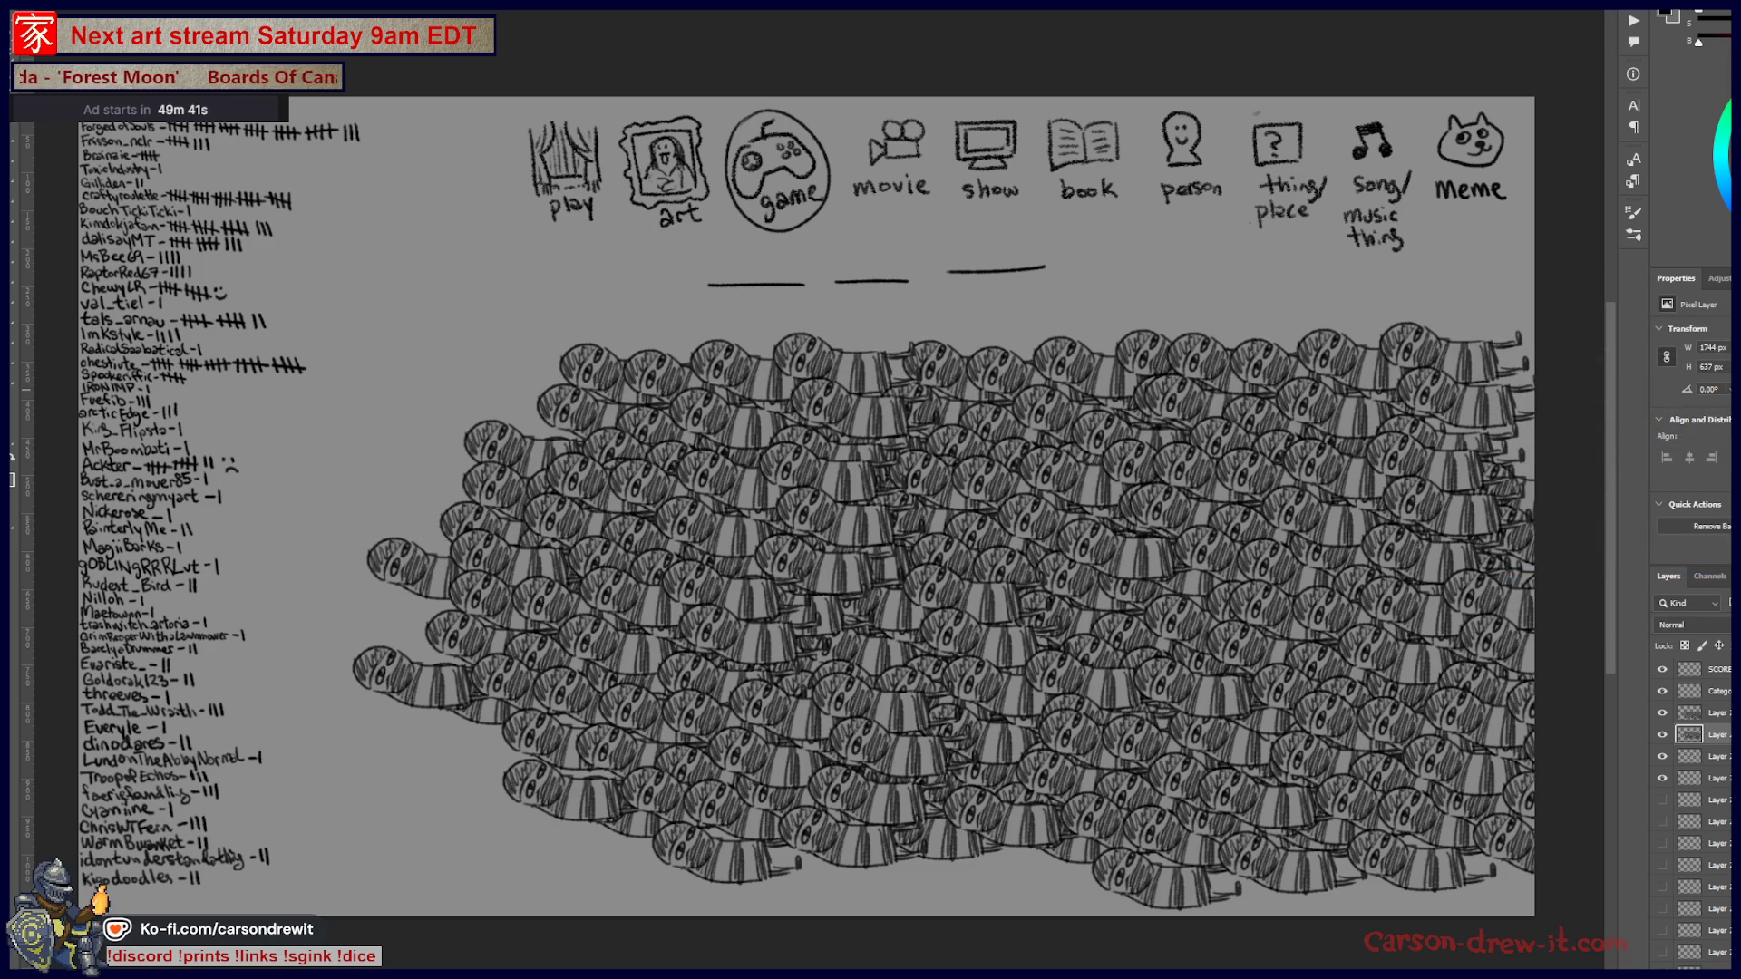
{"action": "key", "text": "ctrl+u"}
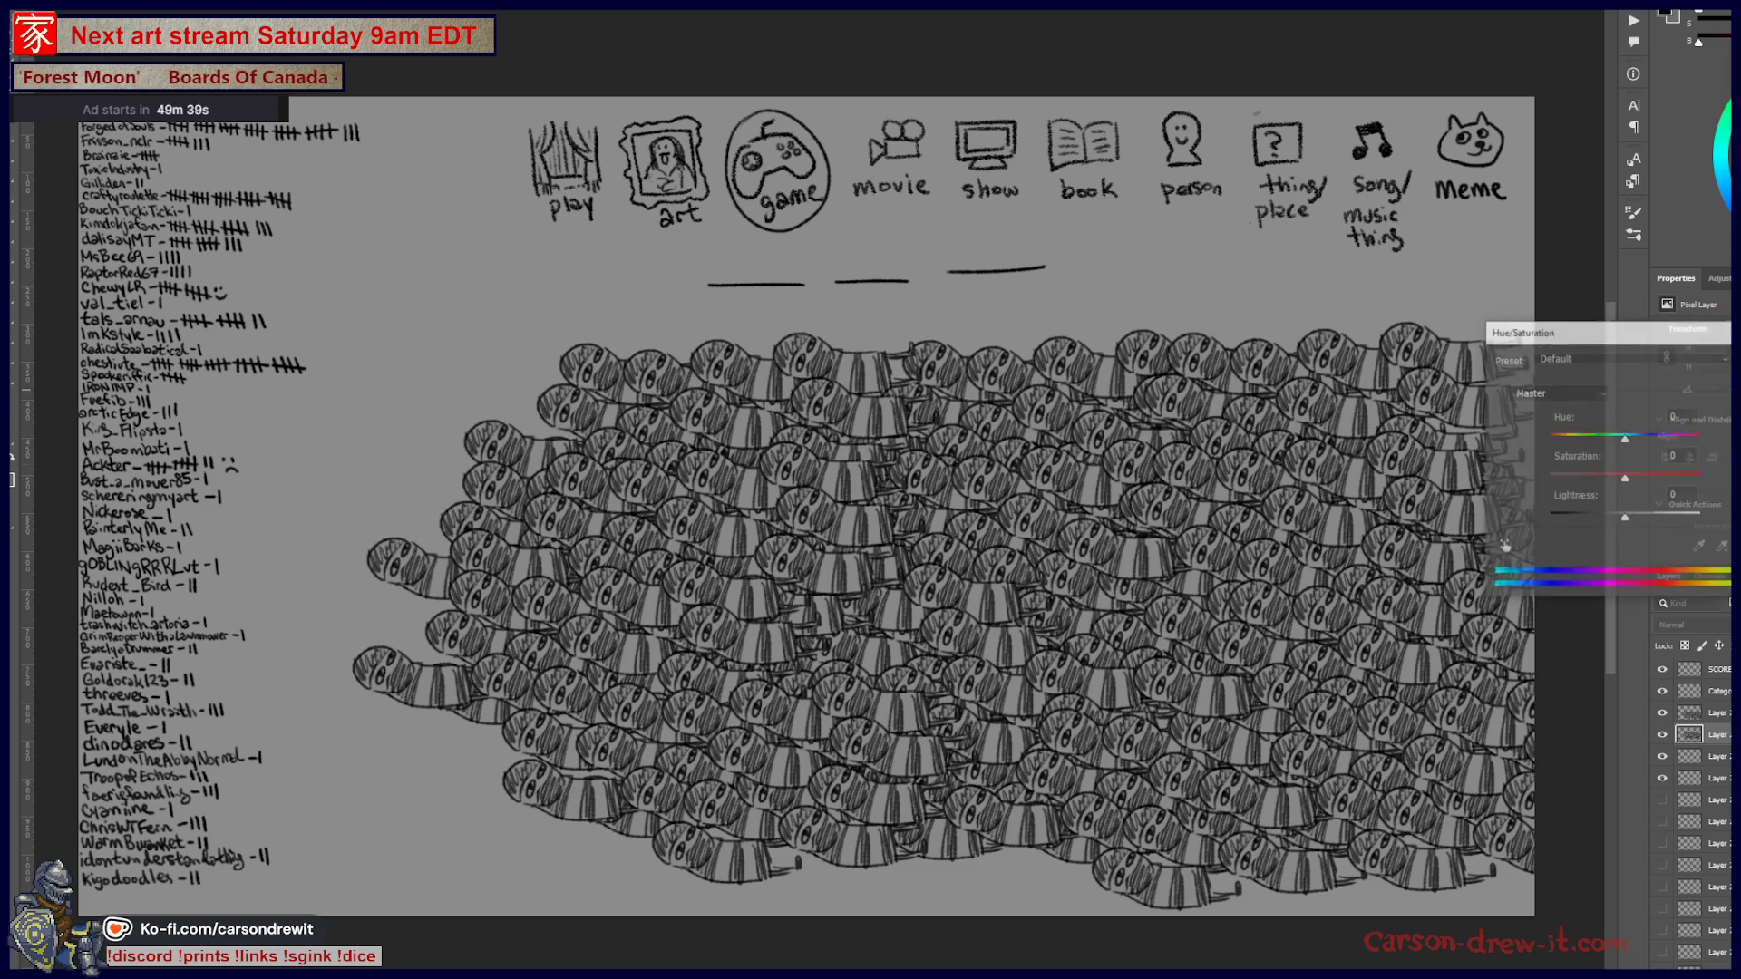
{"action": "left_click_drag", "start_coordinate": [1624, 518], "coordinate": [1608, 519]}
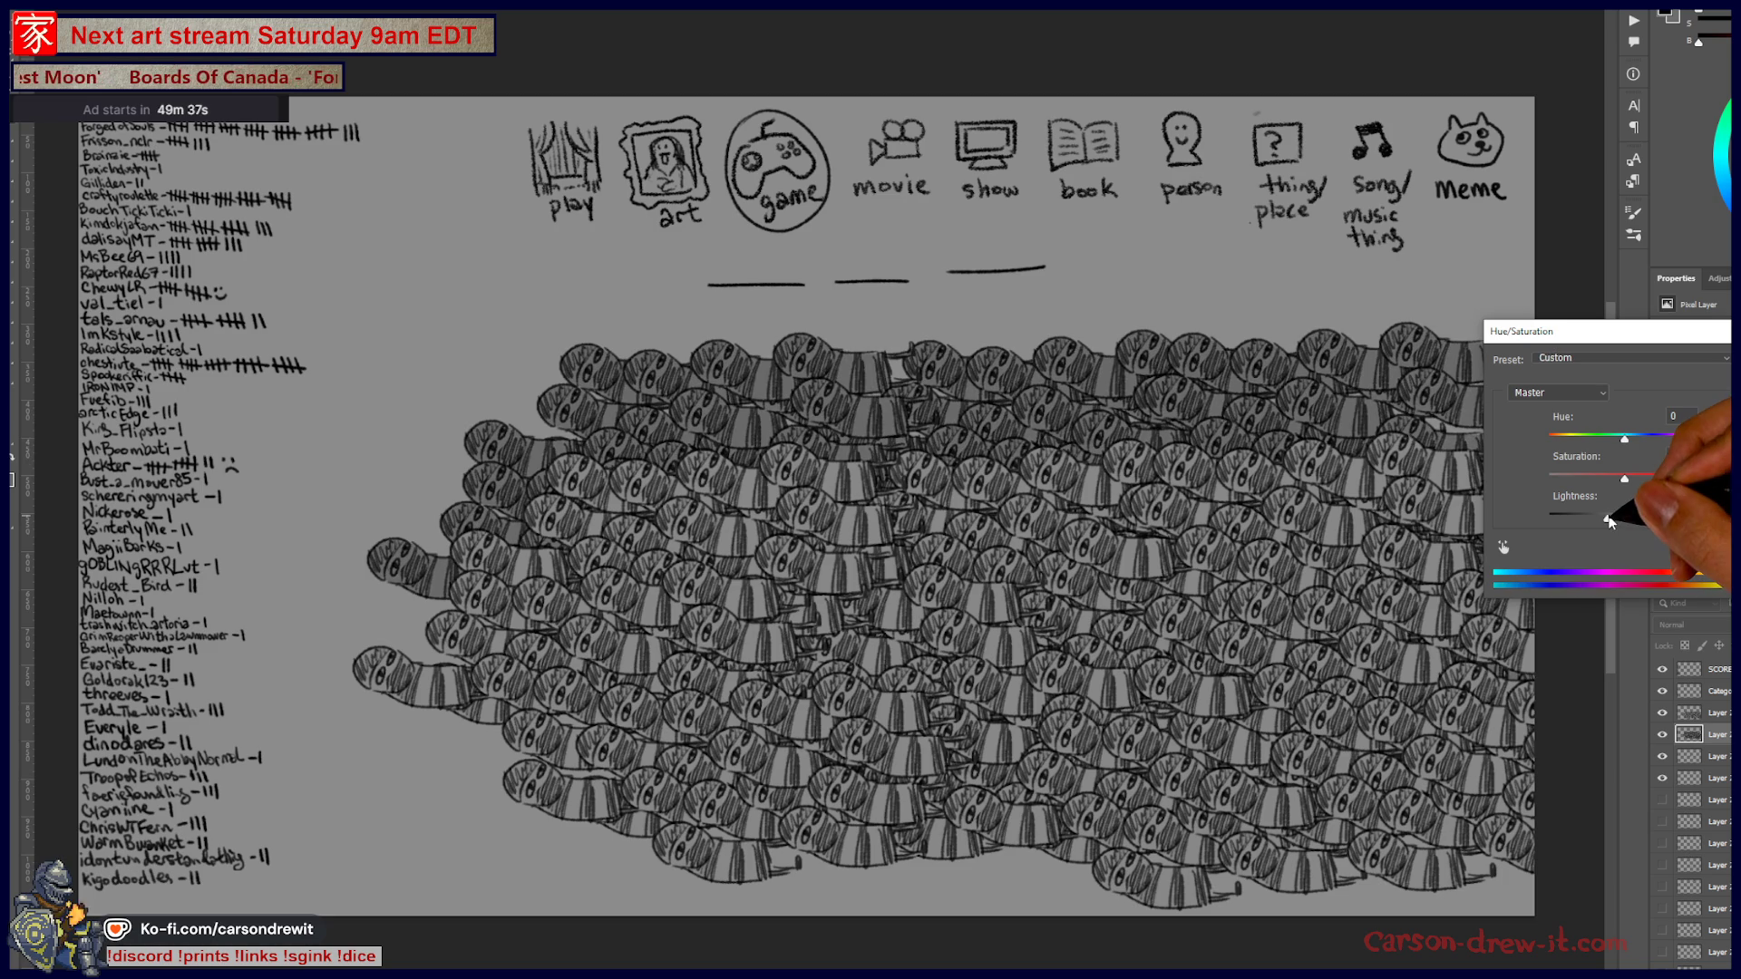
{"action": "left_click", "coordinate": [1624, 519]}
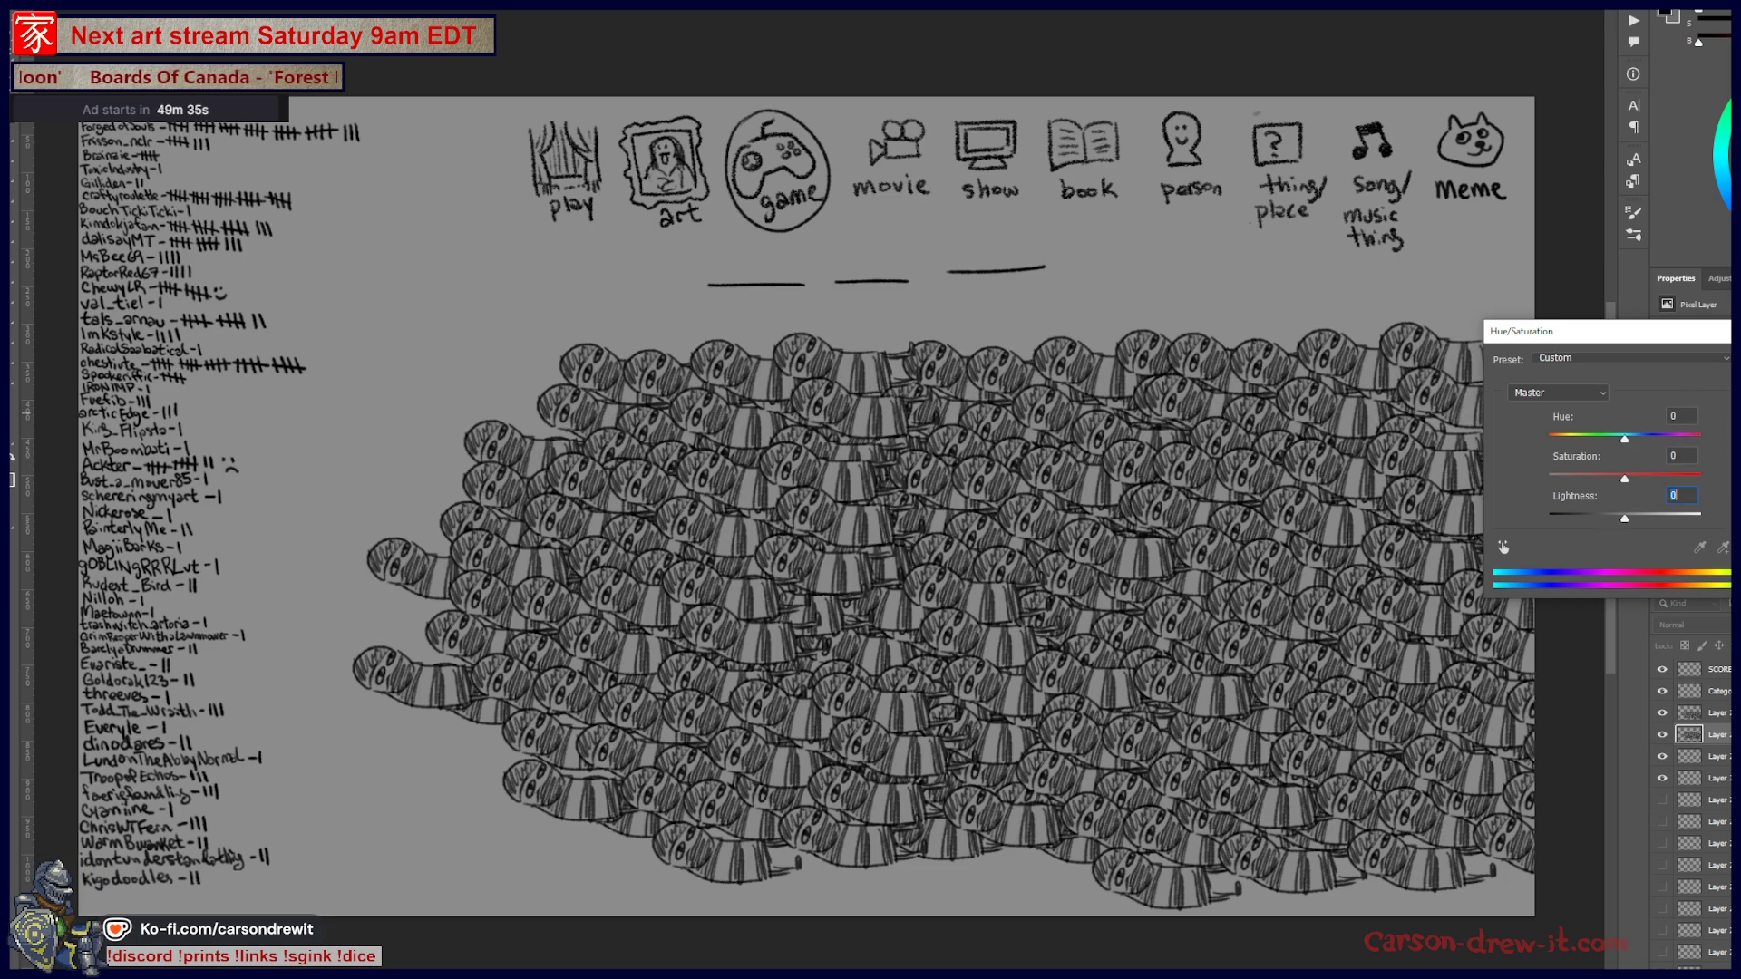
{"action": "key", "text": "Escape"}
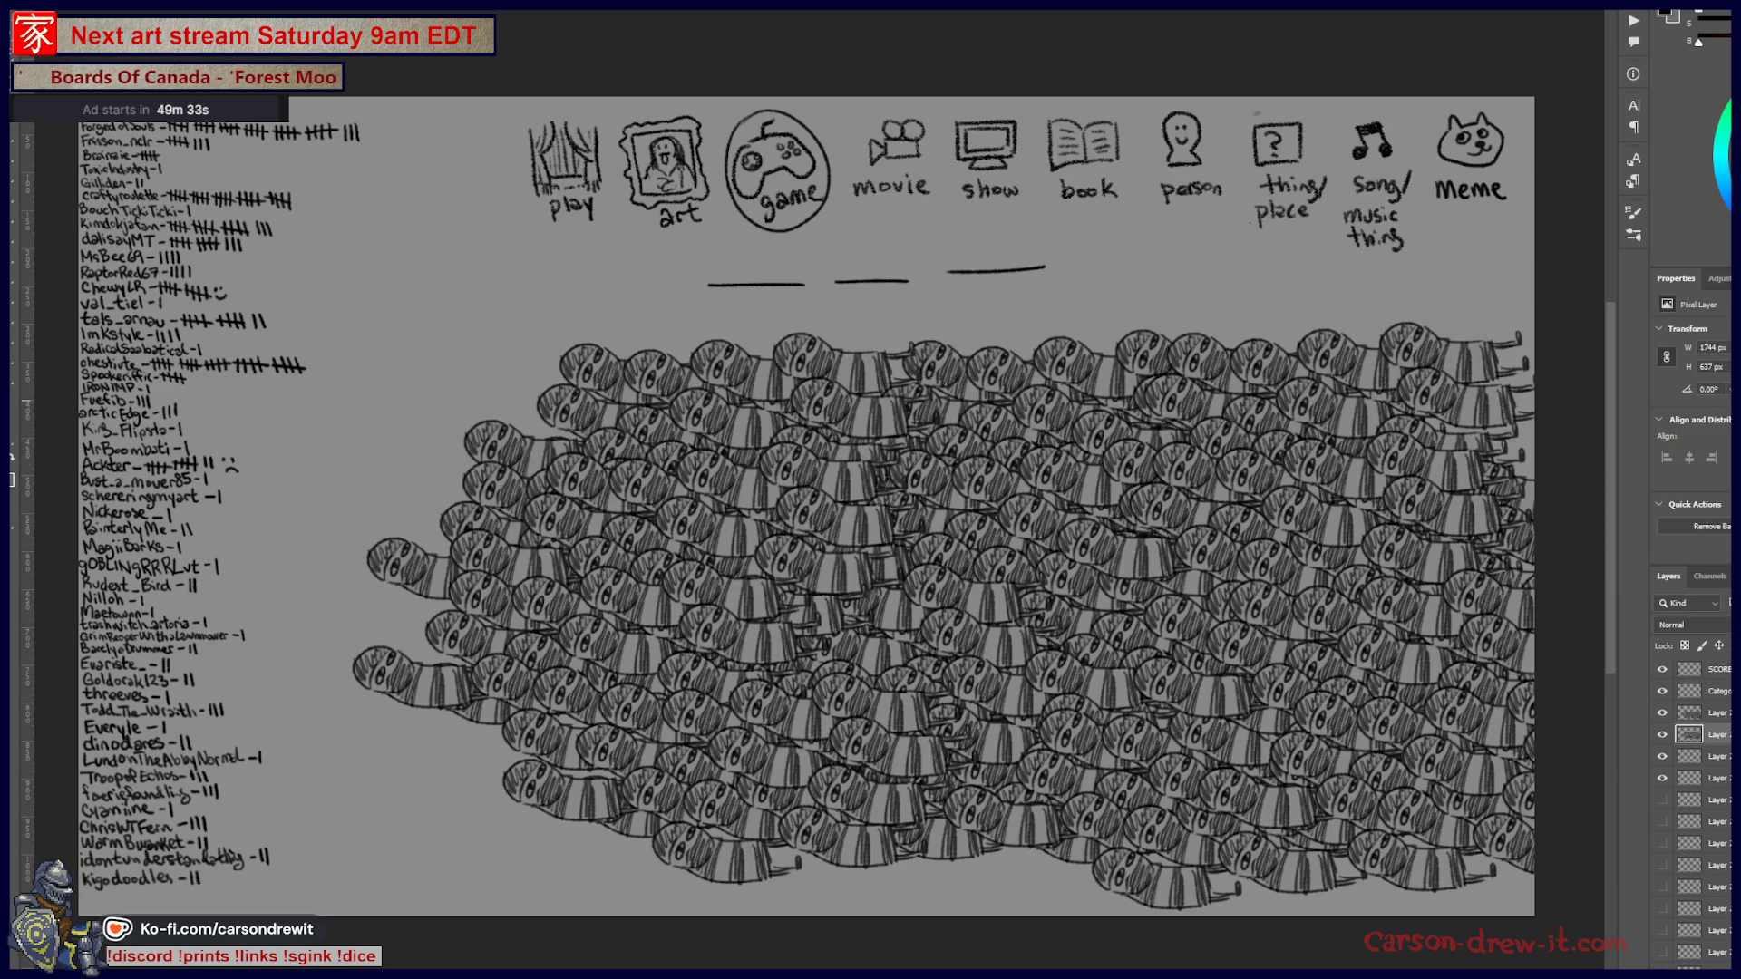
{"action": "scroll", "coordinate": [966, 481], "scroll_direction": "up", "scroll_amount": 3}
{"action": "scroll", "coordinate": [966, 480], "scroll_direction": "up", "scroll_amount": 2}
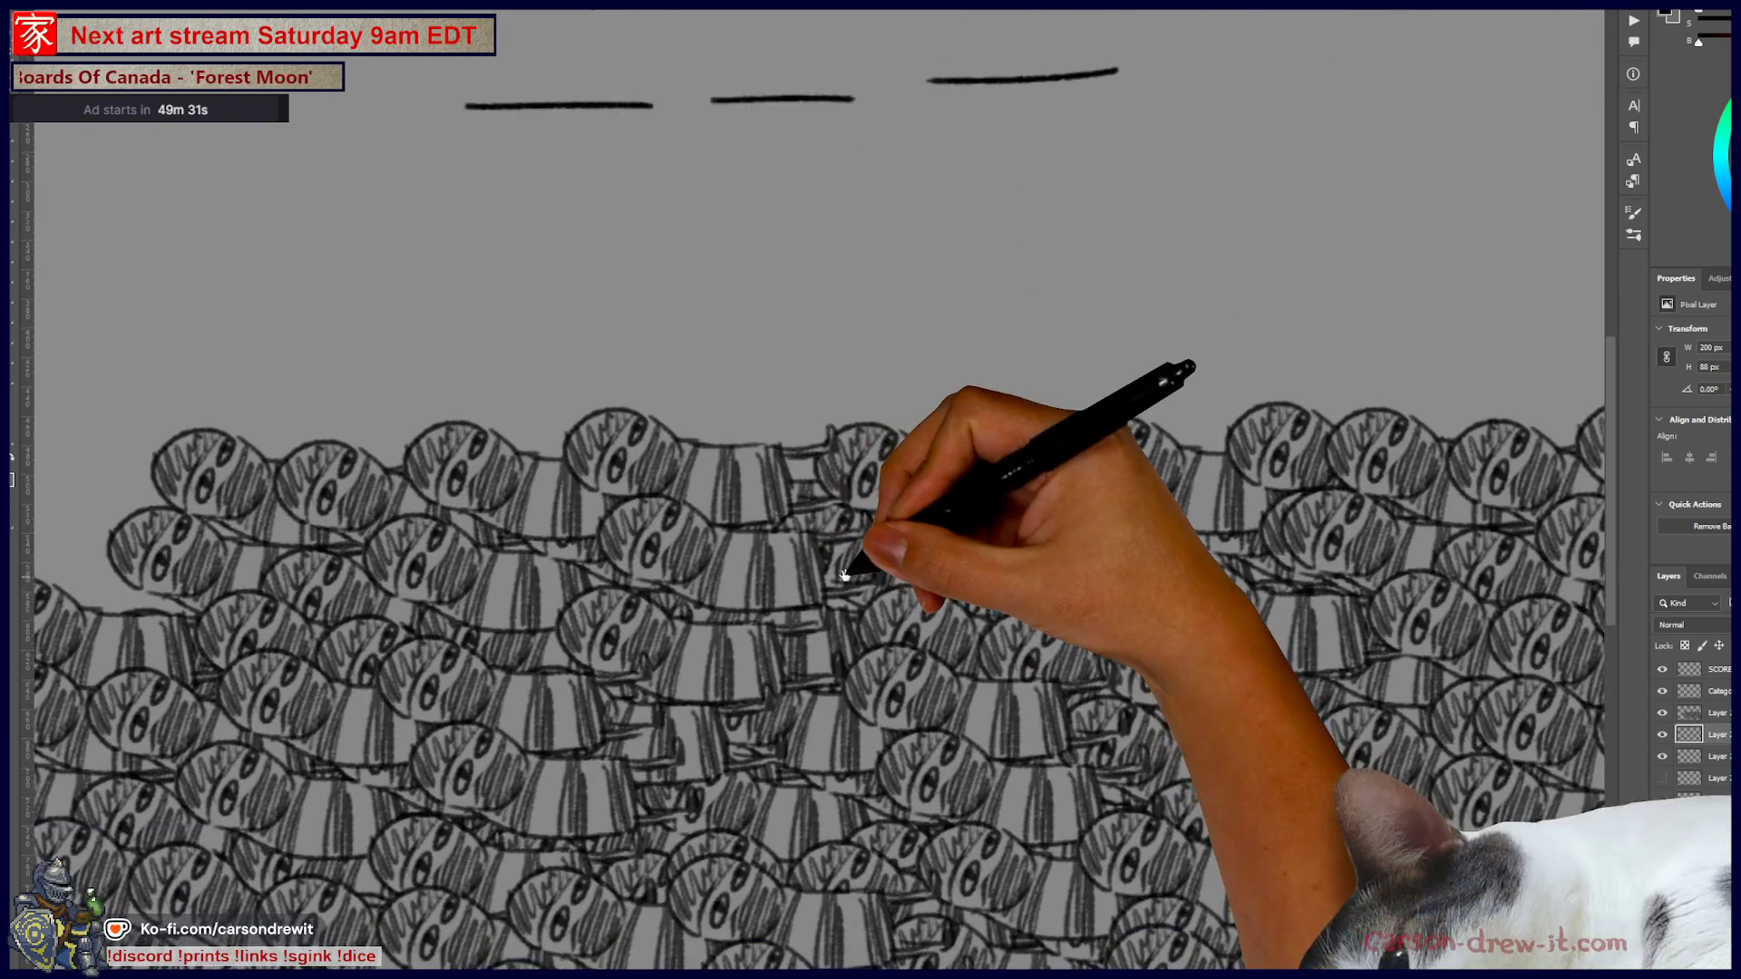
{"action": "scroll", "coordinate": [966, 481], "scroll_direction": "up", "scroll_amount": 1}
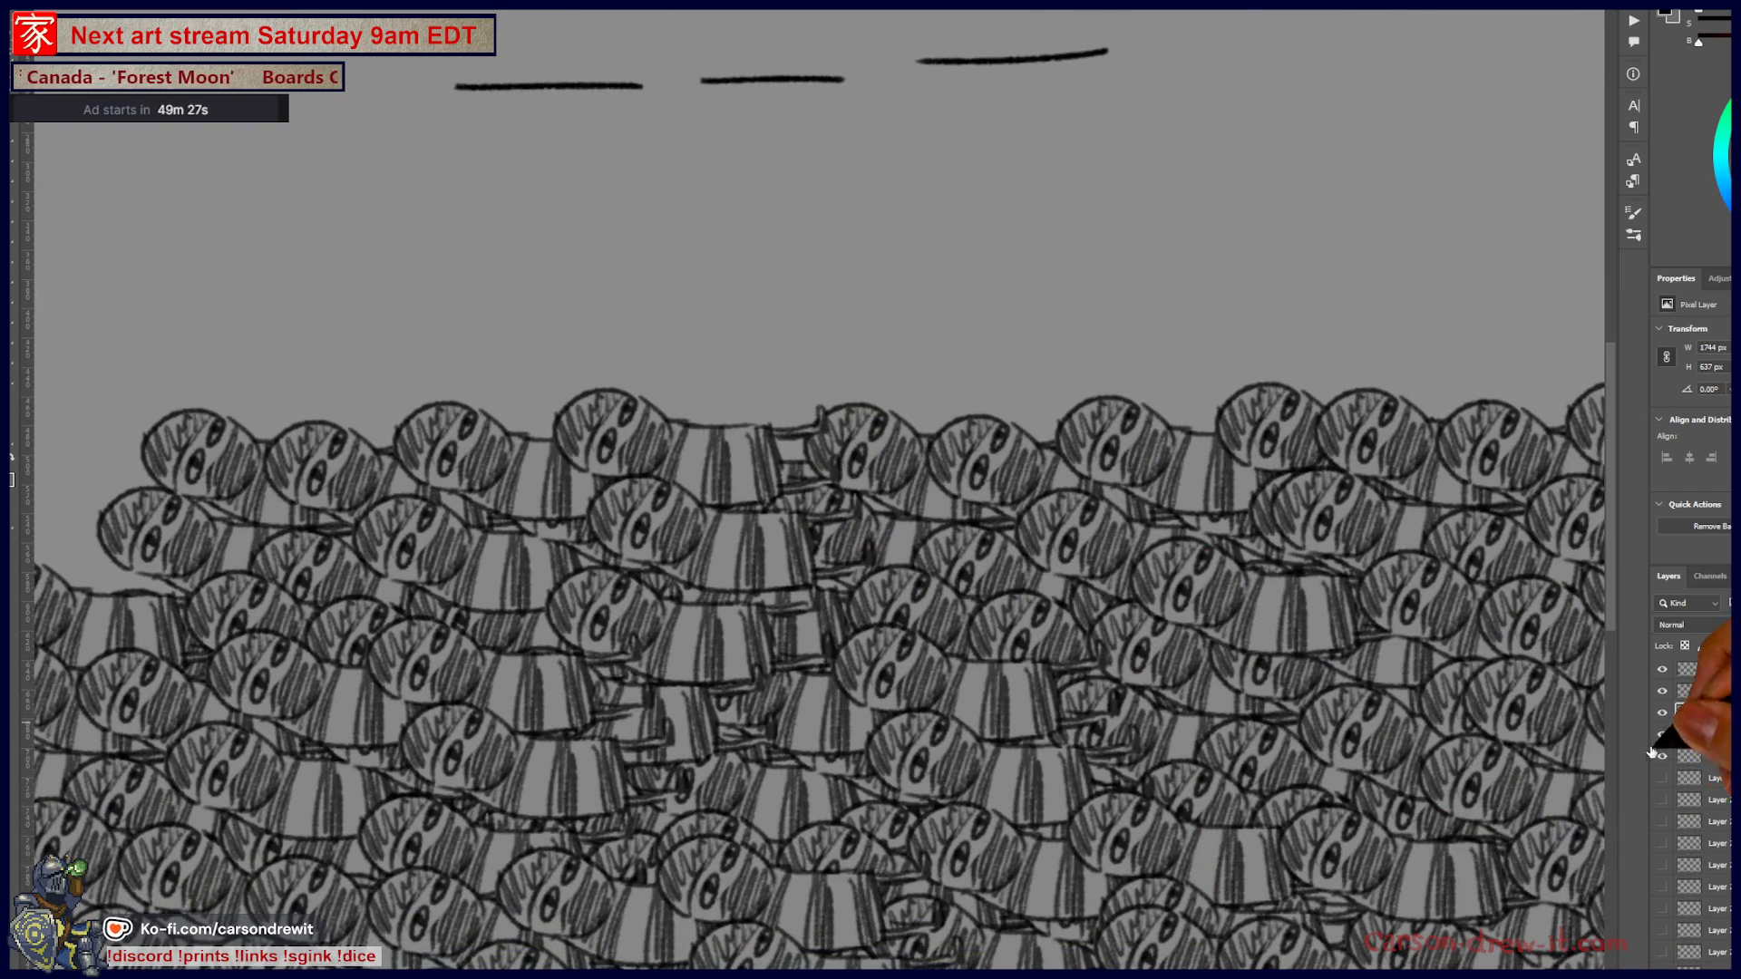
{"action": "key", "text": "ctrl+minus"}
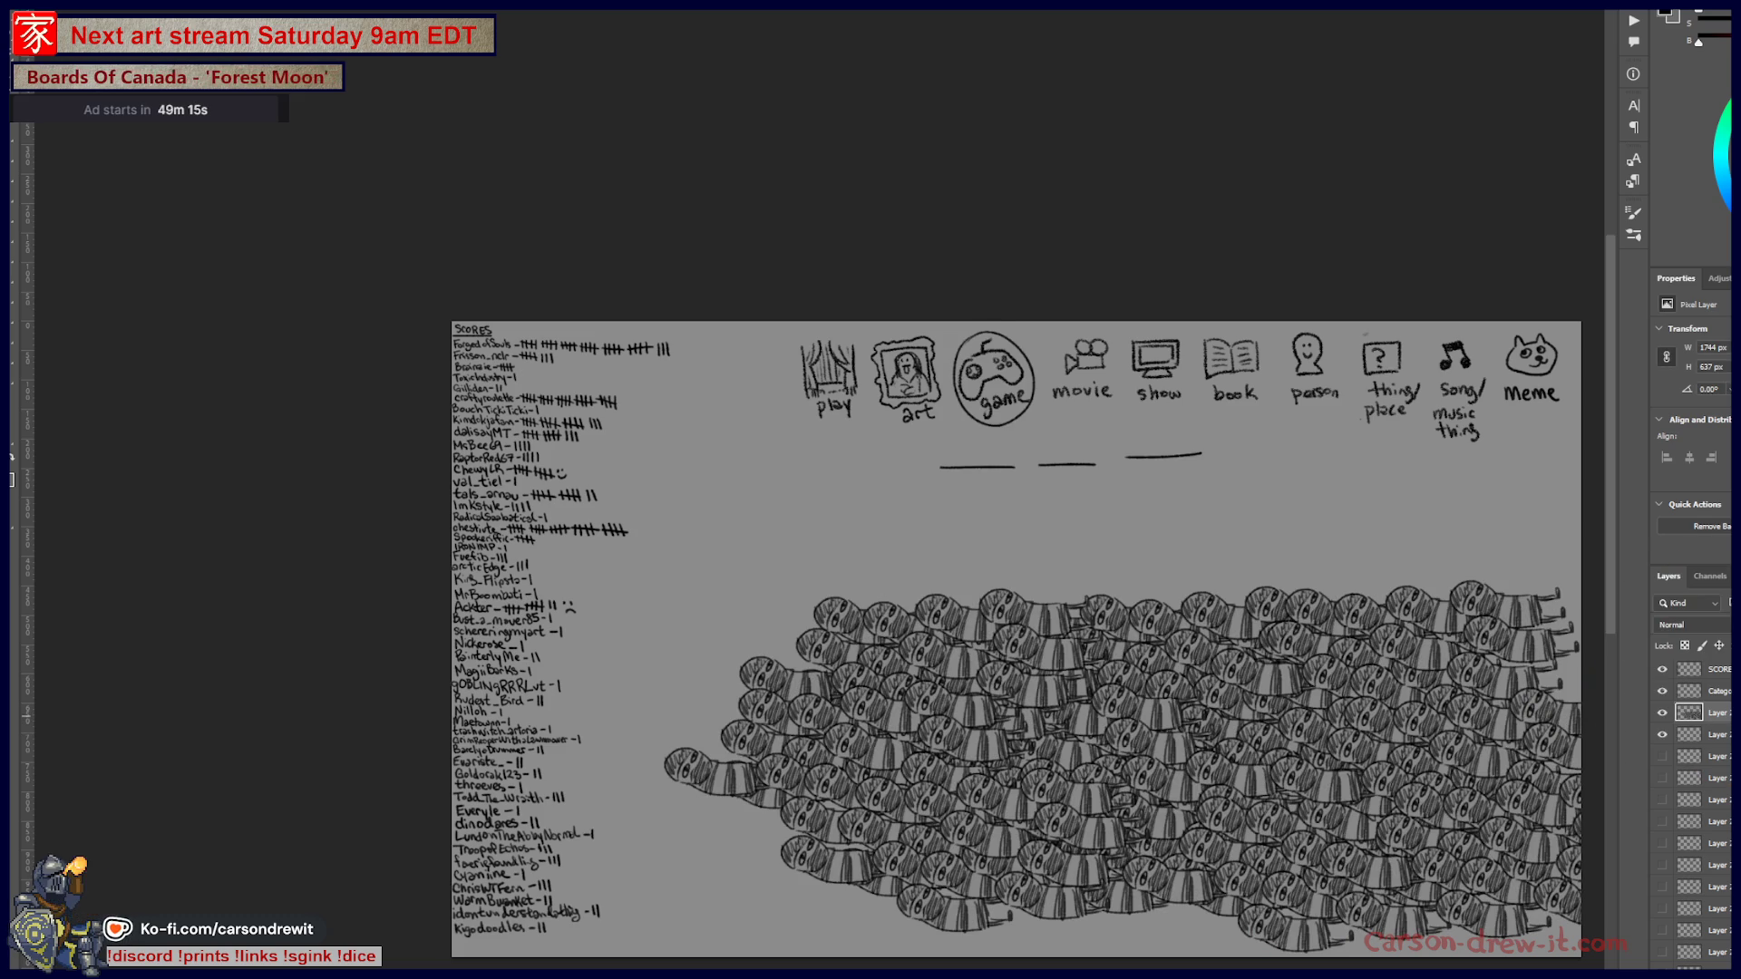
{"action": "scroll", "coordinate": [1360, 738], "scroll_direction": "up", "scroll_amount": 5}
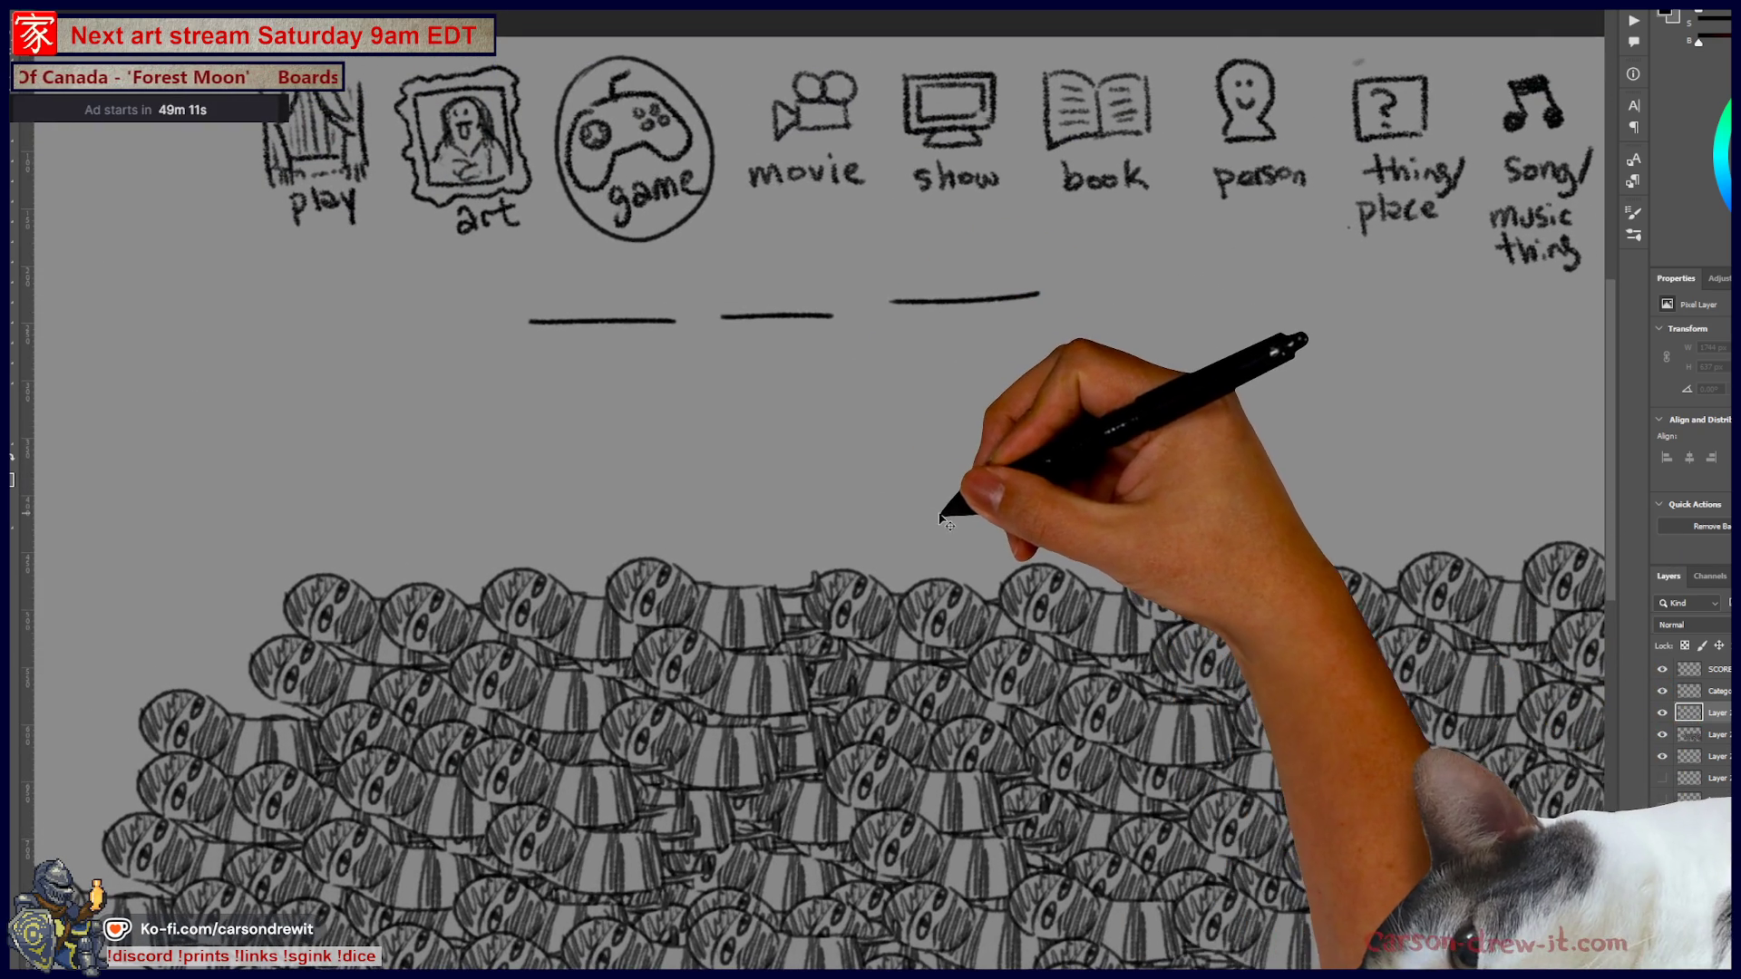
Draw a boat hull above the crowd with a dot-eyed stick figure aboard
{"action": "left_click_drag", "start_coordinate": [997, 603], "coordinate": [1388, 517]}
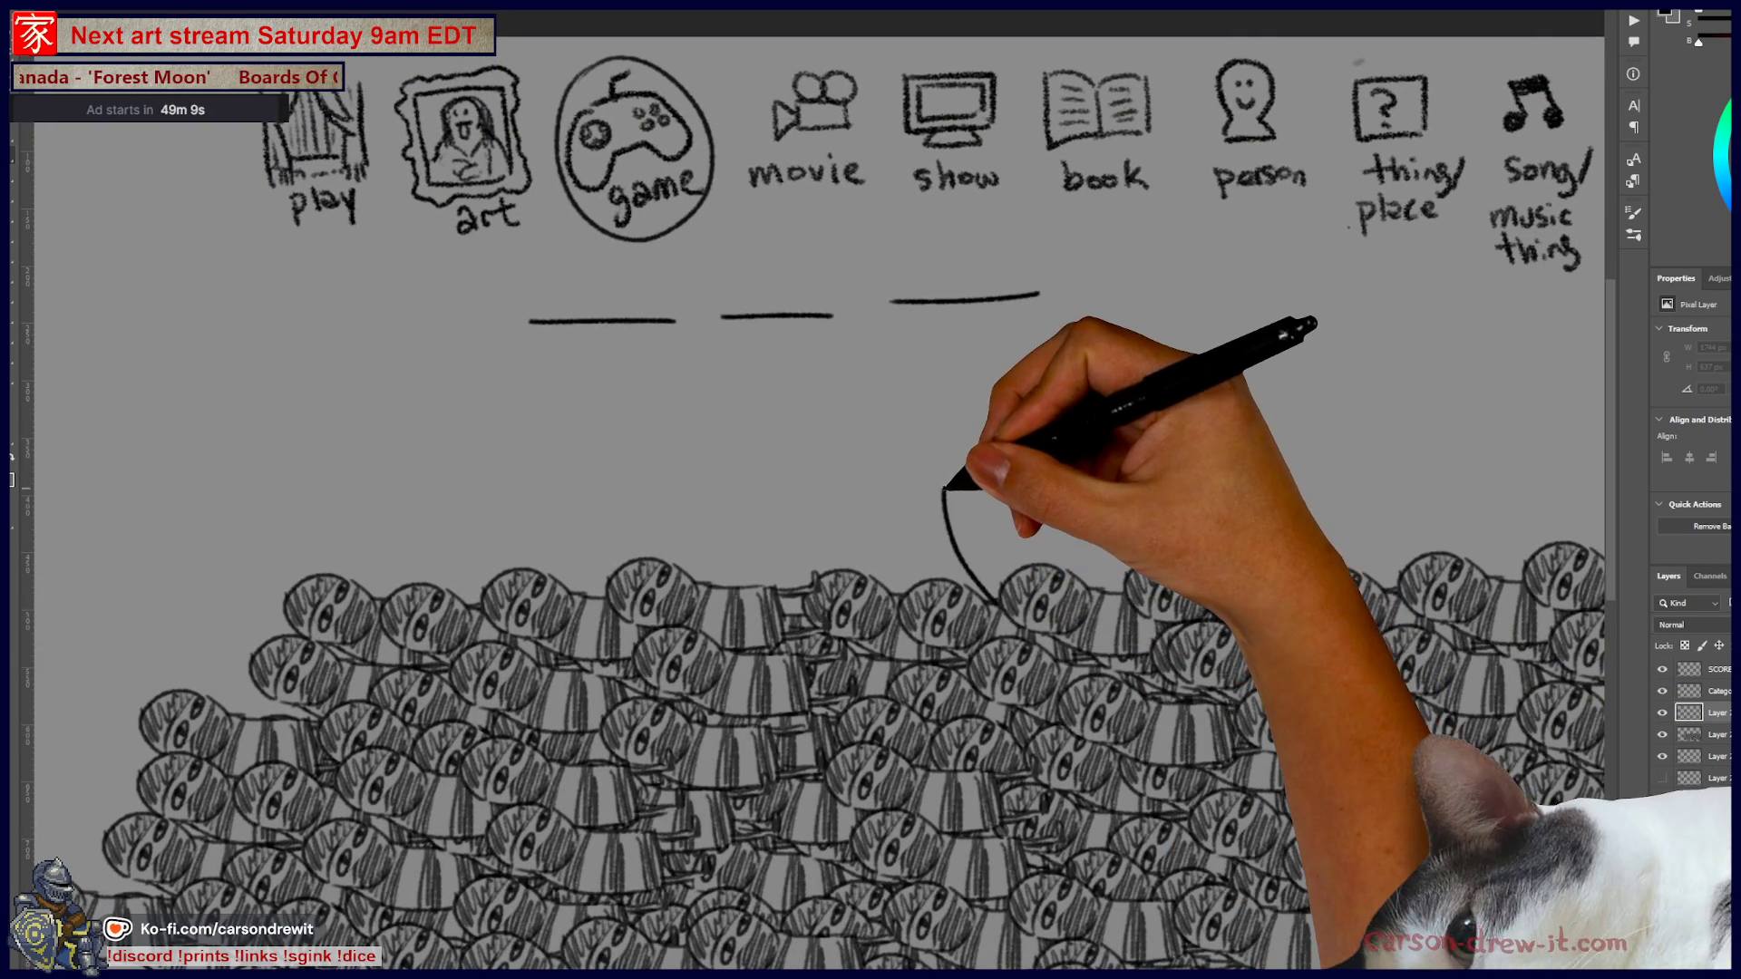
{"action": "mouse_move", "coordinate": [1211, 415]}
{"action": "left_mouse_down"}
{"action": "mouse_move", "coordinate": [1162, 459]}
{"action": "mouse_move", "coordinate": [1212, 446]}
{"action": "mouse_move", "coordinate": [1170, 497]}
{"action": "left_mouse_up"}
{"action": "left_click", "coordinate": [1178, 443]}
{"action": "left_click", "coordinate": [1195, 443]}
{"action": "mouse_move", "coordinate": [1194, 469]}
{"action": "left_mouse_down"}
{"action": "mouse_move", "coordinate": [1216, 501]}
{"action": "mouse_move", "coordinate": [1255, 322]}
{"action": "left_mouse_up"}
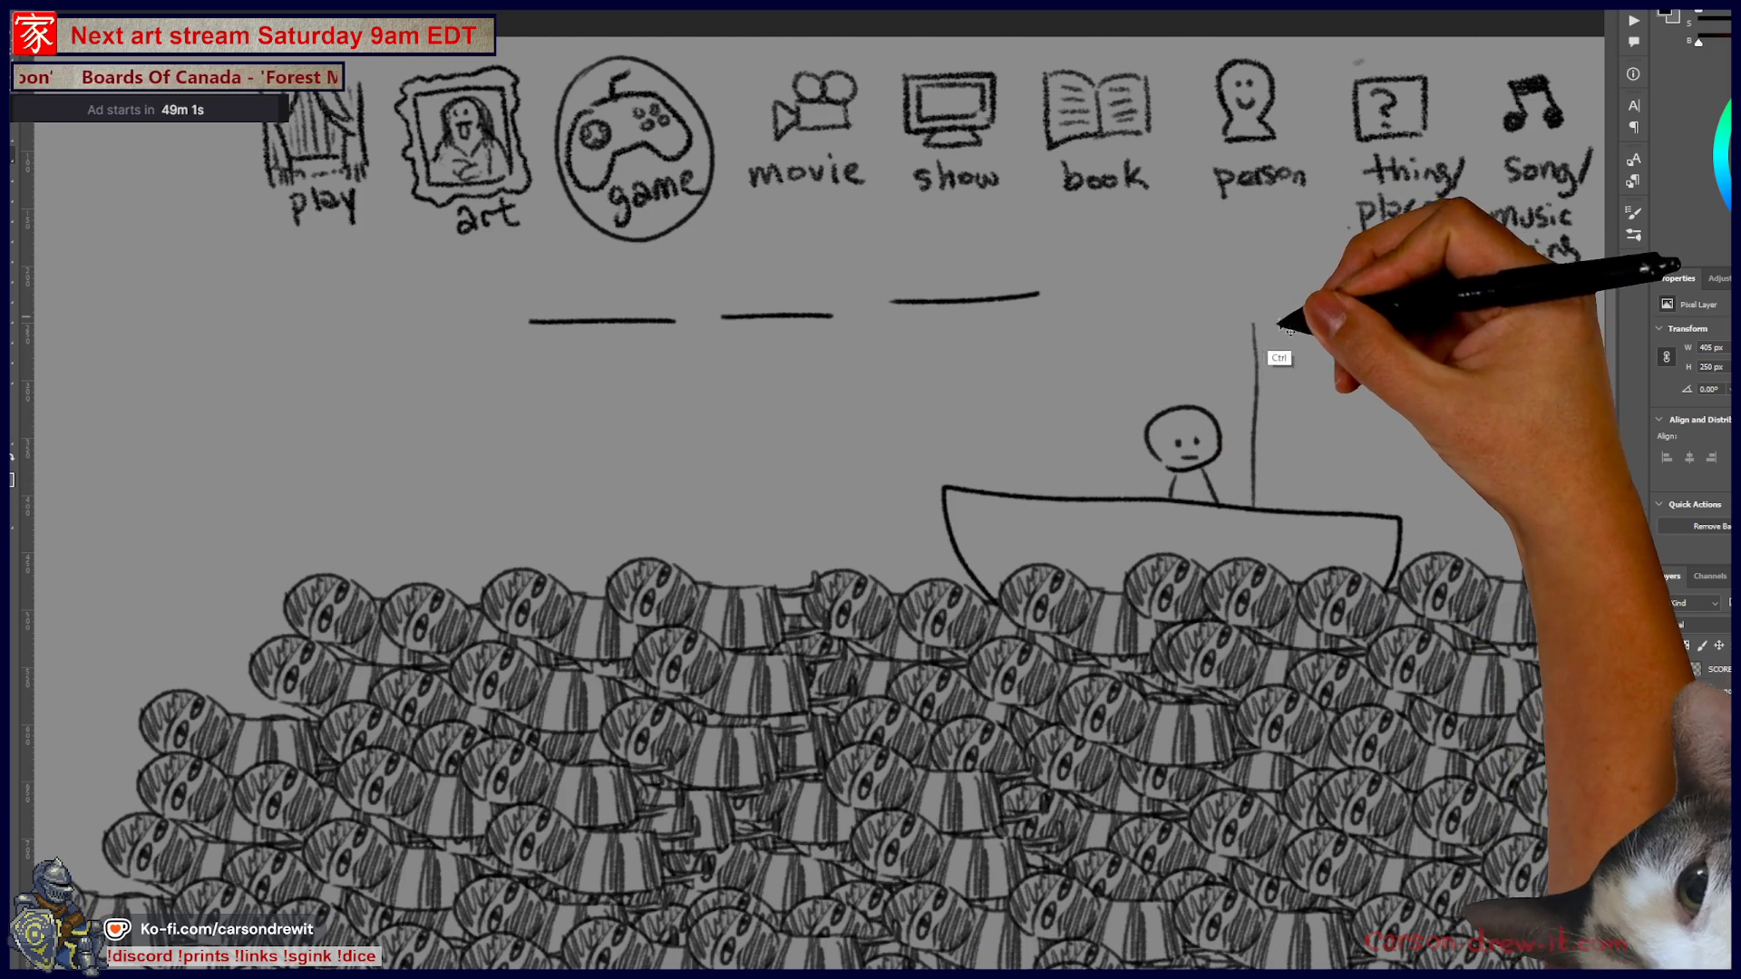
{"action": "key", "text": "ctrl+z"}
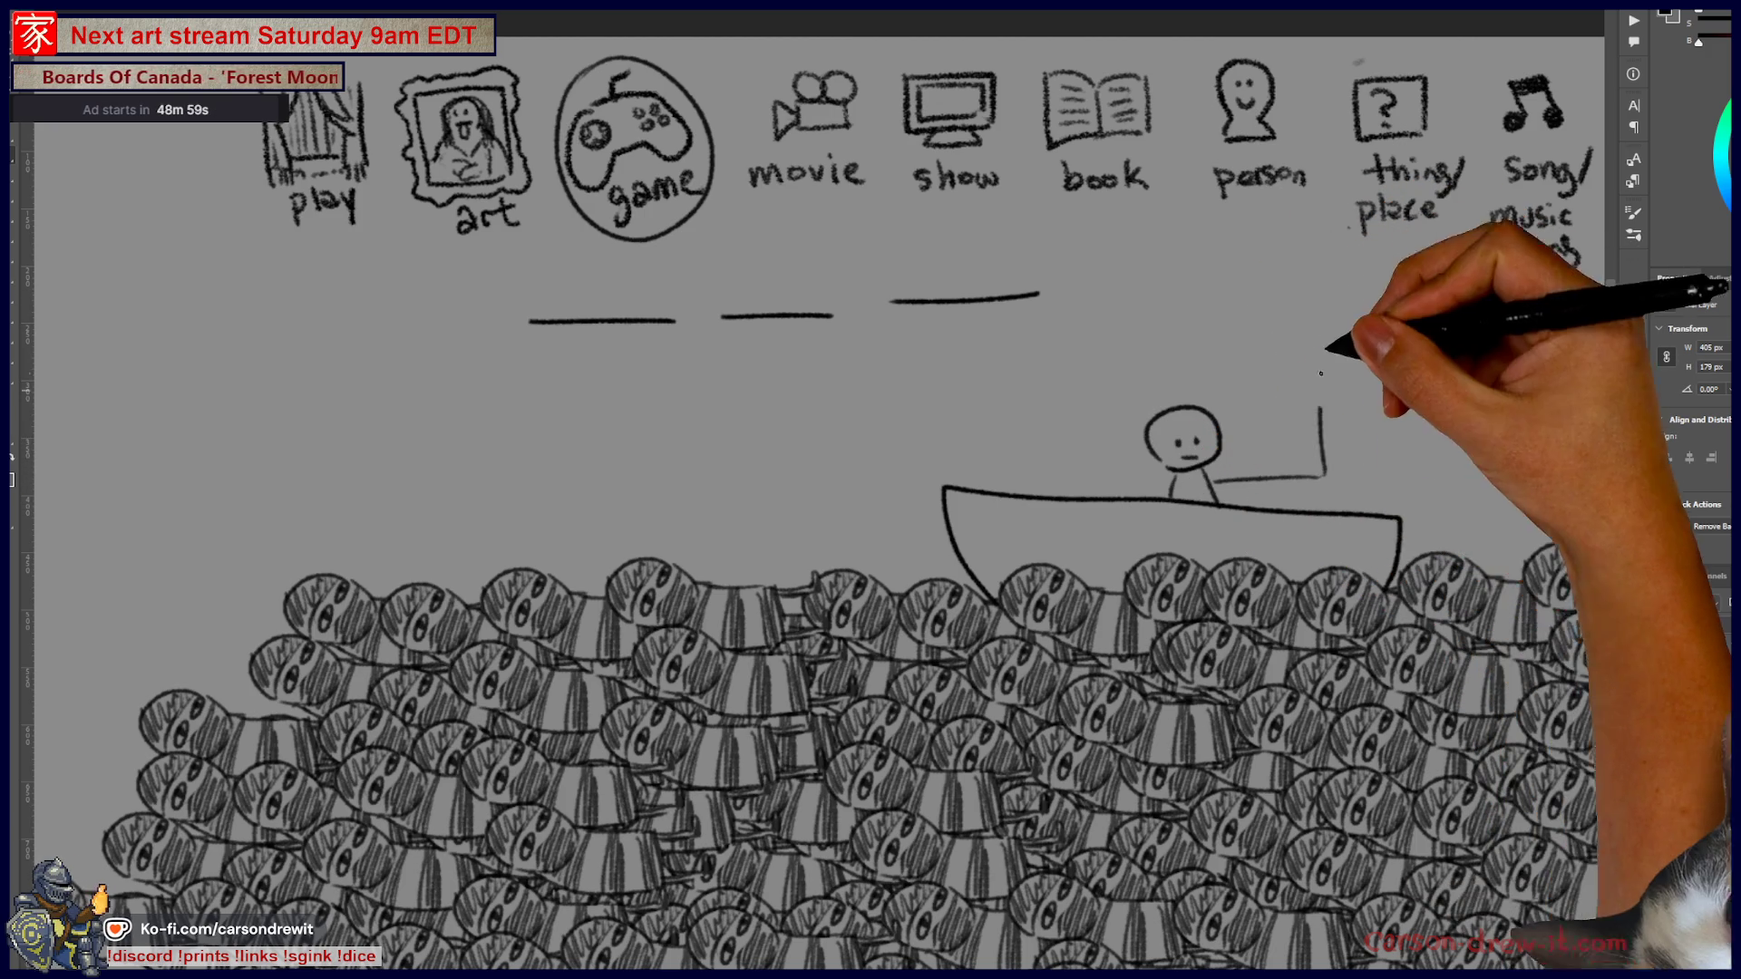
Add a large square sail with a small flag on top of the boat
{"action": "left_click_drag", "start_coordinate": [1324, 344], "coordinate": [1166, 481]}
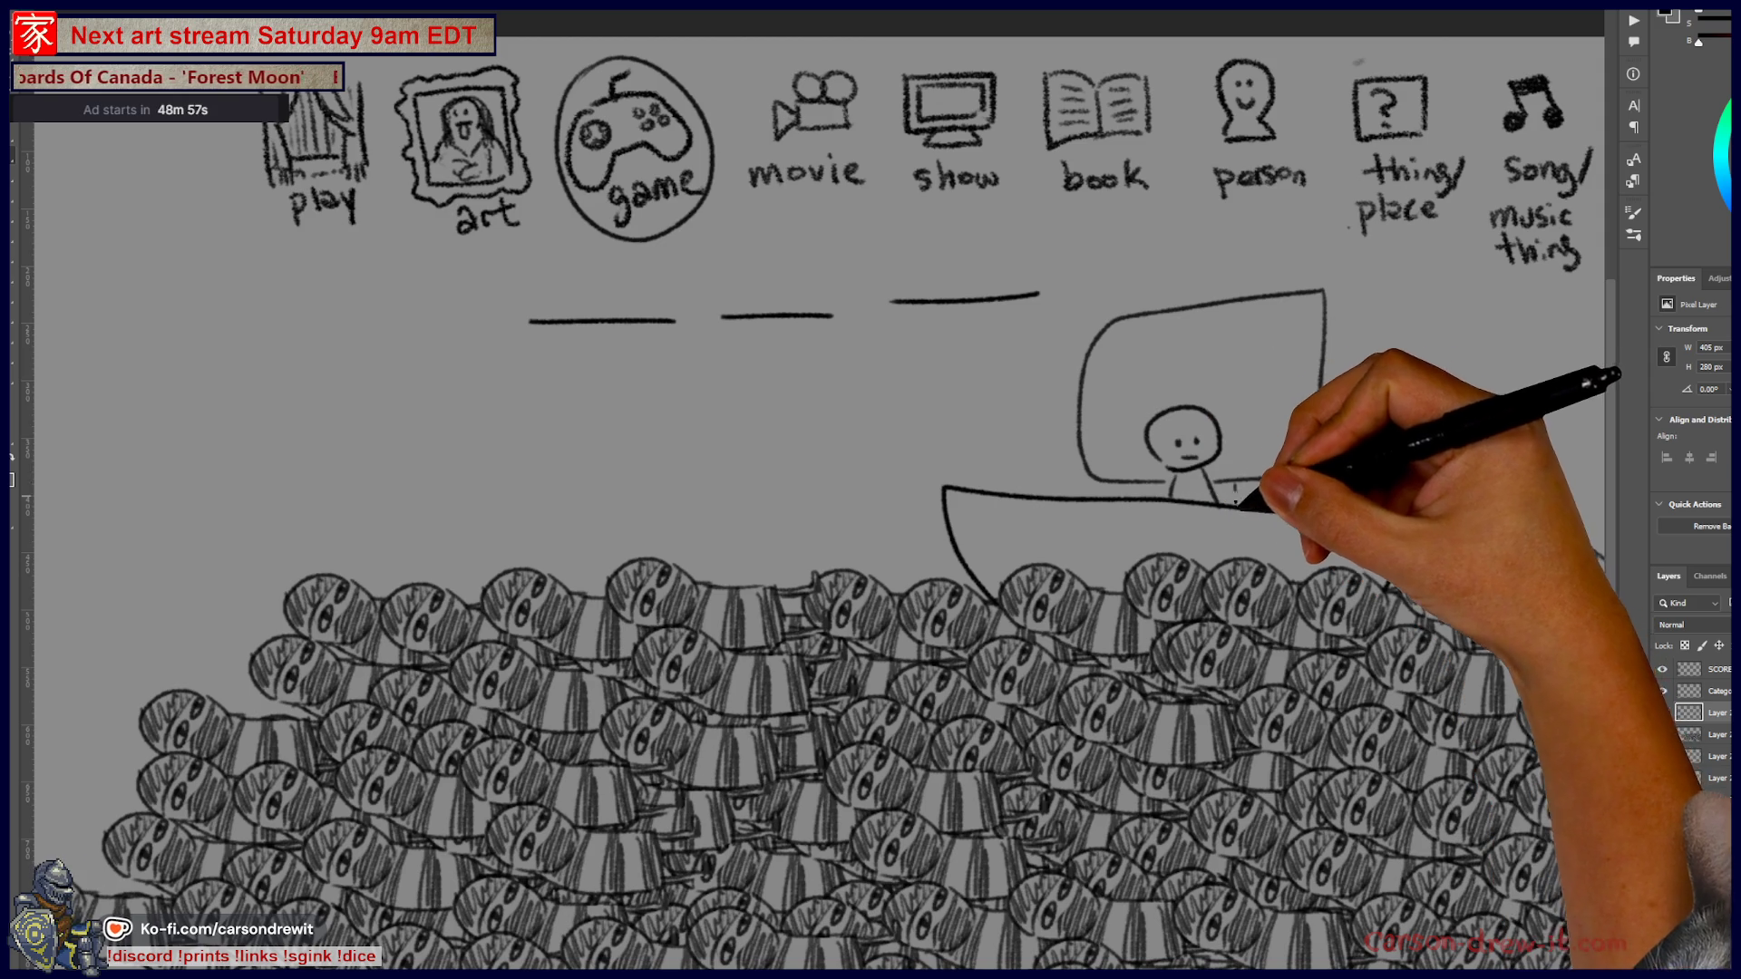
{"action": "left_click_drag", "start_coordinate": [1247, 292], "coordinate": [1241, 272]}
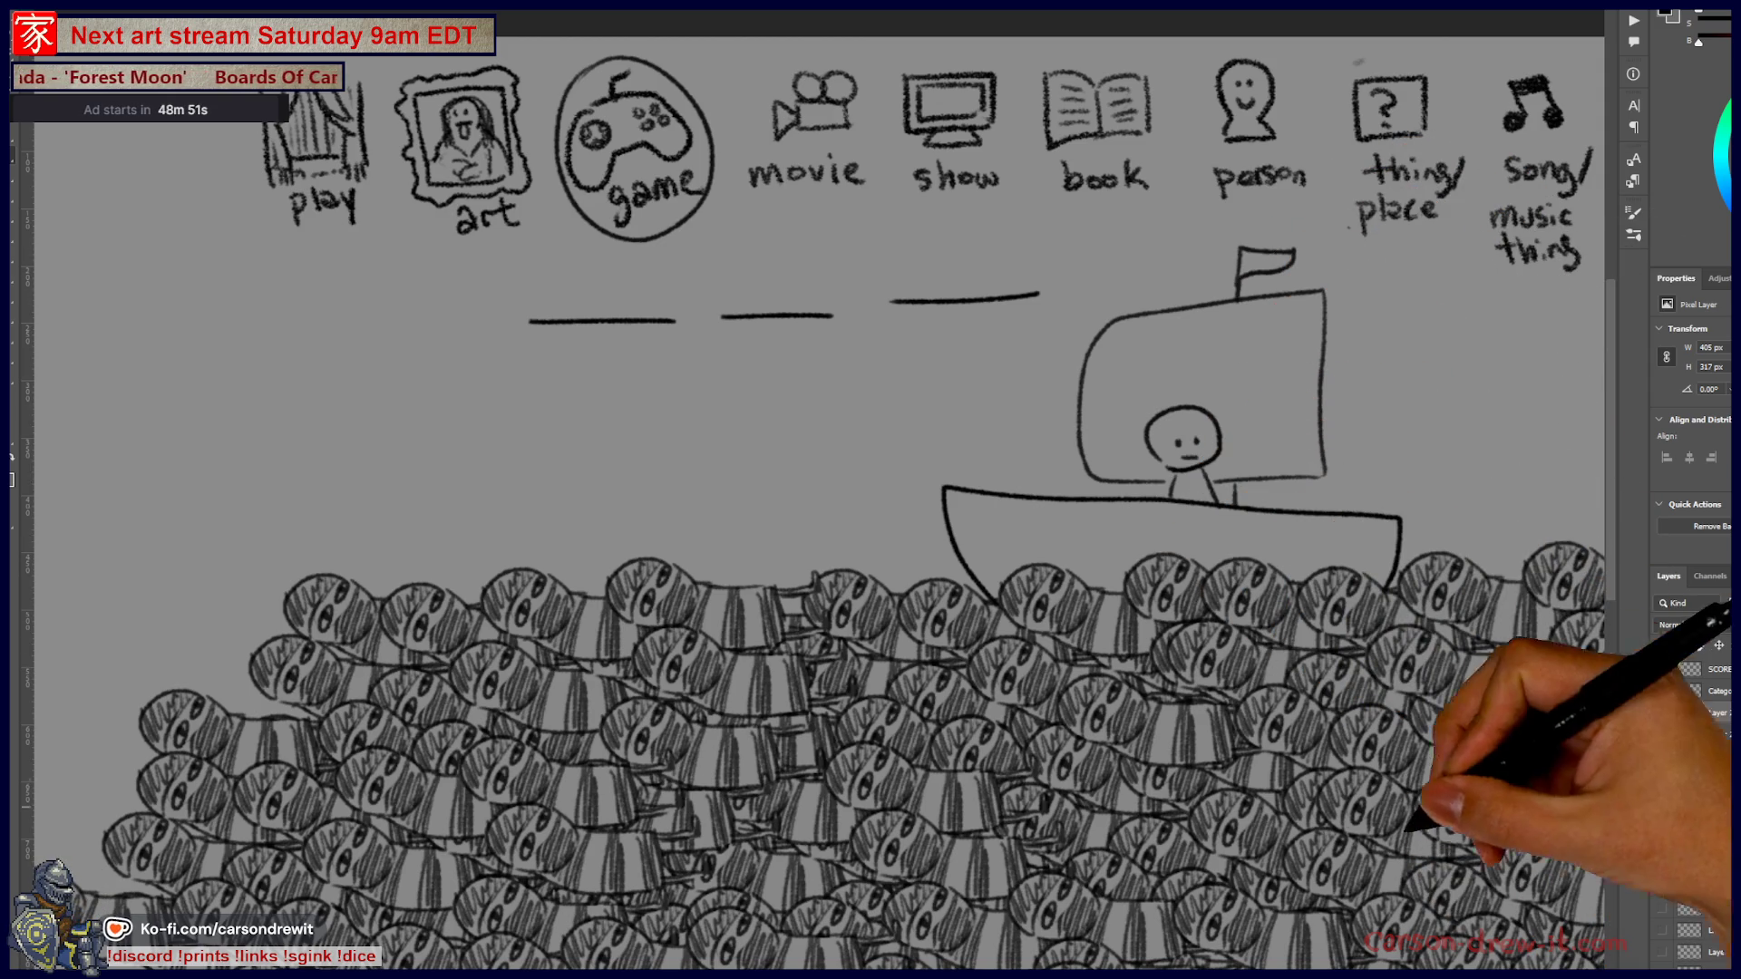
{"action": "key", "text": "ctrl+minus"}
{"action": "key", "text": "ctrl+plus"}
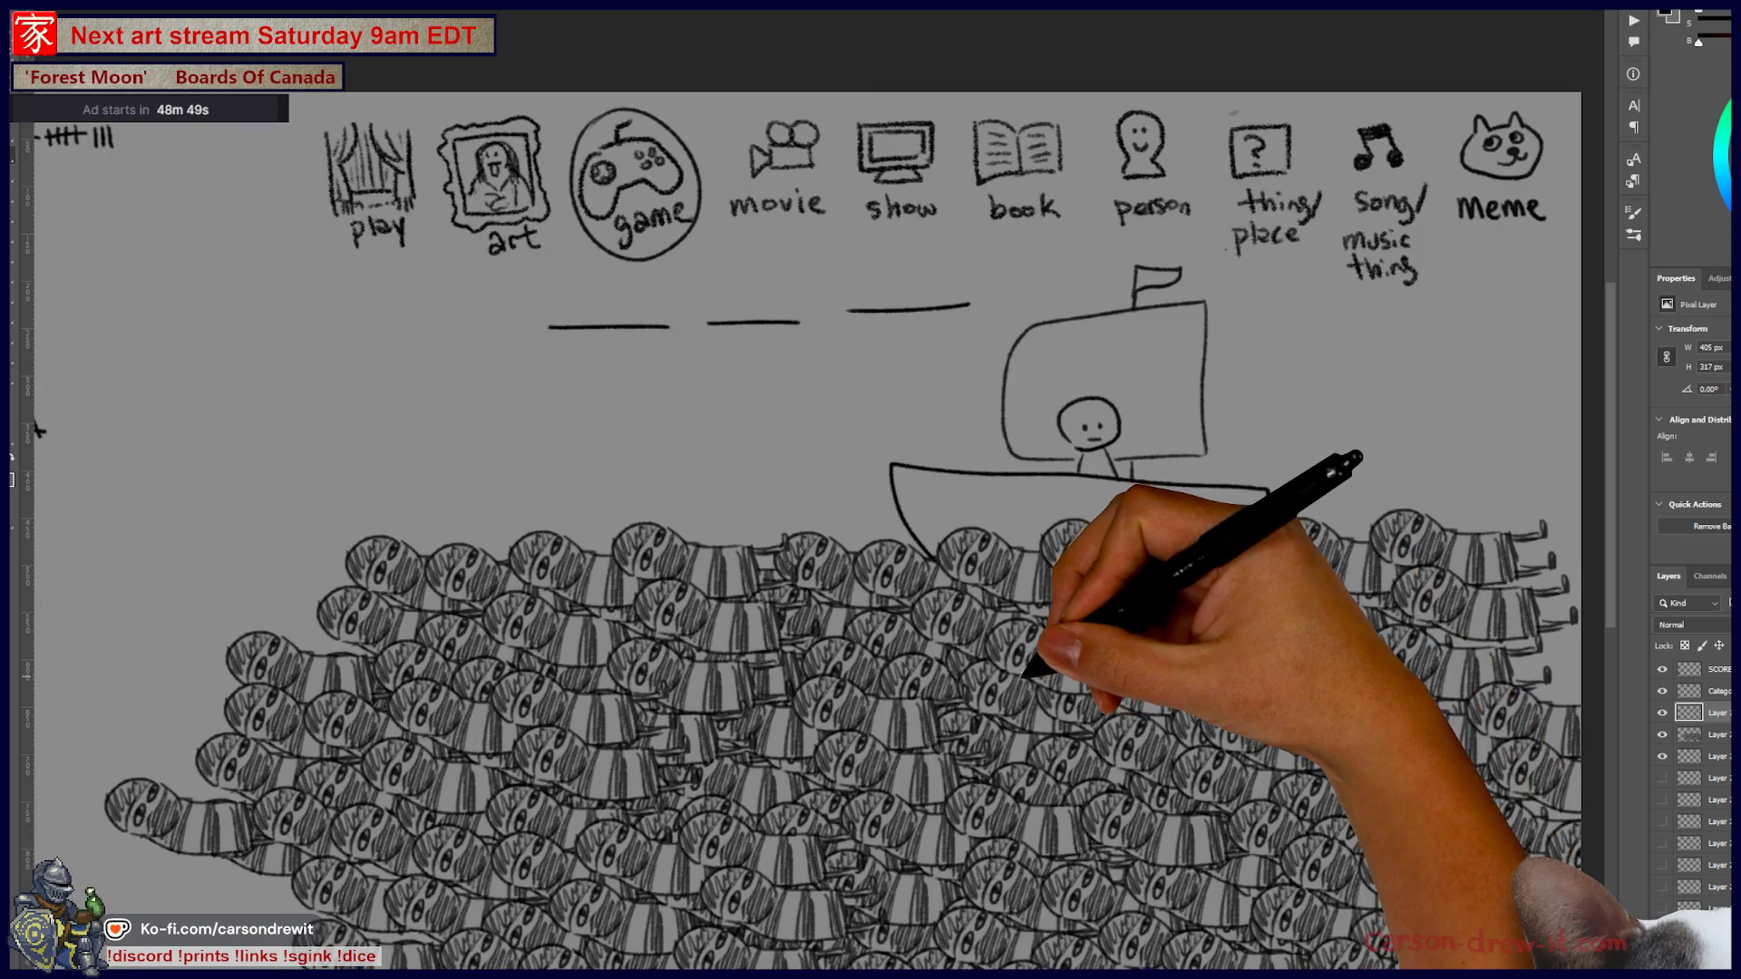
{"action": "left_click_drag", "start_coordinate": [1082, 733], "coordinate": [1055, 771]}
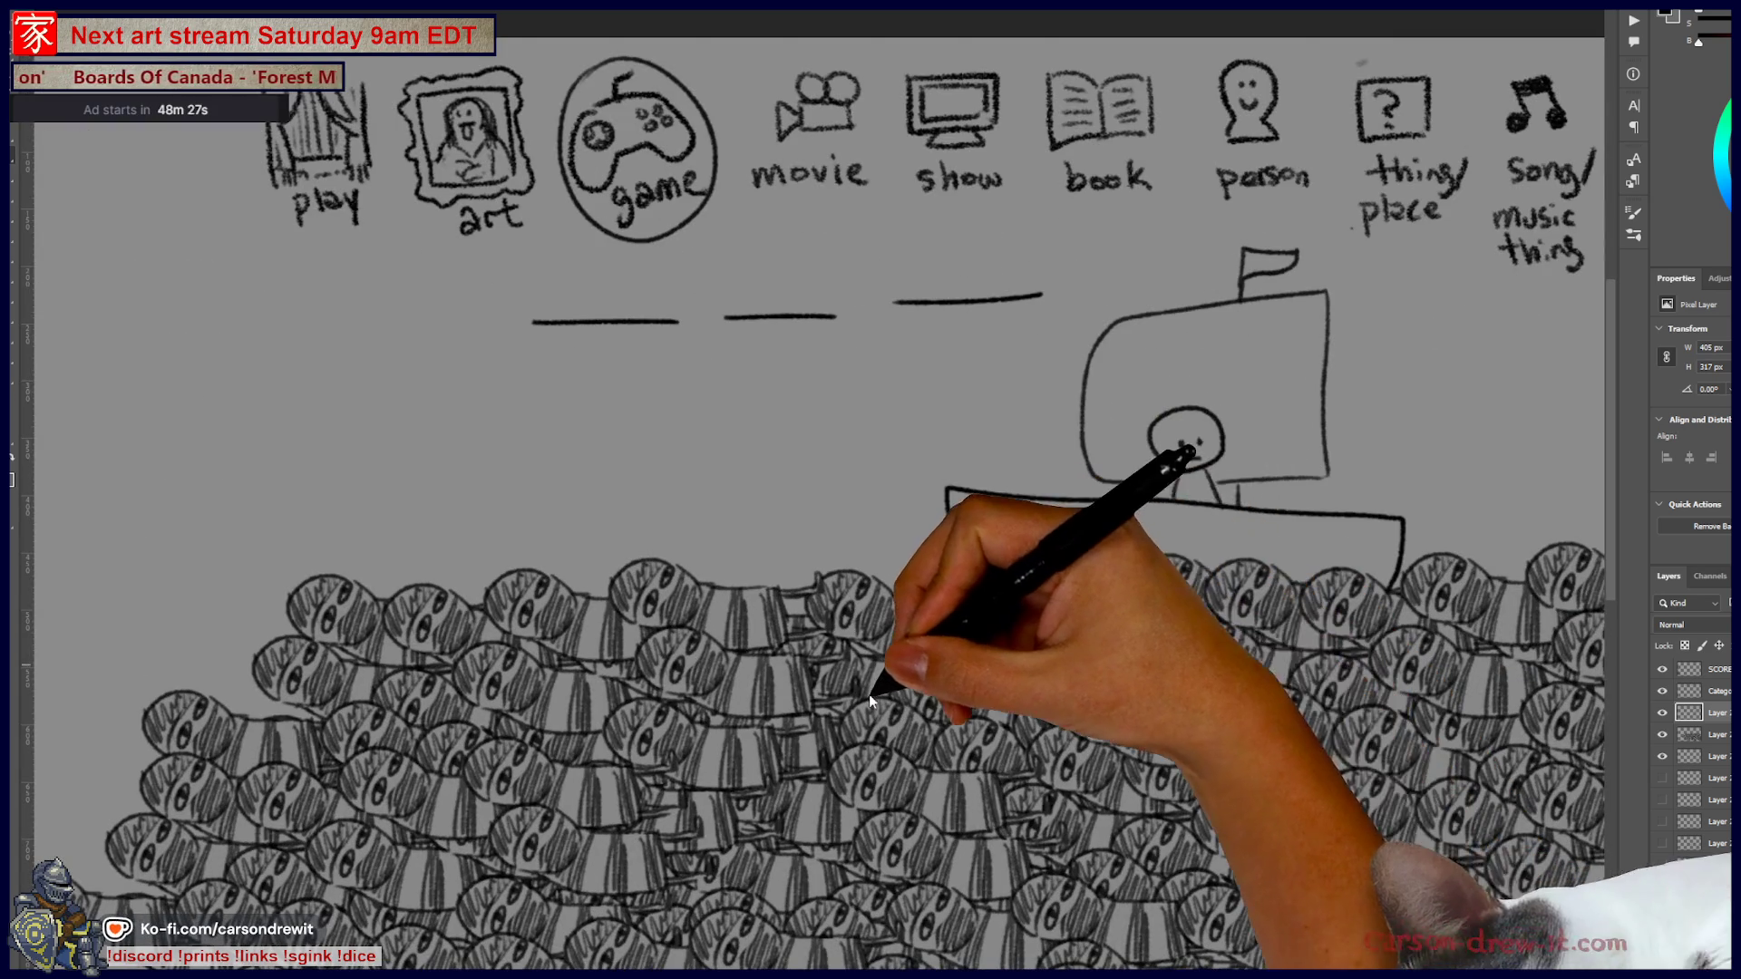
{"action": "scroll", "coordinate": [874, 694], "scroll_direction": "down", "scroll_amount": 3}
{"action": "mouse_move", "coordinate": [871, 535]}
{"action": "left_mouse_down"}
{"action": "mouse_move", "coordinate": [904, 715]}
{"action": "mouse_move", "coordinate": [1227, 607]}
{"action": "left_mouse_up"}
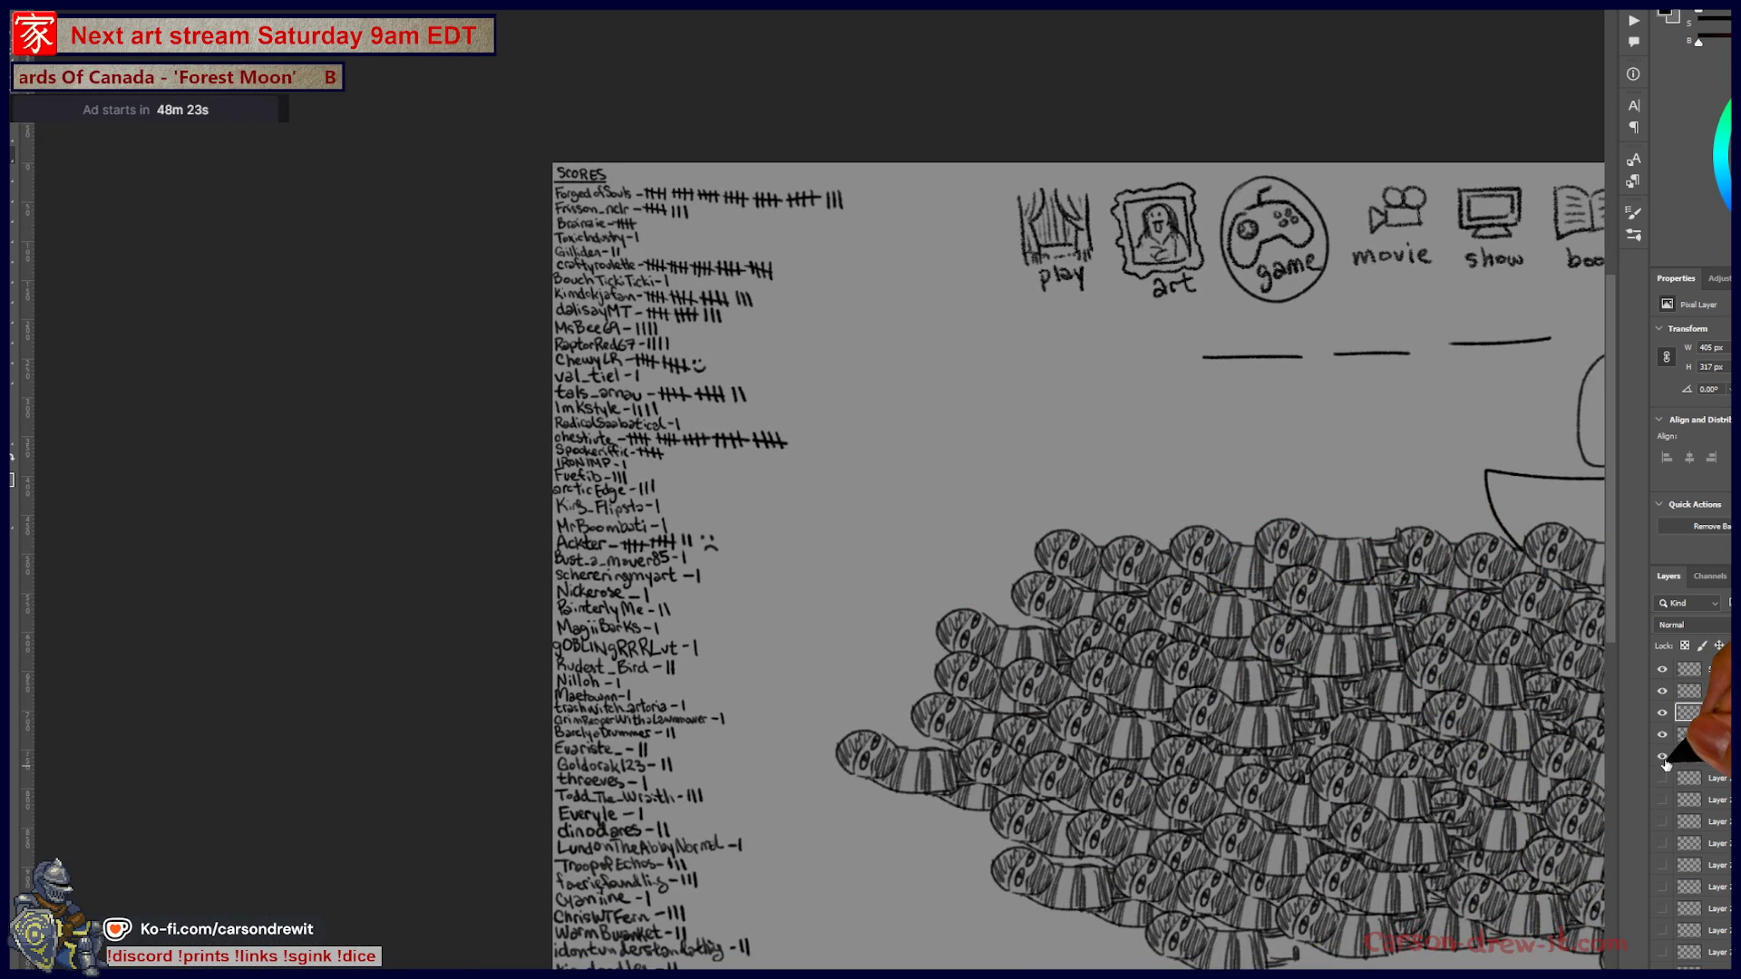
Hide the crowd-and-boat layer and add one tally mark to a player's score
{"action": "left_click", "coordinate": [1662, 715]}
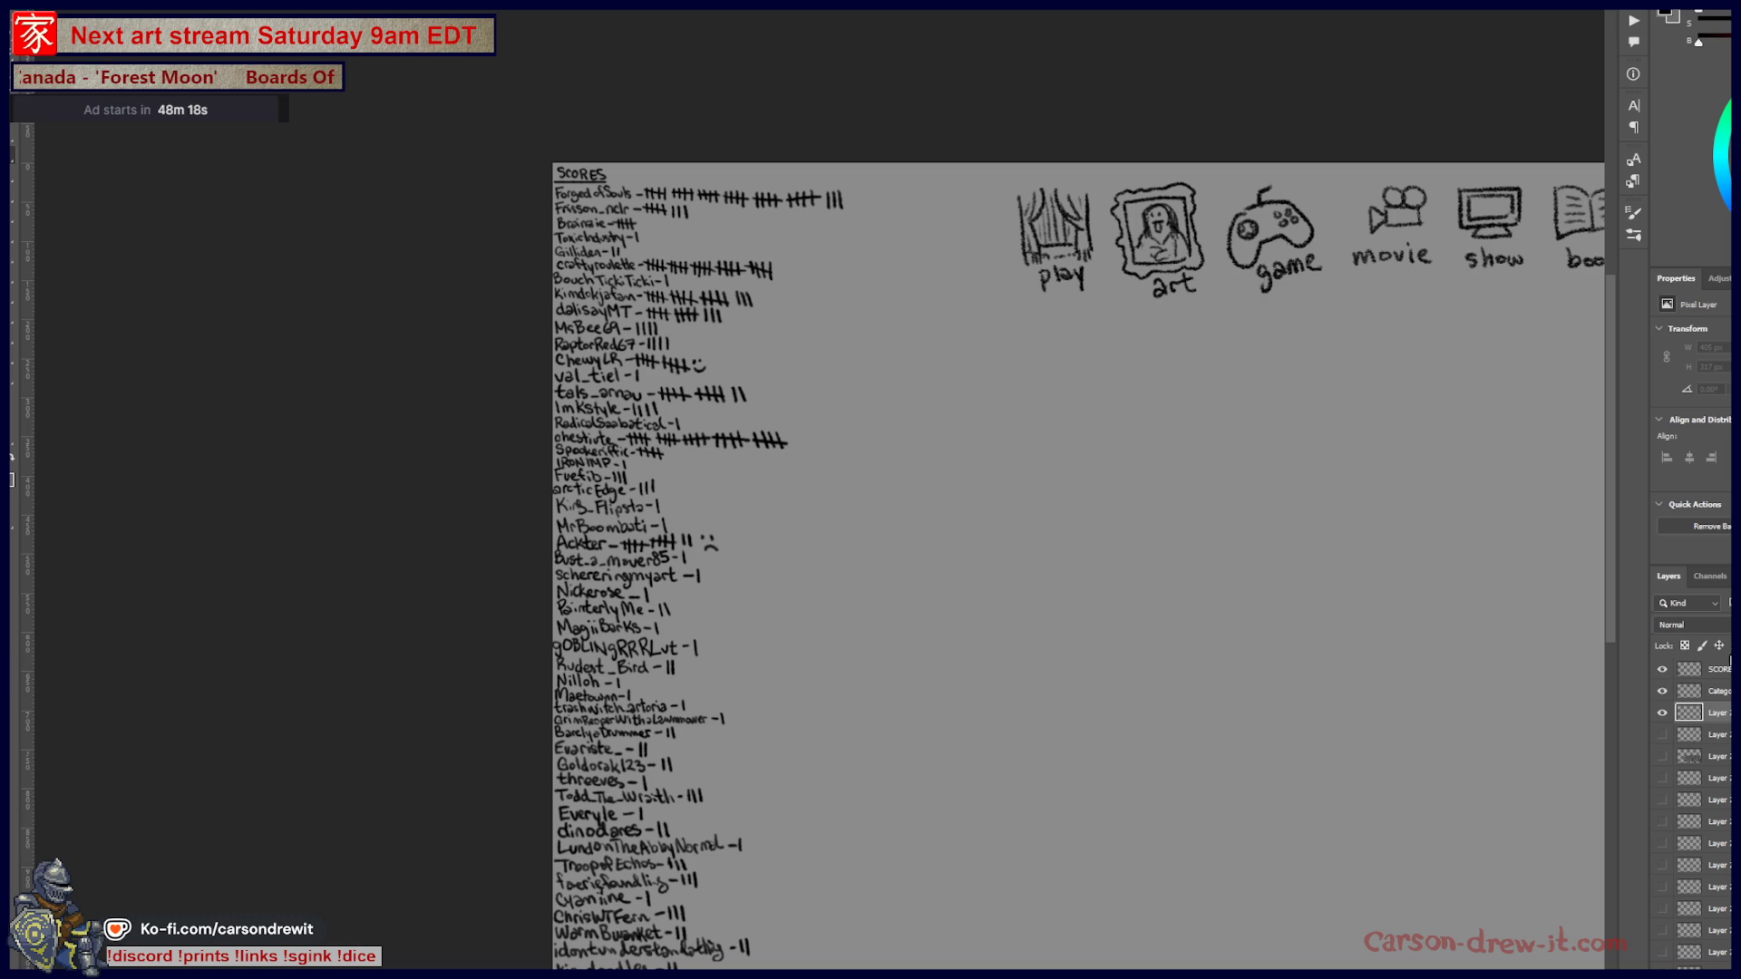
{"action": "left_click_drag", "start_coordinate": [863, 680], "coordinate": [902, 563]}
{"action": "scroll", "coordinate": [758, 467], "scroll_direction": "up", "scroll_amount": 2}
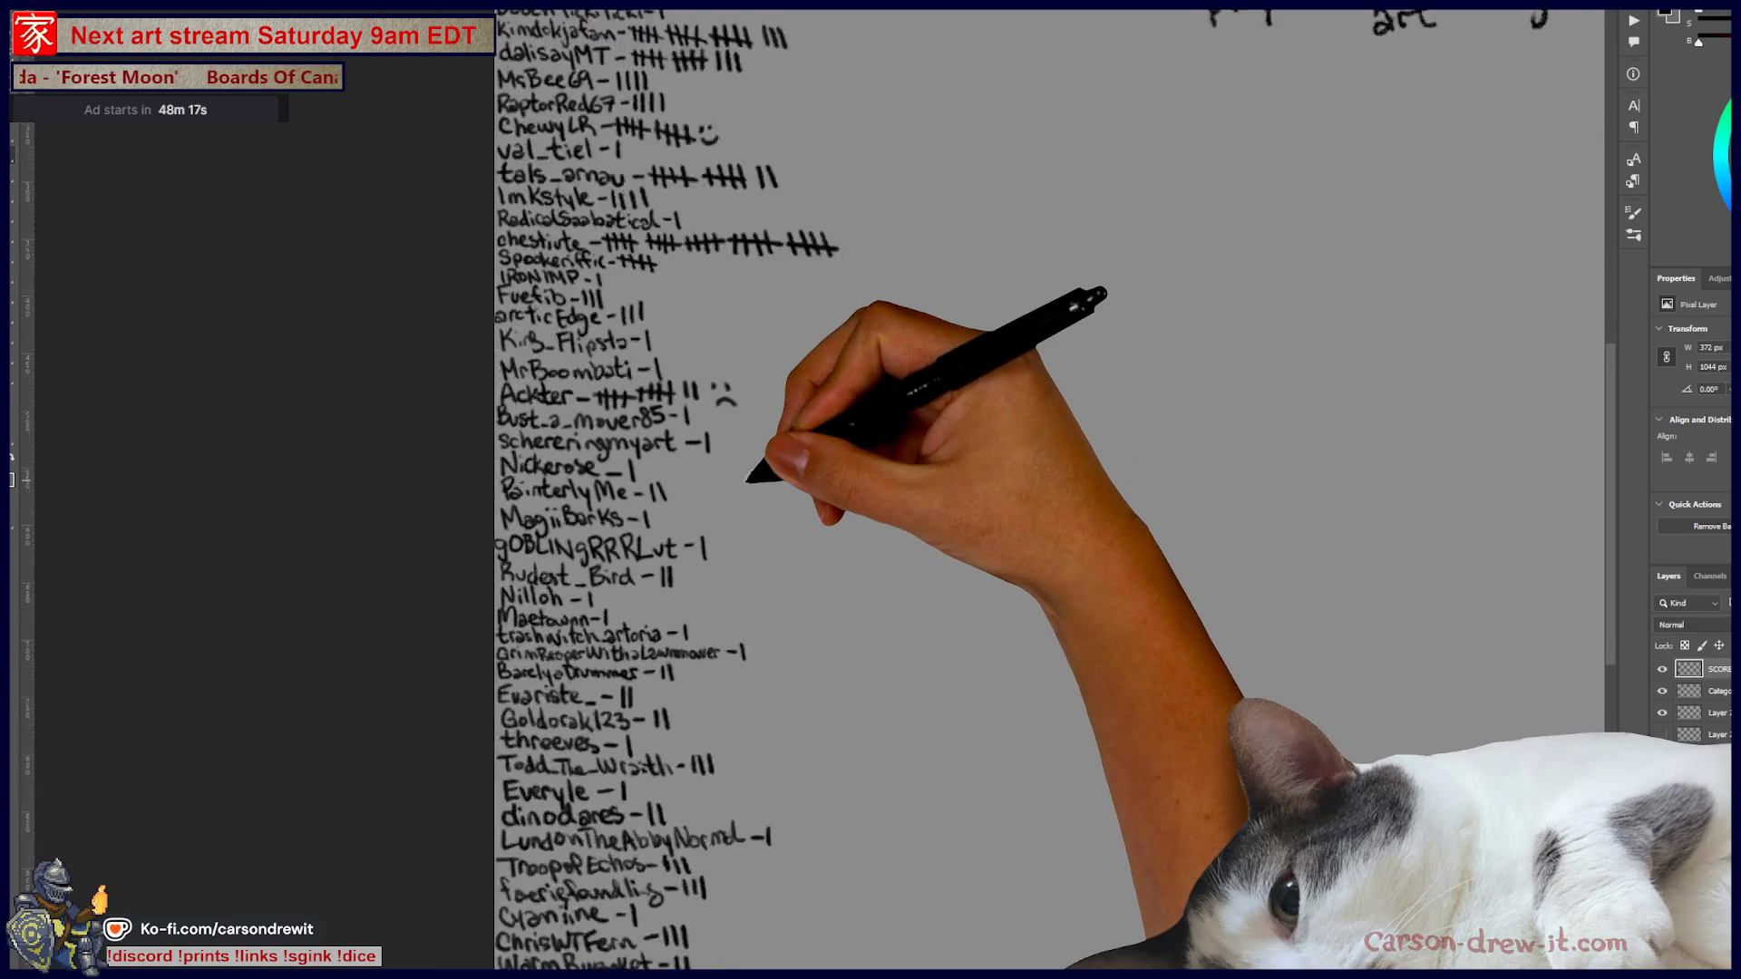
{"action": "scroll", "coordinate": [827, 305], "scroll_direction": "up", "scroll_amount": 3}
{"action": "left_click_drag", "start_coordinate": [827, 305], "coordinate": [893, 773]}
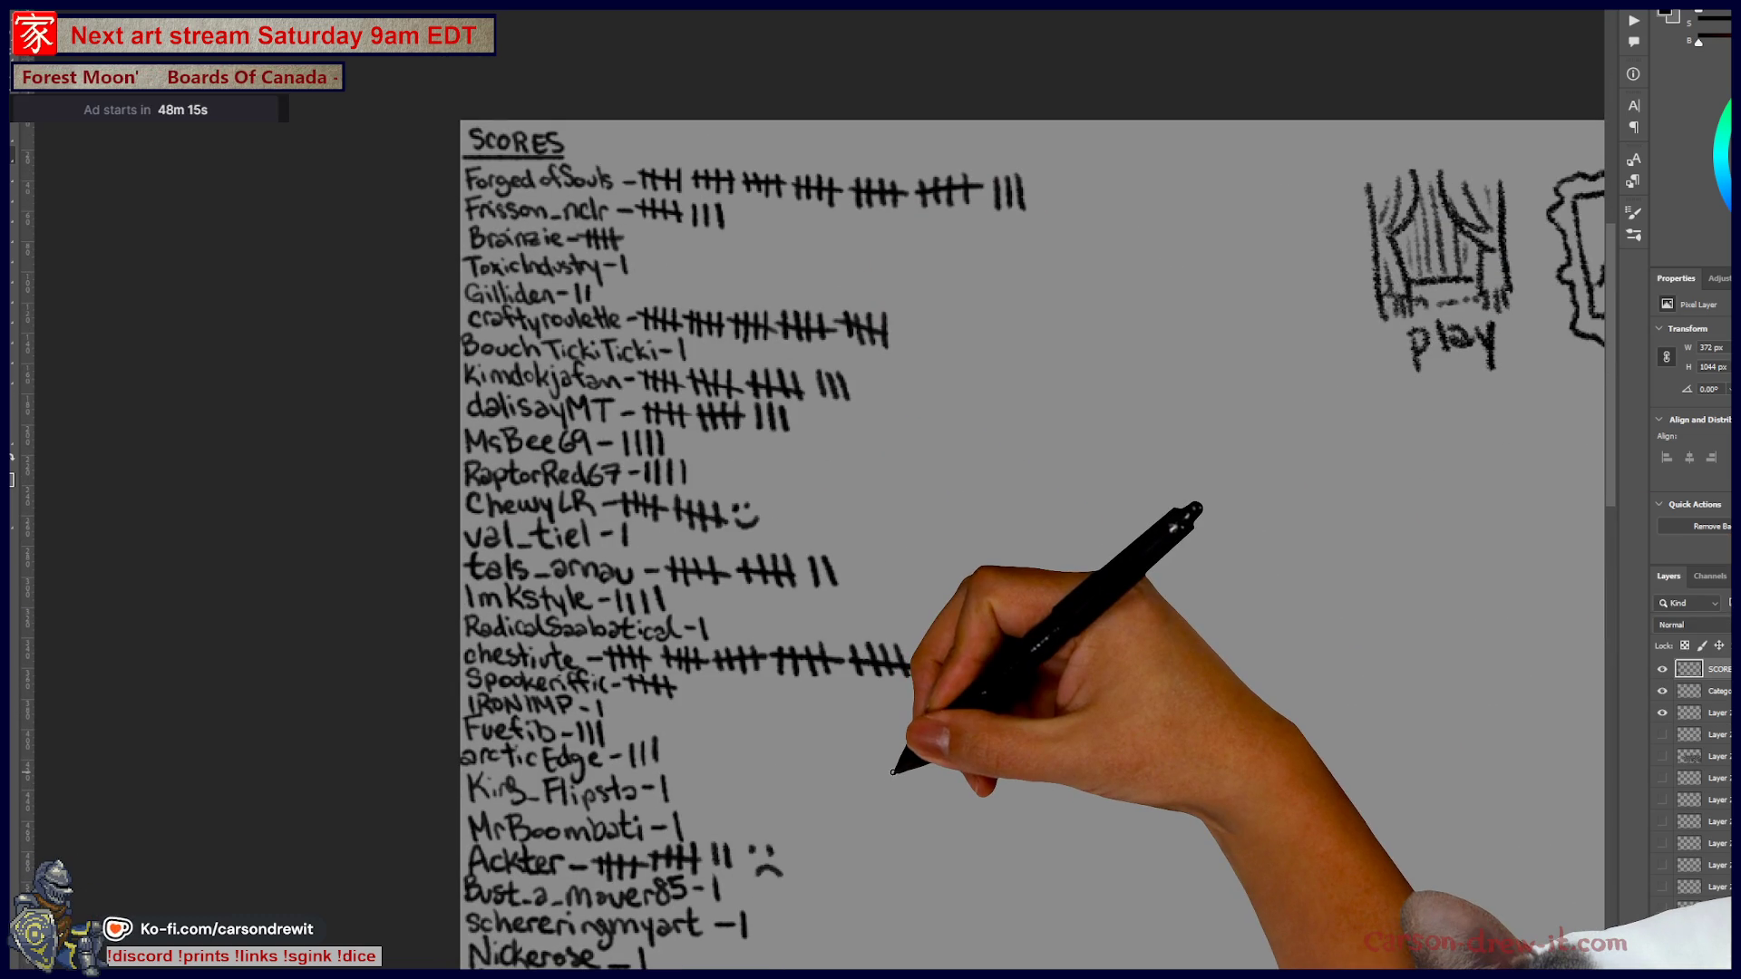
{"action": "left_click_drag", "start_coordinate": [911, 316], "coordinate": [911, 341]}
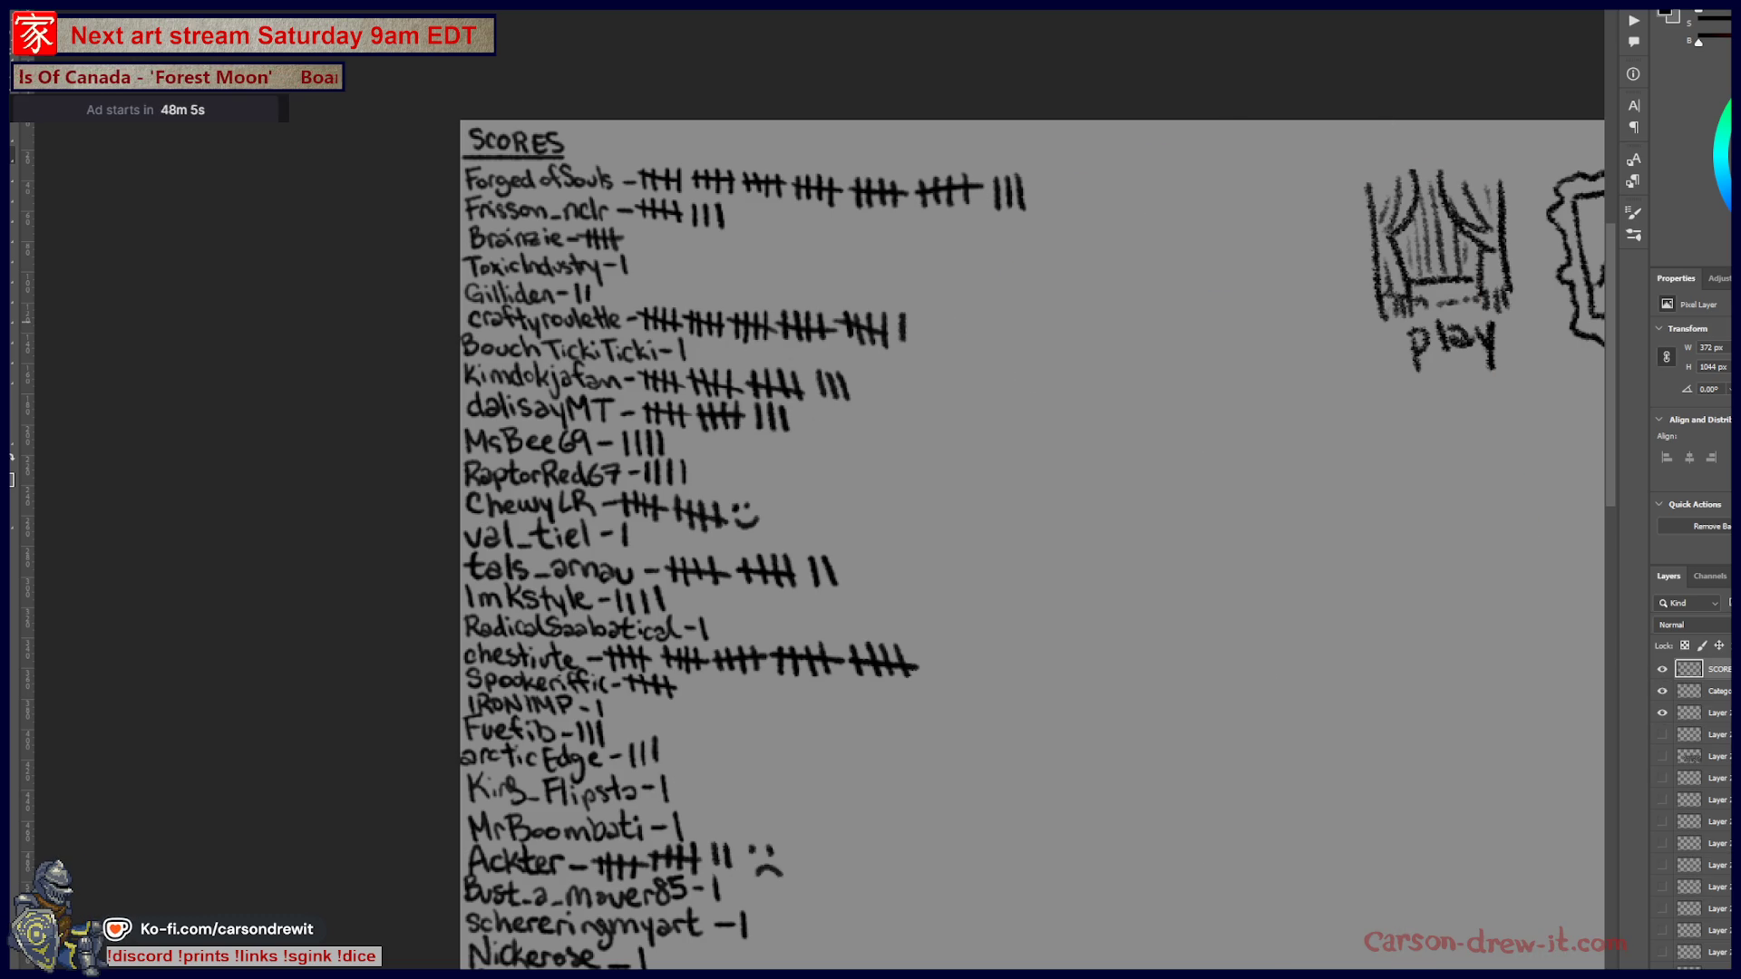
Review the rest of the SCORES list and the remaining category icons
{"action": "left_click_drag", "start_coordinate": [945, 642], "coordinate": [1042, 495]}
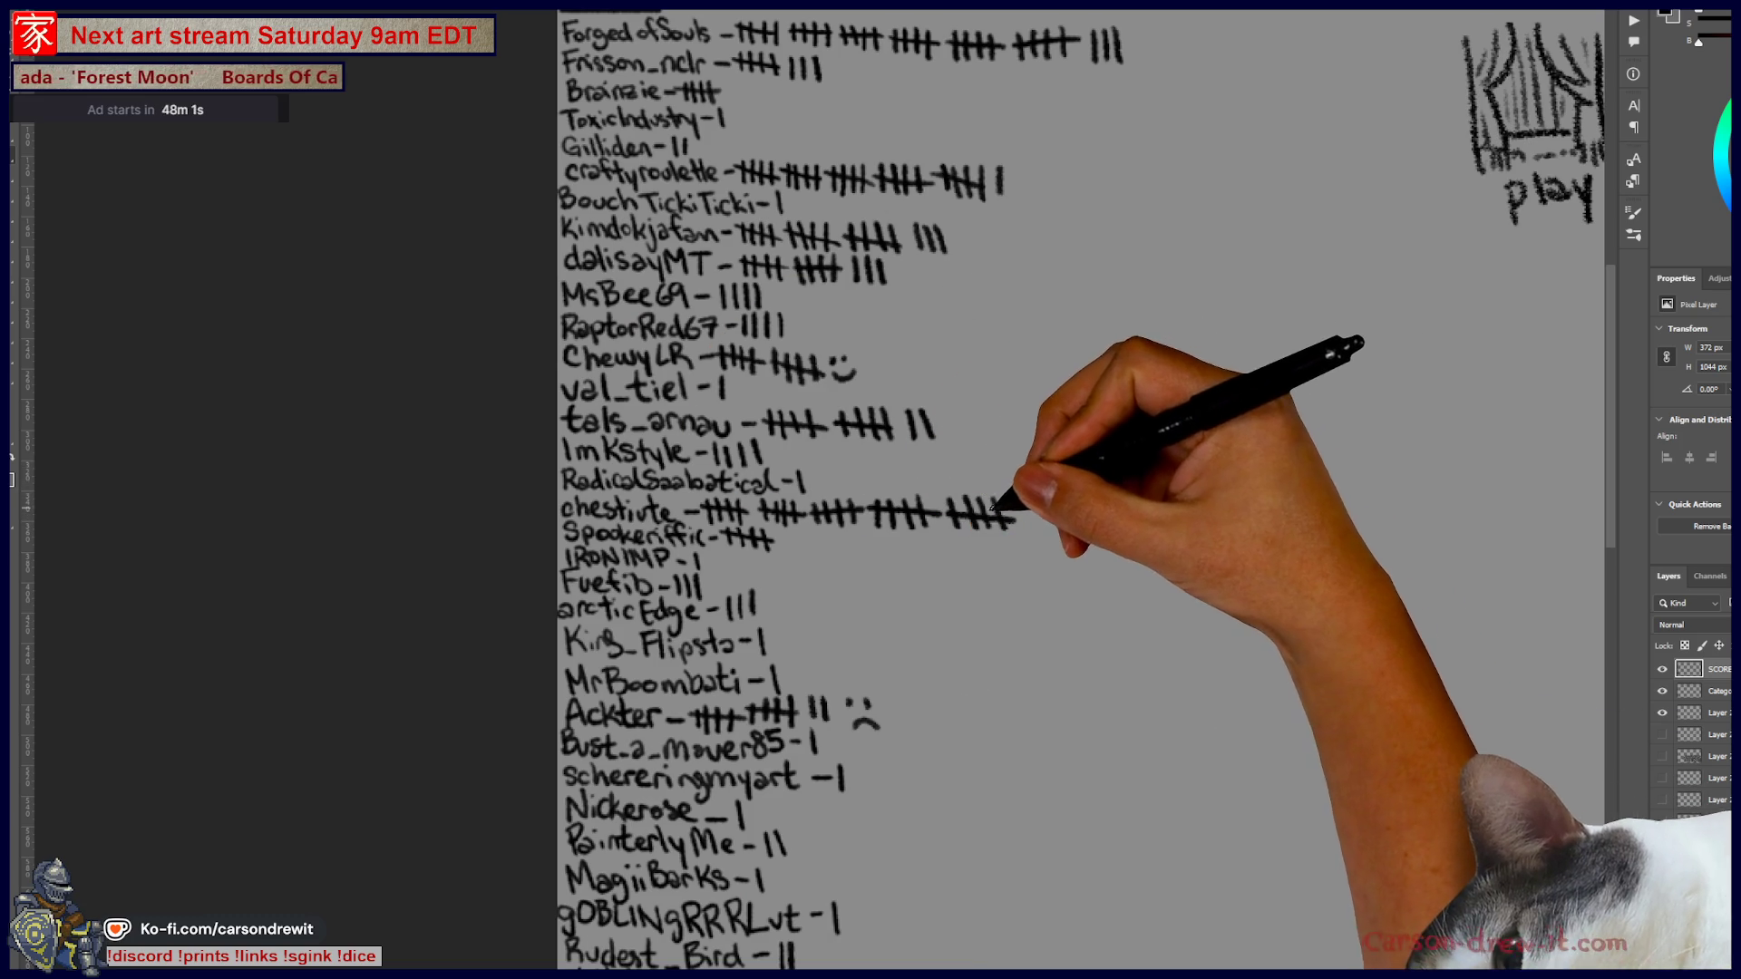
{"action": "left_click_drag", "start_coordinate": [1031, 684], "coordinate": [1008, 249]}
{"action": "left_click_drag", "start_coordinate": [934, 778], "coordinate": [946, 292]}
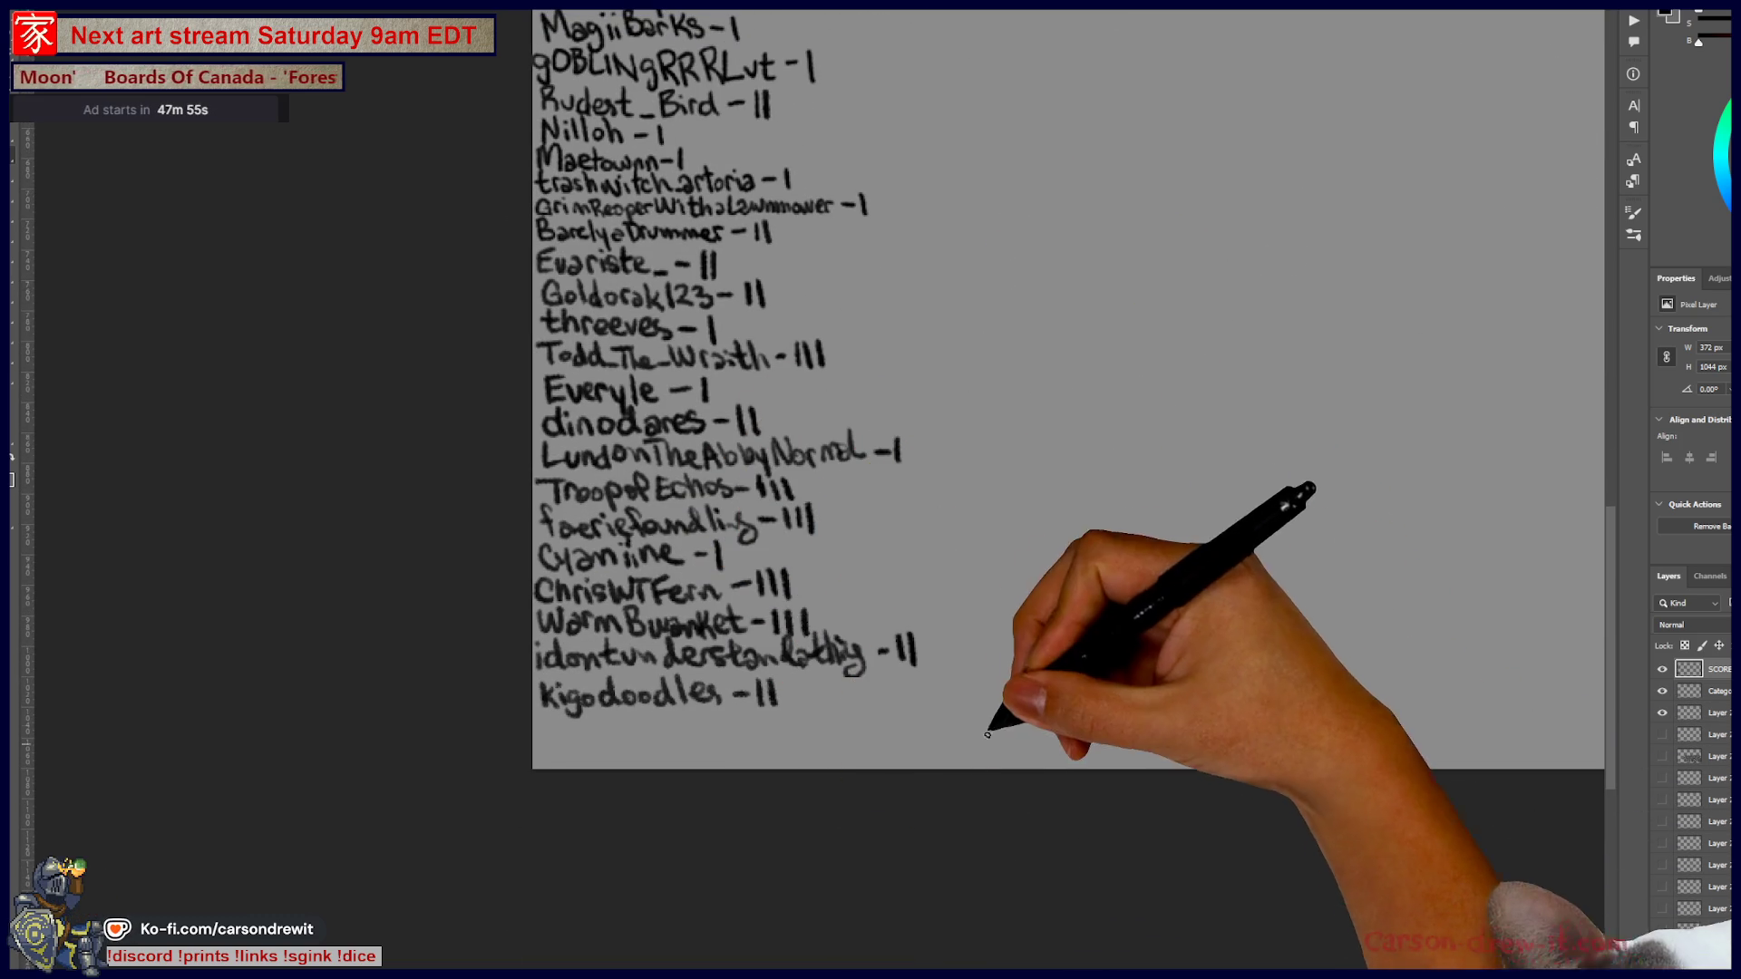
{"action": "key", "text": "ctrl+minus"}
{"action": "left_click_drag", "start_coordinate": [1133, 612], "coordinate": [708, 663]}
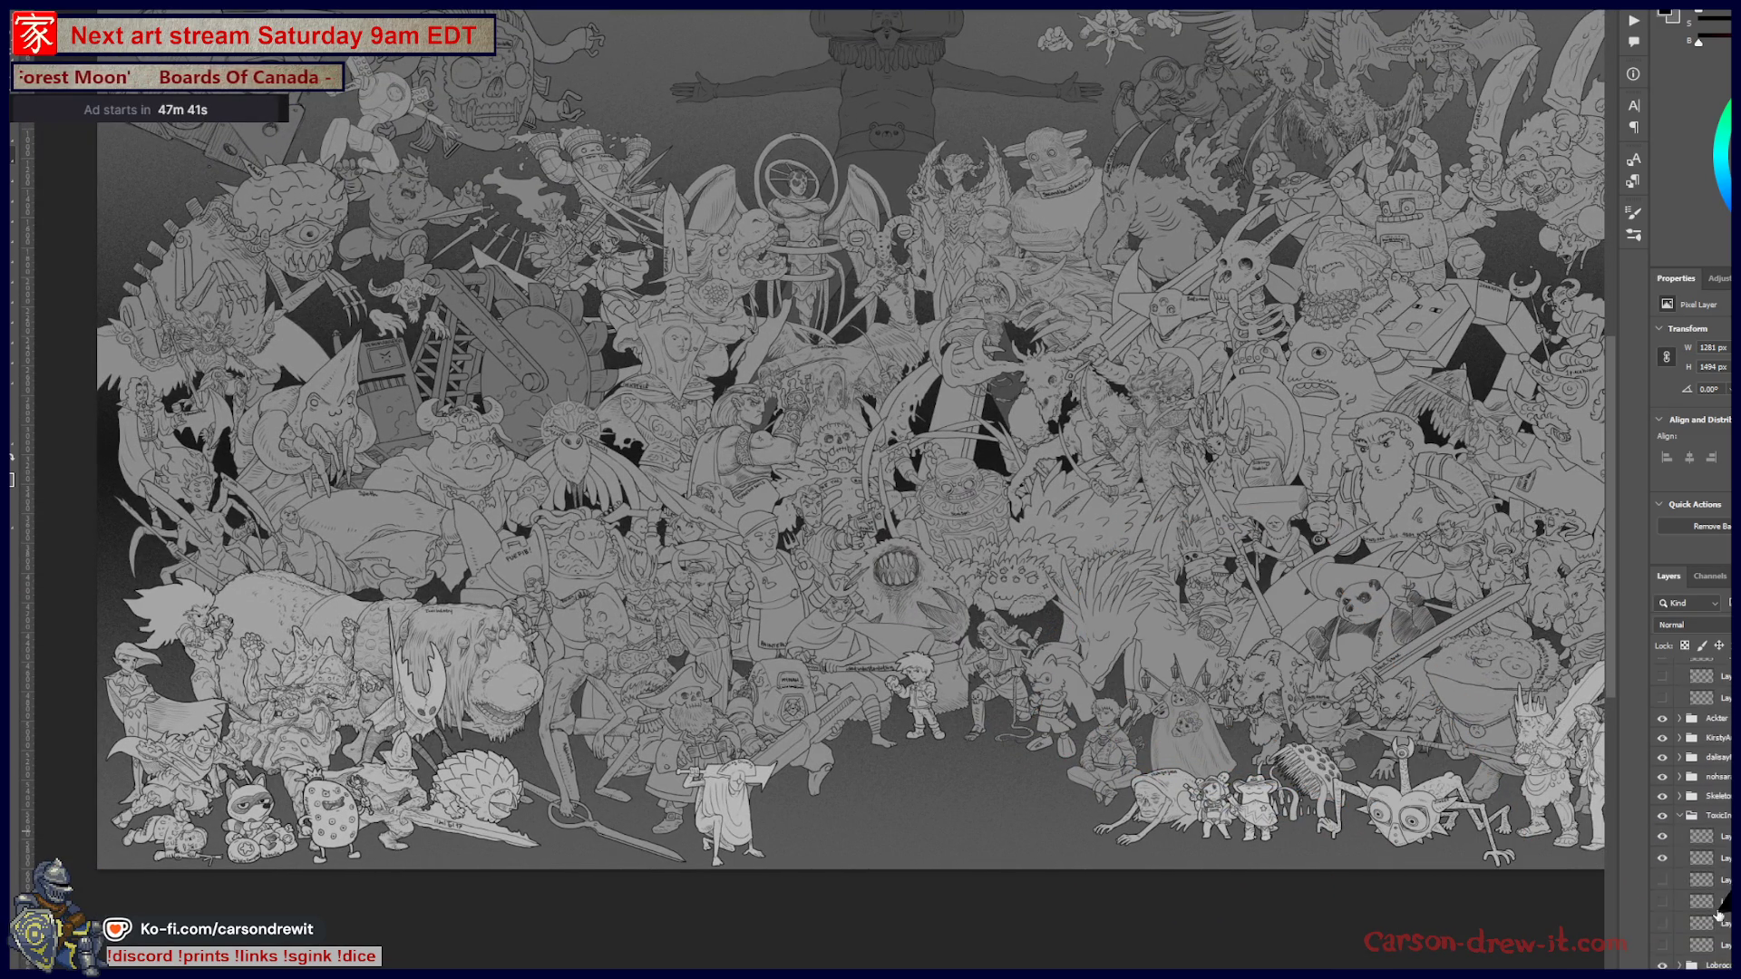
Hide the grey background and merge a character's layer group into one pixel layer
{"action": "scroll", "coordinate": [1692, 959], "scroll_direction": "down", "scroll_amount": 5}
{"action": "scroll", "coordinate": [1692, 807], "scroll_direction": "down", "scroll_amount": 2}
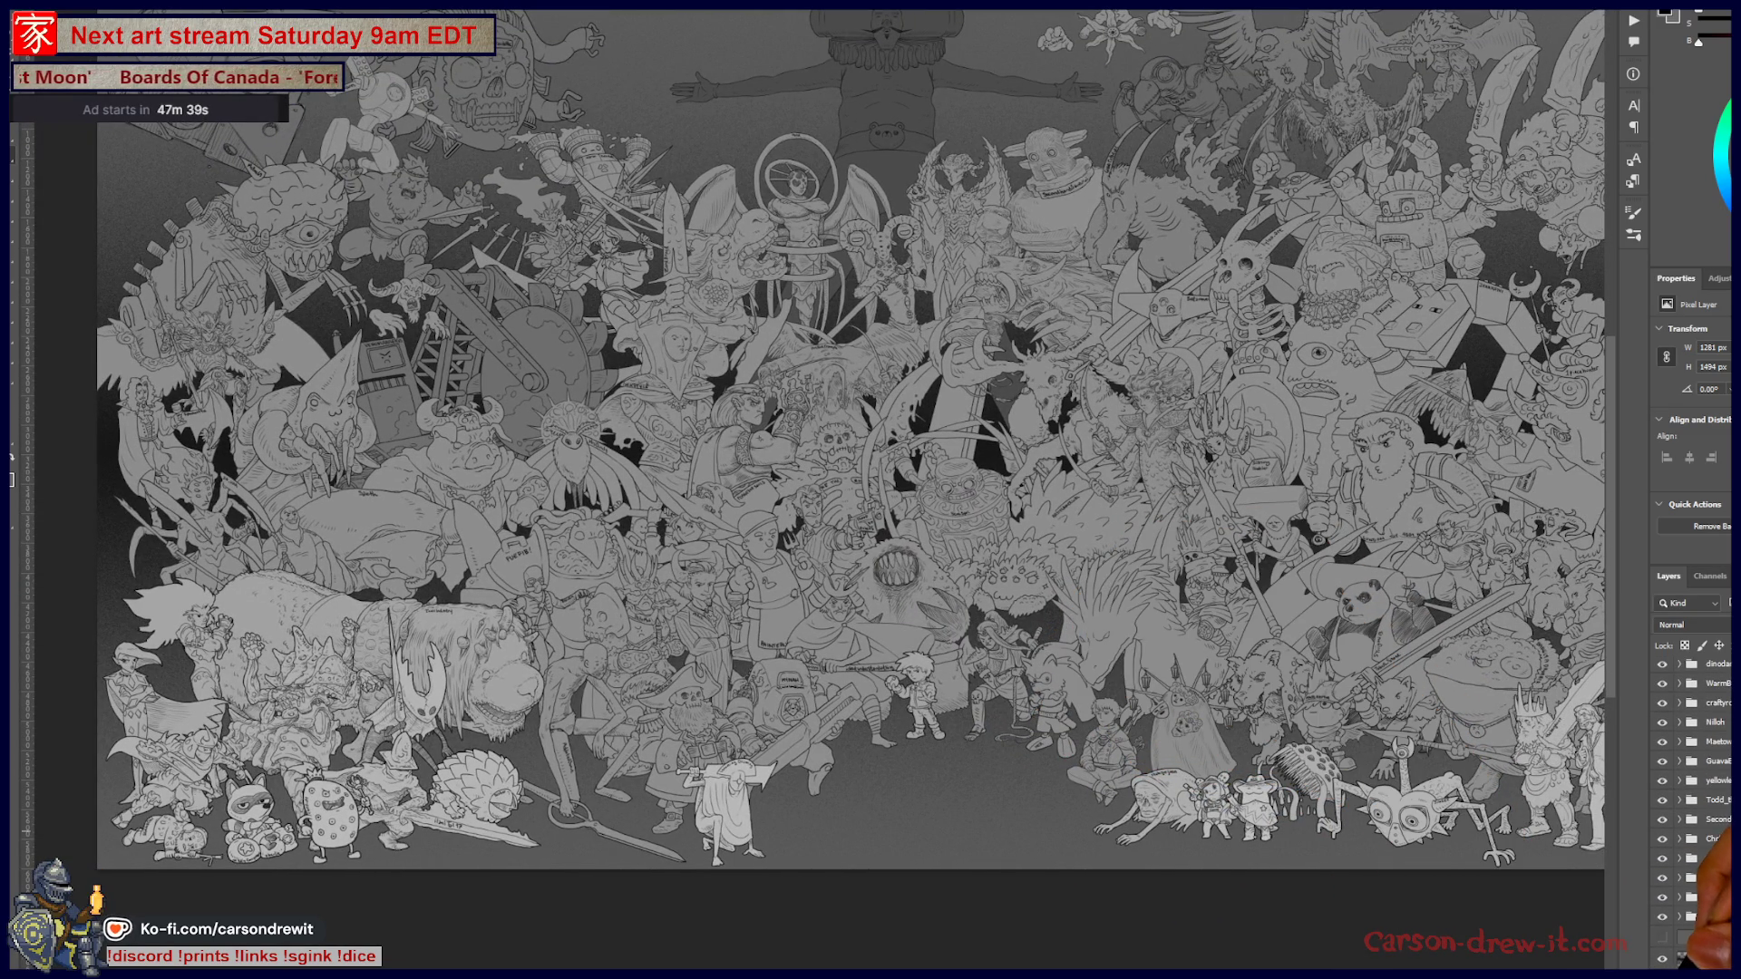
{"action": "left_click", "coordinate": [1662, 938]}
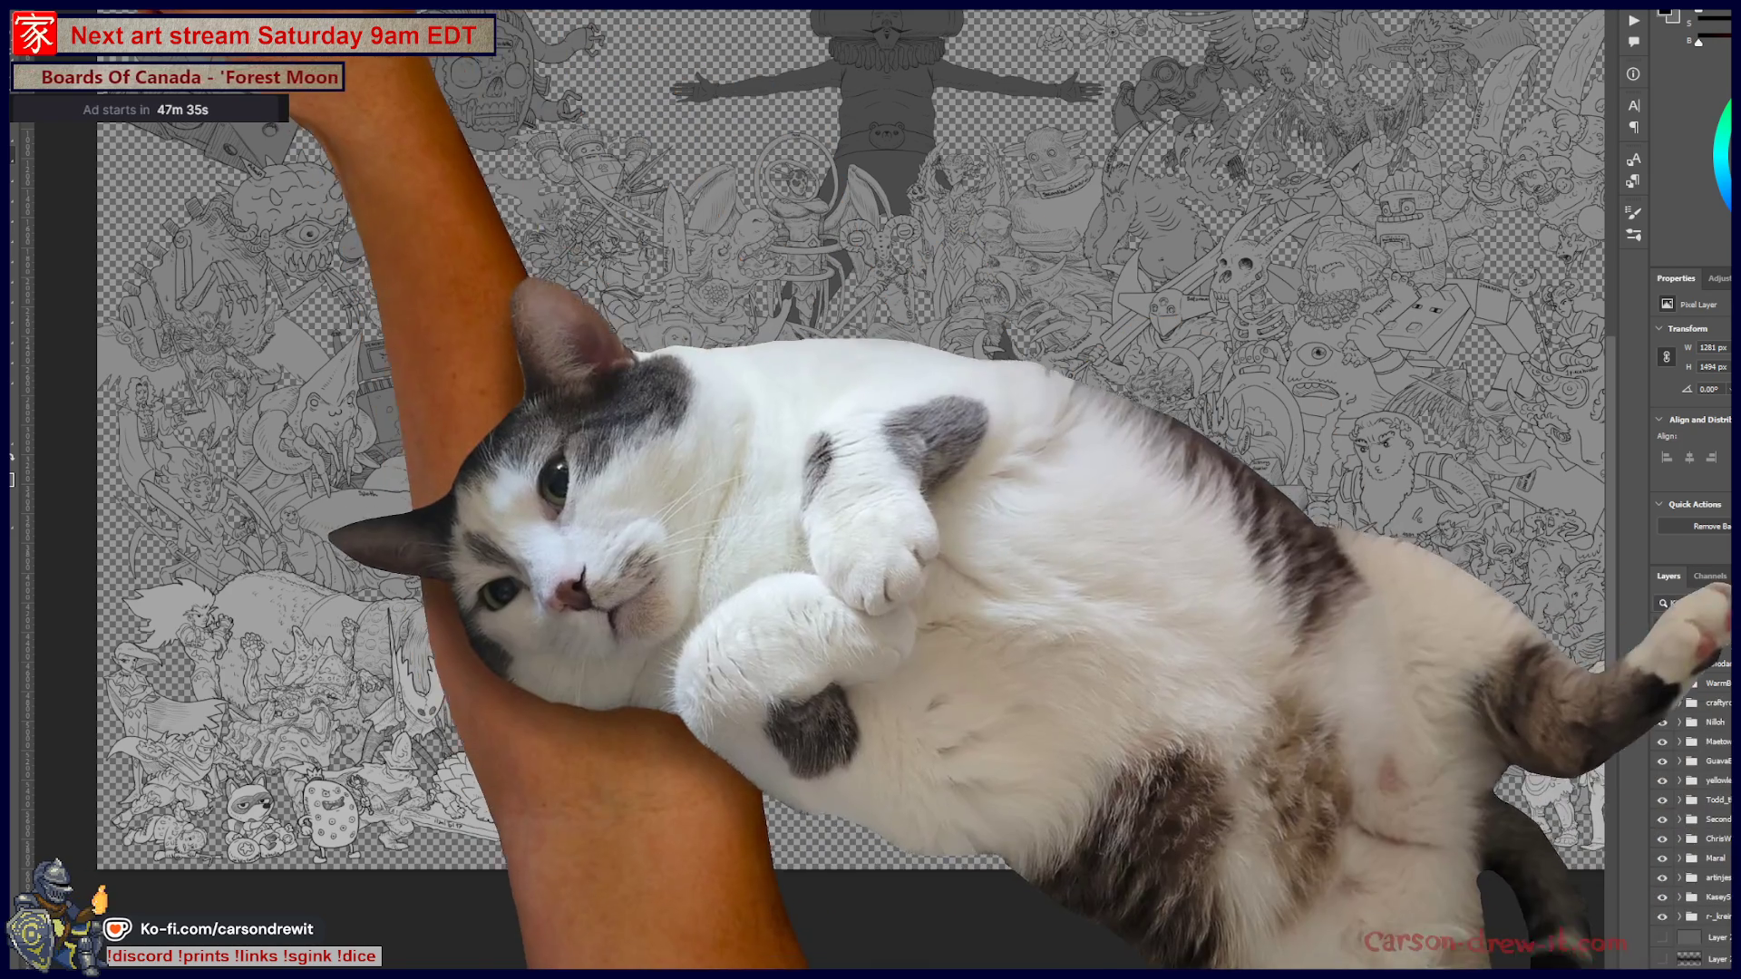
{"action": "key", "text": "alt+s"}
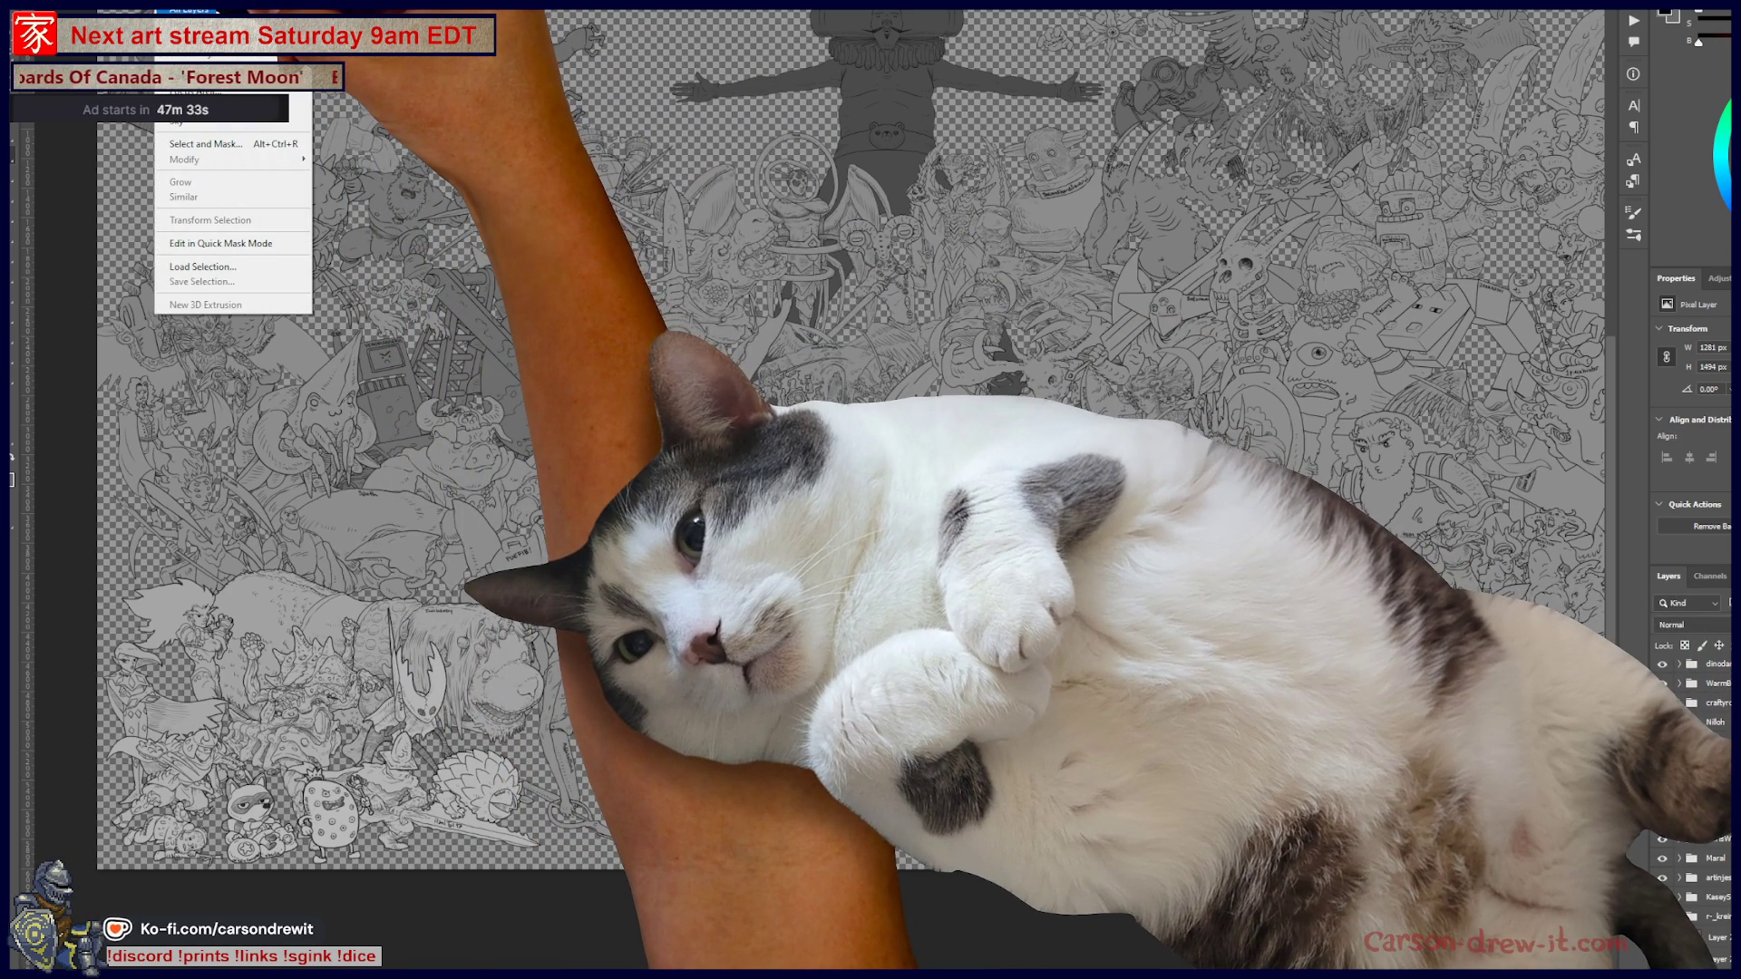
{"action": "left_click", "coordinate": [195, 24]}
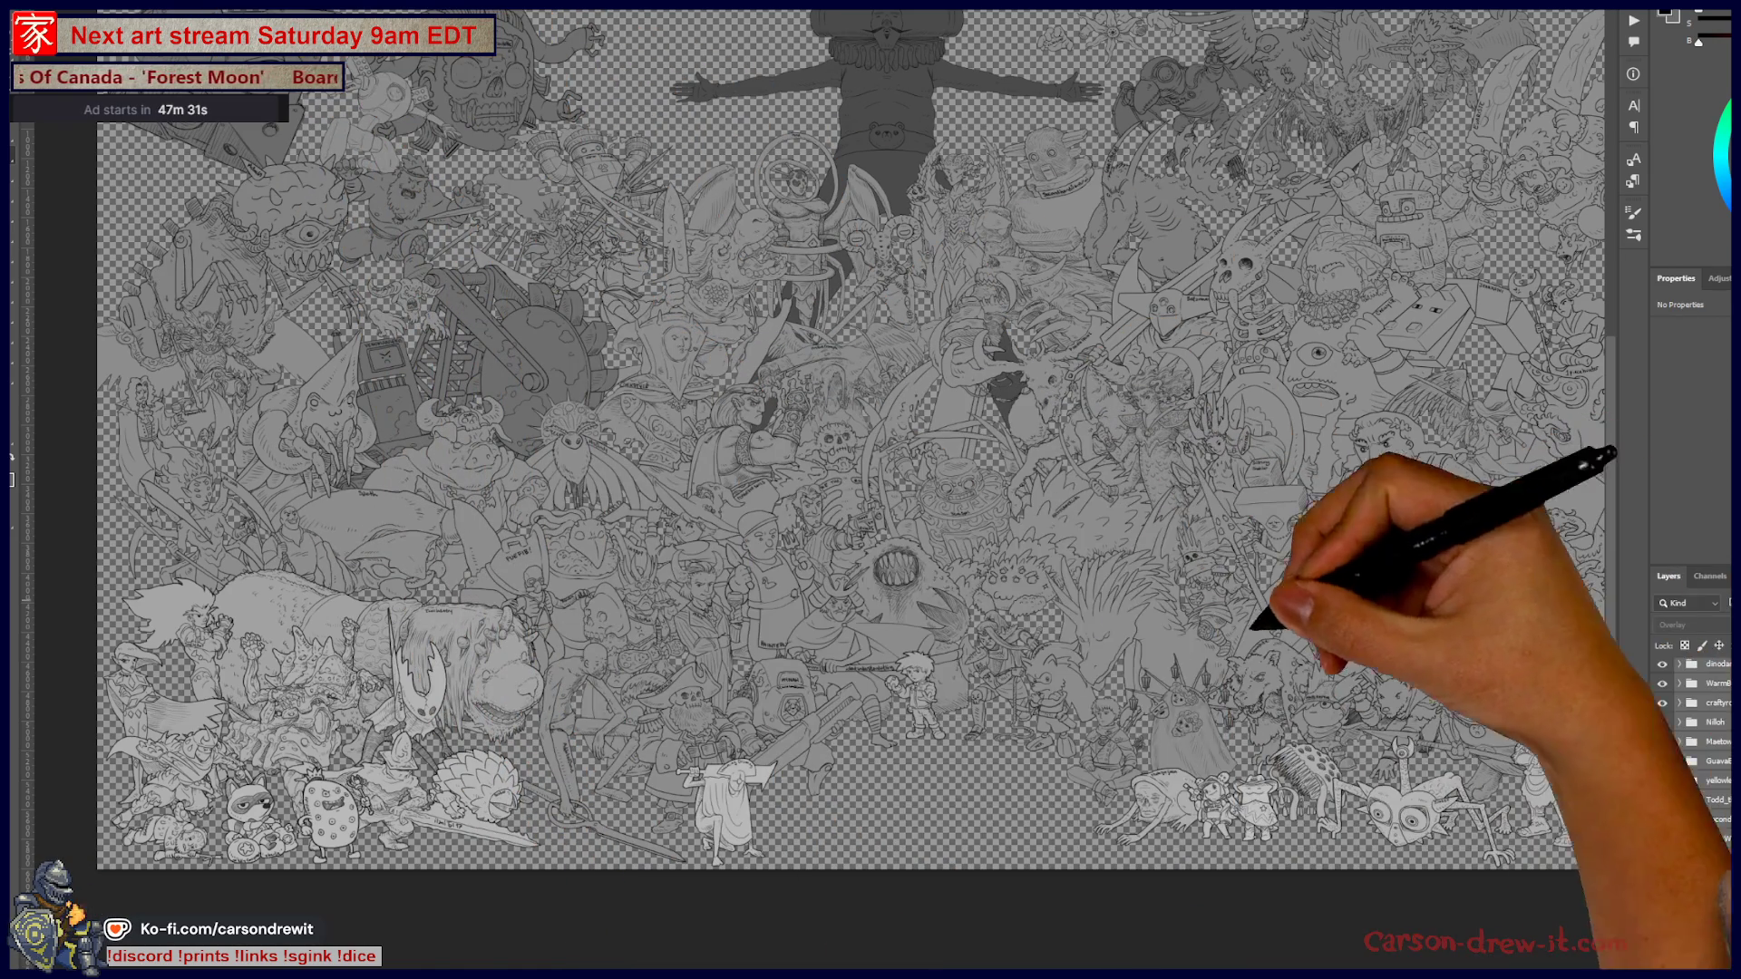
{"action": "left_click", "coordinate": [1714, 917]}
{"action": "scroll", "coordinate": [1691, 798], "scroll_direction": "down", "scroll_amount": 5}
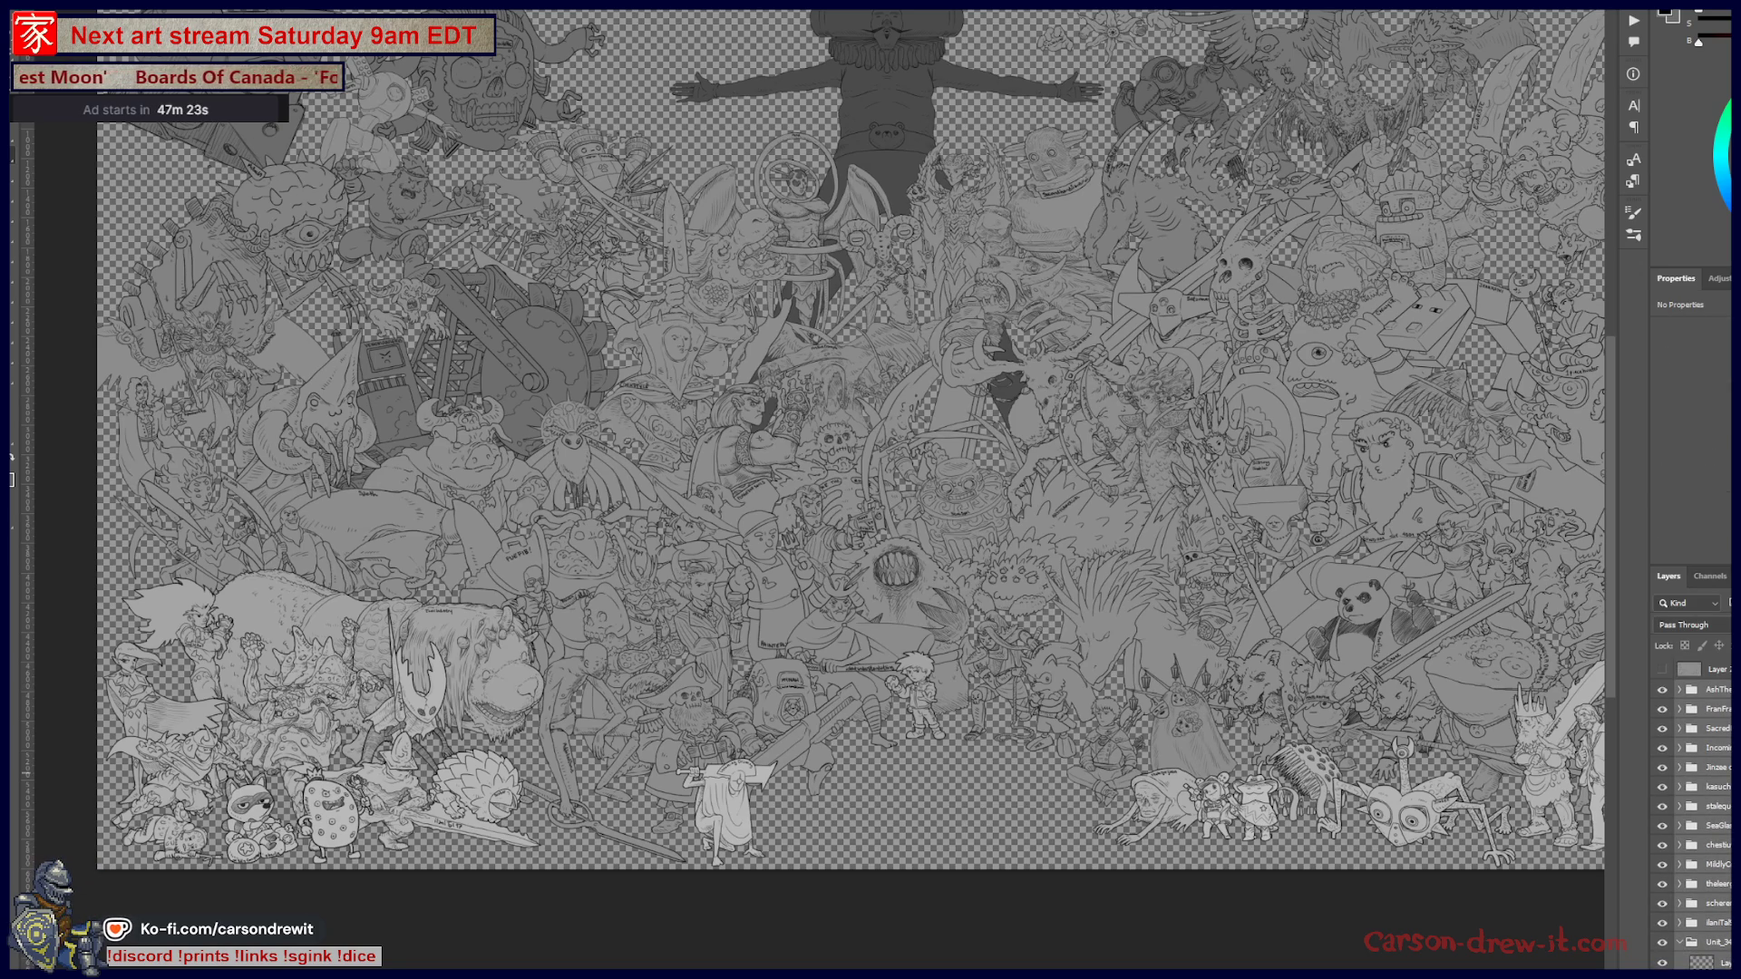
{"action": "key", "text": "ctrl+alt+e"}
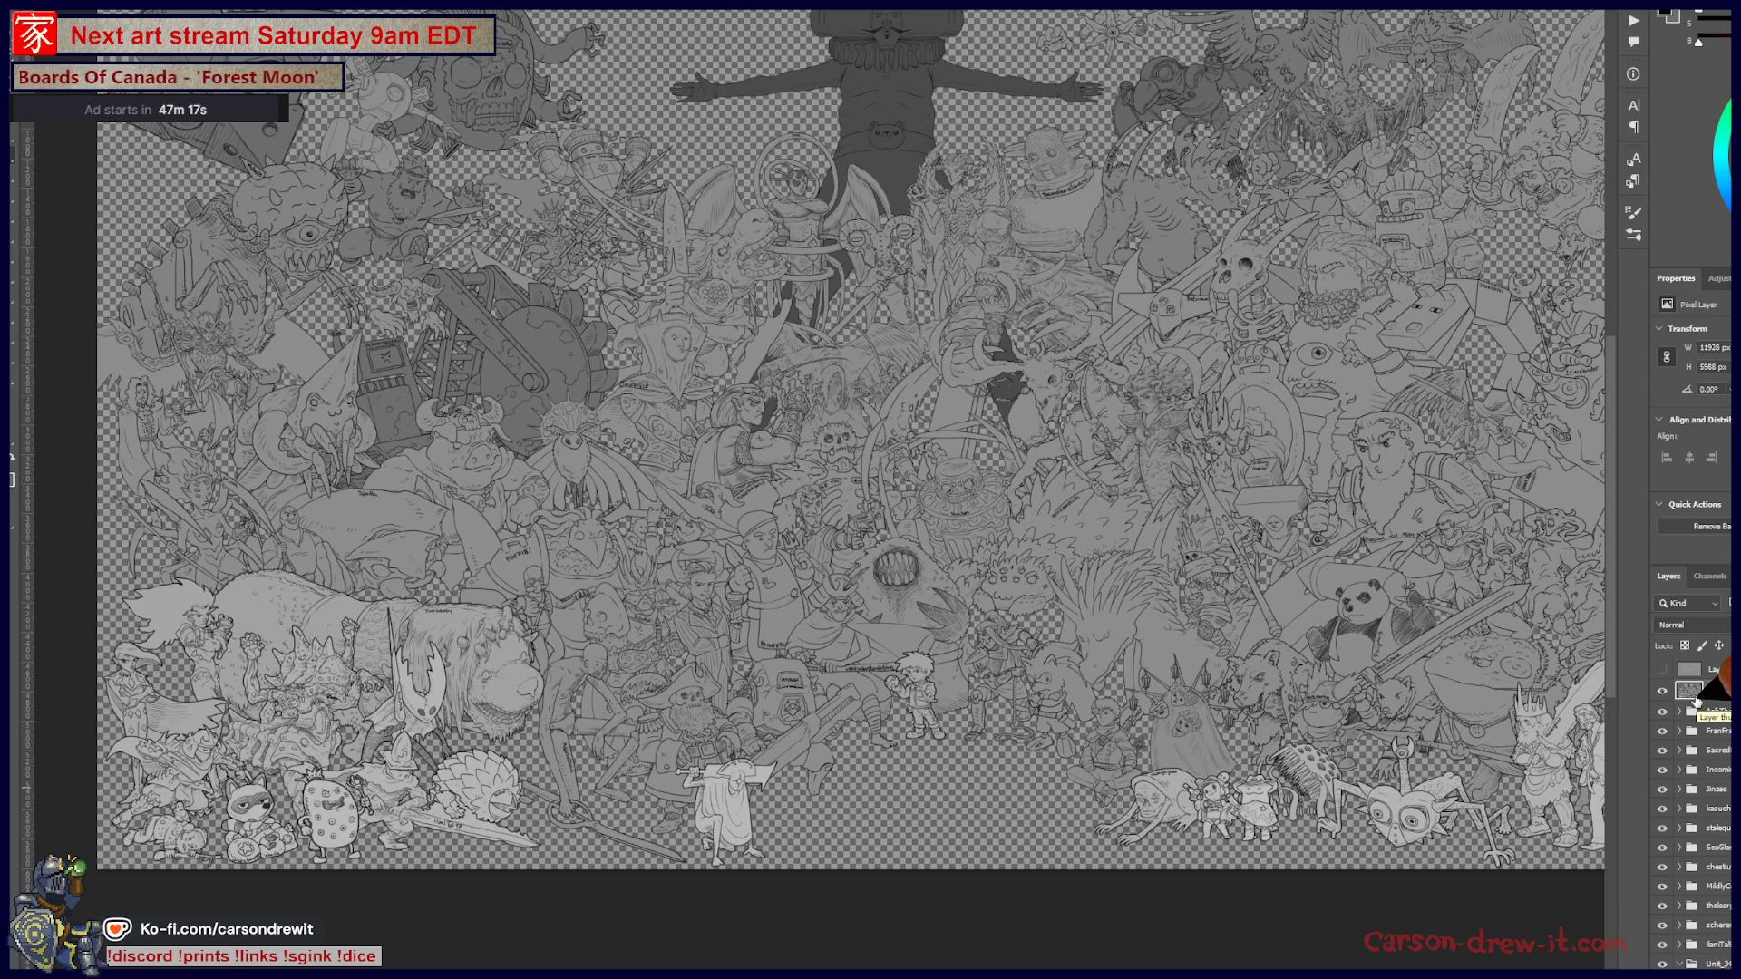
Load the merged layer's pixels as a selection with Select Pixels
{"action": "right_click", "coordinate": [1694, 694]}
{"action": "left_click", "coordinate": [1717, 372]}
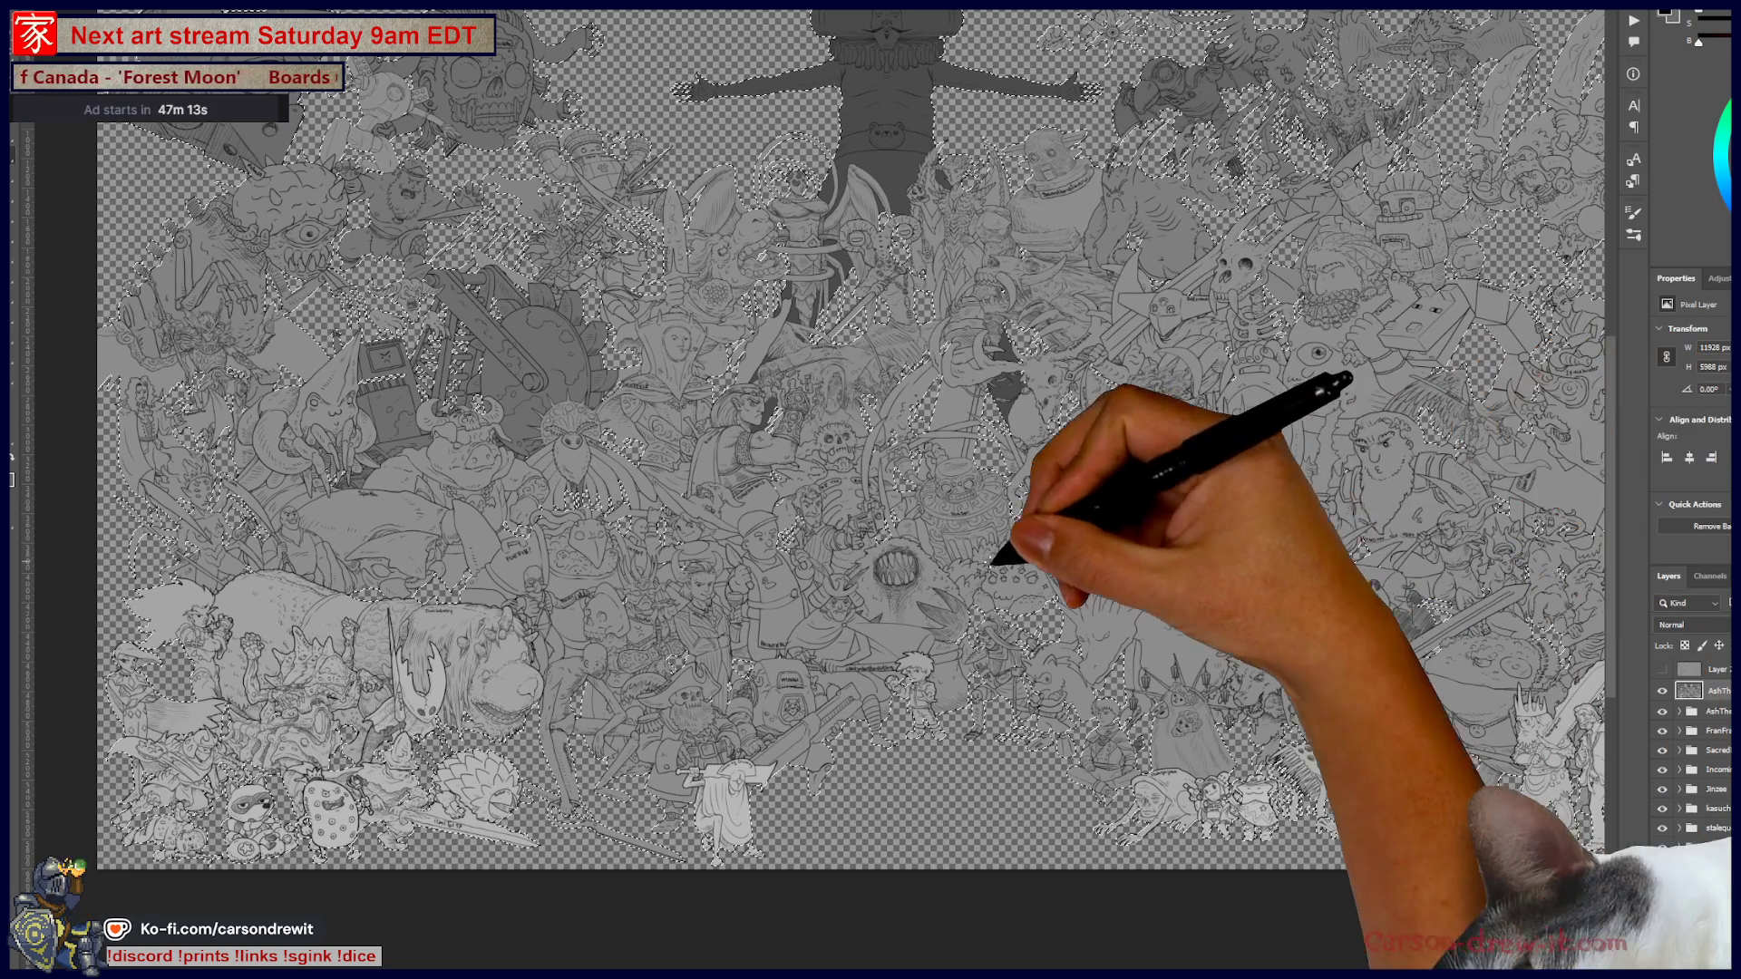
{"action": "key", "text": "ctrl+minus"}
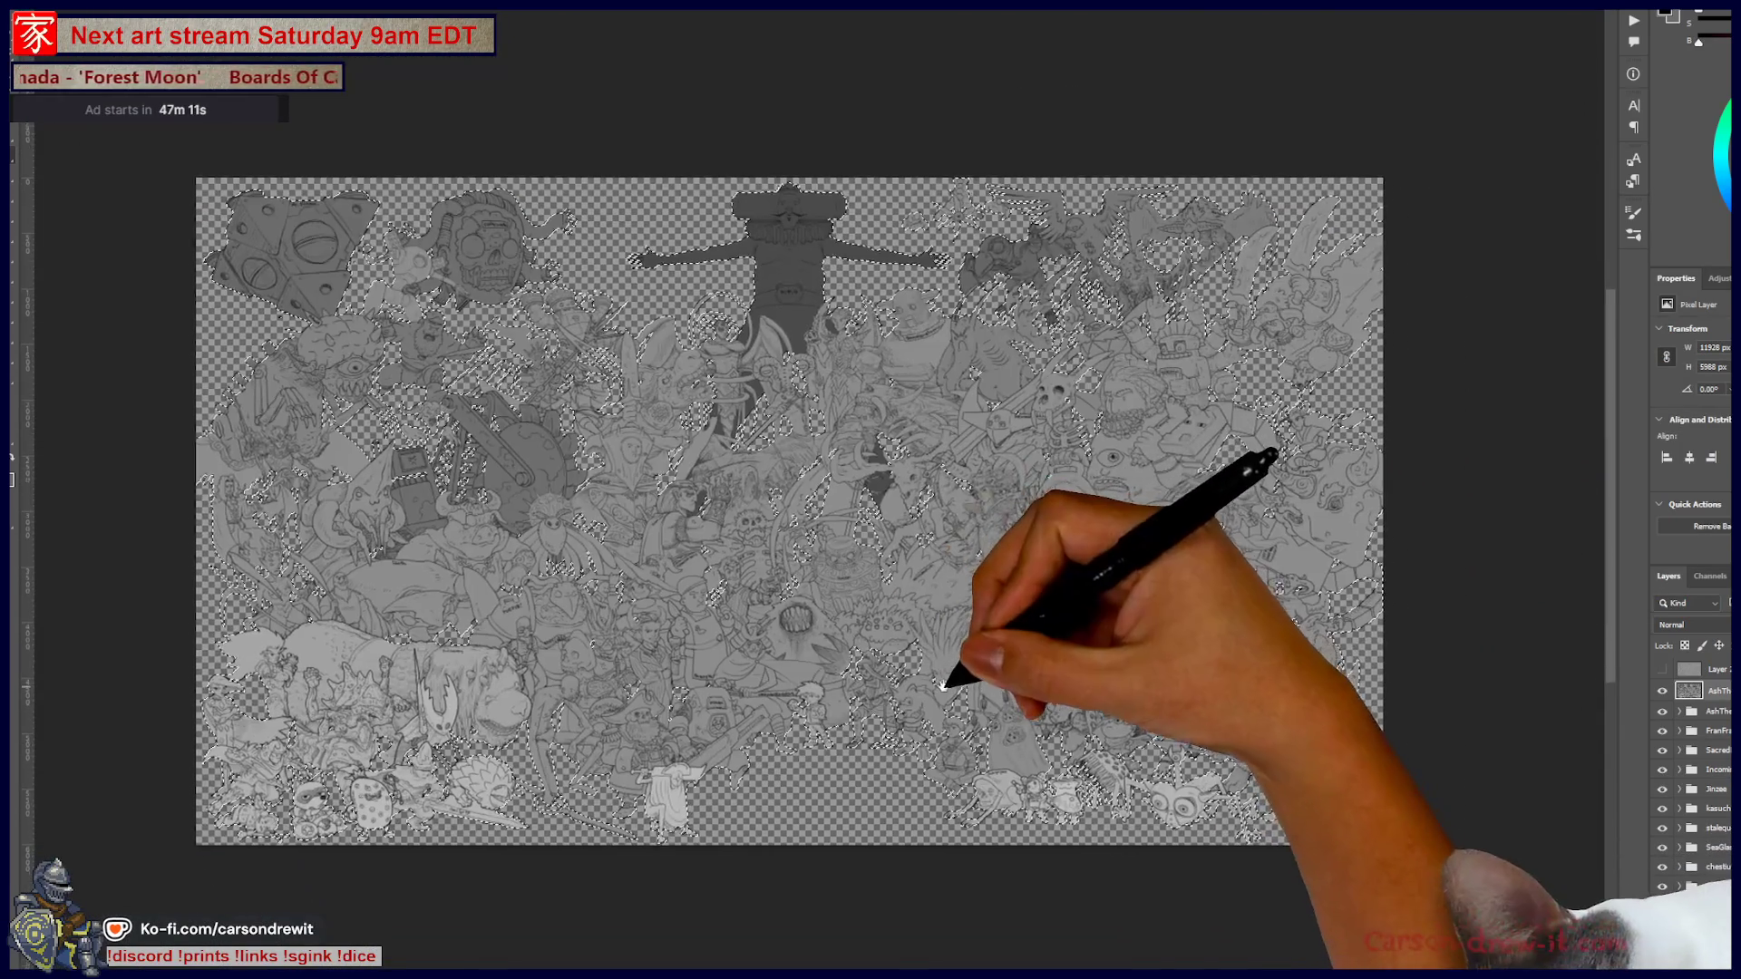
{"action": "key", "text": "ctrl+equal"}
{"action": "left_click_drag", "start_coordinate": [943, 721], "coordinate": [1030, 685]}
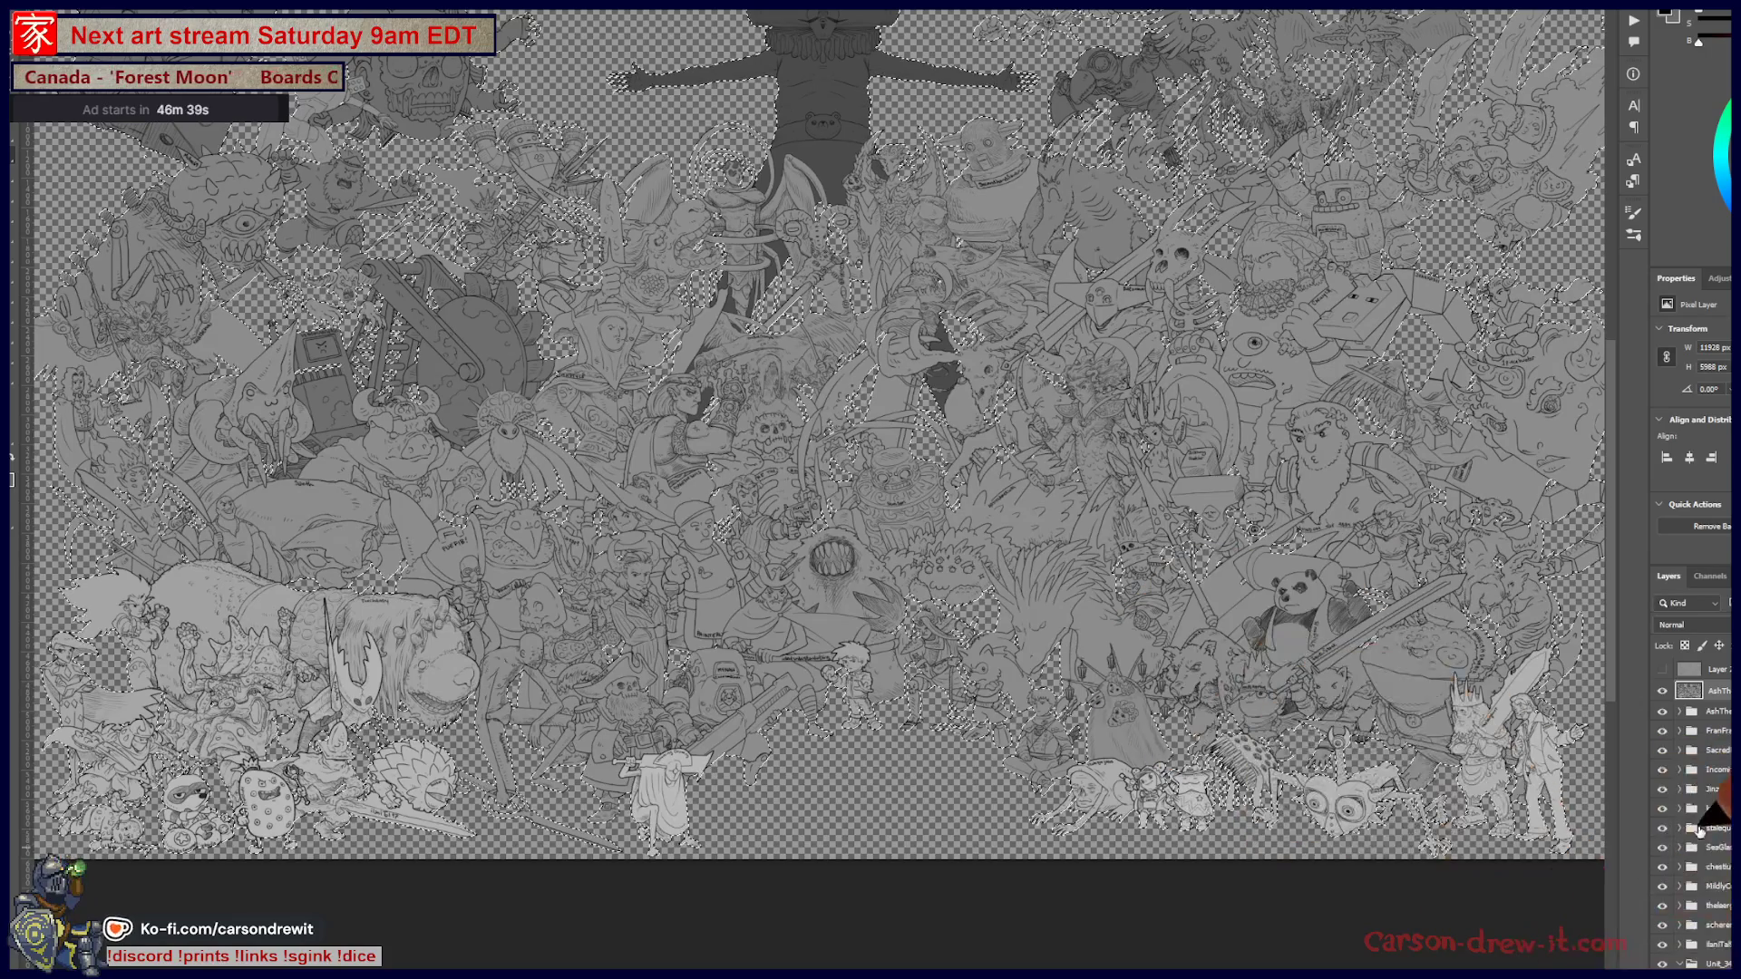
Deselect, then collapse the Unit_34 and ToxicIn layer folders
{"action": "key", "text": "ctrl+d"}
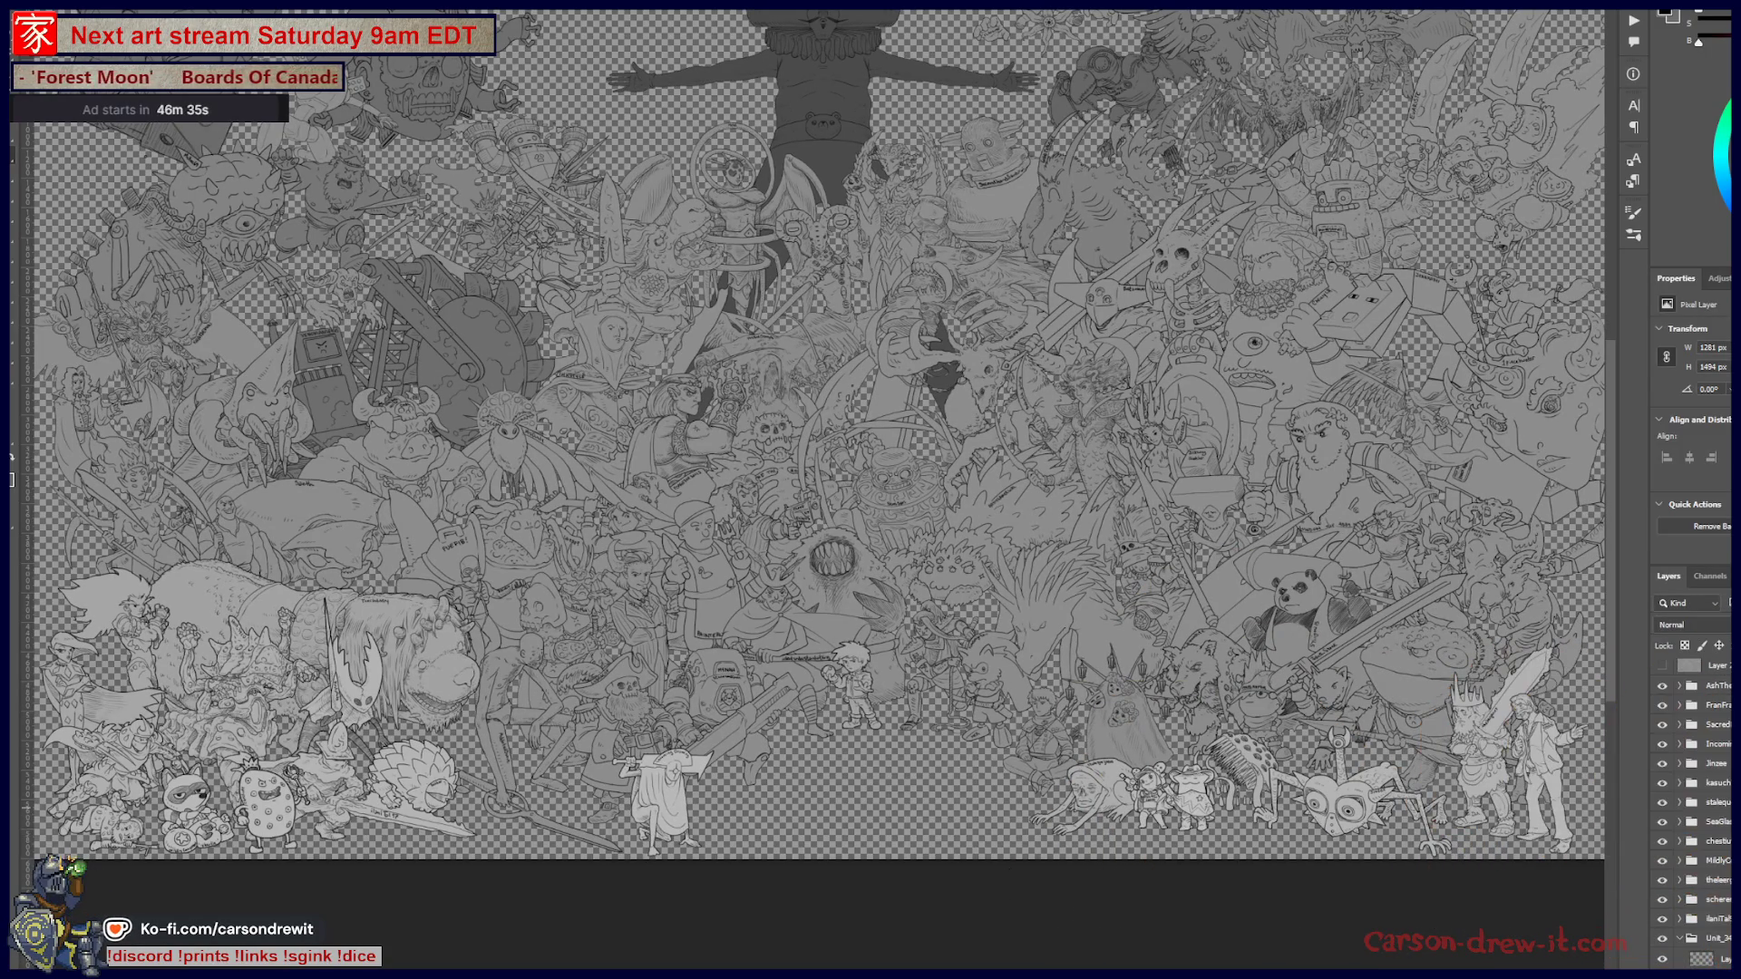
{"action": "scroll", "coordinate": [1713, 943], "scroll_direction": "down", "scroll_amount": 3}
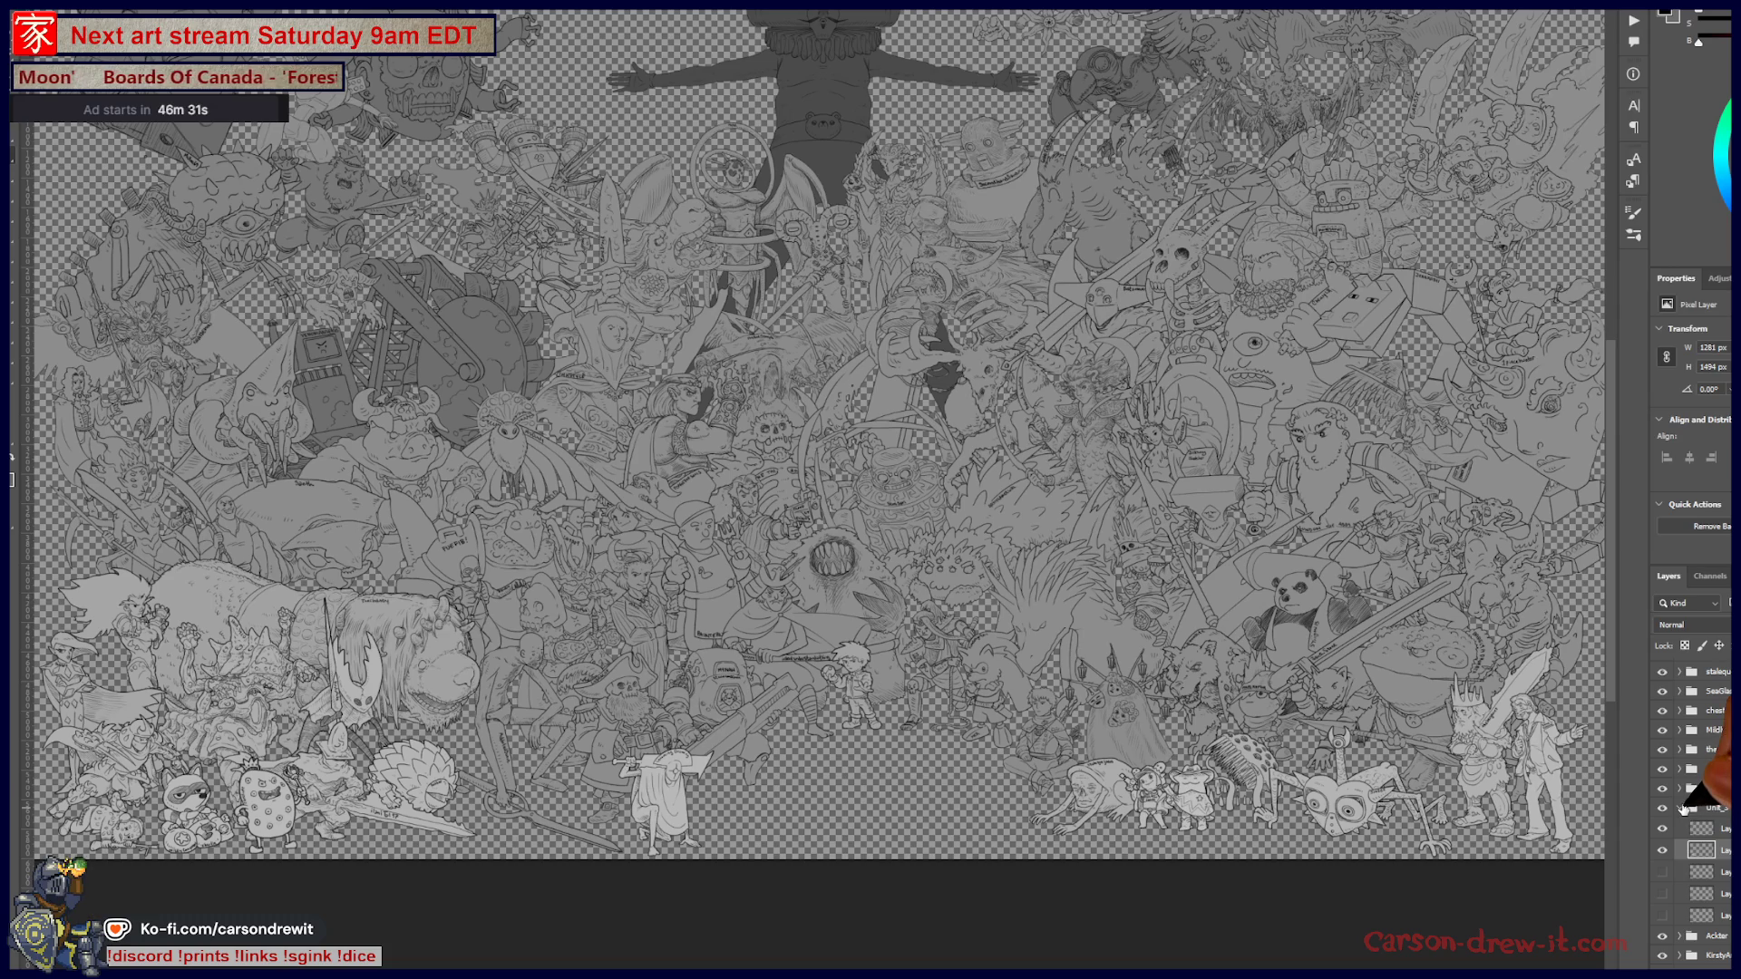
{"action": "left_click", "coordinate": [1680, 807]}
{"action": "scroll", "coordinate": [1717, 886], "scroll_direction": "down", "scroll_amount": 2}
{"action": "scroll", "coordinate": [1717, 886], "scroll_direction": "down", "scroll_amount": 2}
{"action": "left_click", "coordinate": [1680, 729]}
{"action": "scroll", "coordinate": [1696, 816], "scroll_direction": "up", "scroll_amount": 2}
{"action": "scroll", "coordinate": [1696, 816], "scroll_direction": "up", "scroll_amount": 2}
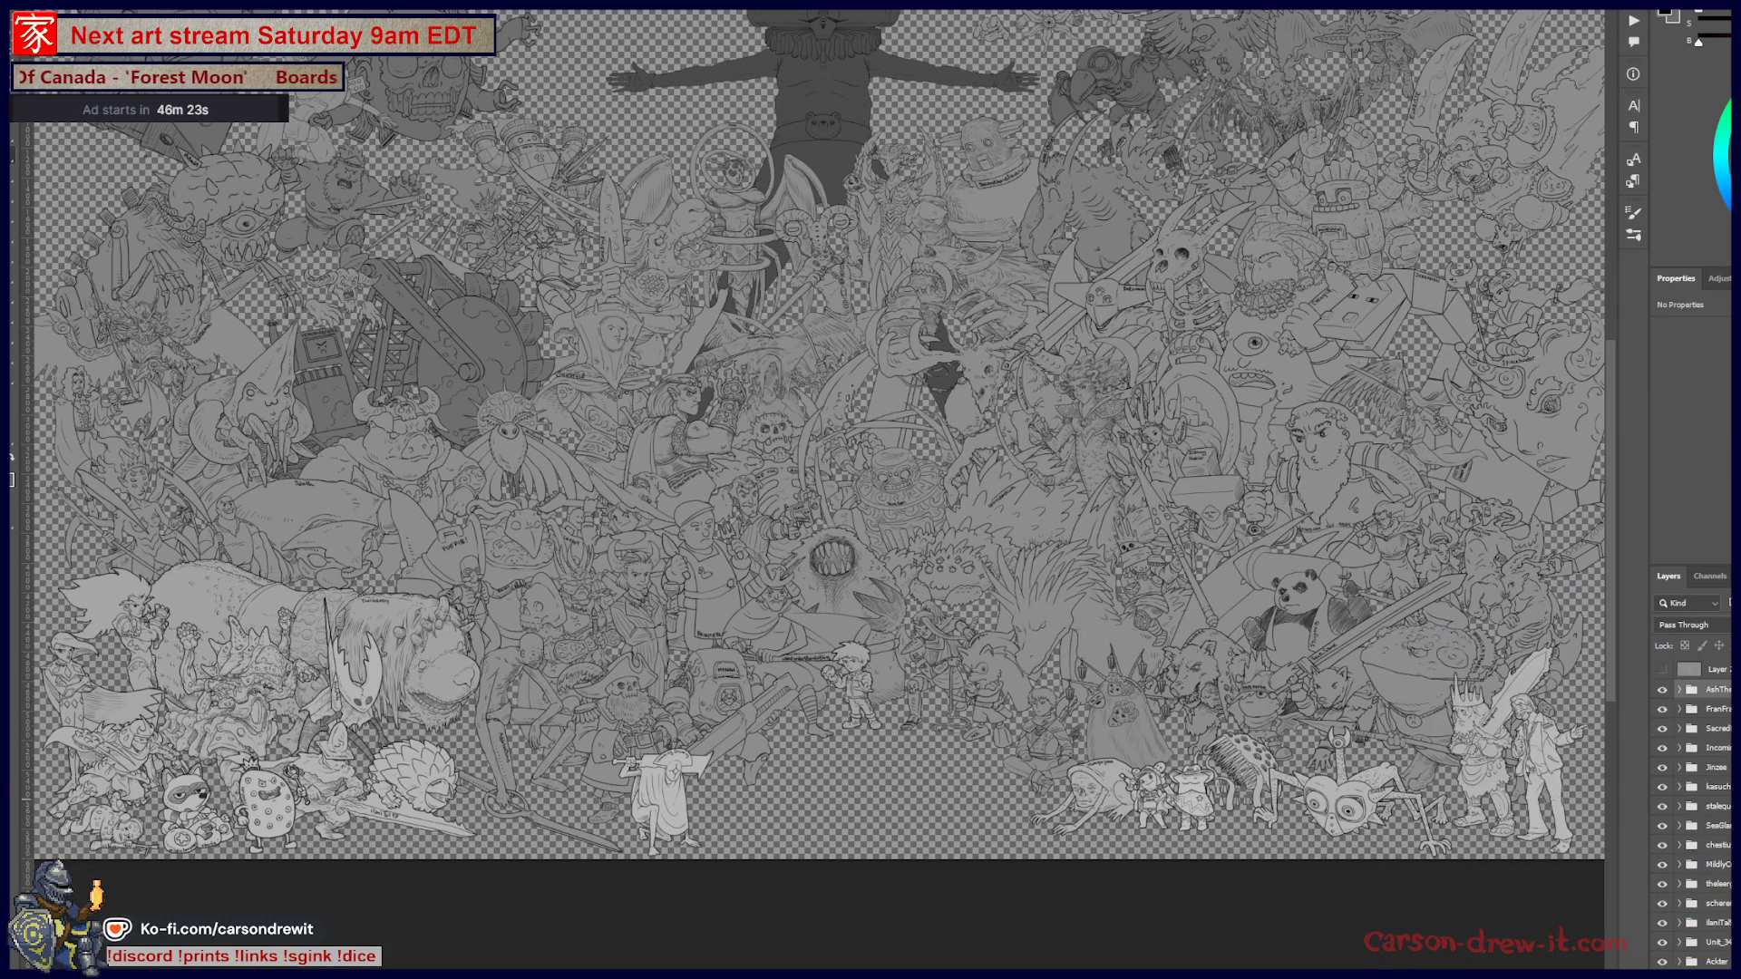
Toggle layer visibility to compare the line art and turn on the dark gradient background
{"action": "left_click", "coordinate": [1664, 903]}
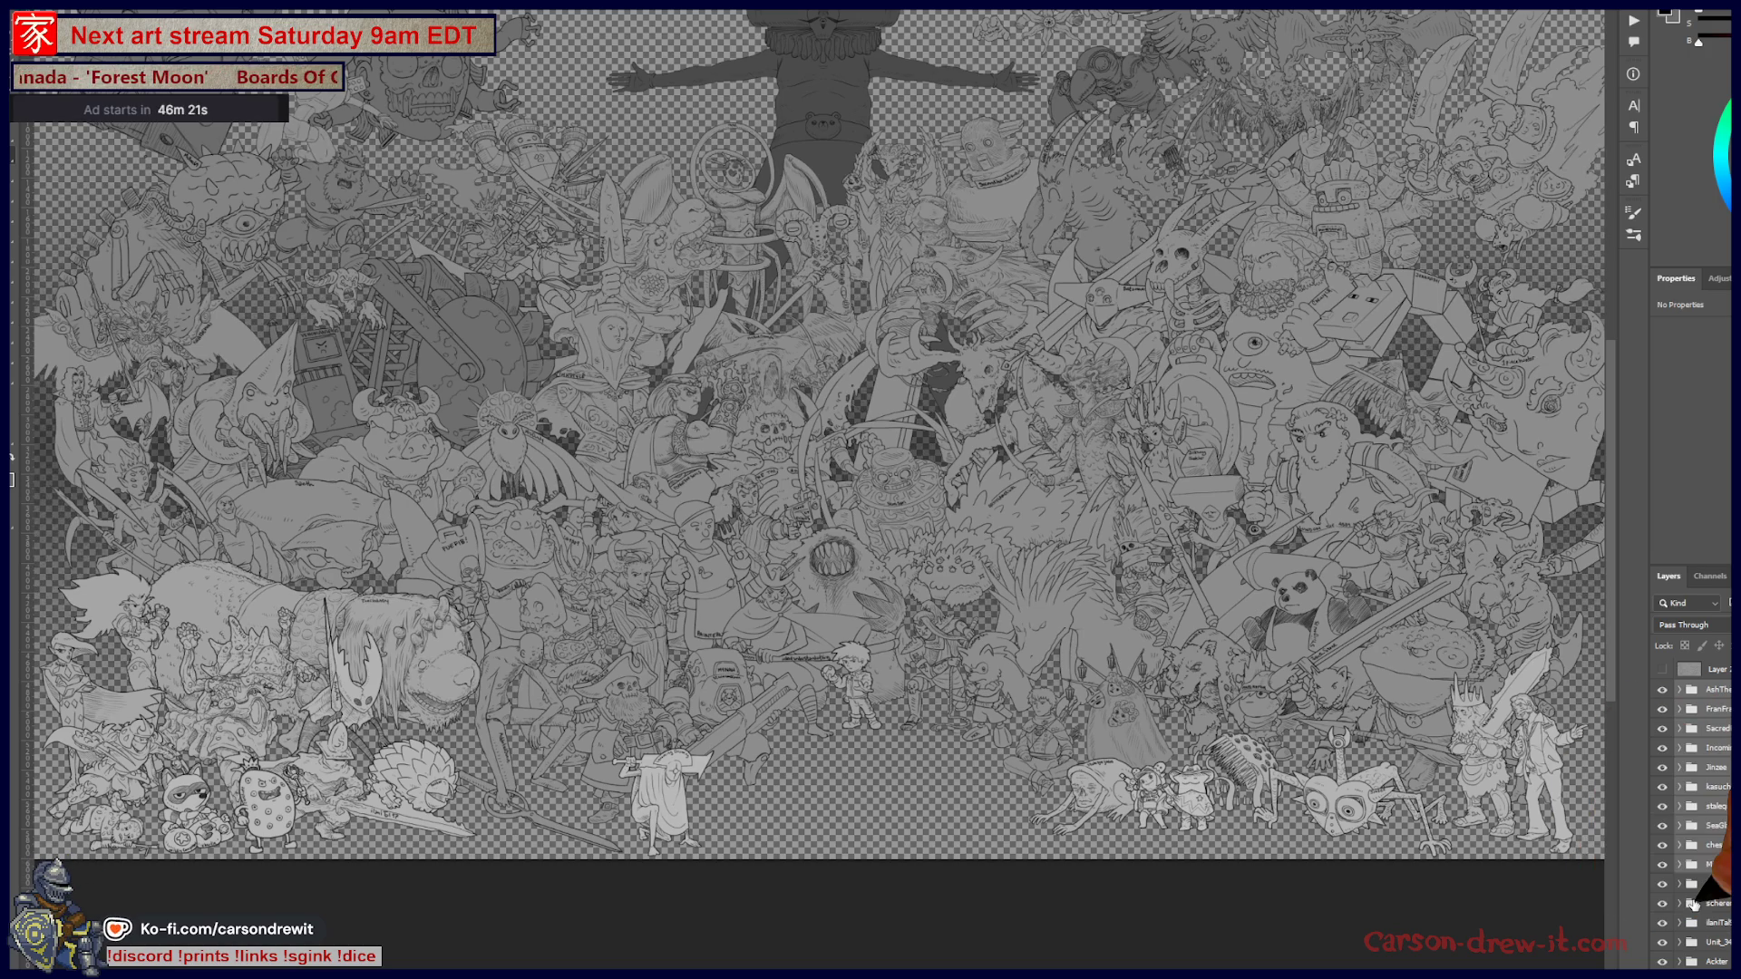
{"action": "left_click", "coordinate": [1676, 907]}
{"action": "left_click", "coordinate": [1676, 907]}
{"action": "left_click", "coordinate": [1698, 905]}
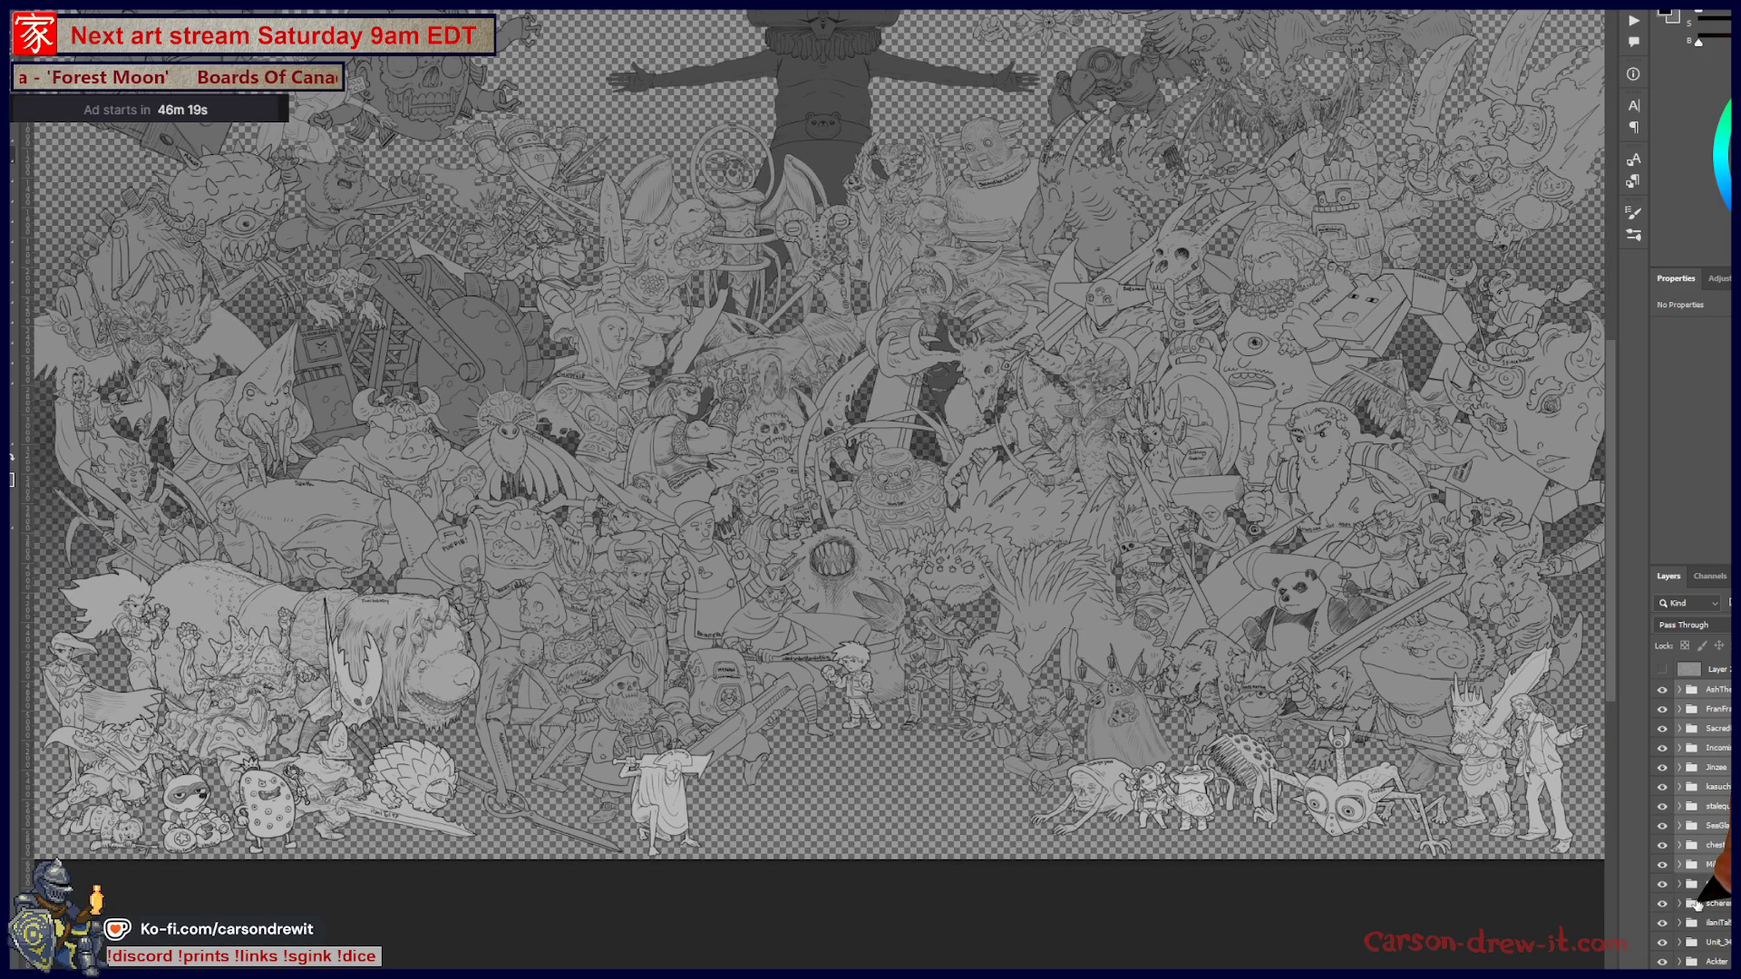
{"action": "left_click", "coordinate": [1696, 902]}
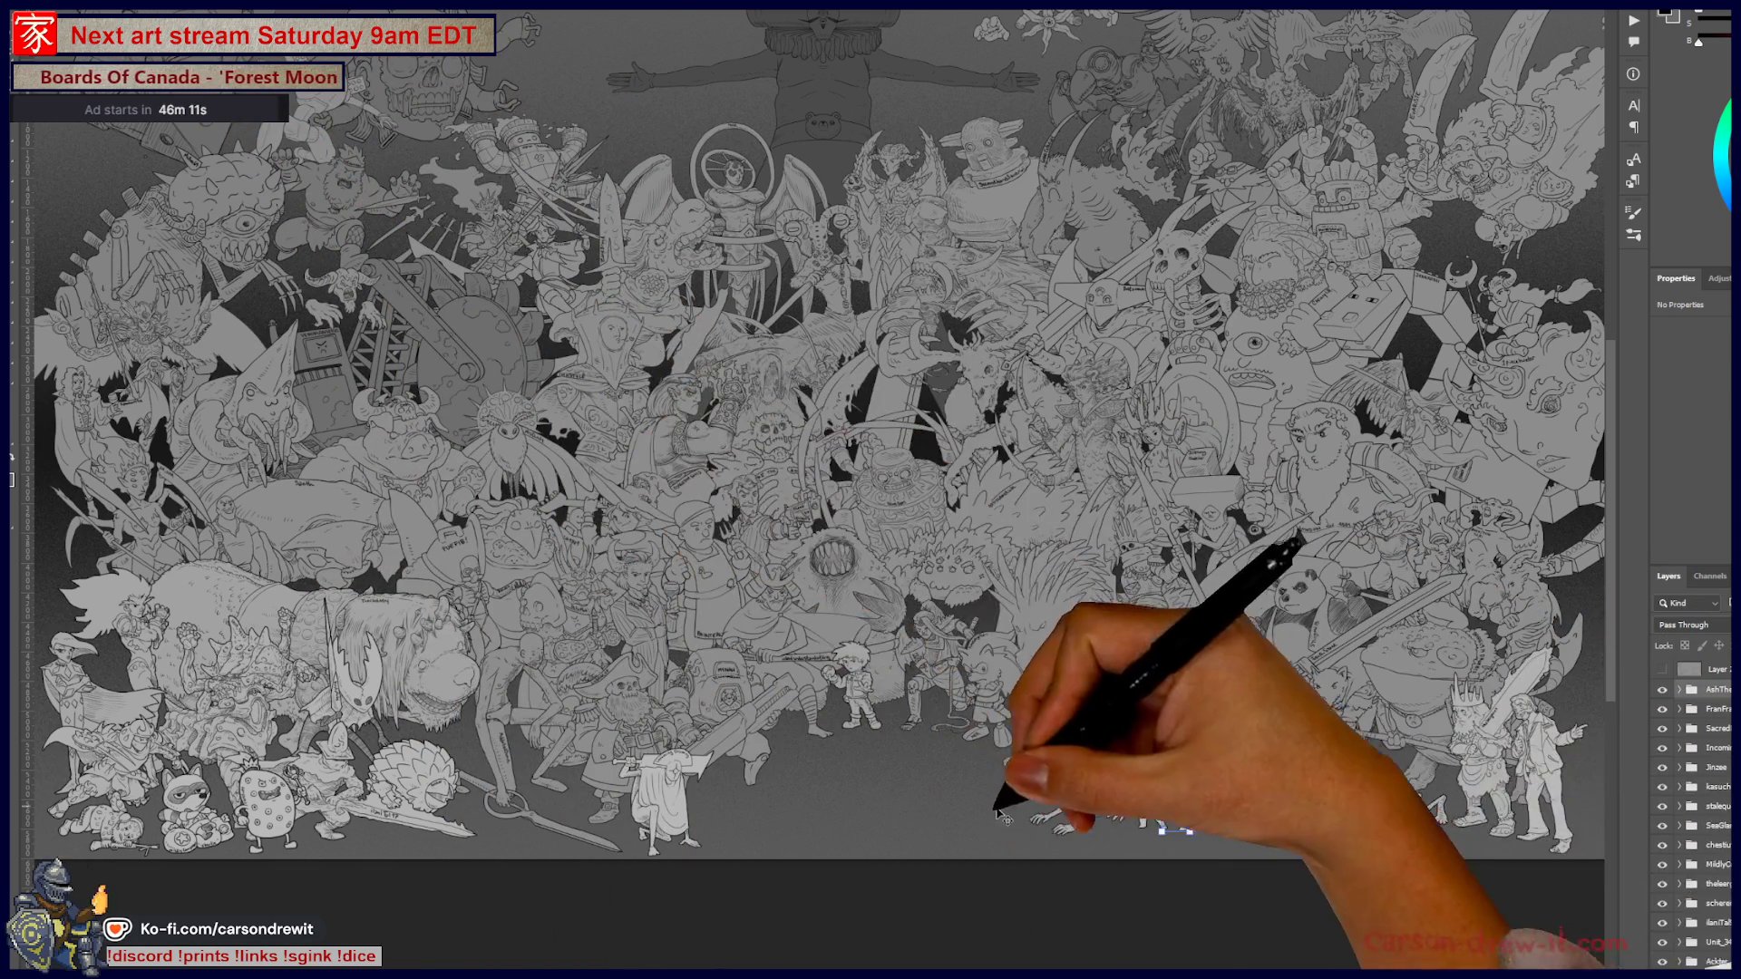
Select the left front-row figures' layer and merge the front-row characters into a new pixel layer
{"action": "scroll", "coordinate": [784, 695], "scroll_direction": "up", "scroll_amount": 10}
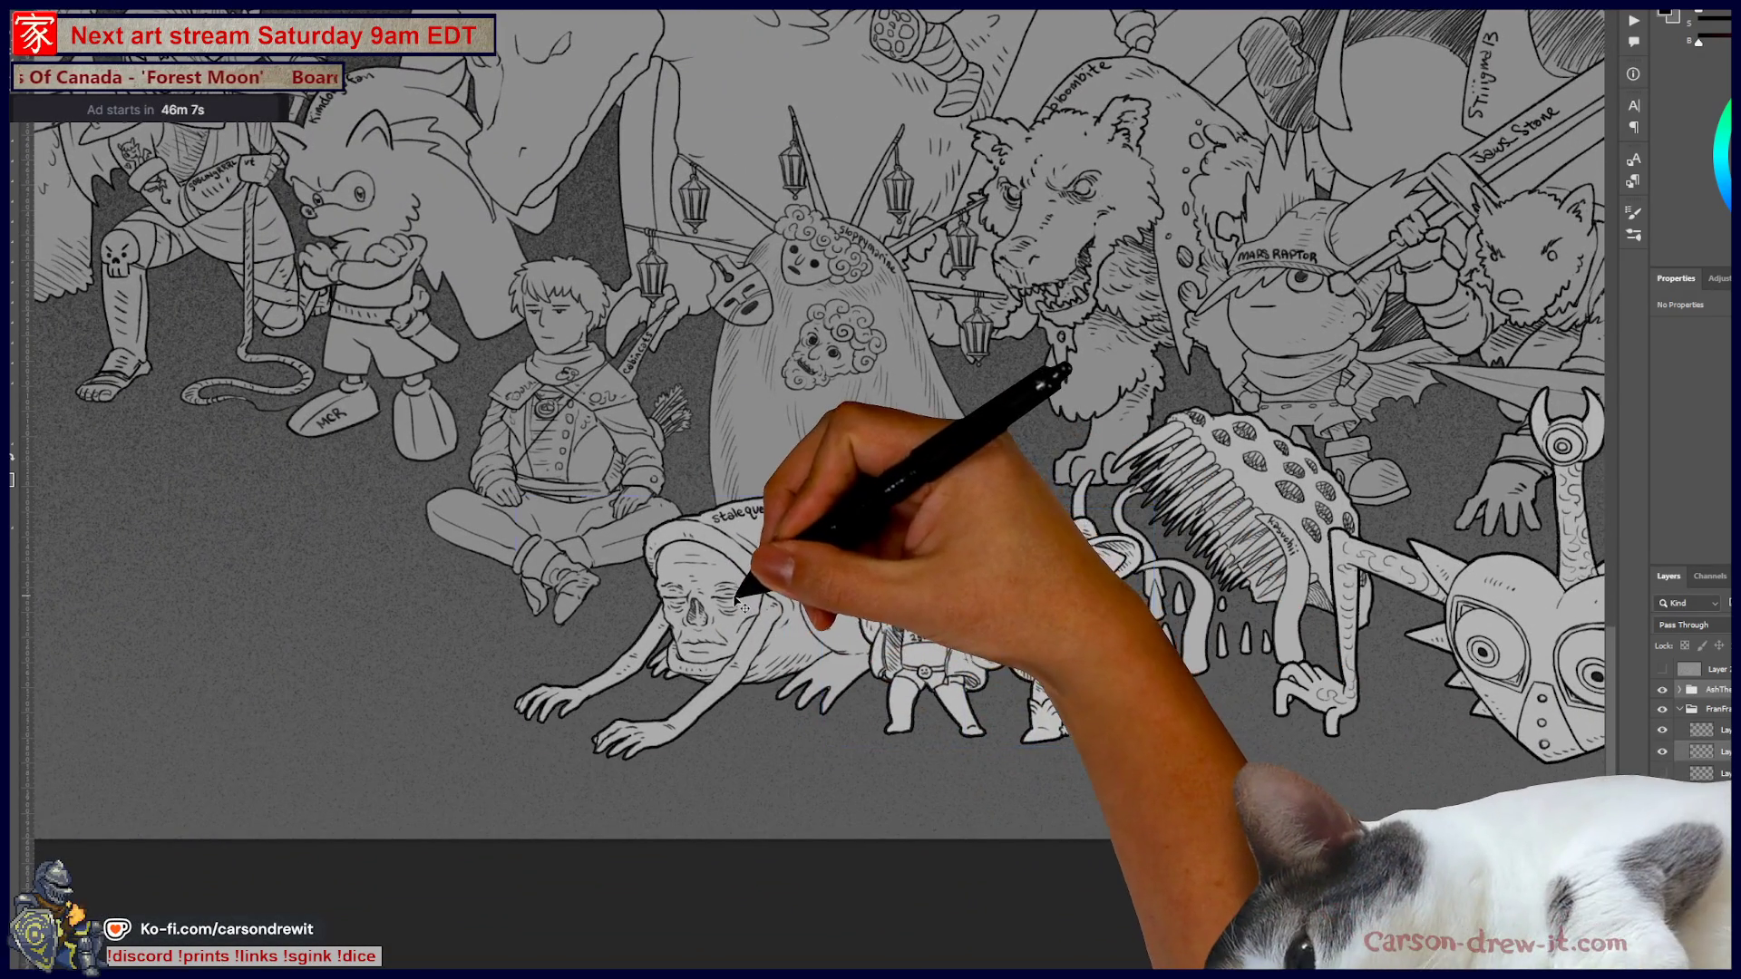
{"action": "mouse_move", "coordinate": [766, 583]}
{"action": "left_mouse_down"}
{"action": "mouse_move", "coordinate": [1102, 760]}
{"action": "mouse_move", "coordinate": [1305, 773]}
{"action": "mouse_move", "coordinate": [1115, 558]}
{"action": "left_mouse_up"}
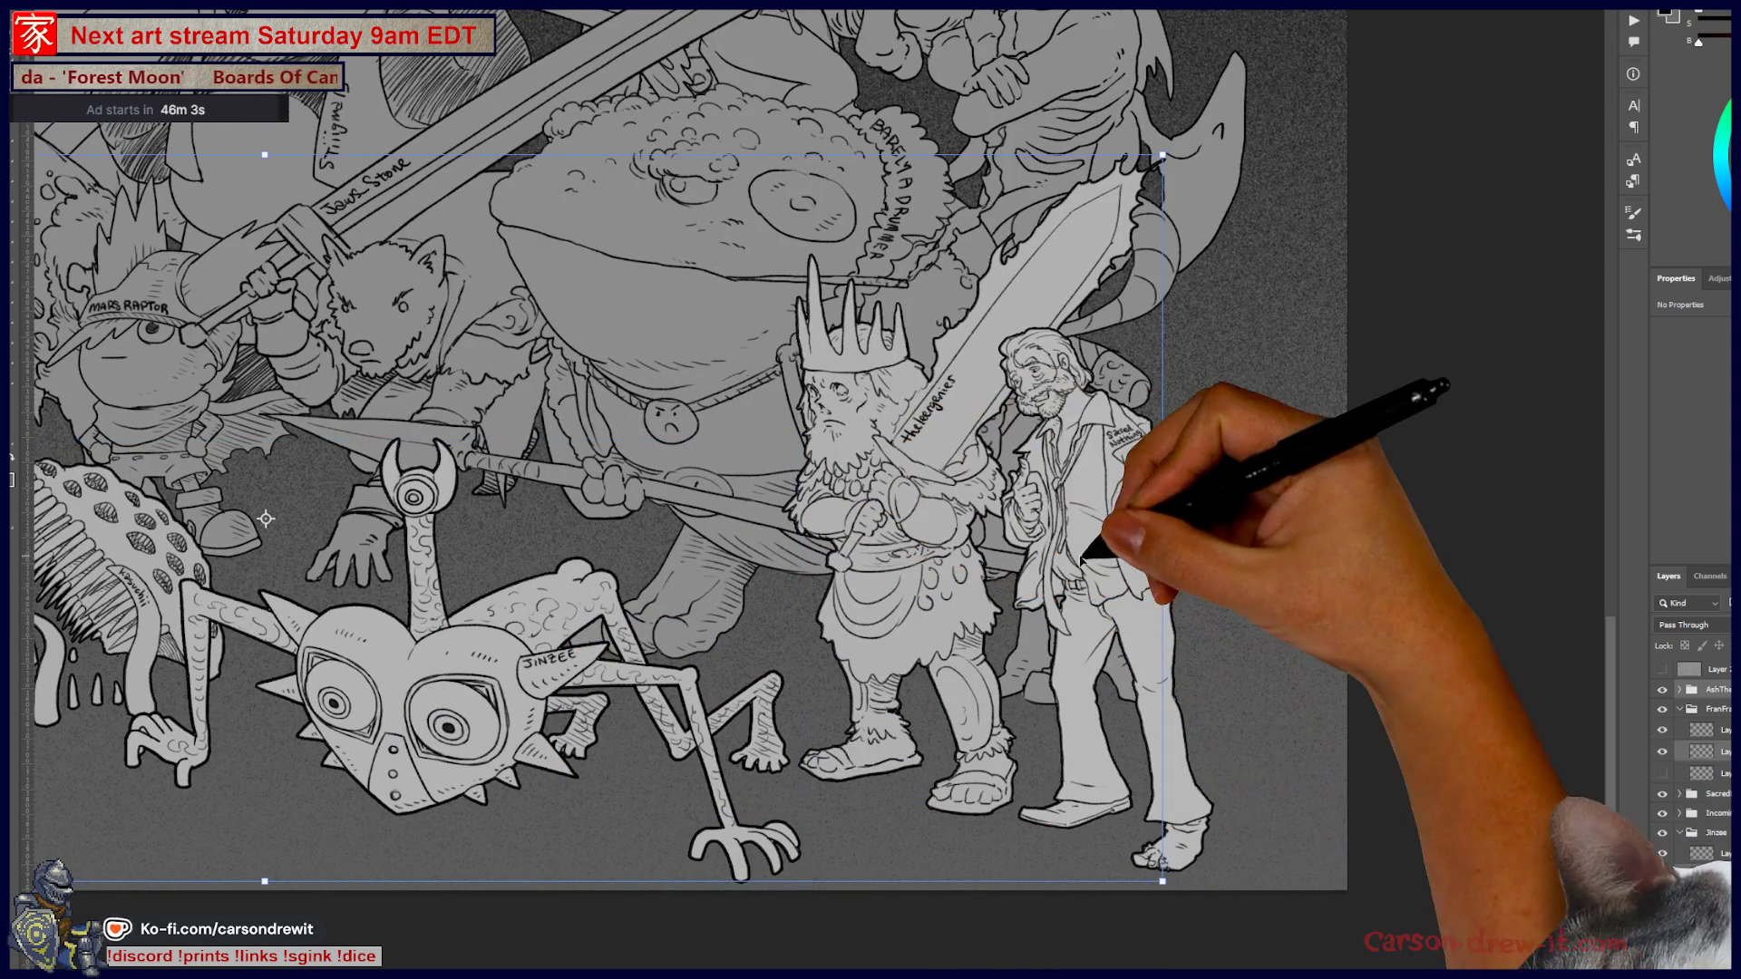
{"action": "mouse_move", "coordinate": [253, 719]}
{"action": "left_mouse_down"}
{"action": "mouse_move", "coordinate": [558, 649]}
{"action": "mouse_move", "coordinate": [726, 825]}
{"action": "mouse_move", "coordinate": [962, 812]}
{"action": "left_mouse_up"}
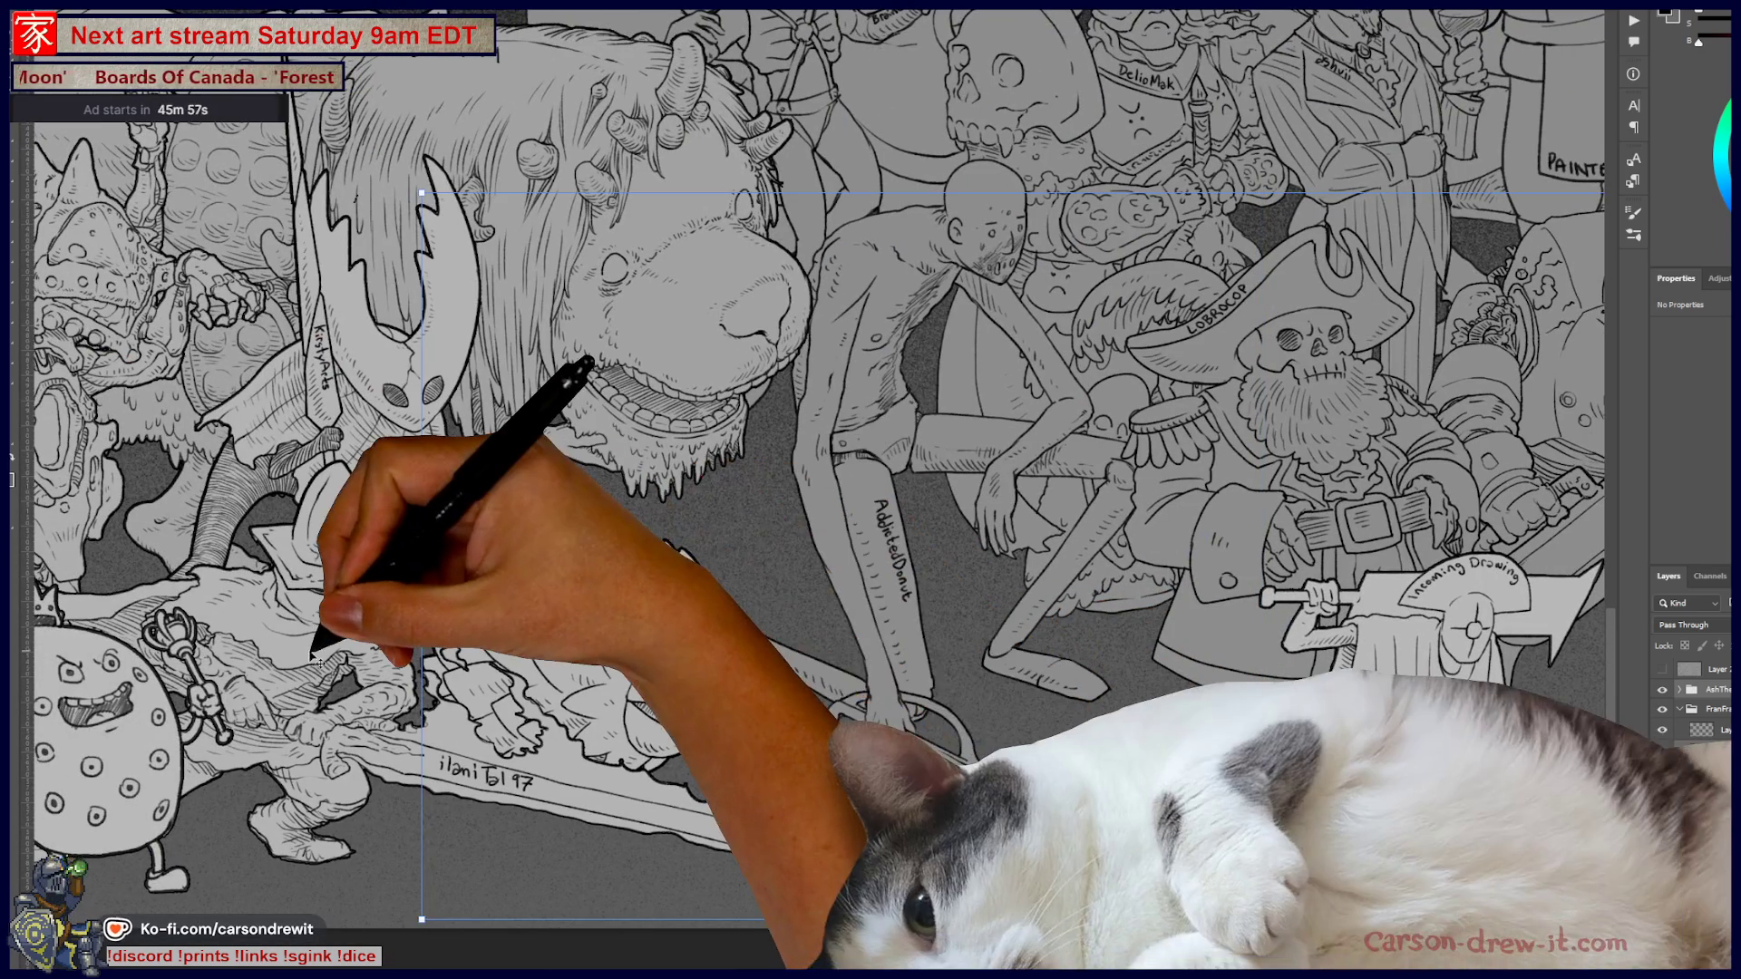
{"action": "left_click_drag", "start_coordinate": [397, 668], "coordinate": [778, 719]}
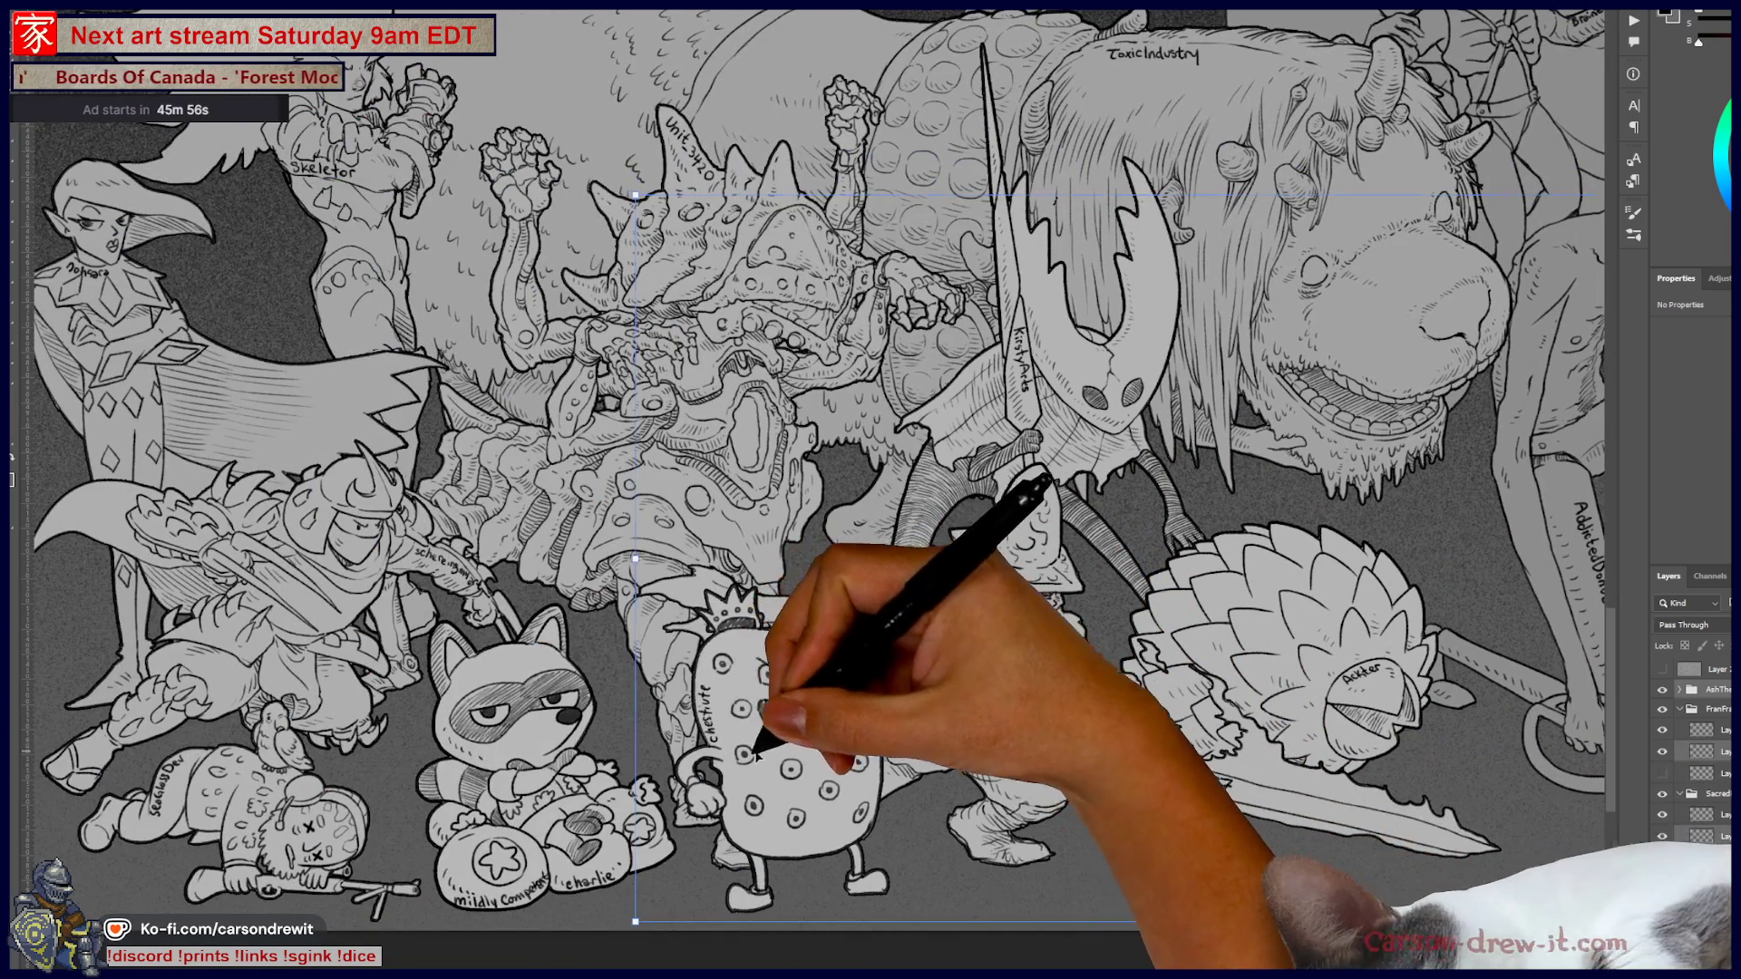
{"action": "left_click", "coordinate": [642, 708]}
{"action": "mouse_move", "coordinate": [642, 708]}
{"action": "left_mouse_down"}
{"action": "mouse_move", "coordinate": [952, 716]}
{"action": "mouse_move", "coordinate": [797, 707]}
{"action": "mouse_move", "coordinate": [1179, 690]}
{"action": "mouse_move", "coordinate": [964, 661]}
{"action": "mouse_move", "coordinate": [1150, 672]}
{"action": "left_mouse_up"}
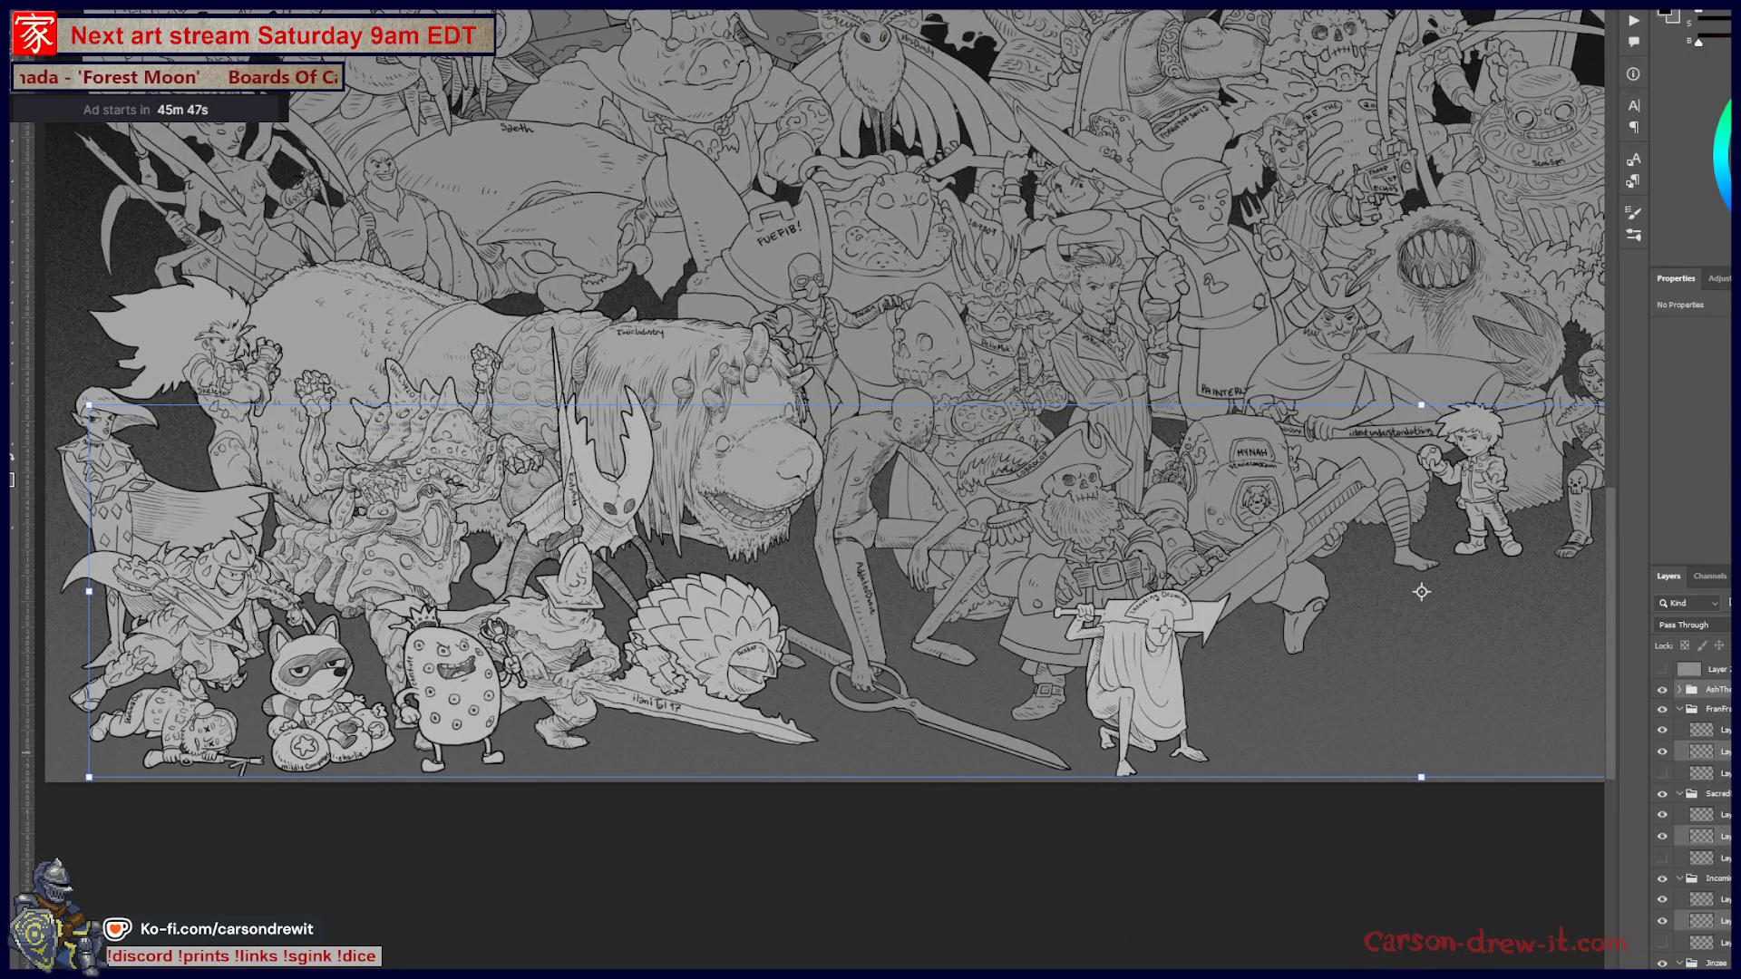
{"action": "key", "text": "ctrl+v"}
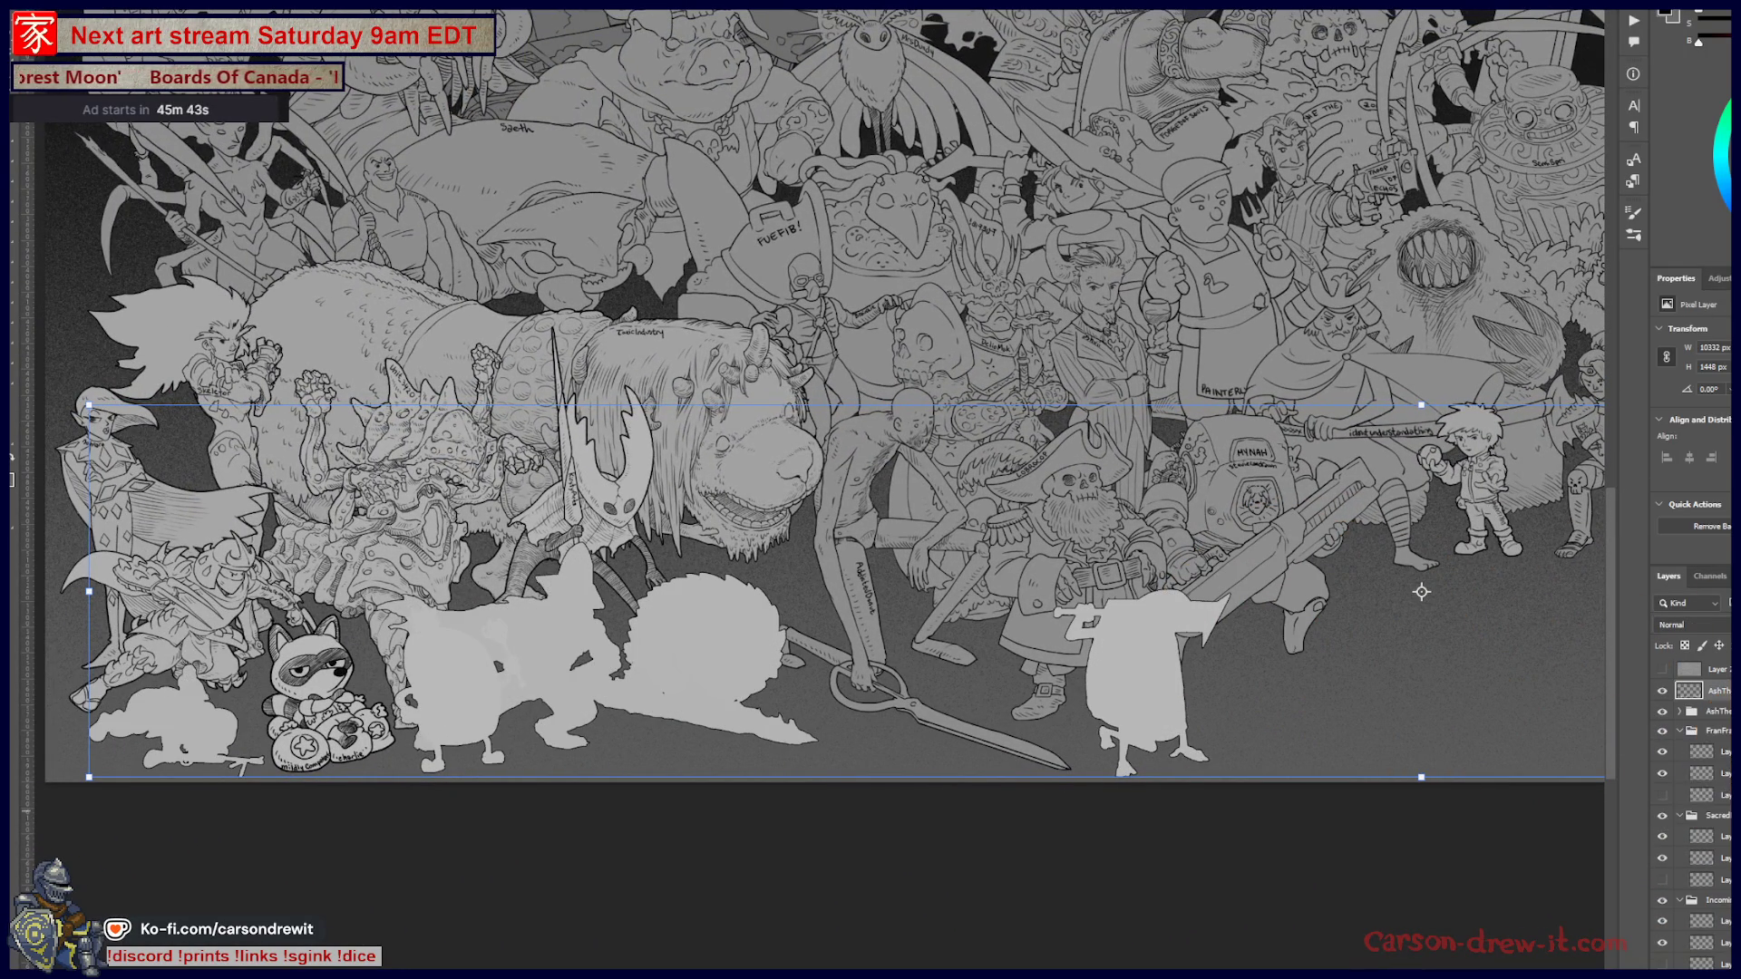
{"action": "mouse_move", "coordinate": [989, 780]}
{"action": "left_mouse_down"}
{"action": "mouse_move", "coordinate": [820, 761]}
{"action": "mouse_move", "coordinate": [811, 736]}
{"action": "left_mouse_up"}
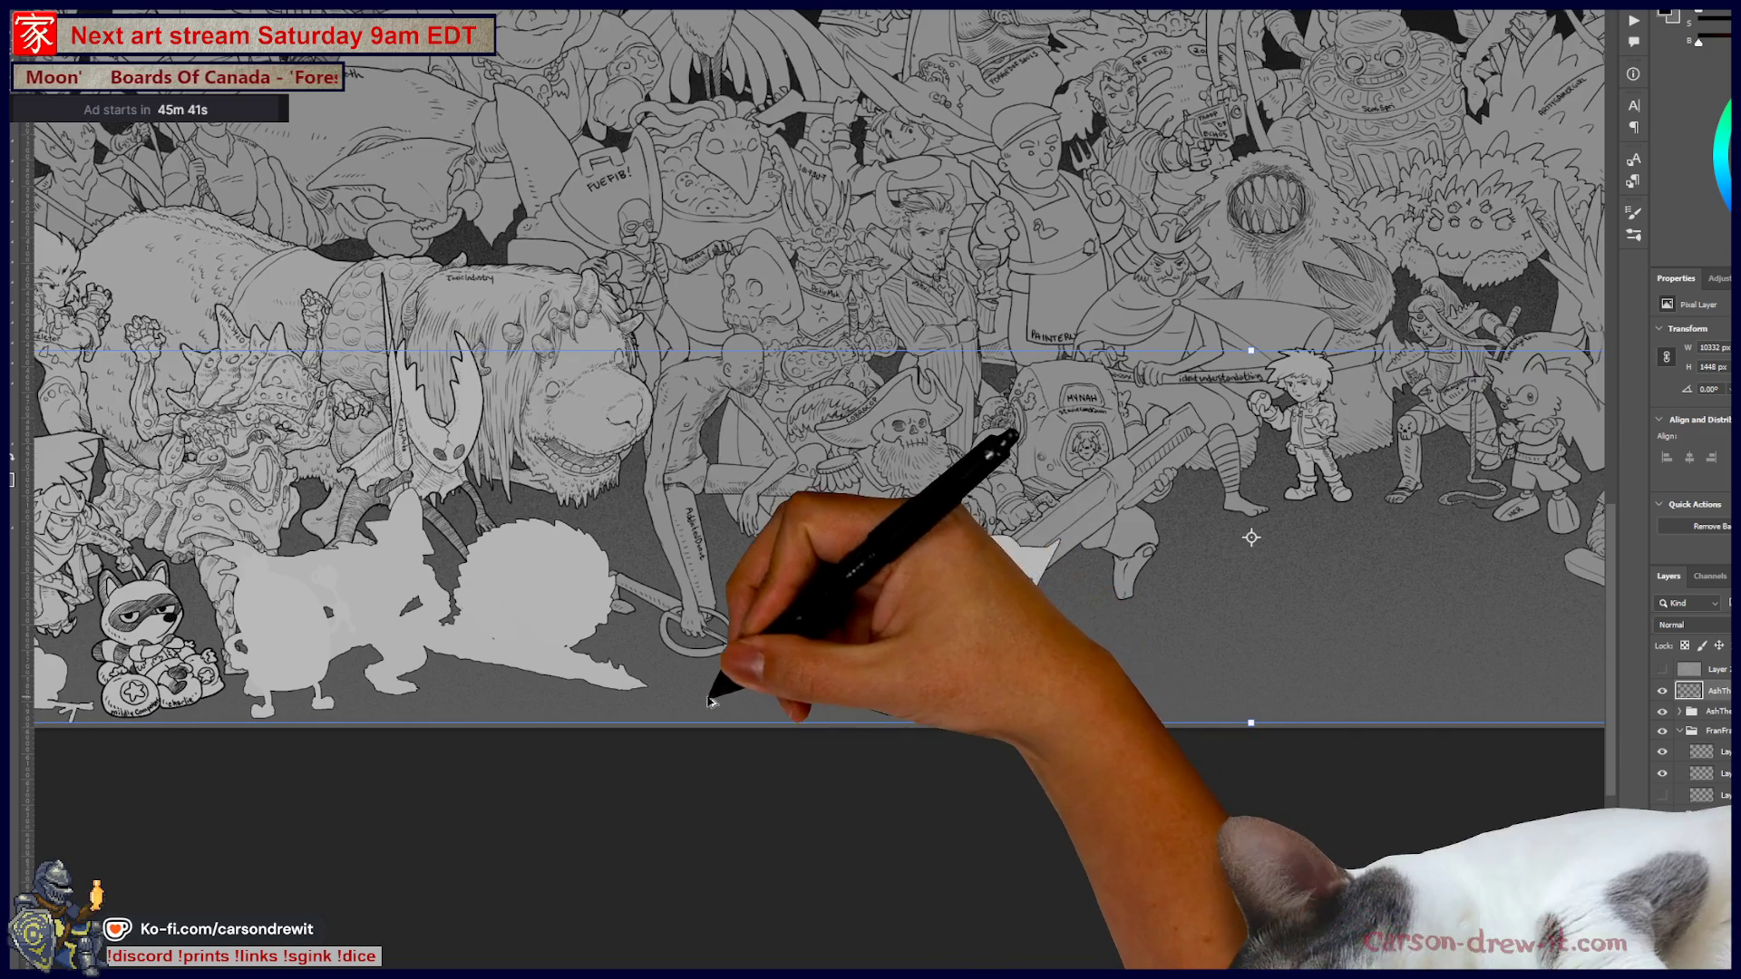
{"action": "key", "text": "ctrl+minus"}
{"action": "left_click_drag", "start_coordinate": [1127, 720], "coordinate": [657, 660]}
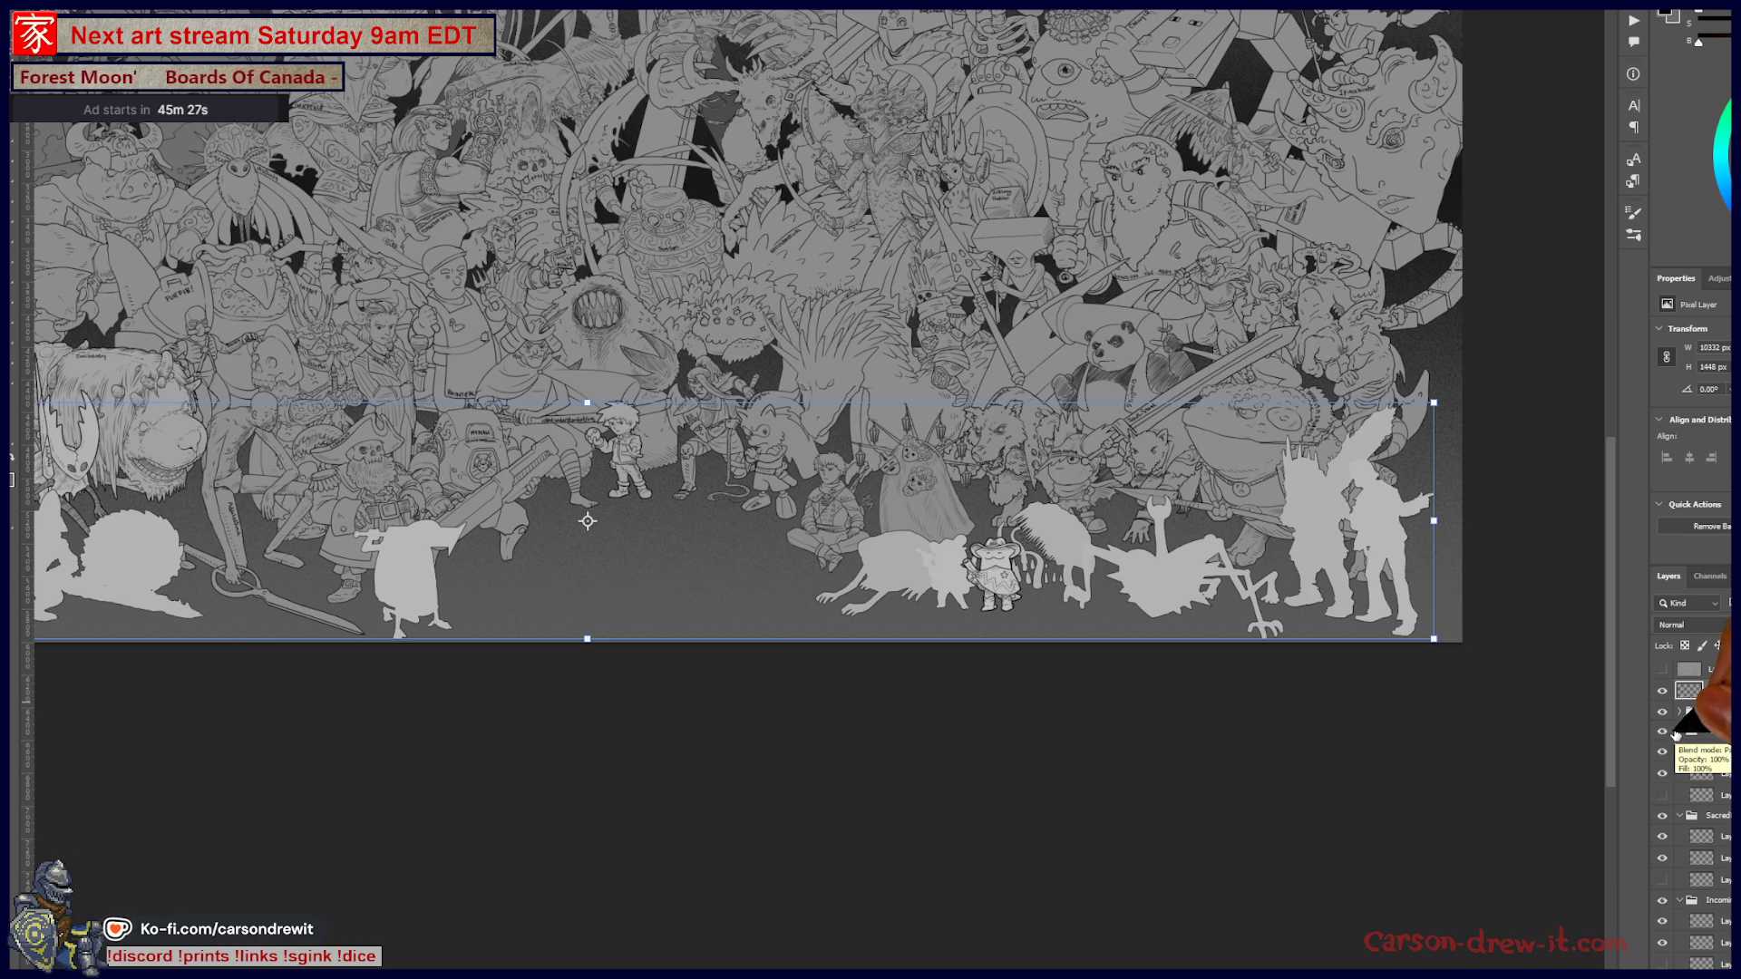
{"action": "scroll", "coordinate": [965, 591], "scroll_direction": "up", "scroll_amount": 10}
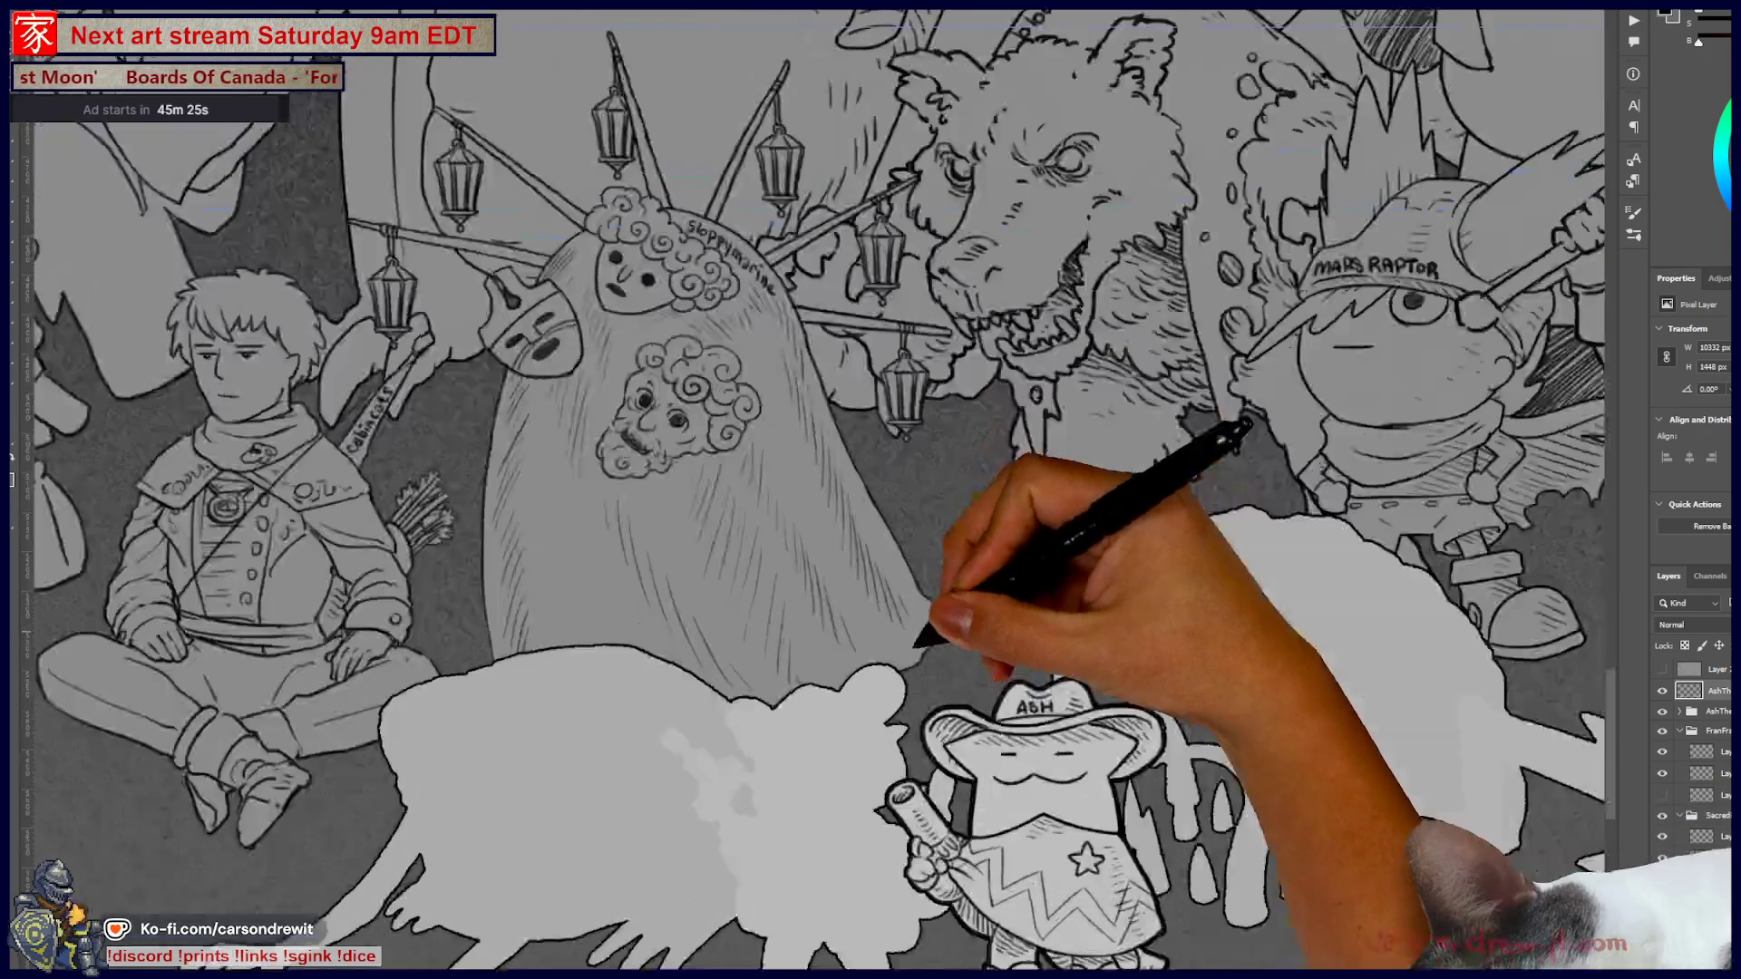
{"action": "scroll", "coordinate": [965, 591], "scroll_direction": "down", "scroll_amount": 2}
{"action": "scroll", "coordinate": [971, 590], "scroll_direction": "down", "scroll_amount": 3}
{"action": "scroll", "coordinate": [988, 581], "scroll_direction": "down", "scroll_amount": 2}
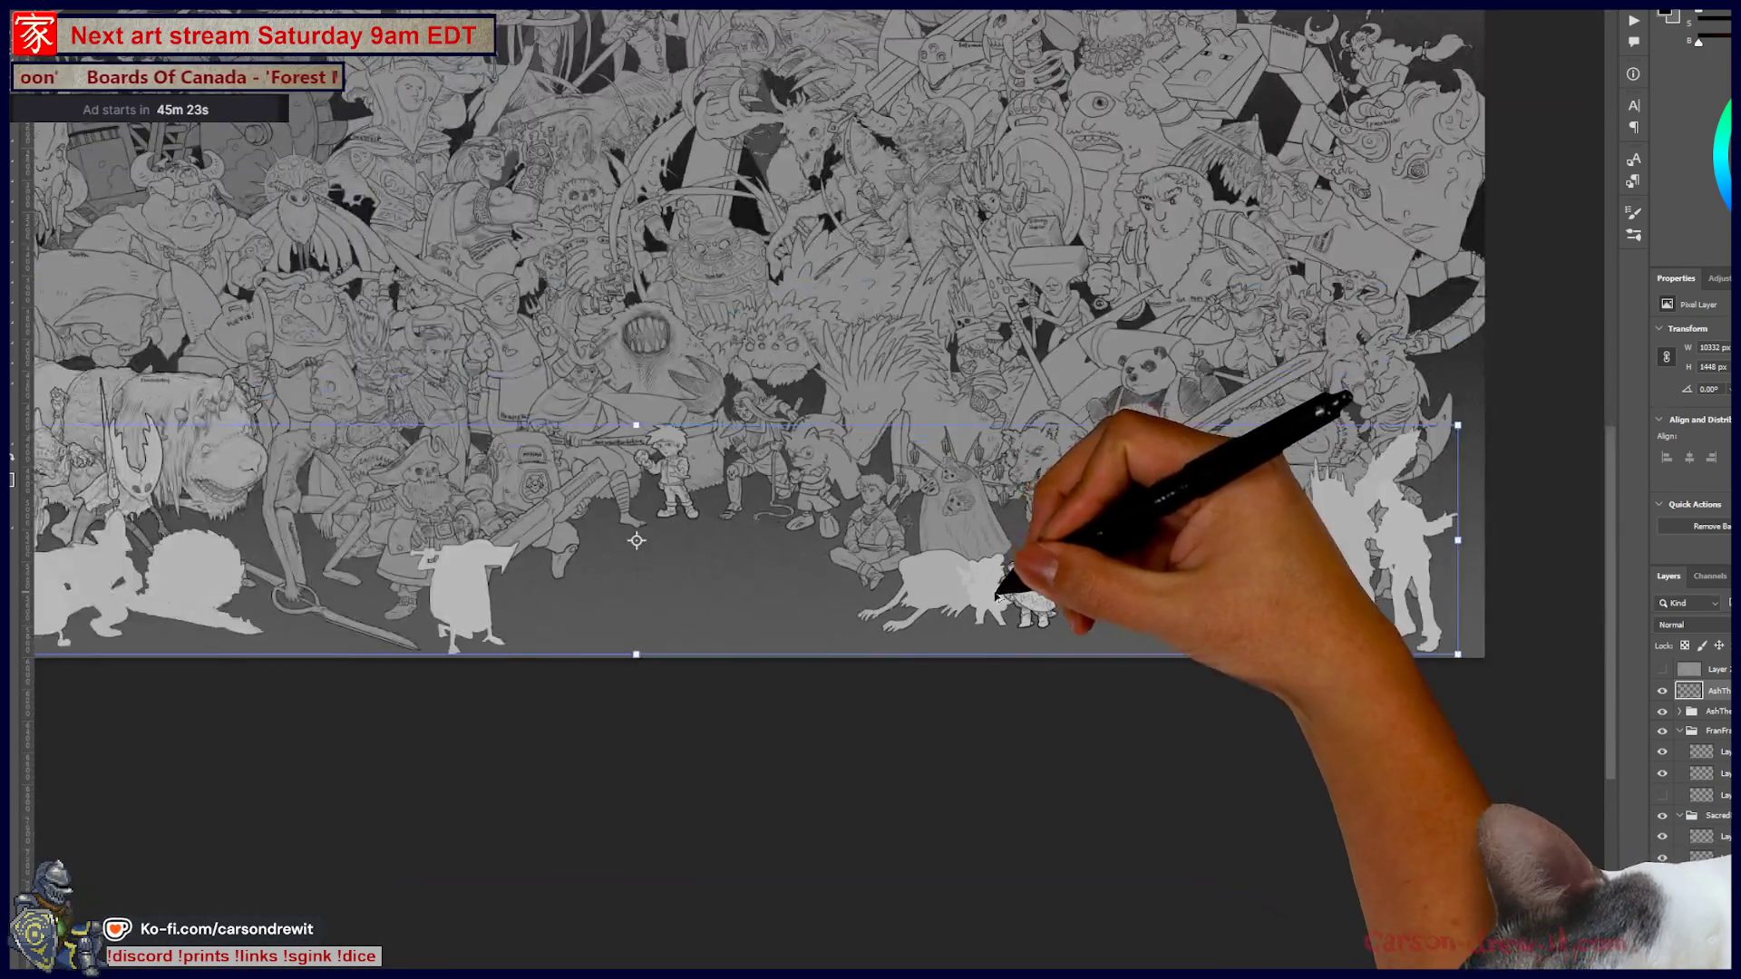
{"action": "scroll", "coordinate": [997, 585], "scroll_direction": "up", "scroll_amount": 4}
{"action": "scroll", "coordinate": [1004, 599], "scroll_direction": "up", "scroll_amount": 2}
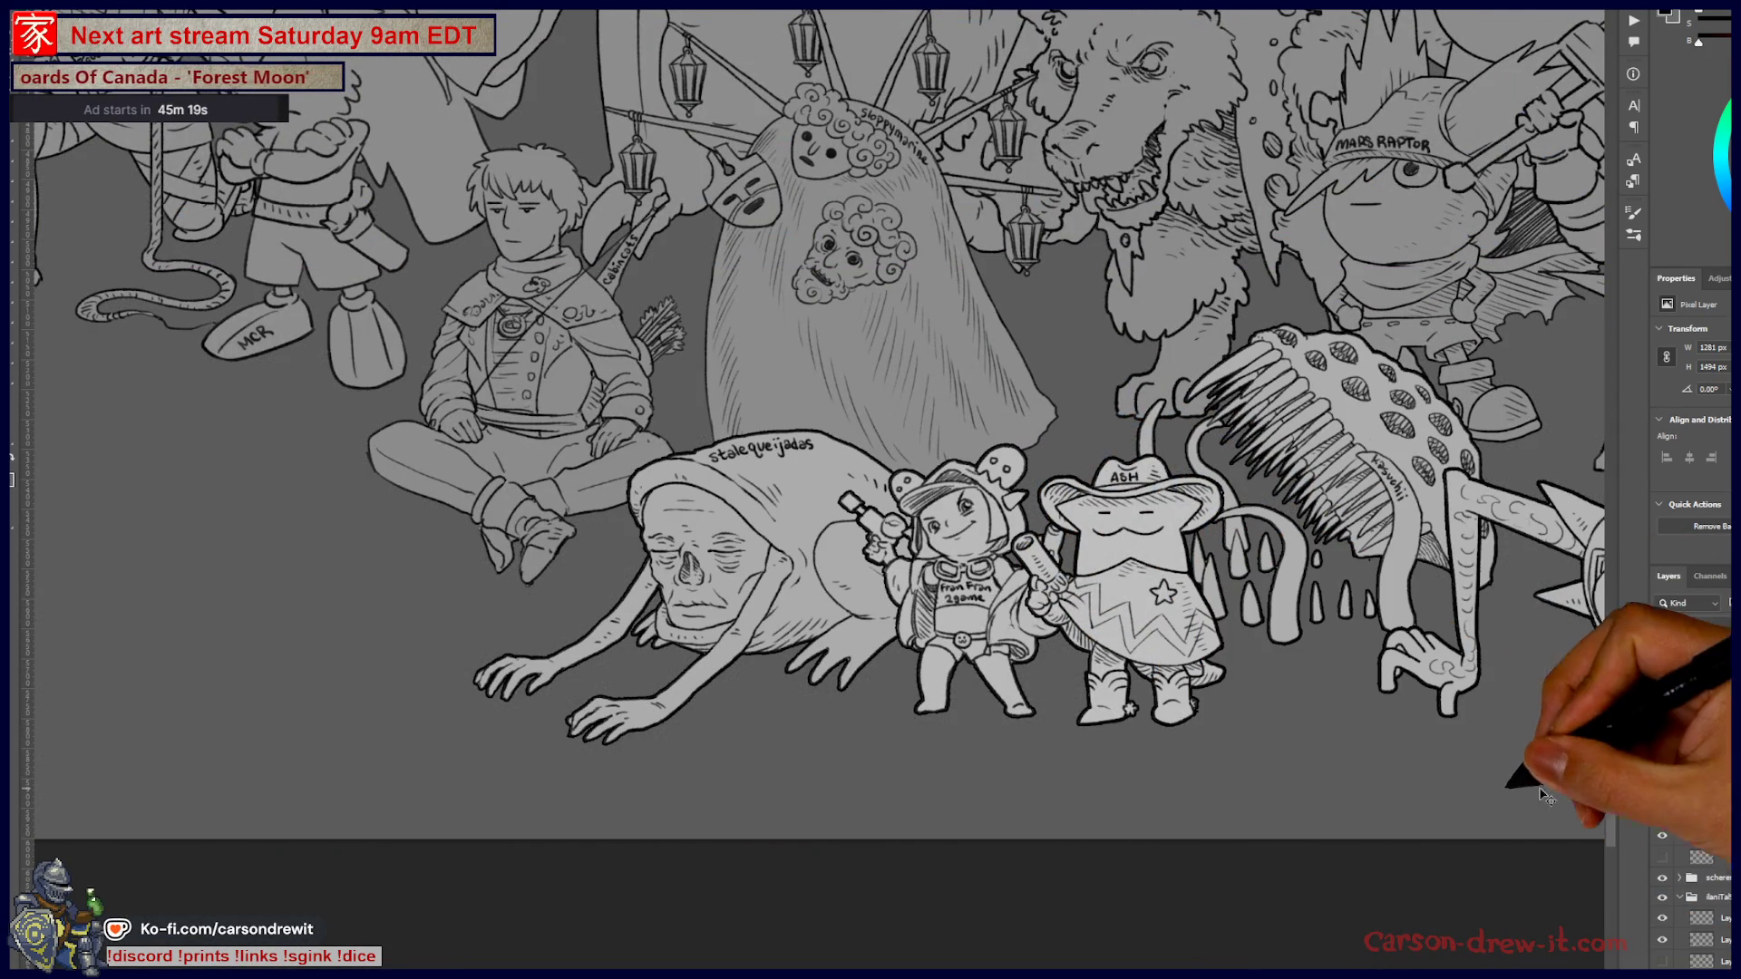
{"action": "scroll", "coordinate": [1206, 771], "scroll_direction": "down", "scroll_amount": 2}
{"action": "scroll", "coordinate": [1170, 766], "scroll_direction": "down", "scroll_amount": 2}
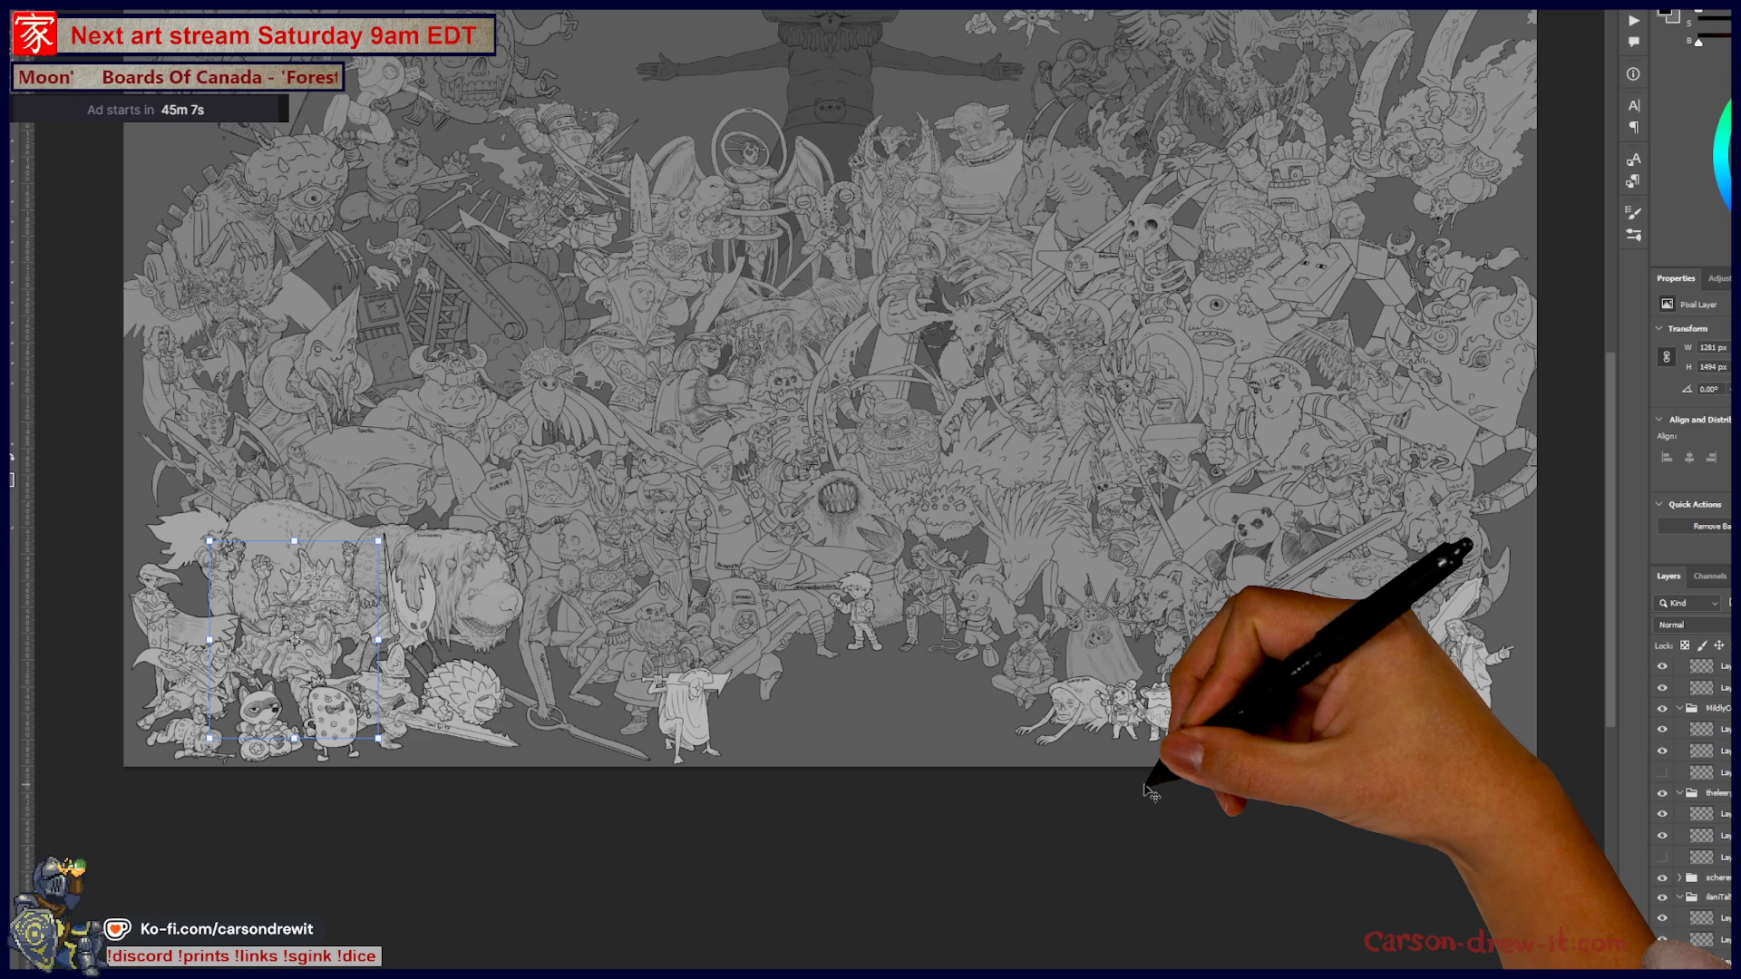
Select the front-row figures' layers, from the bottom-right figure to the sleeping character
{"action": "key", "text": "ctrl+z"}
{"action": "key", "text": "ctrl+z"}
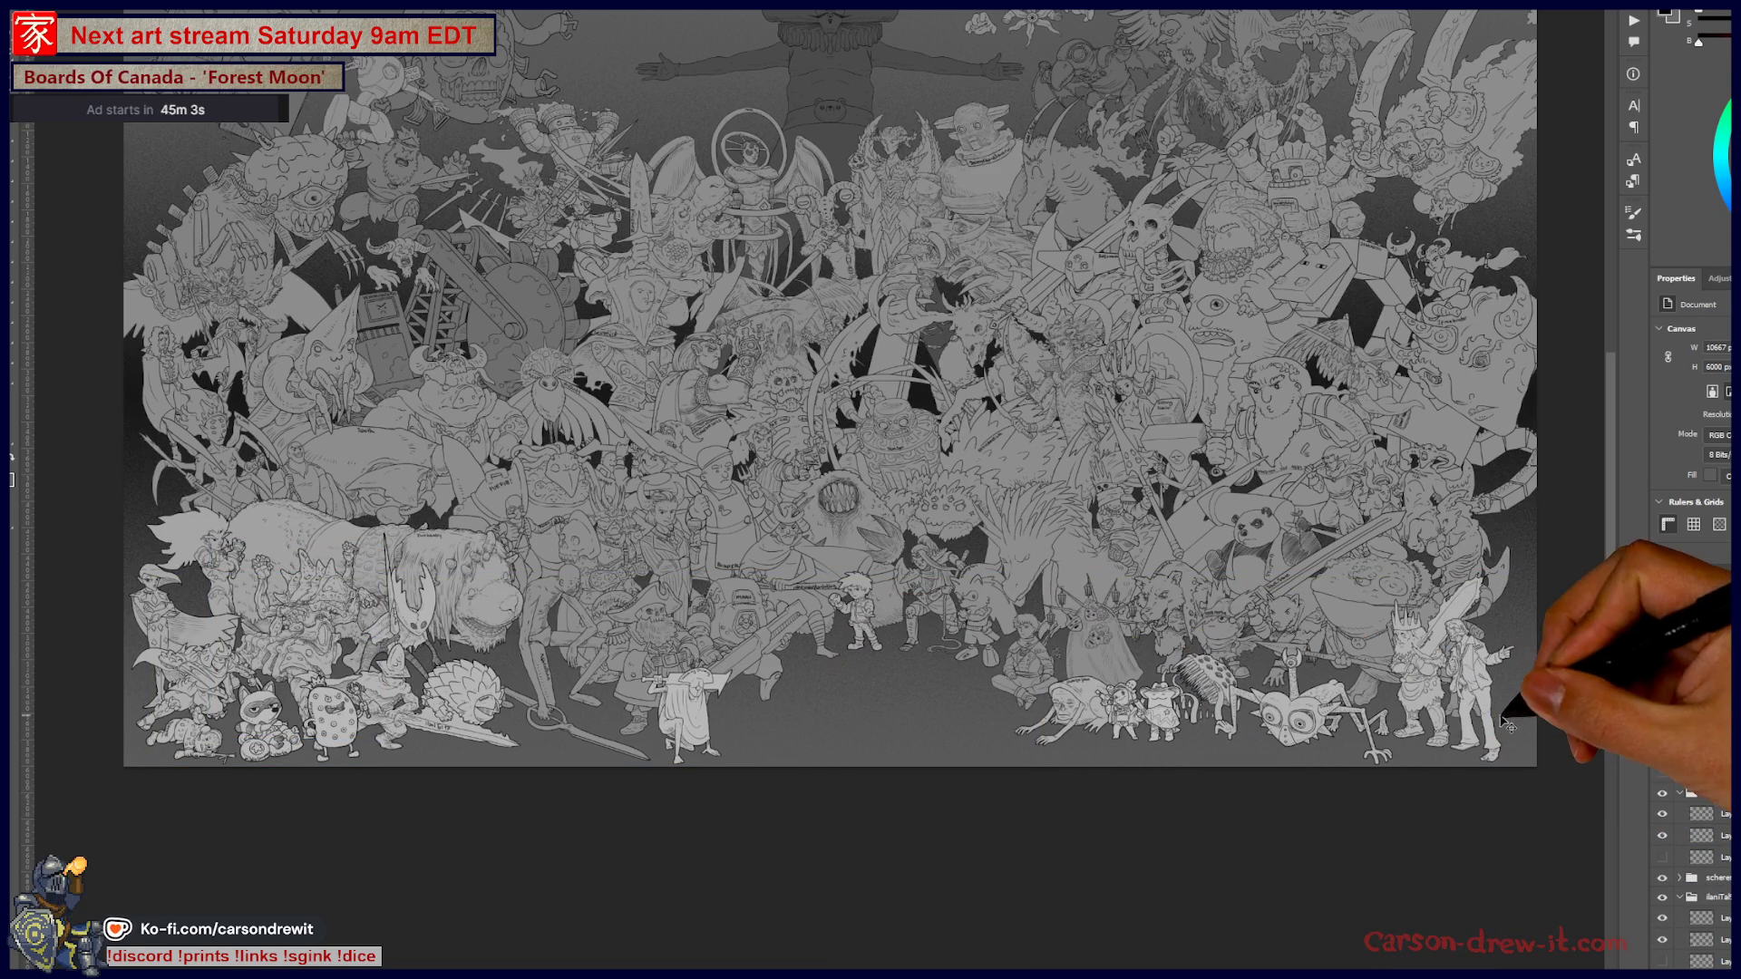
{"action": "left_click", "coordinate": [1480, 701]}
{"action": "scroll", "coordinate": [1481, 701], "scroll_direction": "up", "scroll_amount": 3}
{"action": "scroll", "coordinate": [1480, 701], "scroll_direction": "up", "scroll_amount": 2}
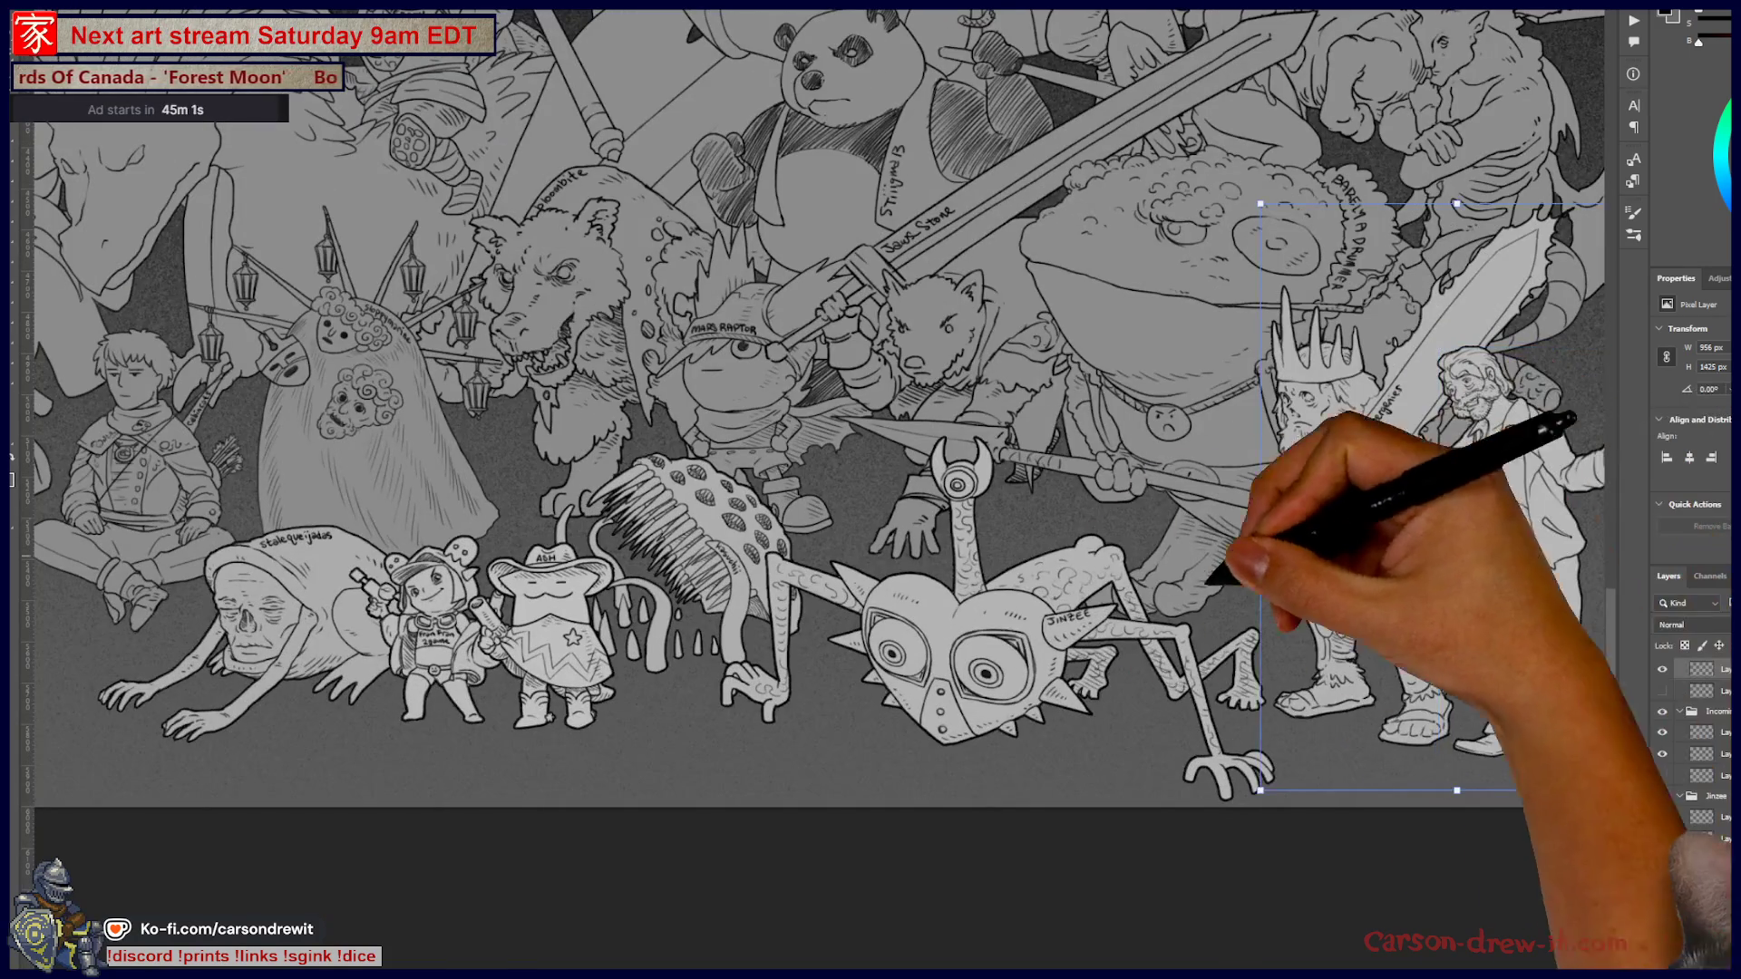
{"action": "key", "text": "ctrl+z"}
{"action": "key", "text": "ctrl+z"}
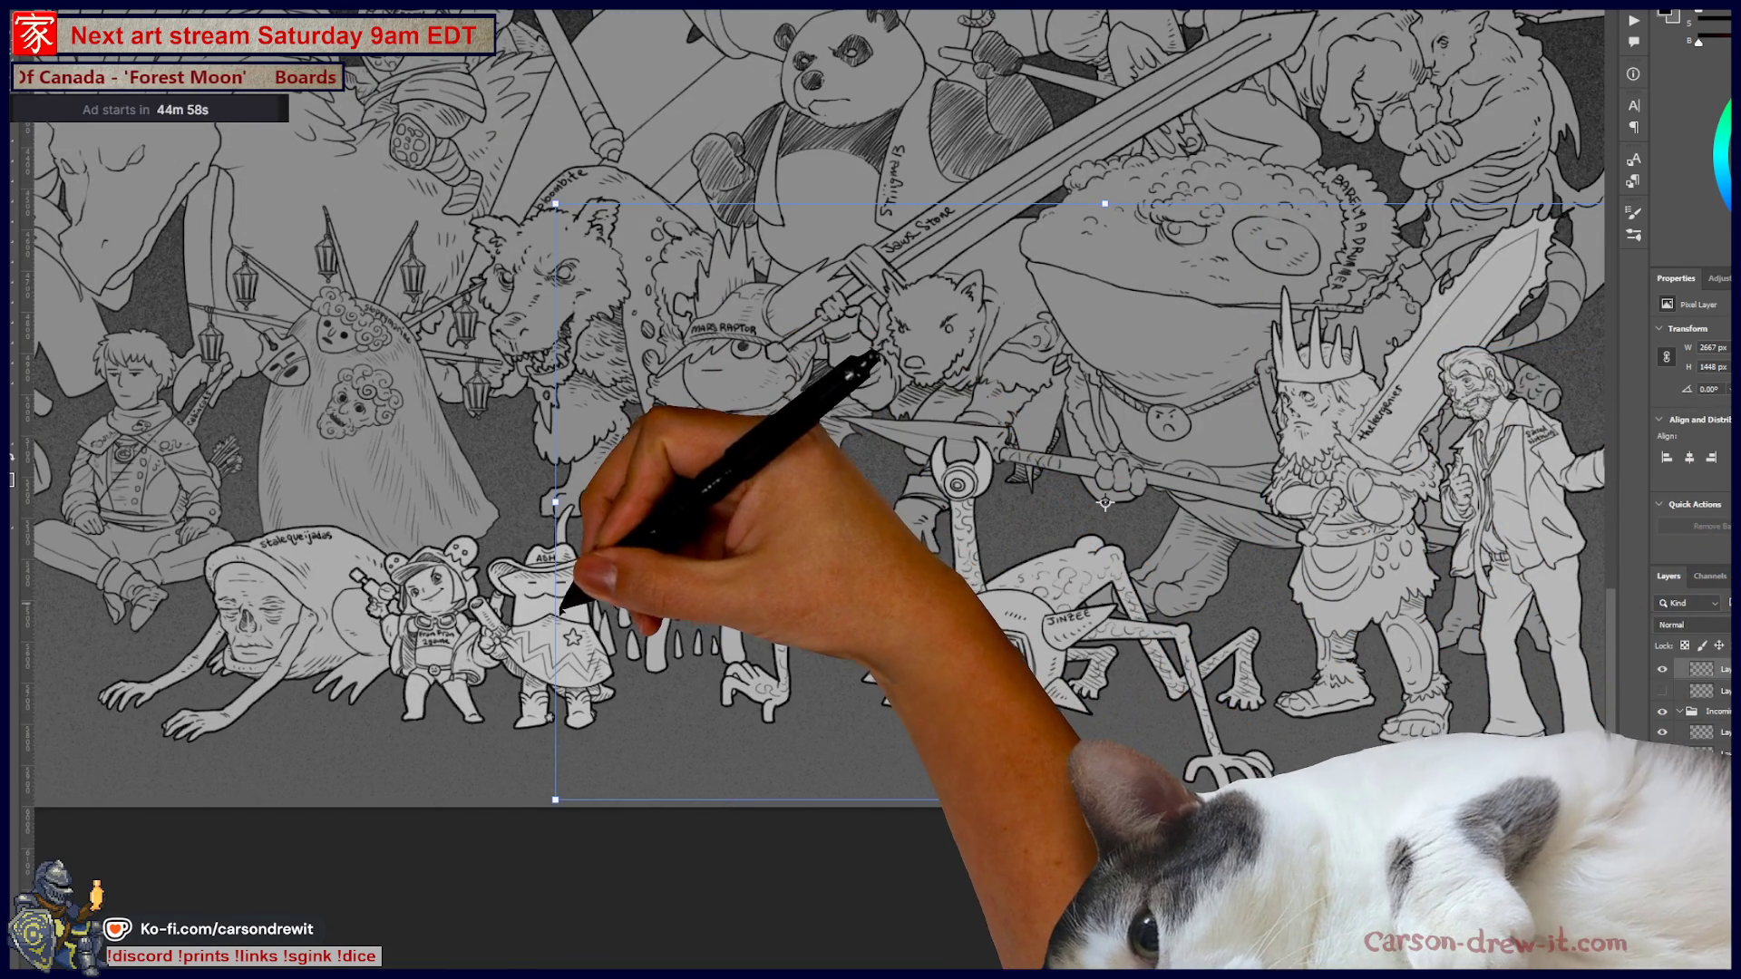
{"action": "key", "text": "ctrl+shift+z"}
{"action": "key", "text": "ctrl+shift+z"}
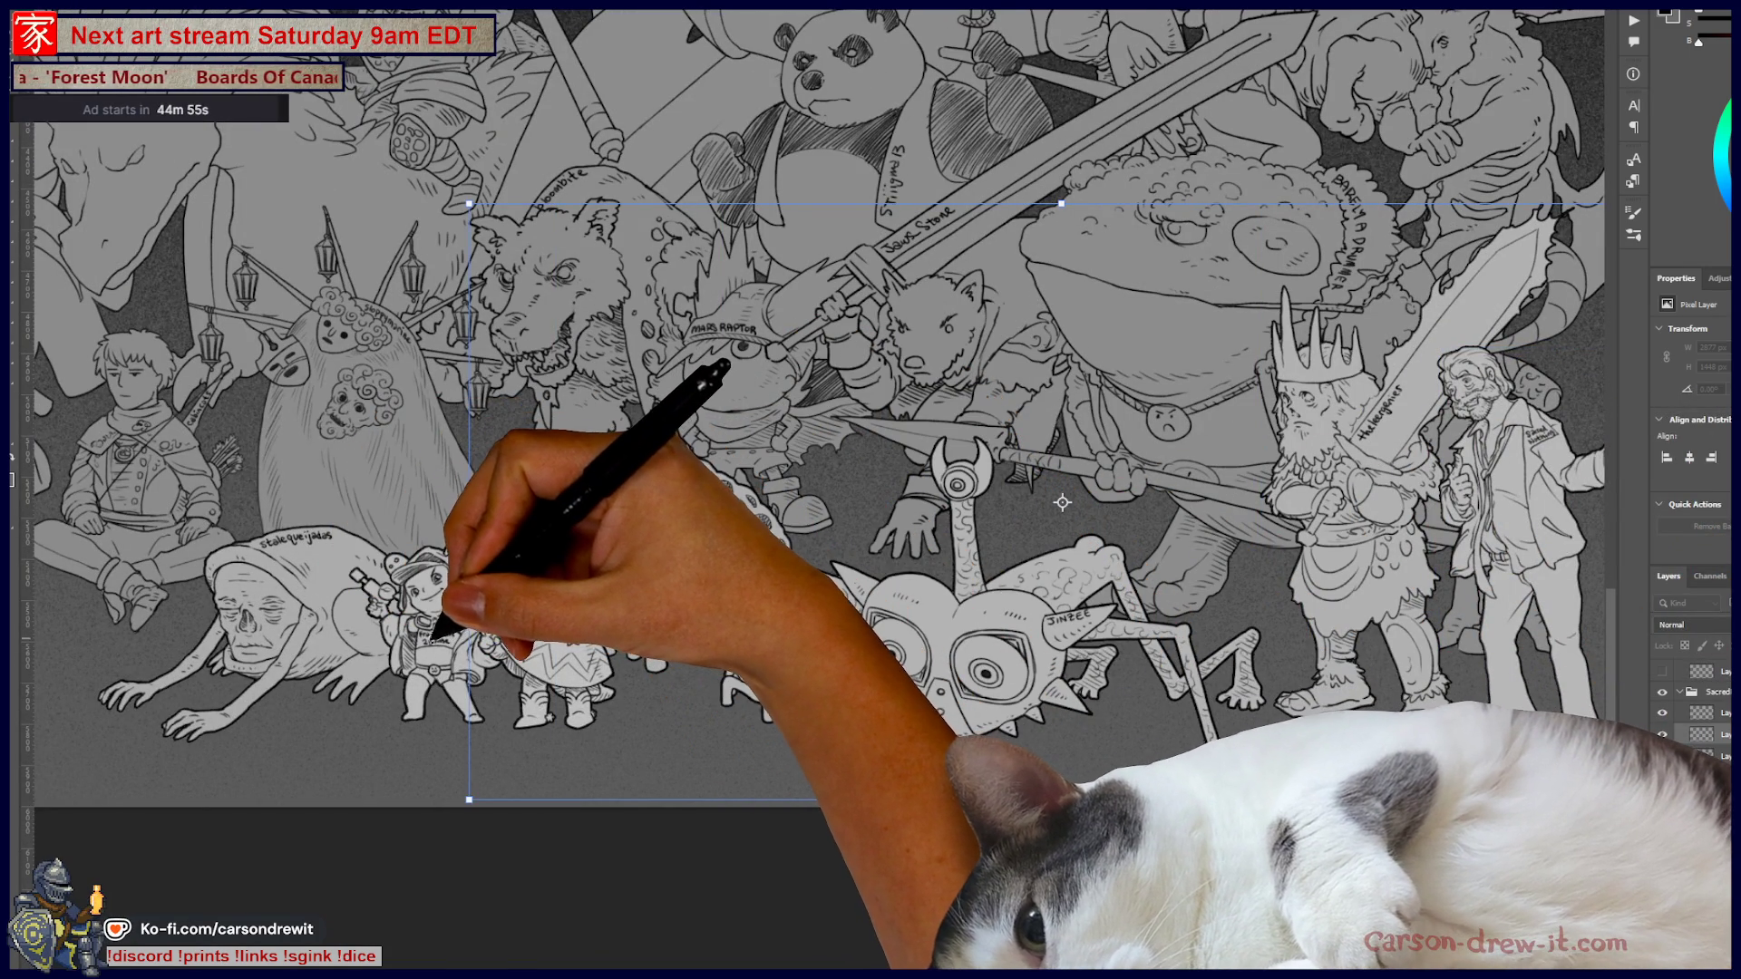
{"action": "left_click_drag", "start_coordinate": [1062, 502], "coordinate": [1408, 491]}
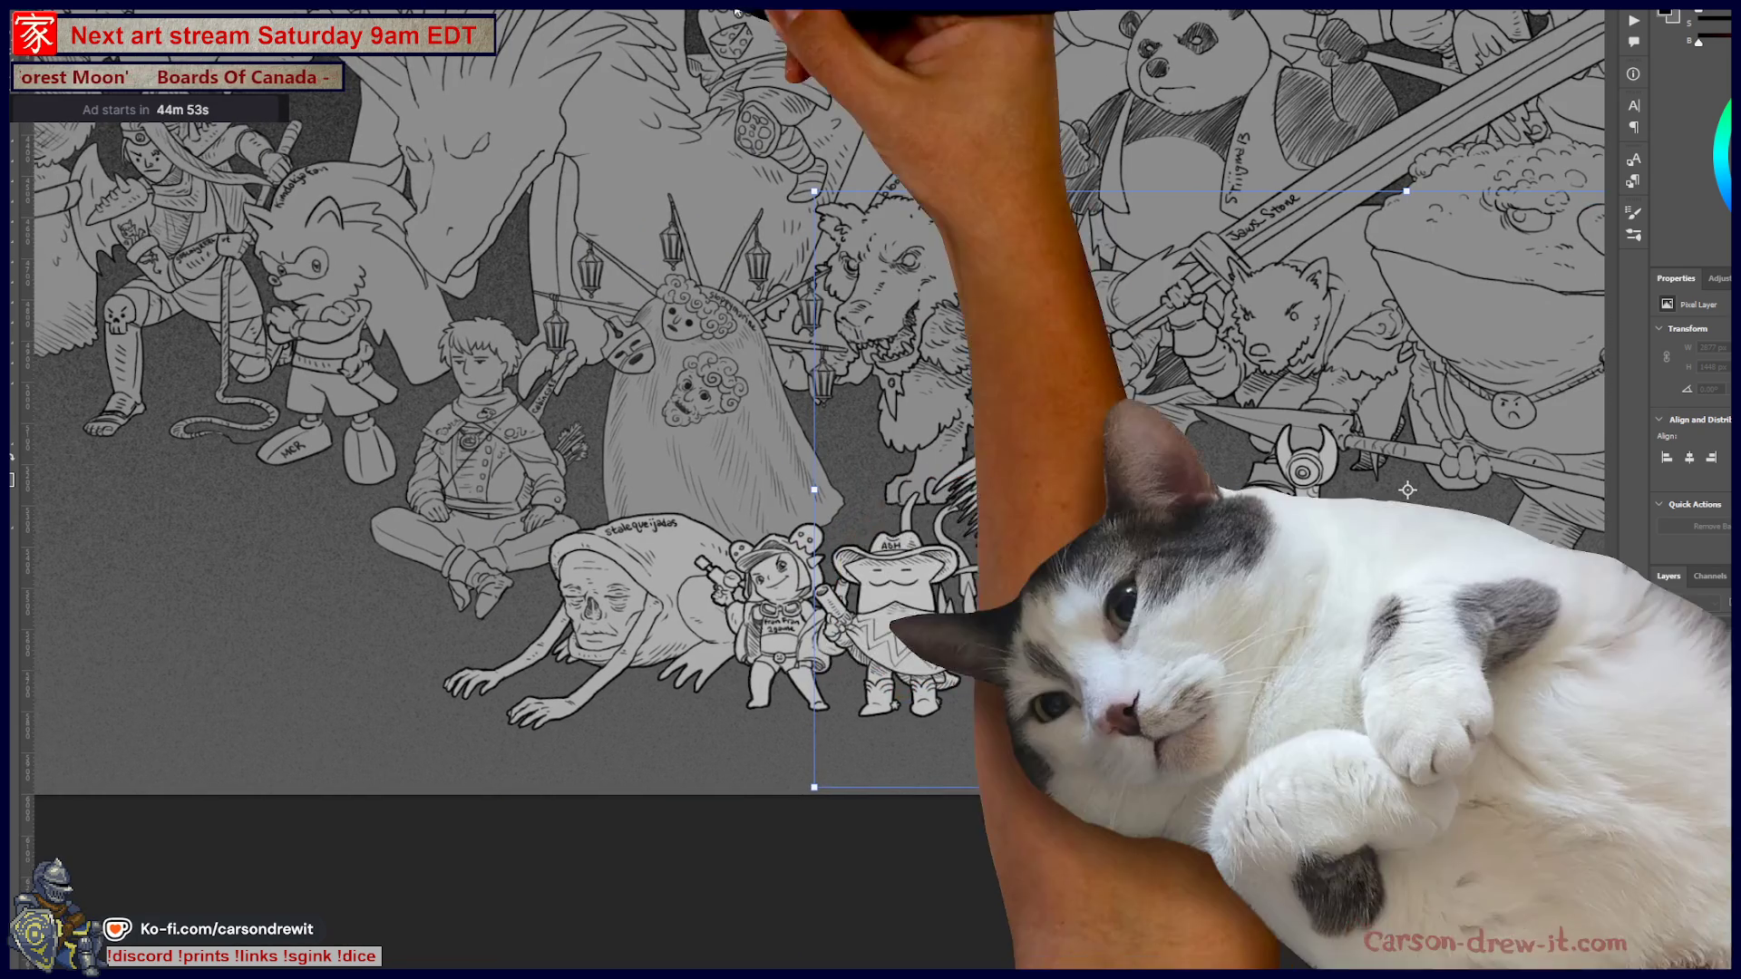
{"action": "left_click", "coordinate": [778, 580]}
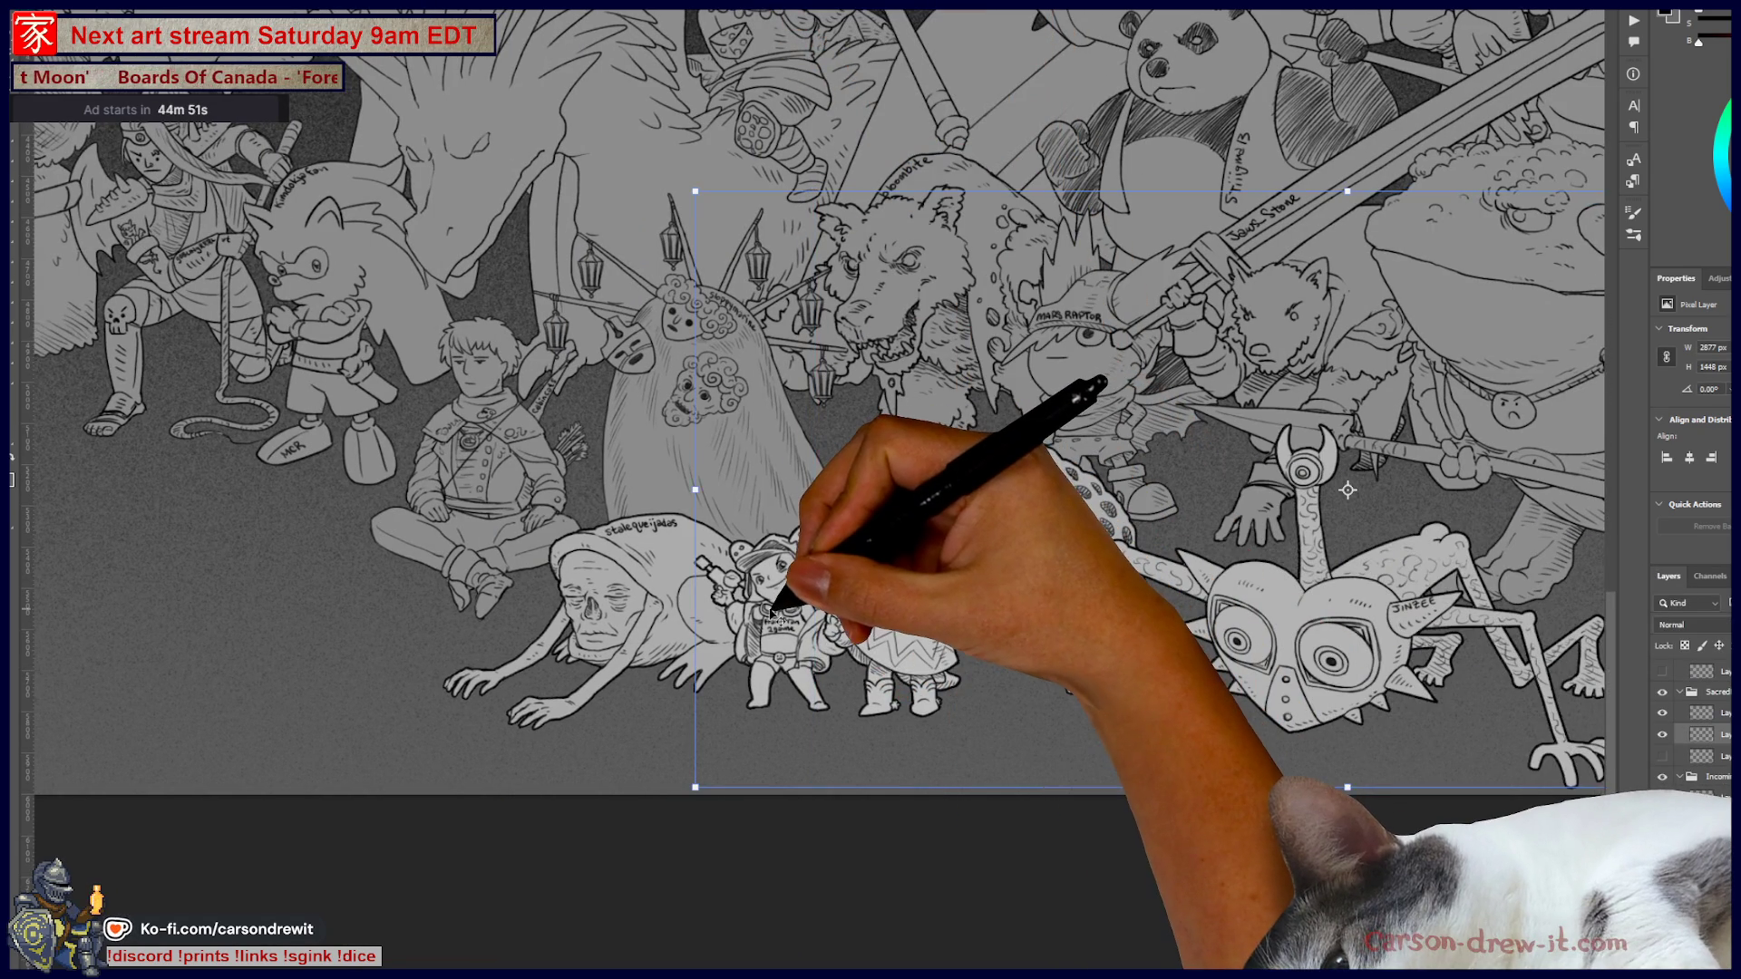
{"action": "left_click_drag", "start_coordinate": [486, 634], "coordinate": [914, 641]}
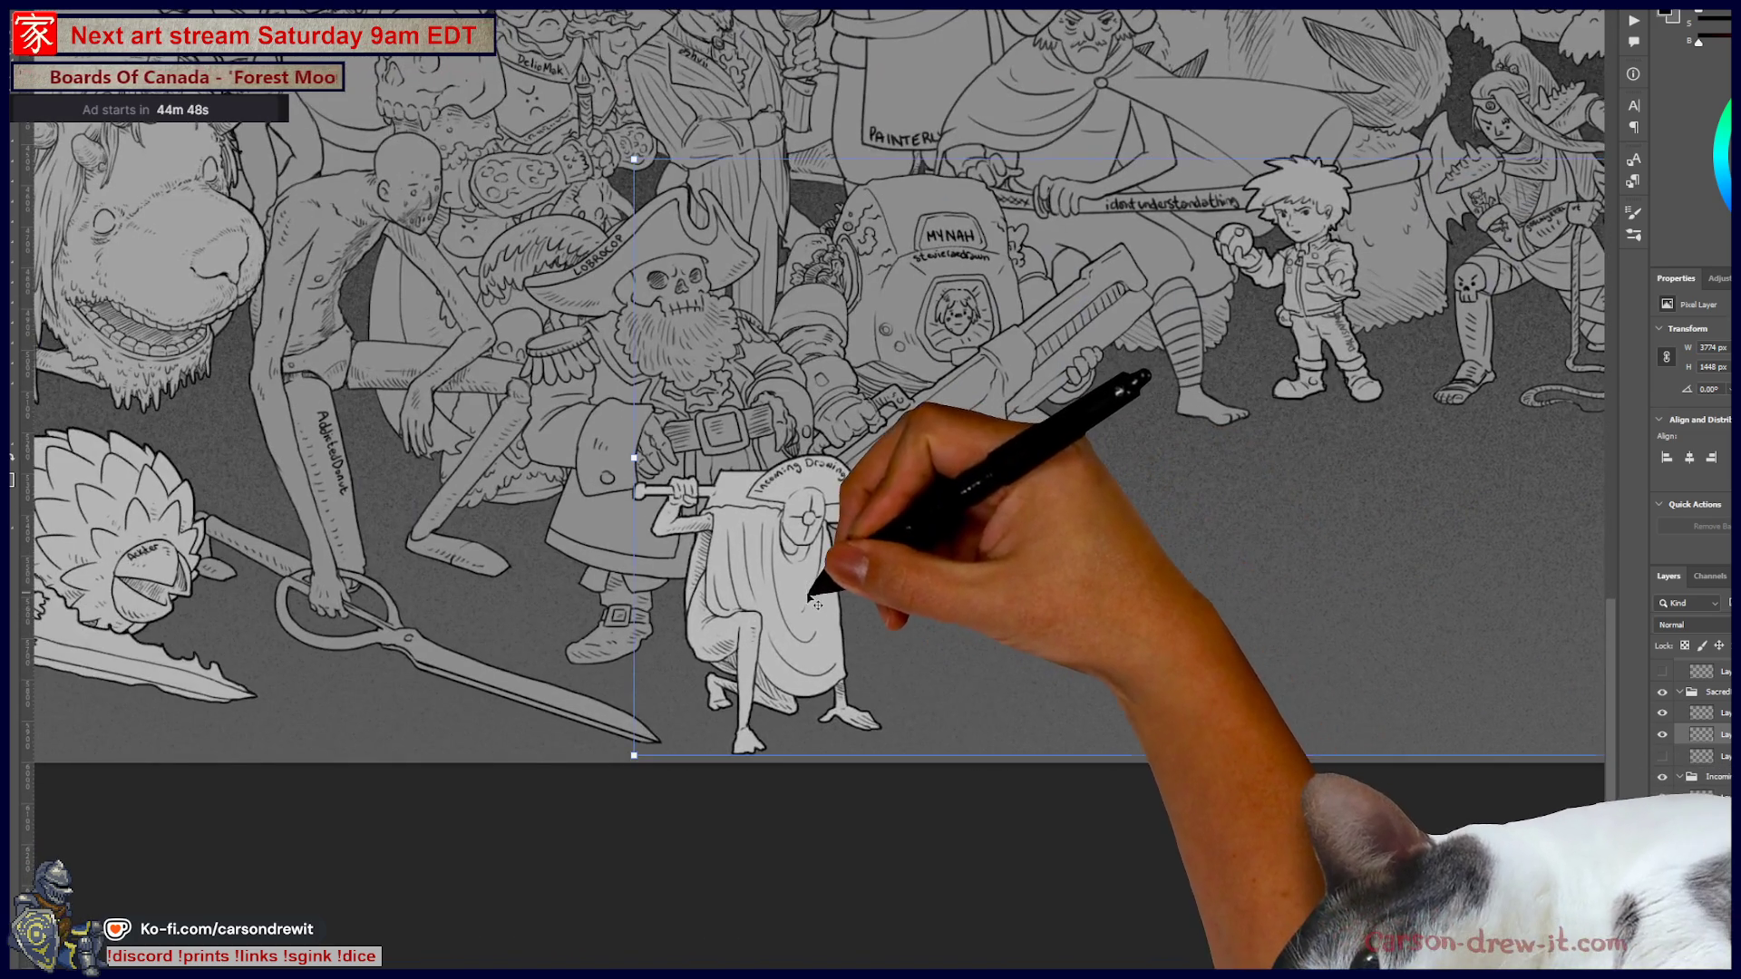
{"action": "left_click_drag", "start_coordinate": [713, 622], "coordinate": [868, 569]}
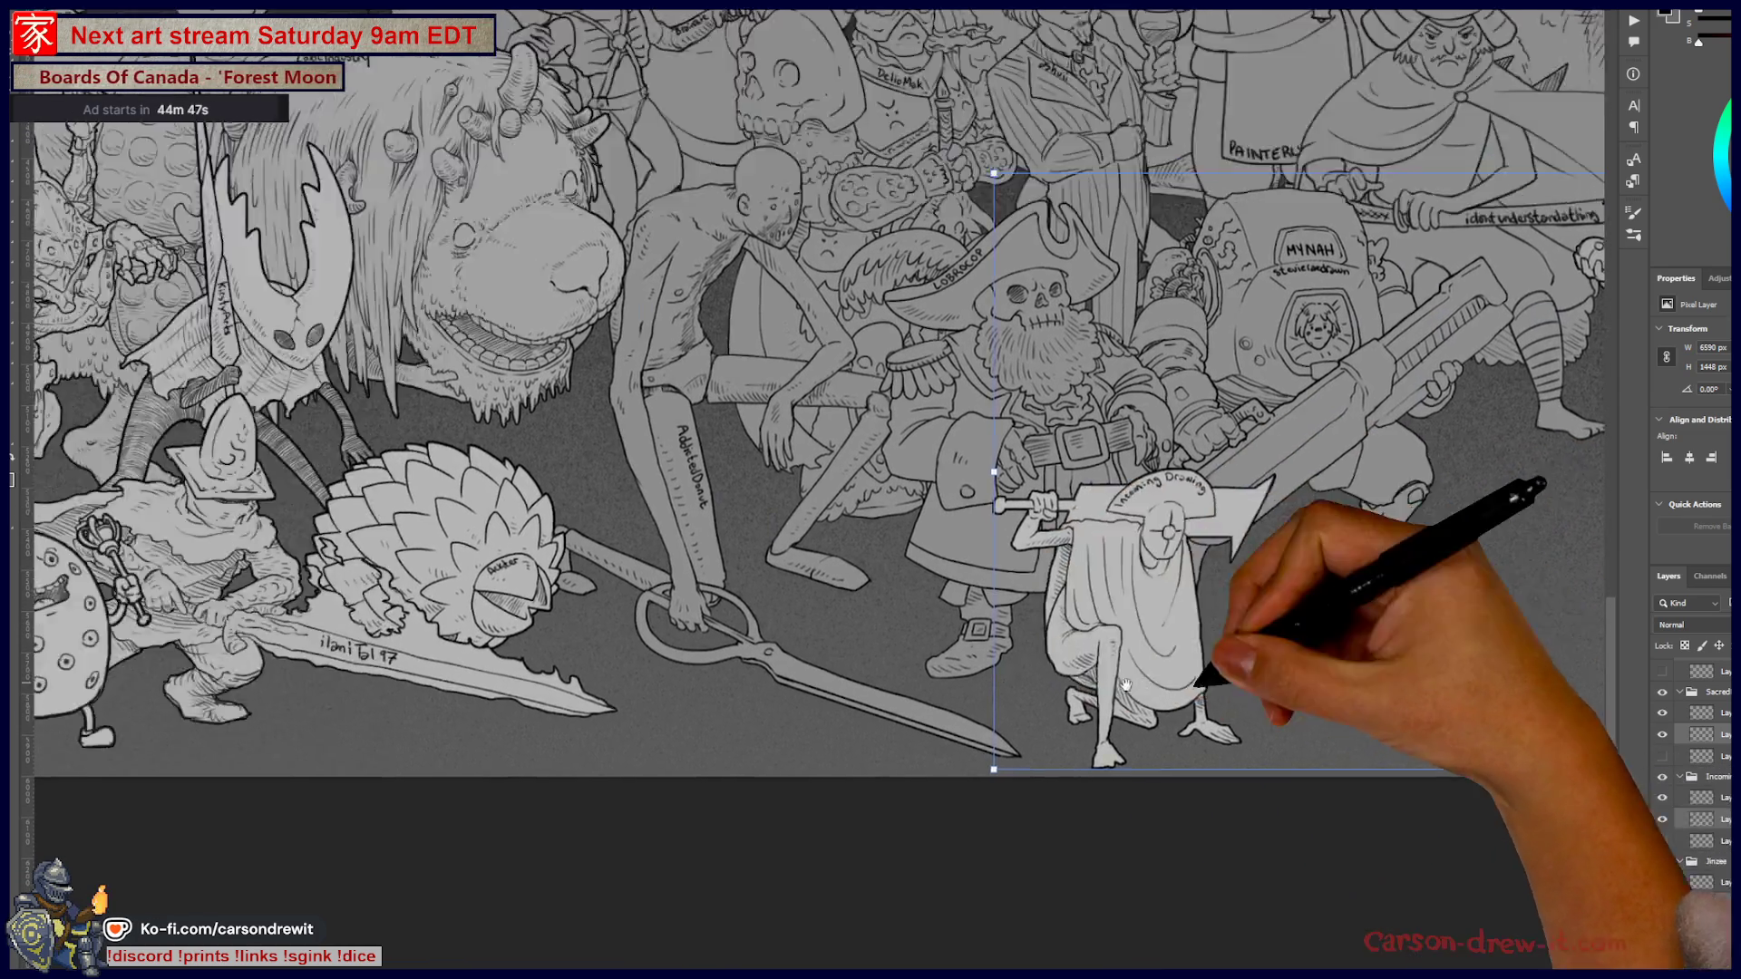
{"action": "left_click", "coordinate": [376, 626]}
{"action": "left_click_drag", "start_coordinate": [376, 626], "coordinate": [1057, 626]}
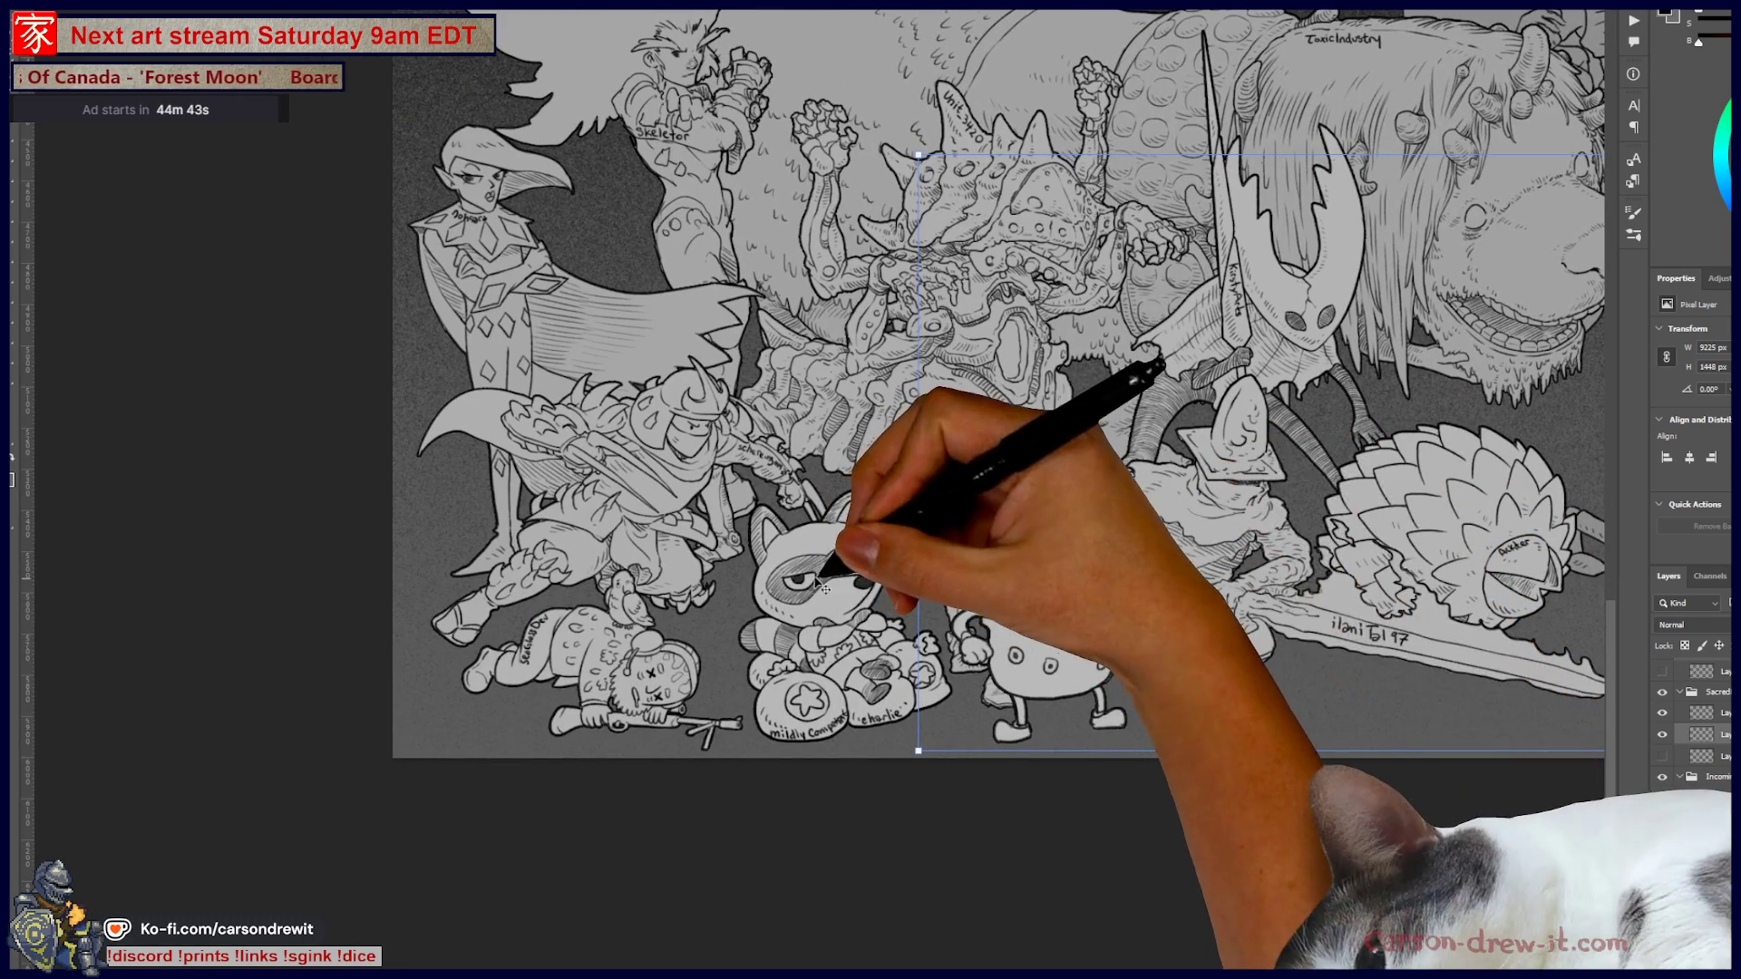
{"action": "left_click", "coordinate": [712, 626], "text": "shift"}
{"action": "left_click", "coordinate": [626, 594], "text": "shift"}
Copy the front-row figures to a new layer and fill it with solid light grey
{"action": "scroll", "coordinate": [740, 694], "scroll_direction": "down", "scroll_amount": 1}
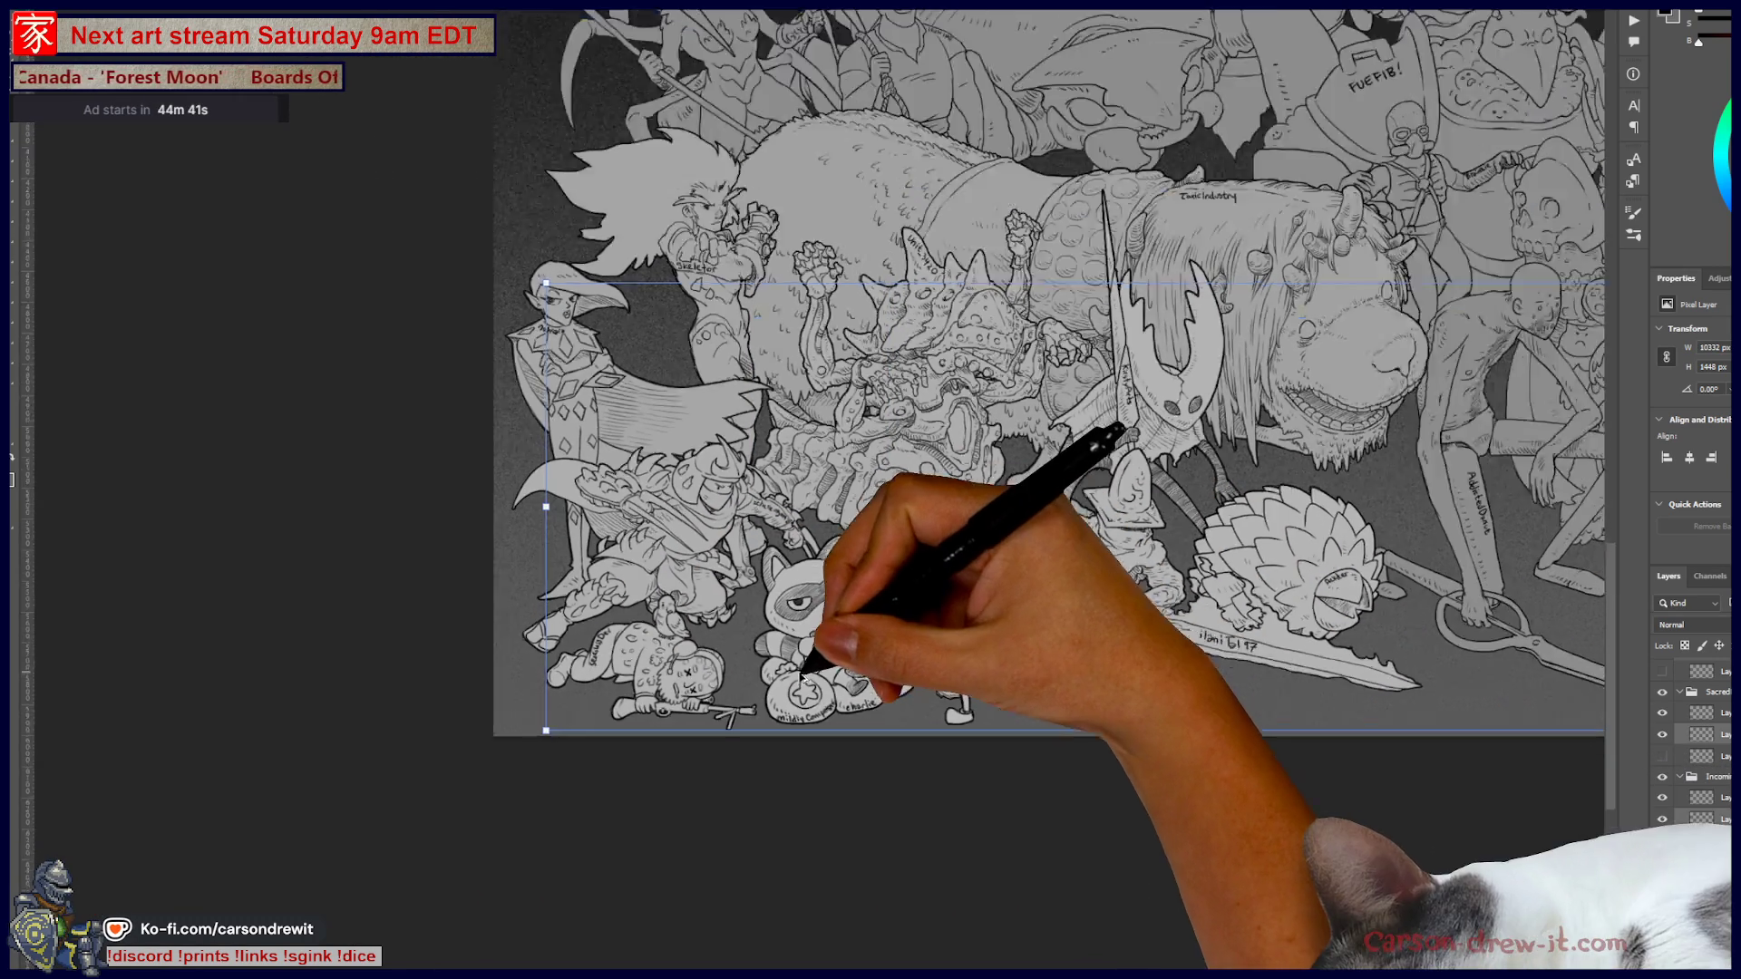
{"action": "scroll", "coordinate": [984, 666], "scroll_direction": "down", "scroll_amount": 1}
{"action": "scroll", "coordinate": [913, 680], "scroll_direction": "down", "scroll_amount": 1}
{"action": "left_click_drag", "start_coordinate": [913, 680], "coordinate": [603, 685]}
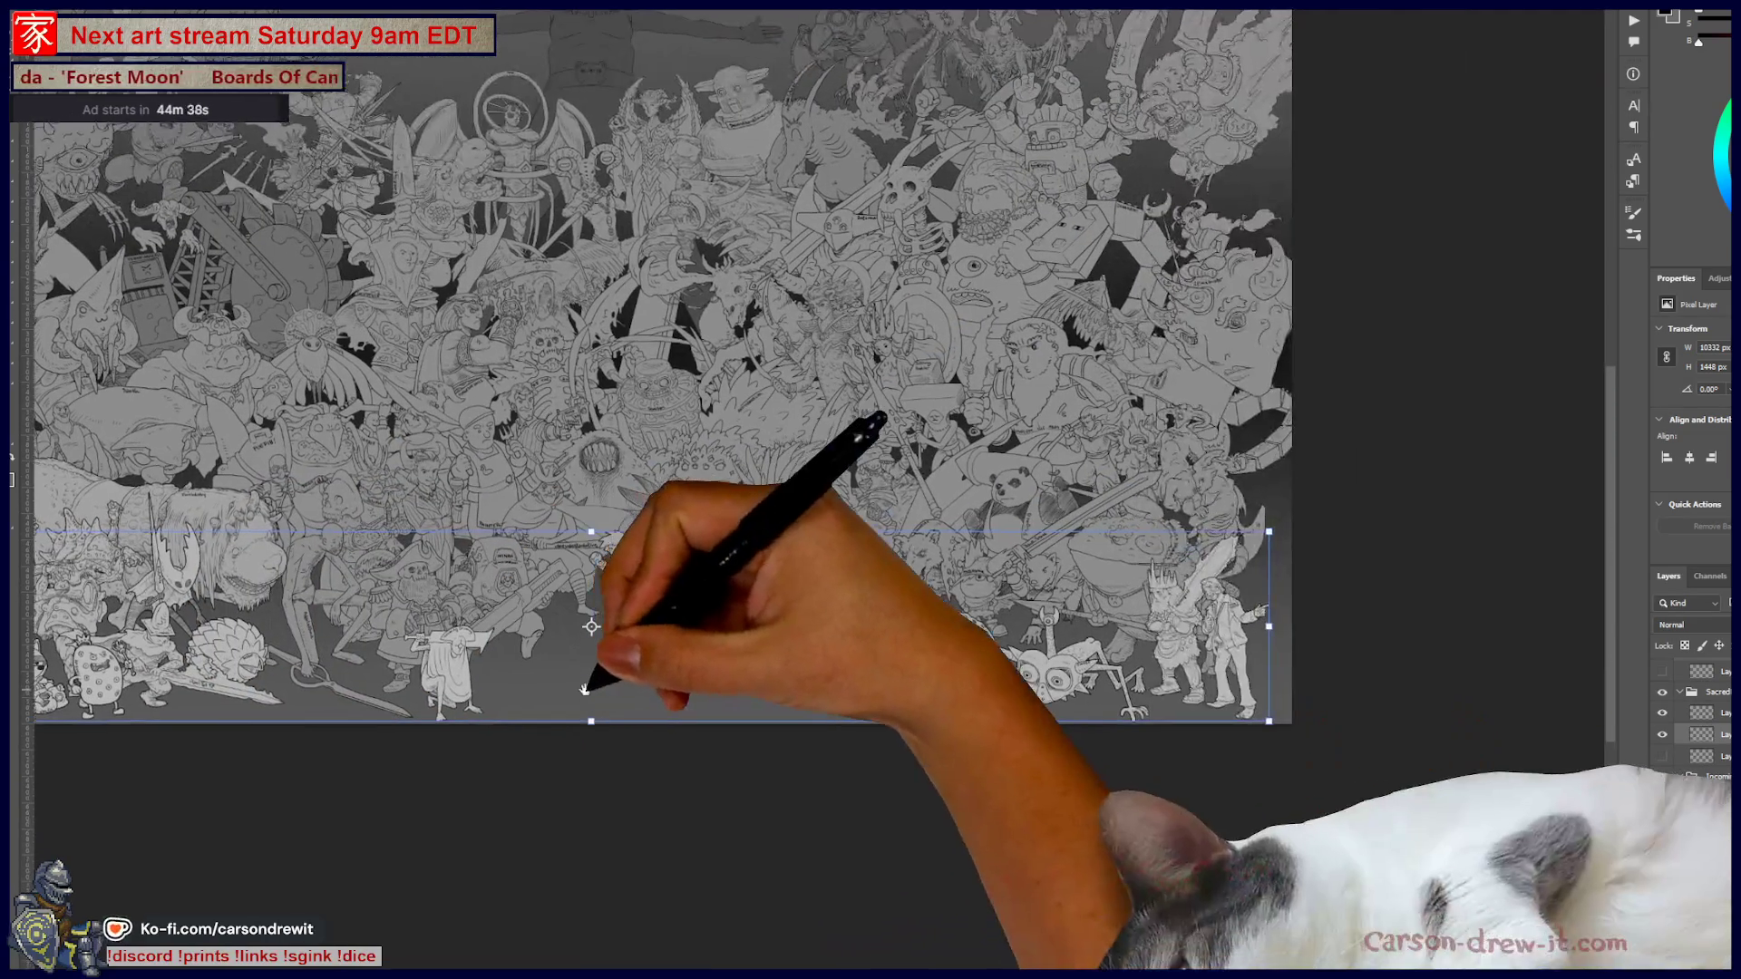
{"action": "key", "text": "ctrl+j"}
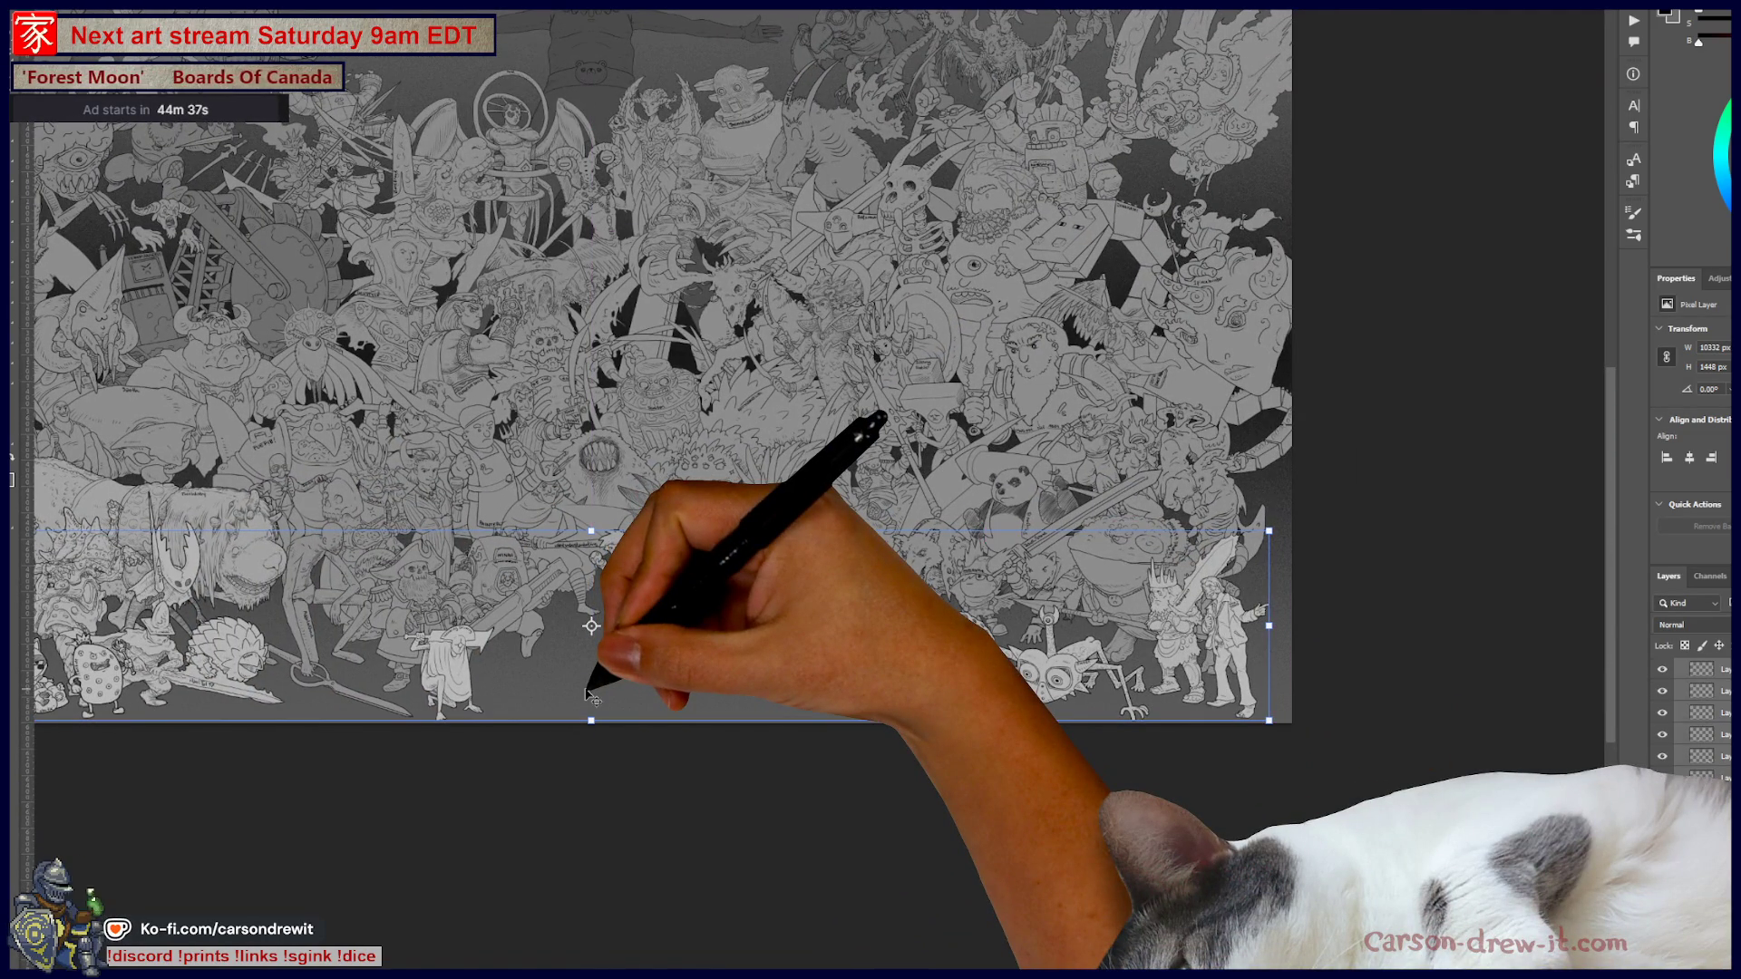
{"action": "key", "text": "shift+alt+BackSpace"}
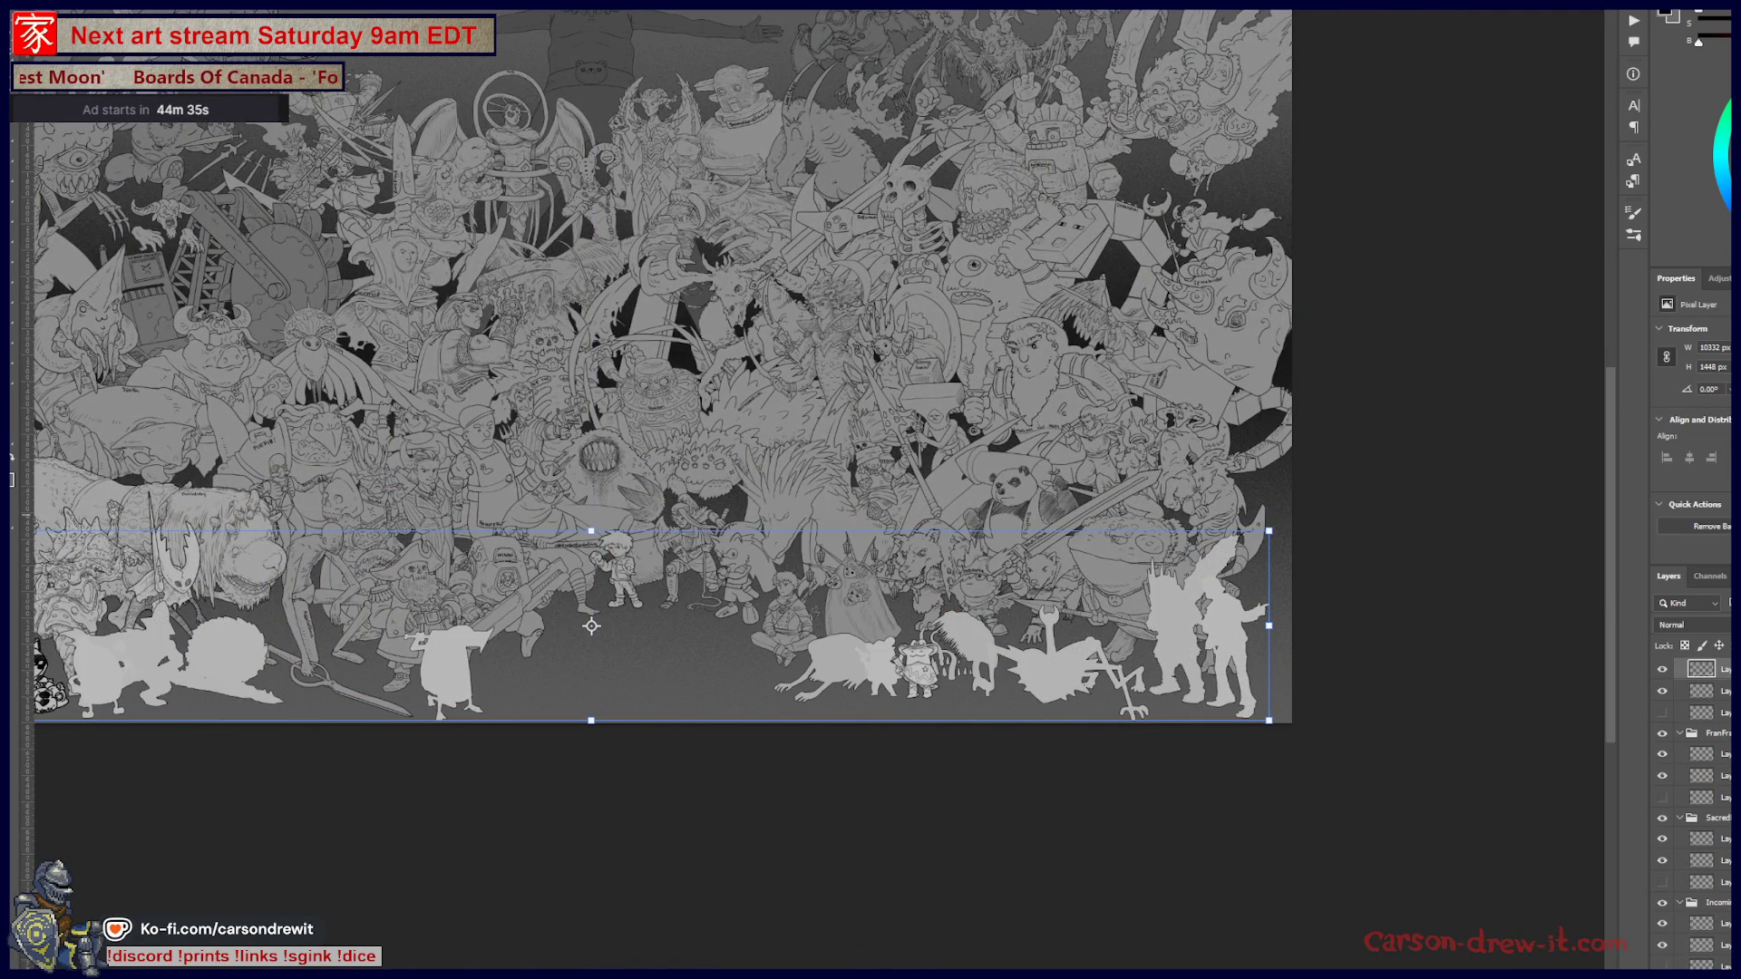
Compare the silhouette layer on and off, then move it to a new place in the layer stack
{"action": "left_click", "coordinate": [1664, 692]}
{"action": "left_click", "coordinate": [1664, 691]}
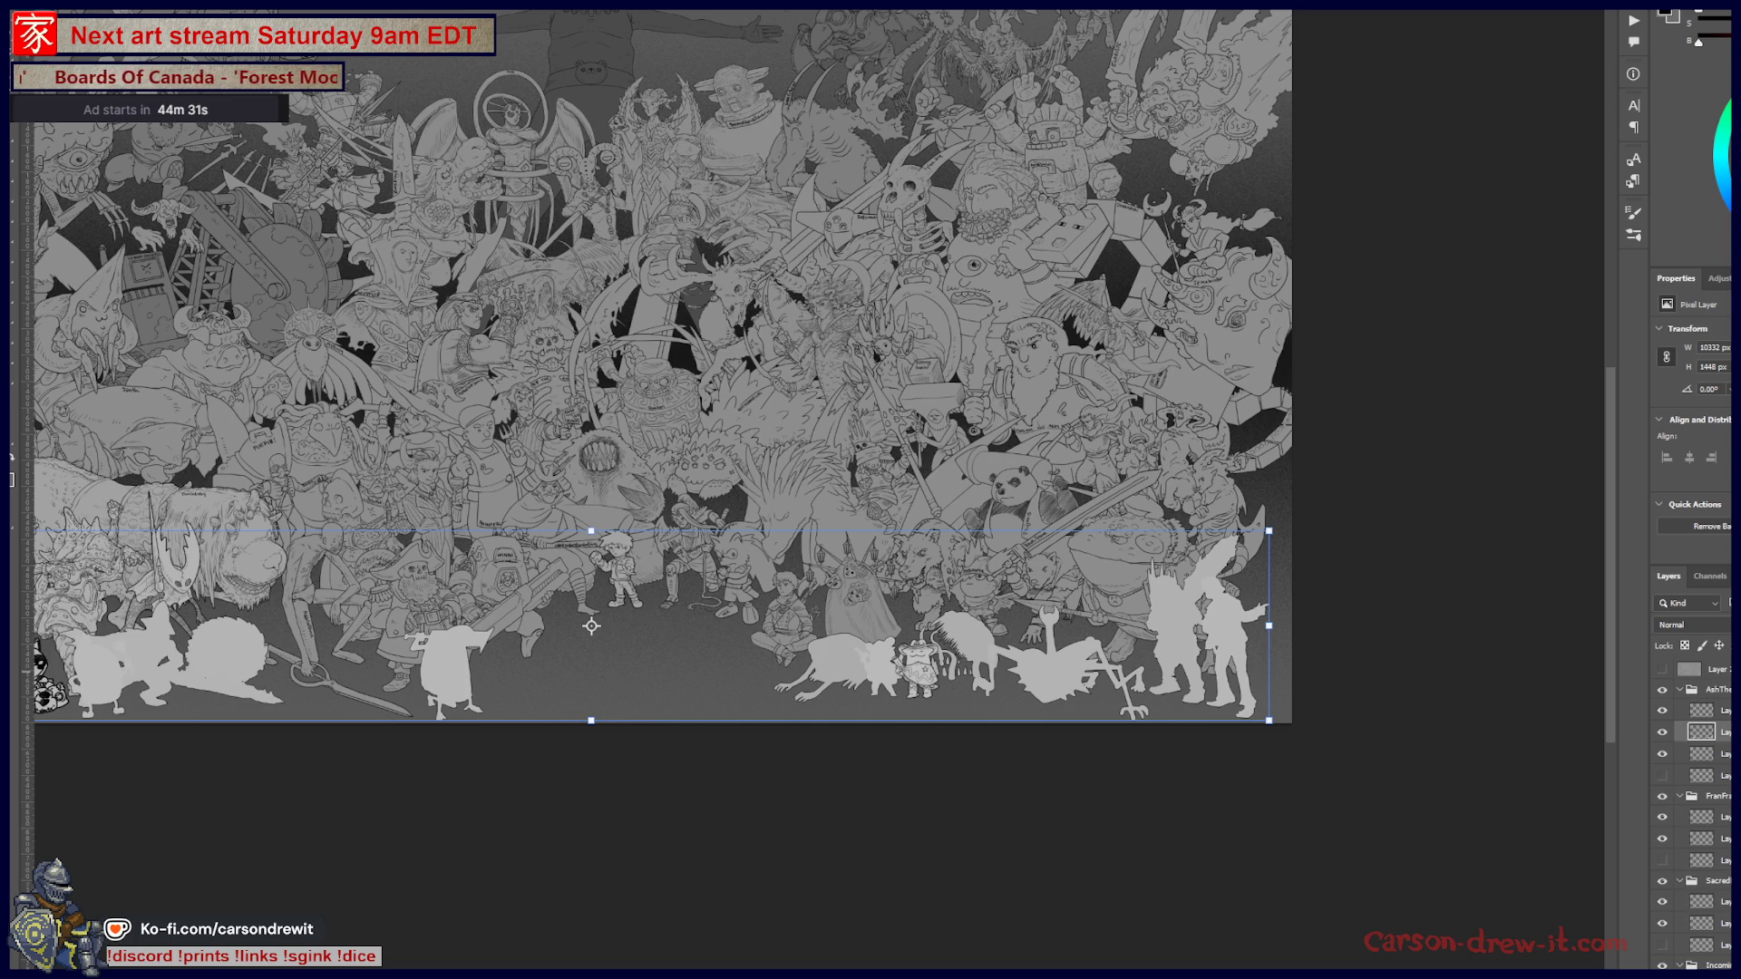
{"action": "left_click_drag", "start_coordinate": [1701, 732], "coordinate": [1701, 671]}
{"action": "left_click_drag", "start_coordinate": [1701, 732], "coordinate": [1681, 721]}
Collapse the expanded character layer groups down through the MildlyC group
{"action": "left_click", "coordinate": [1681, 712]}
{"action": "left_click", "coordinate": [1680, 733]}
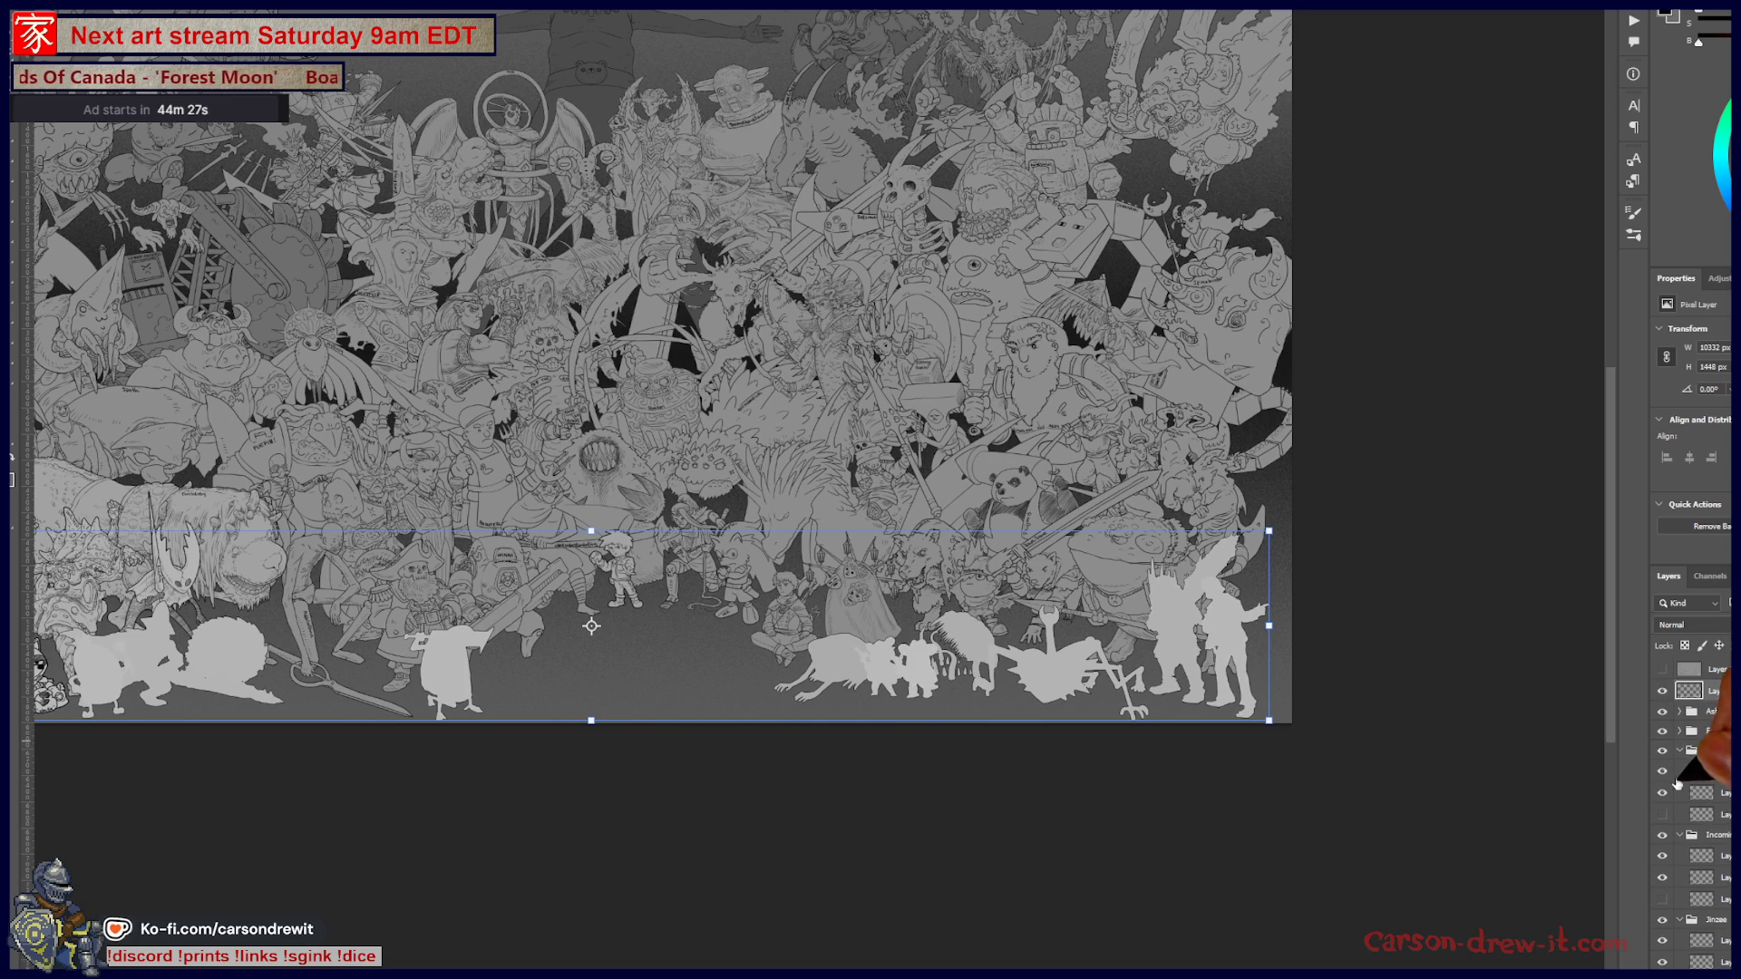
{"action": "left_click", "coordinate": [1680, 752]}
{"action": "left_click", "coordinate": [1681, 771]}
{"action": "left_click", "coordinate": [1680, 792]}
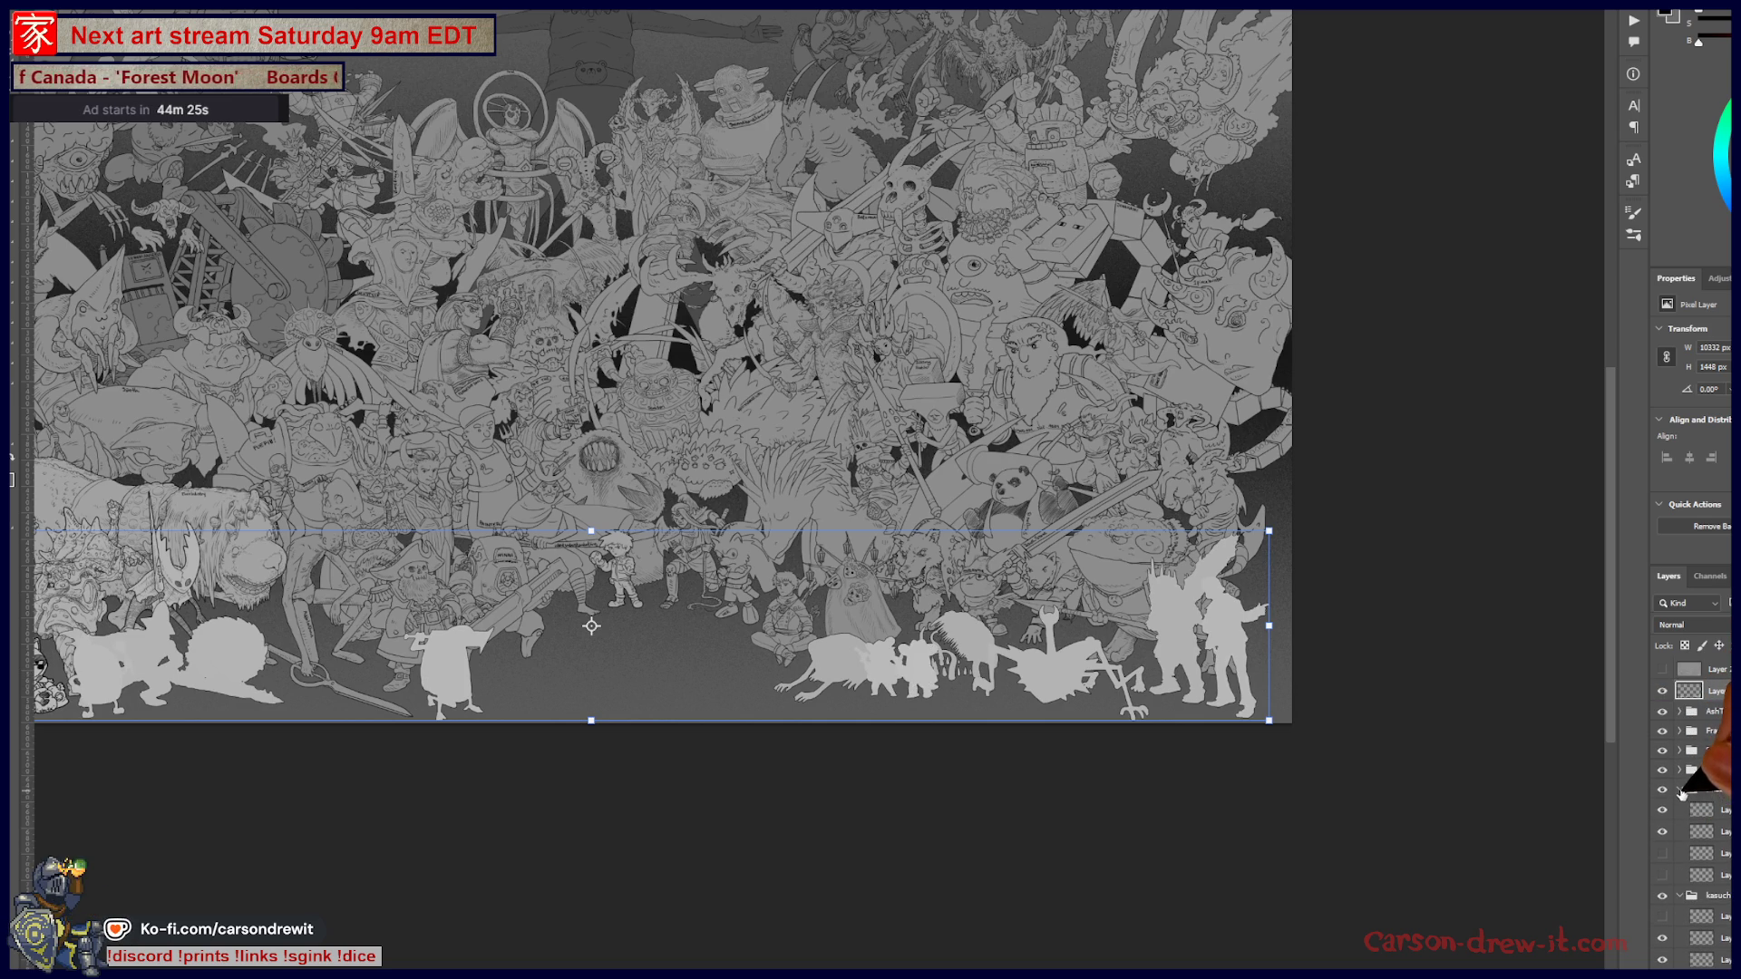
{"action": "left_click", "coordinate": [1680, 808]}
{"action": "left_click", "coordinate": [1680, 828]}
{"action": "left_click", "coordinate": [1681, 847]}
{"action": "left_click", "coordinate": [1681, 867]}
{"action": "left_click", "coordinate": [1680, 886]}
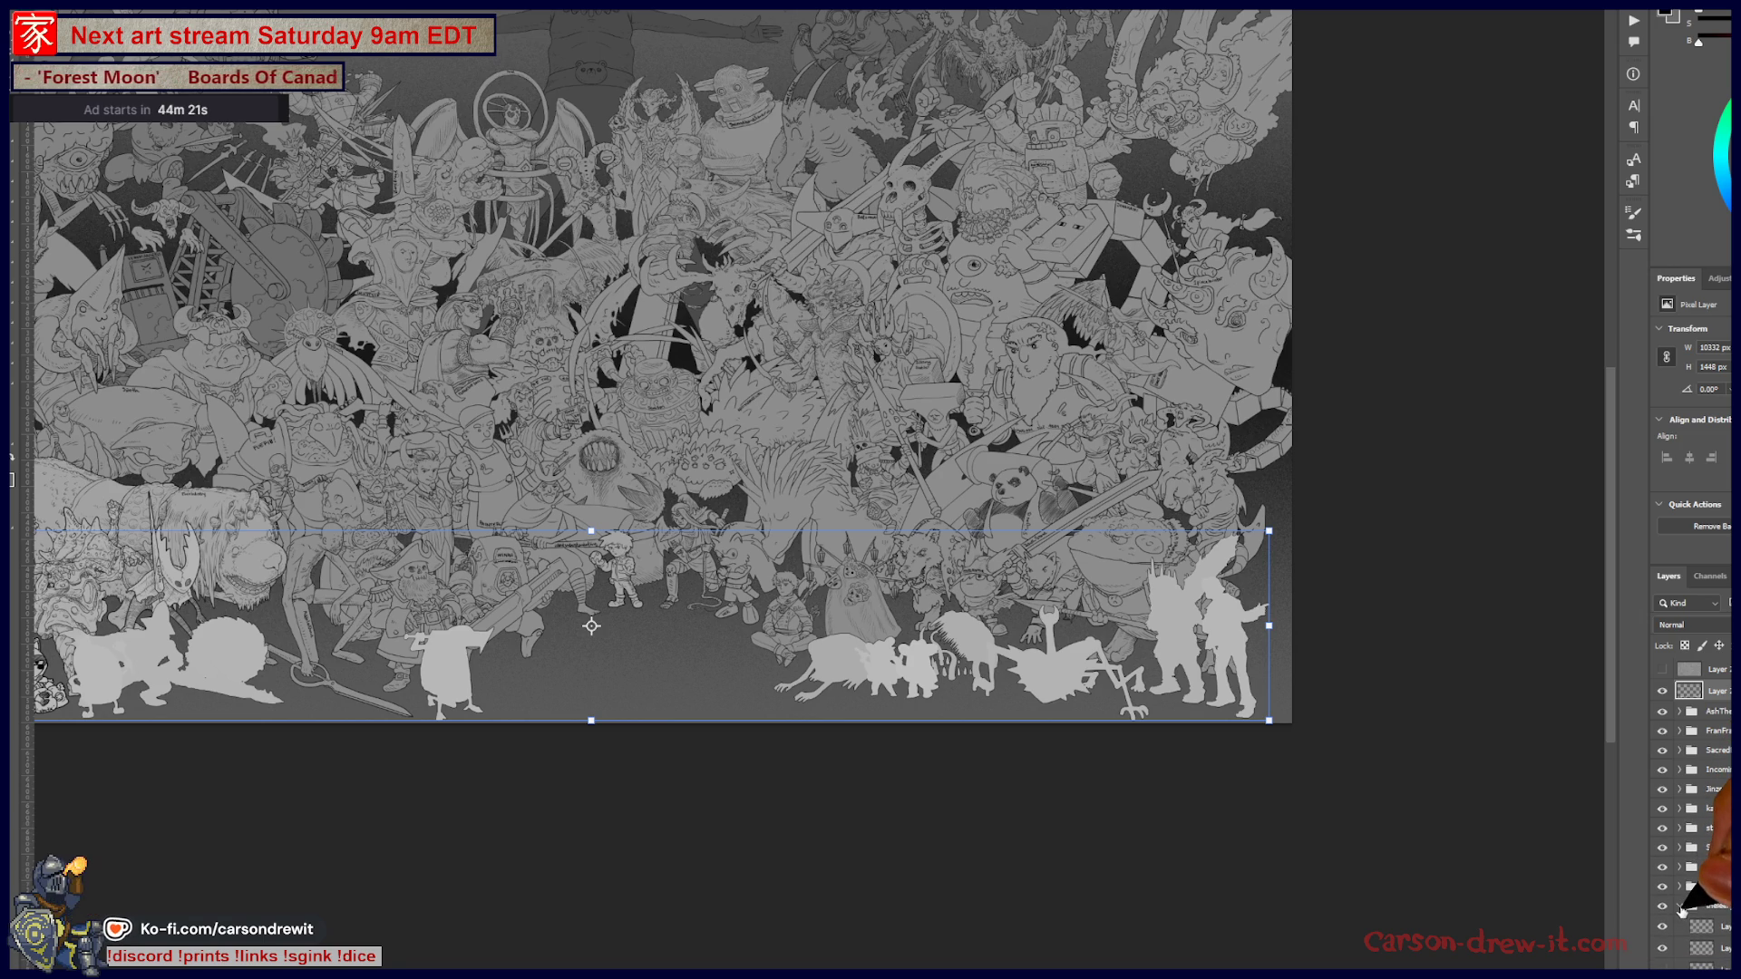
Collapse the last expanded group and solo the silhouette layer so only it shows
{"action": "scroll", "coordinate": [1680, 907], "scroll_direction": "down", "scroll_amount": 1}
{"action": "left_click", "coordinate": [1680, 860]}
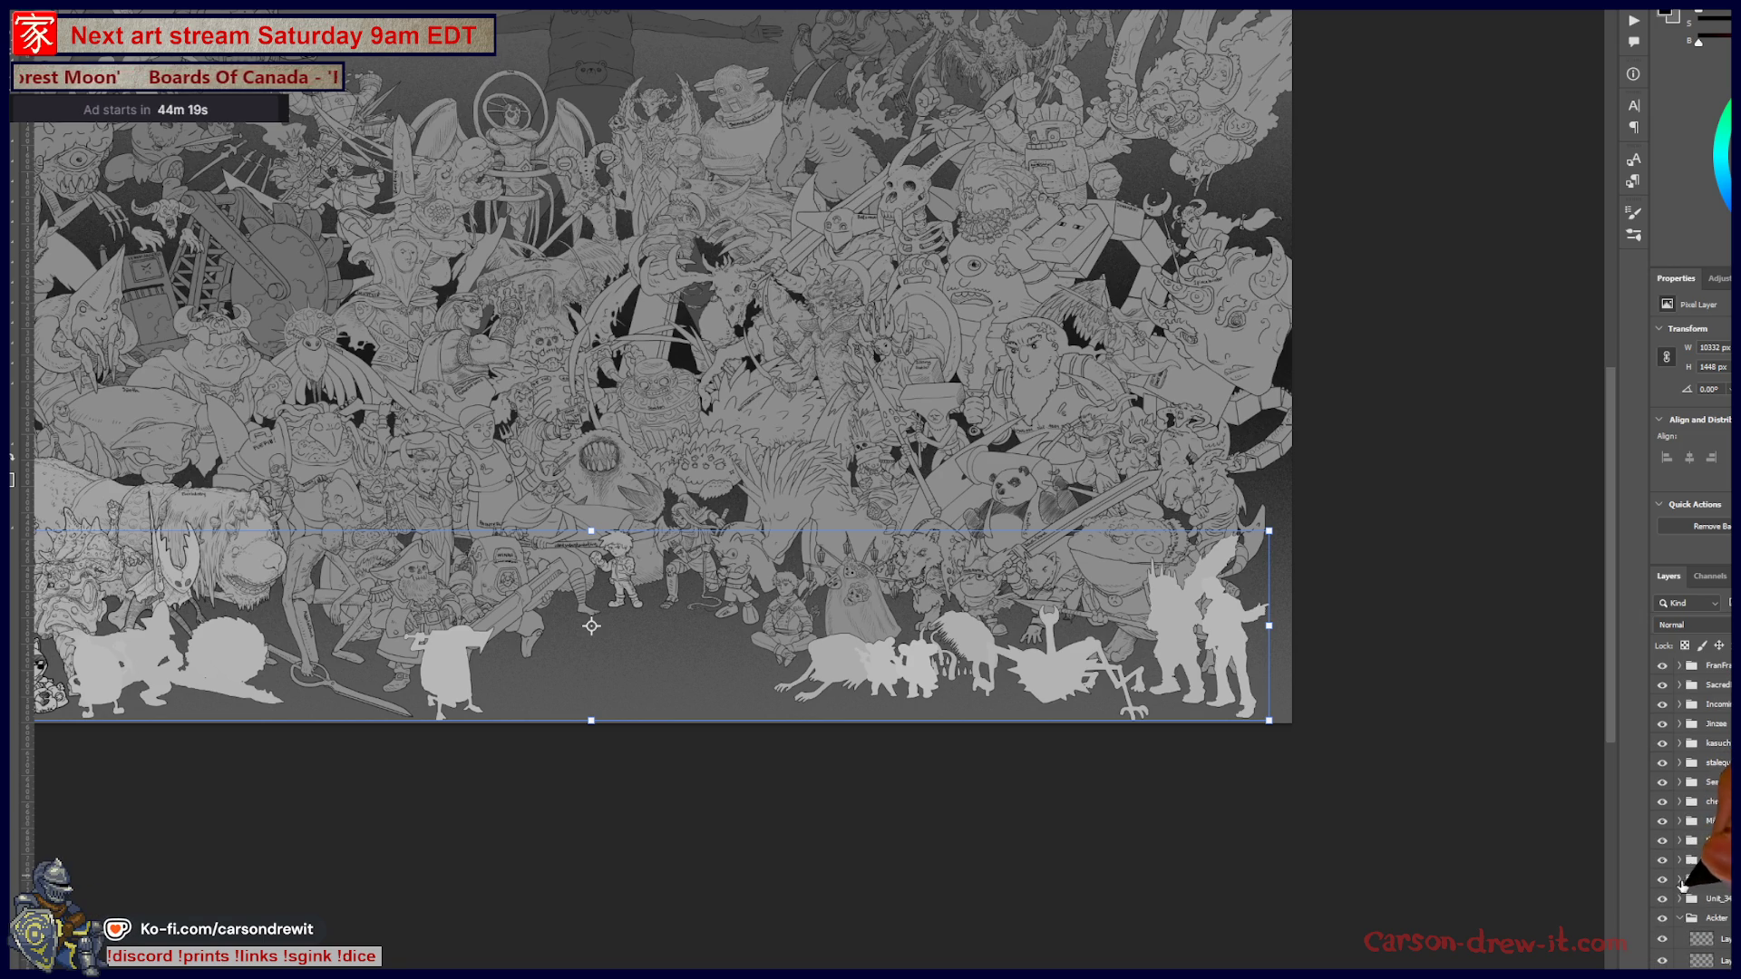
{"action": "scroll", "coordinate": [1687, 921], "scroll_direction": "down", "scroll_amount": 1}
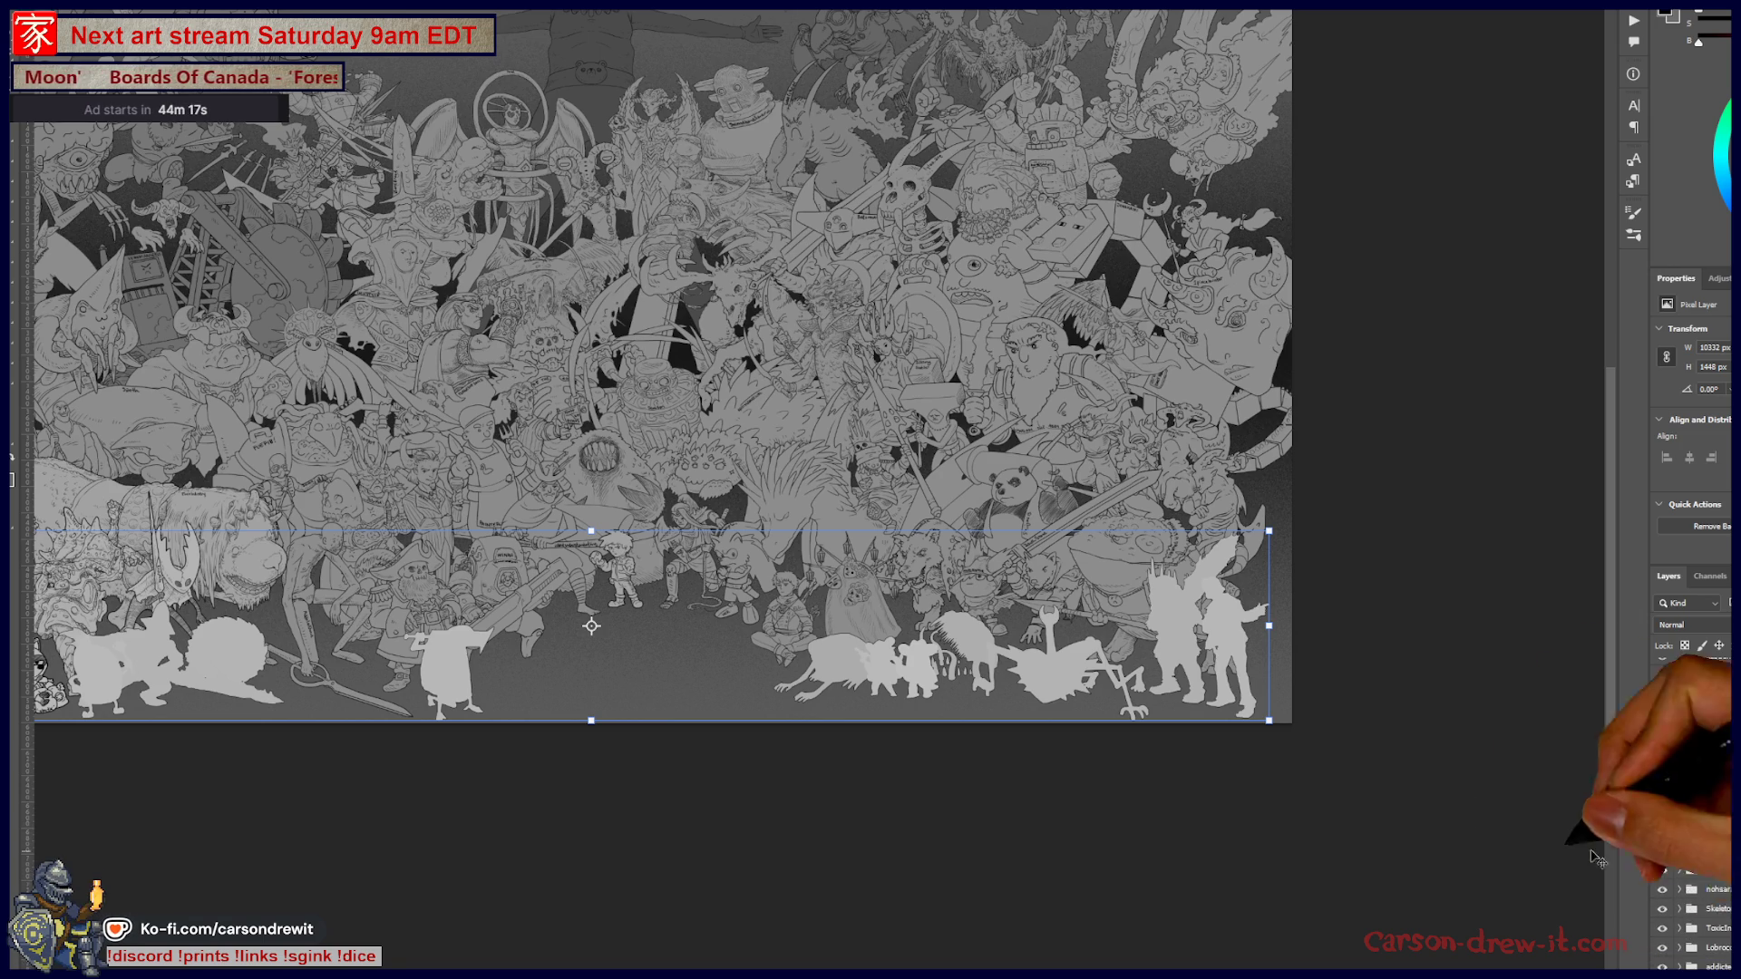
{"action": "scroll", "coordinate": [1691, 816], "scroll_direction": "up", "scroll_amount": 2}
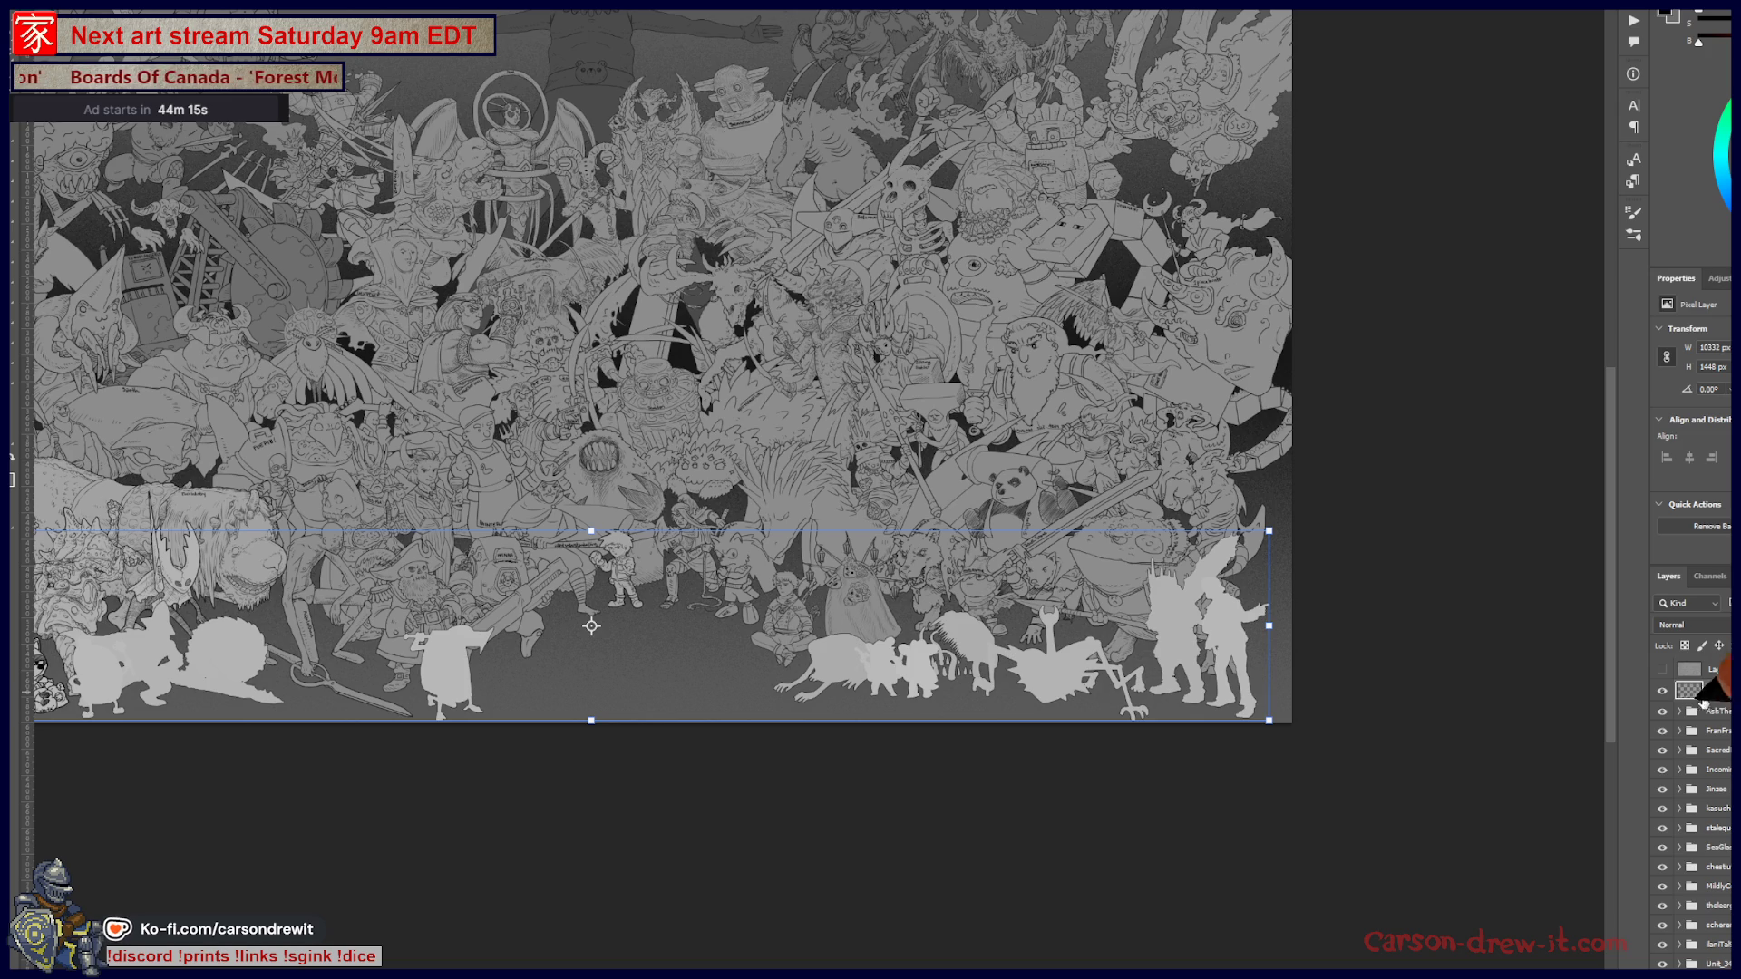
{"action": "left_click", "coordinate": [1662, 691], "text": "alt"}
Inspect the enlarged silhouettes, then make all the other layers visible again
{"action": "scroll", "coordinate": [836, 663], "scroll_direction": "up", "scroll_amount": 3}
{"action": "left_click_drag", "start_coordinate": [816, 642], "coordinate": [1244, 603]}
{"action": "left_click_drag", "start_coordinate": [1004, 591], "coordinate": [871, 594]}
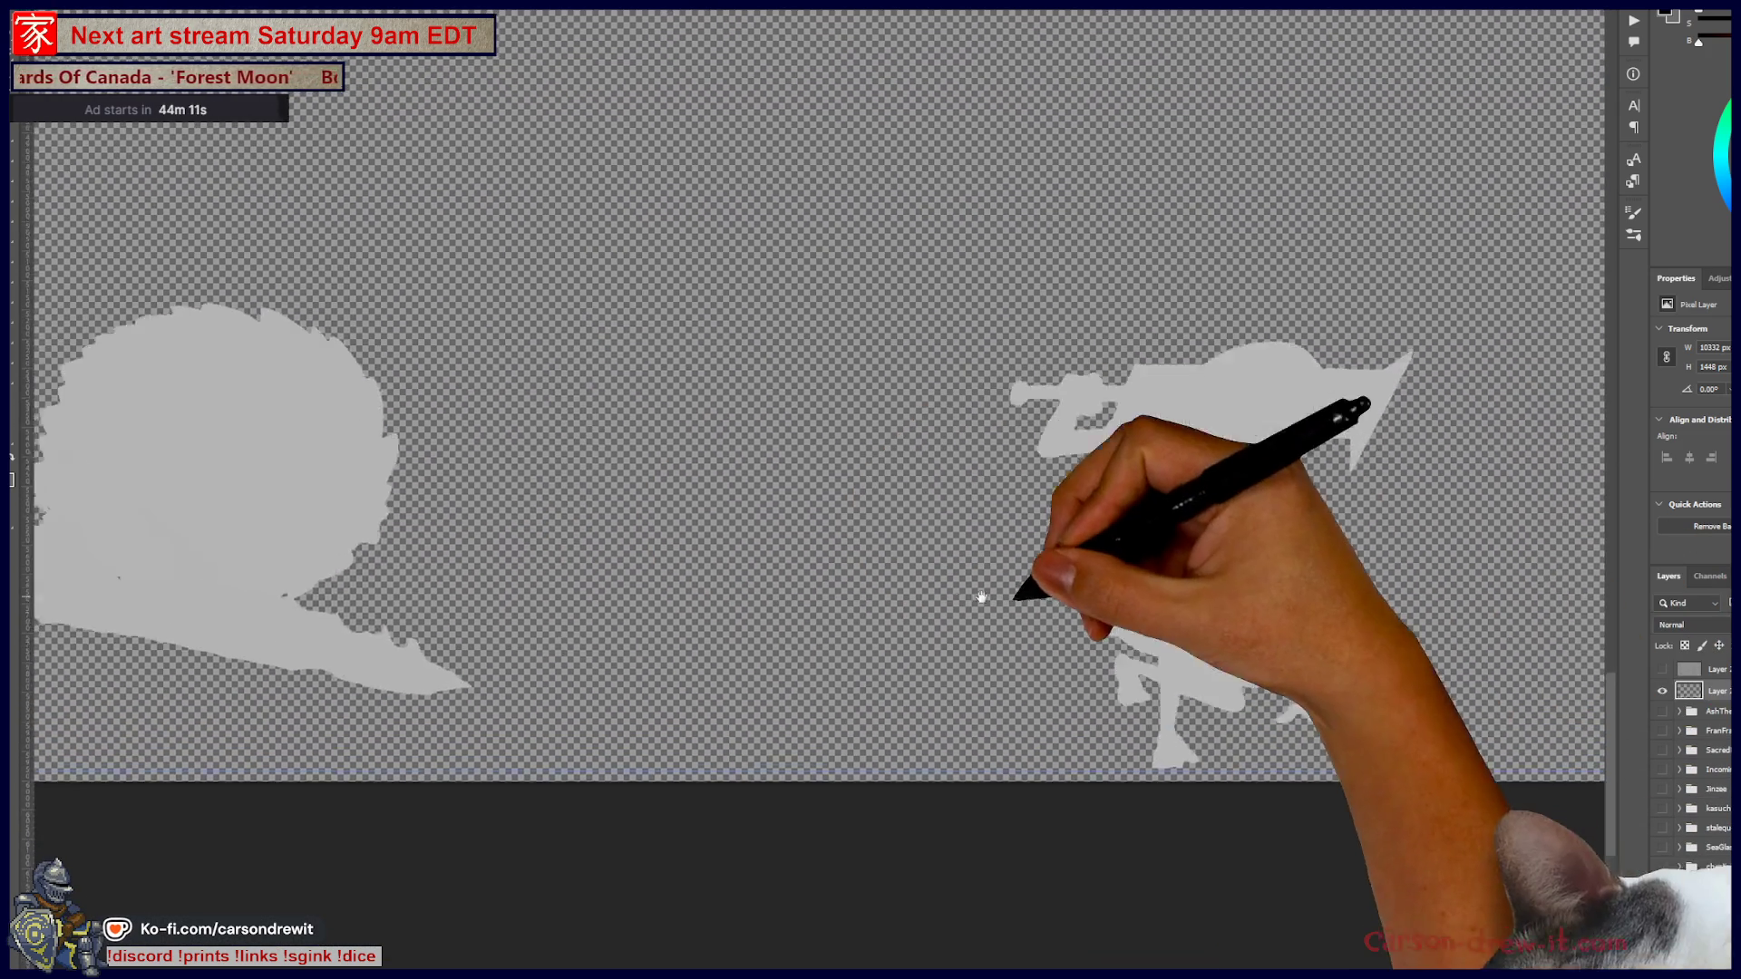
{"action": "scroll", "coordinate": [871, 594], "scroll_direction": "down", "scroll_amount": 2}
{"action": "scroll", "coordinate": [1058, 583], "scroll_direction": "down", "scroll_amount": 2}
{"action": "scroll", "coordinate": [914, 622], "scroll_direction": "down", "scroll_amount": 1}
{"action": "scroll", "coordinate": [473, 594], "scroll_direction": "up", "scroll_amount": 1}
{"action": "scroll", "coordinate": [545, 613], "scroll_direction": "up", "scroll_amount": 3}
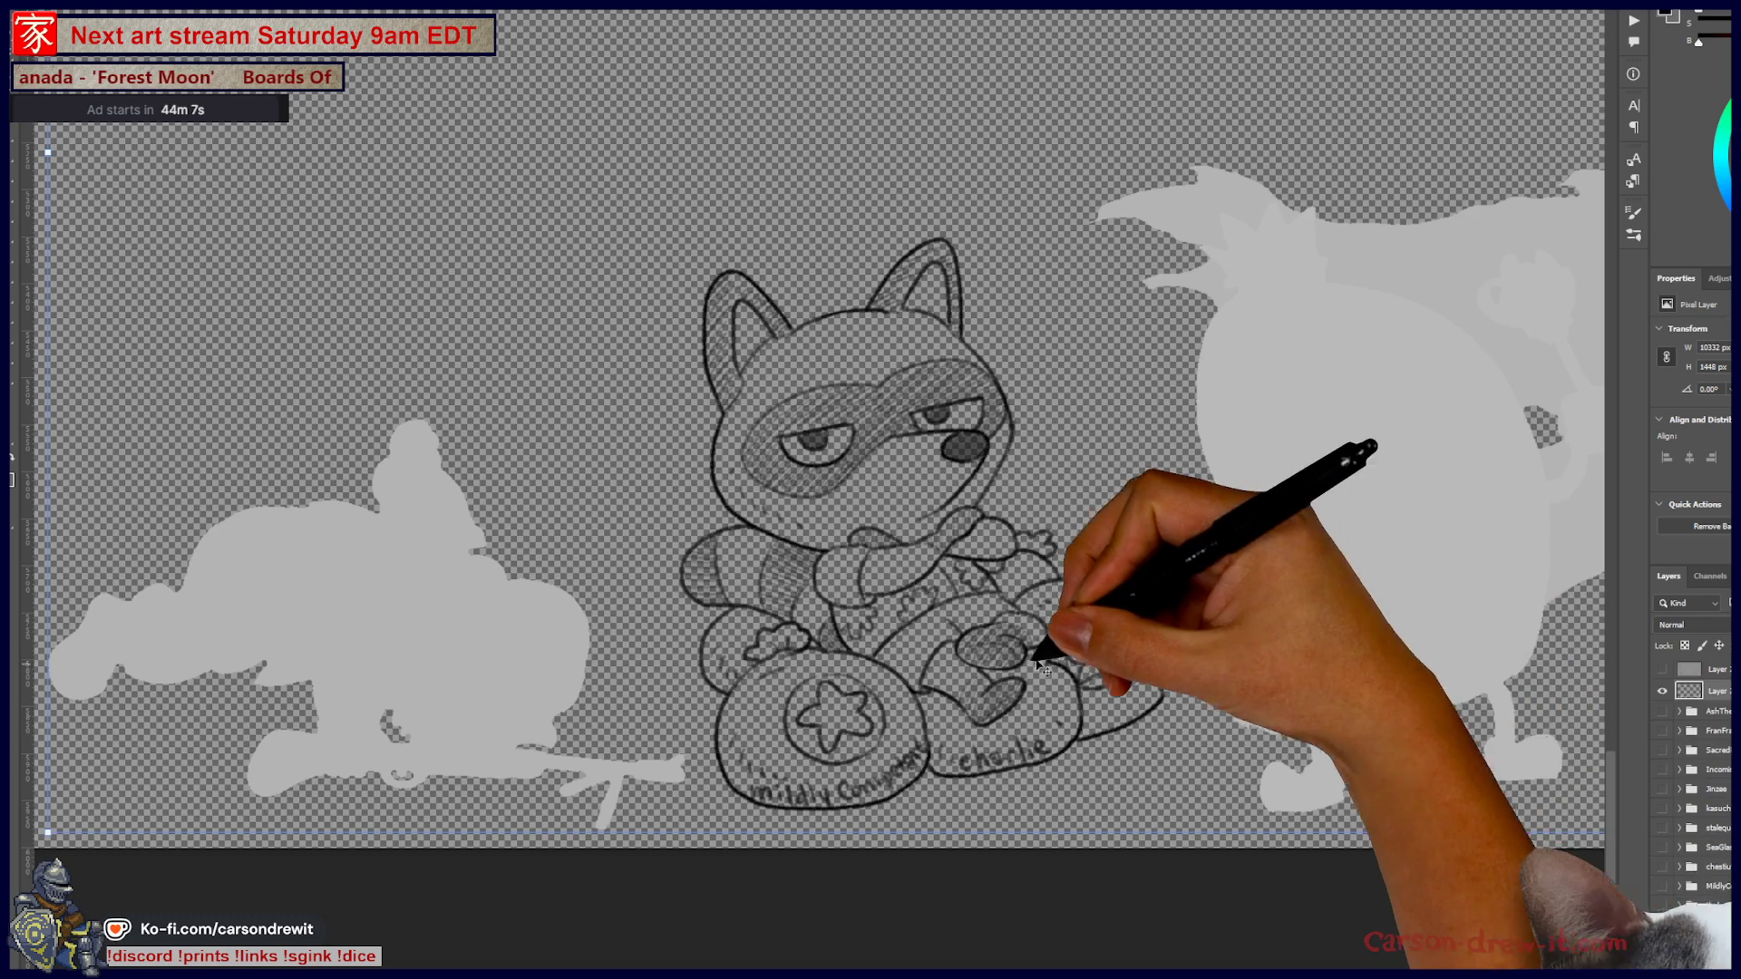
{"action": "key", "text": "ctrl+alt+comma"}
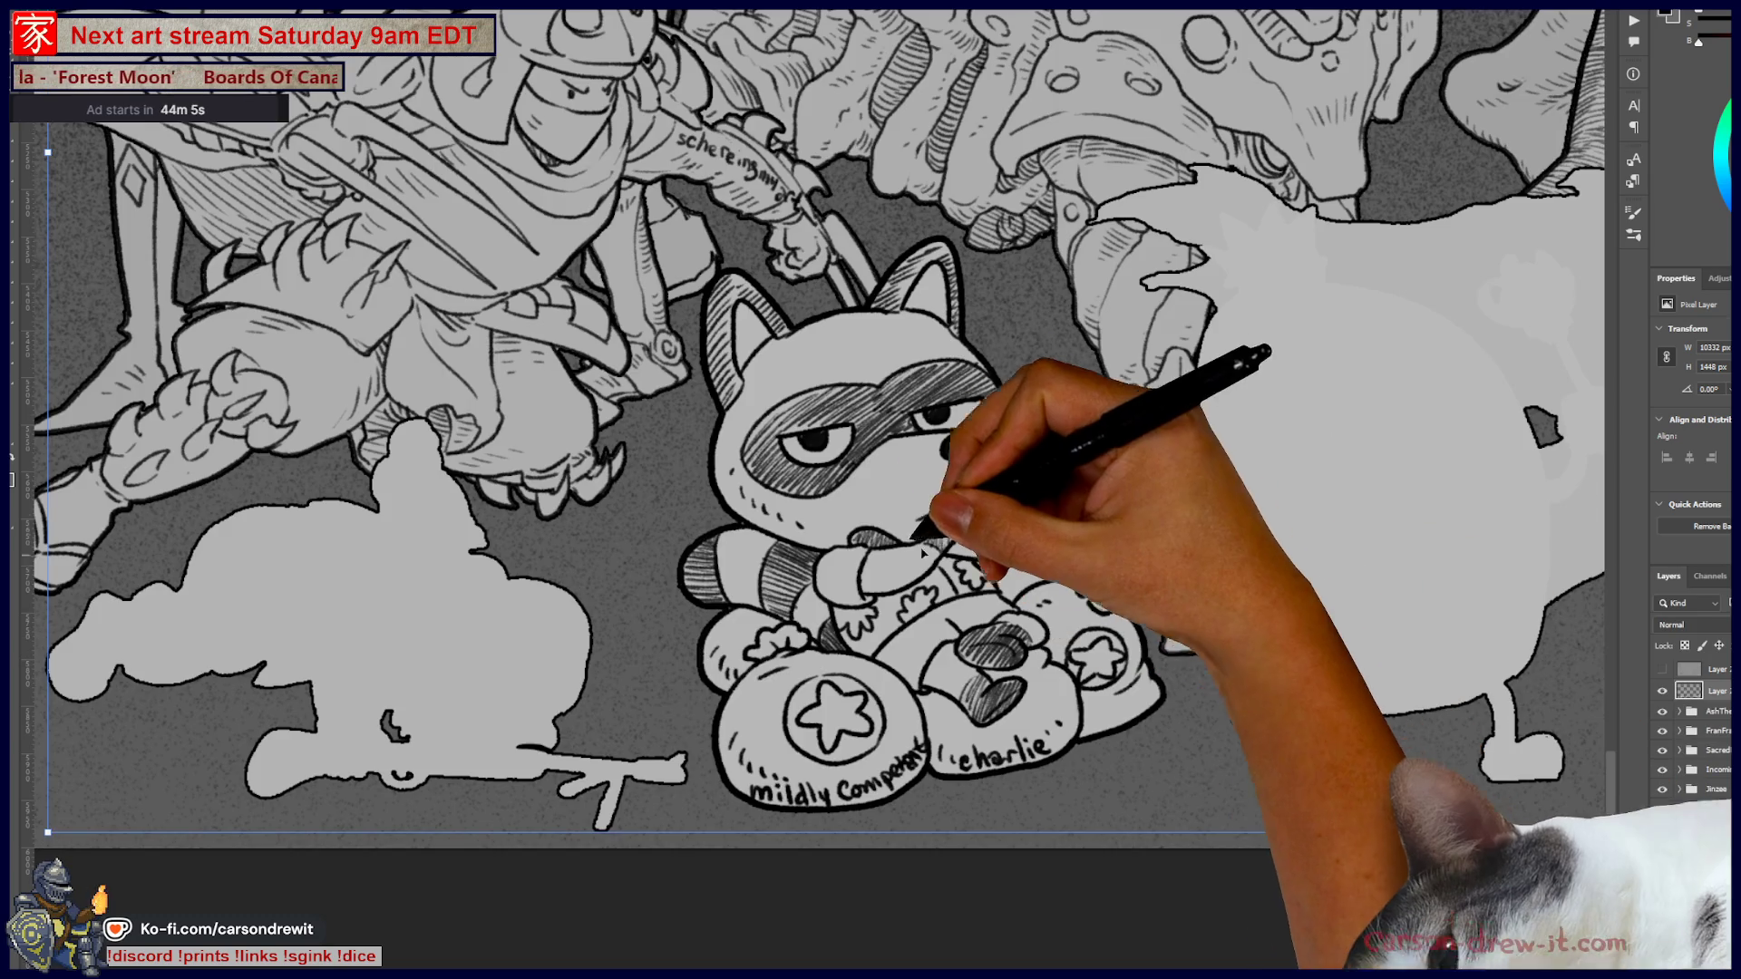
Remove the white silhouette layer and zoom out to see most of the artwork
{"action": "scroll", "coordinate": [966, 585], "scroll_direction": "down", "scroll_amount": 2}
{"action": "scroll", "coordinate": [997, 634], "scroll_direction": "down", "scroll_amount": 3}
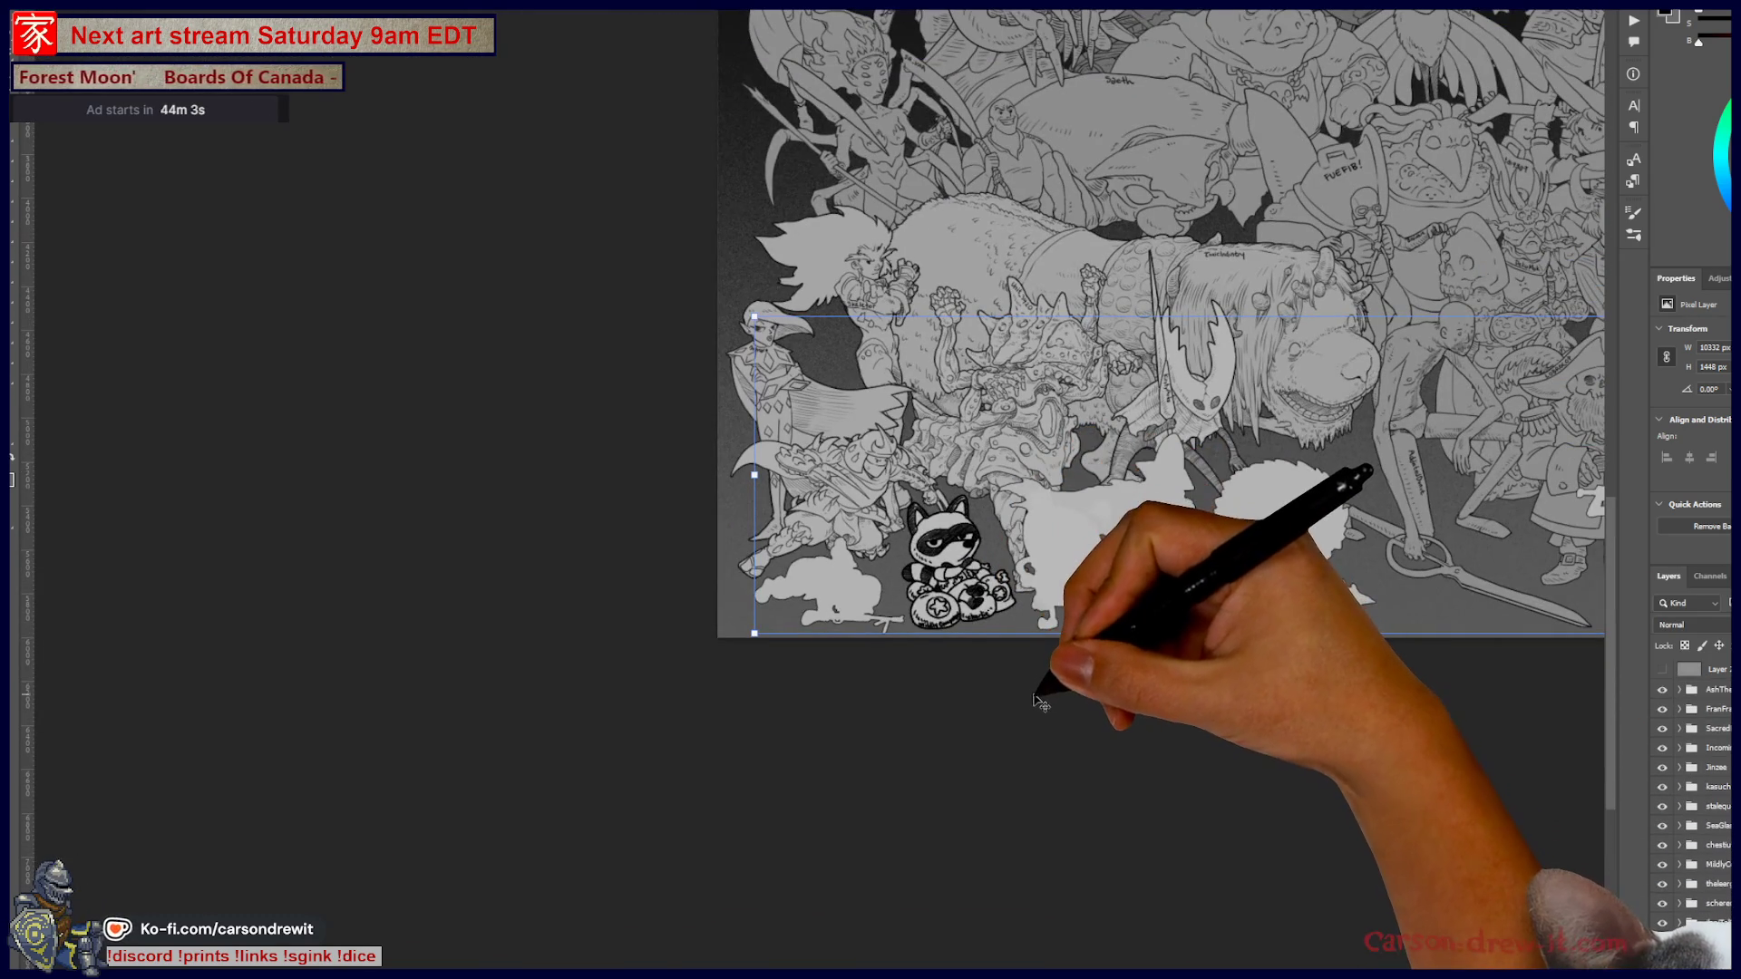
{"action": "key", "text": "ctrl+comma"}
{"action": "mouse_move", "coordinate": [1136, 715]}
{"action": "left_mouse_down"}
{"action": "mouse_move", "coordinate": [843, 669]}
{"action": "mouse_move", "coordinate": [685, 693]}
{"action": "left_mouse_up"}
{"action": "scroll", "coordinate": [1691, 812], "scroll_direction": "down", "scroll_amount": 3}
{"action": "scroll", "coordinate": [1691, 812], "scroll_direction": "down", "scroll_amount": 2}
{"action": "scroll", "coordinate": [1692, 812], "scroll_direction": "down", "scroll_amount": 2}
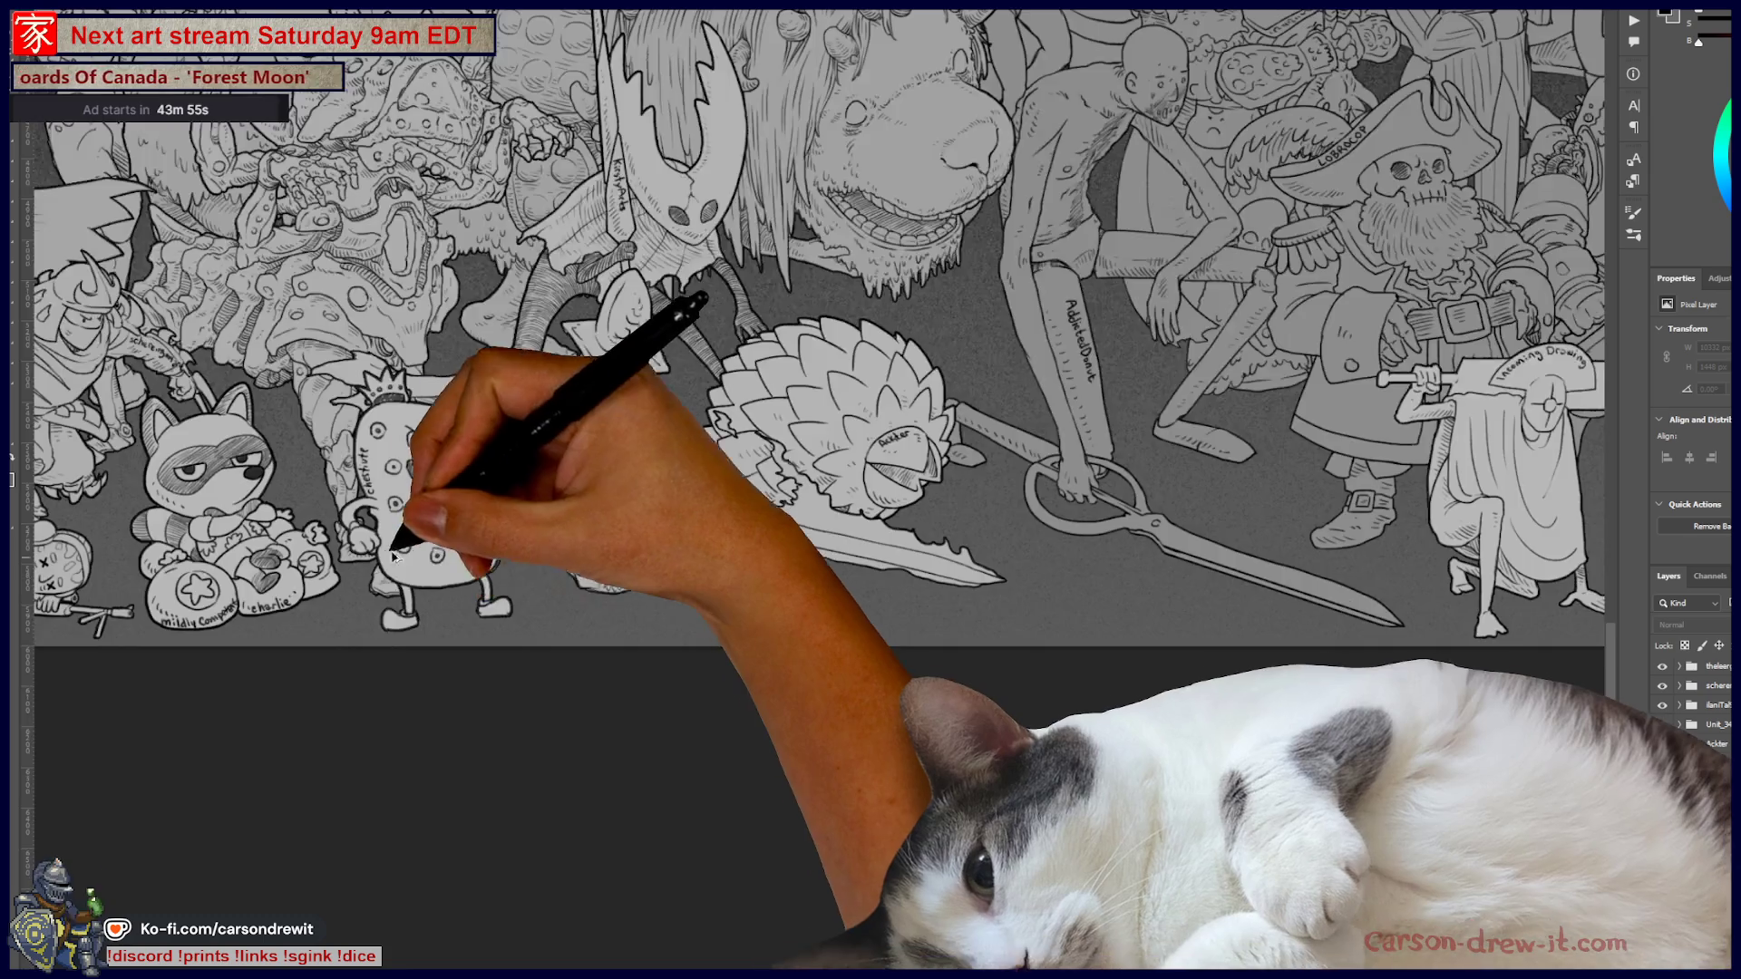
{"action": "mouse_move", "coordinate": [408, 517]}
{"action": "left_mouse_down"}
{"action": "mouse_move", "coordinate": [400, 575]}
{"action": "mouse_move", "coordinate": [843, 621]}
{"action": "left_mouse_up"}
{"action": "key", "text": "ctrl+minus"}
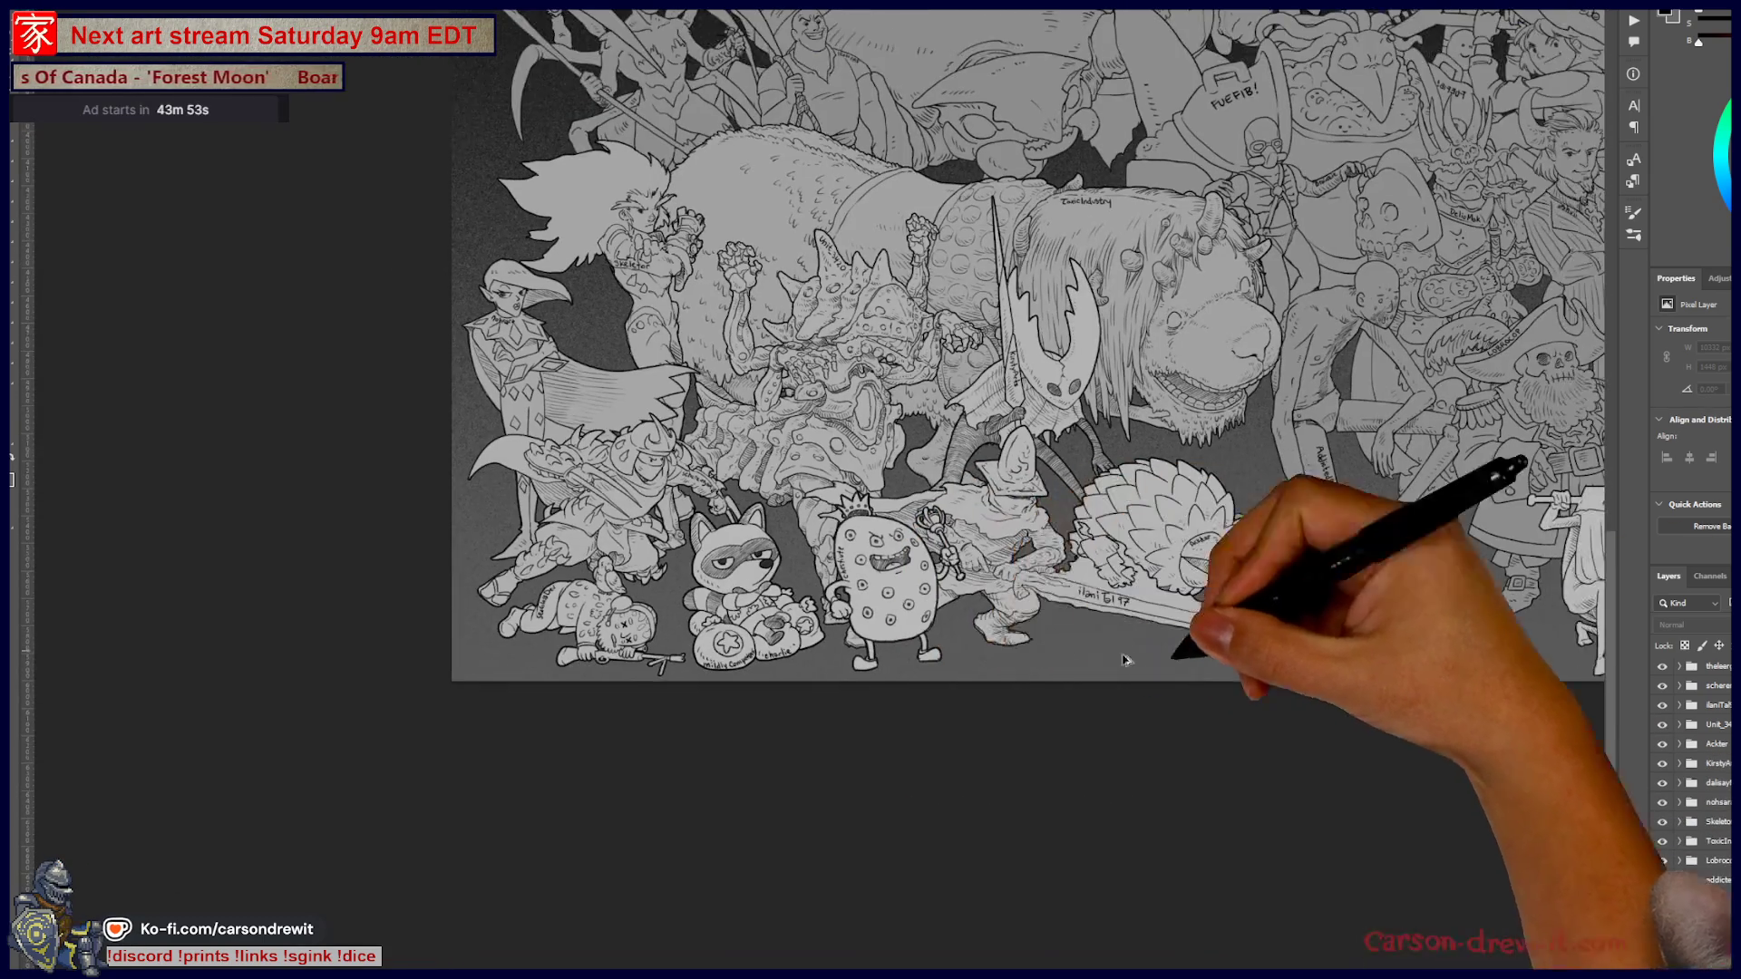
Add a new empty layer near the stack bottom and hide the bw and all character layers
{"action": "key", "text": "ctrl+shift+alt+n"}
{"action": "mouse_move", "coordinate": [1705, 670]}
{"action": "left_mouse_down"}
{"action": "mouse_move", "coordinate": [1668, 915]}
{"action": "mouse_move", "coordinate": [1651, 558]}
{"action": "left_mouse_up"}
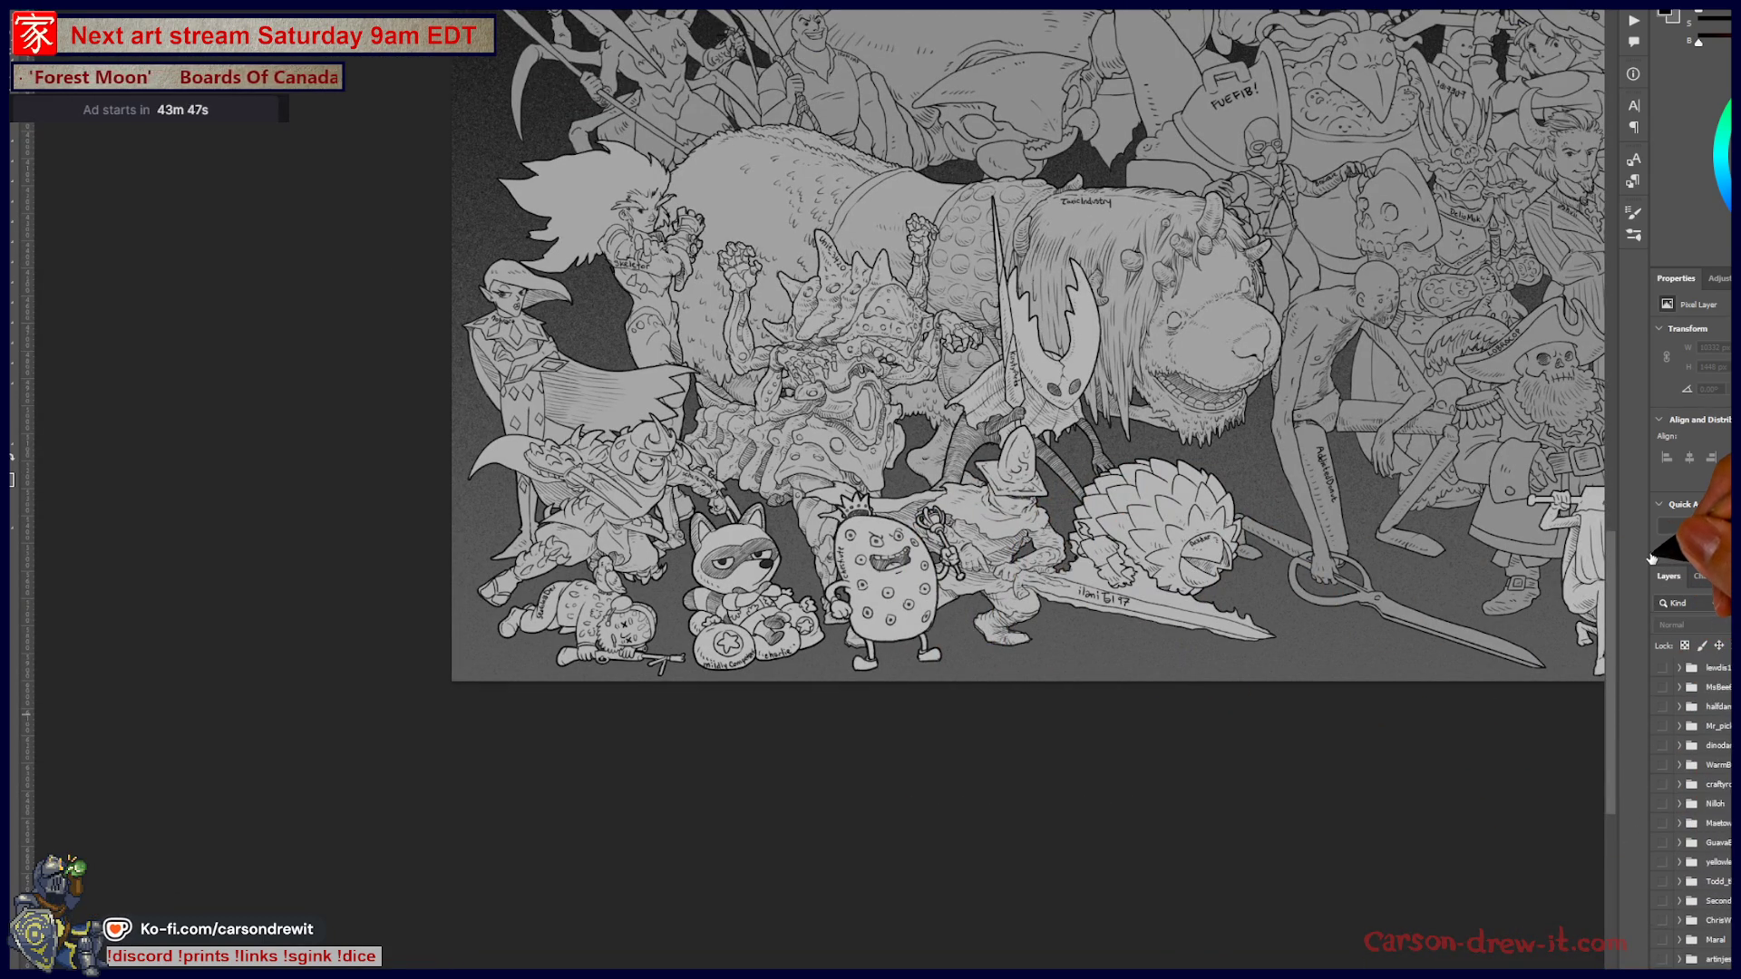
{"action": "scroll", "coordinate": [1669, 816], "scroll_direction": "up", "scroll_amount": 3}
{"action": "left_click", "coordinate": [1662, 754]}
{"action": "left_click_drag", "start_coordinate": [1662, 907], "coordinate": [1662, 662]}
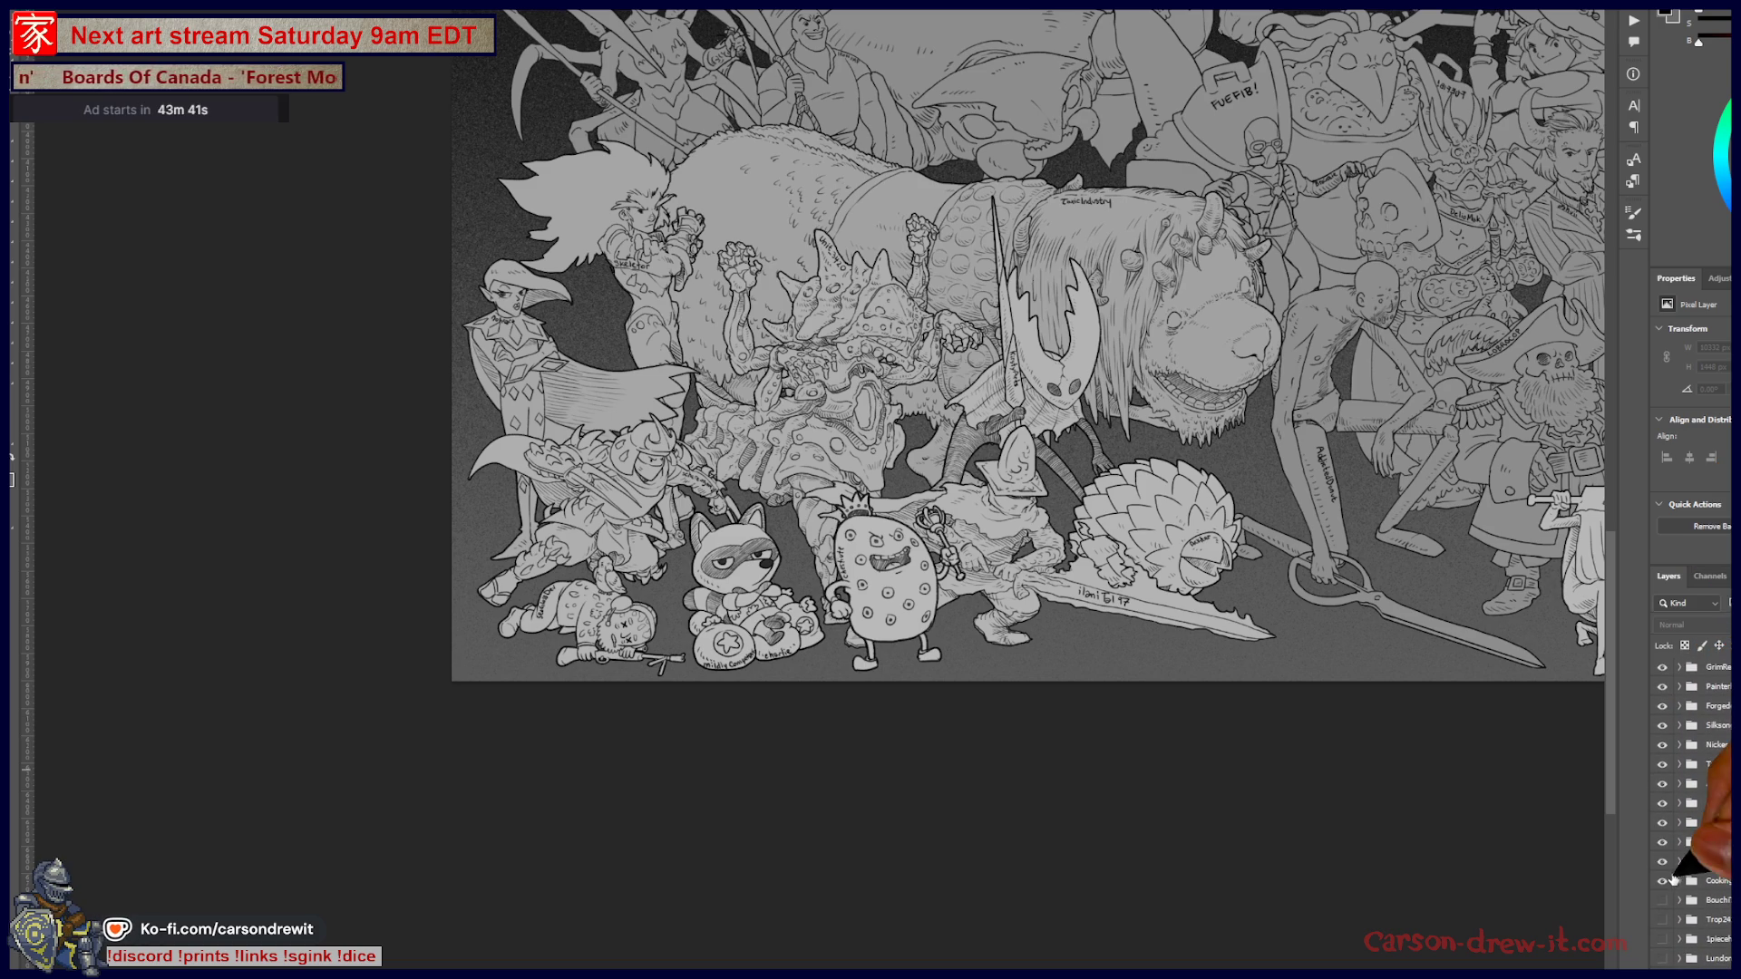
{"action": "left_click_drag", "start_coordinate": [1662, 880], "coordinate": [1662, 668]}
{"action": "scroll", "coordinate": [1656, 587], "scroll_direction": "up", "scroll_amount": 3}
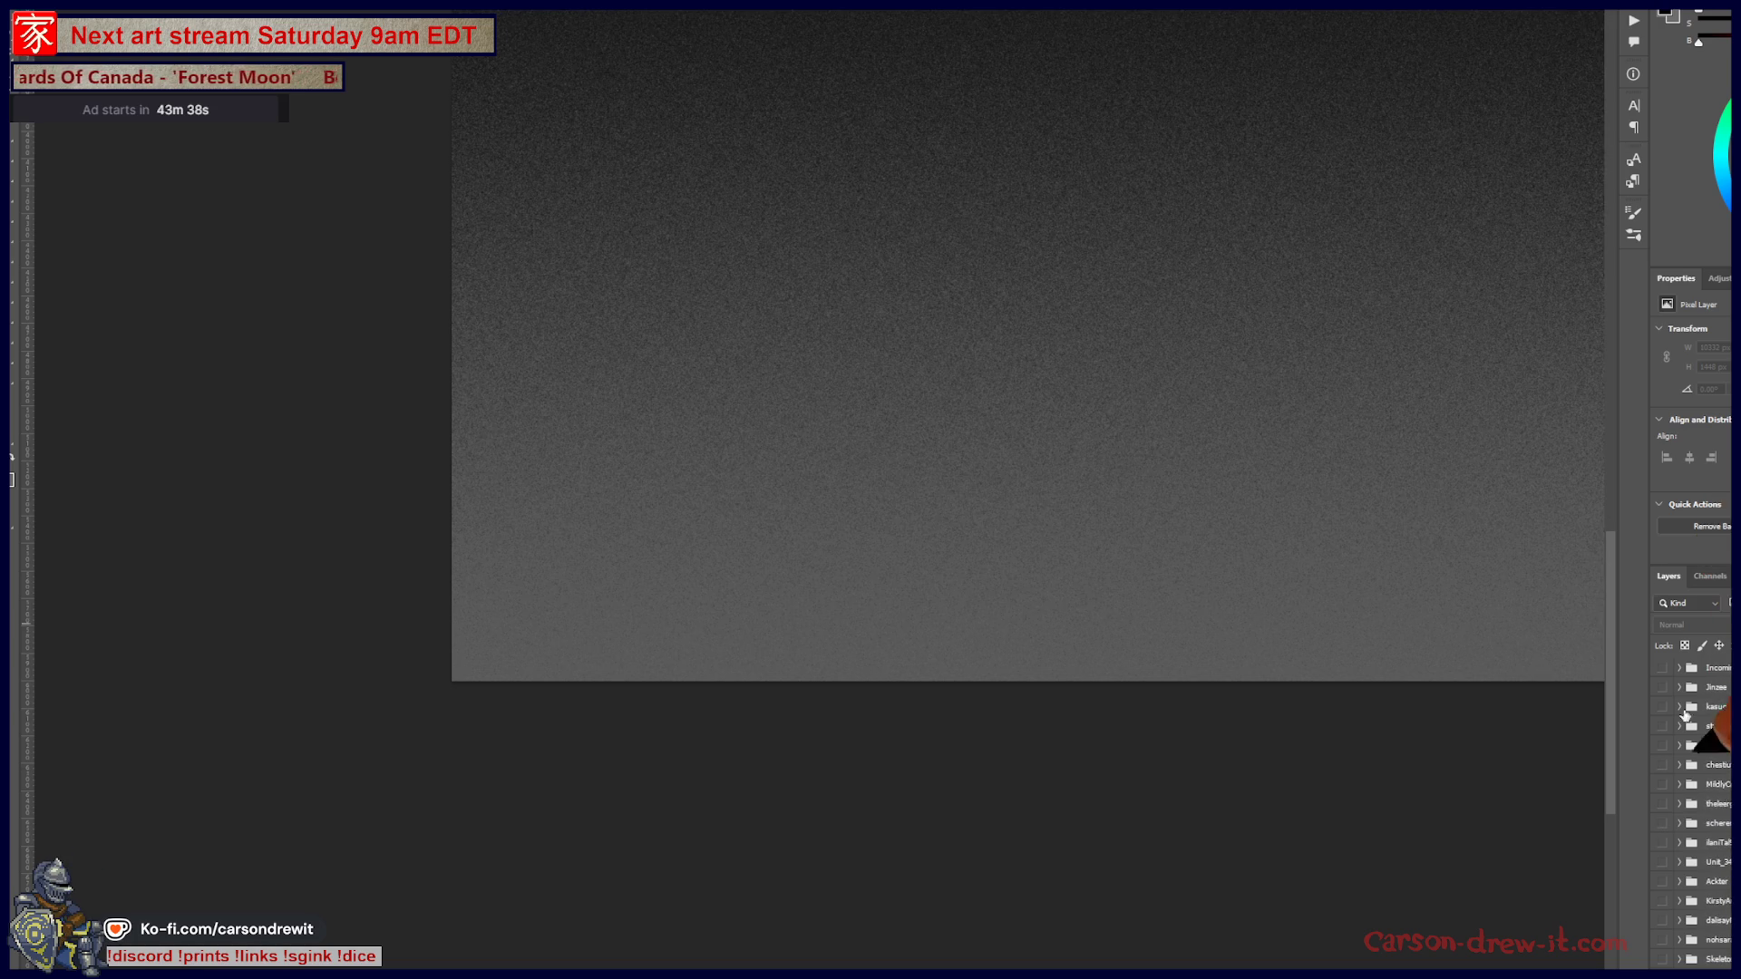
{"action": "left_click", "coordinate": [1662, 706]}
{"action": "scroll", "coordinate": [1656, 725], "scroll_direction": "down", "scroll_amount": 4}
{"action": "scroll", "coordinate": [1678, 798], "scroll_direction": "down", "scroll_amount": 5}
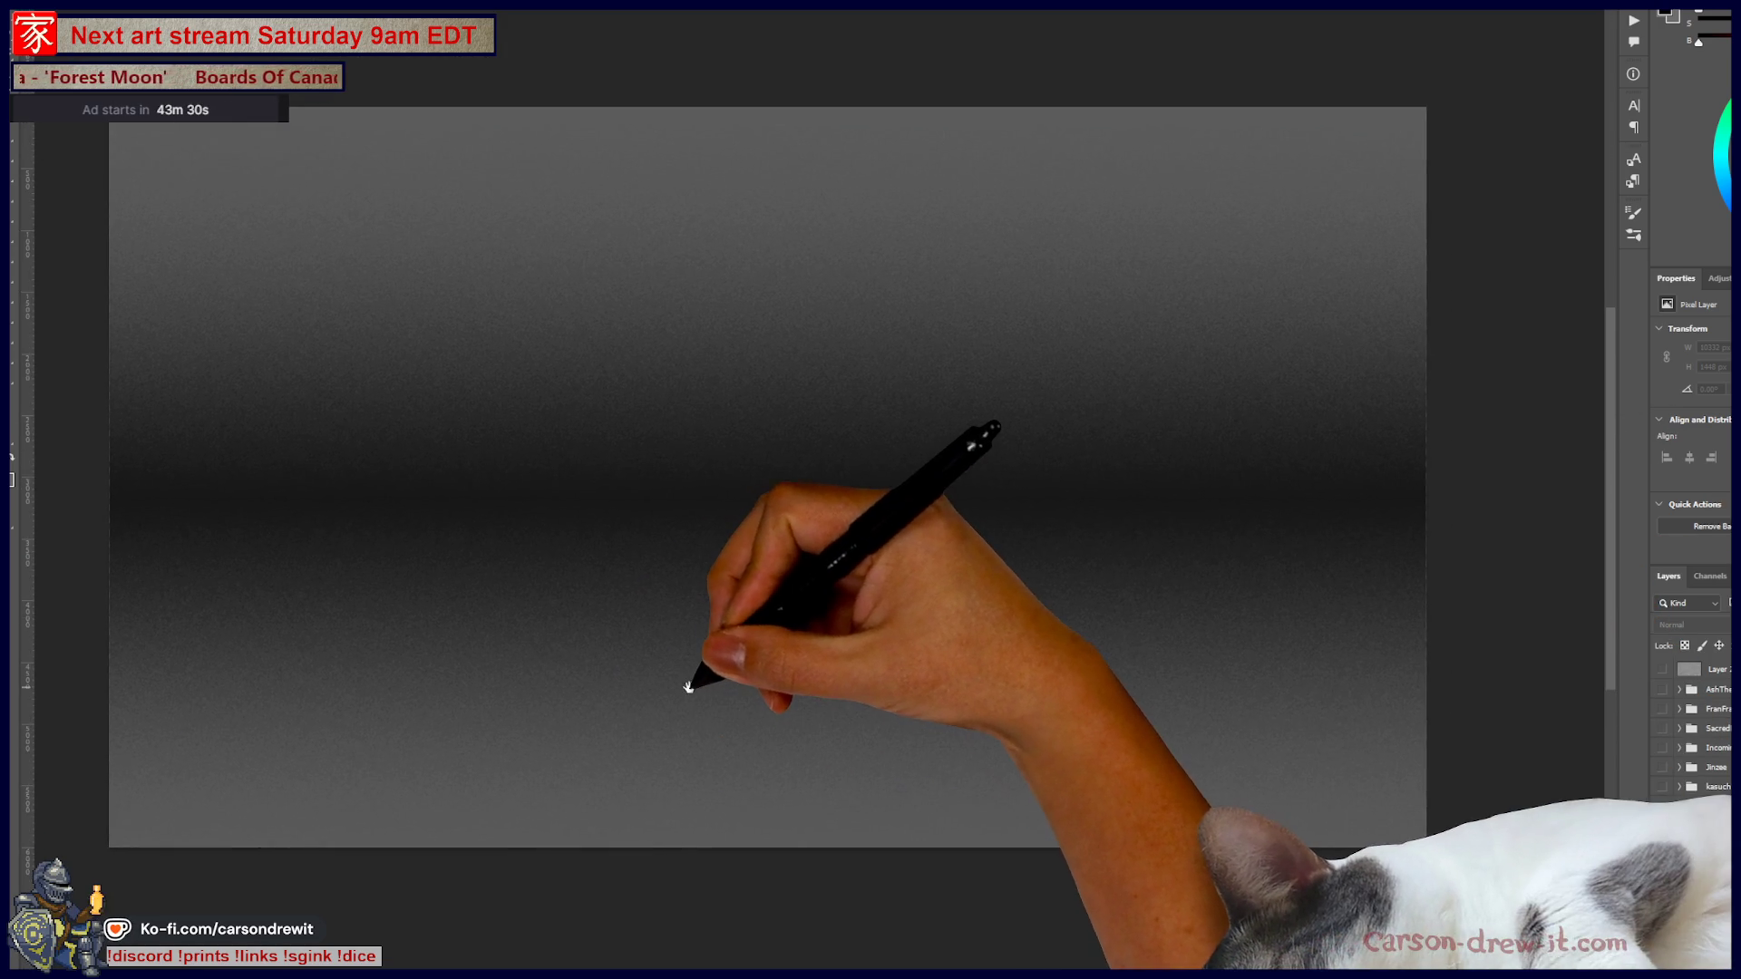
Show the front-row character layers, including crawling creature, potato creature and raccoon, keeping the spiky creature hidden
{"action": "left_click_drag", "start_coordinate": [1662, 689], "coordinate": [1665, 755]}
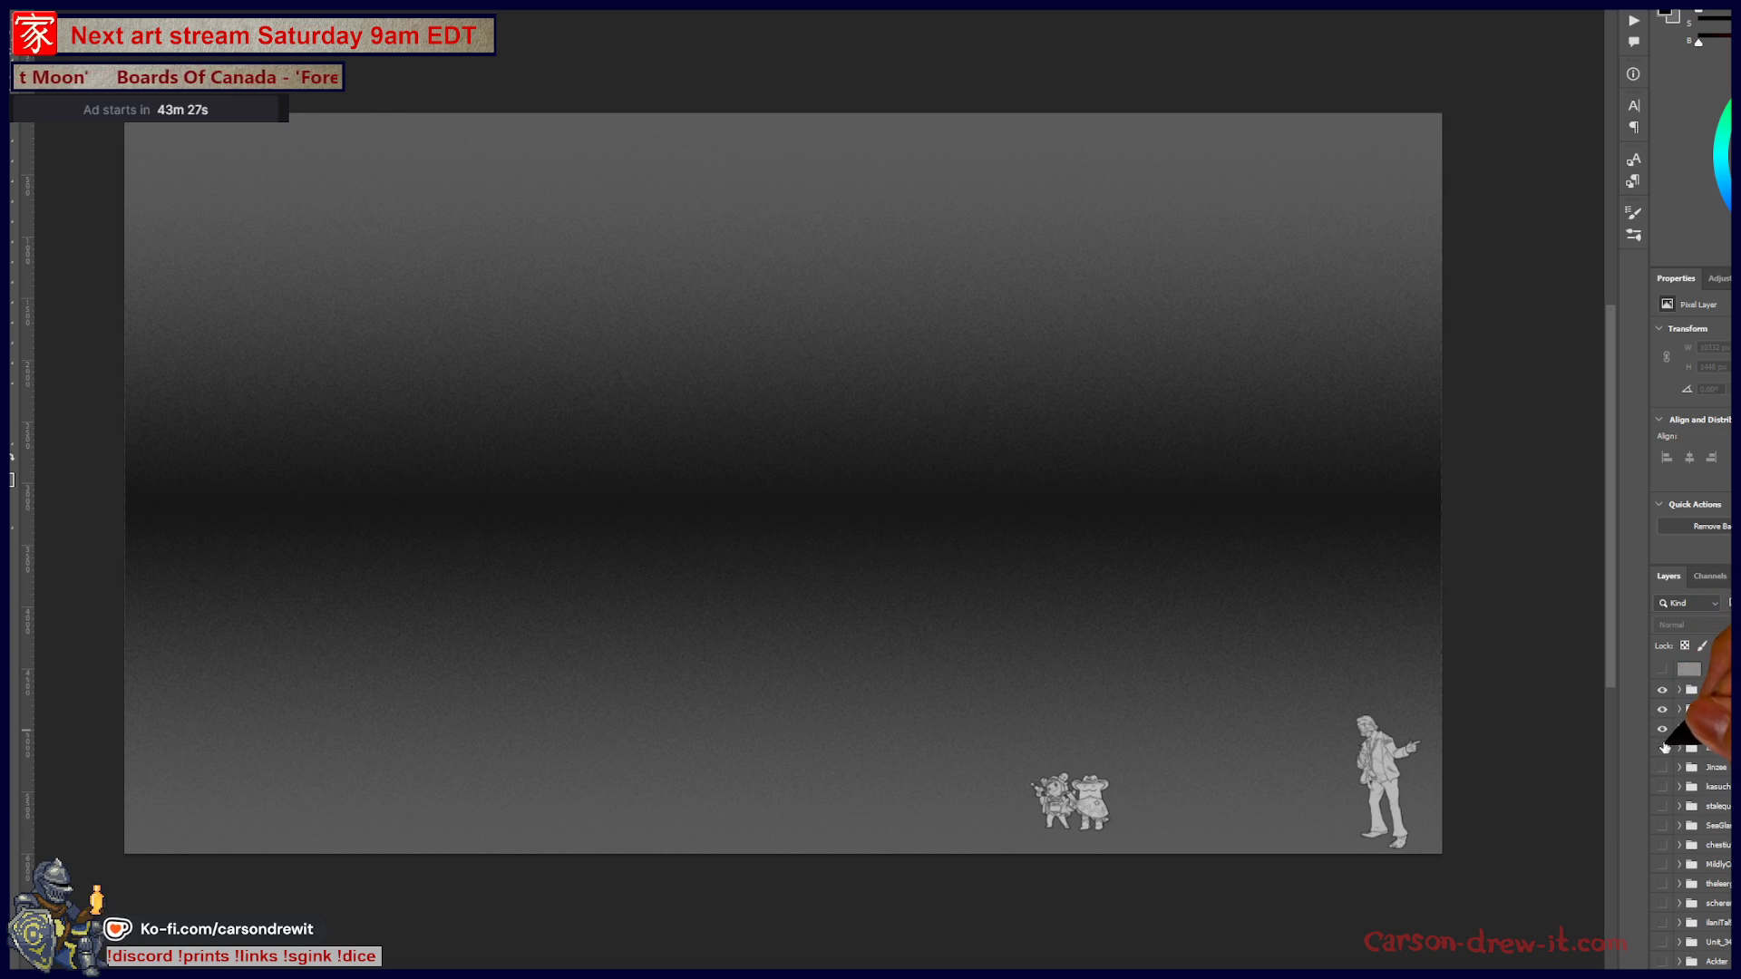
{"action": "left_click_drag", "start_coordinate": [1662, 752], "coordinate": [1661, 787]}
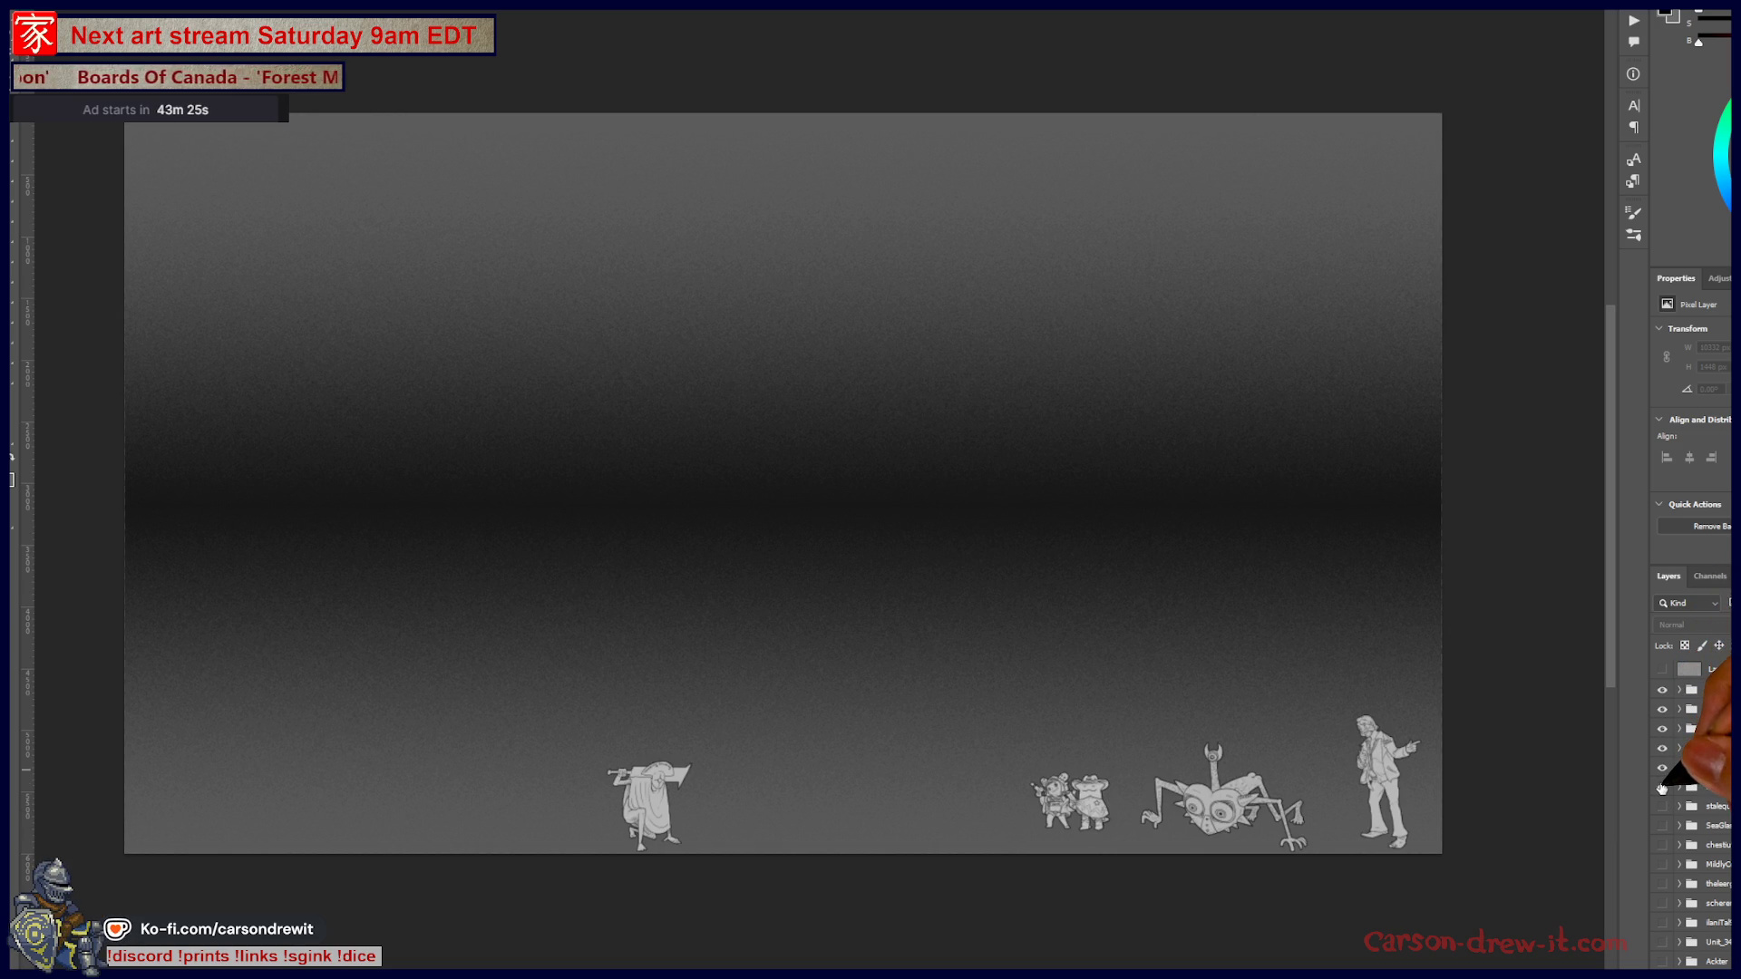
{"action": "left_click", "coordinate": [1663, 787]}
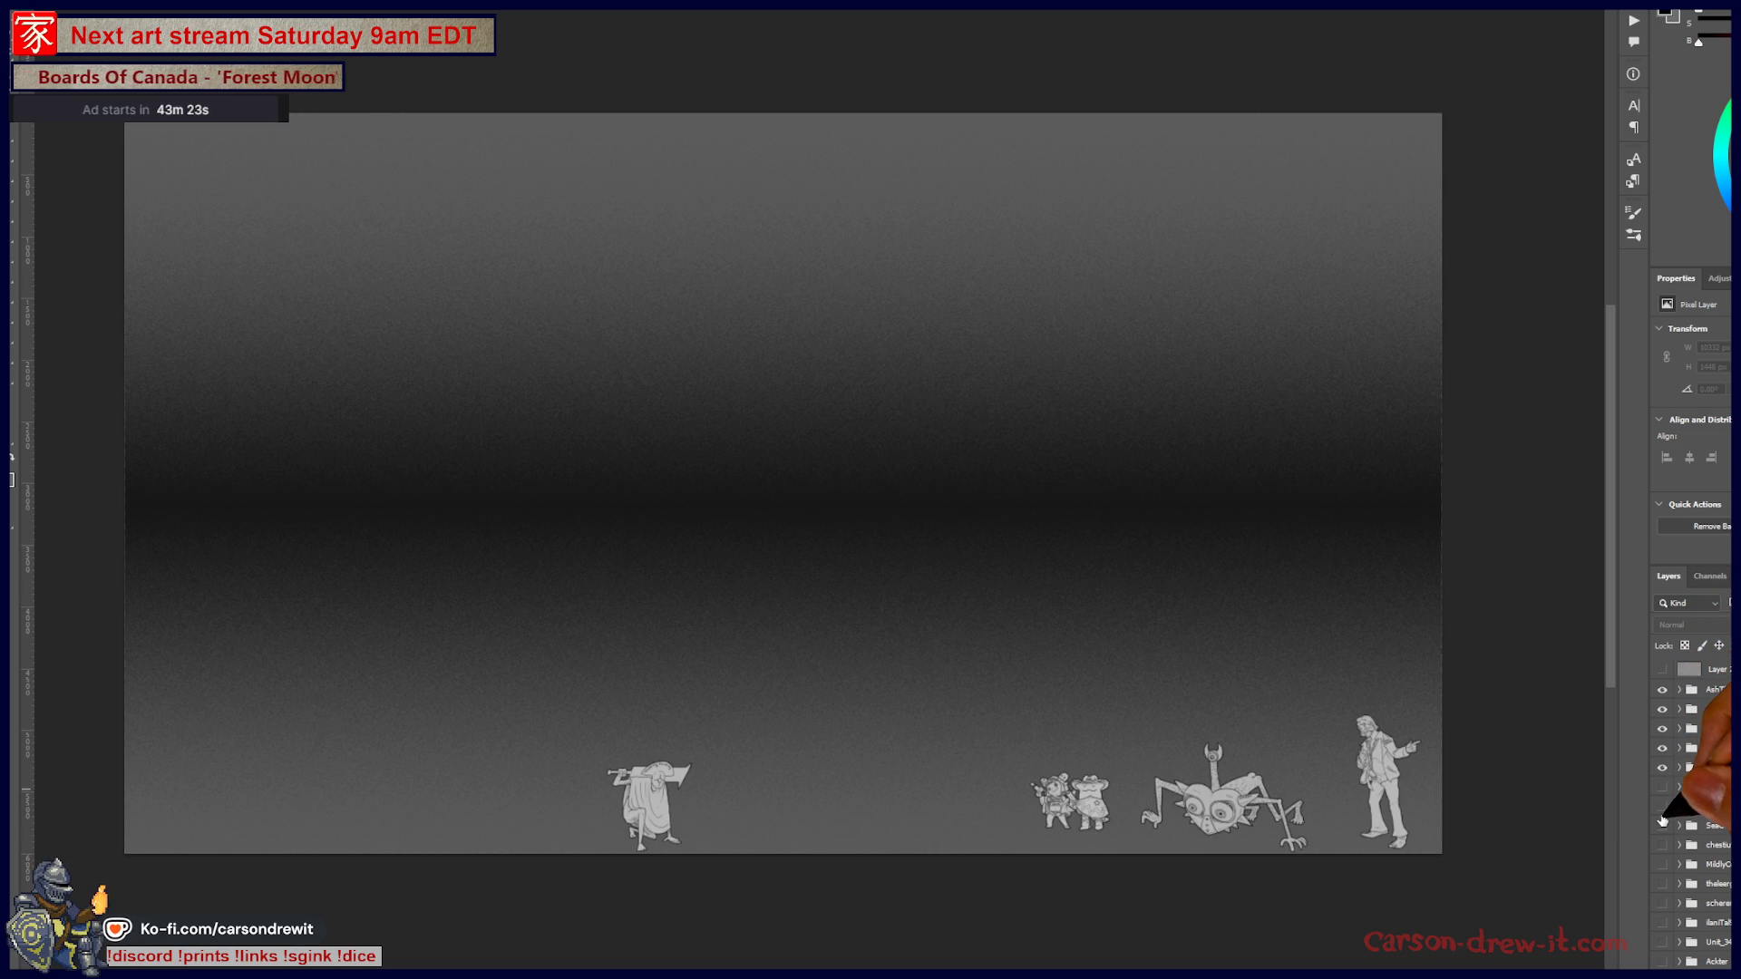
{"action": "left_click", "coordinate": [1663, 806]}
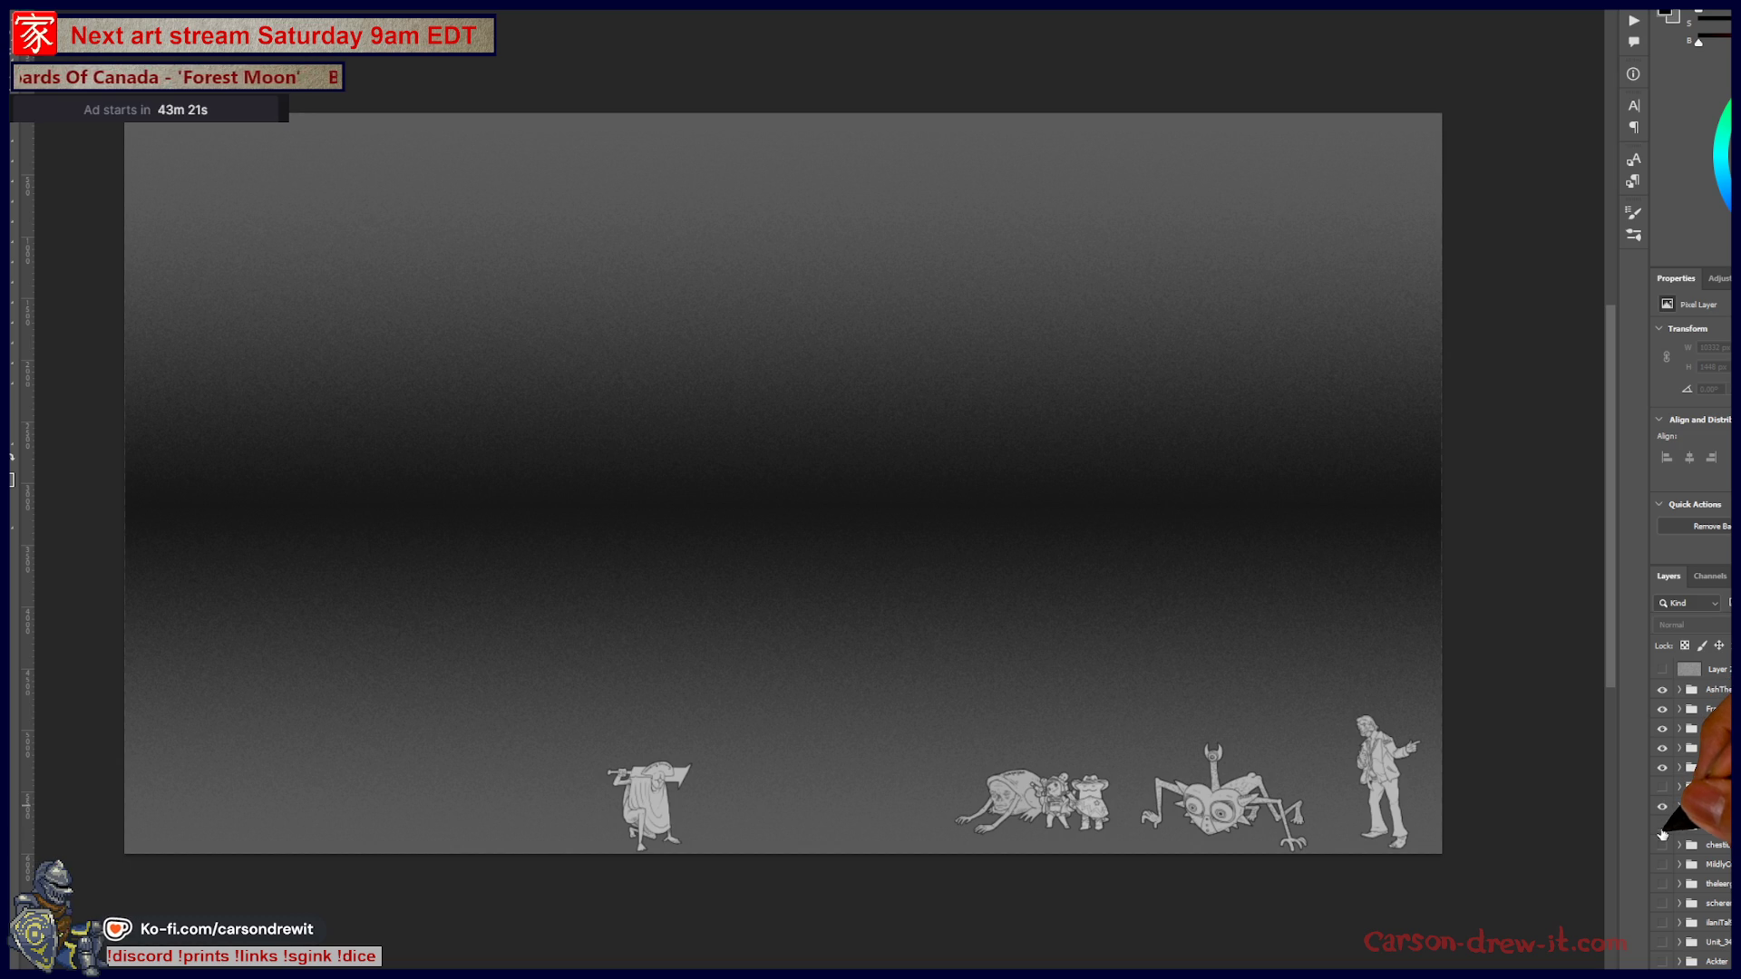
{"action": "left_click", "coordinate": [1663, 826]}
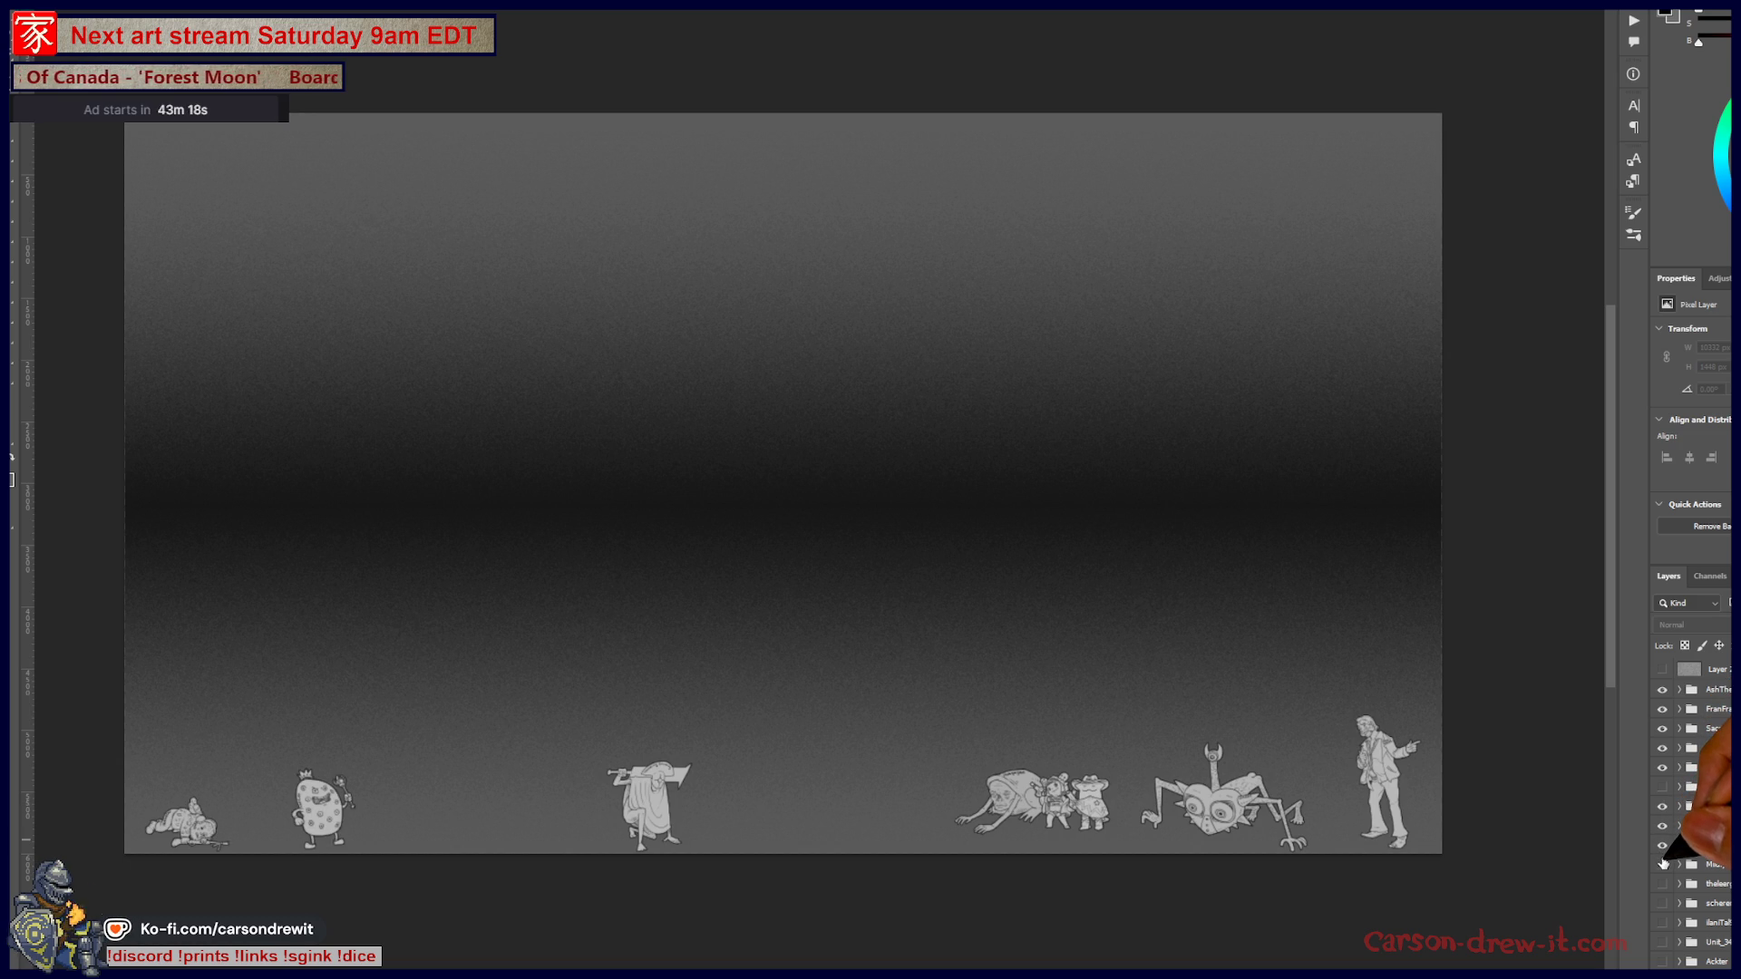
{"action": "left_click", "coordinate": [1662, 846]}
{"action": "left_click", "coordinate": [1662, 885]}
{"action": "left_click", "coordinate": [1662, 885]}
Select the five front-row groups, from the raccoon to the pointing man, then duplicate and merge them
{"action": "left_click", "coordinate": [1717, 829]}
{"action": "left_click", "coordinate": [1720, 786], "text": "shift"}
{"action": "left_click", "coordinate": [1723, 748], "text": "shift"}
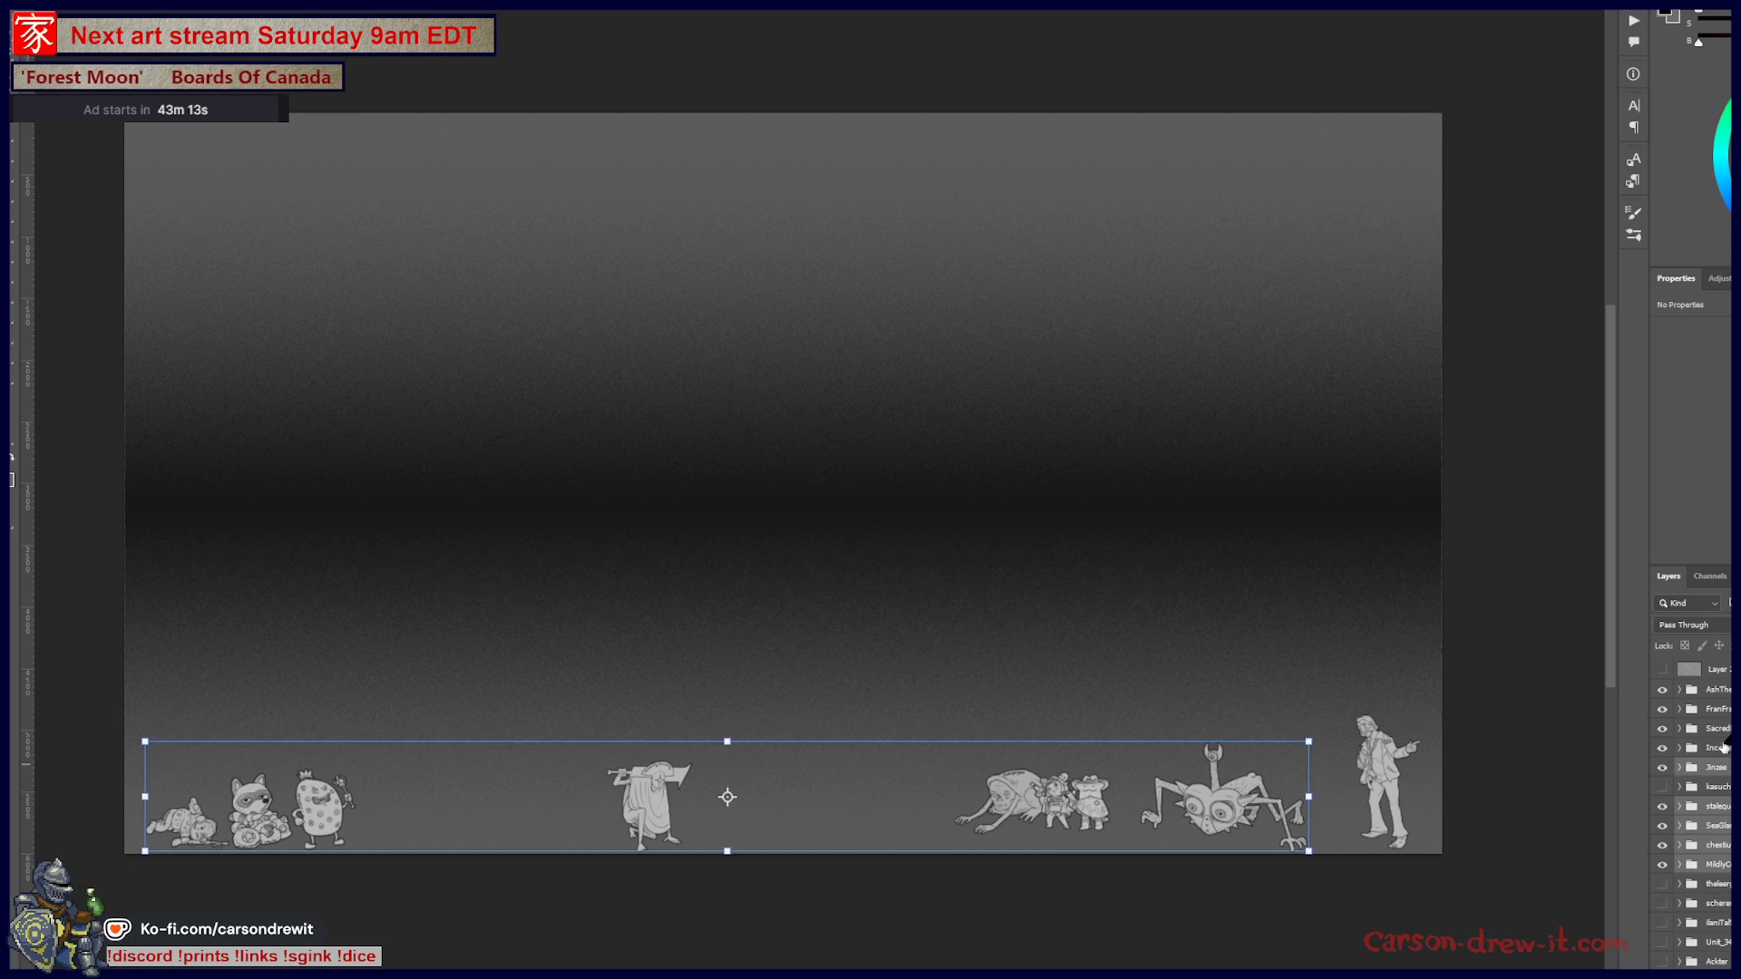
{"action": "left_click", "coordinate": [1725, 731], "text": "shift"}
{"action": "left_click", "coordinate": [1718, 689], "text": "shift"}
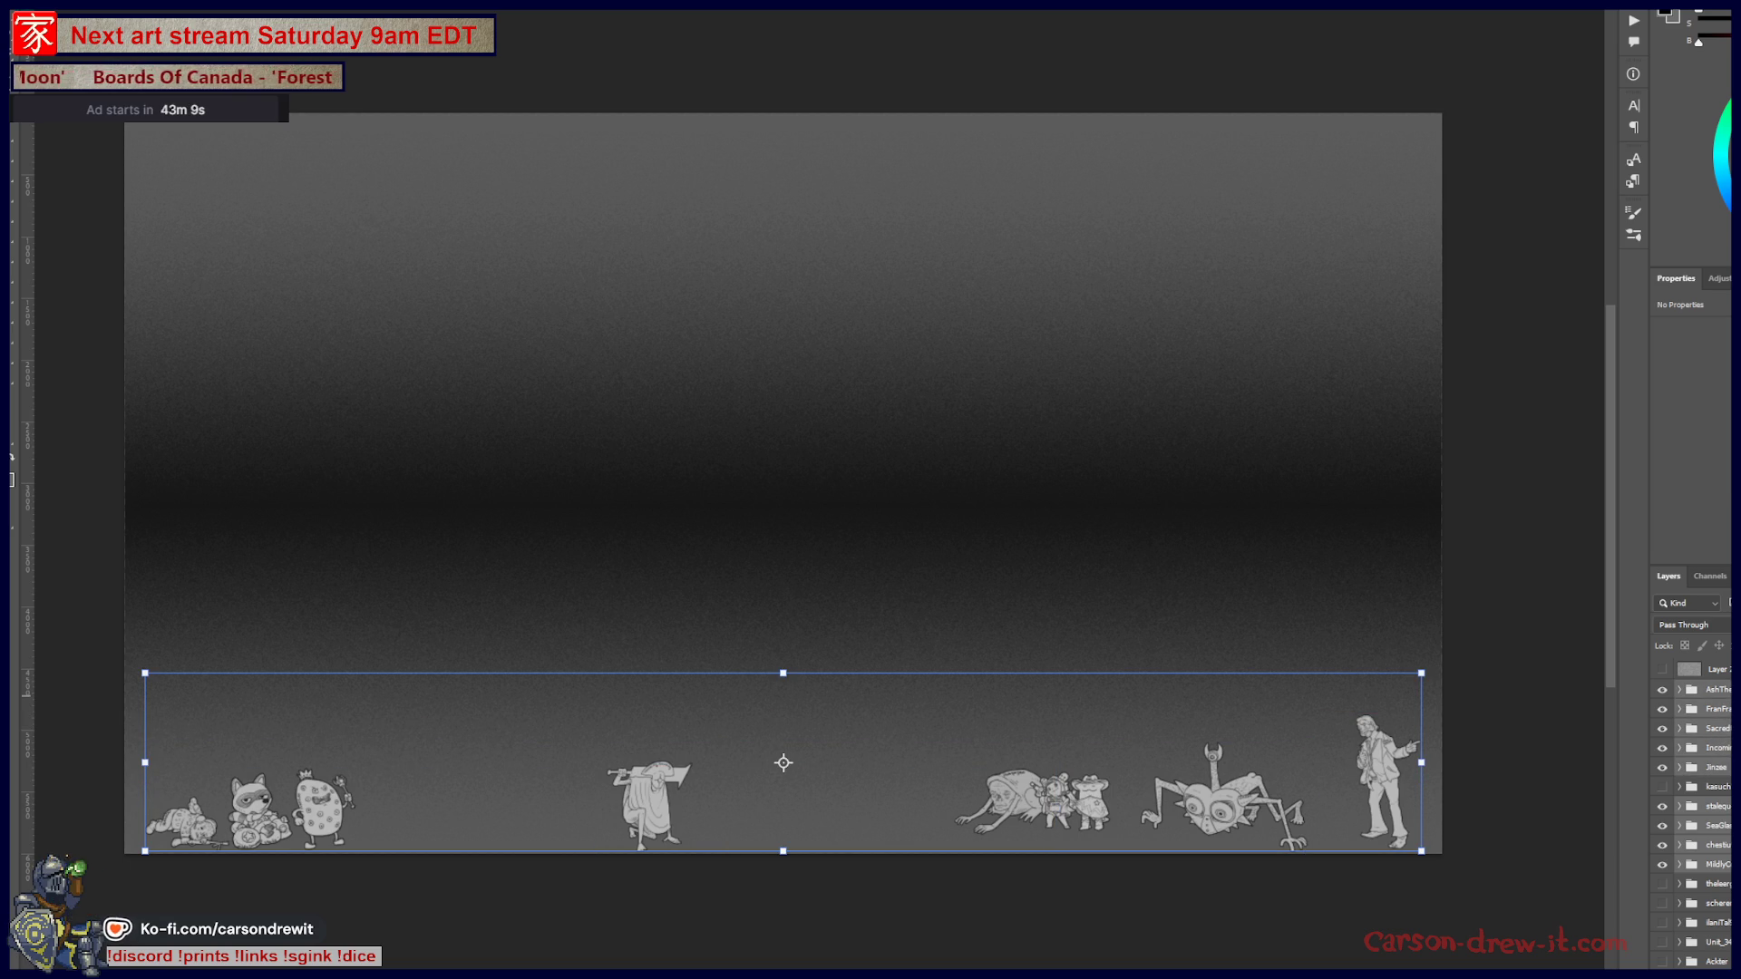
{"action": "key", "text": "ctrl+j"}
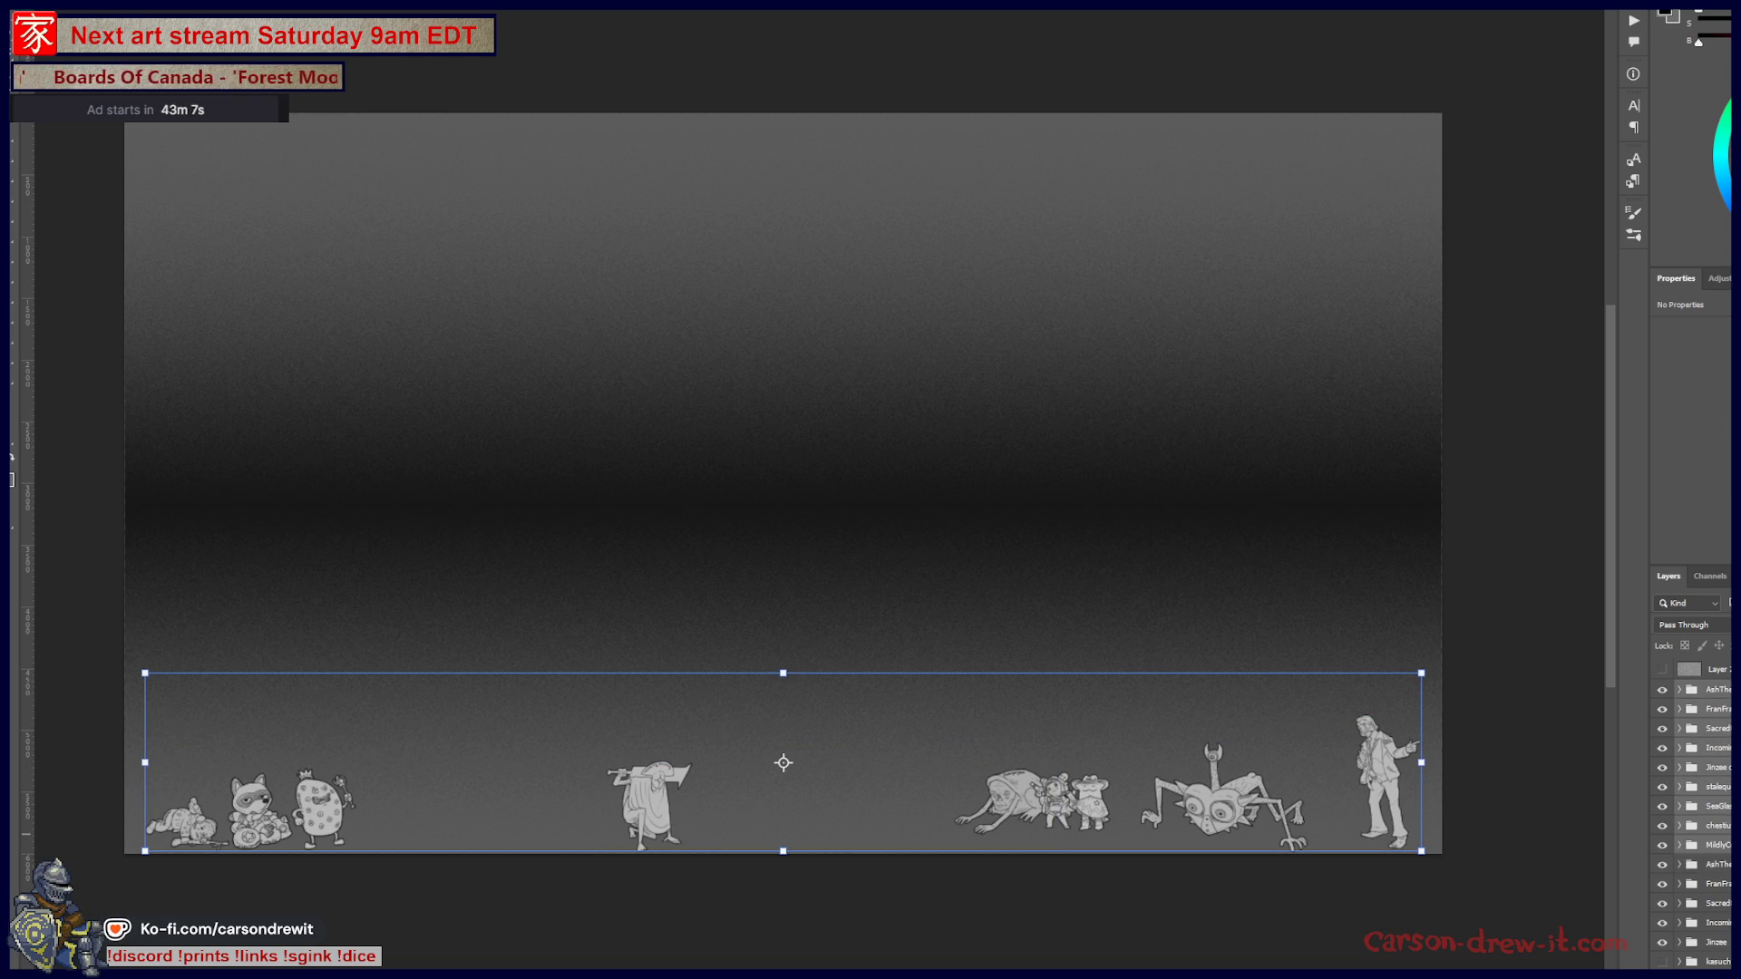
{"action": "key", "text": "ctrl+e"}
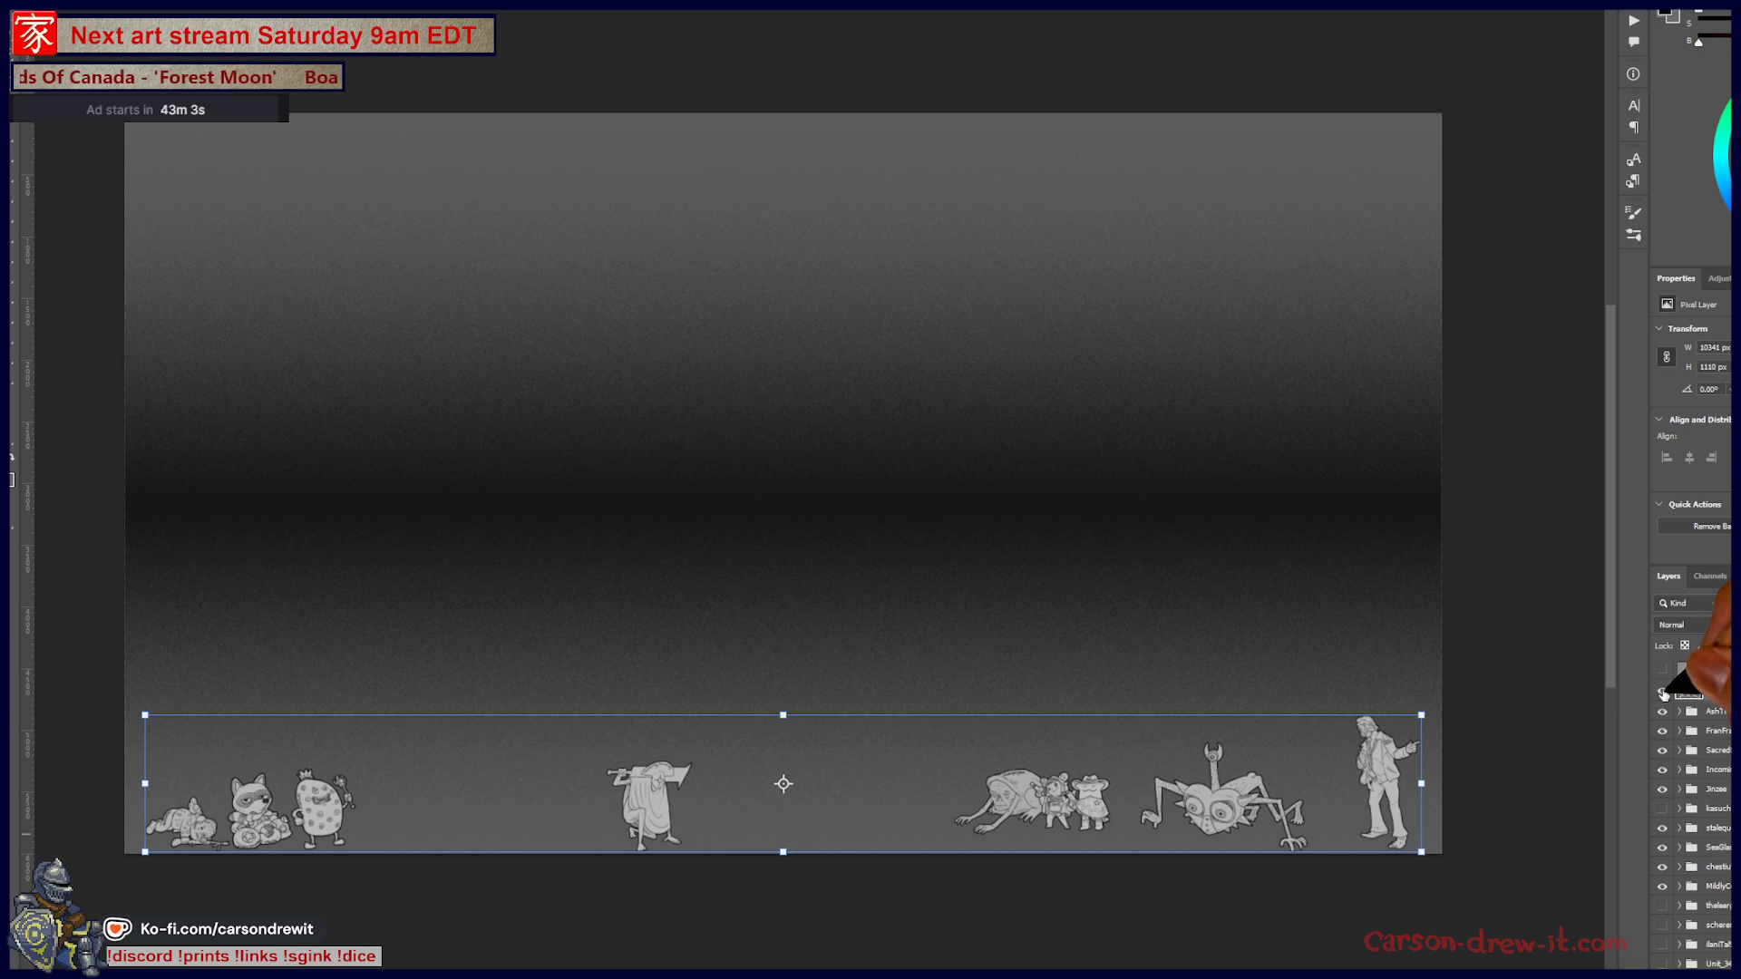
{"action": "left_click", "coordinate": [1663, 694]}
{"action": "left_click", "coordinate": [1663, 695]}
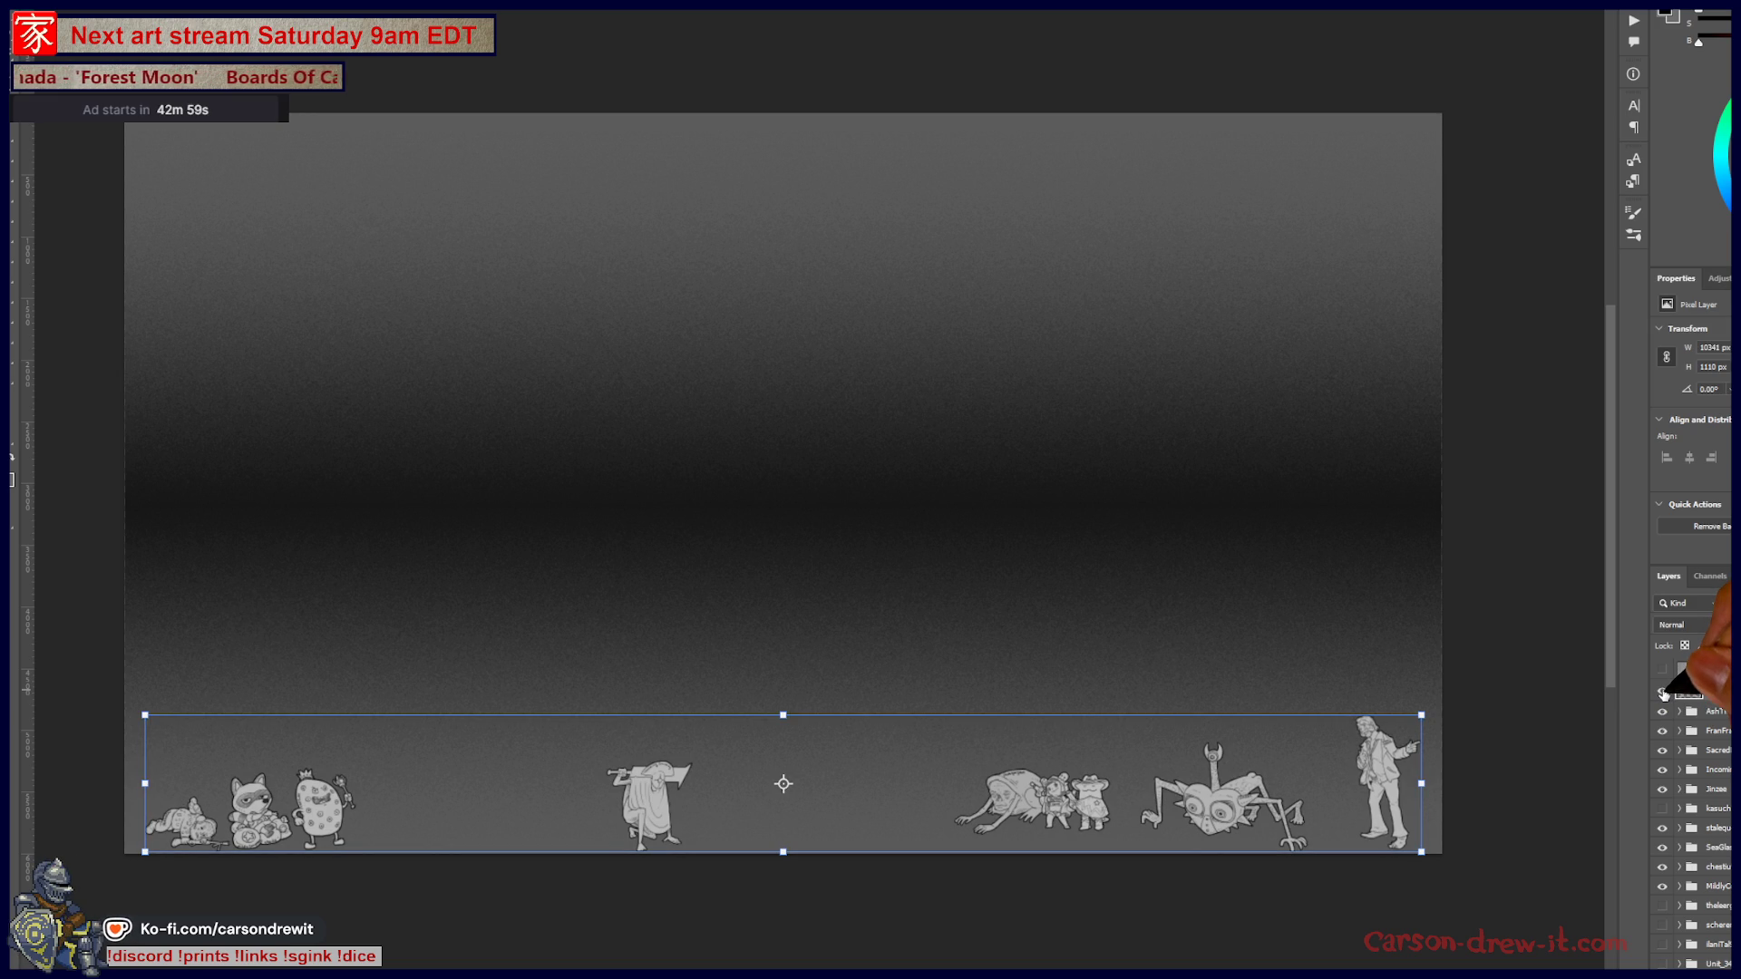
{"action": "scroll", "coordinate": [1254, 827], "scroll_direction": "up", "scroll_amount": 5}
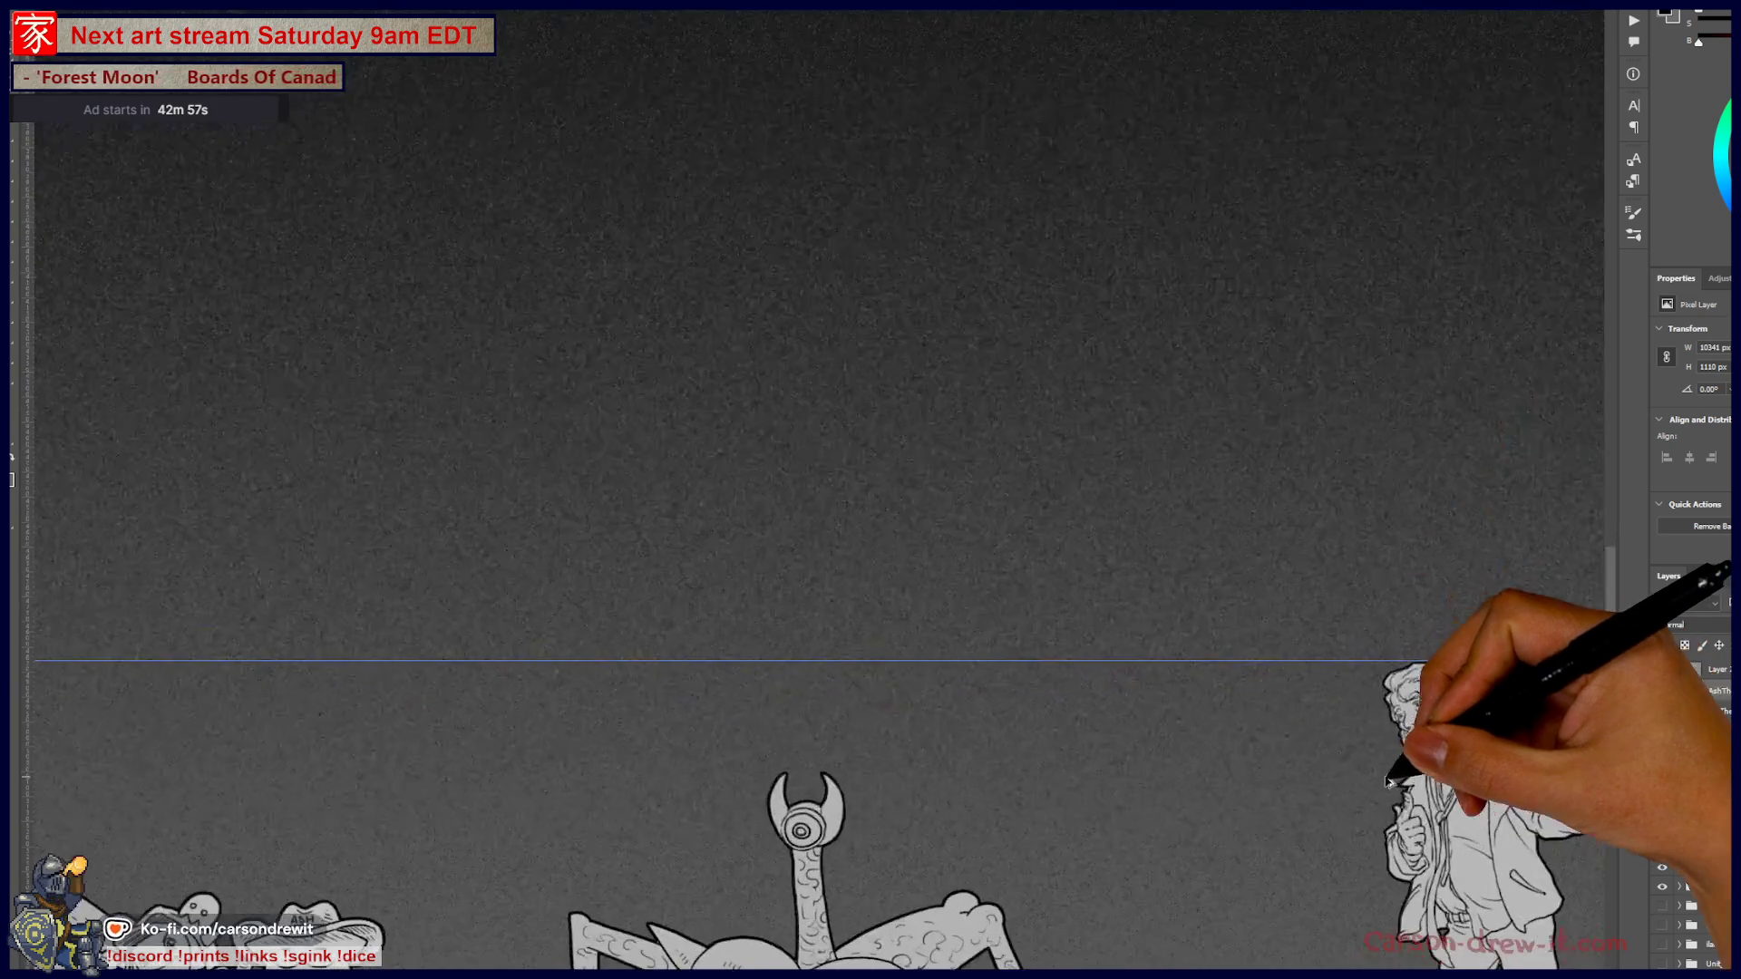
{"action": "scroll", "coordinate": [1255, 827], "scroll_direction": "down", "scroll_amount": 2}
{"action": "scroll", "coordinate": [1254, 827], "scroll_direction": "up", "scroll_amount": 1}
{"action": "scroll", "coordinate": [1254, 827], "scroll_direction": "down", "scroll_amount": 1}
{"action": "scroll", "coordinate": [1255, 827], "scroll_direction": "down", "scroll_amount": 1}
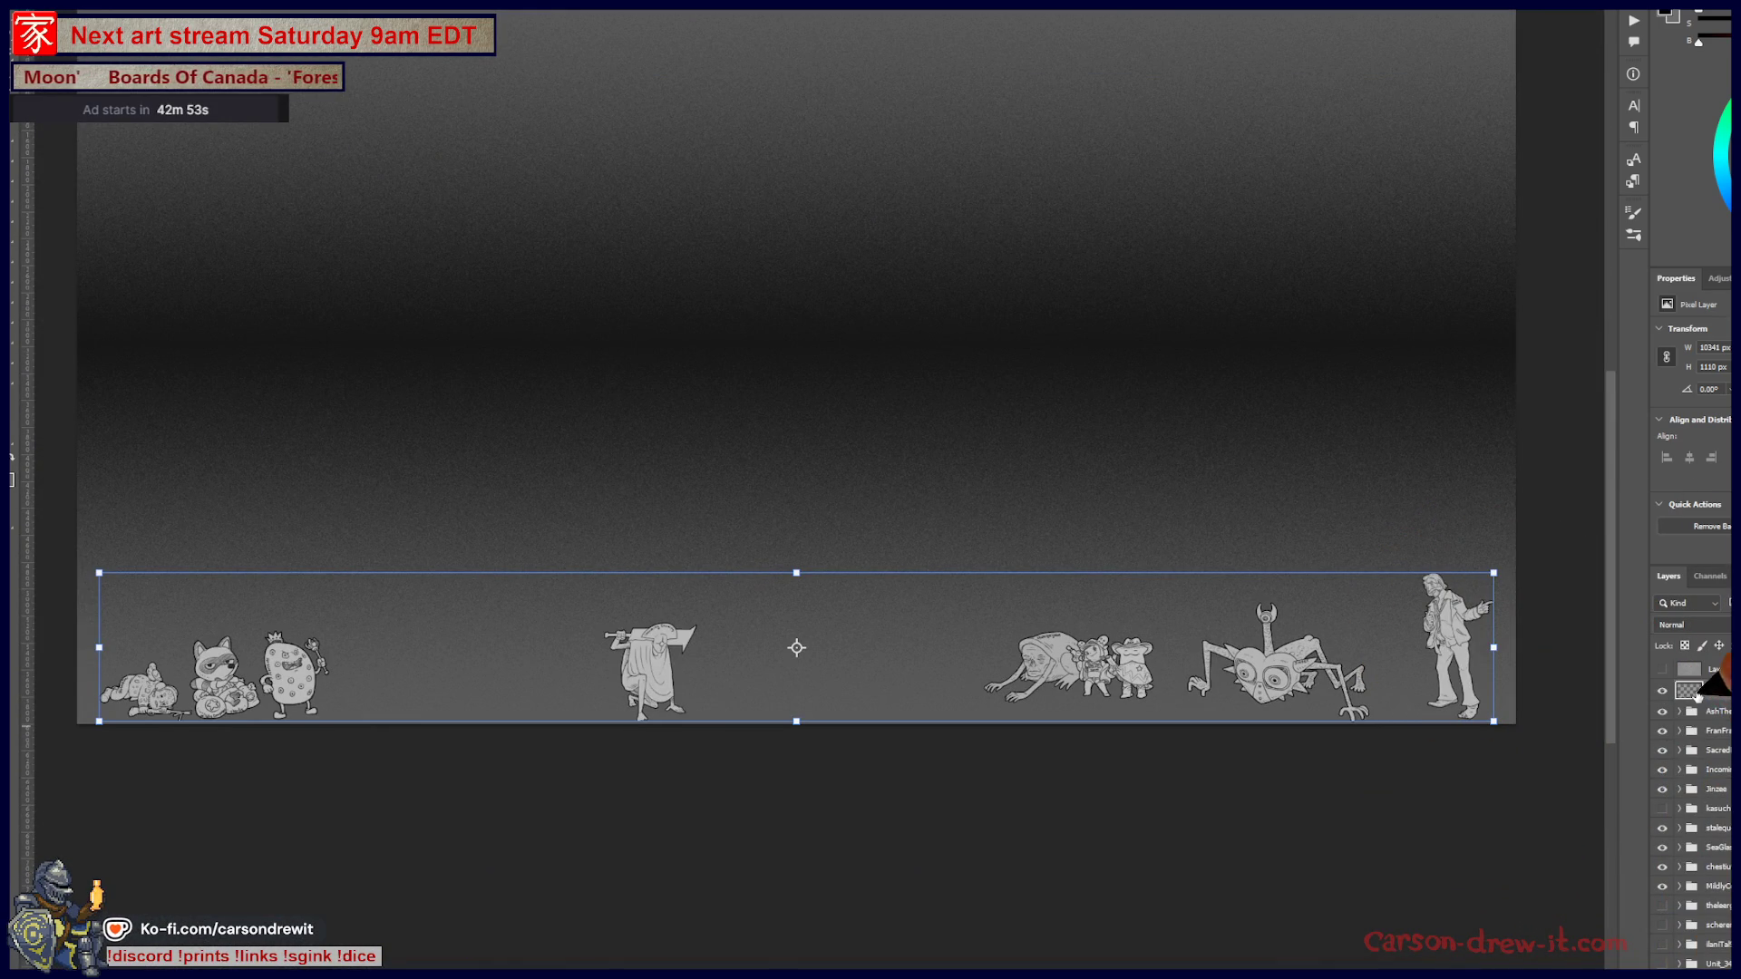
{"action": "scroll", "coordinate": [1343, 688], "scroll_direction": "up", "scroll_amount": 2}
{"action": "scroll", "coordinate": [1342, 687], "scroll_direction": "up", "scroll_amount": 3}
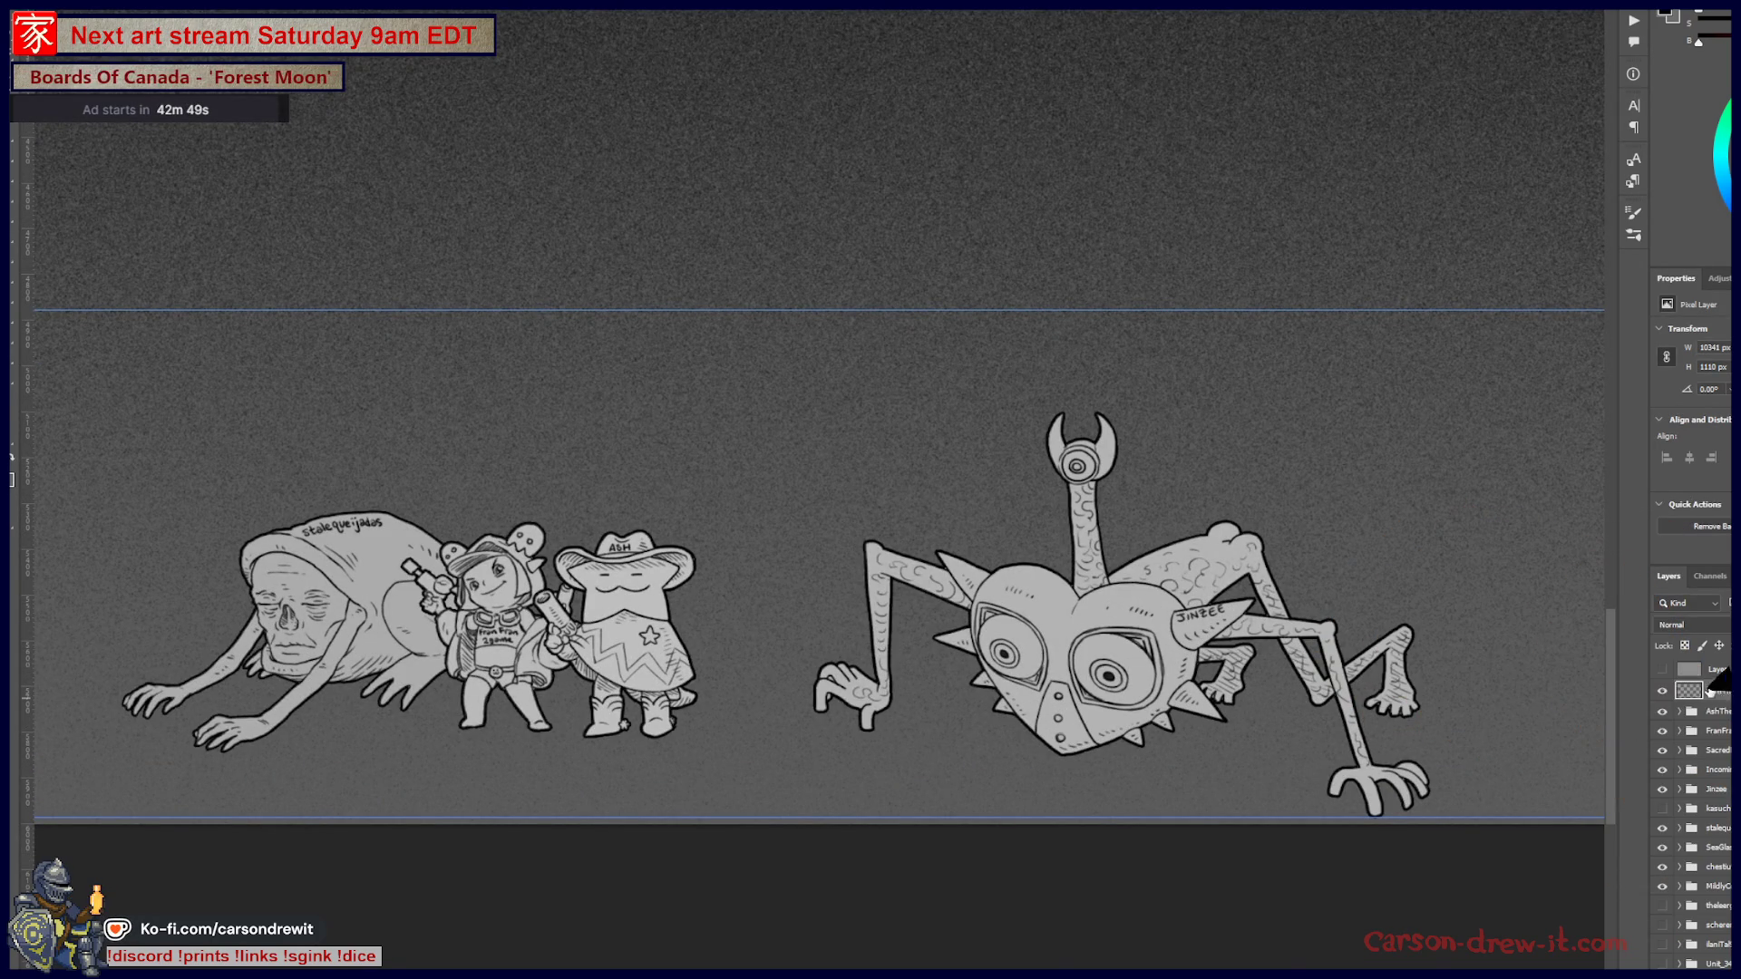
{"action": "right_click", "coordinate": [1686, 691]}
Load the front-row line art's outline as a selection and contract it by 2 pixels
{"action": "left_click", "coordinate": [1712, 370]}
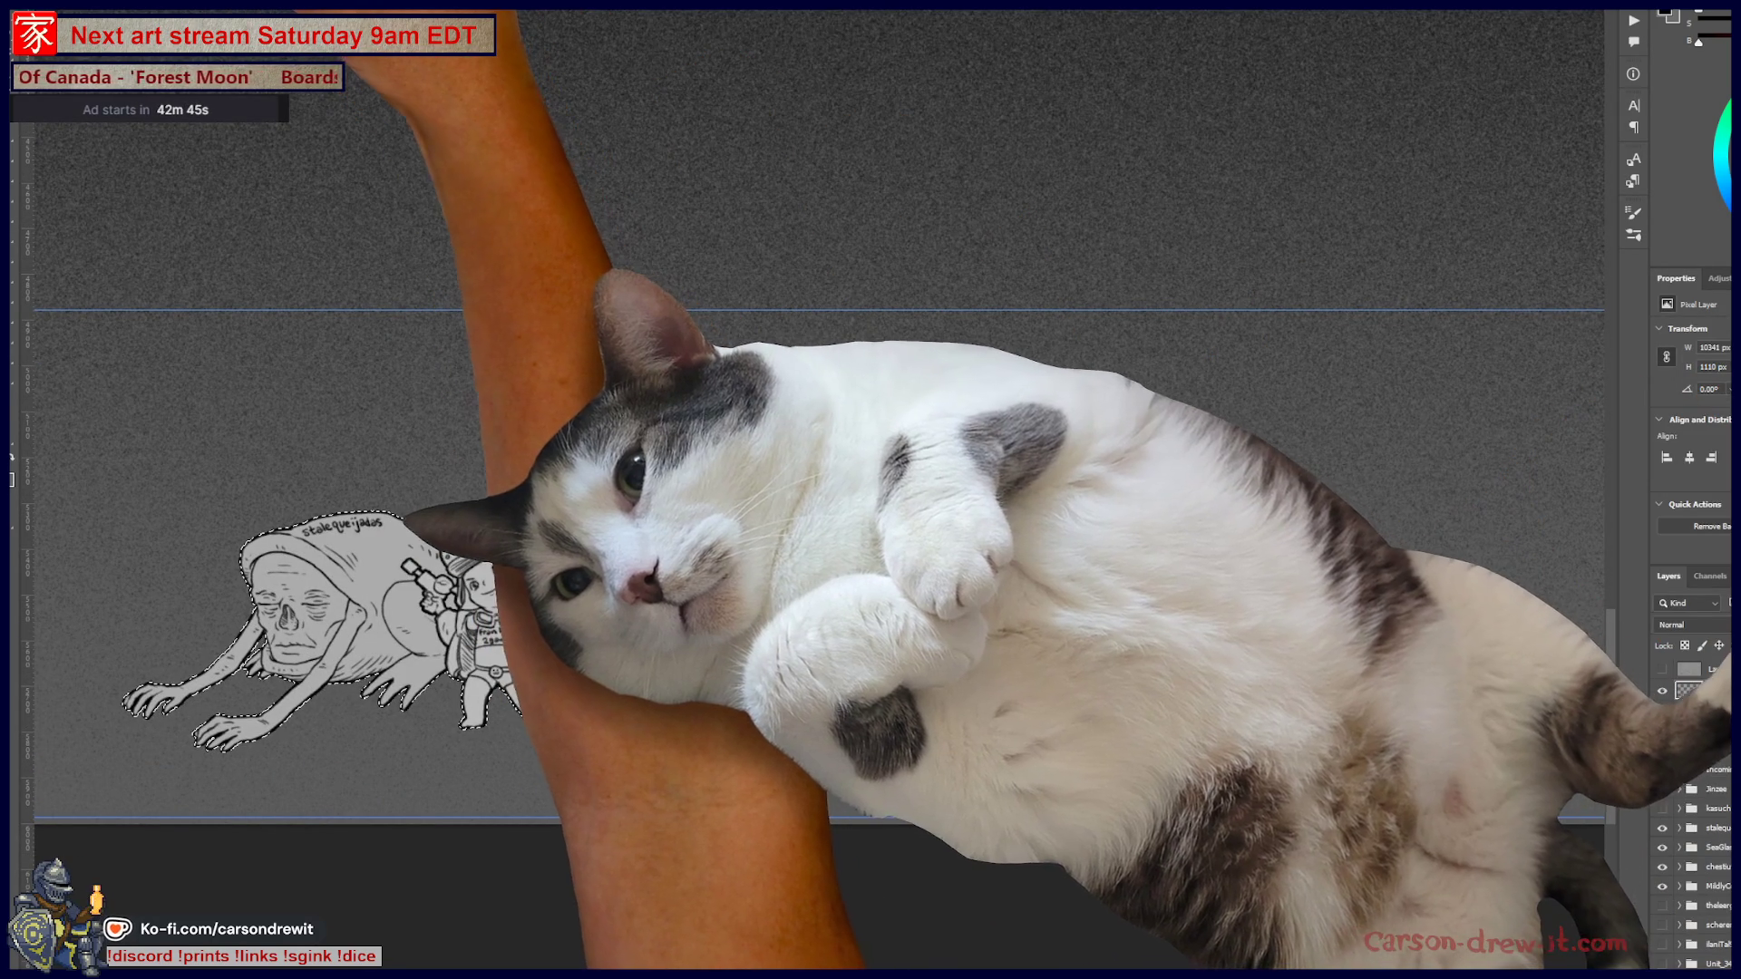
{"action": "left_click", "coordinate": [172, 11]}
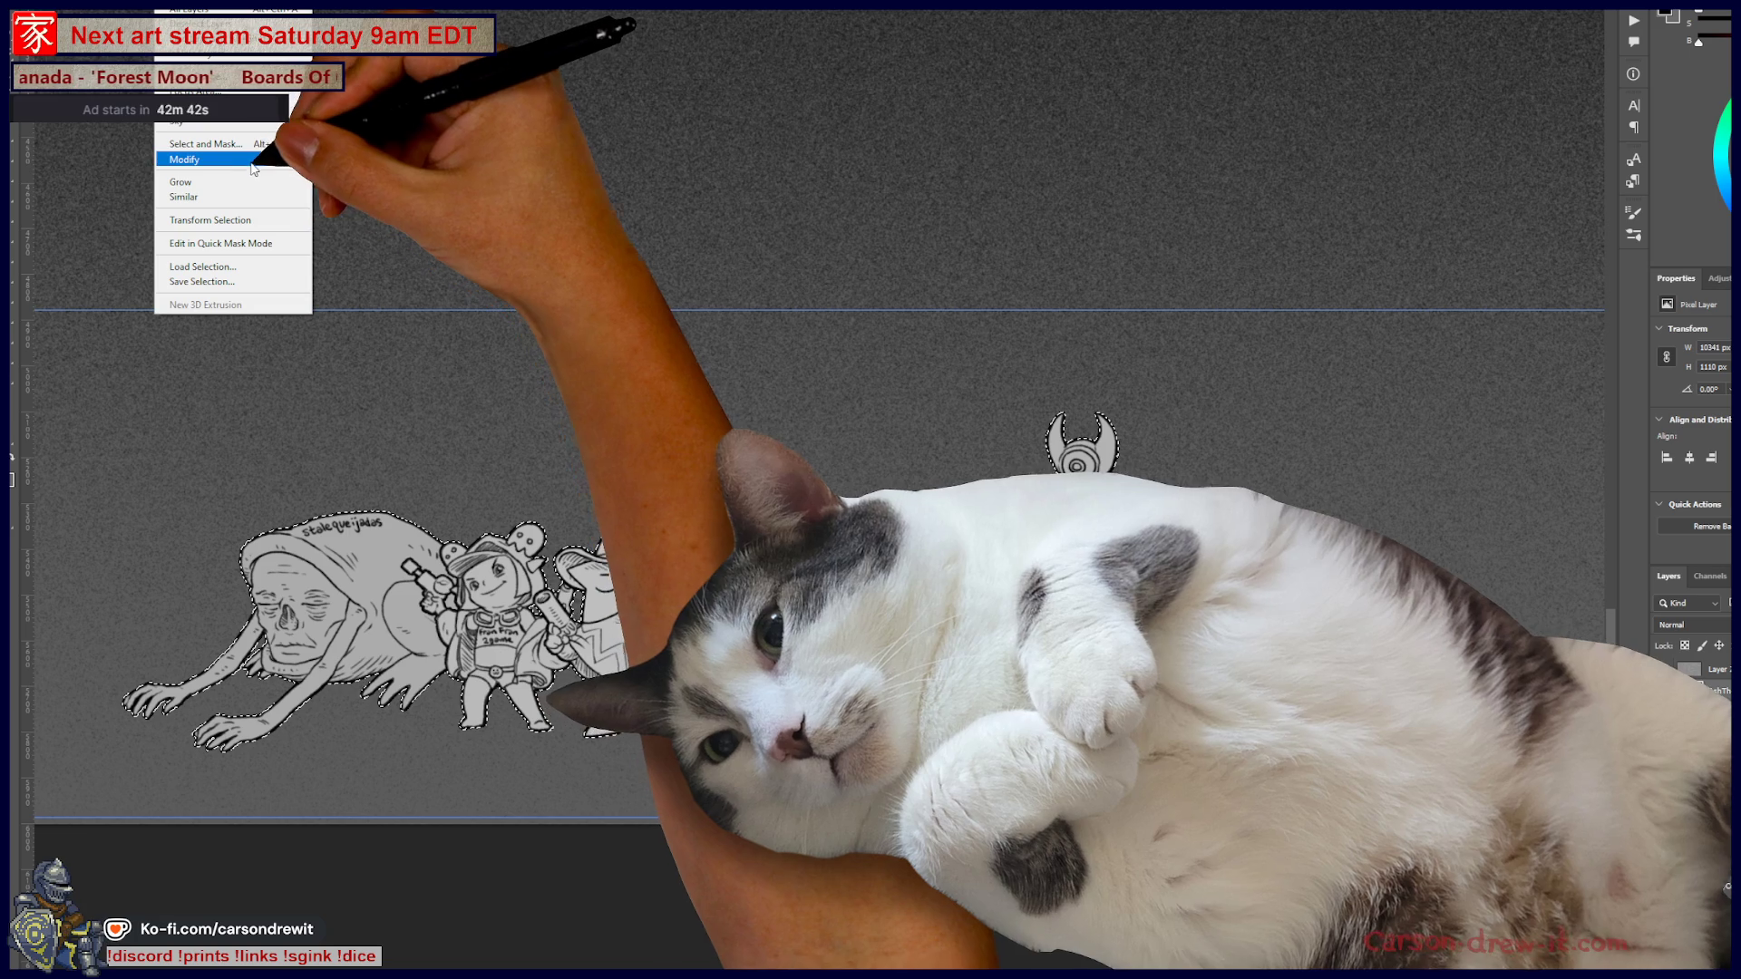
{"action": "left_click", "coordinate": [349, 202]}
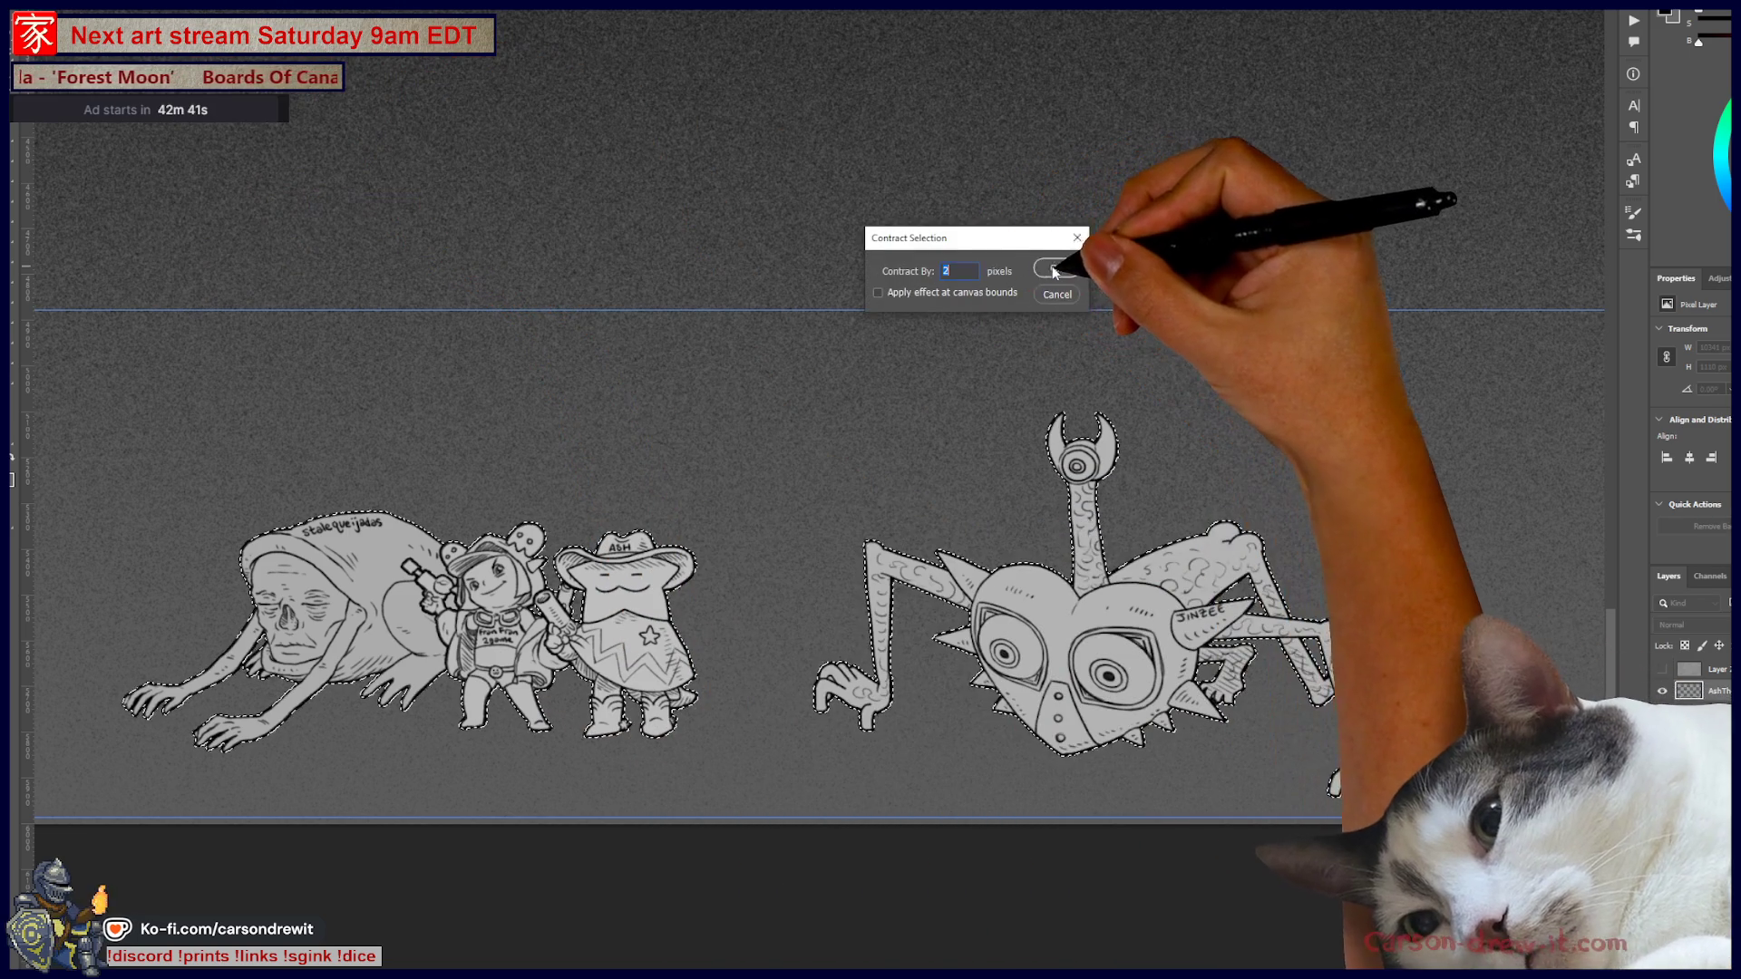
{"action": "key", "text": "Return"}
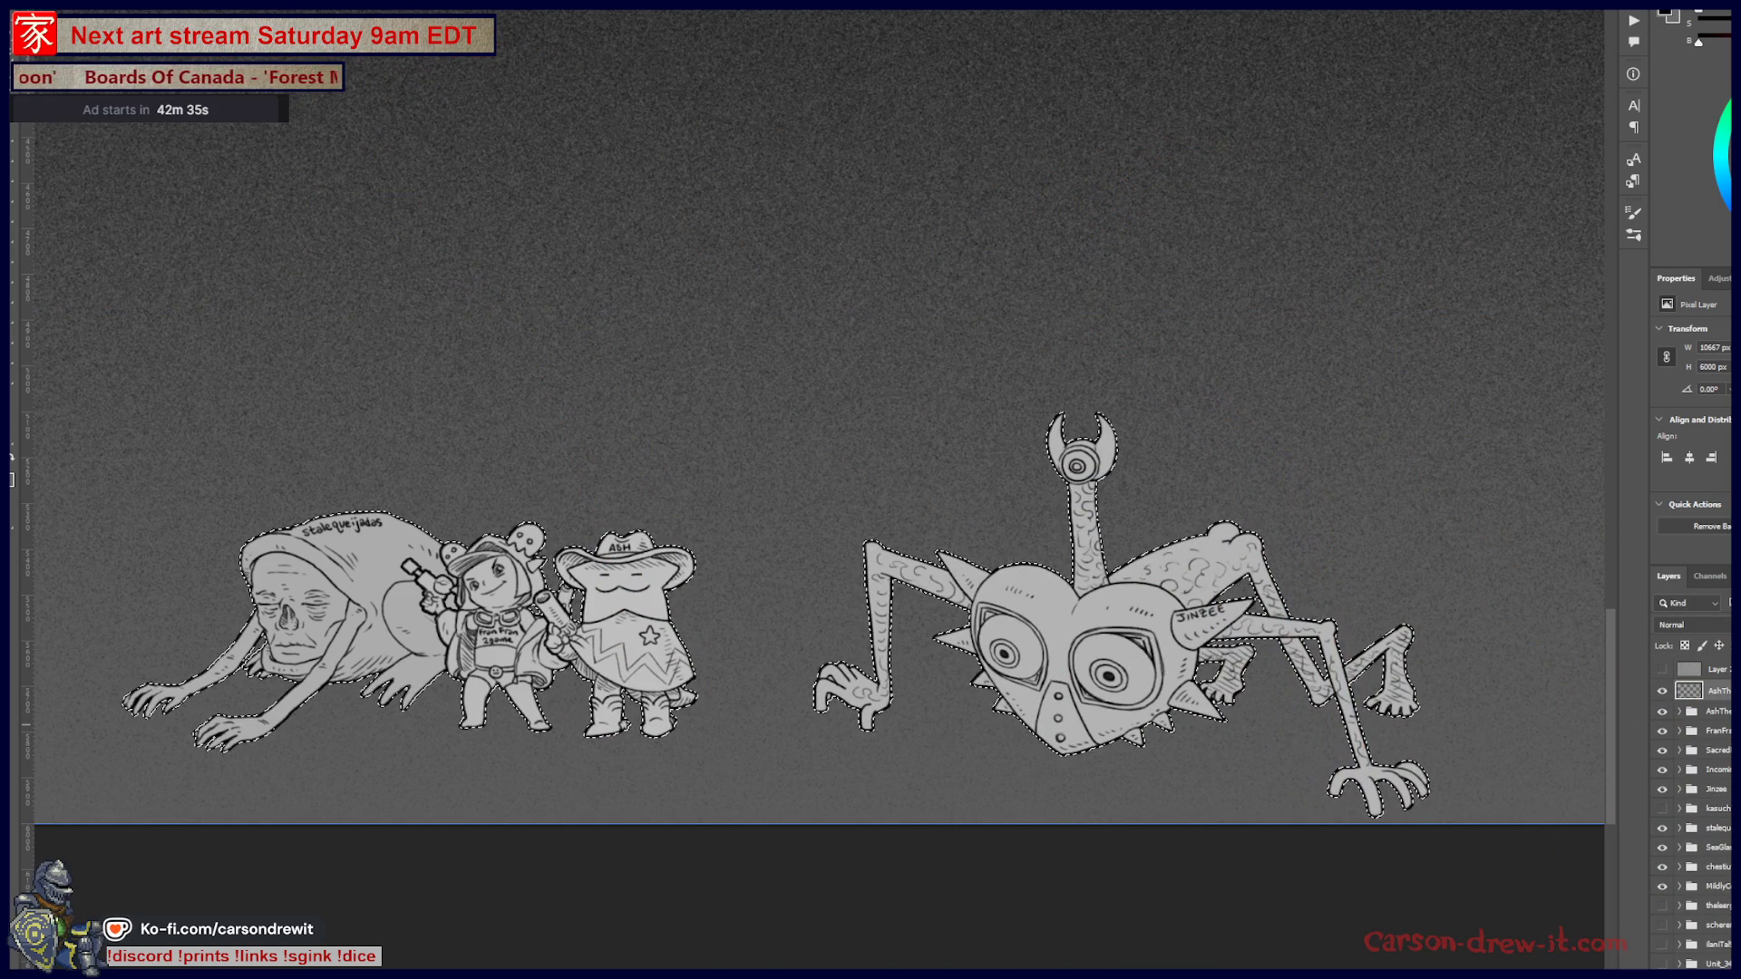
Hide the AshTh through Jinzee groups and select the front-row strip layer
{"action": "scroll", "coordinate": [1099, 589], "scroll_direction": "up", "scroll_amount": 5}
{"action": "scroll", "coordinate": [1099, 589], "scroll_direction": "up", "scroll_amount": 3}
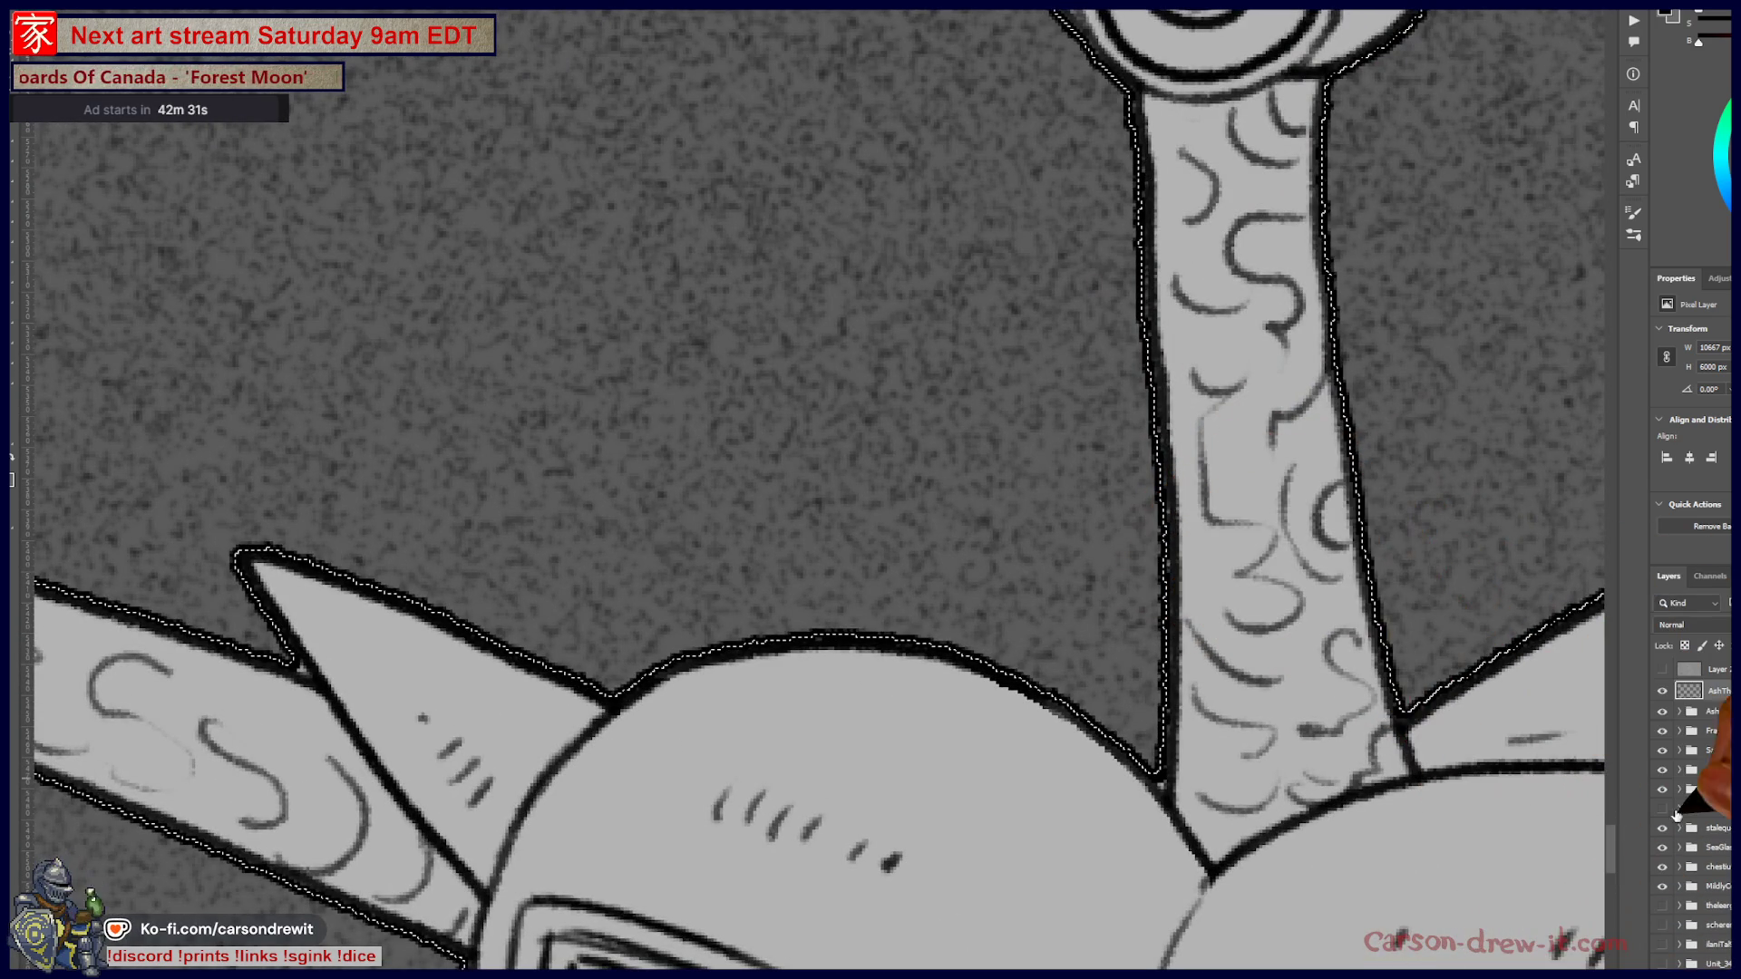
{"action": "scroll", "coordinate": [1167, 699], "scroll_direction": "down", "scroll_amount": 4}
{"action": "scroll", "coordinate": [1167, 699], "scroll_direction": "down", "scroll_amount": 4}
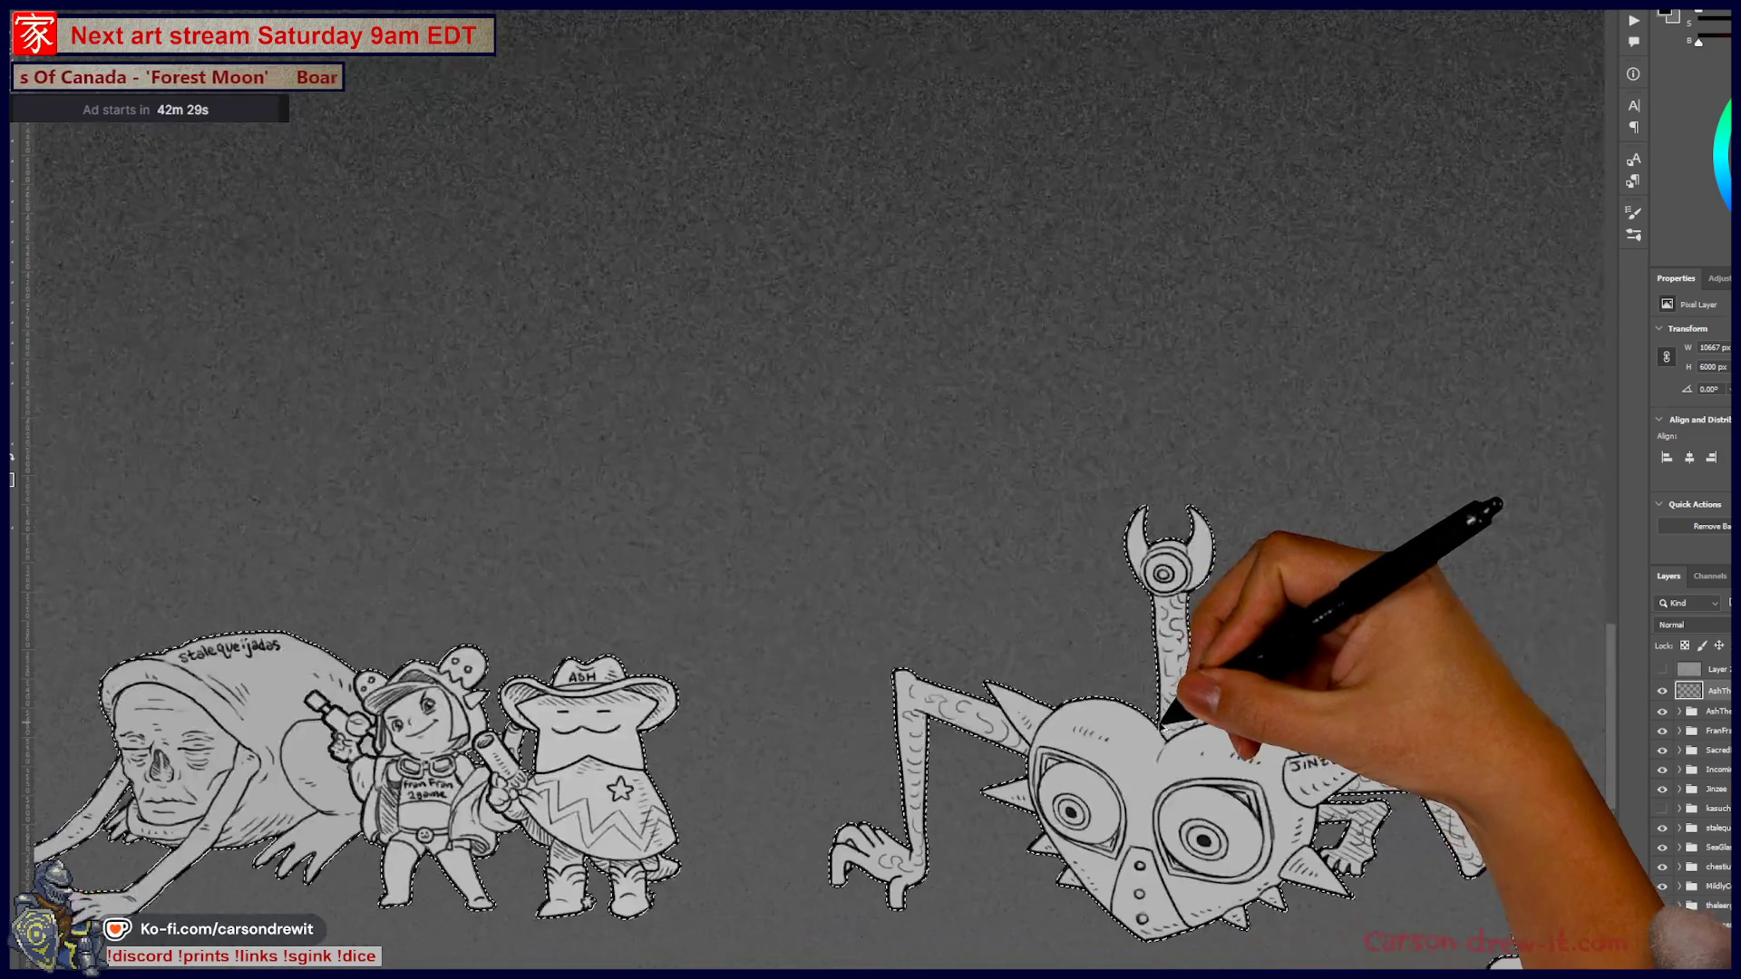
{"action": "left_click_drag", "start_coordinate": [1662, 711], "coordinate": [1663, 789]}
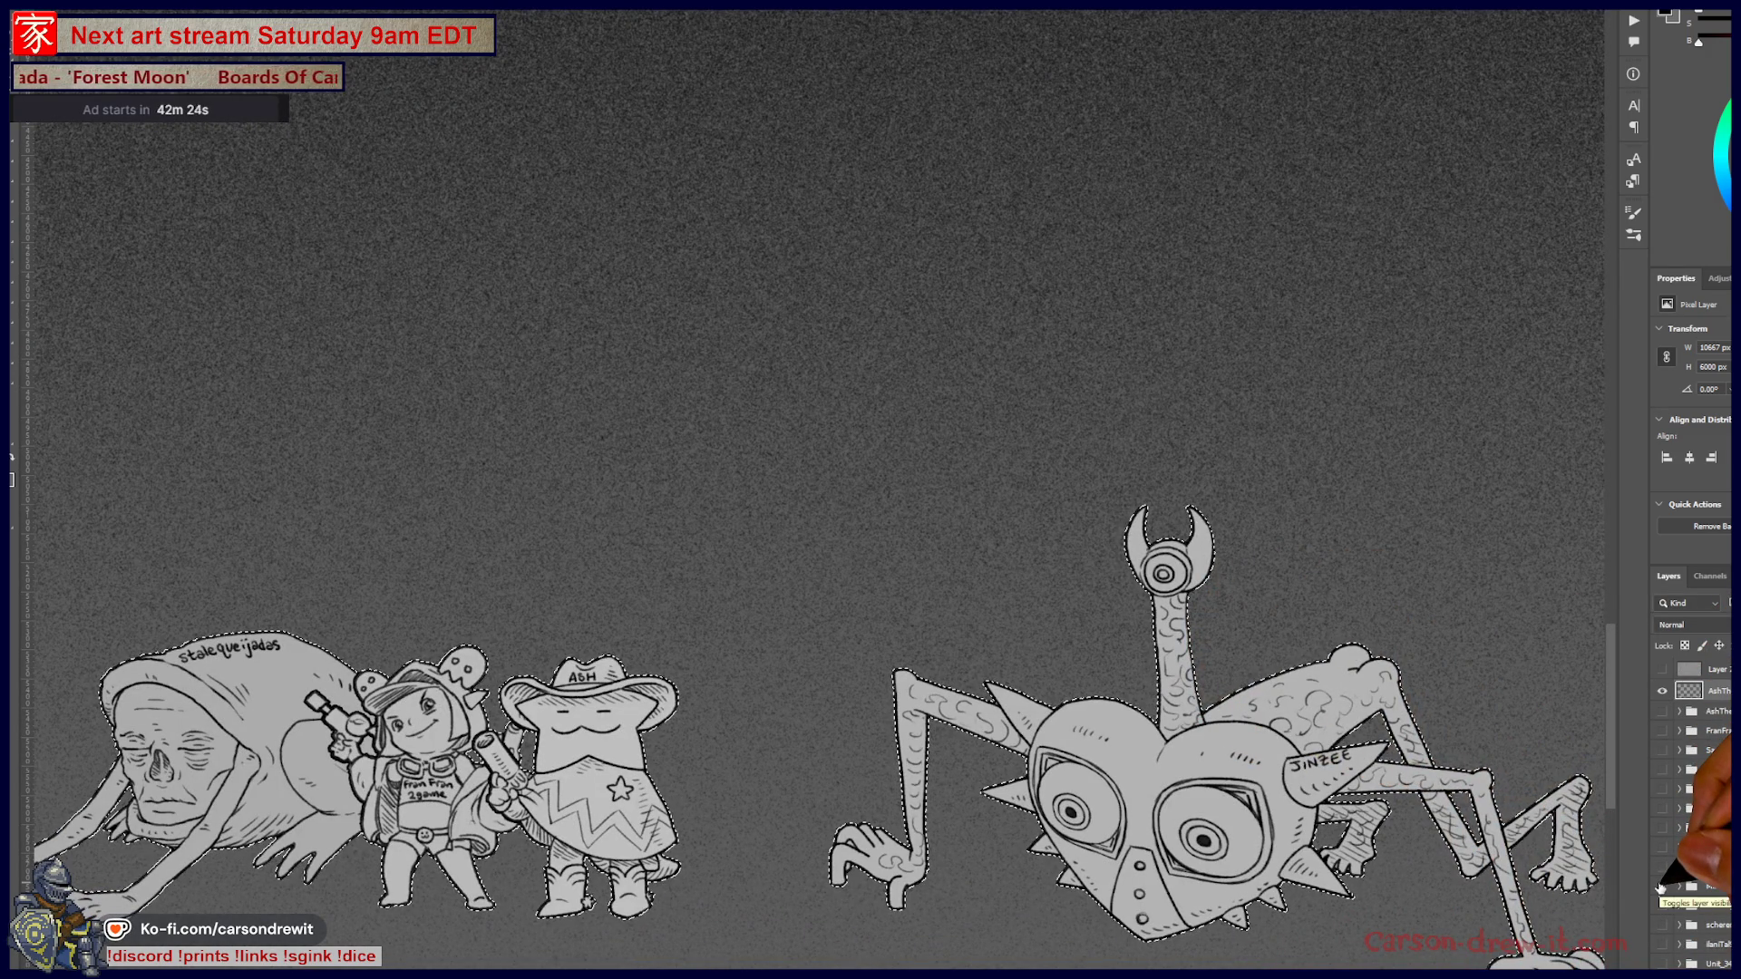
{"action": "left_click", "coordinate": [1247, 814]}
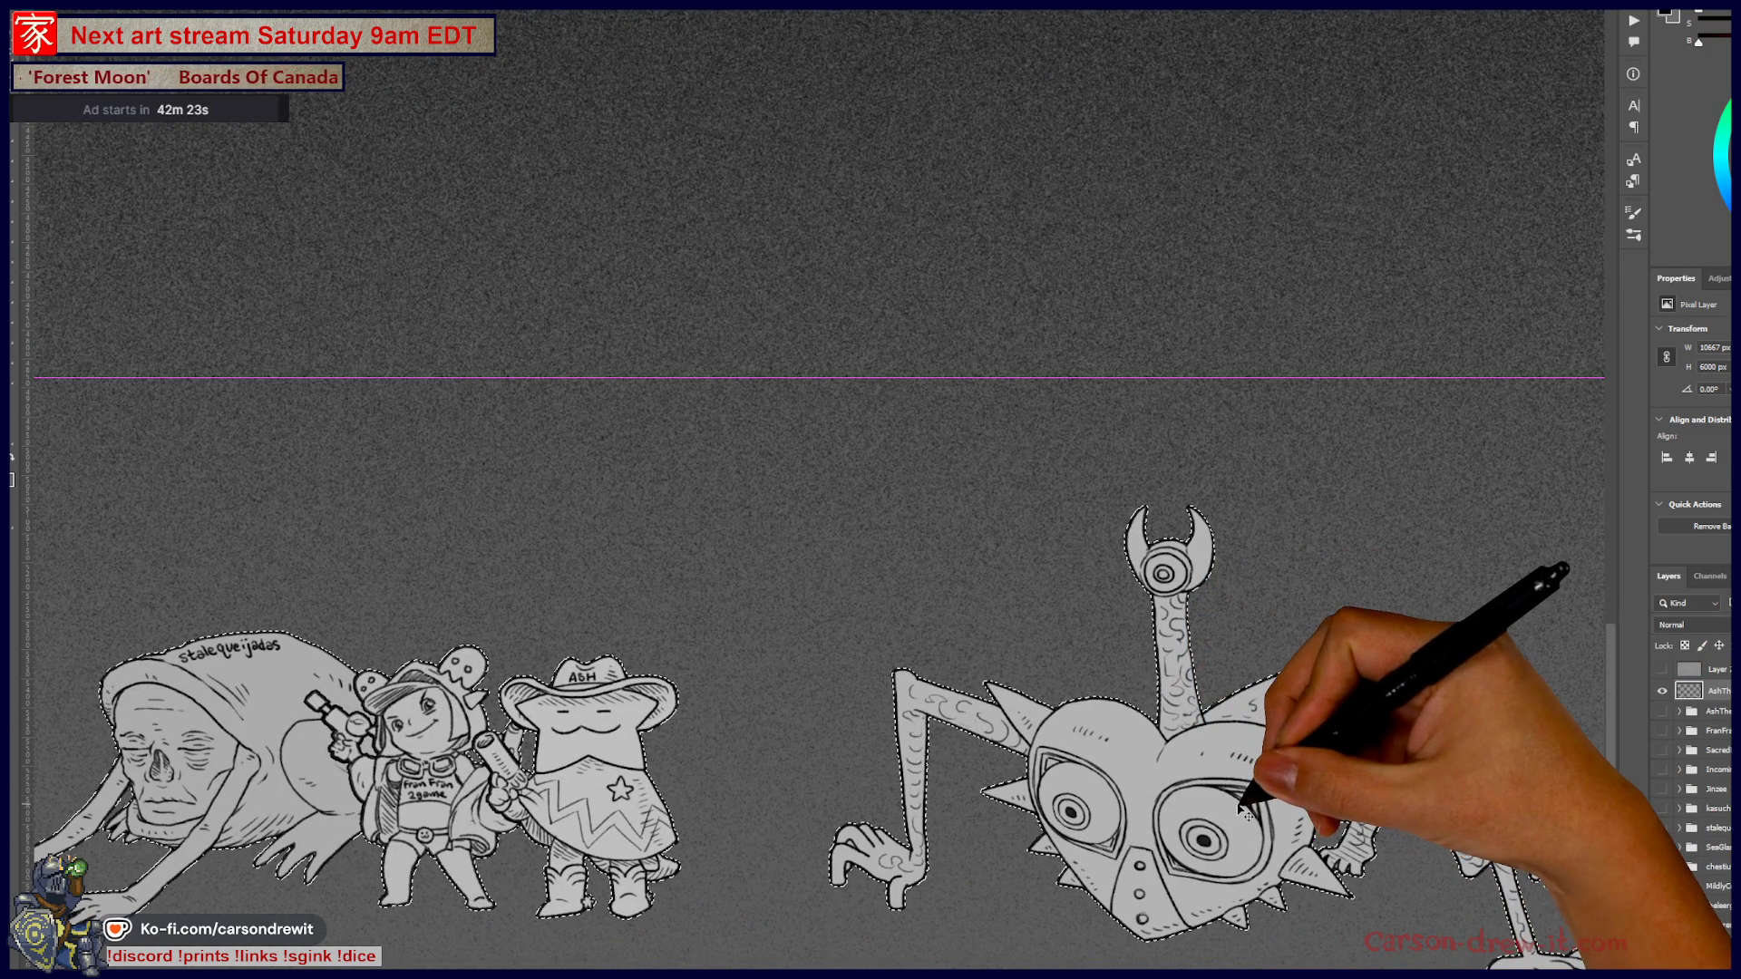
{"action": "left_click_drag", "start_coordinate": [1247, 813], "coordinate": [1326, 762]}
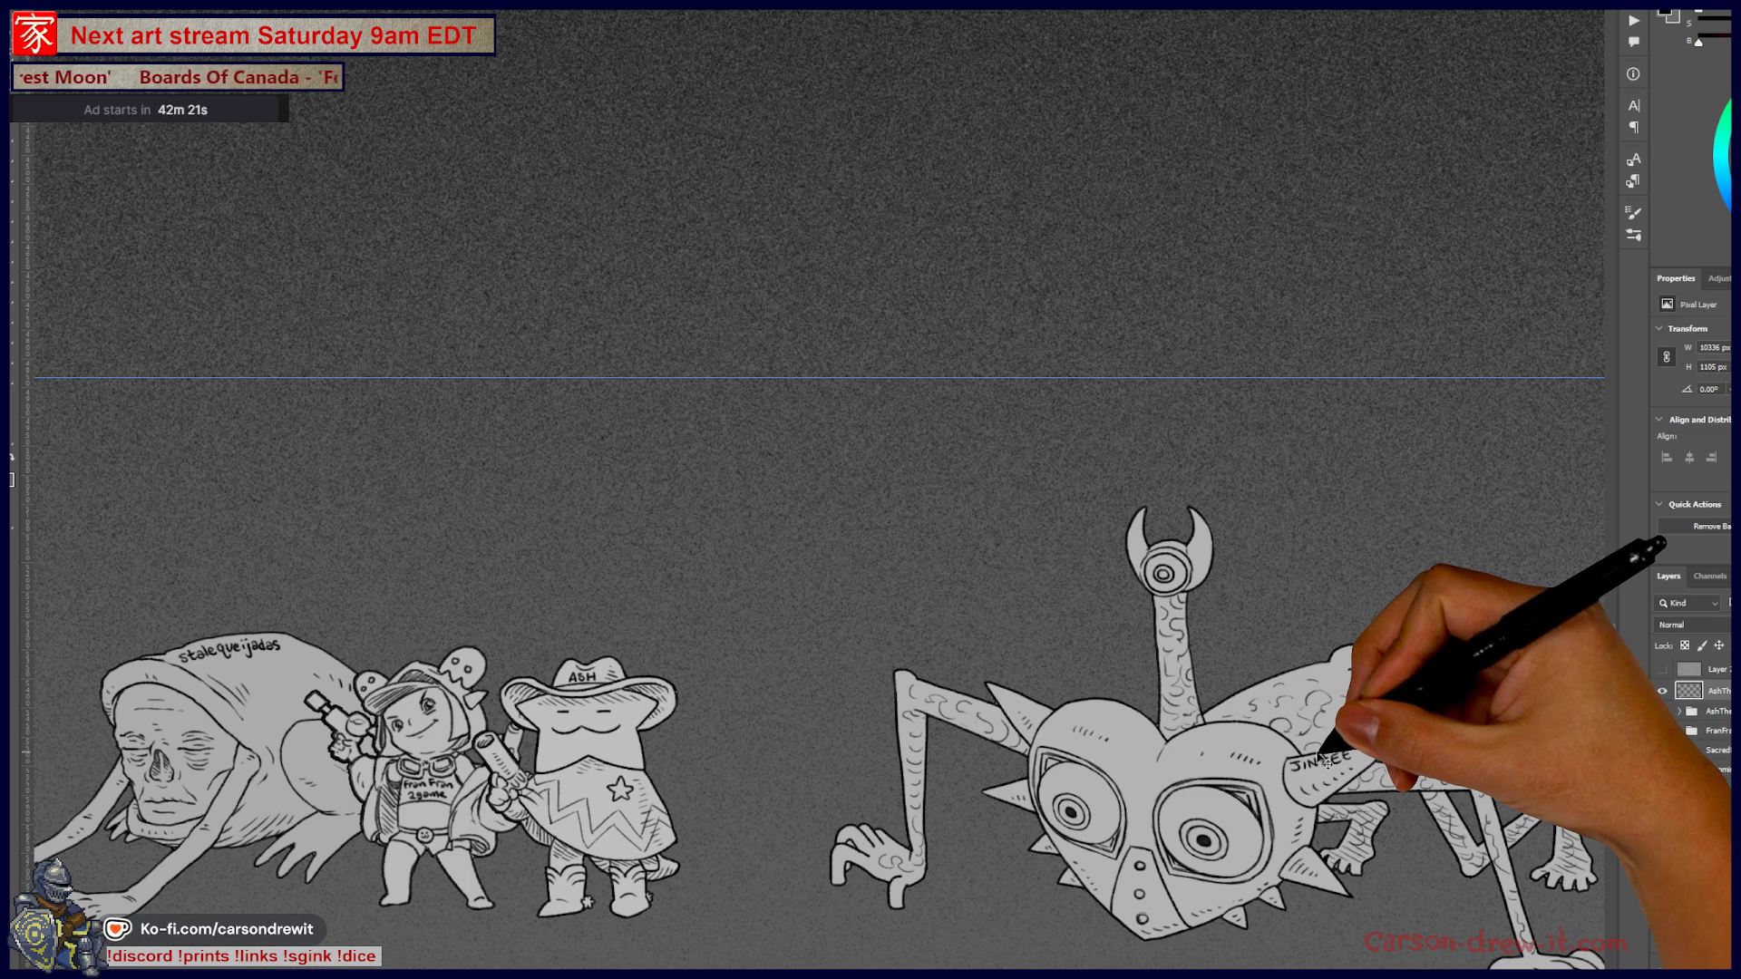
{"action": "left_click", "coordinate": [1144, 750]}
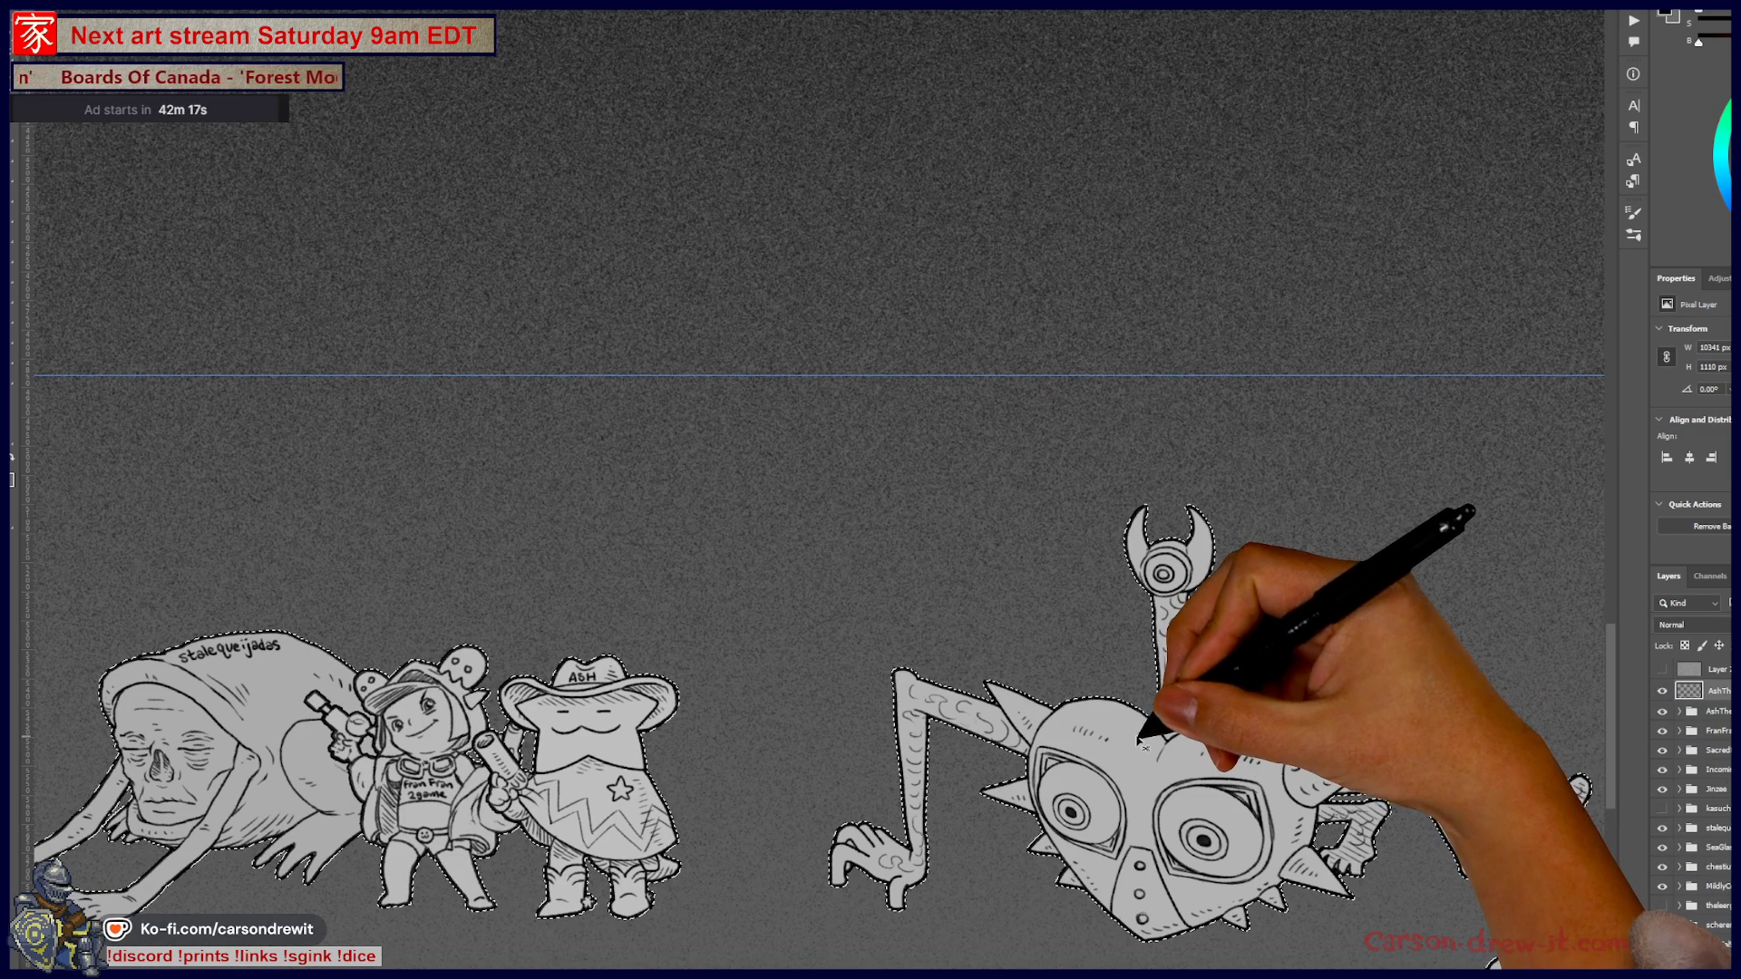
{"action": "left_click", "coordinate": [1662, 691]}
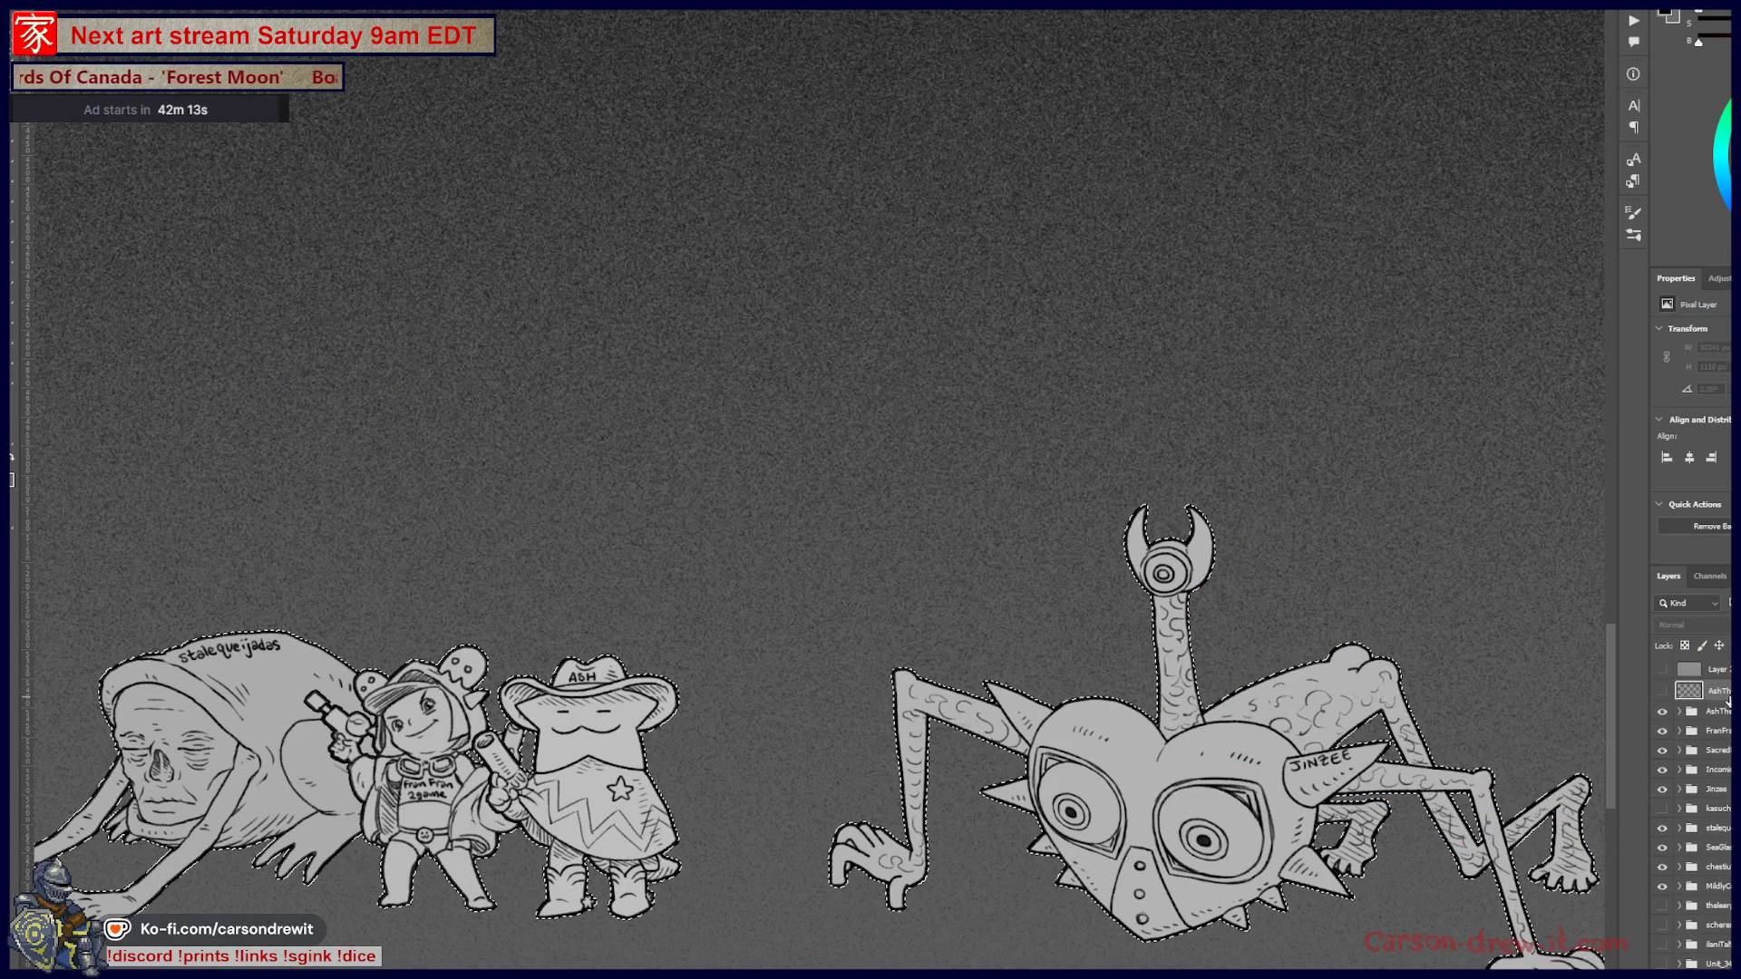
{"action": "key", "text": "Escape"}
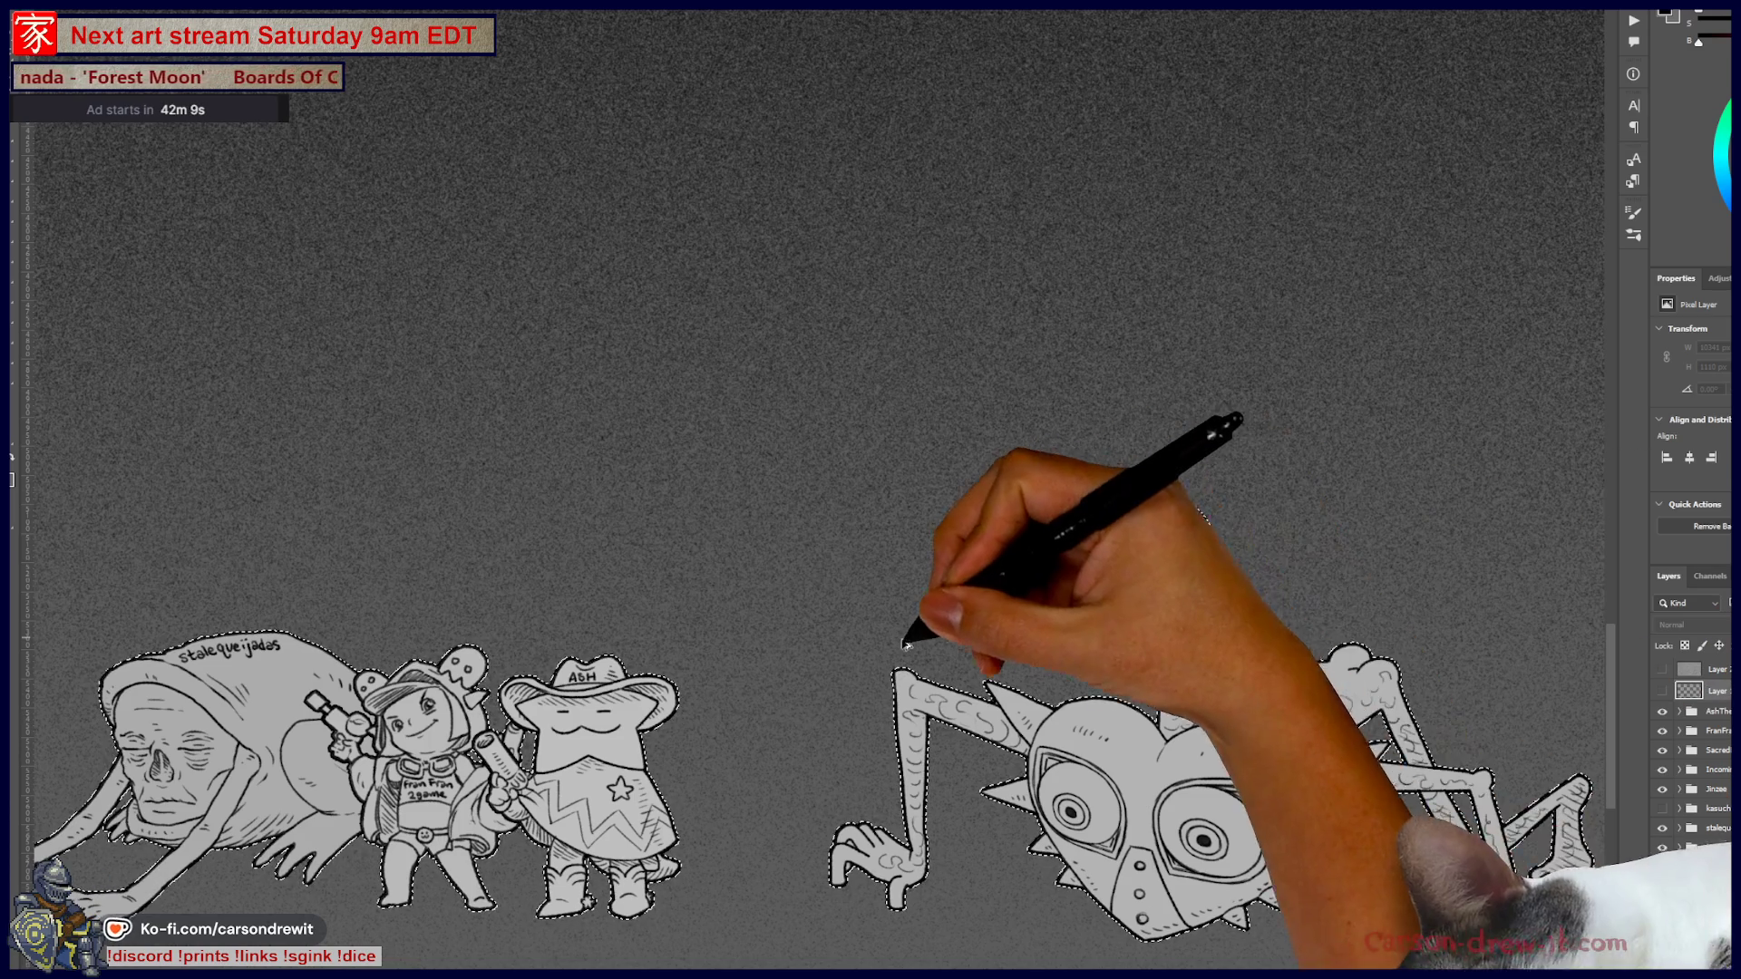
{"action": "scroll", "coordinate": [905, 678], "scroll_direction": "down", "scroll_amount": 3}
{"action": "mouse_move", "coordinate": [603, 731]}
{"action": "left_mouse_down"}
{"action": "mouse_move", "coordinate": [1238, 597]}
{"action": "mouse_move", "coordinate": [761, 595]}
{"action": "left_mouse_up"}
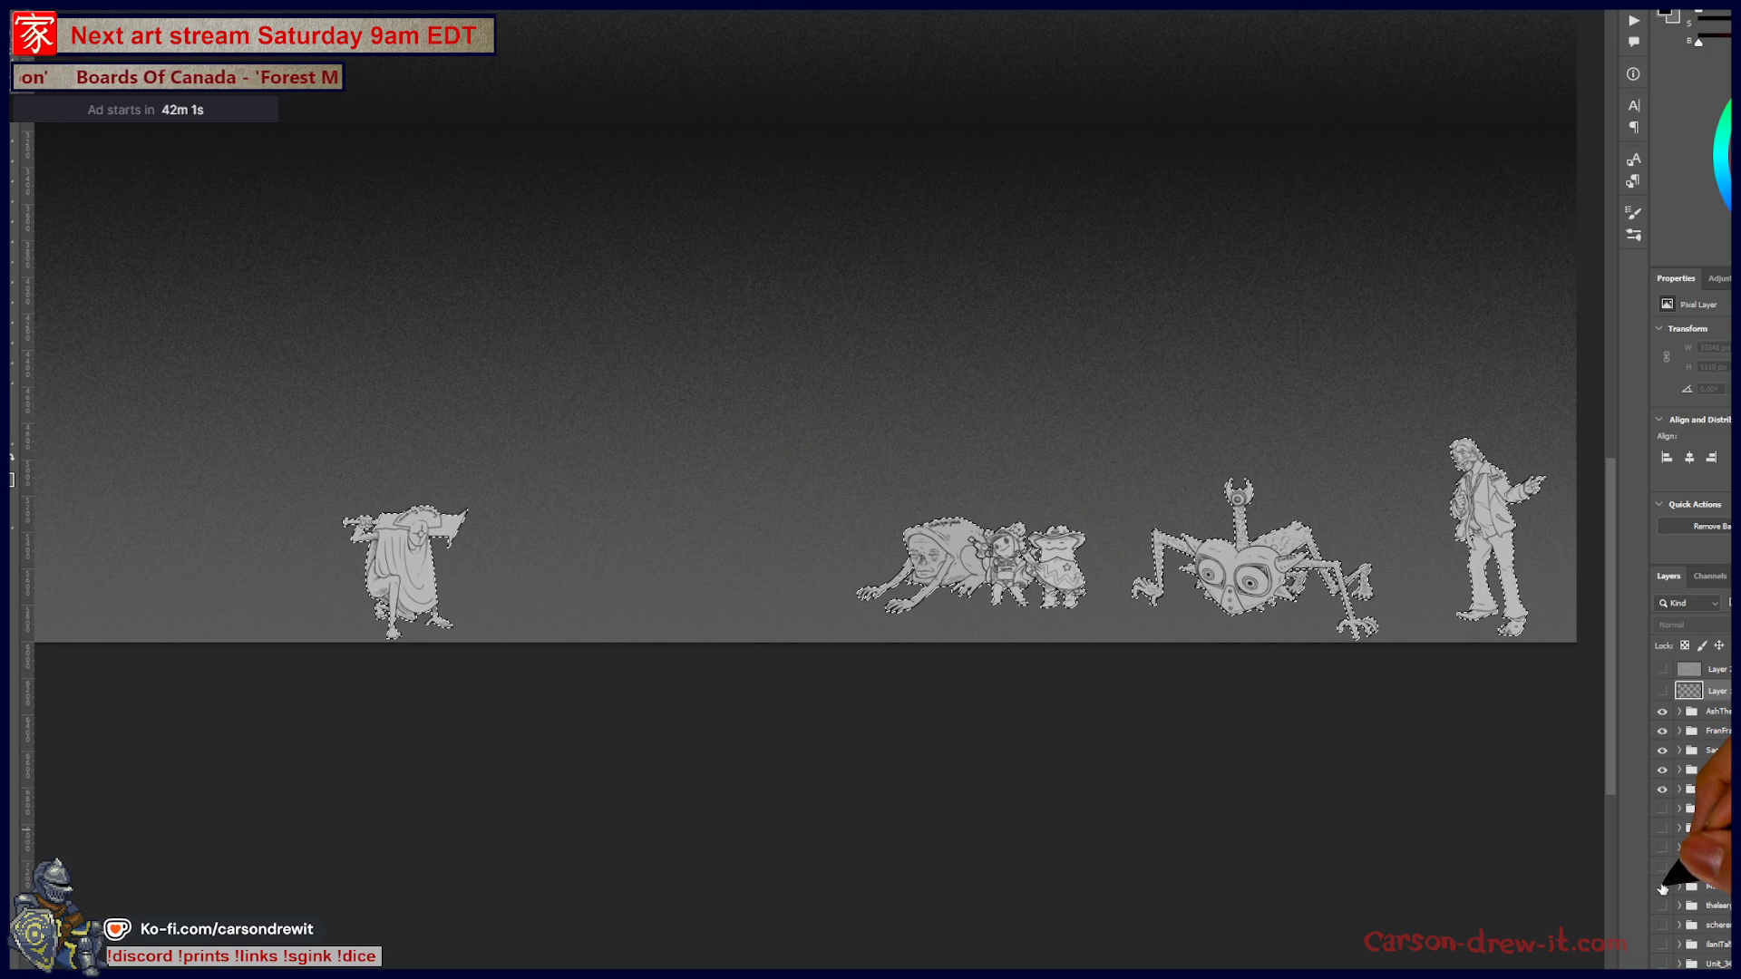
Hide the crawling creature and three upper folders, show the comb-like creature, then deselect and zoom out
{"action": "left_click", "coordinate": [1663, 789]}
{"action": "left_click", "coordinate": [1662, 808]}
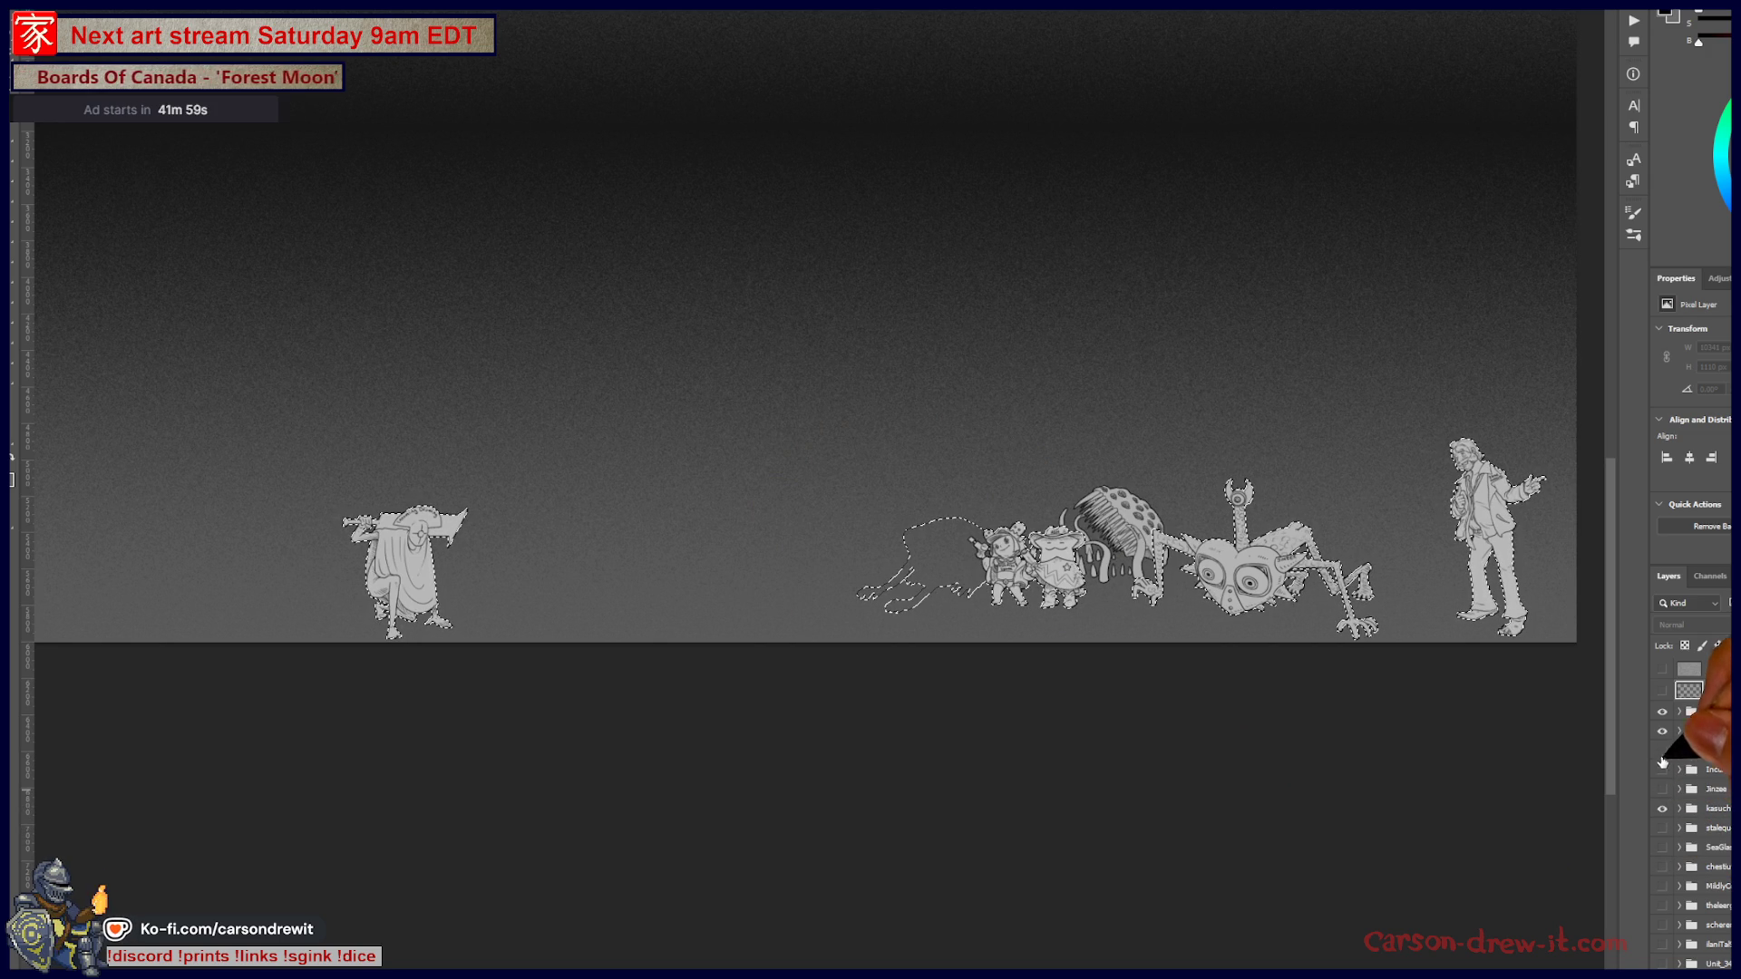
{"action": "left_click_drag", "start_coordinate": [1662, 750], "coordinate": [1663, 711]}
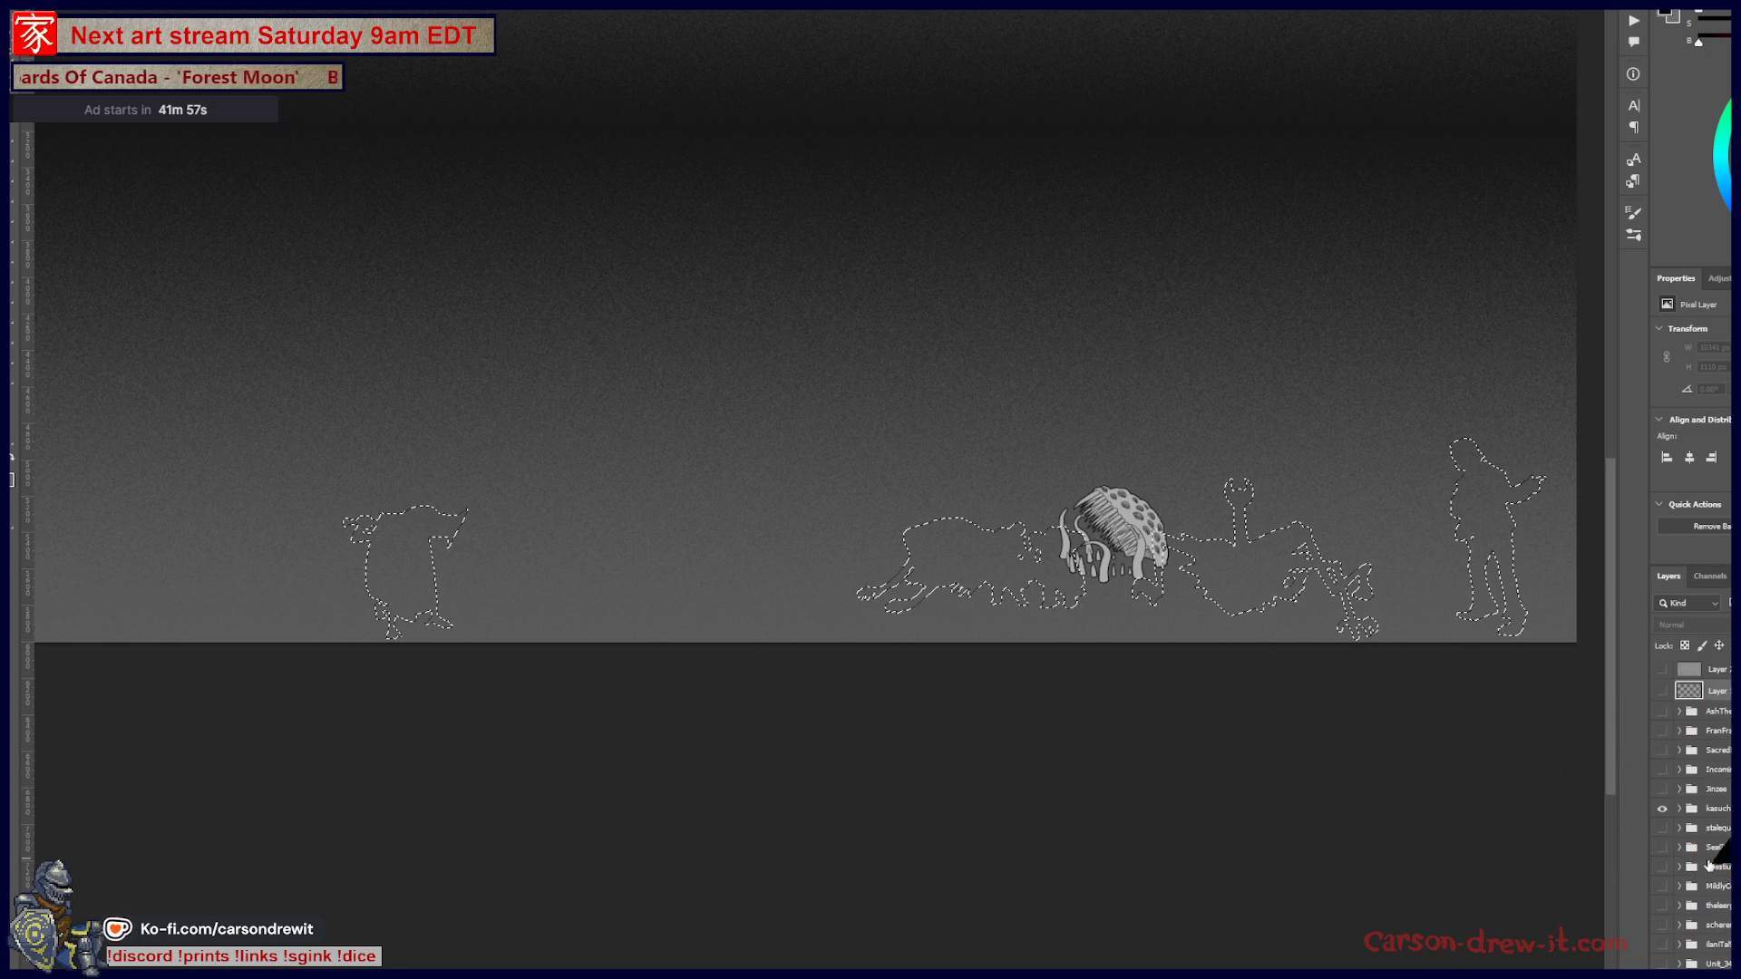
{"action": "key", "text": "ctrl+d"}
{"action": "key", "text": "ctrl+minus"}
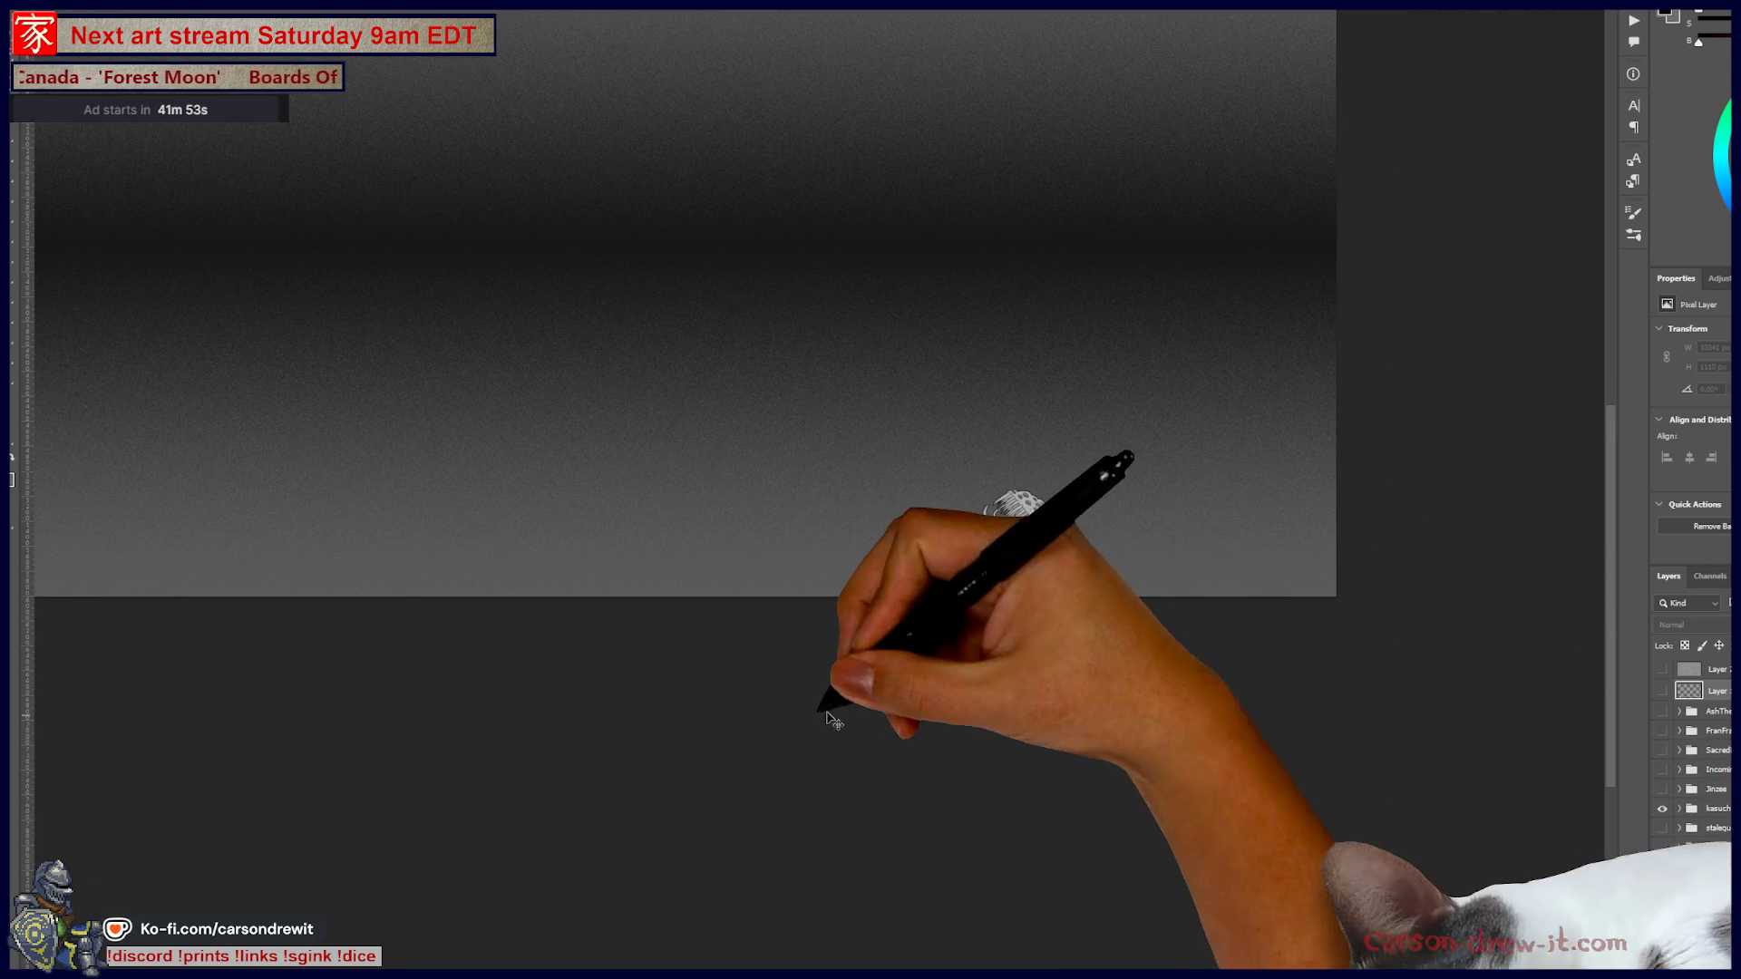
Preview several hidden figure layers, including the knight, and leave them hidden
{"action": "scroll", "coordinate": [1703, 818], "scroll_direction": "down", "scroll_amount": 3}
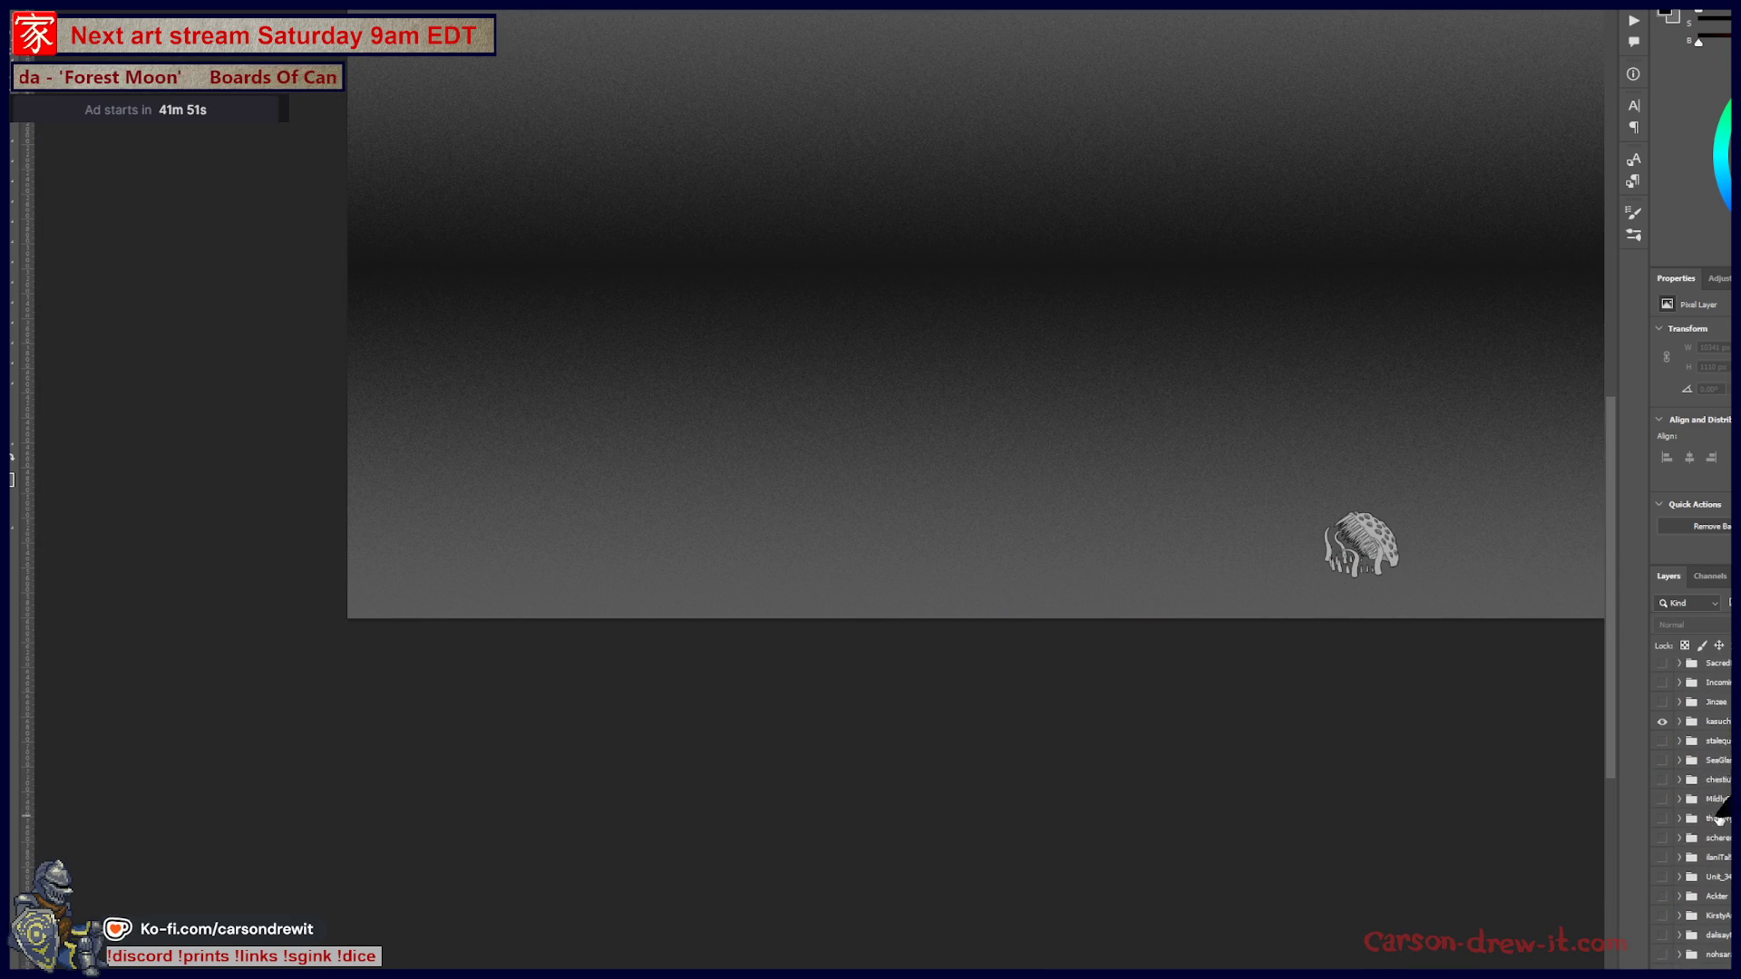
{"action": "left_click", "coordinate": [1668, 810]}
{"action": "left_click", "coordinate": [1668, 810]}
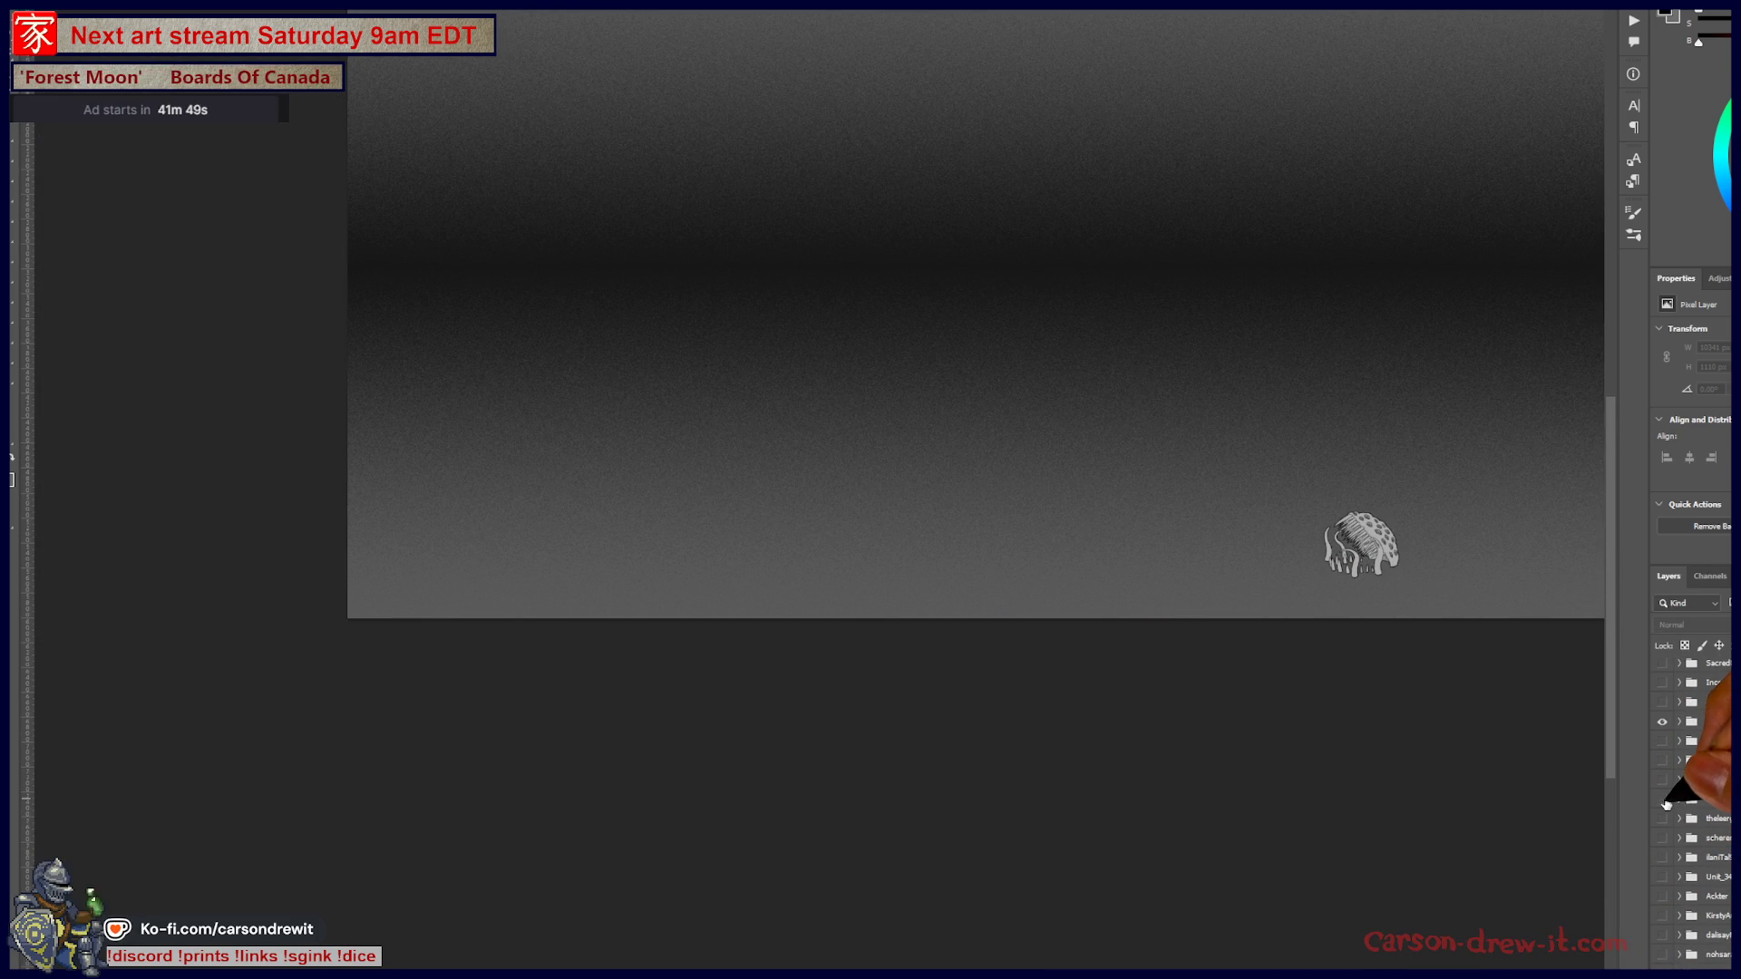
{"action": "left_click", "coordinate": [1661, 822]}
{"action": "left_click", "coordinate": [1661, 822]}
{"action": "left_click_drag", "start_coordinate": [1321, 755], "coordinate": [1107, 764]}
{"action": "left_click", "coordinate": [1662, 819]}
{"action": "left_click", "coordinate": [1662, 838]}
{"action": "left_click", "coordinate": [1663, 838]}
{"action": "scroll", "coordinate": [1690, 771], "scroll_direction": "up", "scroll_amount": 2}
{"action": "left_click", "coordinate": [1667, 708]}
{"action": "left_click", "coordinate": [1667, 708]}
{"action": "scroll", "coordinate": [1691, 816], "scroll_direction": "down", "scroll_amount": 1}
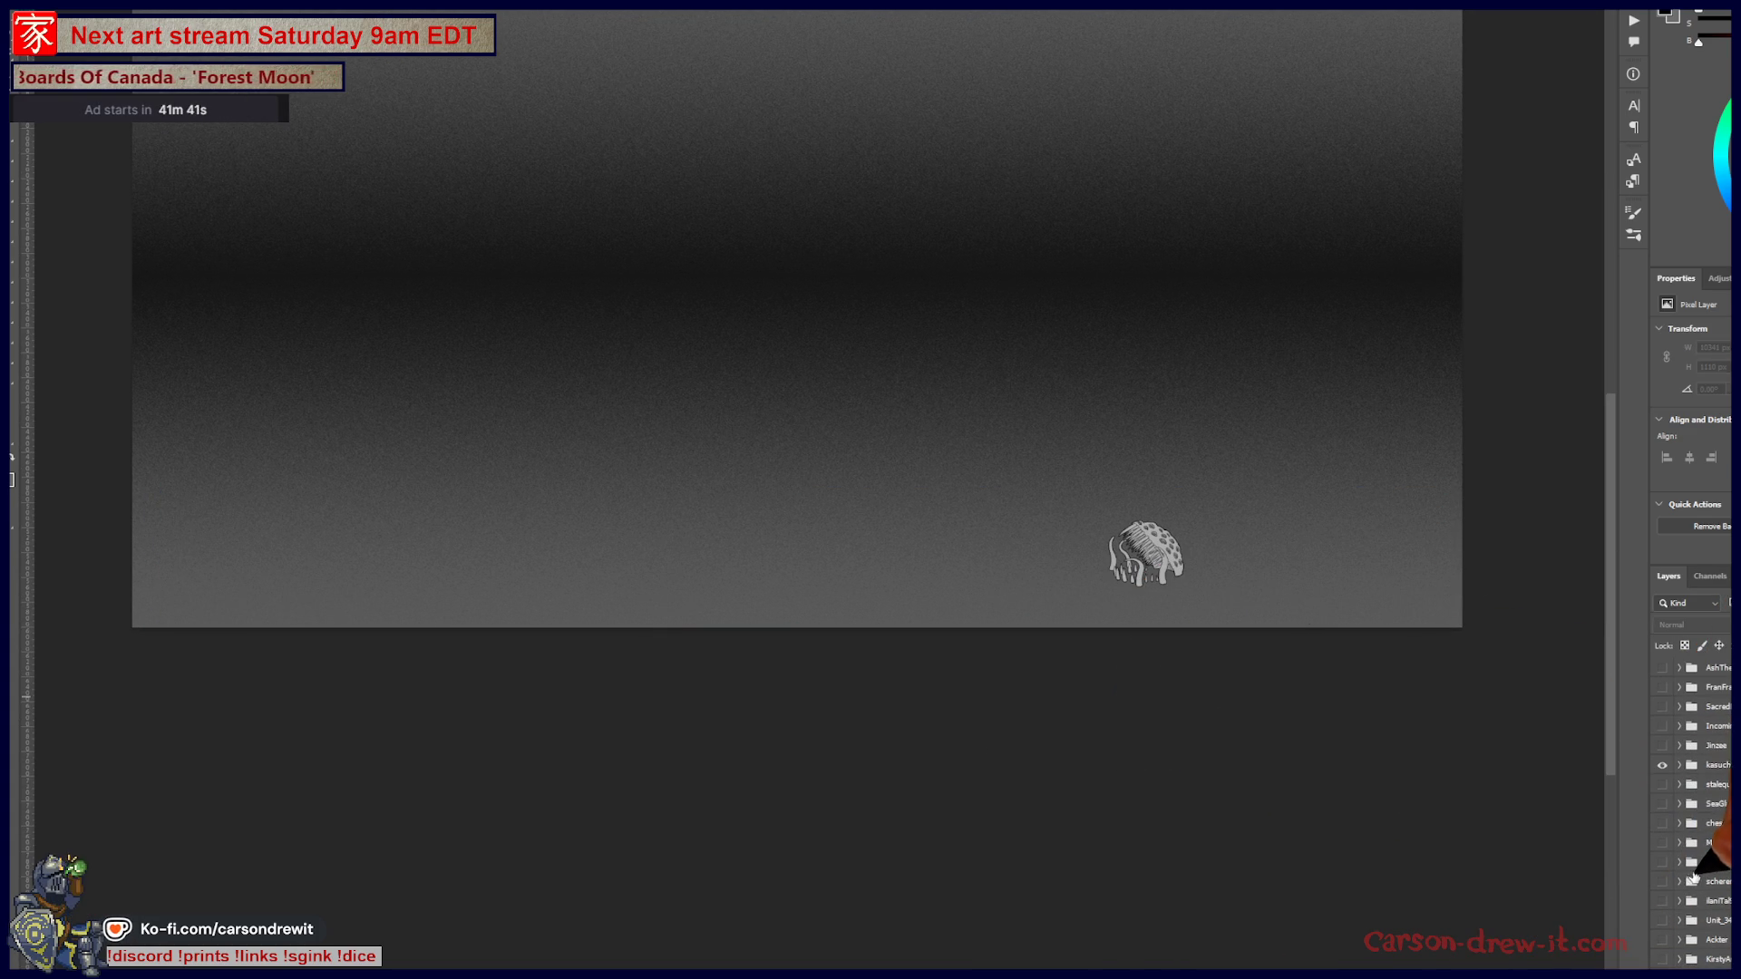
Show the knight, a left figure and the sword-wielding figure; reject the group and round creature
{"action": "left_click", "coordinate": [1665, 863]}
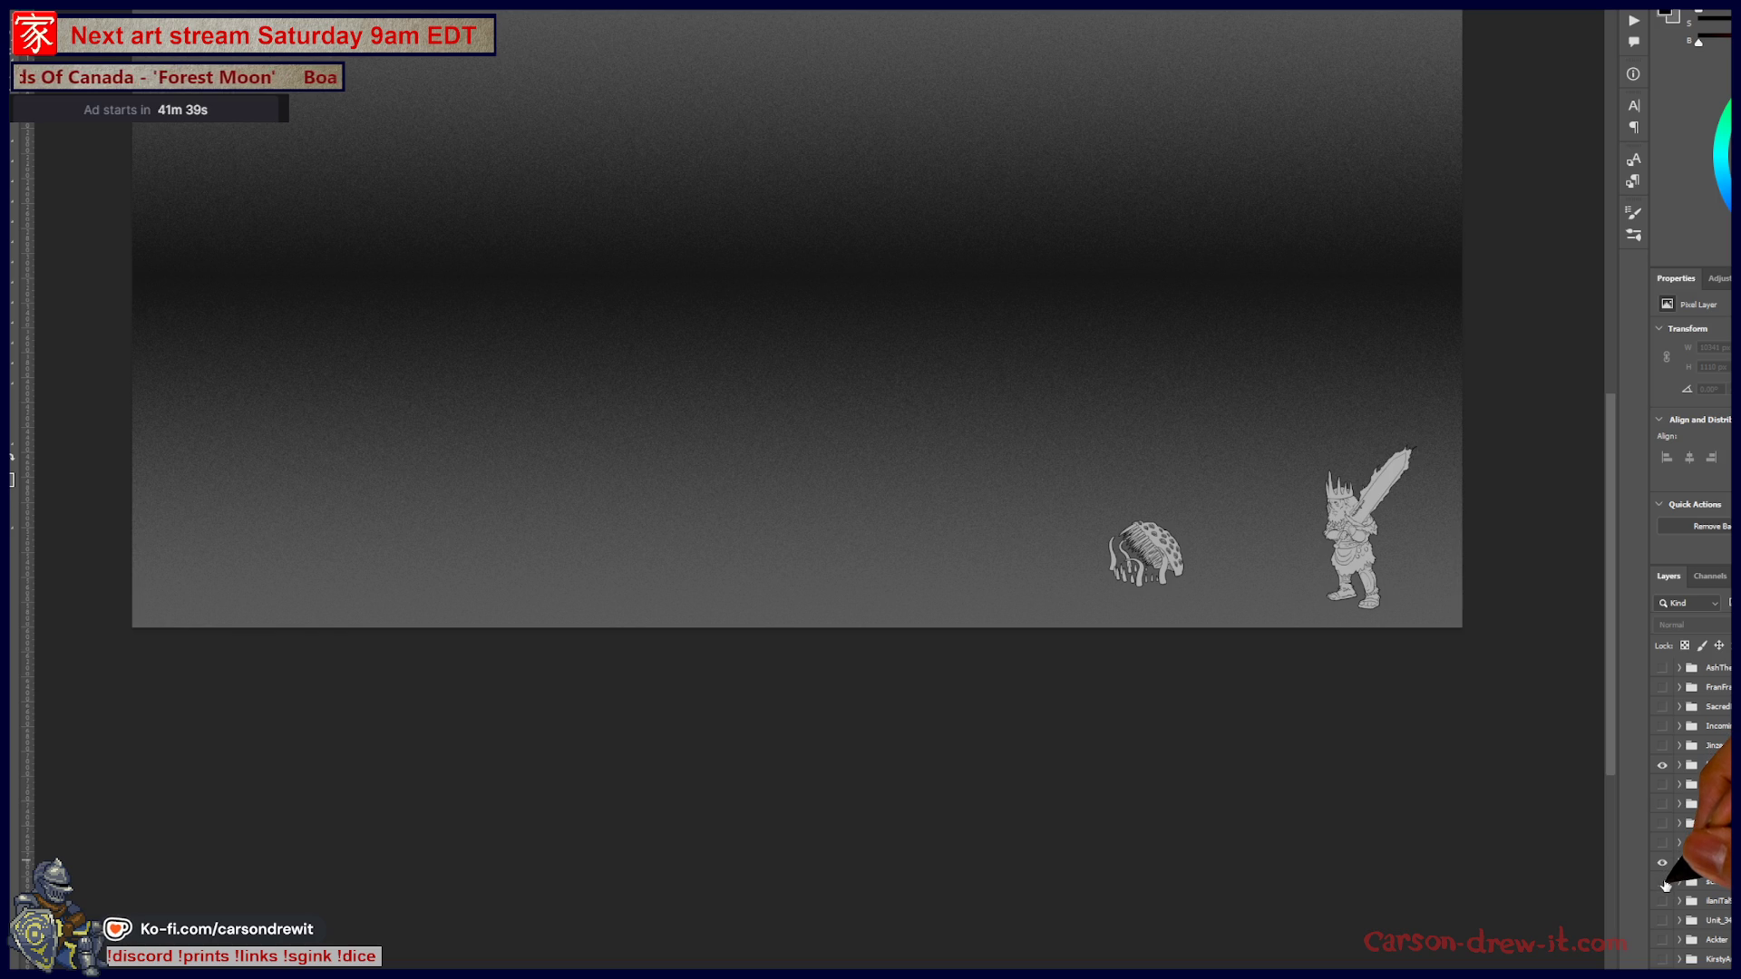
{"action": "left_click", "coordinate": [1665, 882]}
{"action": "left_click", "coordinate": [1664, 902]}
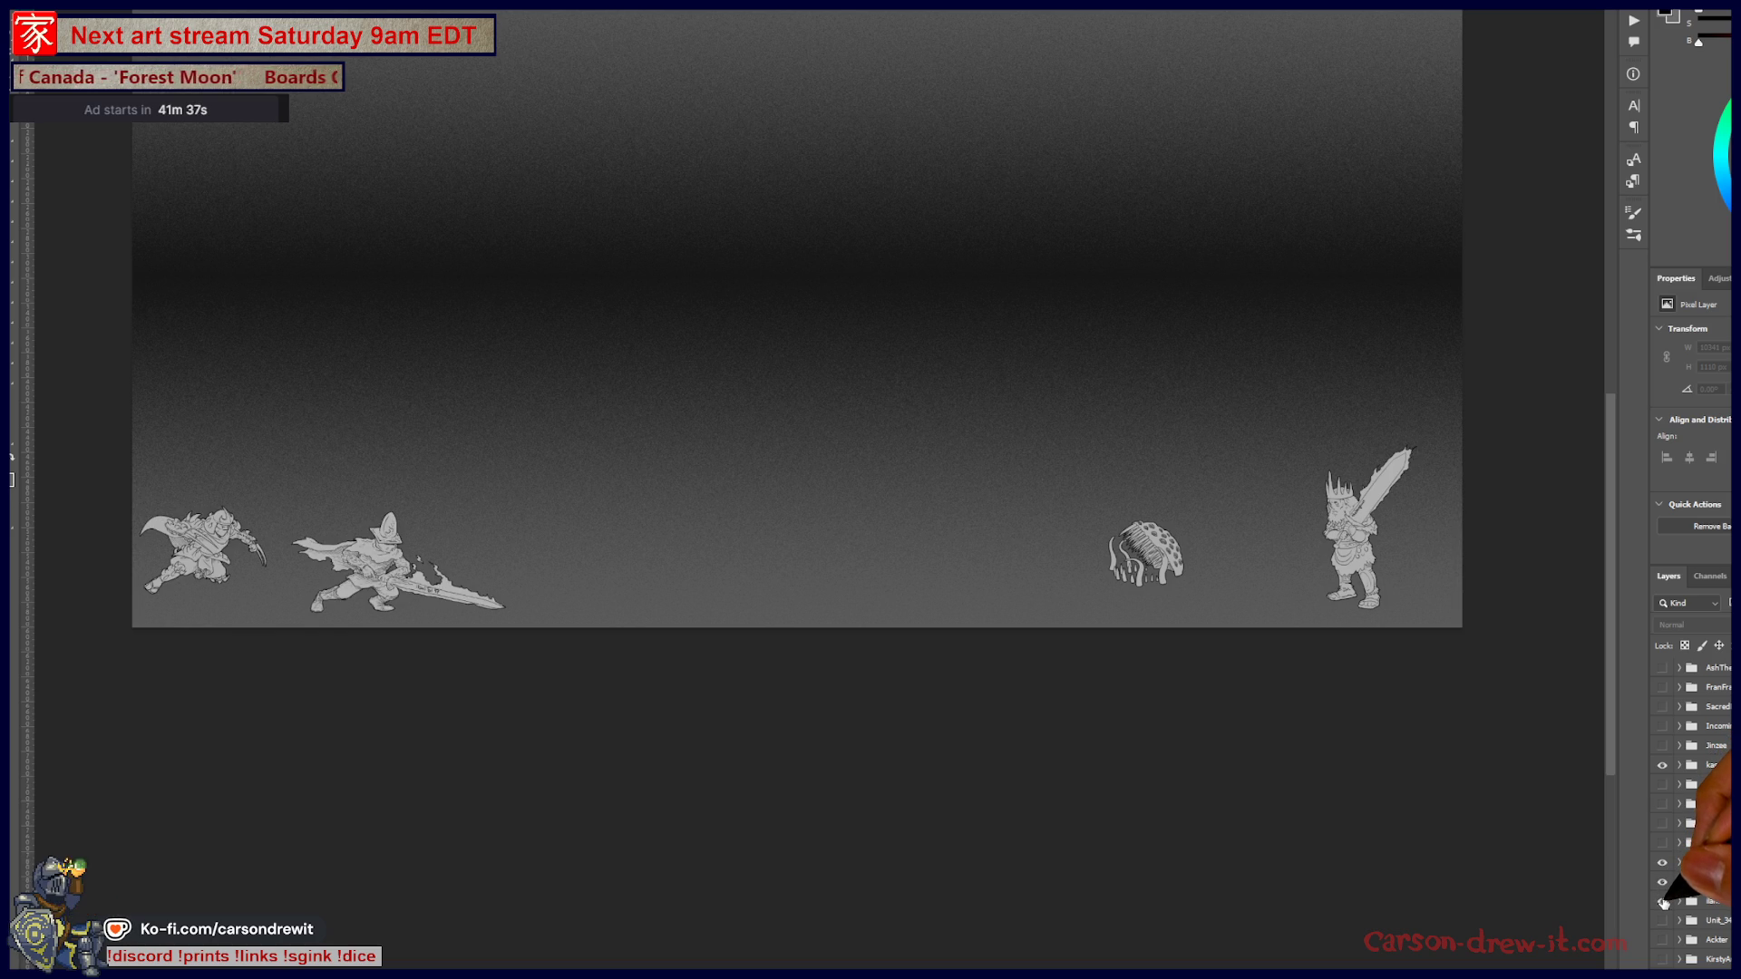
{"action": "left_click", "coordinate": [1664, 921]}
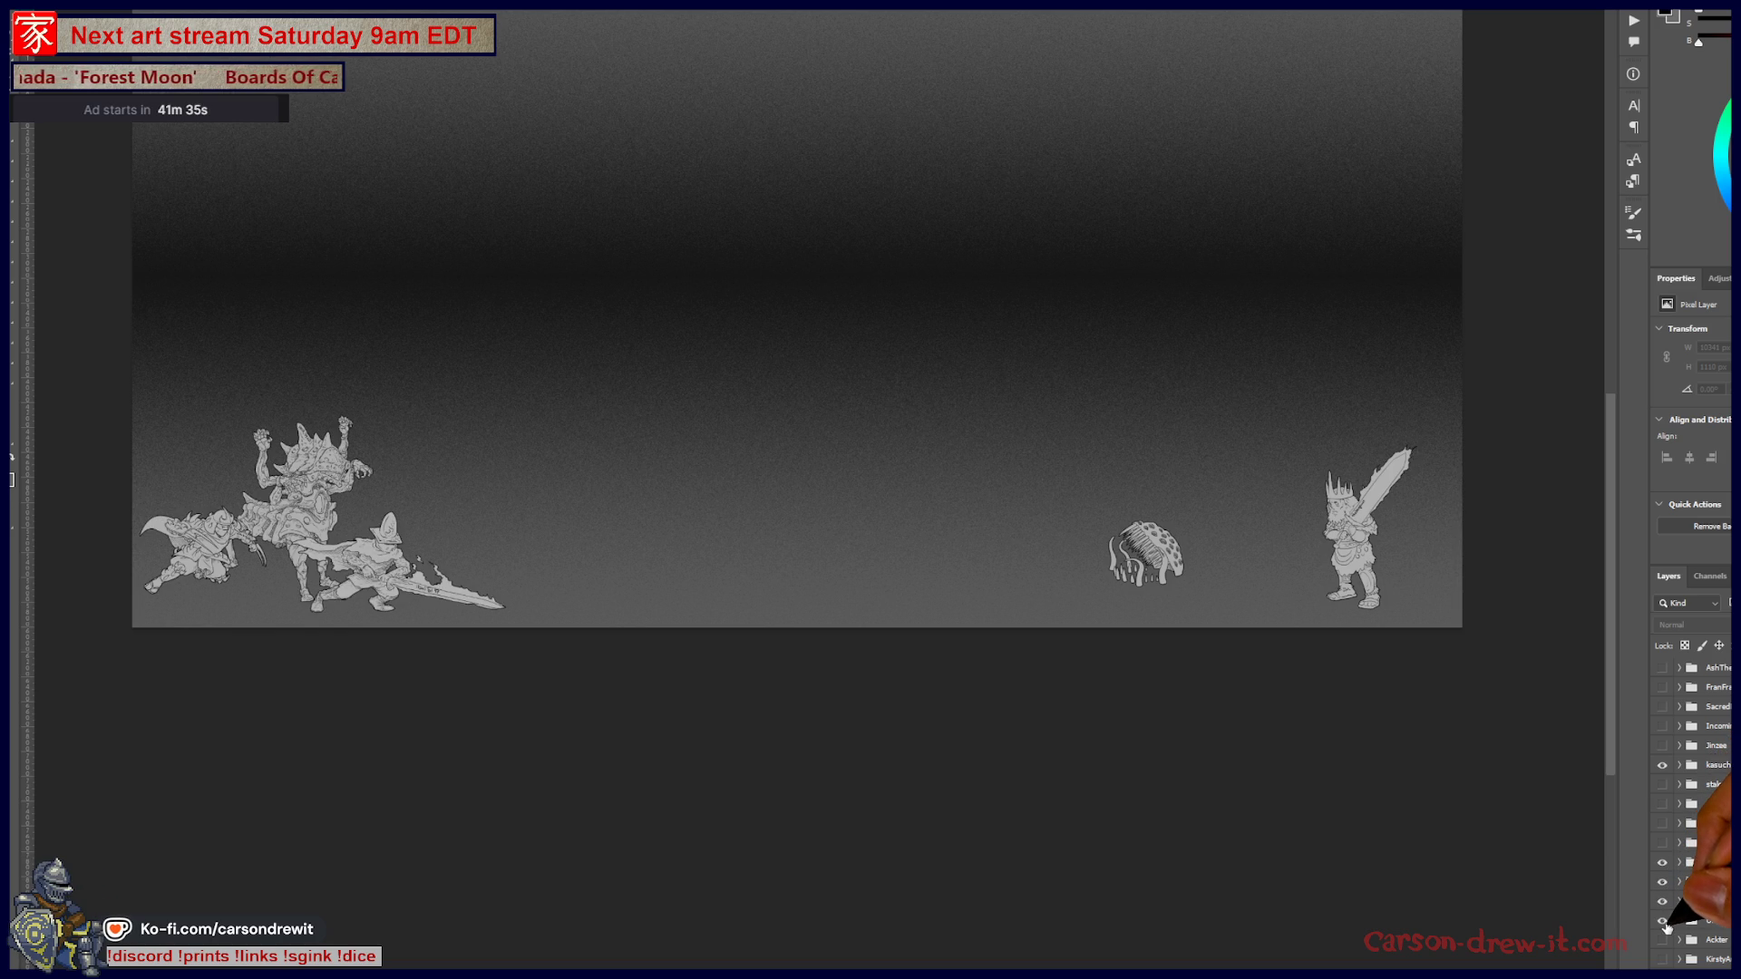
{"action": "left_click", "coordinate": [1664, 920]}
{"action": "left_click", "coordinate": [1665, 940]}
{"action": "left_click", "coordinate": [1665, 940]}
Show the small boy and pirate captain, rejecting the caped, tall and large figures
{"action": "scroll", "coordinate": [1663, 889], "scroll_direction": "down", "scroll_amount": 3}
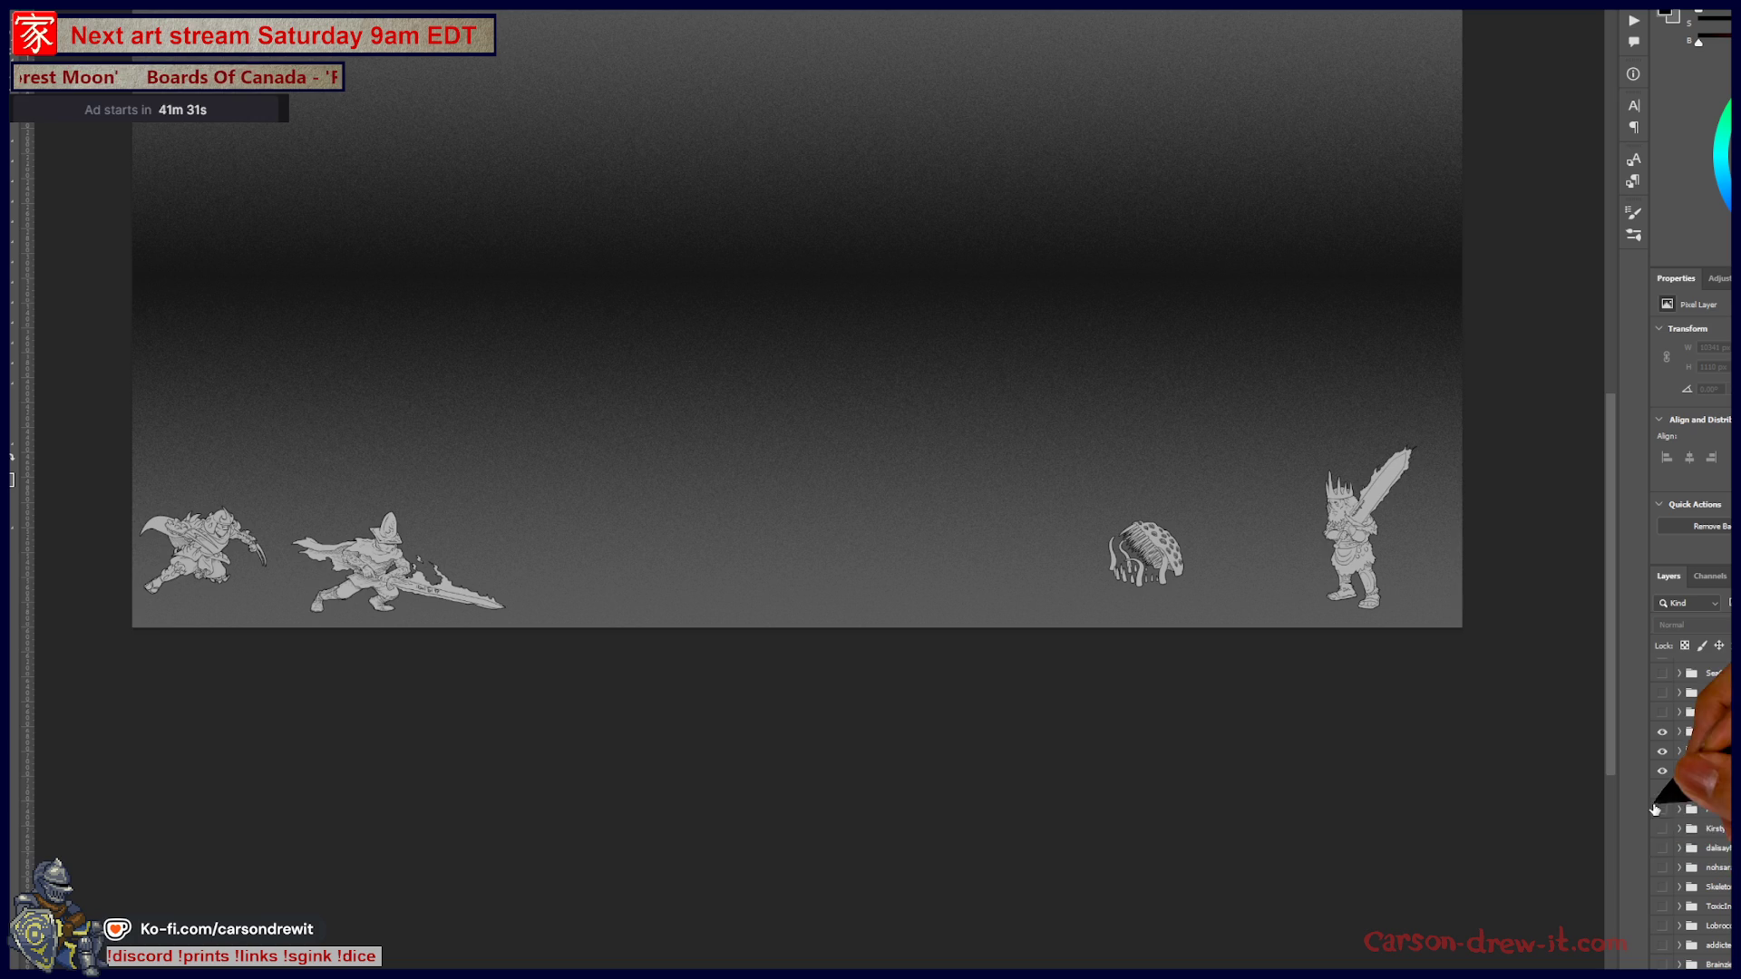
{"action": "left_click", "coordinate": [1661, 835]}
{"action": "left_click", "coordinate": [1662, 836]}
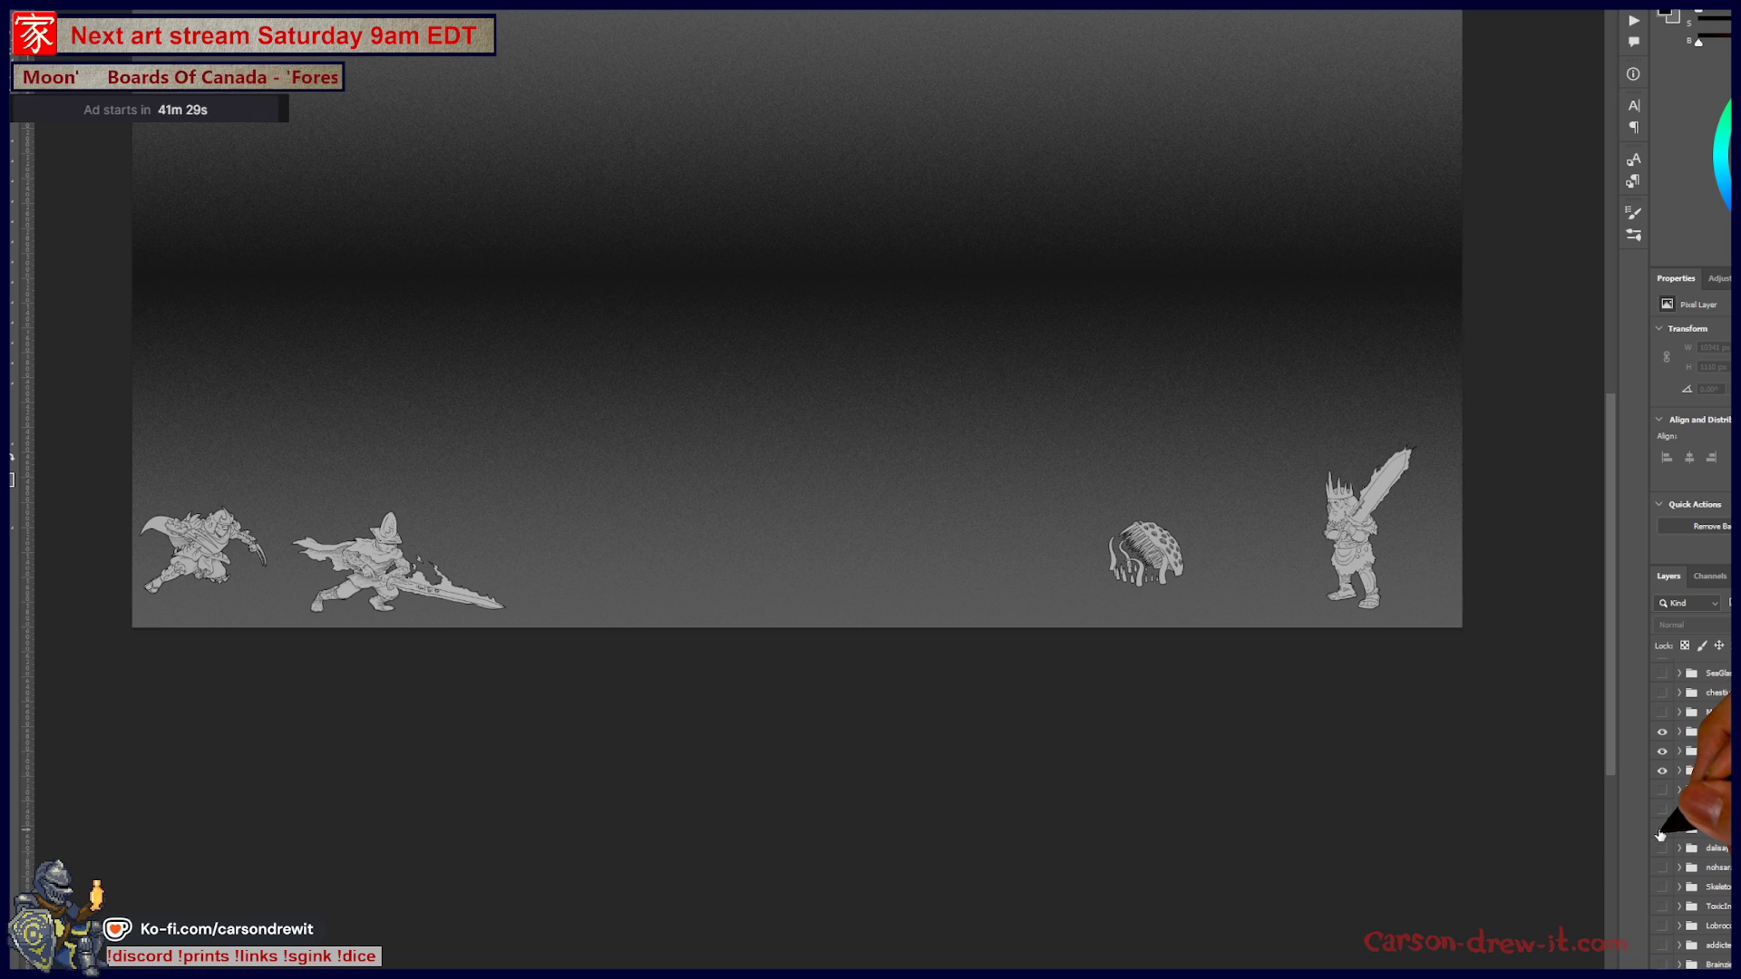
{"action": "left_click", "coordinate": [1662, 850]}
{"action": "left_click", "coordinate": [1663, 850]}
{"action": "left_click", "coordinate": [1662, 869]}
{"action": "left_click", "coordinate": [1662, 869]}
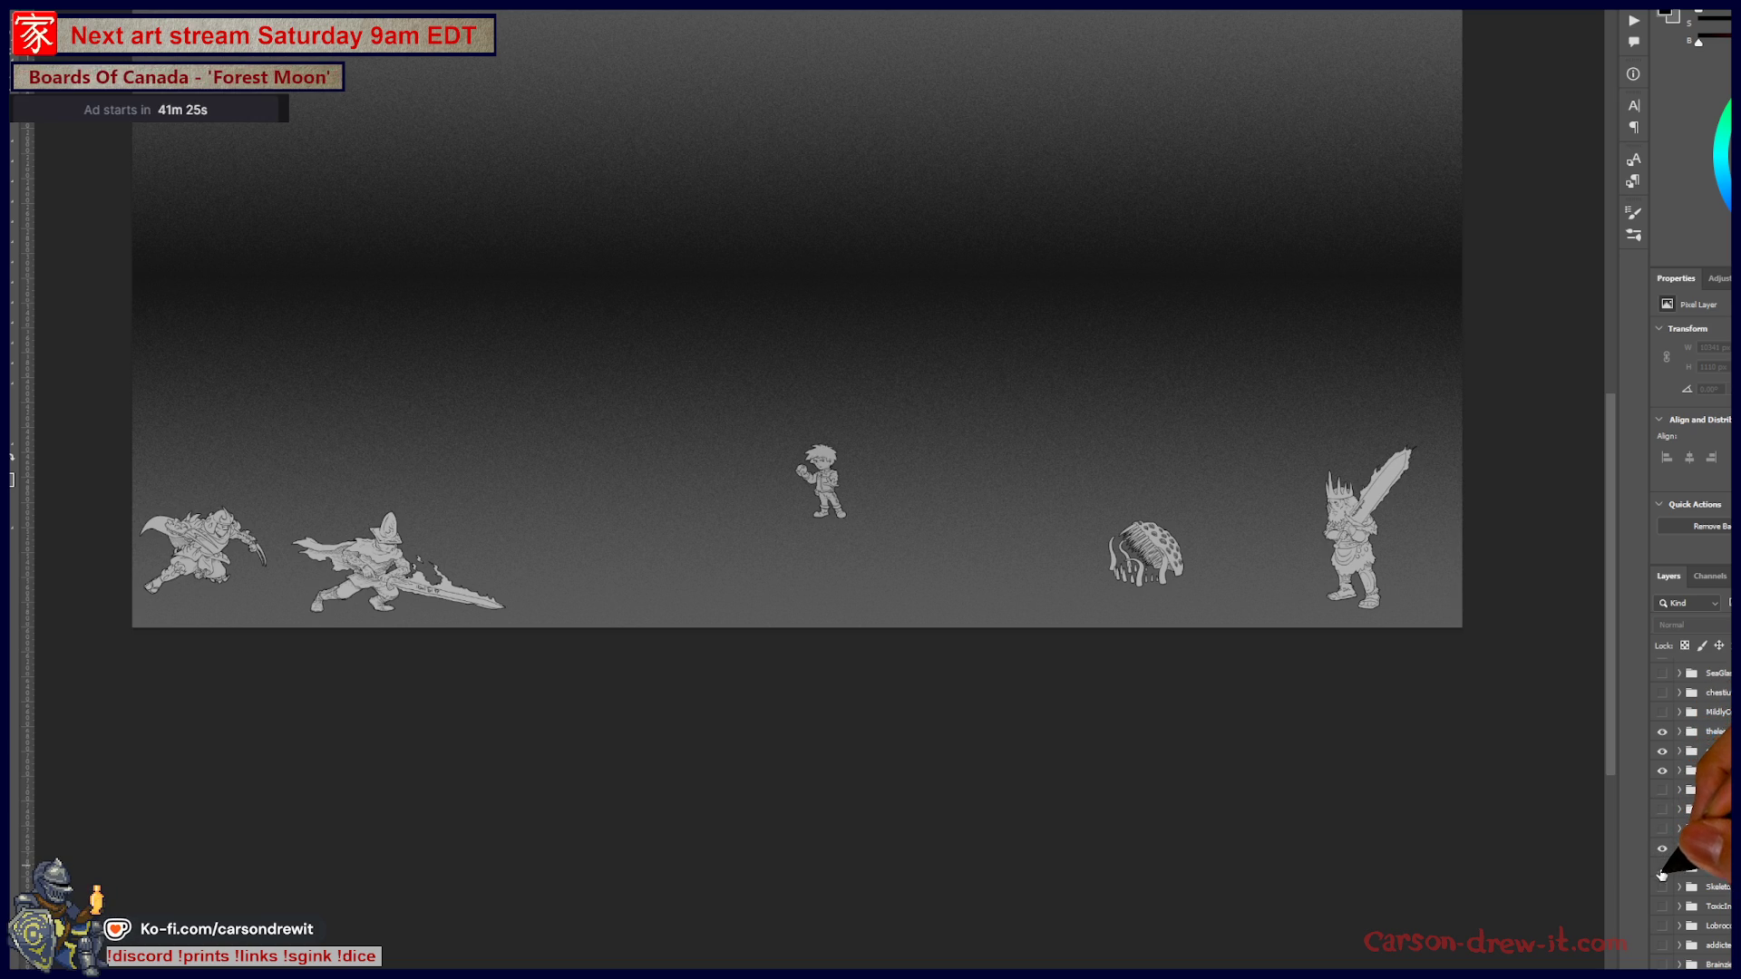
{"action": "left_click", "coordinate": [1663, 888]}
{"action": "left_click", "coordinate": [1664, 888]}
{"action": "left_click", "coordinate": [1663, 907]}
{"action": "left_click", "coordinate": [1663, 907]}
{"action": "left_click", "coordinate": [1663, 926]}
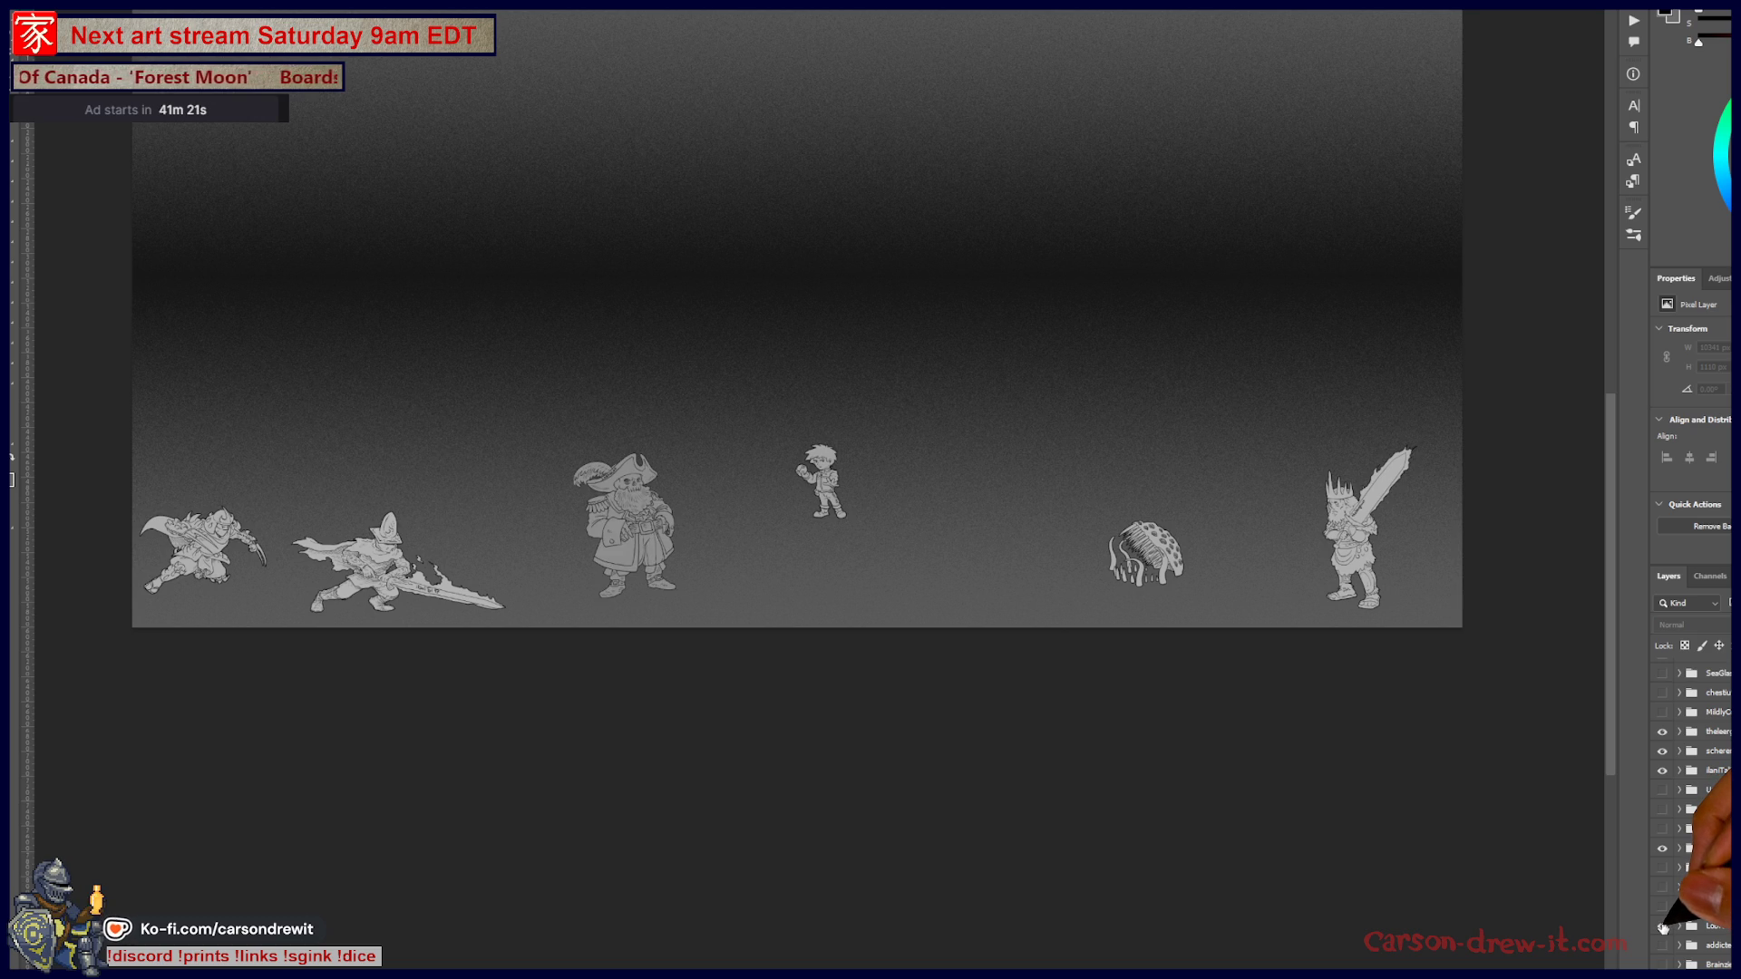
Show the tall figure beside the pirate and the seated figure instead of the standing one
{"action": "scroll", "coordinate": [1687, 816], "scroll_direction": "down", "scroll_amount": 5}
{"action": "left_click", "coordinate": [1662, 771]}
{"action": "left_click", "coordinate": [1662, 771]}
{"action": "left_click", "coordinate": [1663, 772]}
{"action": "left_click", "coordinate": [1663, 772]}
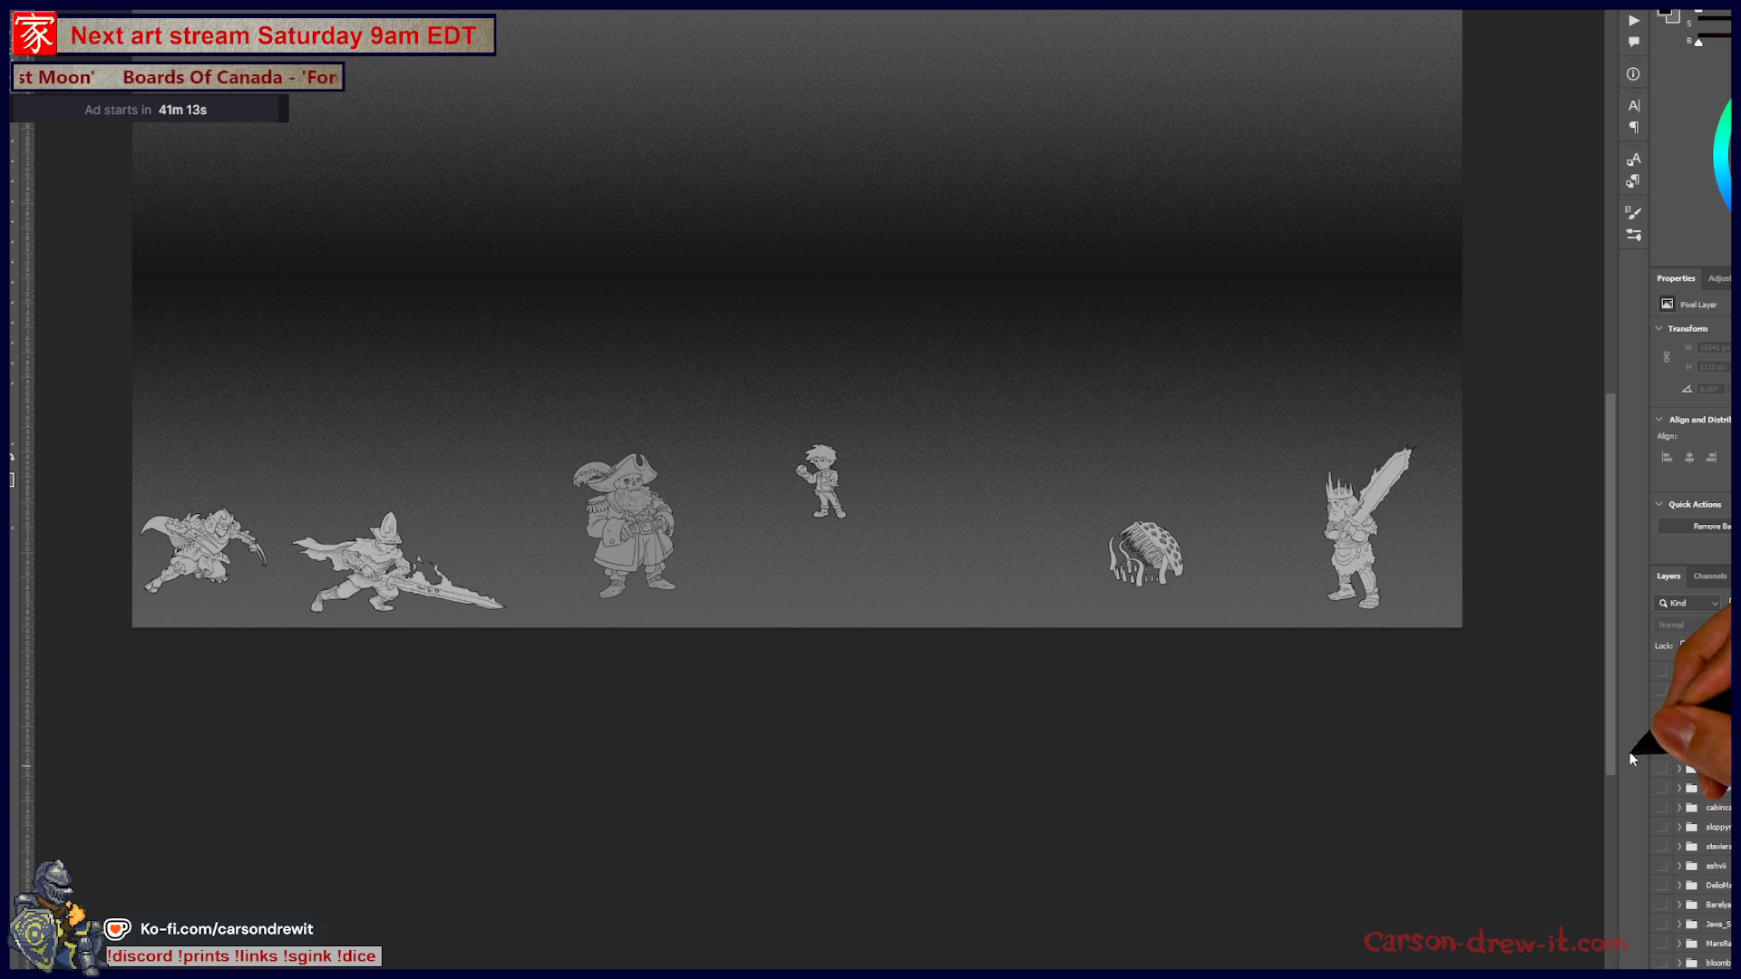
{"action": "left_click", "coordinate": [1661, 750]}
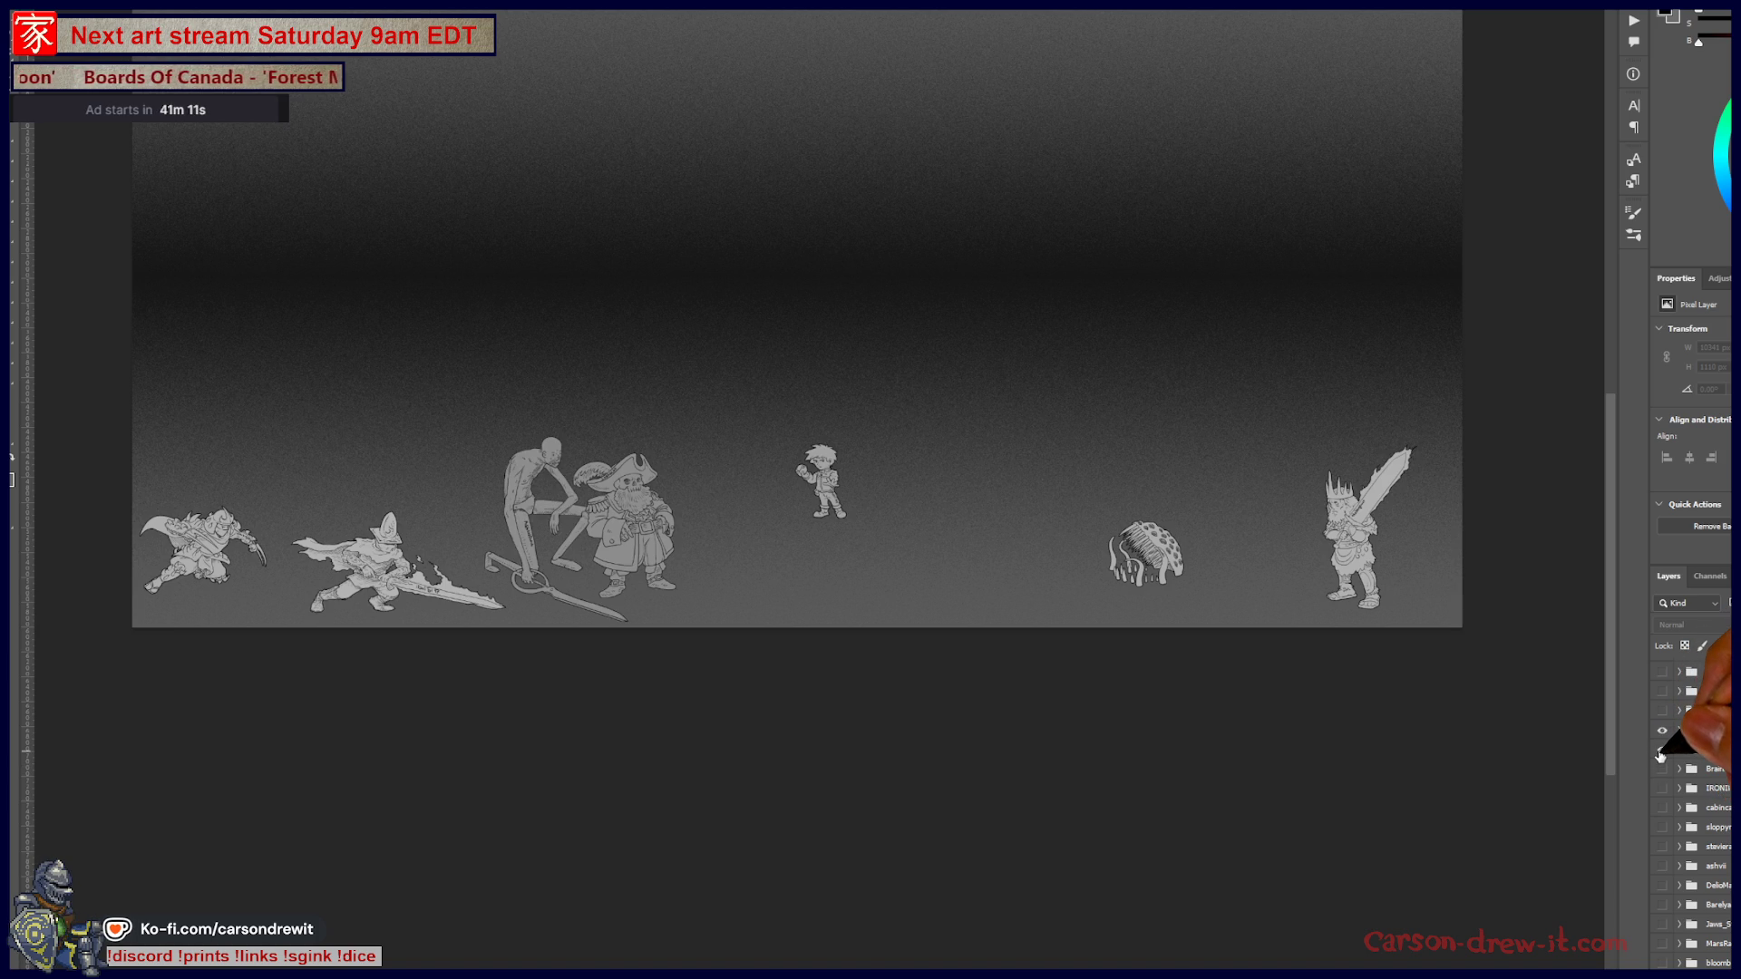
{"action": "left_click", "coordinate": [1662, 782]}
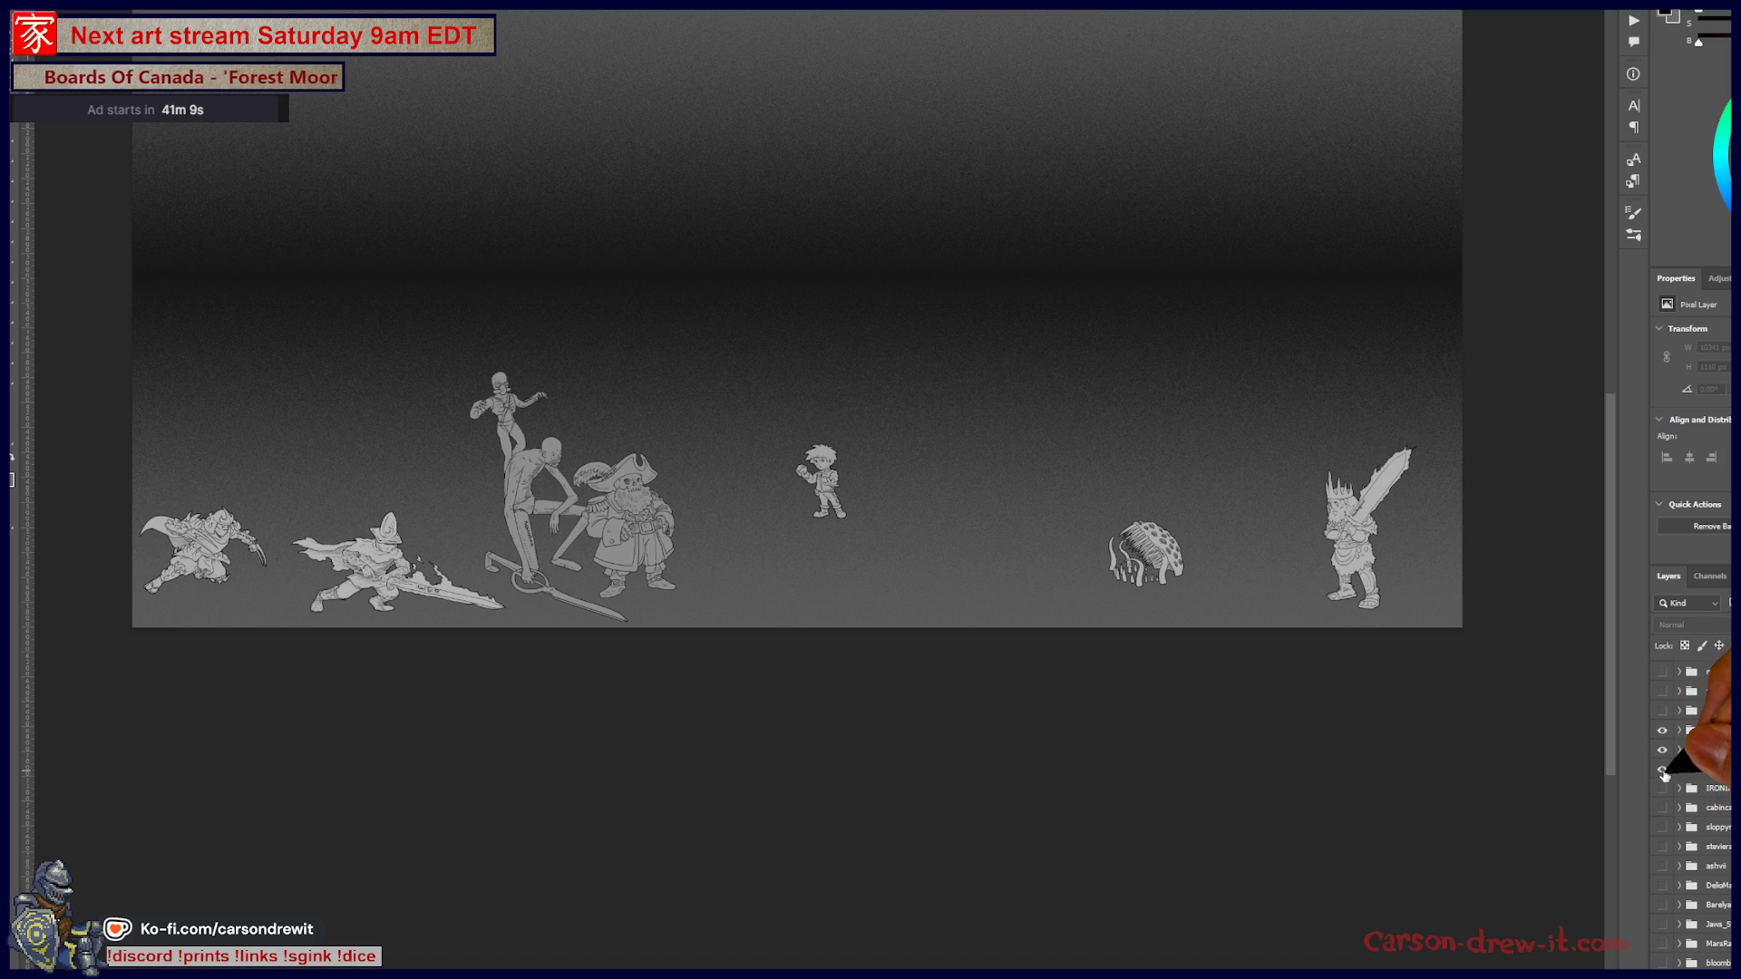
{"action": "left_click", "coordinate": [1661, 782]}
{"action": "left_click", "coordinate": [1662, 797]}
{"action": "left_click", "coordinate": [1662, 797]}
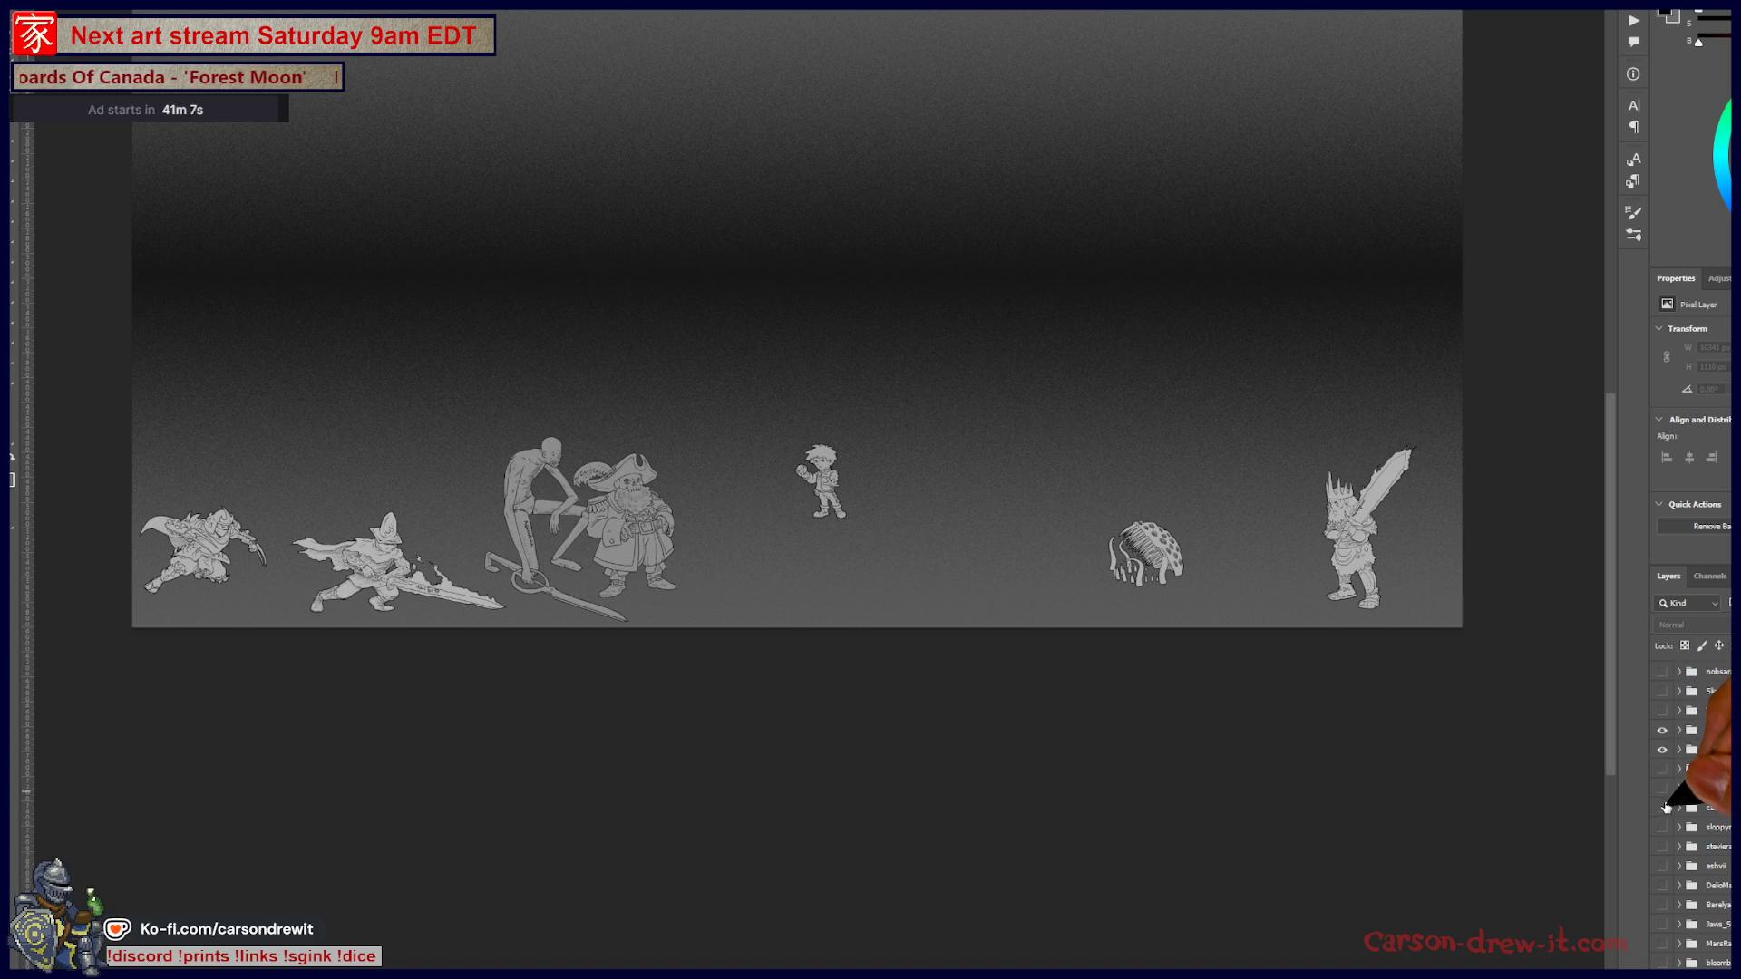
{"action": "left_click", "coordinate": [1663, 808]}
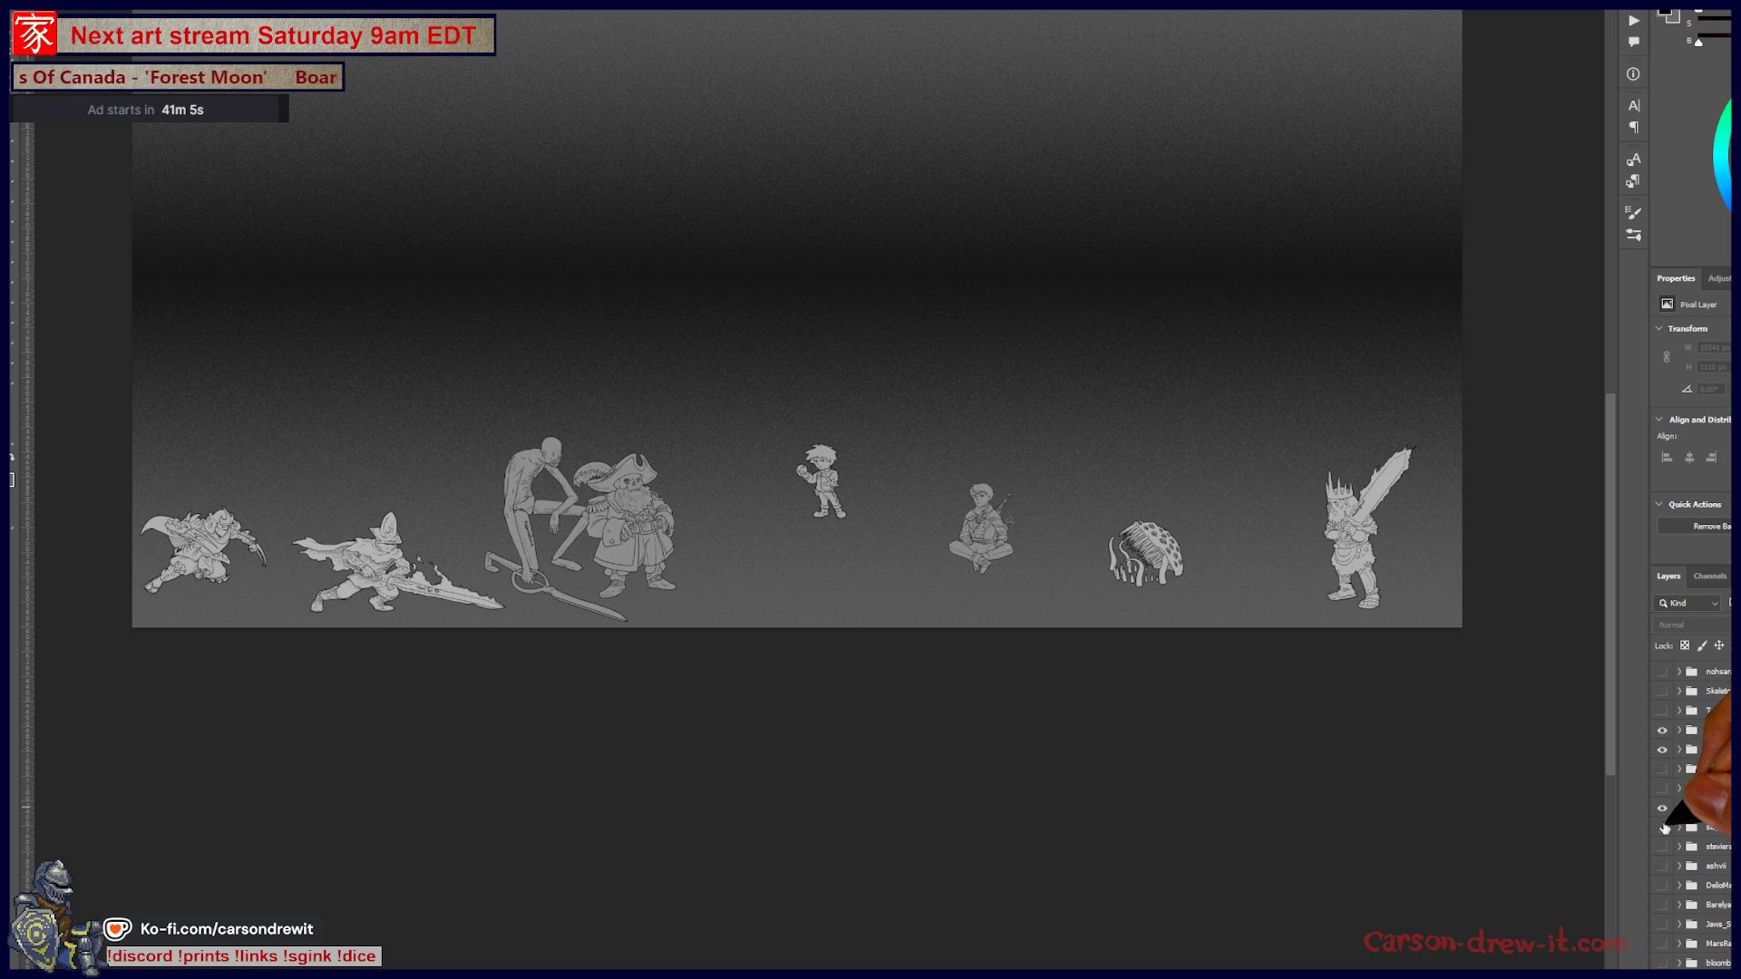
Show the skull-covered ghost and the robot with a big gun, rejecting the horned figure
{"action": "left_click", "coordinate": [1662, 828]}
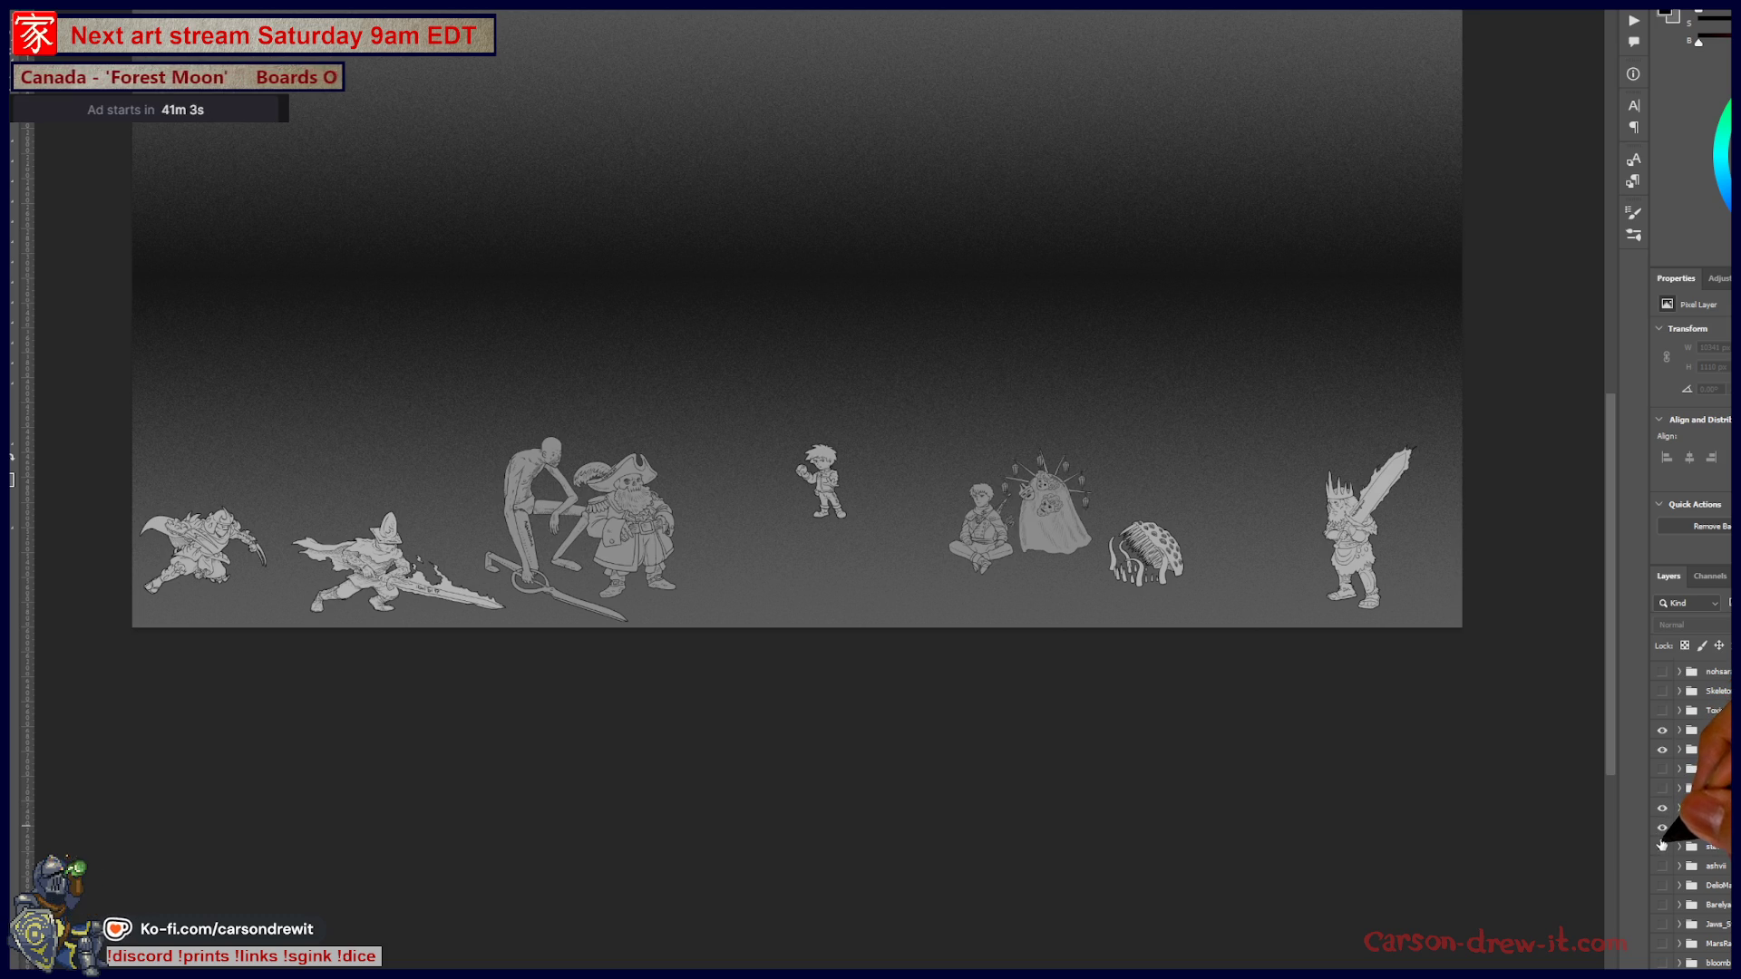
{"action": "left_click", "coordinate": [1660, 850]}
{"action": "left_click", "coordinate": [1660, 853]}
{"action": "left_click", "coordinate": [1659, 853]}
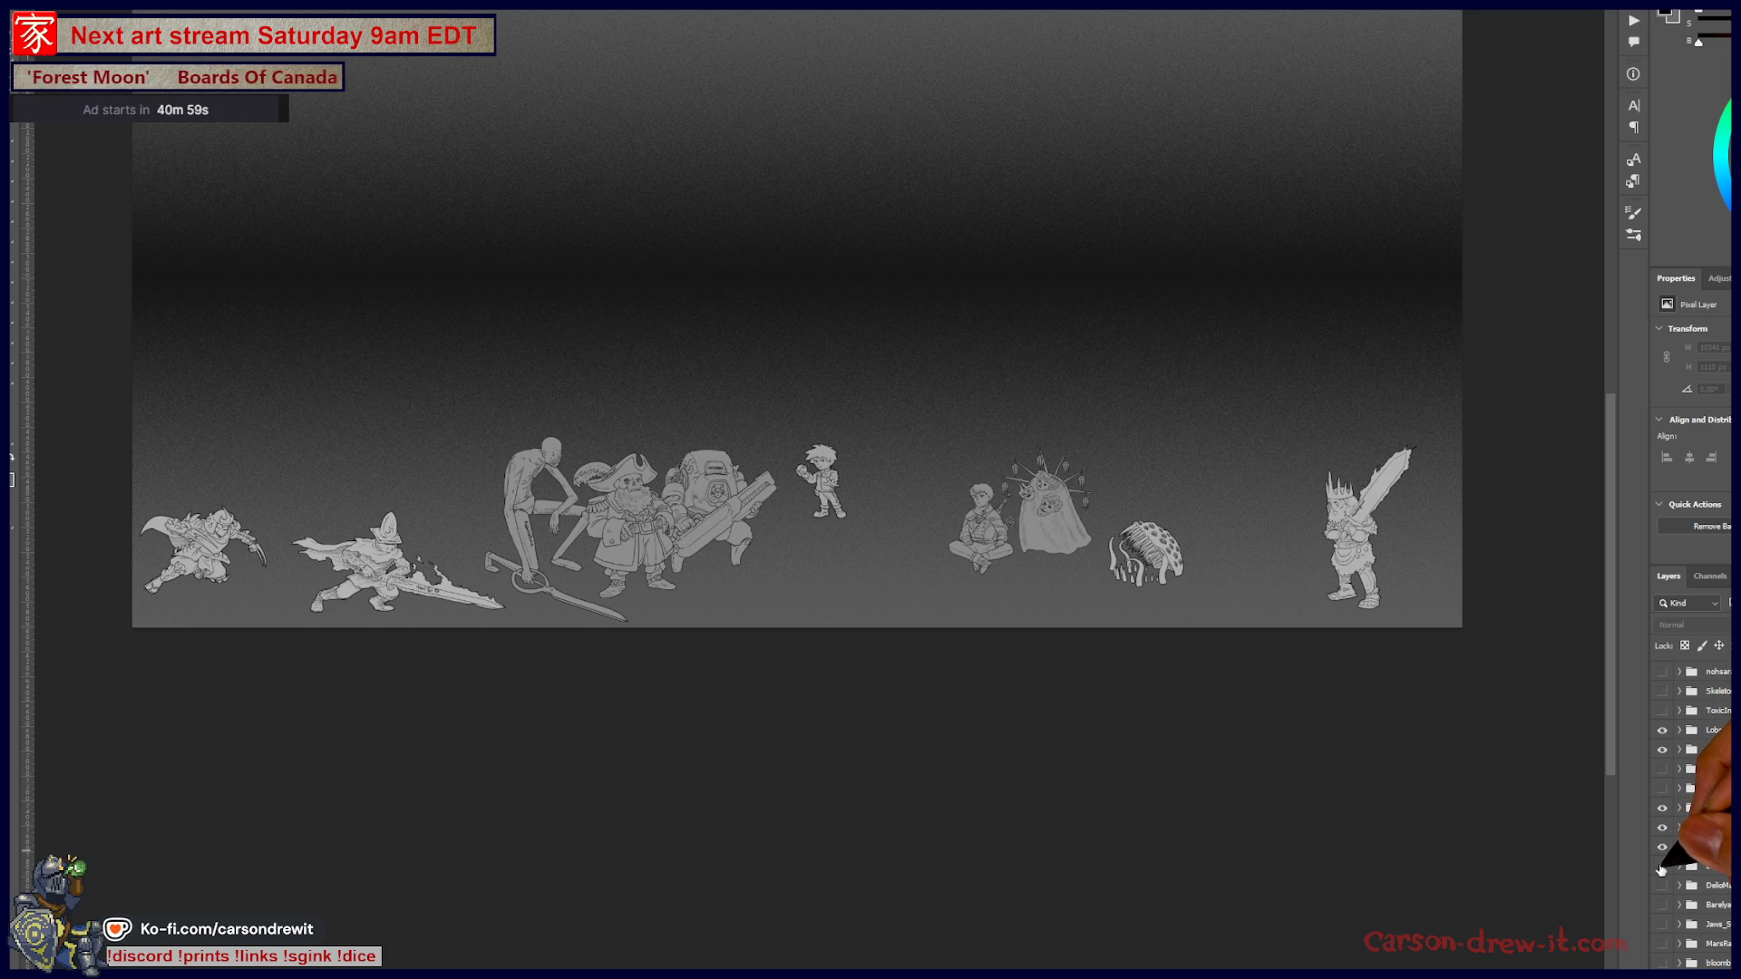
{"action": "left_click", "coordinate": [1661, 886]}
{"action": "left_click", "coordinate": [1662, 886]}
{"action": "left_click", "coordinate": [1661, 887]}
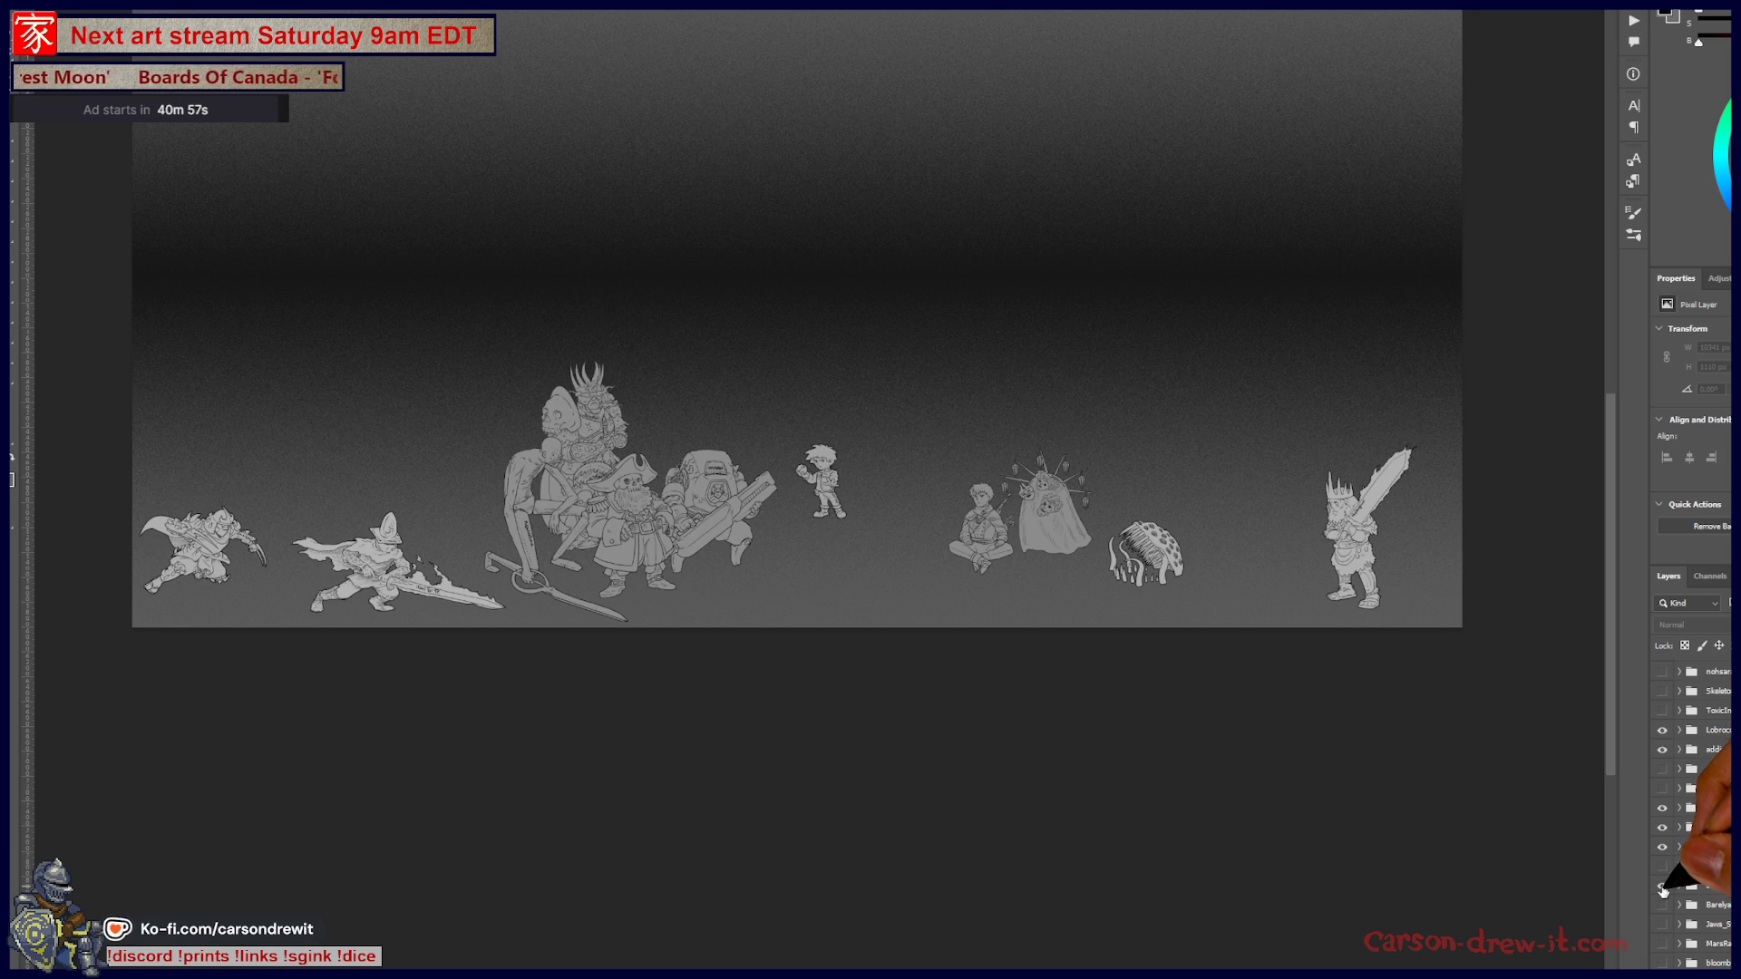
{"action": "left_click", "coordinate": [1662, 889]}
Try the frog rider, kneeling bear and spiky-haired figure, leaving them hidden
{"action": "left_click", "coordinate": [1663, 905]}
{"action": "left_click", "coordinate": [1664, 905]}
{"action": "left_click", "coordinate": [1663, 906]}
{"action": "left_click", "coordinate": [1663, 905]}
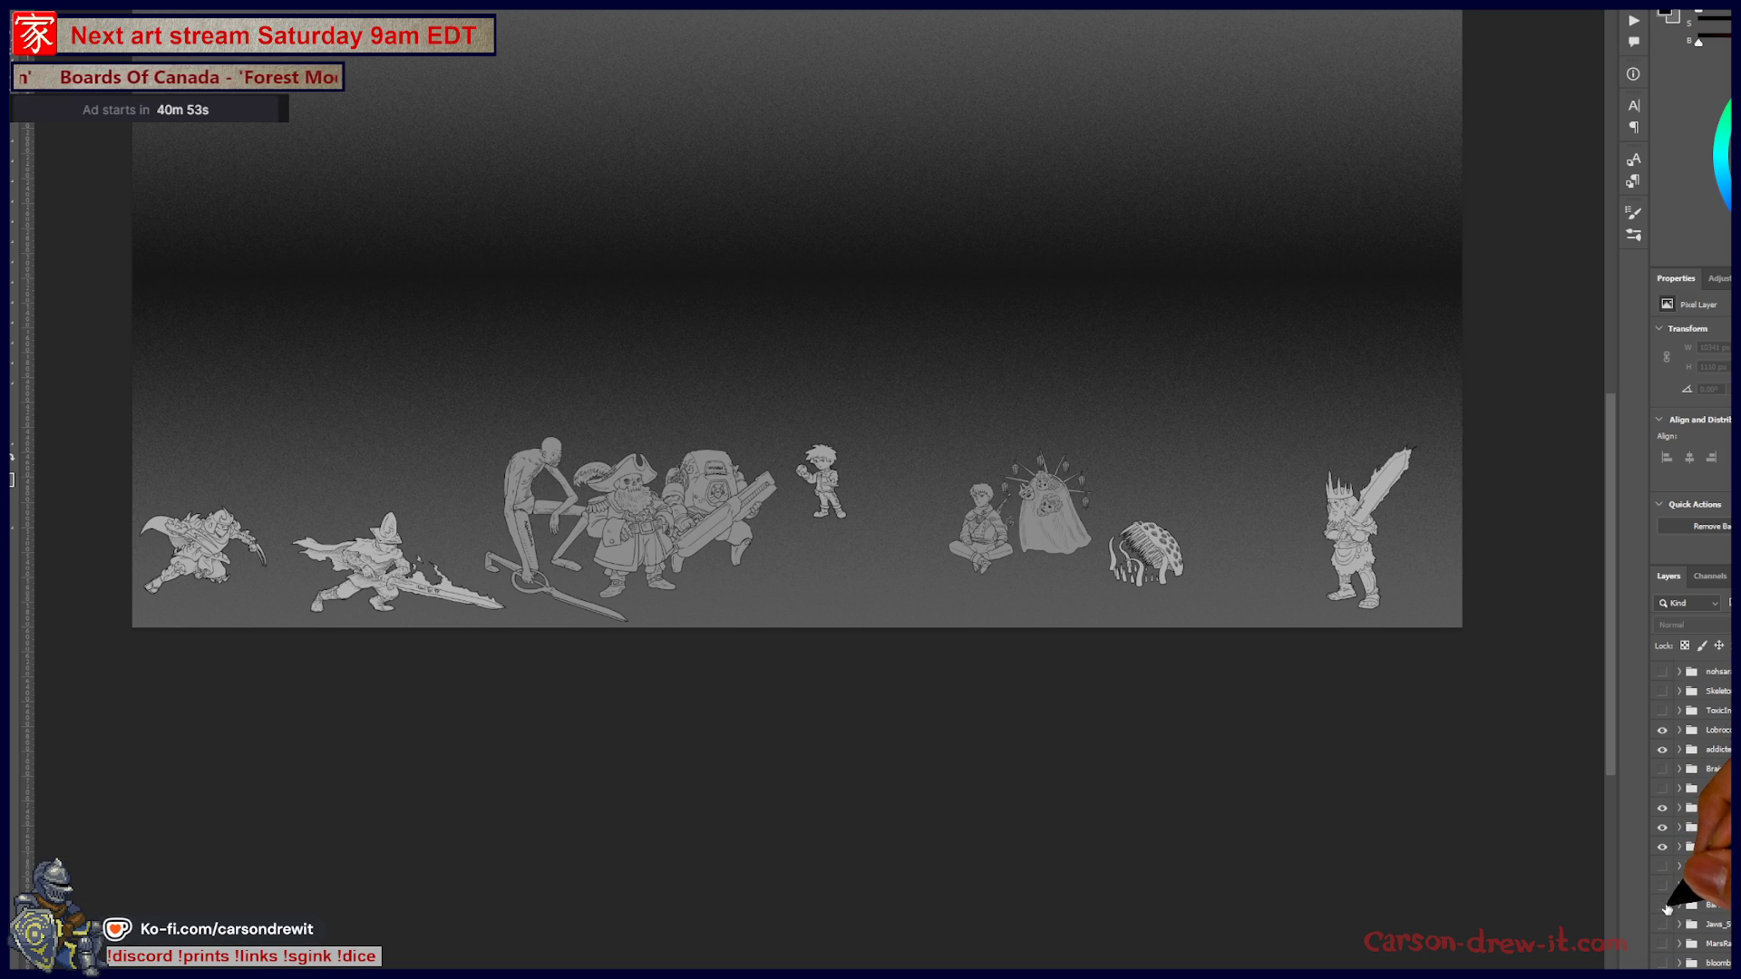
{"action": "left_click", "coordinate": [1662, 924]}
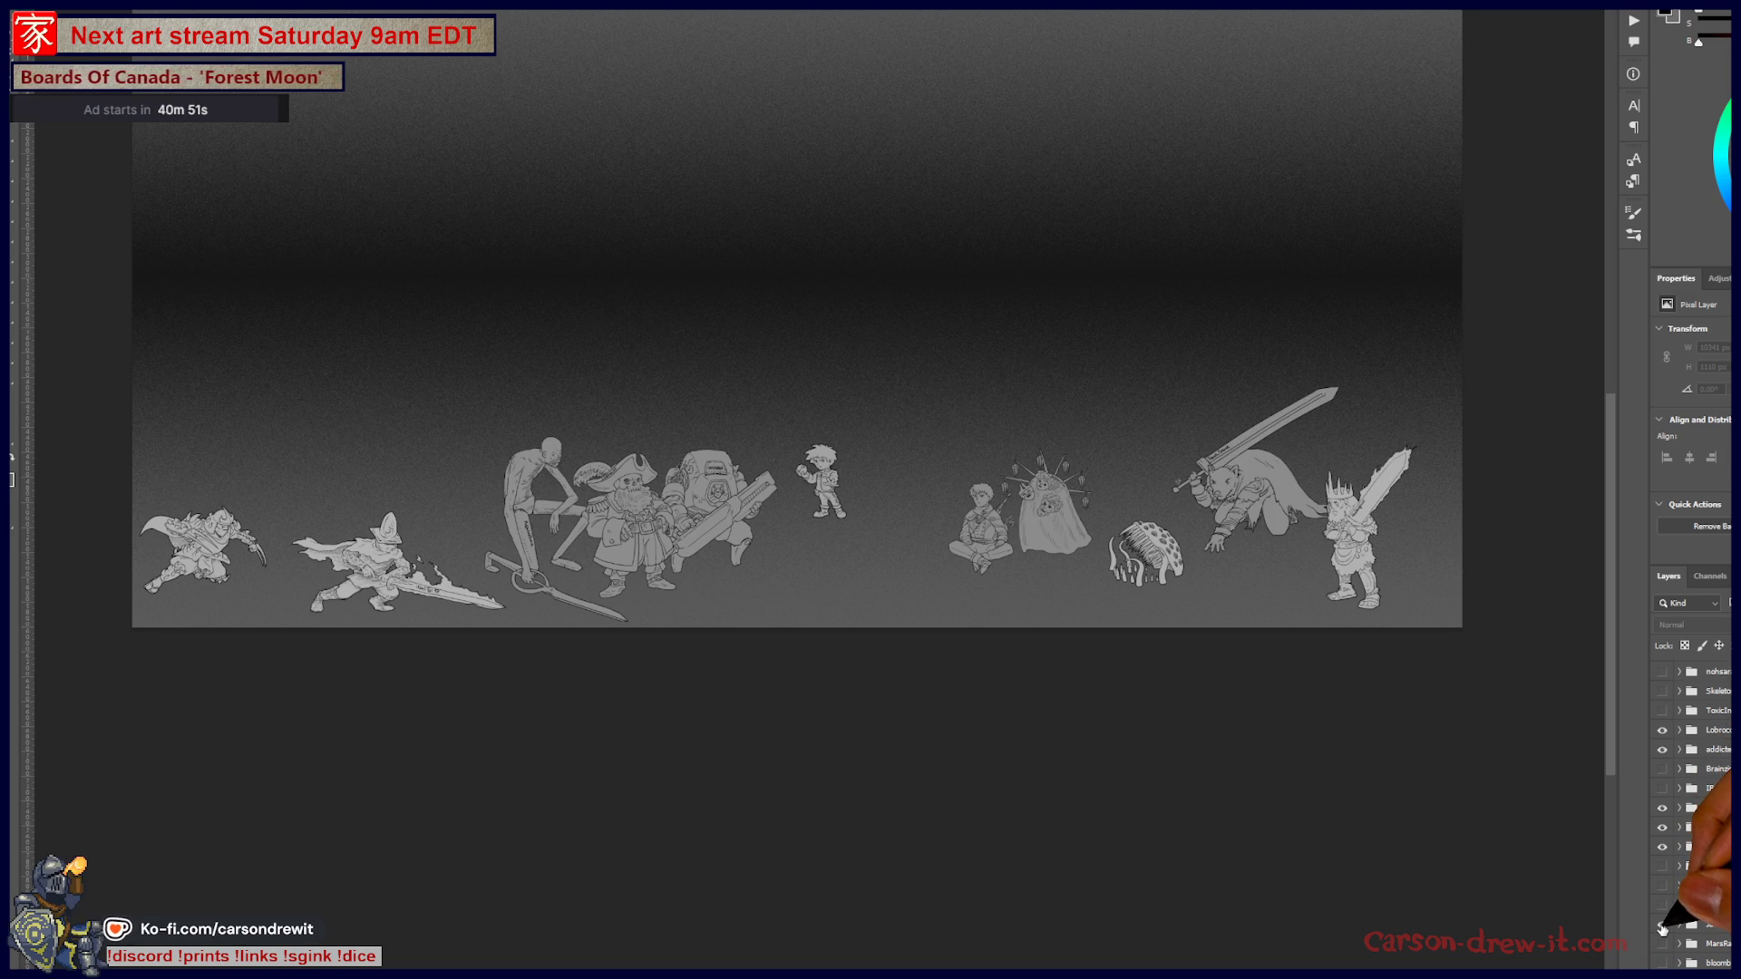
{"action": "left_click", "coordinate": [1662, 924]}
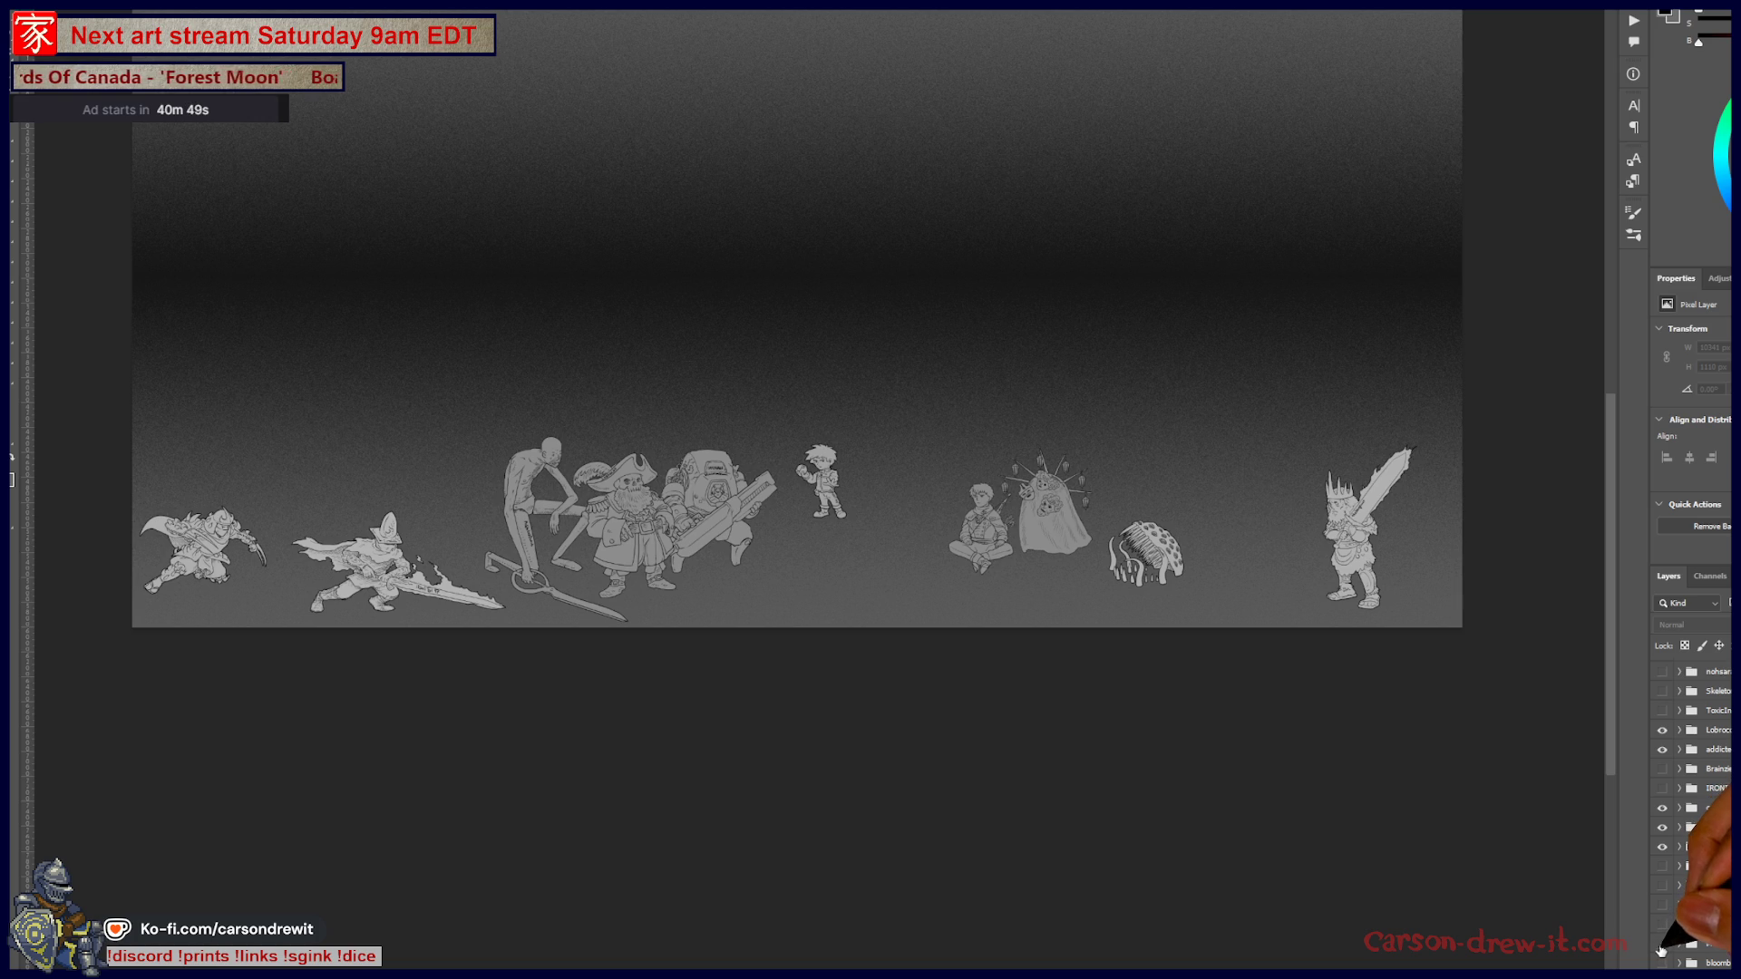
{"action": "left_click", "coordinate": [1662, 944]}
{"action": "left_click", "coordinate": [1662, 944]}
{"action": "left_click", "coordinate": [1662, 963]}
{"action": "left_click", "coordinate": [1662, 963]}
Compare the winged figure, hedgehog and samurai layers in the lineup
{"action": "scroll", "coordinate": [1674, 898], "scroll_direction": "down", "scroll_amount": 5}
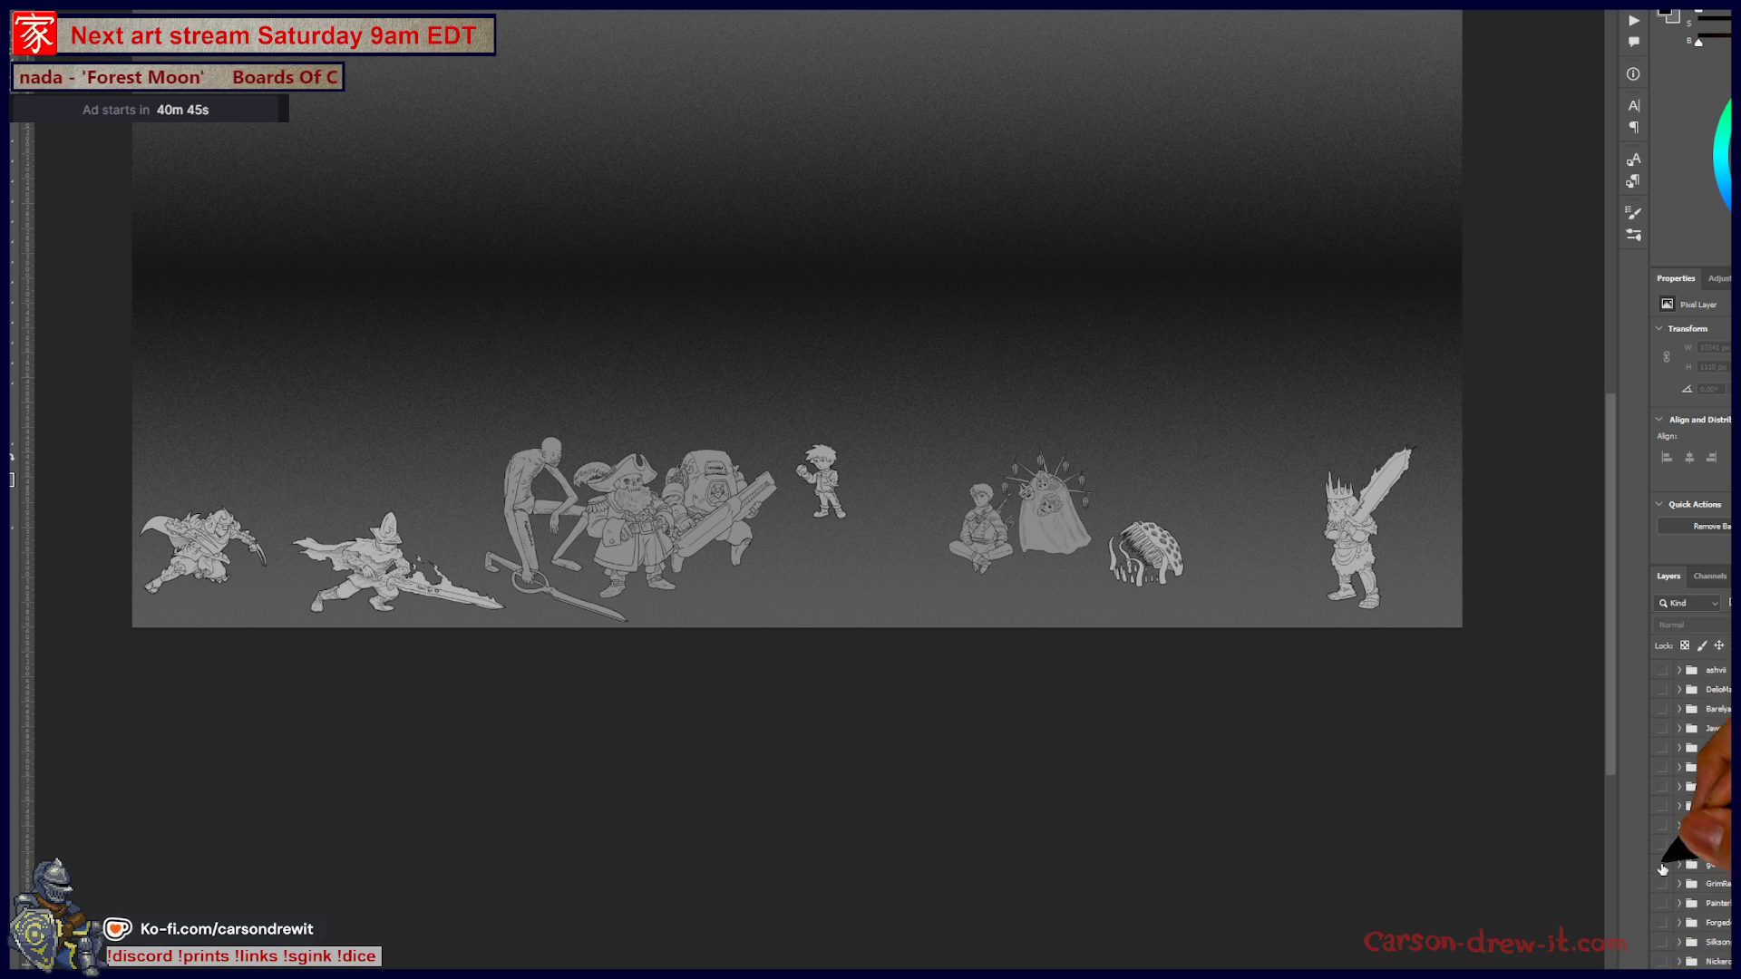
{"action": "left_click", "coordinate": [1663, 807]}
{"action": "left_click", "coordinate": [1662, 807]}
{"action": "left_click", "coordinate": [1663, 825]}
{"action": "left_click", "coordinate": [1662, 827]}
{"action": "left_click", "coordinate": [1662, 827]}
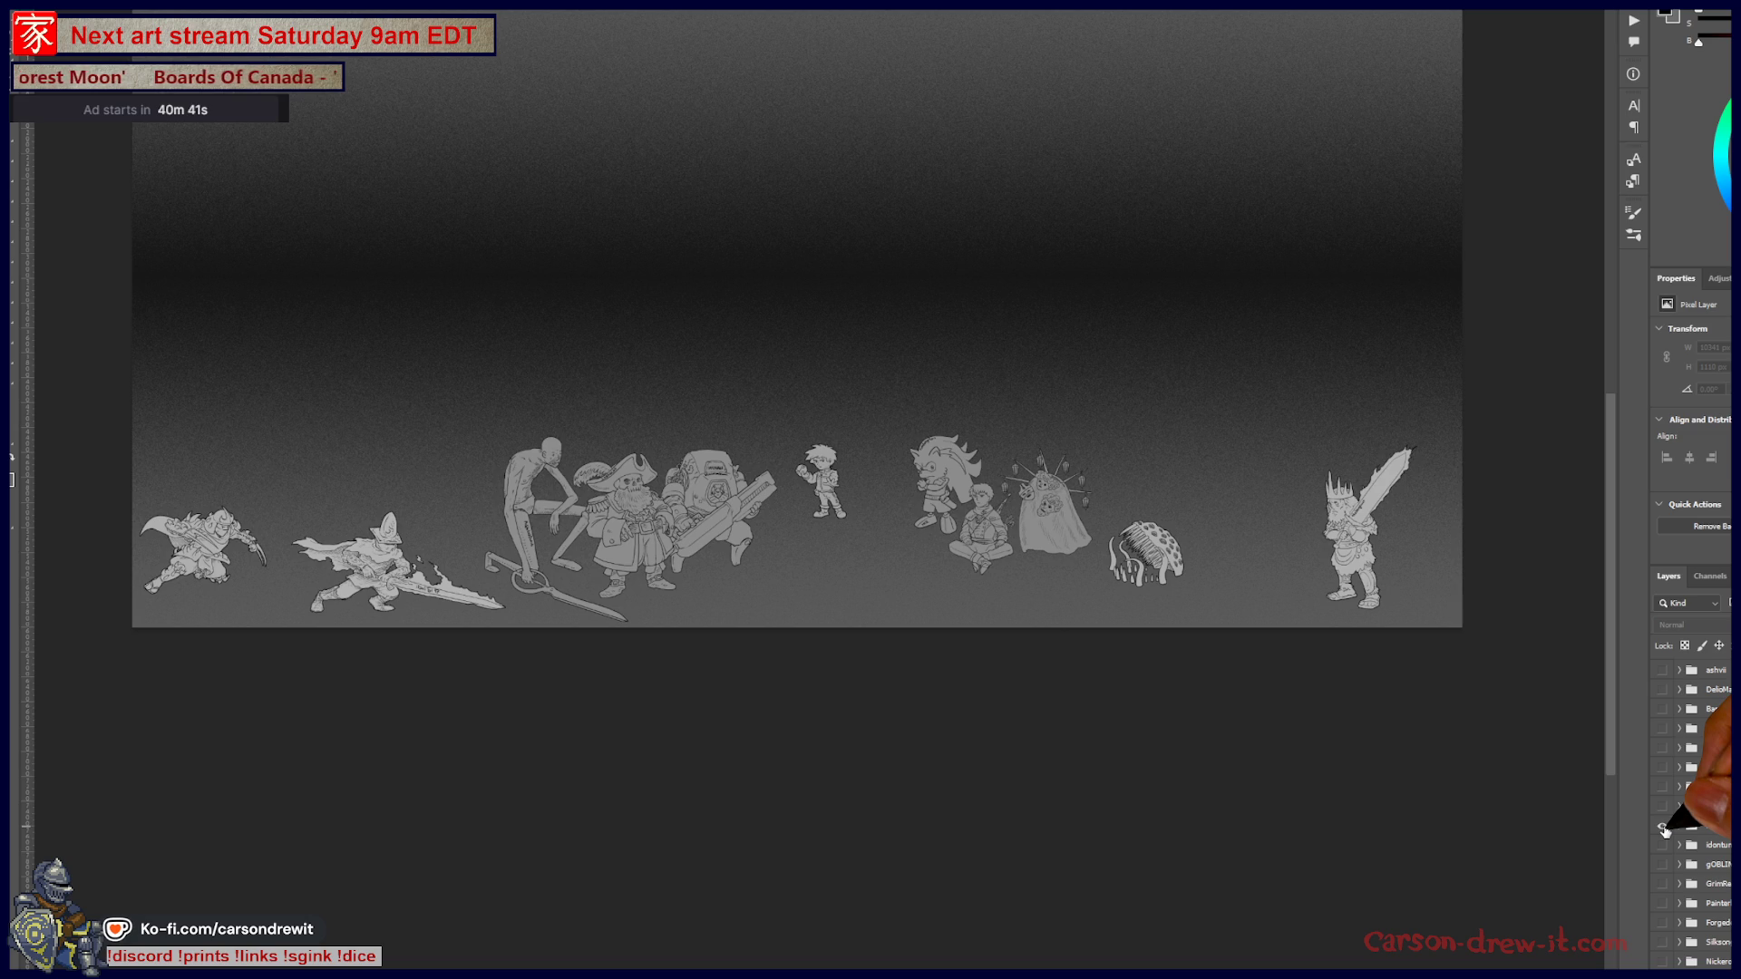
{"action": "left_click", "coordinate": [1664, 829]}
{"action": "left_click", "coordinate": [1665, 829]}
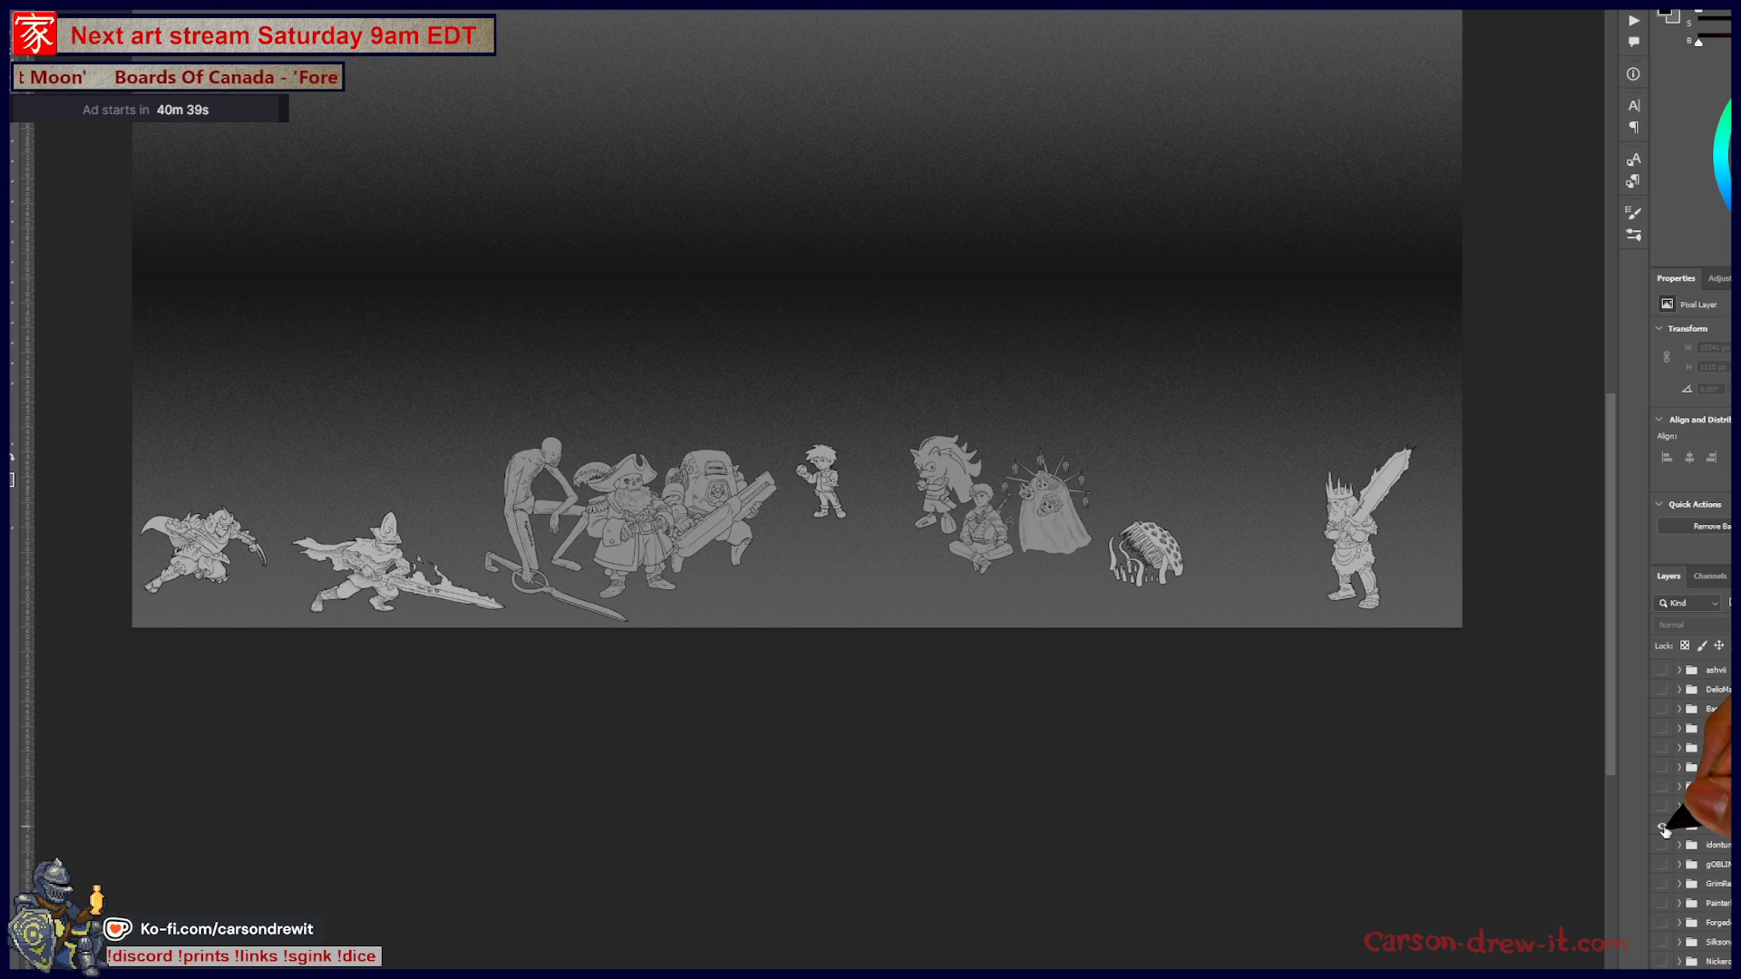
{"action": "left_click", "coordinate": [1664, 829]}
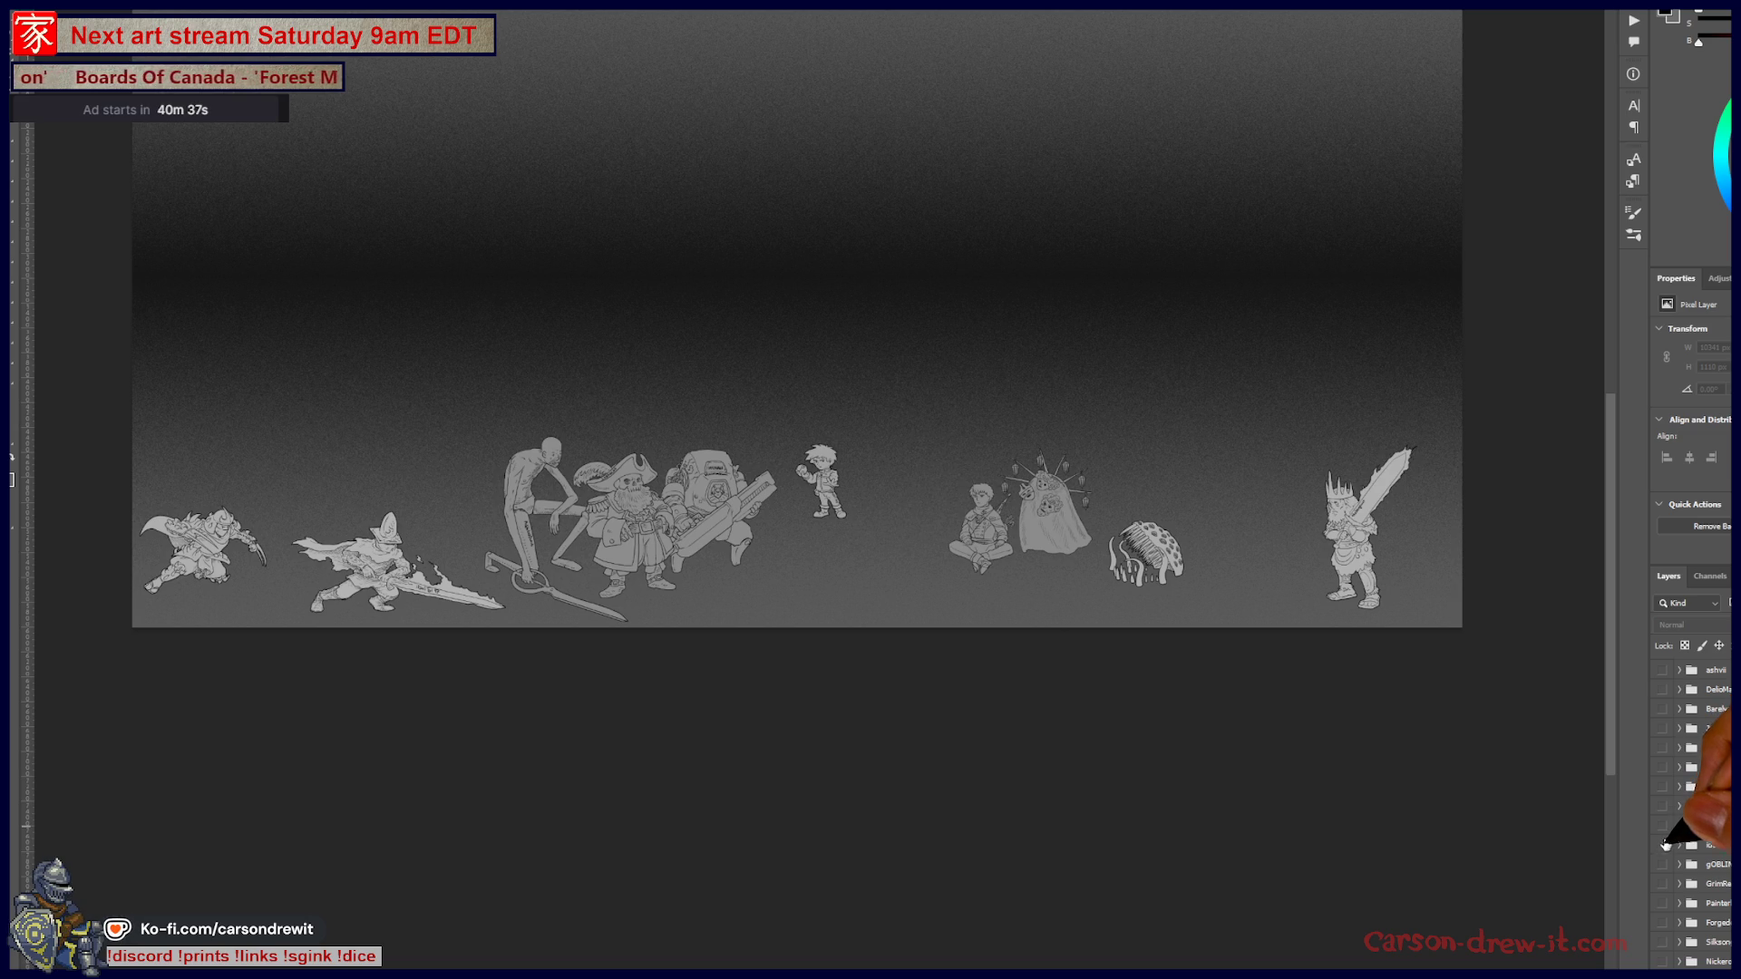
{"action": "left_click", "coordinate": [1663, 849]}
Hide the samurai and show the goblin swordsman, rejecting the ogre and tall figure
{"action": "left_click", "coordinate": [1664, 847]}
{"action": "left_click", "coordinate": [1664, 866]}
{"action": "left_click", "coordinate": [1664, 866]}
{"action": "left_click", "coordinate": [1663, 866]}
{"action": "left_click", "coordinate": [1663, 885]}
{"action": "left_click", "coordinate": [1663, 885]}
{"action": "left_click", "coordinate": [1664, 922]}
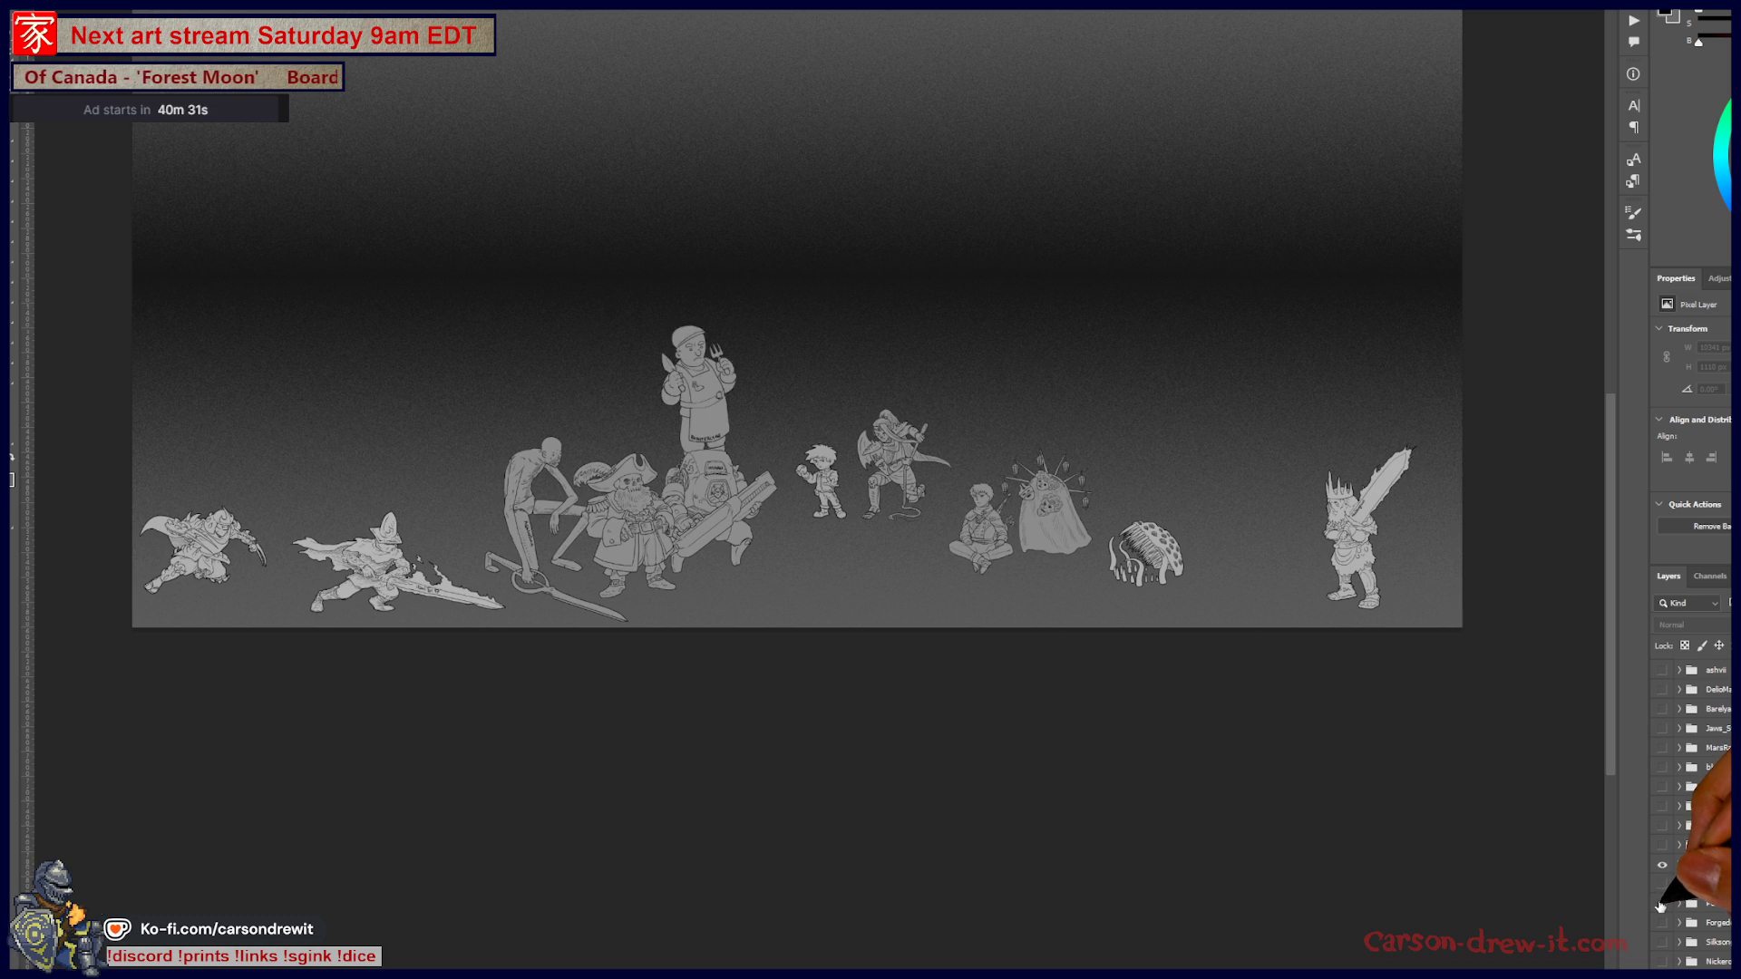
{"action": "left_click", "coordinate": [1665, 923]}
{"action": "left_click", "coordinate": [1664, 923]}
{"action": "left_click", "coordinate": [1664, 922]}
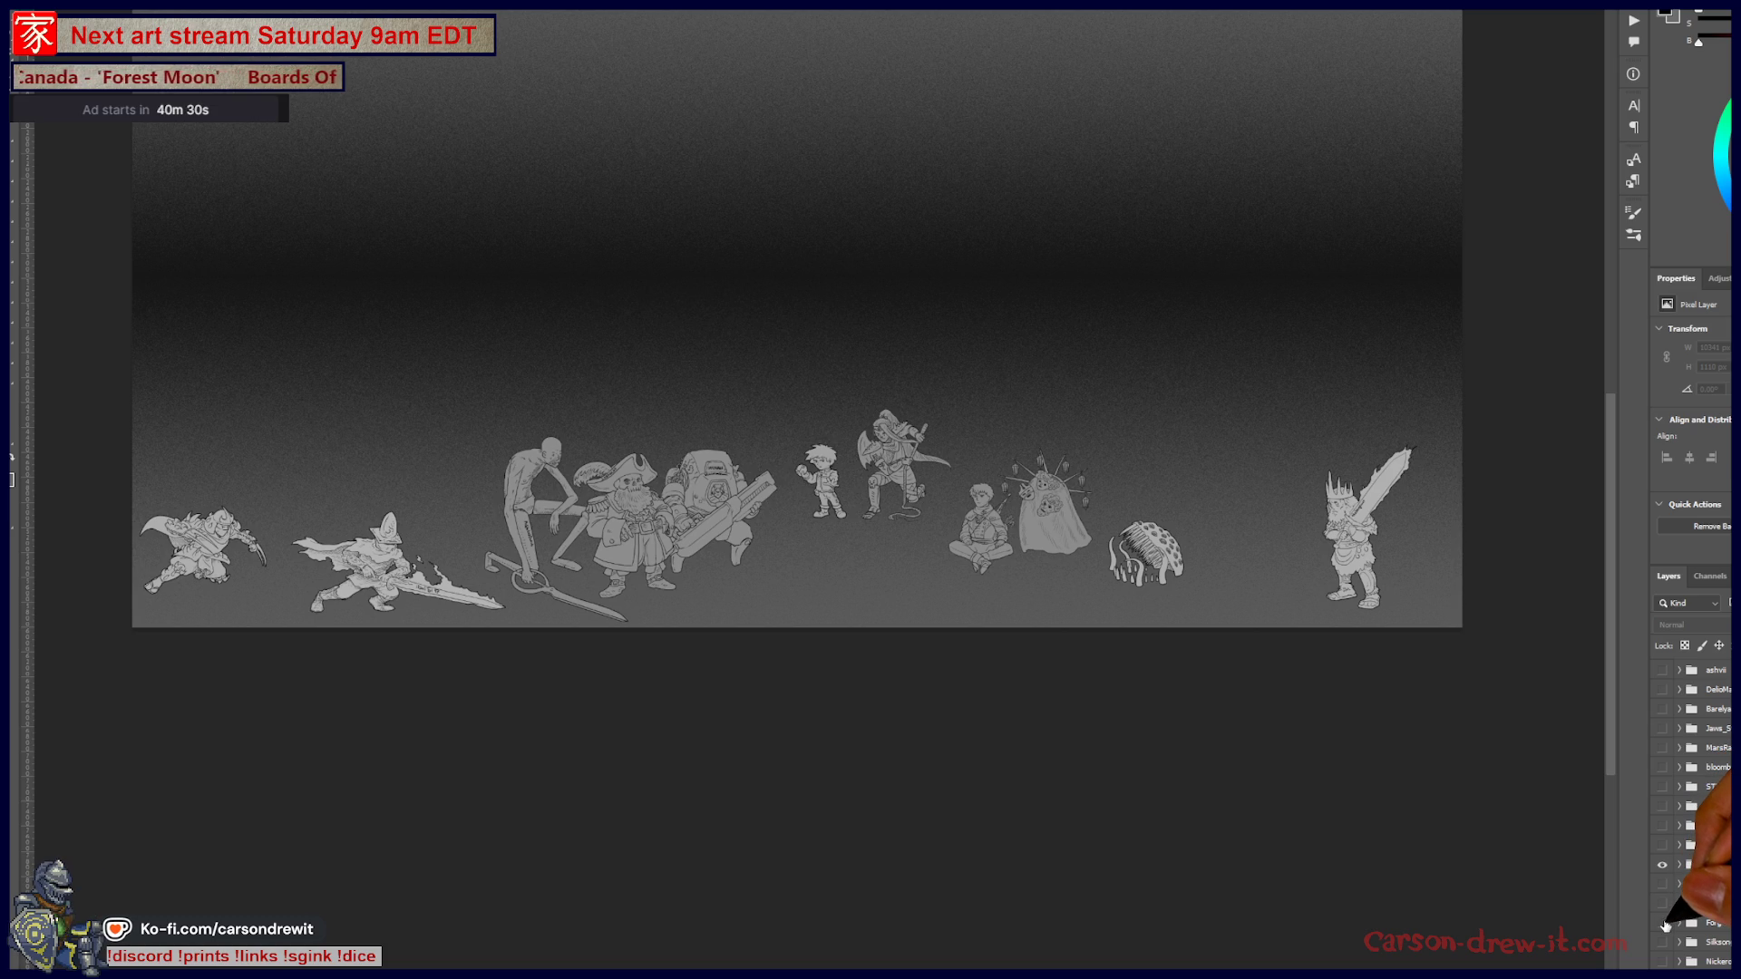
{"action": "scroll", "coordinate": [1667, 923], "scroll_direction": "down", "scroll_amount": 2}
{"action": "scroll", "coordinate": [1669, 922], "scroll_direction": "up", "scroll_amount": 5}
Select all visible figure groups, merge a copy with Ctrl+Alt+E, and move it up the stack
{"action": "left_click", "coordinate": [894, 467]}
{"action": "left_click", "coordinate": [1718, 827], "text": "shift"}
{"action": "left_click", "coordinate": [1719, 807], "text": "shift"}
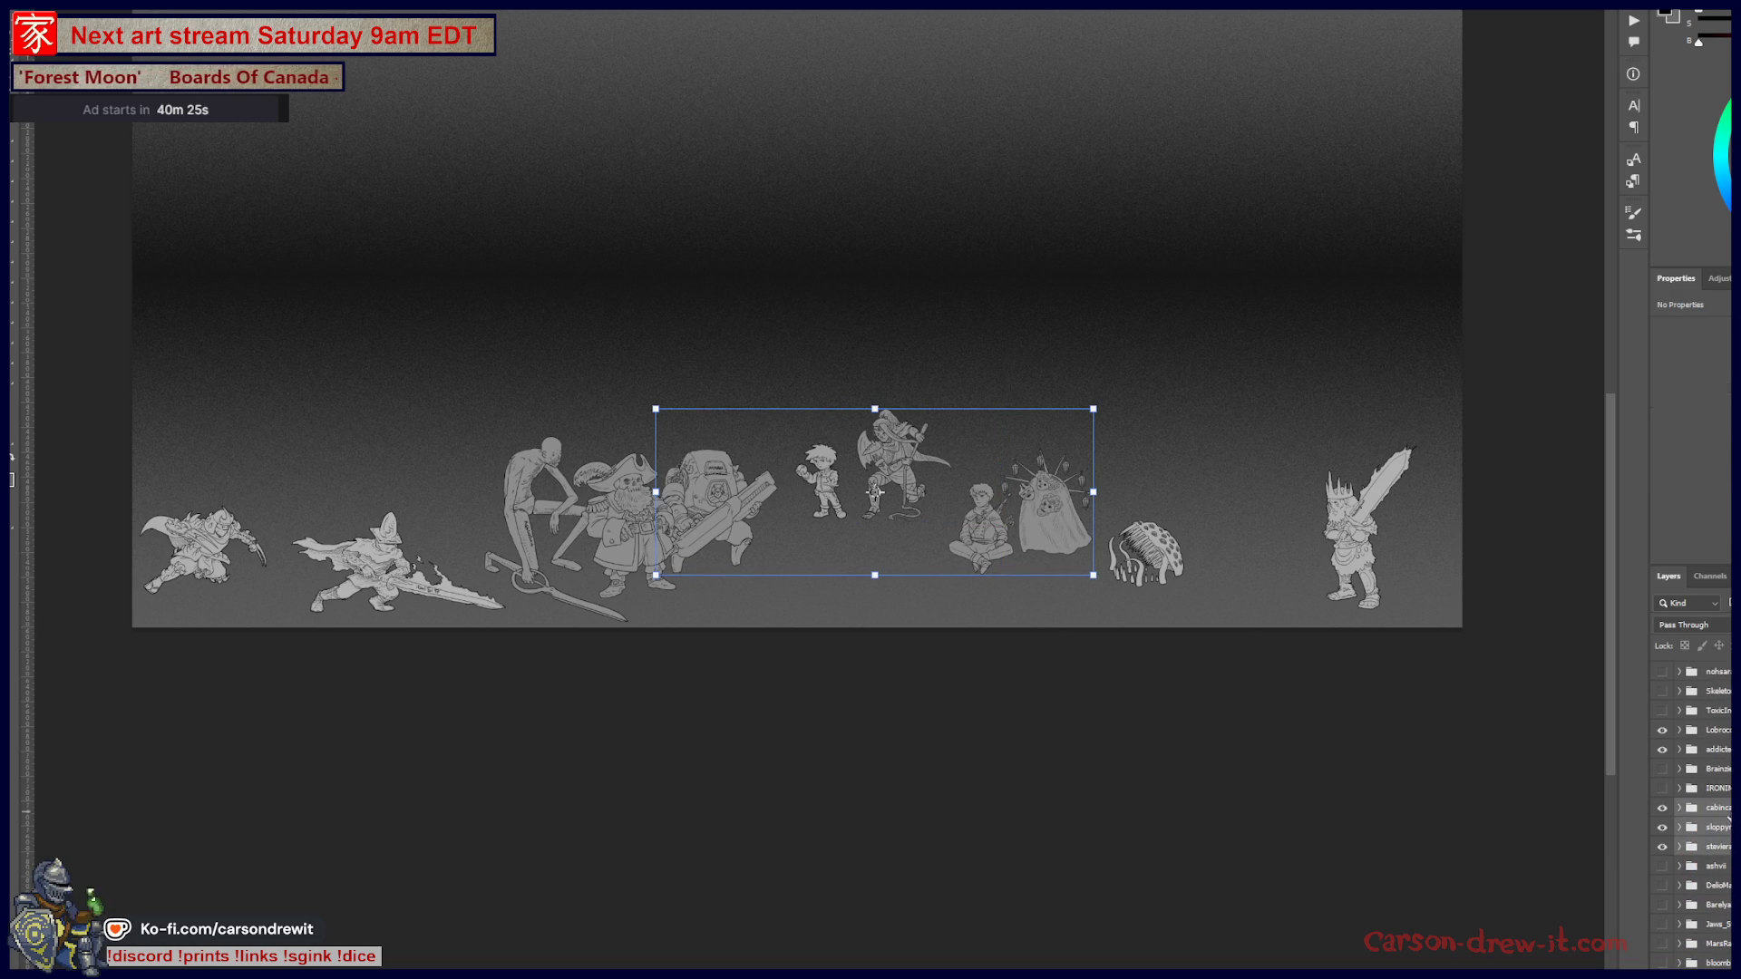
{"action": "scroll", "coordinate": [1723, 816], "scroll_direction": "up", "scroll_amount": 4}
{"action": "left_click", "coordinate": [1729, 836], "text": "shift"}
{"action": "scroll", "coordinate": [1705, 816], "scroll_direction": "up", "scroll_amount": 3}
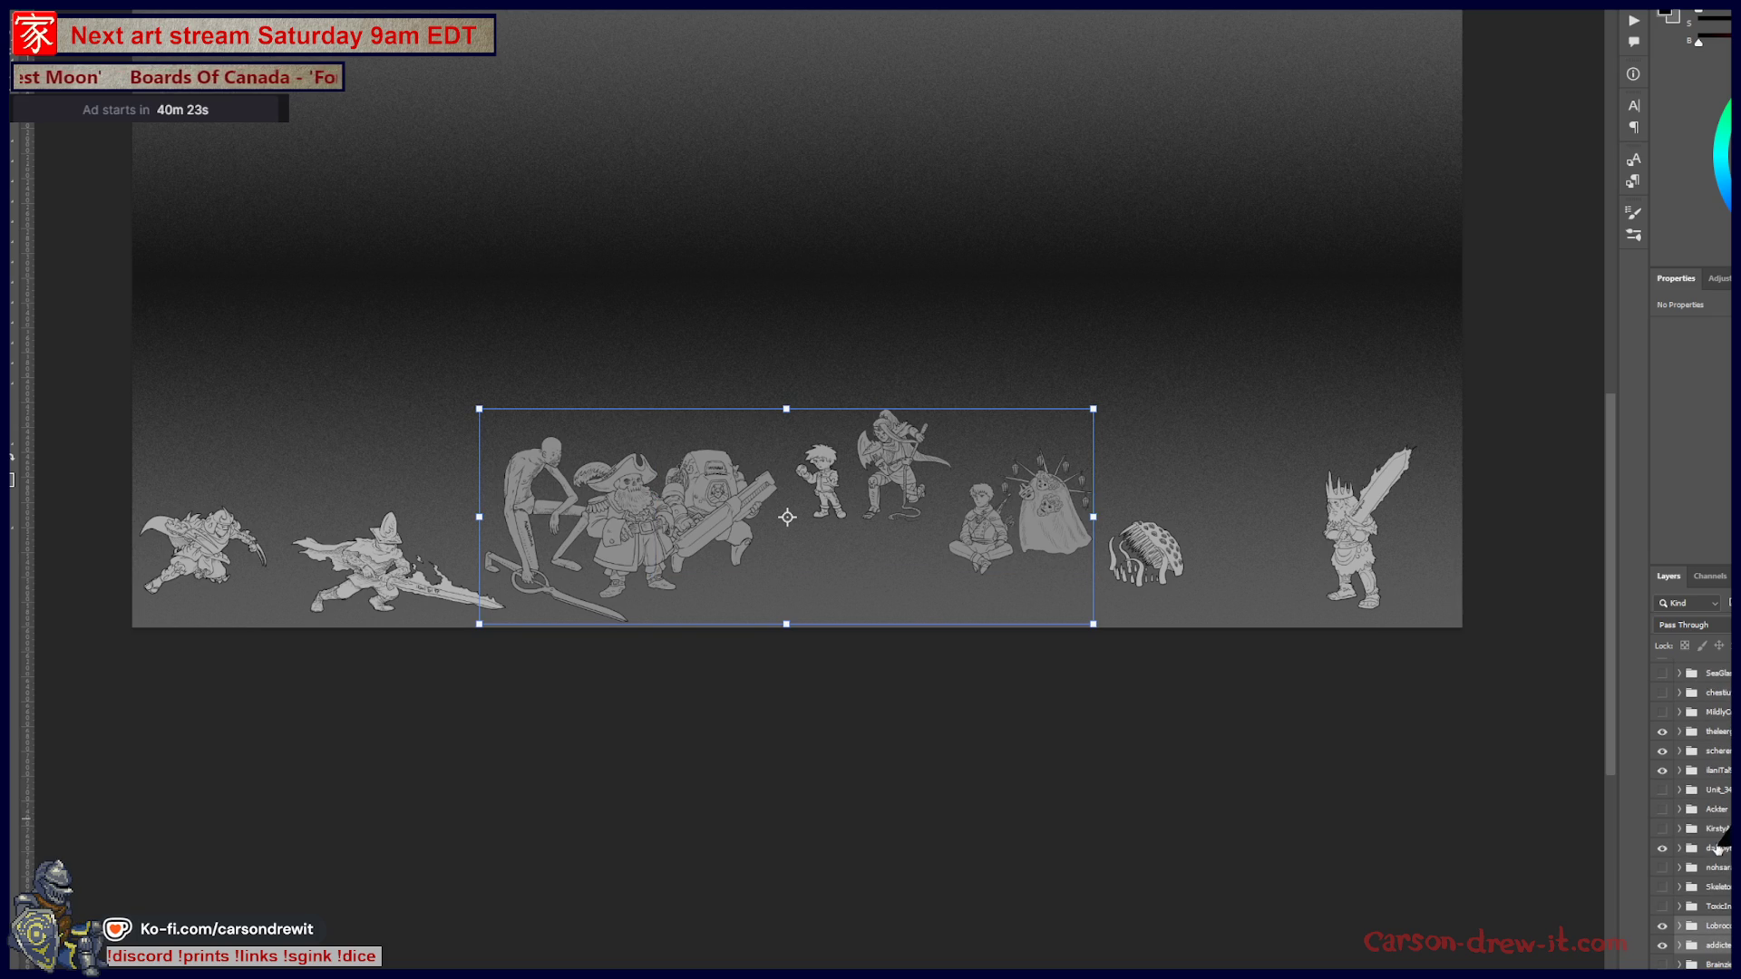
{"action": "left_click", "coordinate": [1718, 770], "text": "shift"}
{"action": "left_click", "coordinate": [1719, 751], "text": "shift"}
{"action": "left_click", "coordinate": [1719, 731], "text": "shift"}
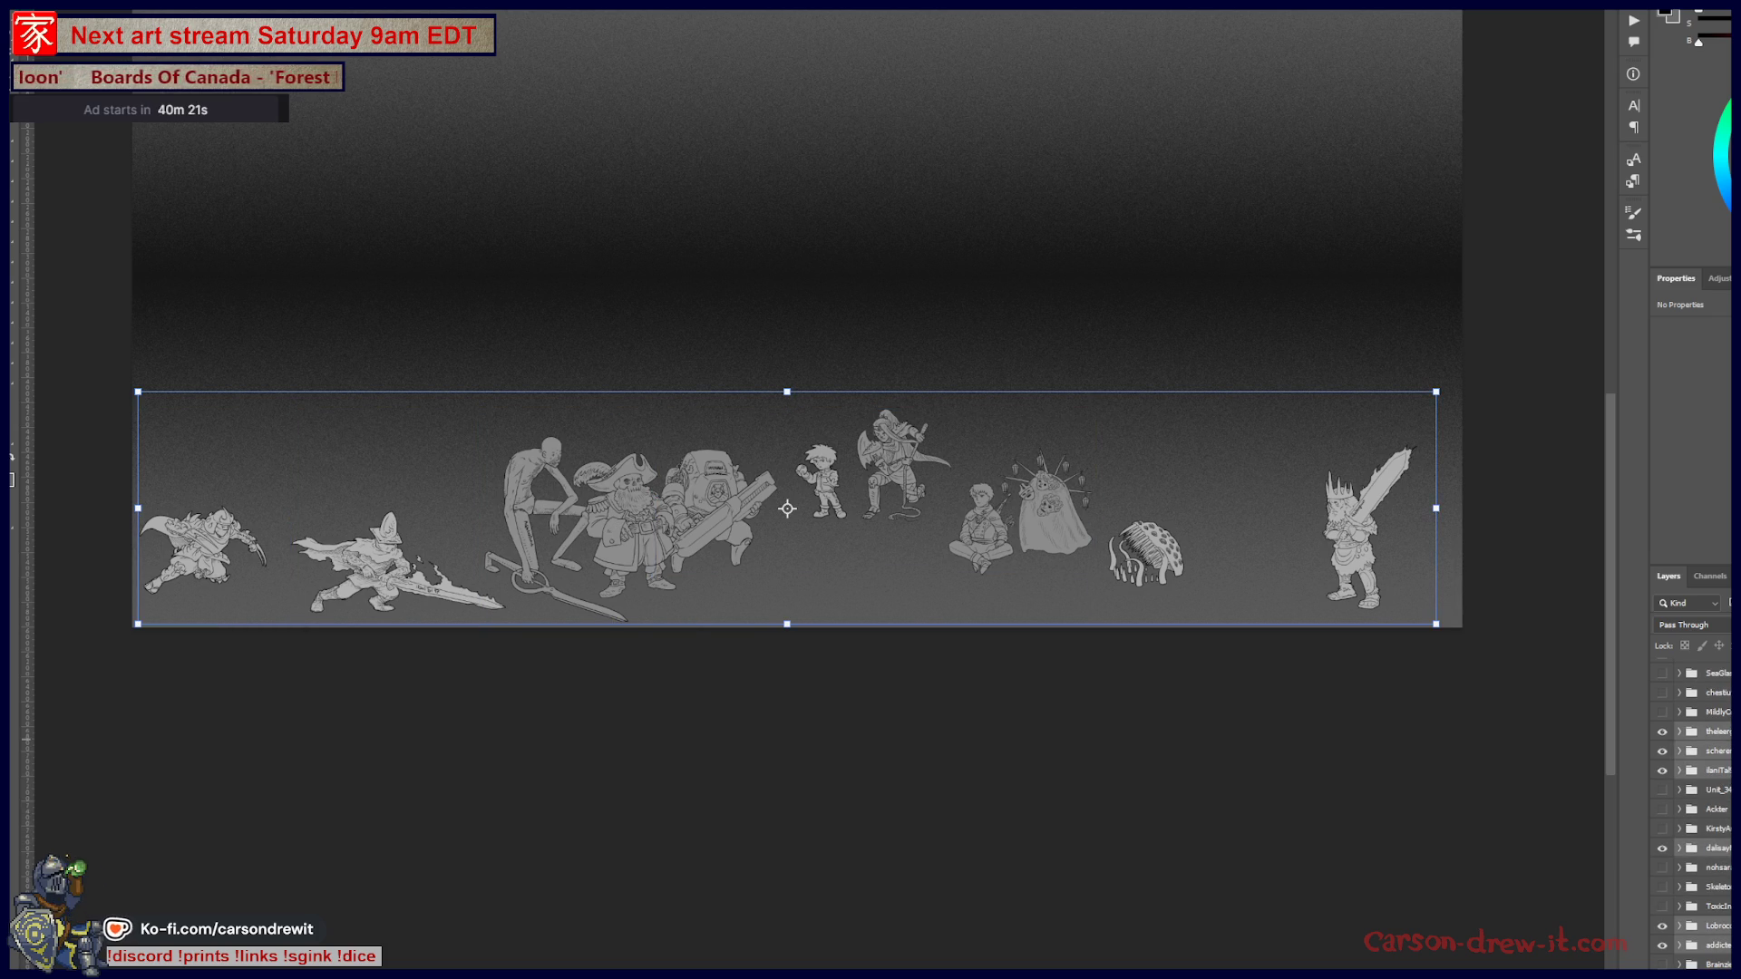
{"action": "scroll", "coordinate": [1705, 816], "scroll_direction": "up", "scroll_amount": 4}
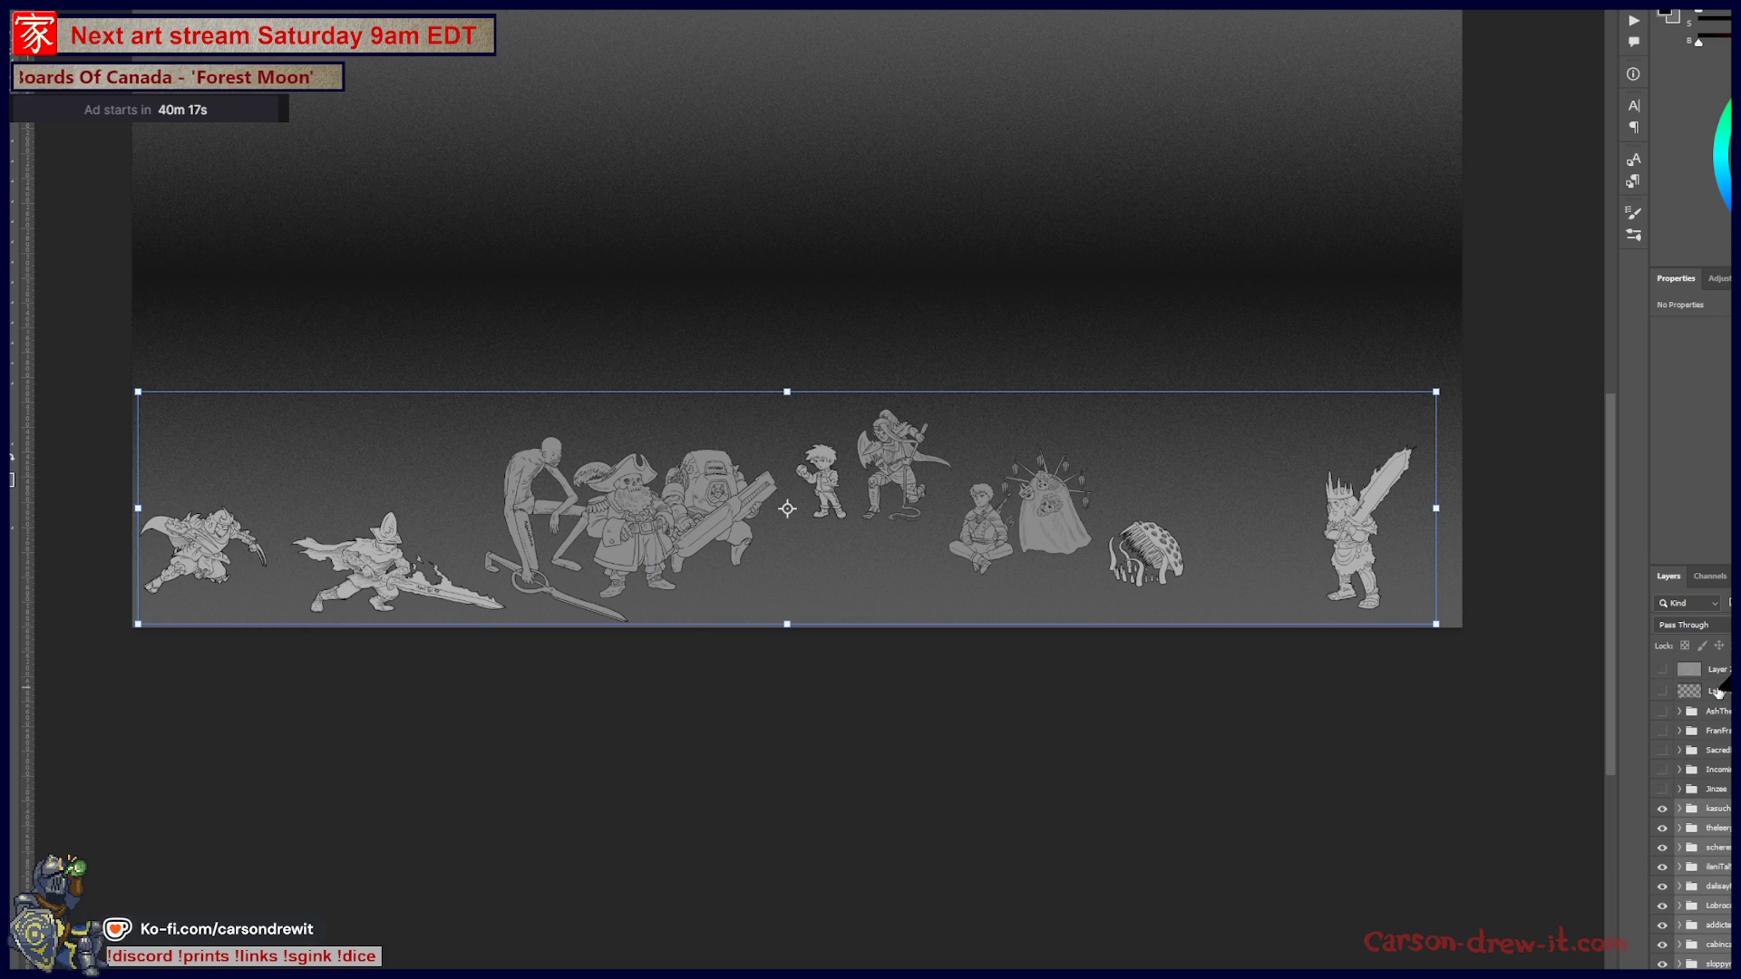
{"action": "key", "text": "ctrl+alt+e"}
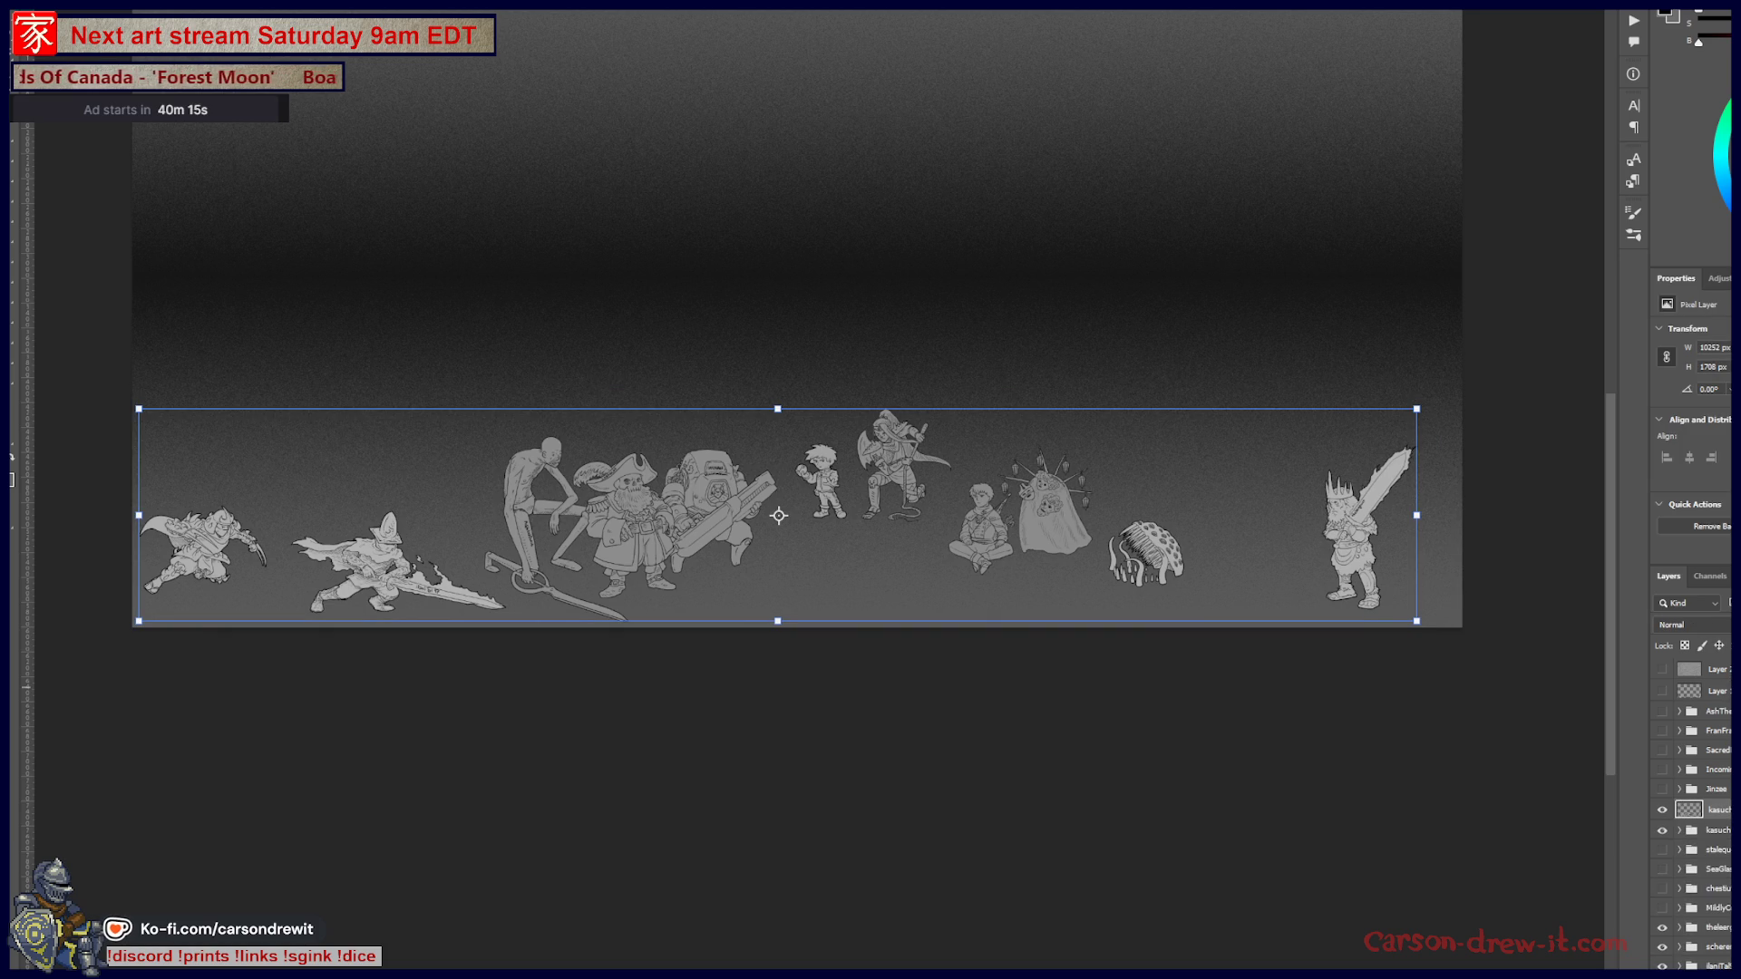
{"action": "left_click_drag", "start_coordinate": [1714, 810], "coordinate": [1709, 706]}
Select the back row of characters and lower its opacity
{"action": "left_click", "coordinate": [1721, 845]}
{"action": "scroll", "coordinate": [1721, 845], "scroll_direction": "down", "scroll_amount": 2}
{"action": "left_click", "coordinate": [1726, 868]}
{"action": "left_click", "coordinate": [1726, 868], "text": "shift"}
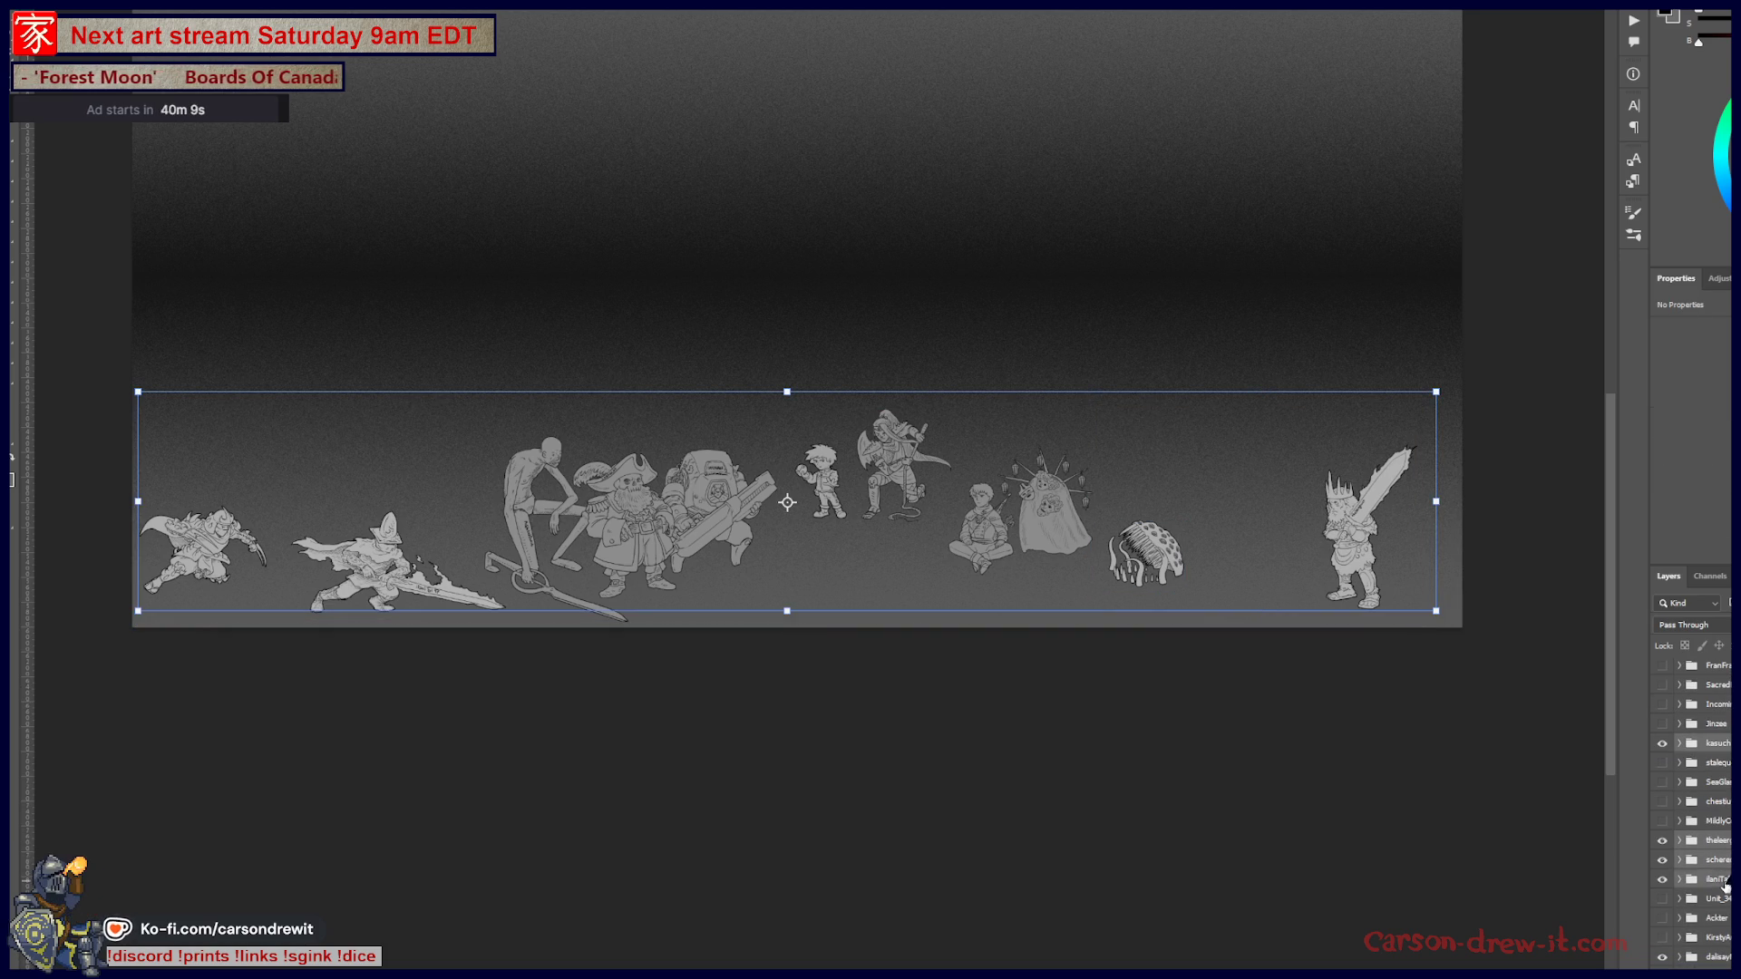
{"action": "scroll", "coordinate": [1705, 816], "scroll_direction": "down", "scroll_amount": 3}
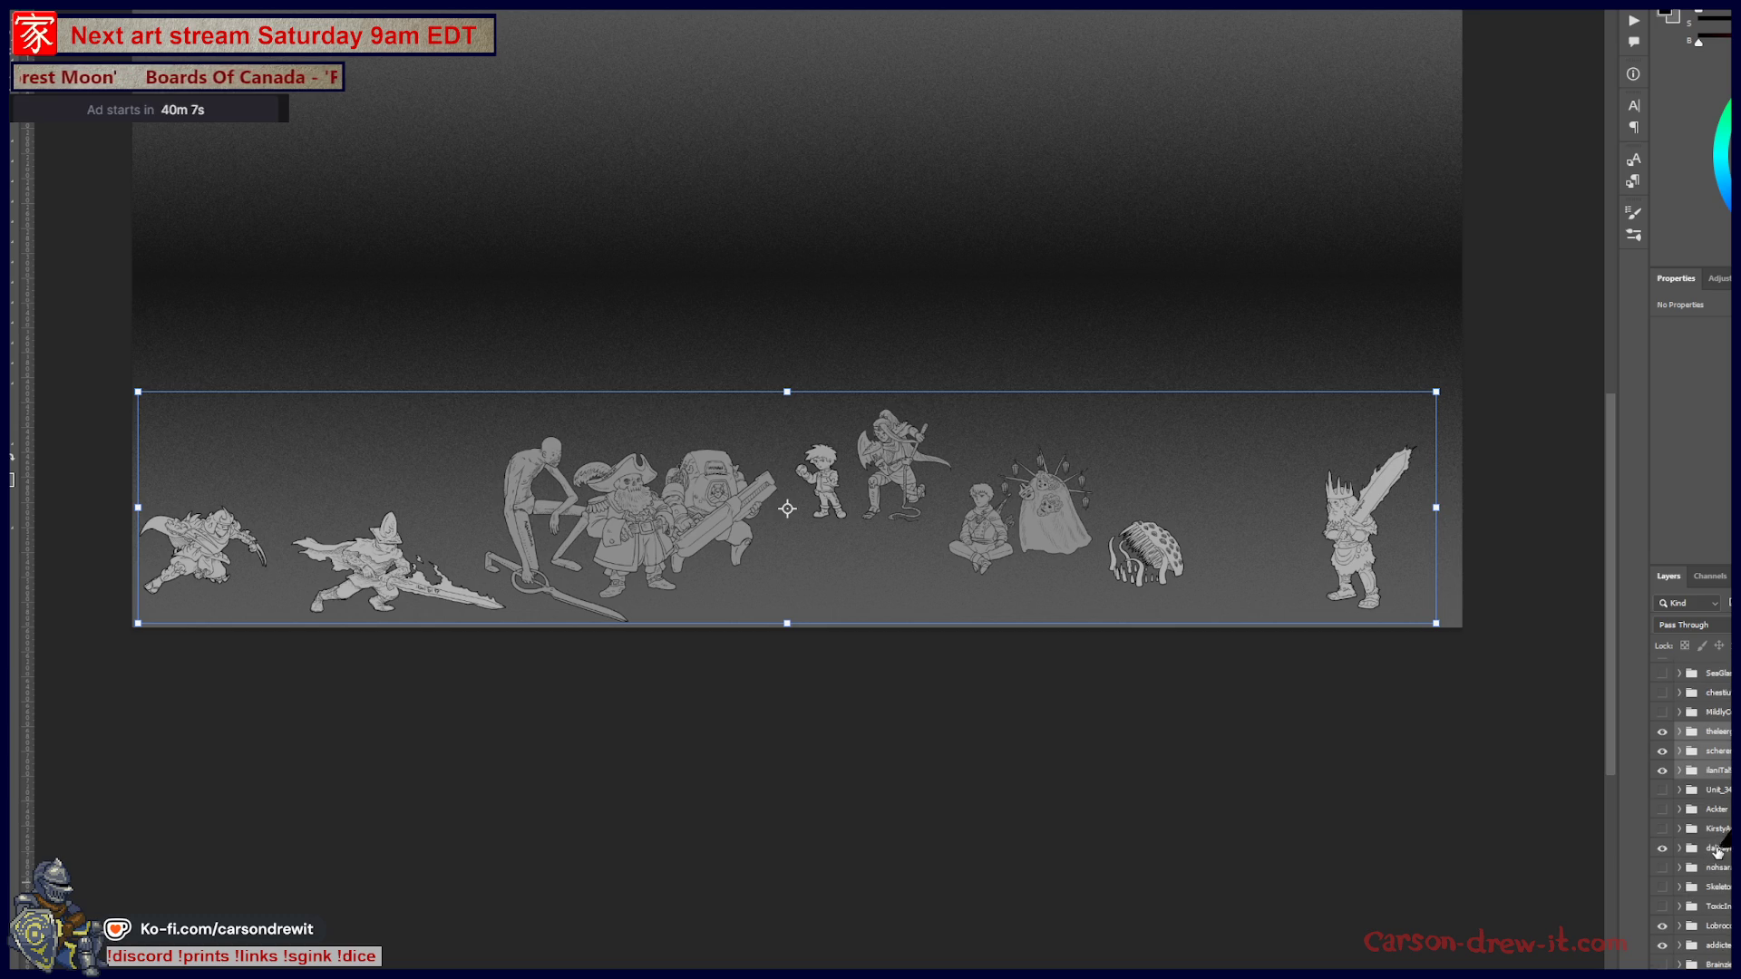
{"action": "scroll", "coordinate": [1696, 884], "scroll_direction": "down", "scroll_amount": 3}
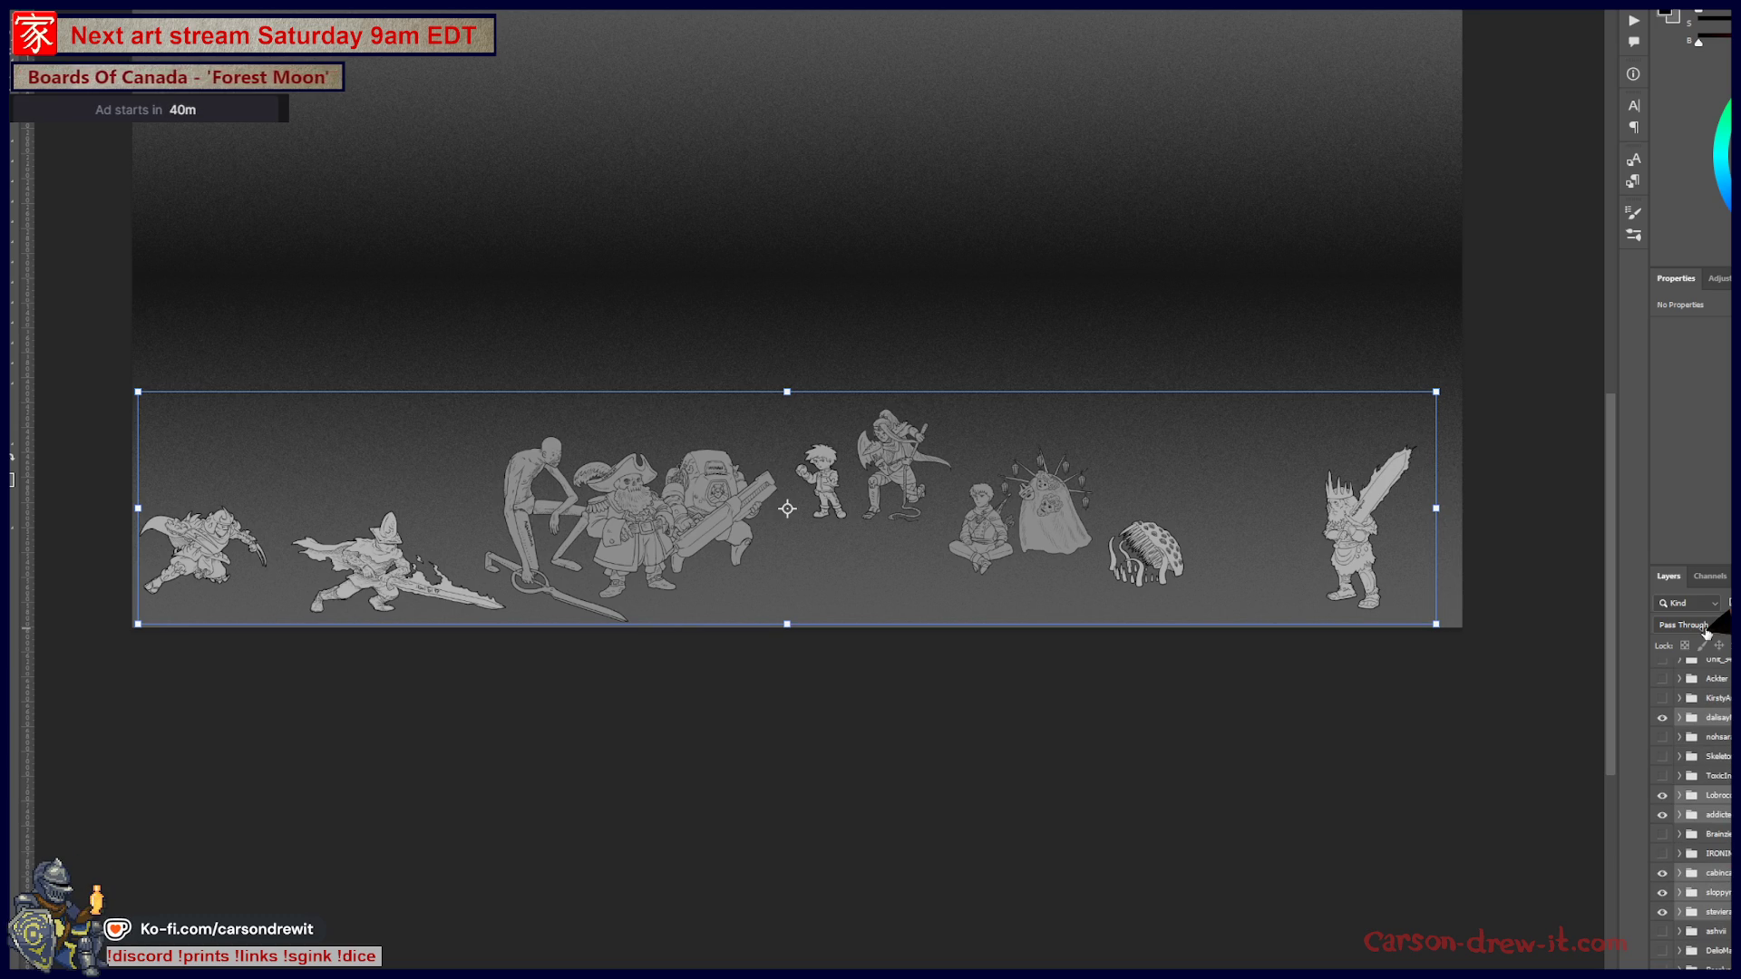
{"action": "scroll", "coordinate": [1696, 690], "scroll_direction": "down", "scroll_amount": 5}
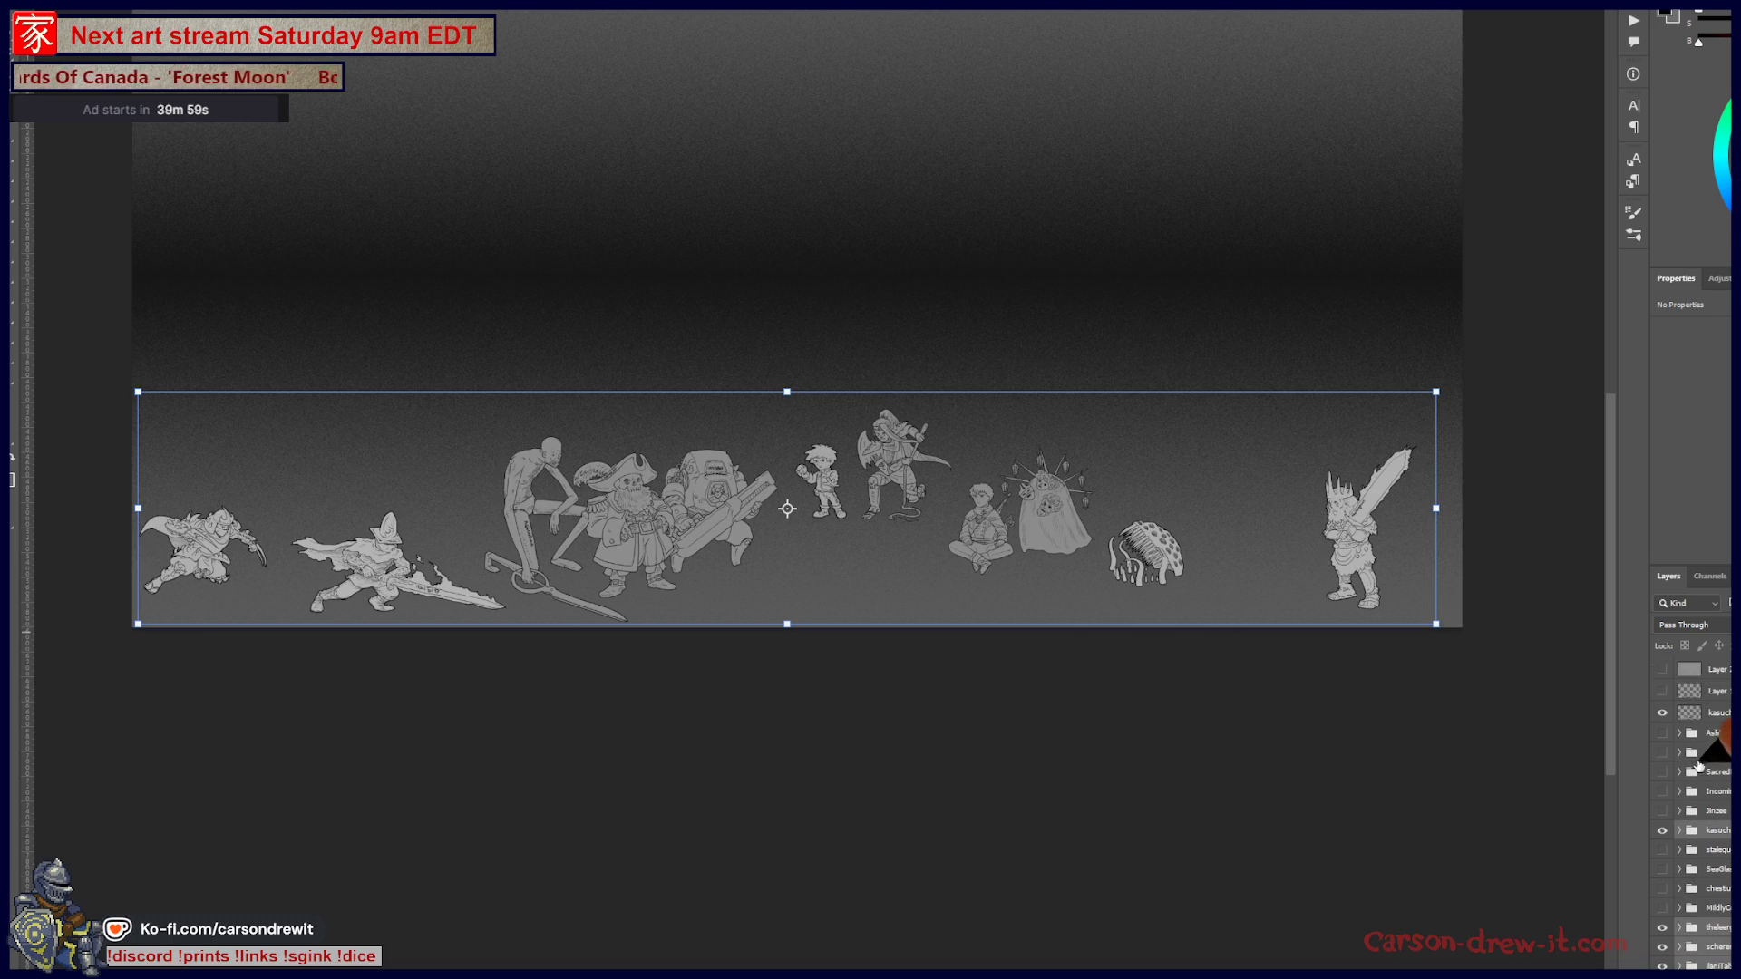
{"action": "left_click", "coordinate": [1665, 724]}
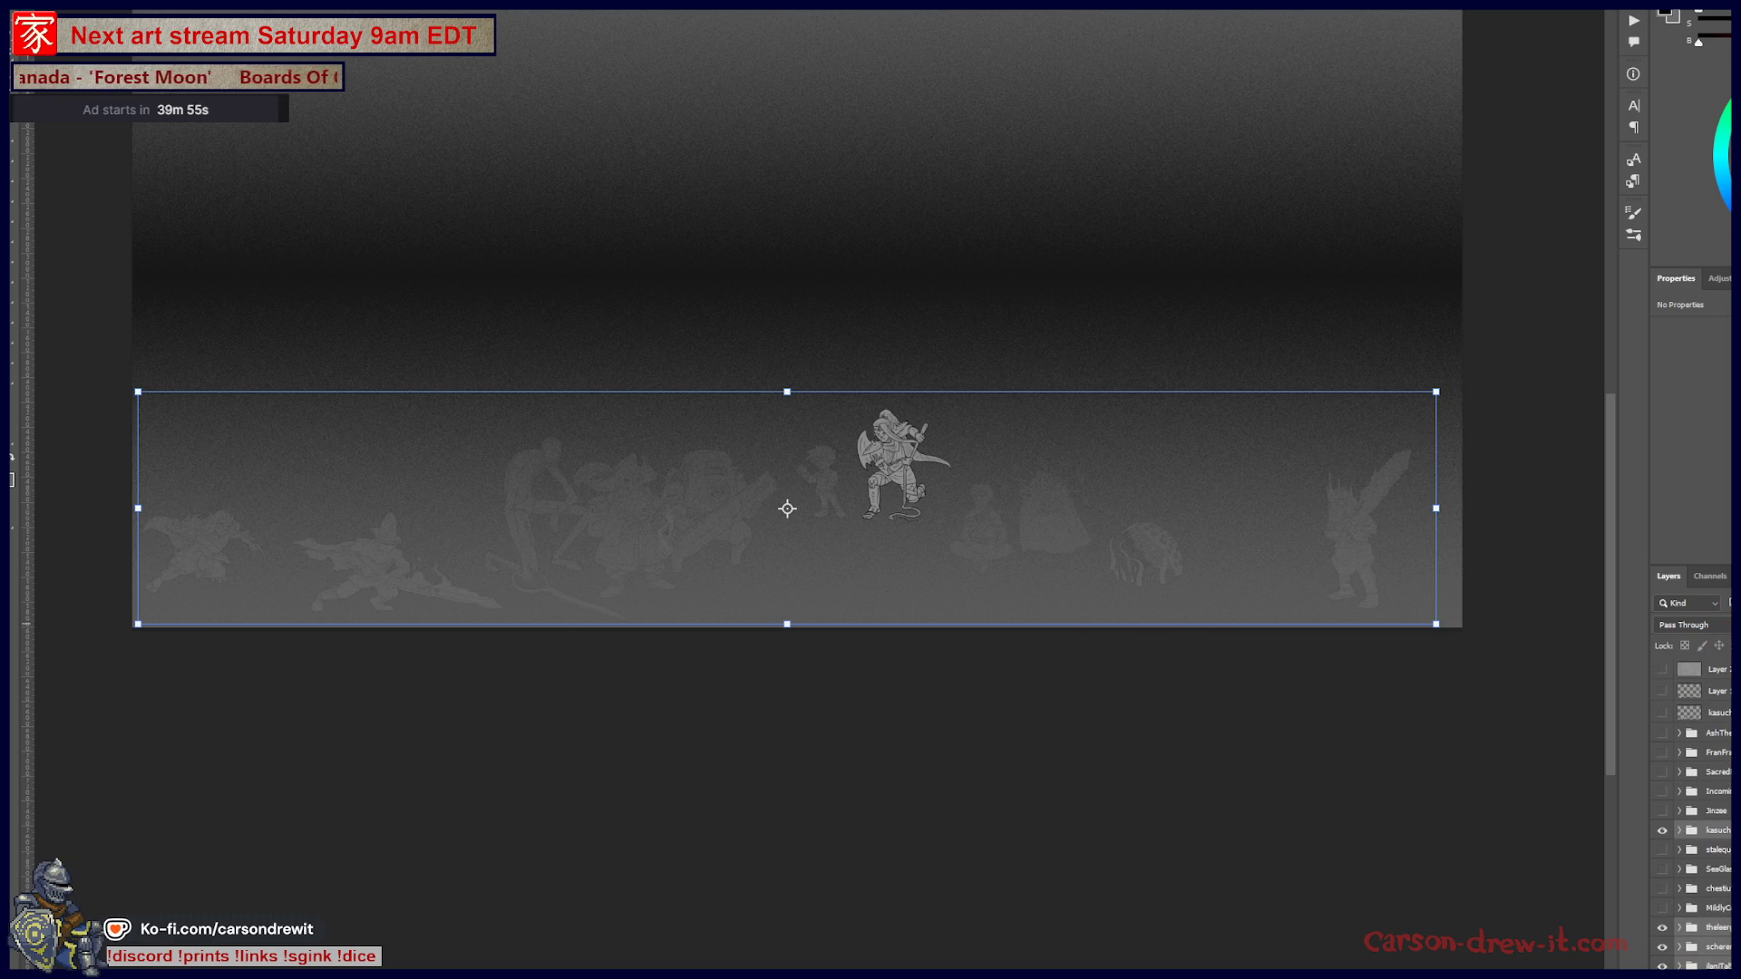
Turn on four more character groups in one drag down the visibility column
{"action": "left_click", "coordinate": [1714, 944]}
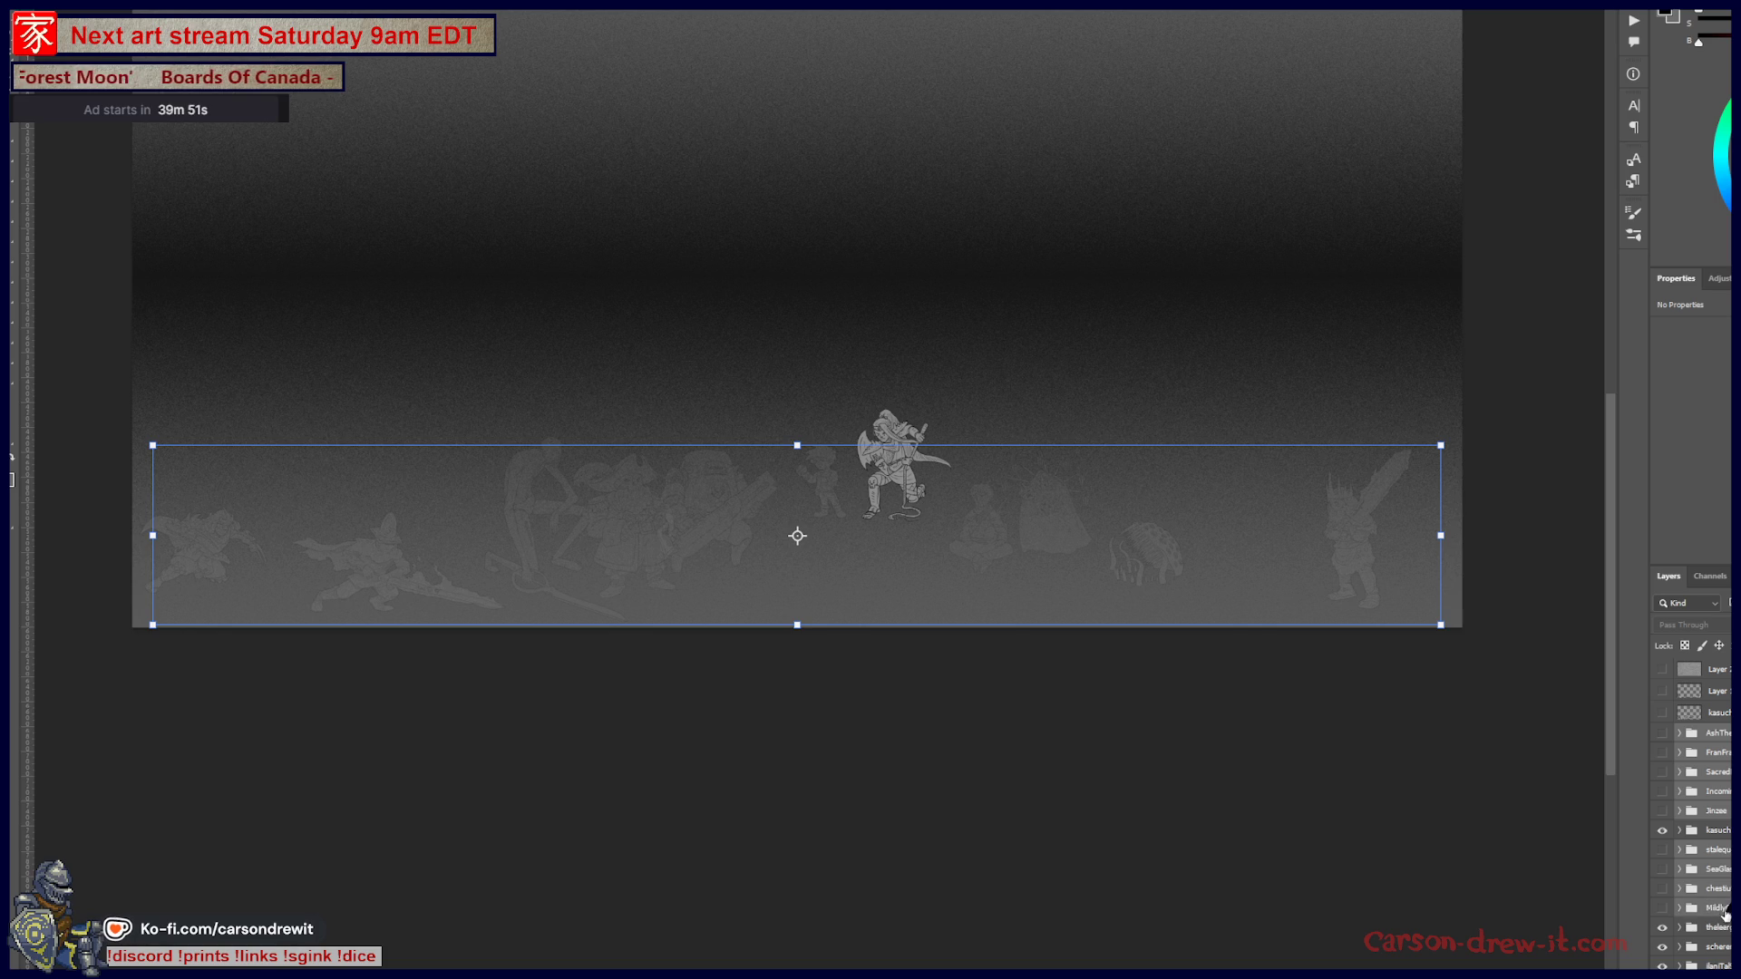
{"action": "left_click_drag", "start_coordinate": [1662, 733], "coordinate": [1662, 905]}
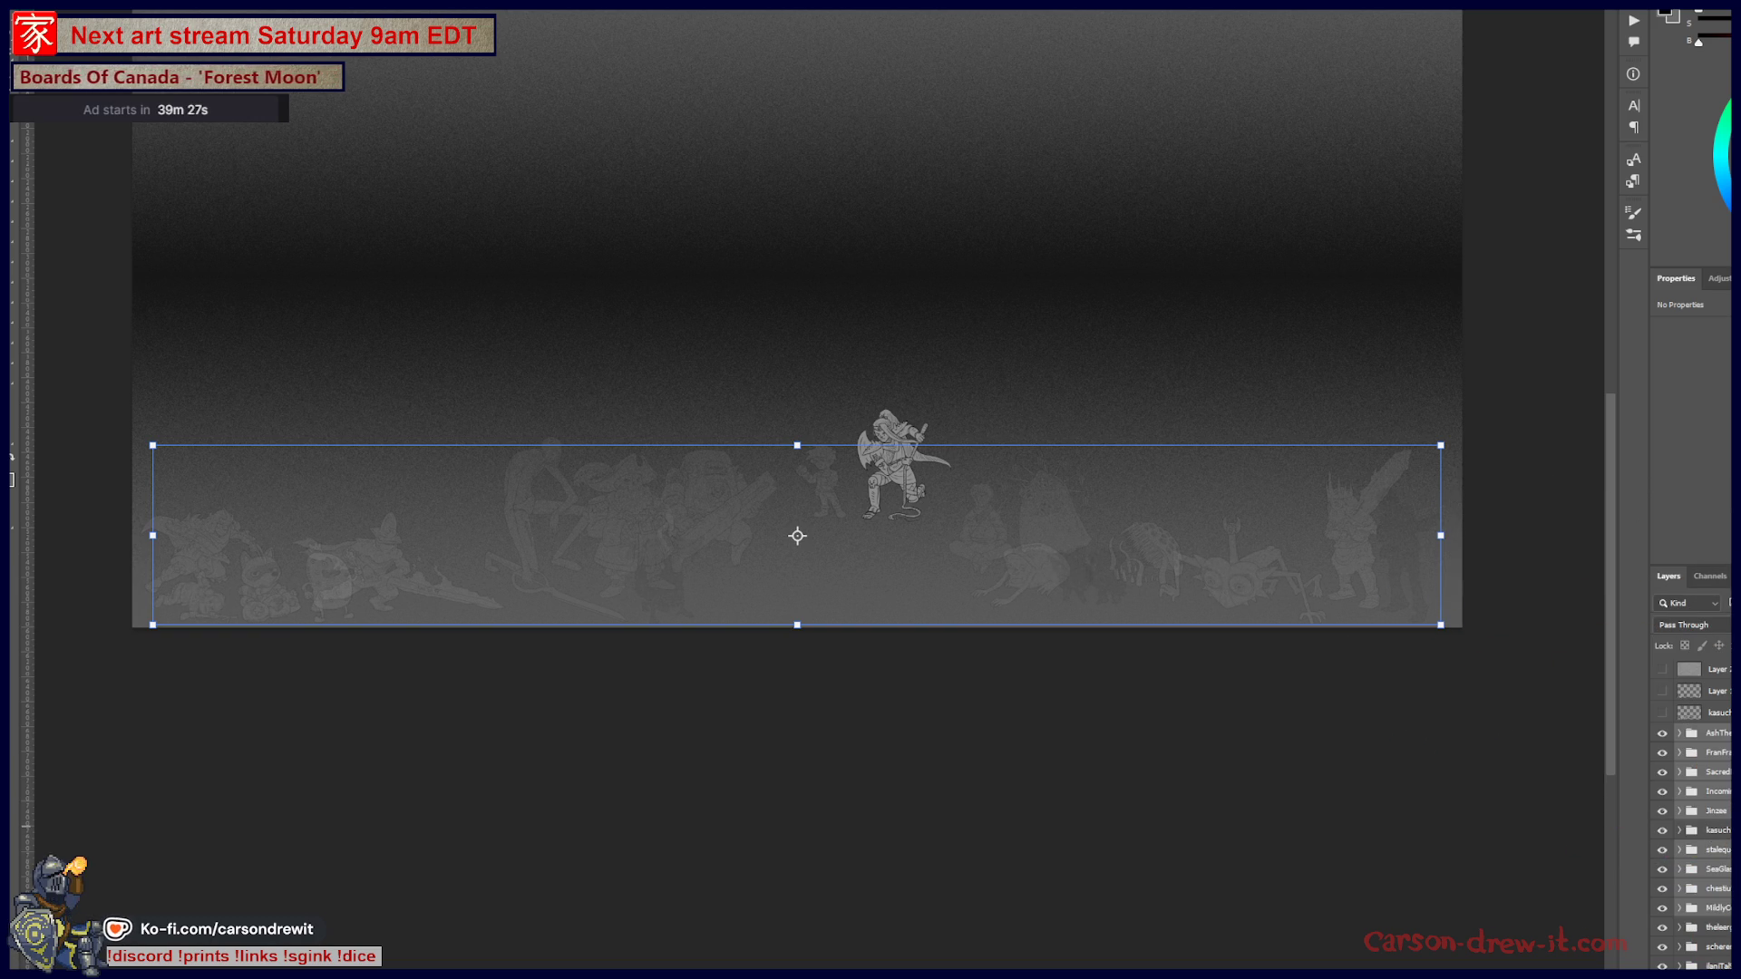
{"action": "scroll", "coordinate": [1692, 816], "scroll_direction": "down", "scroll_amount": 2}
{"action": "scroll", "coordinate": [1692, 816], "scroll_direction": "down", "scroll_amount": 2}
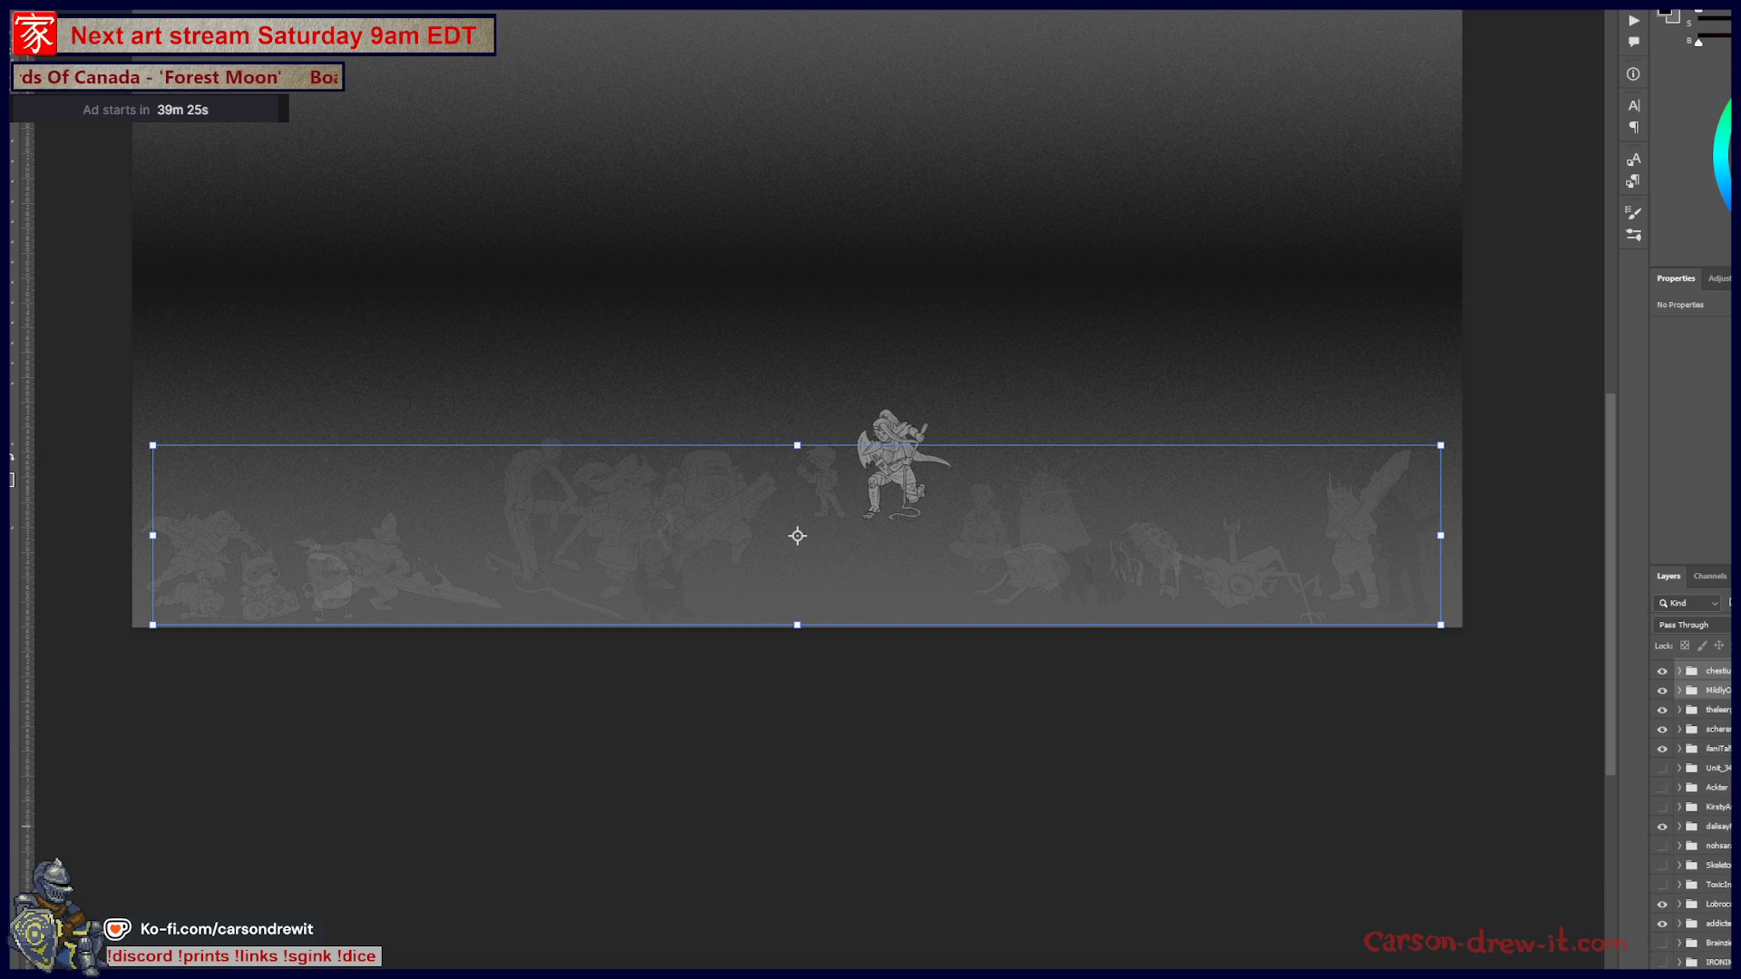
{"action": "scroll", "coordinate": [1692, 816], "scroll_direction": "down", "scroll_amount": 2}
{"action": "scroll", "coordinate": [1692, 816], "scroll_direction": "down", "scroll_amount": 1}
Select individual figure layers around the goblin and the leftmost figure group
{"action": "left_click", "coordinate": [1718, 773]}
{"action": "left_click", "coordinate": [1718, 793]}
{"action": "left_click", "coordinate": [1719, 850]}
{"action": "left_click", "coordinate": [1719, 871]}
{"action": "left_click", "coordinate": [1719, 890]}
{"action": "scroll", "coordinate": [1718, 893], "scroll_direction": "up", "scroll_amount": 1}
{"action": "left_click", "coordinate": [1719, 844]}
{"action": "left_click", "coordinate": [1719, 762]}
{"action": "scroll", "coordinate": [1726, 766], "scroll_direction": "up", "scroll_amount": 2}
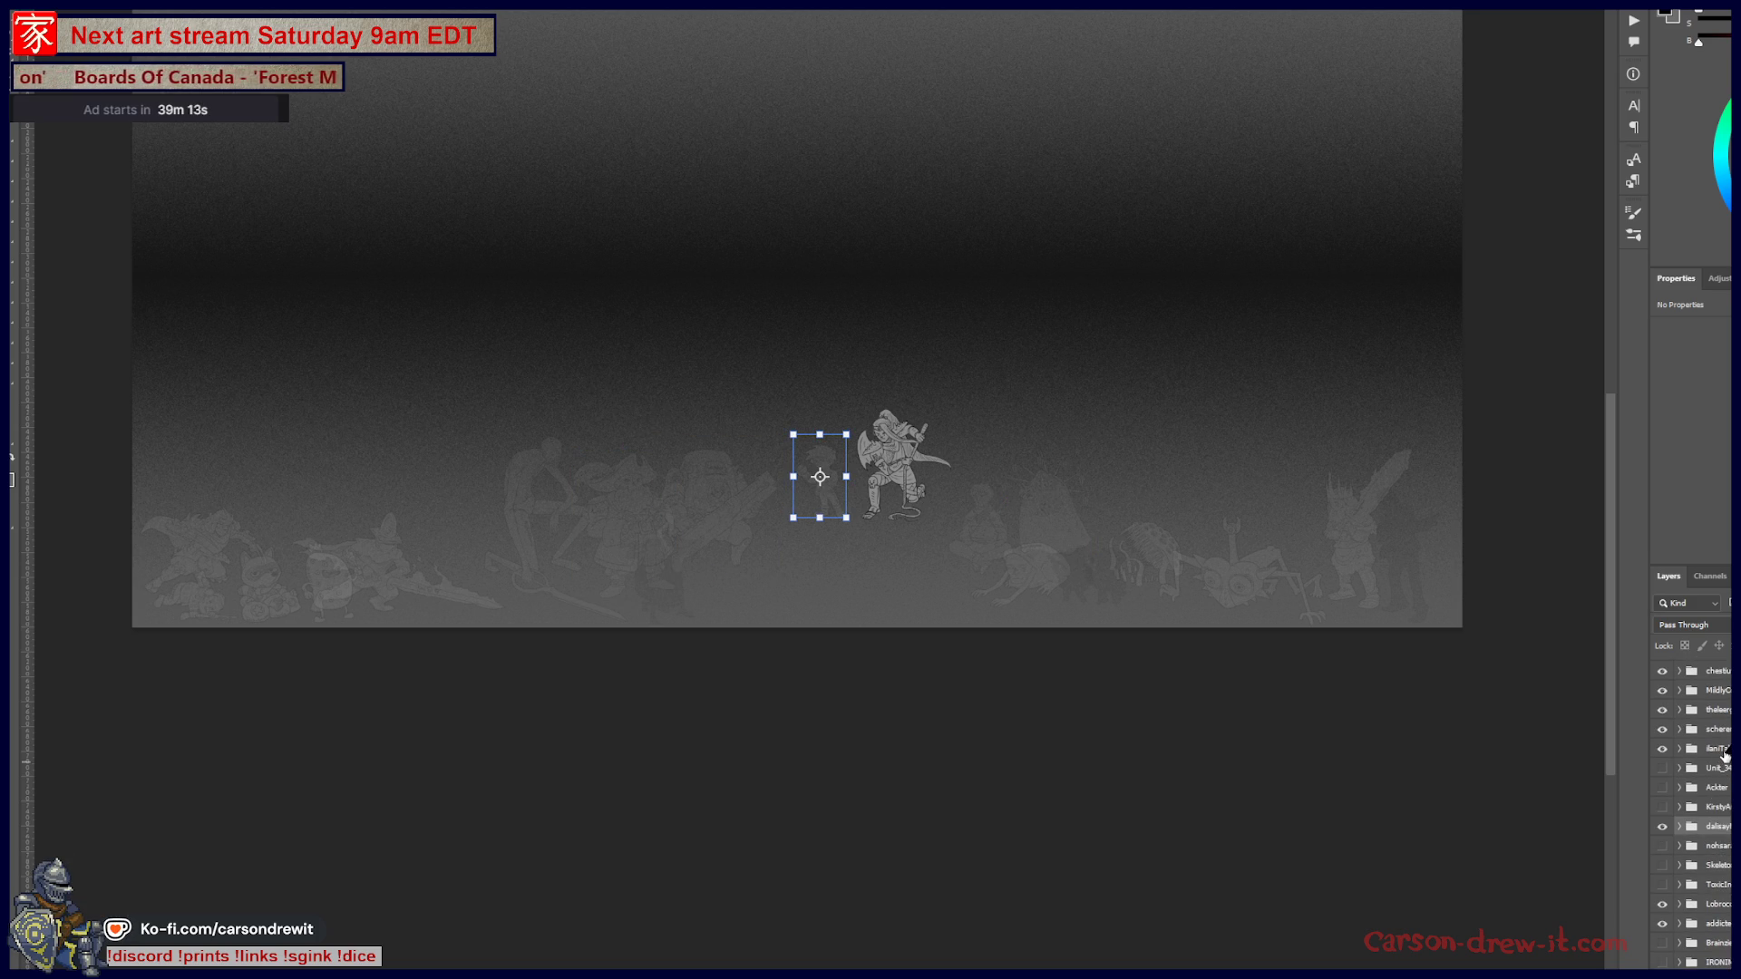
{"action": "left_click", "coordinate": [1726, 757]}
{"action": "left_click", "coordinate": [1723, 729]}
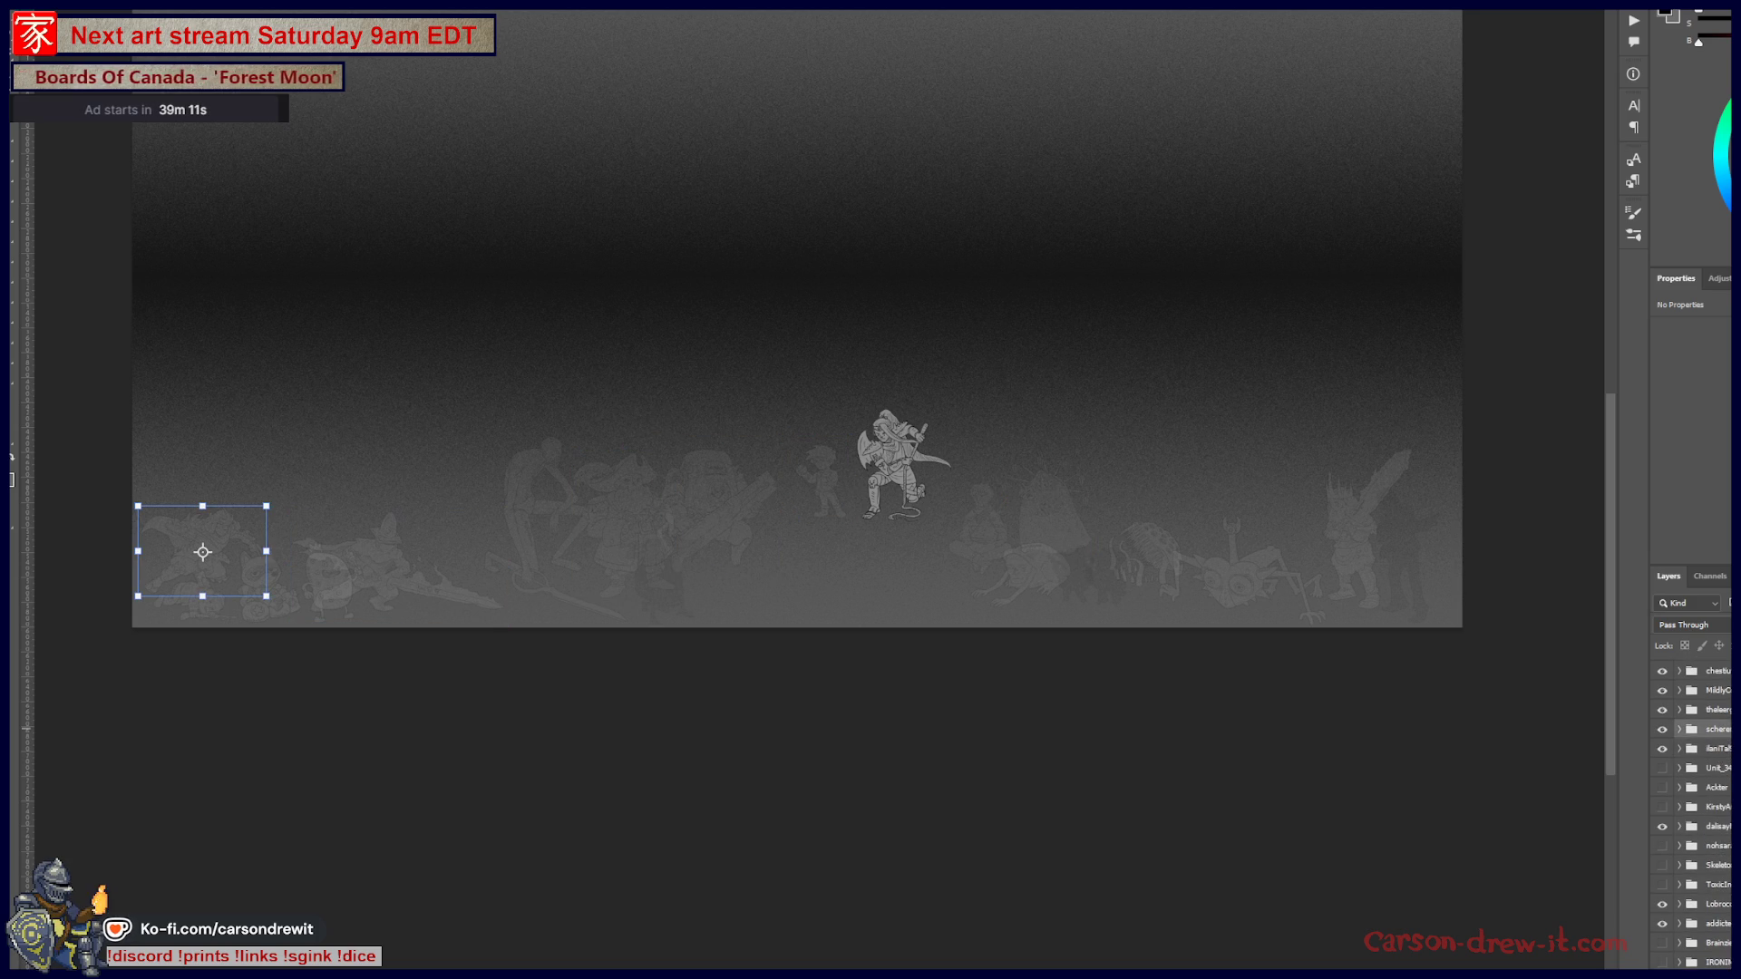
{"action": "scroll", "coordinate": [1726, 771], "scroll_direction": "up", "scroll_amount": 3}
Select the central goblin group and lower its opacity to match the faded lineup
{"action": "left_click", "coordinate": [902, 463]}
{"action": "scroll", "coordinate": [1687, 789], "scroll_direction": "down", "scroll_amount": 3}
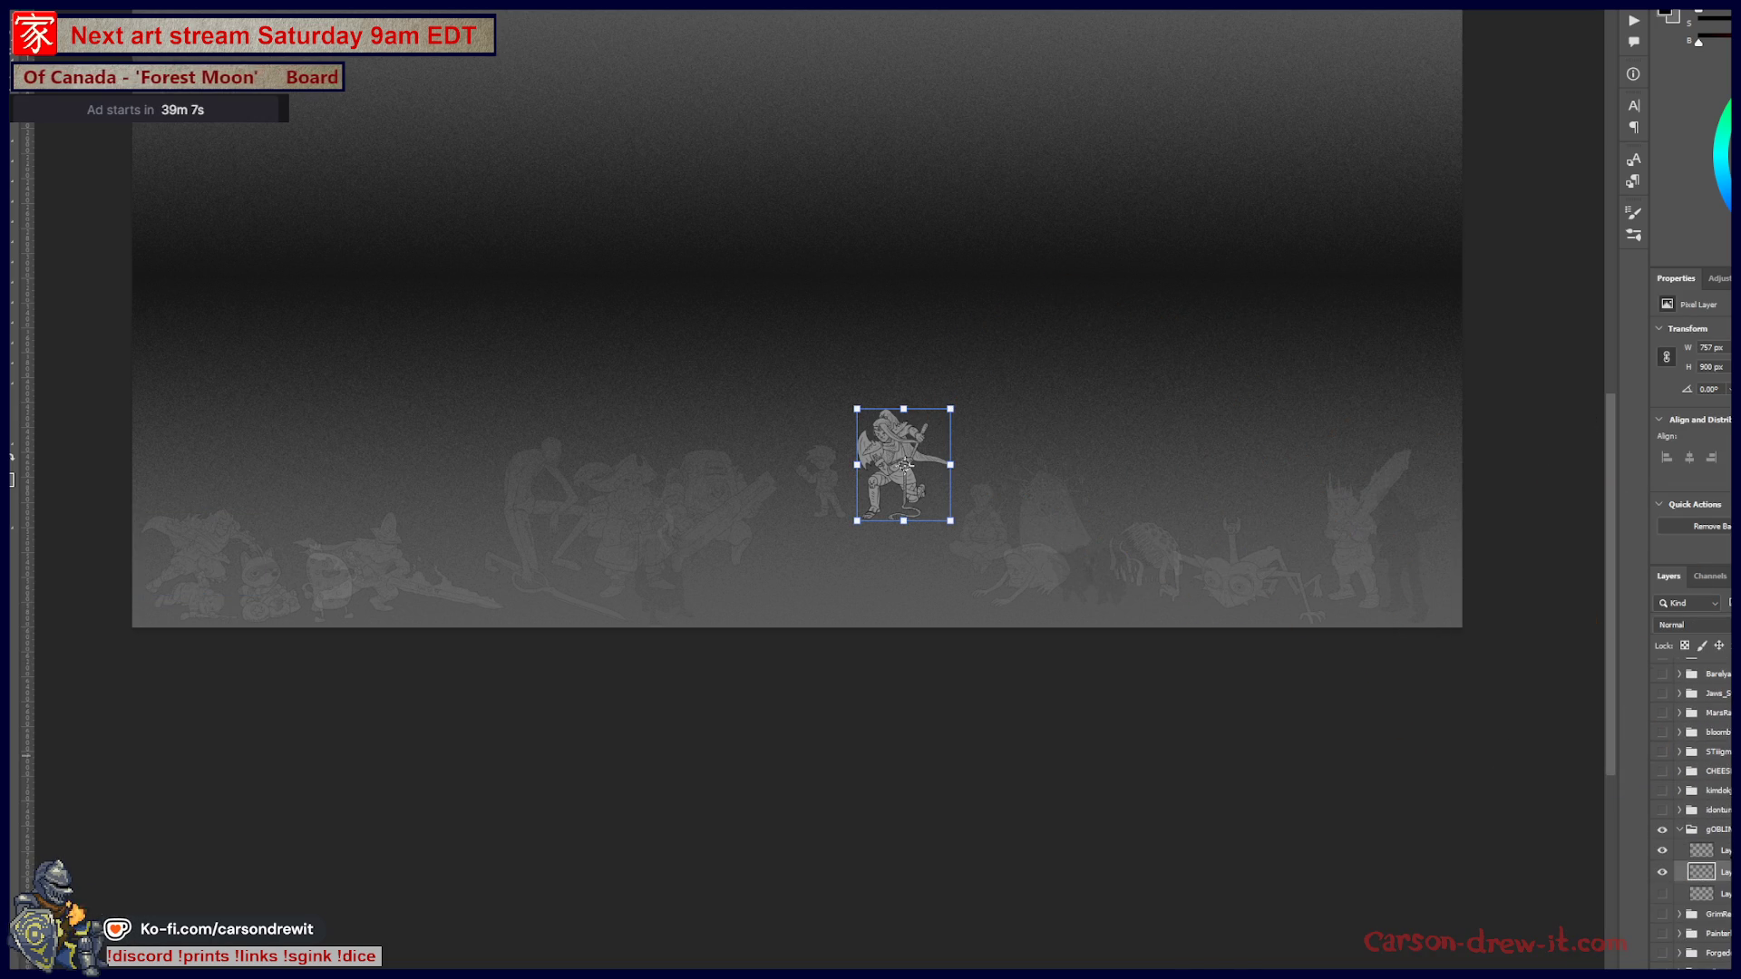
{"action": "left_click", "coordinate": [1680, 831]}
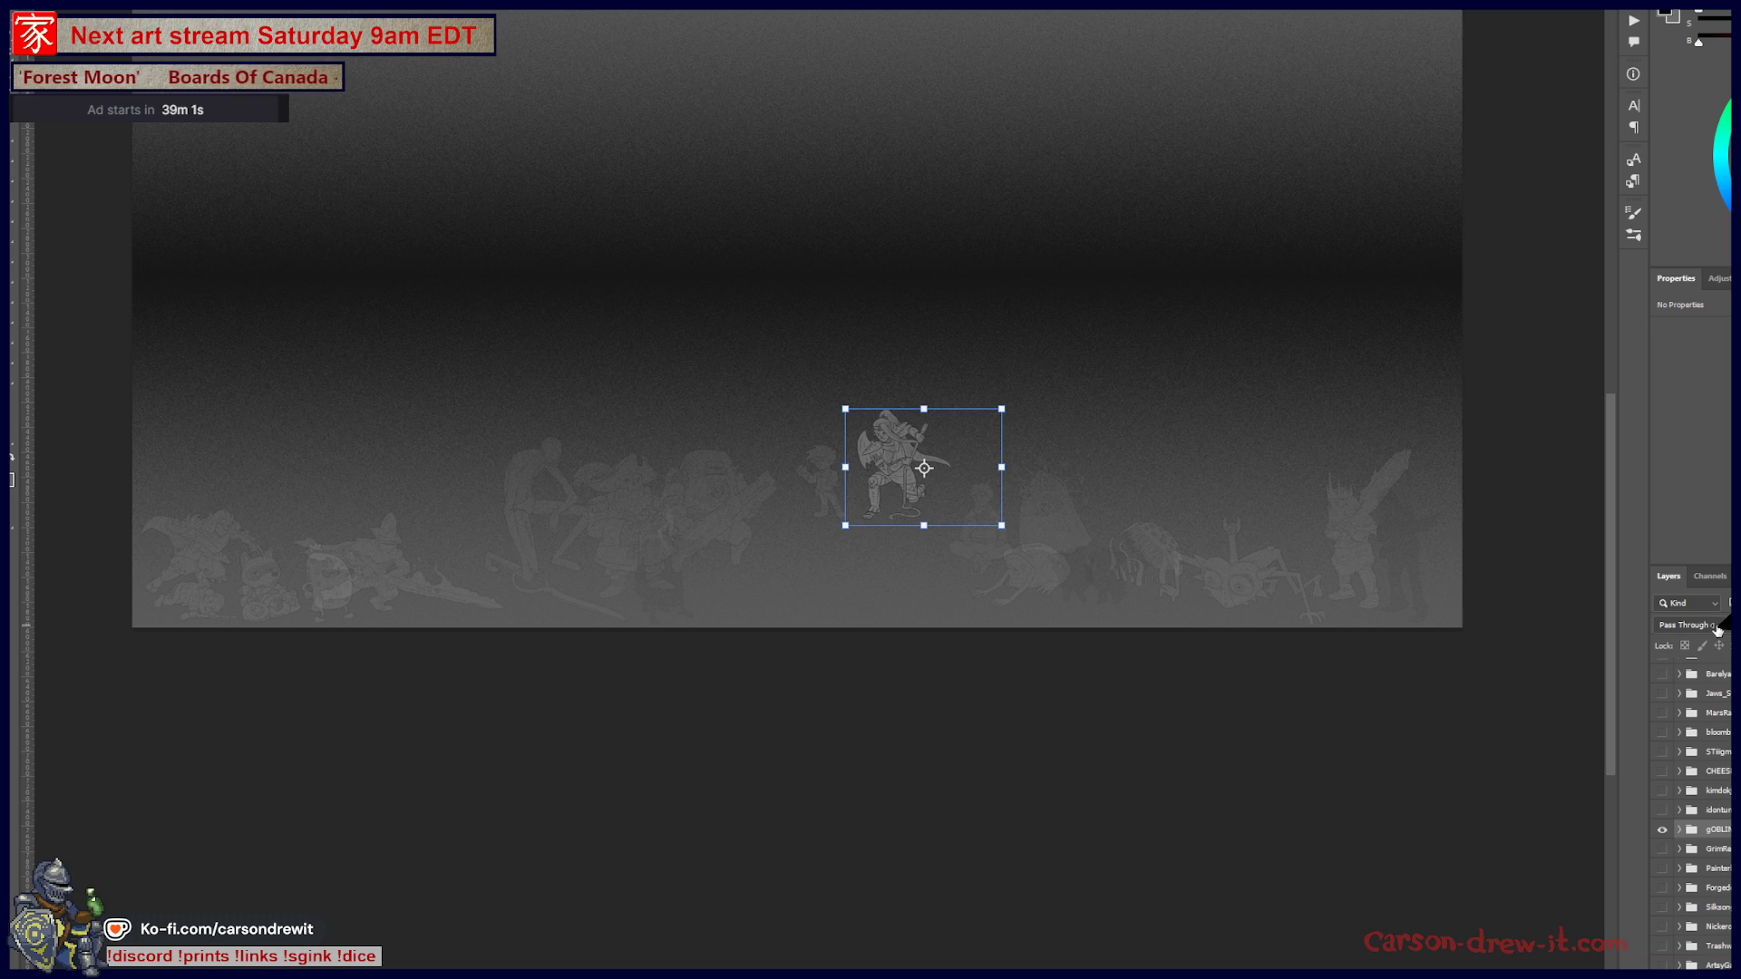
{"action": "left_click_drag", "start_coordinate": [1717, 631], "coordinate": [1717, 630]}
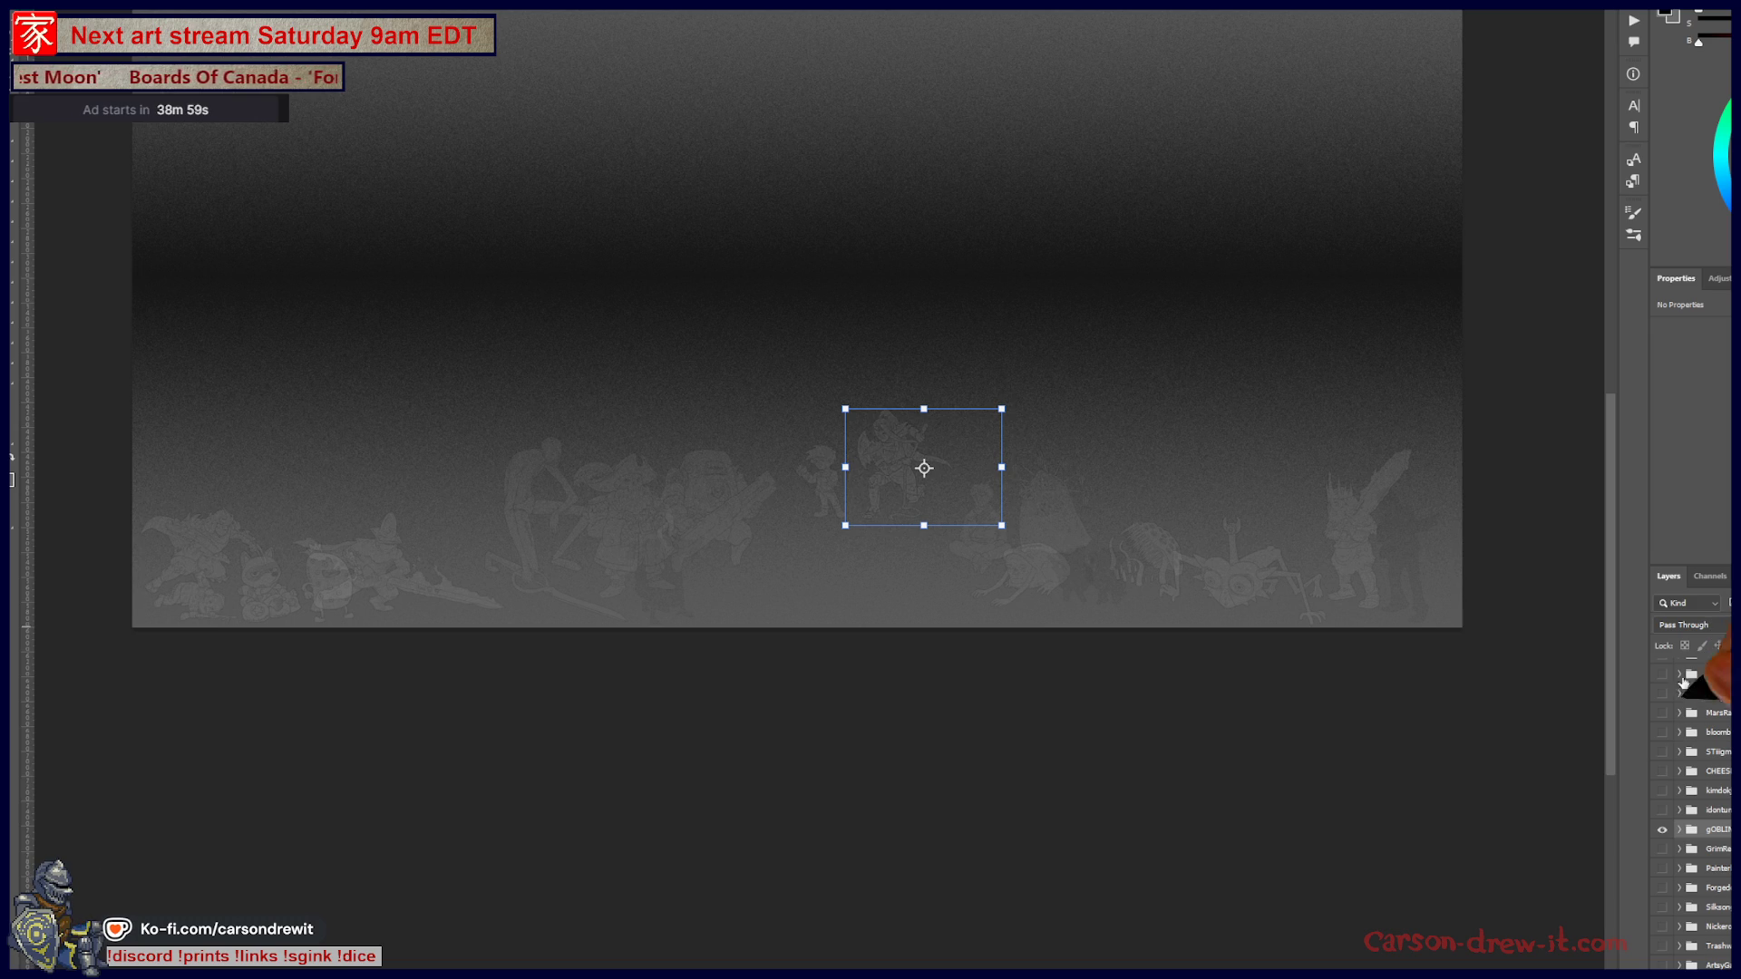
{"action": "scroll", "coordinate": [1696, 816], "scroll_direction": "up", "scroll_amount": 5}
{"action": "scroll", "coordinate": [1691, 816], "scroll_direction": "up", "scroll_amount": 3}
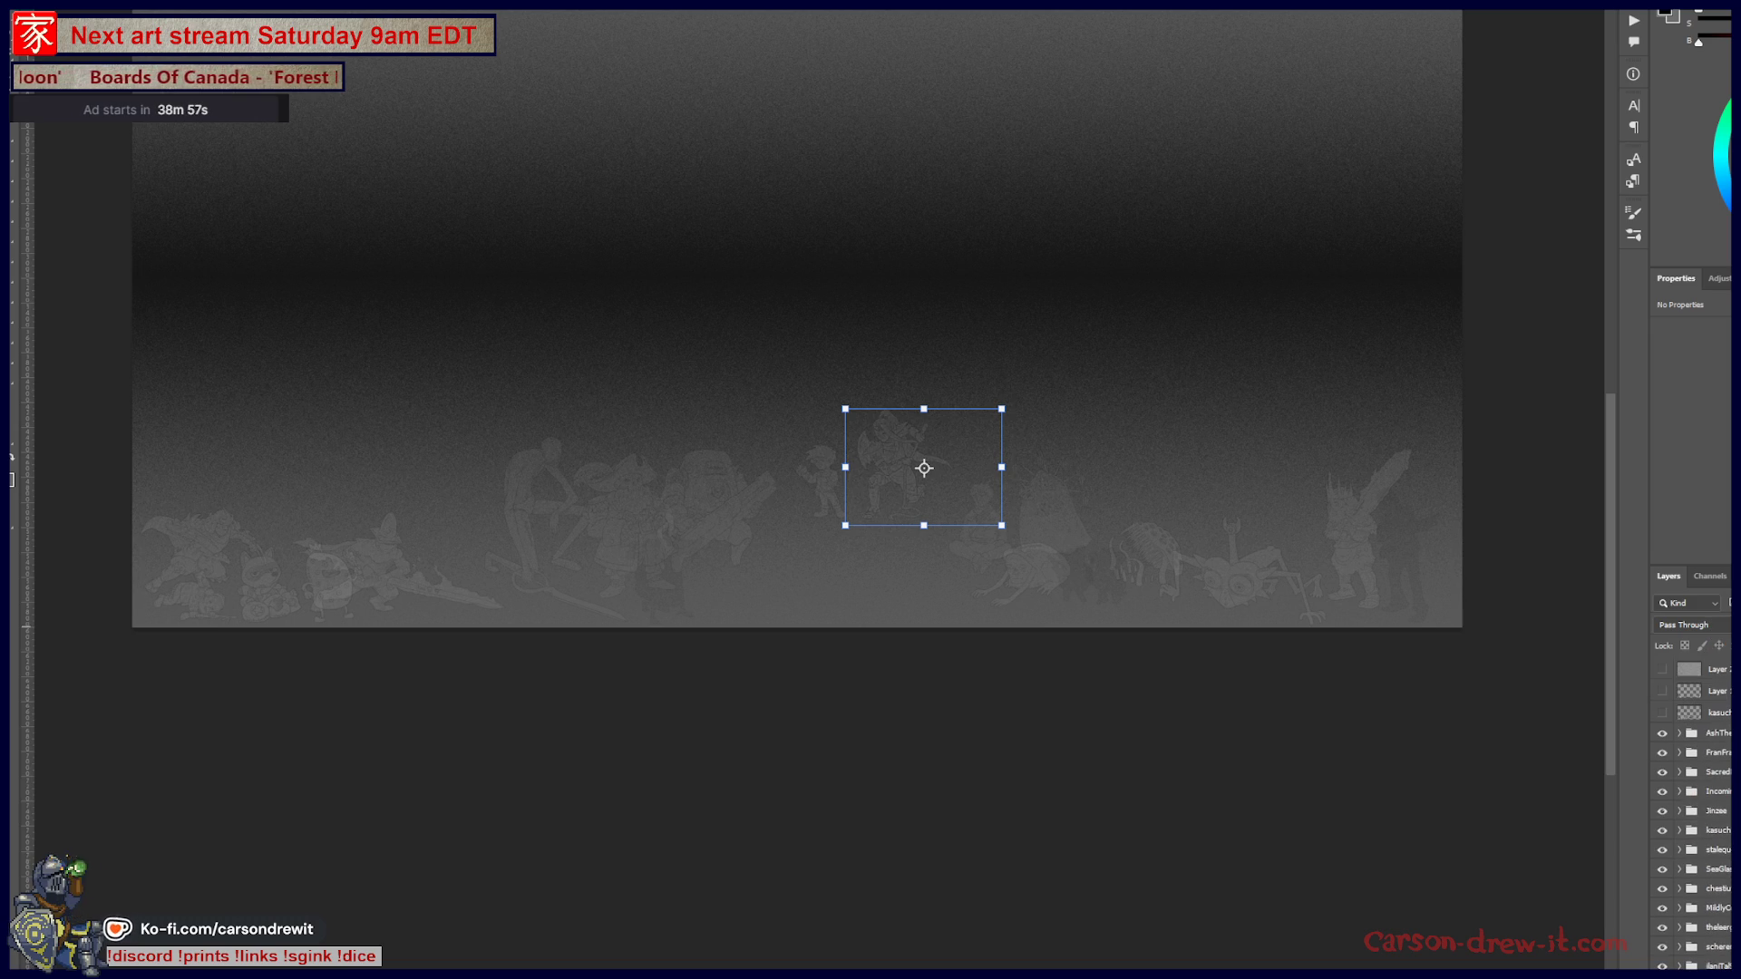
{"action": "left_click", "coordinate": [1722, 715]}
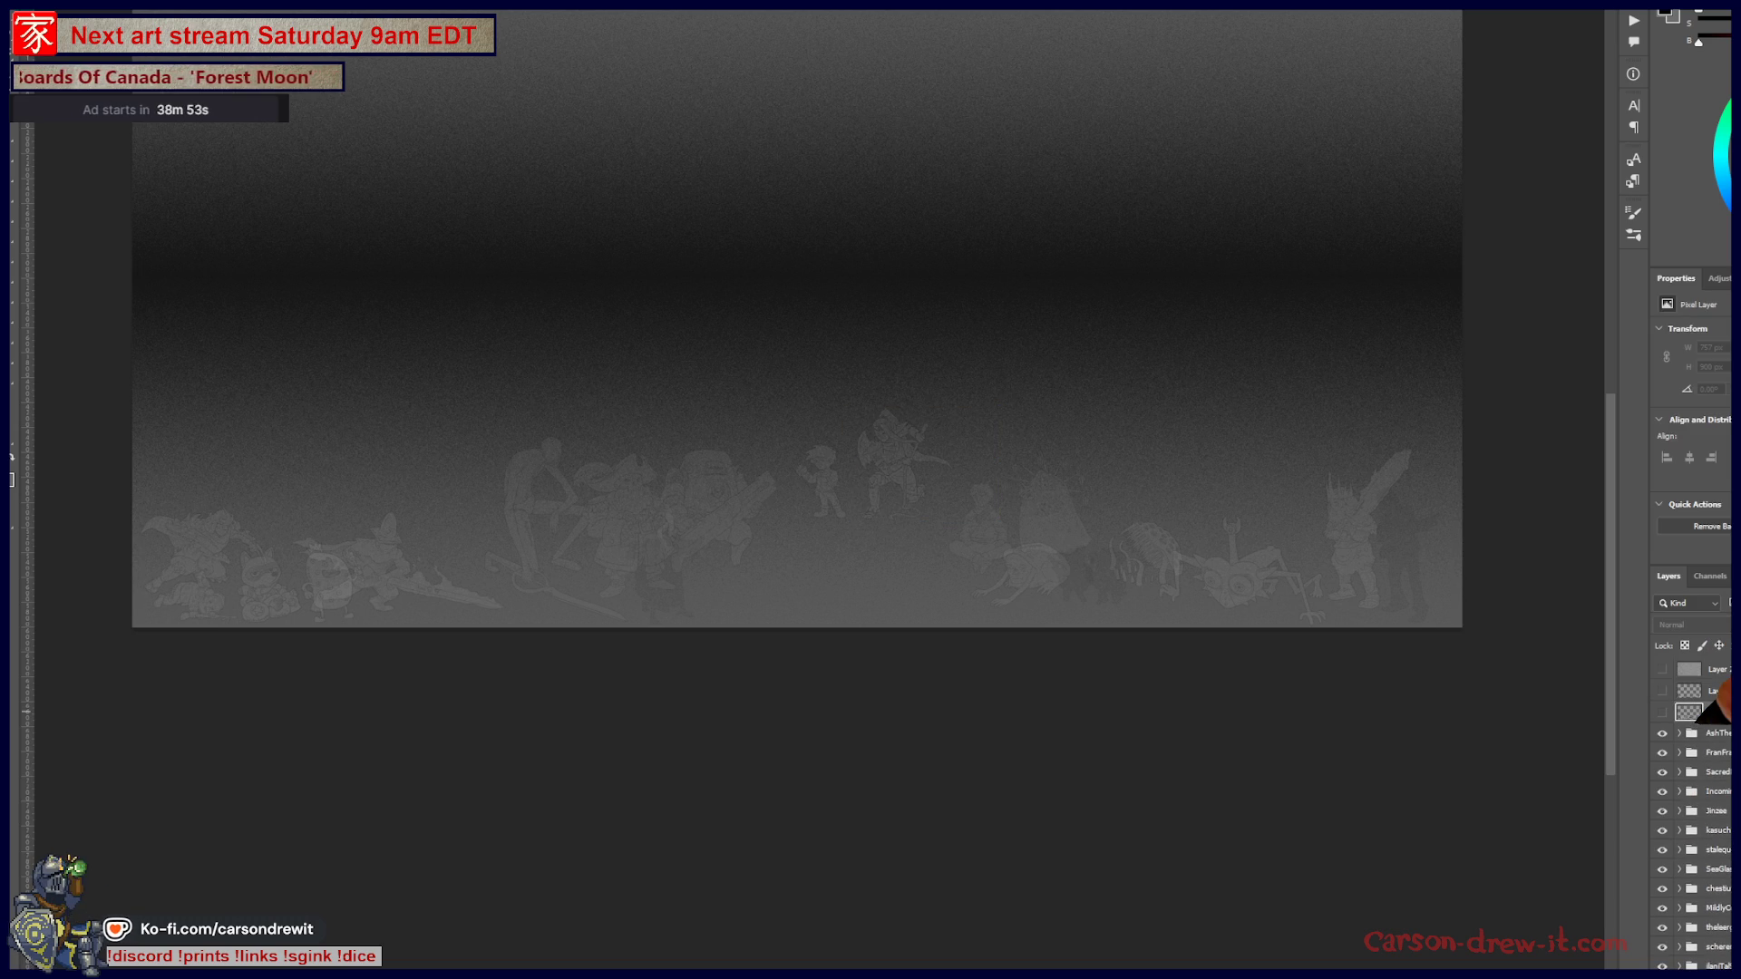
{"action": "scroll", "coordinate": [1694, 725], "scroll_direction": "down", "scroll_amount": 10}
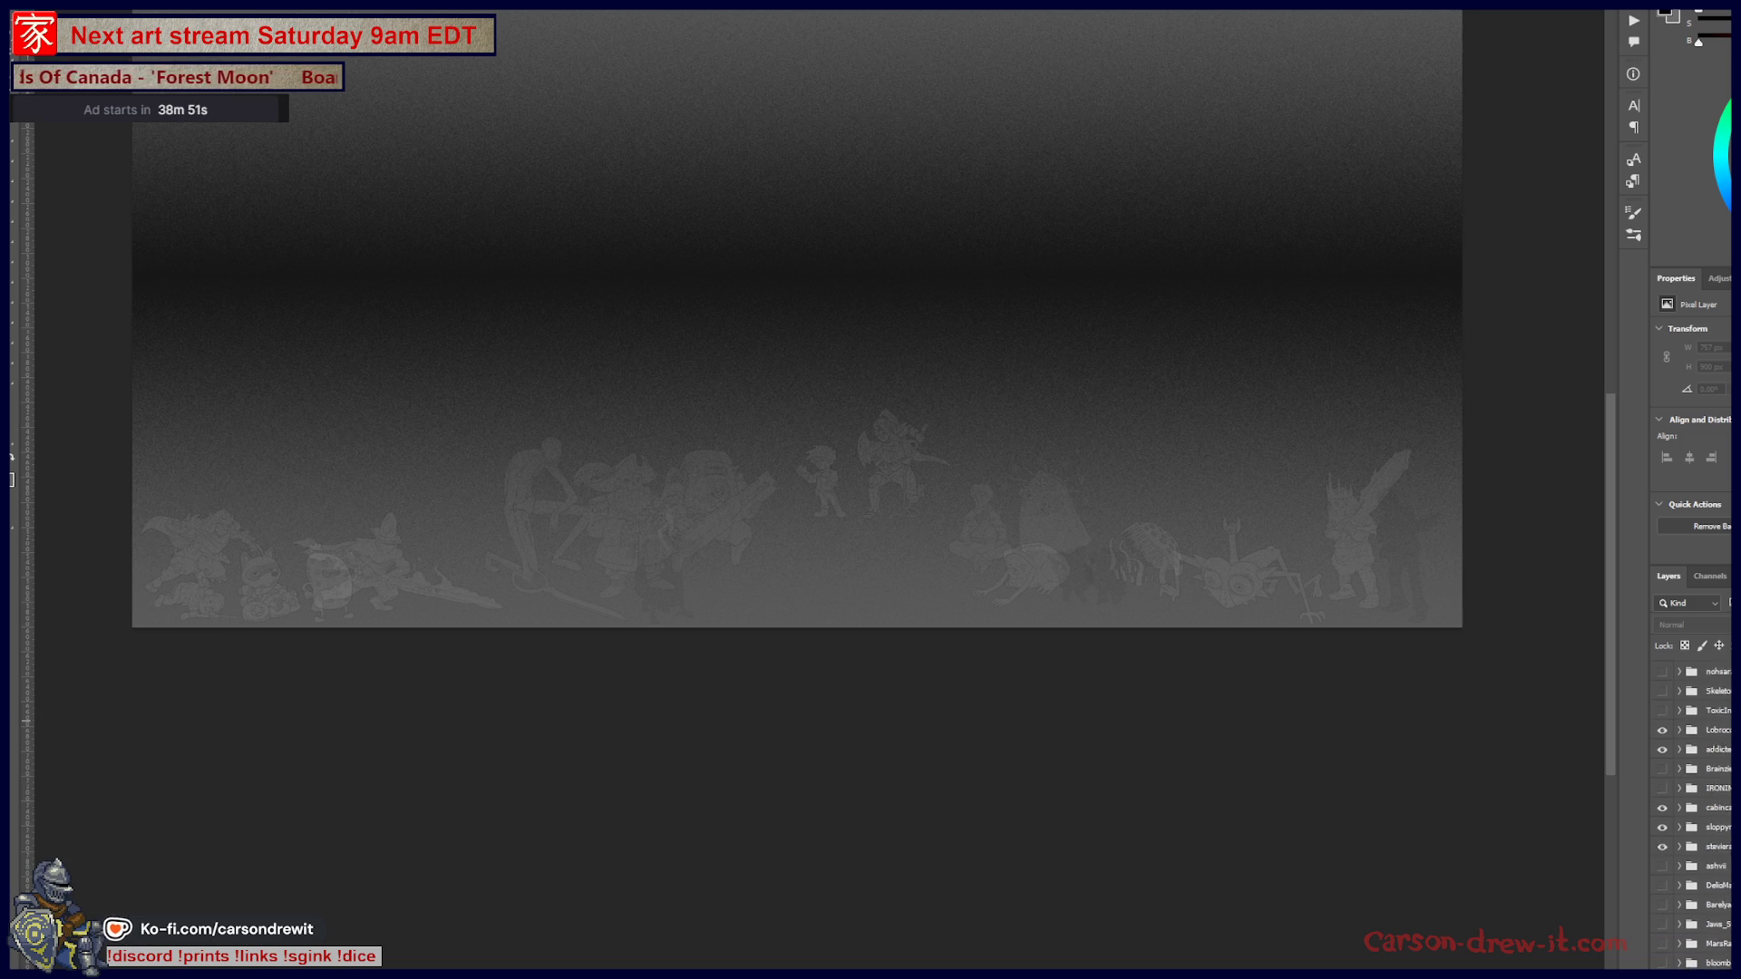
{"action": "scroll", "coordinate": [1691, 770], "scroll_direction": "up", "scroll_amount": 3}
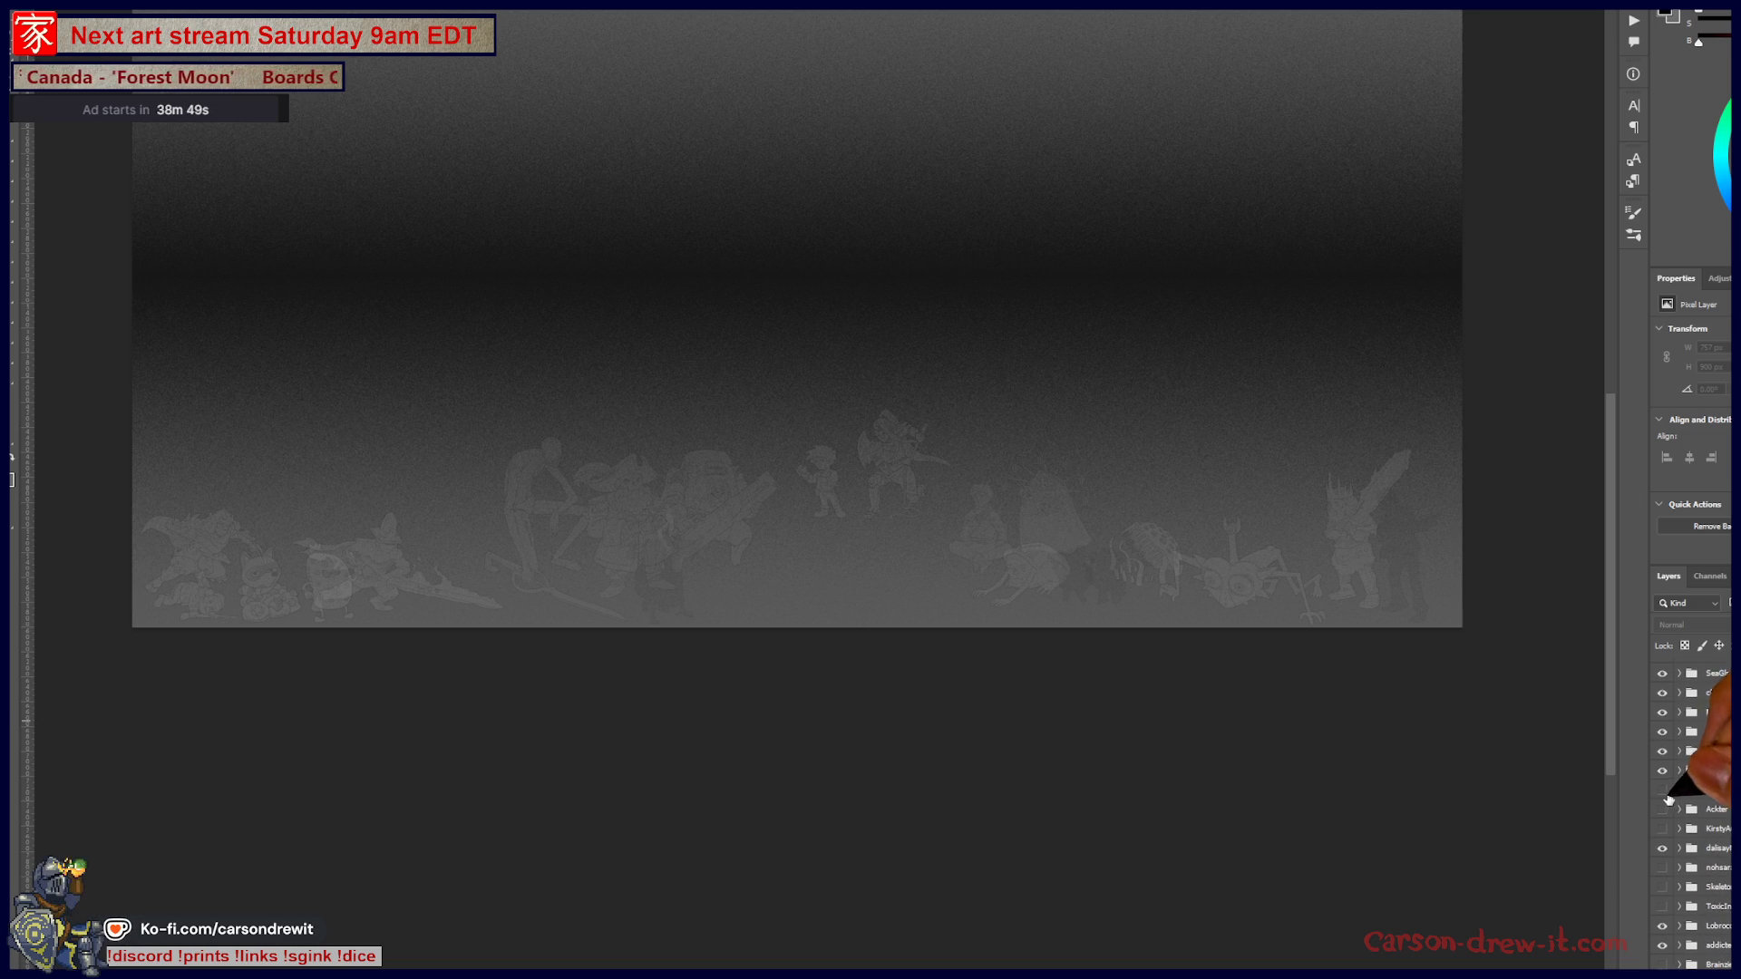
Show the caped figure and spiky creature, select the spiky creature's groups, and reveal the beetle knight
{"action": "left_click", "coordinate": [1662, 792]}
{"action": "left_click", "coordinate": [1663, 810]}
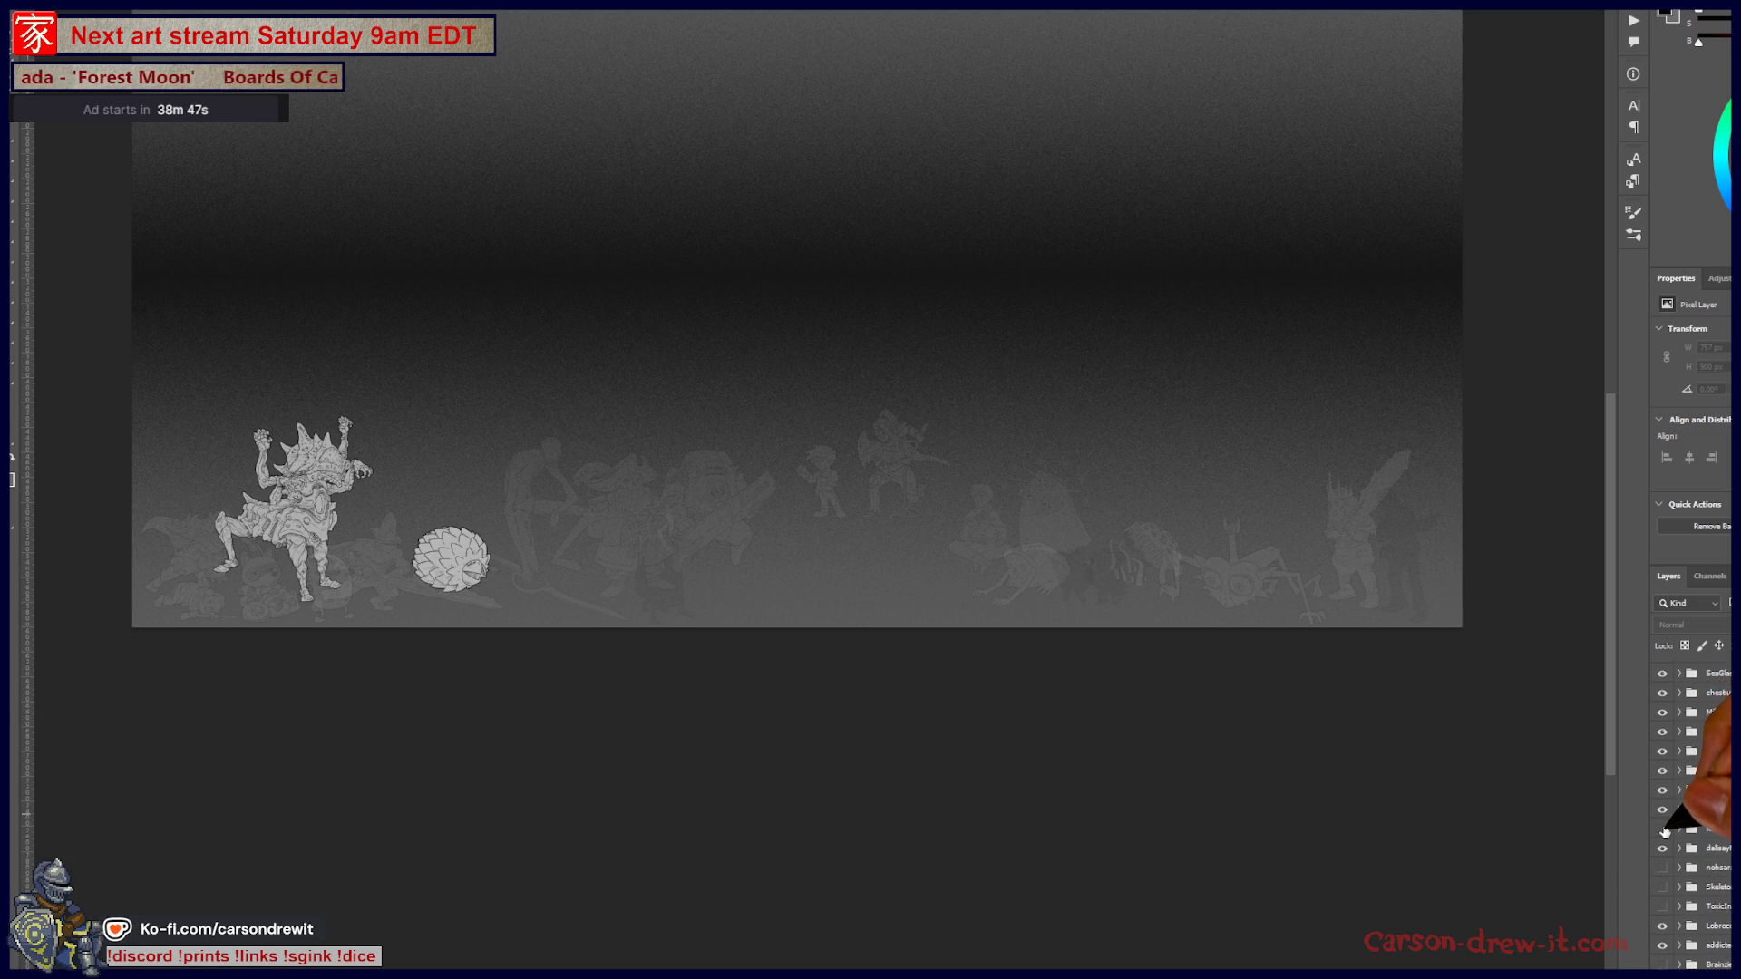
{"action": "left_click", "coordinate": [1724, 793]}
{"action": "left_click", "coordinate": [1724, 810], "text": "shift"}
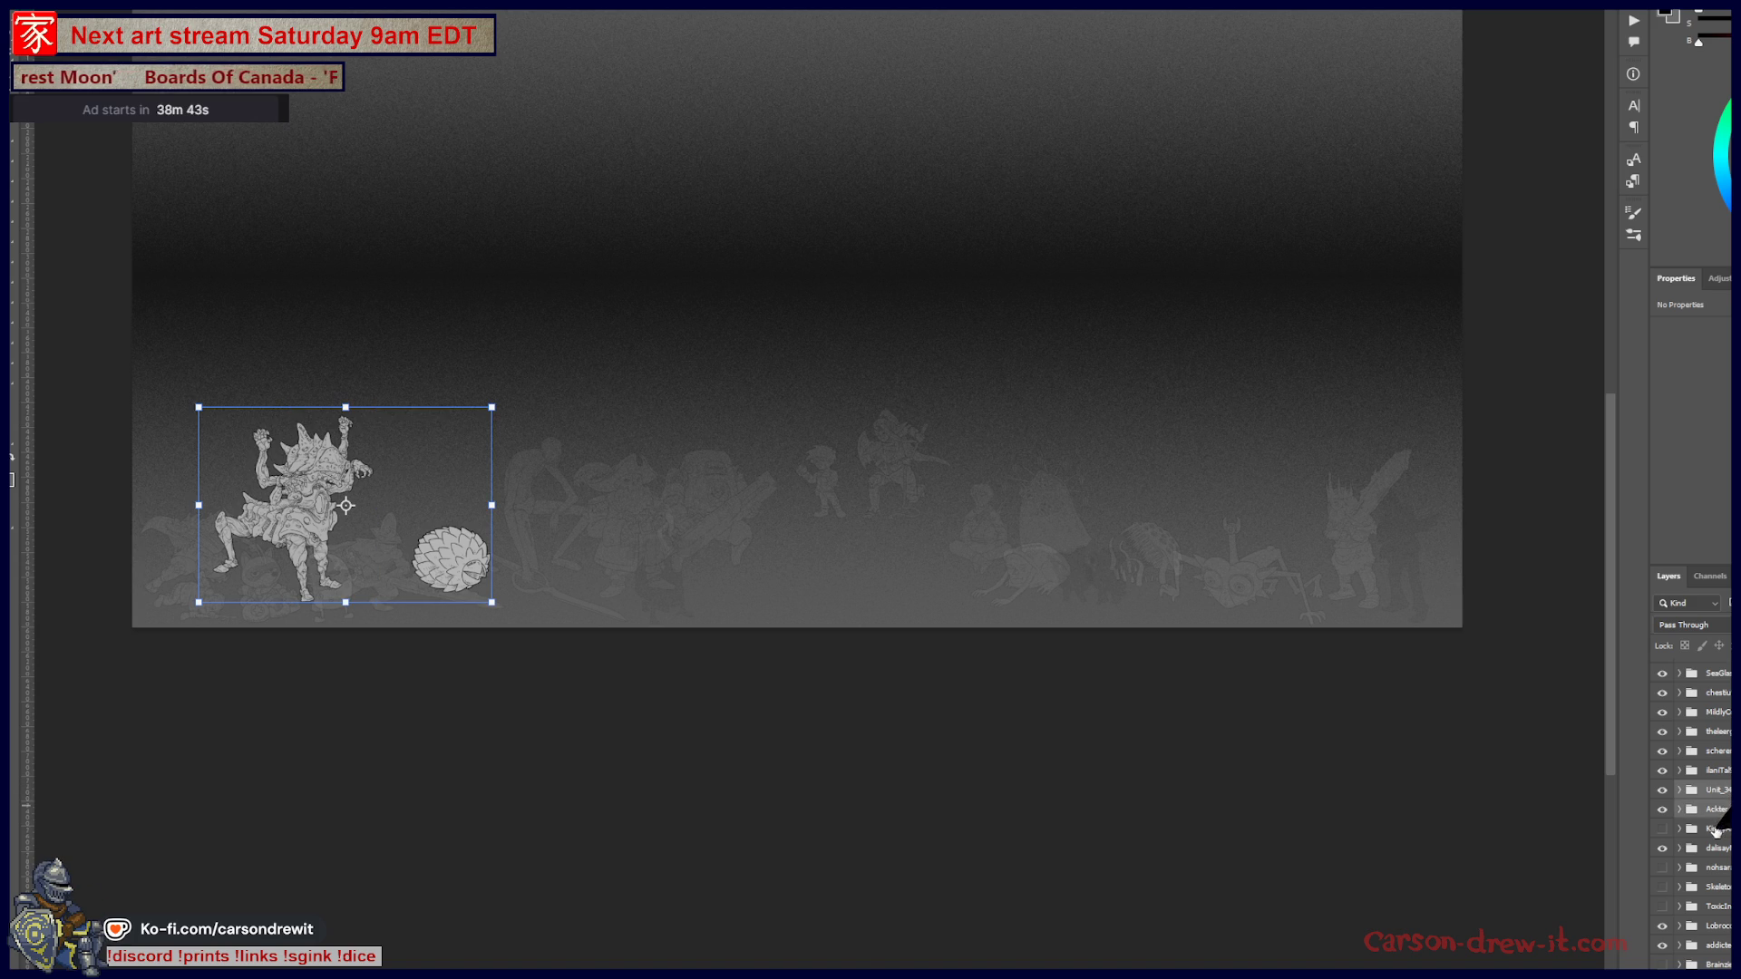
{"action": "left_click", "coordinate": [1663, 828]}
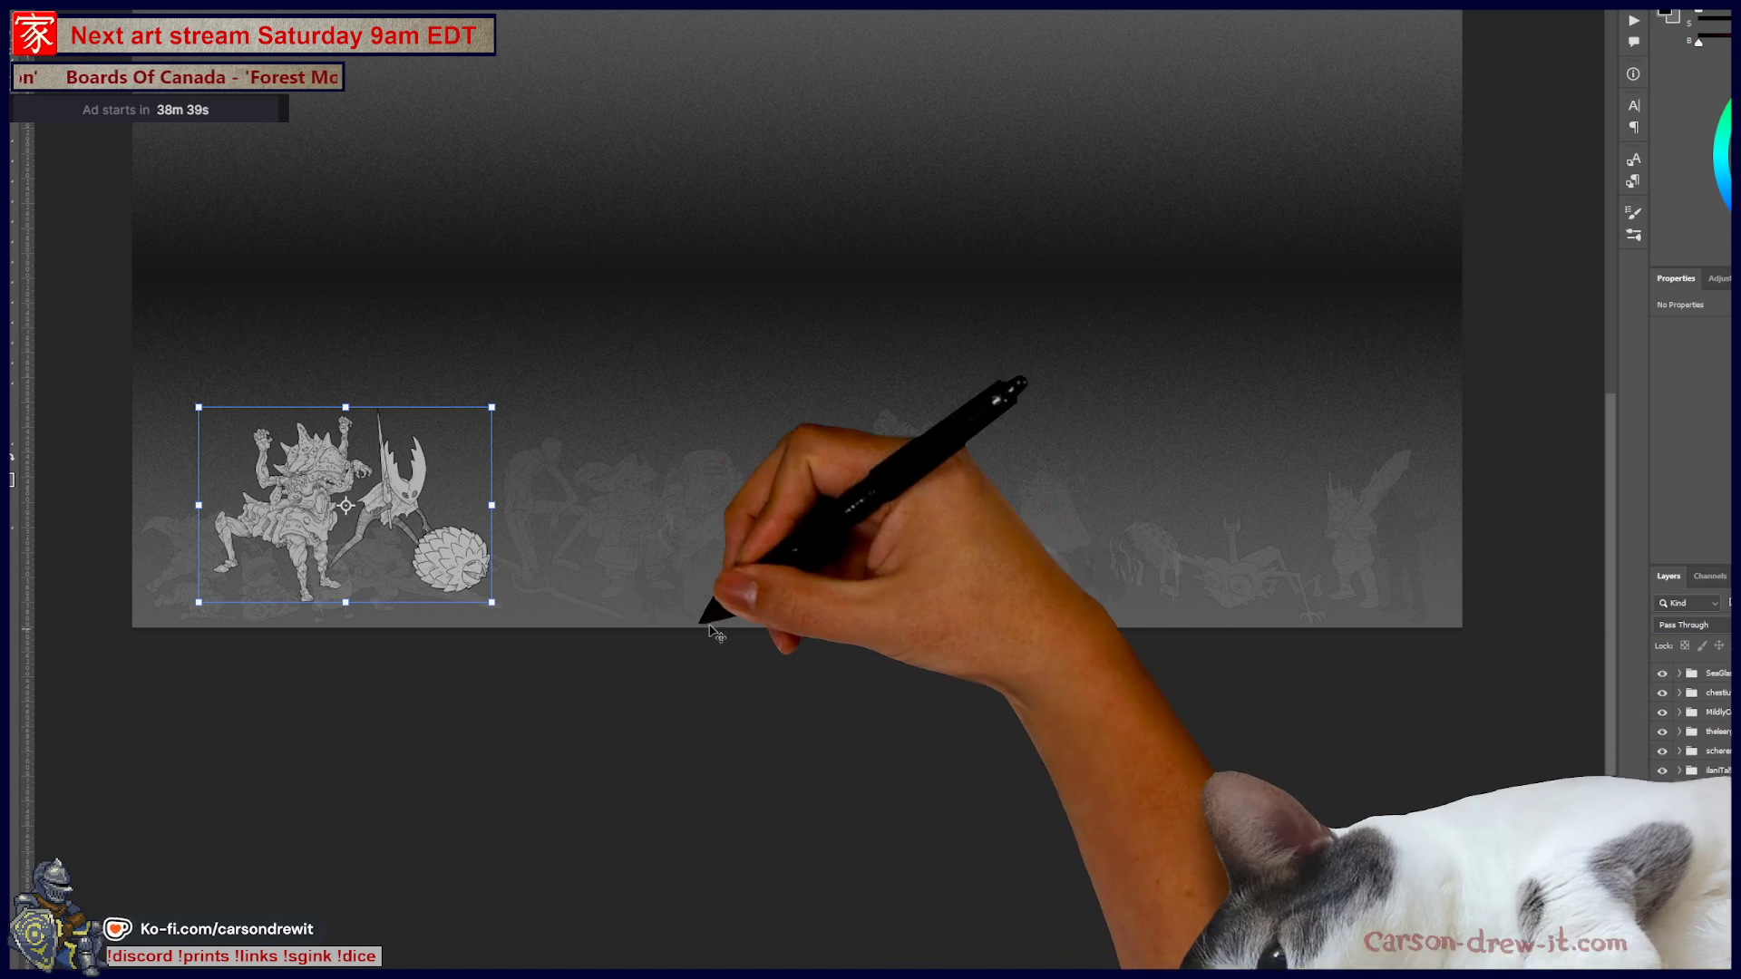
Reveal the pinecone creature, briefly previewing two other figure layers and hiding them again
{"action": "scroll", "coordinate": [501, 556], "scroll_direction": "down", "scroll_amount": 2}
{"action": "scroll", "coordinate": [501, 556], "scroll_direction": "up", "scroll_amount": 3}
{"action": "scroll", "coordinate": [427, 467], "scroll_direction": "up", "scroll_amount": 2}
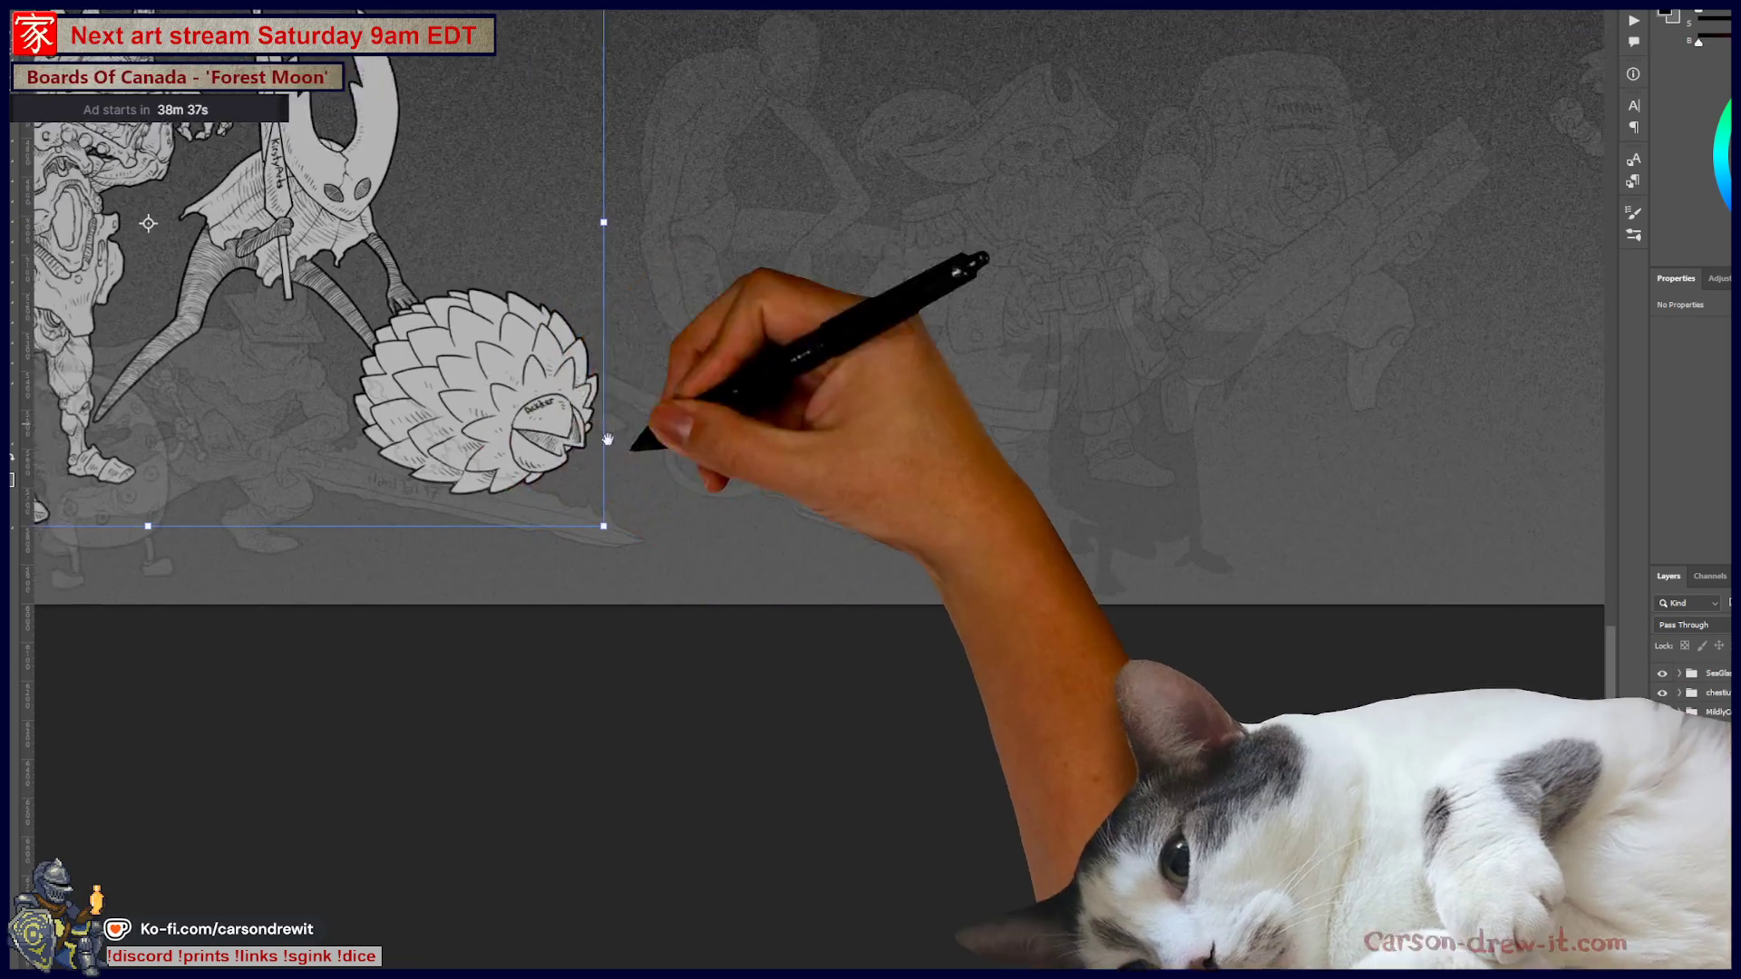
{"action": "scroll", "coordinate": [458, 629], "scroll_direction": "down", "scroll_amount": 2}
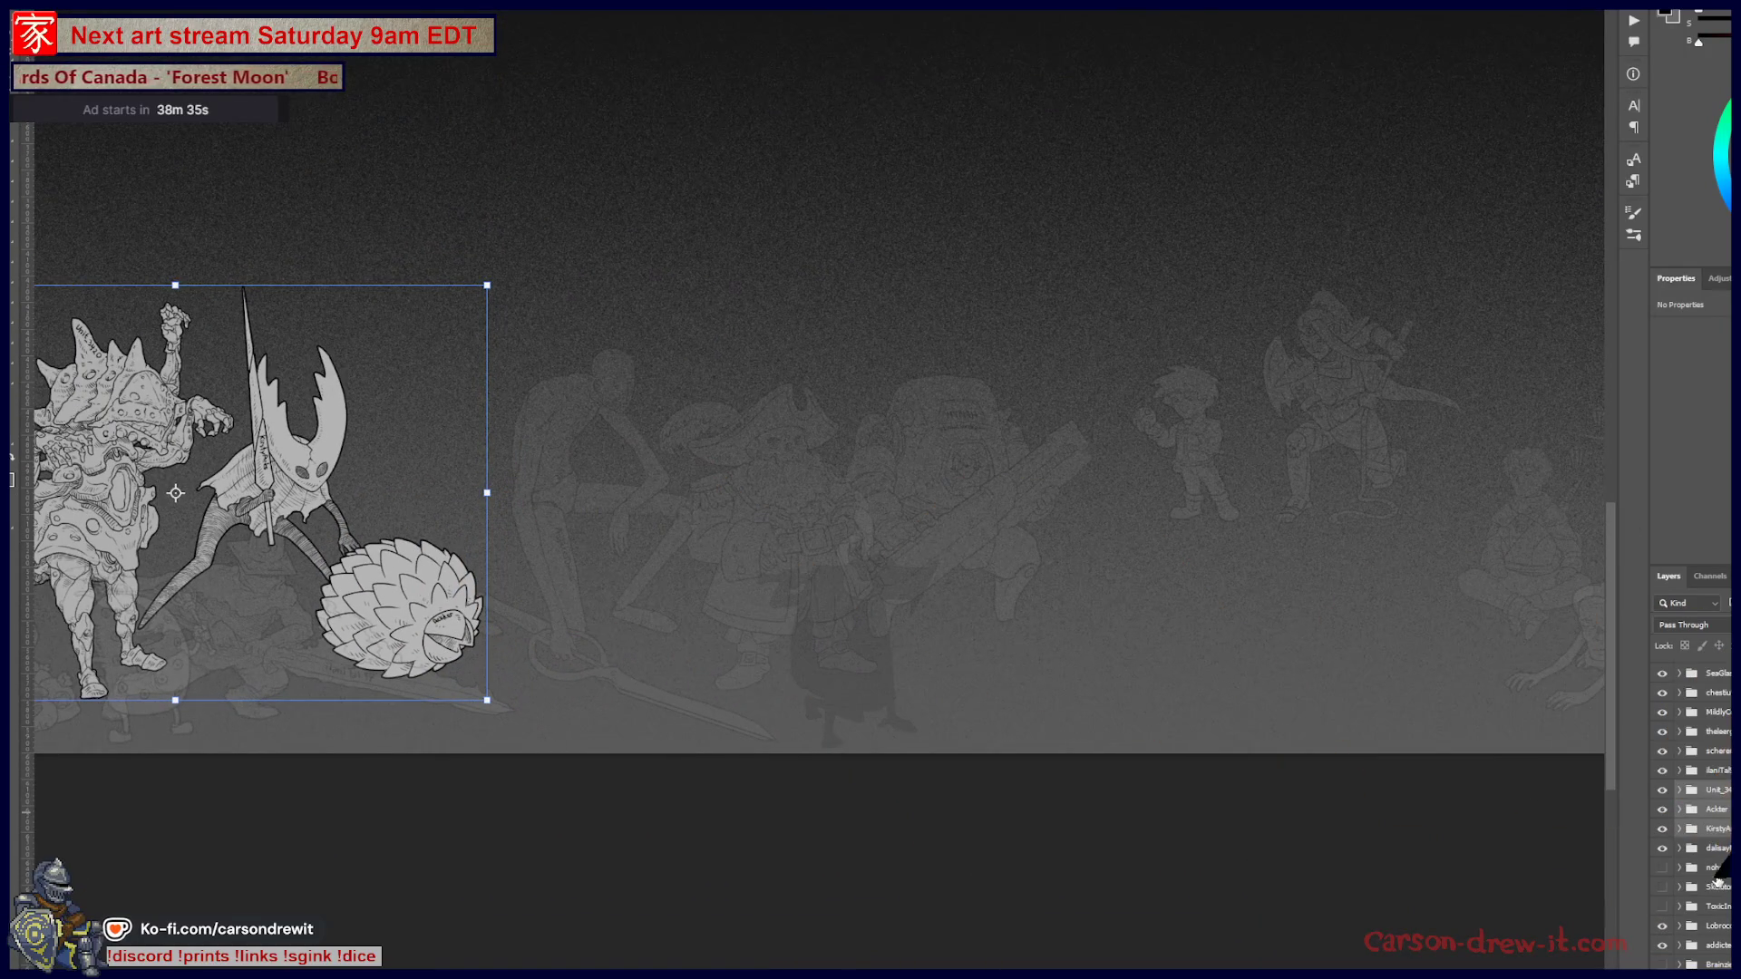
{"action": "left_click", "coordinate": [1662, 868]}
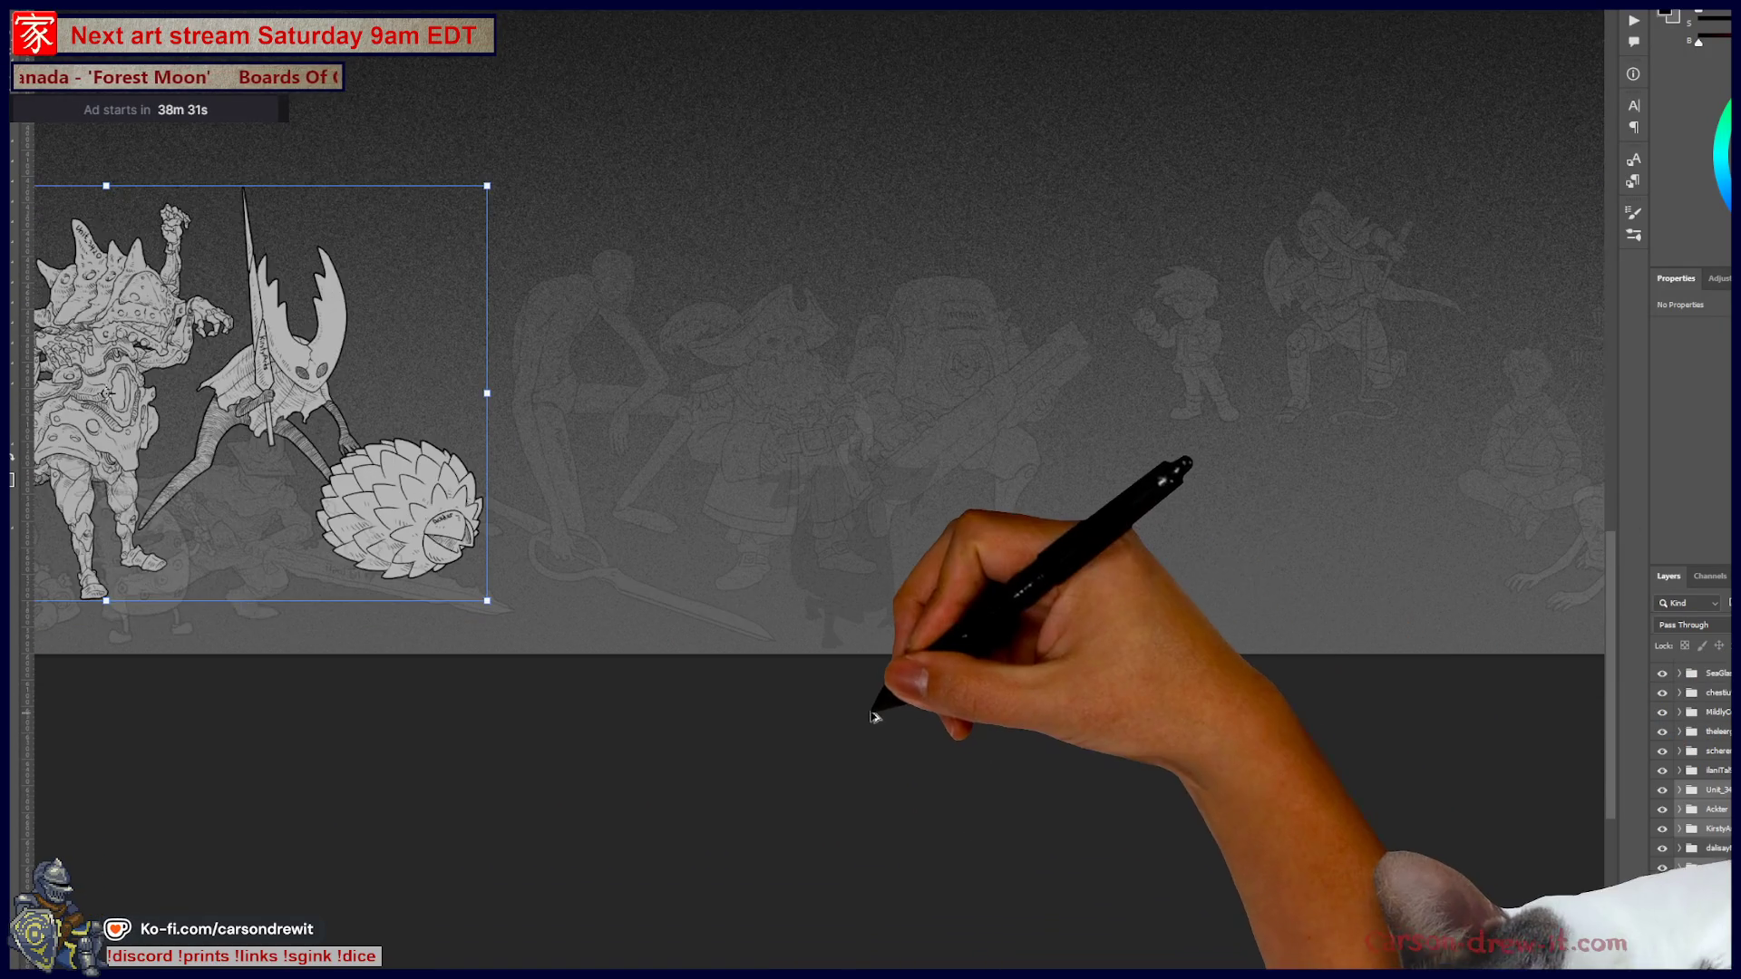
{"action": "scroll", "coordinate": [838, 521], "scroll_direction": "down", "scroll_amount": 2}
{"action": "scroll", "coordinate": [521, 594], "scroll_direction": "up", "scroll_amount": 2}
{"action": "scroll", "coordinate": [521, 594], "scroll_direction": "up", "scroll_amount": 1}
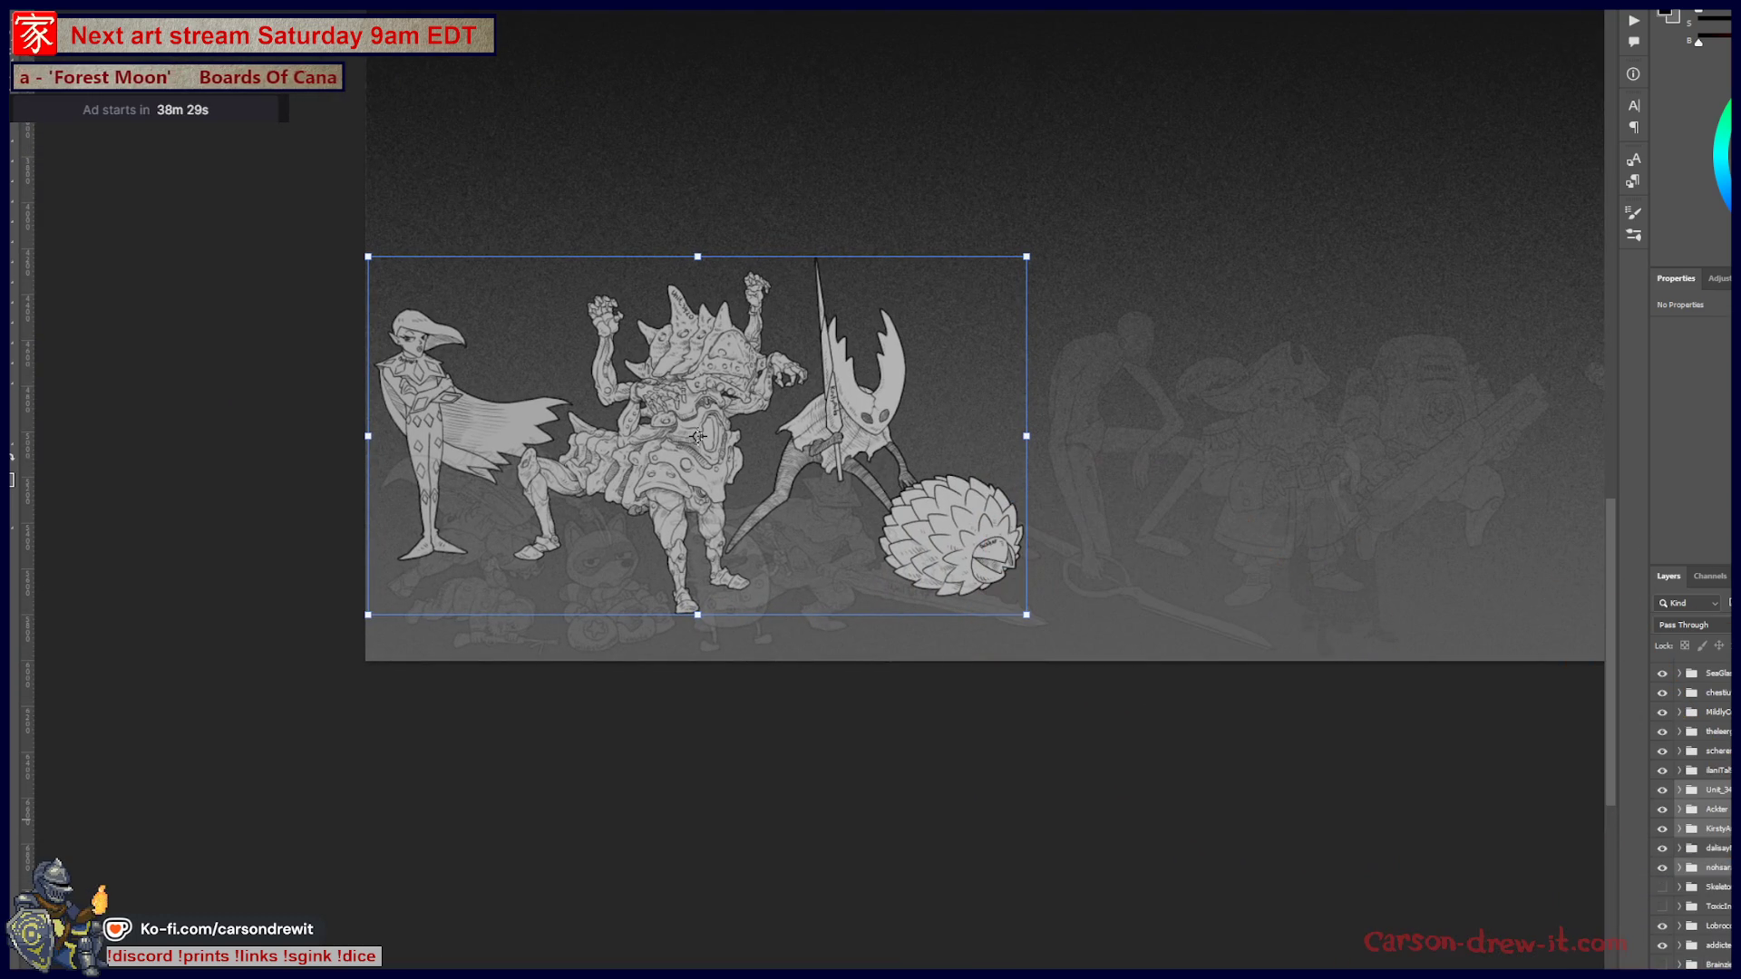
{"action": "left_click", "coordinate": [1662, 888]}
{"action": "left_click", "coordinate": [1663, 888]}
{"action": "left_click", "coordinate": [1663, 907]}
{"action": "left_click", "coordinate": [1663, 907]}
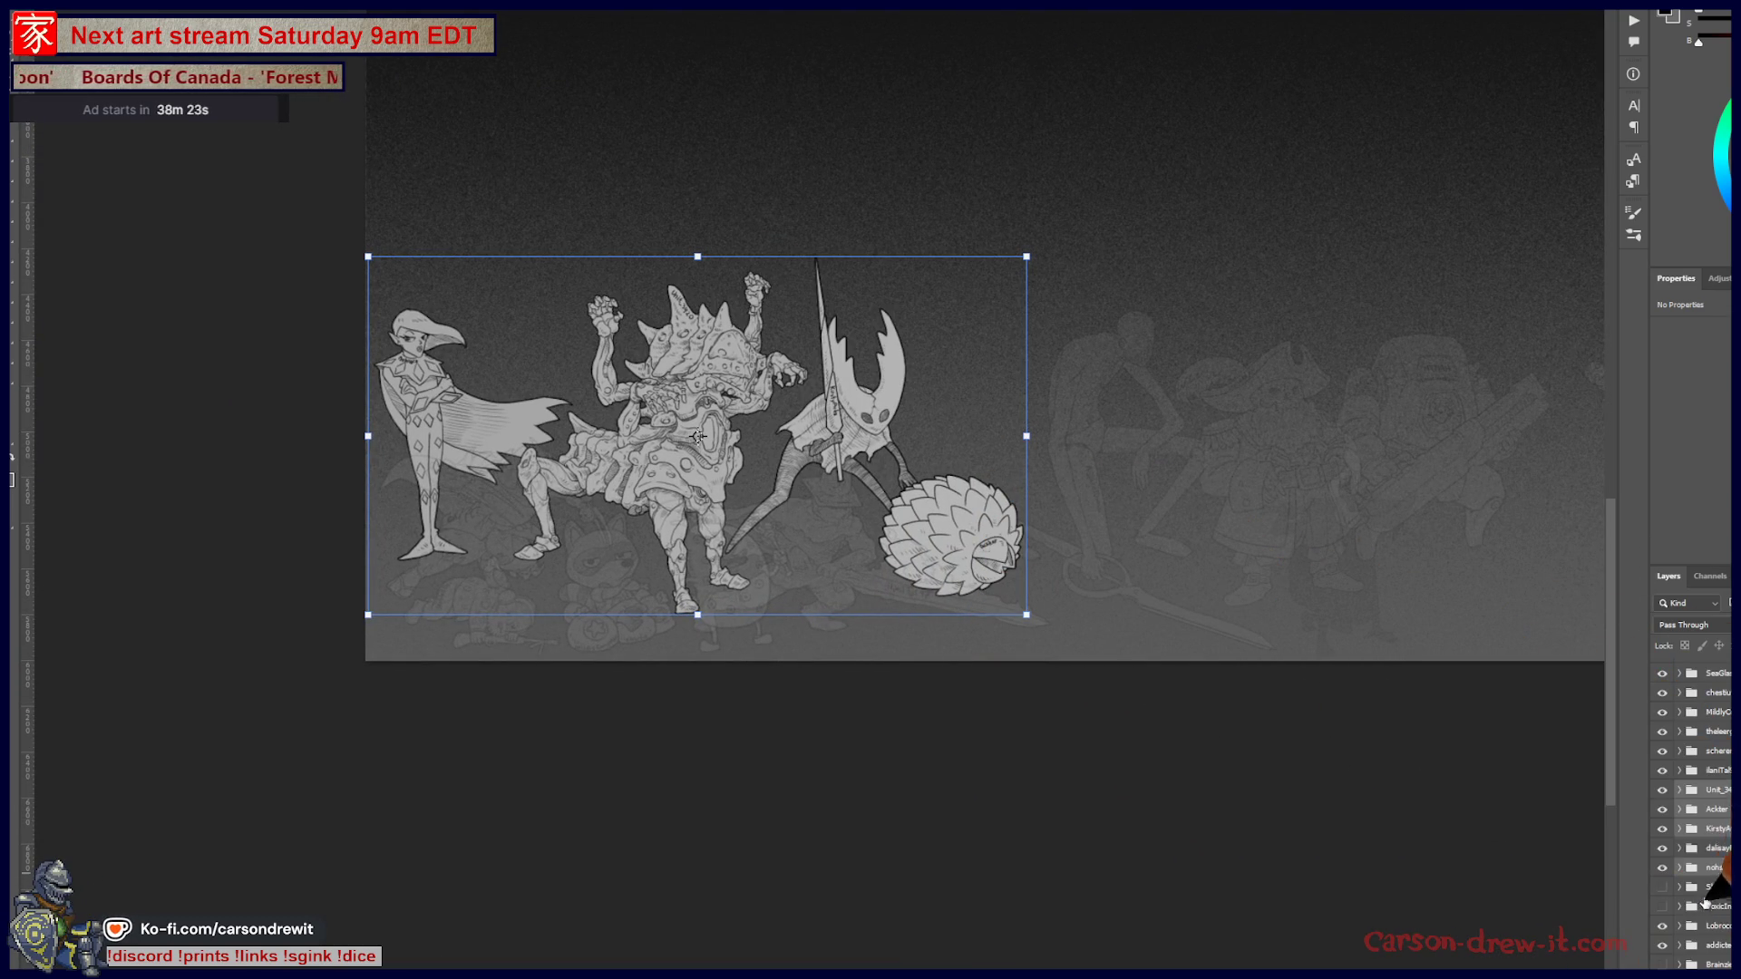
Show the gas-mask figure and horned devil, adding the devil to the selection
{"action": "scroll", "coordinate": [1668, 816], "scroll_direction": "down", "scroll_amount": 3}
{"action": "left_click", "coordinate": [1662, 813]}
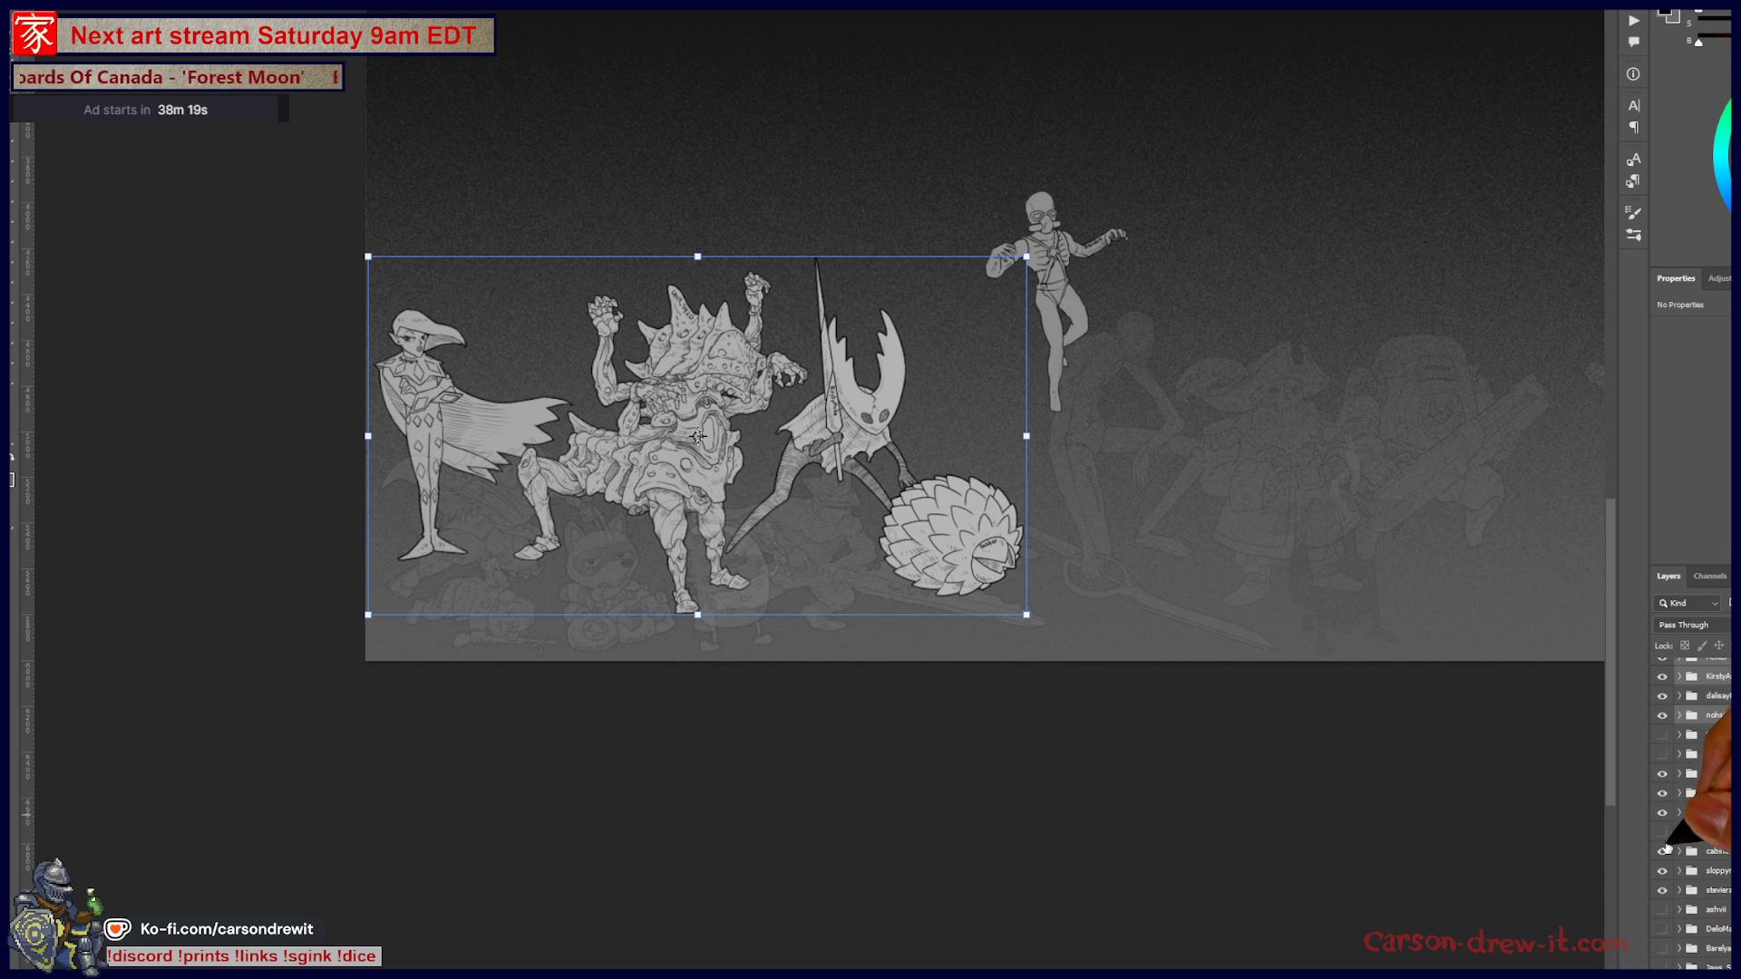
{"action": "left_click", "coordinate": [1662, 835]}
{"action": "left_click", "coordinate": [1662, 835]}
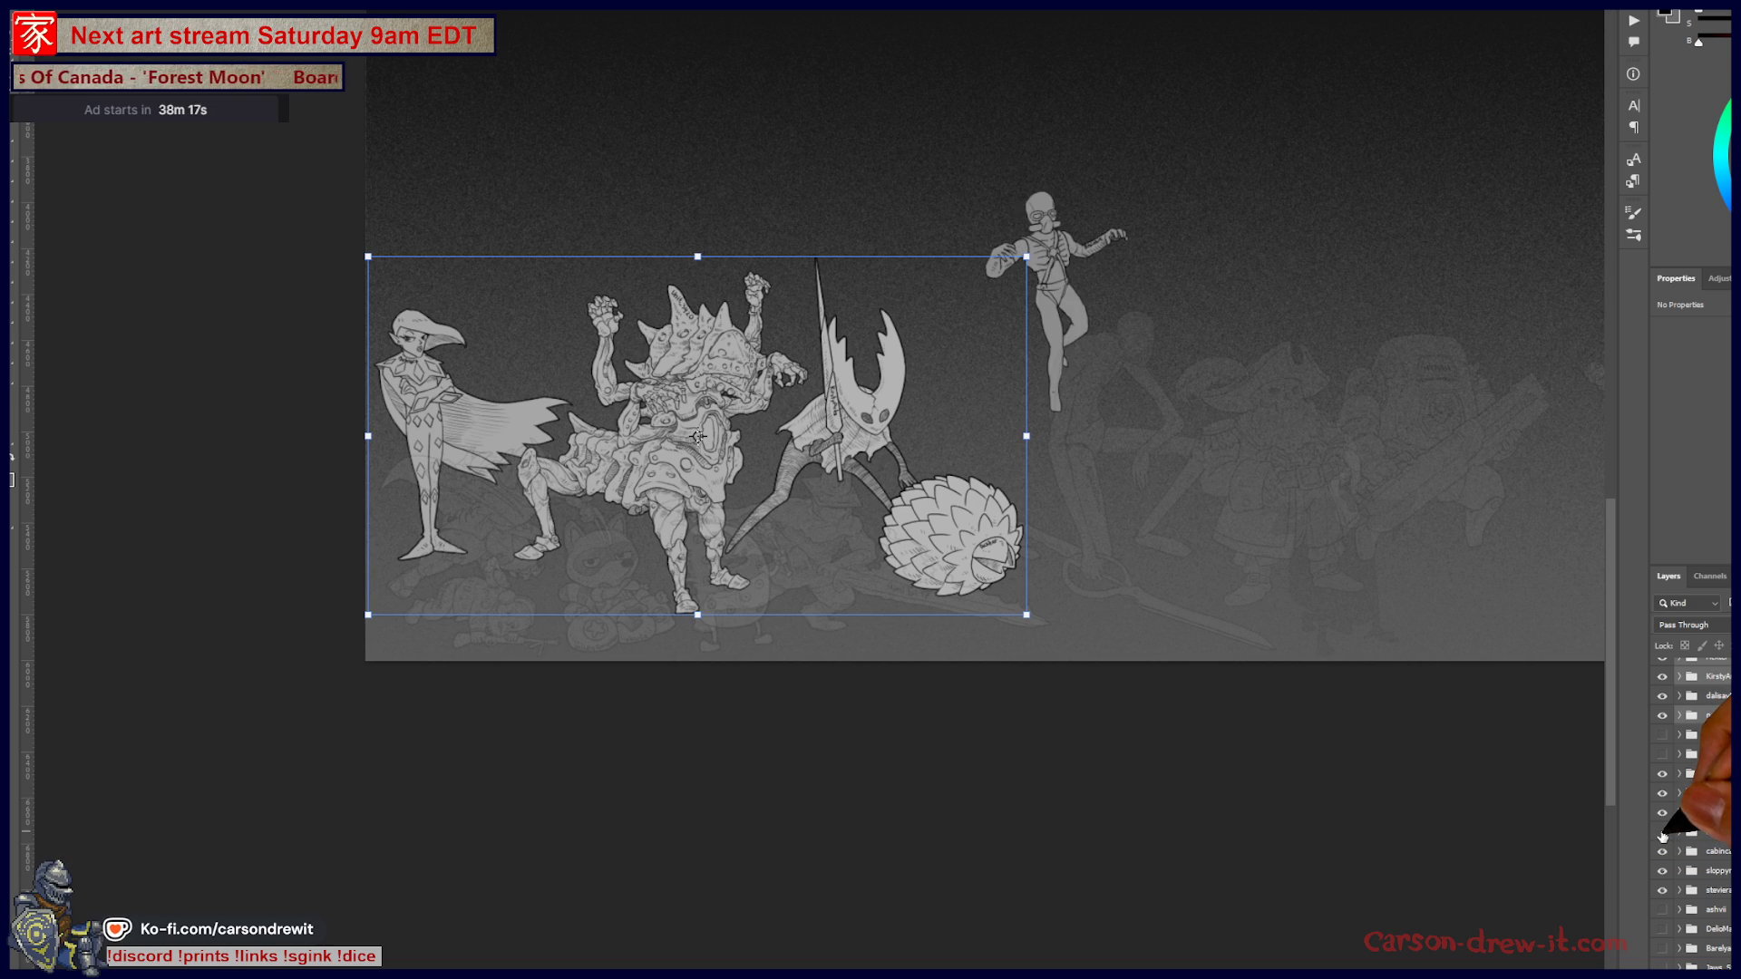
{"action": "scroll", "coordinate": [1662, 835], "scroll_direction": "down", "scroll_amount": 2}
{"action": "scroll", "coordinate": [1662, 839], "scroll_direction": "down", "scroll_amount": 1}
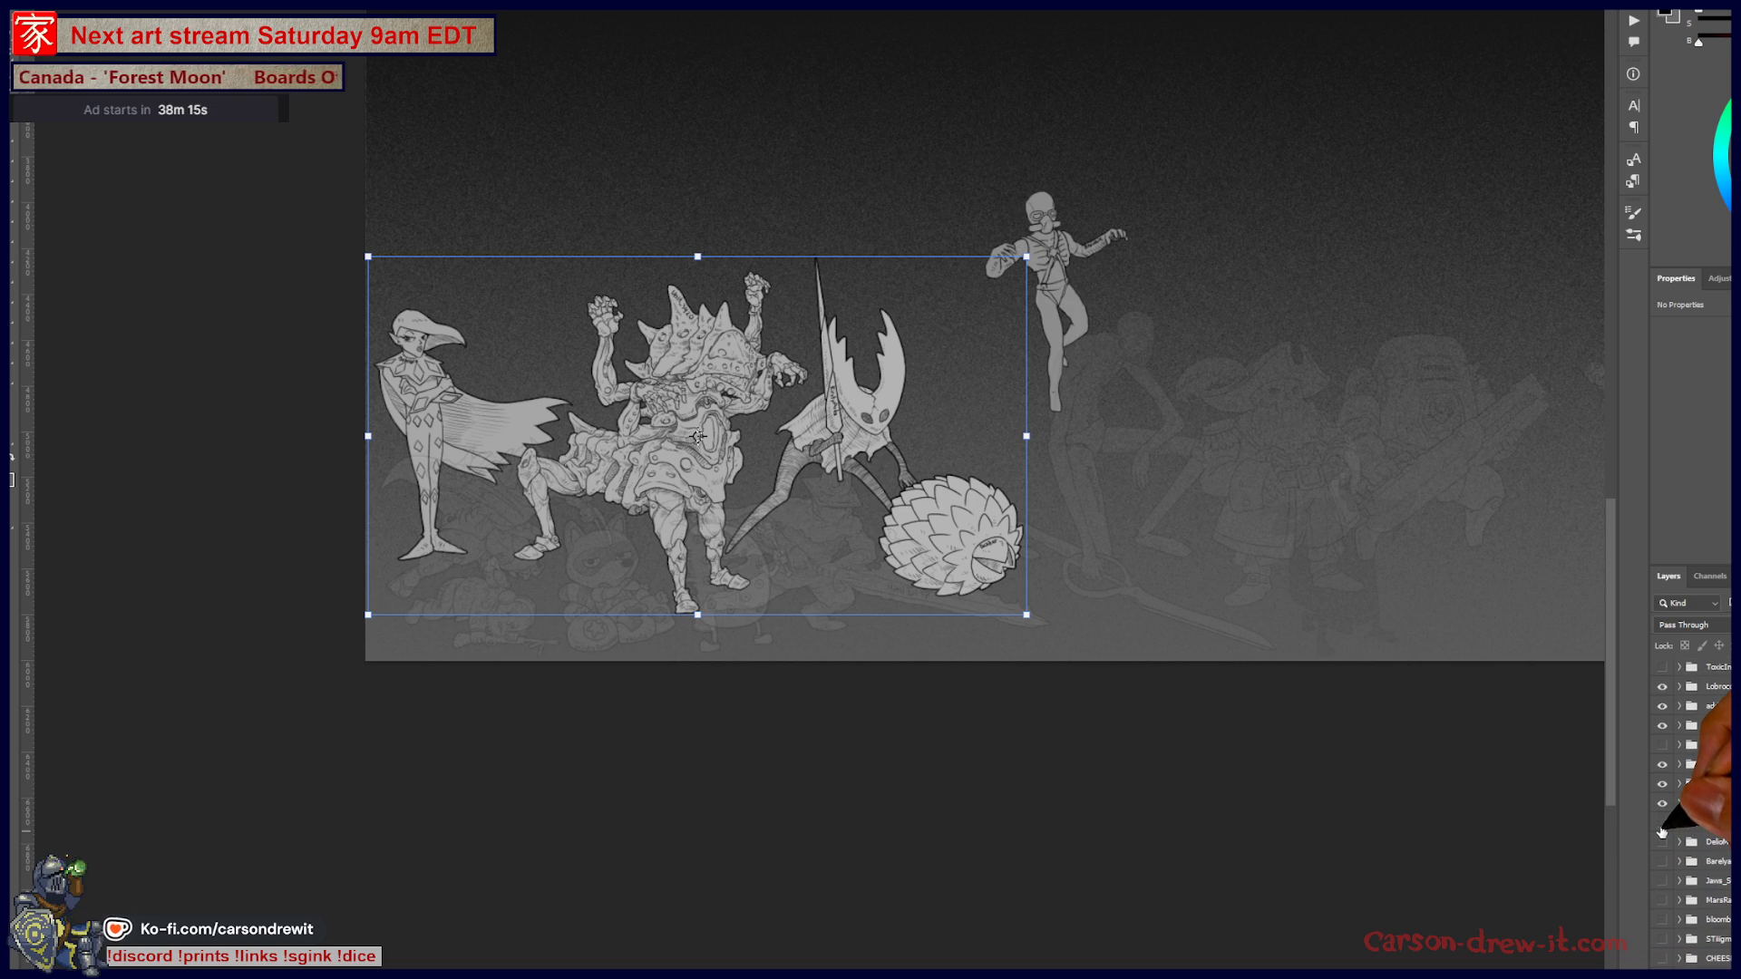
{"action": "left_click", "coordinate": [1663, 825]}
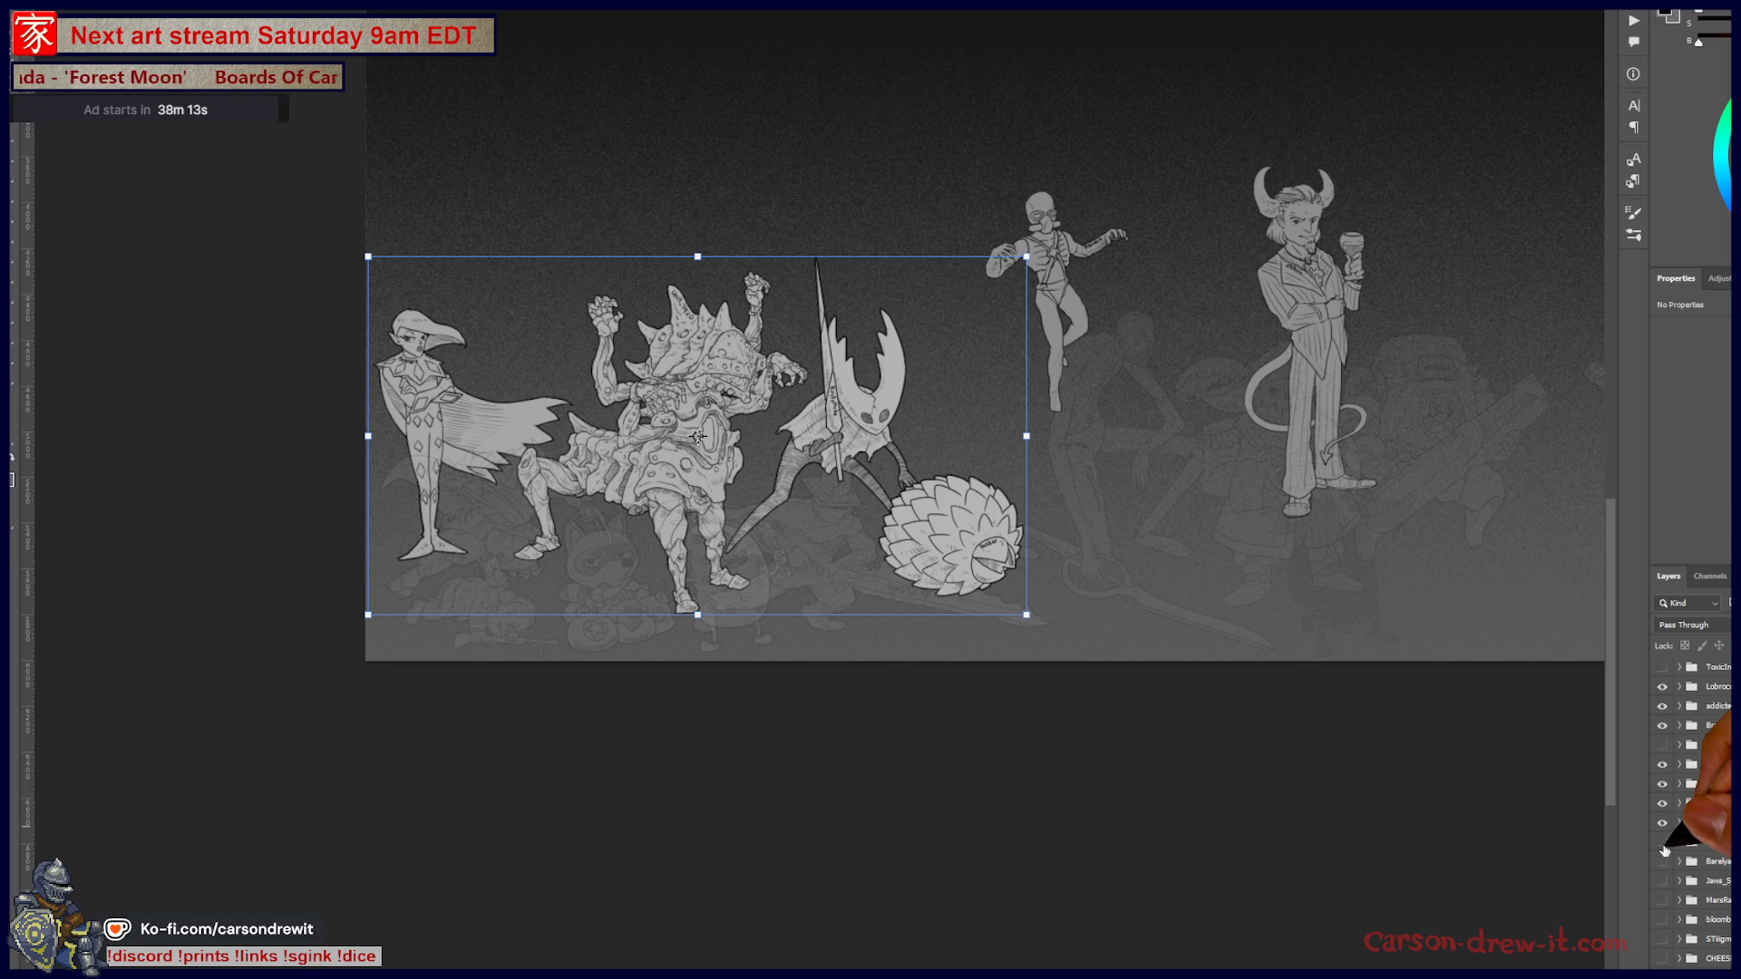
{"action": "scroll", "coordinate": [1690, 816], "scroll_direction": "up", "scroll_amount": 3}
{"action": "left_click", "coordinate": [1721, 888], "text": "ctrl"}
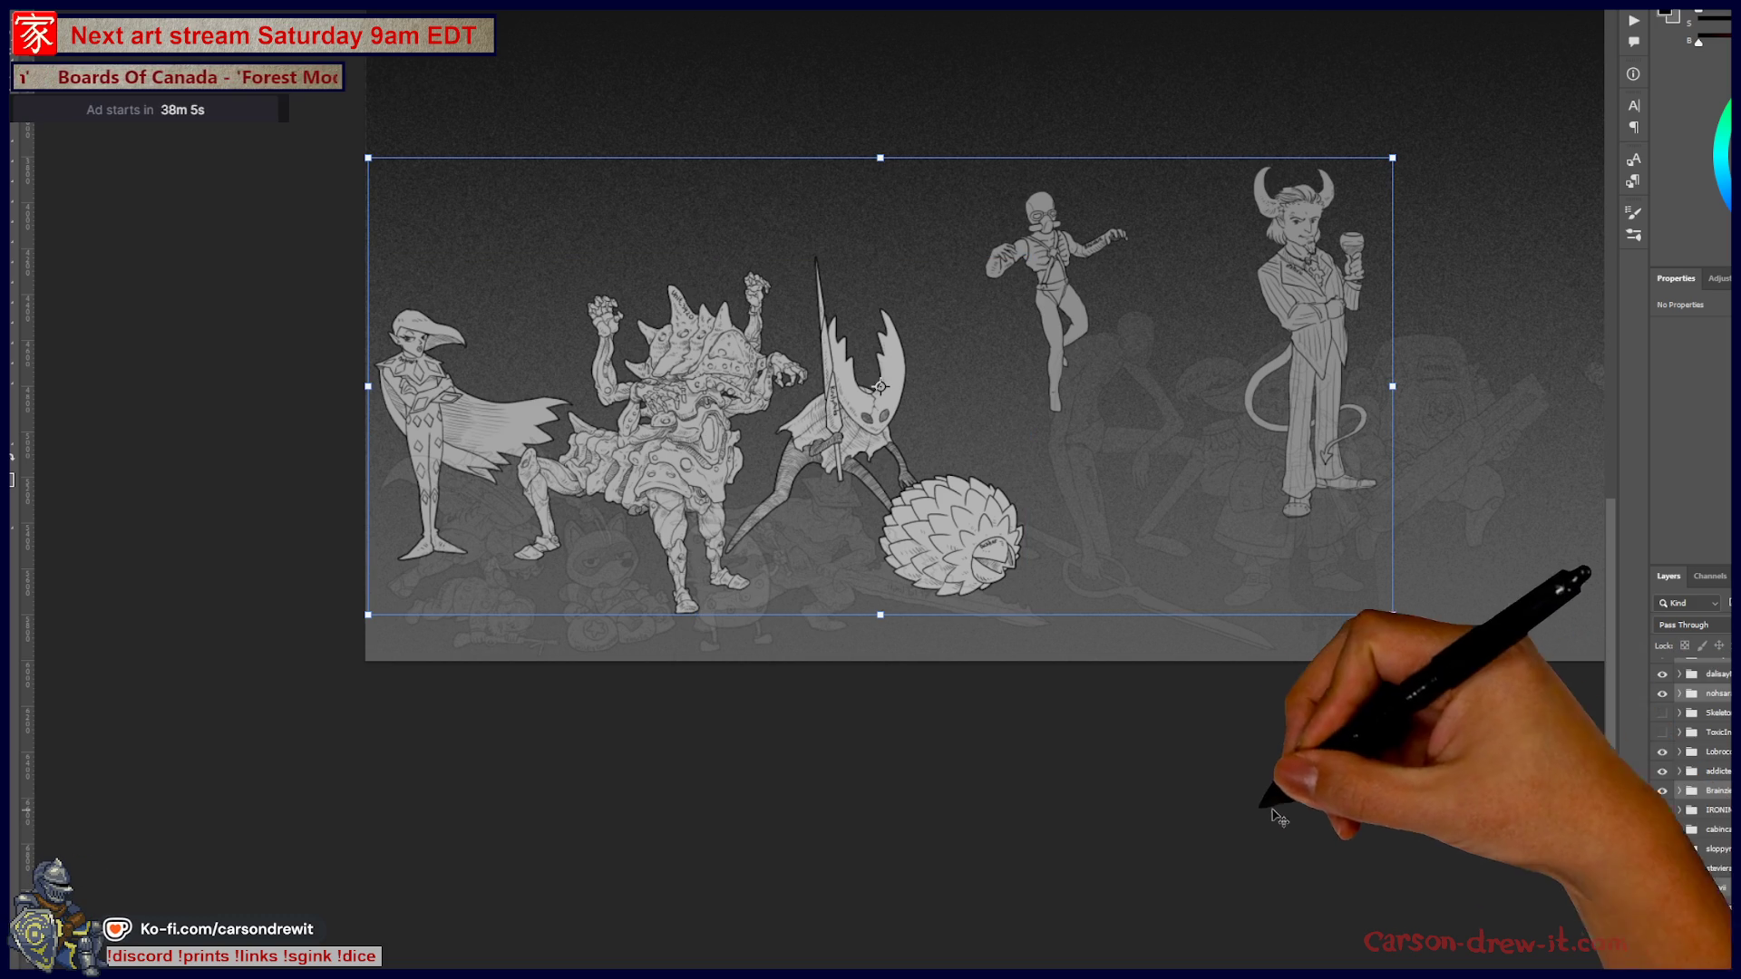
Pan and zoom across the collage to check it, then reveal the skull-shield knight
{"action": "mouse_move", "coordinate": [1312, 795]}
{"action": "left_mouse_down"}
{"action": "mouse_move", "coordinate": [1122, 880]}
{"action": "mouse_move", "coordinate": [1065, 873]}
{"action": "left_mouse_up"}
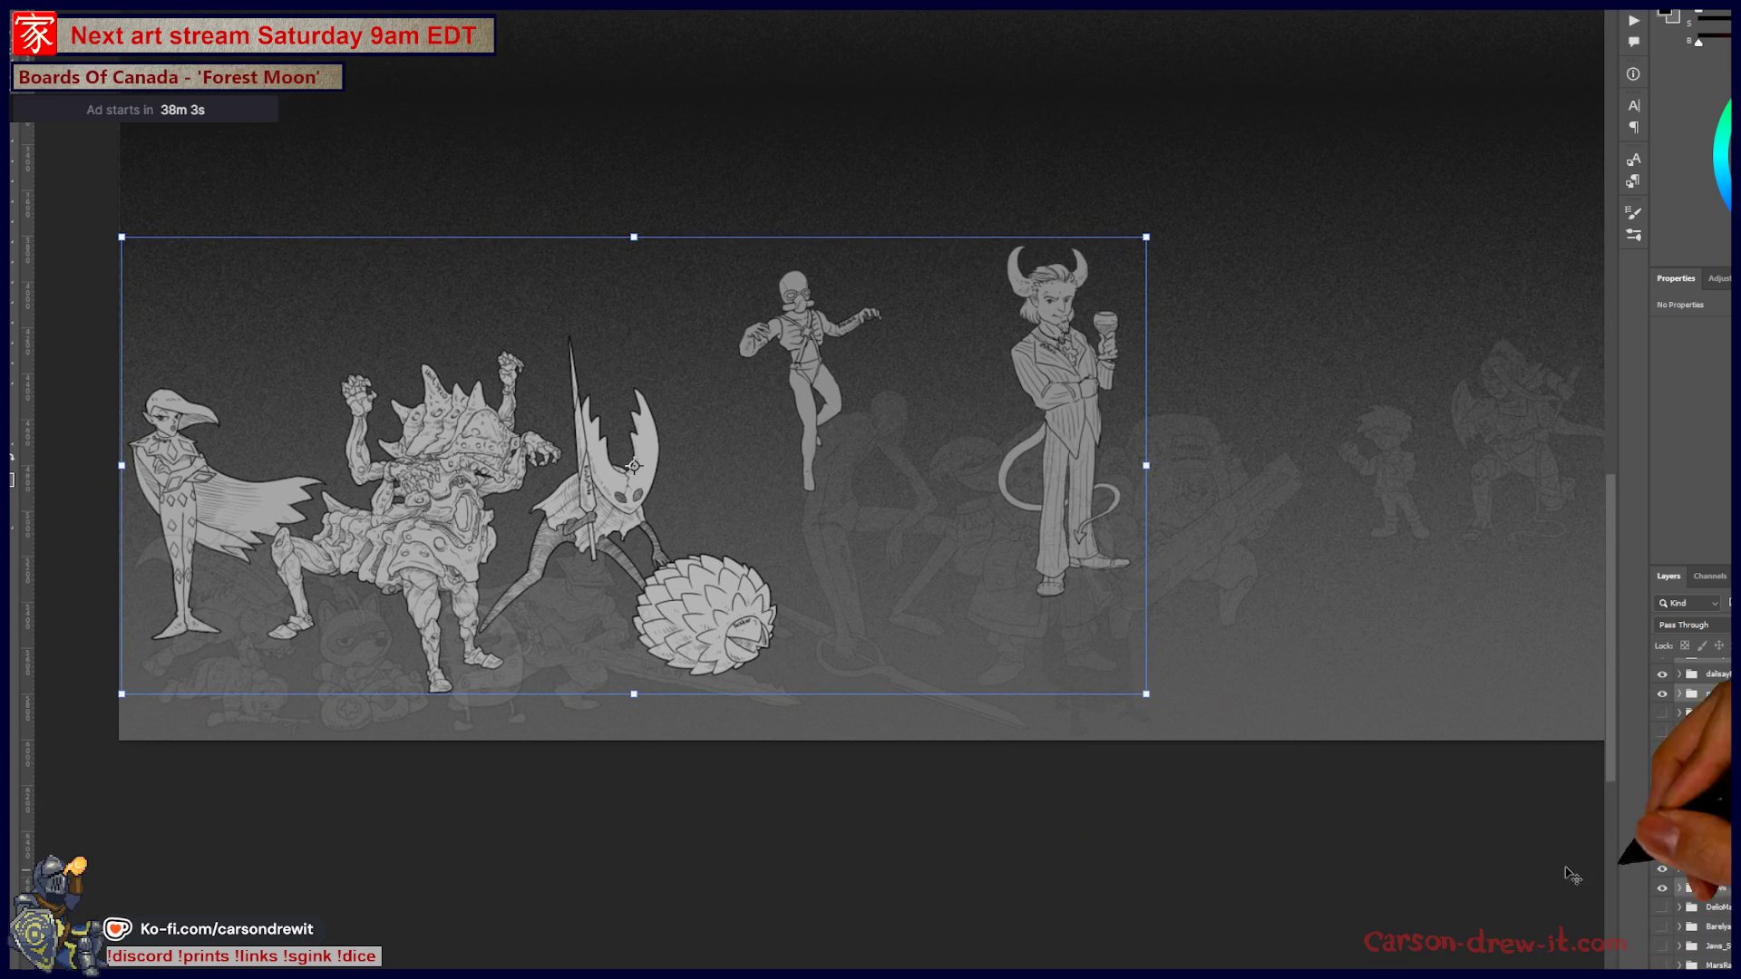
{"action": "scroll", "coordinate": [1696, 816], "scroll_direction": "up", "scroll_amount": 2}
{"action": "scroll", "coordinate": [1696, 817], "scroll_direction": "up", "scroll_amount": 1}
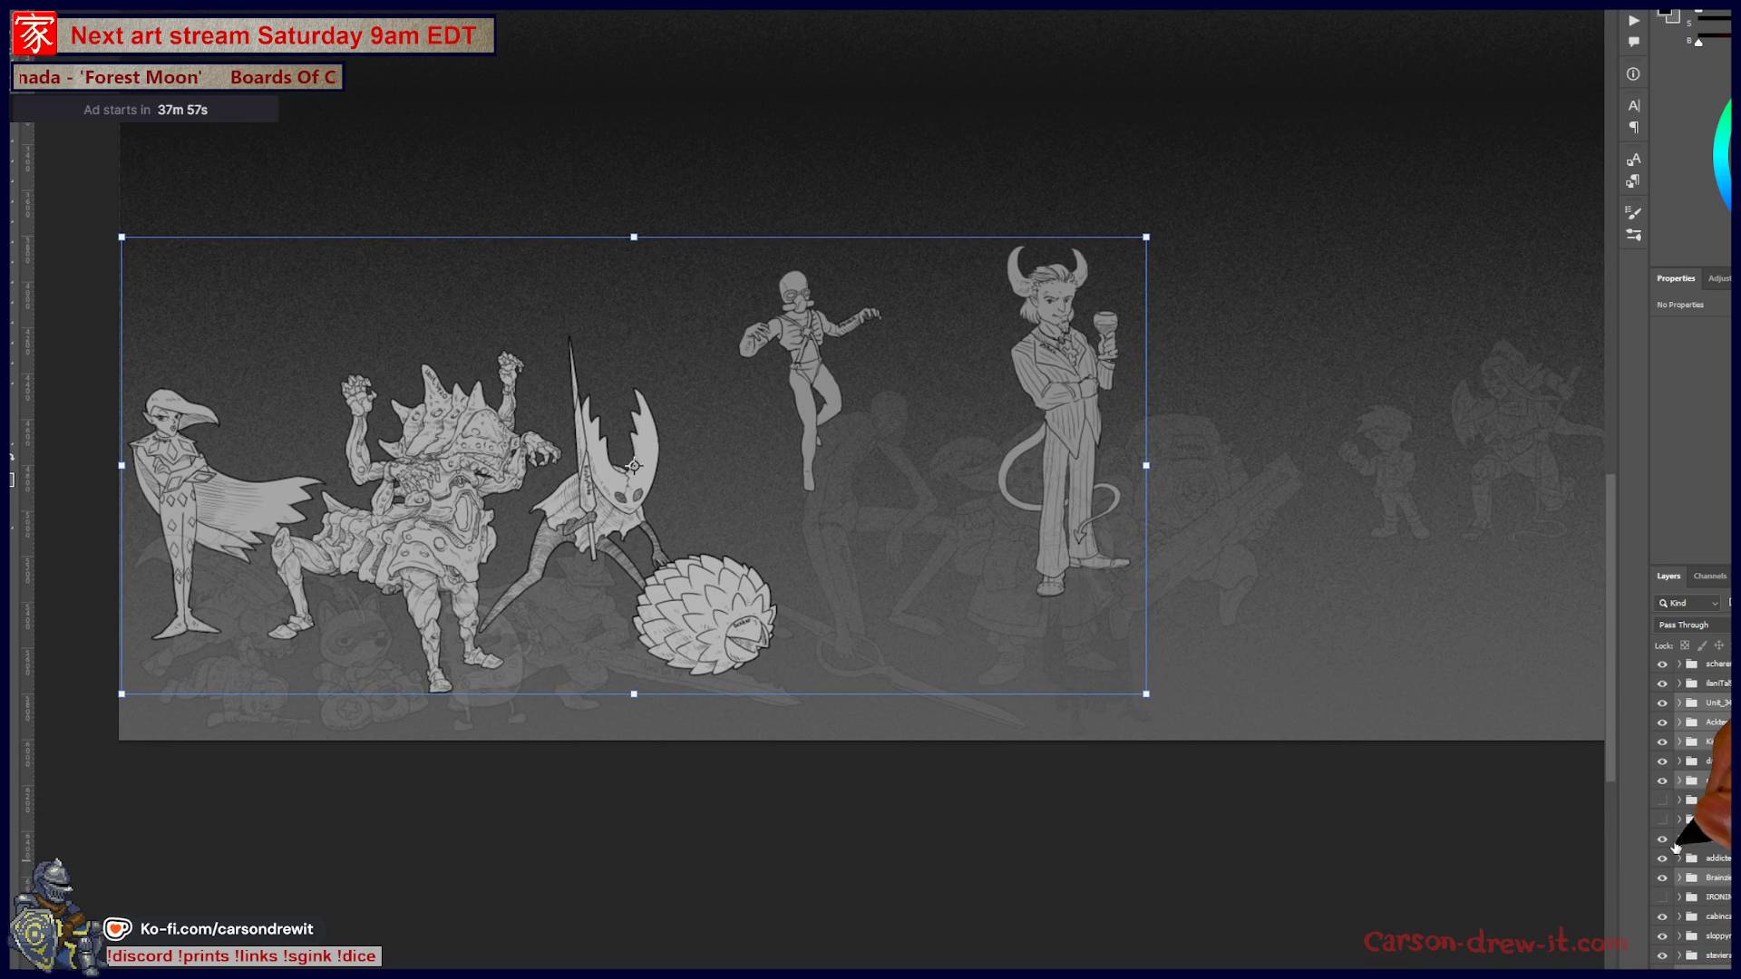
{"action": "scroll", "coordinate": [1664, 842], "scroll_direction": "down", "scroll_amount": 2}
{"action": "scroll", "coordinate": [1664, 842], "scroll_direction": "down", "scroll_amount": 3}
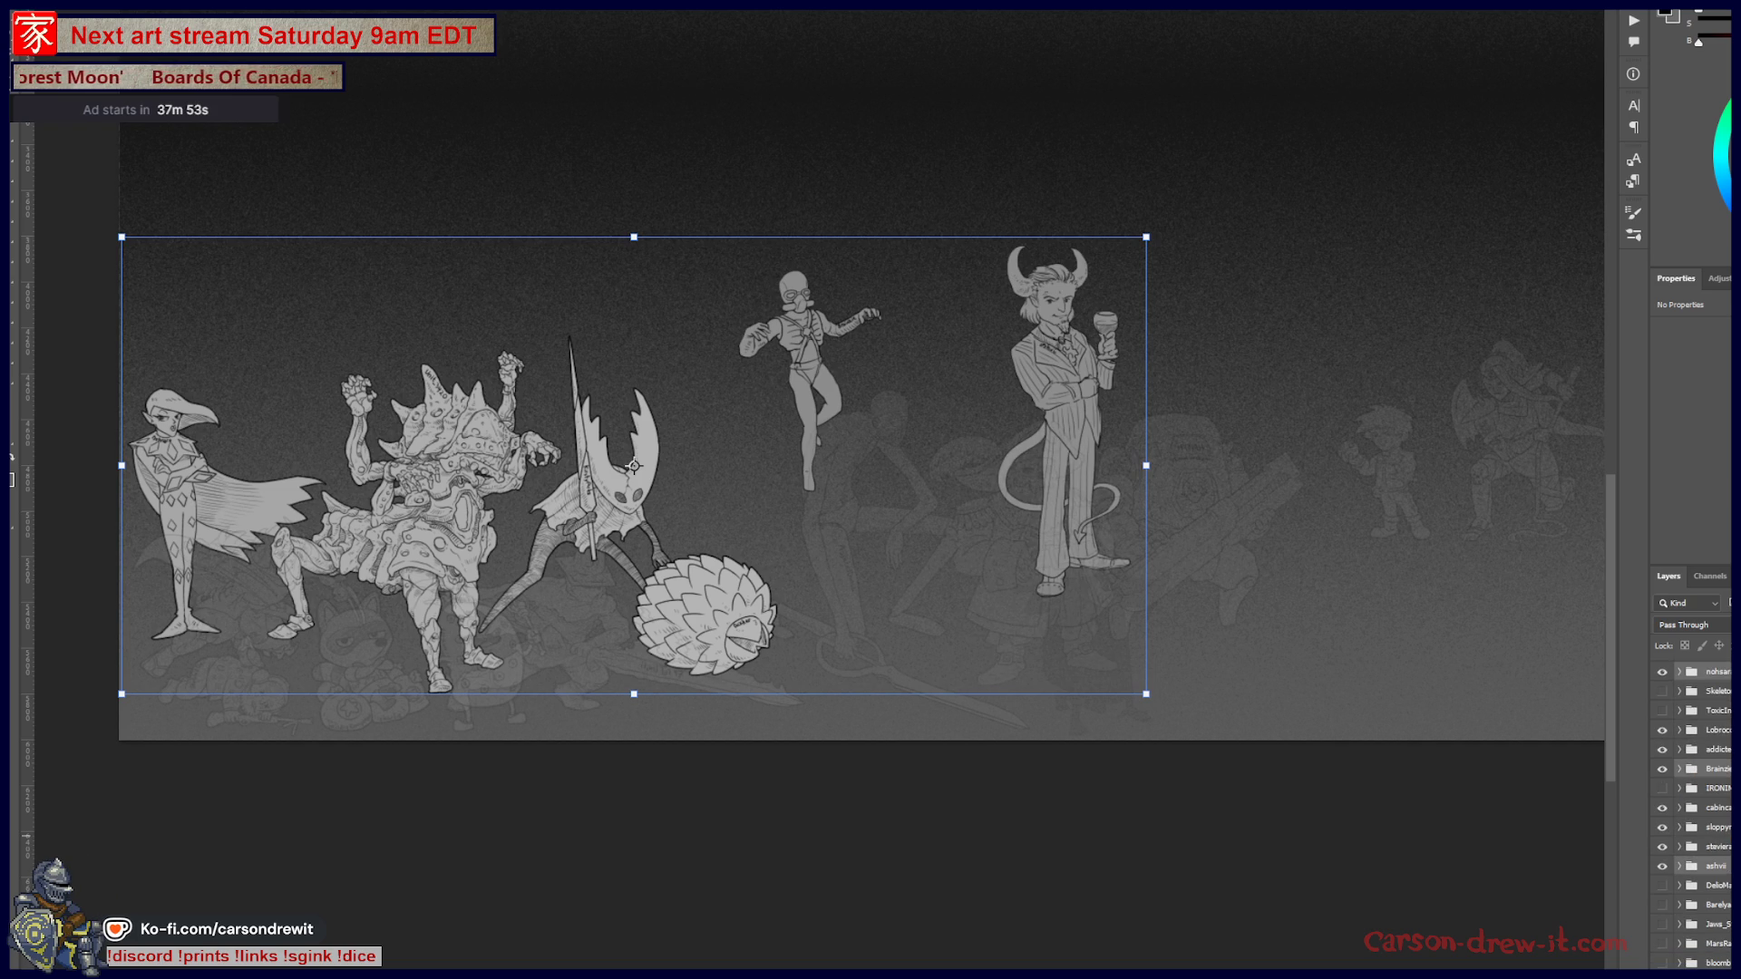
{"action": "left_click_drag", "start_coordinate": [988, 458], "coordinate": [1025, 458]}
{"action": "scroll", "coordinate": [1066, 495], "scroll_direction": "up", "scroll_amount": 1}
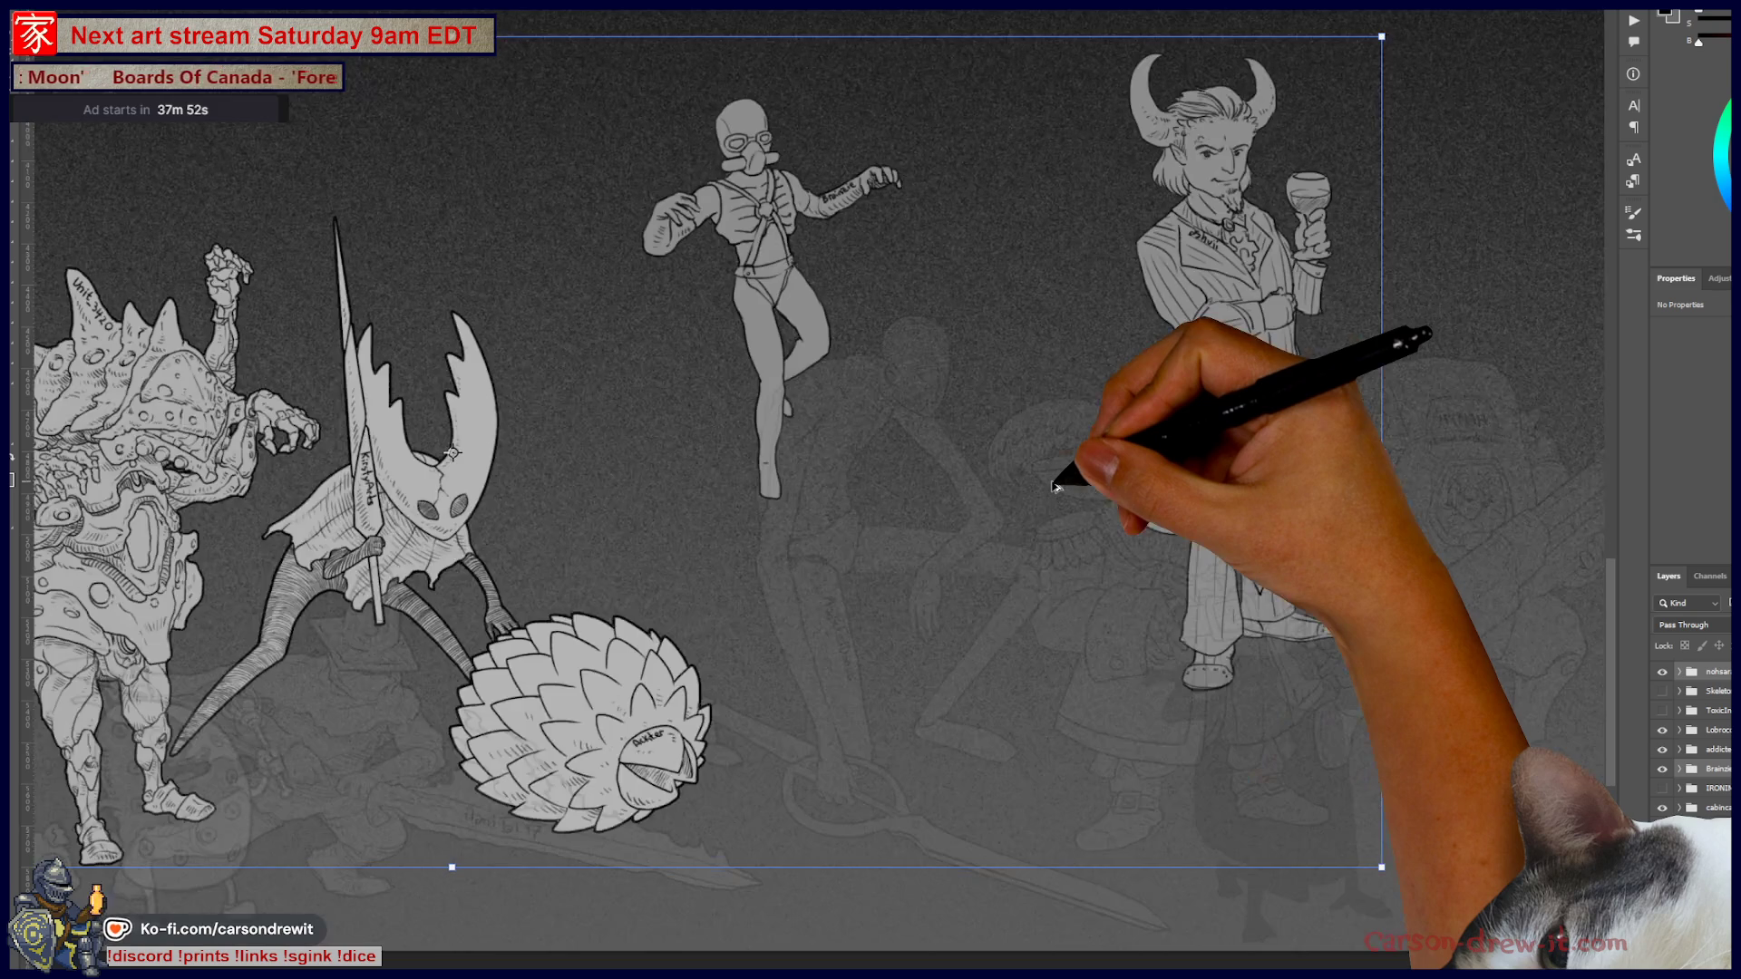
{"action": "scroll", "coordinate": [1043, 485], "scroll_direction": "down", "scroll_amount": 1}
{"action": "left_click_drag", "start_coordinate": [744, 687], "coordinate": [1079, 651]}
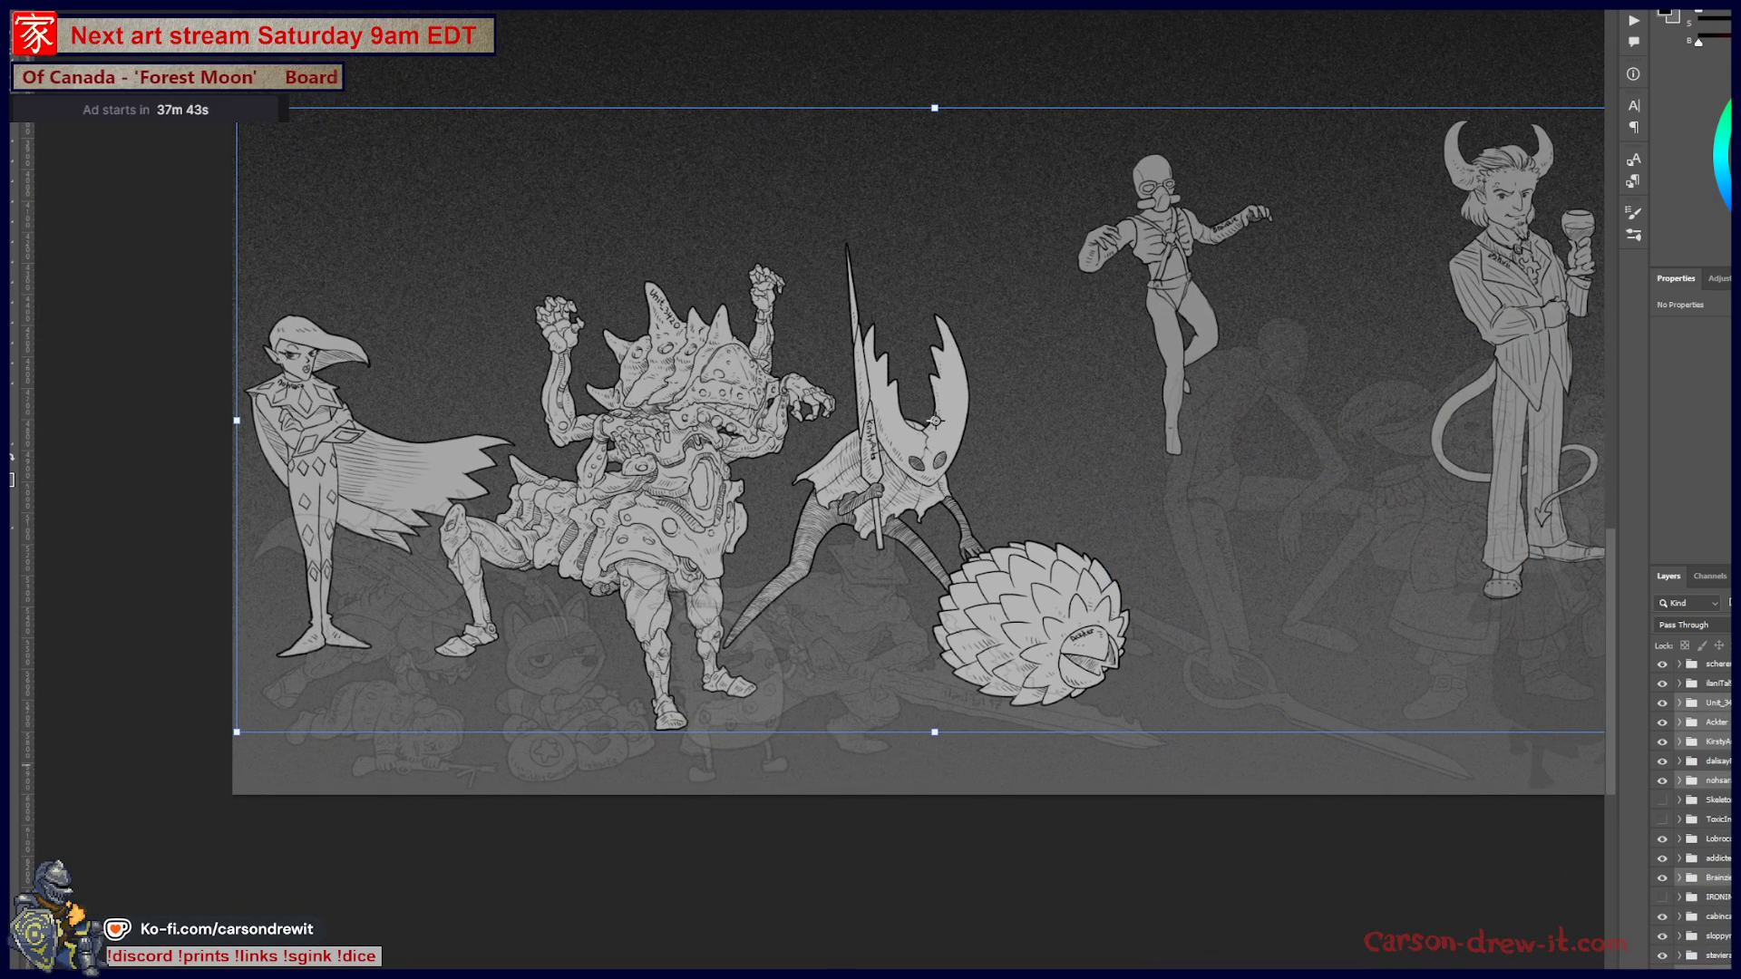
{"action": "scroll", "coordinate": [1691, 807], "scroll_direction": "down", "scroll_amount": 3}
{"action": "scroll", "coordinate": [1692, 808], "scroll_direction": "down", "scroll_amount": 3}
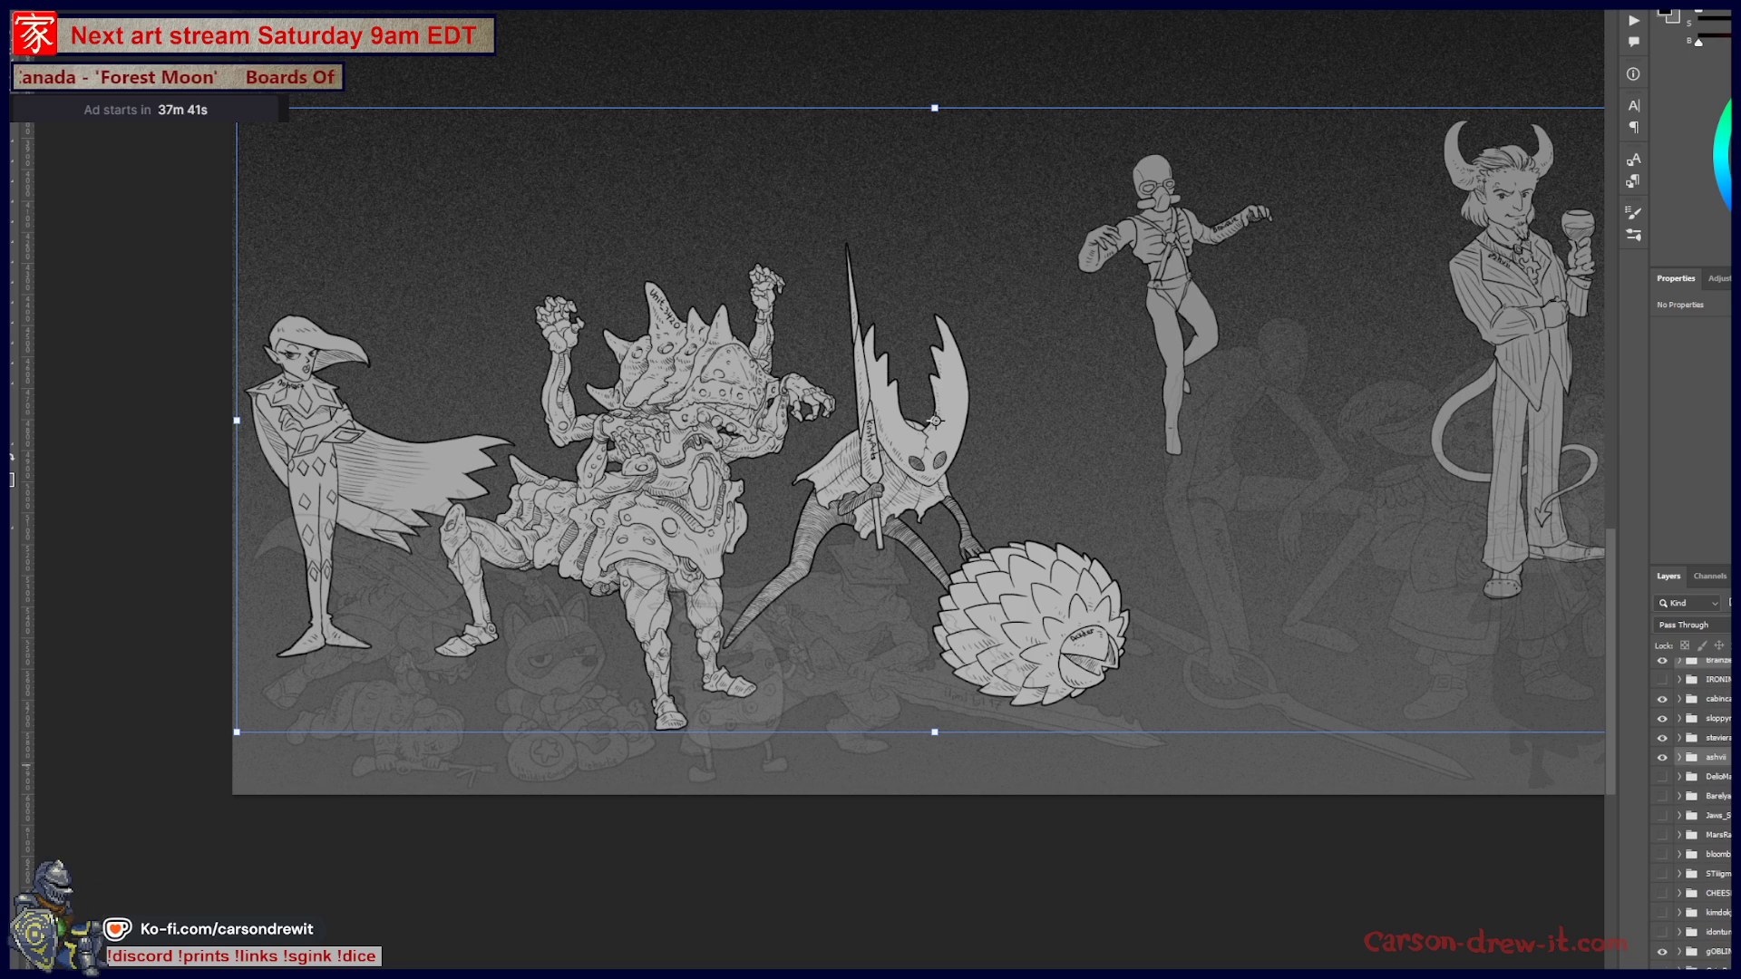
{"action": "scroll", "coordinate": [1442, 861], "scroll_direction": "down", "scroll_amount": 3}
{"action": "left_click_drag", "start_coordinate": [1397, 862], "coordinate": [843, 751]}
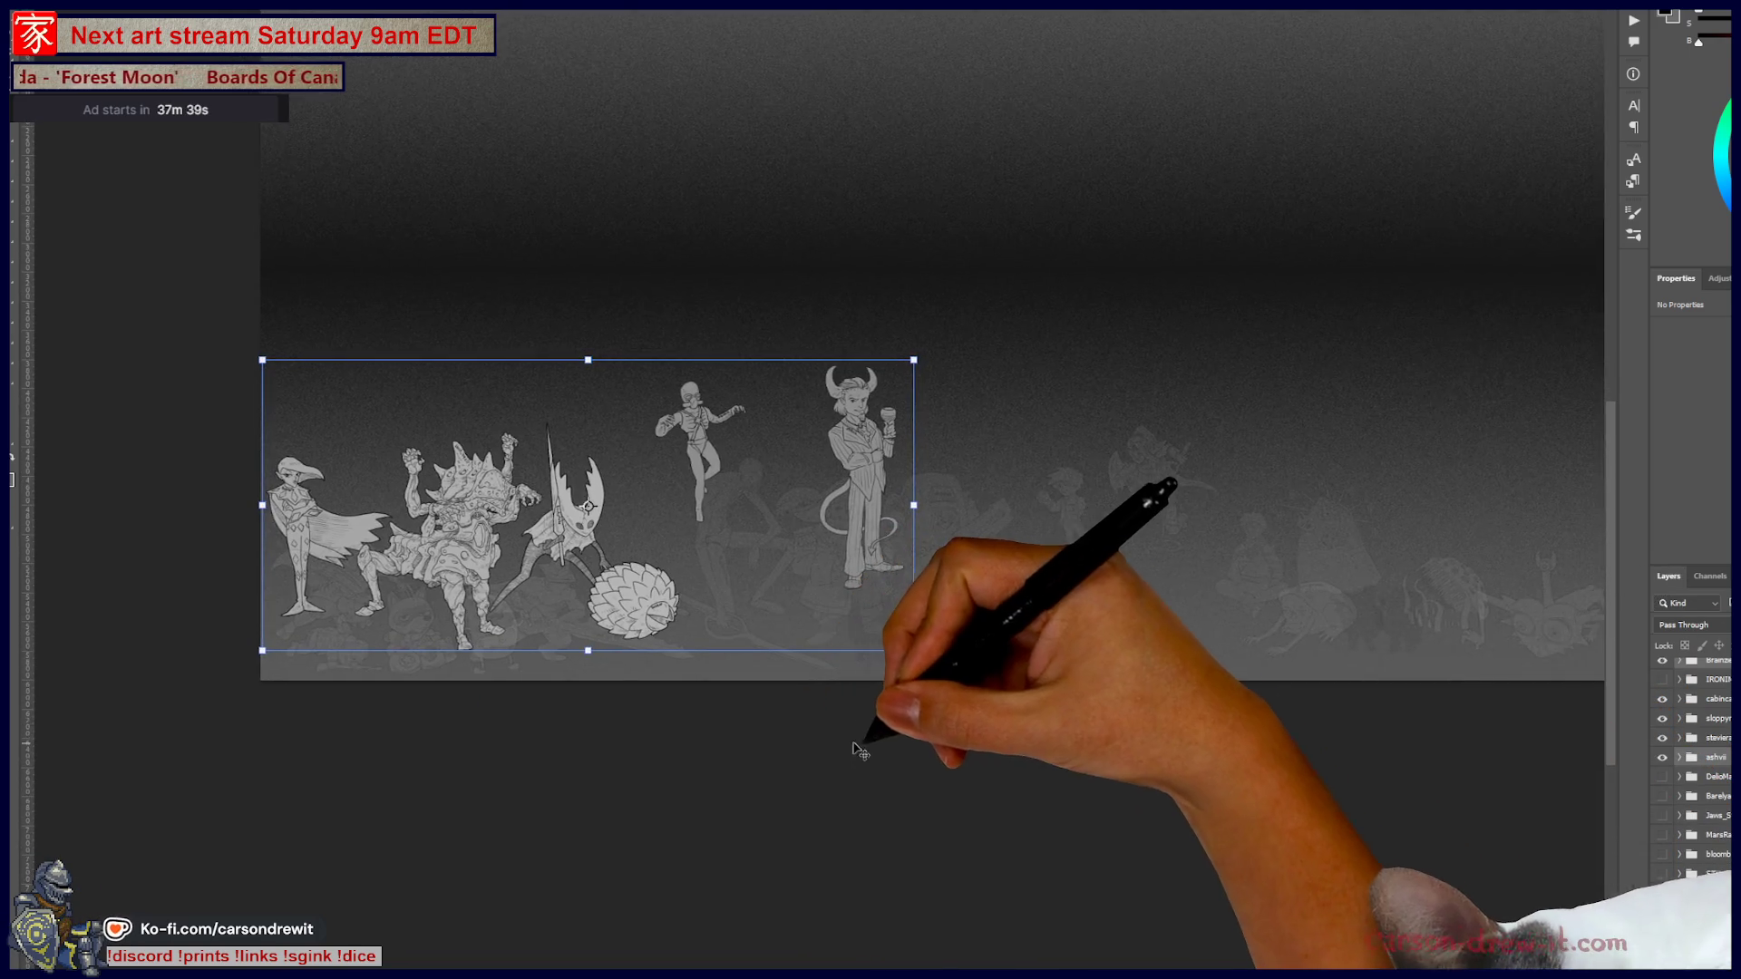
{"action": "scroll", "coordinate": [984, 653], "scroll_direction": "up", "scroll_amount": 3}
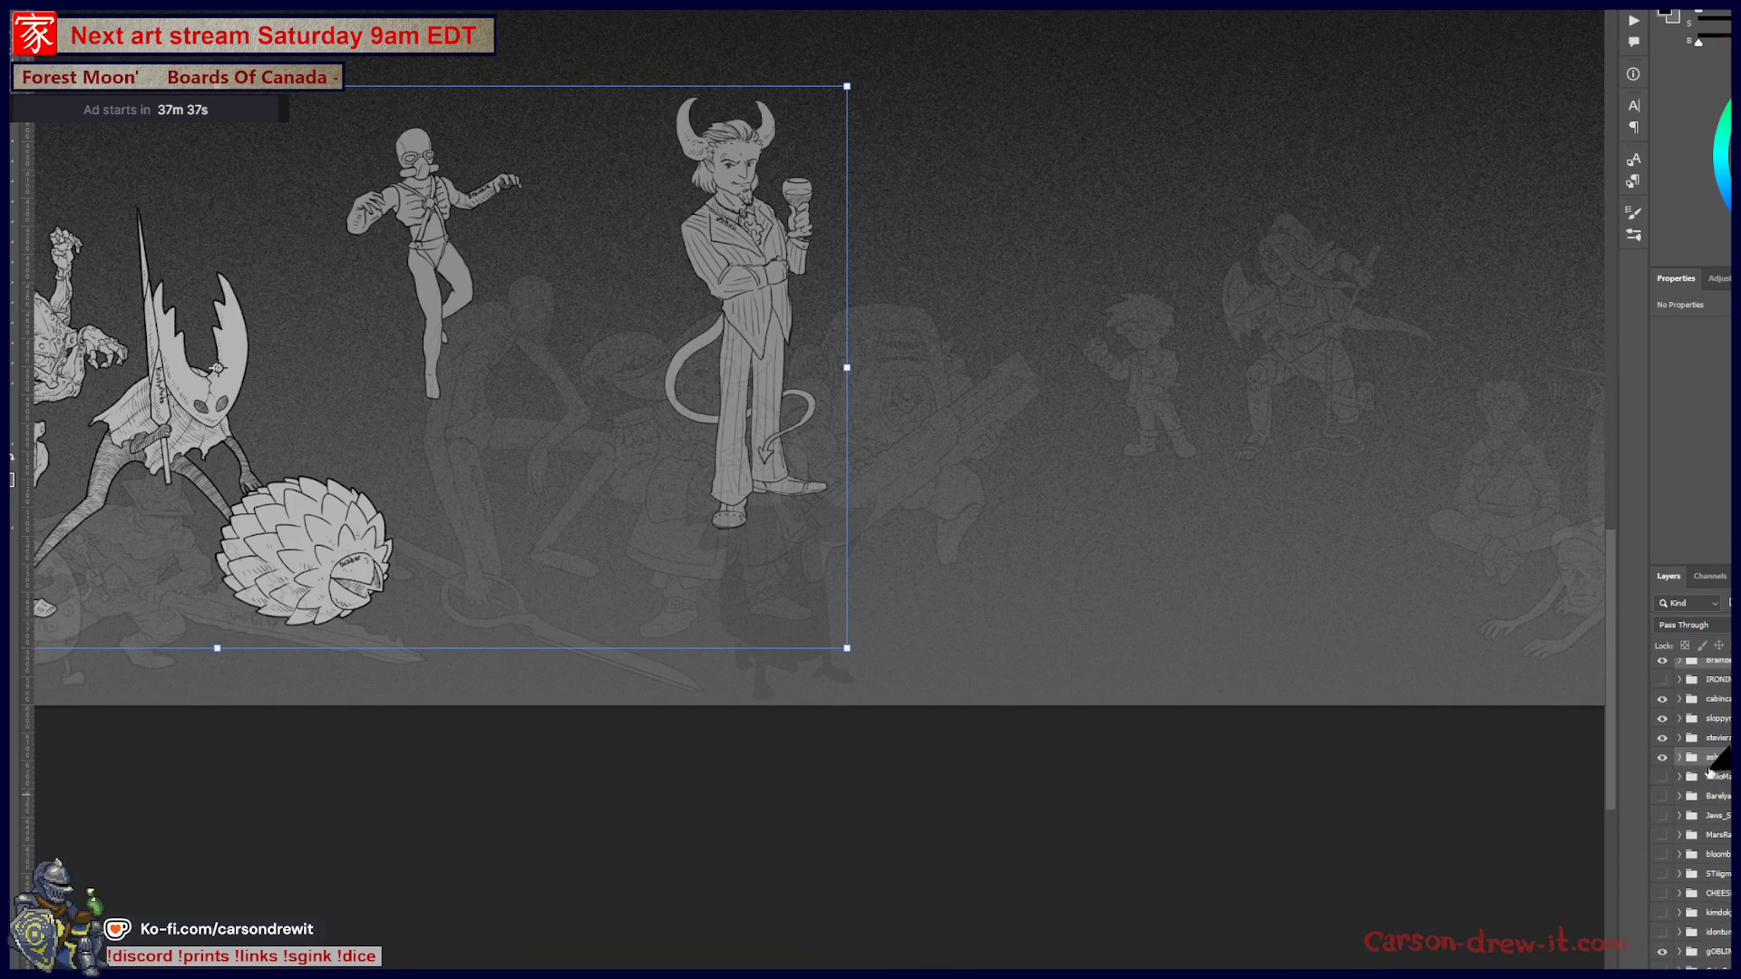
{"action": "left_click", "coordinate": [1663, 778]}
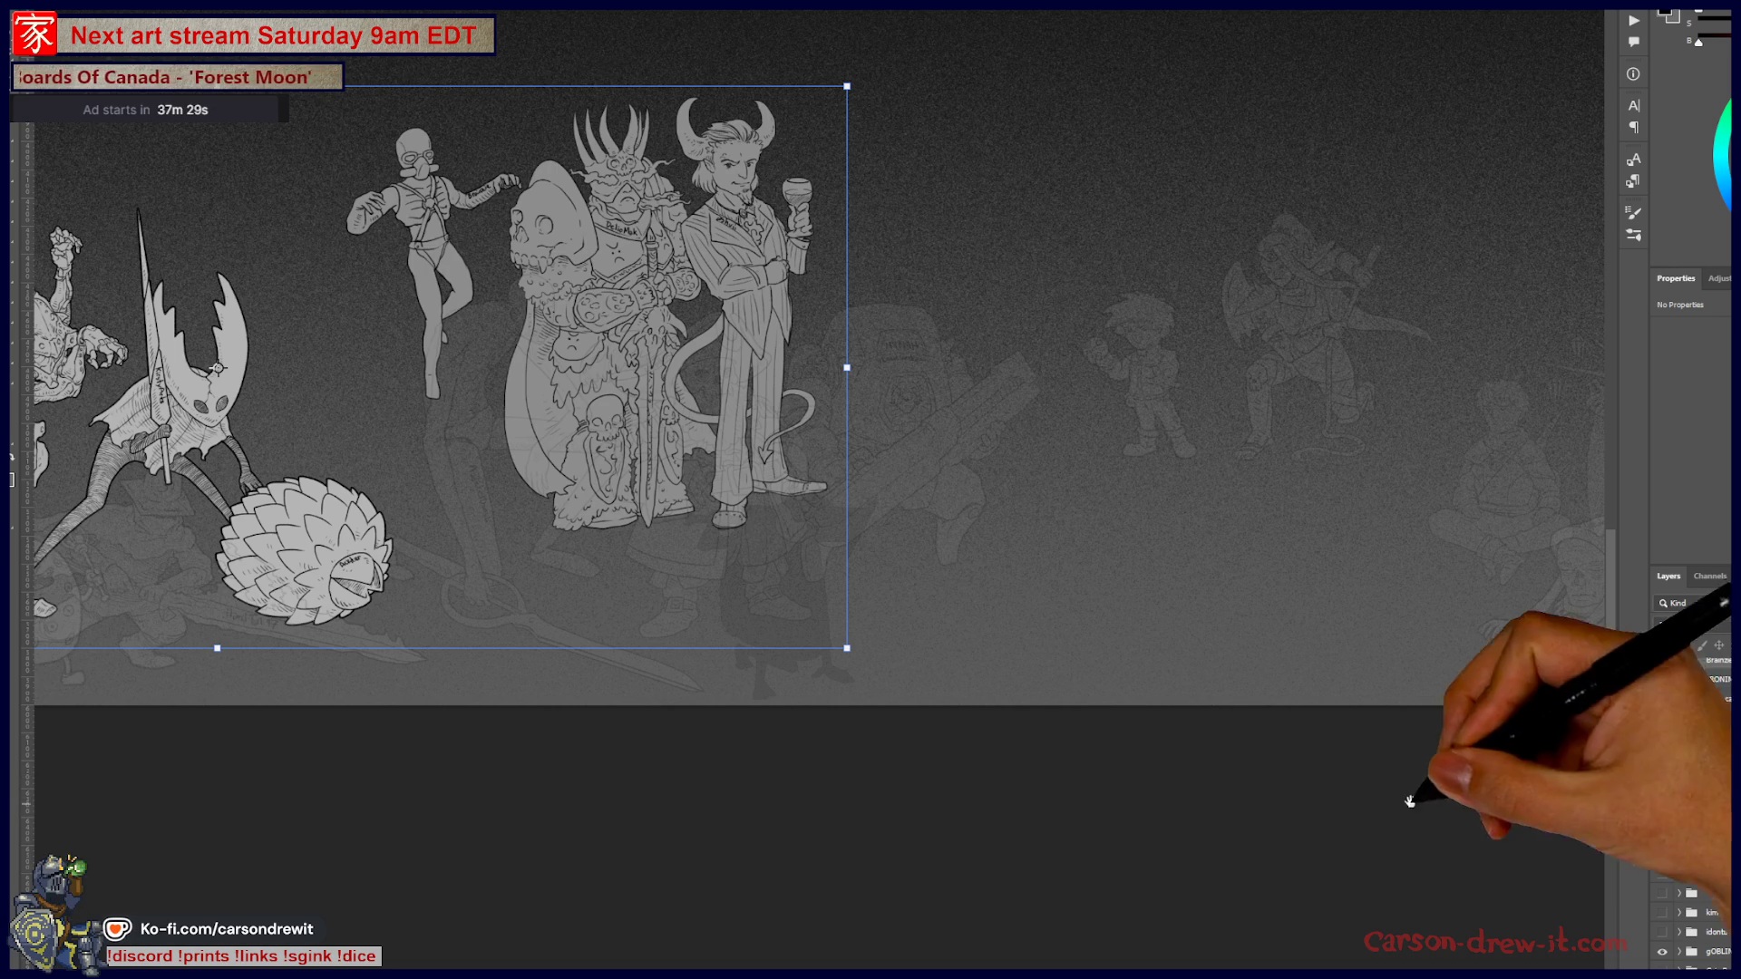
{"action": "left_click_drag", "start_coordinate": [1451, 771], "coordinate": [821, 746]}
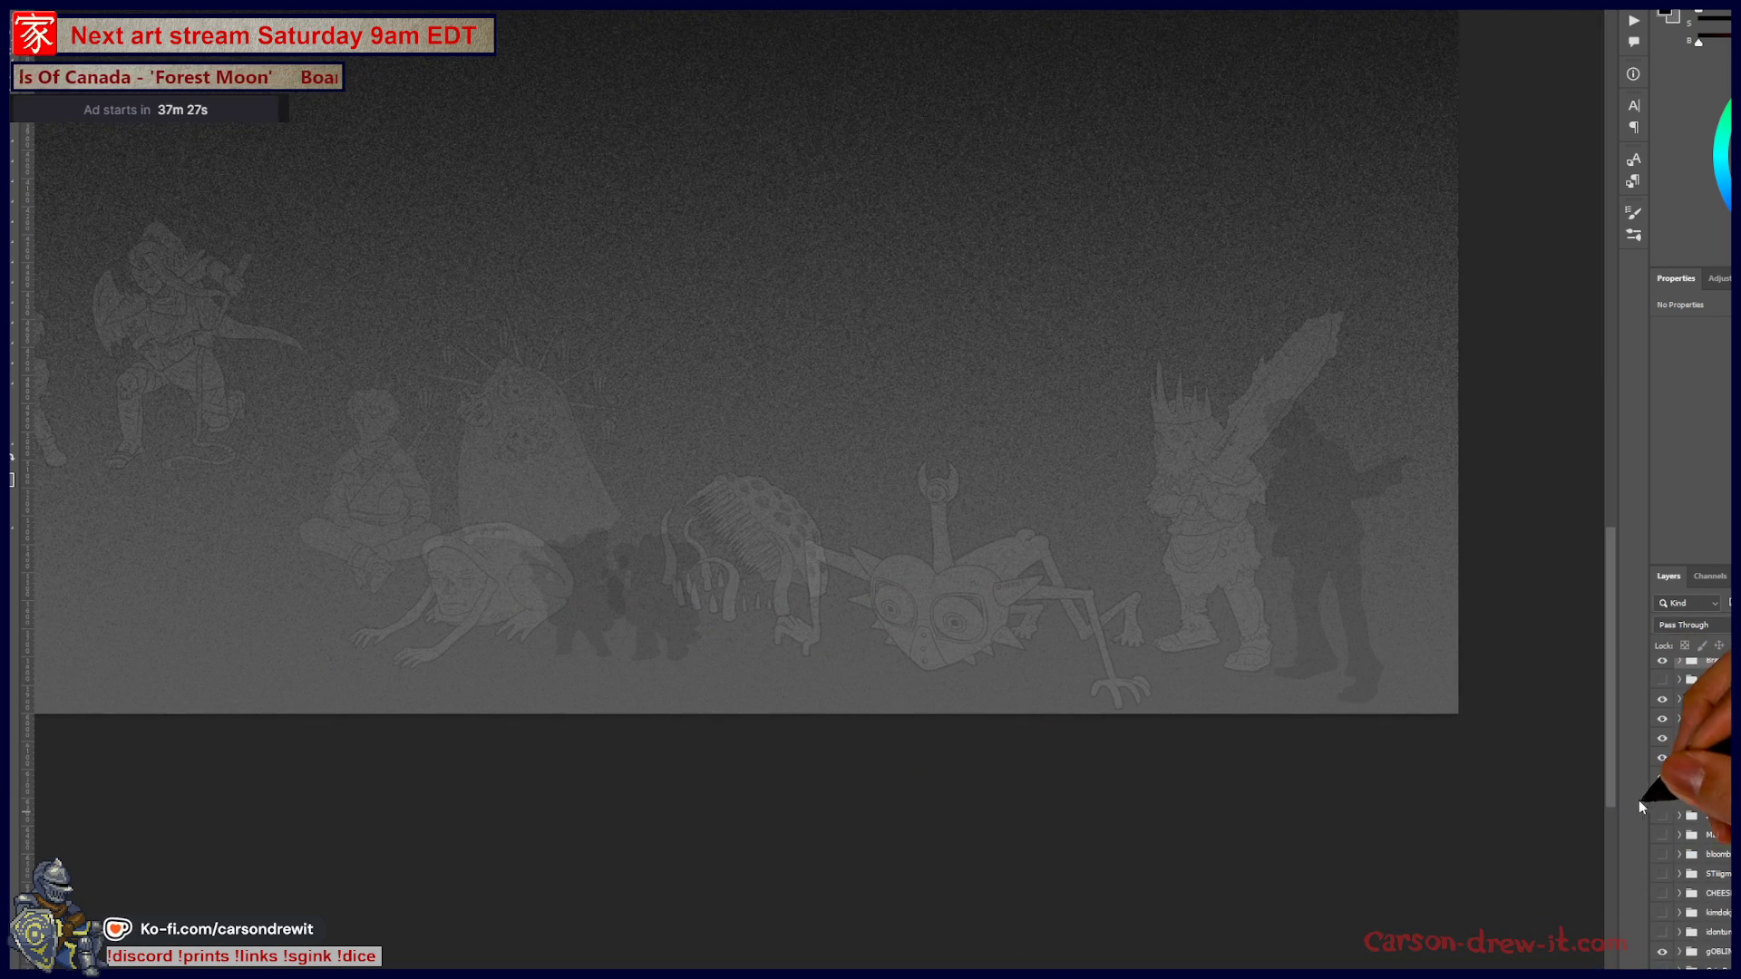
Show and select the spear-carrying frog warrior, skip the sword figure, and reveal the small crested character
{"action": "left_click", "coordinate": [1663, 797]}
{"action": "left_click", "coordinate": [1663, 797]}
{"action": "left_click", "coordinate": [1662, 797]}
{"action": "left_click", "coordinate": [1703, 798]}
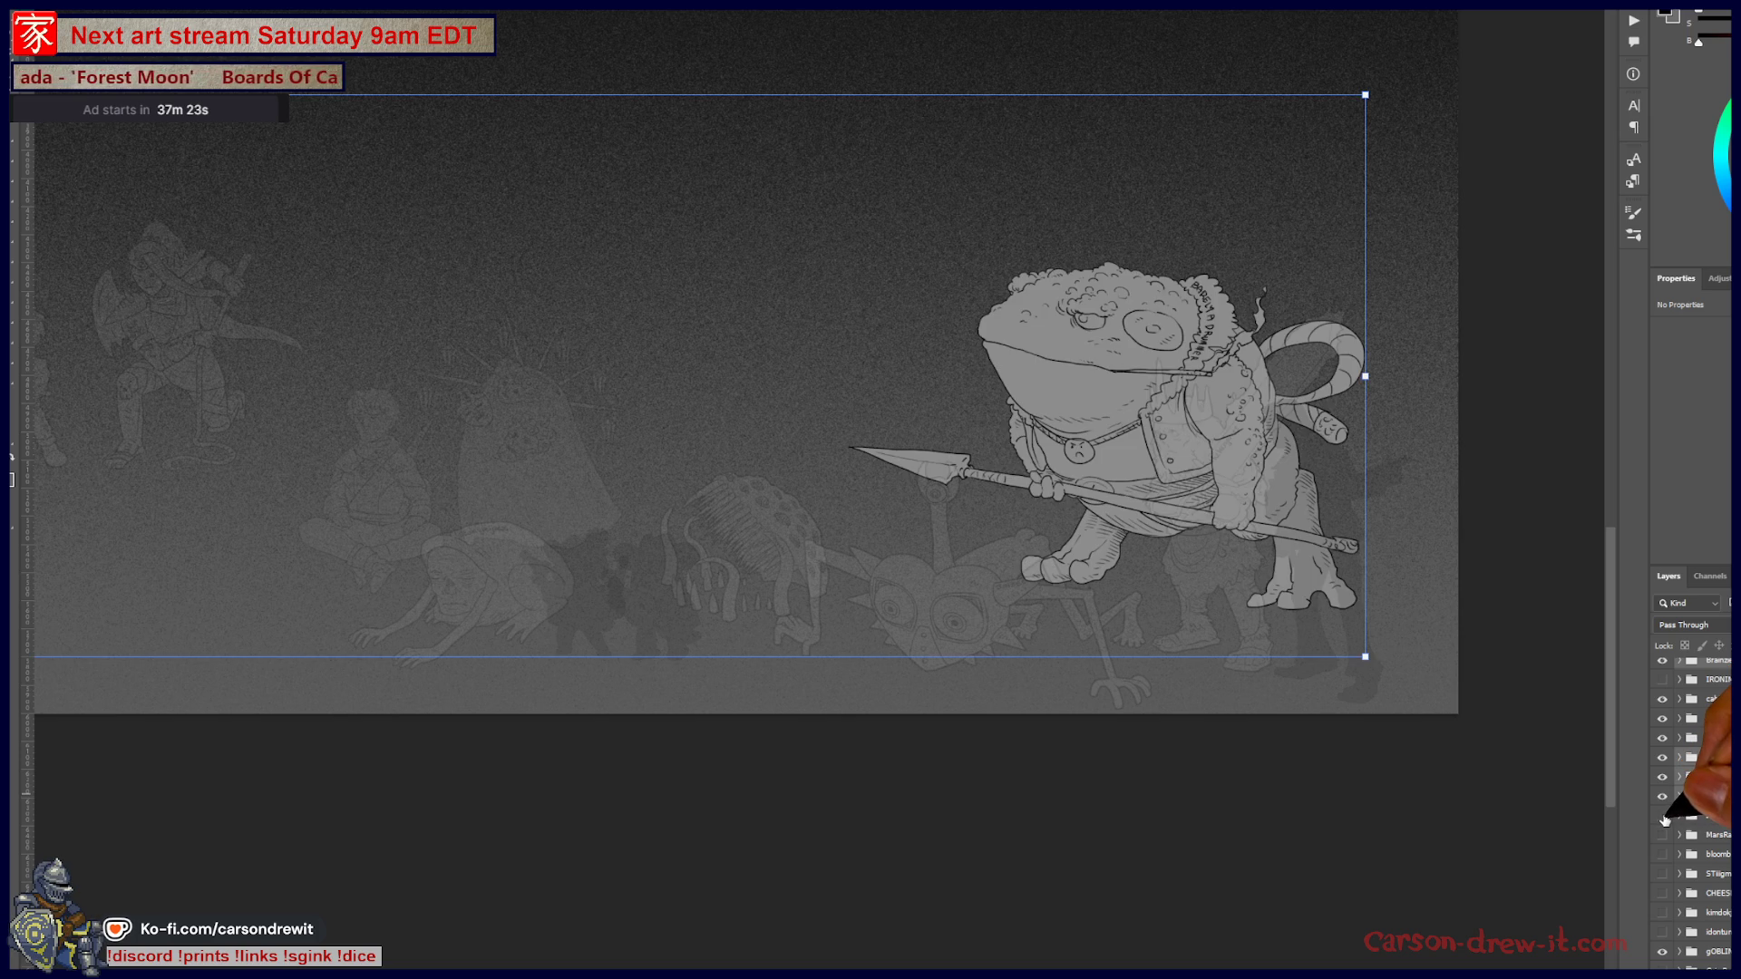
{"action": "left_click", "coordinate": [1664, 817]}
{"action": "left_click", "coordinate": [1664, 817]}
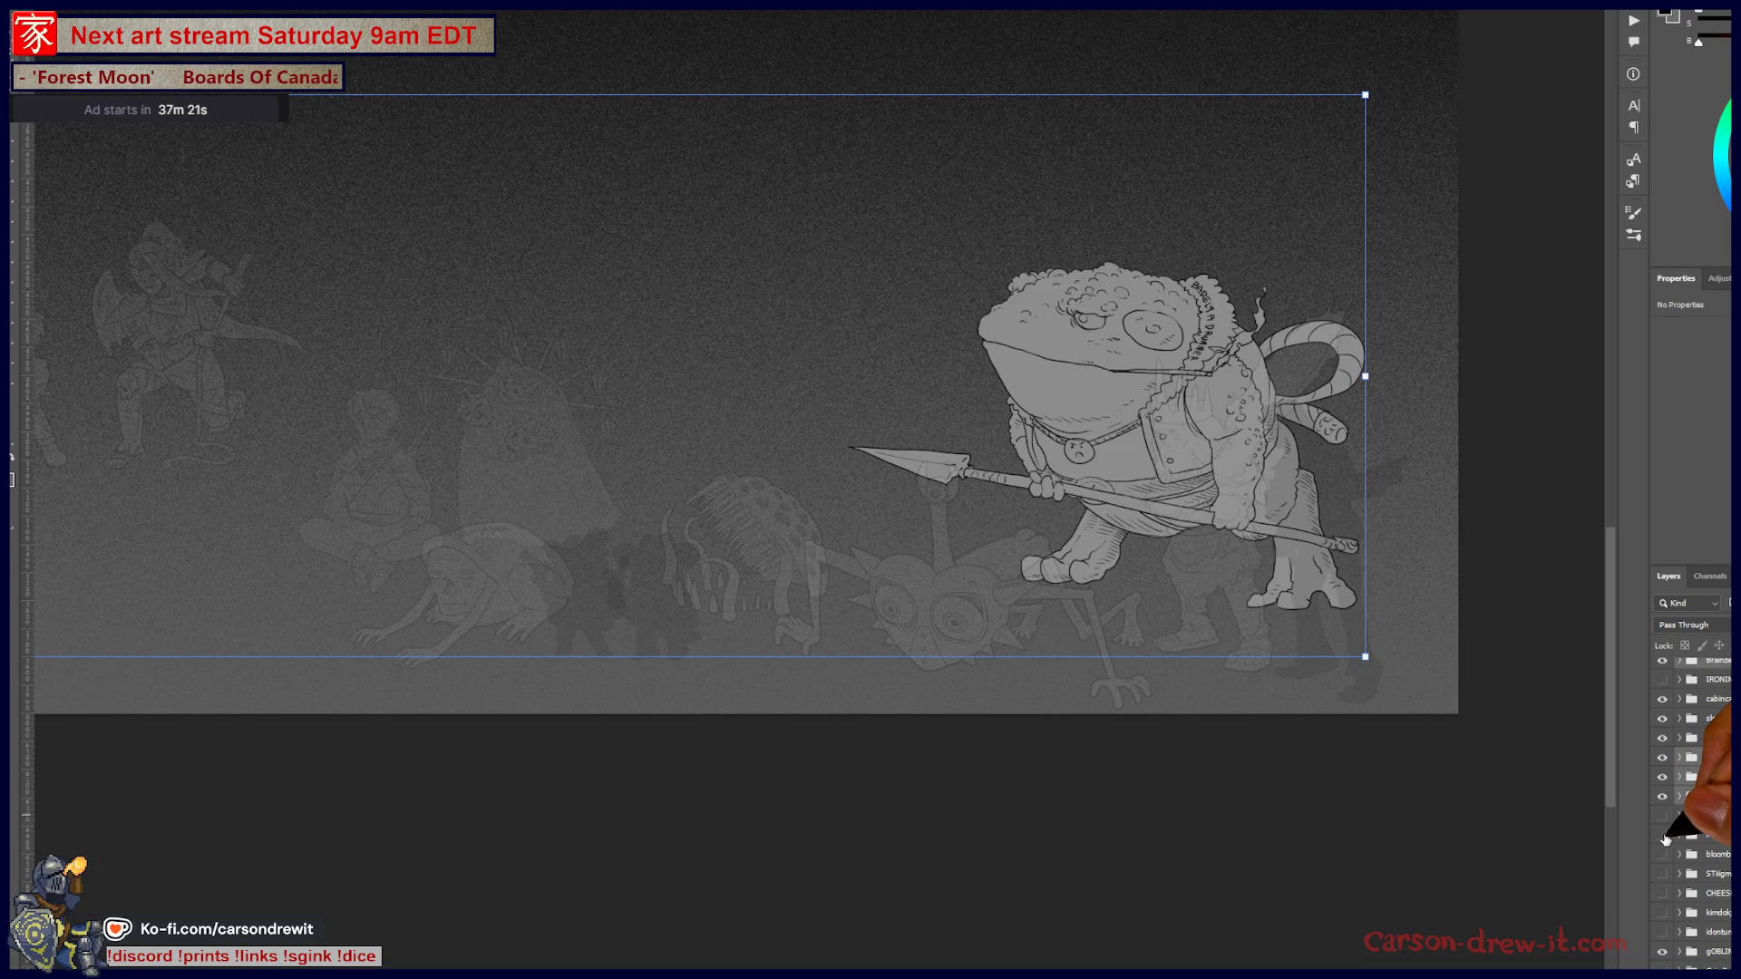
{"action": "left_click", "coordinate": [1664, 835]}
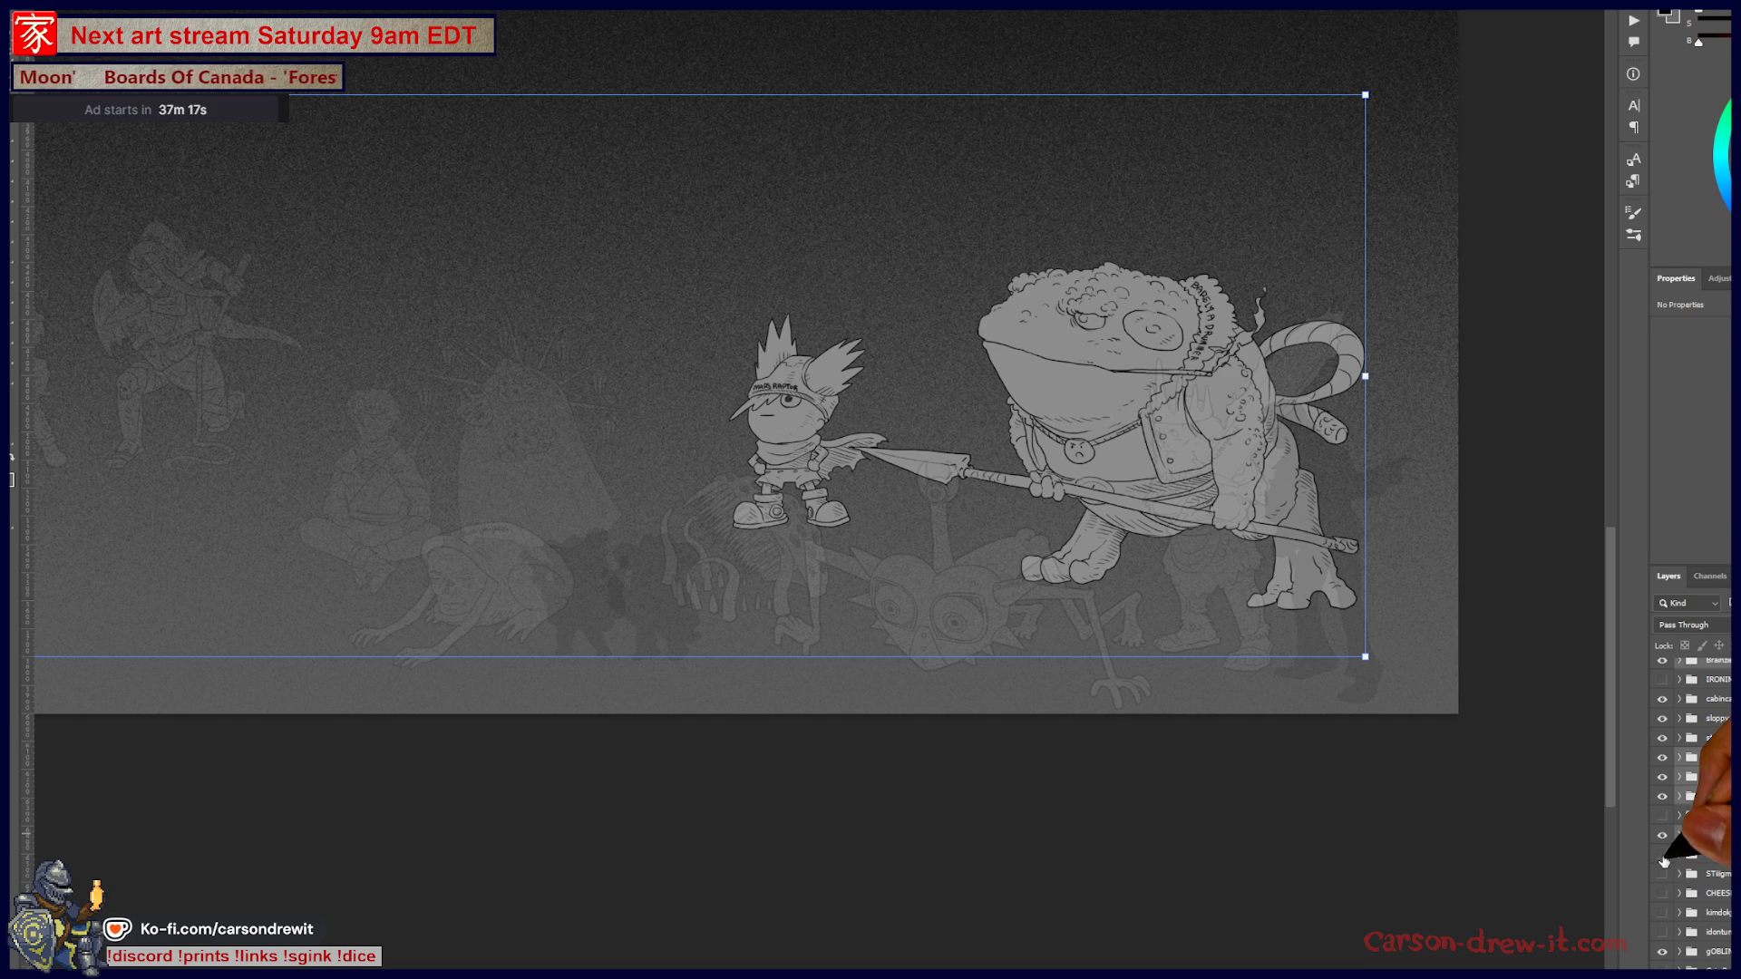
Compare the bear and panda characters, leaving both hidden, and preview the dragon-rider drawing
{"action": "left_click", "coordinate": [1664, 856]}
{"action": "left_click", "coordinate": [1663, 856]}
{"action": "left_click", "coordinate": [1663, 861]}
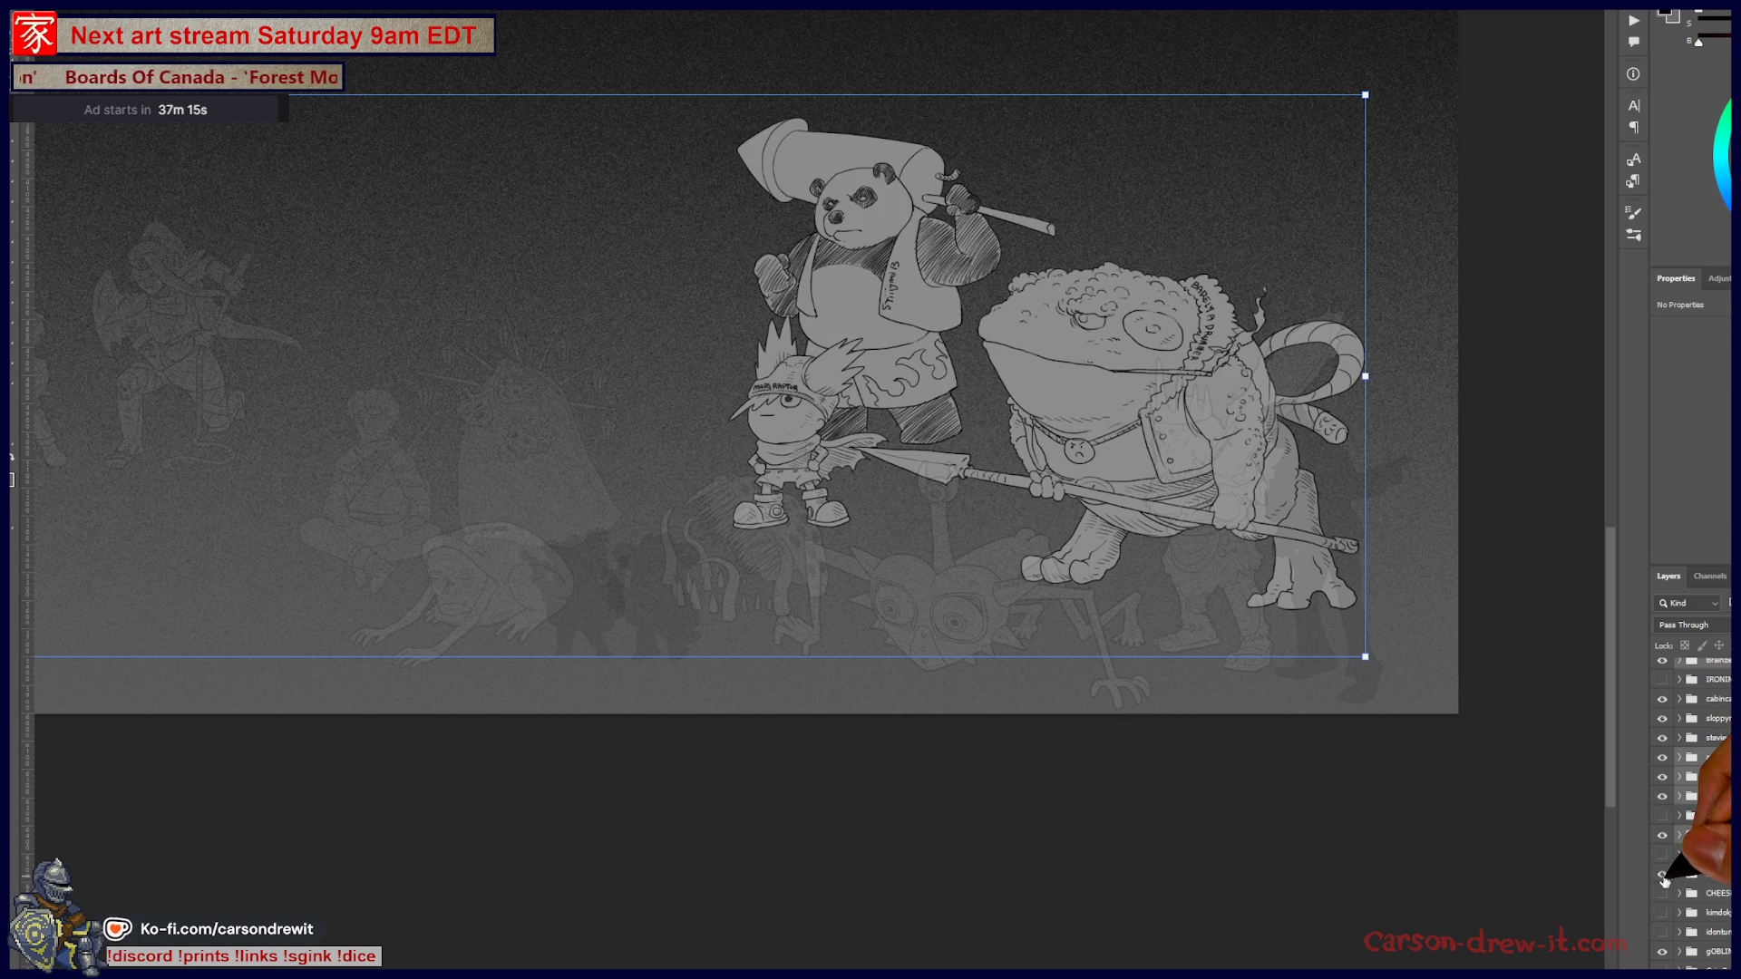
{"action": "left_click", "coordinate": [1663, 861]}
{"action": "left_click", "coordinate": [1664, 856]}
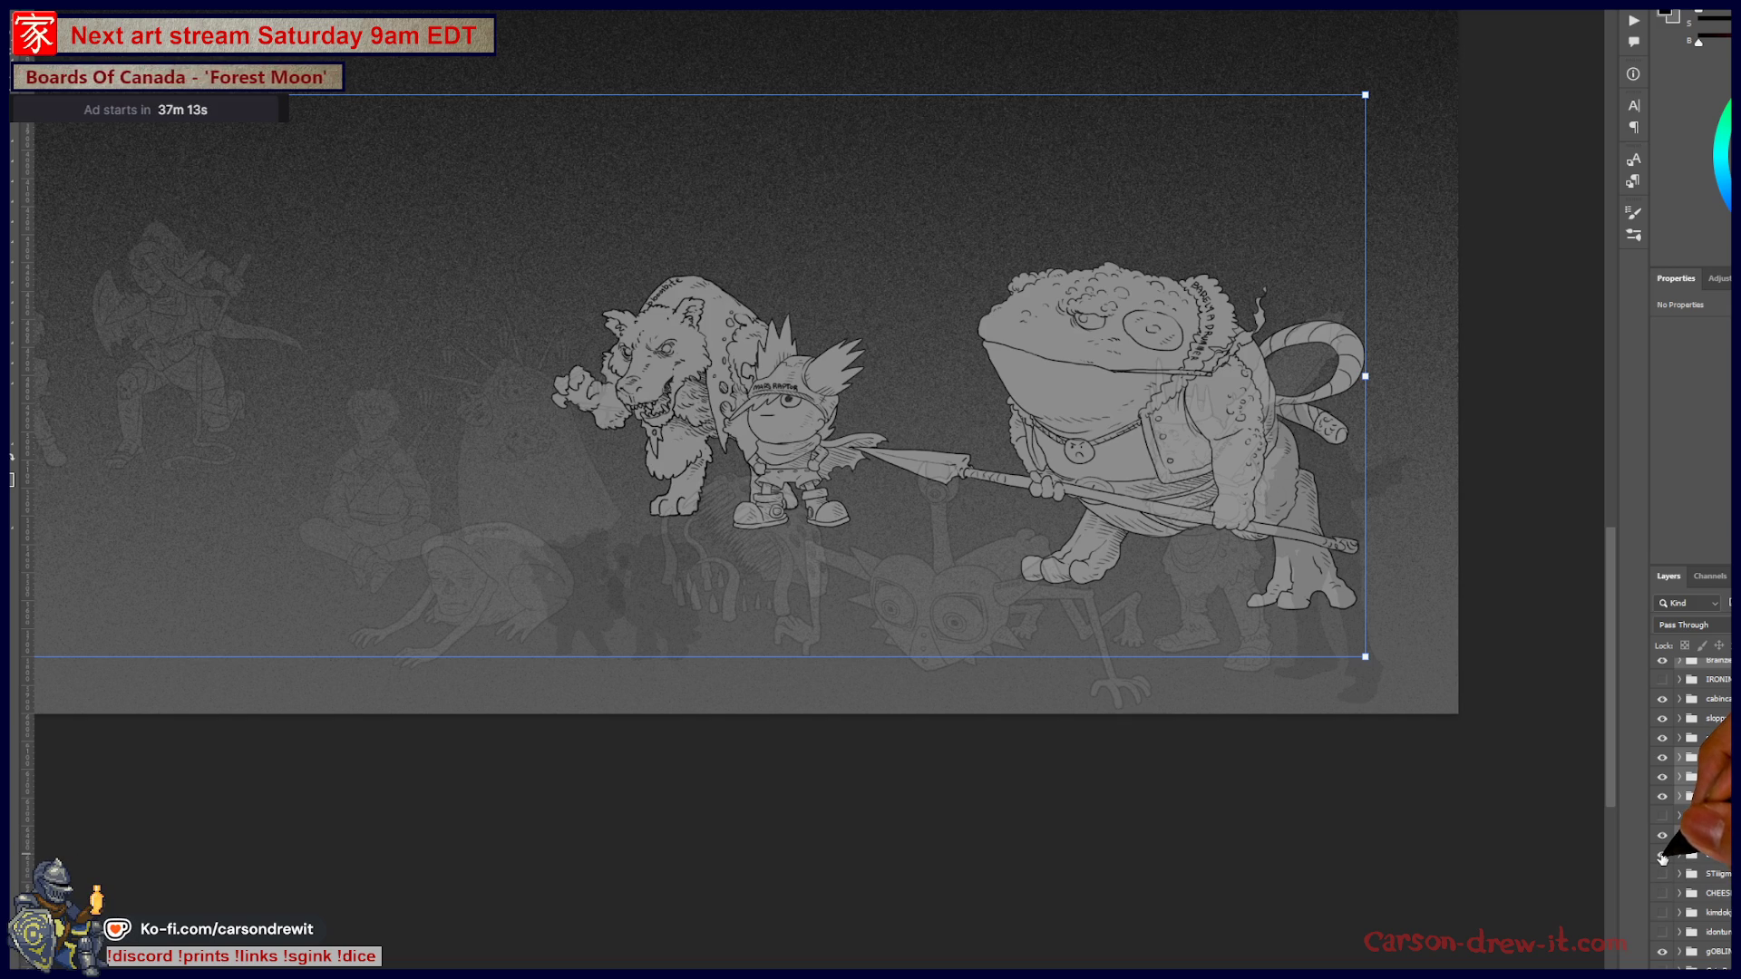
{"action": "left_click", "coordinate": [1663, 856]}
{"action": "left_click", "coordinate": [1663, 873]}
{"action": "left_click", "coordinate": [1663, 874]}
{"action": "left_click", "coordinate": [1663, 893]}
{"action": "left_click", "coordinate": [1663, 894]}
Show the hedgehog and another left-edge character, then preview and hide the monster beside the samurai
{"action": "left_click", "coordinate": [1664, 914]}
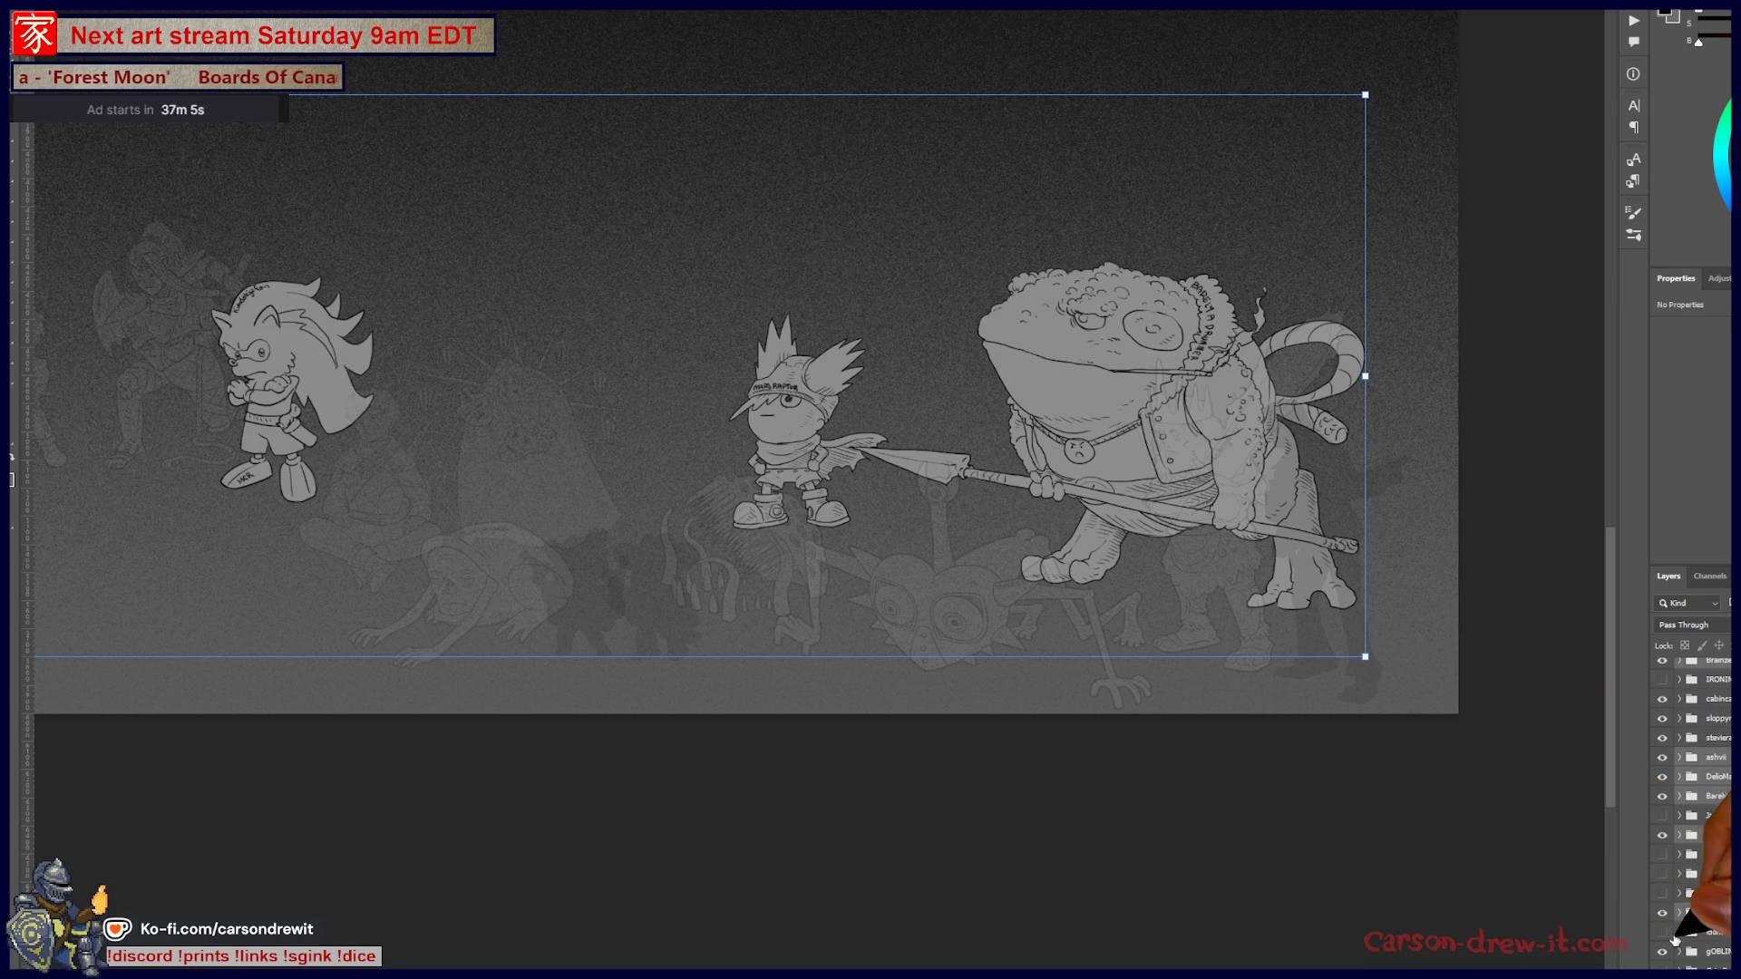
{"action": "left_click", "coordinate": [1663, 932]}
{"action": "left_click_drag", "start_coordinate": [835, 638], "coordinate": [1716, 679]}
{"action": "scroll", "coordinate": [1705, 816], "scroll_direction": "down", "scroll_amount": 5}
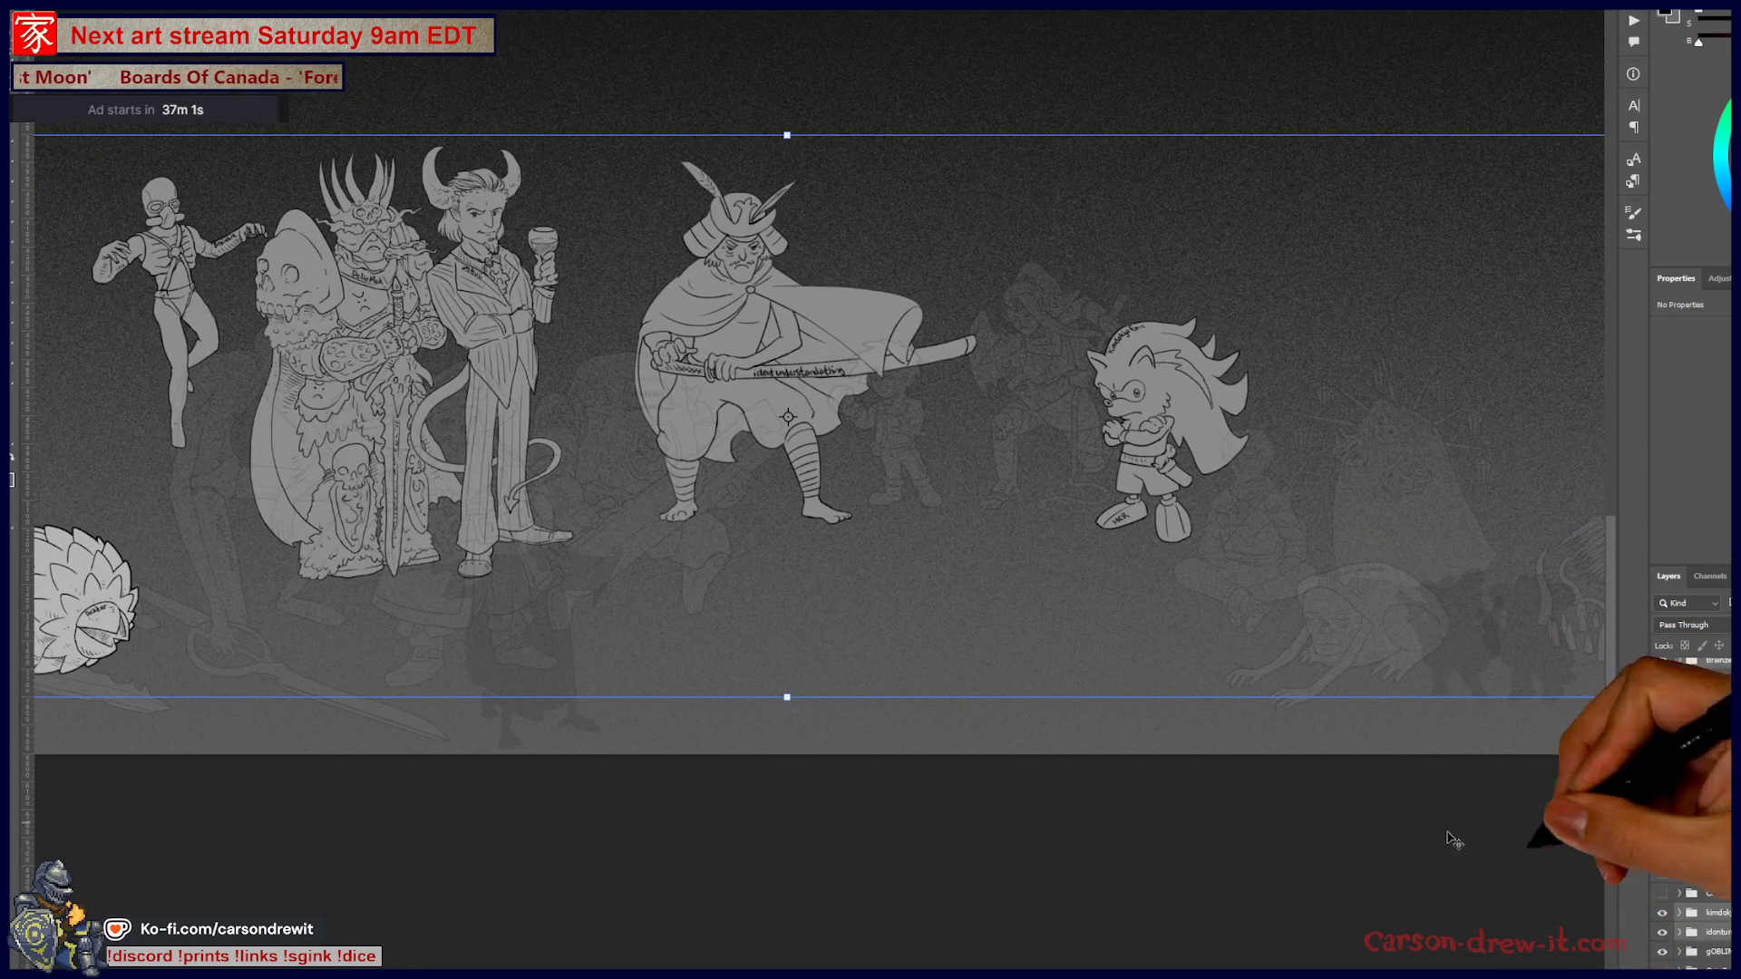
{"action": "left_click", "coordinate": [1663, 864]}
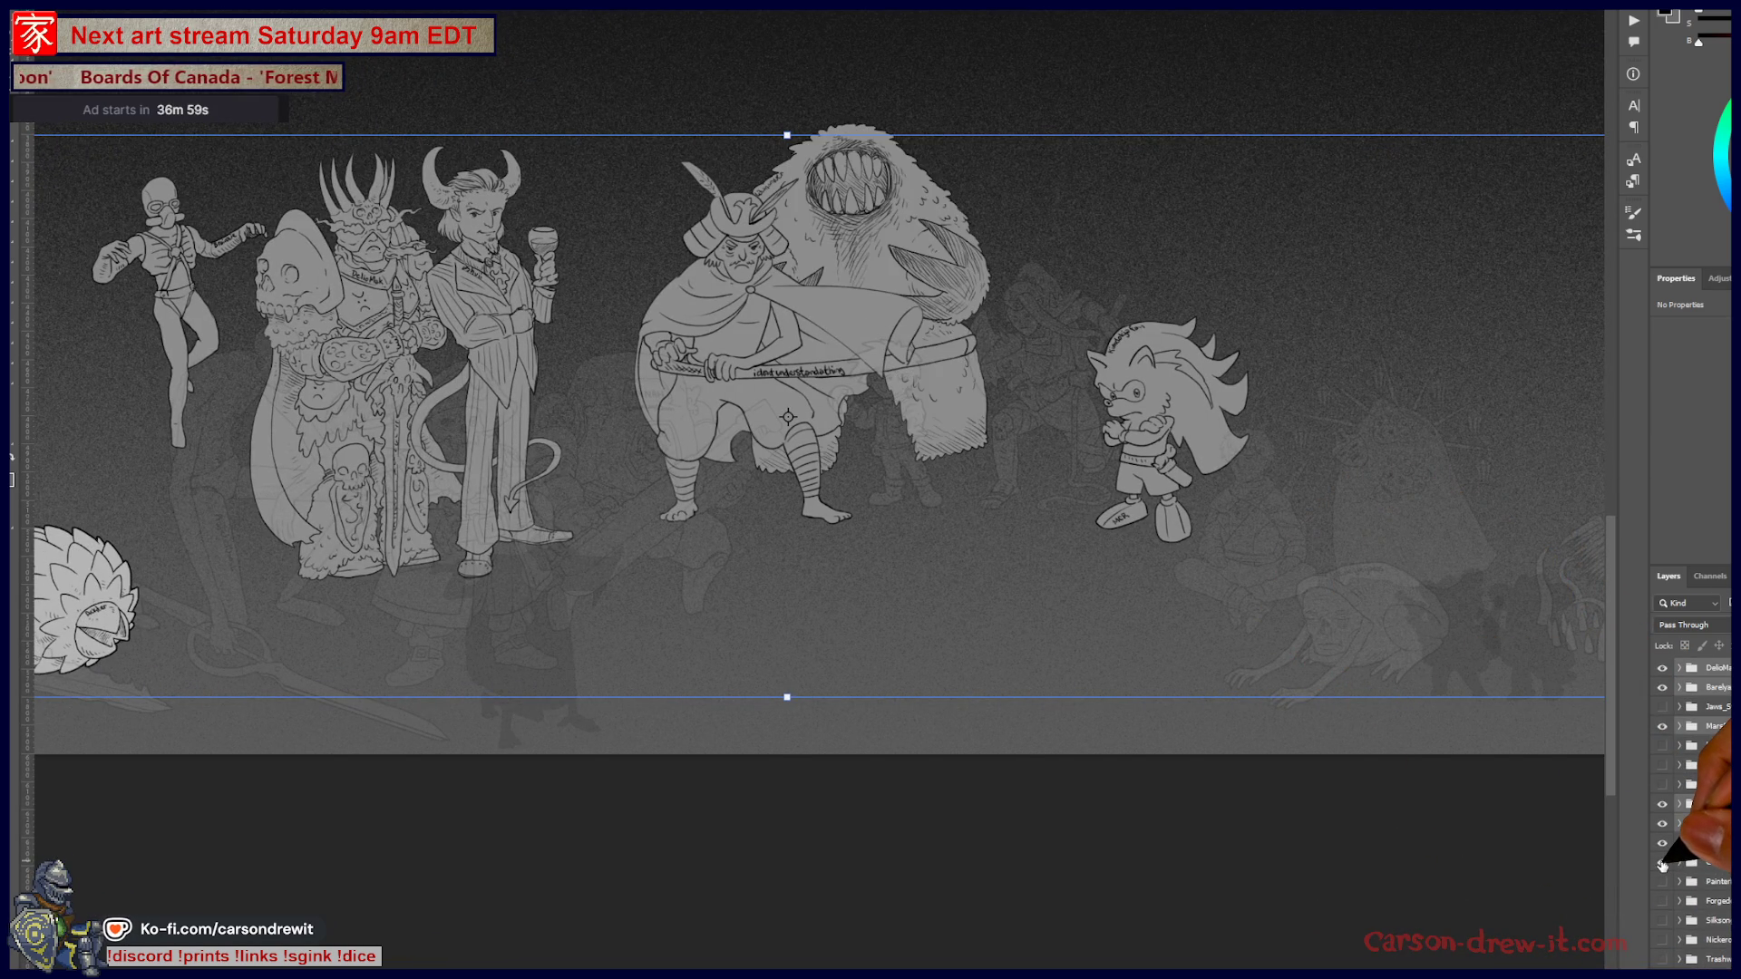
{"action": "left_click", "coordinate": [1663, 865]}
Try the capped painter, witch-hat guitar figure and hammer-carrying figure, leaving all three hidden
{"action": "left_click", "coordinate": [1662, 882]}
{"action": "scroll", "coordinate": [1045, 753], "scroll_direction": "down", "scroll_amount": 3, "text": "alt"}
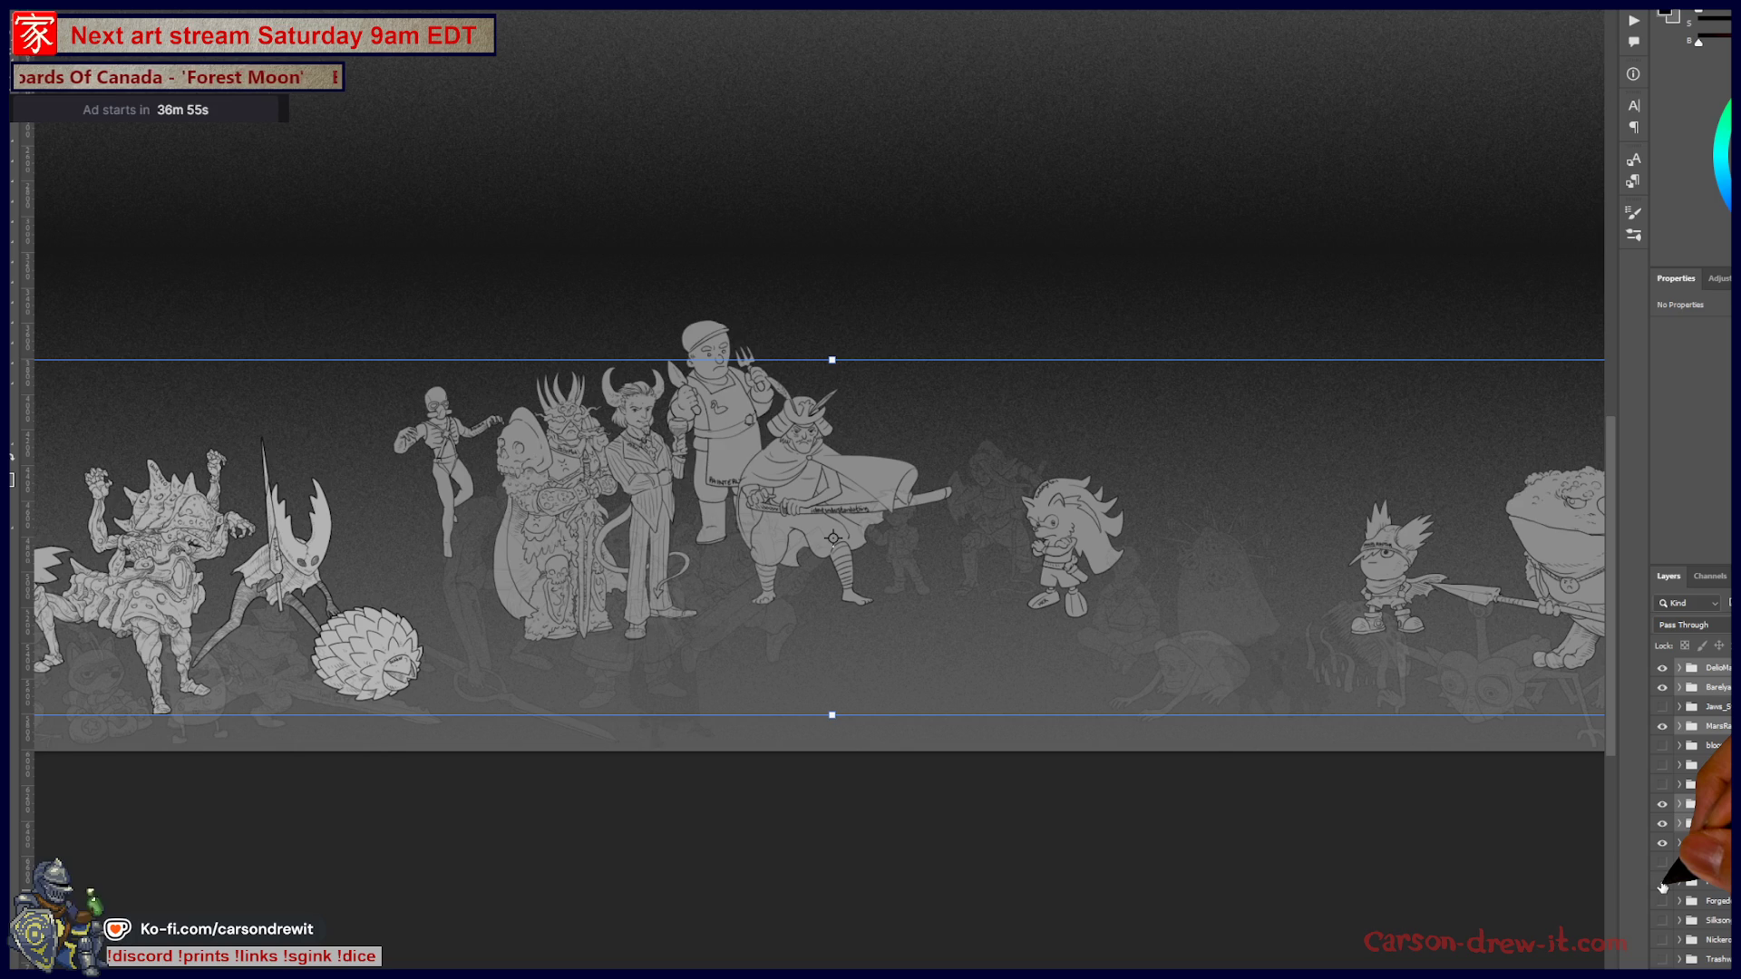
{"action": "left_click", "coordinate": [1662, 881]}
{"action": "left_click", "coordinate": [1662, 882]}
{"action": "left_click", "coordinate": [1662, 881]}
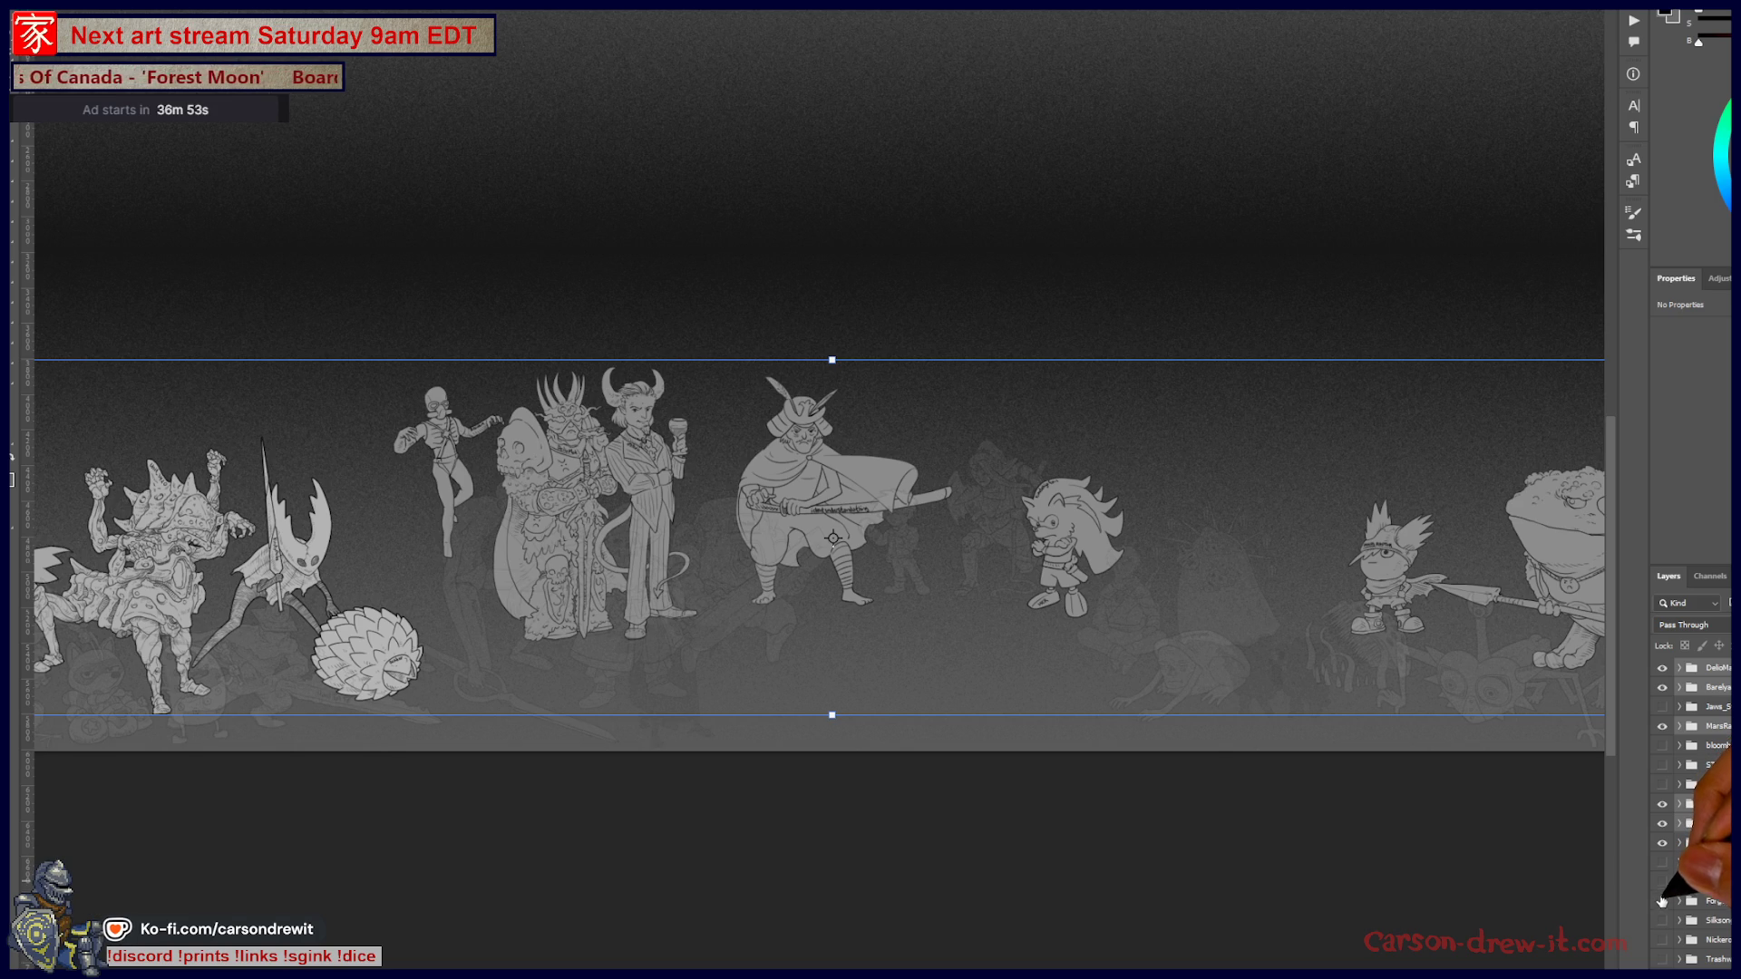
{"action": "left_click", "coordinate": [1663, 902]}
{"action": "left_click", "coordinate": [1663, 901]}
{"action": "left_click", "coordinate": [1662, 902]}
{"action": "left_click", "coordinate": [1663, 902]}
{"action": "left_click", "coordinate": [1661, 921]}
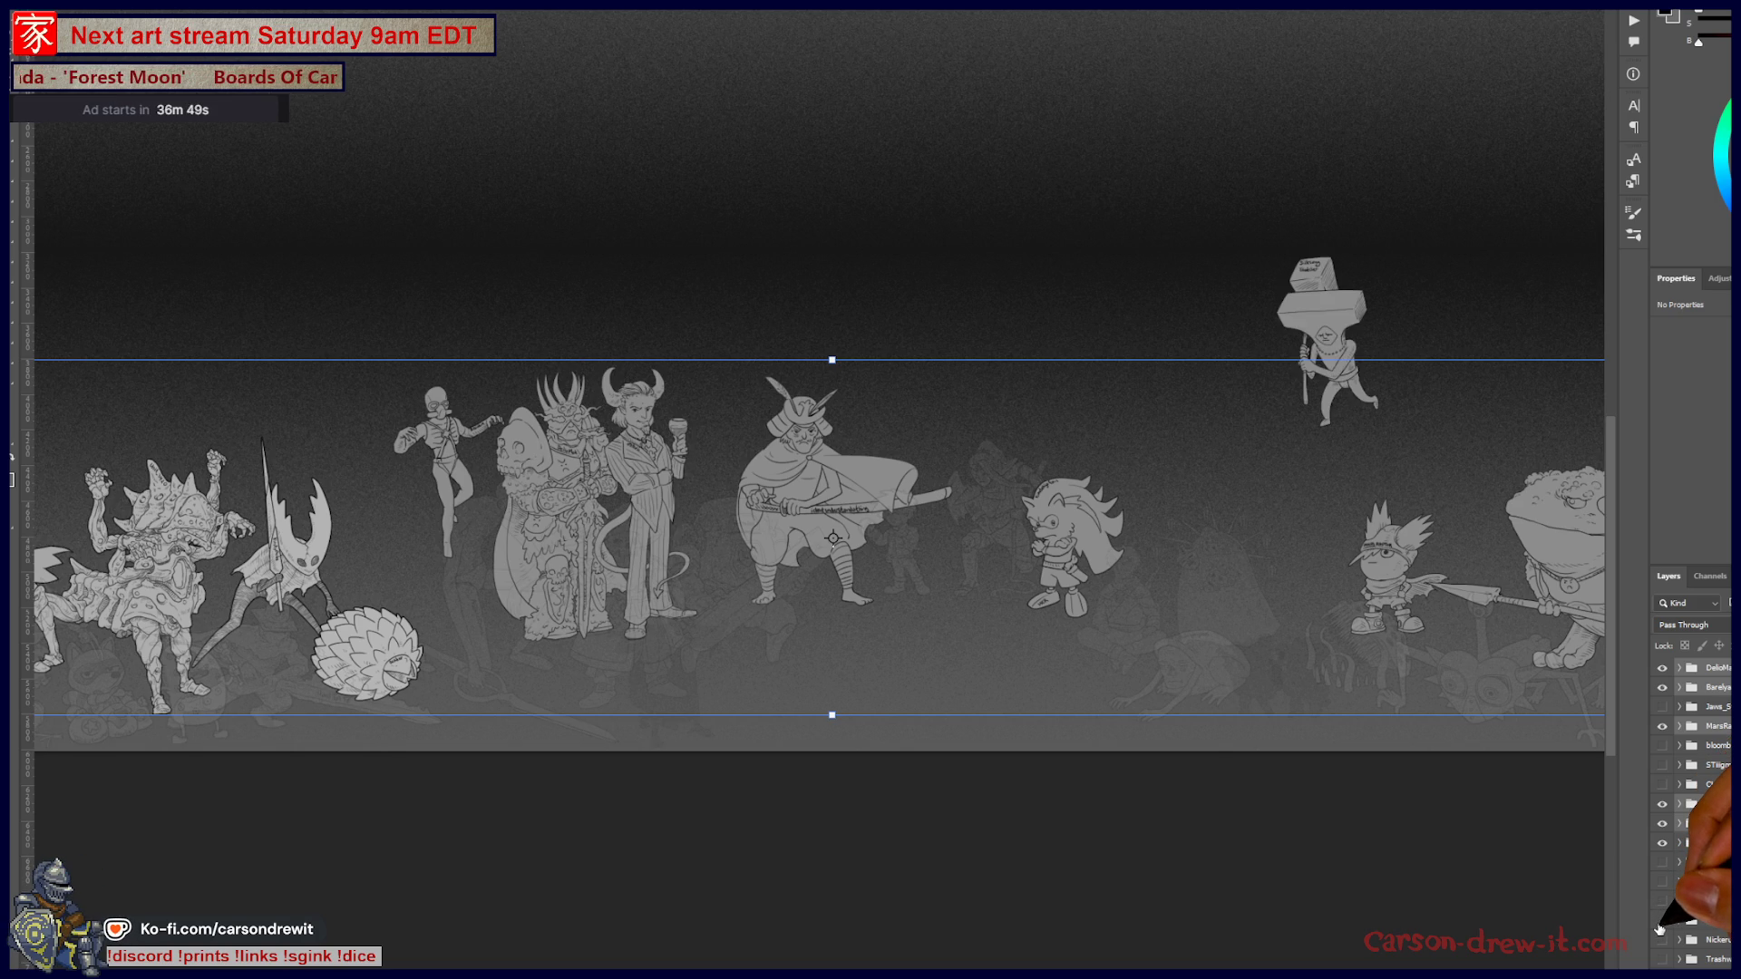
{"action": "left_click", "coordinate": [1661, 925]}
{"action": "left_click_drag", "start_coordinate": [1213, 831], "coordinate": [1070, 798]}
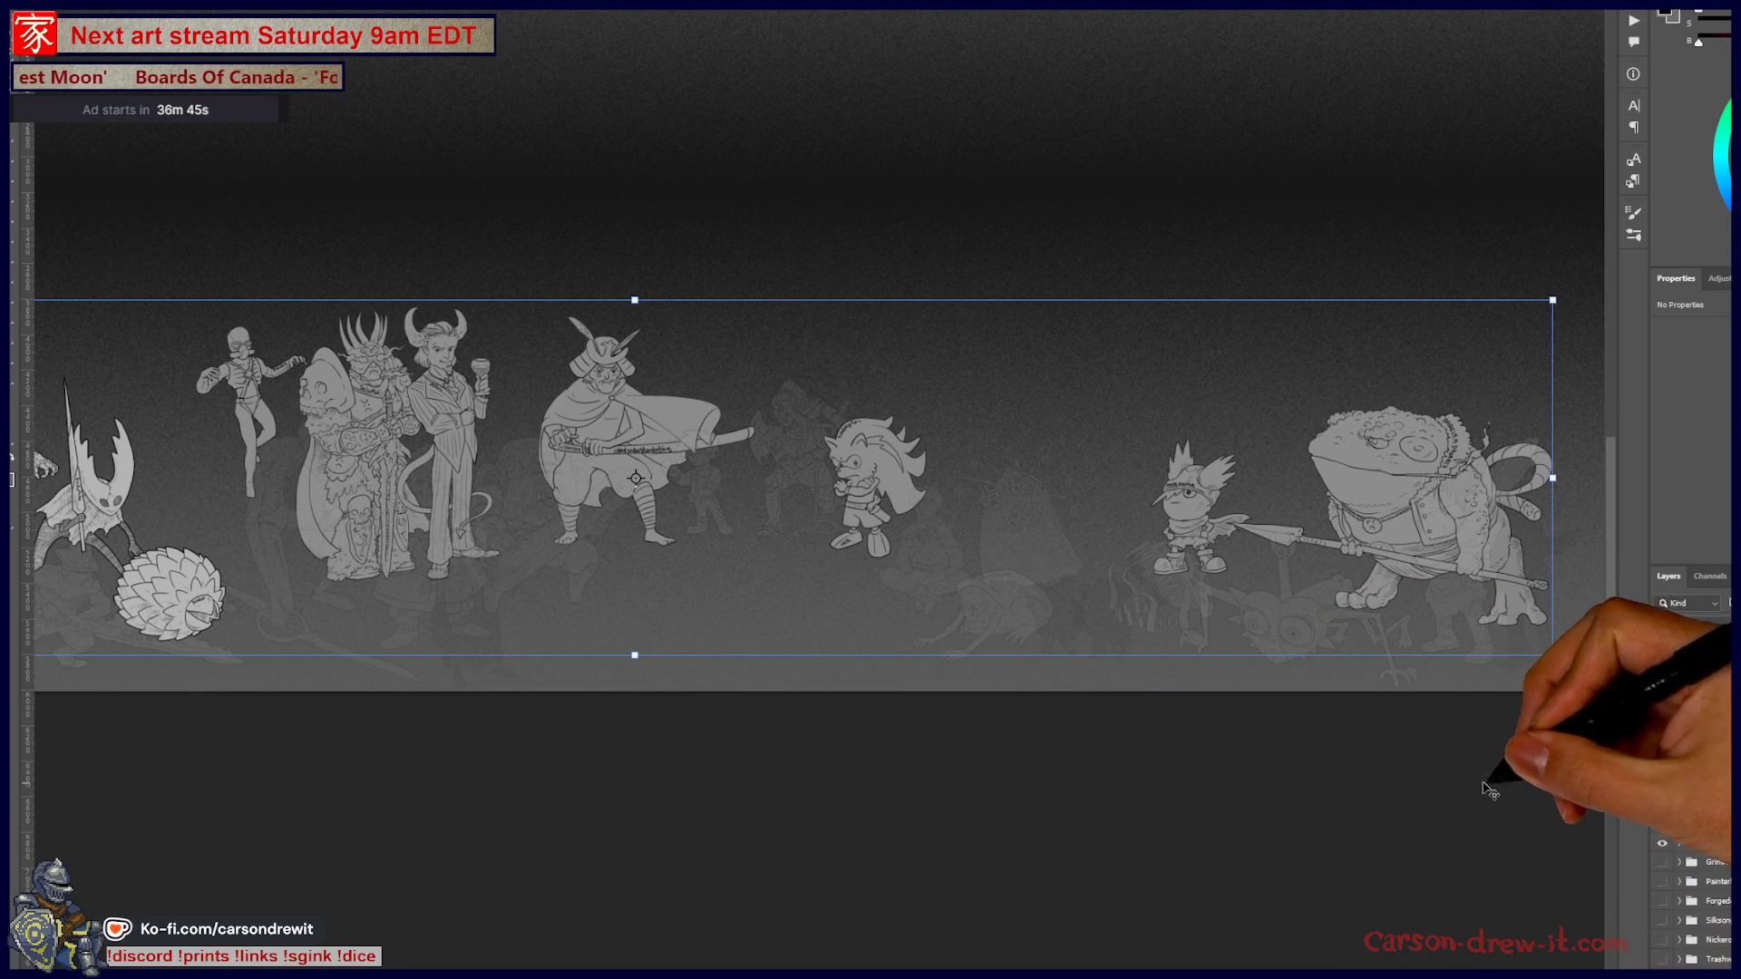
Find and select the Unit_3 pixel layer in the Layers panel
{"action": "scroll", "coordinate": [783, 654], "scroll_direction": "down", "scroll_amount": 2}
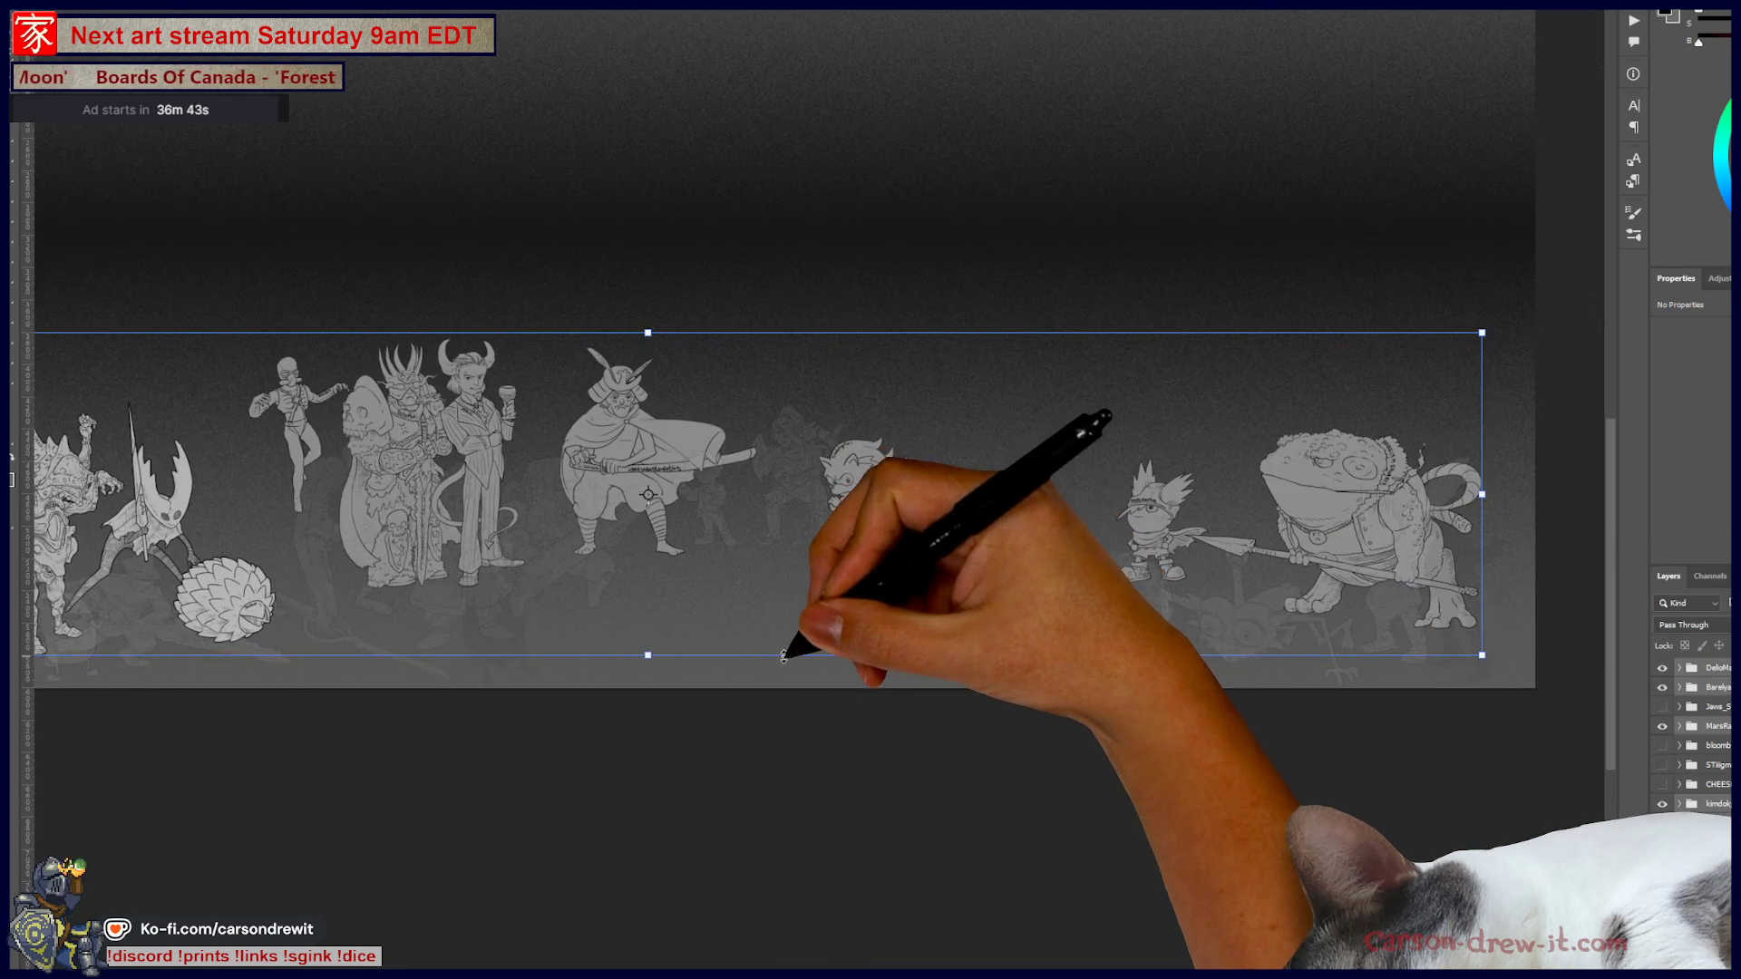
{"action": "scroll", "coordinate": [825, 622], "scroll_direction": "left", "scroll_amount": 2}
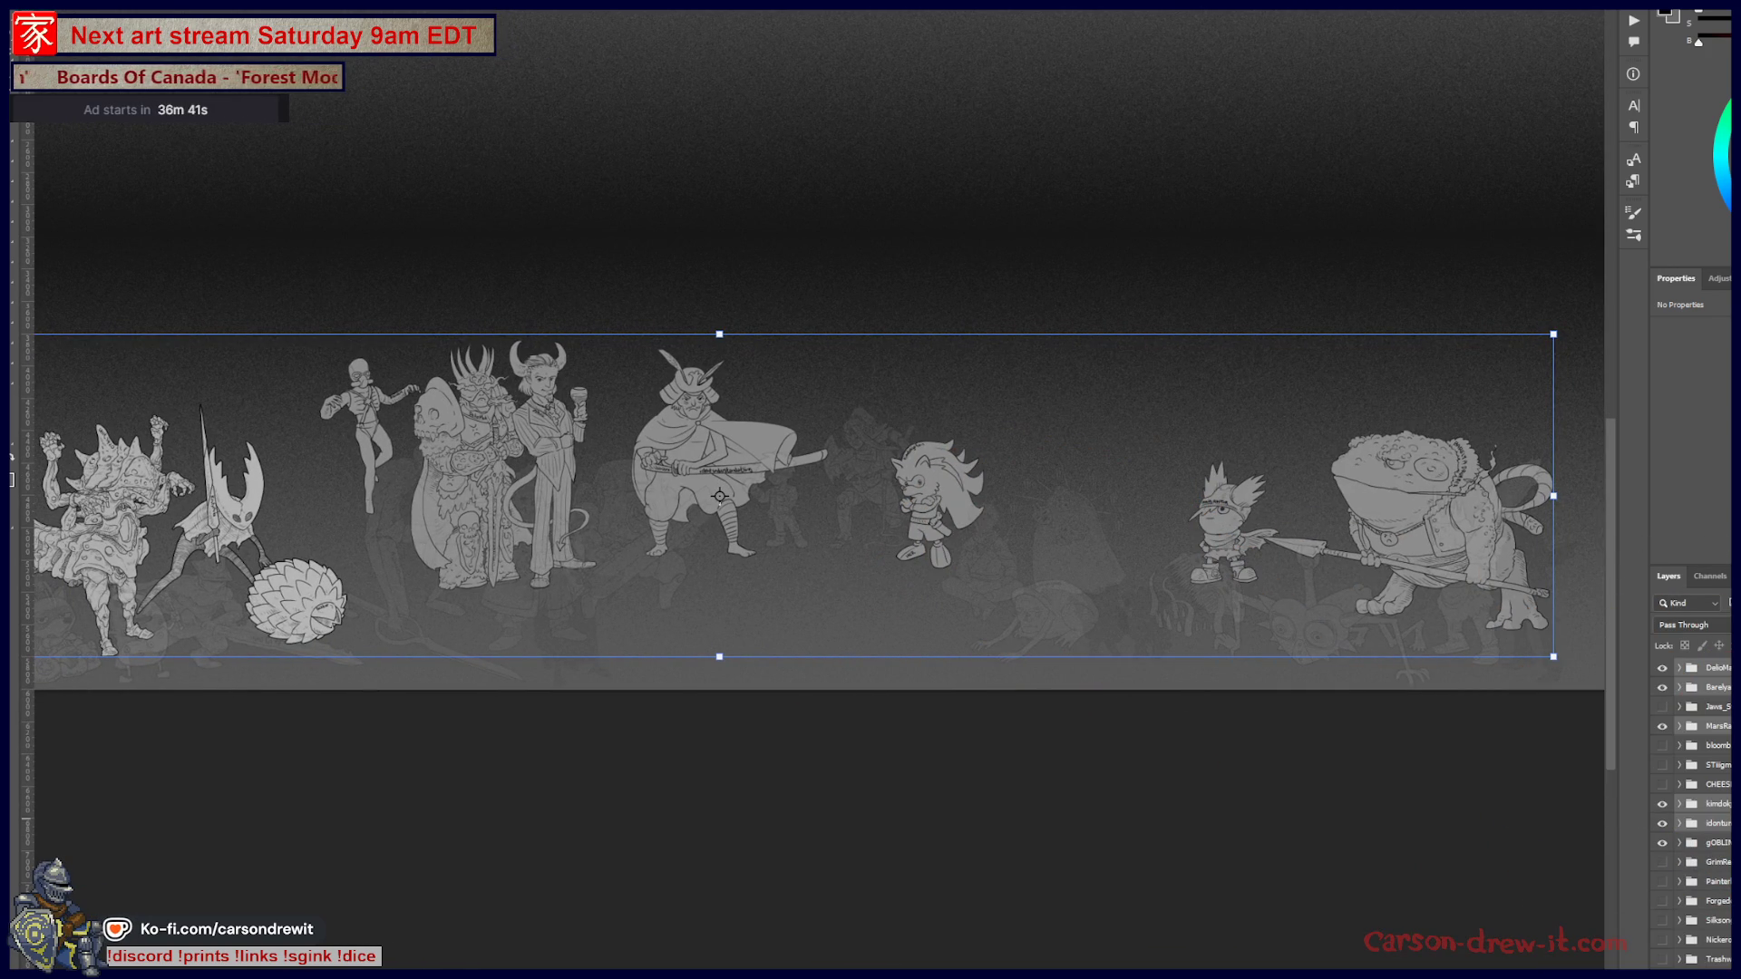
{"action": "scroll", "coordinate": [1694, 817], "scroll_direction": "up", "scroll_amount": 3}
{"action": "scroll", "coordinate": [1695, 816], "scroll_direction": "up", "scroll_amount": 3}
{"action": "scroll", "coordinate": [1694, 816], "scroll_direction": "up", "scroll_amount": 3}
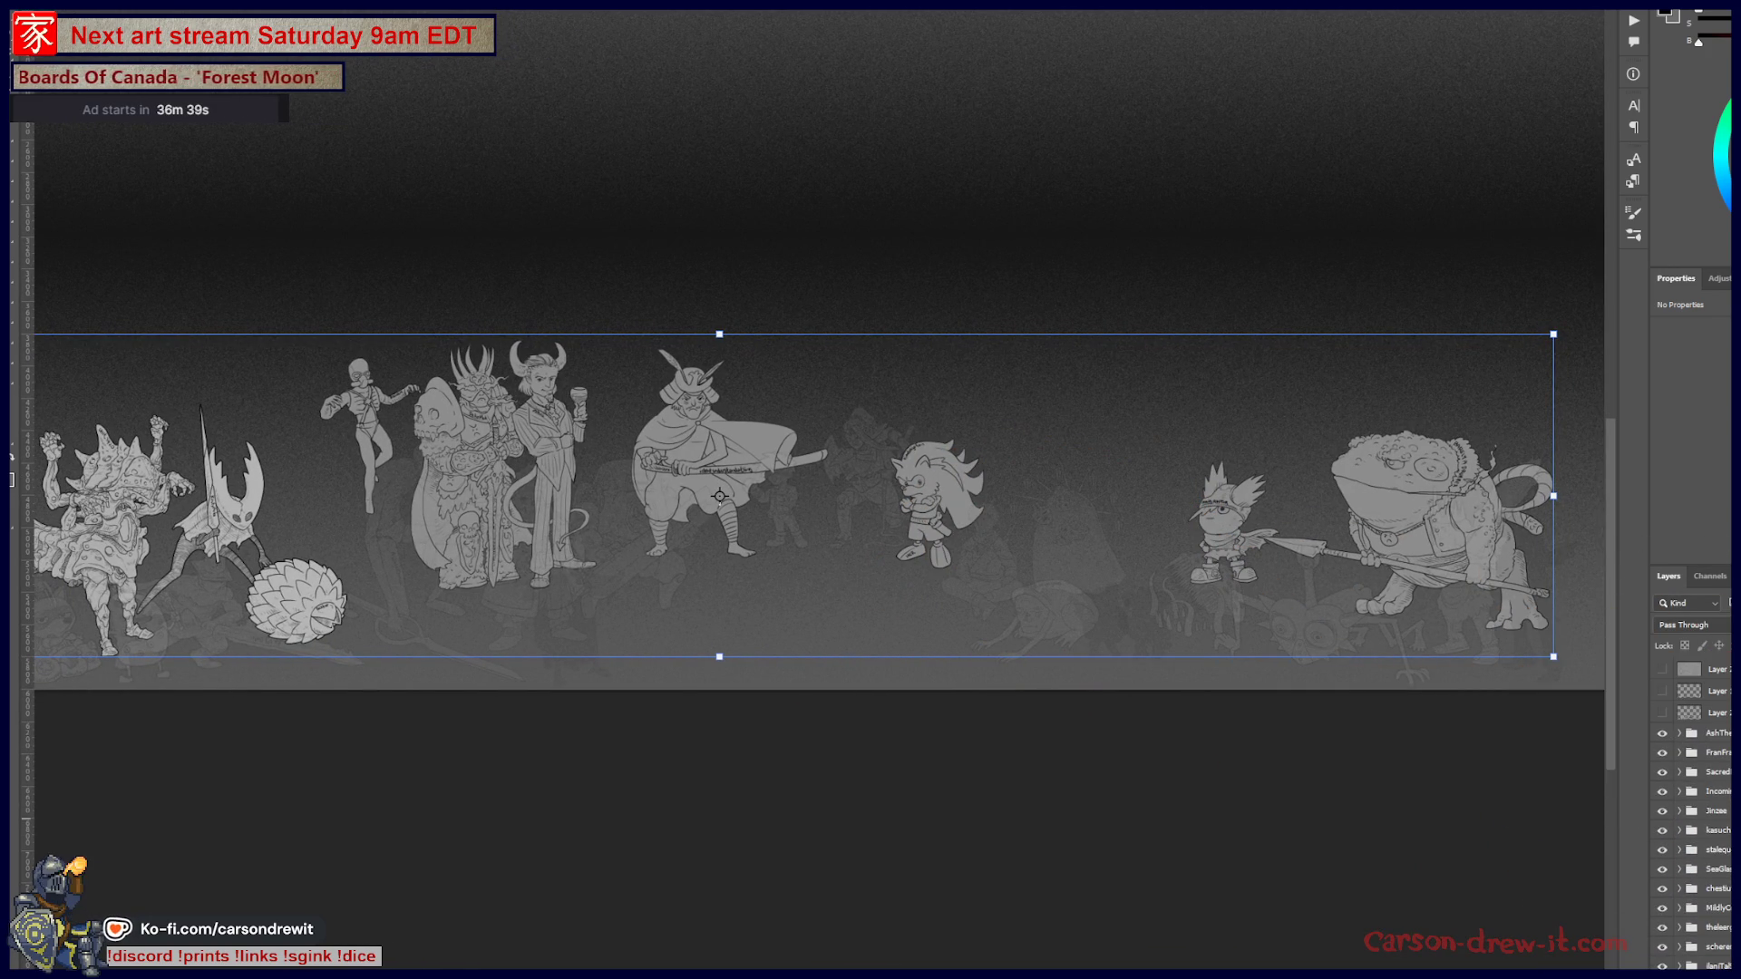
{"action": "scroll", "coordinate": [1707, 830], "scroll_direction": "down", "scroll_amount": 3}
{"action": "scroll", "coordinate": [1710, 848], "scroll_direction": "down", "scroll_amount": 3}
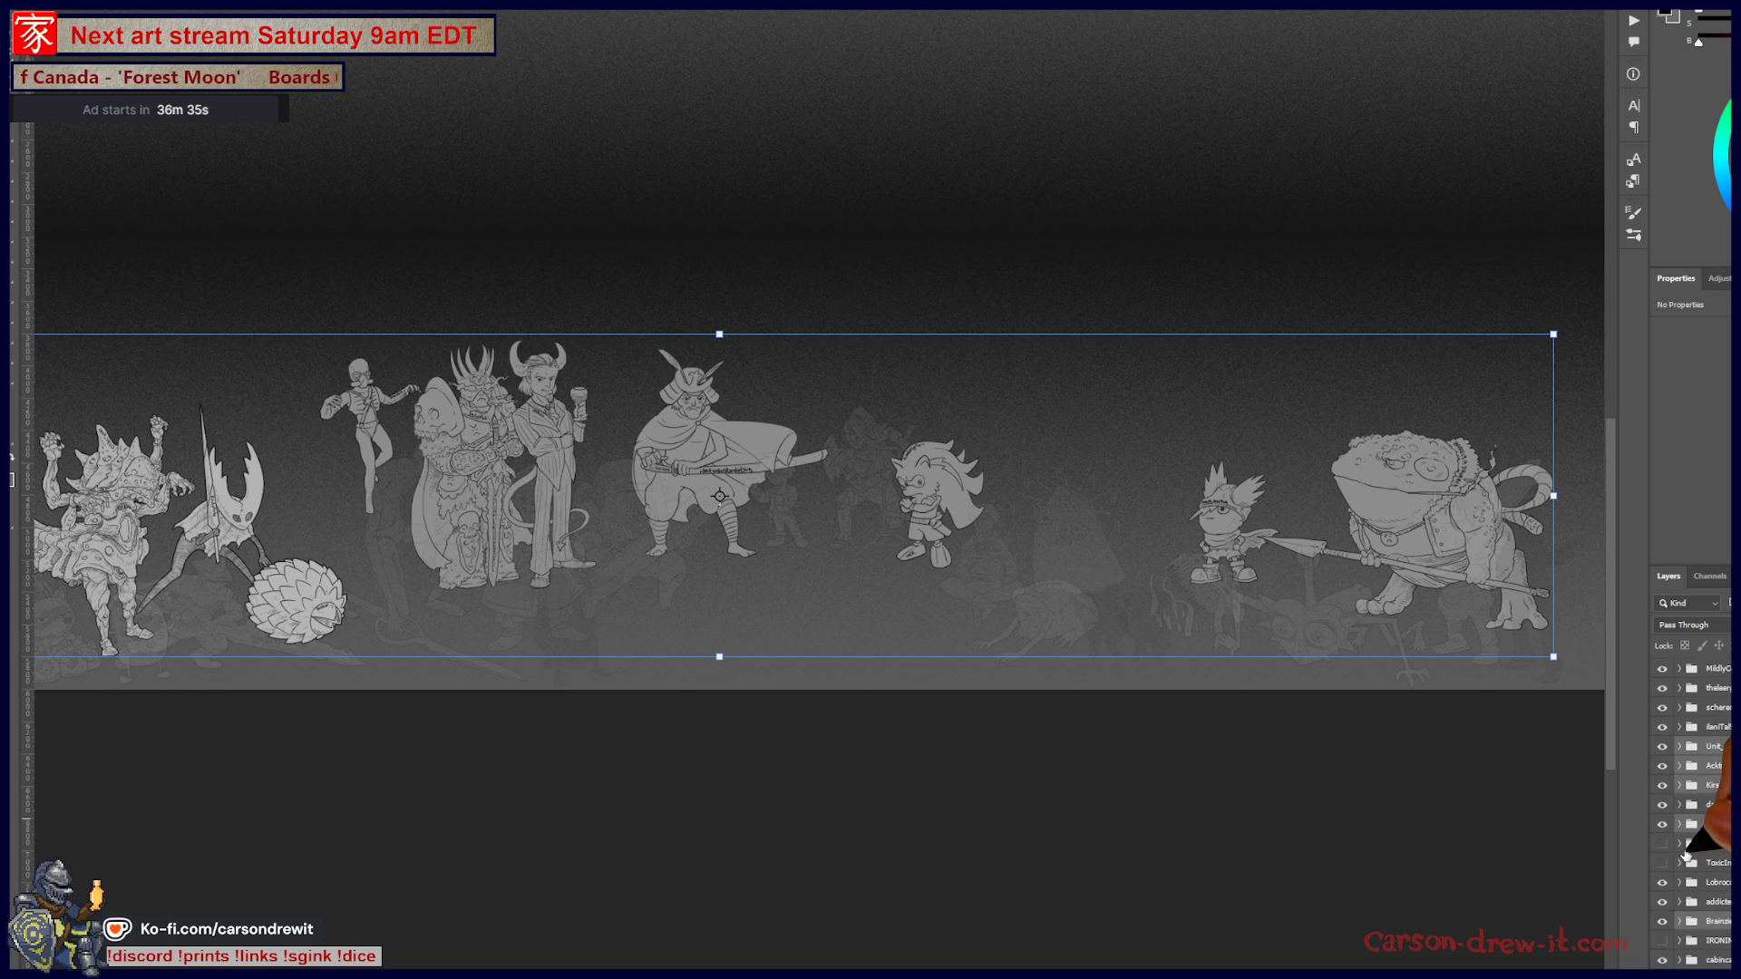
{"action": "left_click", "coordinate": [1684, 853]}
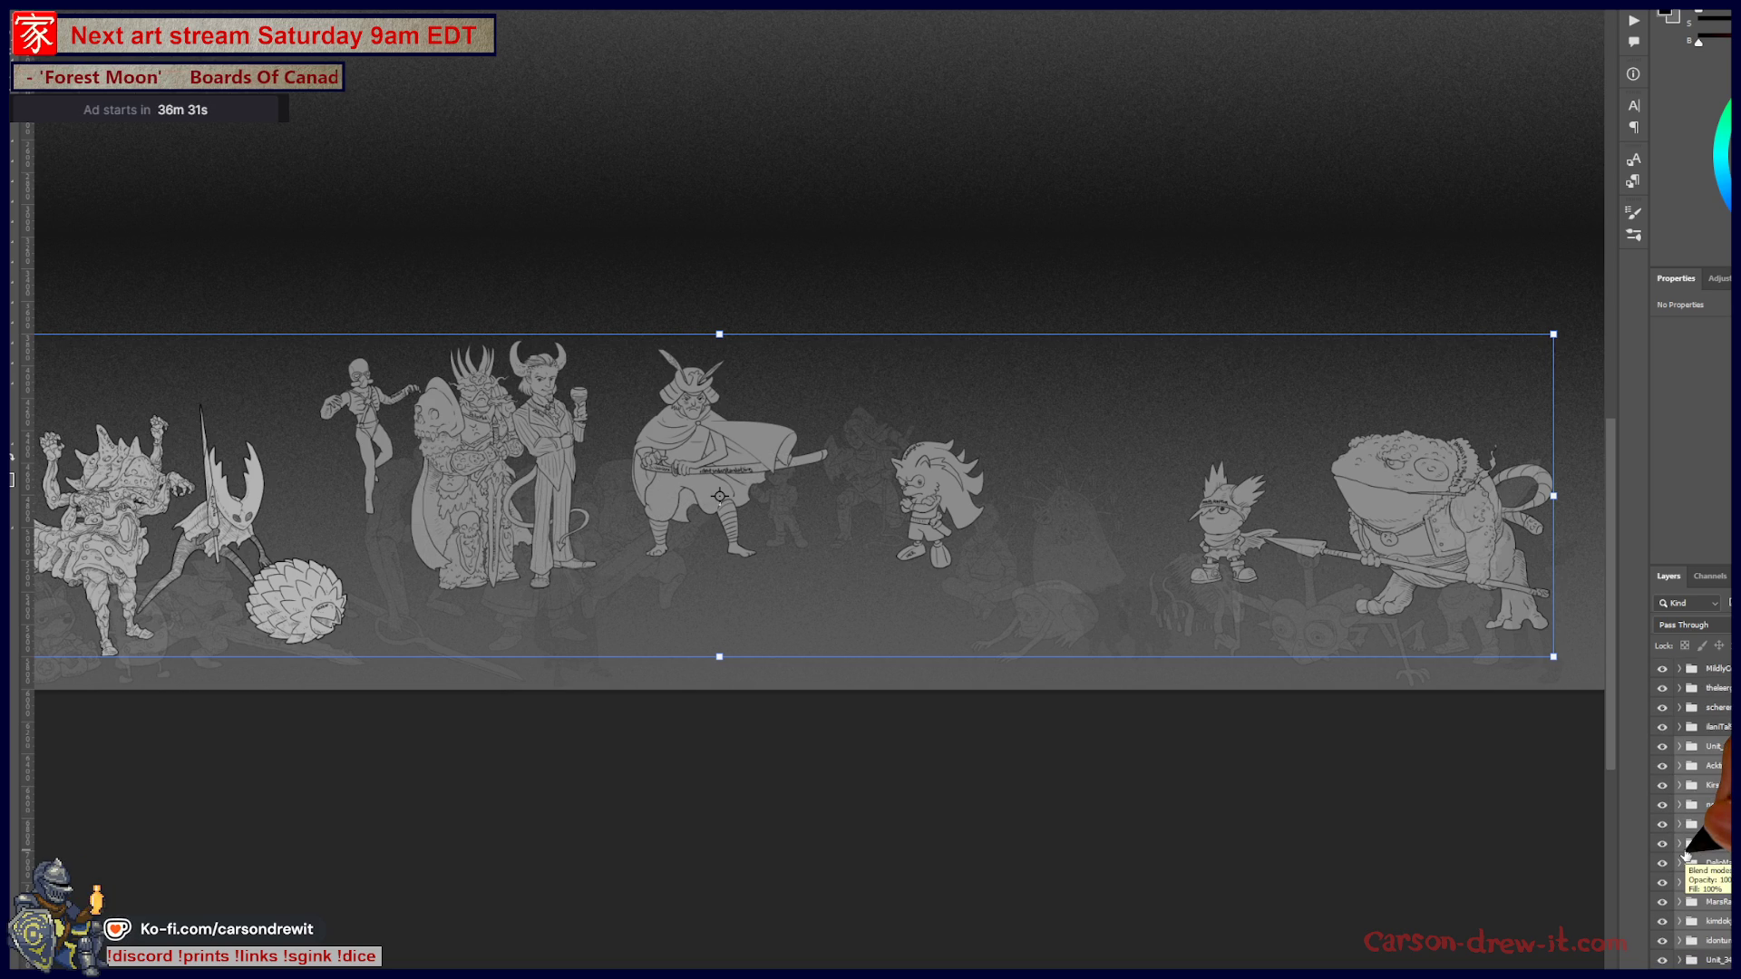
{"action": "left_click", "coordinate": [1705, 747]}
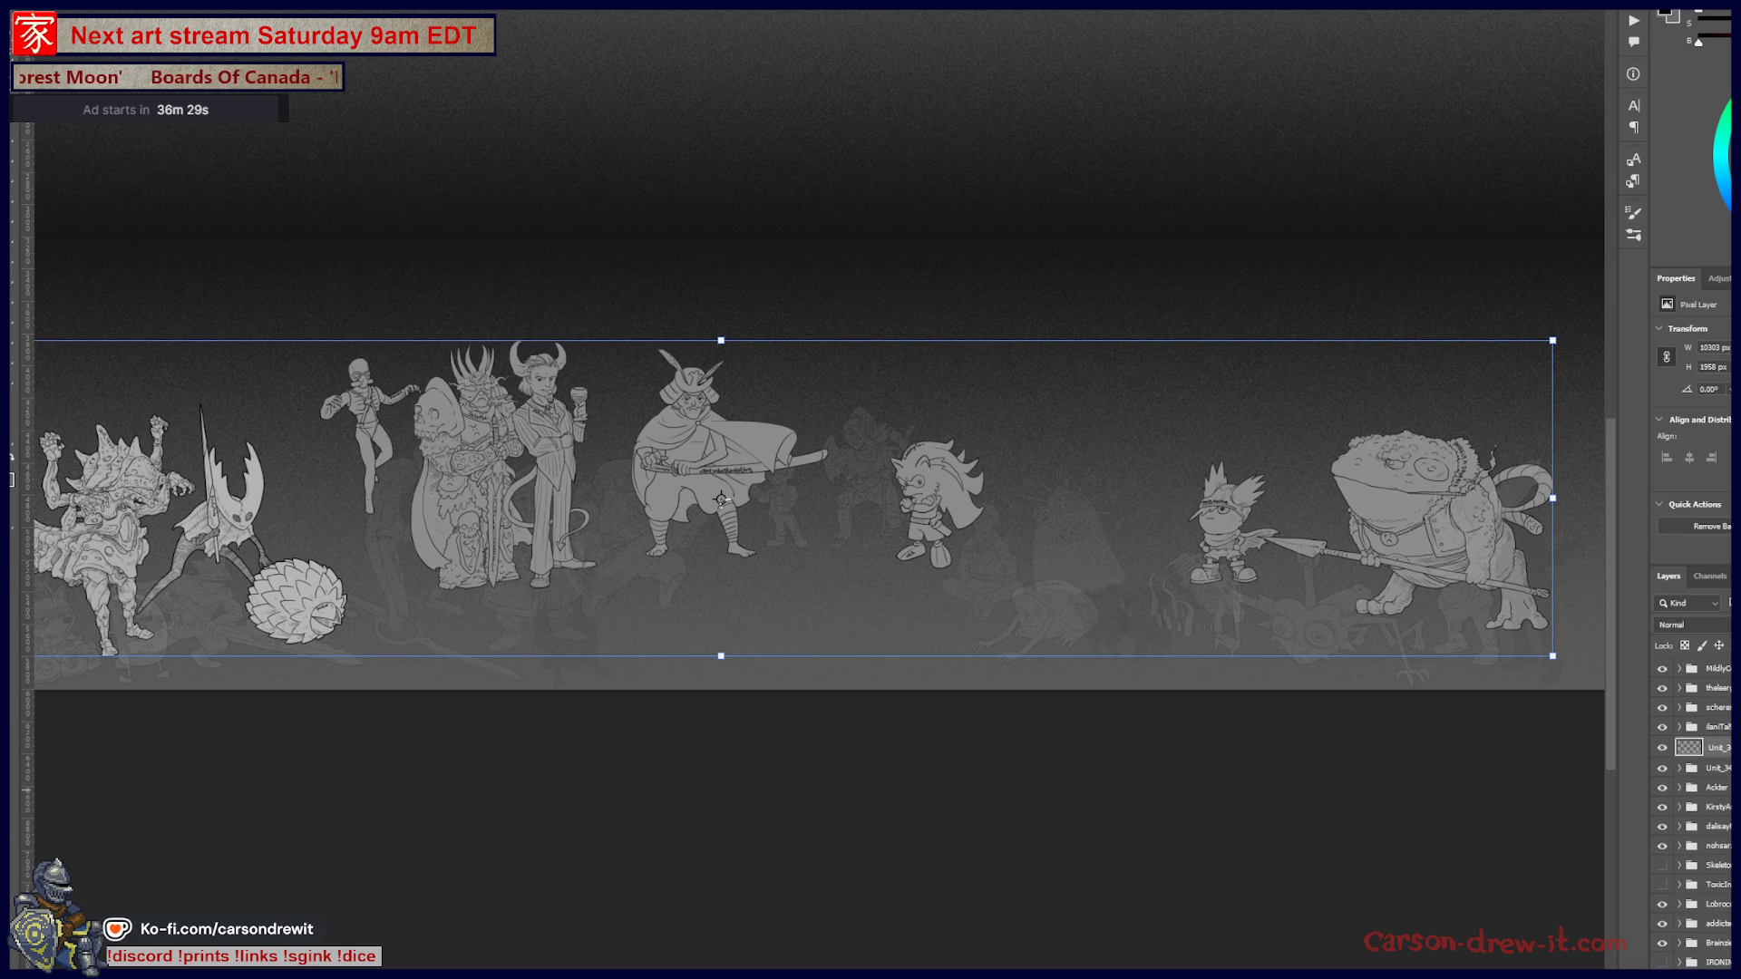
{"action": "scroll", "coordinate": [1692, 816], "scroll_direction": "up", "scroll_amount": 2}
{"action": "scroll", "coordinate": [1691, 816], "scroll_direction": "up", "scroll_amount": 2}
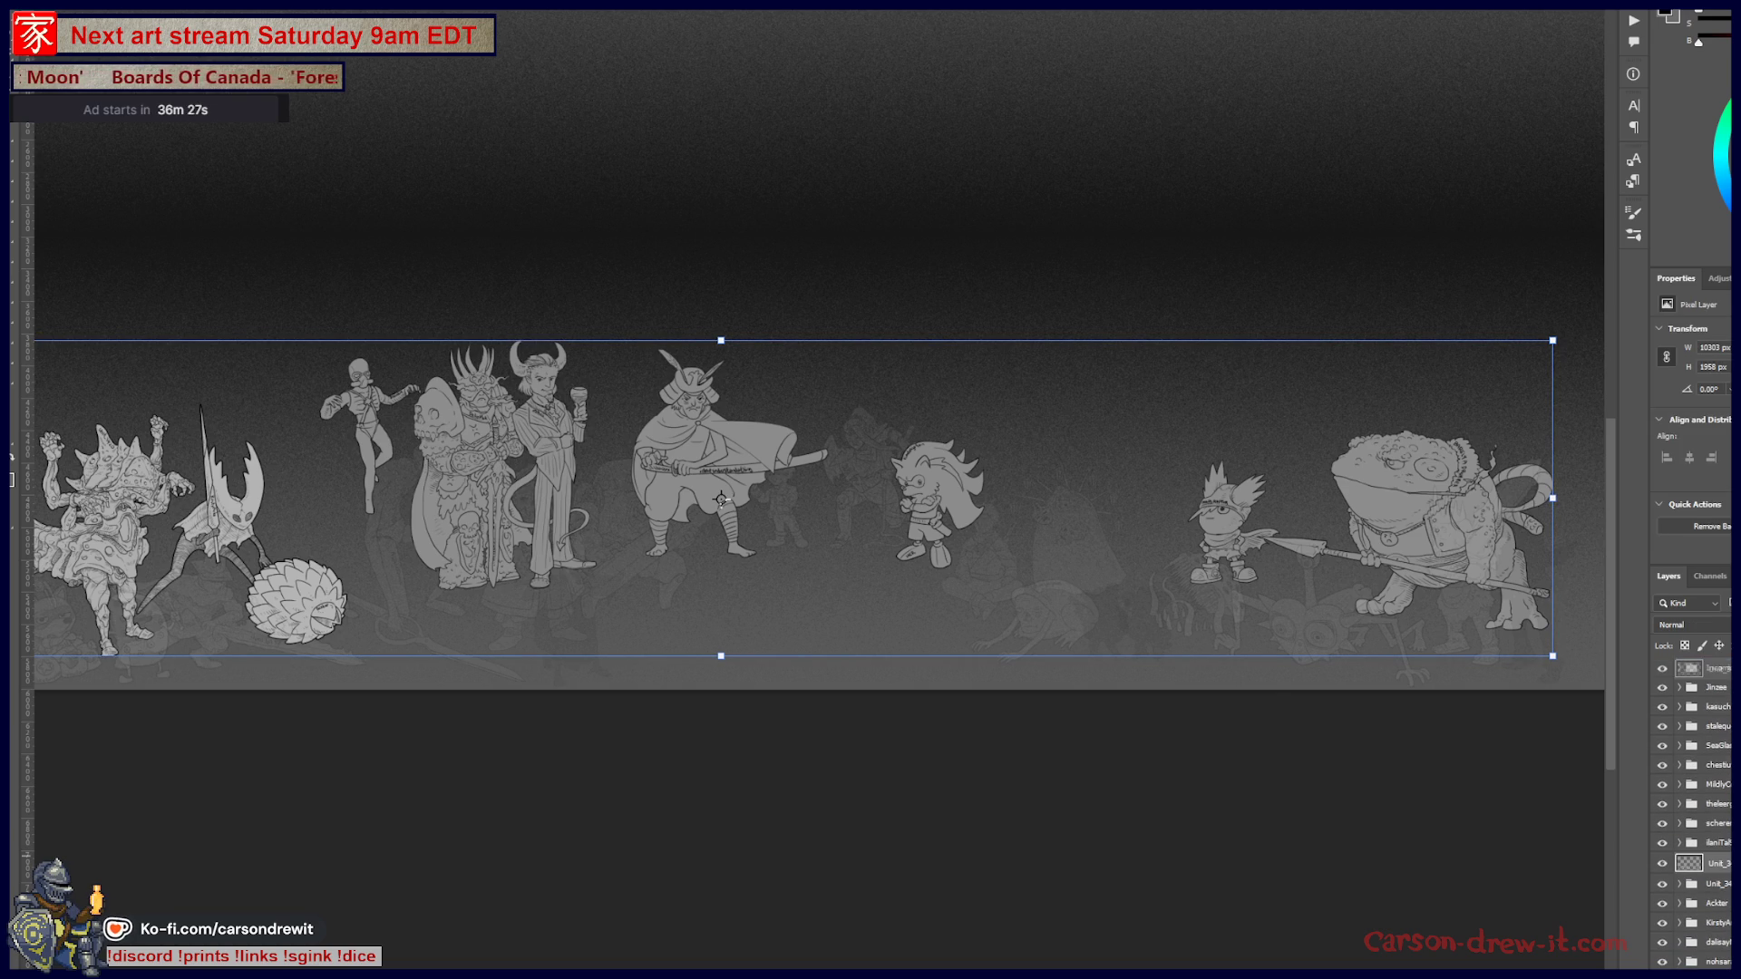
{"action": "scroll", "coordinate": [1691, 817], "scroll_direction": "up", "scroll_amount": 2}
{"action": "scroll", "coordinate": [1691, 817], "scroll_direction": "up", "scroll_amount": 2}
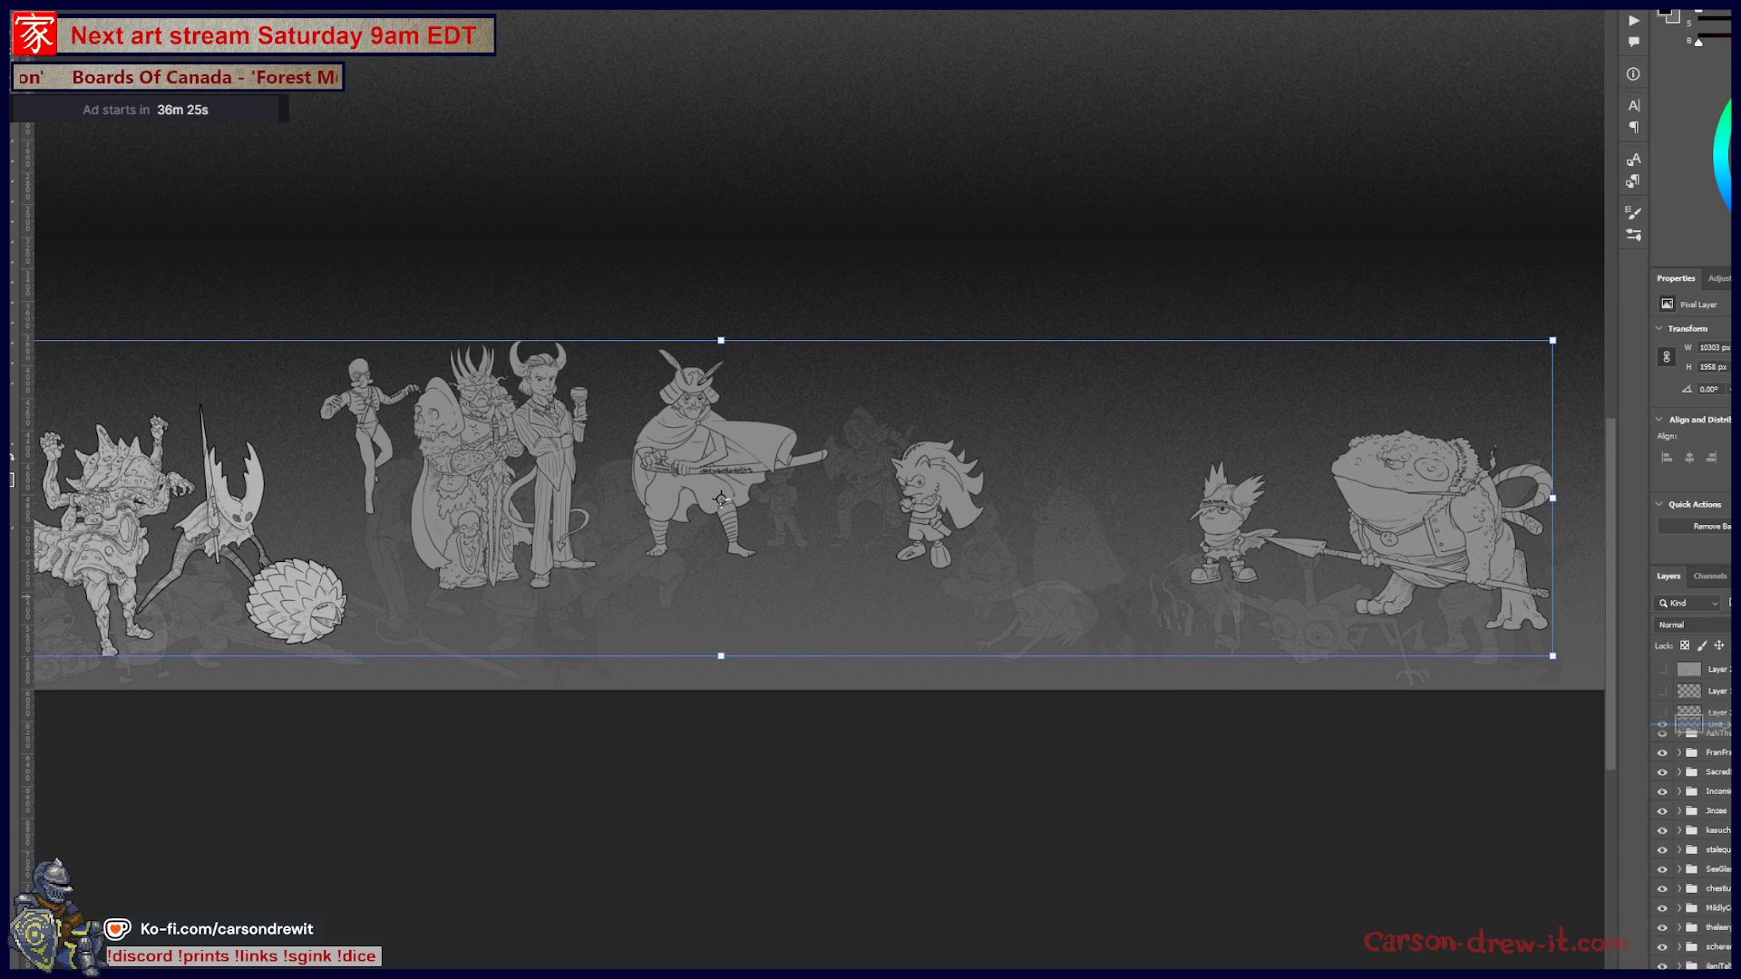
Rename the Unit_3 layer to 'Layer 3' and hide it
{"action": "double_click", "coordinate": [1721, 735]}
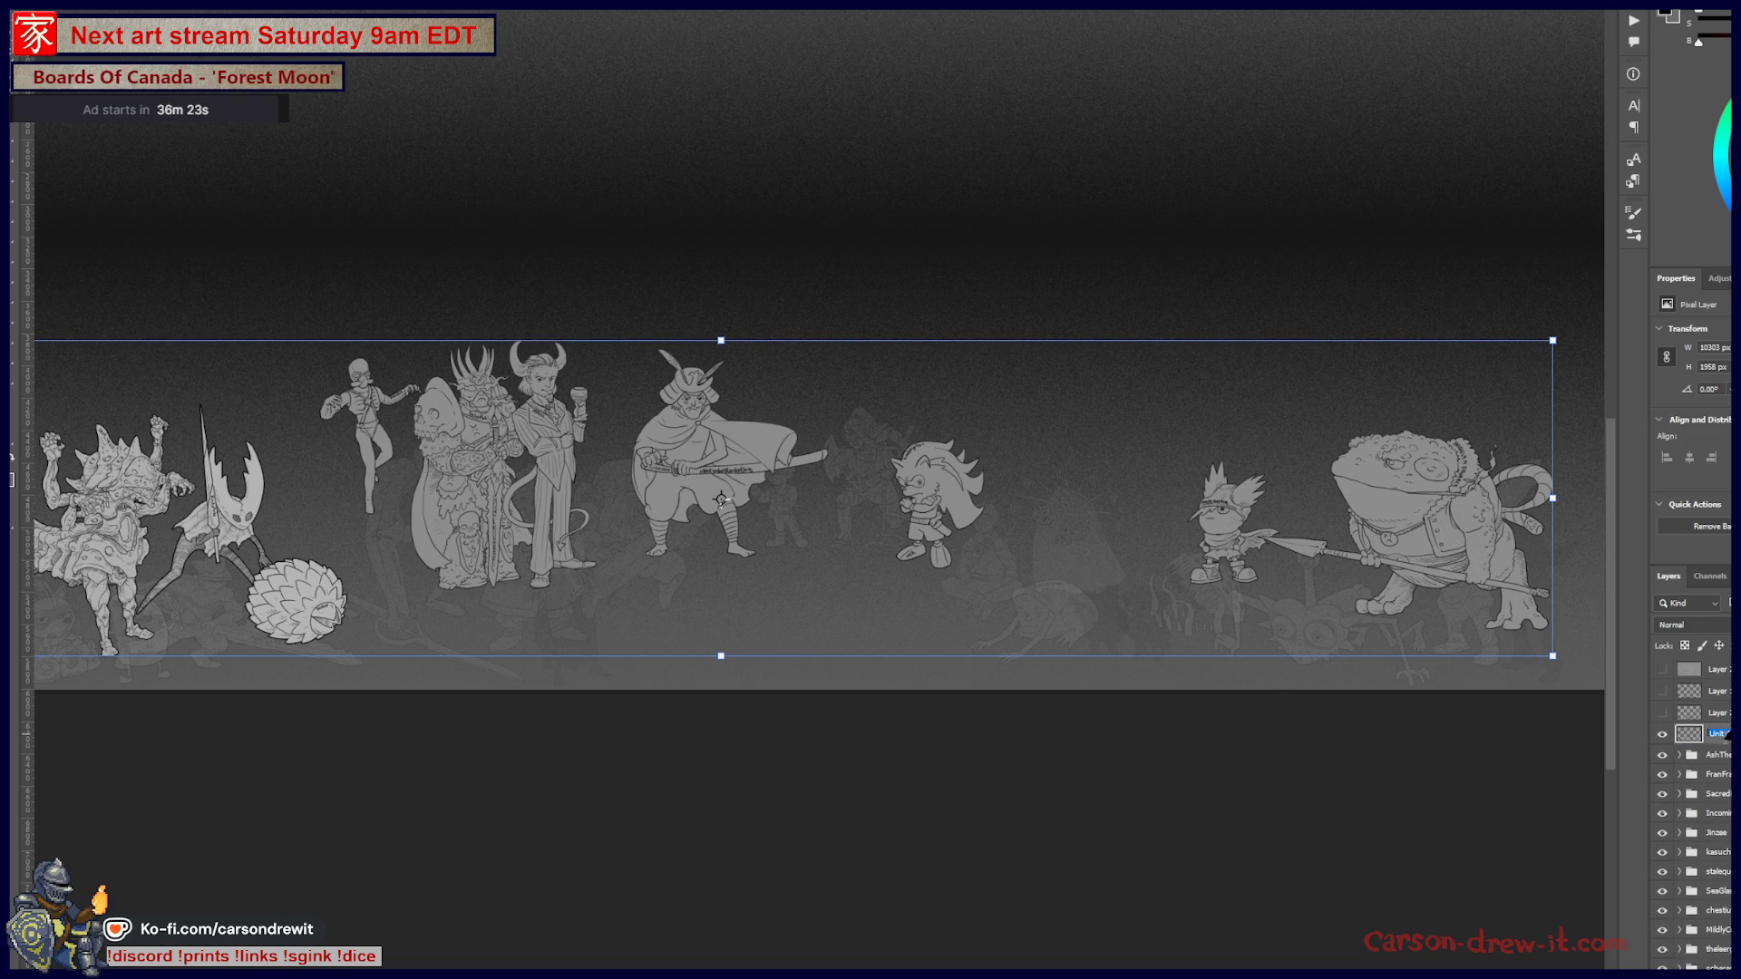
{"action": "type", "text": "Layer"}
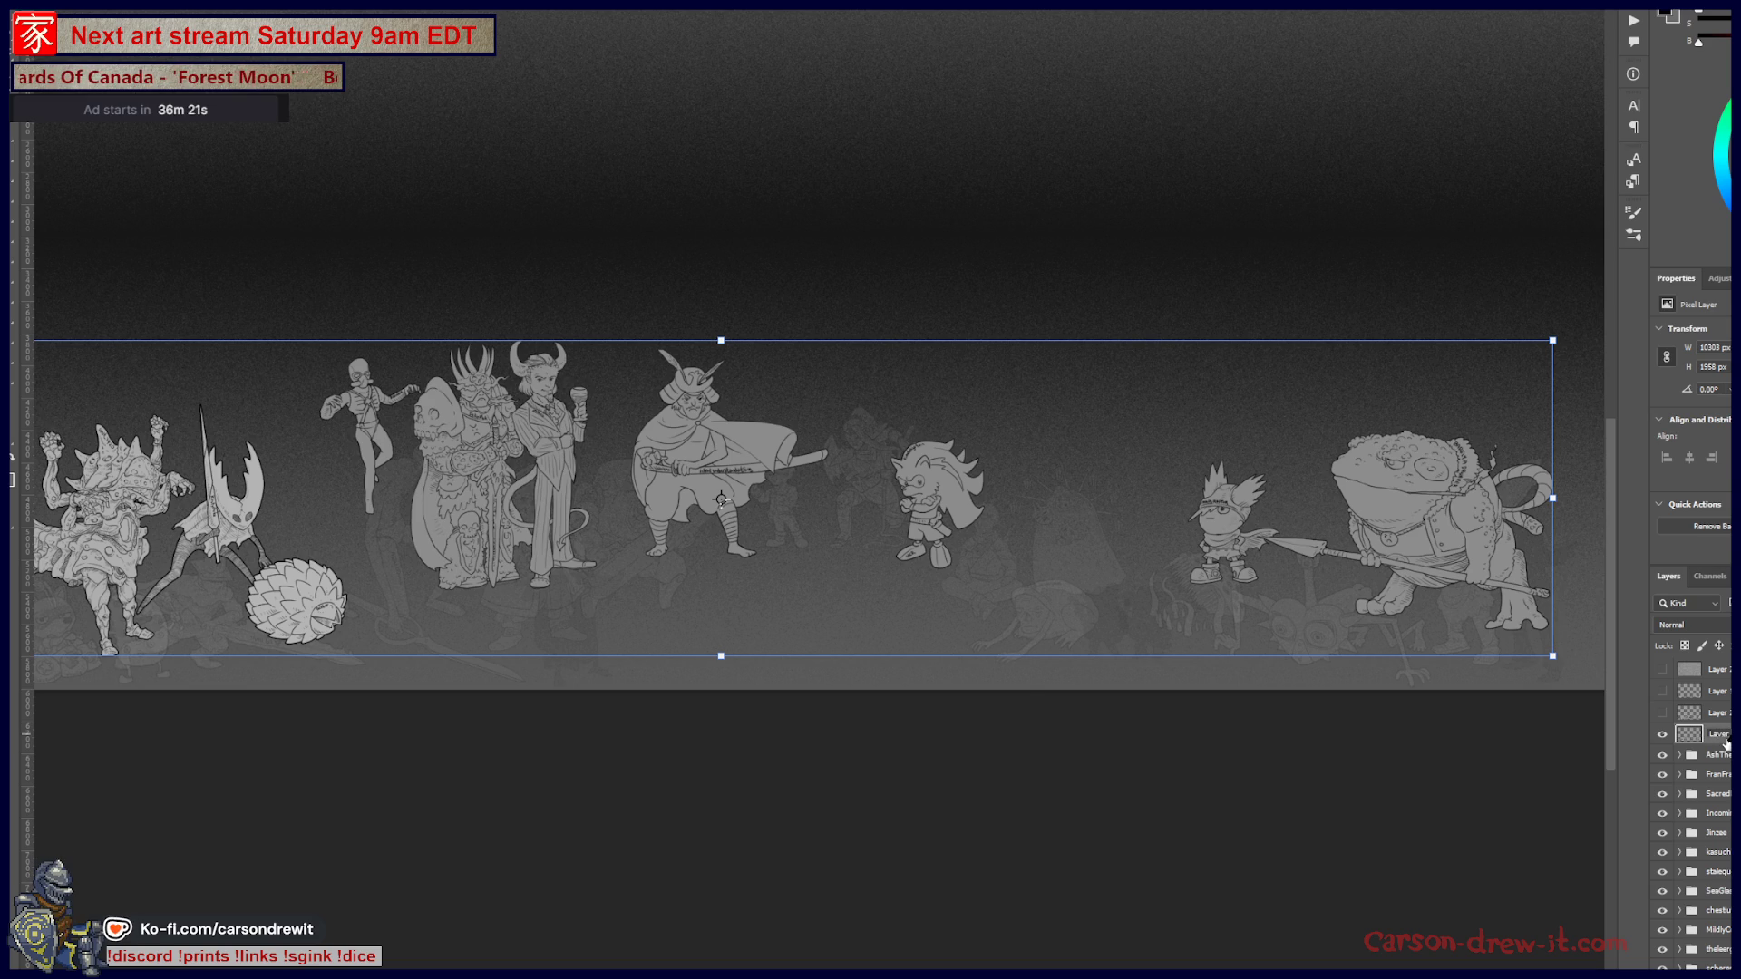
{"action": "type", "text": " 3"}
{"action": "key", "text": "Return"}
{"action": "left_click", "coordinate": [1662, 735]}
{"action": "scroll", "coordinate": [1692, 817], "scroll_direction": "down", "scroll_amount": 5}
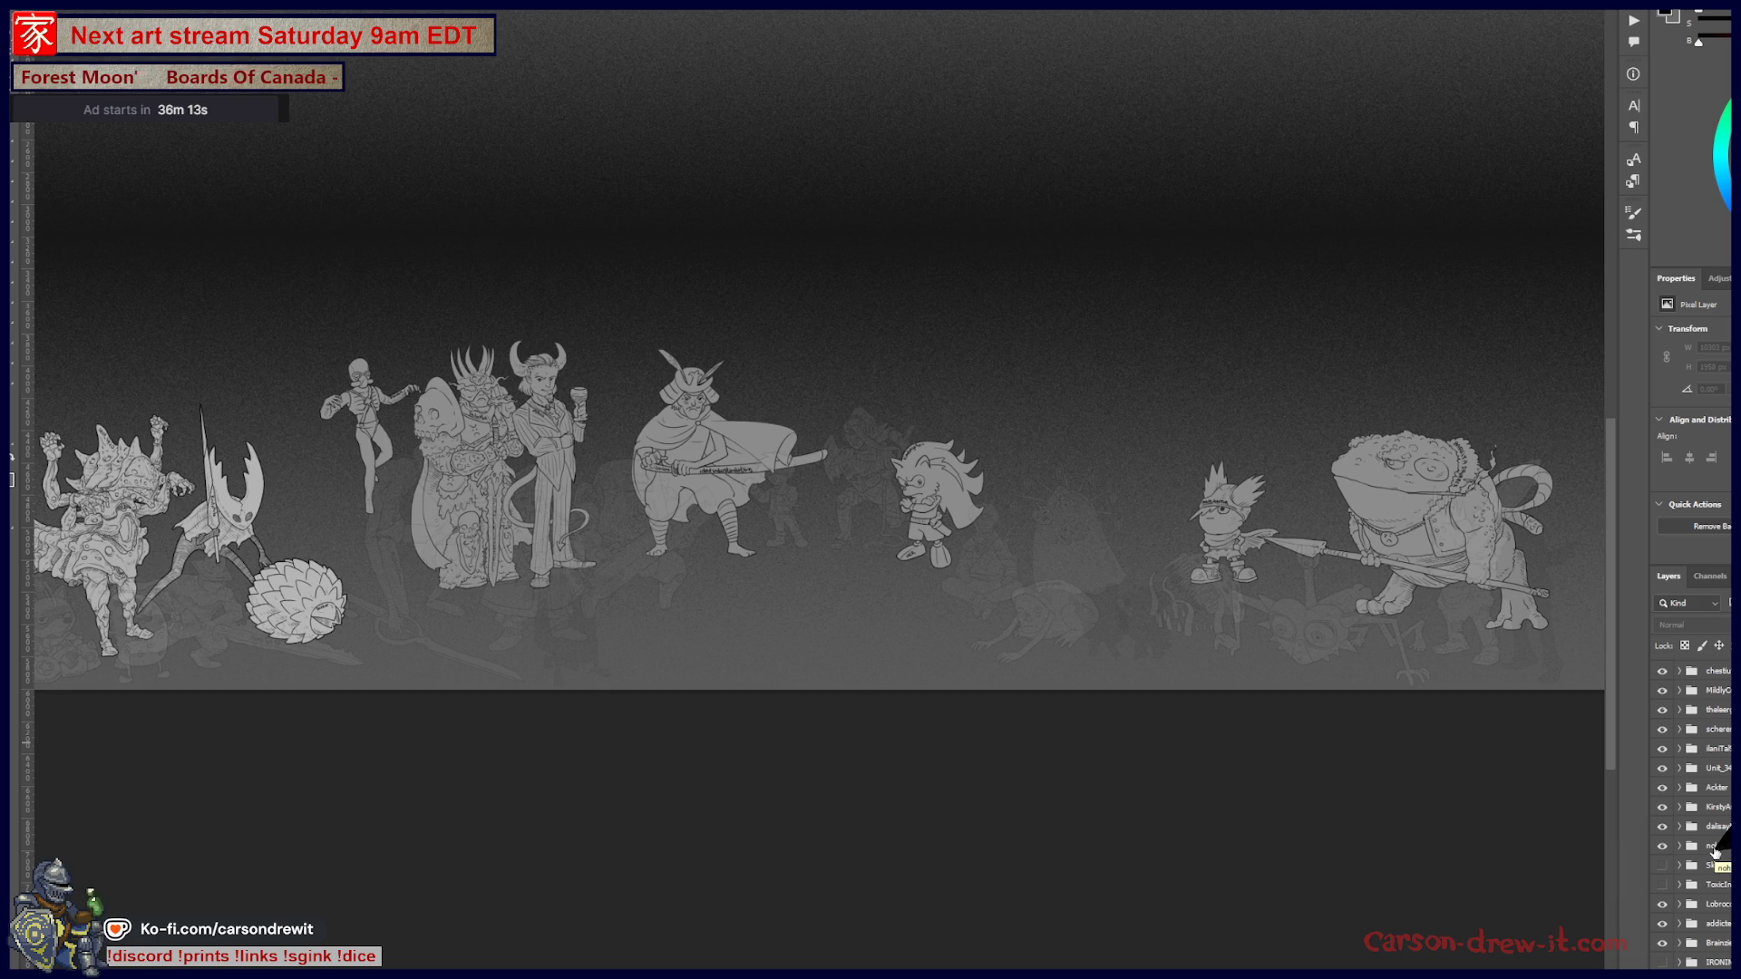
Select the front-row character groups together, extending the selection through the toad group
{"action": "left_click", "coordinate": [1716, 846]}
{"action": "scroll", "coordinate": [1716, 852], "scroll_direction": "up", "scroll_amount": 3}
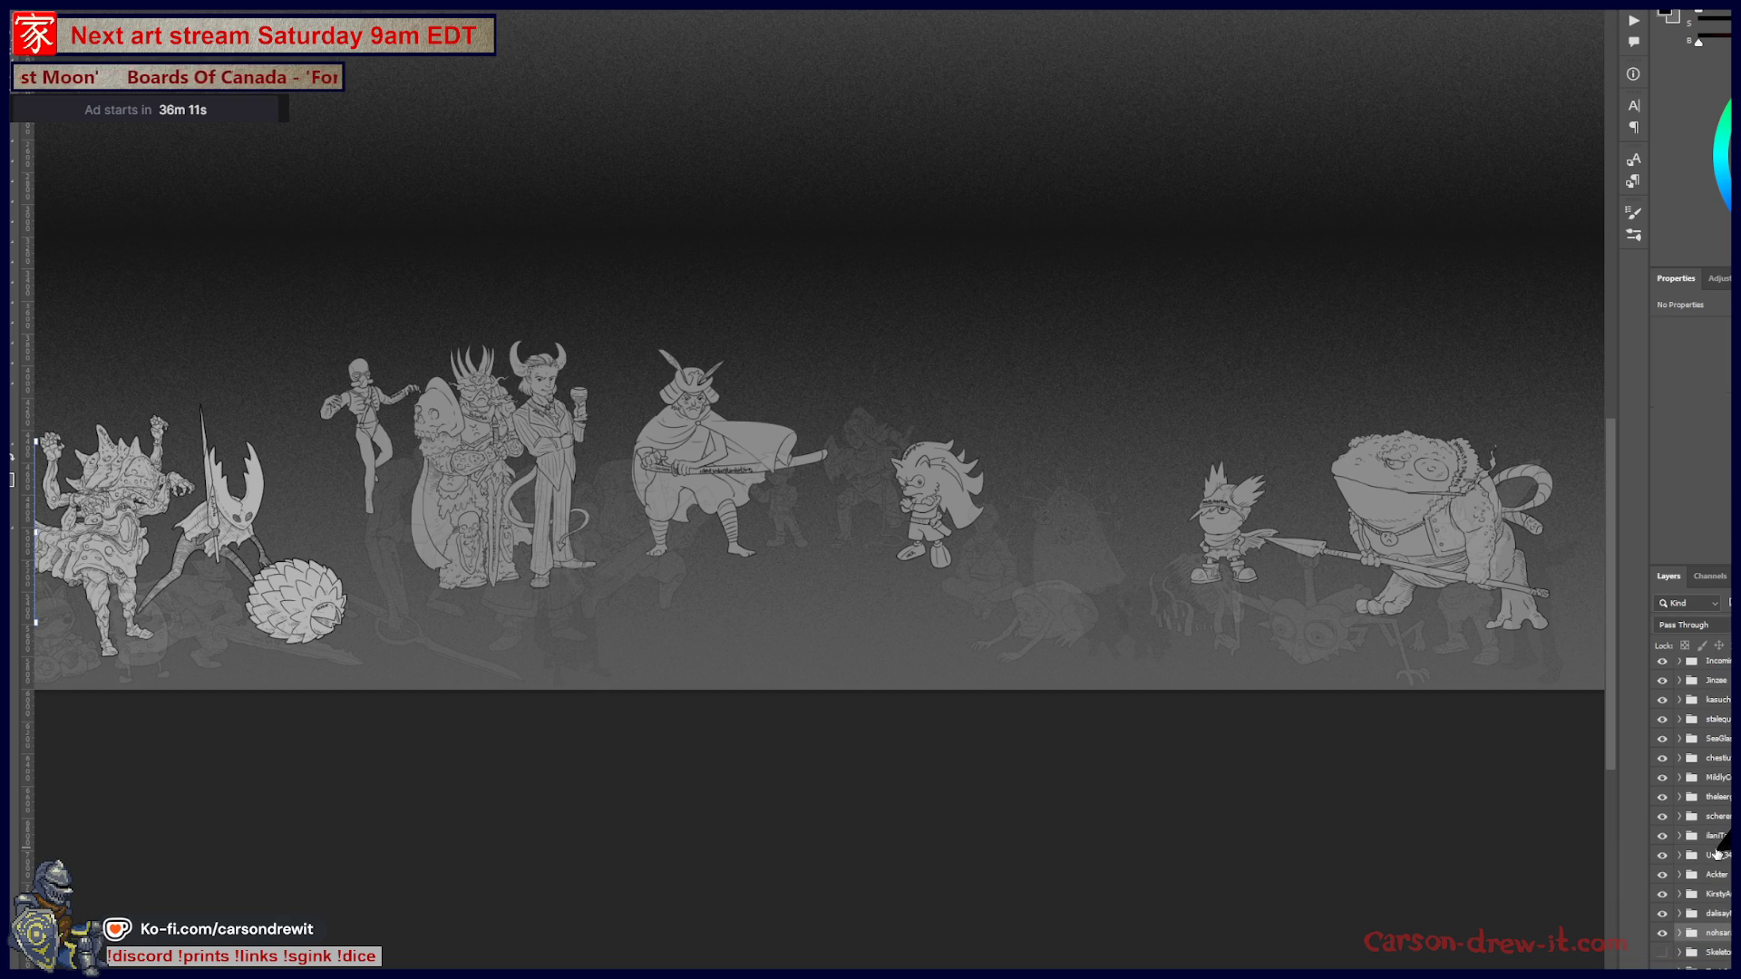
{"action": "scroll", "coordinate": [1716, 853], "scroll_direction": "up", "scroll_amount": 2}
{"action": "left_click", "coordinate": [1712, 755], "text": "shift"}
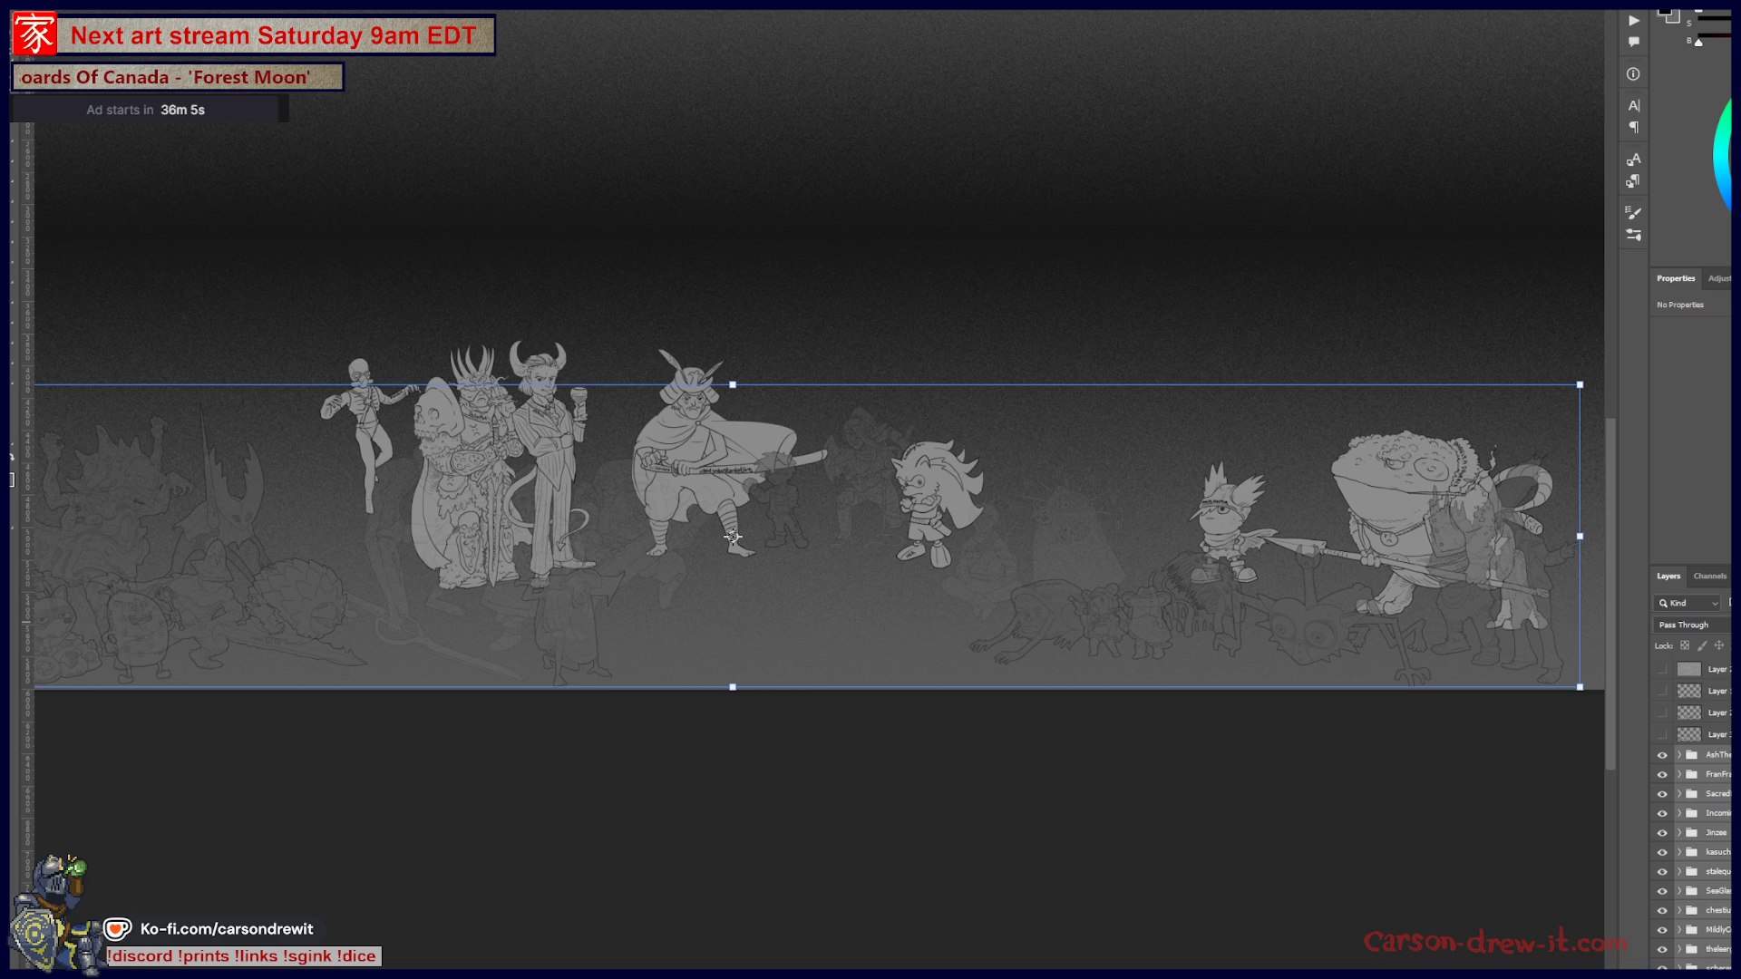
{"action": "scroll", "coordinate": [1691, 816], "scroll_direction": "down", "scroll_amount": 3}
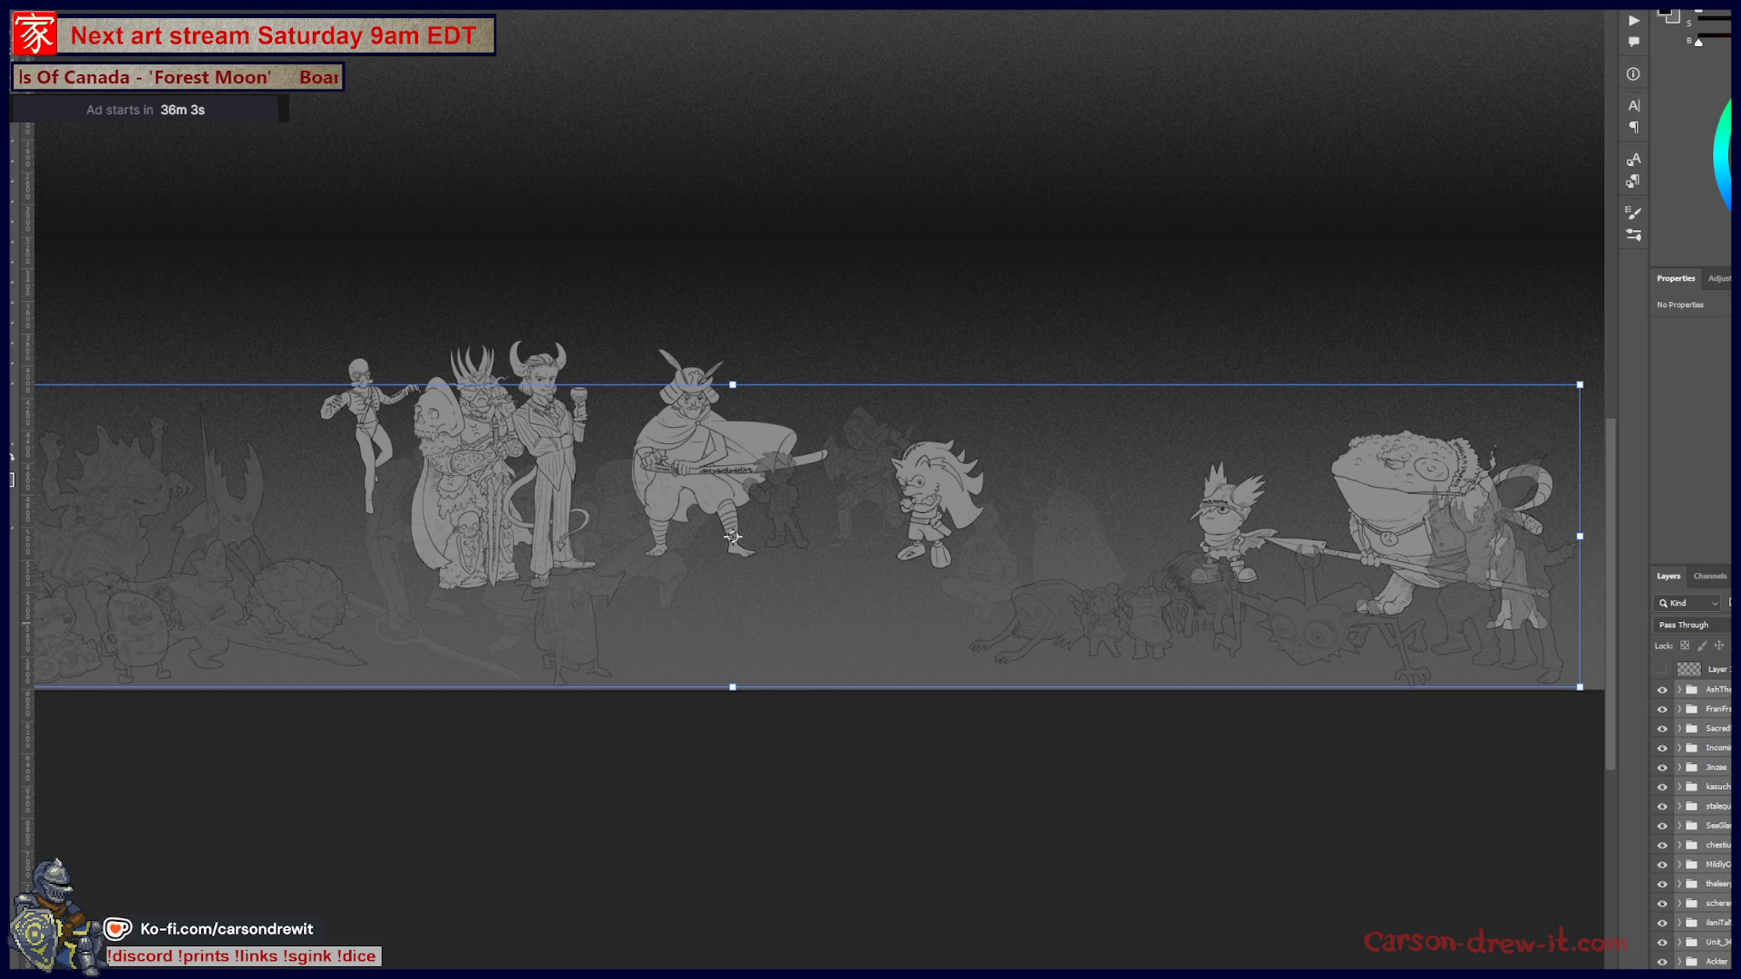
{"action": "scroll", "coordinate": [1705, 816], "scroll_direction": "down", "scroll_amount": 5}
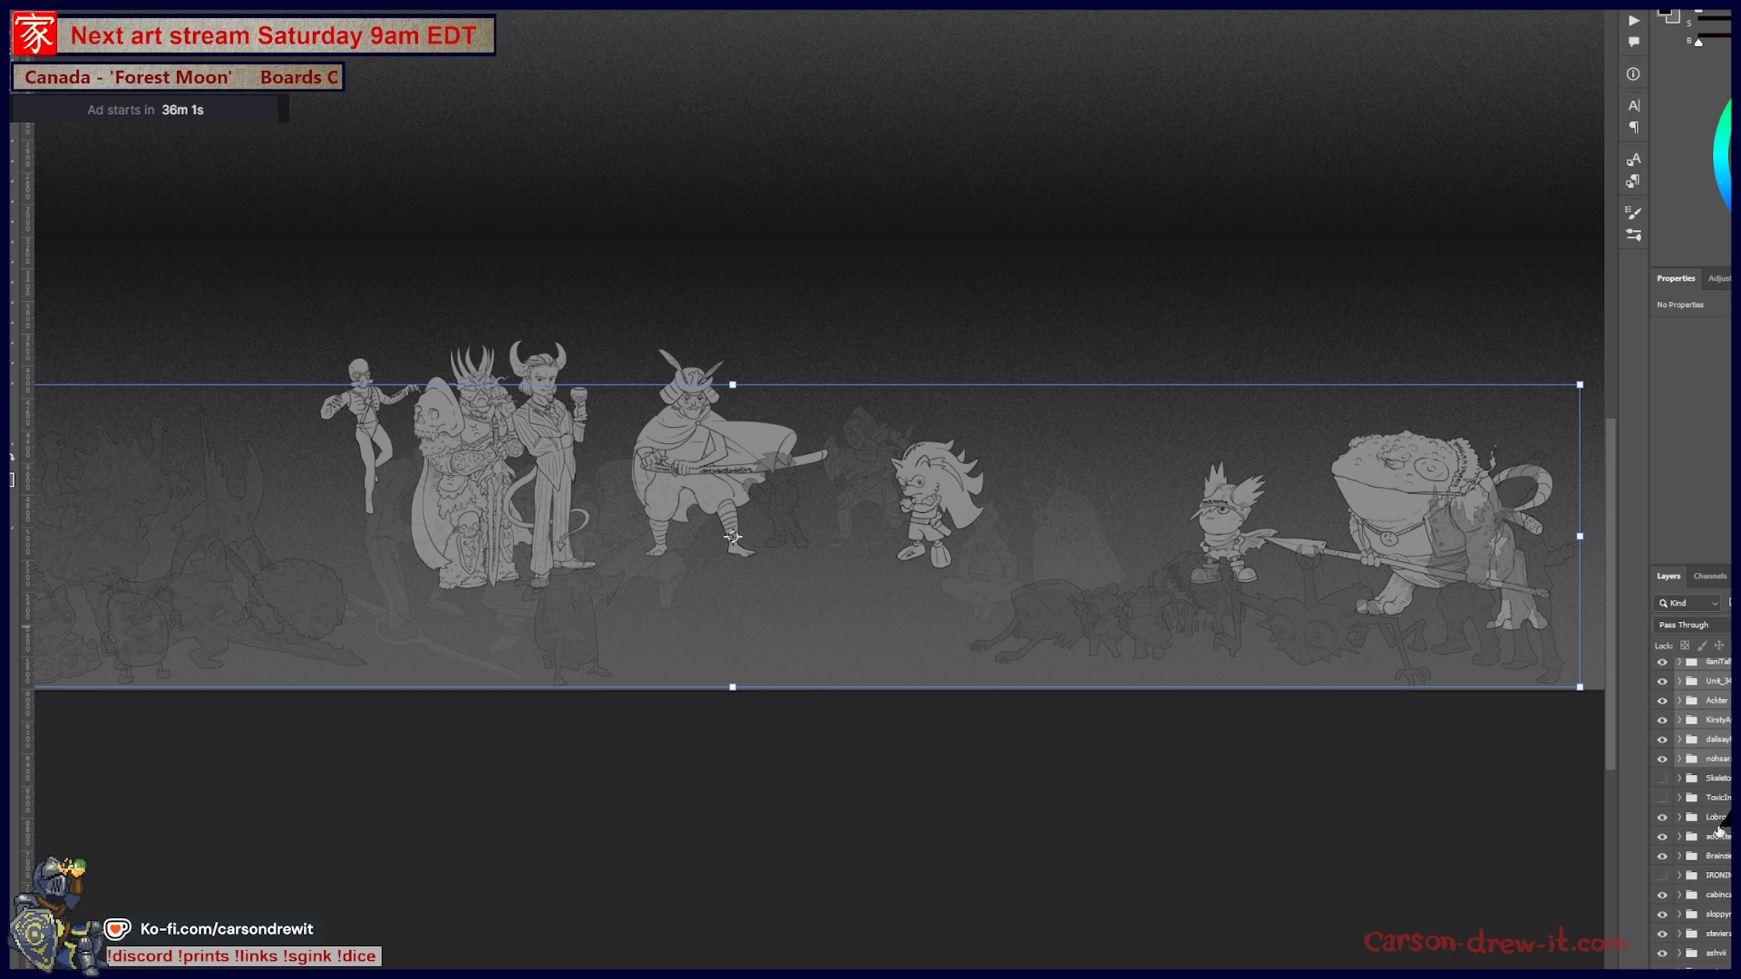
{"action": "left_click", "coordinate": [1723, 827]}
{"action": "left_click", "coordinate": [1719, 856], "text": "shift"}
{"action": "scroll", "coordinate": [1719, 856], "scroll_direction": "down", "scroll_amount": 3}
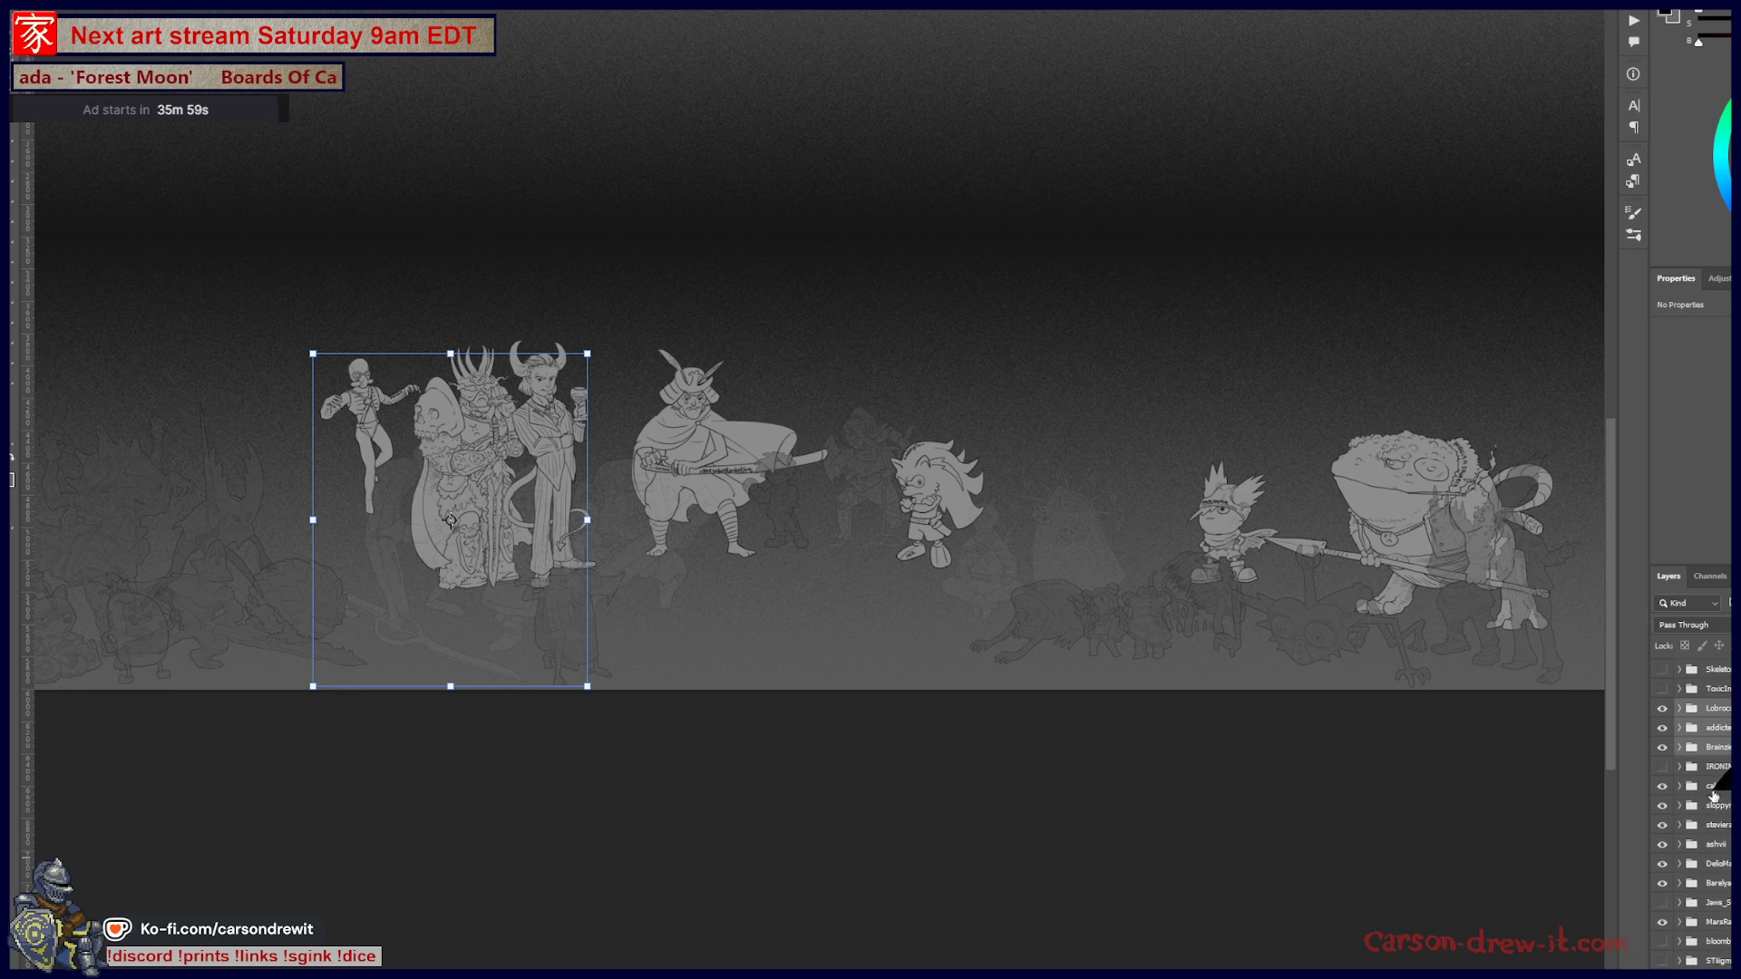
{"action": "left_click", "coordinate": [1717, 788], "text": "shift"}
{"action": "left_click", "coordinate": [1720, 844], "text": "shift"}
{"action": "left_click", "coordinate": [1725, 885], "text": "shift"}
{"action": "left_click", "coordinate": [1725, 887], "text": "shift"}
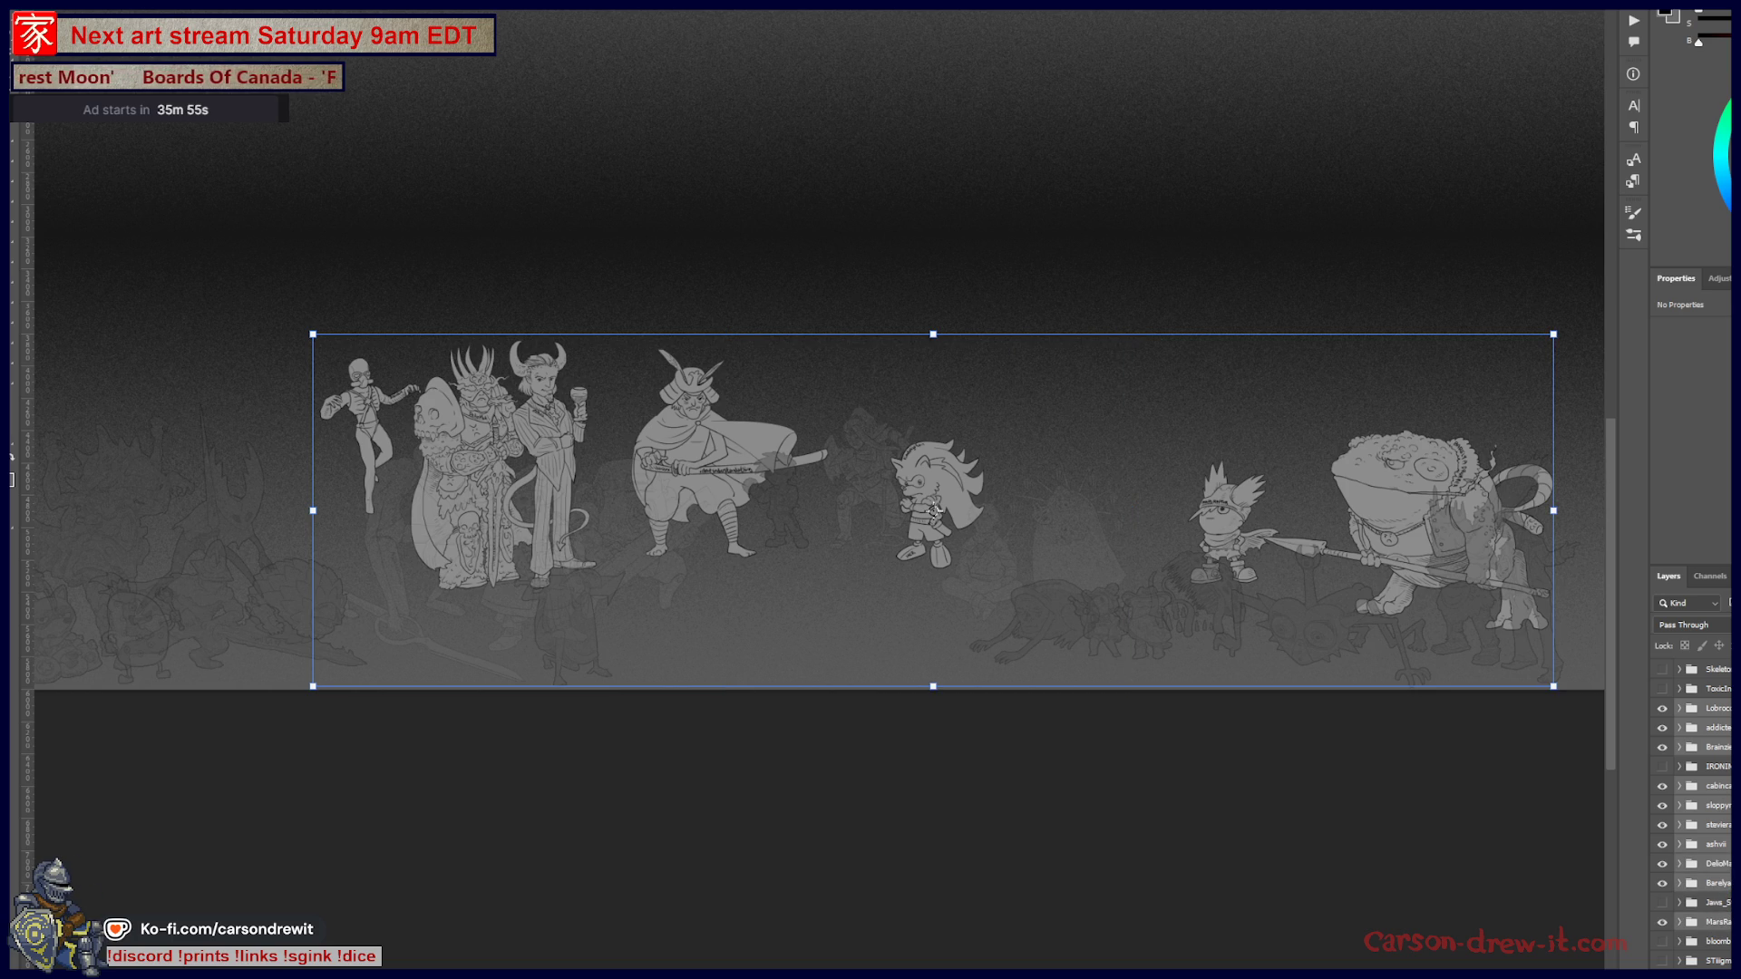
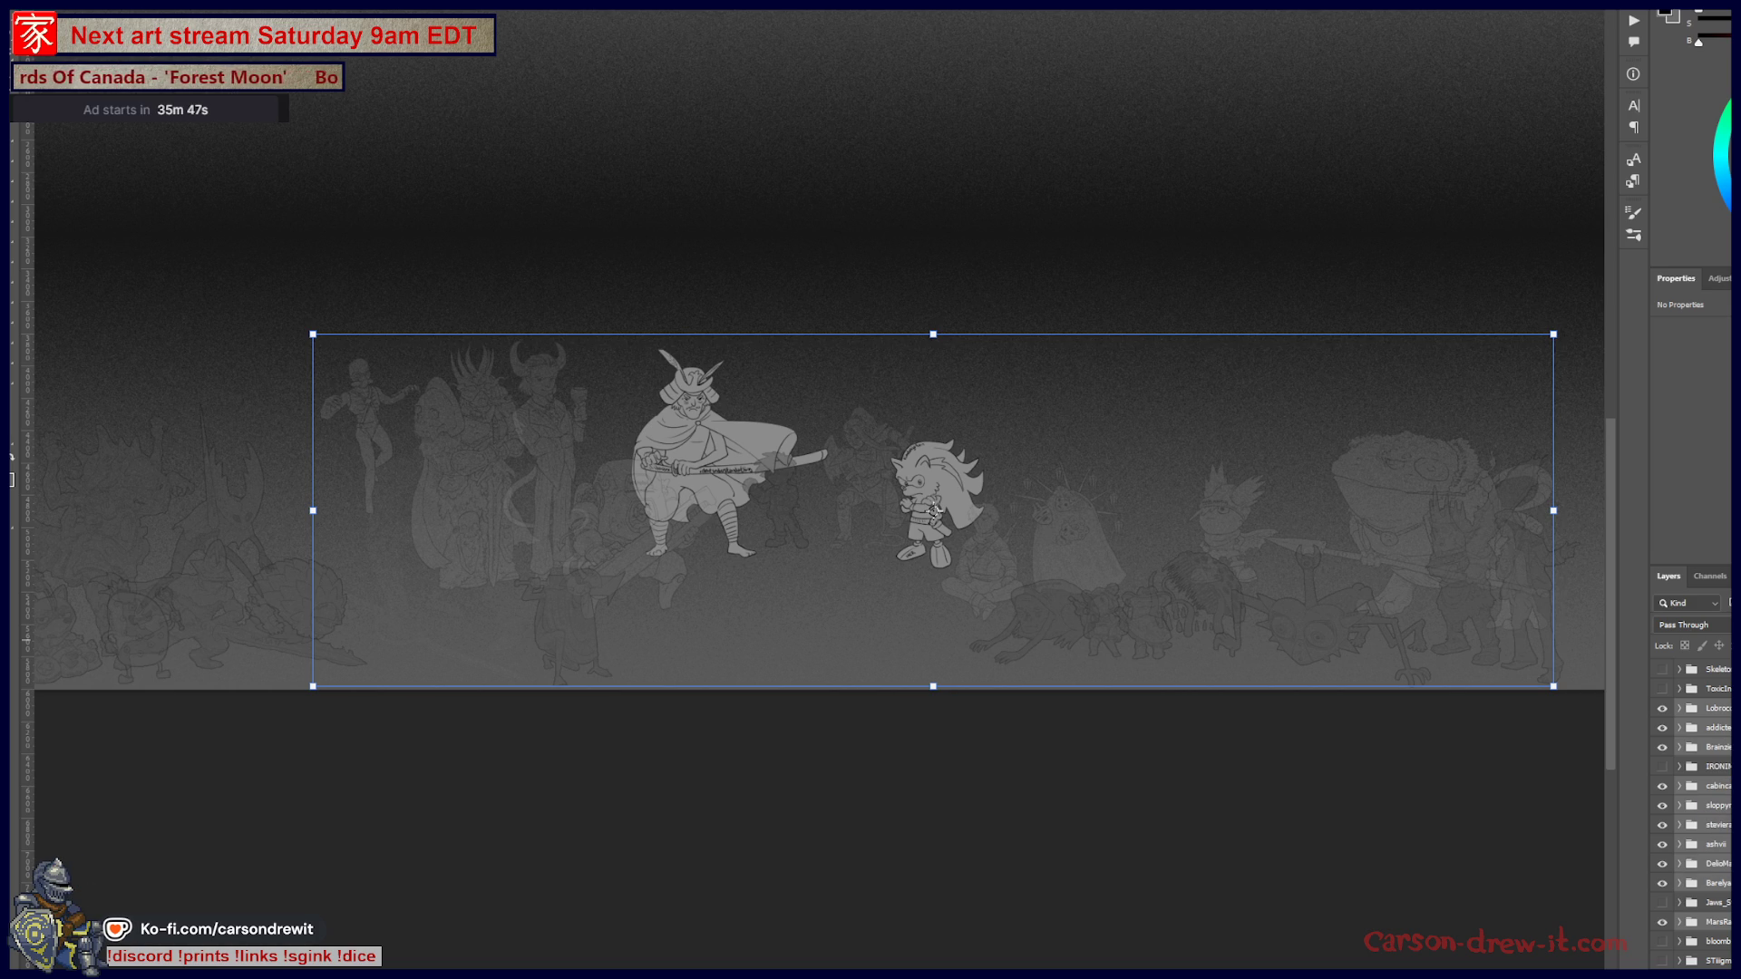
Select the Sonic and samurai layers and toggle their visibility until the armoured shield-bearer stands out
{"action": "scroll", "coordinate": [1696, 817], "scroll_direction": "down", "scroll_amount": 3}
{"action": "left_click", "coordinate": [1705, 869]}
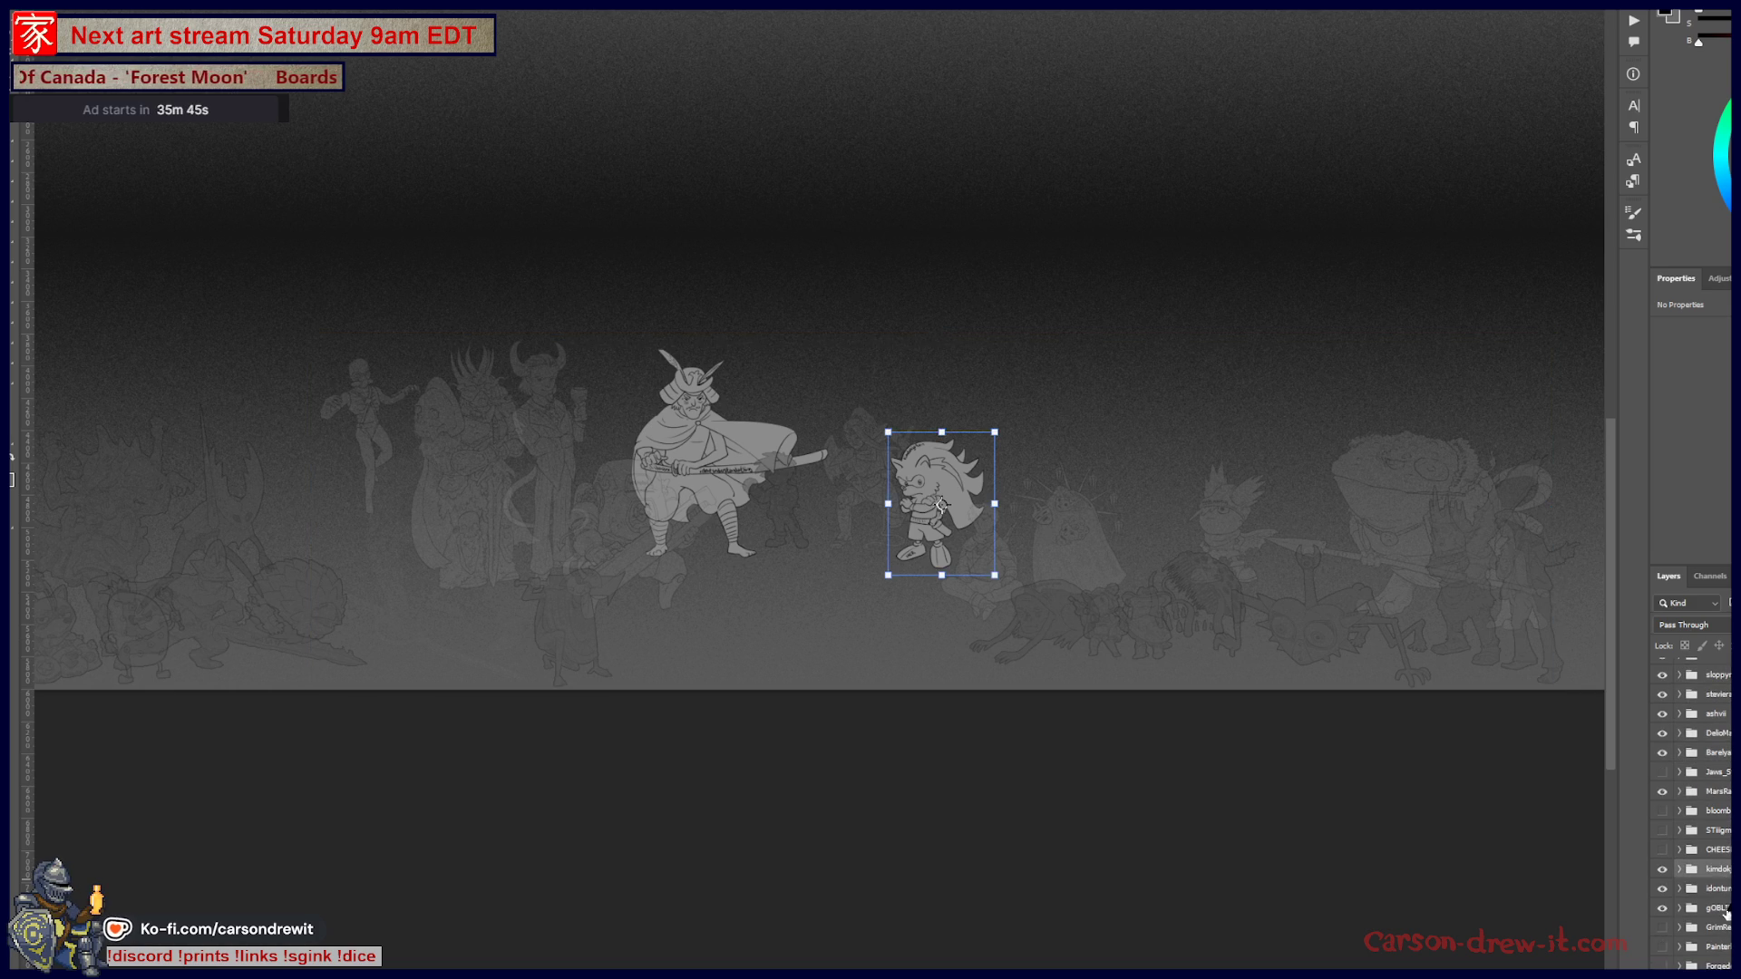
{"action": "left_click", "coordinate": [1704, 889], "text": "ctrl"}
{"action": "key", "text": "ctrl+comma"}
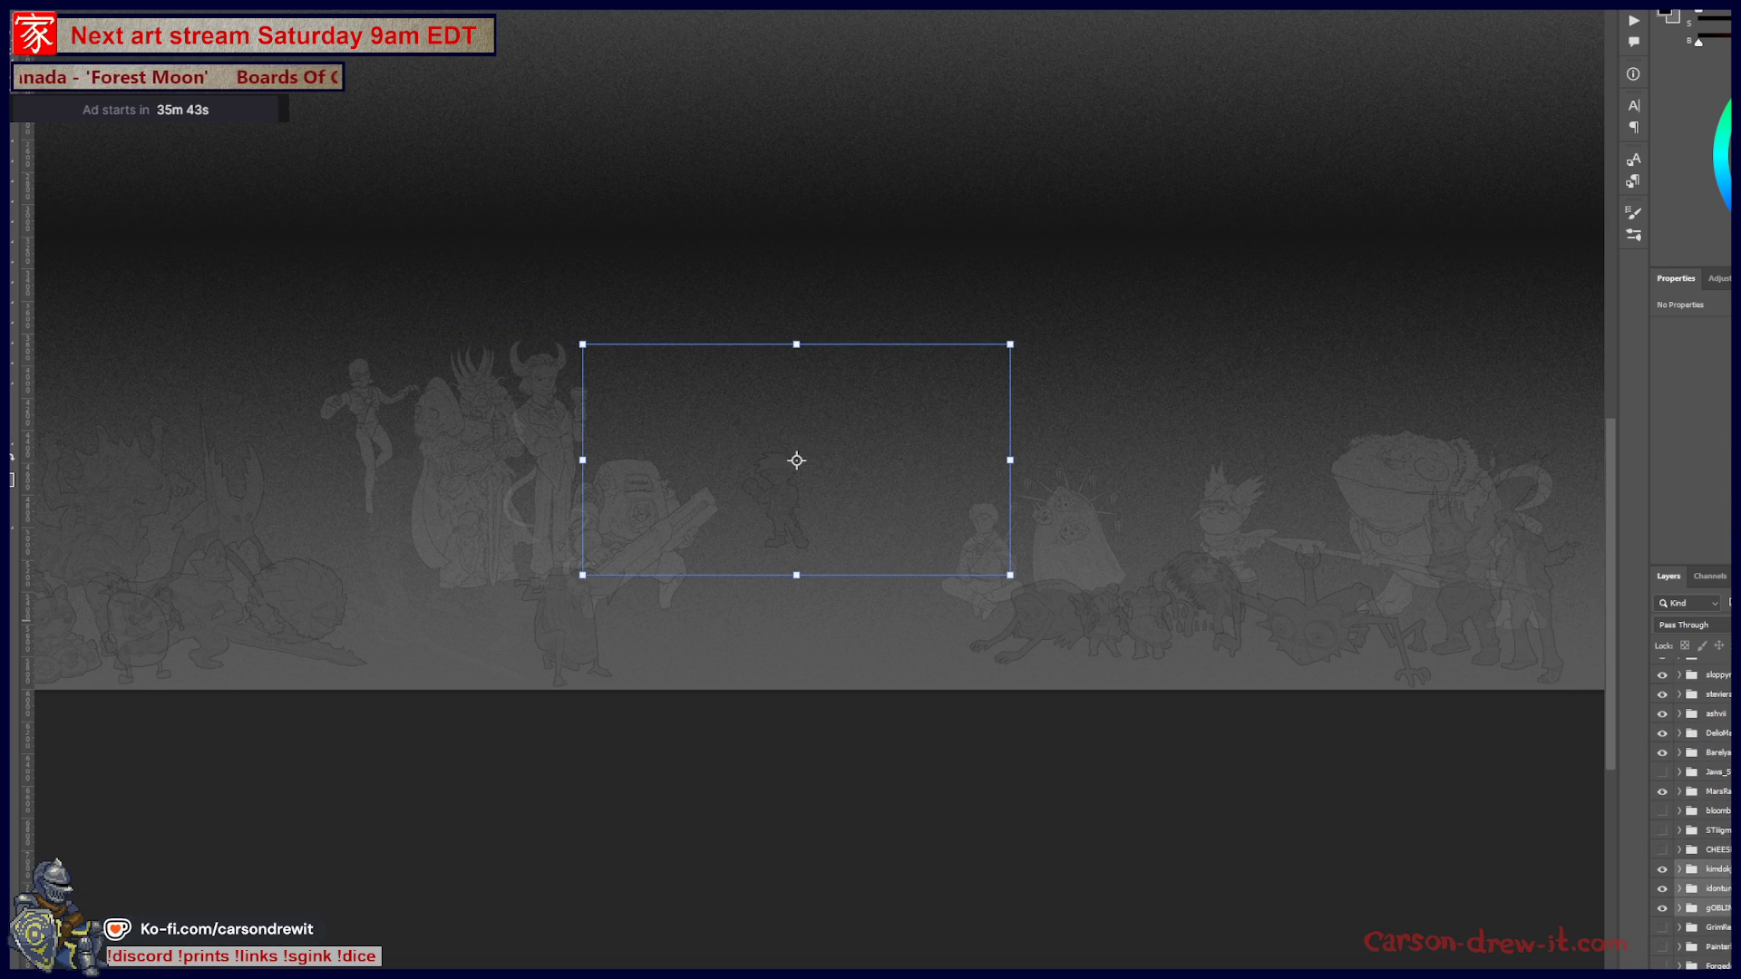
{"action": "key", "text": "ctrl+comma"}
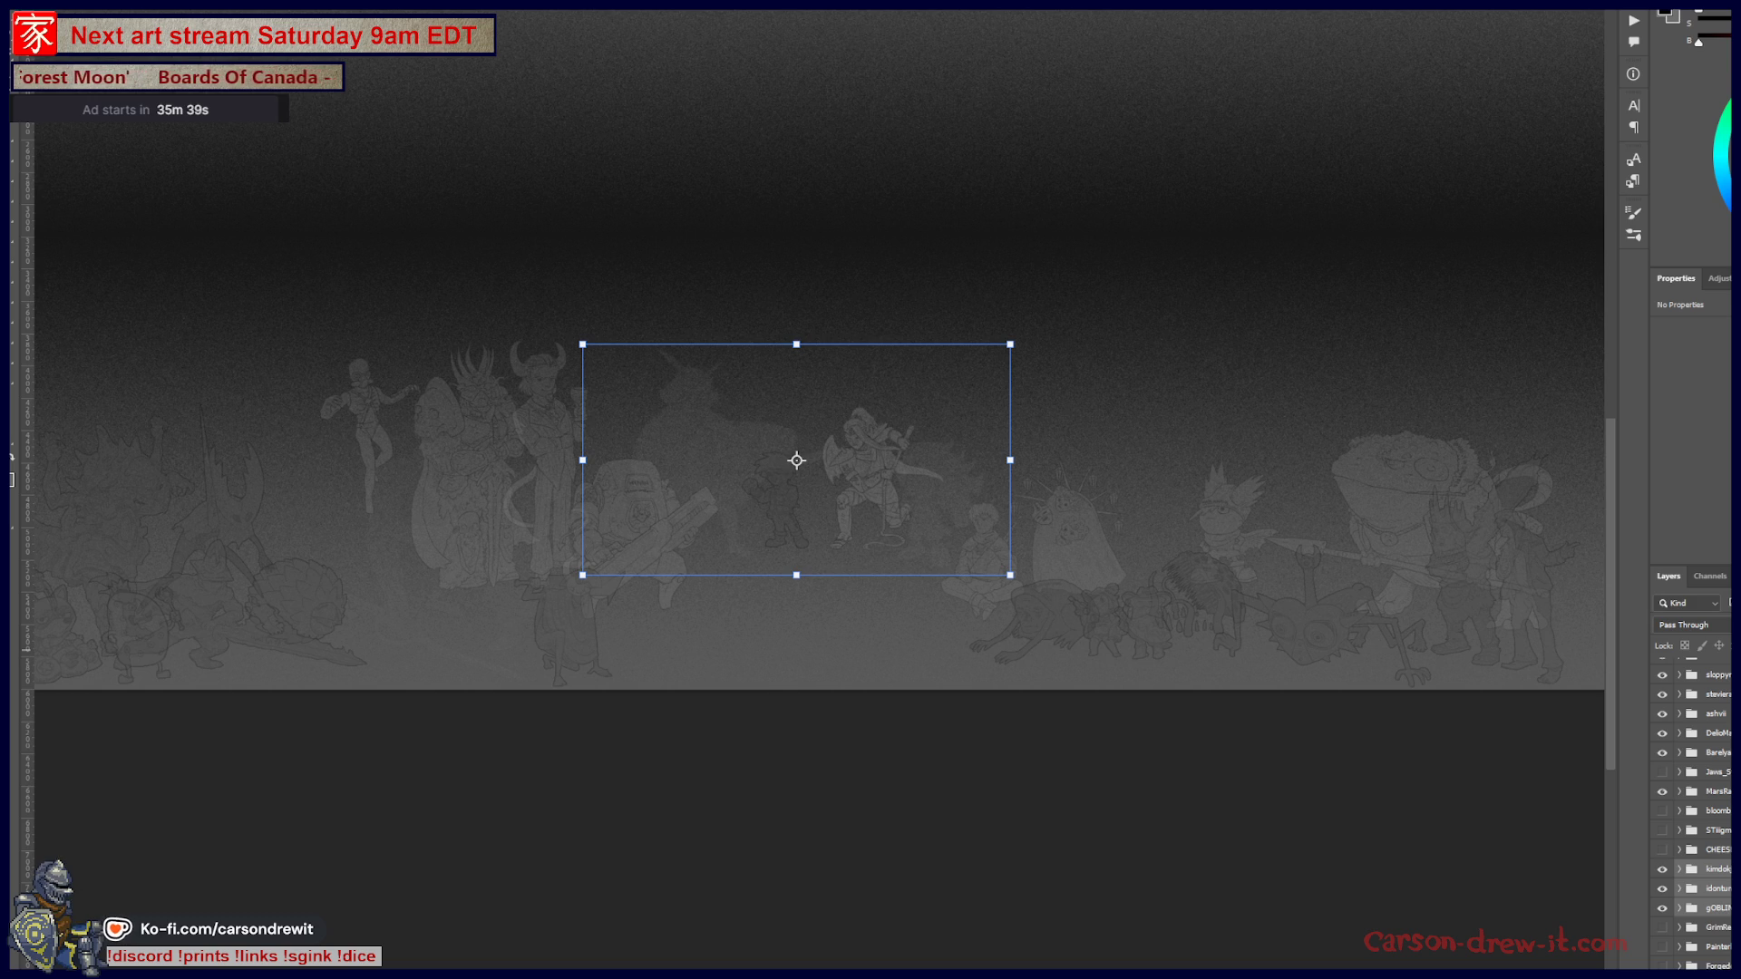
{"action": "key", "text": "ctrl+comma"}
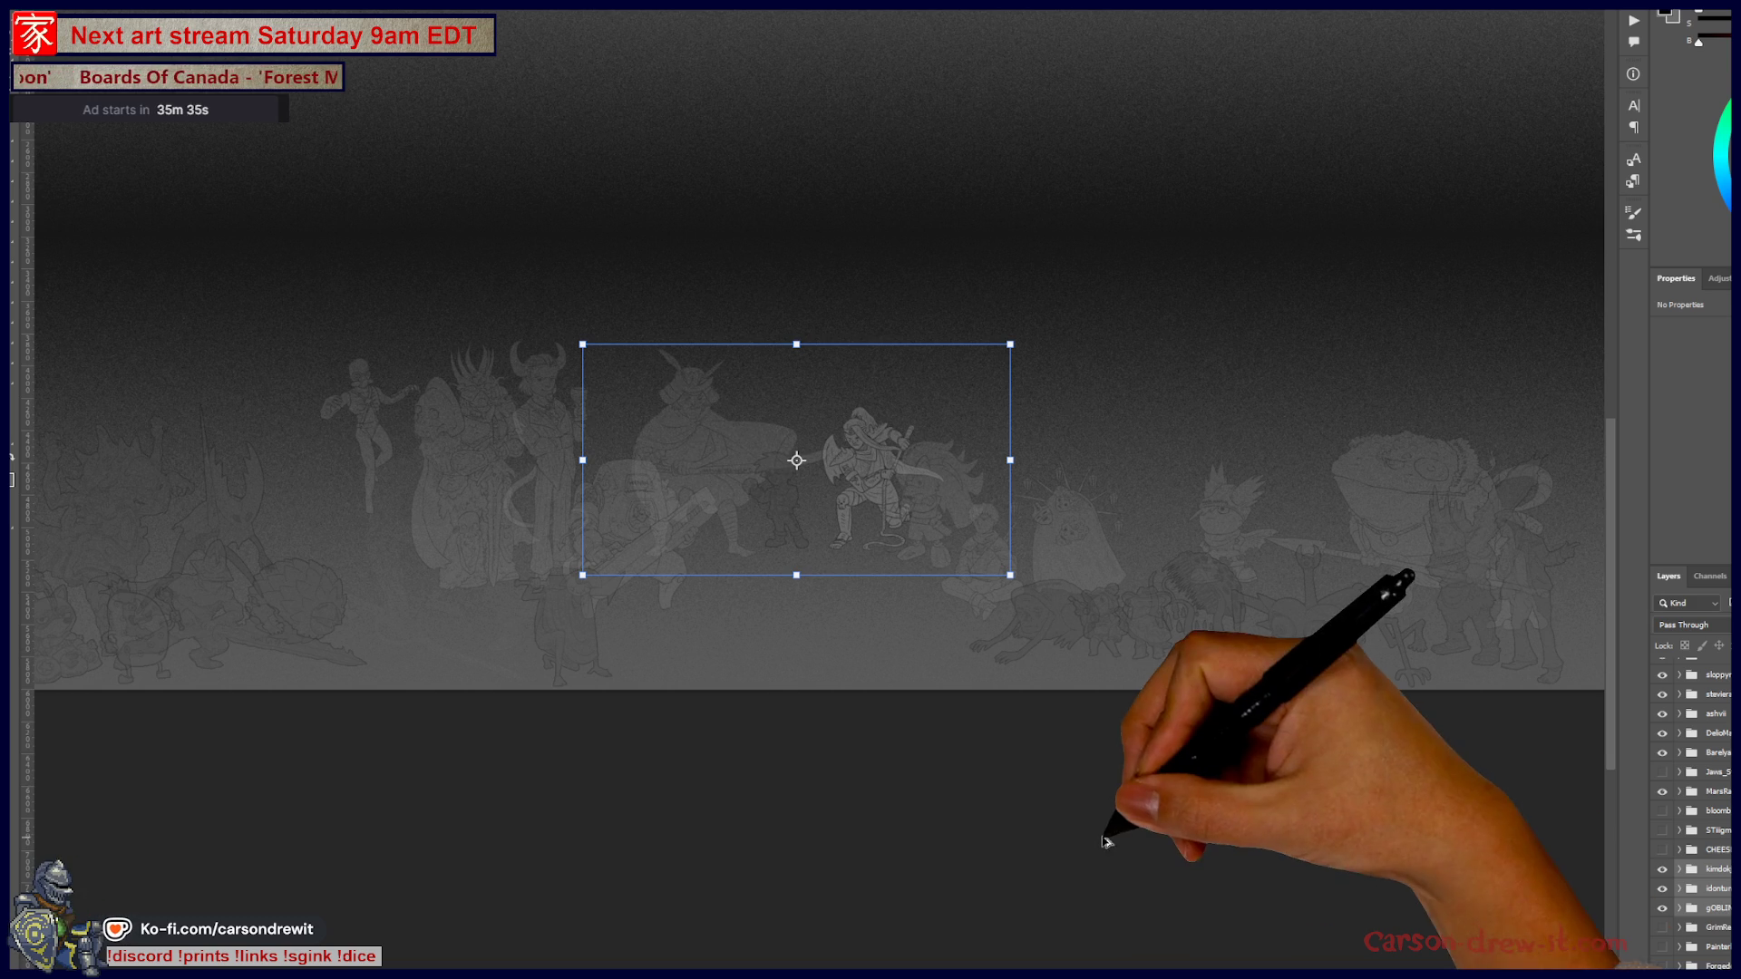
Zoom in on the central characters, then zoom and scroll back out across the whole banner
{"action": "key", "text": "ctrl+minus"}
{"action": "key", "text": "ctrl+plus"}
{"action": "key", "text": "ctrl+plus"}
{"action": "key", "text": "ctrl+plus"}
{"action": "key", "text": "ctrl+minus"}
{"action": "key", "text": "ctrl+minus"}
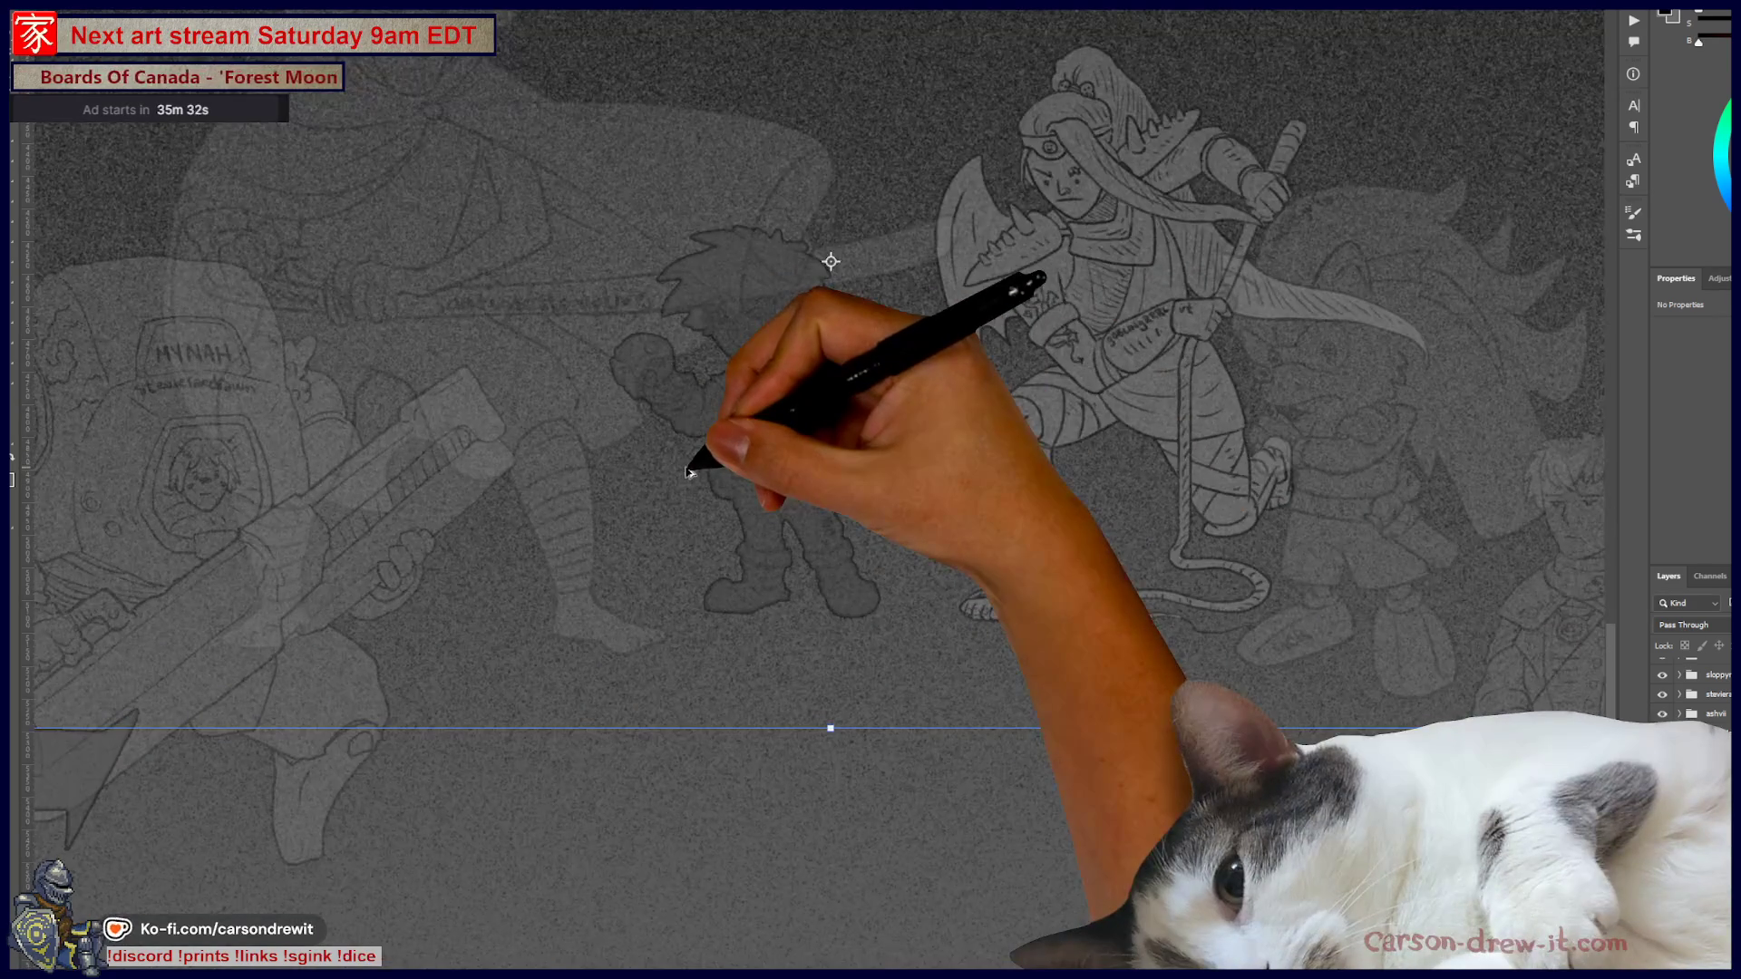
{"action": "key", "text": "ctrl+minus"}
{"action": "key", "text": "ctrl+minus"}
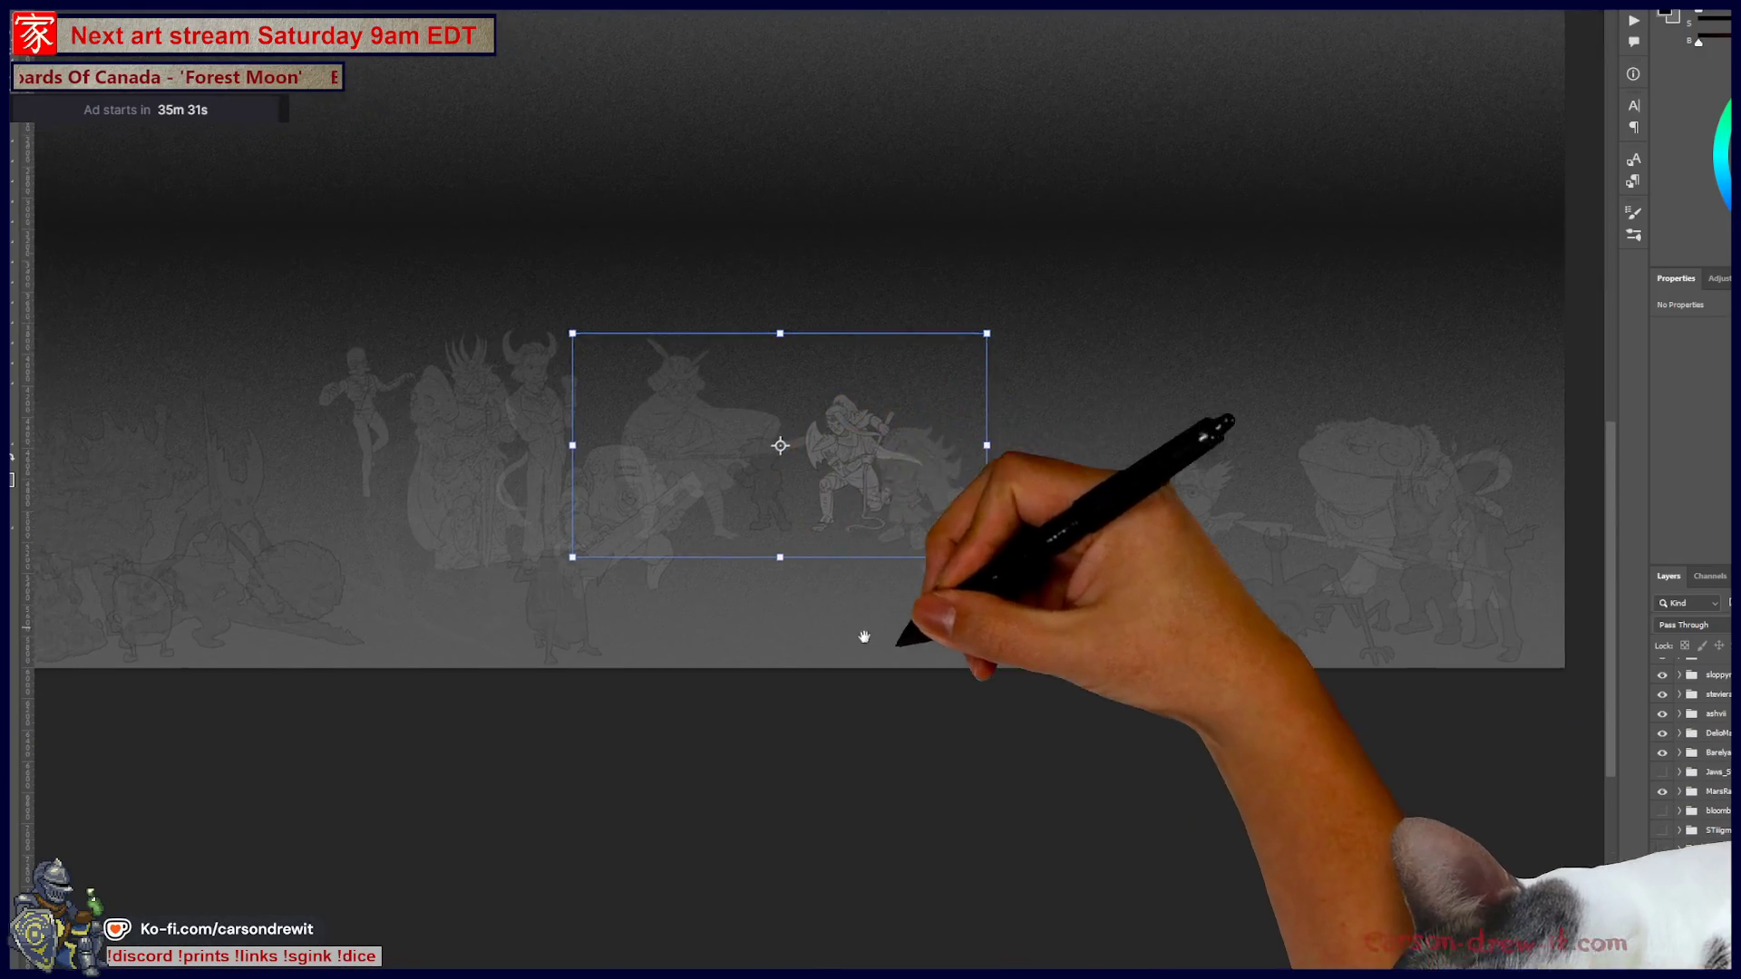
{"action": "scroll", "coordinate": [816, 617], "scroll_direction": "left", "scroll_amount": 3}
{"action": "scroll", "coordinate": [816, 617], "scroll_direction": "up", "scroll_amount": 2}
{"action": "scroll", "coordinate": [891, 686], "scroll_direction": "down", "scroll_amount": 1}
{"action": "scroll", "coordinate": [891, 687], "scroll_direction": "left", "scroll_amount": 1}
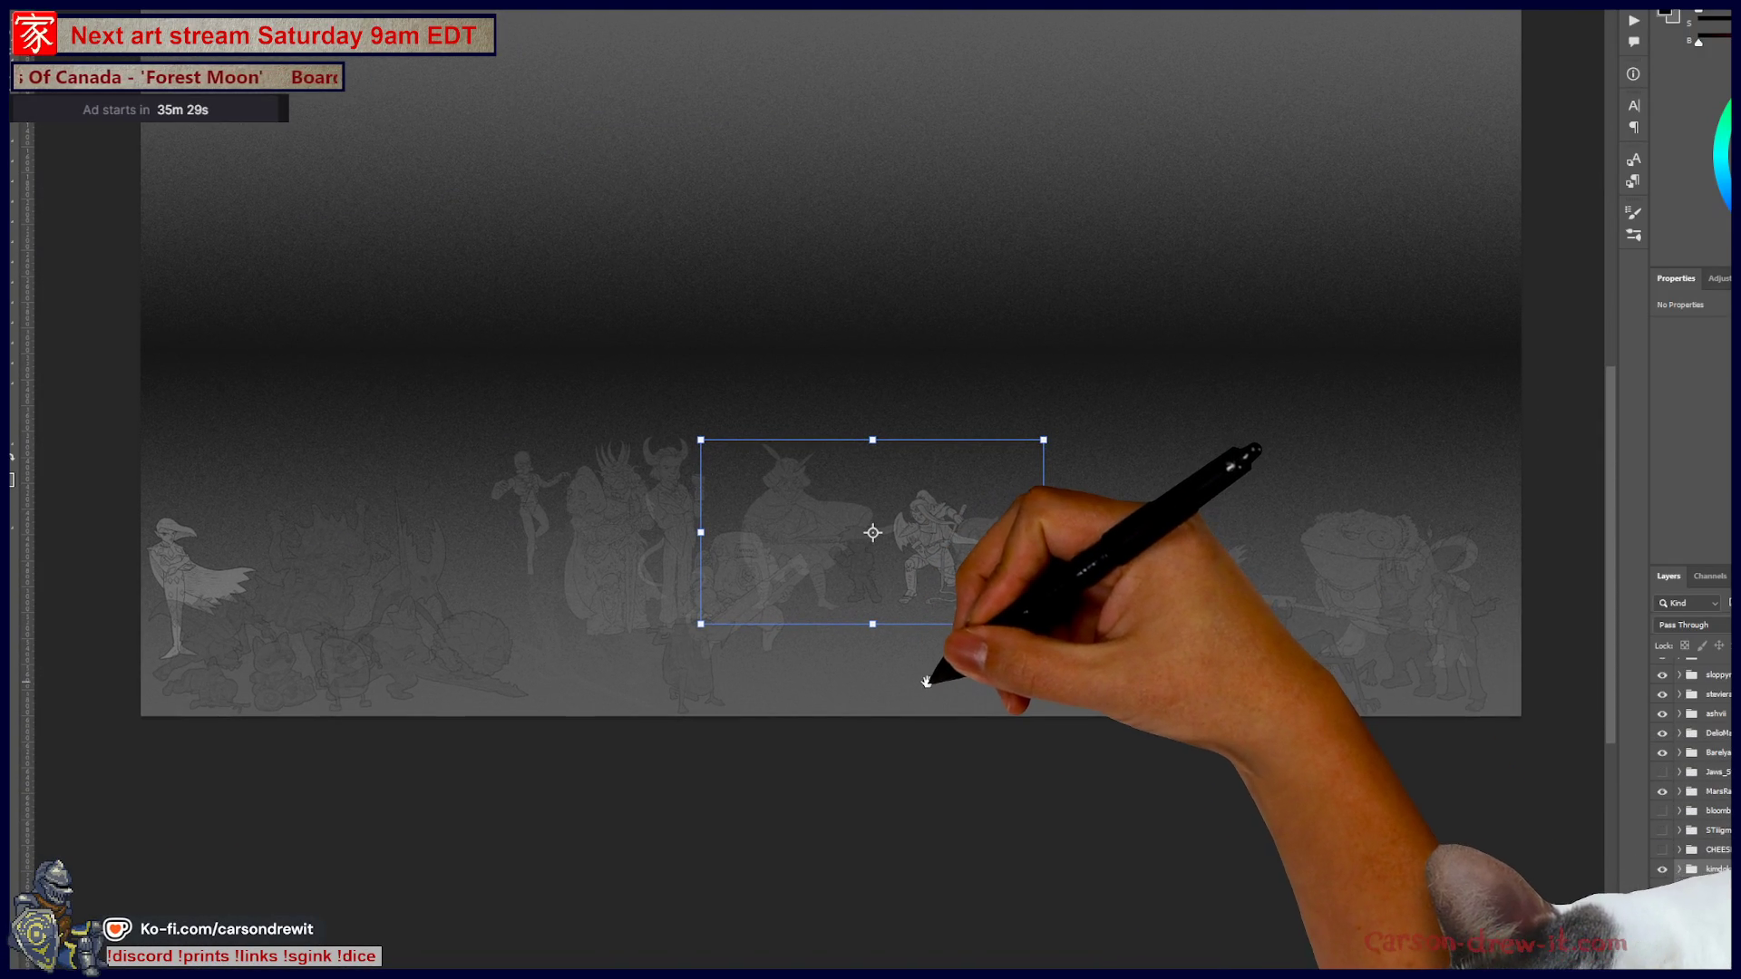
{"action": "scroll", "coordinate": [1725, 810], "scroll_direction": "down", "scroll_amount": 1}
{"action": "scroll", "coordinate": [1726, 810], "scroll_direction": "down", "scroll_amount": 3}
{"action": "scroll", "coordinate": [1726, 816], "scroll_direction": "down", "scroll_amount": 3}
{"action": "scroll", "coordinate": [1726, 827], "scroll_direction": "down", "scroll_amount": 3}
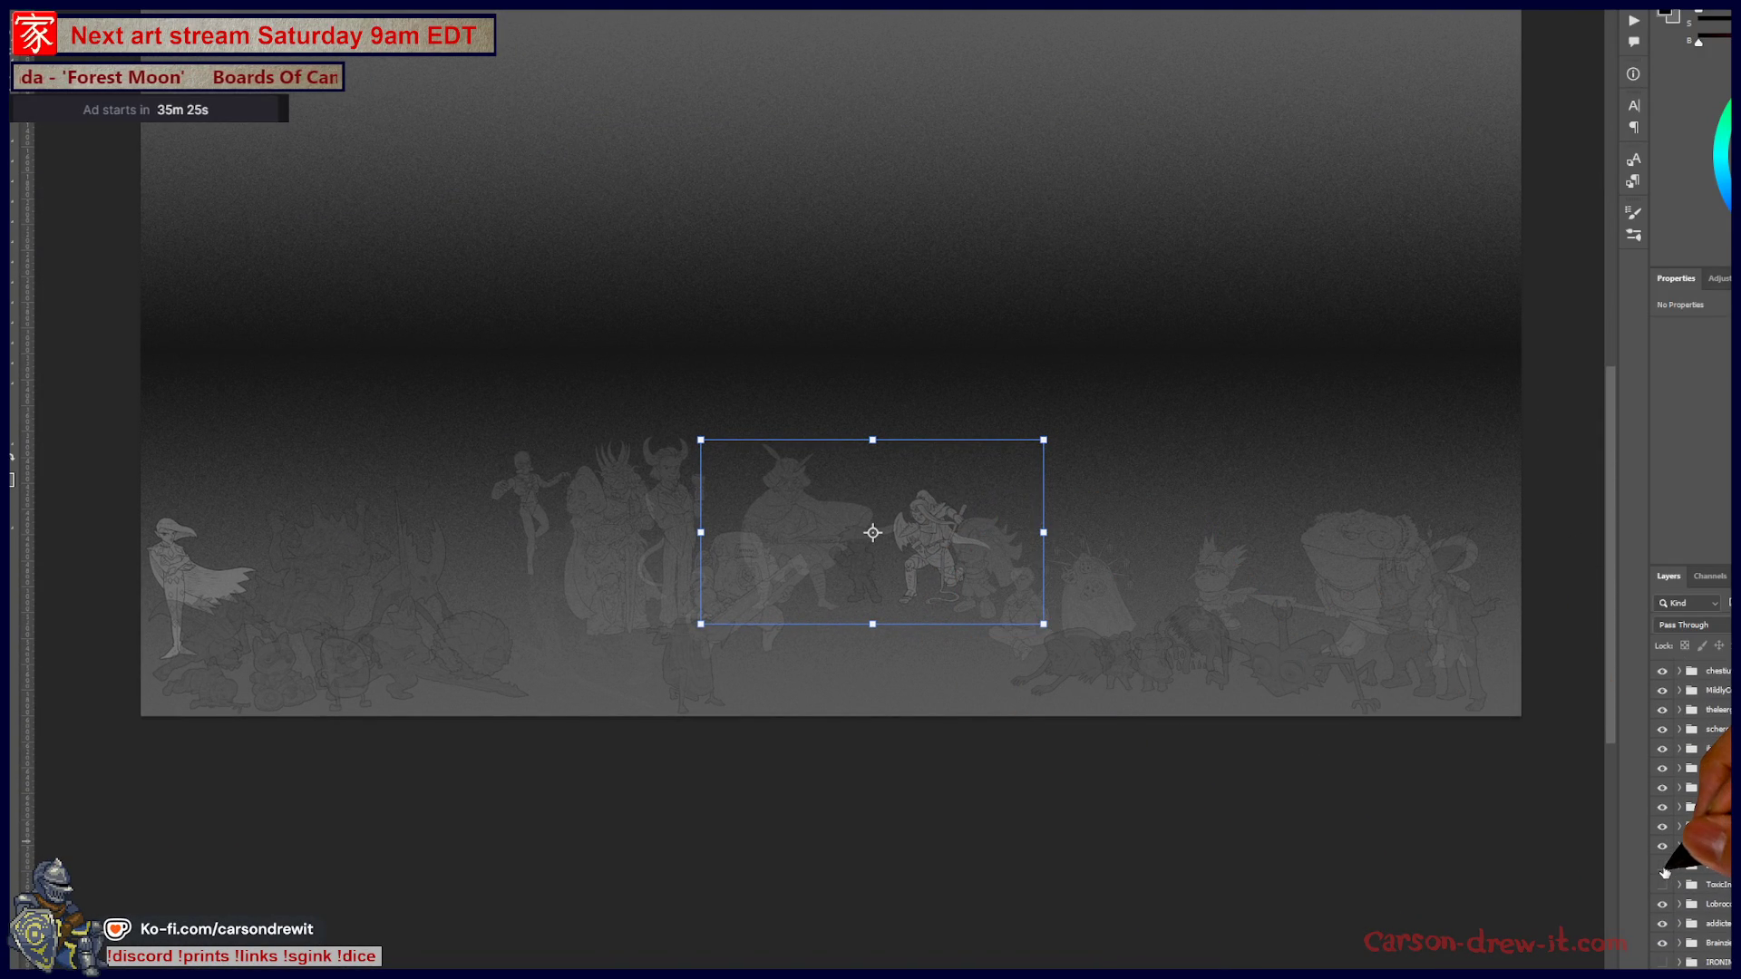
Show the white-haired figure at left and the large furry beast in the banner
{"action": "left_click", "coordinate": [1662, 866]}
{"action": "left_click", "coordinate": [1687, 866]}
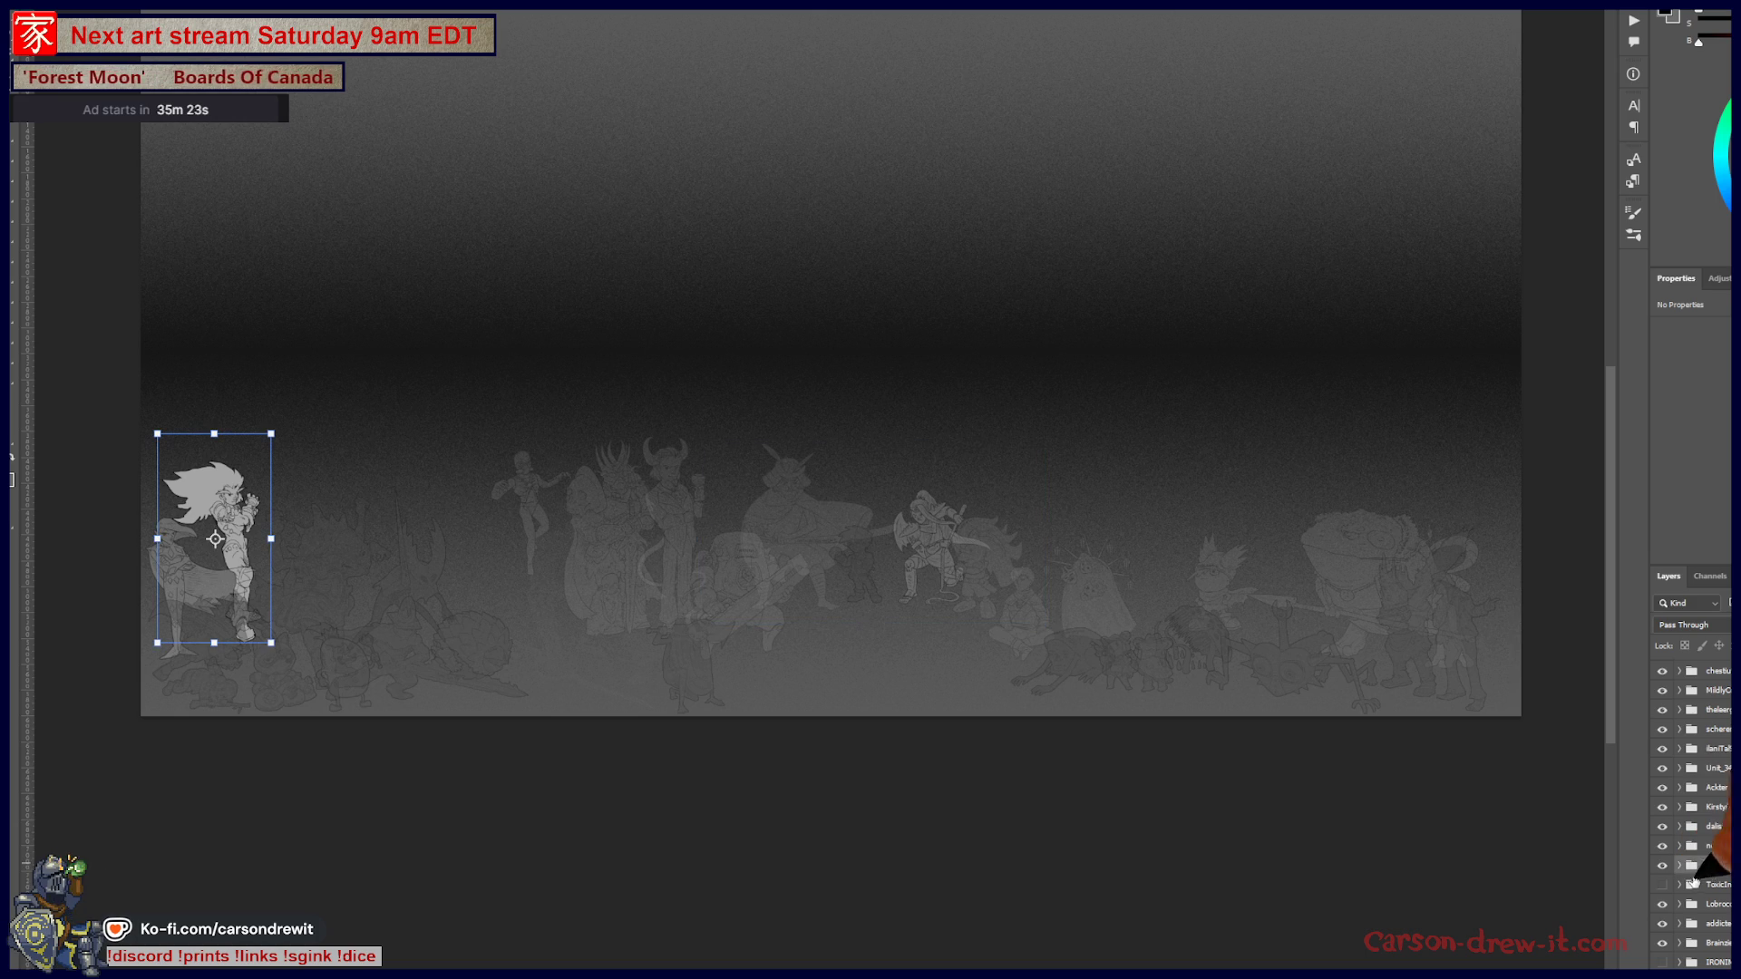
{"action": "left_click", "coordinate": [1662, 885]}
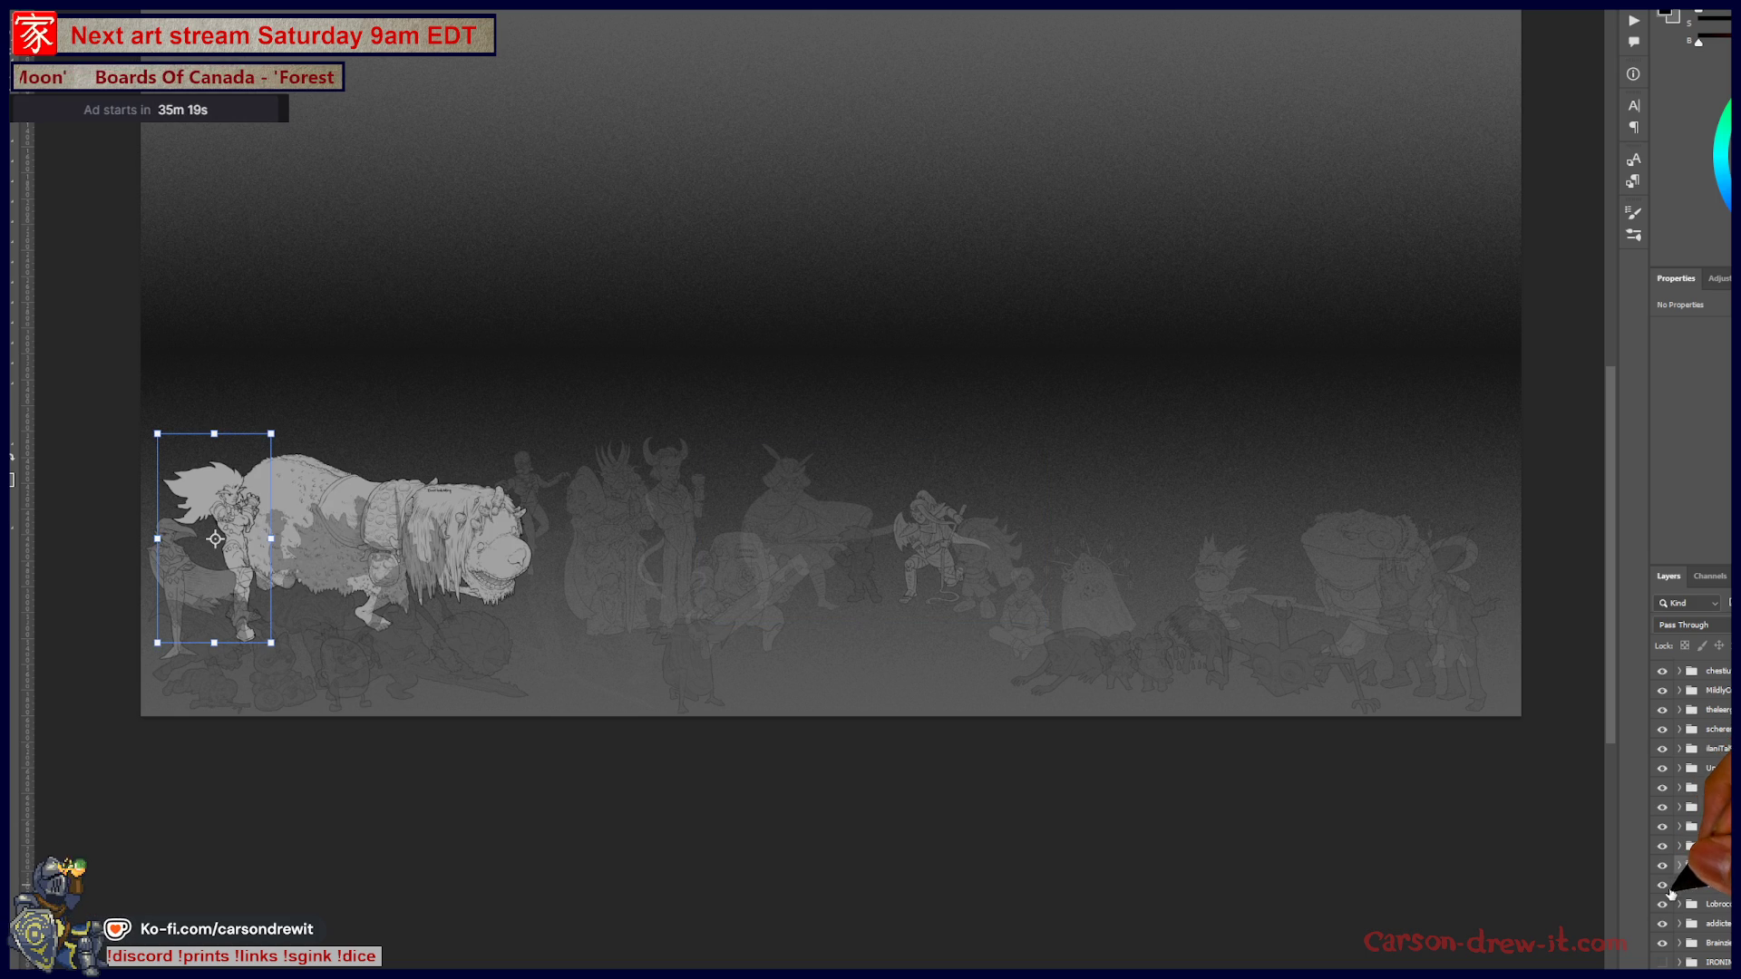
{"action": "scroll", "coordinate": [1721, 819], "scroll_direction": "down", "scroll_amount": 2}
{"action": "scroll", "coordinate": [1726, 801], "scroll_direction": "down", "scroll_amount": 2}
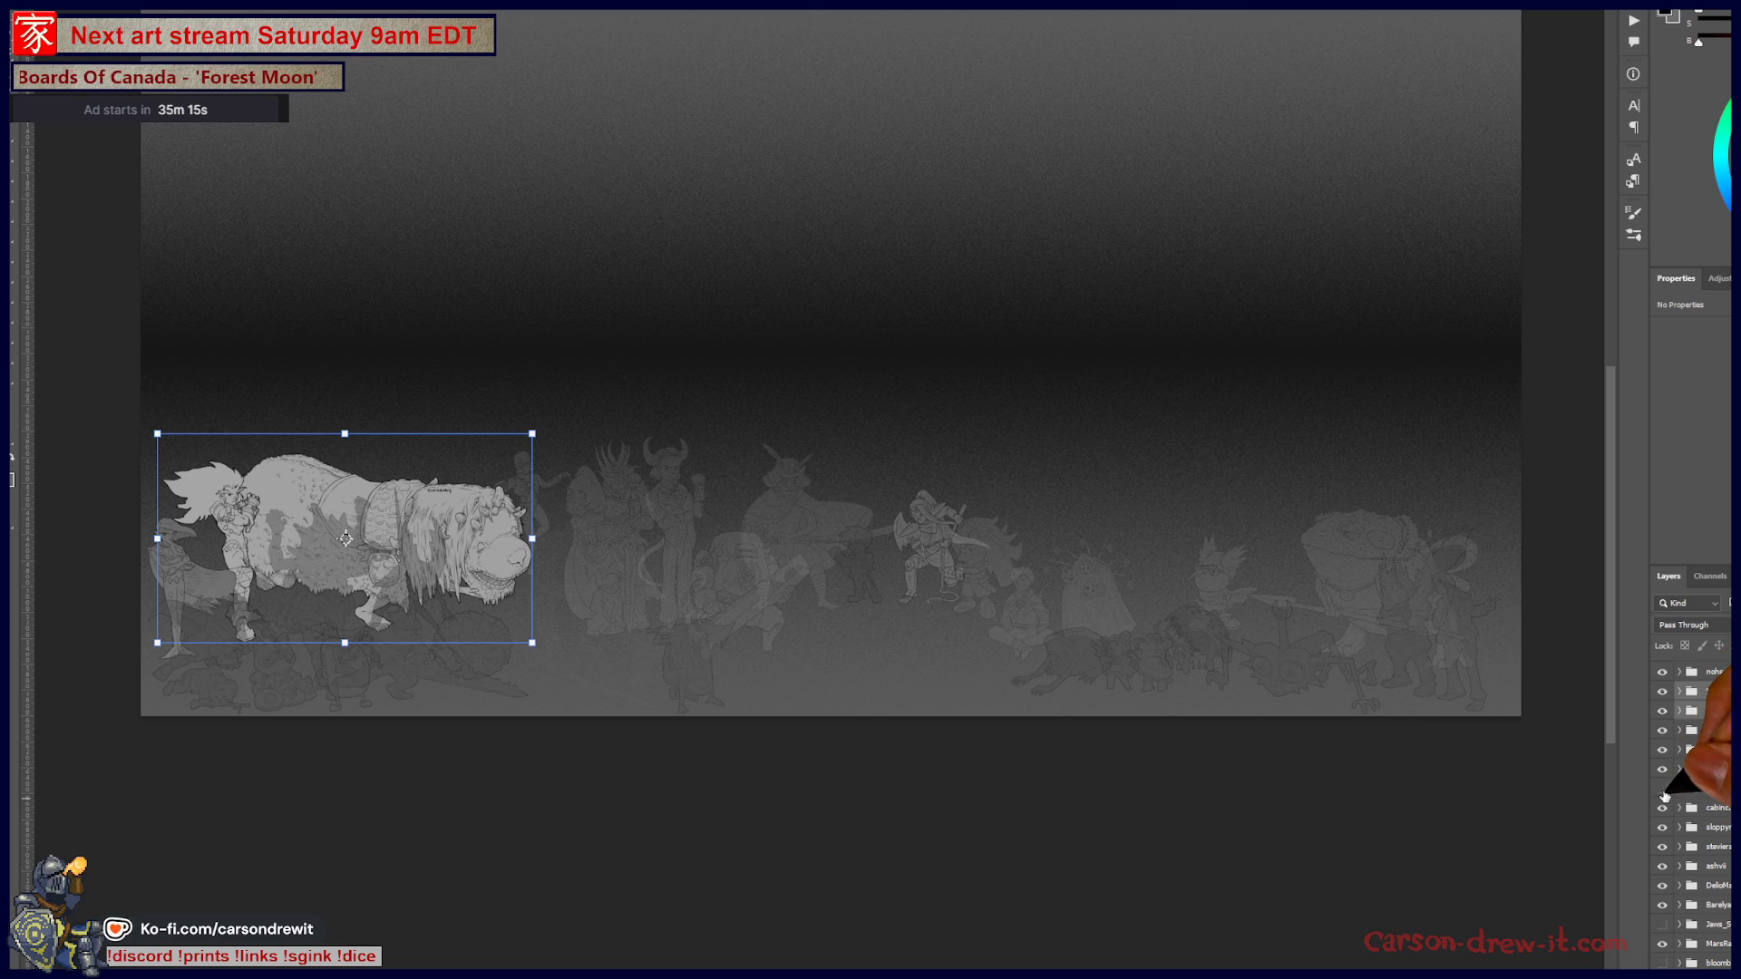
Preview the IRONI figure, then leave the sword-wielding figure at right visible
{"action": "left_click", "coordinate": [1663, 789]}
{"action": "left_click", "coordinate": [1663, 791]}
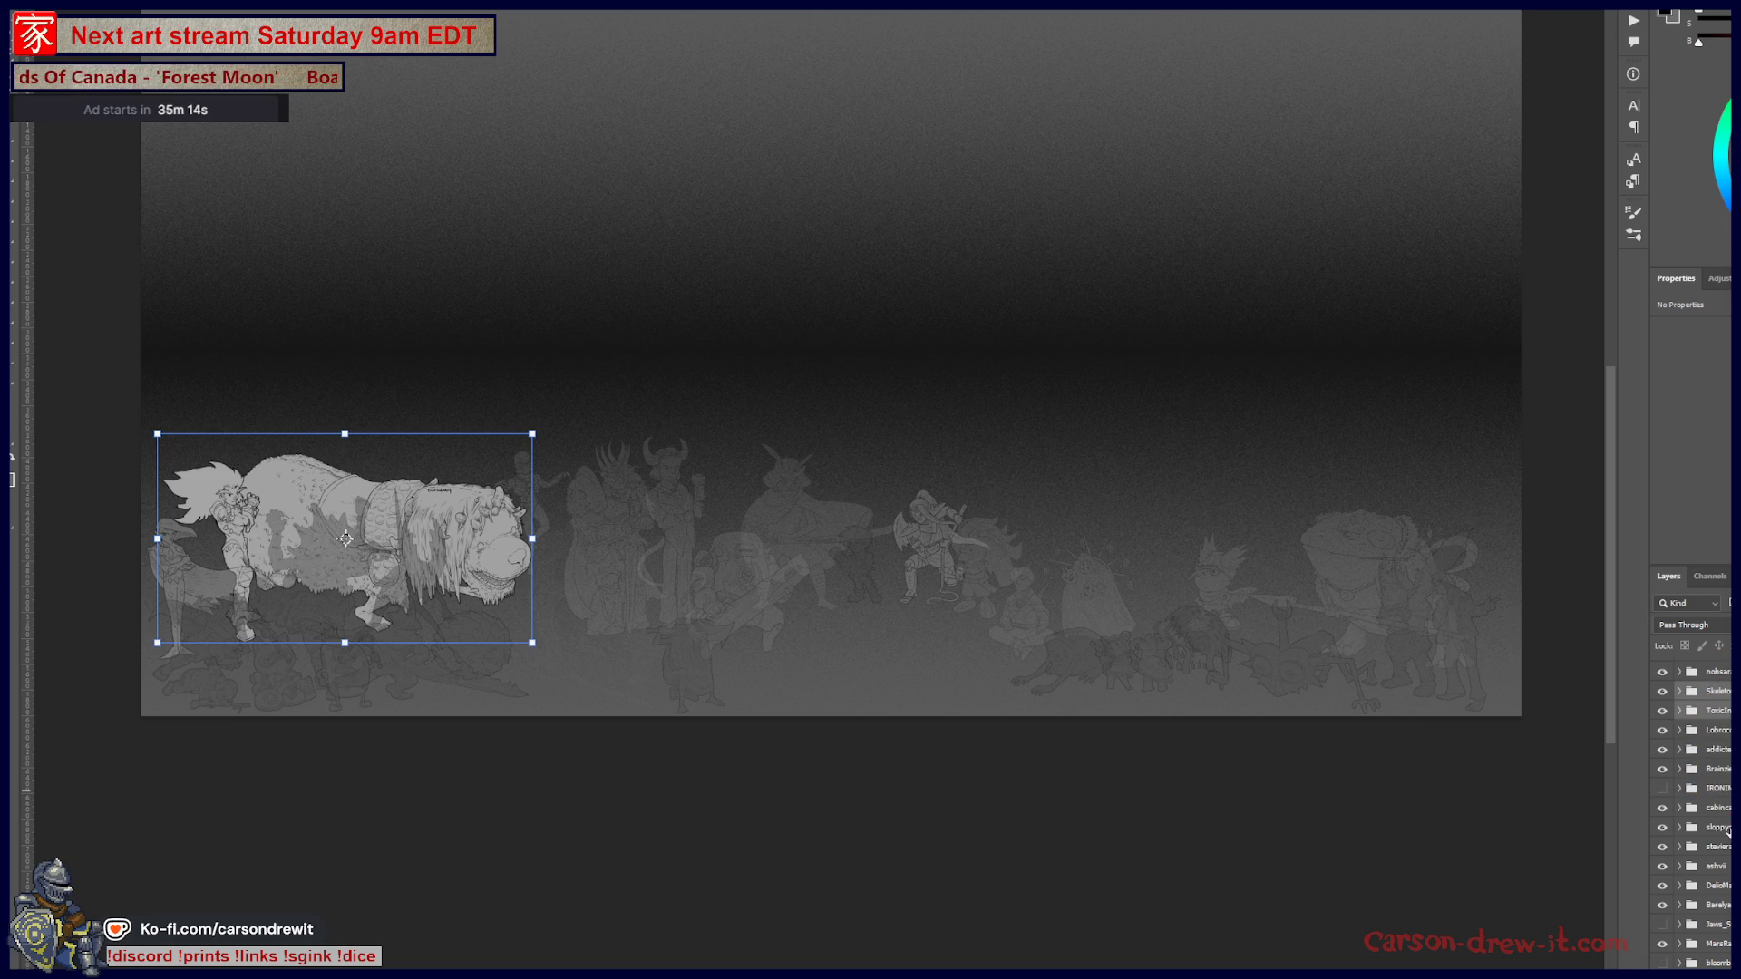
{"action": "scroll", "coordinate": [1711, 841], "scroll_direction": "down", "scroll_amount": 3}
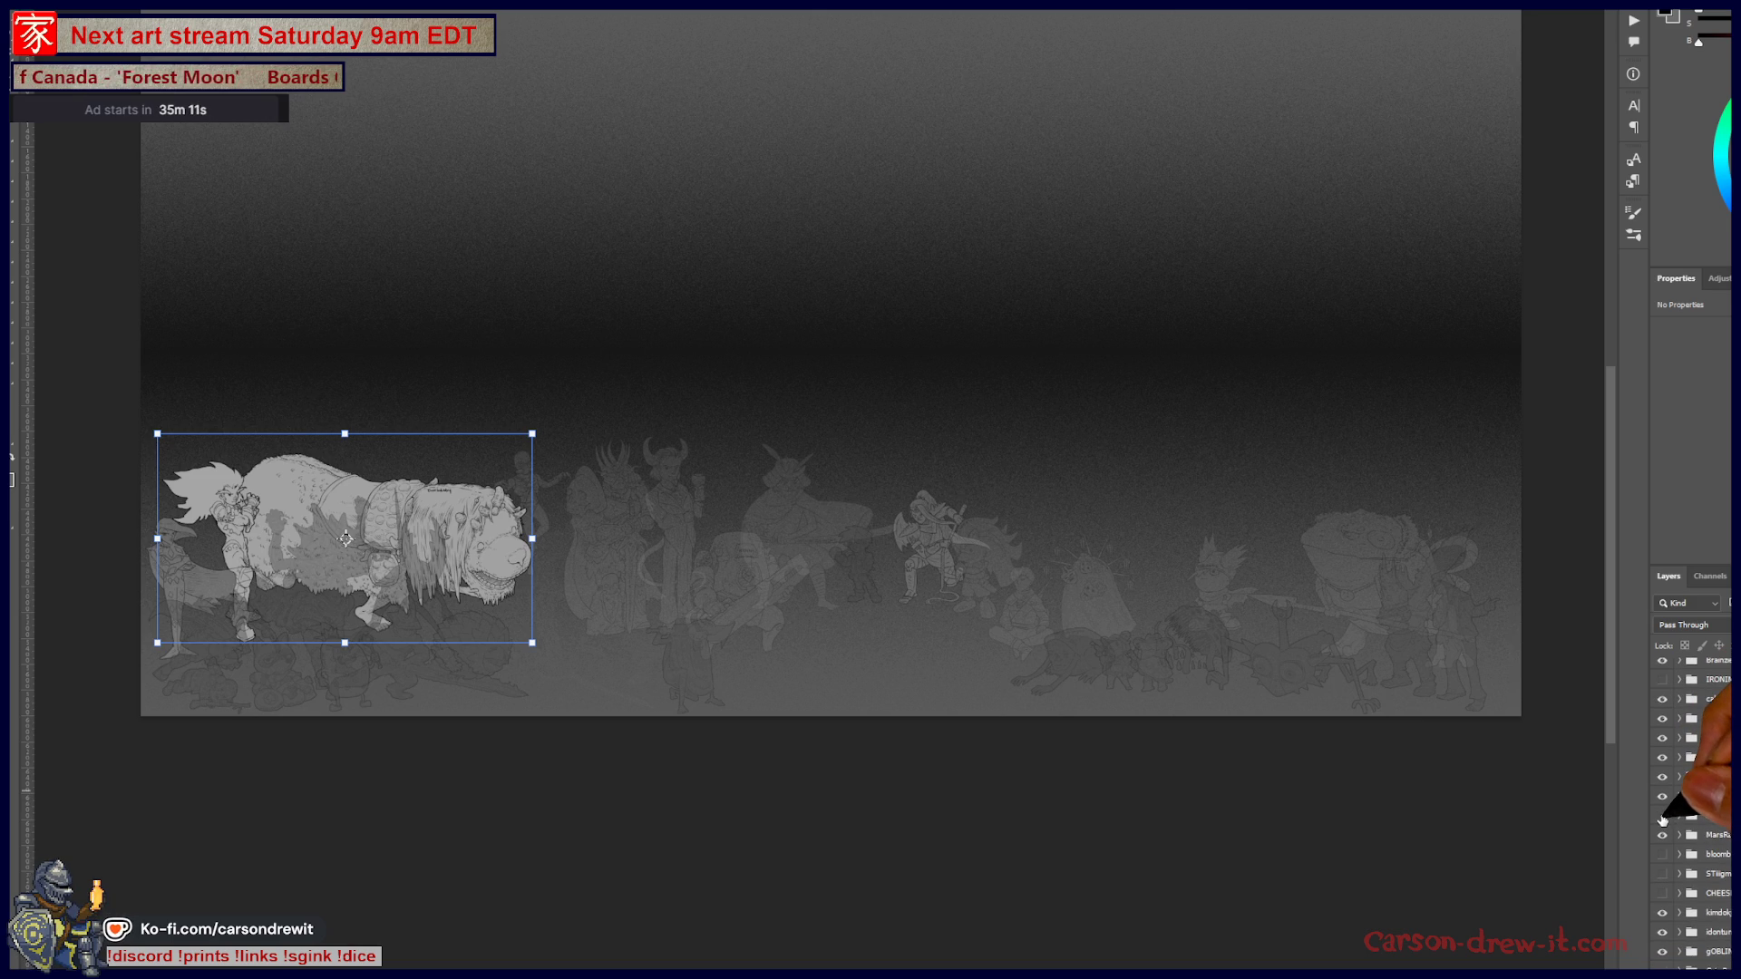
{"action": "left_click", "coordinate": [1662, 816]}
{"action": "left_click", "coordinate": [1663, 816]}
{"action": "left_click", "coordinate": [1663, 816]}
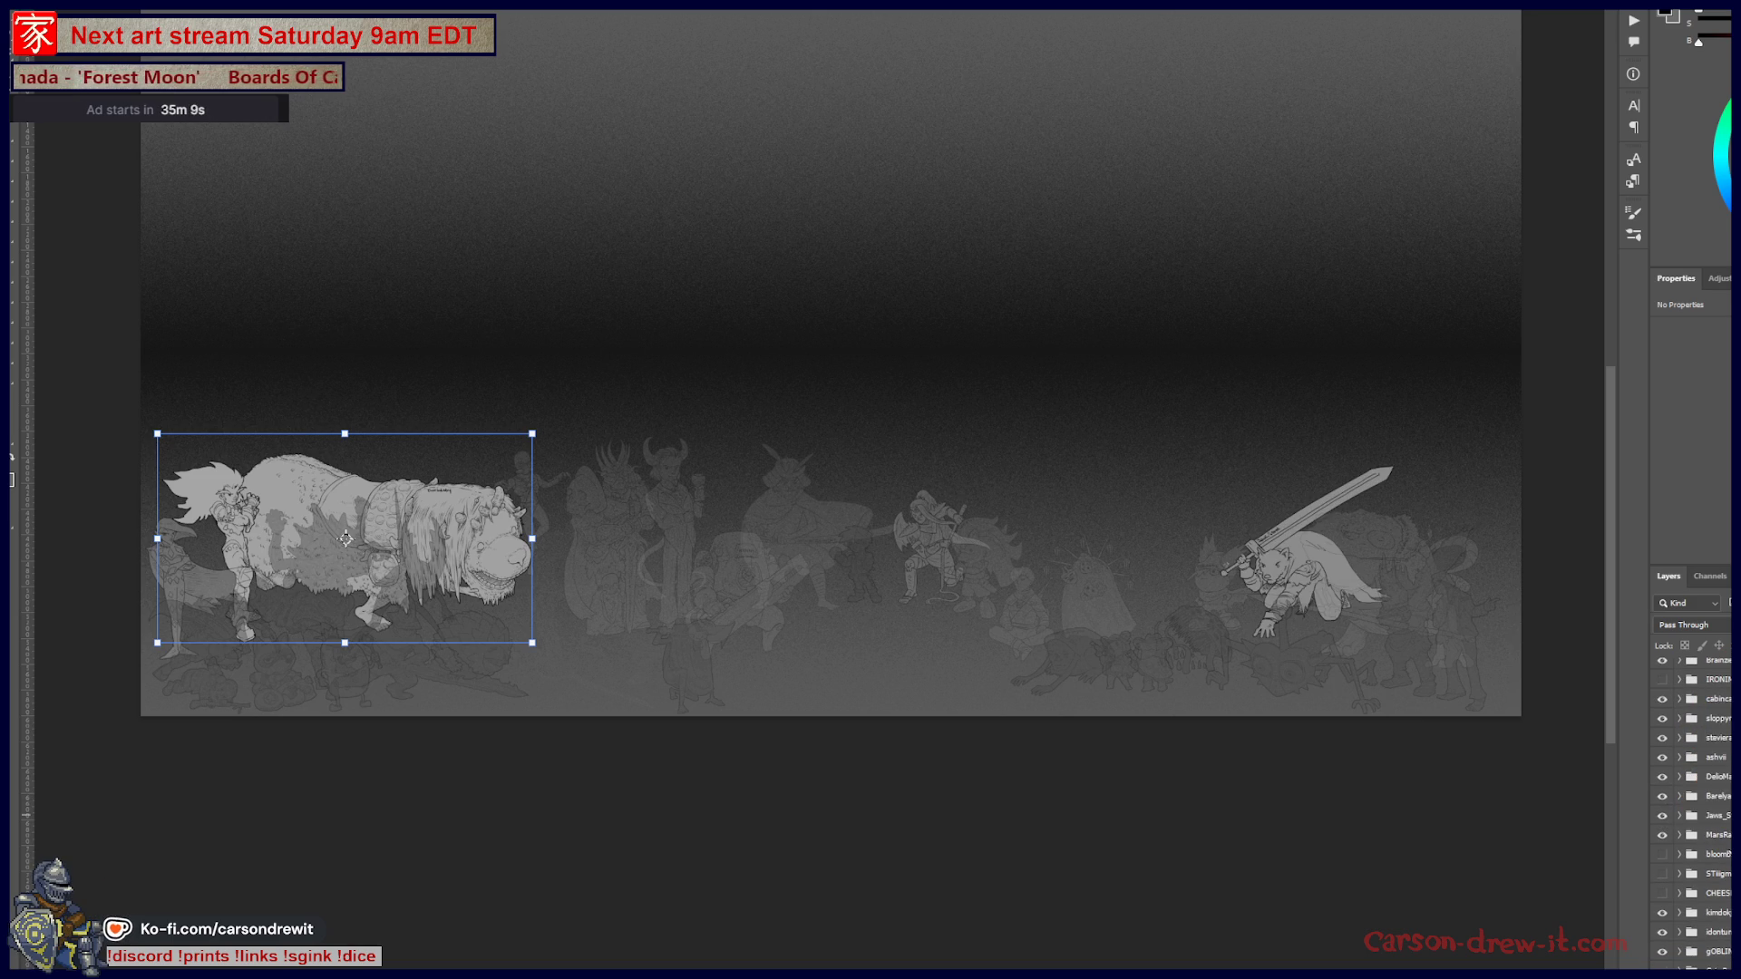
{"action": "scroll", "coordinate": [1668, 803], "scroll_direction": "down", "scroll_amount": 2}
Show the bear beside the swordsman, preview the panda warrior, and select the bear and sword layers
{"action": "left_click", "coordinate": [1663, 791]}
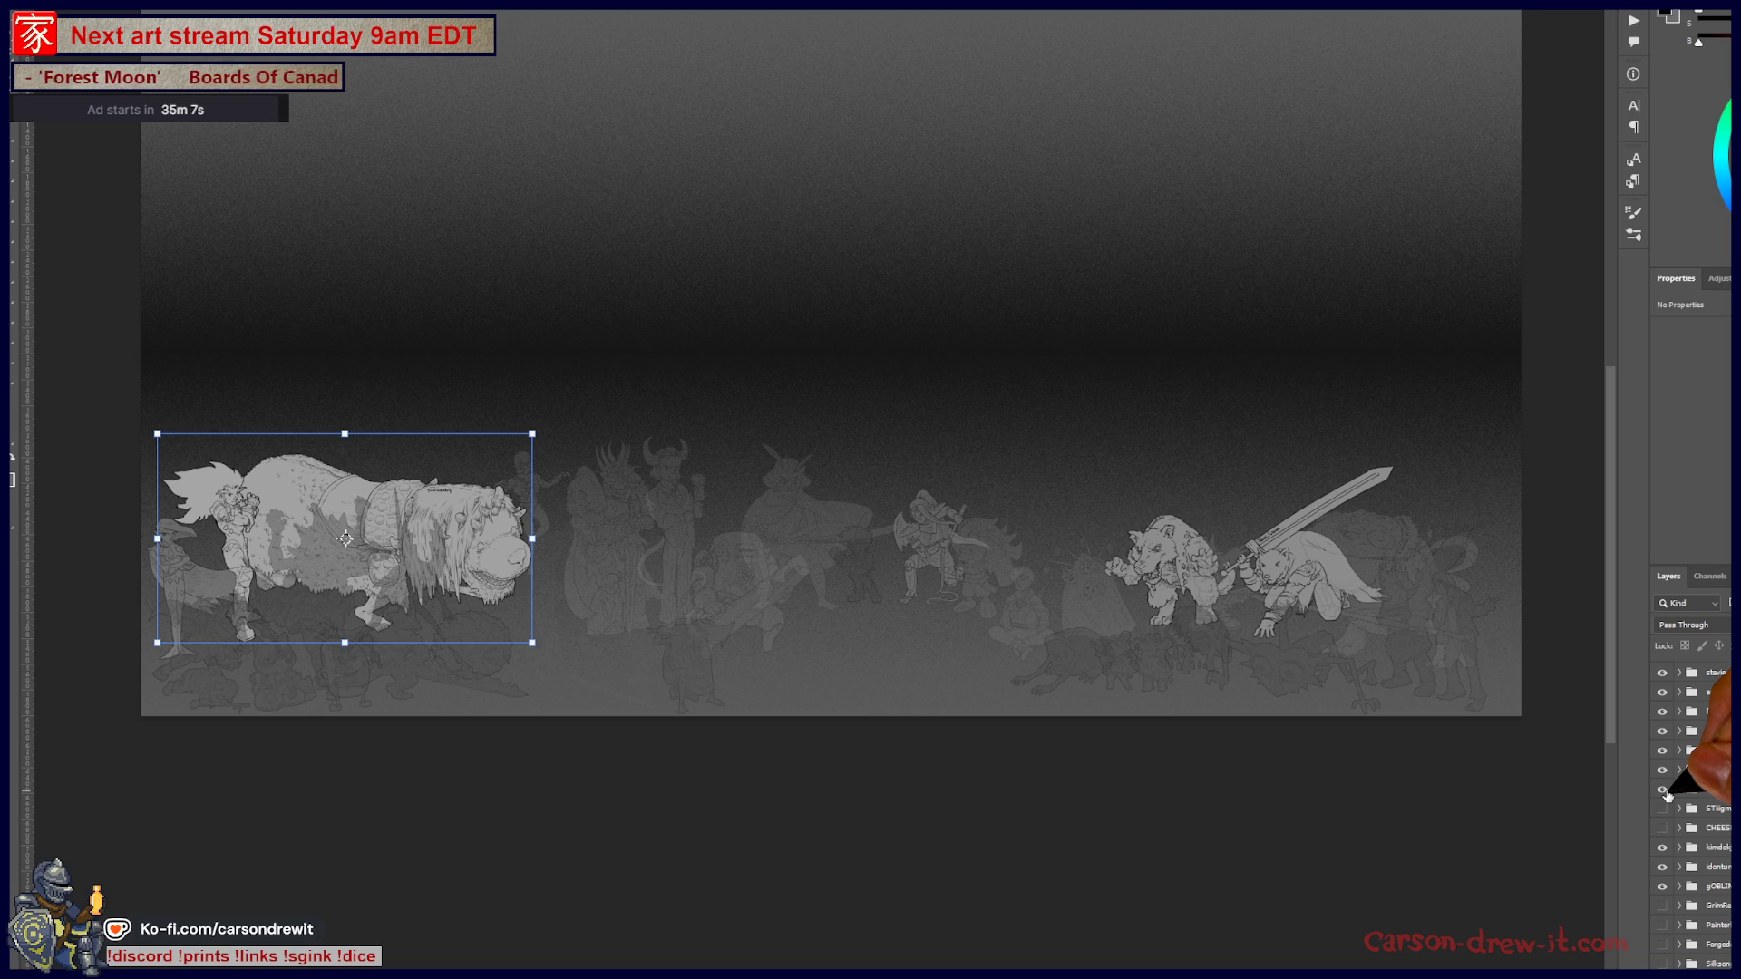
{"action": "left_click", "coordinate": [1662, 808]}
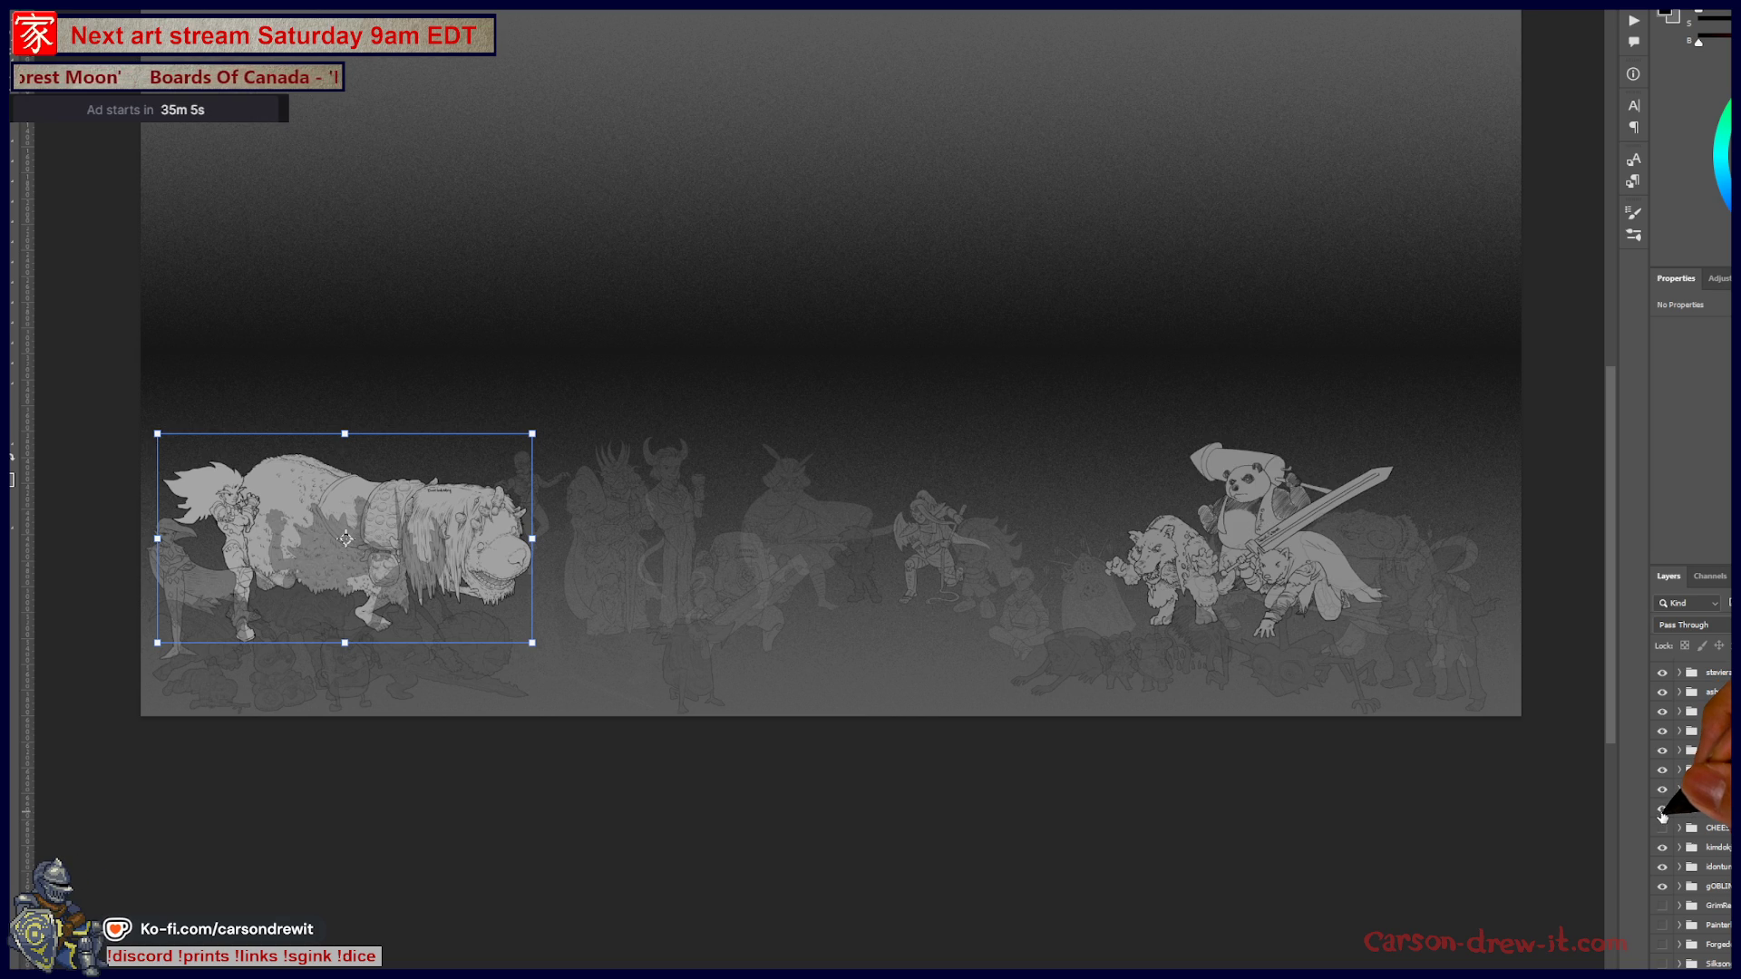
{"action": "left_click", "coordinate": [1662, 808]}
{"action": "left_click", "coordinate": [1714, 789], "text": "shift"}
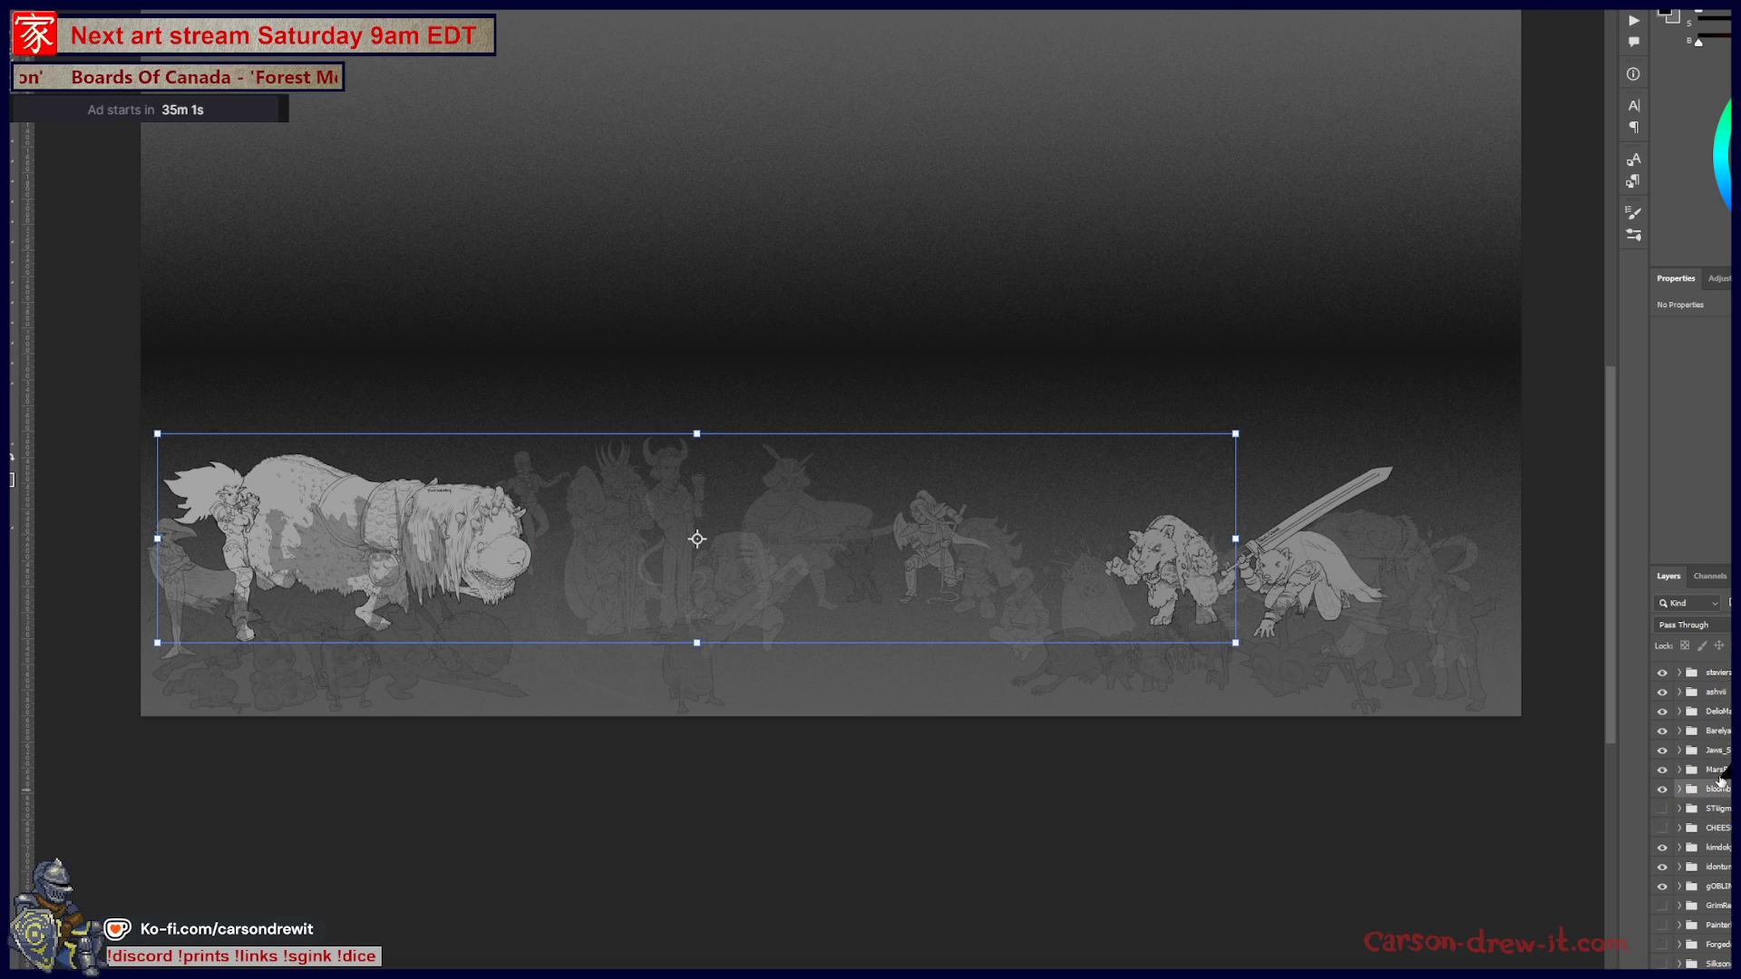
{"action": "left_click", "coordinate": [1710, 769], "text": "shift"}
{"action": "scroll", "coordinate": [1692, 816], "scroll_direction": "up", "scroll_amount": 2}
{"action": "scroll", "coordinate": [1692, 816], "scroll_direction": "up", "scroll_amount": 3}
{"action": "scroll", "coordinate": [1691, 817], "scroll_direction": "down", "scroll_amount": 2}
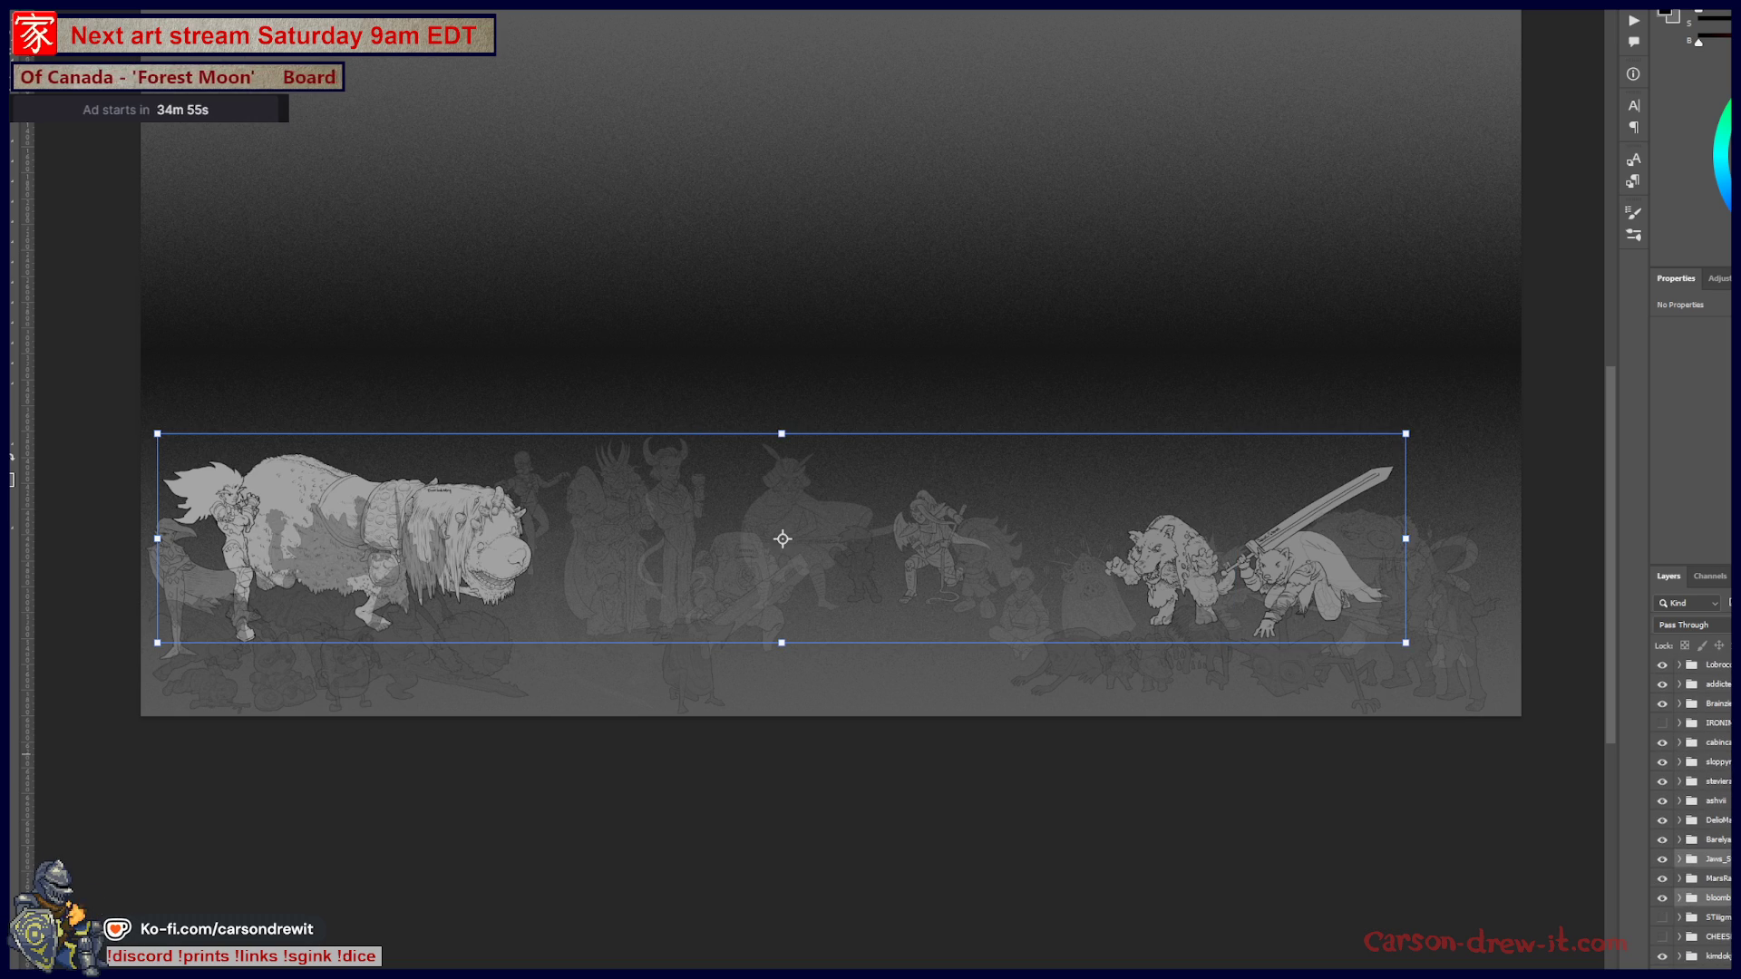
{"action": "scroll", "coordinate": [1692, 816], "scroll_direction": "down", "scroll_amount": 2}
{"action": "scroll", "coordinate": [1692, 816], "scroll_direction": "down", "scroll_amount": 1}
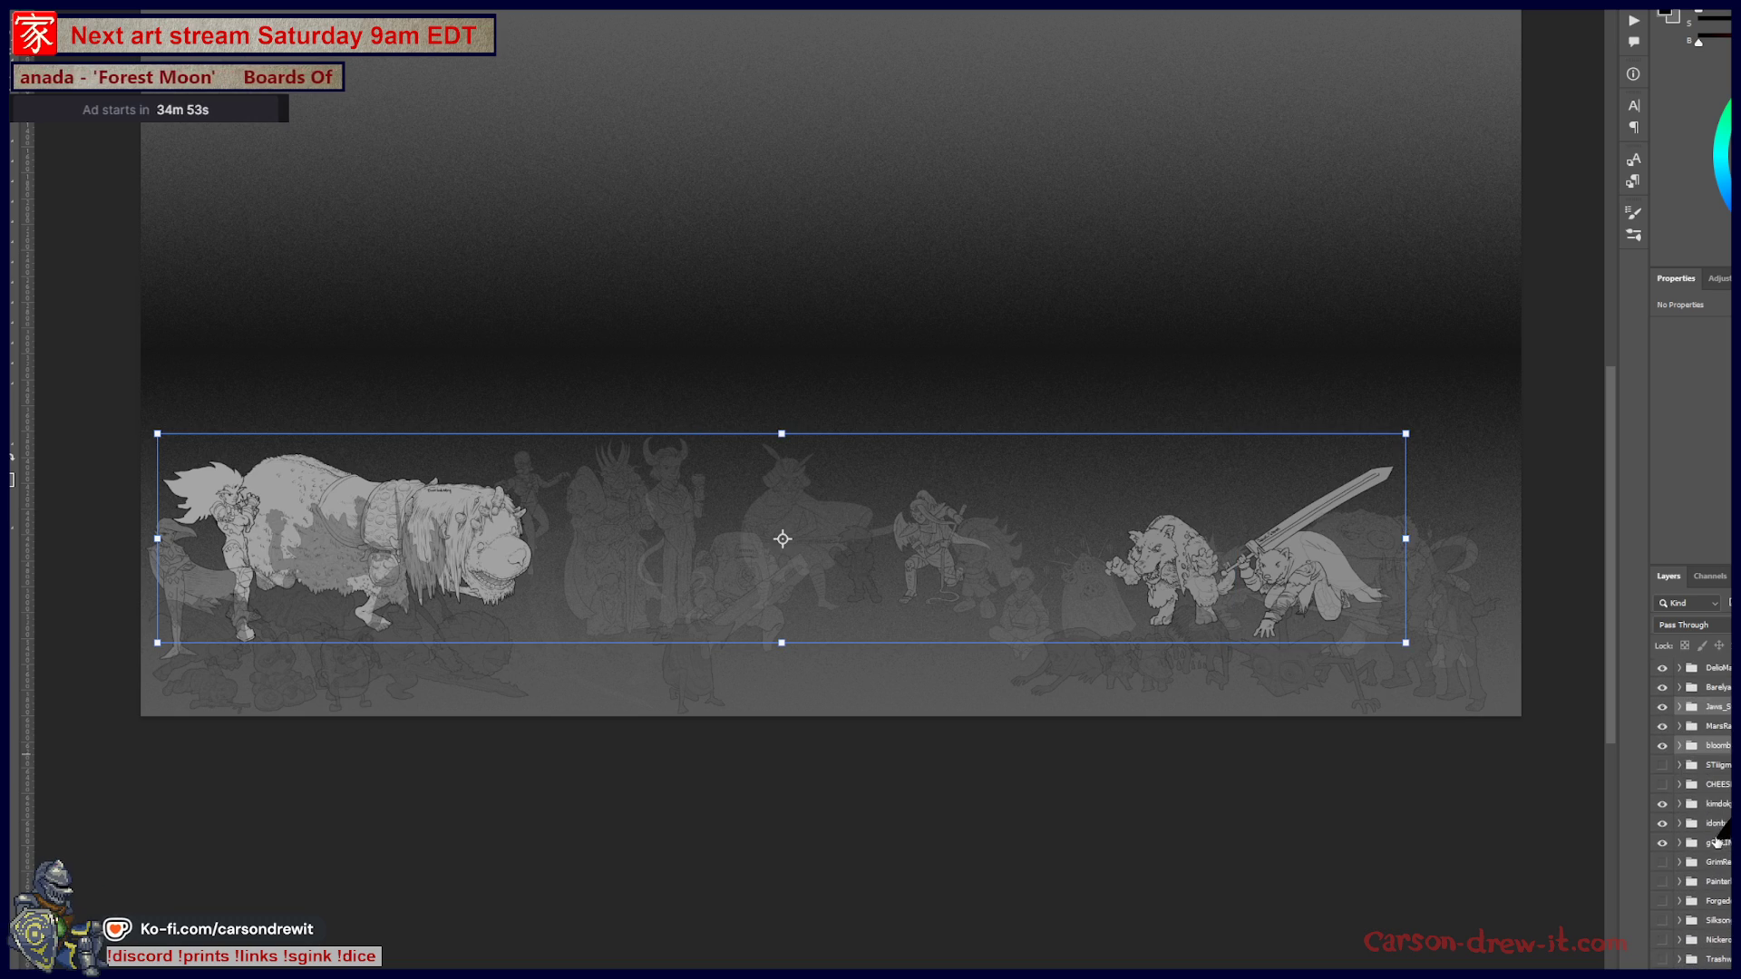
Preview the dragon rider and other characters, leaving the toothy monster at full opacity
{"action": "left_click", "coordinate": [1663, 784]}
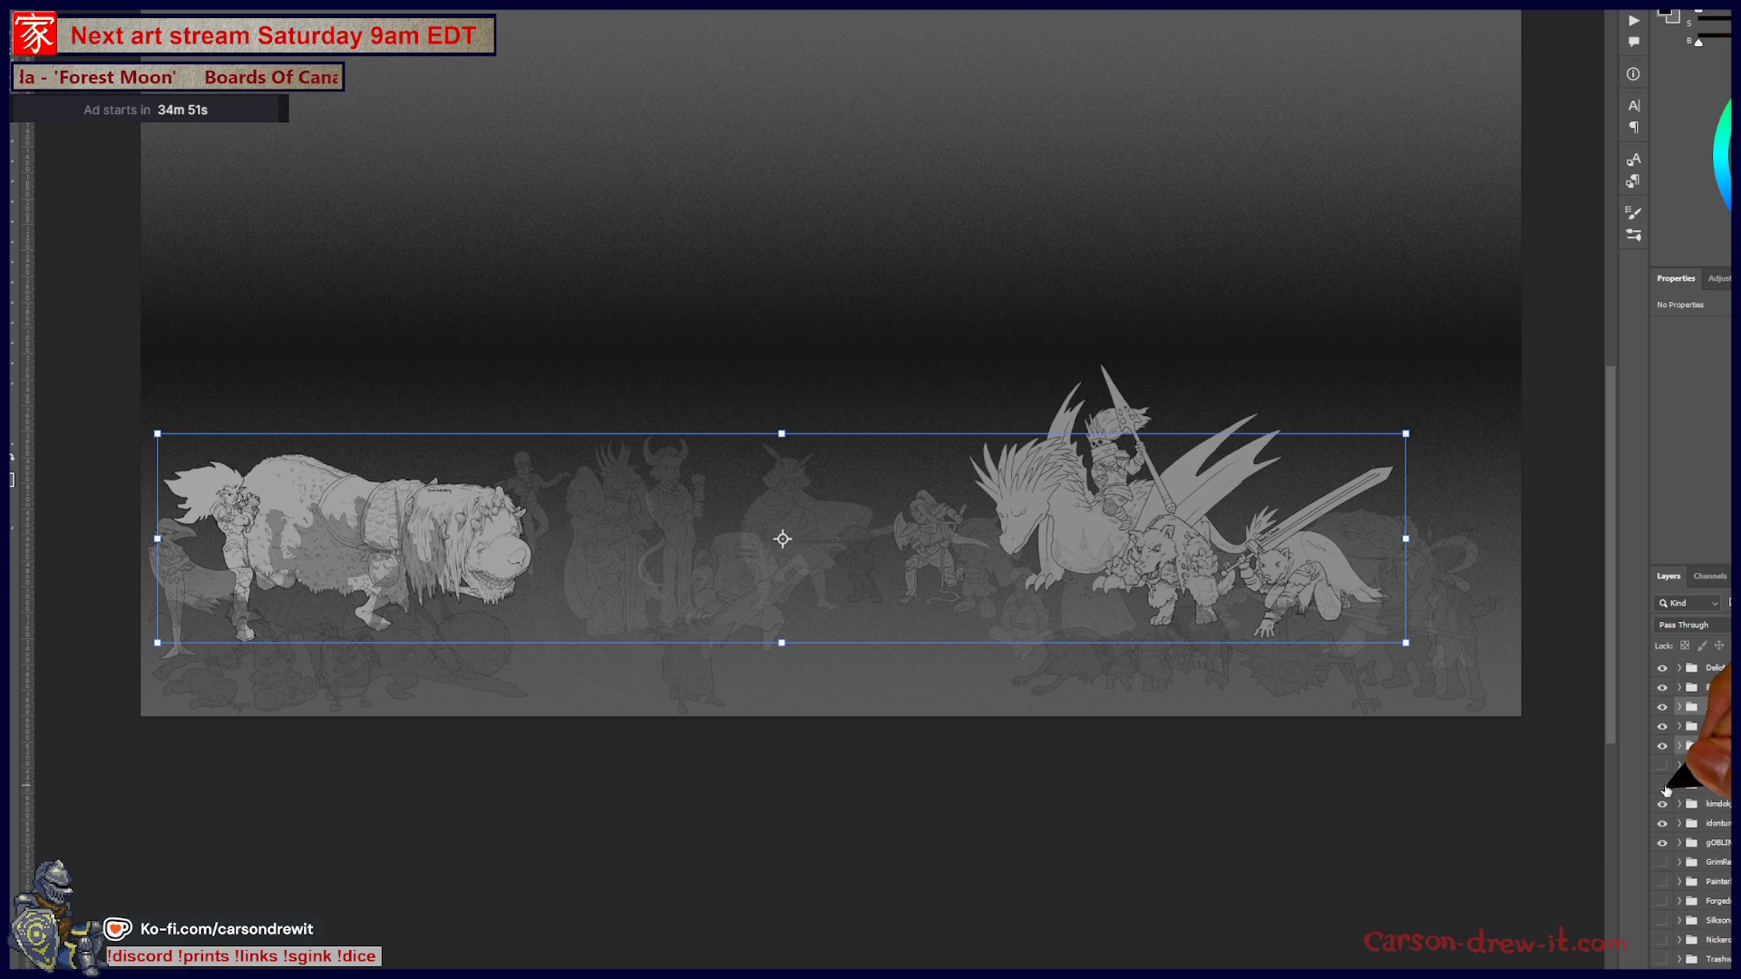
{"action": "left_click", "coordinate": [1664, 785]}
{"action": "left_click", "coordinate": [1664, 766]}
{"action": "left_click", "coordinate": [1663, 766]}
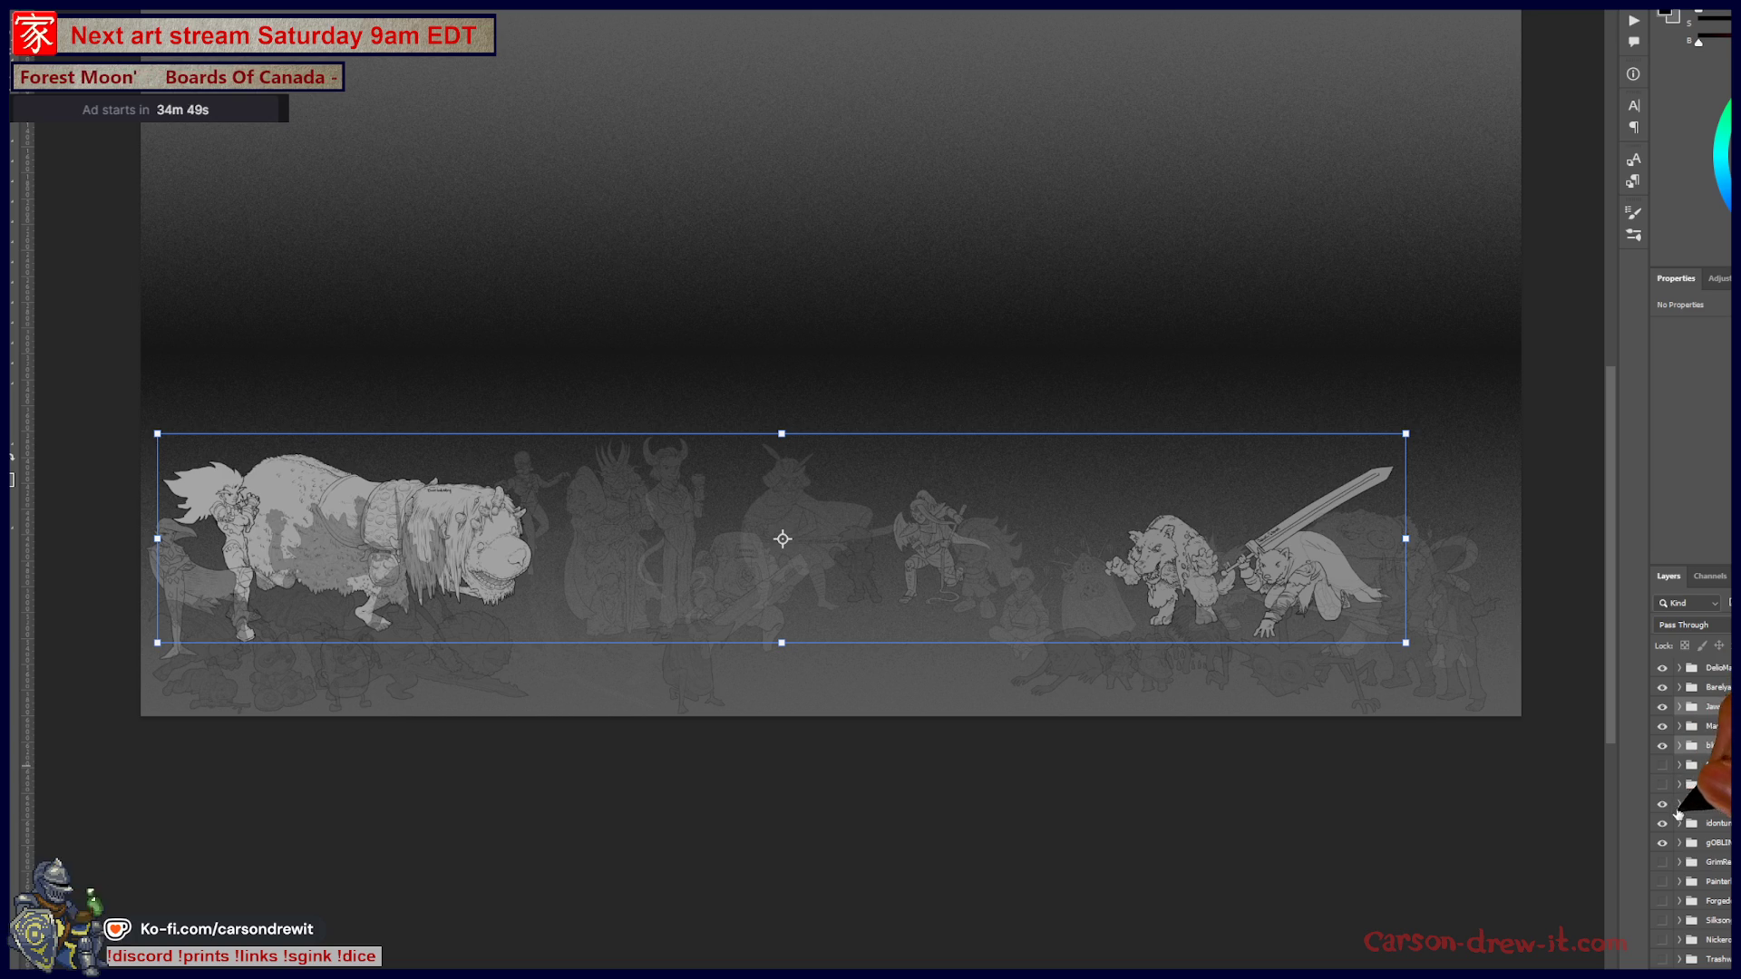
{"action": "scroll", "coordinate": [1679, 813], "scroll_direction": "down", "scroll_amount": 2}
{"action": "left_click", "coordinate": [1663, 786]}
{"action": "left_click", "coordinate": [1663, 785]}
{"action": "left_click", "coordinate": [1663, 778]}
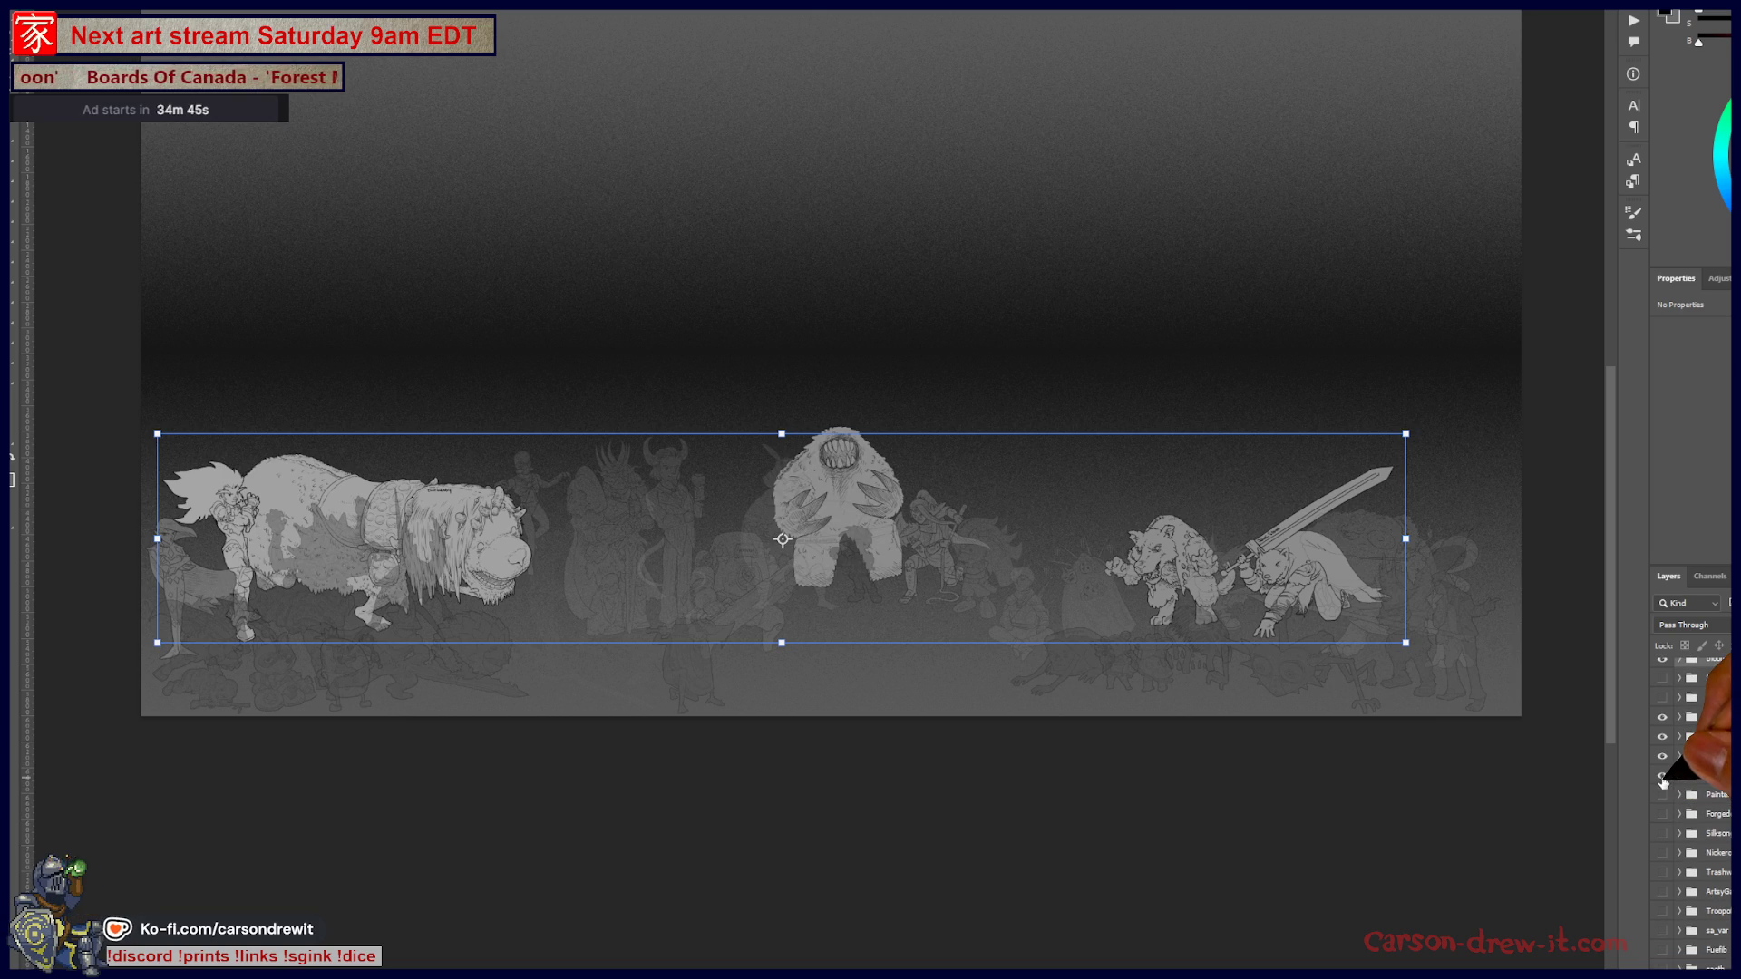
Reveal the chef character, select its layer, and hide it to compare
{"action": "left_click", "coordinate": [1664, 794]}
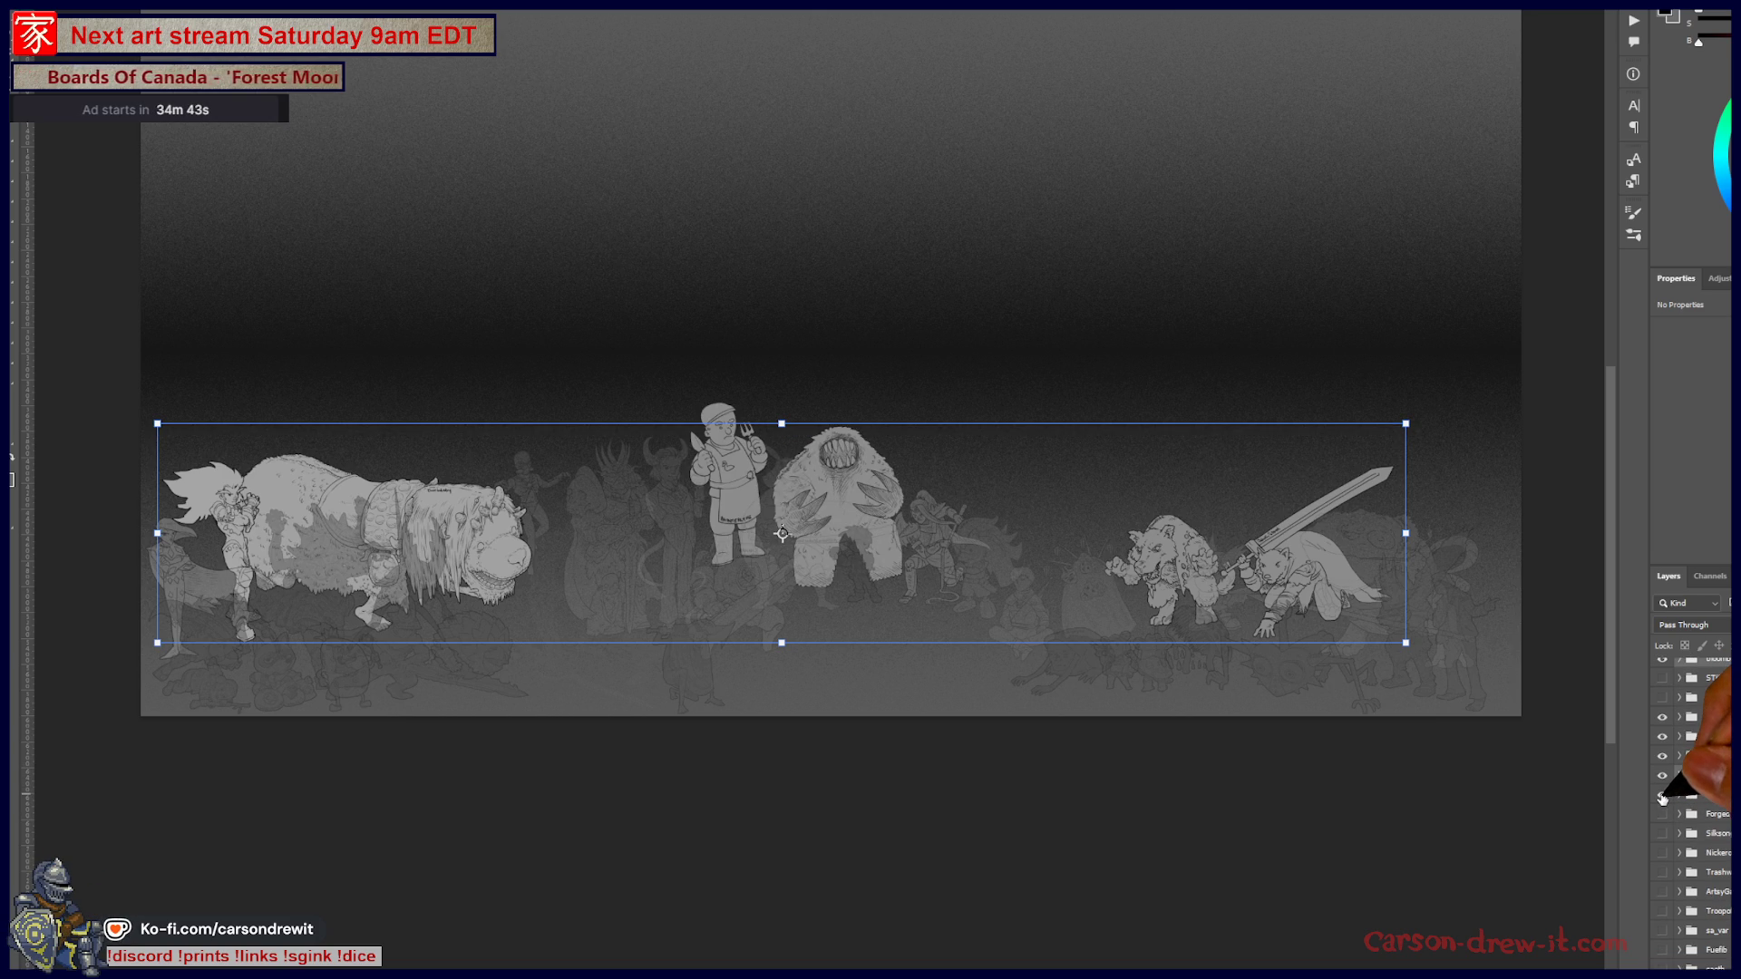
{"action": "left_click", "coordinate": [1719, 794]}
{"action": "key", "text": "ctrl+comma"}
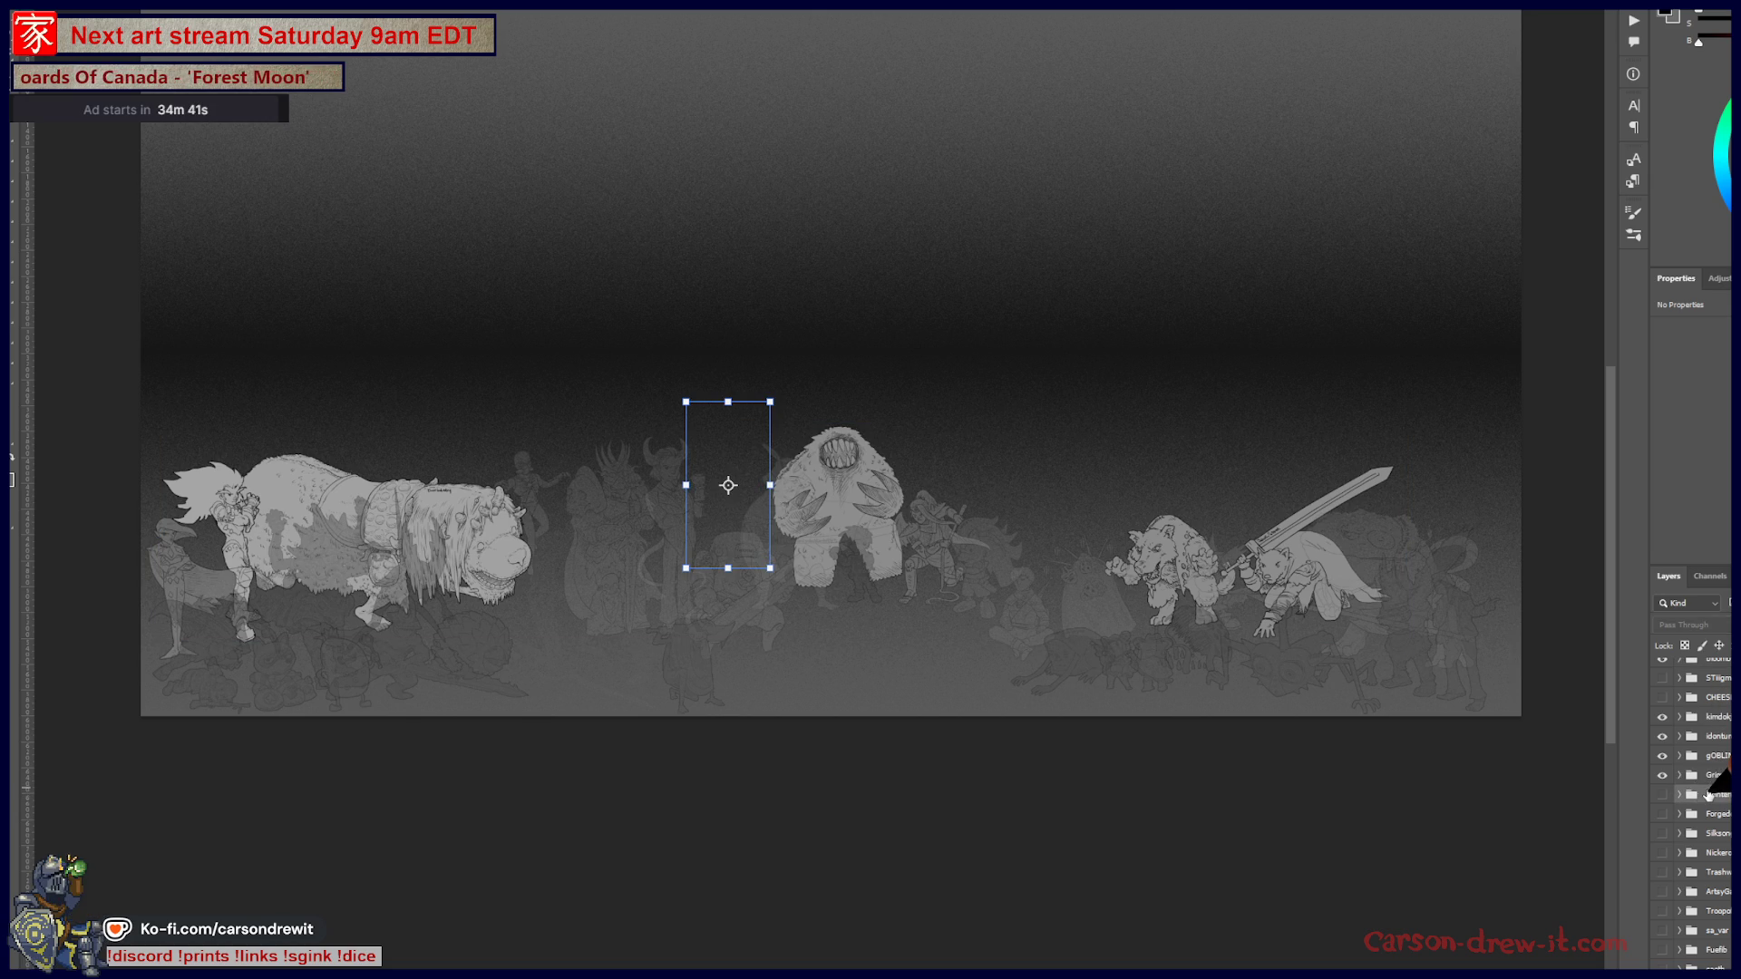
Show the chef again and multi-select the monster, bear, sword knight and ToxicIn layers
{"action": "key", "text": "ctrl+comma"}
{"action": "left_click", "coordinate": [796, 498], "text": "shift"}
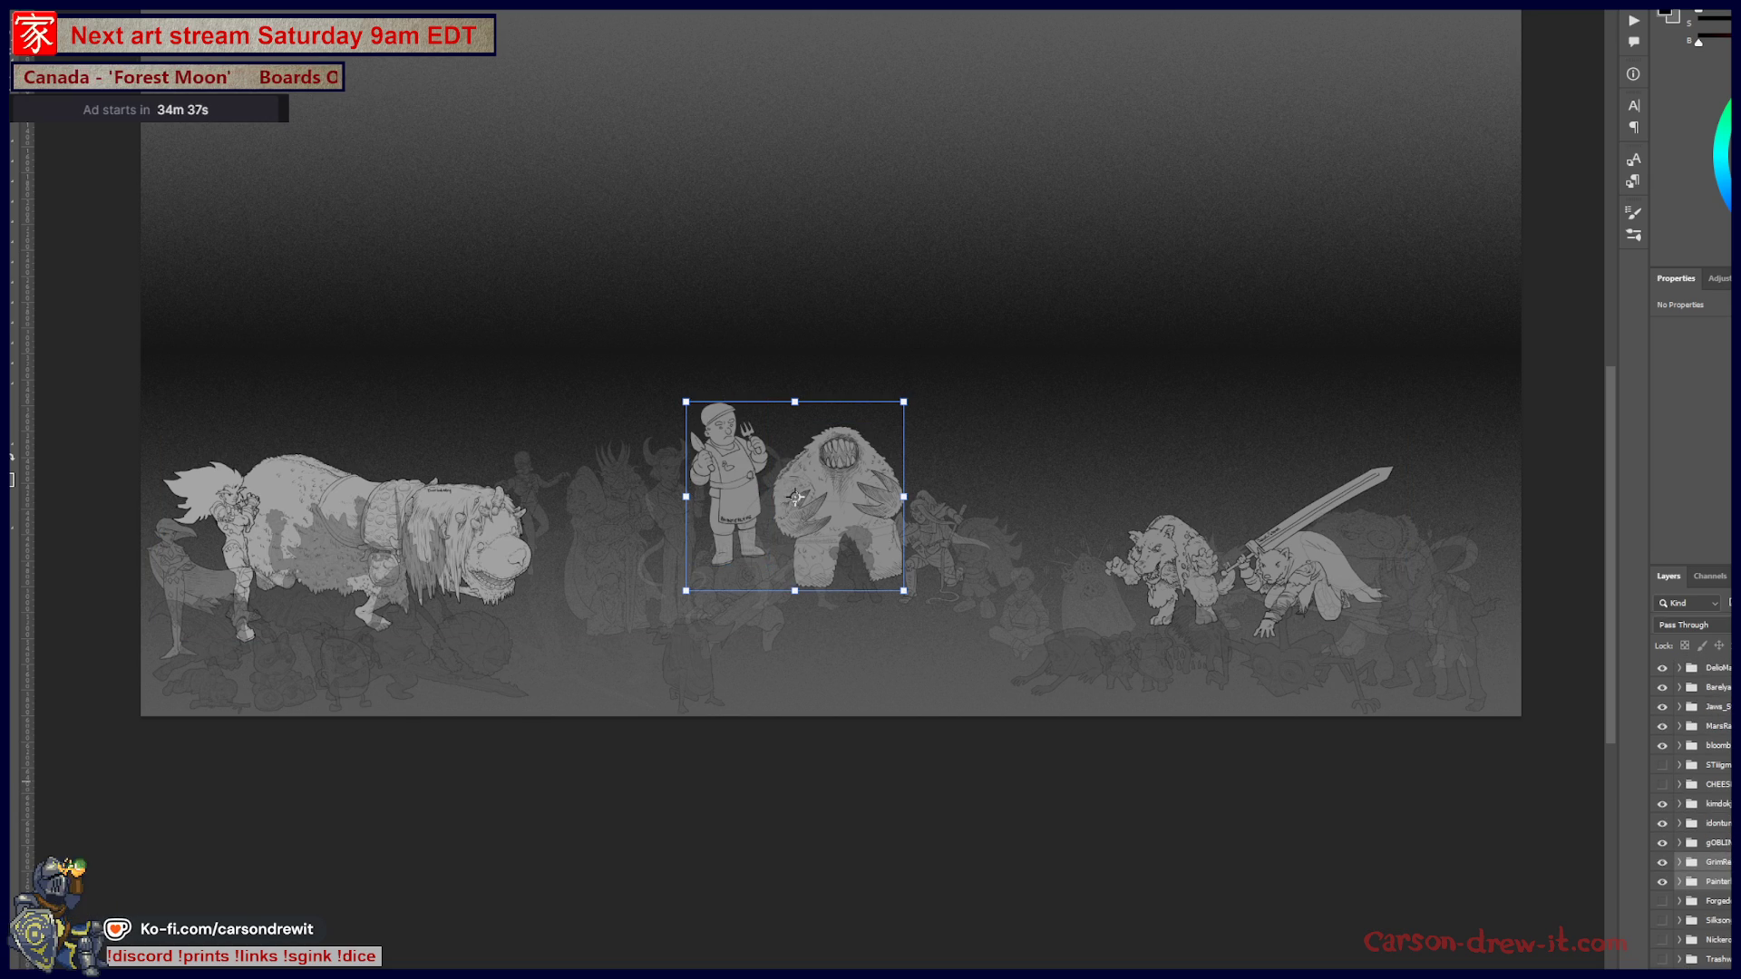
{"action": "left_click", "coordinate": [1720, 745], "text": "ctrl"}
{"action": "scroll", "coordinate": [1705, 816], "scroll_direction": "up", "scroll_amount": 2}
{"action": "left_click", "coordinate": [1723, 795], "text": "ctrl"}
{"action": "scroll", "coordinate": [1714, 780], "scroll_direction": "up", "scroll_amount": 3}
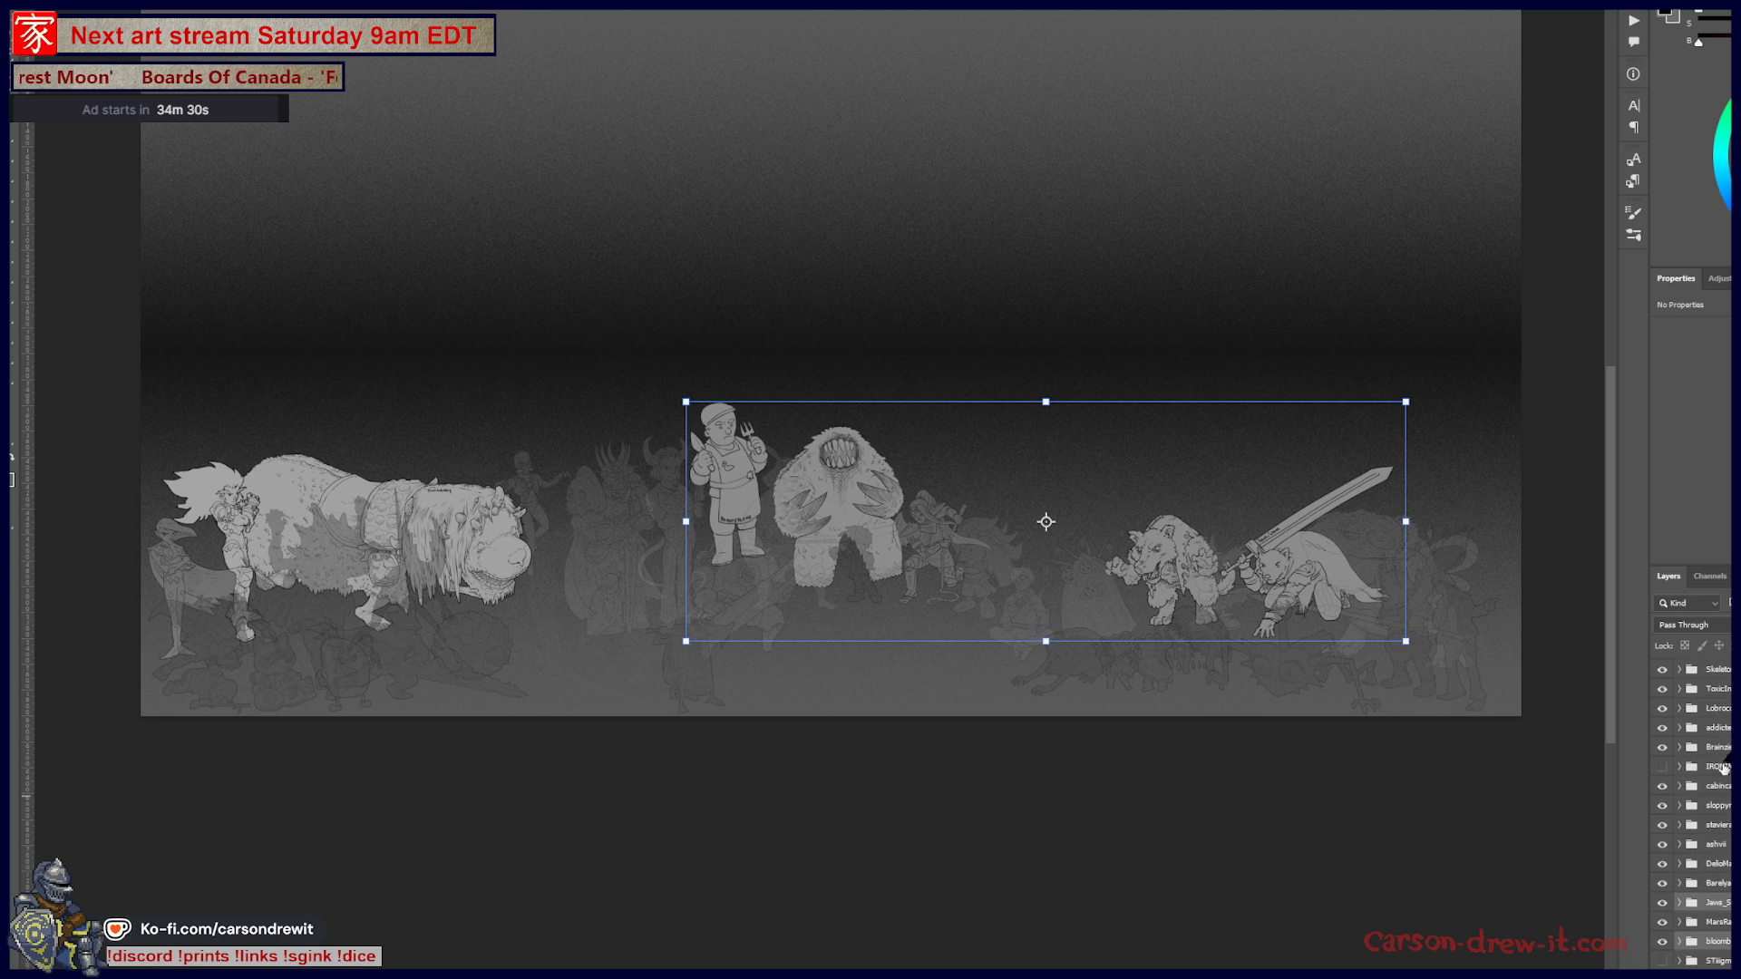
{"action": "scroll", "coordinate": [1723, 762], "scroll_direction": "up", "scroll_amount": 2}
{"action": "left_click", "coordinate": [1718, 732], "text": "ctrl"}
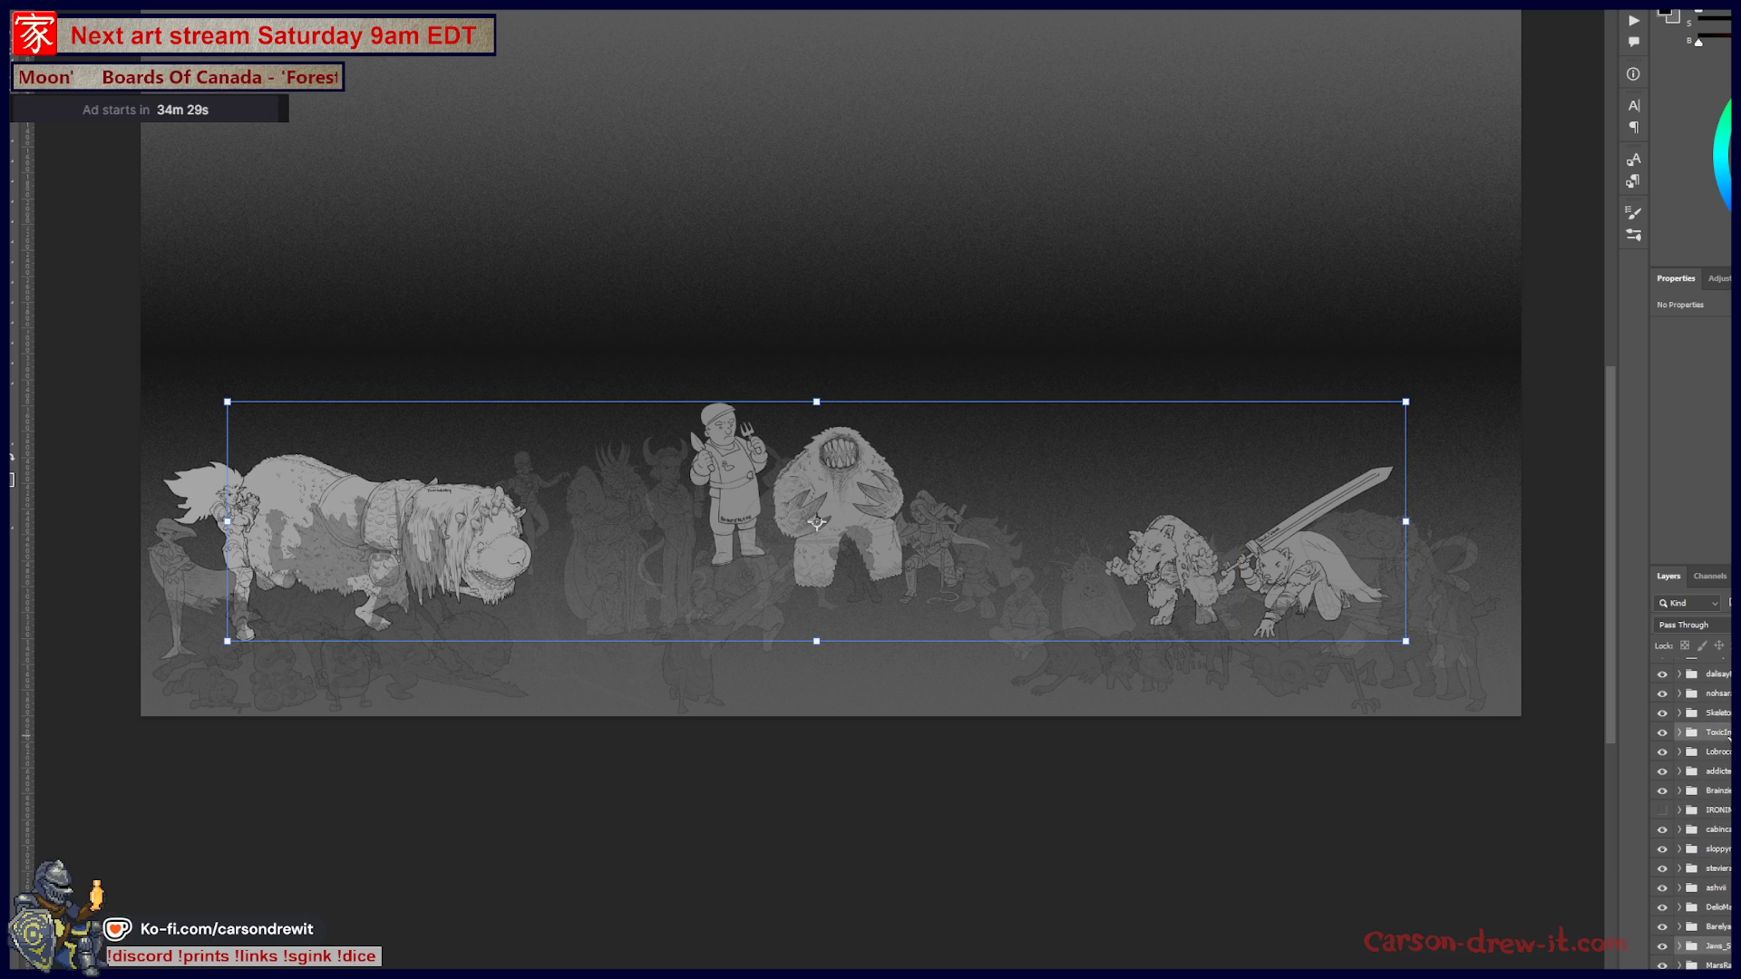
{"action": "left_click", "coordinate": [1718, 712], "text": "ctrl"}
Turn on the guitar-playing character in the wide hat after comparing it on and off
{"action": "scroll", "coordinate": [1714, 771], "scroll_direction": "down", "scroll_amount": 10}
{"action": "scroll", "coordinate": [1717, 726], "scroll_direction": "down", "scroll_amount": 6}
{"action": "scroll", "coordinate": [1717, 725], "scroll_direction": "down", "scroll_amount": 6}
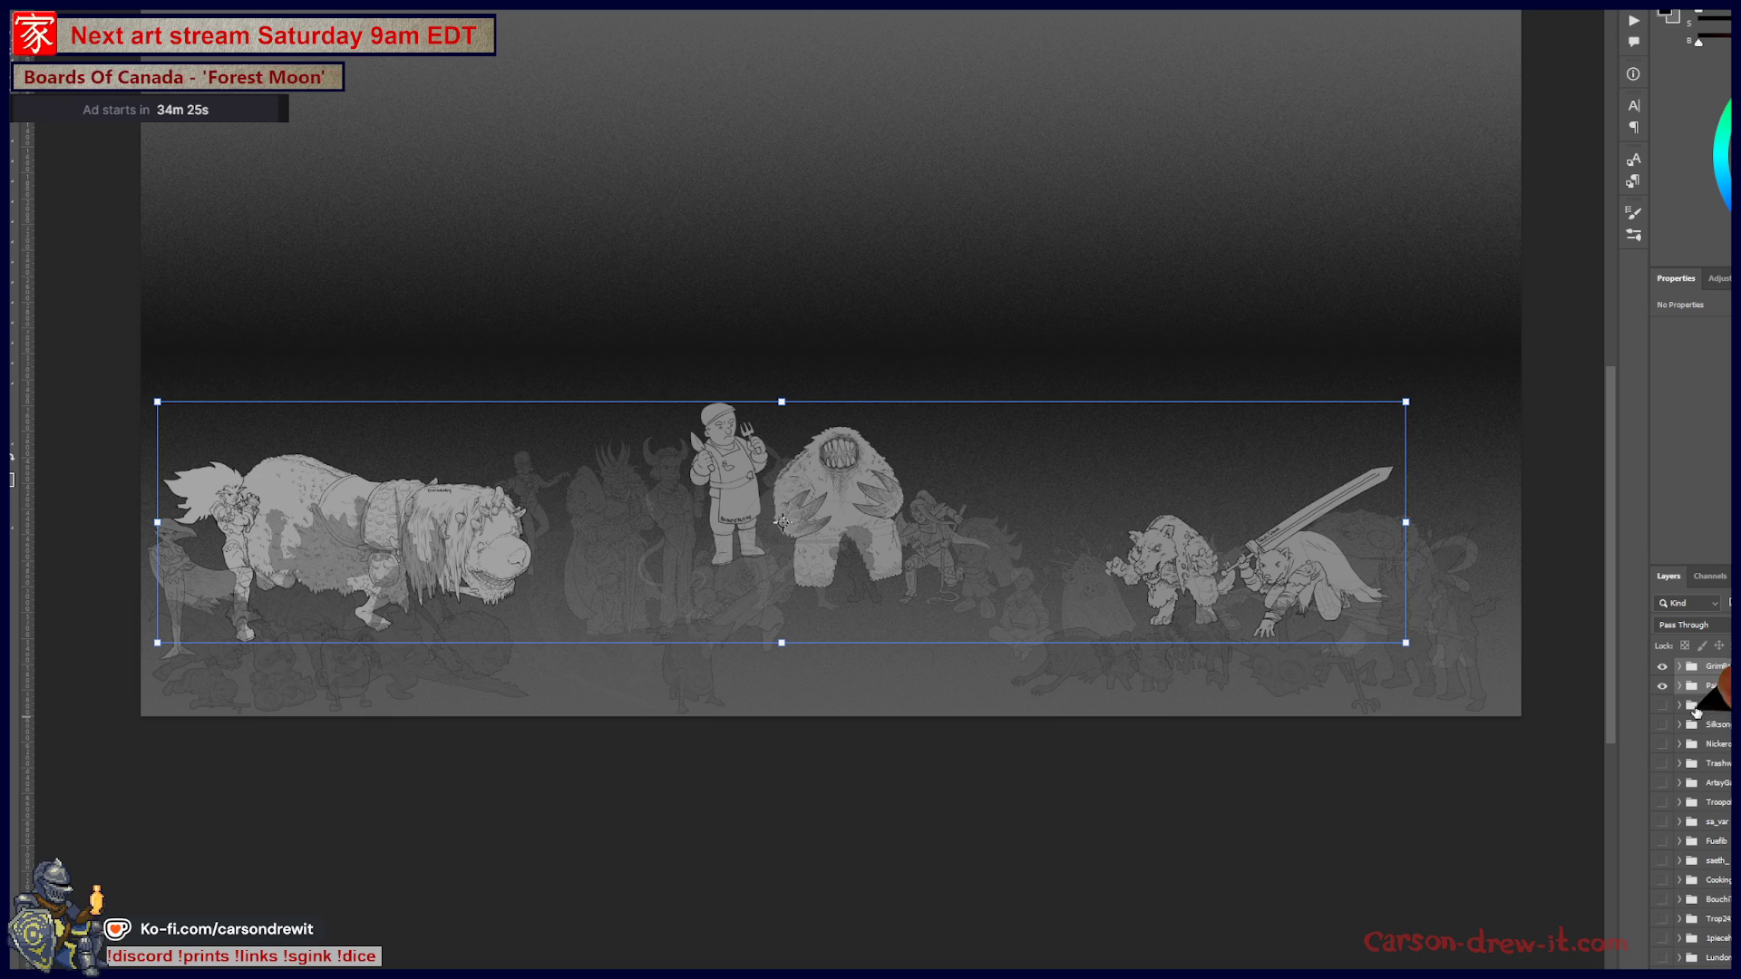
{"action": "left_click", "coordinate": [1662, 708]}
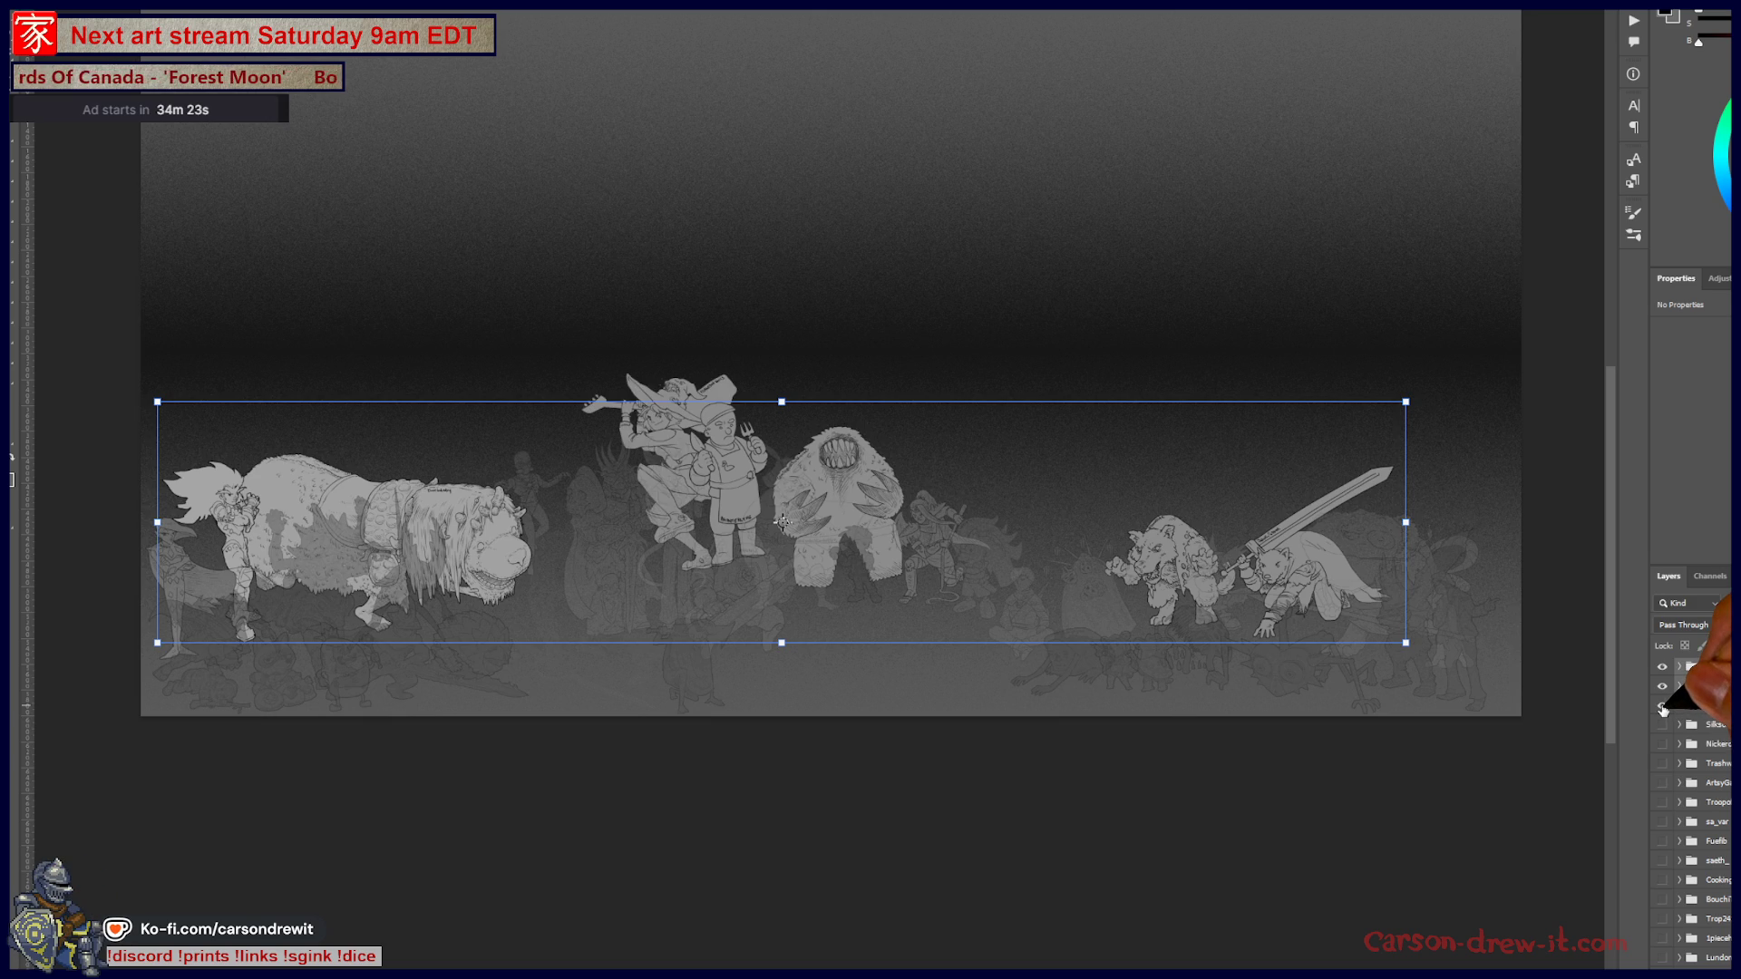
{"action": "left_click", "coordinate": [1663, 707]}
{"action": "left_click", "coordinate": [1664, 707]}
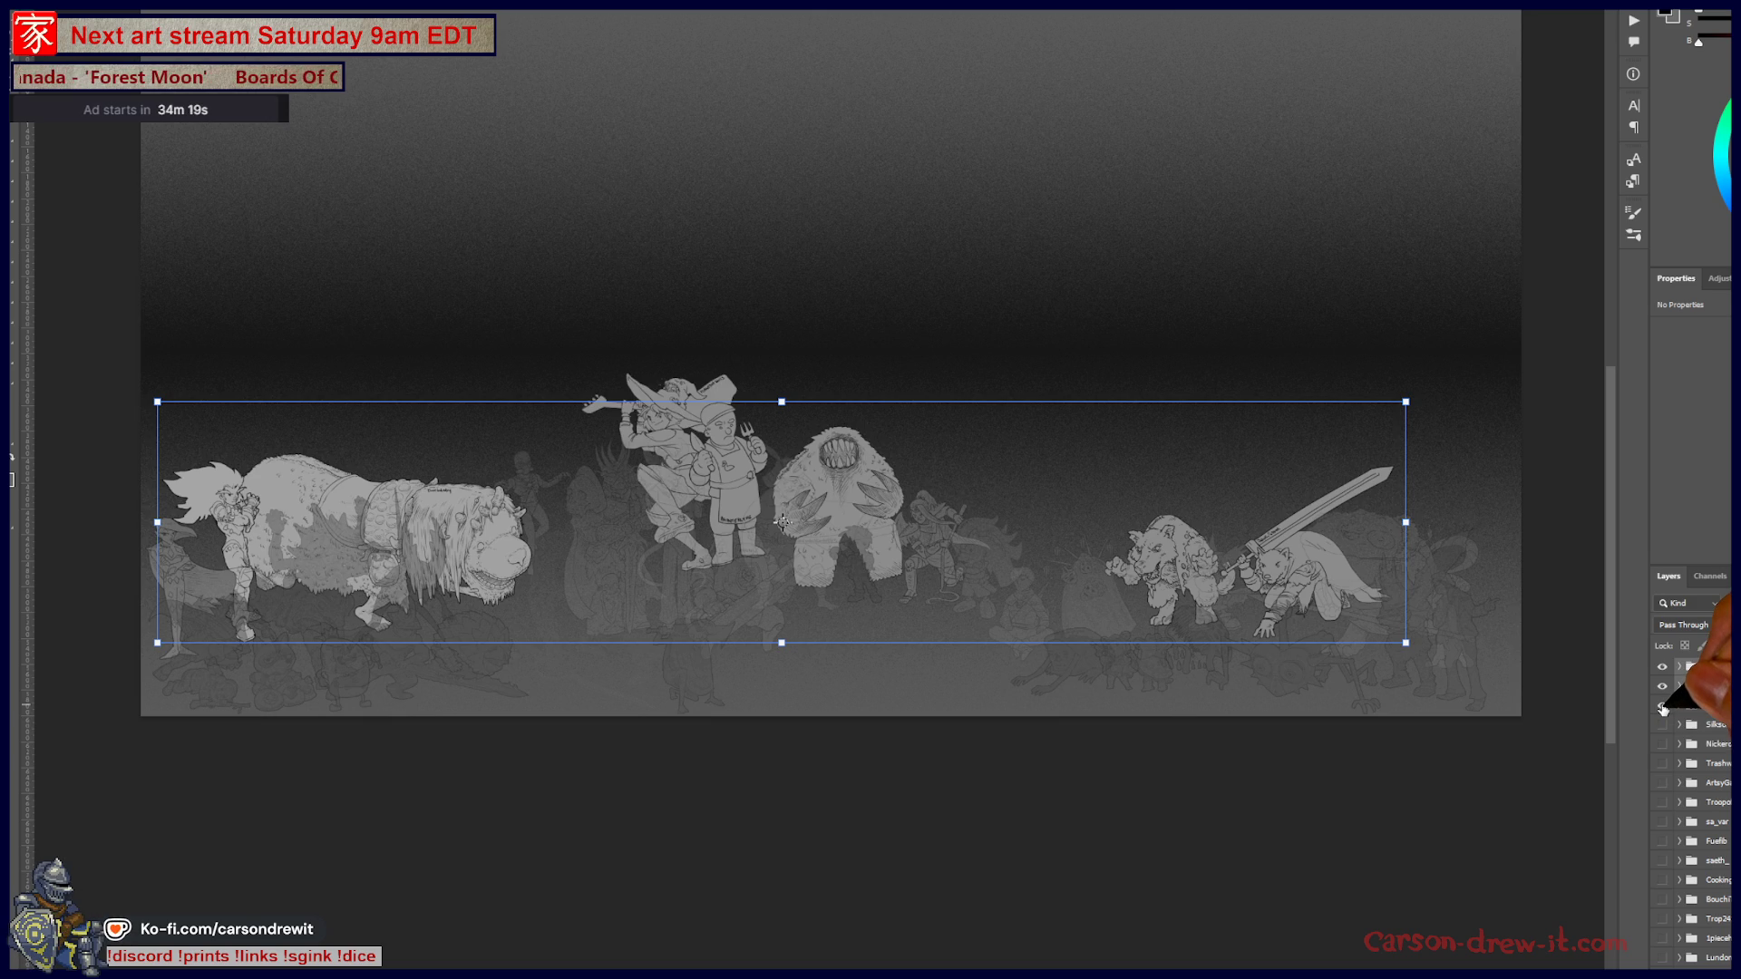
{"action": "left_click", "coordinate": [1662, 708]}
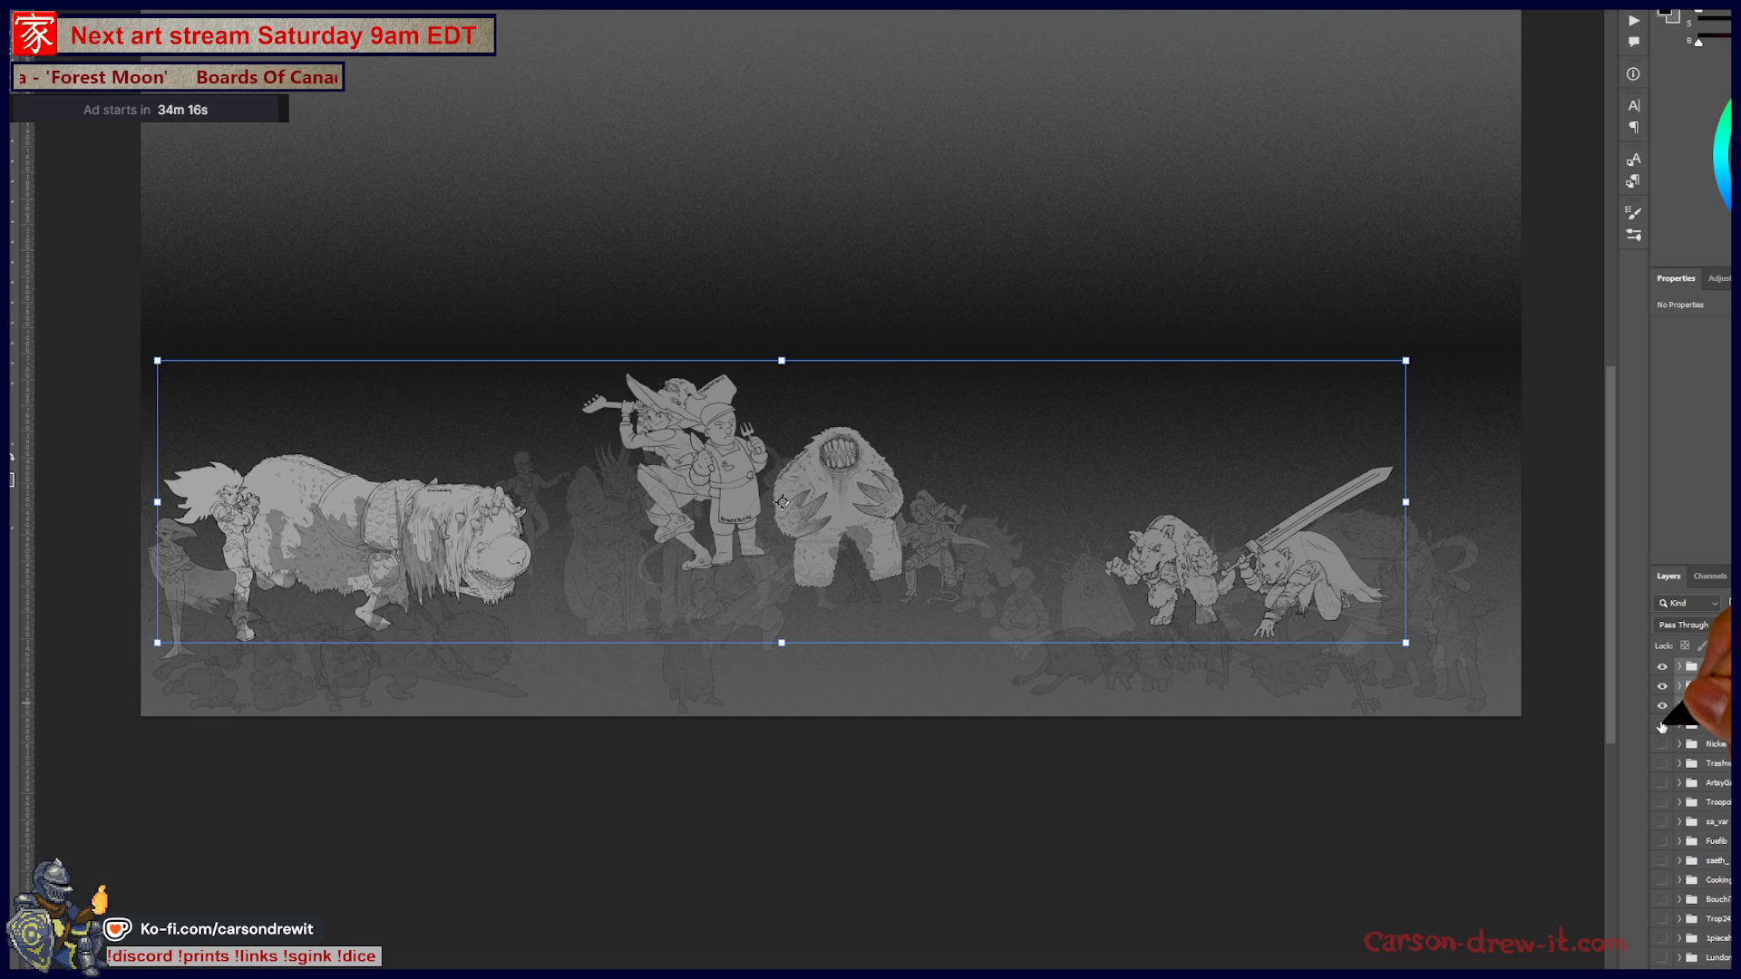
Preview the hammer-carrier, crowned queen and snake-woman figures, hiding each again
{"action": "left_click", "coordinate": [1662, 726]}
{"action": "left_click", "coordinate": [1663, 725]}
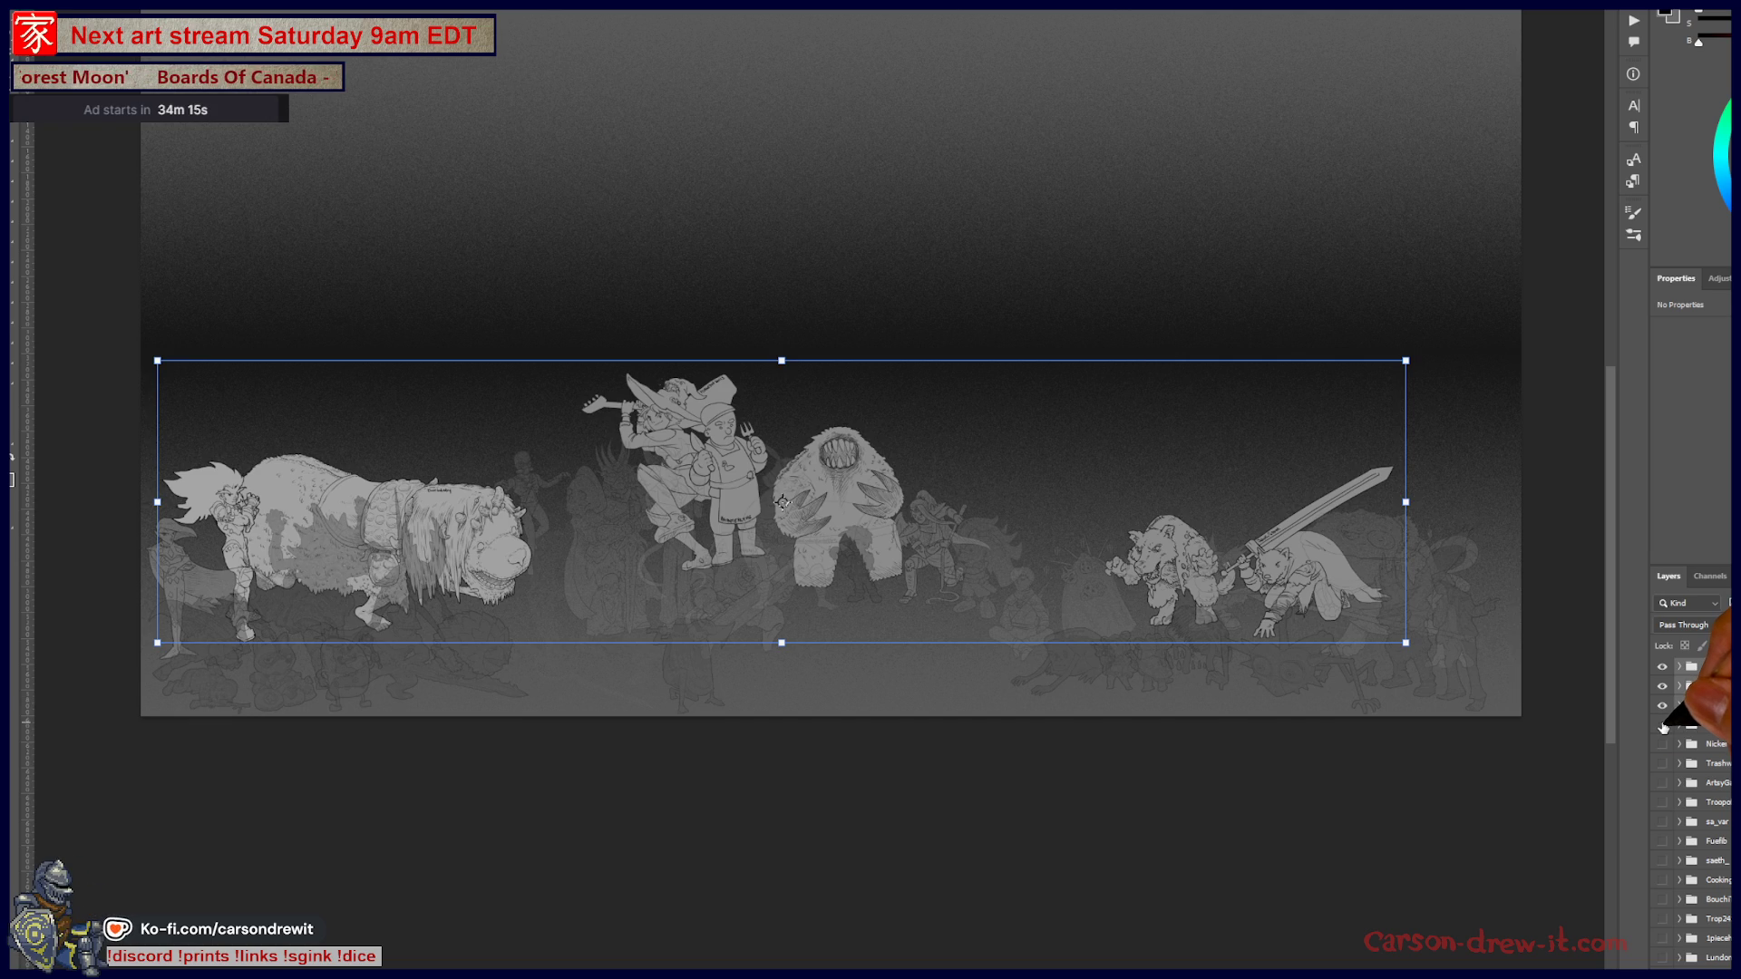
{"action": "left_click", "coordinate": [1663, 745]}
{"action": "left_click", "coordinate": [1662, 745]}
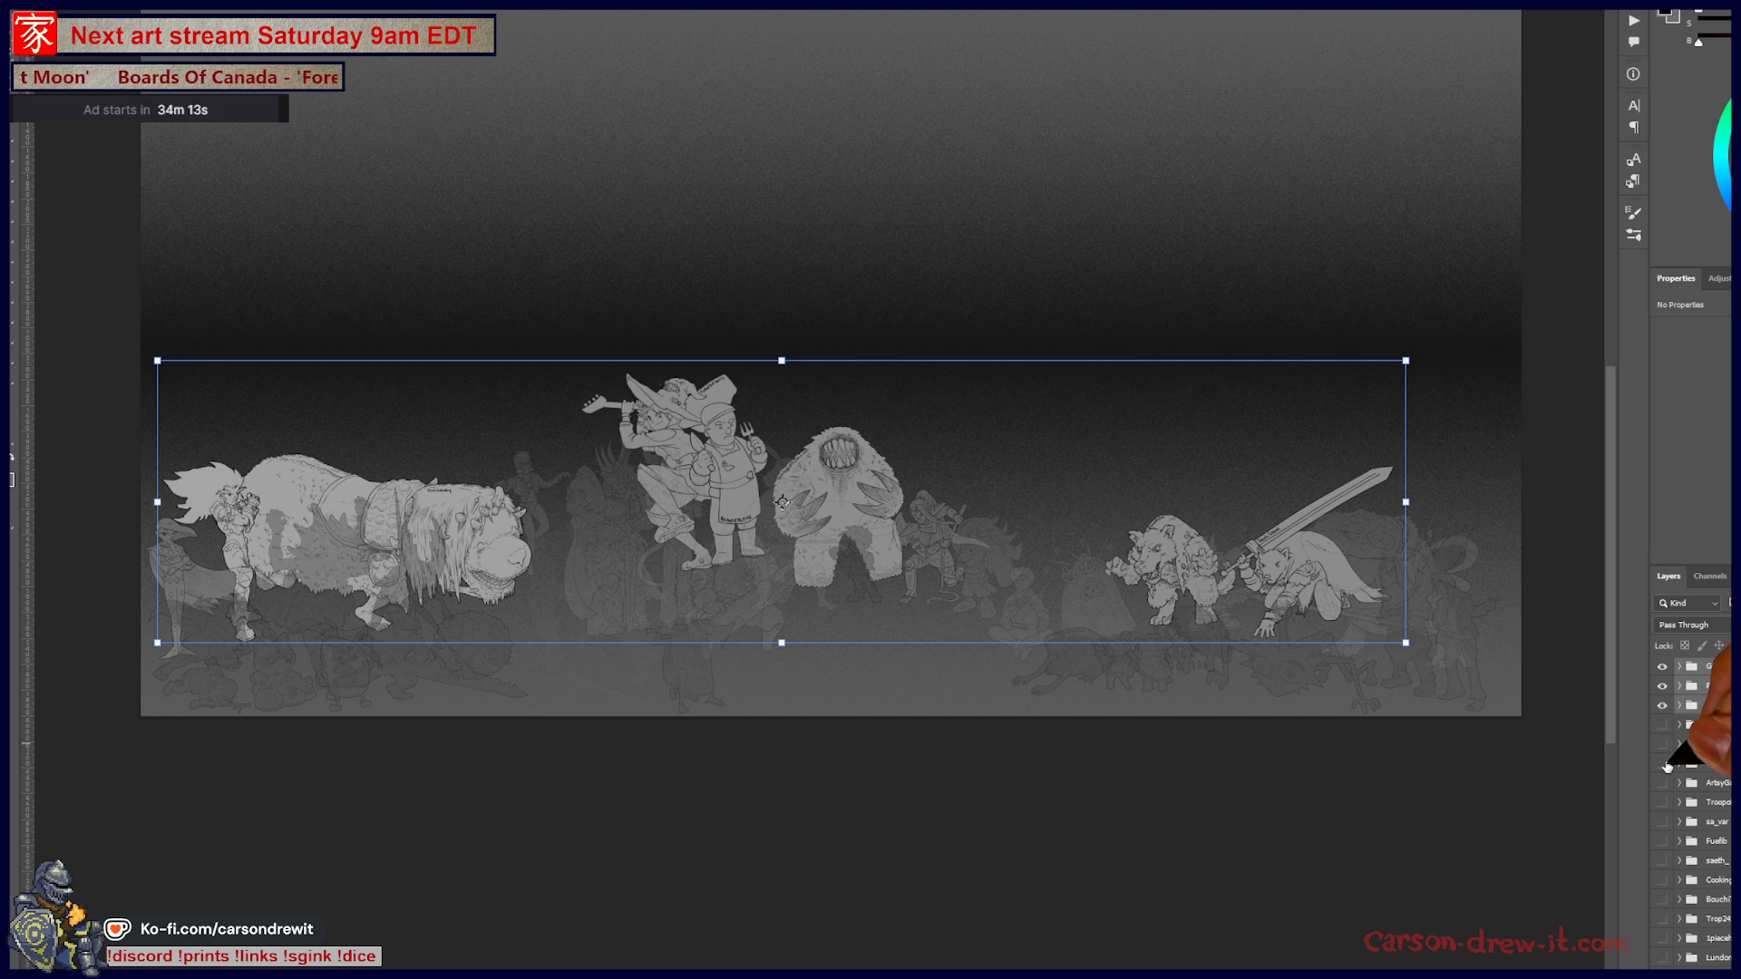
{"action": "left_click", "coordinate": [1663, 765]}
{"action": "left_click", "coordinate": [1663, 765]}
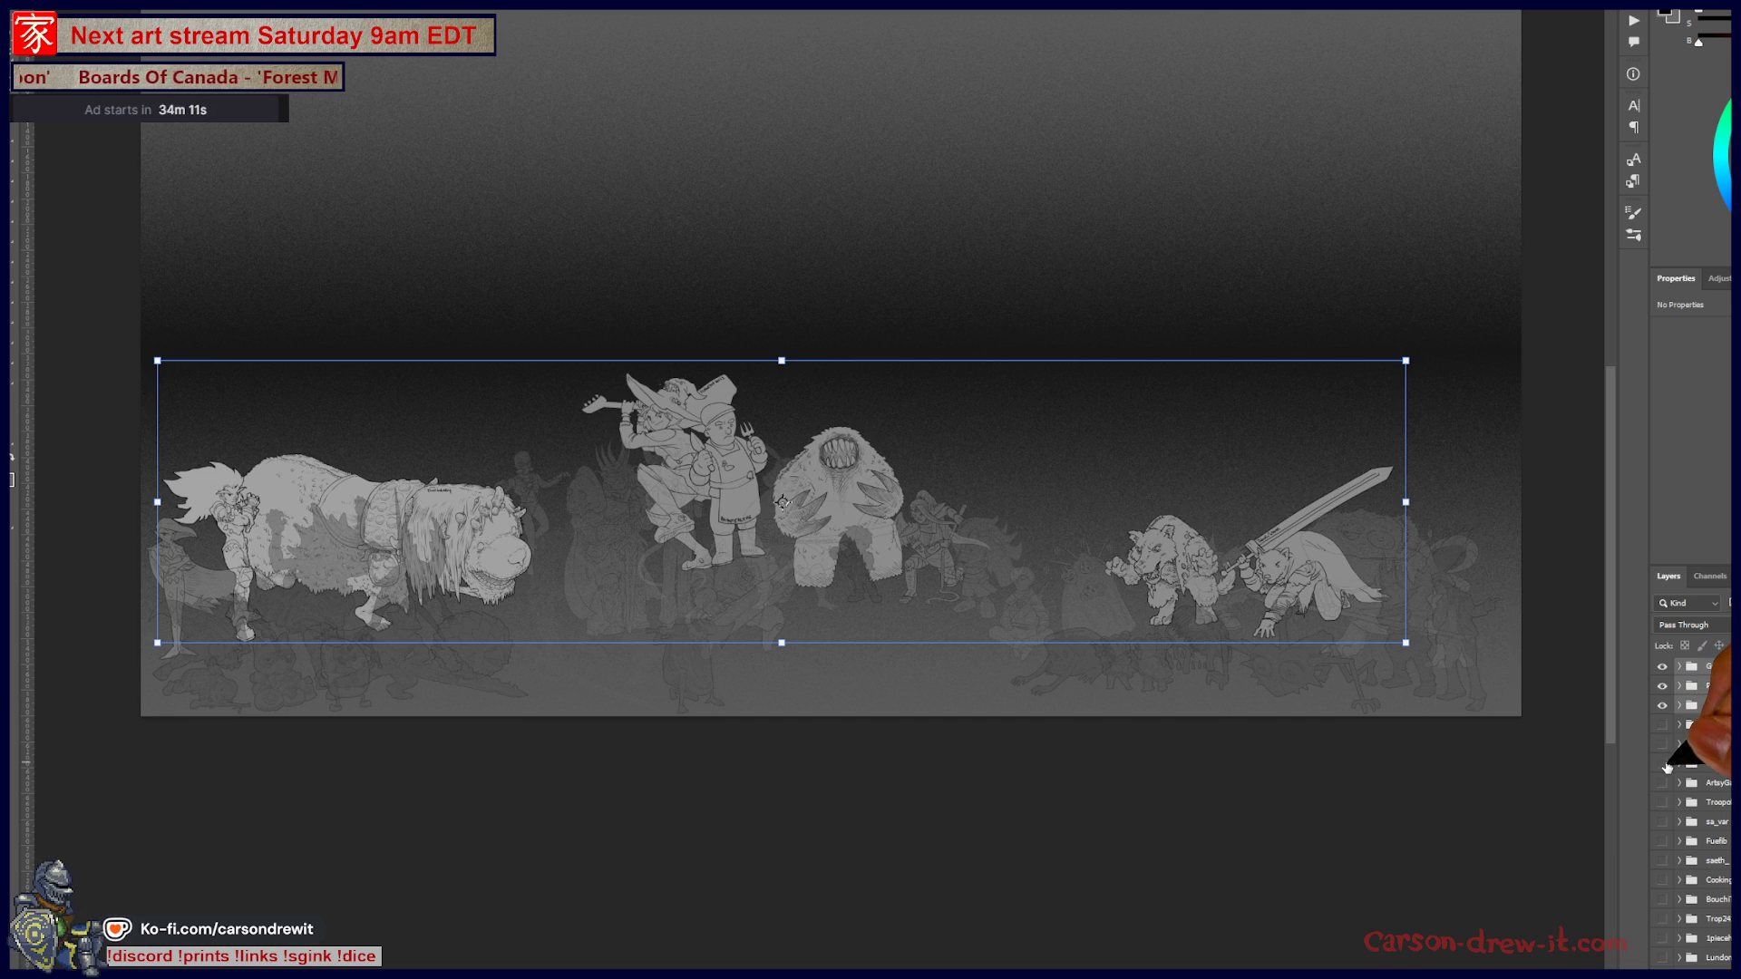
Select a different set of character layers, ending on a skeleton character's pixel layer
{"action": "scroll", "coordinate": [1687, 816], "scroll_direction": "down", "scroll_amount": 3}
{"action": "scroll", "coordinate": [1686, 816], "scroll_direction": "down", "scroll_amount": 3}
{"action": "scroll", "coordinate": [1687, 816], "scroll_direction": "down", "scroll_amount": 3}
{"action": "scroll", "coordinate": [1687, 816], "scroll_direction": "down", "scroll_amount": 2}
{"action": "scroll", "coordinate": [1686, 816], "scroll_direction": "up", "scroll_amount": 2}
{"action": "scroll", "coordinate": [1687, 816], "scroll_direction": "up", "scroll_amount": 3}
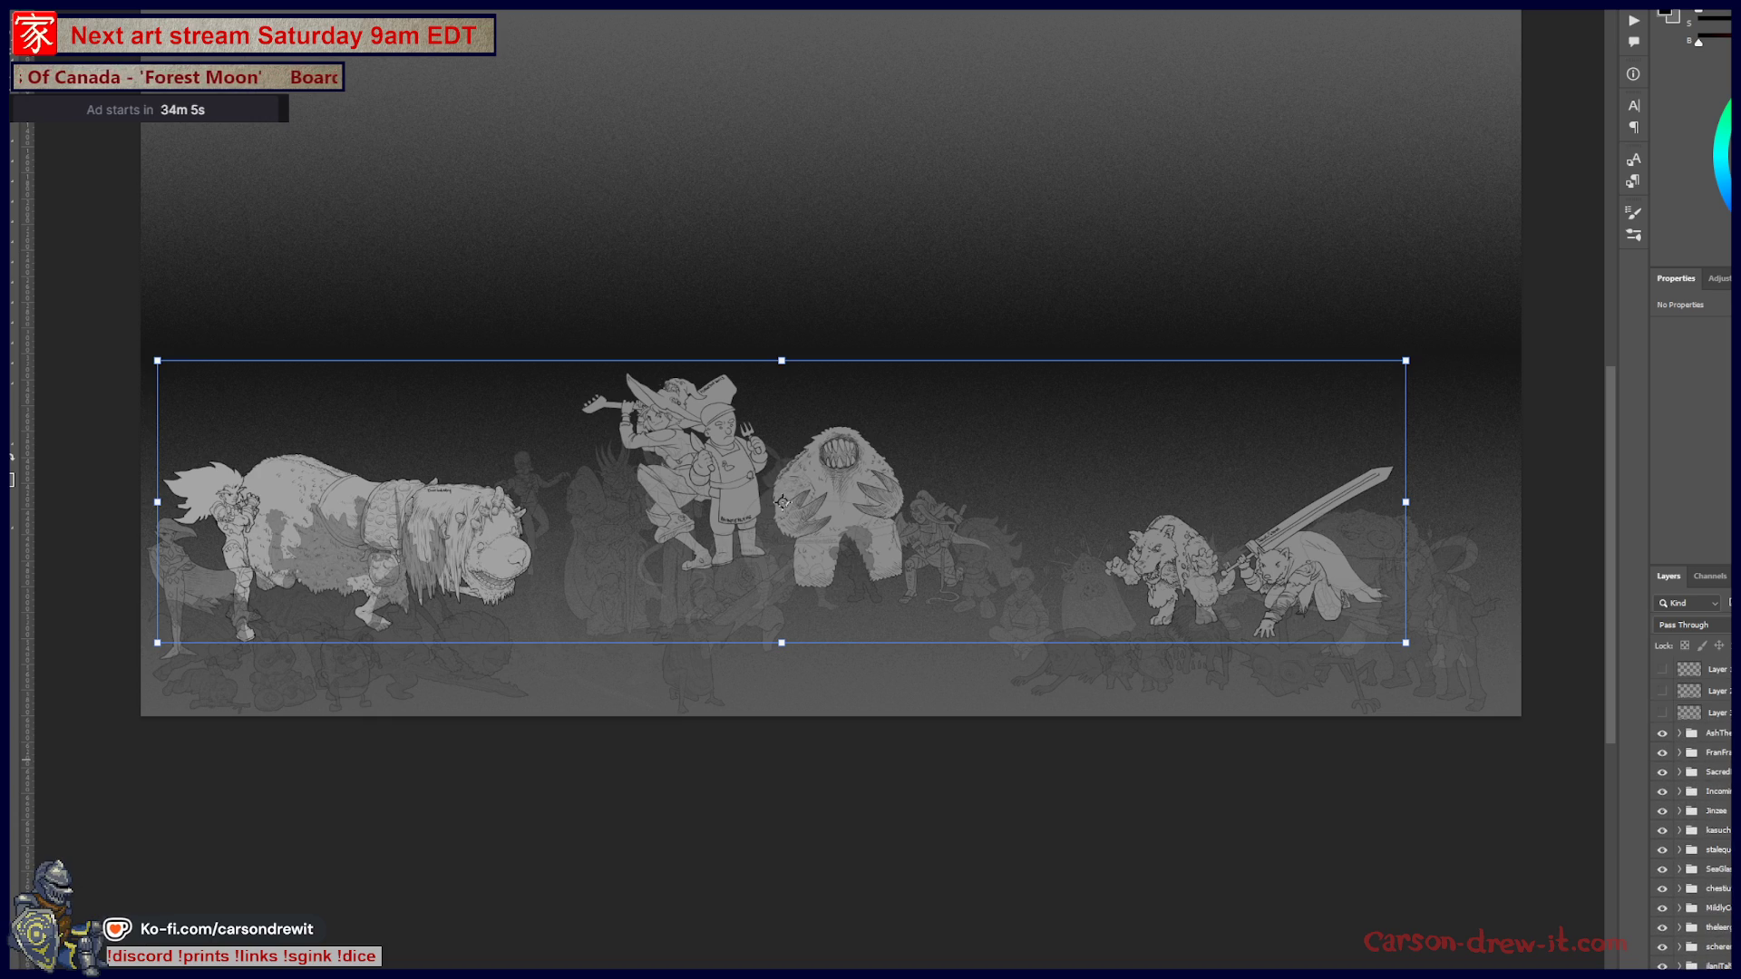
{"action": "left_click", "coordinate": [780, 505]}
{"action": "left_click", "coordinate": [777, 507], "text": "ctrl"}
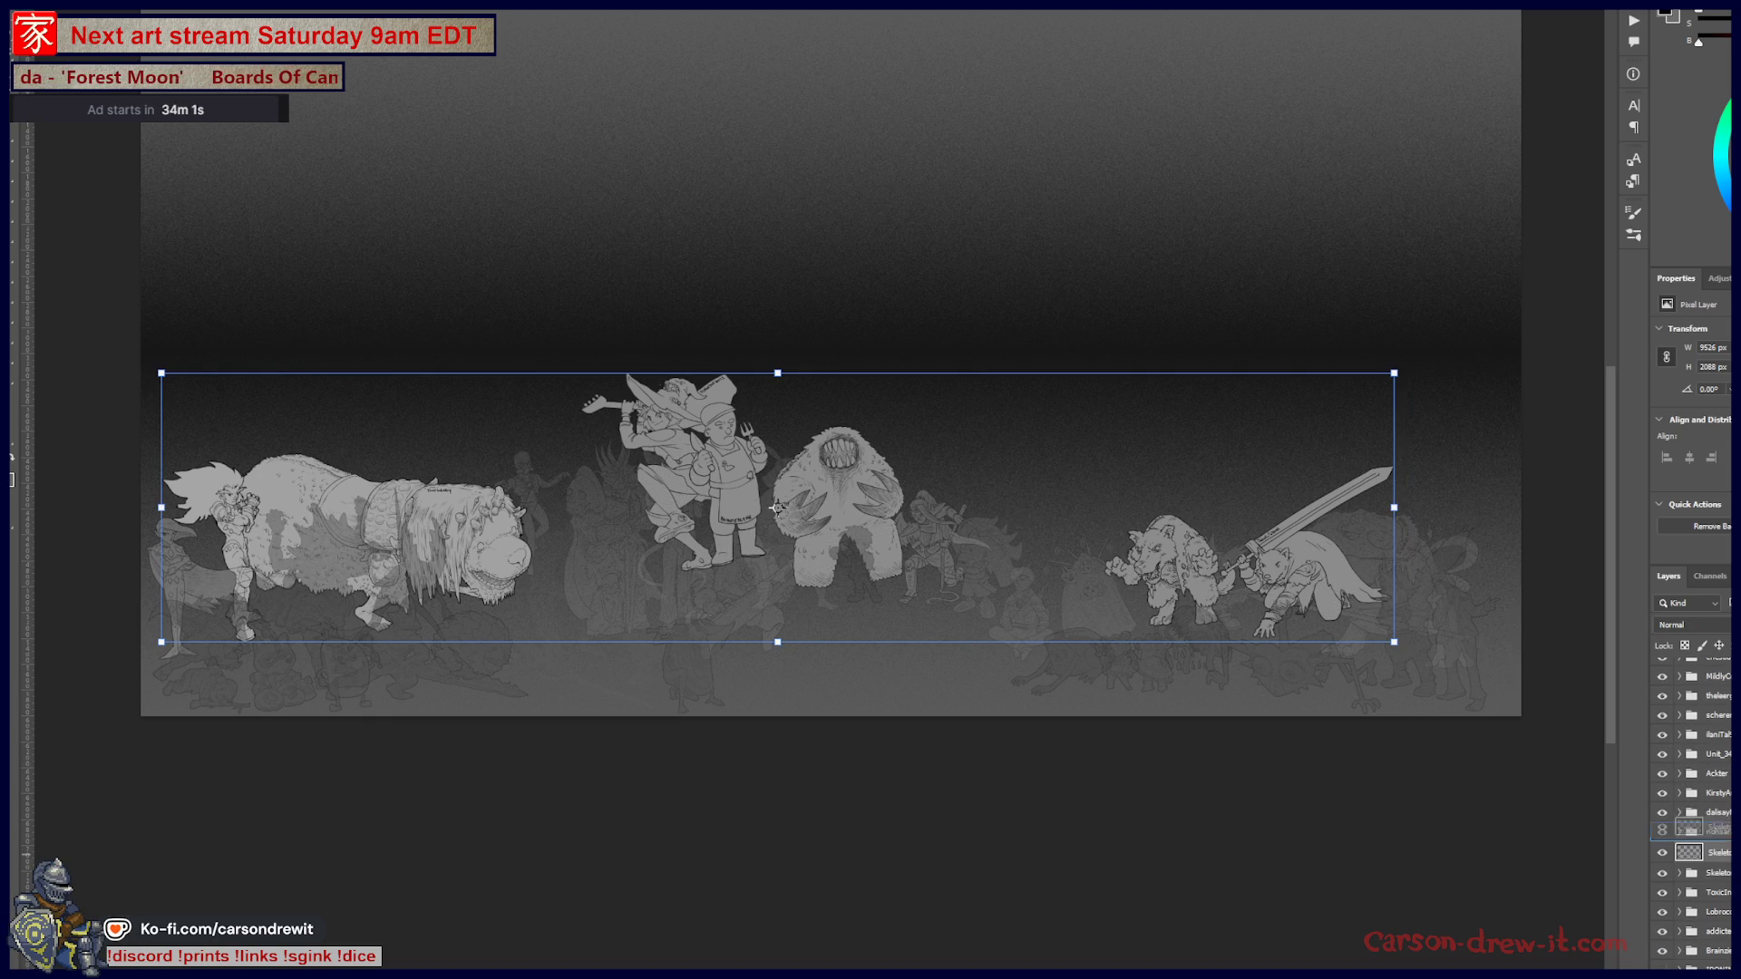